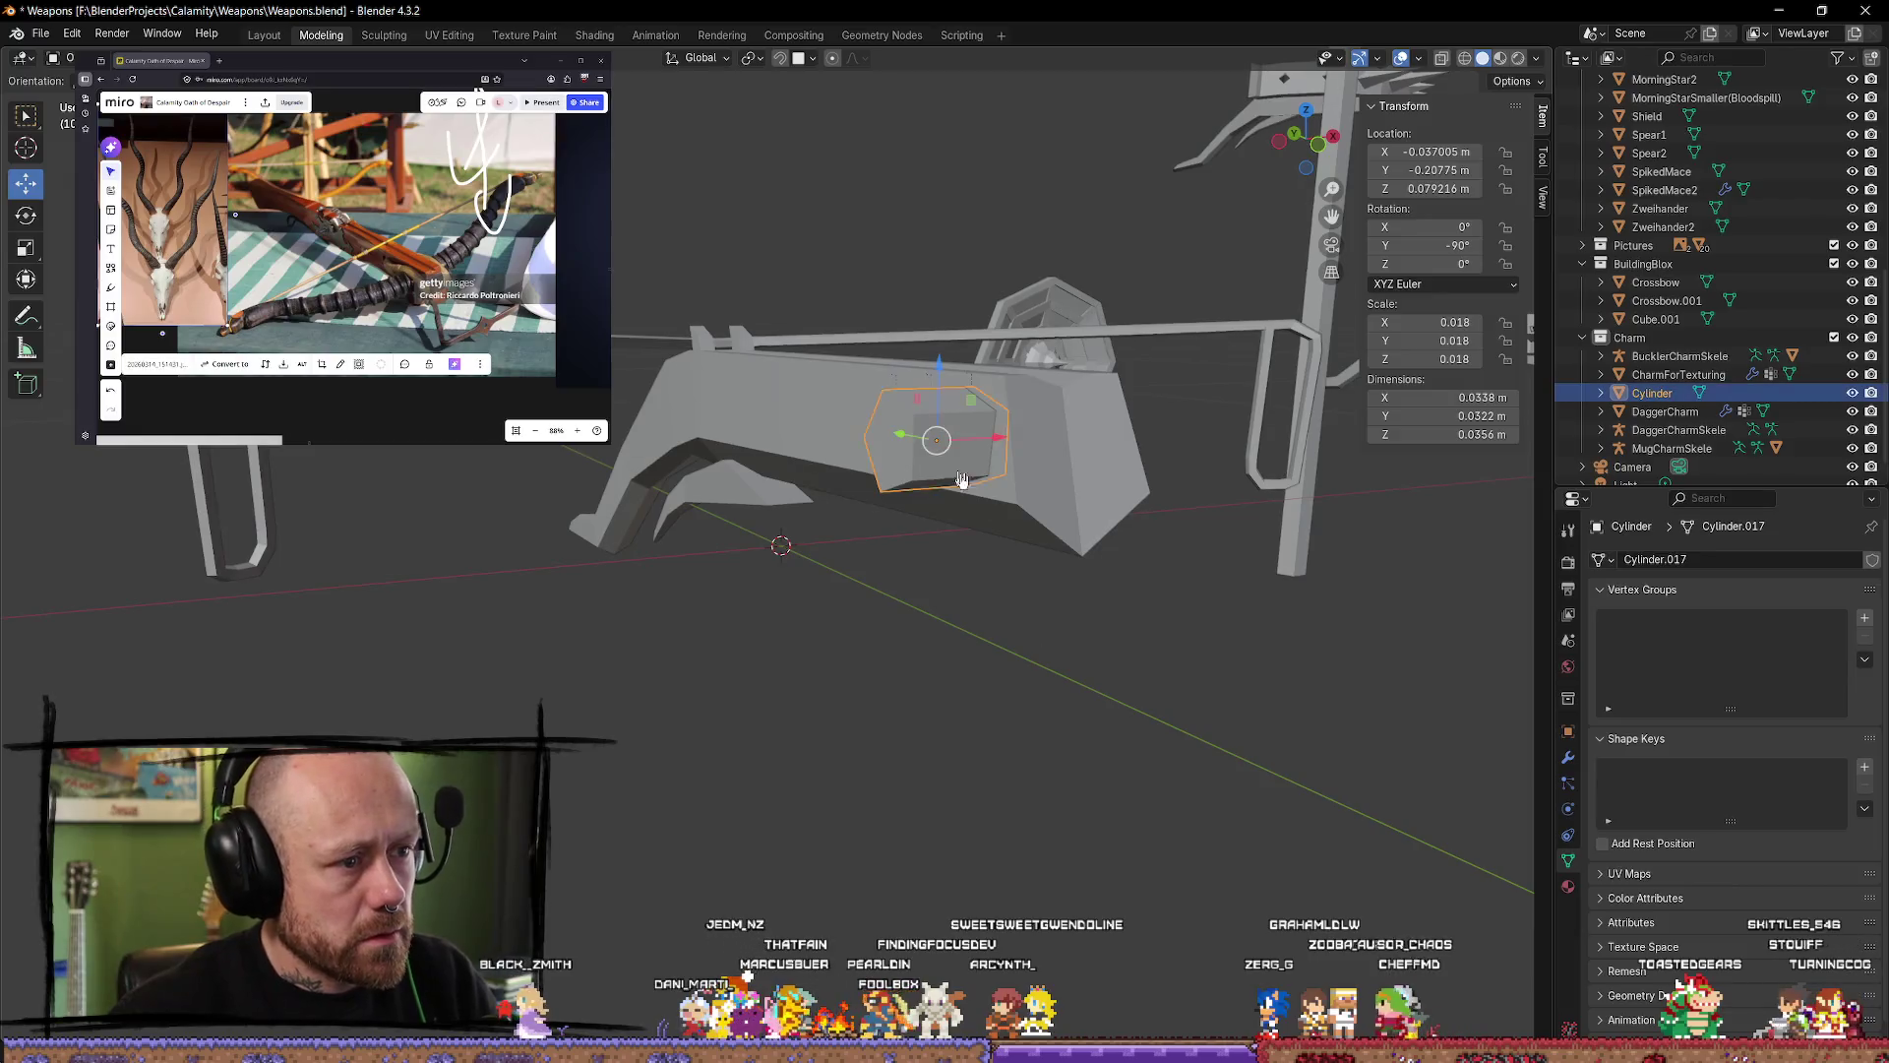
Step: In Edit Mode, select the small cylinder's end and pull it outward to lengthen it
key(Tab)
click(882, 449)
middle_drag(883, 448, 962, 606)
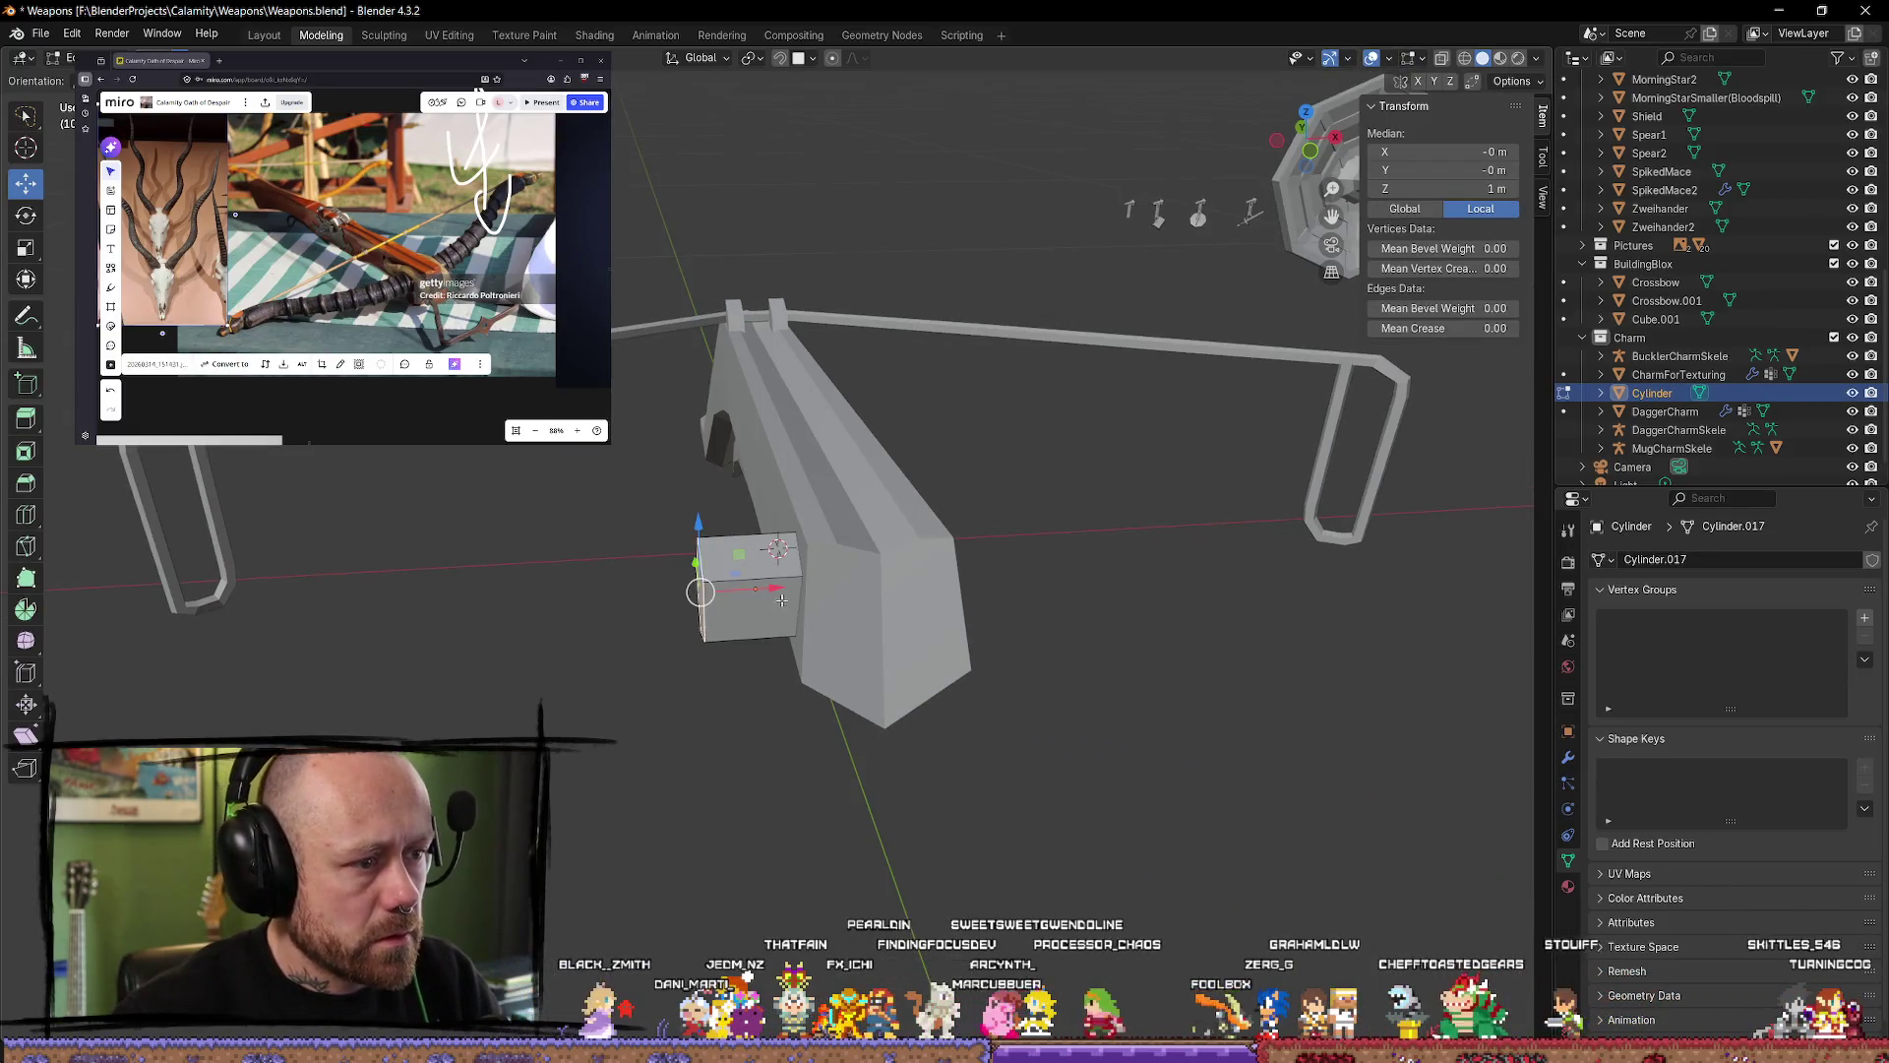
drag(778, 590, 699, 598)
mouse_move(700, 599)
middle_down()
mouse_move(1054, 430)
mouse_move(1367, 565)
mouse_move(920, 707)
middle_up()
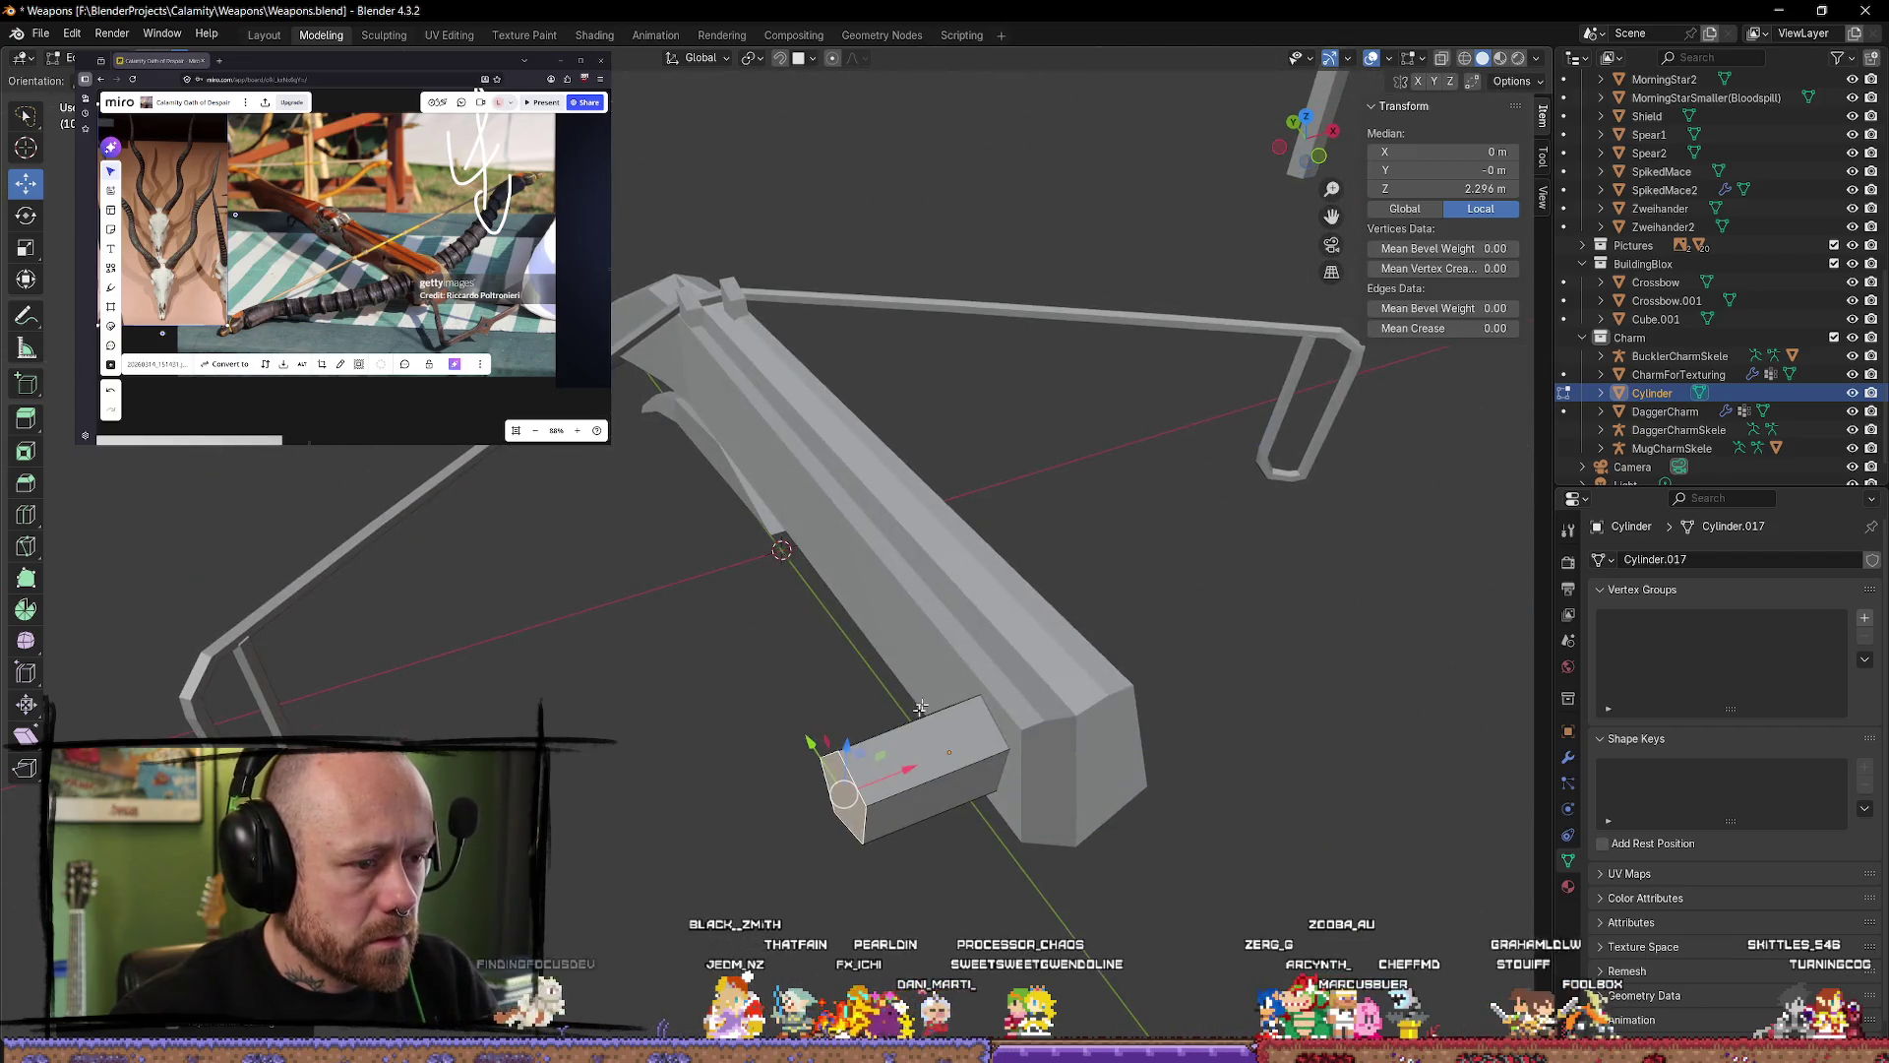
mouse_move(938, 788)
middle_down()
mouse_move(866, 817)
mouse_move(782, 809)
middle_up()
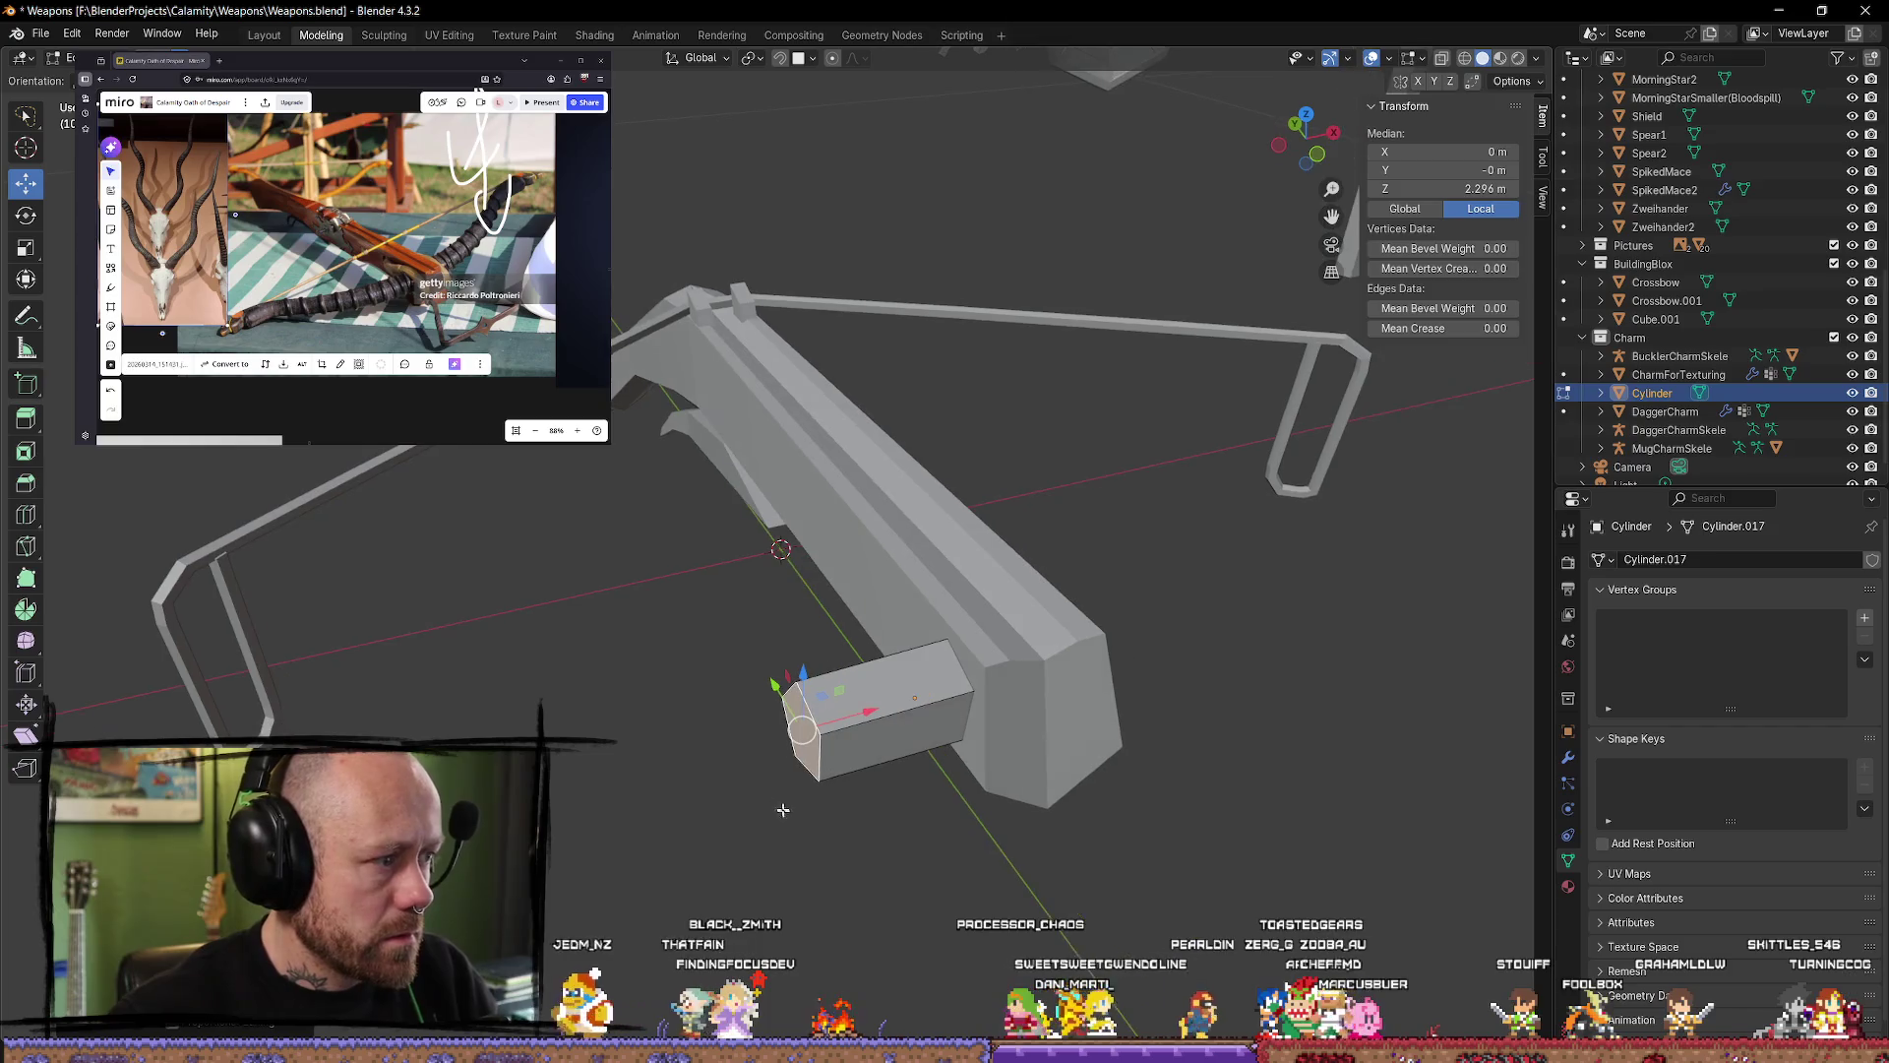
Step: Extrude two new segments from the cylinder end, scaling each down to taper it
click(30, 423)
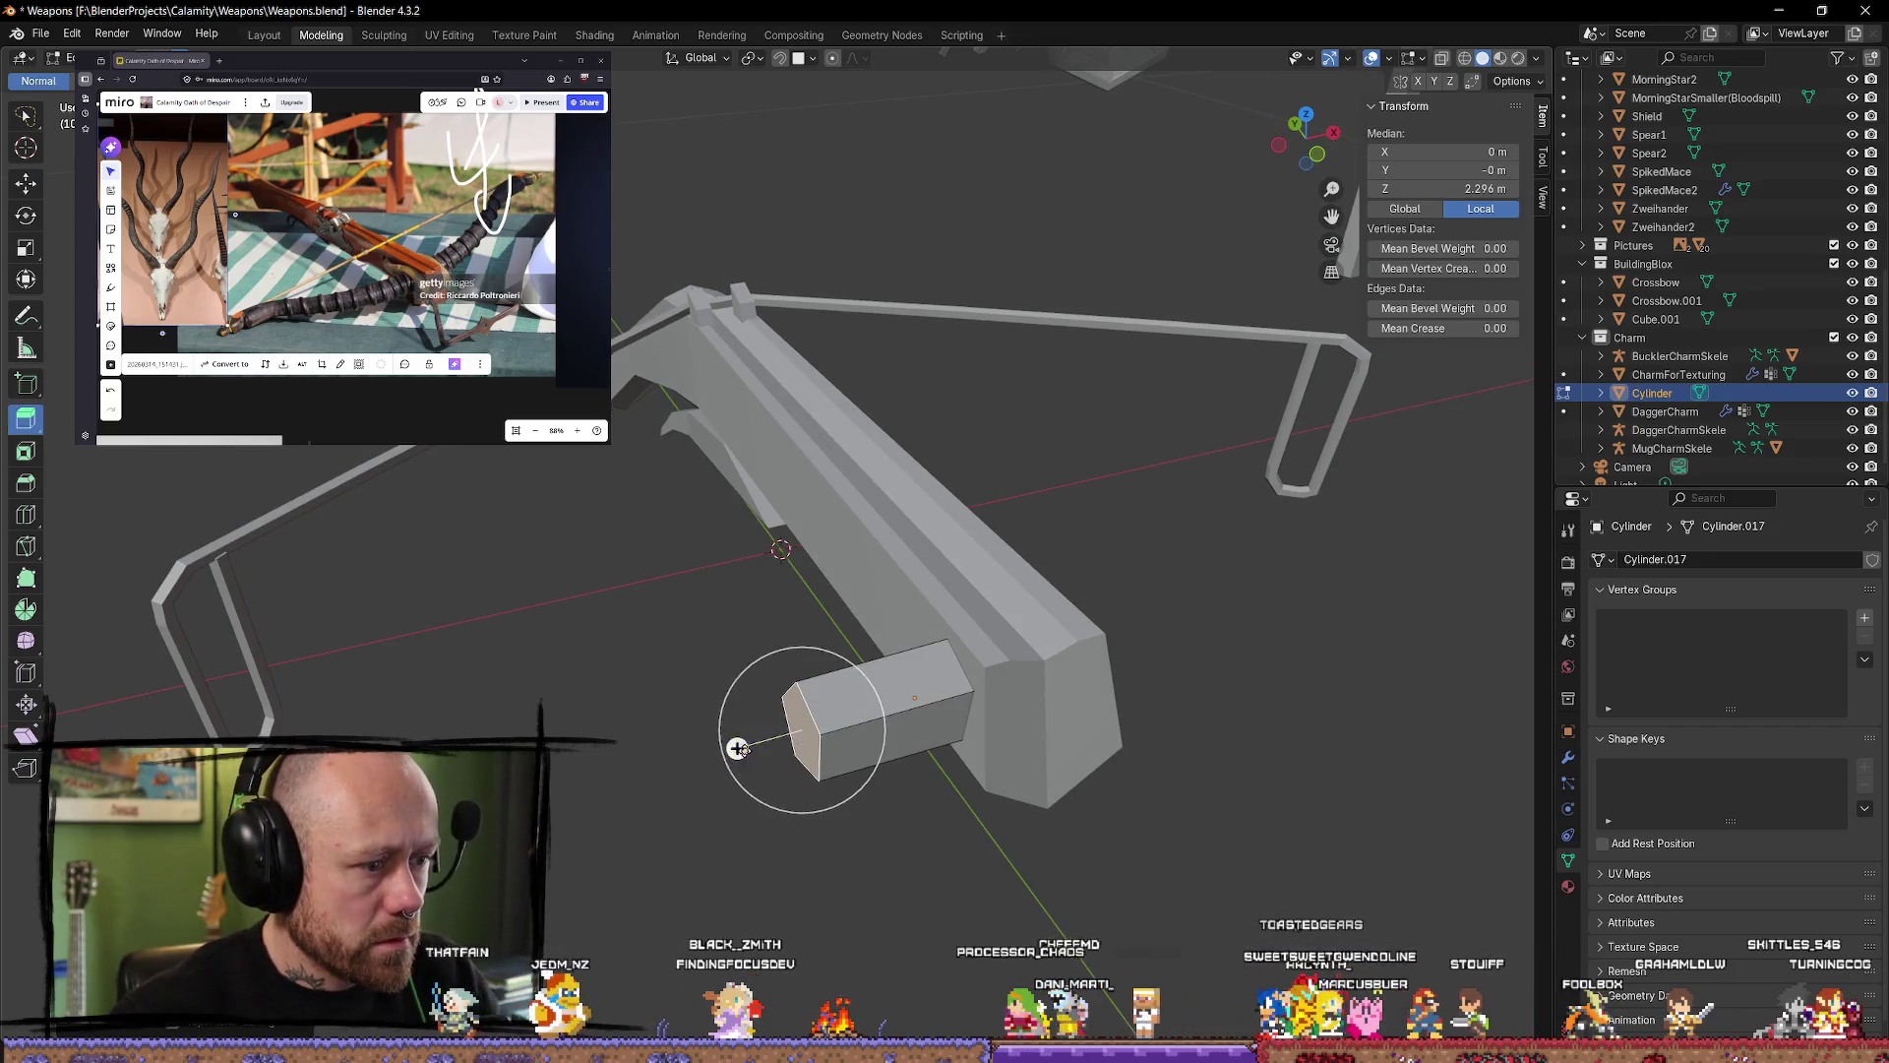
drag(739, 748, 613, 783)
key(s)
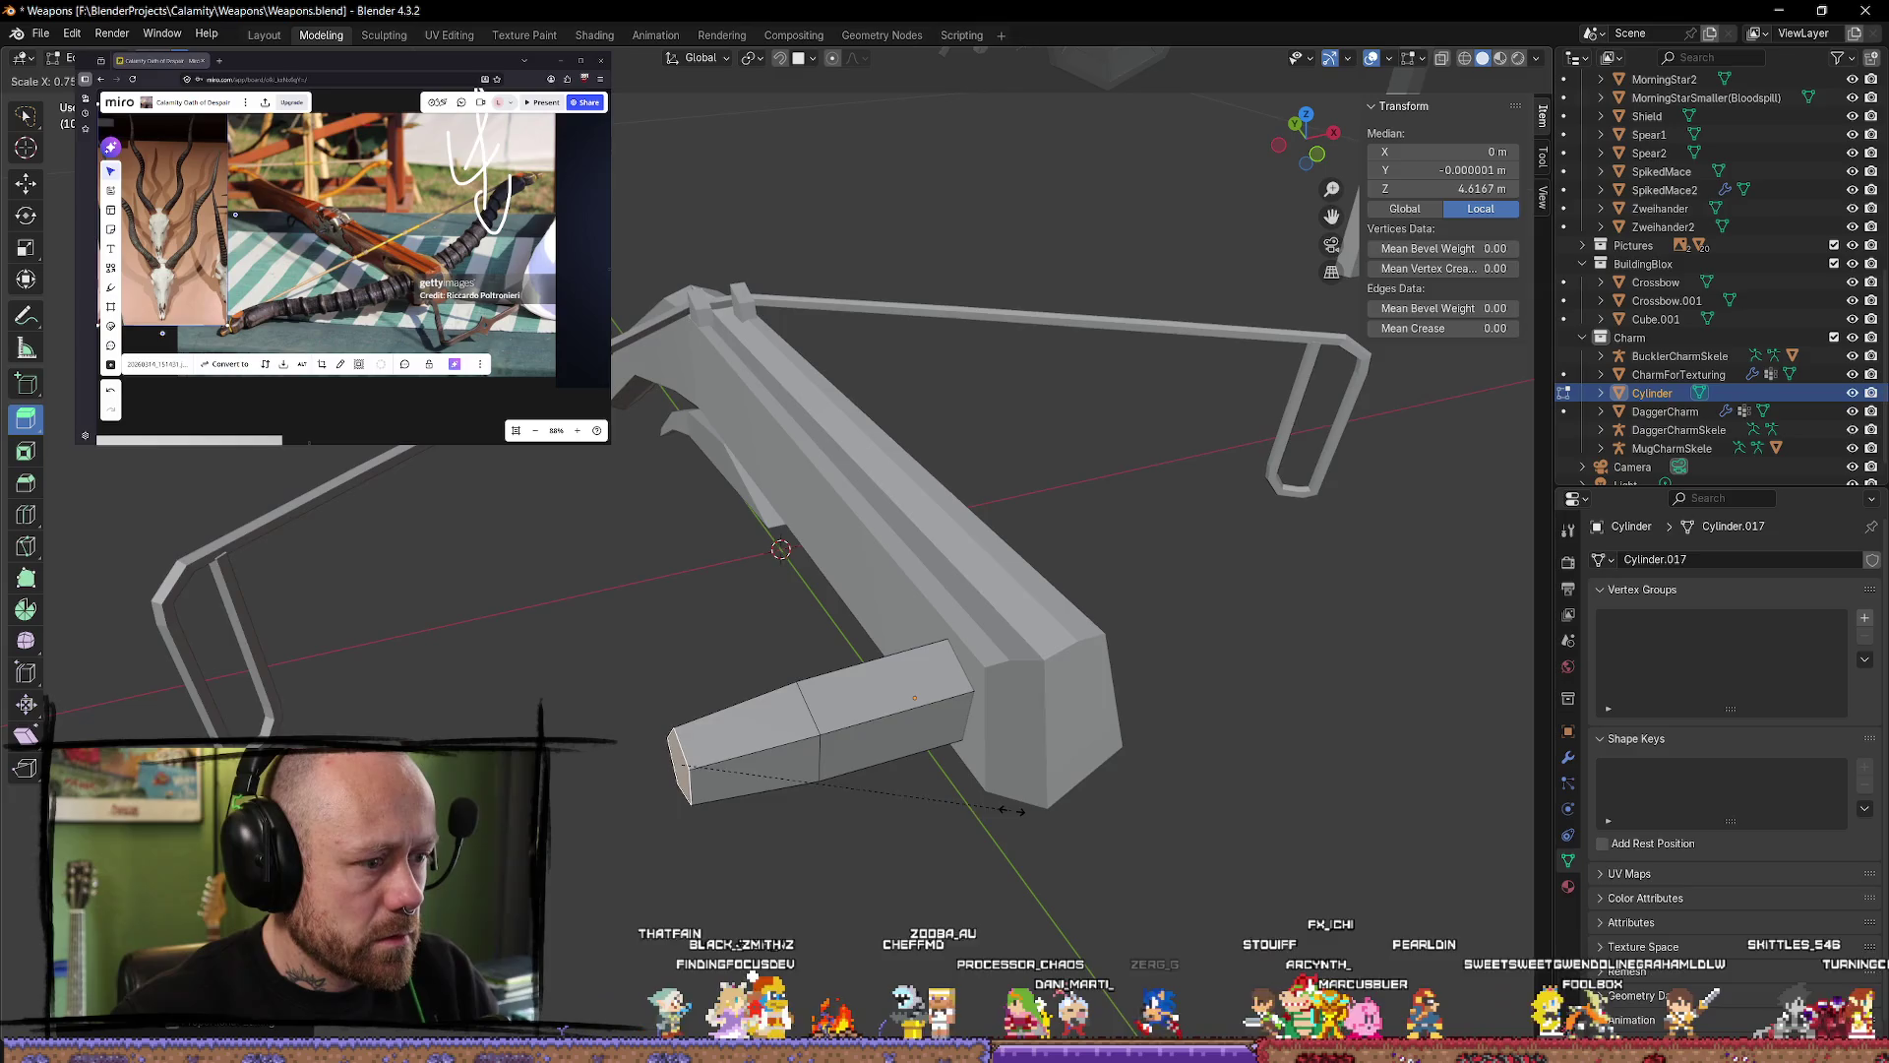
click(1013, 809)
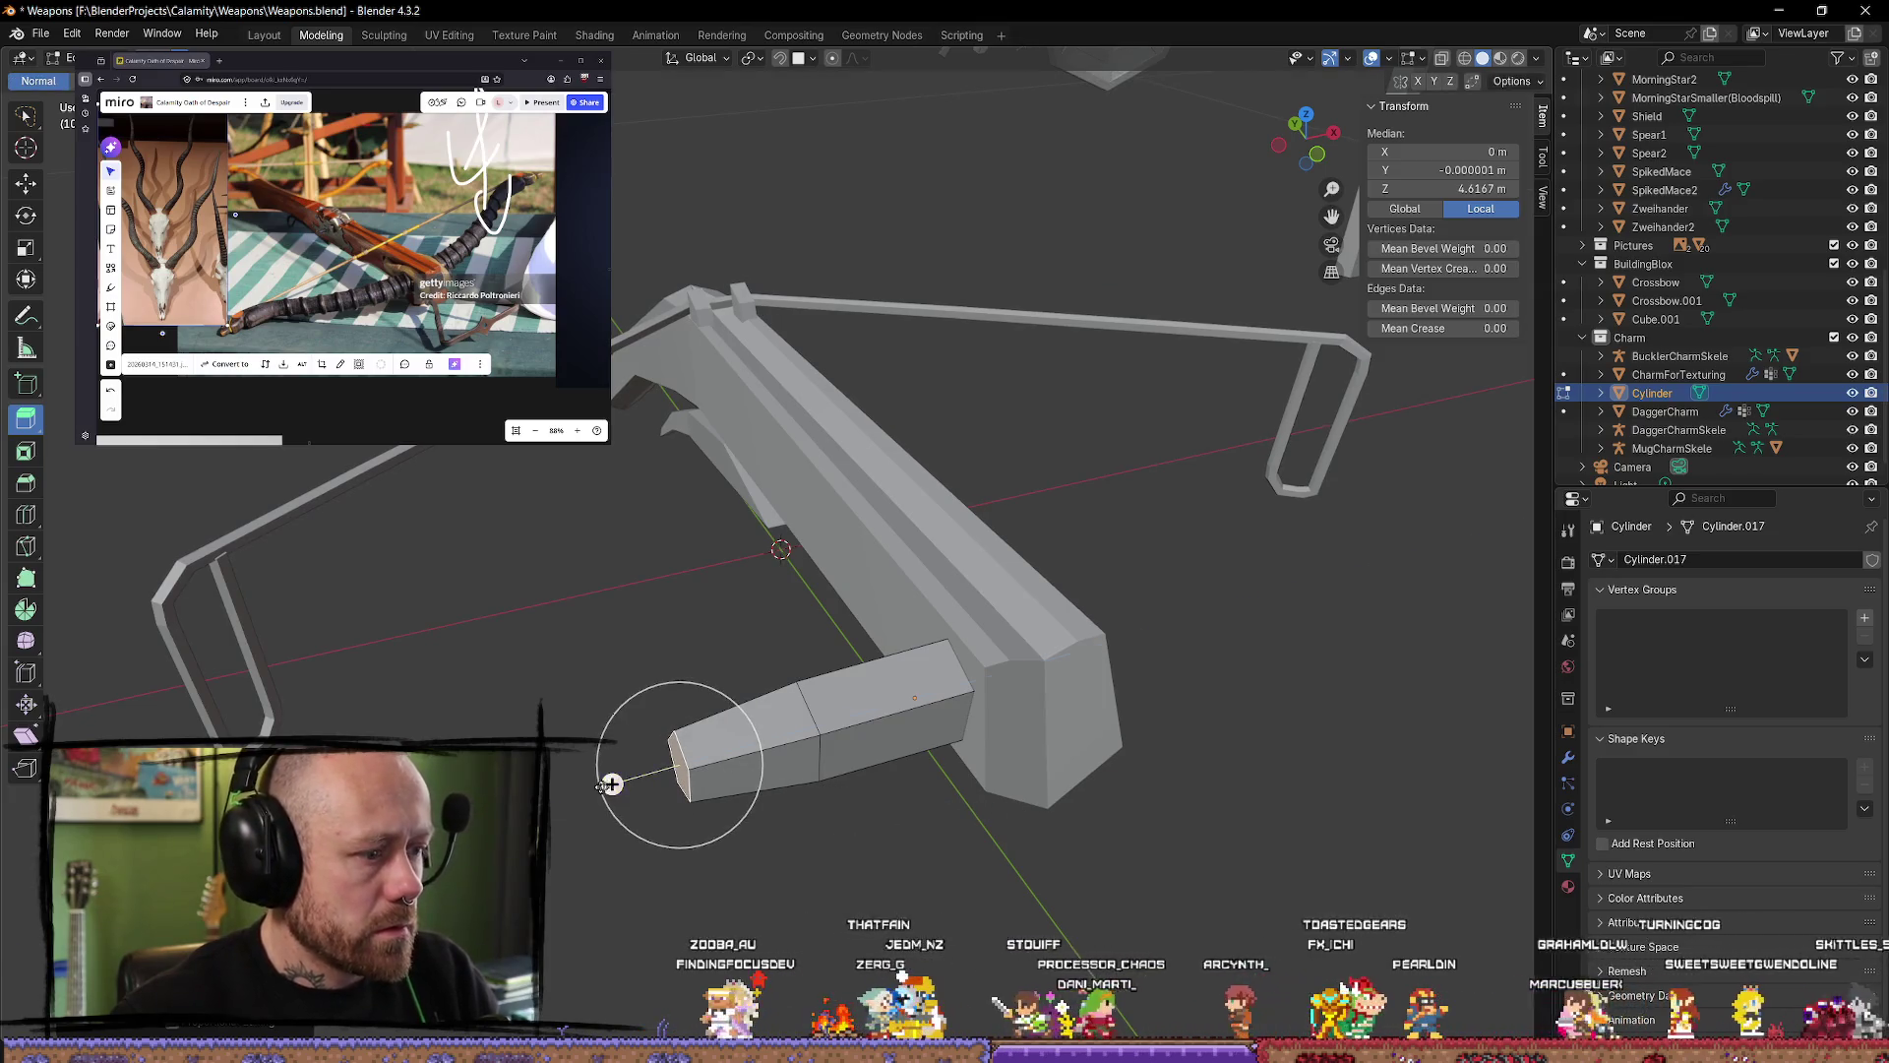
drag(612, 783, 469, 823)
key(s)
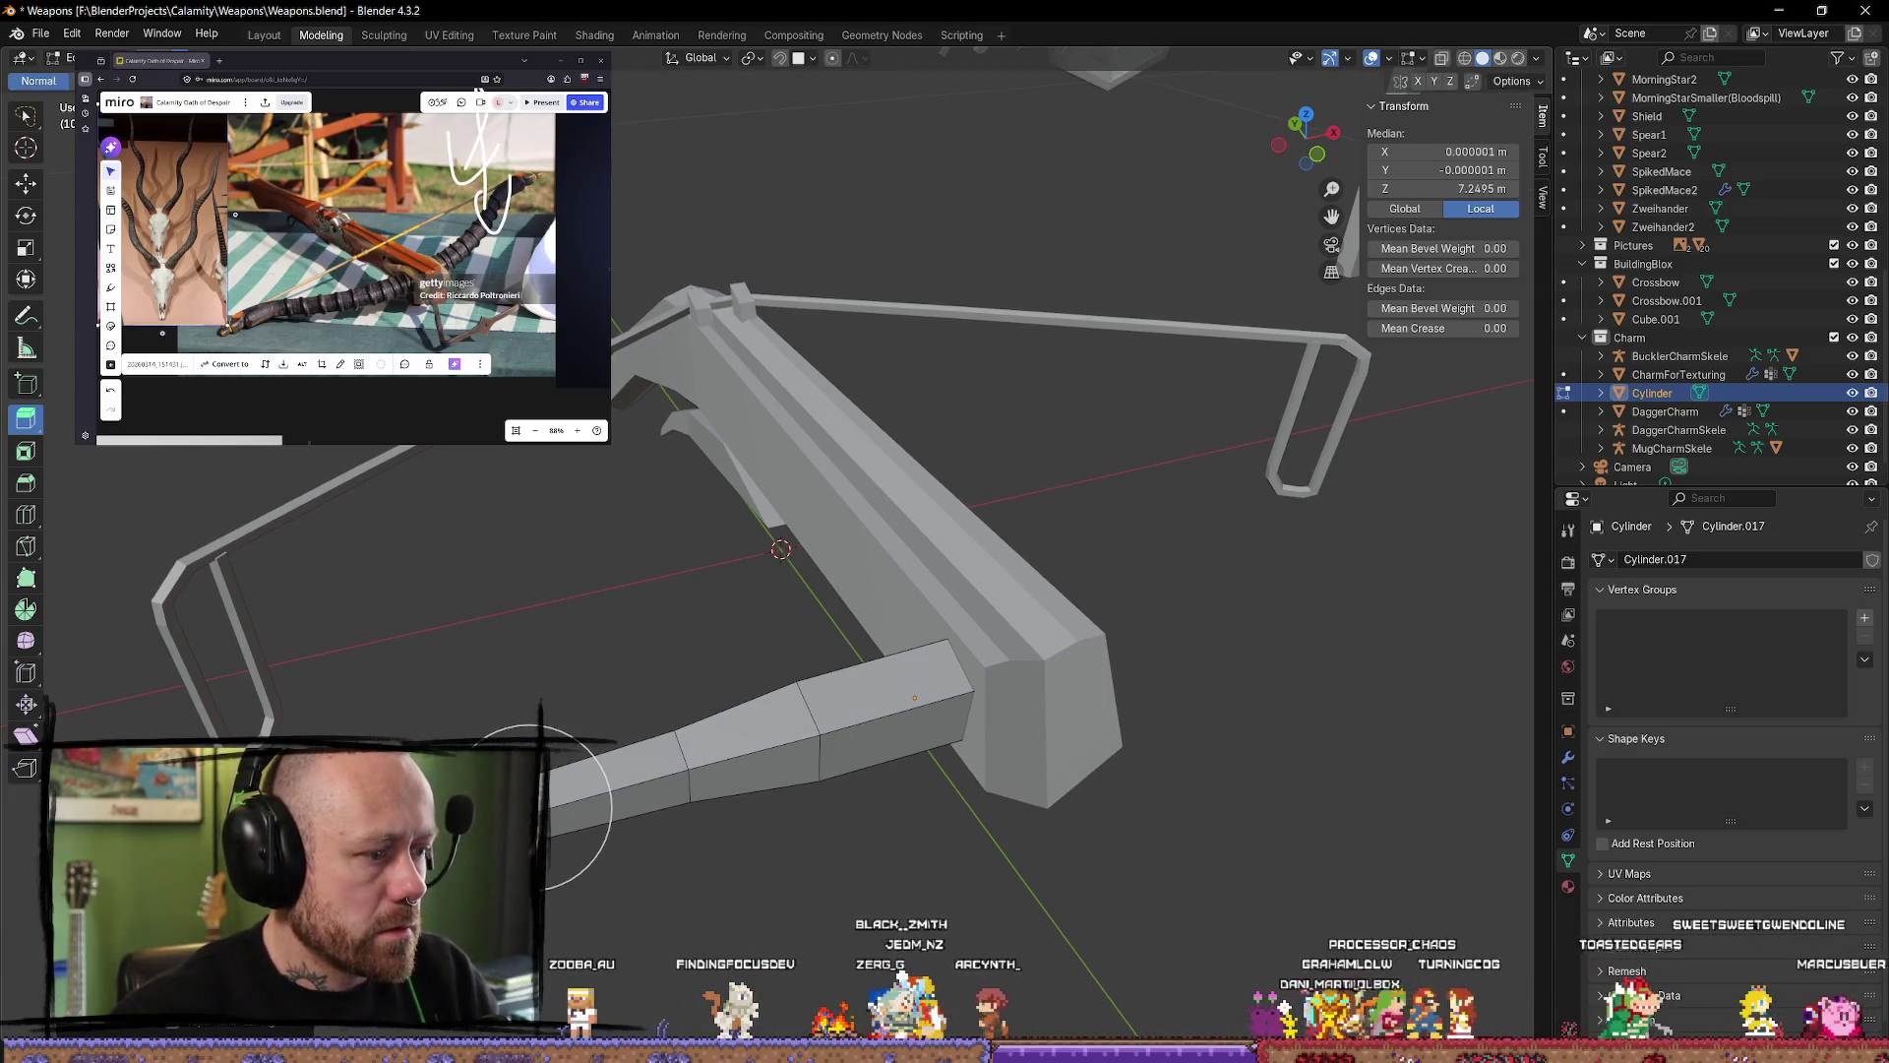
click(864, 908)
Step: Extrude further segments down the prong, taper the final tip, and deselect all
key(e)
click(699, 906)
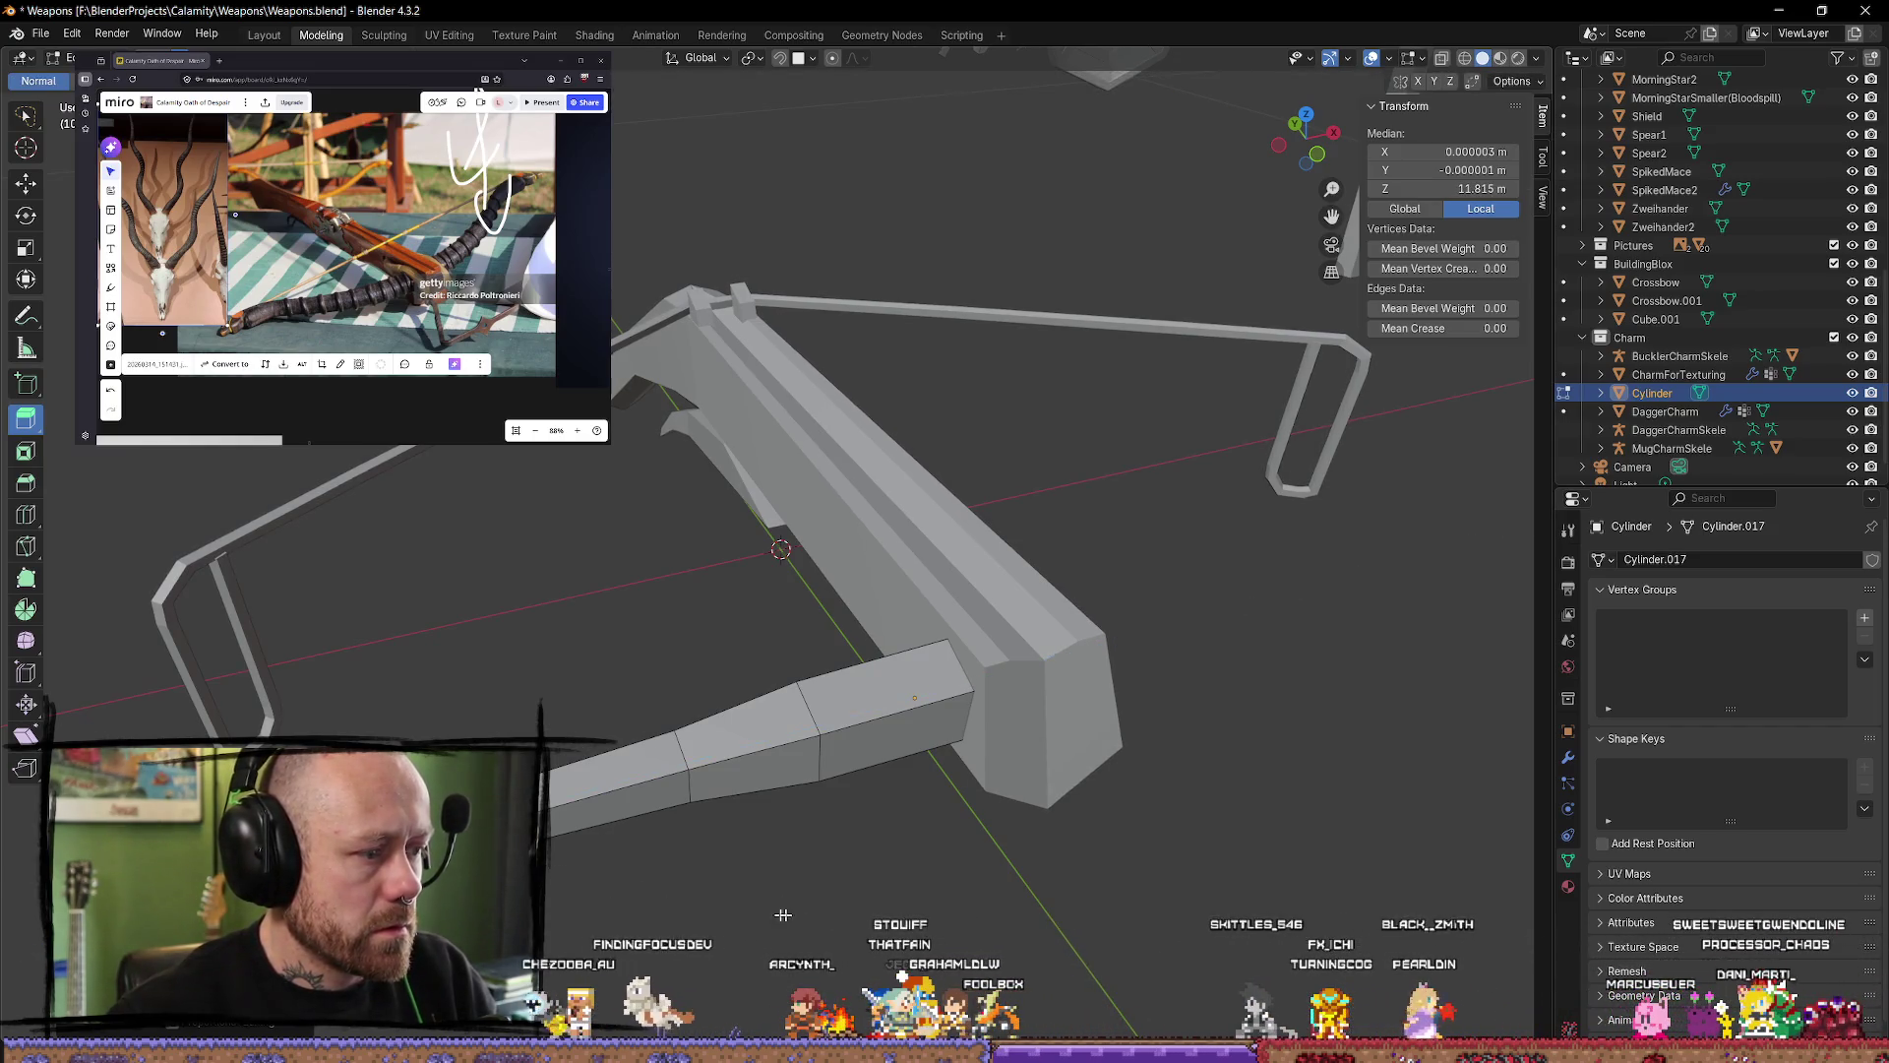
key(s)
click(699, 907)
mouse_move(699, 907)
middle_down()
mouse_move(464, 738)
mouse_move(899, 768)
mouse_move(1046, 588)
mouse_move(1088, 718)
mouse_move(1113, 715)
middle_up()
key(e)
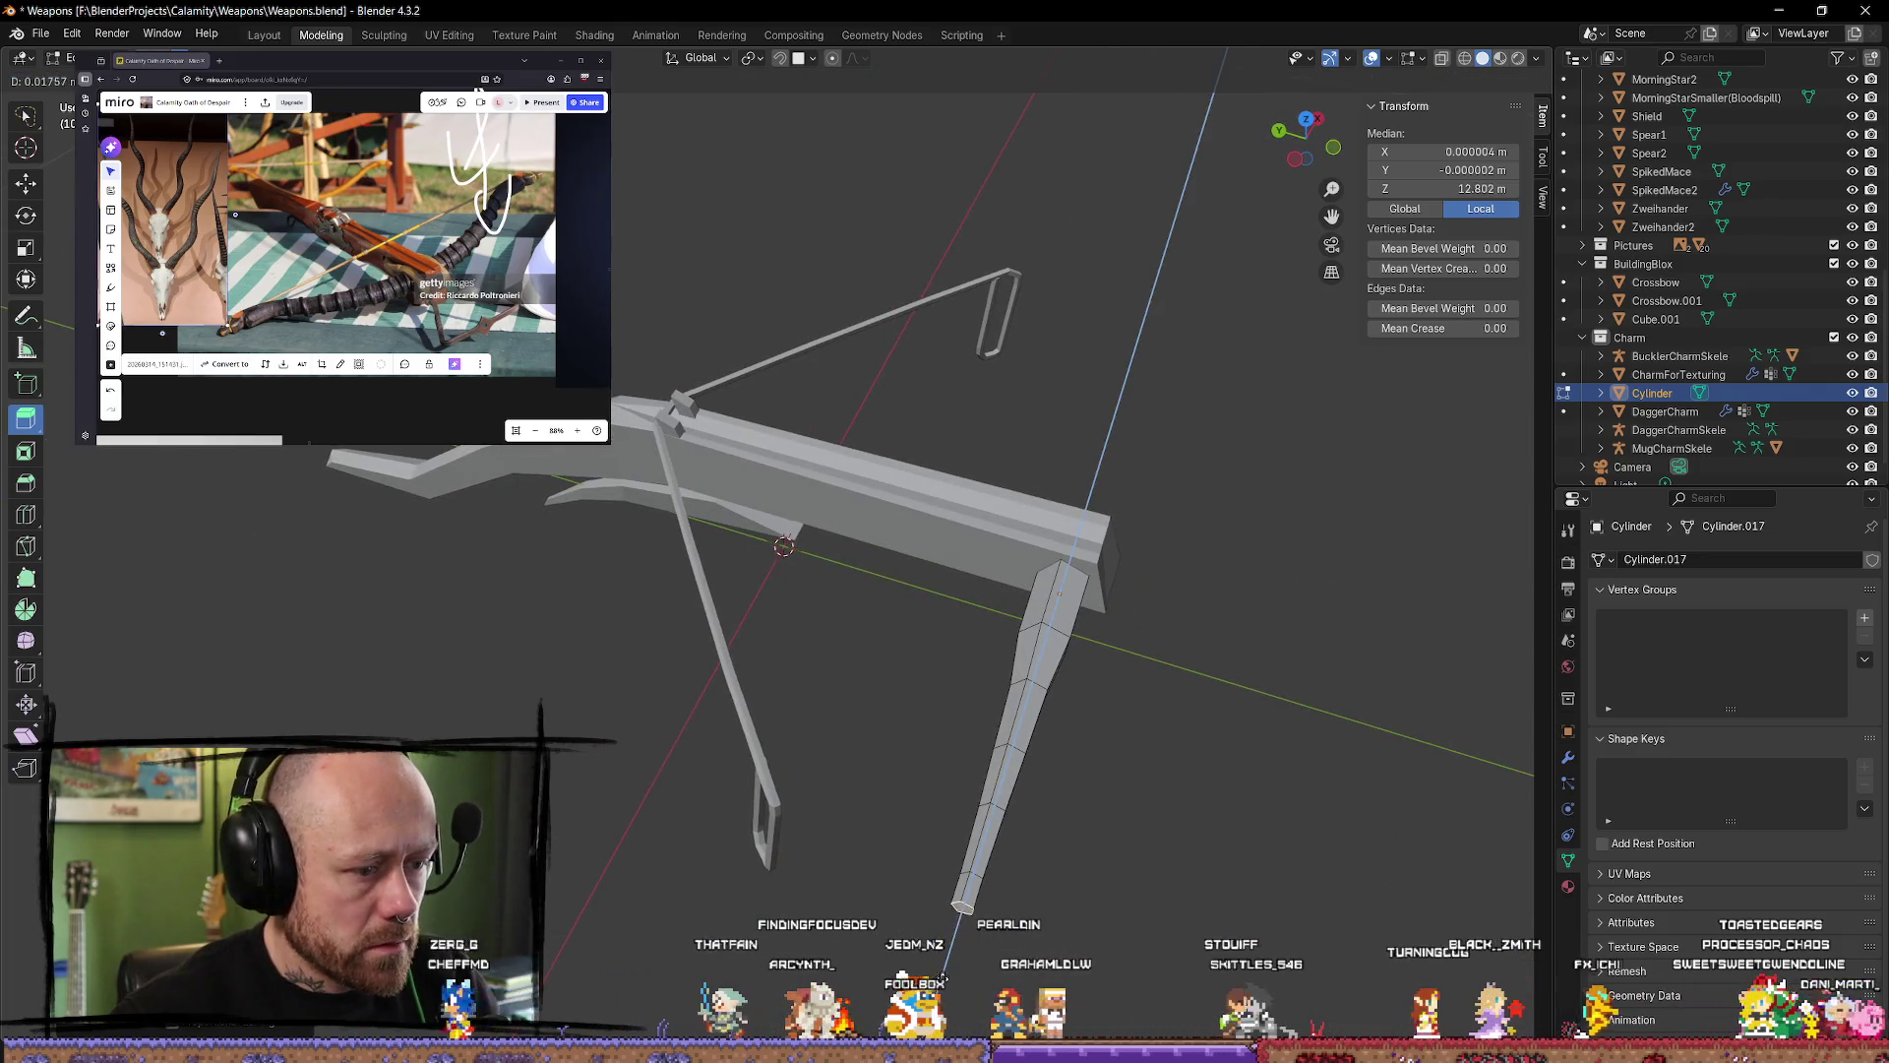
click(959, 920)
key(s)
click(1115, 974)
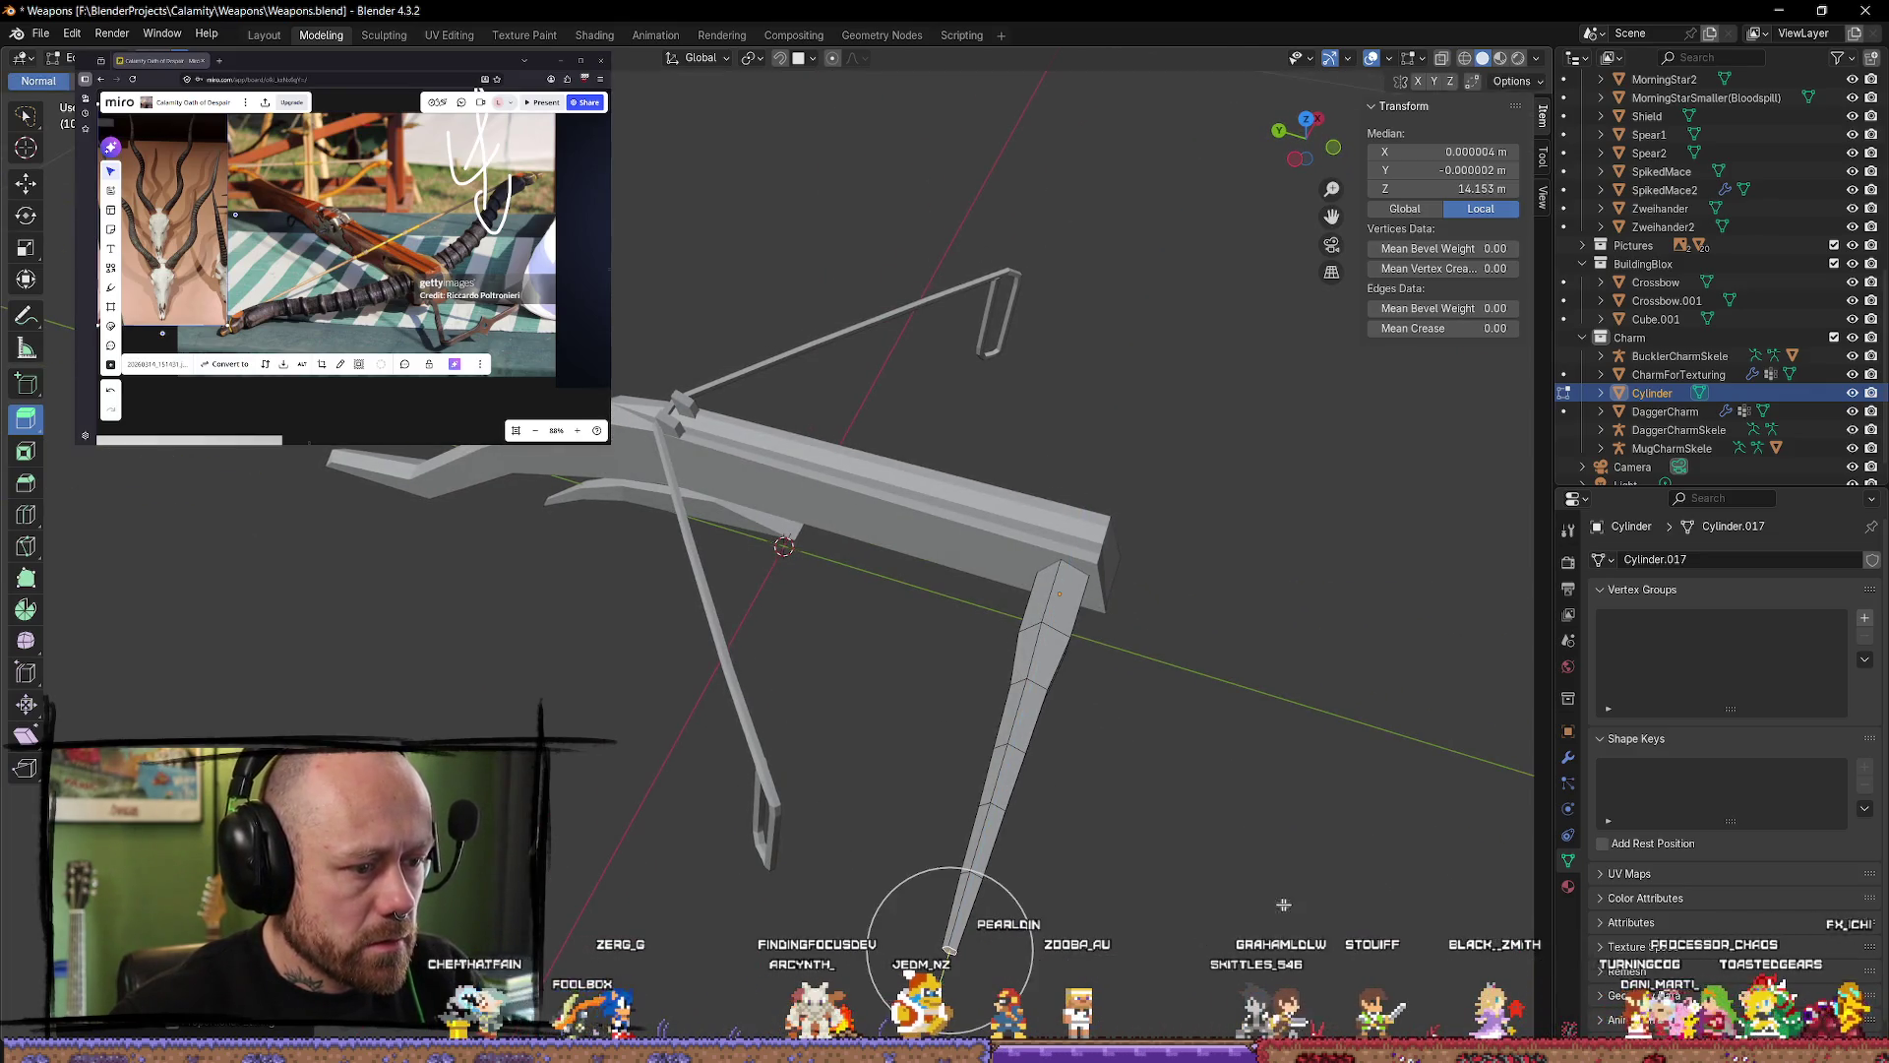
key(alt+a)
mouse_move(1230, 935)
middle_down()
mouse_move(1267, 858)
mouse_move(1190, 819)
middle_up()
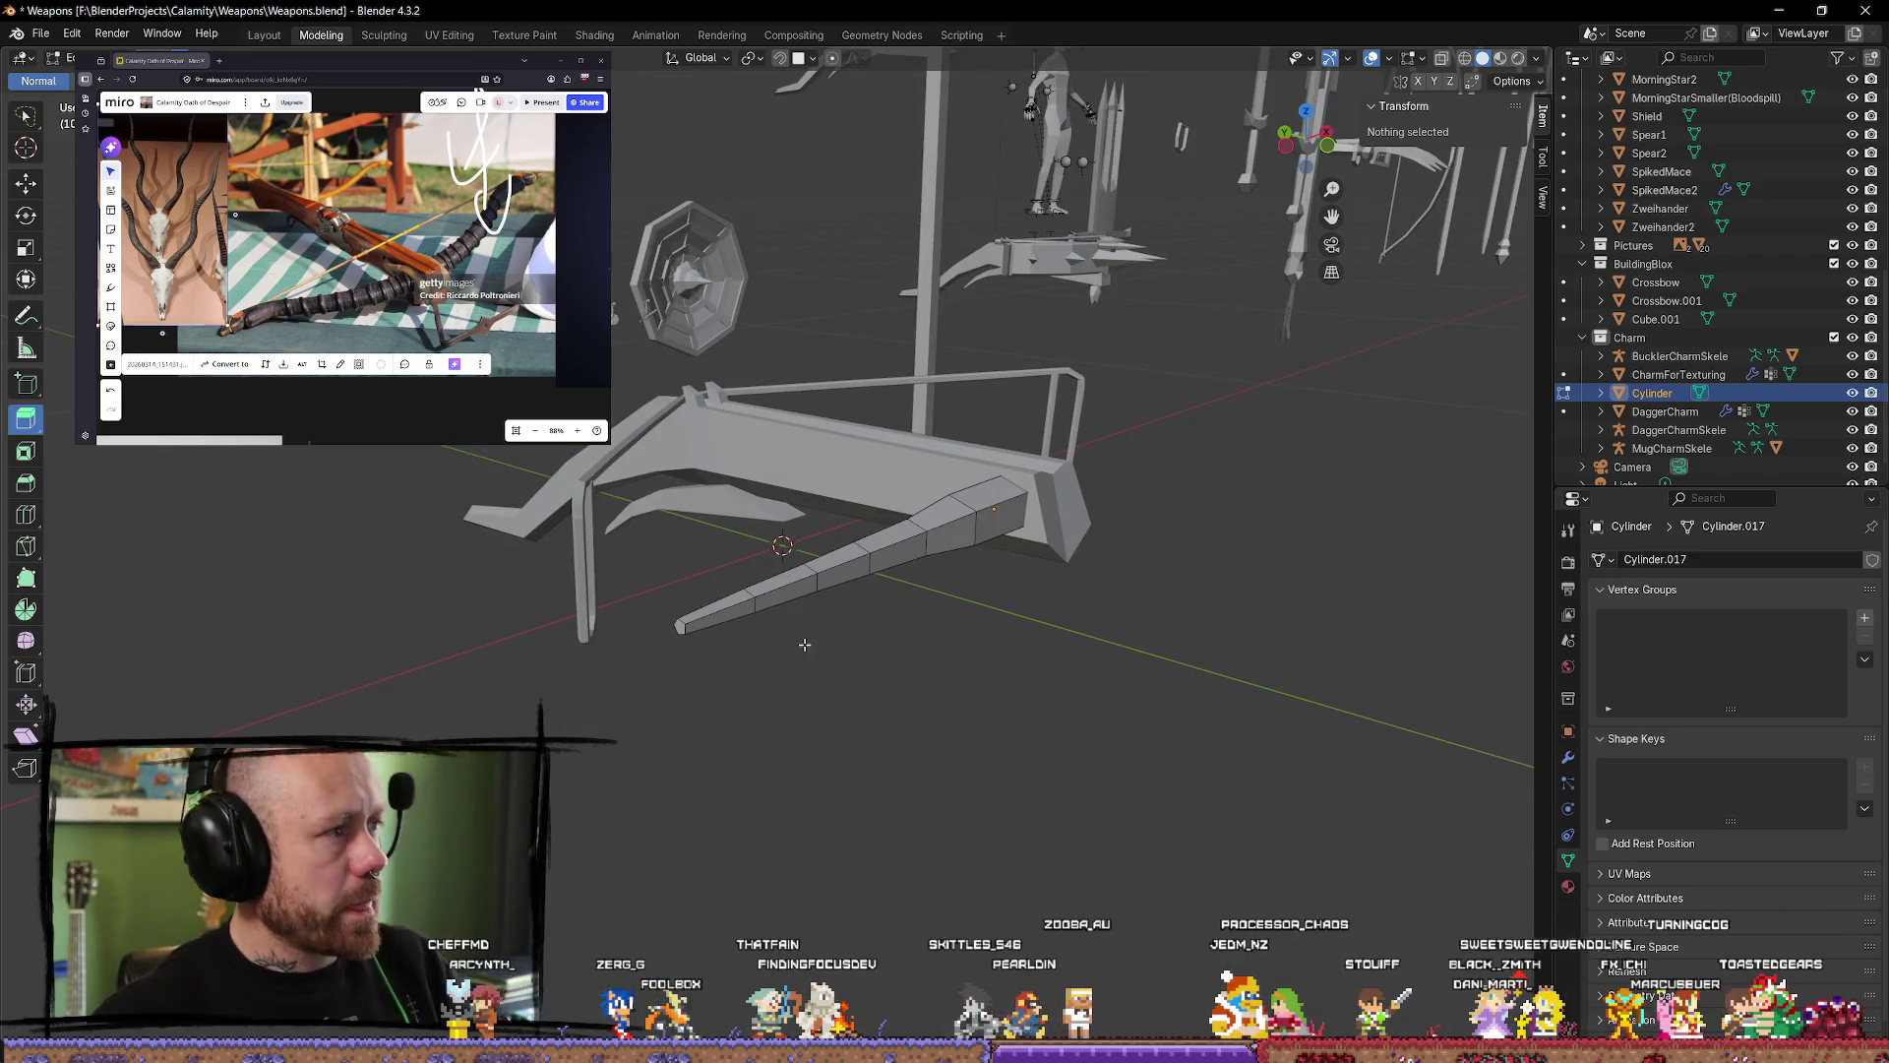
Step: Select an edge loop on the prong and rescale it
middle_drag(793, 576, 889, 696)
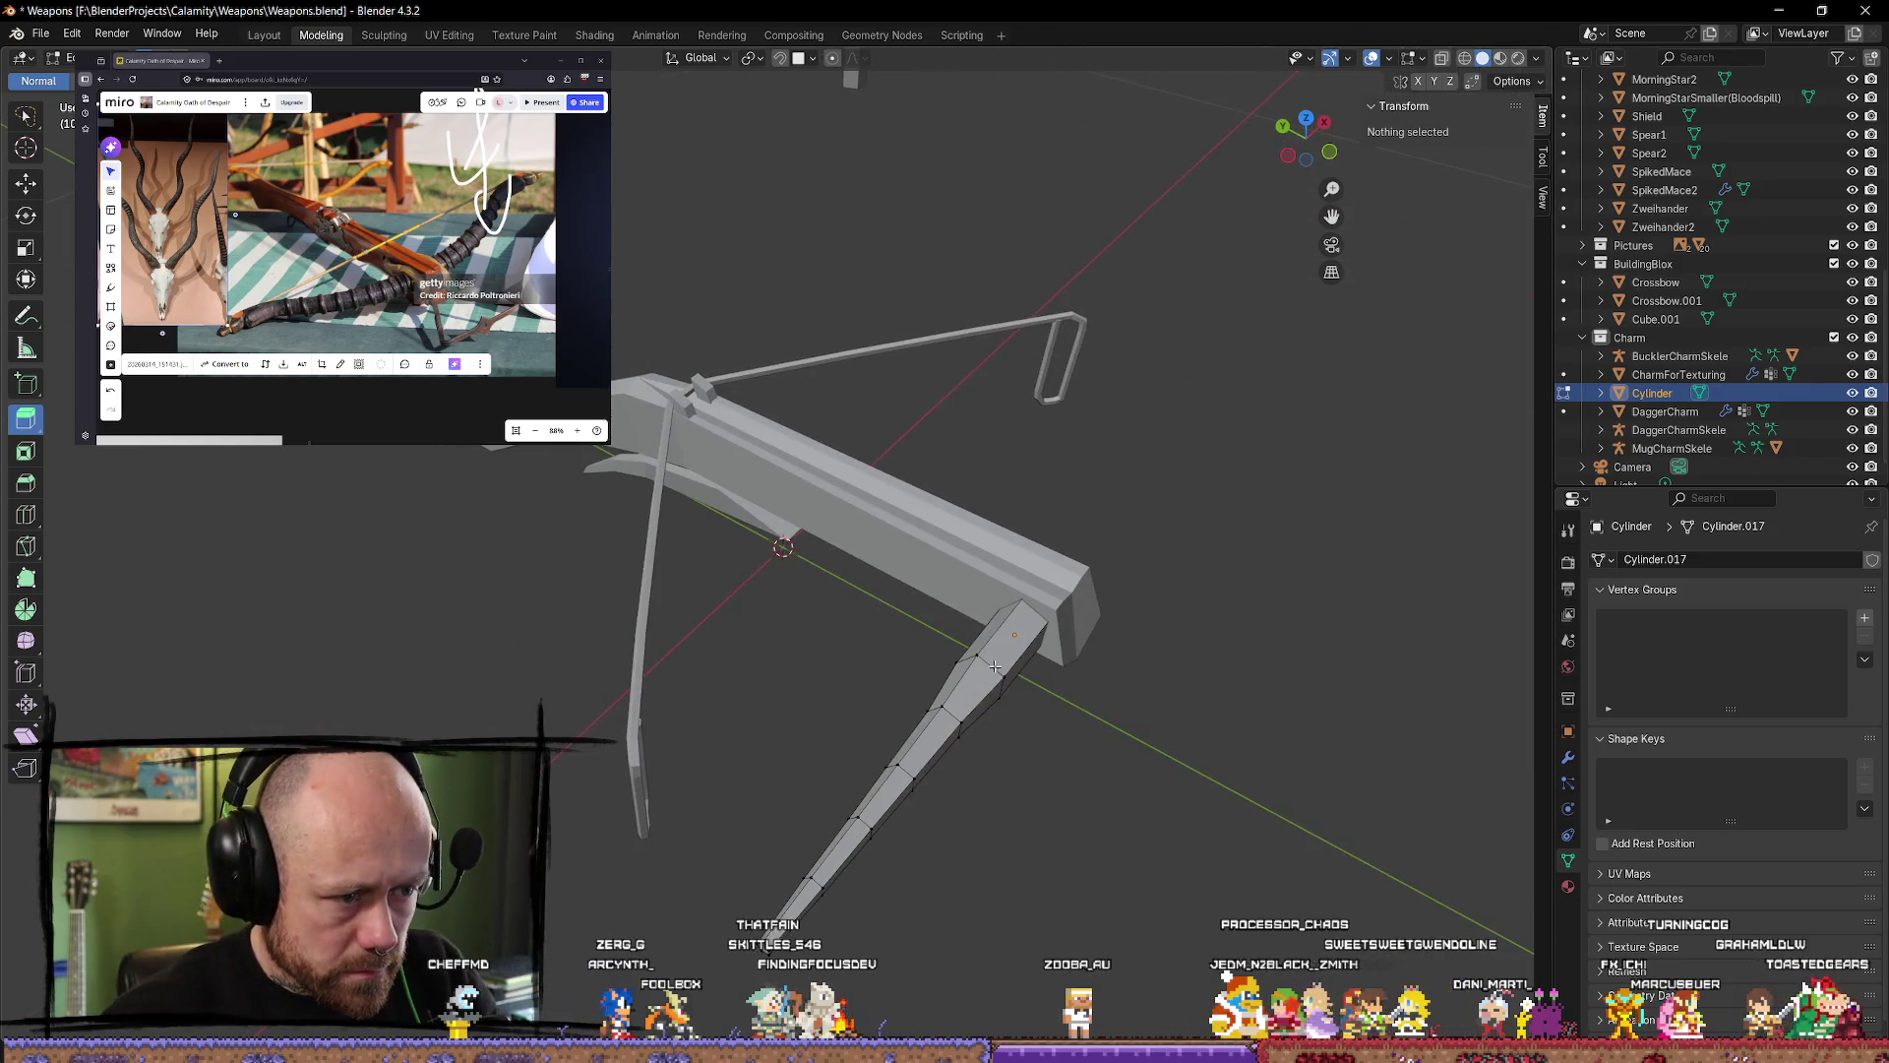
alt+click(949, 717)
key(s)
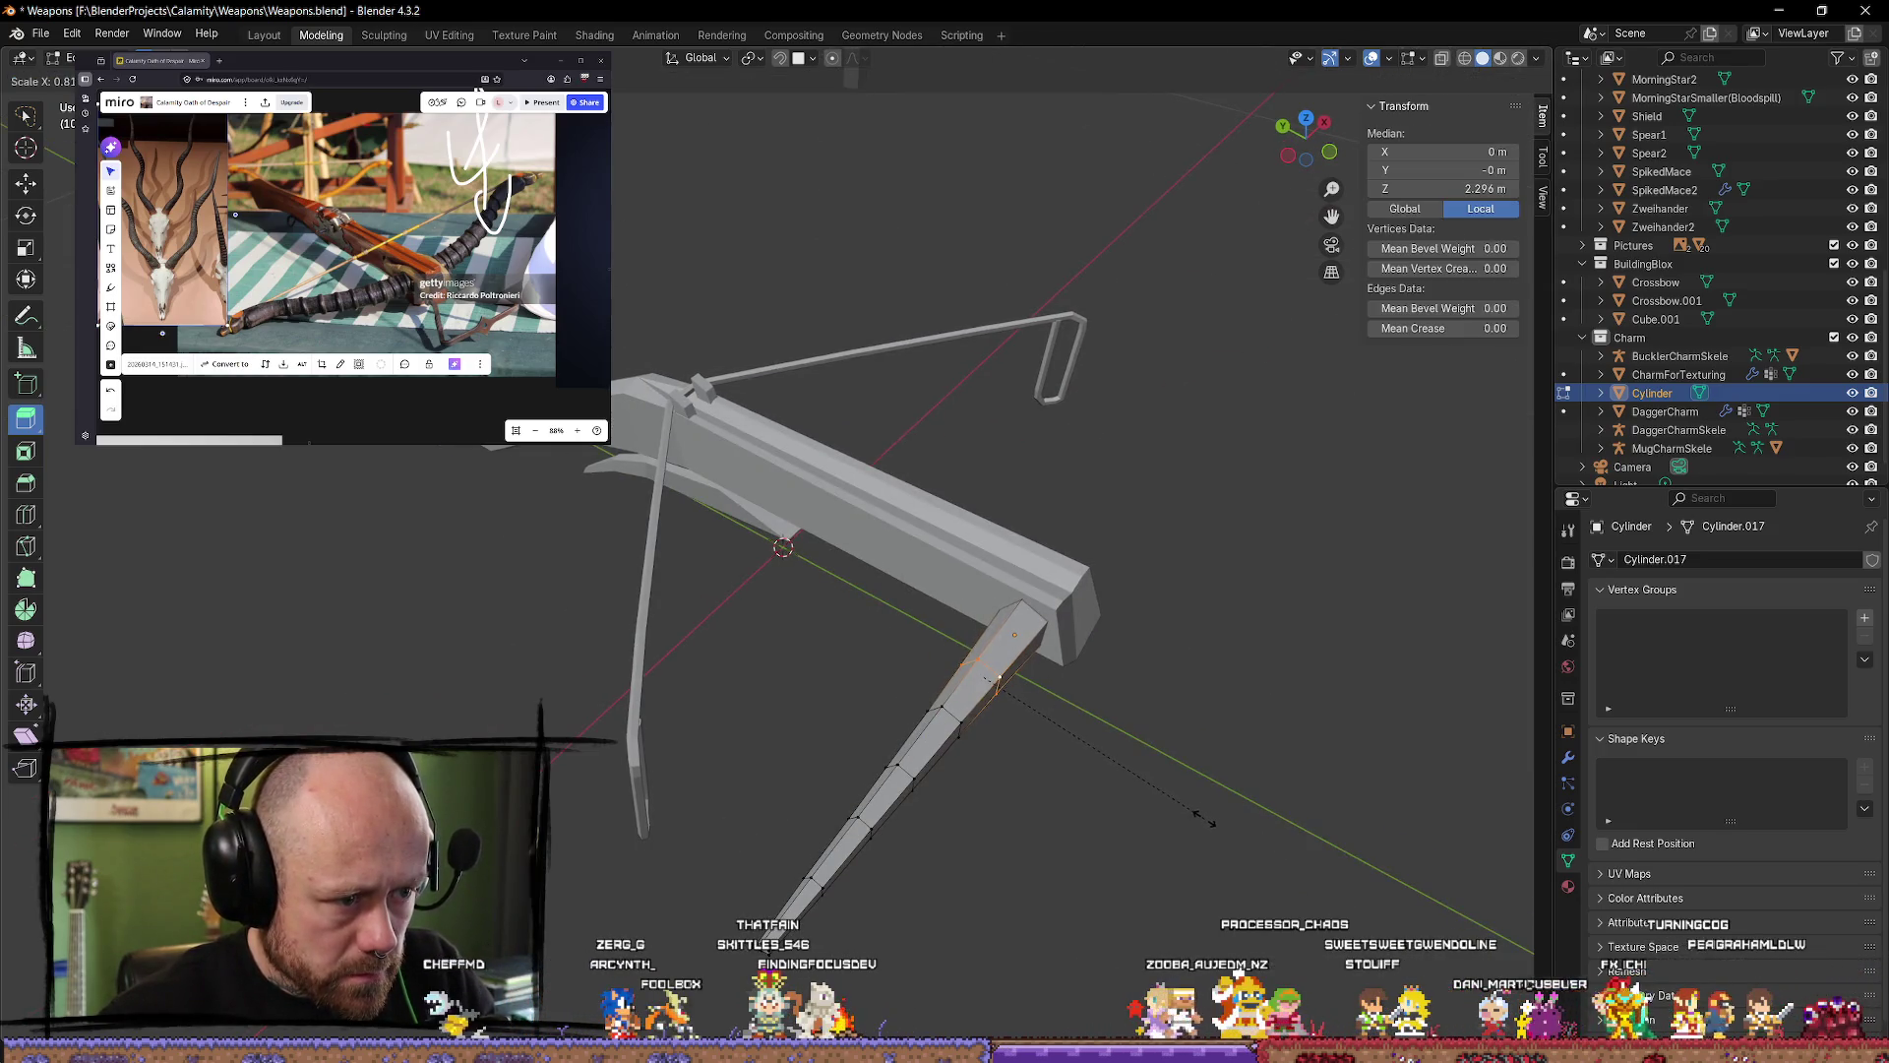
click(1203, 819)
mouse_move(1203, 807)
middle_down()
mouse_move(1168, 717)
mouse_move(1304, 819)
middle_up()
Step: Slide successive edge loops sideways to kink and bend the prong tip, then view in wireframe
click(27, 187)
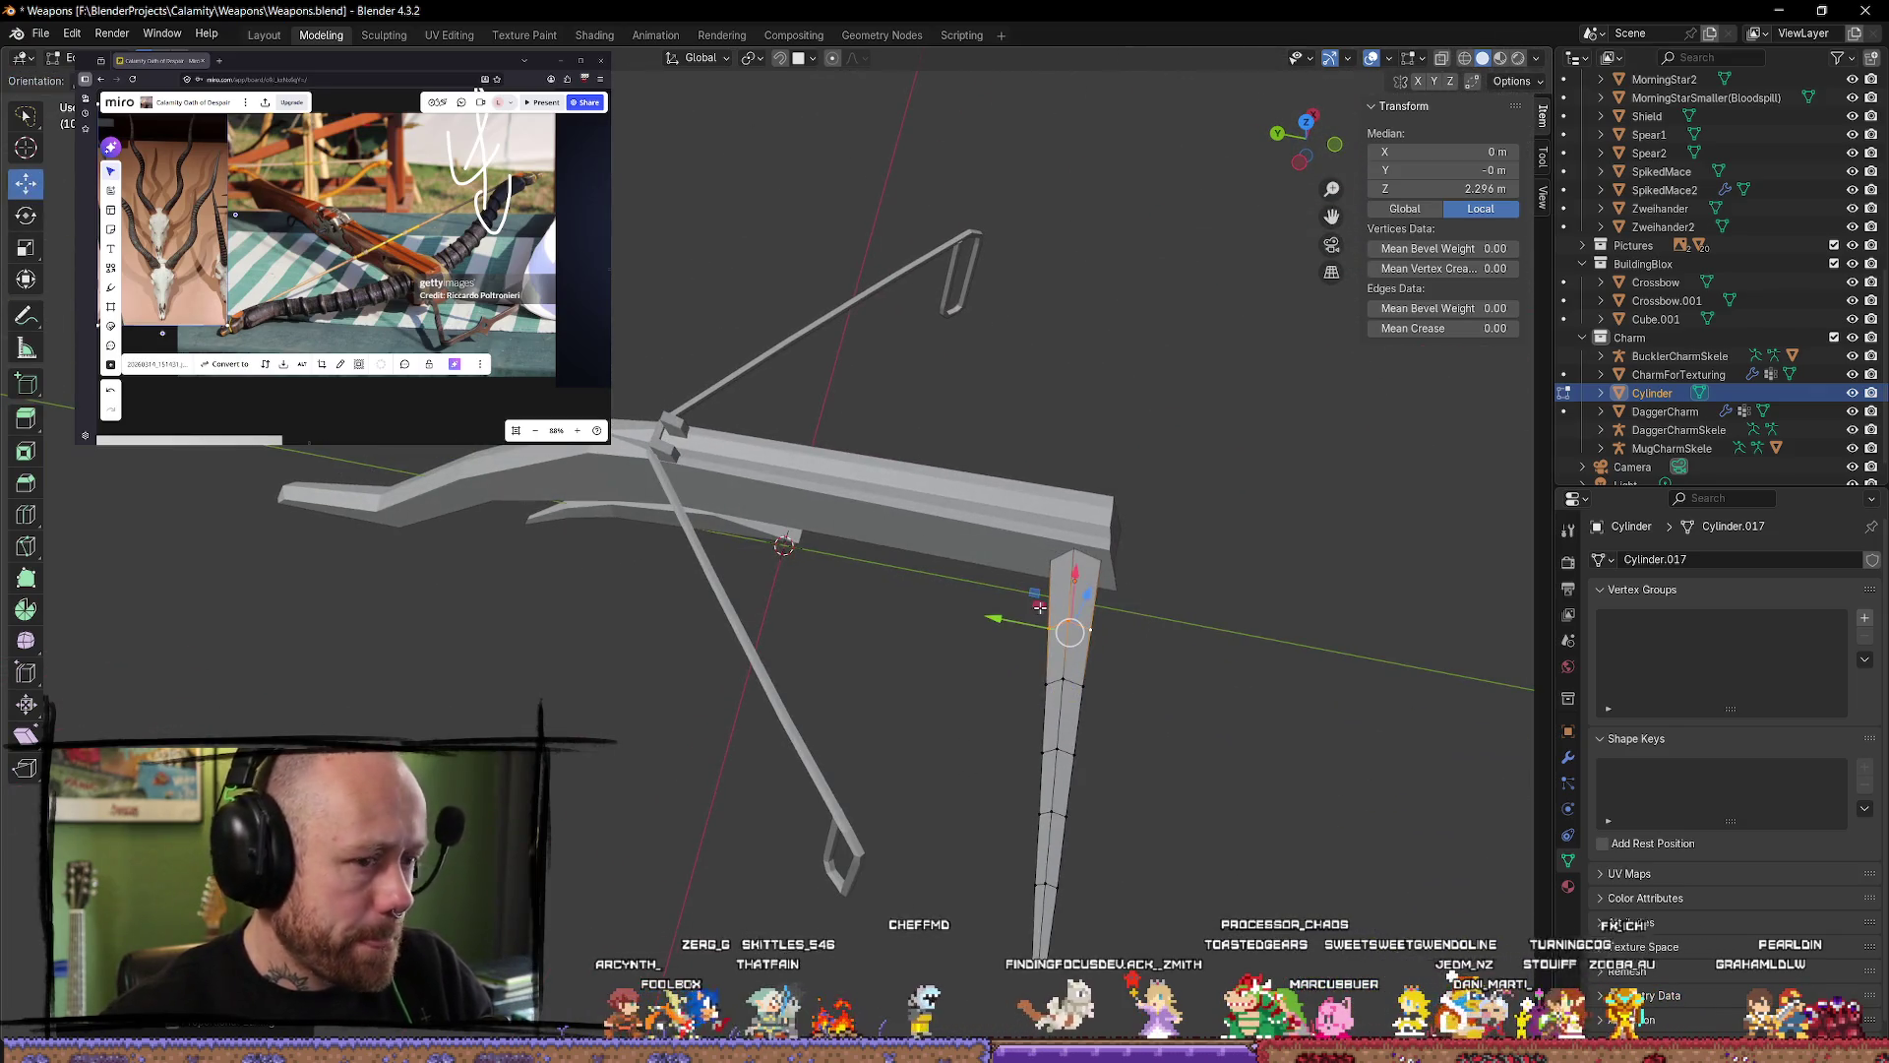
mouse_move(997, 618)
mouse_down()
mouse_move(1014, 621)
mouse_move(987, 677)
mouse_up()
alt+click(1077, 686)
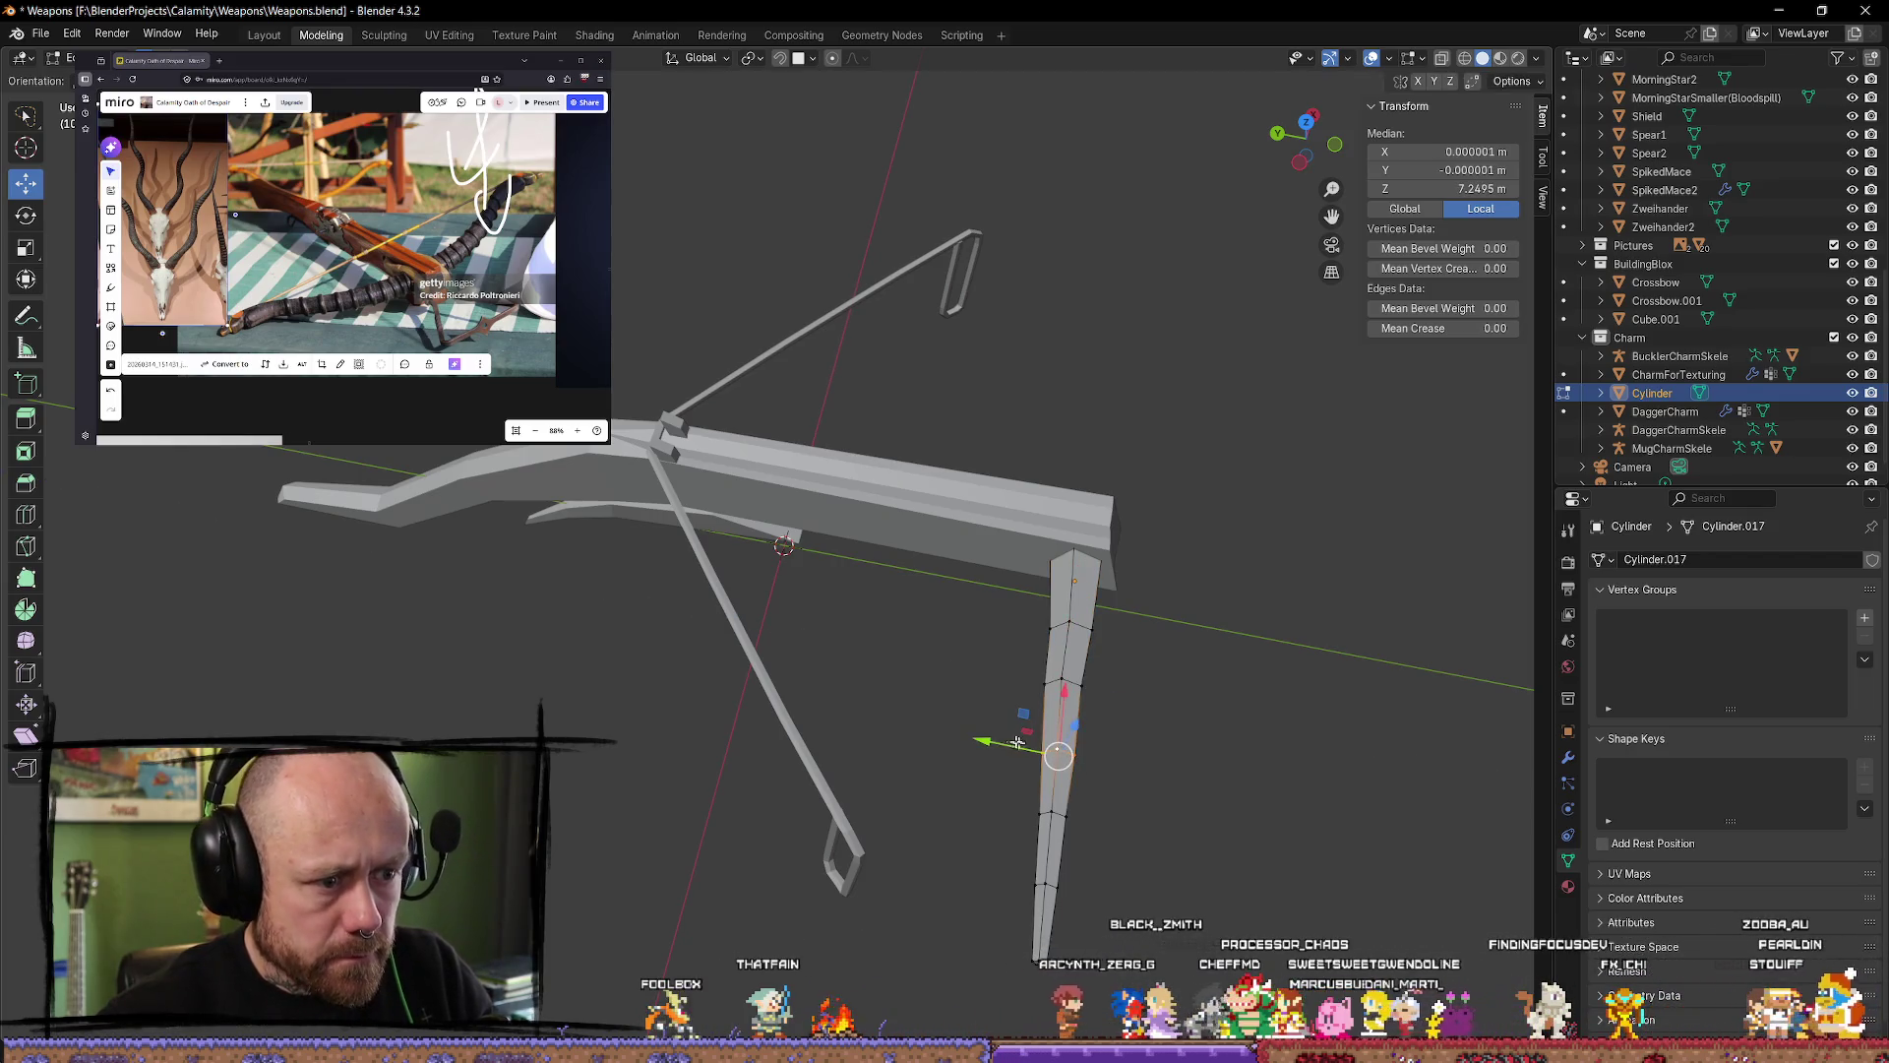
drag(1018, 742, 930, 802)
alt+click(1055, 814)
alt+click(1045, 888)
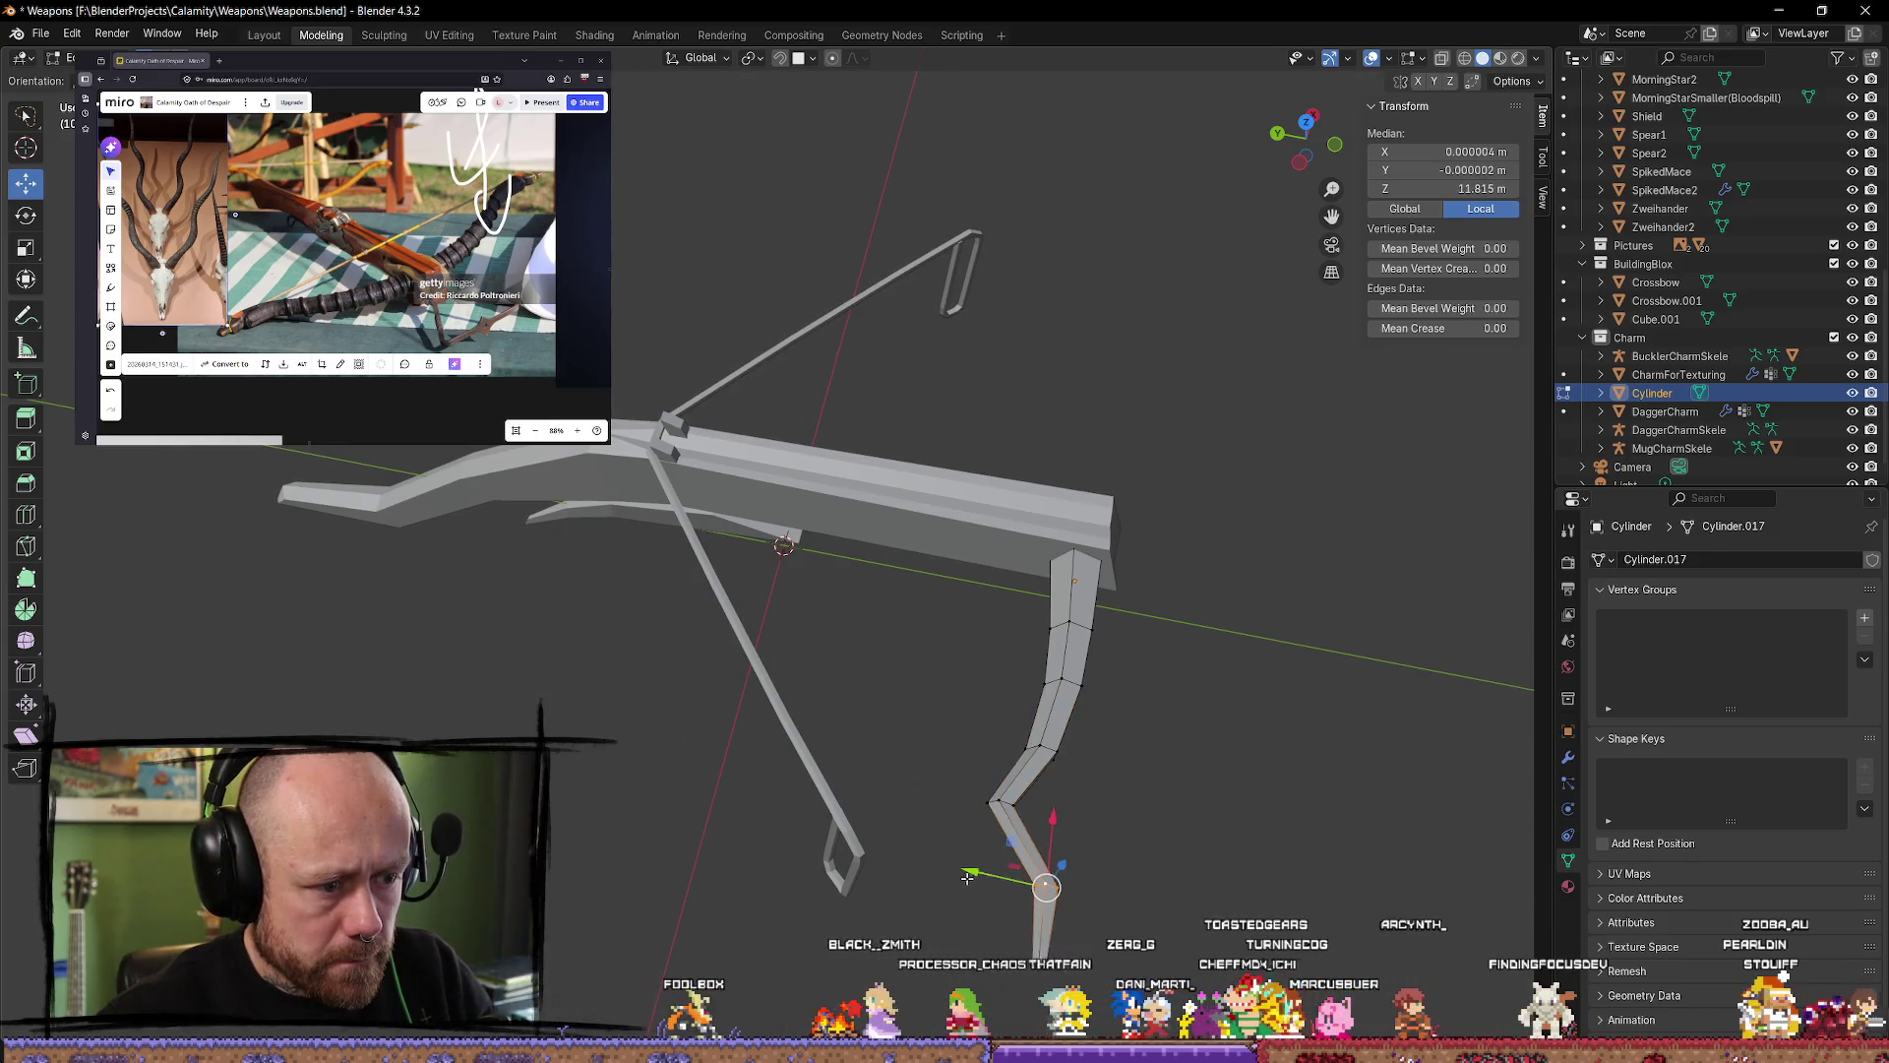
drag(967, 878, 885, 856)
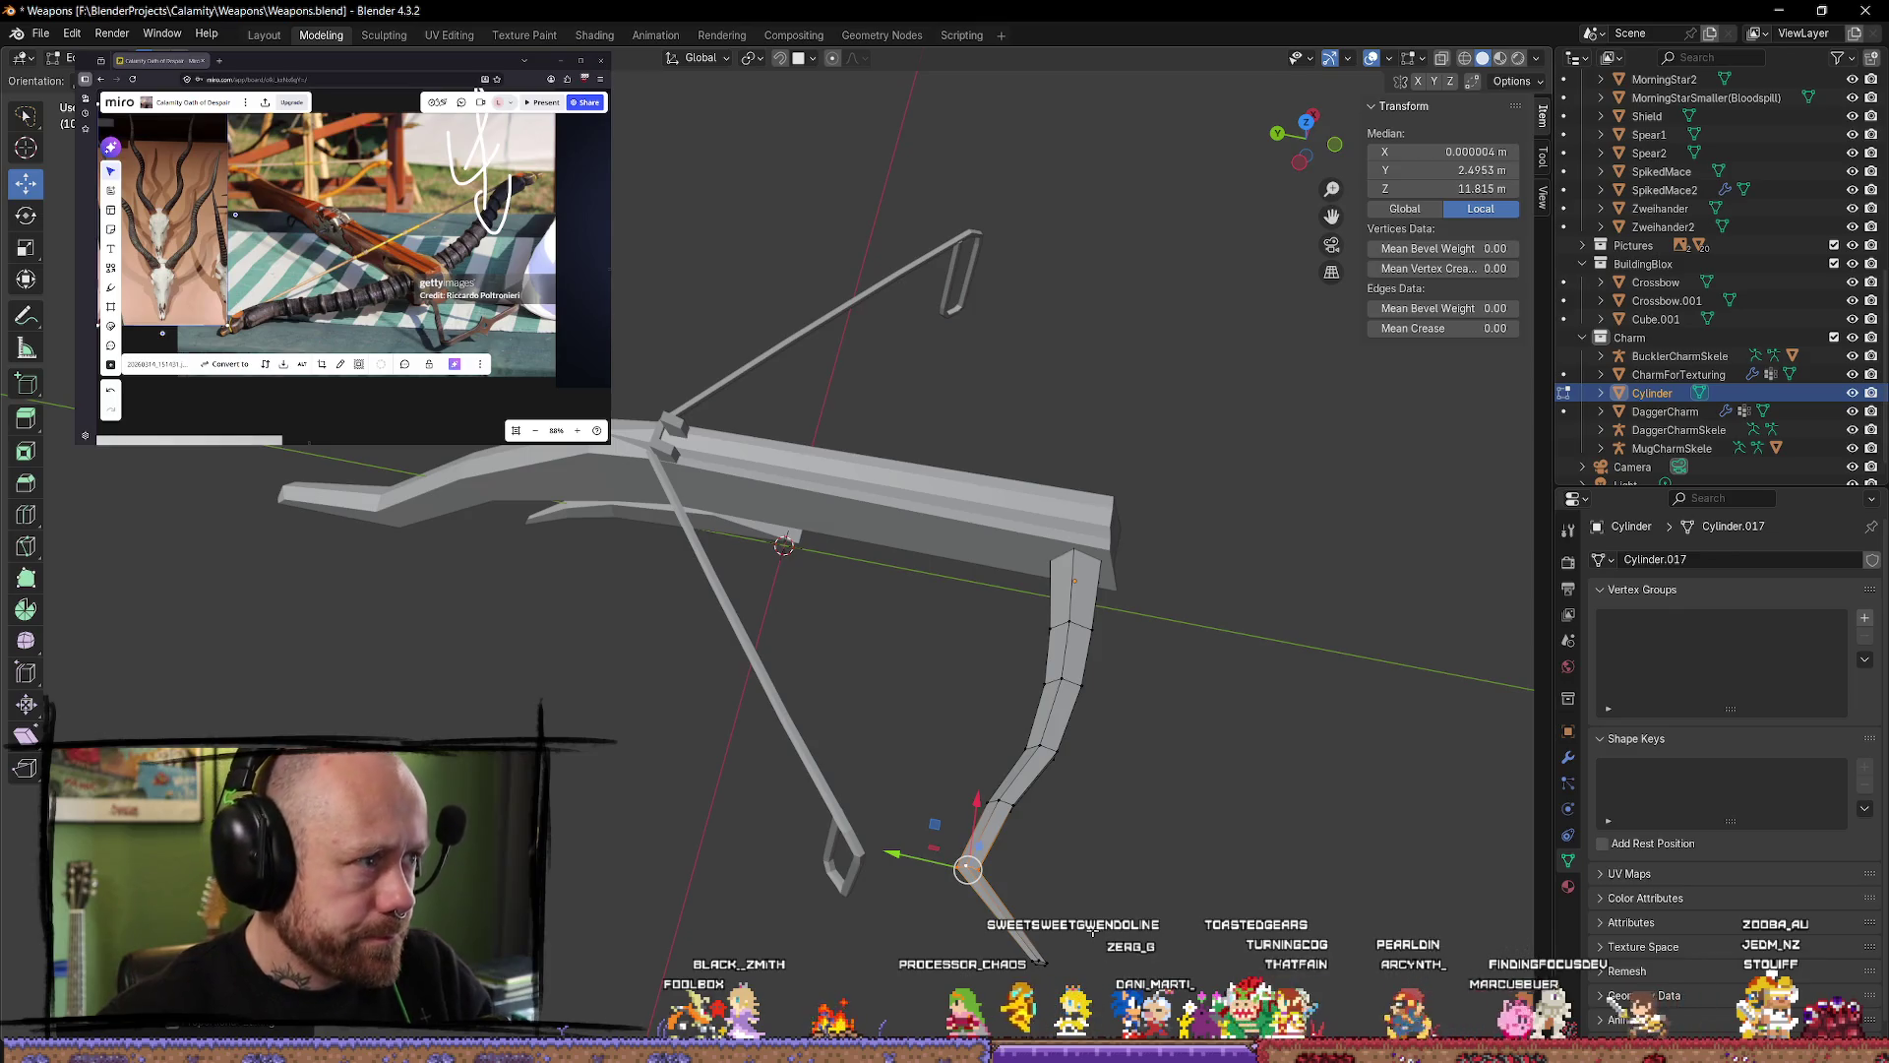
click(1032, 932)
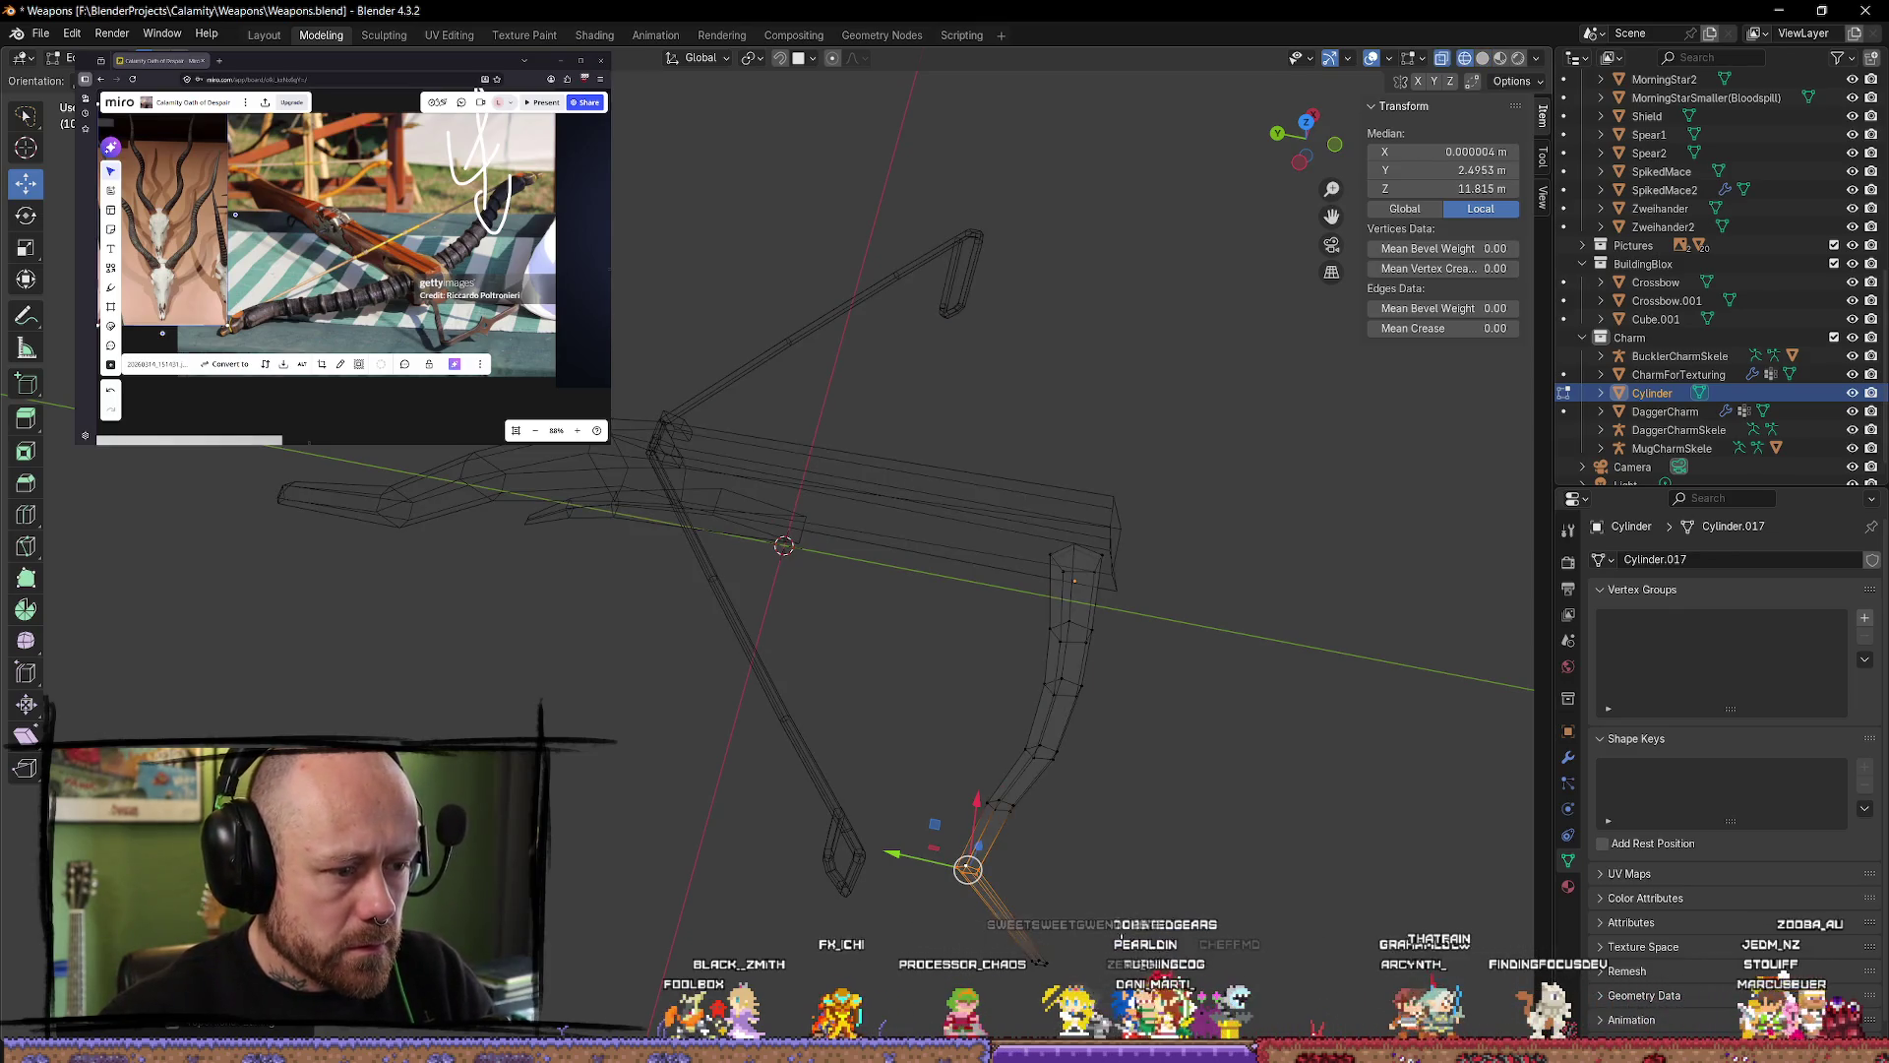
Step: Push the tip loop further sideways and rotate it from the top view
shift+middle_drag(1126, 949, 1103, 852)
mouse_move(866, 730)
mouse_down()
mouse_move(795, 783)
mouse_move(868, 736)
mouse_up()
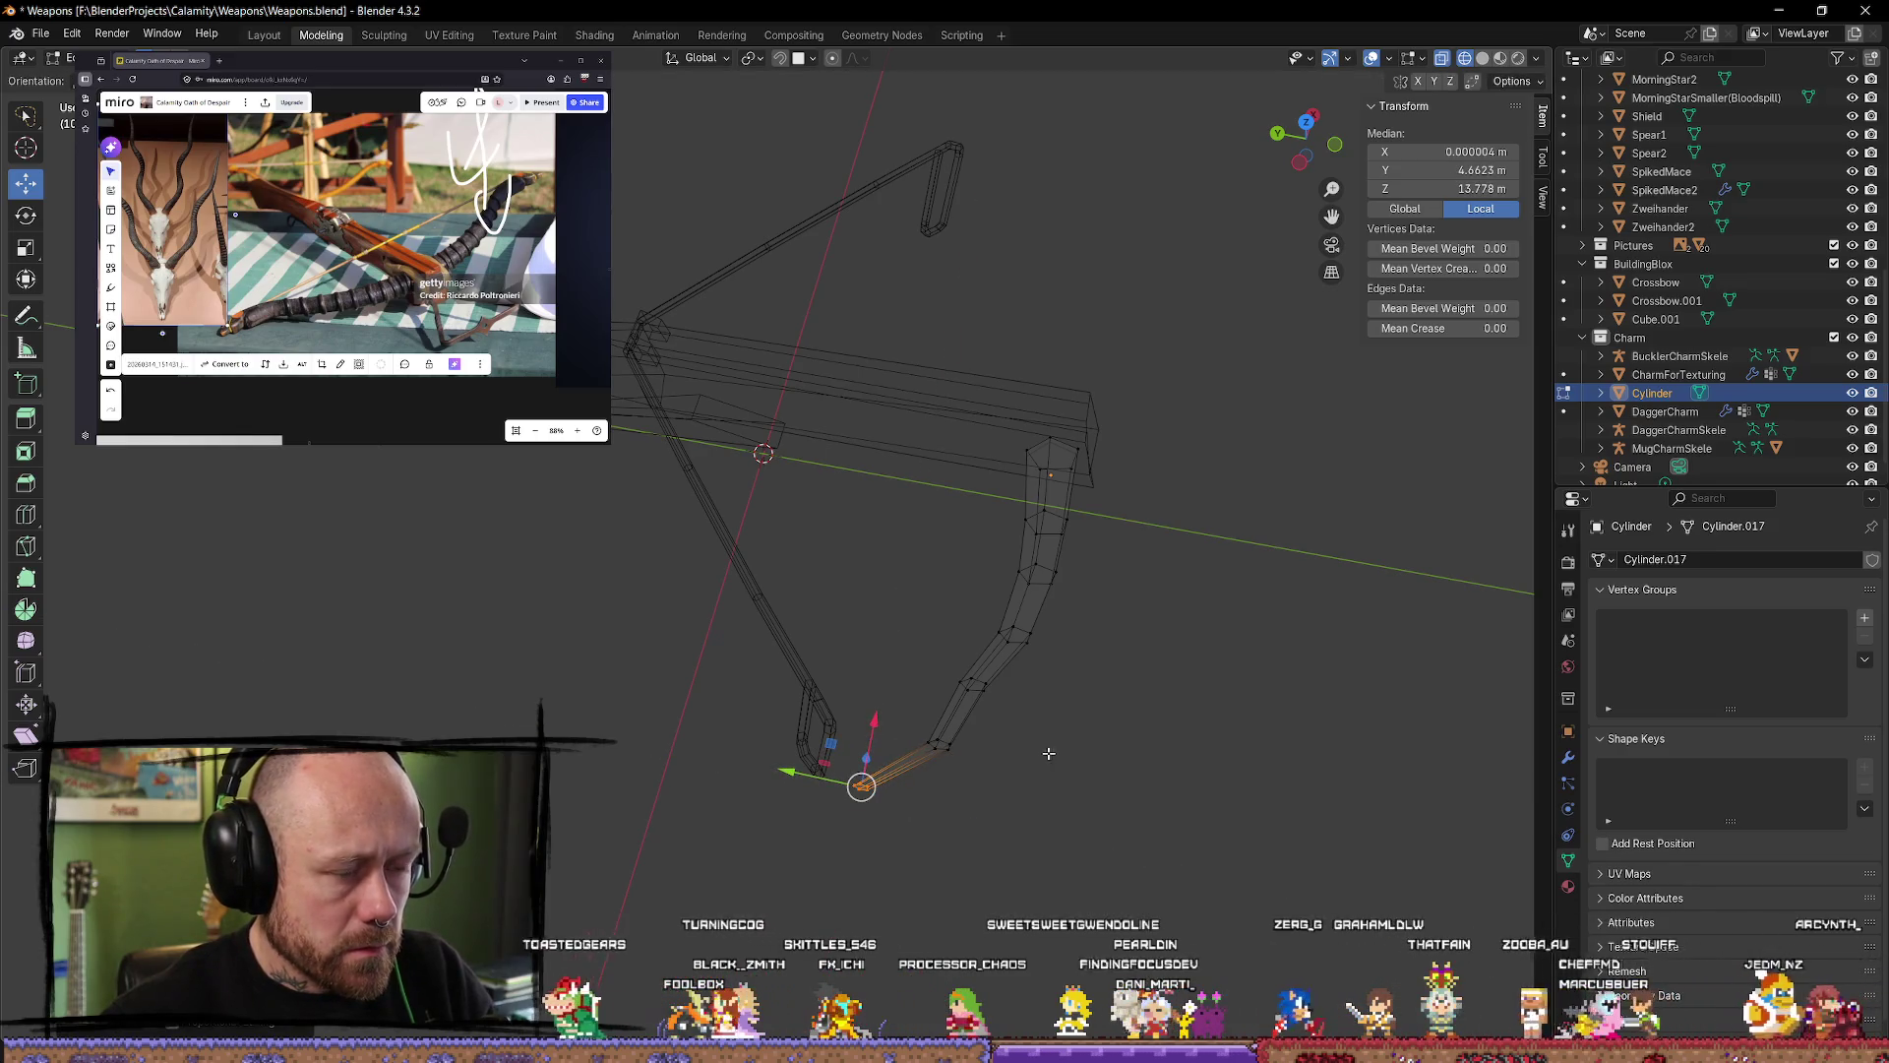
click(1306, 121)
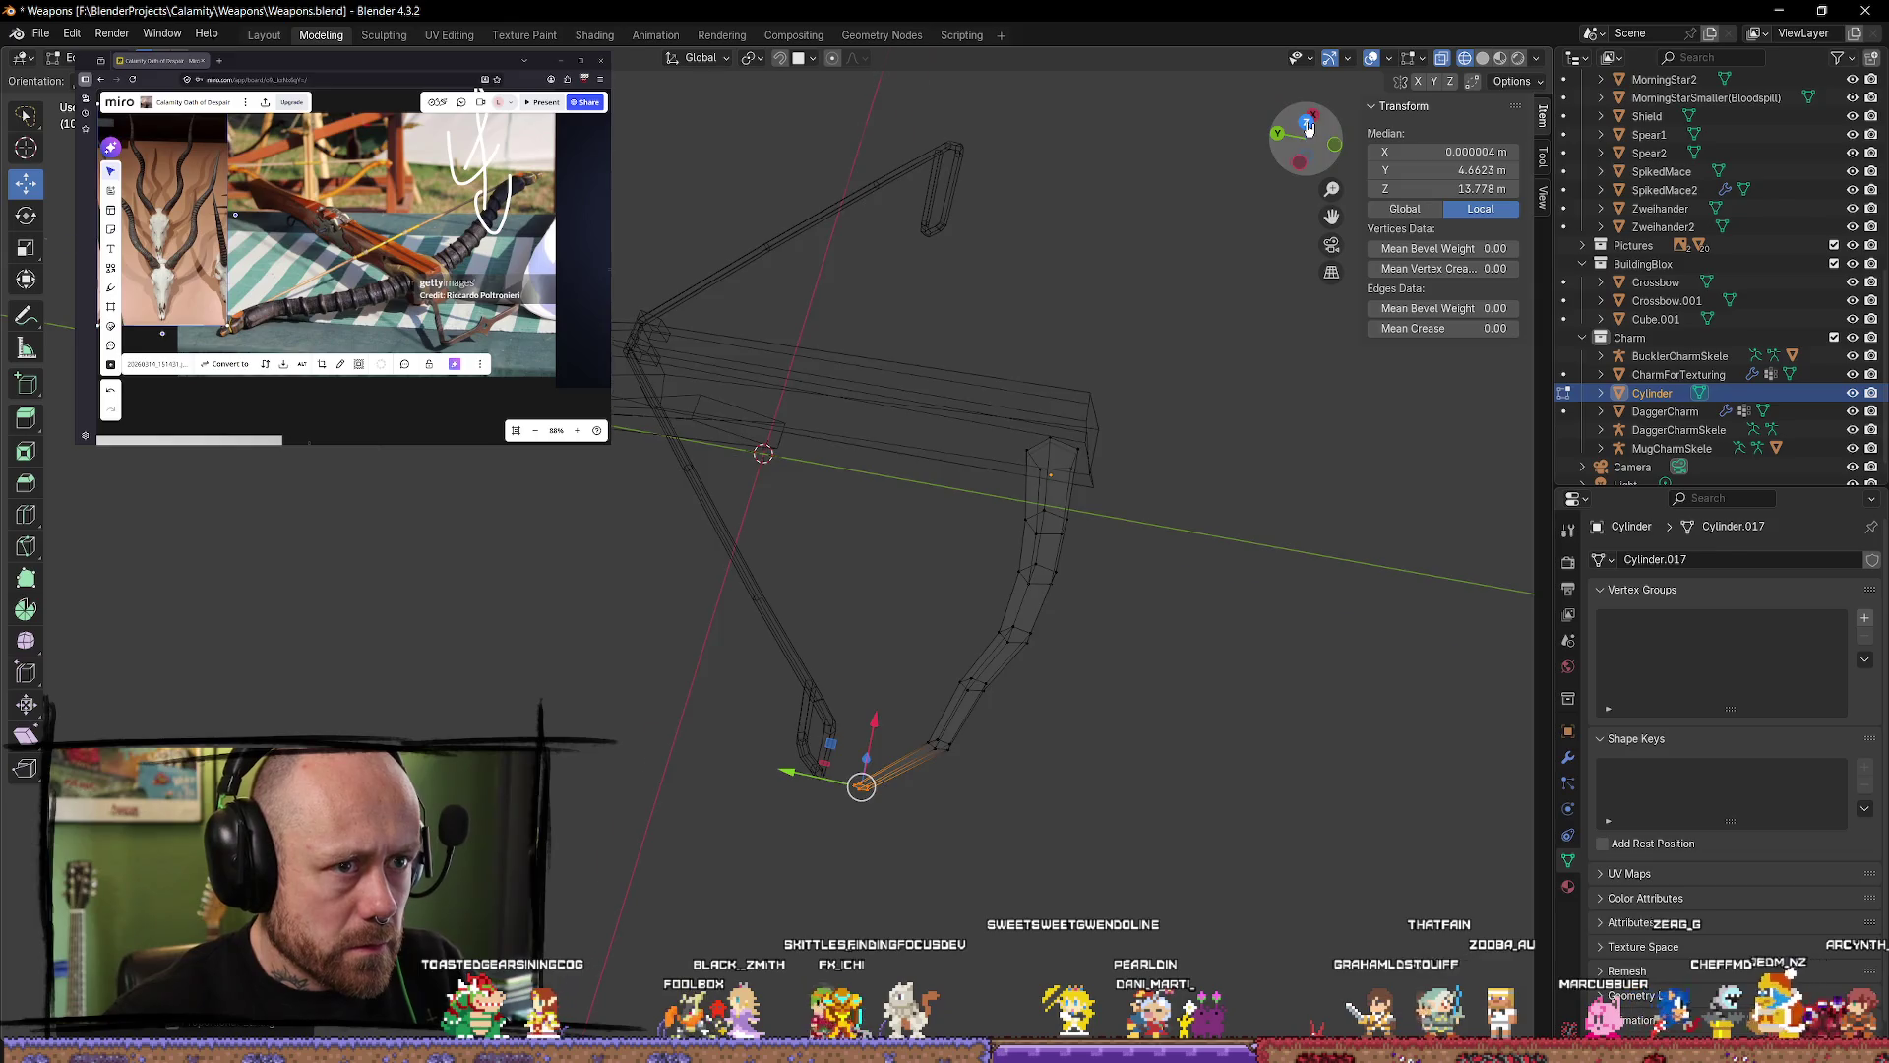
key(r)
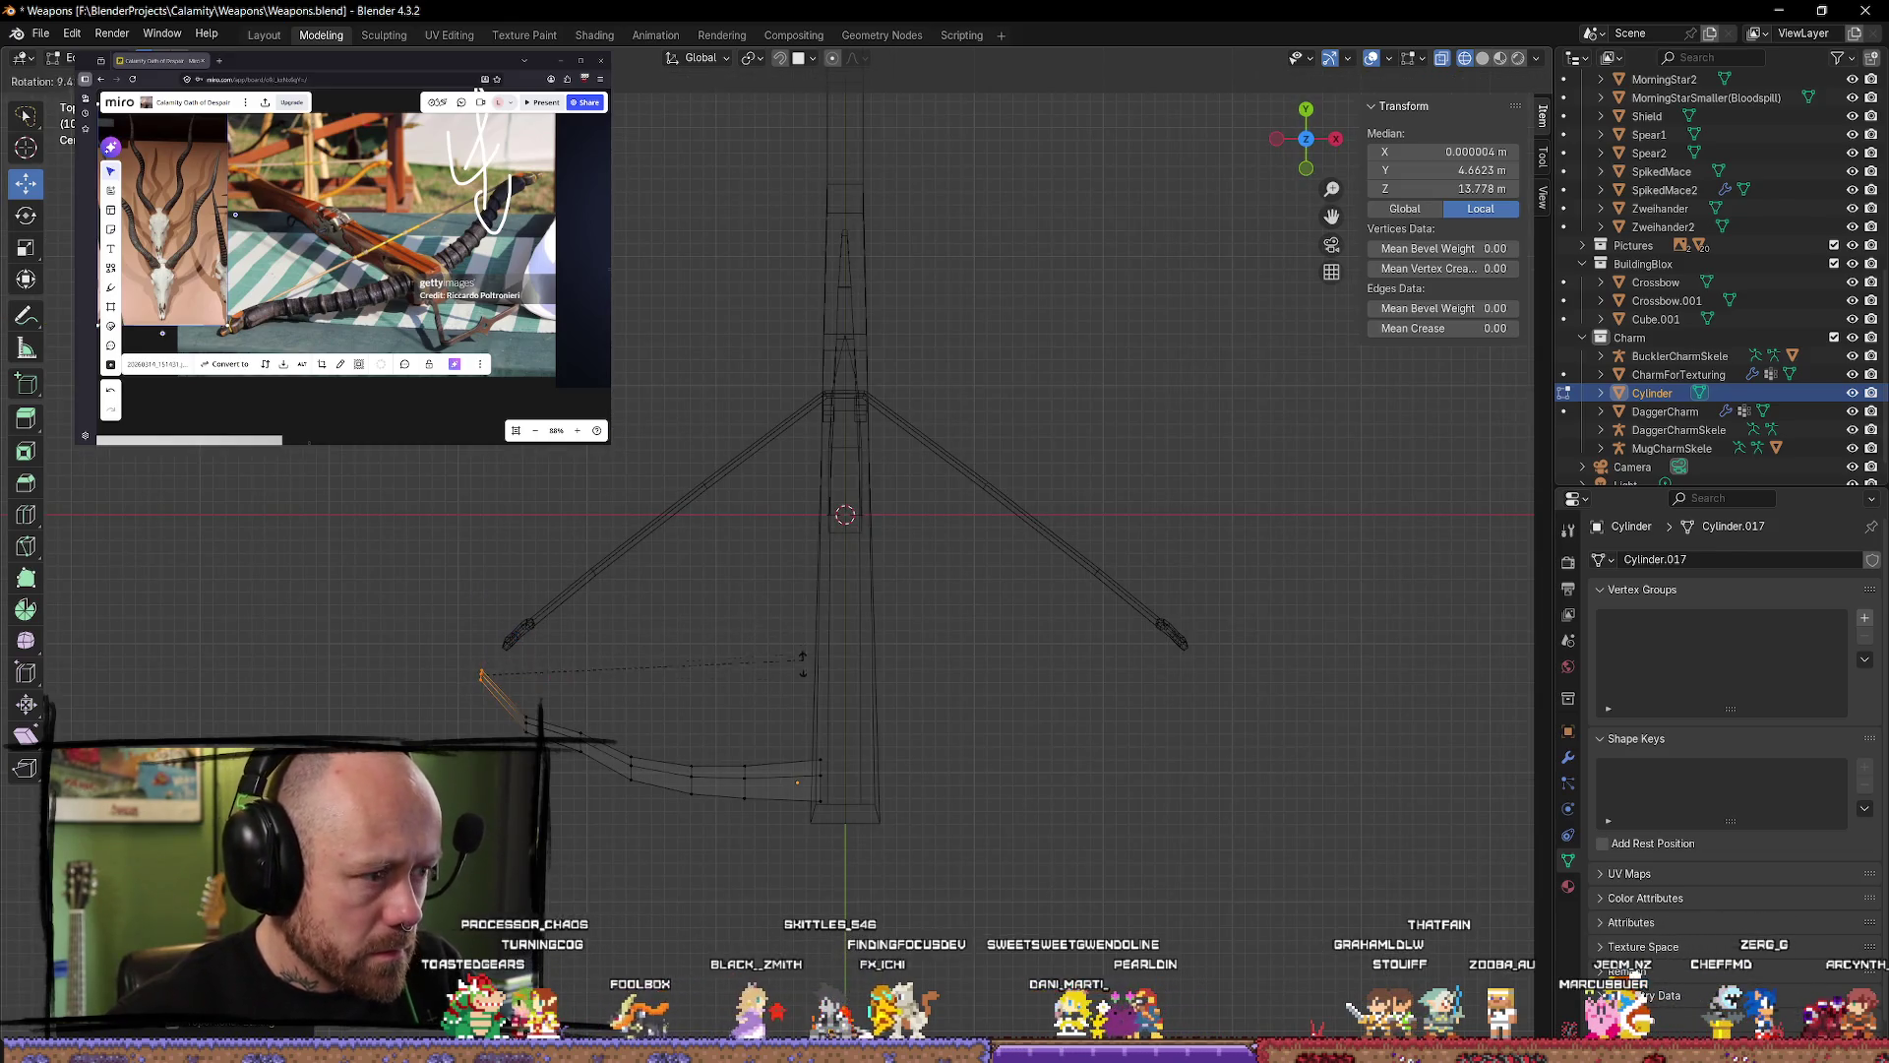
click(714, 856)
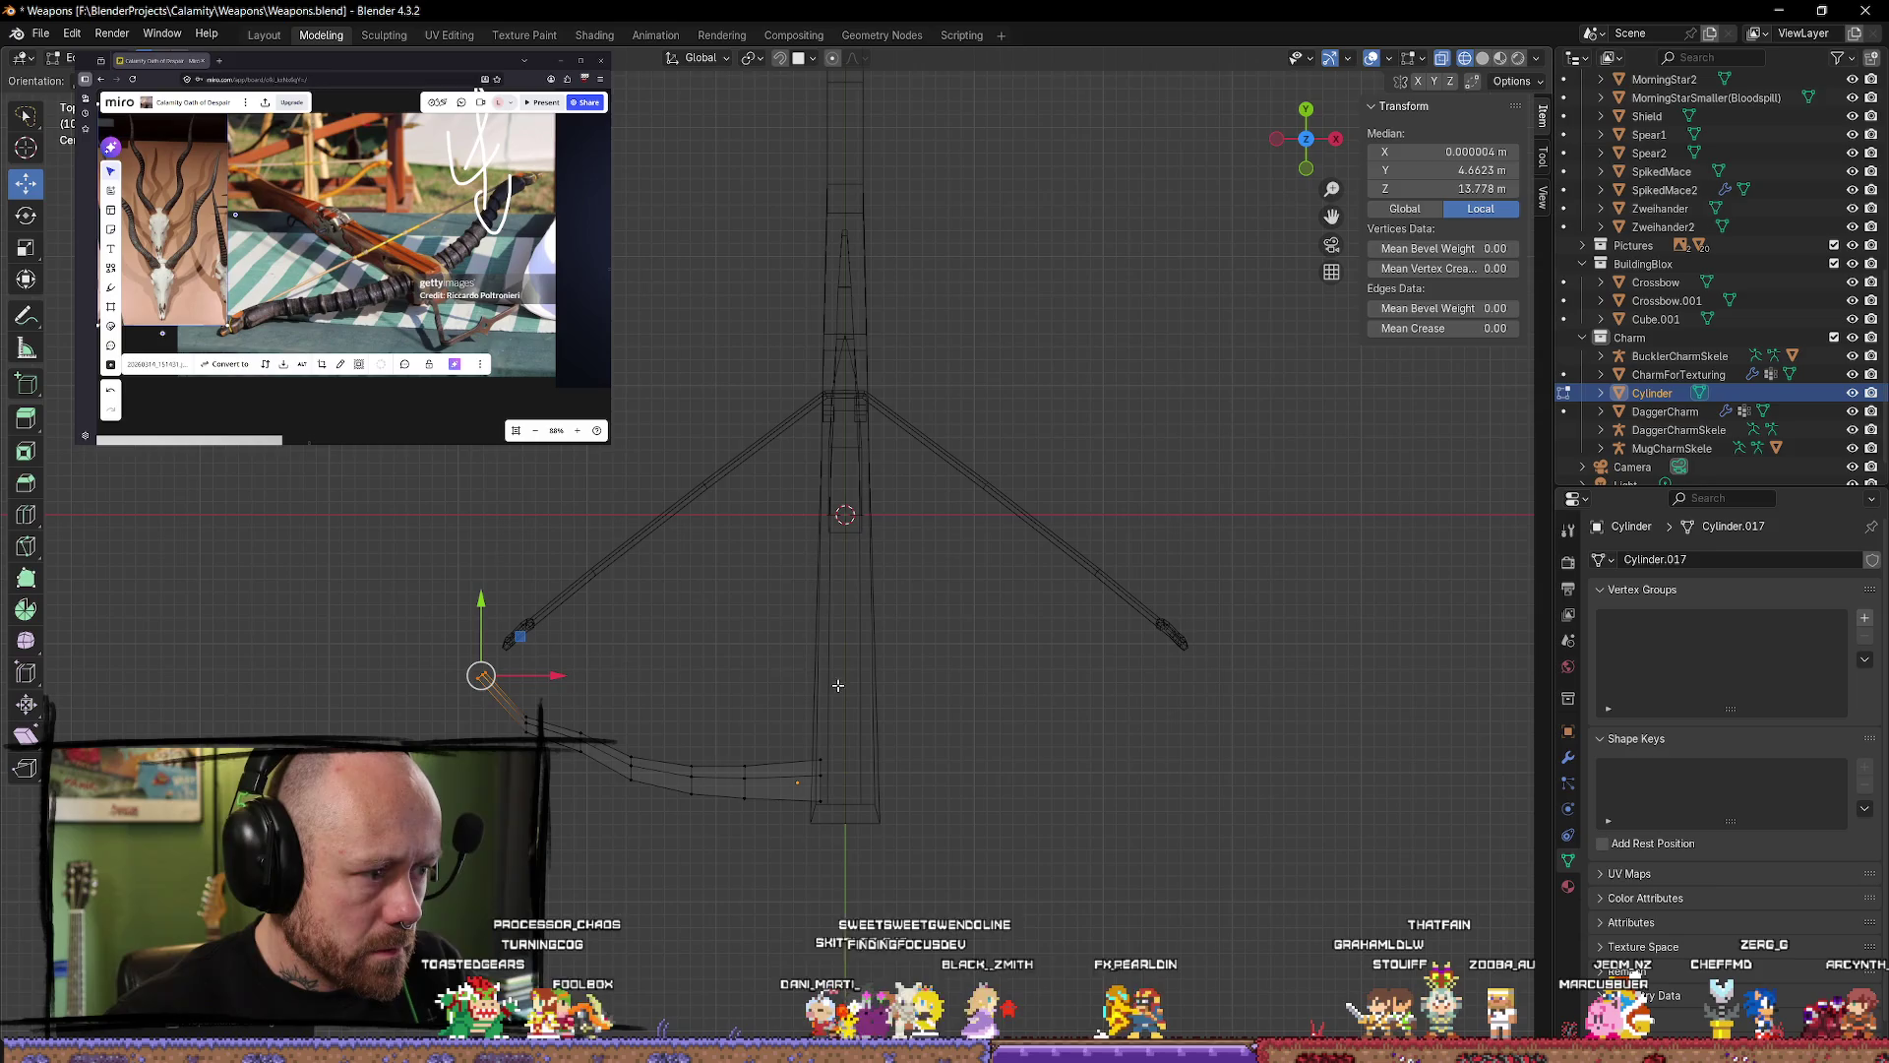
Step: Merge the selected tip vertices at their center
right_click(438, 635)
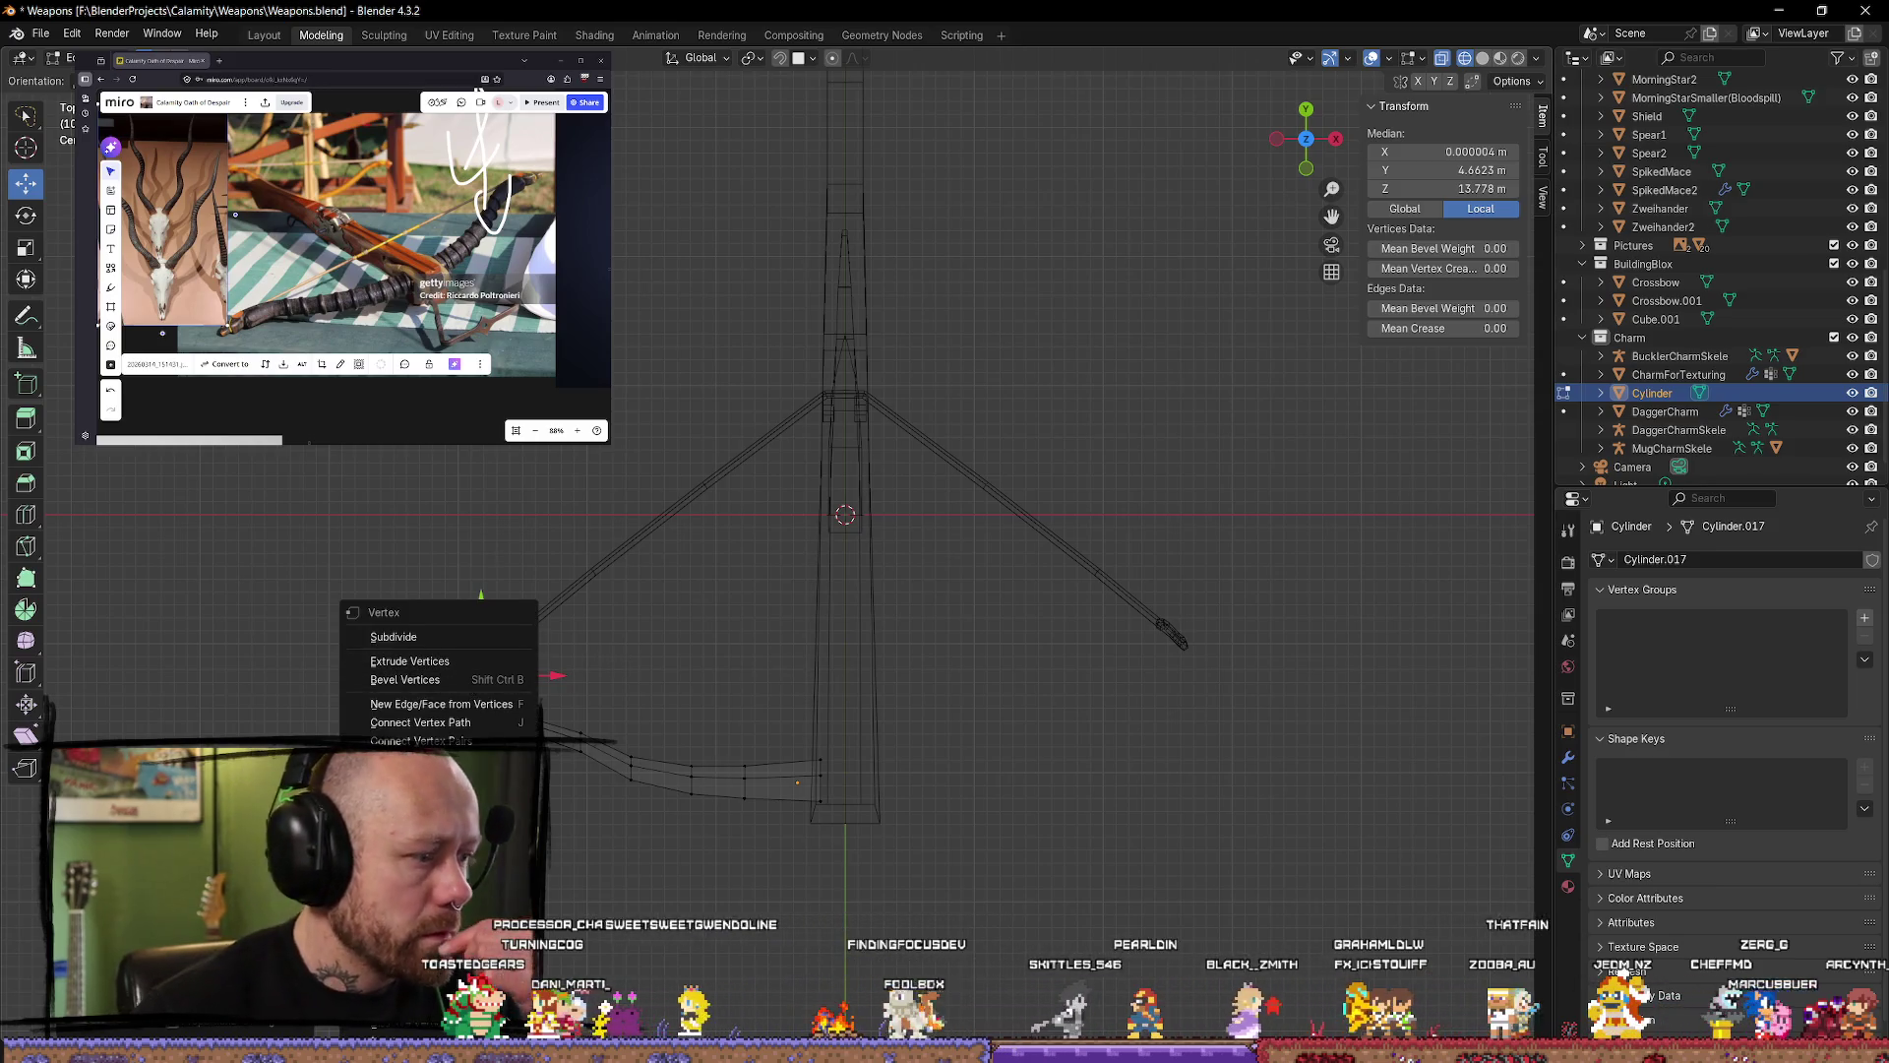
mouse_move(531, 902)
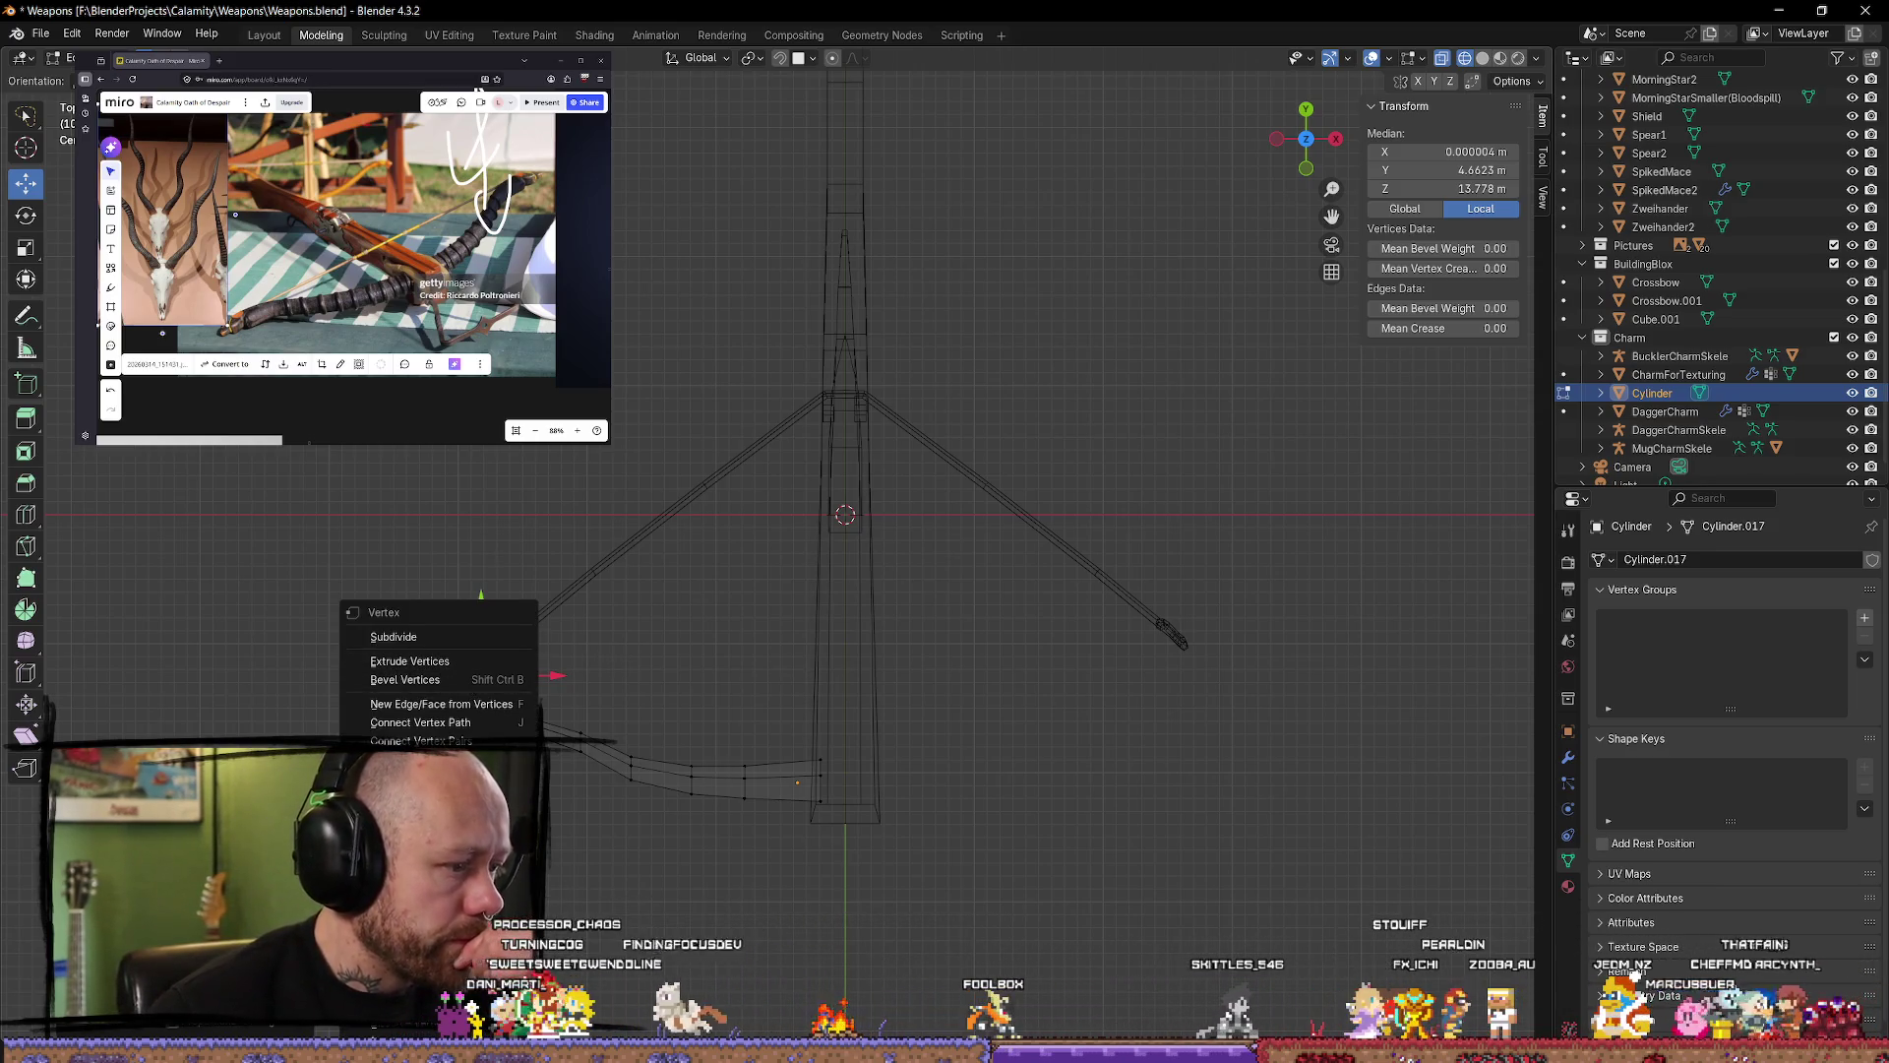
click(587, 749)
key(m)
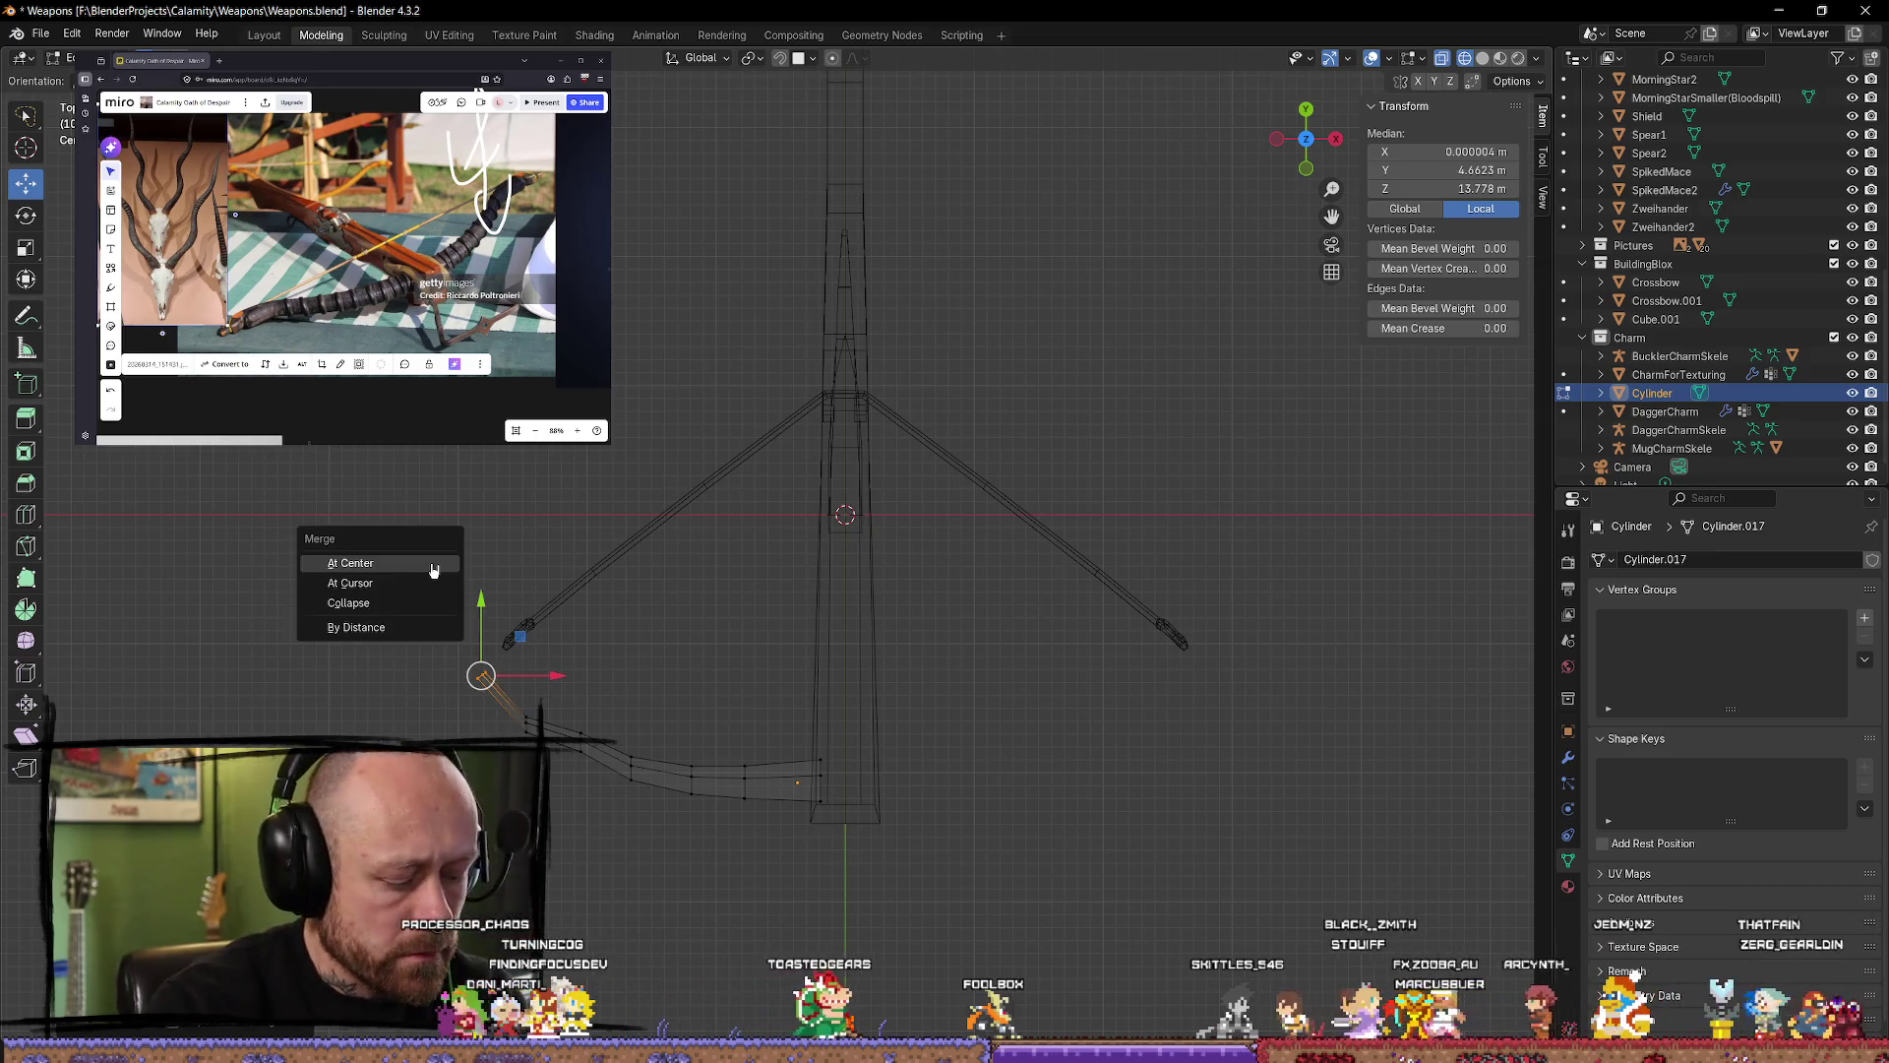
click(433, 562)
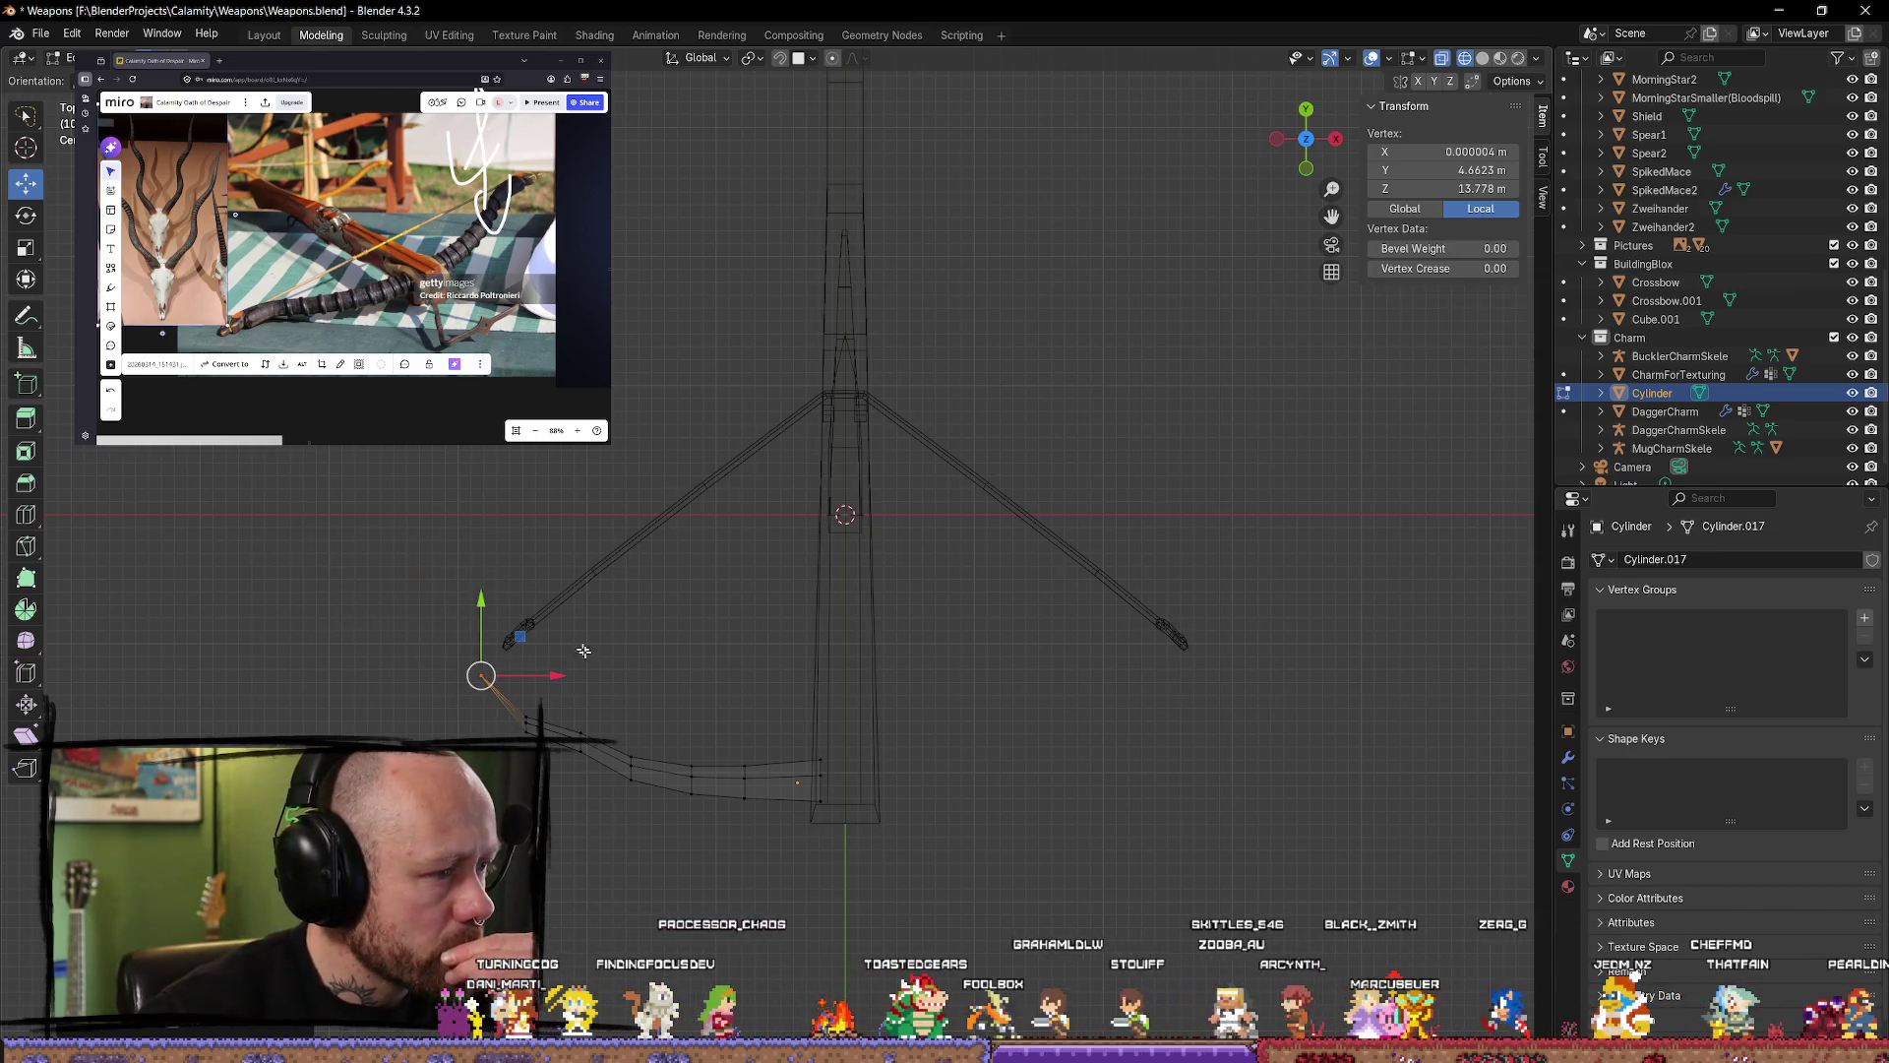
click(580, 672)
Step: Select edge loops along the lower curve and move one up to smooth the lever's curve
click(527, 721)
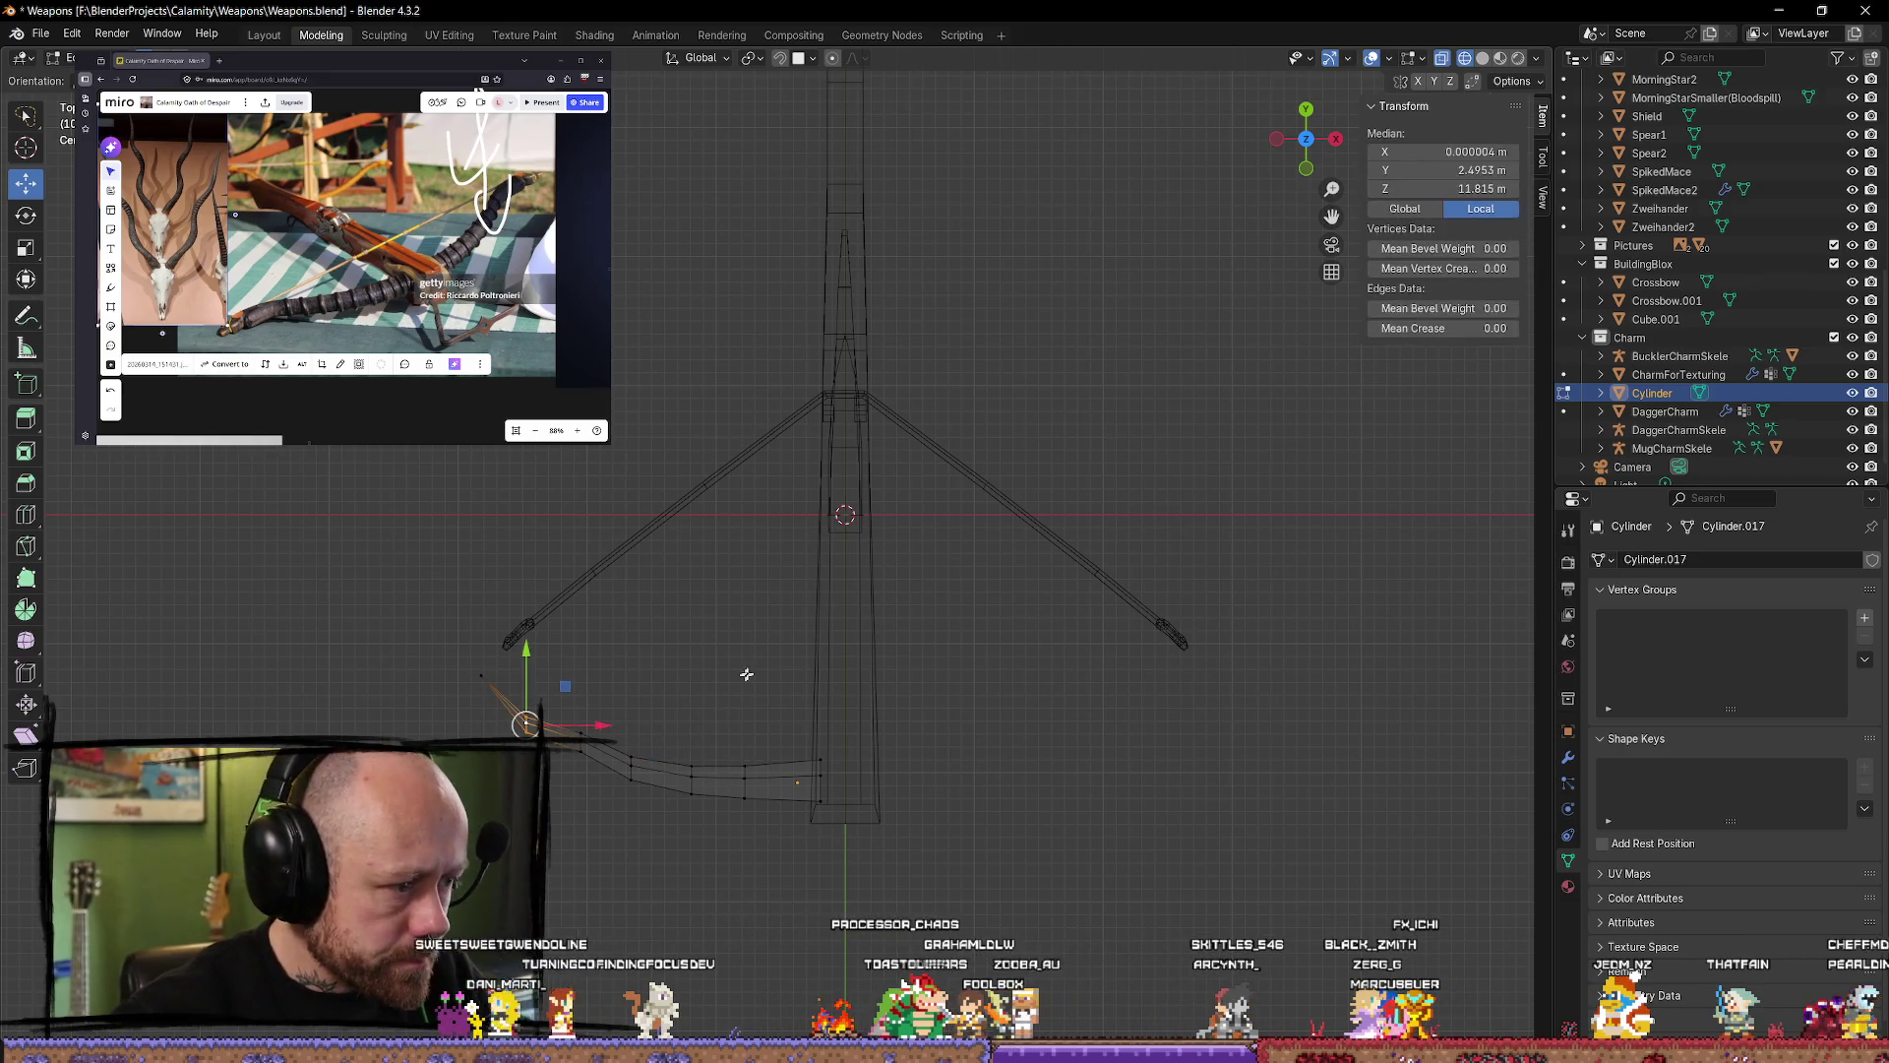
key(r)
key(Return)
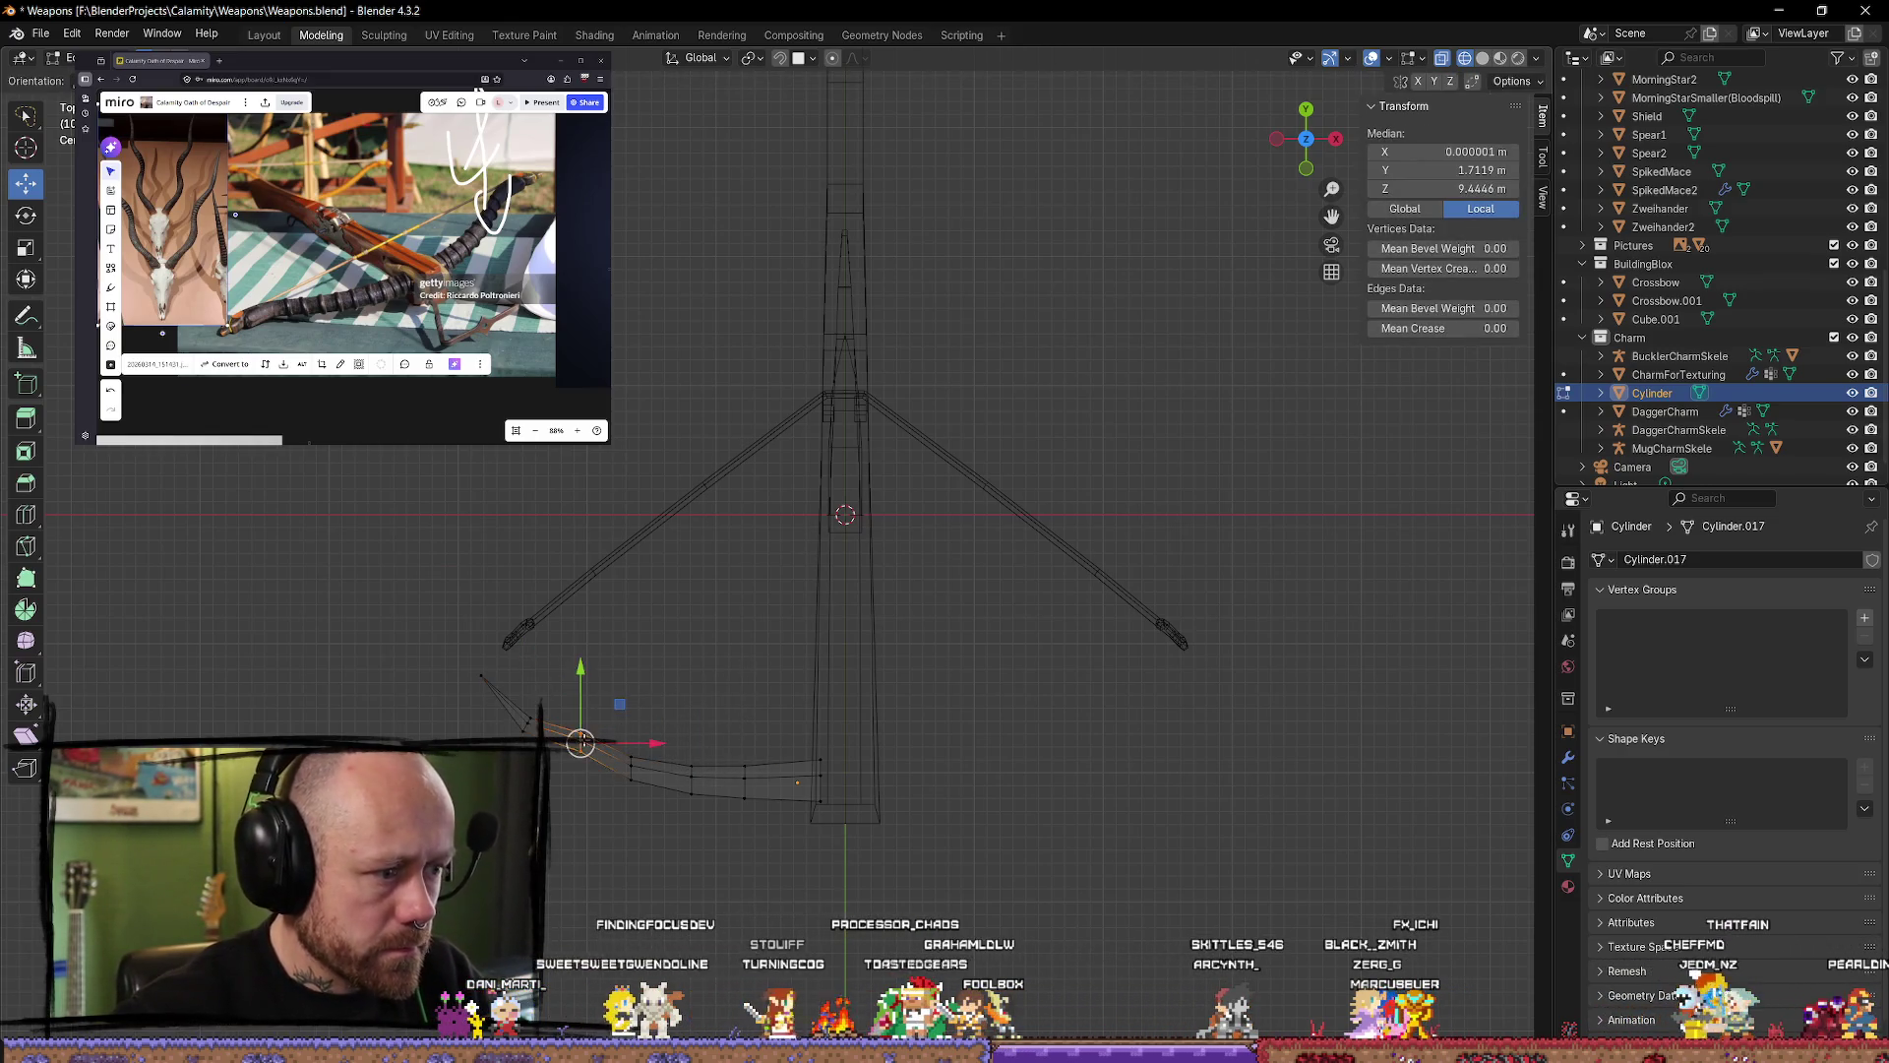
click(580, 743)
alt+click(750, 792)
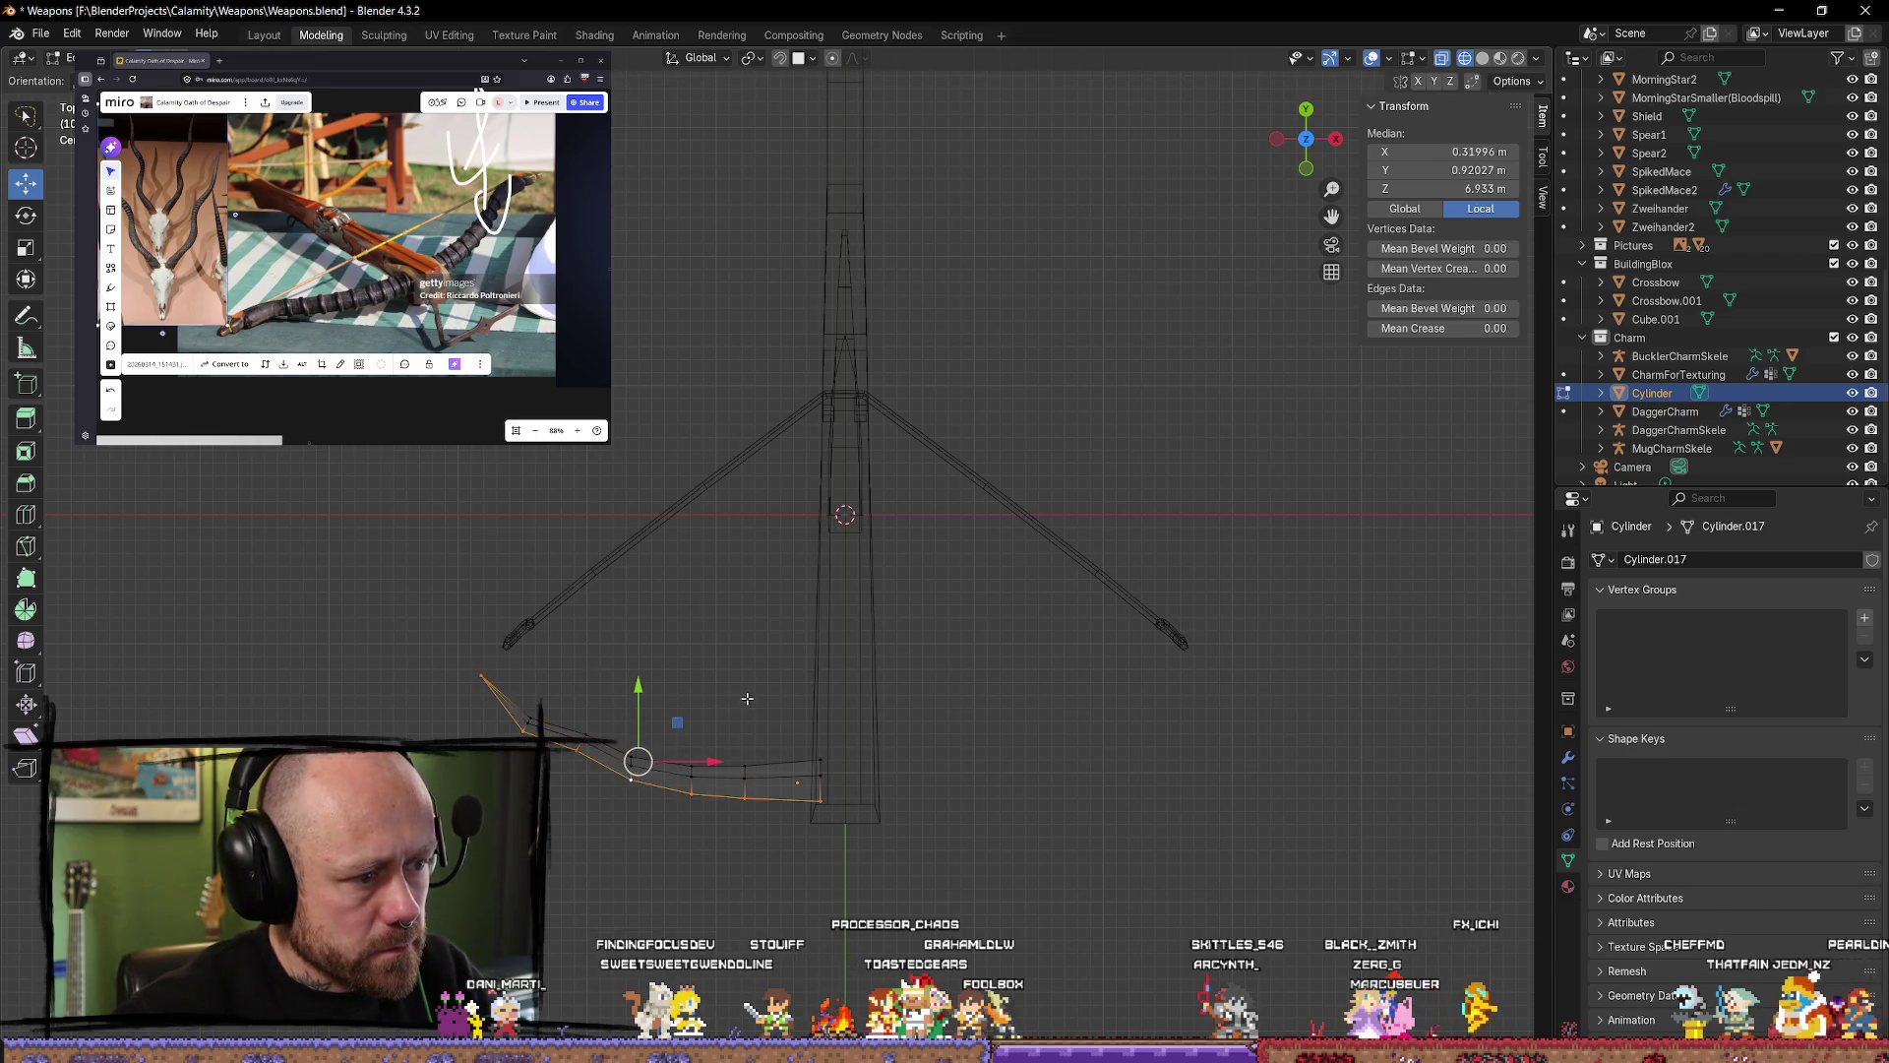
click(738, 777)
alt+click(783, 764)
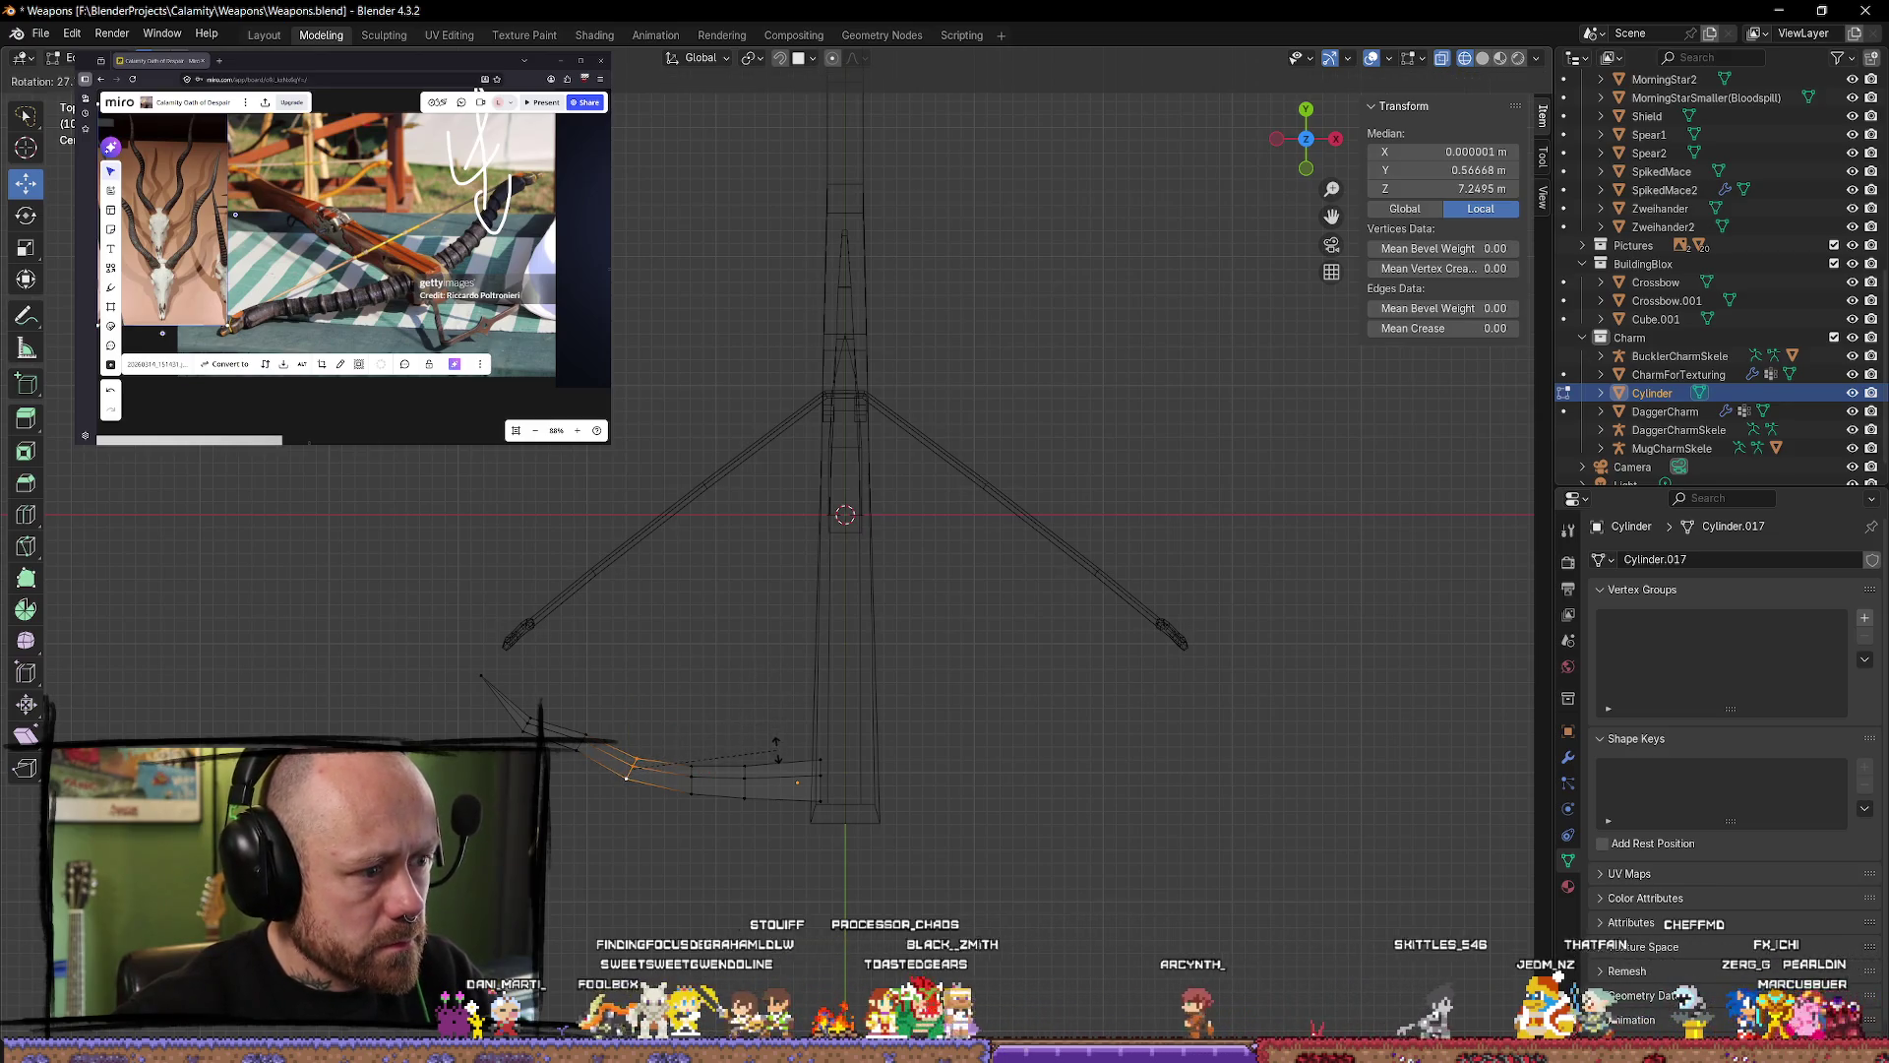
mouse_move(639, 753)
mouse_down()
mouse_move(588, 728)
mouse_move(579, 686)
mouse_up()
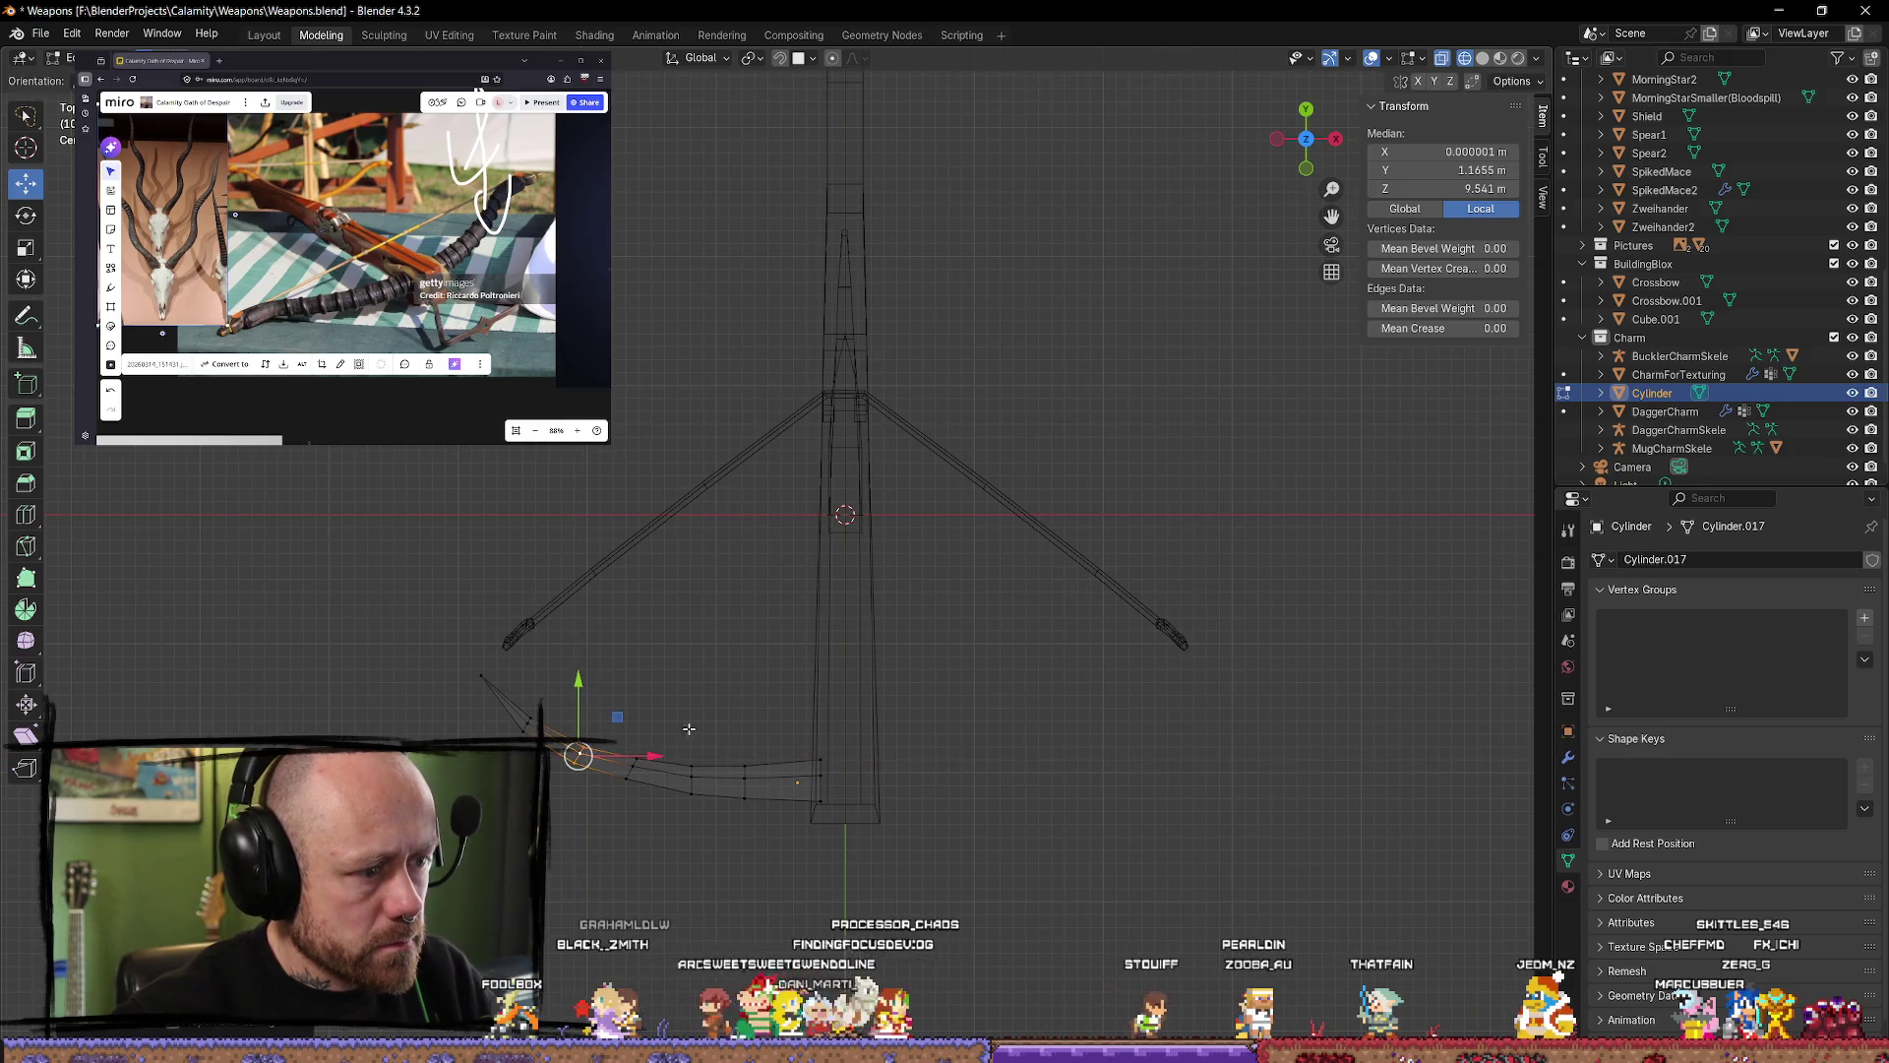
alt+click(726, 799)
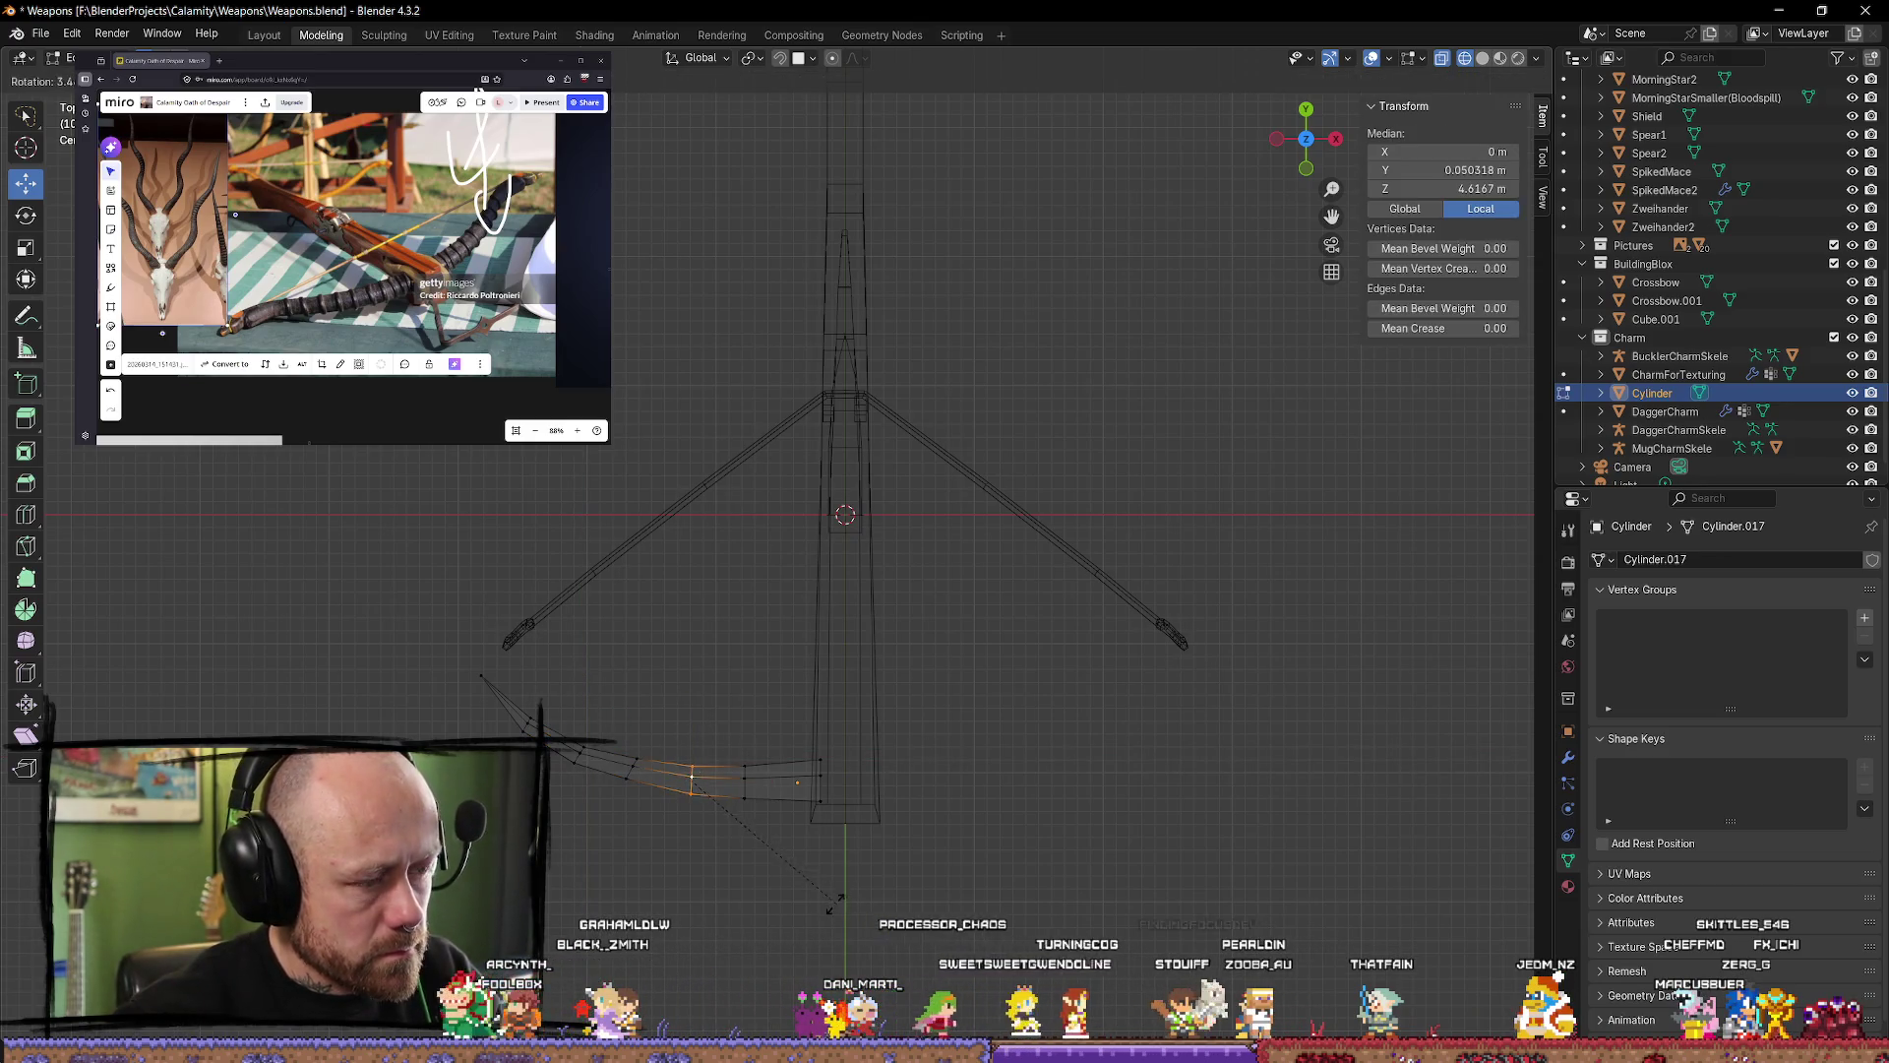
key(alt+a)
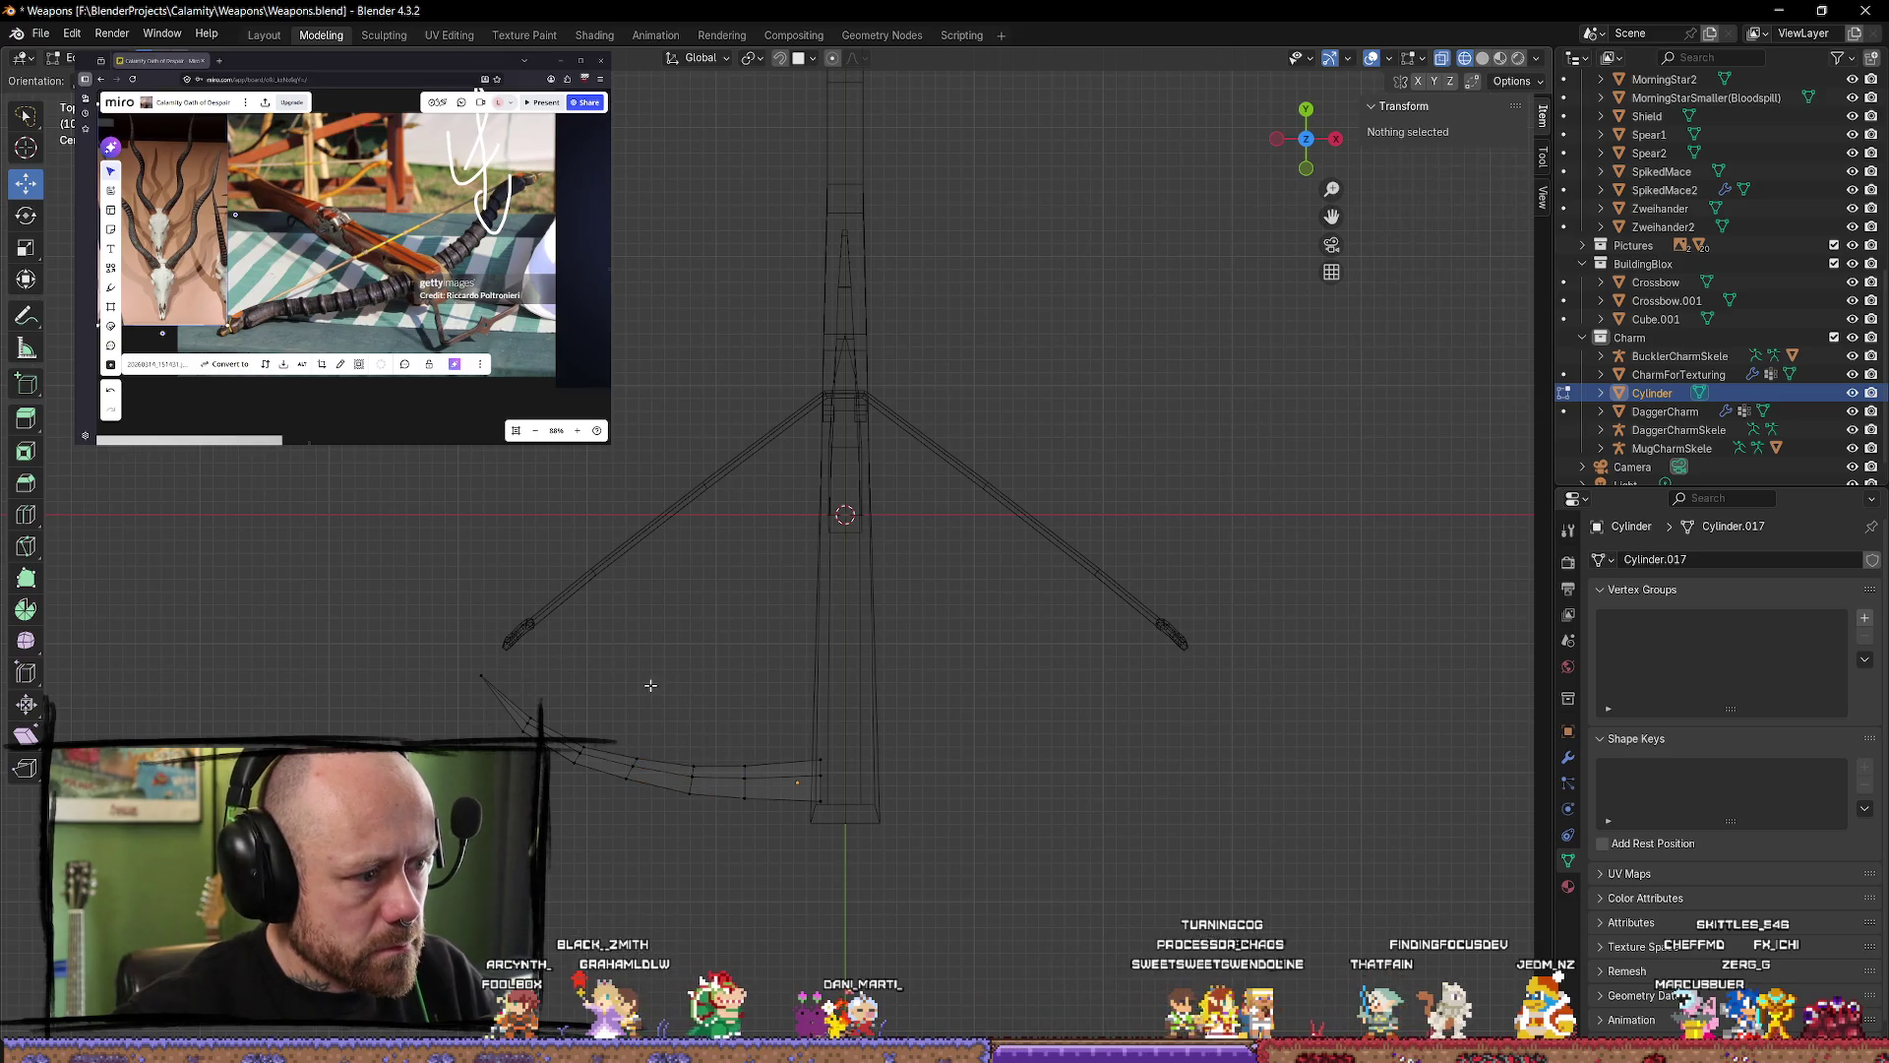
scroll(584, 661, down, 4)
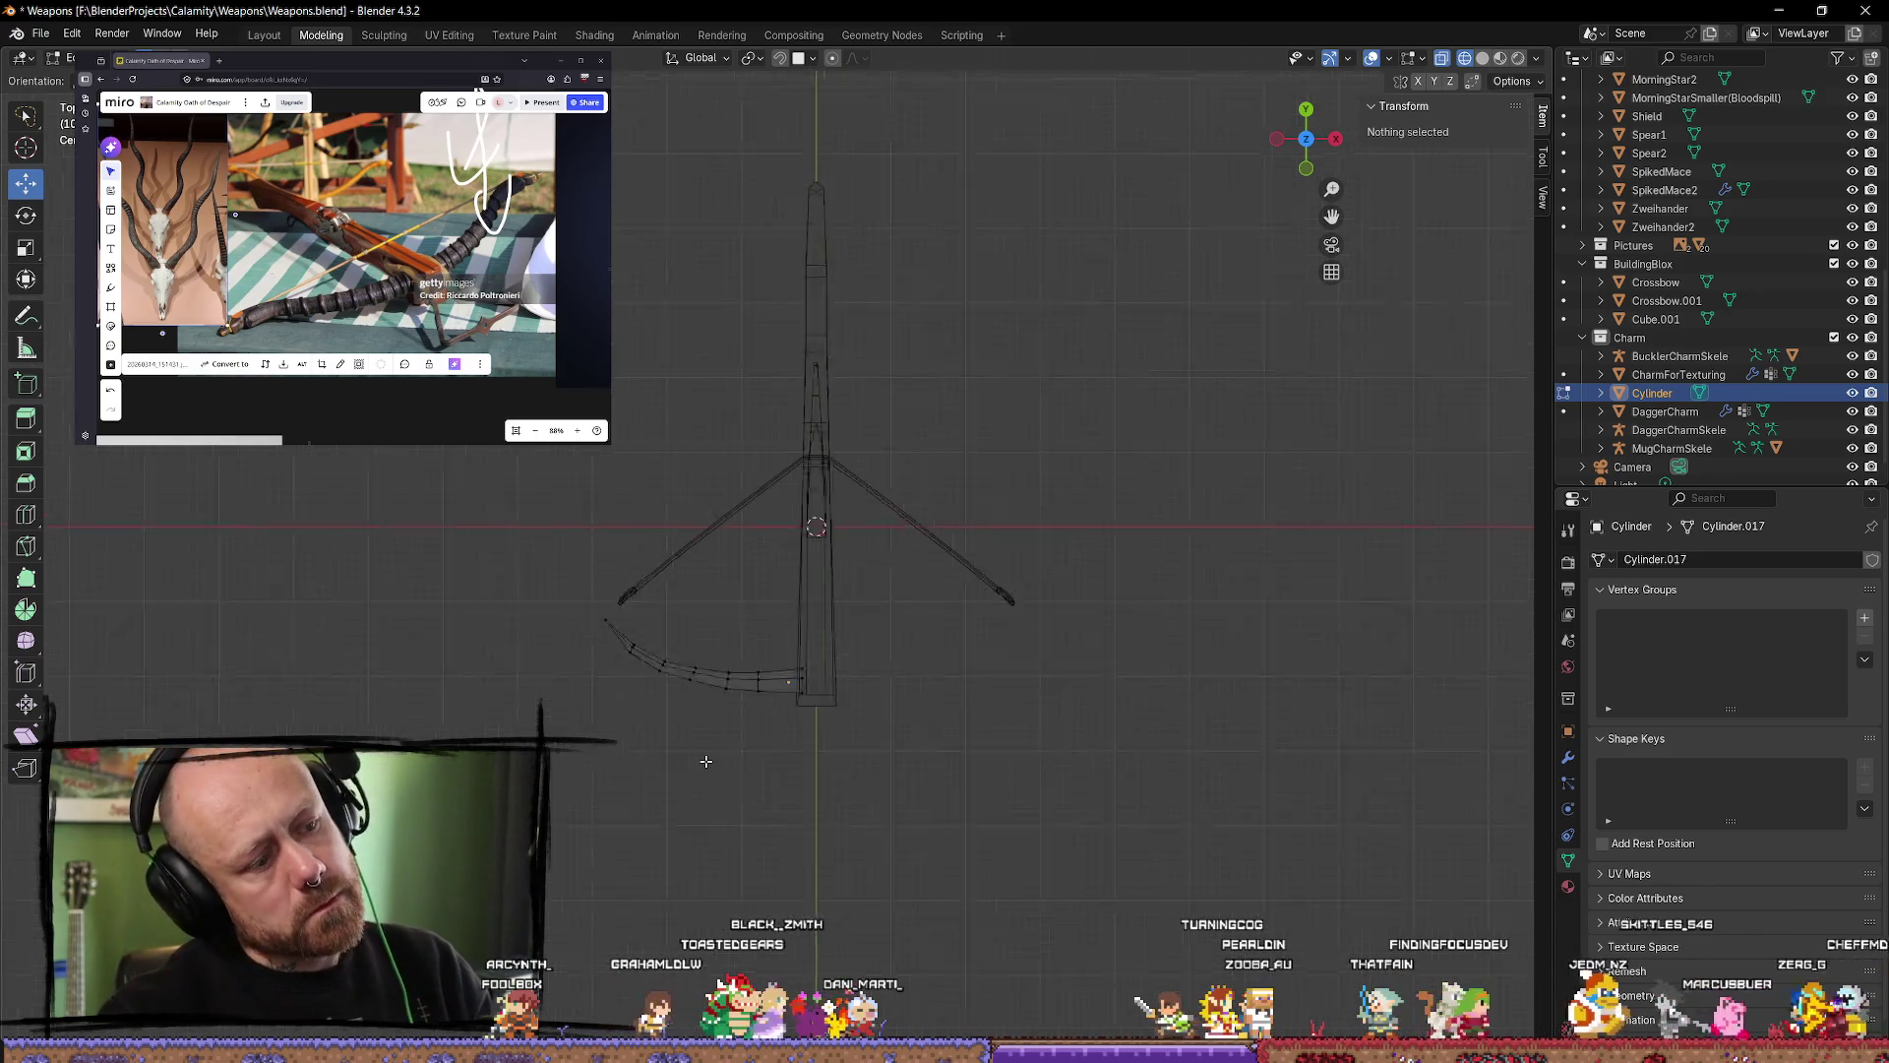
mouse_move(700, 759)
middle_down()
mouse_move(764, 784)
mouse_move(827, 634)
middle_up()
scroll(827, 633, up, 4)
mouse_move(1004, 666)
middle_down()
mouse_move(1062, 725)
mouse_move(1021, 764)
mouse_move(962, 732)
mouse_move(765, 776)
middle_up()
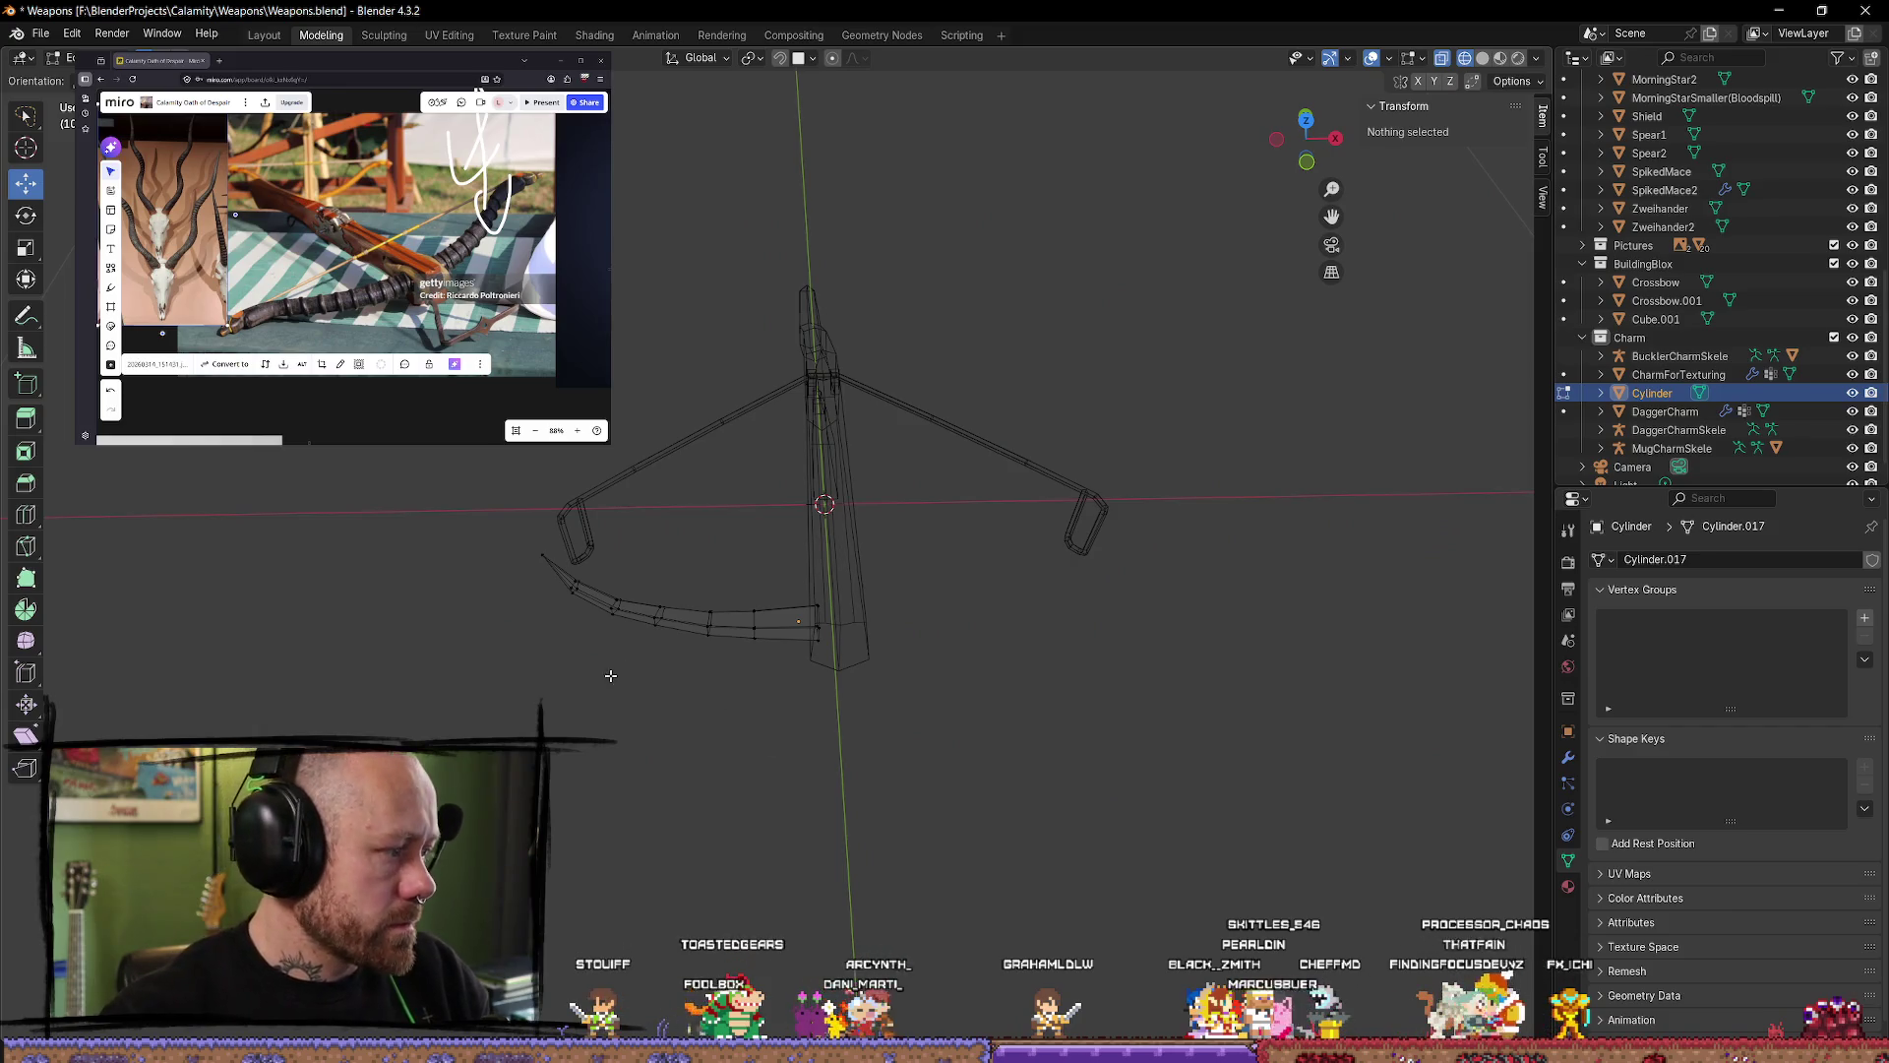
click(197, 227)
middle_drag(240, 275, 298, 300)
scroll(511, 653, up, 1)
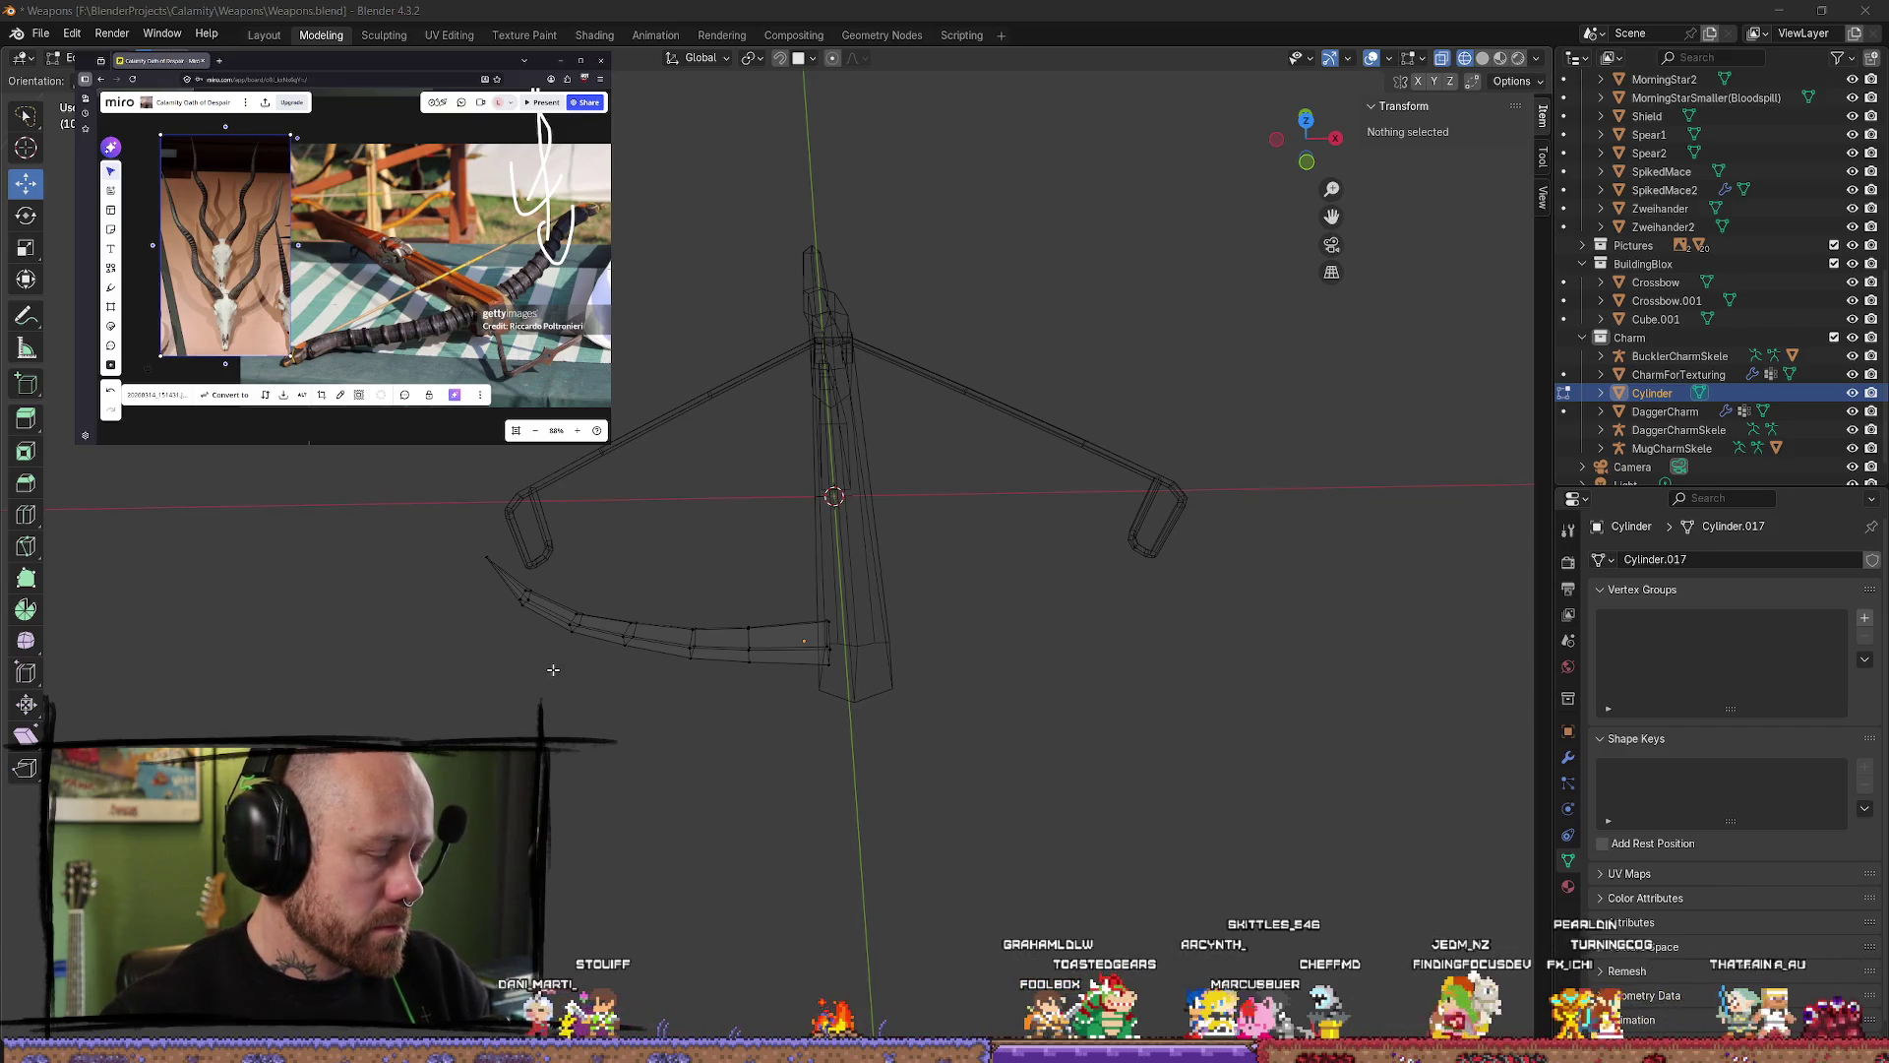
mouse_move(531, 674)
middle_down()
mouse_move(839, 679)
mouse_move(876, 610)
middle_up()
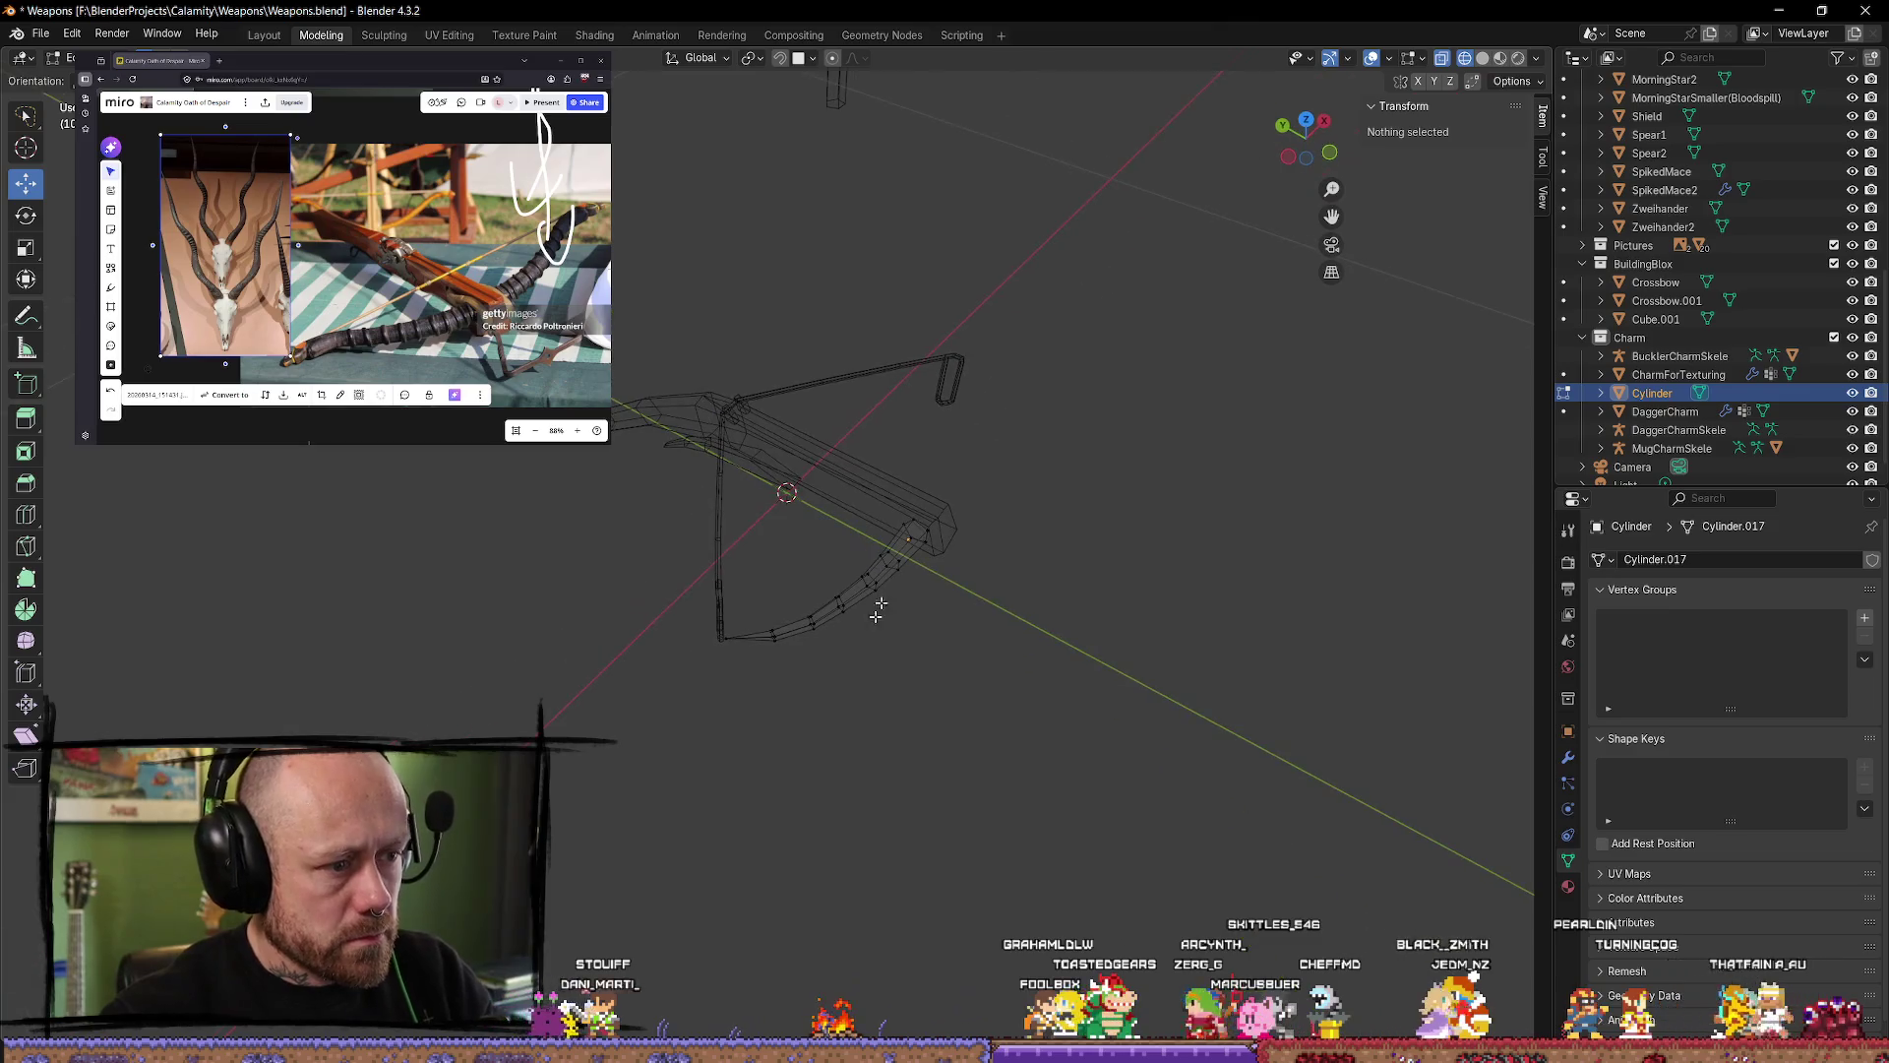
click(1310, 122)
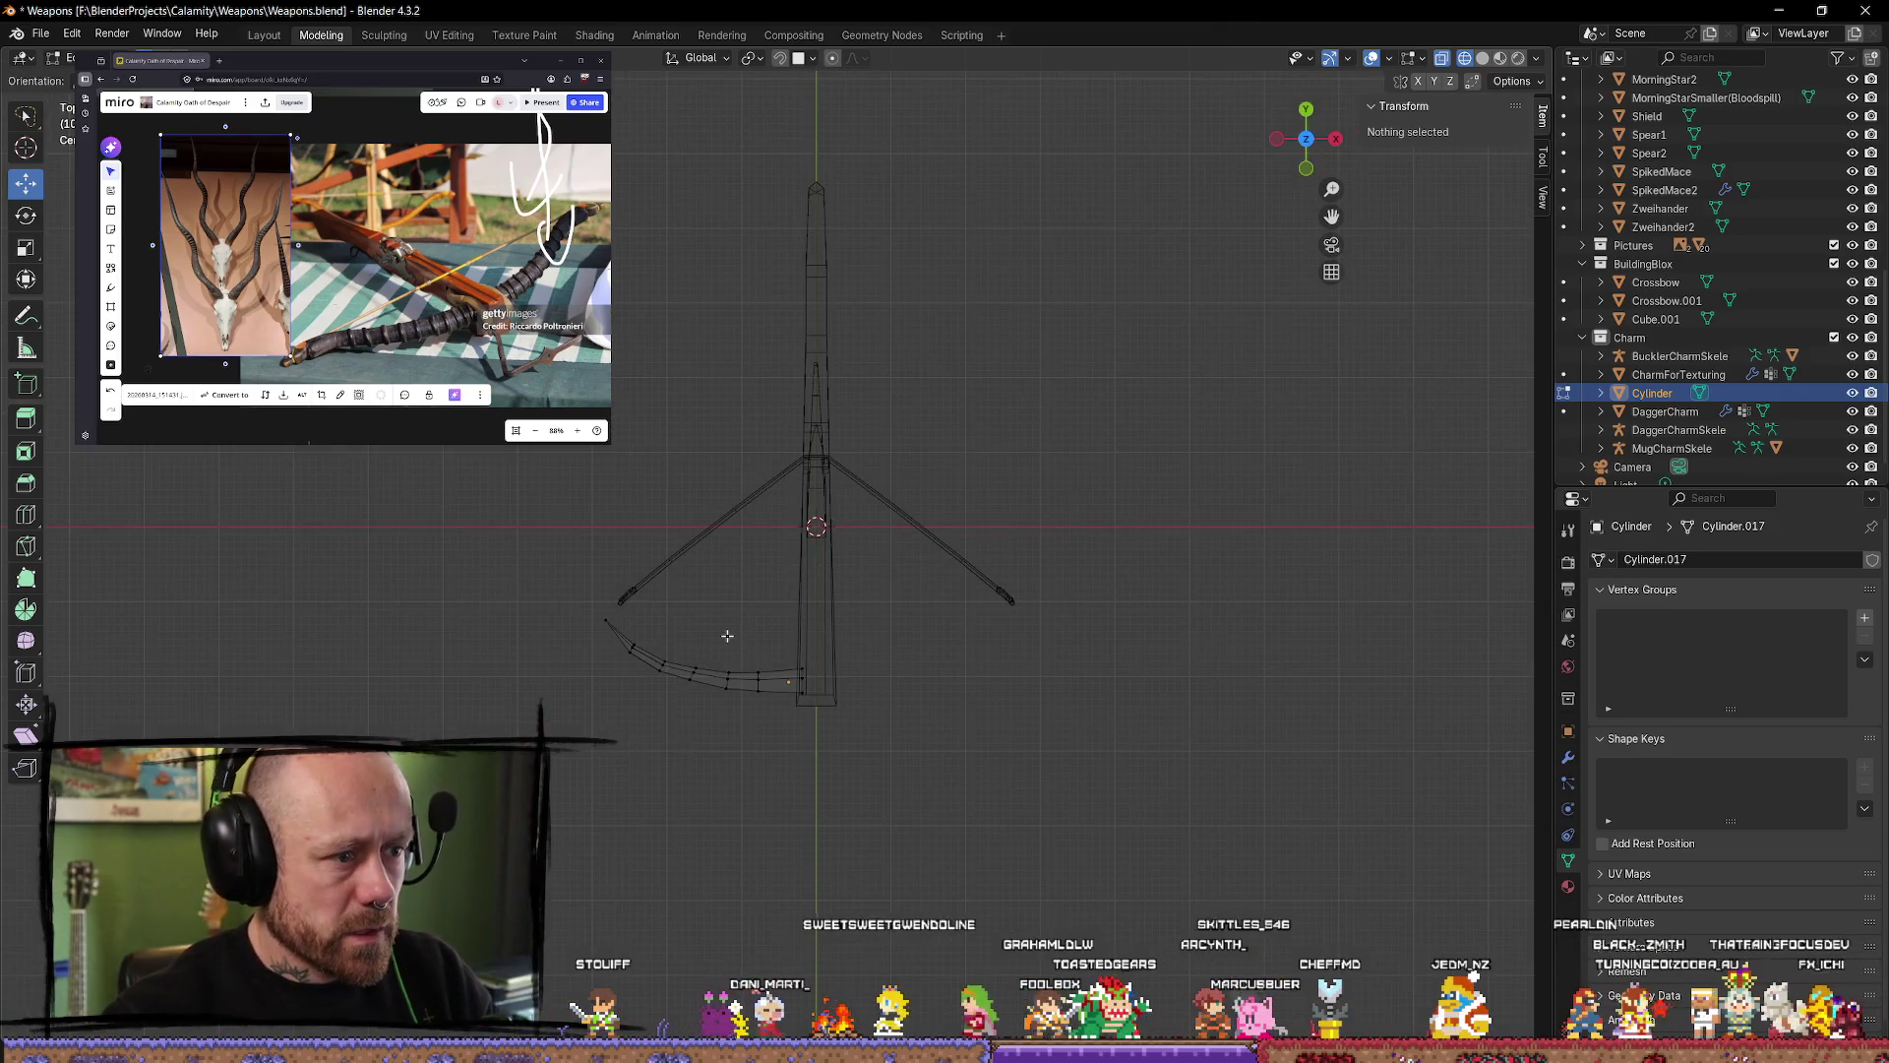
click(646, 683)
shift+click(645, 683)
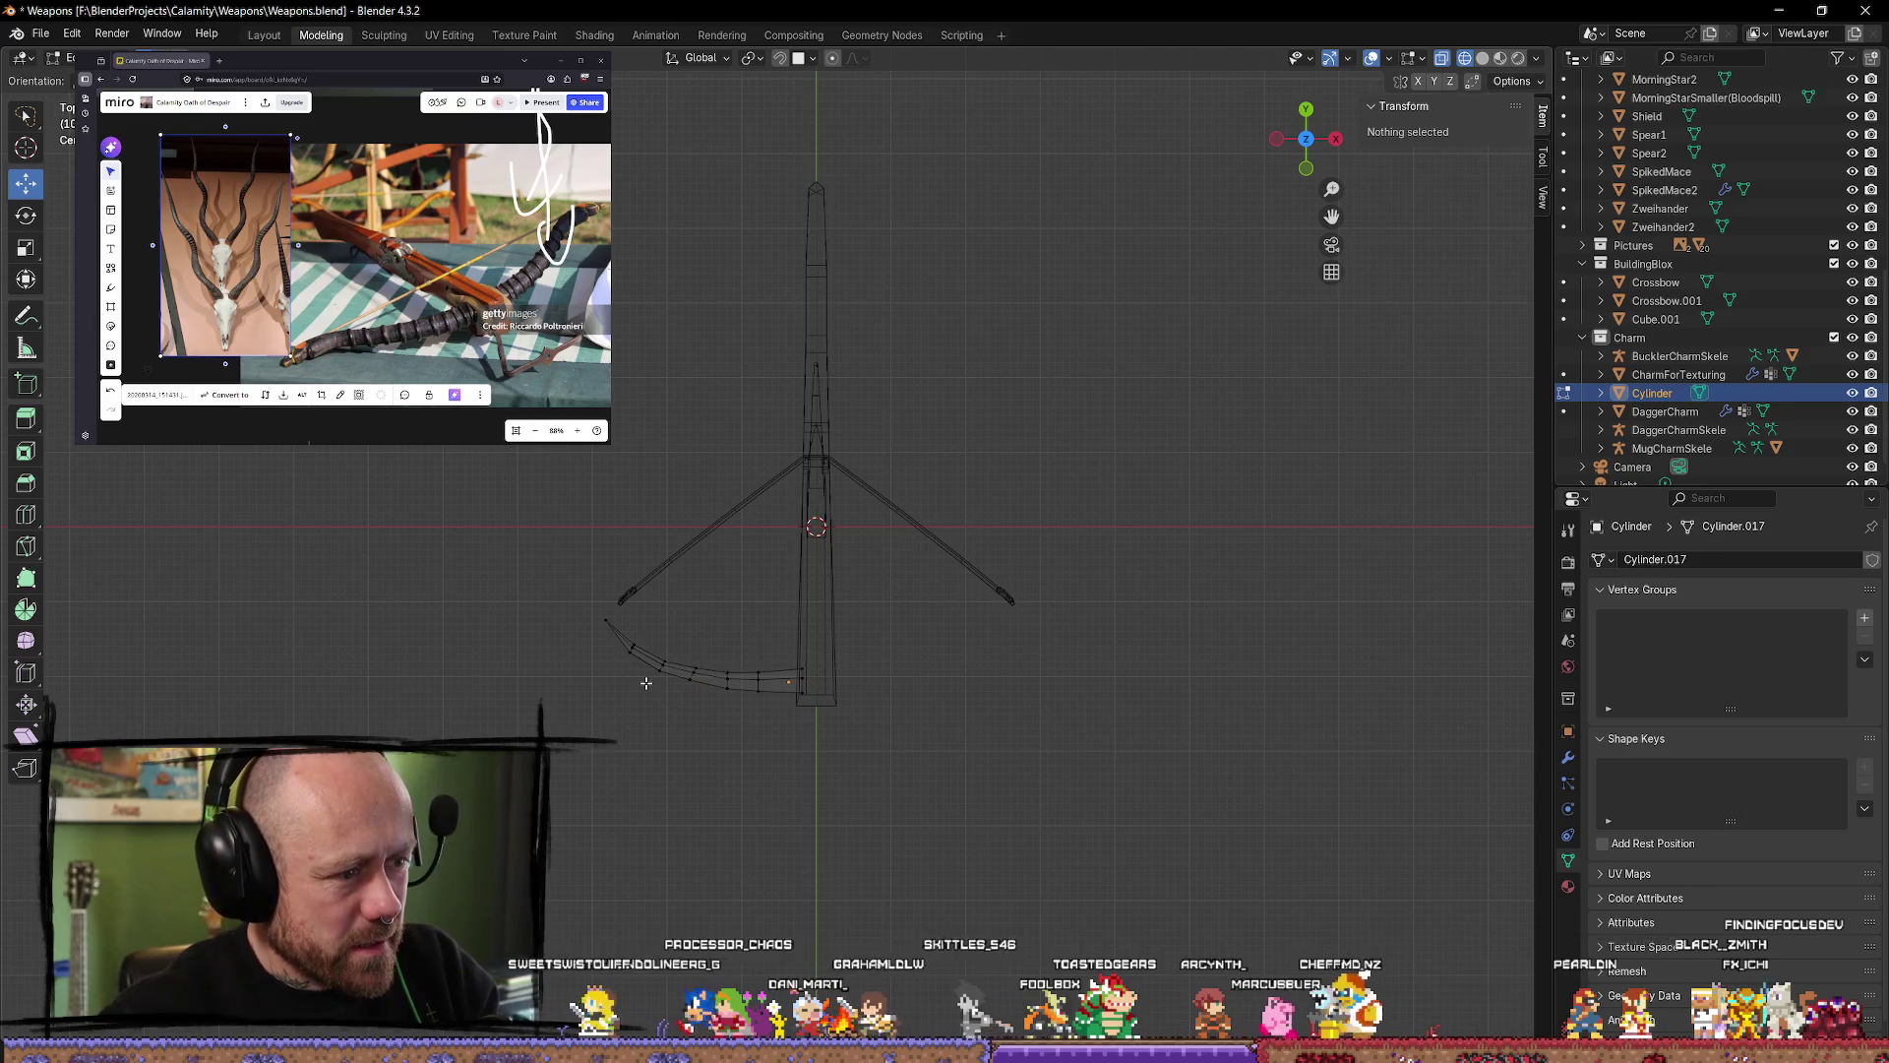
click(646, 683)
shift+click(647, 682)
click(647, 681)
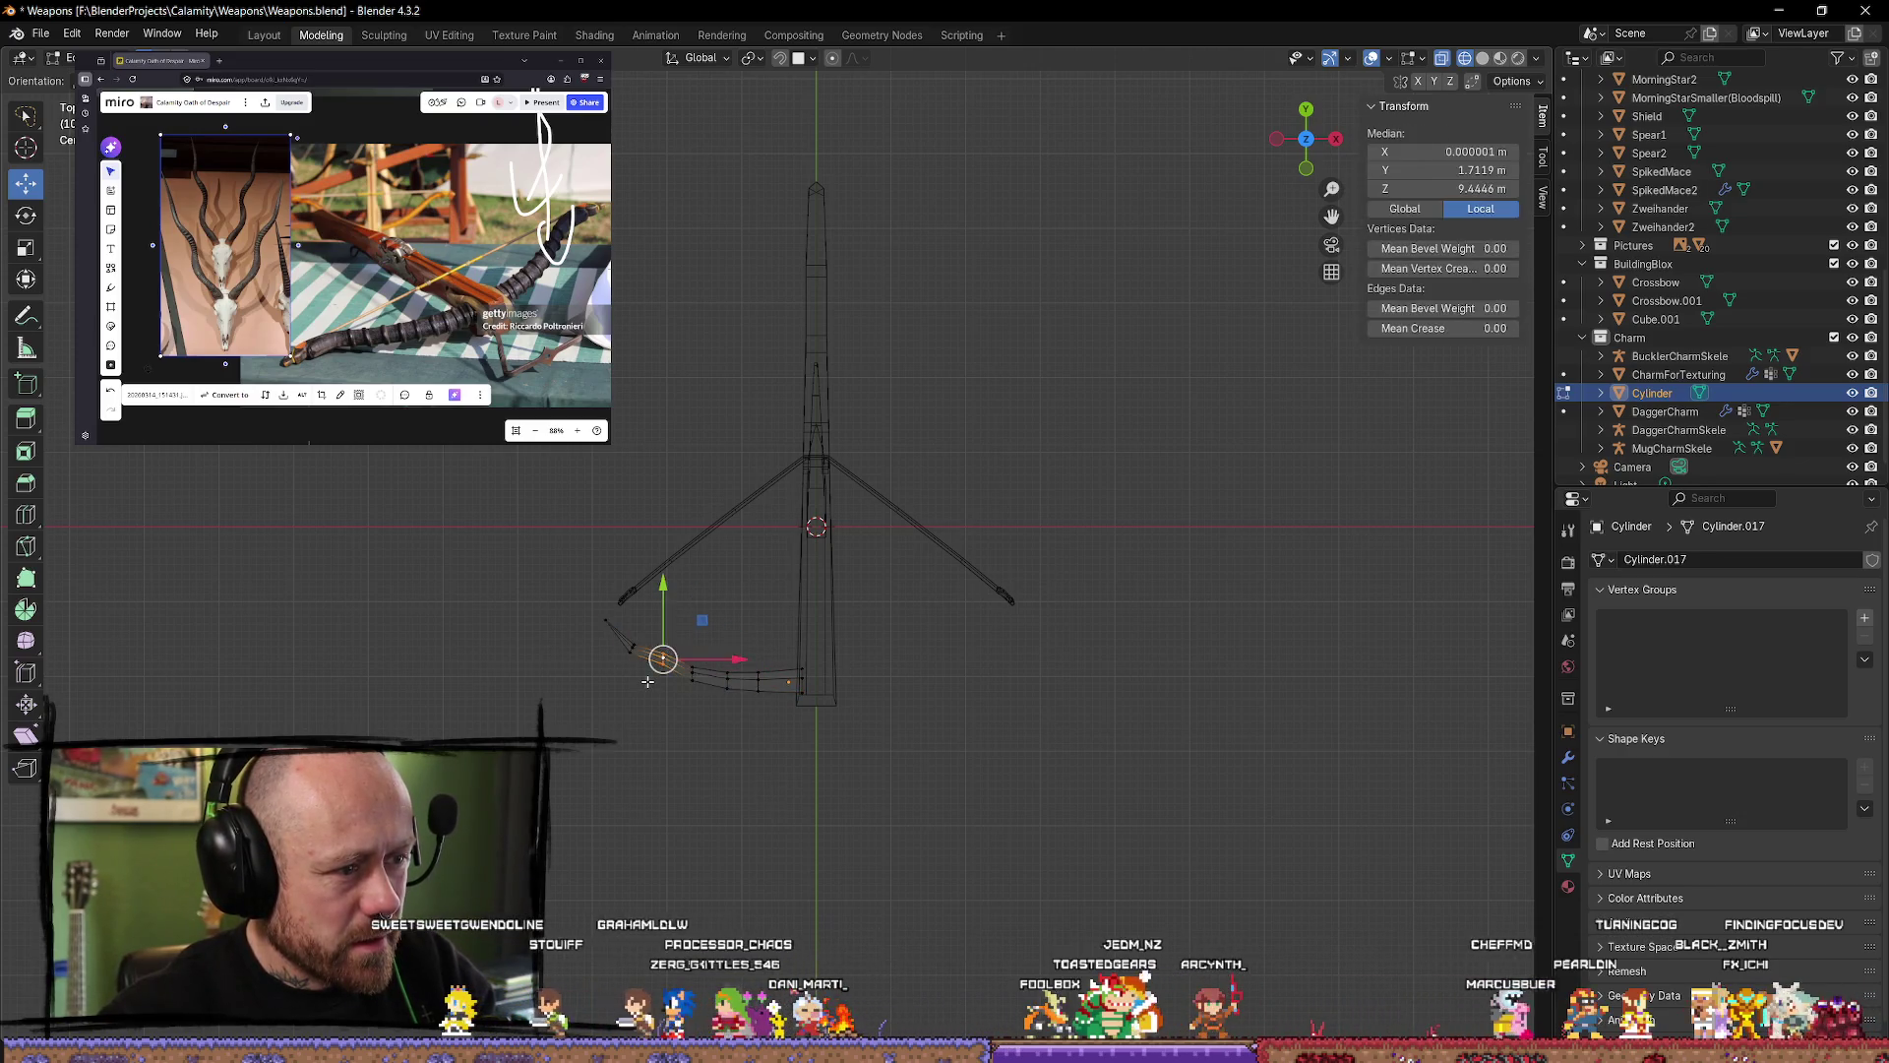
shift+click(648, 681)
click(651, 680)
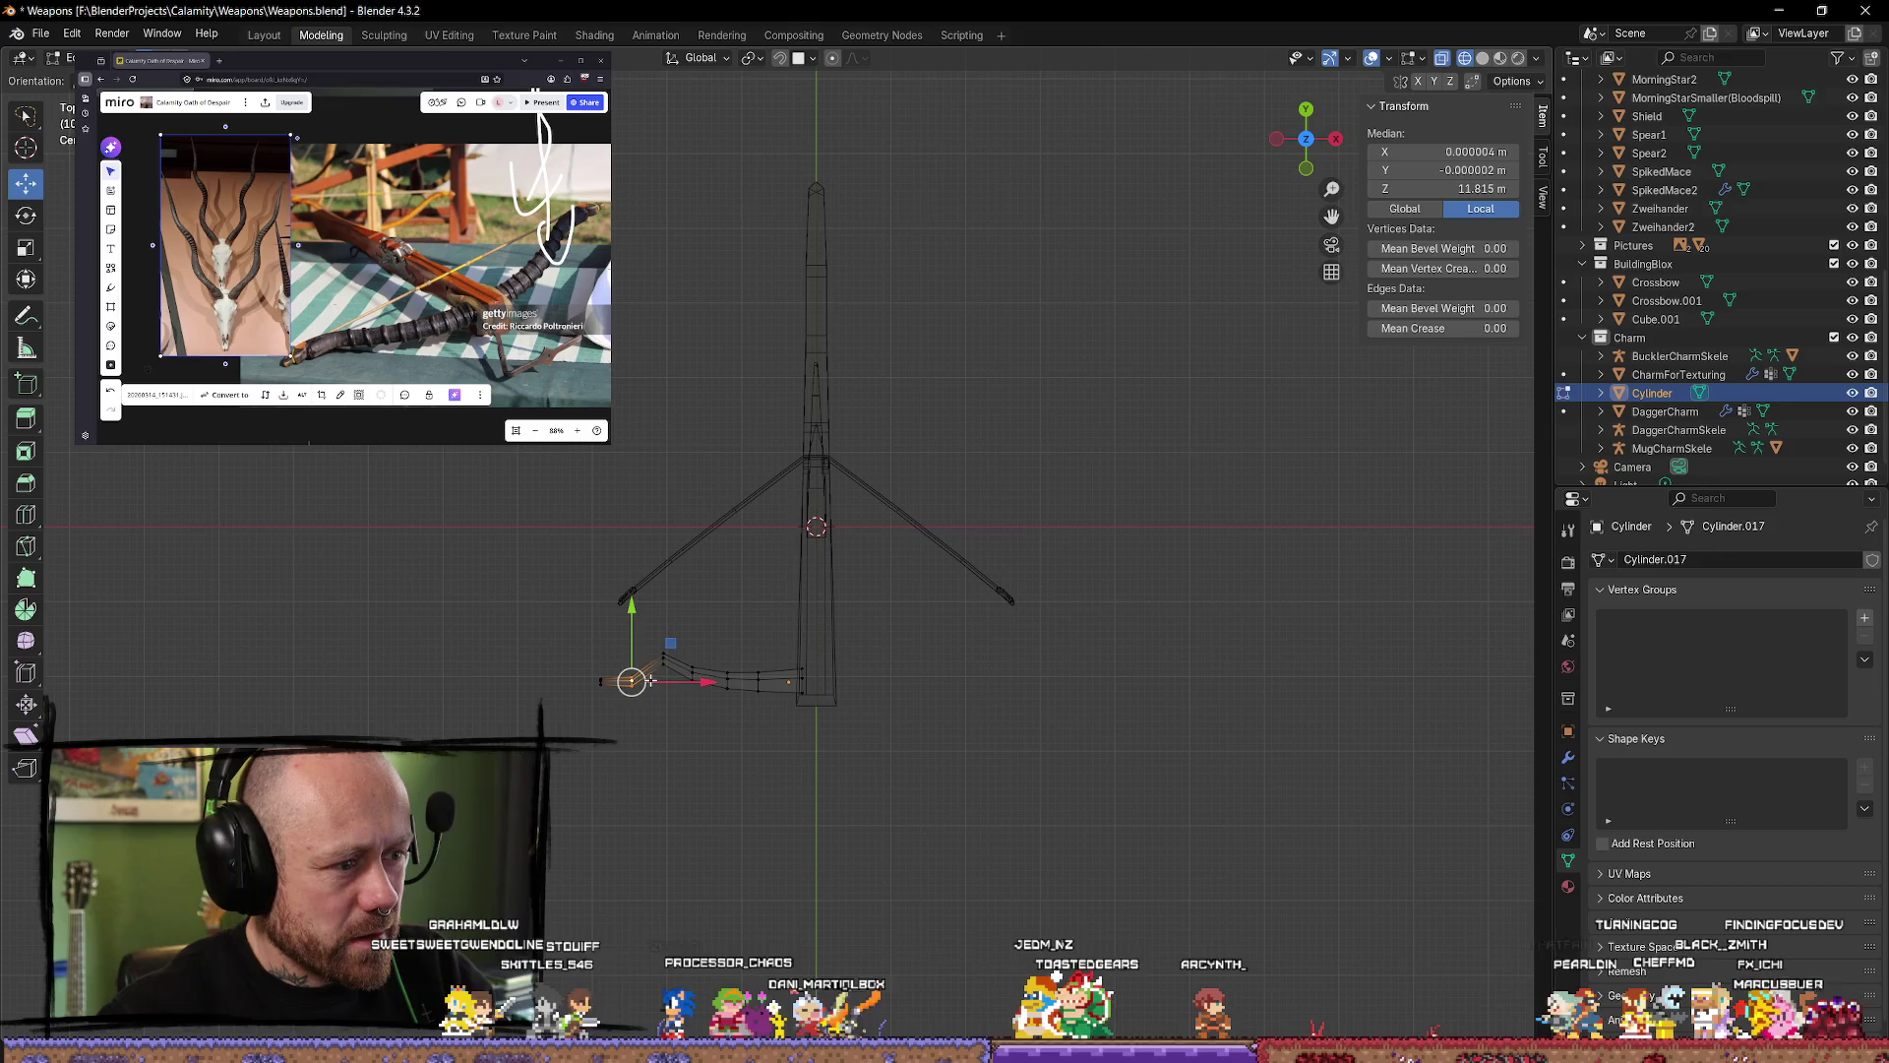
Step: Extrude the lever's tip vertex into a new segment, cancelling the scale
click(640, 734)
mouse_move(654, 764)
middle_down()
mouse_move(603, 771)
mouse_move(802, 663)
mouse_move(914, 709)
middle_up()
click(958, 674)
middle_drag(1063, 717, 722, 736)
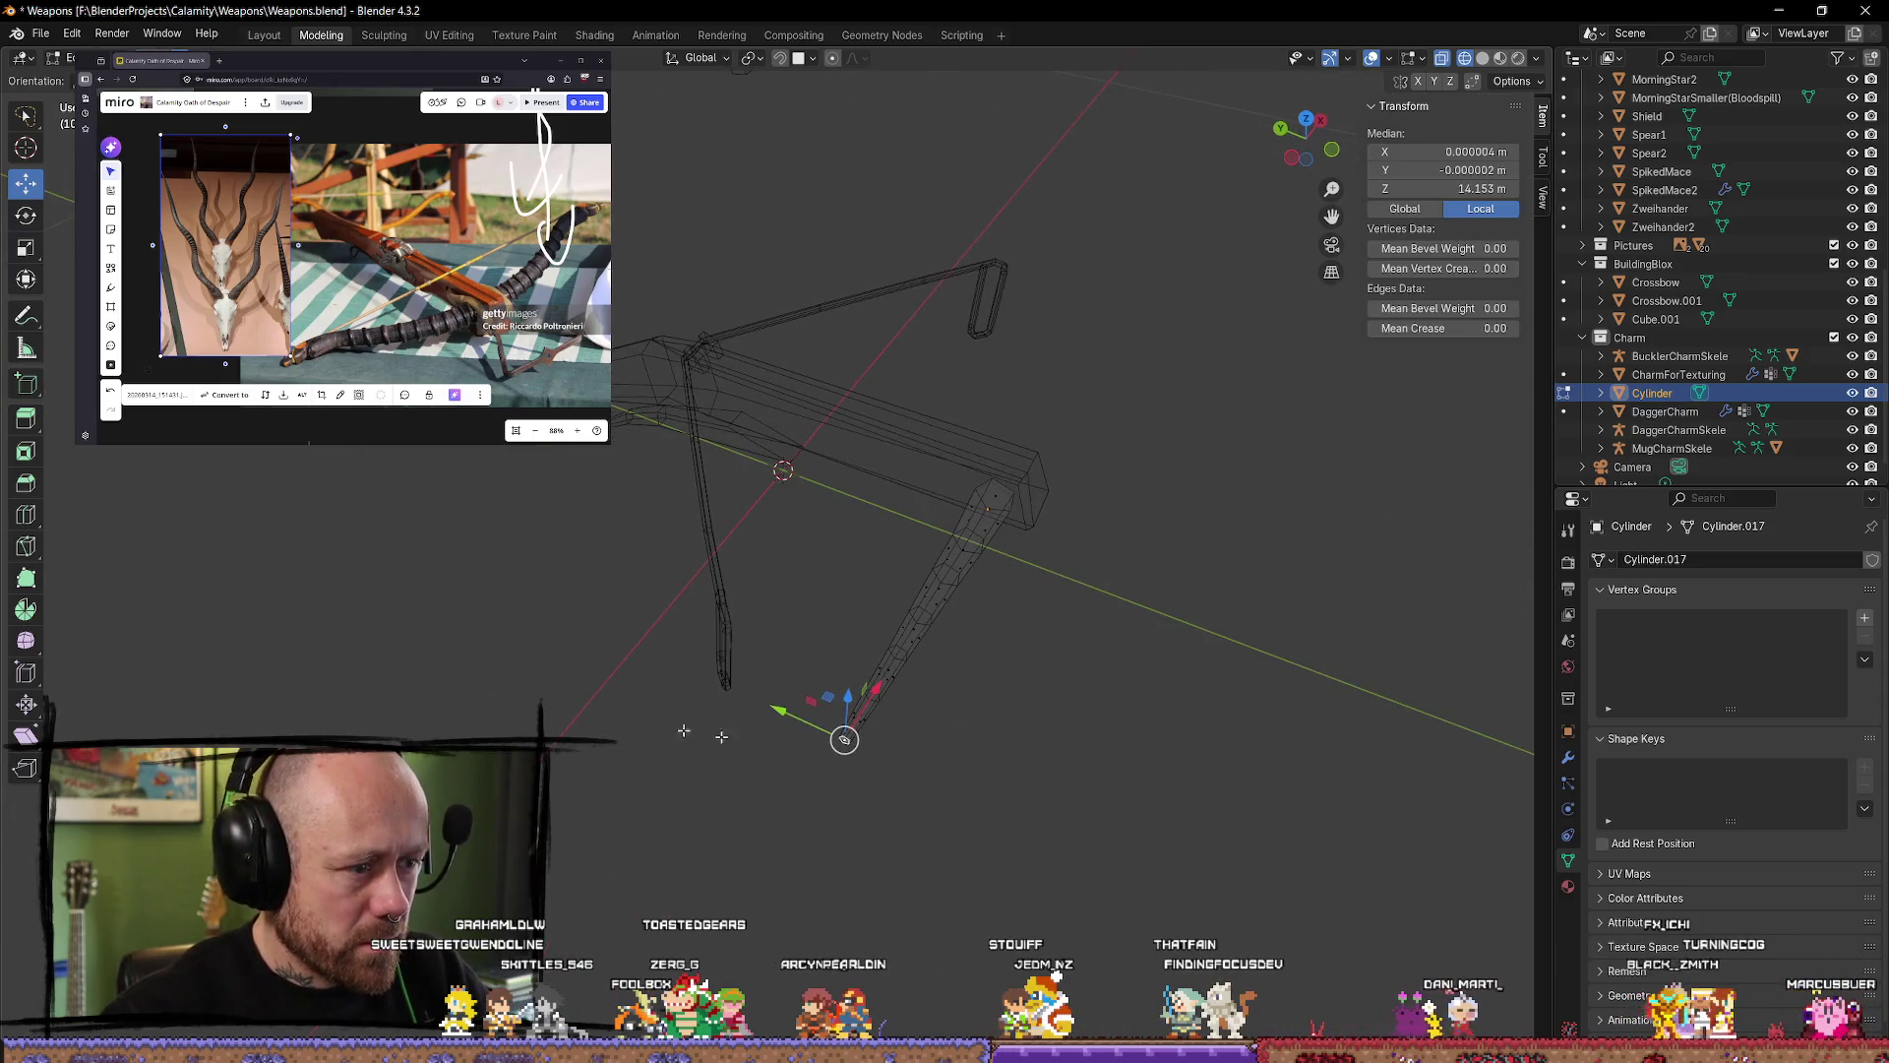
click(28, 421)
drag(812, 793, 781, 839)
key(s)
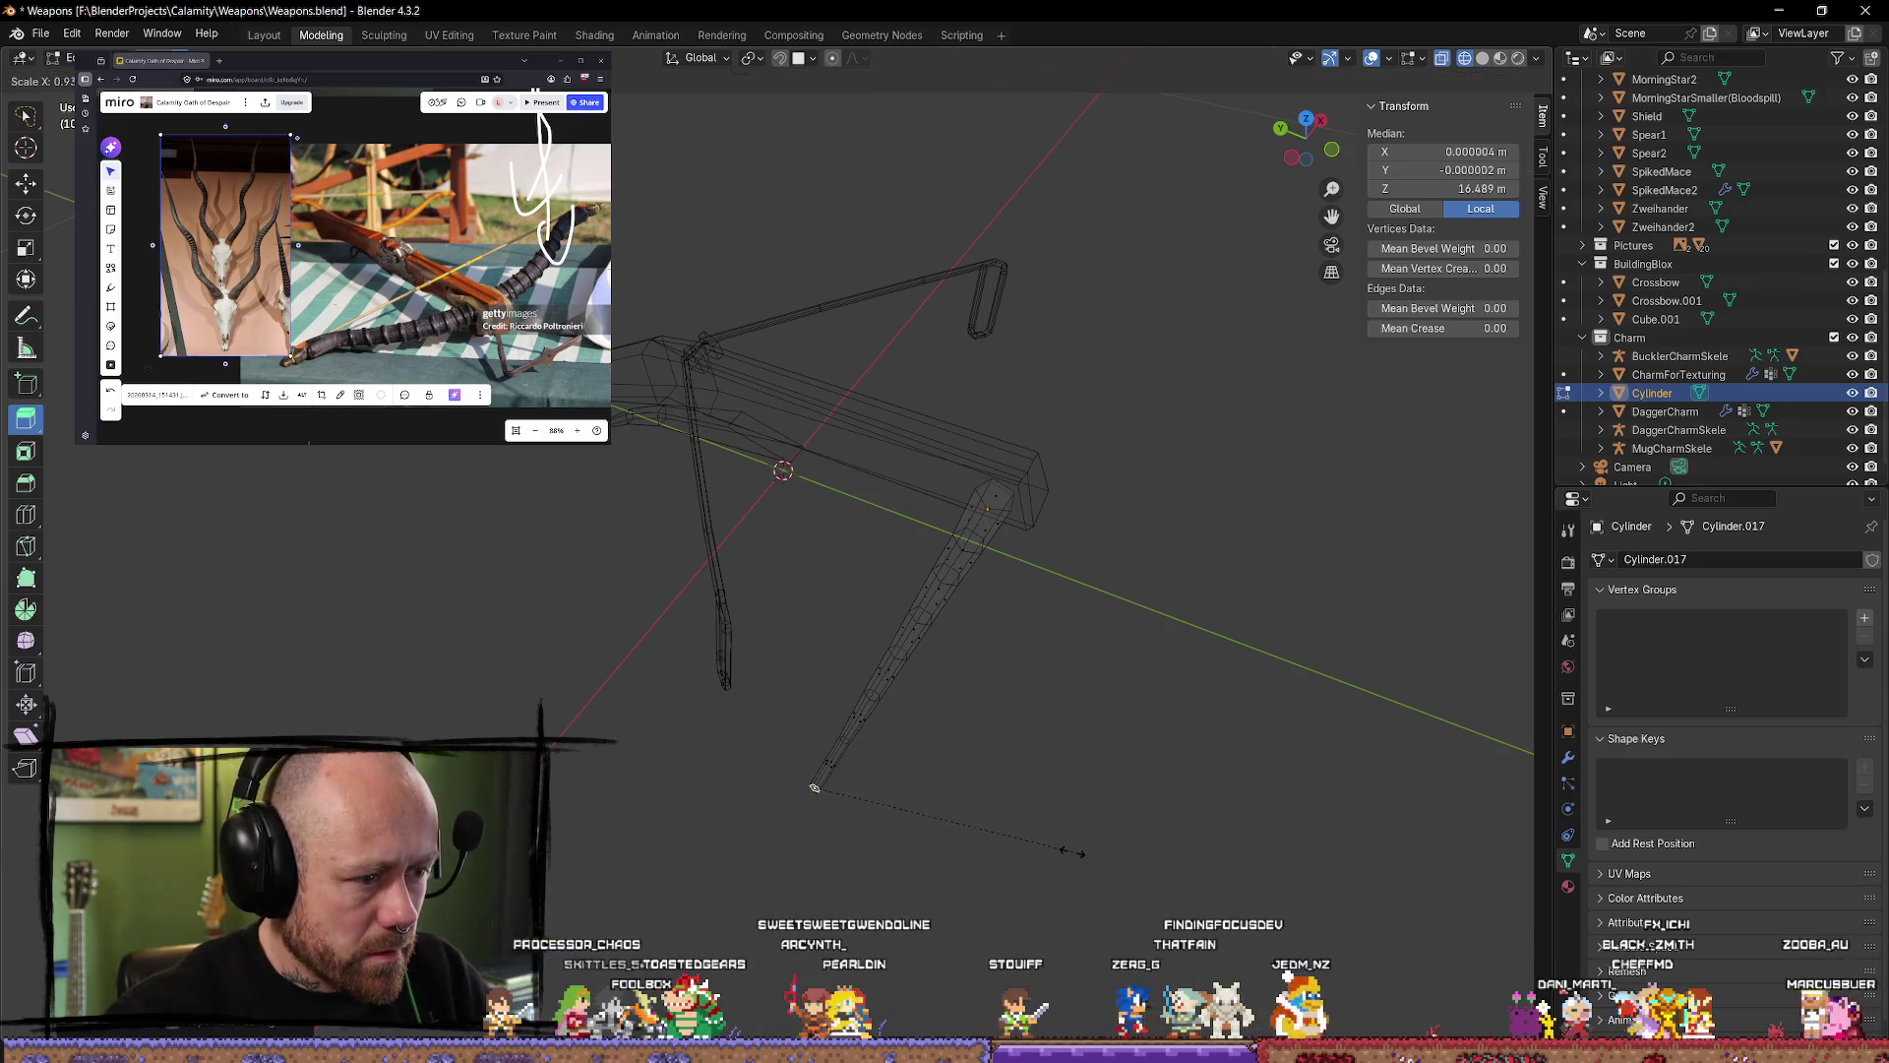
right_click(1024, 852)
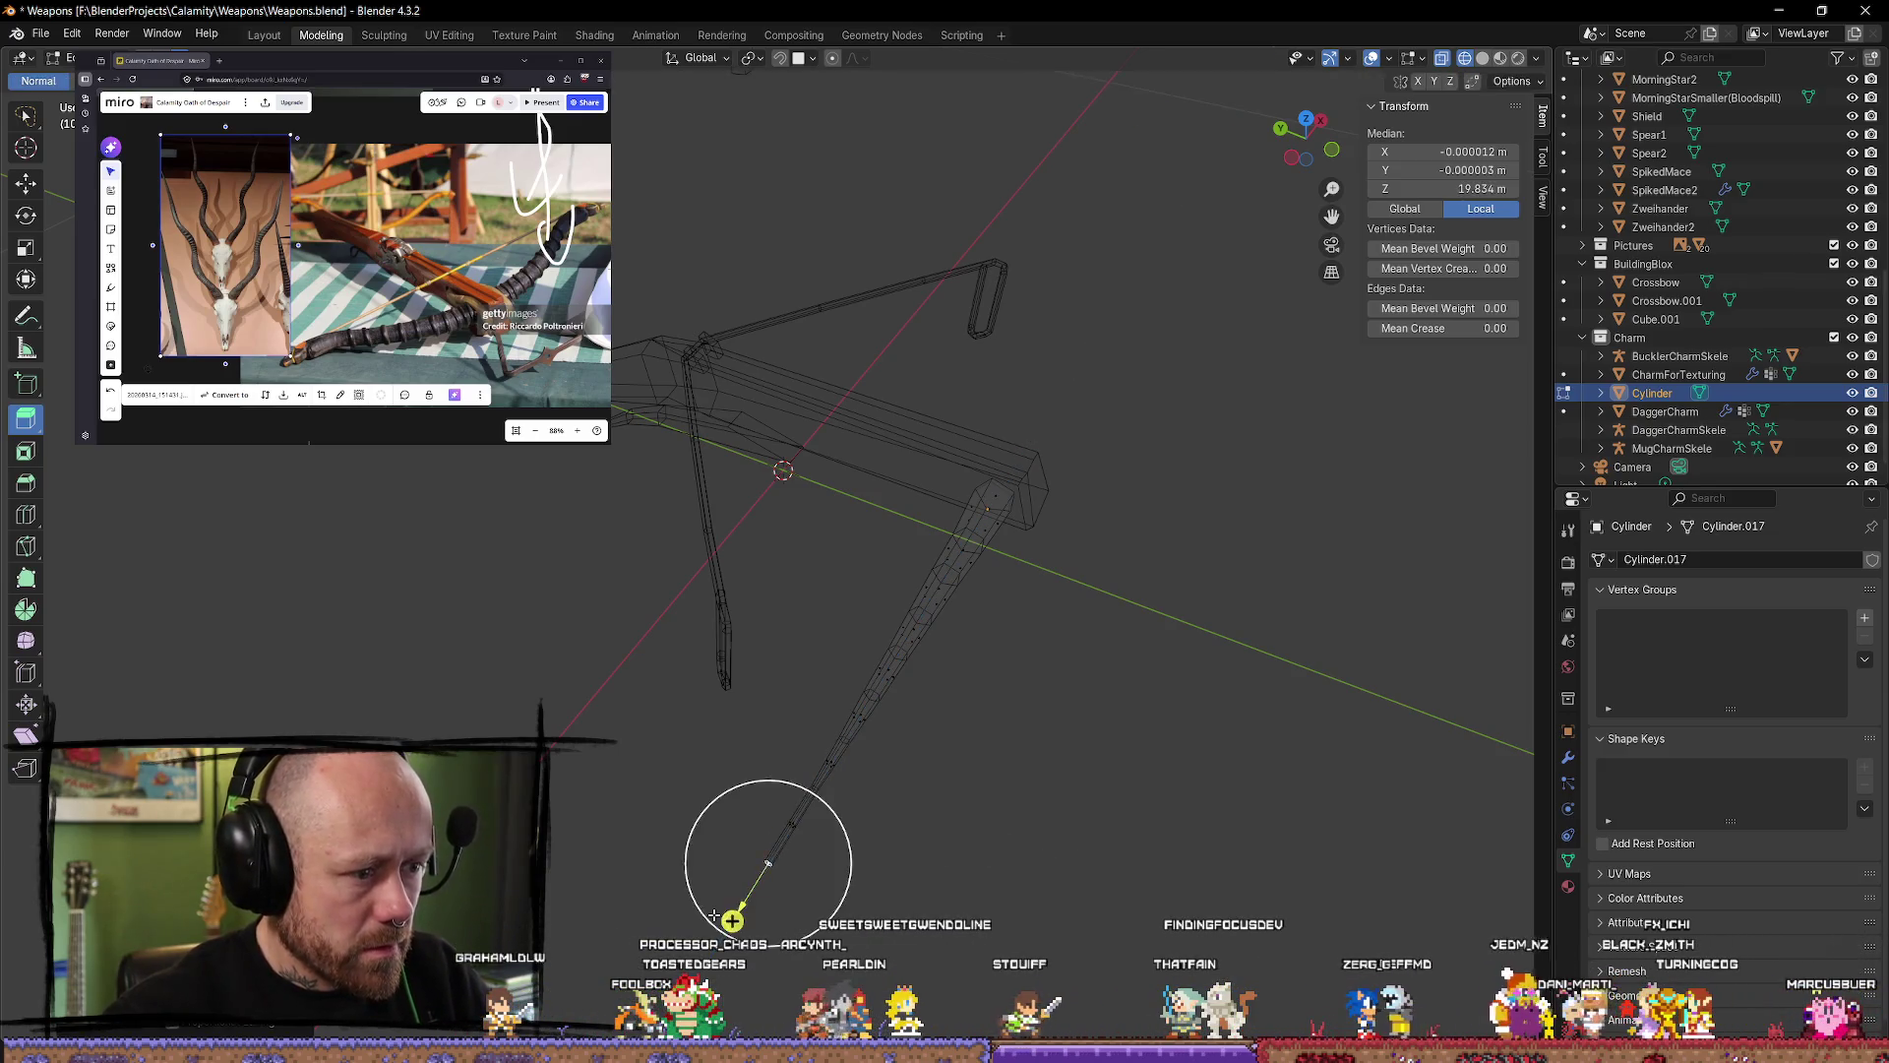
Step: Deselect everything and frame the lever from Top view
key(alt+a)
middle_drag(913, 904, 818, 877)
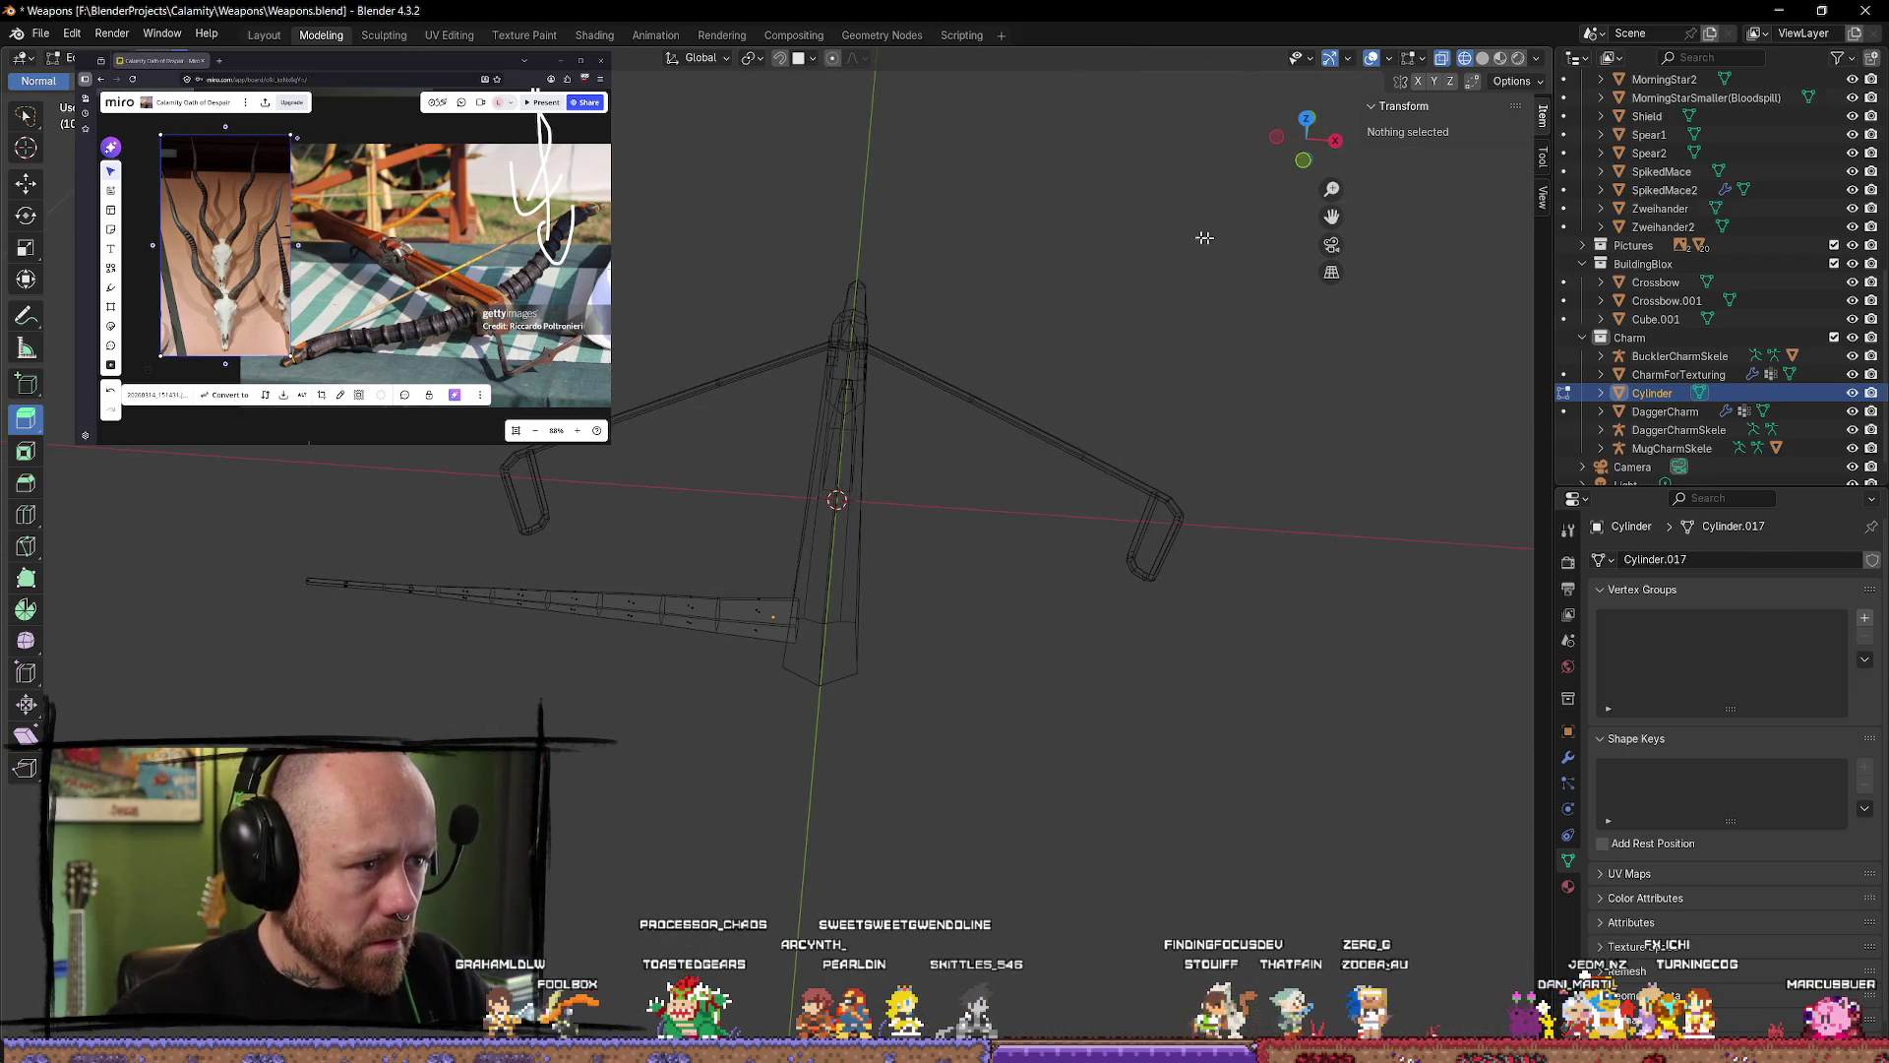
click(1311, 131)
scroll(773, 668, up, 2)
shift+middle_drag(541, 665, 697, 662)
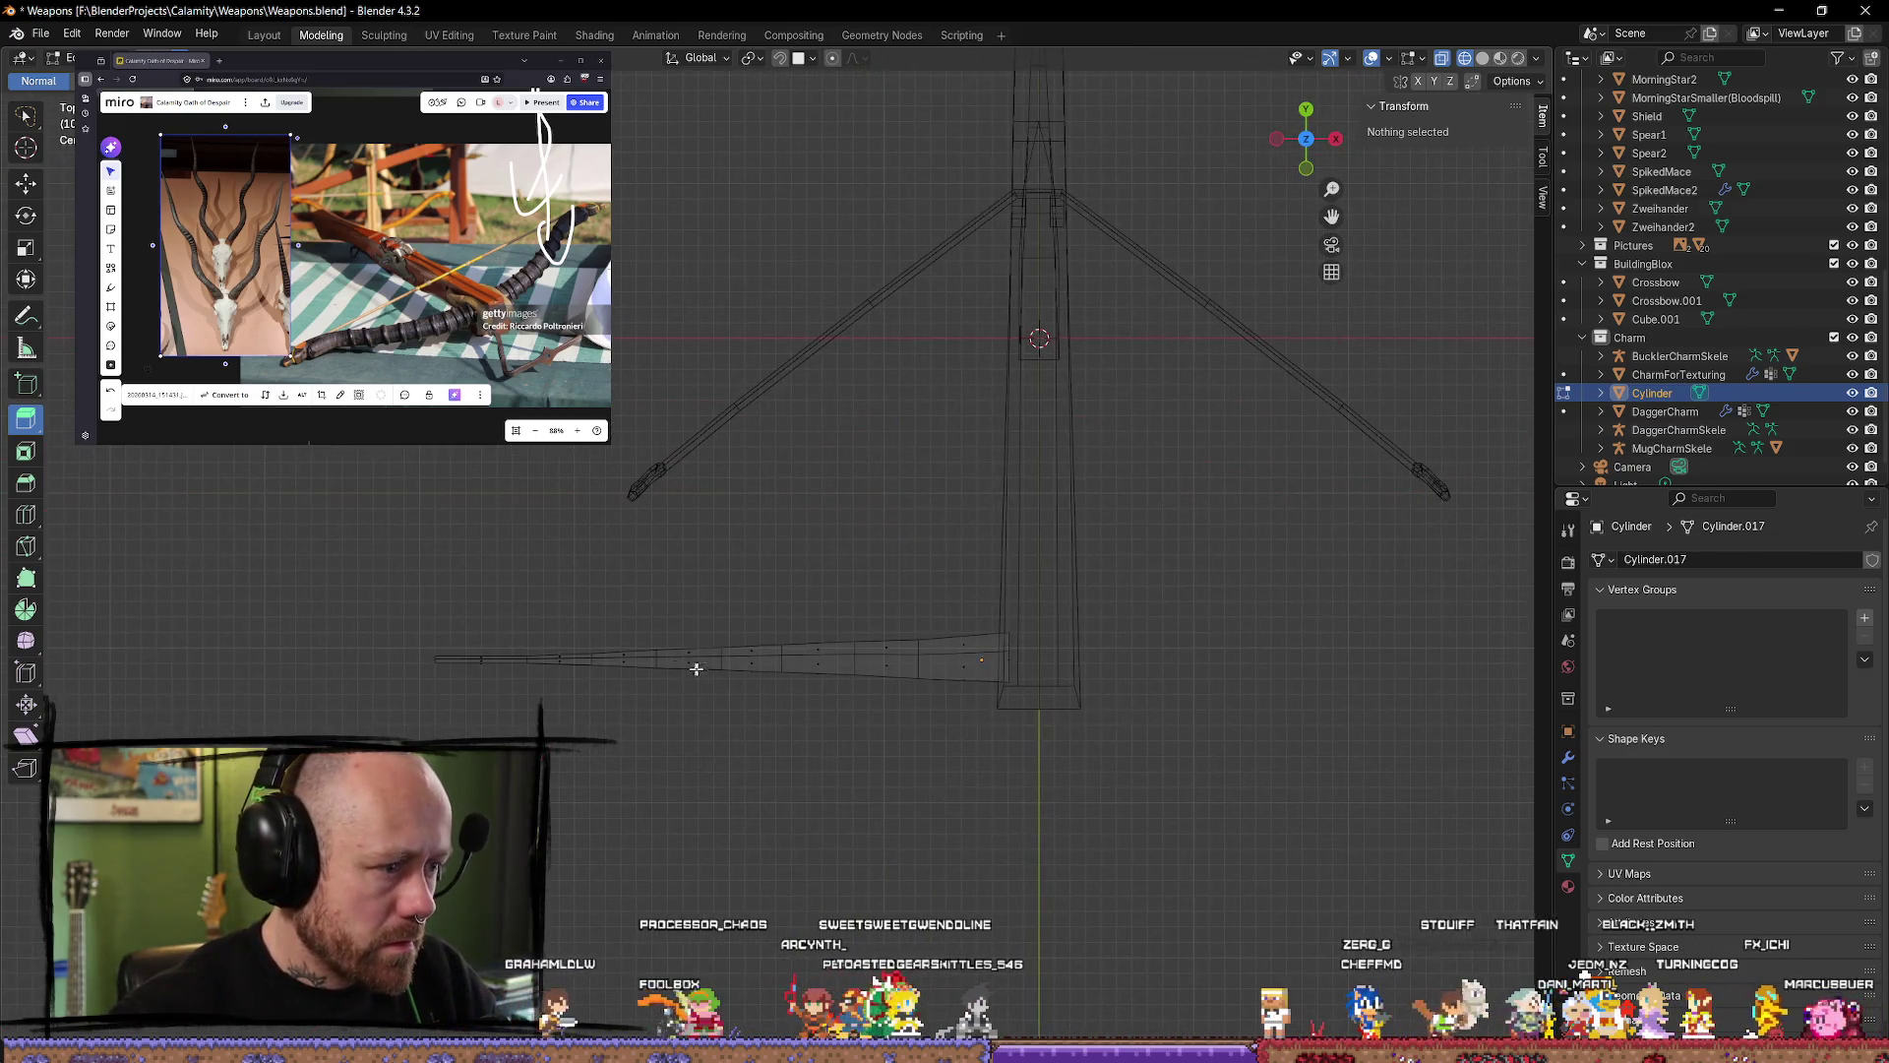
key(Tab)
key(Tab)
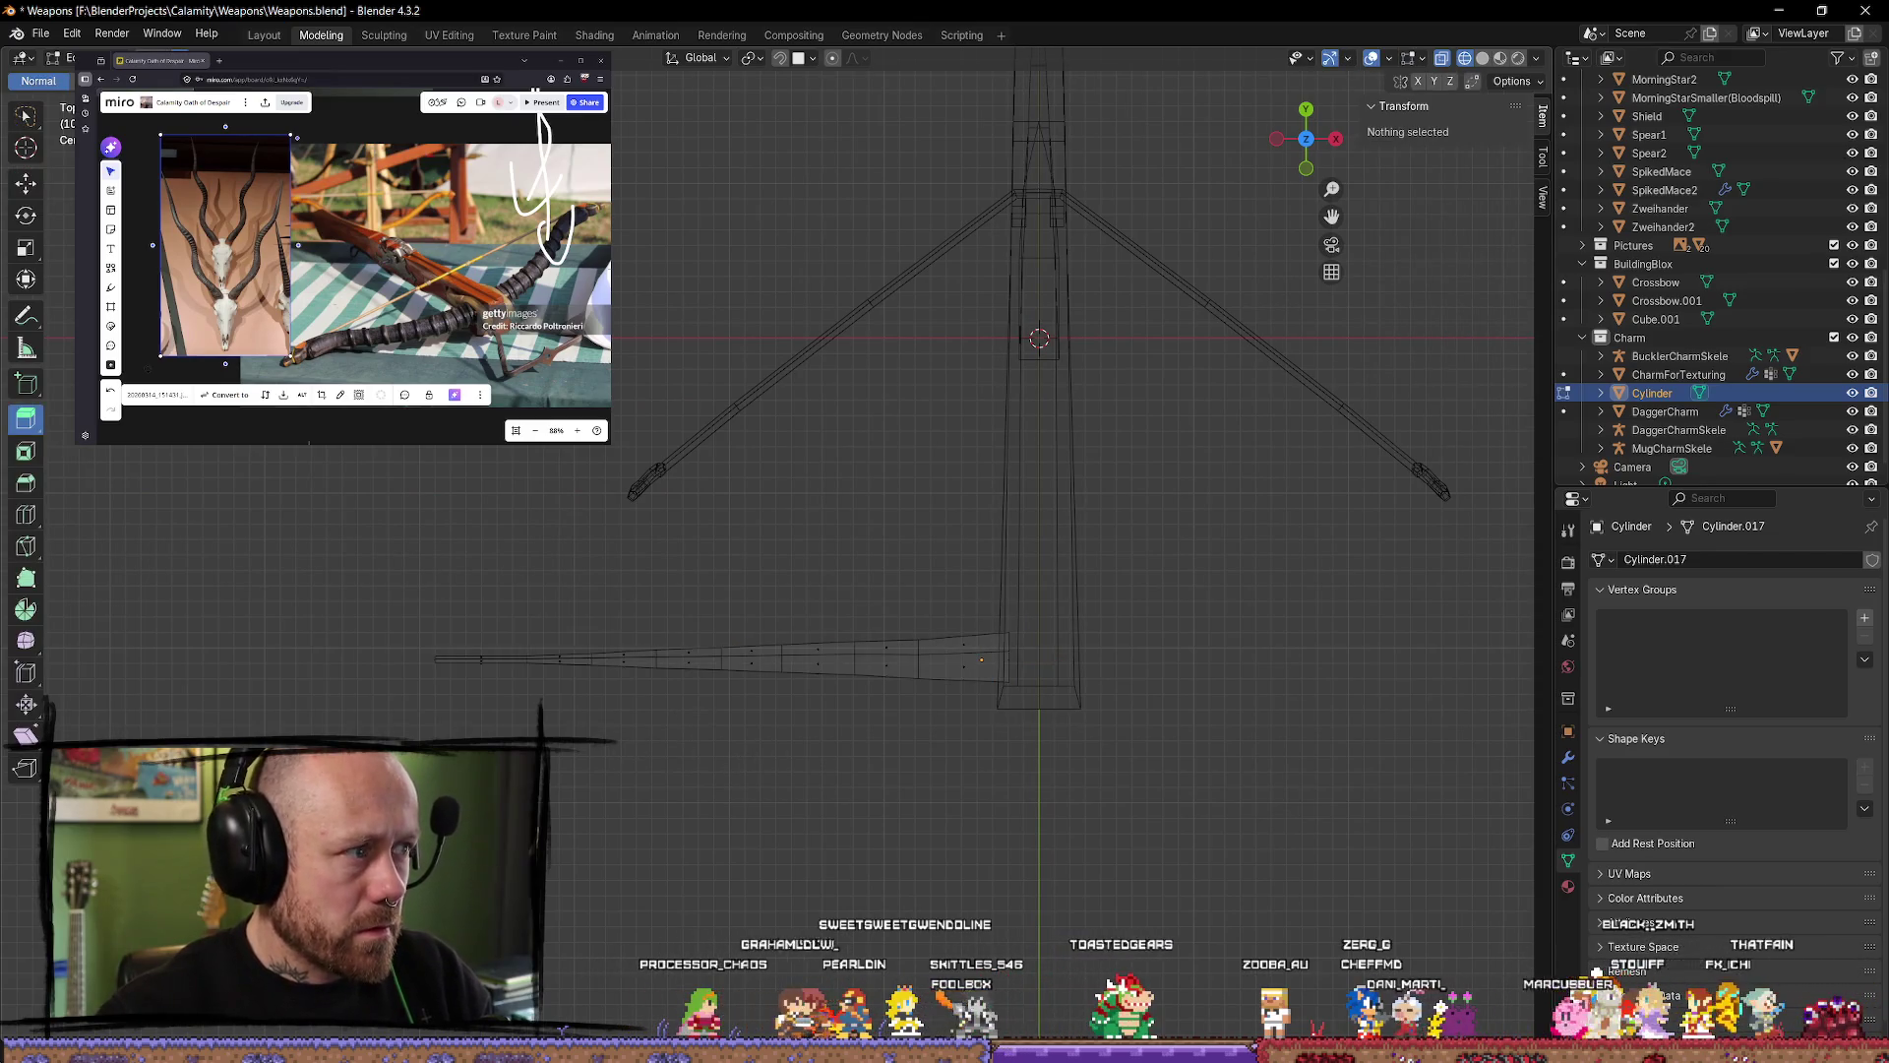
Step: Merge the lever's tip vertices At Center into a single point
click(435, 659)
key(m)
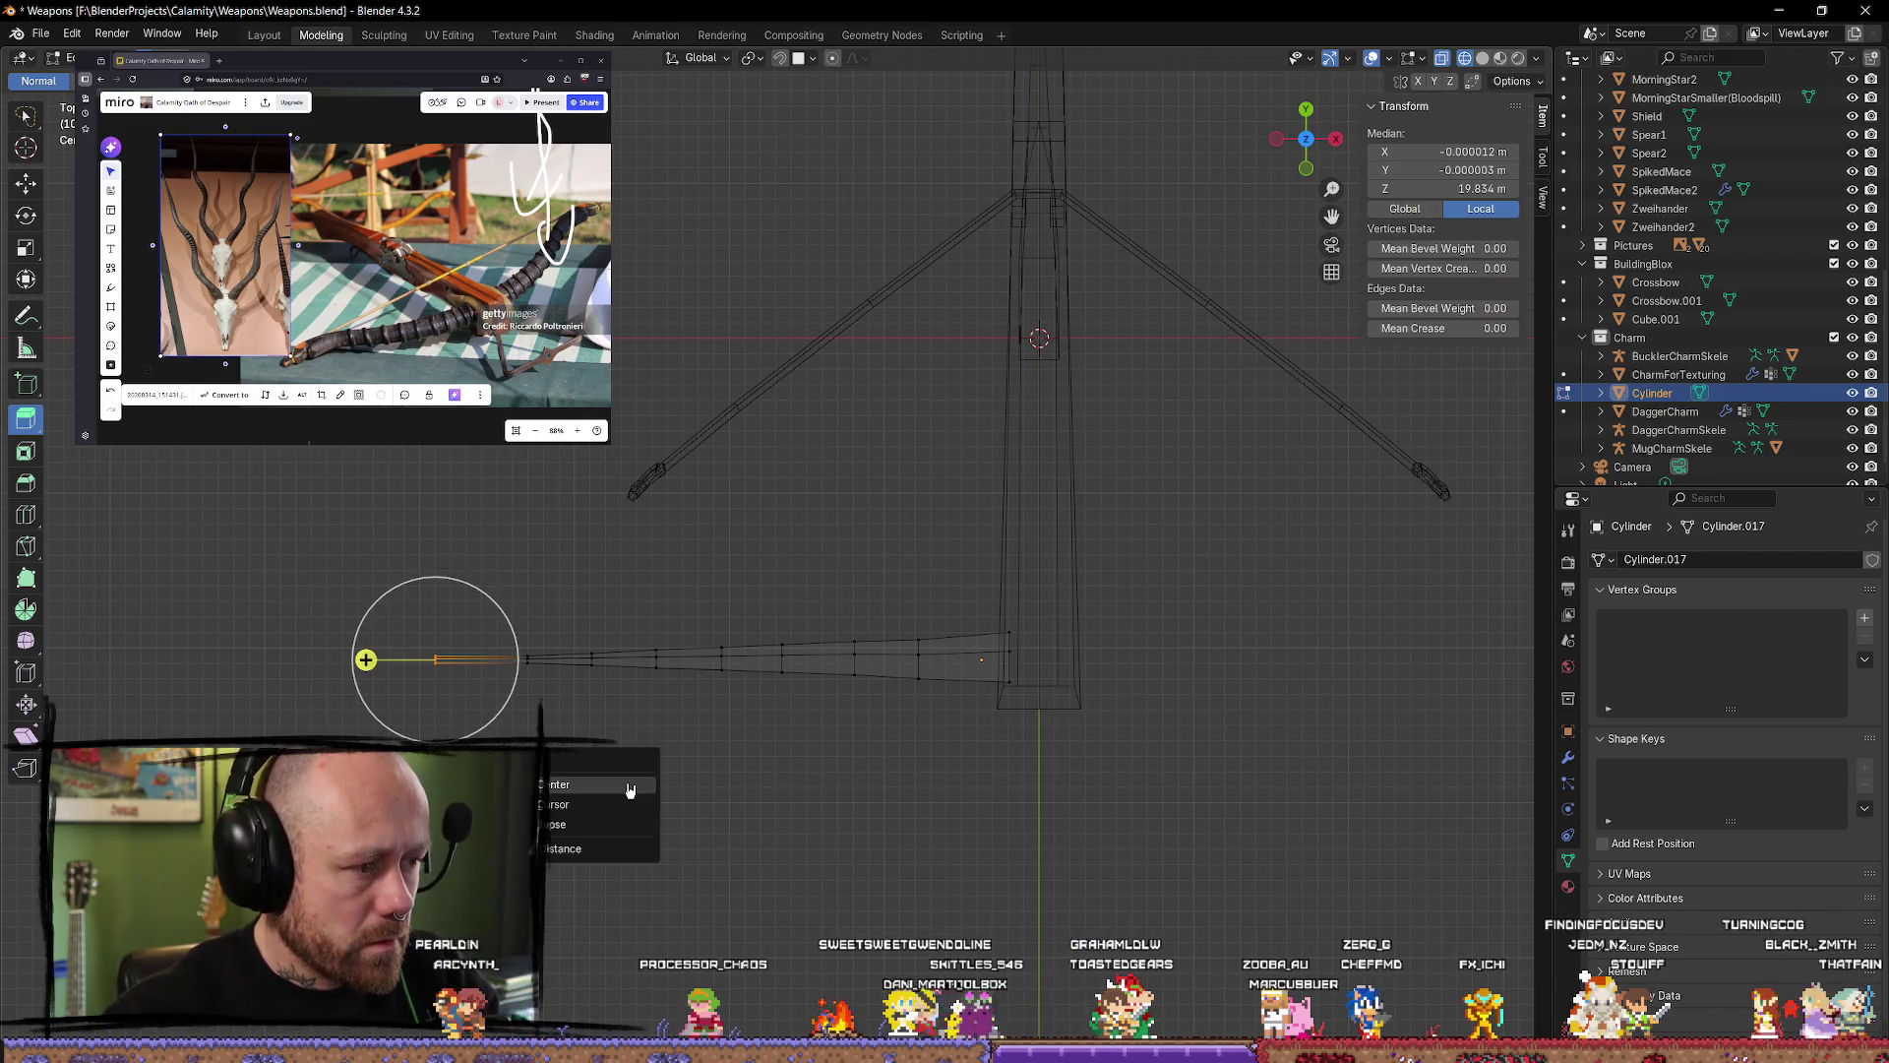
click(630, 789)
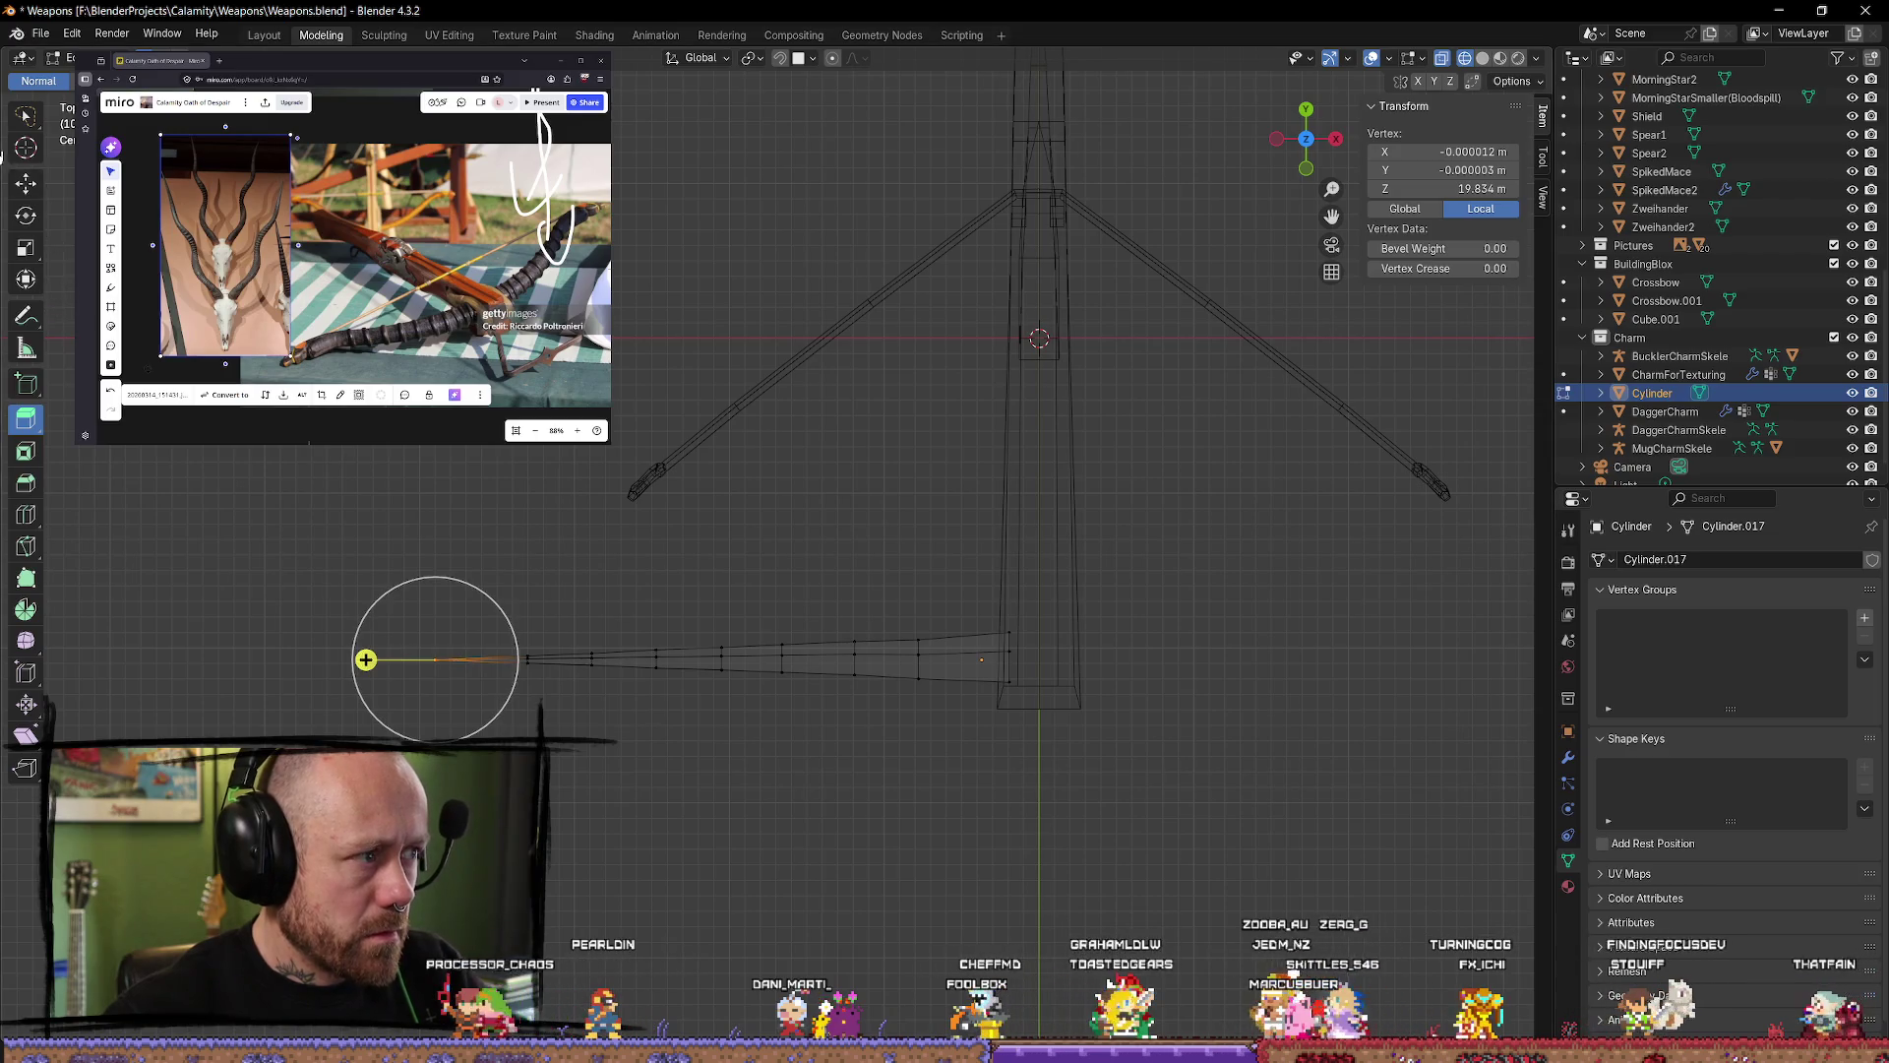
key(Escape)
Step: Move the merged tip point along X to lengthen the spike, then deselect
key(shift+space)
key(g)
drag(521, 659, 459, 674)
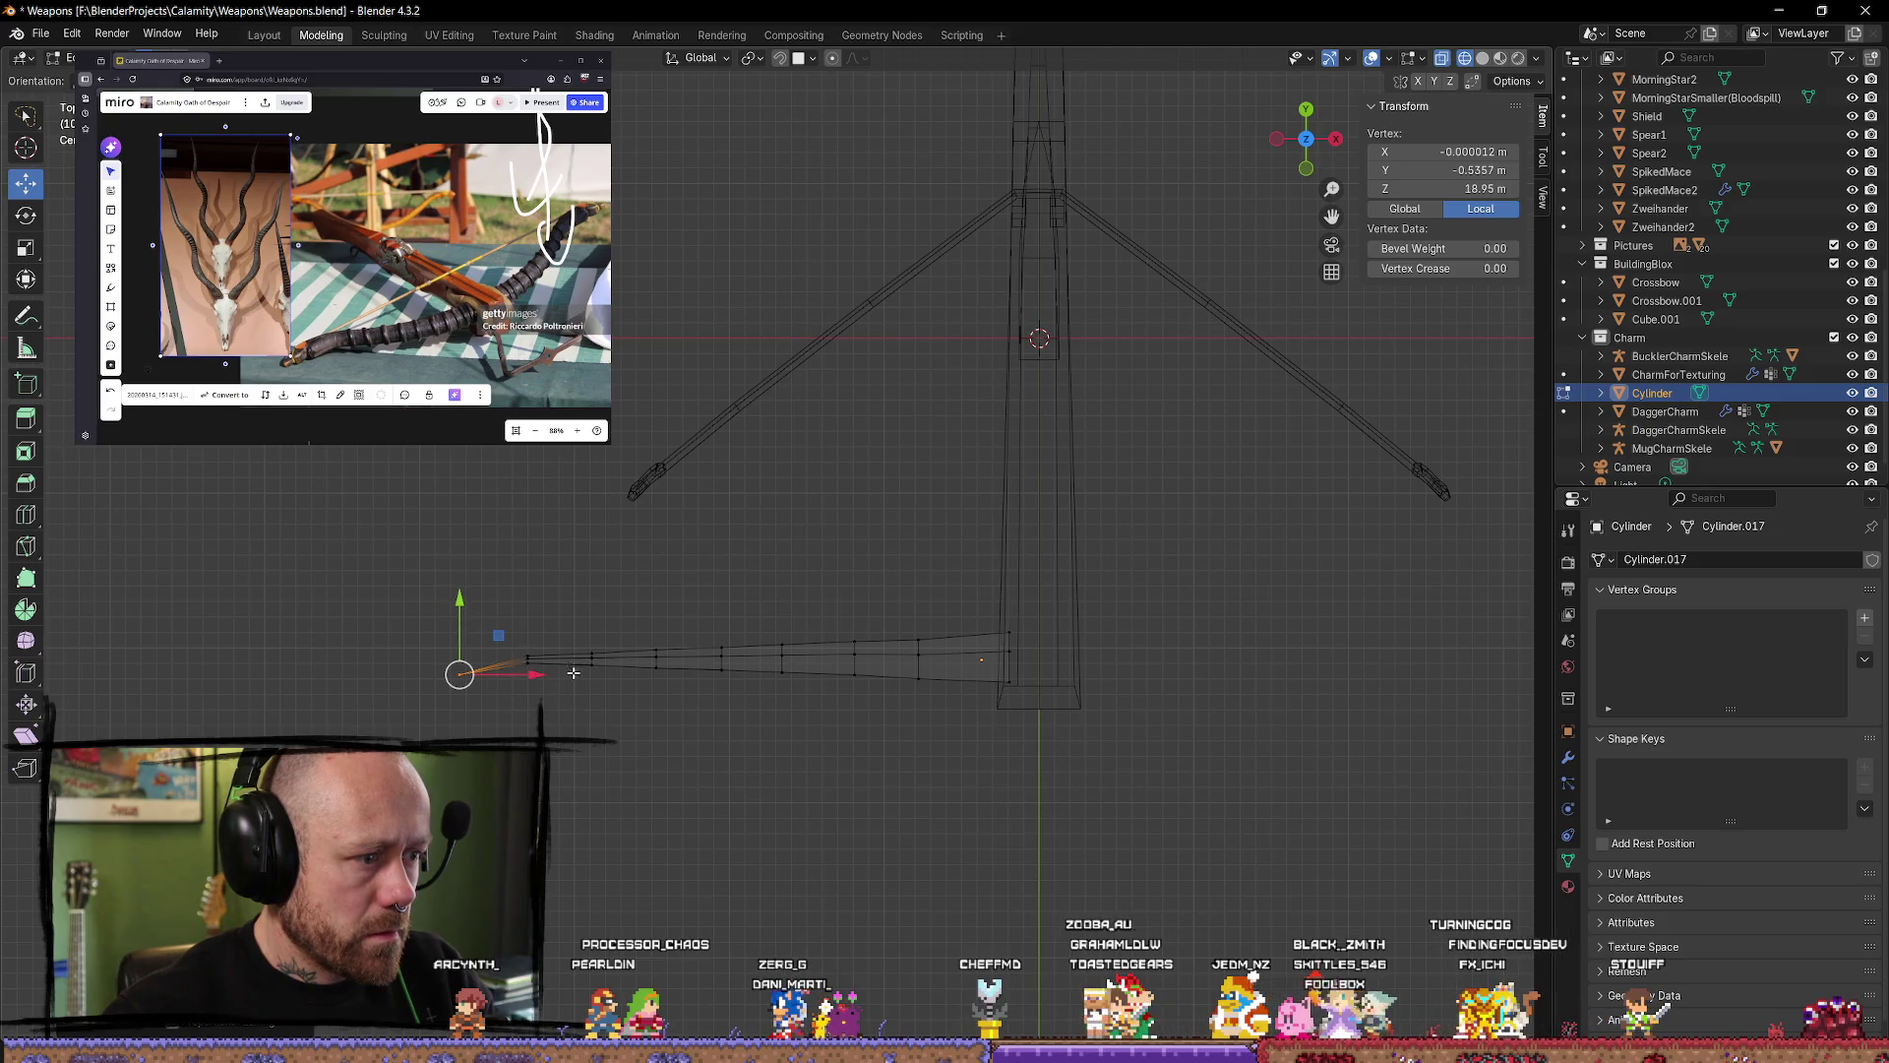
drag(1304, 165, 975, 608)
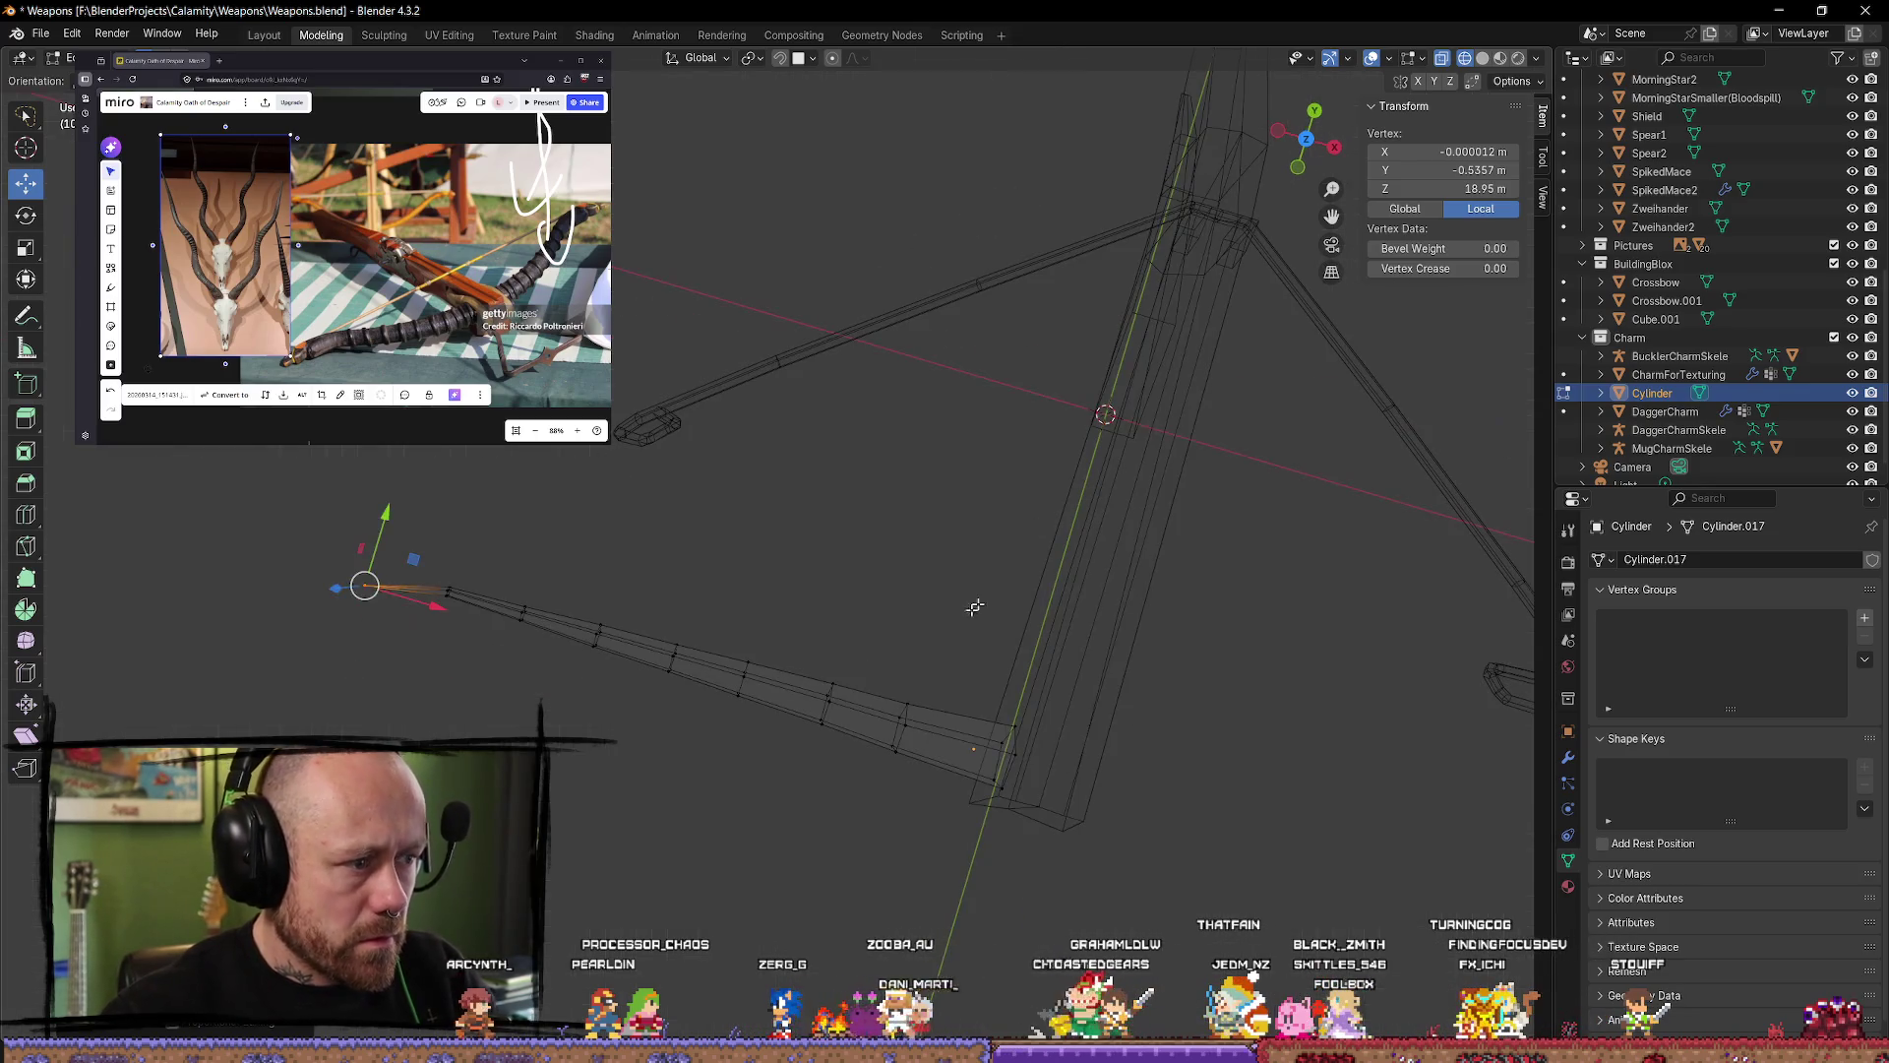
click(1308, 144)
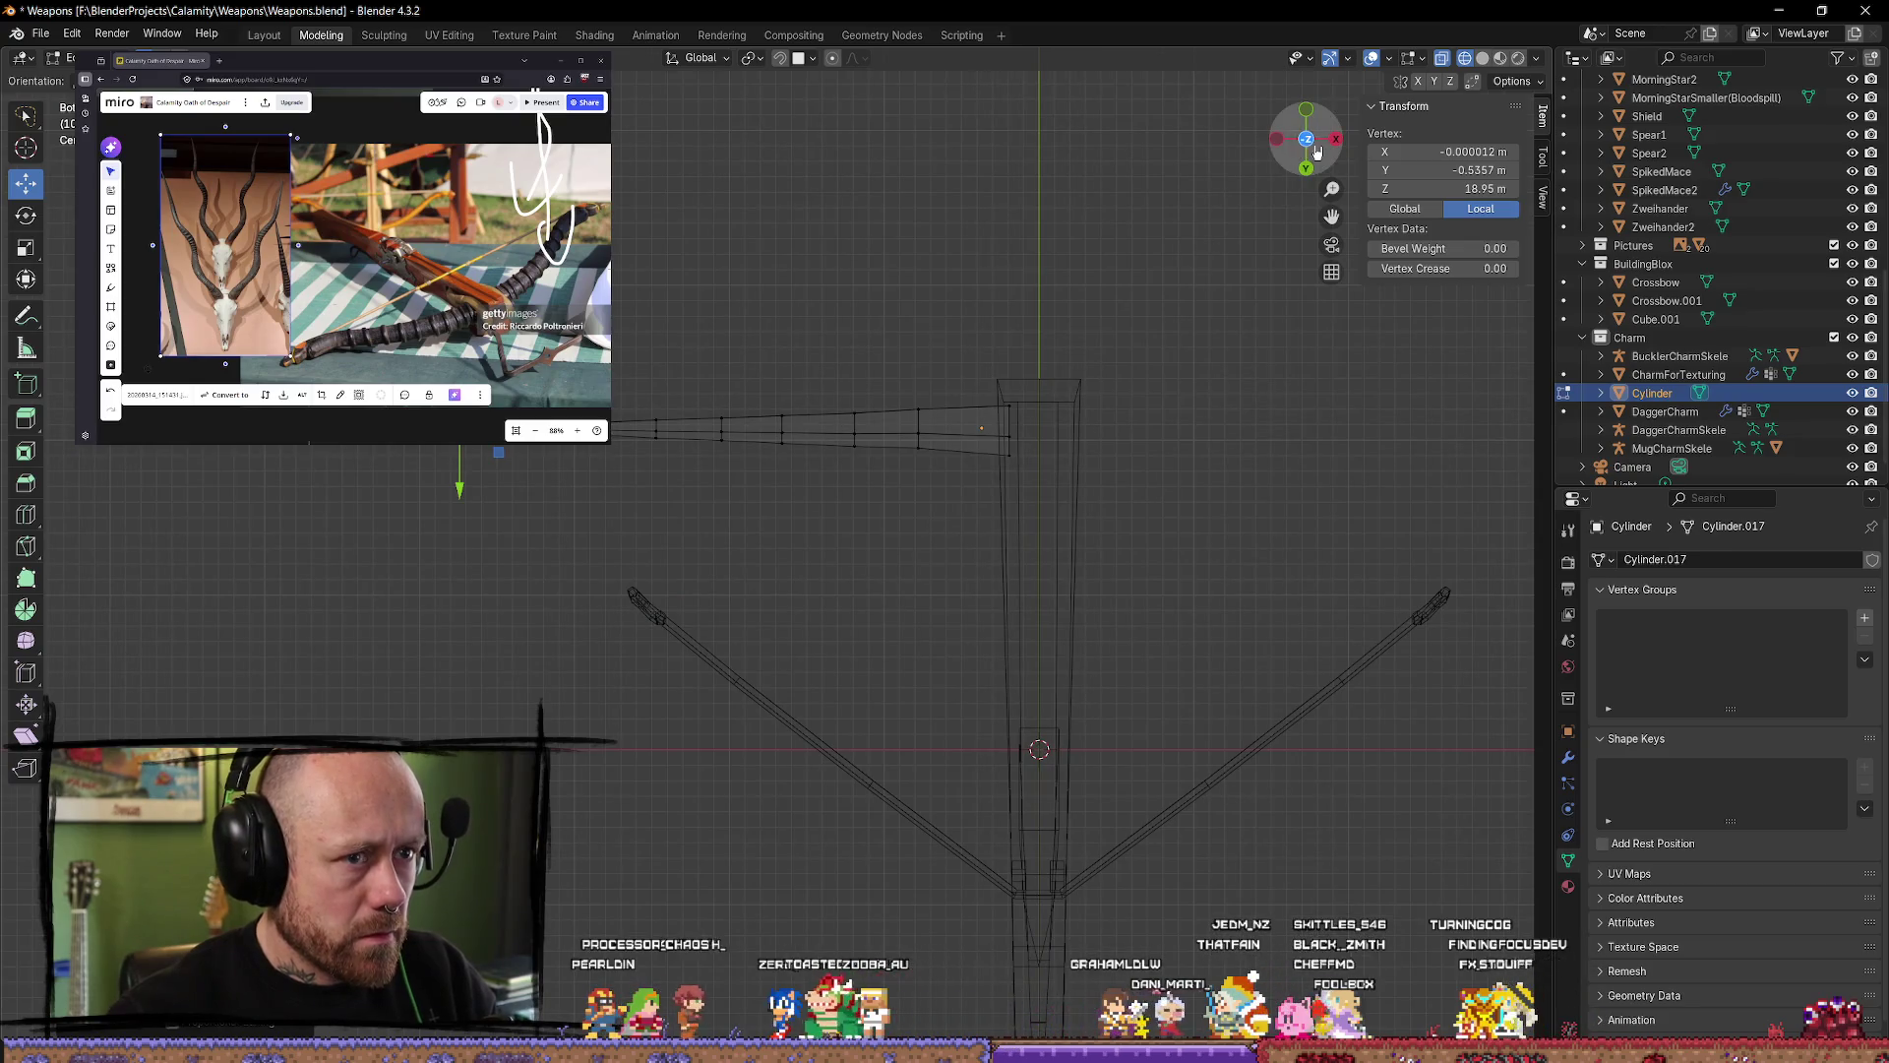
mouse_move(1332, 215)
mouse_down()
mouse_move(1033, 543)
mouse_move(1008, 520)
mouse_up()
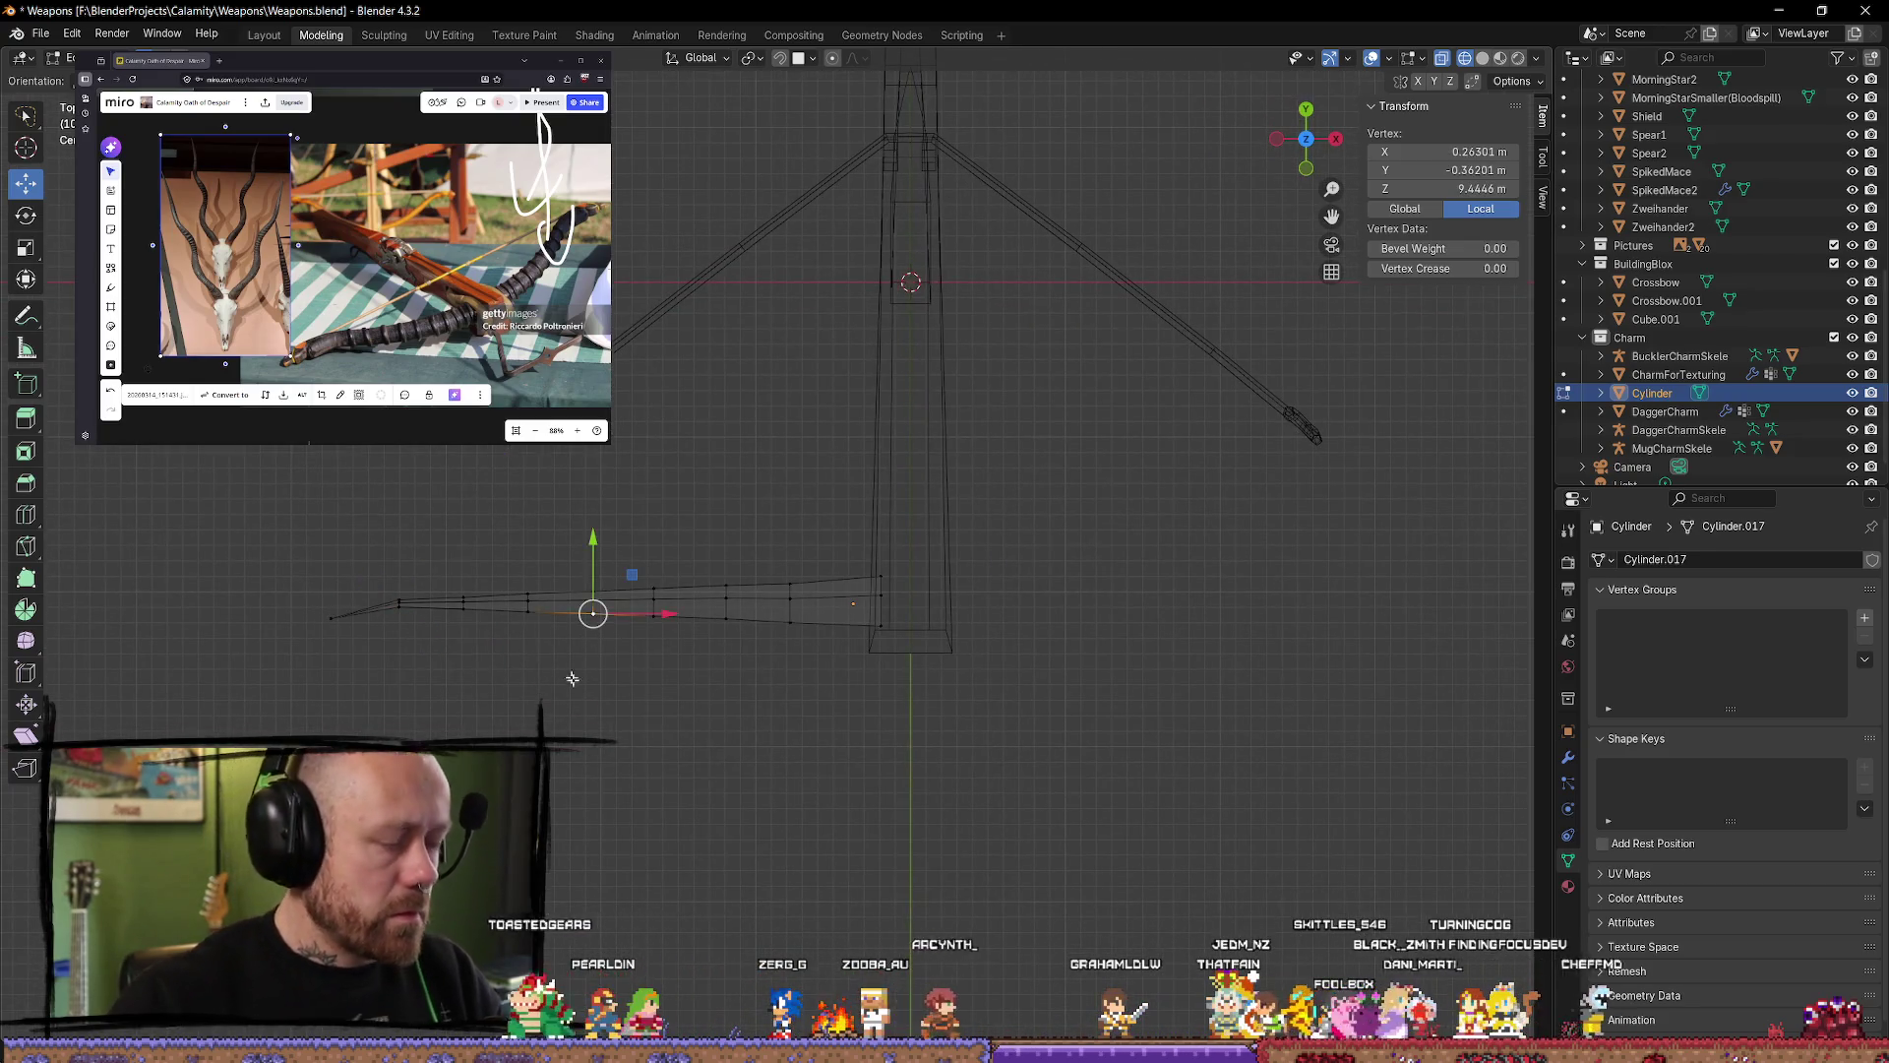
click(534, 644)
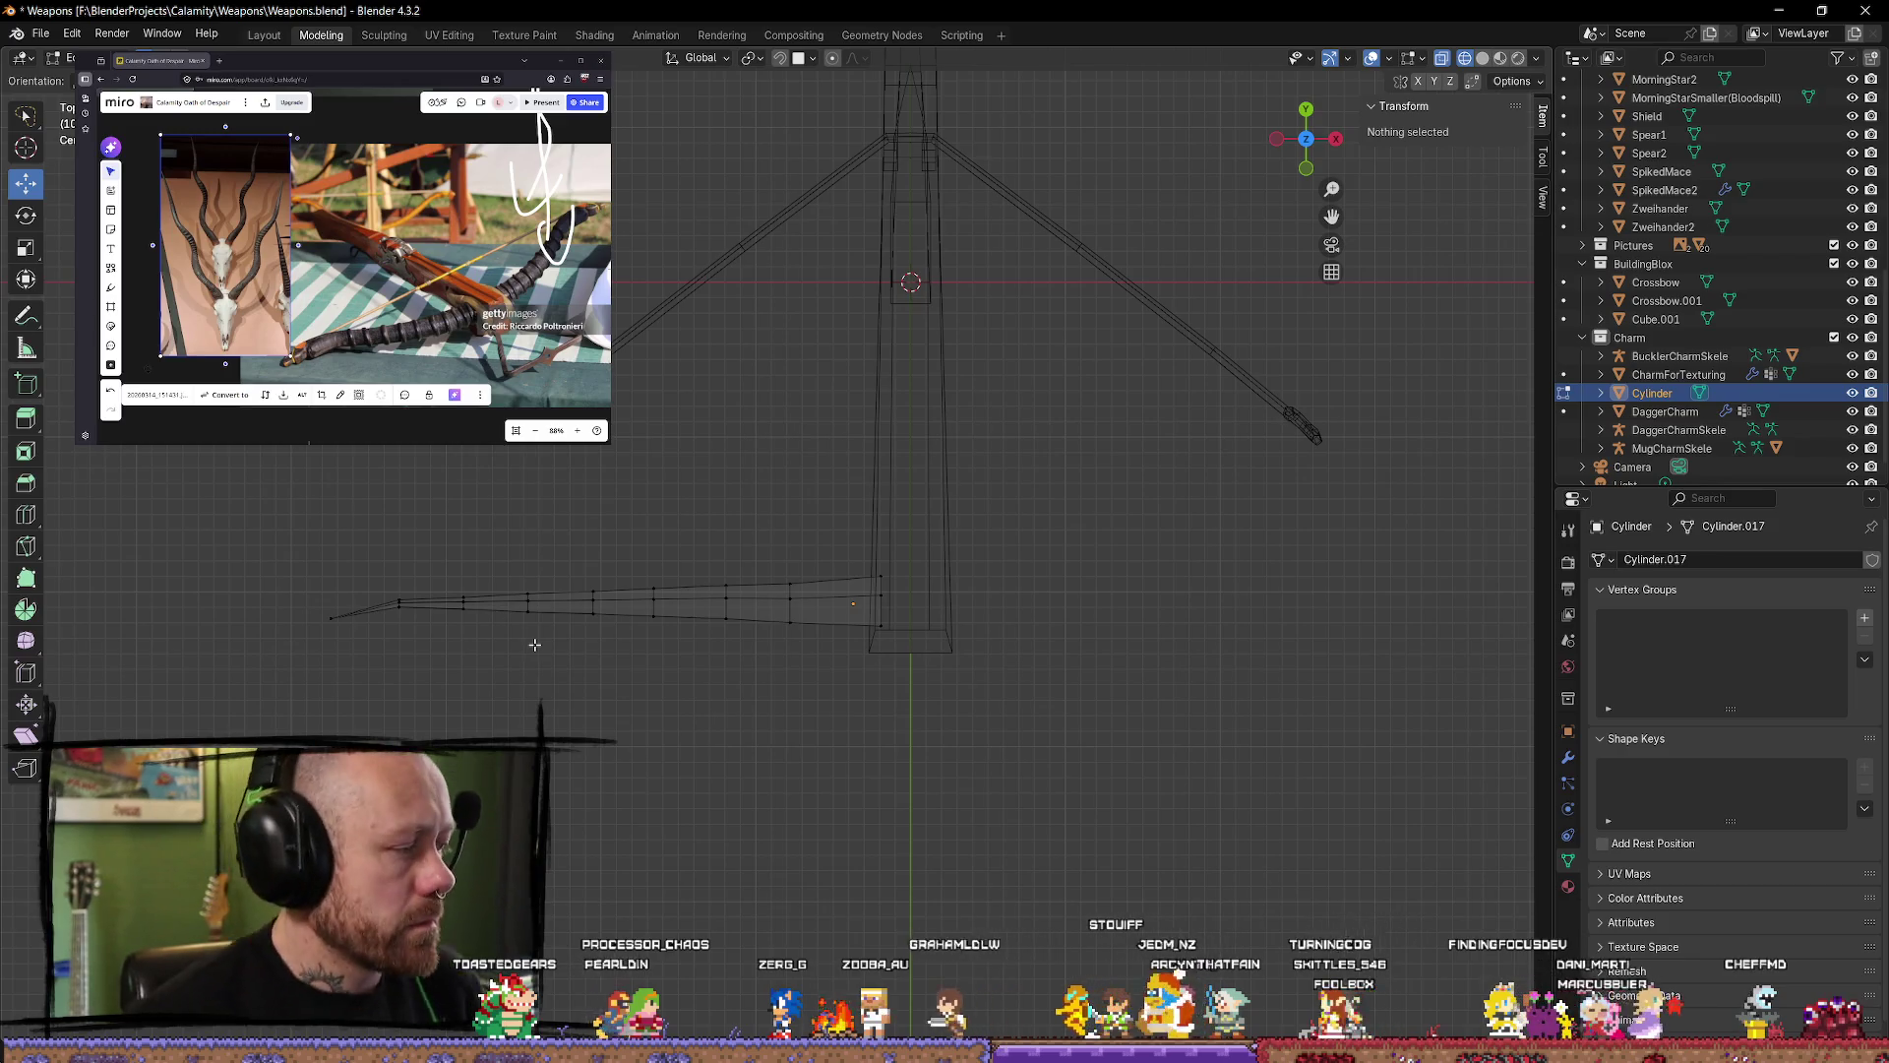
Step: Select an edge loop out on the lever and raise it upward
scroll(325, 548, up, 1)
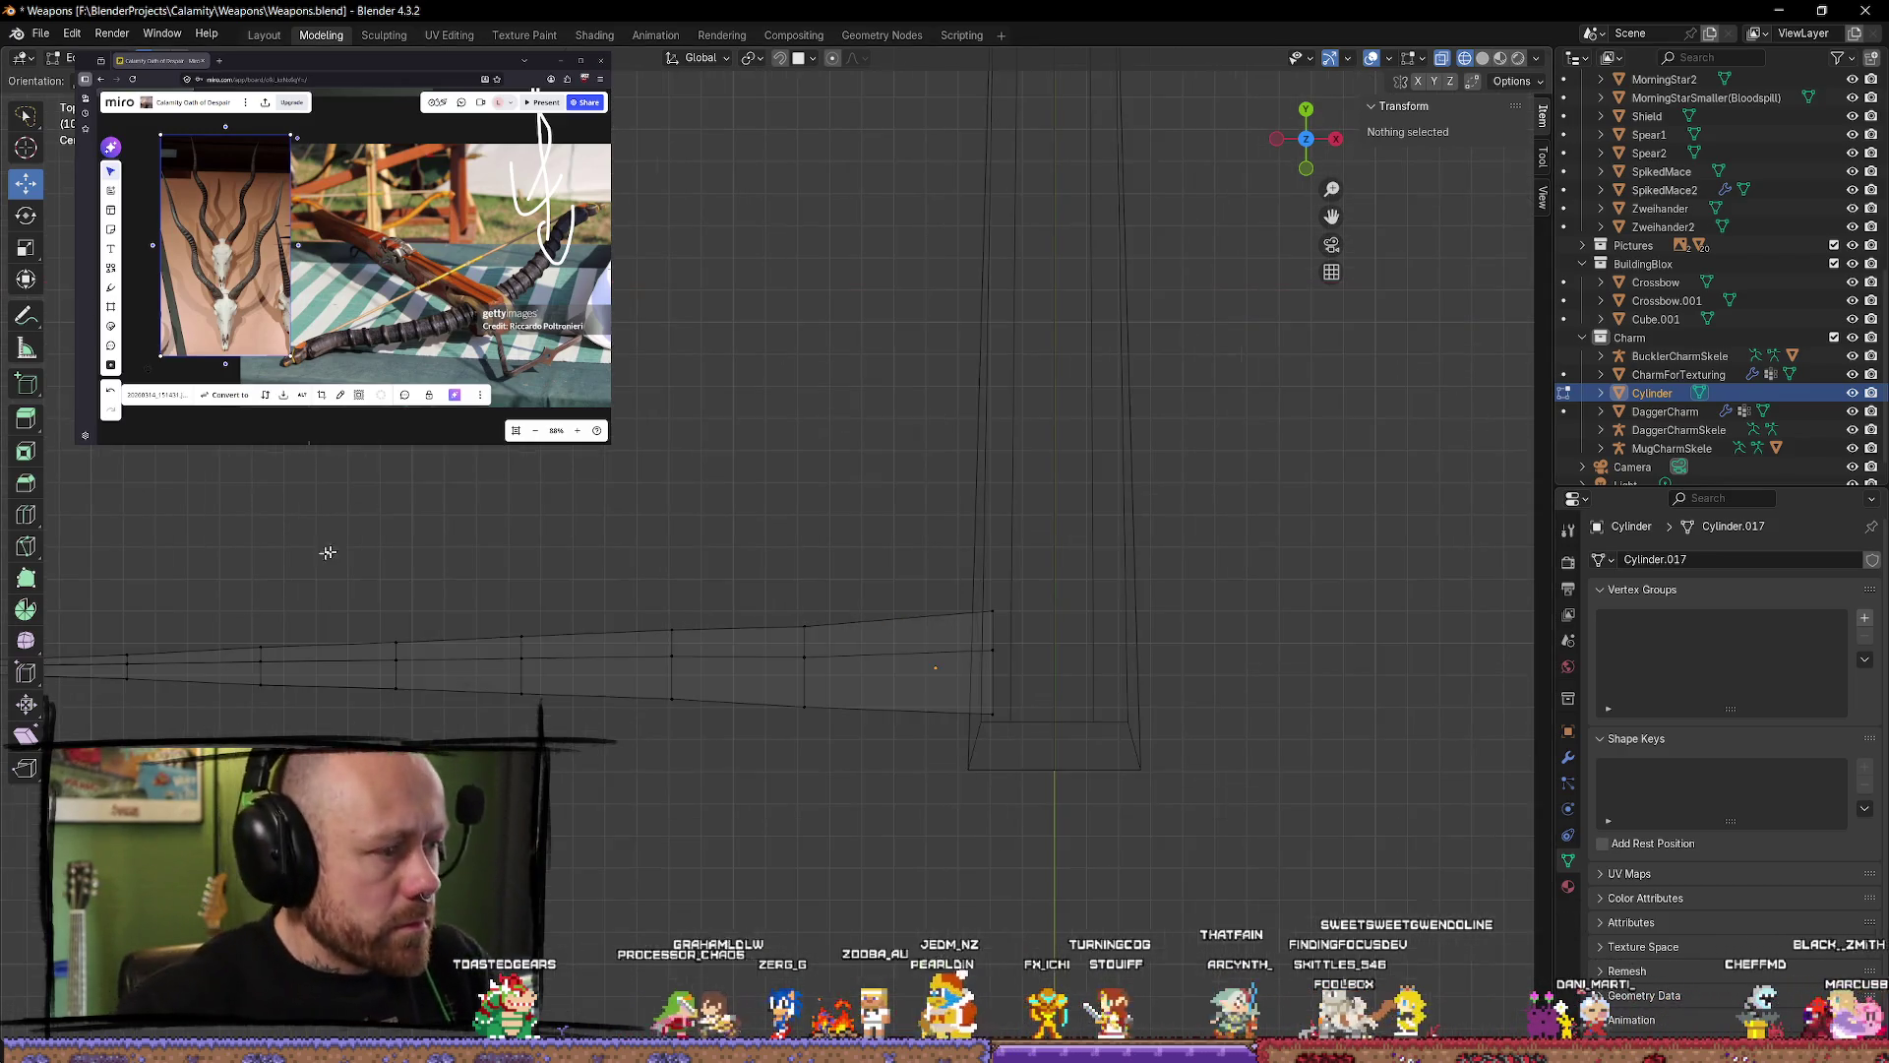
scroll(440, 559, up, 1)
scroll(440, 559, down, 2)
alt+click(793, 614)
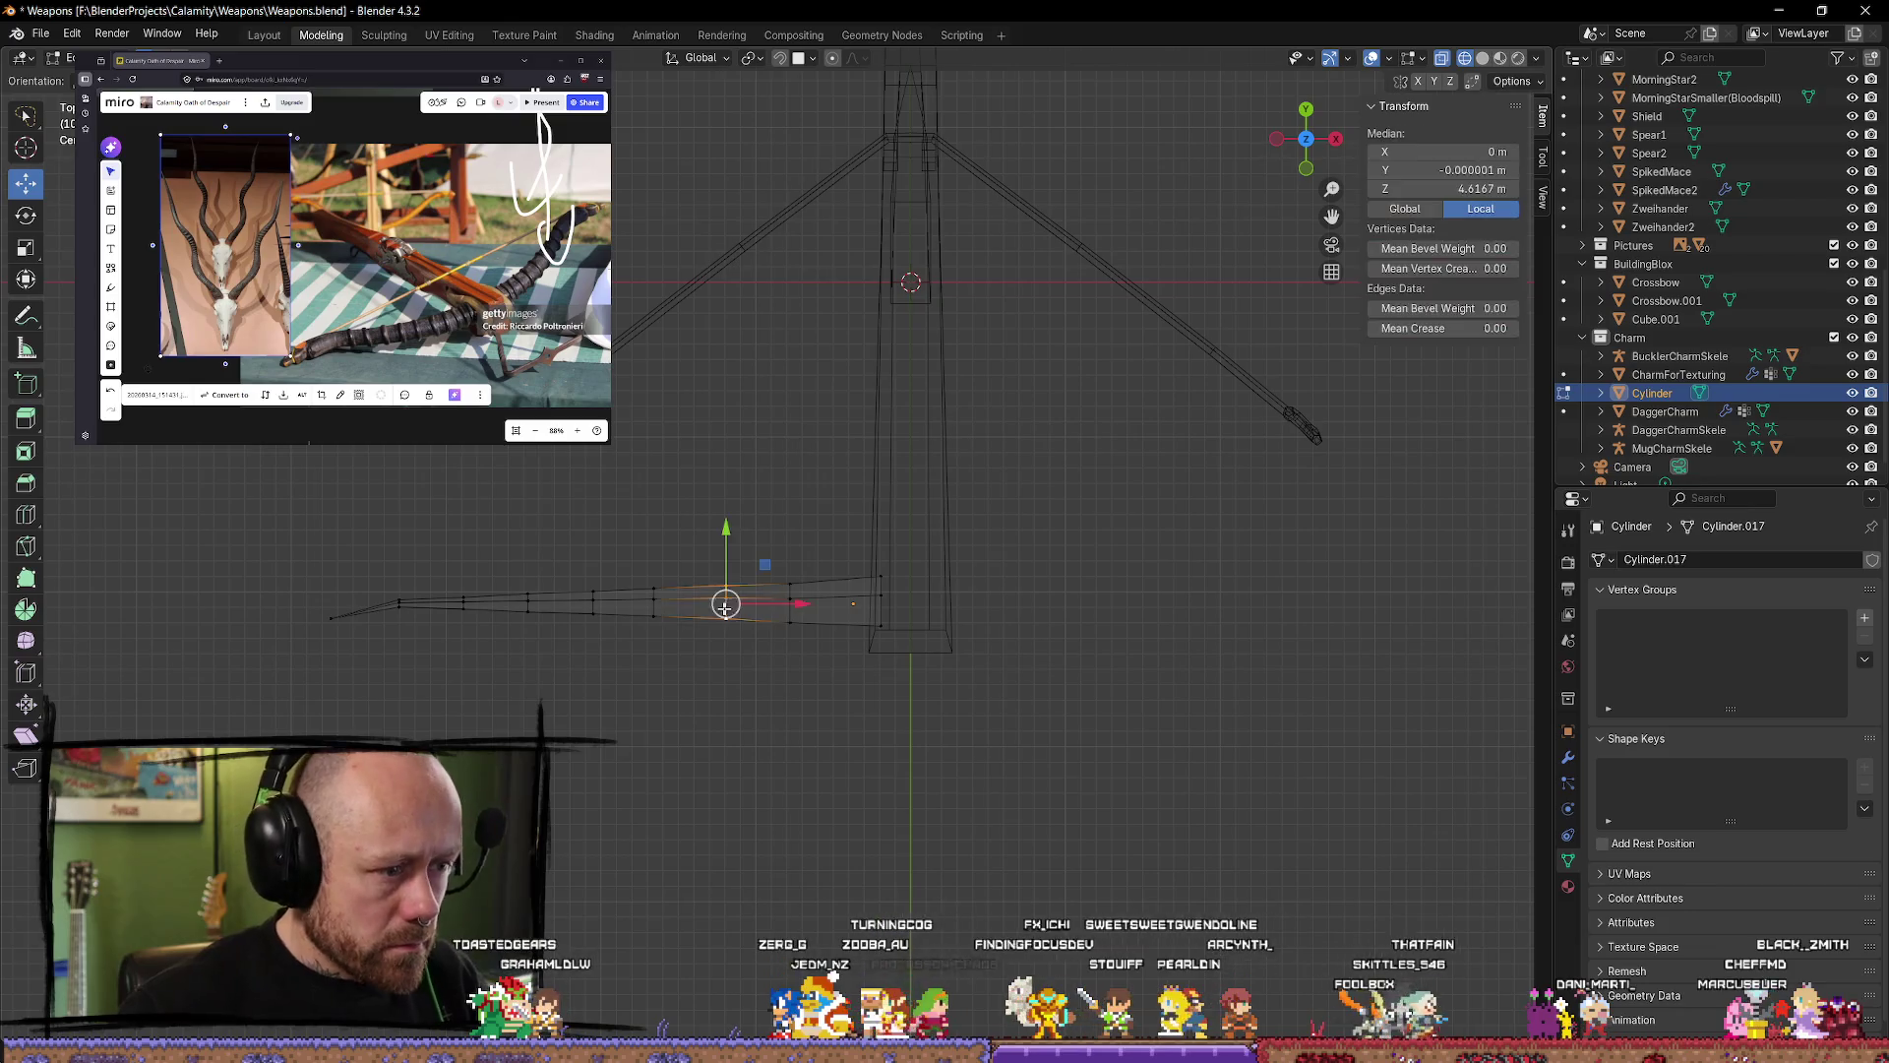
alt+click(857, 618)
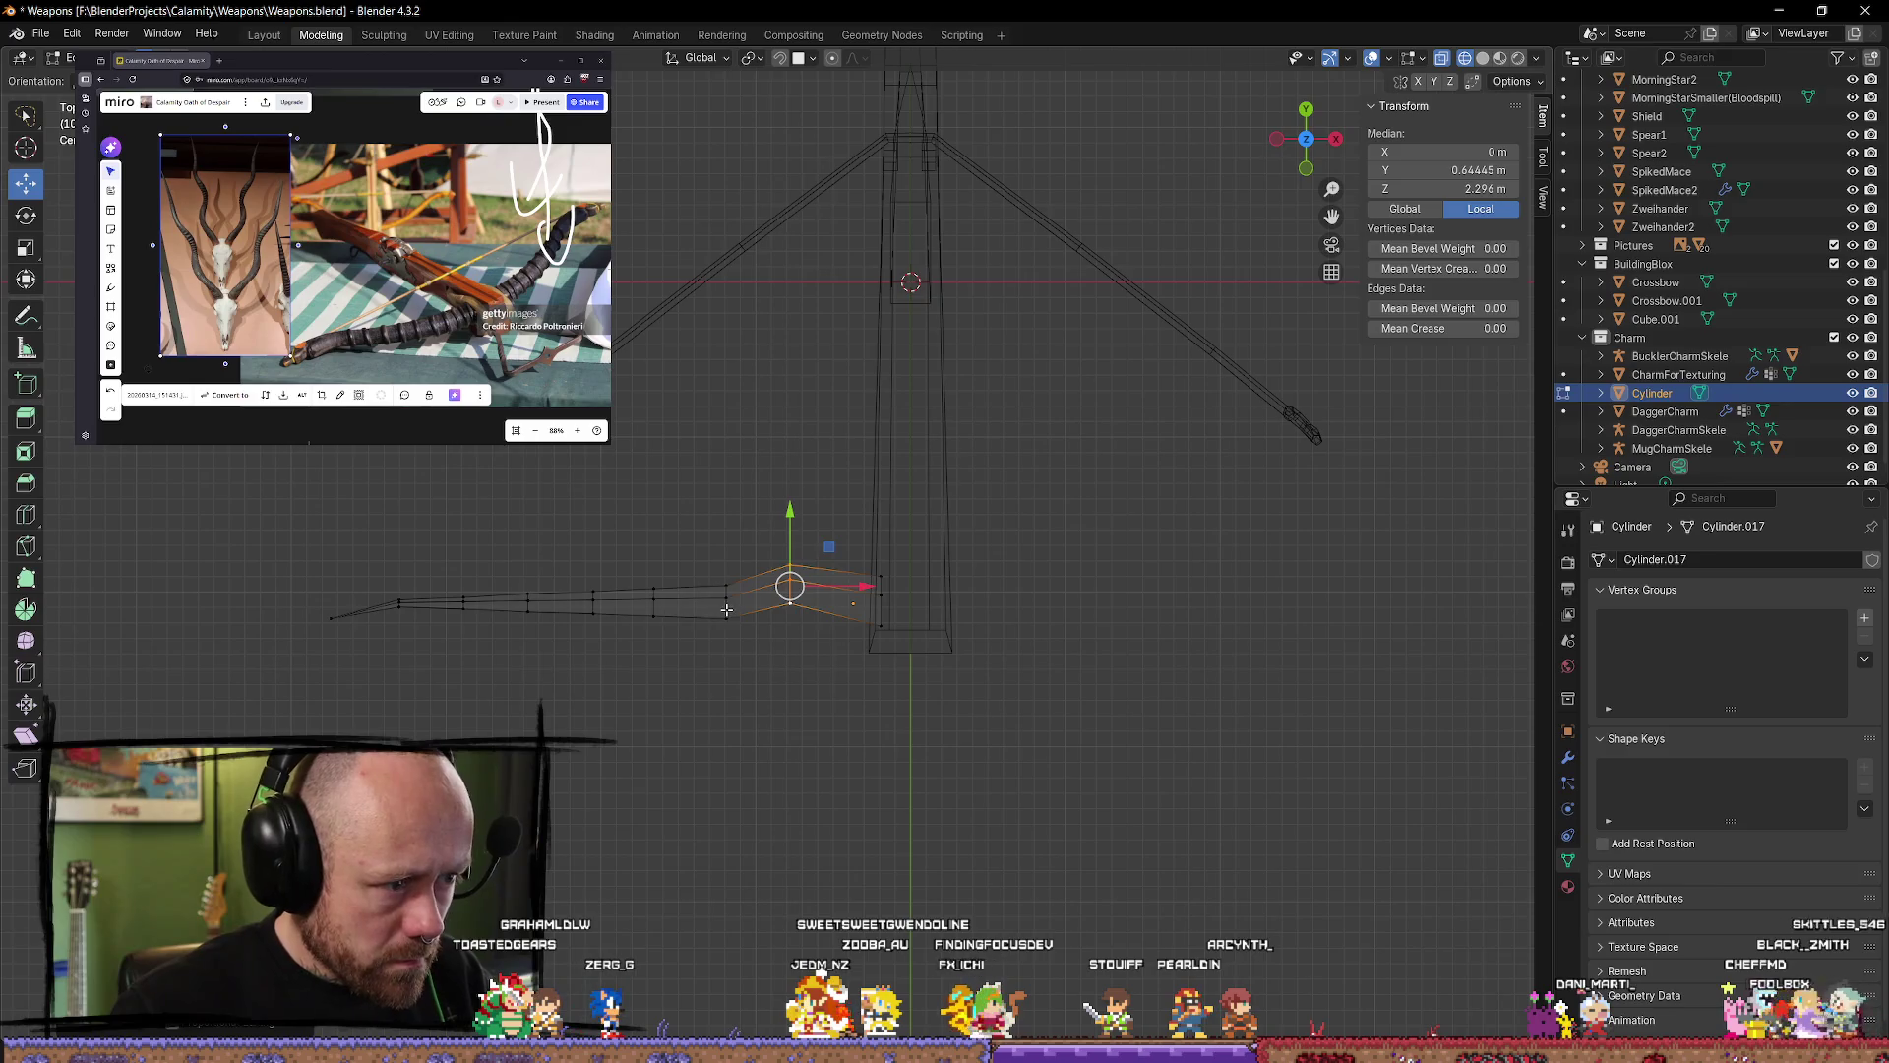
alt+click(760, 615)
drag(726, 528, 727, 484)
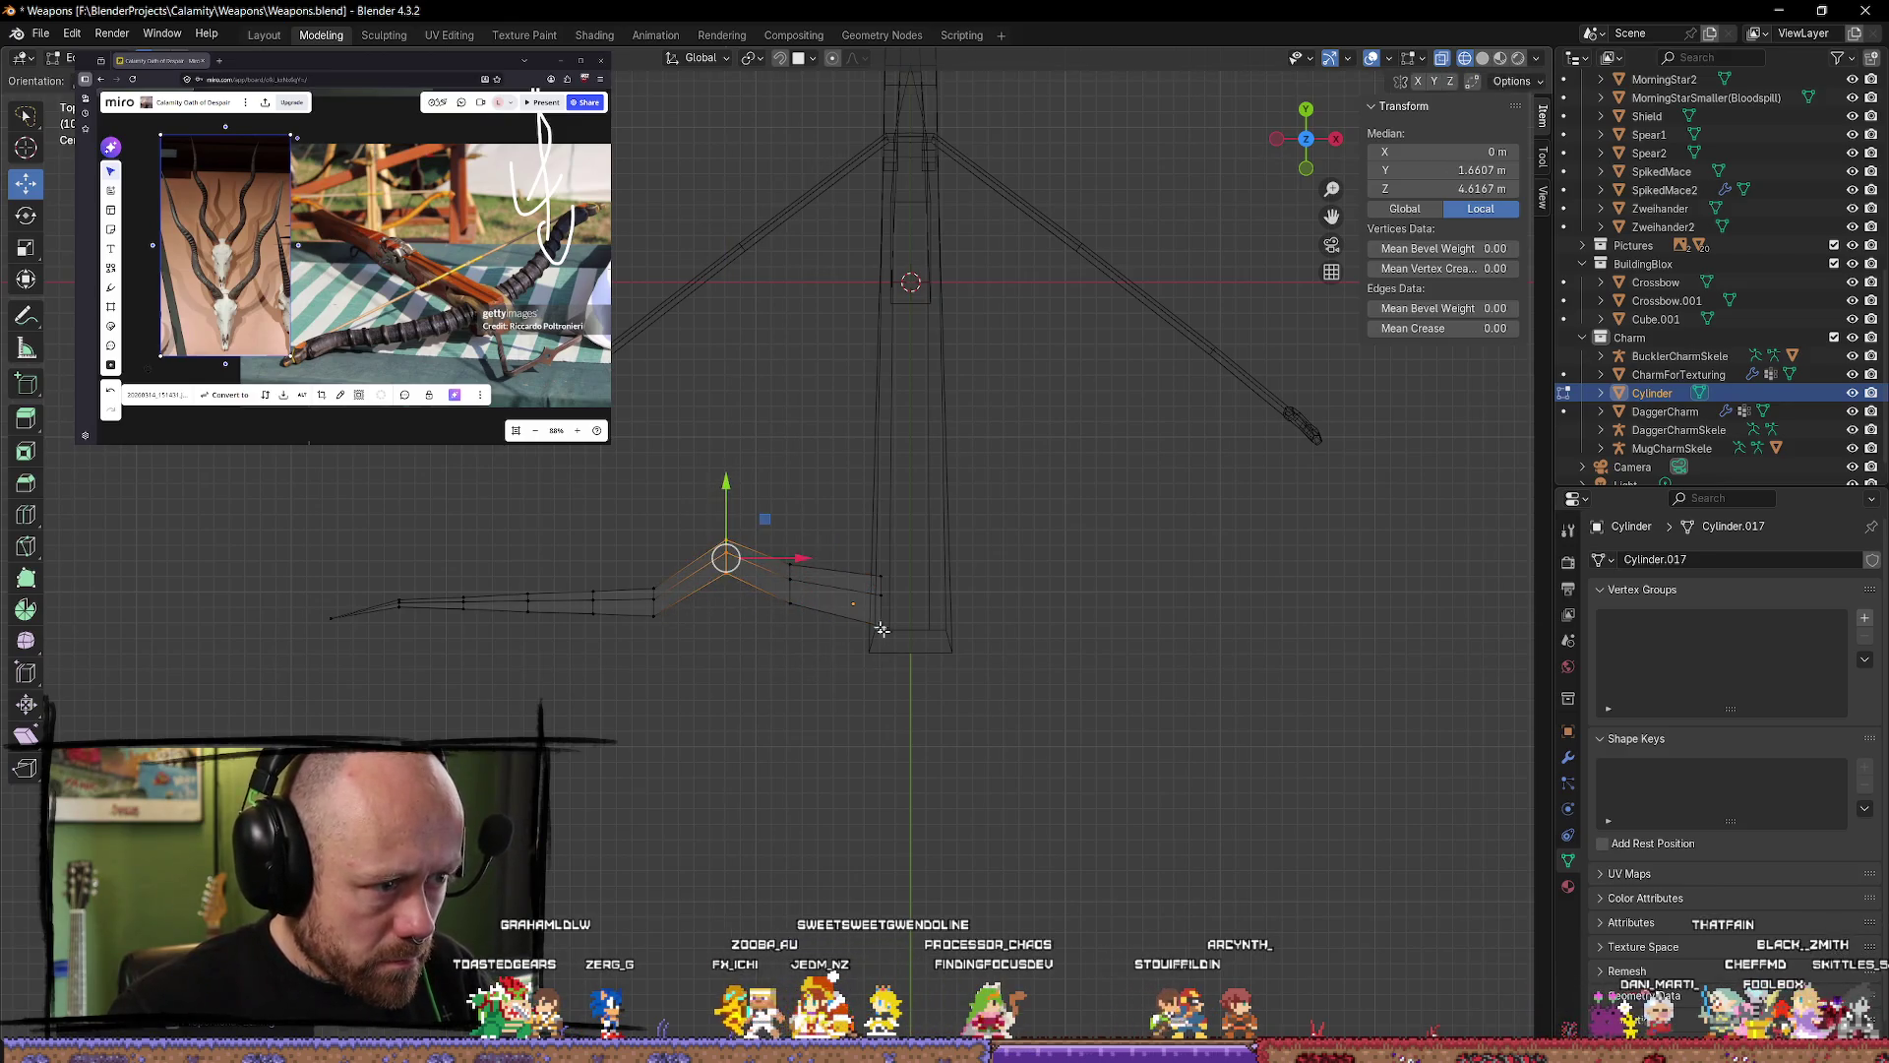
key(g)
Step: Lasso-select the lever's outer part, lift it upward and slide it right
click(945, 679)
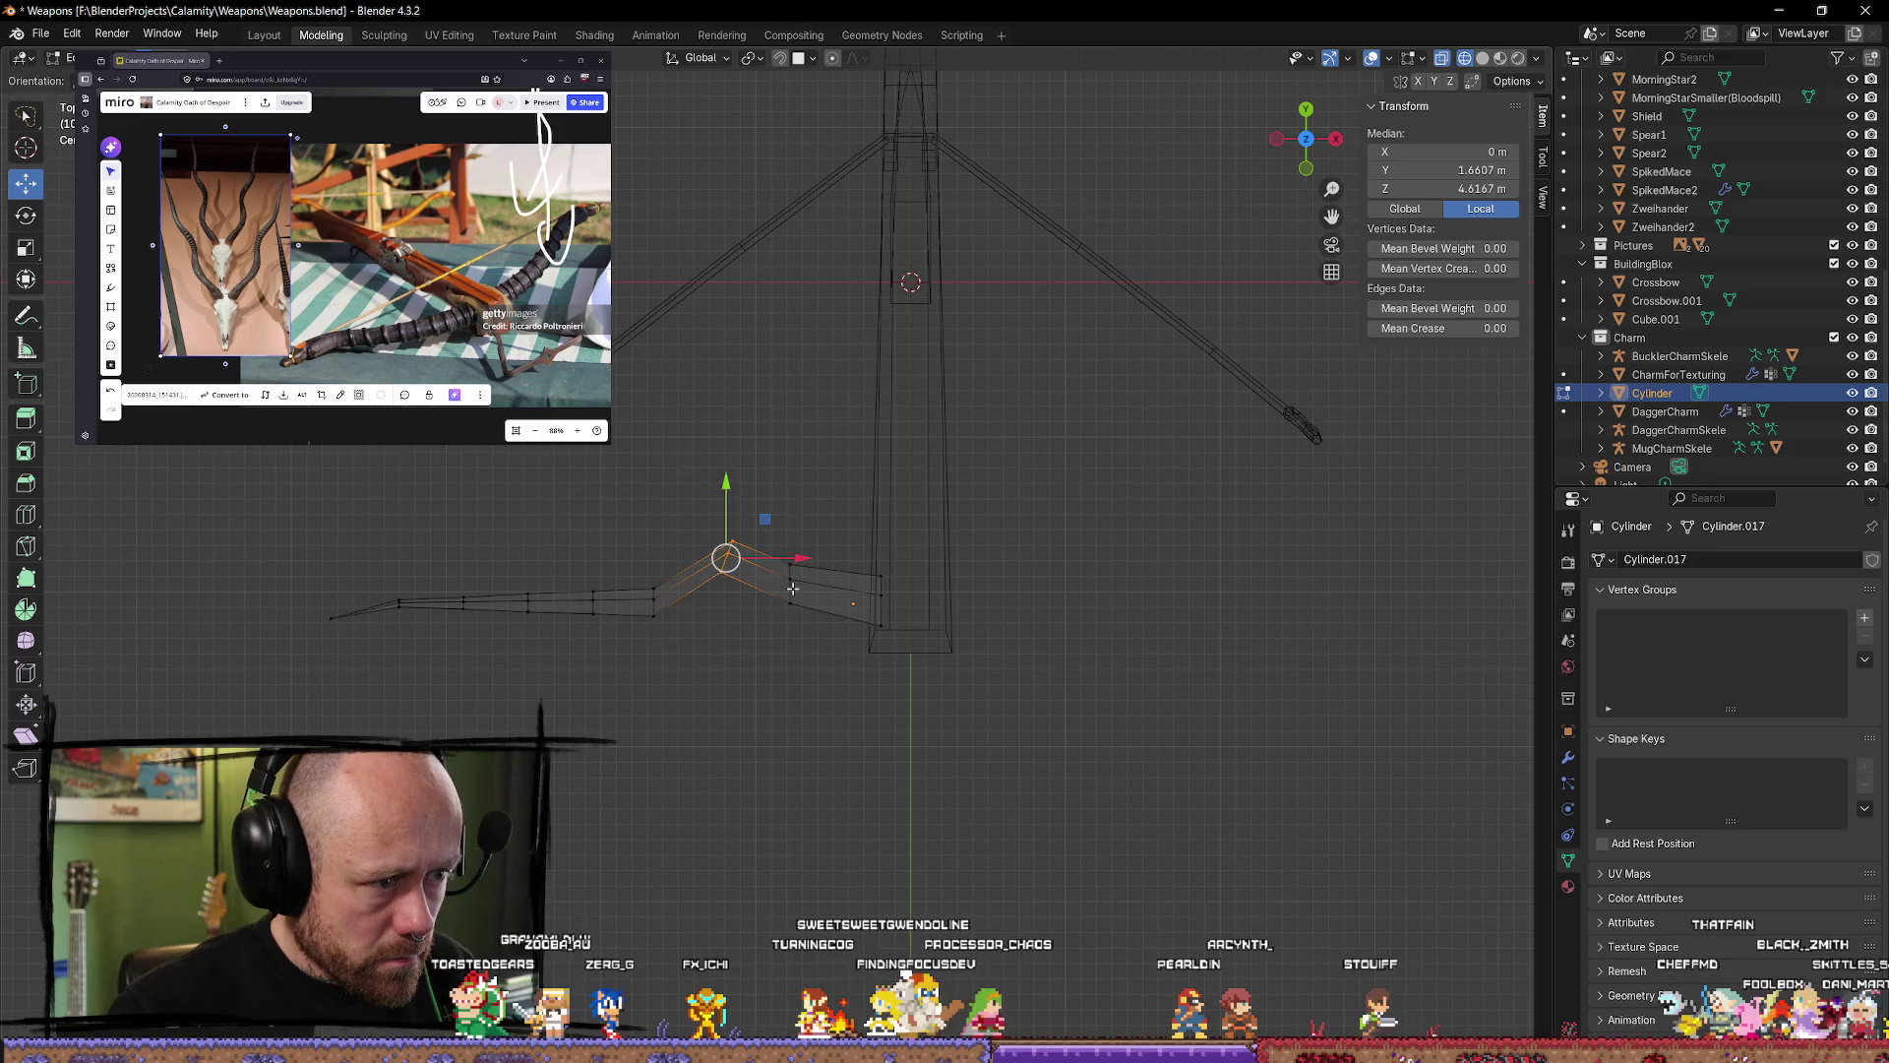
alt+click(836, 600)
key(g)
key(Escape)
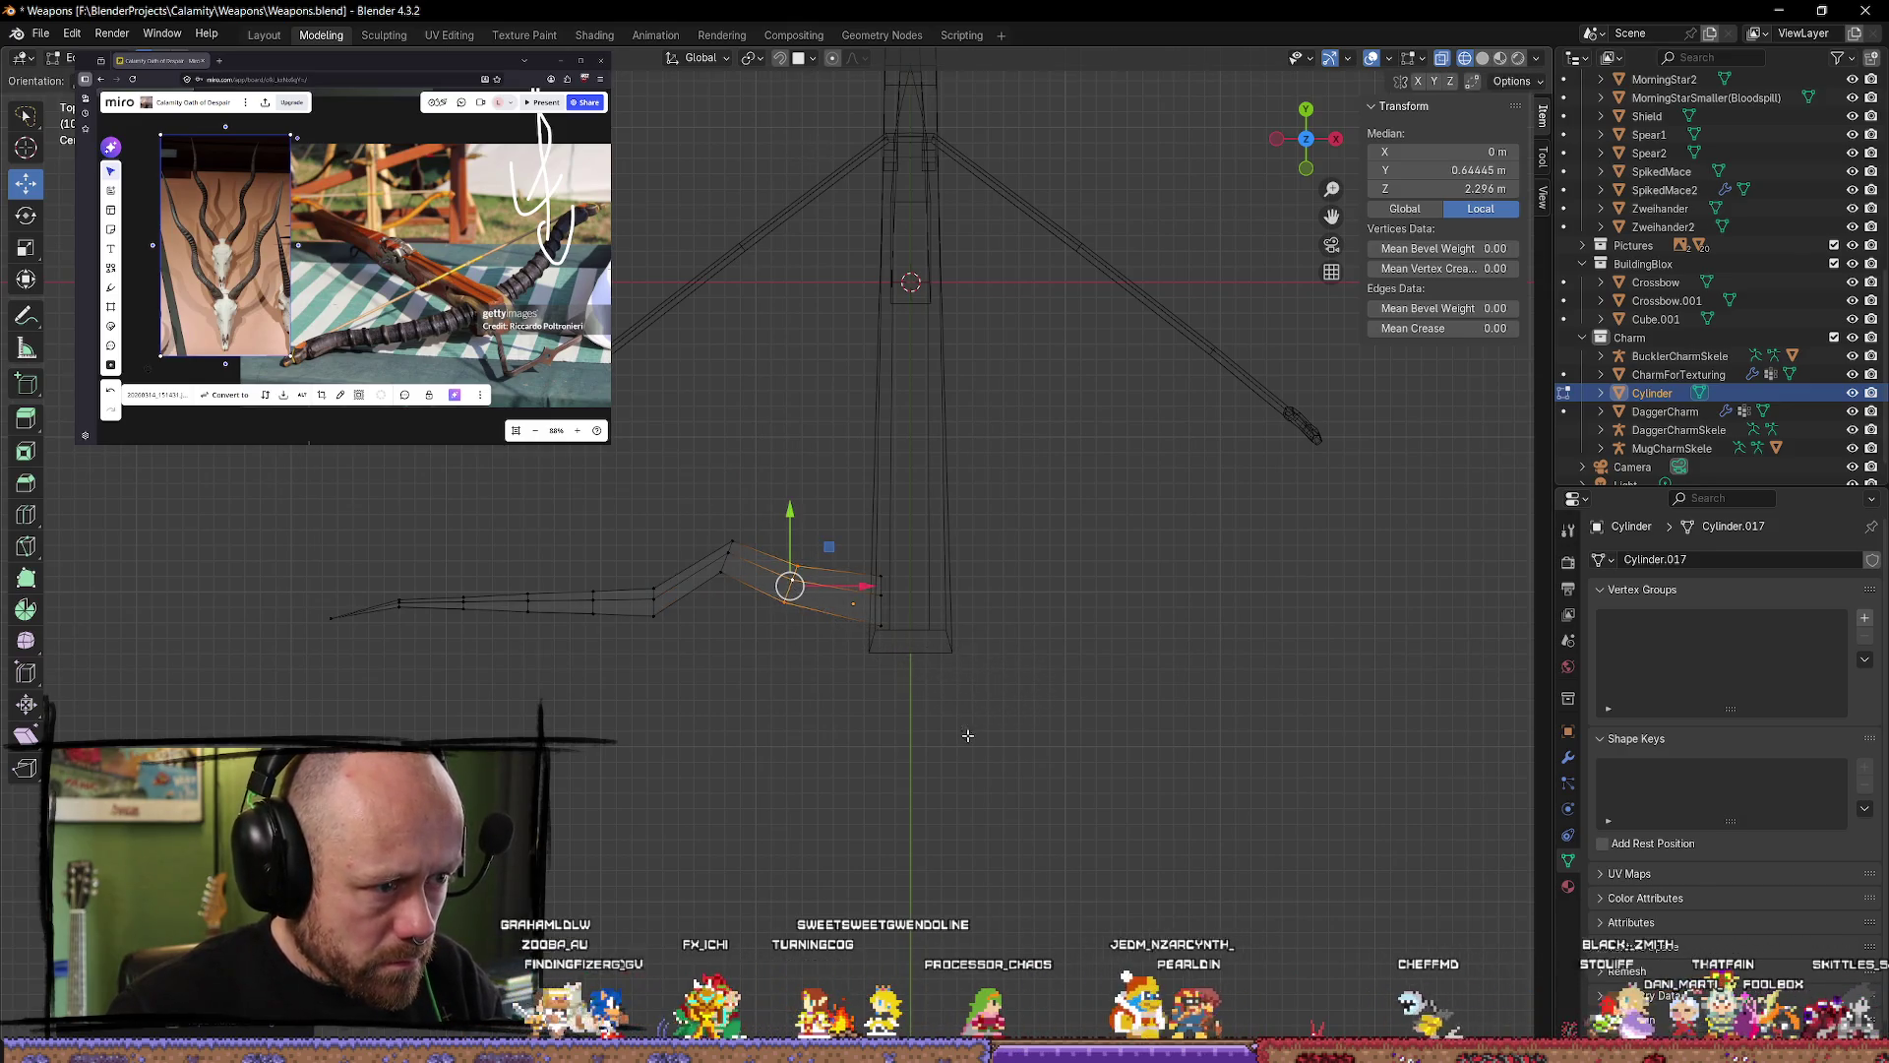
mouse_move(242, 537)
ctrl+right_down()
mouse_move(414, 689)
mouse_move(561, 679)
ctrl+right_up()
mouse_move(335, 510)
ctrl+right_down()
mouse_move(639, 679)
mouse_move(295, 519)
mouse_move(333, 509)
ctrl+right_up()
drag(521, 549, 521, 455)
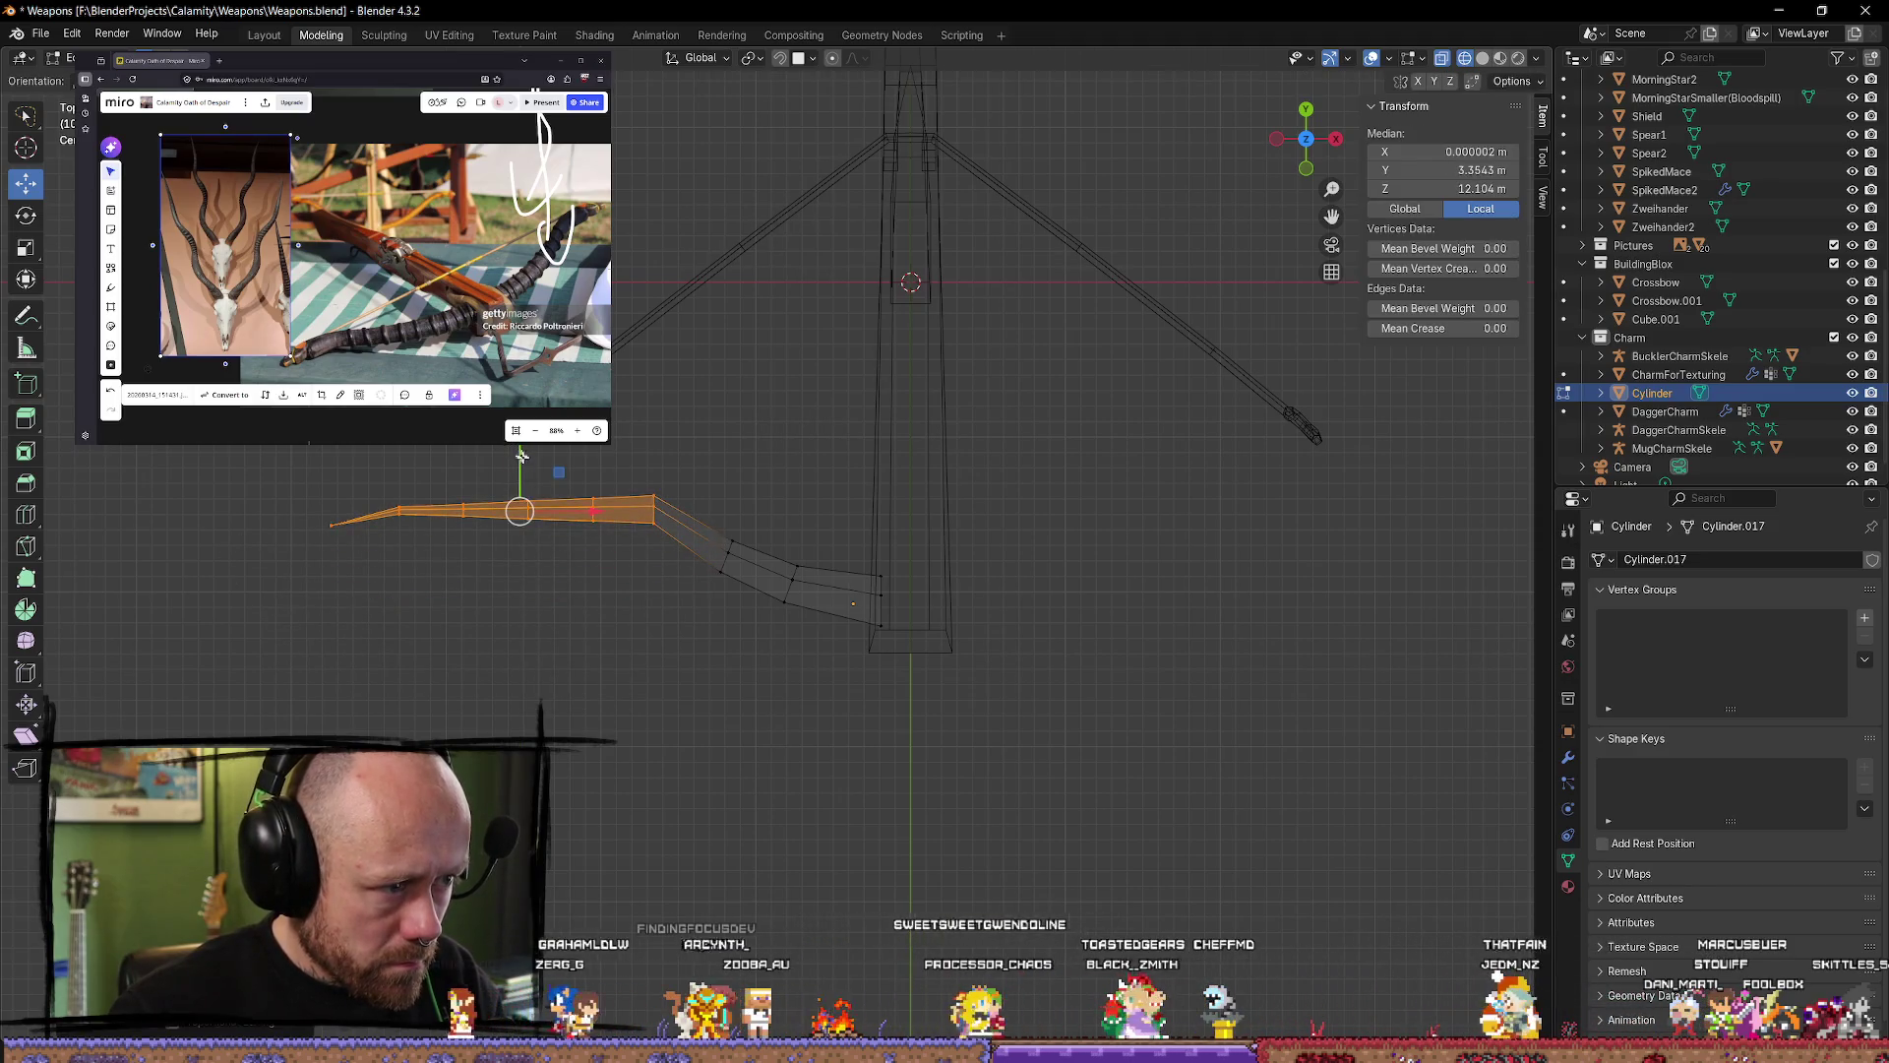
drag(597, 512, 619, 513)
Step: Raise and tilt the edge loop at the lever's bend
alt+click(677, 516)
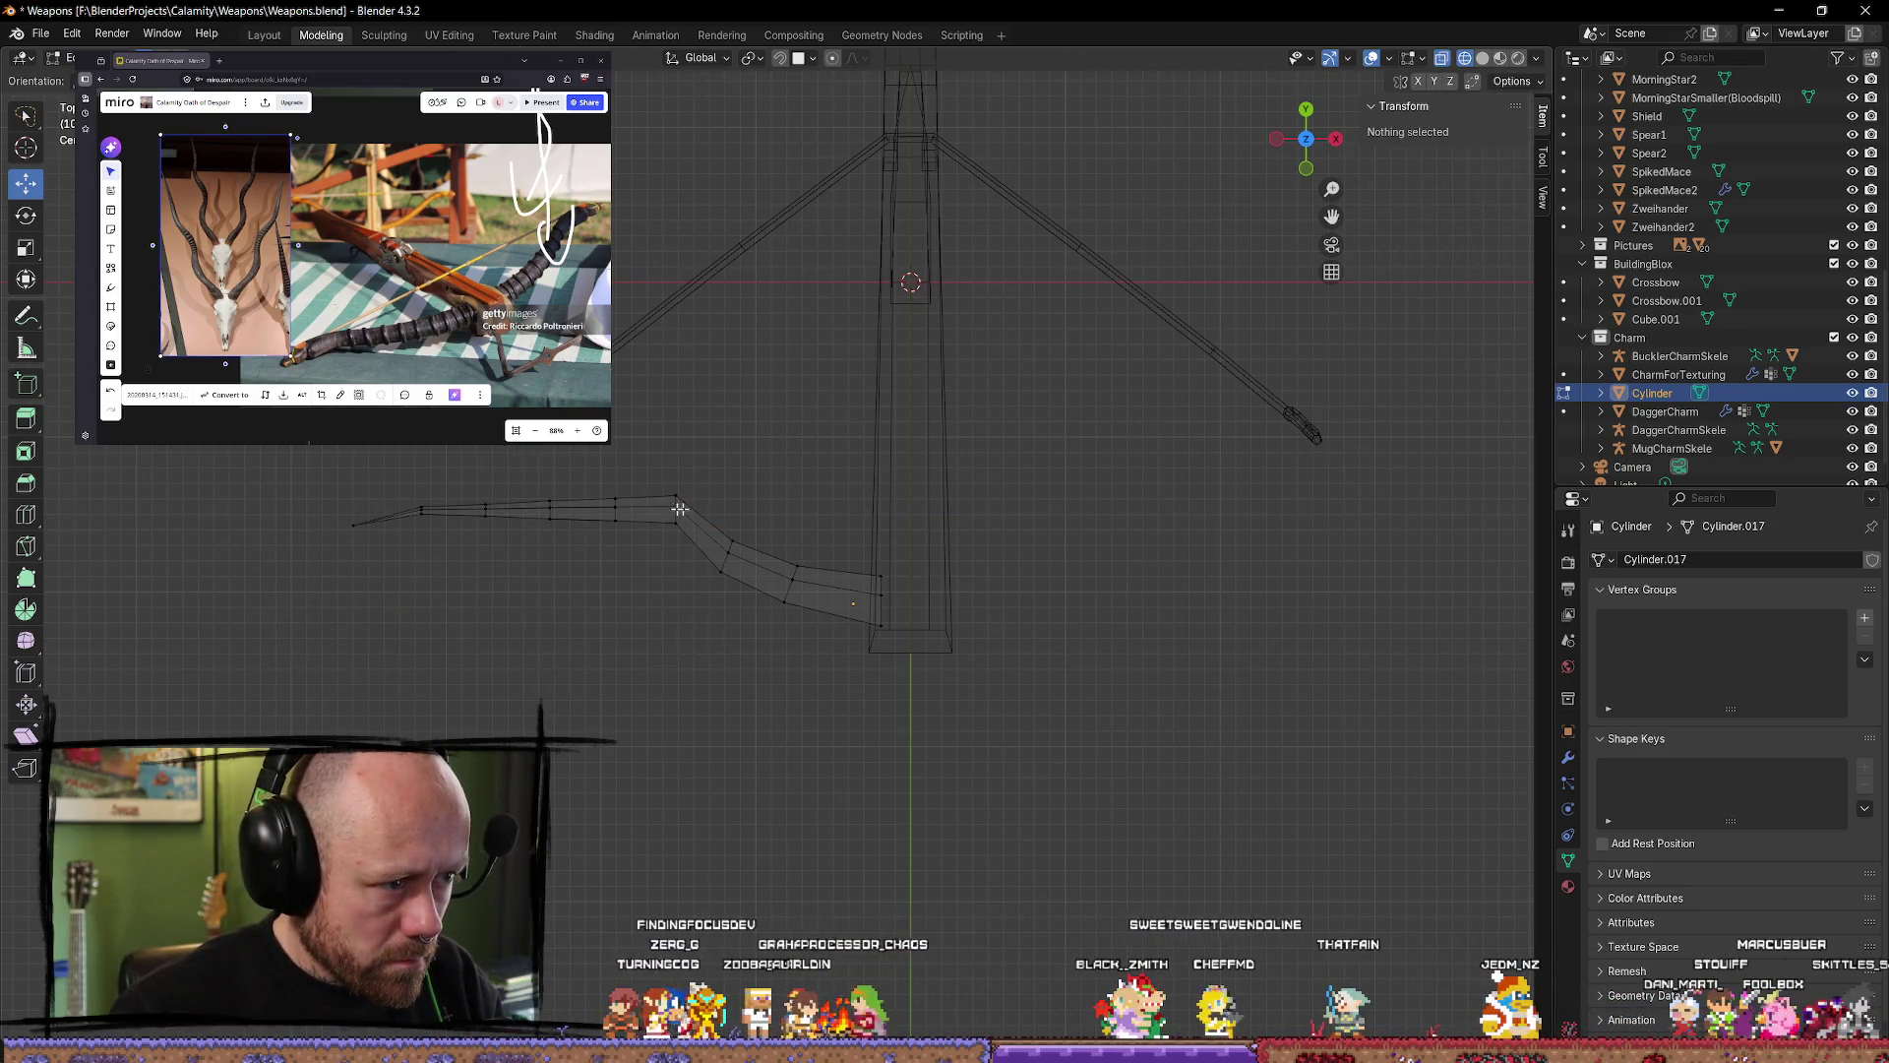
alt+click(729, 539)
click(614, 525)
alt+click(615, 520)
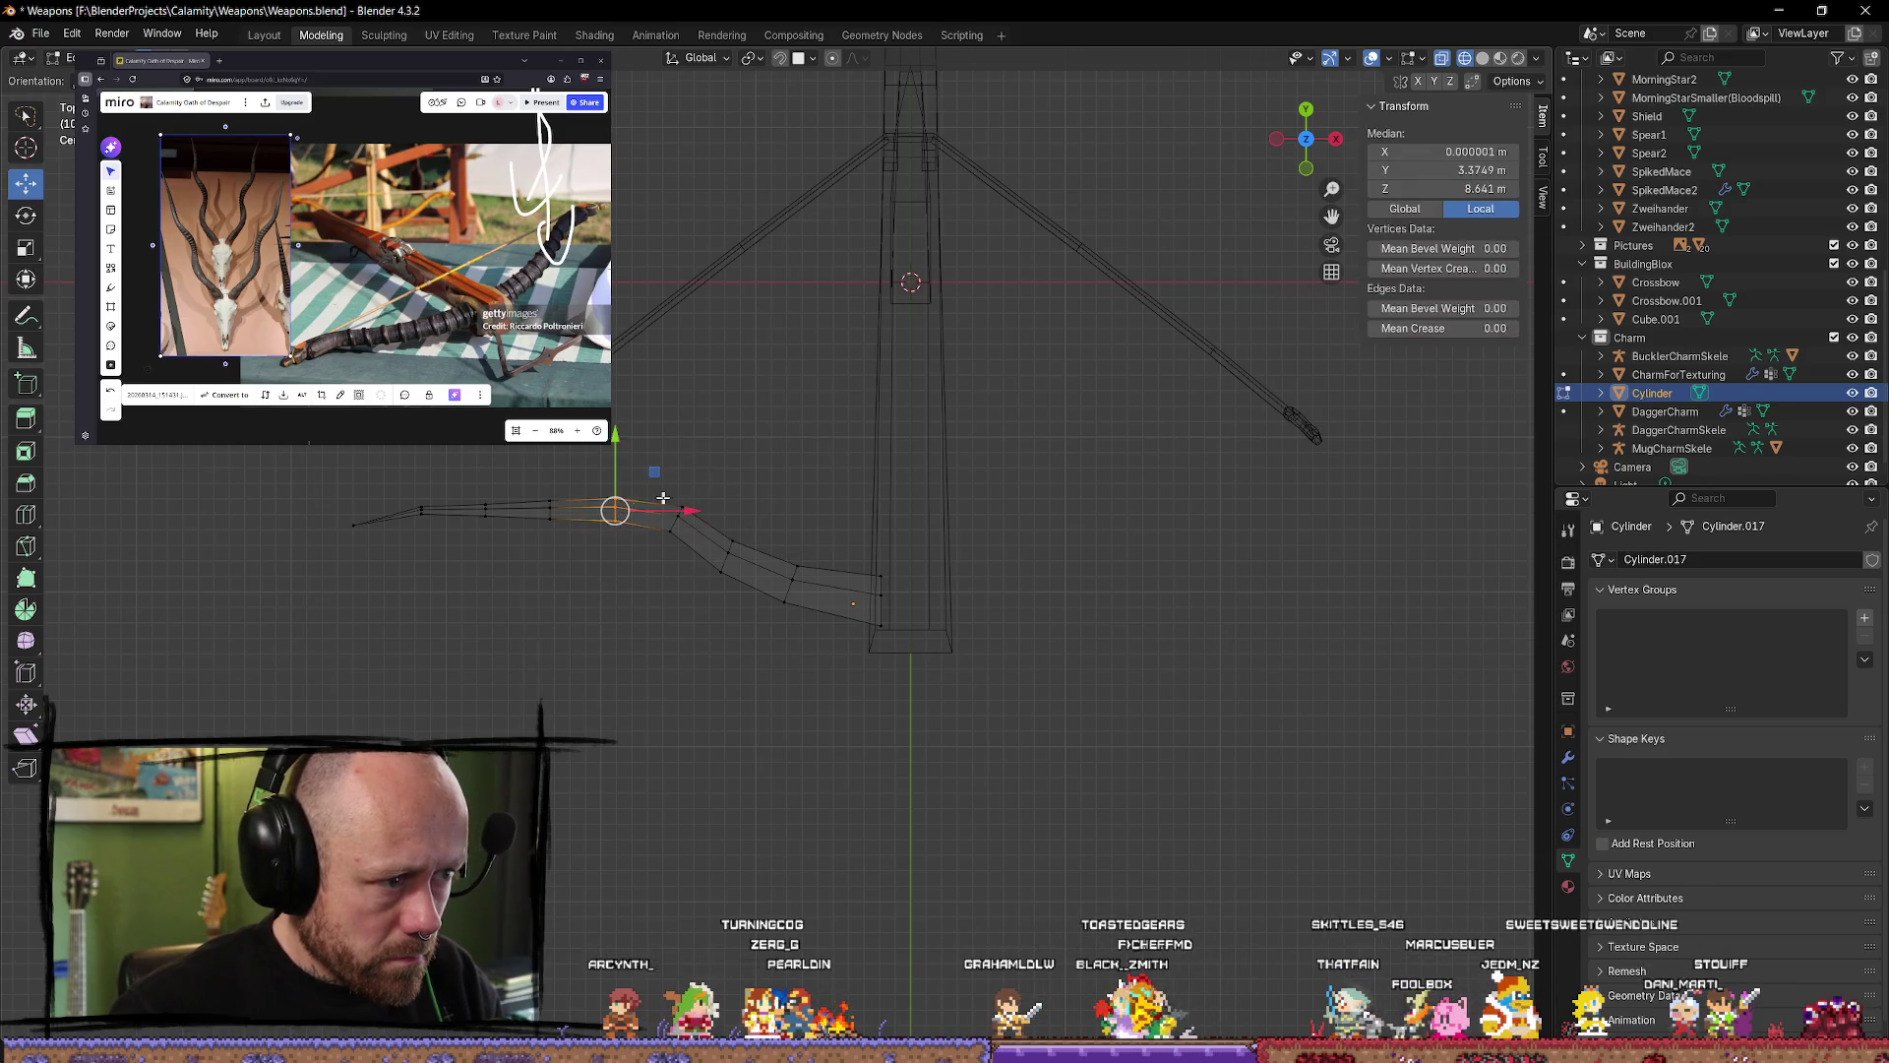
drag(615, 445, 628, 437)
key(r)
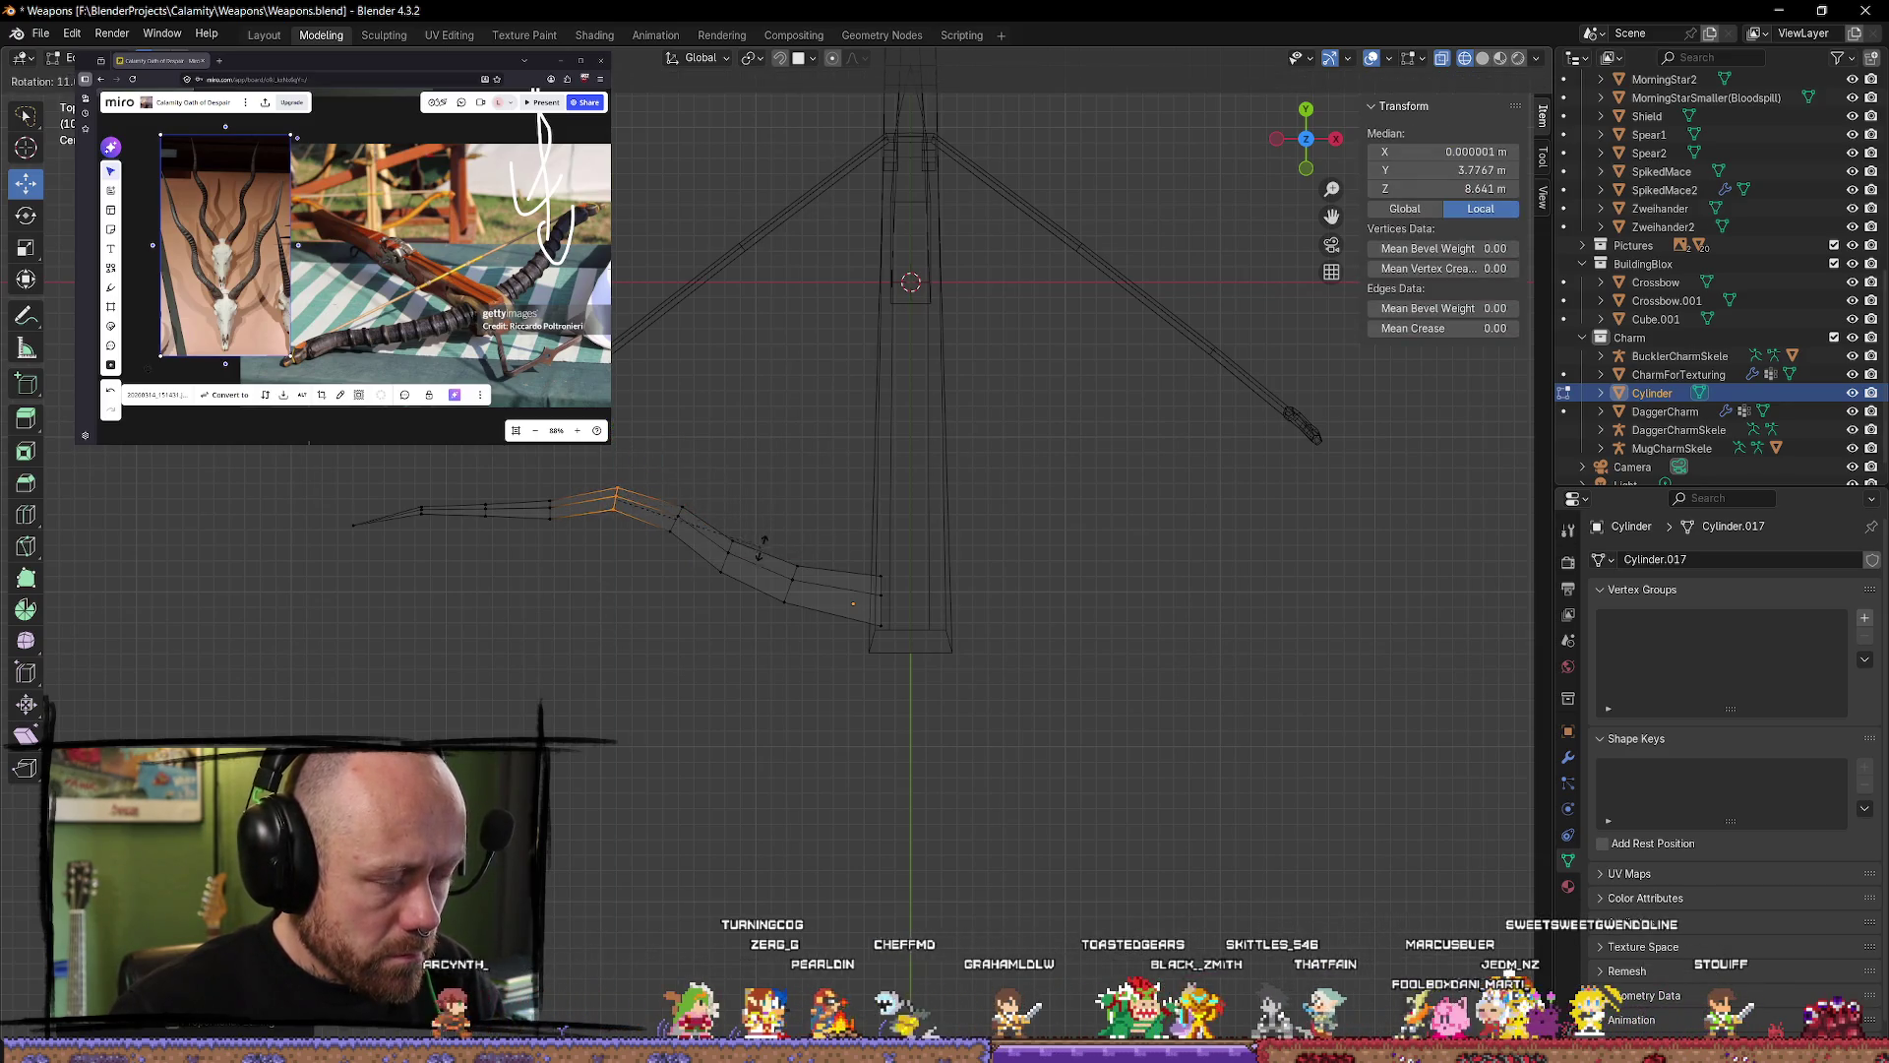
click(743, 579)
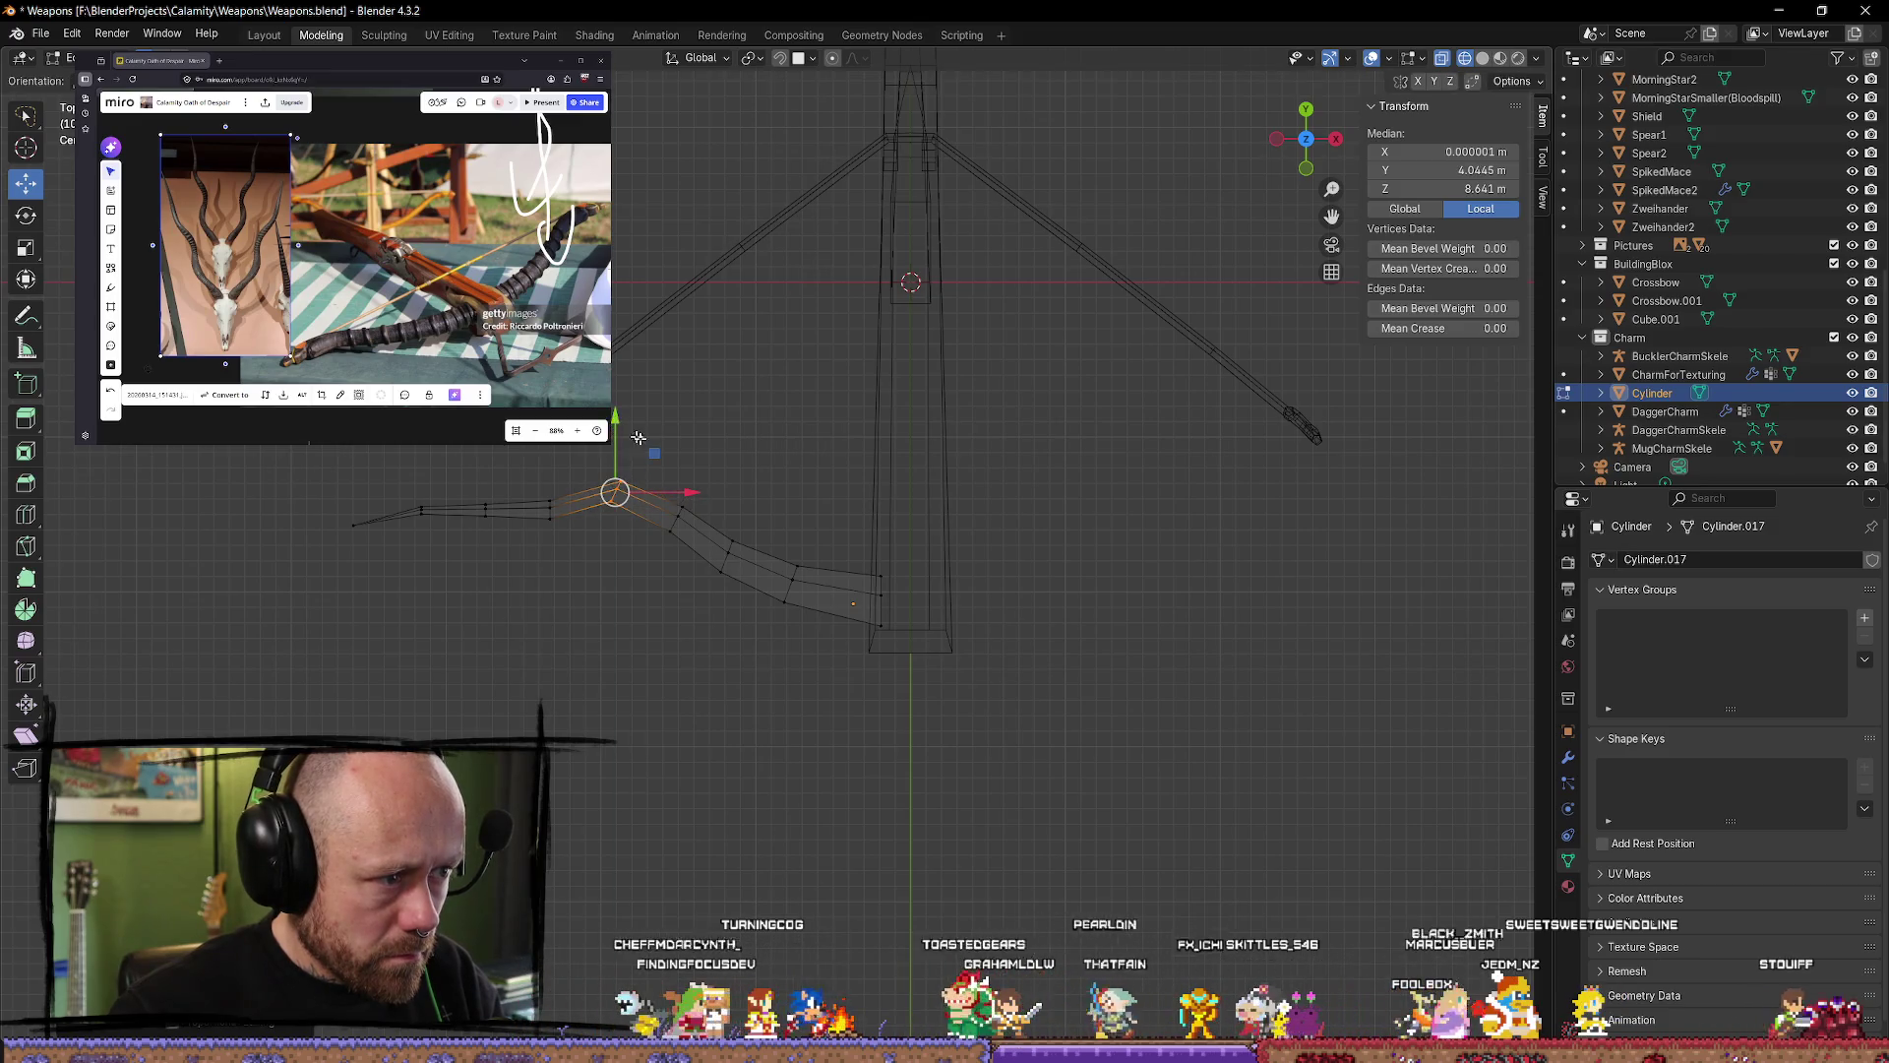
drag(689, 492, 712, 503)
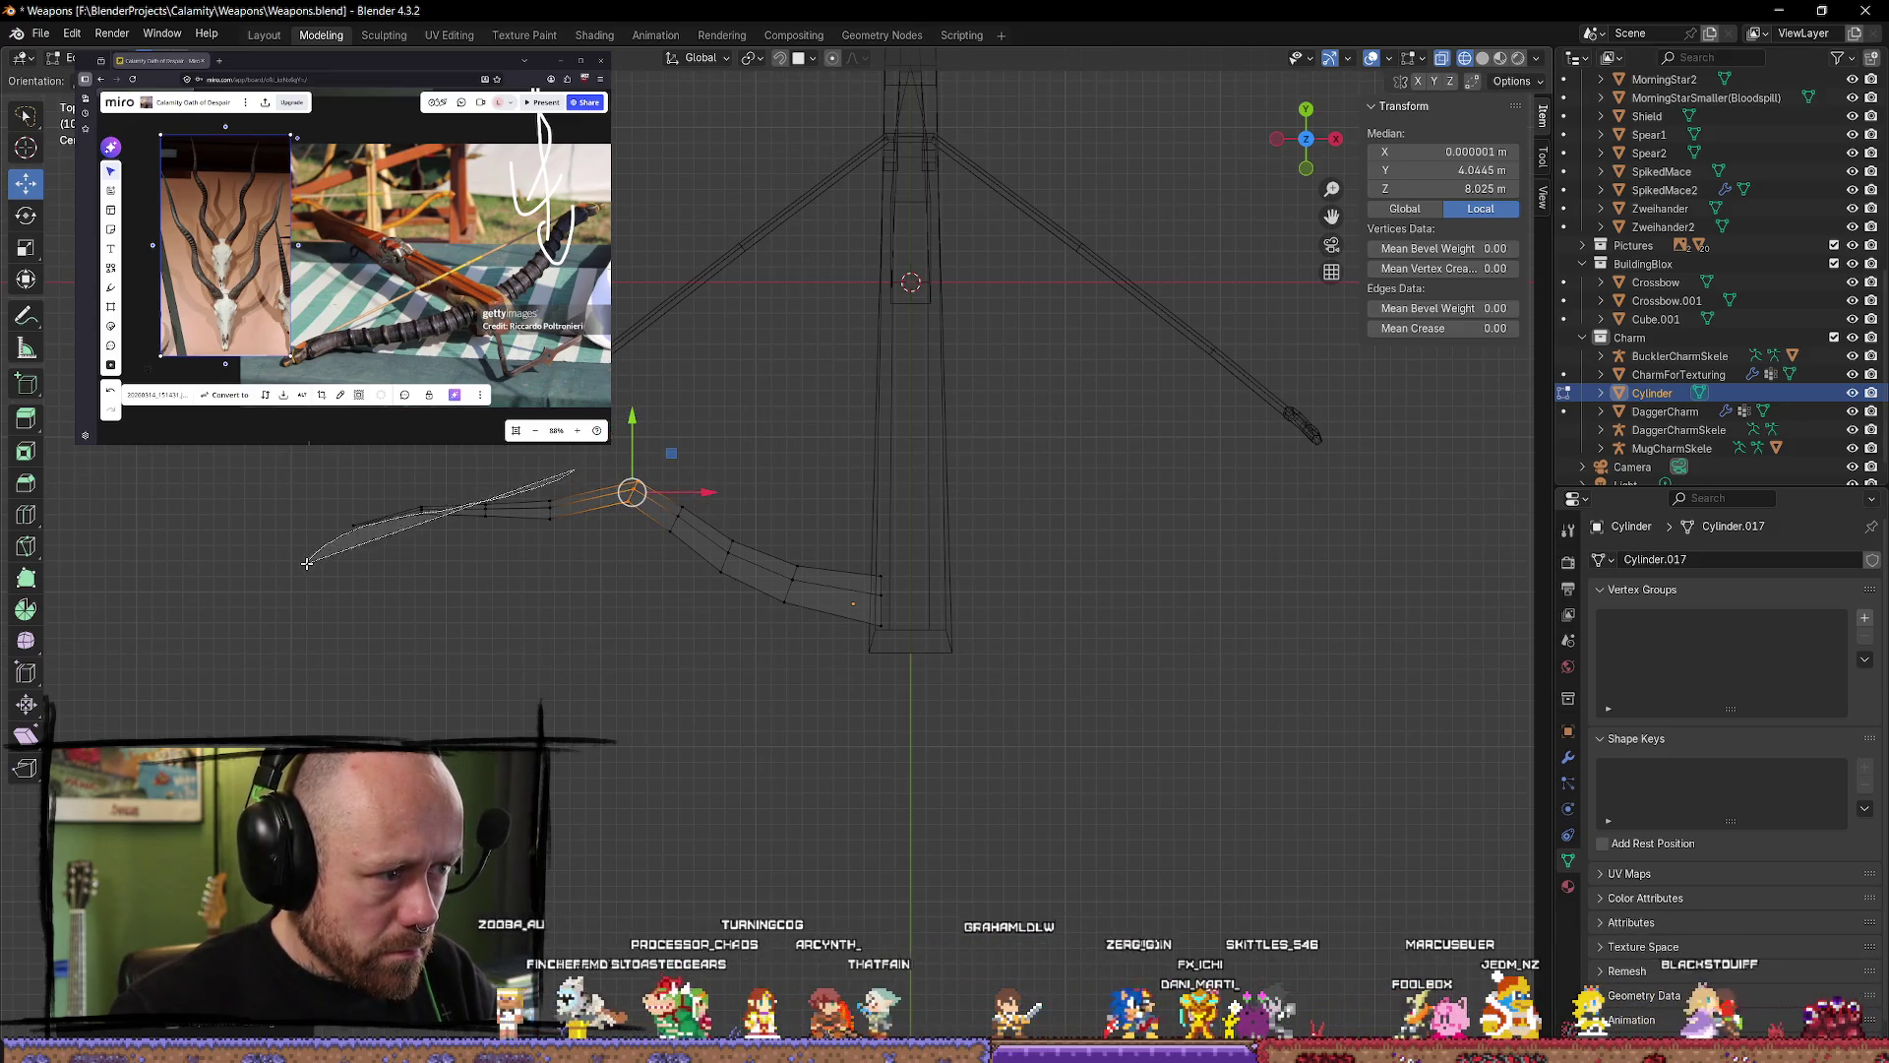
Step: Lower and tilt the lever's outer-end edges, then move the outer segment up and right
click(421, 511)
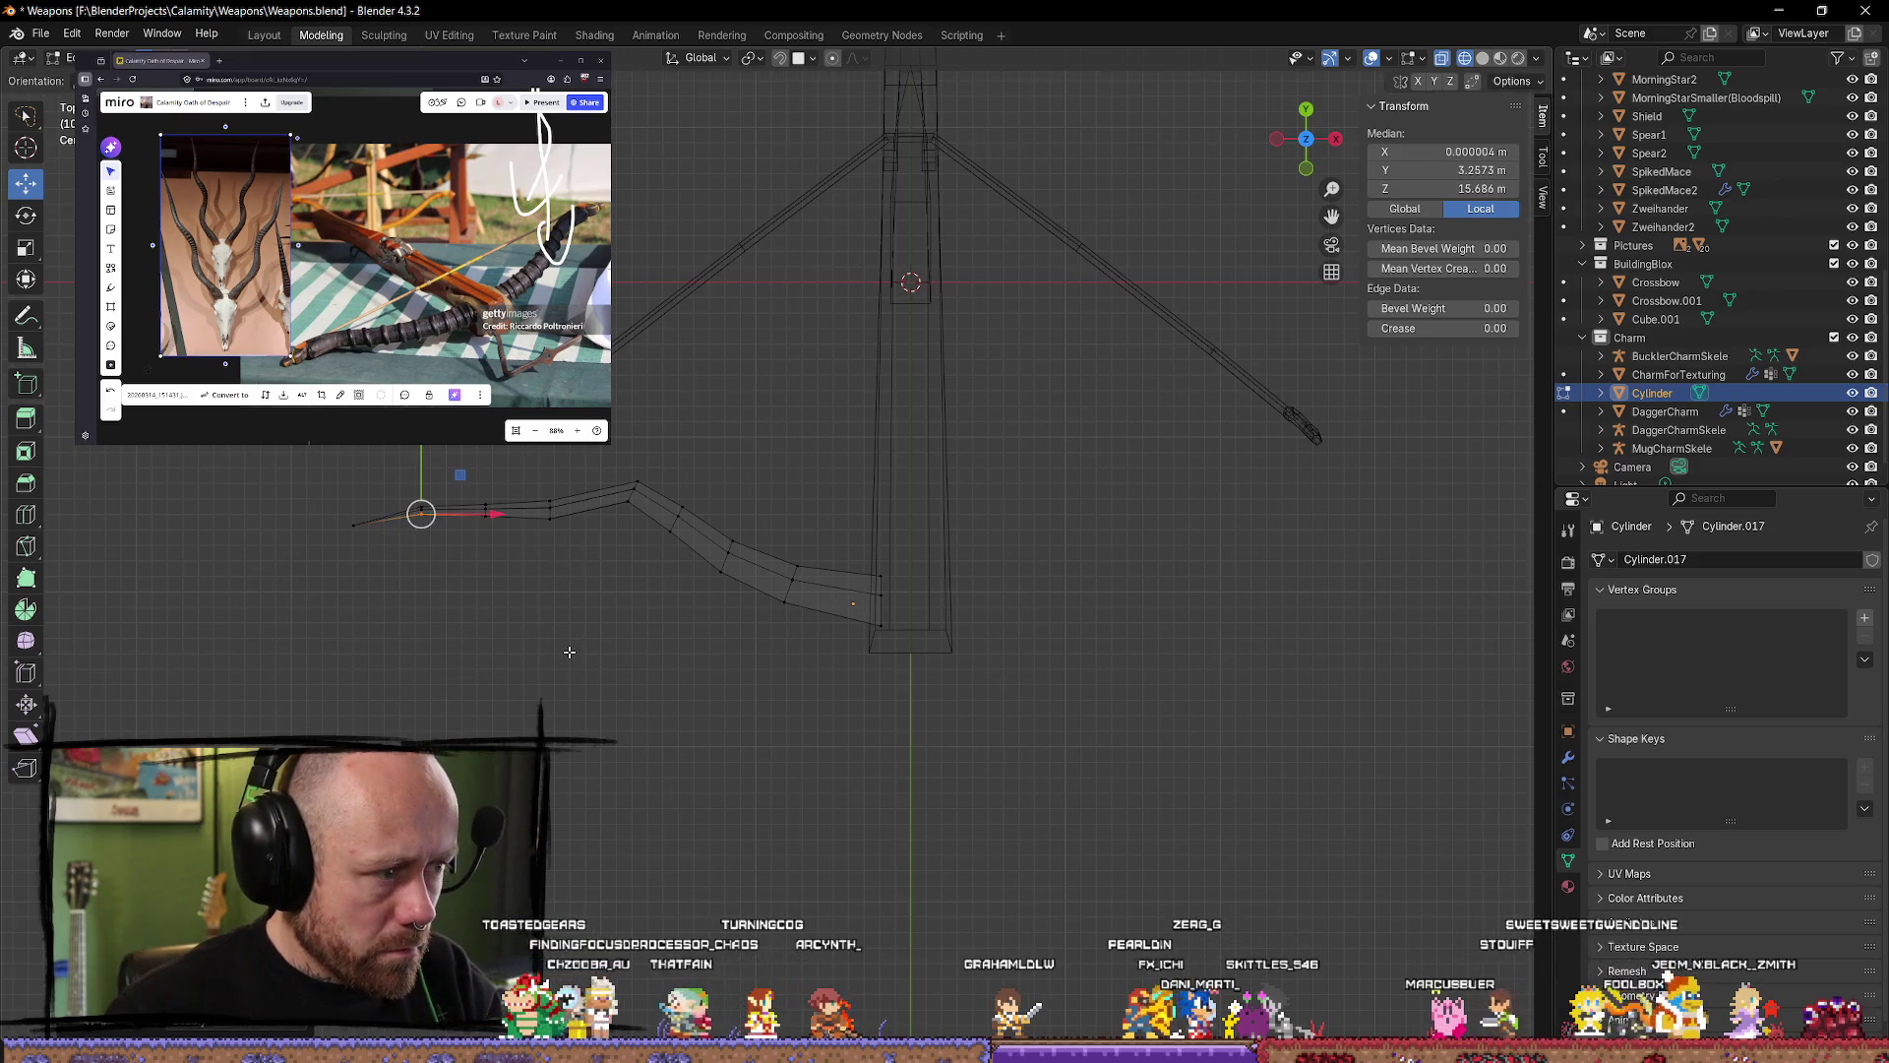
shift+click(428, 501)
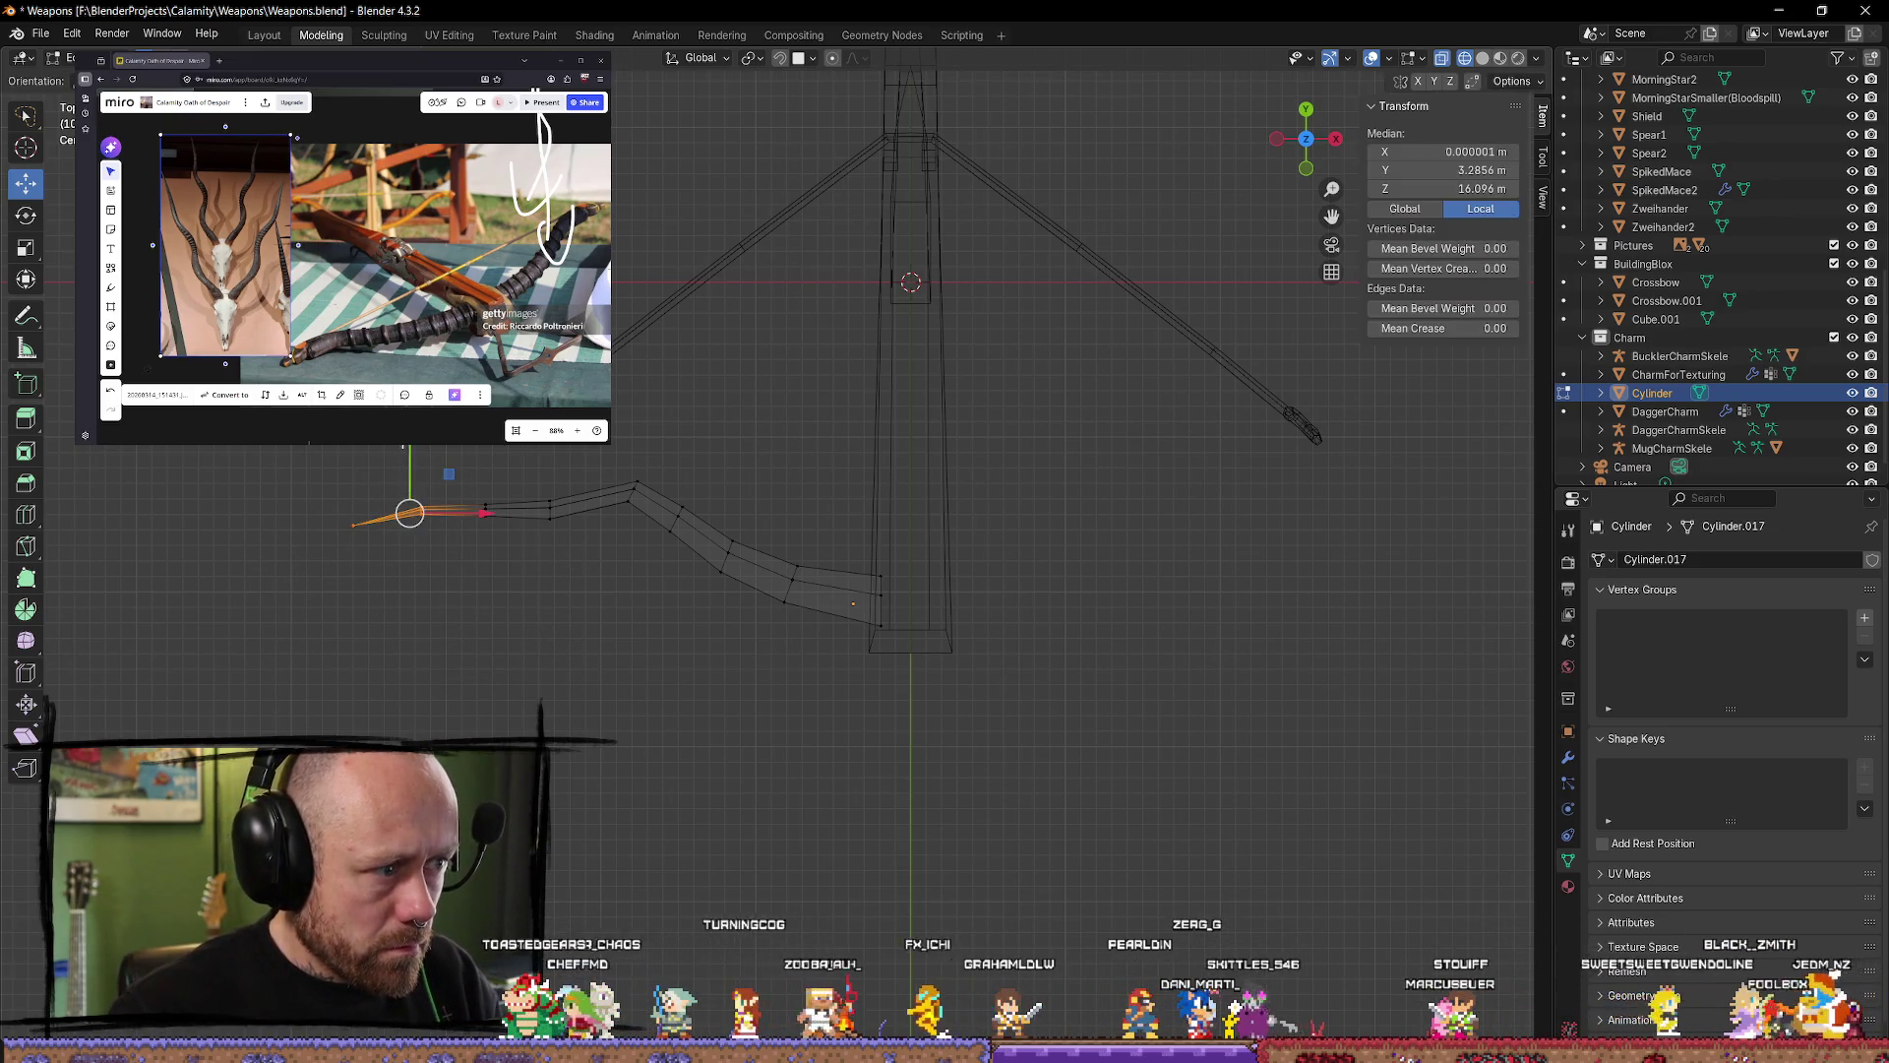
drag(405, 448, 404, 466)
key(r)
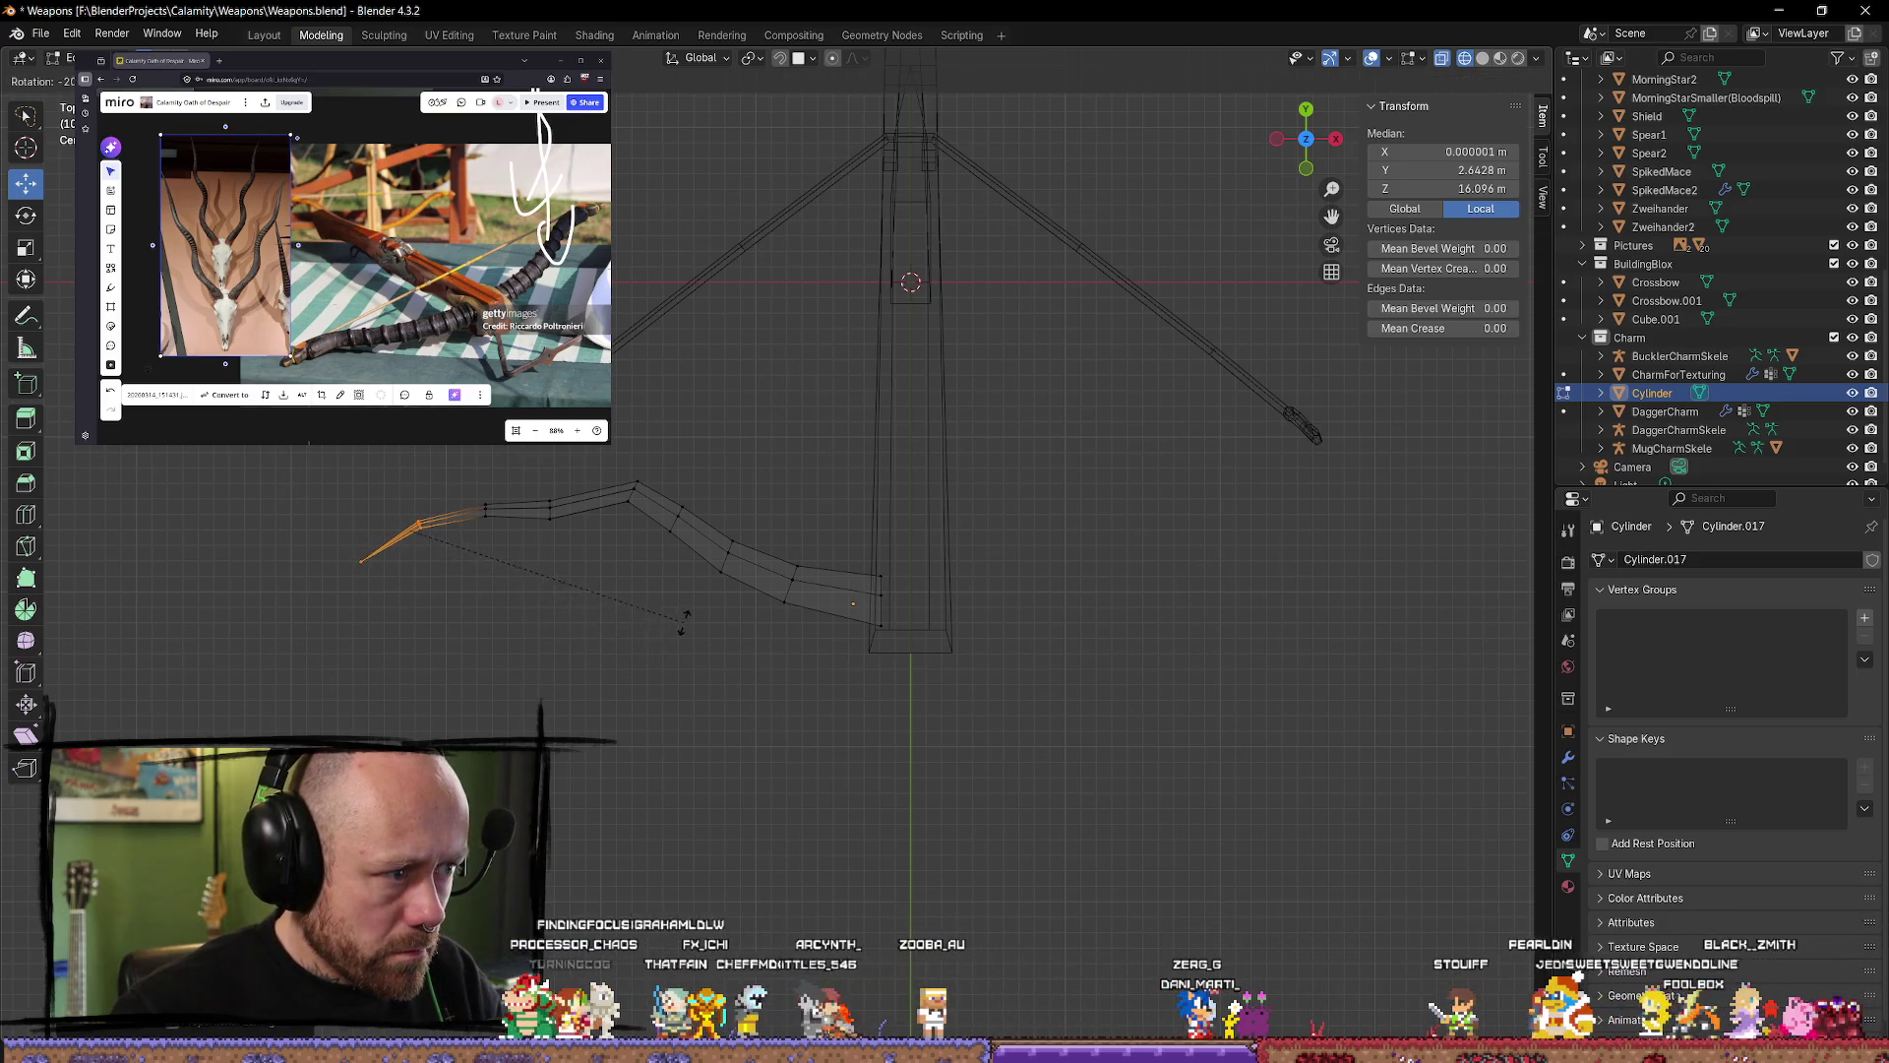
click(711, 602)
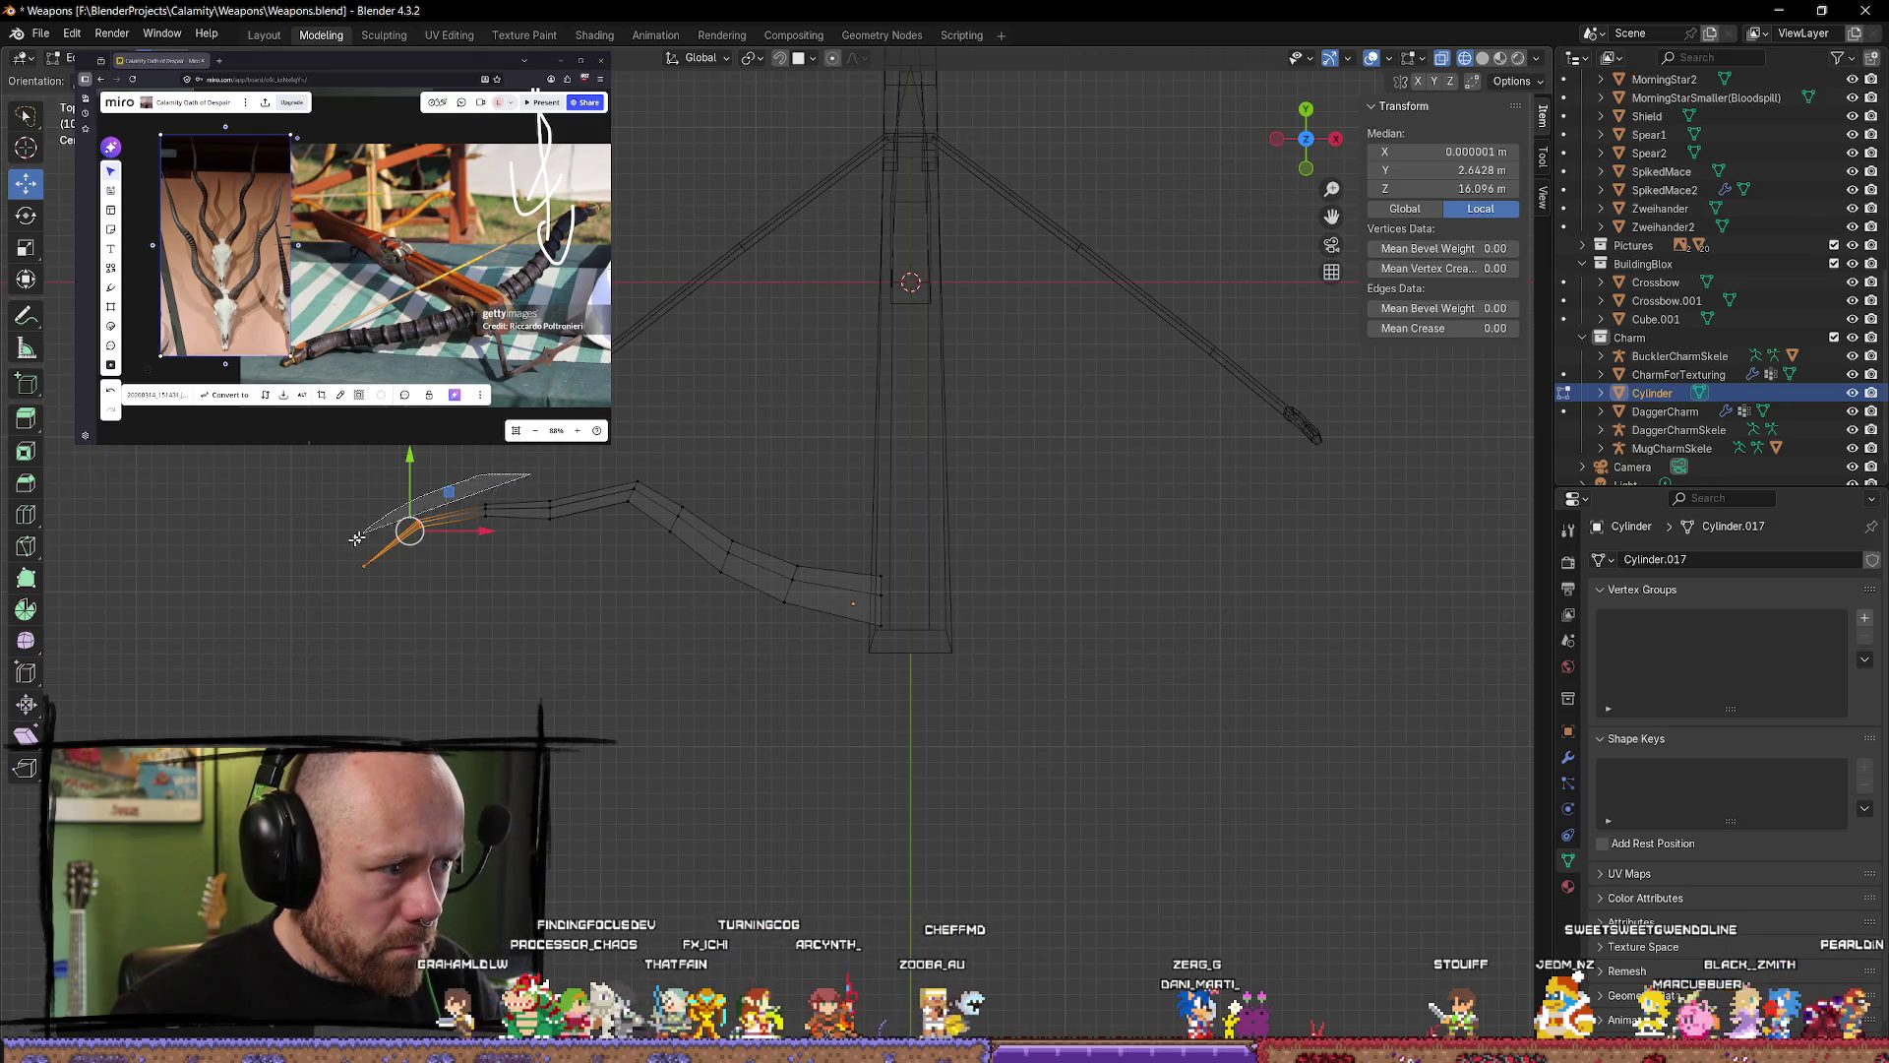
drag(356, 538, 705, 583)
drag(602, 513, 426, 539)
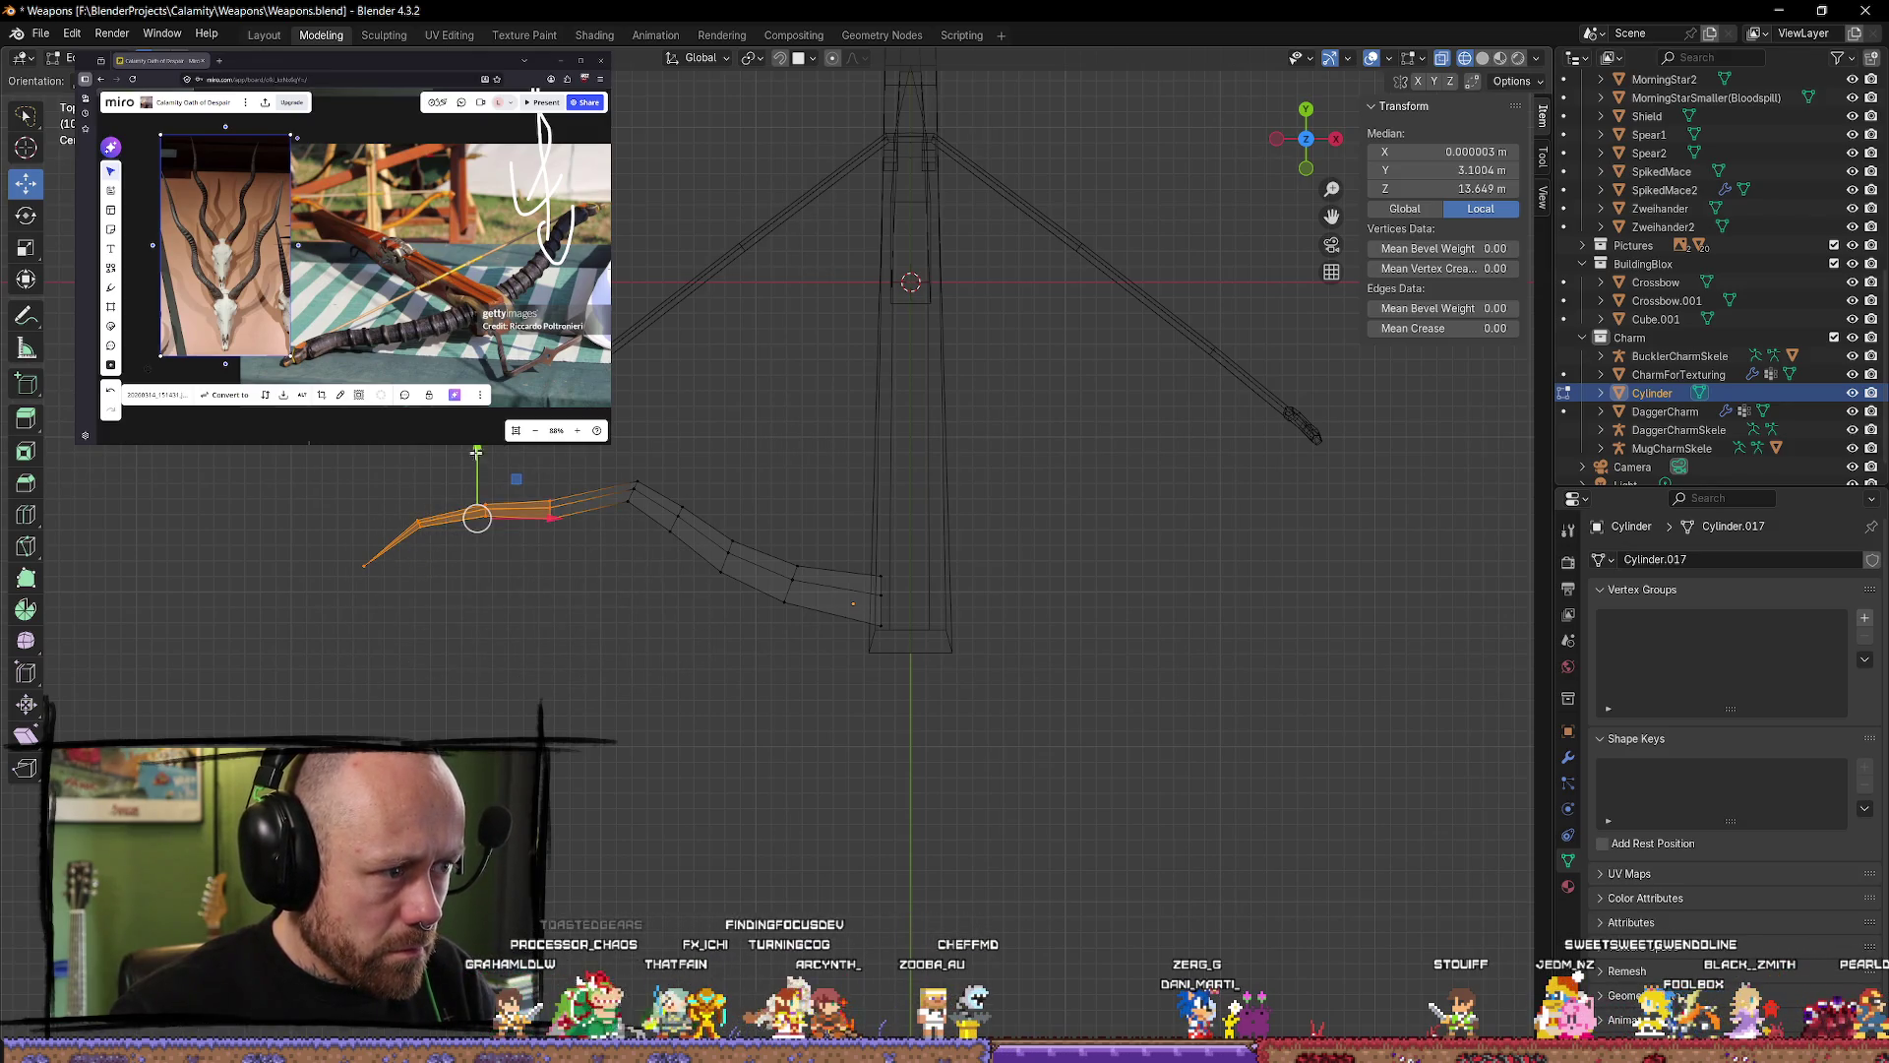
drag(477, 452, 589, 470)
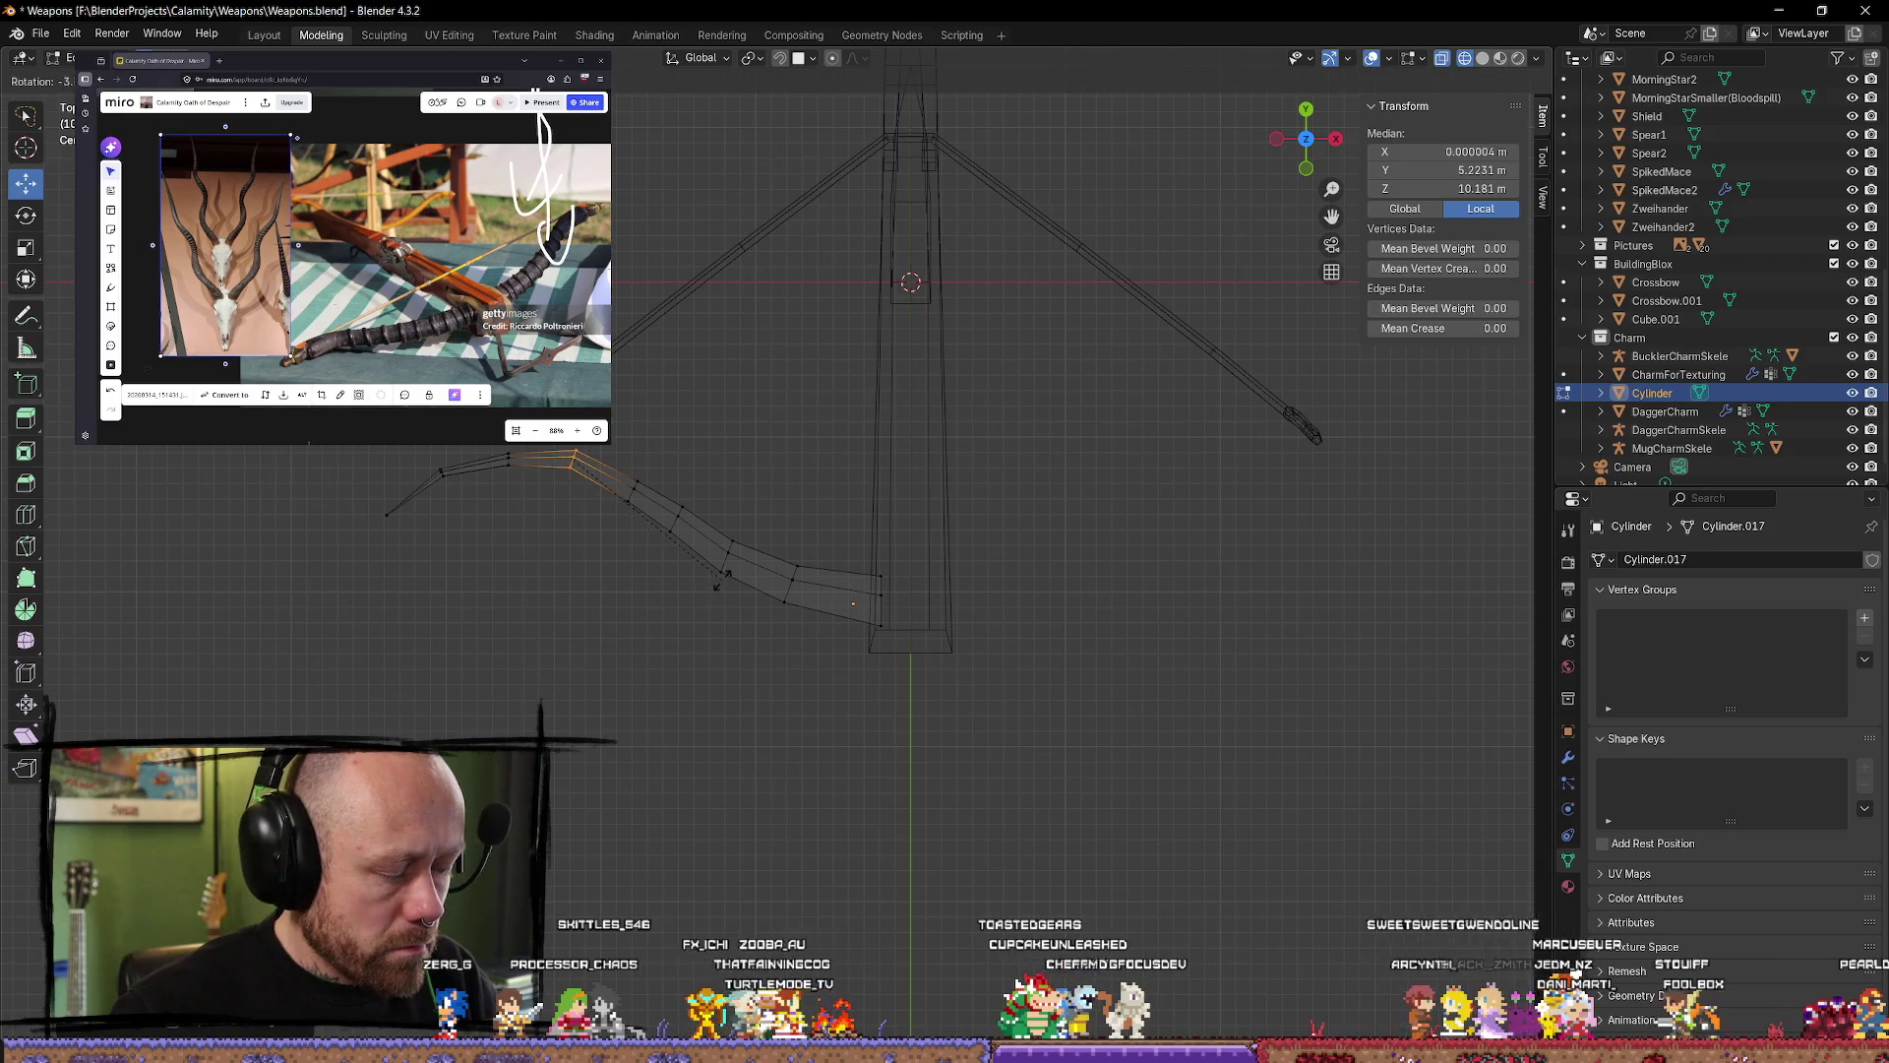
Step: Select the edges at the lever's upper bend and raise them slightly
click(677, 469)
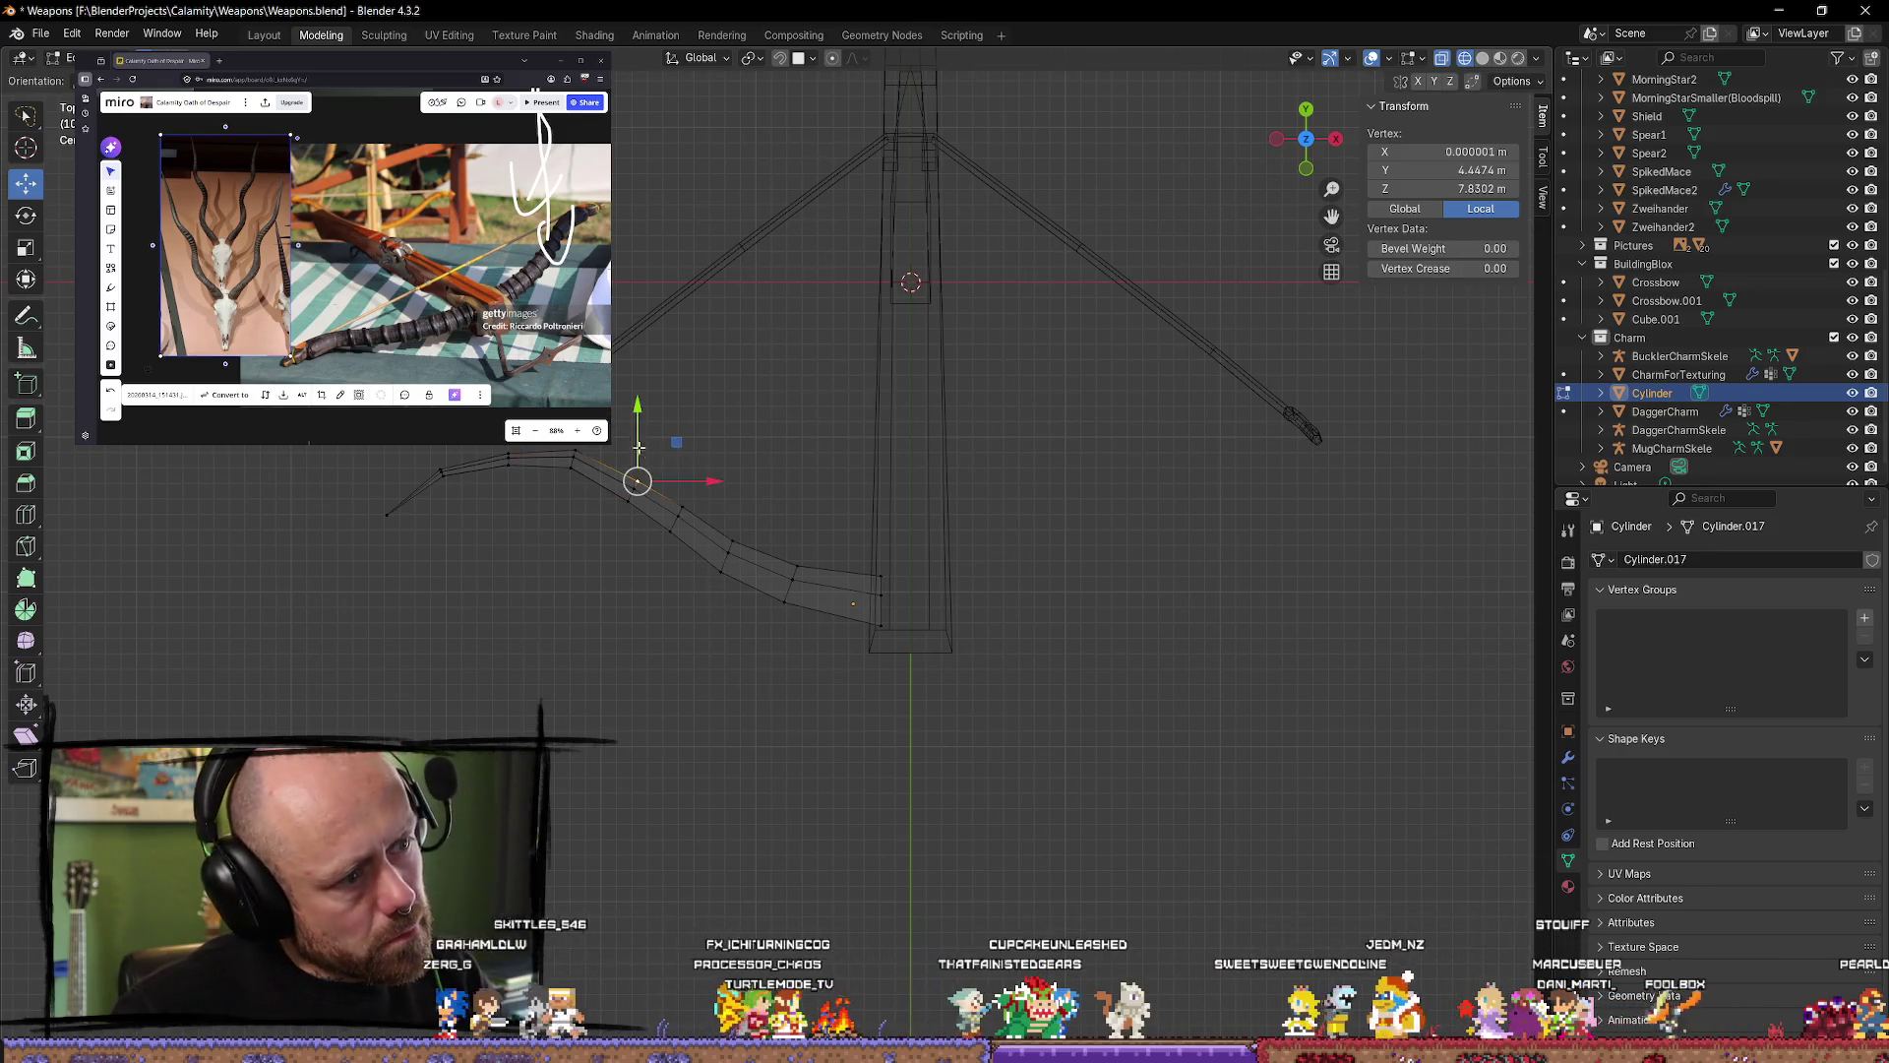
click(705, 415)
ctrl+right_drag(610, 505, 642, 430)
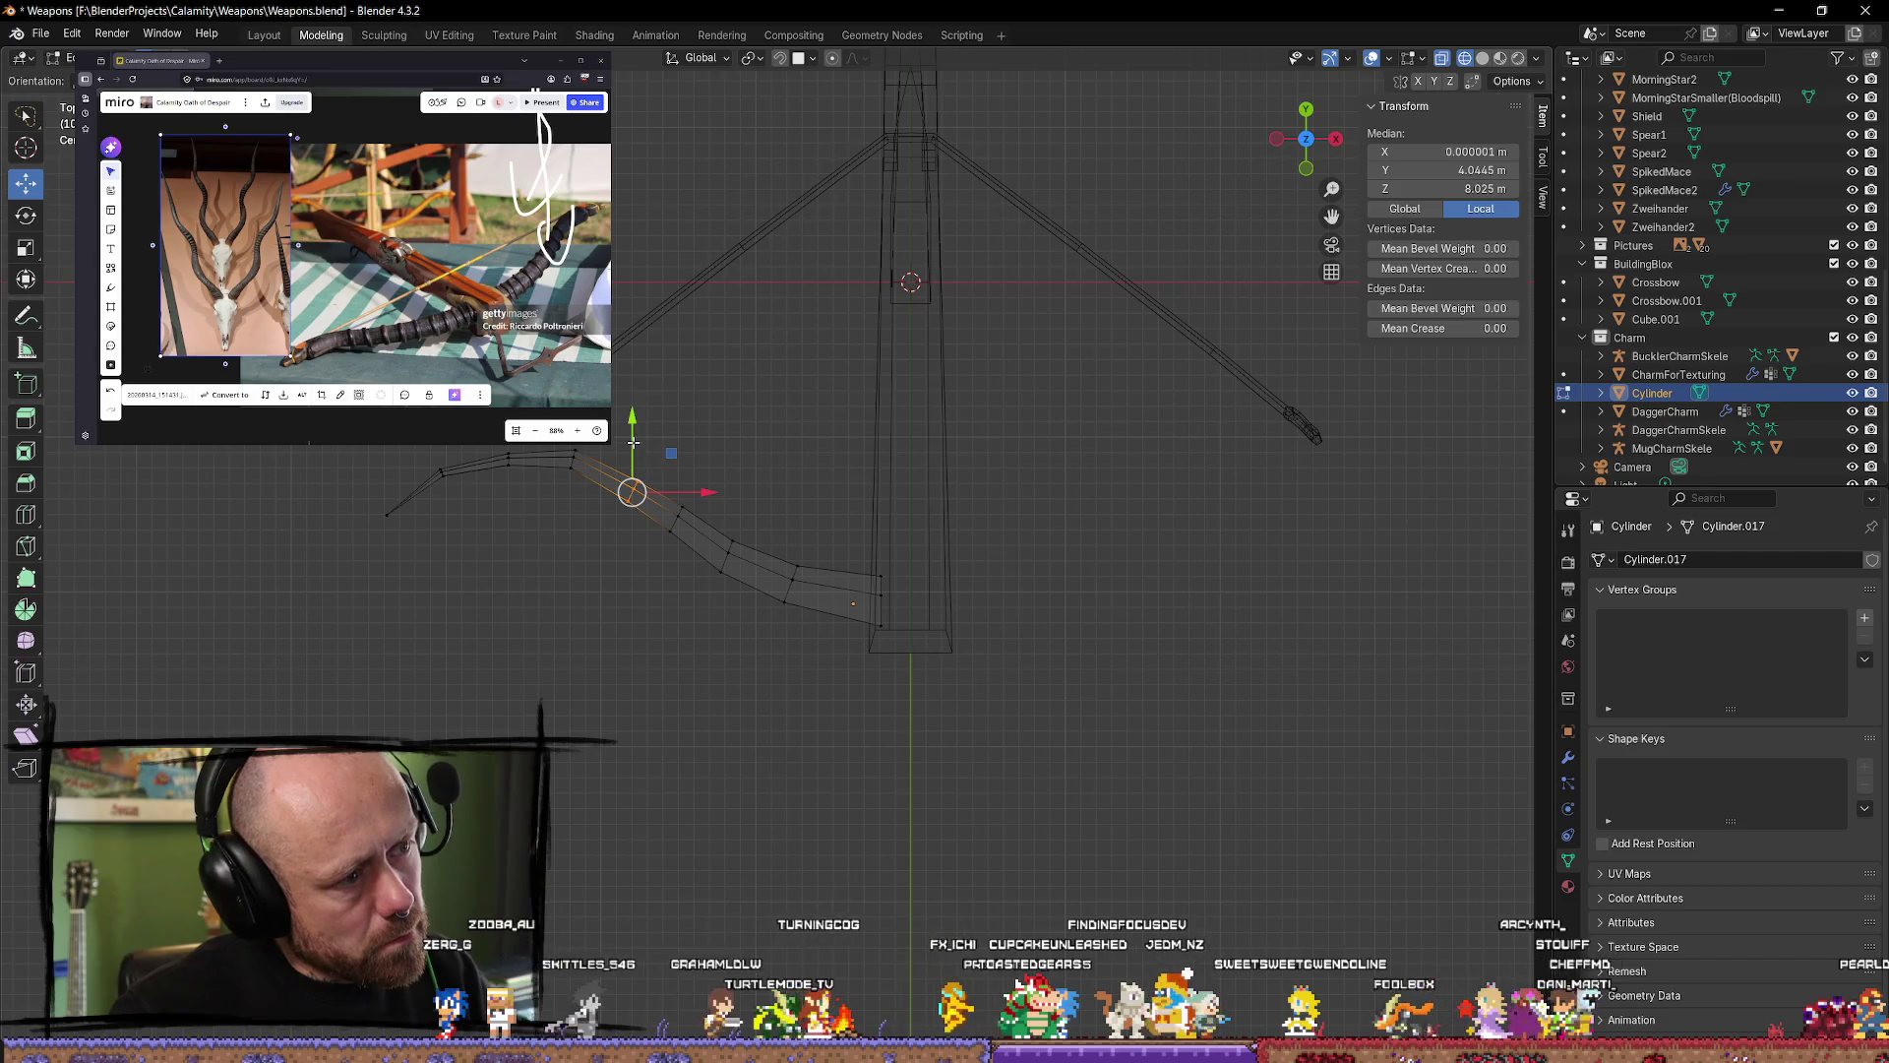
drag(633, 443, 633, 434)
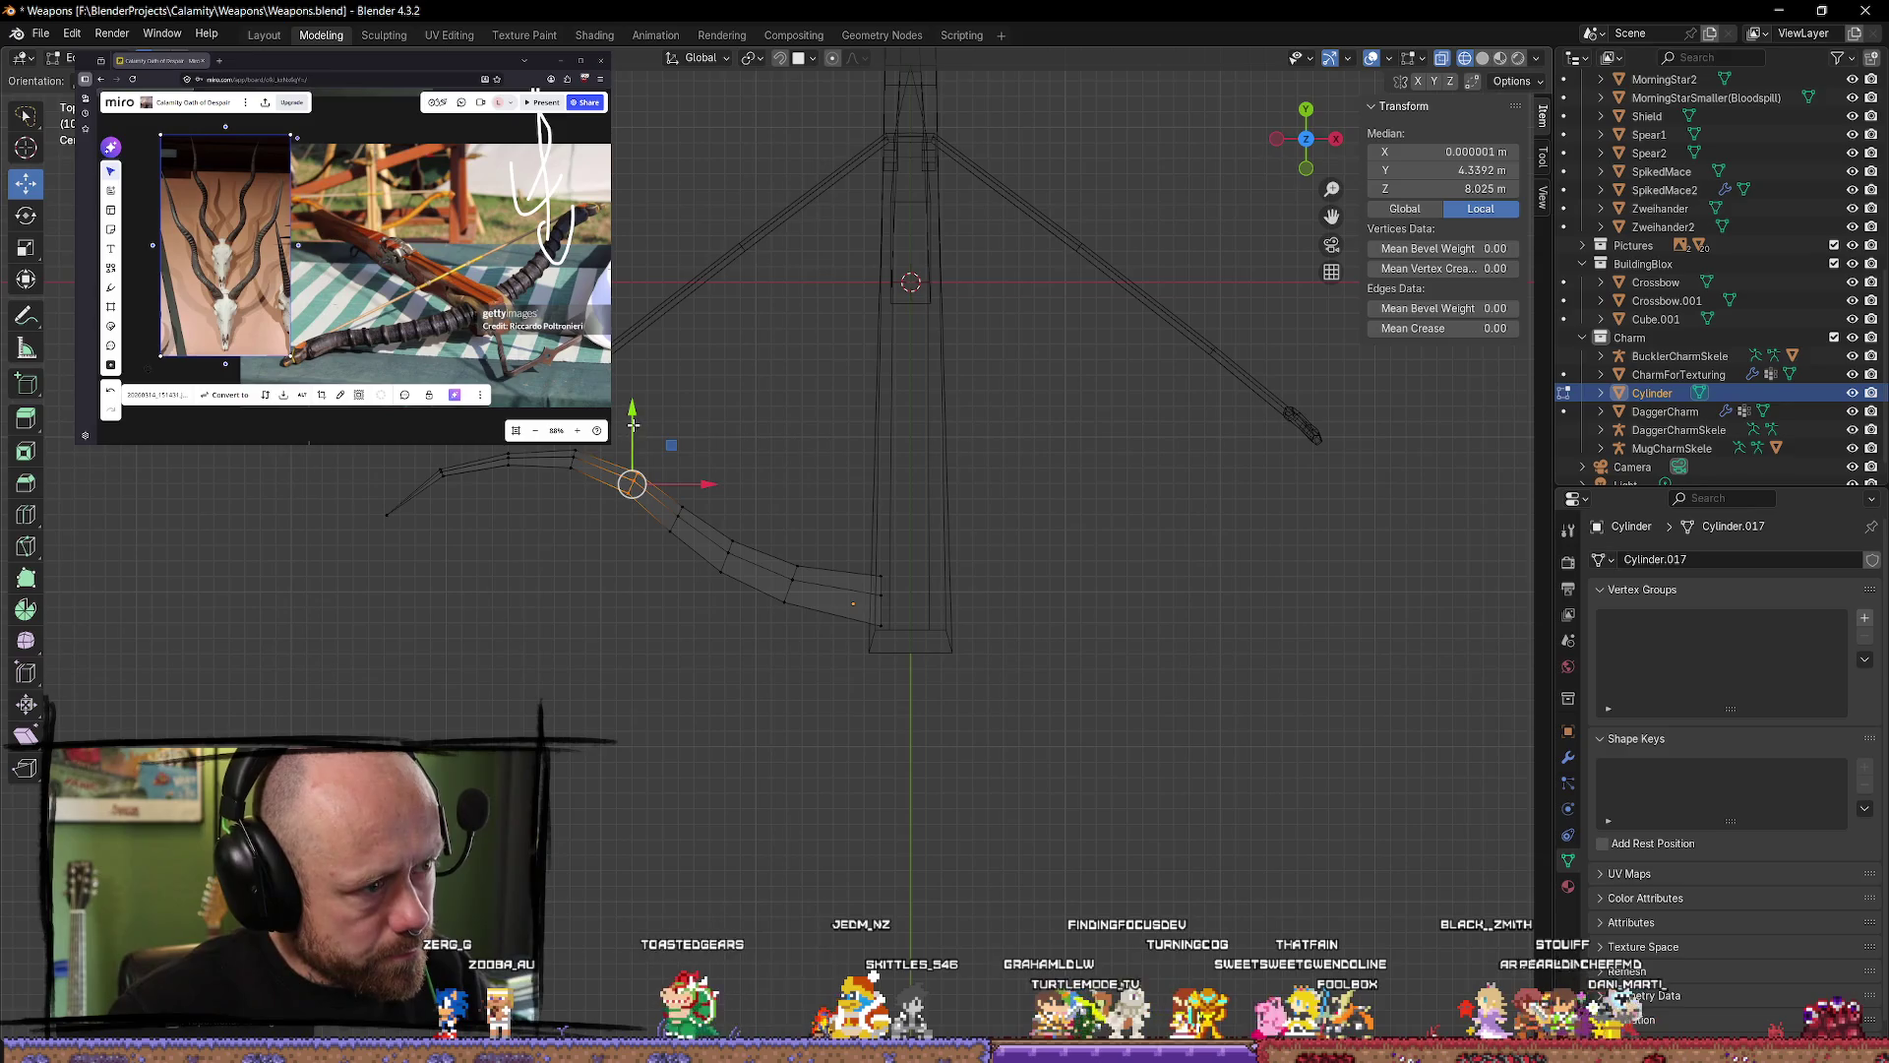
drag(633, 420, 633, 418)
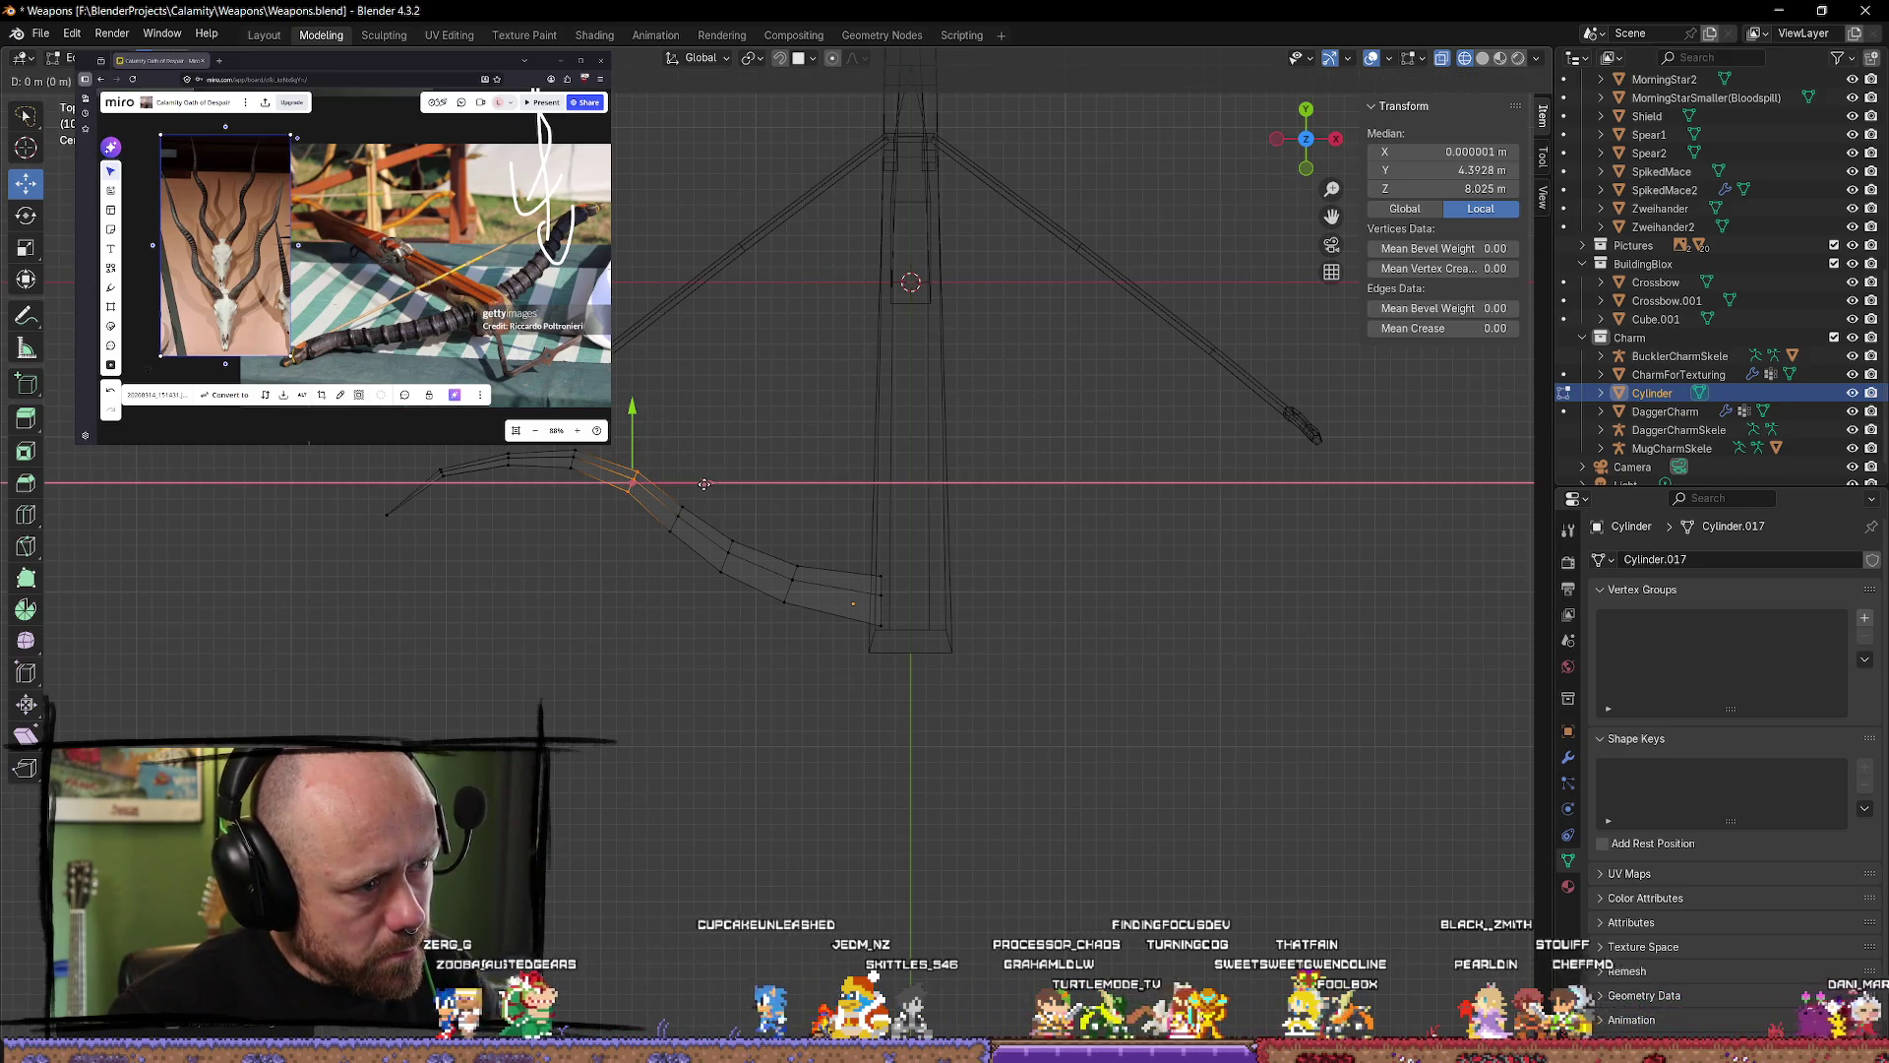
click(620, 669)
mouse_move(624, 666)
middle_down()
mouse_move(670, 531)
mouse_move(900, 495)
mouse_move(873, 561)
mouse_move(709, 565)
mouse_move(492, 608)
middle_up()
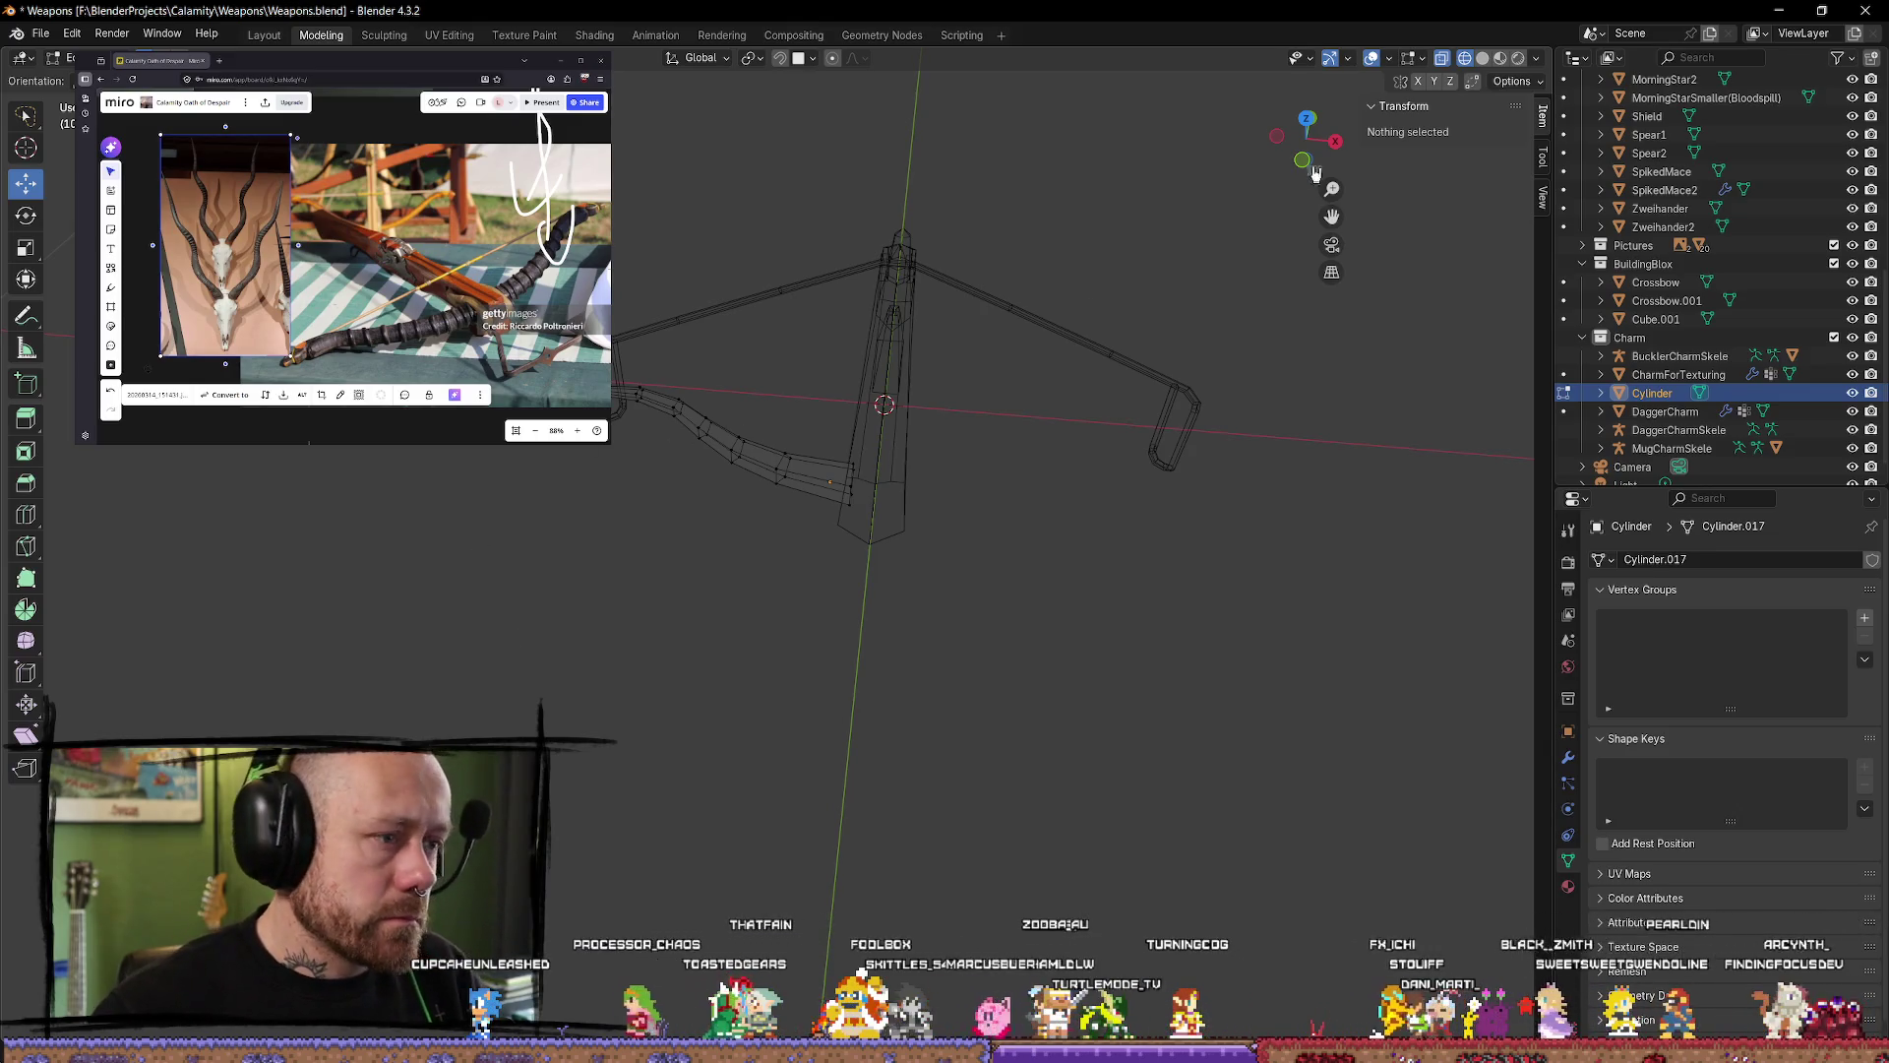
Step: From Top view, nudge the lever's tip vertex up and right
click(1306, 118)
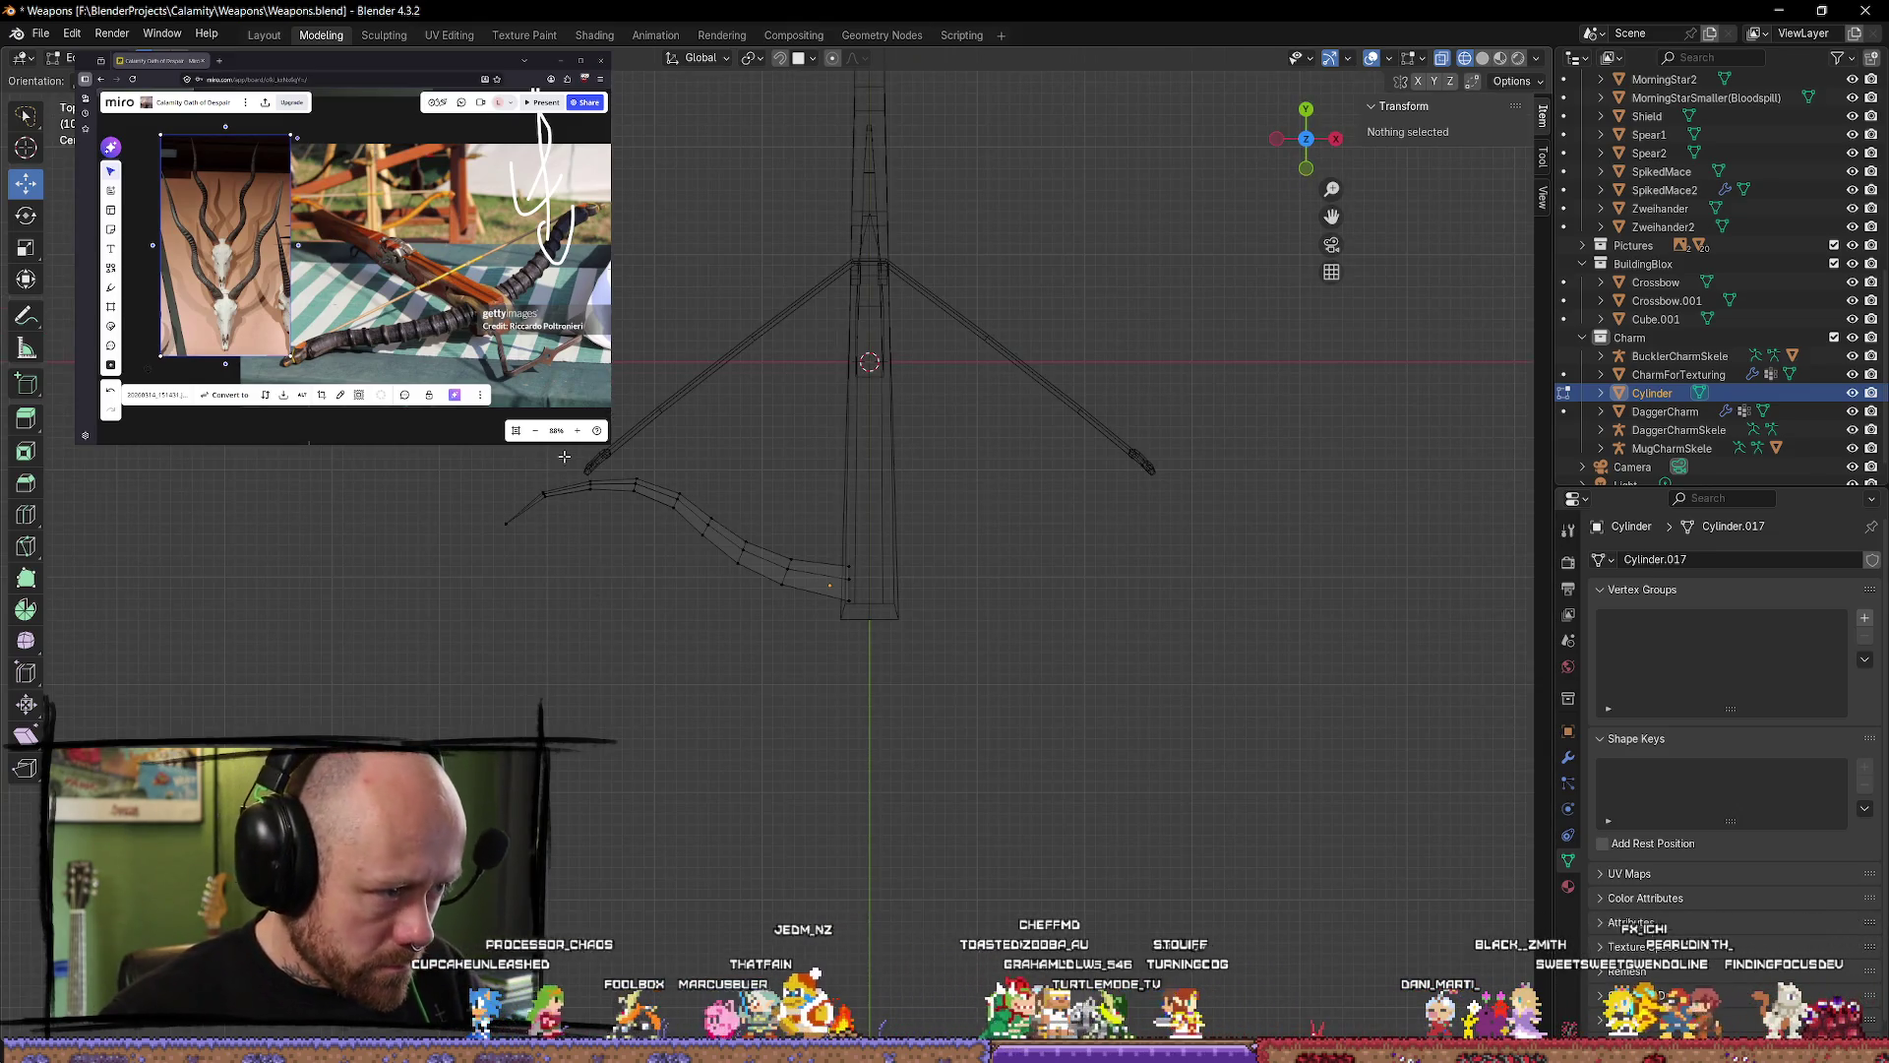
click(551, 497)
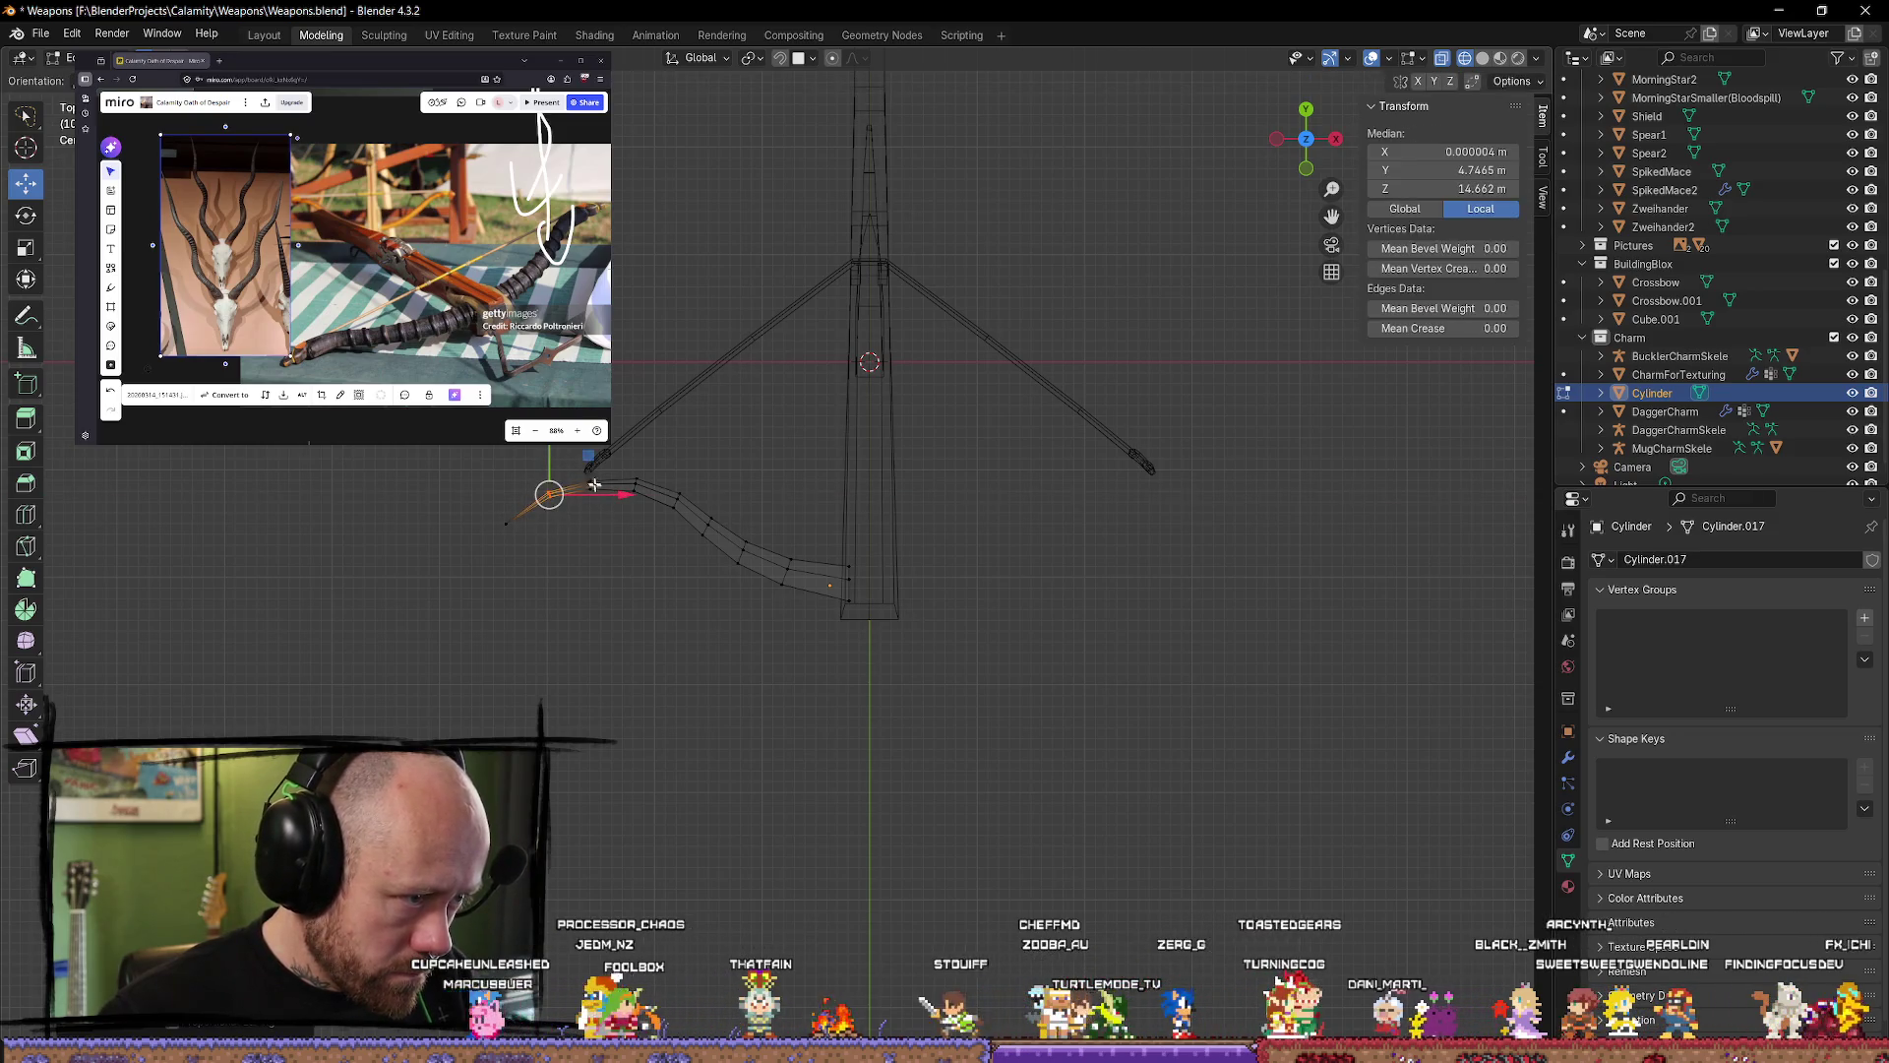
click(499, 503)
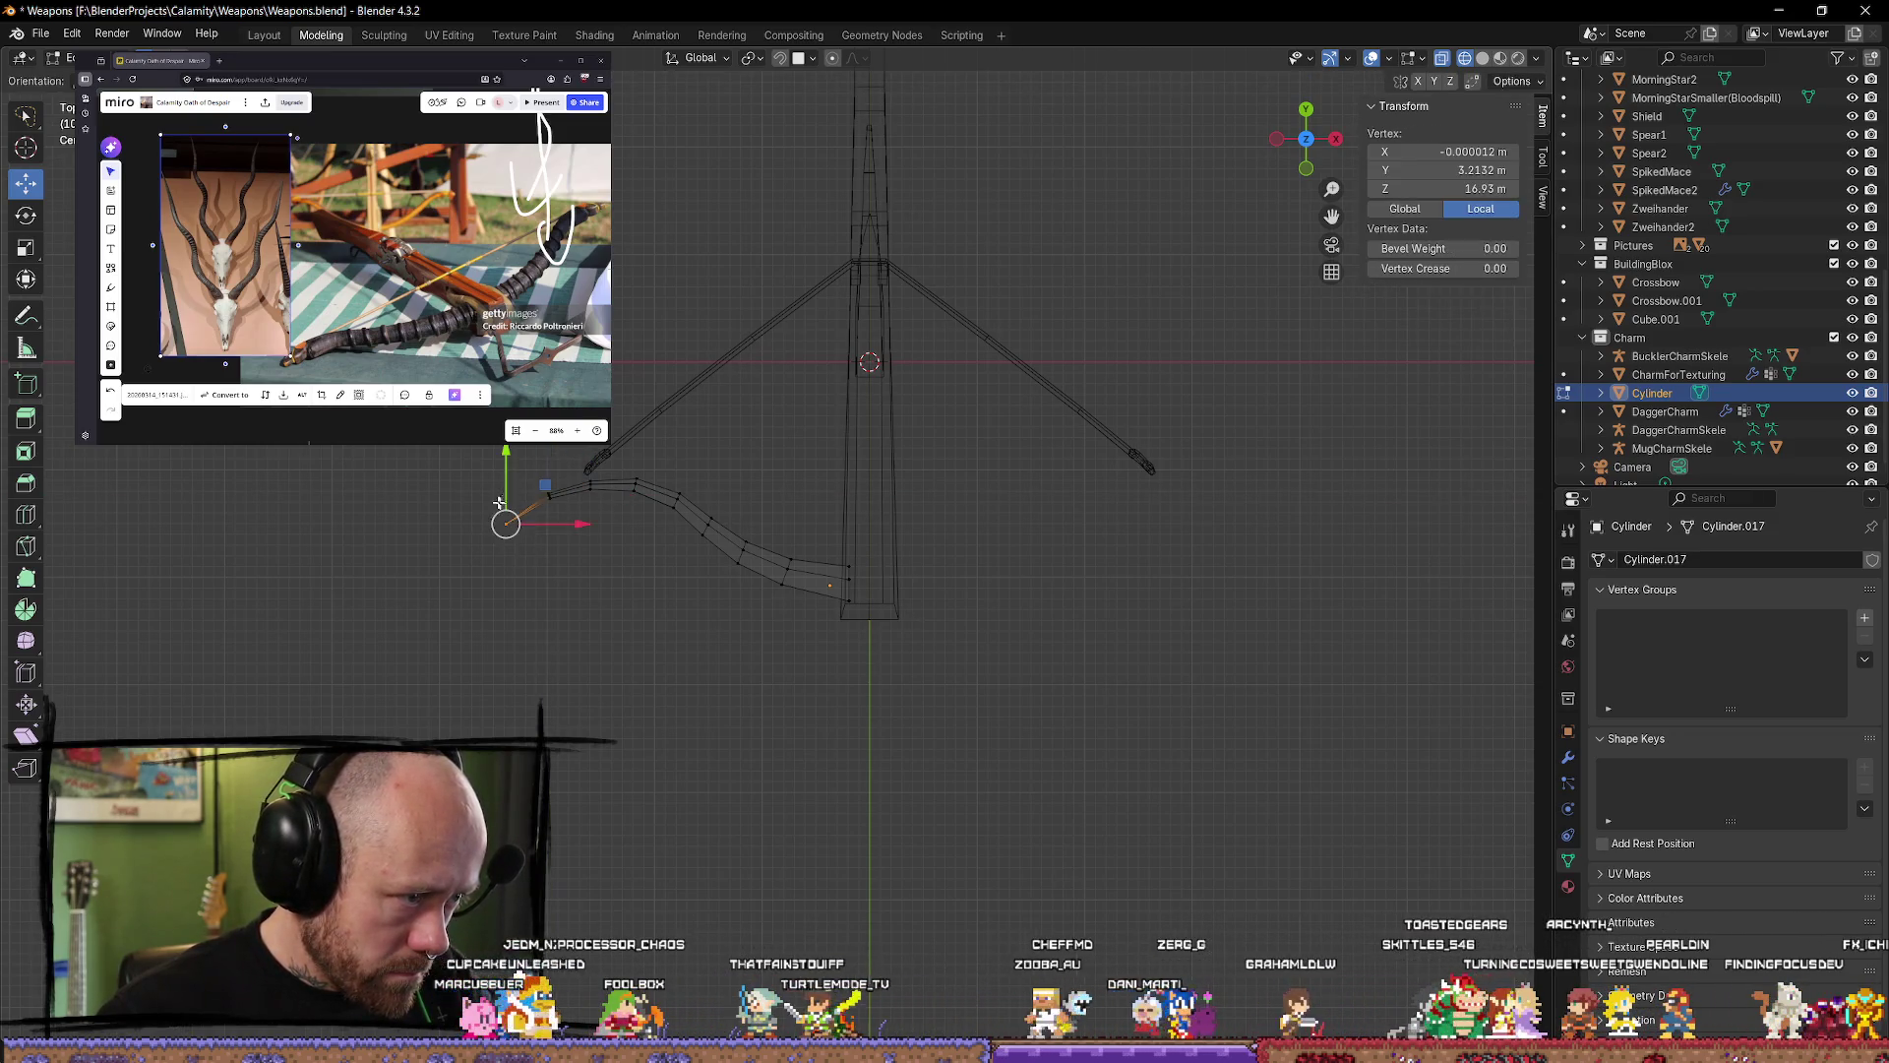
drag(503, 455, 508, 452)
click(680, 589)
Step: Review the whole crossbow in solid shading, ending in Top view
mouse_move(670, 633)
middle_down()
mouse_move(856, 742)
mouse_move(1181, 647)
mouse_move(1185, 536)
mouse_move(974, 506)
mouse_move(823, 557)
mouse_move(706, 496)
mouse_move(666, 570)
mouse_move(574, 570)
mouse_move(692, 679)
mouse_move(649, 600)
mouse_move(1148, 371)
mouse_move(1004, 511)
mouse_move(869, 720)
mouse_move(1058, 603)
mouse_move(1257, 653)
mouse_move(1303, 641)
mouse_move(1211, 493)
mouse_move(898, 519)
mouse_move(835, 651)
mouse_move(742, 728)
middle_up()
key(shift+z)
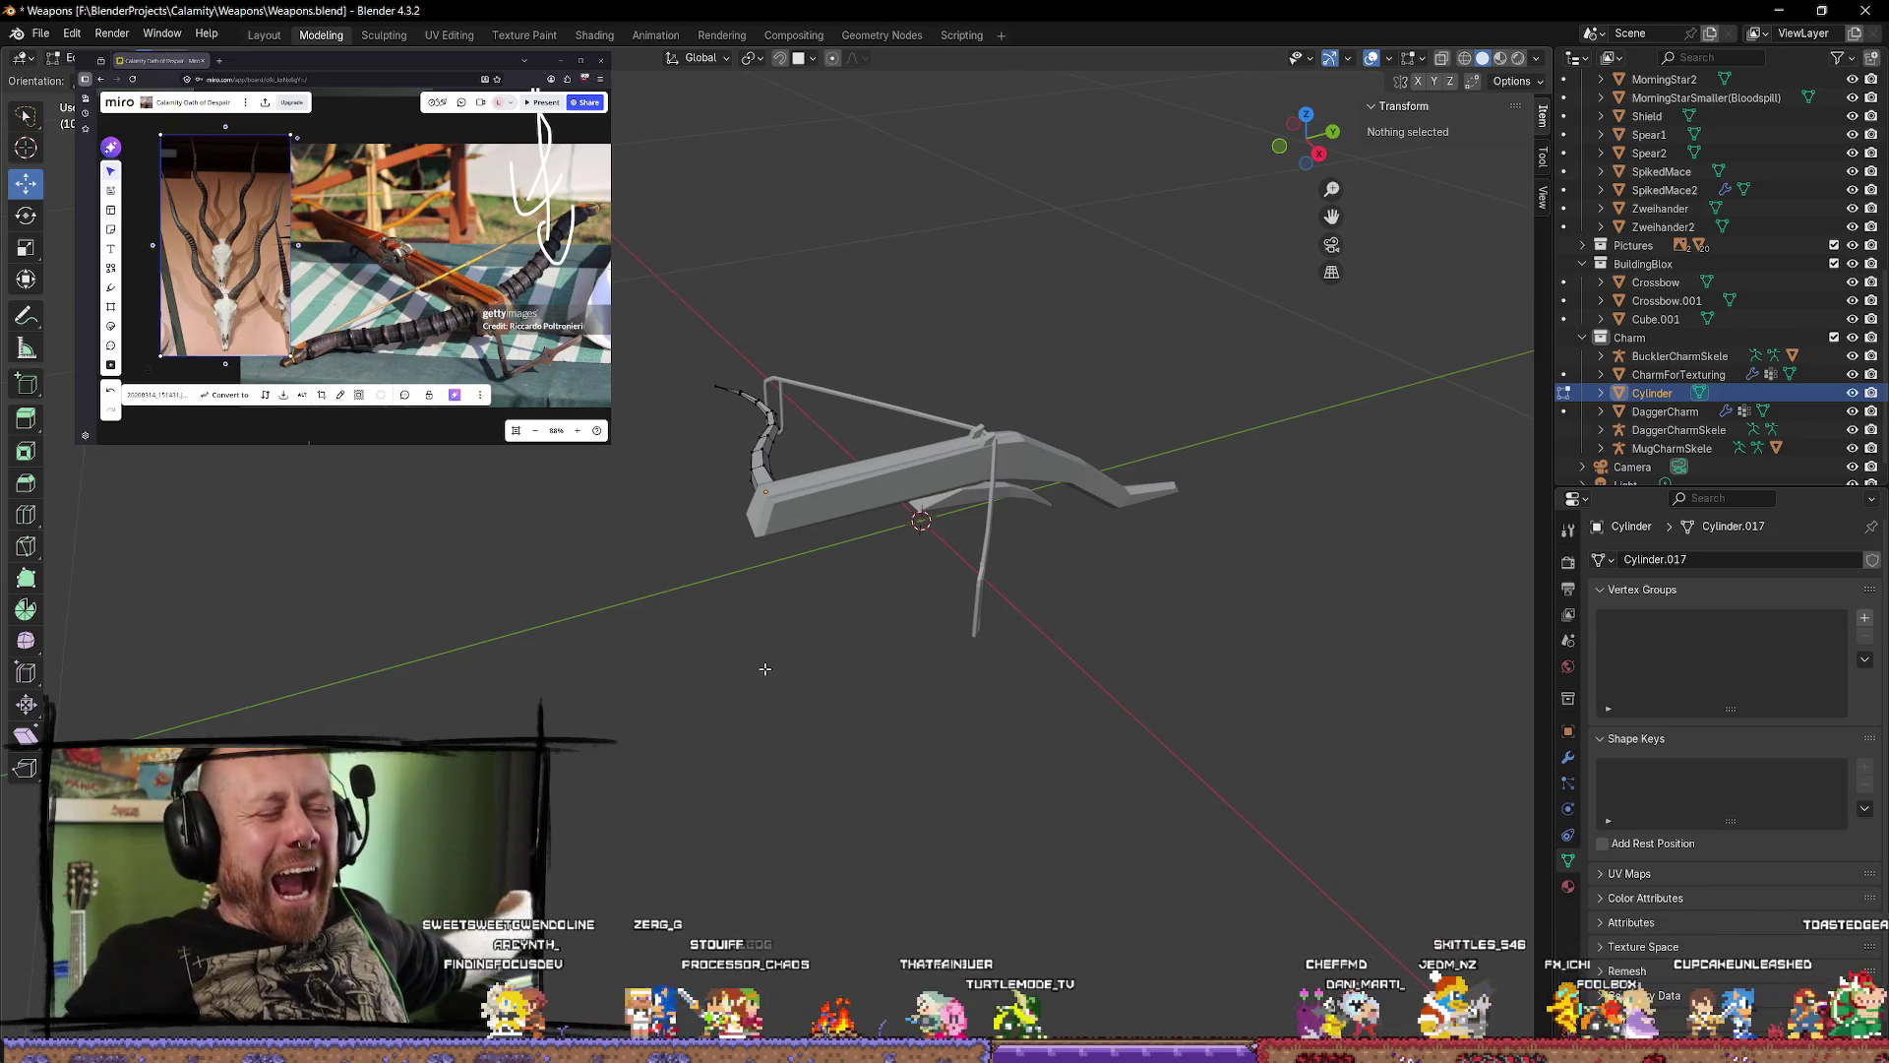
click(1307, 116)
scroll(536, 597, up, 5)
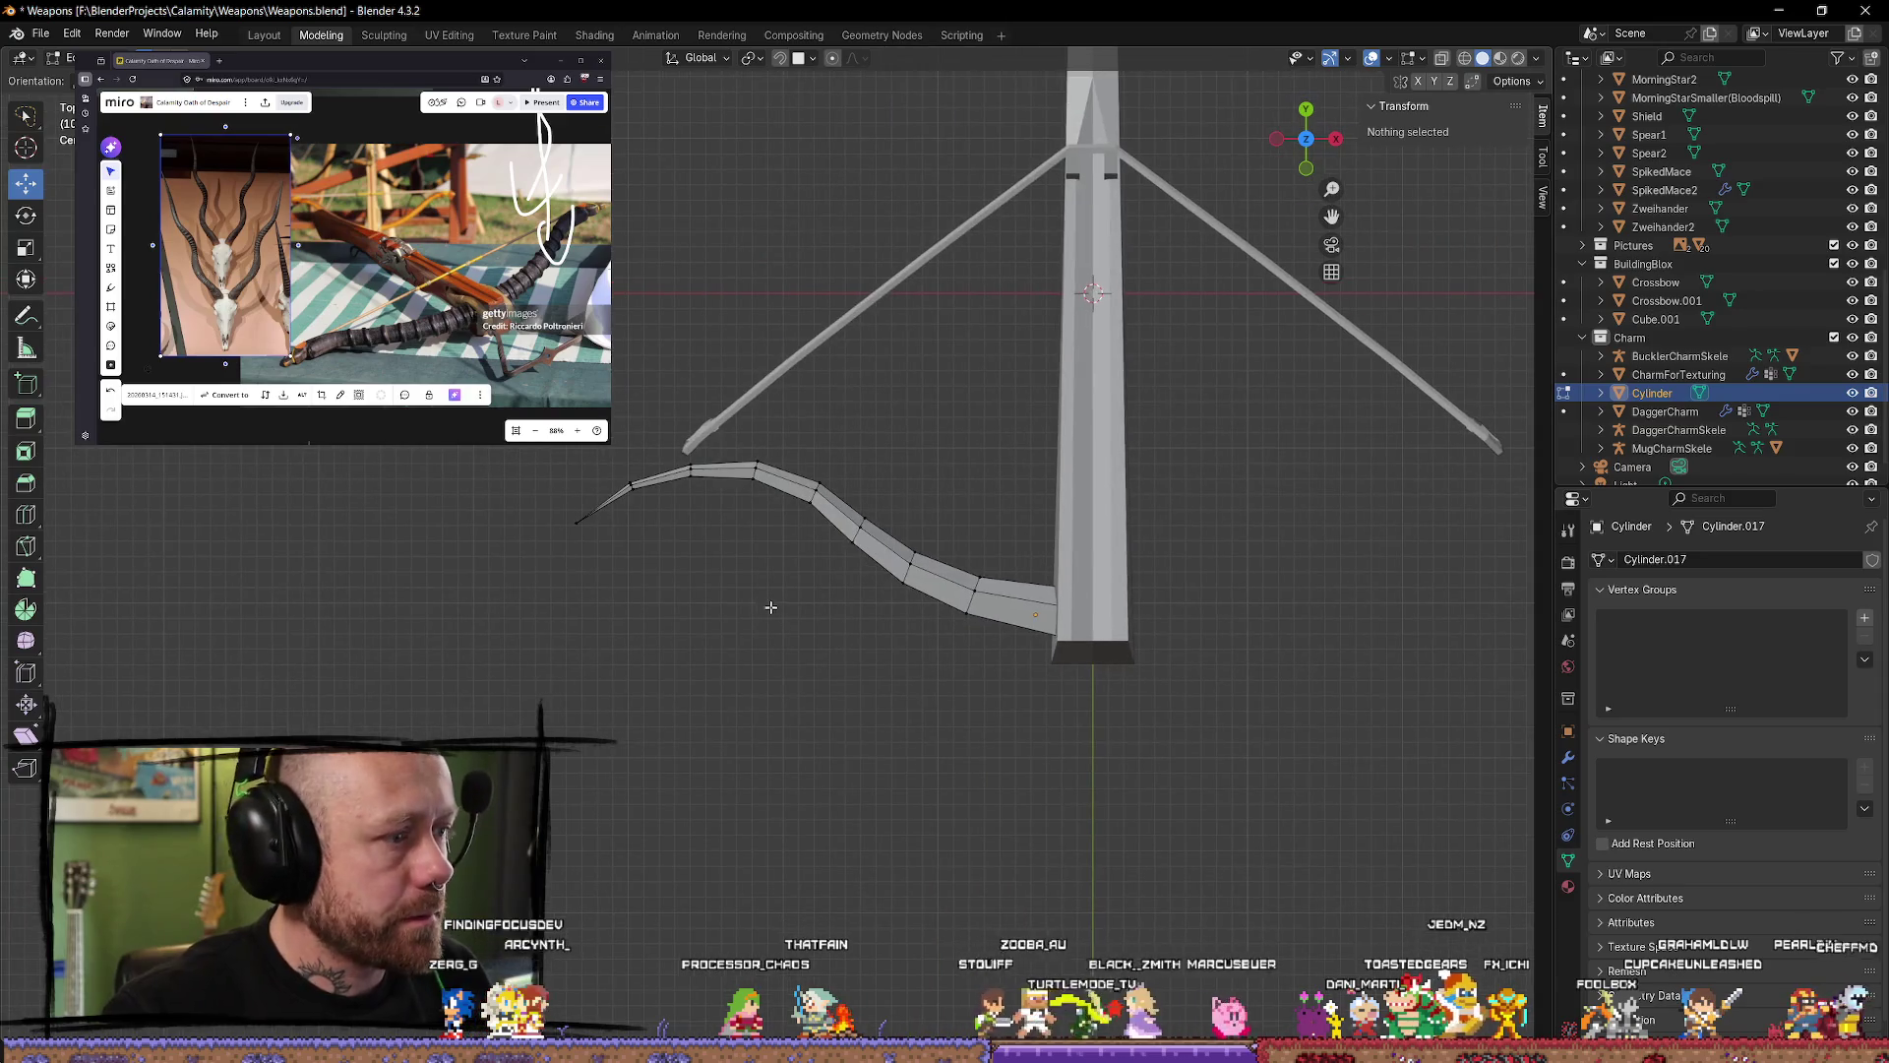
Step: Try shifting the lever tip vertices, undo it, and switch the view to wireframe
mouse_move(724, 419)
ctrl+right_down()
mouse_move(482, 611)
mouse_move(718, 425)
ctrl+right_up()
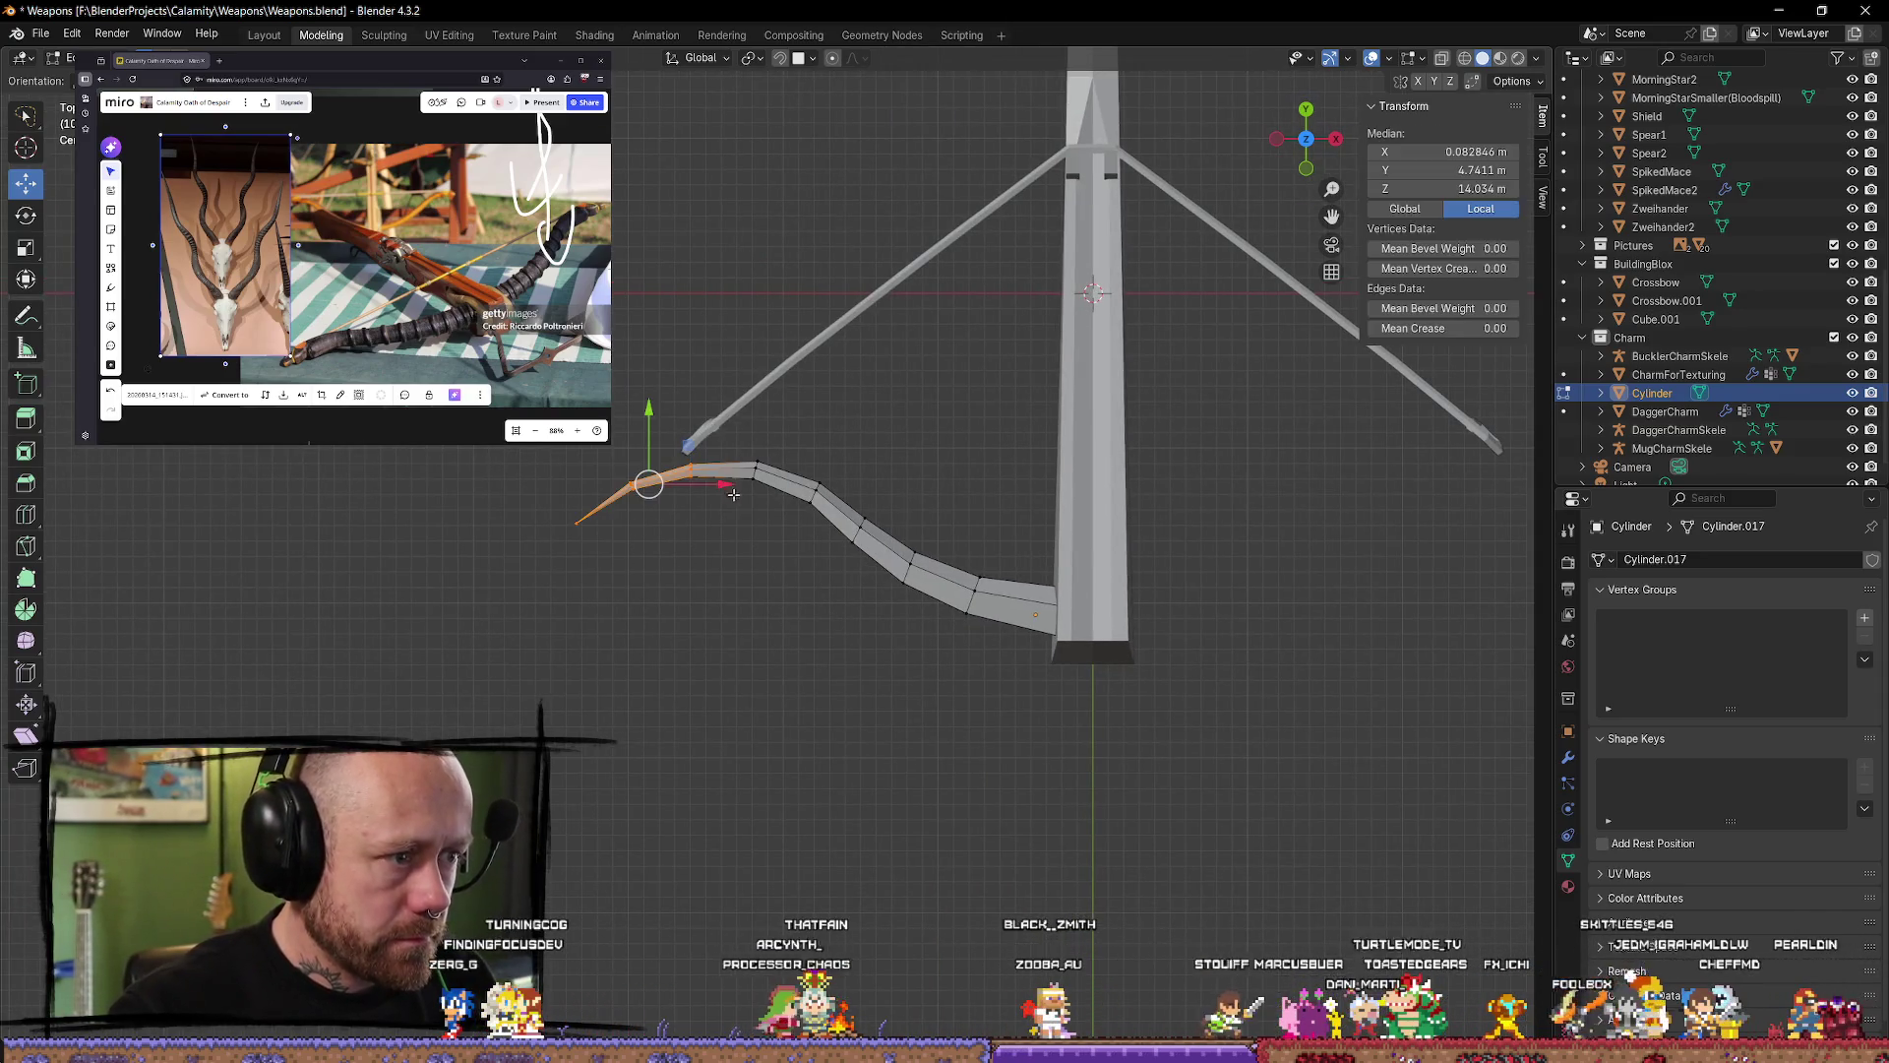
drag(733, 494, 748, 495)
key(ctrl+z)
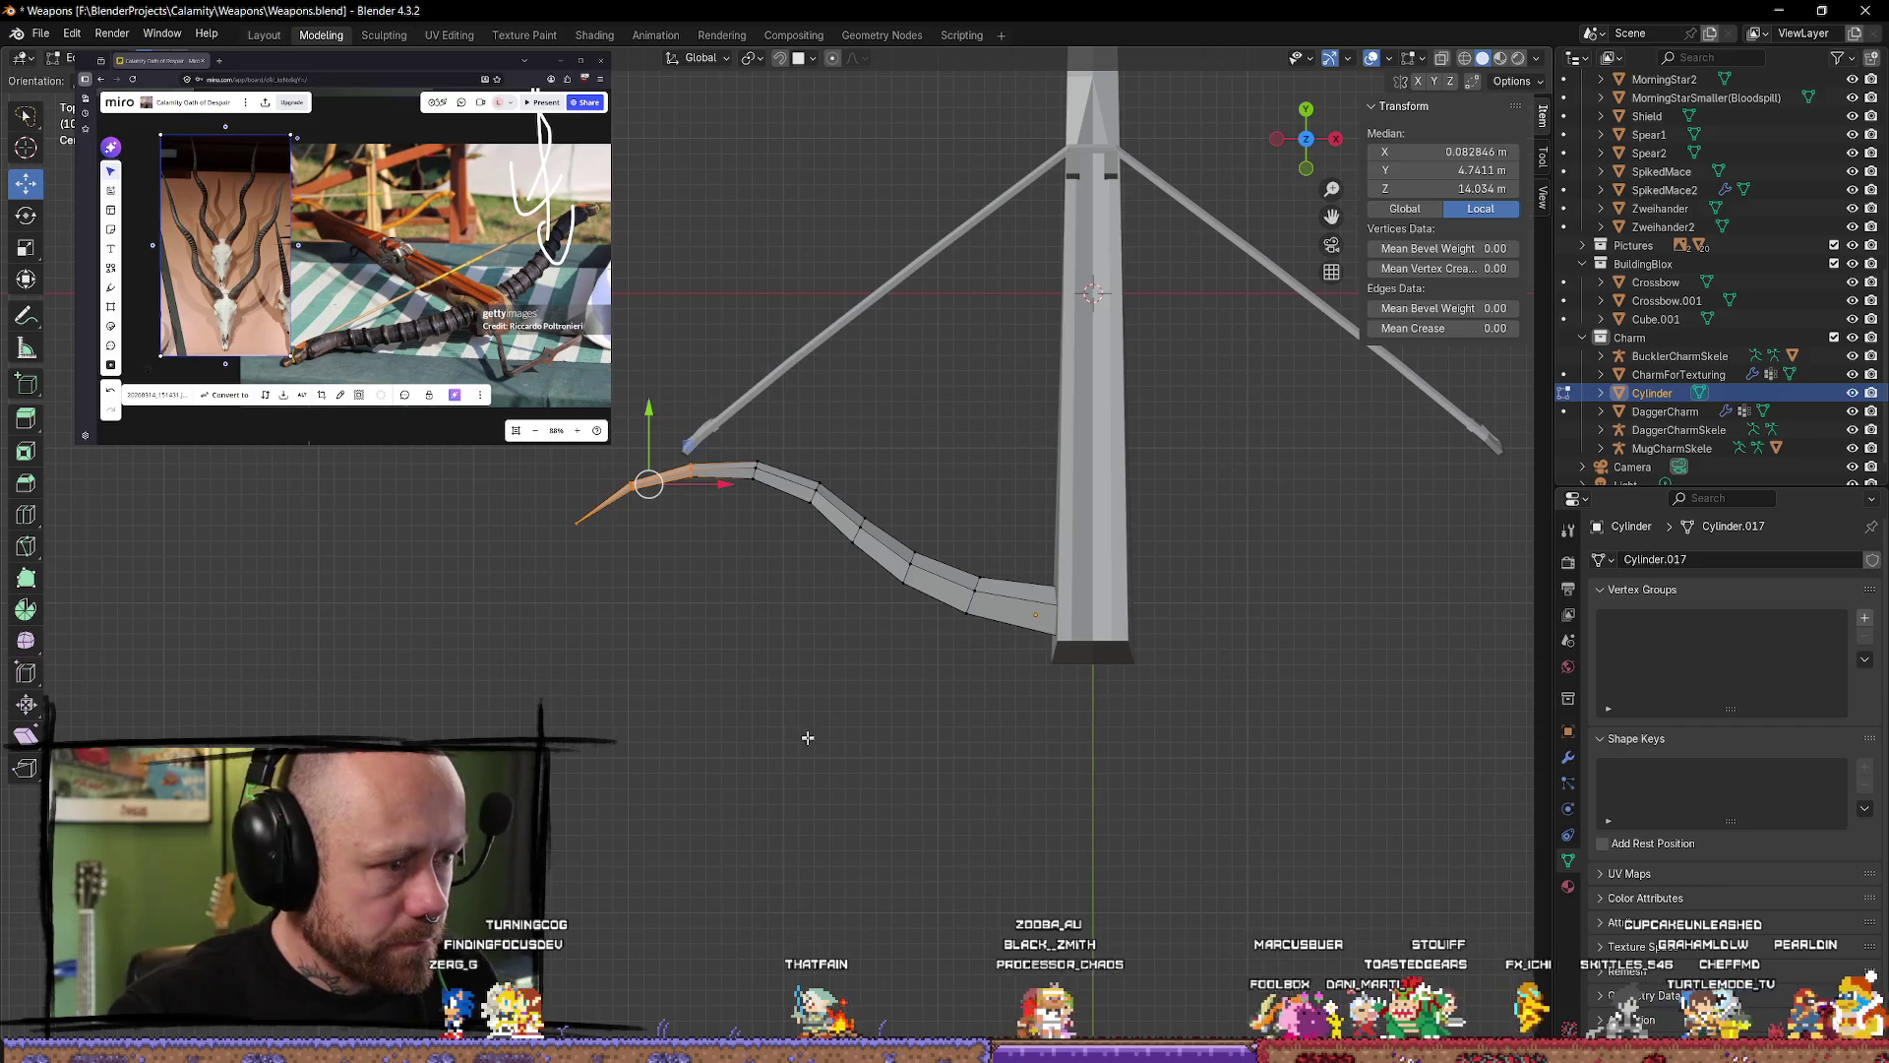
key(z)
click(654, 725)
Step: Reselect the lever's tip vertices and shift them right and slightly up
key(alt+a)
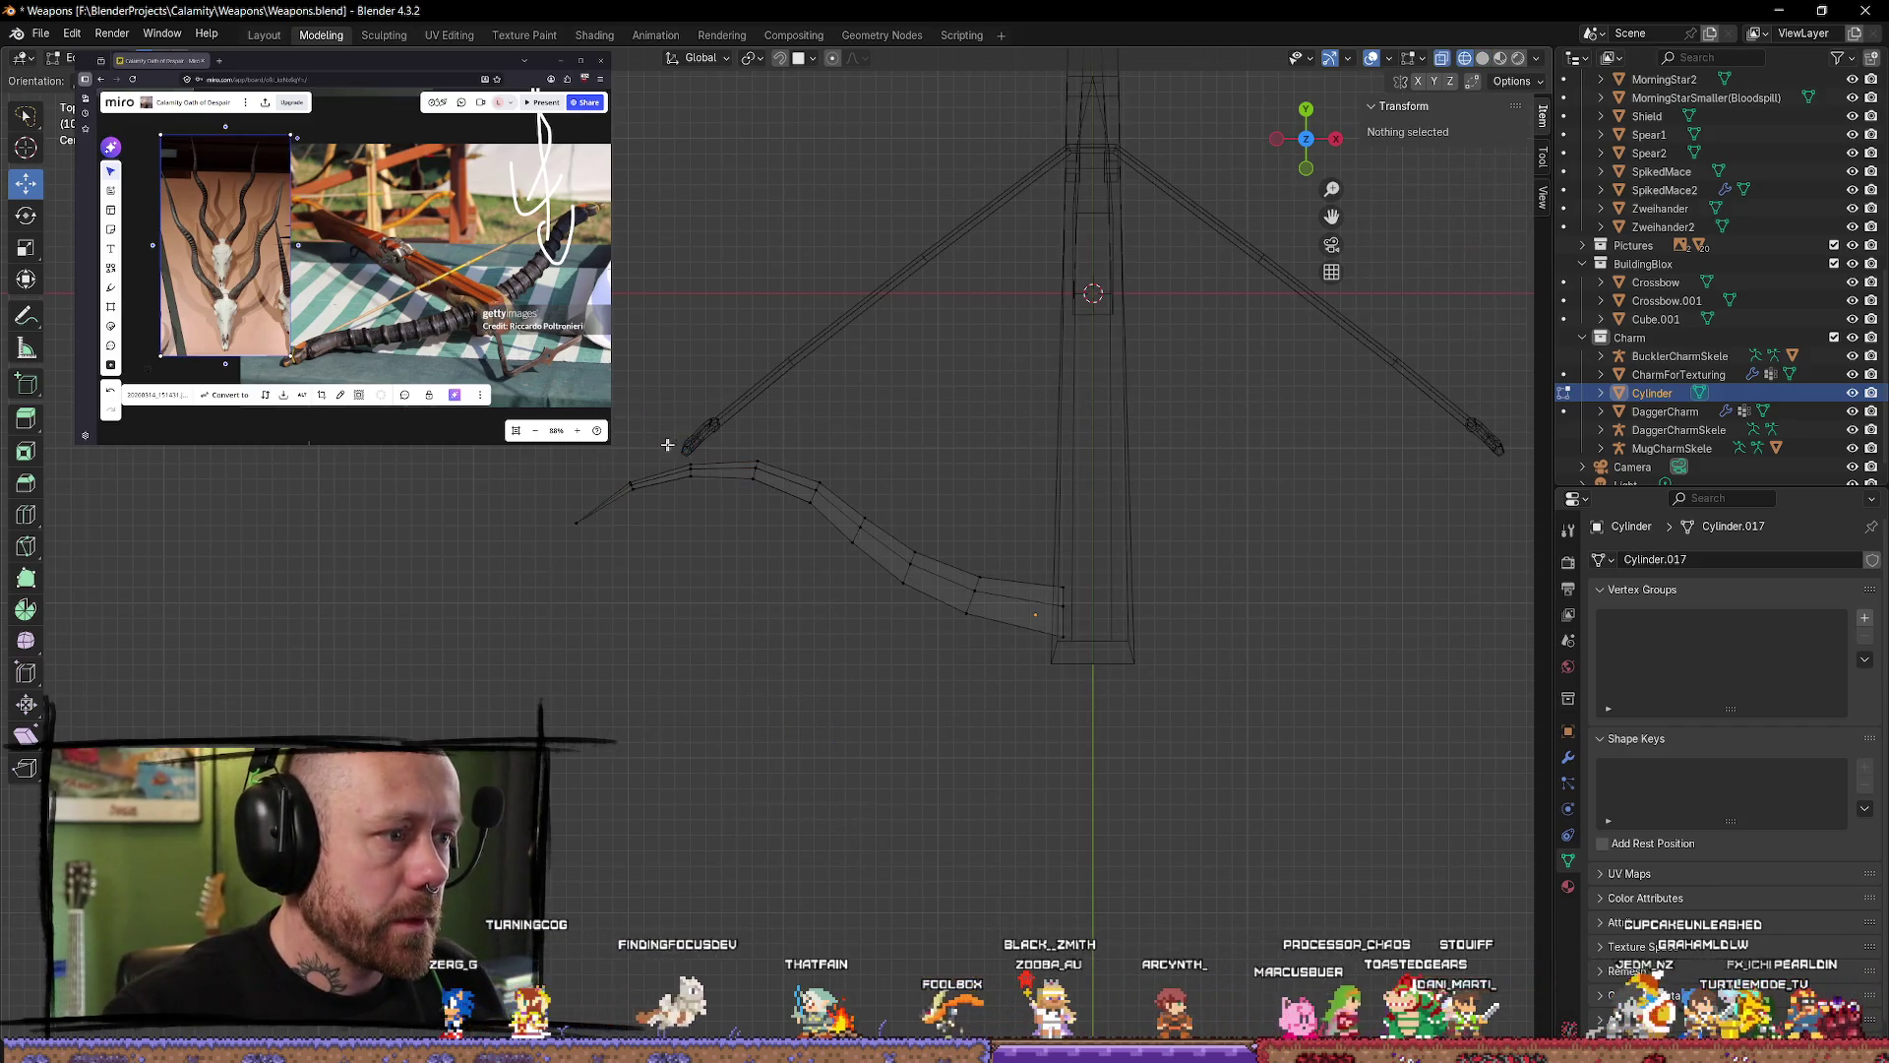
mouse_move(730, 412)
ctrl+right_down()
mouse_move(636, 557)
mouse_move(666, 481)
ctrl+right_up()
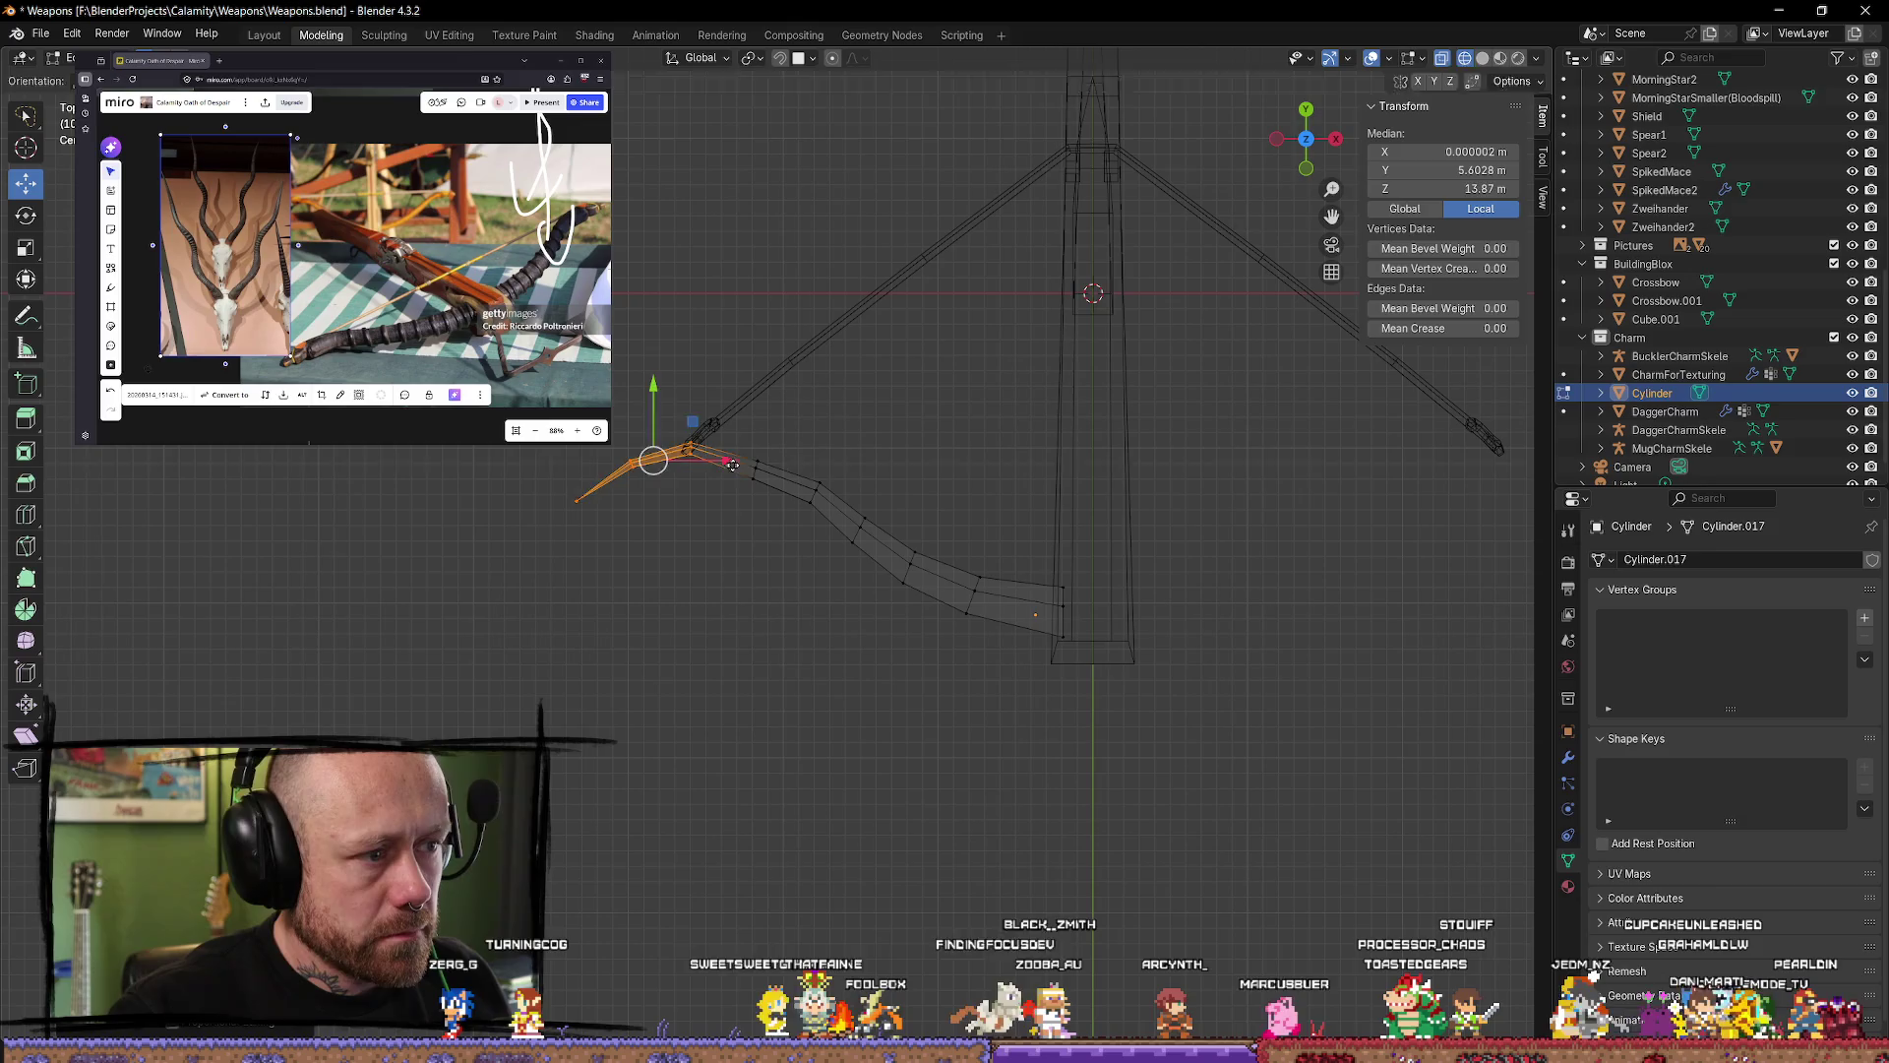
drag(733, 465, 750, 465)
drag(669, 394, 668, 387)
Step: Nudge the bend vertex right and slightly down, then adjust the next vertex along the lever
ctrl+right_drag(729, 490, 733, 483)
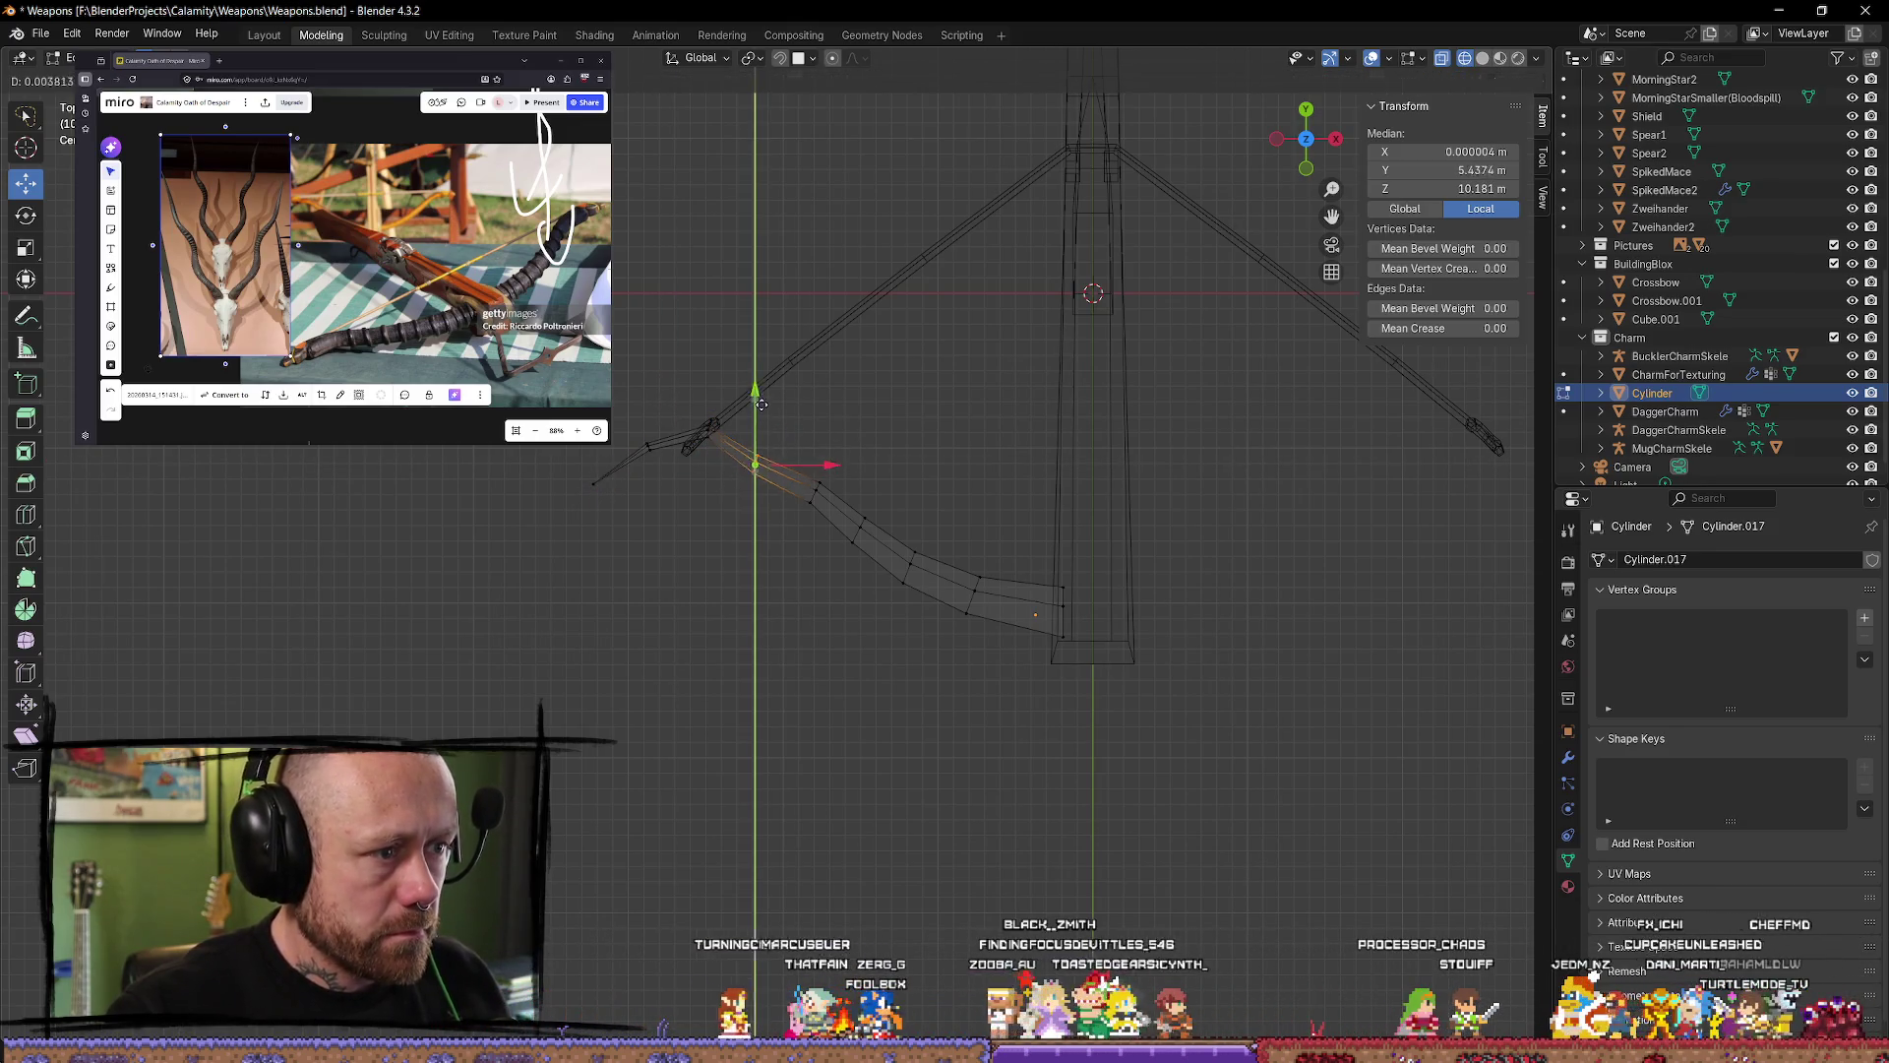
drag(783, 426, 791, 443)
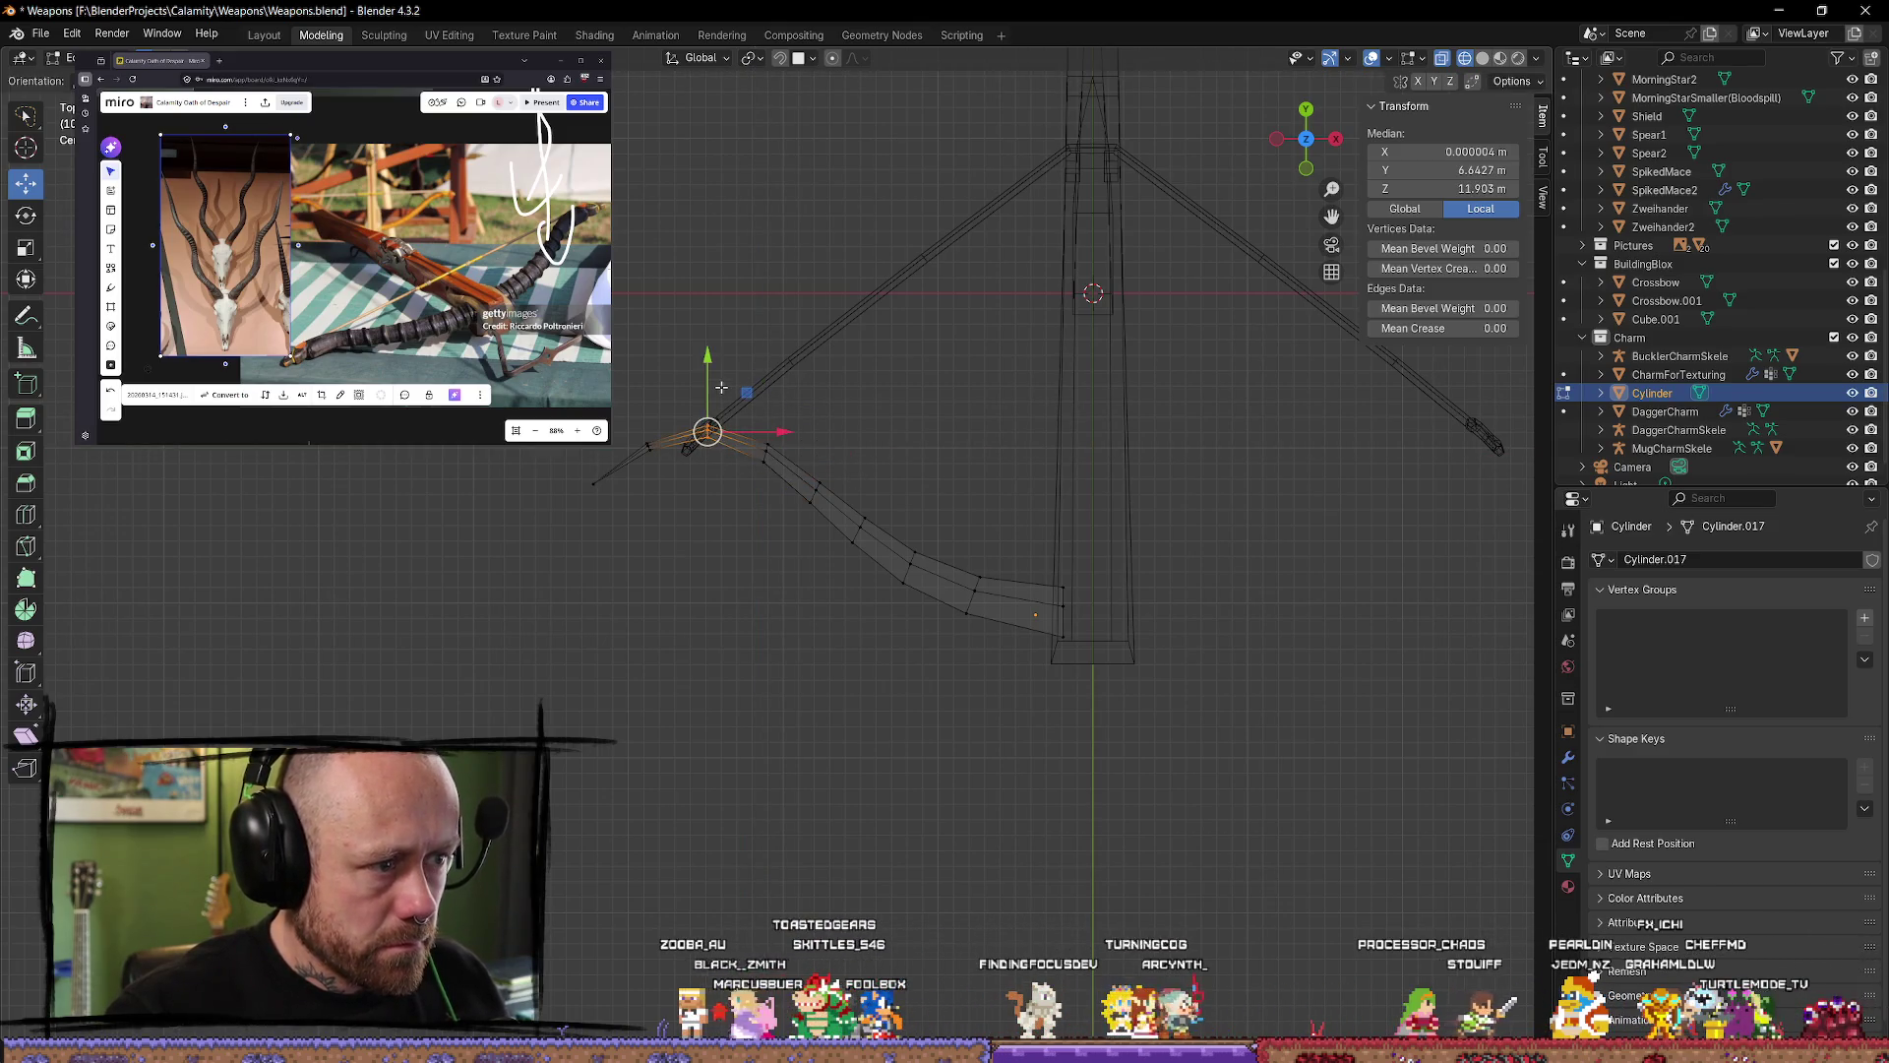
drag(710, 371, 650, 384)
click(718, 595)
click(648, 448)
click(706, 579)
Step: Raise and rotate another vertex near the bend, then select the next lever loop inward
click(764, 456)
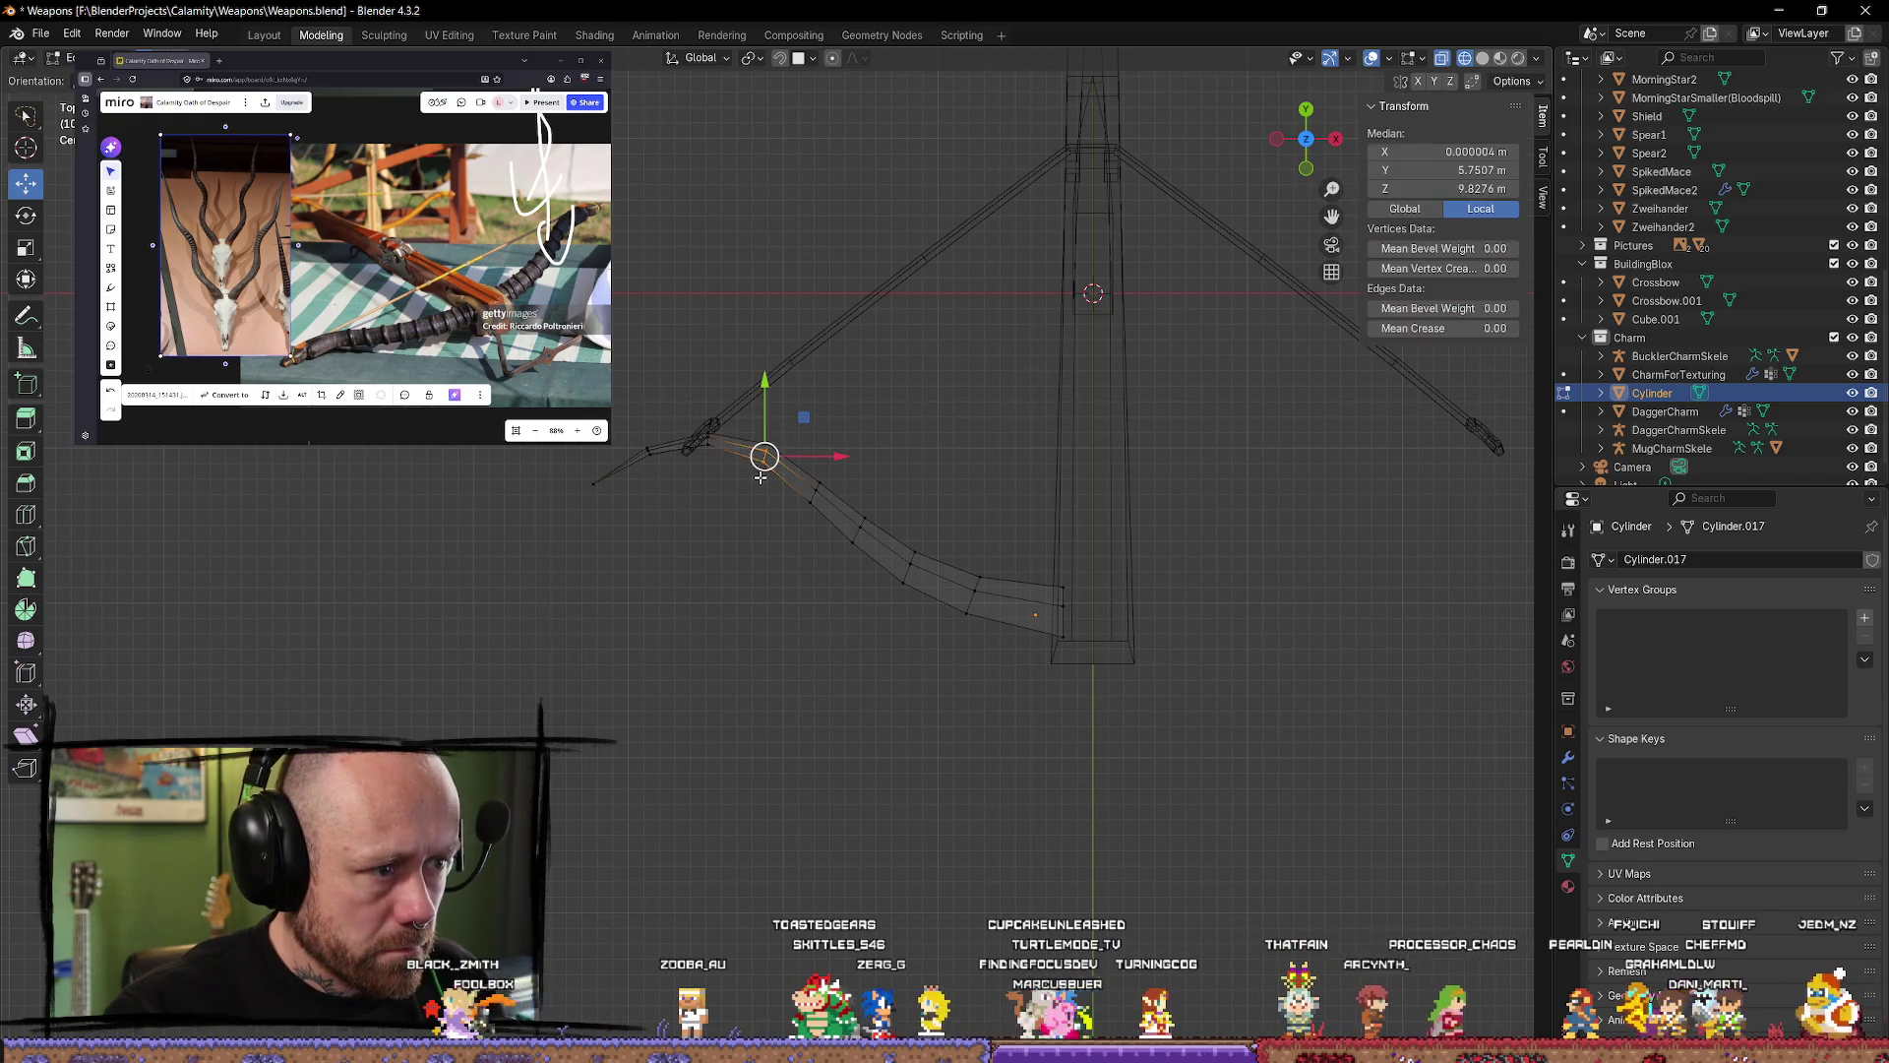
drag(797, 413, 805, 415)
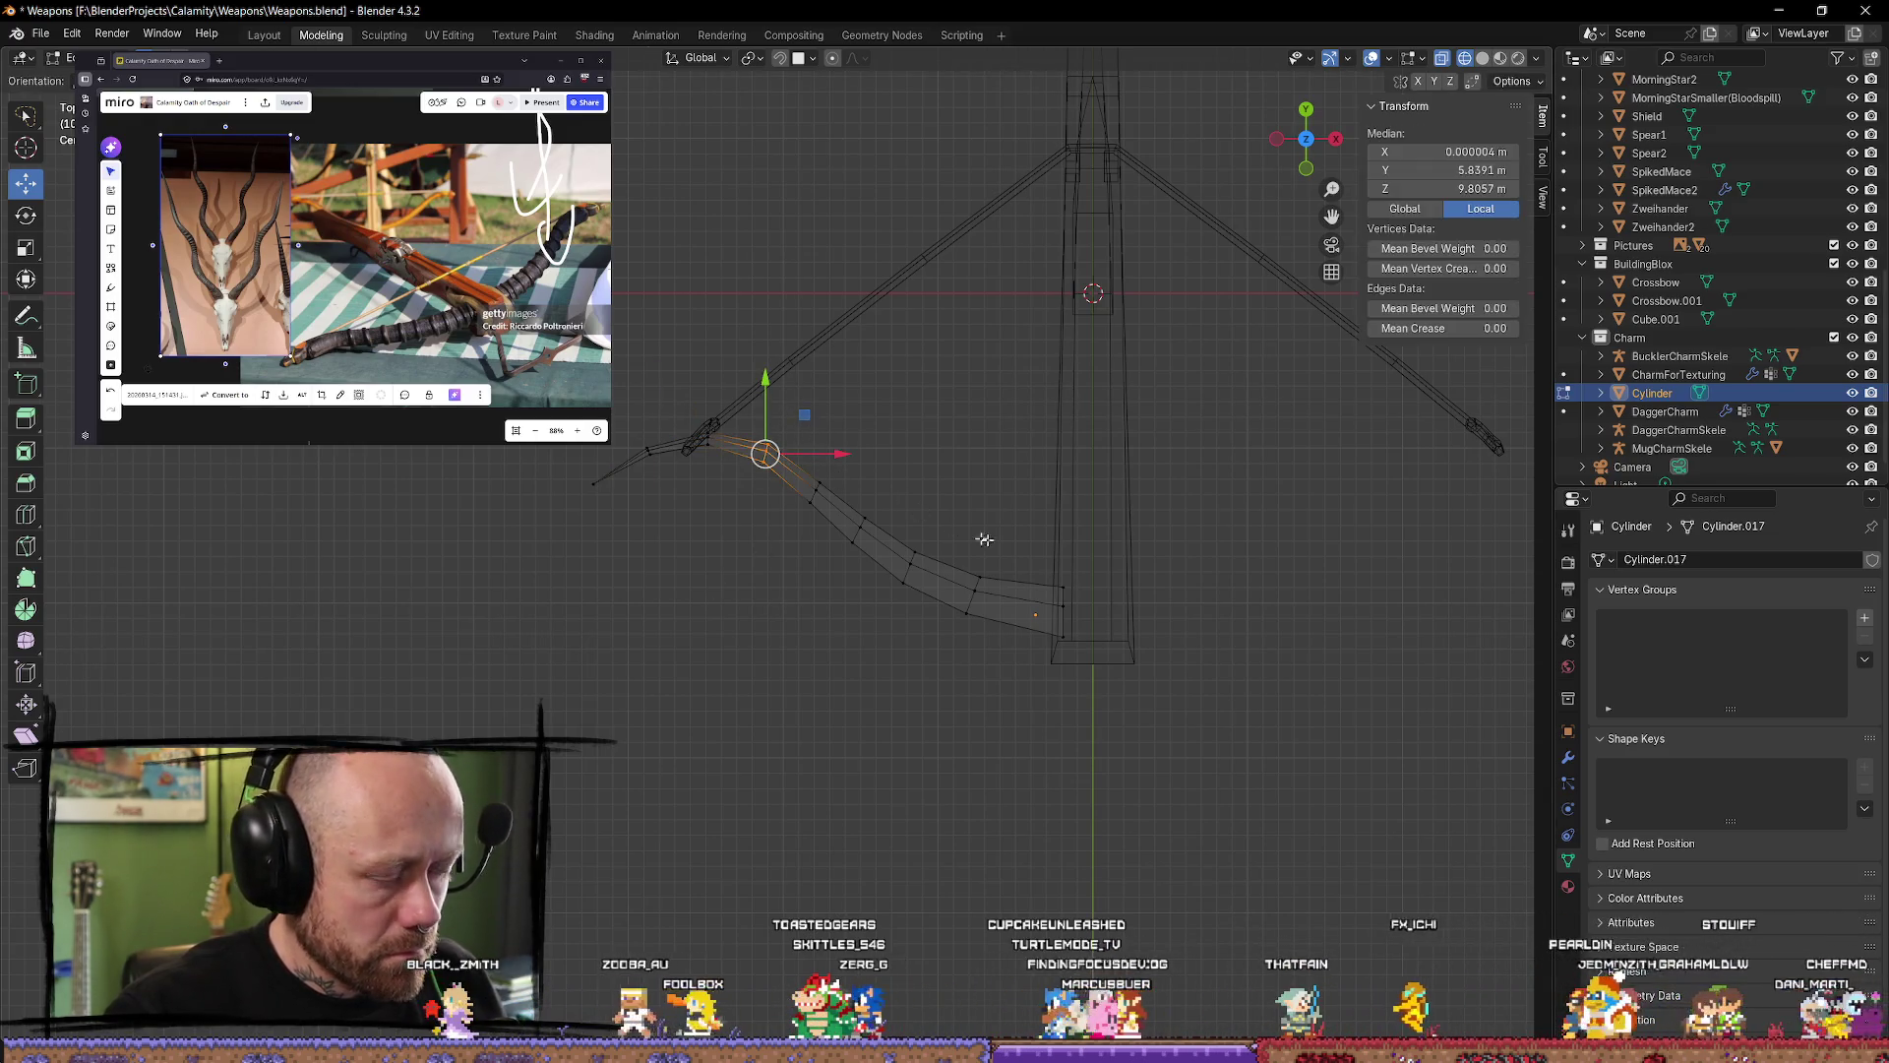
key(r)
click(996, 579)
click(855, 442)
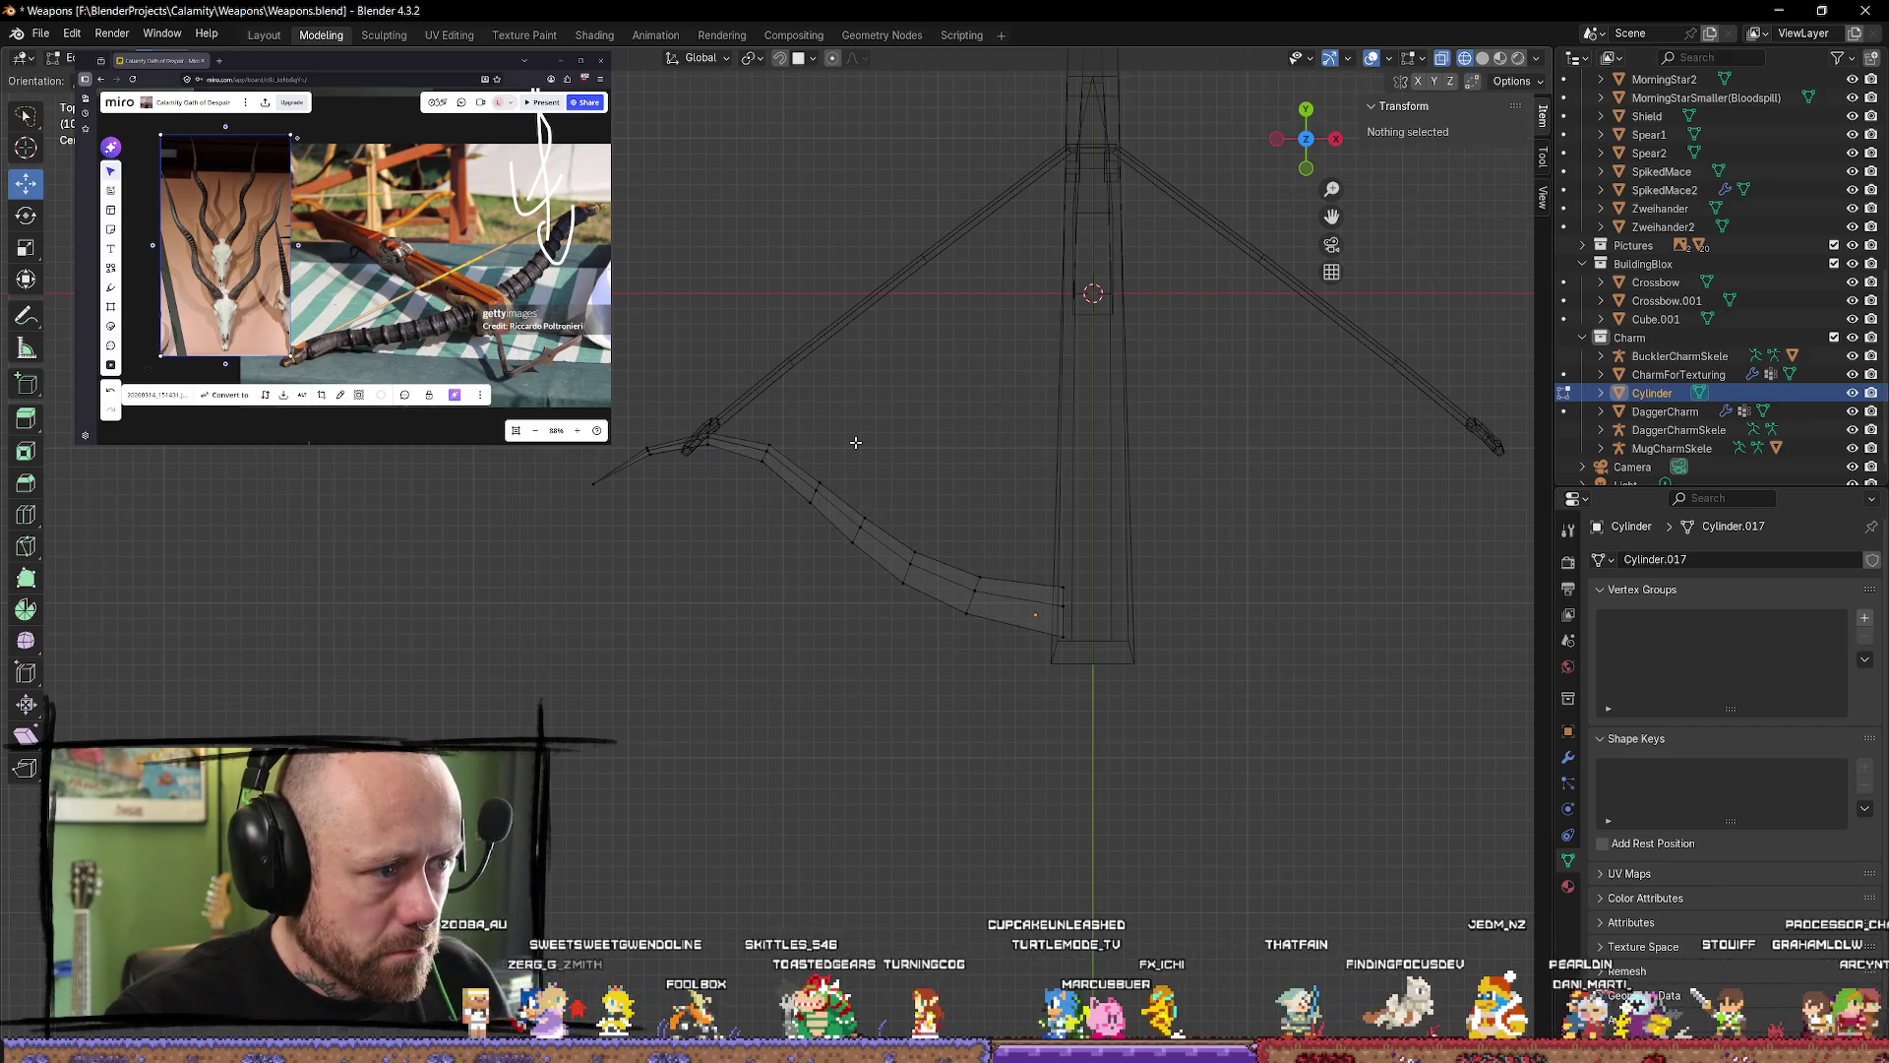
click(815, 492)
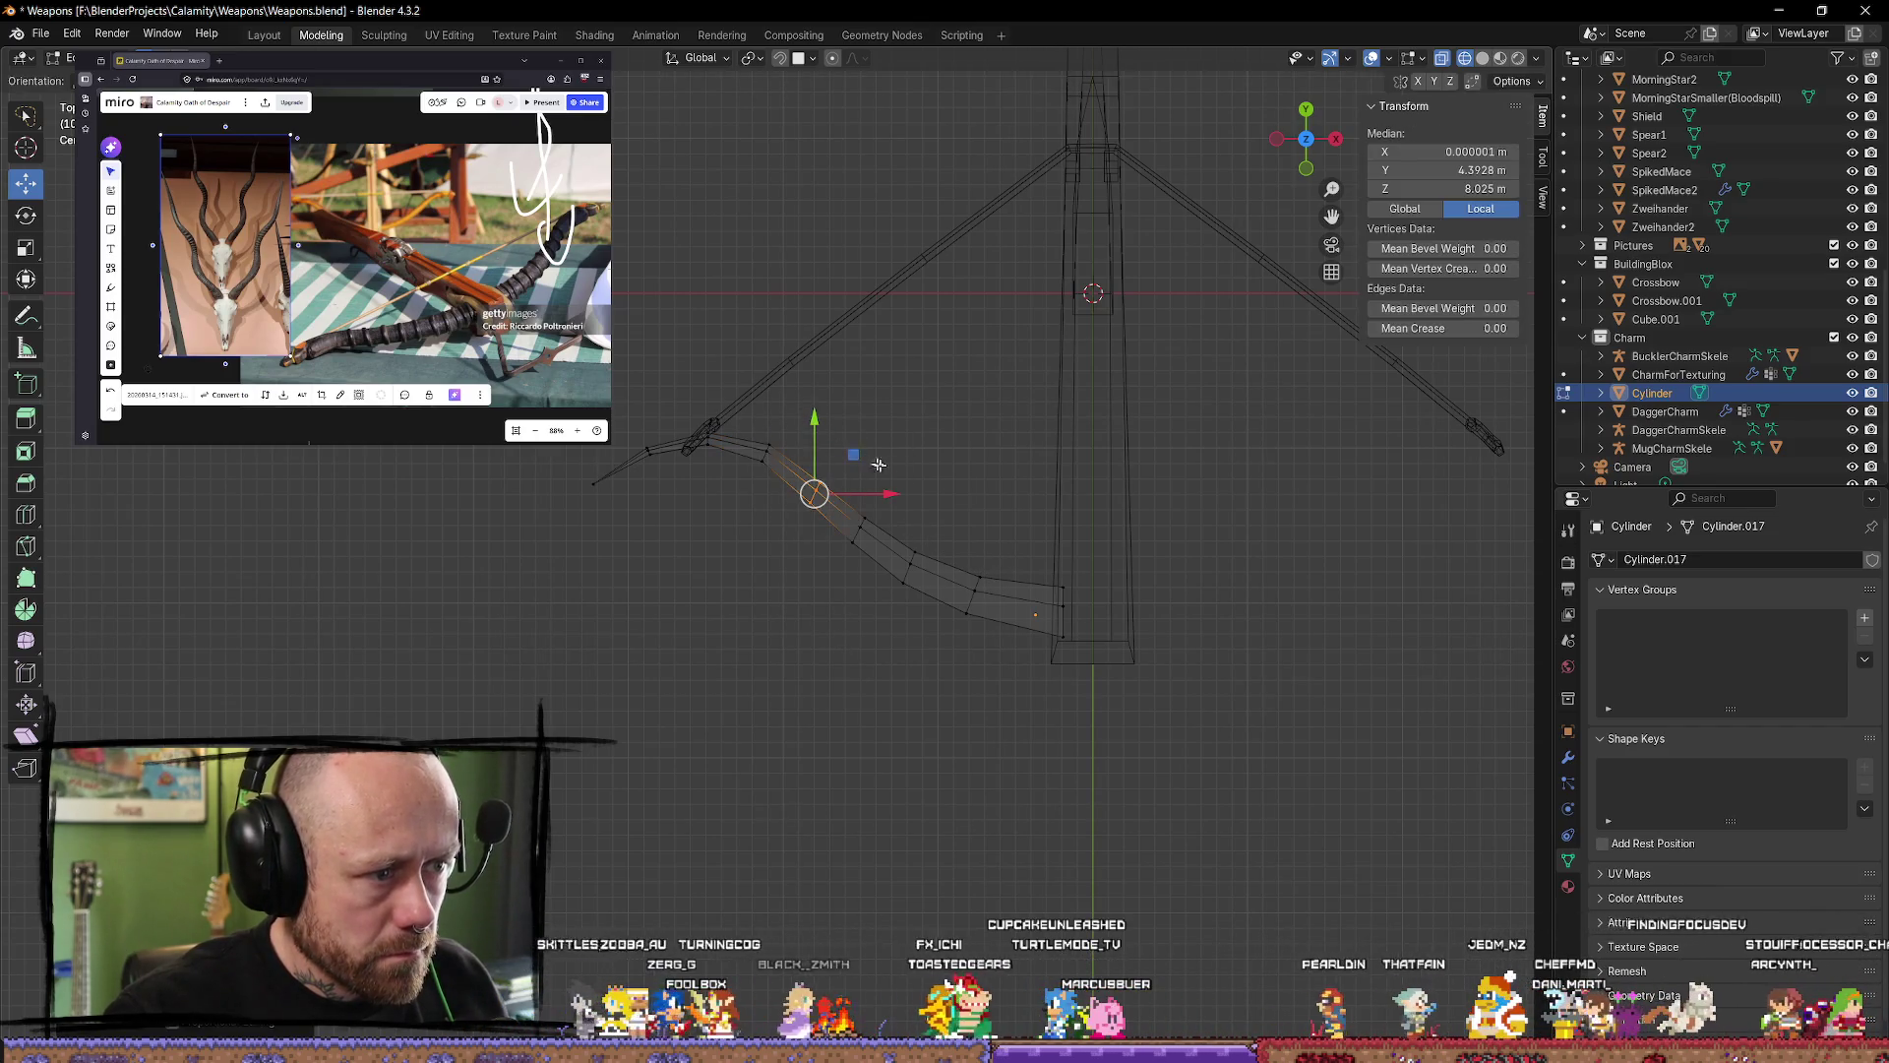
Step: Rotate and shift the lever's middle sections to bend them along the horn curve
key(r)
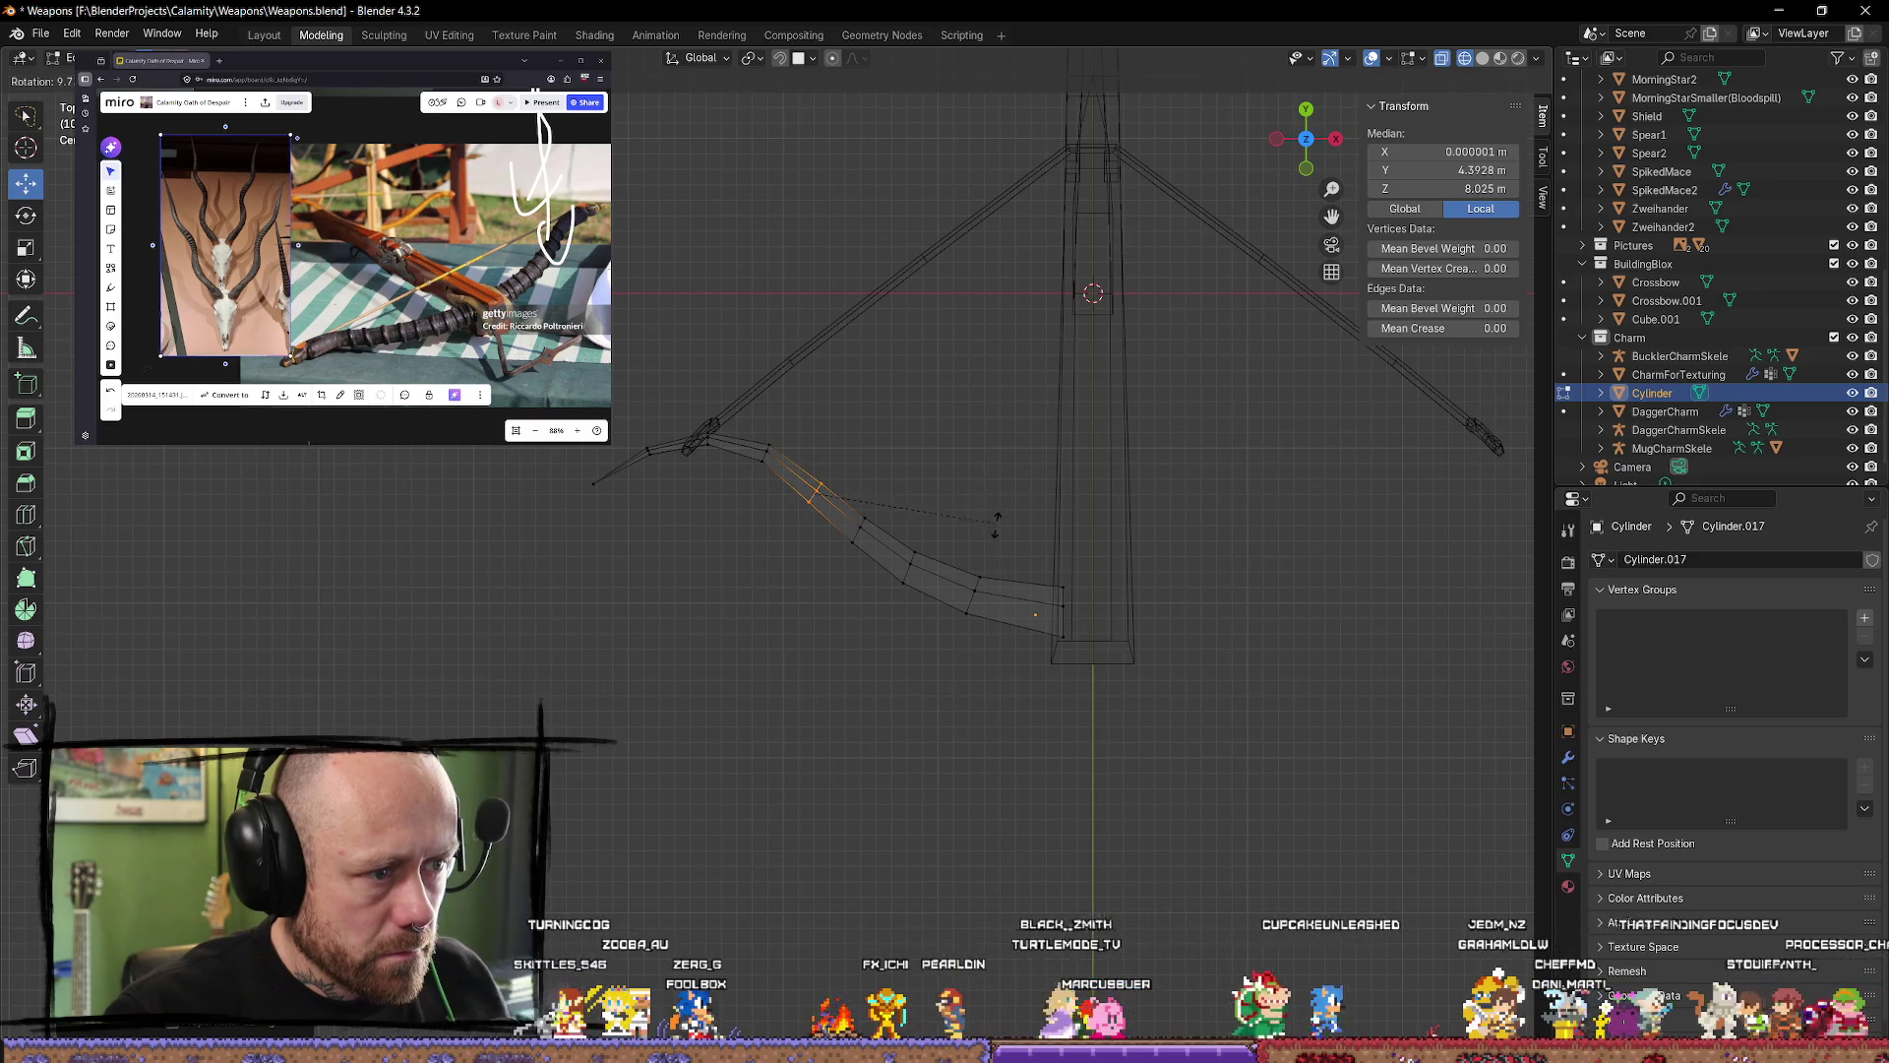
click(996, 522)
drag(810, 419, 812, 422)
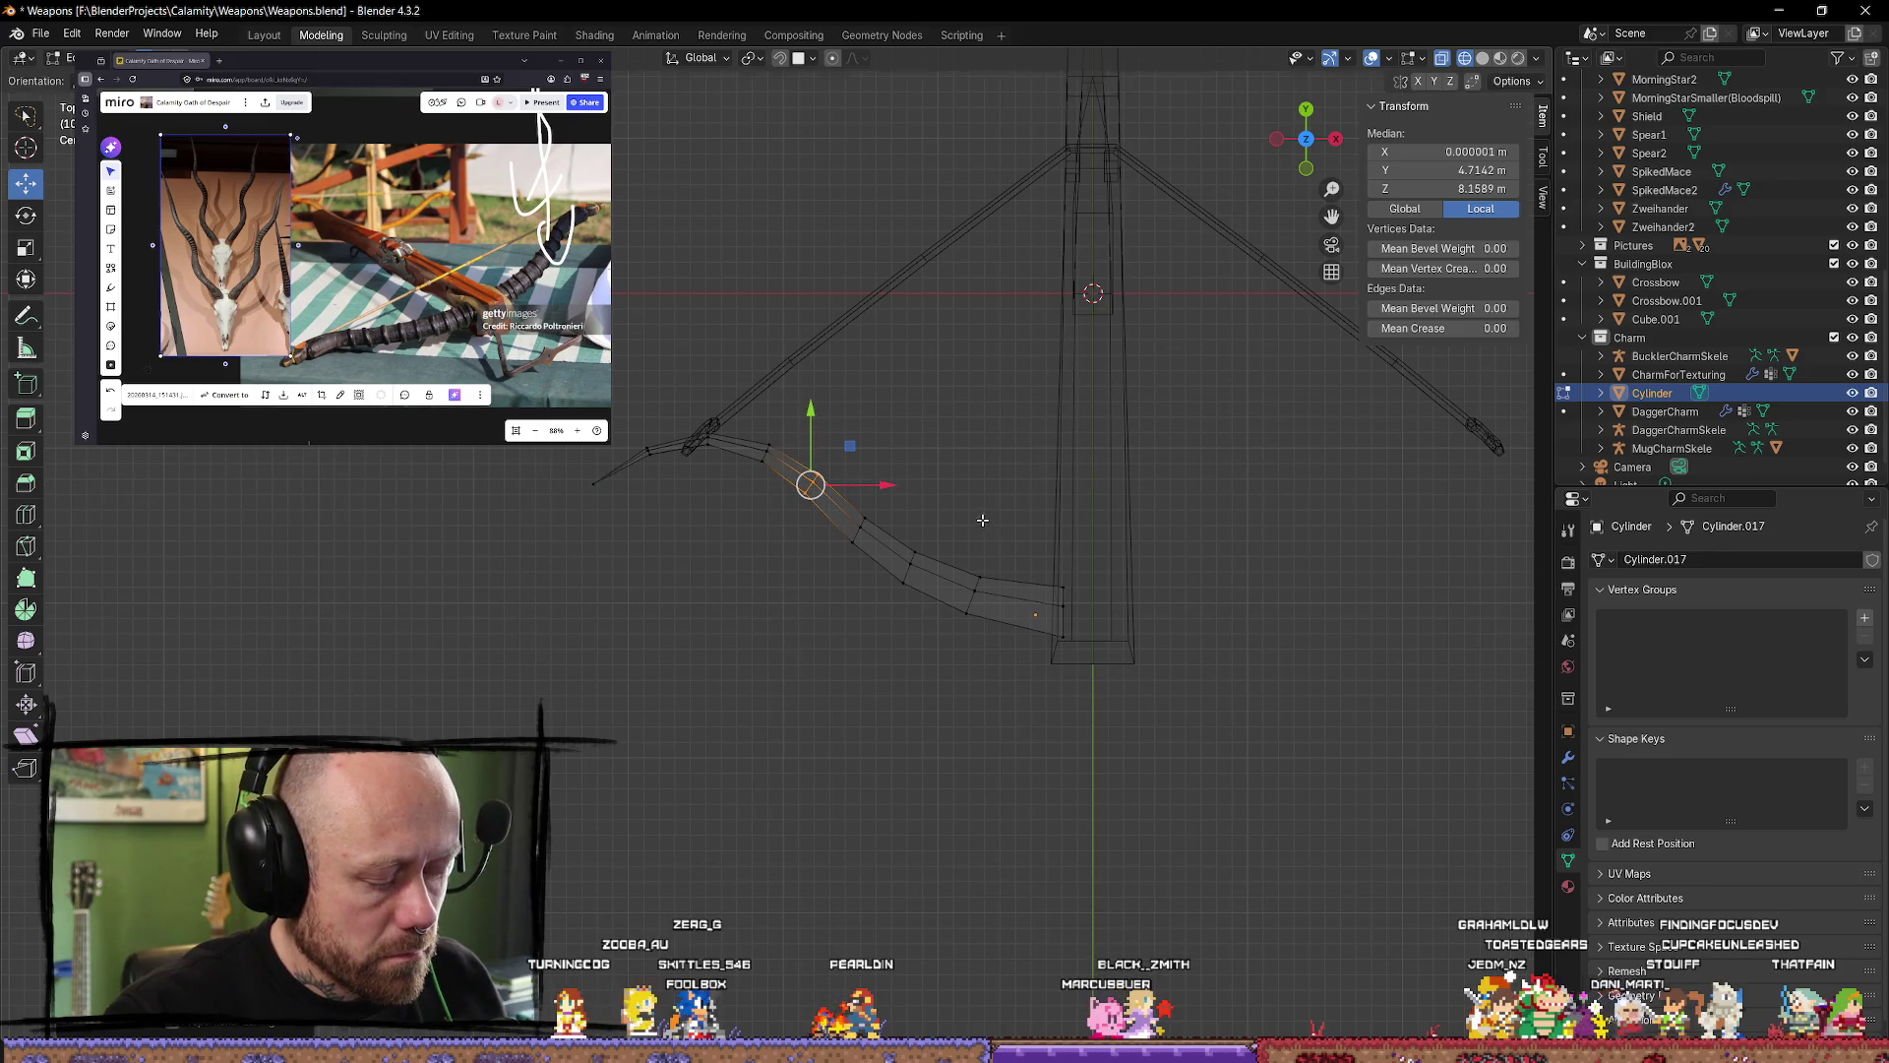
ctrl+right_drag(847, 585, 848, 587)
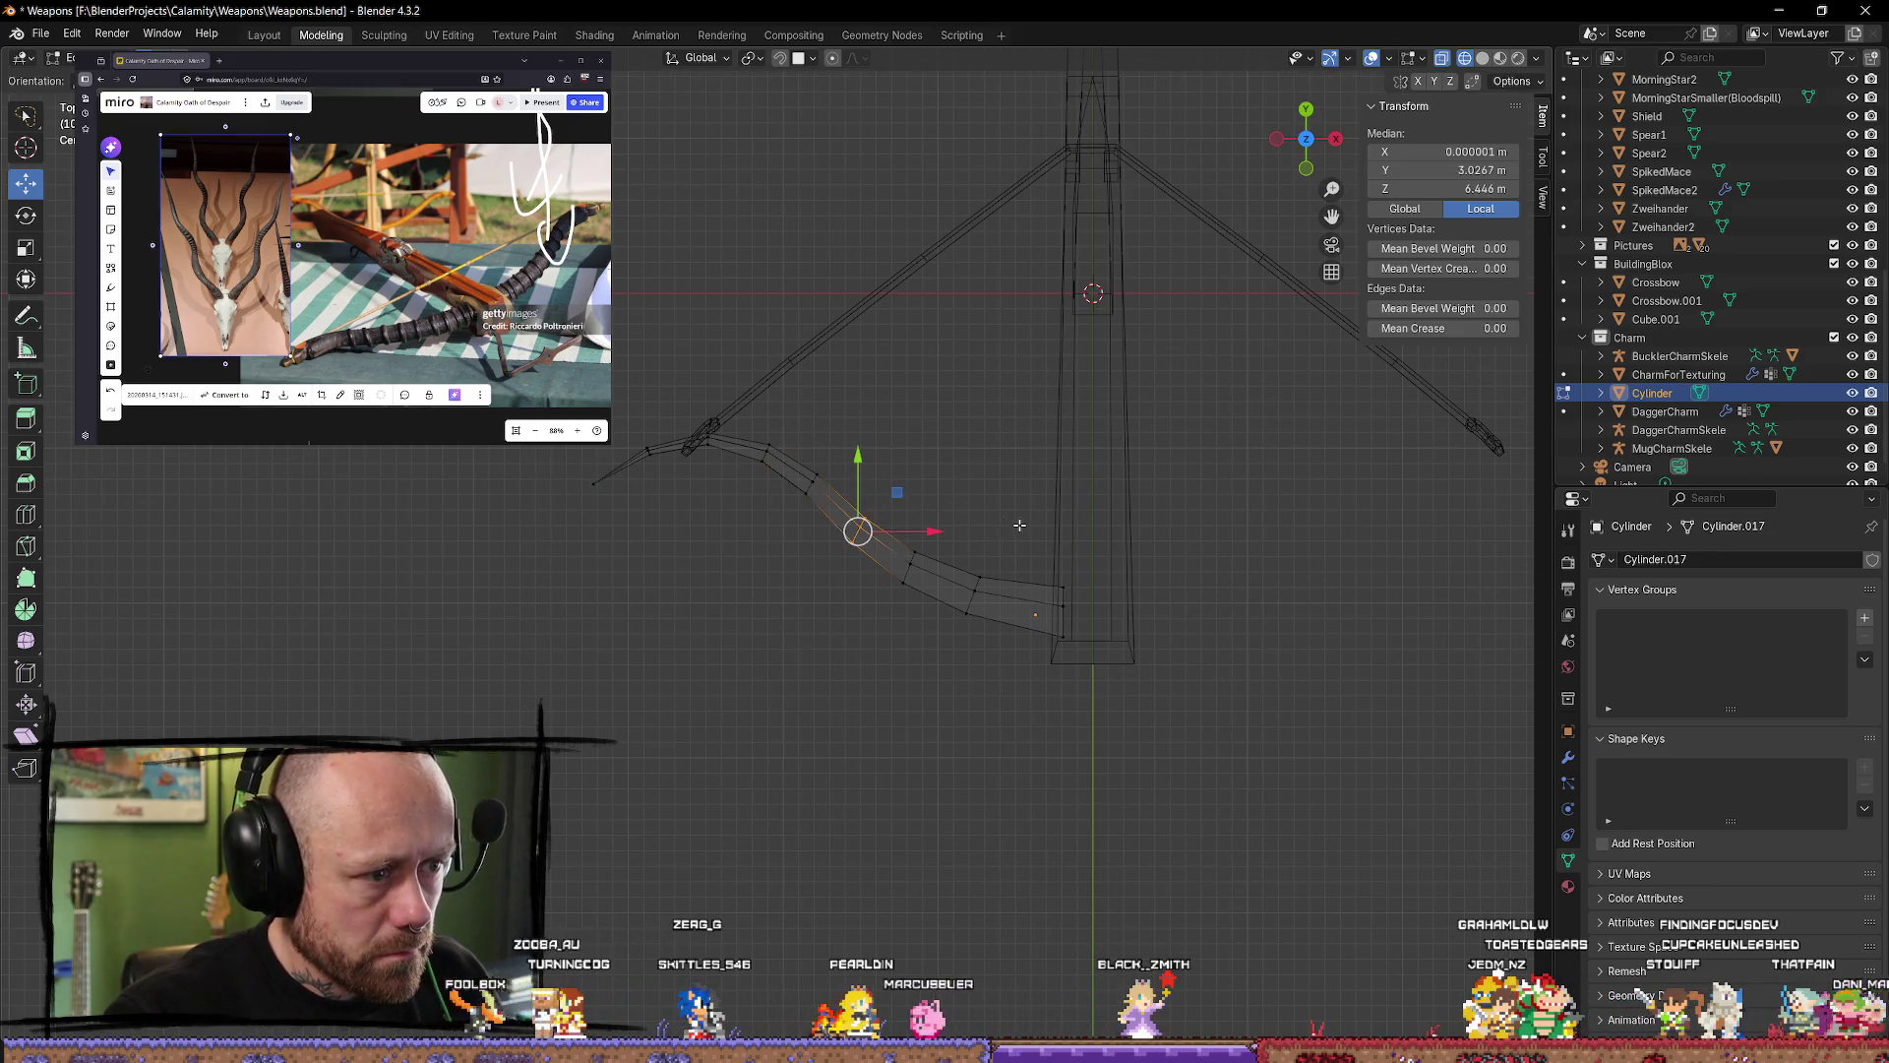
key(r)
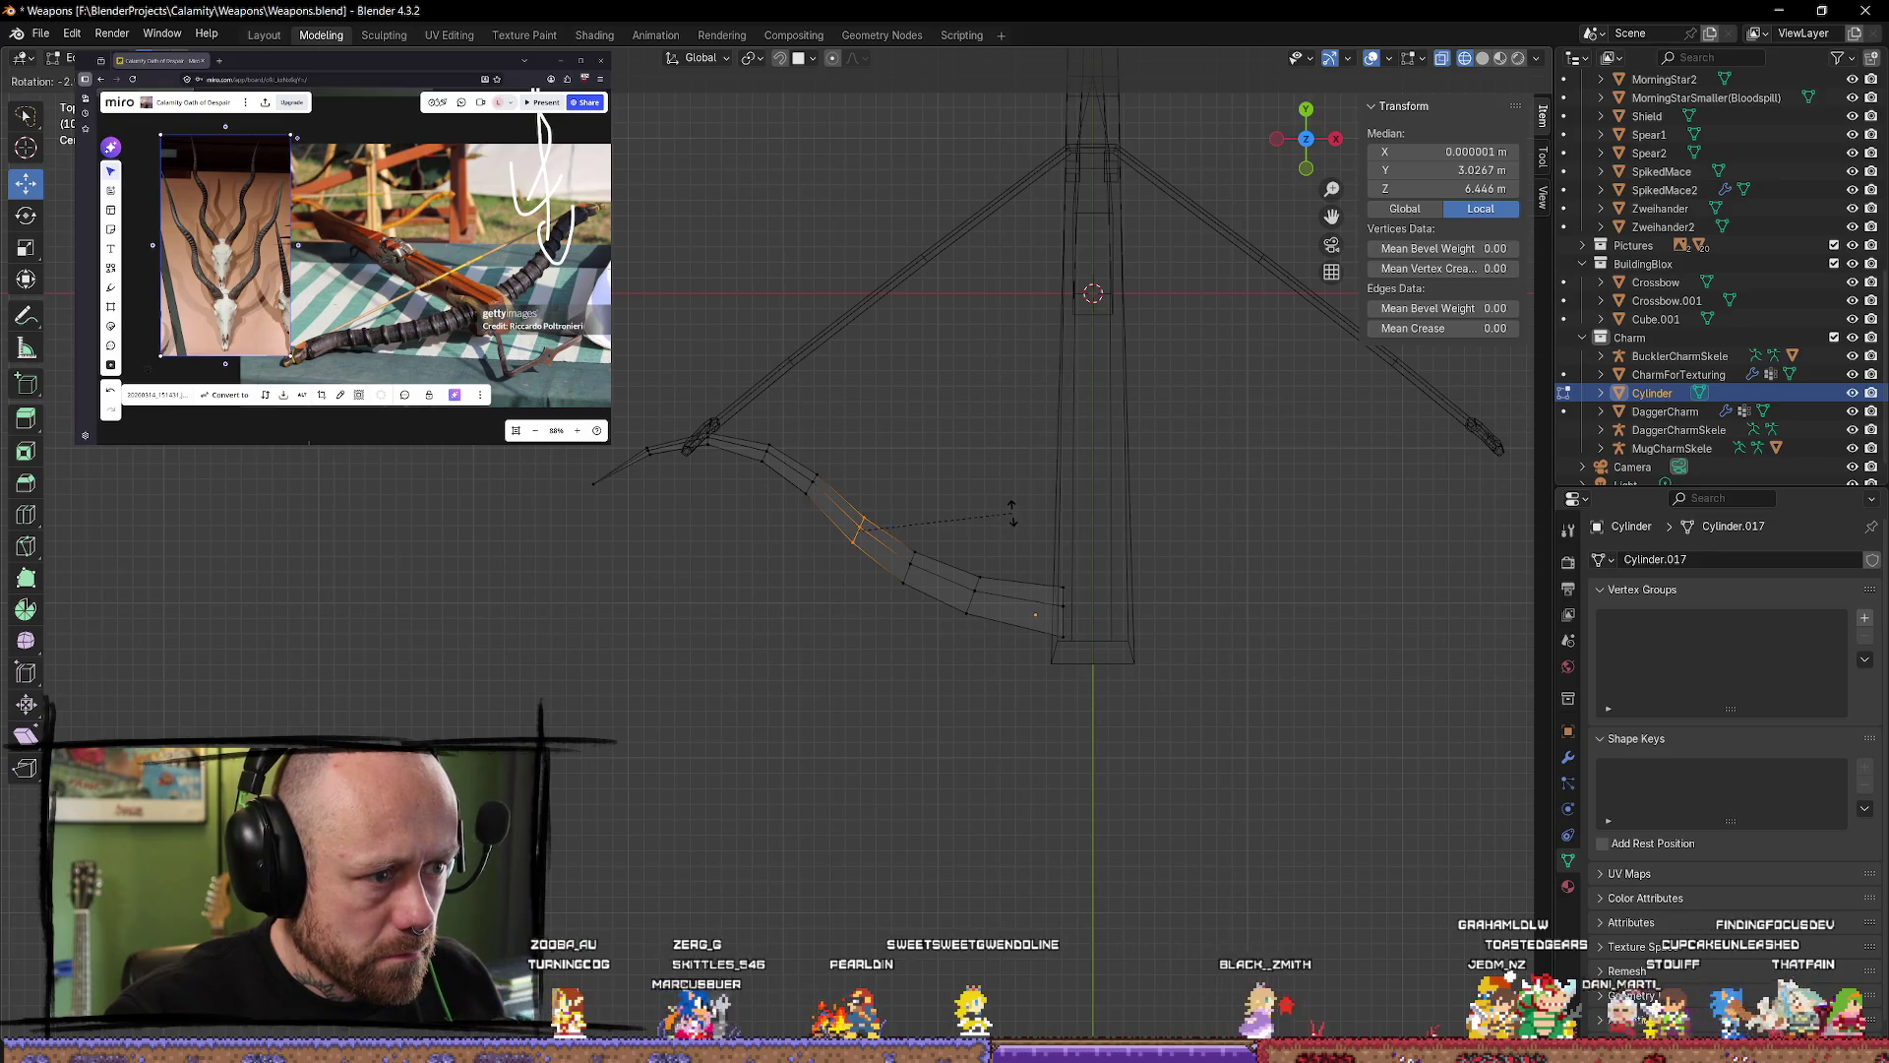
click(1009, 518)
key(alt+a)
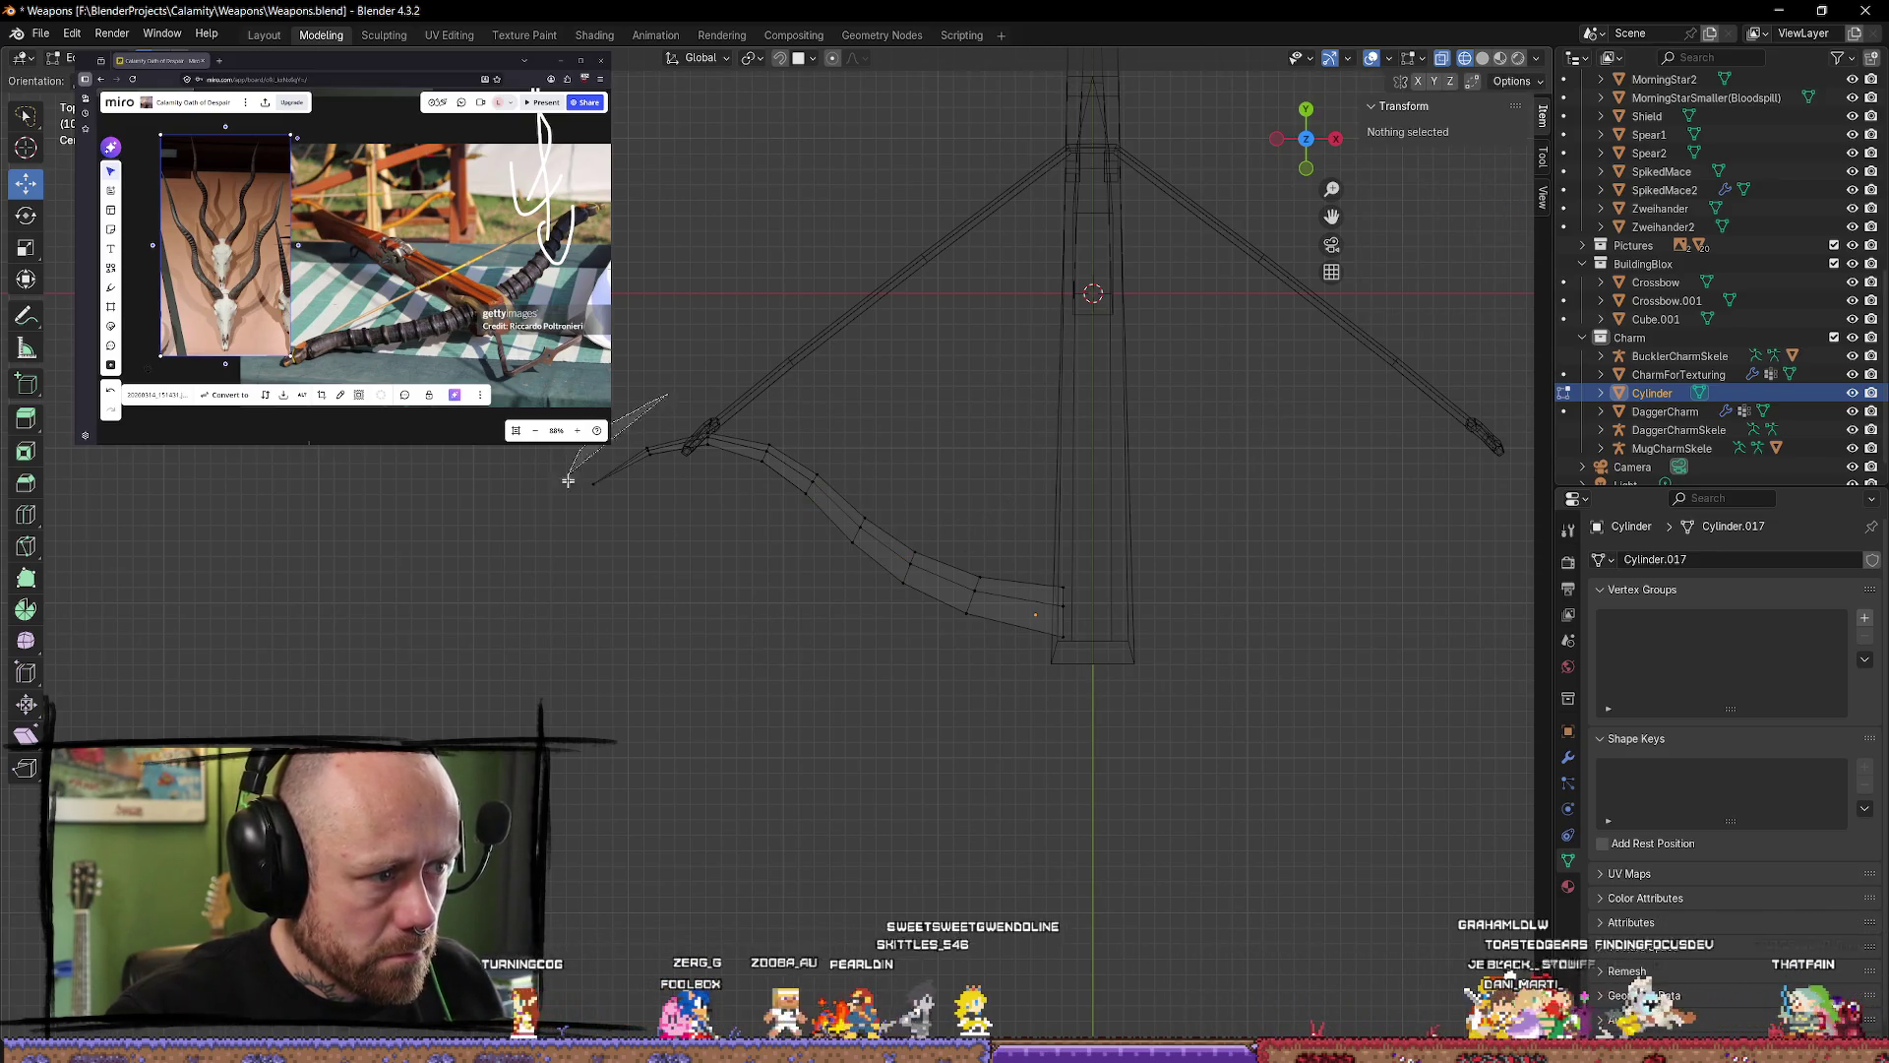
Step: Rotate the lever's tip edges outward and slide the tip slightly along X
ctrl+right_drag(568, 480, 644, 394)
key(r)
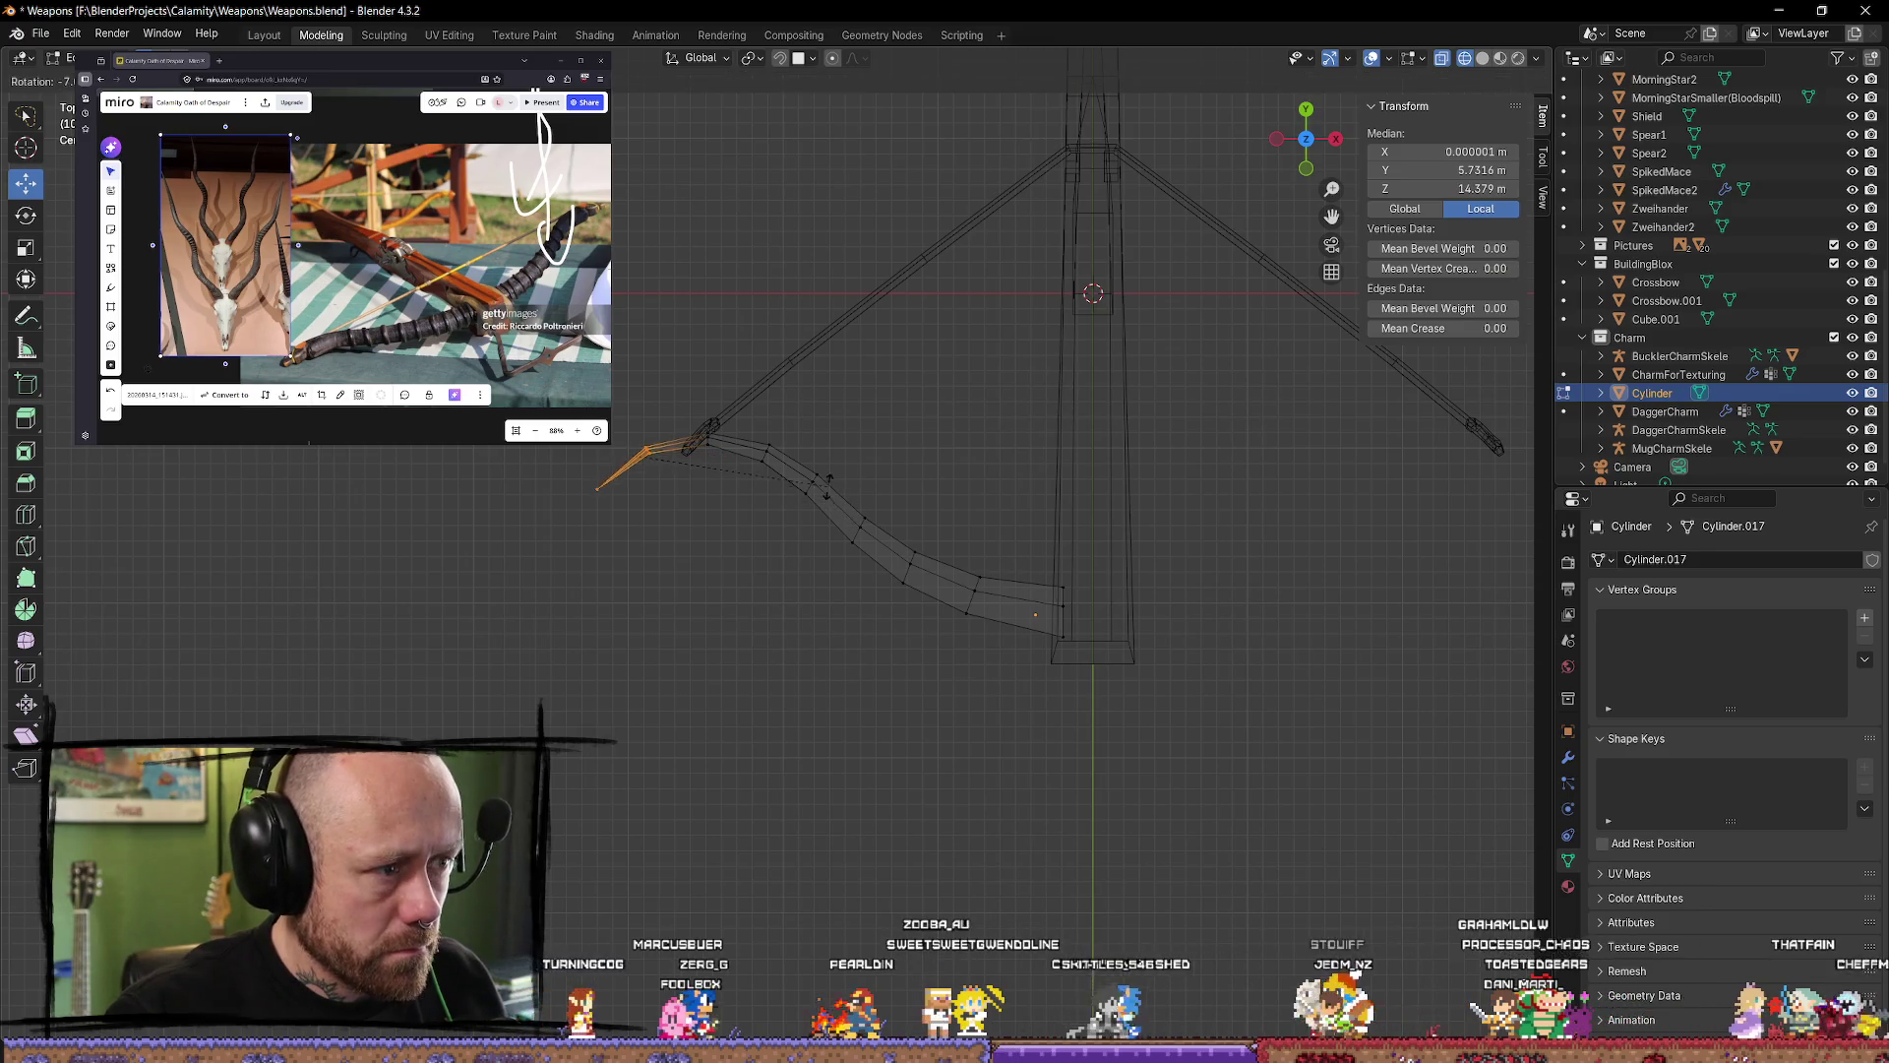
click(788, 438)
key(g)
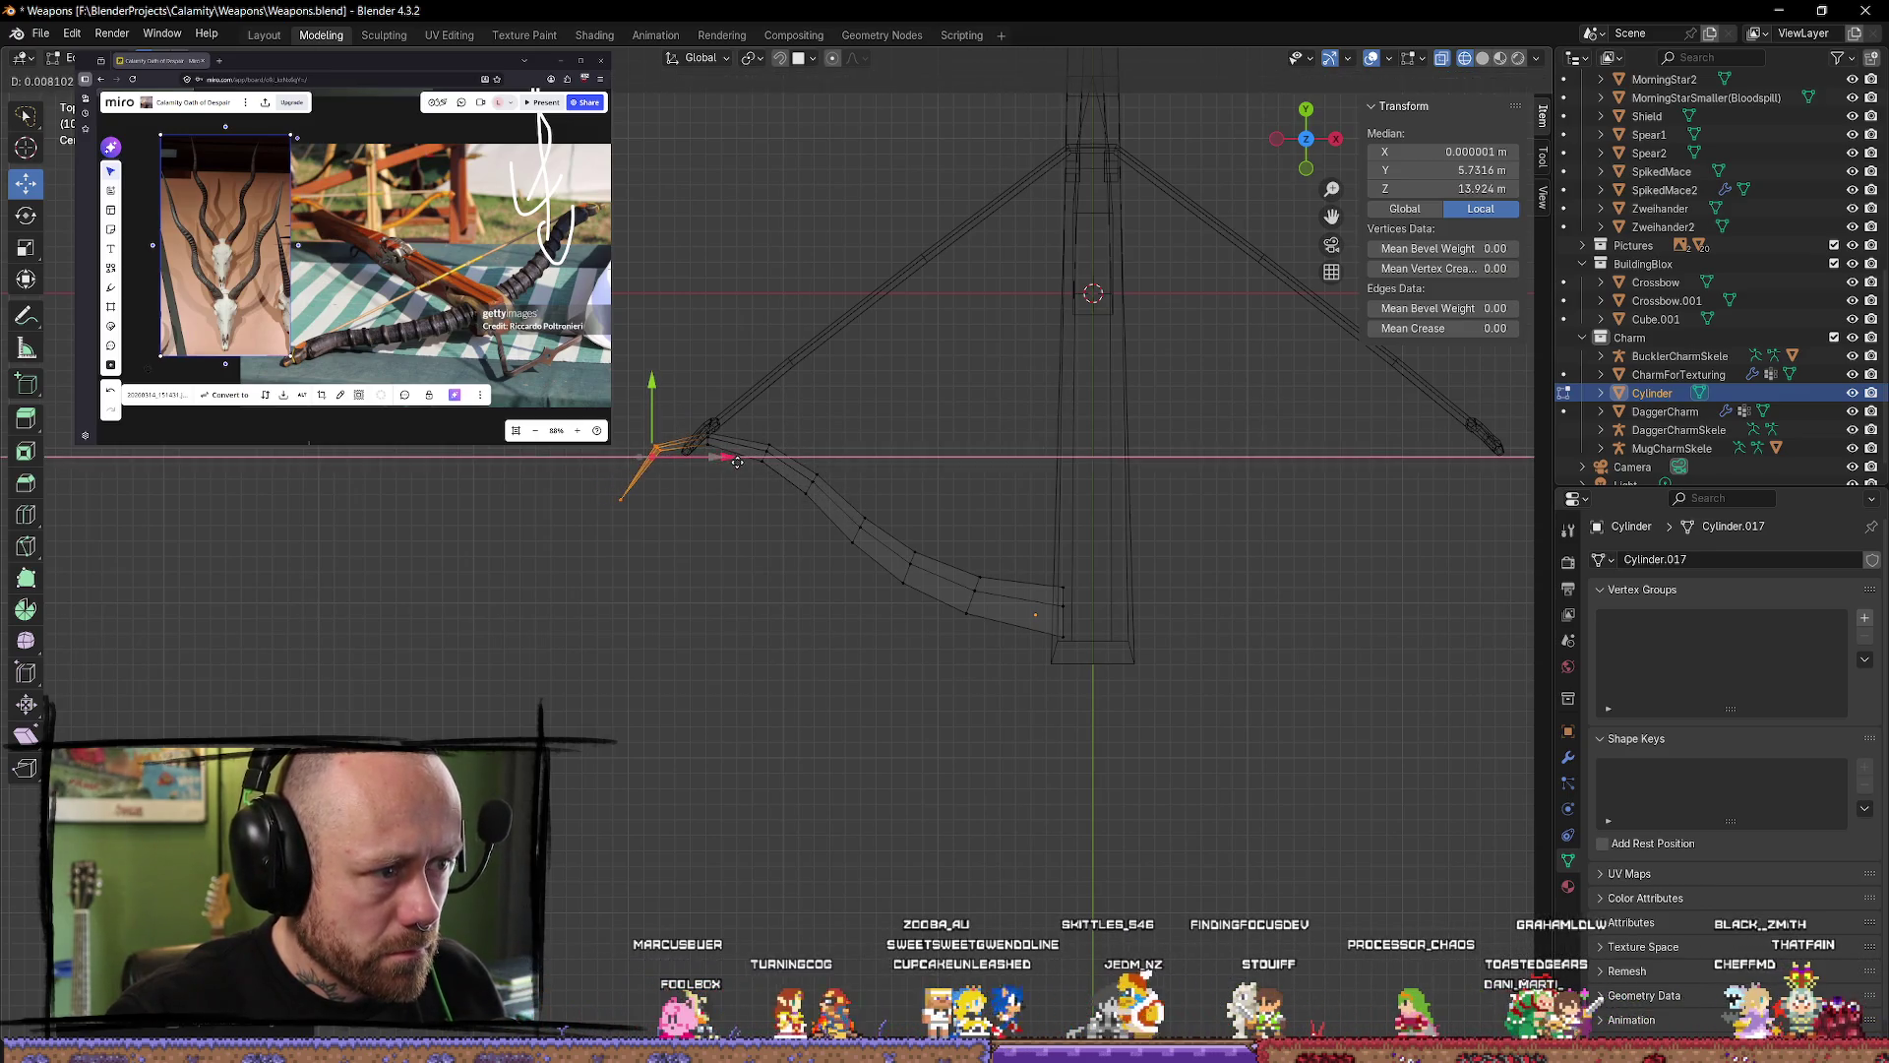
click(736, 469)
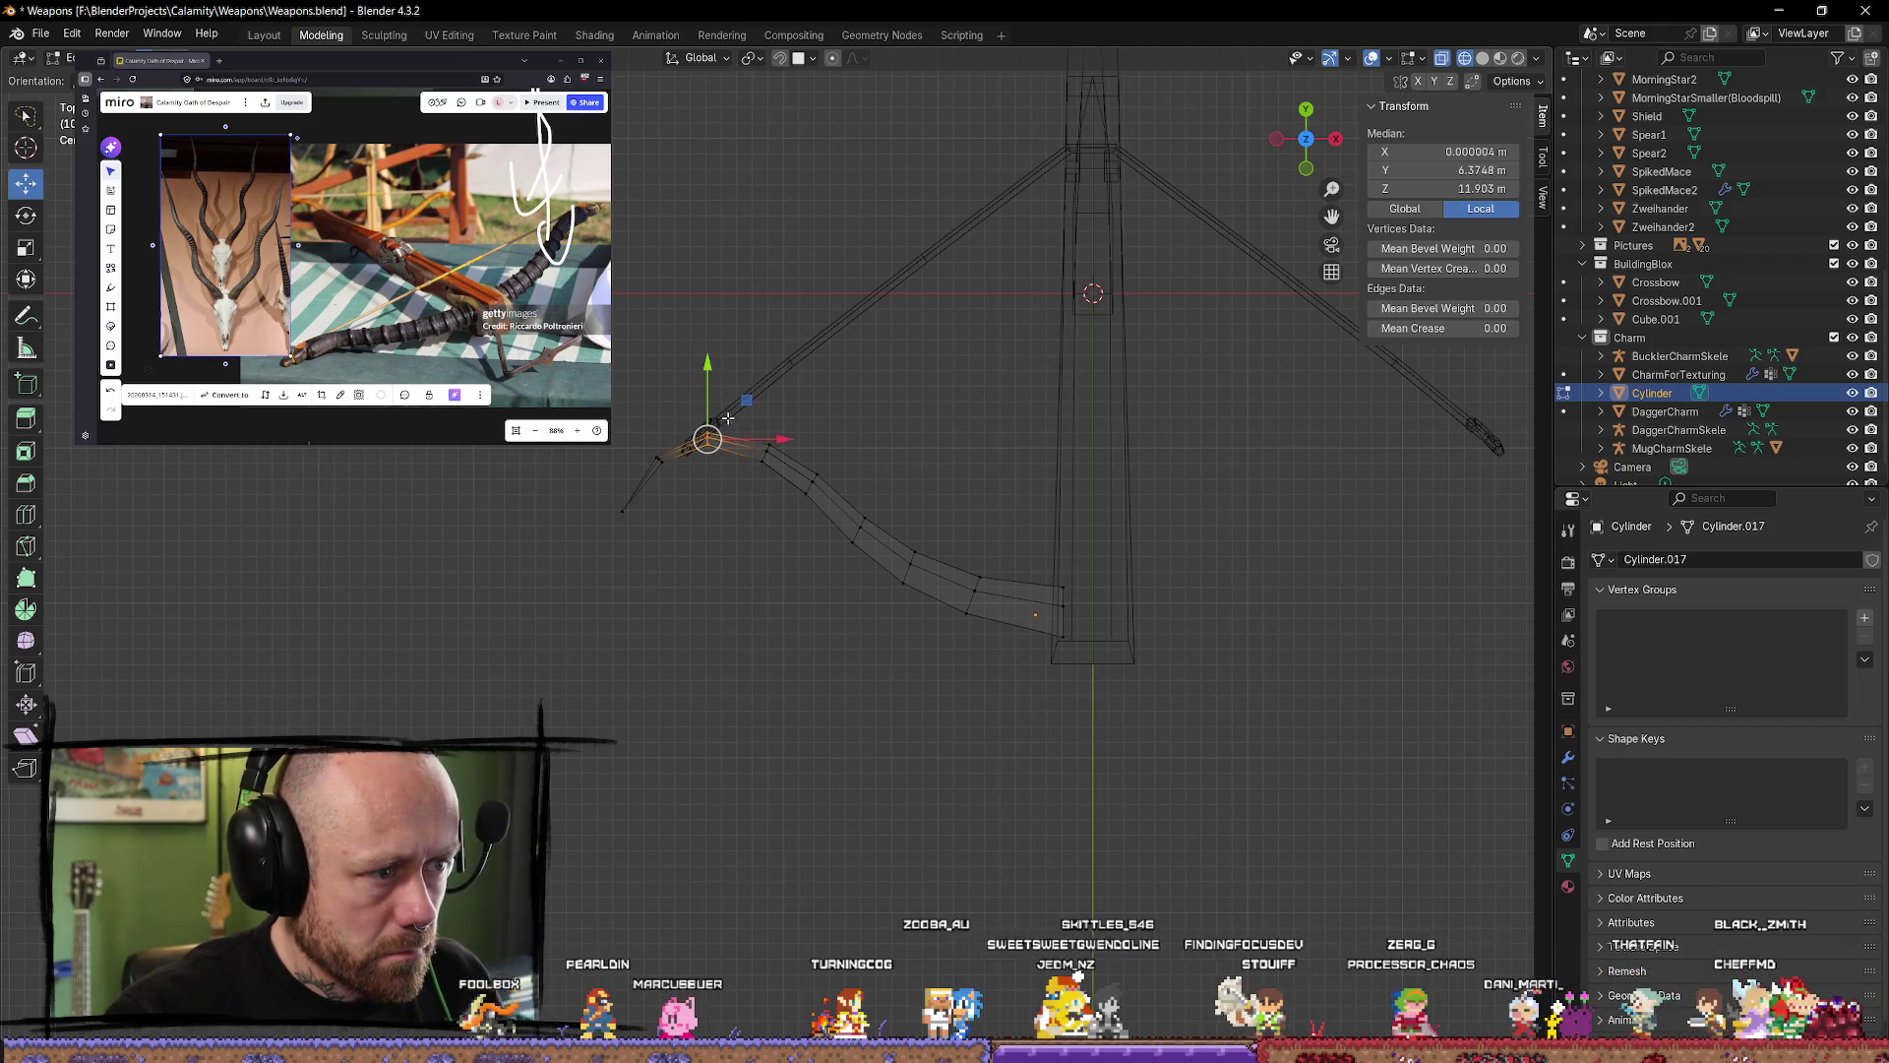
drag(756, 439, 750, 437)
click(745, 436)
click(725, 561)
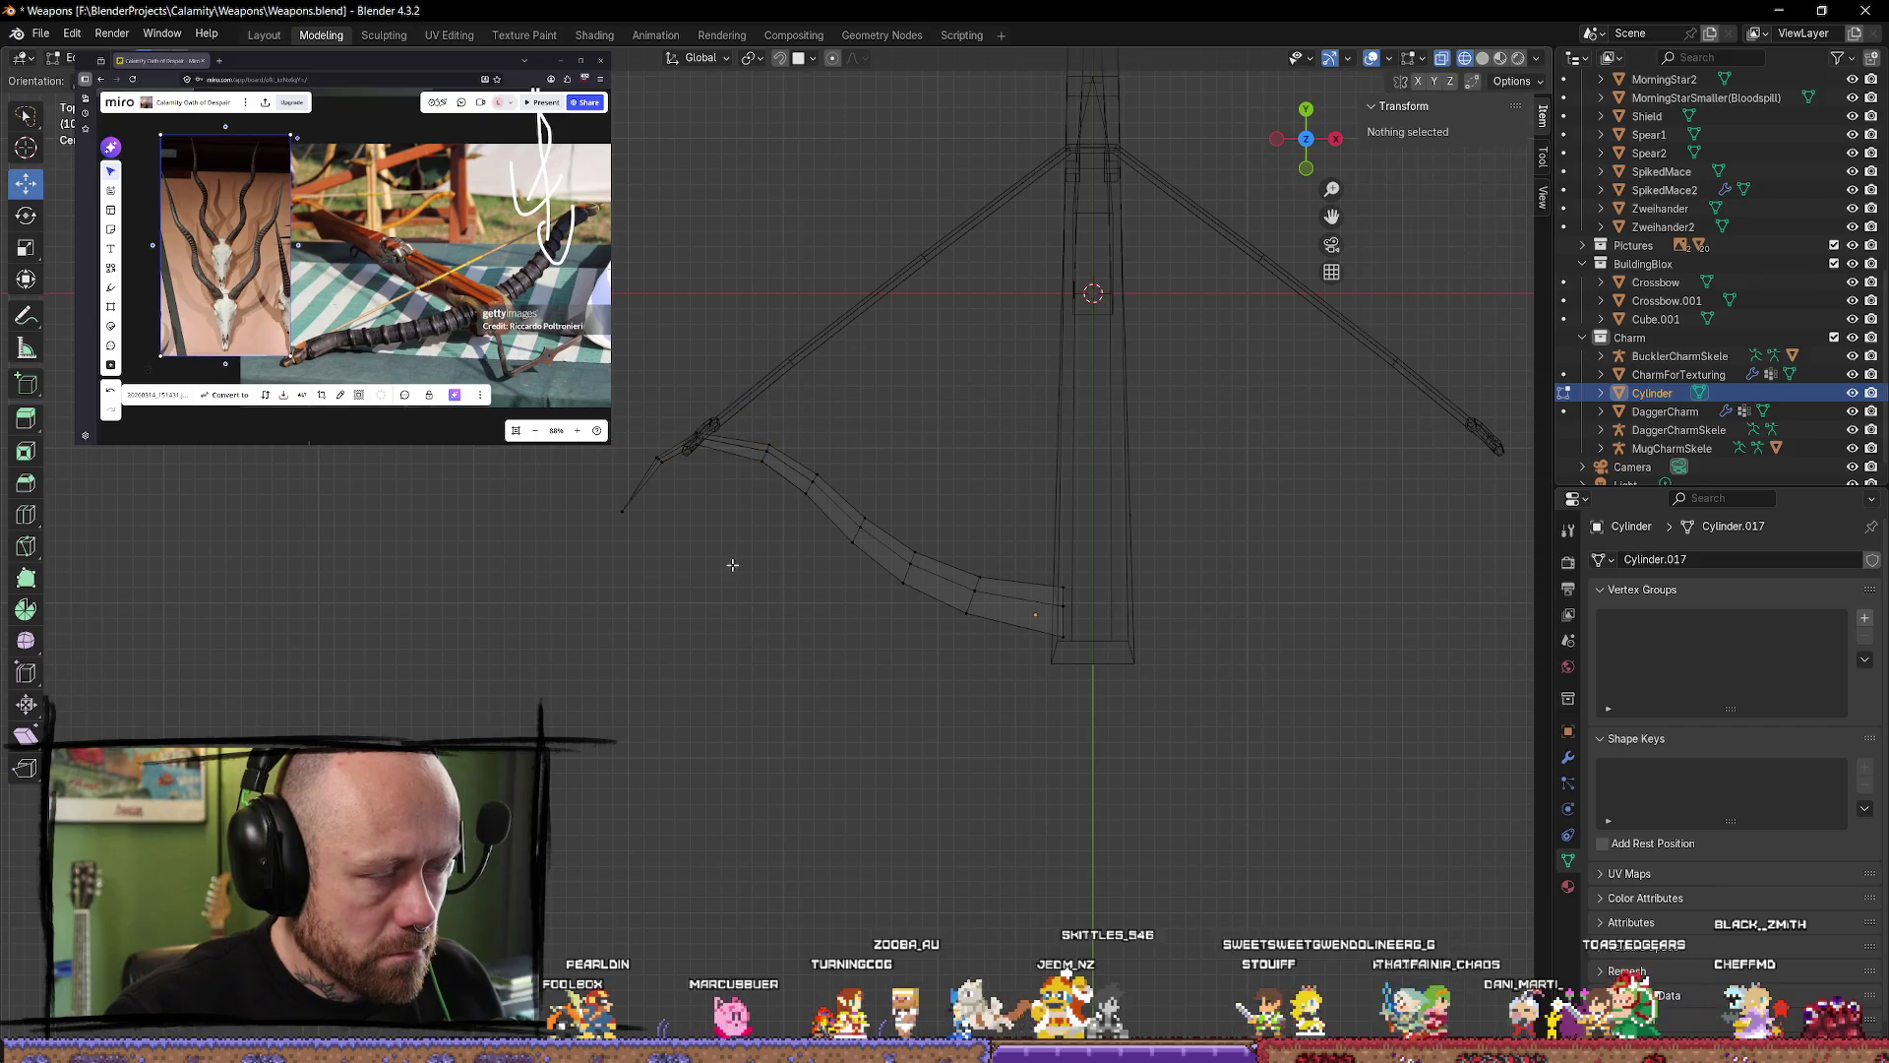
mouse_move(726, 561)
middle_down()
mouse_move(726, 641)
mouse_move(764, 535)
mouse_move(911, 476)
mouse_move(1172, 561)
mouse_move(1122, 489)
mouse_move(725, 523)
mouse_move(725, 422)
mouse_move(718, 633)
mouse_move(831, 621)
mouse_move(898, 528)
mouse_move(847, 518)
mouse_move(882, 532)
mouse_move(858, 676)
middle_up()
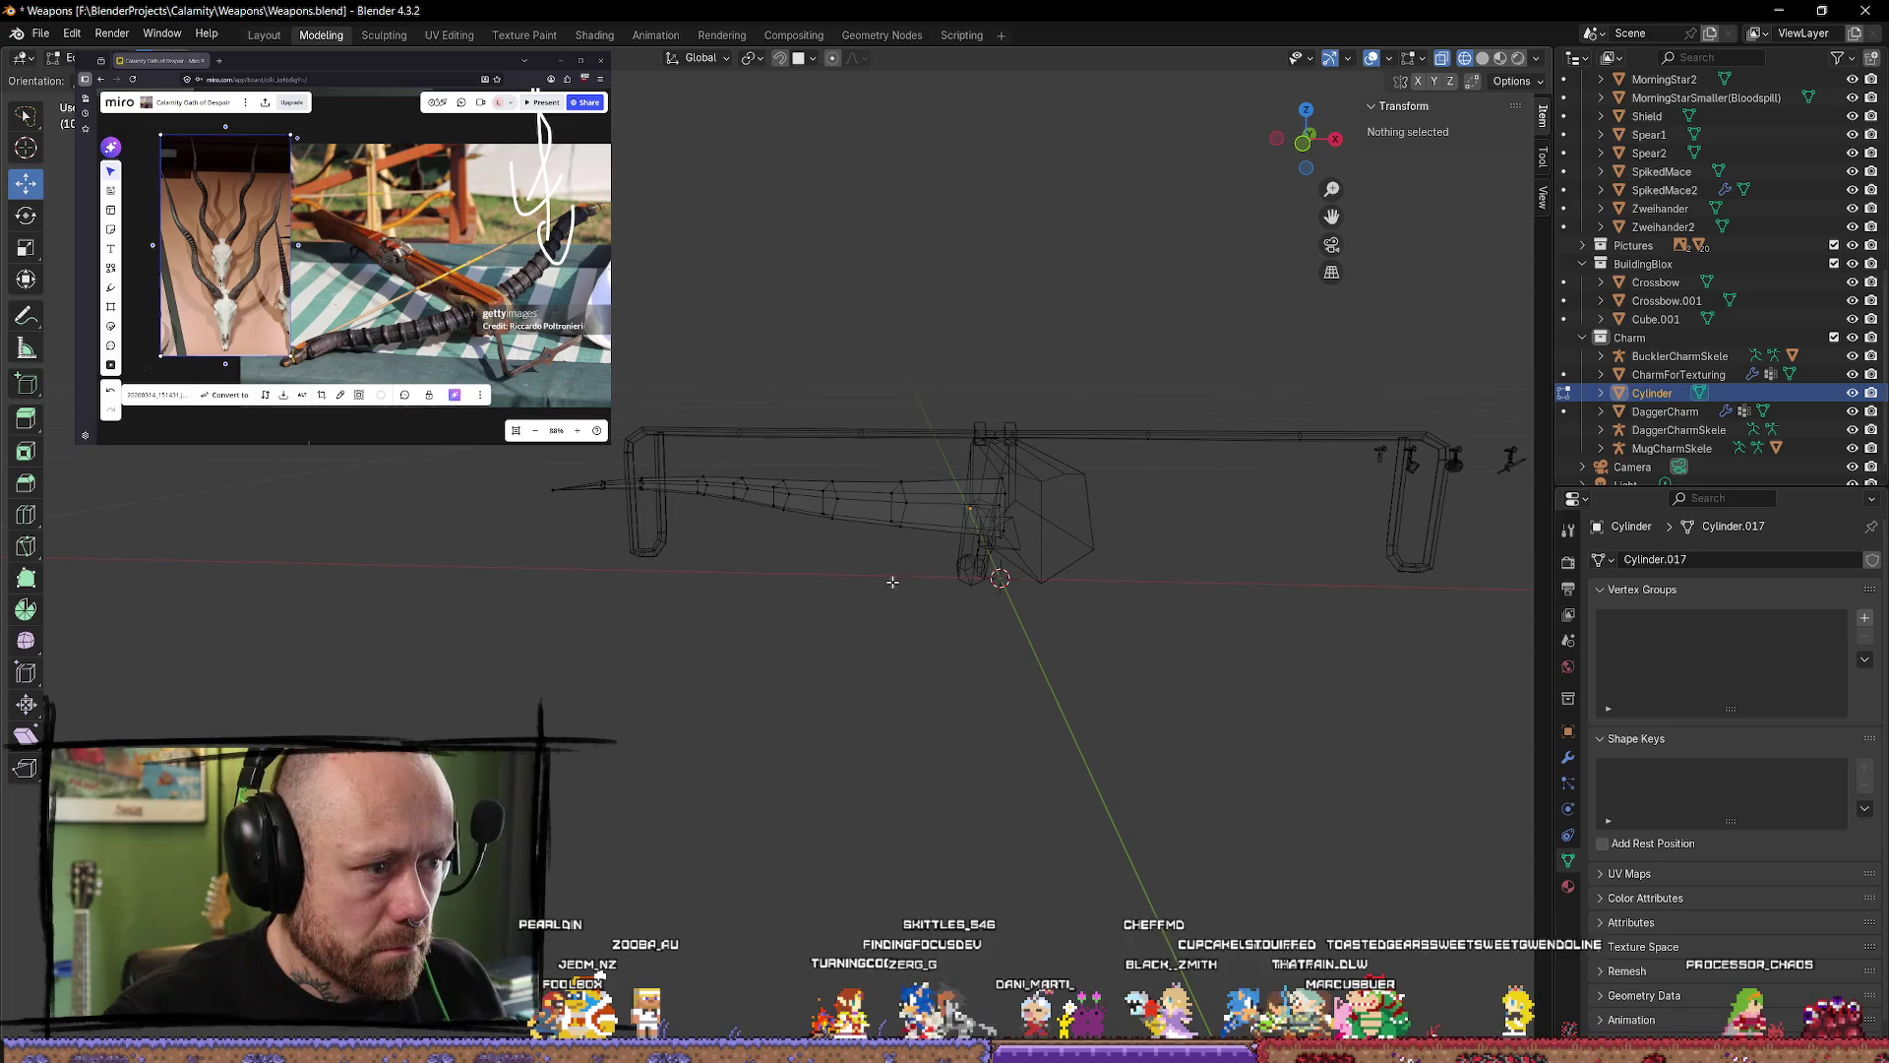
Step: Scale the whole lever up slightly, test moving it in top view, then undo back
key(a)
middle_drag(1057, 675, 1281, 708)
key(s)
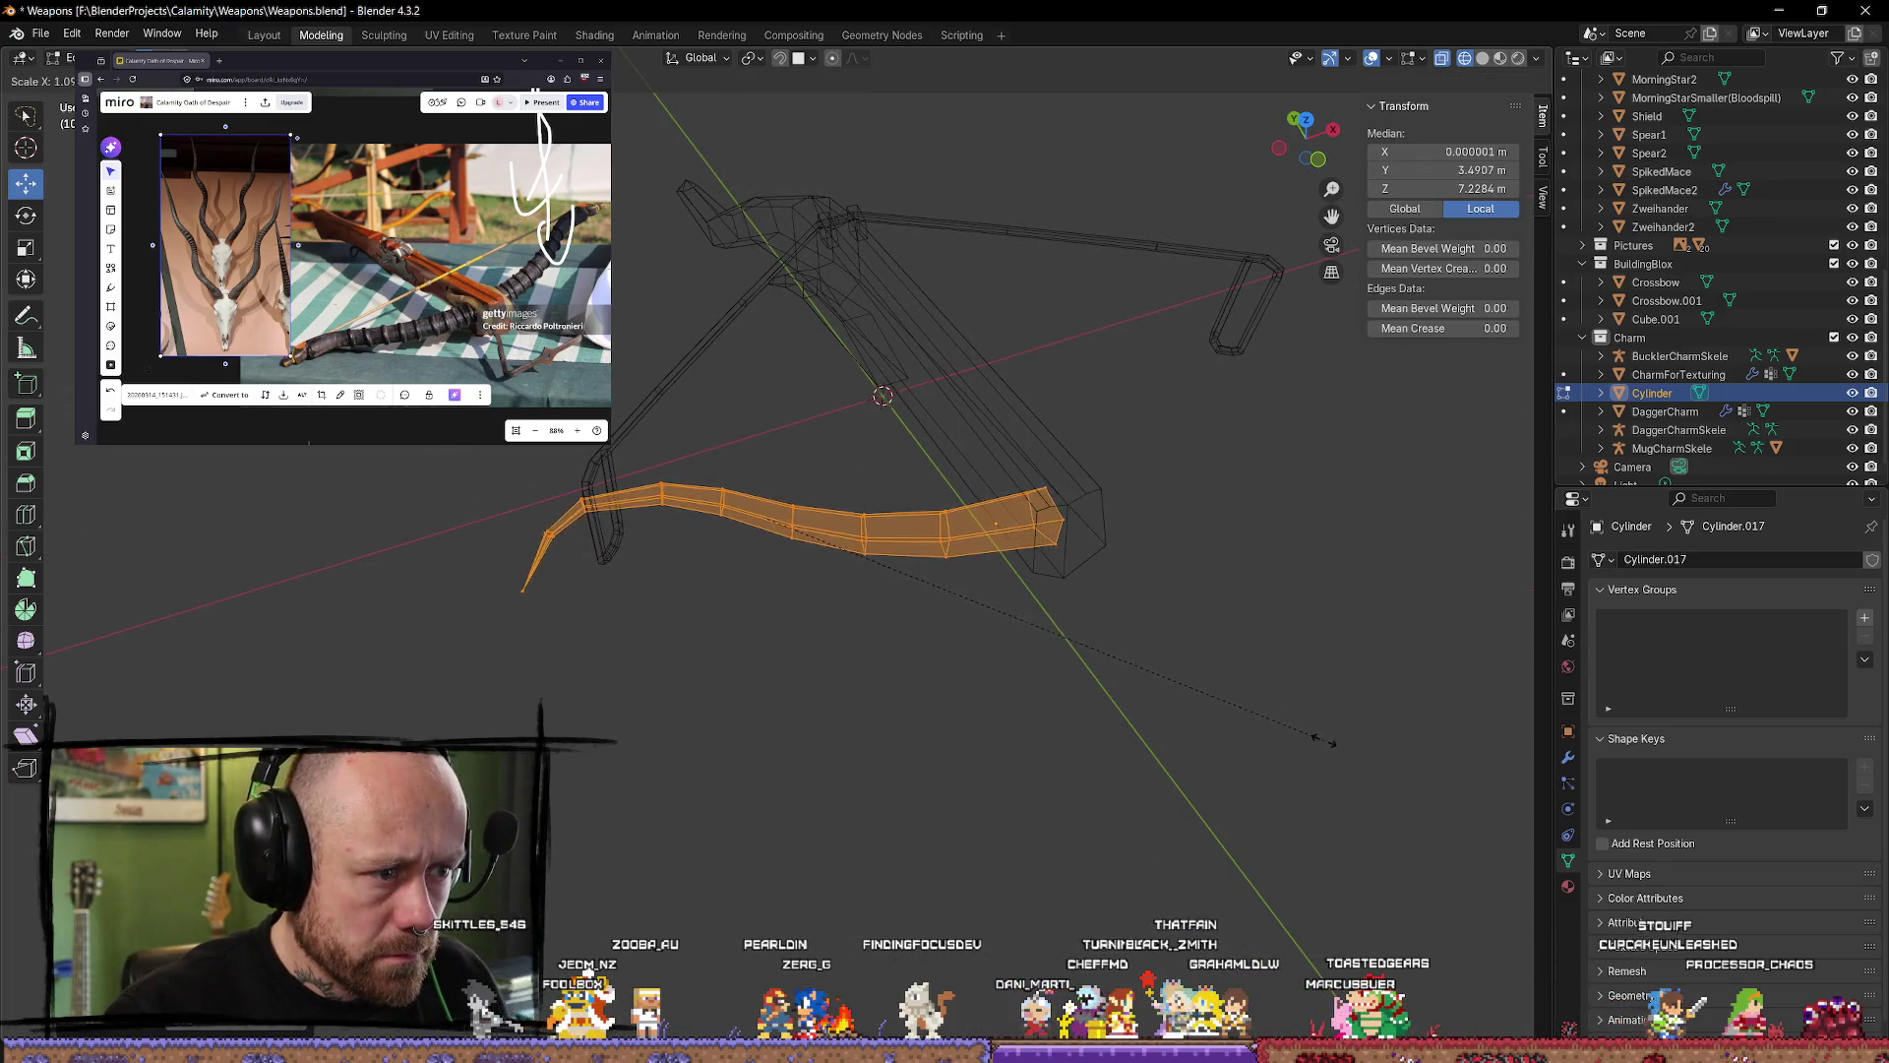
click(1348, 750)
drag(830, 493, 814, 497)
click(1306, 119)
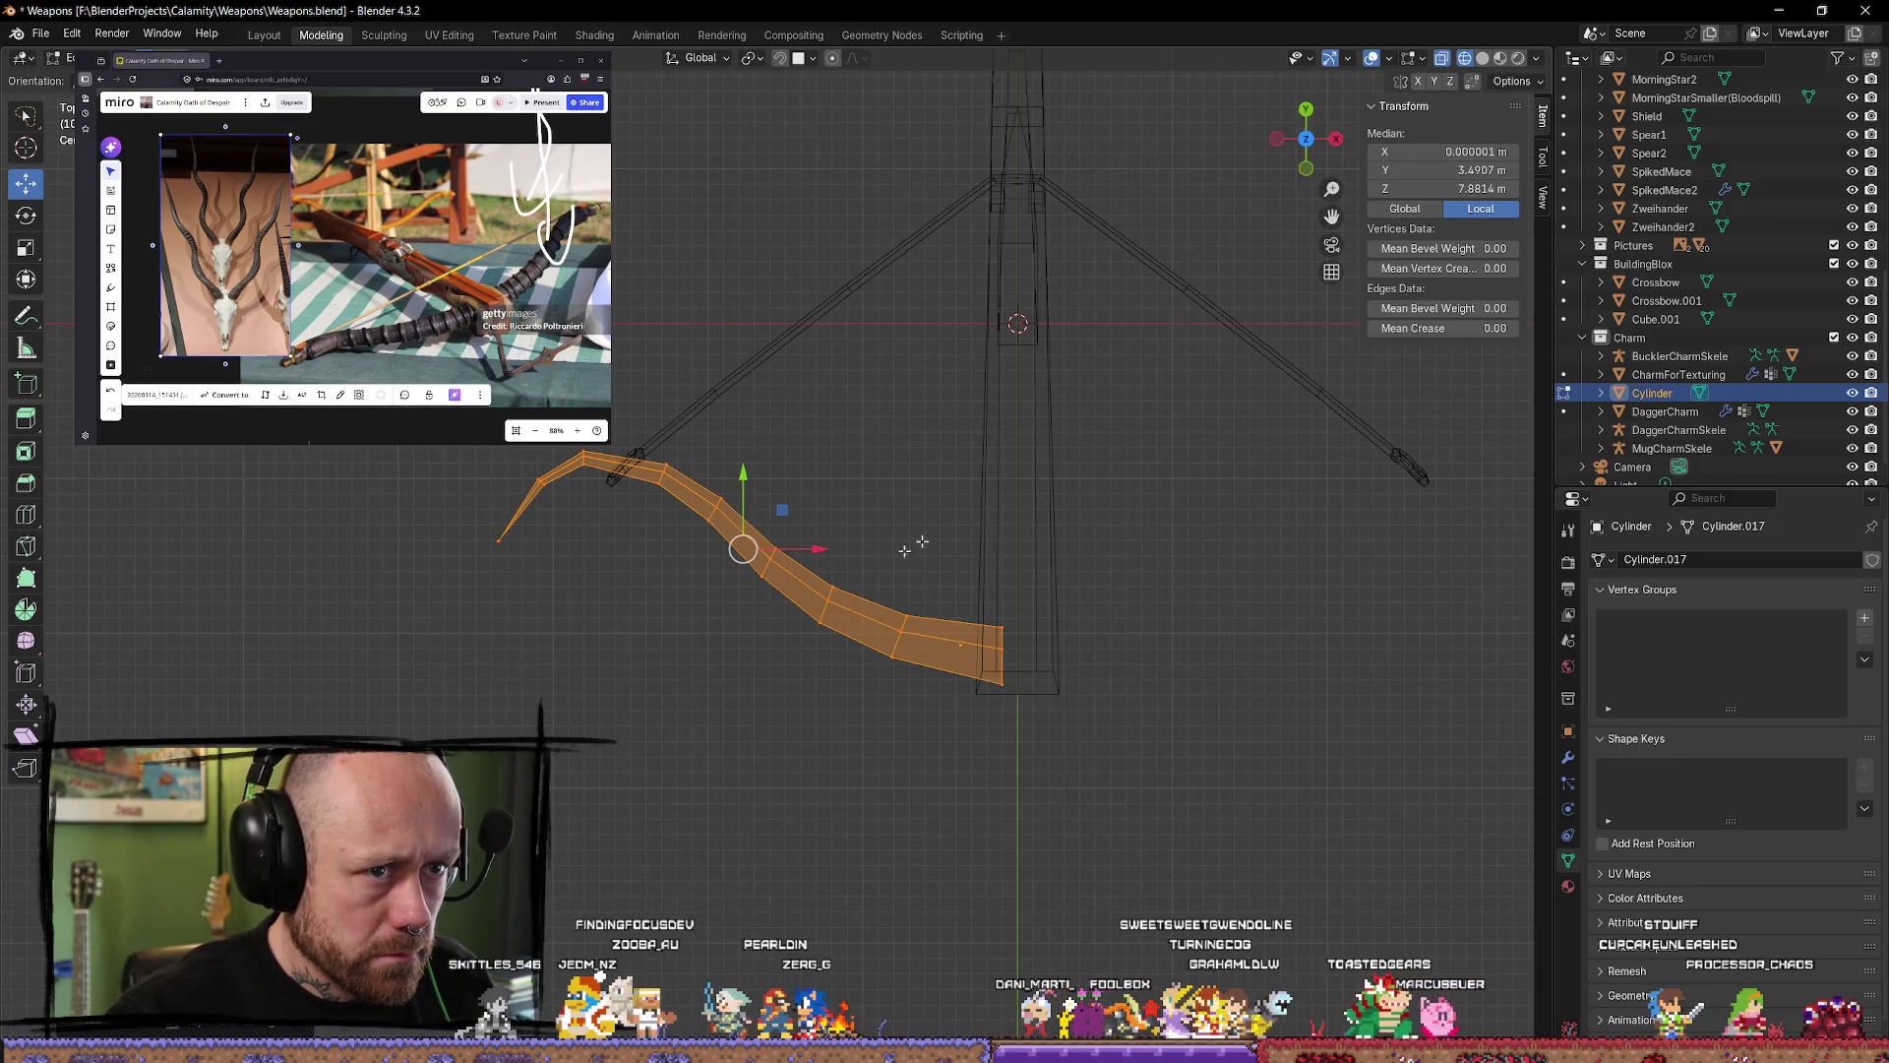
drag(743, 482, 743, 471)
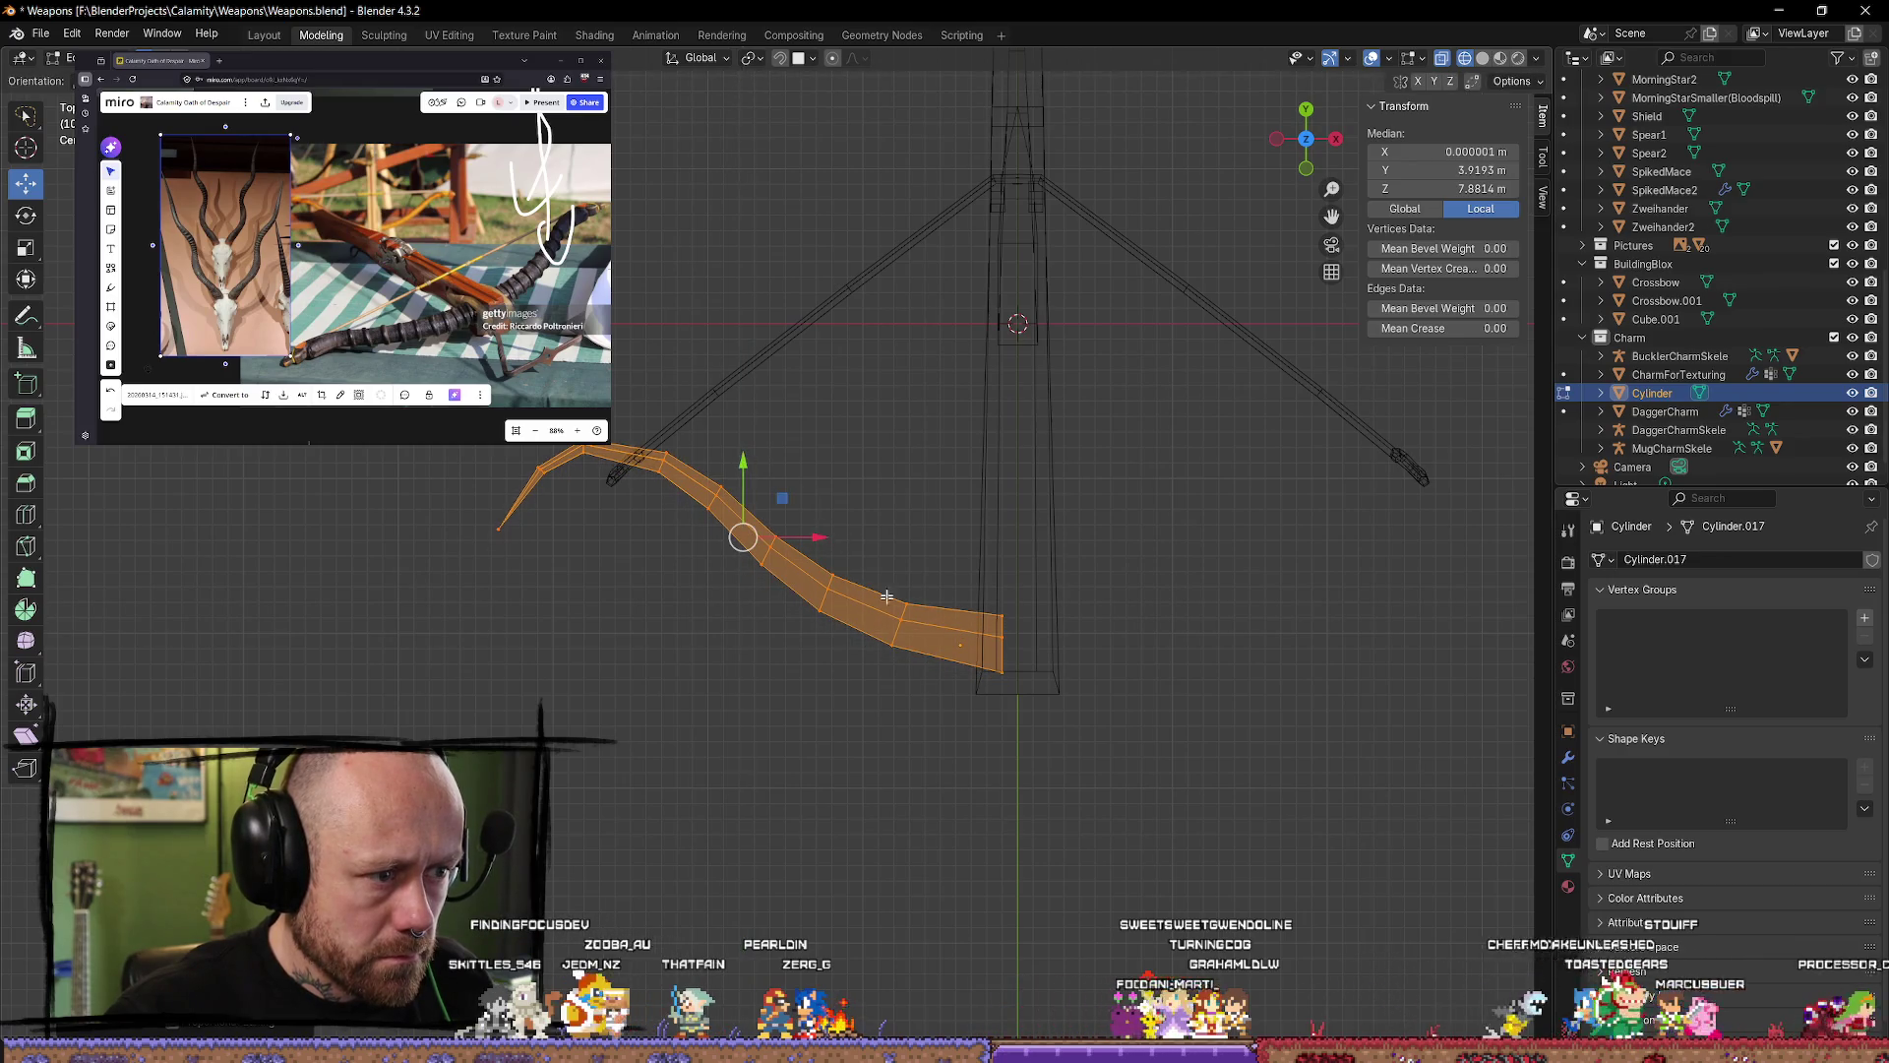
key(ctrl+z)
key(ctrl+z)
key(ctrl+z)
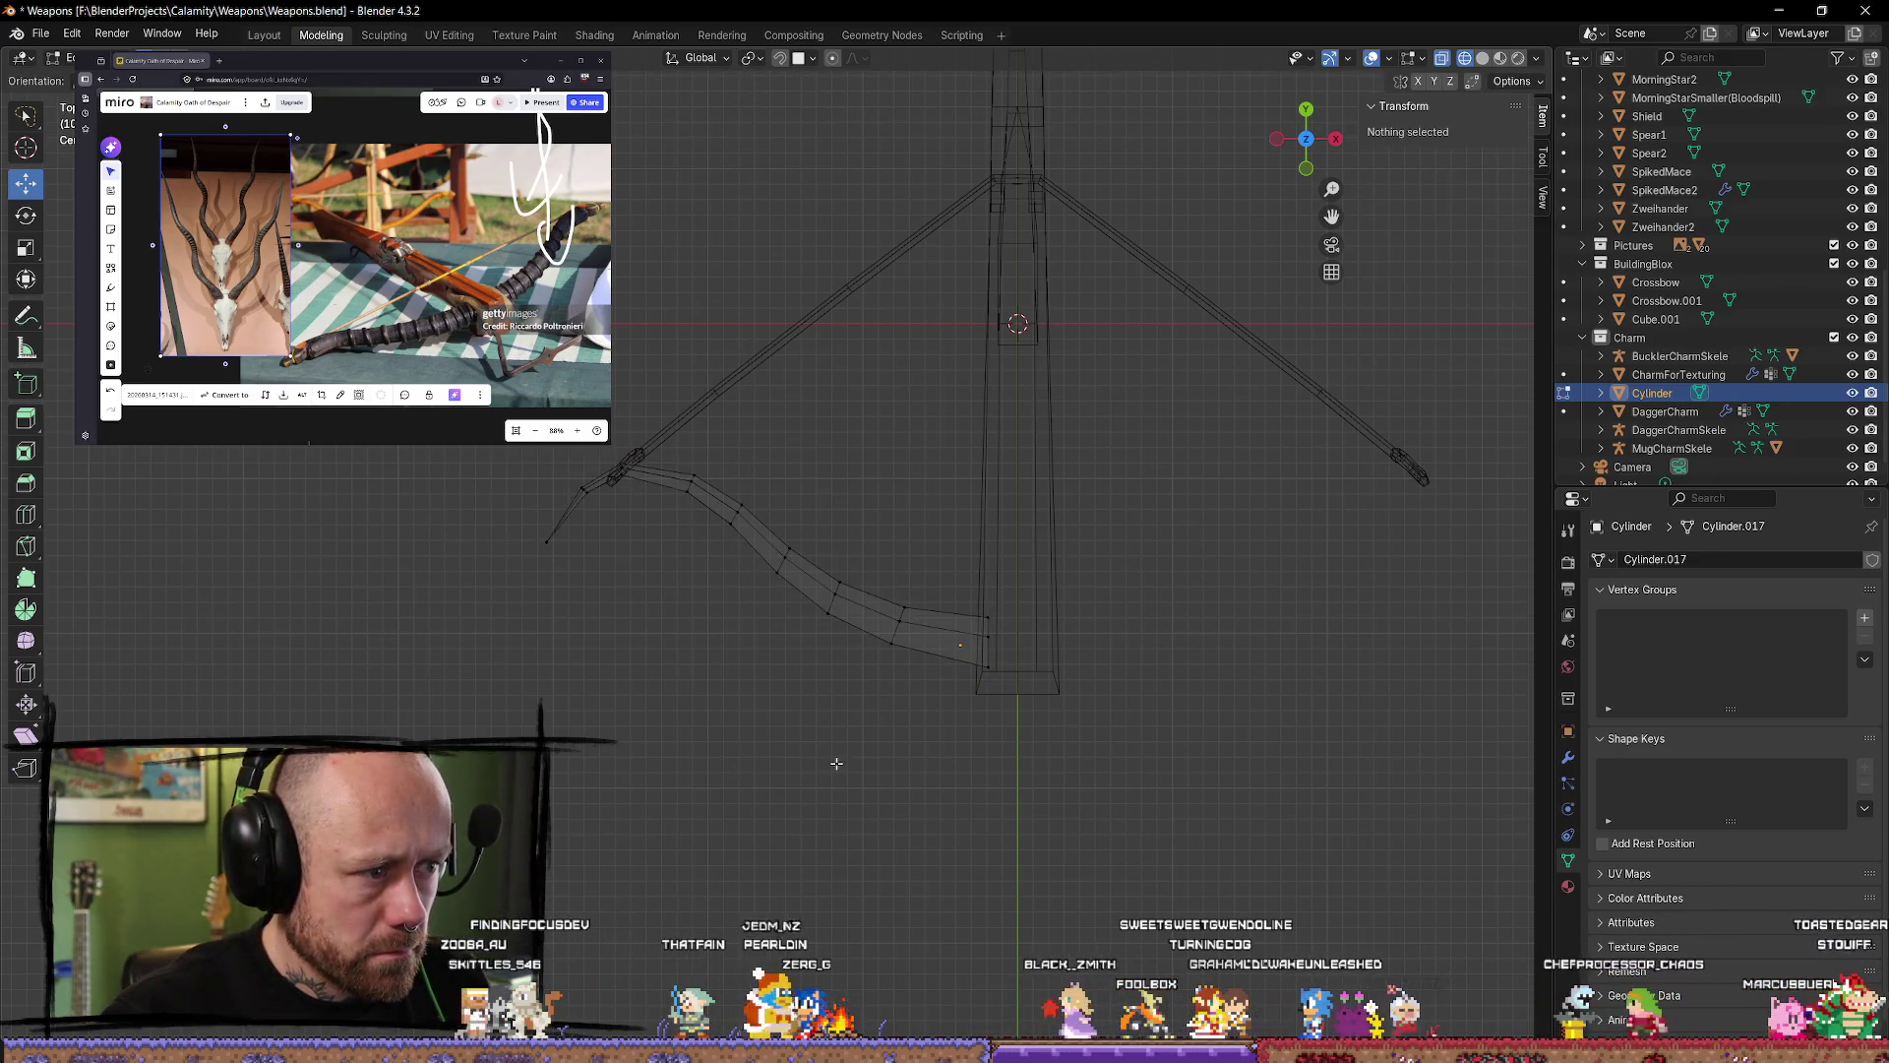
key(ctrl+z)
key(ctrl+z)
key(ctrl+z)
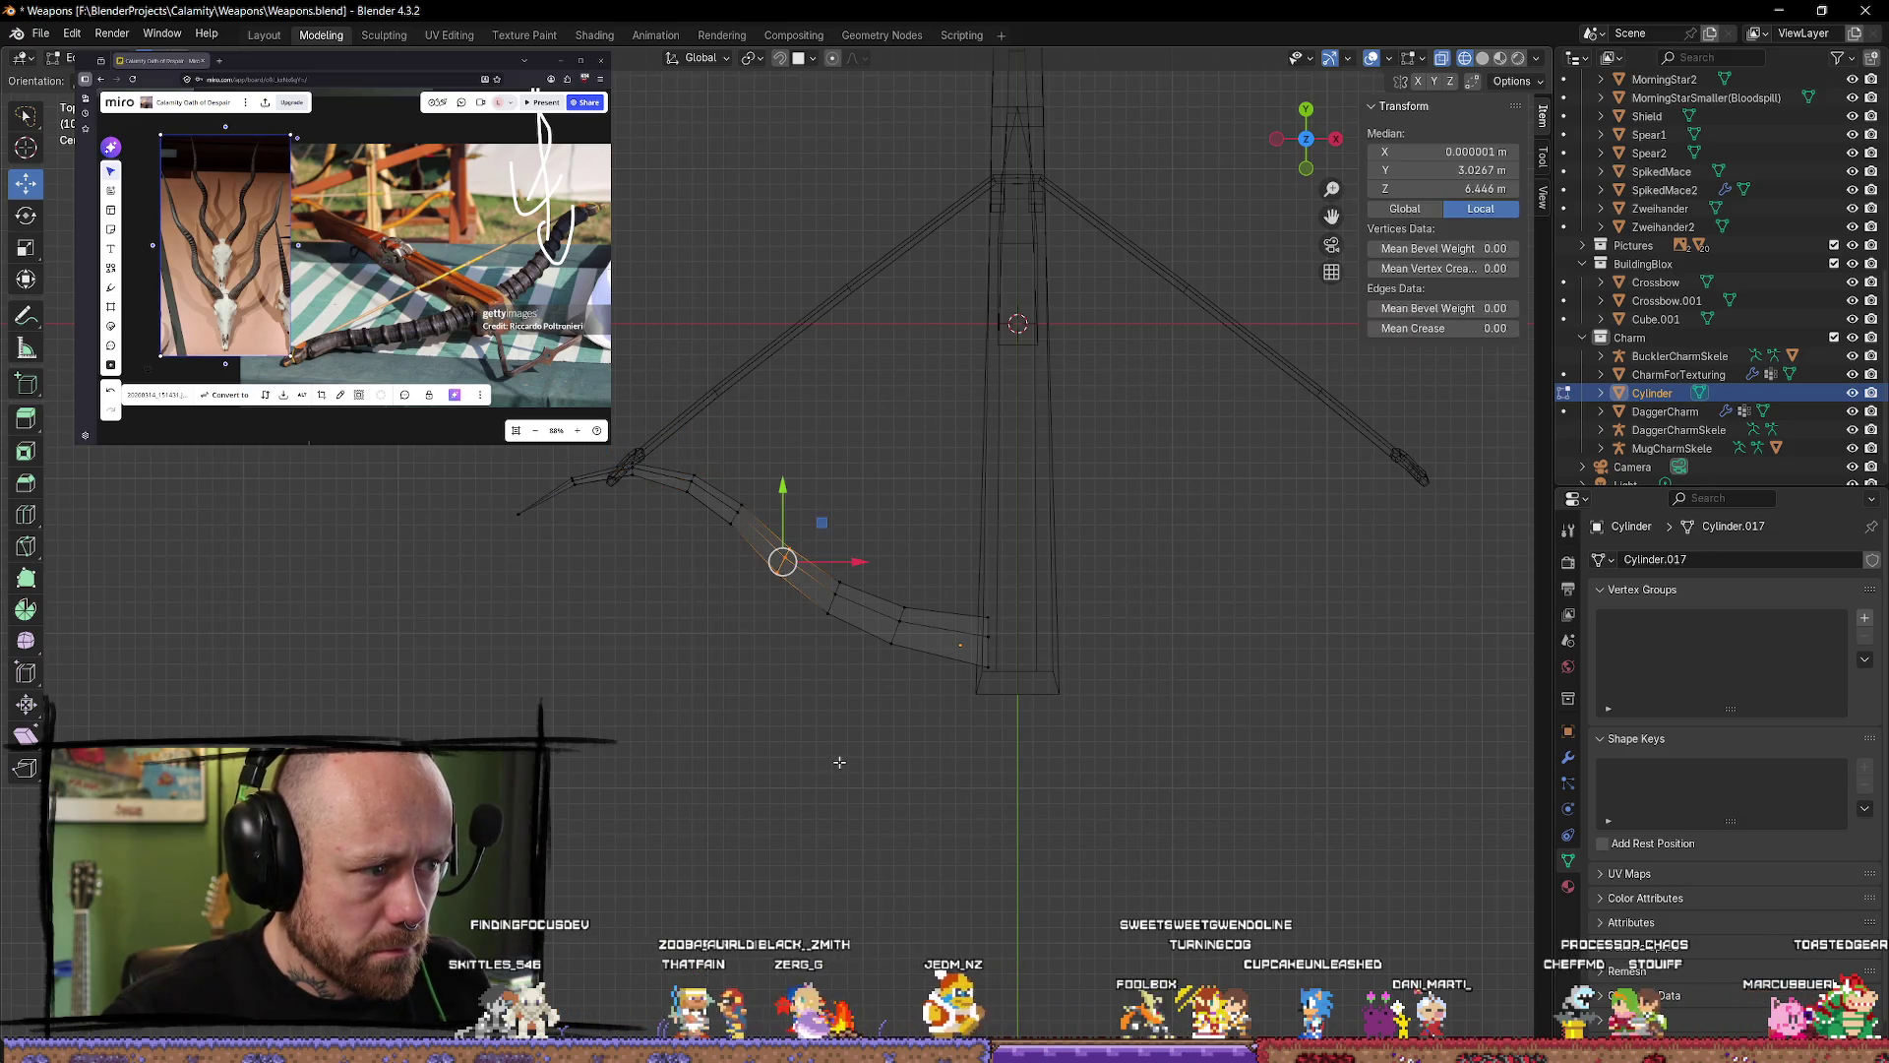
key(ctrl+z)
Step: Enlarge the whole lever again, shrink it a touch, and undo a trial shift left and up
key(a)
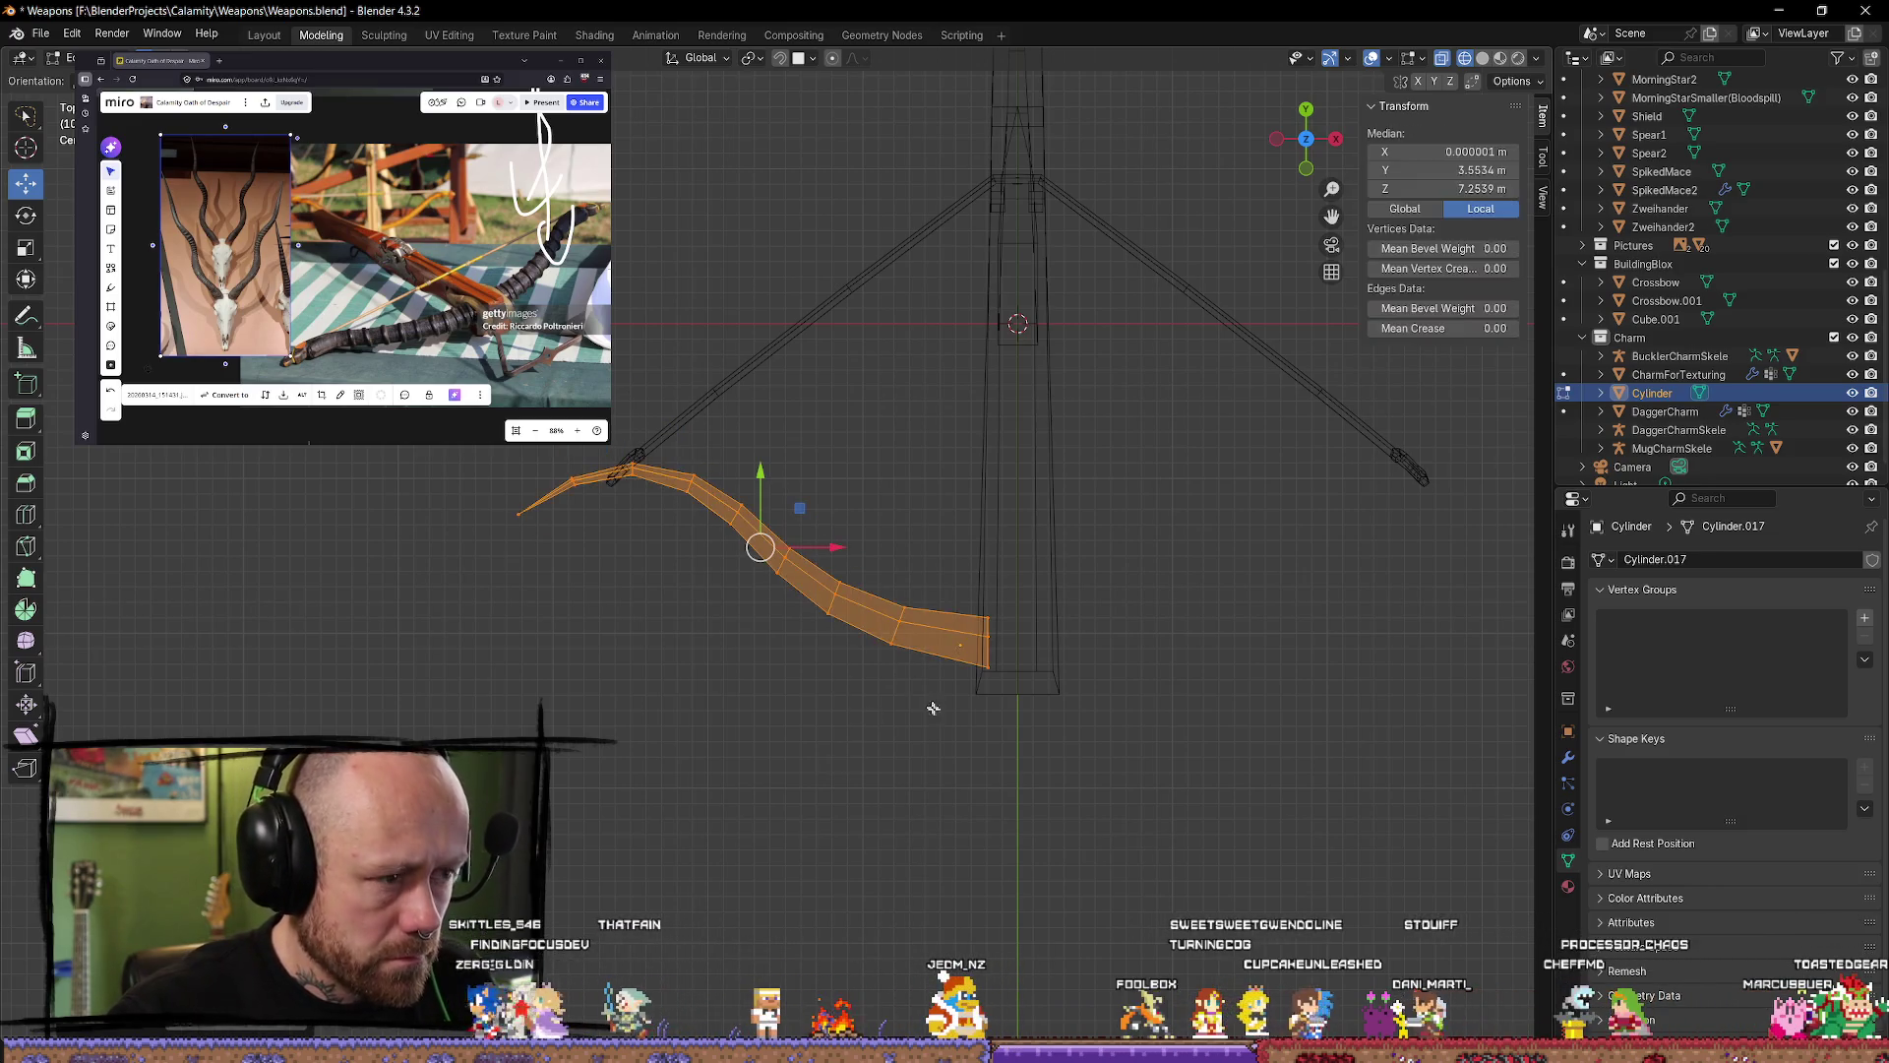
key(s)
click(1023, 758)
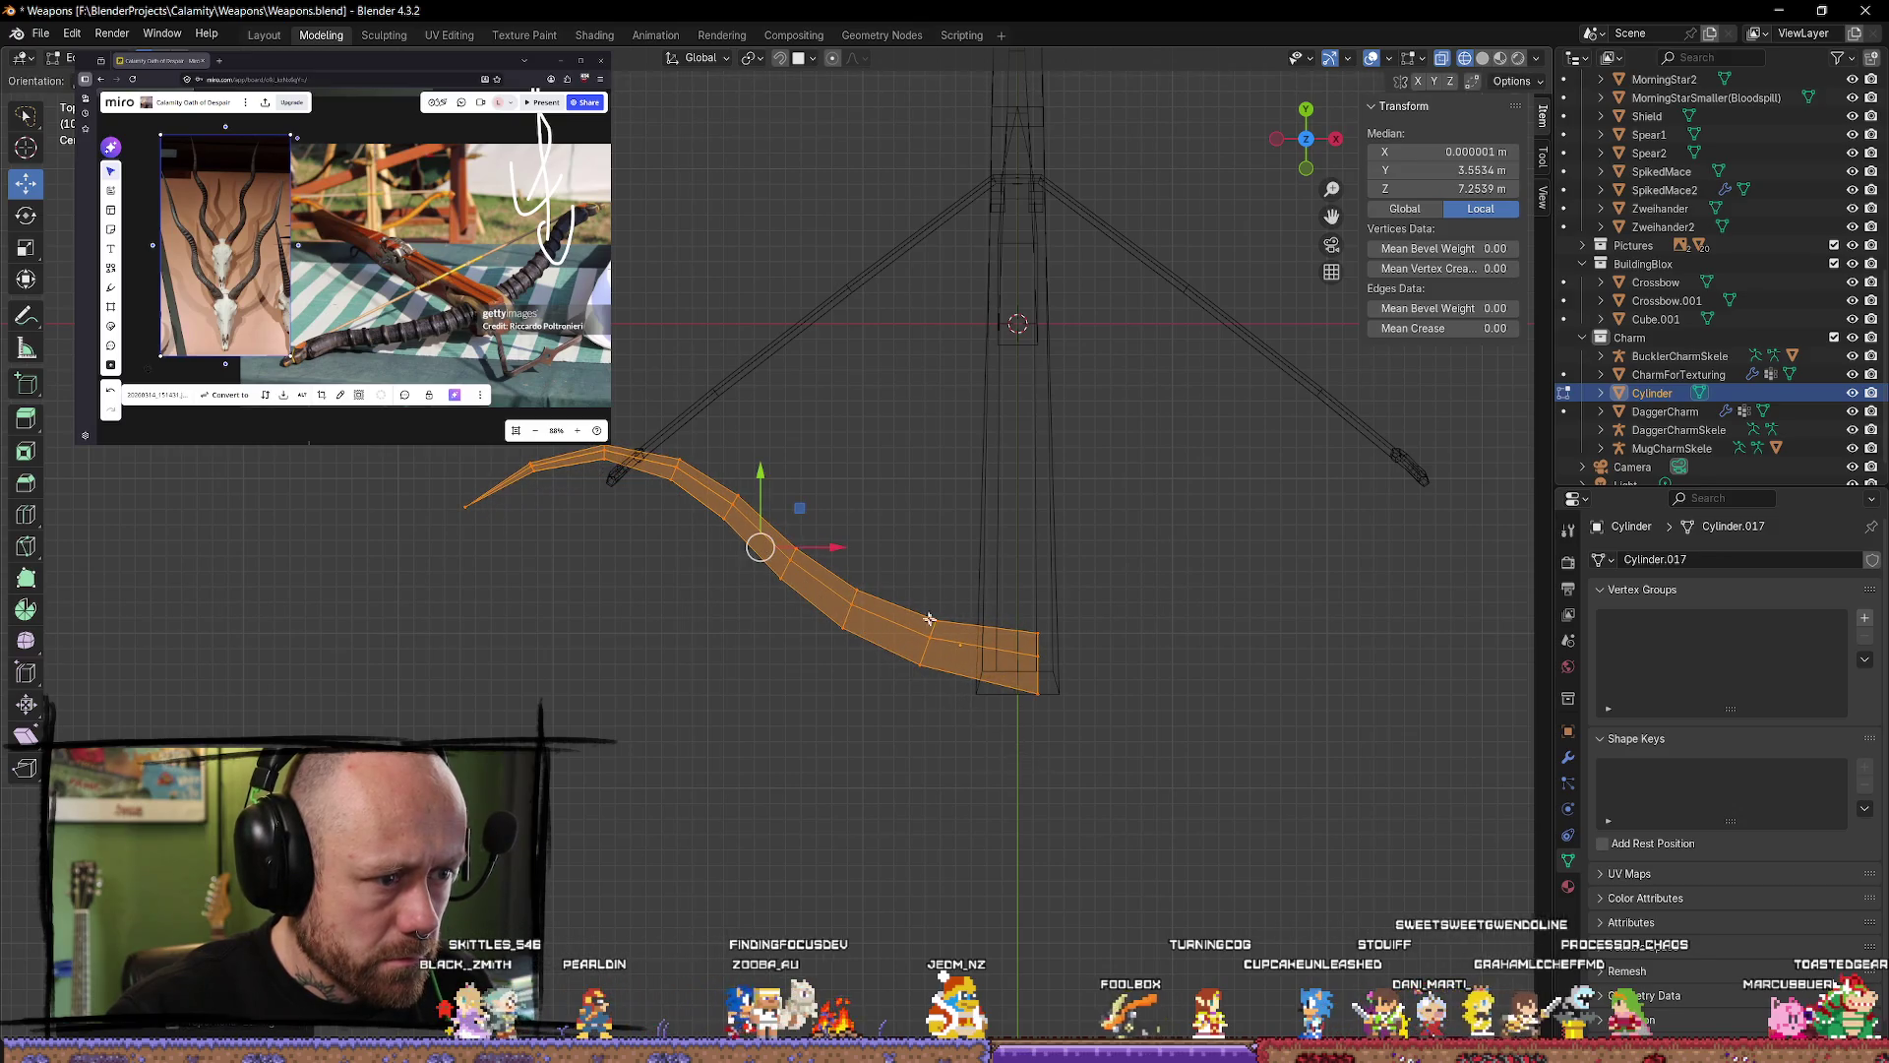
key(s)
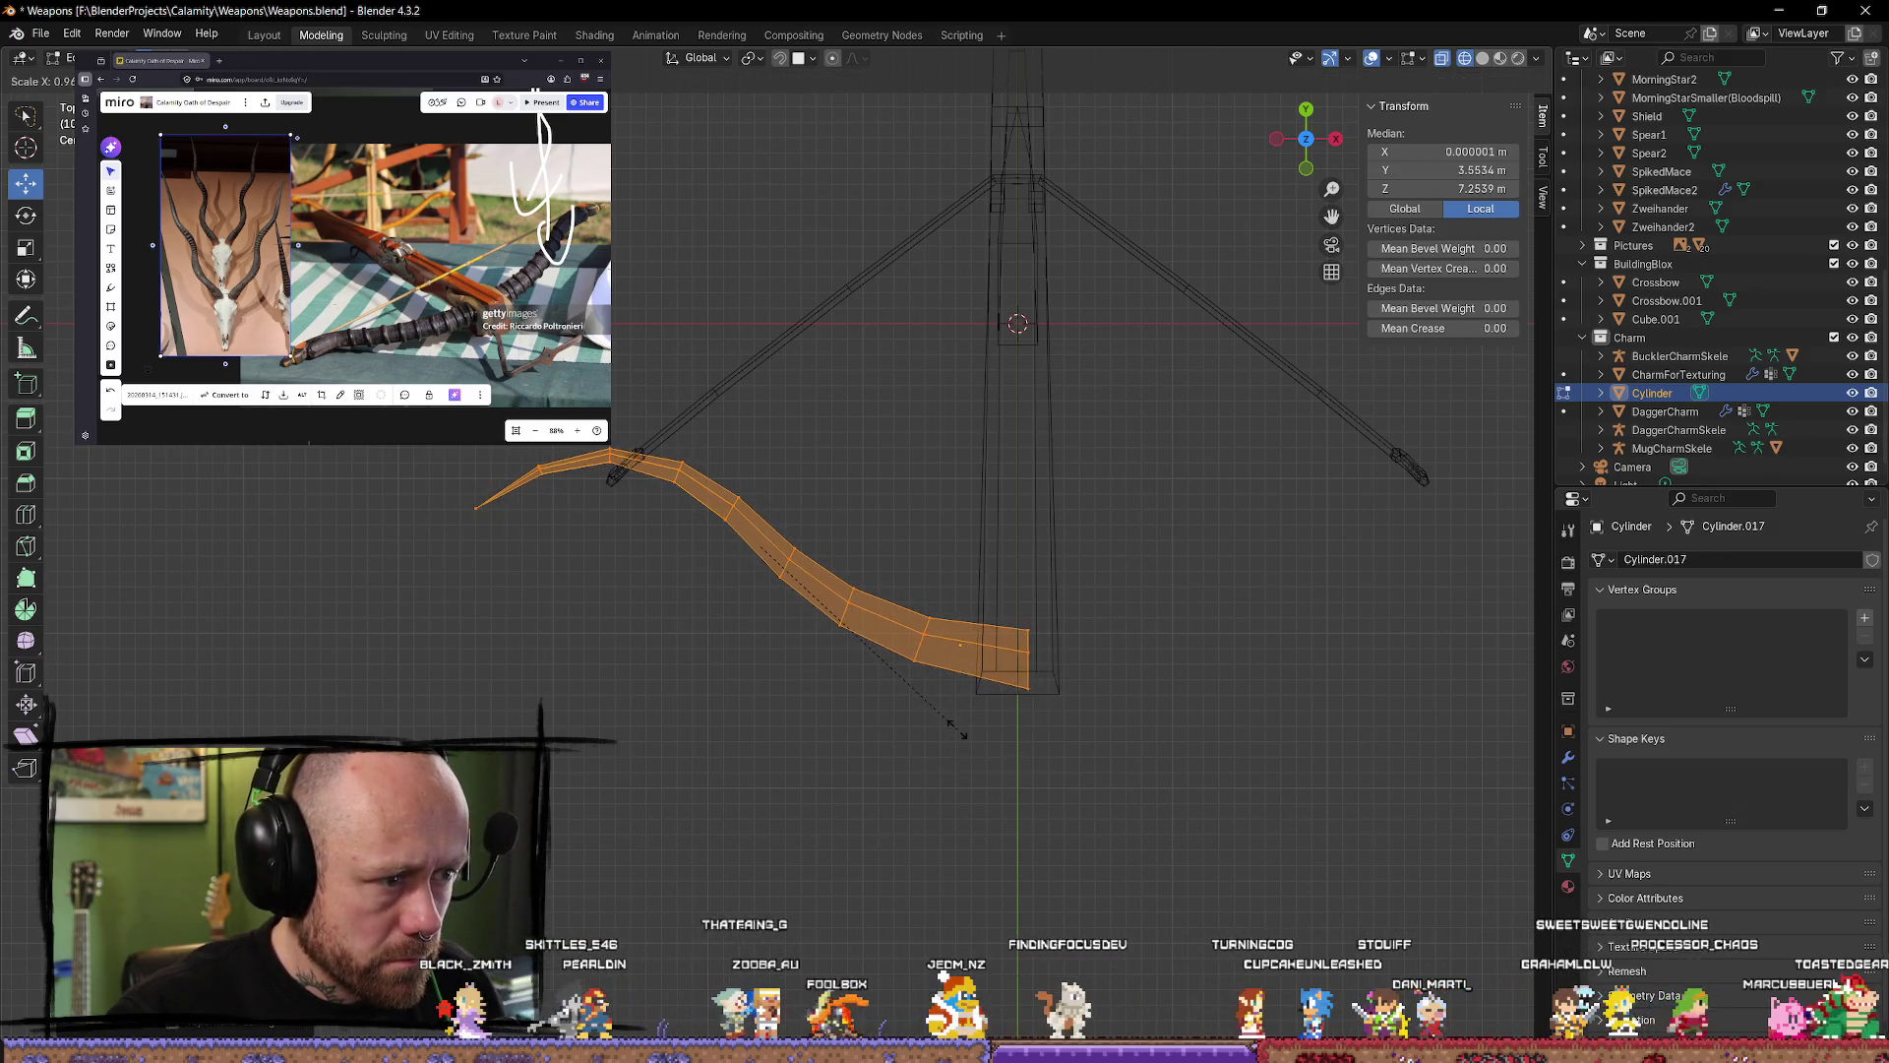
click(956, 721)
drag(836, 548, 811, 548)
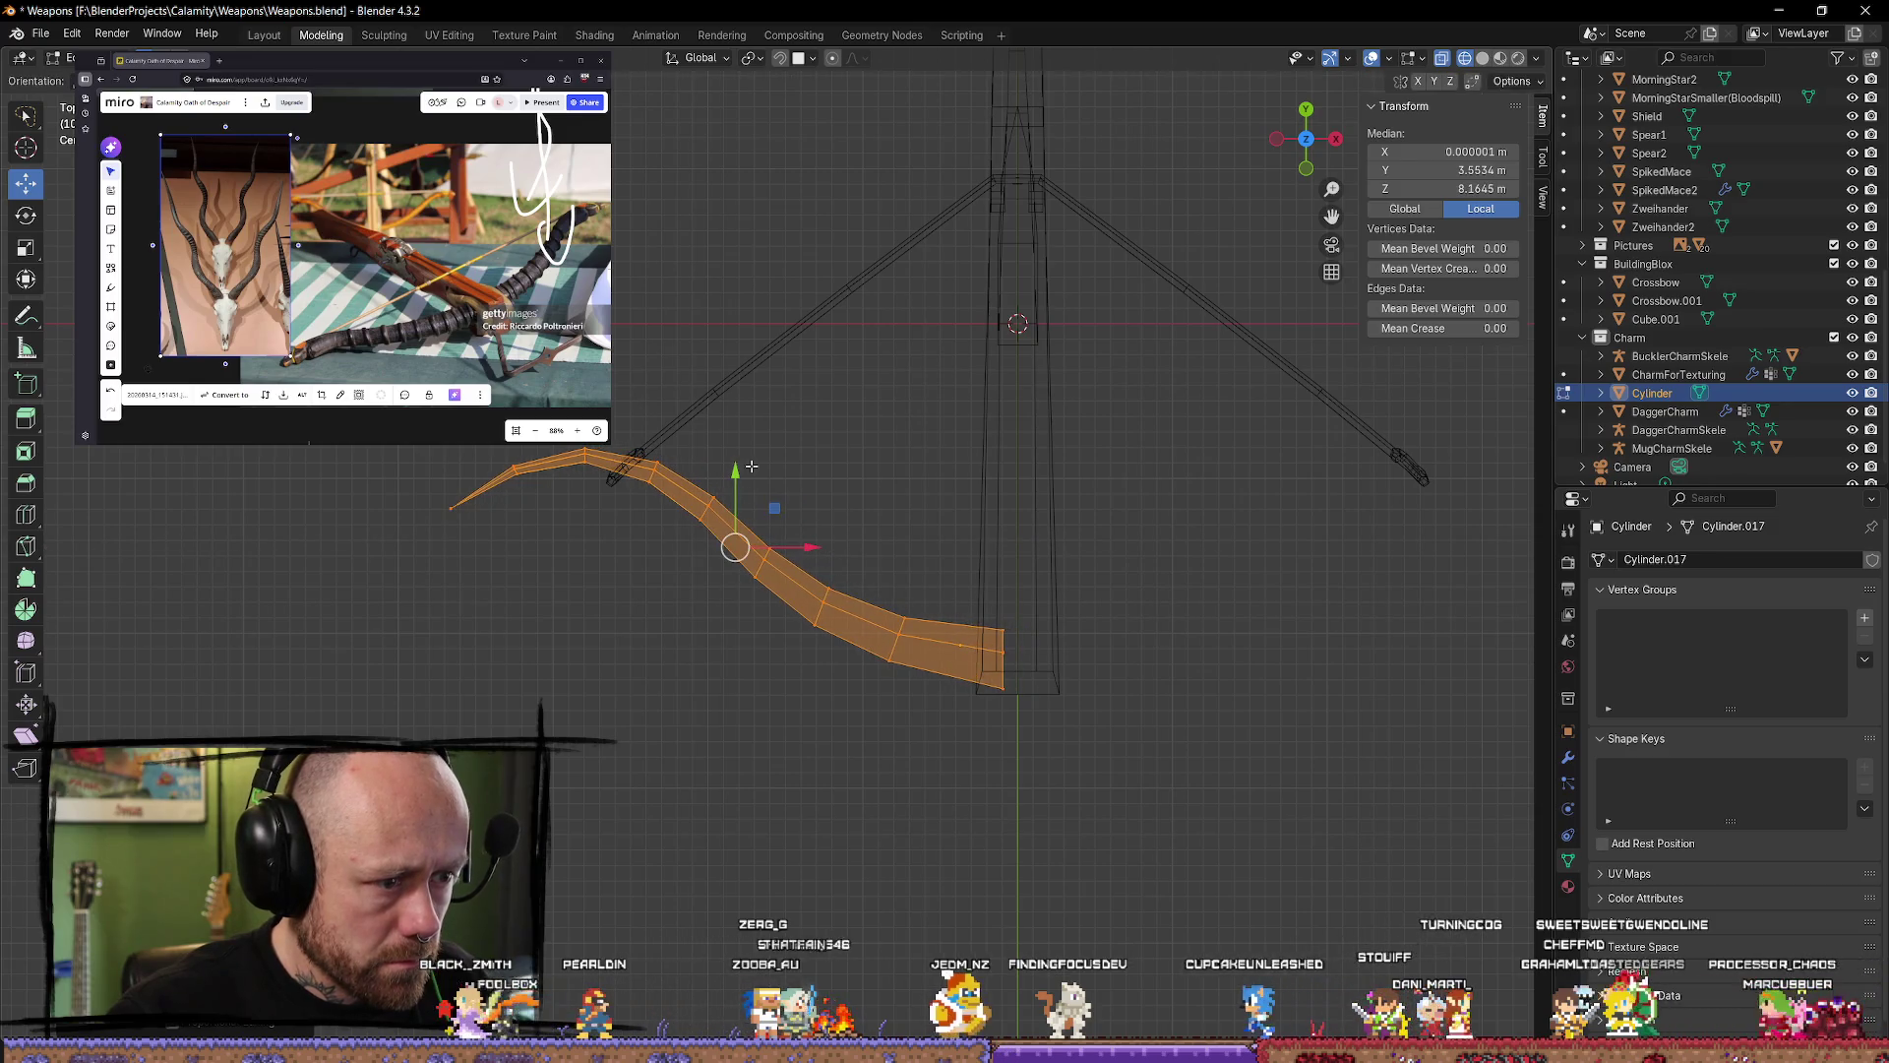
drag(736, 470, 736, 454)
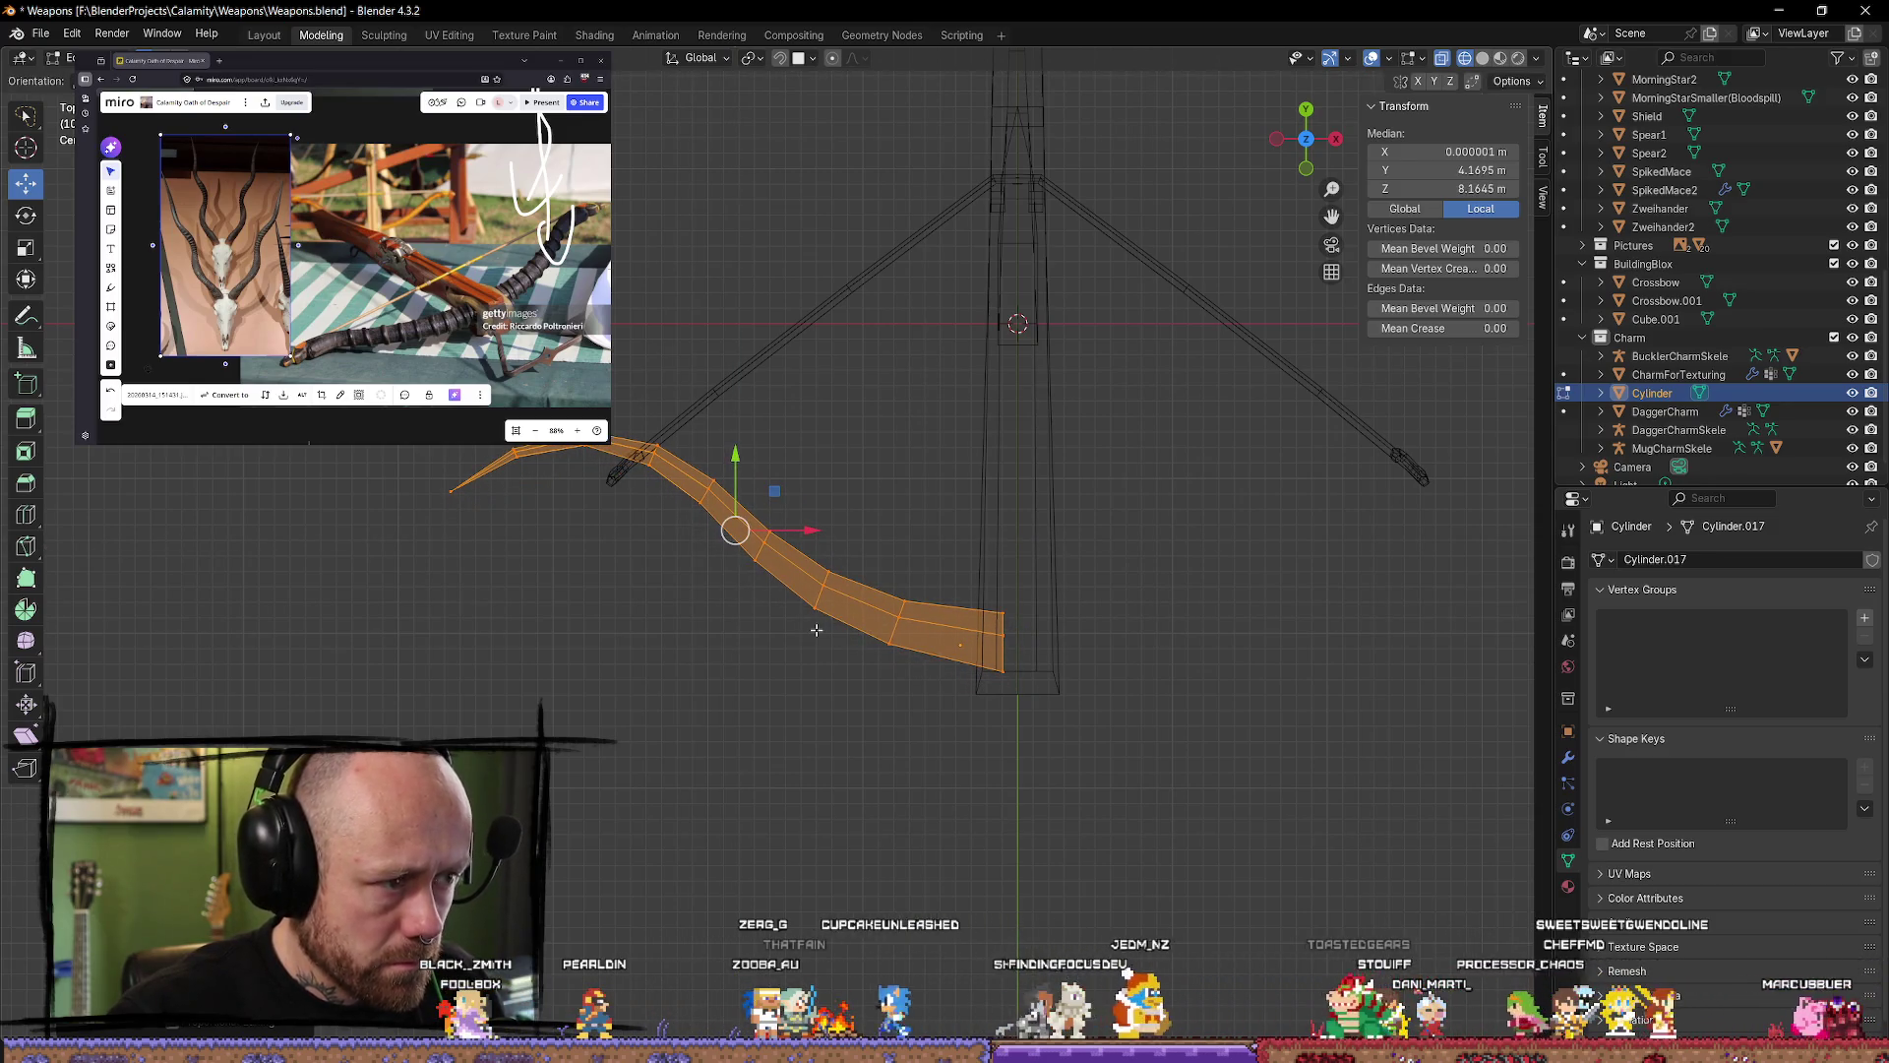
key(ctrl+z)
key(ctrl+z)
Step: Stretch the lever along the Y axis only
mouse_move(866, 751)
middle_down()
mouse_move(847, 750)
mouse_move(923, 647)
middle_up()
key(s)
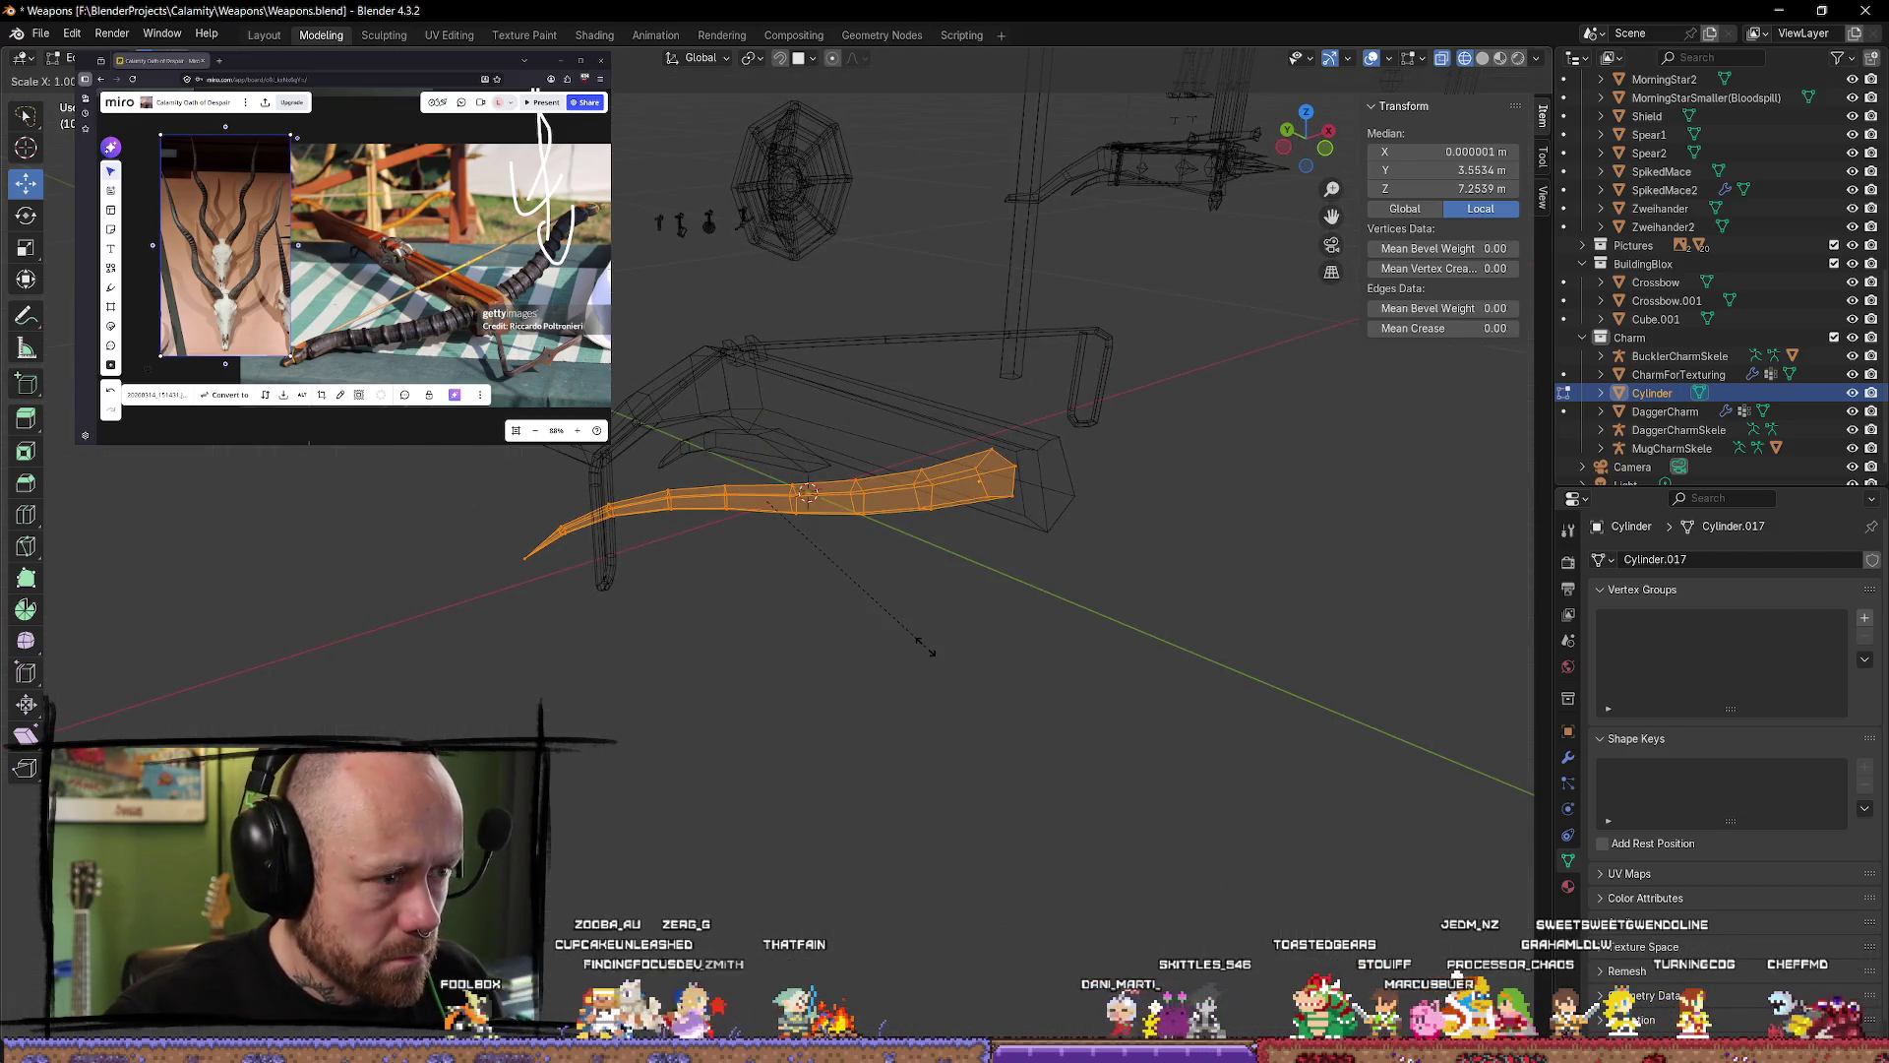
key(Escape)
key(s)
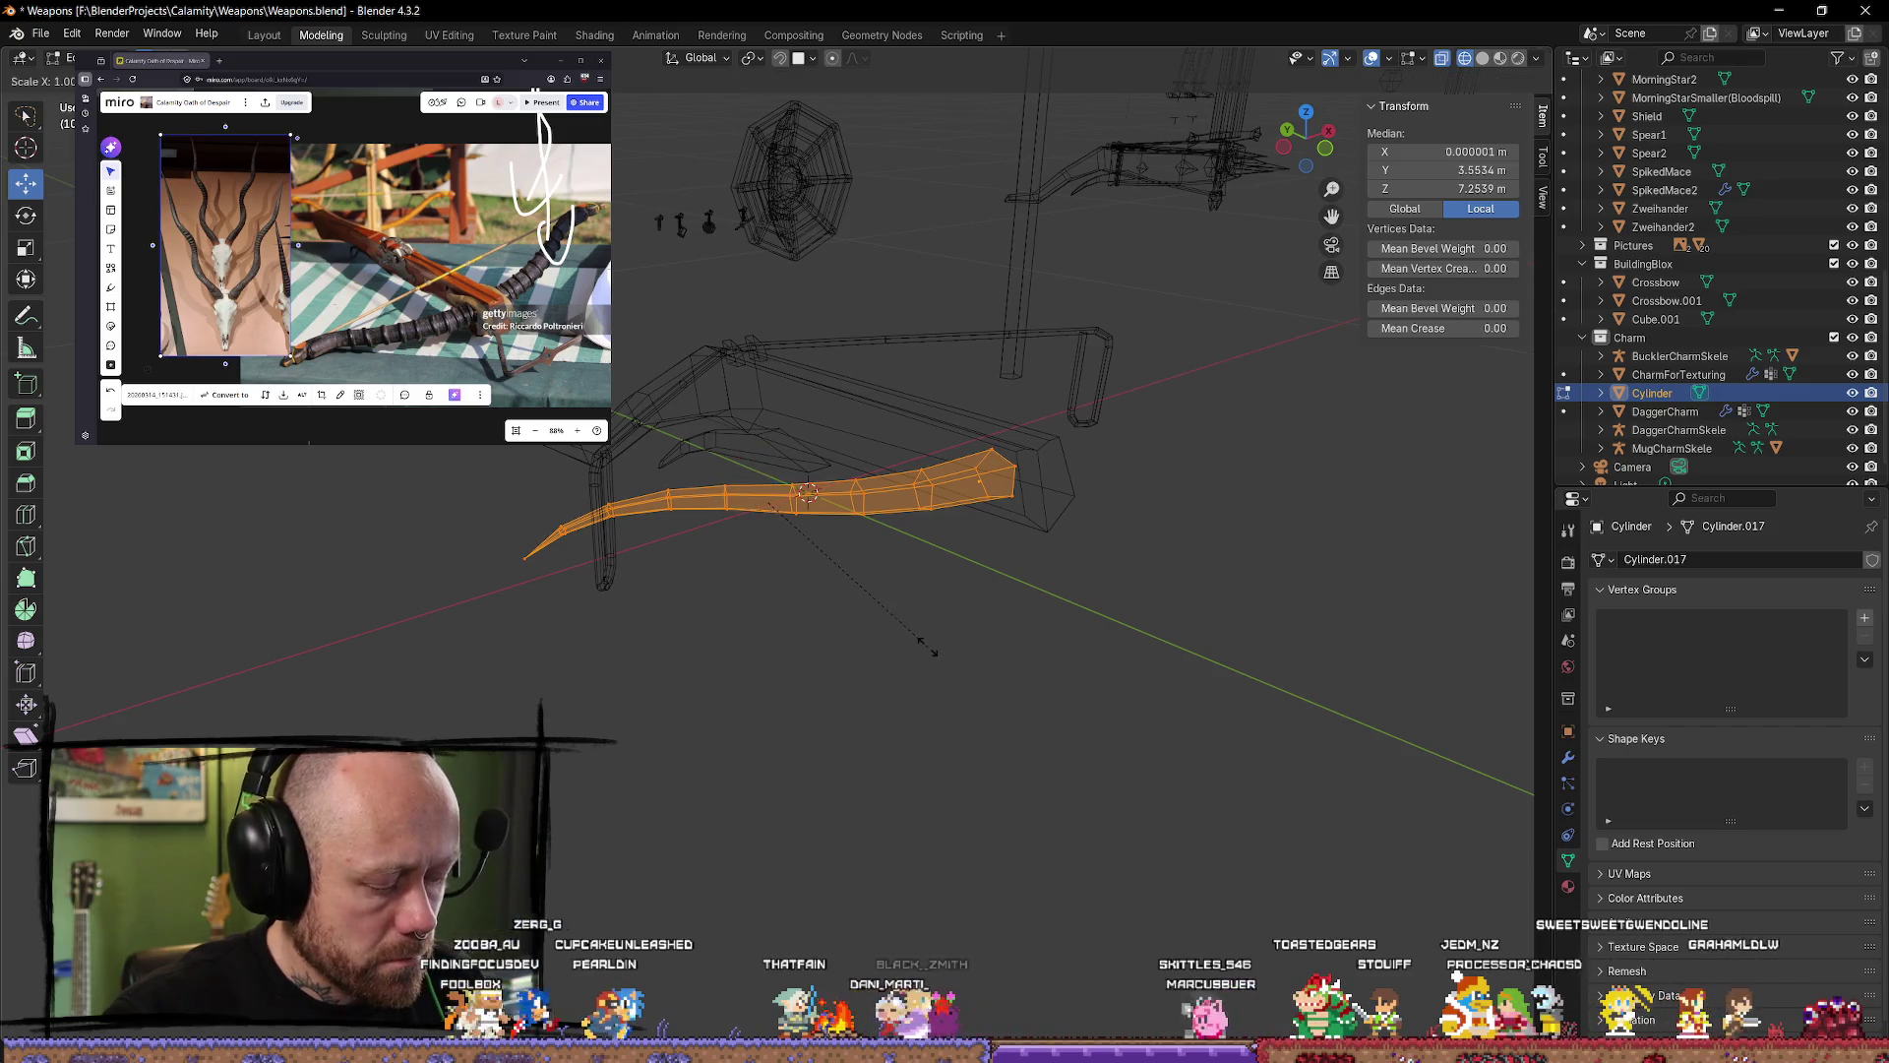
key(shift+z)
key(z)
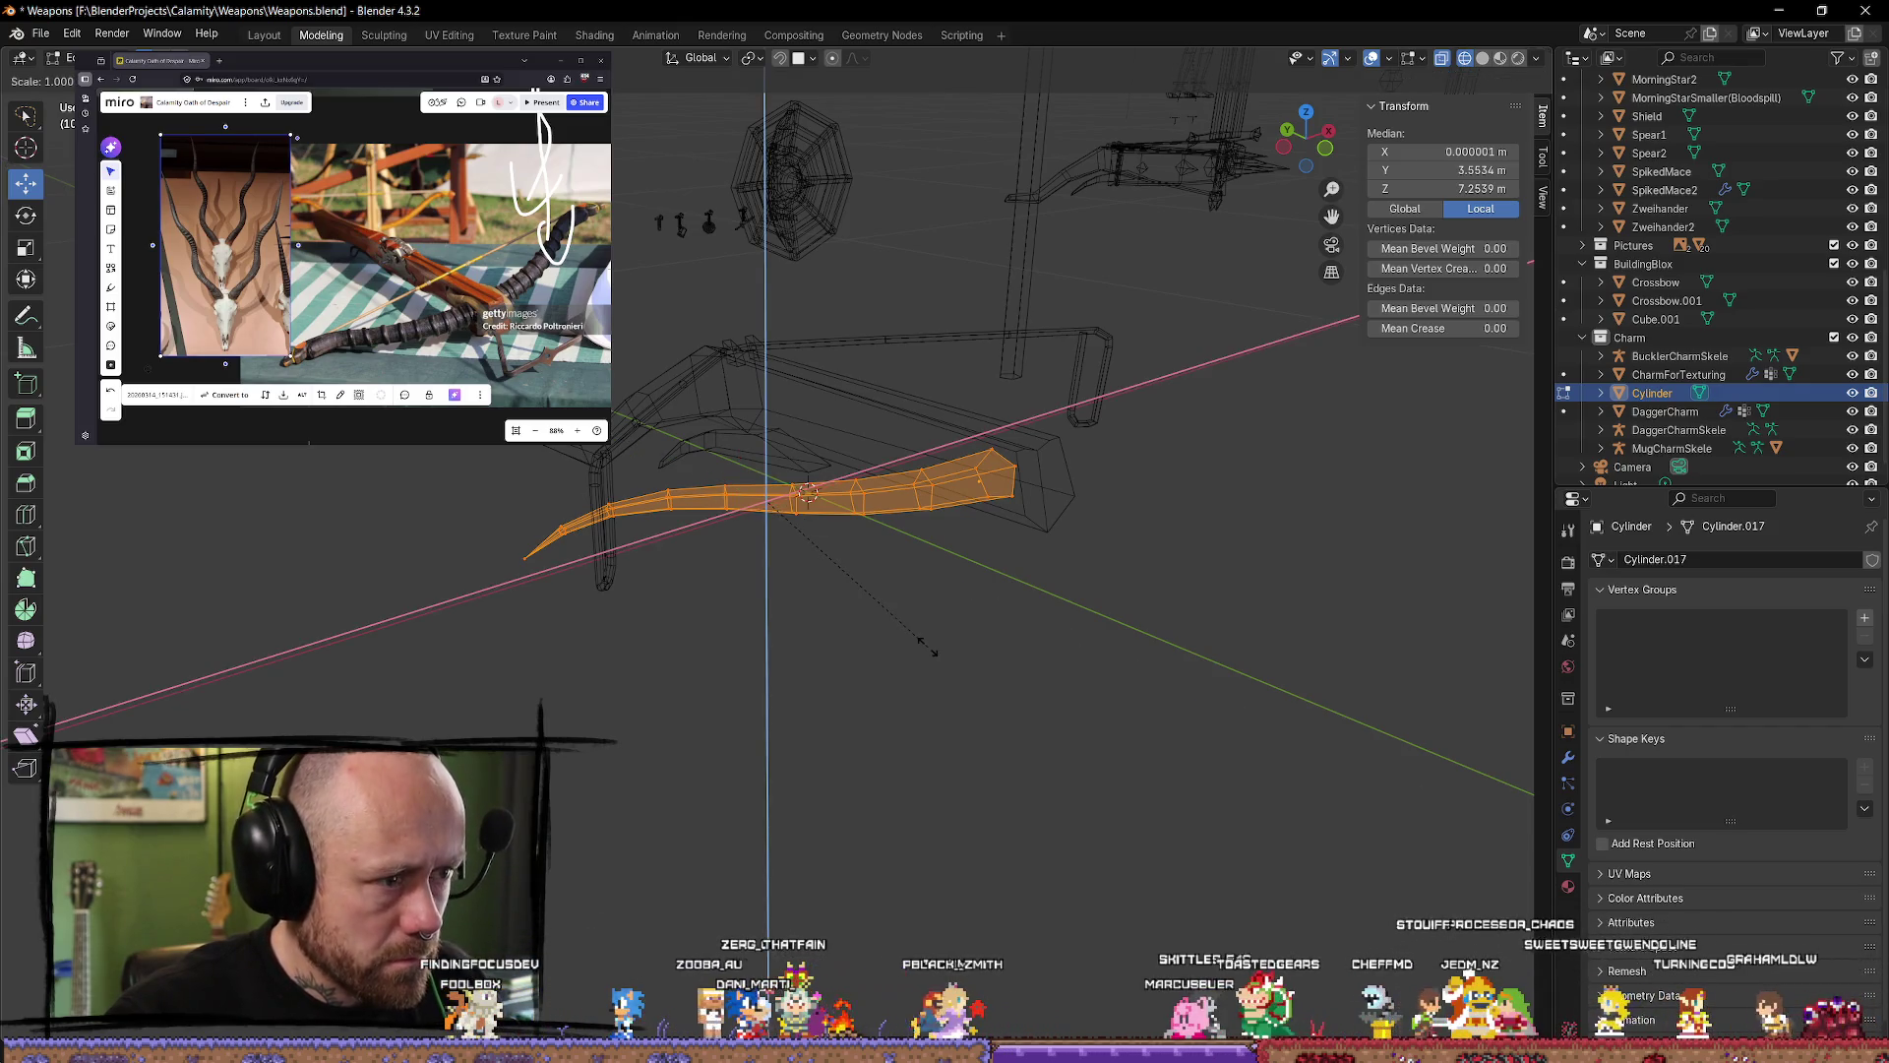
key(y)
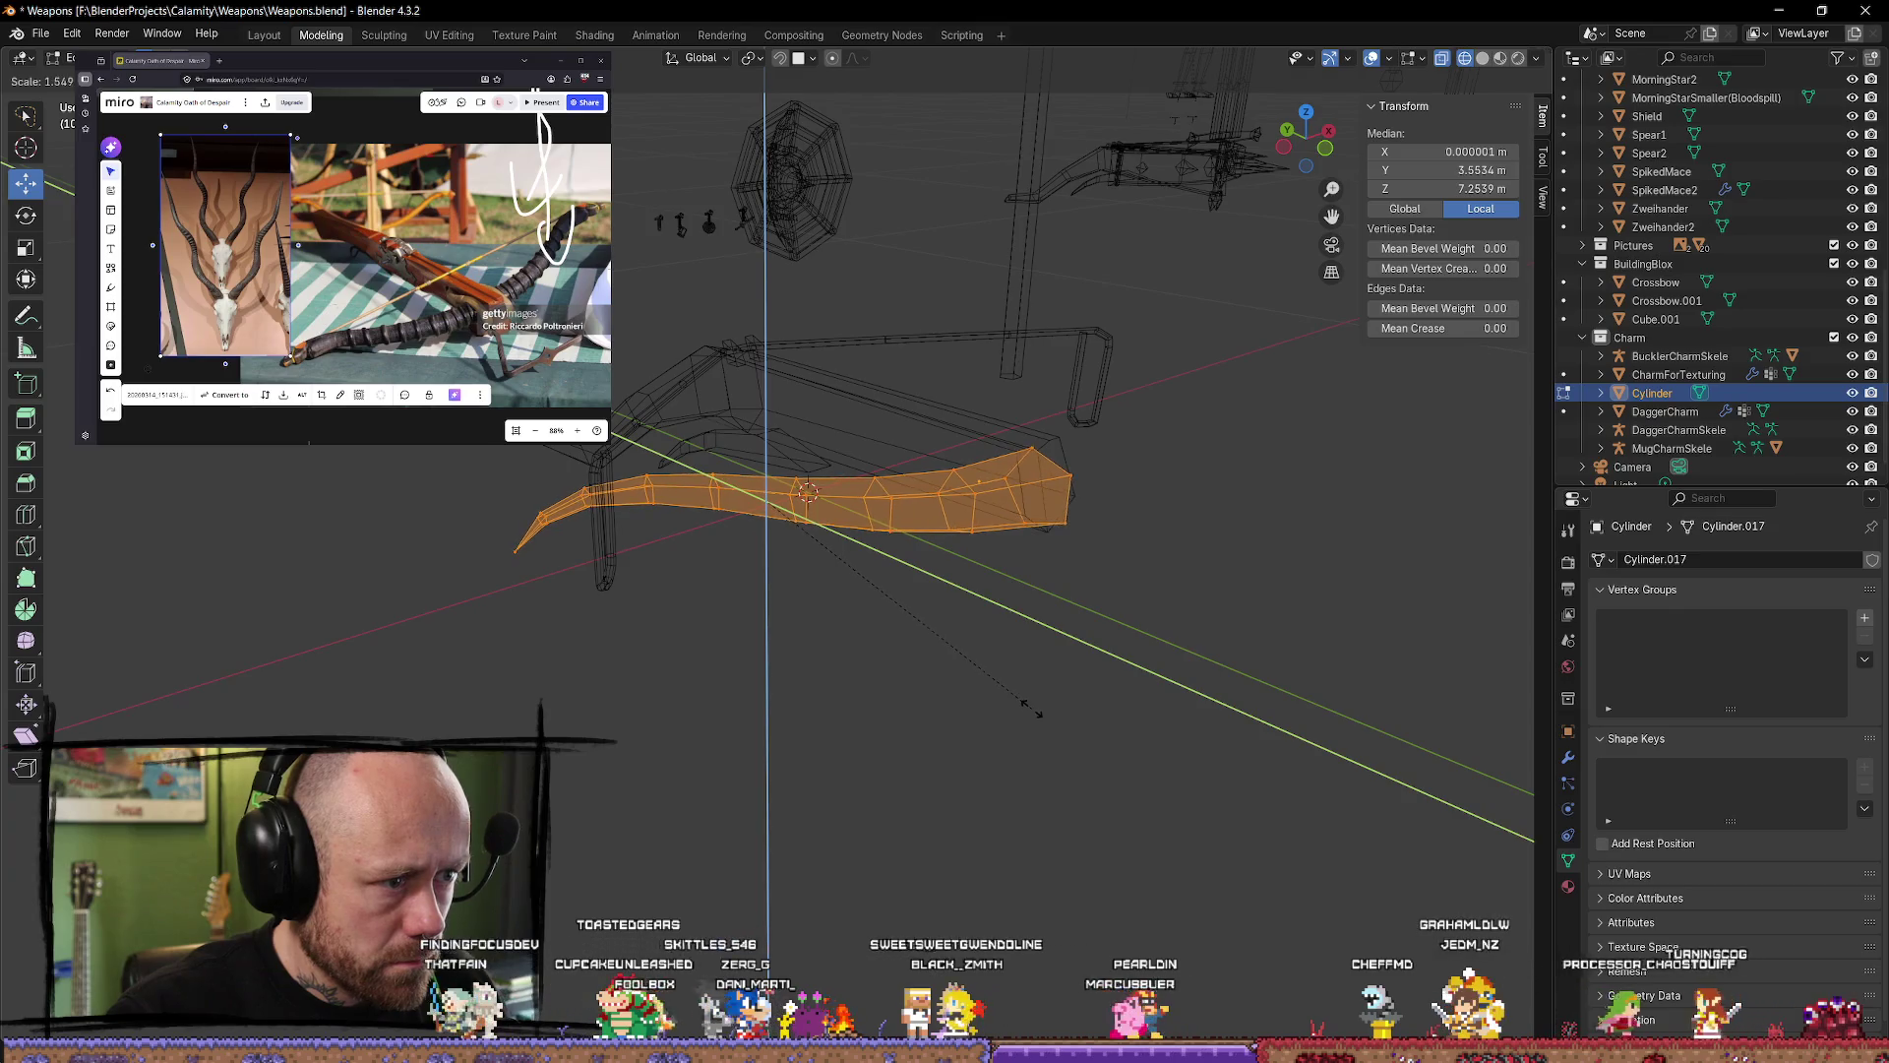
click(1292, 328)
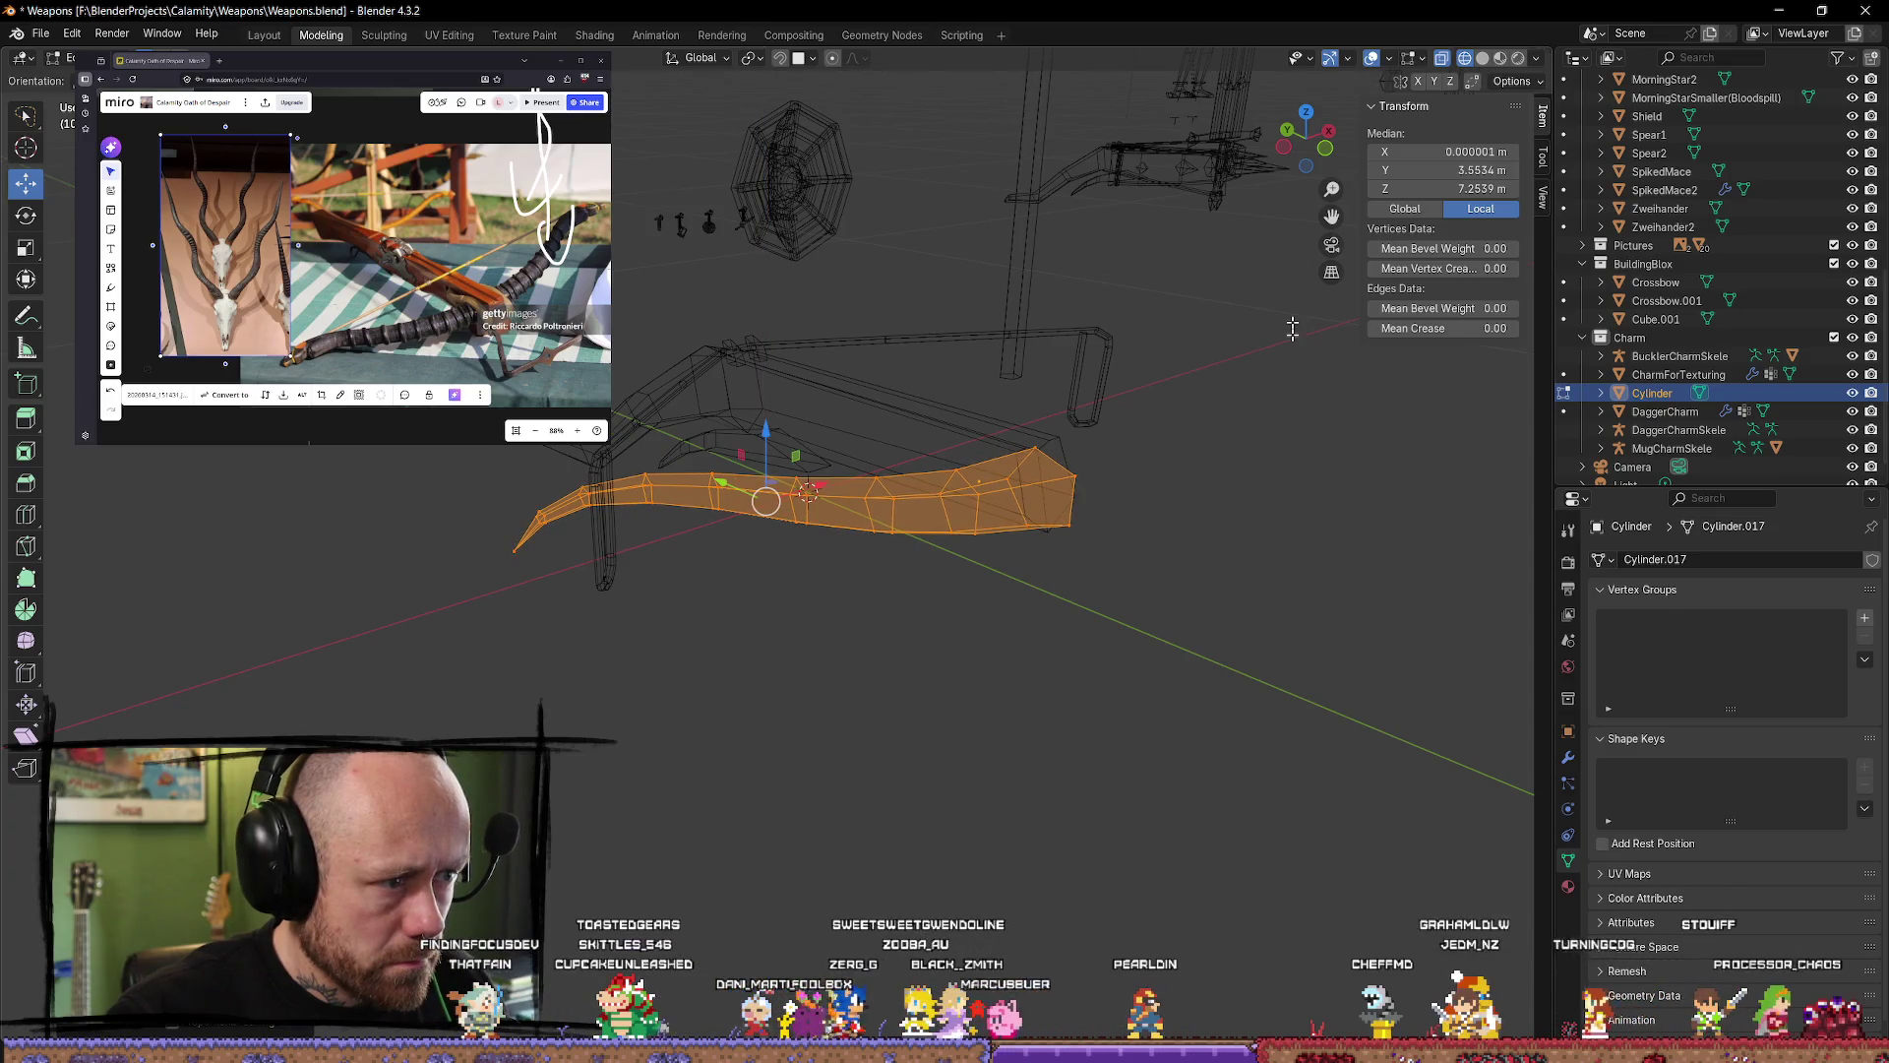
Step: In top view, move the lever up-left and right, then select an edge loop on it
click(1306, 112)
drag(760, 474, 744, 411)
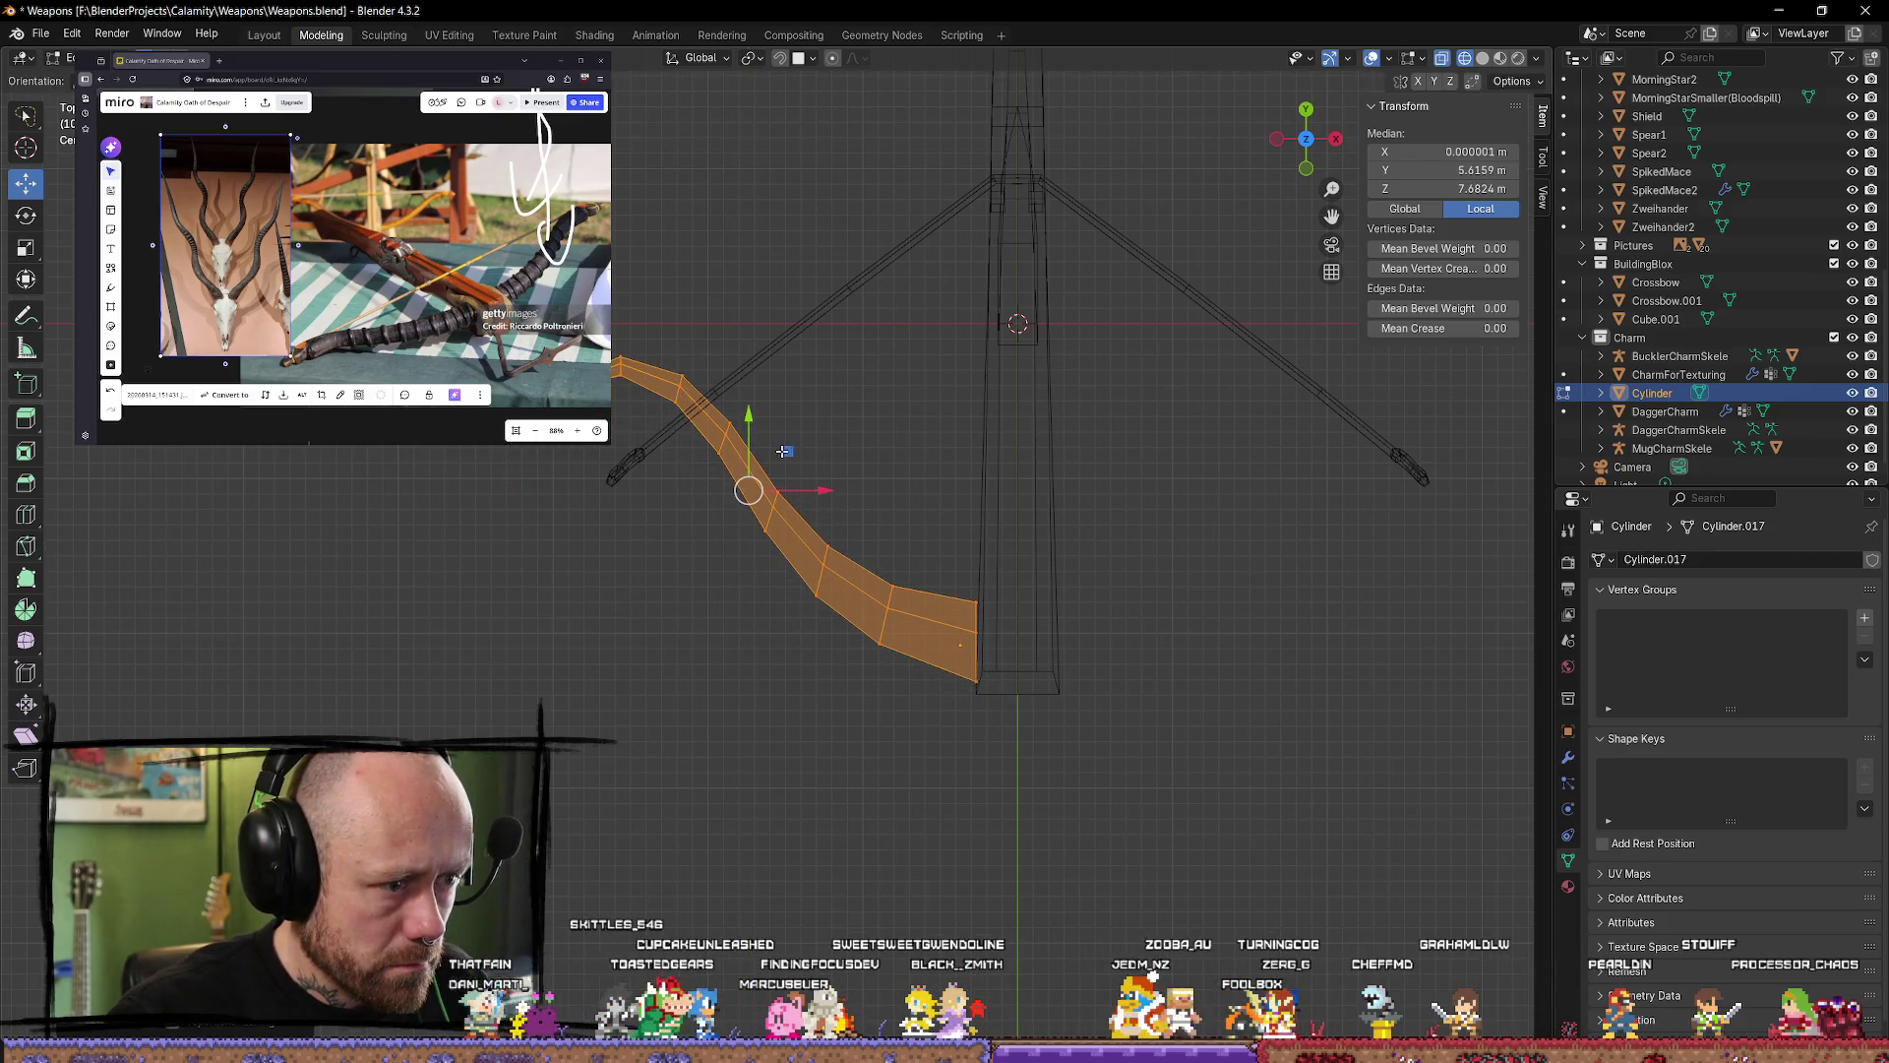
drag(821, 488, 832, 488)
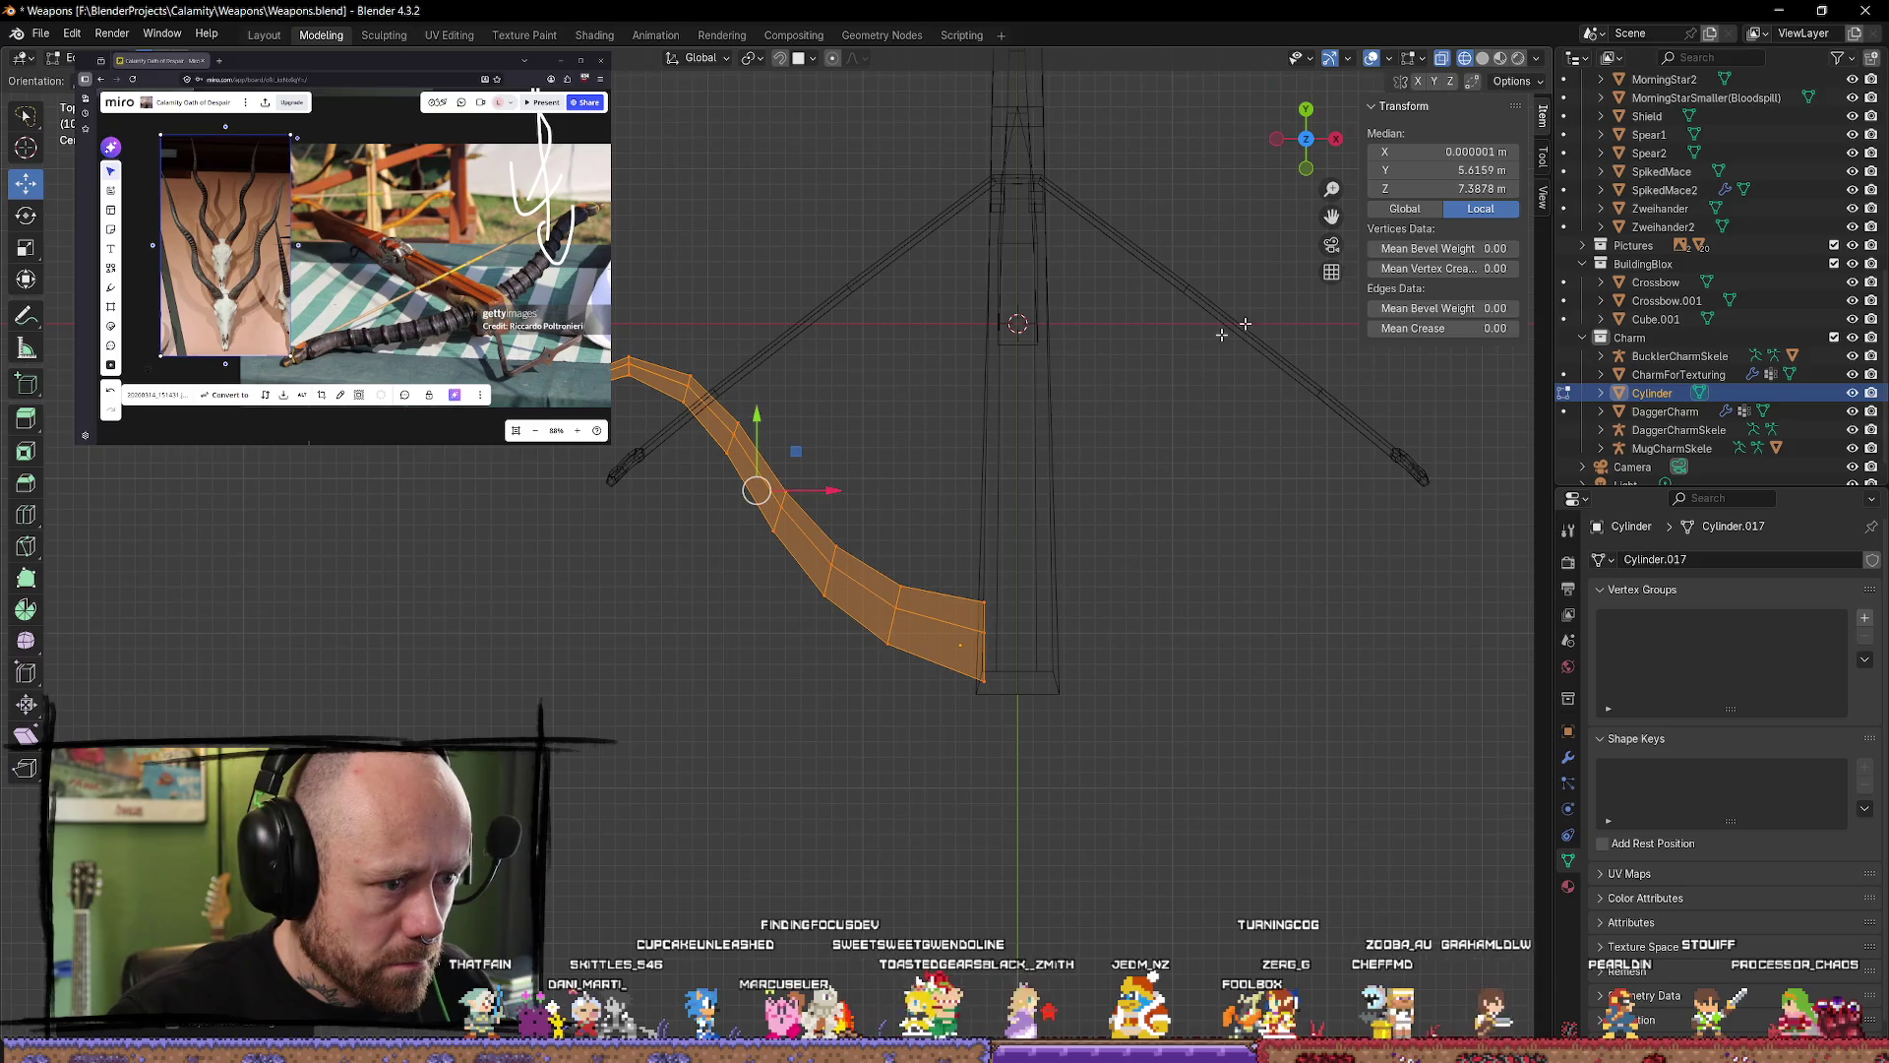
middle_drag(831, 488, 1039, 661)
click(1038, 661)
scroll(1038, 661, up, 5)
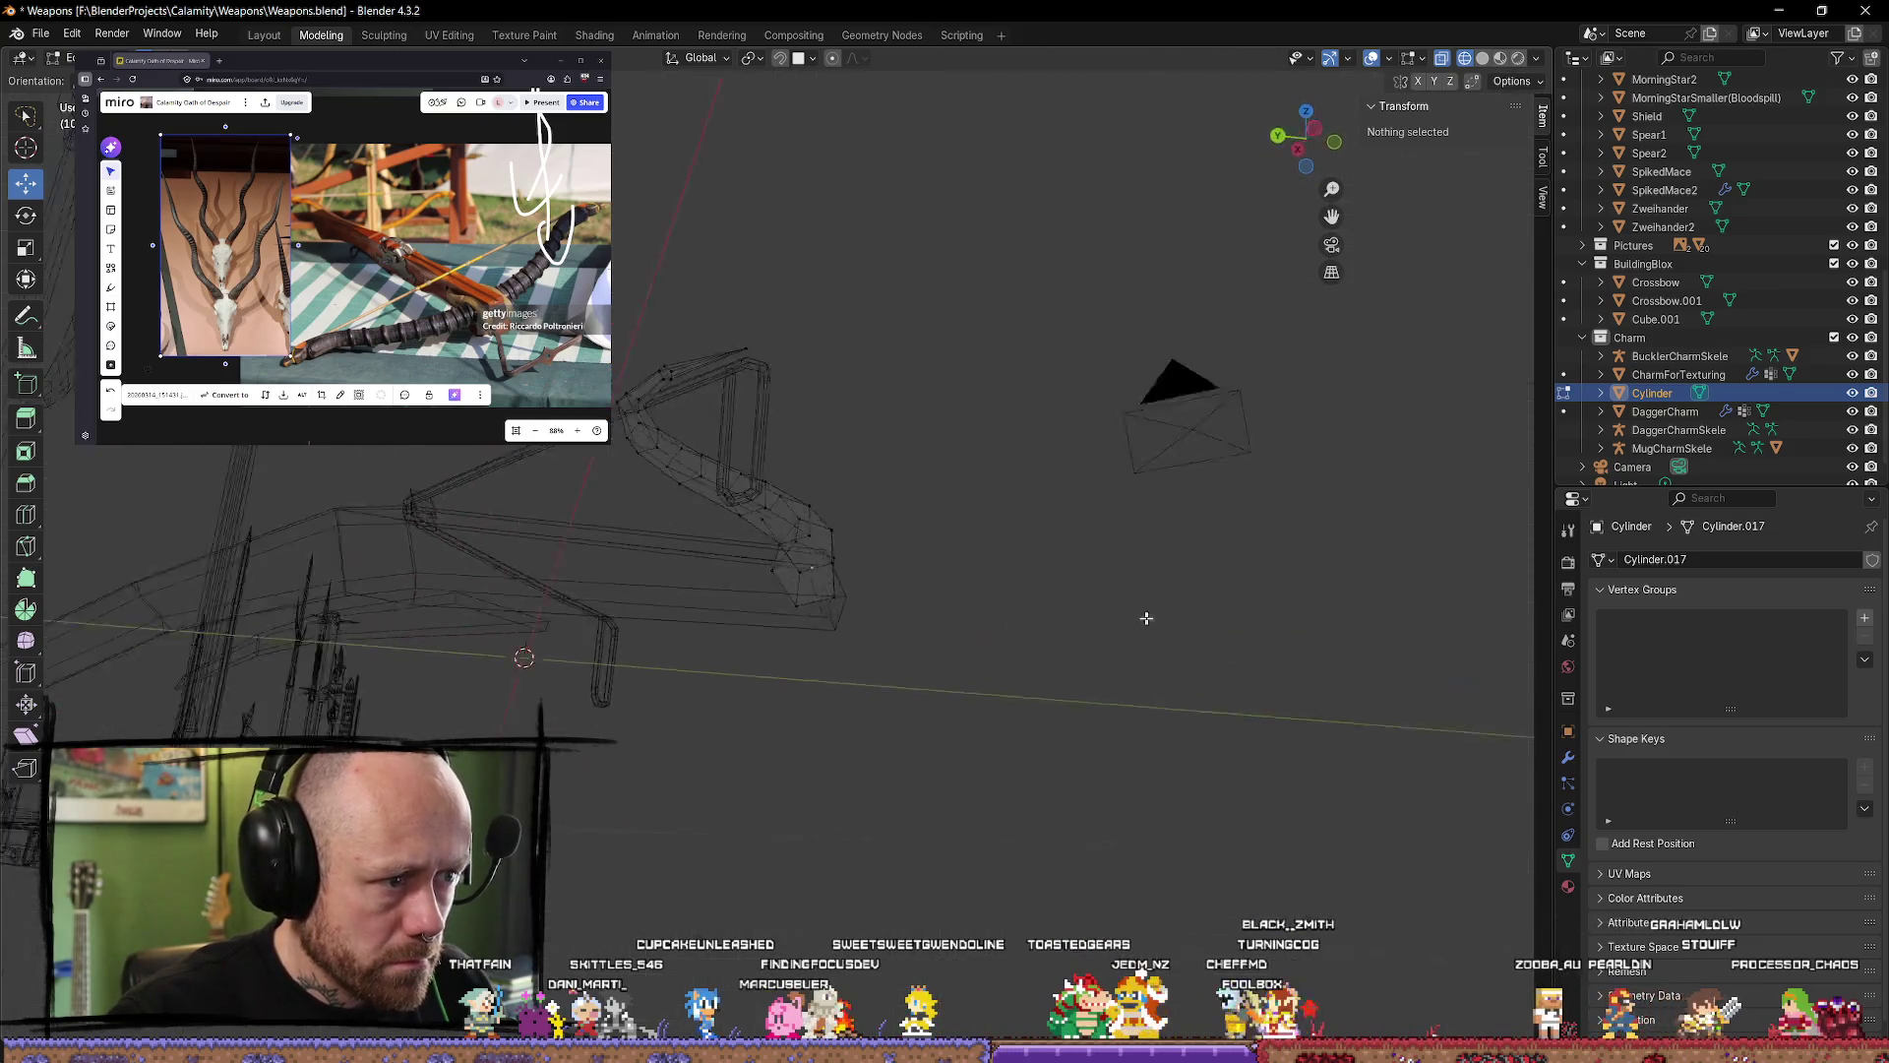
mouse_move(1142, 620)
middle_down()
mouse_move(1214, 624)
mouse_move(1223, 676)
mouse_move(1198, 776)
mouse_move(1139, 755)
middle_up()
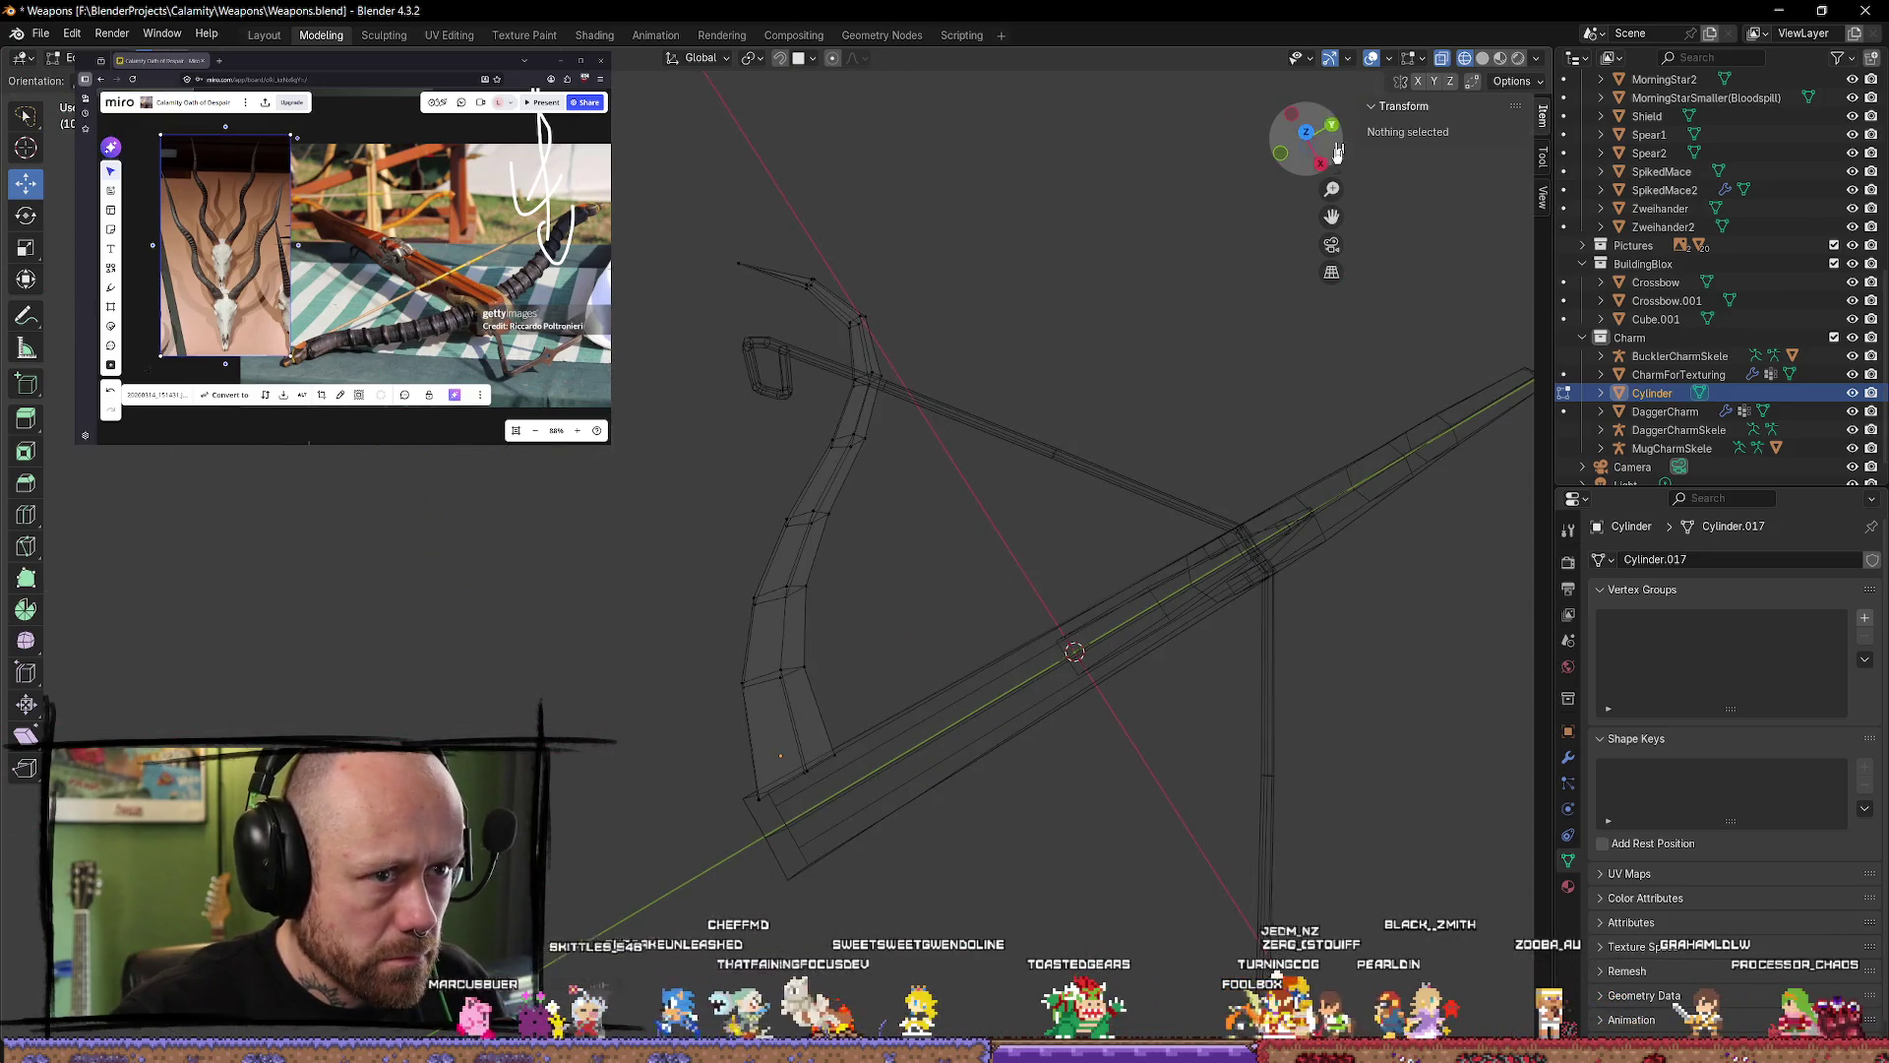
click(1306, 132)
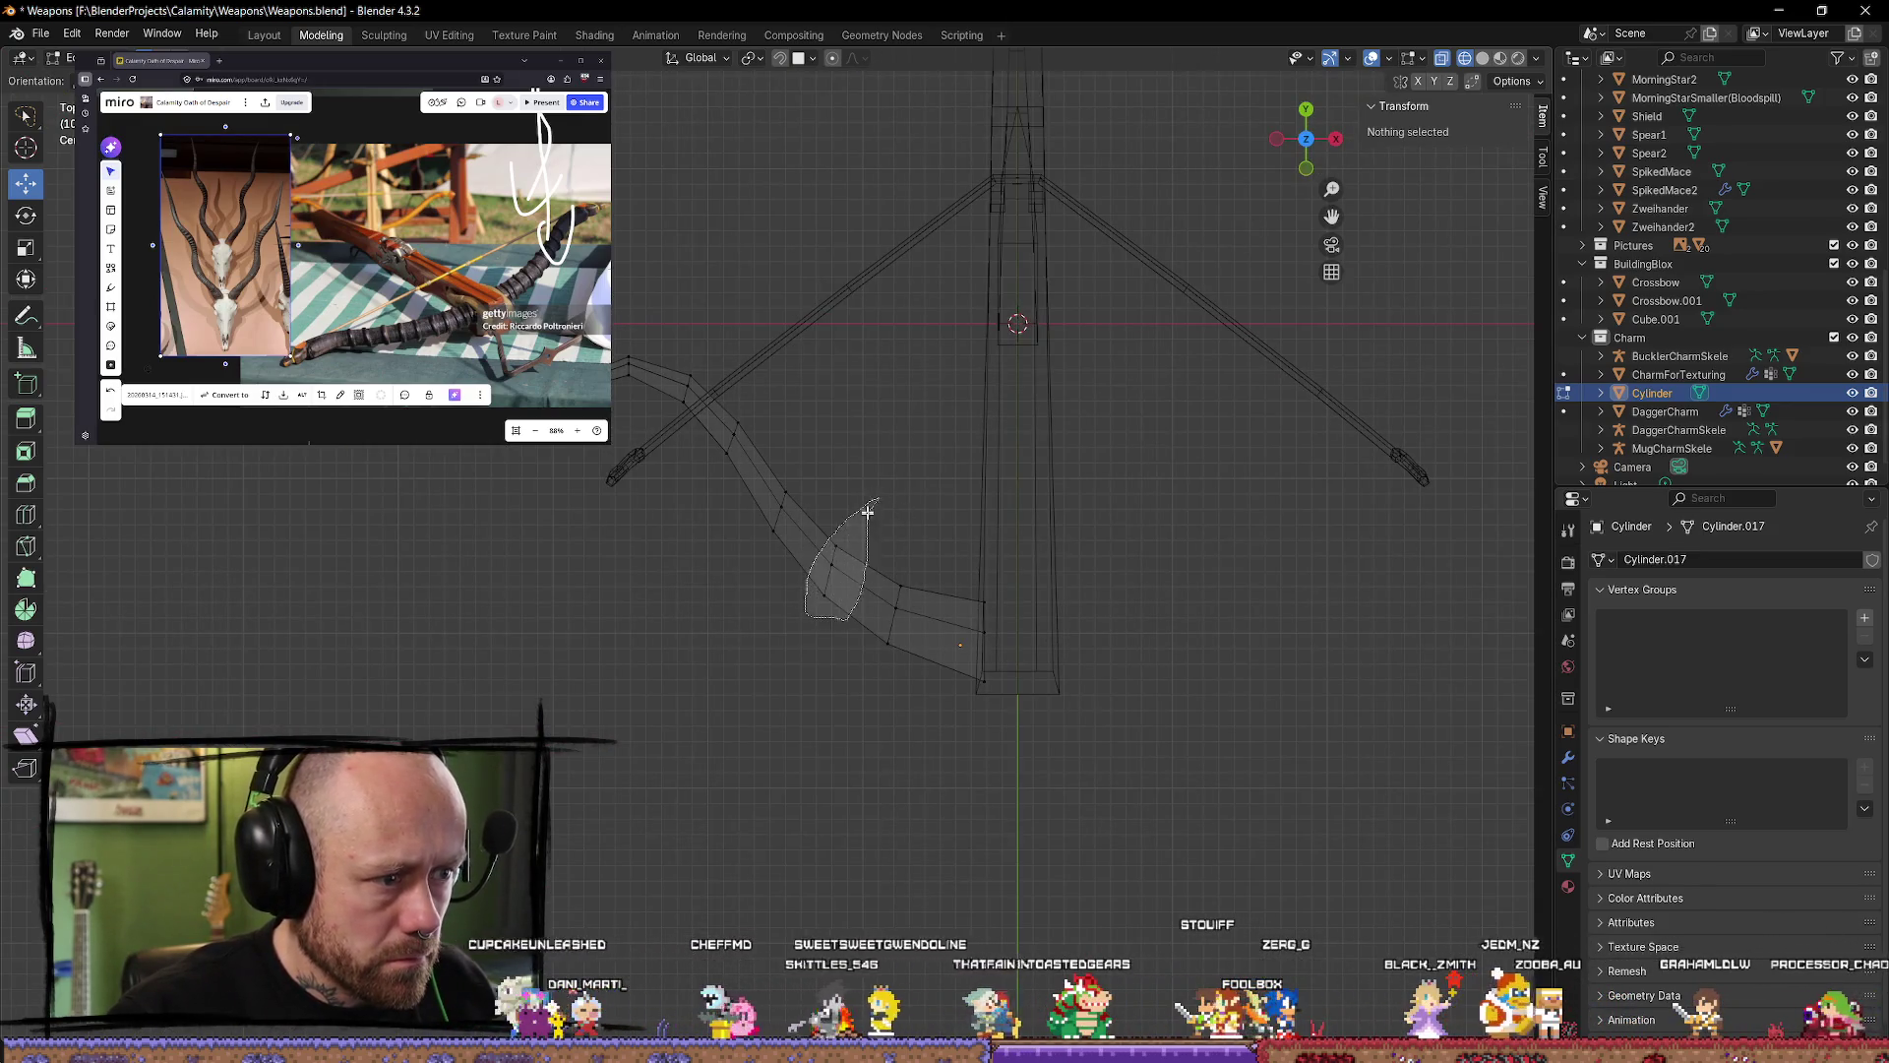
click(829, 583)
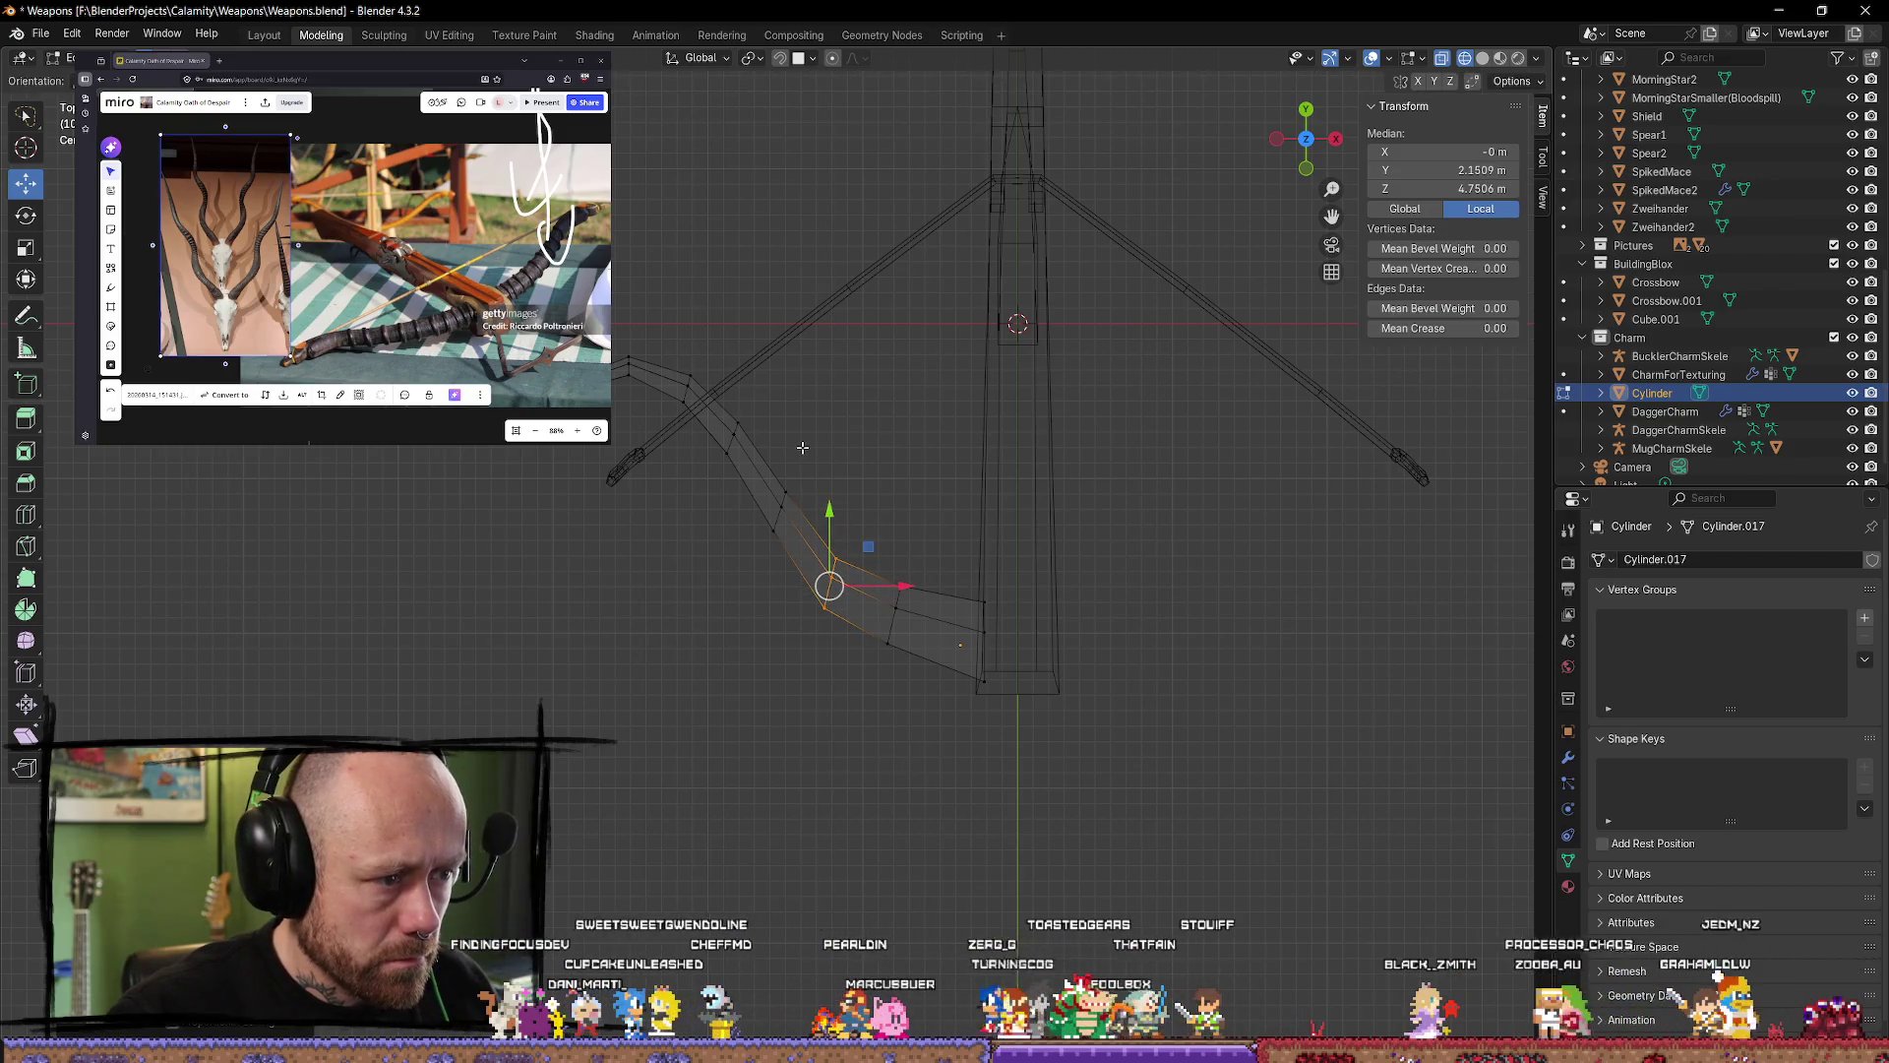
Step: Extrude a new segment from the selected loop and move the lever's end vertices down-left
key(e)
click(846, 536)
drag(846, 536, 837, 536)
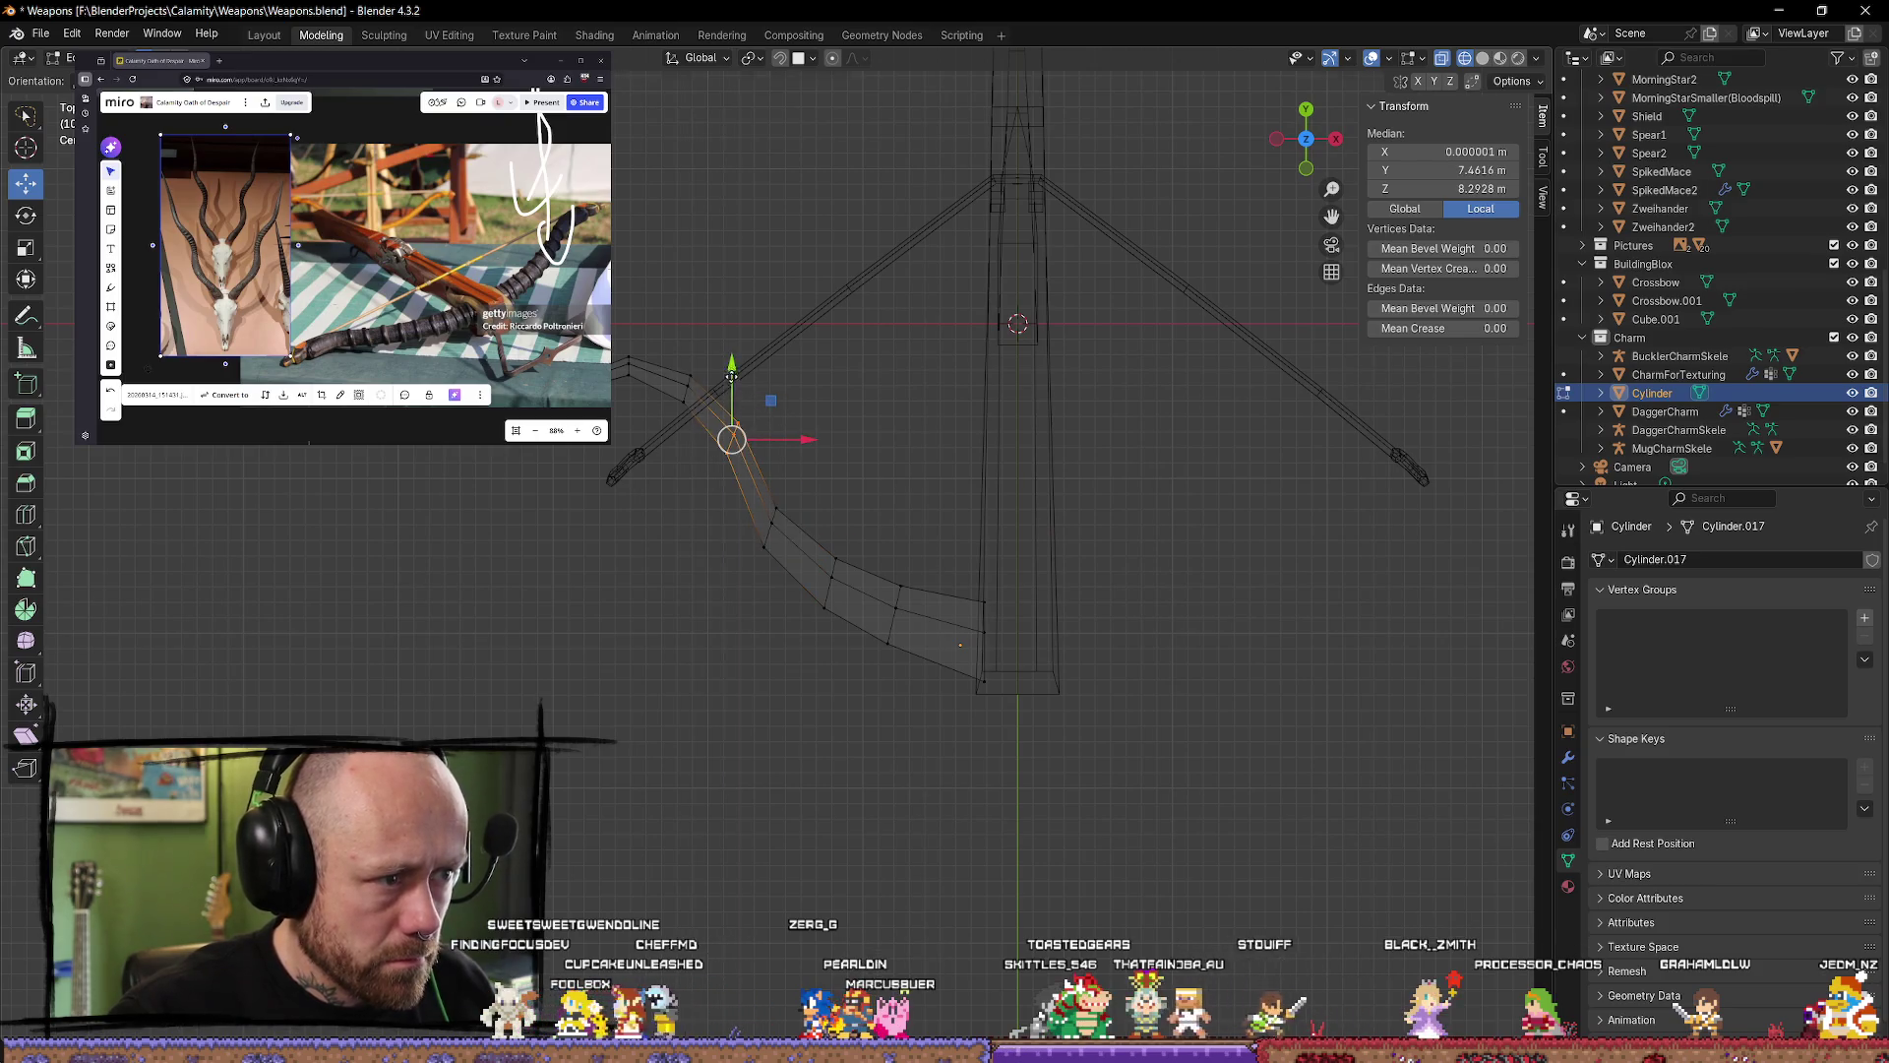
mouse_move(731, 377)
mouse_down()
mouse_move(730, 398)
mouse_move(704, 386)
mouse_up()
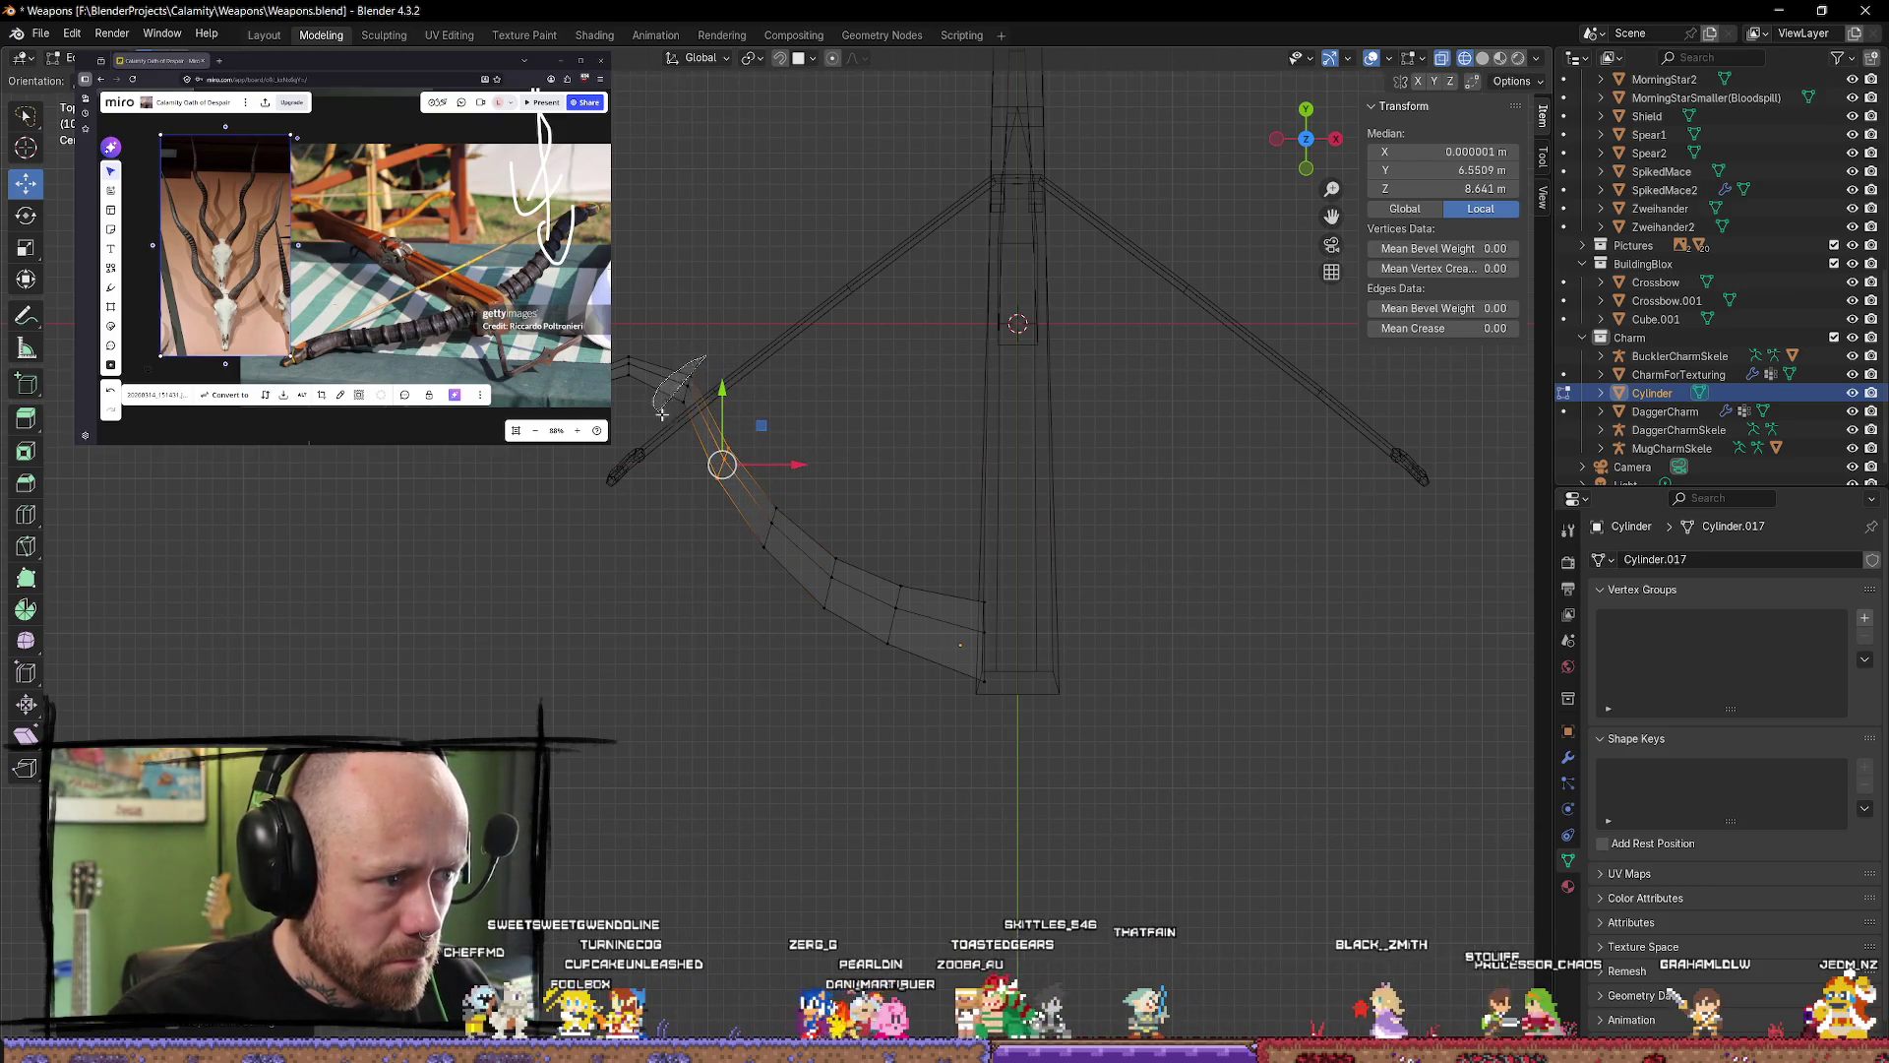
Step: Try an extra extruded segment, undo it, and slide the end vertices along the curve
key(e)
click(706, 373)
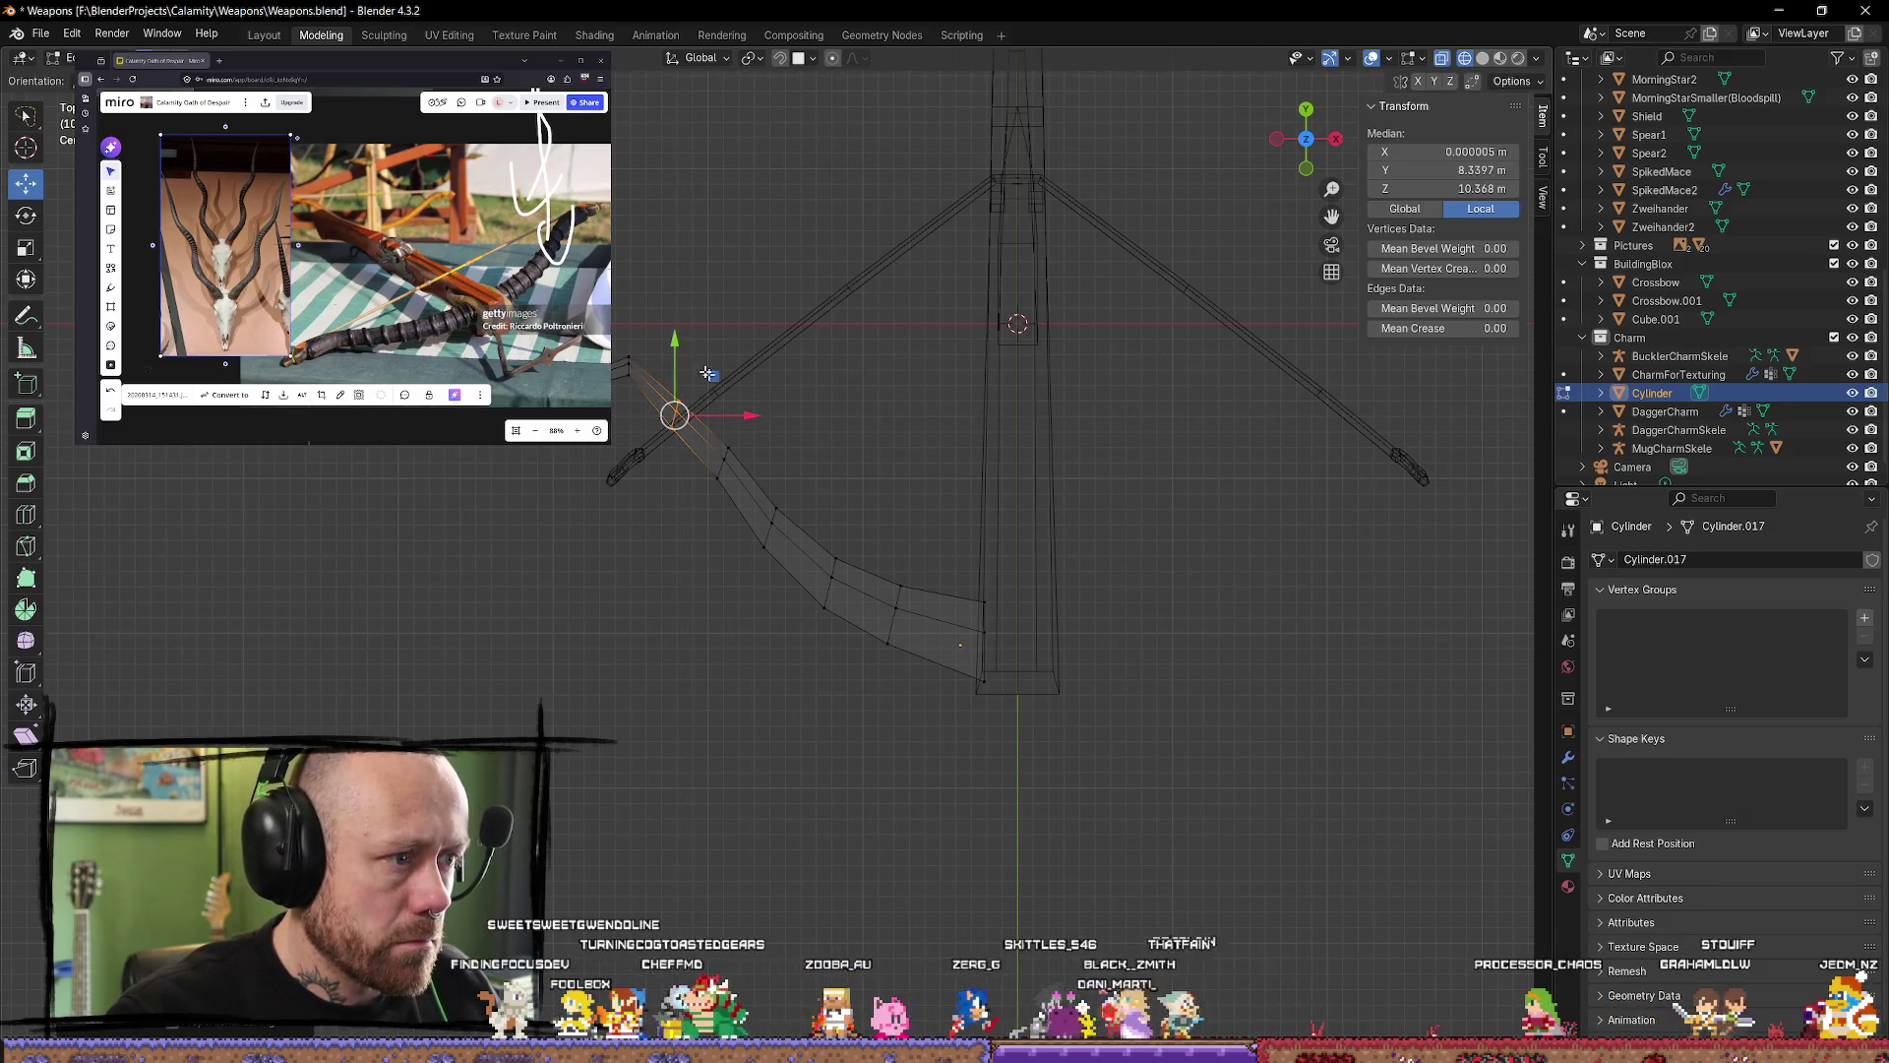
drag(706, 373, 777, 470)
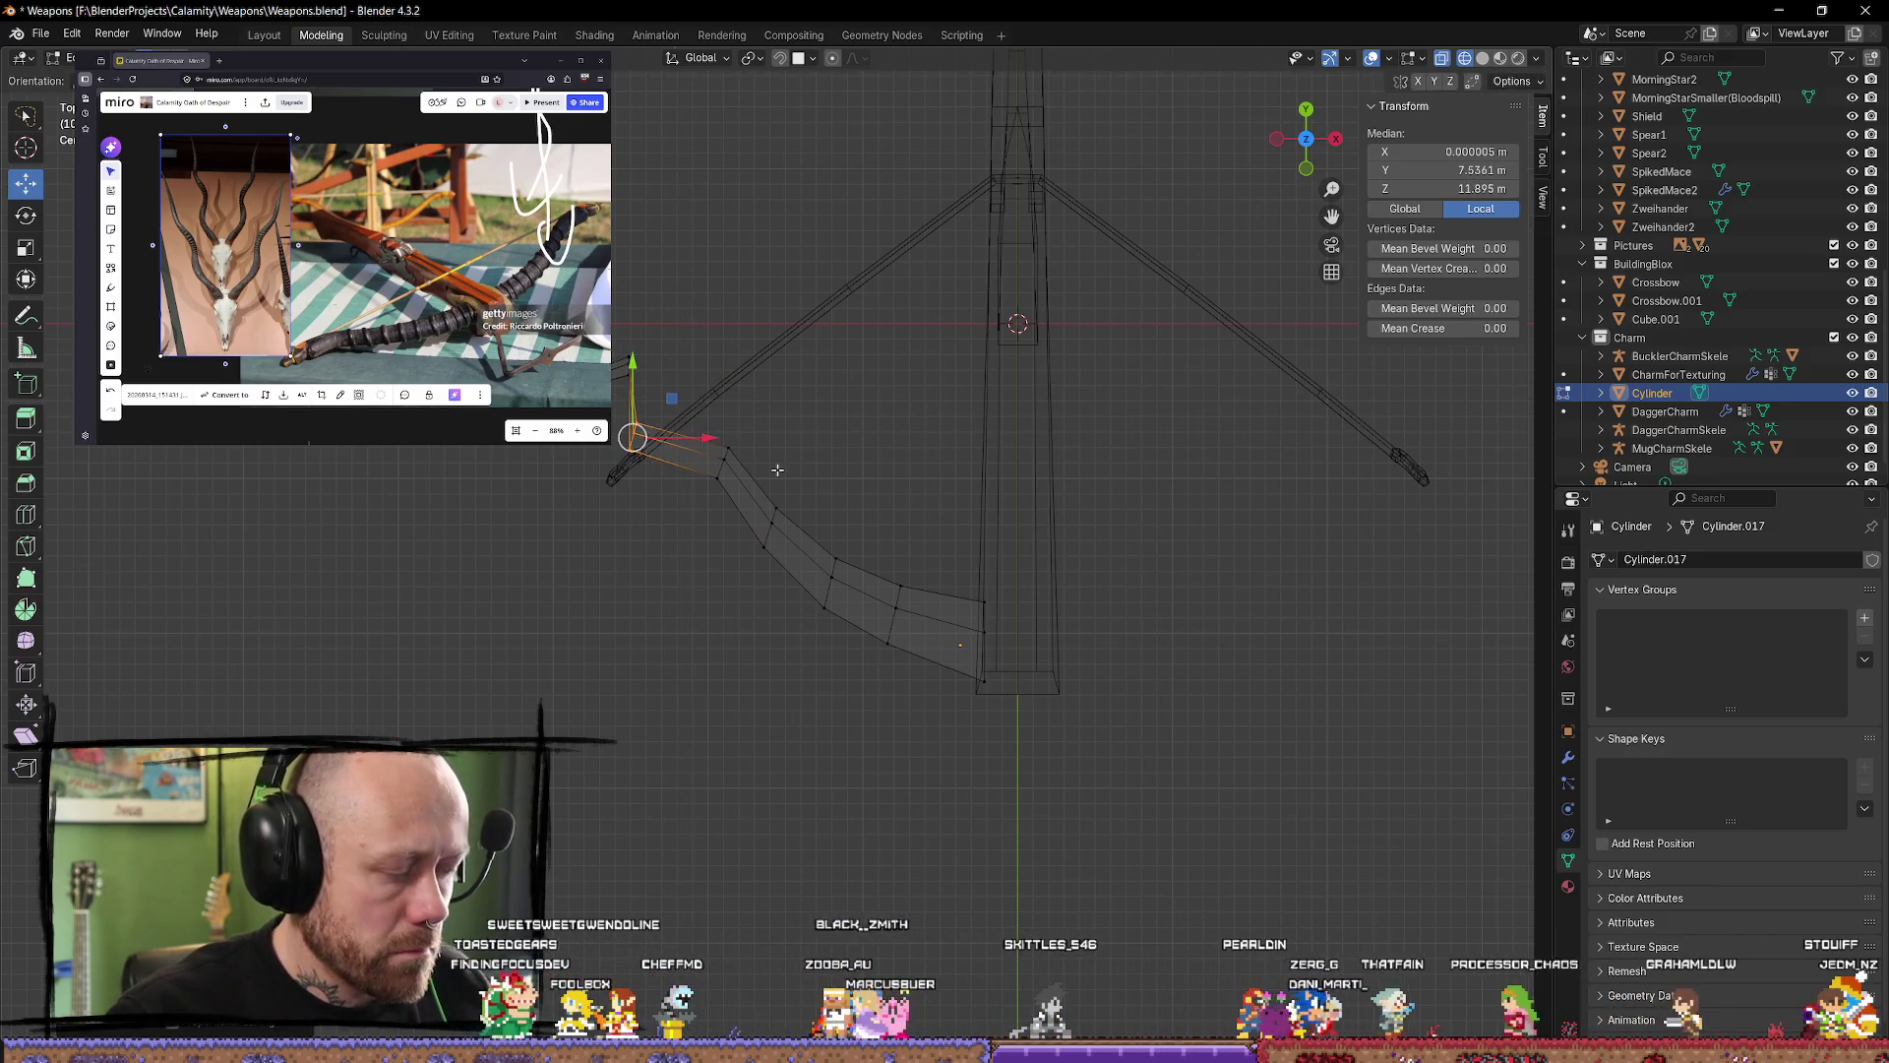
key(ctrl+z)
key(ctrl+z)
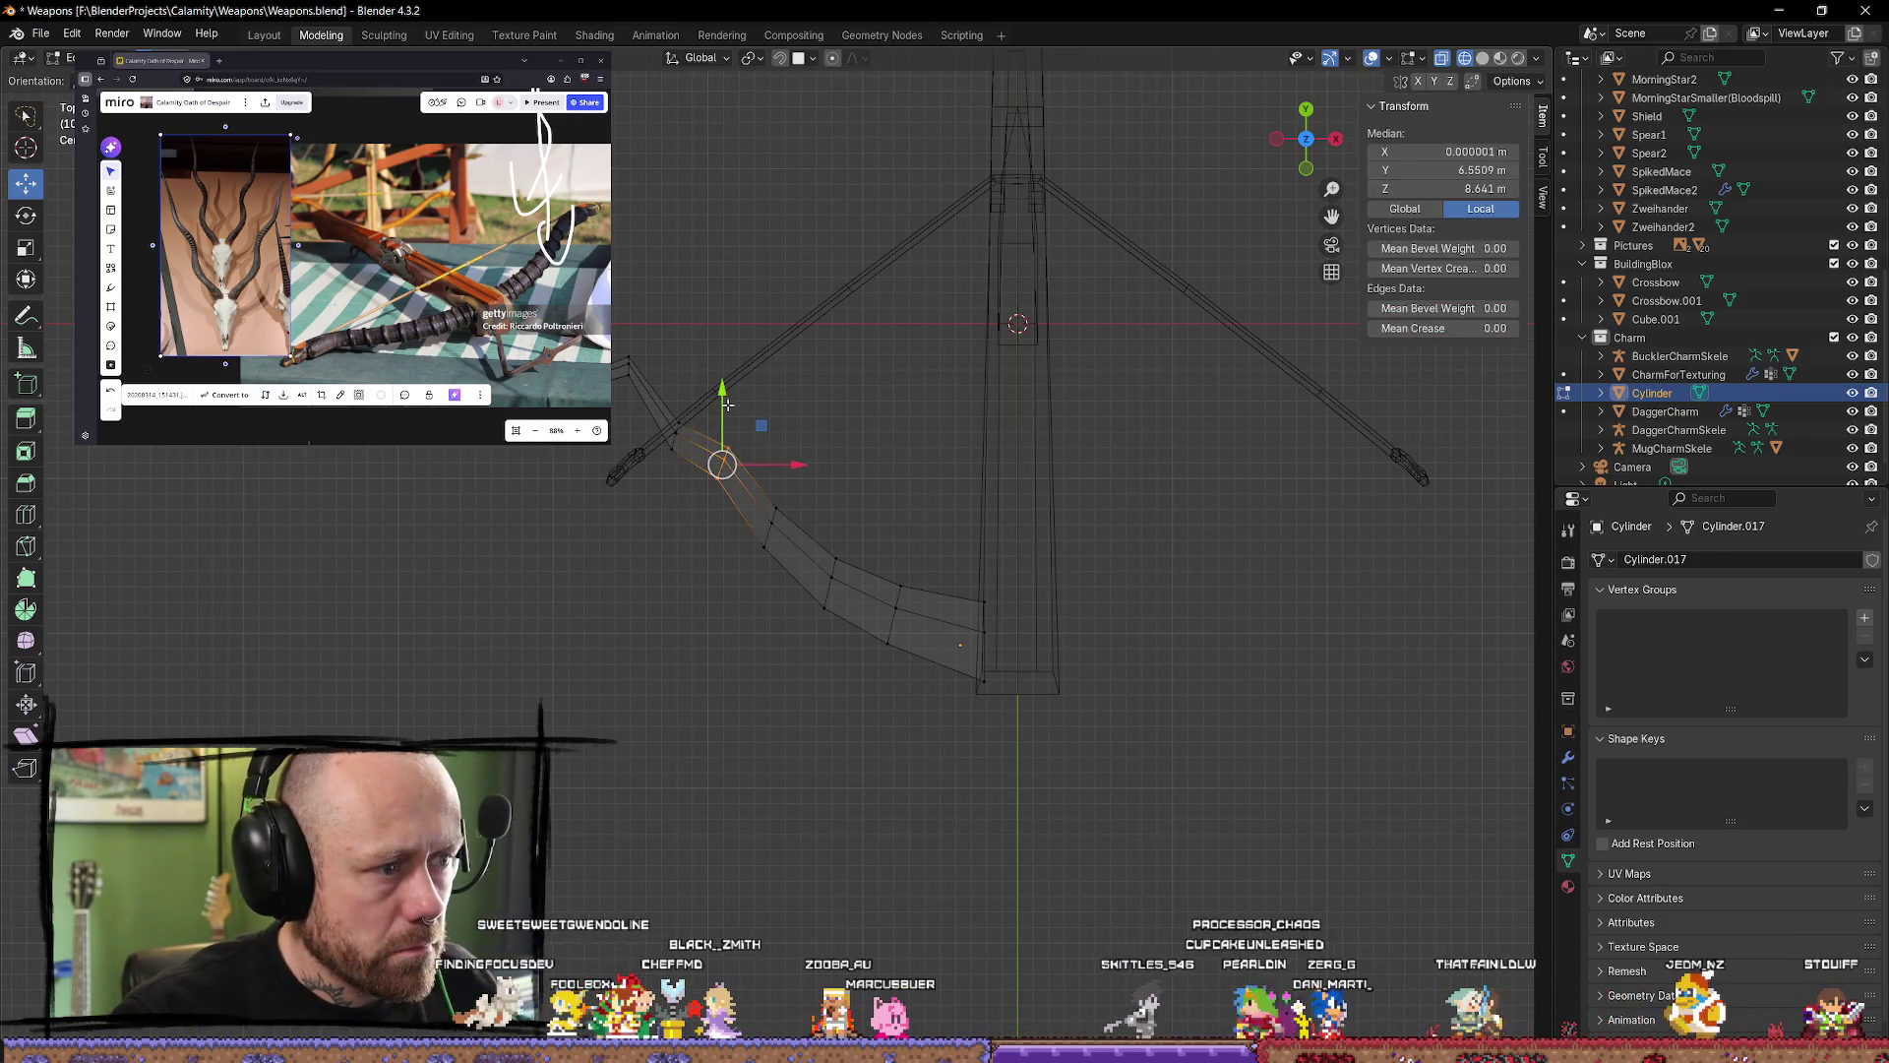
drag(728, 403, 724, 425)
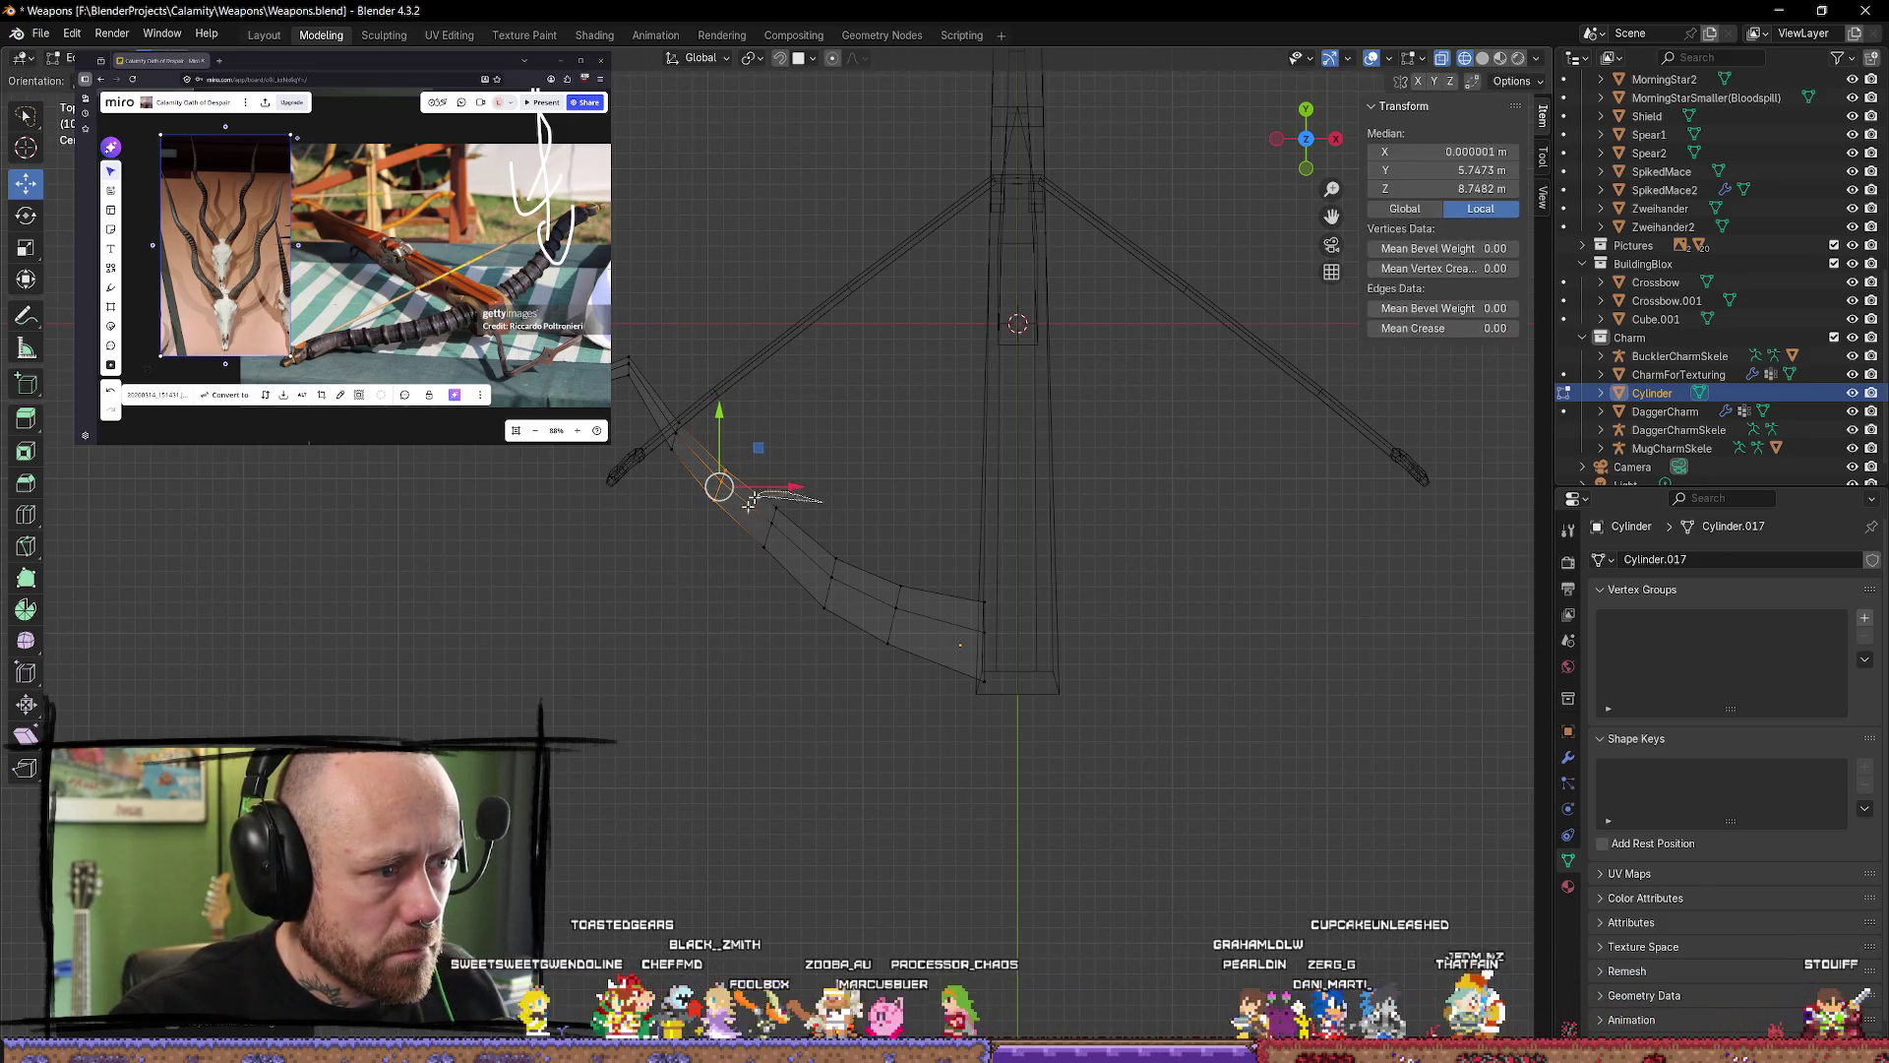
mouse_move(750, 503)
mouse_down()
mouse_move(765, 547)
mouse_move(721, 485)
mouse_move(710, 507)
mouse_move(670, 434)
mouse_move(668, 470)
mouse_up()
Step: Move the lever's tip vertex outward past the left limb, then orbit to inspect it
key(alt+a)
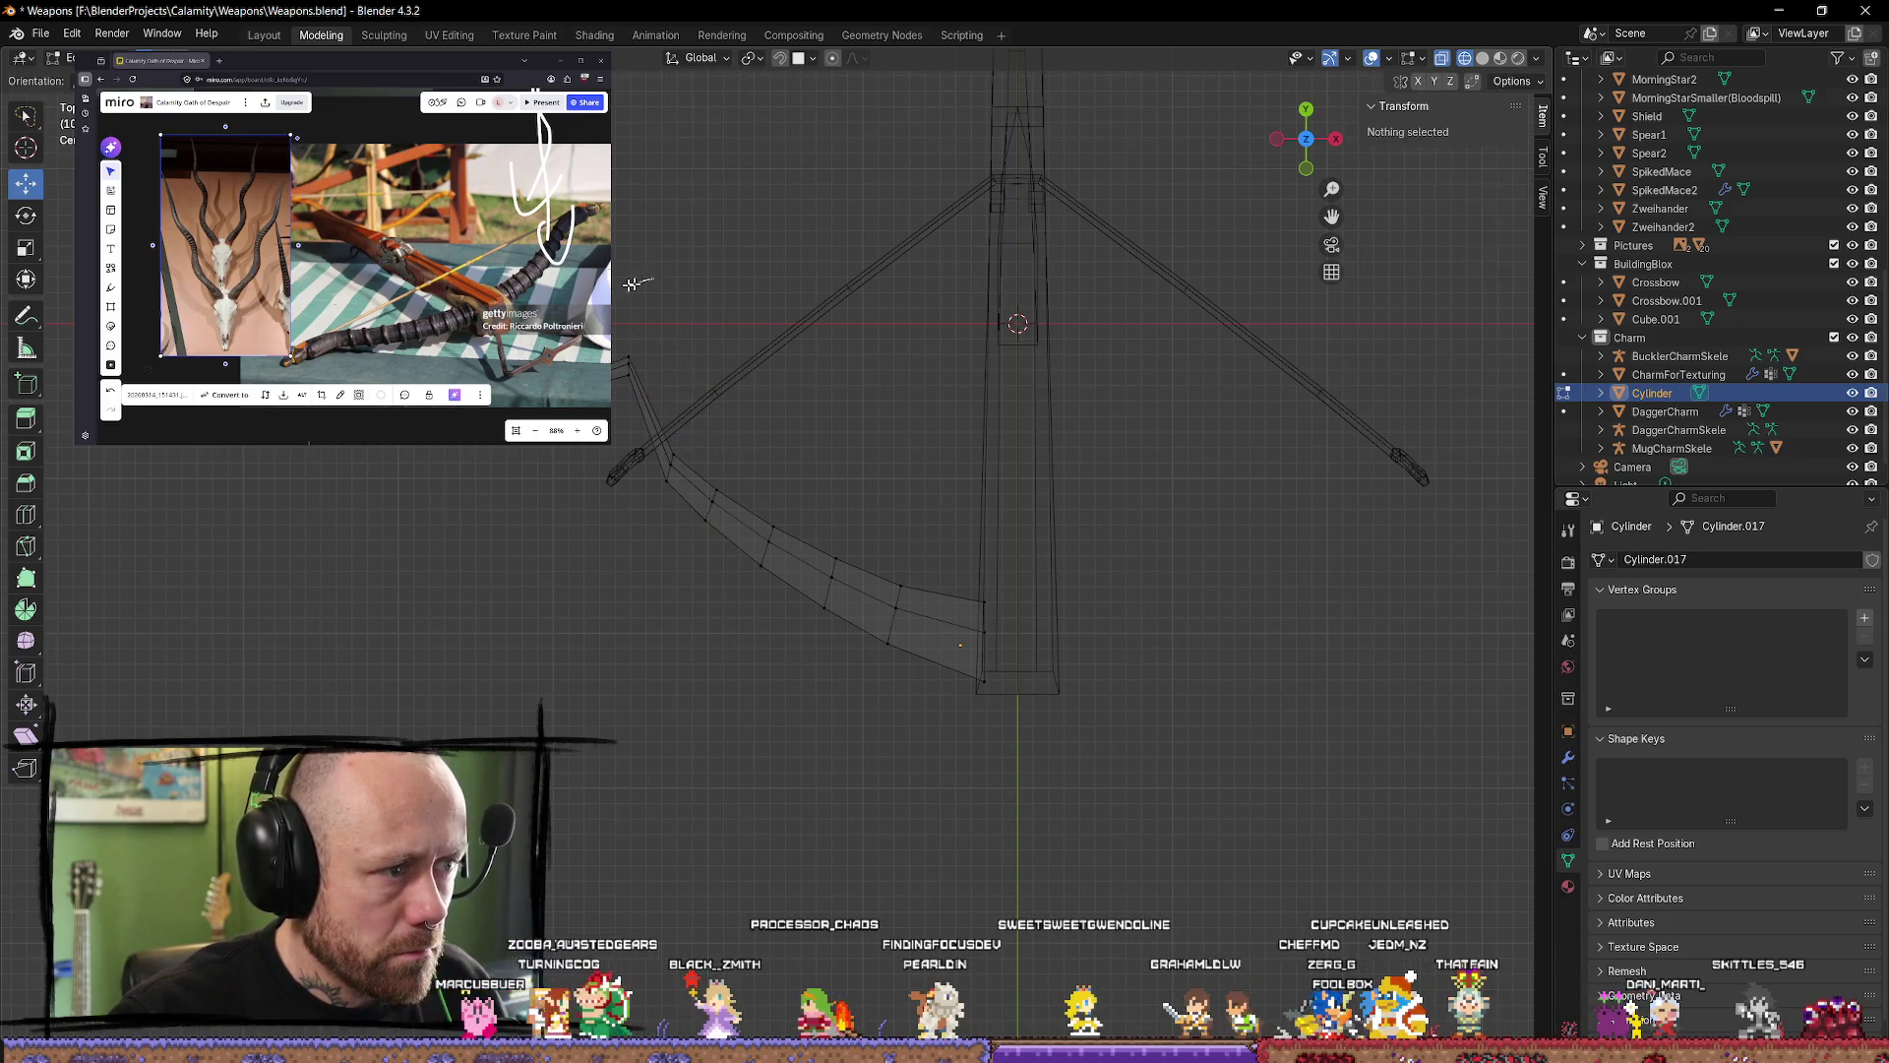
click(628, 364)
key(g)
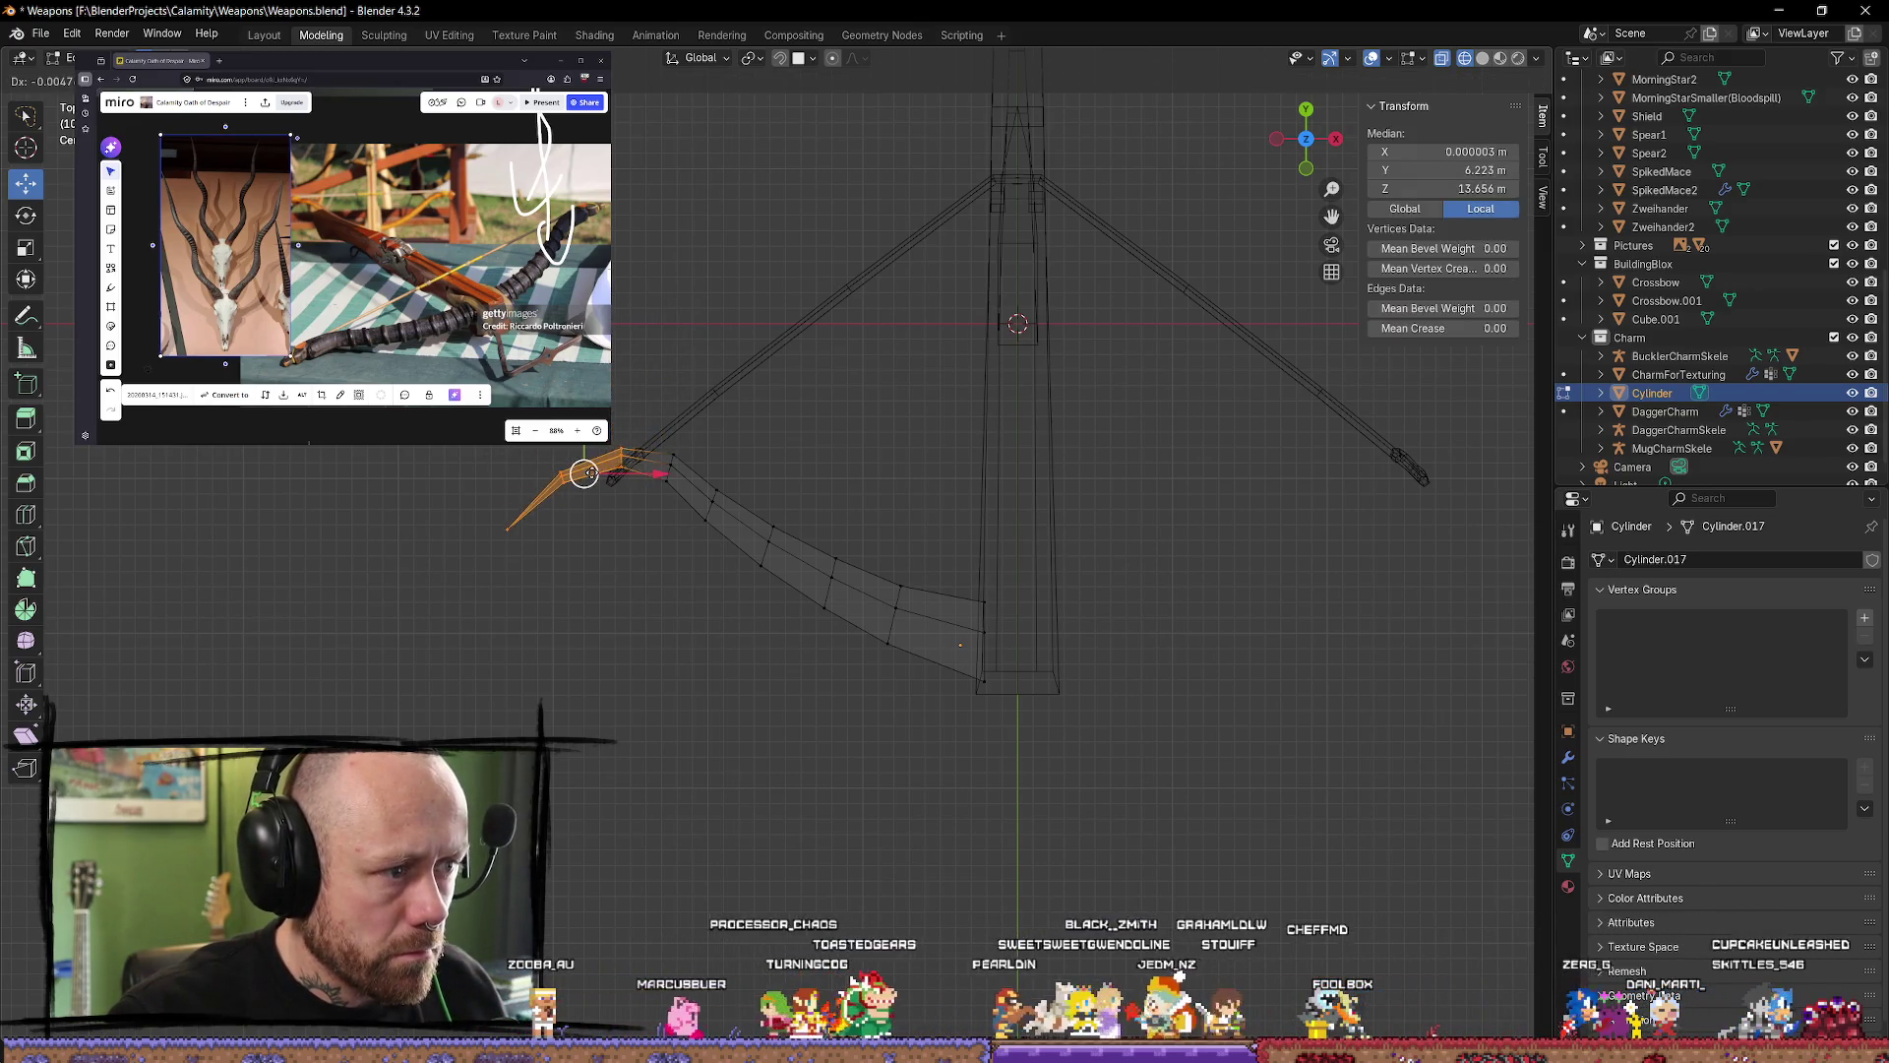
click(586, 478)
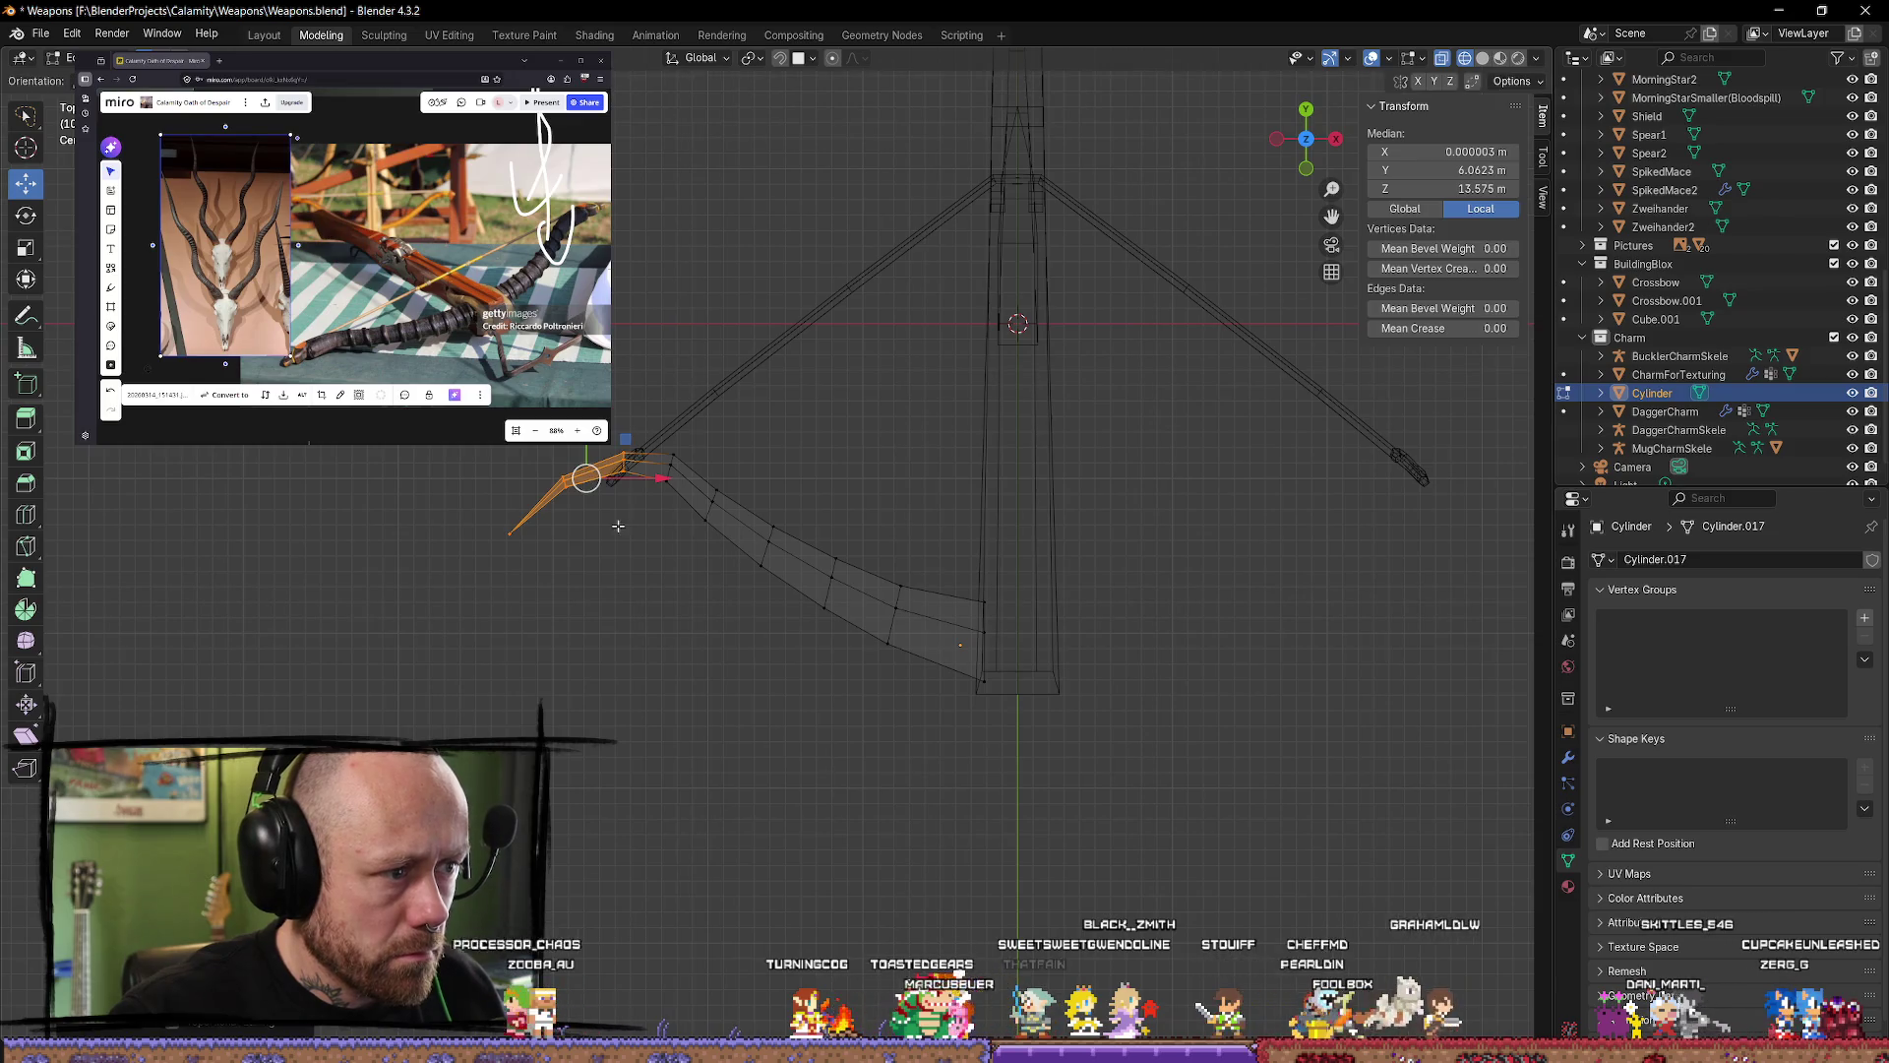
key(alt+a)
mouse_move(646, 557)
middle_down()
mouse_move(783, 456)
mouse_move(1025, 413)
mouse_move(1069, 446)
middle_up()
mouse_move(1135, 455)
middle_down()
mouse_move(1172, 522)
mouse_move(1181, 420)
middle_up()
Step: Snap to a side view and try selecting the vertices around the lever's tip
click(1312, 147)
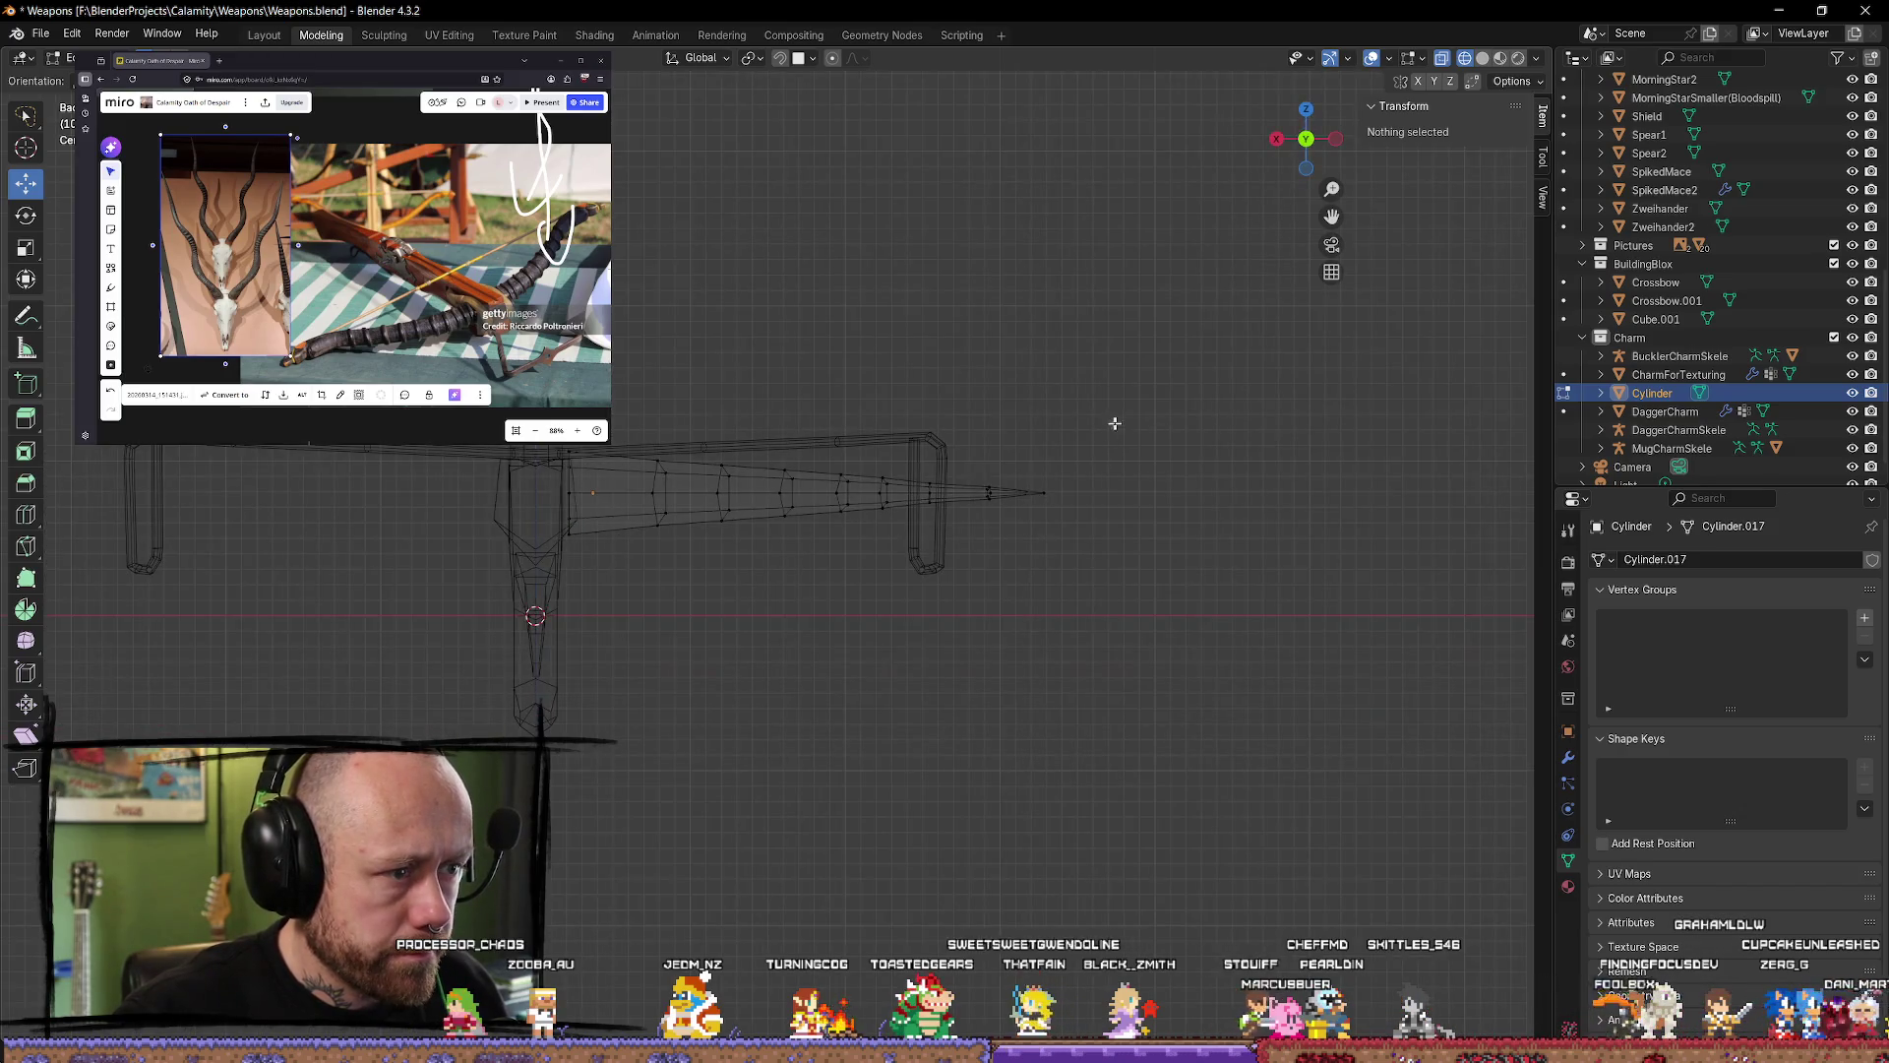
mouse_move(1109, 423)
ctrl+right_down()
mouse_move(725, 486)
mouse_move(1110, 422)
ctrl+right_up()
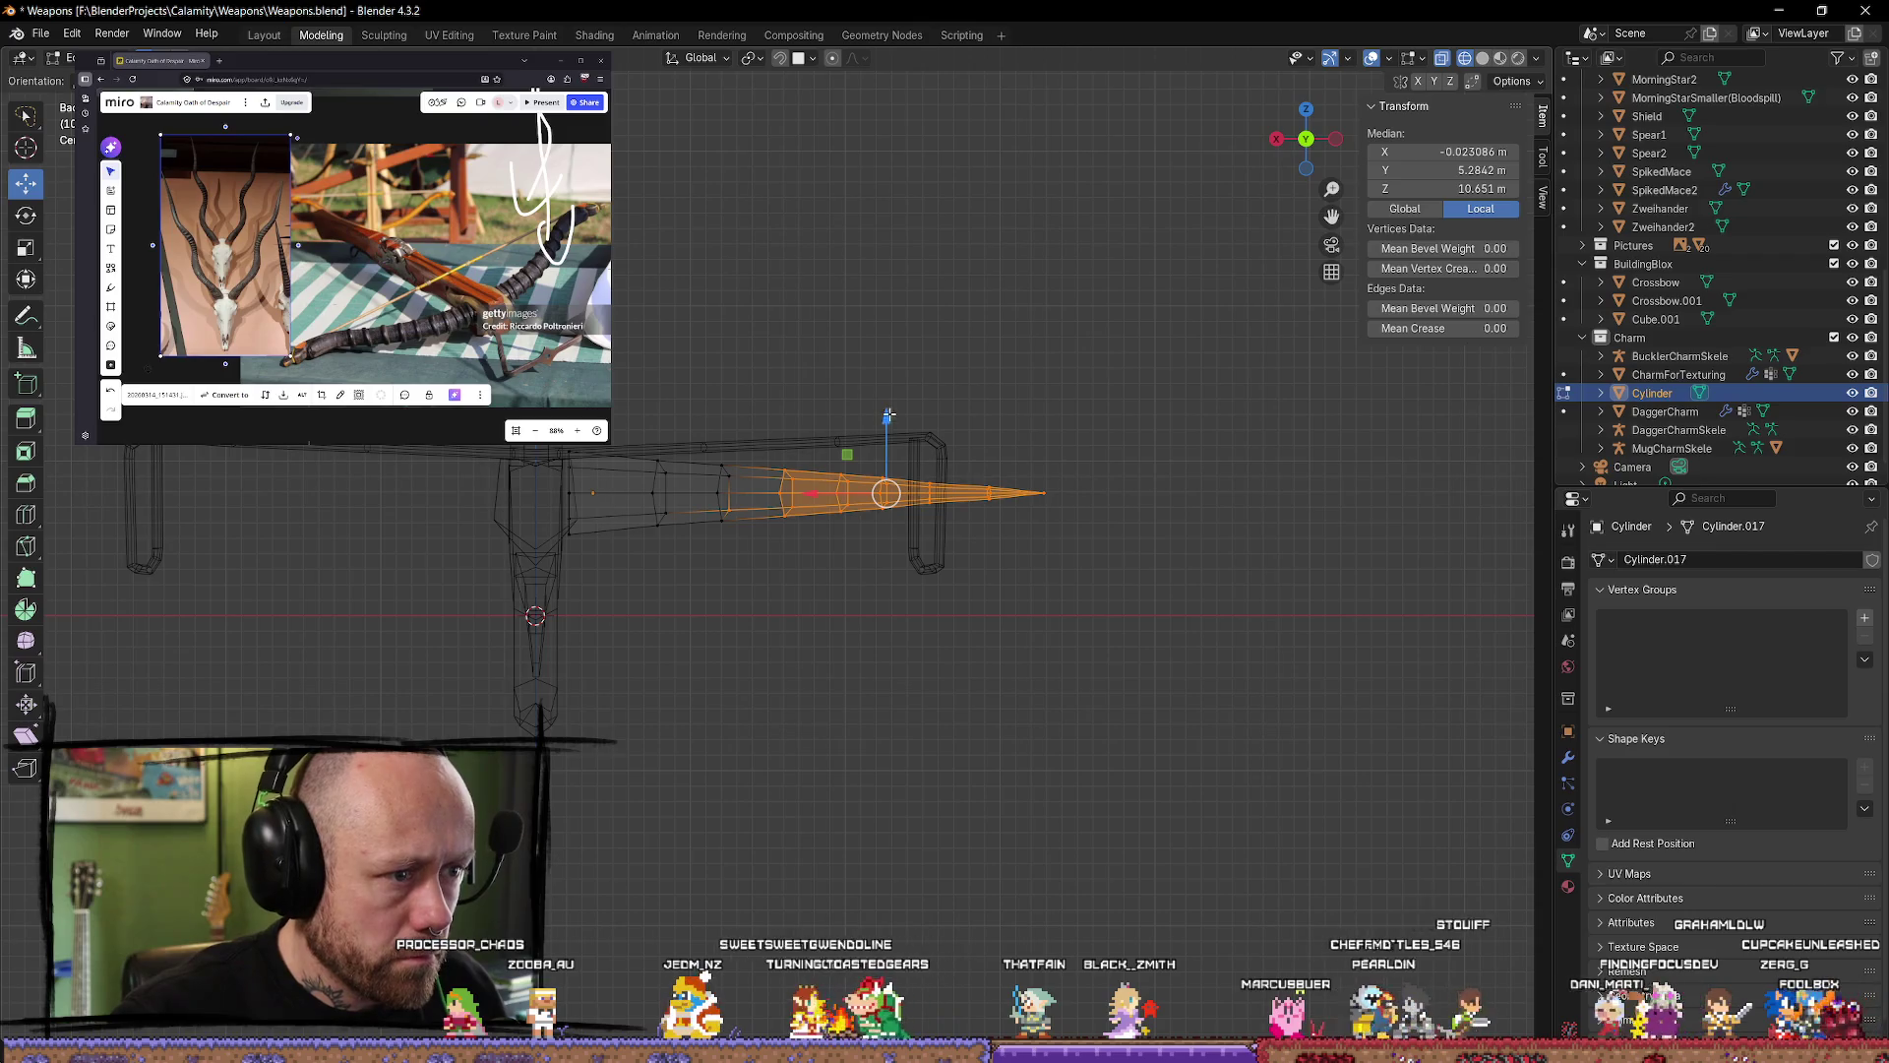
drag(886, 421, 887, 419)
click(1194, 502)
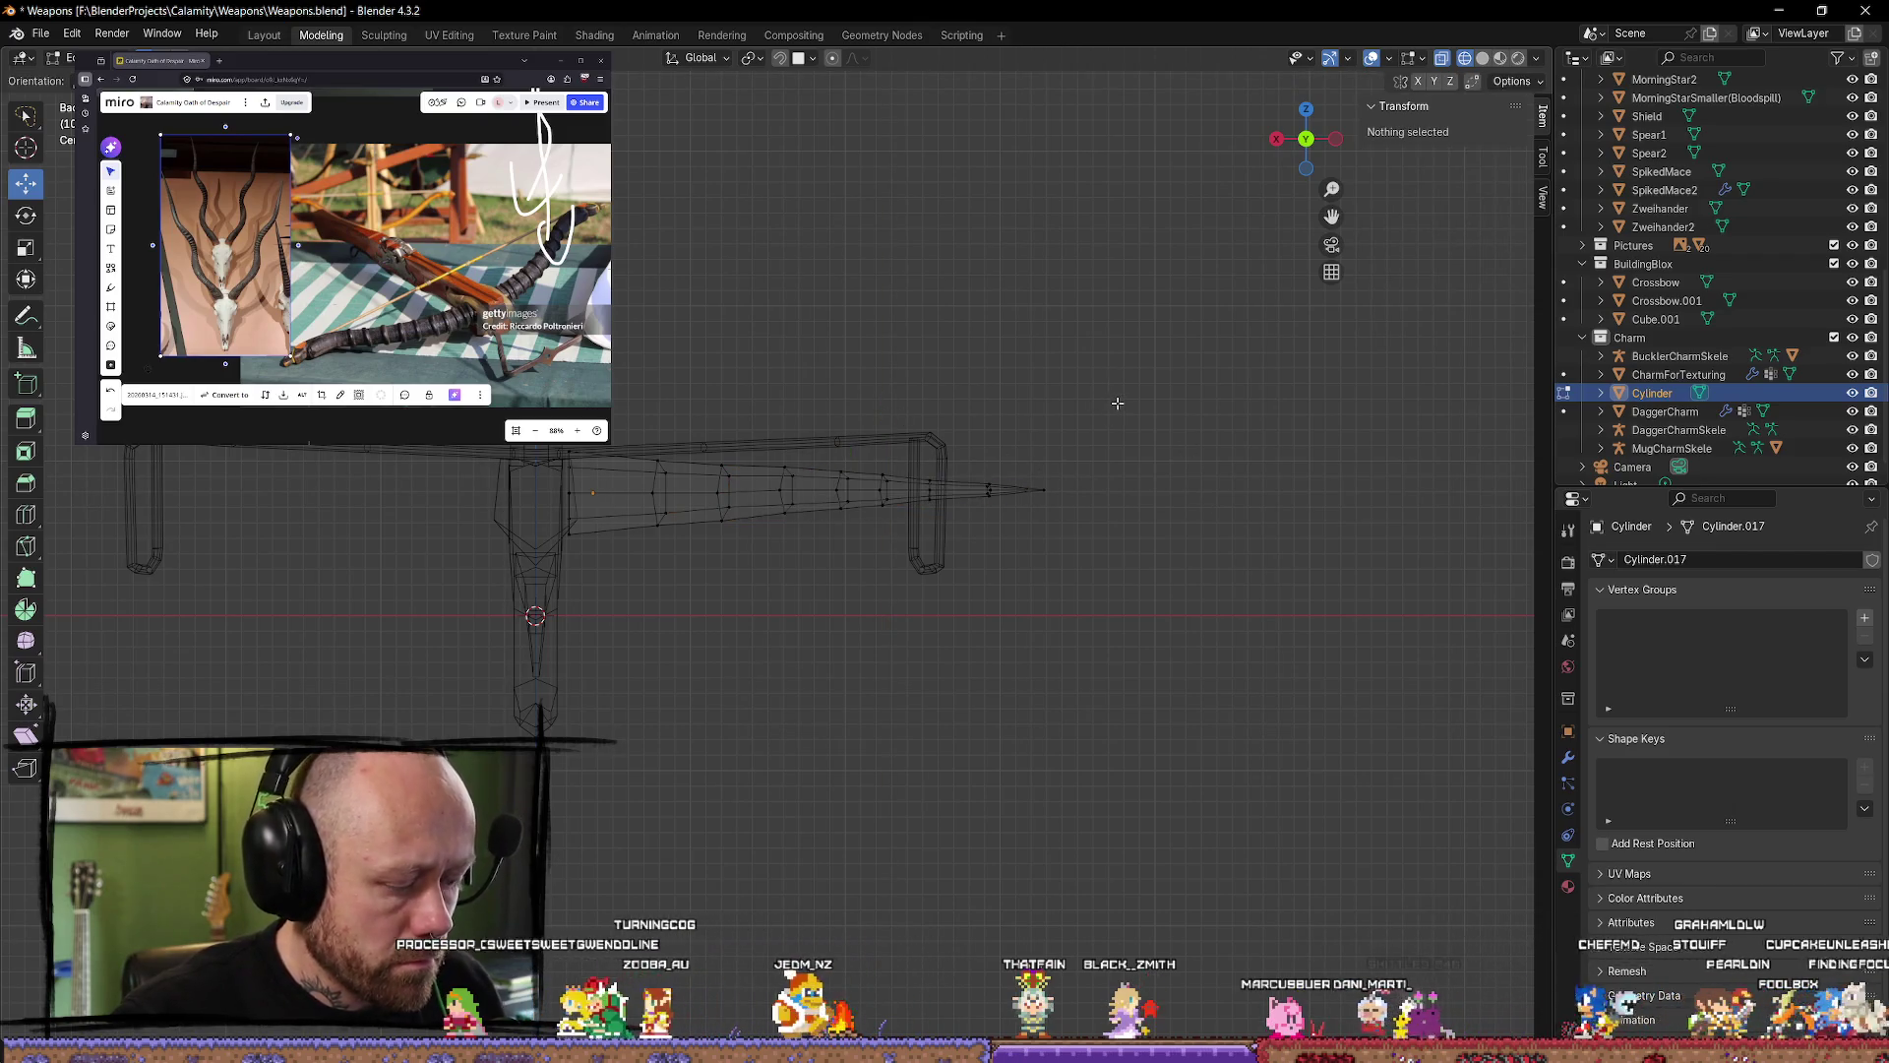
key(ctrl+z)
key(ctrl+z)
key(ctrl+z)
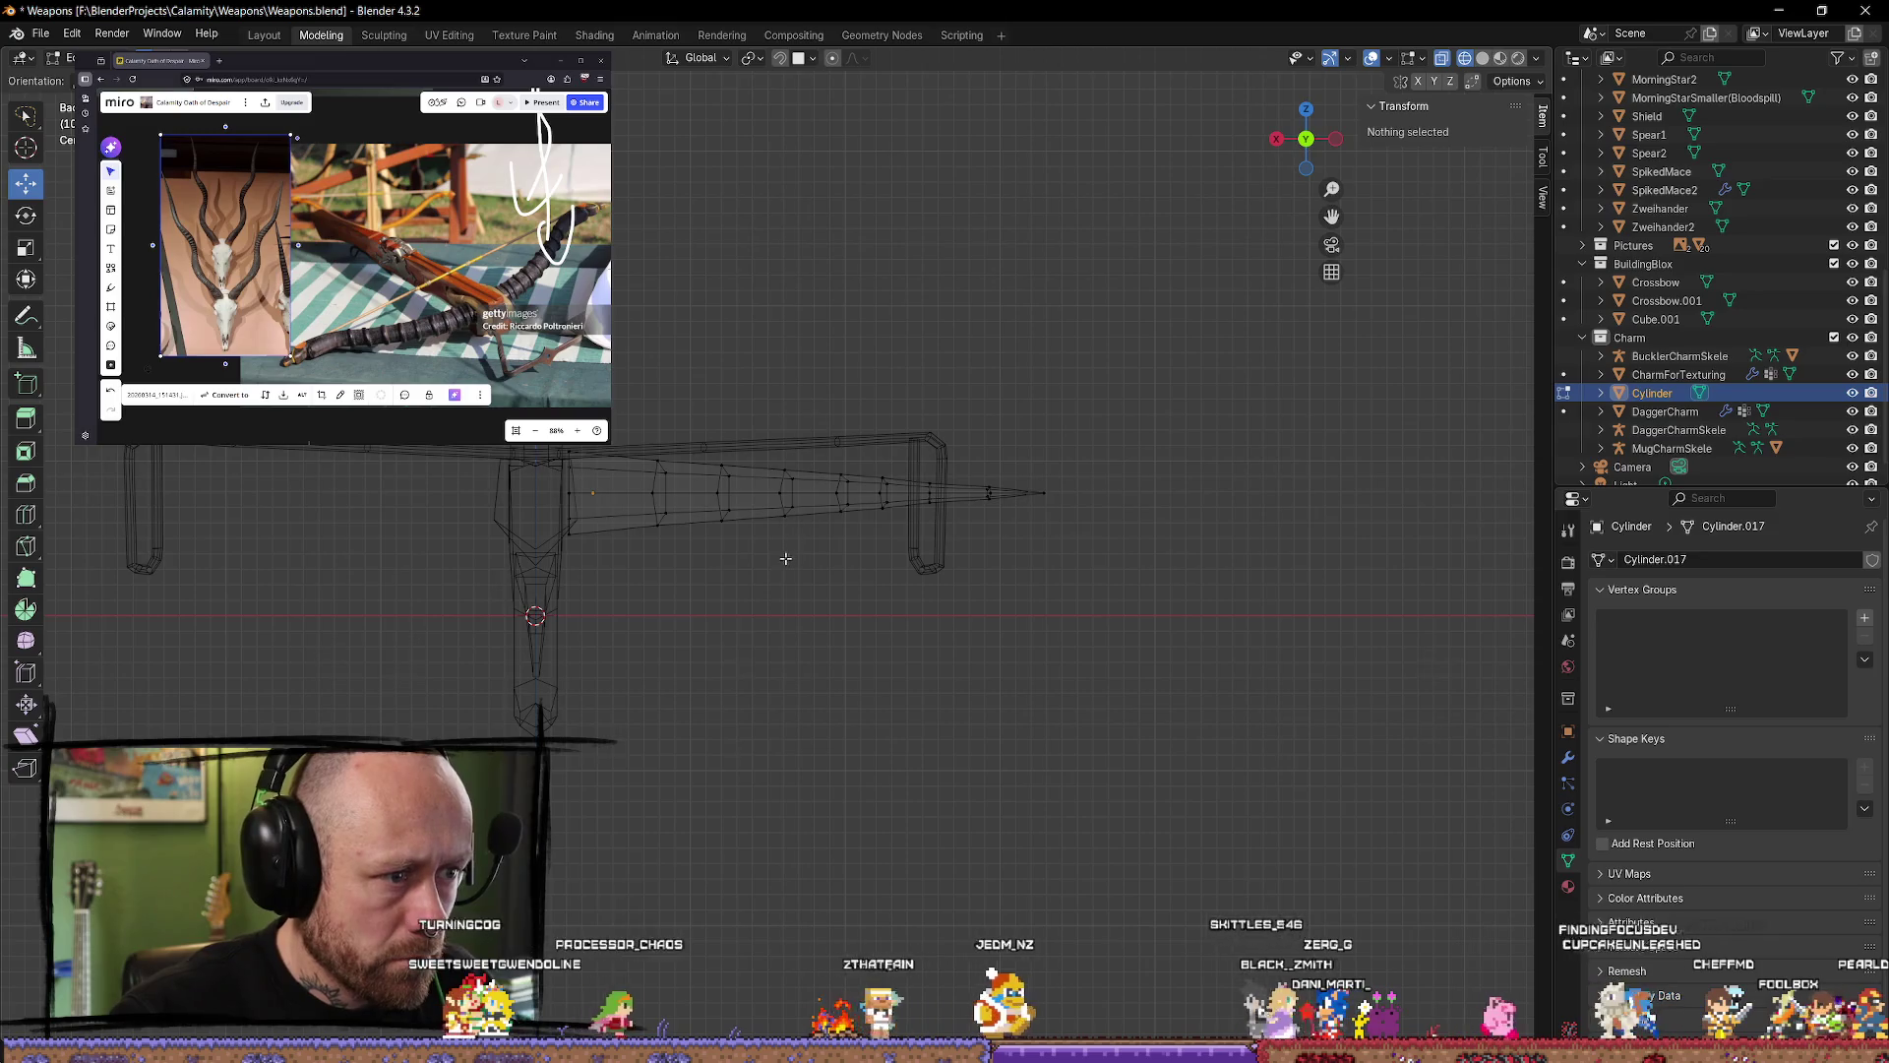
mouse_move(1123, 401)
ctrl+right_down()
mouse_move(871, 536)
mouse_move(1117, 399)
mouse_move(748, 493)
mouse_move(1054, 528)
ctrl+right_up()
click(1054, 359)
Step: Select the outer tip vertices, raise and scale them, then lift the tip further
mouse_move(1073, 372)
ctrl+right_down()
mouse_move(687, 497)
mouse_move(695, 272)
ctrl+right_up()
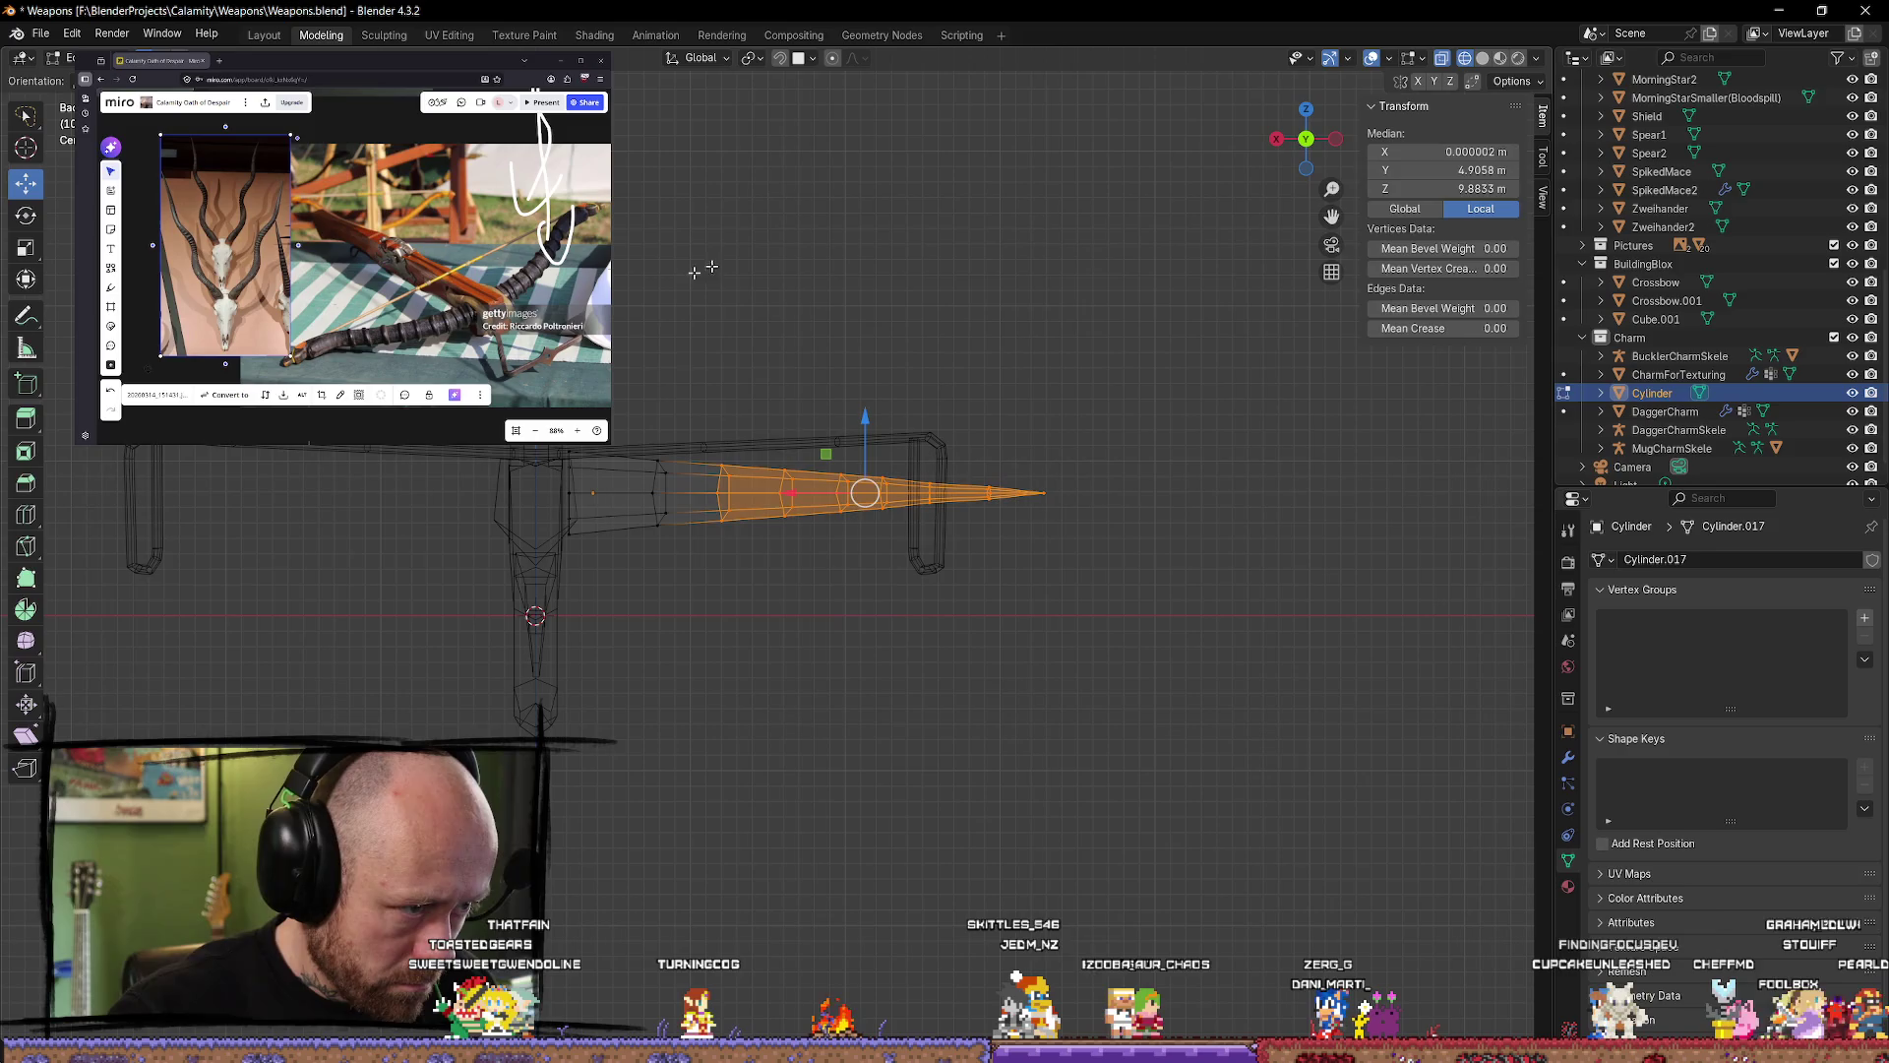
drag(873, 418, 930, 402)
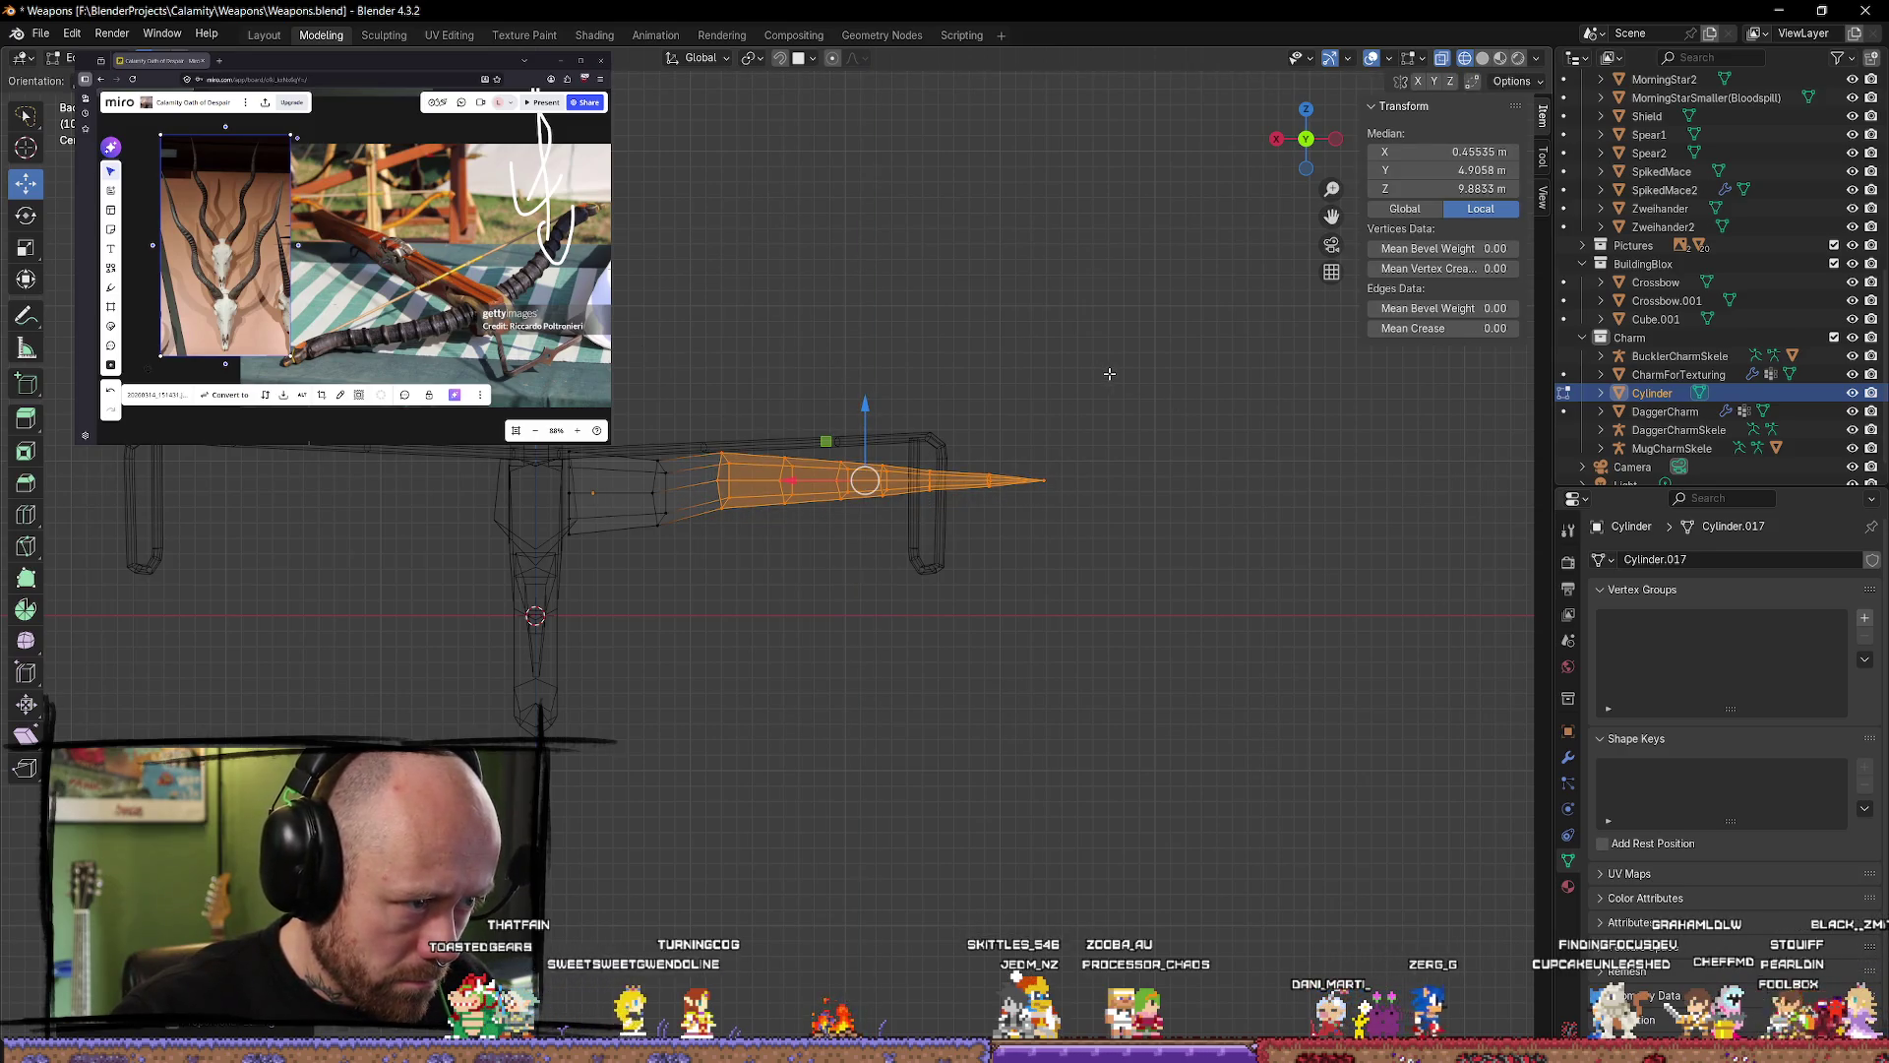
key(s)
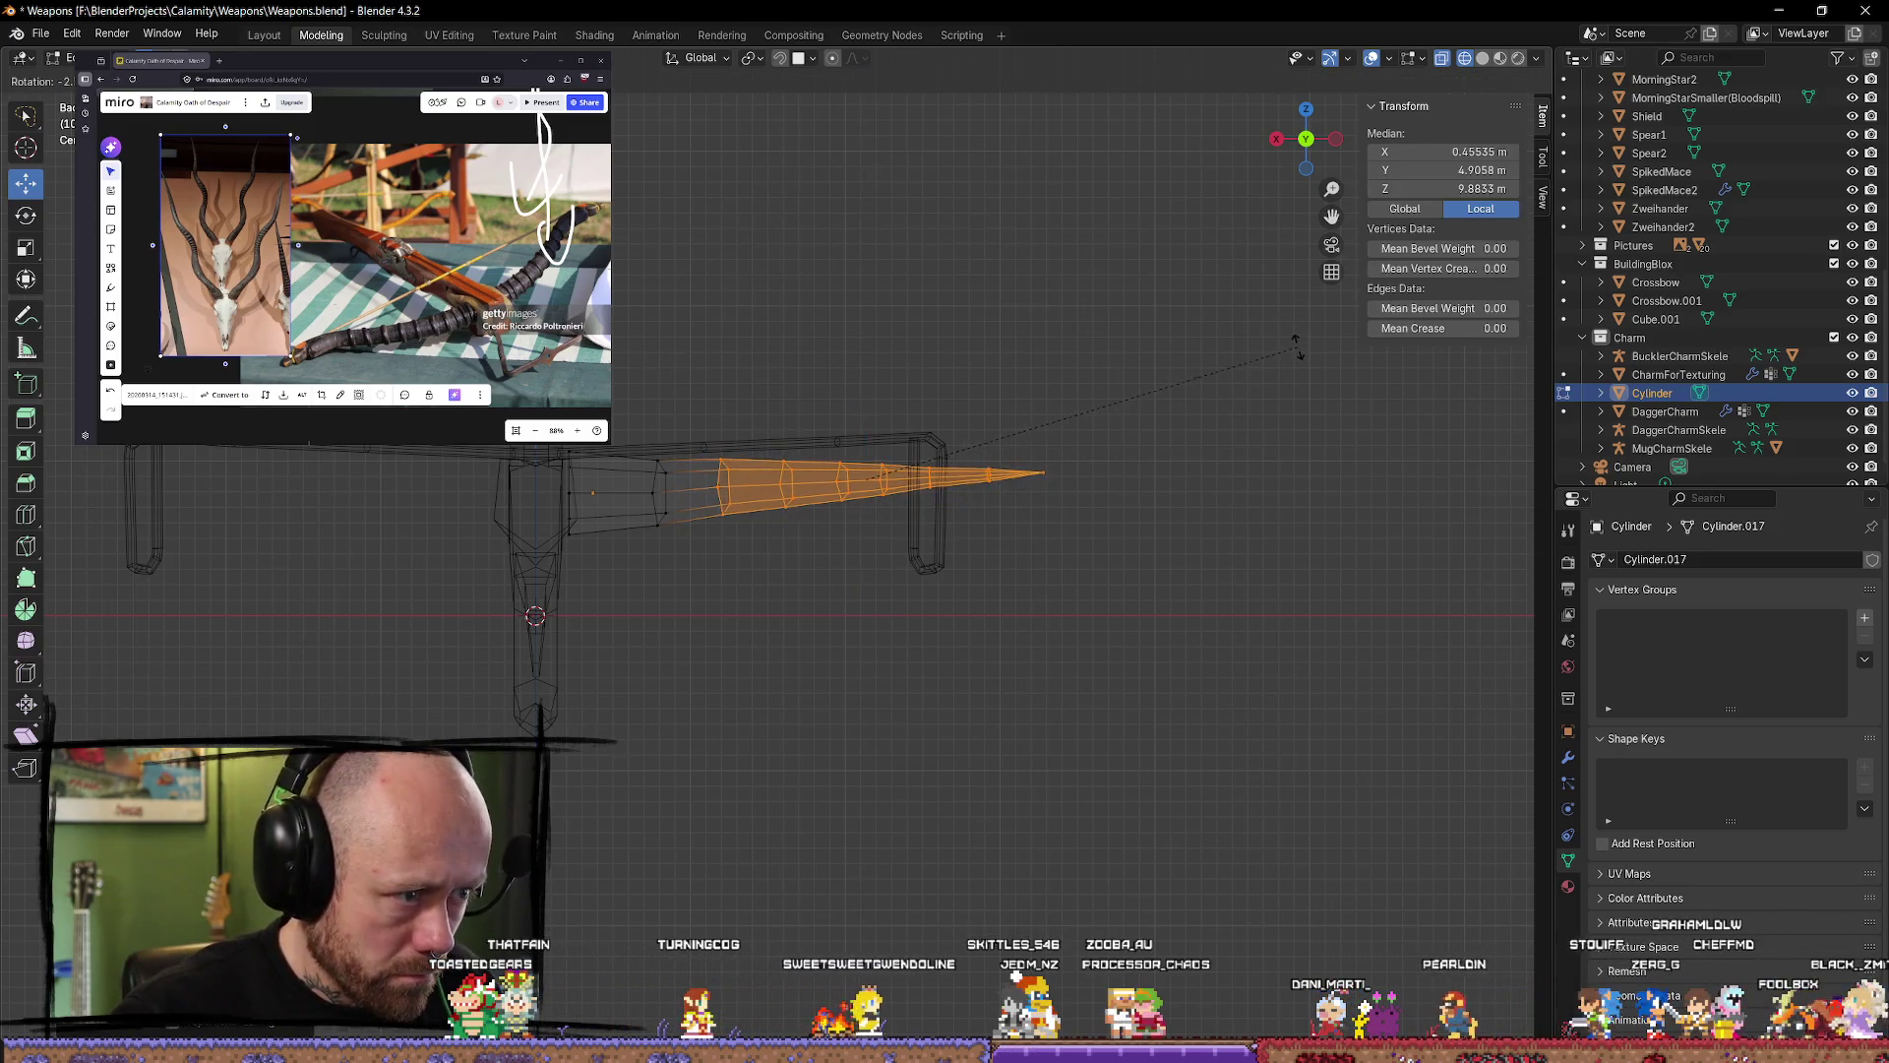
click(1279, 349)
click(1102, 378)
ctrl+right_drag(1136, 371, 793, 452)
mouse_move(868, 352)
ctrl+right_down()
mouse_move(768, 531)
mouse_move(857, 354)
ctrl+right_up()
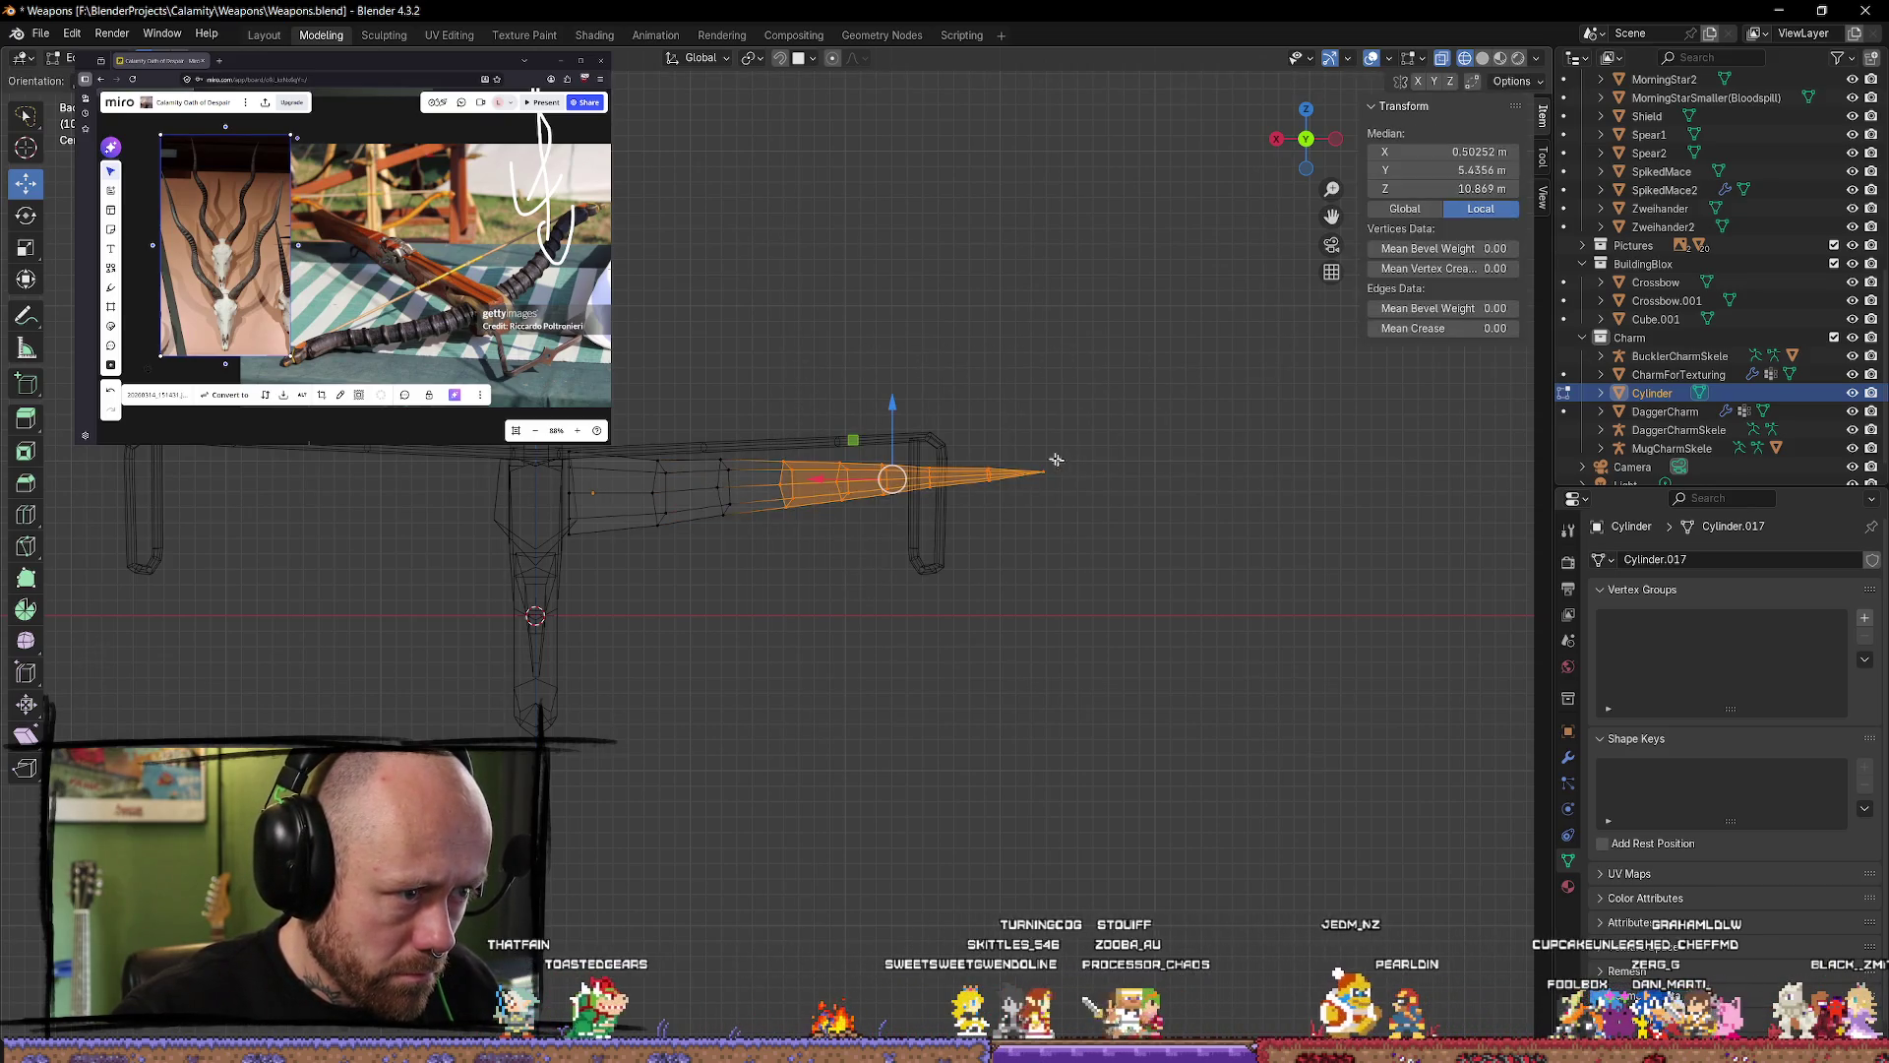
drag(893, 395, 893, 382)
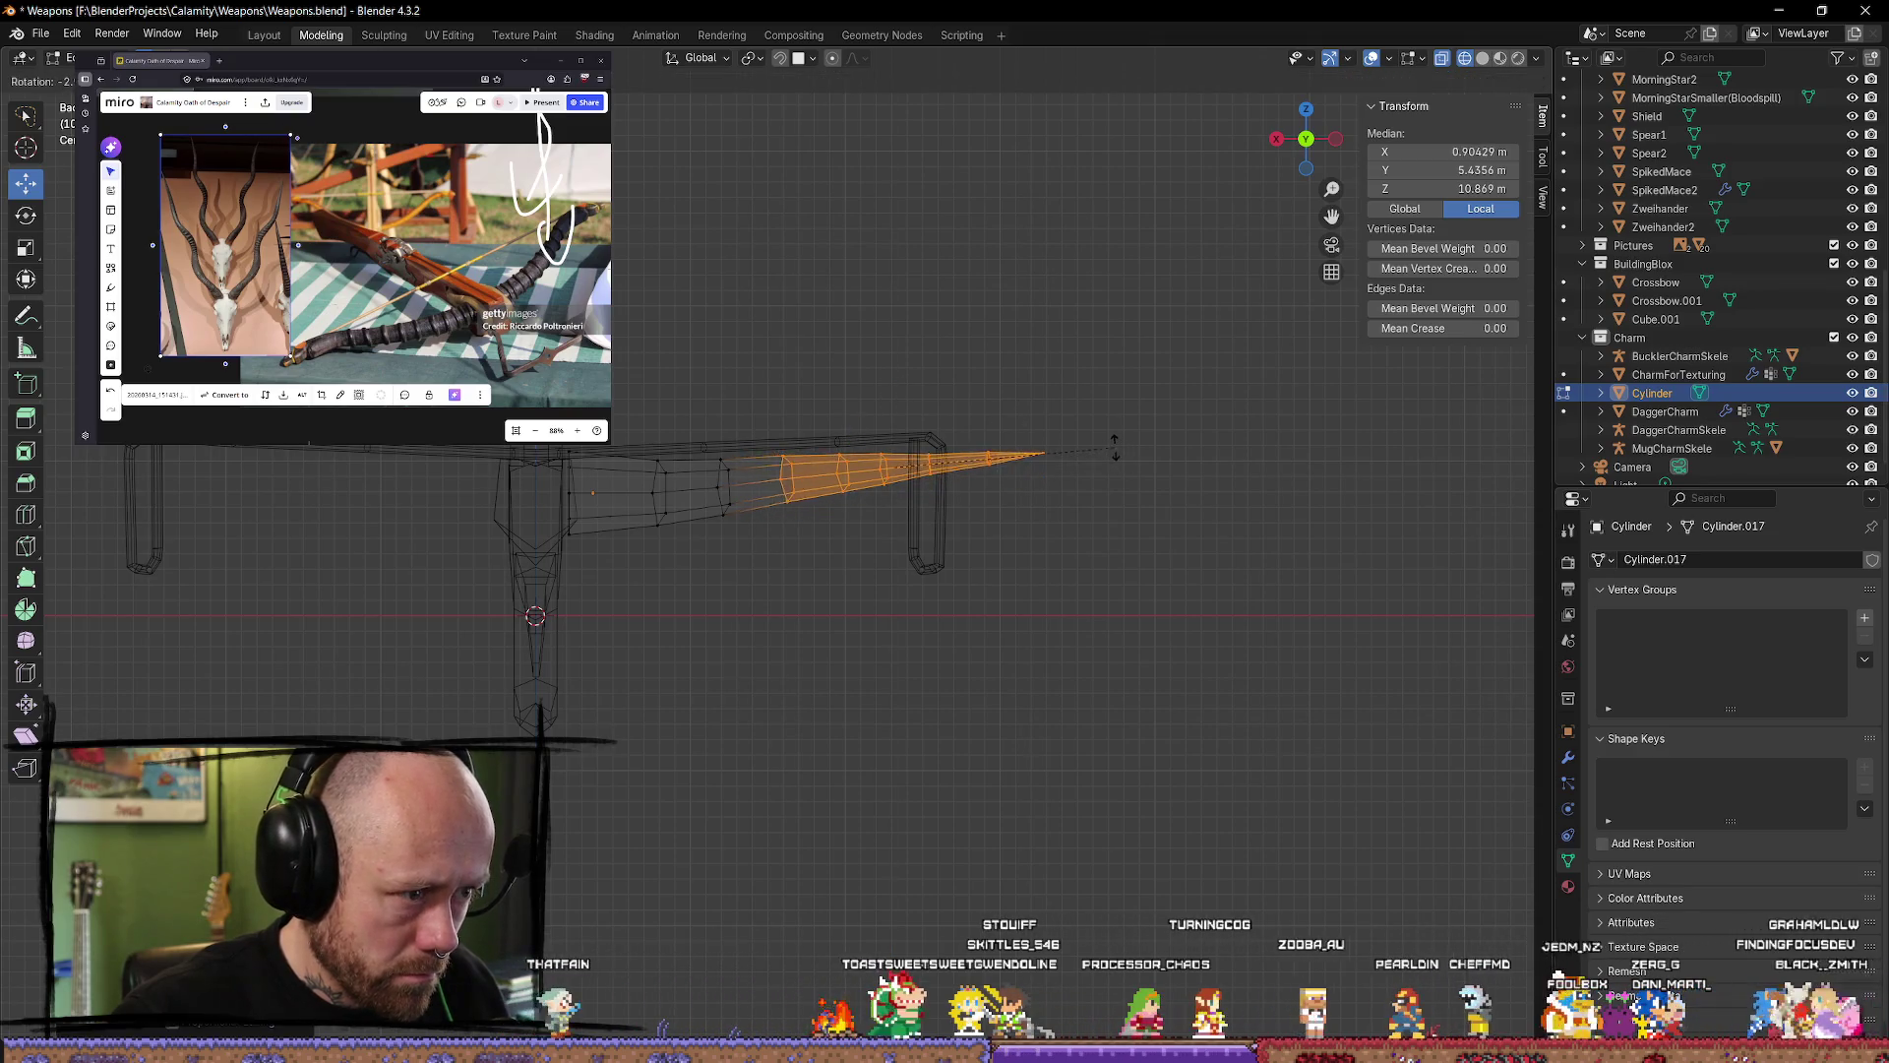
Step: Lift the vertices nearest the point higher and rotate them upward
click(1164, 345)
mouse_move(1164, 345)
ctrl+right_down()
mouse_move(830, 473)
mouse_move(1076, 409)
mouse_move(931, 382)
ctrl+right_up()
drag(931, 382, 931, 368)
key(r)
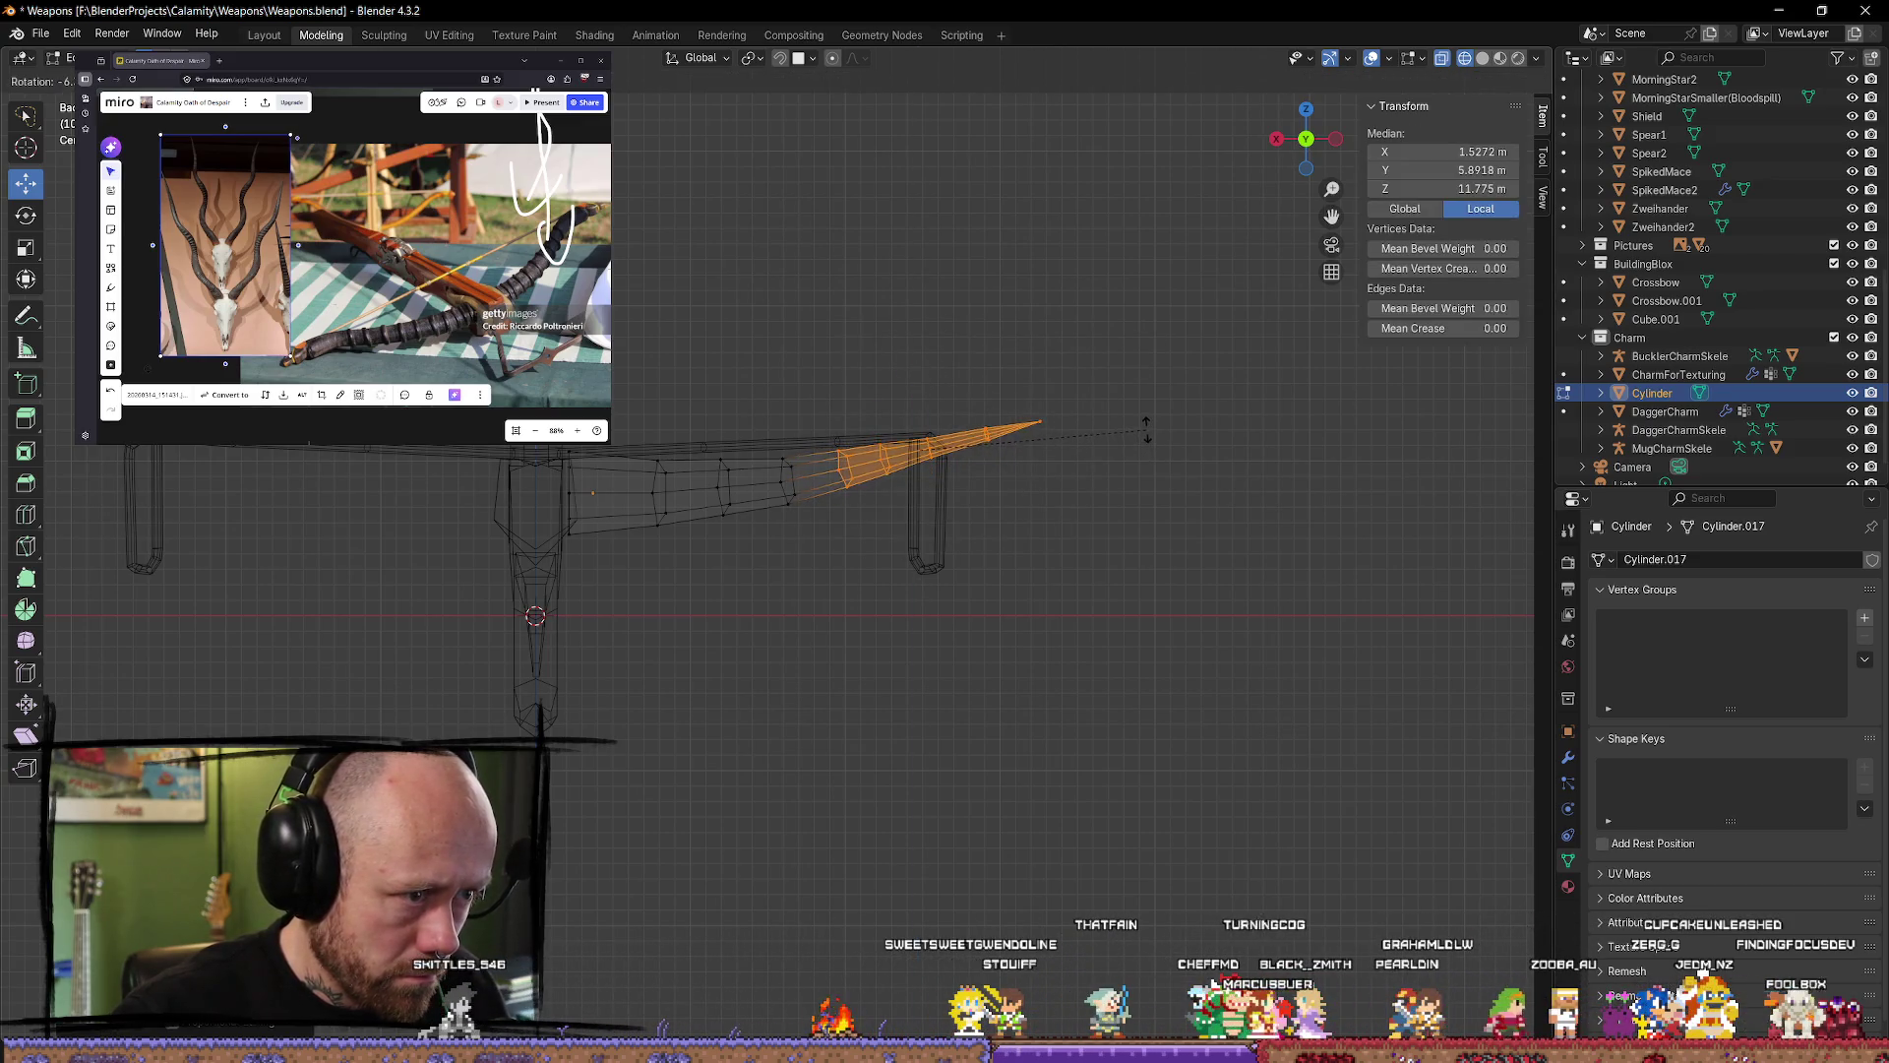
click(1145, 430)
click(1105, 509)
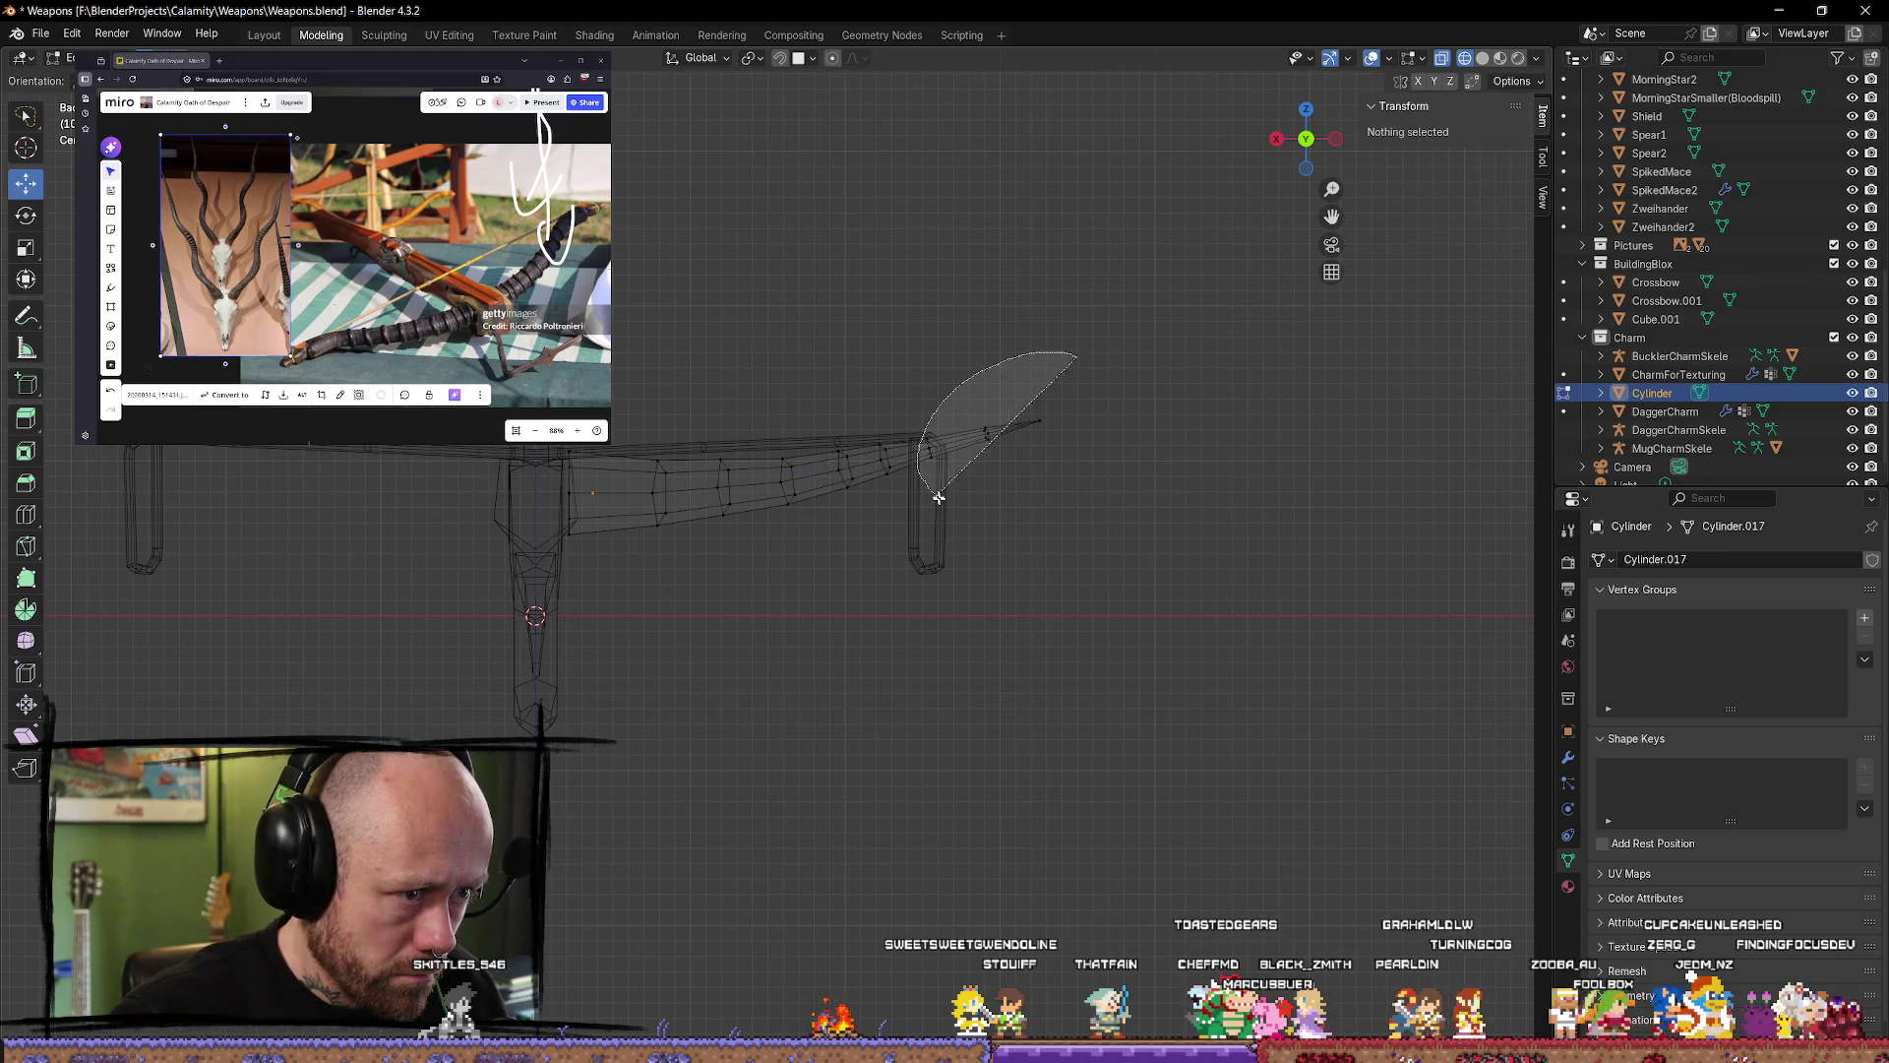
Step: Rotate the very end of the tip further upward, check it in perspective, and exit Edit Mode
mouse_move(939, 498)
ctrl+right_down()
mouse_move(1004, 325)
mouse_move(970, 365)
ctrl+right_up()
key(r)
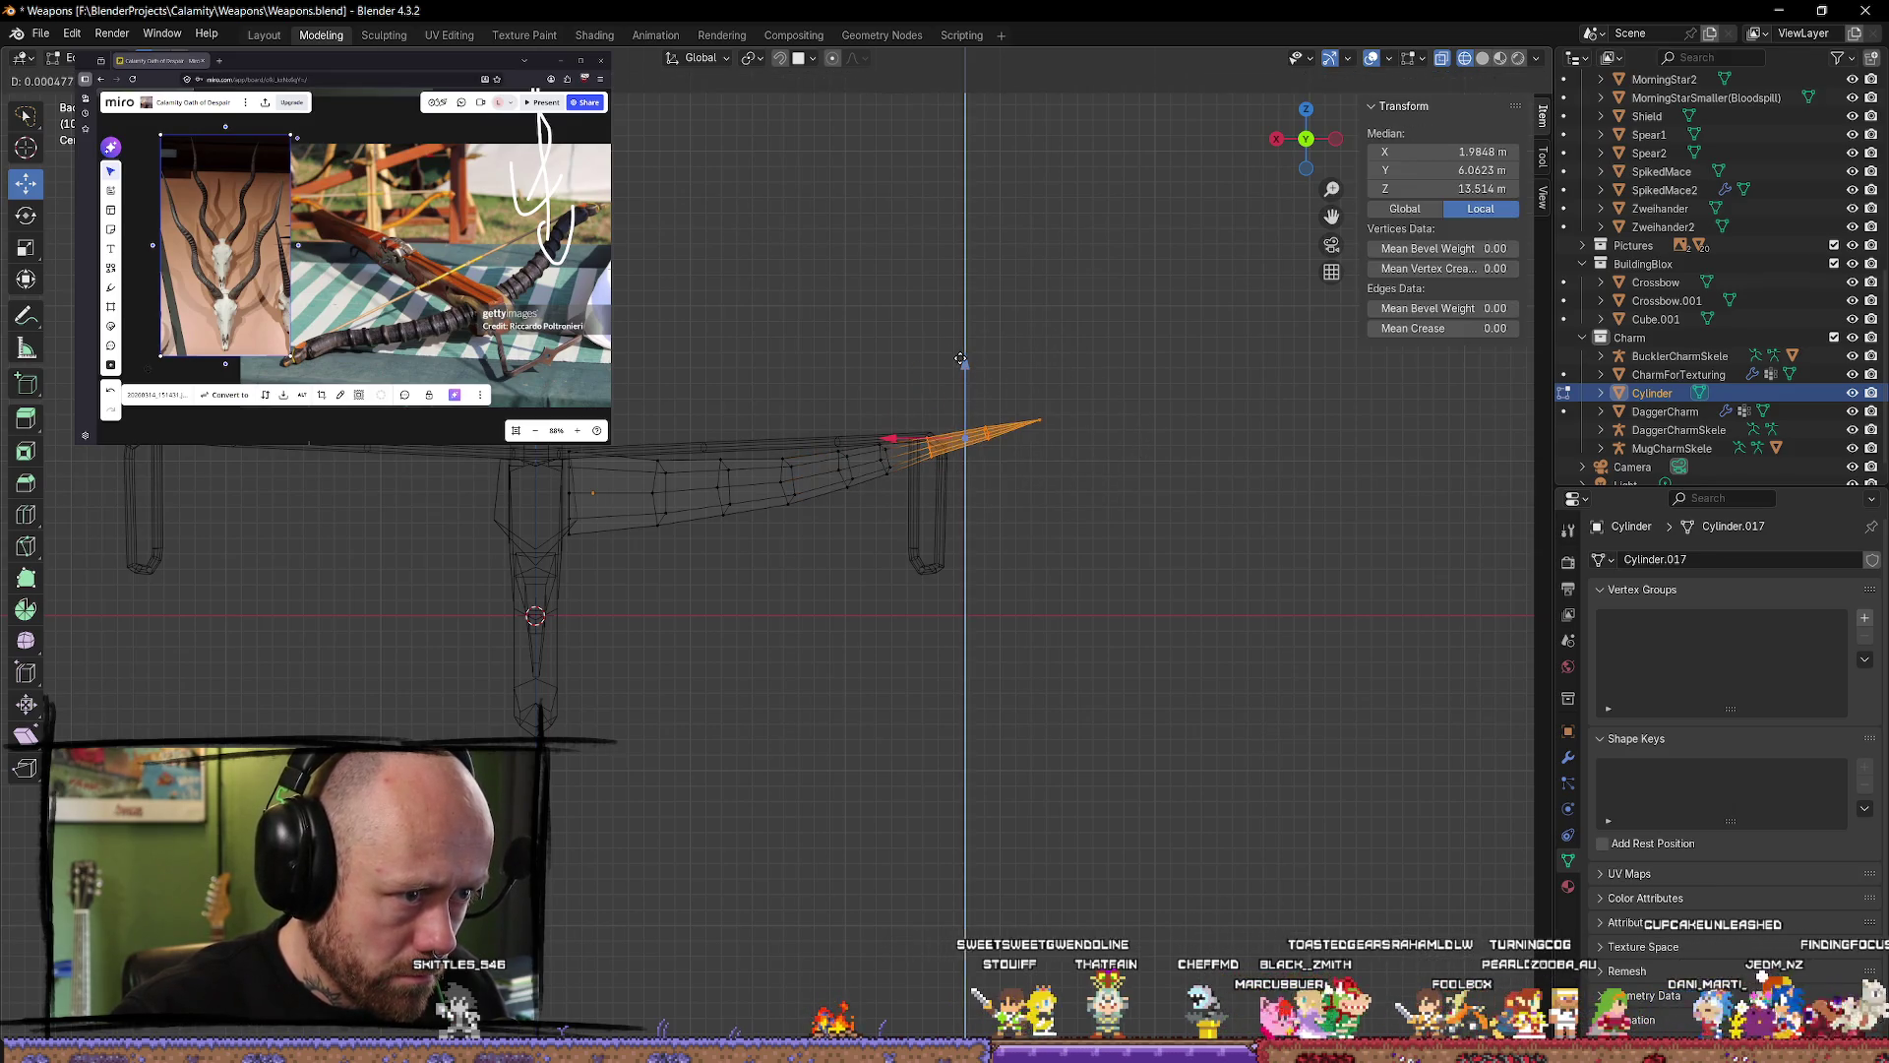
key(Escape)
key(r)
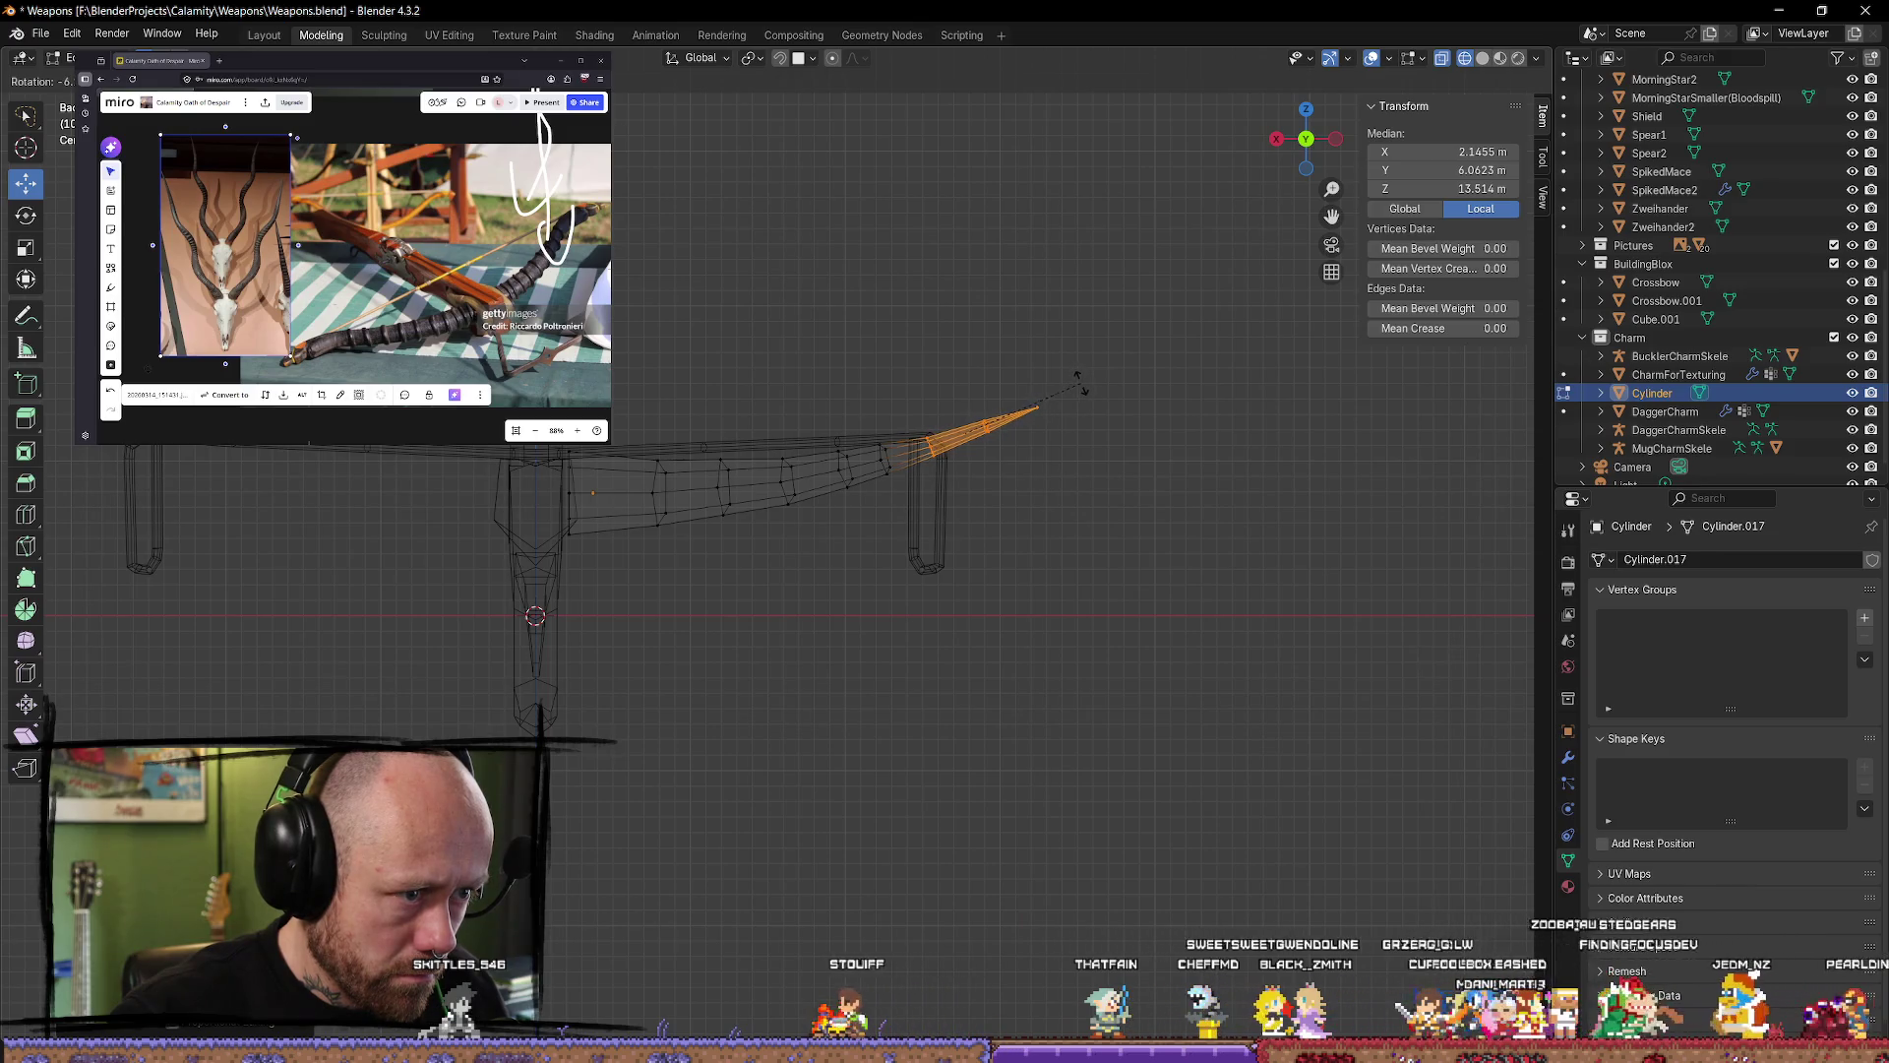
click(1080, 386)
click(1100, 532)
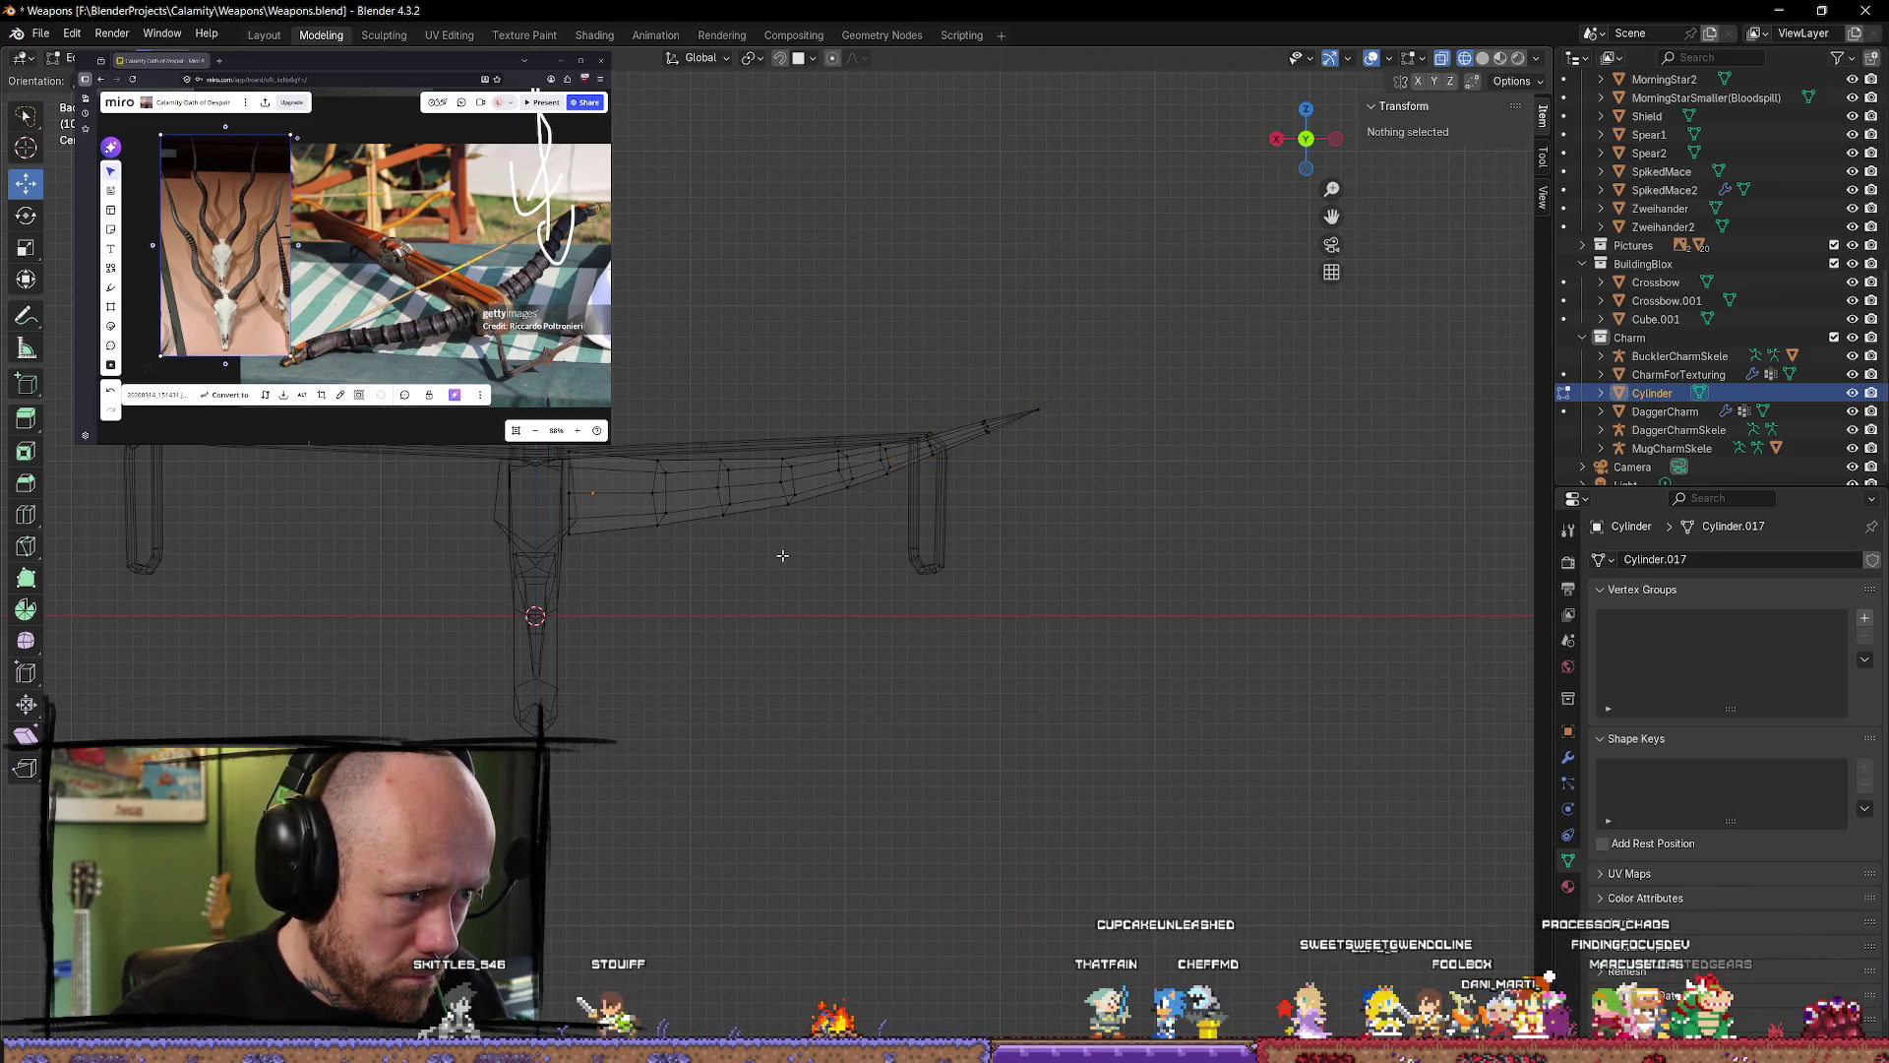
mouse_move(775, 549)
middle_down()
mouse_move(751, 561)
mouse_move(895, 629)
mouse_move(987, 629)
mouse_move(1104, 591)
mouse_move(1104, 522)
mouse_move(1231, 570)
mouse_move(1406, 230)
middle_up()
click(1316, 154)
mouse_move(1164, 304)
middle_down()
mouse_move(1088, 548)
mouse_move(1156, 581)
mouse_move(1148, 784)
mouse_move(1172, 493)
middle_up()
key(Tab)
key(Tab)
Step: Snap to front and back orthographic views, switch to Solid shading, and orbit into perspective
click(1310, 129)
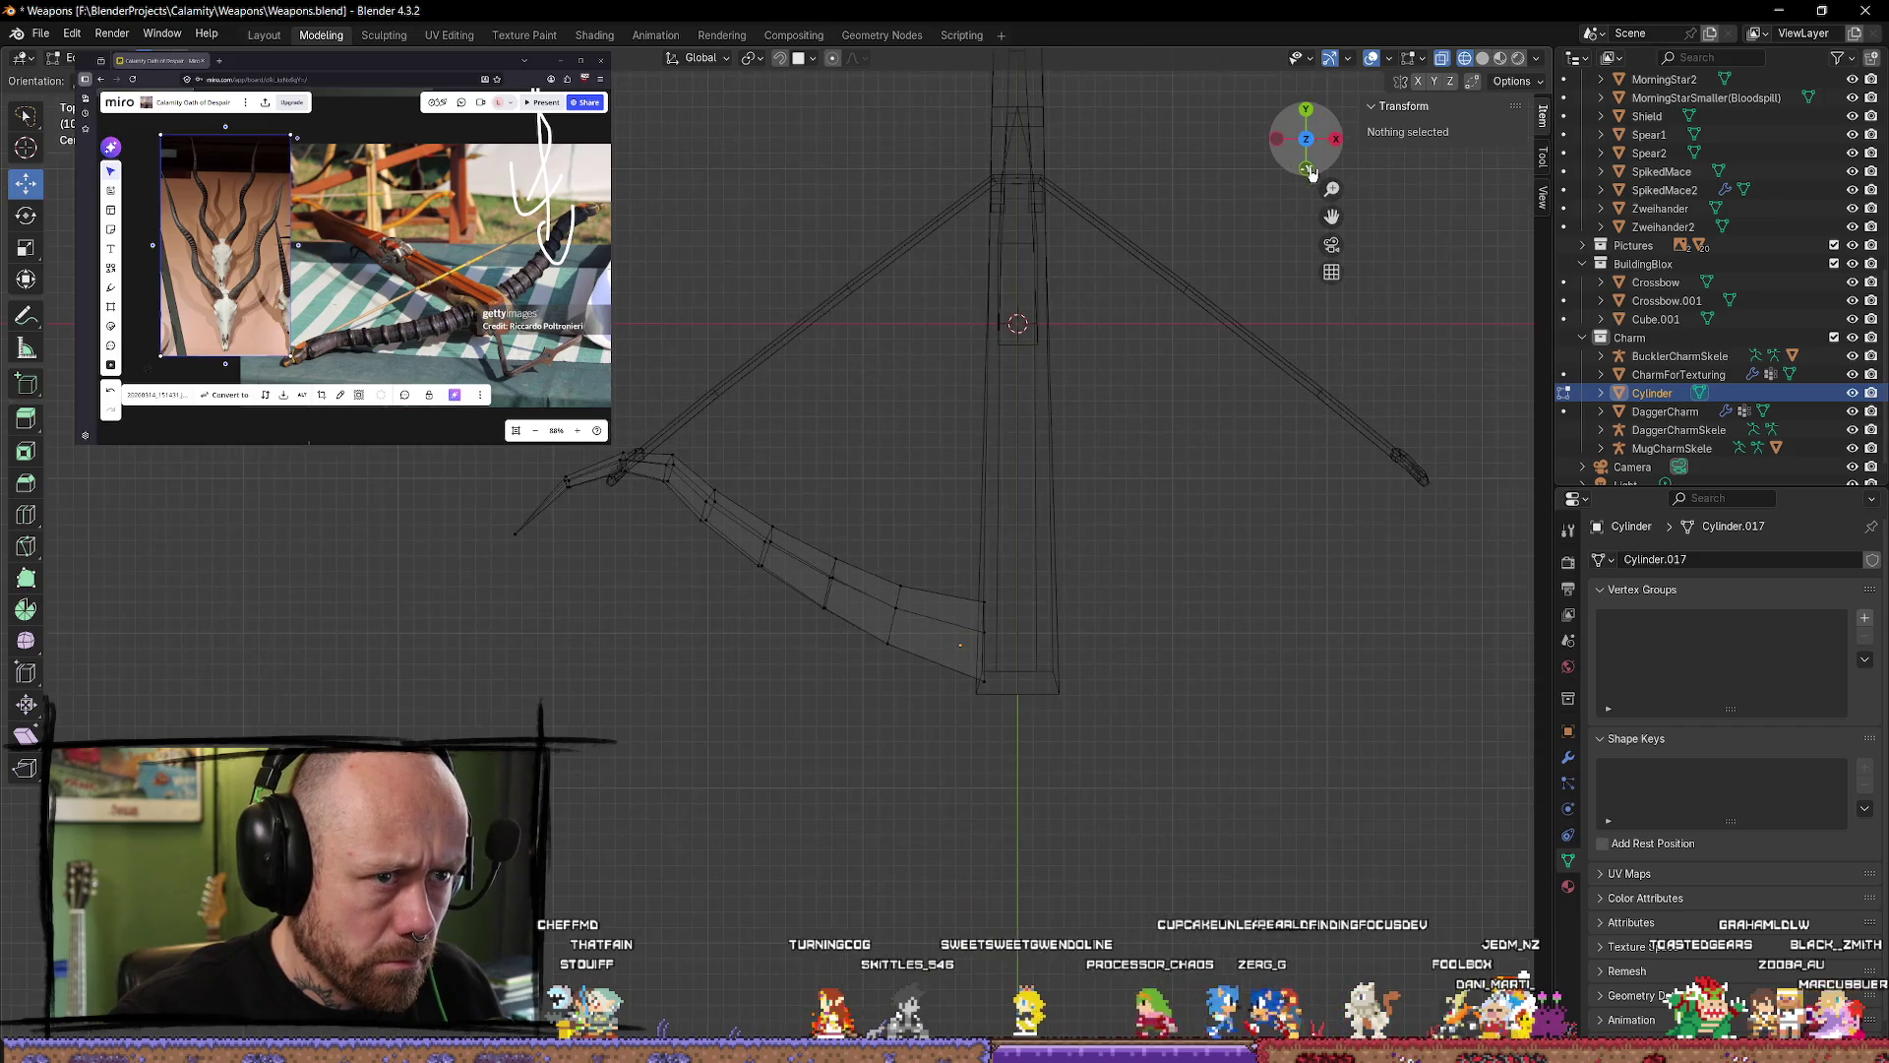
key(KP_1)
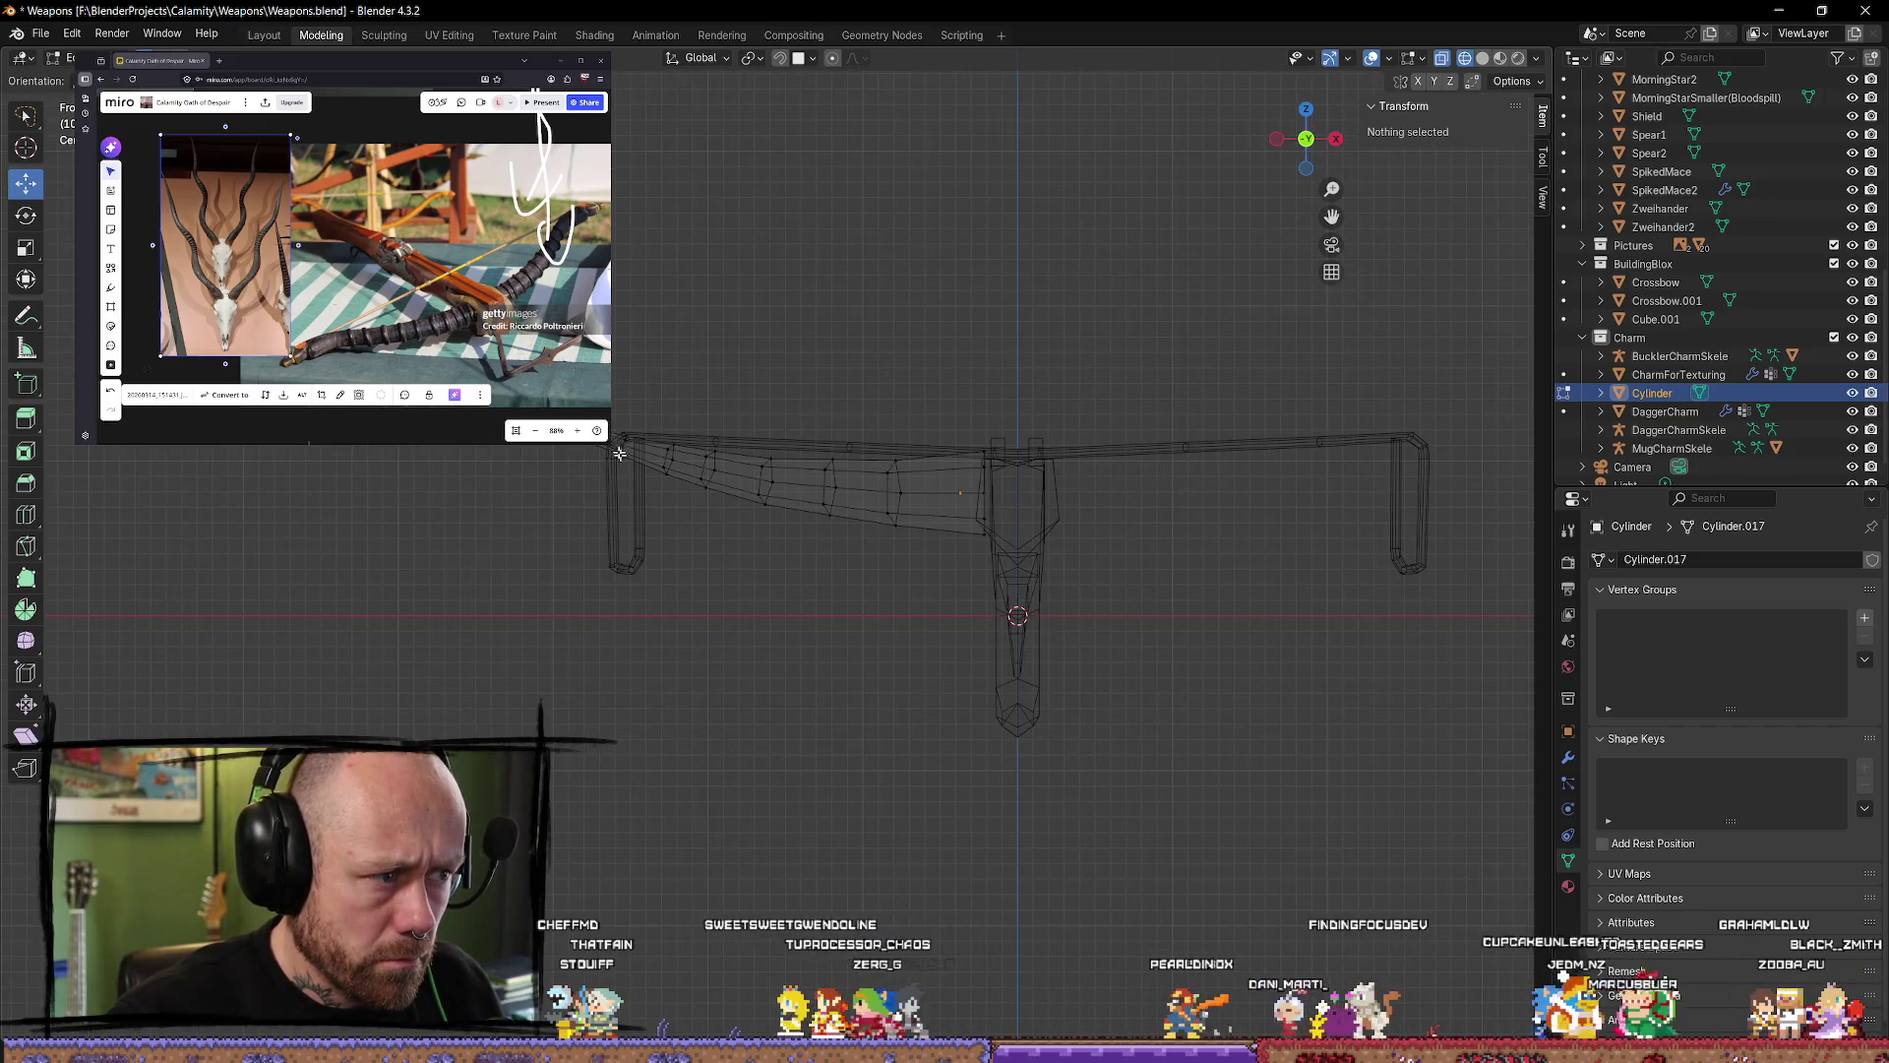
drag(496, 482, 476, 489)
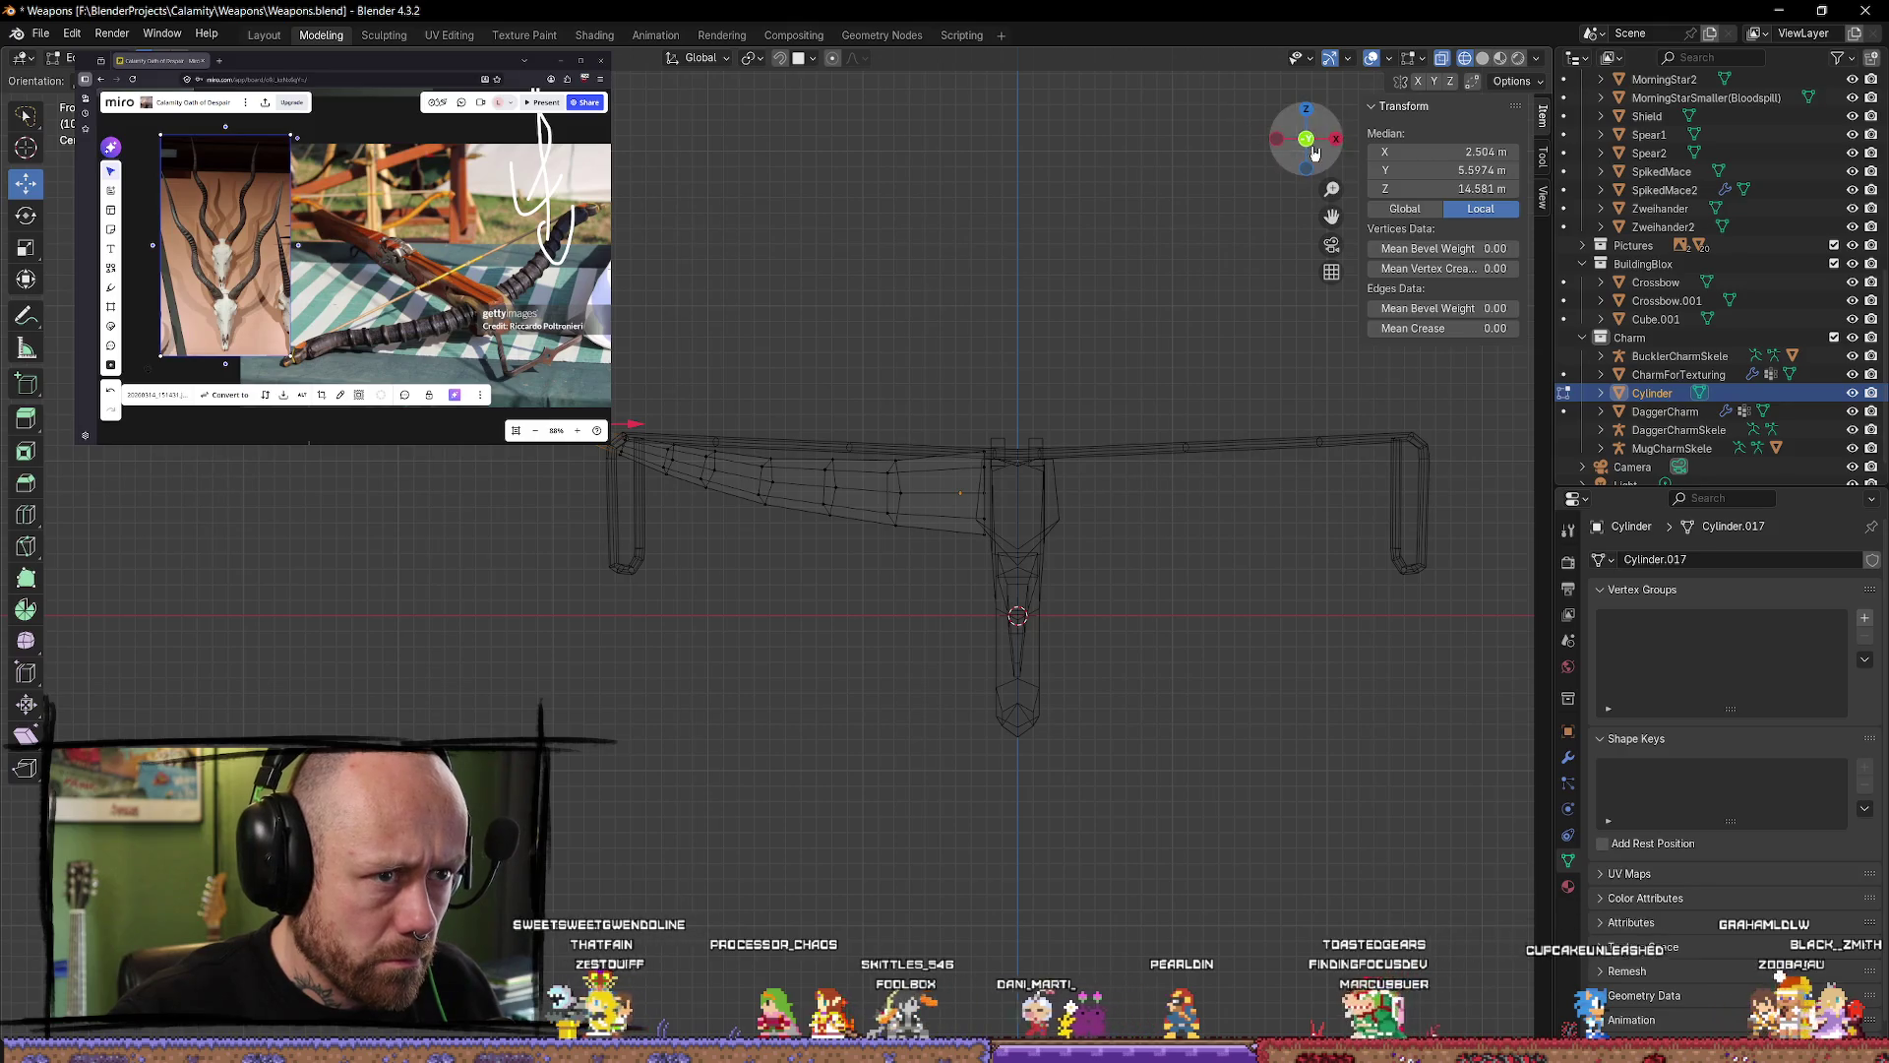
key(ctrl+KP_1)
click(1483, 58)
mouse_move(1103, 413)
middle_down()
mouse_move(1080, 502)
mouse_move(1130, 633)
mouse_move(847, 704)
mouse_move(747, 764)
mouse_move(721, 675)
mouse_move(925, 506)
mouse_move(1037, 522)
mouse_move(1164, 641)
mouse_move(1181, 708)
mouse_move(1326, 736)
mouse_move(984, 551)
middle_up()
key(alt+a)
Step: In top view, rotate the lever's end section twice, then orbit out to the whole crossbow
scroll(886, 462, up, 5)
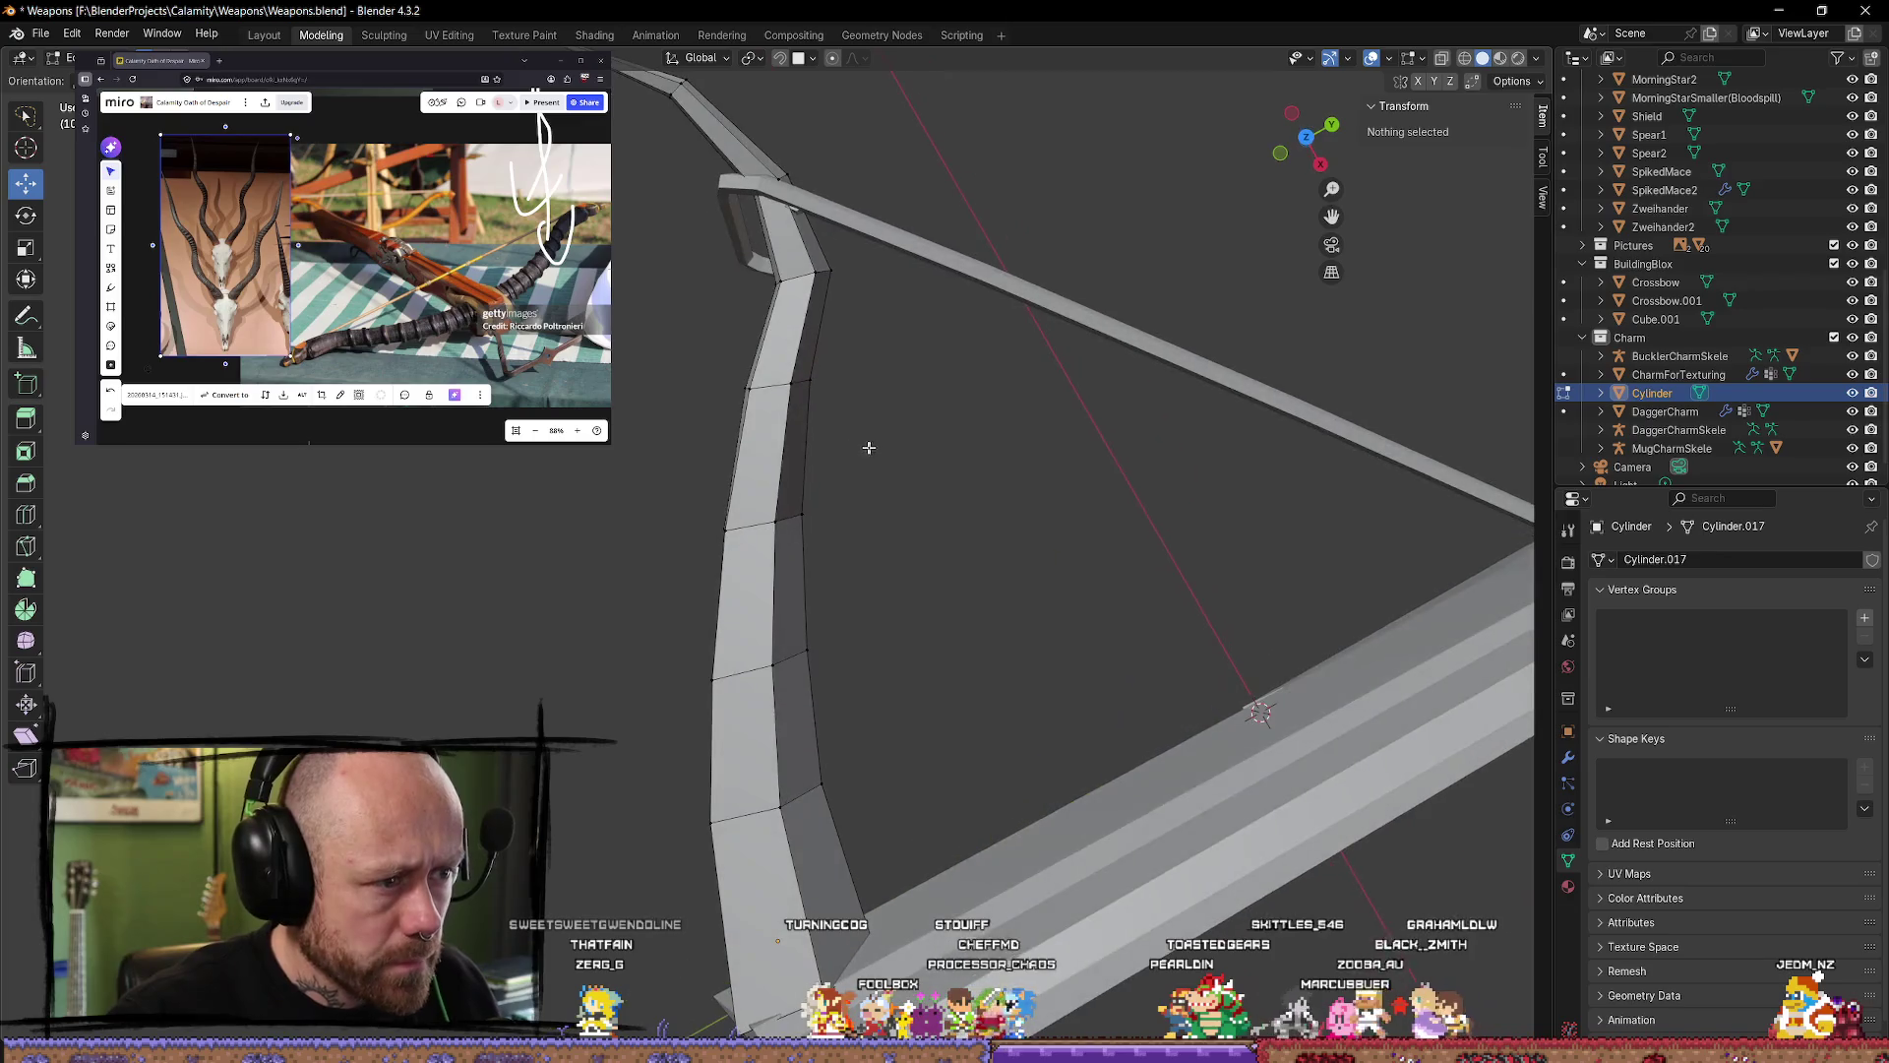
click(772, 381)
click(1306, 136)
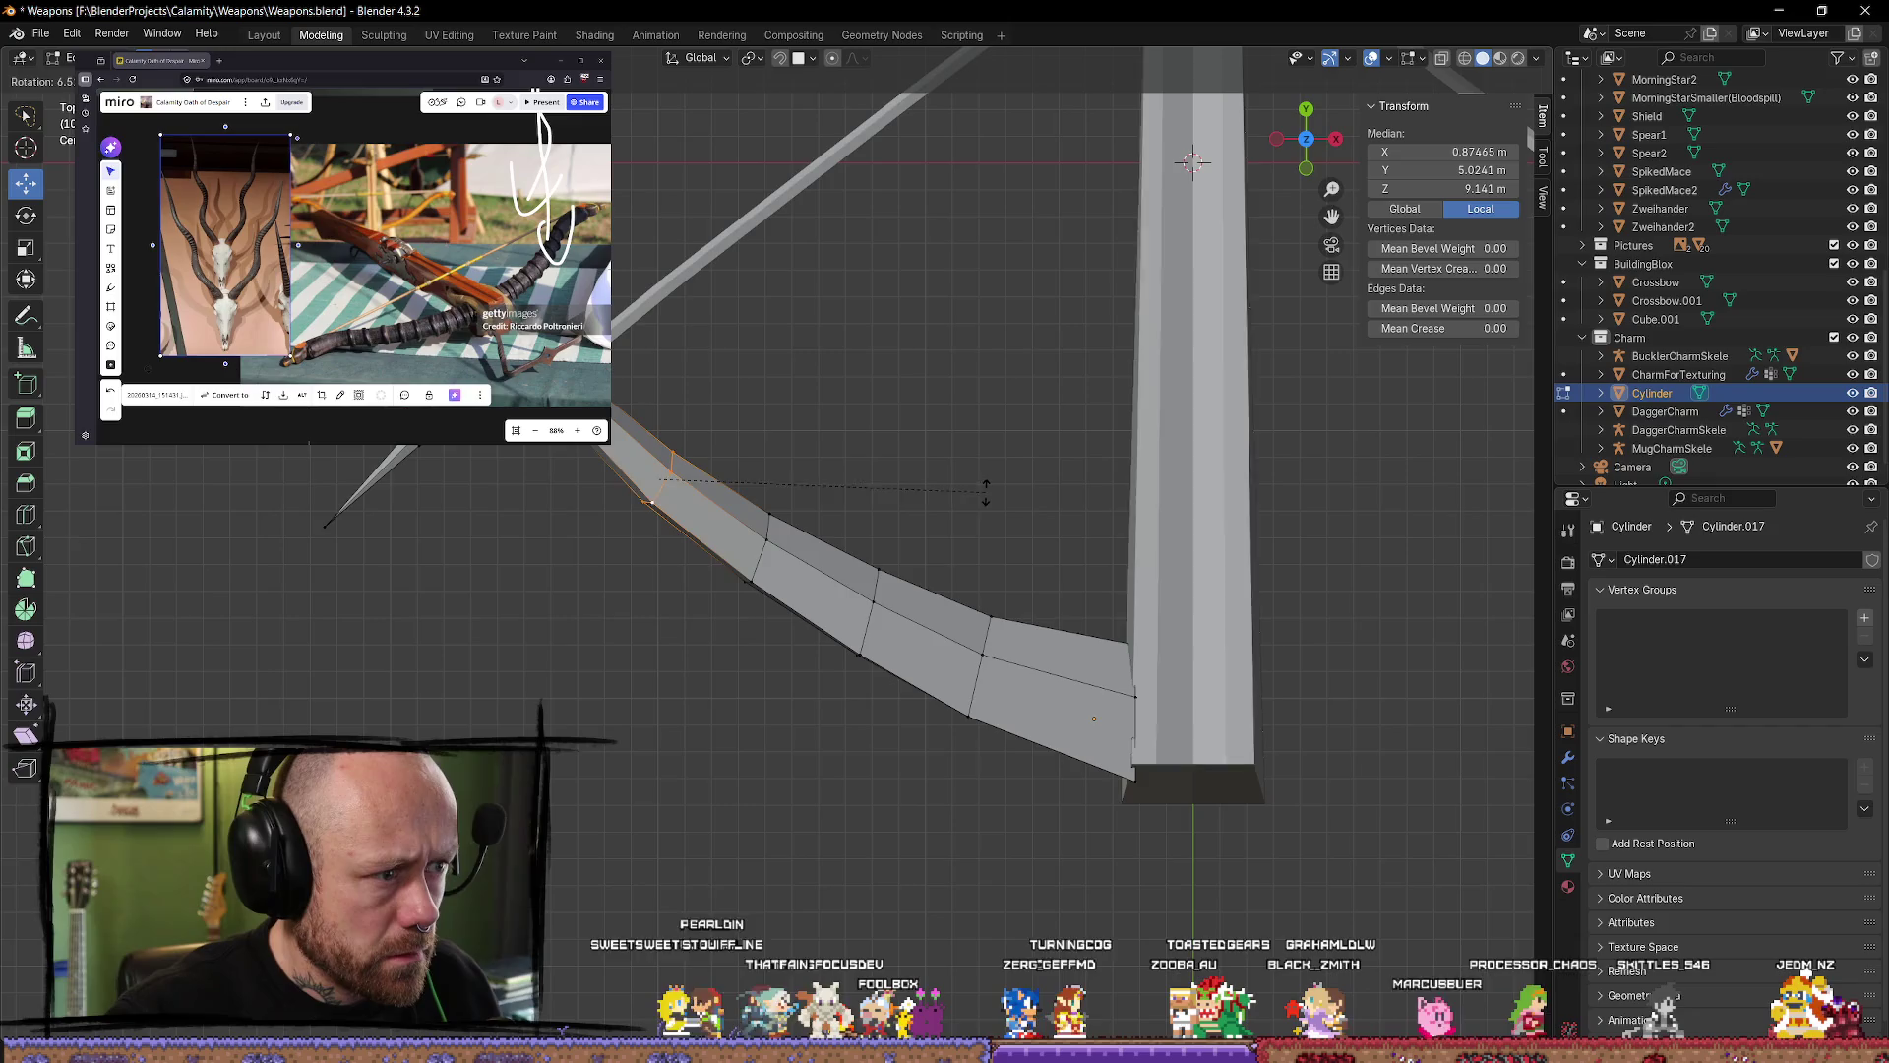
key(r)
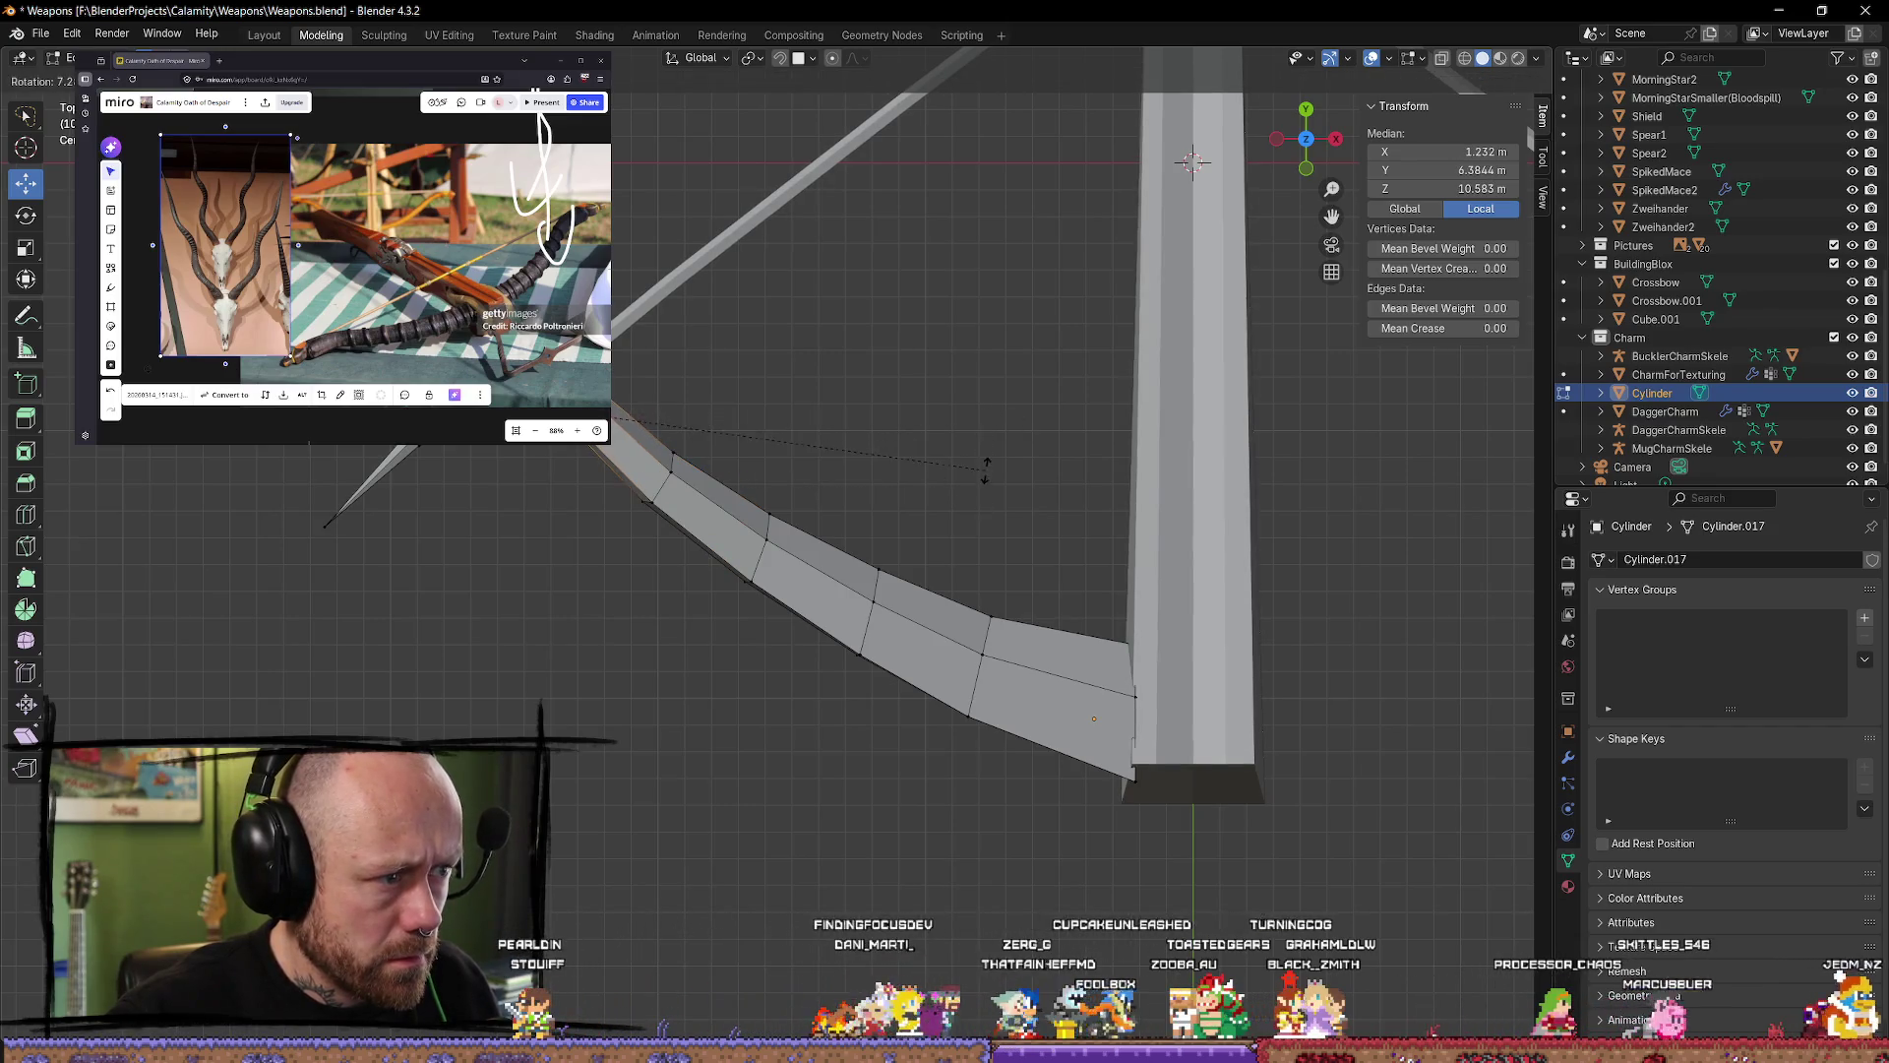
click(969, 467)
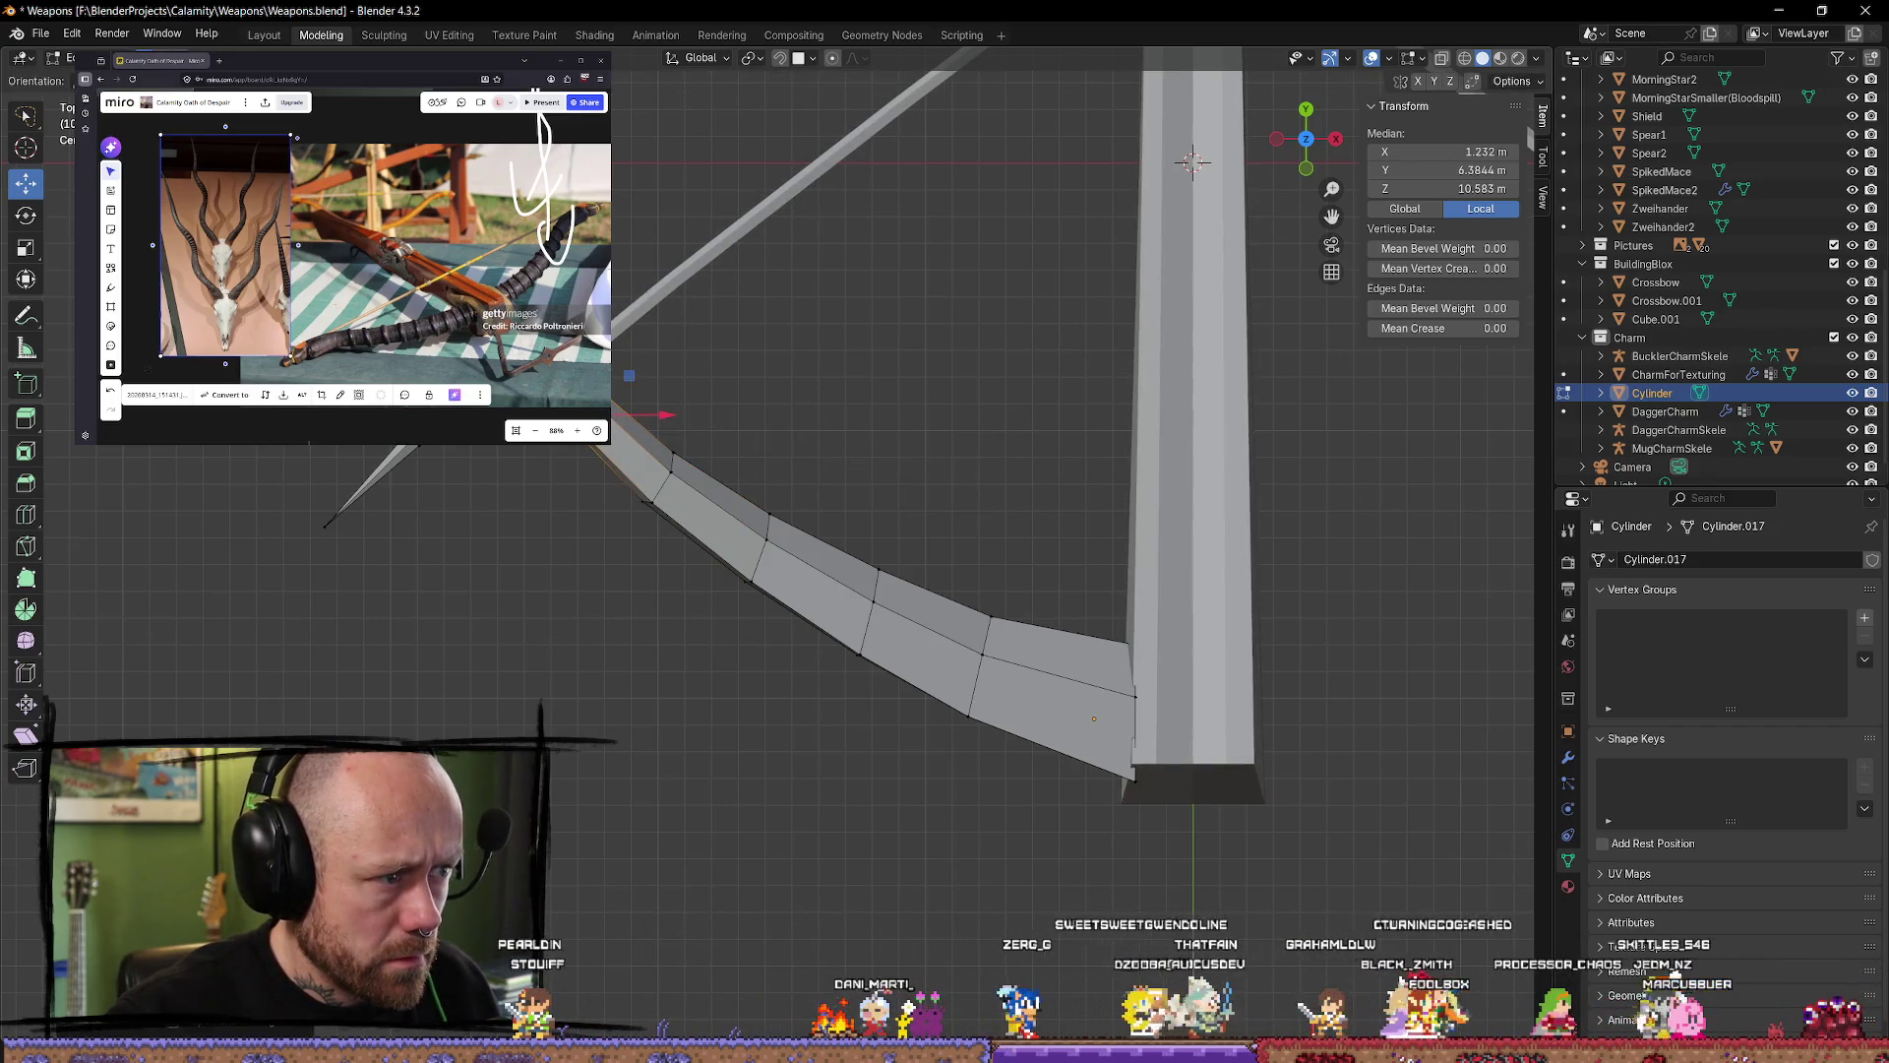
key(r)
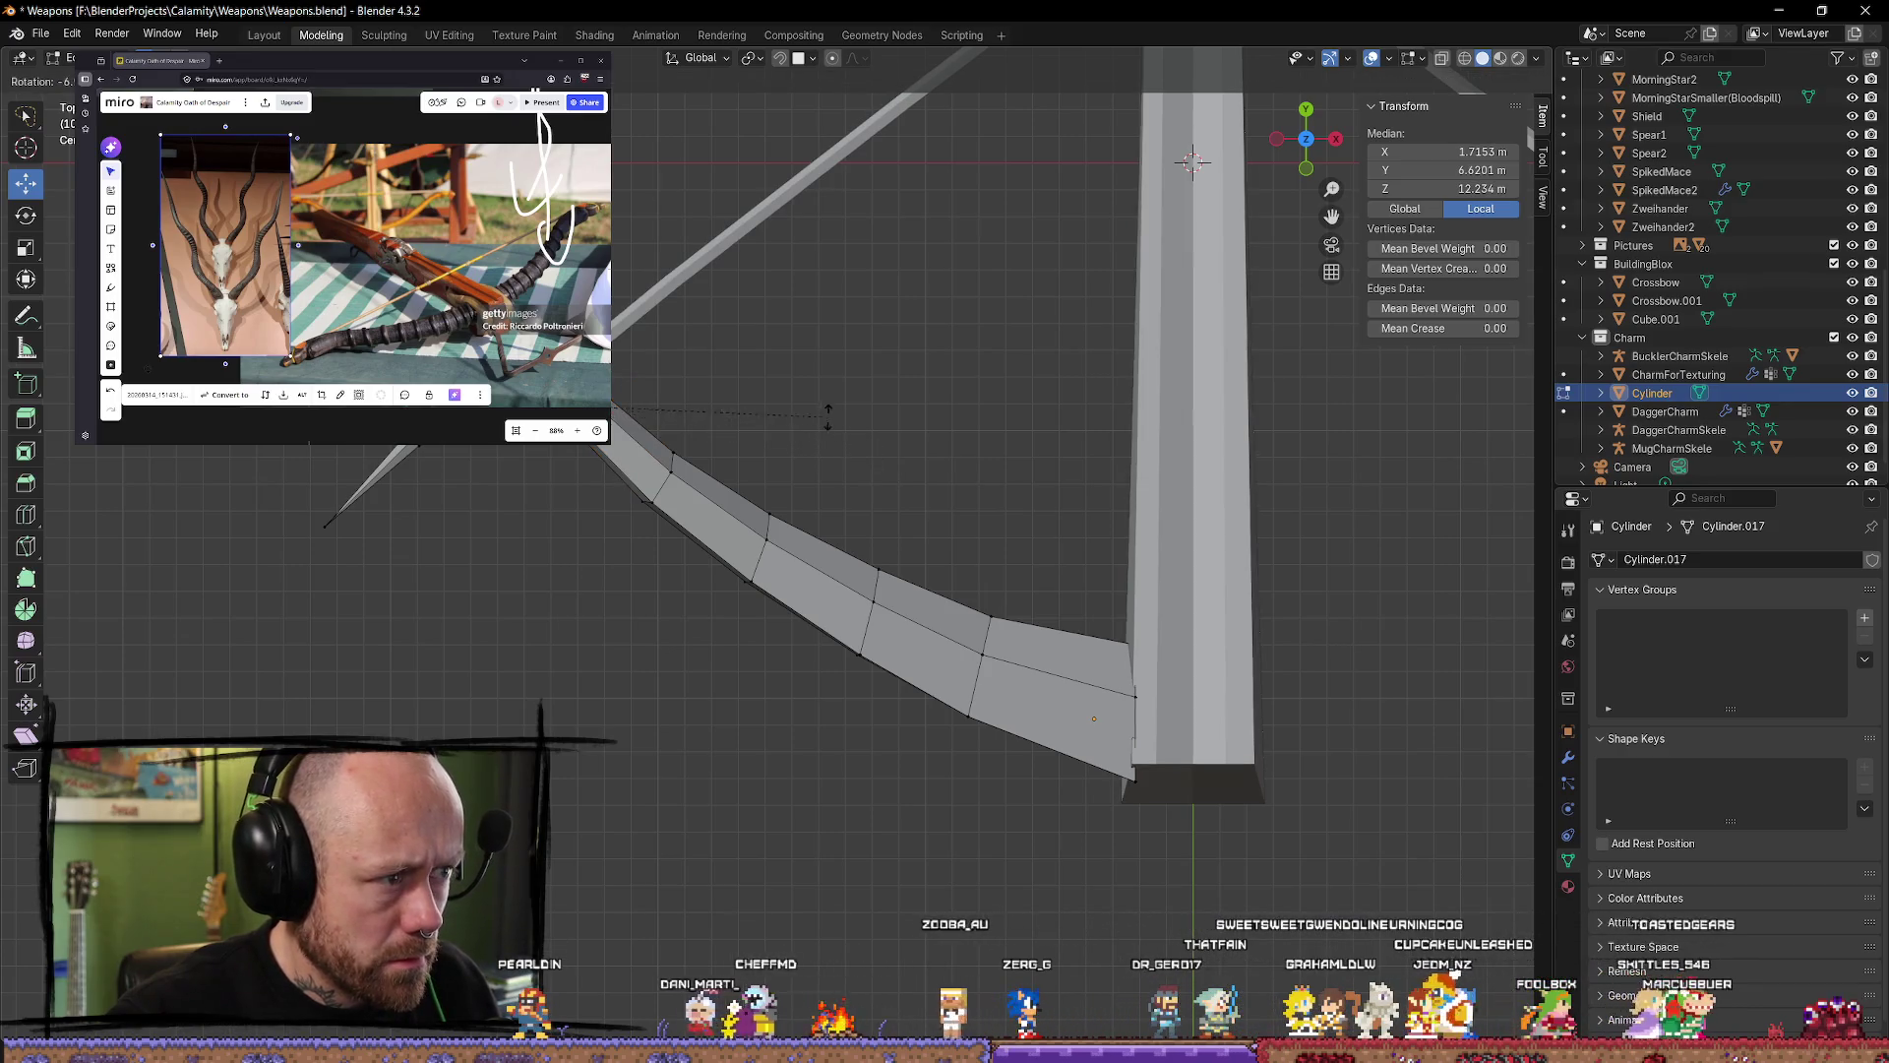
click(825, 499)
mouse_move(666, 620)
middle_down()
mouse_move(611, 515)
mouse_move(624, 541)
mouse_move(767, 603)
mouse_move(518, 565)
mouse_move(361, 592)
mouse_move(871, 580)
mouse_move(394, 587)
mouse_move(548, 654)
mouse_move(882, 738)
middle_up()
click(626, 559)
Step: In Object Mode Top view, nudge the curved lever slightly along Y
key(Tab)
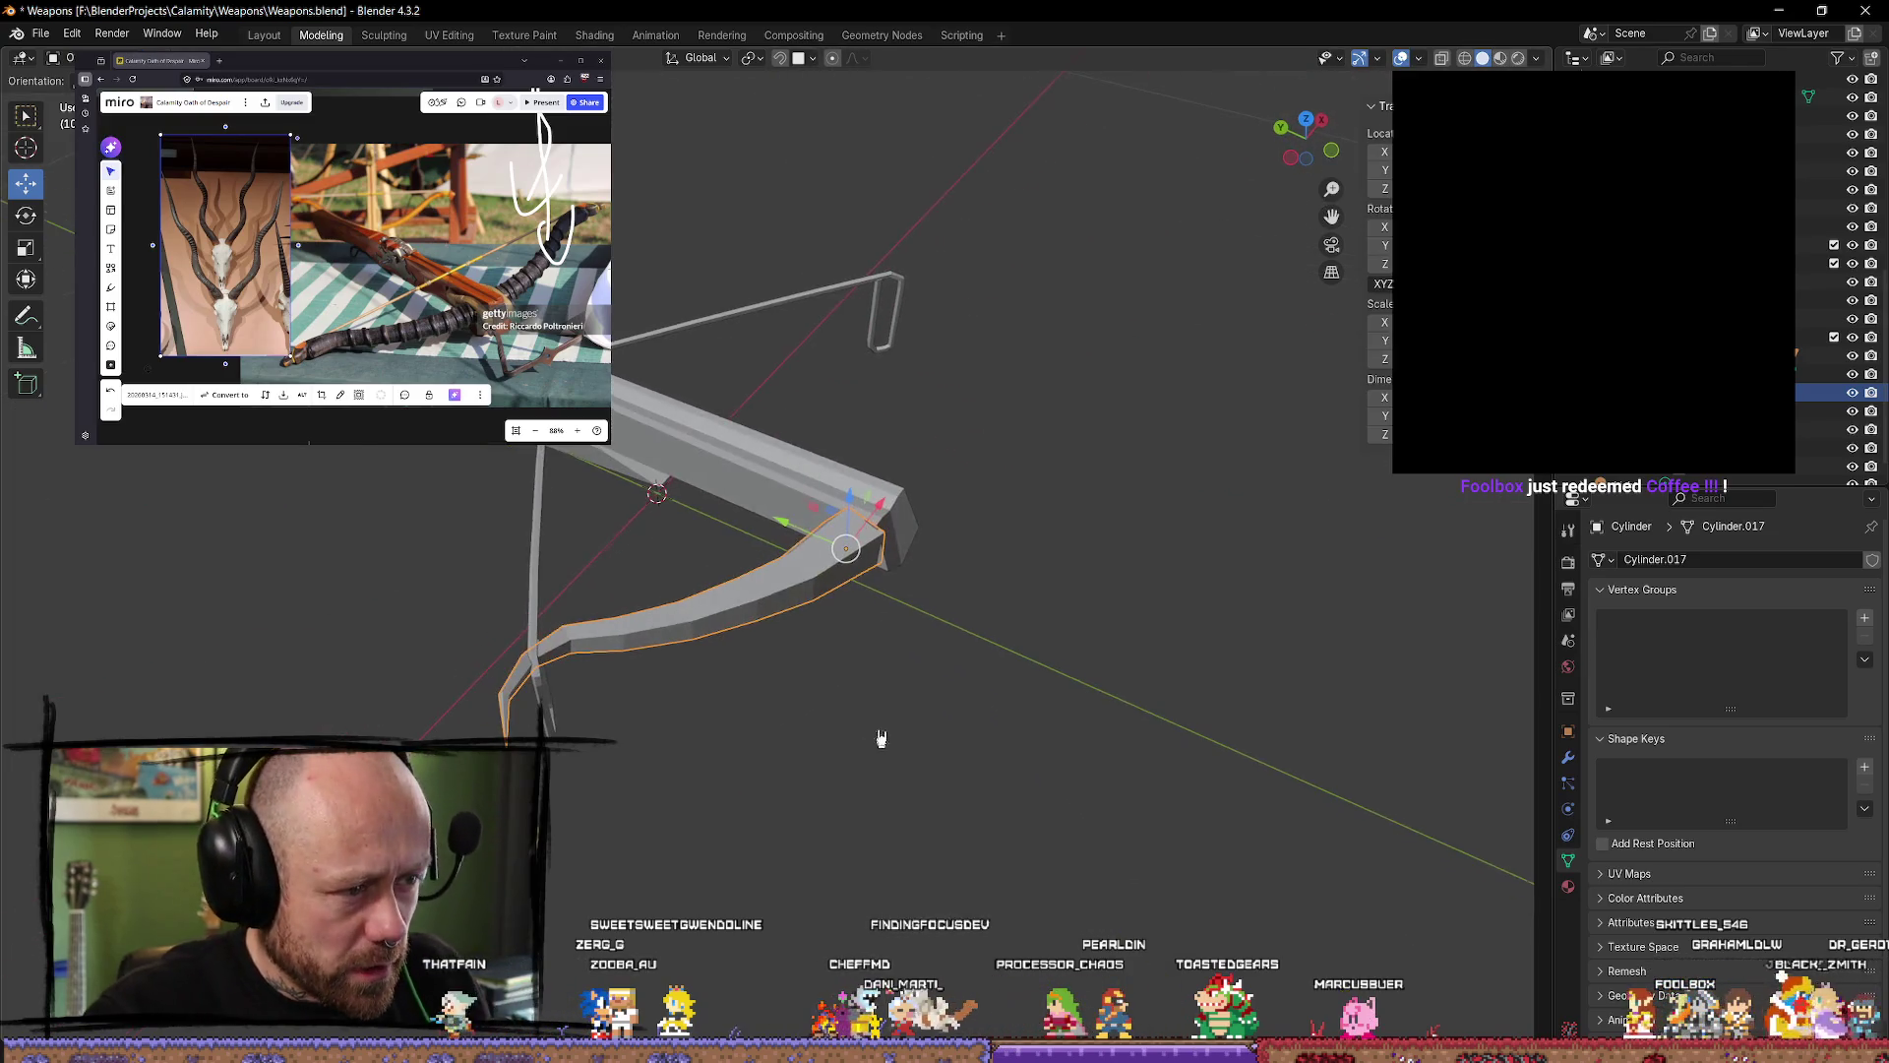
mouse_move(935, 600)
middle_down()
mouse_move(998, 630)
mouse_move(877, 587)
mouse_move(950, 508)
middle_up()
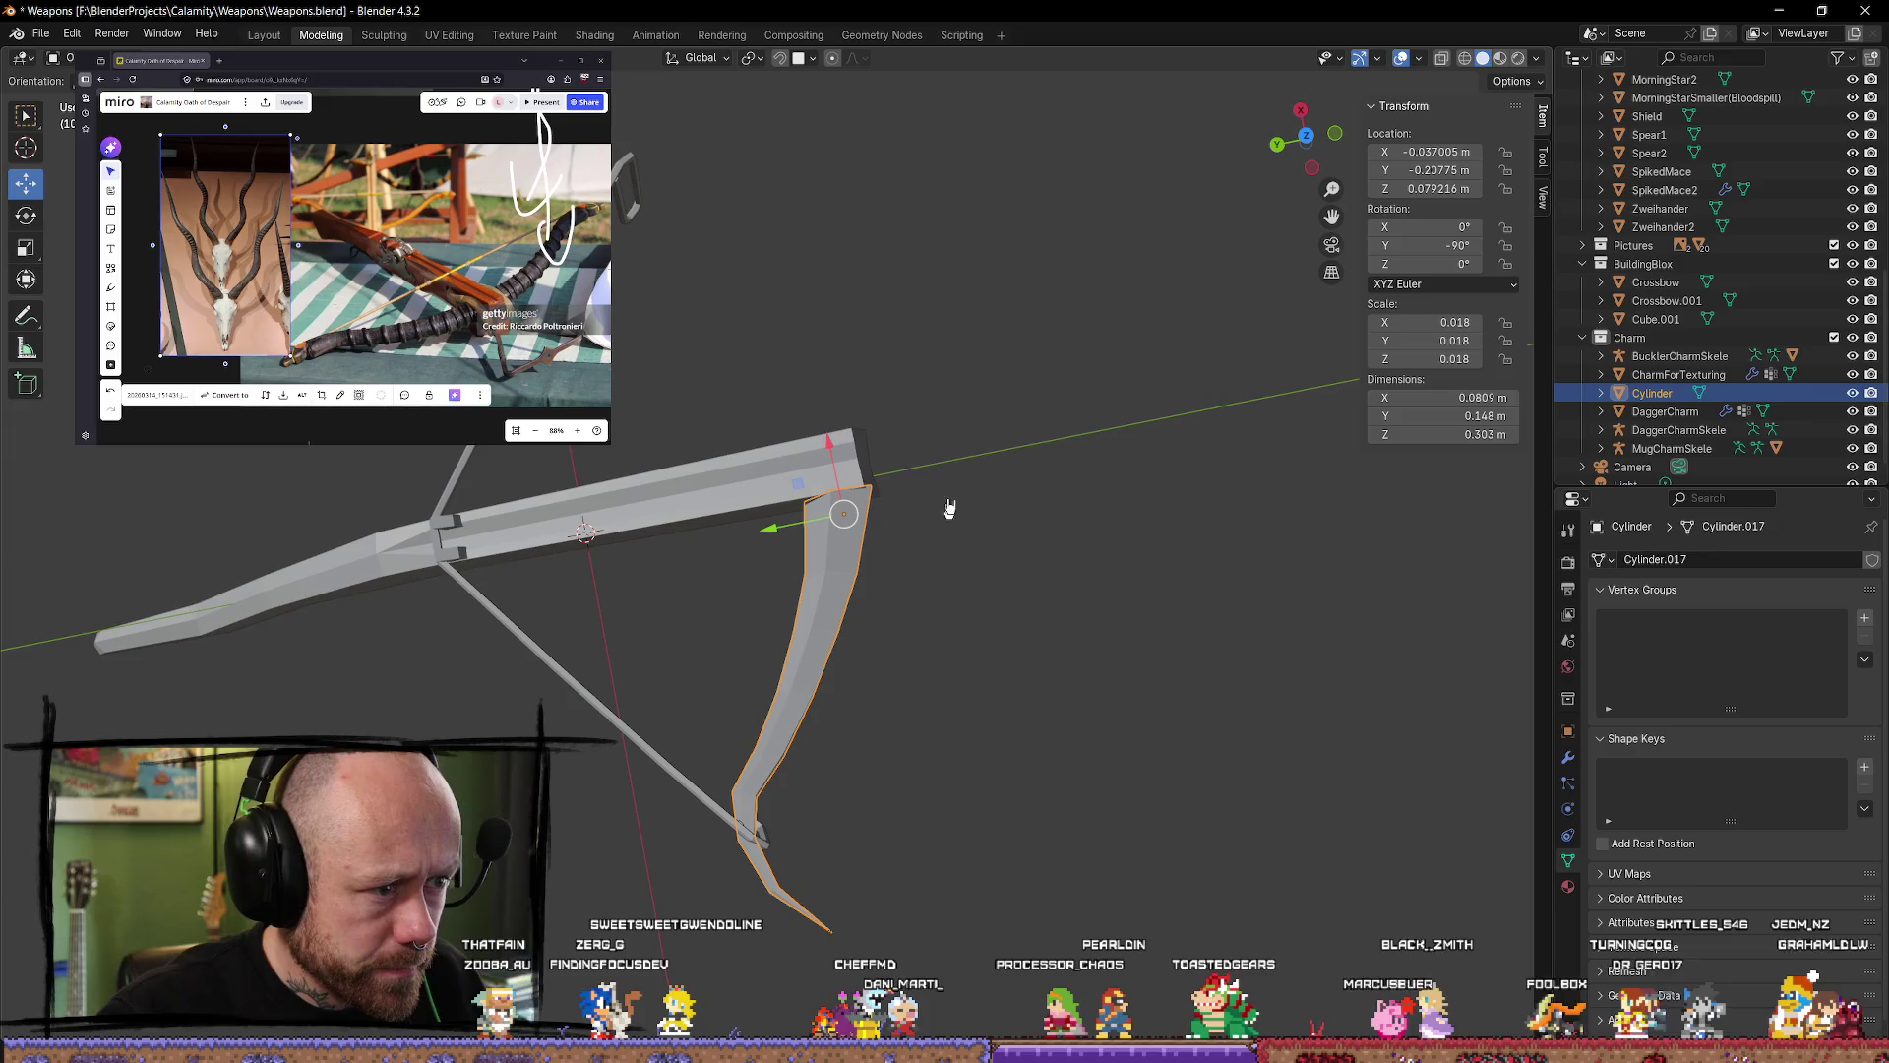
click(1281, 145)
click(1310, 108)
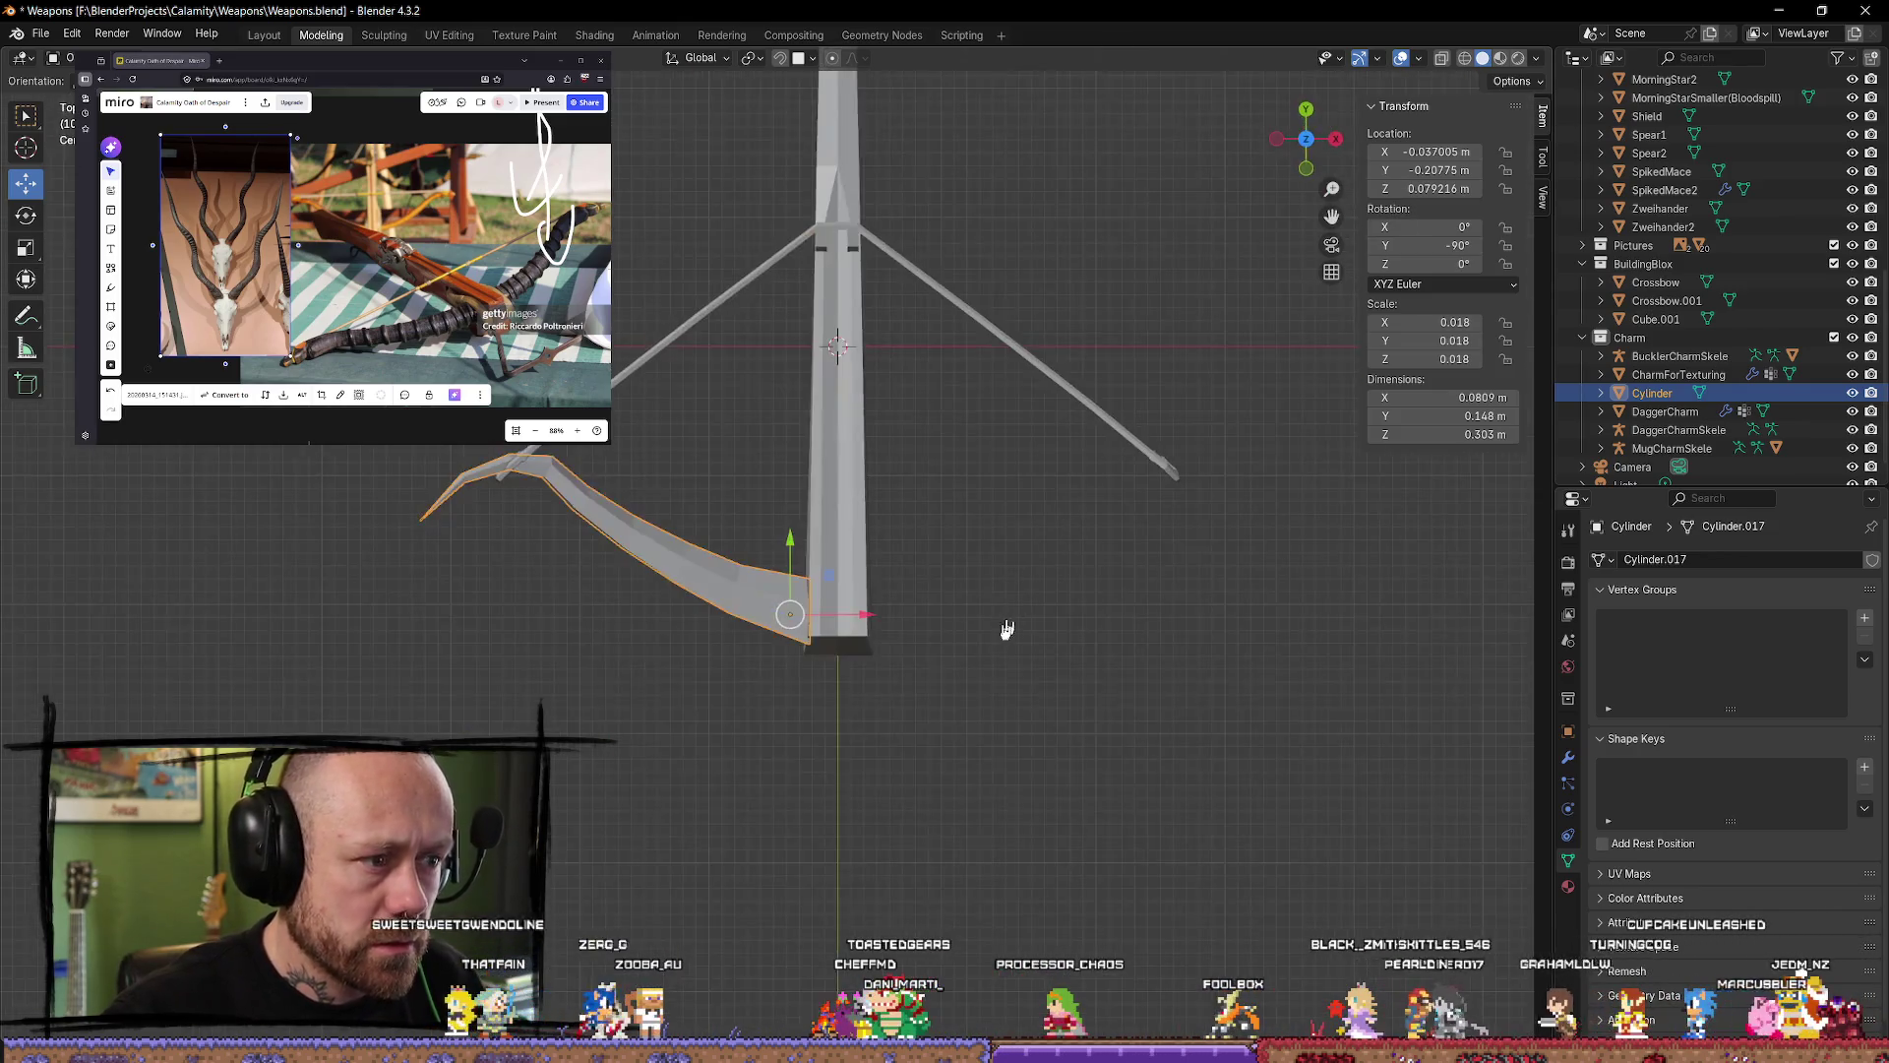
drag(793, 549, 792, 534)
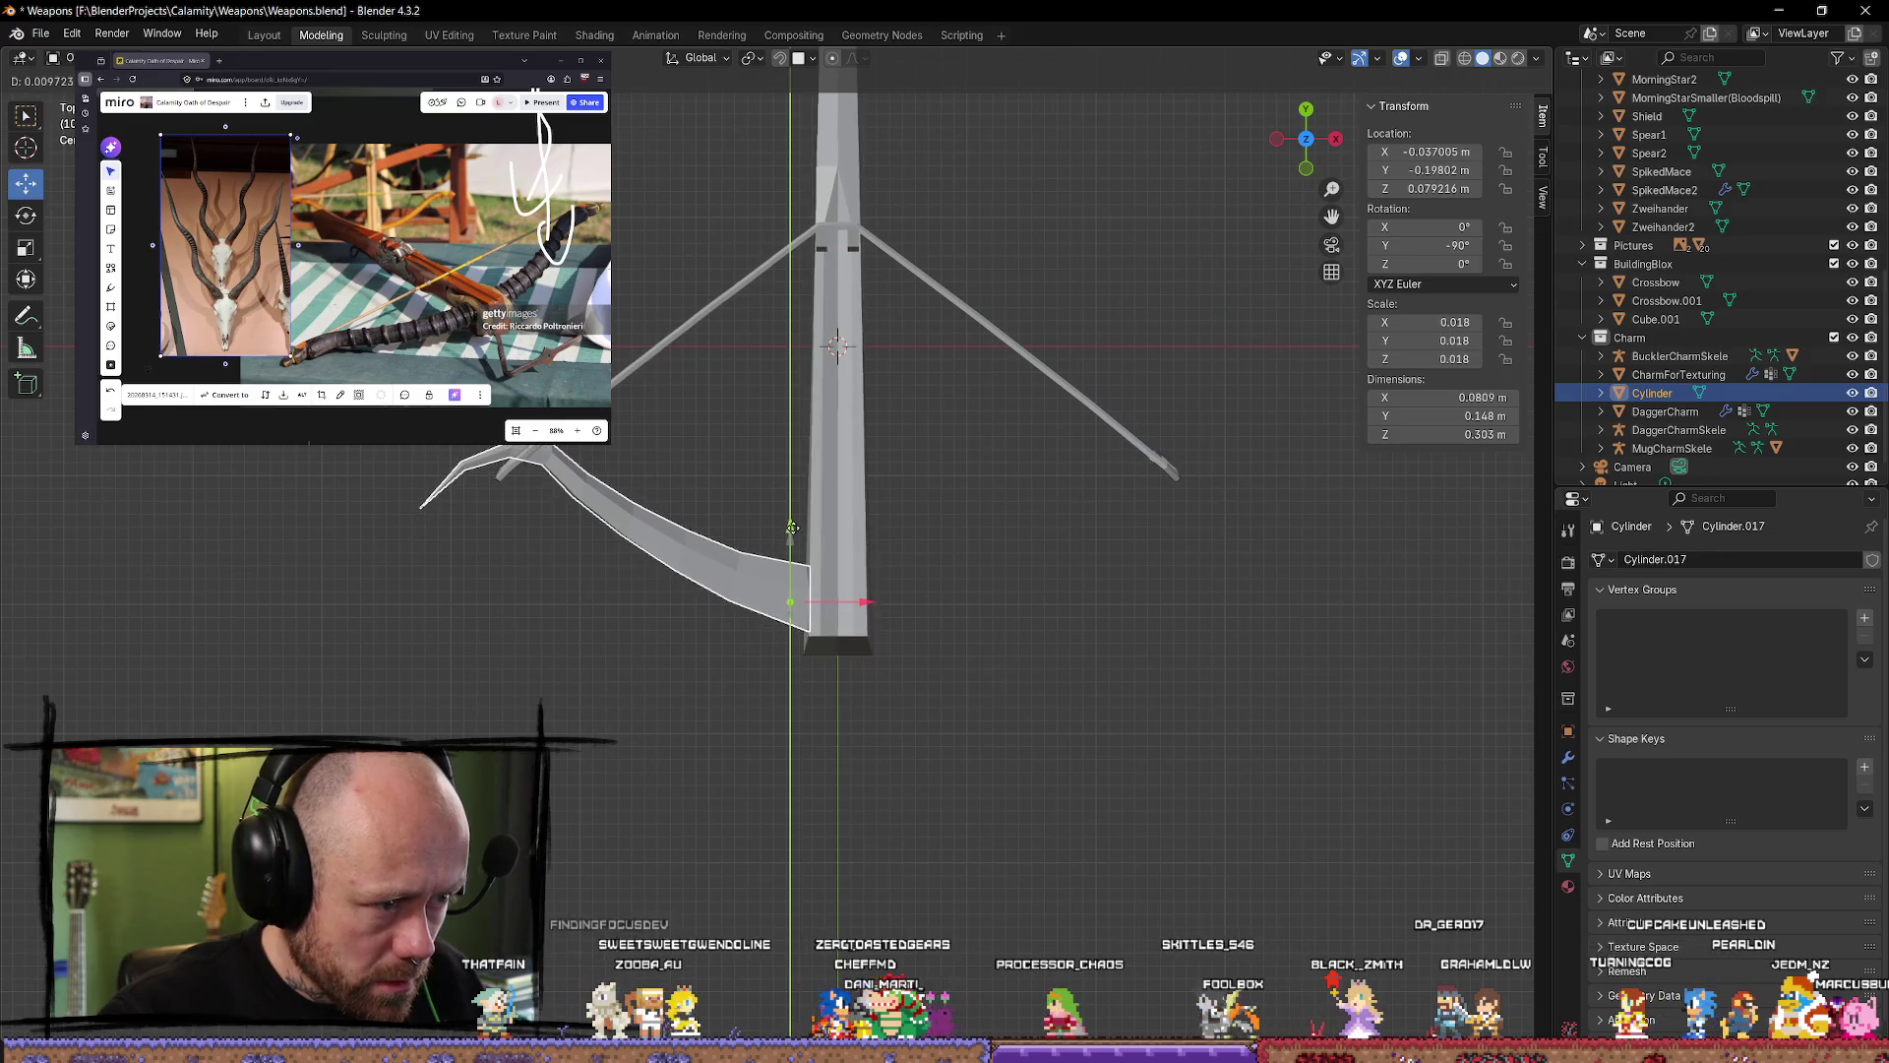
Step: Tilt the lever about 2 degrees on X so it sits under the stock
mouse_move(793, 532)
middle_down()
mouse_move(717, 532)
mouse_move(771, 493)
mouse_move(787, 551)
middle_up()
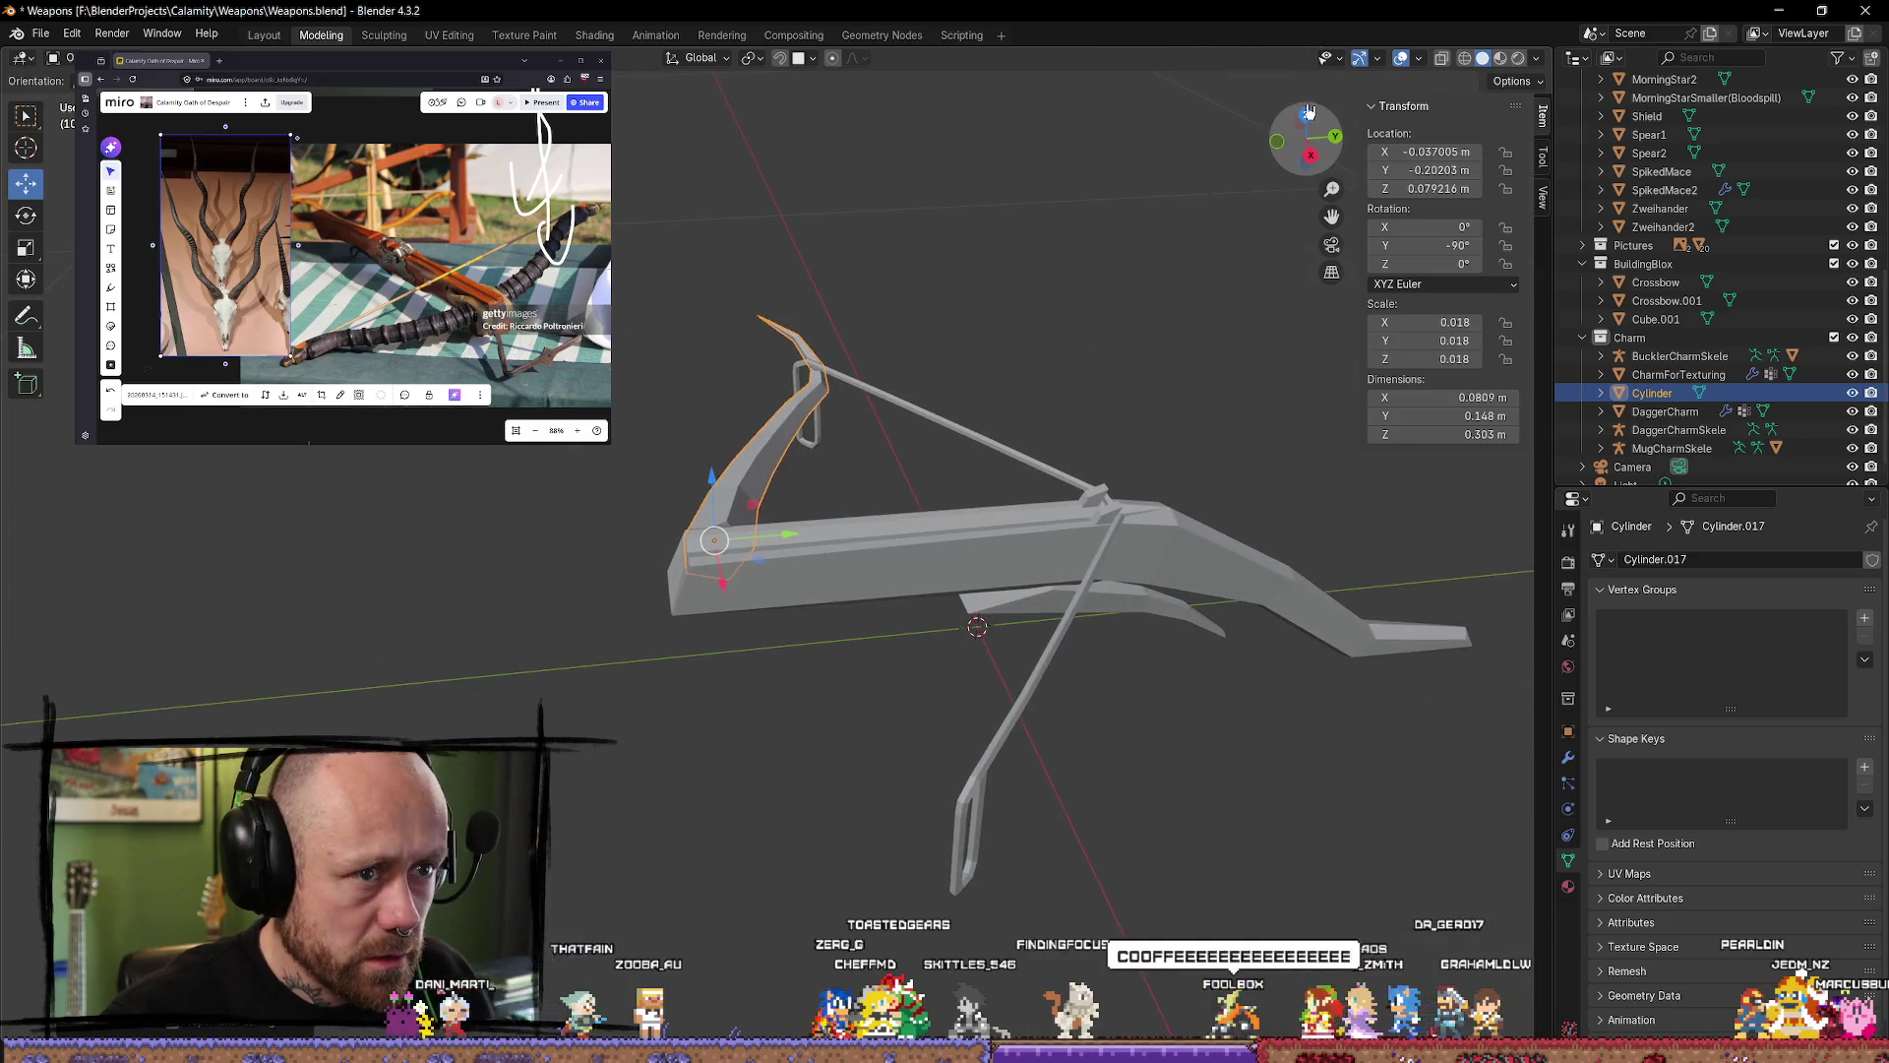
click(1306, 110)
key(r)
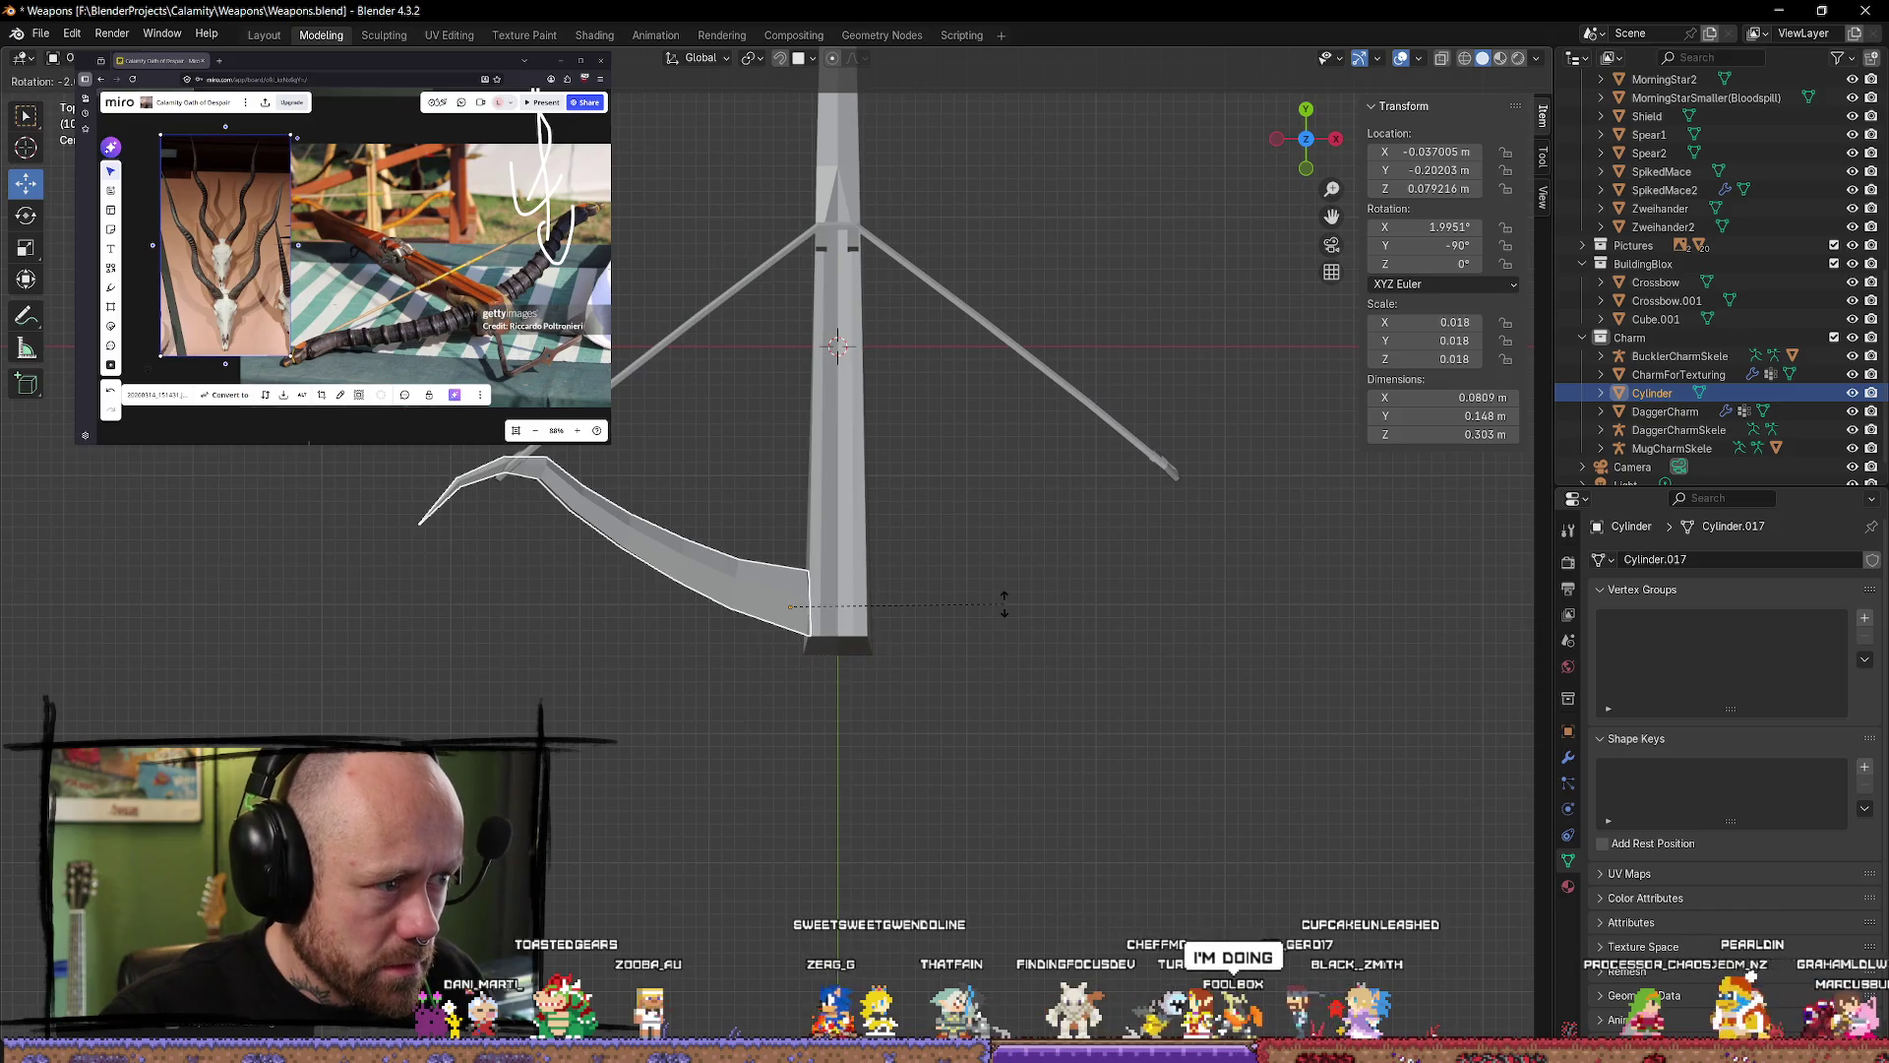
click(1005, 609)
mouse_move(983, 742)
middle_down()
mouse_move(983, 523)
mouse_move(1060, 497)
mouse_move(1118, 552)
mouse_move(1169, 544)
middle_up()
key(Tab)
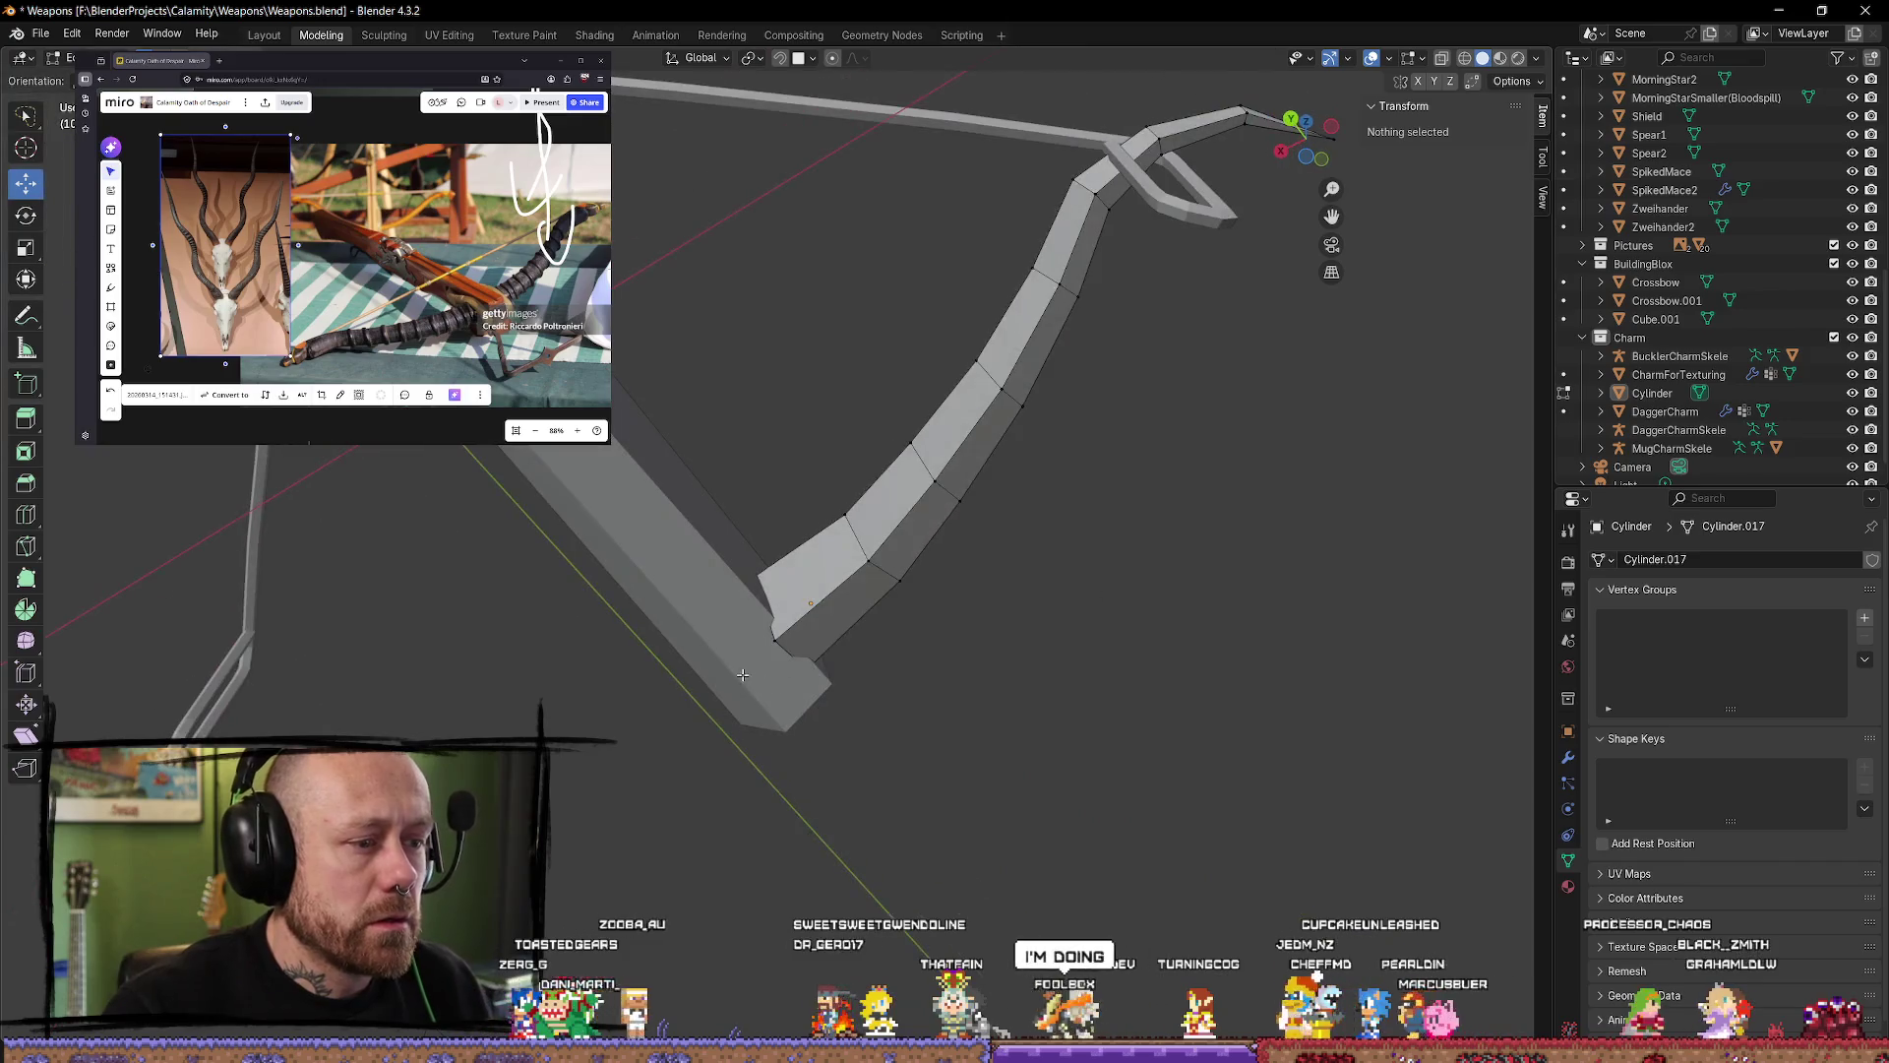
Step: Move the lever's end vertex and a corner vertex vertically along Z to meet the stock
click(787, 655)
middle_drag(789, 656, 767, 557)
key(g)
key(z)
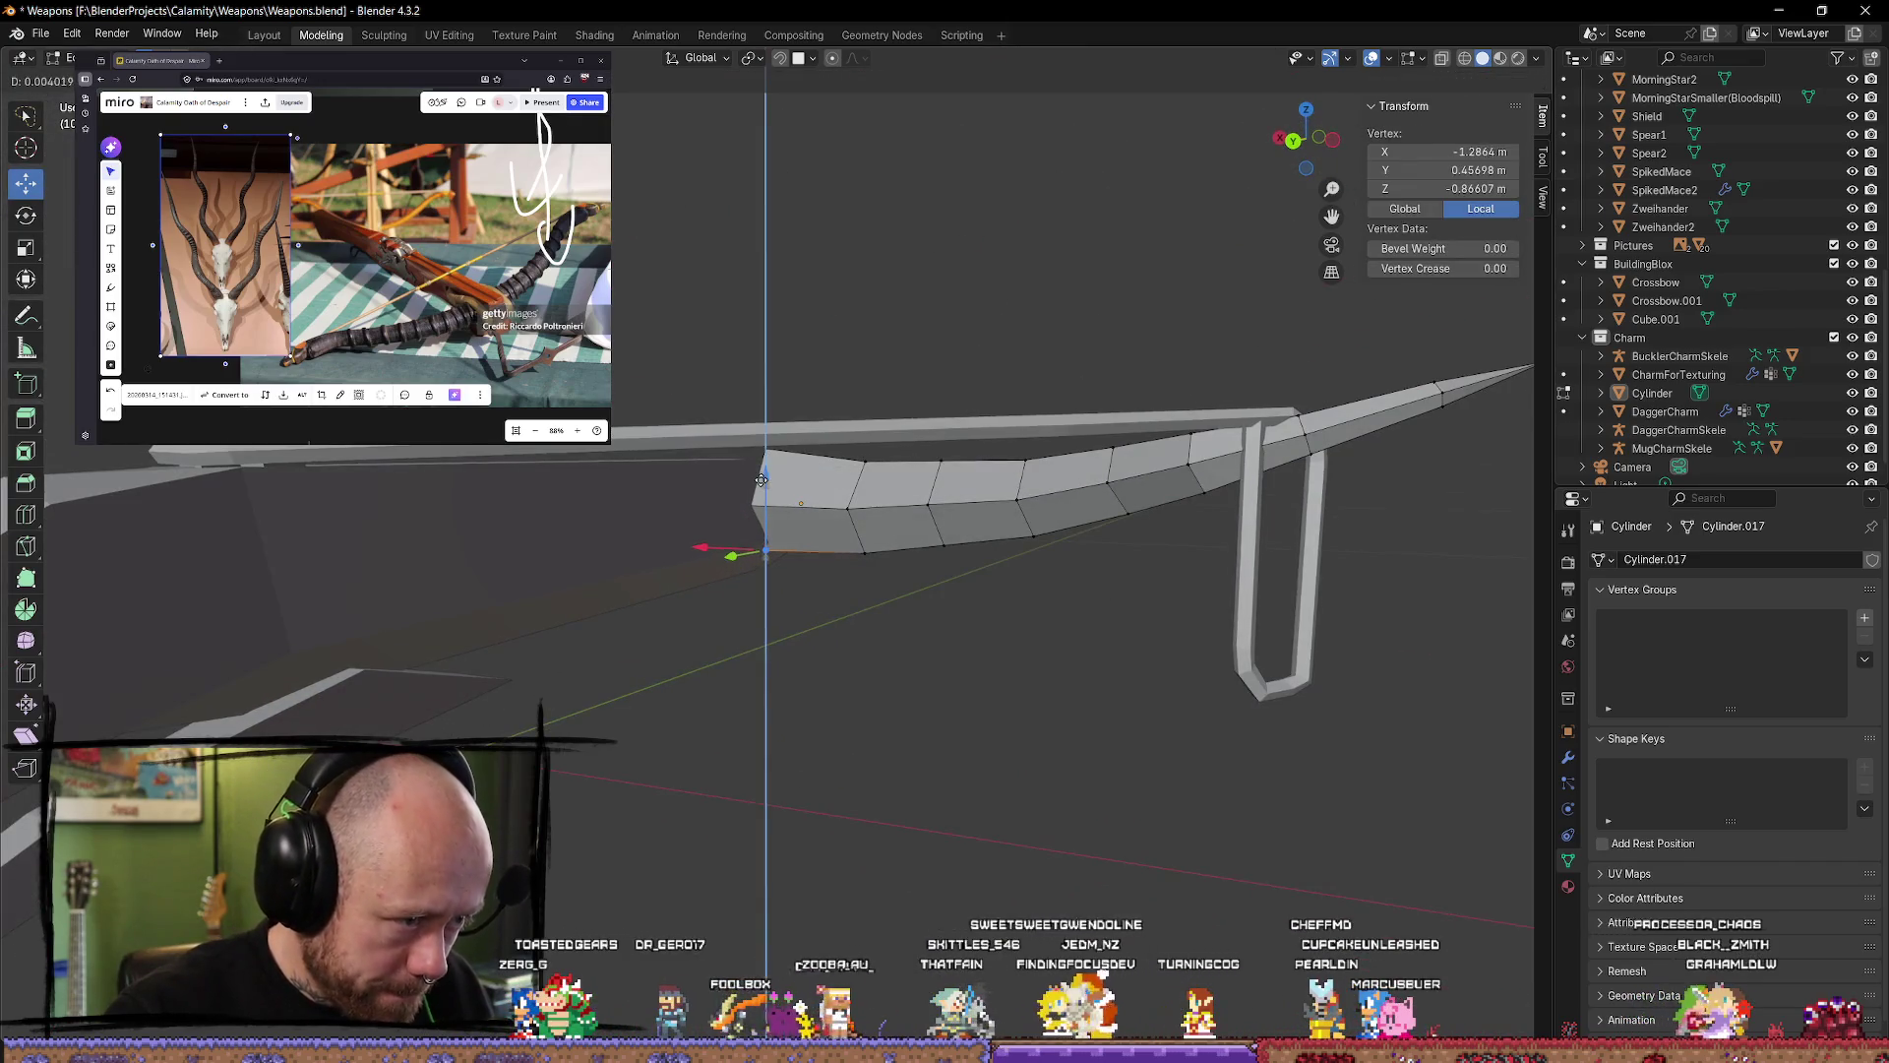
click(762, 474)
click(762, 452)
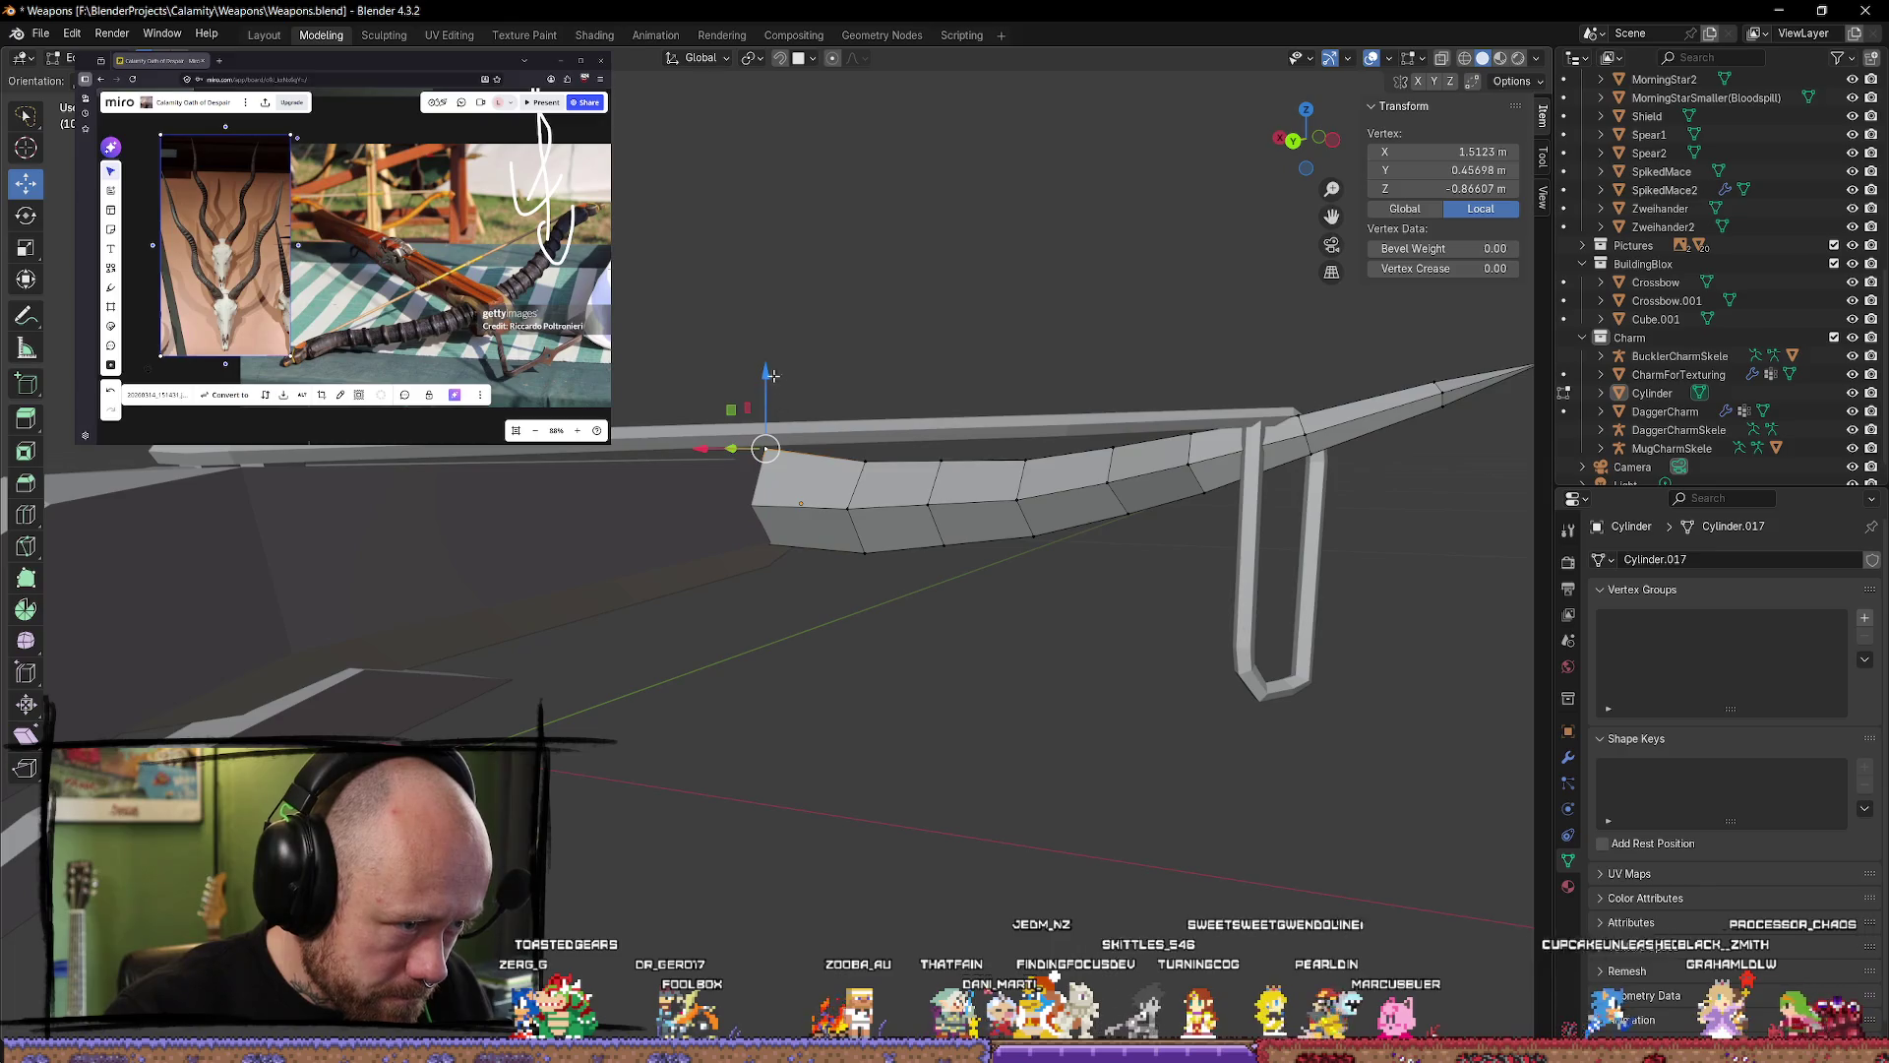
mouse_move(762, 452)
middle_down()
mouse_move(745, 420)
mouse_move(817, 492)
mouse_move(842, 557)
mouse_move(841, 523)
middle_up()
key(alt+a)
click(854, 527)
key(g)
key(z)
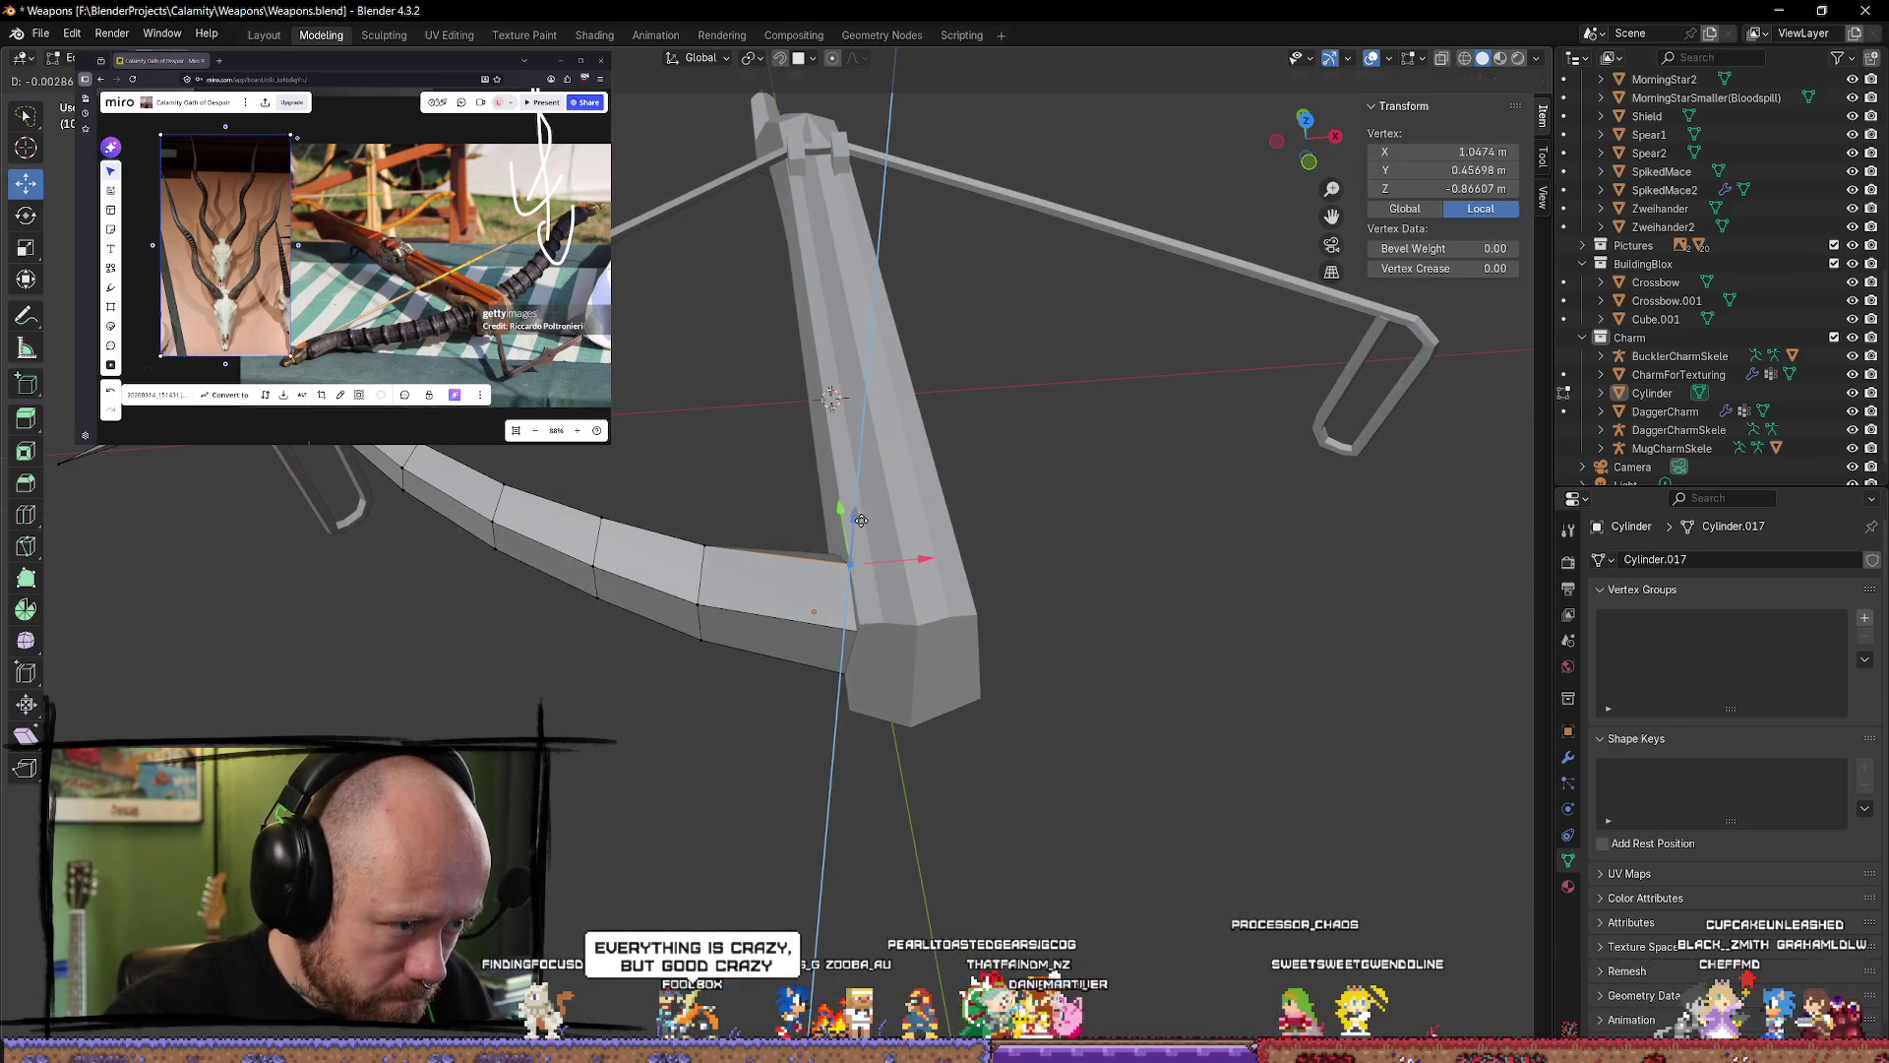
click(861, 520)
Step: Check the remaining lever-end vertices, frame the crossbow, and return to Object Mode
key(alt+a)
mouse_move(861, 520)
middle_down()
mouse_move(1084, 567)
mouse_move(722, 589)
middle_up()
click(777, 590)
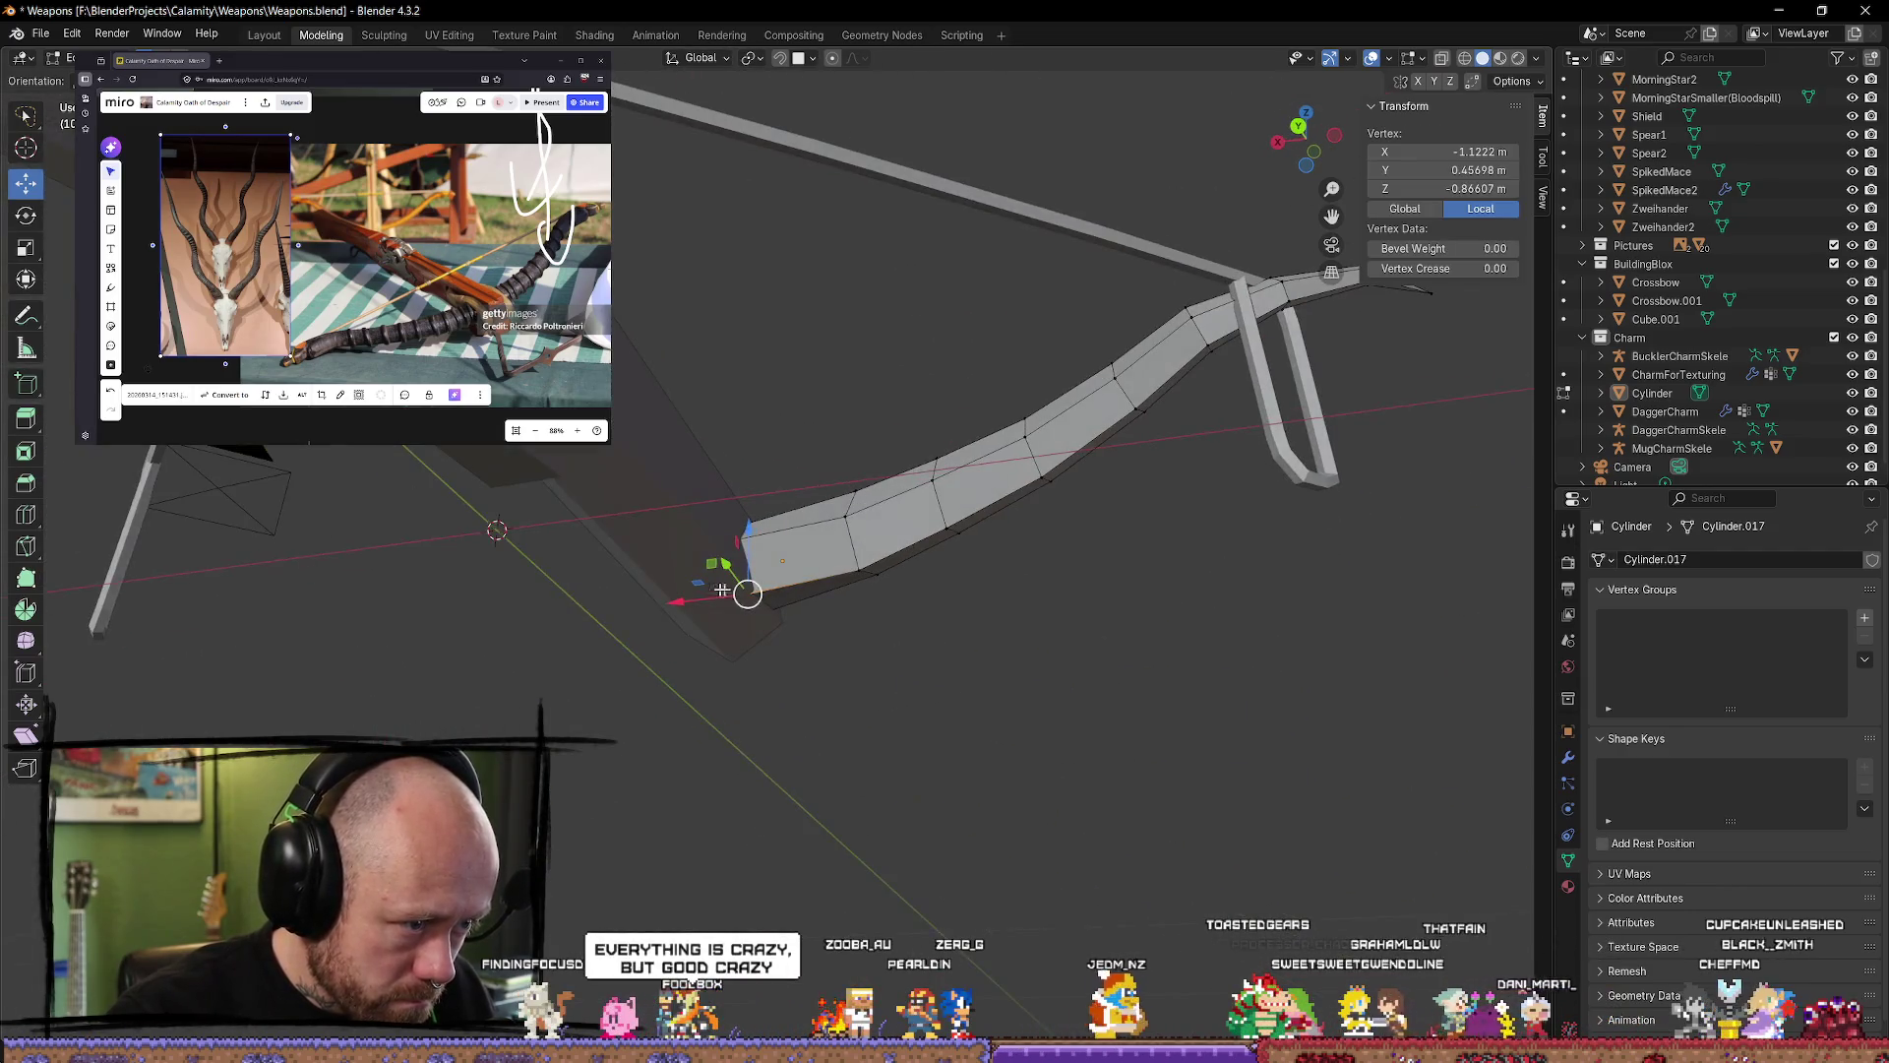
key(alt+a)
mouse_move(890, 712)
middle_down()
mouse_move(979, 633)
mouse_move(995, 561)
mouse_move(959, 498)
mouse_move(807, 611)
middle_up()
click(807, 612)
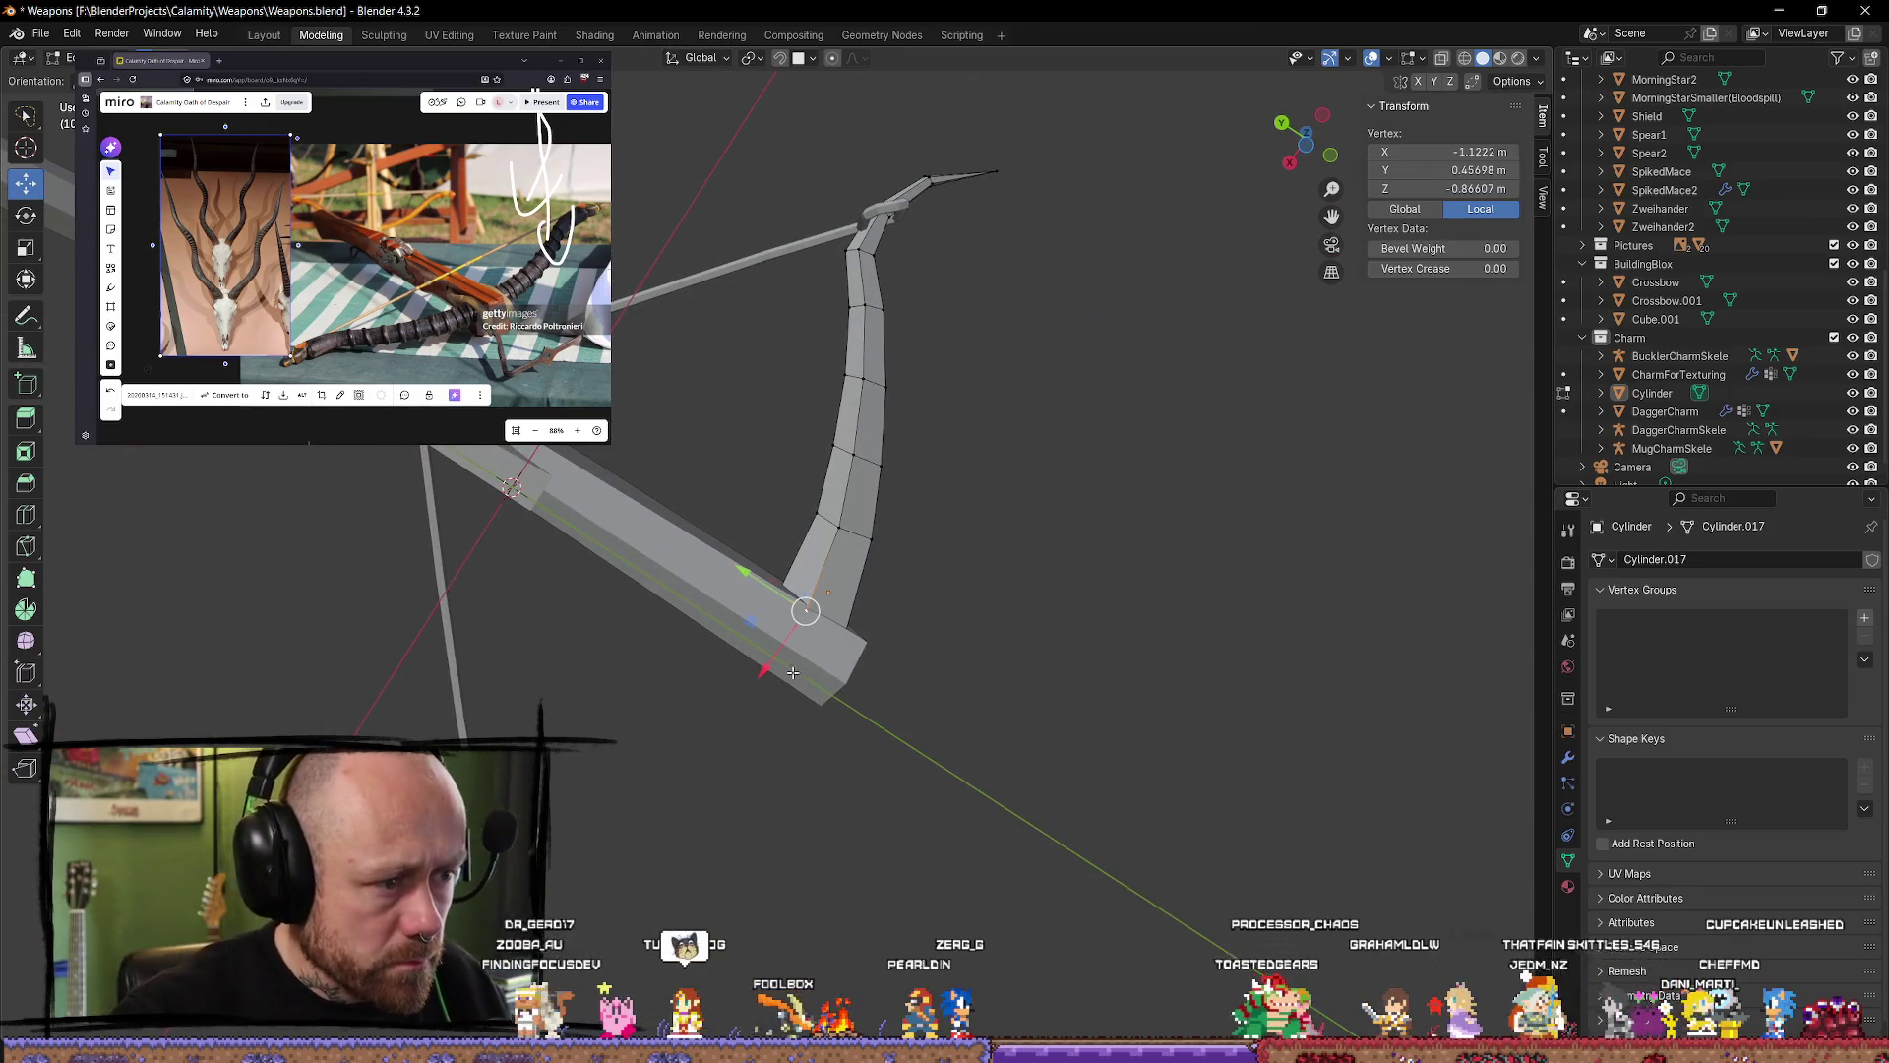
key(alt+a)
mouse_move(1046, 641)
middle_down()
mouse_move(865, 709)
mouse_move(916, 834)
middle_up()
key(Home)
key(Tab)
mouse_move(945, 772)
middle_down()
mouse_move(810, 856)
mouse_move(839, 855)
middle_up()
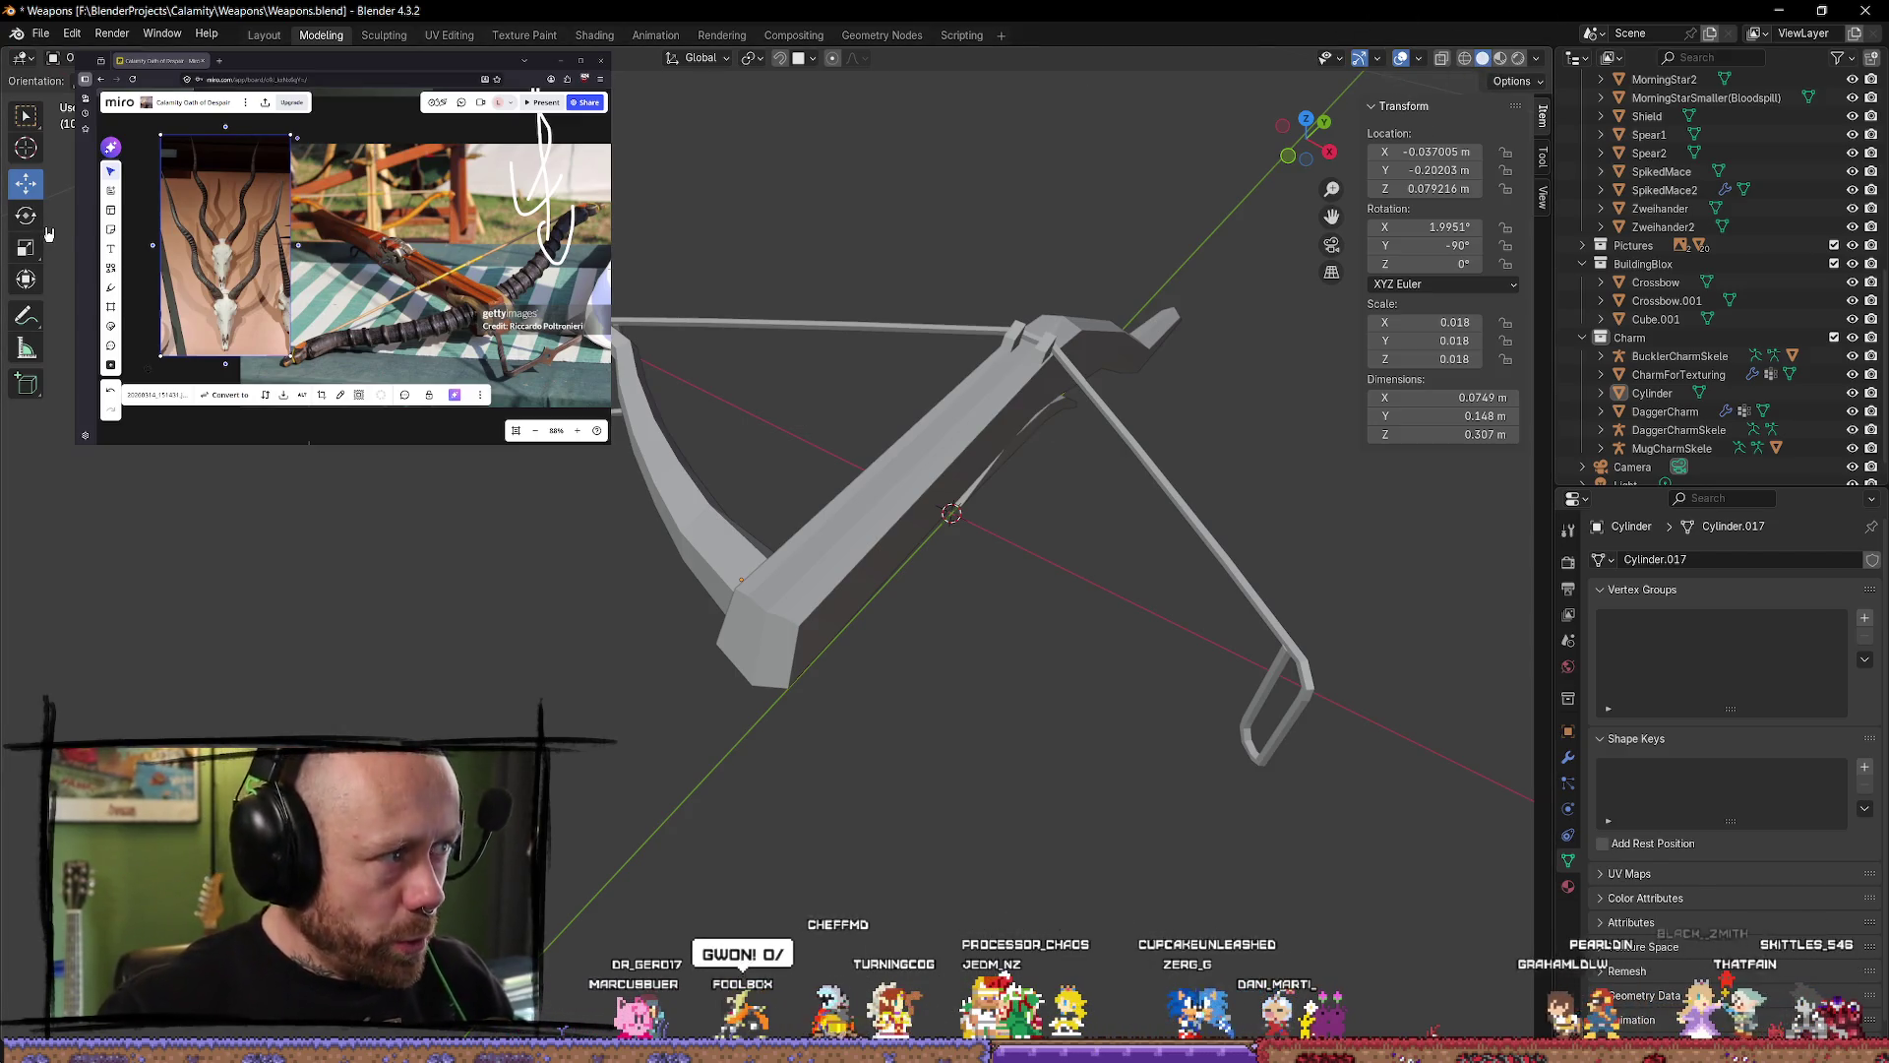
Step: In Edit Mode Top view, insert two edge loops on the lever, sliding them near the stock joint
drag(1325, 149, 1301, 187)
key(Tab)
scroll(762, 650, up, 3)
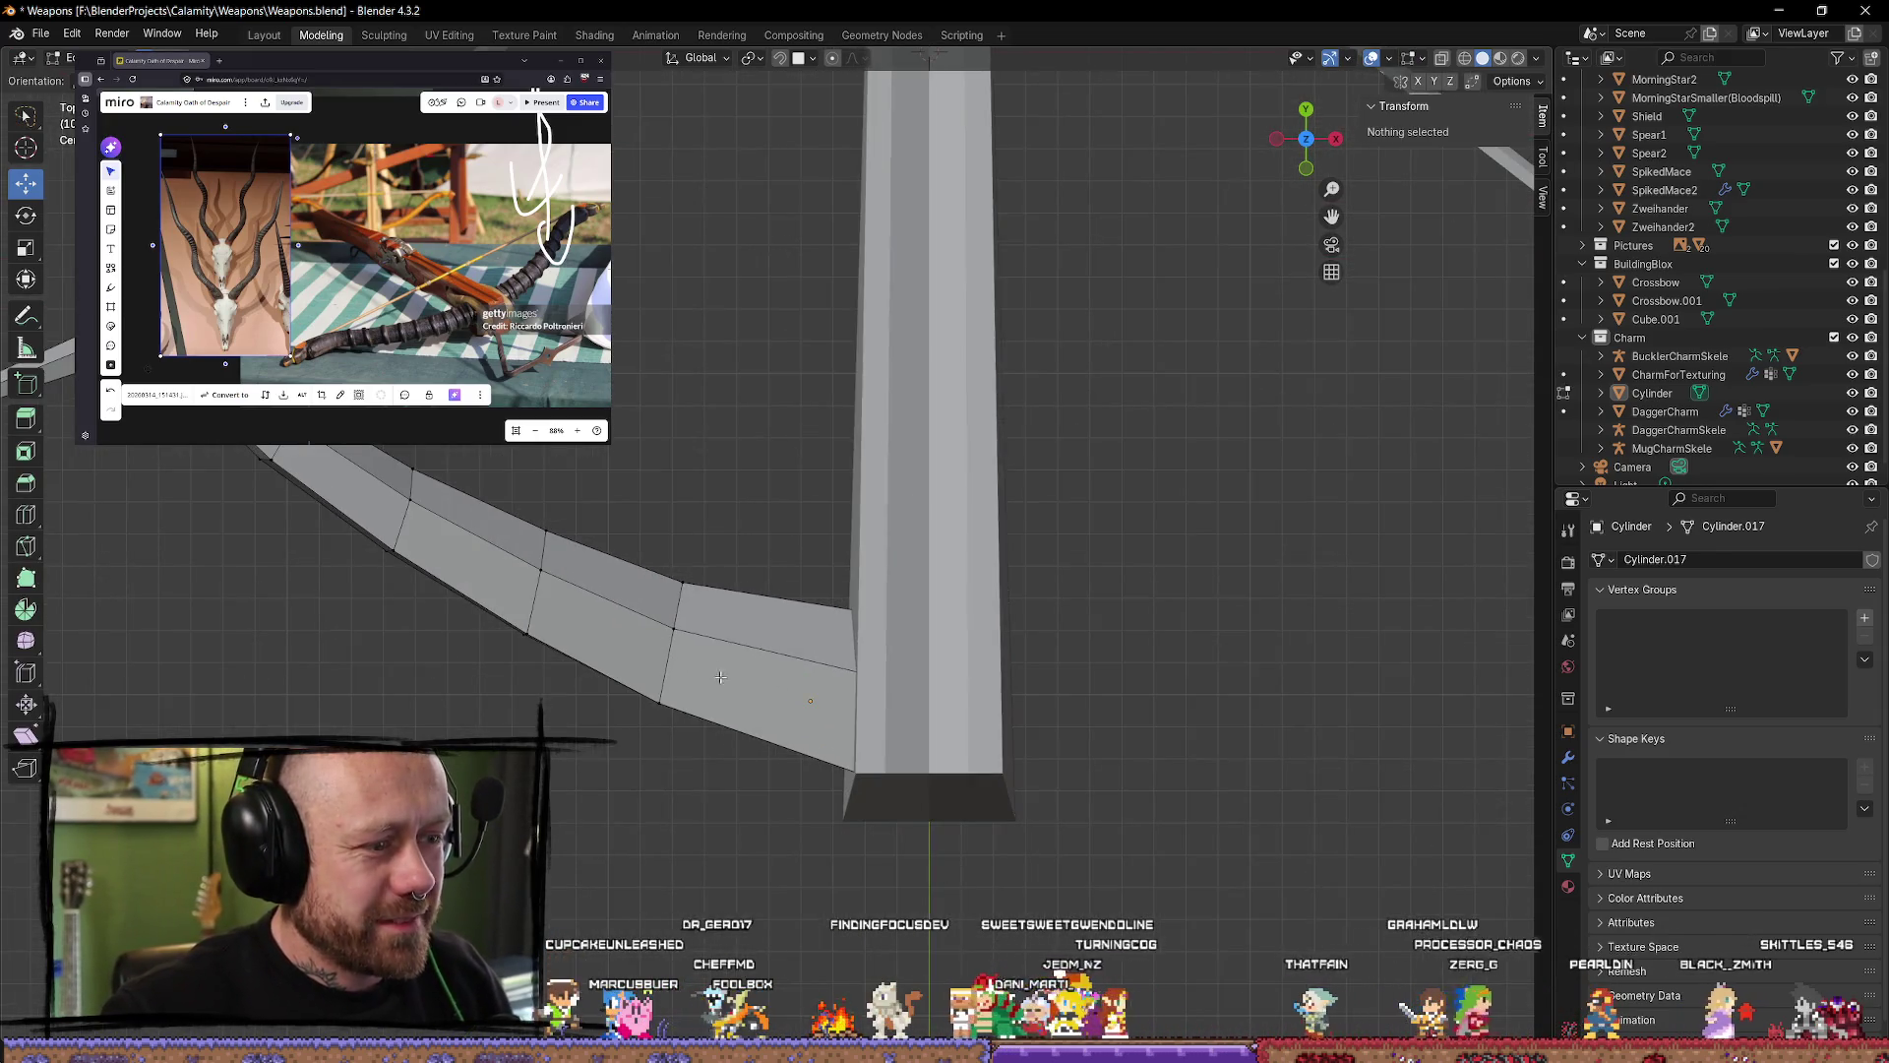
shift+middle_drag(720, 677, 698, 446)
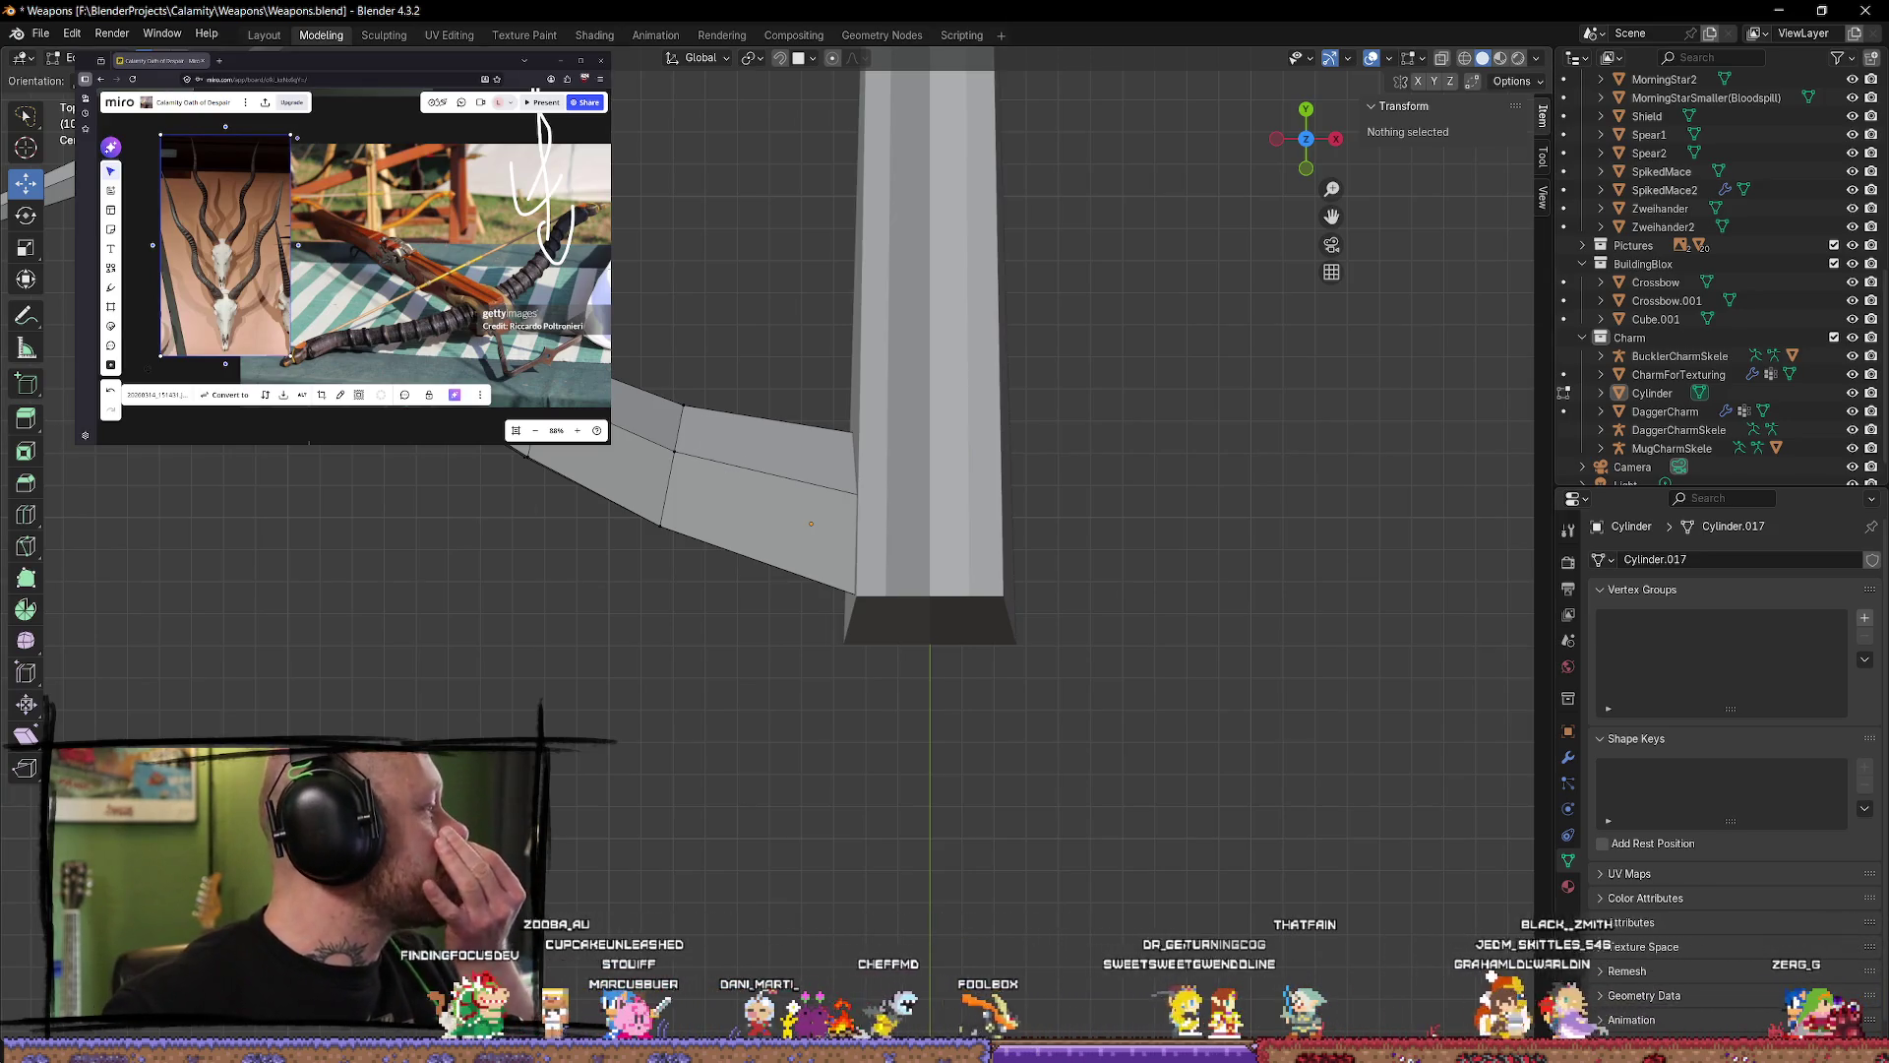
scroll(292, 243, up, 10)
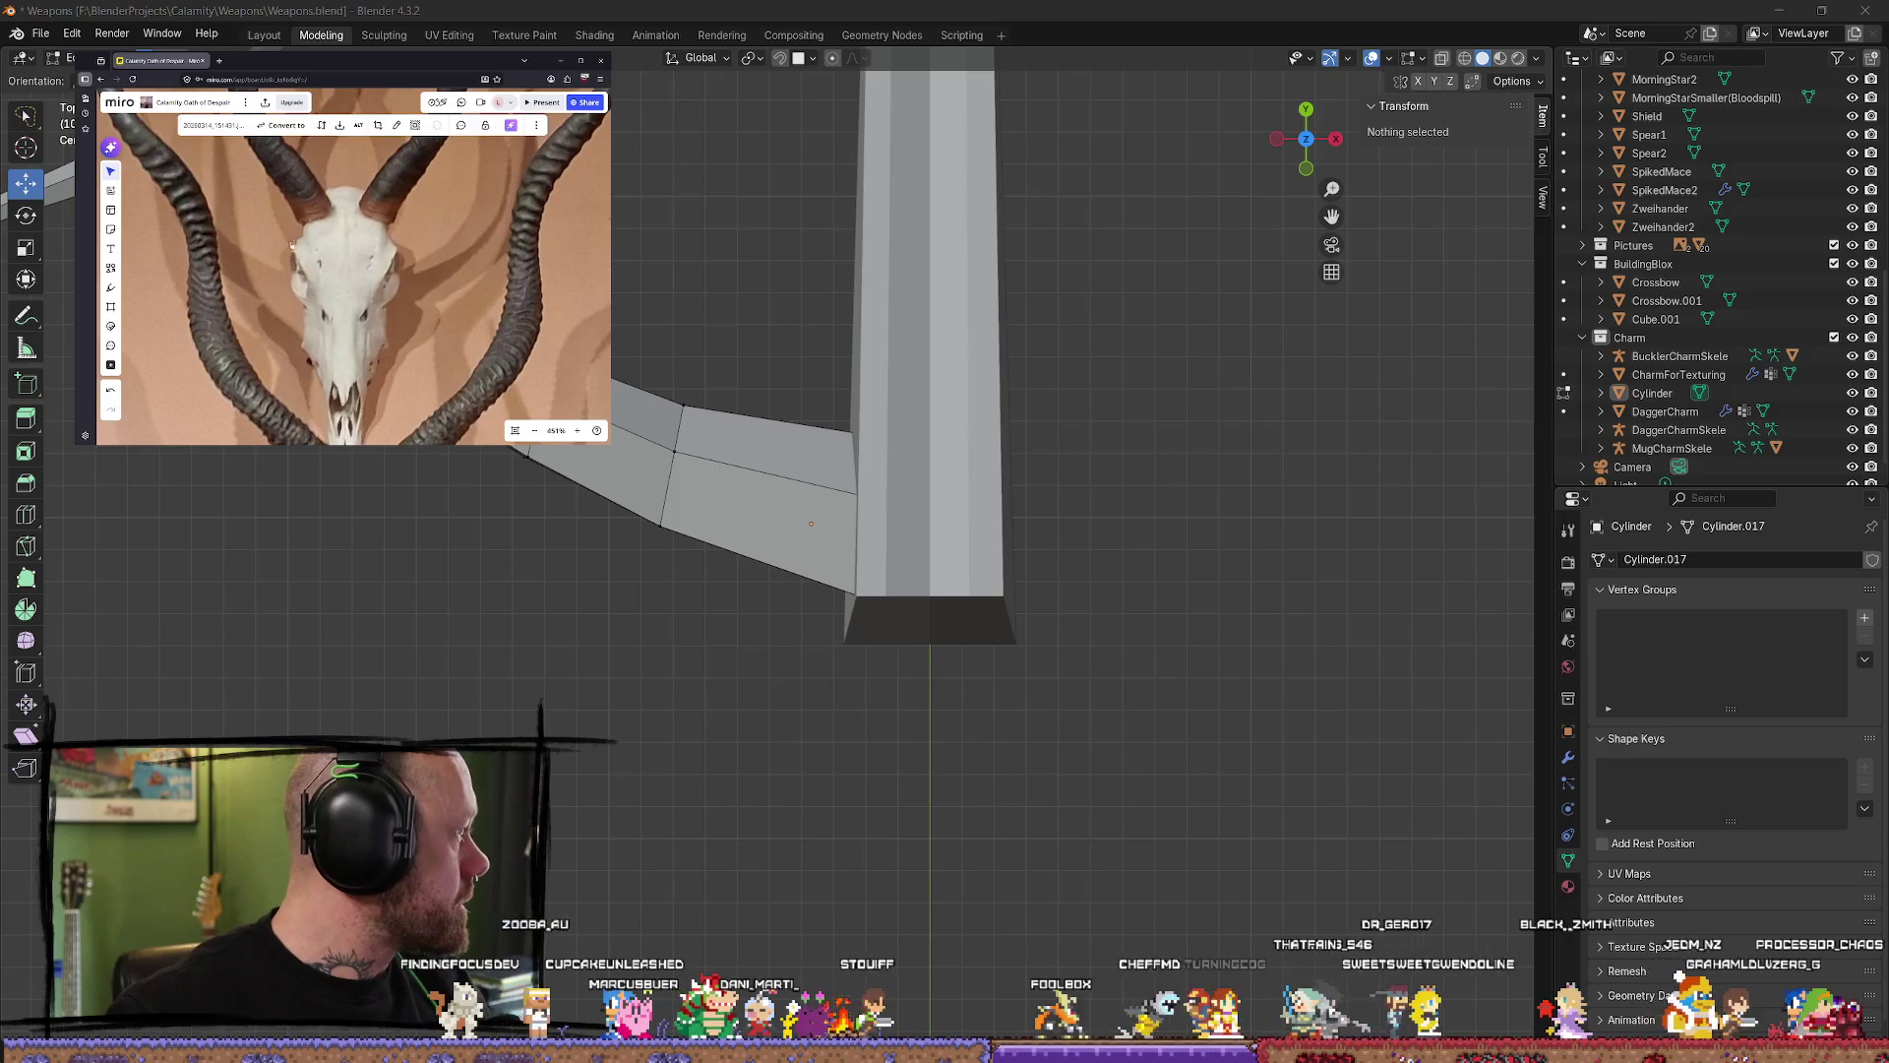
scroll(290, 244, down, 3)
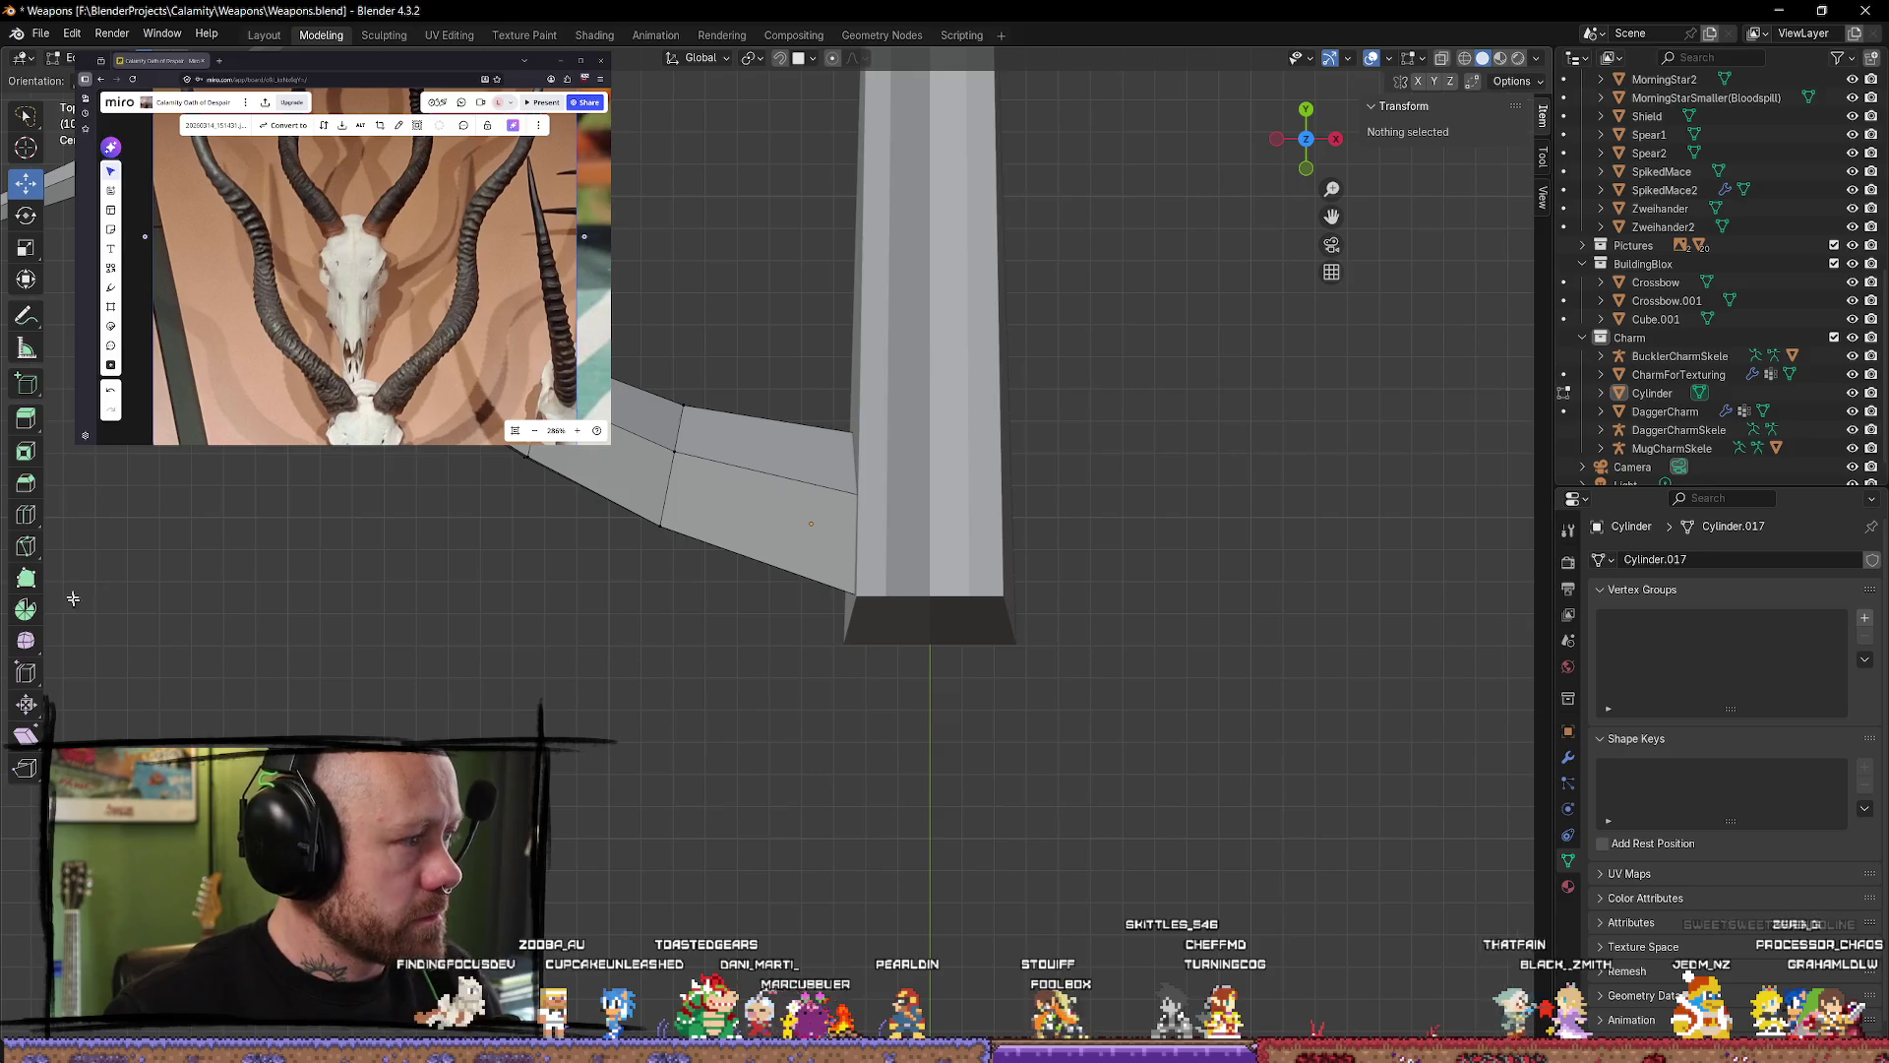
click(26, 514)
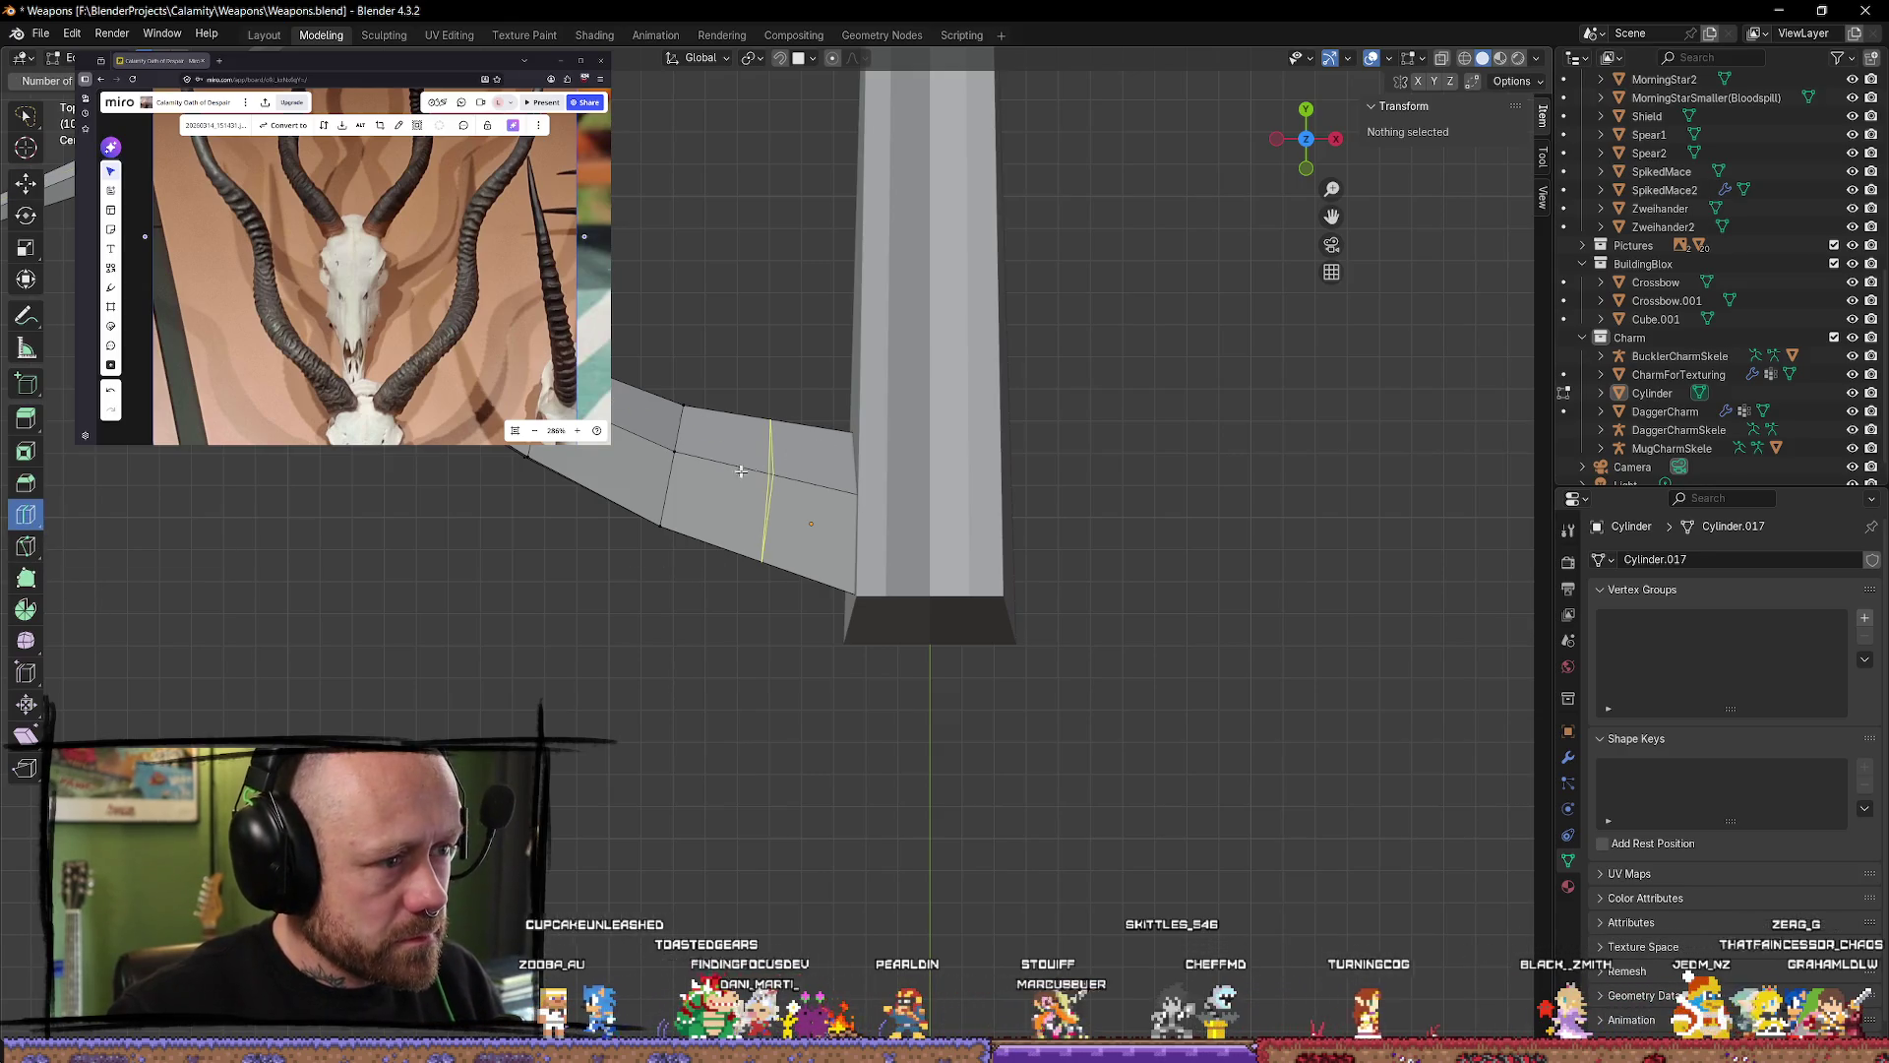
click(768, 457)
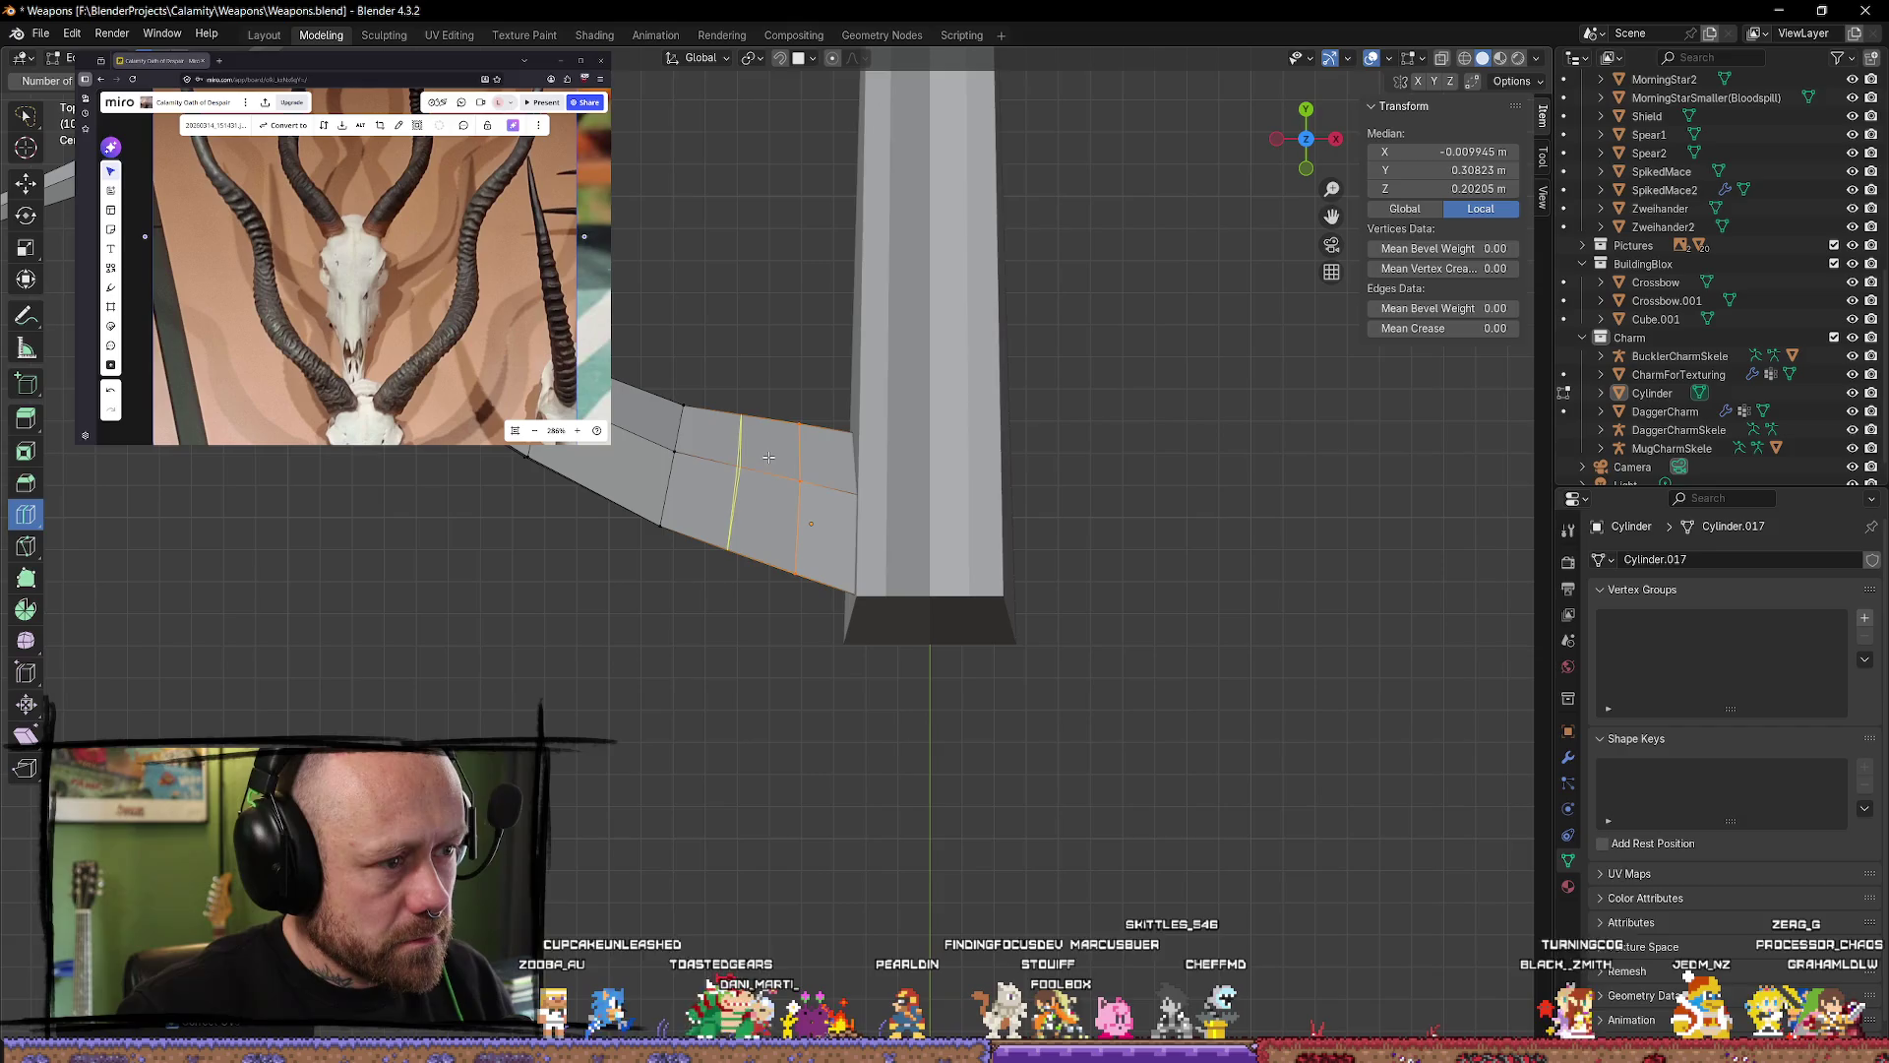
drag(769, 457, 776, 474)
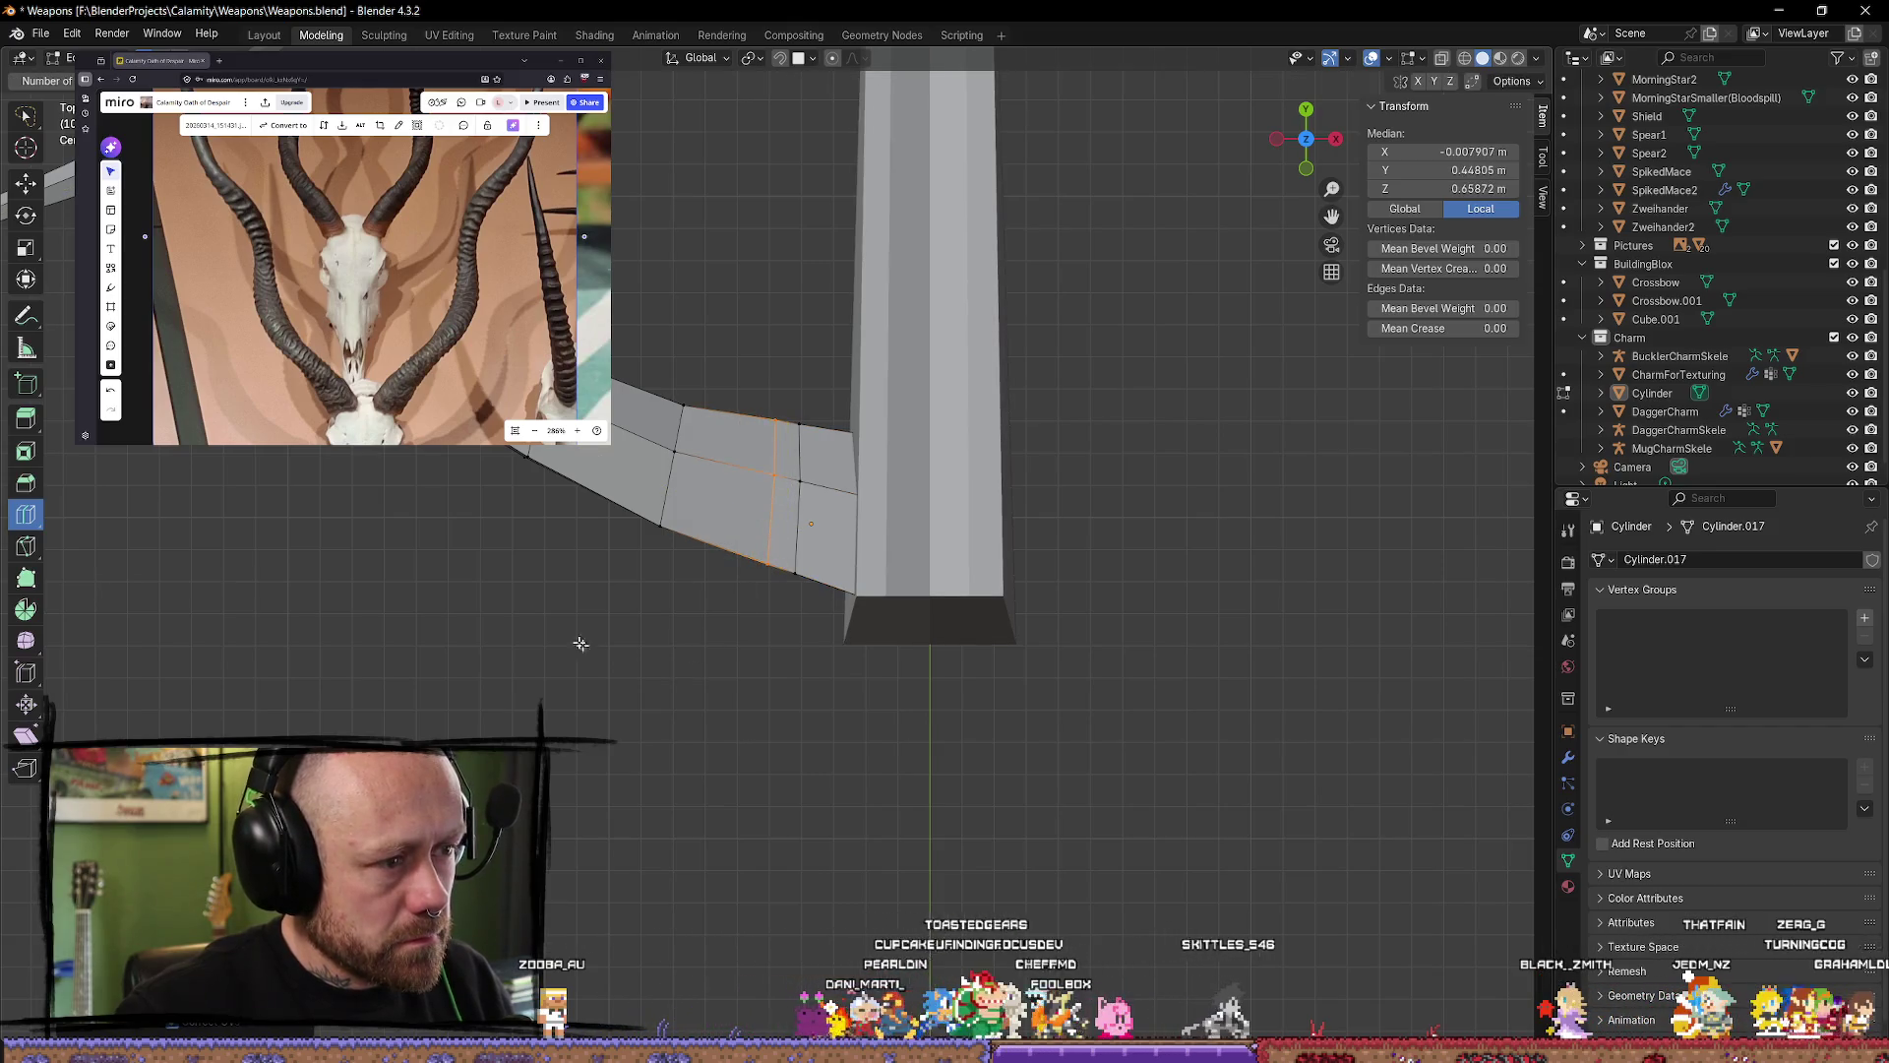
mouse_move(659, 454)
mouse_down()
mouse_move(542, 461)
mouse_move(669, 489)
mouse_up()
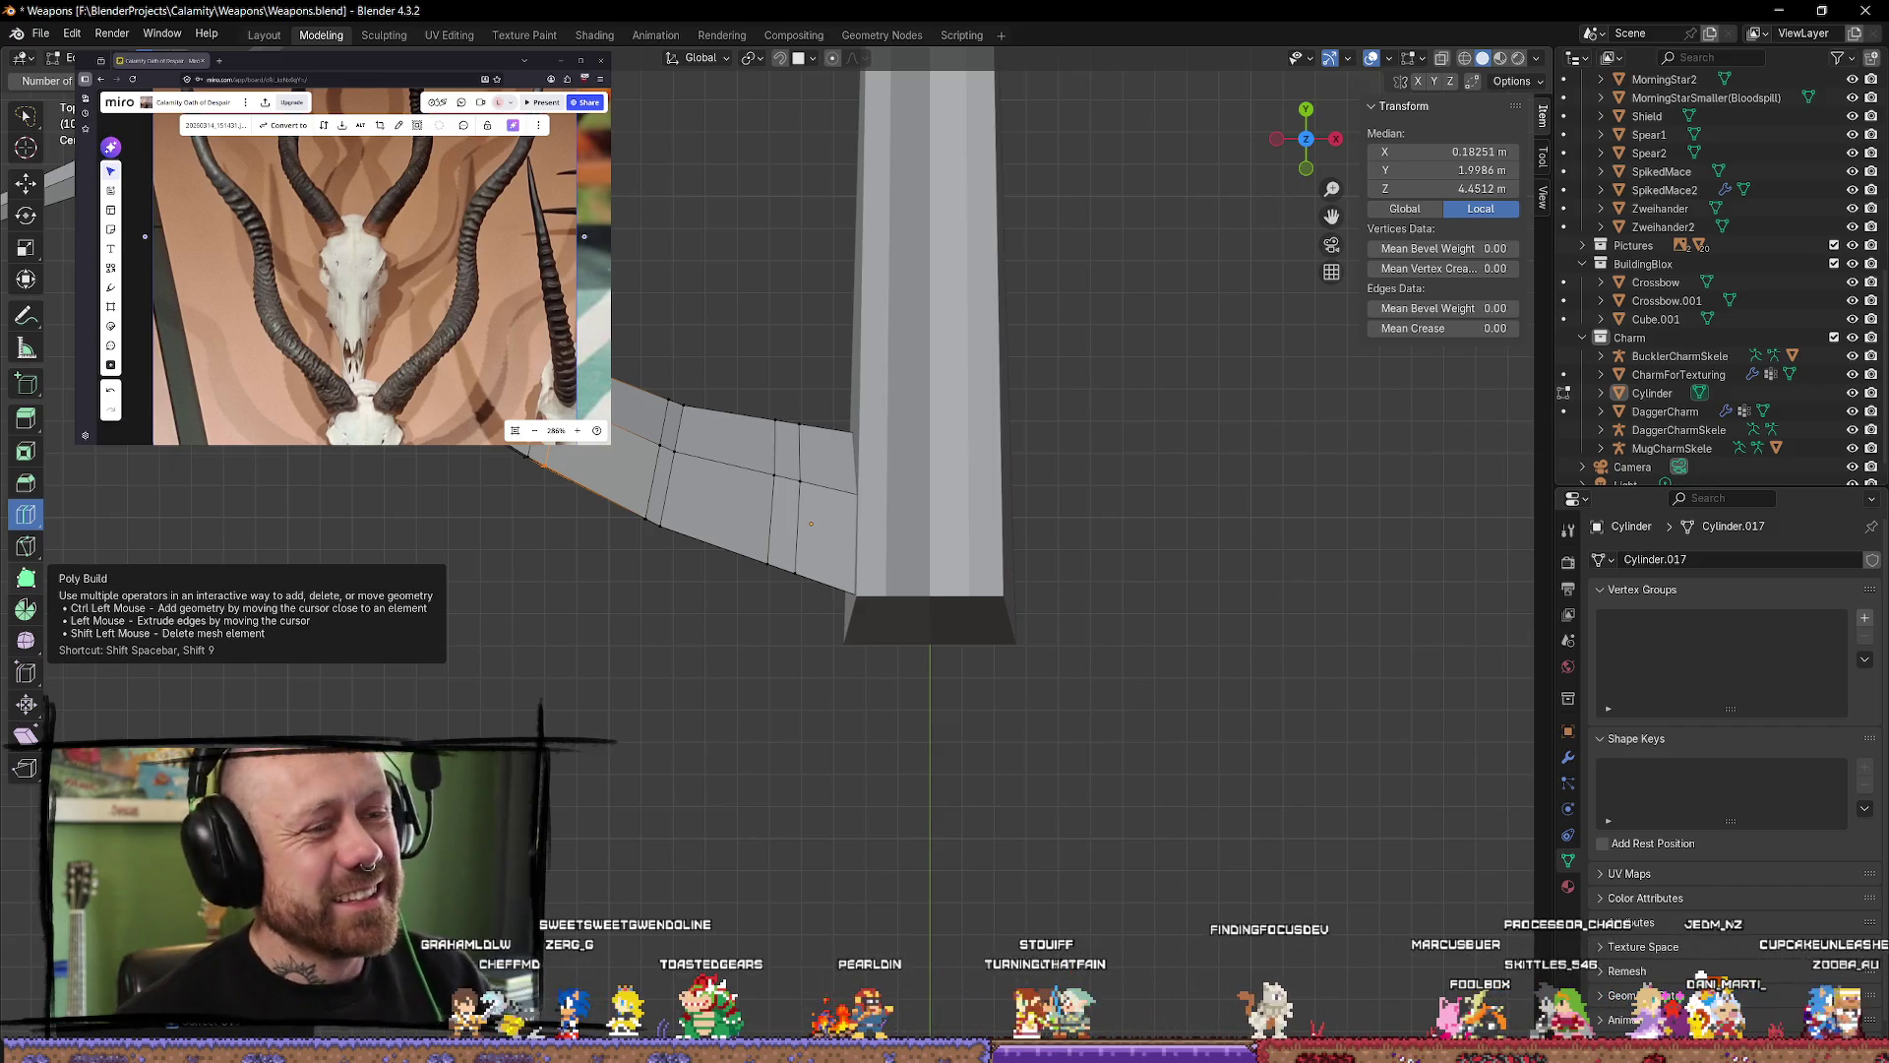
Step: Cut and slide two more edge loops along the lever
mouse_move(177, 561)
middle_down()
mouse_move(267, 473)
mouse_move(484, 538)
middle_up()
mouse_move(707, 487)
mouse_down()
mouse_move(712, 452)
mouse_move(622, 436)
mouse_move(589, 526)
mouse_up()
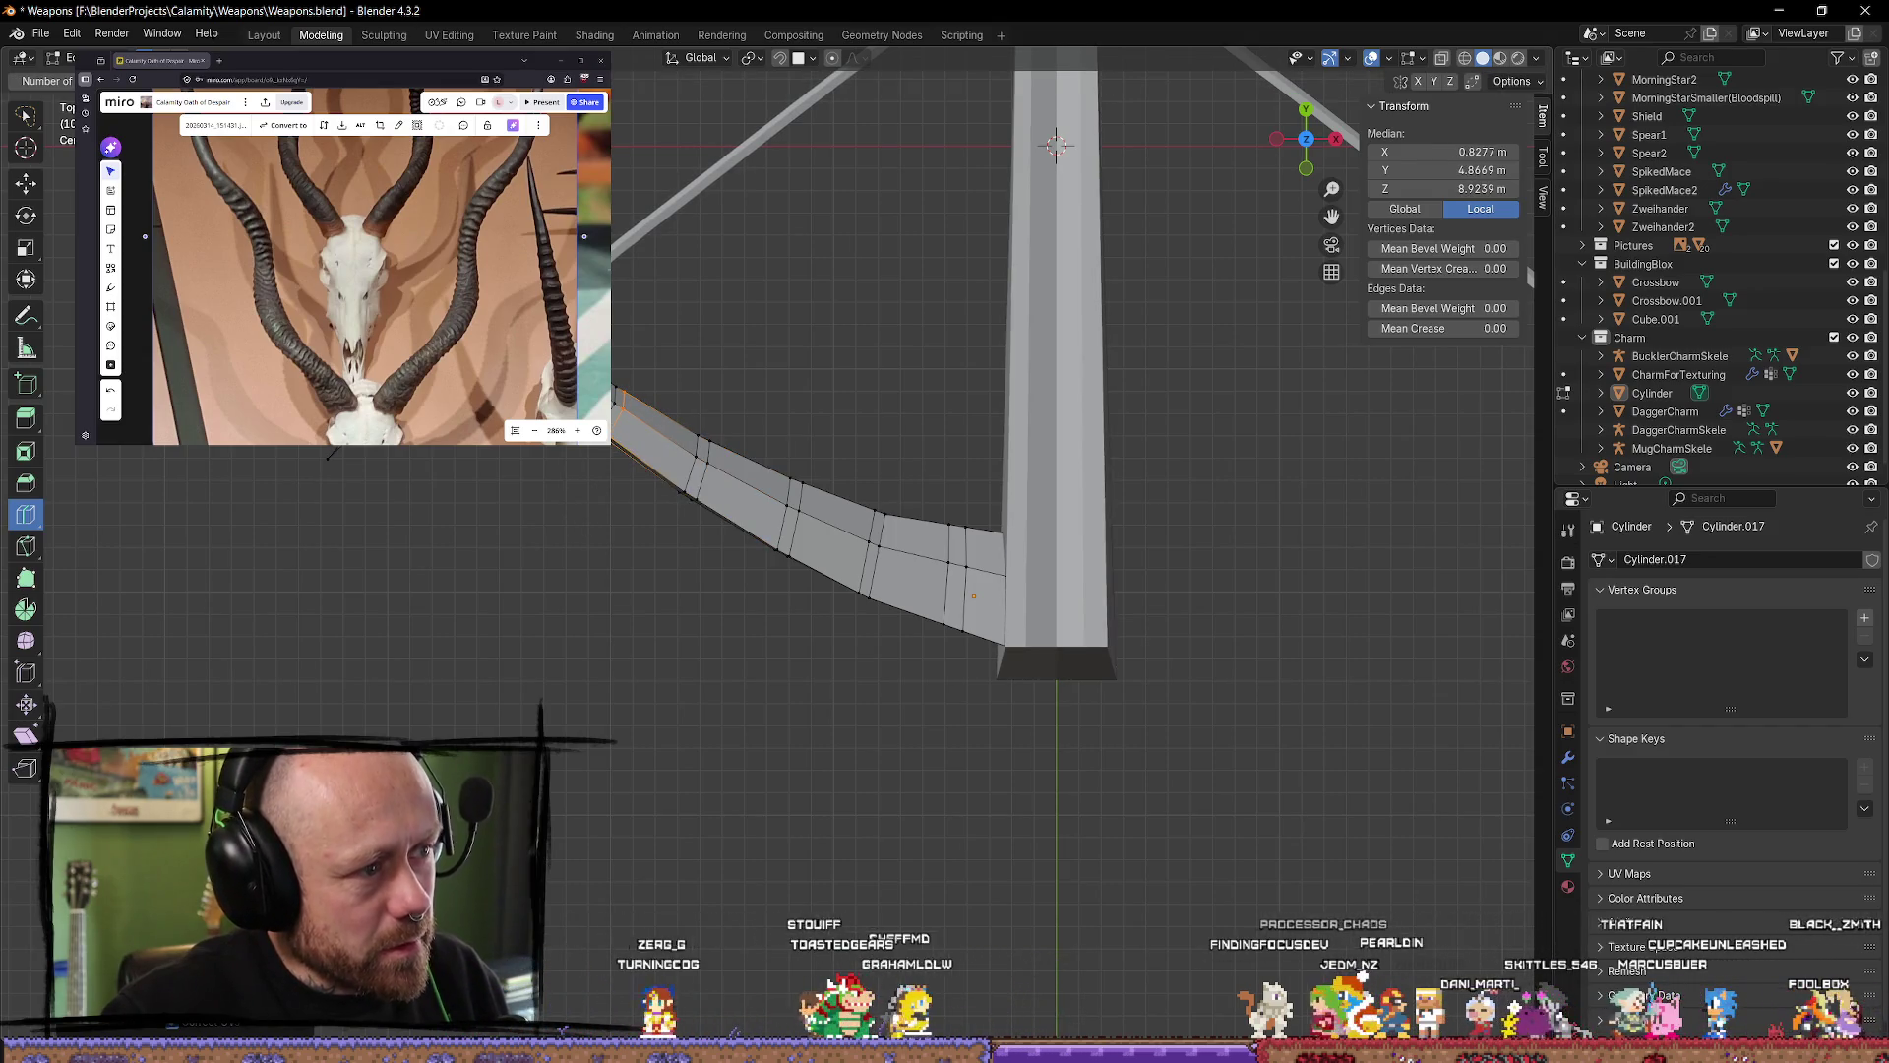
drag(329, 452, 329, 454)
mouse_move(603, 511)
middle_down()
mouse_move(663, 476)
mouse_move(616, 581)
mouse_move(809, 441)
middle_up()
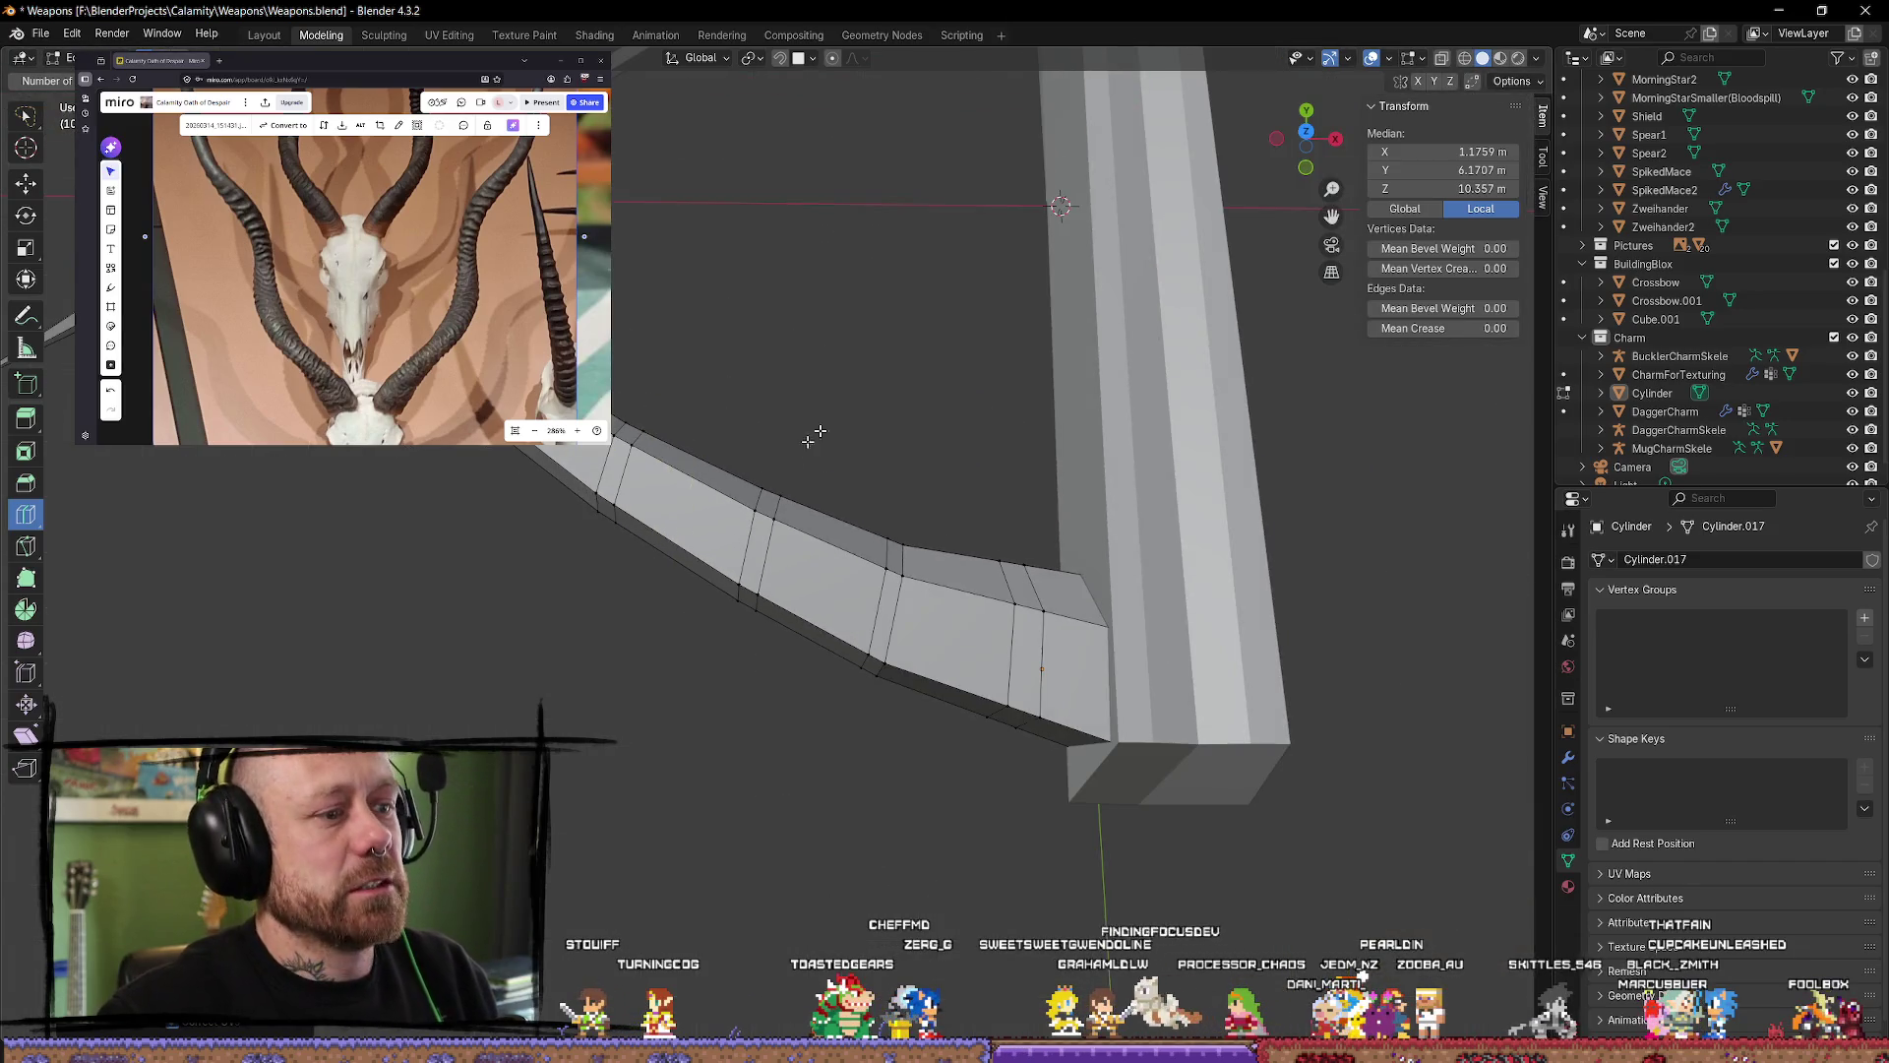
click(1318, 142)
Step: Move an edge loop partway along the lever up-left and scale it to deepen the bend
key(alt+a)
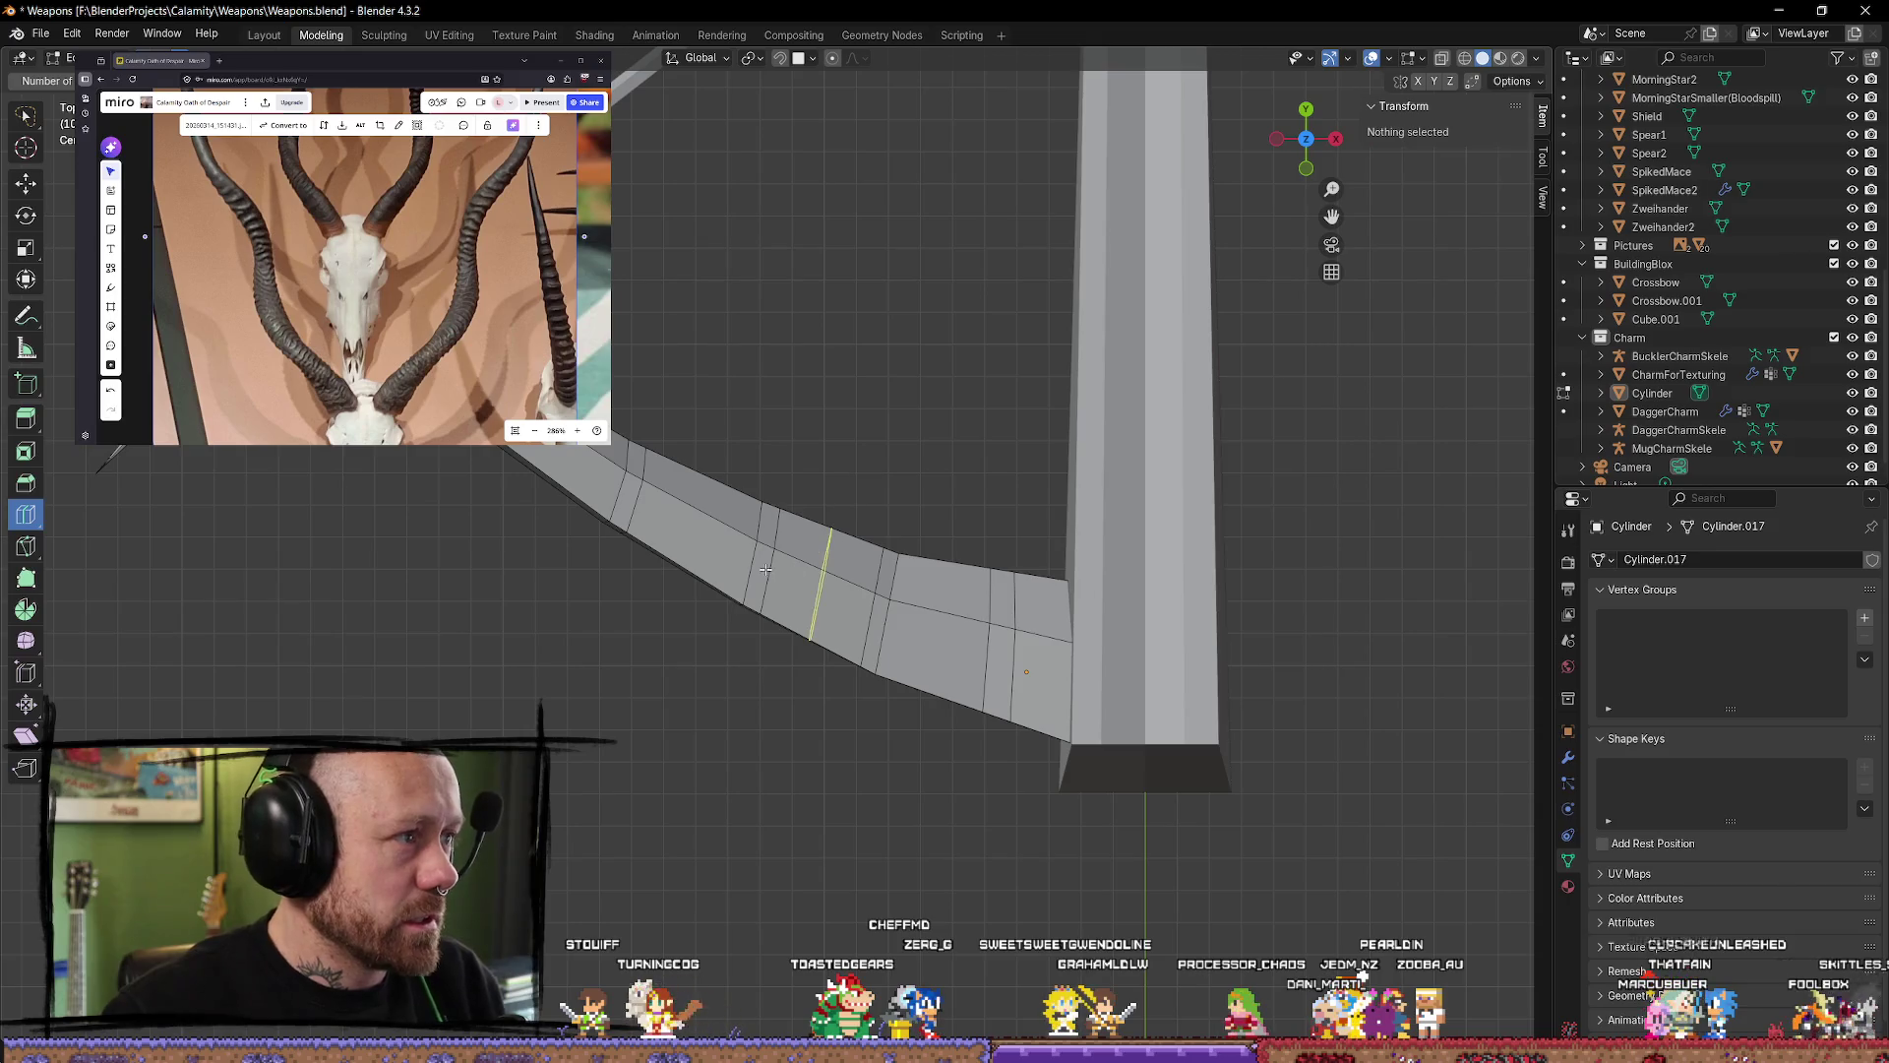
key(shift+space)
key(g)
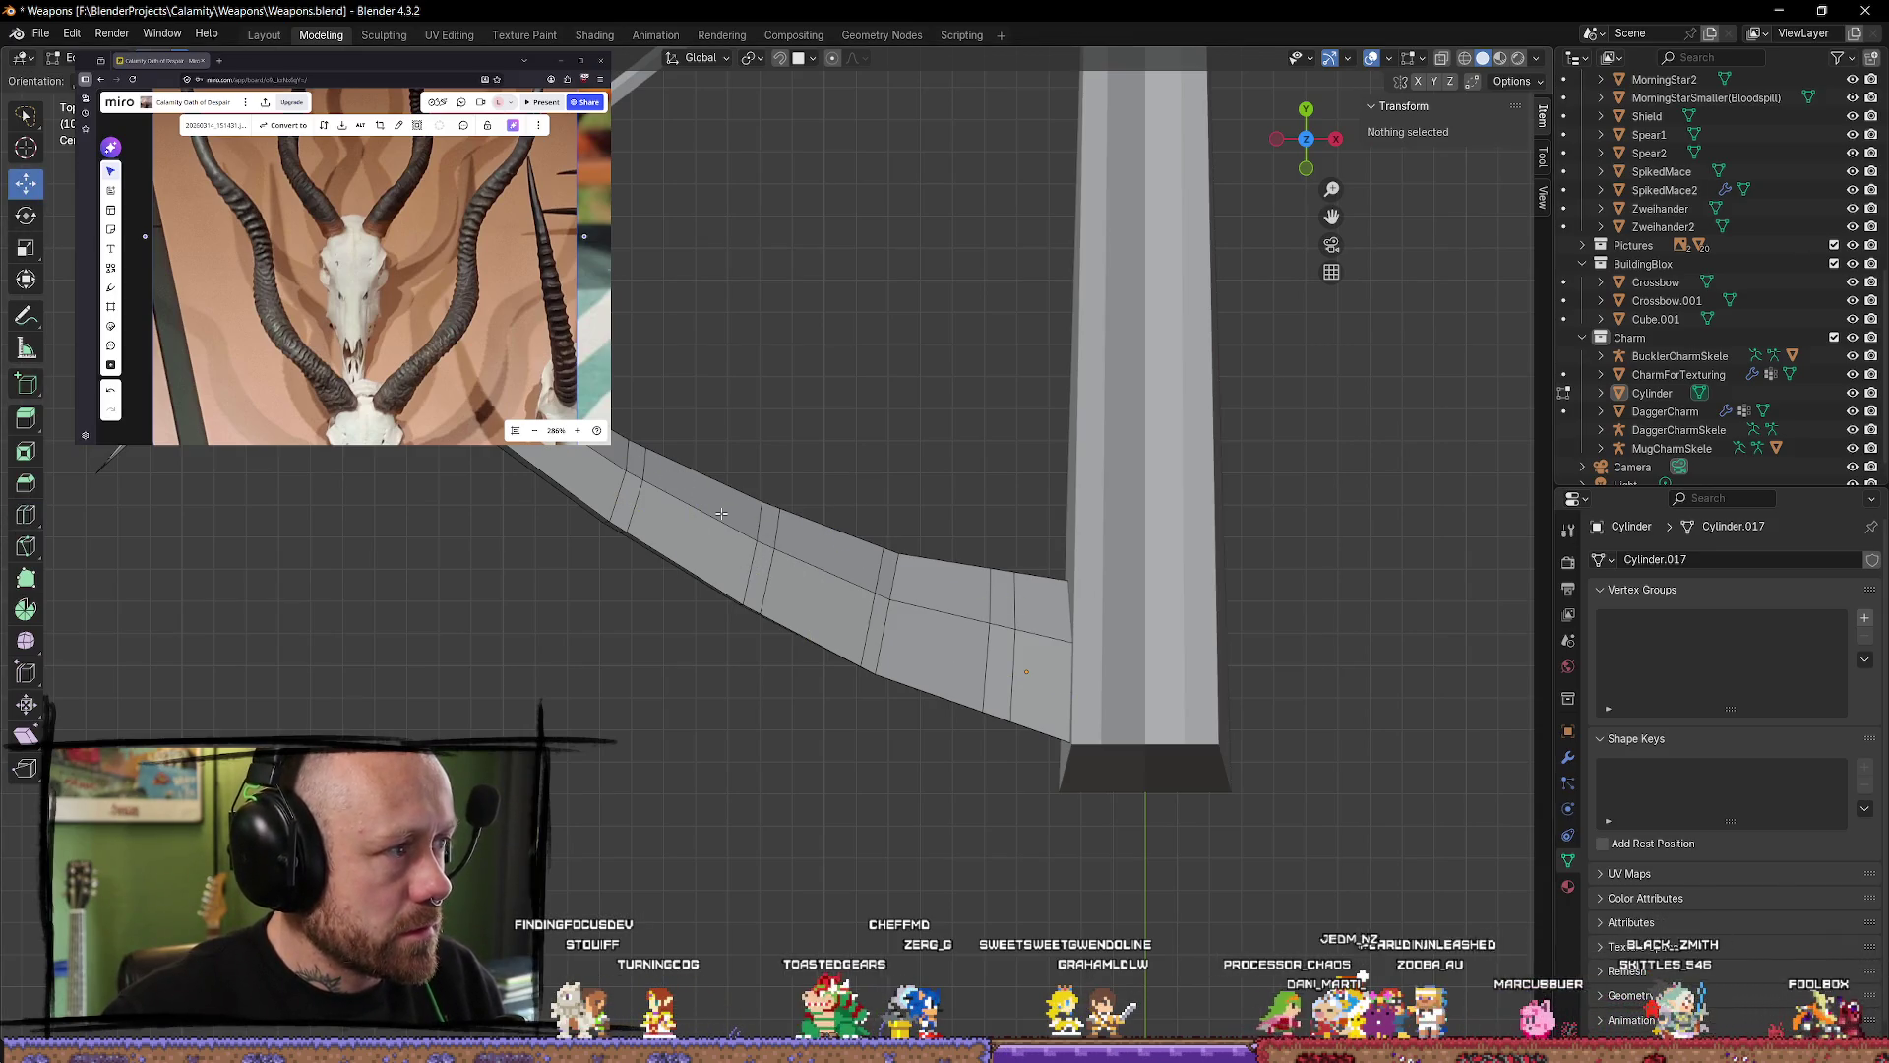
key(l)
key(alt+a)
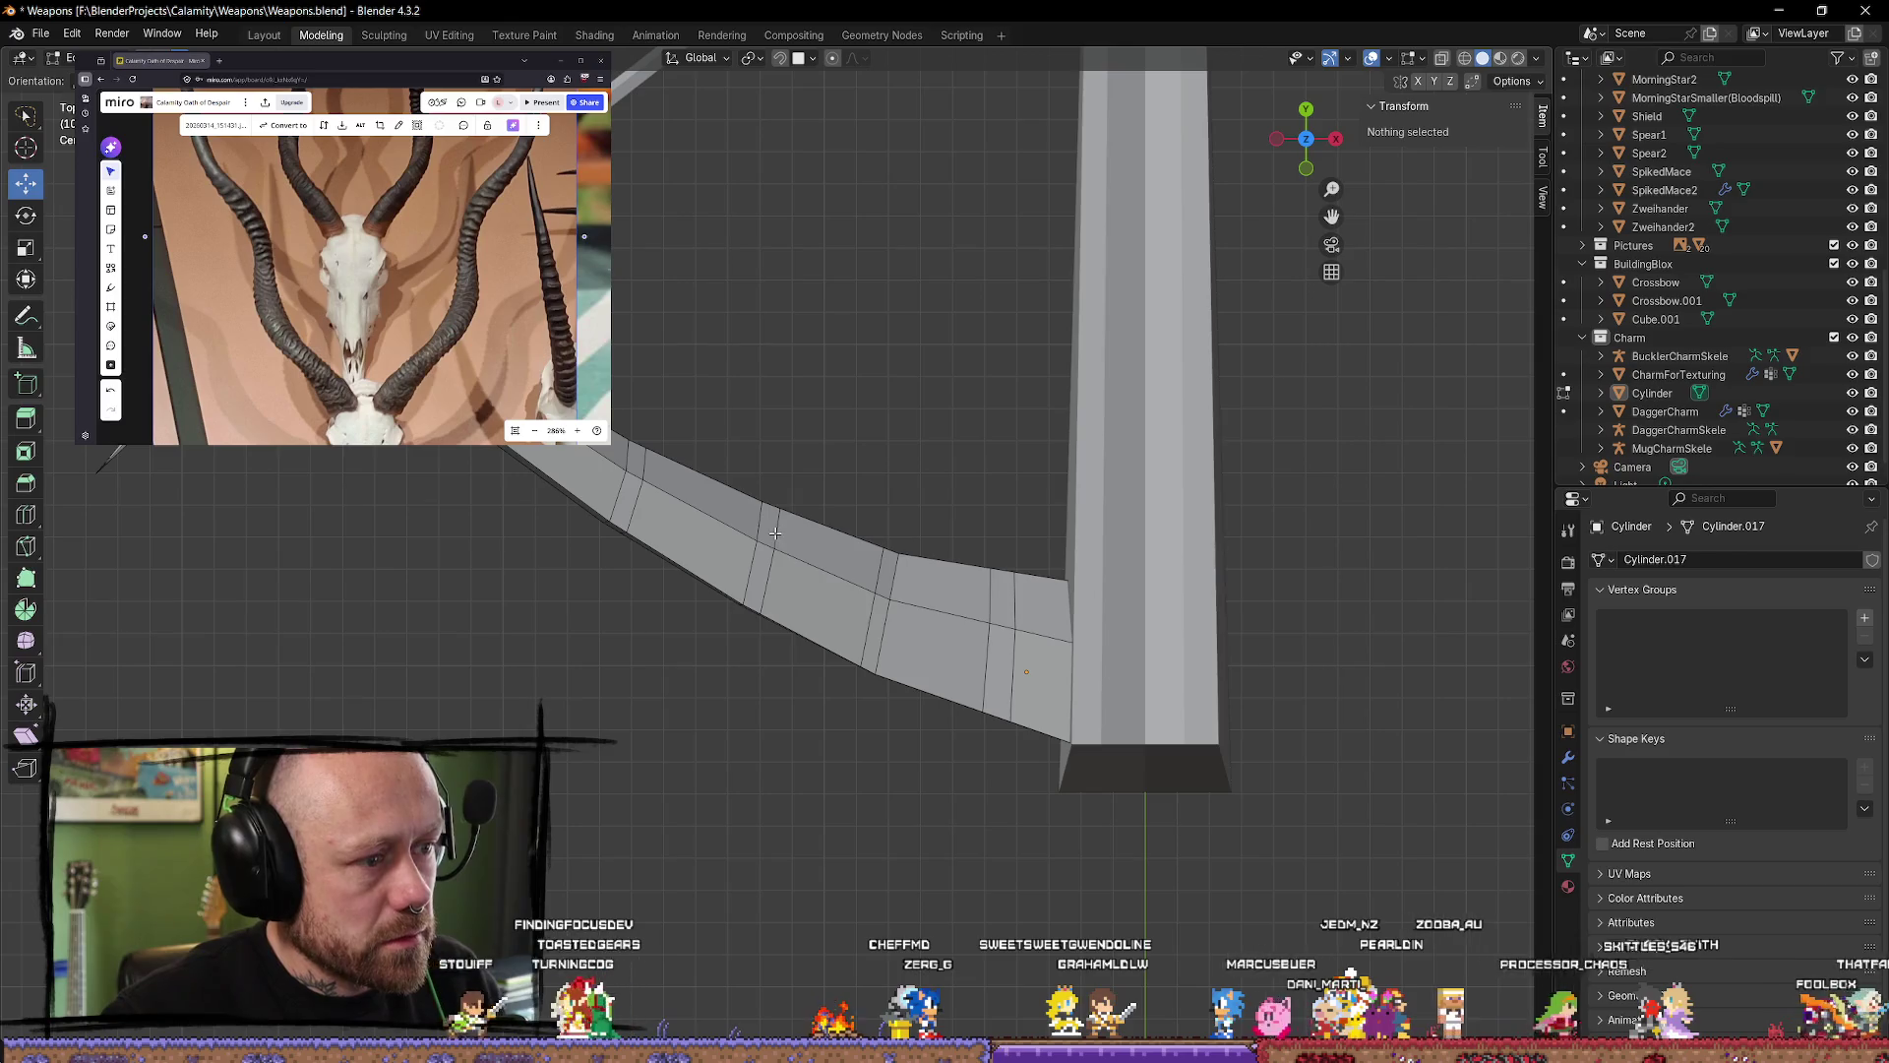
alt+click(766, 571)
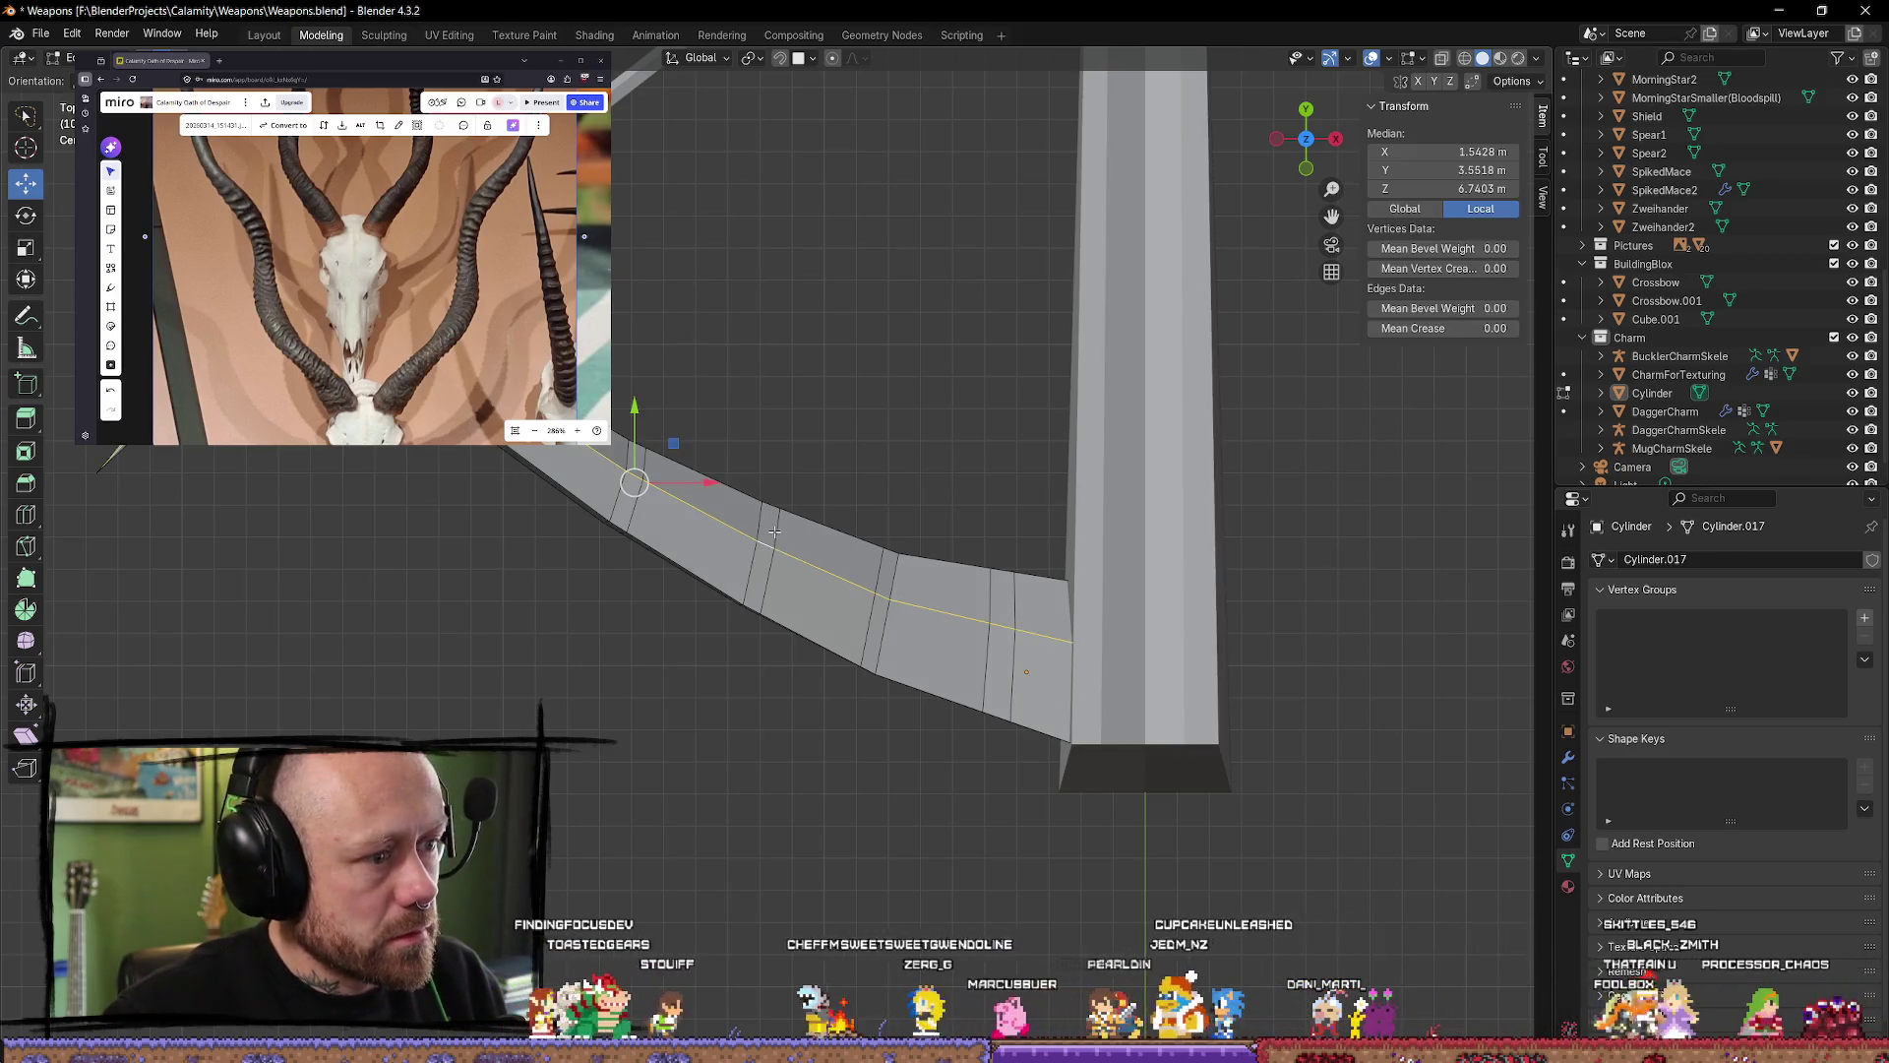
drag(767, 568, 756, 563)
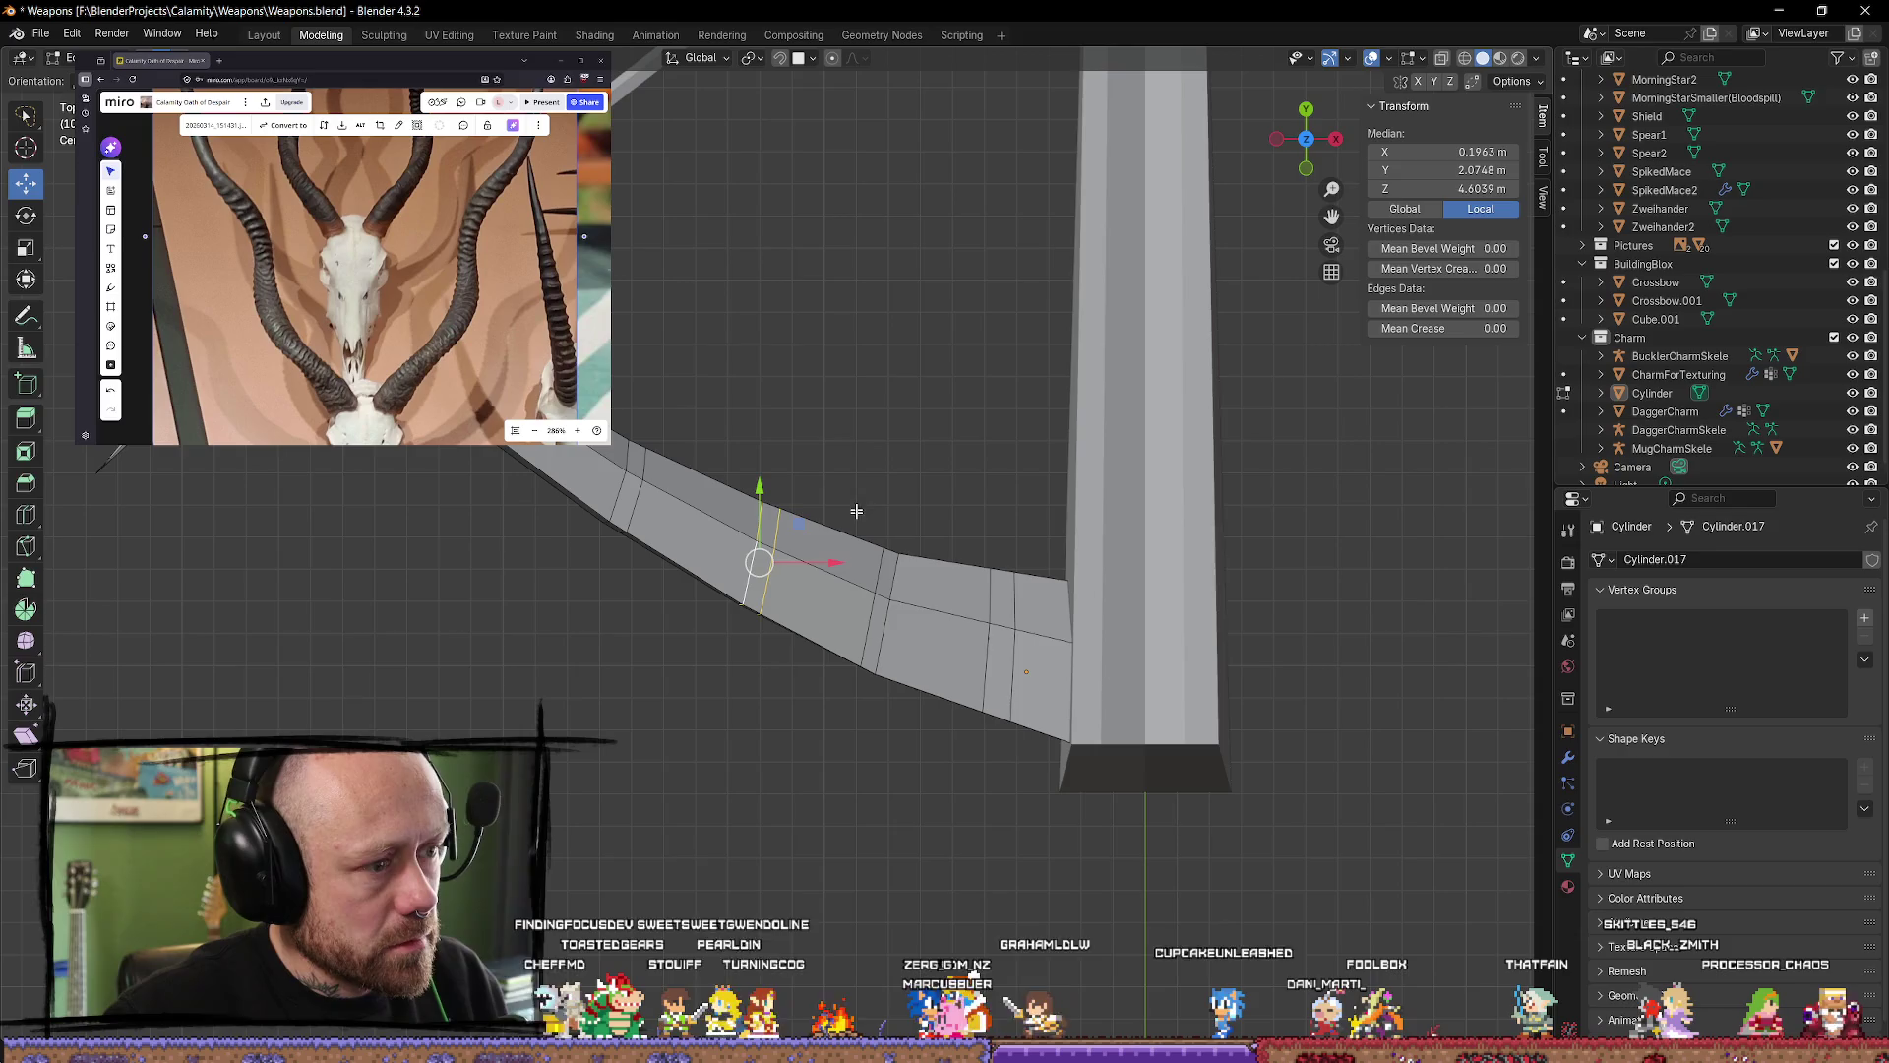
mouse_move(834, 484)
middle_down()
mouse_move(1121, 472)
mouse_move(1147, 422)
middle_up()
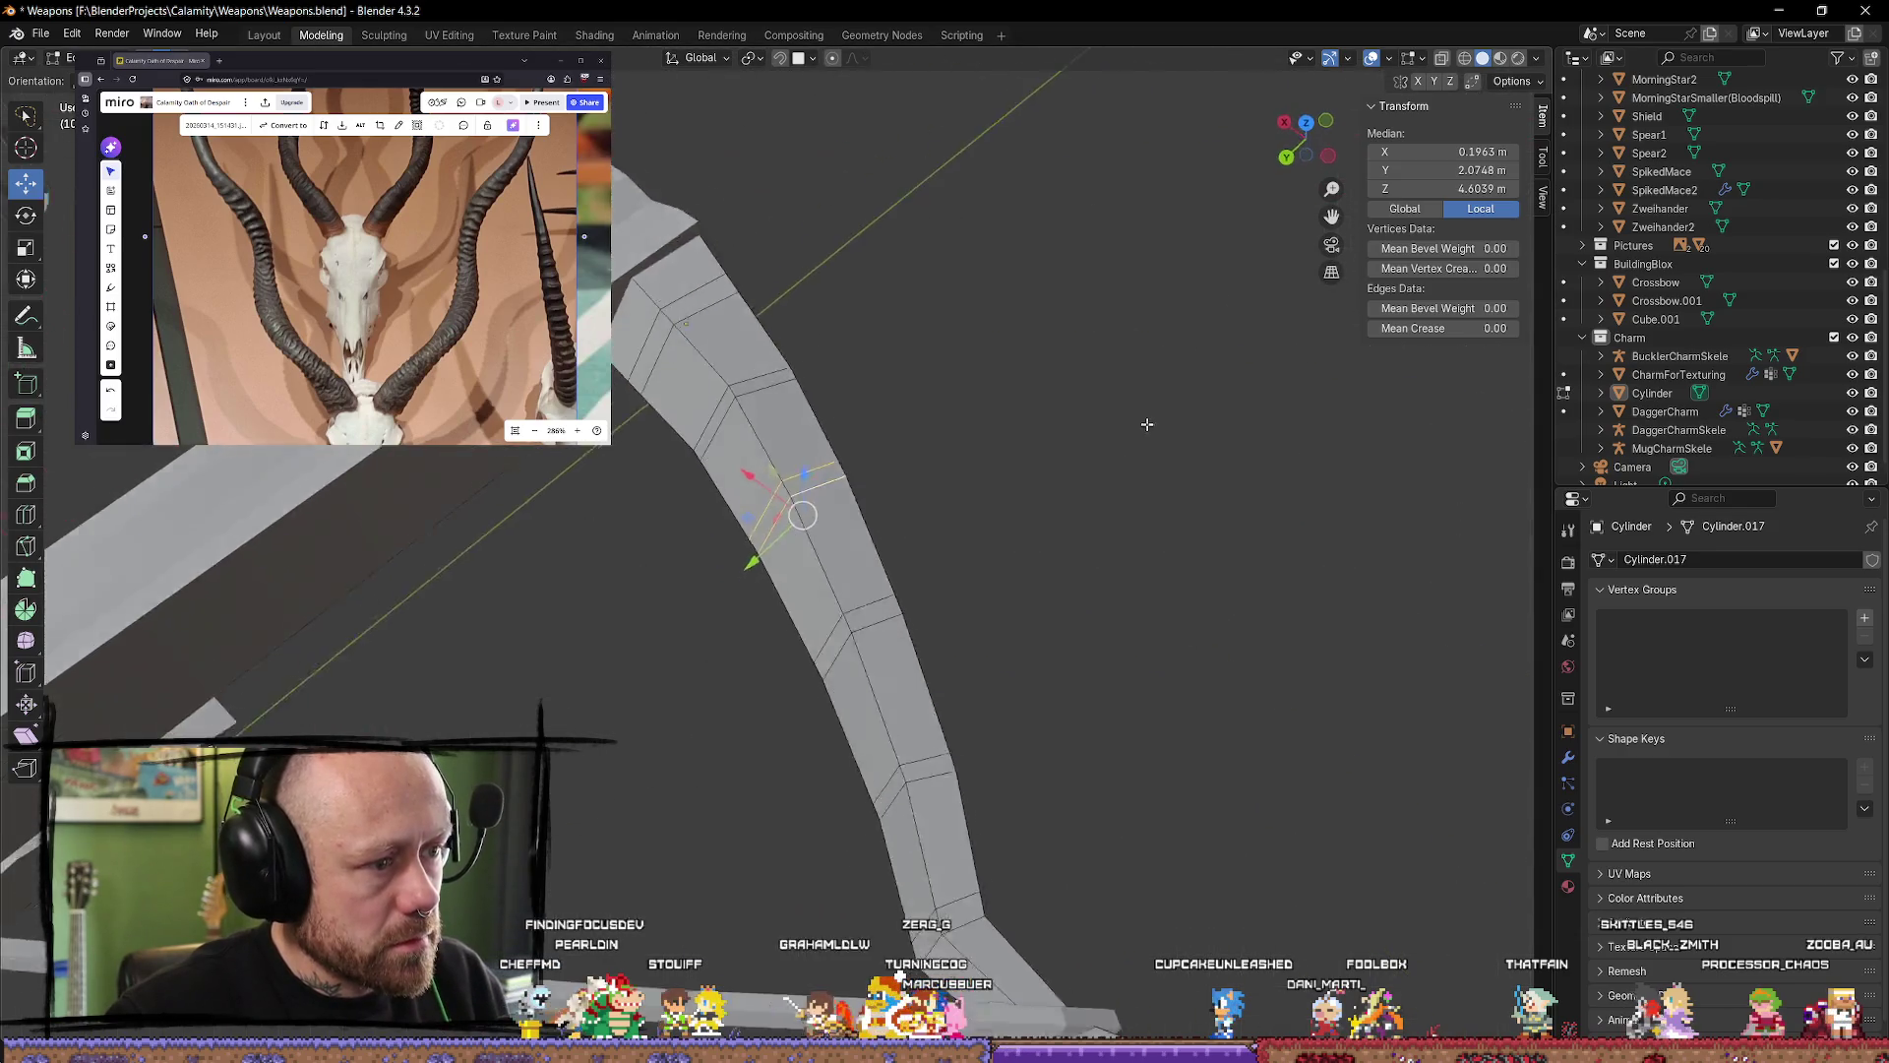
key(s)
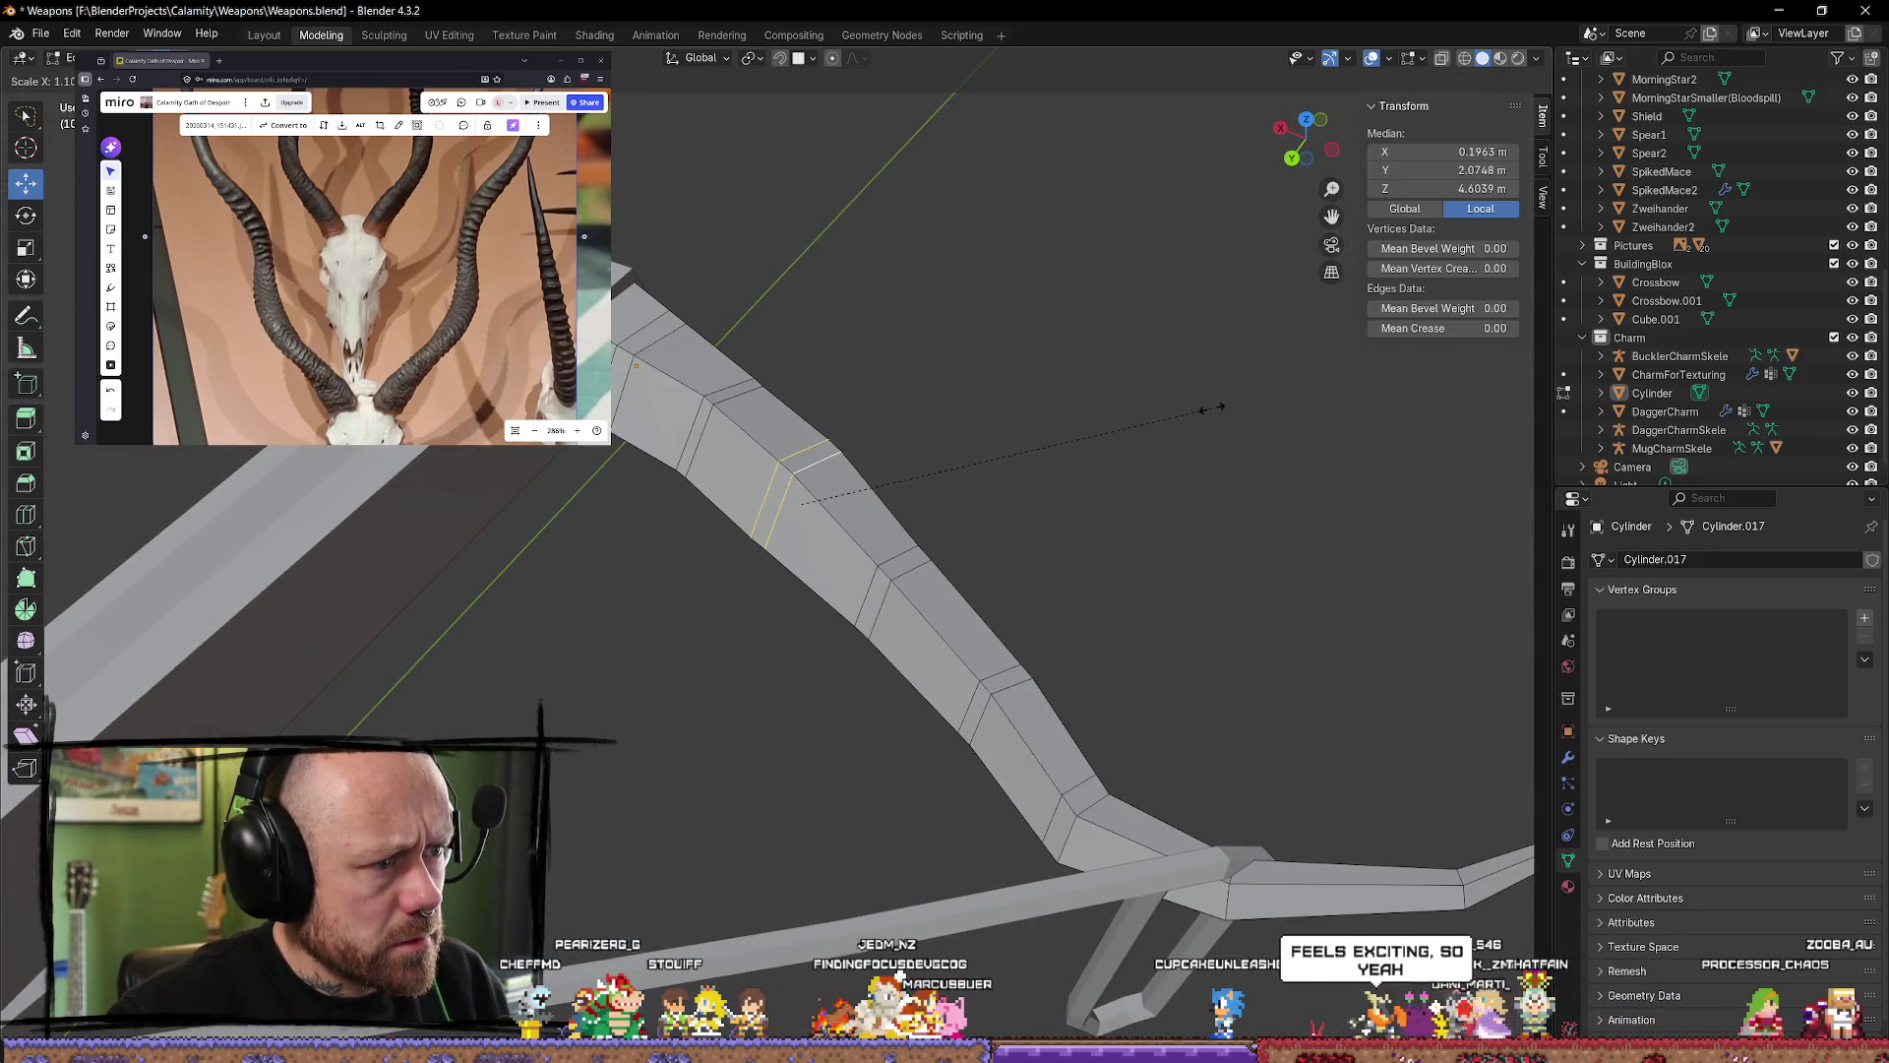
click(1212, 409)
Step: Inspect the reshaped curve, select an edge on the lever, and return to Top view
middle_drag(933, 517, 882, 519)
mouse_move(1011, 501)
middle_down()
mouse_move(807, 591)
mouse_move(714, 719)
mouse_move(770, 651)
middle_up()
click(754, 654)
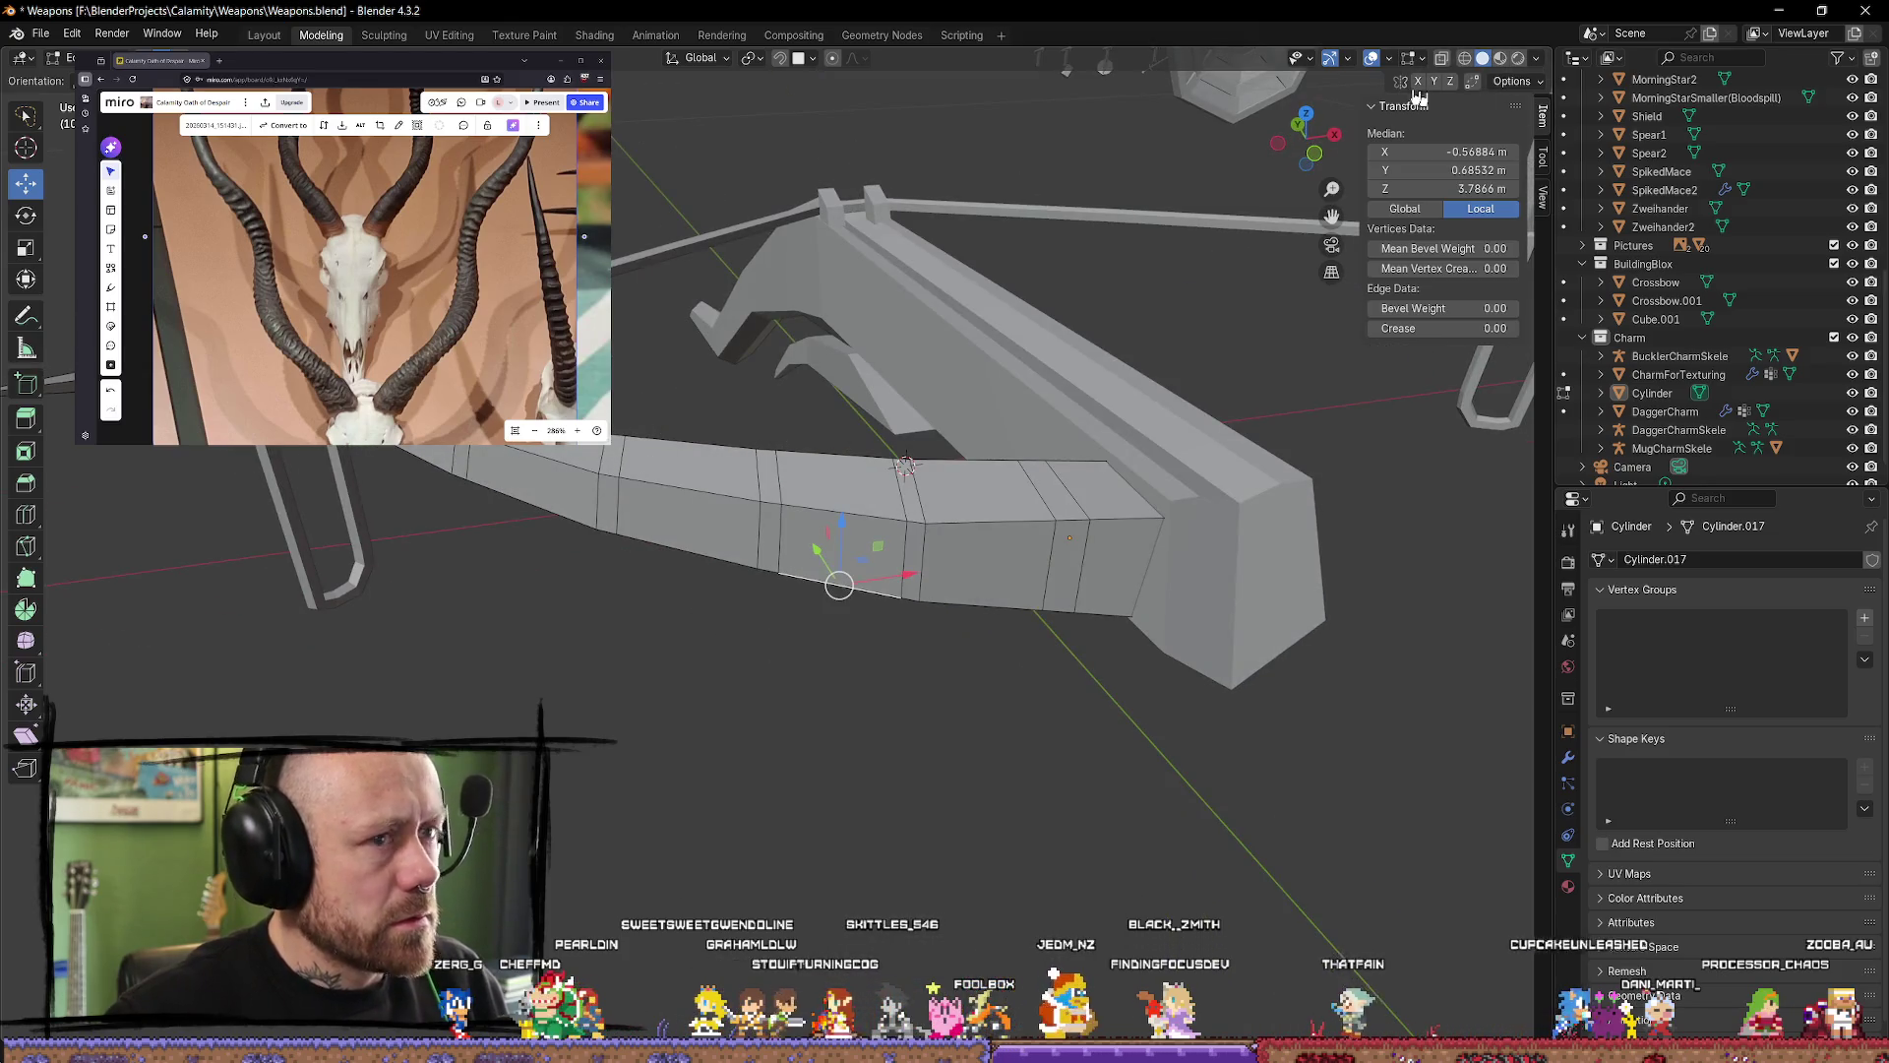
click(1306, 113)
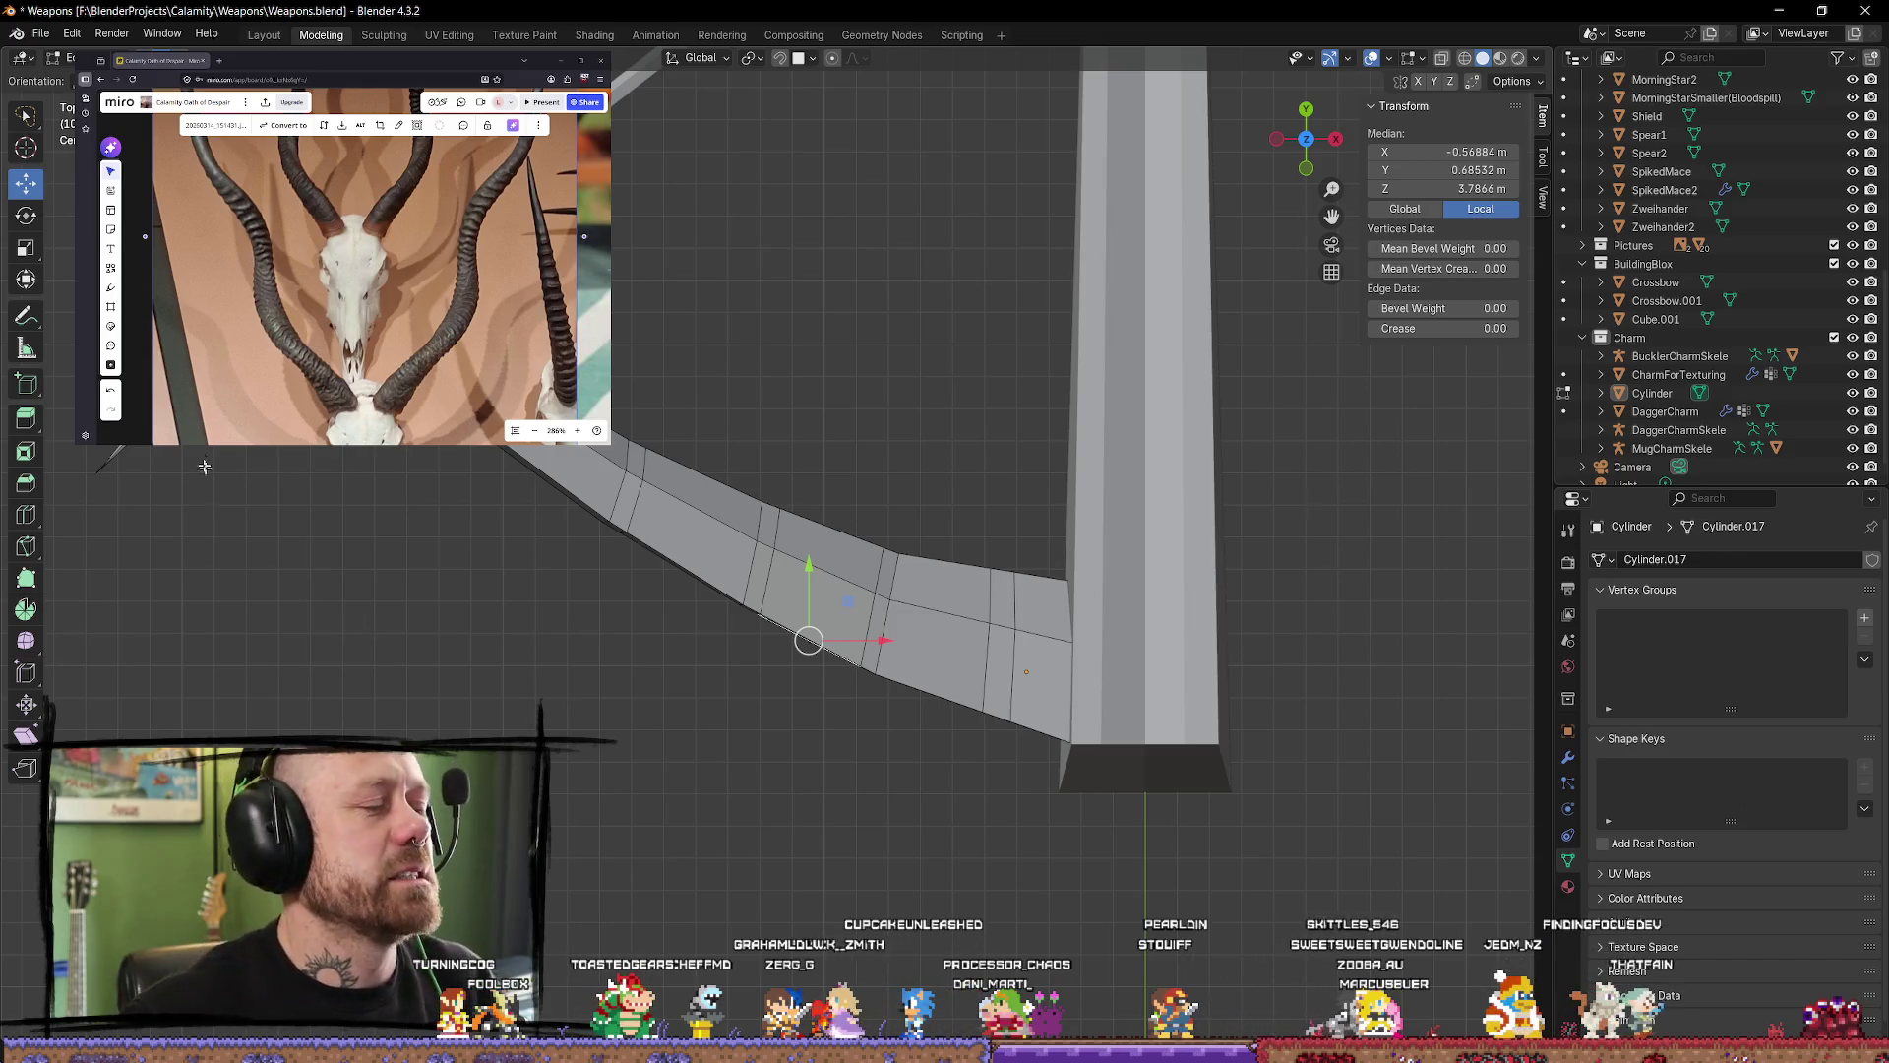
Step: Add an edge loop across the curved lever and slide it toward the bend near the upright
click(27, 515)
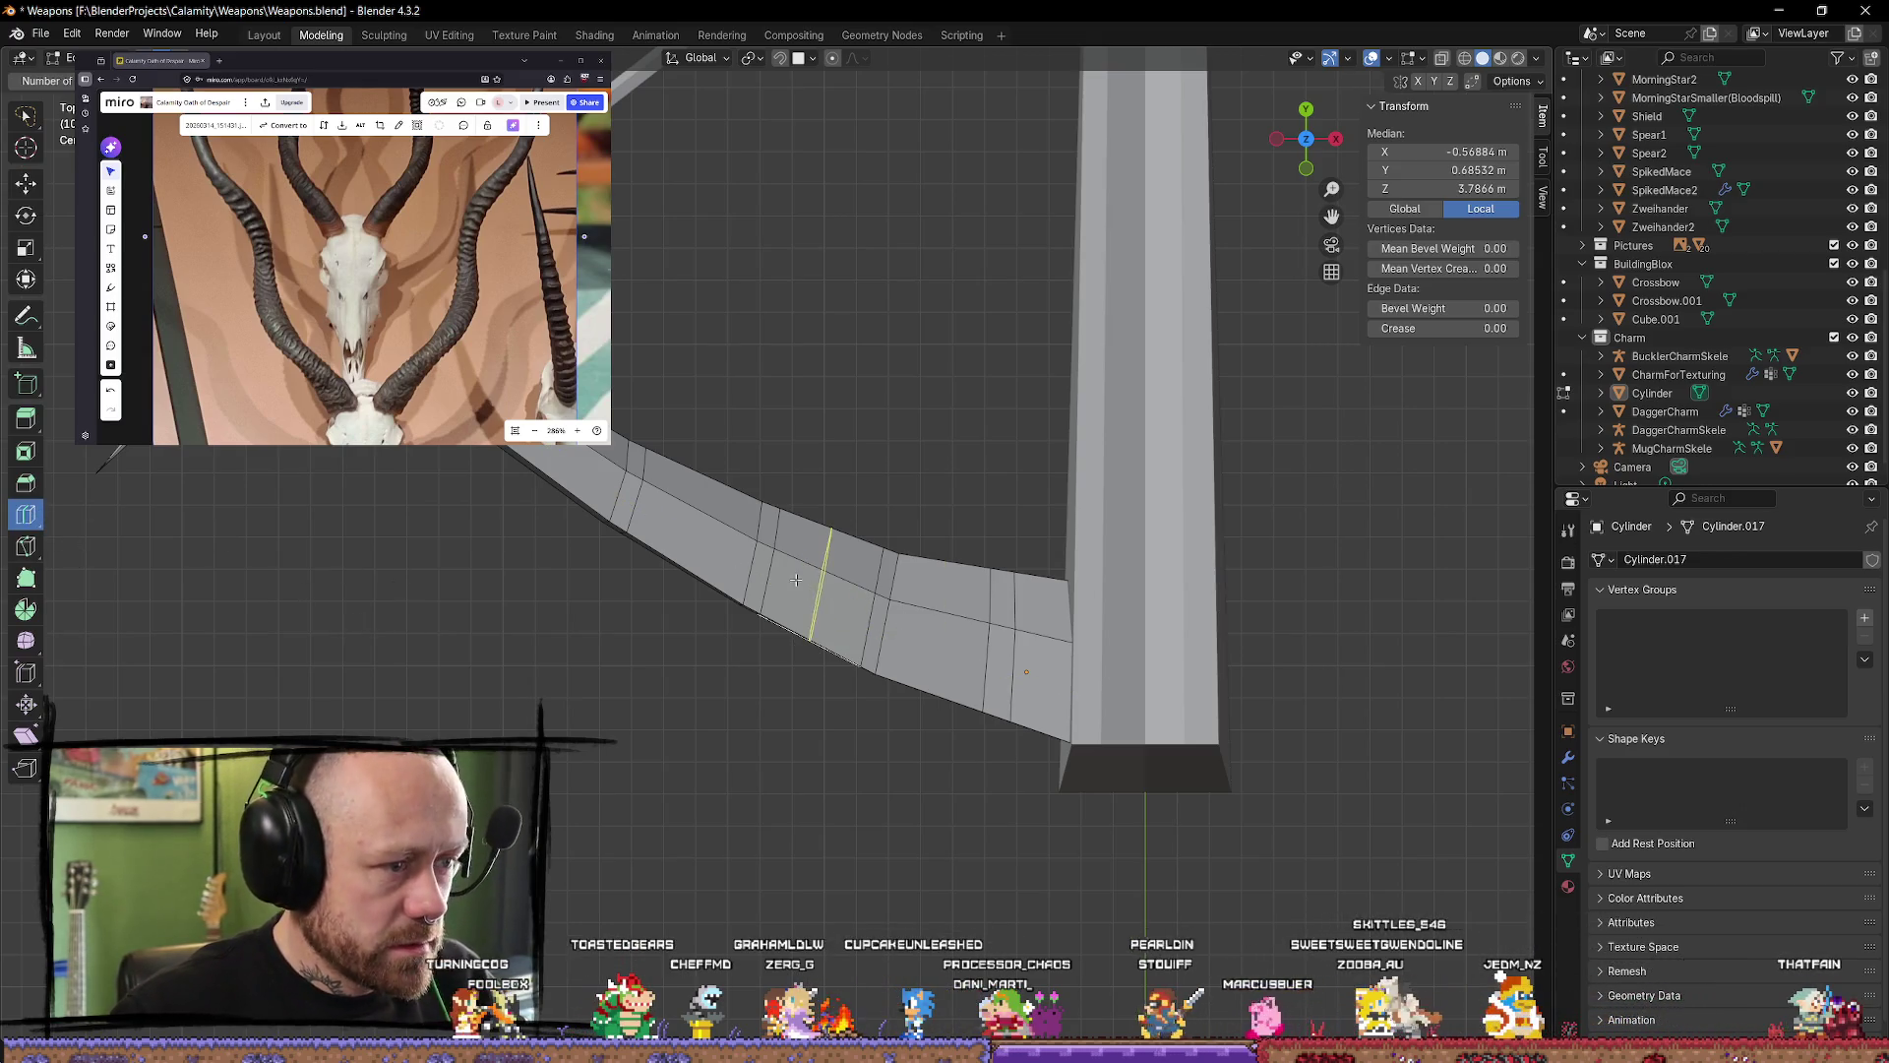
mouse_move(796, 580)
mouse_down()
mouse_move(750, 572)
mouse_move(747, 554)
mouse_move(890, 640)
mouse_up()
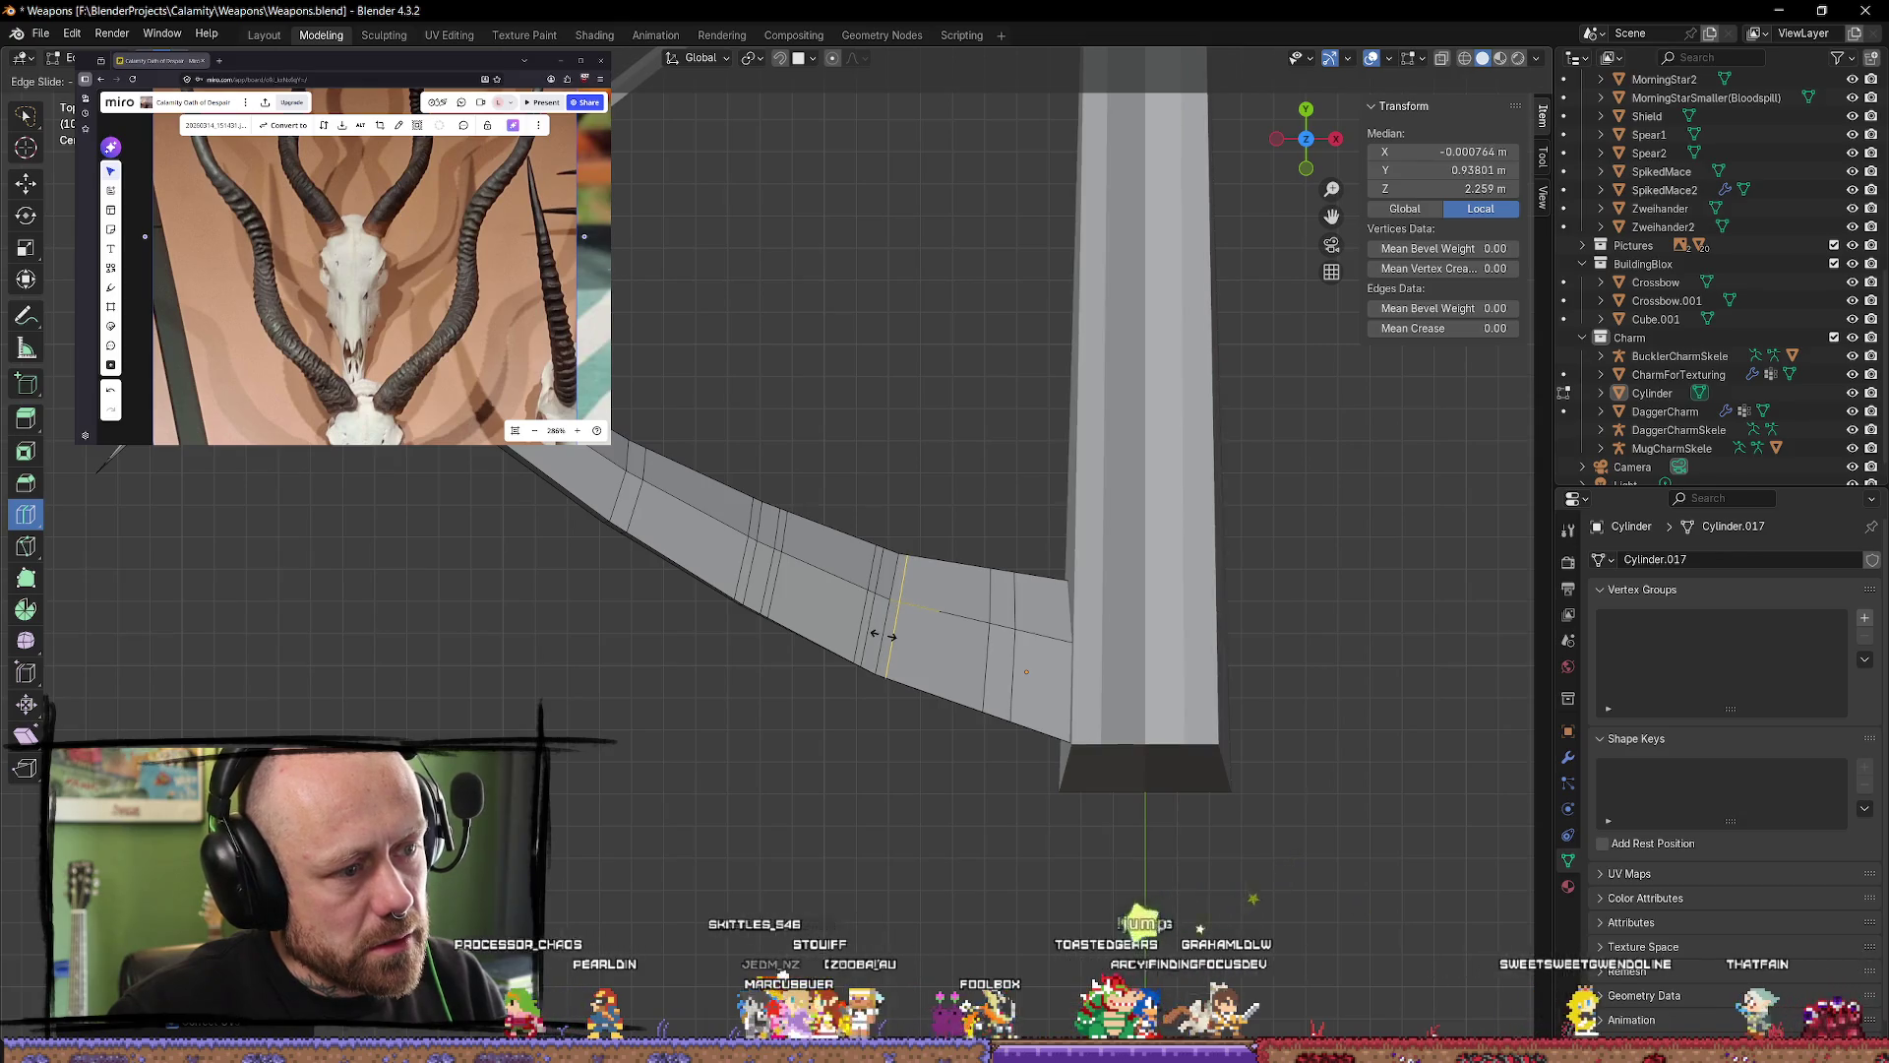
drag(883, 635, 1028, 657)
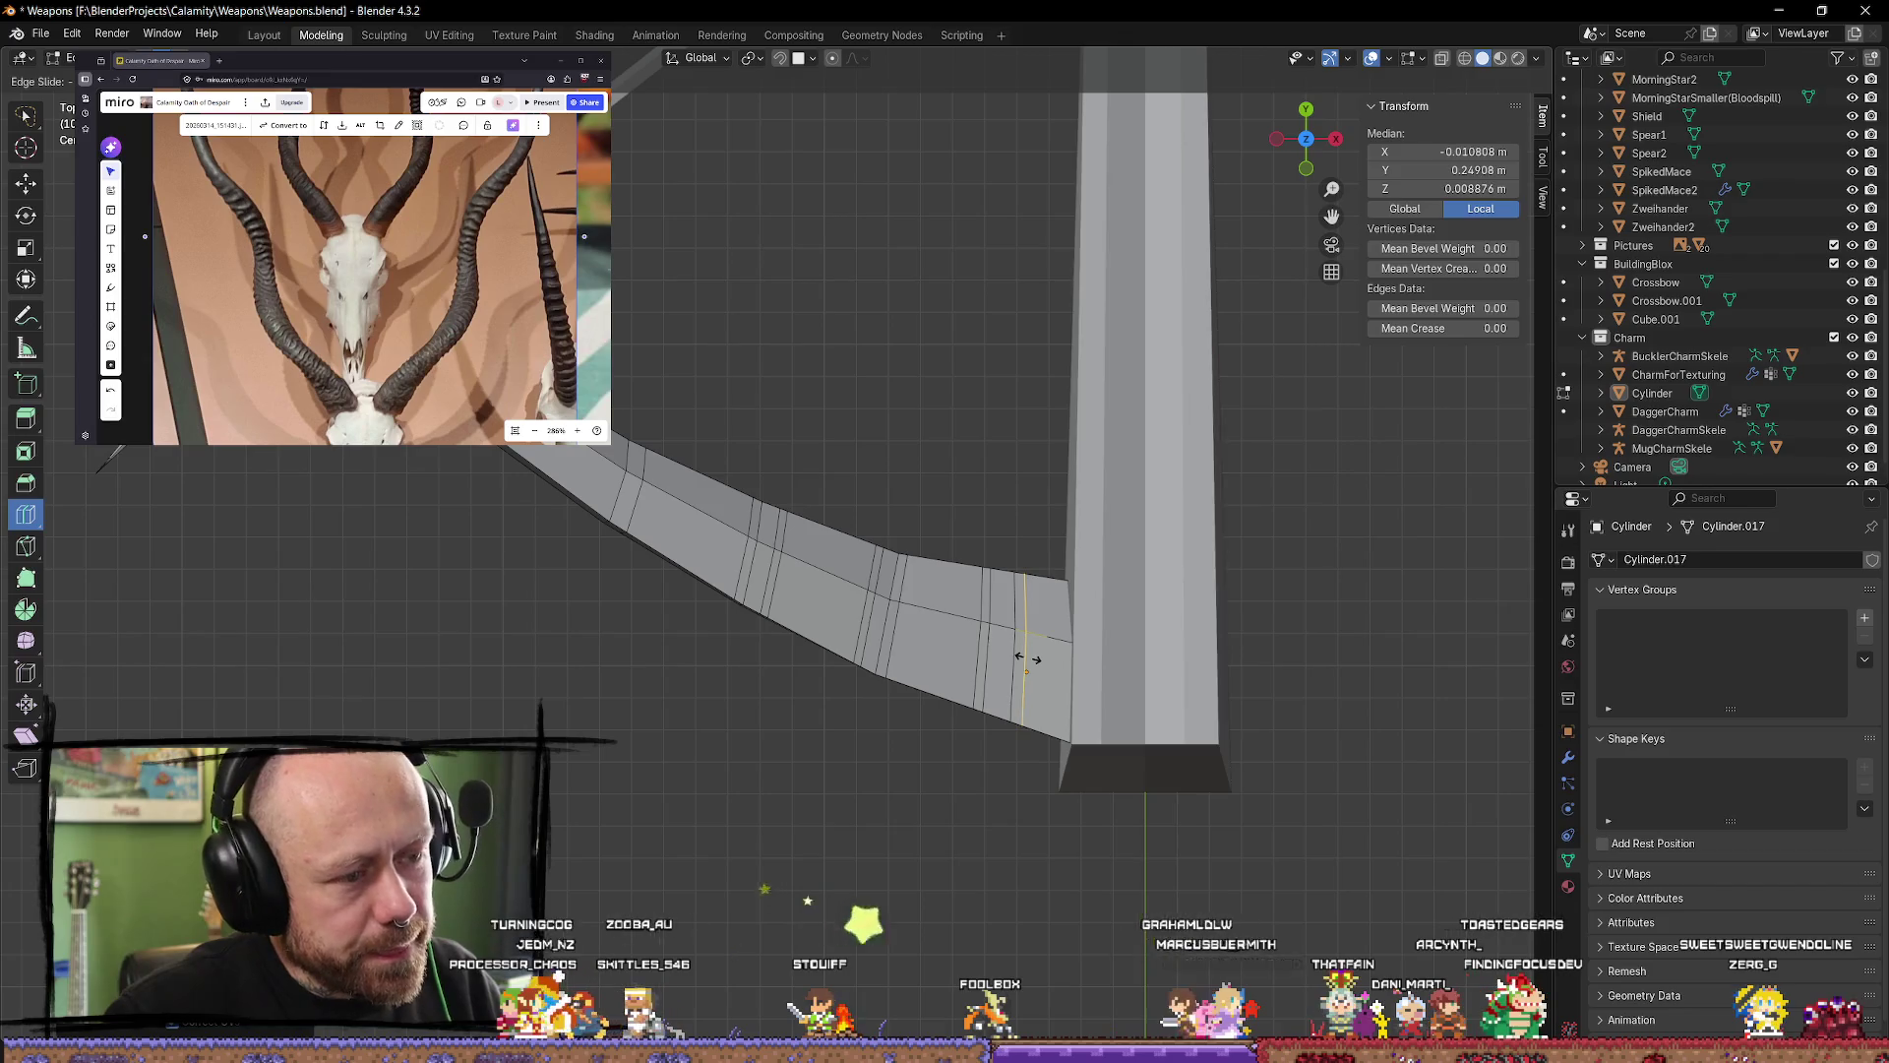
drag(1026, 658, 1027, 658)
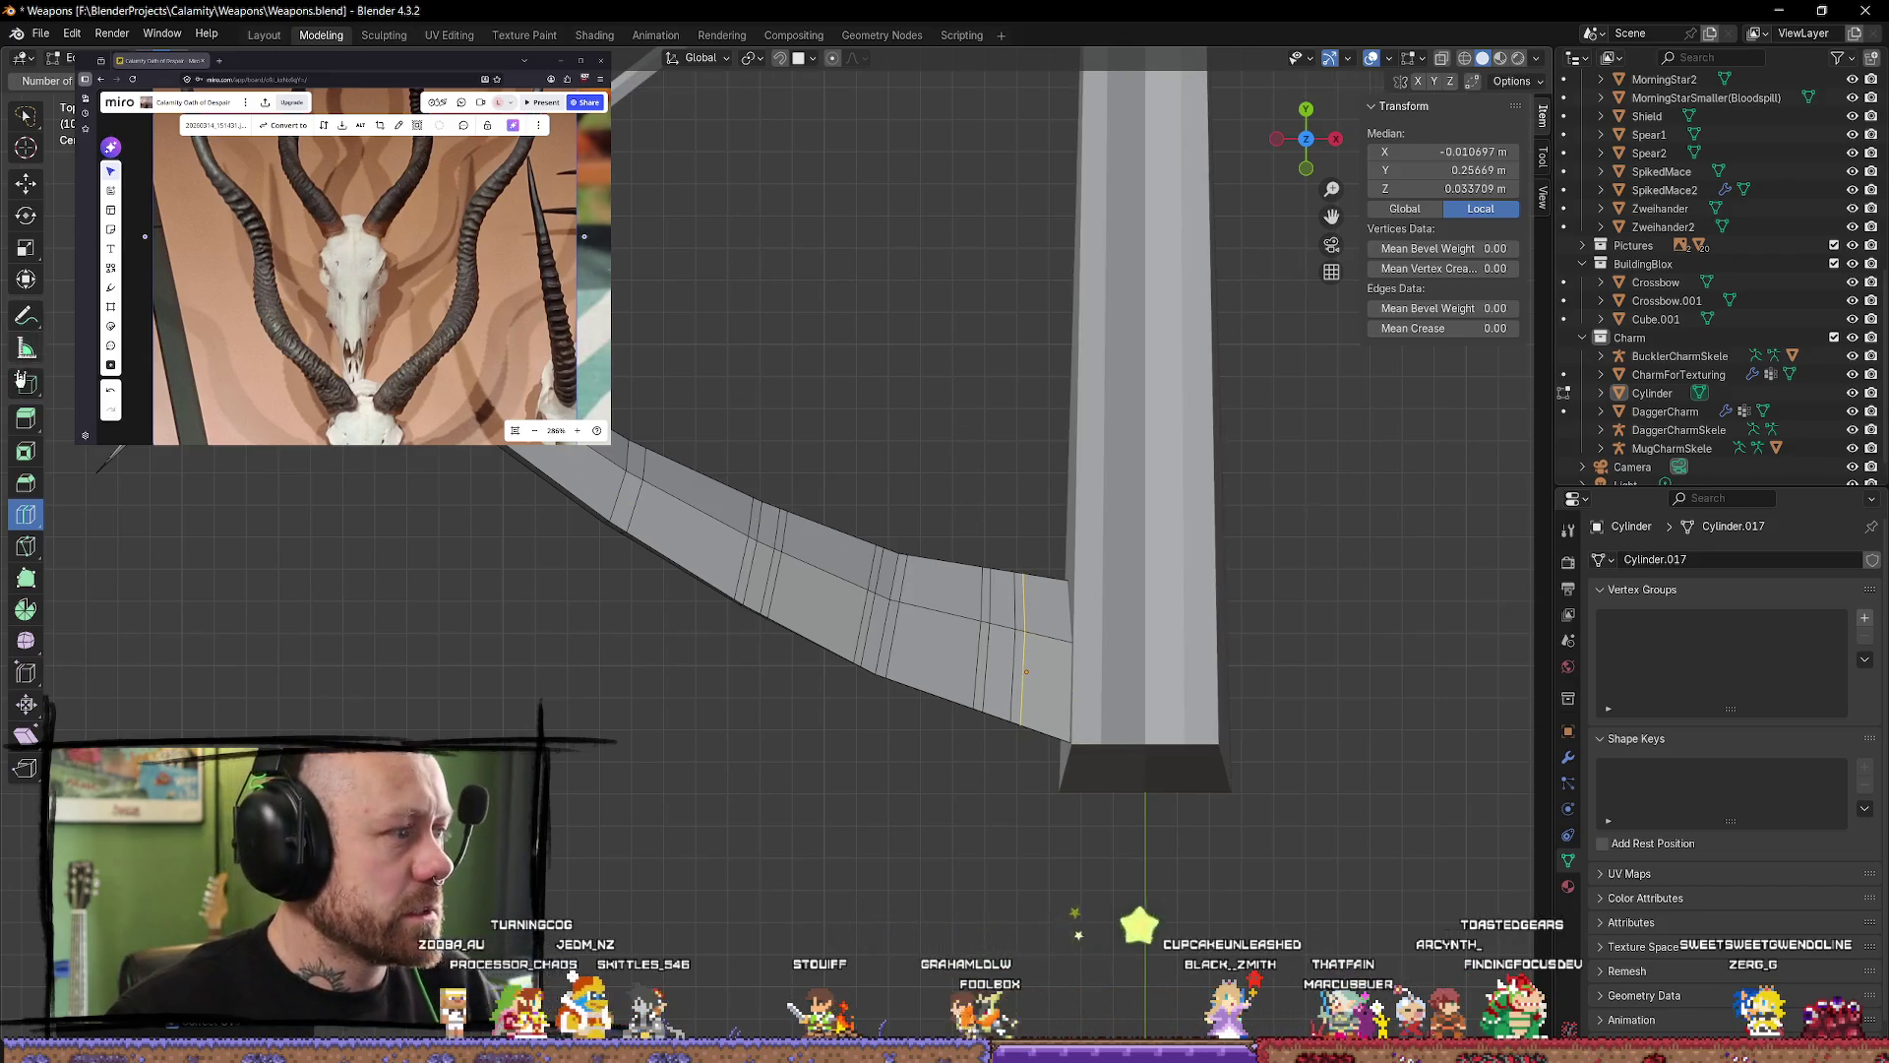
Step: Select one of the edge loops on the lever, settling on the neighbouring loop
click(29, 184)
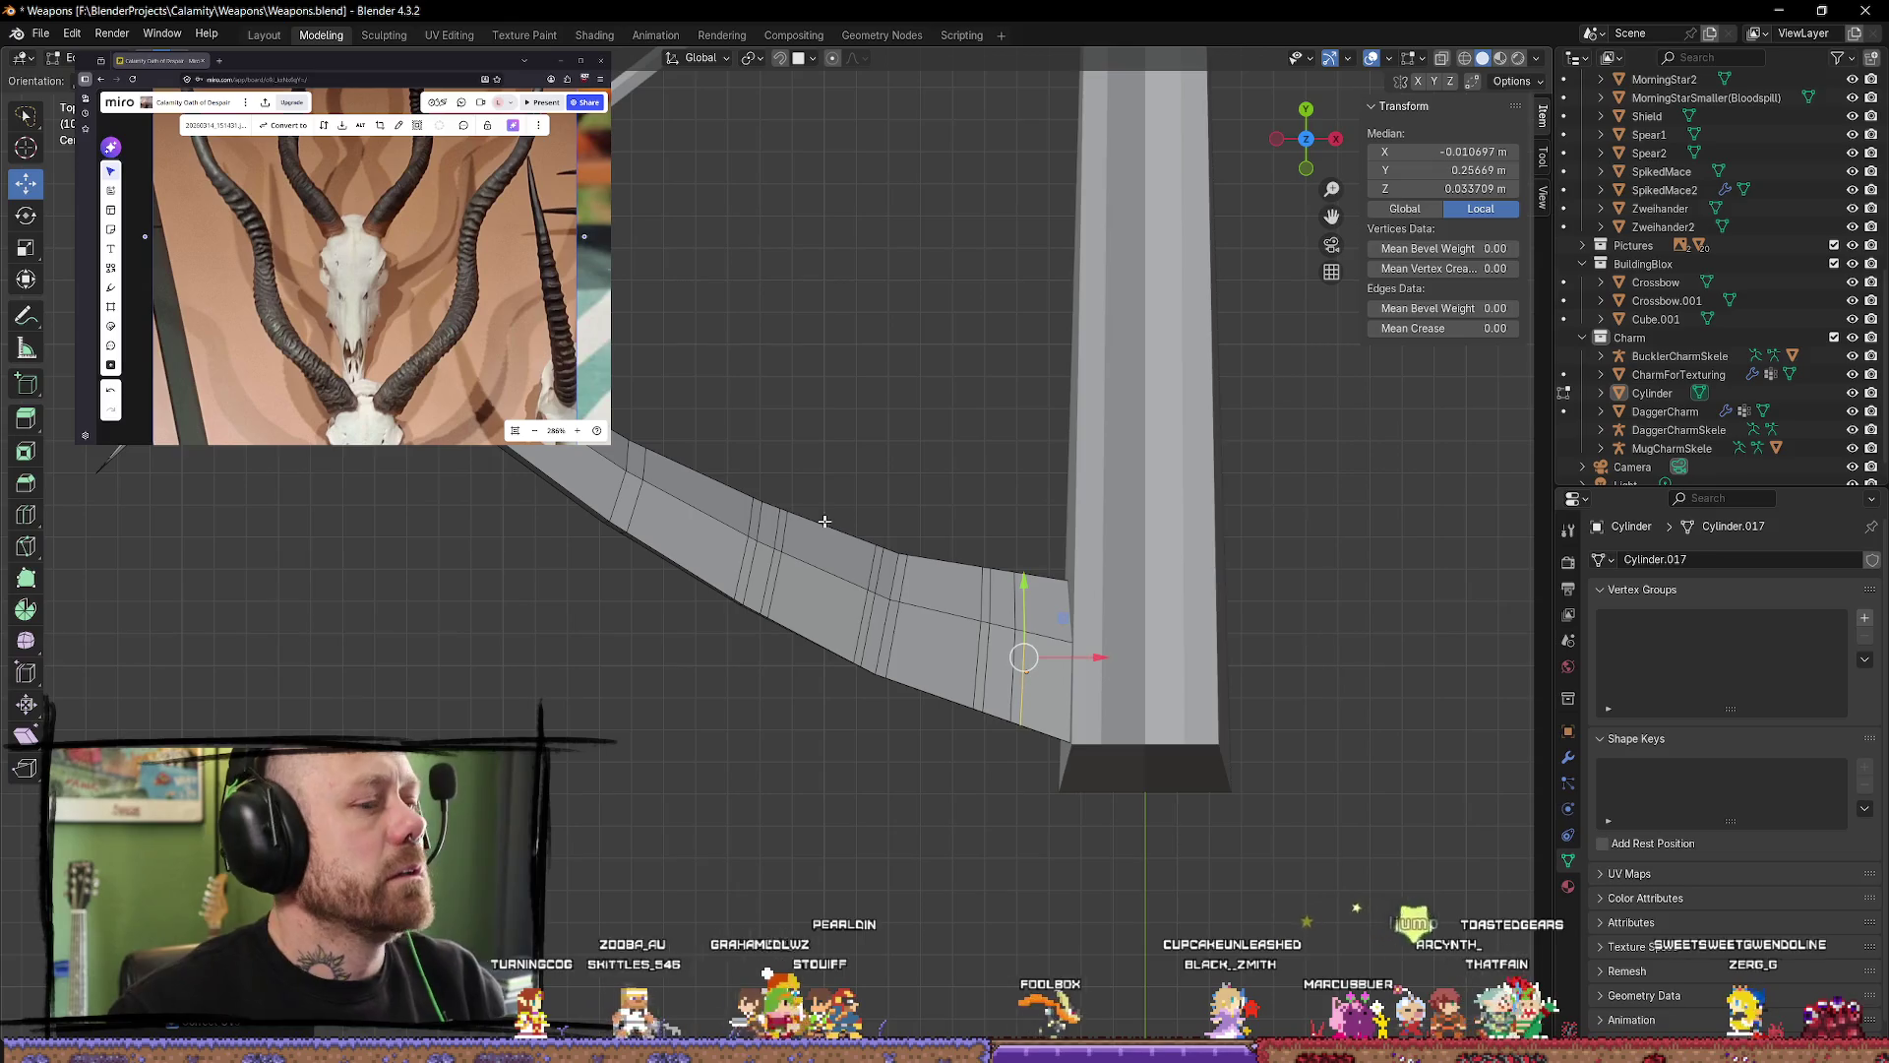
click(759, 521)
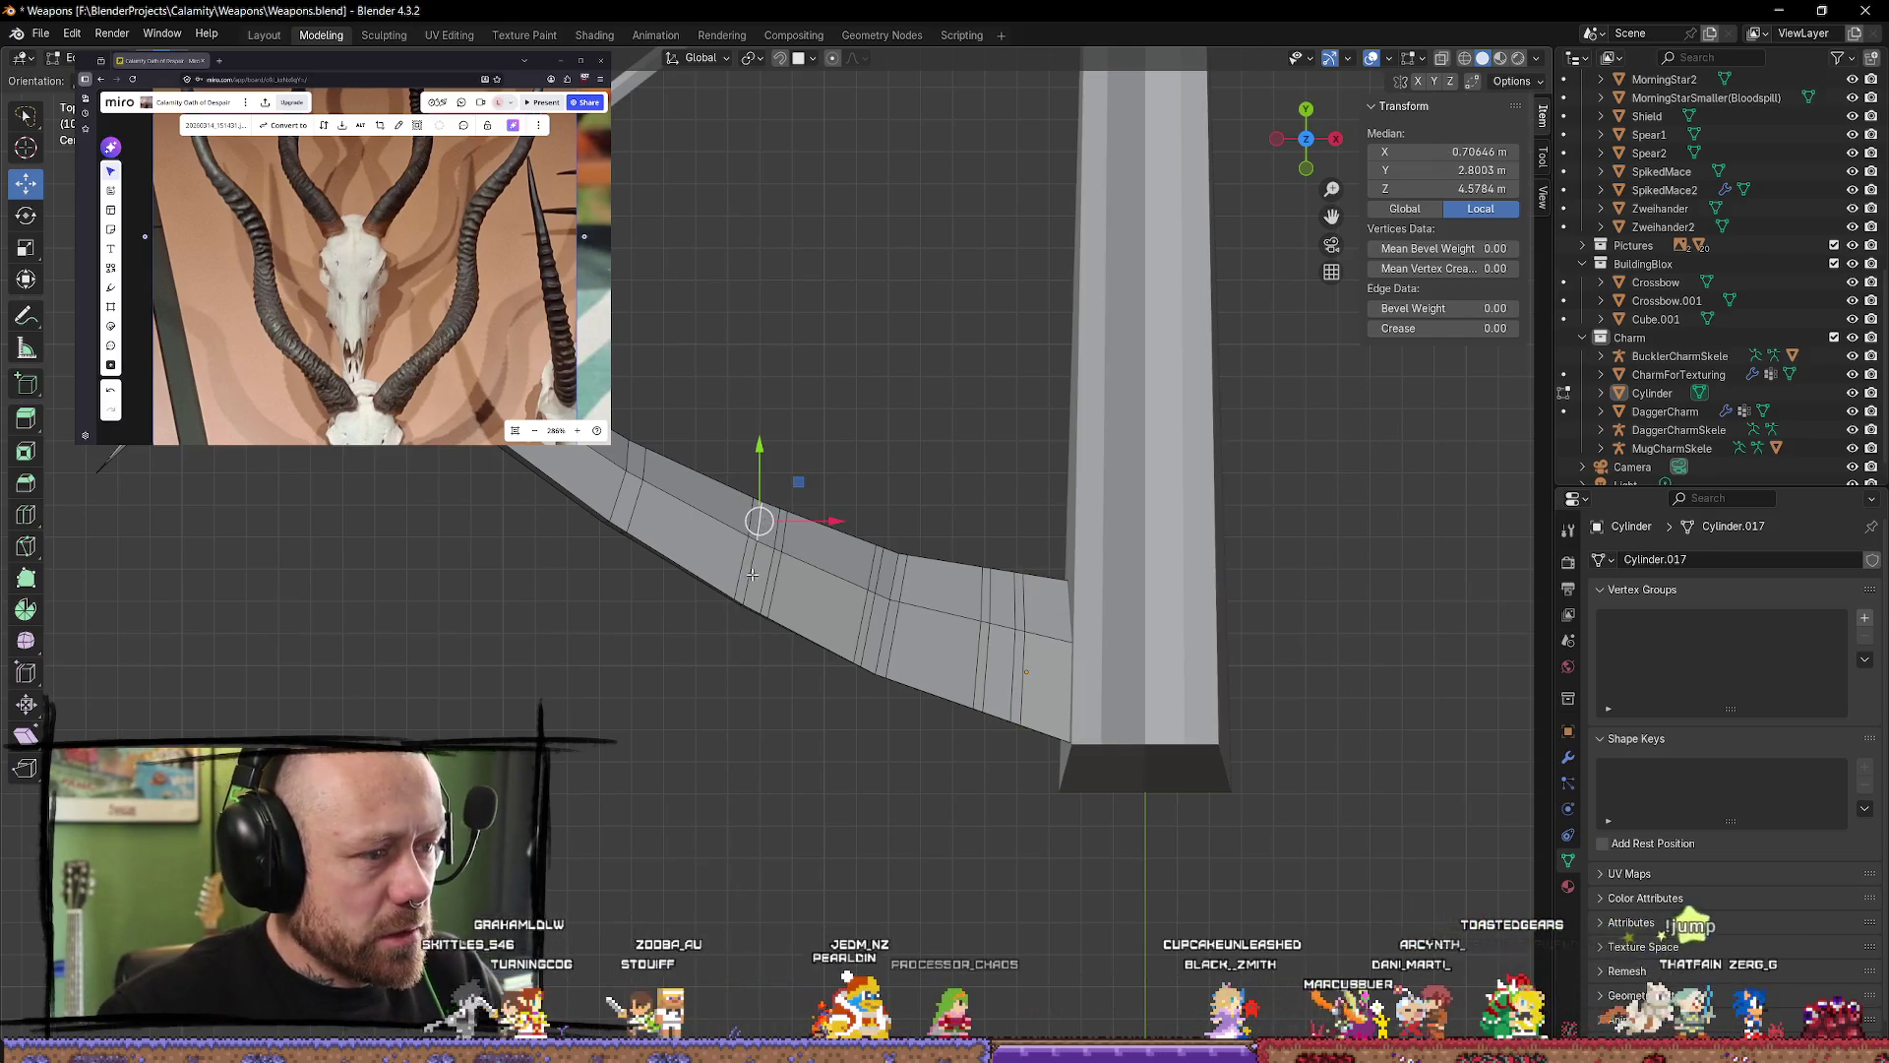
click(857, 371)
click(752, 563)
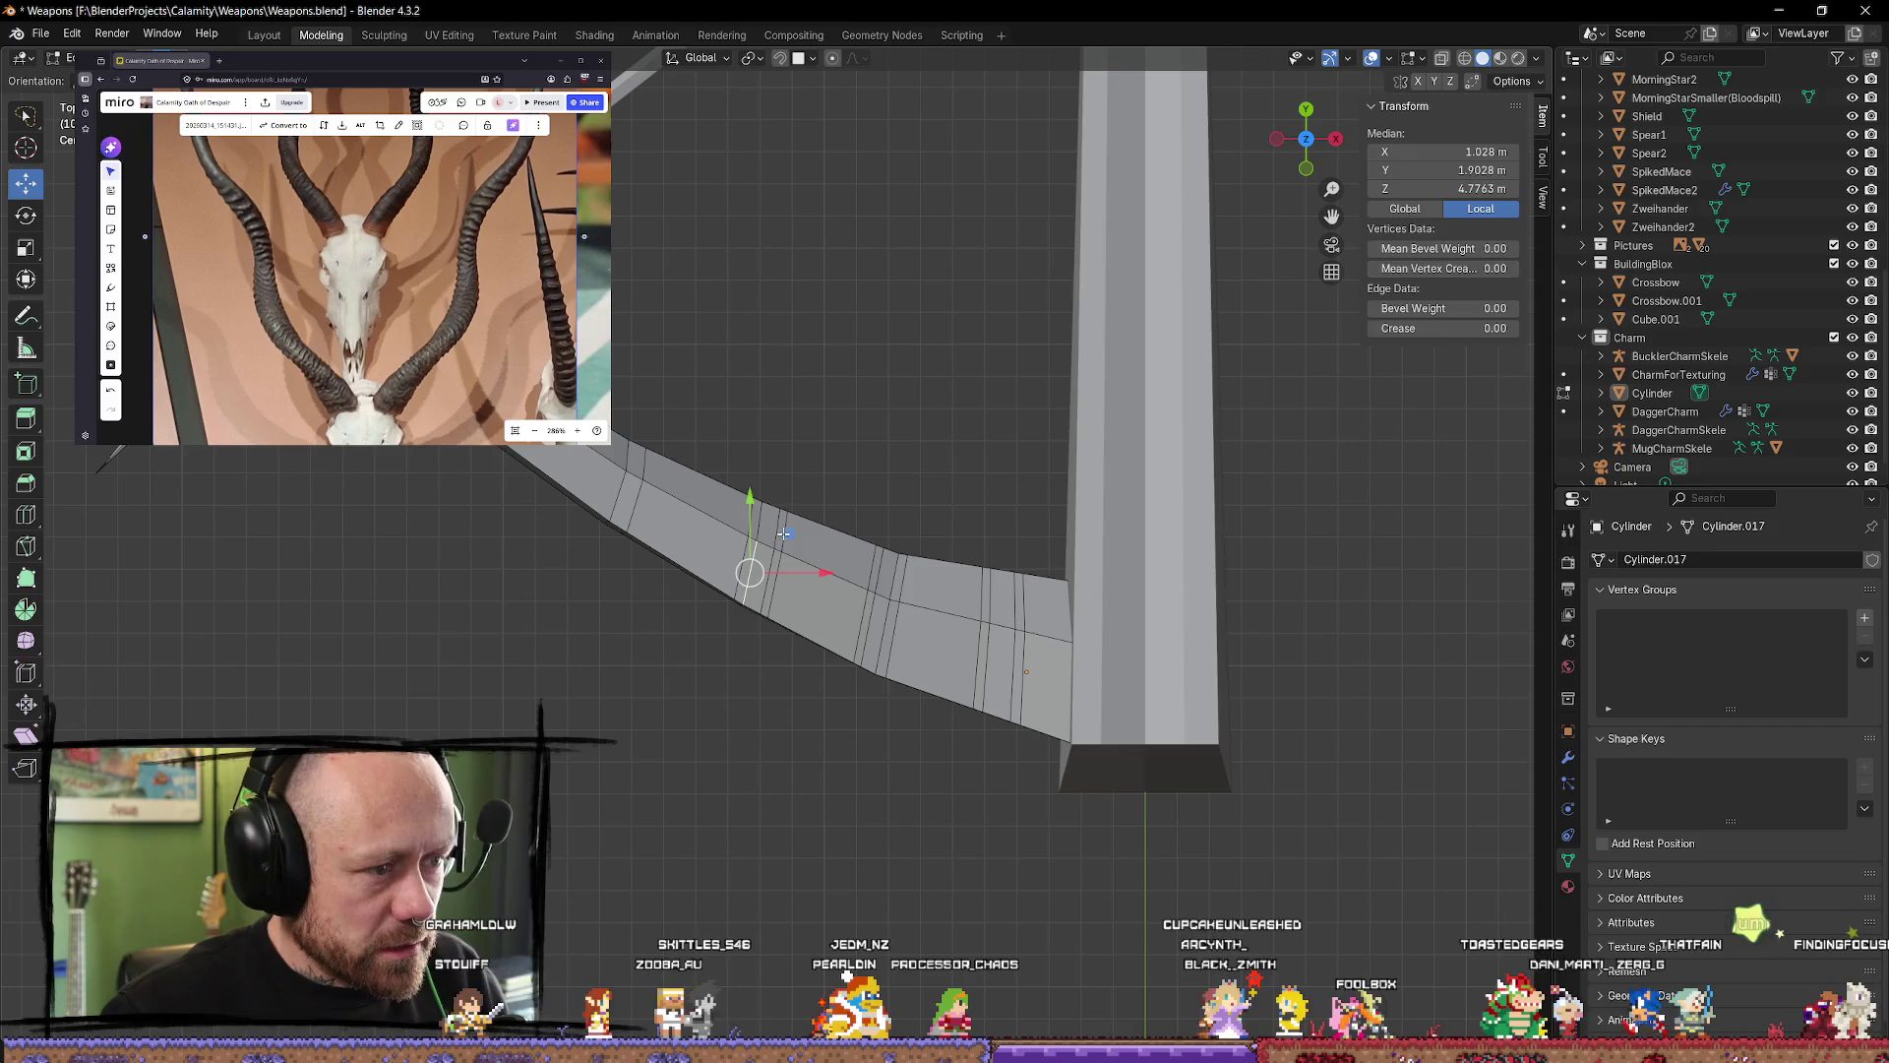
click(847, 452)
click(784, 494)
click(847, 453)
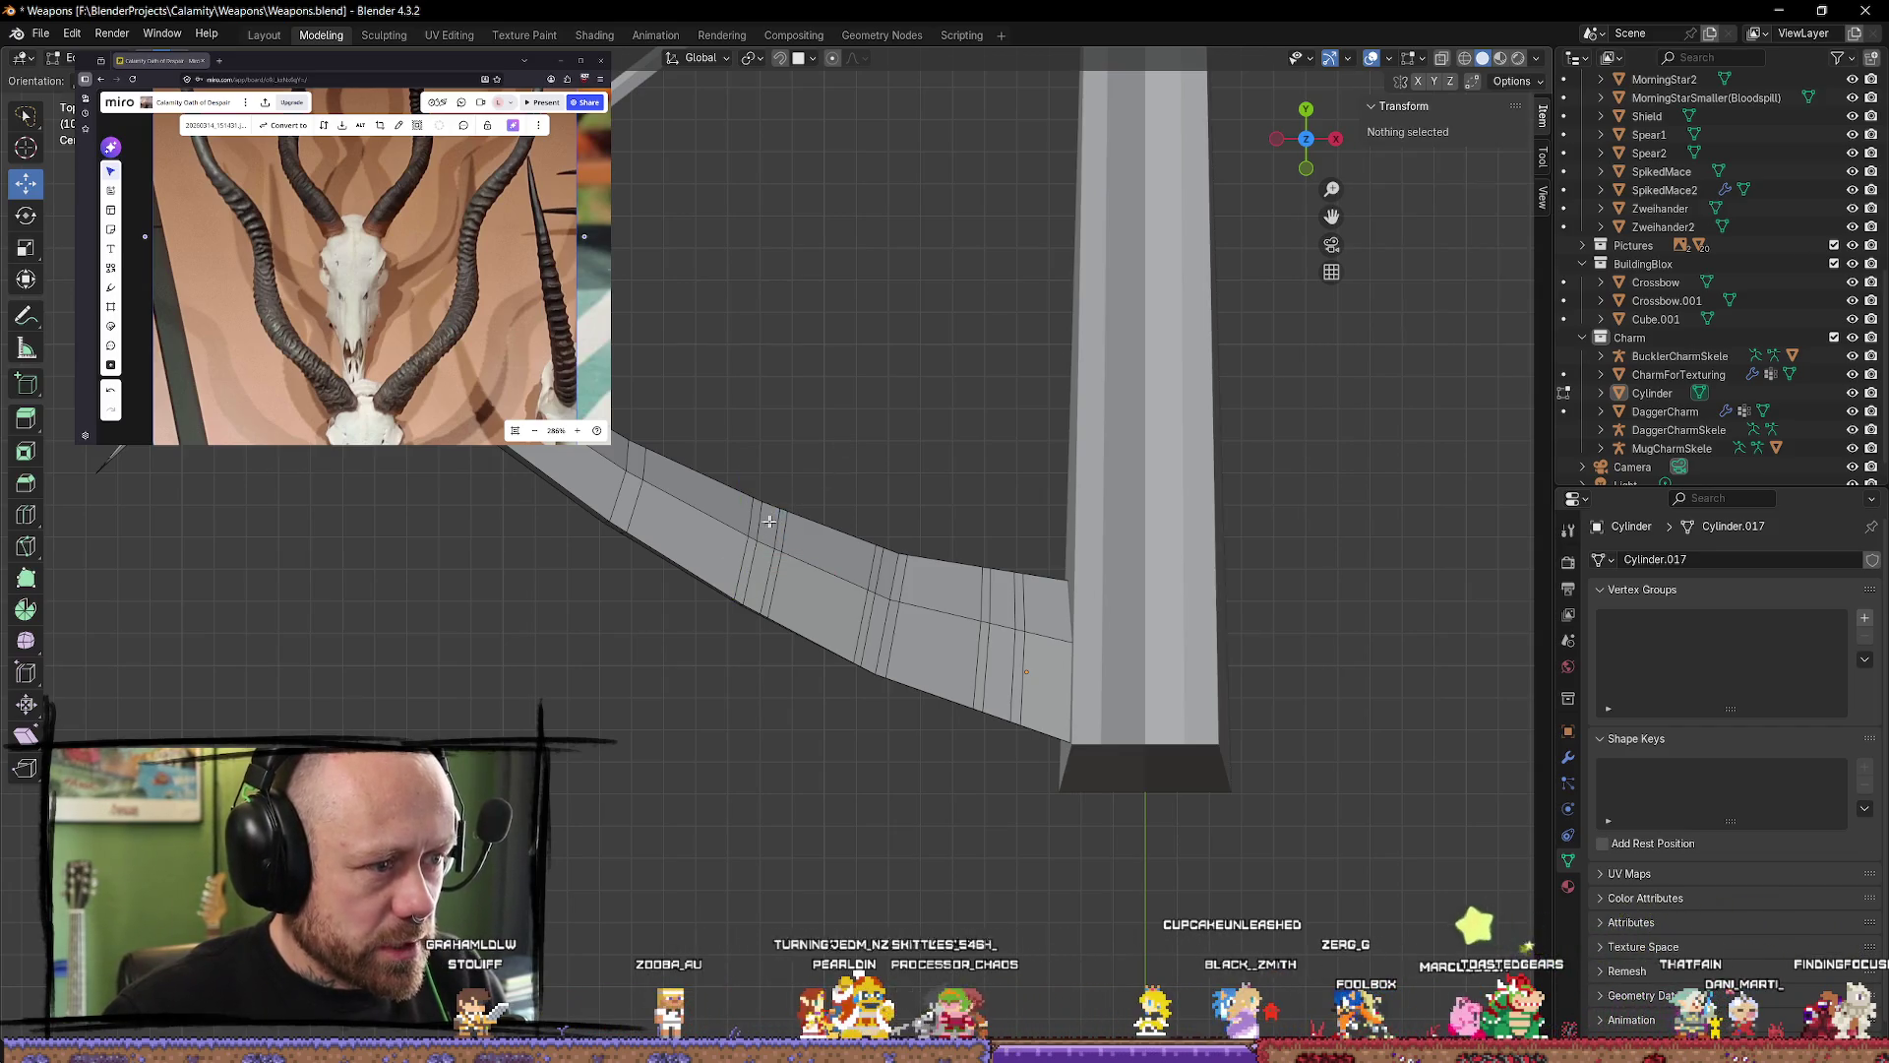
click(773, 531)
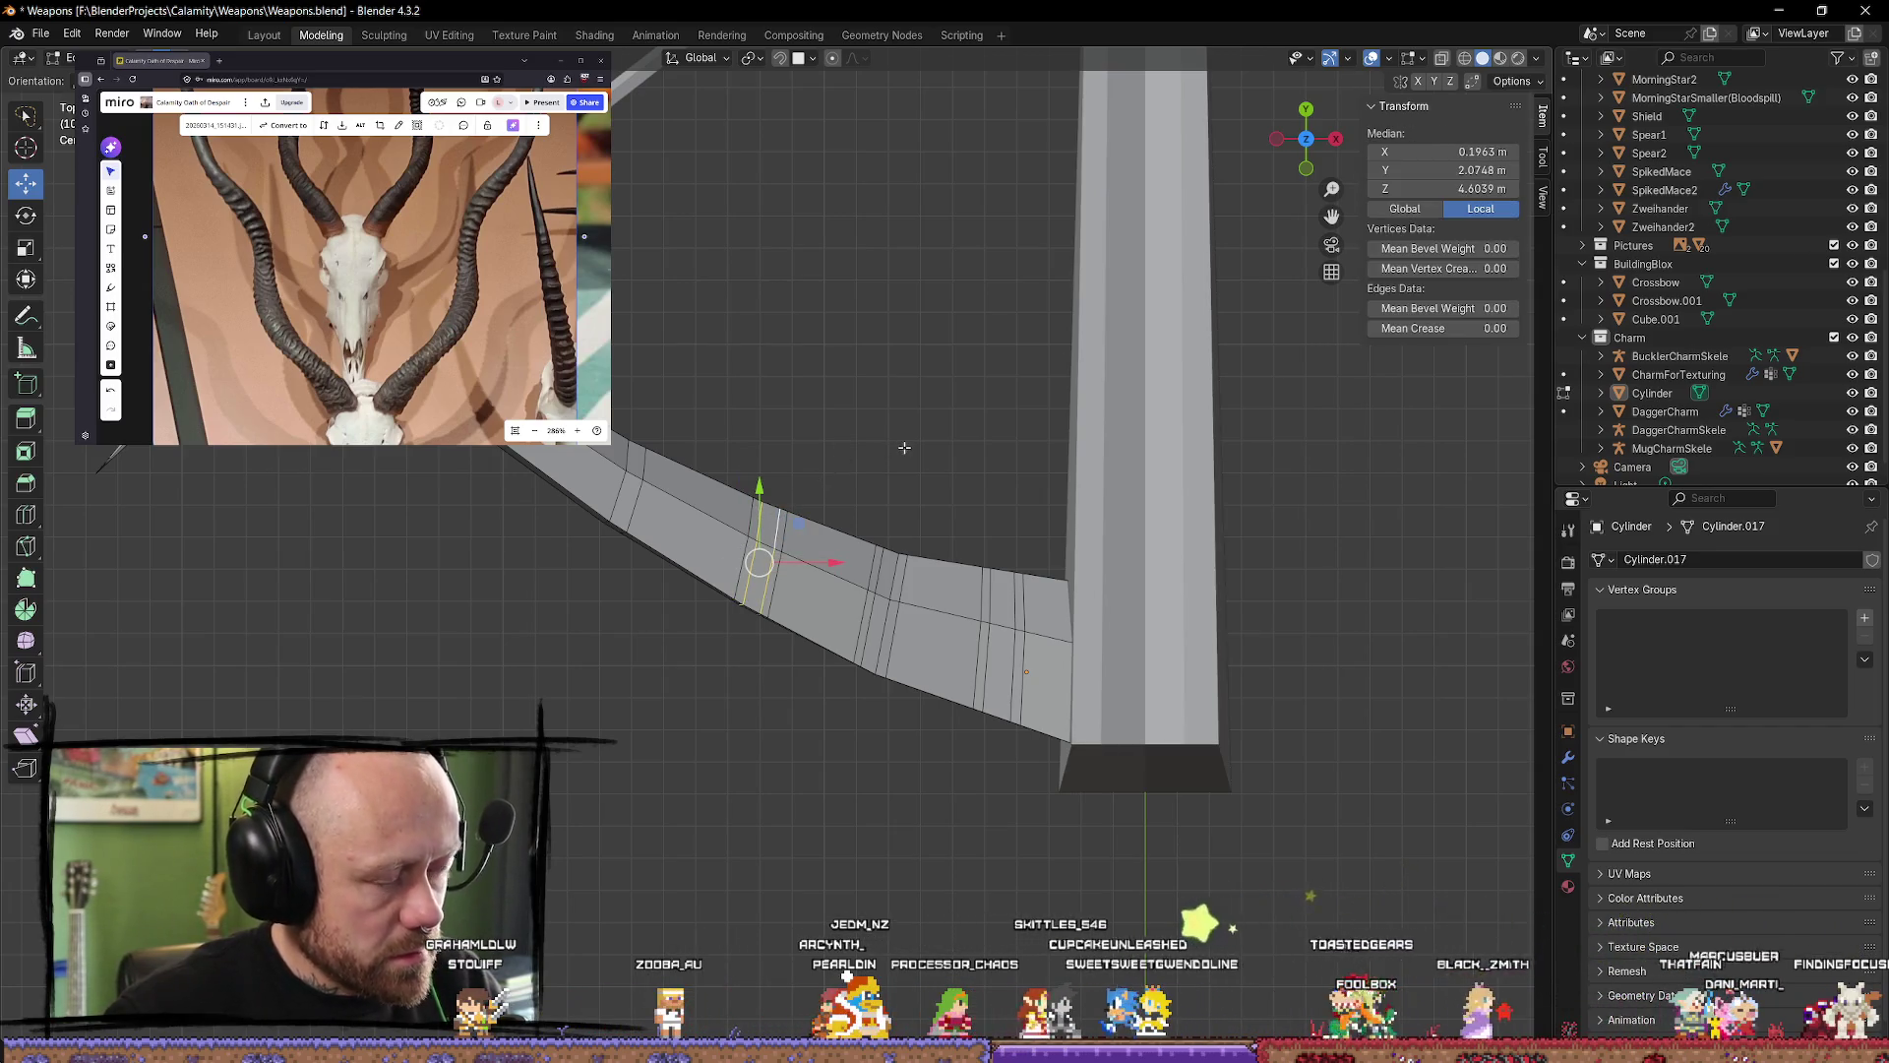
middle_drag(872, 526, 1039, 365)
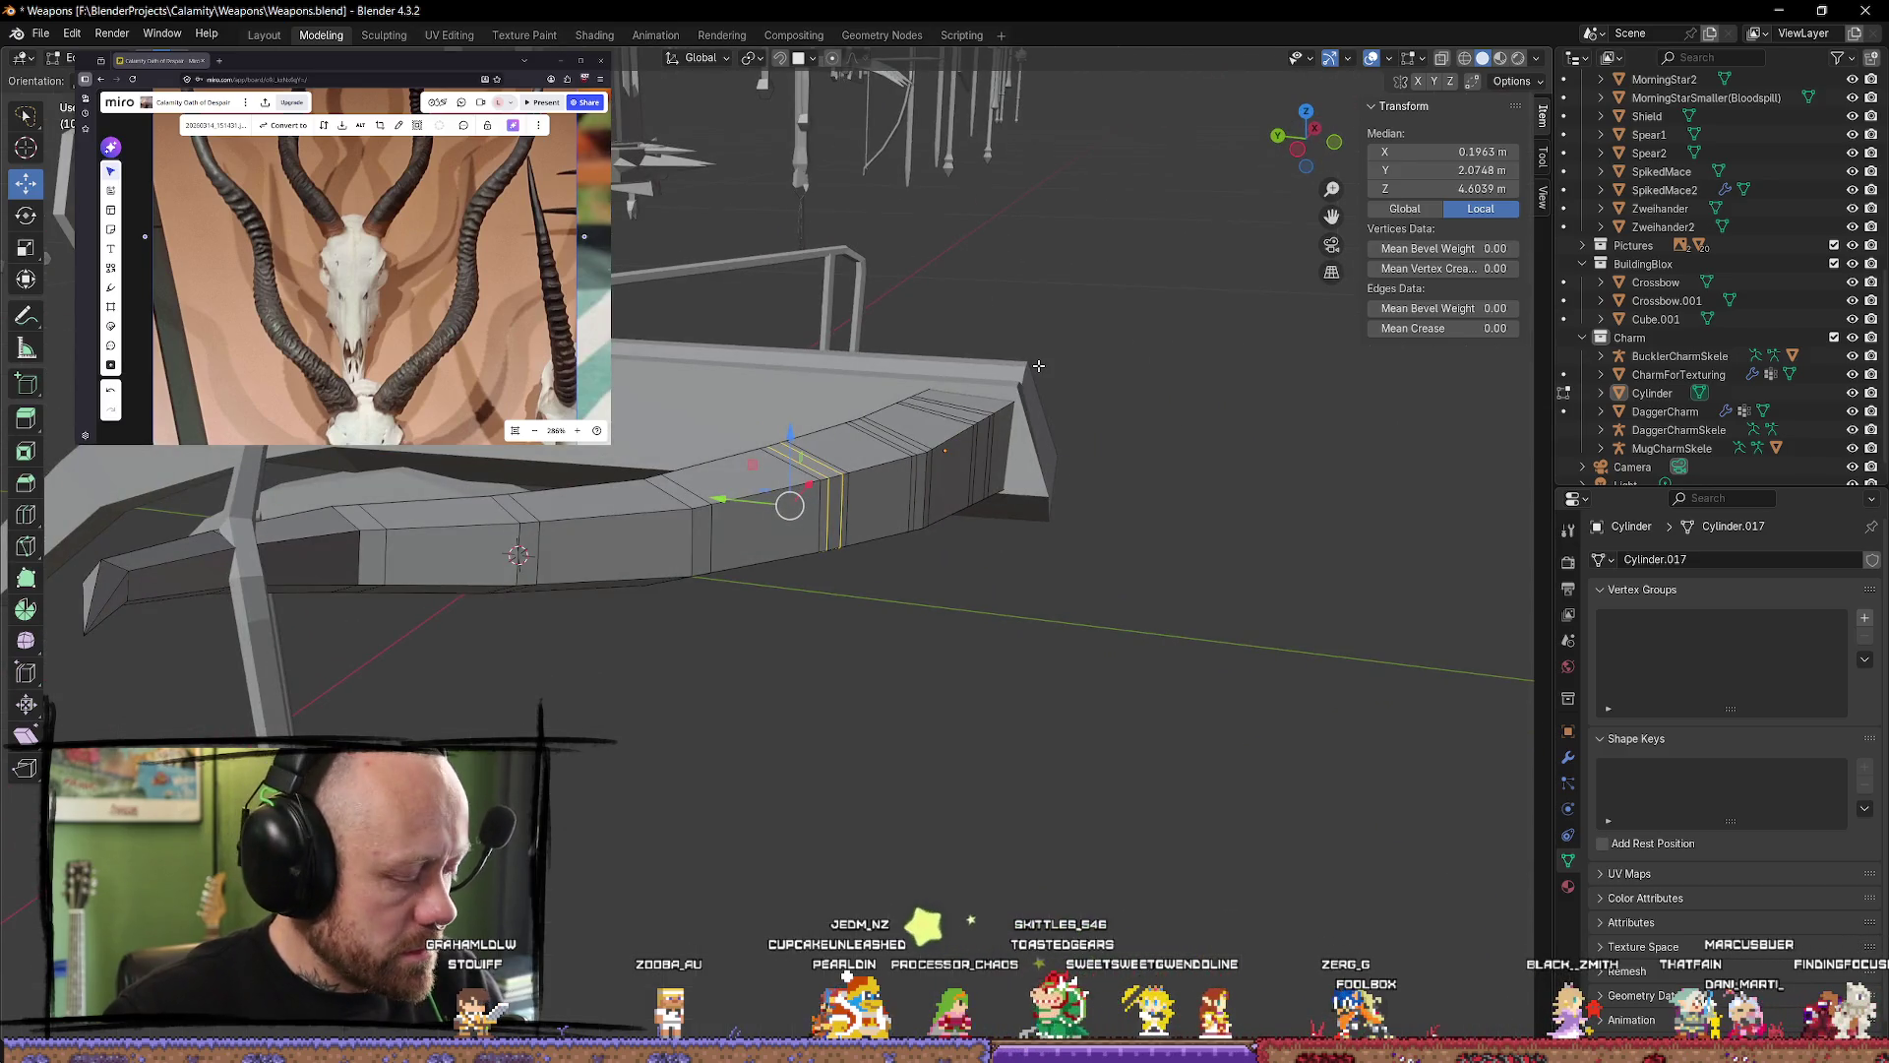
Step: Scale the selected edge loop up with an axis exclusion so the lever swells
key(s)
key(shift+y)
key(shift+x)
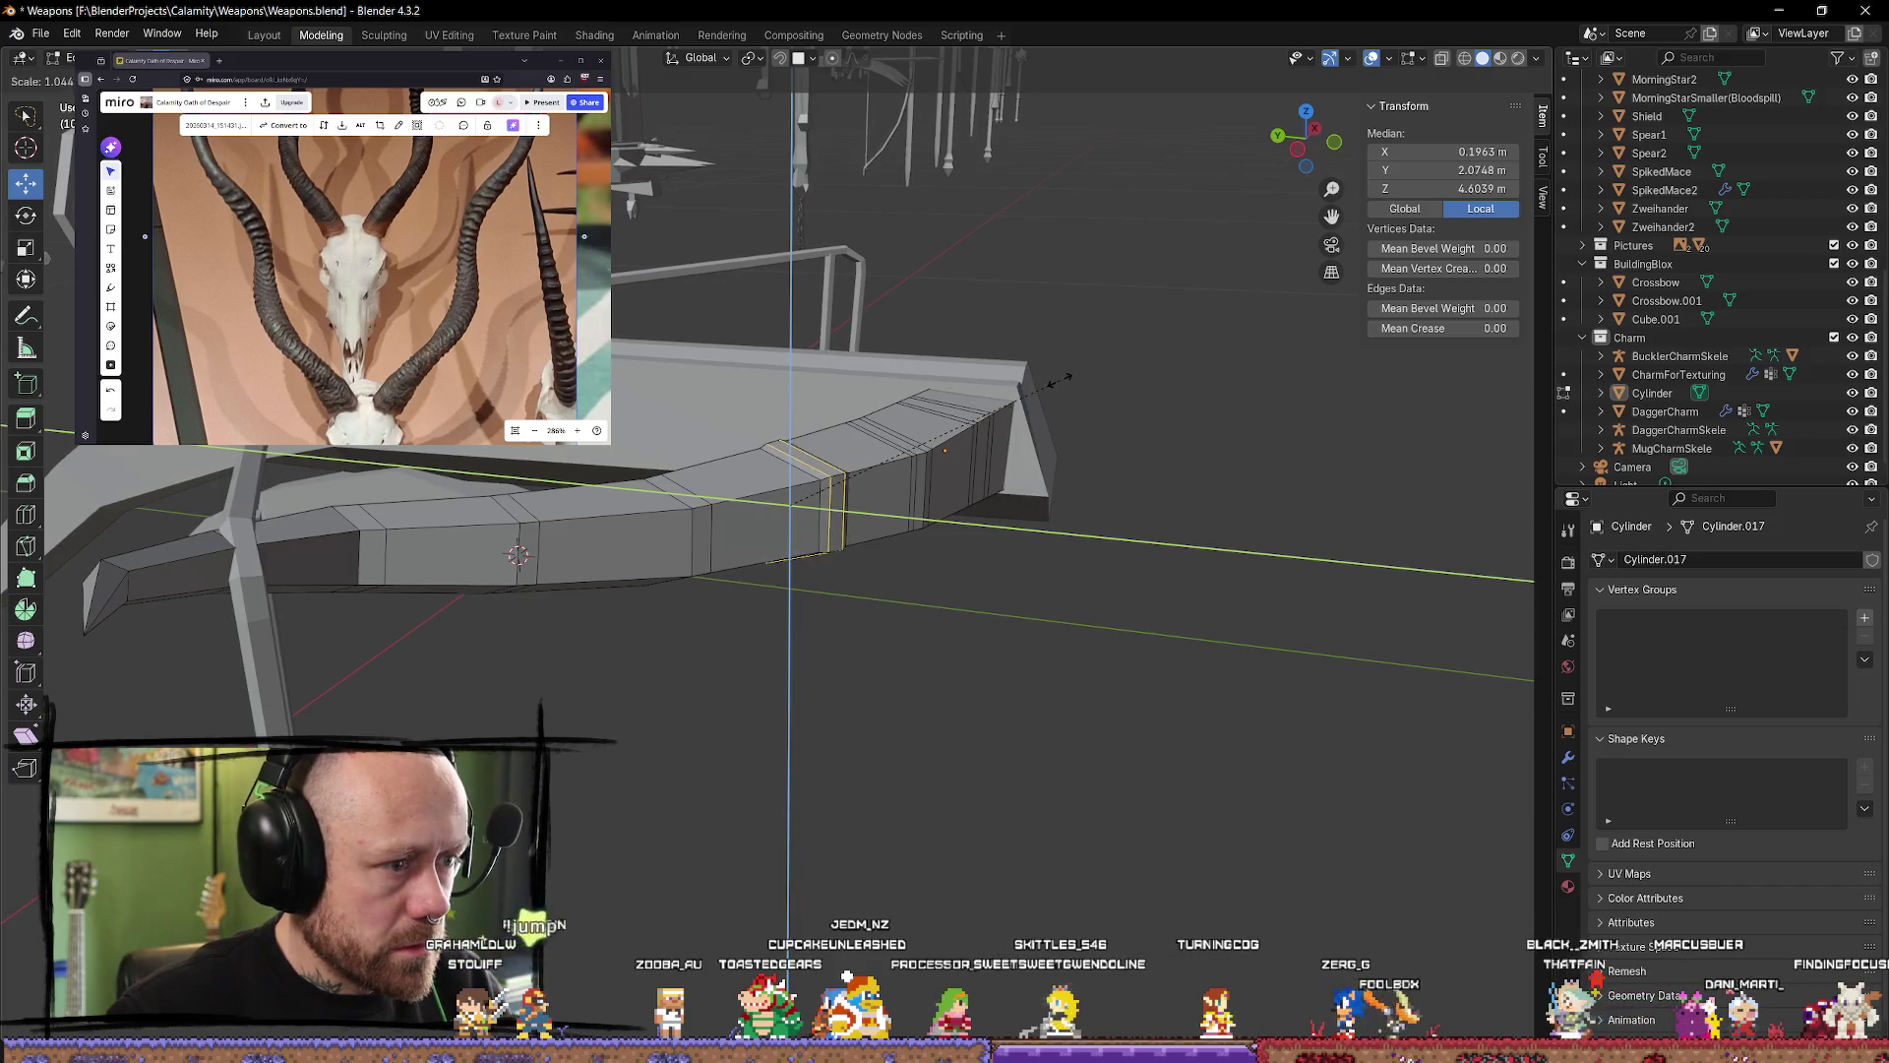
click(1147, 456)
mouse_move(1147, 456)
middle_down()
mouse_move(1057, 665)
mouse_move(965, 552)
mouse_move(966, 404)
mouse_move(675, 486)
mouse_move(843, 401)
mouse_move(860, 611)
mouse_move(666, 666)
mouse_move(404, 463)
mouse_move(337, 499)
mouse_move(394, 462)
middle_up()
Step: Compare the whole crossbow in Object Mode against the crossbow grip reference photo
key(Tab)
drag(551, 295, 457, 282)
scroll(457, 283, down, 5)
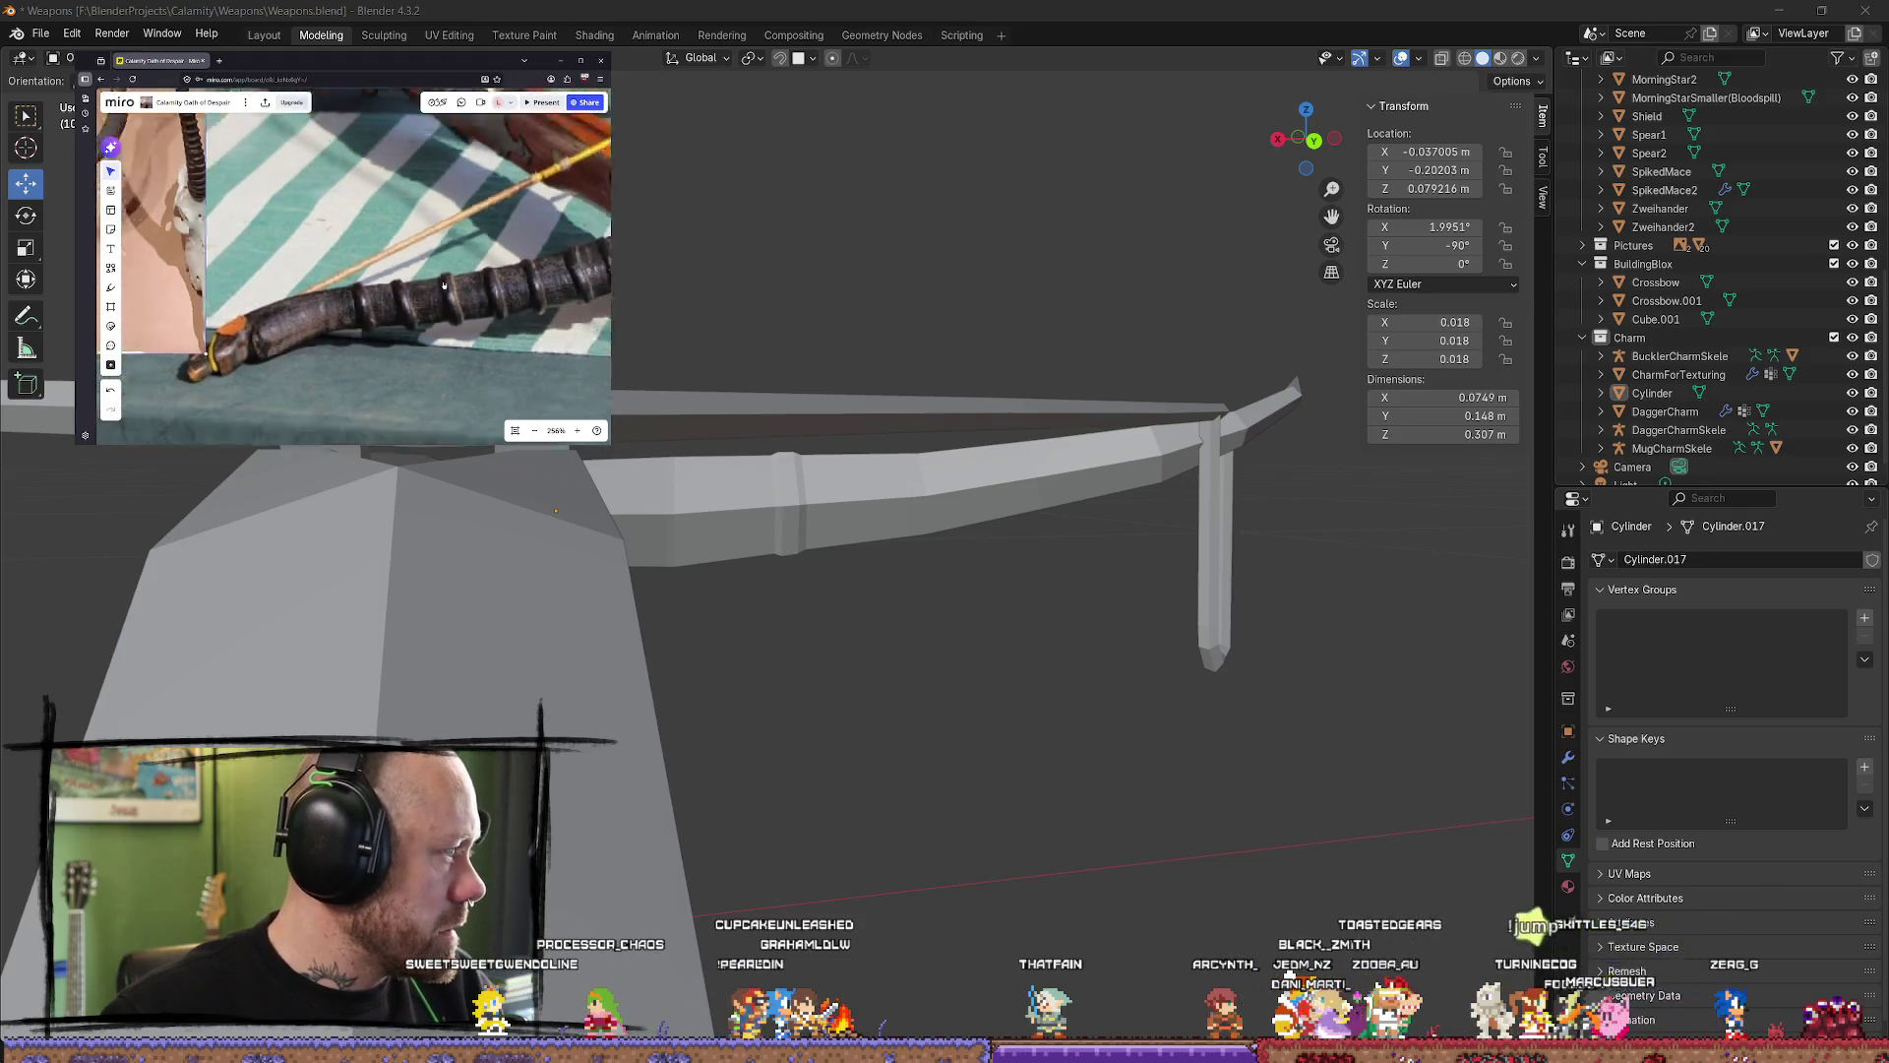
scroll(508, 257, up, 5)
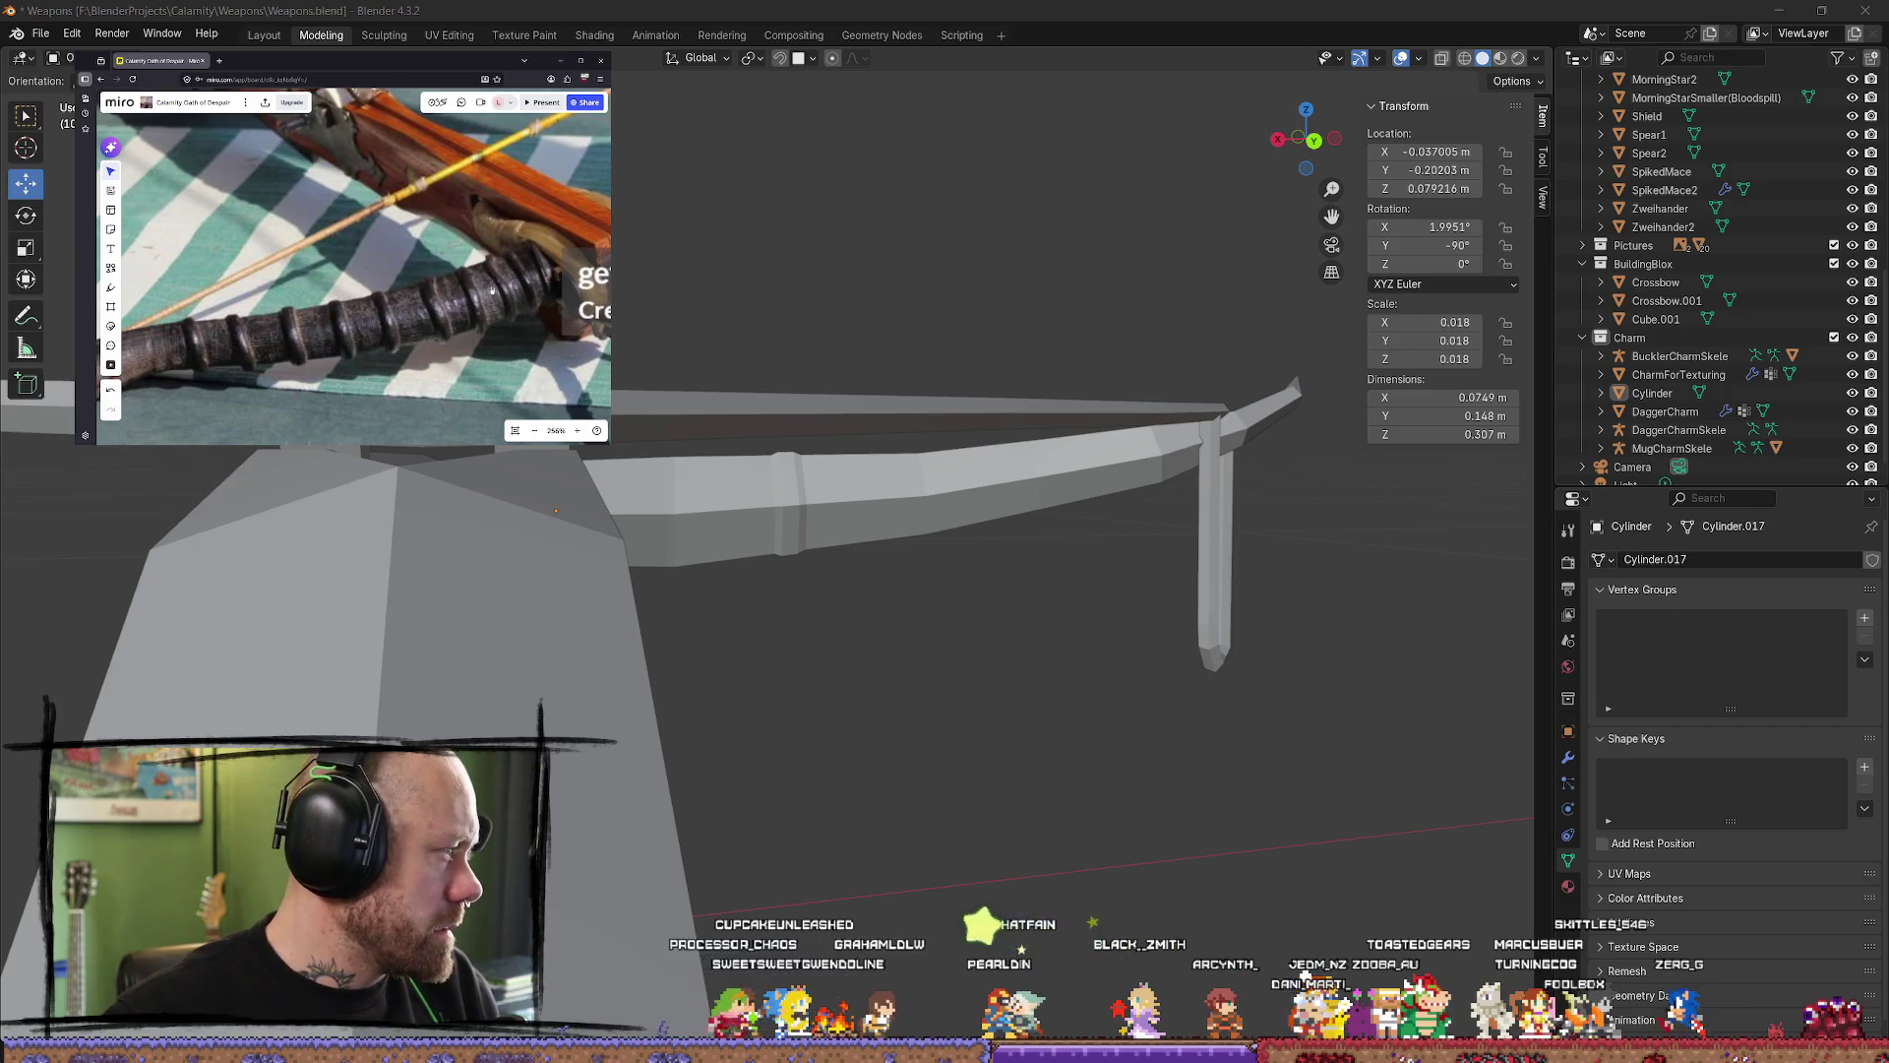
mouse_move(487, 279)
mouse_down()
mouse_move(485, 311)
mouse_move(486, 217)
mouse_up()
scroll(485, 217, down, 2)
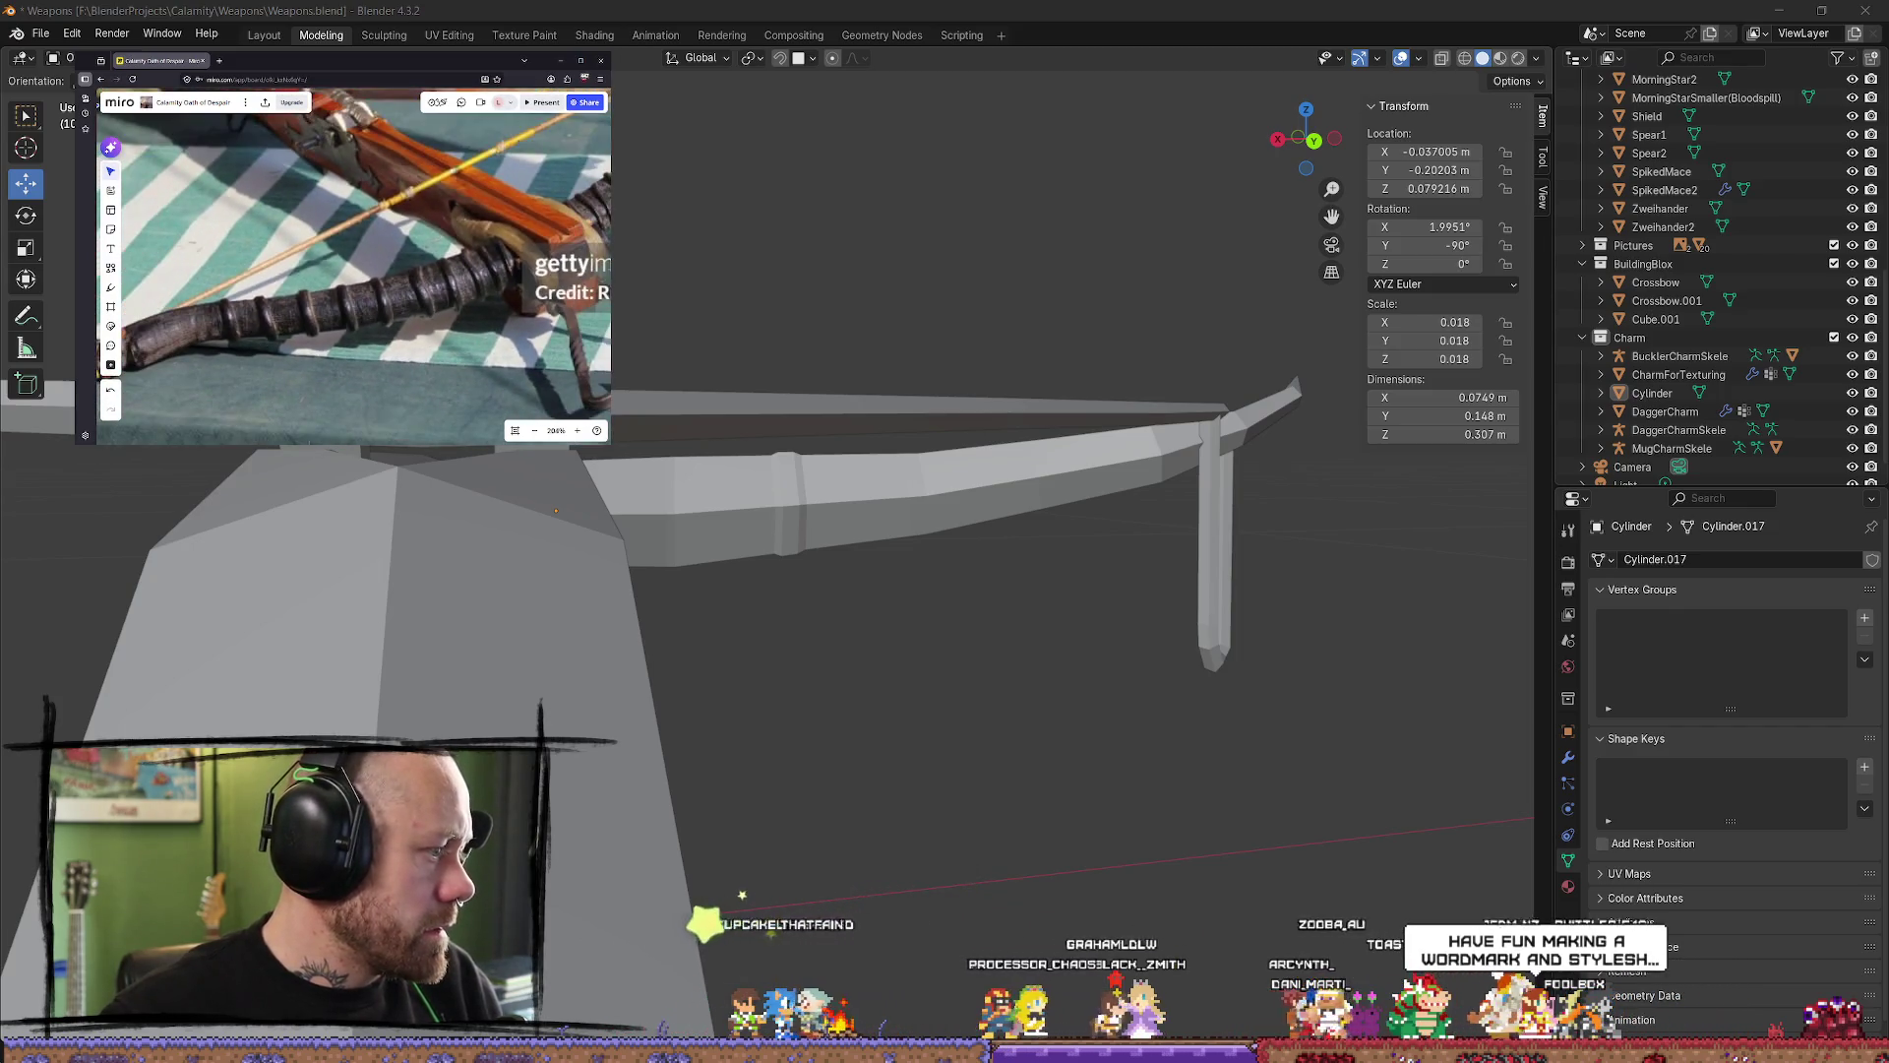
mouse_move(688, 512)
middle_down()
mouse_move(767, 554)
mouse_move(1088, 561)
middle_up()
scroll(953, 623, up, 4)
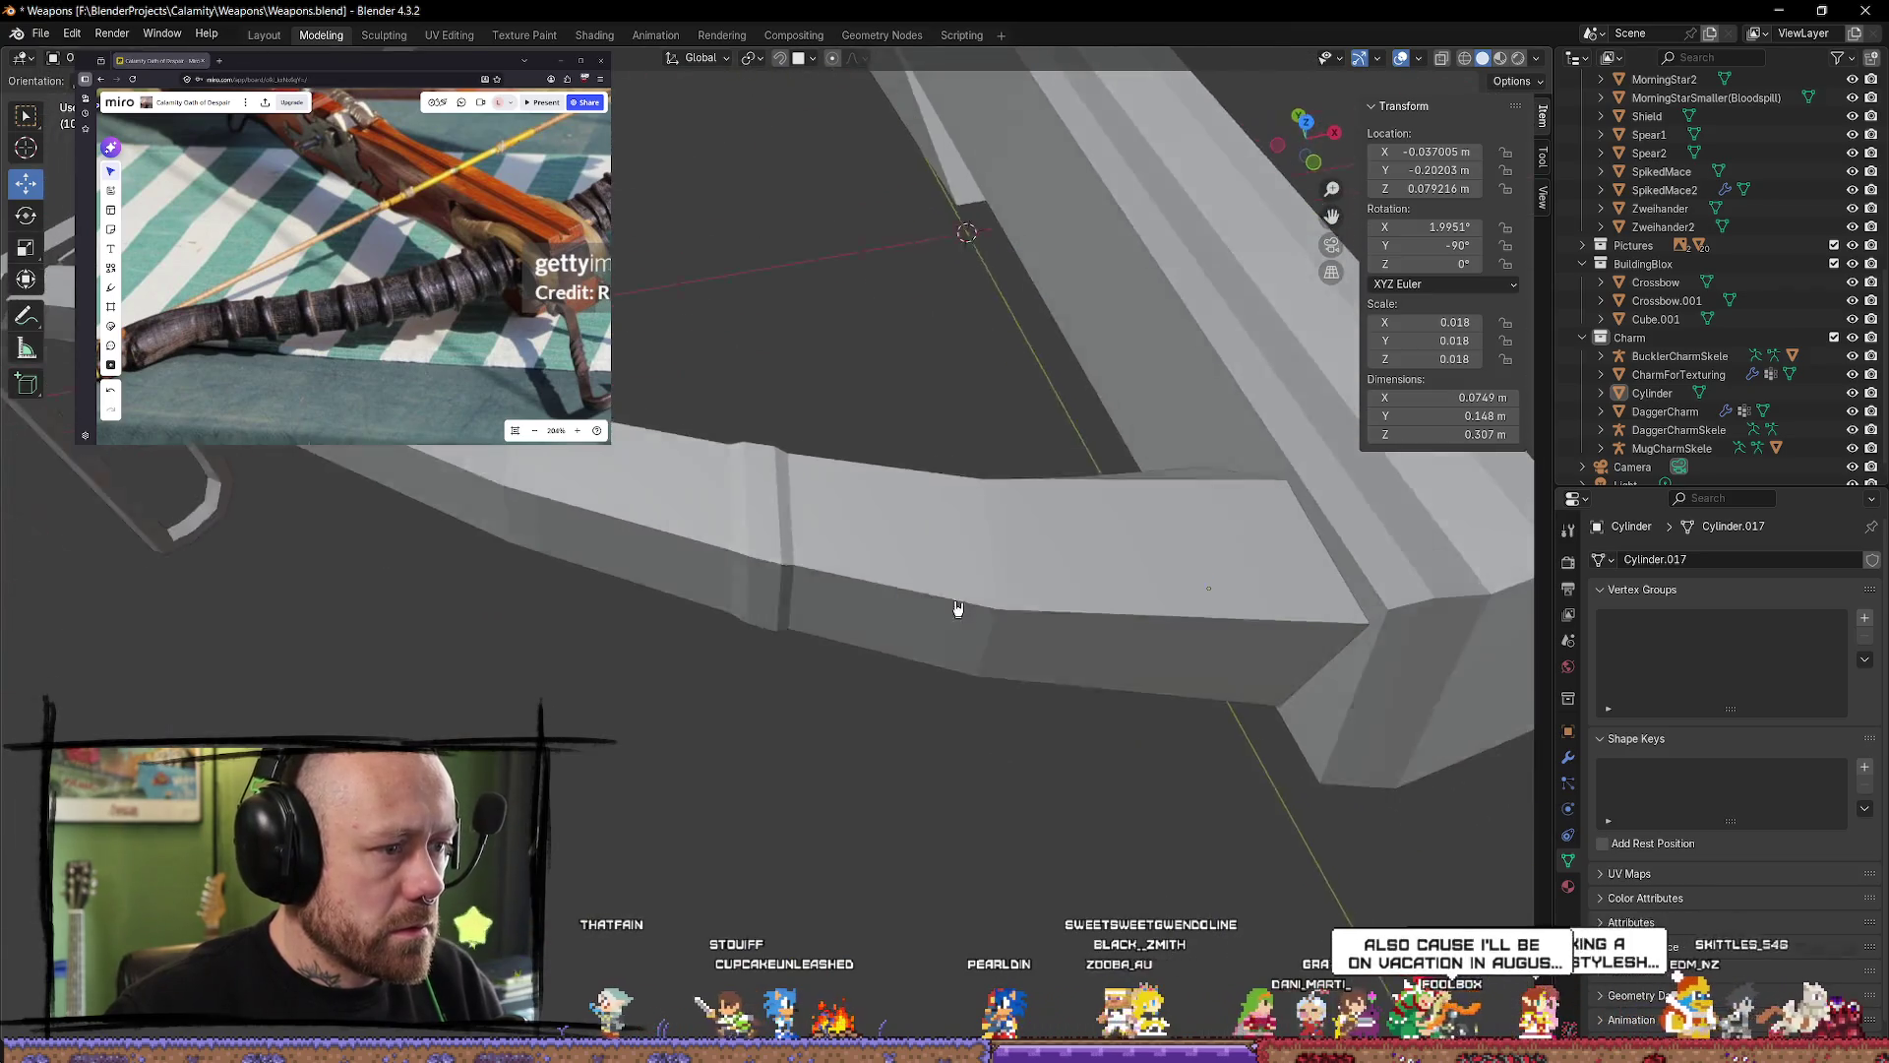
middle_drag(957, 616, 1319, 146)
drag(1320, 146, 1126, 304)
Step: Enlarge another edge loop on the lever, scaling it along Y and Z into a raised band
key(Tab)
middle_drag(1126, 304, 822, 409)
key(Tab)
key(Tab)
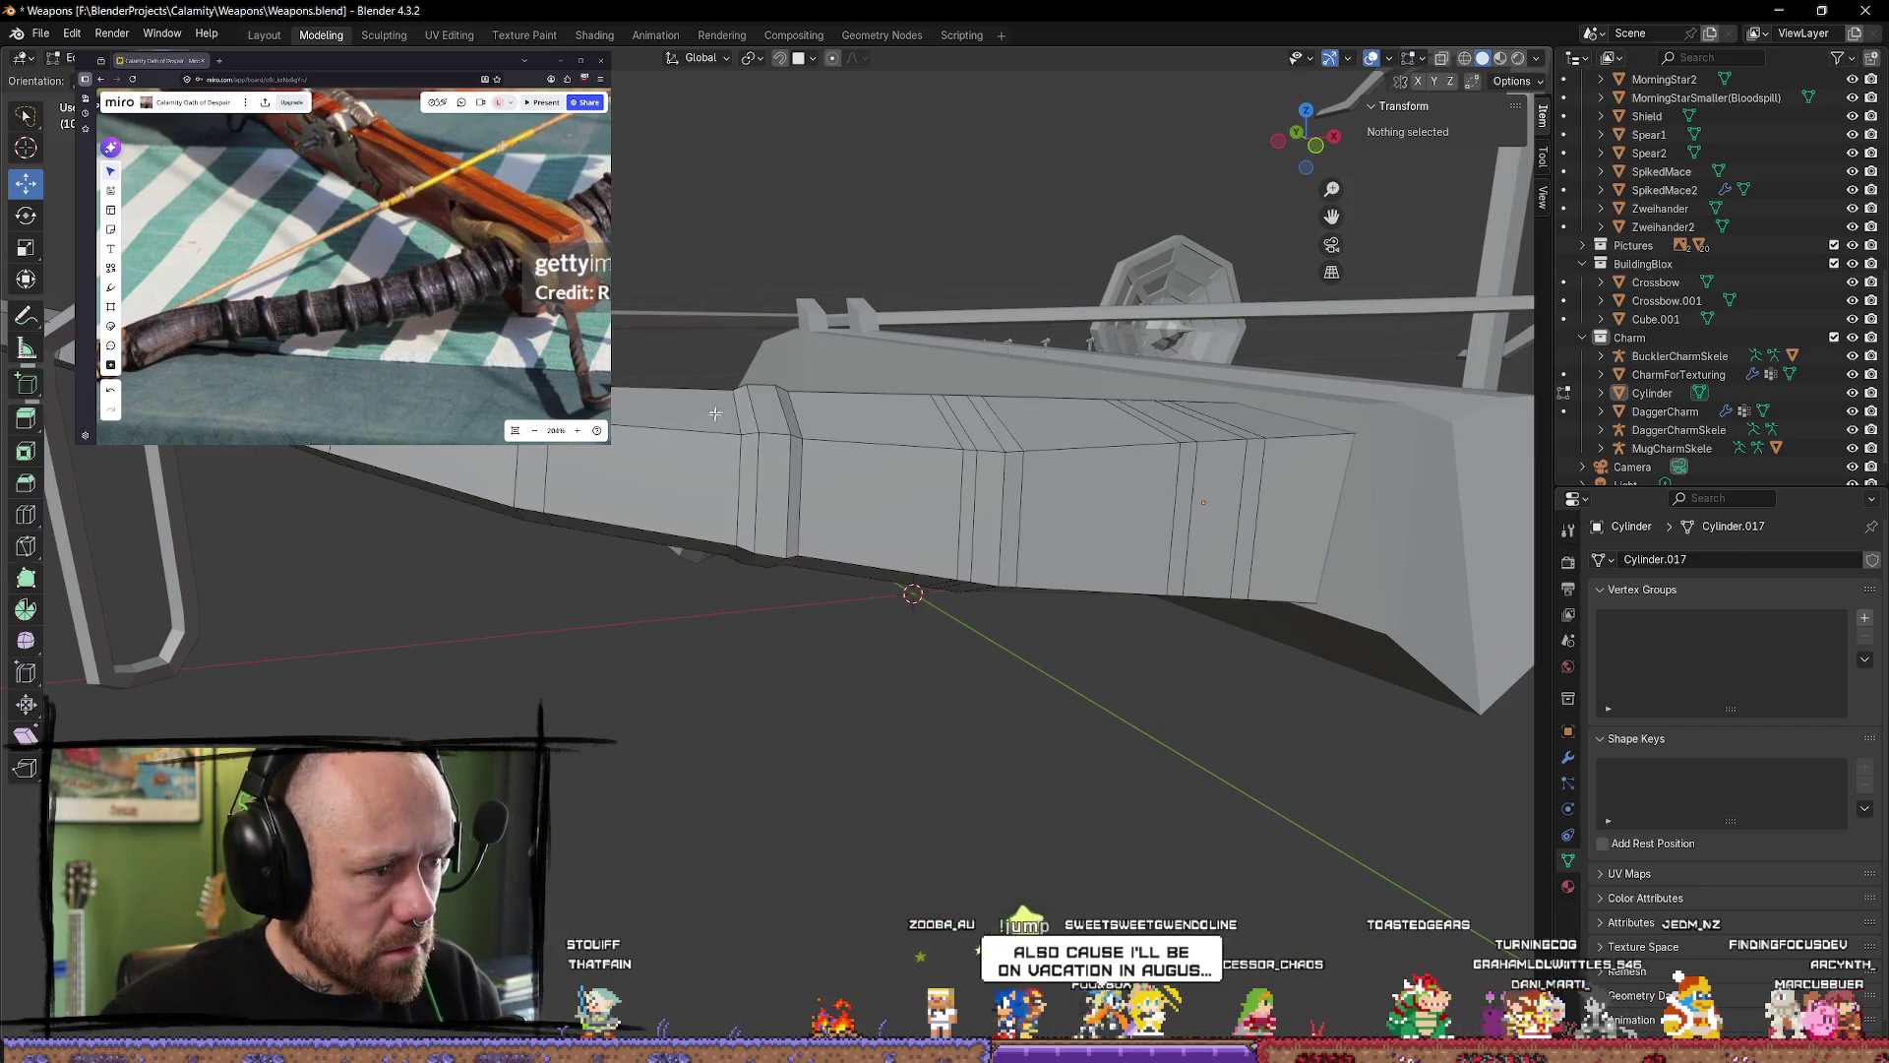
key(Tab)
key(Tab)
alt+click(857, 418)
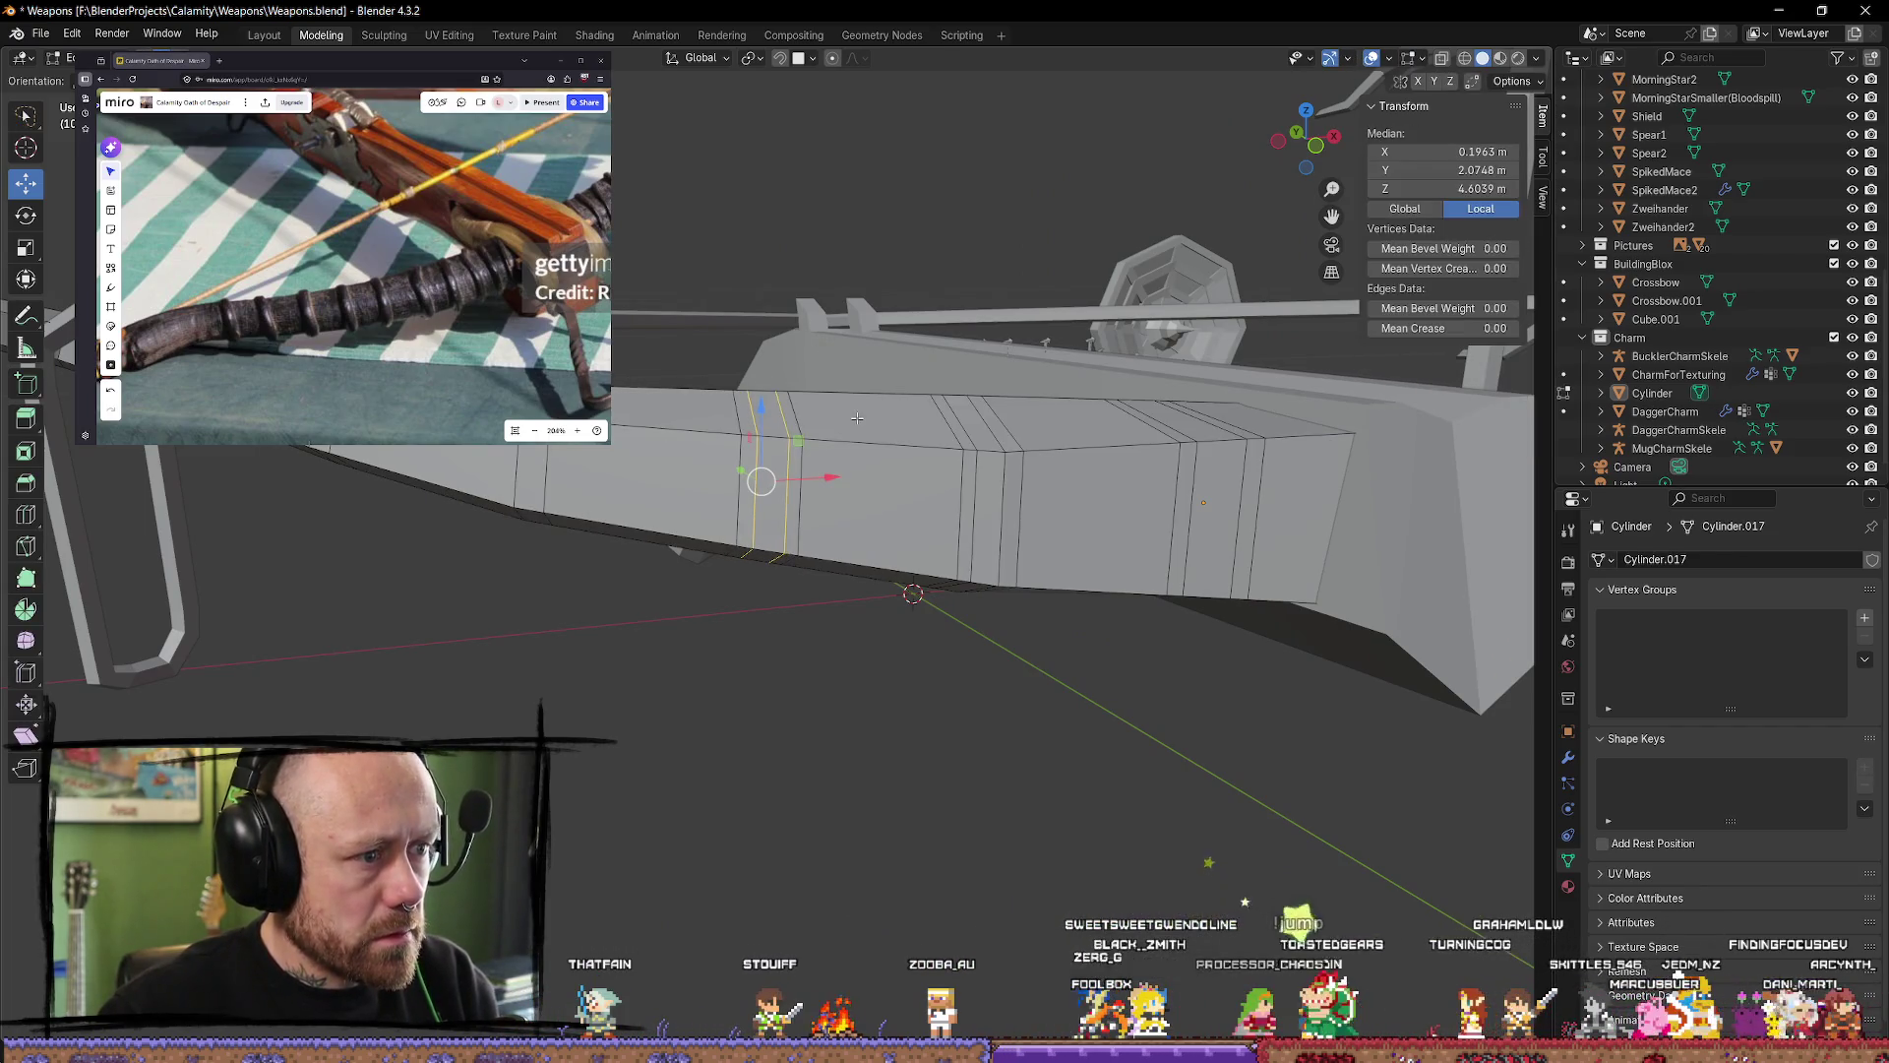
key(s)
key(y)
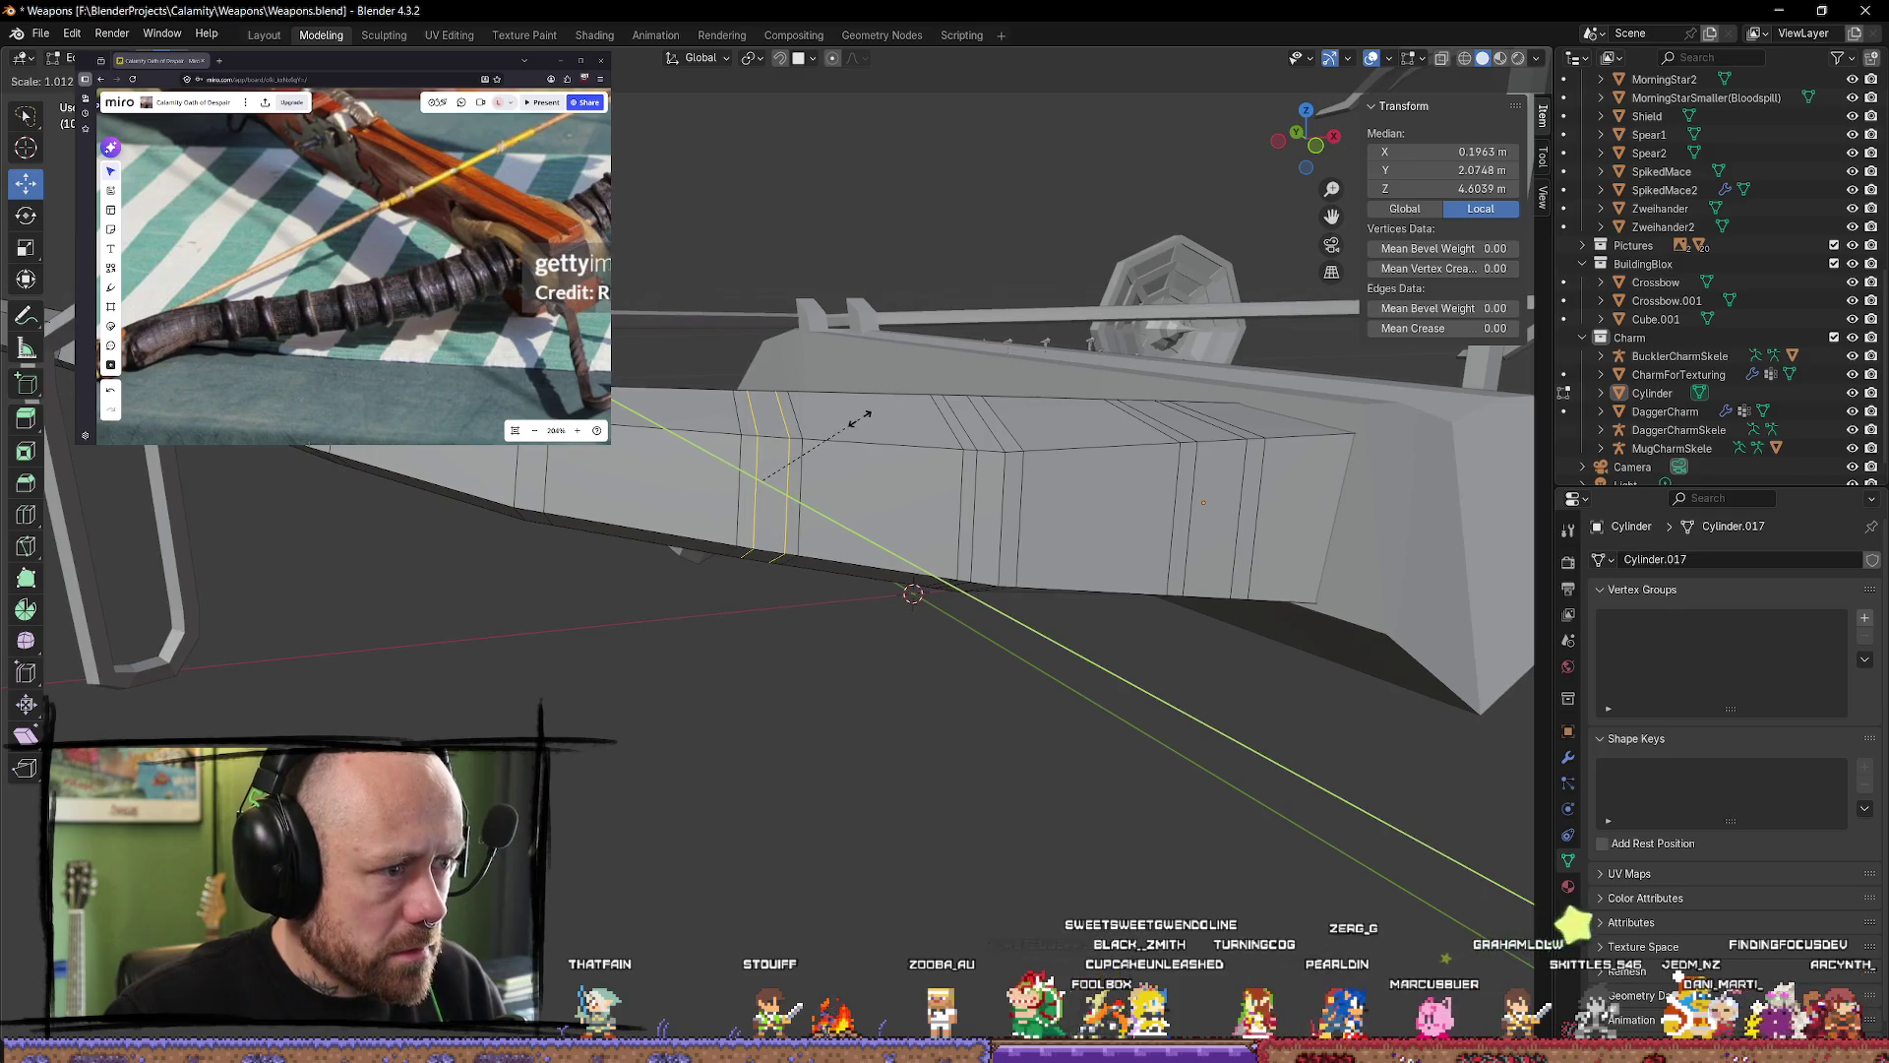
key(z)
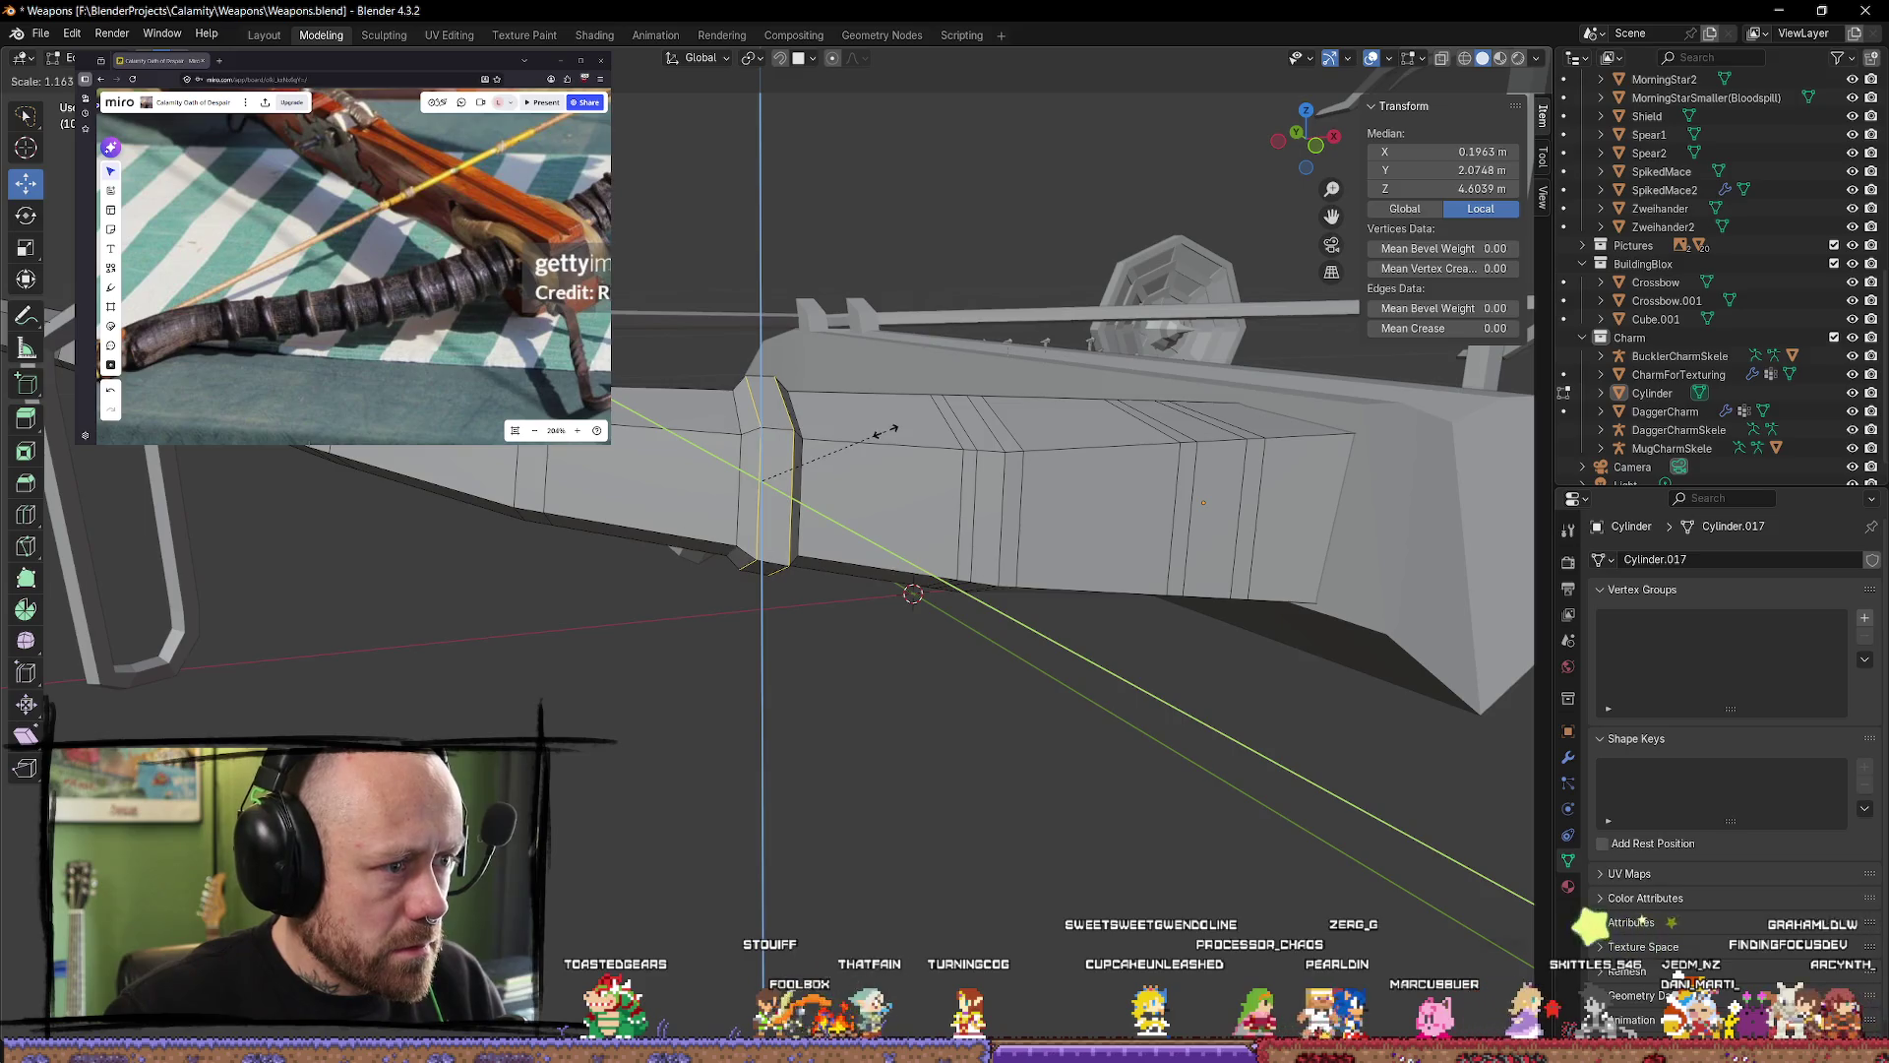
click(885, 430)
key(alt+a)
Step: Shift the edge loop near the bend slightly along the lever, then check it in Object Mode
mouse_move(763, 473)
middle_down()
mouse_move(831, 410)
mouse_move(860, 535)
mouse_move(873, 355)
mouse_move(865, 558)
middle_up()
key(Tab)
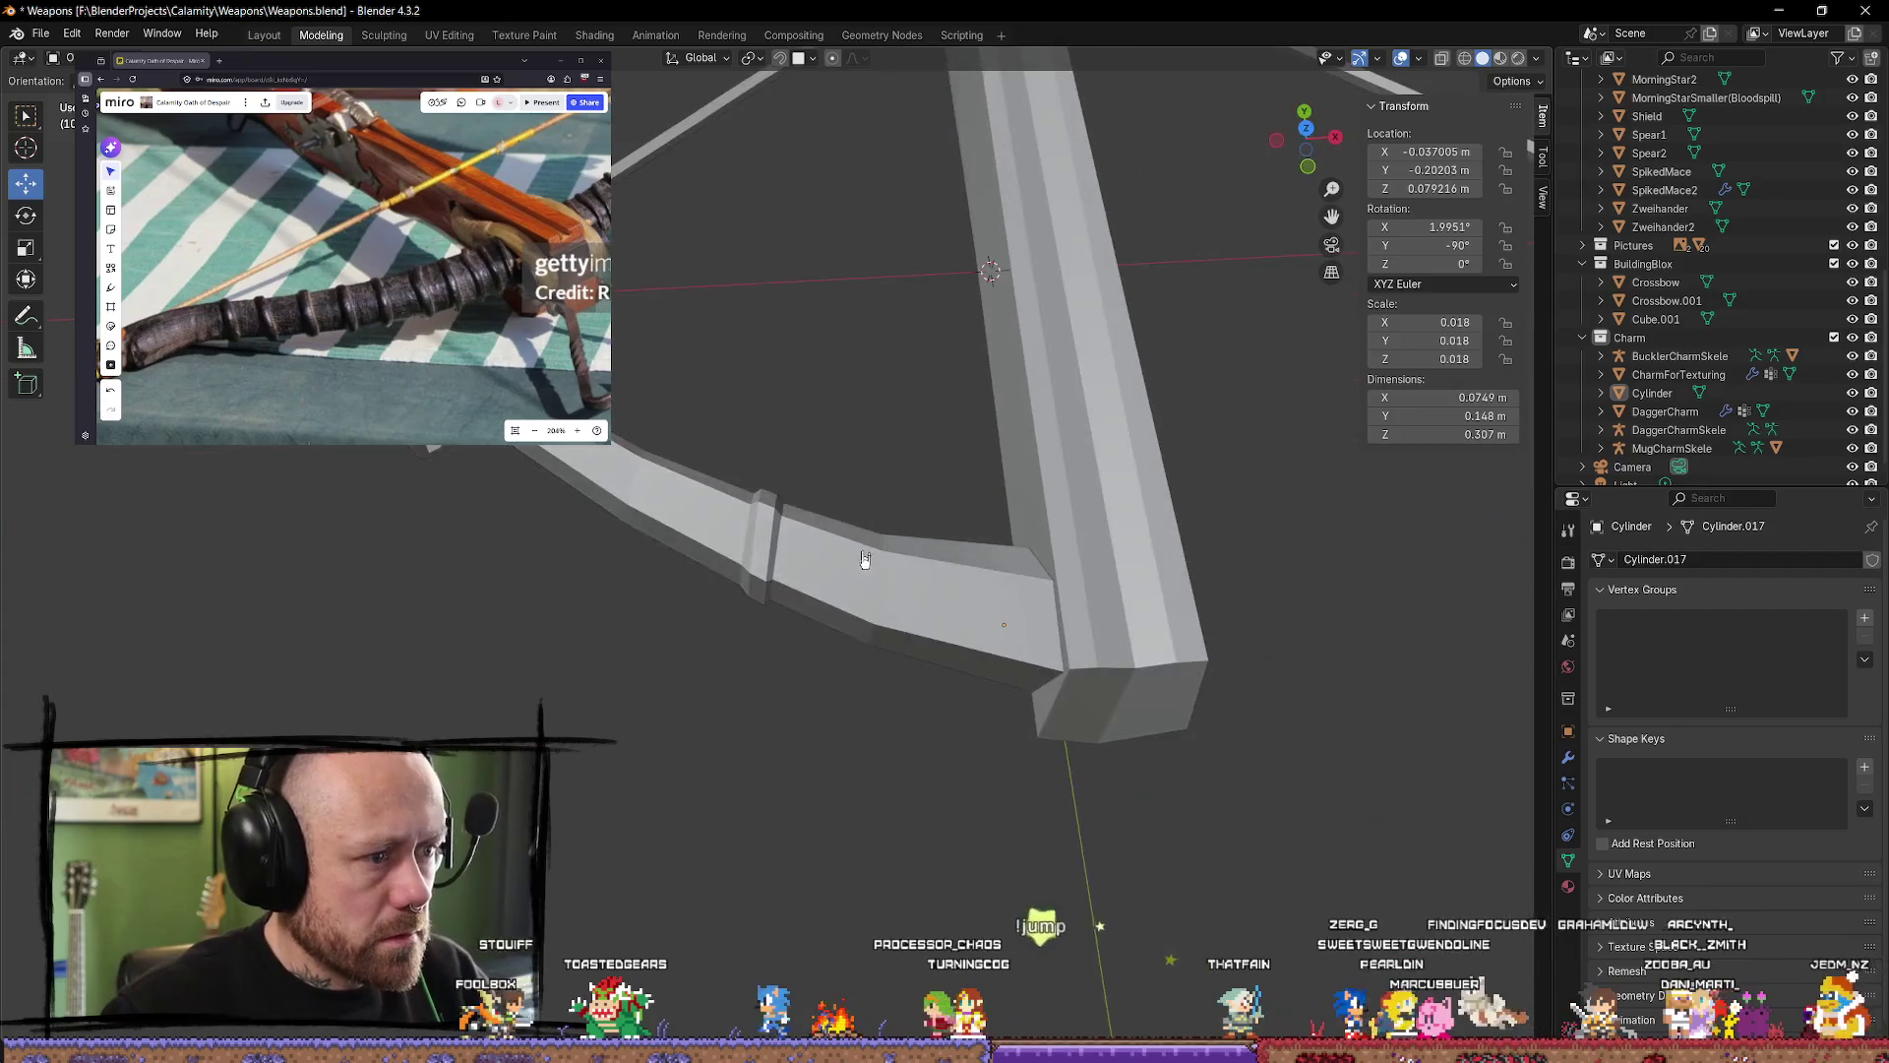
key(Tab)
alt+click(754, 549)
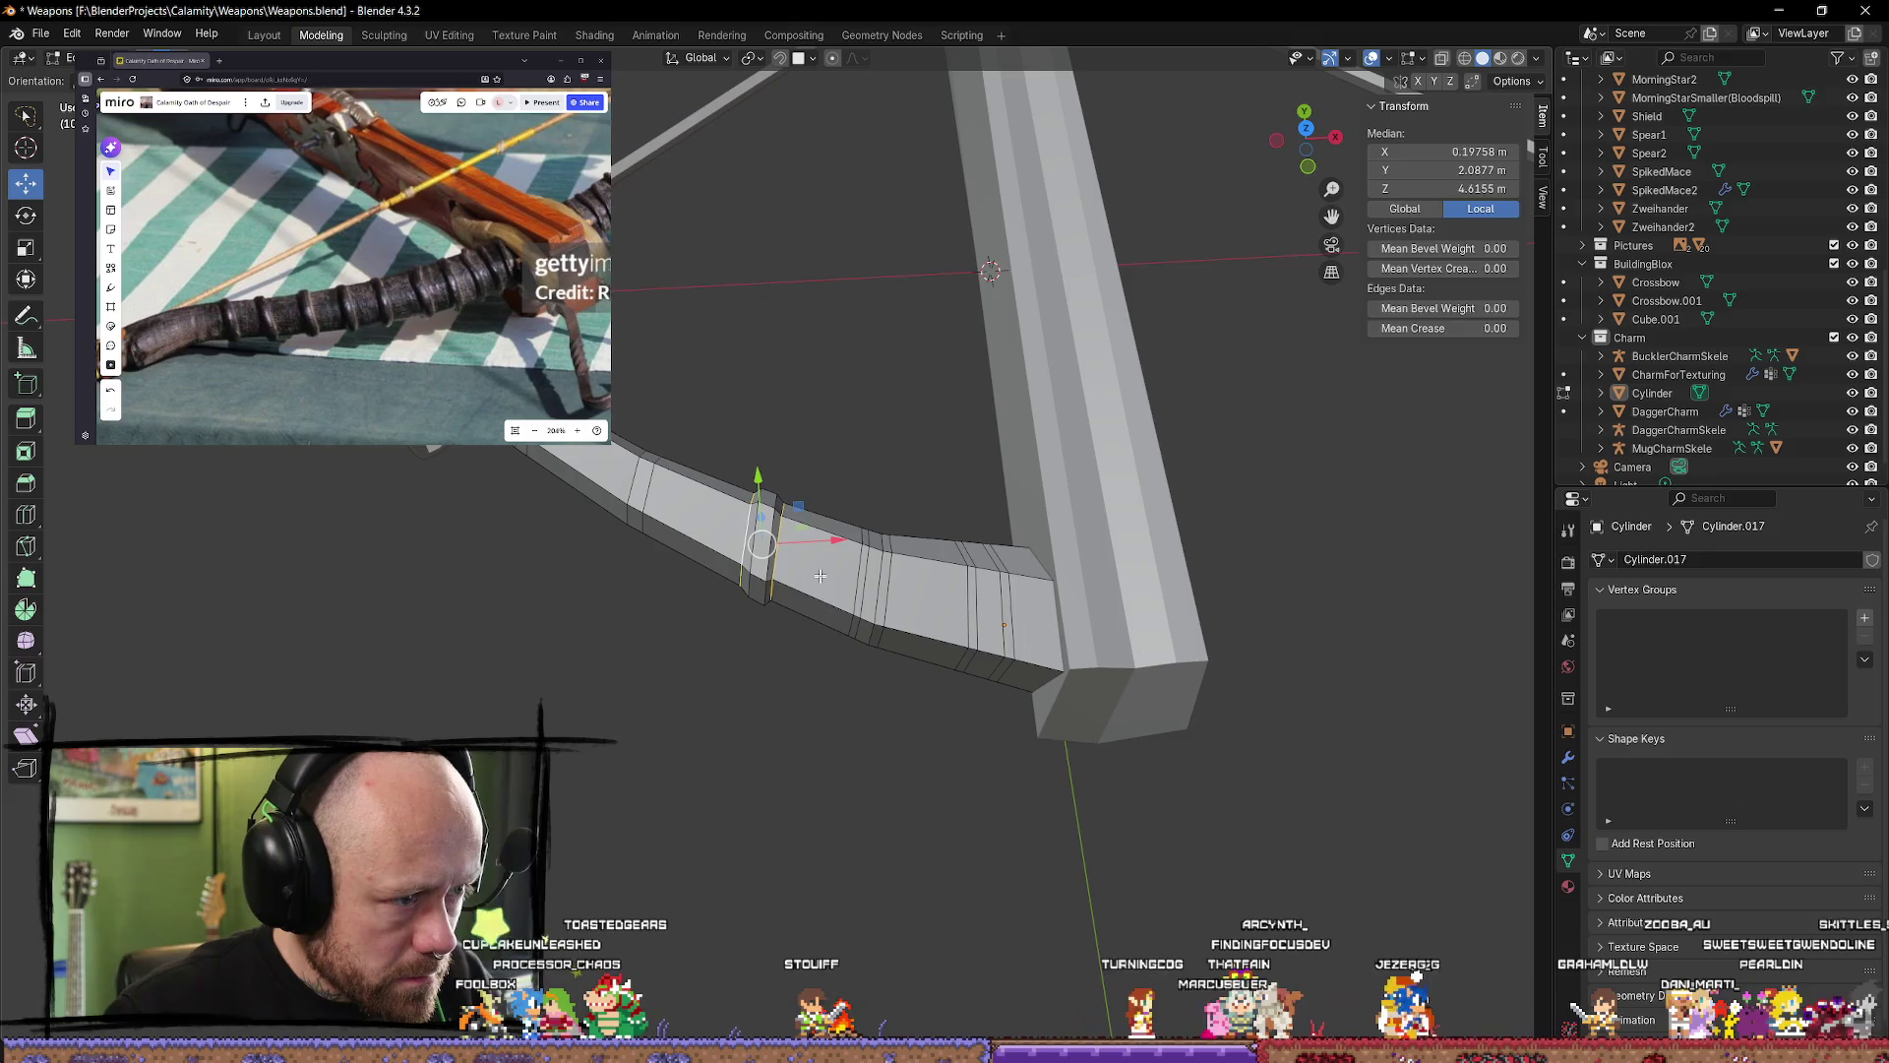
mouse_move(773, 533)
mouse_down()
mouse_move(848, 546)
mouse_move(827, 536)
mouse_up()
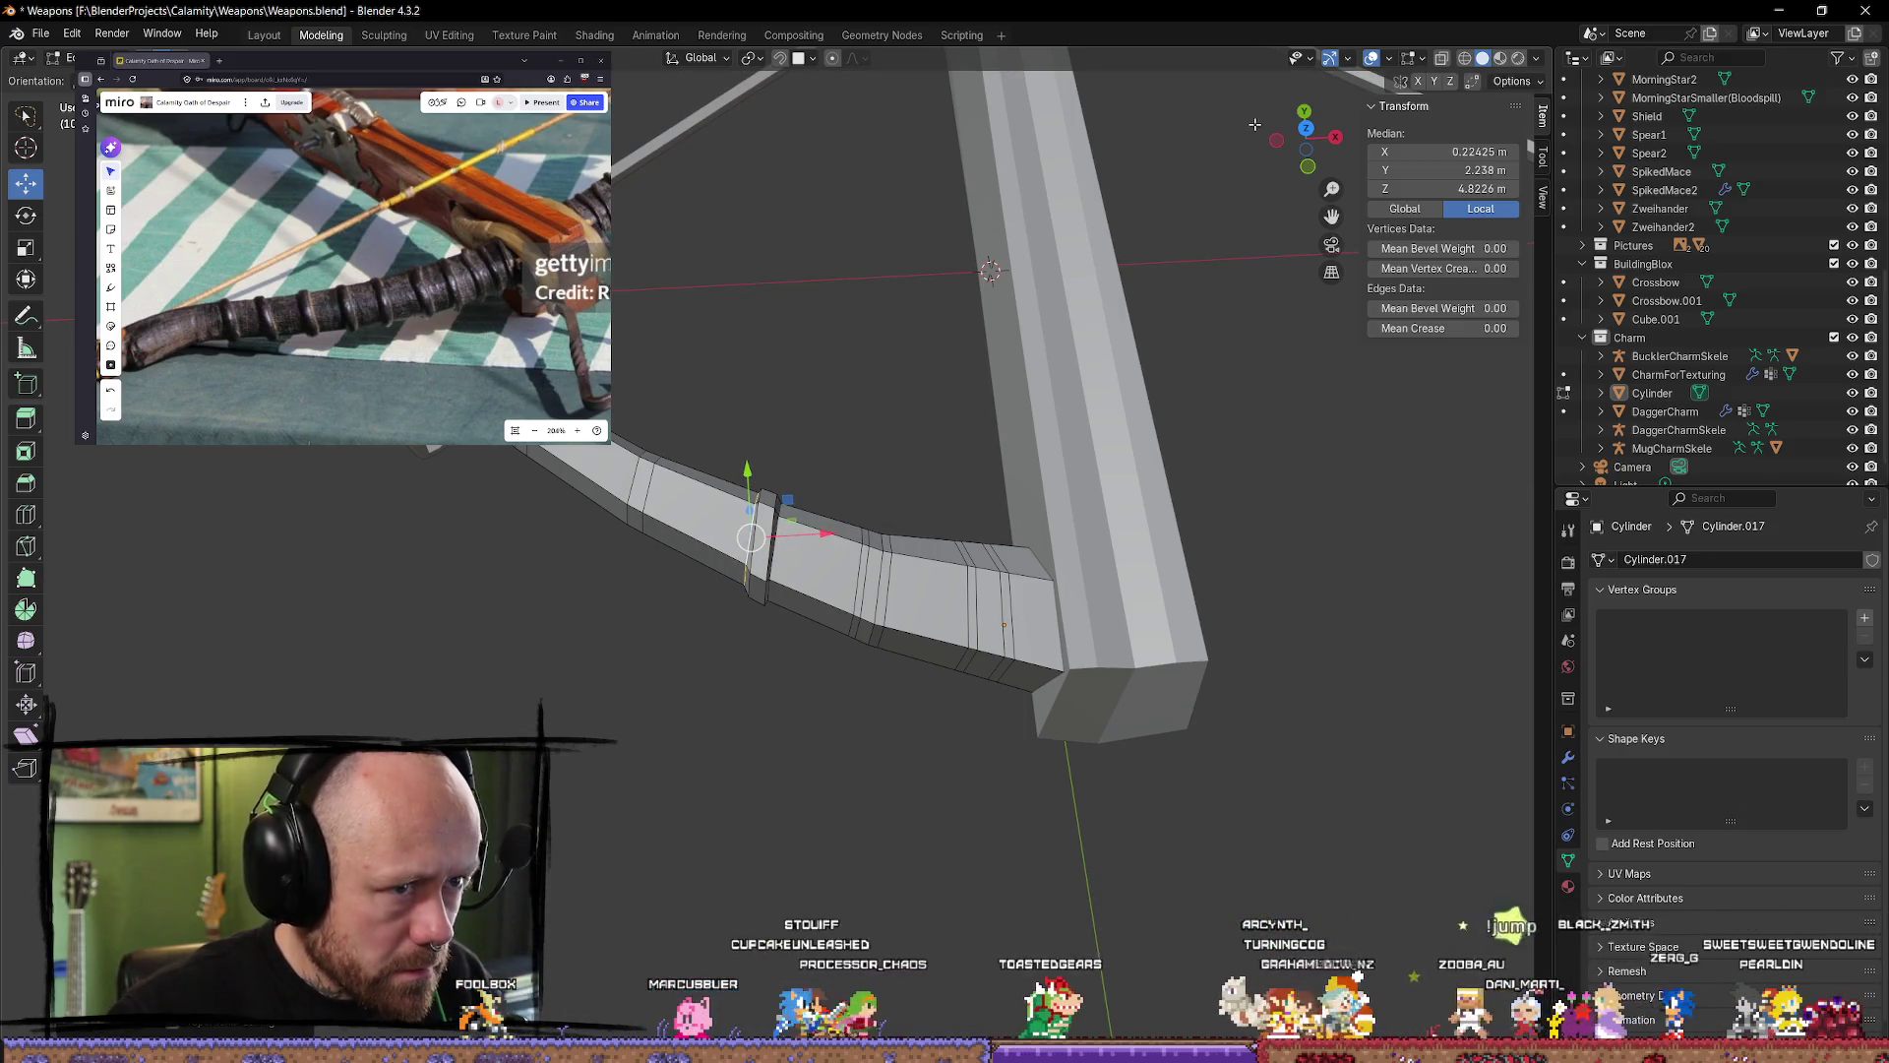
click(1306, 132)
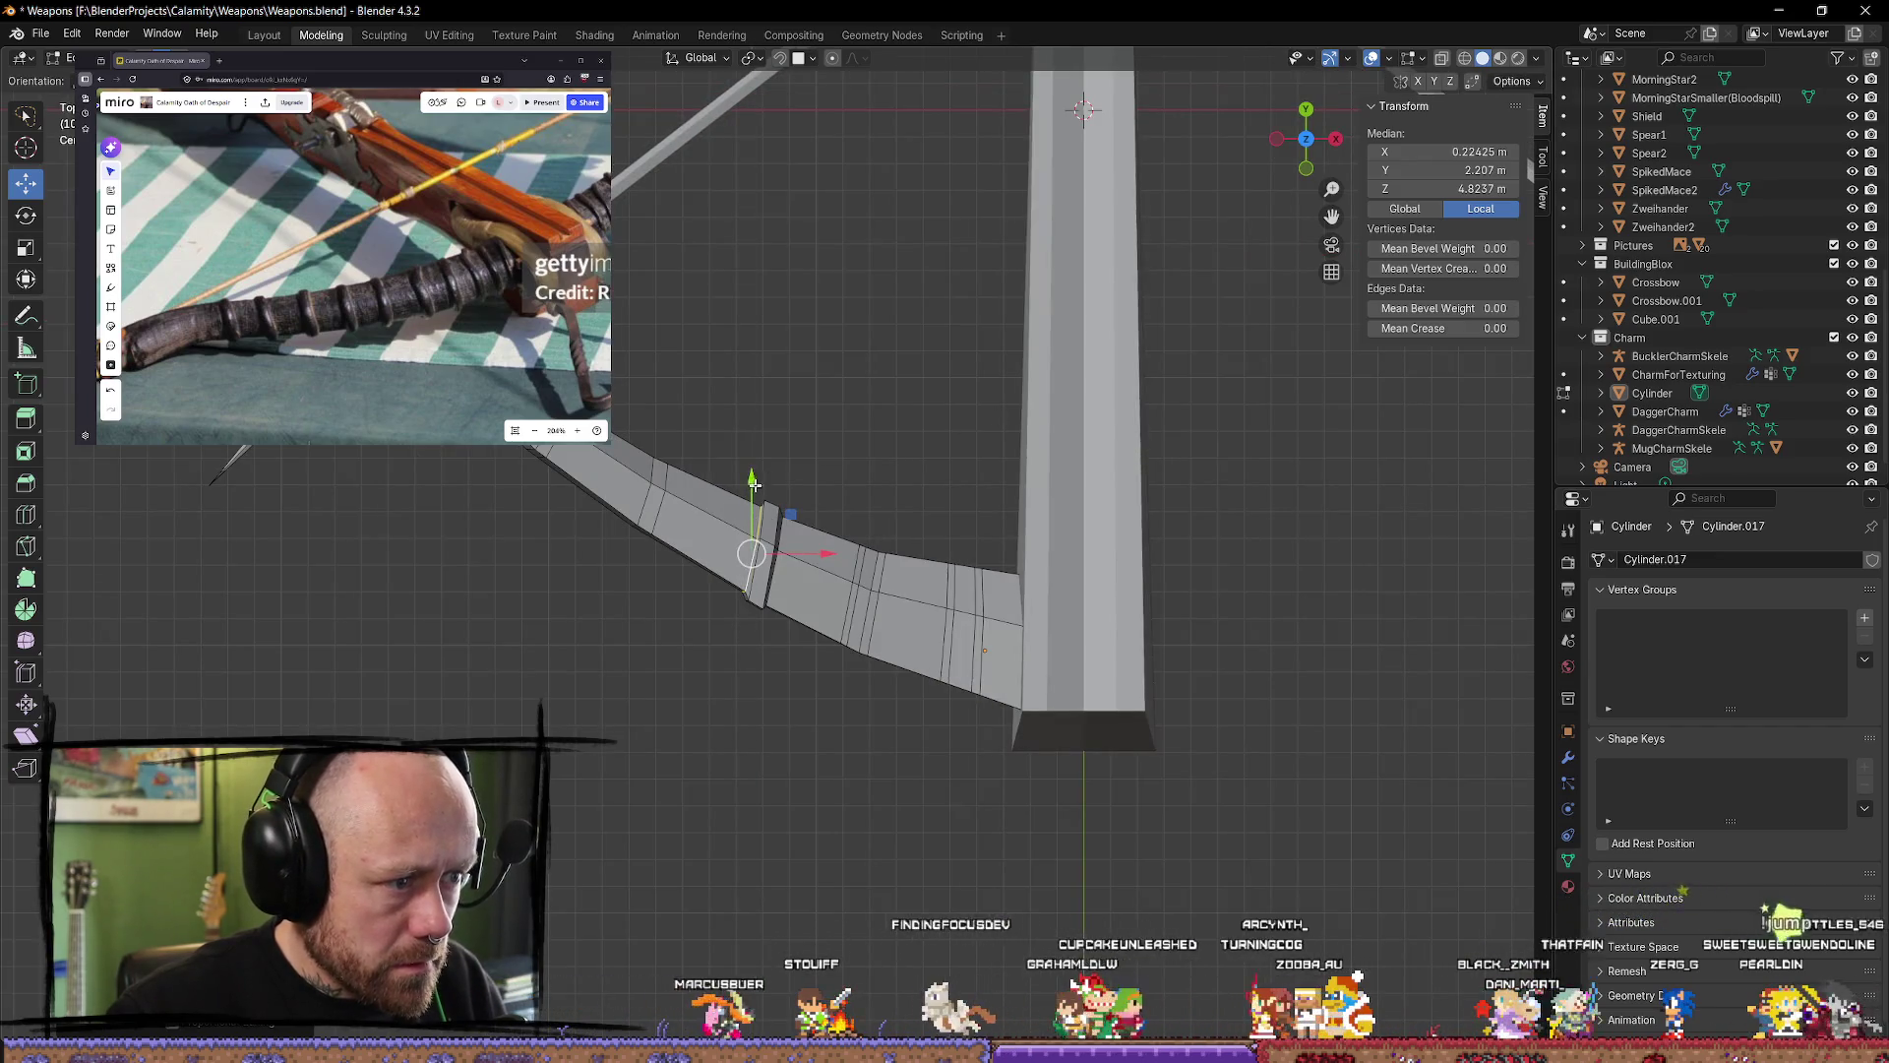
key(Tab)
mouse_move(751, 540)
middle_down()
mouse_move(847, 439)
mouse_move(751, 708)
mouse_move(770, 593)
mouse_move(869, 531)
mouse_move(767, 535)
mouse_move(801, 590)
mouse_move(562, 724)
mouse_move(430, 683)
mouse_move(801, 590)
mouse_move(890, 654)
mouse_move(873, 772)
mouse_move(1016, 727)
mouse_move(1178, 581)
mouse_move(1336, 511)
mouse_move(1114, 330)
middle_up()
mouse_move(1311, 134)
mouse_down()
mouse_move(1082, 295)
mouse_move(827, 430)
mouse_move(851, 212)
mouse_up()
mouse_move(852, 212)
middle_down()
mouse_move(848, 599)
mouse_move(856, 563)
middle_up()
Step: Zoom and pan the Miro board to the antelope skull photos with long curving horns
scroll(354, 266, down, 4)
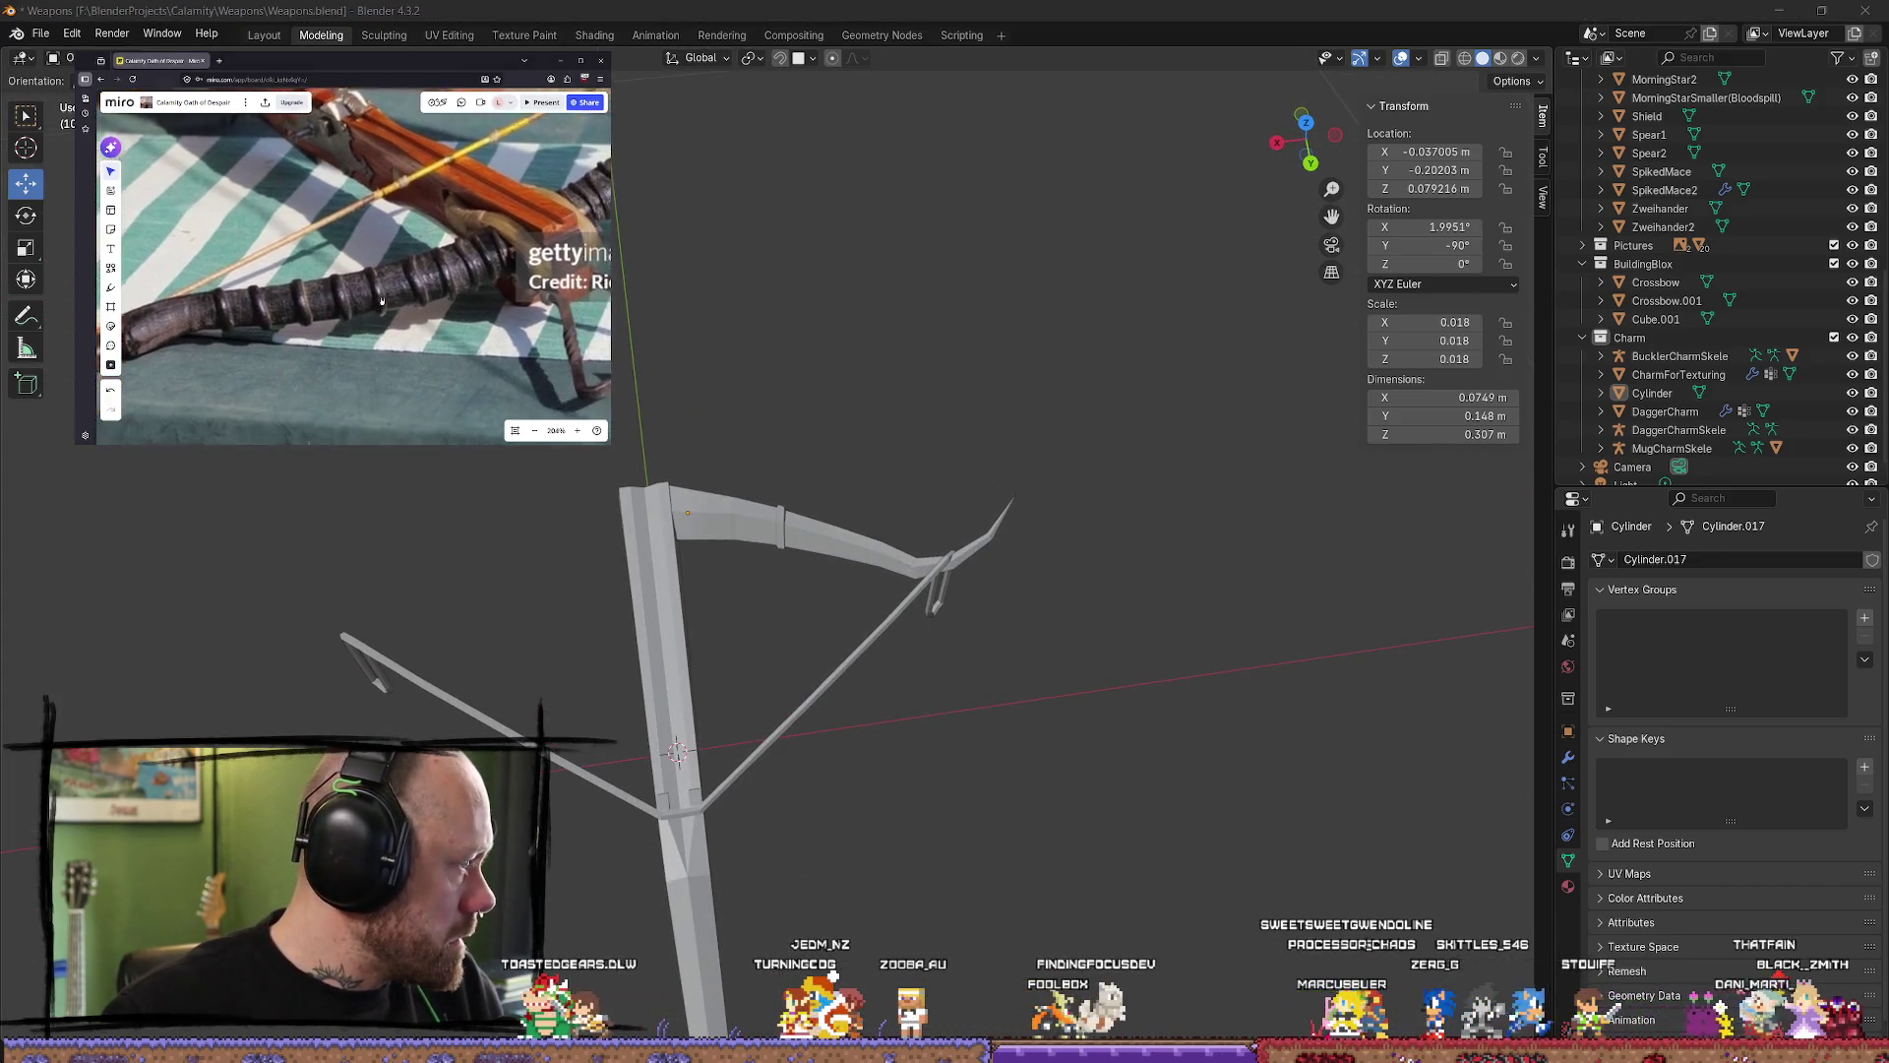
scroll(318, 180, down, 3)
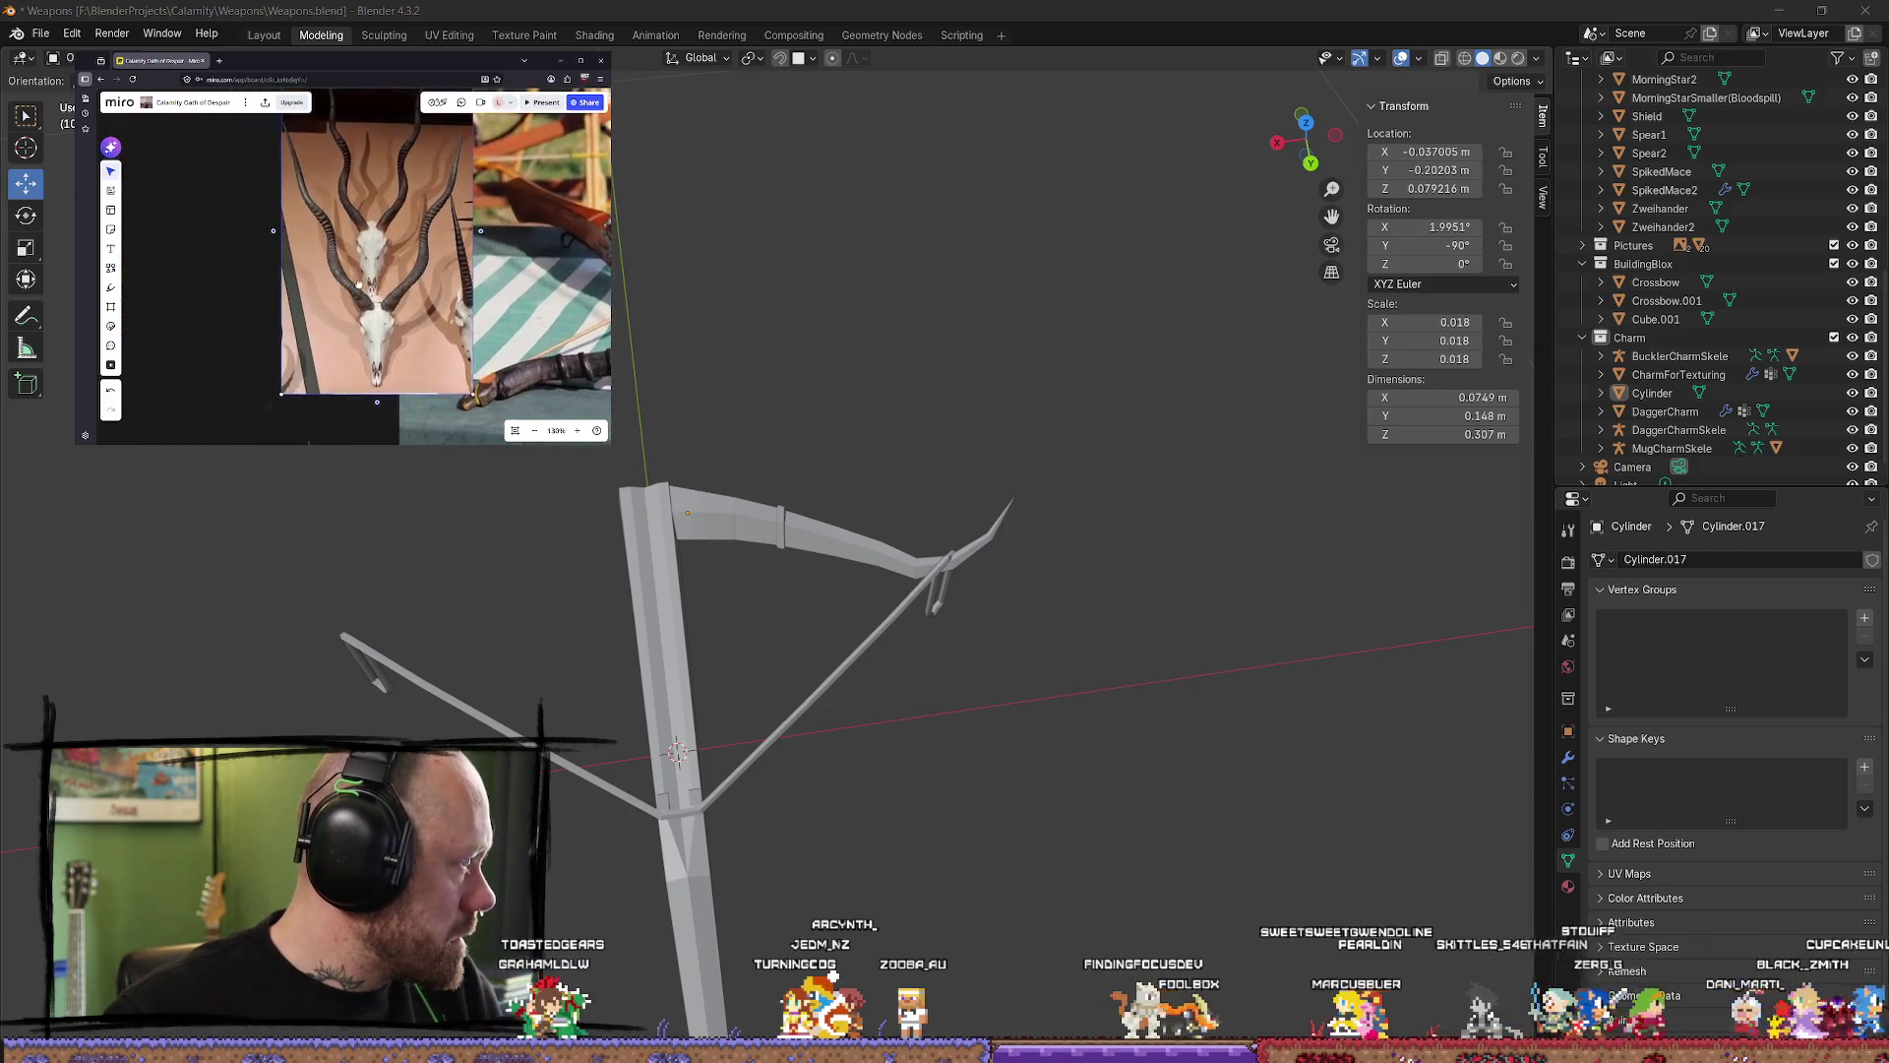
scroll(439, 201, up, 5)
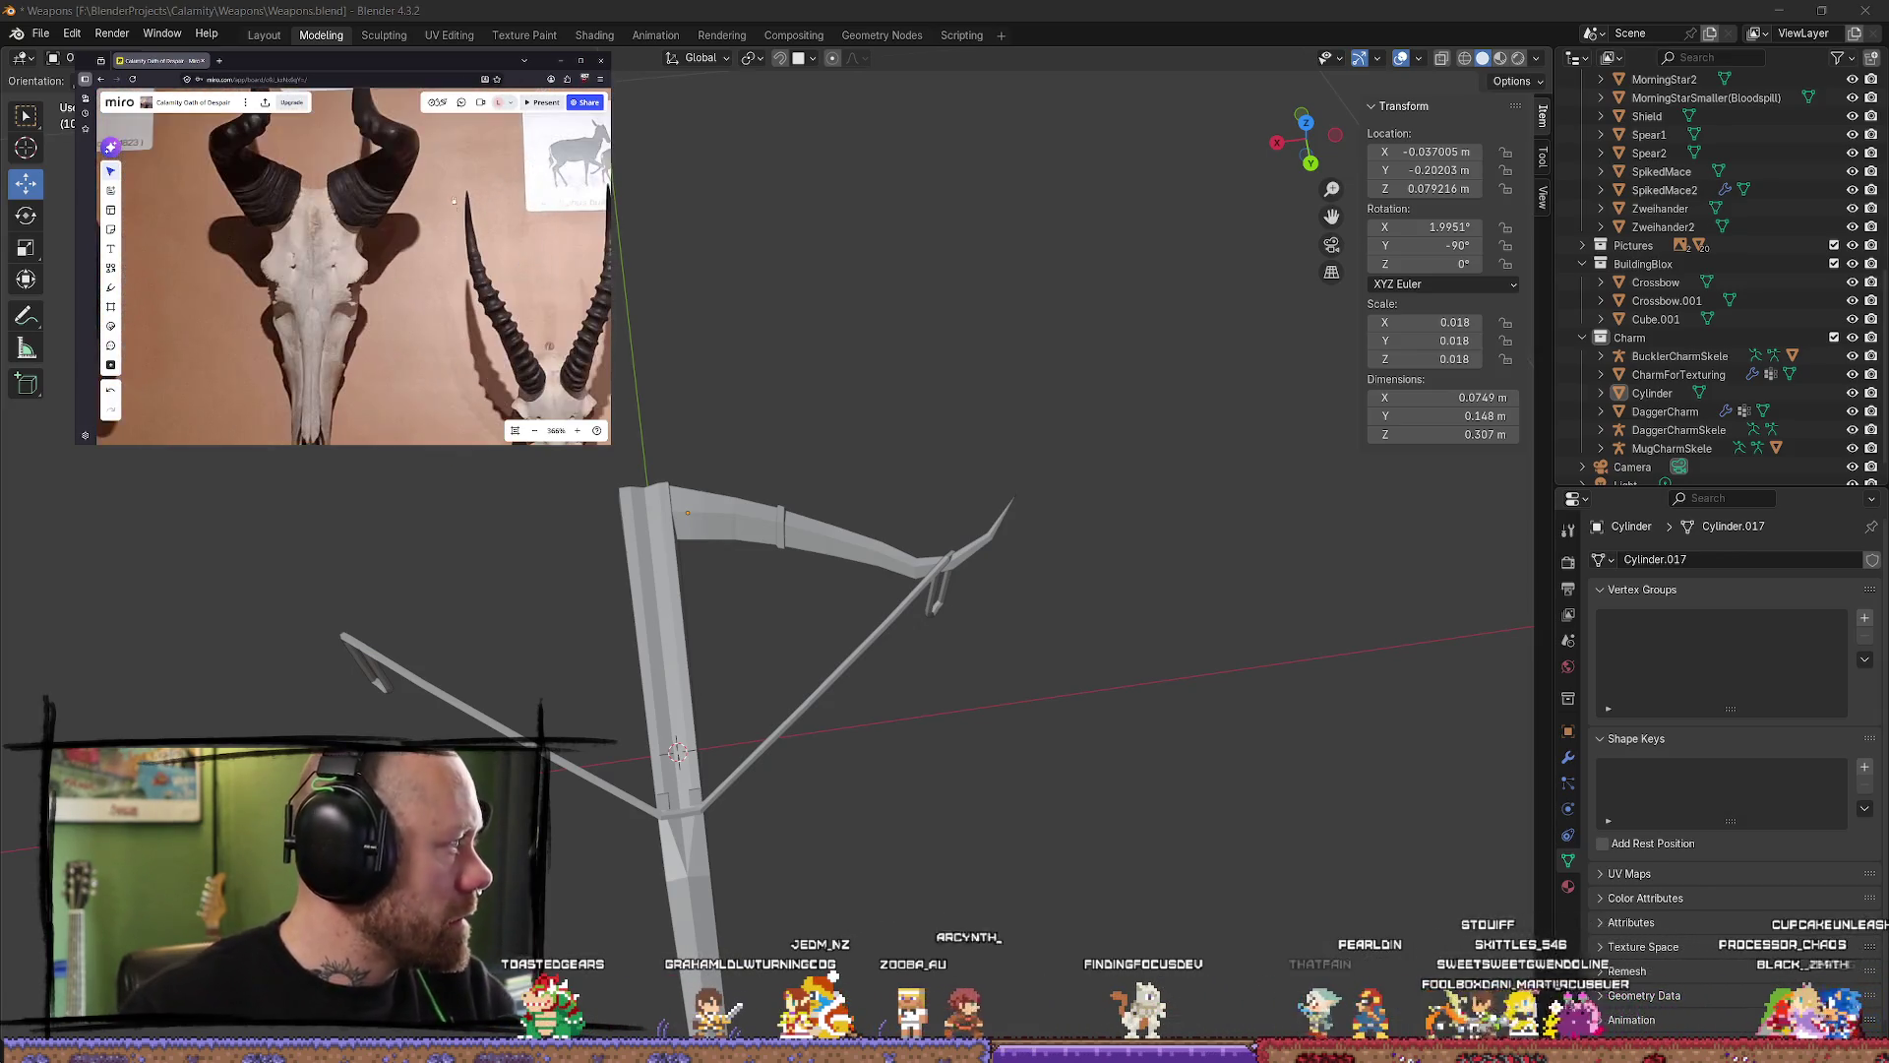
scroll(392, 194, down, 2)
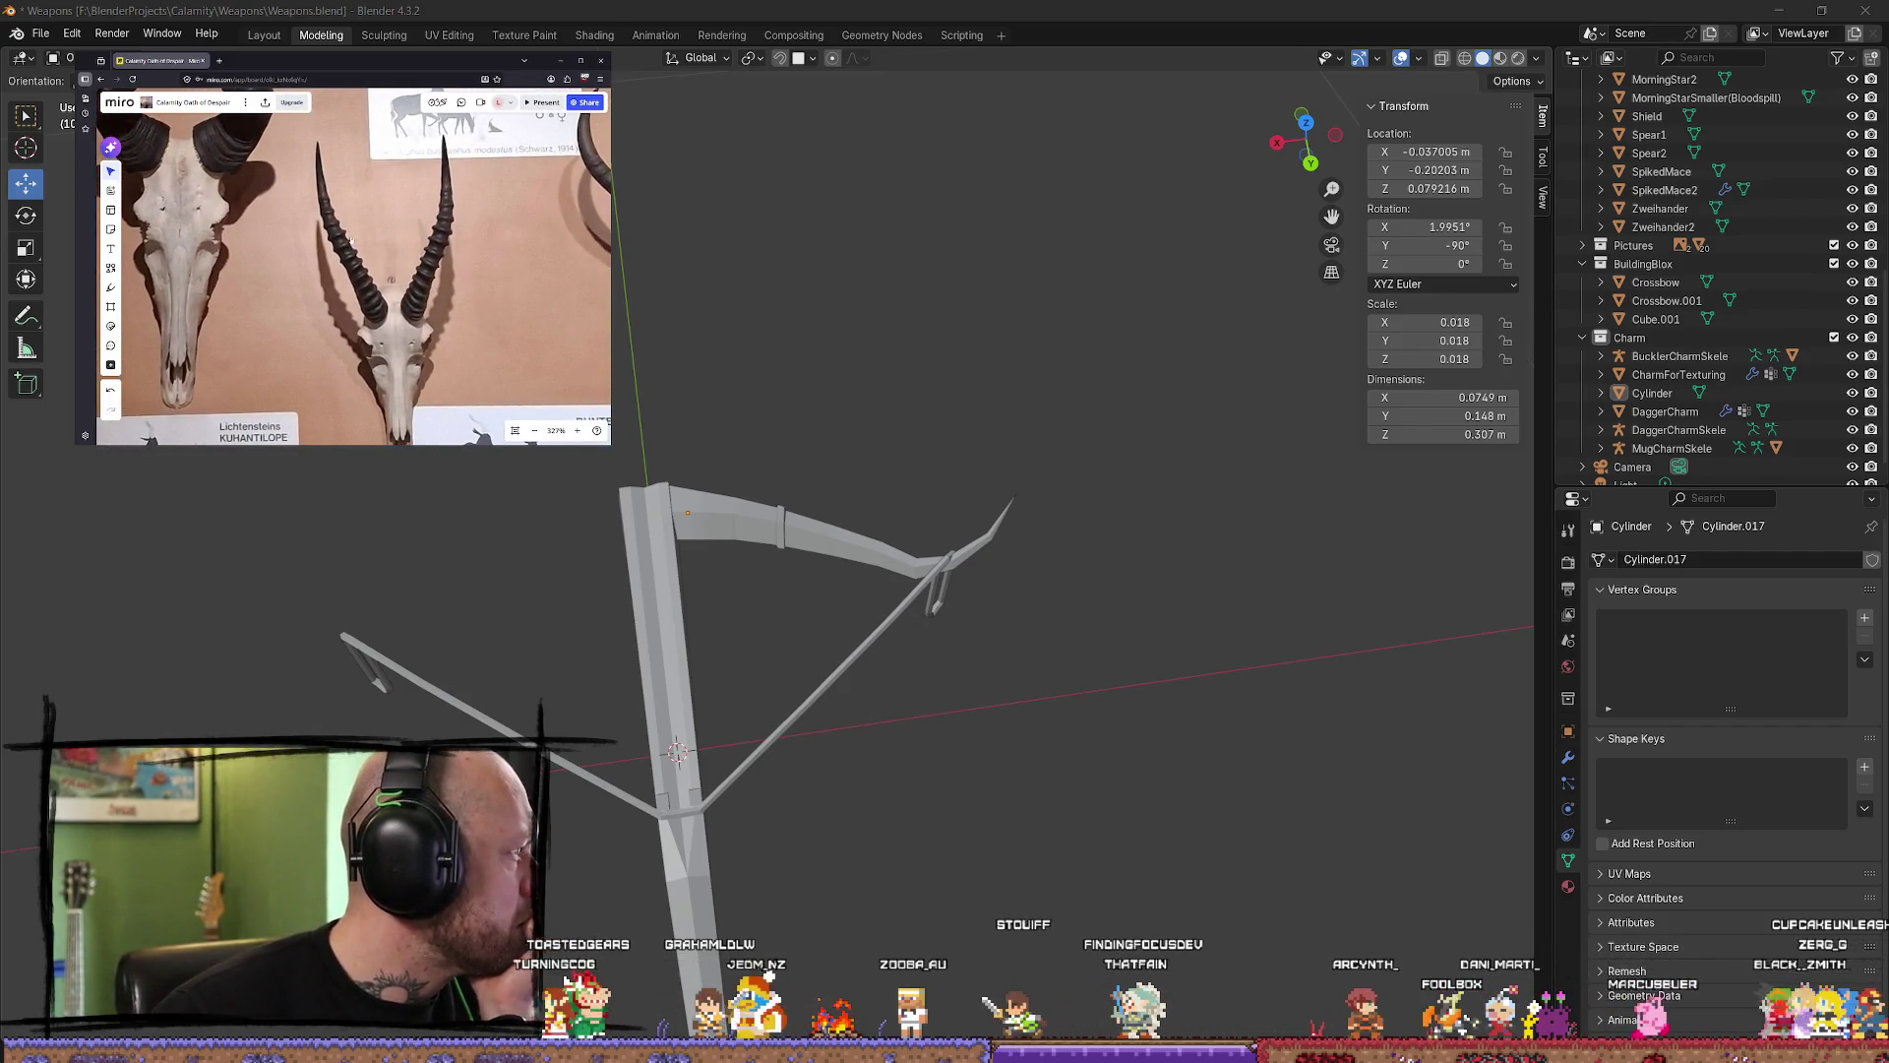
scroll(351, 239, down, 2)
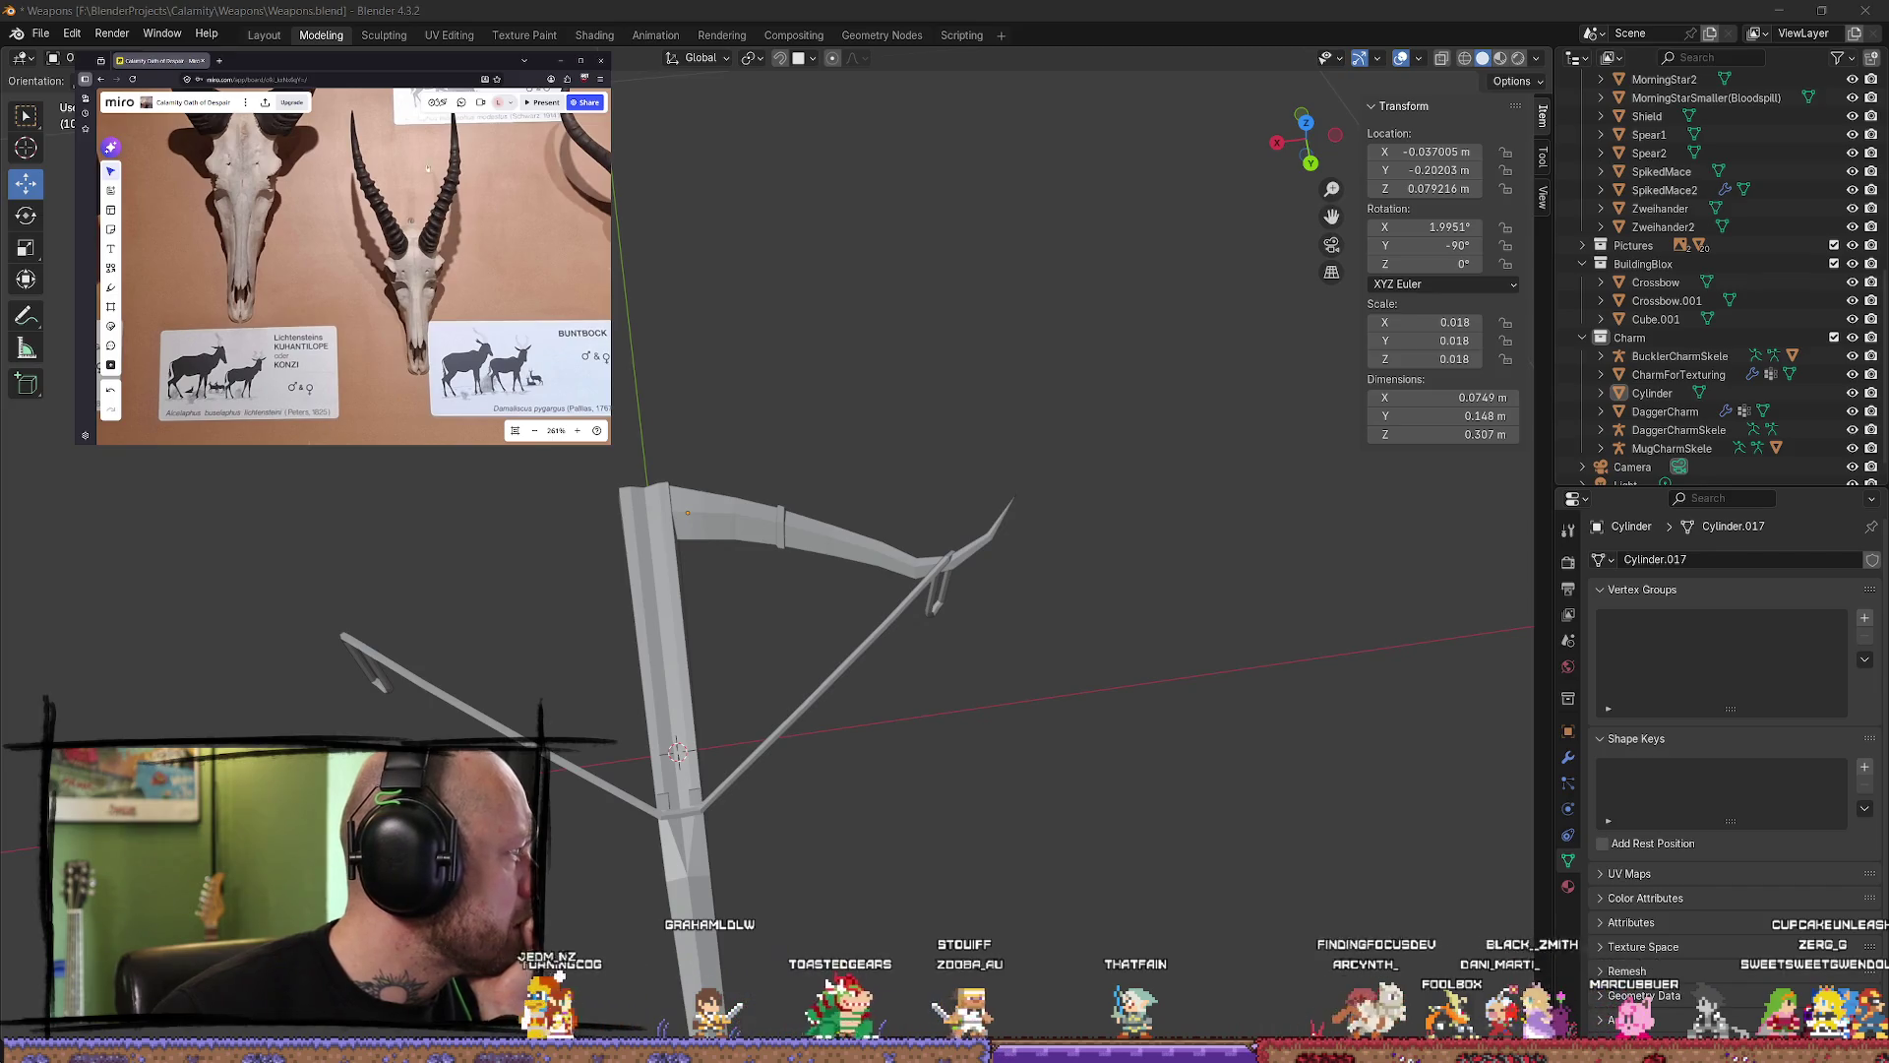
scroll(427, 170, down, 1)
drag(427, 169, 340, 356)
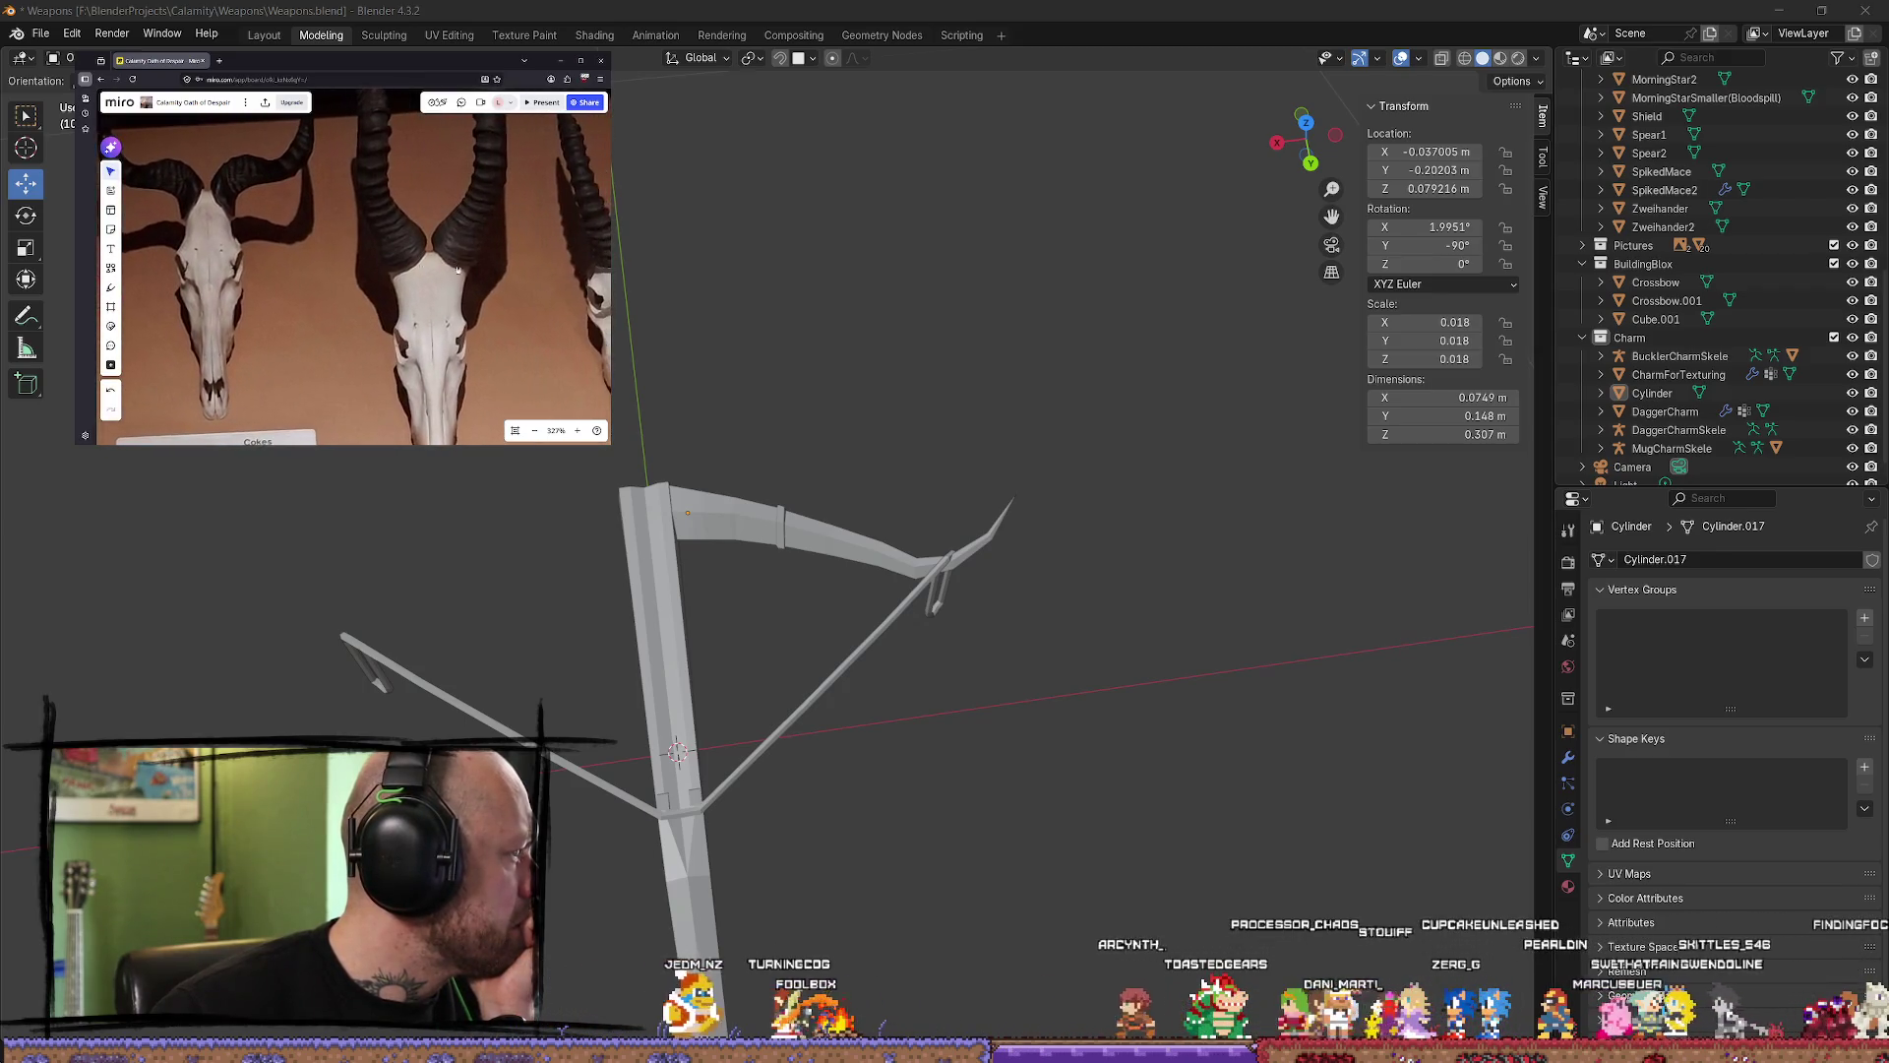
scroll(457, 269, right, 3)
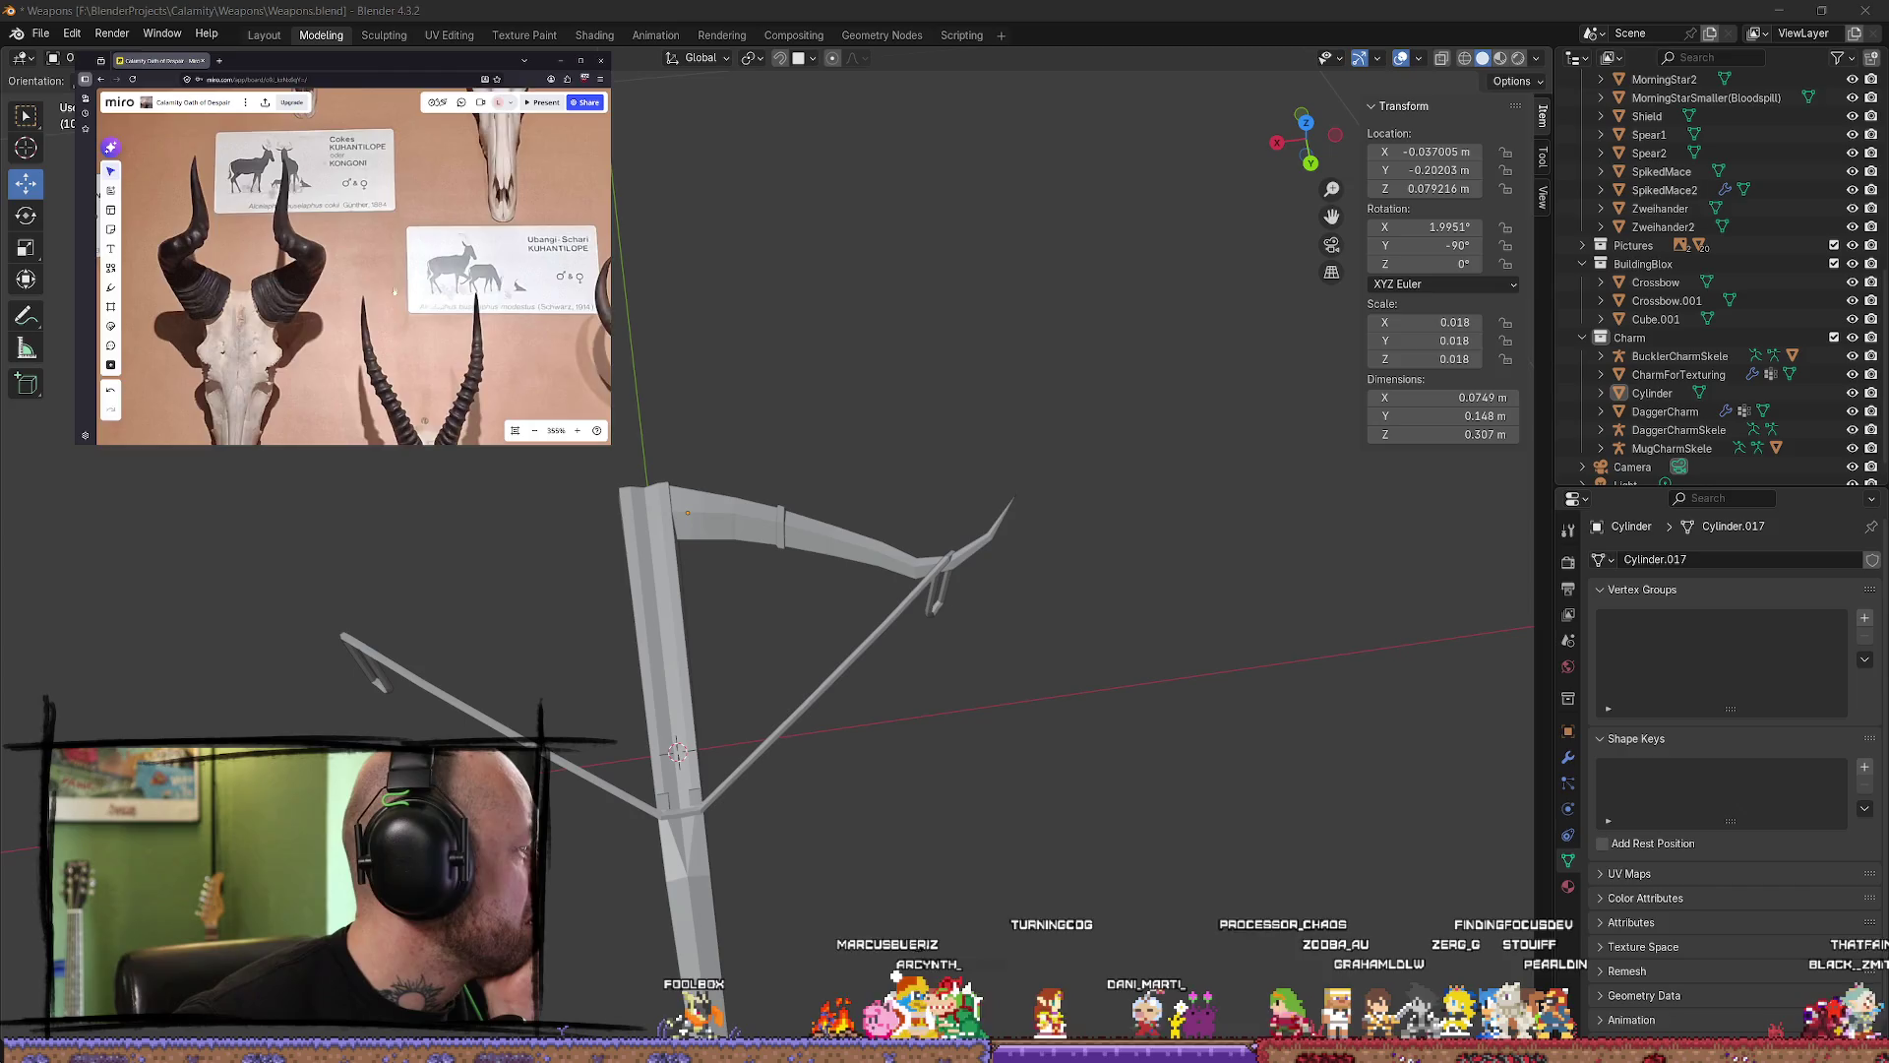
scroll(394, 291, up, 10)
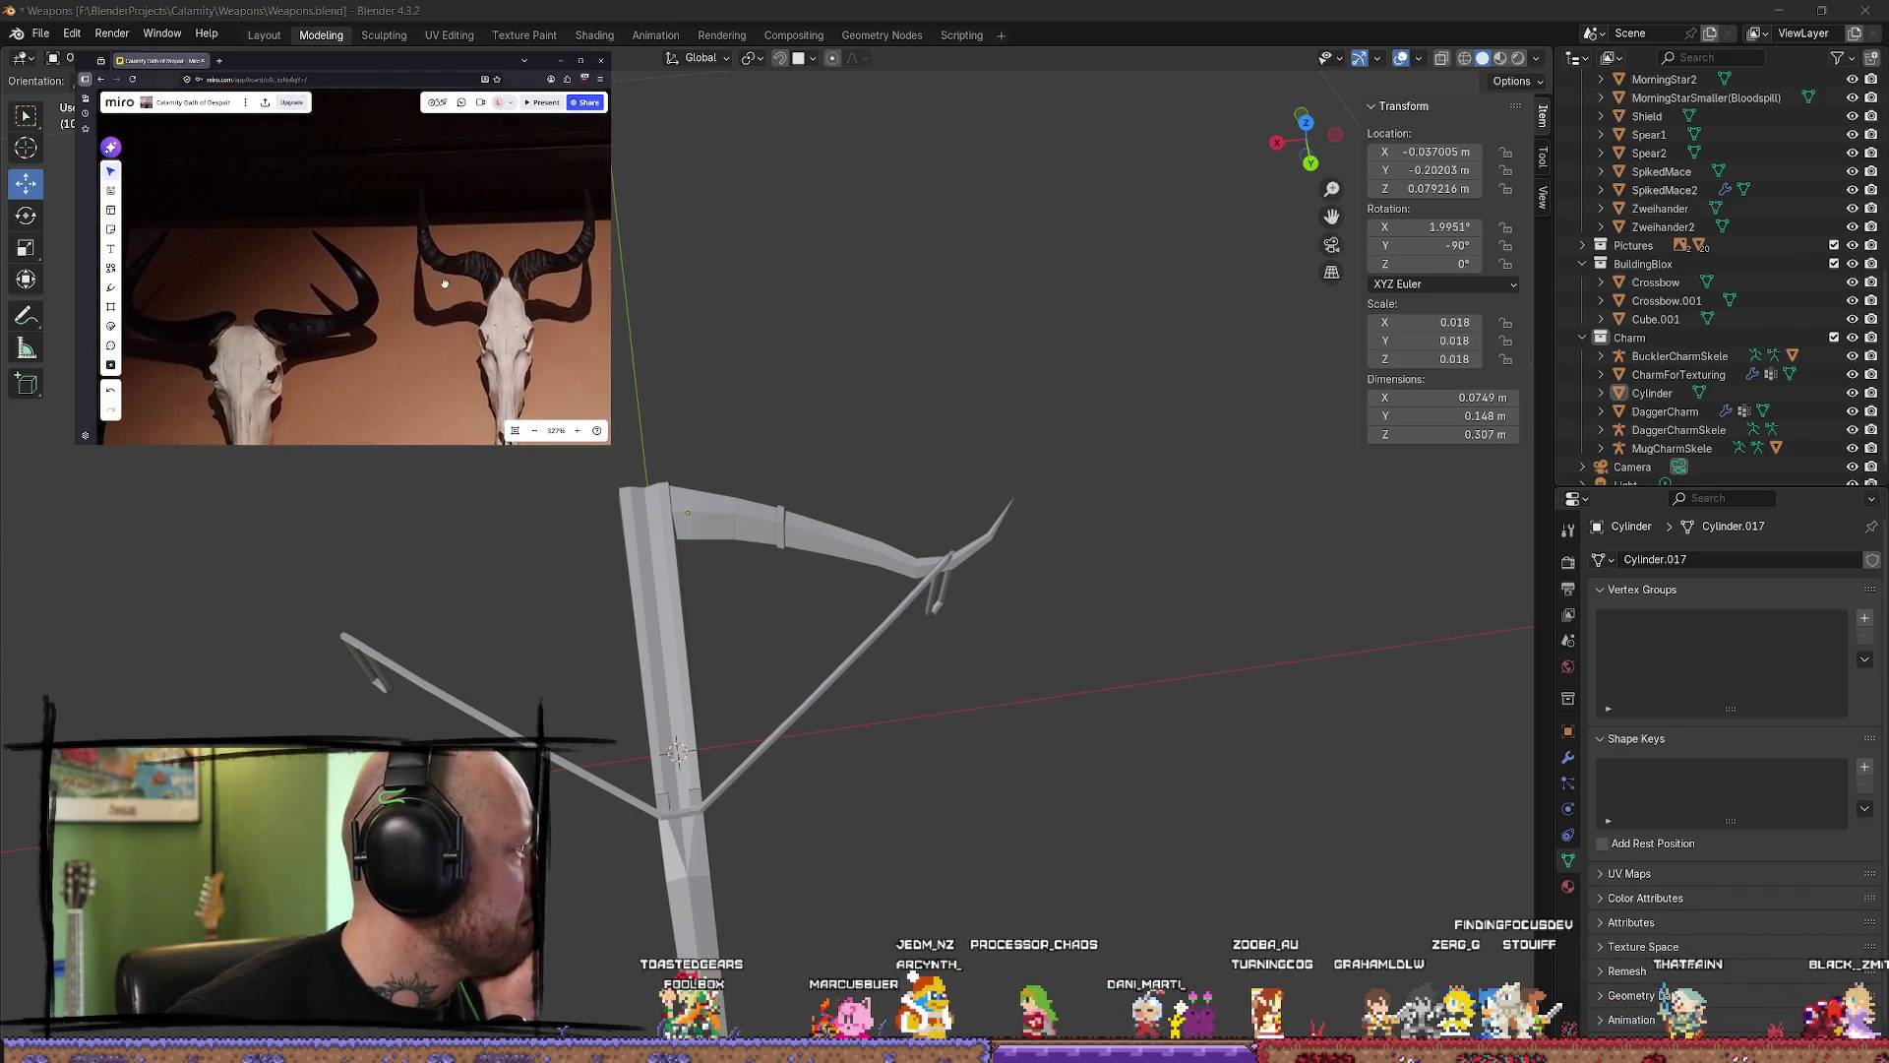
scroll(453, 276, down, 5)
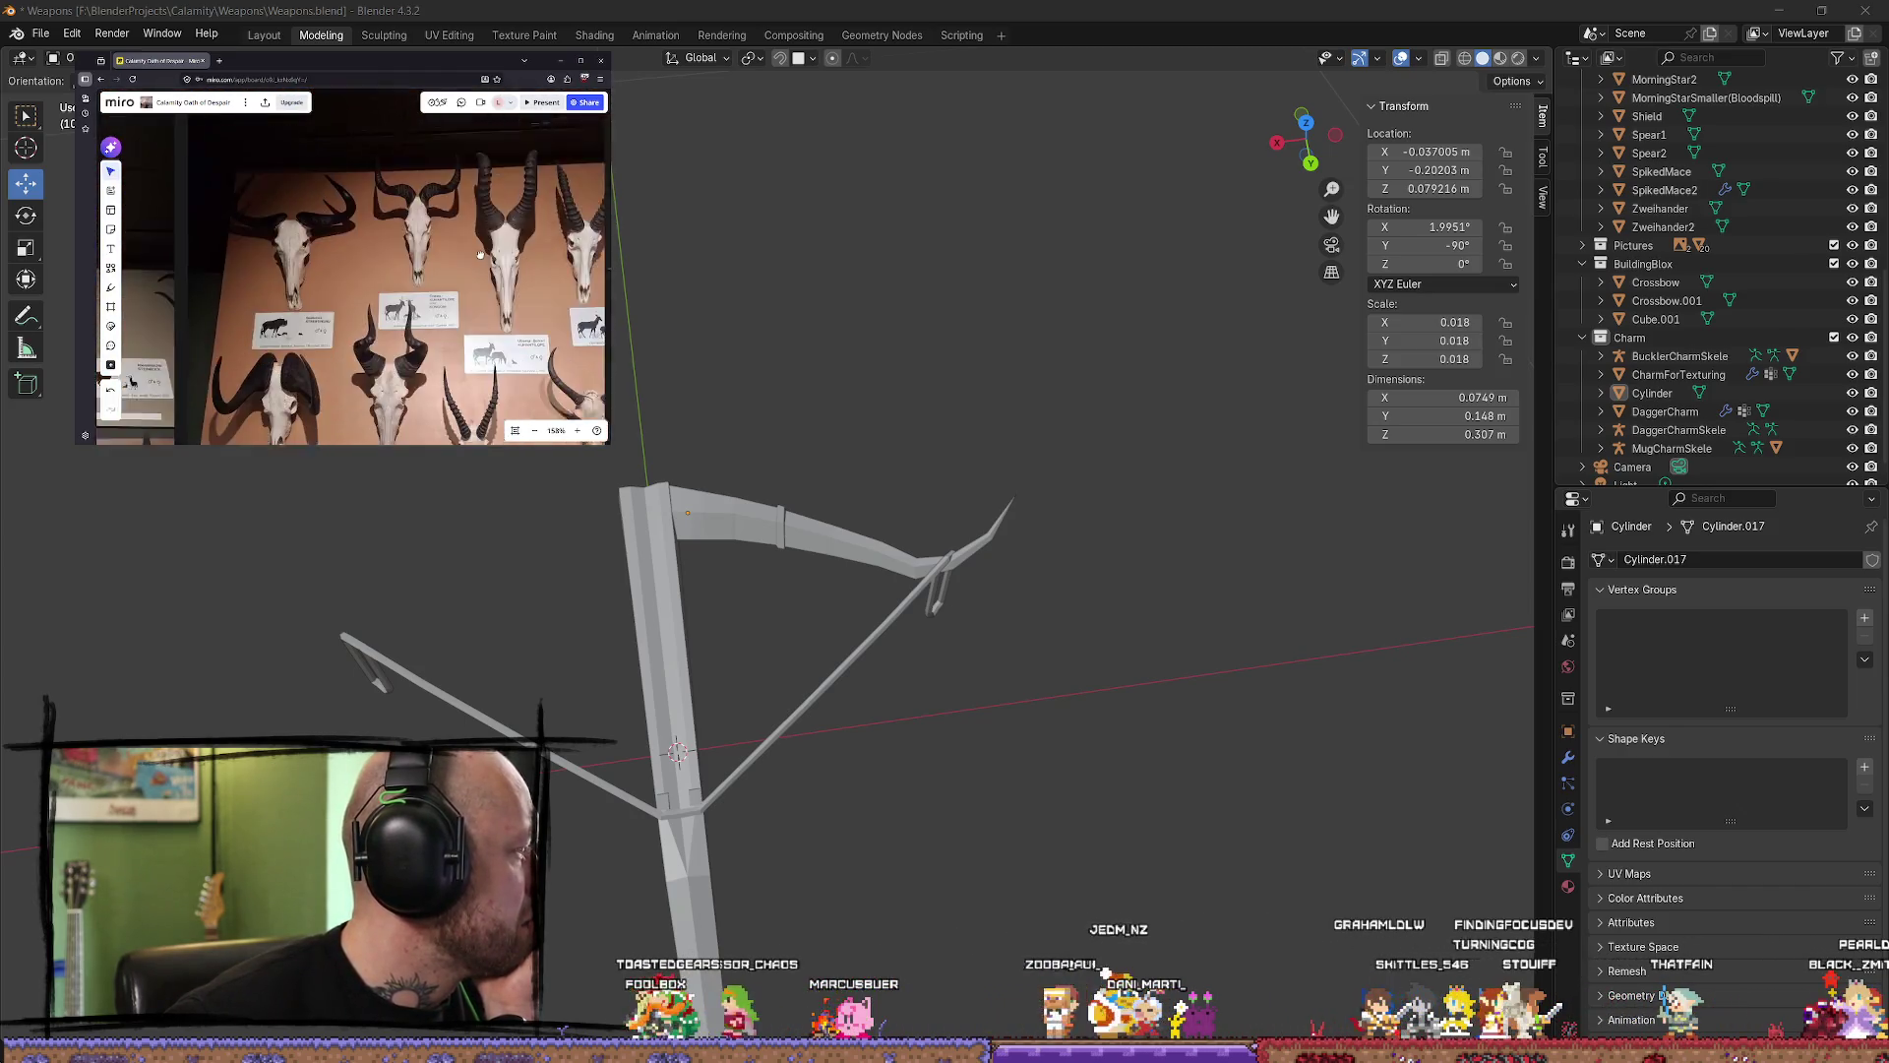
scroll(479, 255, up, 3)
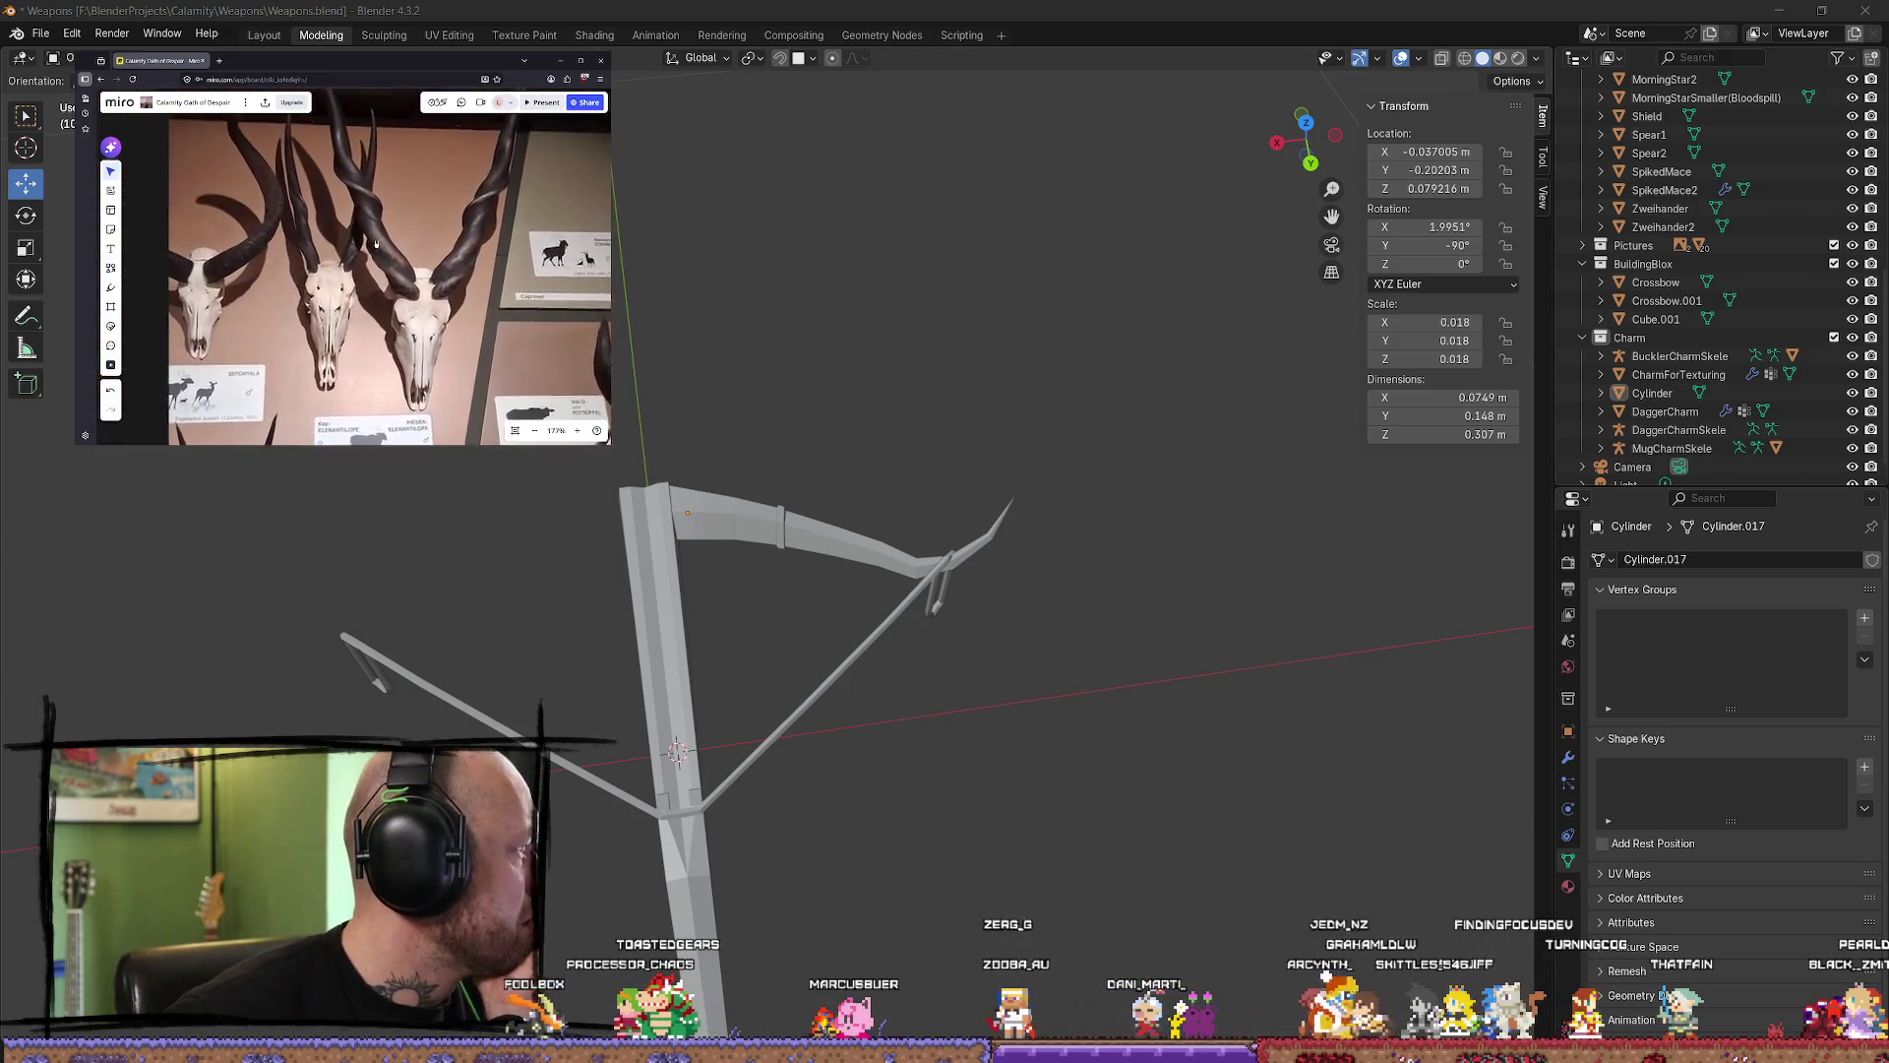
scroll(376, 244, down, 2)
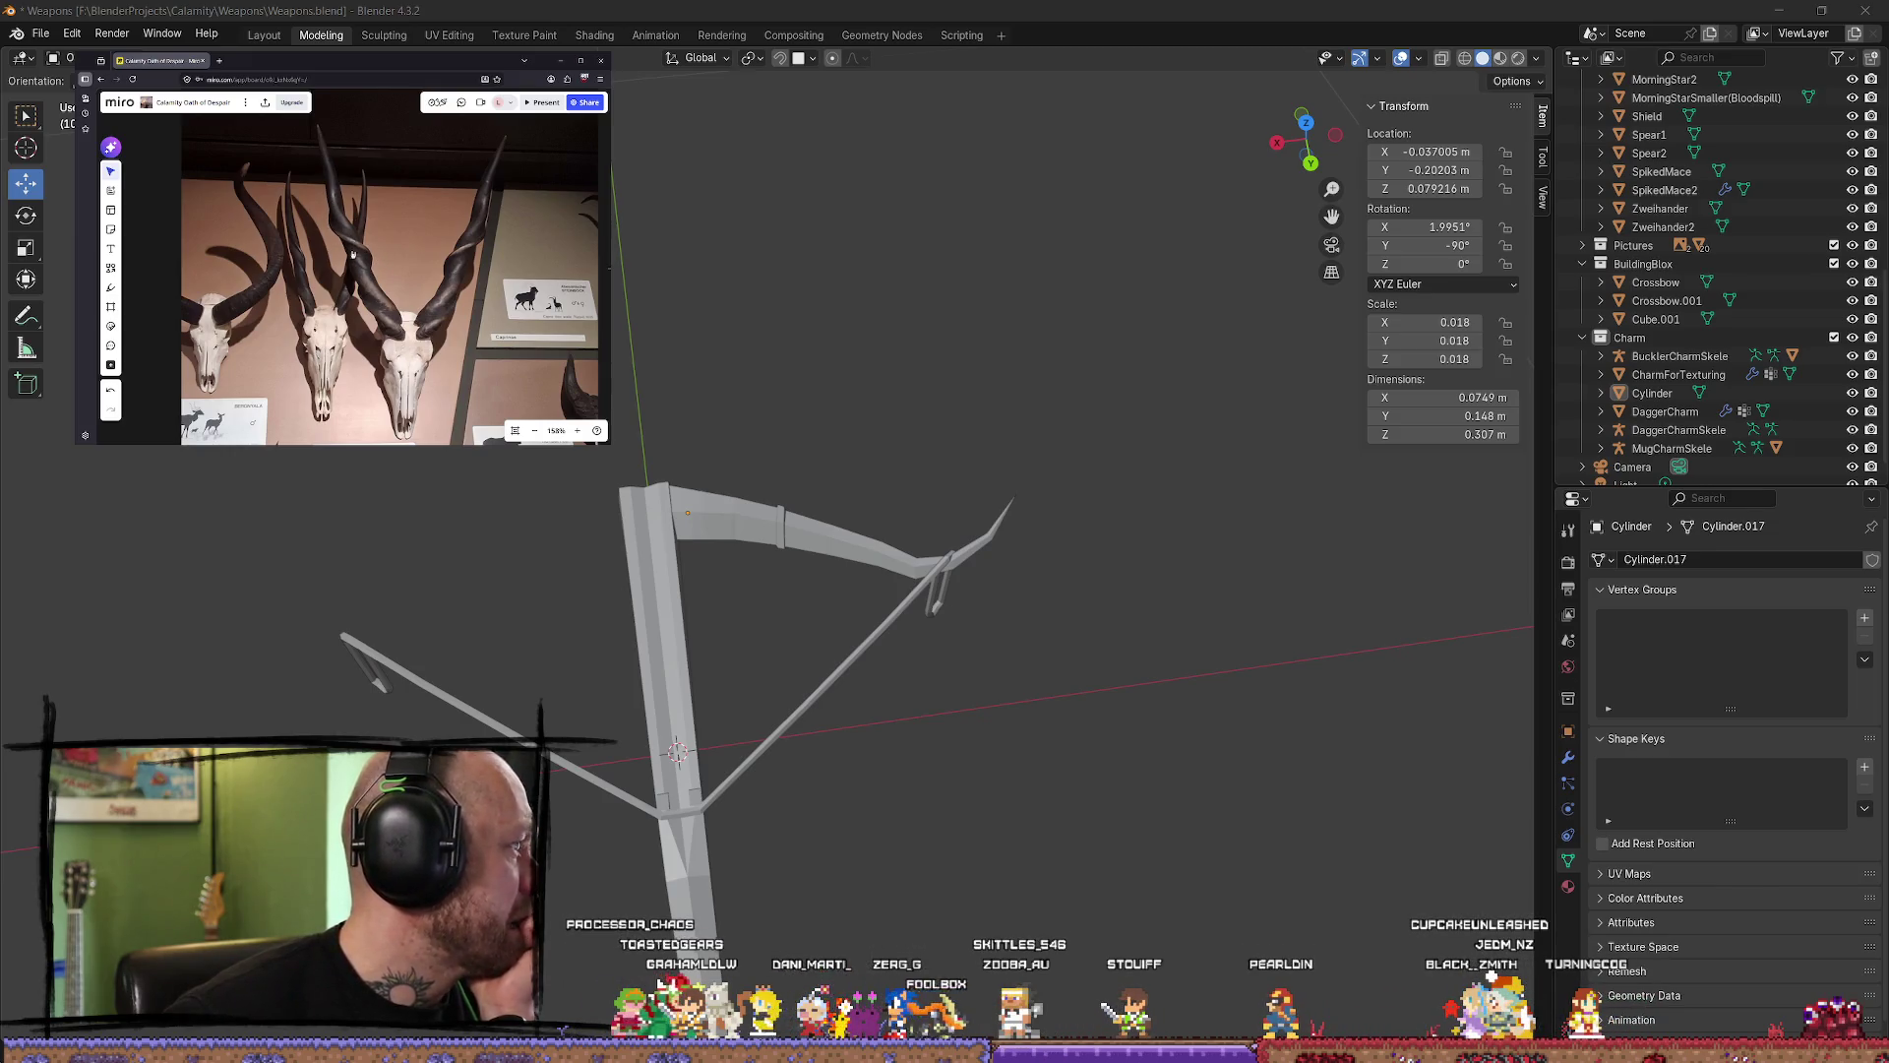
Step: View the crossbow from Top view and compare its lever with the skull photo's horns
mouse_move(805, 556)
middle_down()
mouse_move(742, 645)
mouse_move(738, 570)
mouse_move(778, 542)
mouse_move(856, 581)
mouse_move(857, 515)
mouse_move(763, 410)
mouse_move(551, 482)
middle_up()
click(1306, 125)
scroll(830, 571, up, 5)
scroll(278, 220, down, 3)
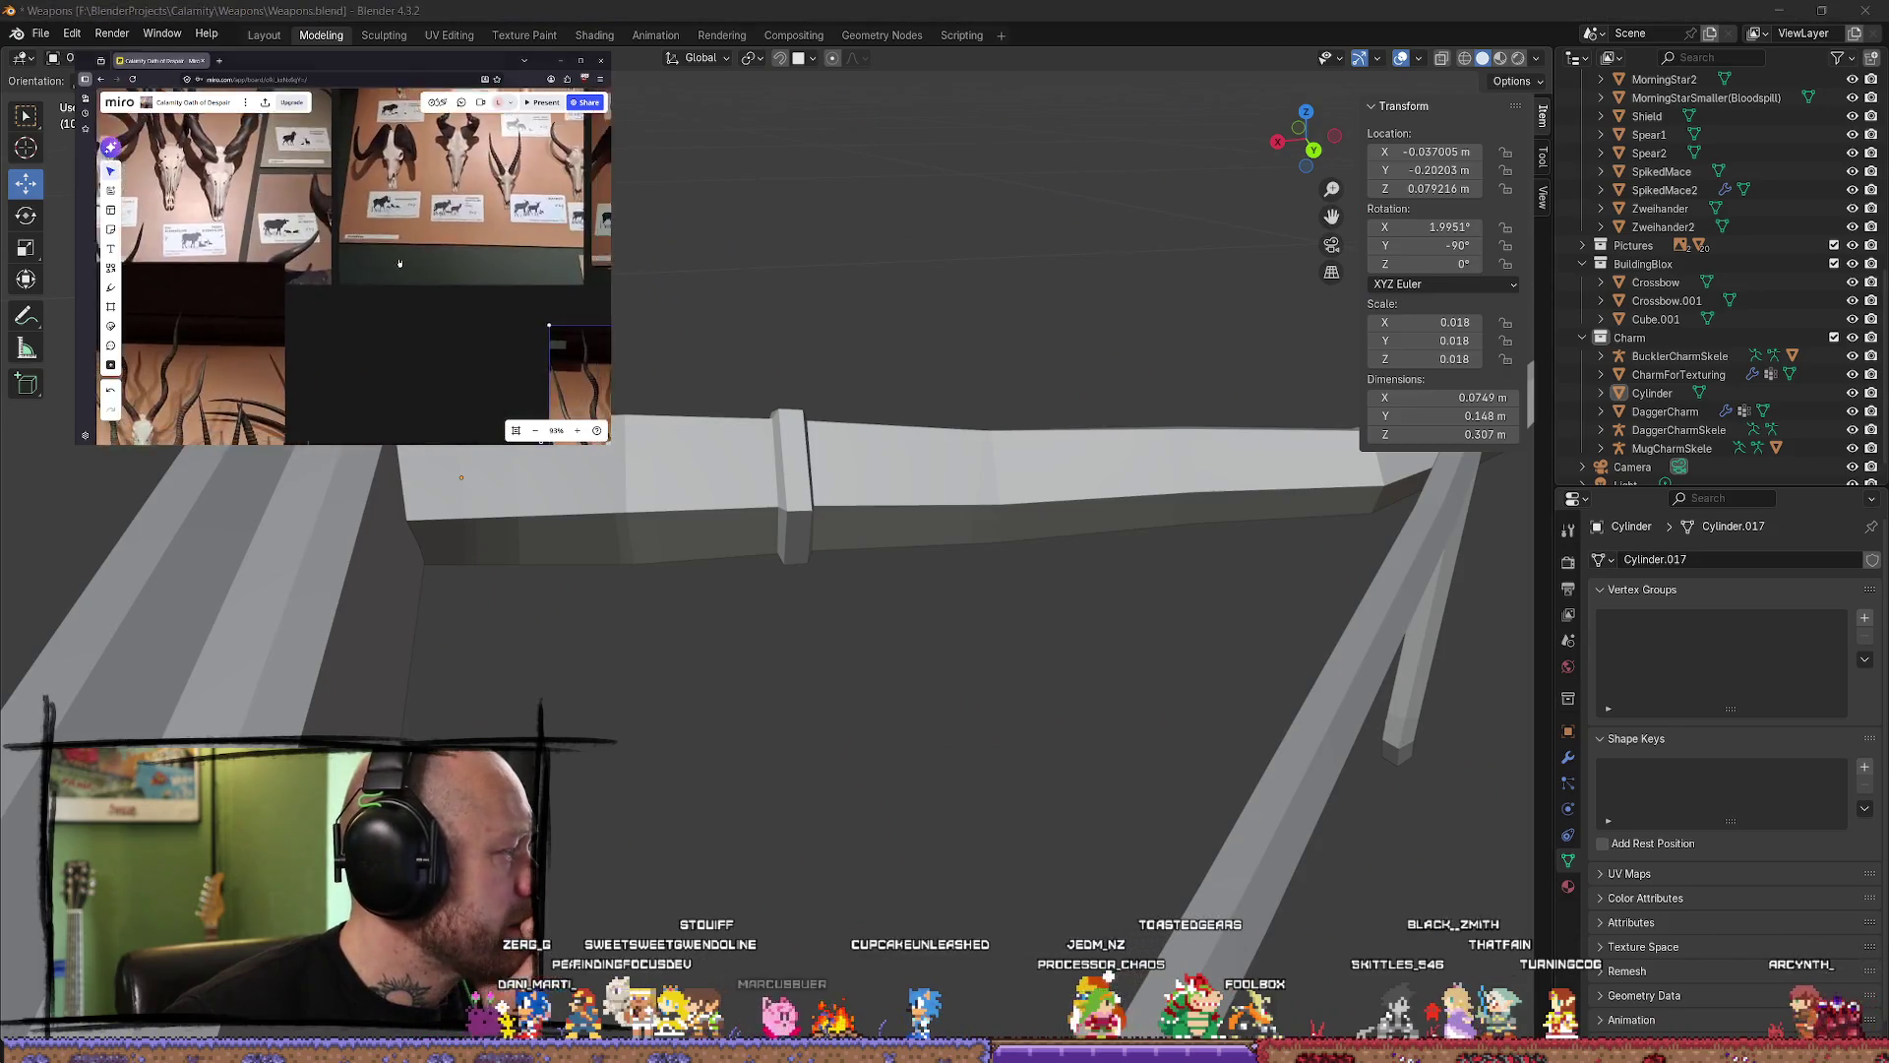
scroll(279, 221, up, 5)
scroll(279, 221, up, 2)
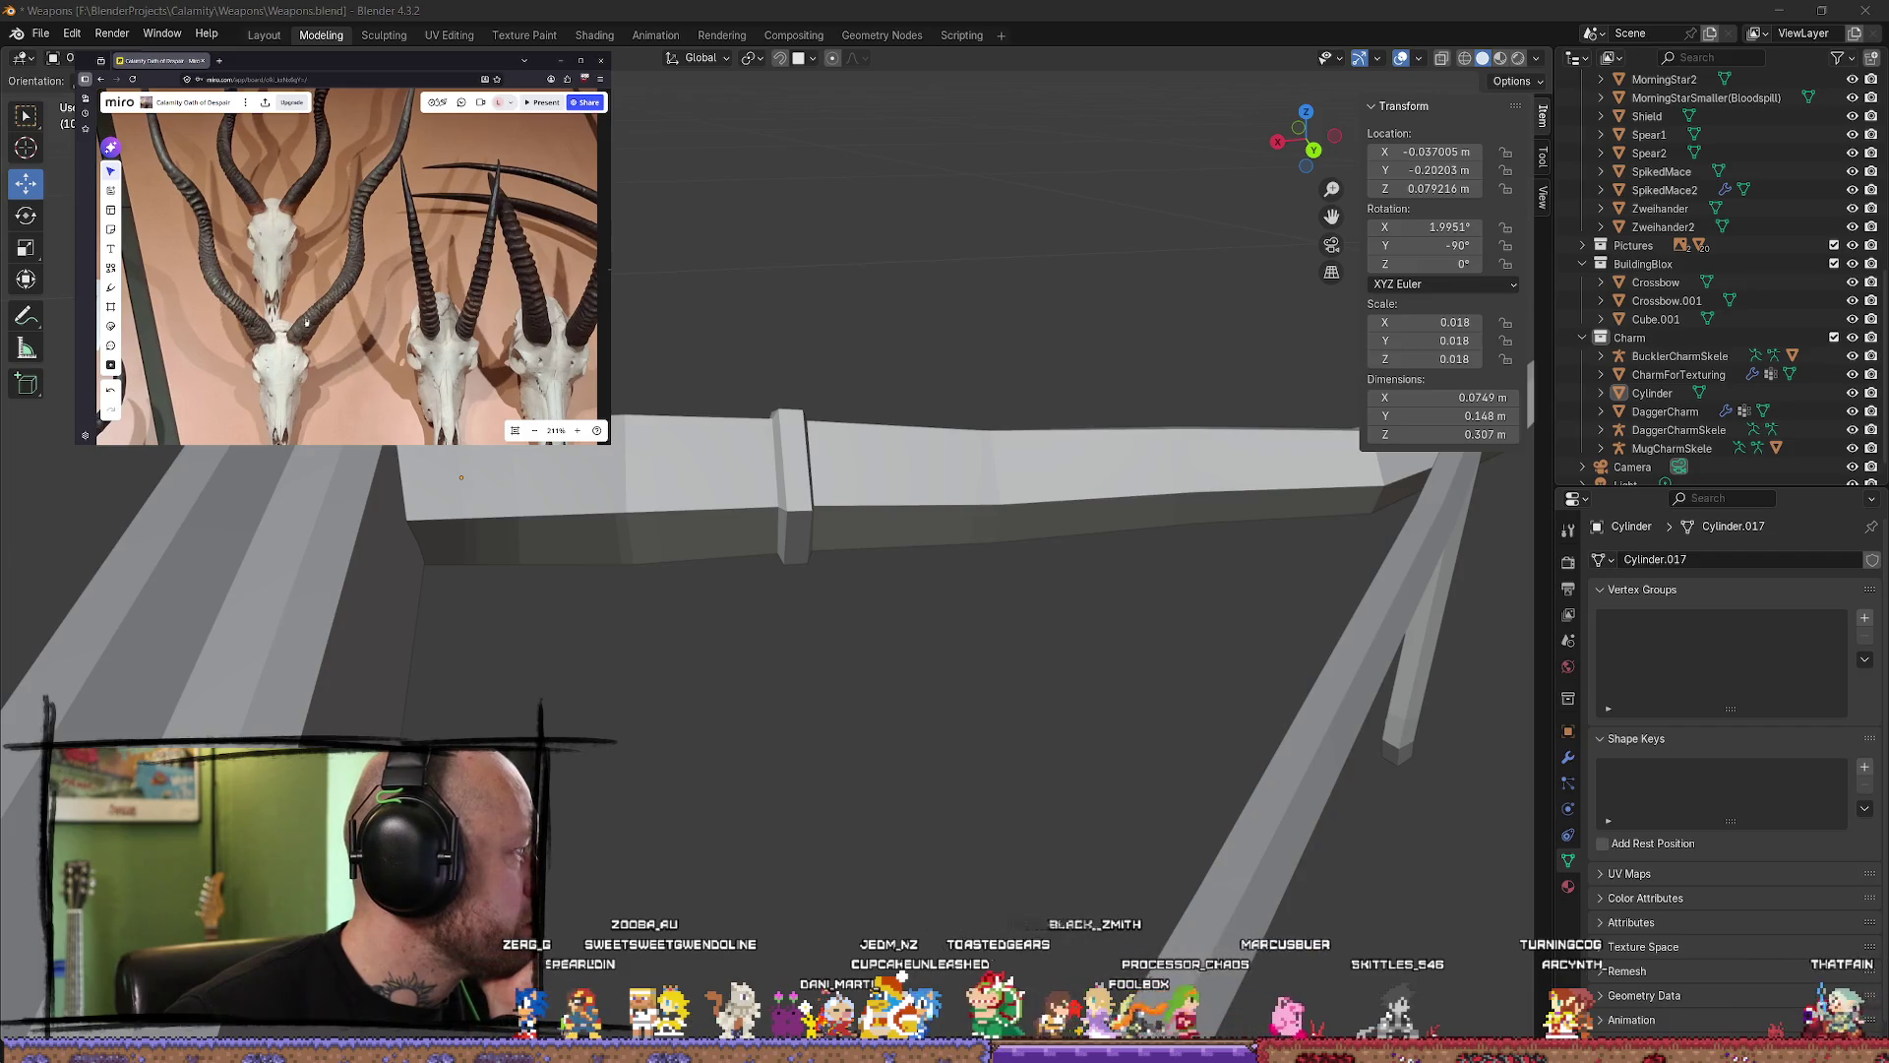
scroll(351, 226, down, 3)
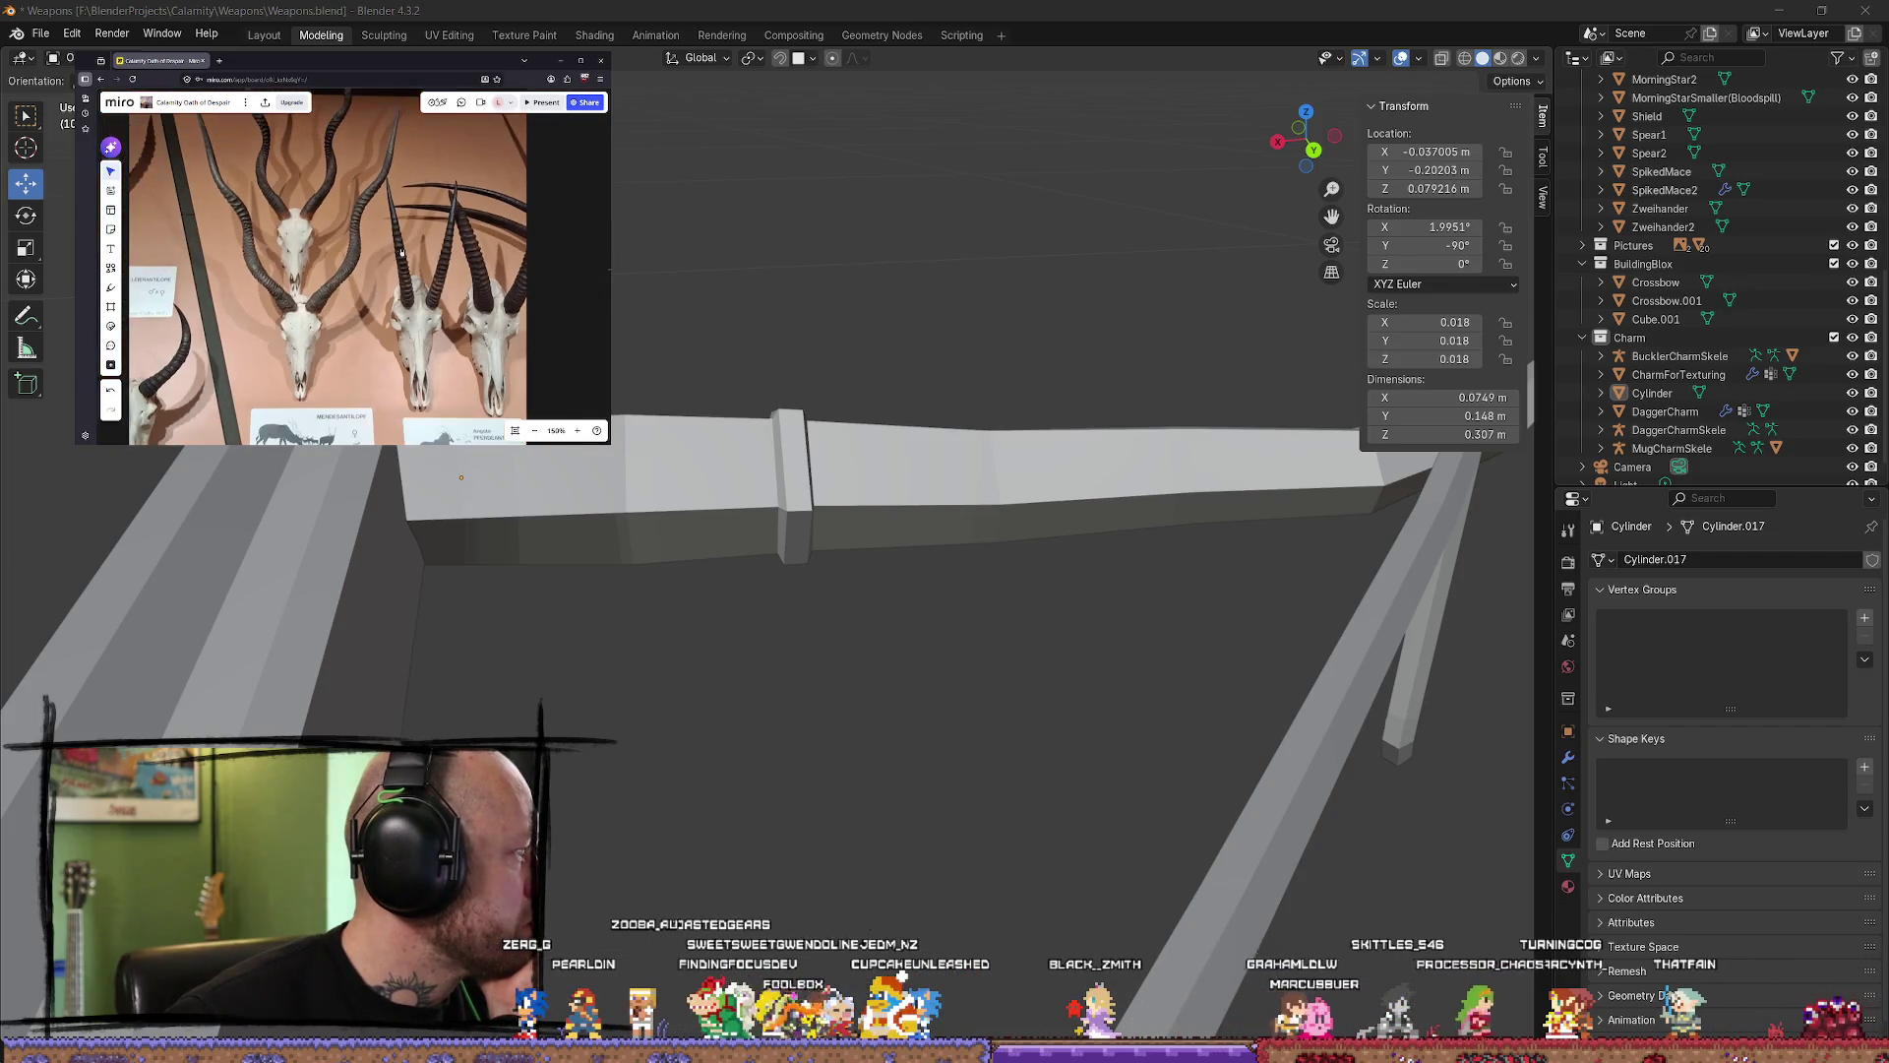
scroll(449, 283, down, 1)
right_drag(491, 276, 447, 252)
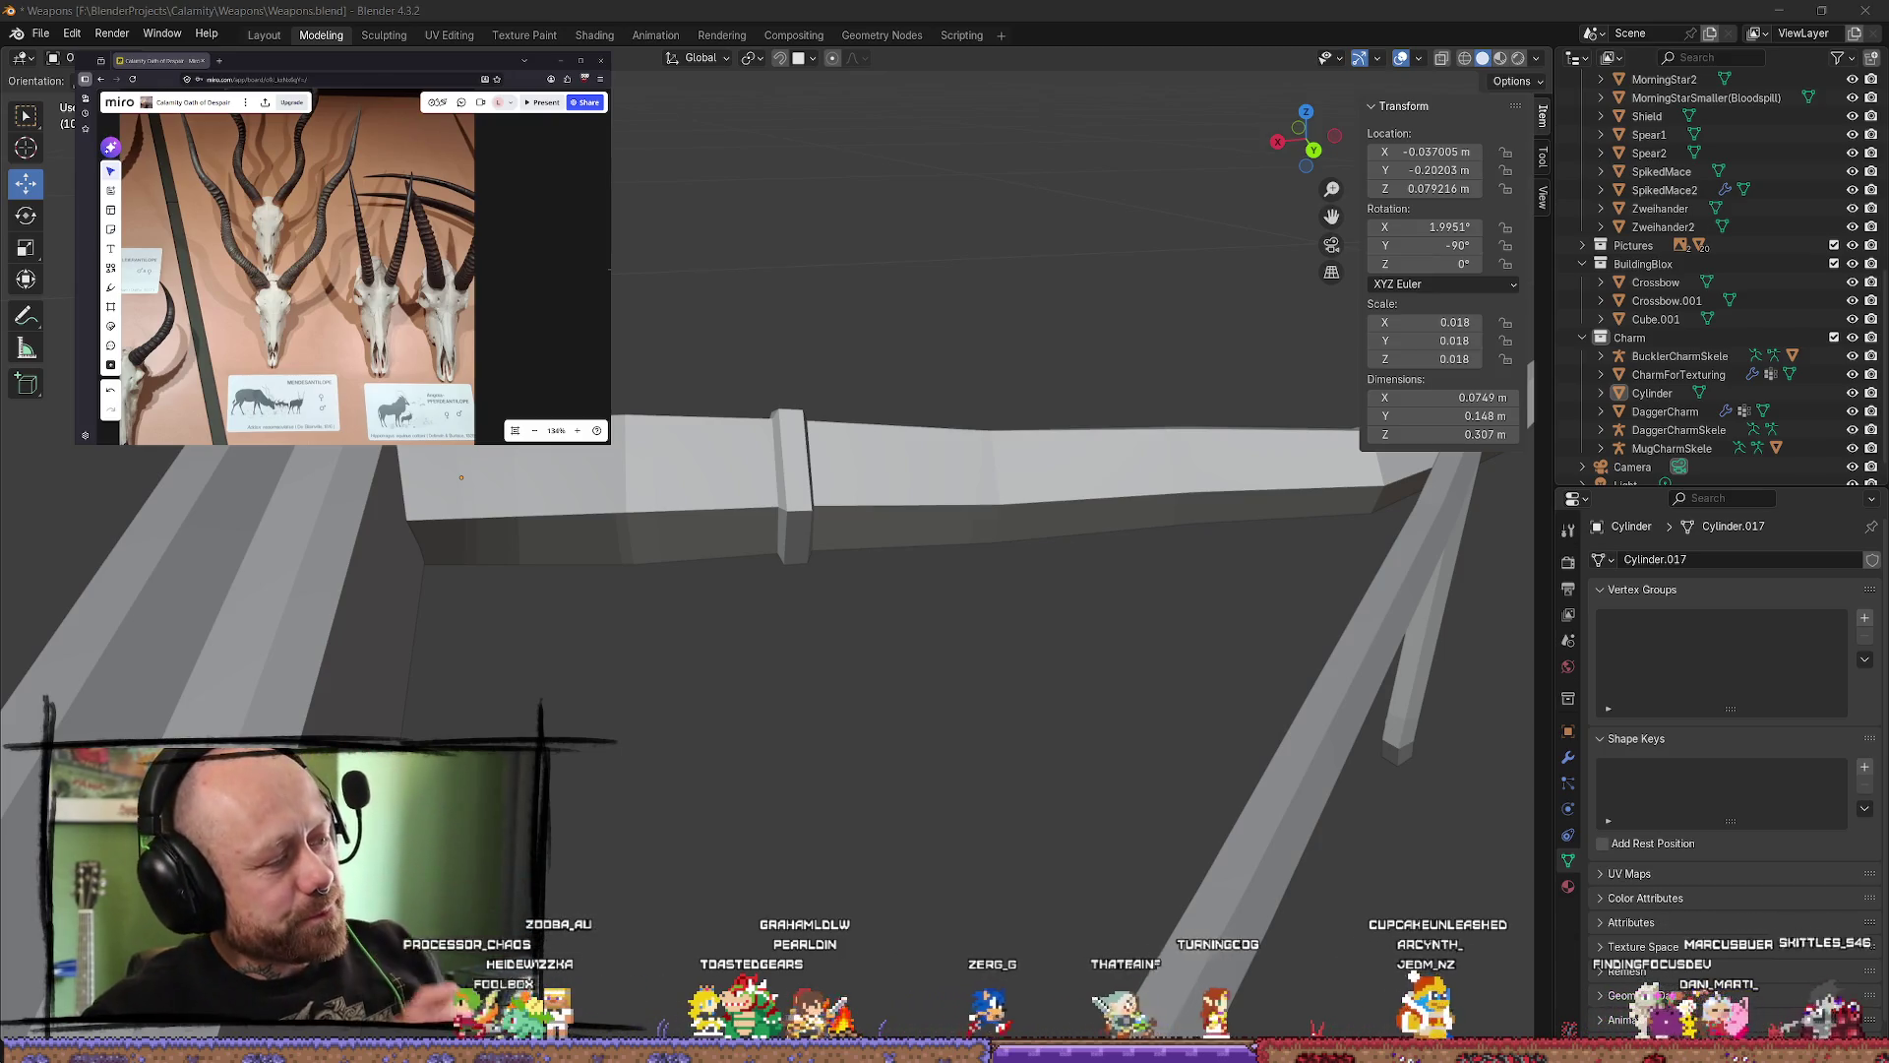
drag(0, 166, 0, 175)
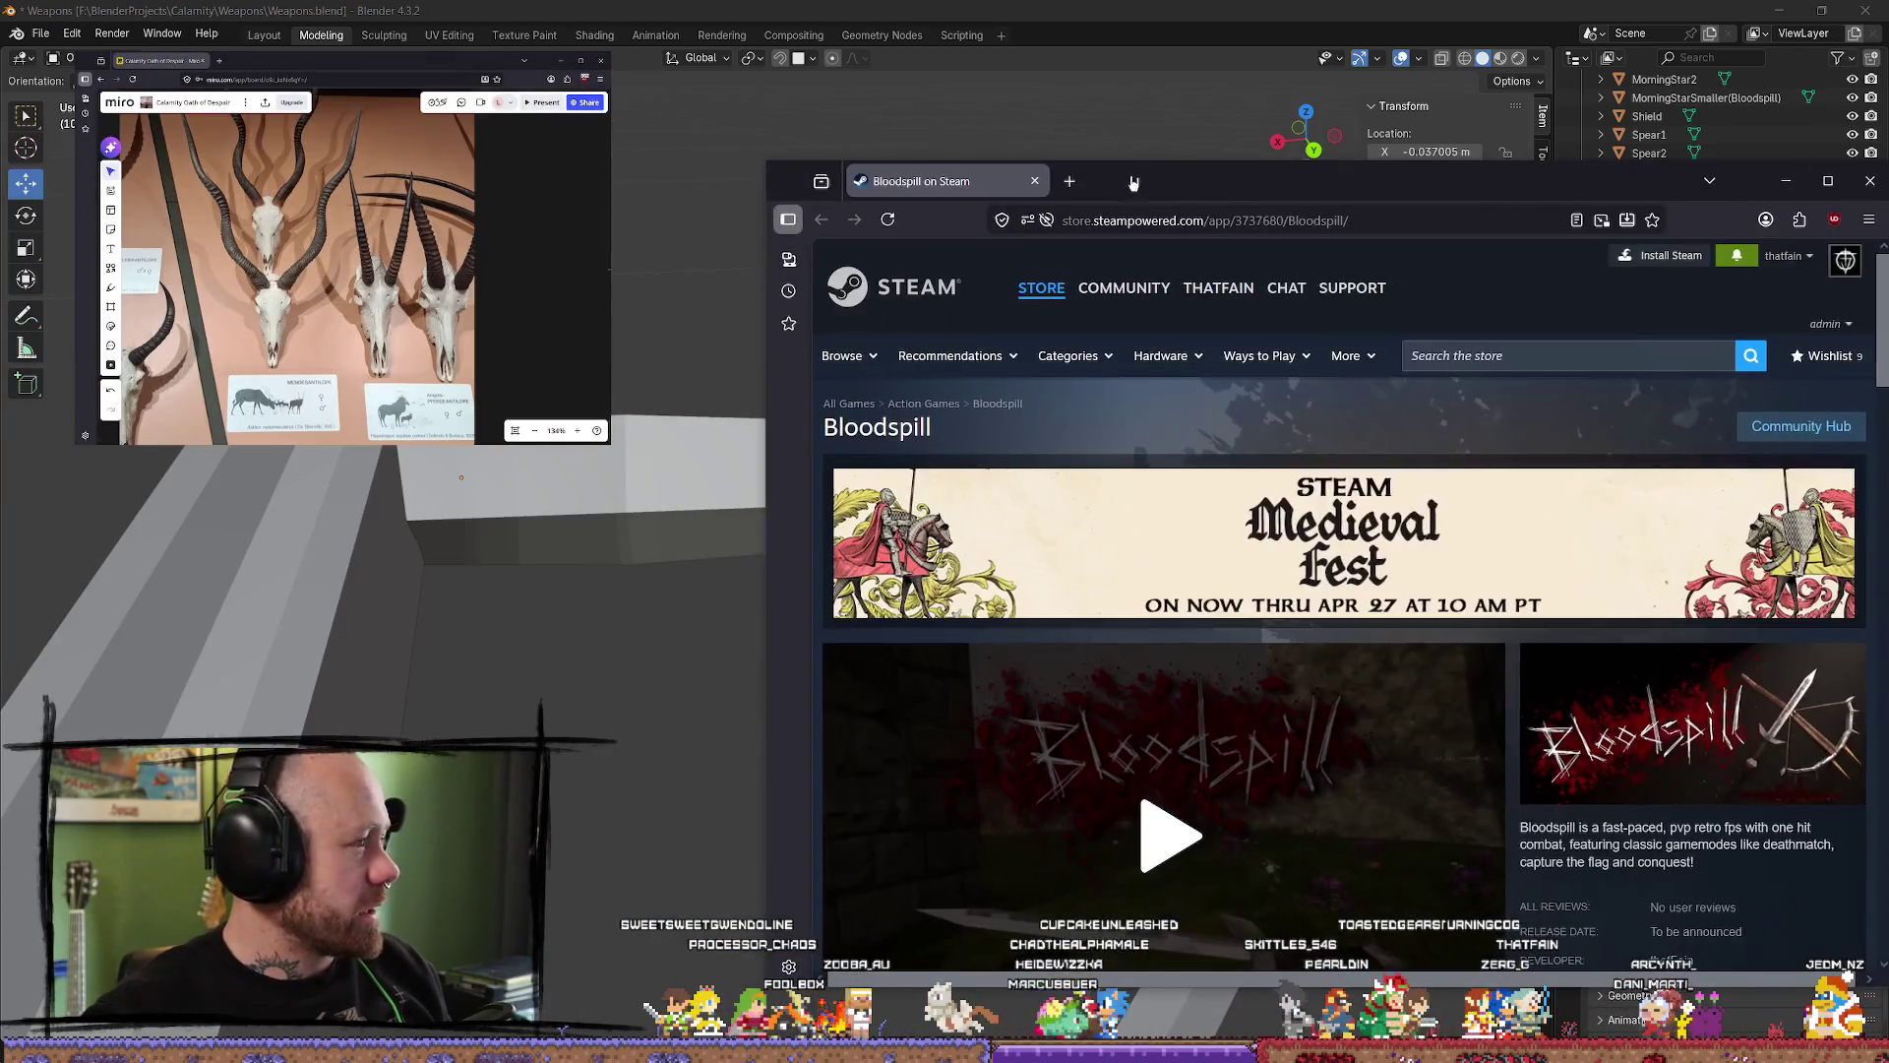
drag(0, 185, 1626, 185)
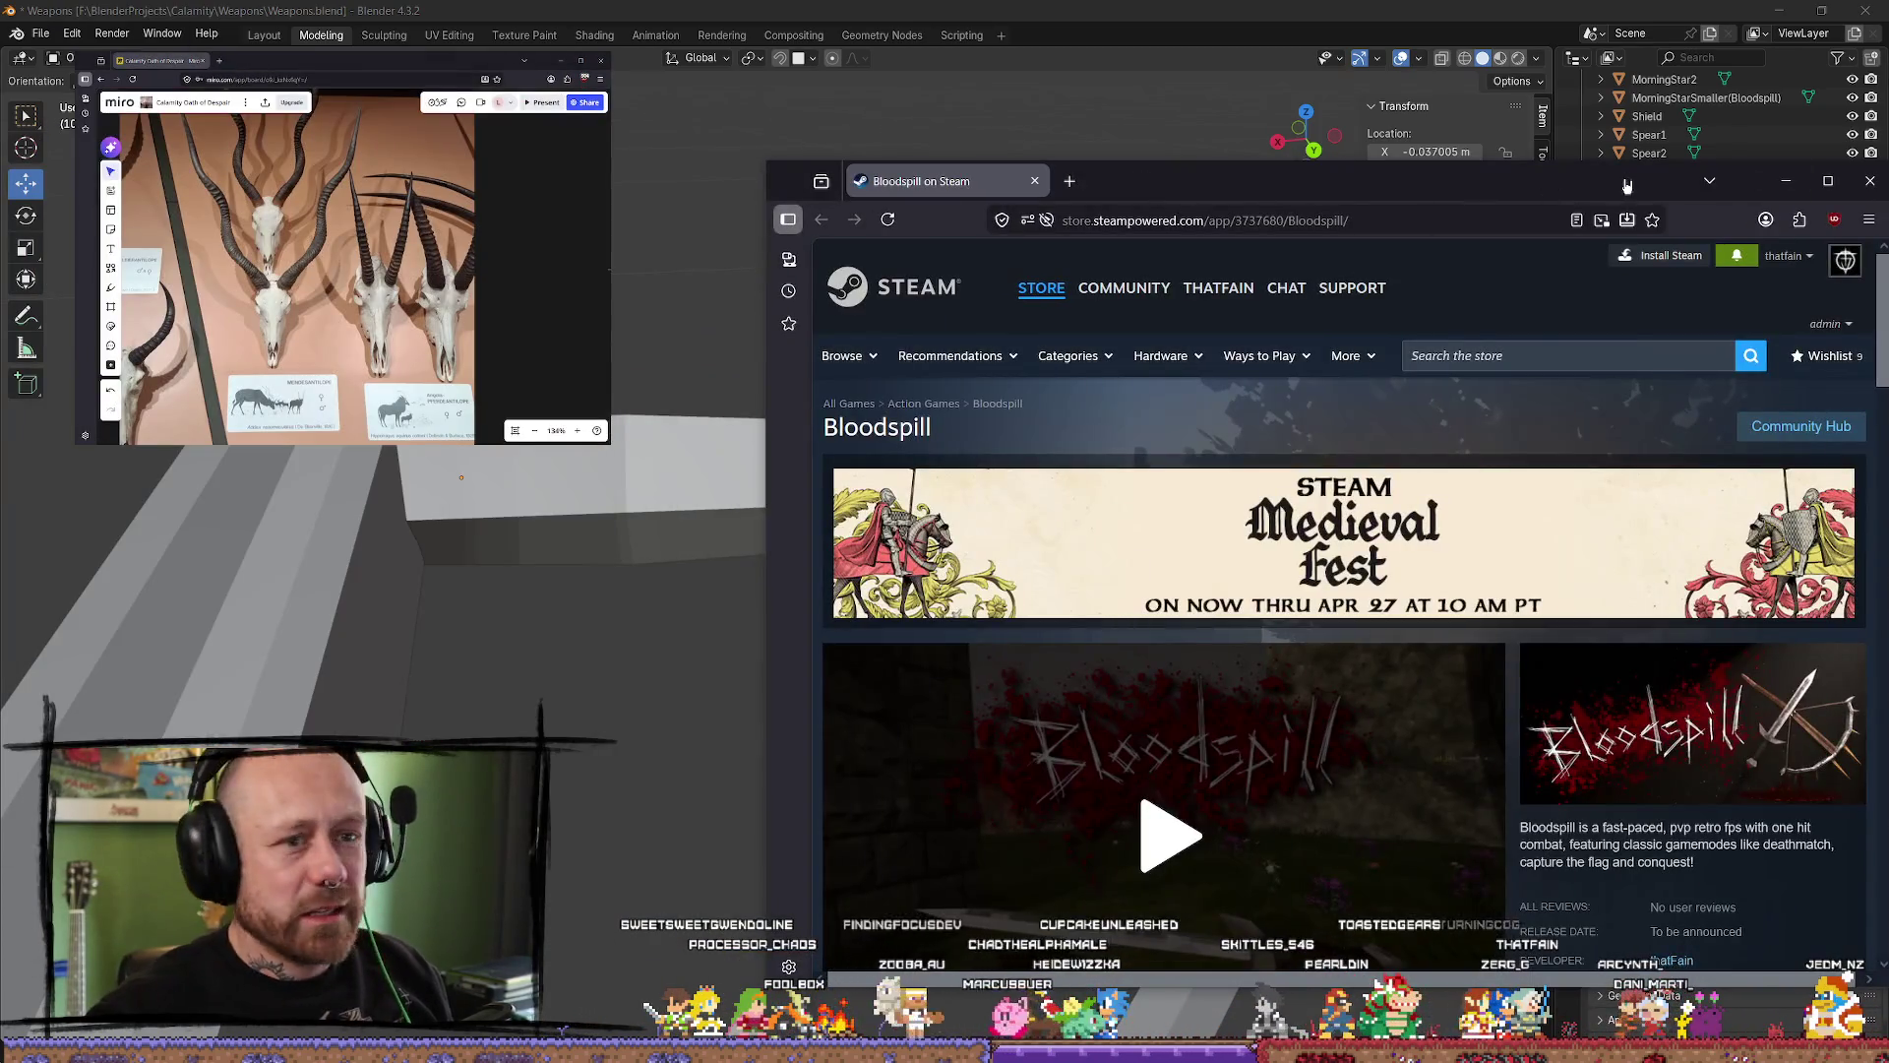
double_click(1627, 185)
scroll(850, 660, down, 2)
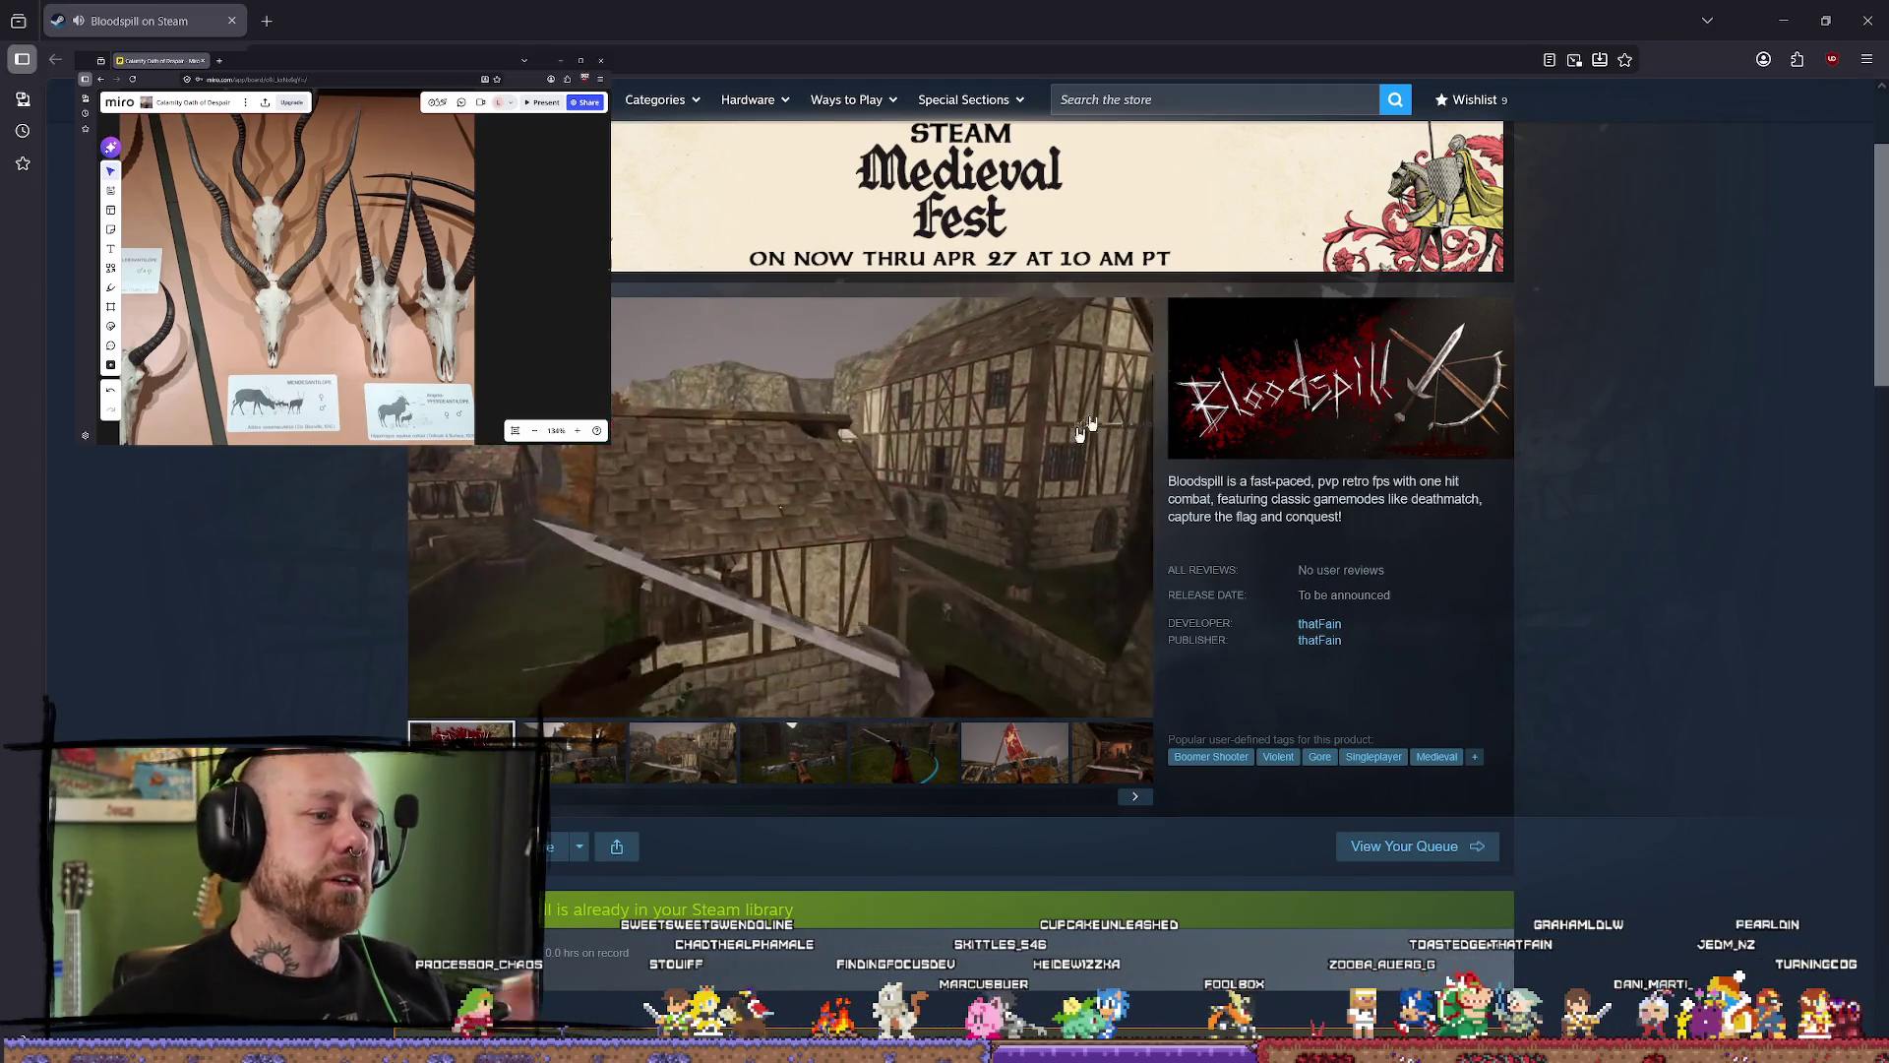
scroll(980, 416, up, 2)
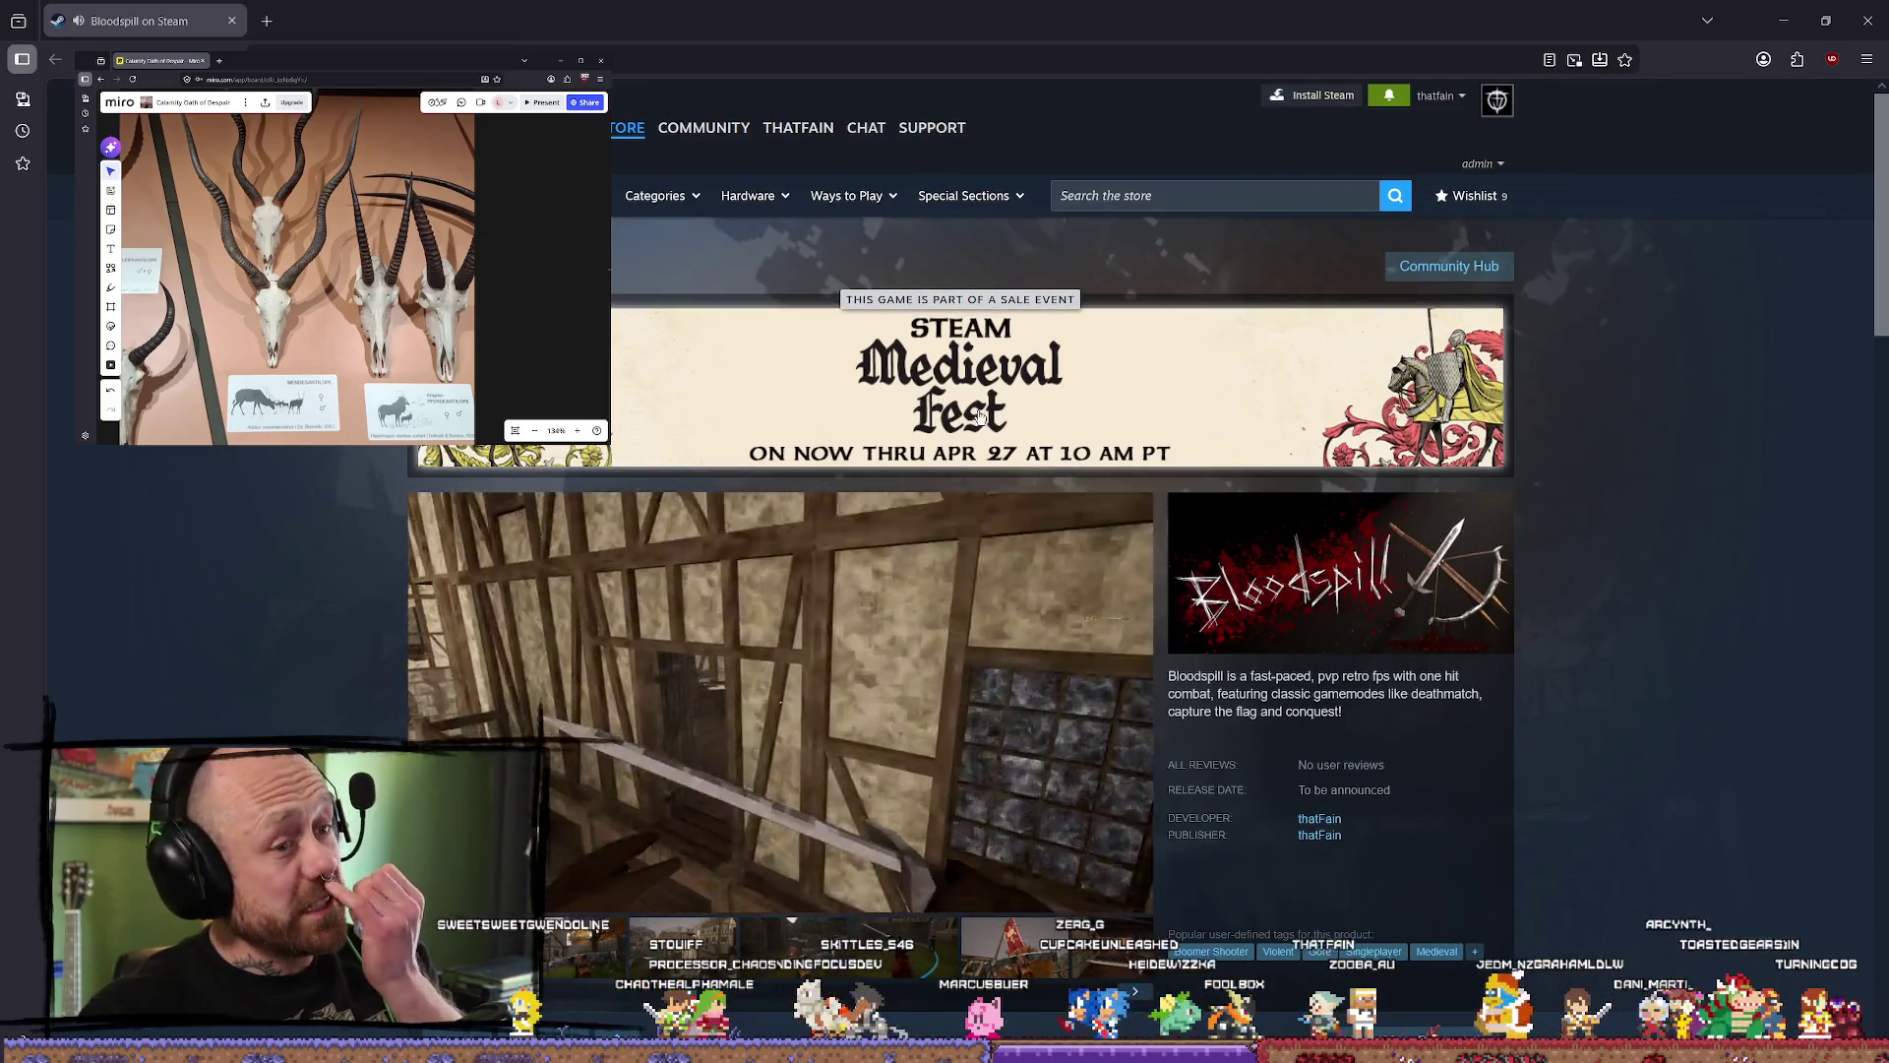
scroll(979, 416, down, 3)
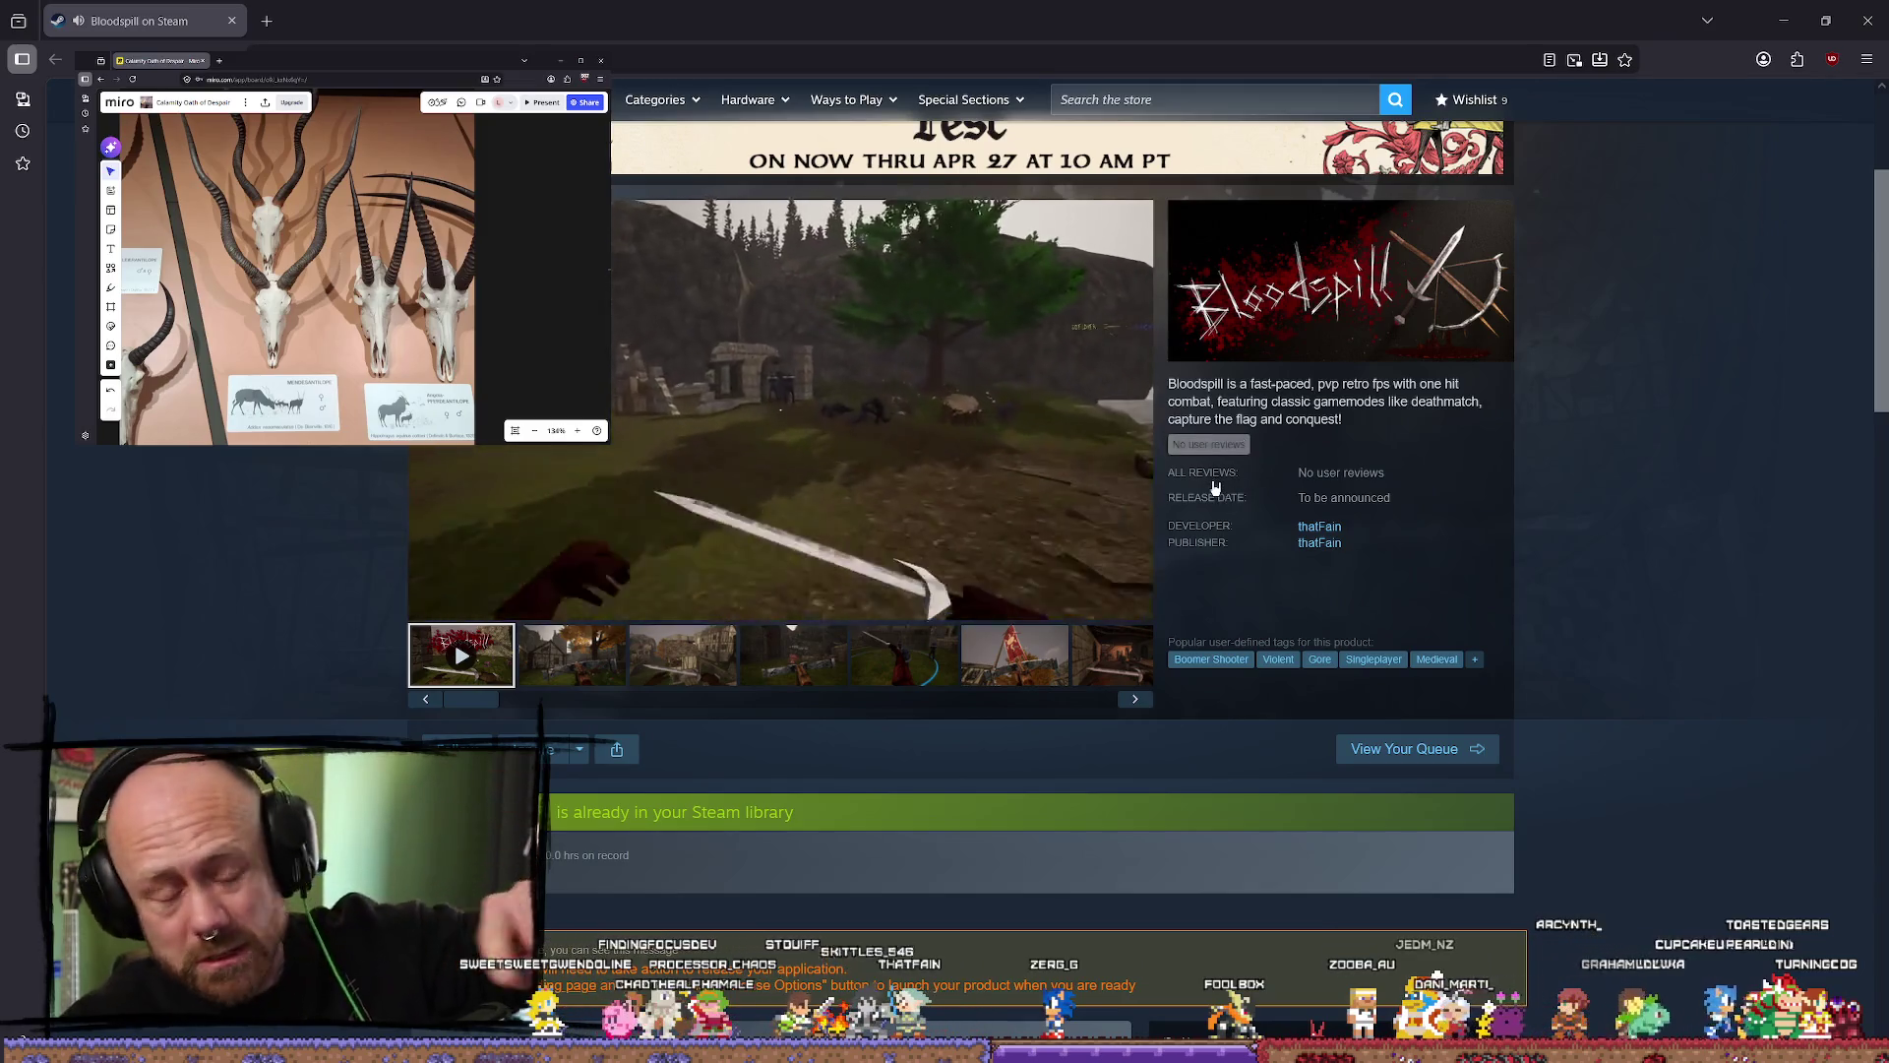
scroll(824, 782, down, 3)
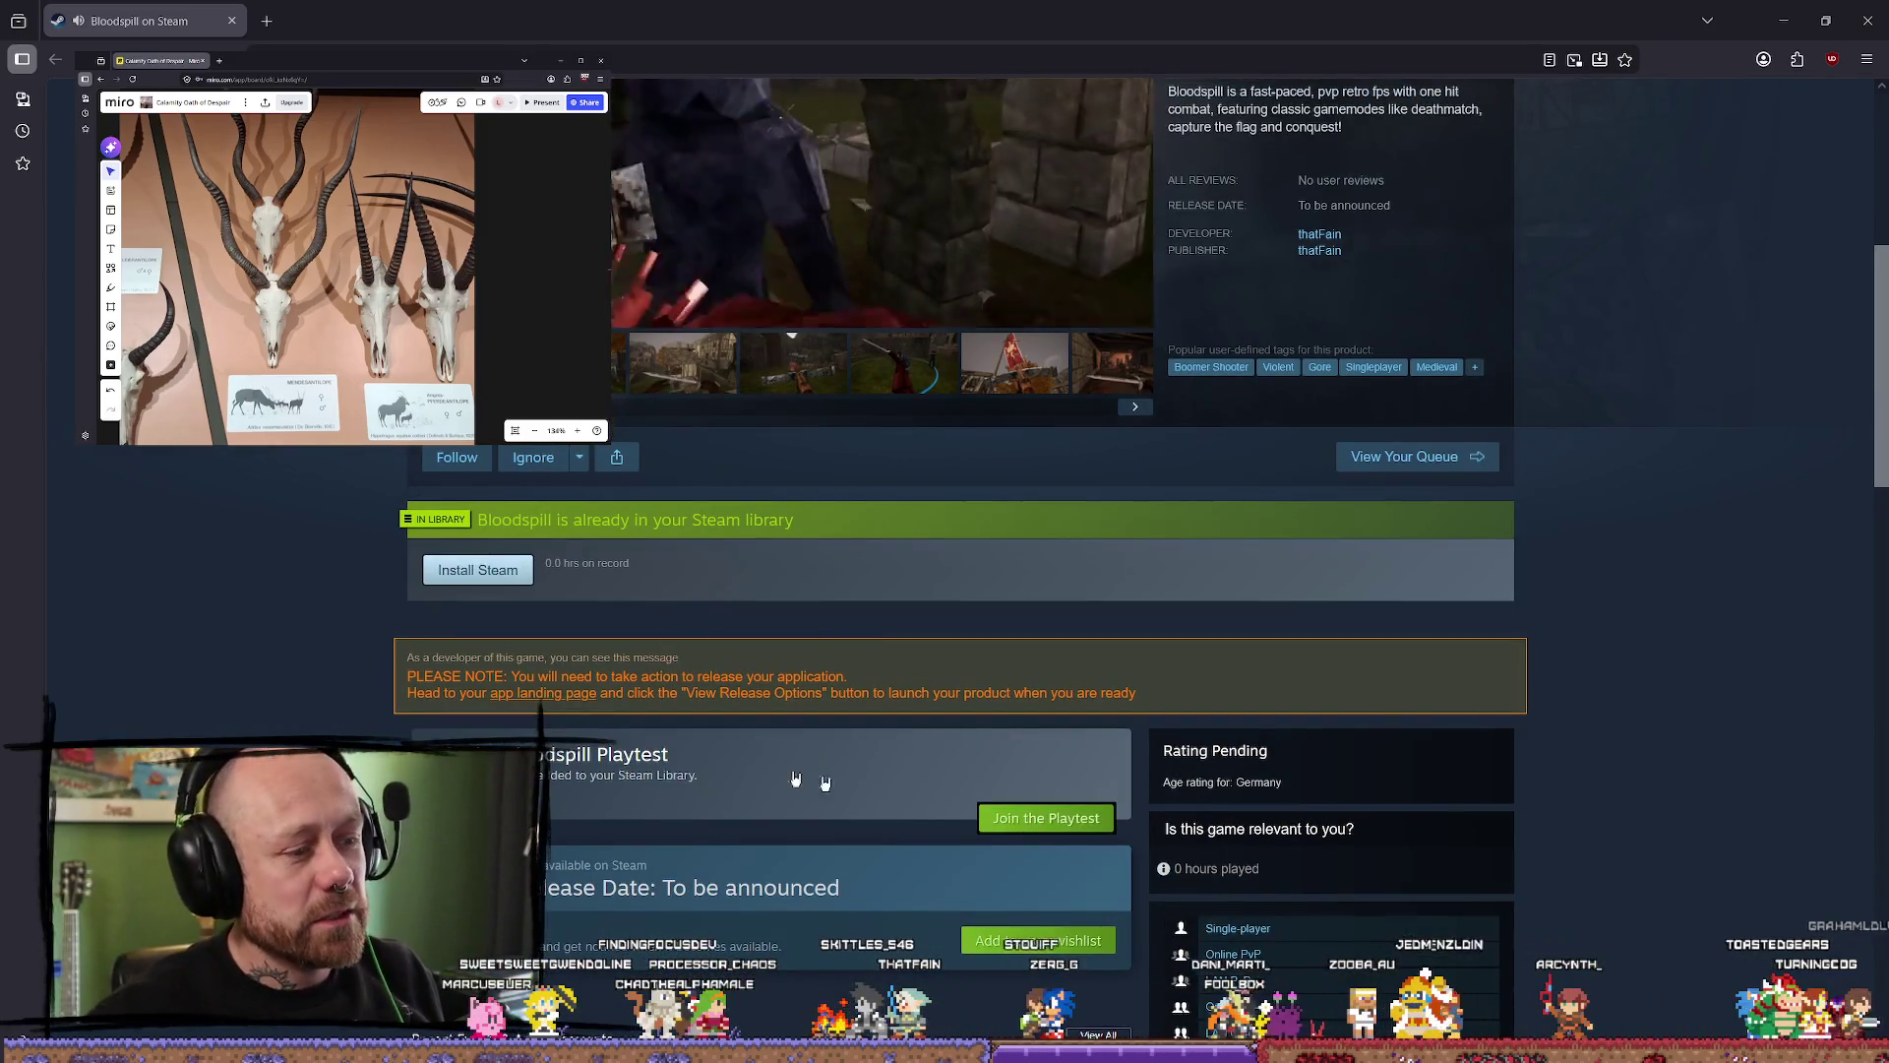
scroll(703, 637, up, 6)
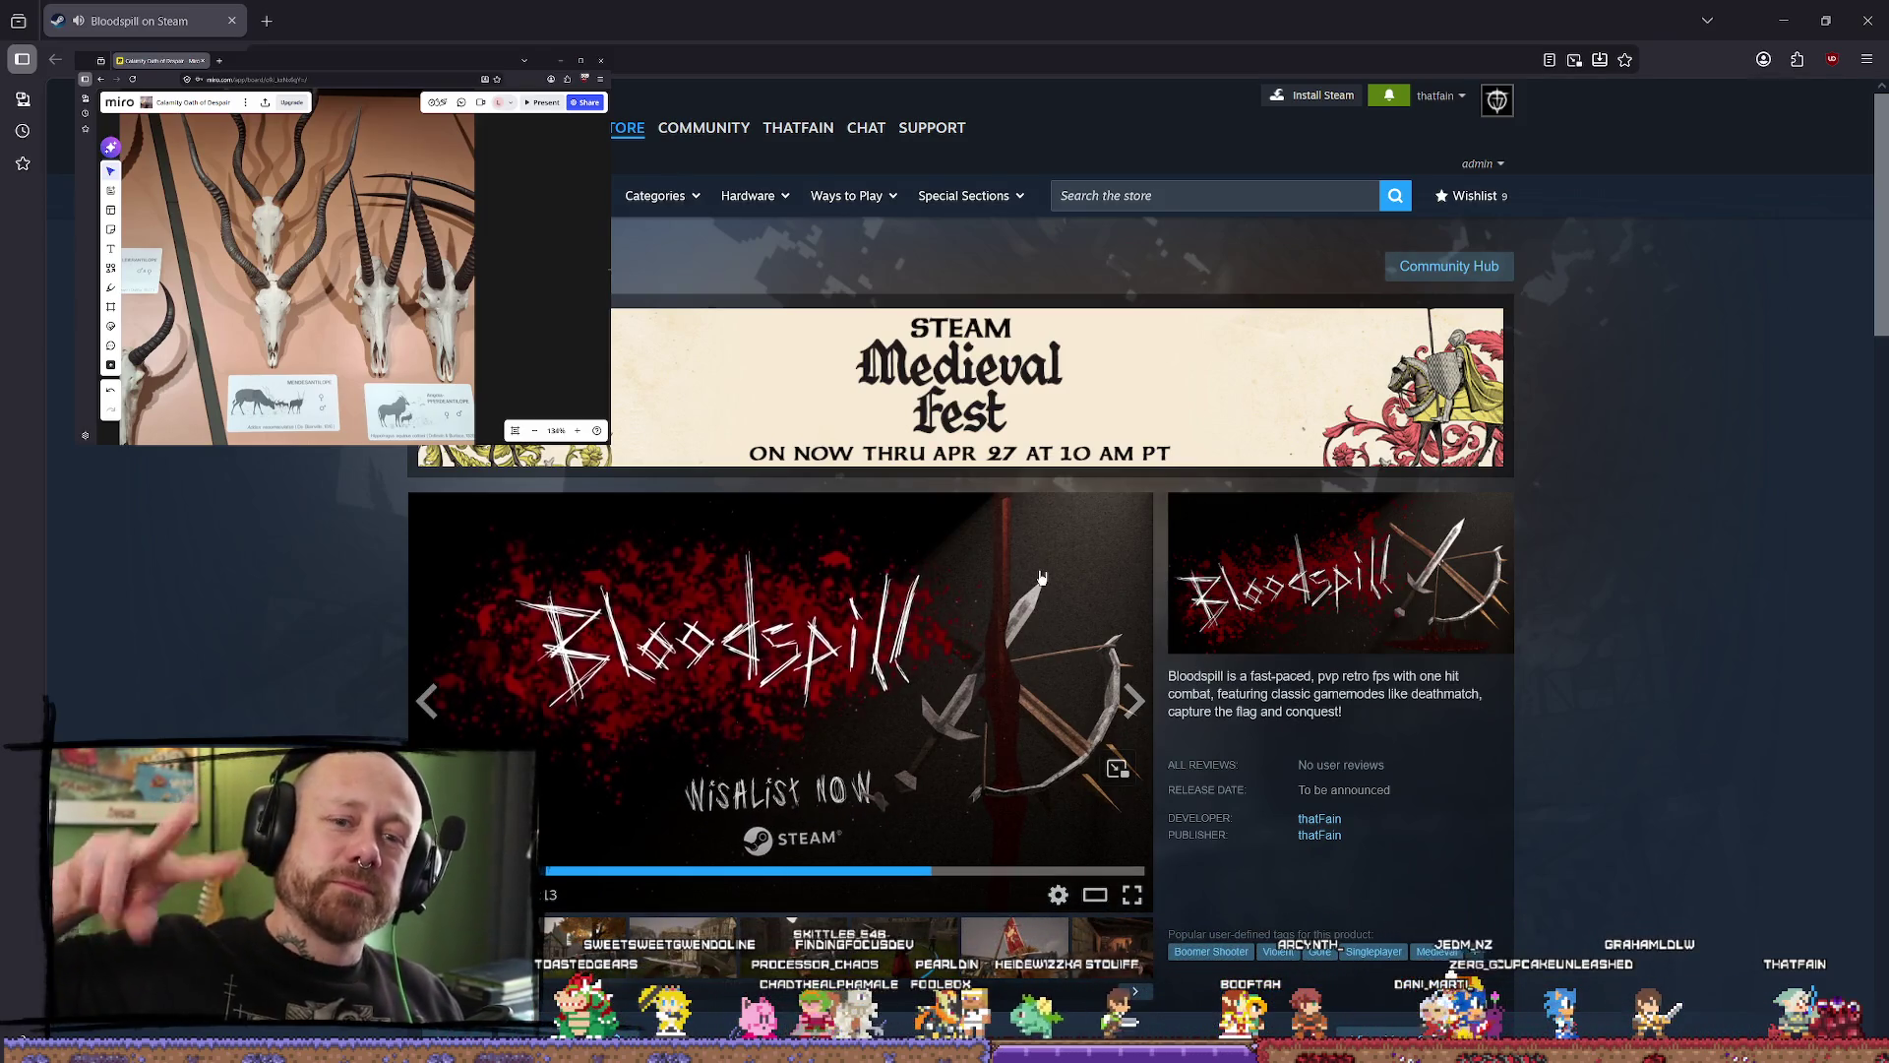
right_click(1608, 531)
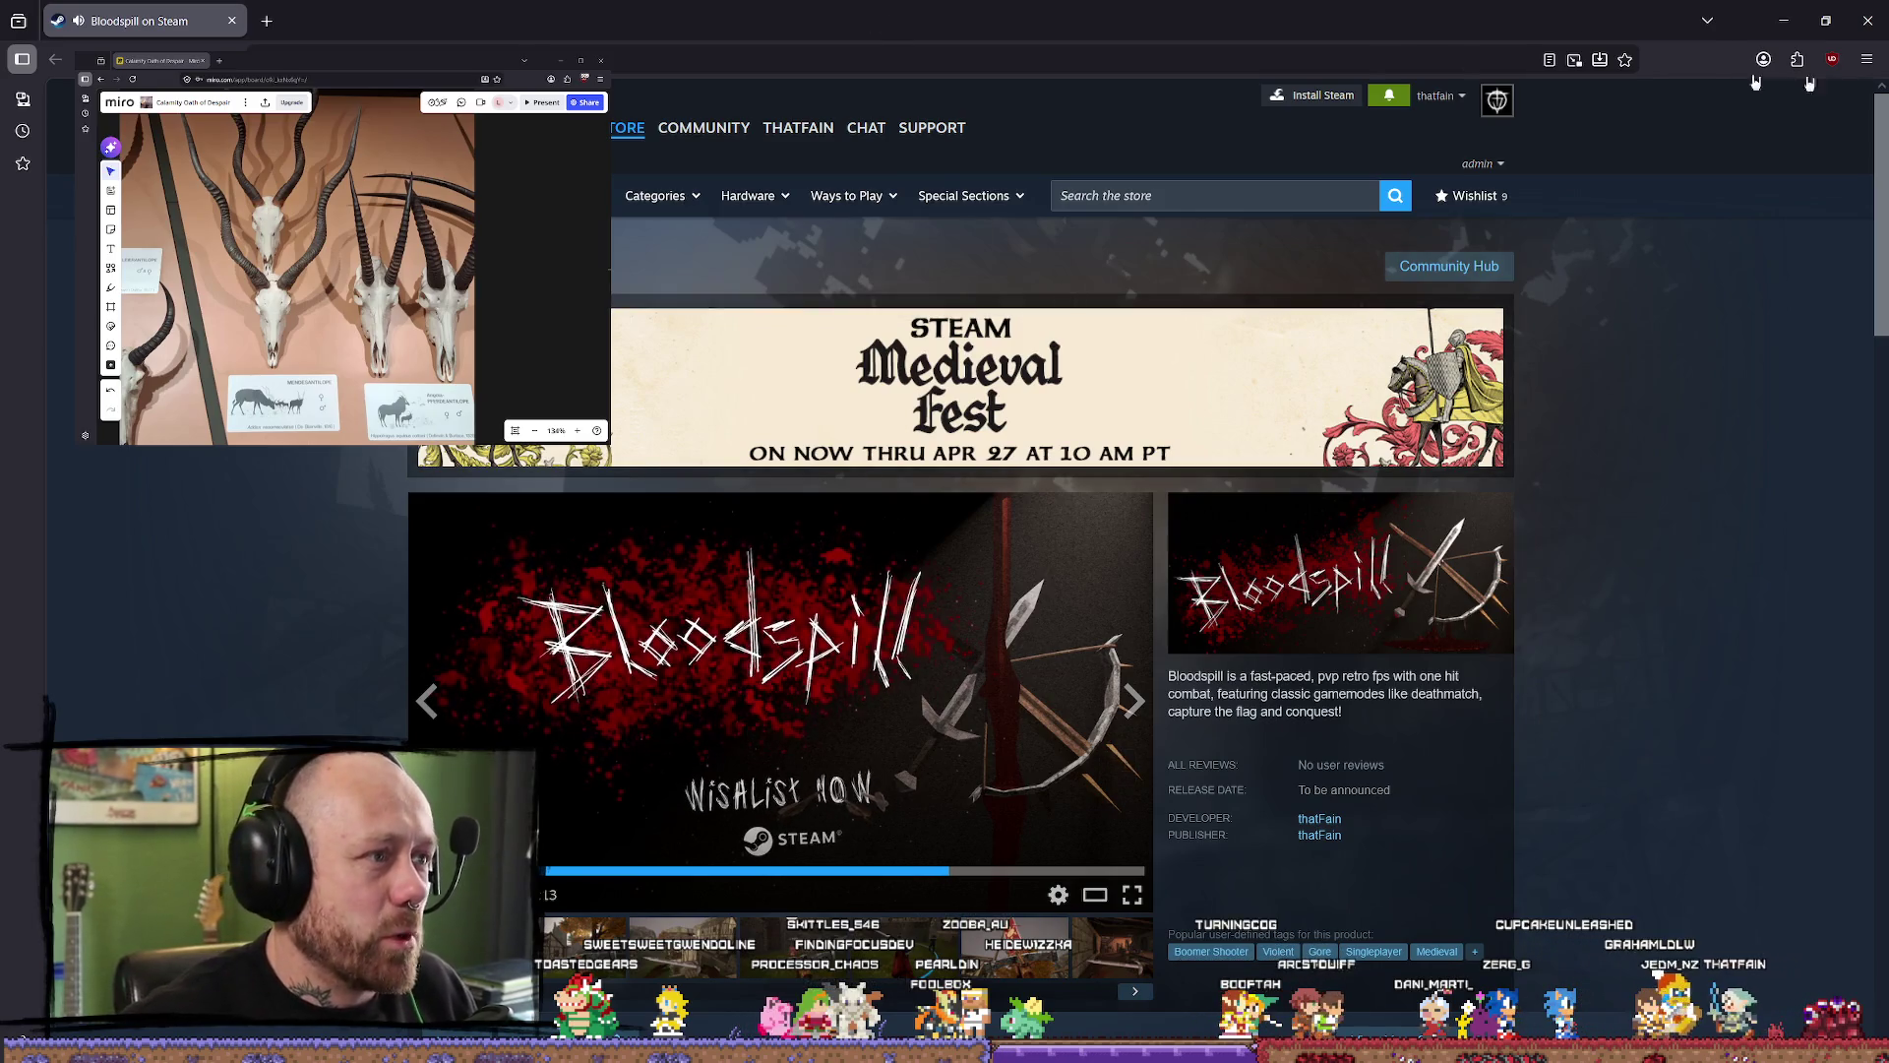
double_click(1414, 15)
click(1254, 168)
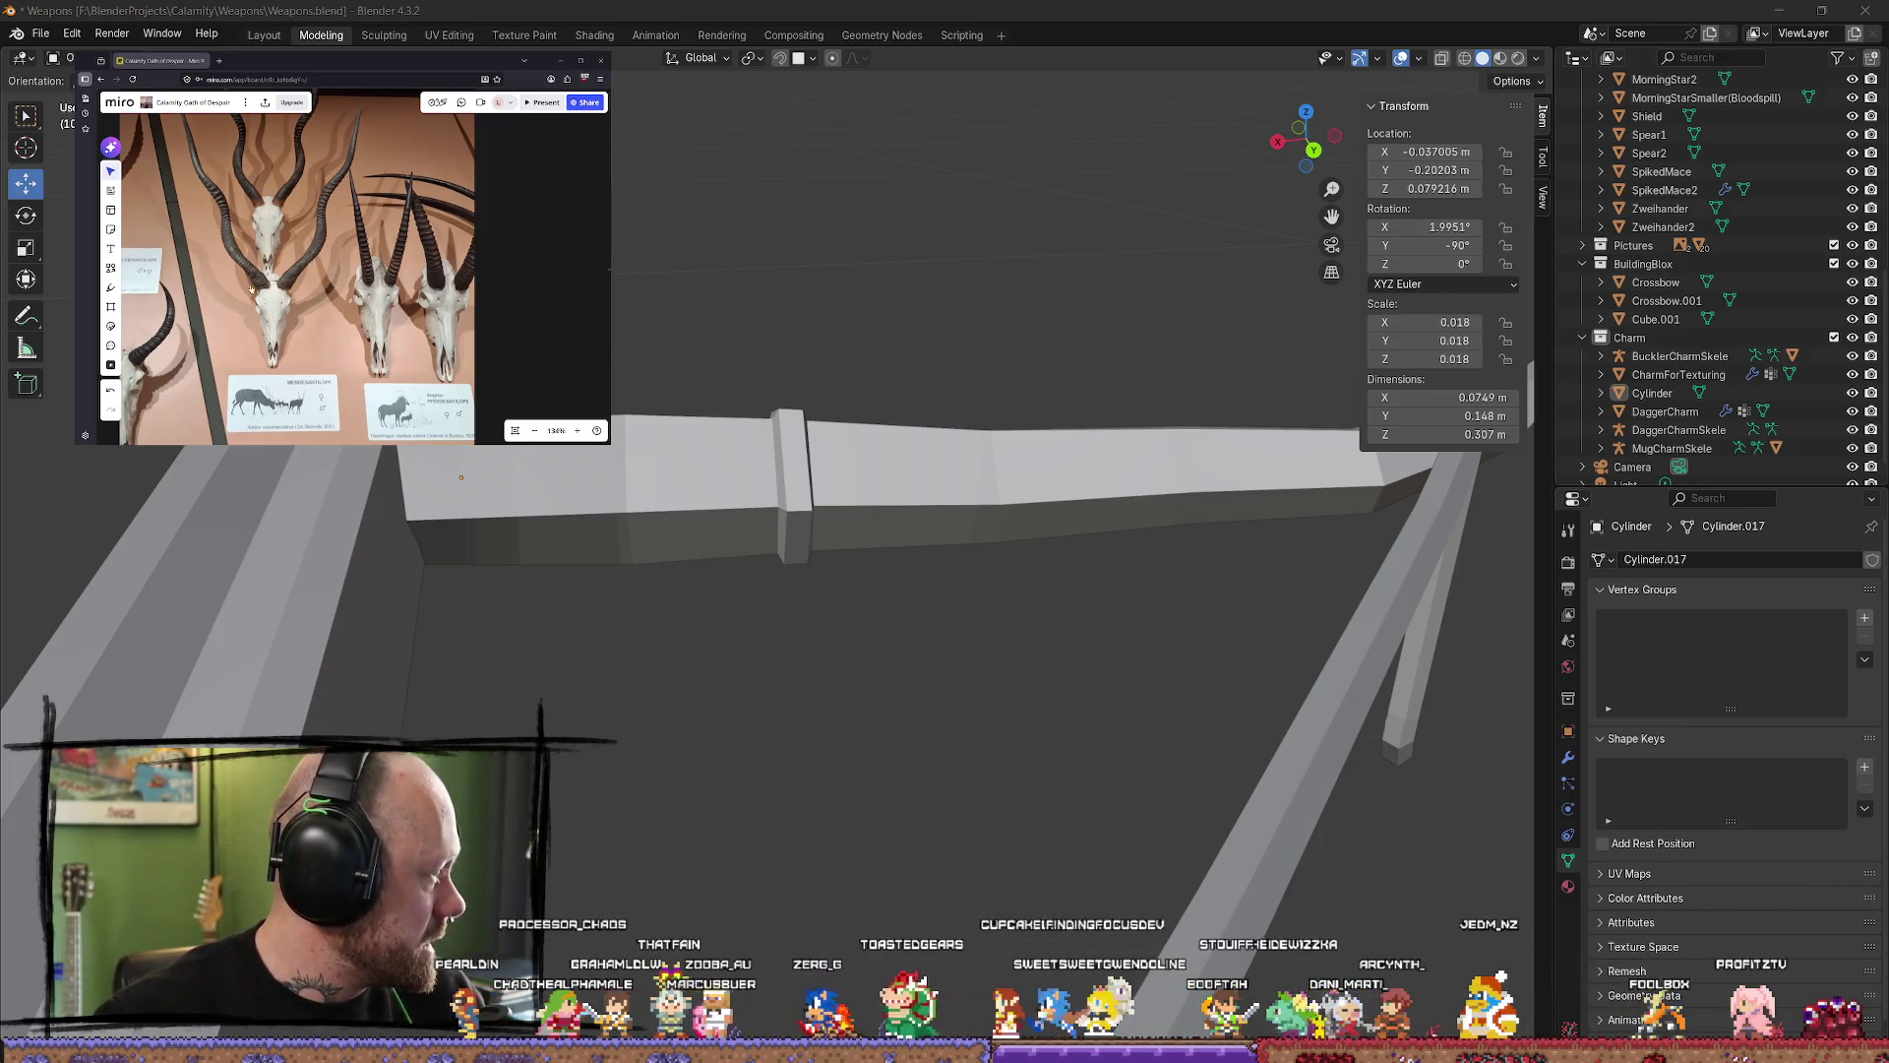
Step: From Bloodspill's 1,011 wishlist count, open the detailed breakdown showing Wishlist Actions for all history
key(alt+Tab)
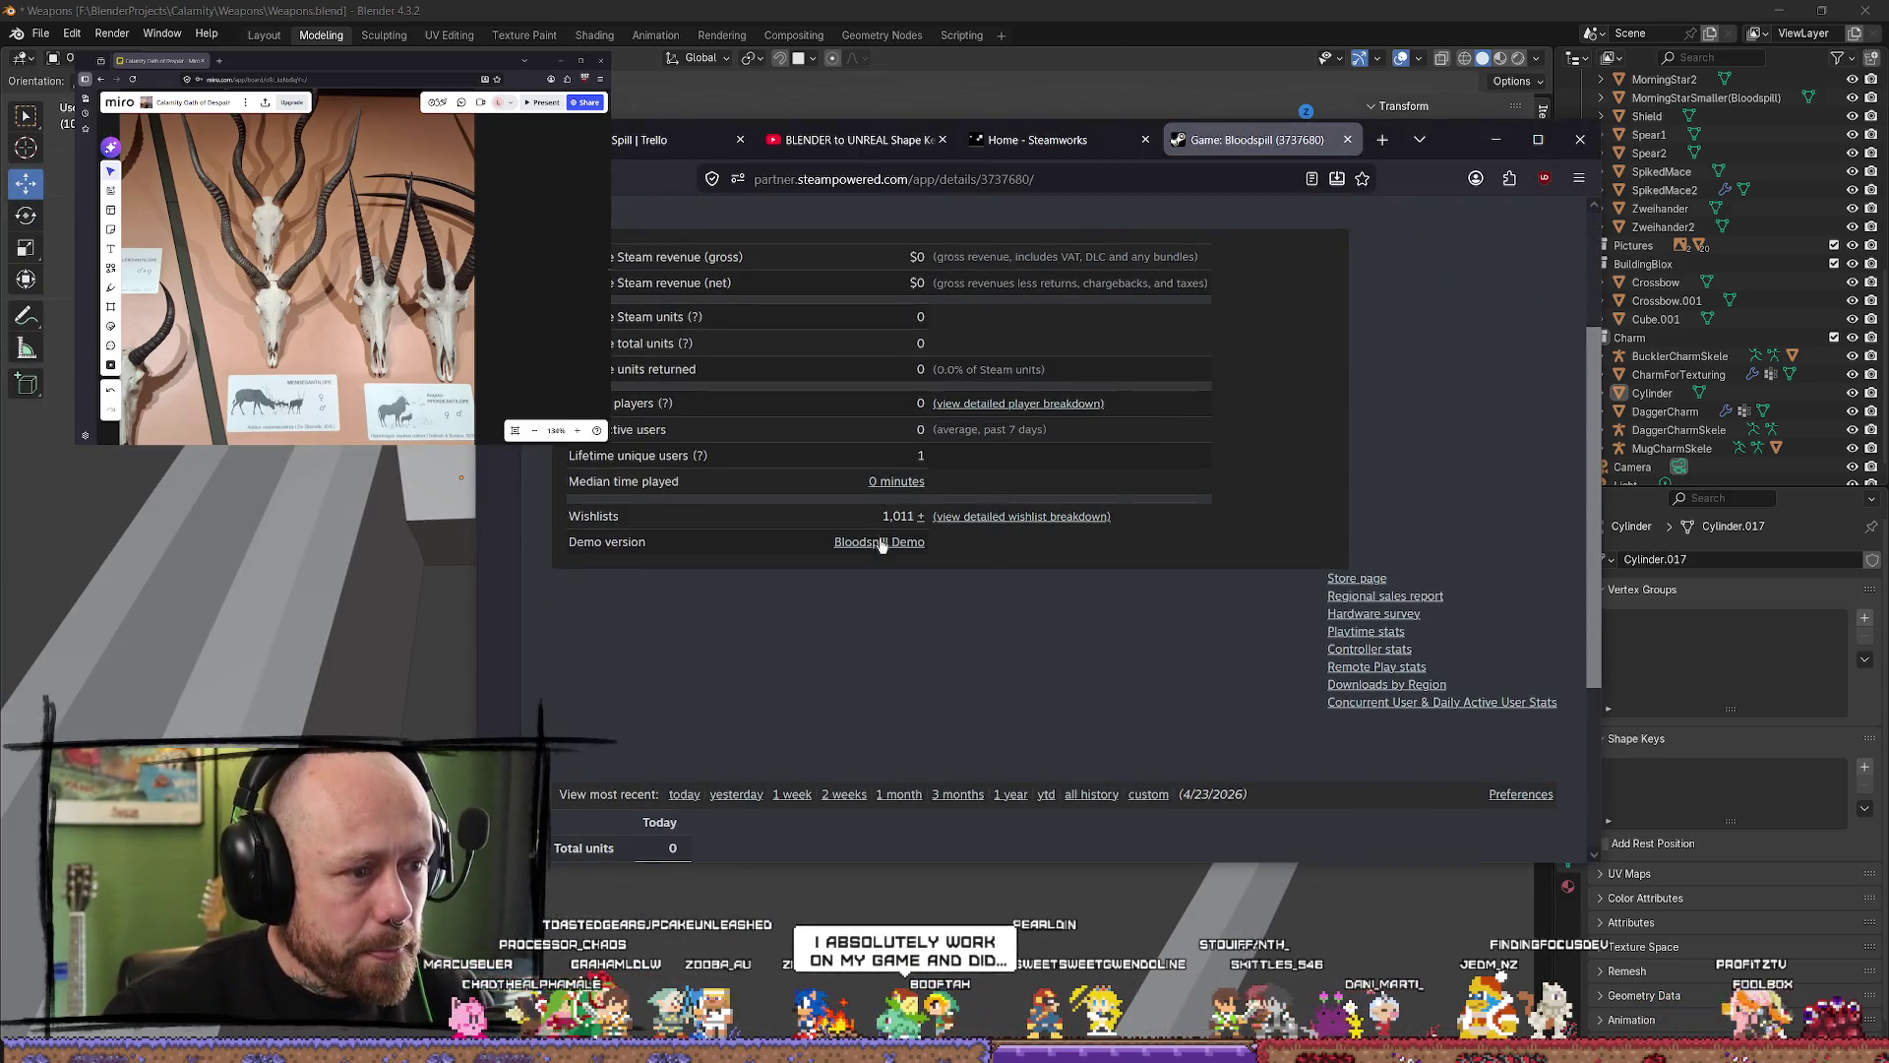
drag(883, 515, 911, 519)
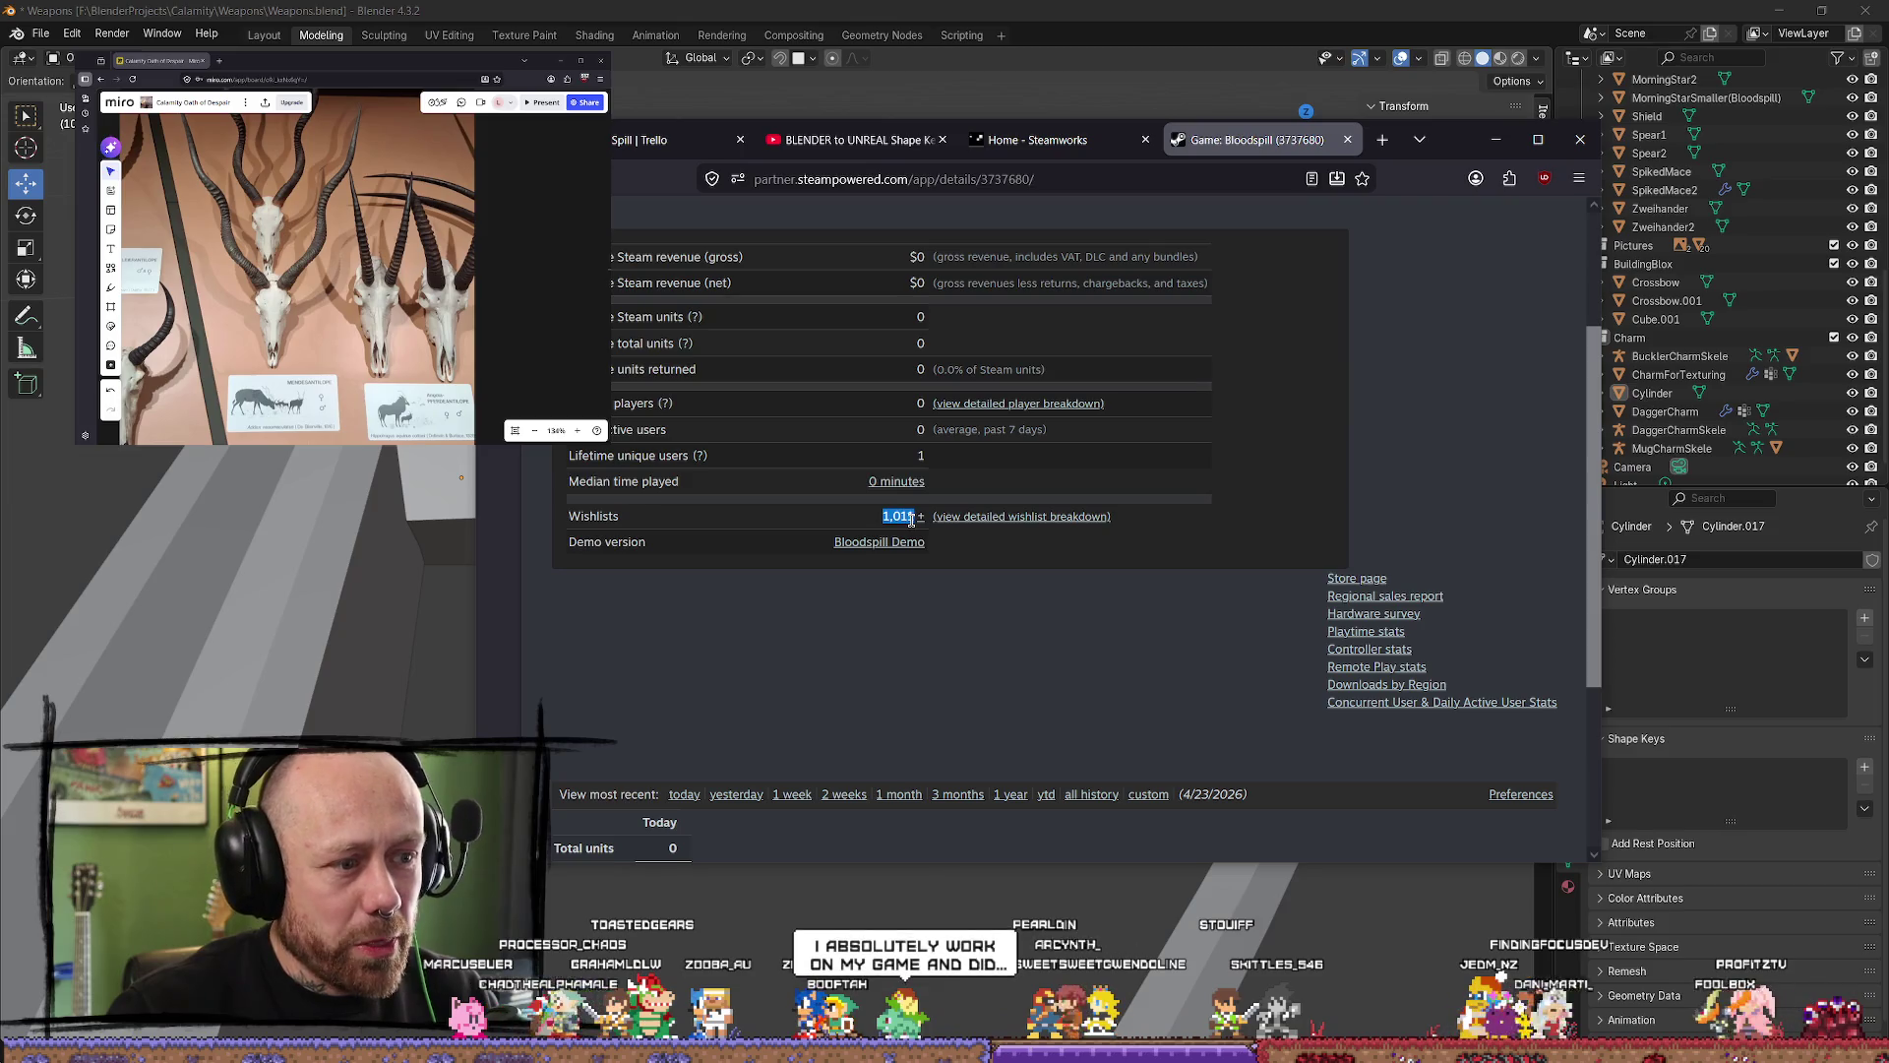
click(1039, 515)
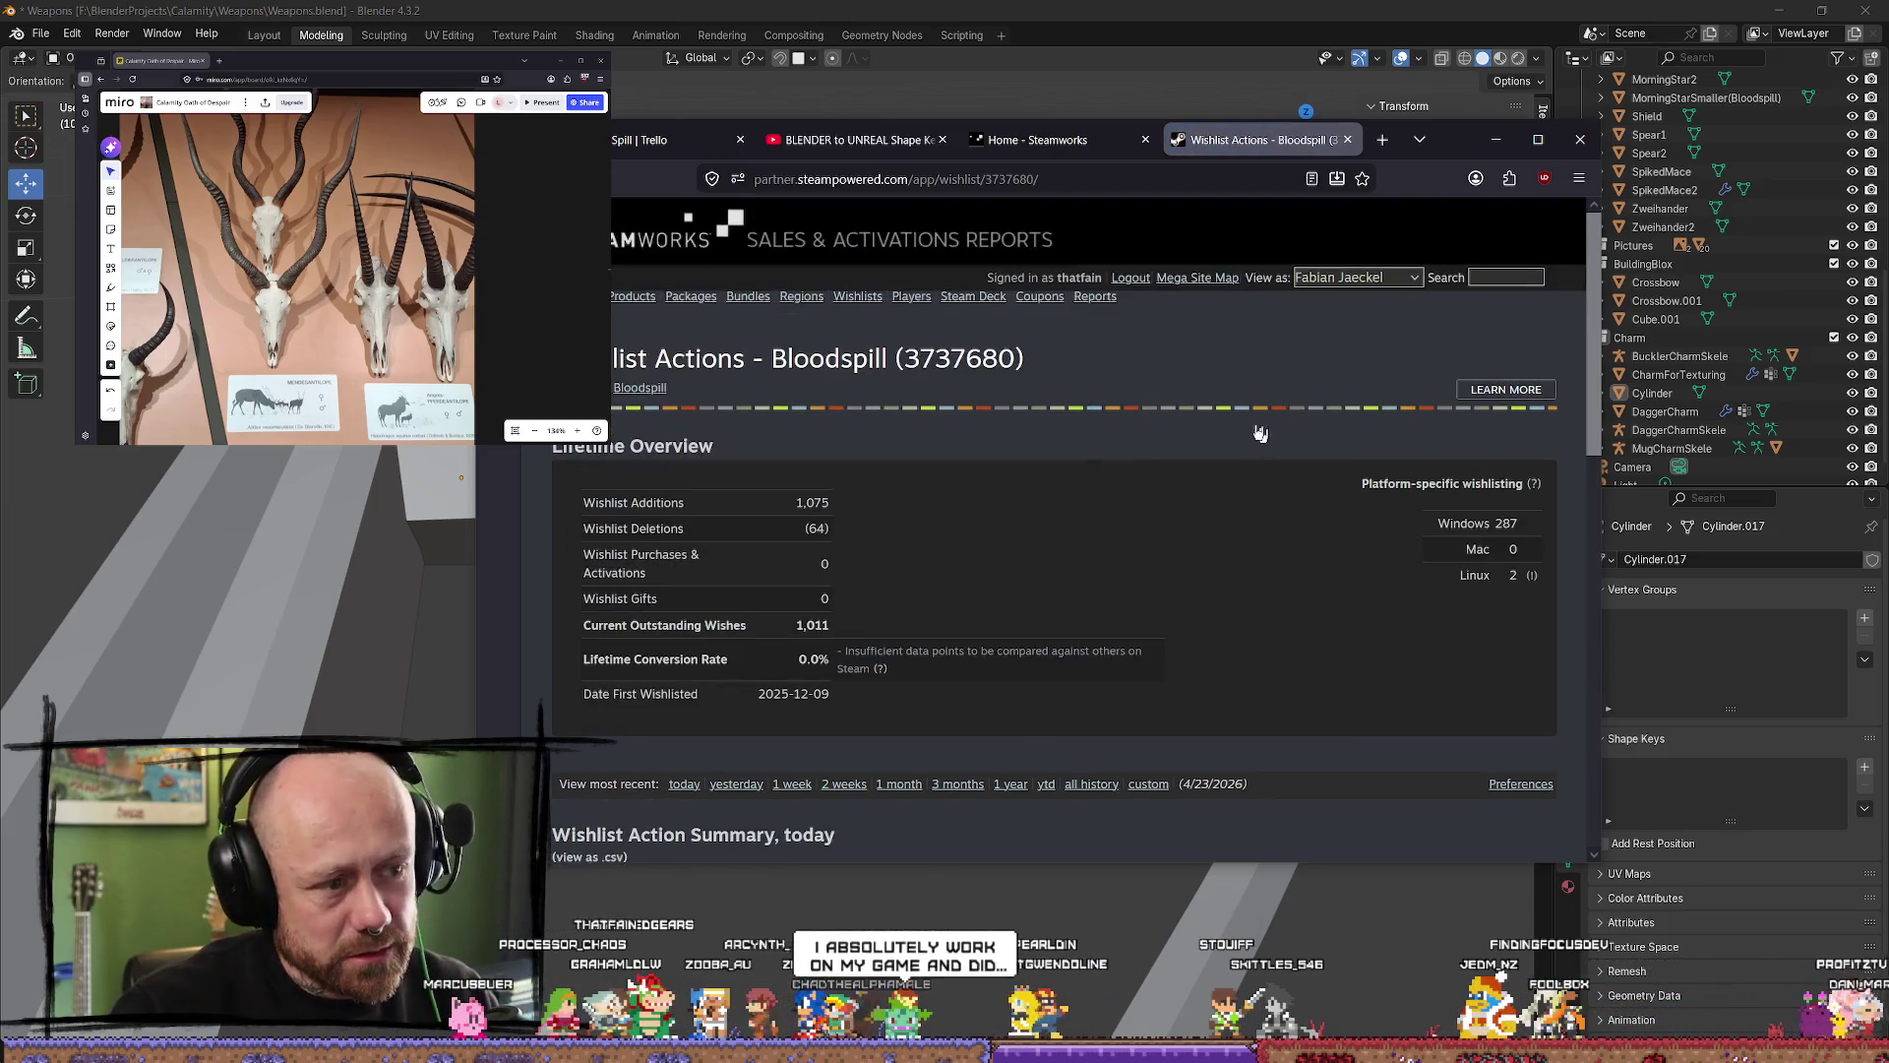
scroll(1266, 551, down, 5)
click(1107, 498)
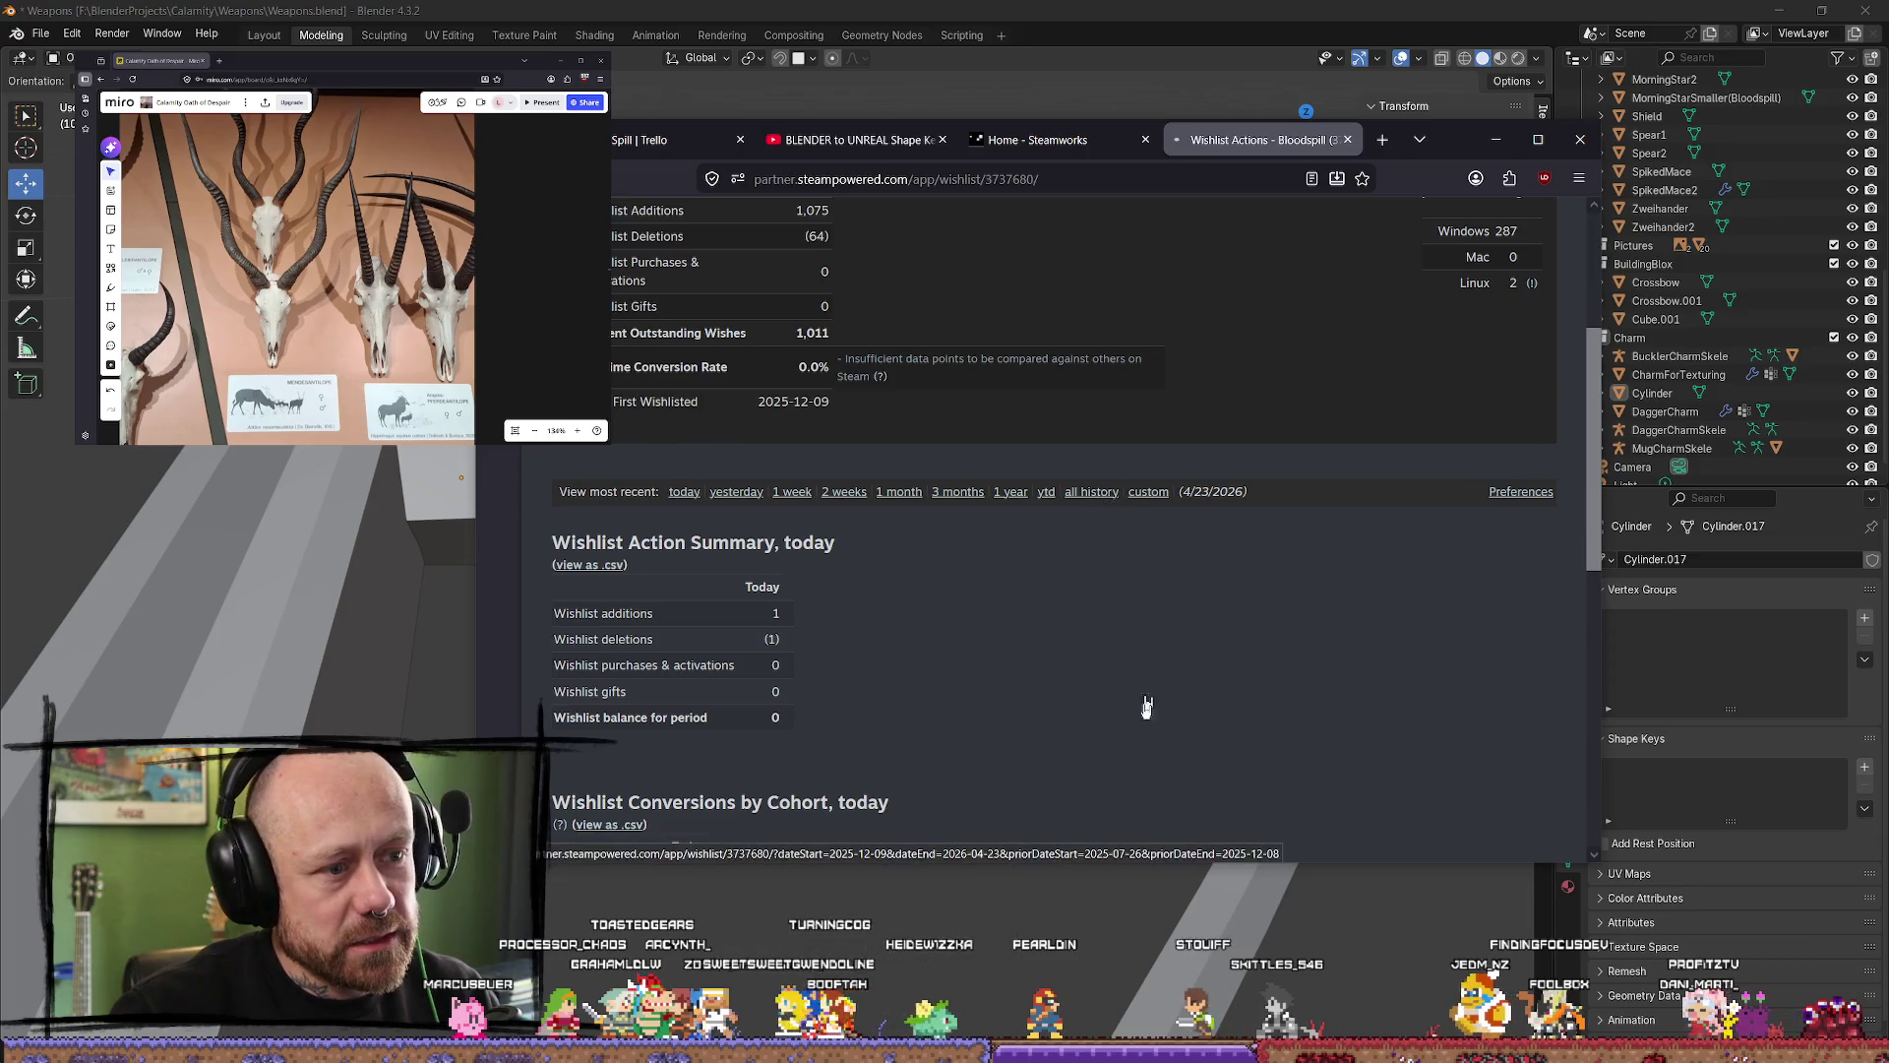
Step: Check the daily Wishlist Adds values at the late-April peaks on the Wishlist Actions chart
scroll(1260, 551, down, 10)
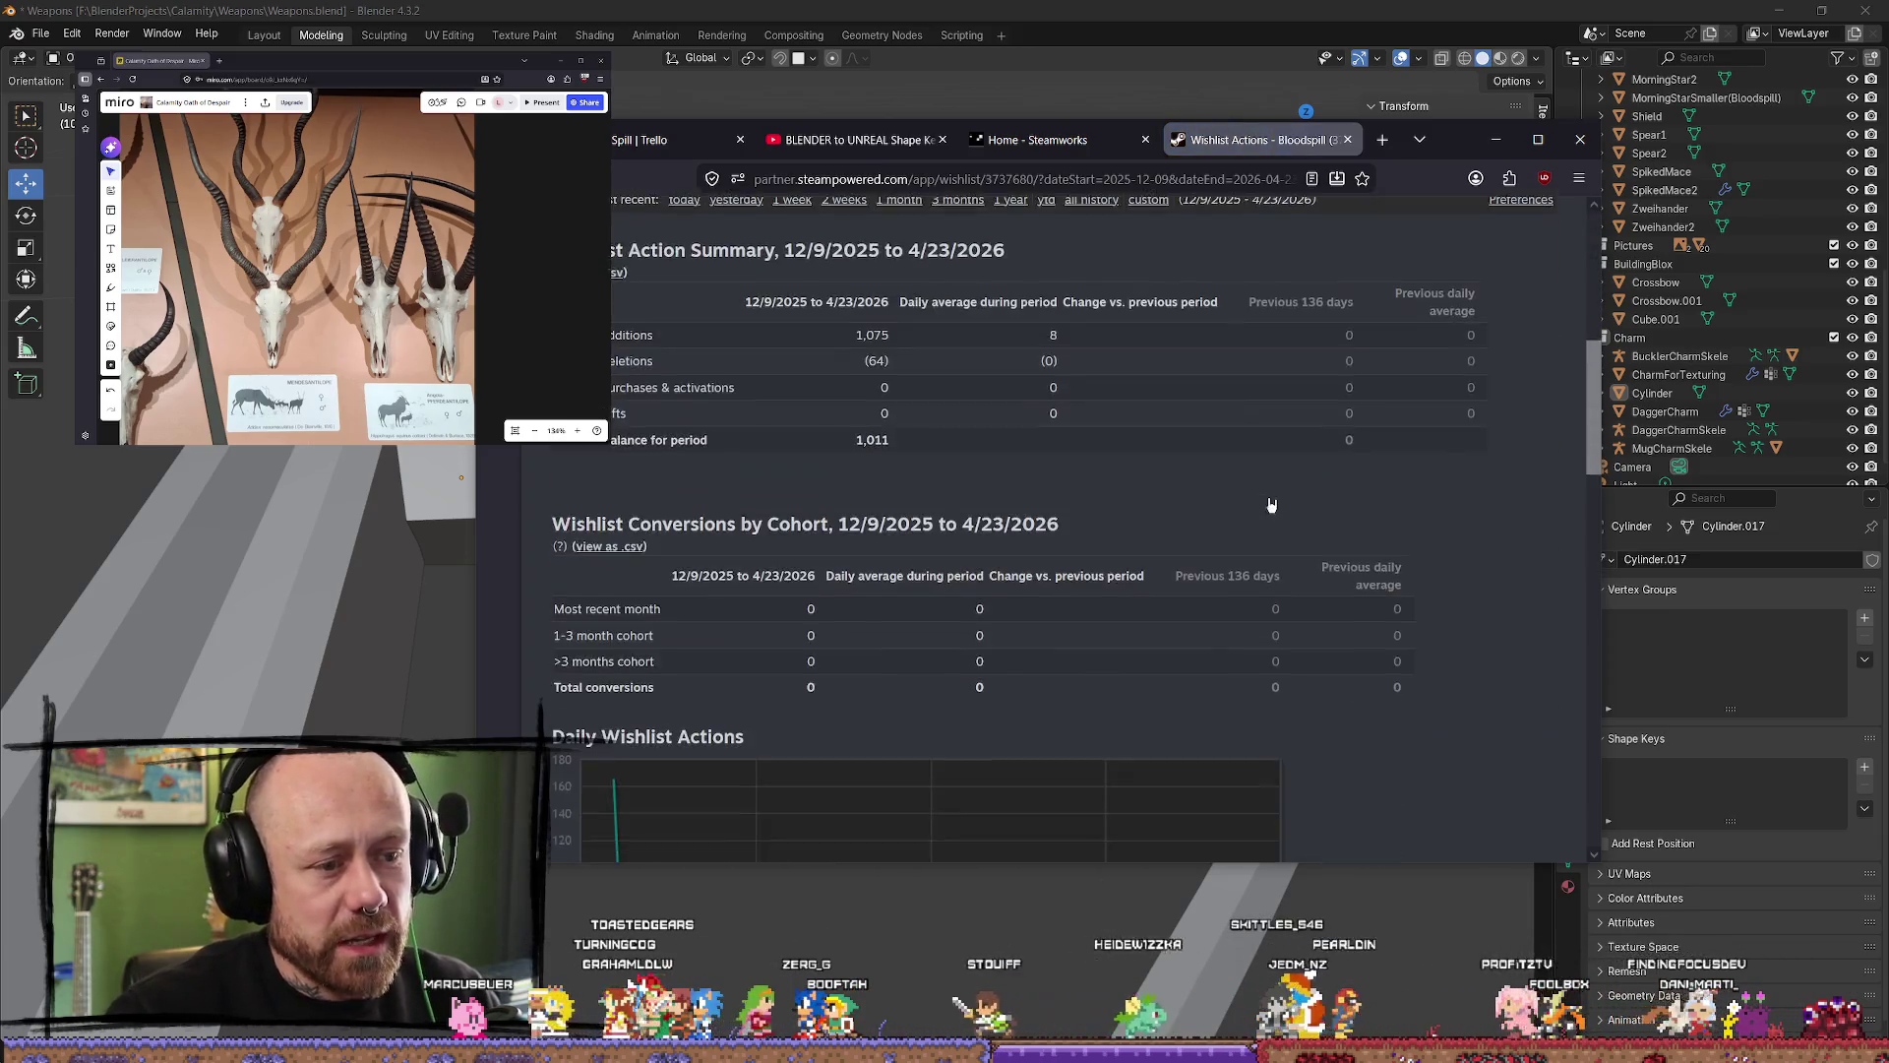
scroll(1279, 472, up, 1)
mouse_move(1235, 583)
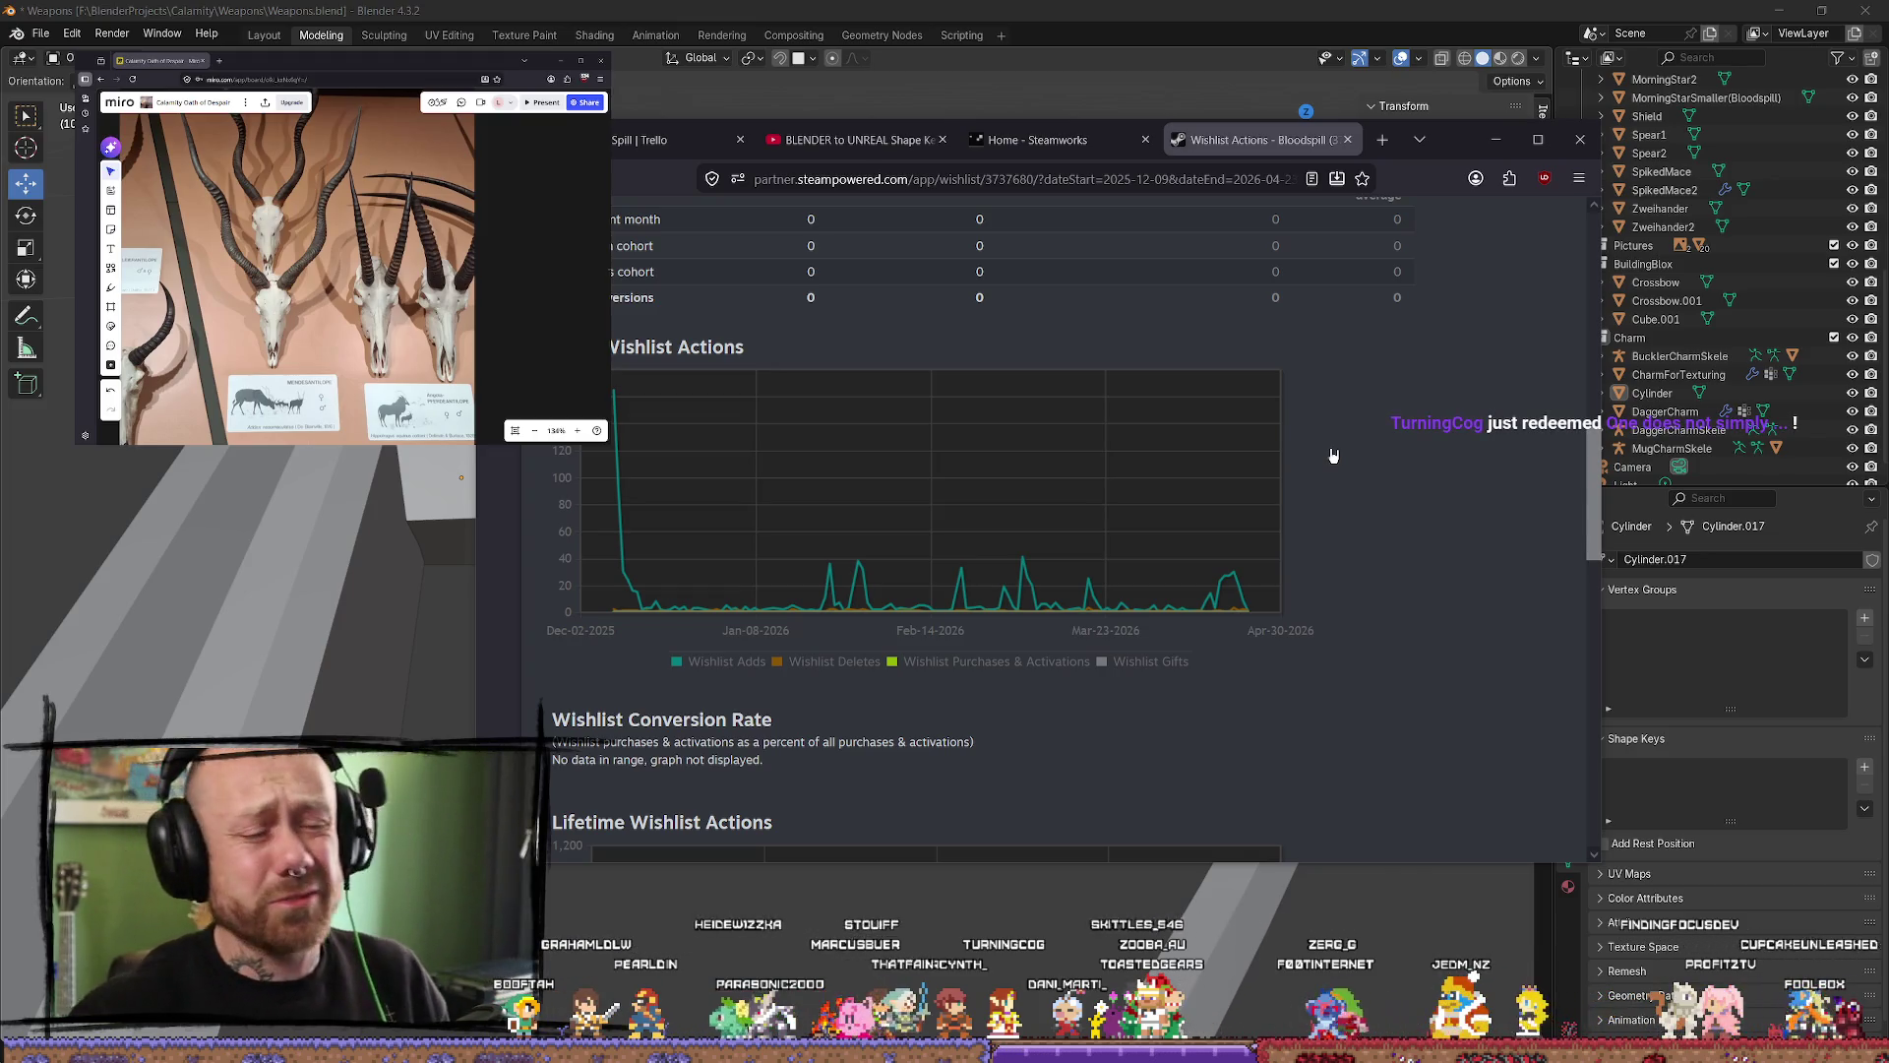
mouse_move(1170, 588)
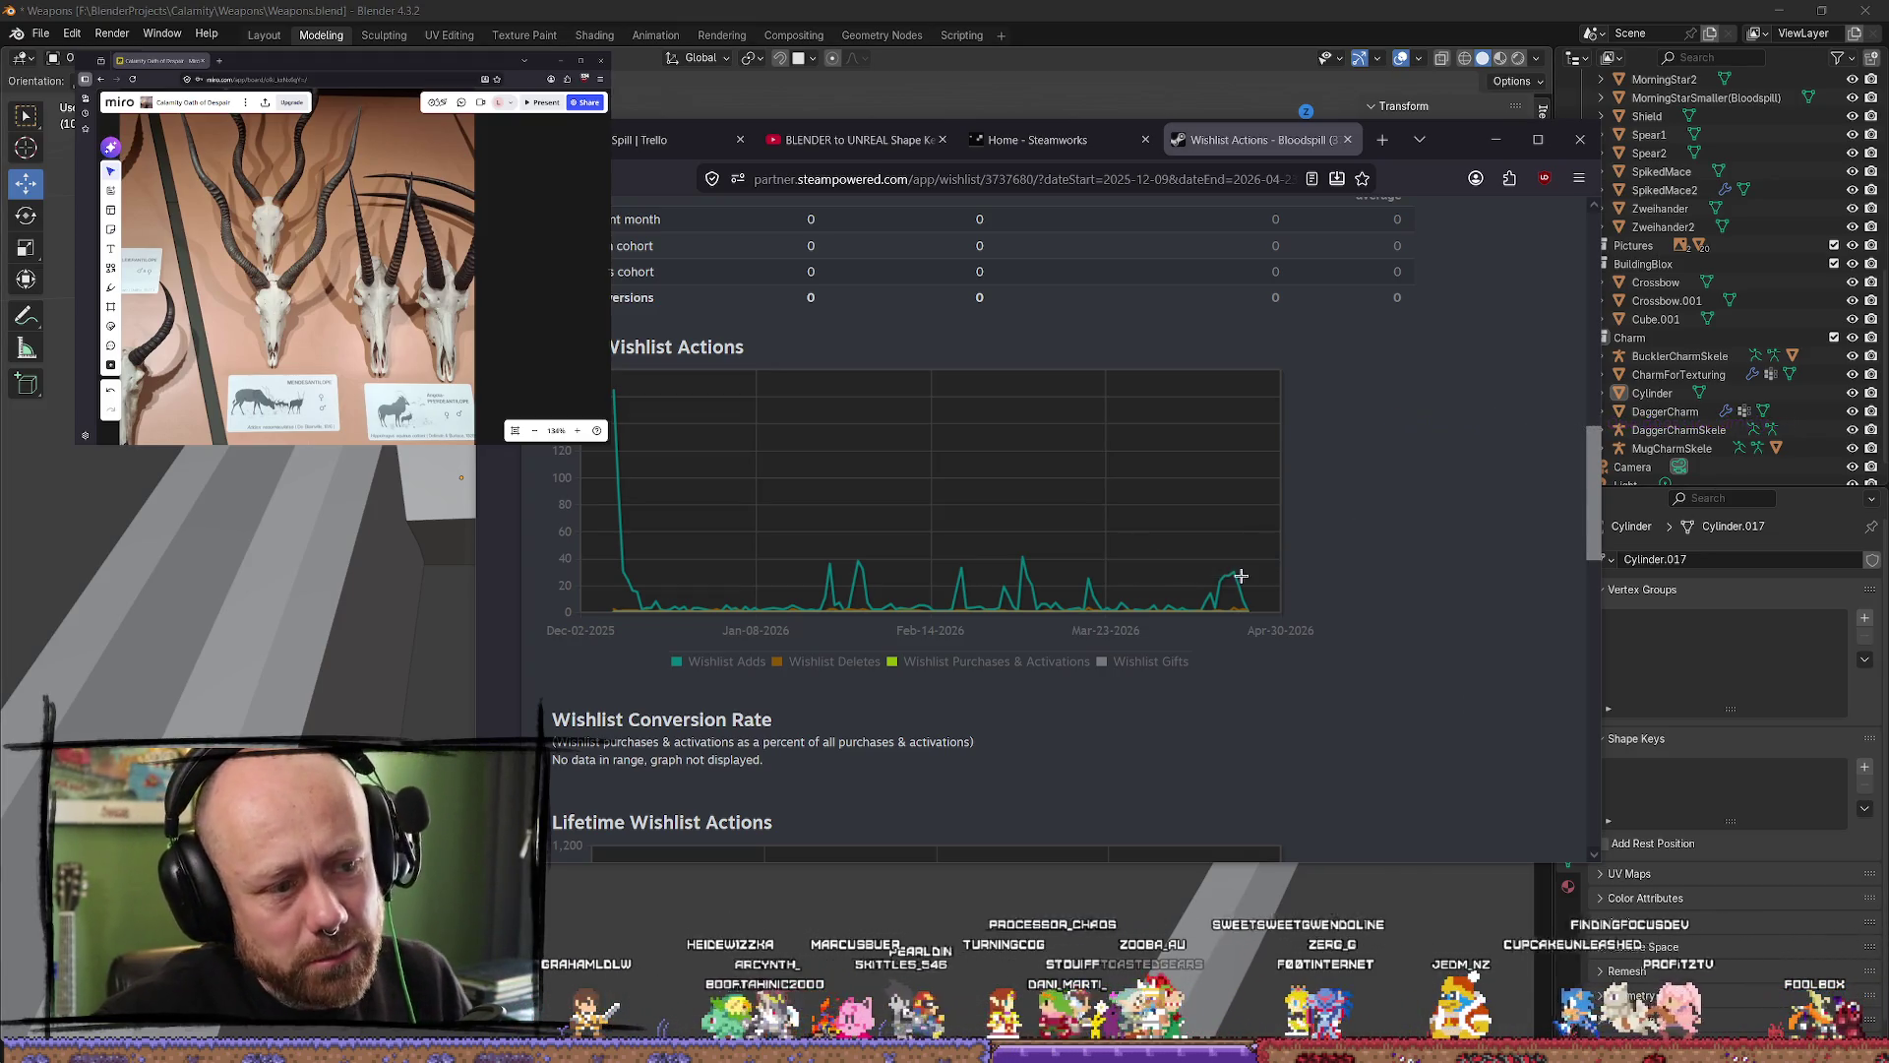
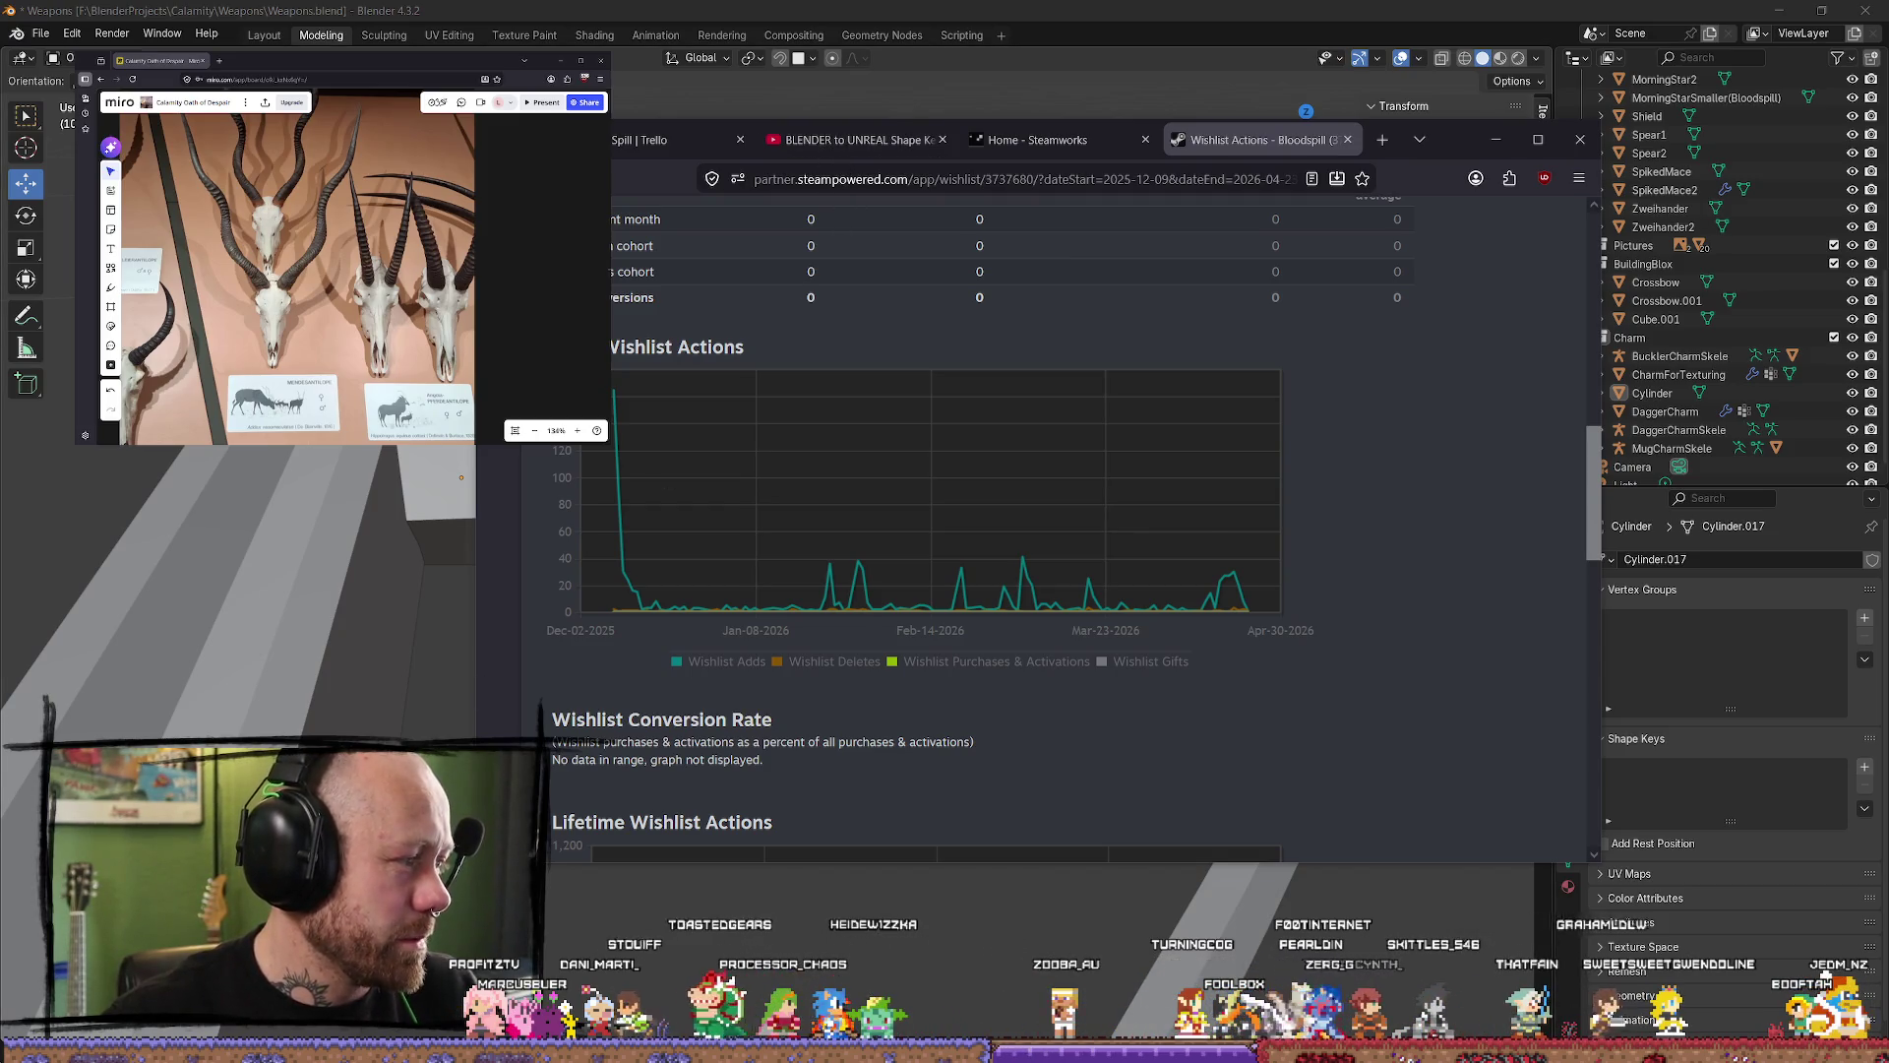
Step: Flip through the shape keys video, Steamworks home and wishlist actions report tabs
click(859, 139)
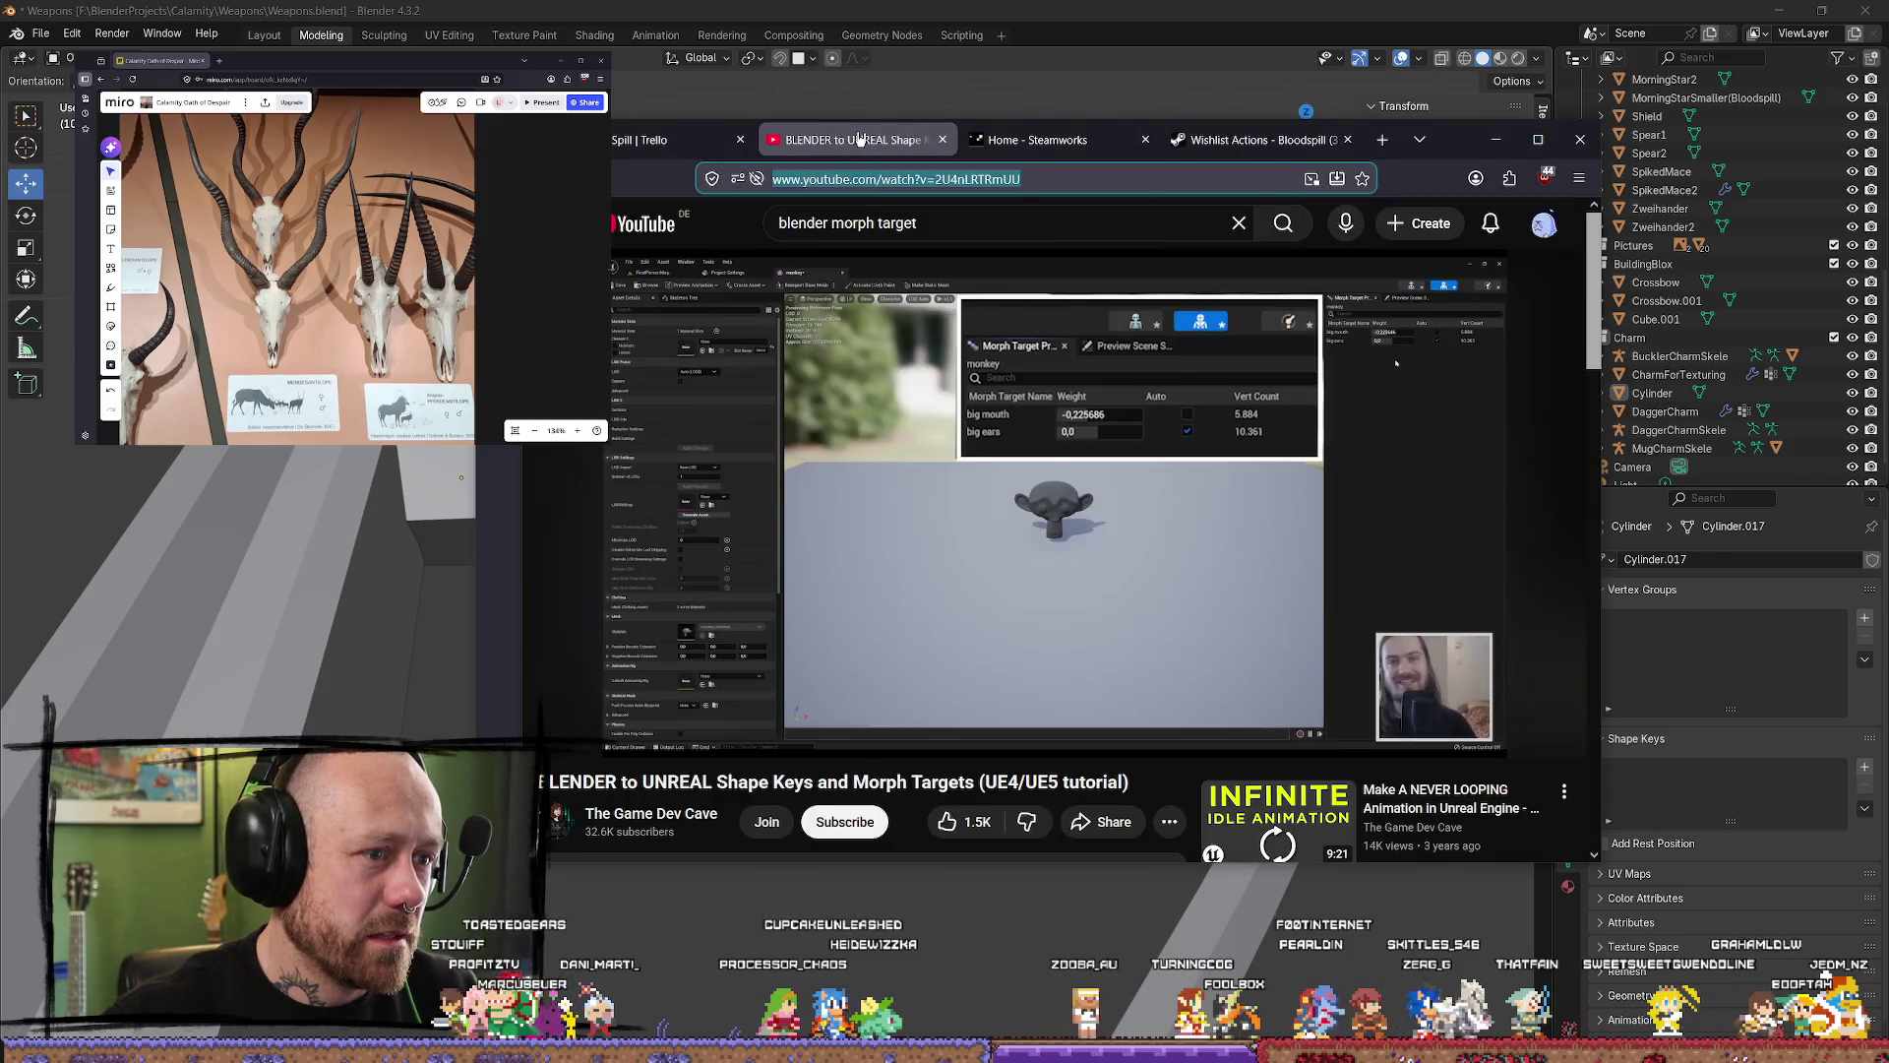
click(1038, 140)
click(1260, 143)
Step: Open the developer's YouTube channel page in a new tab and maximize Firefox
click(1383, 140)
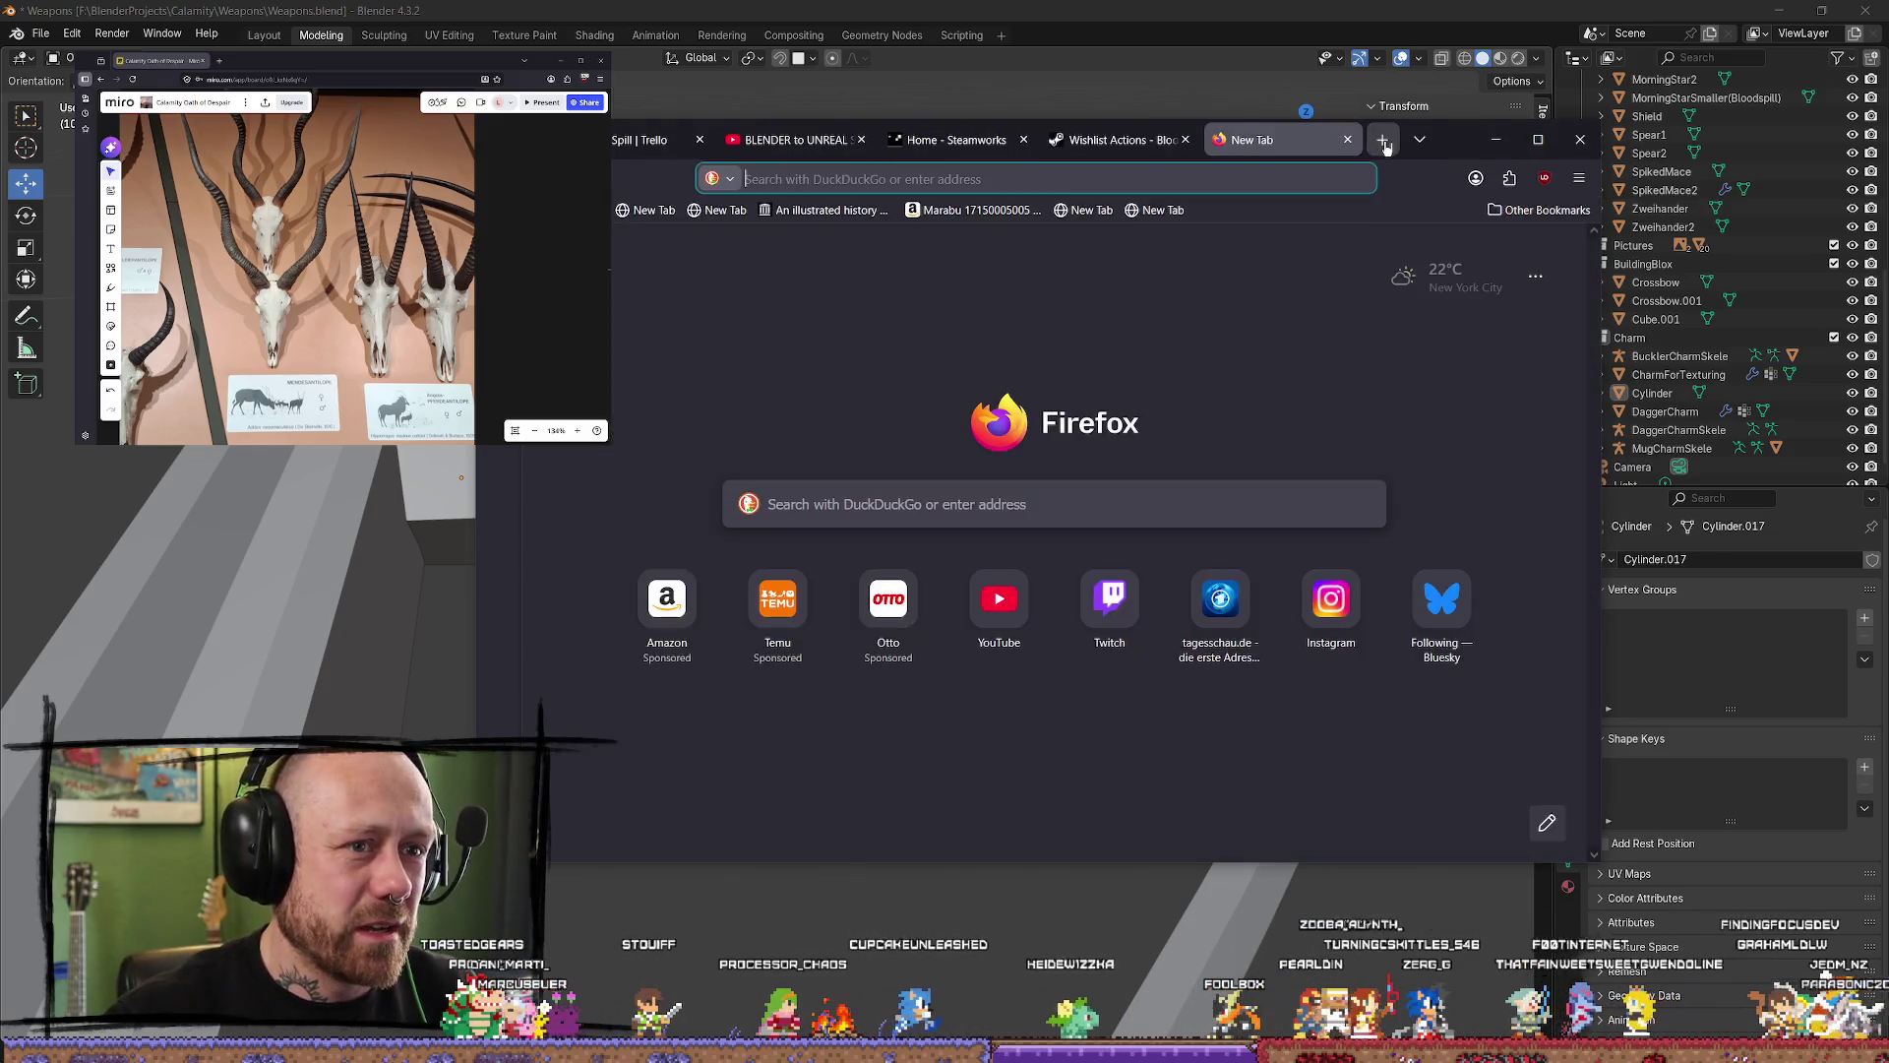
text(y)
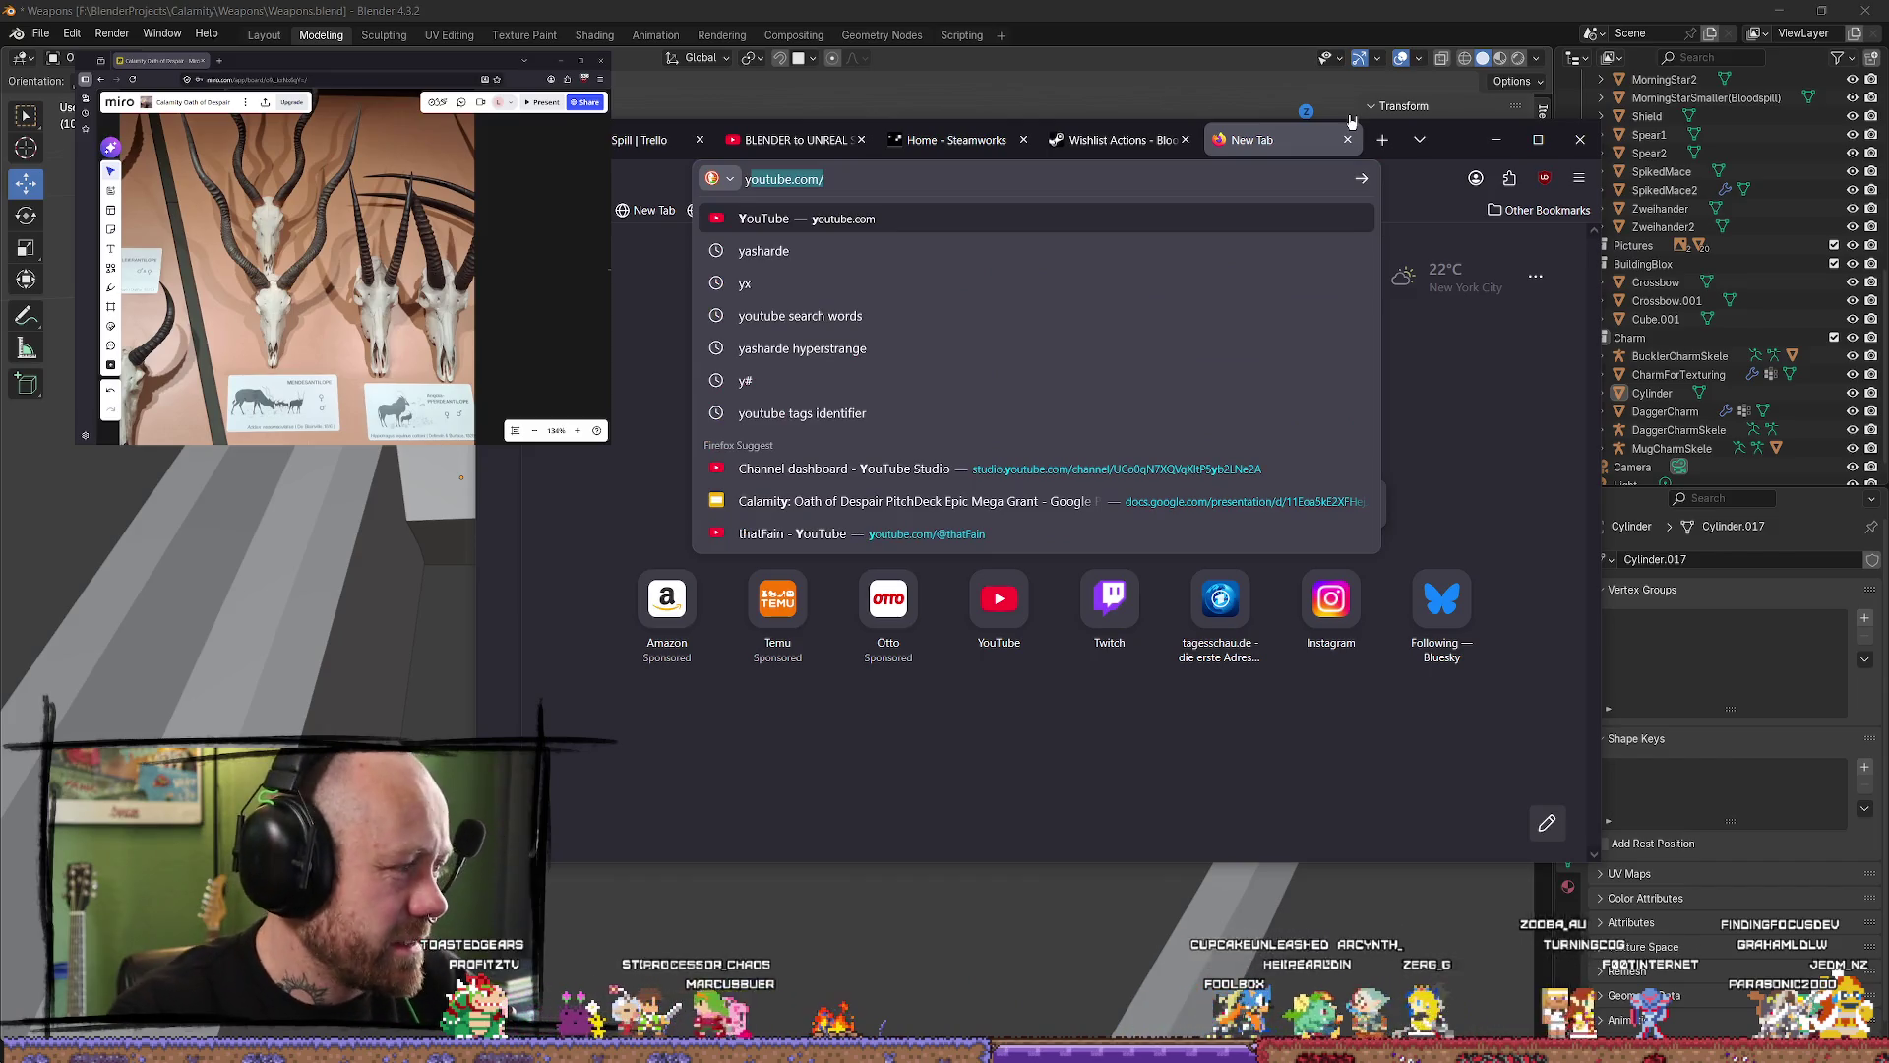
key(BackSpace)
key(BackSpace)
key(Escape)
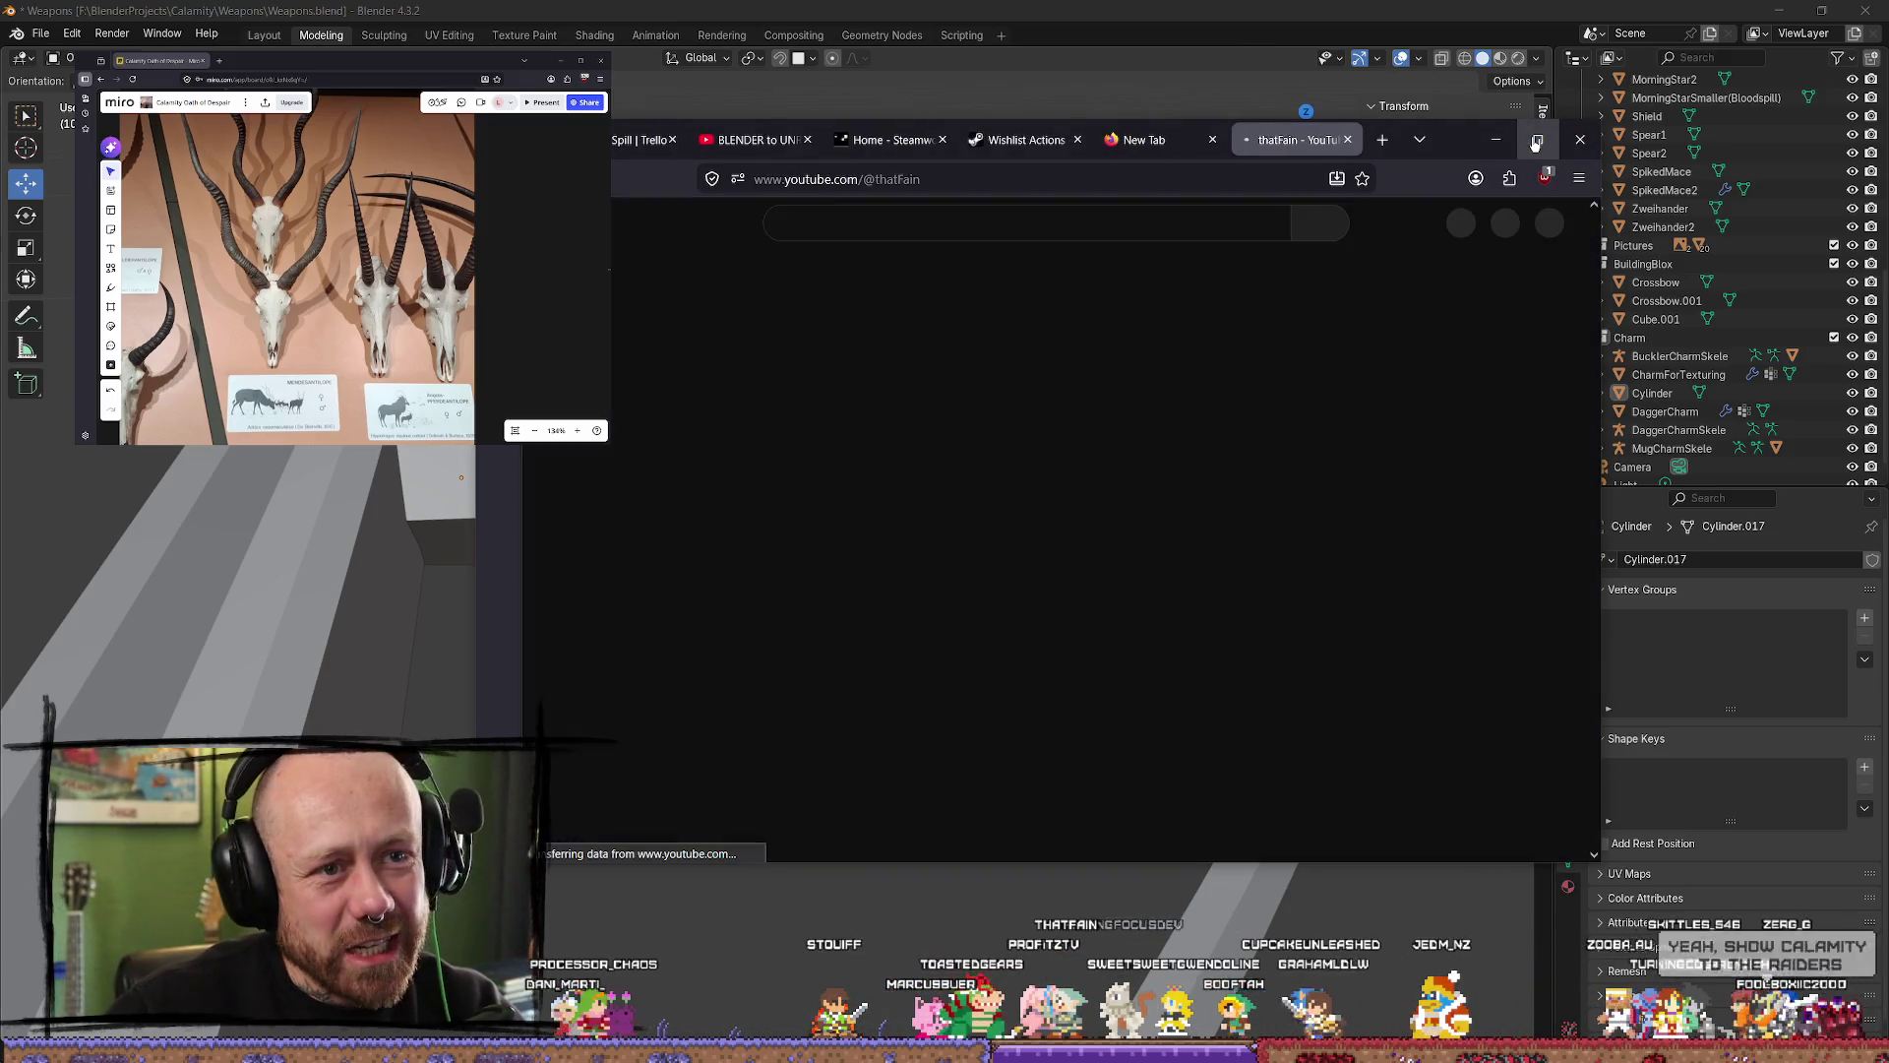
click(1536, 143)
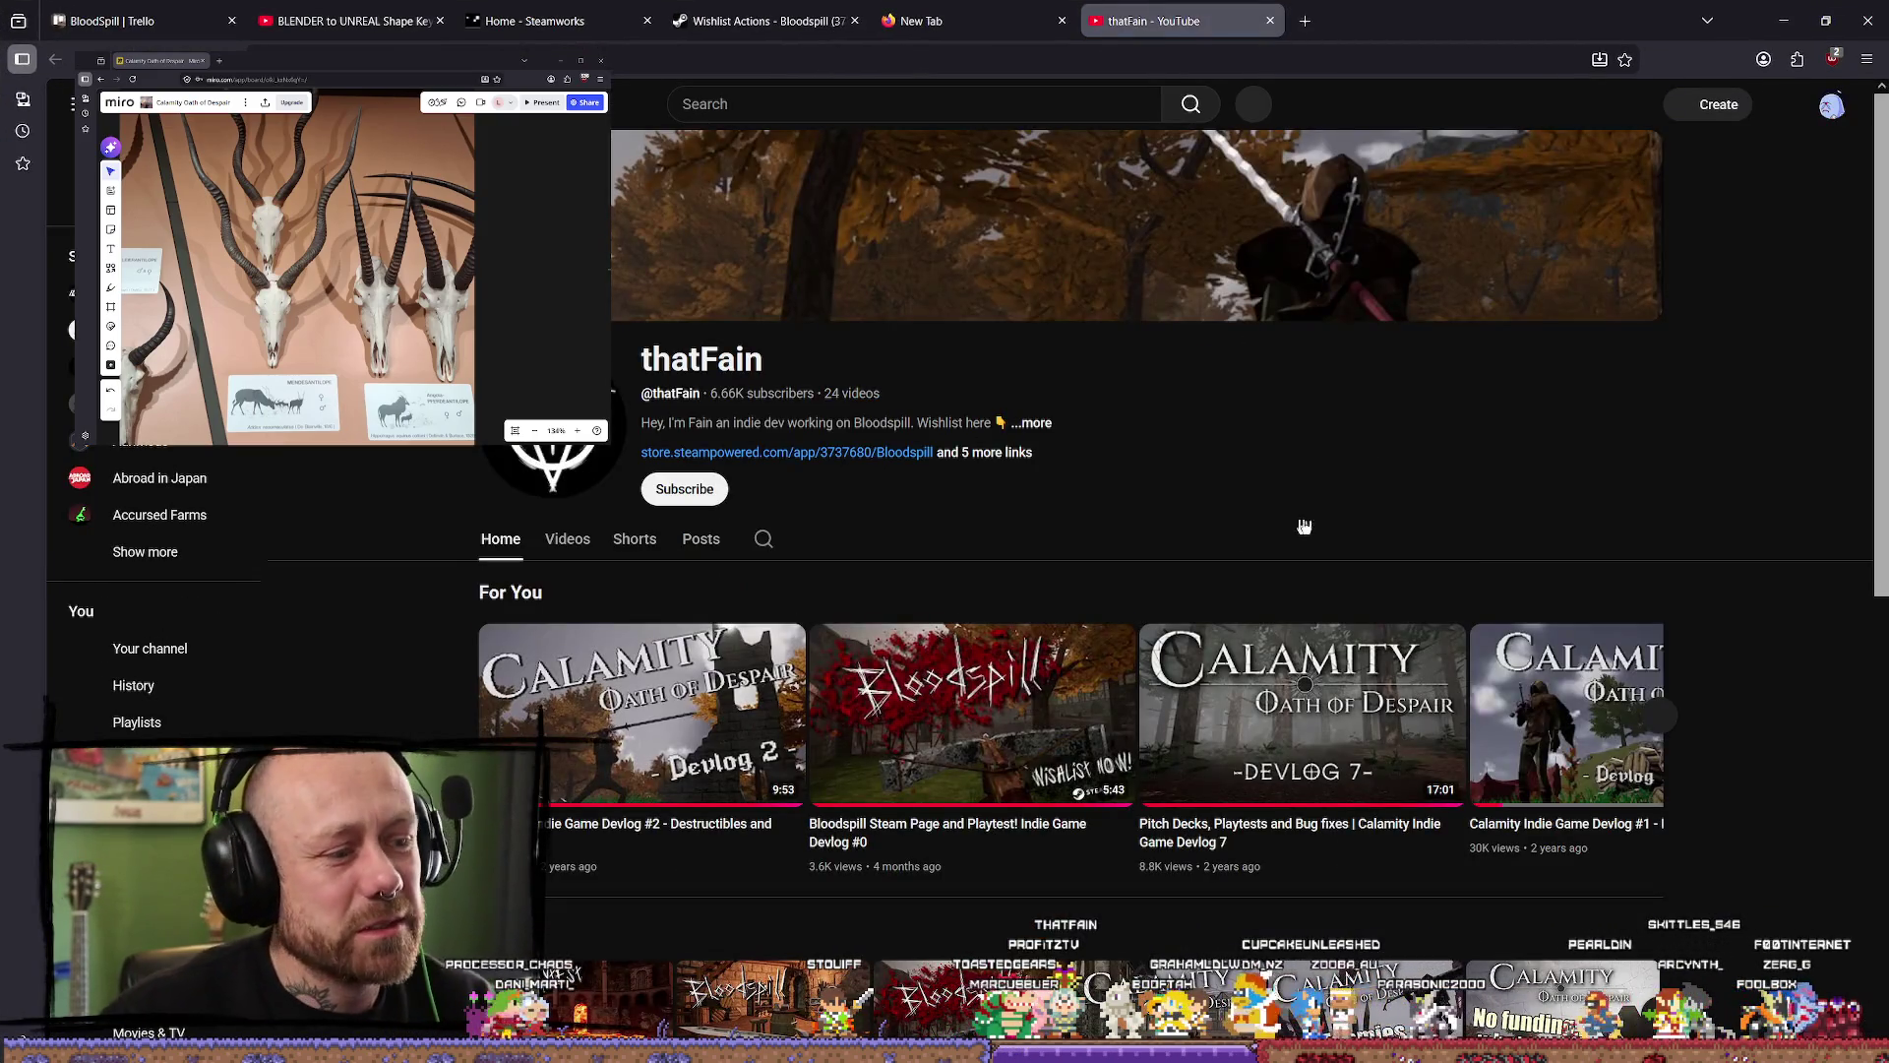
Step: From the channel's Videos list, play 'Still alive | Calamity: Oath of Despair Devlog 11'
scroll(1214, 410, down, 1)
click(568, 441)
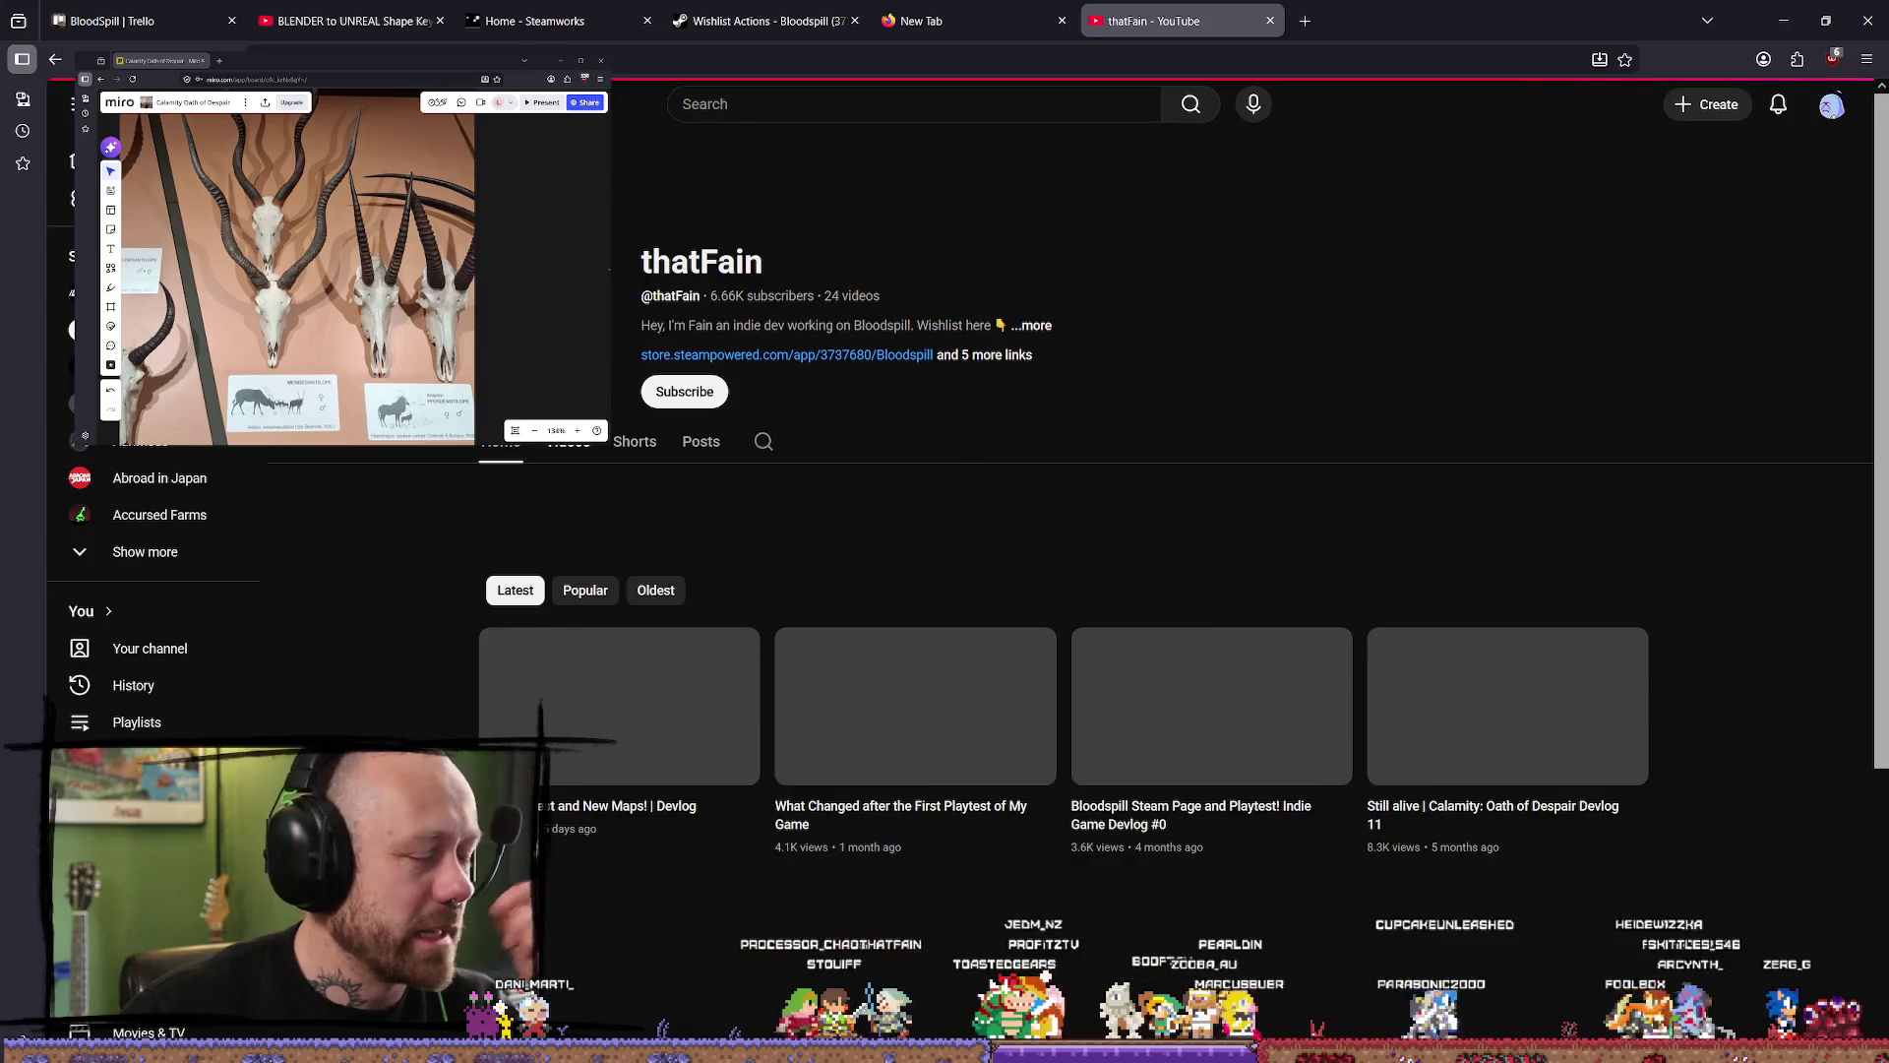
scroll(1132, 492, down, 2)
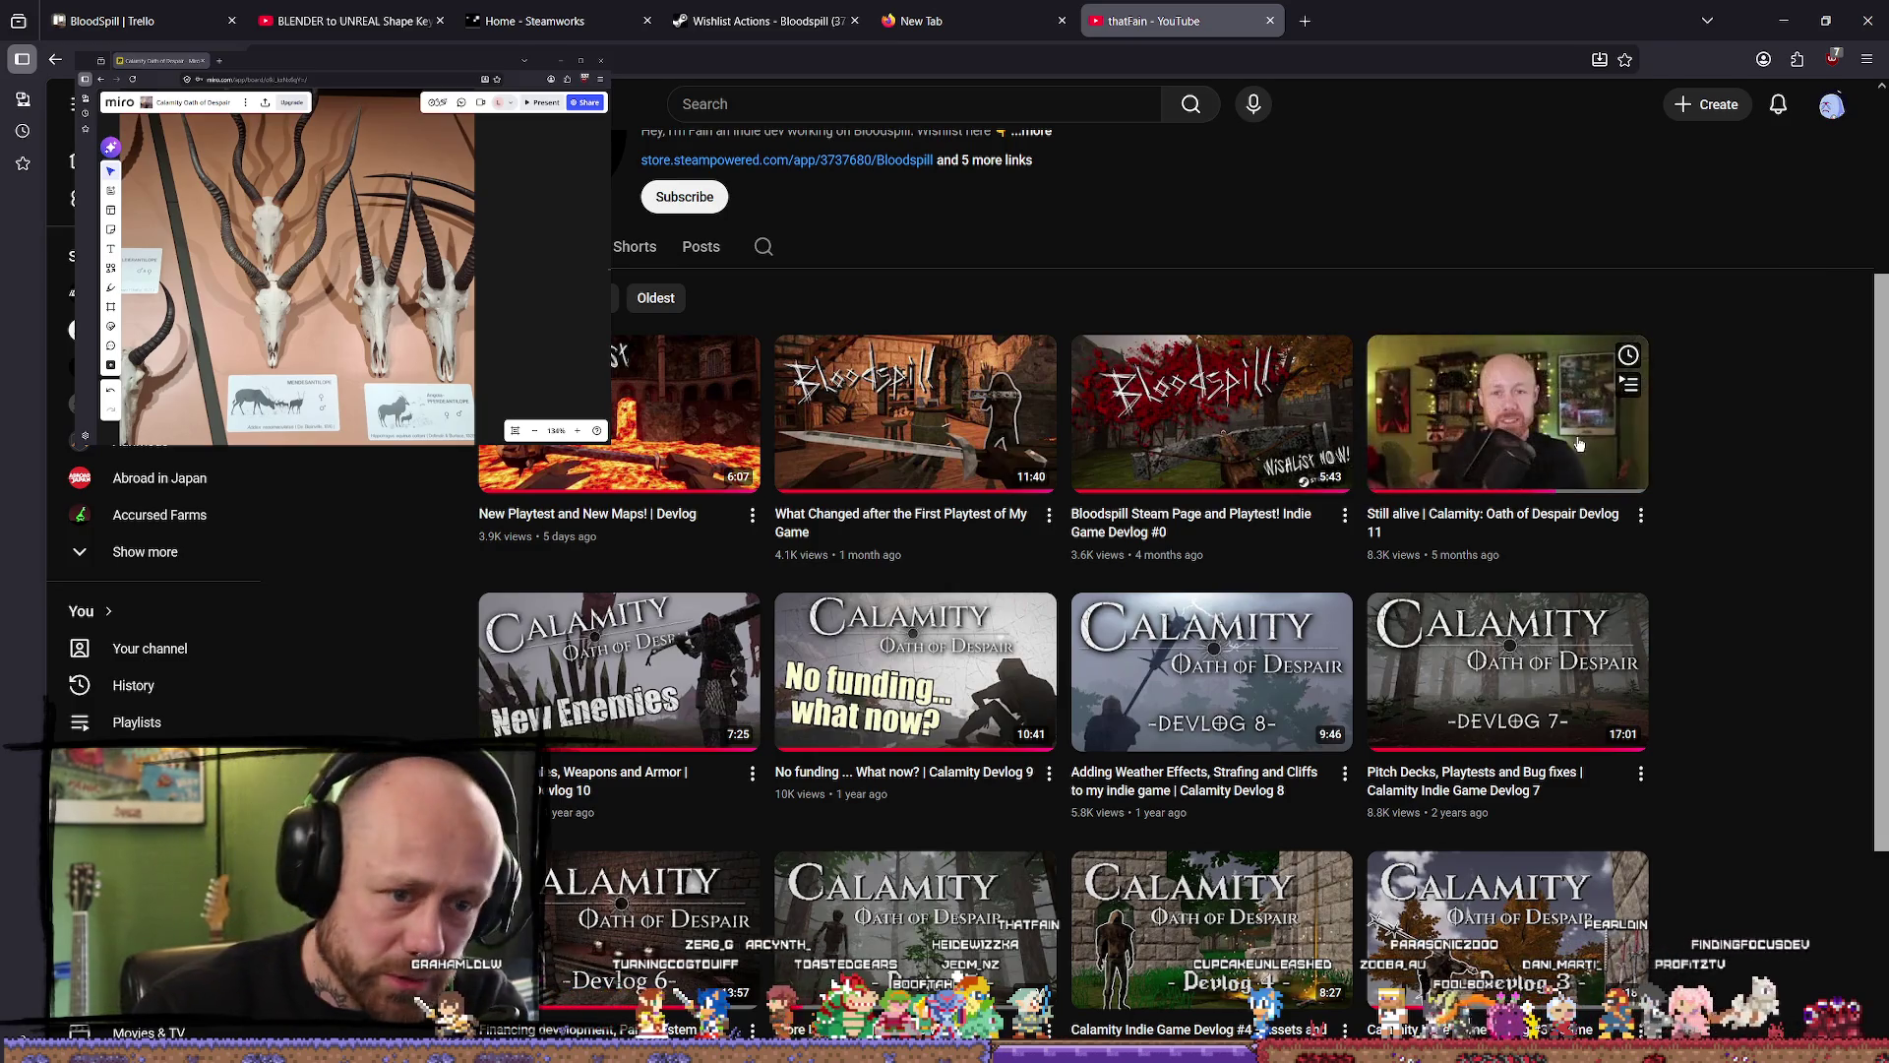
click(1535, 423)
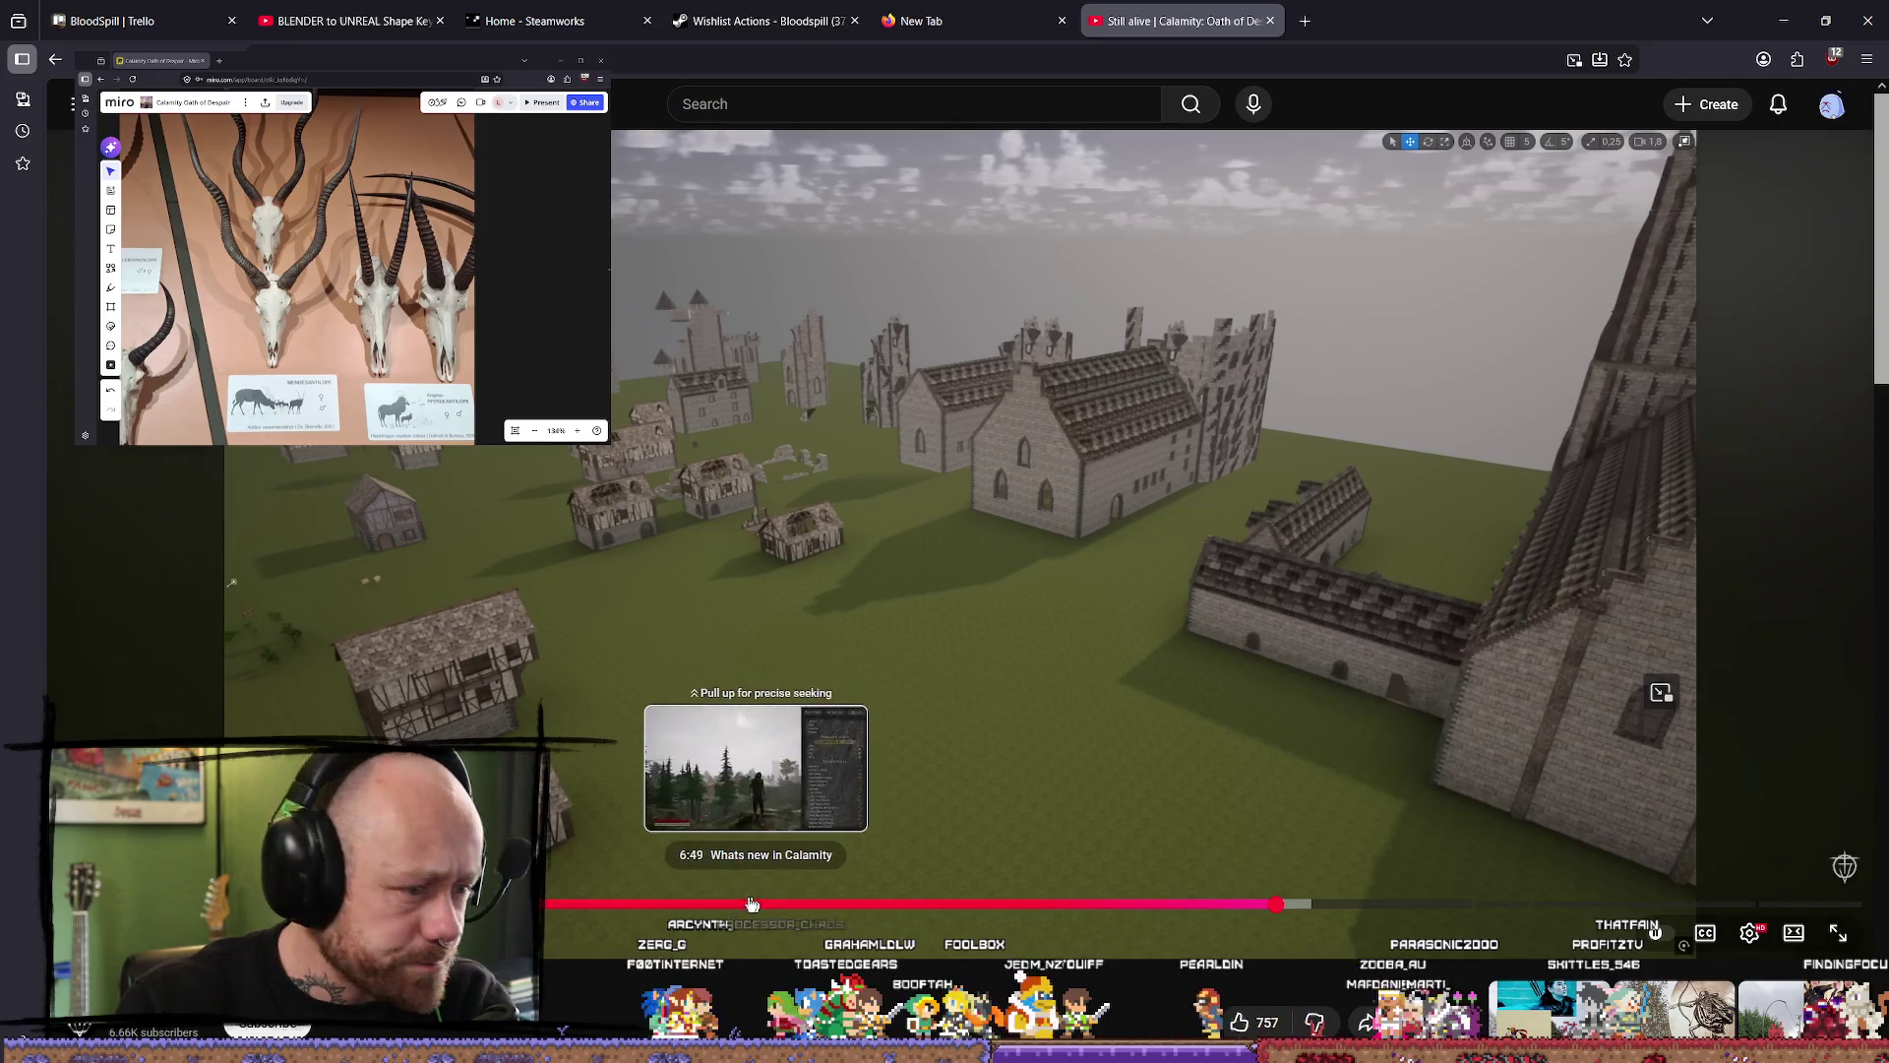
Step: Seek through Devlog 11's scenes up to the closing town scene, then close its tab
click(649, 904)
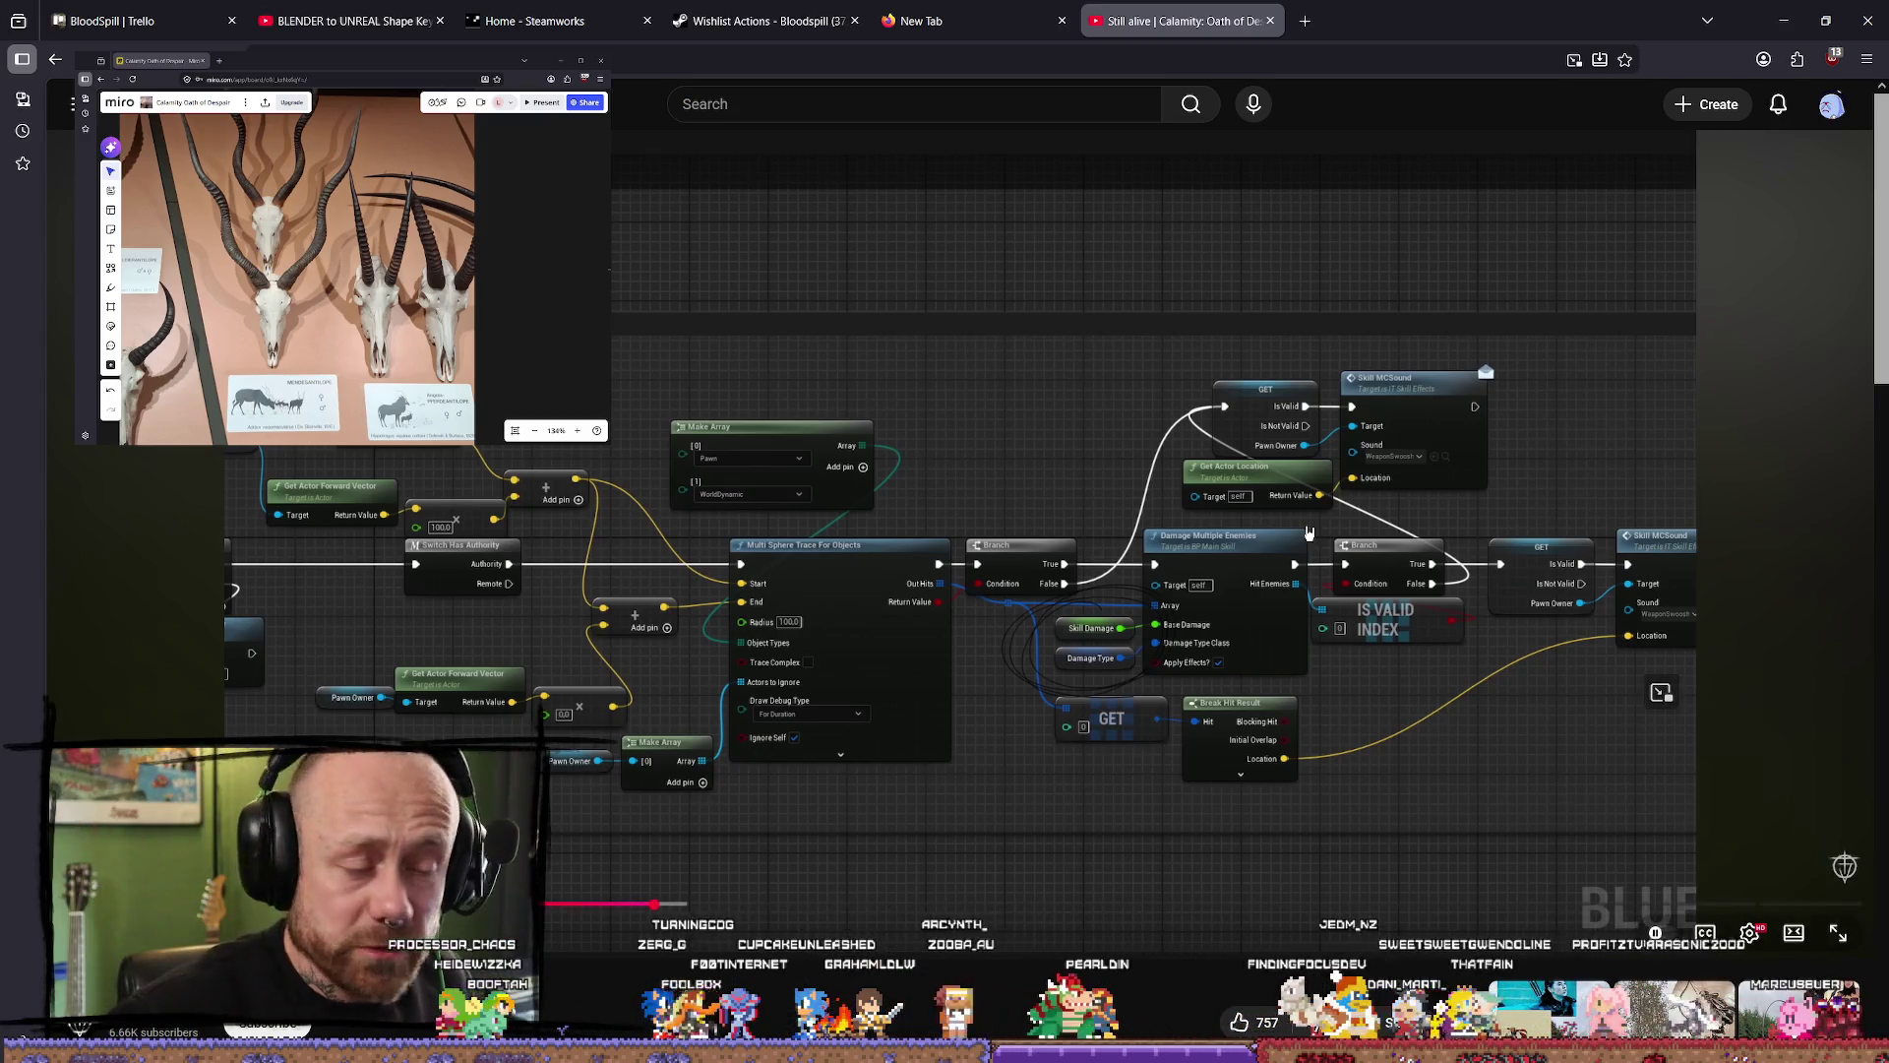
click(1309, 532)
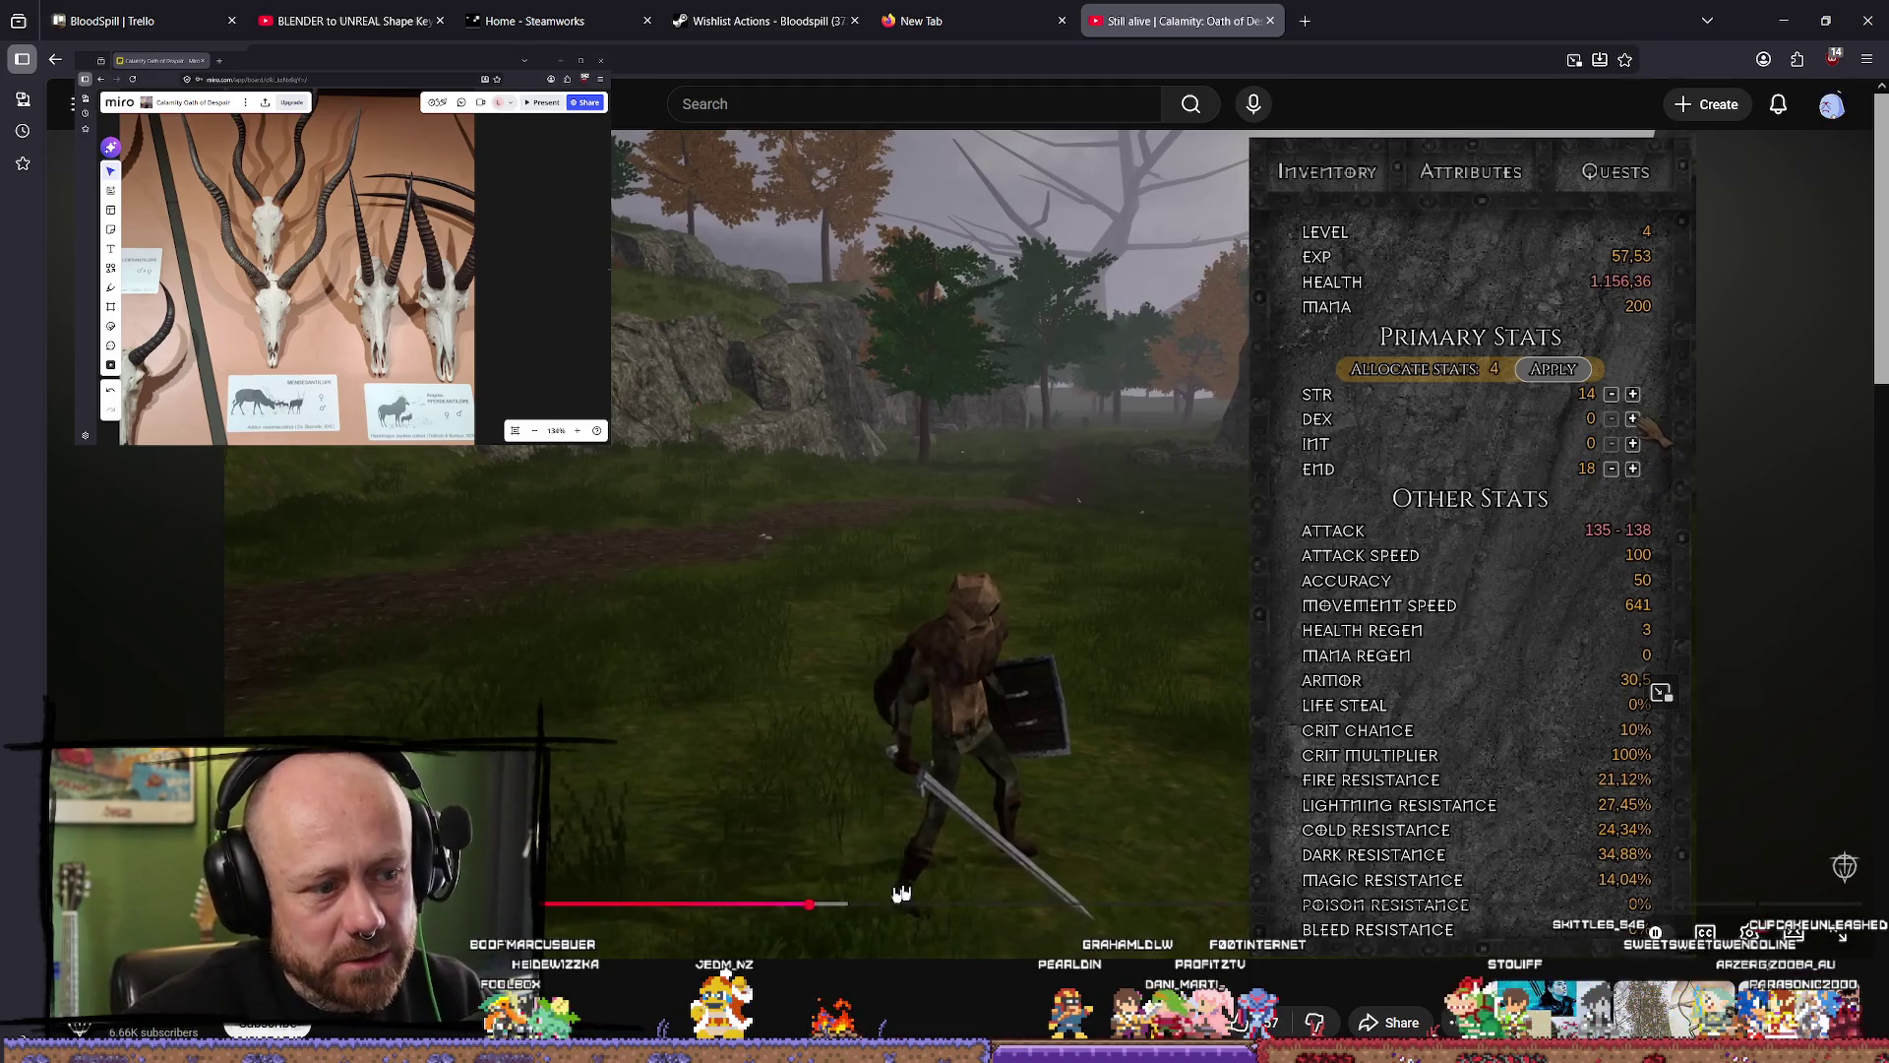
click(839, 904)
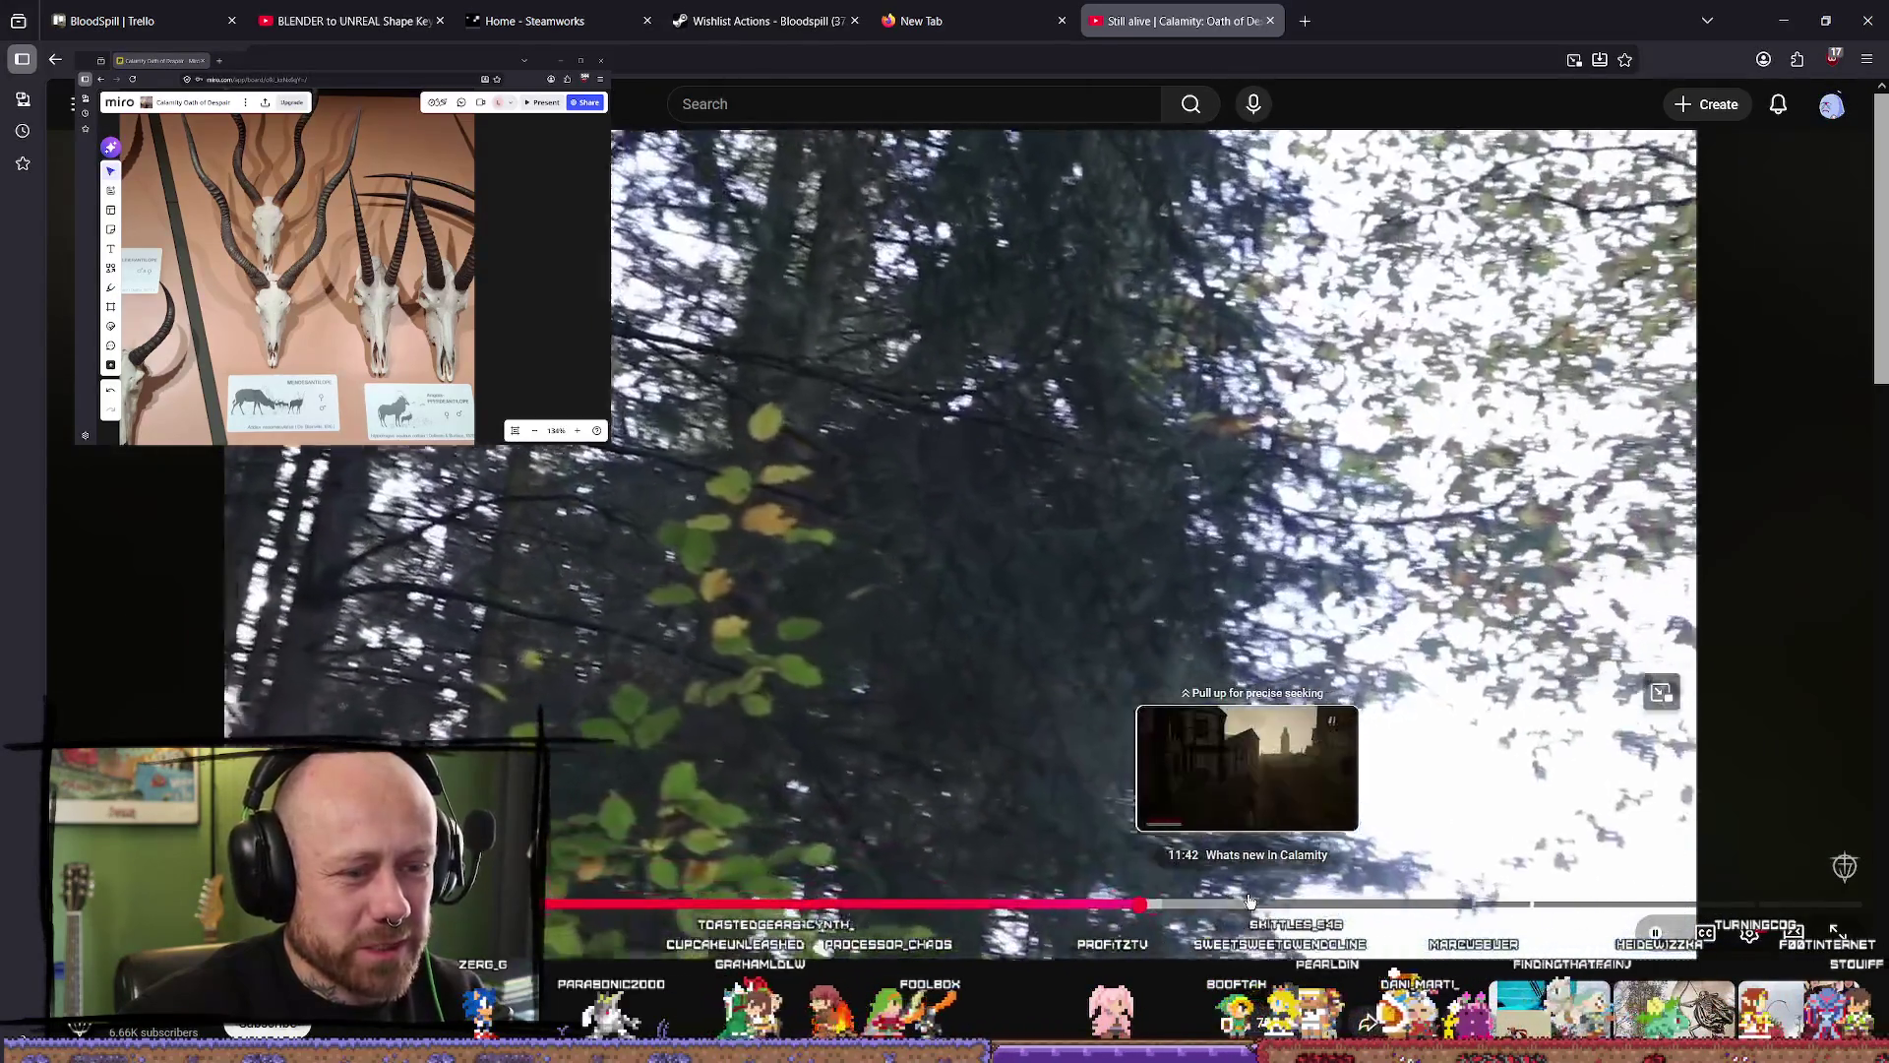
click(1235, 904)
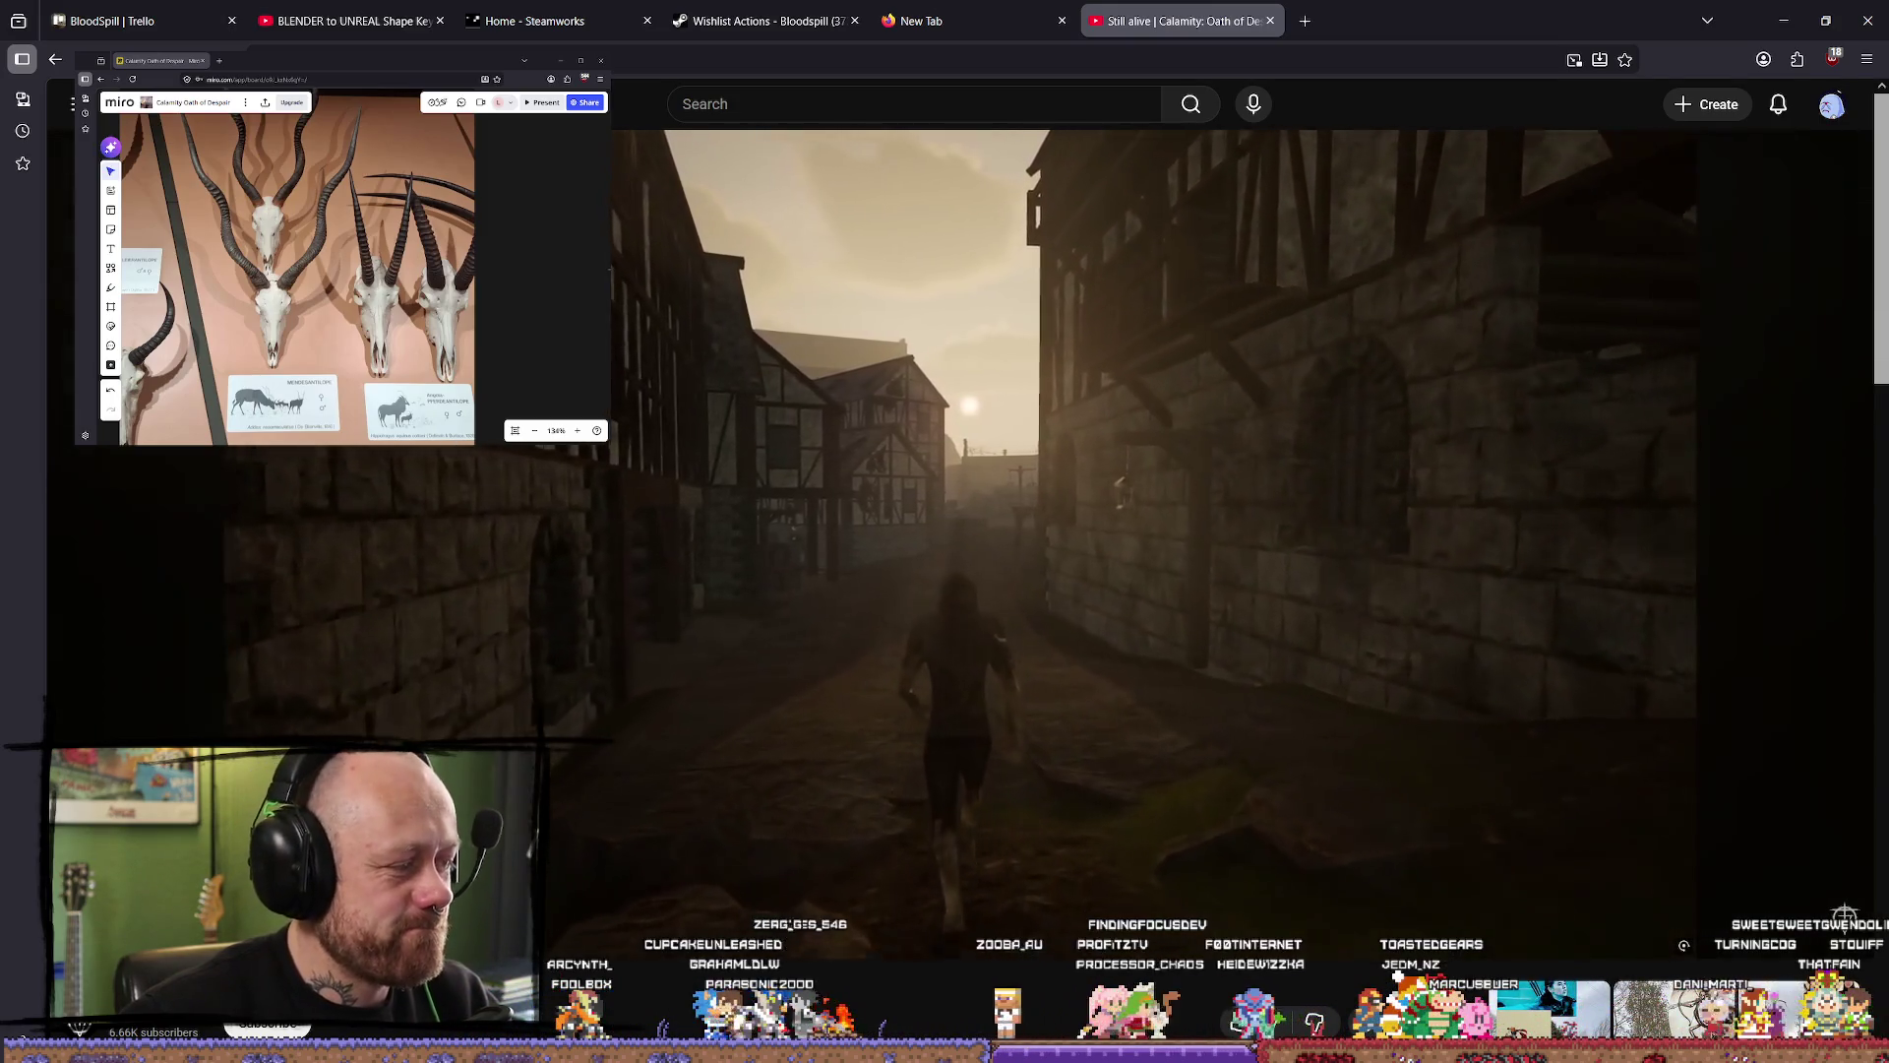
click(1271, 21)
Step: Close the empty tab and review the Daily Wishlist Actions chart and 1,011 balance summary
click(1062, 21)
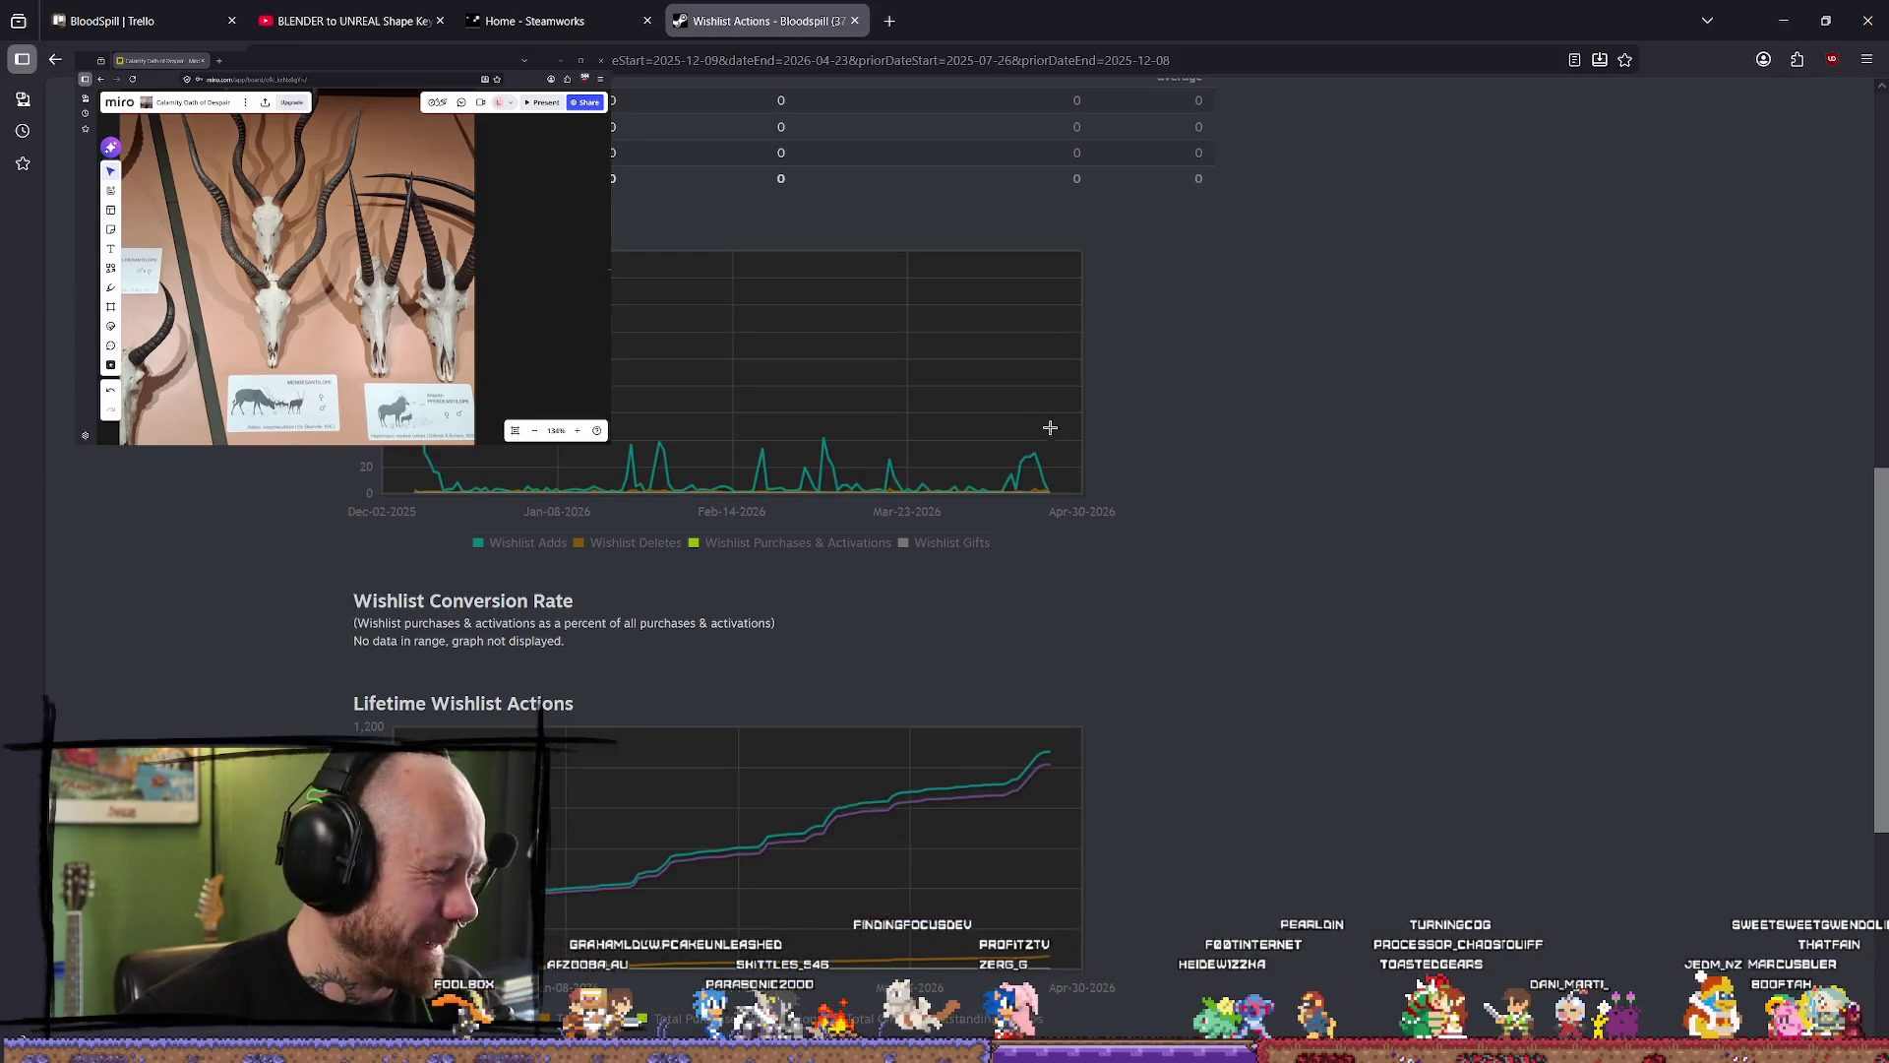
mouse_move(1045, 472)
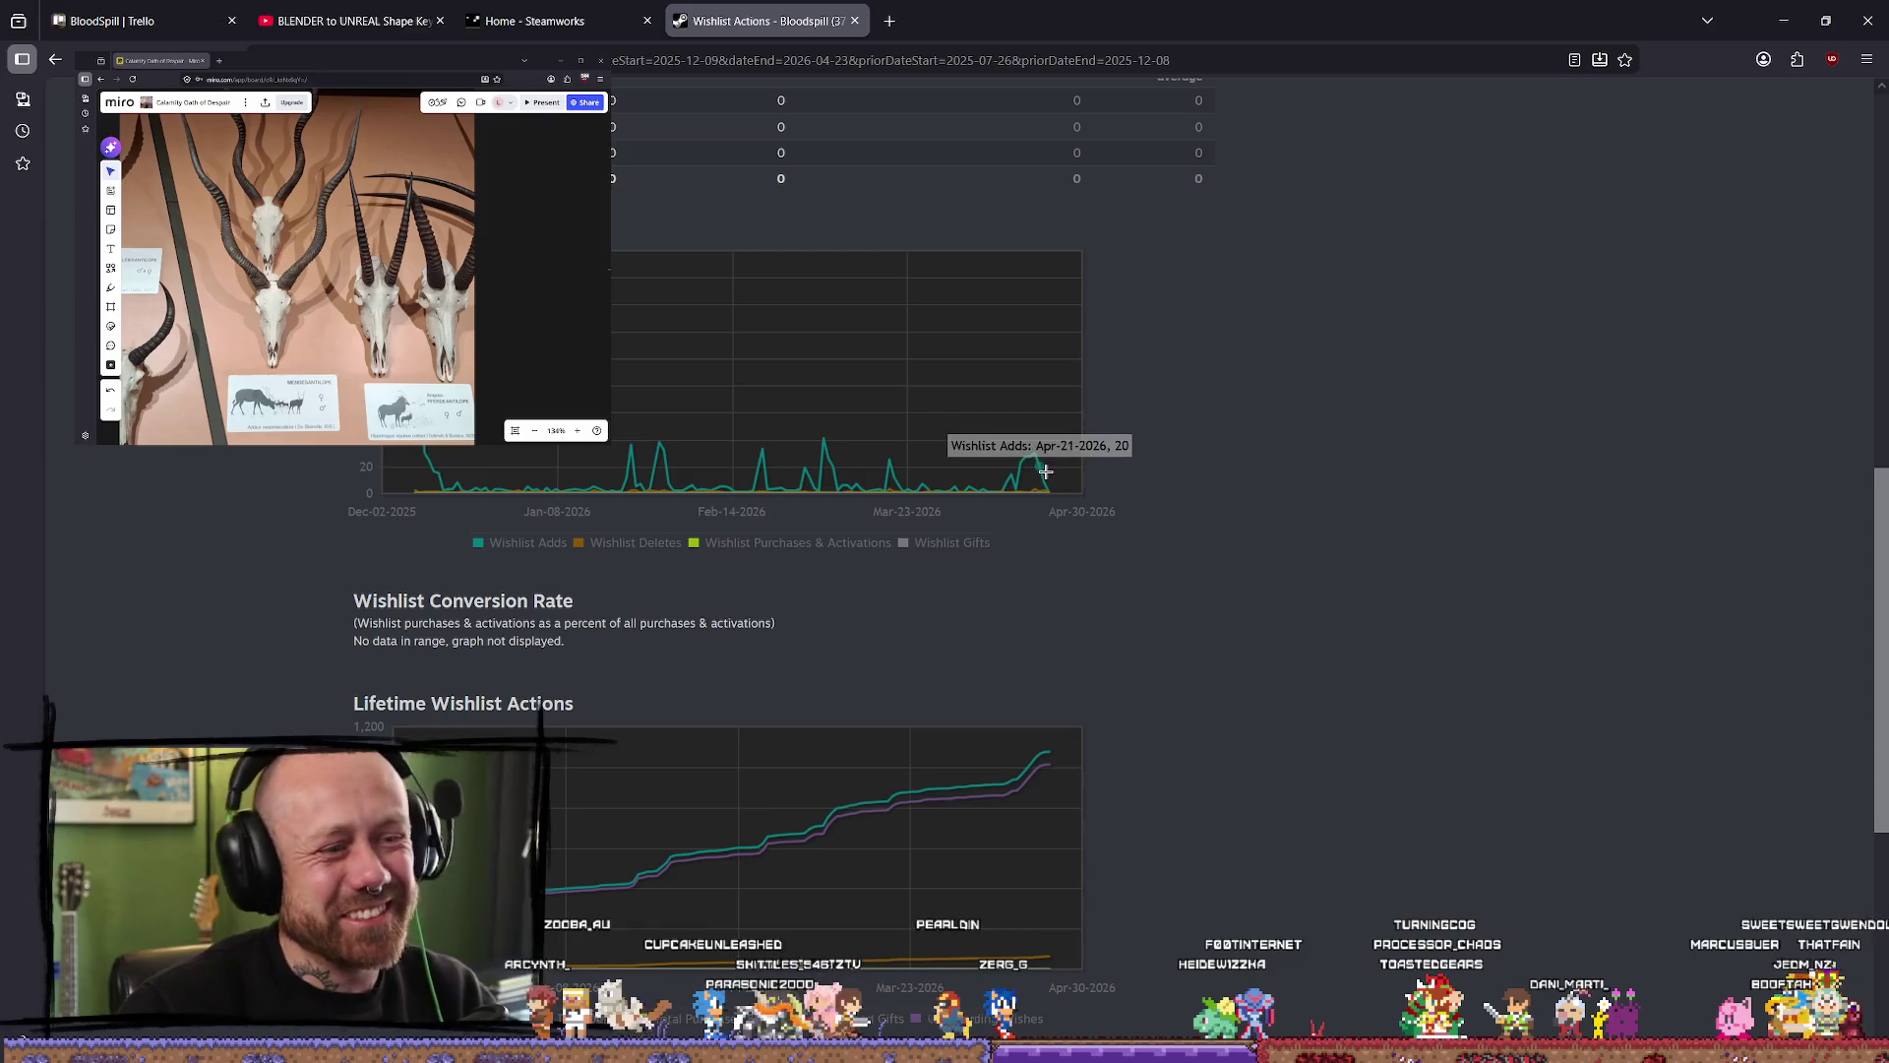
scroll(974, 378, up, 4)
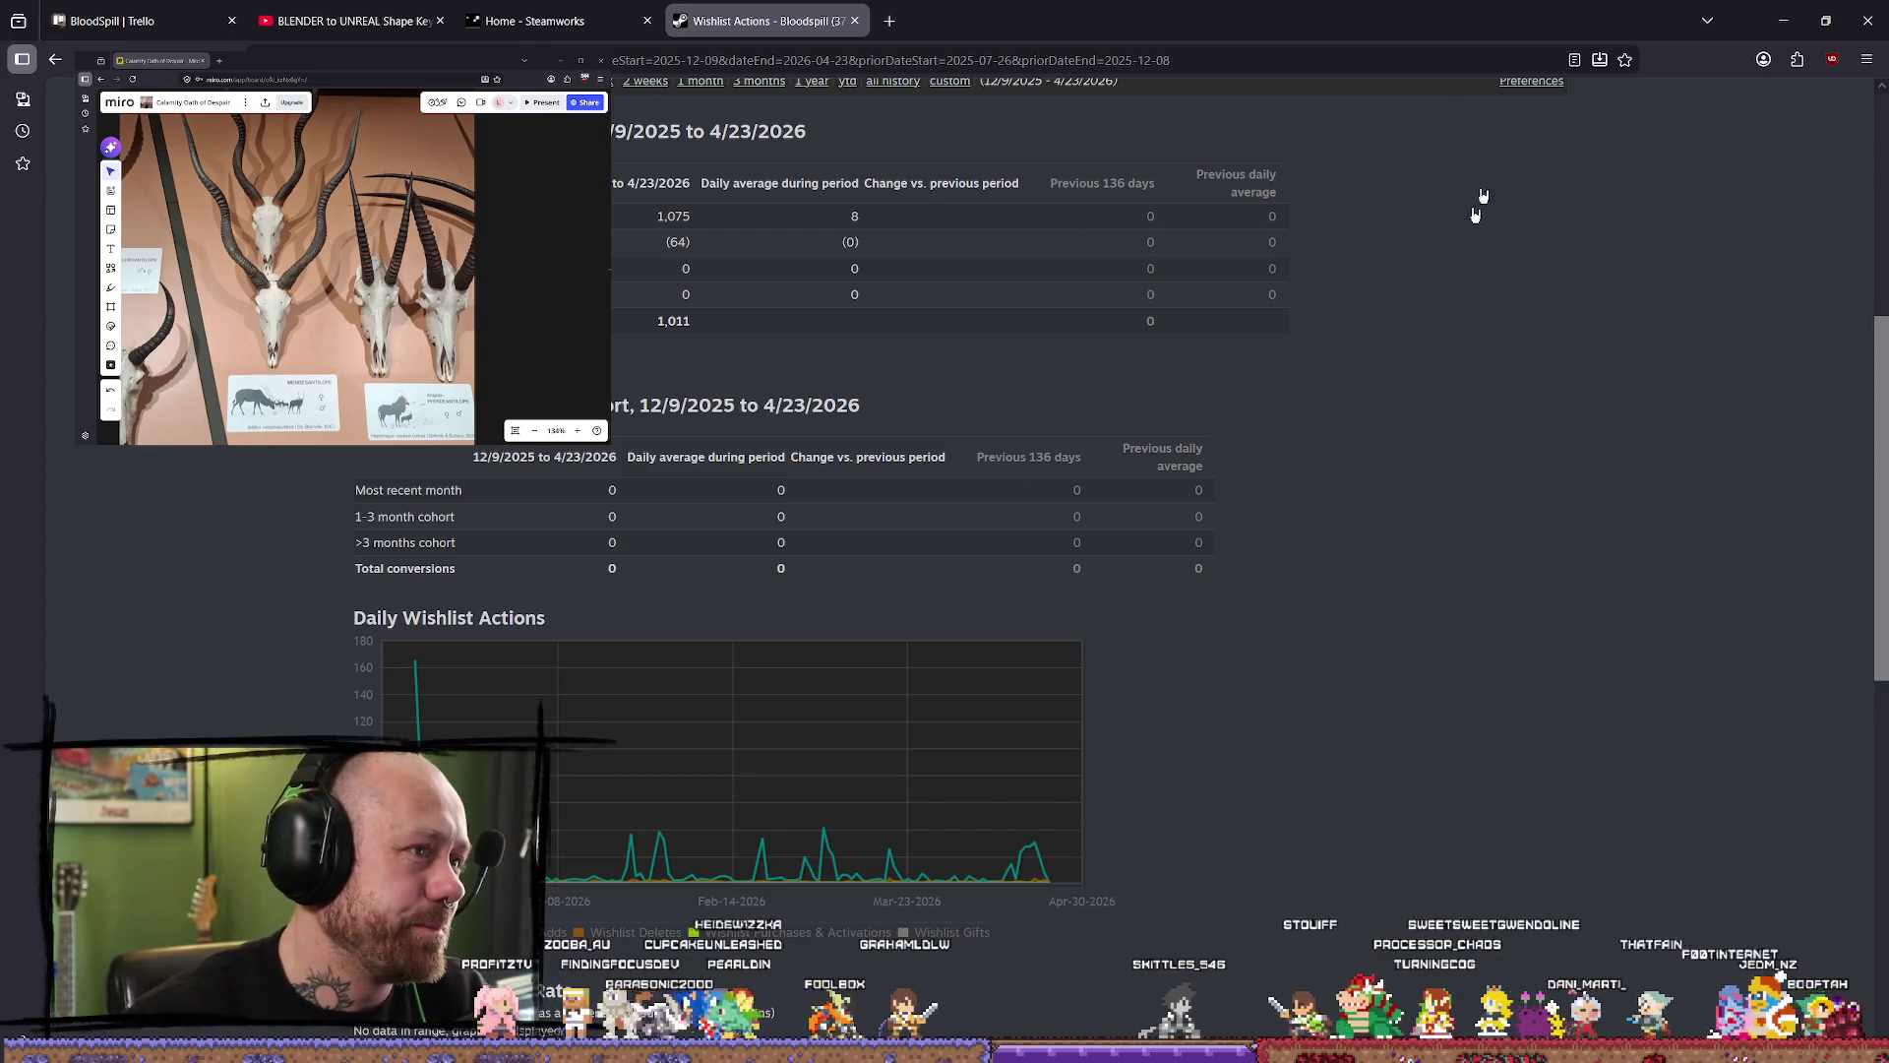
scroll(984, 295, down, 10)
scroll(1181, 462, up, 10)
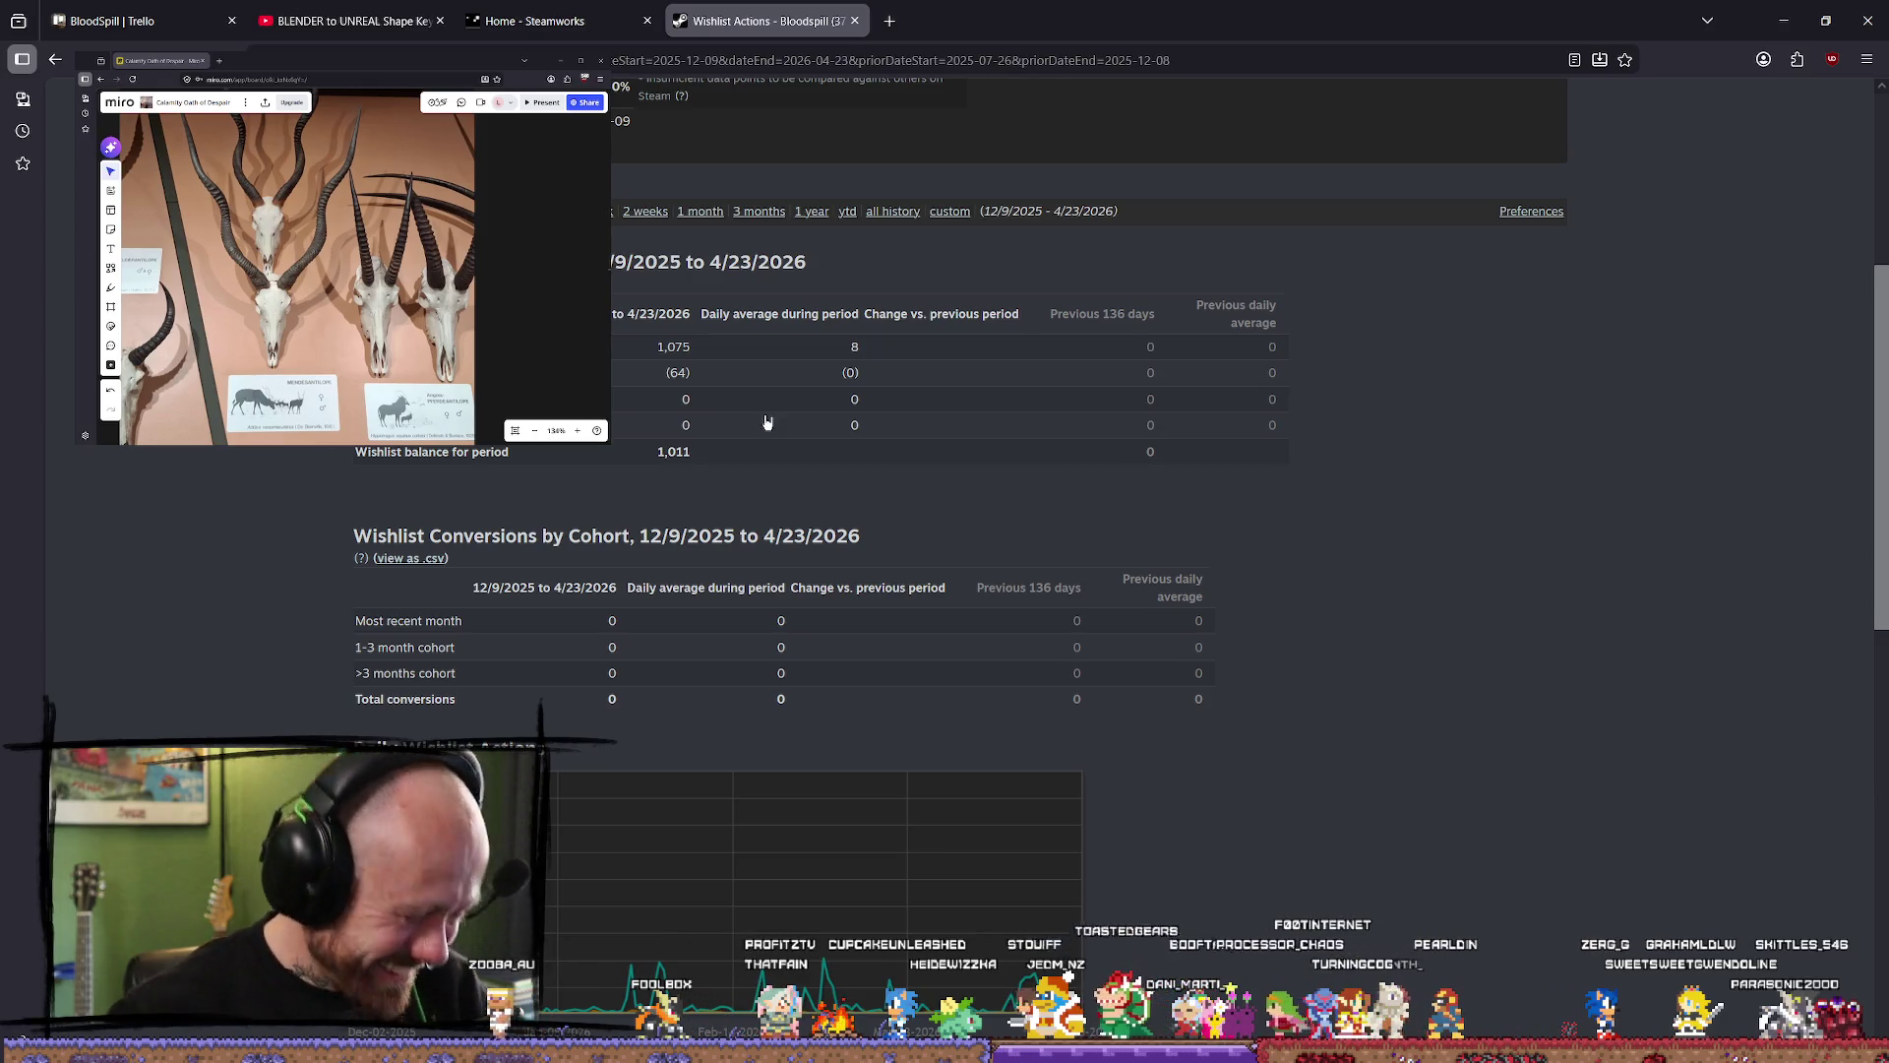
click(355, 20)
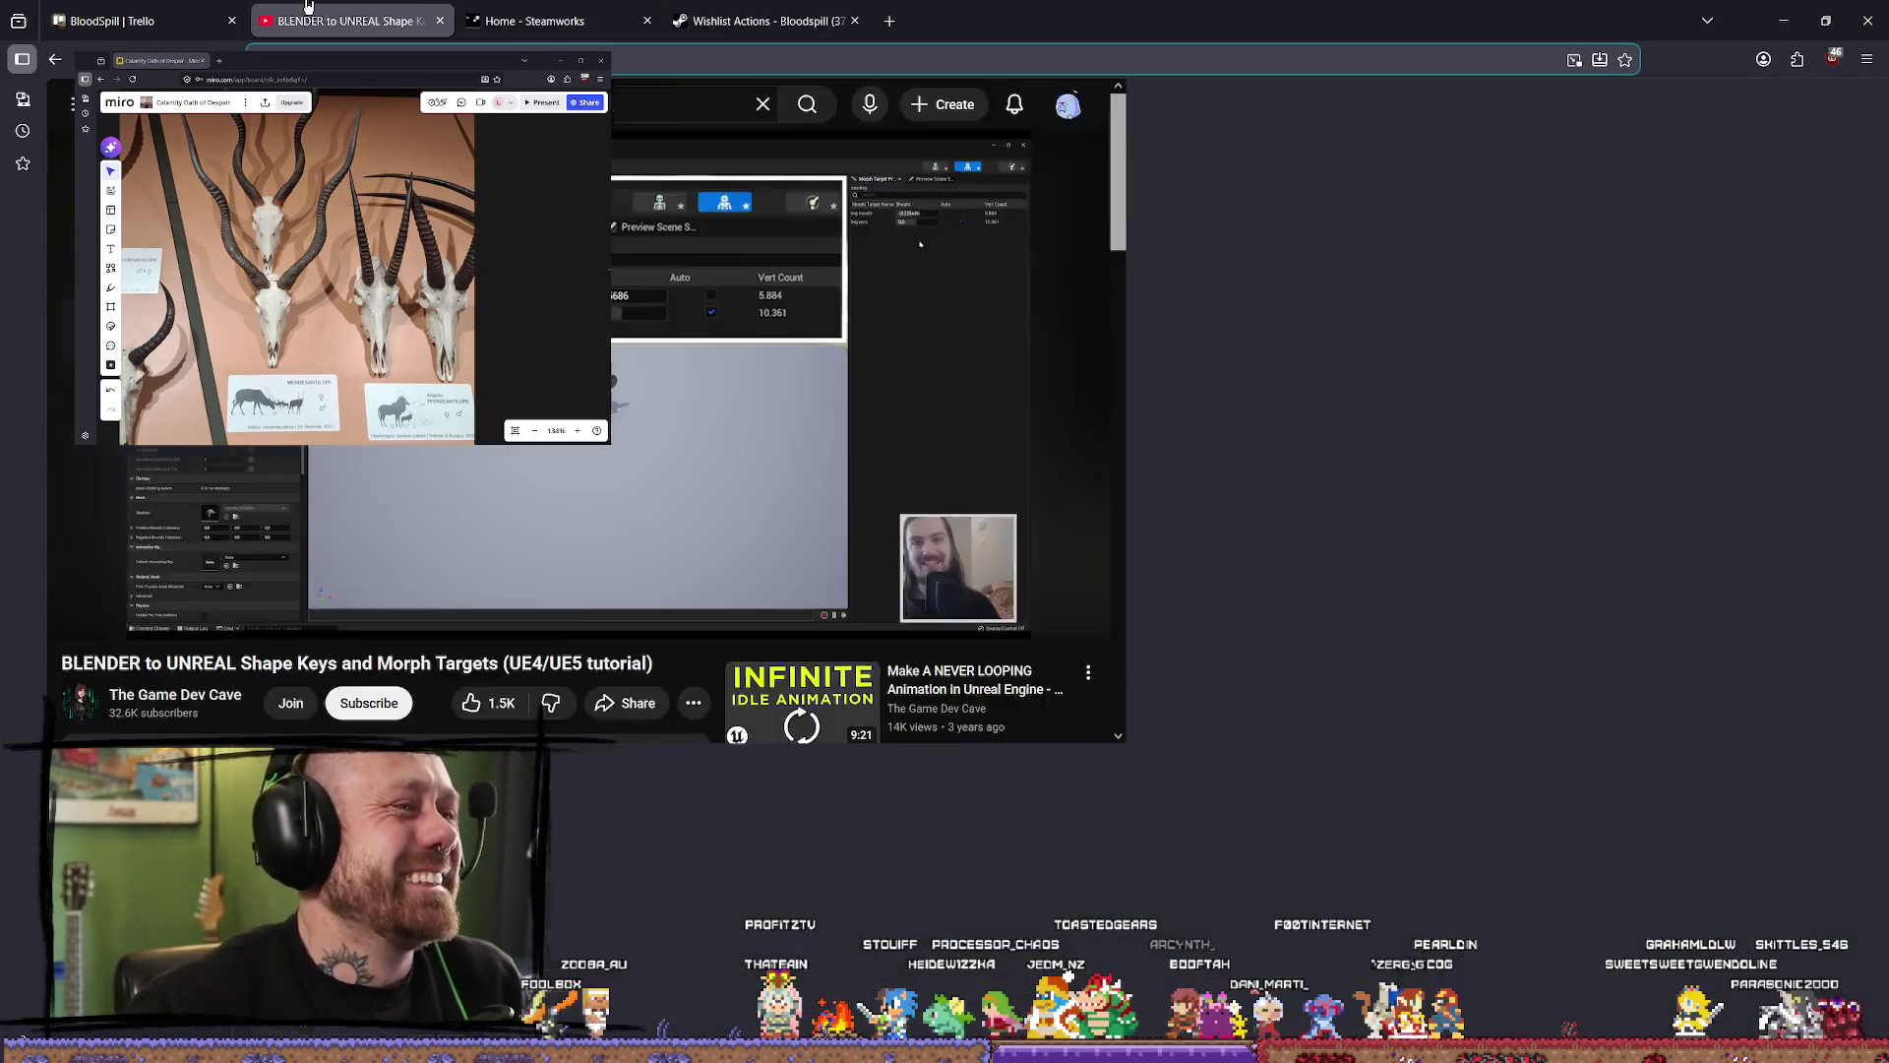
click(758, 21)
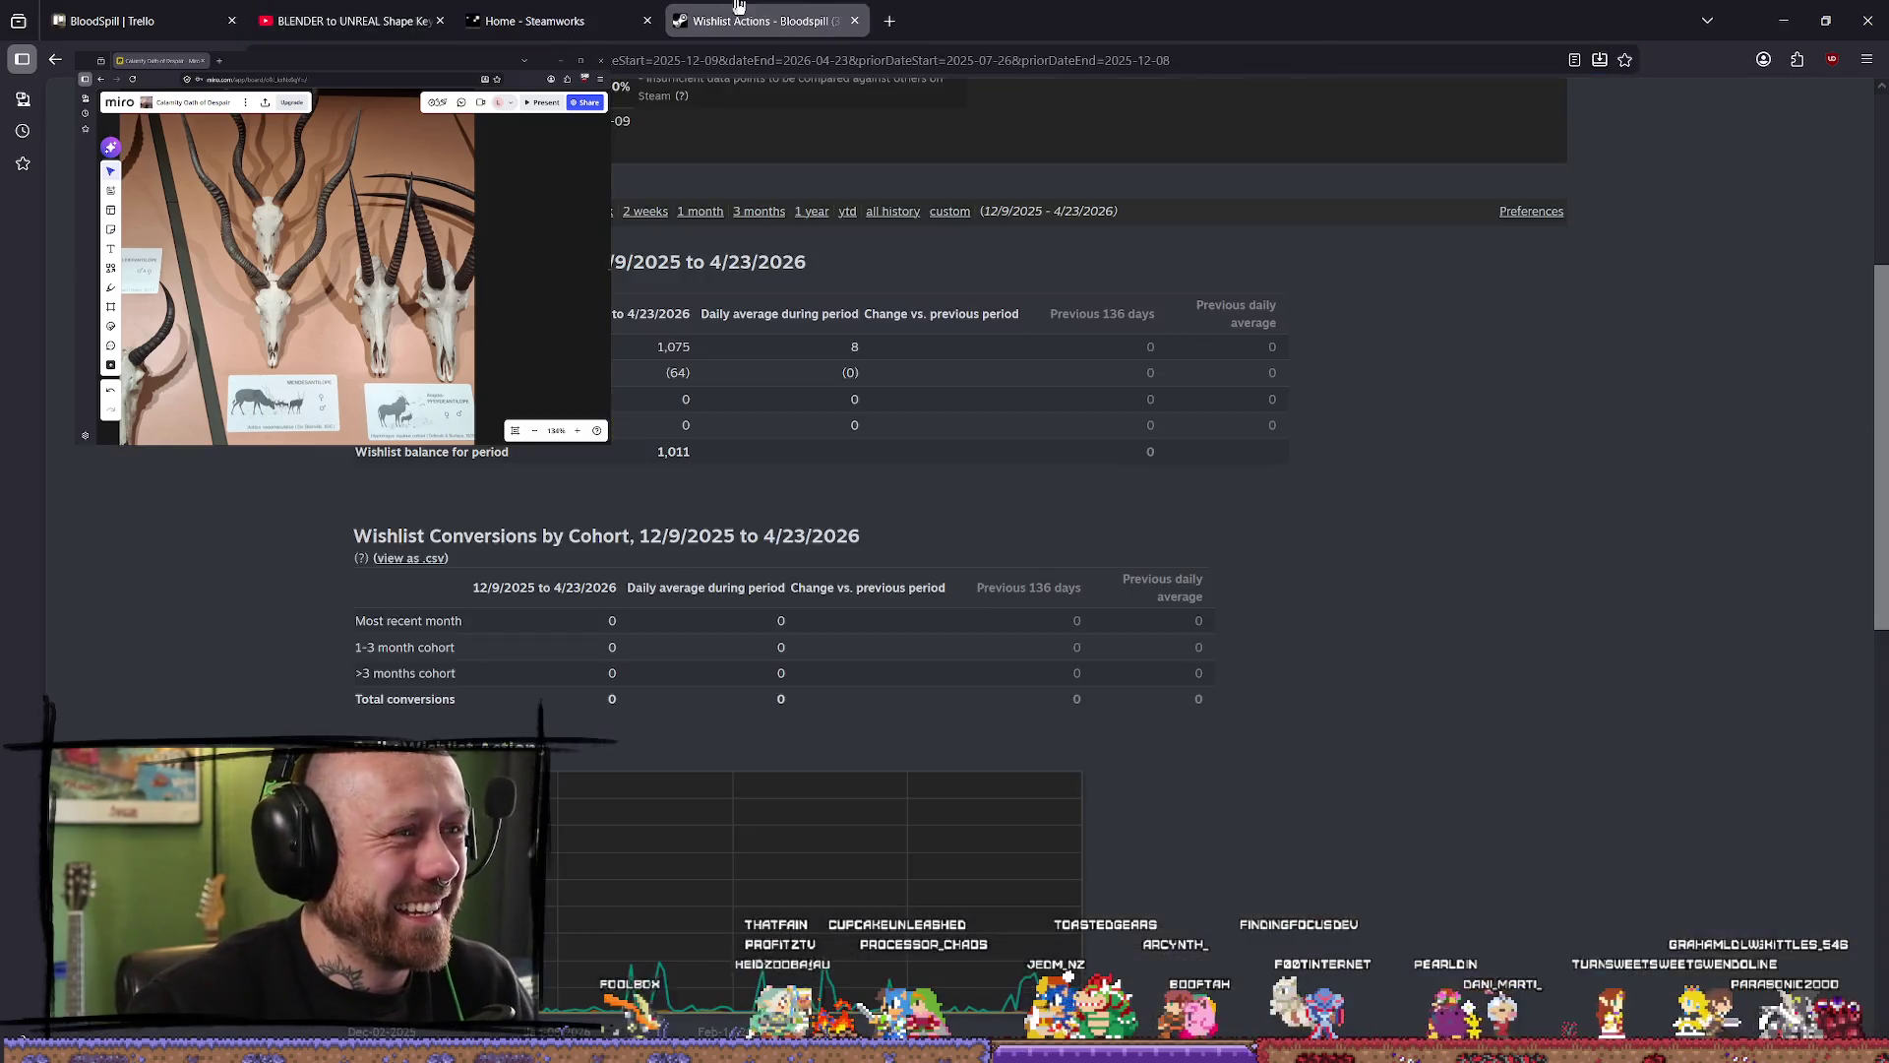
click(1784, 21)
scroll(567, 602, down, 6)
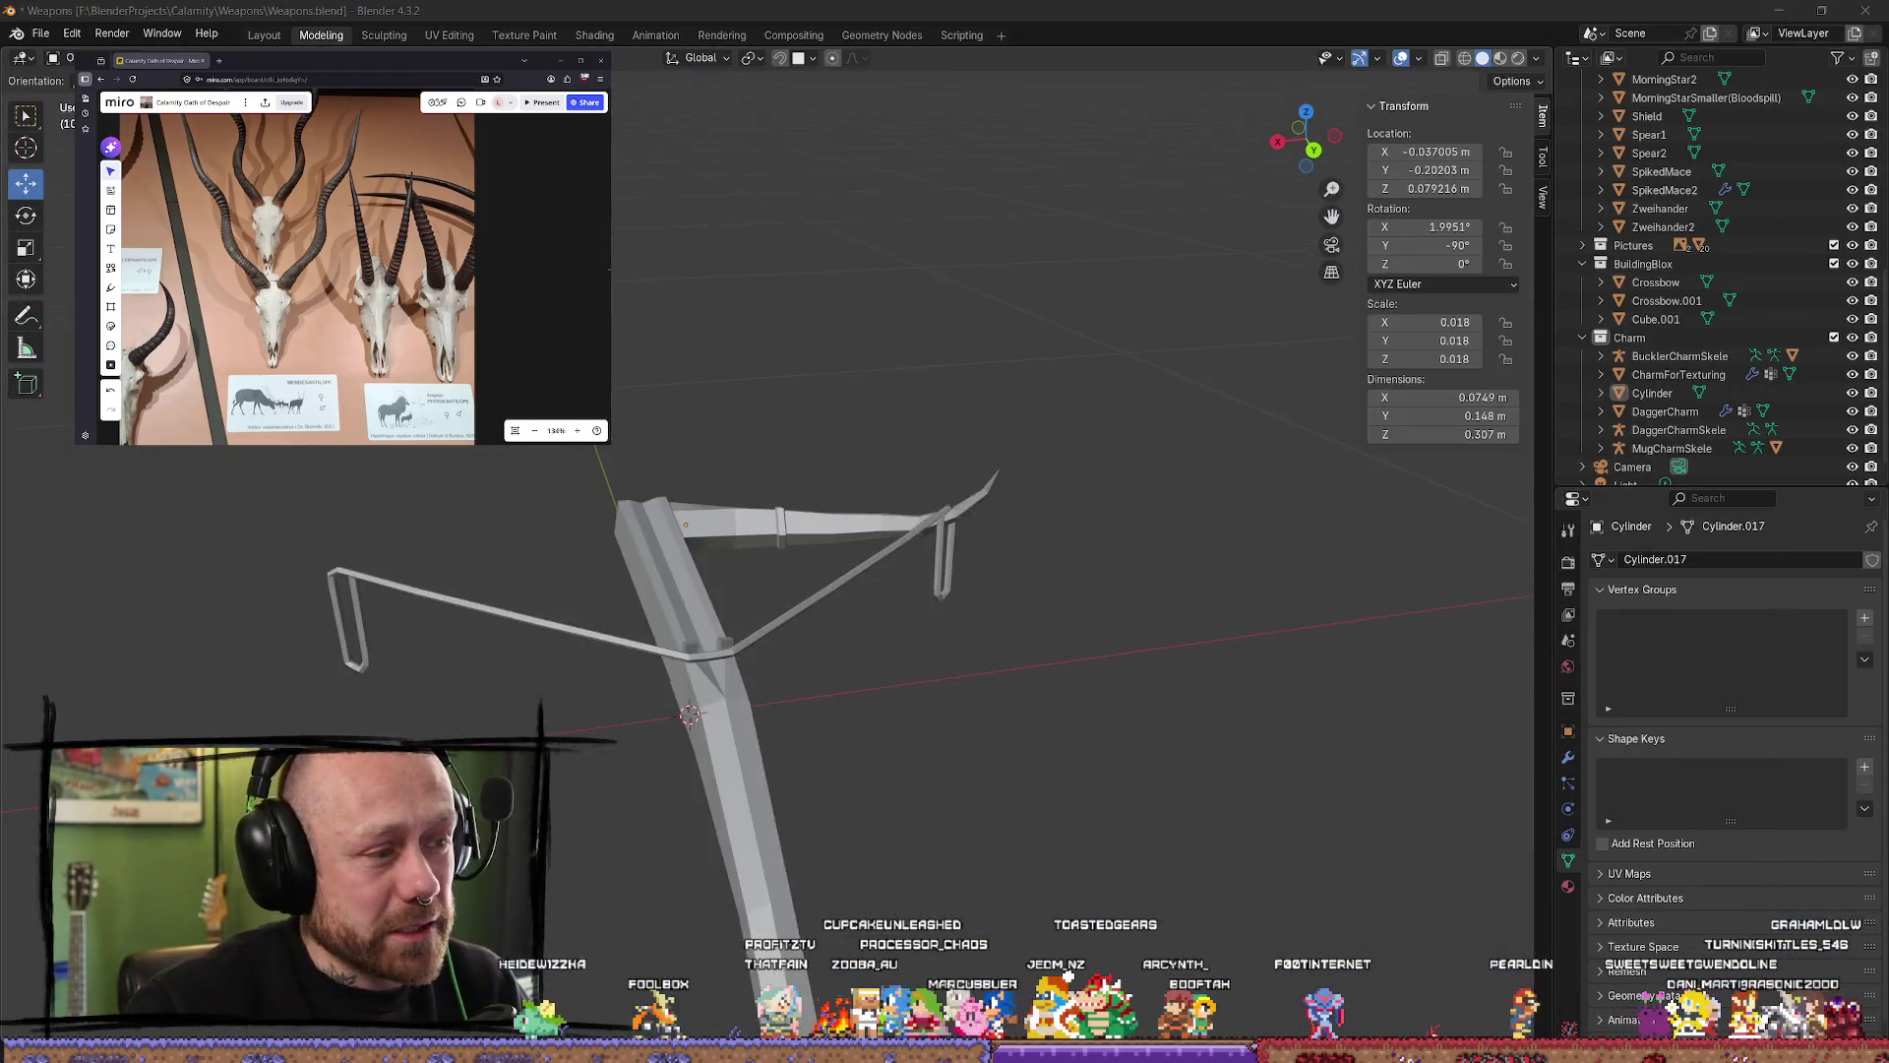
mouse_move(532, 590)
middle_down()
mouse_move(568, 602)
mouse_move(633, 552)
mouse_move(877, 578)
mouse_move(713, 511)
mouse_move(673, 519)
mouse_move(861, 616)
mouse_move(1054, 522)
middle_up()
scroll(568, 602, down, 5)
click(1078, 522)
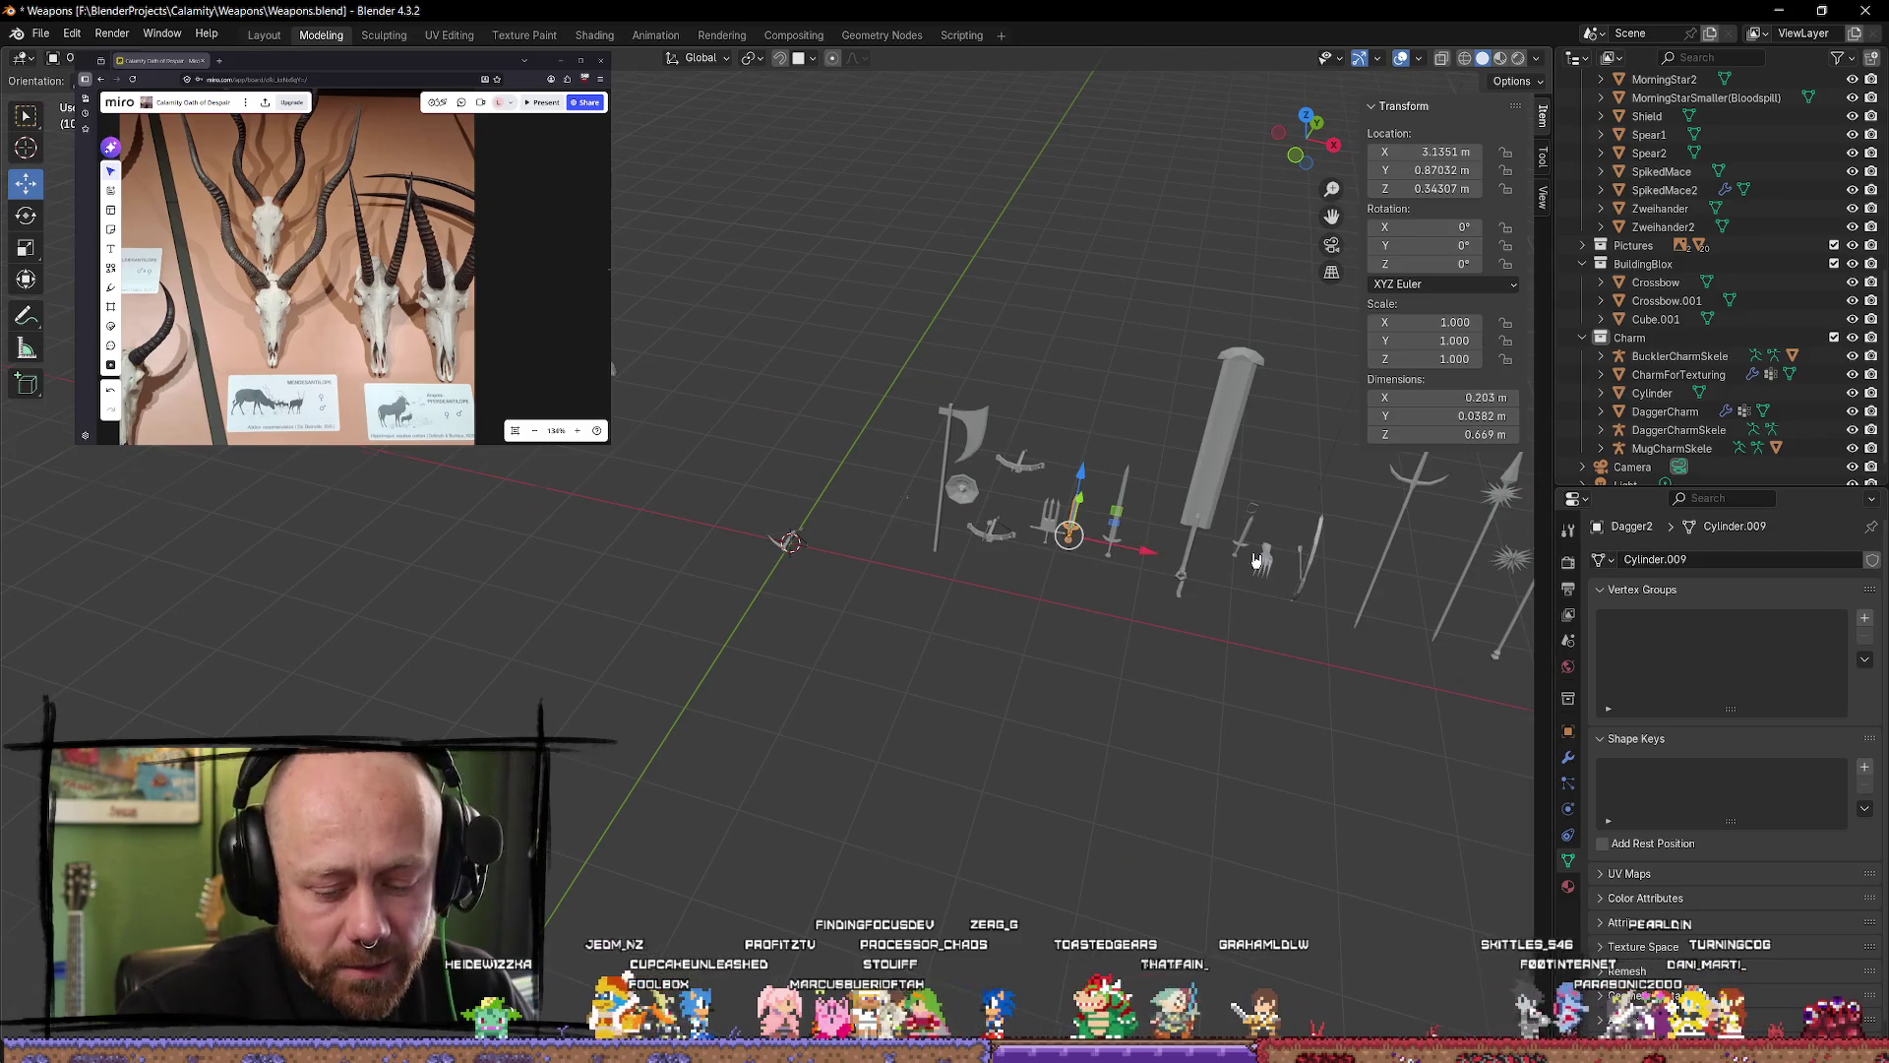
mouse_move(1256, 559)
middle_down()
mouse_move(1177, 544)
mouse_move(827, 633)
mouse_move(1270, 569)
mouse_move(1299, 535)
middle_up()
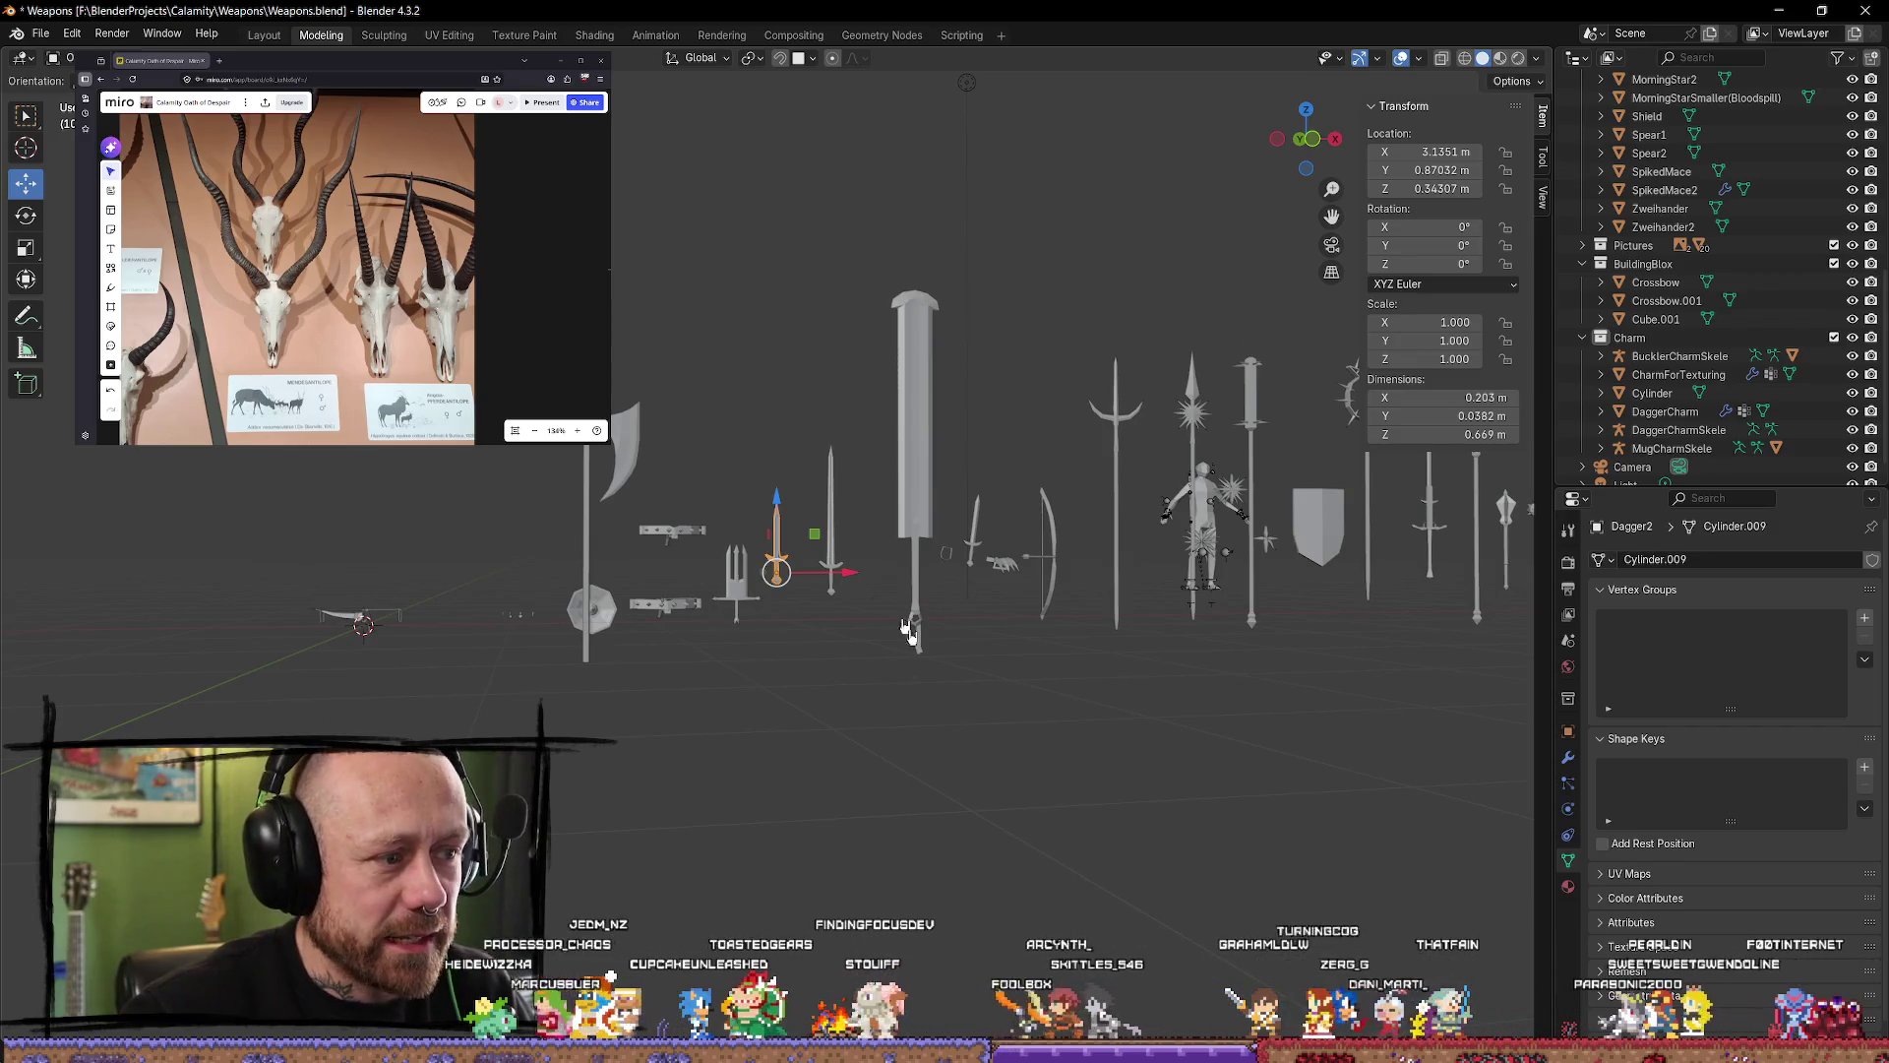
mouse_move(907, 630)
middle_down()
mouse_move(725, 738)
mouse_move(383, 679)
middle_up()
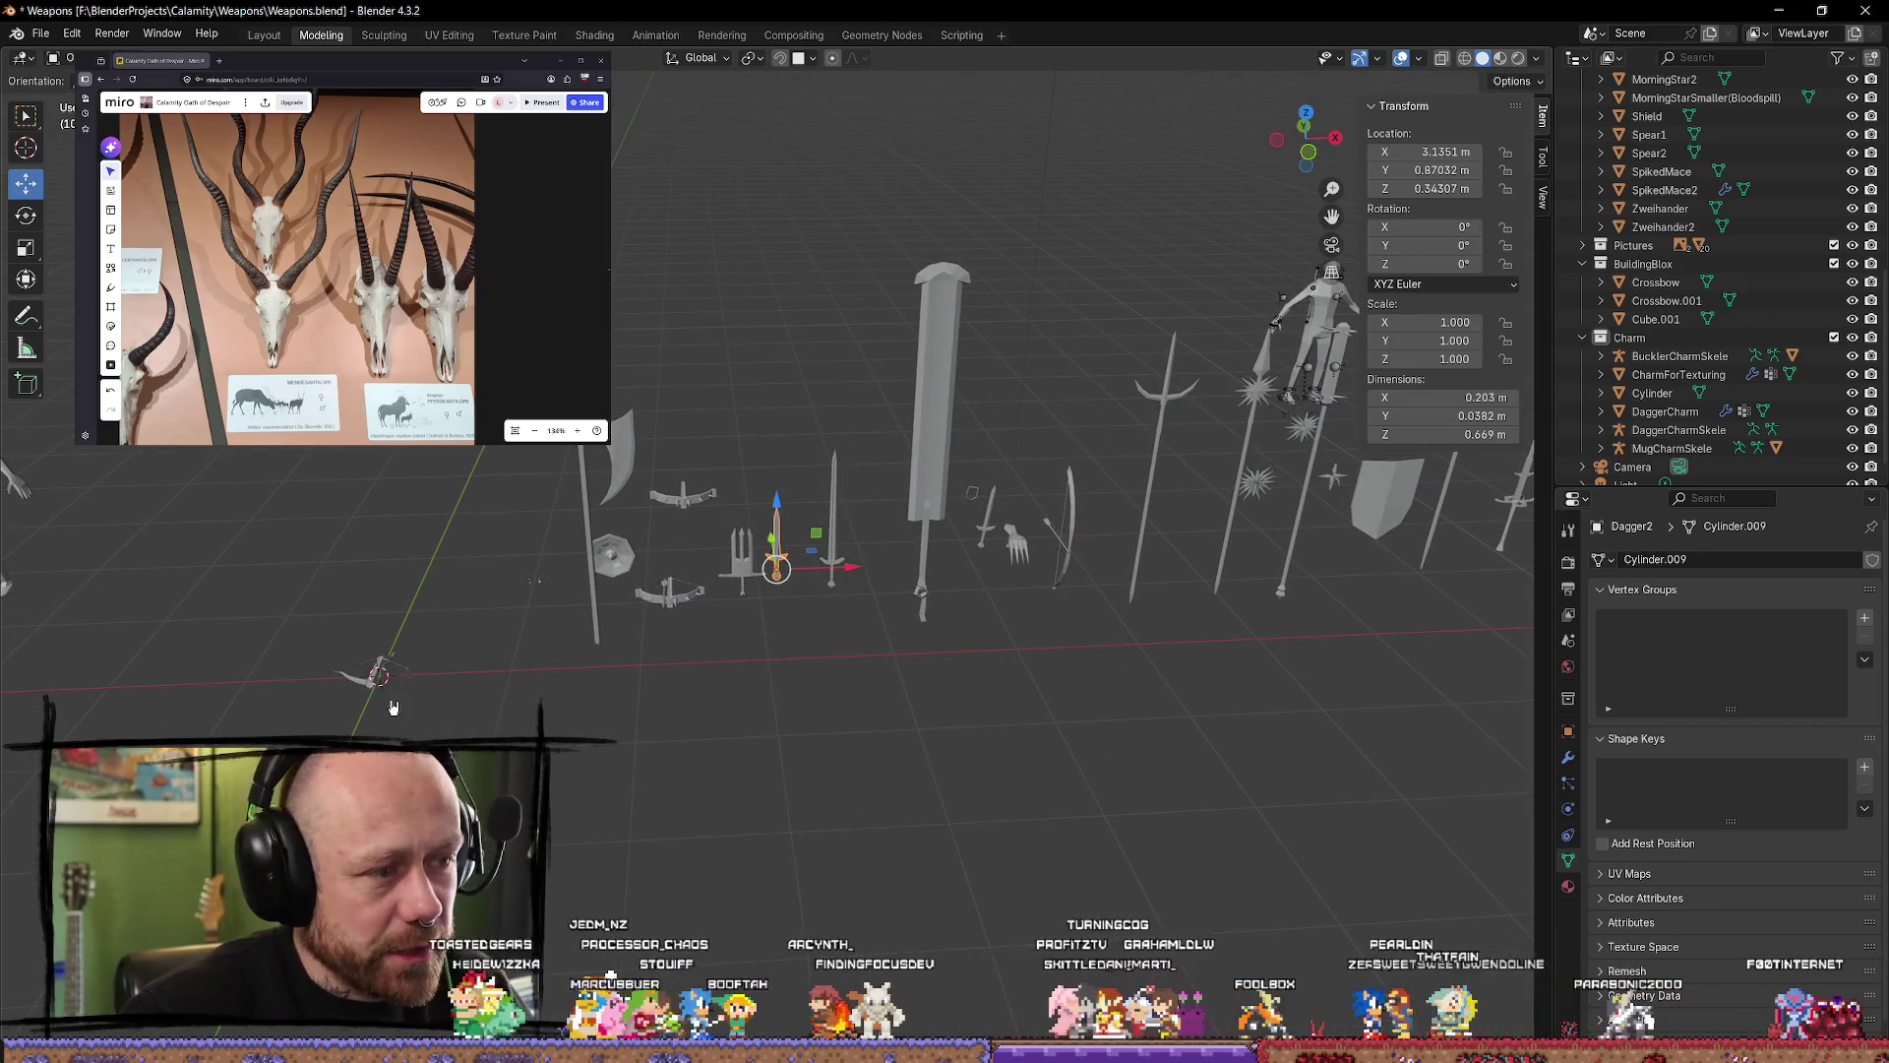
click(379, 677)
key(KP_Decimal)
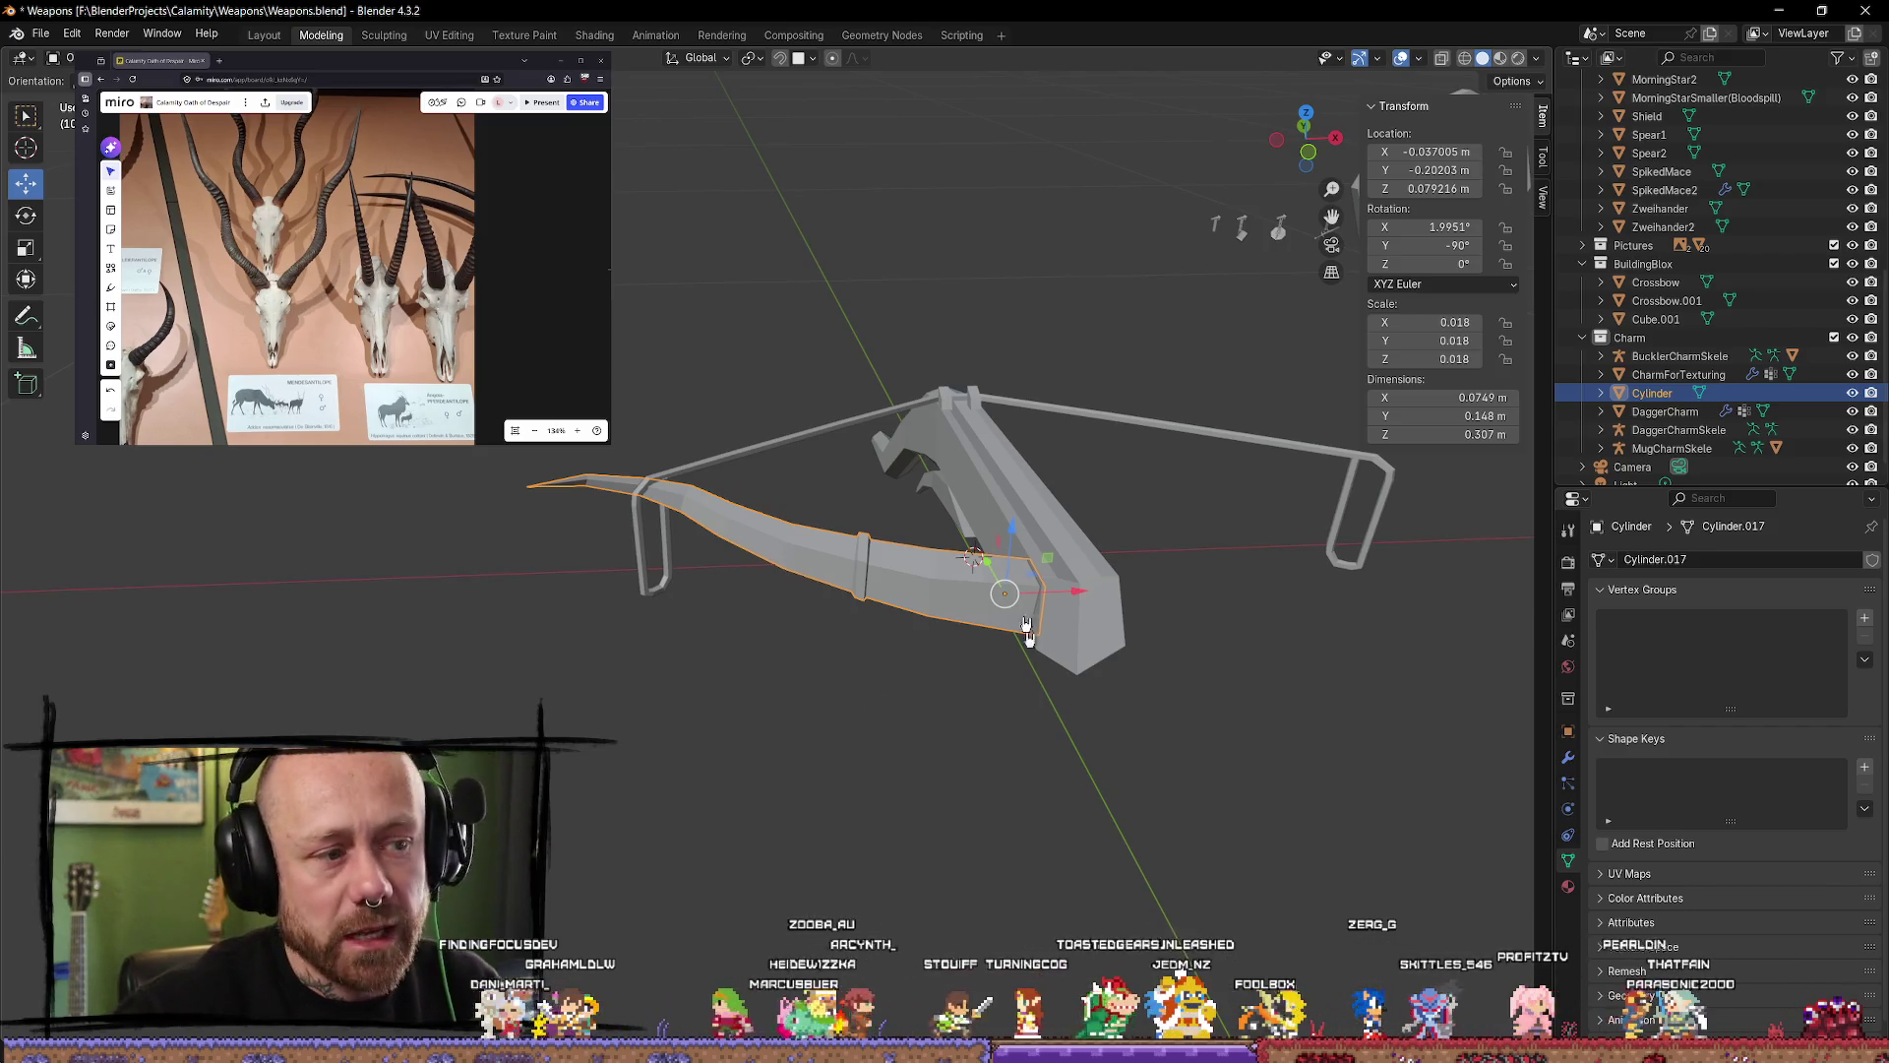
scroll(1025, 549, down, 6)
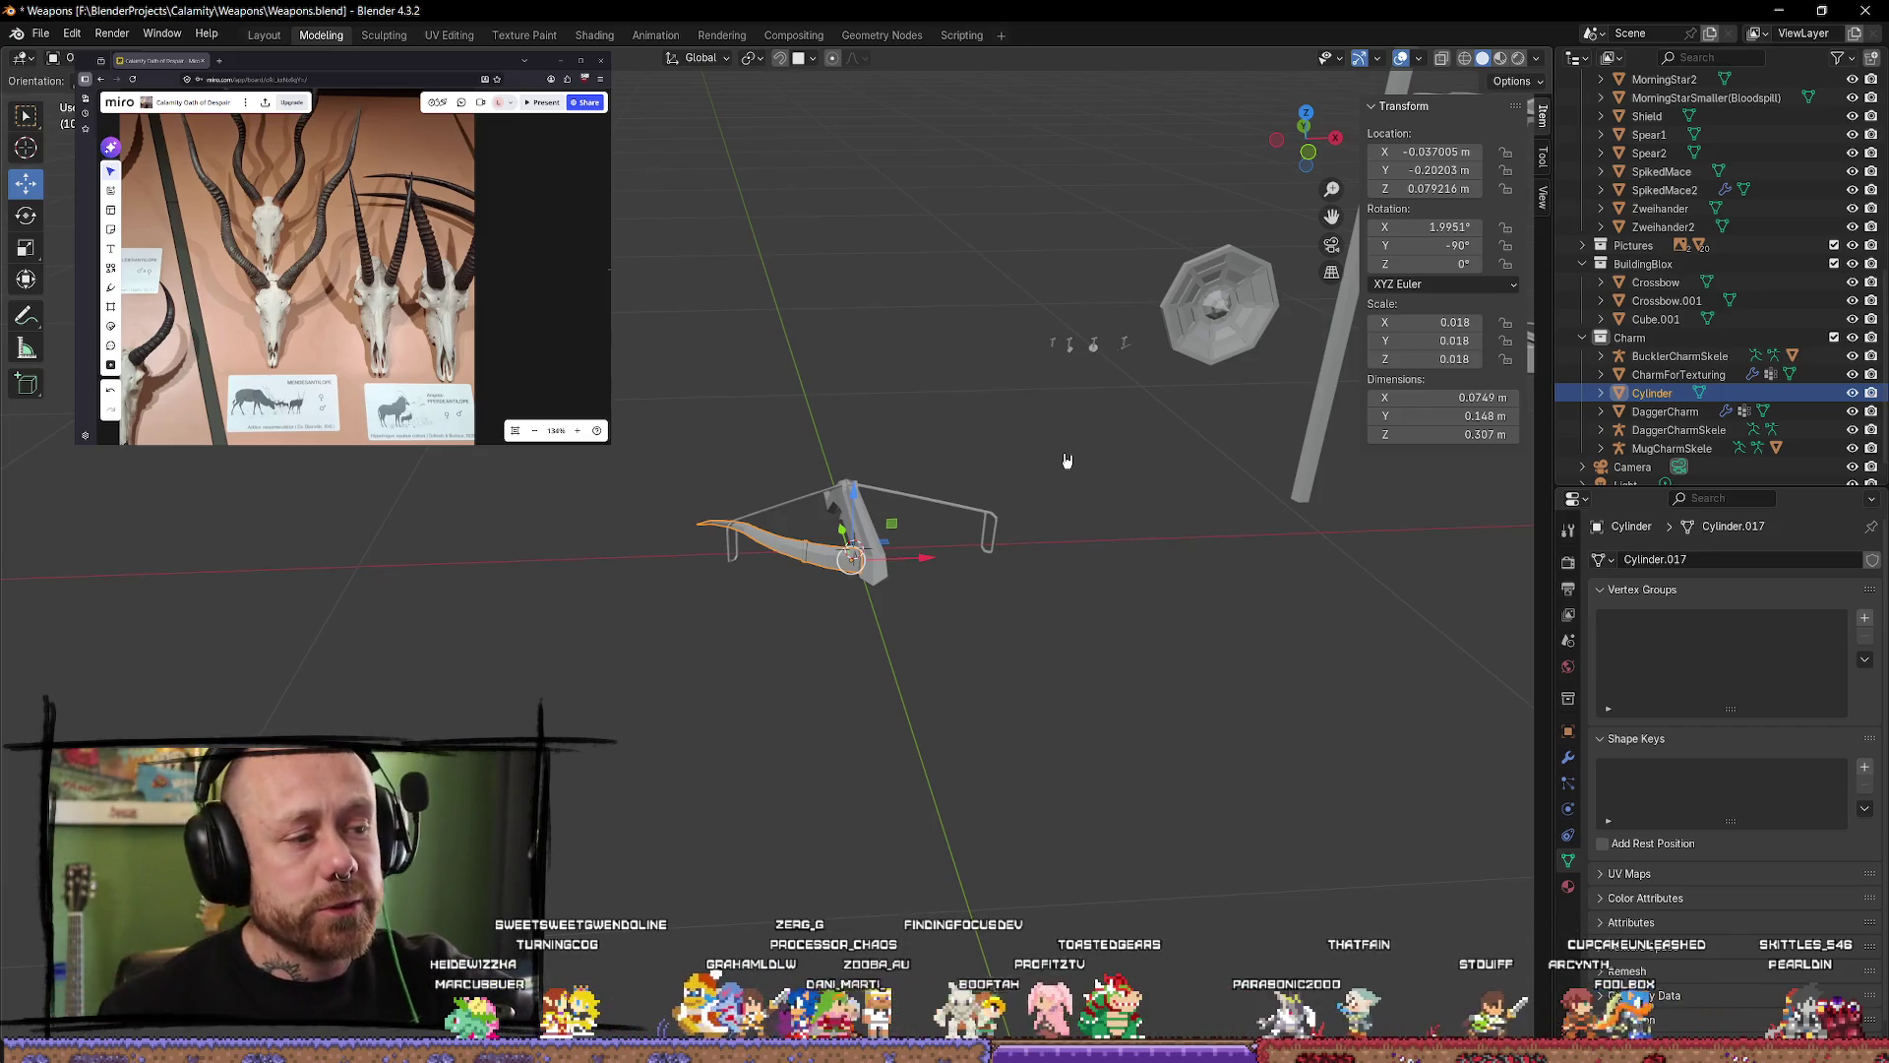
click(940, 713)
scroll(886, 624, up, 5)
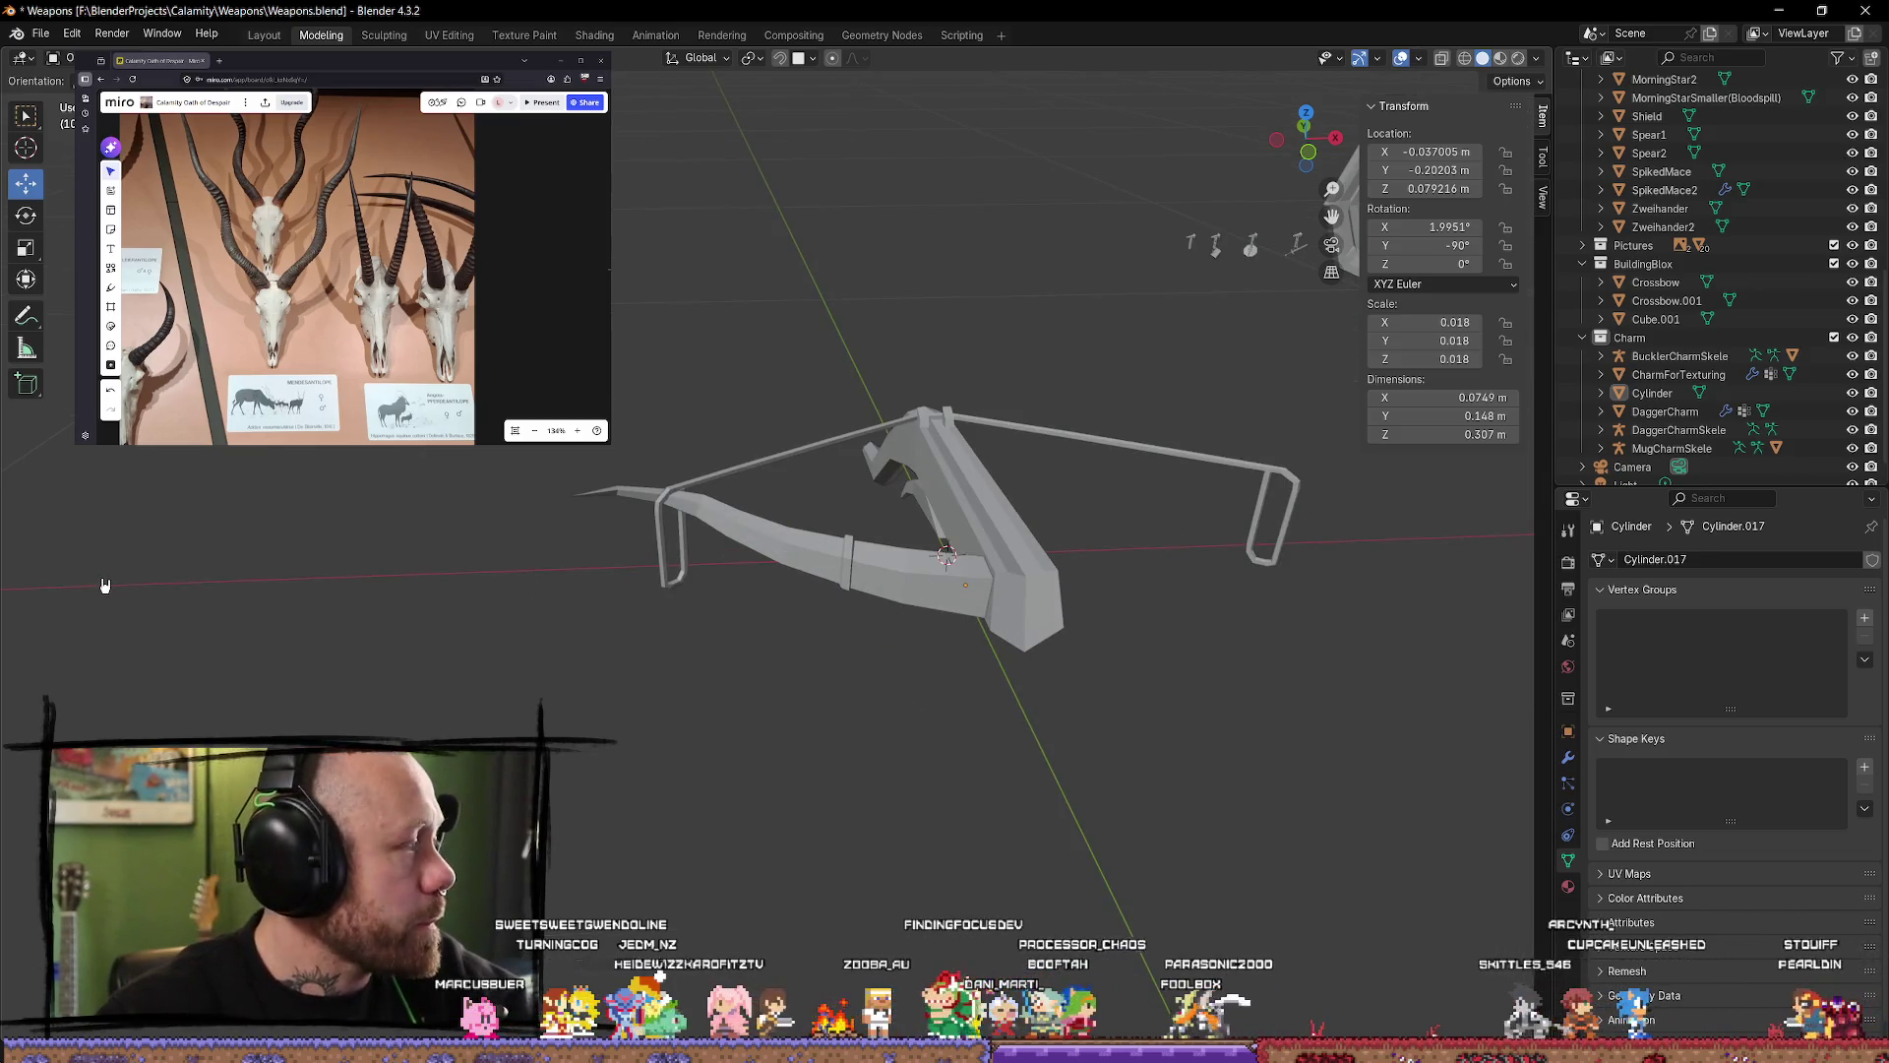
scroll(497, 315, down, 5)
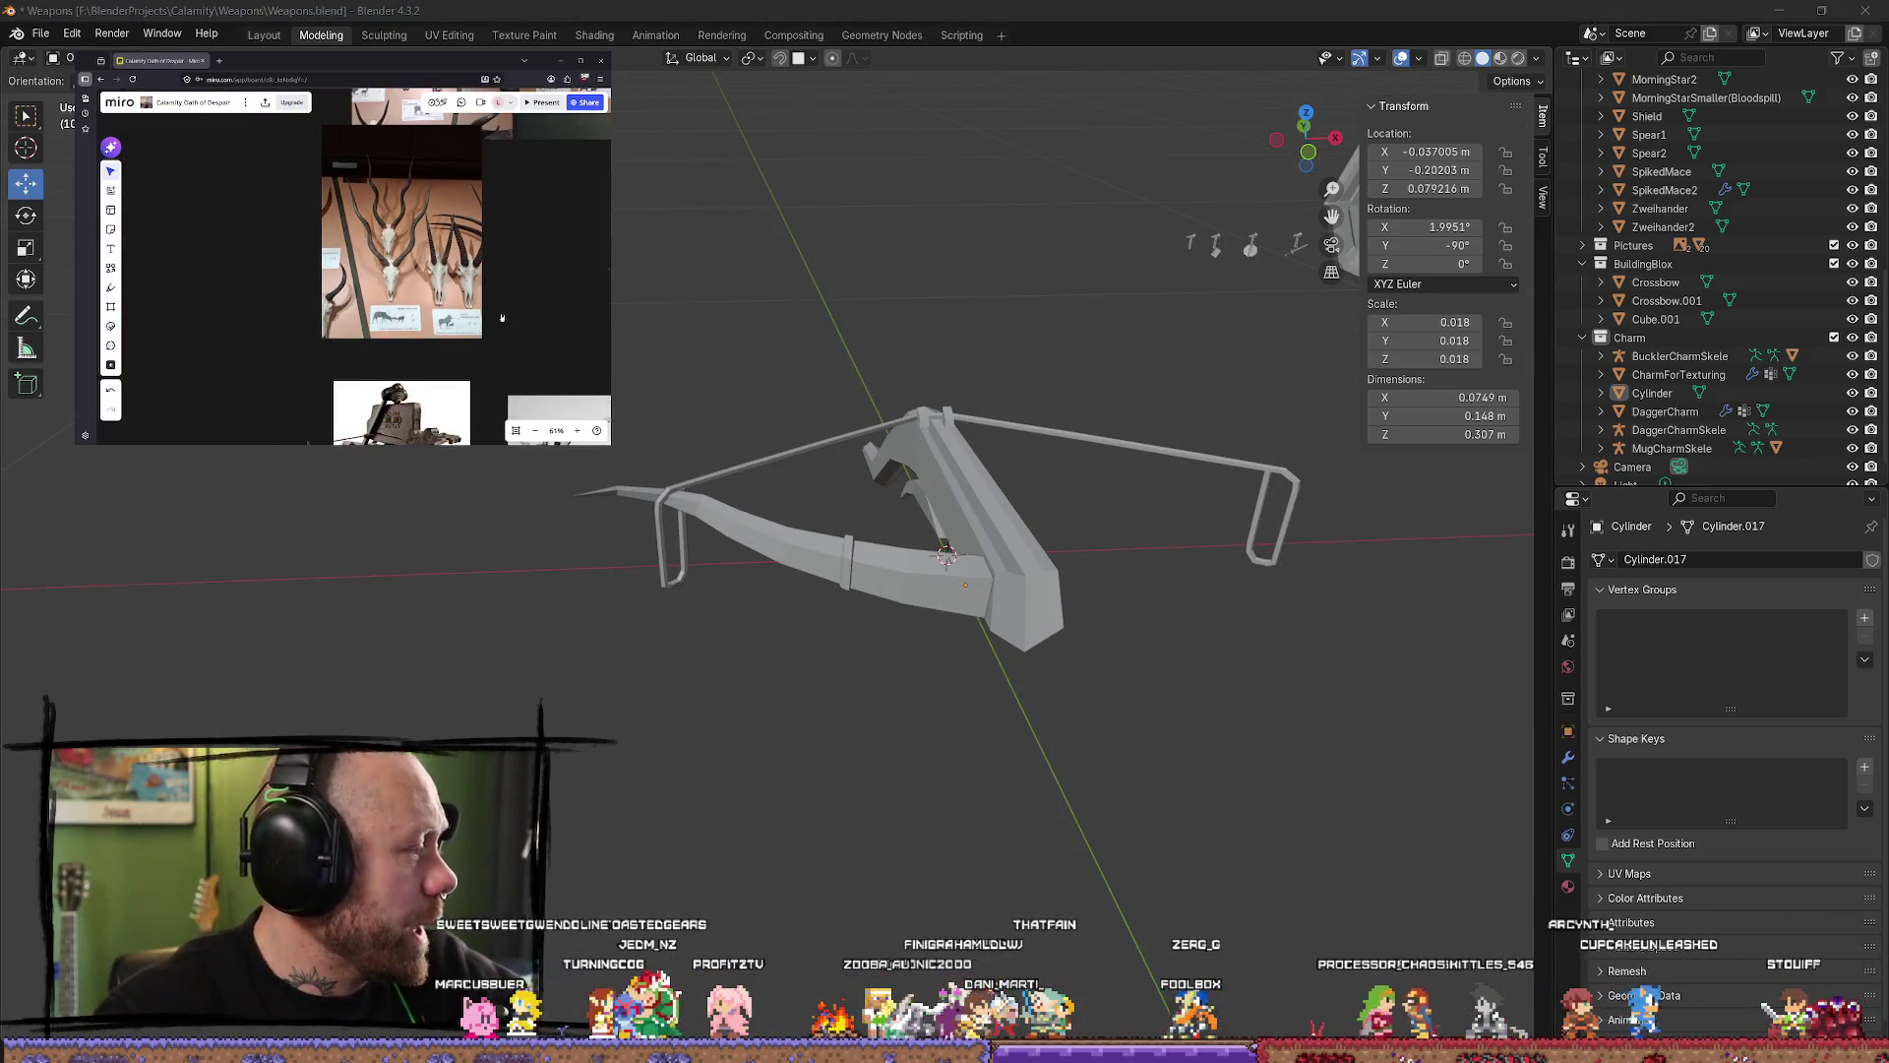
mouse_move(502, 318)
mouse_down()
mouse_move(464, 308)
mouse_move(341, 352)
mouse_up()
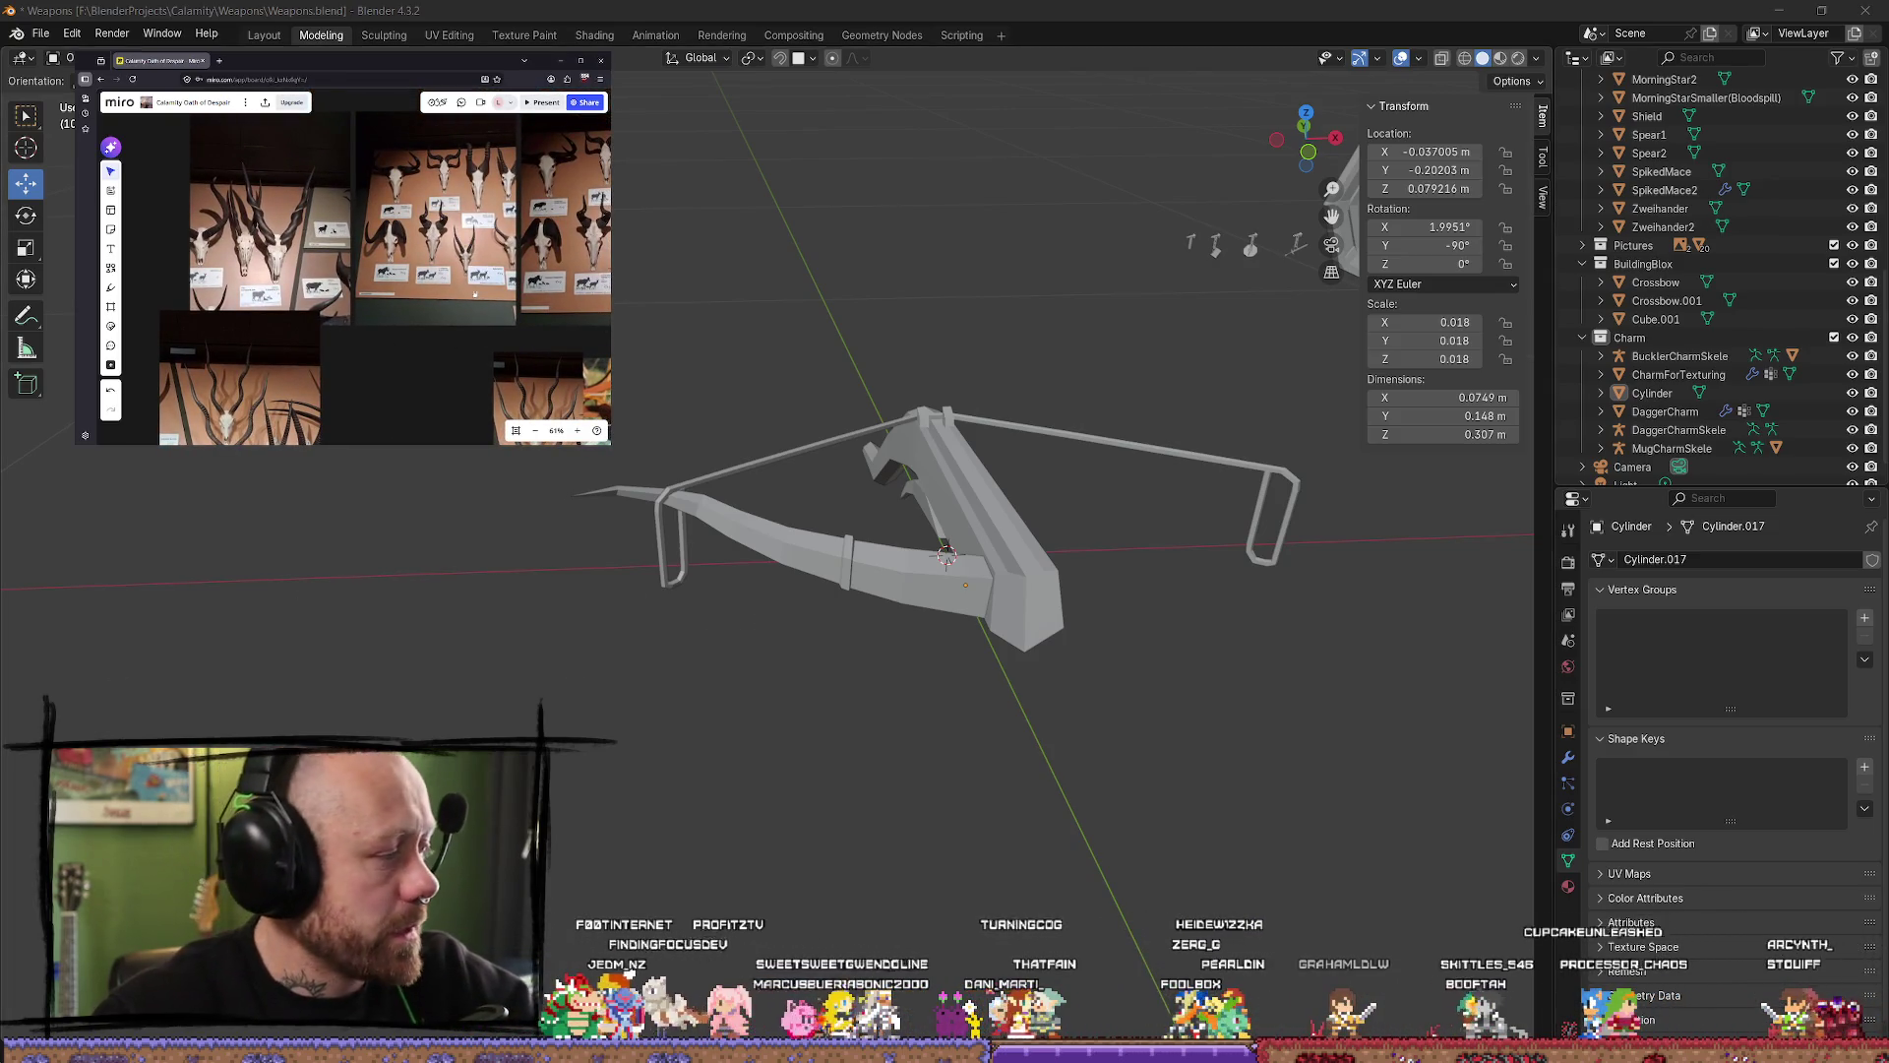
scroll(474, 294, up, 2)
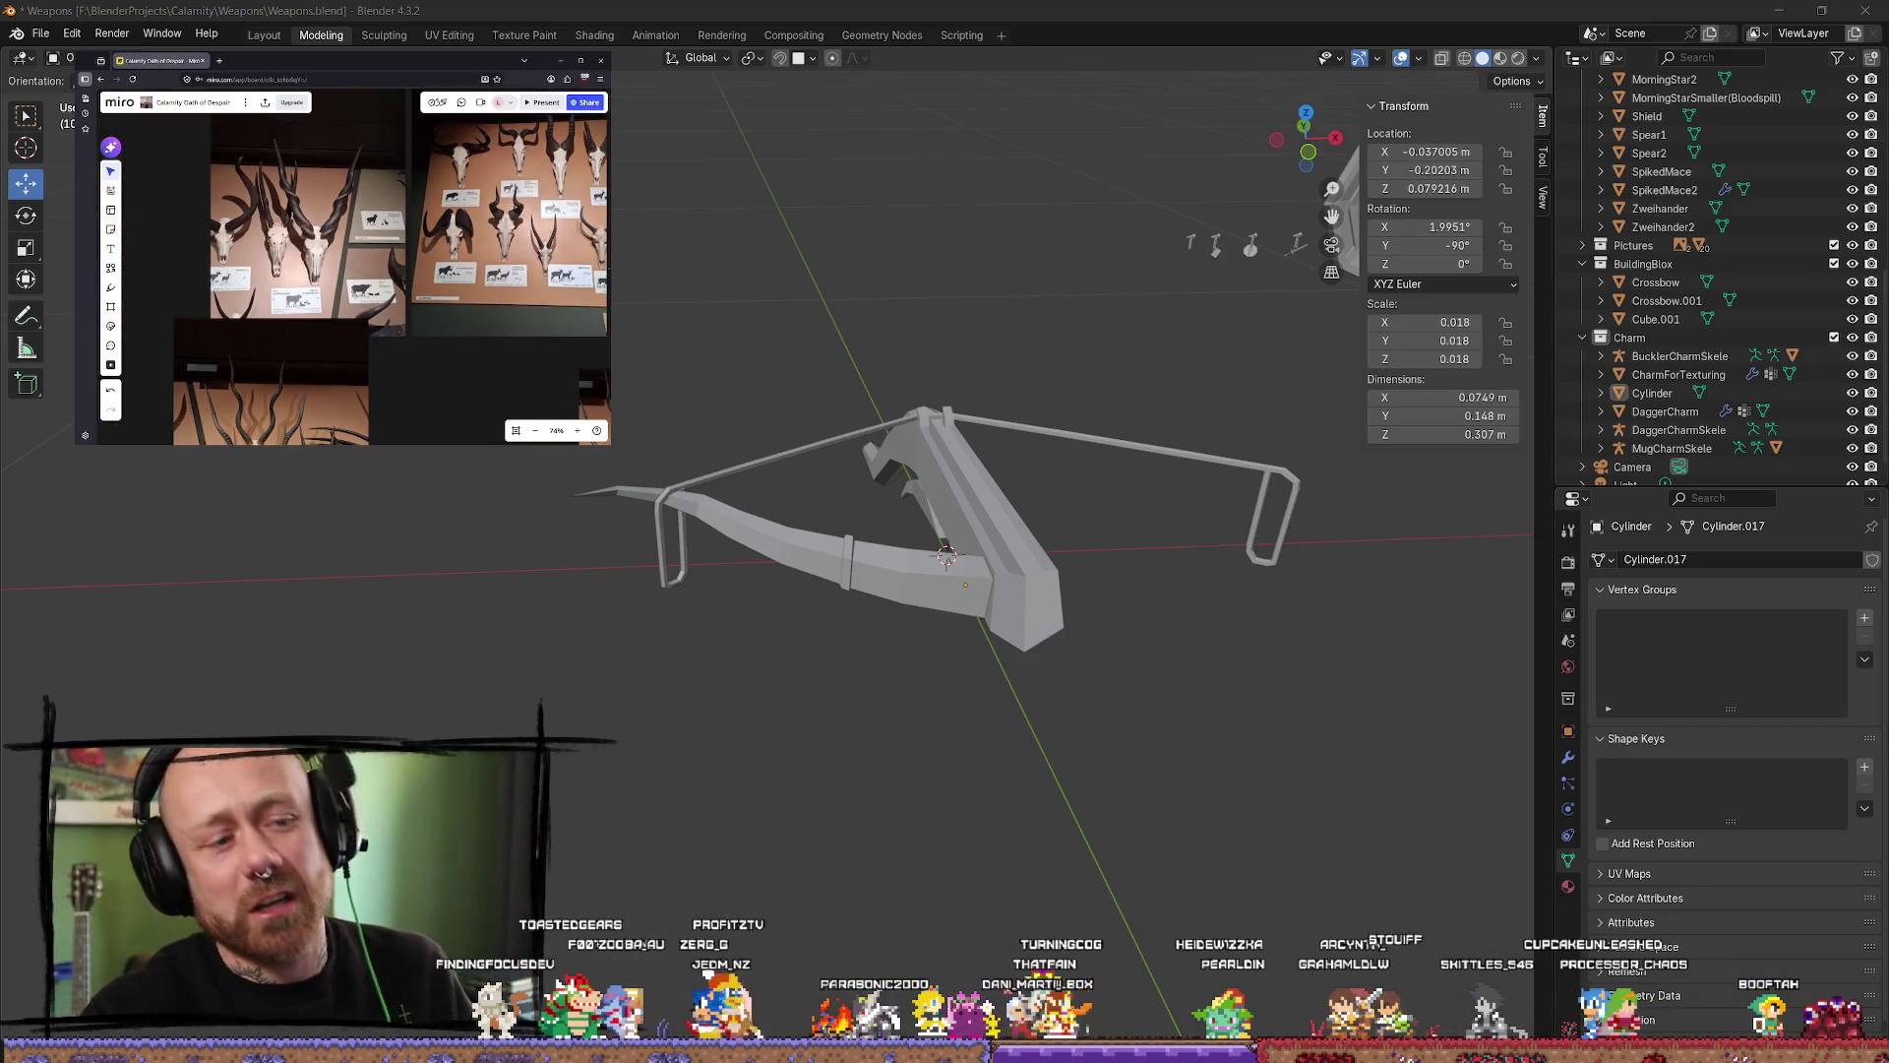
mouse_move(760, 600)
middle_down()
mouse_move(983, 772)
mouse_move(1004, 624)
mouse_move(945, 734)
mouse_move(832, 738)
mouse_move(772, 675)
mouse_move(738, 675)
mouse_move(776, 624)
mouse_move(780, 675)
middle_up()
Step: Frame the crossbow in top orthographic view and enter Edit Mode on the bow limb
key(KP_7)
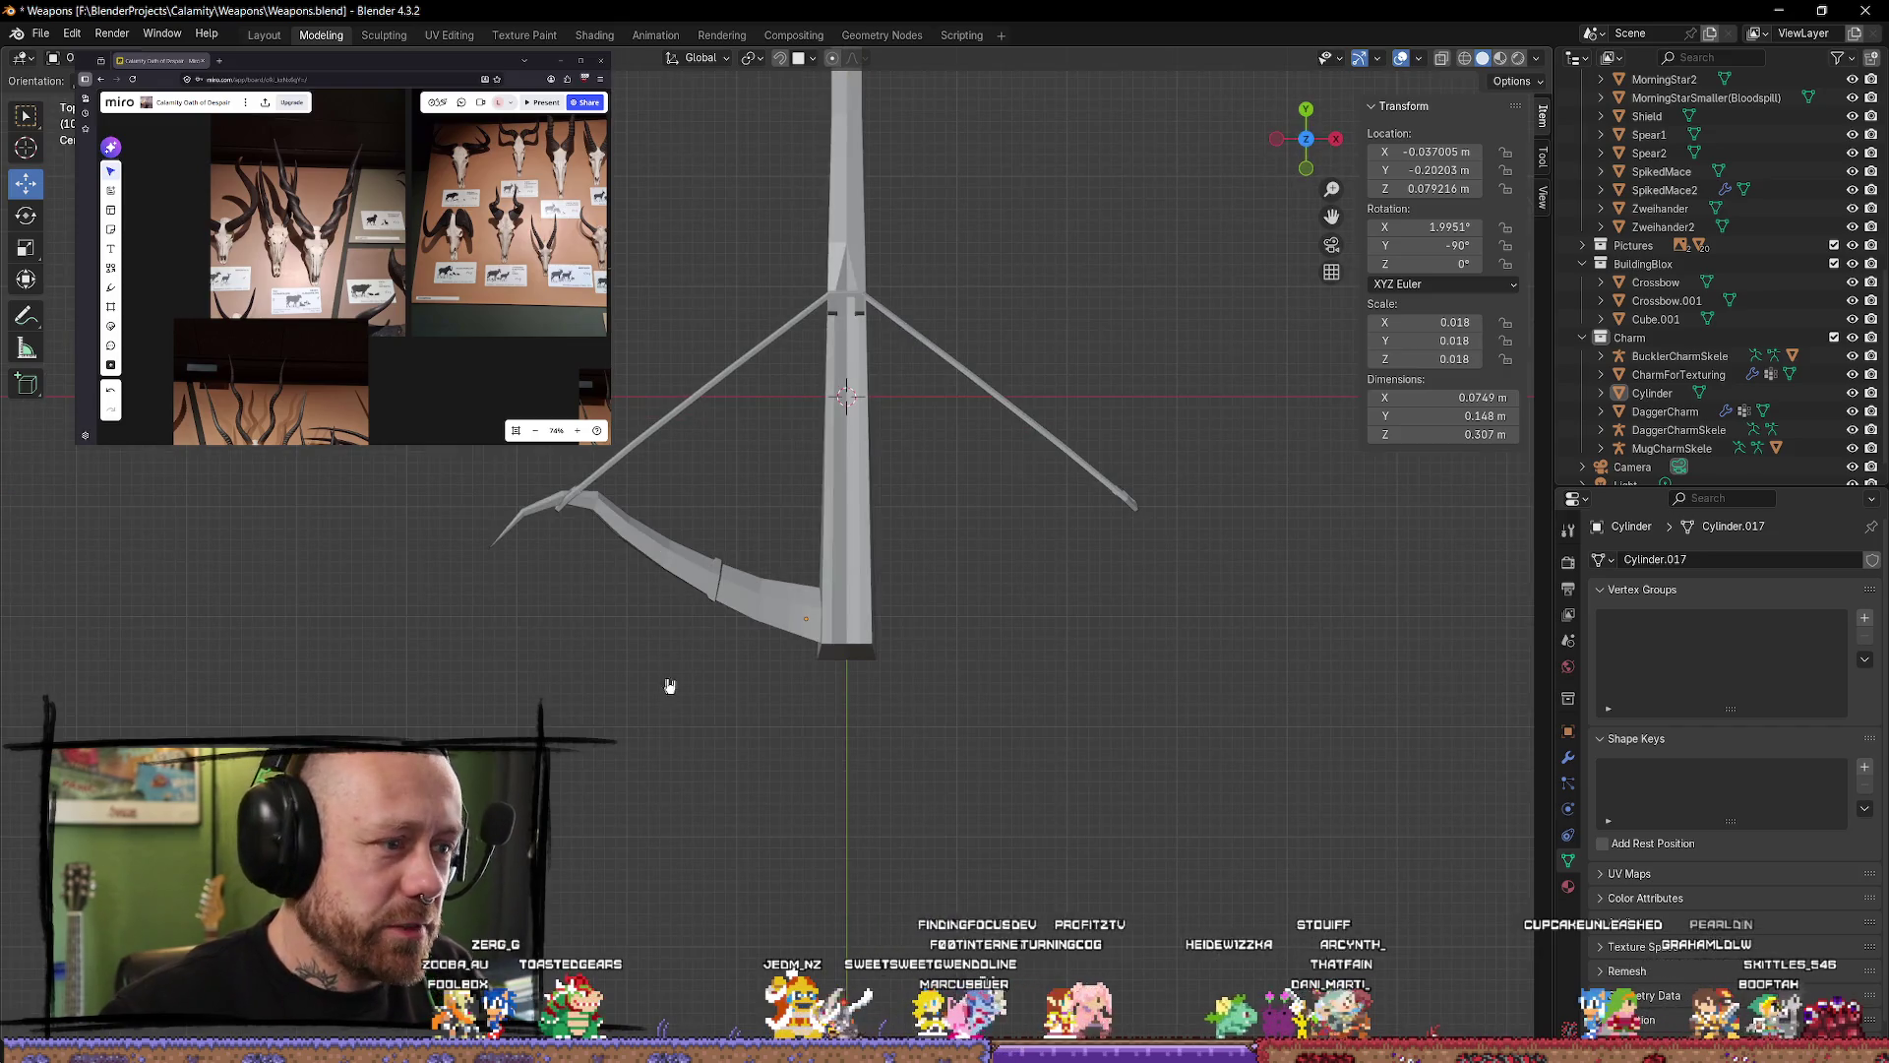
shift+middle_drag(667, 684, 726, 512)
scroll(725, 511, up, 2)
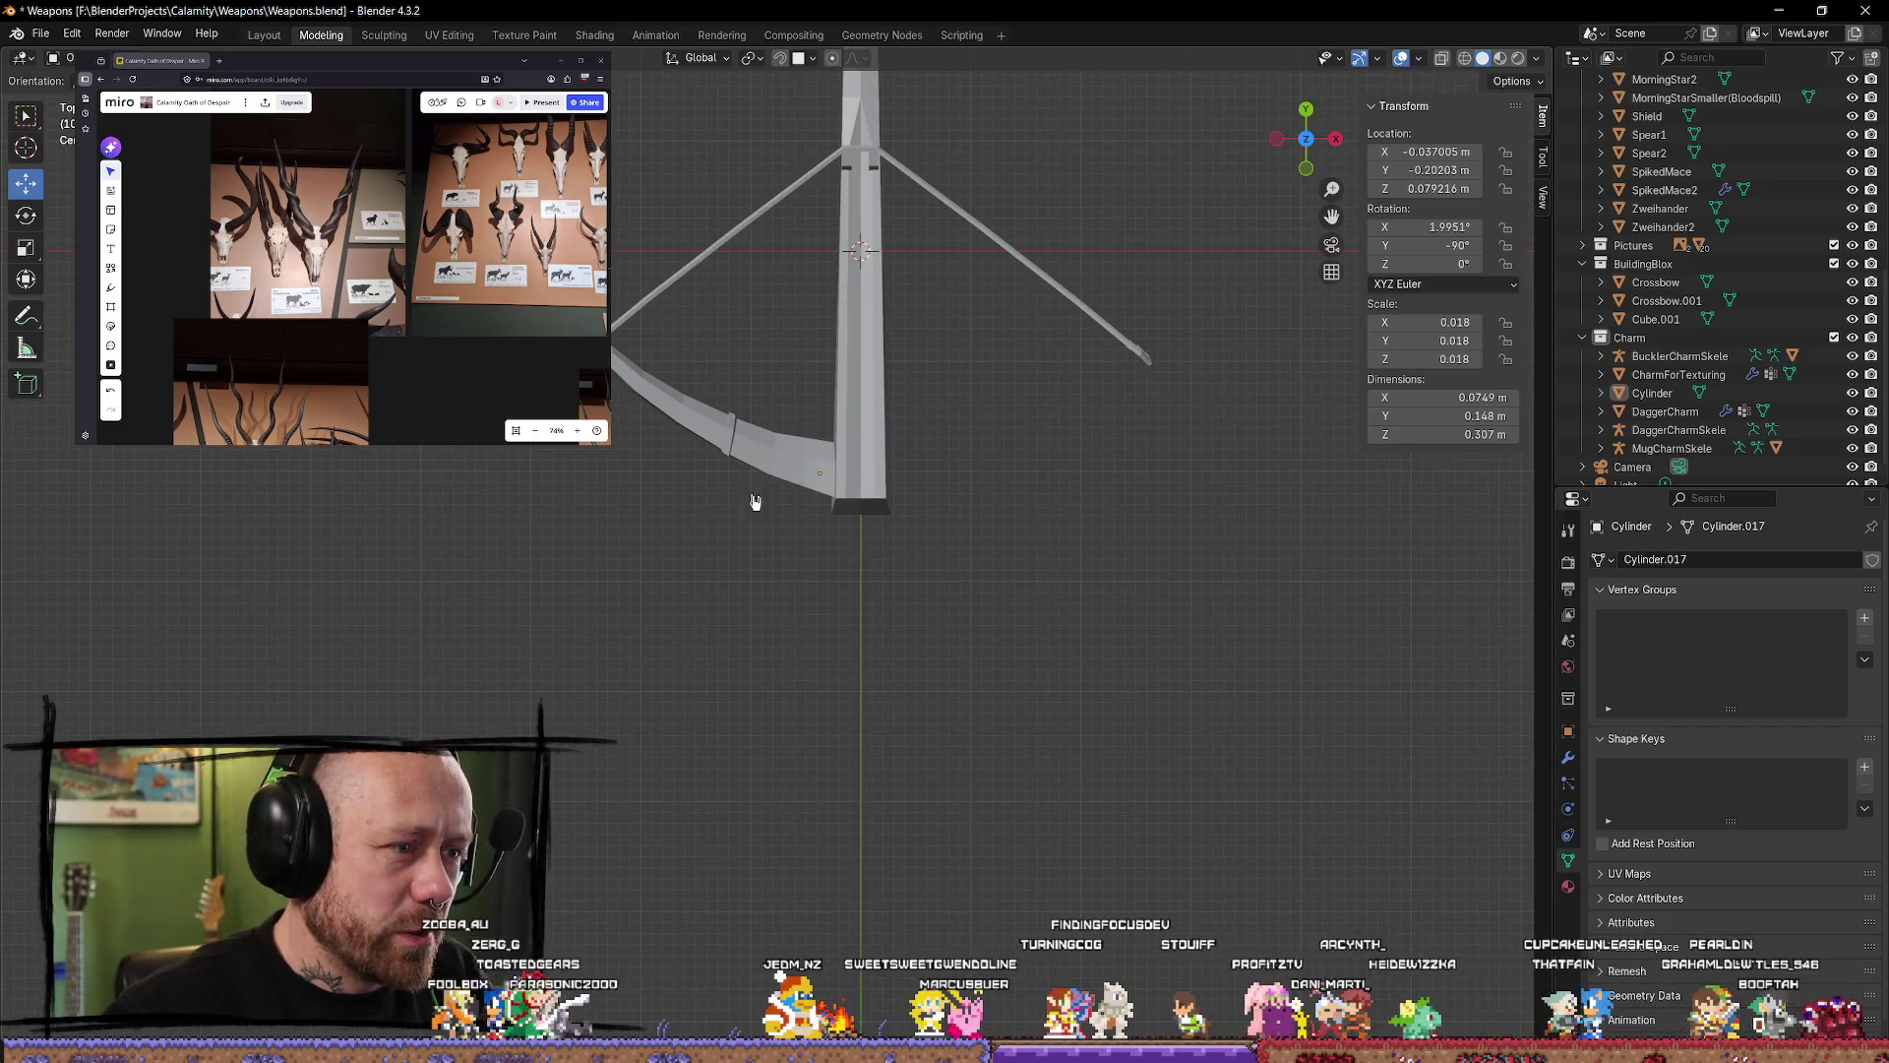
scroll(740, 393, up, 4)
key(Tab)
scroll(768, 522, up, 4)
scroll(768, 502, down, 5)
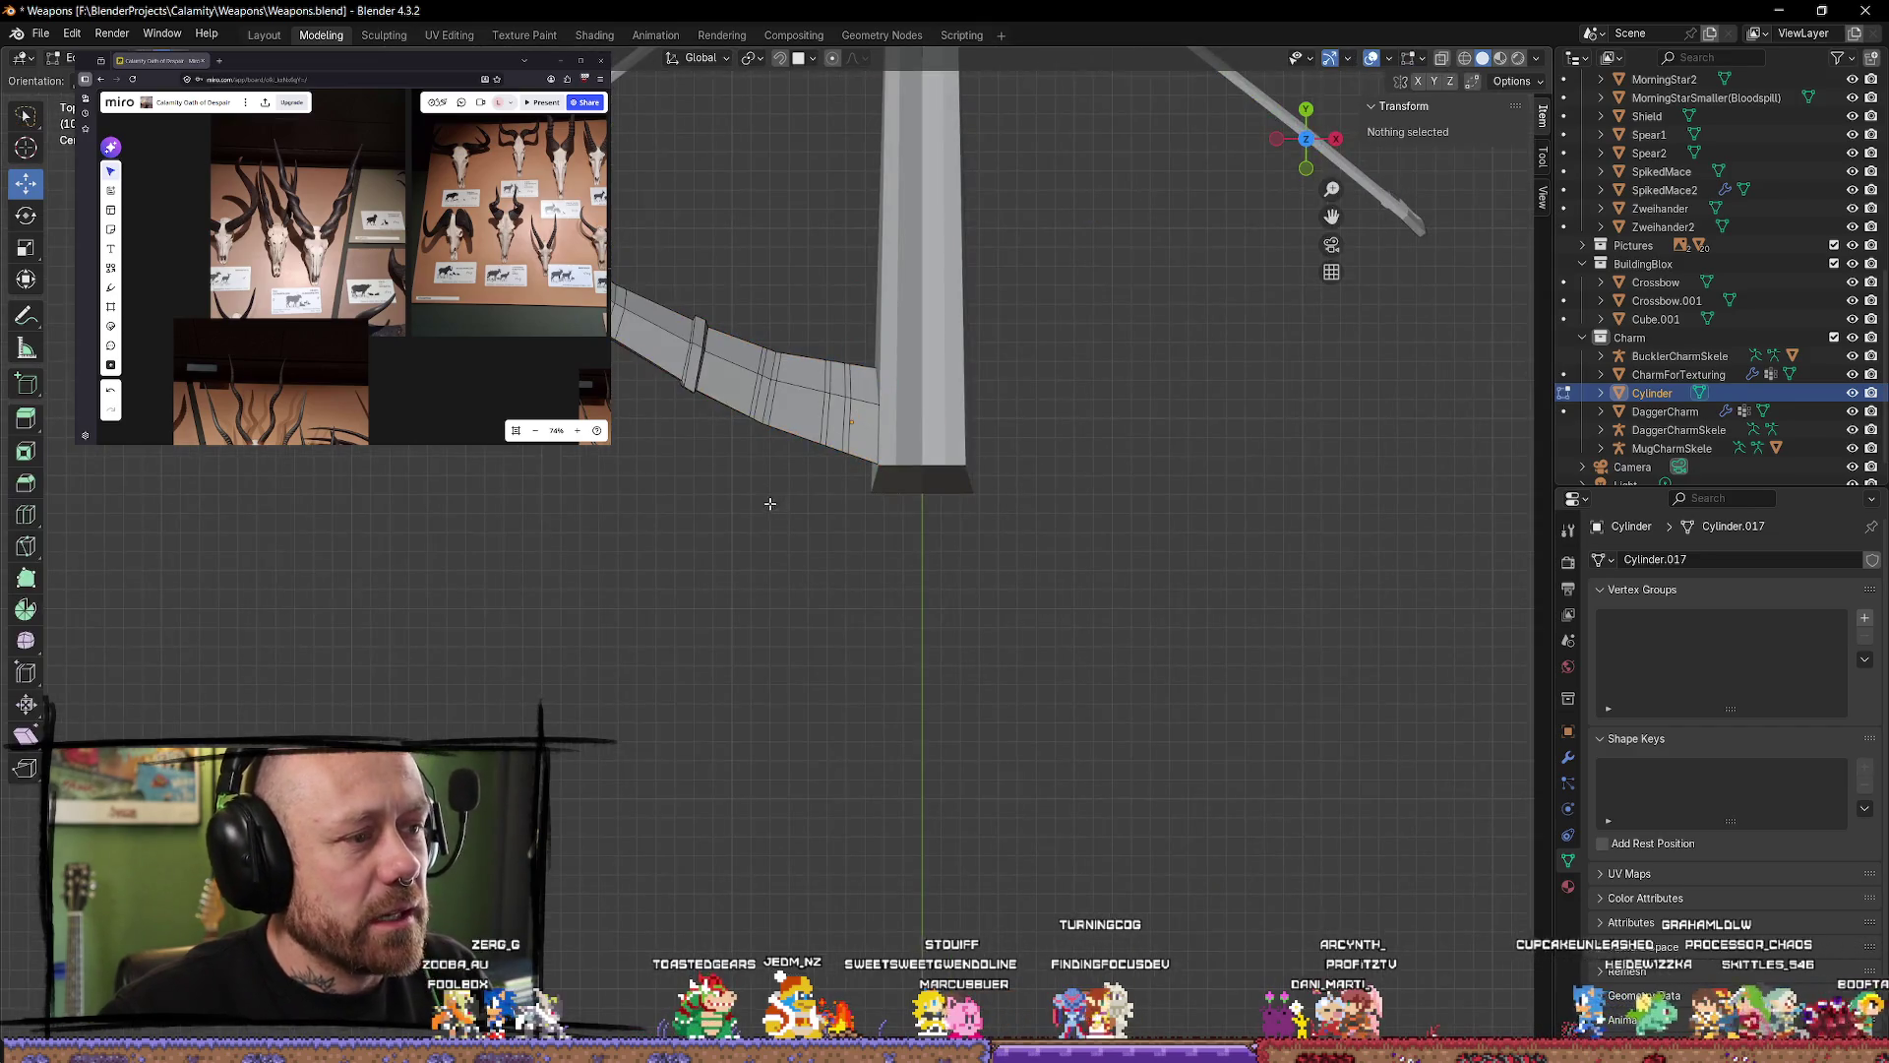
key(a)
Step: Alt-click through the limb's edge loops, checking those near the bend by the stock
click(708, 316)
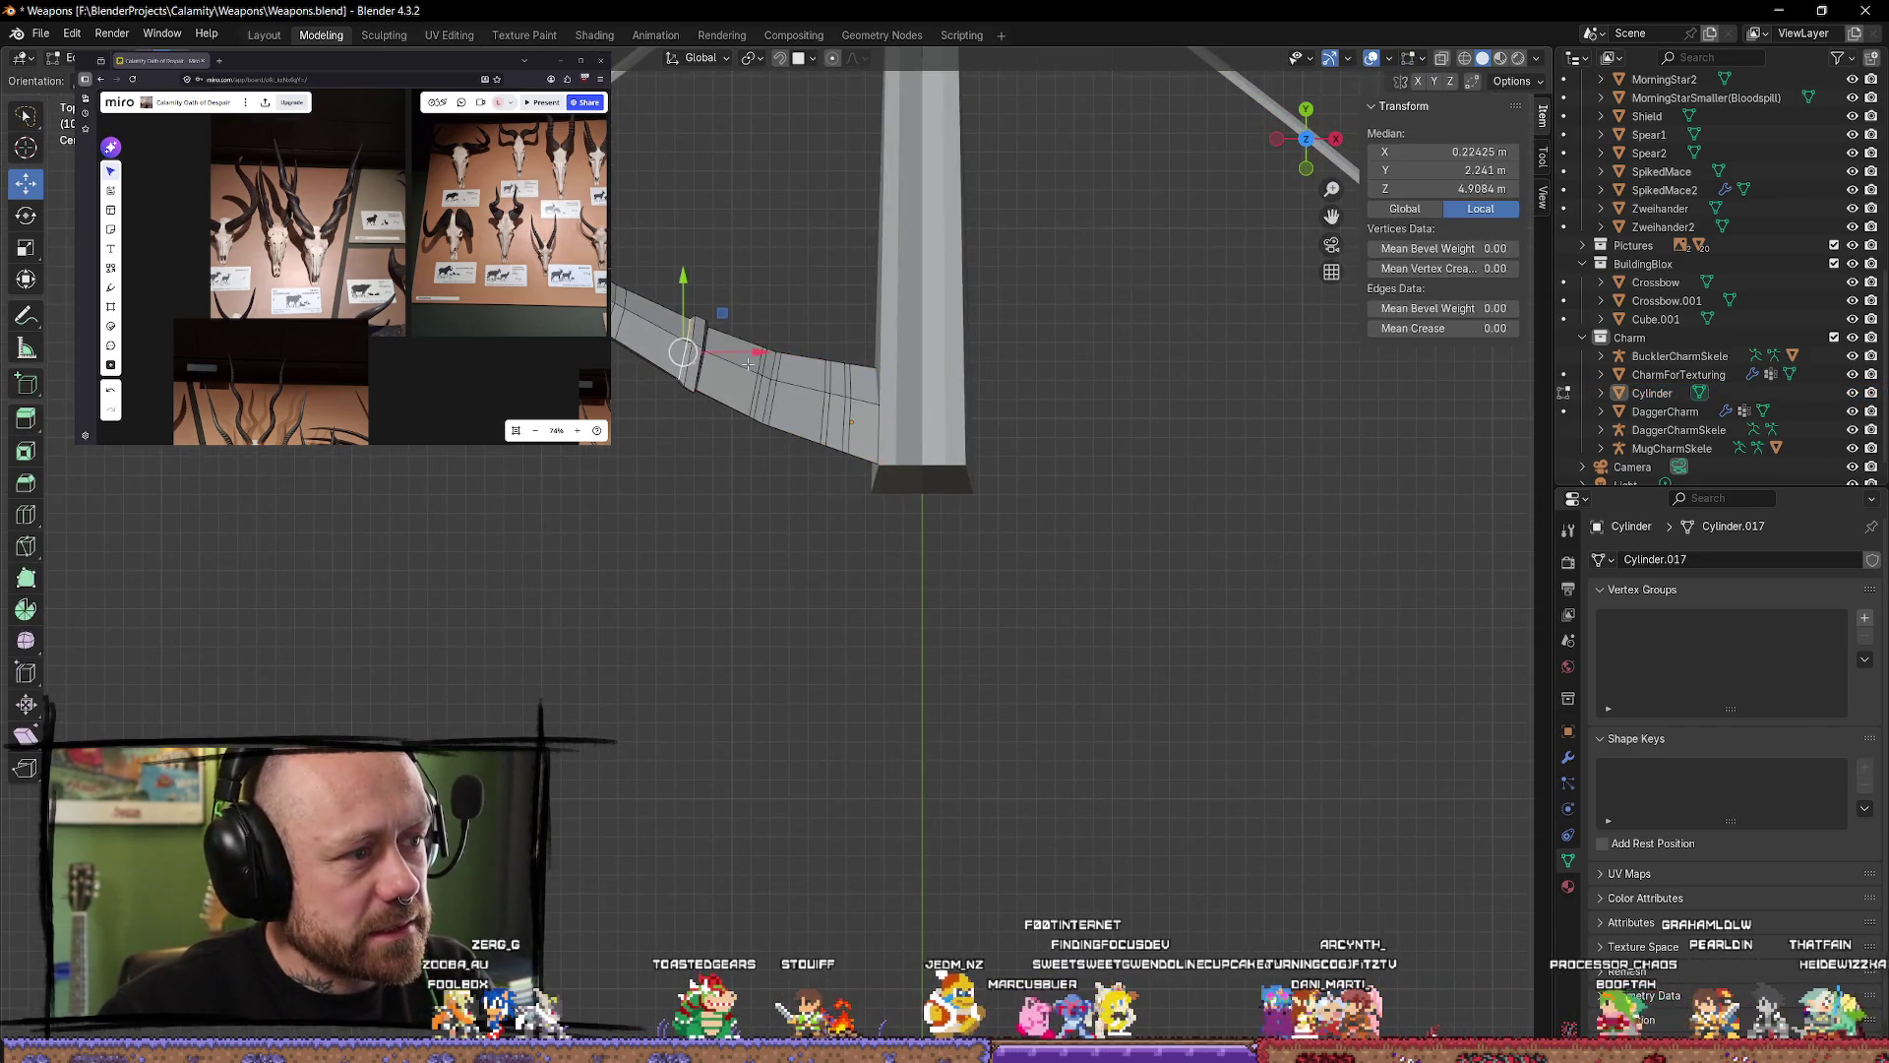
click(737, 368)
click(737, 368)
click(737, 368)
click(737, 368)
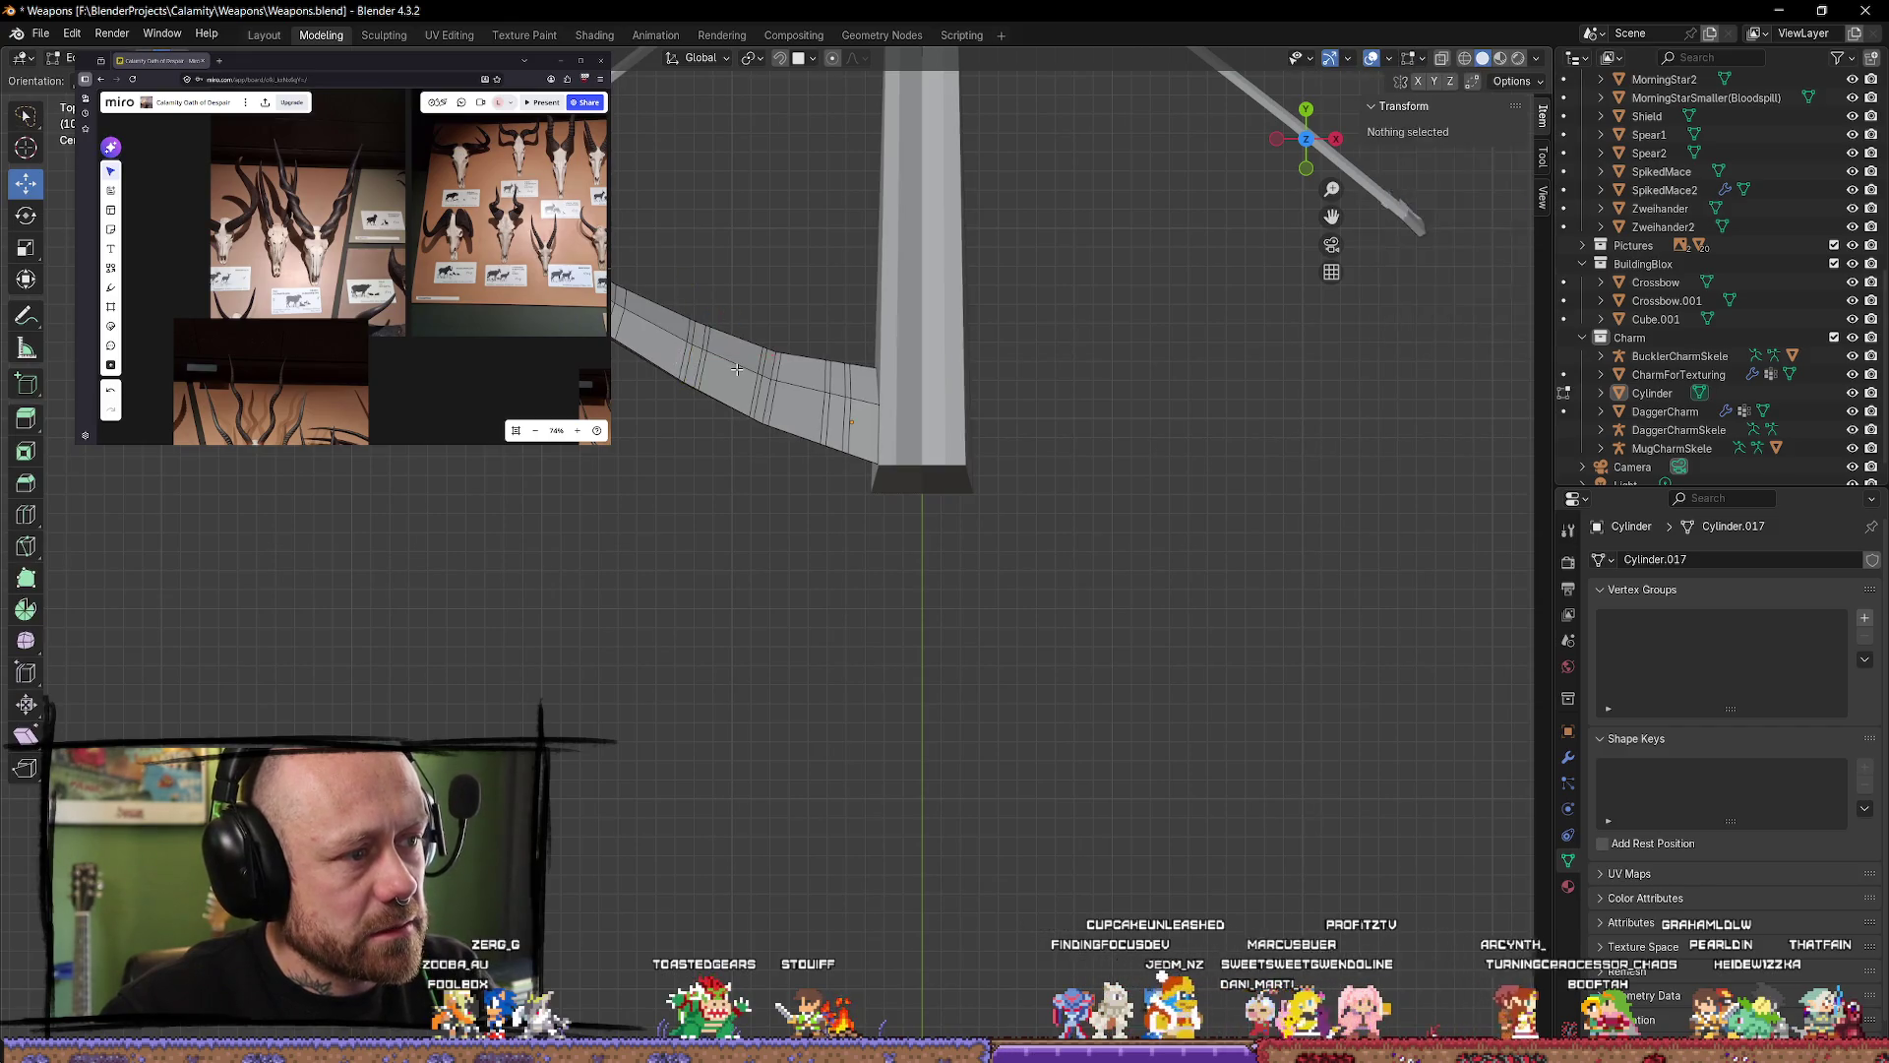
click(737, 368)
alt+click(737, 368)
alt+click(737, 369)
alt+click(737, 368)
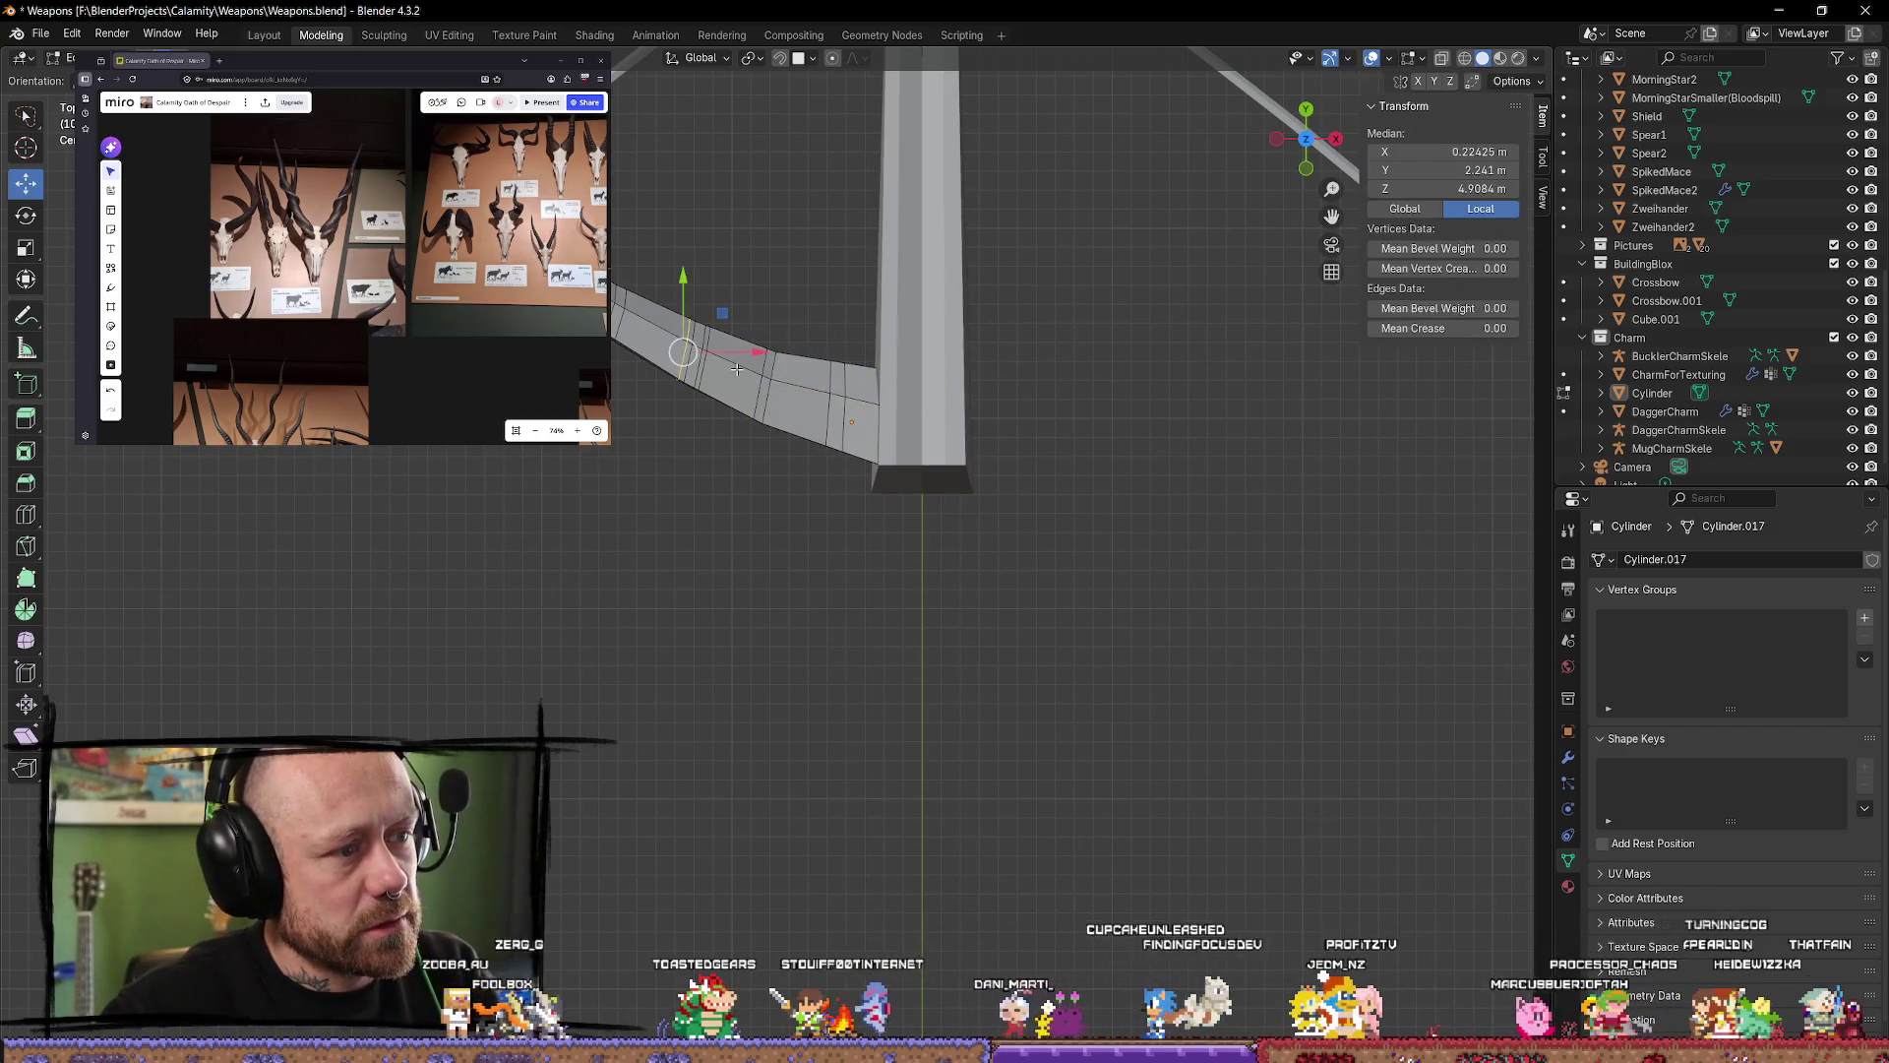
alt+click(737, 368)
alt+click(737, 368)
alt+click(737, 368)
alt+click(737, 368)
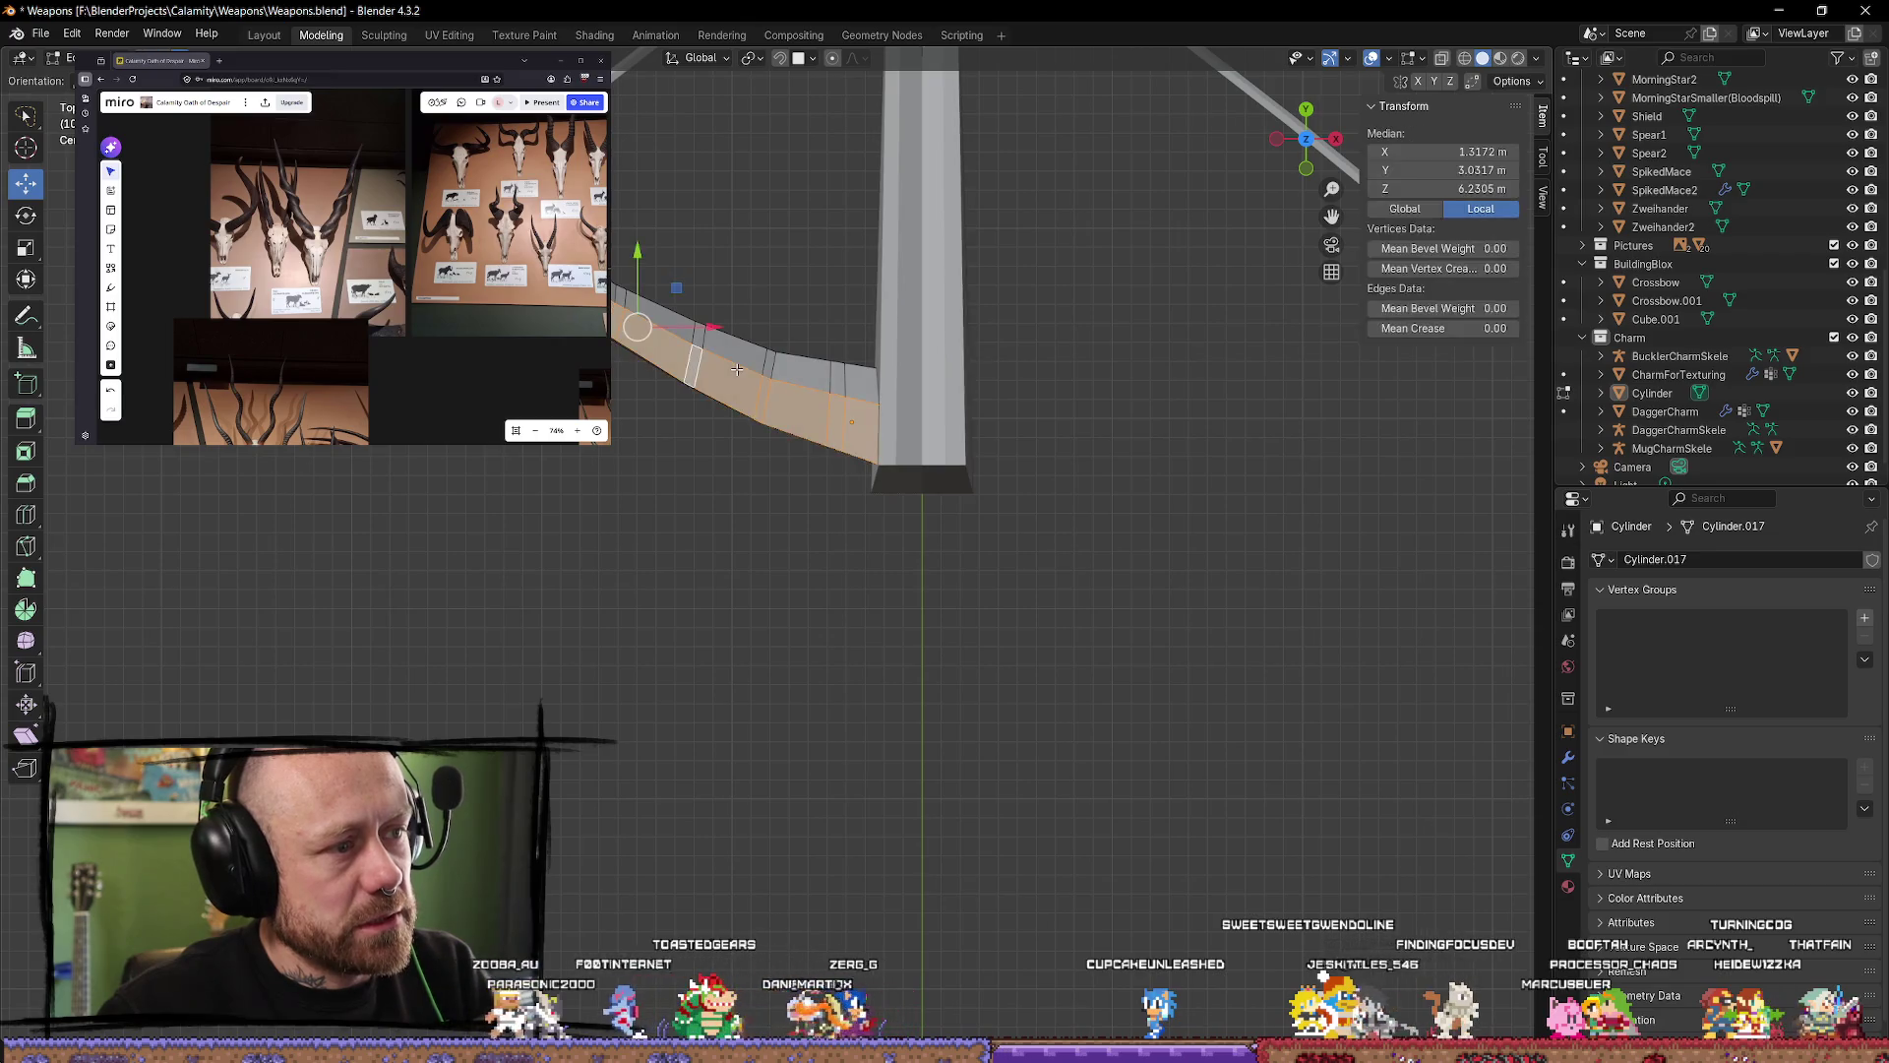
alt+click(737, 368)
alt+click(737, 368)
alt+click(737, 368)
alt+click(737, 368)
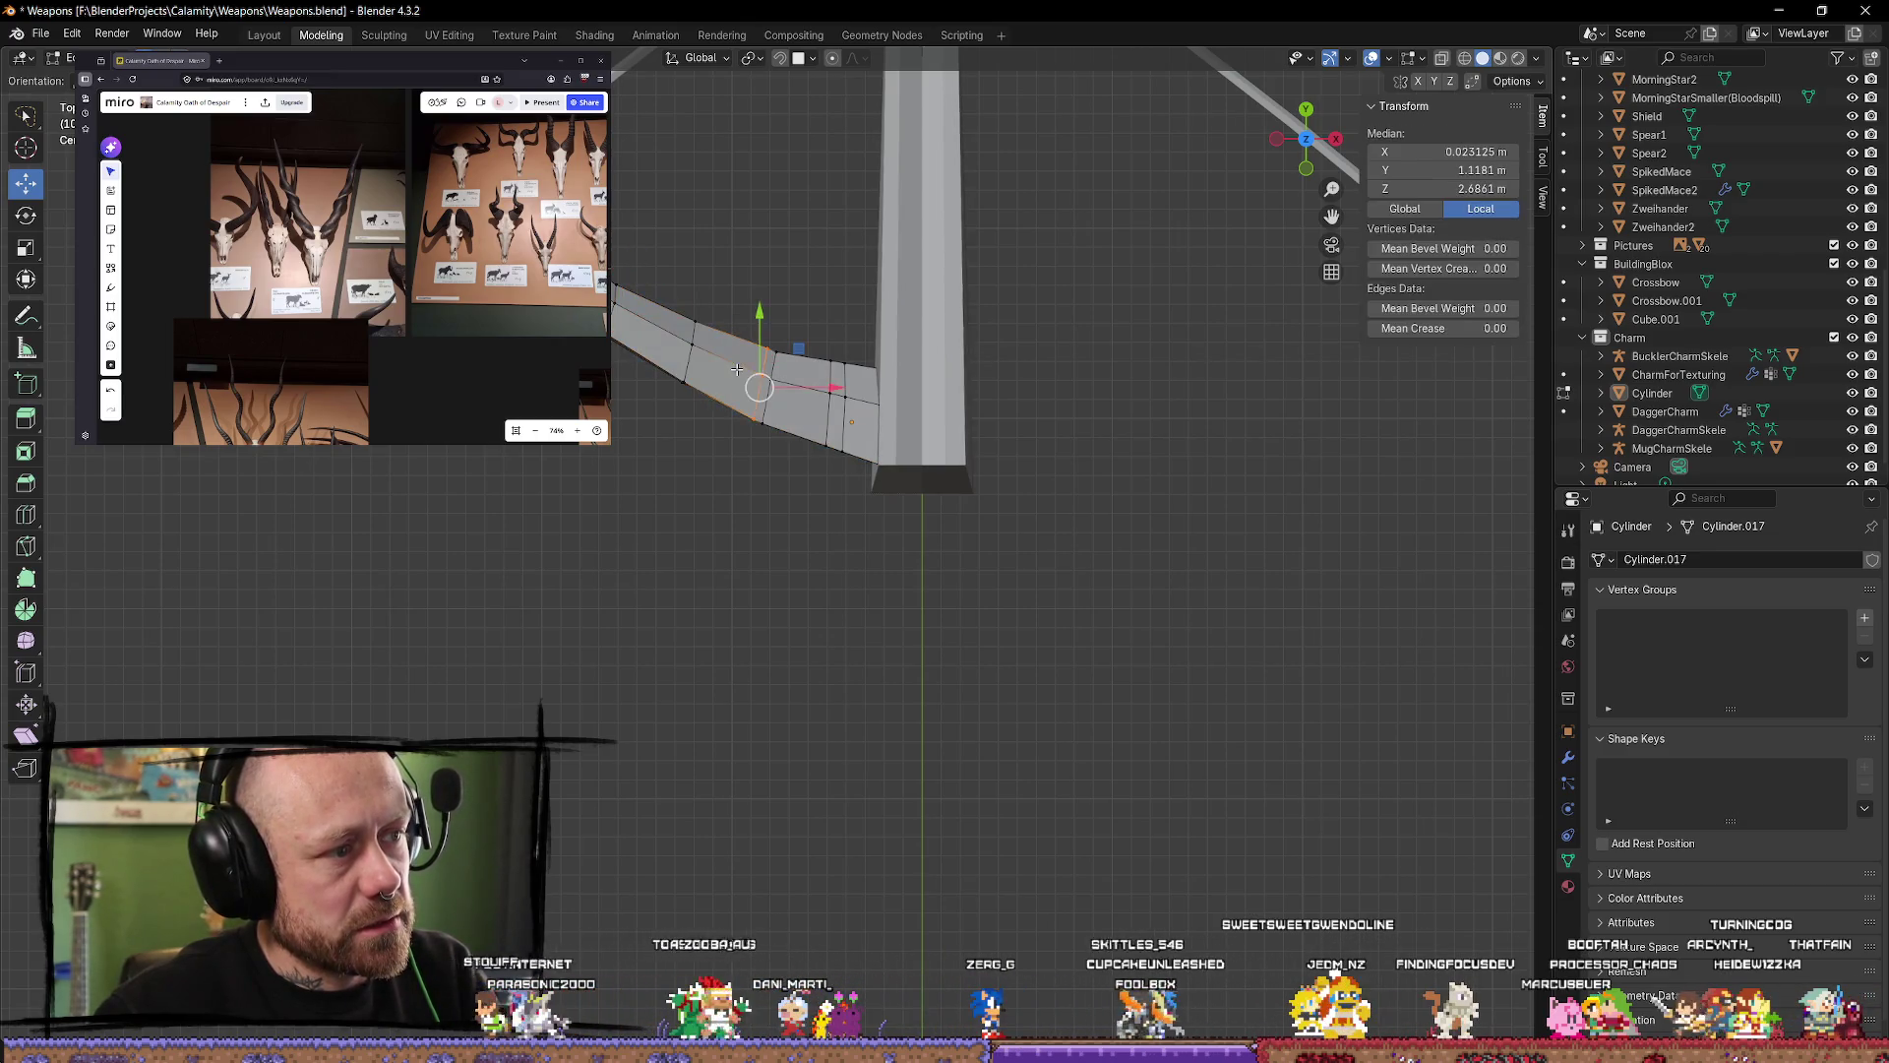
alt+click(737, 368)
alt+click(737, 368)
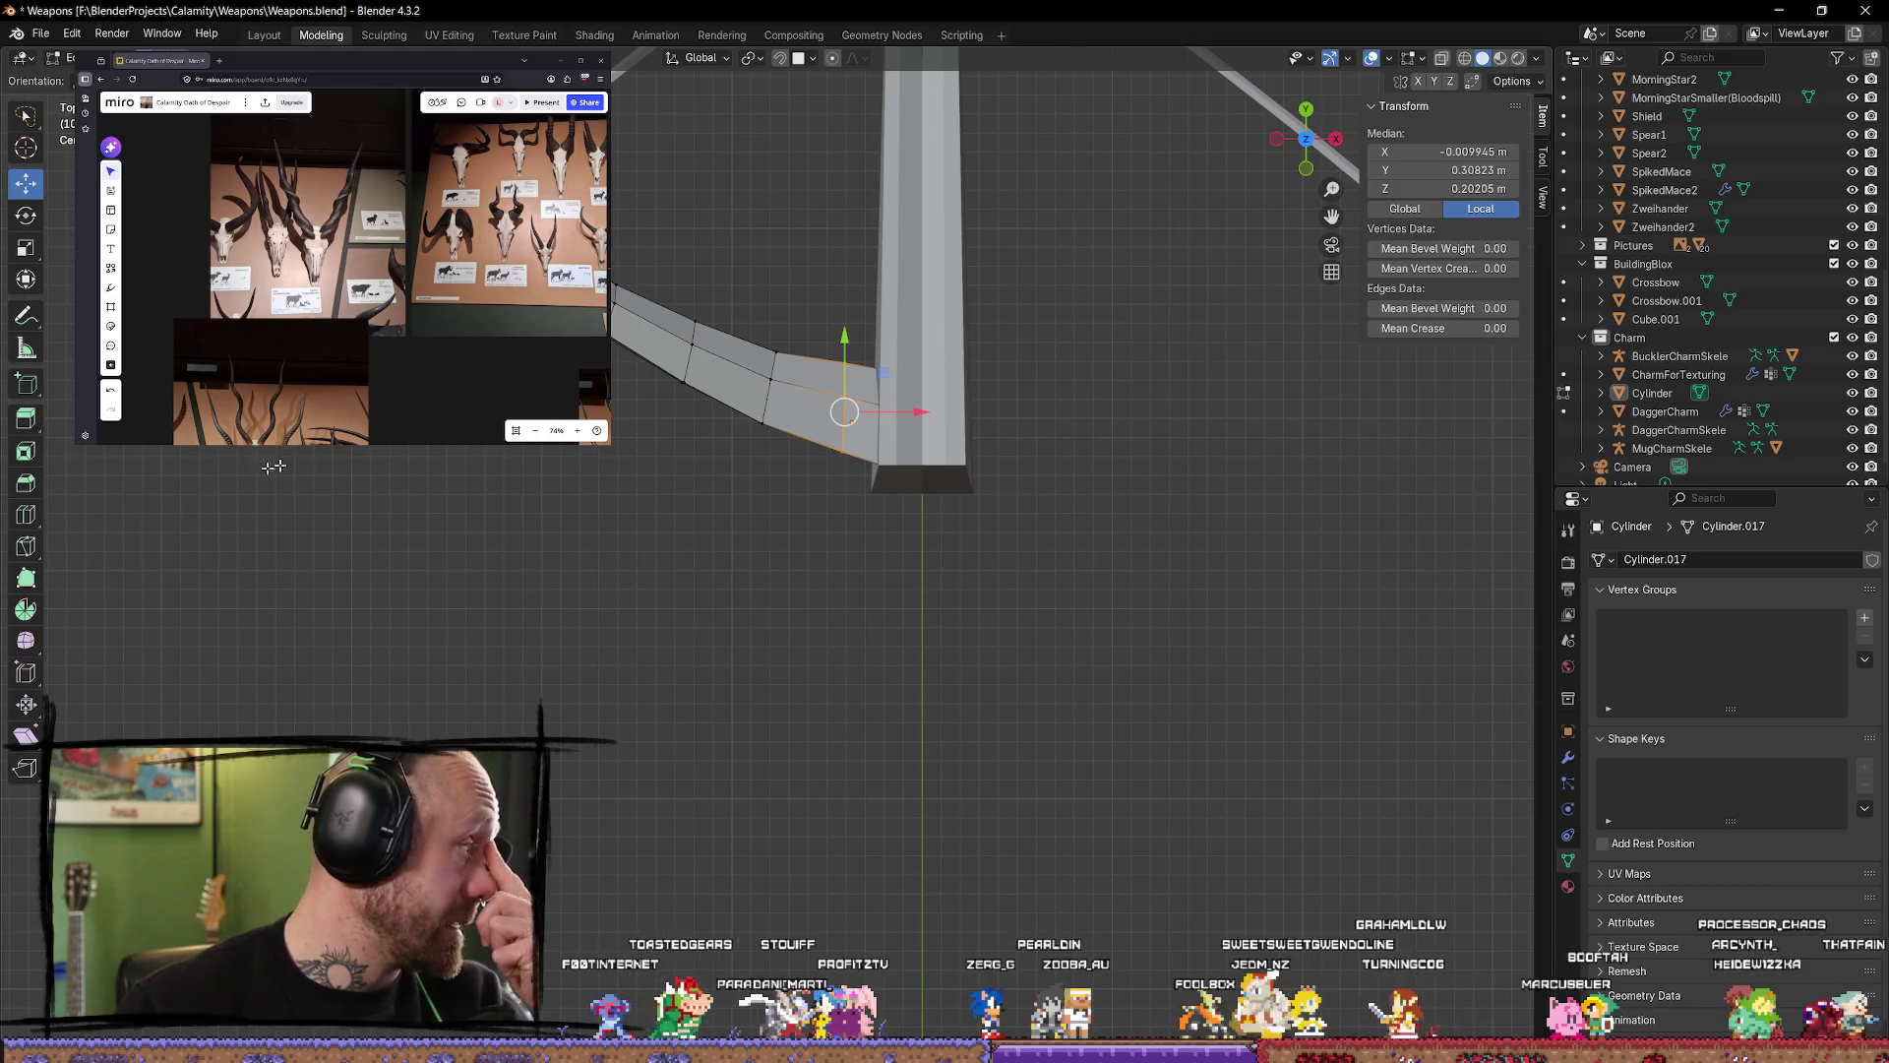
Step: Deselect the edge loop and orbit out to a low side view of the crossbow
mouse_move(655, 462)
middle_down()
mouse_move(747, 497)
mouse_move(862, 399)
middle_up()
scroll(668, 474, up, 2)
click(772, 505)
scroll(862, 399, down, 5)
middle_drag(863, 511, 865, 608)
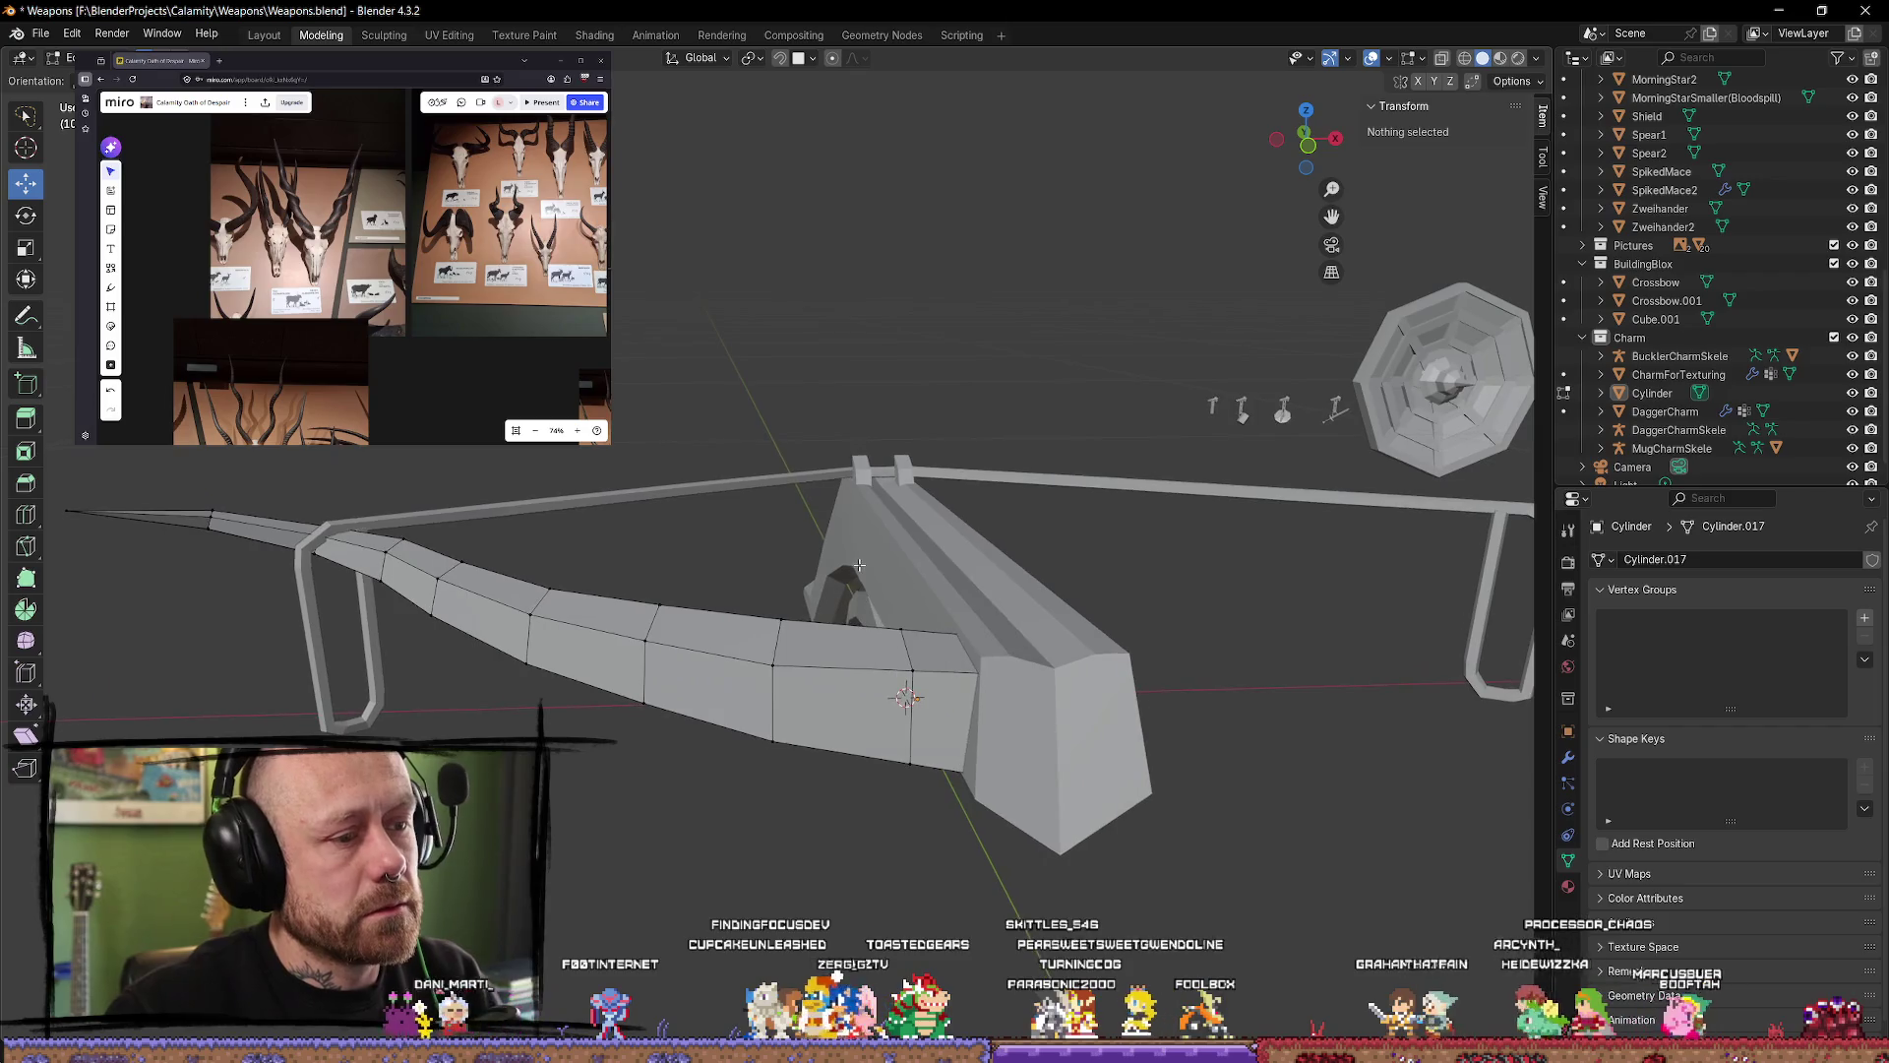
Step: Nudge the Crossbow.001 stock slightly along X, then resume editing the Cylinder limb
key(k)
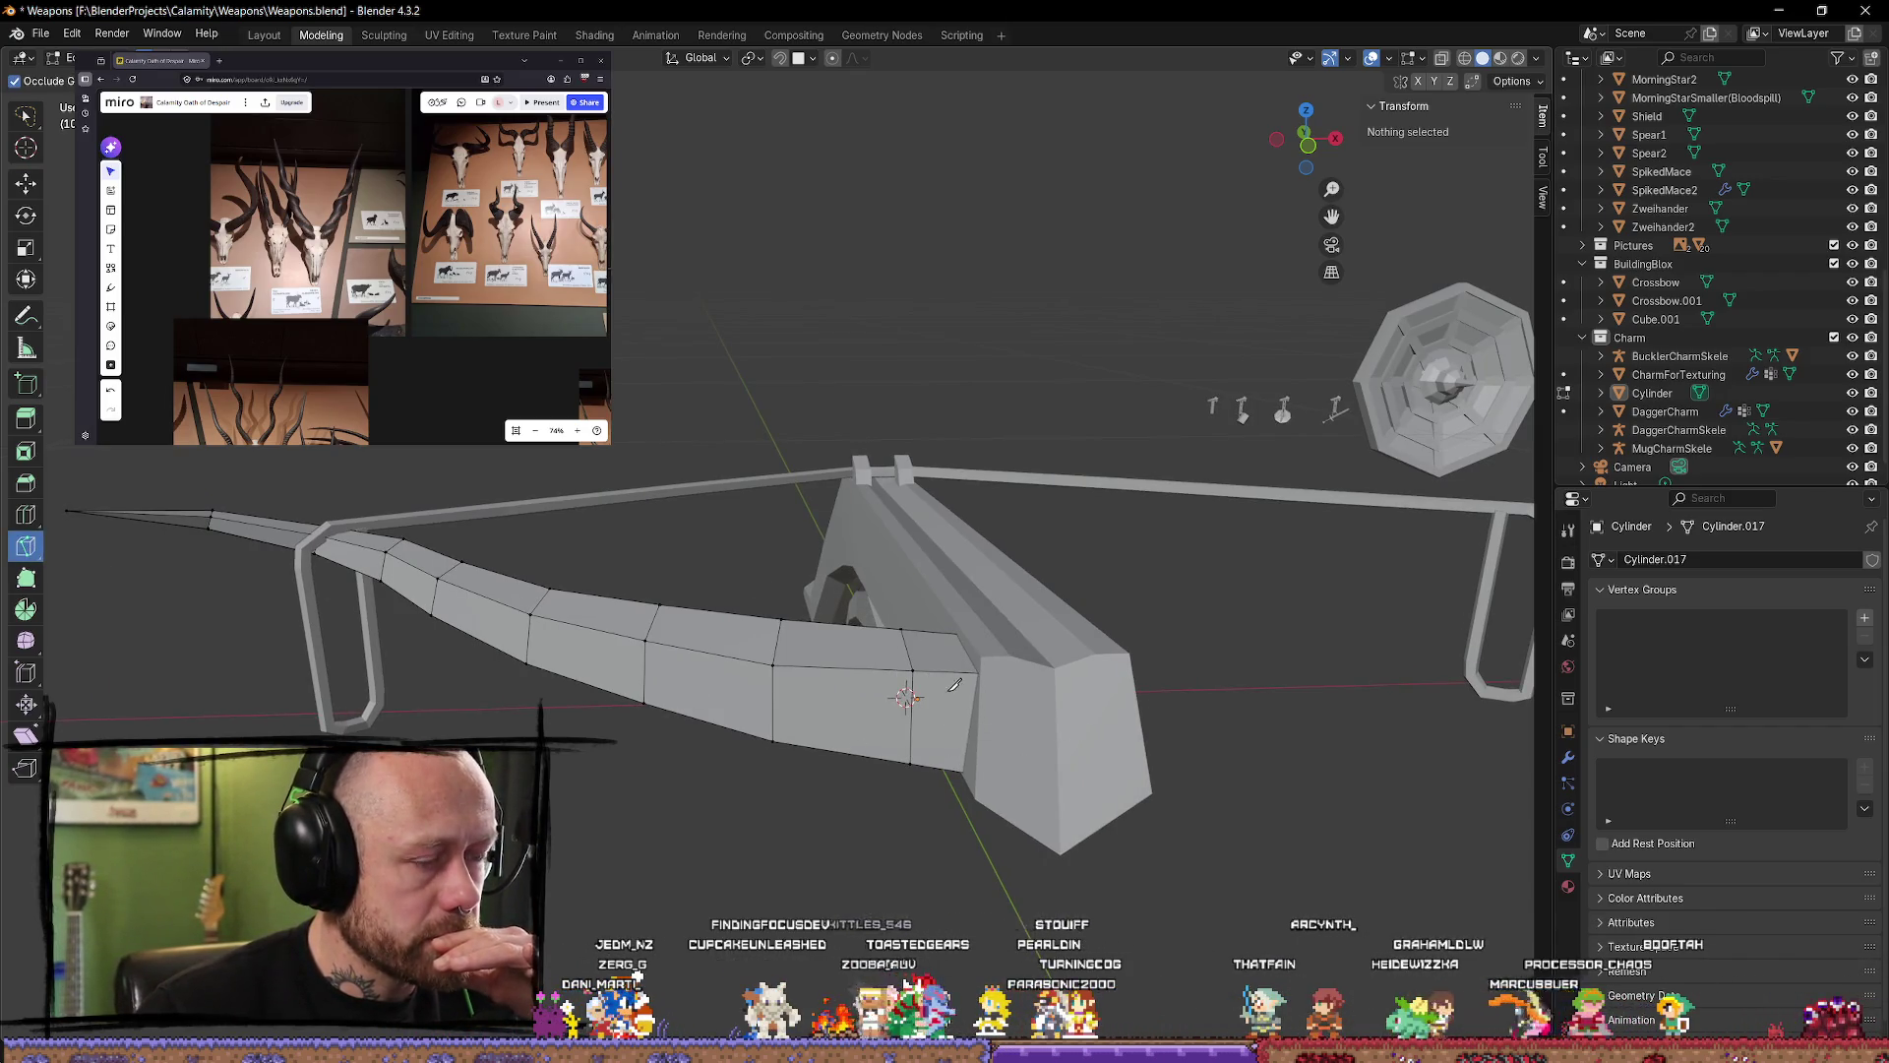
mouse_move(954, 684)
middle_down()
mouse_move(953, 727)
mouse_move(953, 679)
middle_up()
key(Tab)
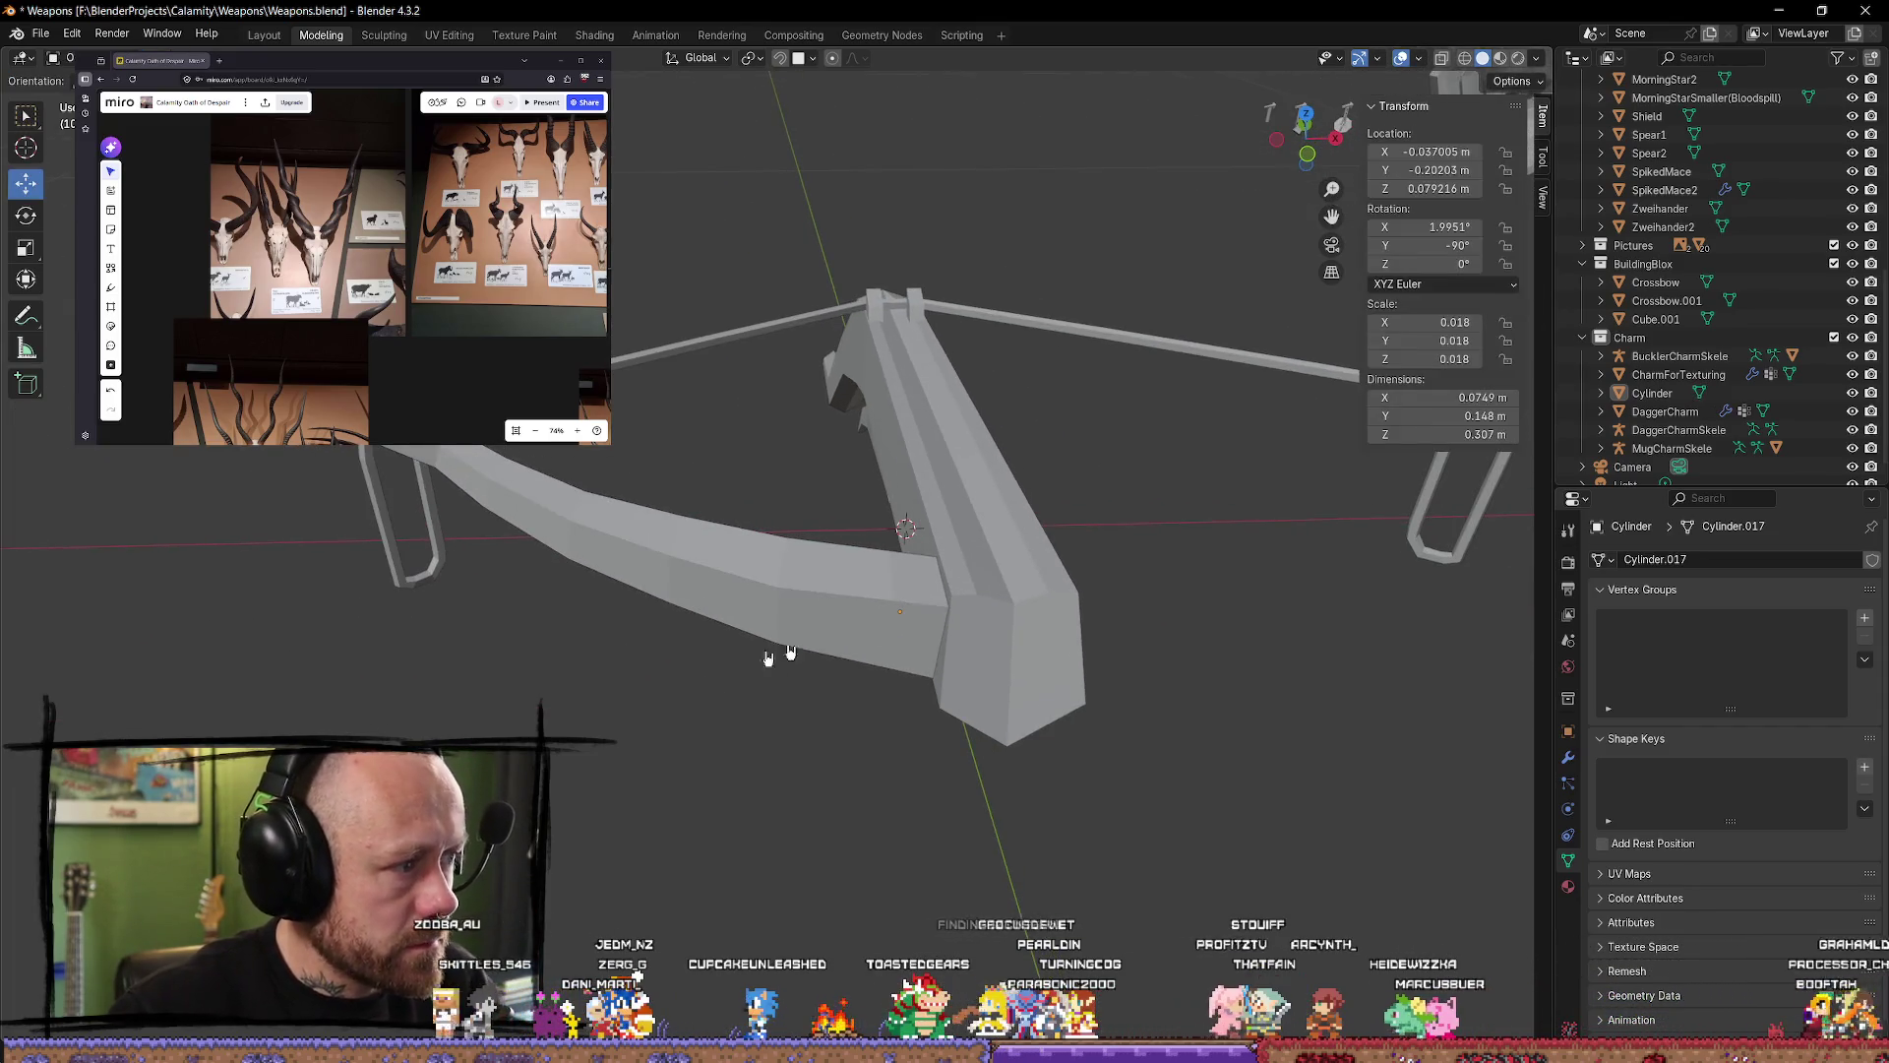
click(1019, 618)
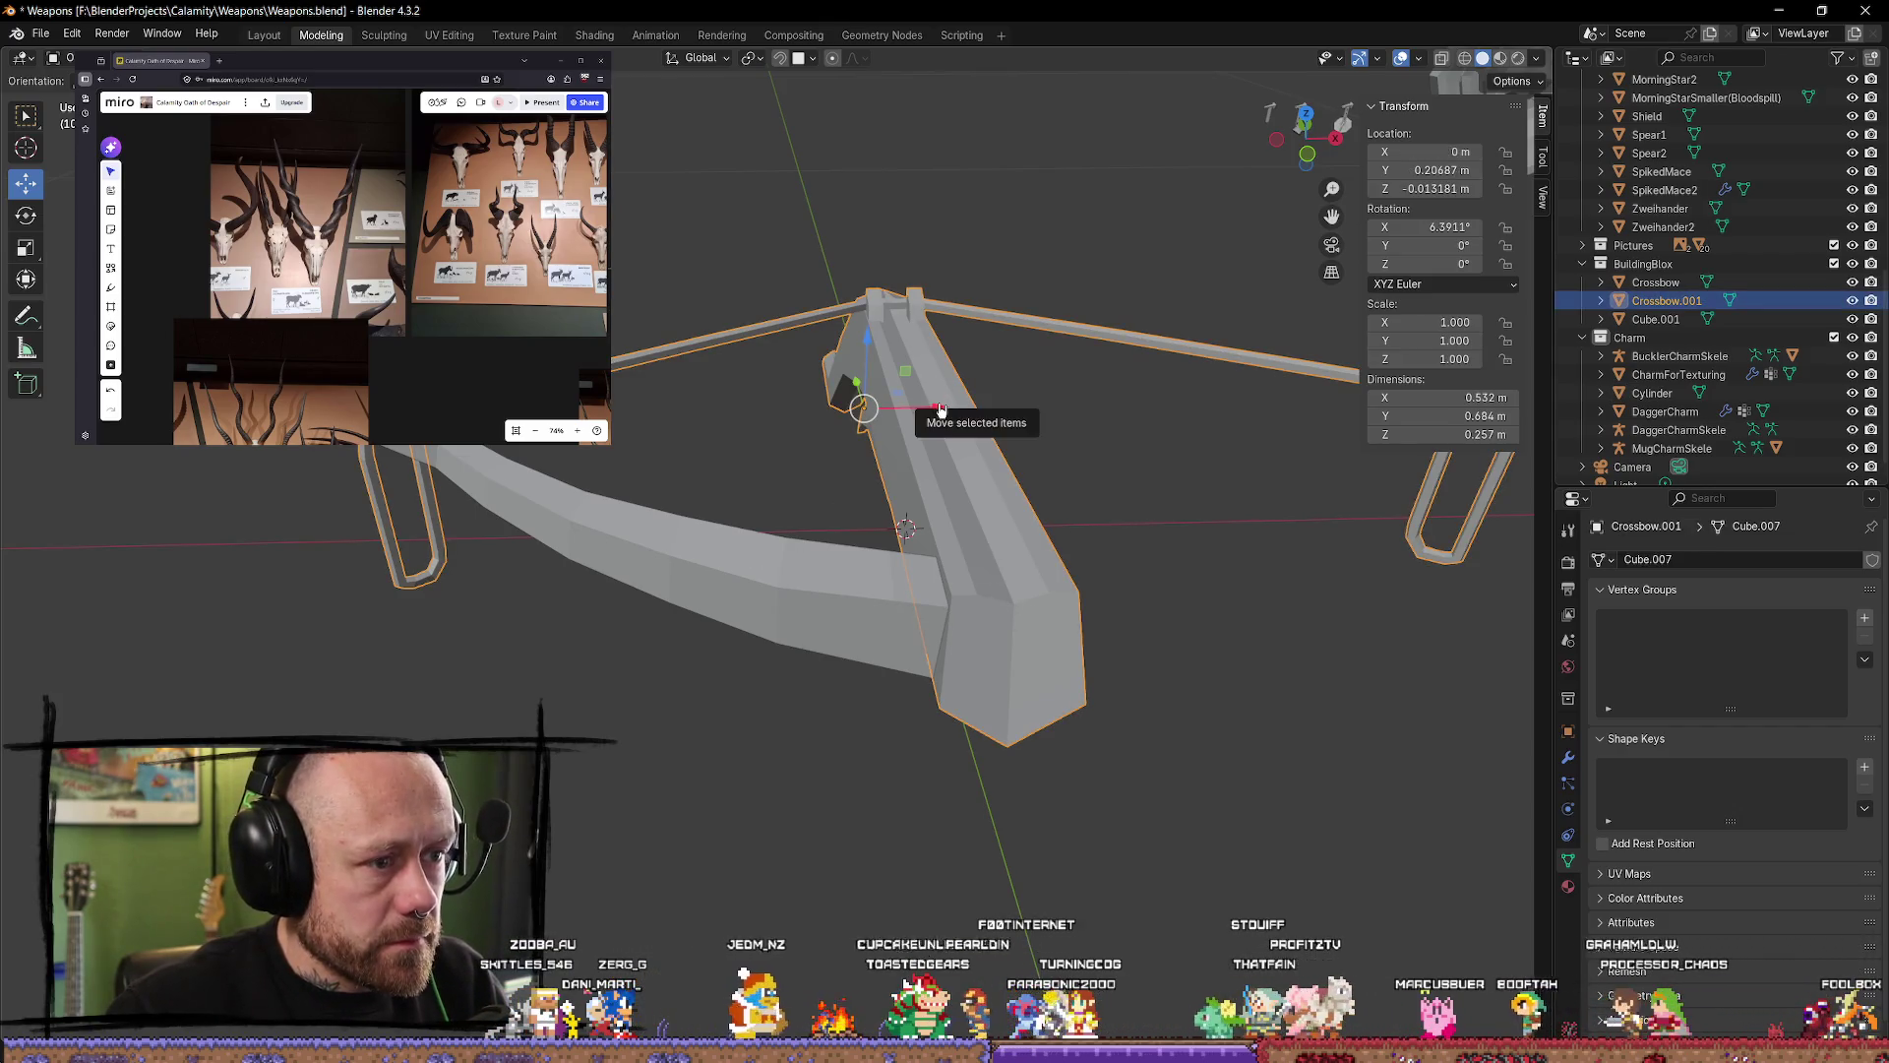
middle_drag(936, 415, 810, 662)
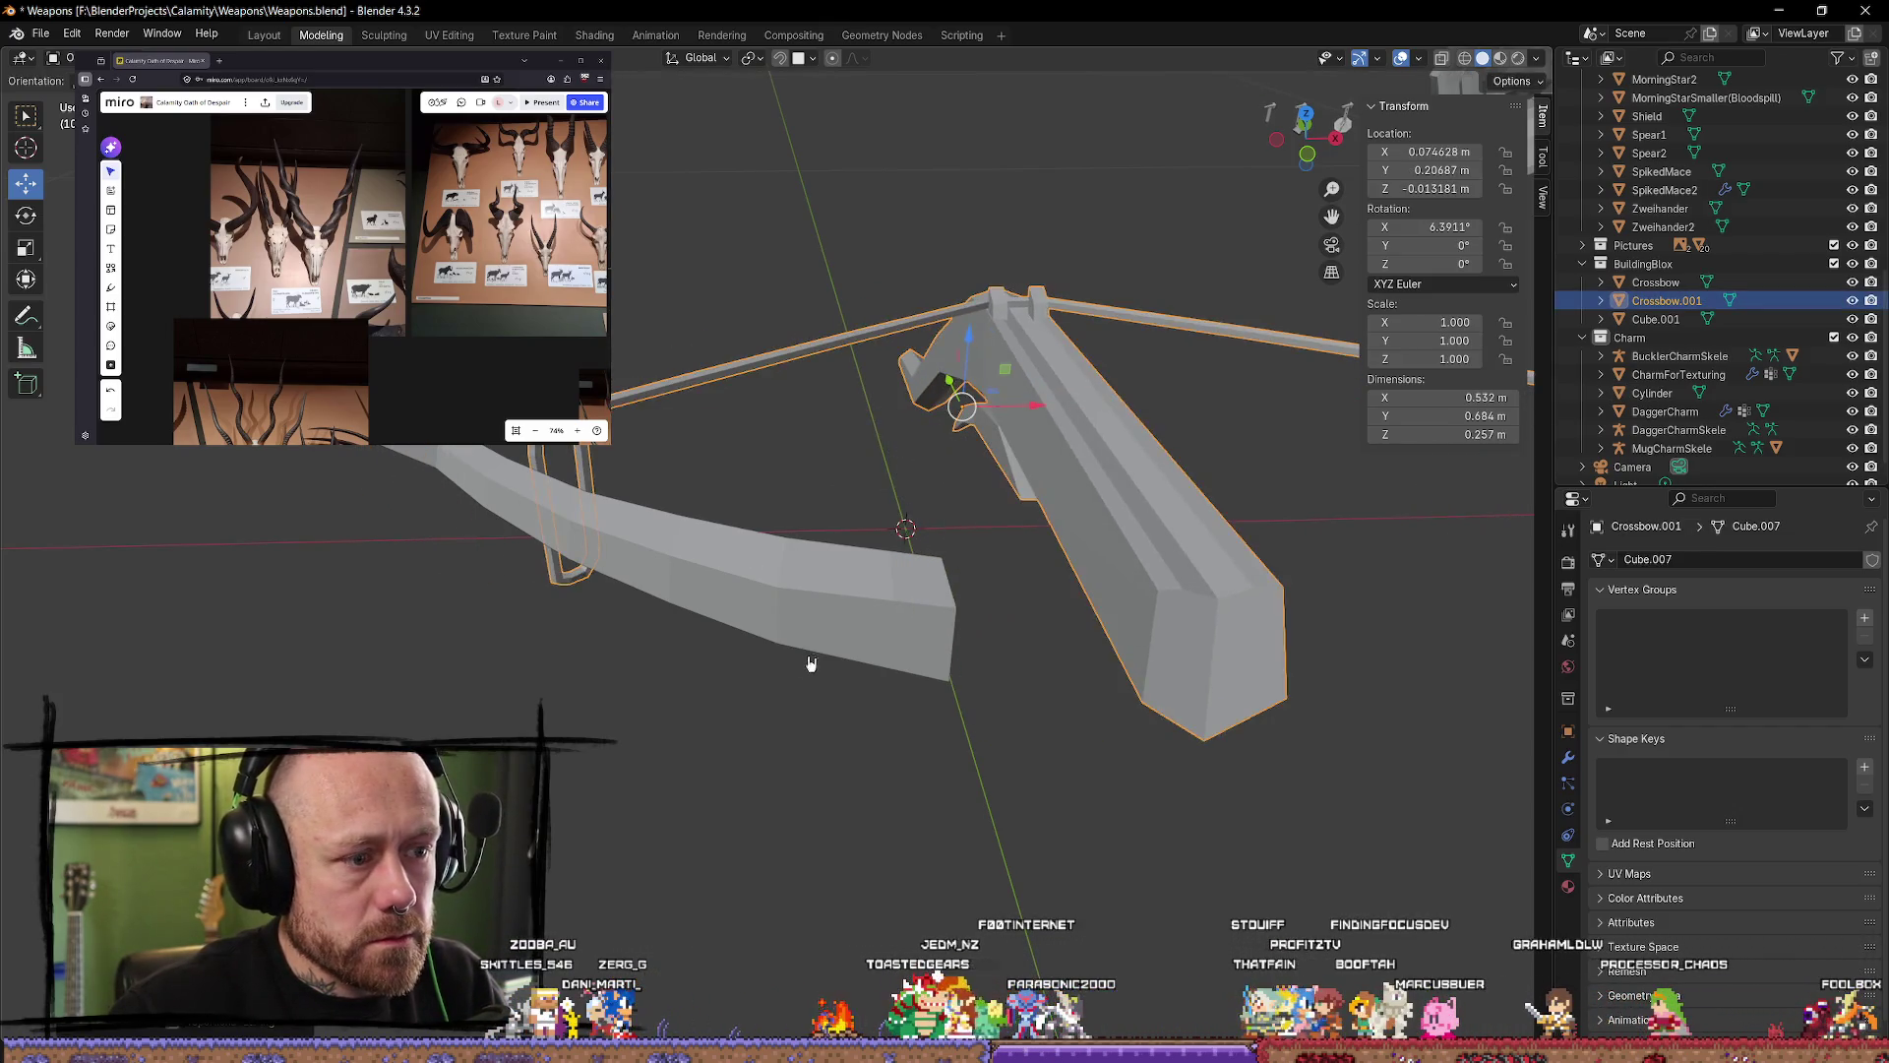
click(809, 662)
key(Tab)
Step: Place the first knife point on the limb and follow the cut line along it
scroll(897, 605, up, 3)
middle_drag(935, 637, 968, 654)
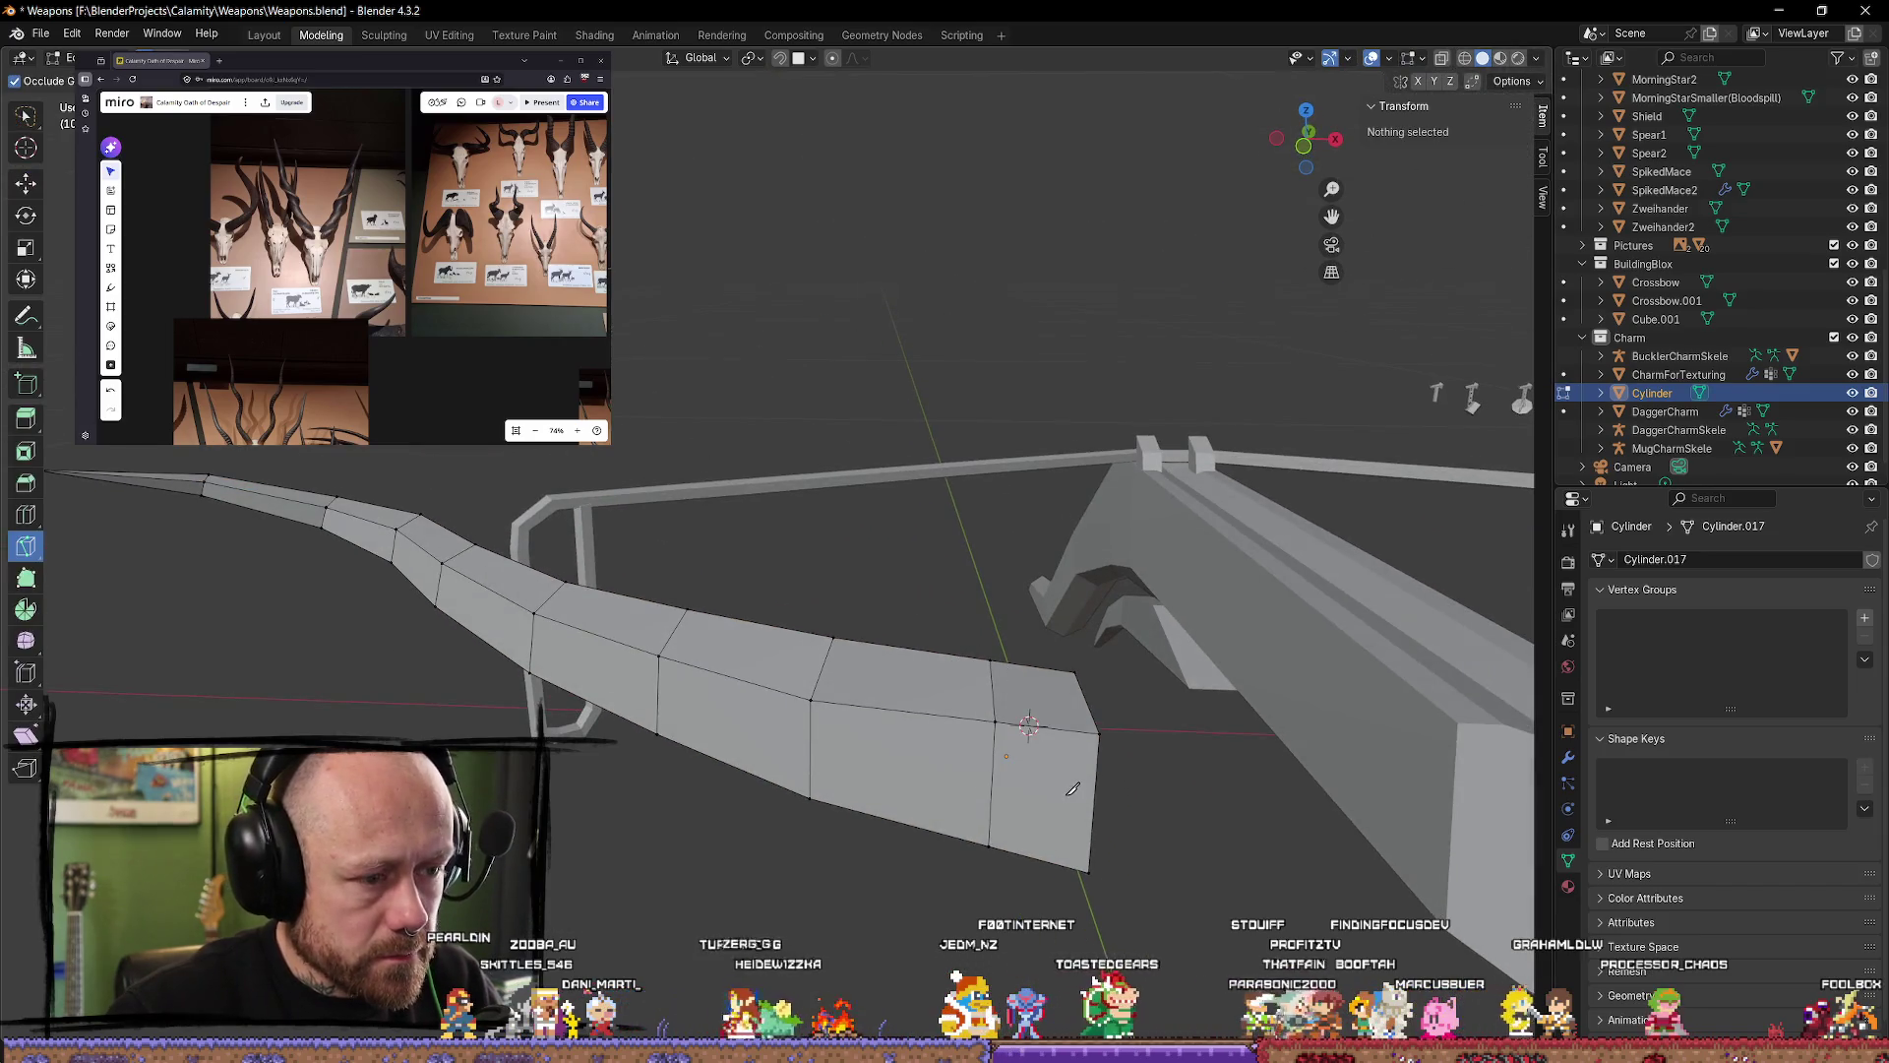
click(996, 759)
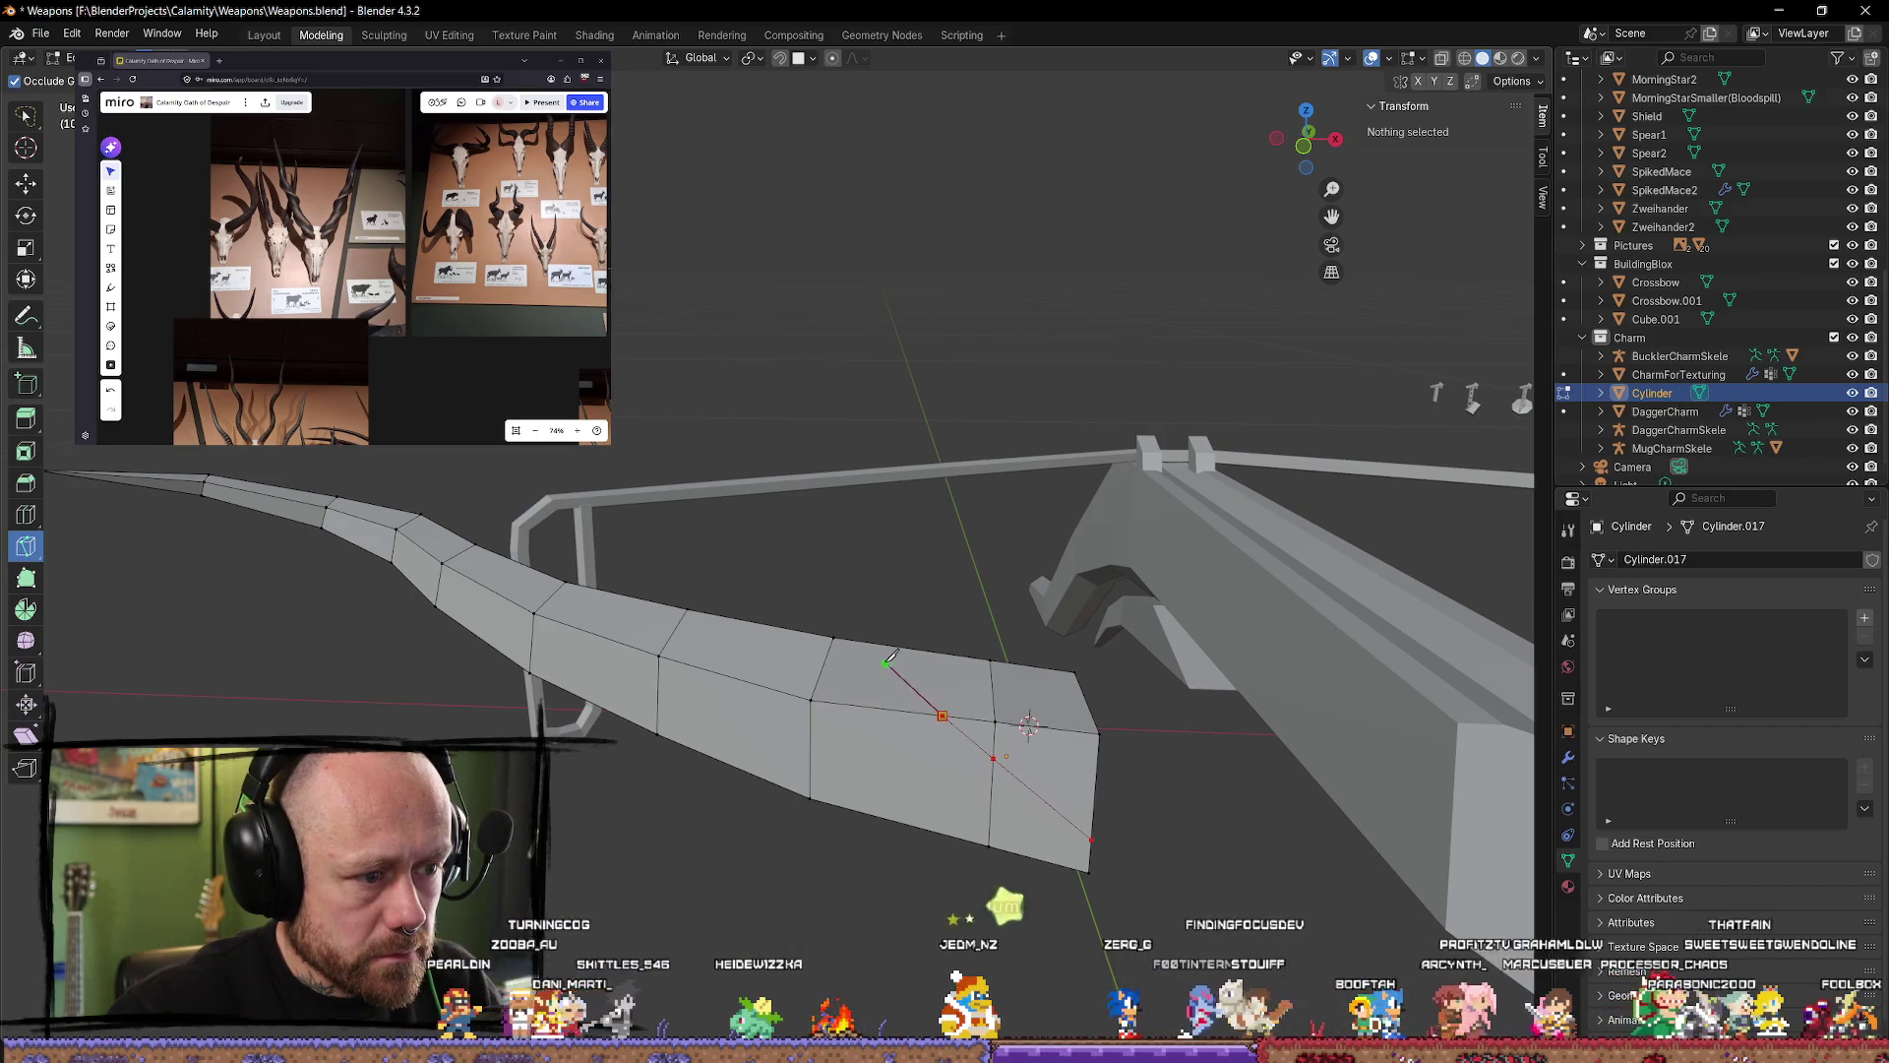
mouse_move(881, 647)
middle_down()
mouse_move(679, 770)
mouse_move(758, 752)
mouse_move(751, 694)
mouse_move(721, 797)
middle_up()
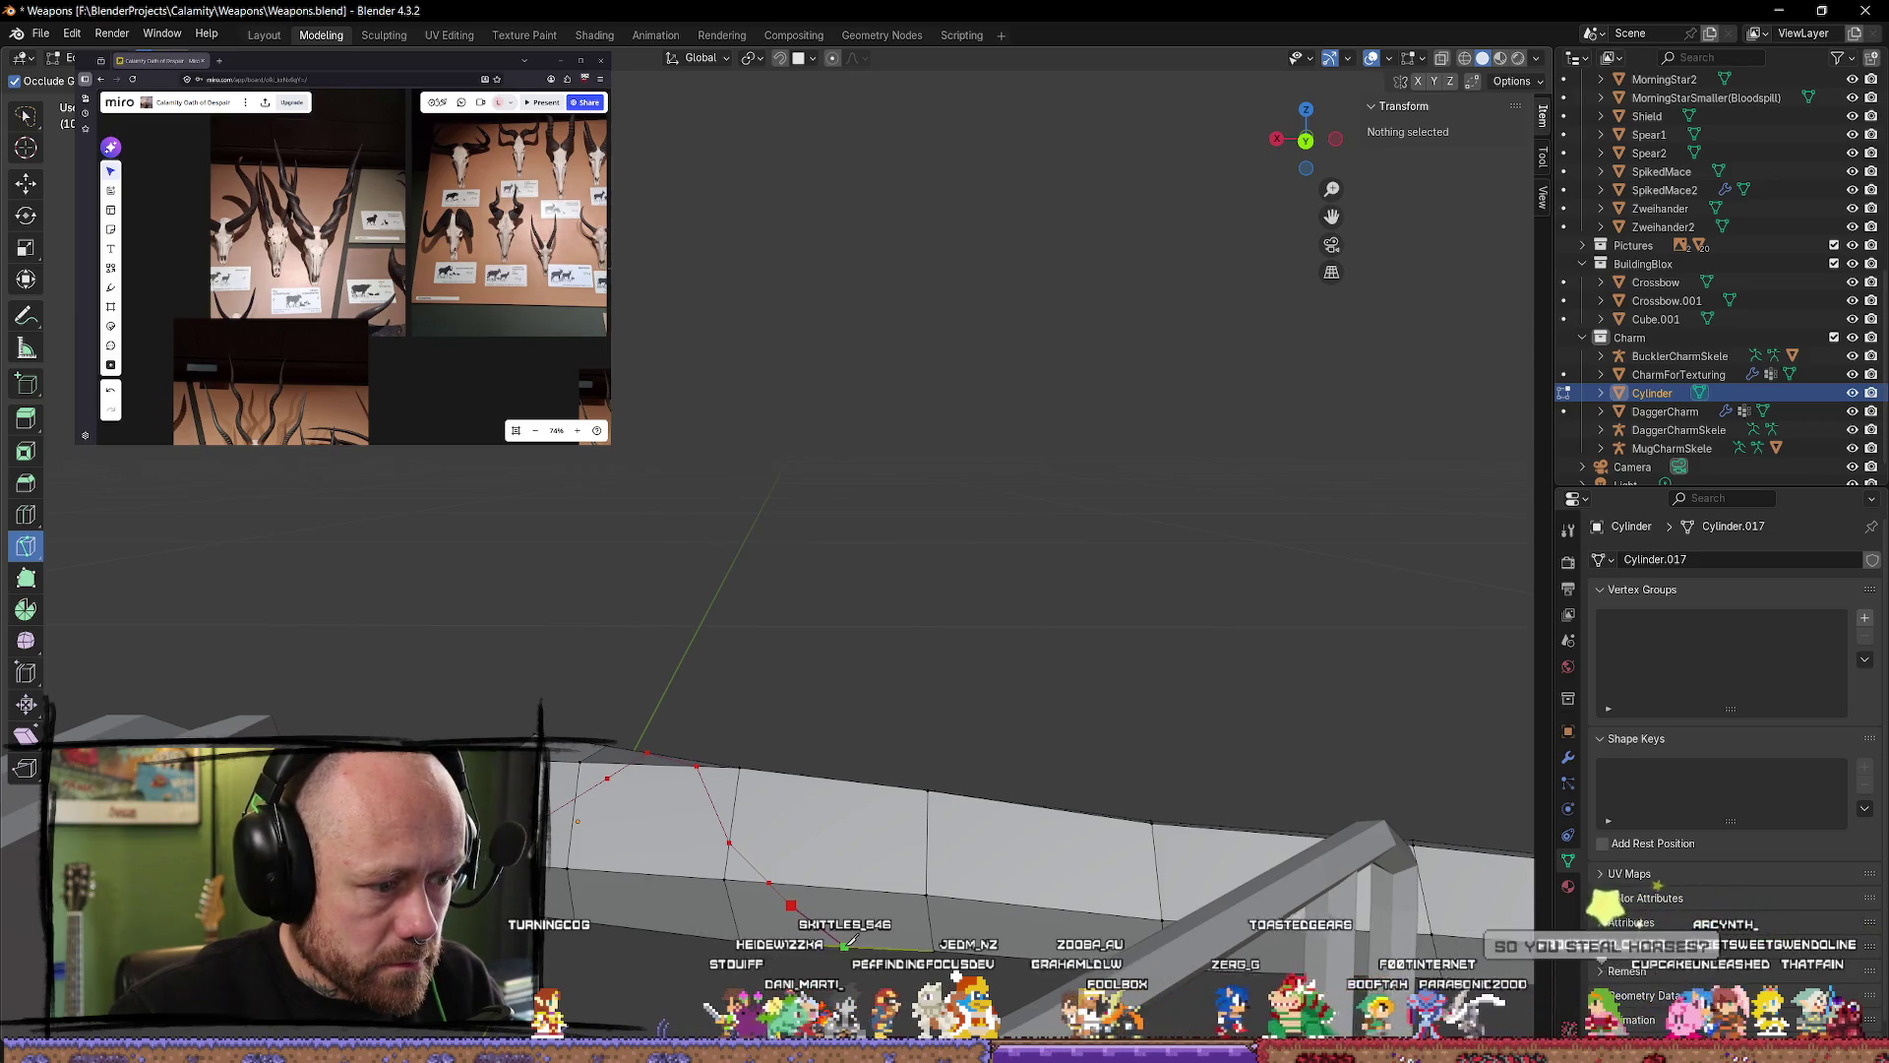
mouse_move(856, 946)
middle_down()
mouse_move(810, 830)
mouse_move(721, 799)
middle_up()
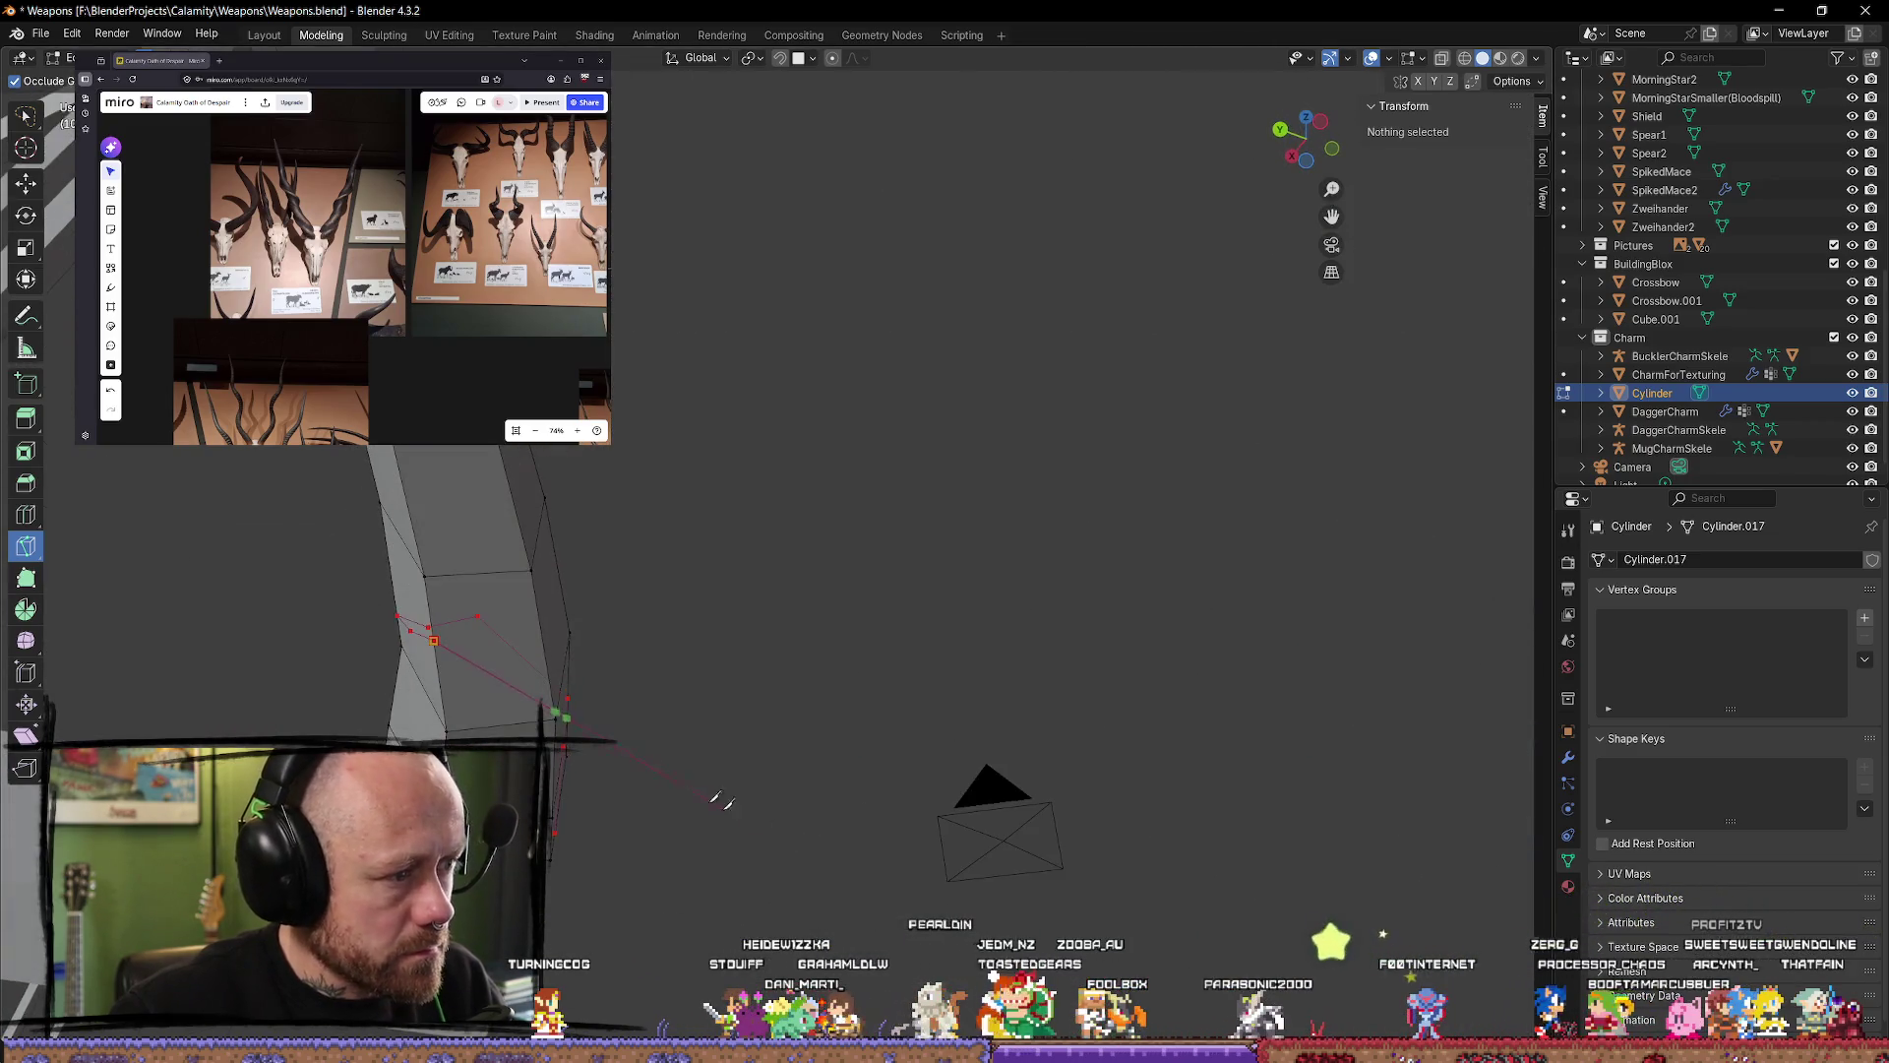
middle_drag(534, 574, 849, 552)
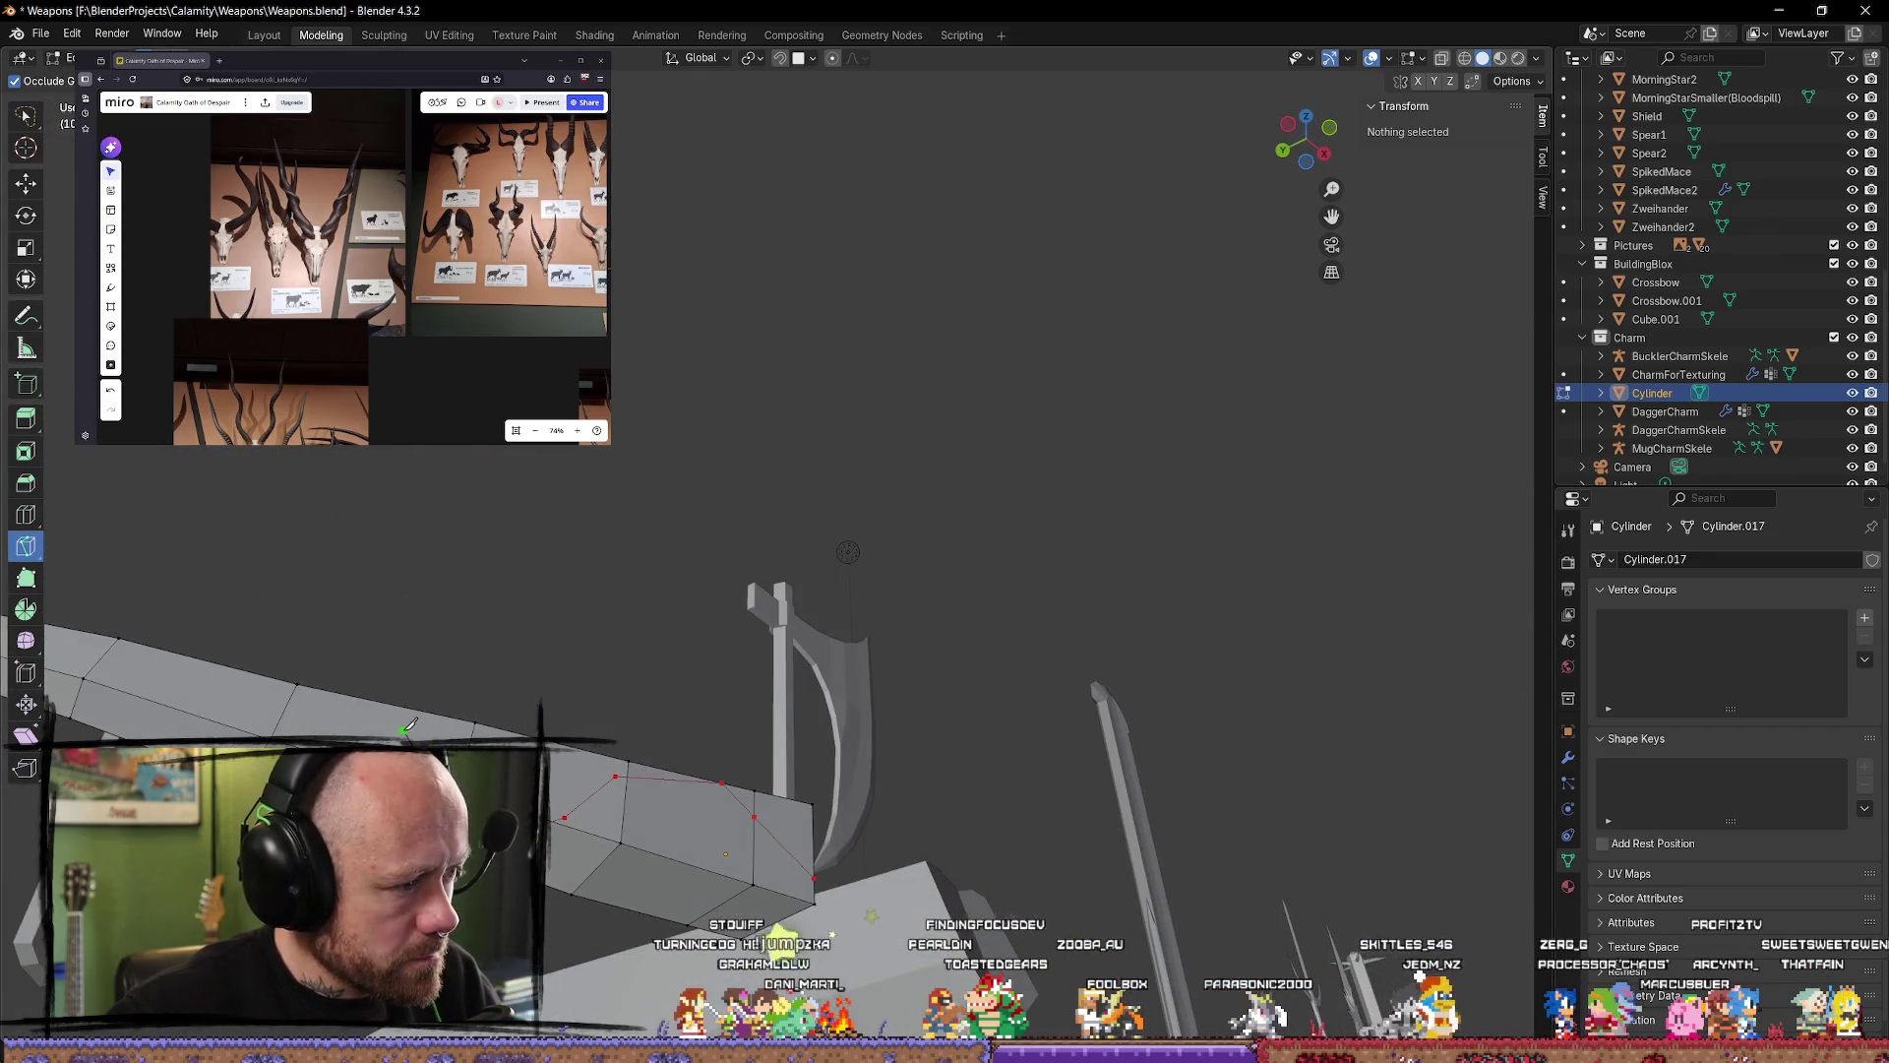
mouse_move(400, 640)
middle_down()
mouse_move(492, 596)
mouse_move(640, 785)
mouse_move(905, 699)
mouse_move(981, 787)
middle_up()
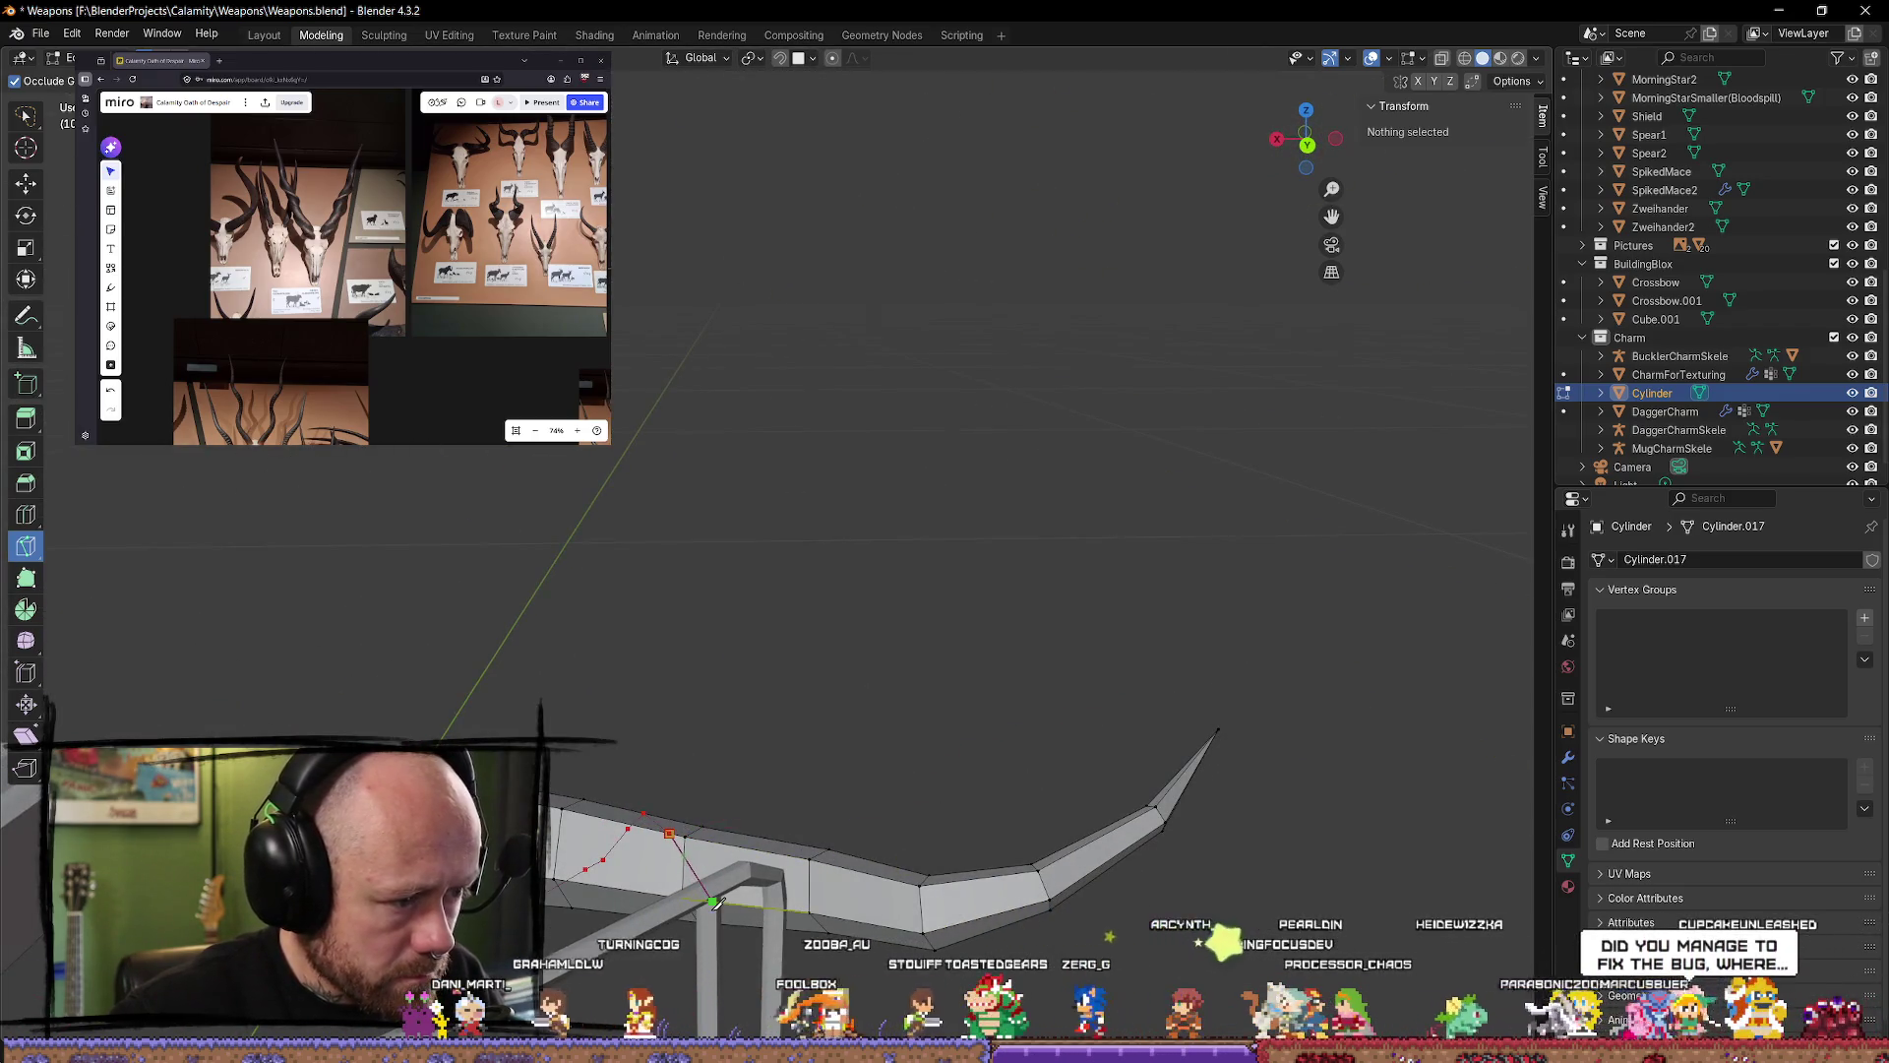
mouse_move(743, 913)
middle_down()
mouse_move(729, 854)
mouse_move(712, 932)
mouse_move(684, 766)
middle_up()
scroll(662, 695, down, 3)
middle_drag(662, 695, 664, 812)
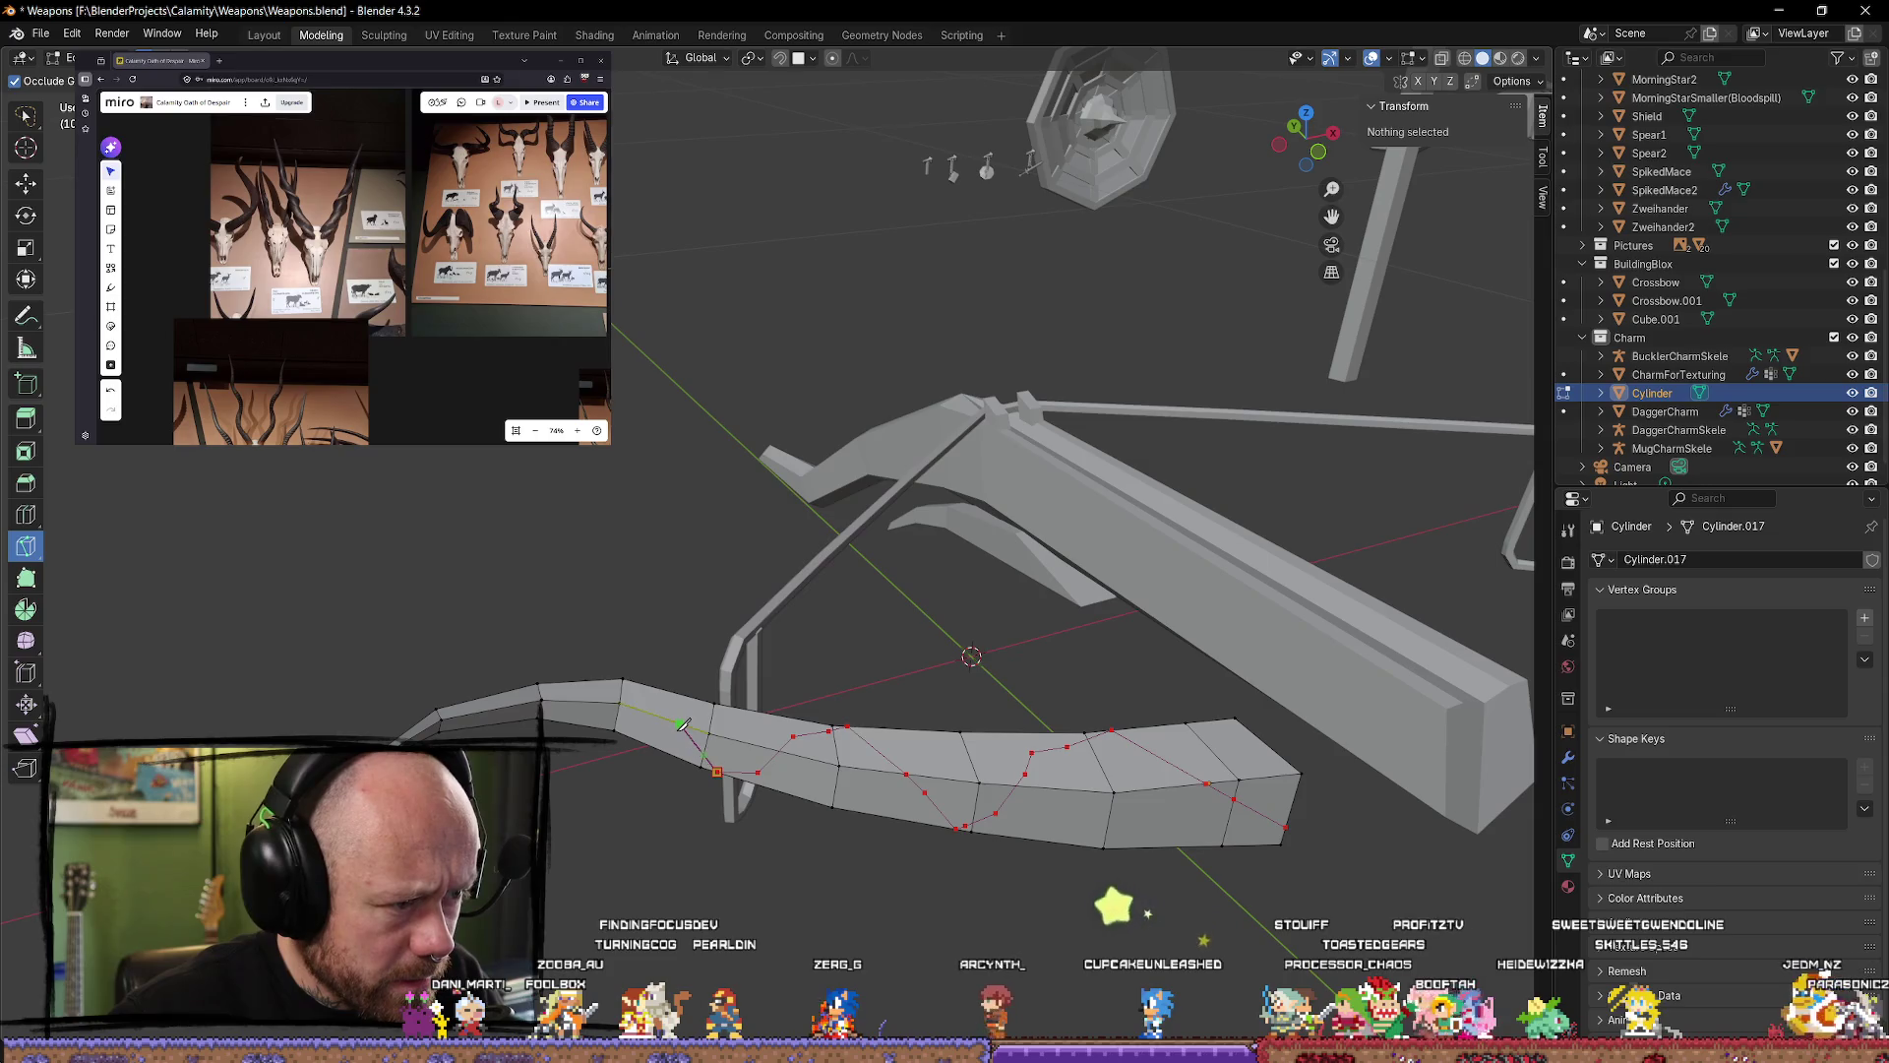
mouse_move(681, 720)
middle_down()
mouse_move(679, 530)
mouse_move(940, 679)
middle_up()
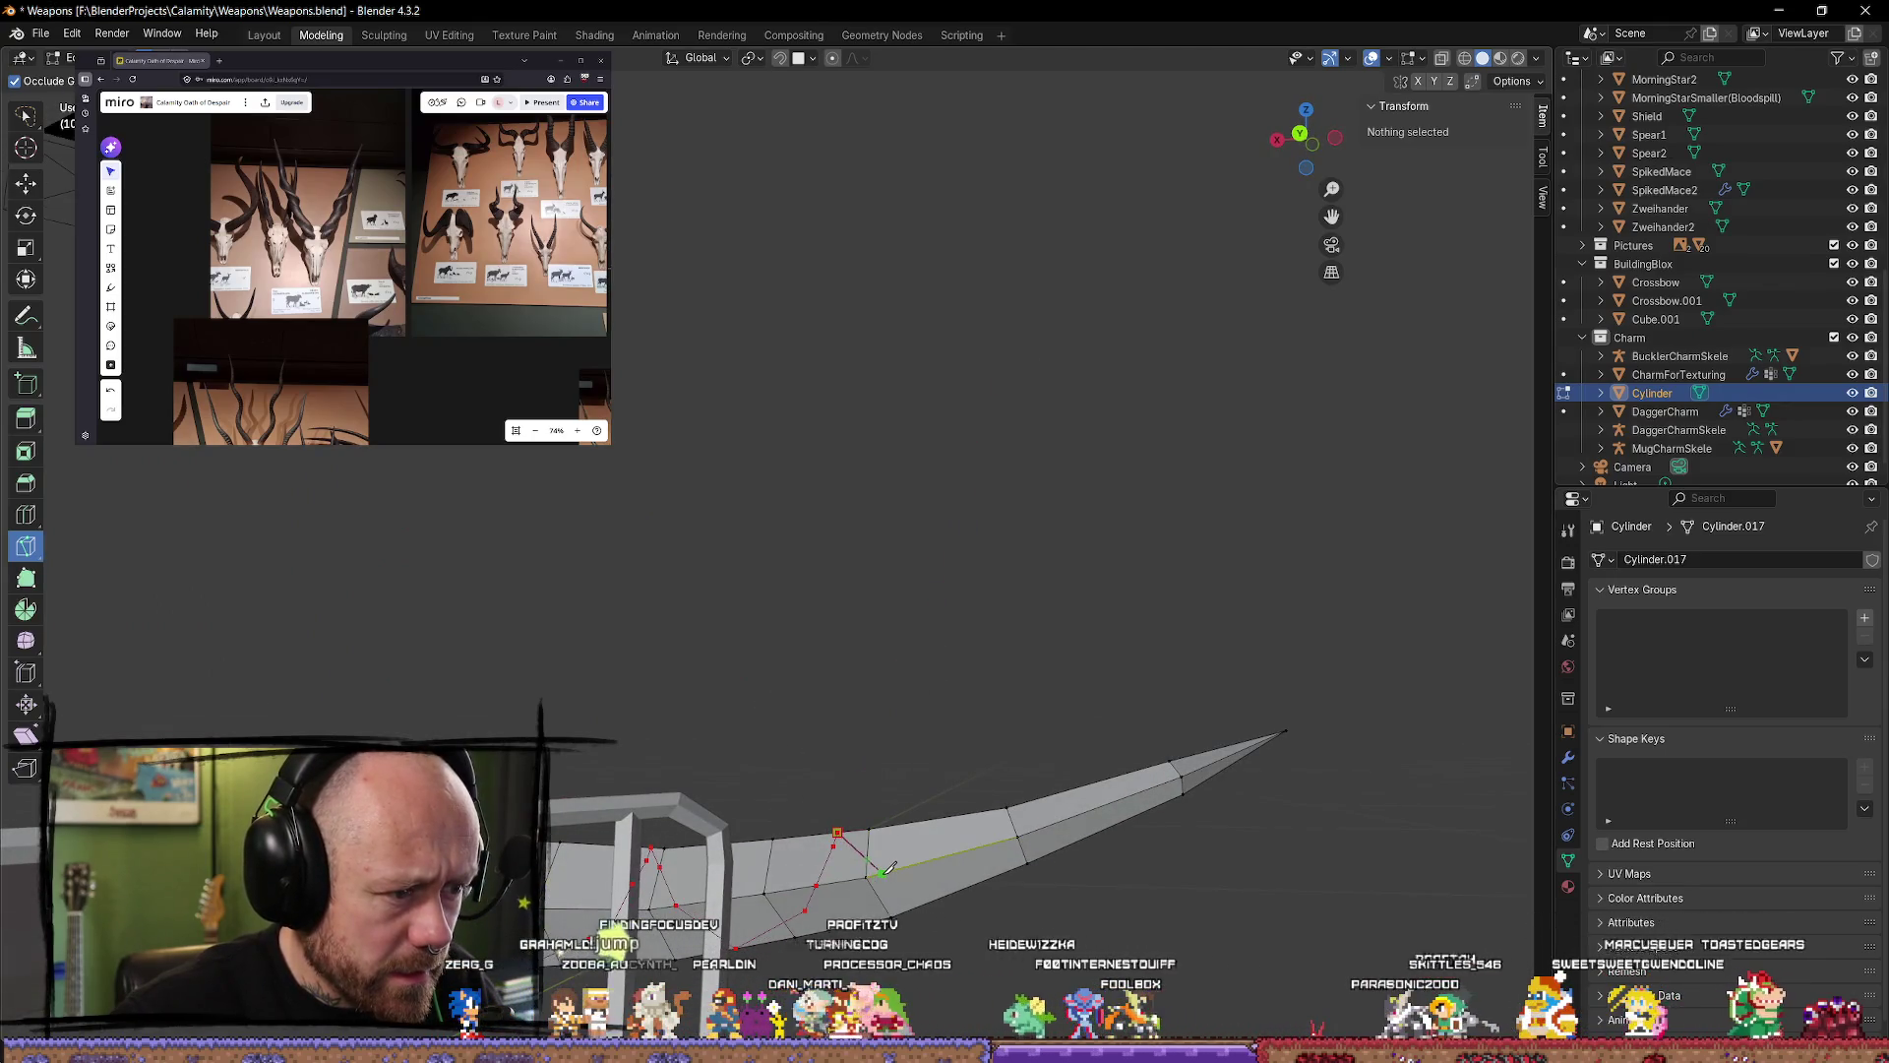
middle_drag(942, 893, 673, 694)
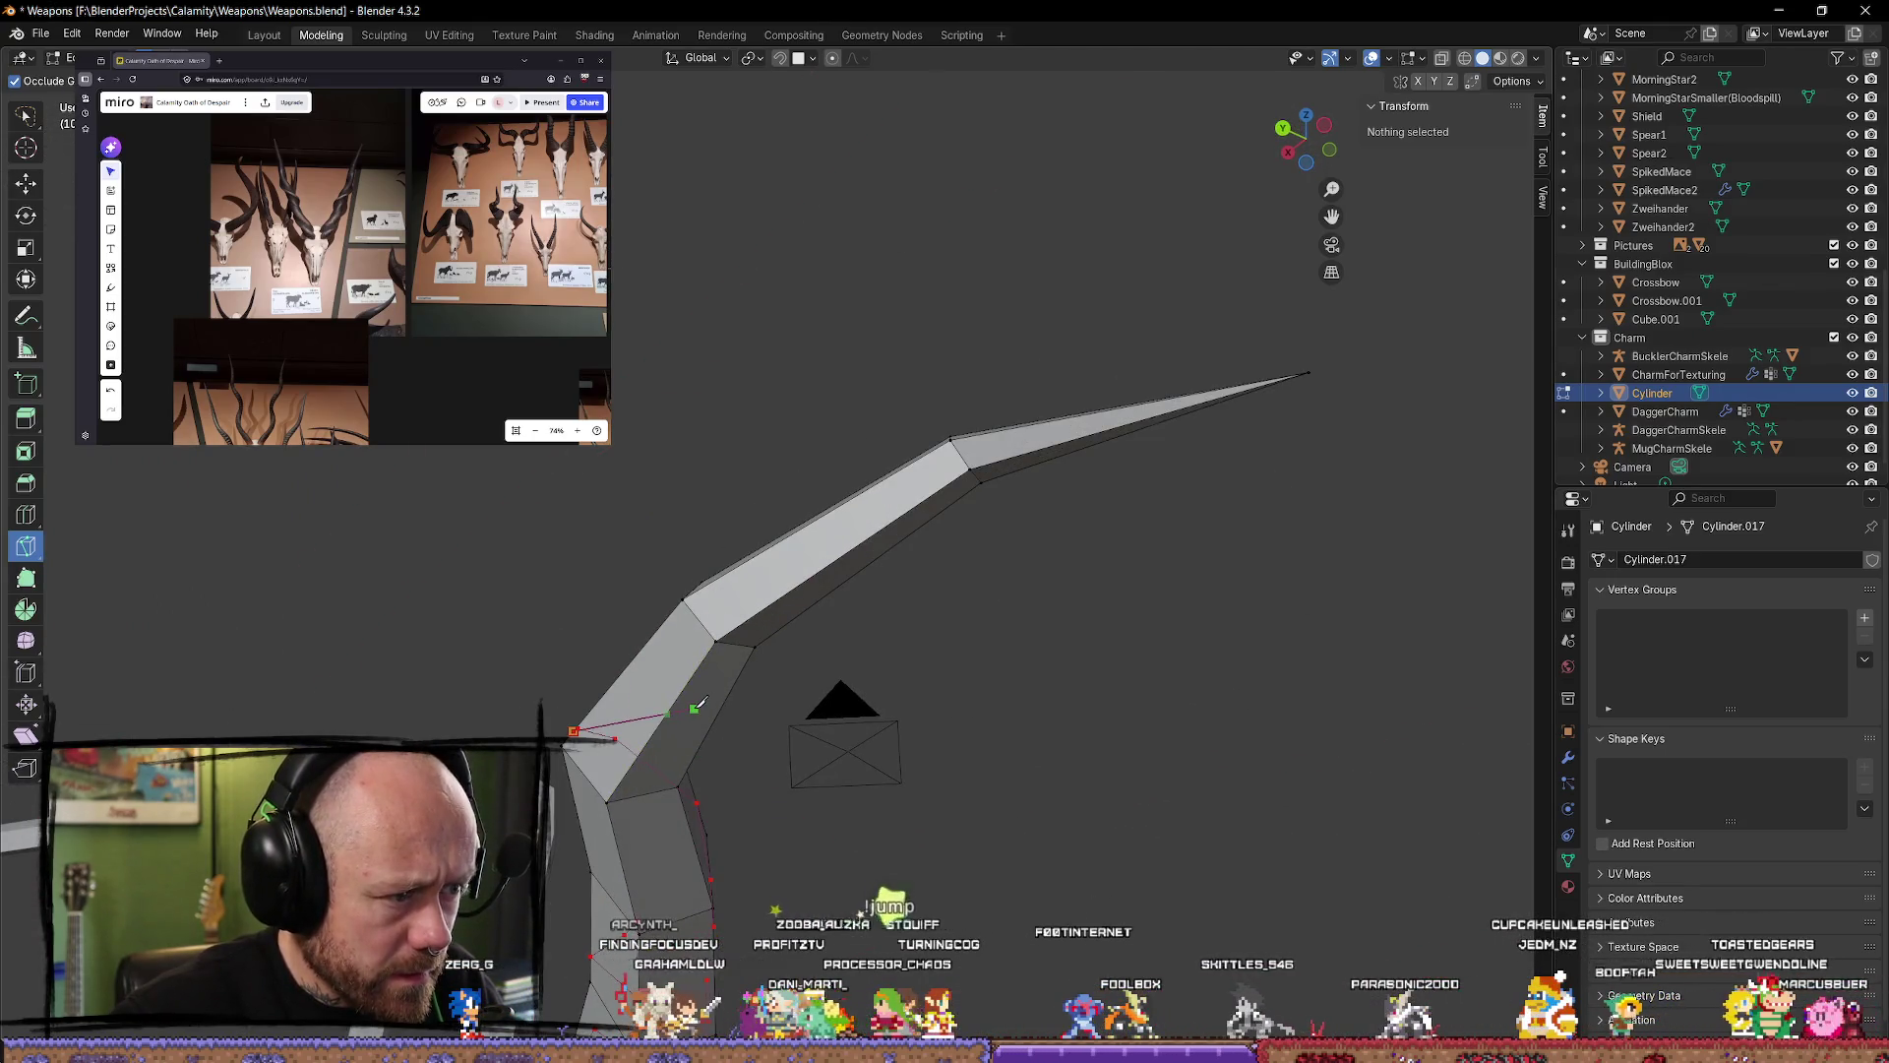
Step: Add further knife points toward the limb tip and inspect the jagged cut
click(665, 715)
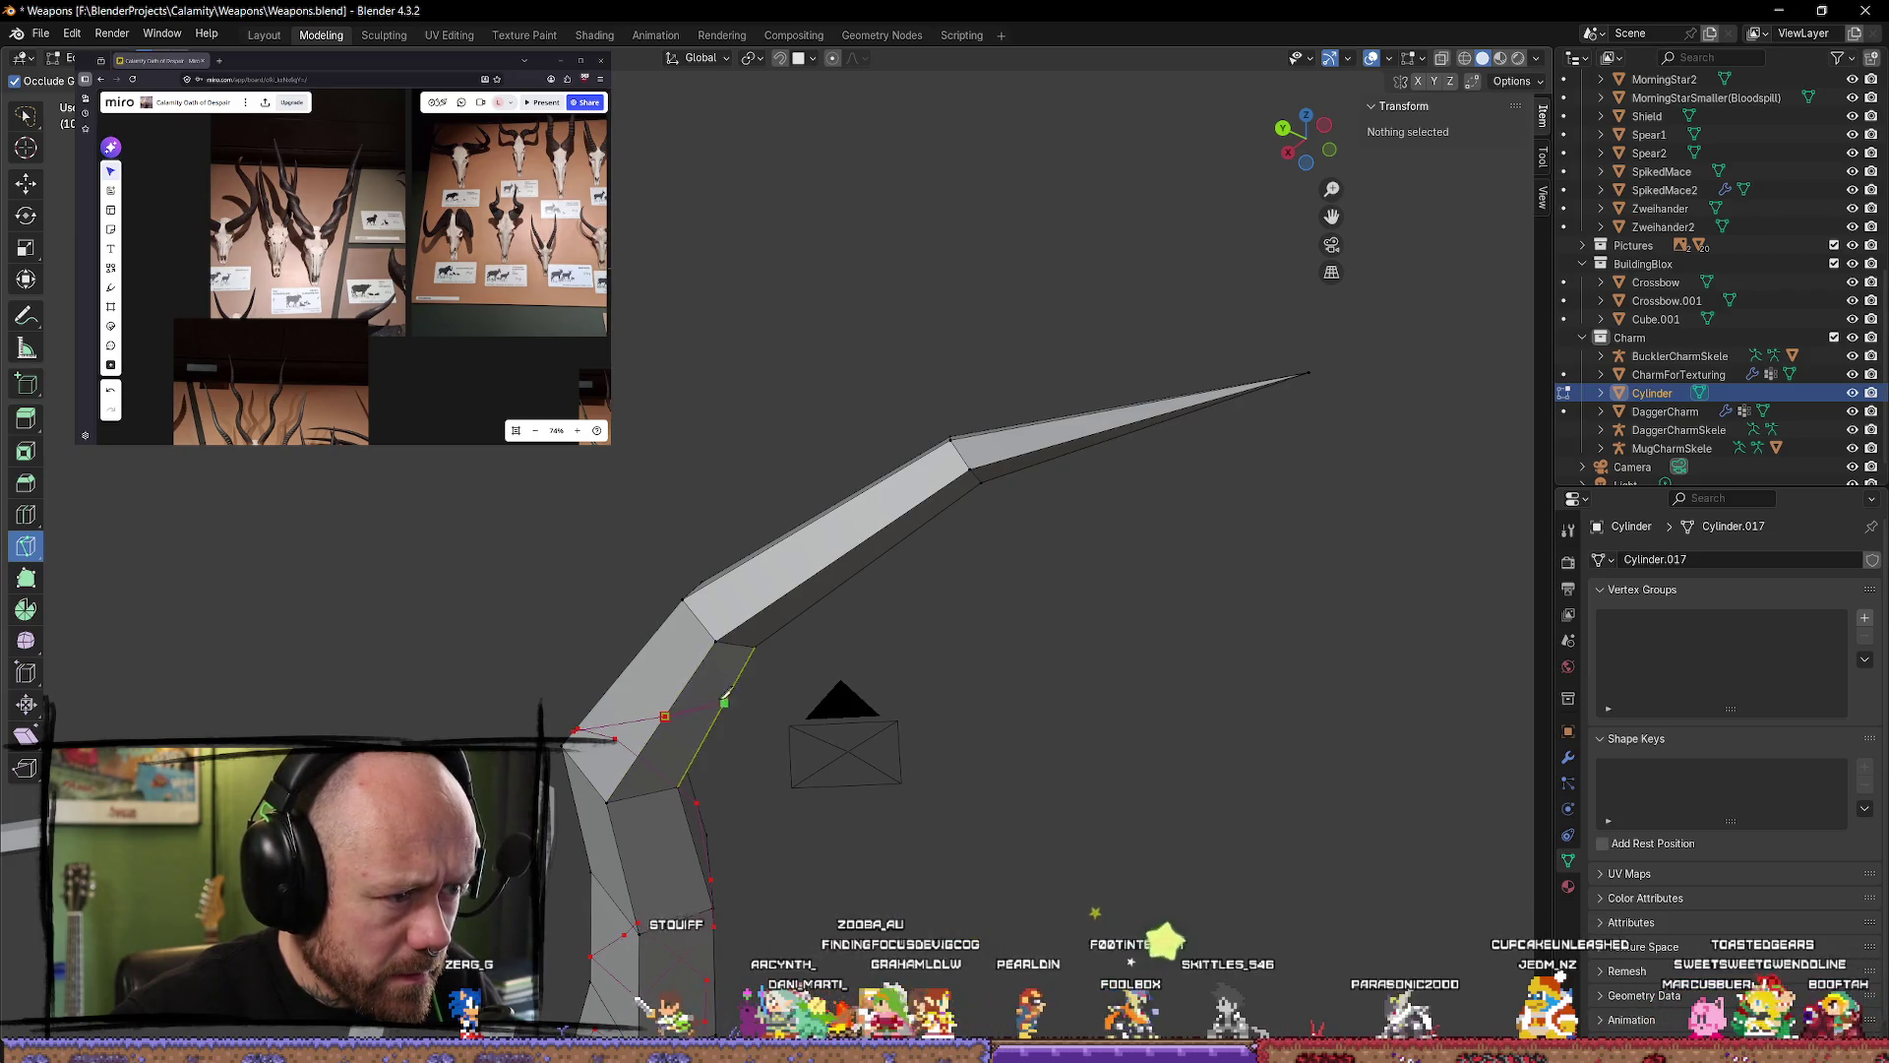
mouse_move(736, 679)
middle_down()
mouse_move(670, 670)
mouse_move(504, 738)
middle_up()
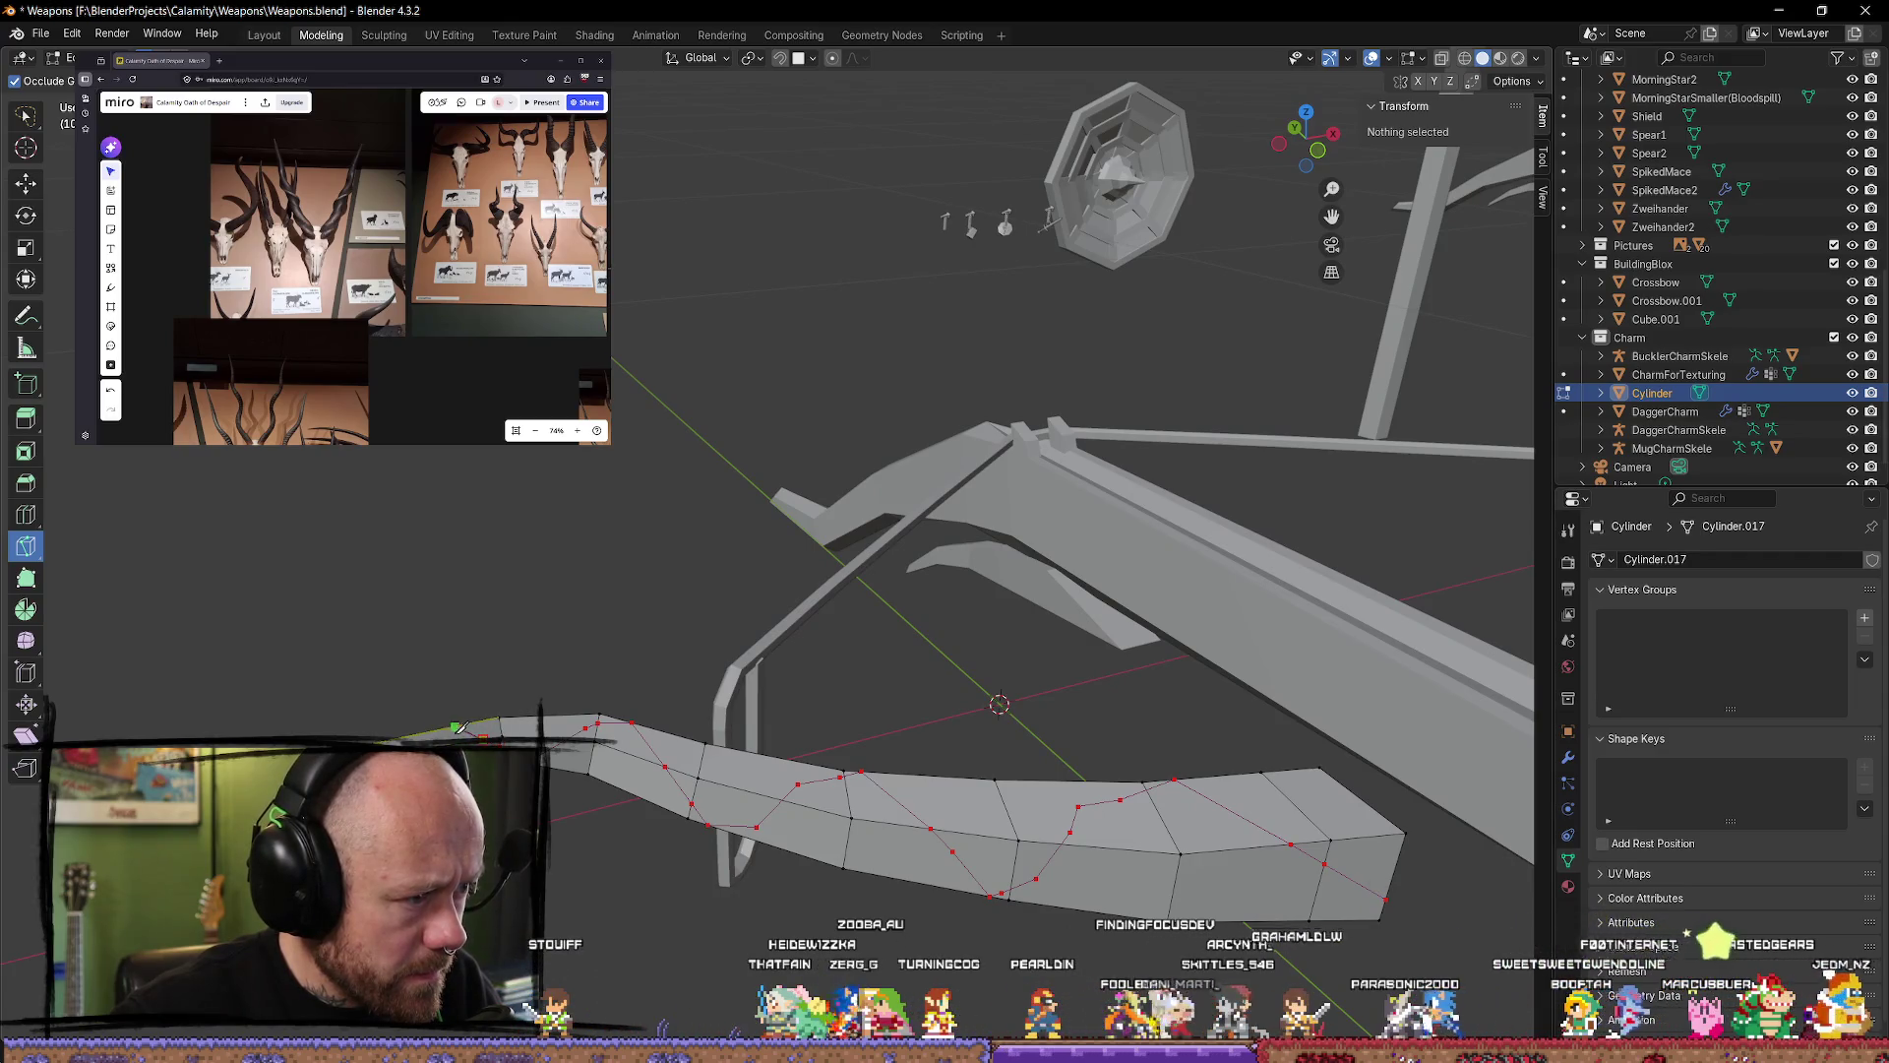
mouse_move(445, 727)
middle_down()
mouse_move(696, 645)
mouse_move(908, 802)
mouse_move(1050, 865)
mouse_move(962, 856)
mouse_move(813, 903)
mouse_move(767, 866)
mouse_move(689, 748)
mouse_move(615, 716)
mouse_move(696, 640)
mouse_move(617, 506)
middle_up()
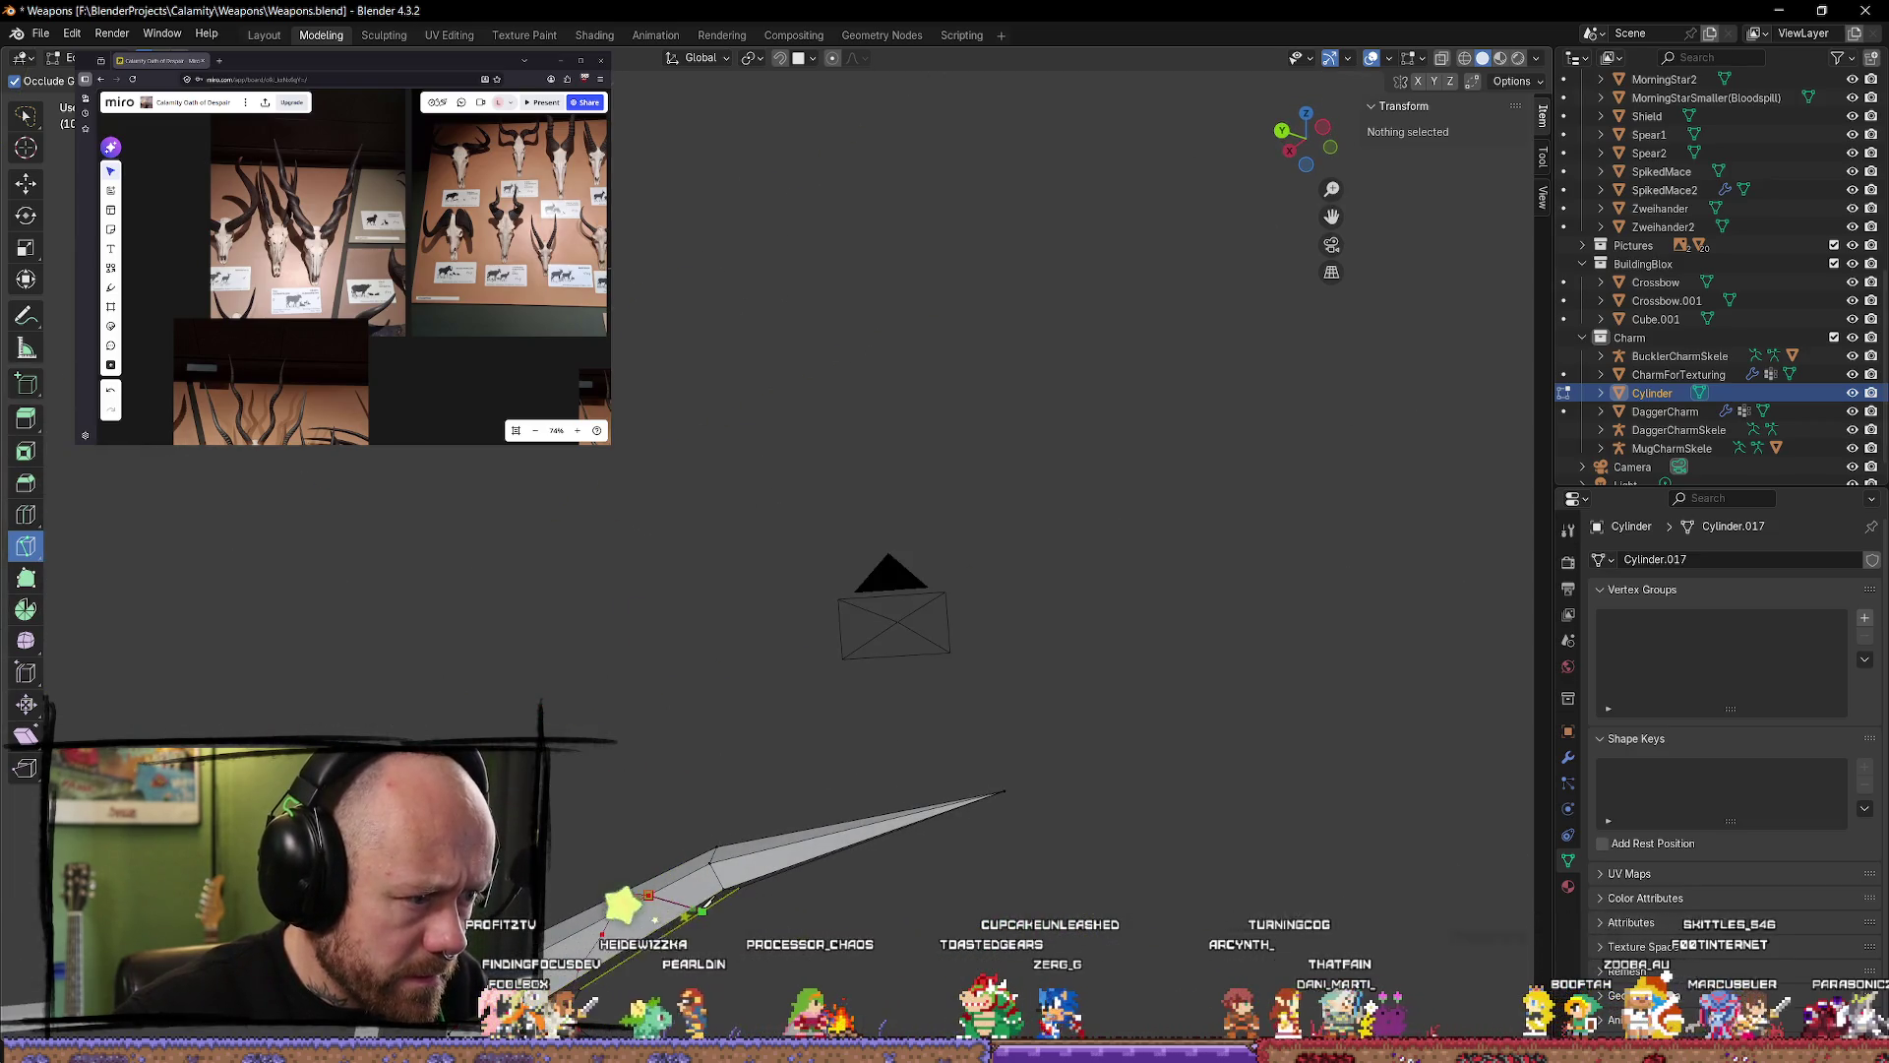
middle_drag(753, 901, 644, 805)
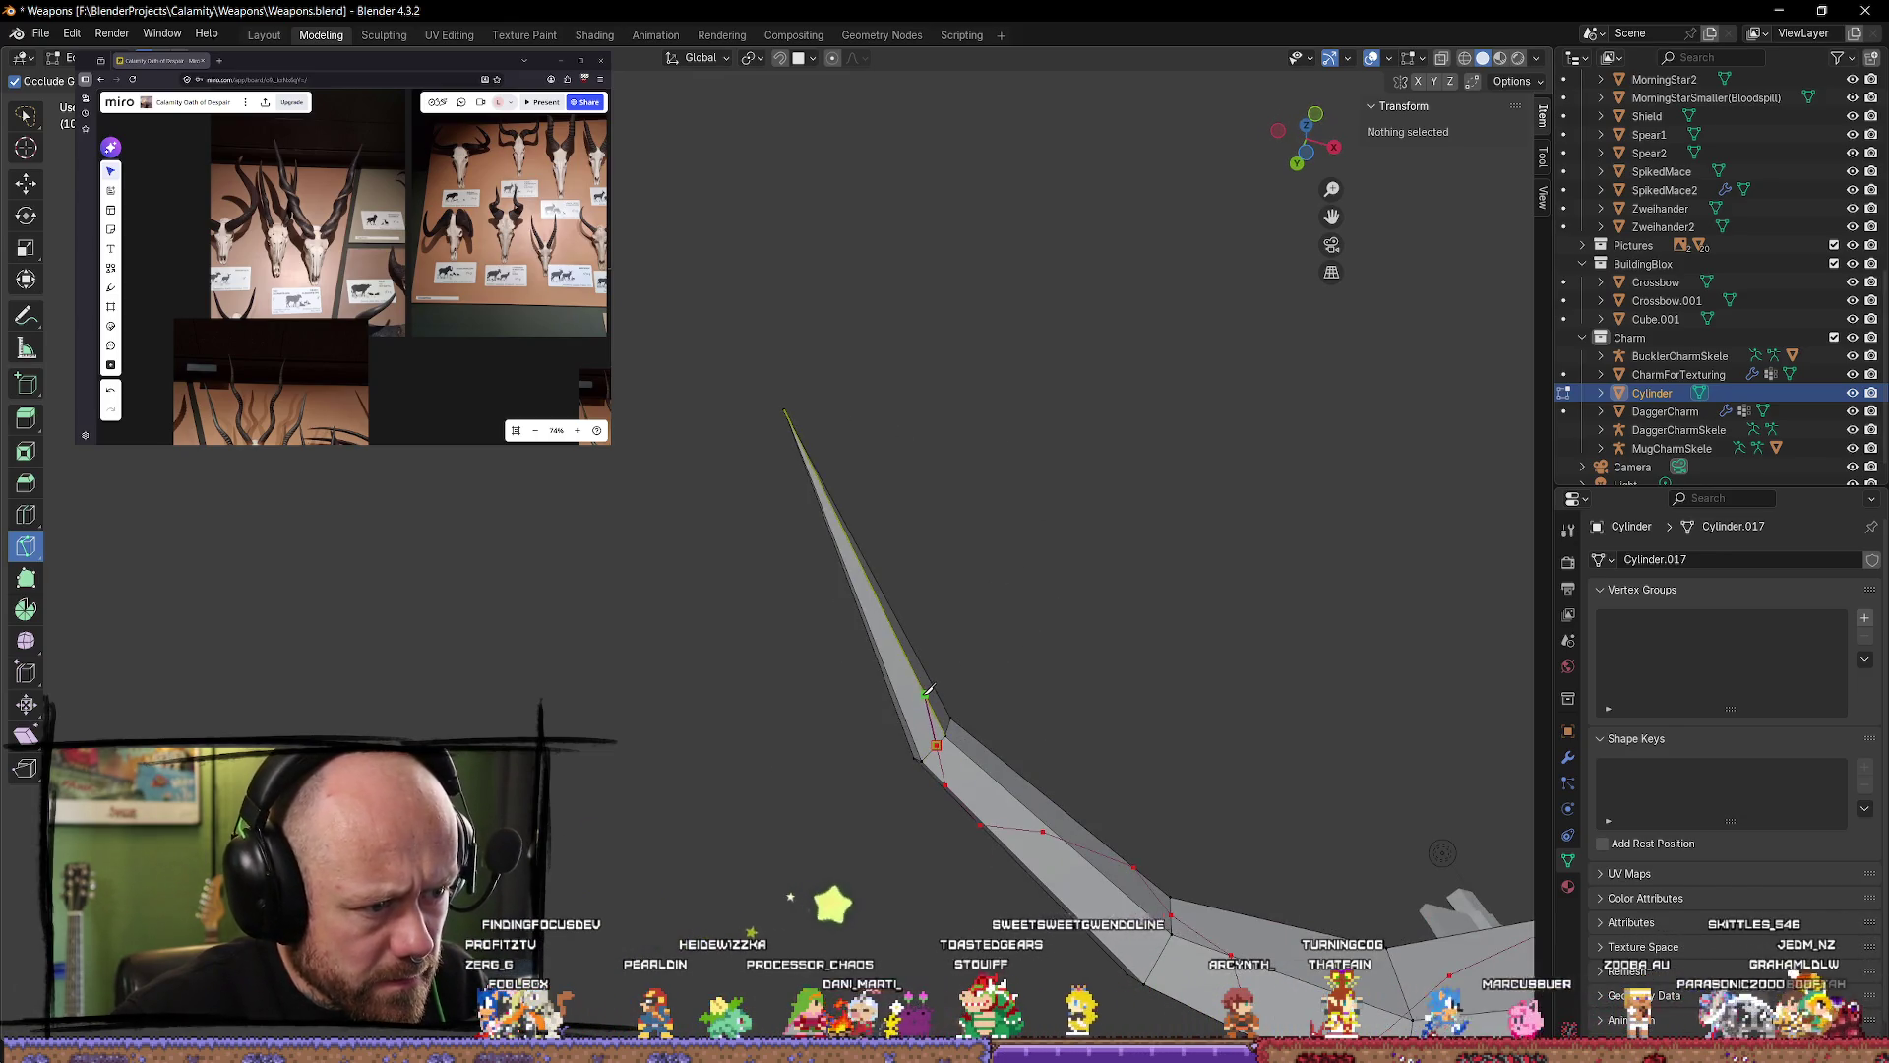
mouse_move(927, 690)
middle_down()
mouse_move(821, 838)
mouse_move(802, 793)
mouse_move(845, 670)
mouse_move(727, 787)
mouse_move(844, 771)
mouse_move(1042, 677)
middle_up()
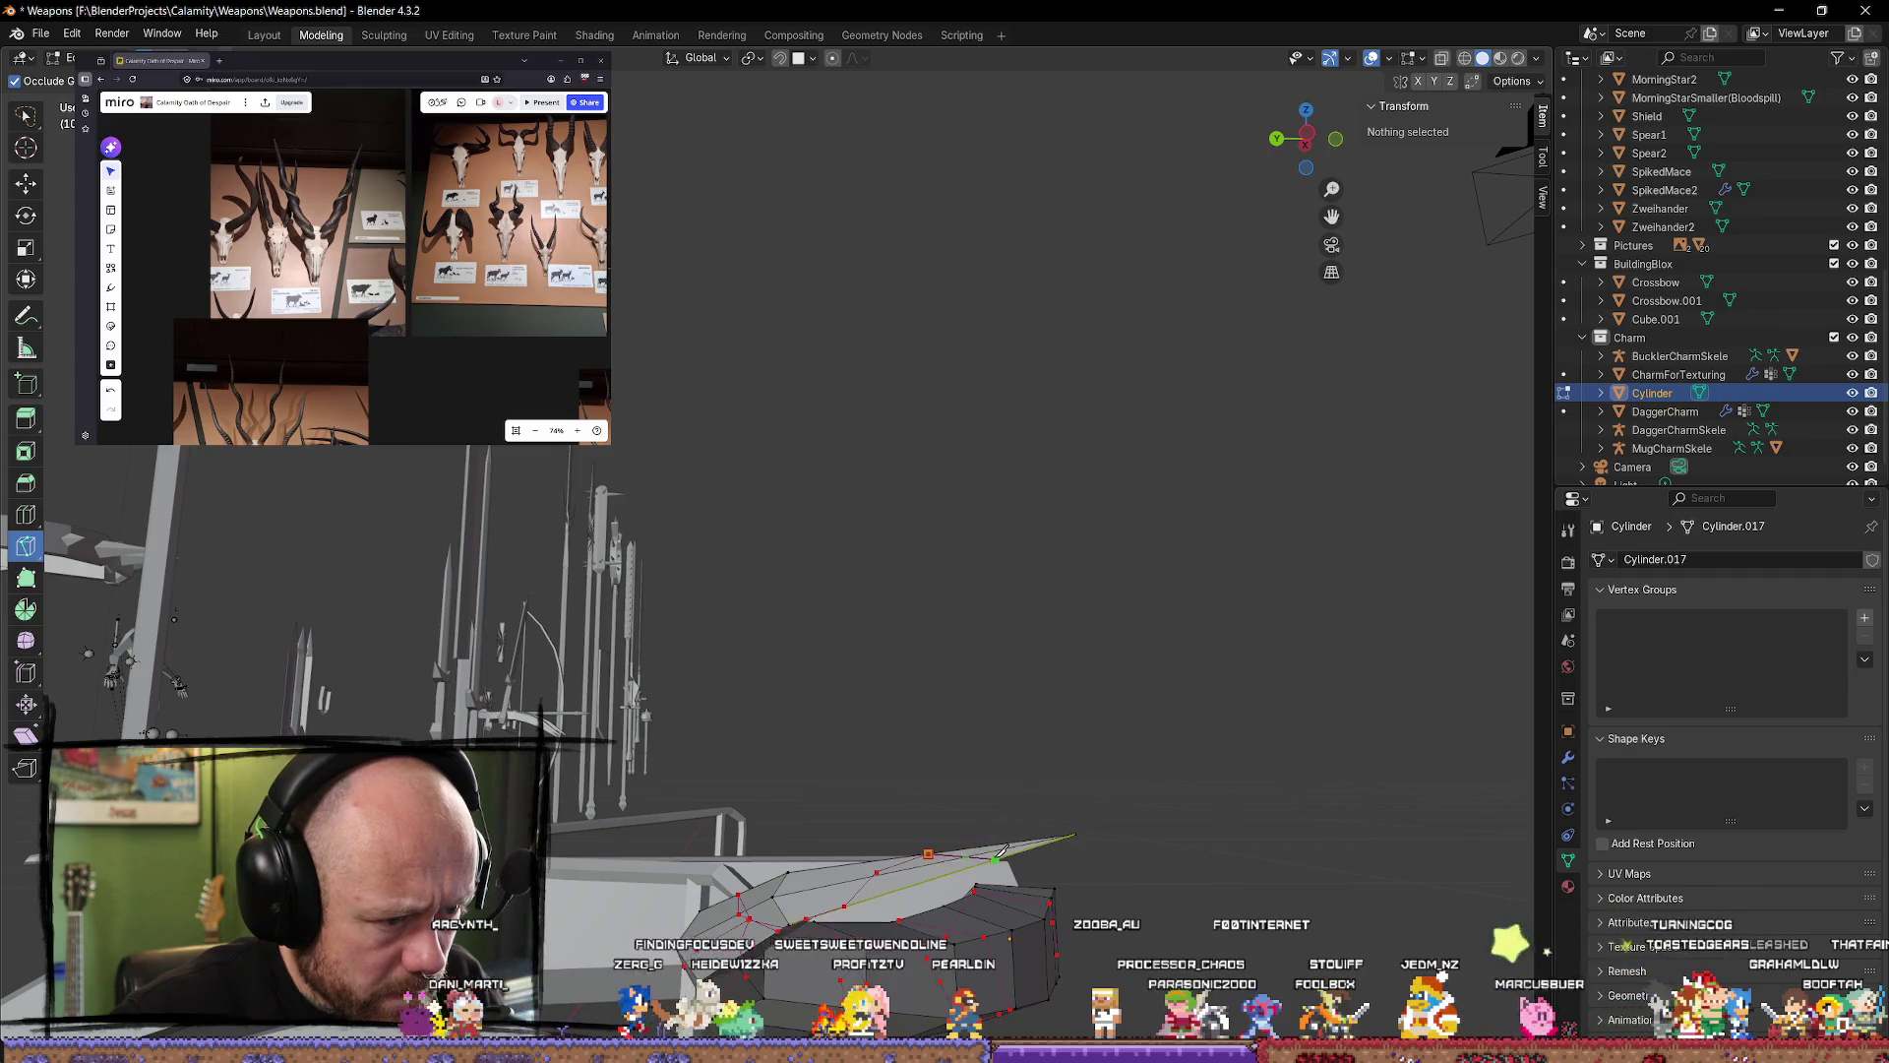
scroll(1002, 850, up, 5)
mouse_move(1002, 850)
middle_down()
mouse_move(886, 878)
mouse_move(1009, 868)
mouse_move(917, 730)
middle_up()
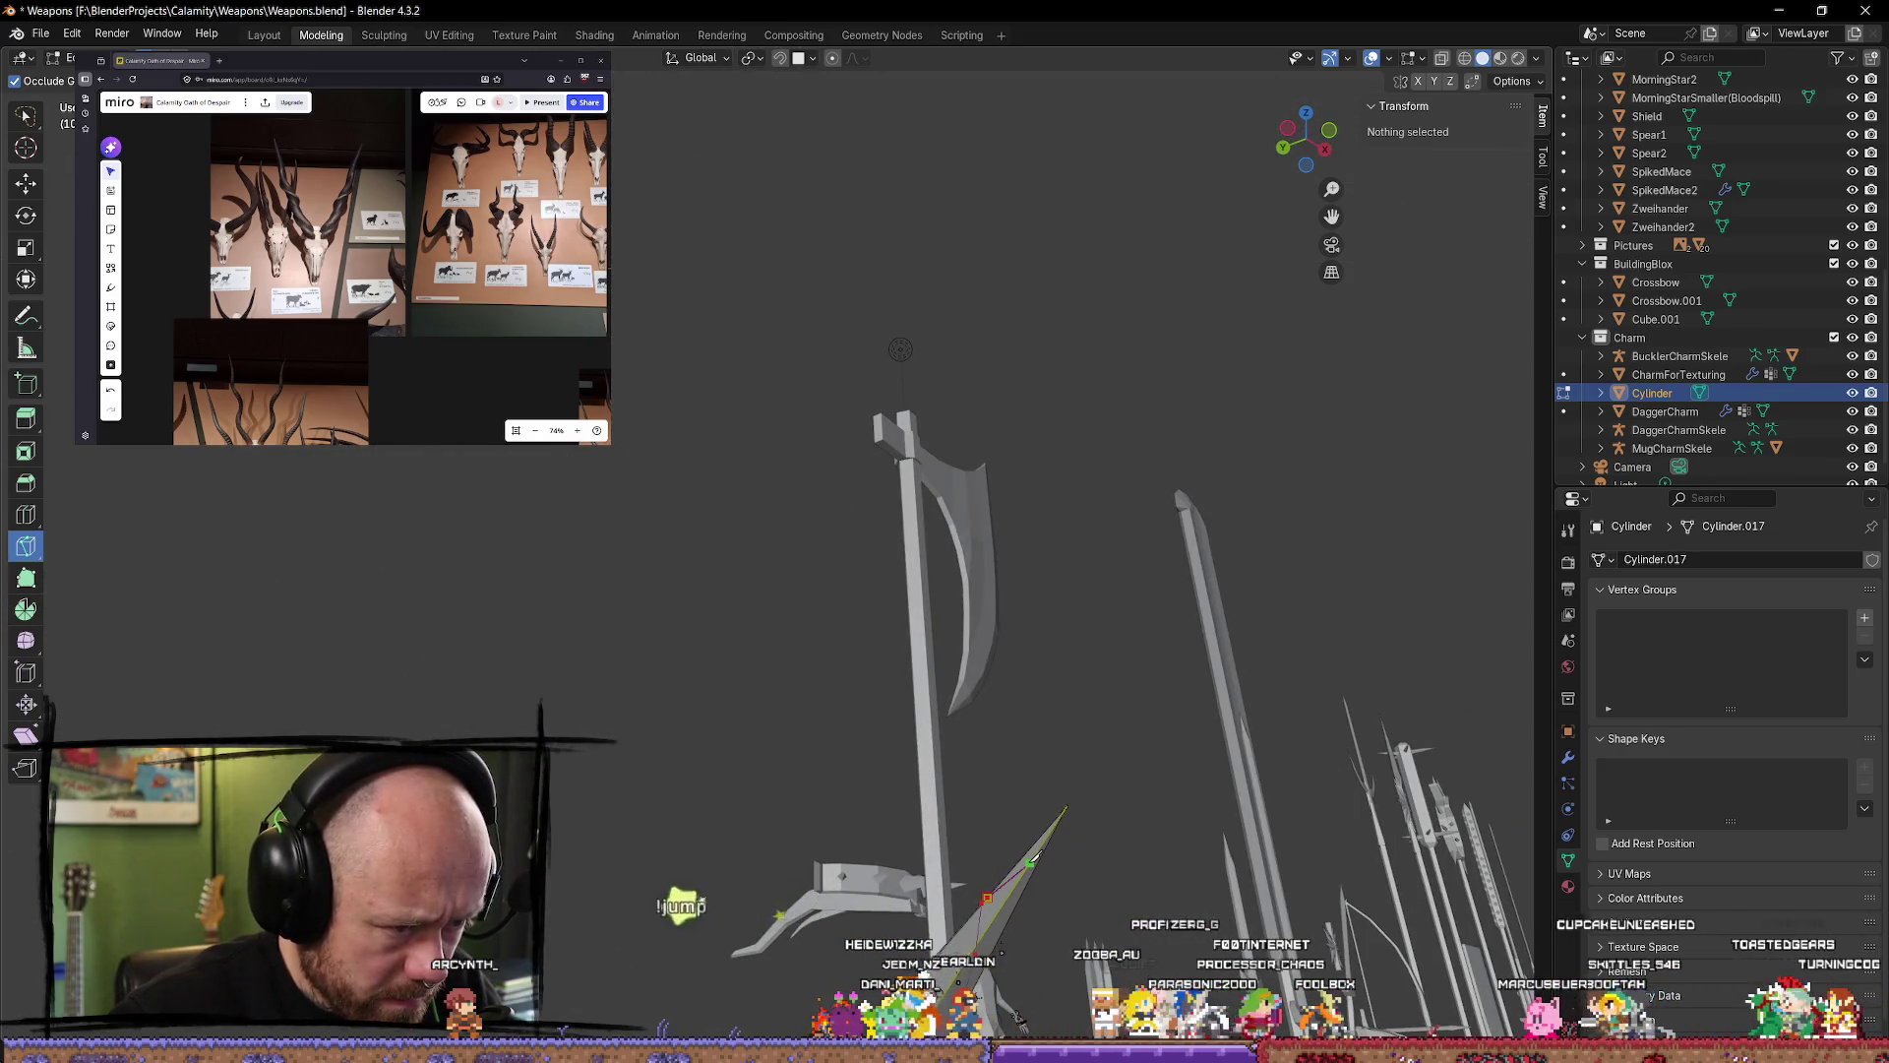
middle_drag(1035, 849, 571, 642)
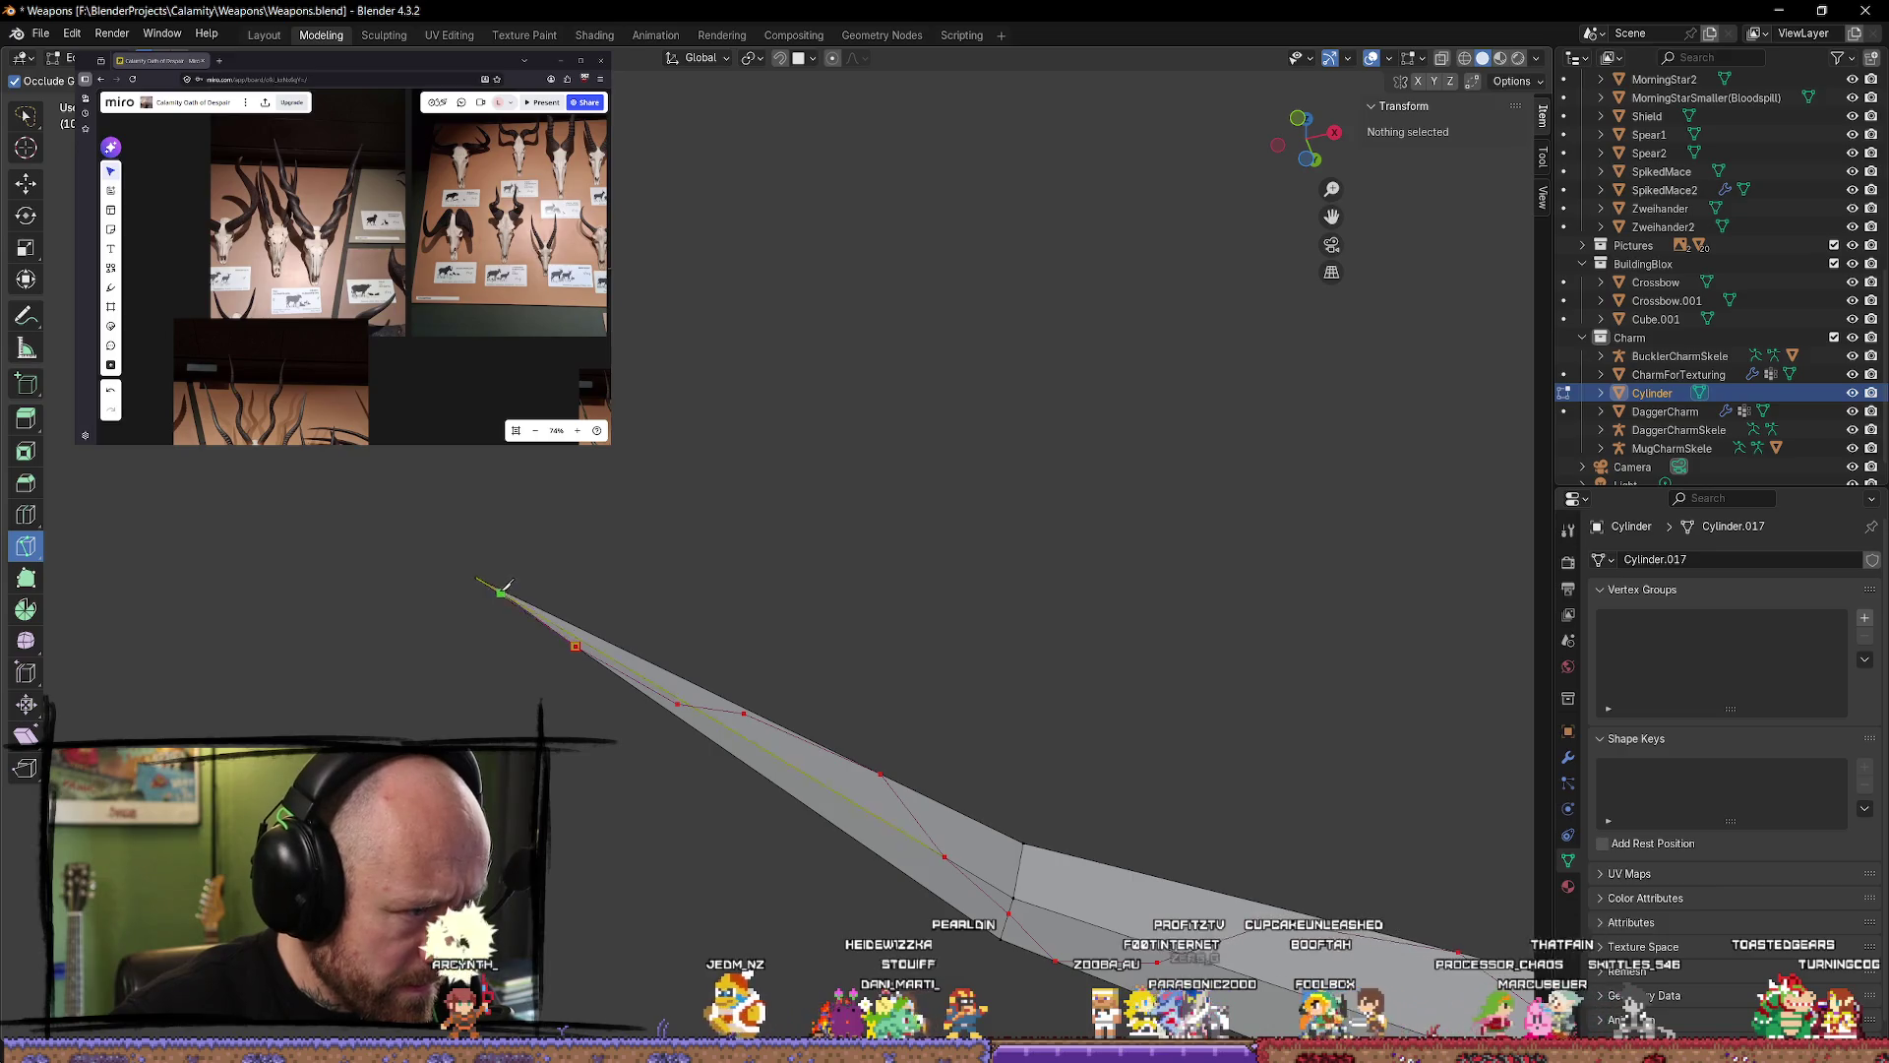
middle_drag(560, 557, 473, 719)
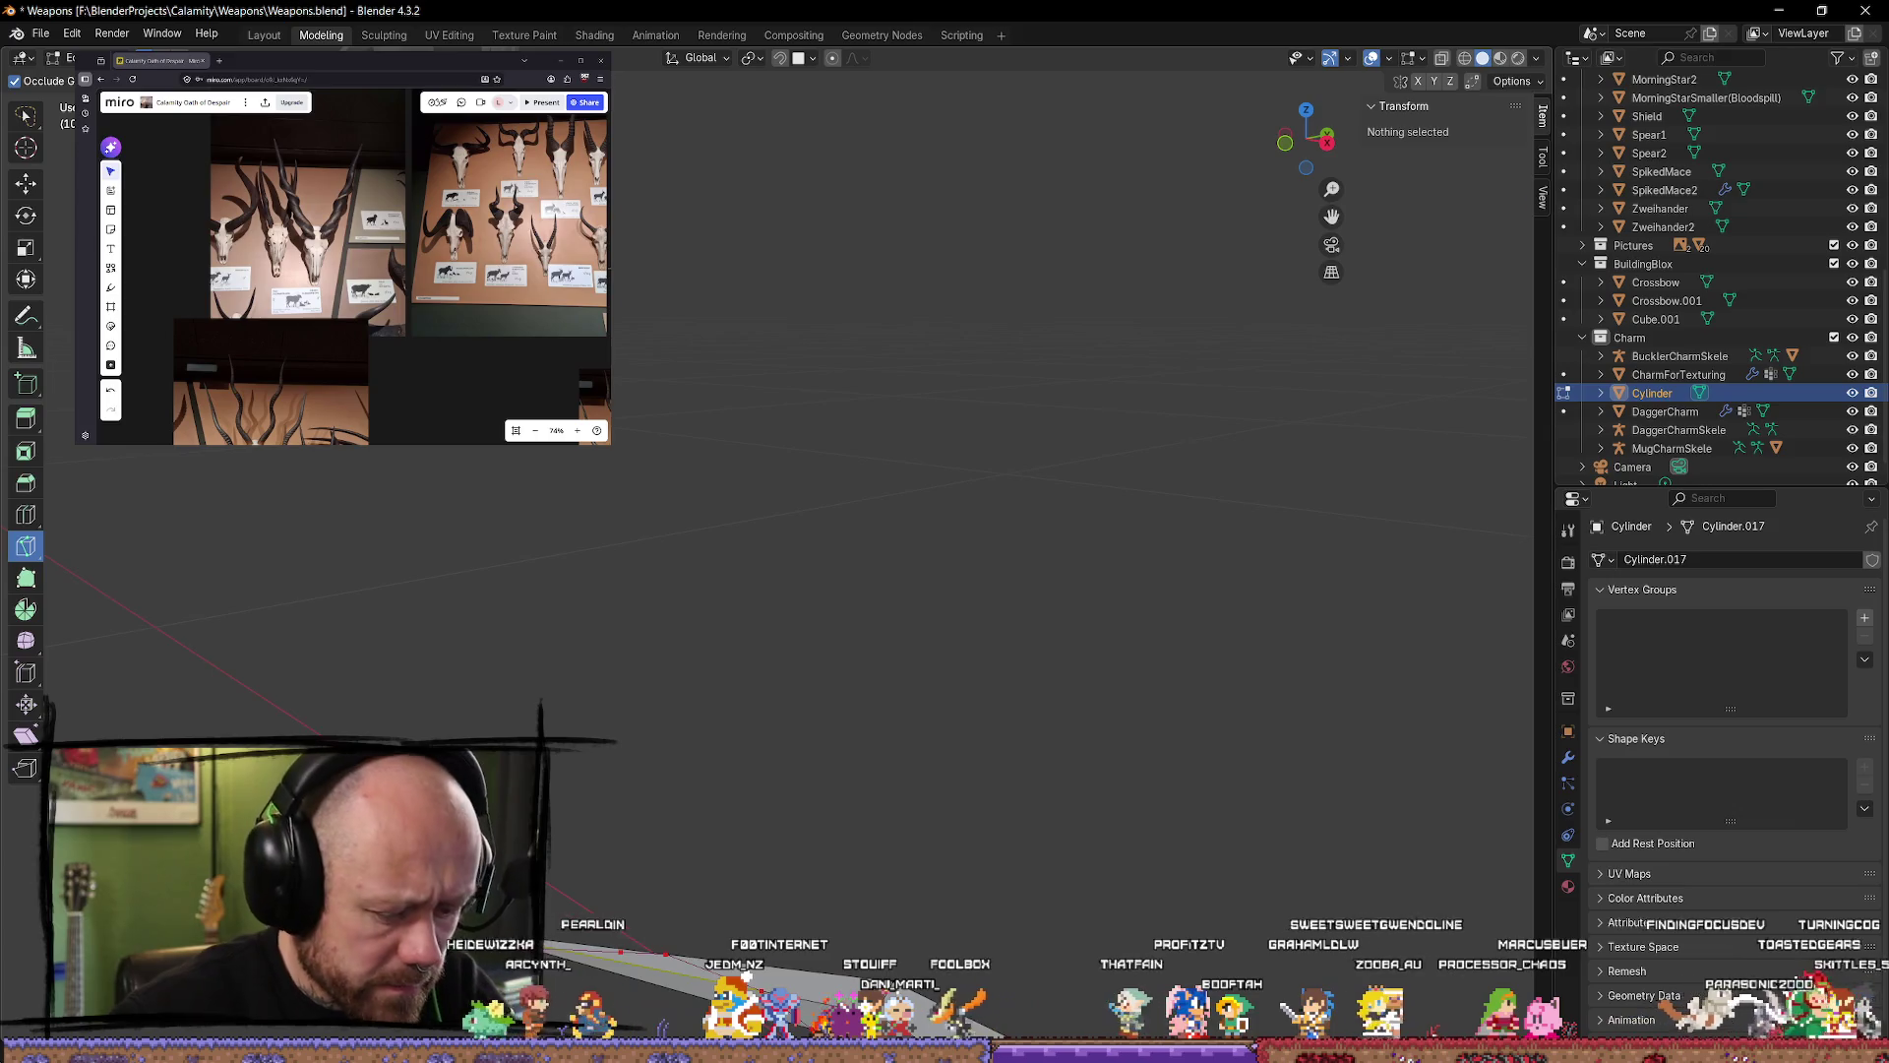
mouse_move(472, 719)
middle_down()
mouse_move(666, 582)
mouse_move(970, 540)
mouse_move(950, 526)
mouse_move(941, 705)
mouse_move(1079, 840)
mouse_move(983, 831)
mouse_move(1084, 845)
mouse_move(663, 650)
middle_up()
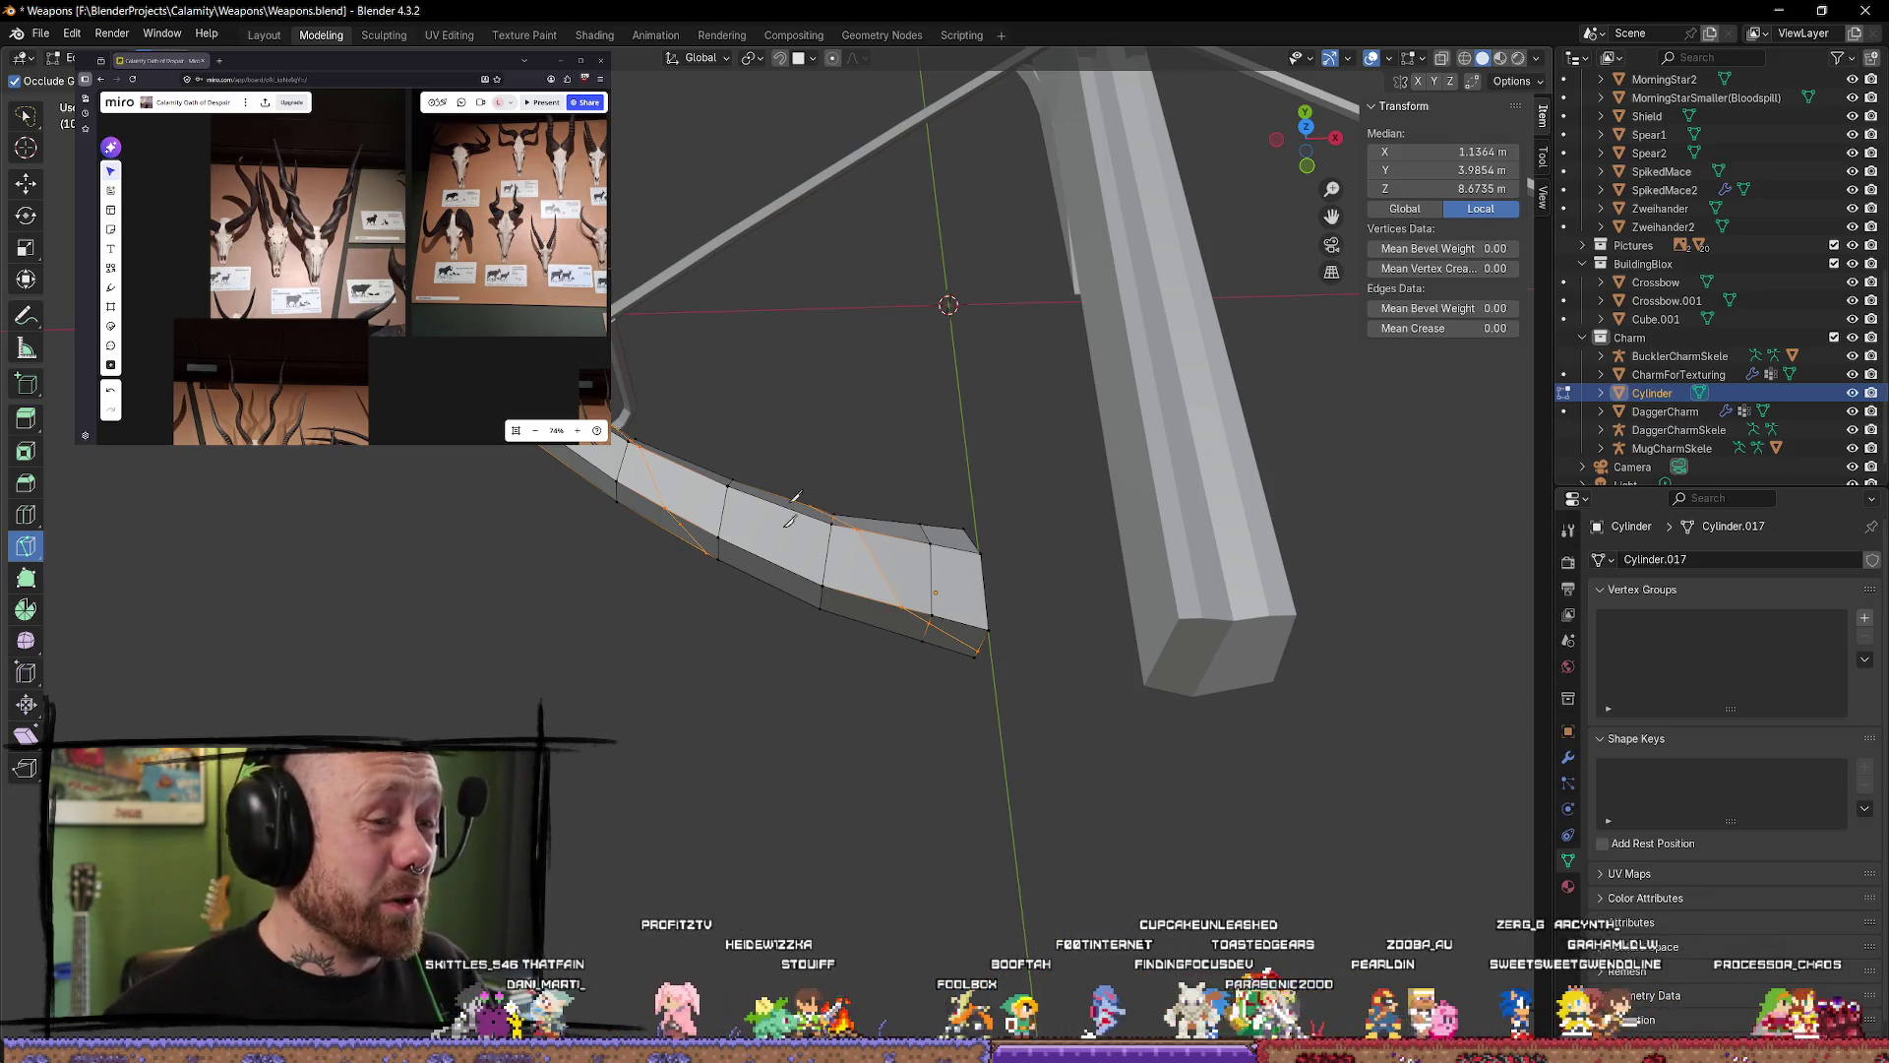
Step: Back in the limb's Edit Mode with the Move tool, select the diagonal knife-cut edges
key(Tab)
mouse_move(788, 520)
middle_down()
mouse_move(1030, 324)
mouse_move(1019, 480)
mouse_move(1079, 423)
mouse_move(1019, 457)
middle_up()
key(Tab)
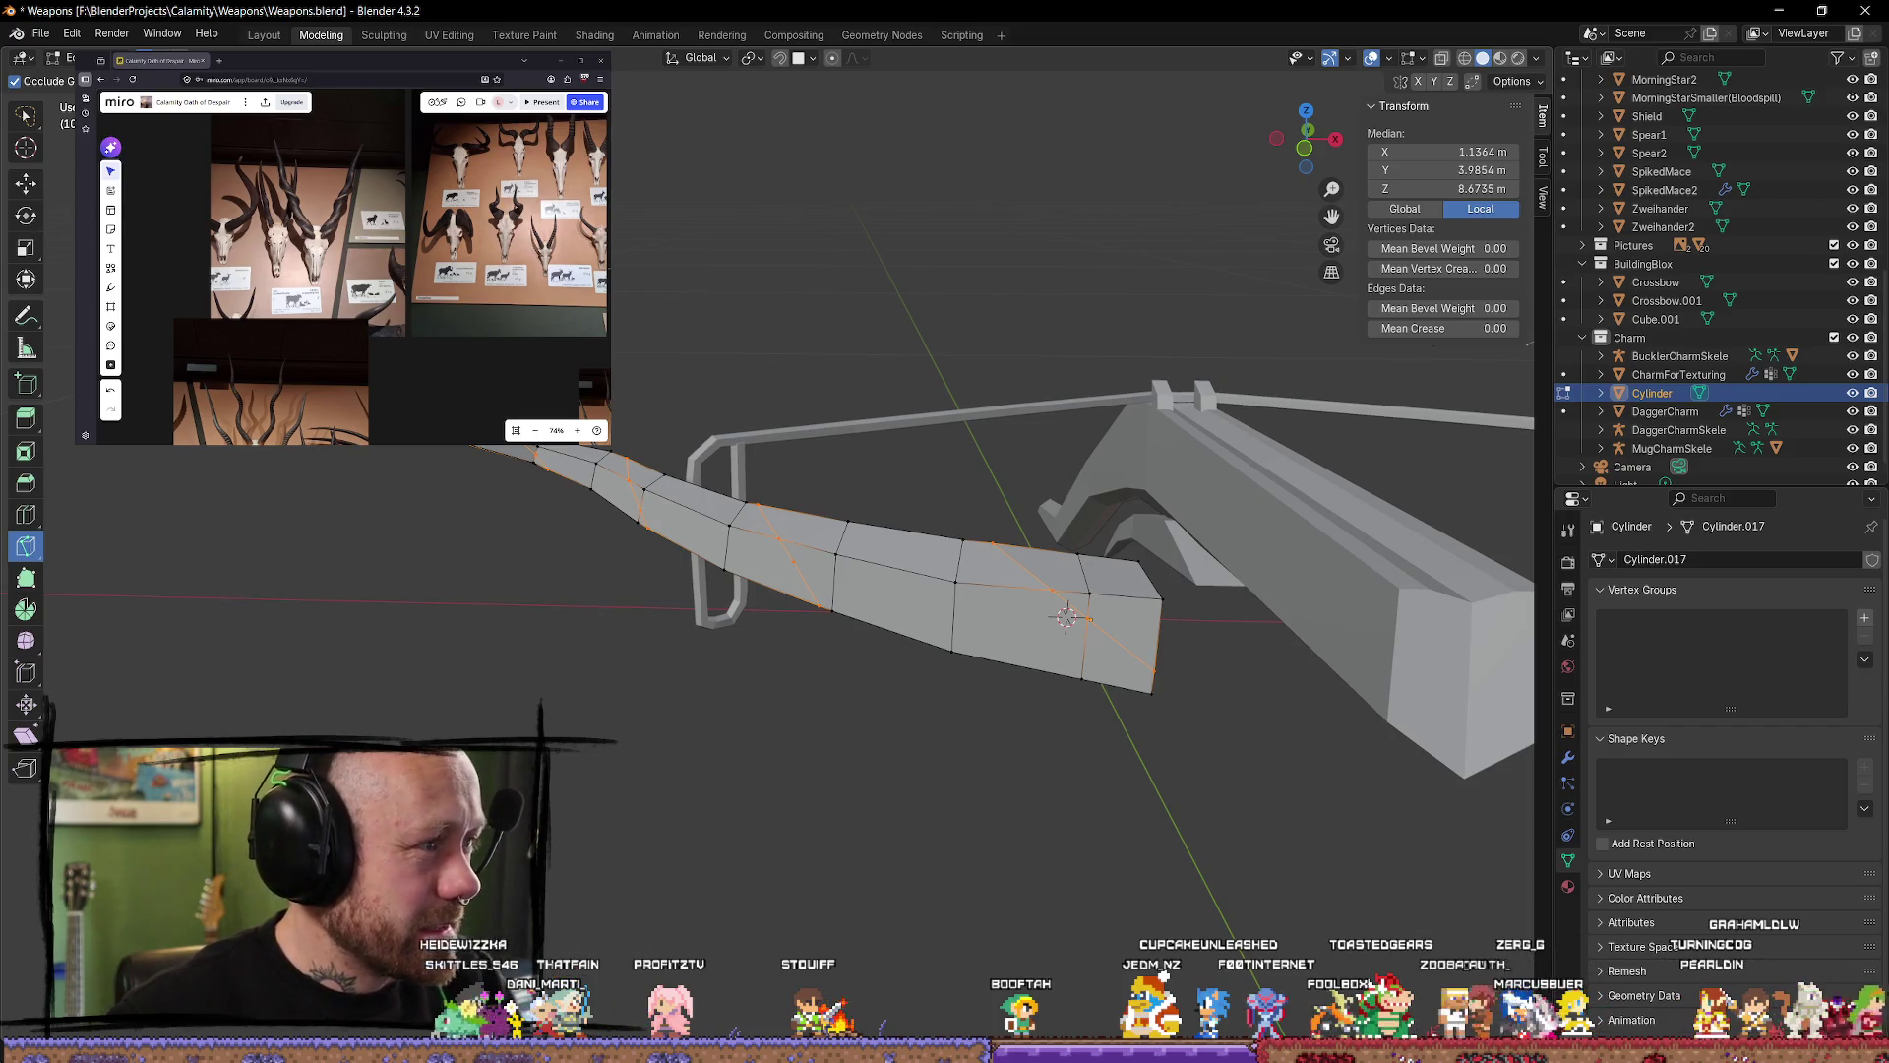
click(26, 185)
click(854, 381)
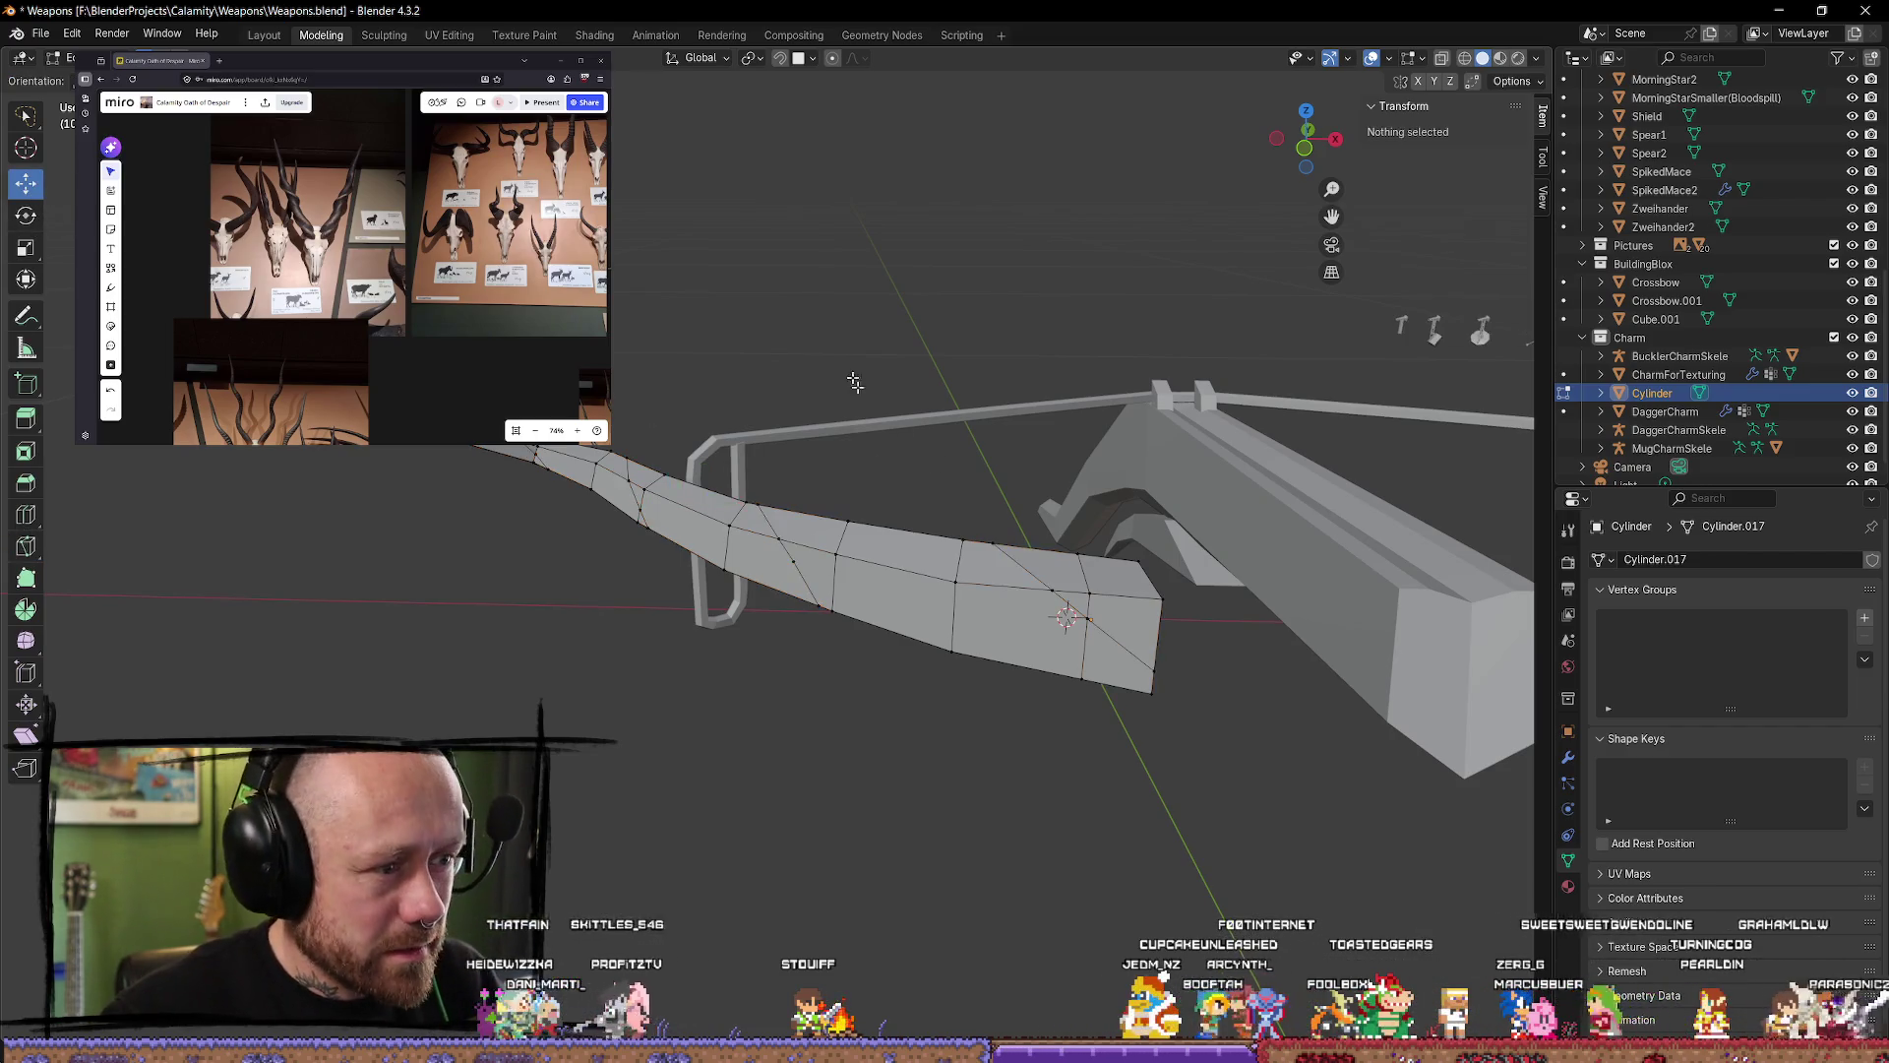
alt+click(1045, 590)
mouse_move(1013, 464)
middle_down()
mouse_move(996, 245)
mouse_move(1015, 445)
middle_up()
middle_drag(1025, 549, 1033, 548)
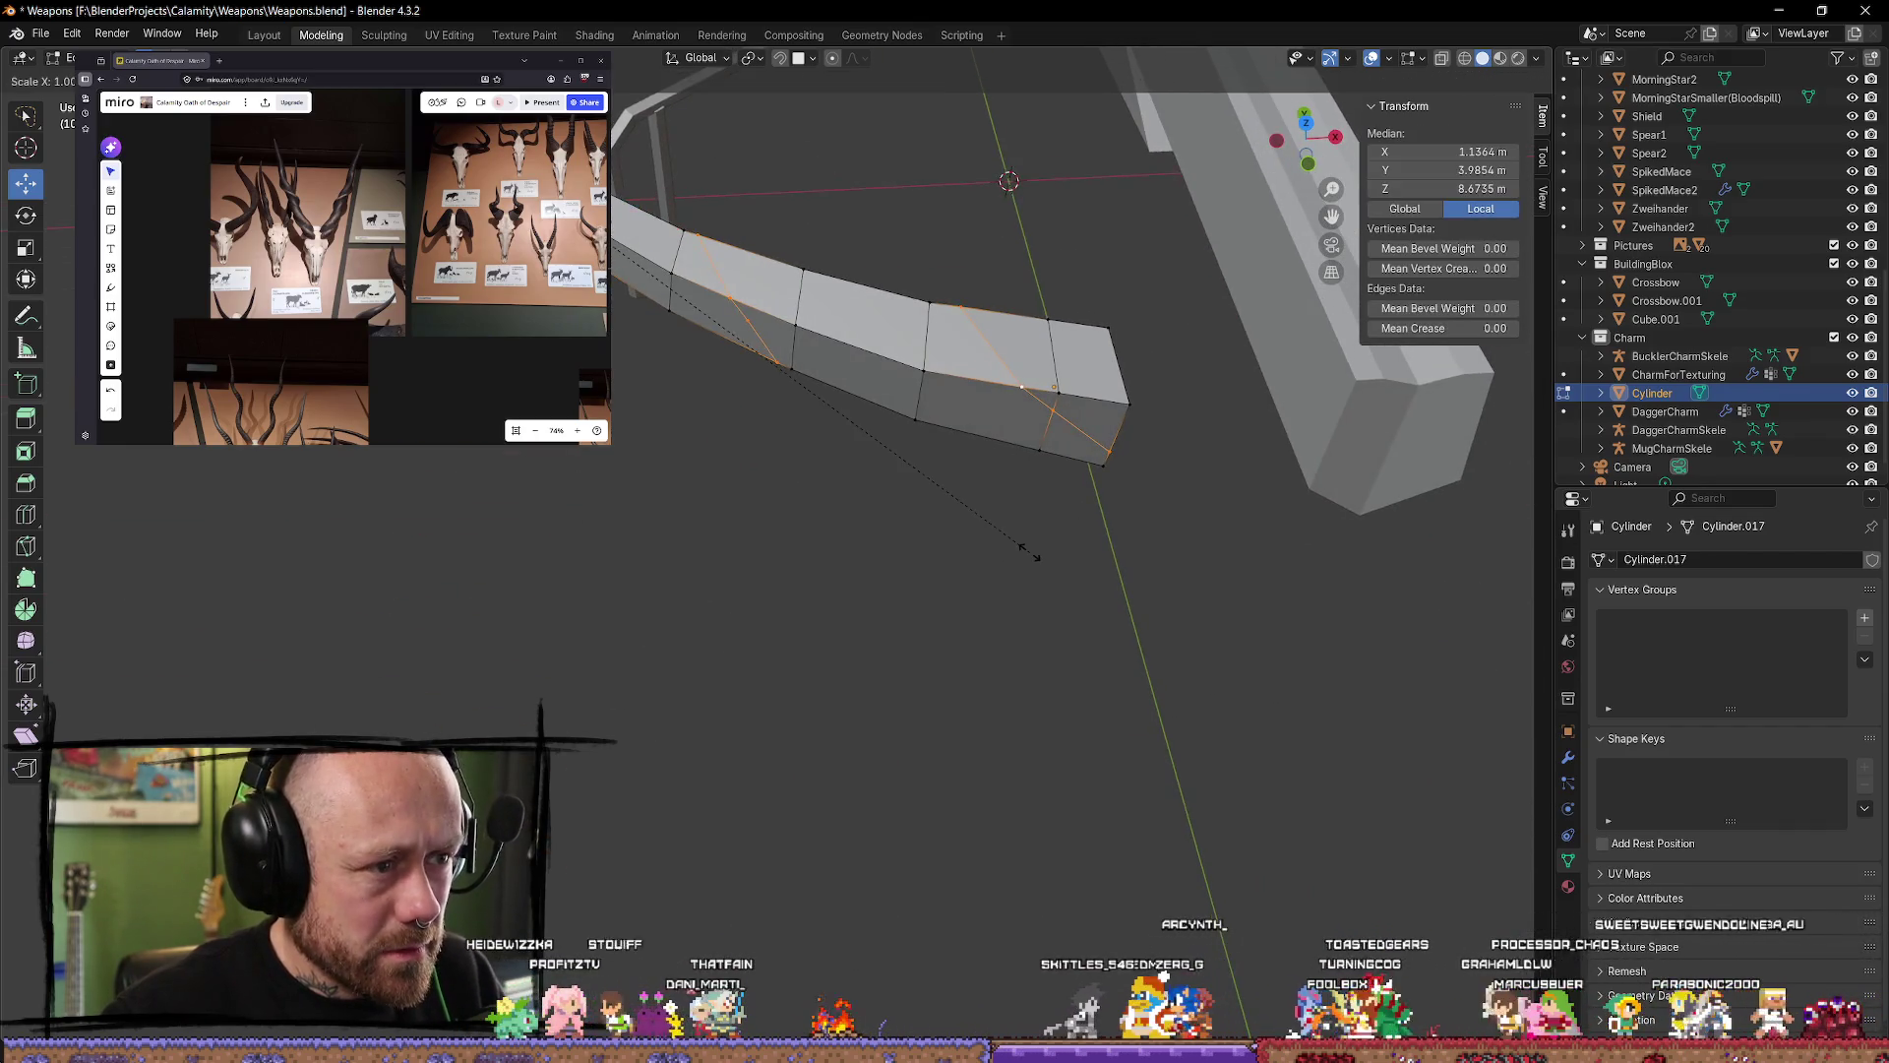
Step: Scale the diagonal edges with X excluded (Shift+X), then clear the selection
key(s)
right_click(1046, 564)
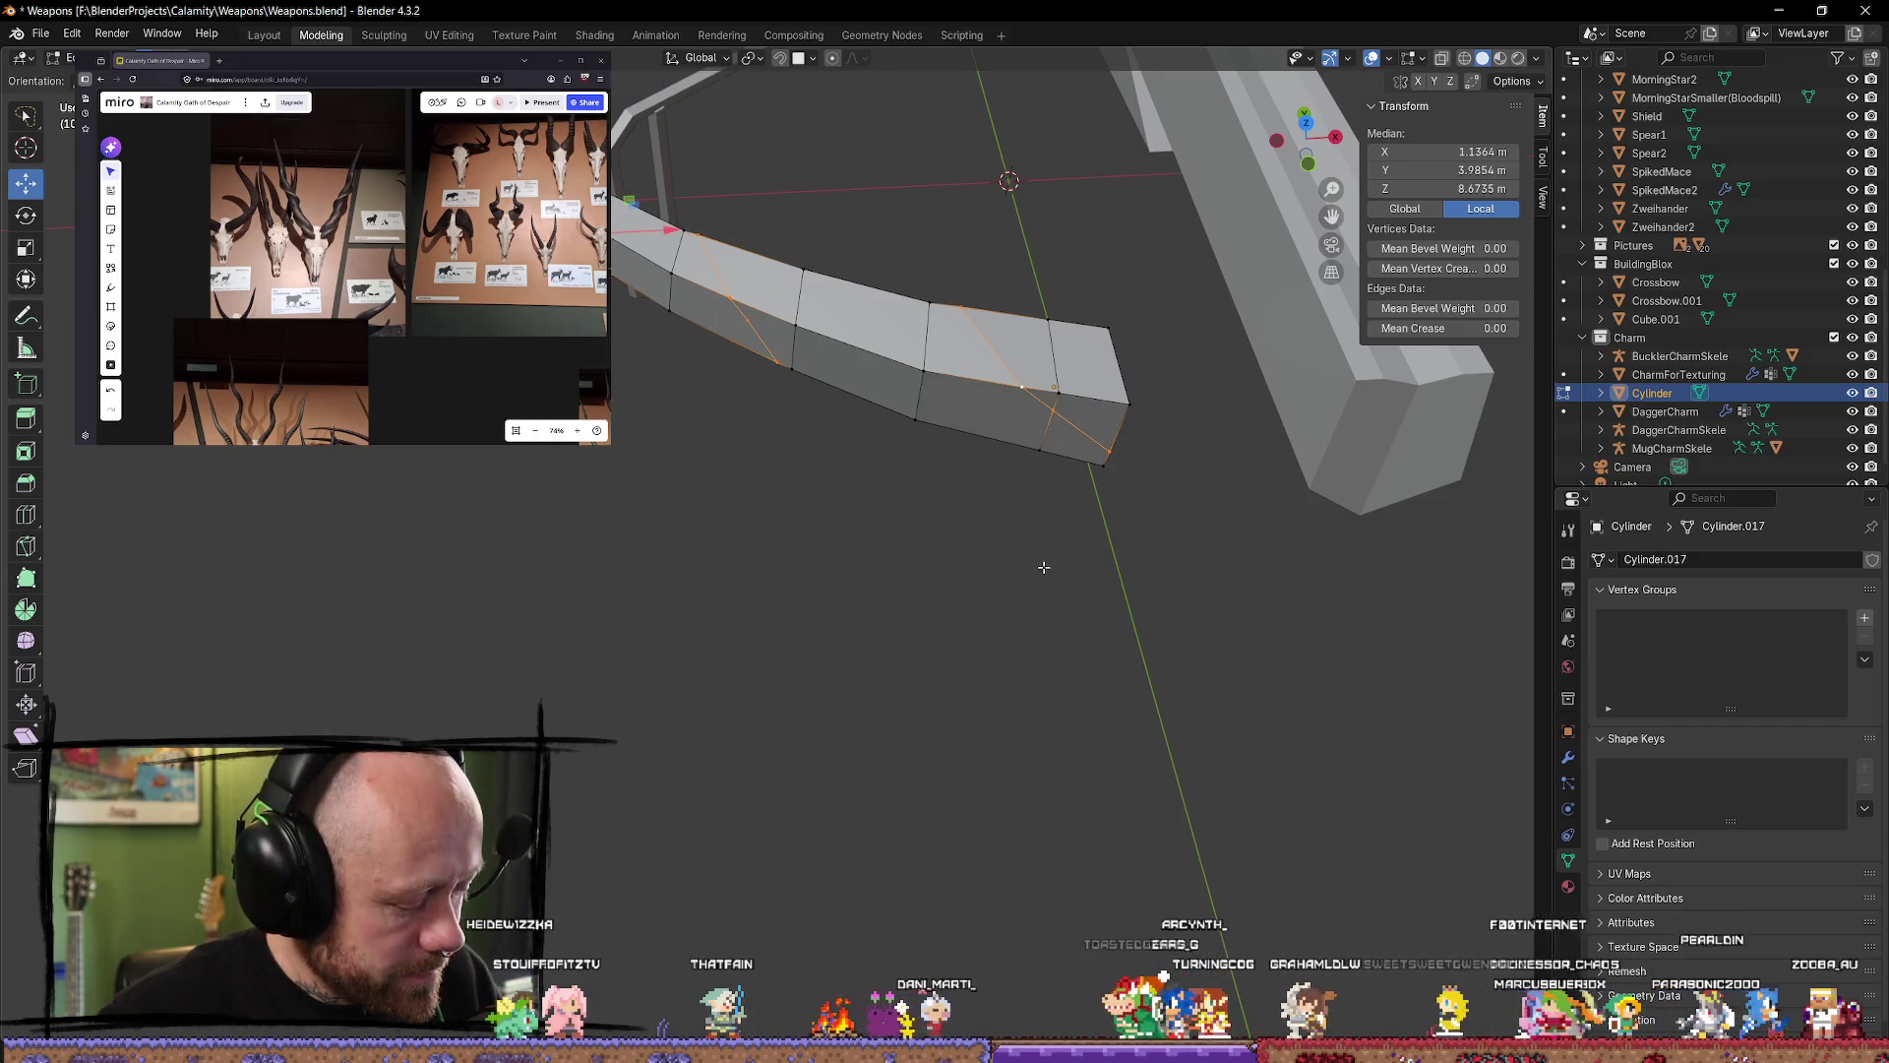
key(shift+s)
key(Escape)
key(s)
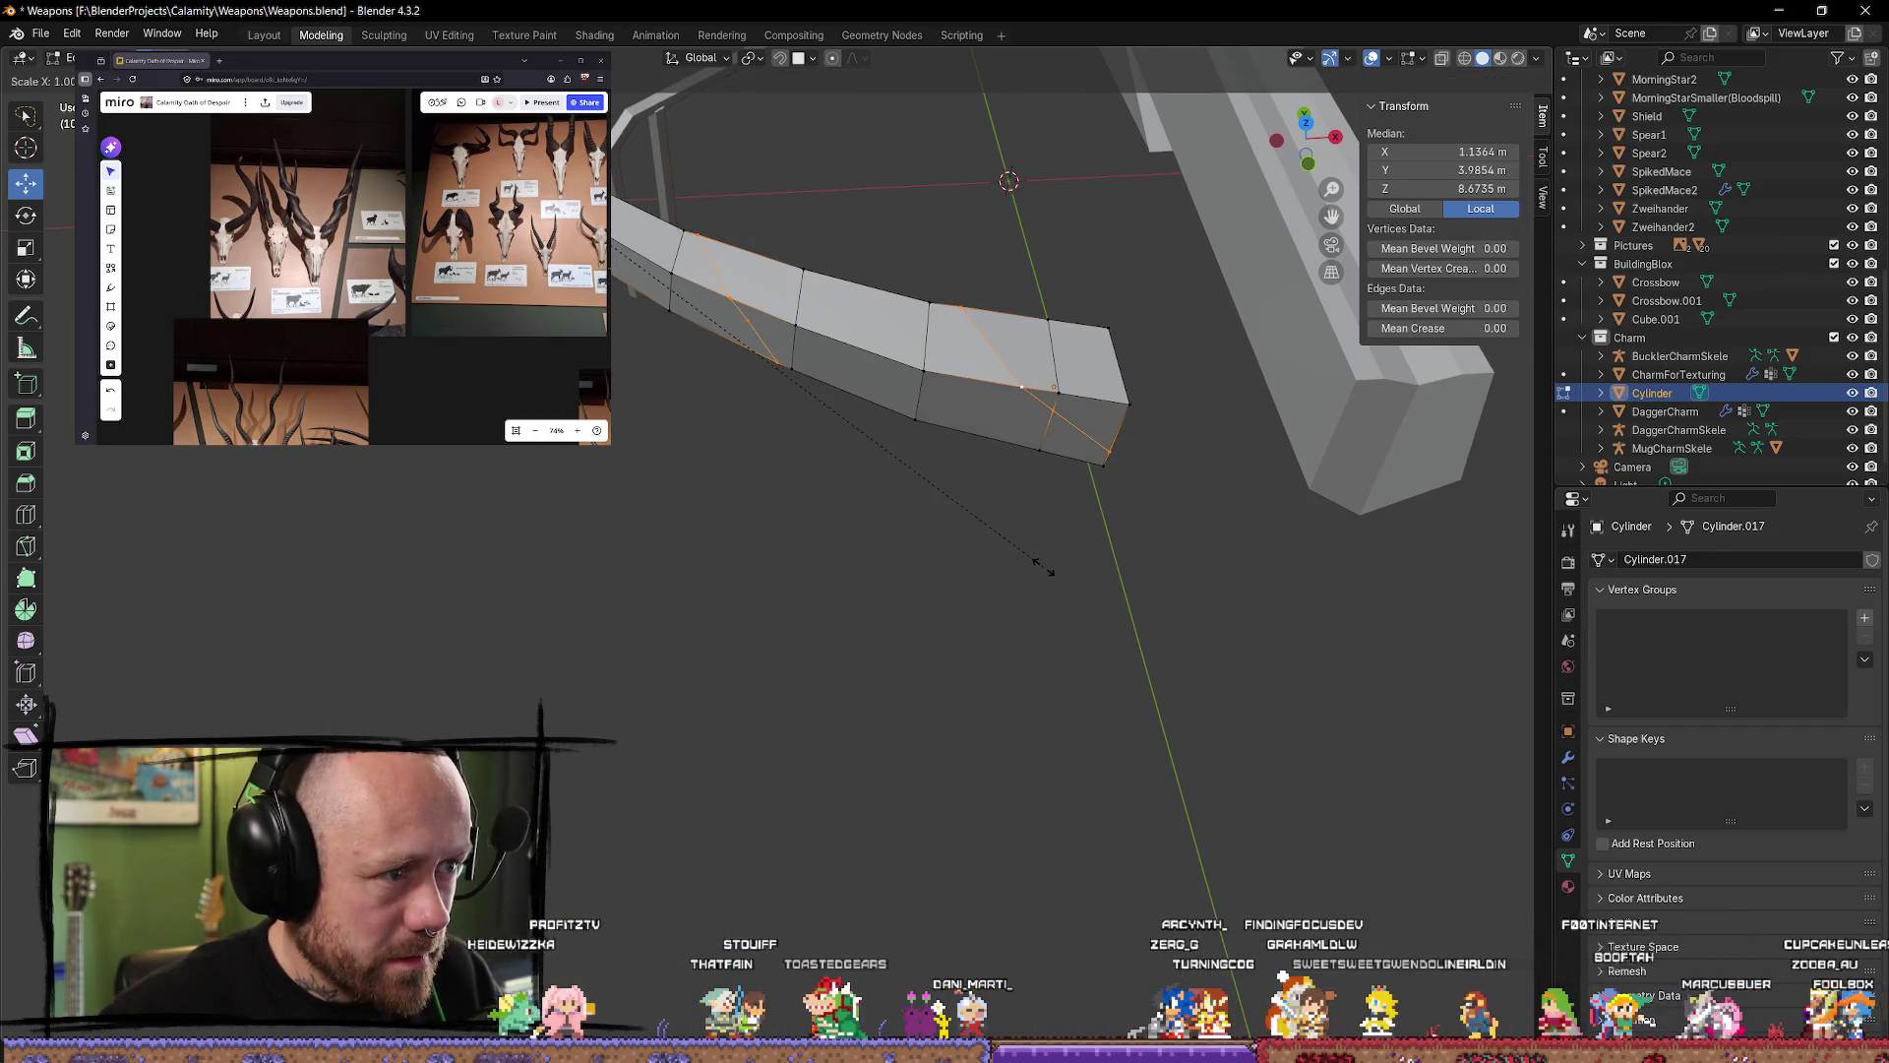
key(shift+x)
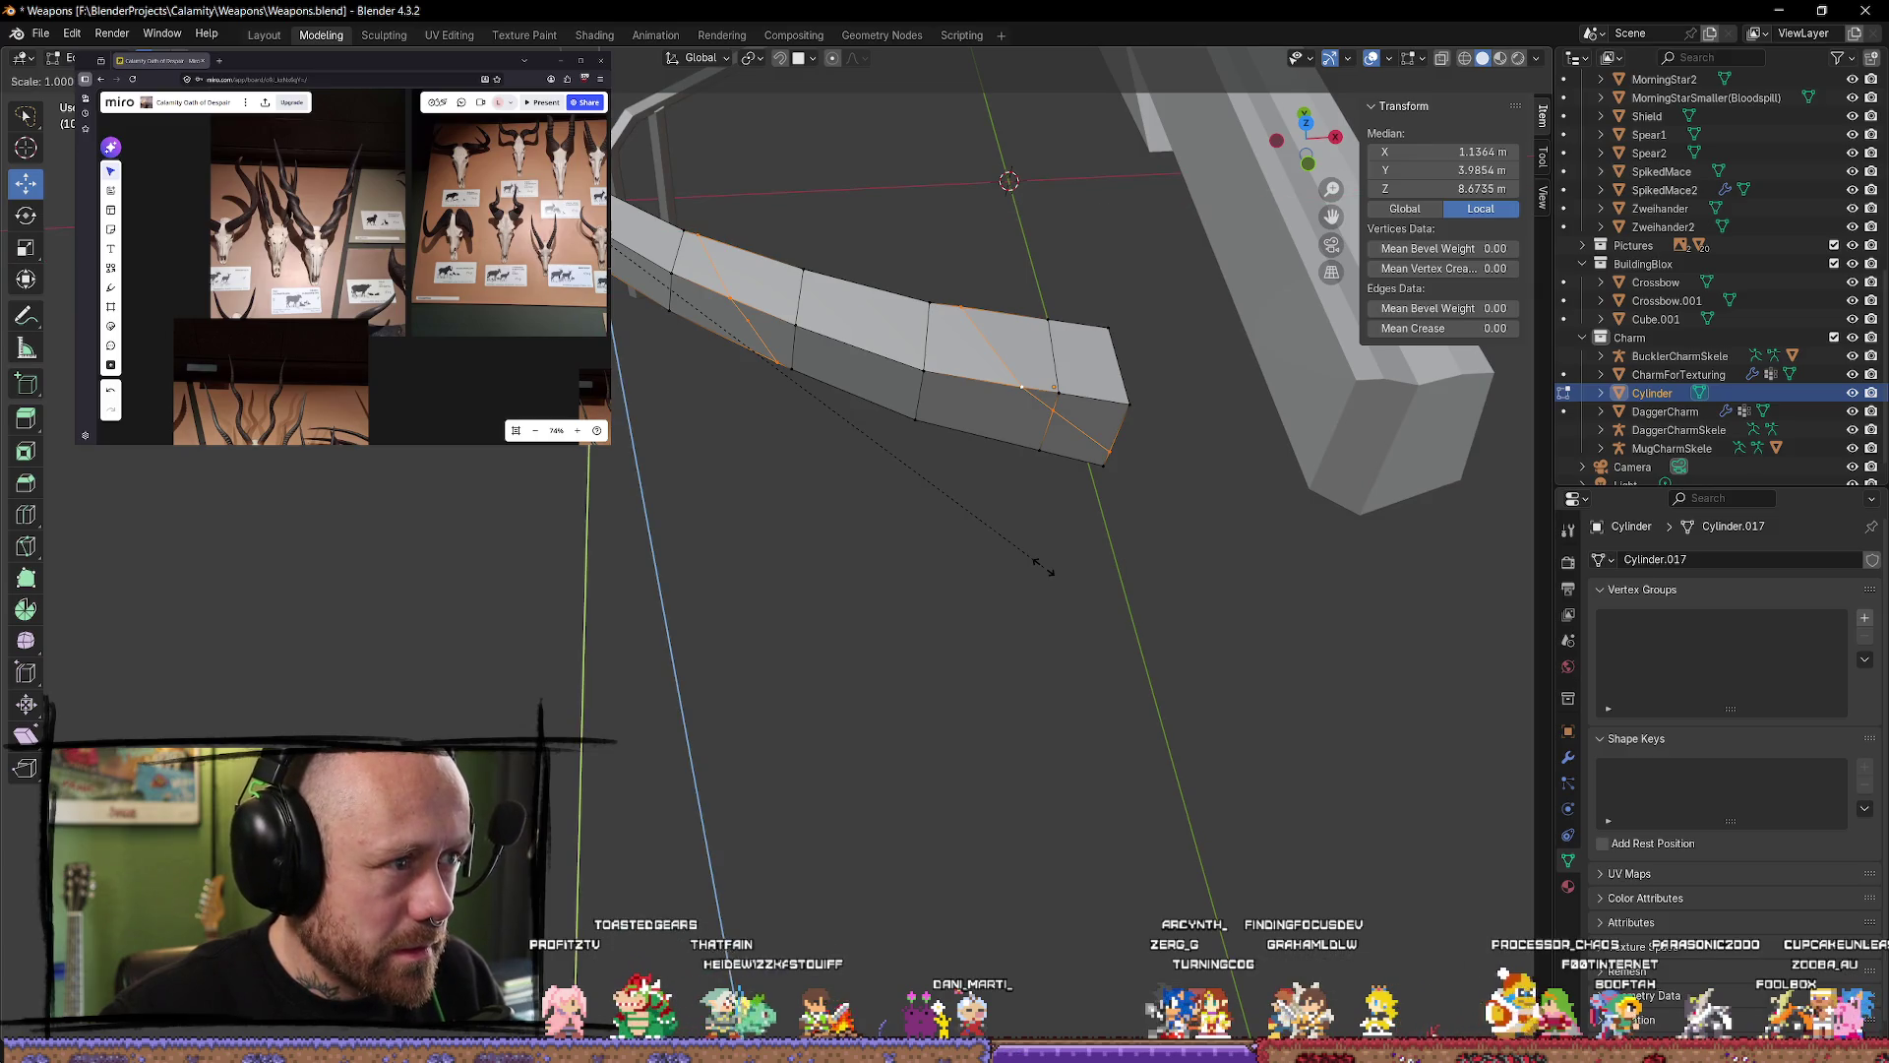
click(1115, 590)
key(alt+a)
scroll(1096, 587, up, 4)
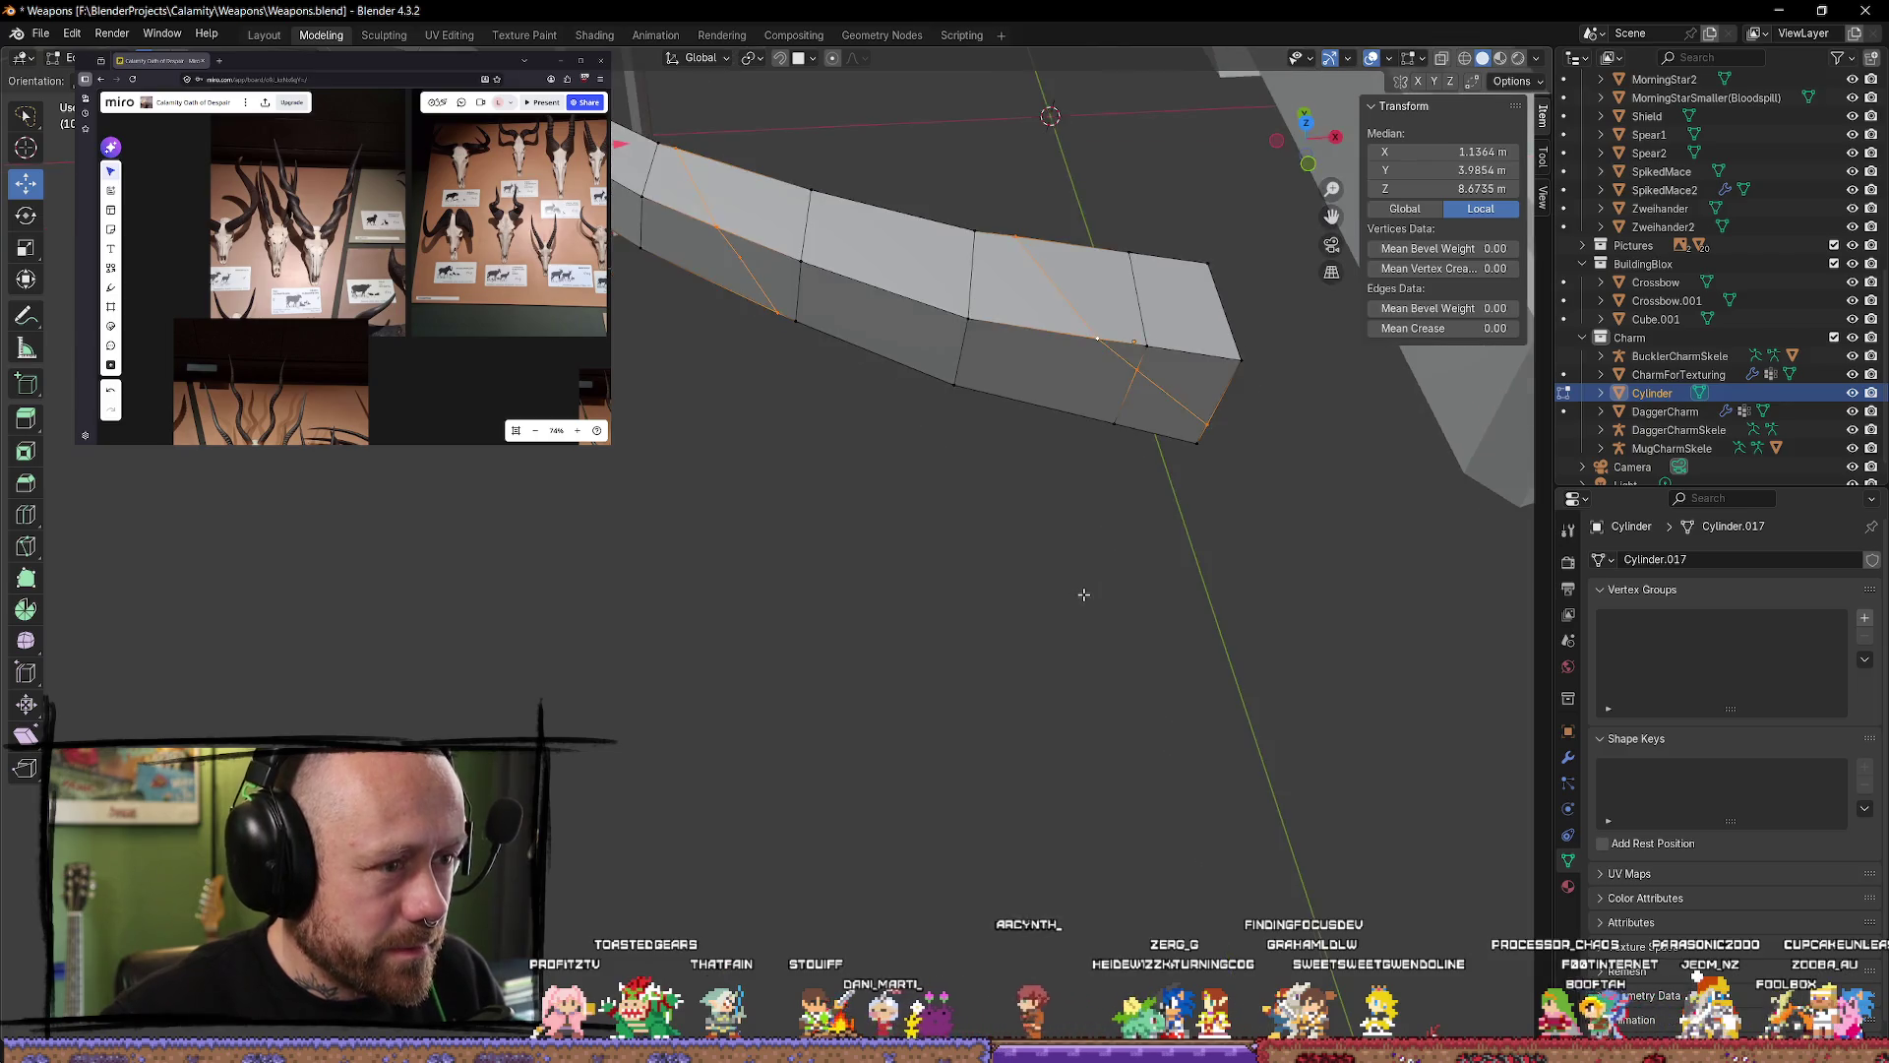
mouse_move(881, 580)
middle_down()
mouse_move(903, 565)
mouse_move(839, 552)
mouse_move(898, 461)
mouse_move(967, 515)
mouse_move(1102, 561)
mouse_move(1180, 659)
mouse_move(927, 545)
middle_up()
Step: Reselect the diagonal edges and Subdivide them from the Vertex context menu
alt+click(834, 443)
right_click(834, 429)
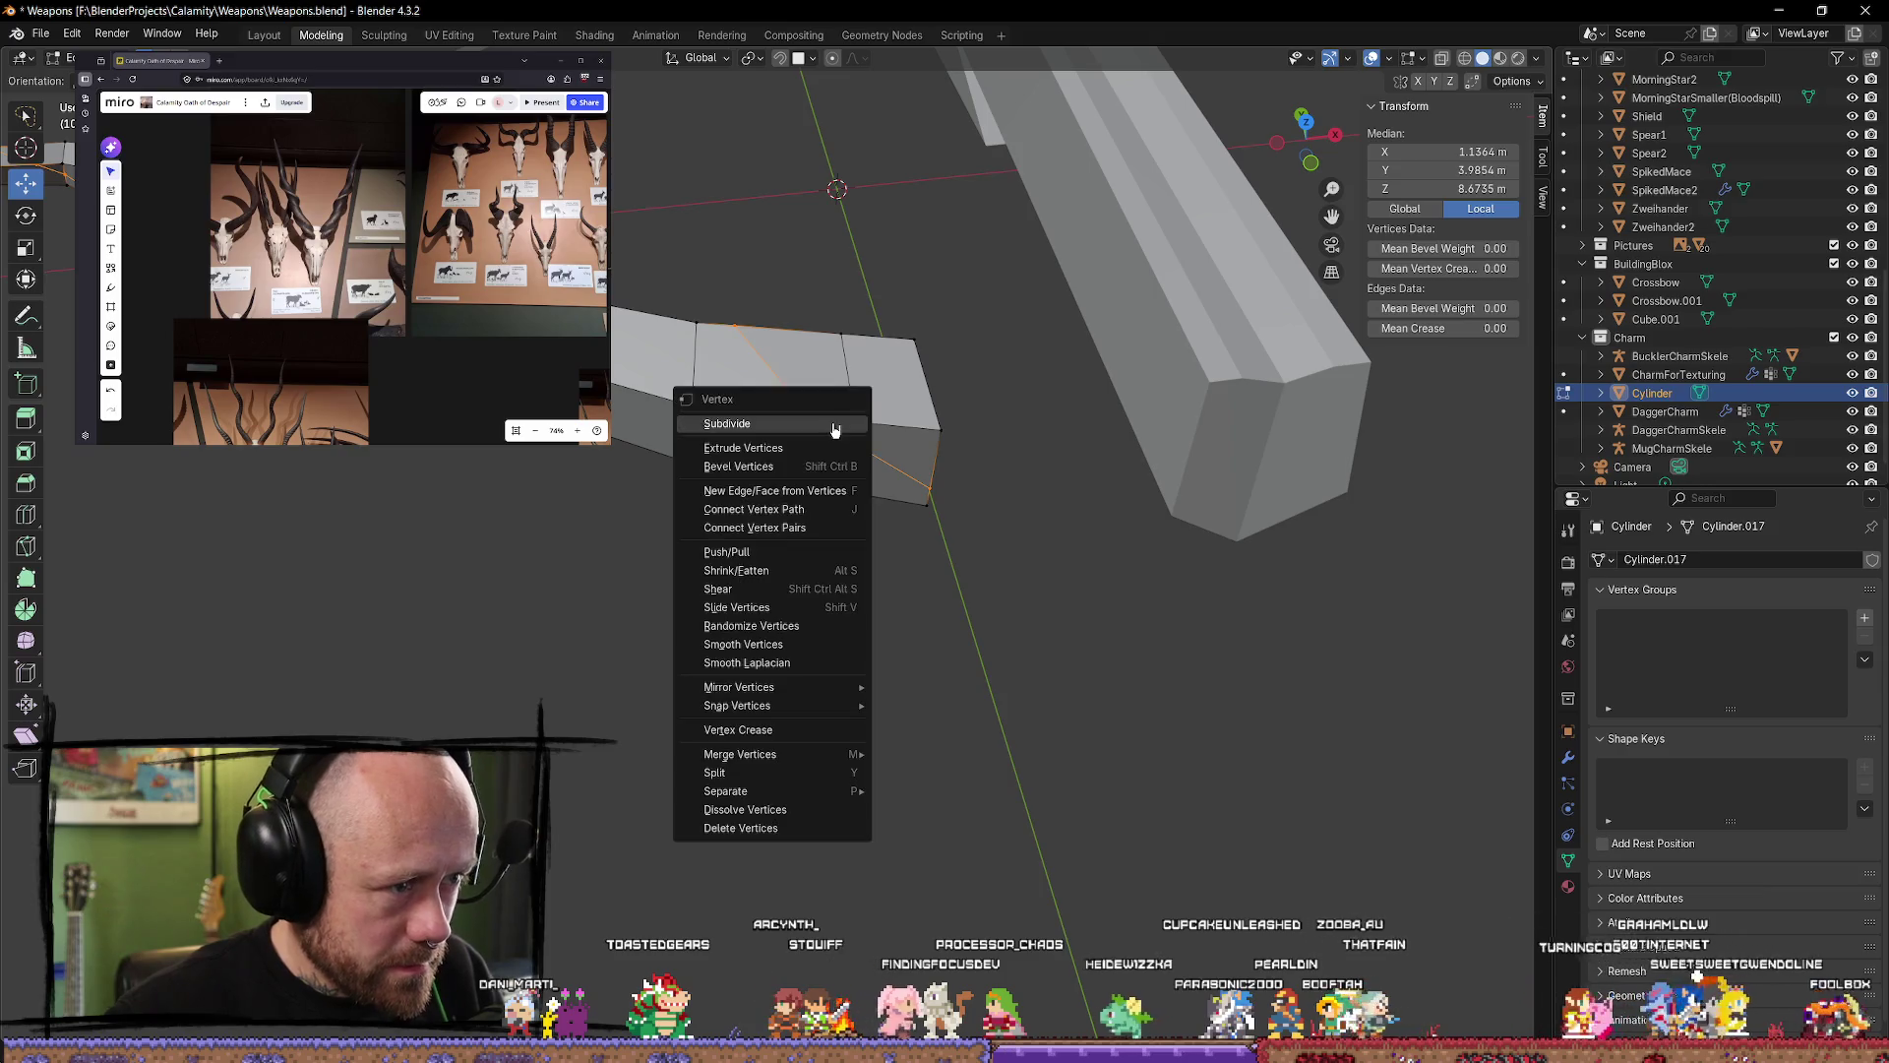
click(793, 425)
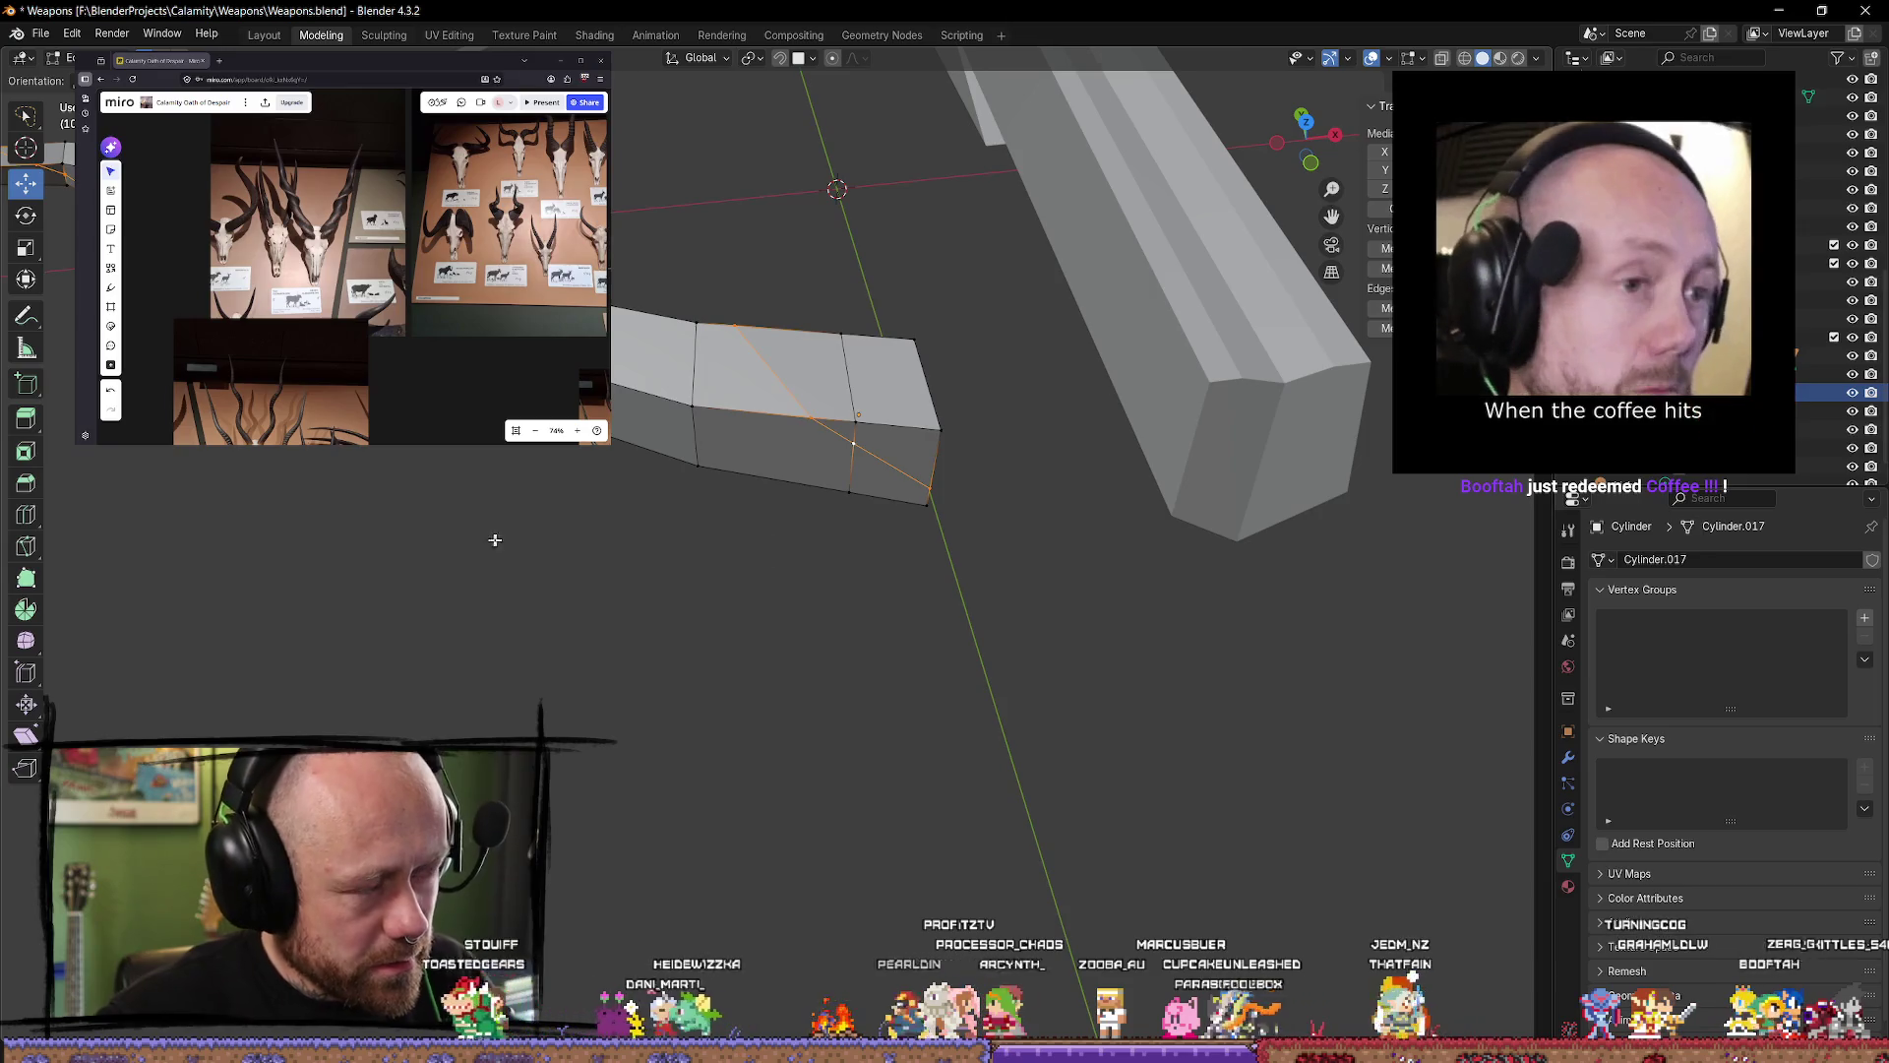
middle_drag(493, 536, 501, 457)
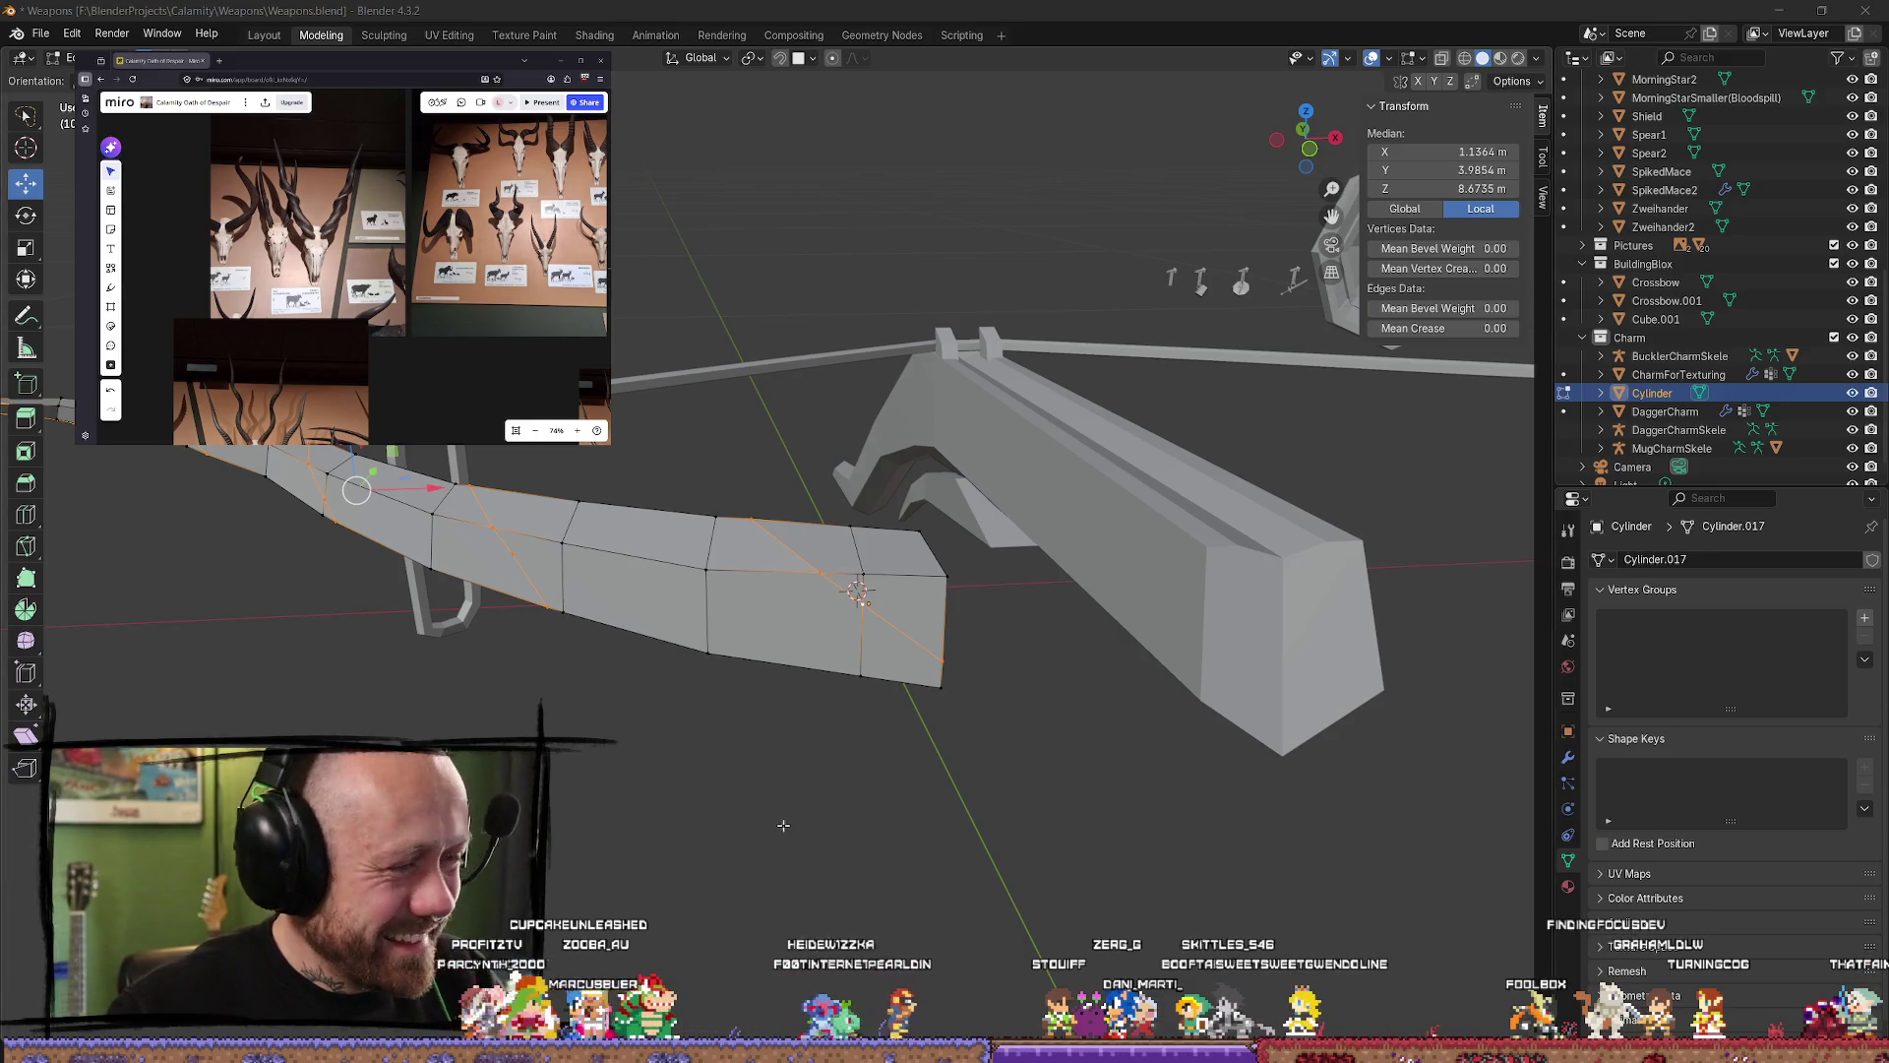
click(777, 783)
mouse_move(777, 783)
middle_down()
mouse_move(968, 679)
mouse_move(915, 421)
mouse_move(945, 689)
middle_up()
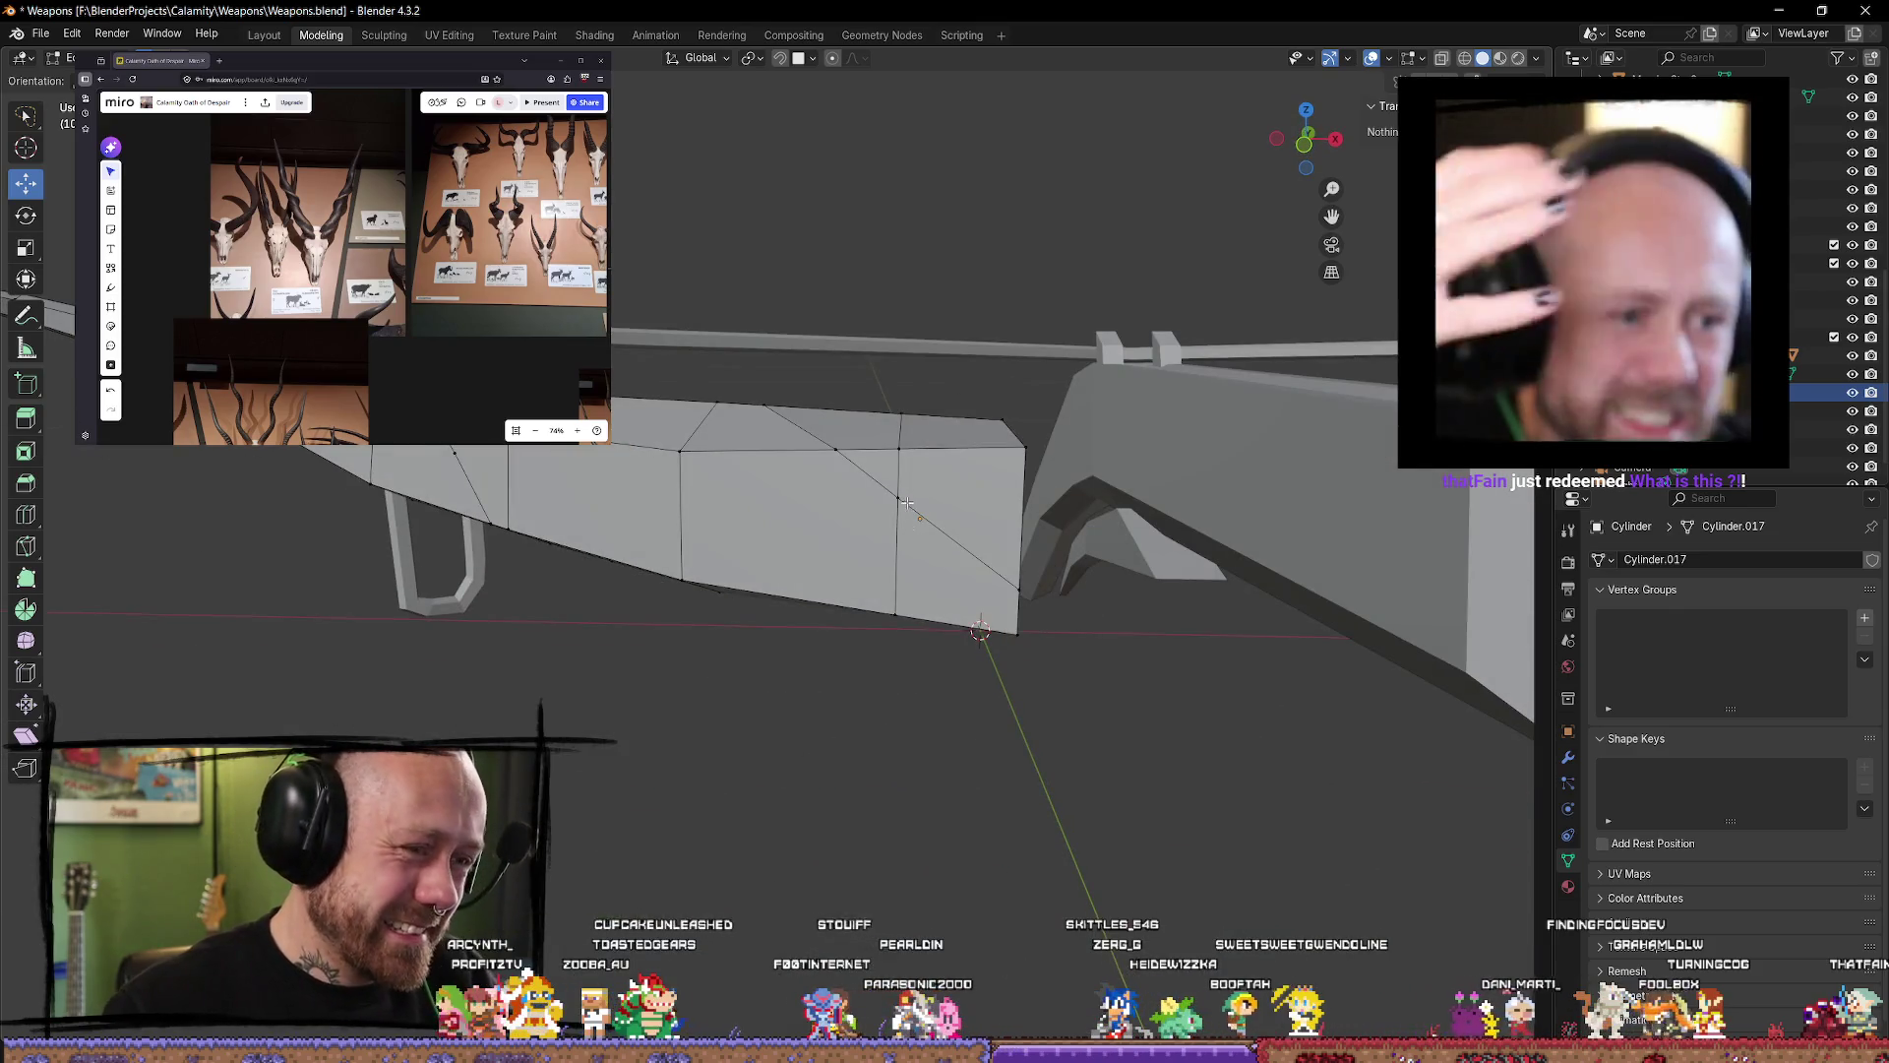
scroll(952, 754, up, 3)
mouse_move(952, 754)
middle_down()
mouse_move(1210, 536)
mouse_move(1131, 571)
mouse_move(935, 476)
middle_up()
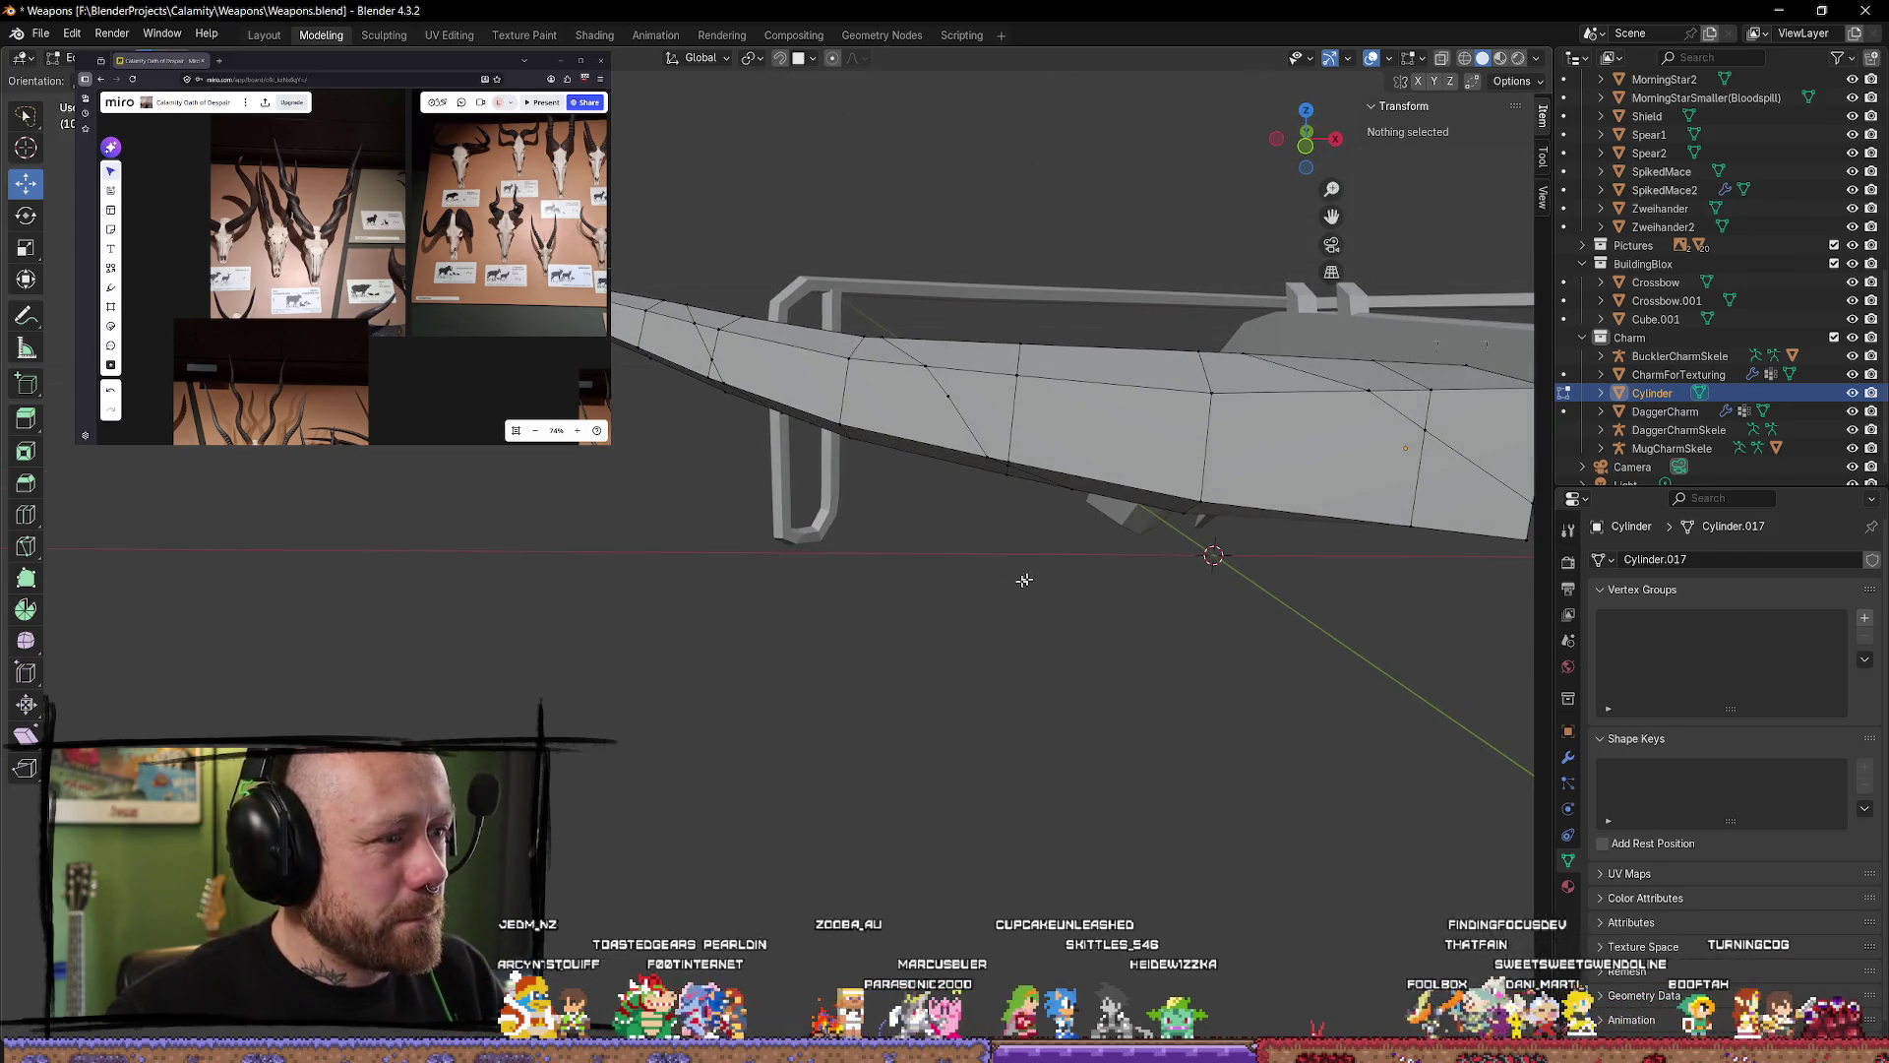
mouse_move(1107, 542)
middle_down()
mouse_move(1079, 444)
mouse_move(1126, 514)
mouse_move(1130, 677)
mouse_move(1096, 705)
mouse_move(1008, 695)
mouse_move(1004, 653)
mouse_move(971, 625)
mouse_move(993, 600)
middle_up()
scroll(1091, 653, down, 3)
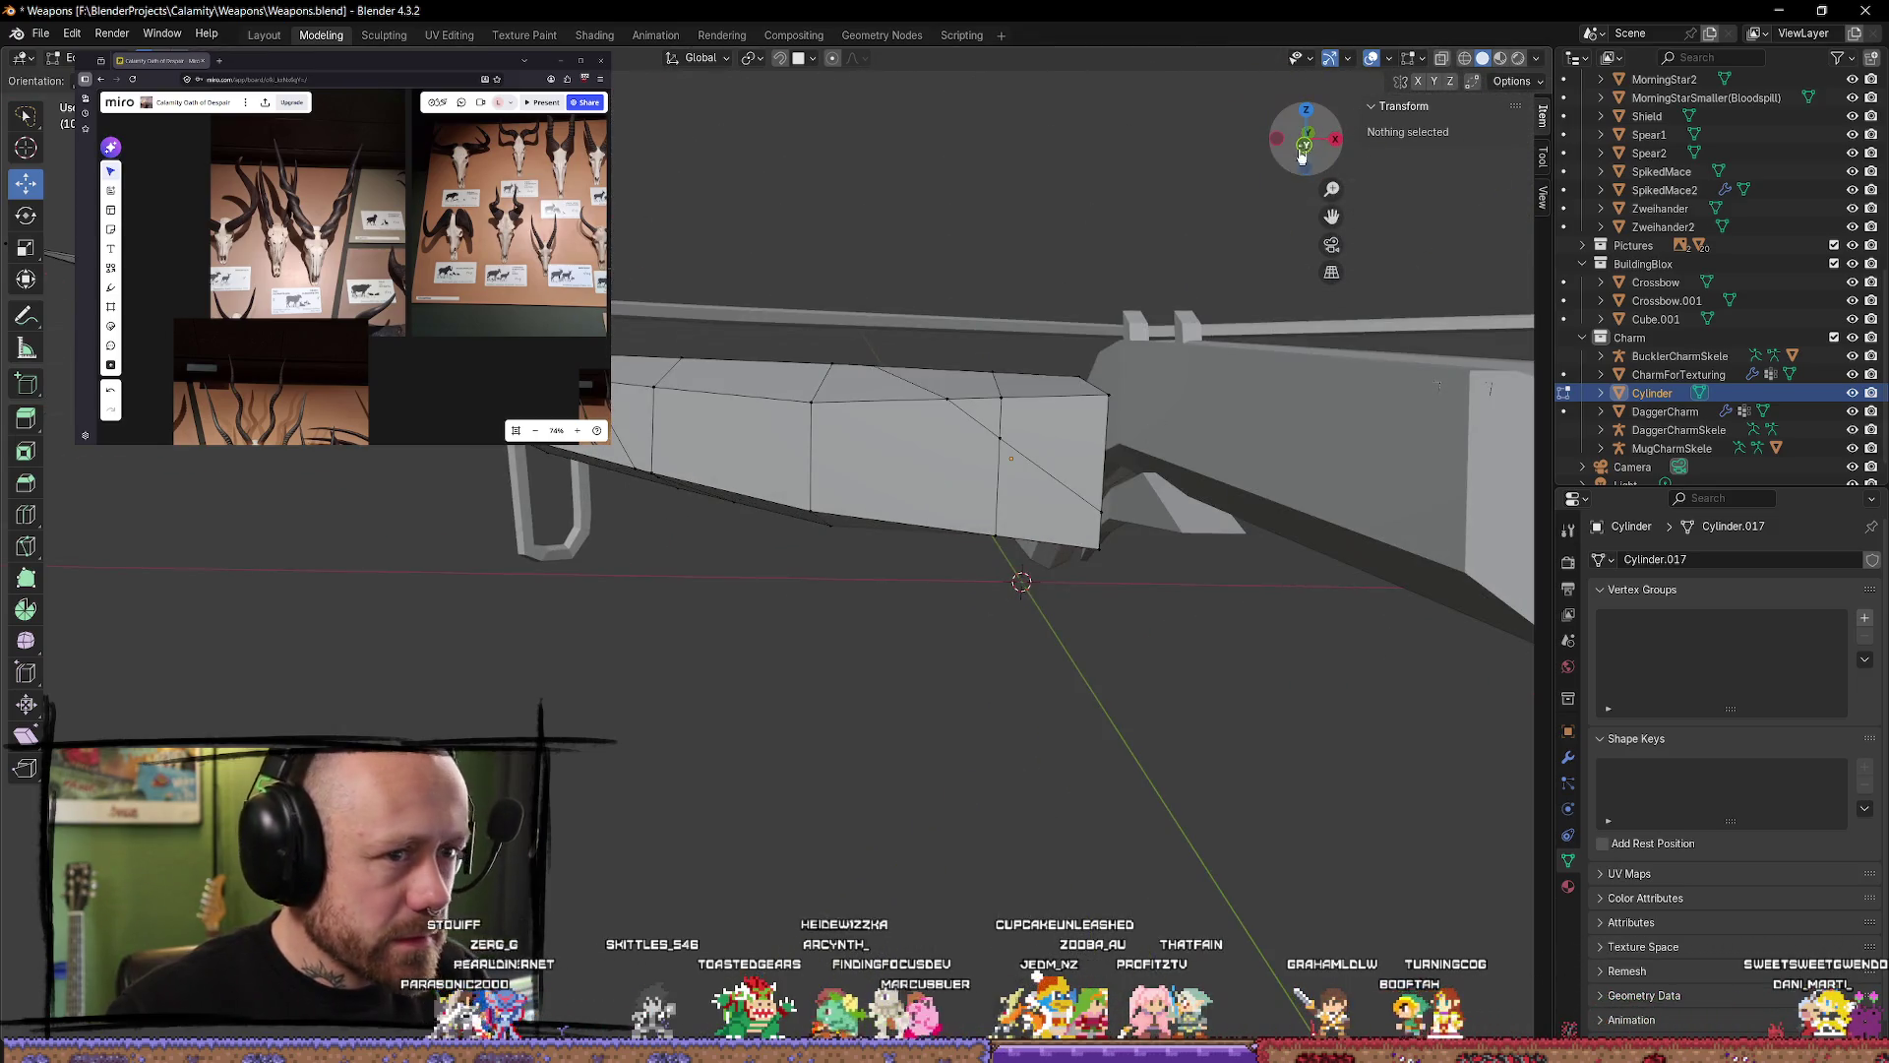
mouse_move(1116, 616)
middle_down()
mouse_move(1126, 557)
mouse_move(1137, 748)
mouse_move(998, 489)
middle_up()
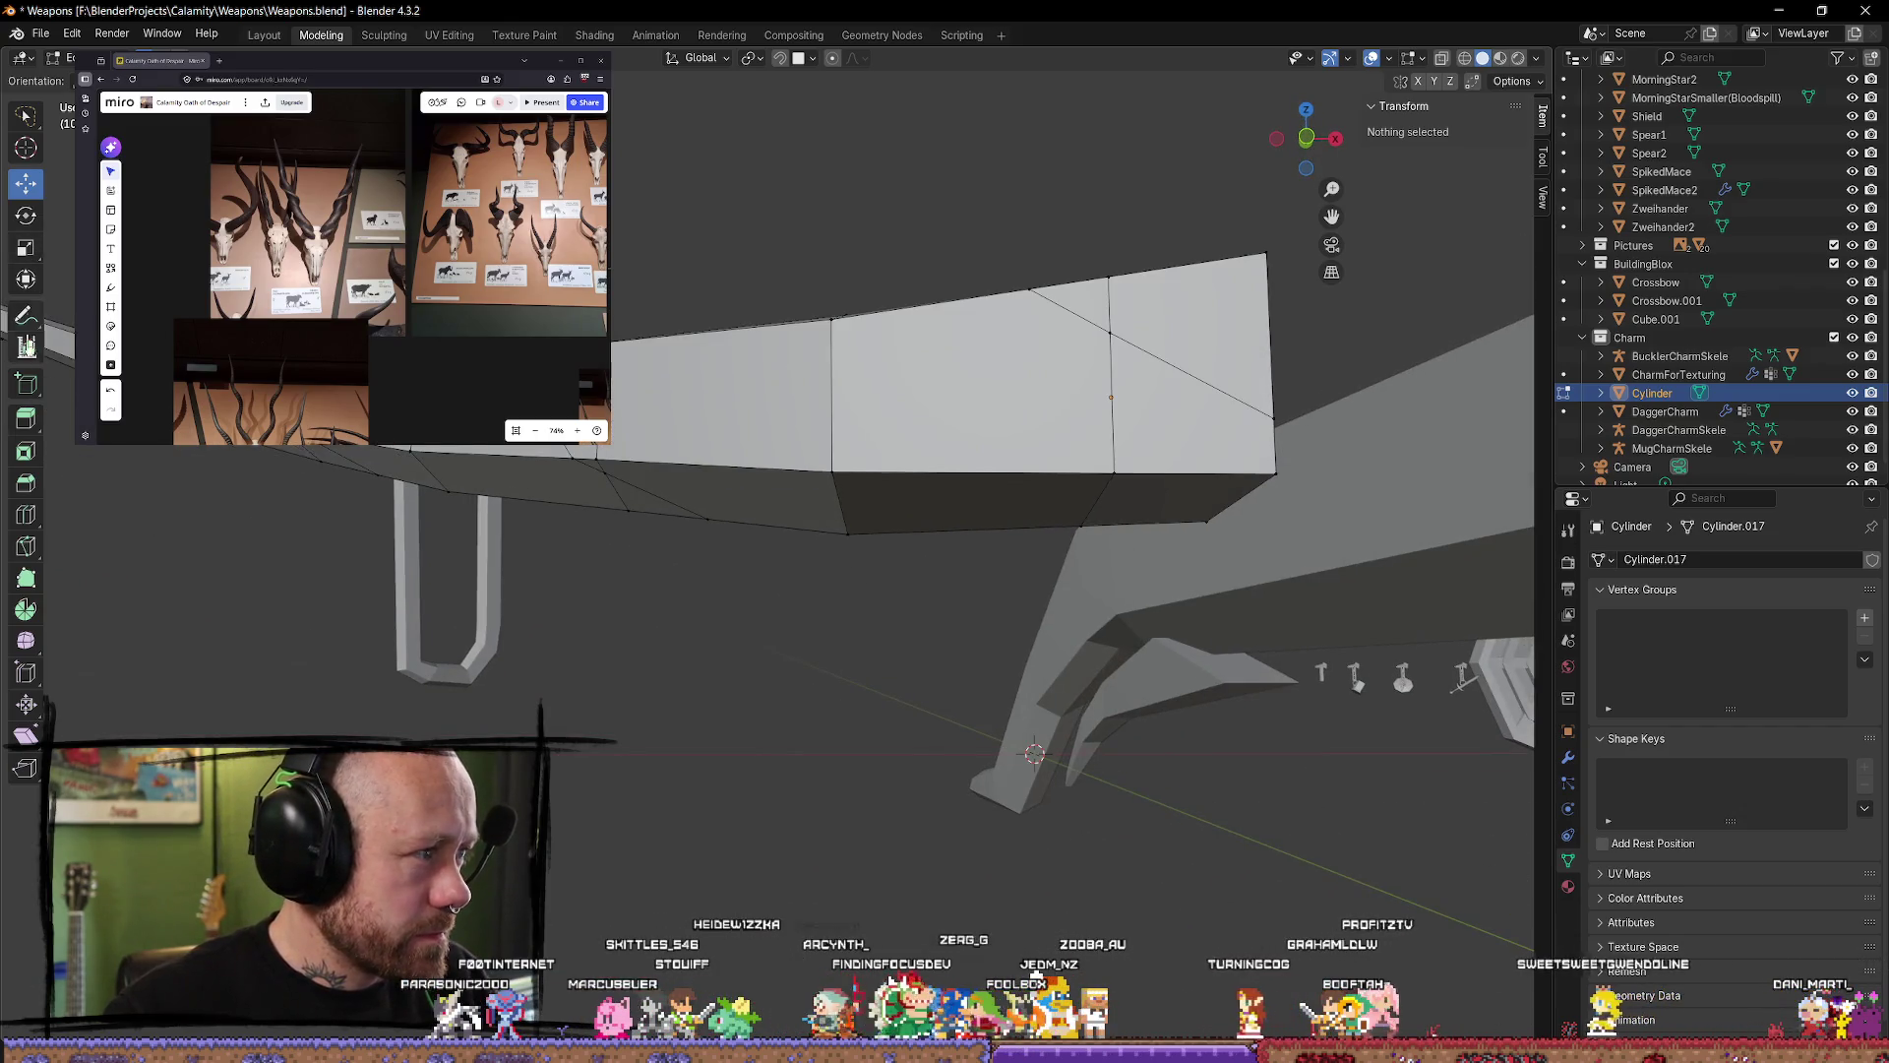
Step: With the Knife tool, place three cut points starting from the limb's edge
click(27, 544)
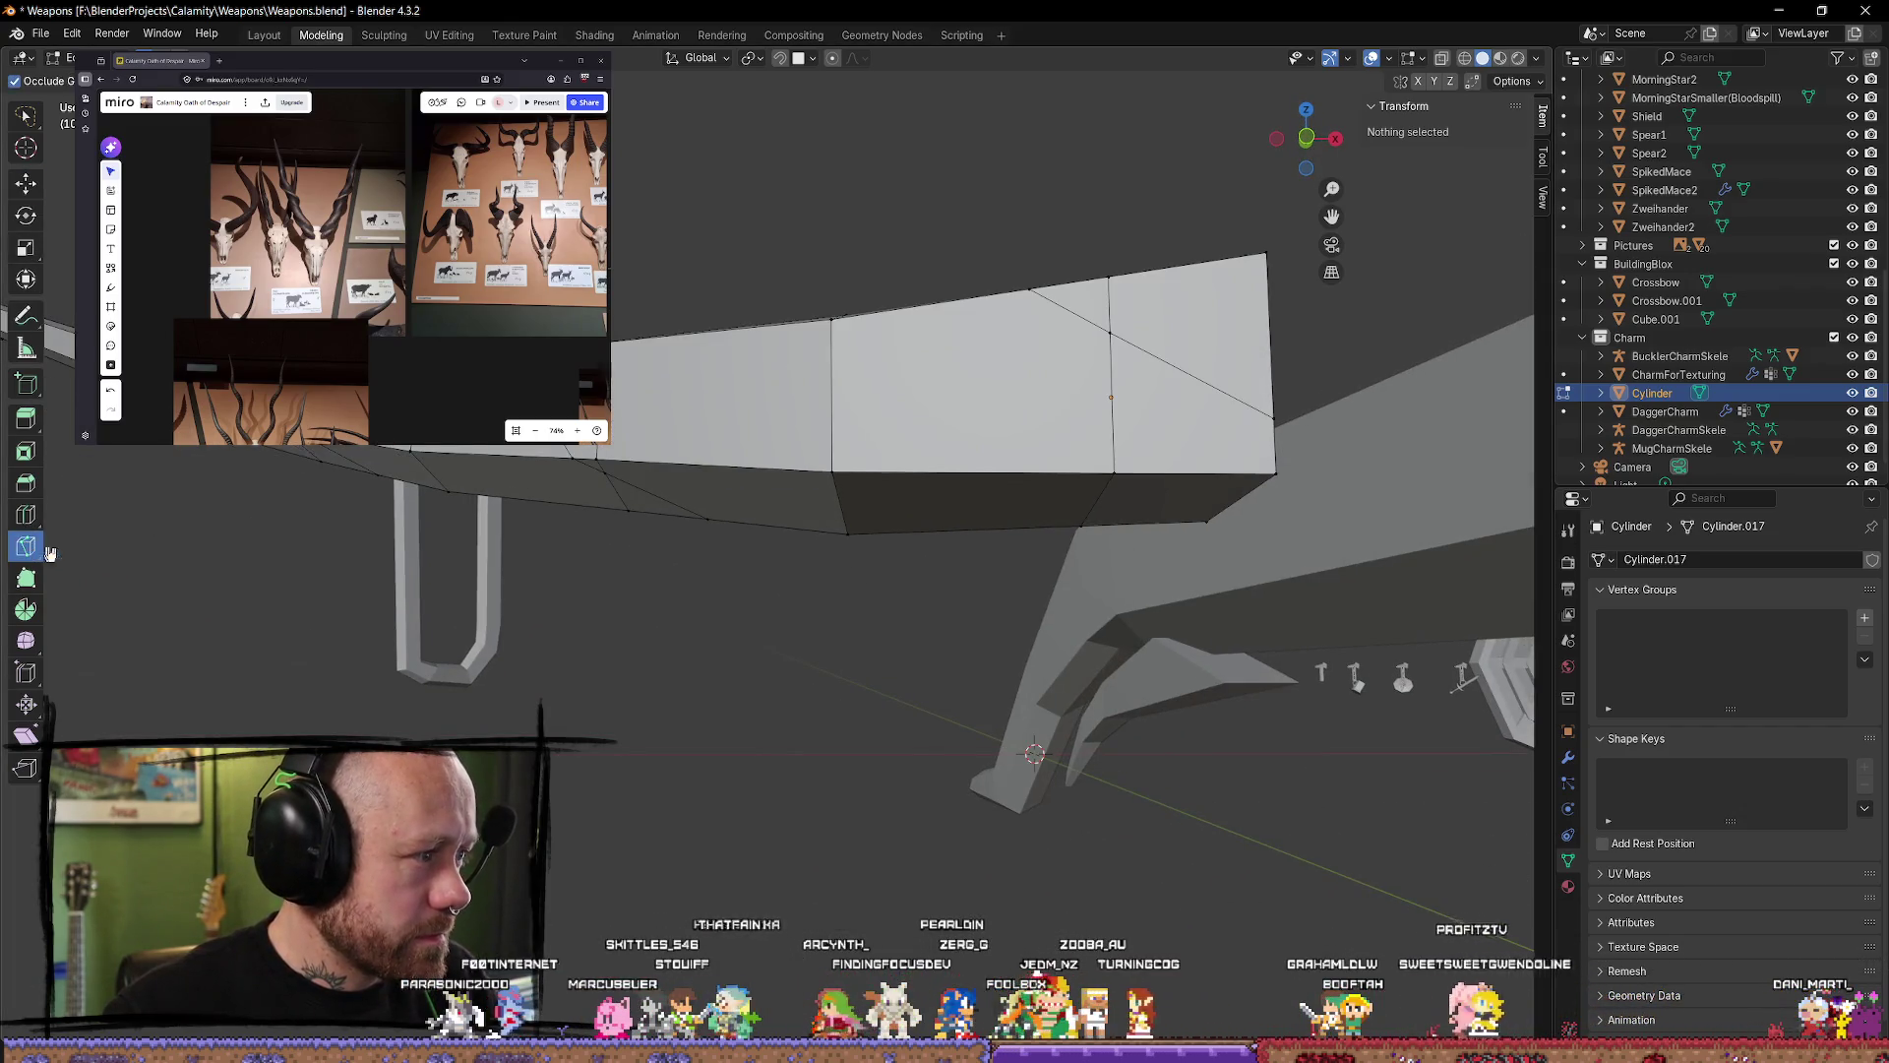
click(1273, 447)
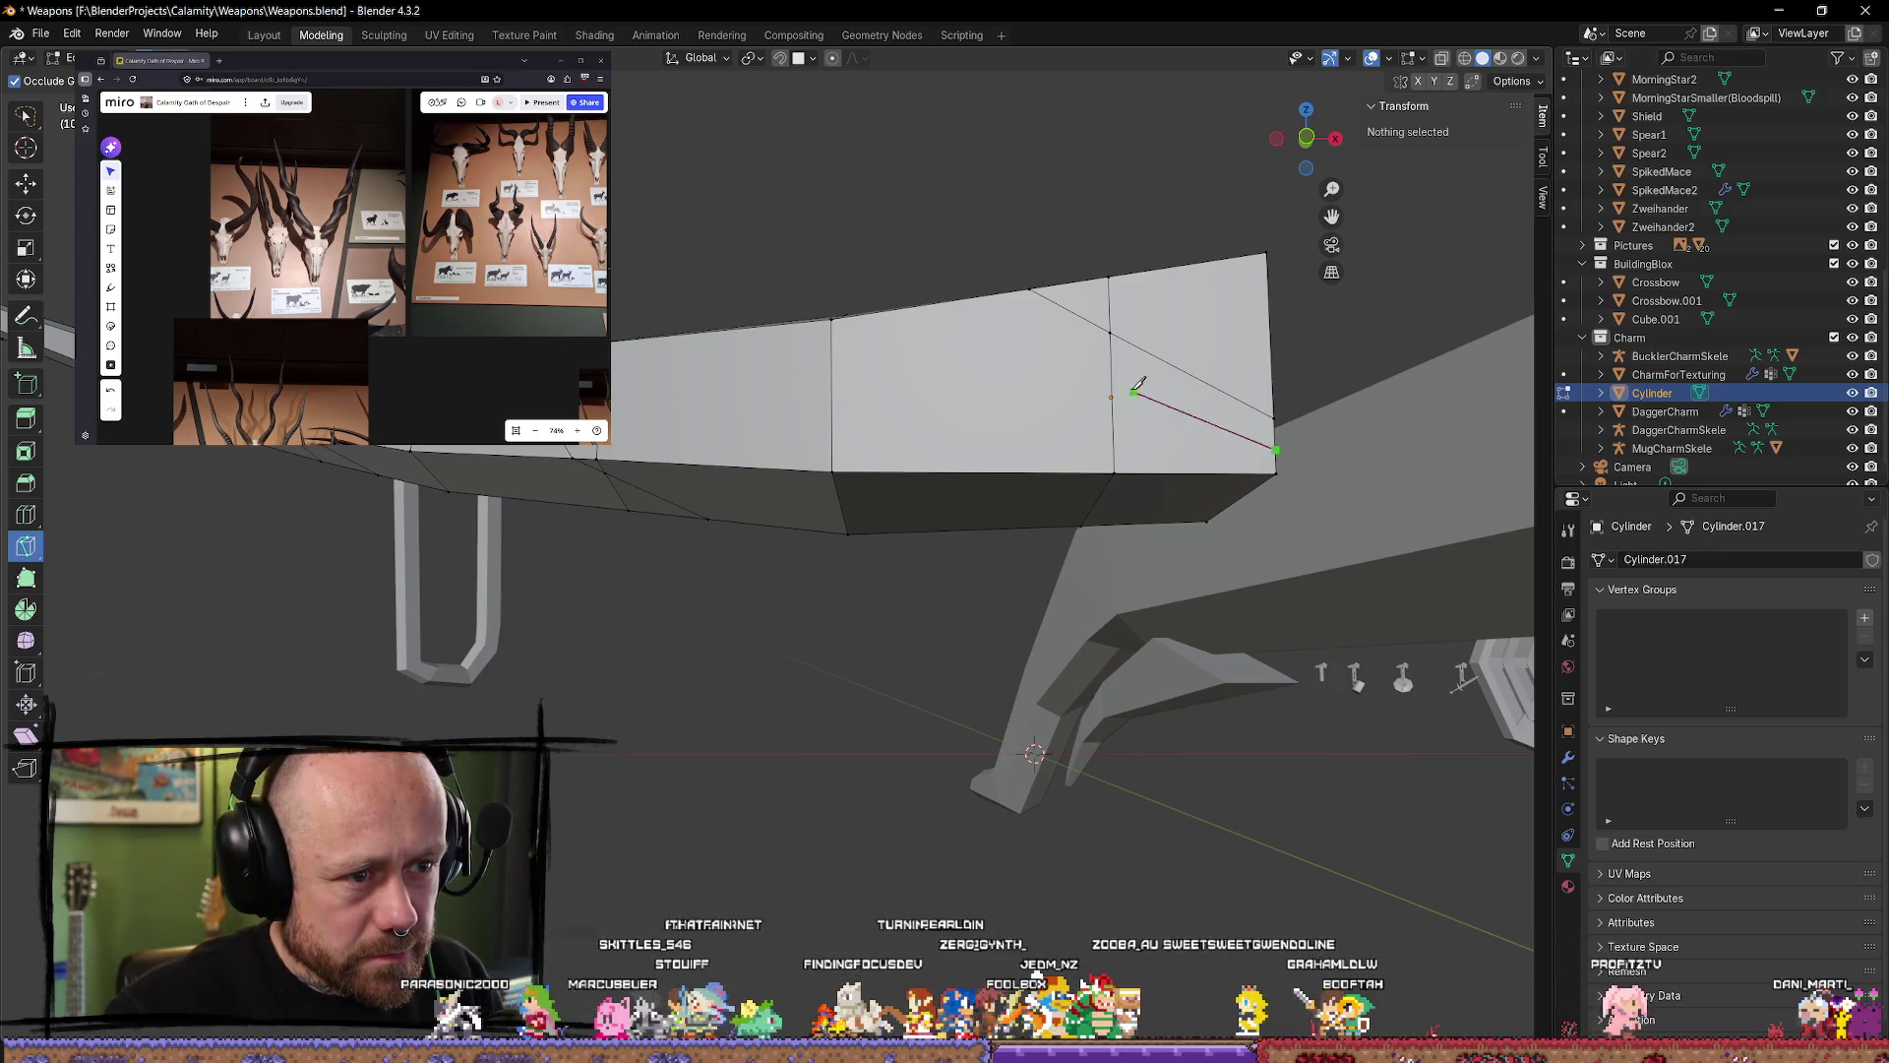
click(1090, 349)
mouse_move(1089, 348)
middle_down()
mouse_move(1033, 391)
mouse_move(907, 394)
middle_up()
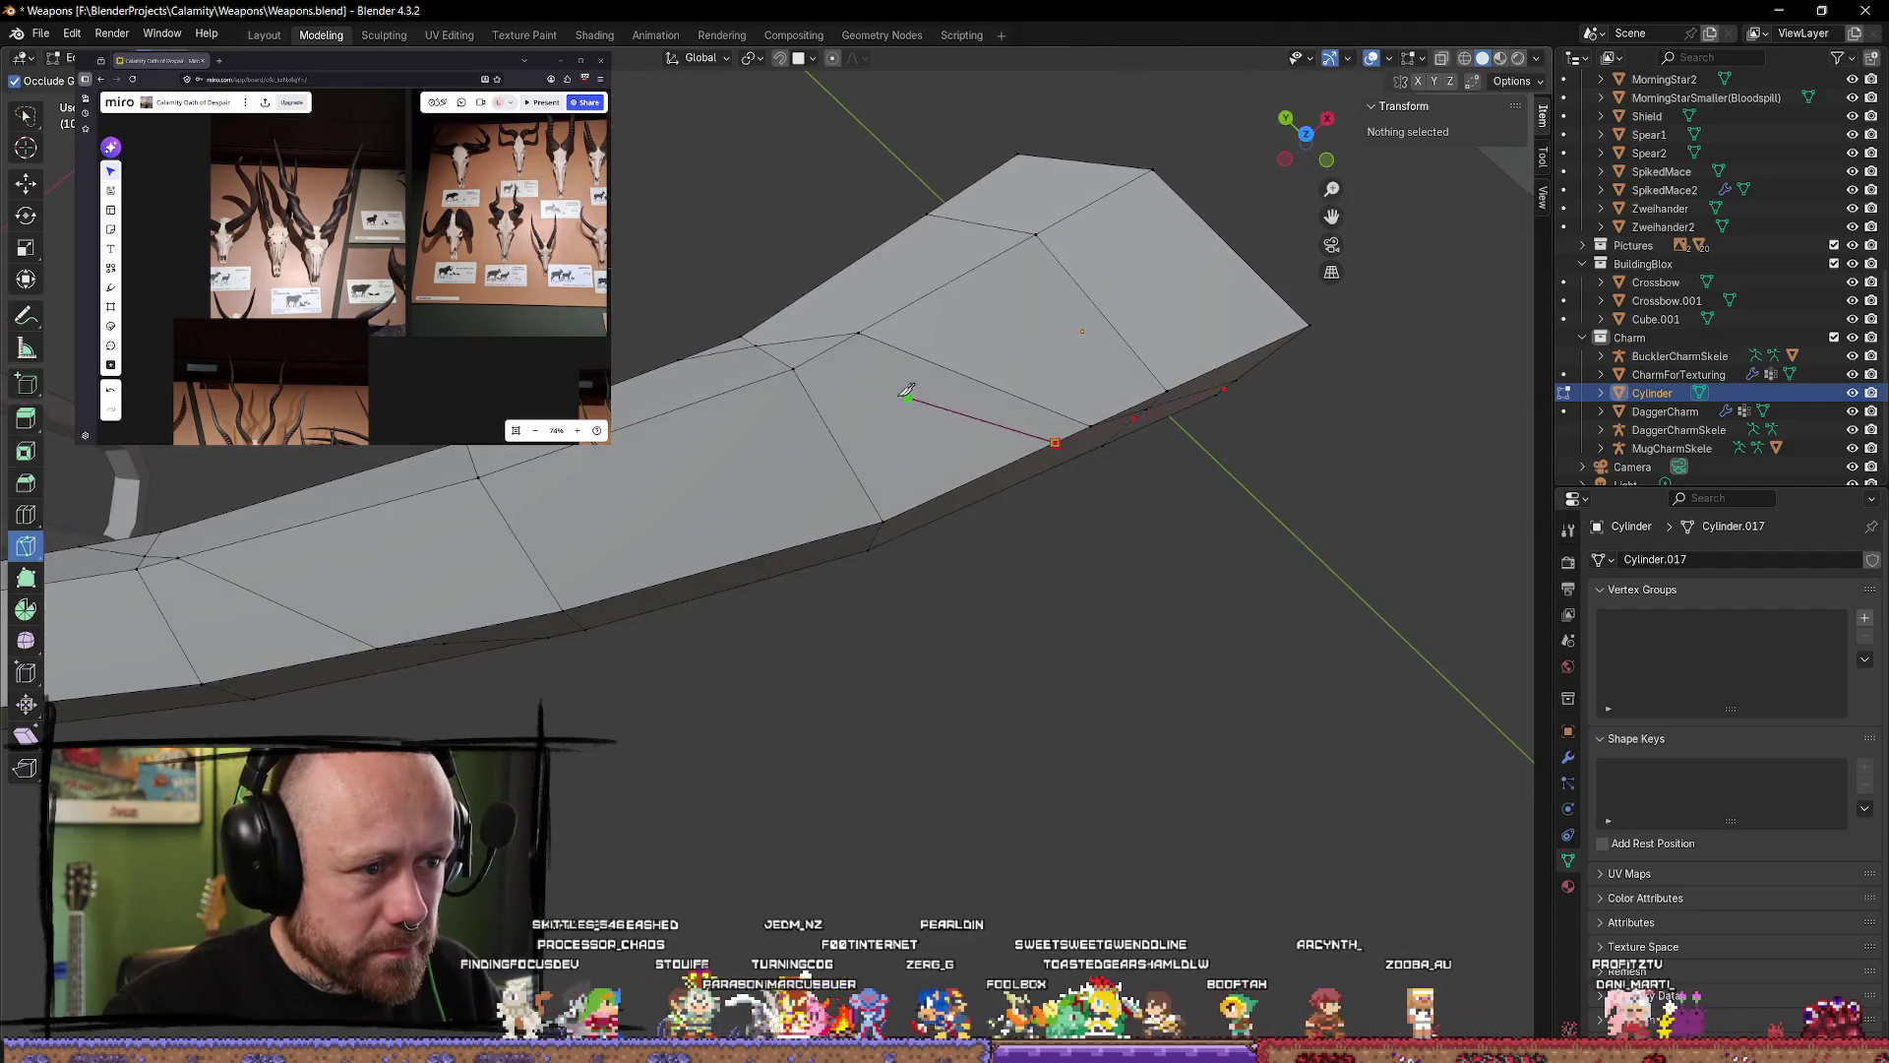
click(827, 347)
mouse_move(827, 347)
middle_down()
mouse_move(919, 404)
mouse_move(1058, 310)
middle_up()
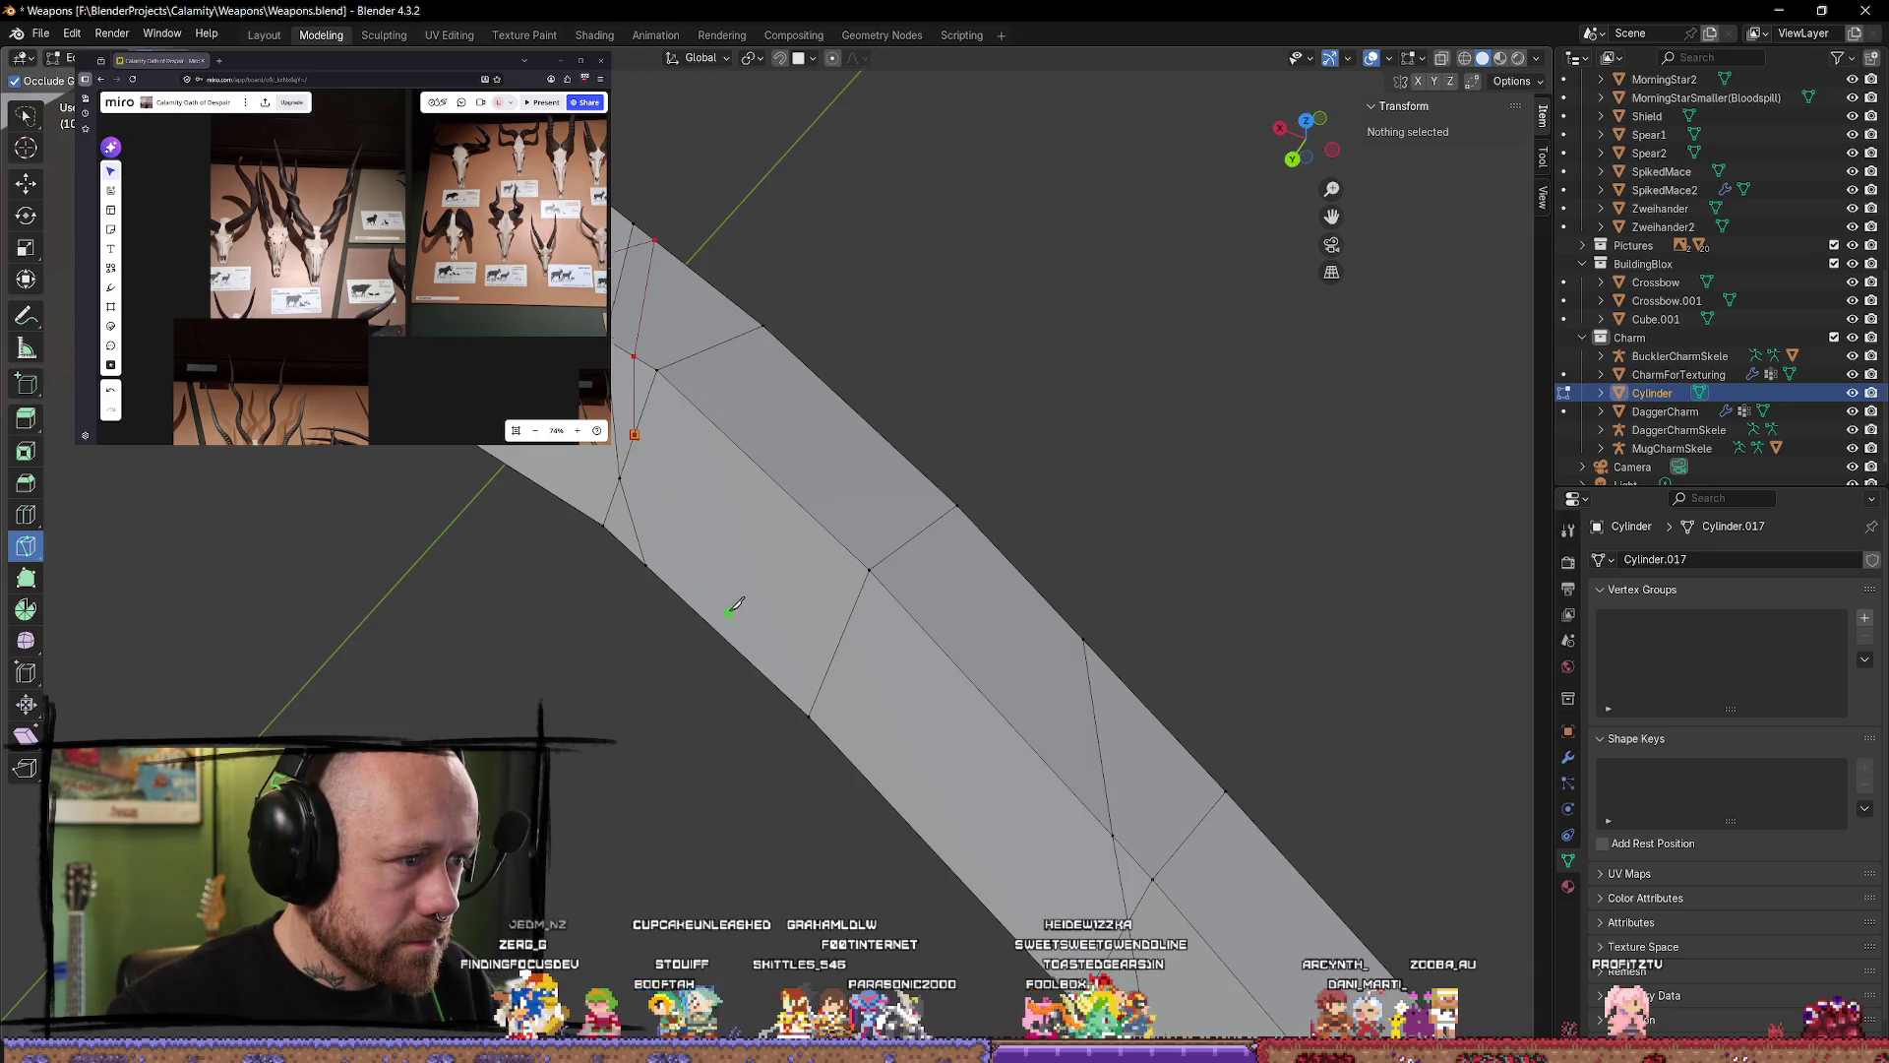
Step: Orbit around the bow limb from several angles to check the pending zigzag cut
middle_drag(736, 604, 748, 482)
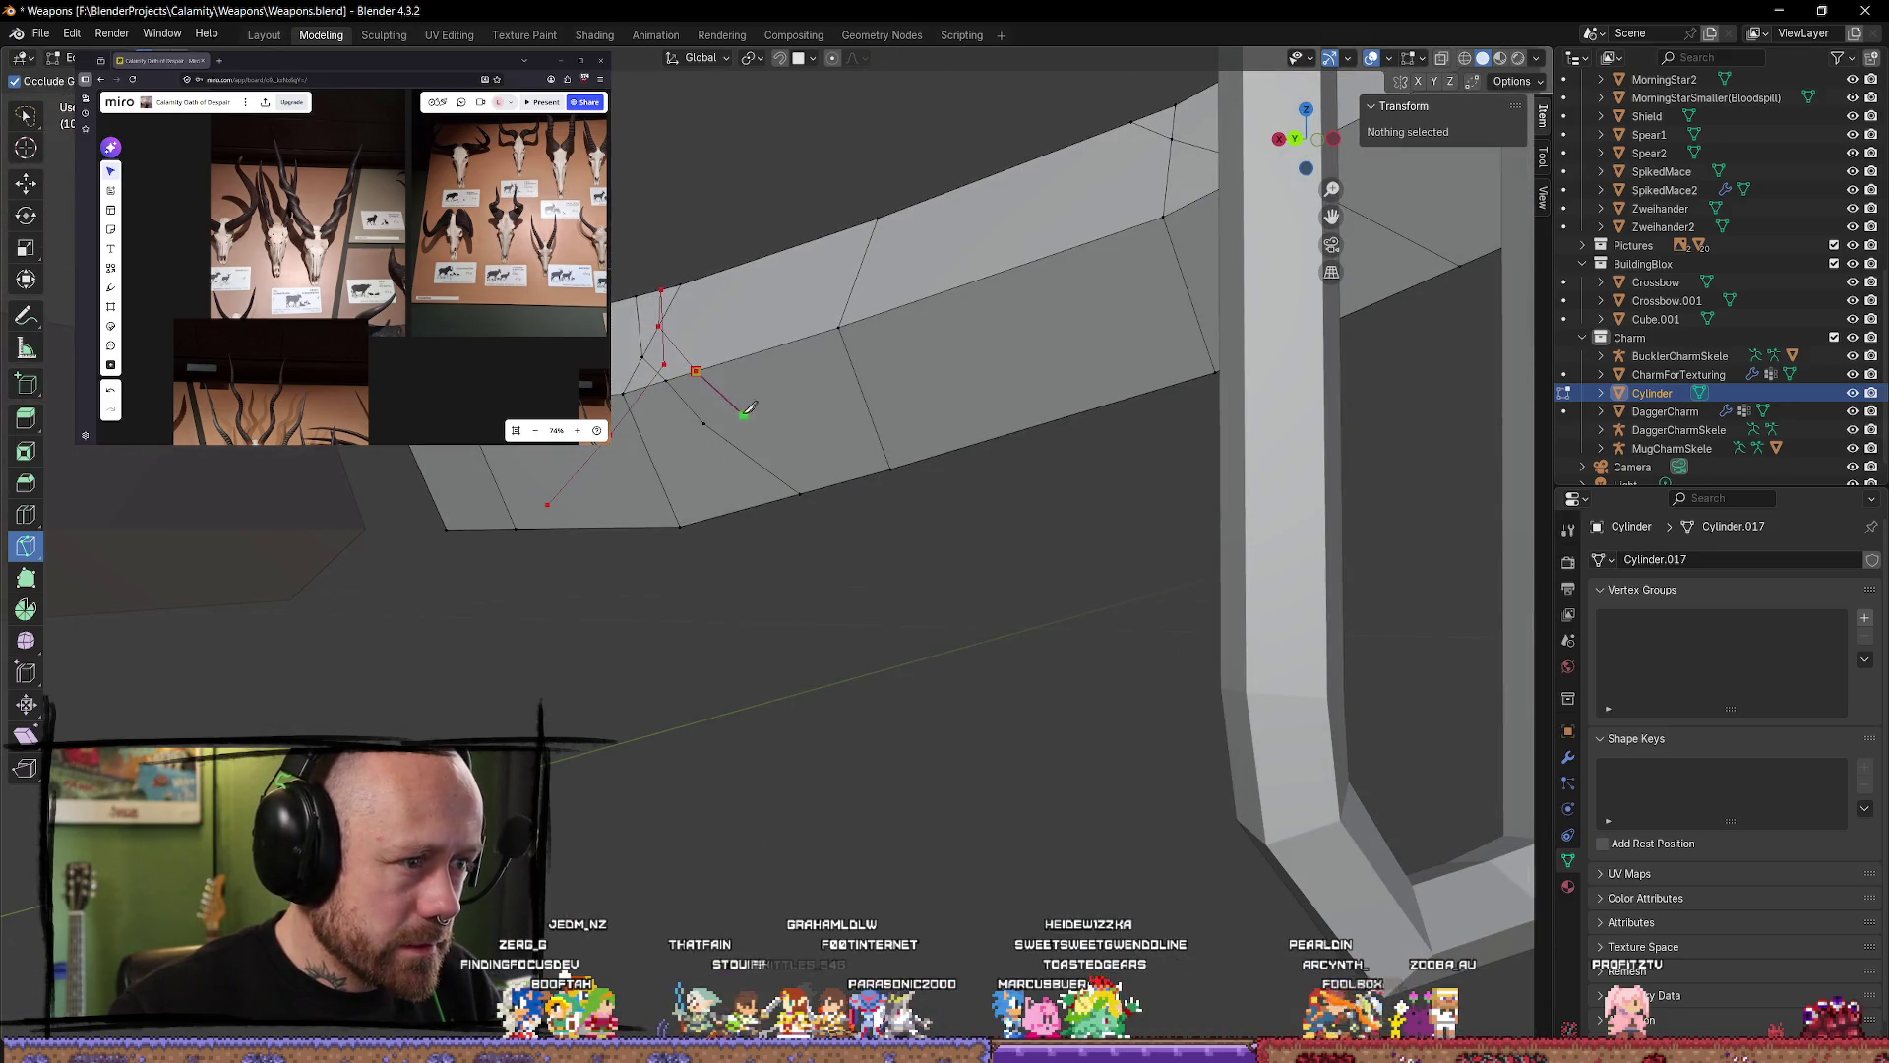
middle_drag(733, 399, 852, 378)
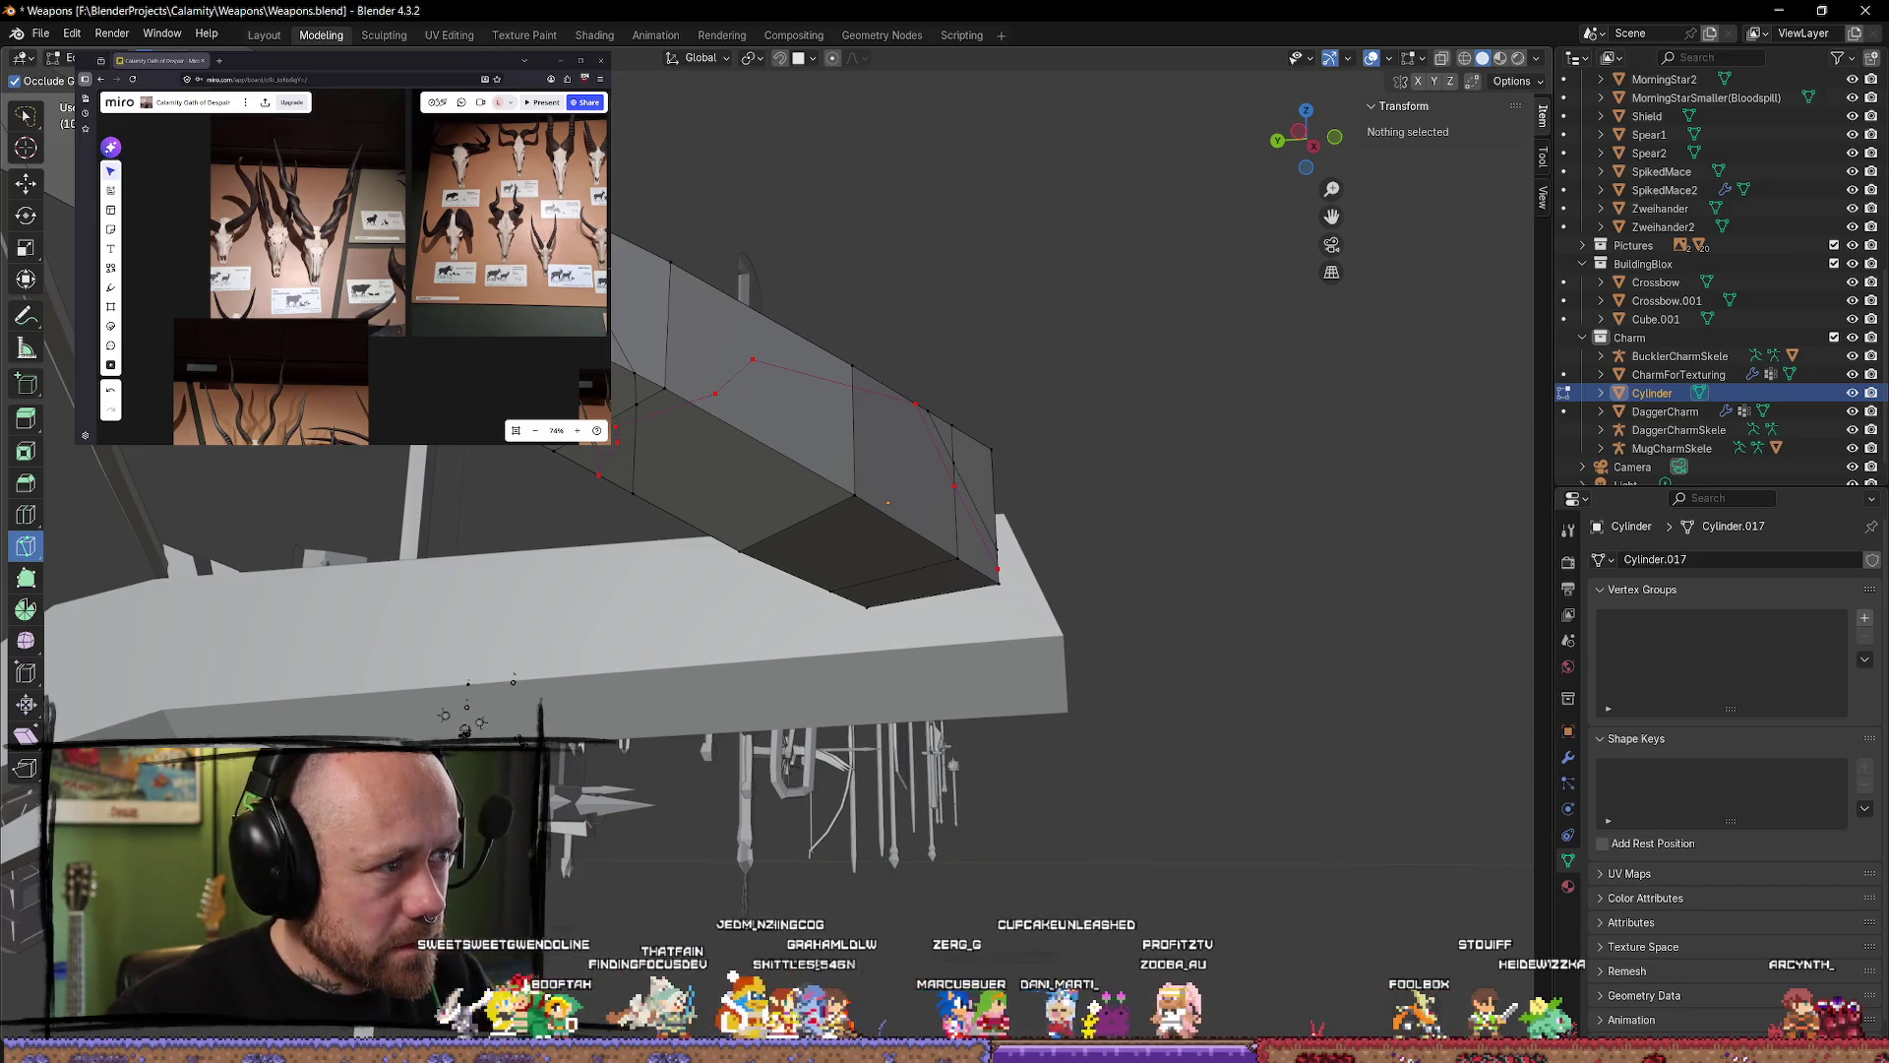
middle_drag(630, 334, 641, 327)
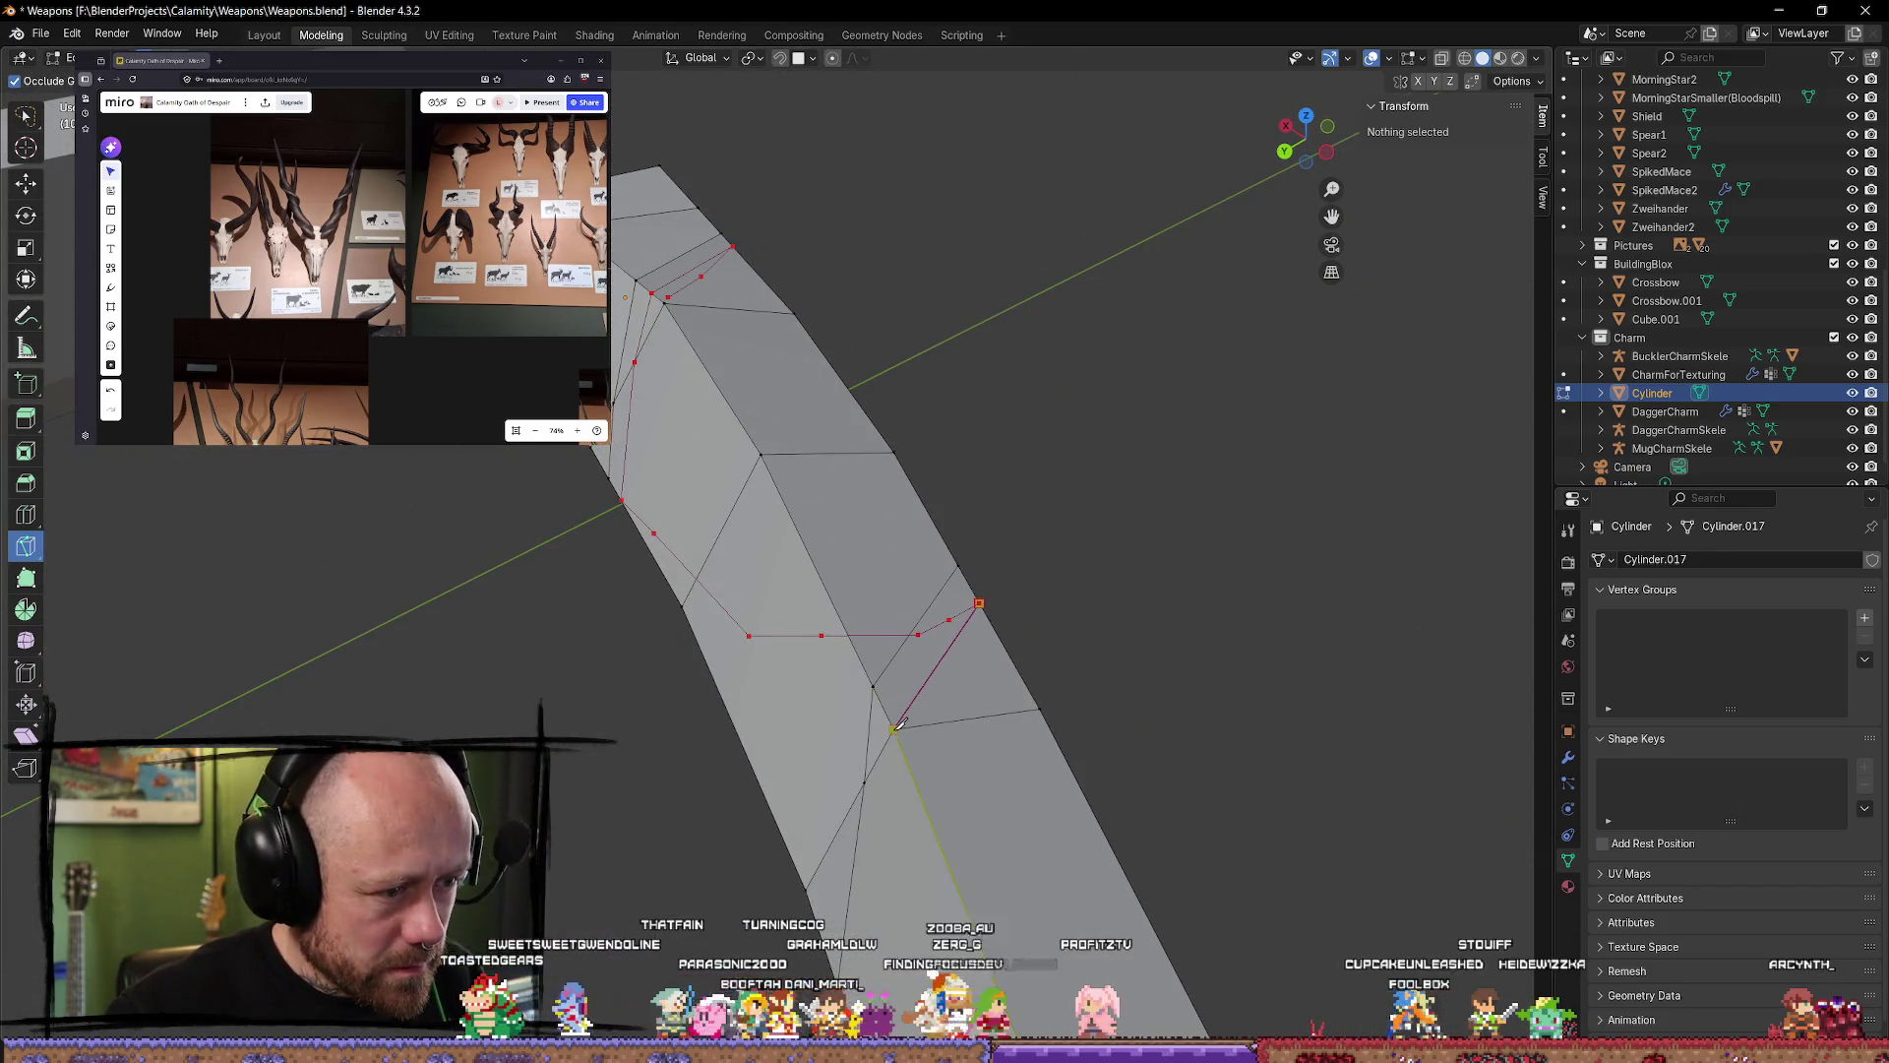
mouse_move(898, 727)
middle_down()
mouse_move(1110, 783)
mouse_move(985, 640)
mouse_move(974, 763)
middle_up()
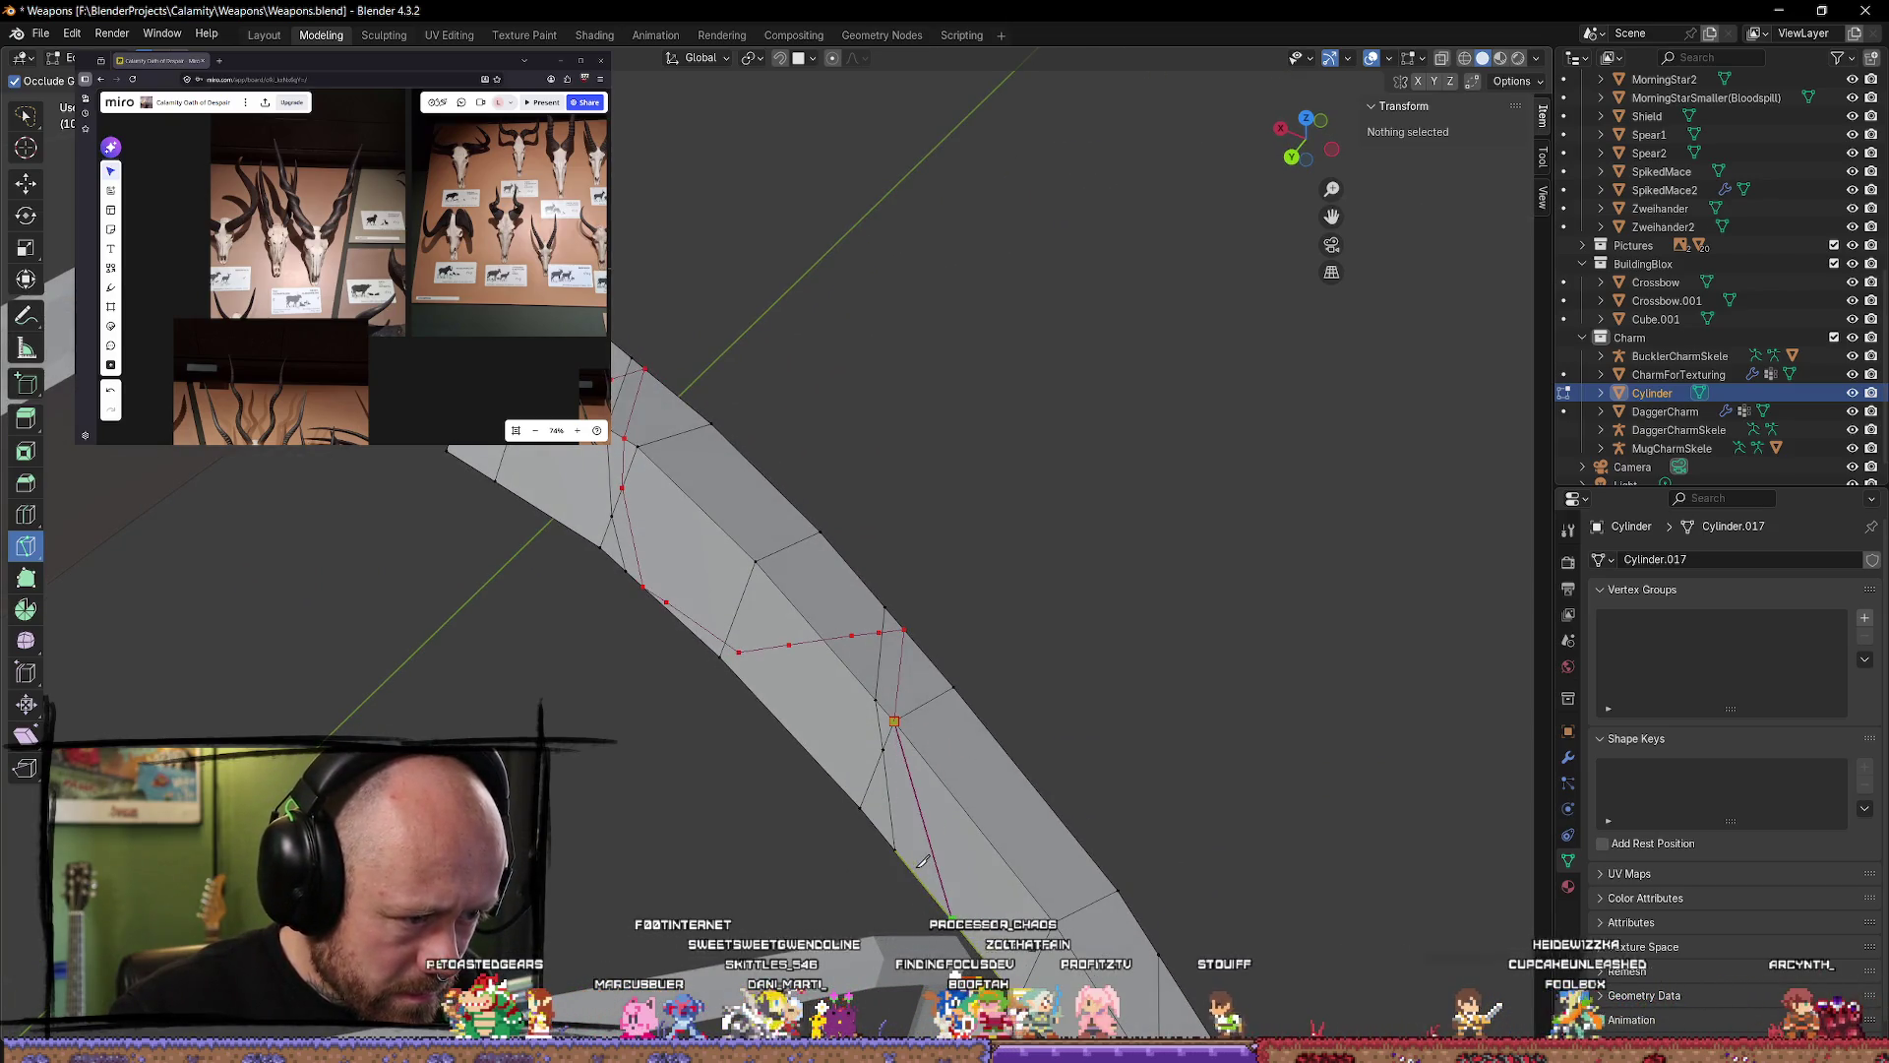
mouse_move(923, 862)
middle_down()
mouse_move(1087, 552)
mouse_move(822, 659)
middle_up()
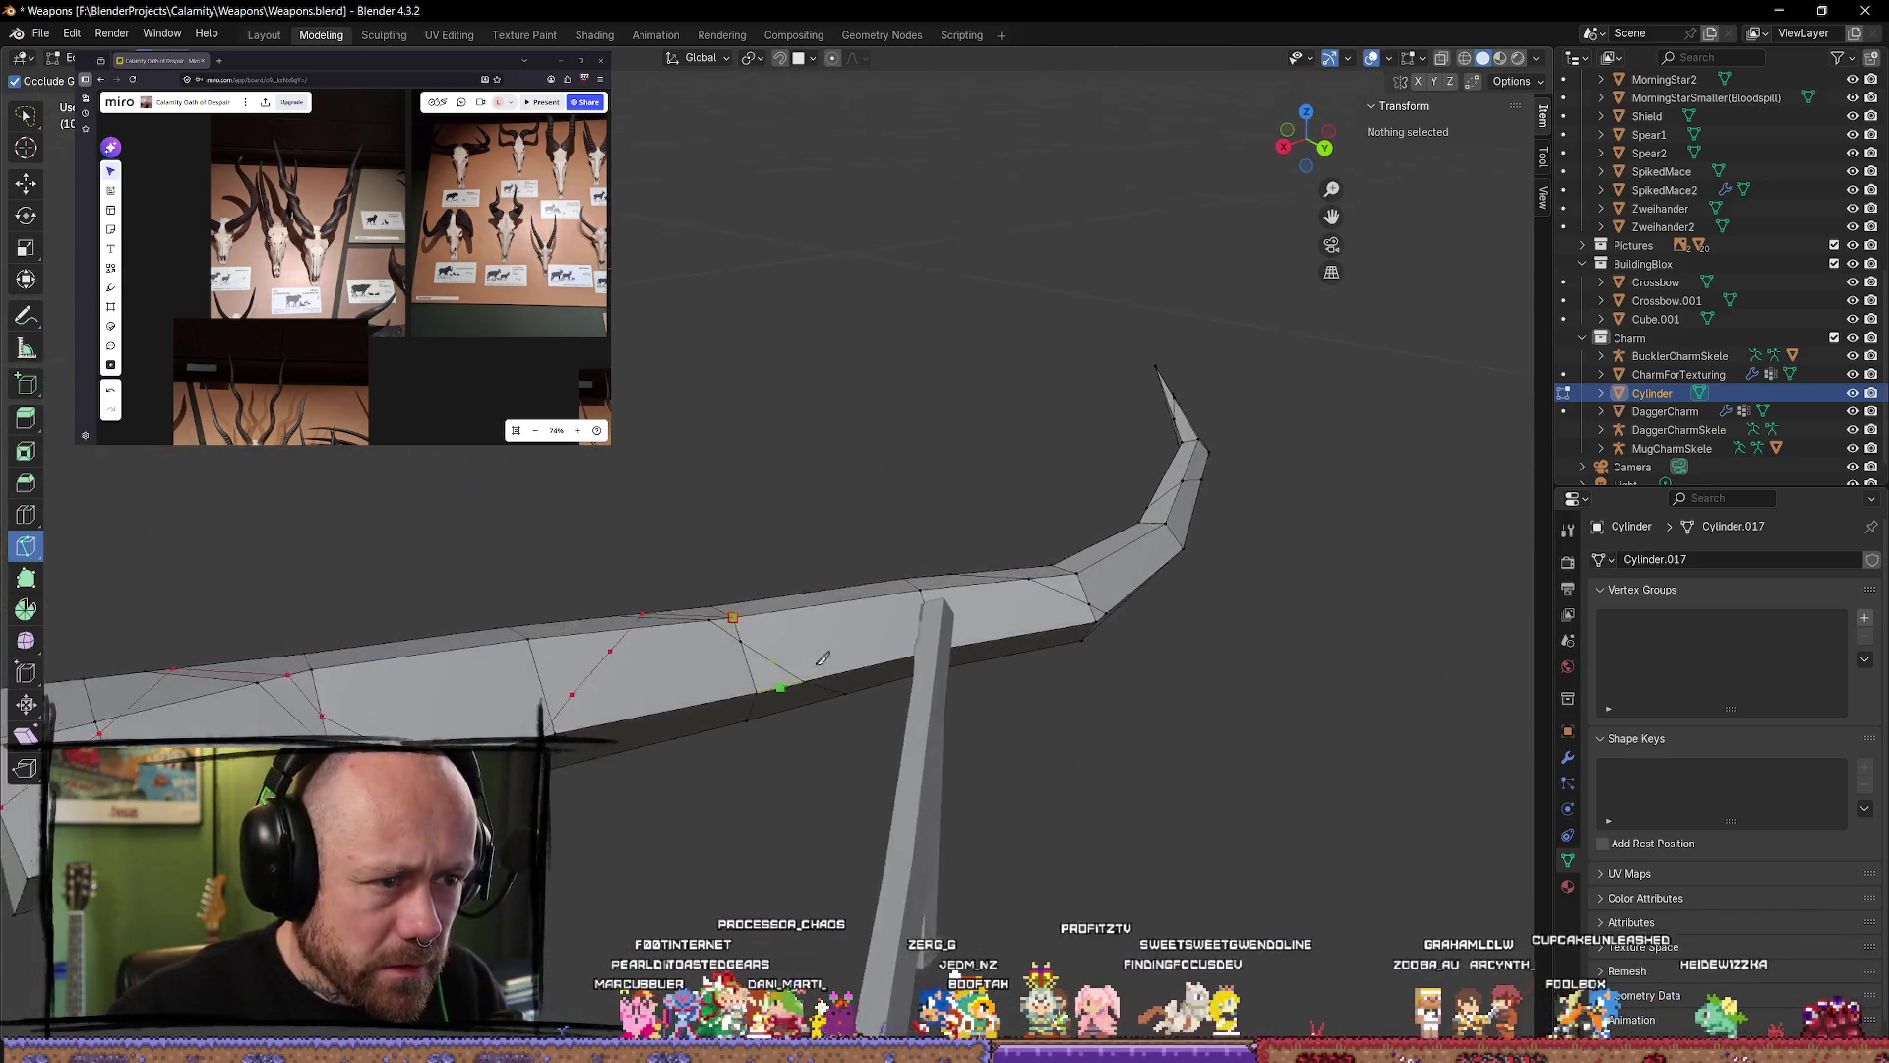
scroll(822, 660, up, 2)
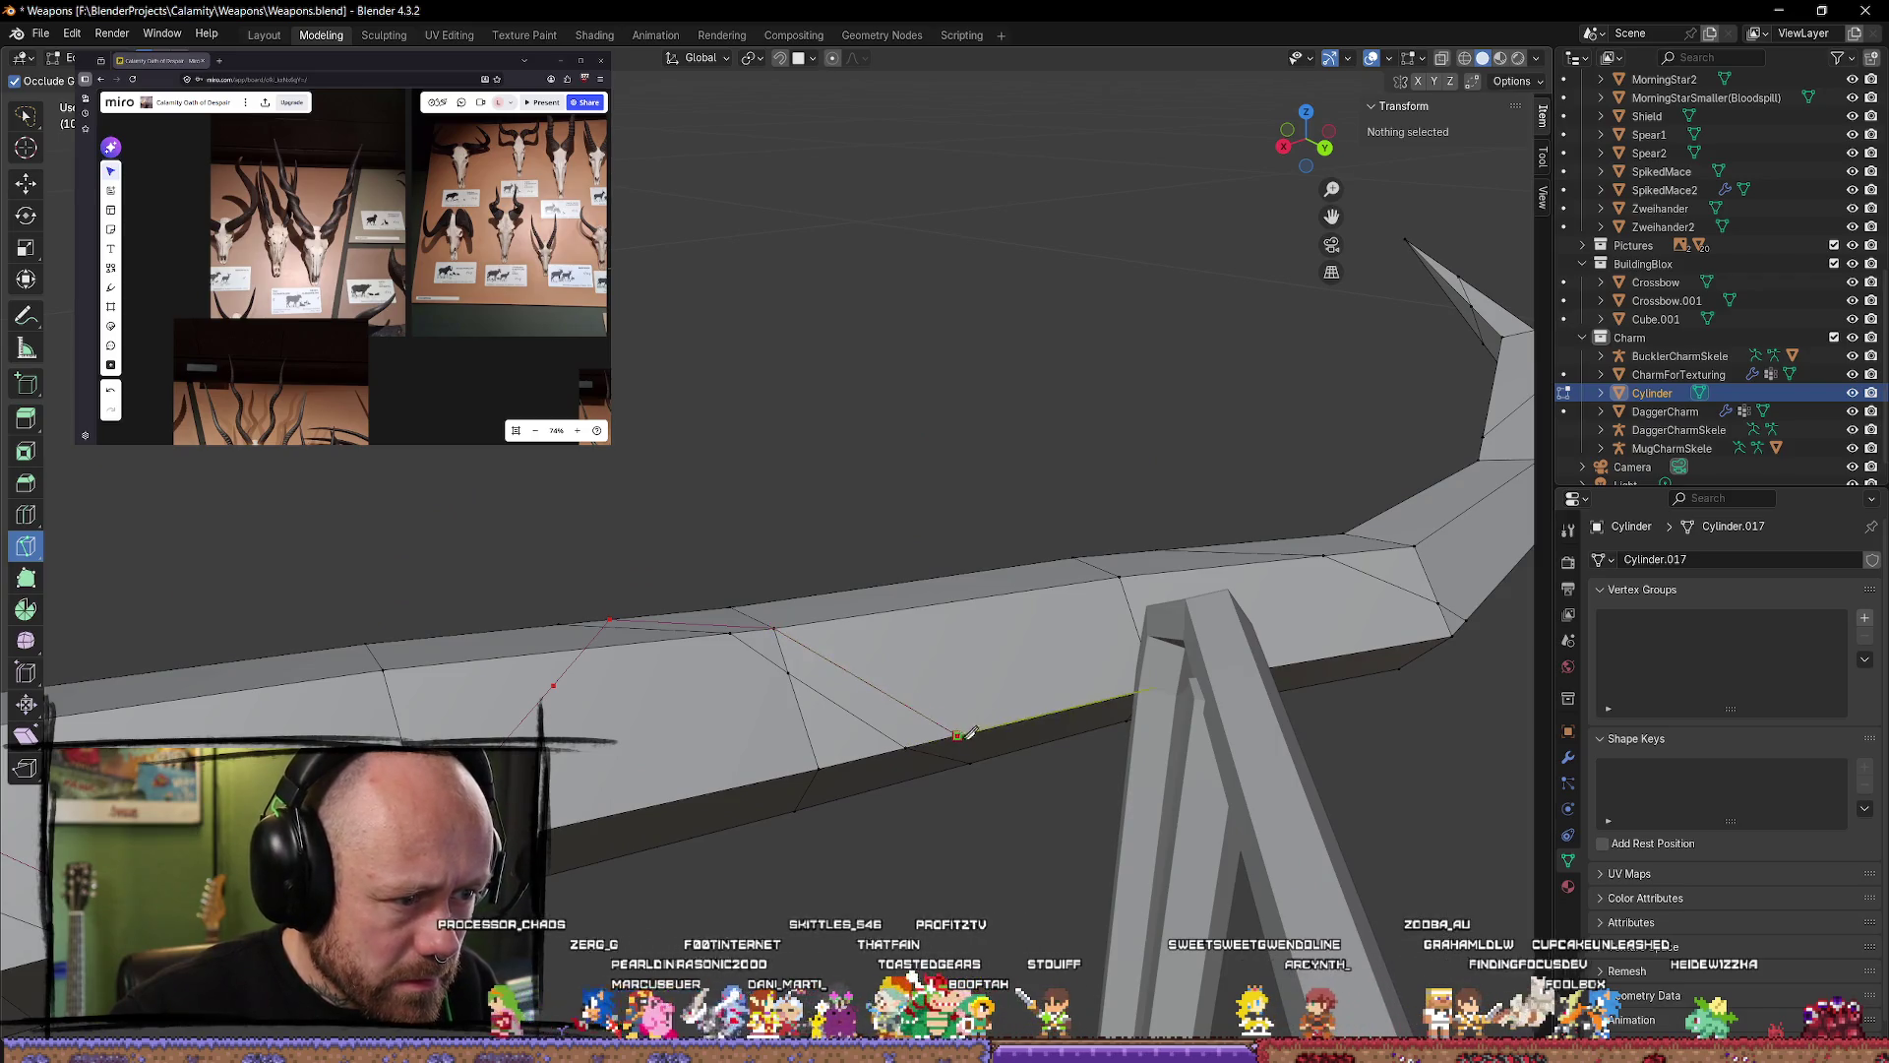
mouse_move(969, 733)
middle_down()
mouse_move(940, 669)
mouse_move(982, 626)
mouse_move(852, 599)
mouse_move(705, 397)
middle_up()
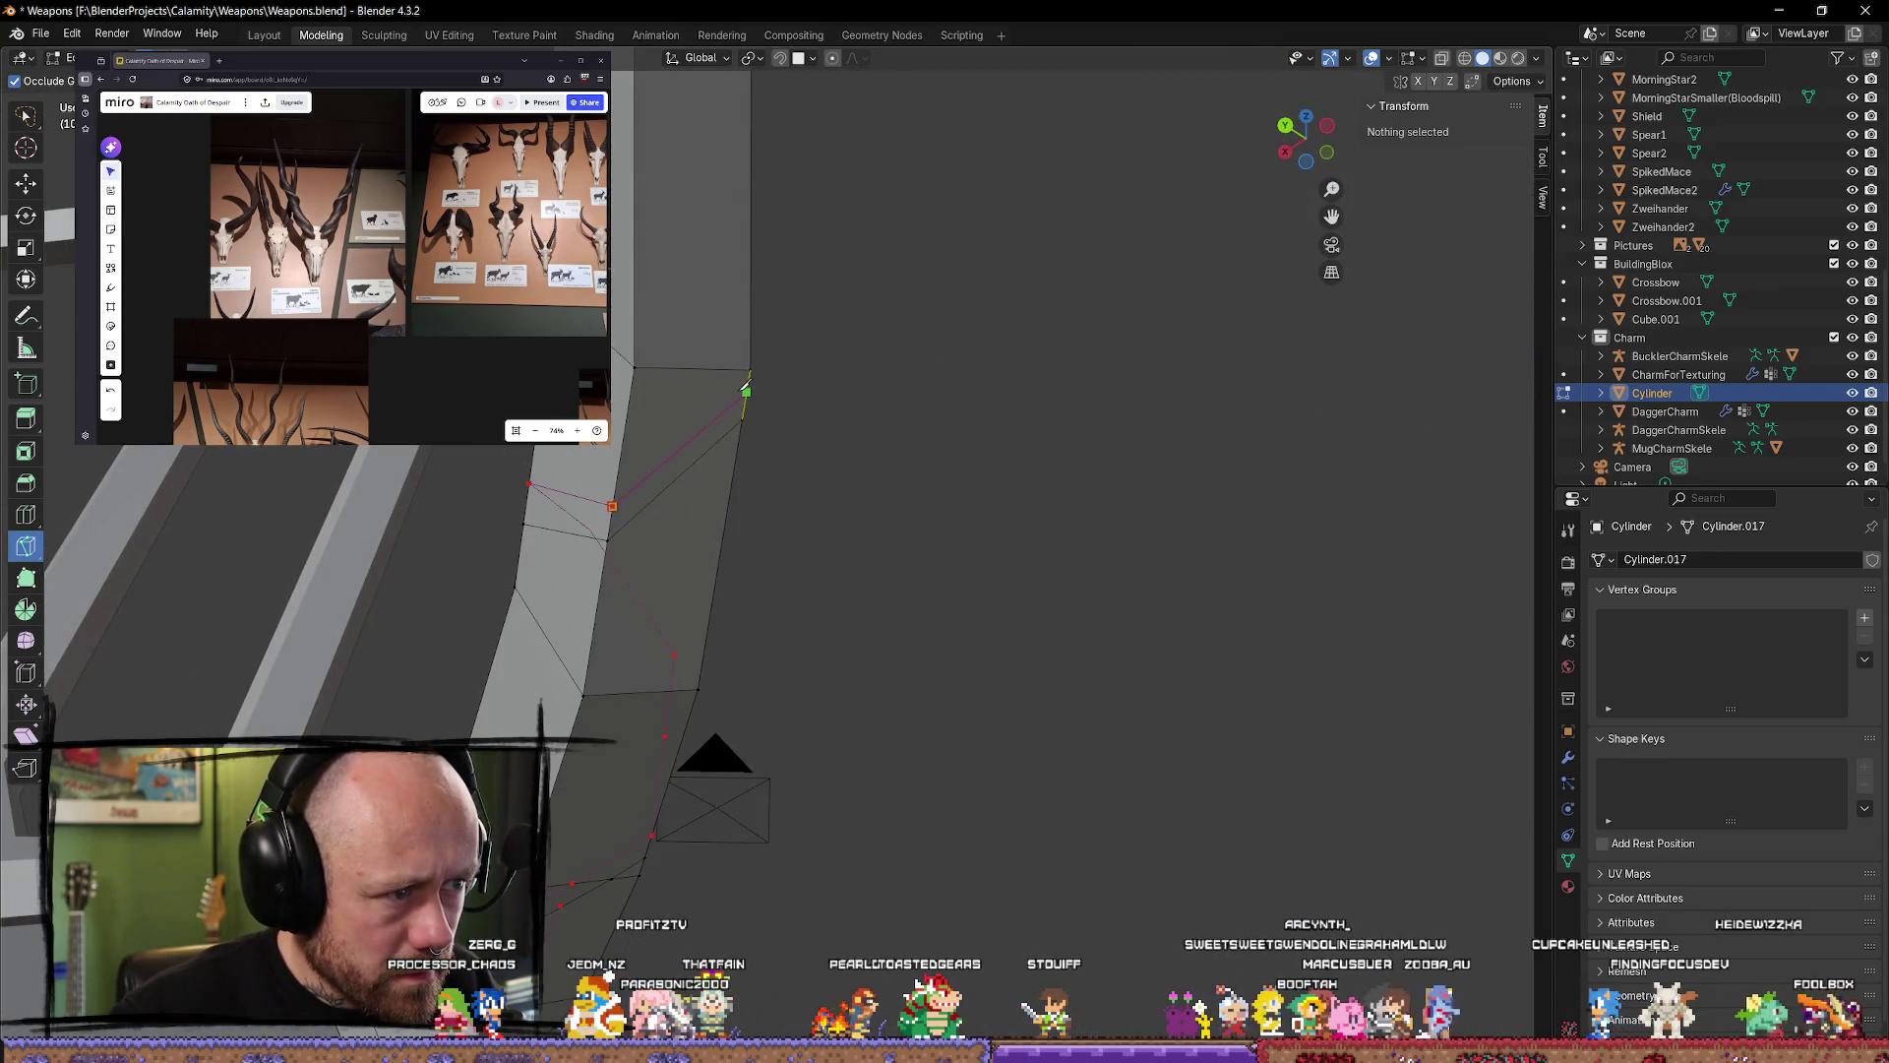
middle_drag(790, 387, 524, 624)
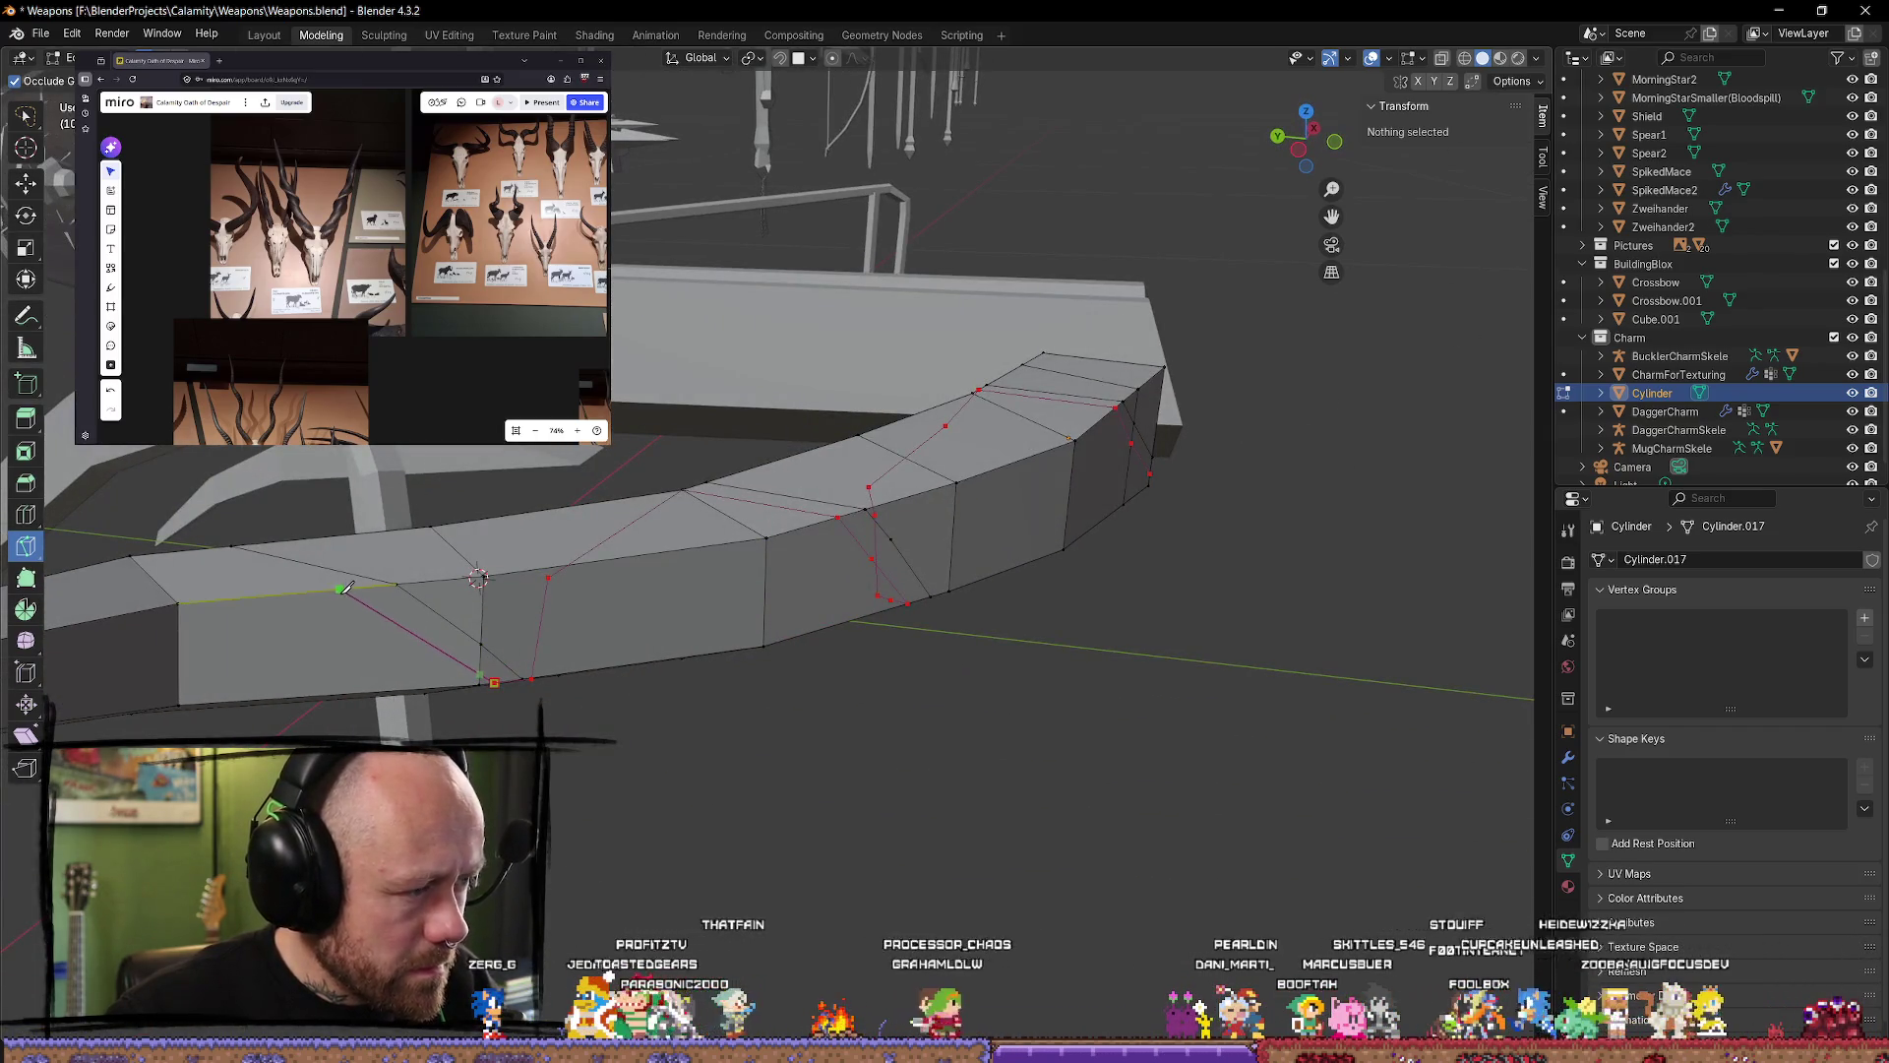
Step: Orbit around the bent bow limb until it stands upright, arching across the view
middle_drag(344, 591, 468, 630)
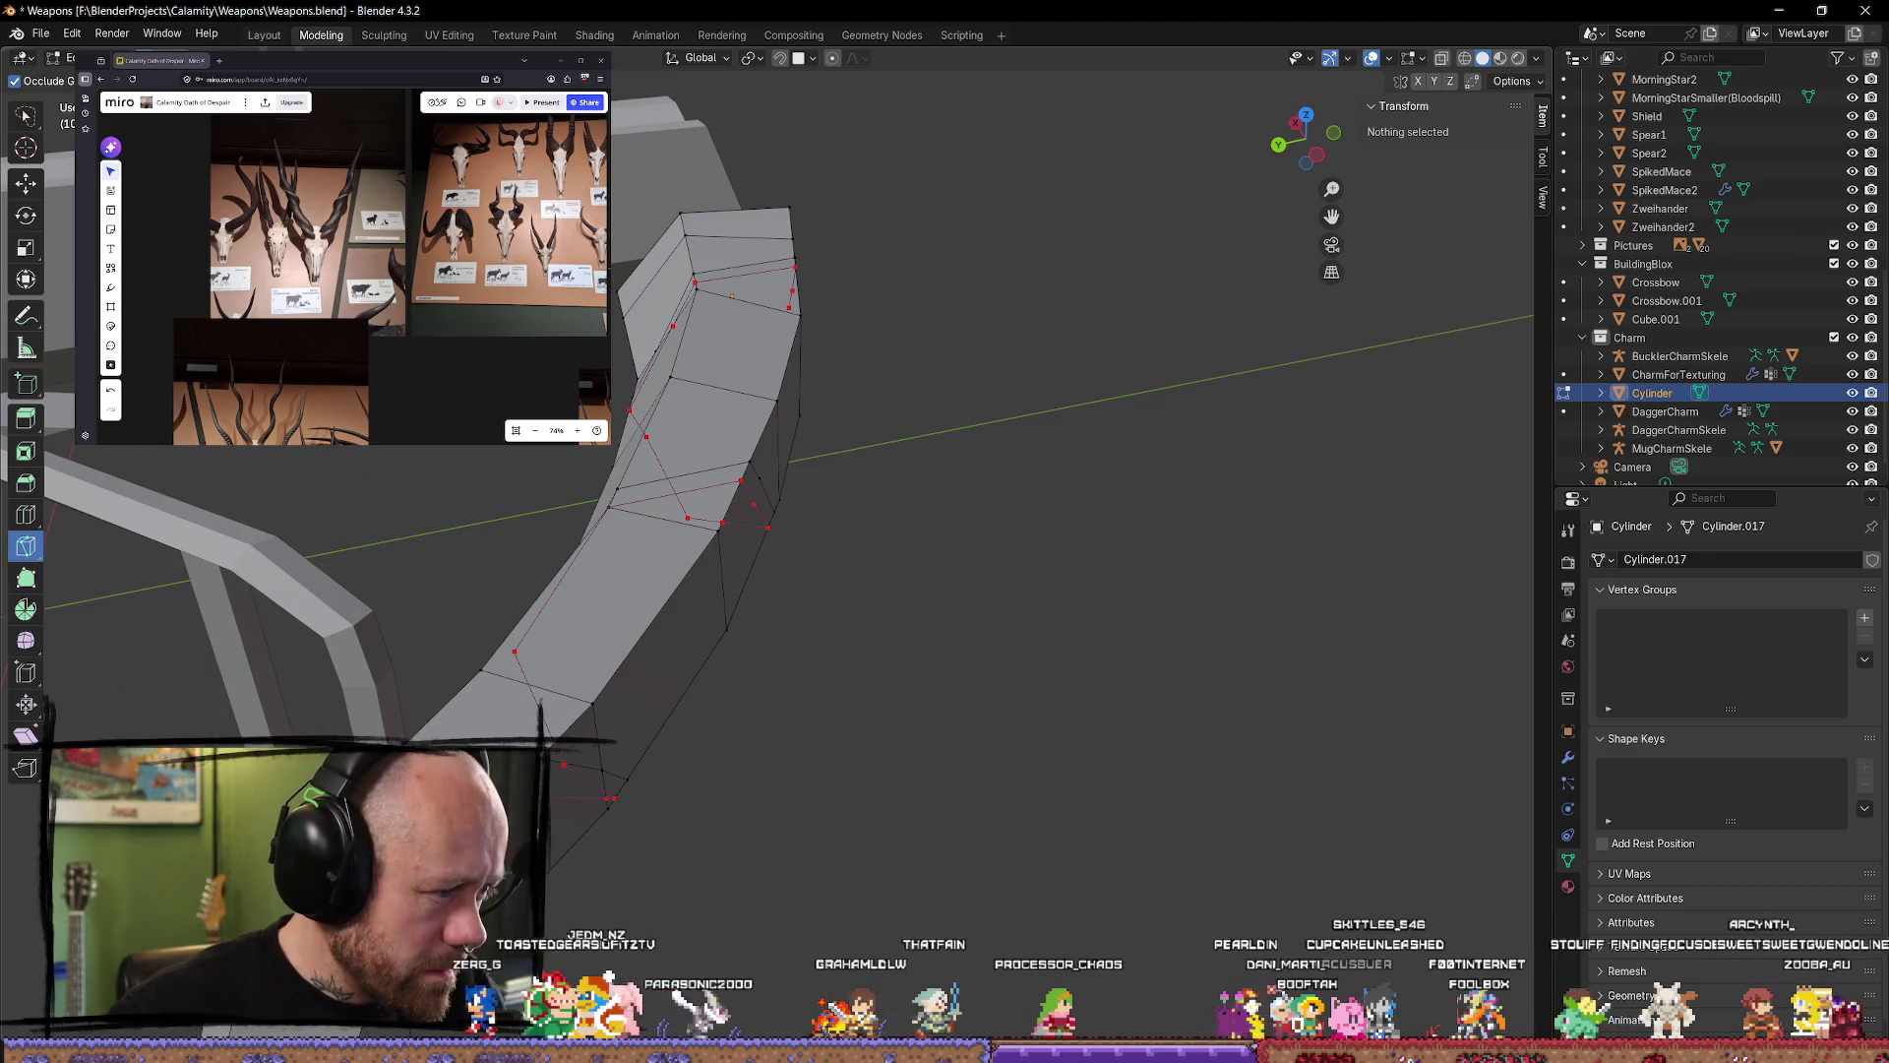
middle_drag(732, 295, 875, 568)
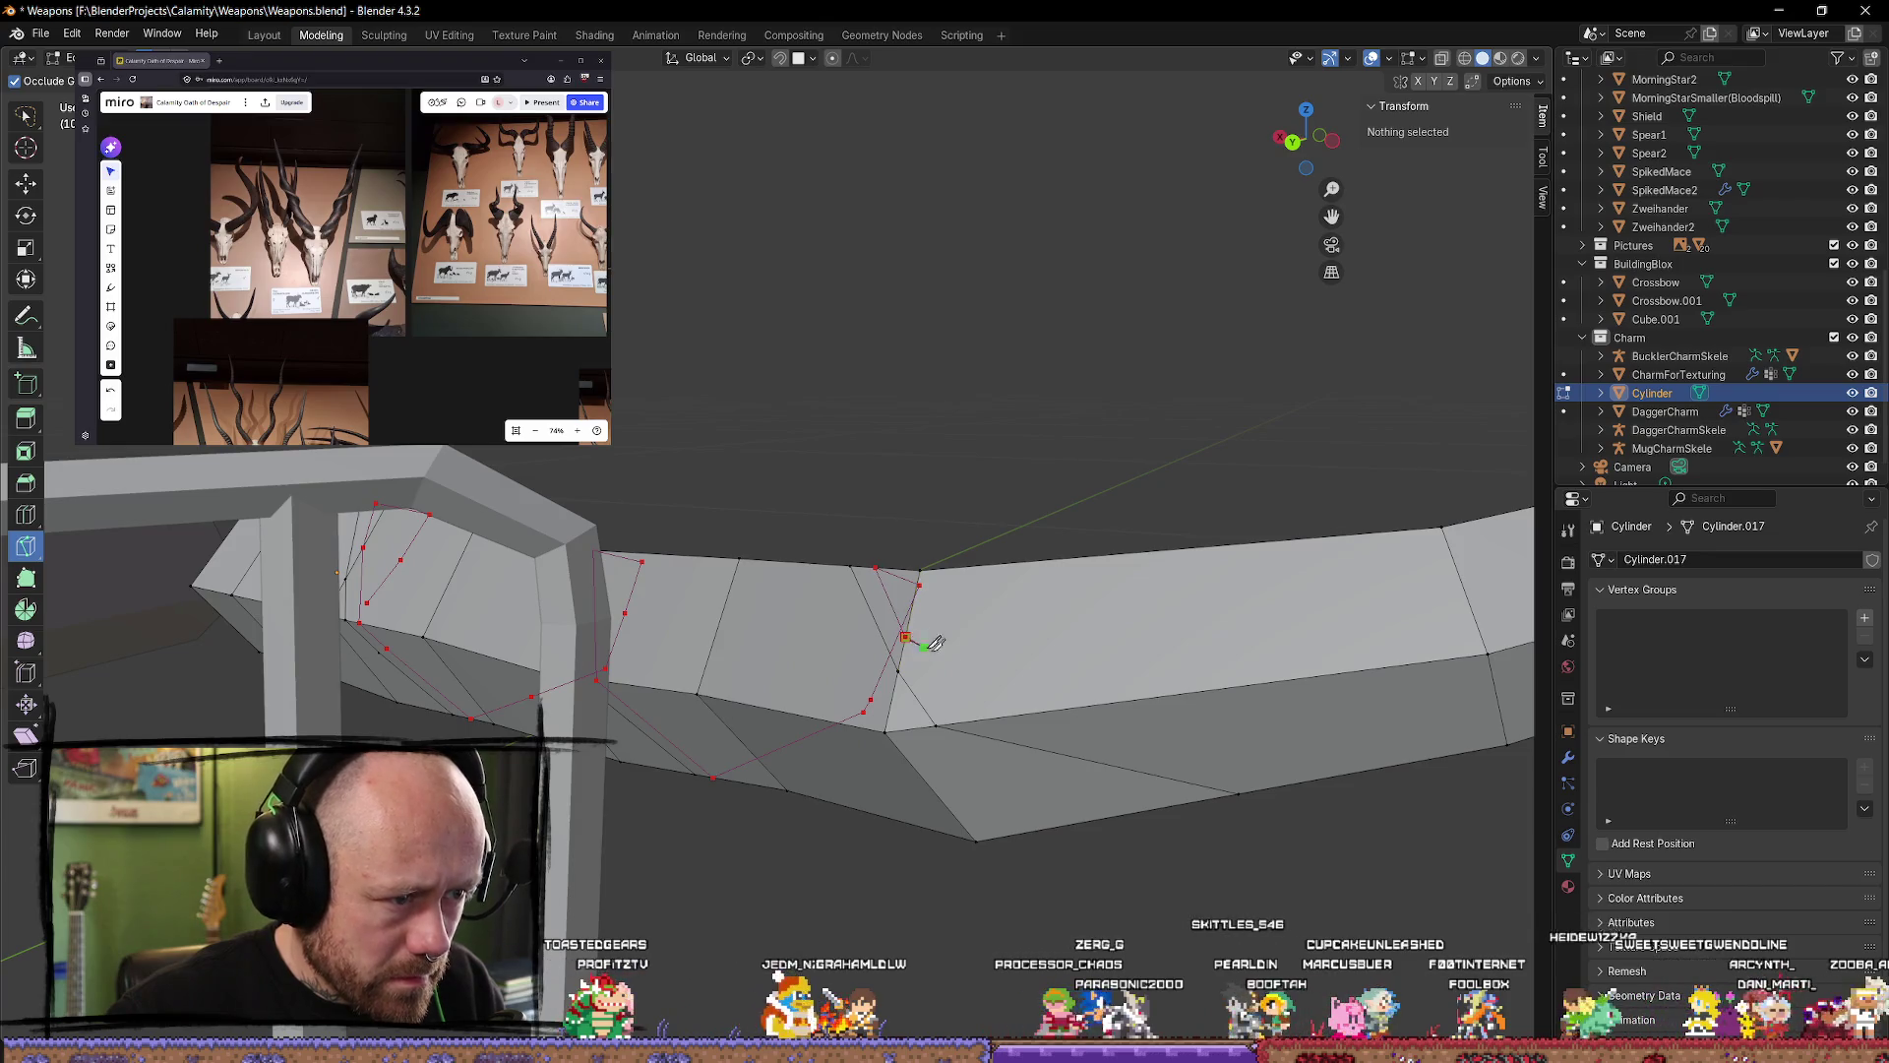
mouse_move(994, 715)
middle_down()
mouse_move(1059, 692)
mouse_move(654, 485)
mouse_move(351, 446)
middle_up()
mouse_move(281, 449)
middle_down()
mouse_move(849, 499)
mouse_move(935, 810)
mouse_move(1266, 903)
middle_up()
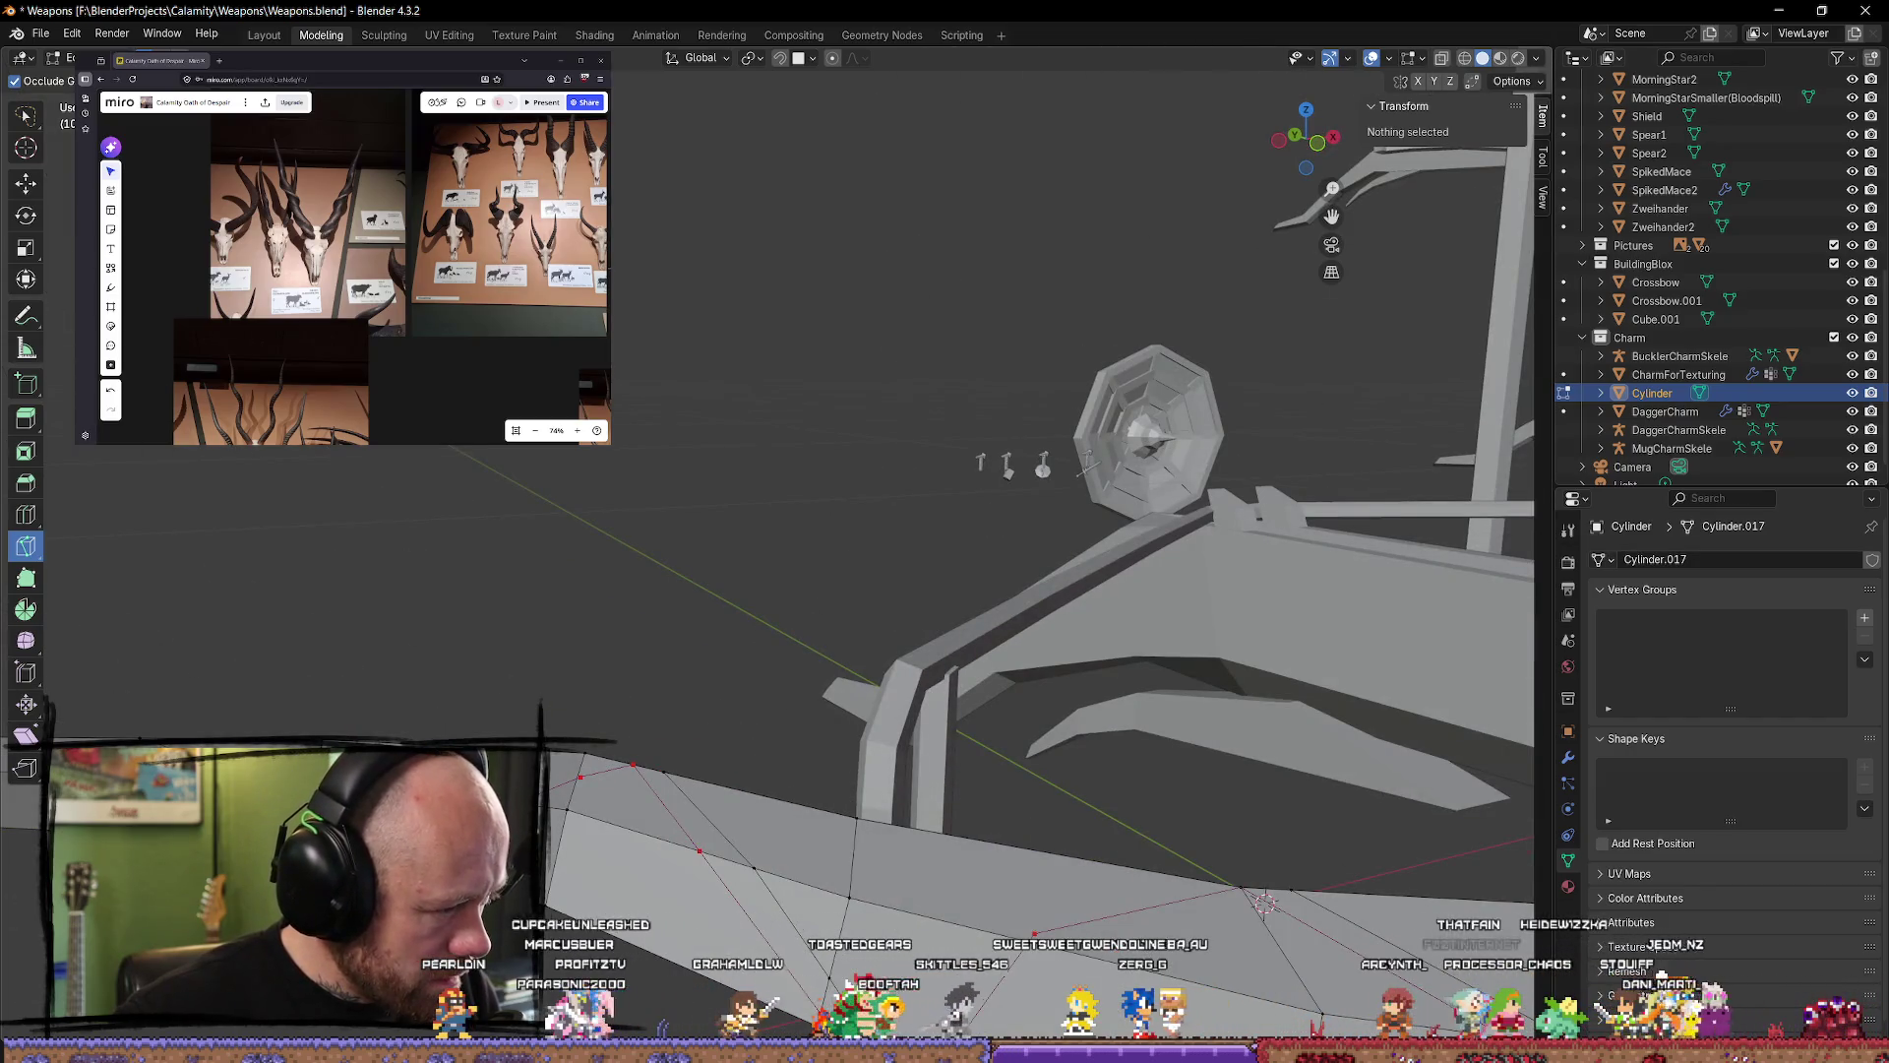
middle_drag(1266, 902, 1055, 898)
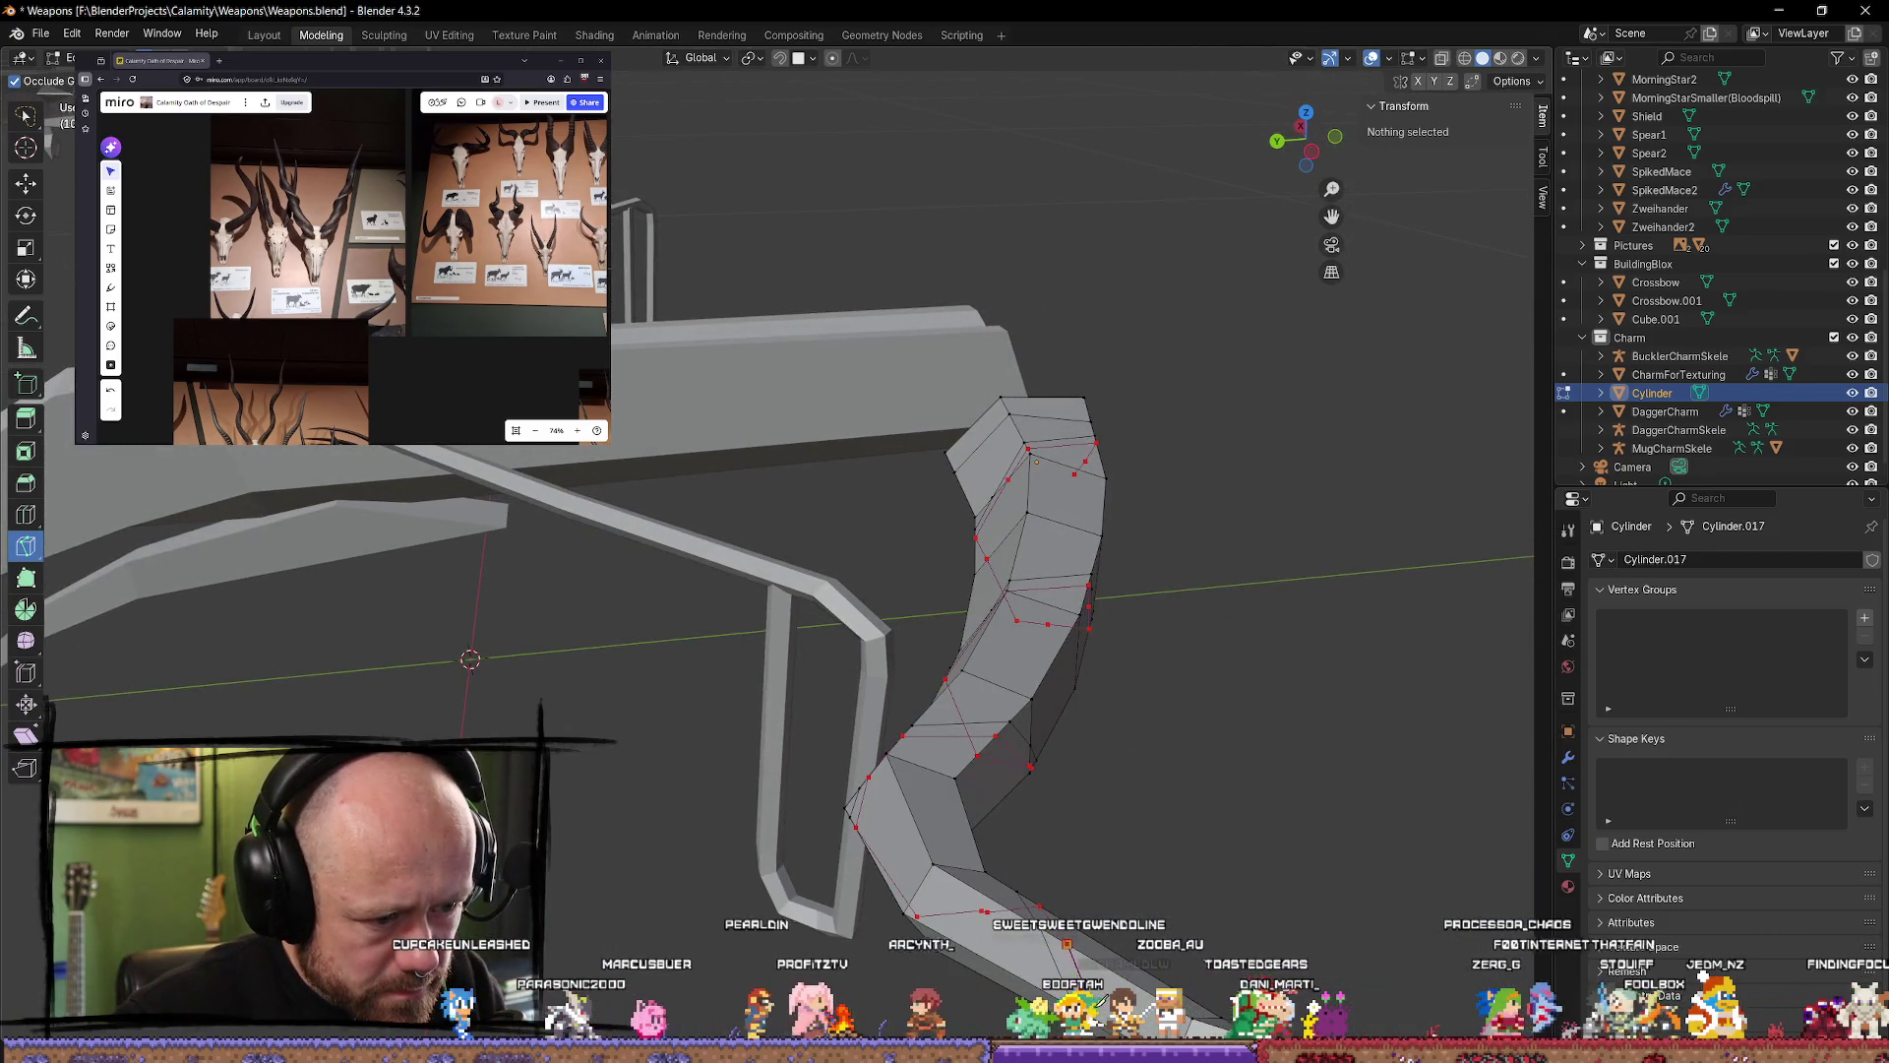
mouse_move(1036, 462)
middle_down()
mouse_move(917, 793)
mouse_move(1151, 832)
middle_up()
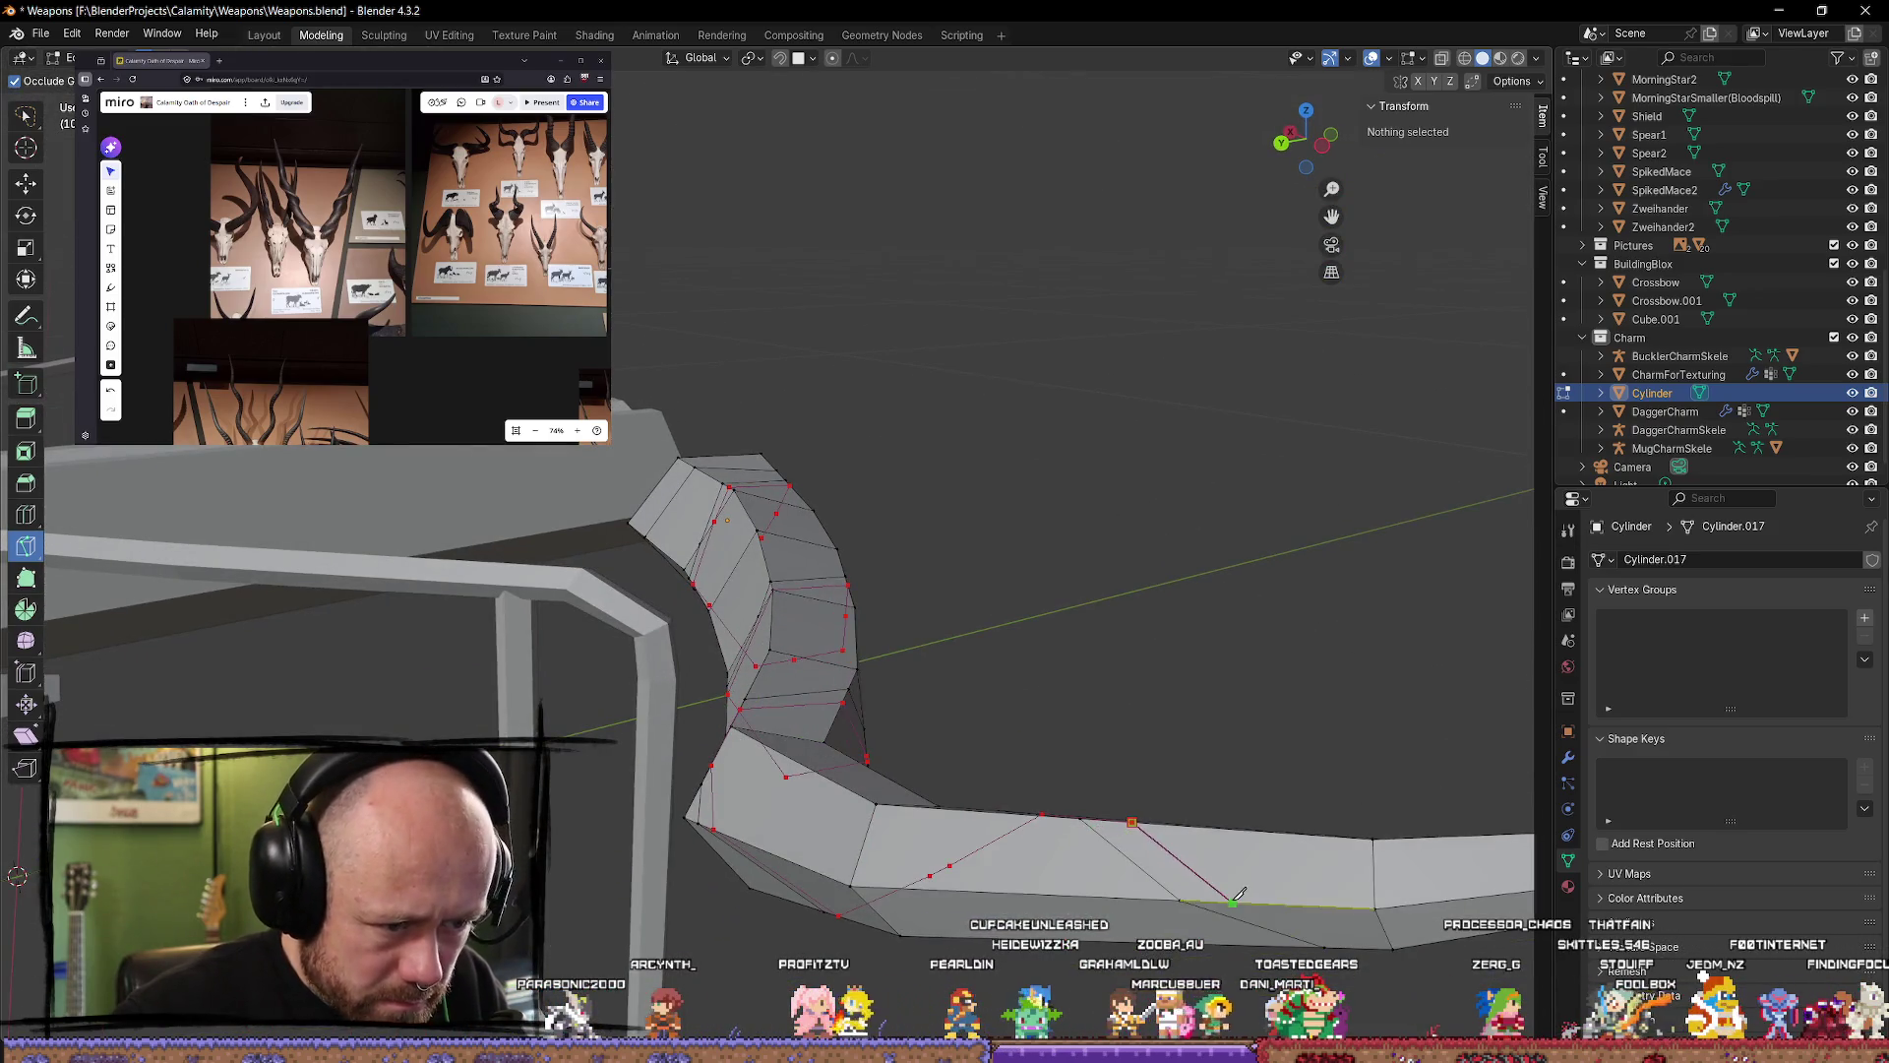
middle_drag(1249, 892, 1242, 841)
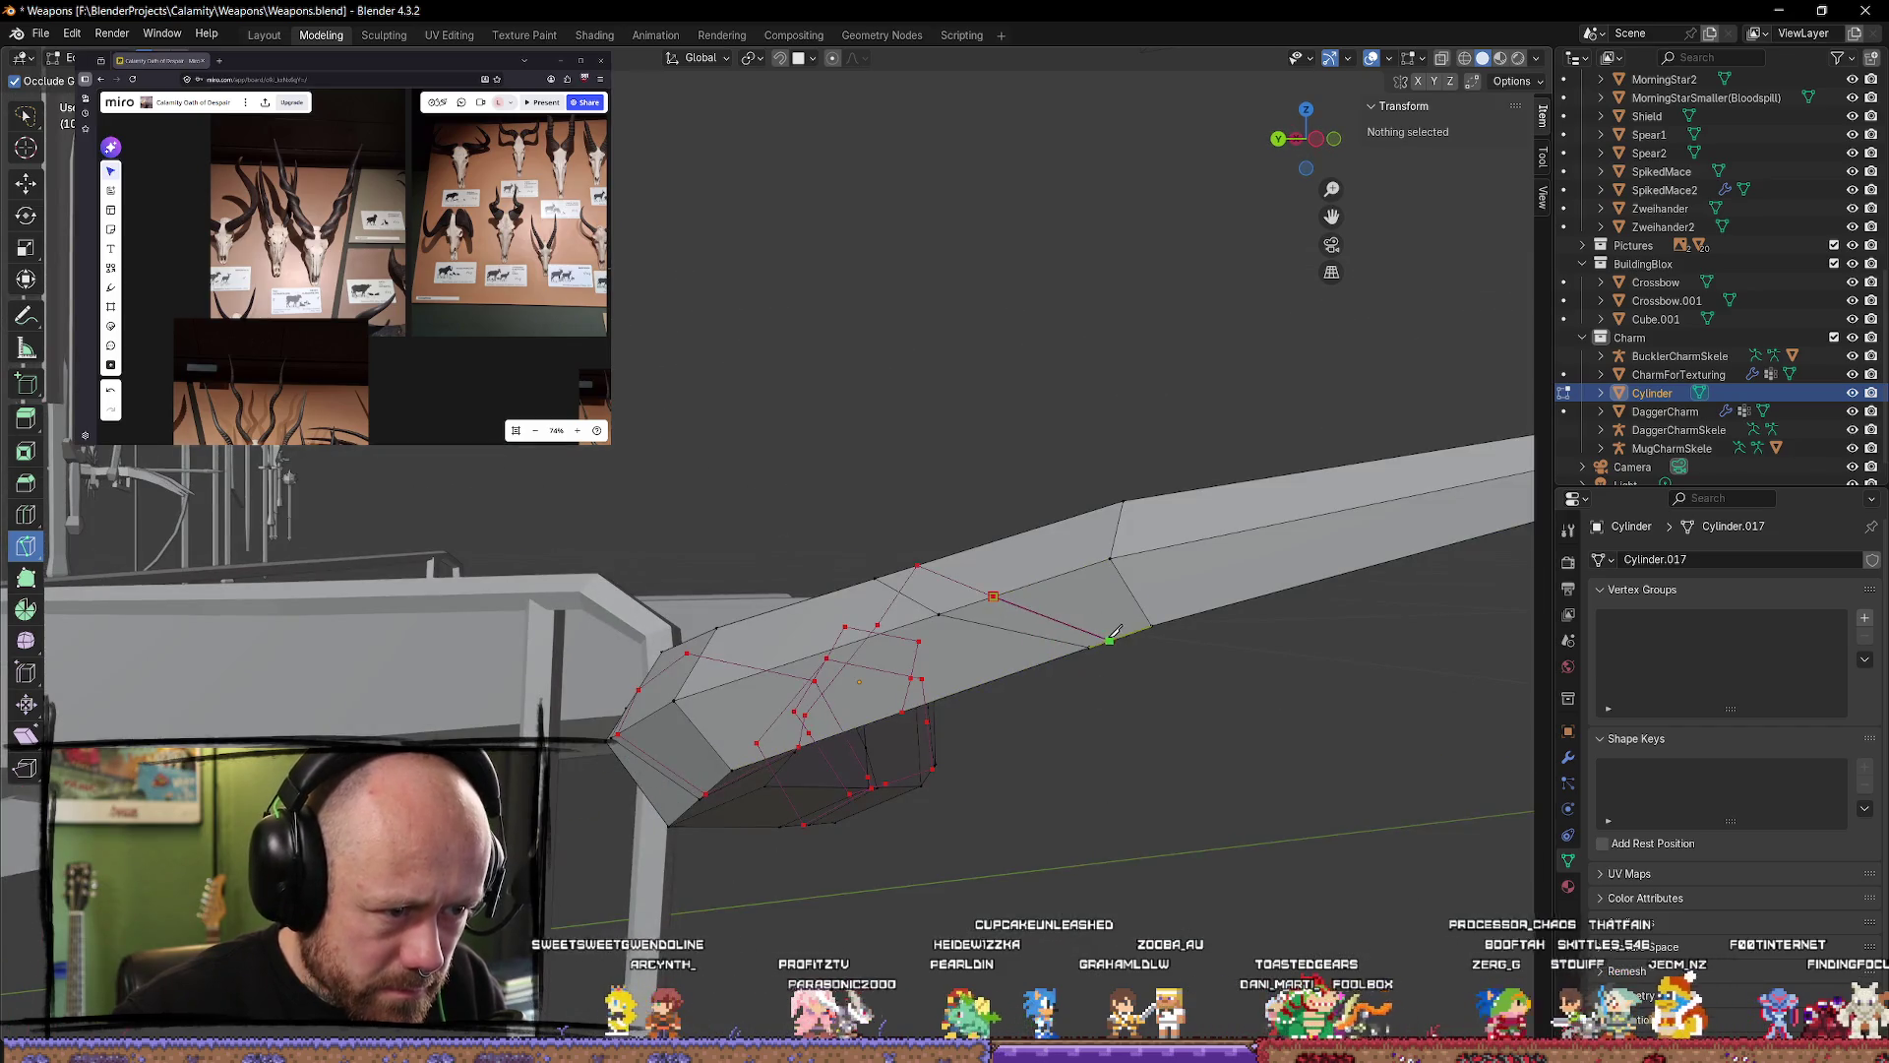
middle_drag(1148, 626, 1053, 591)
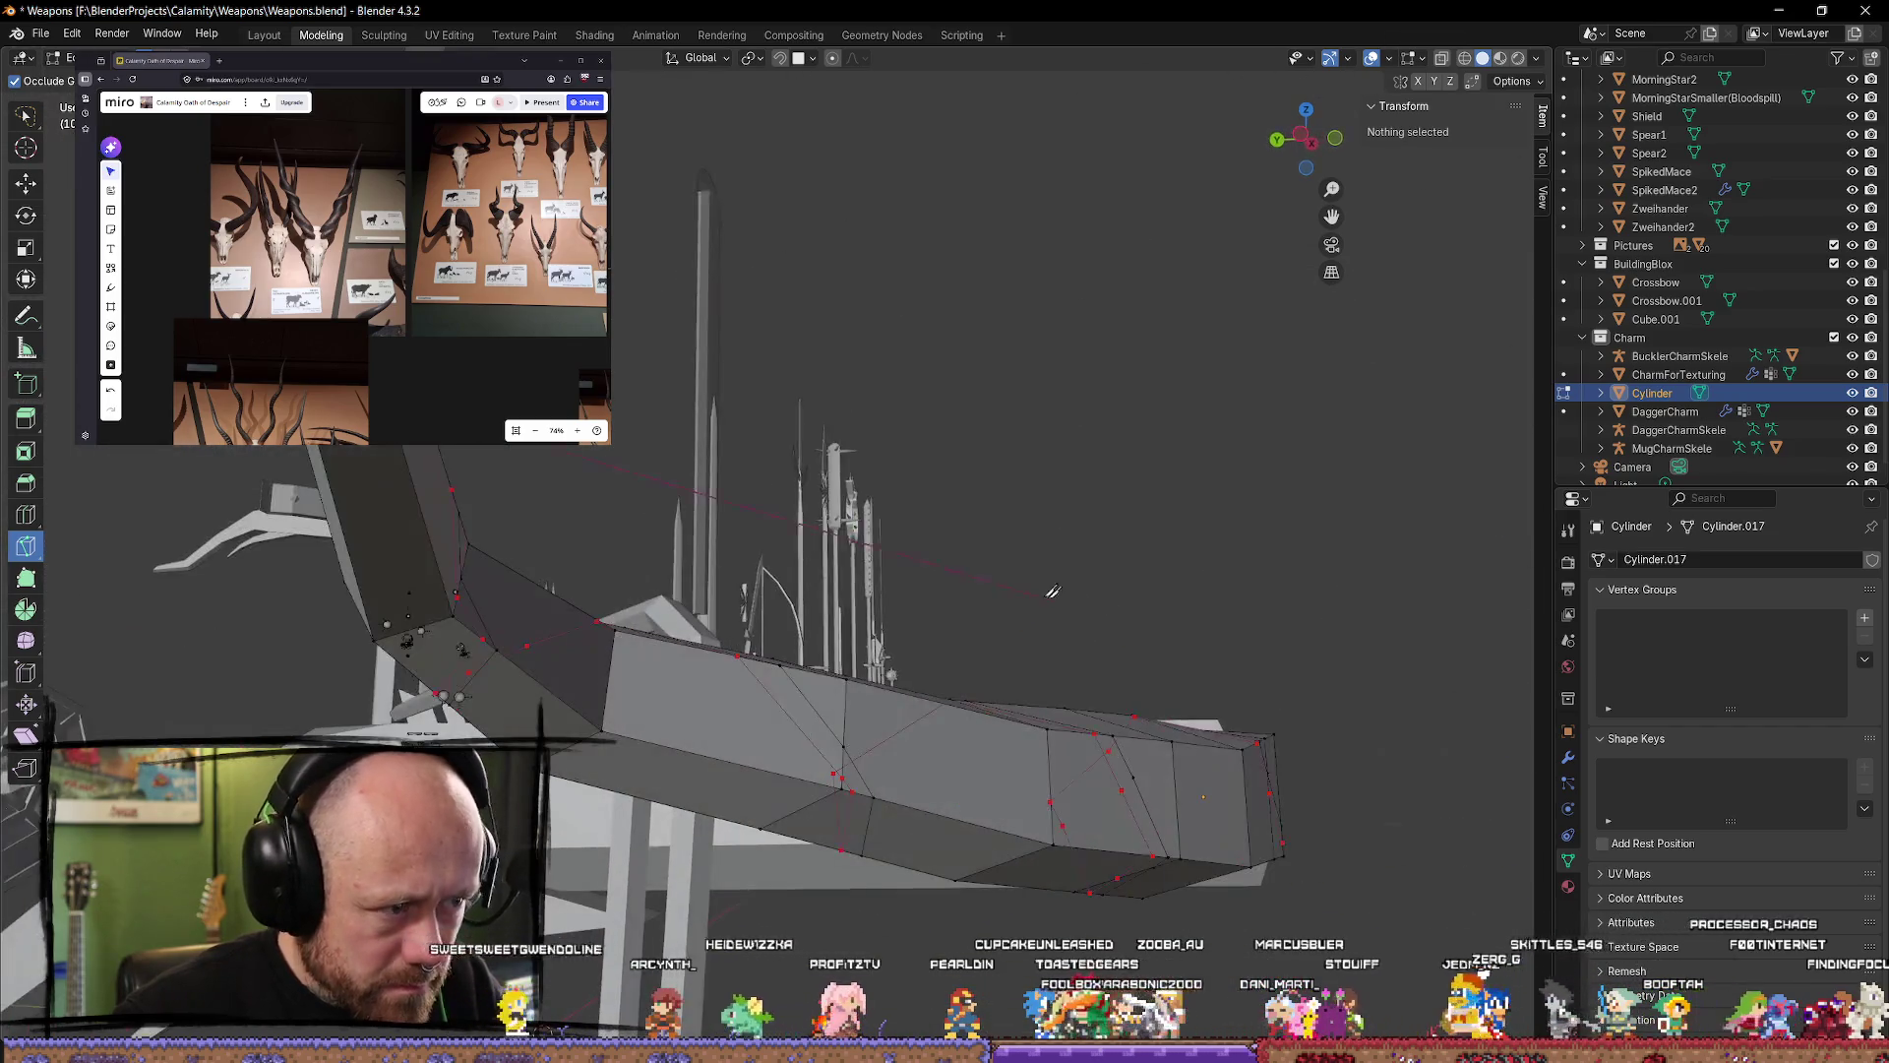
mouse_move(1202, 797)
middle_down()
mouse_move(894, 573)
mouse_move(930, 589)
mouse_move(983, 557)
mouse_move(1011, 576)
middle_up()
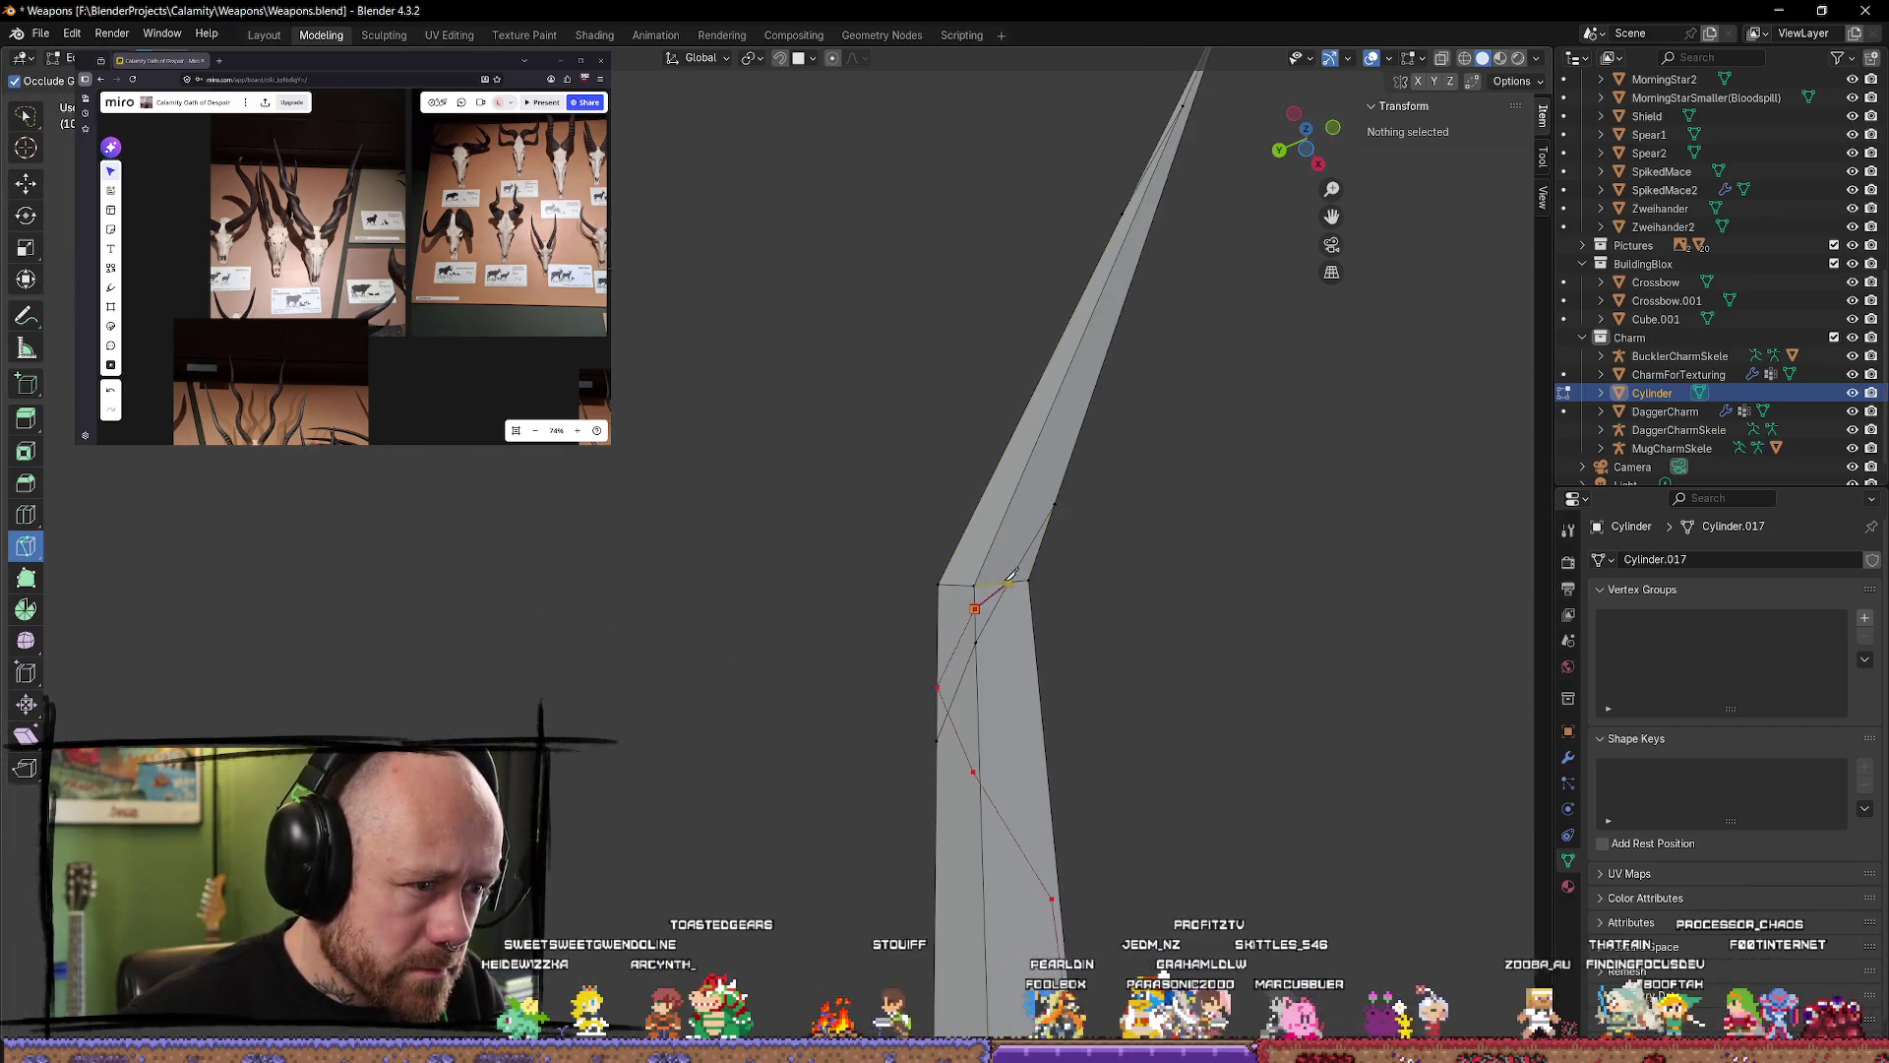
mouse_move(1019, 498)
middle_down()
mouse_move(843, 494)
mouse_move(877, 527)
mouse_move(848, 563)
middle_up()
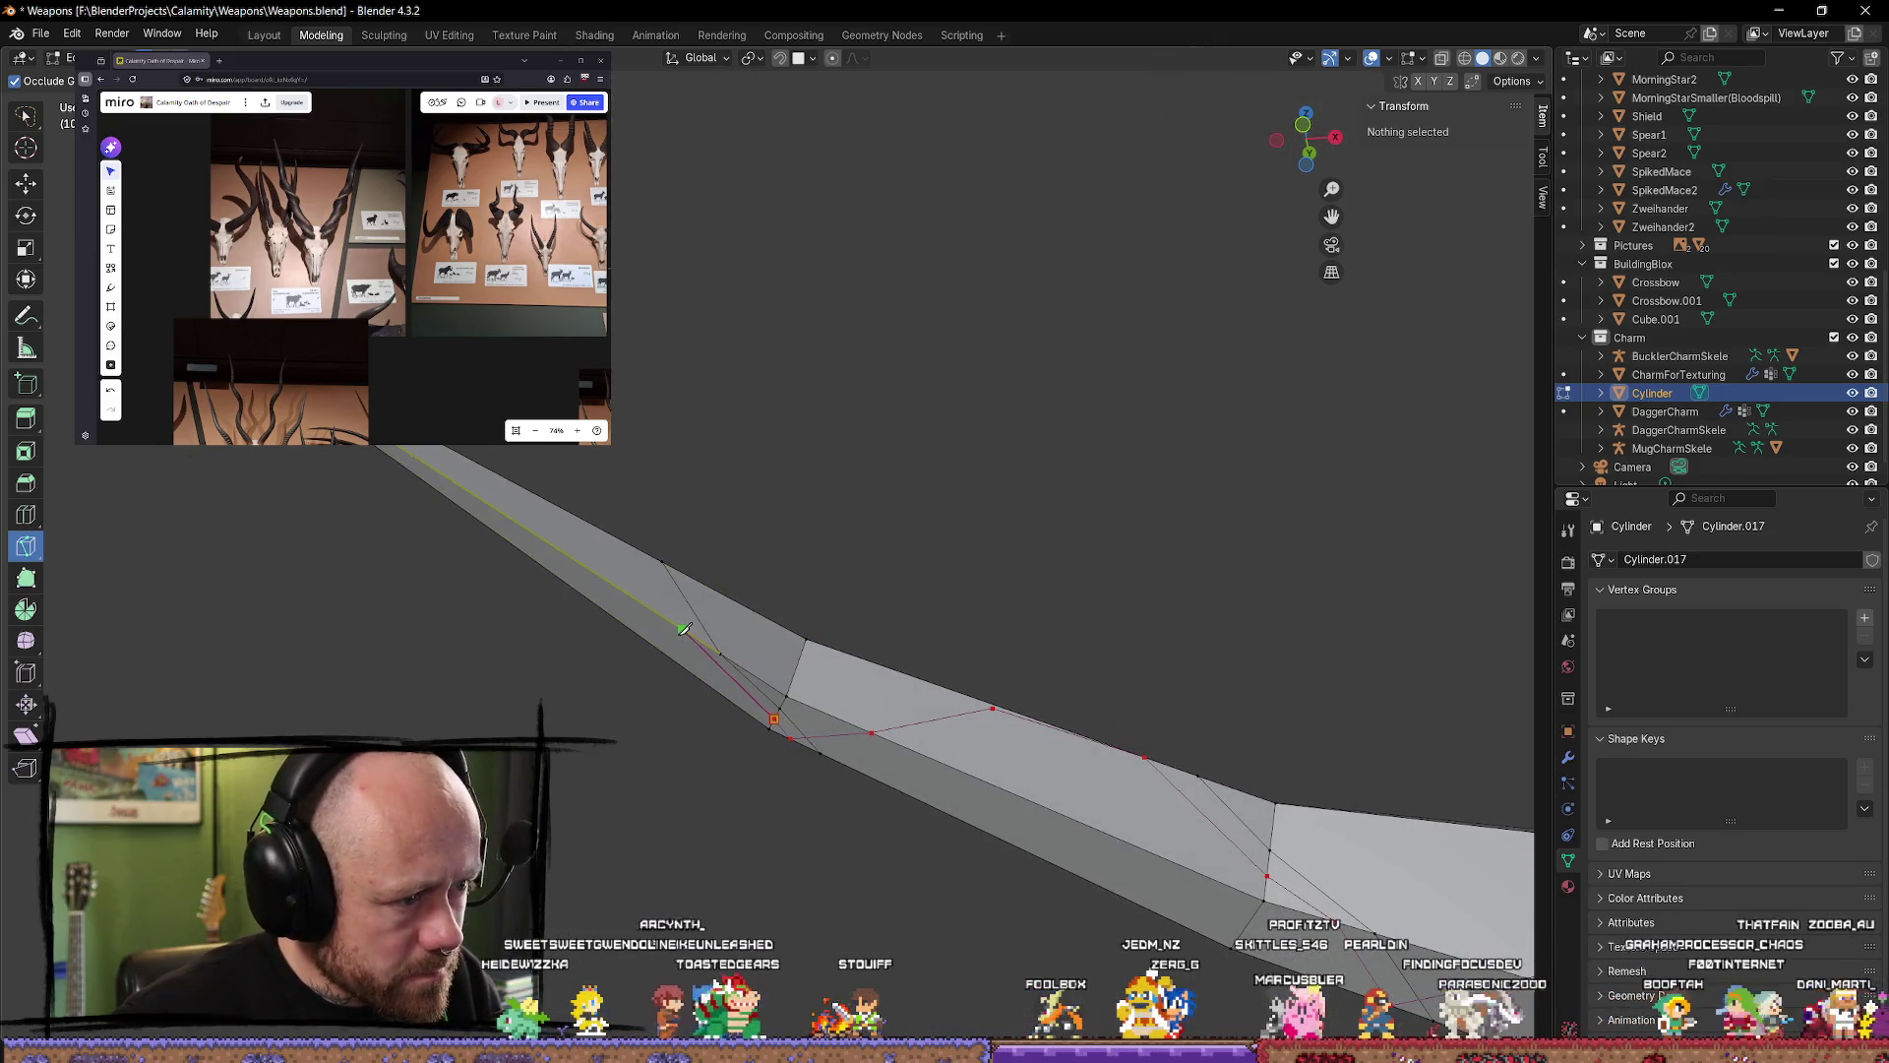
middle_drag(641, 552, 745, 925)
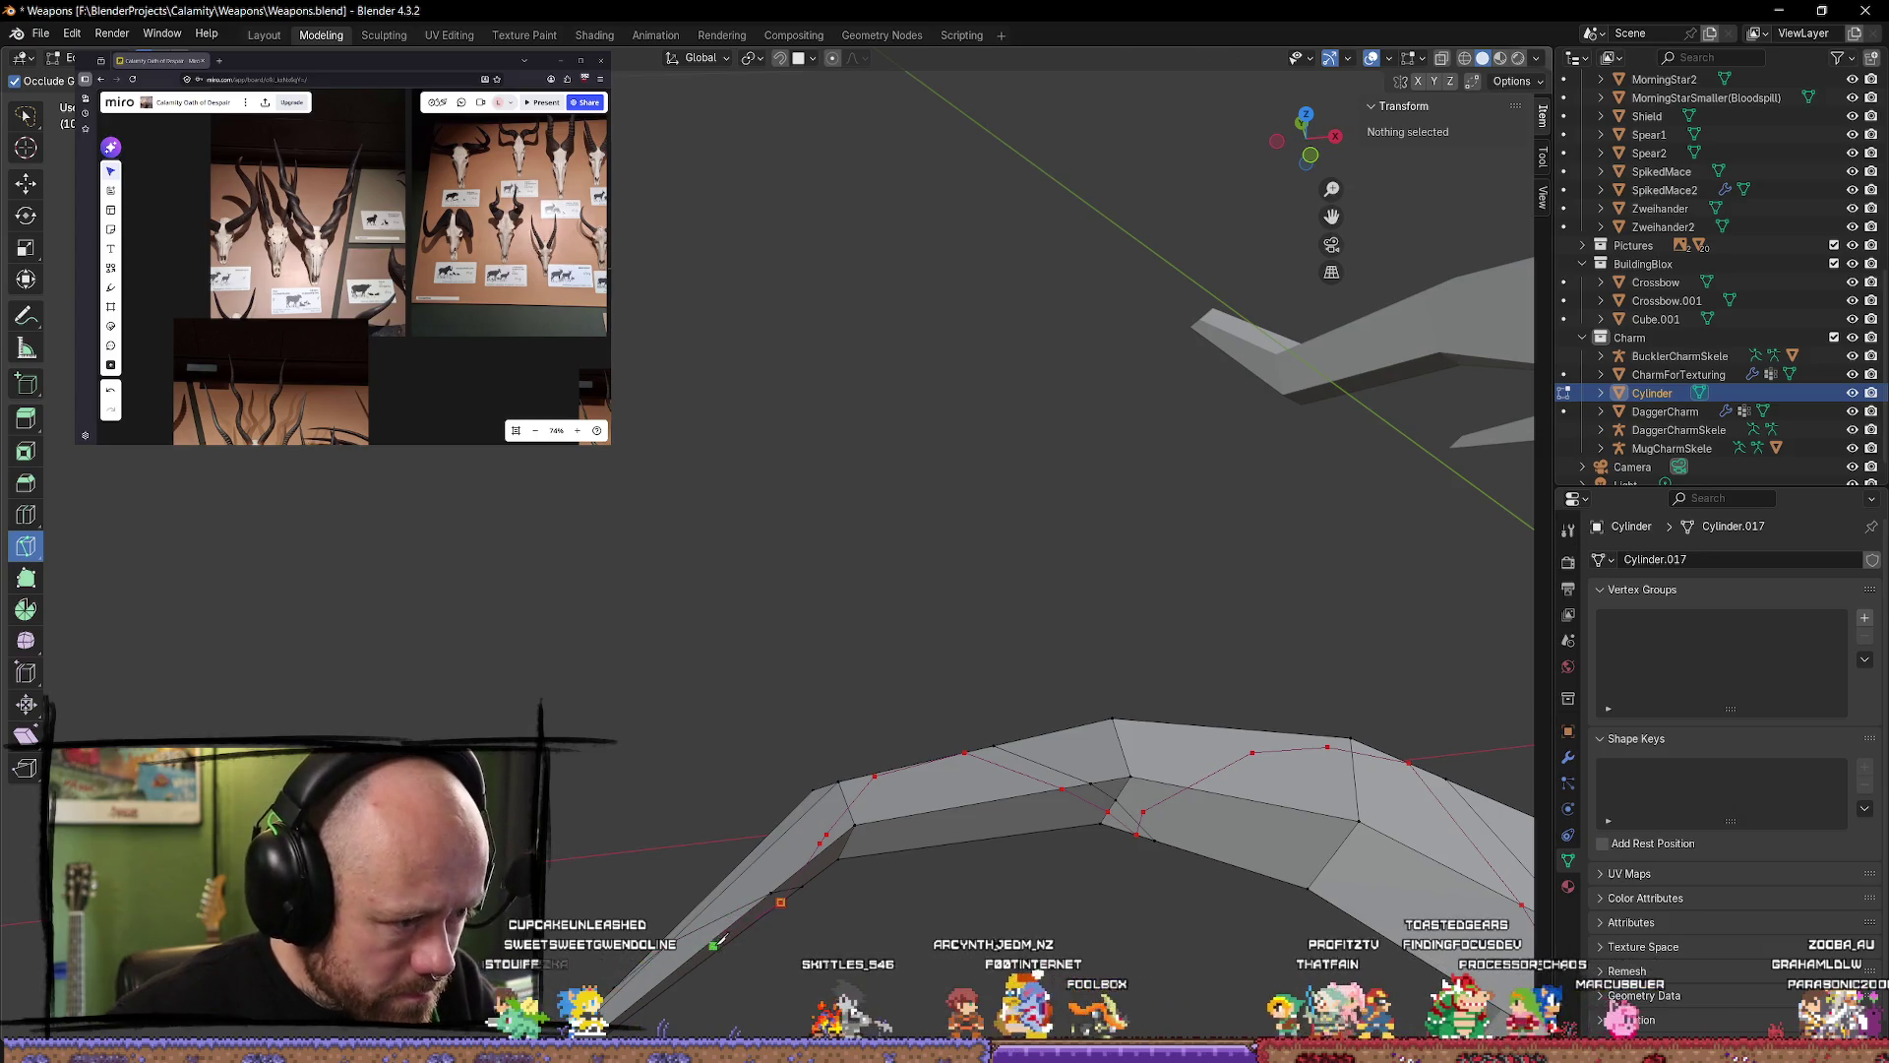
Step: Start a knife cut at the spike's tip vertex and confirm it, then inspect the result
scroll(705, 942, down, 5)
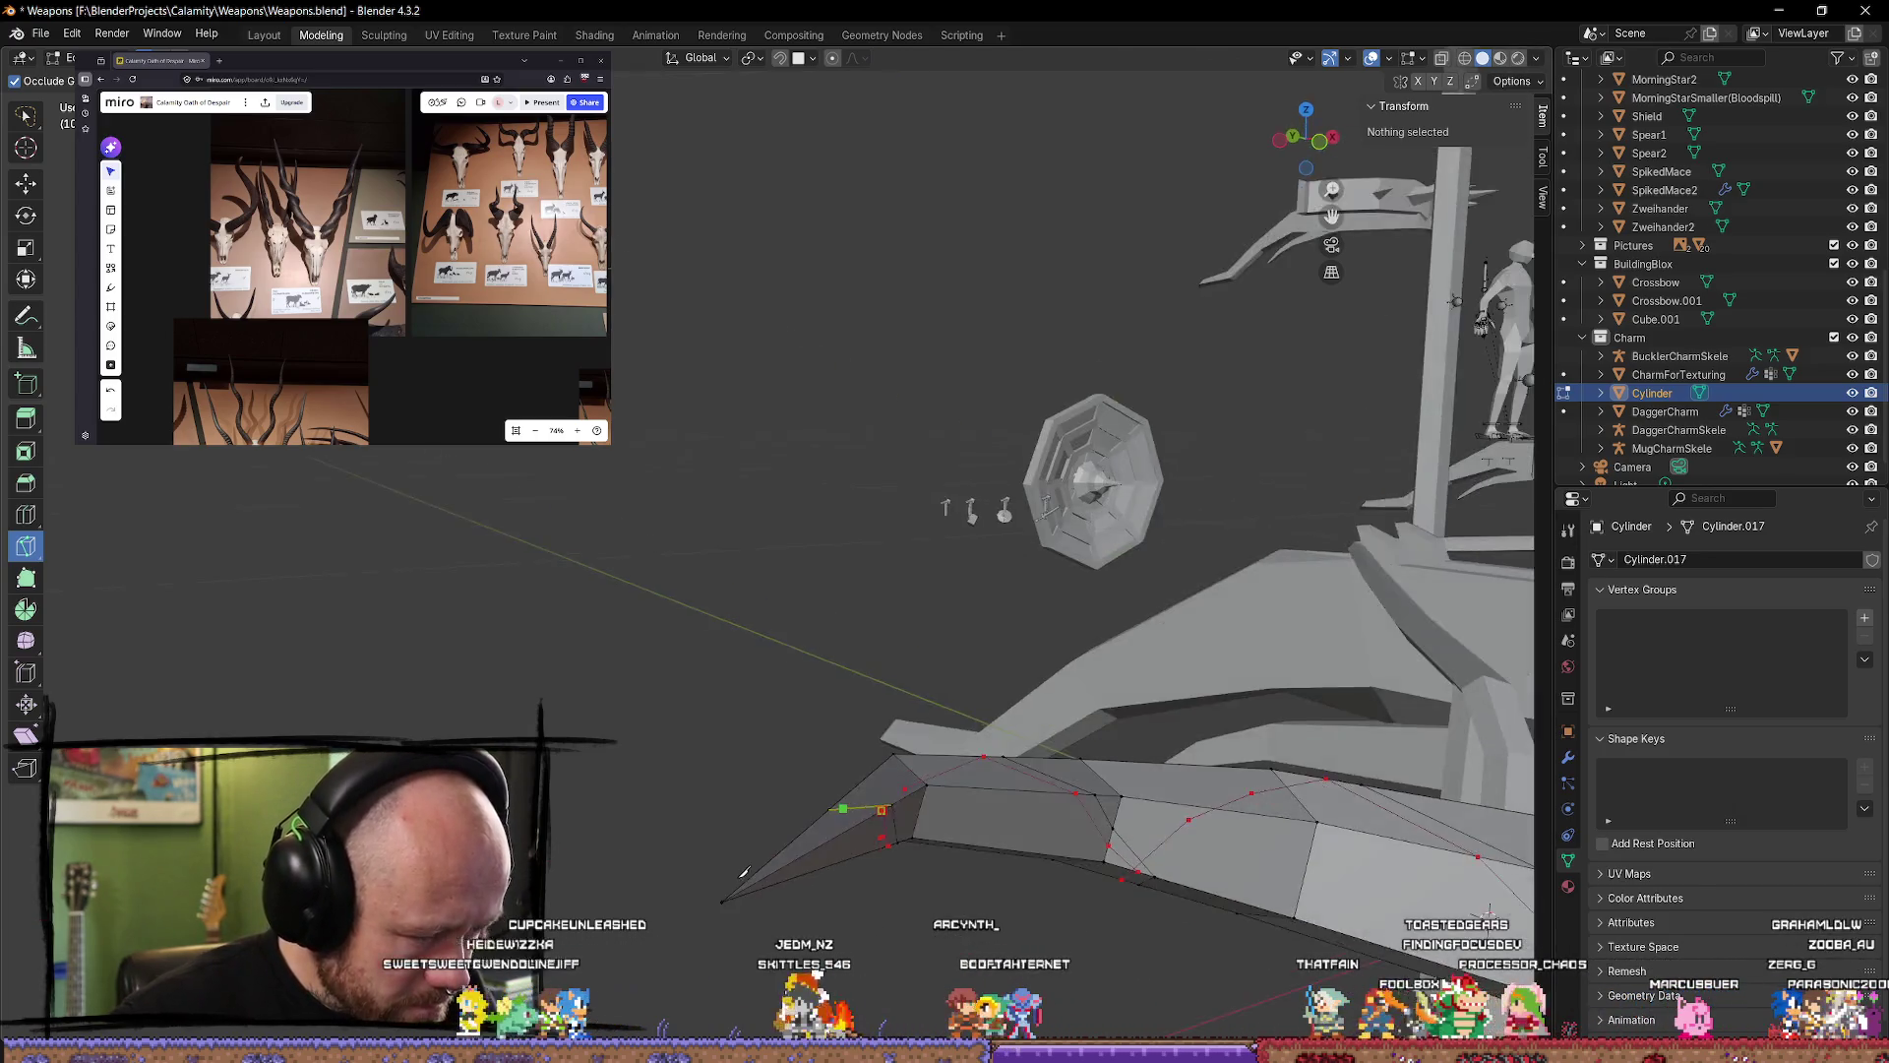
scroll(788, 630, up, 5)
scroll(810, 624, up, 3)
middle_drag(857, 287, 863, 367)
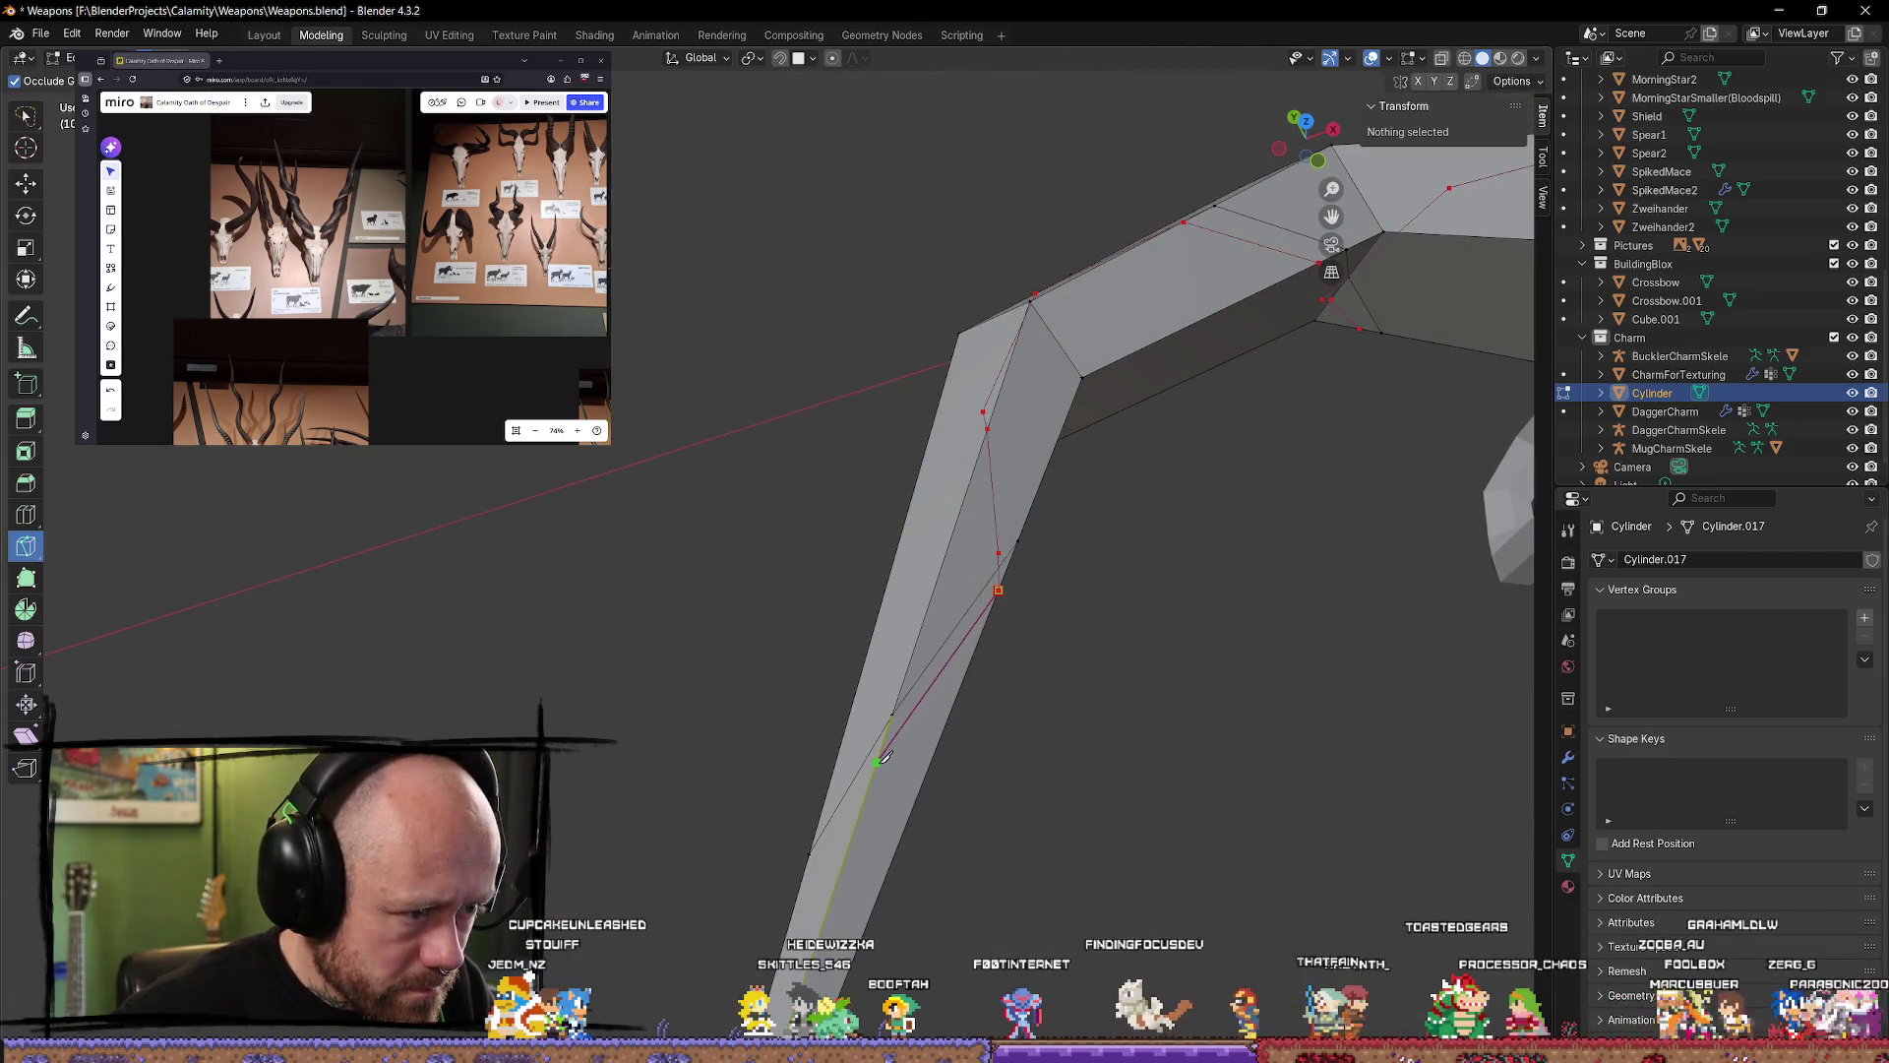
scroll(886, 760, down, 3)
mouse_move(902, 758)
middle_down()
mouse_move(1100, 487)
mouse_move(1092, 288)
mouse_move(1140, 283)
mouse_move(864, 308)
mouse_move(1113, 287)
mouse_move(874, 157)
mouse_move(764, 852)
mouse_move(844, 737)
middle_up()
click(1044, 471)
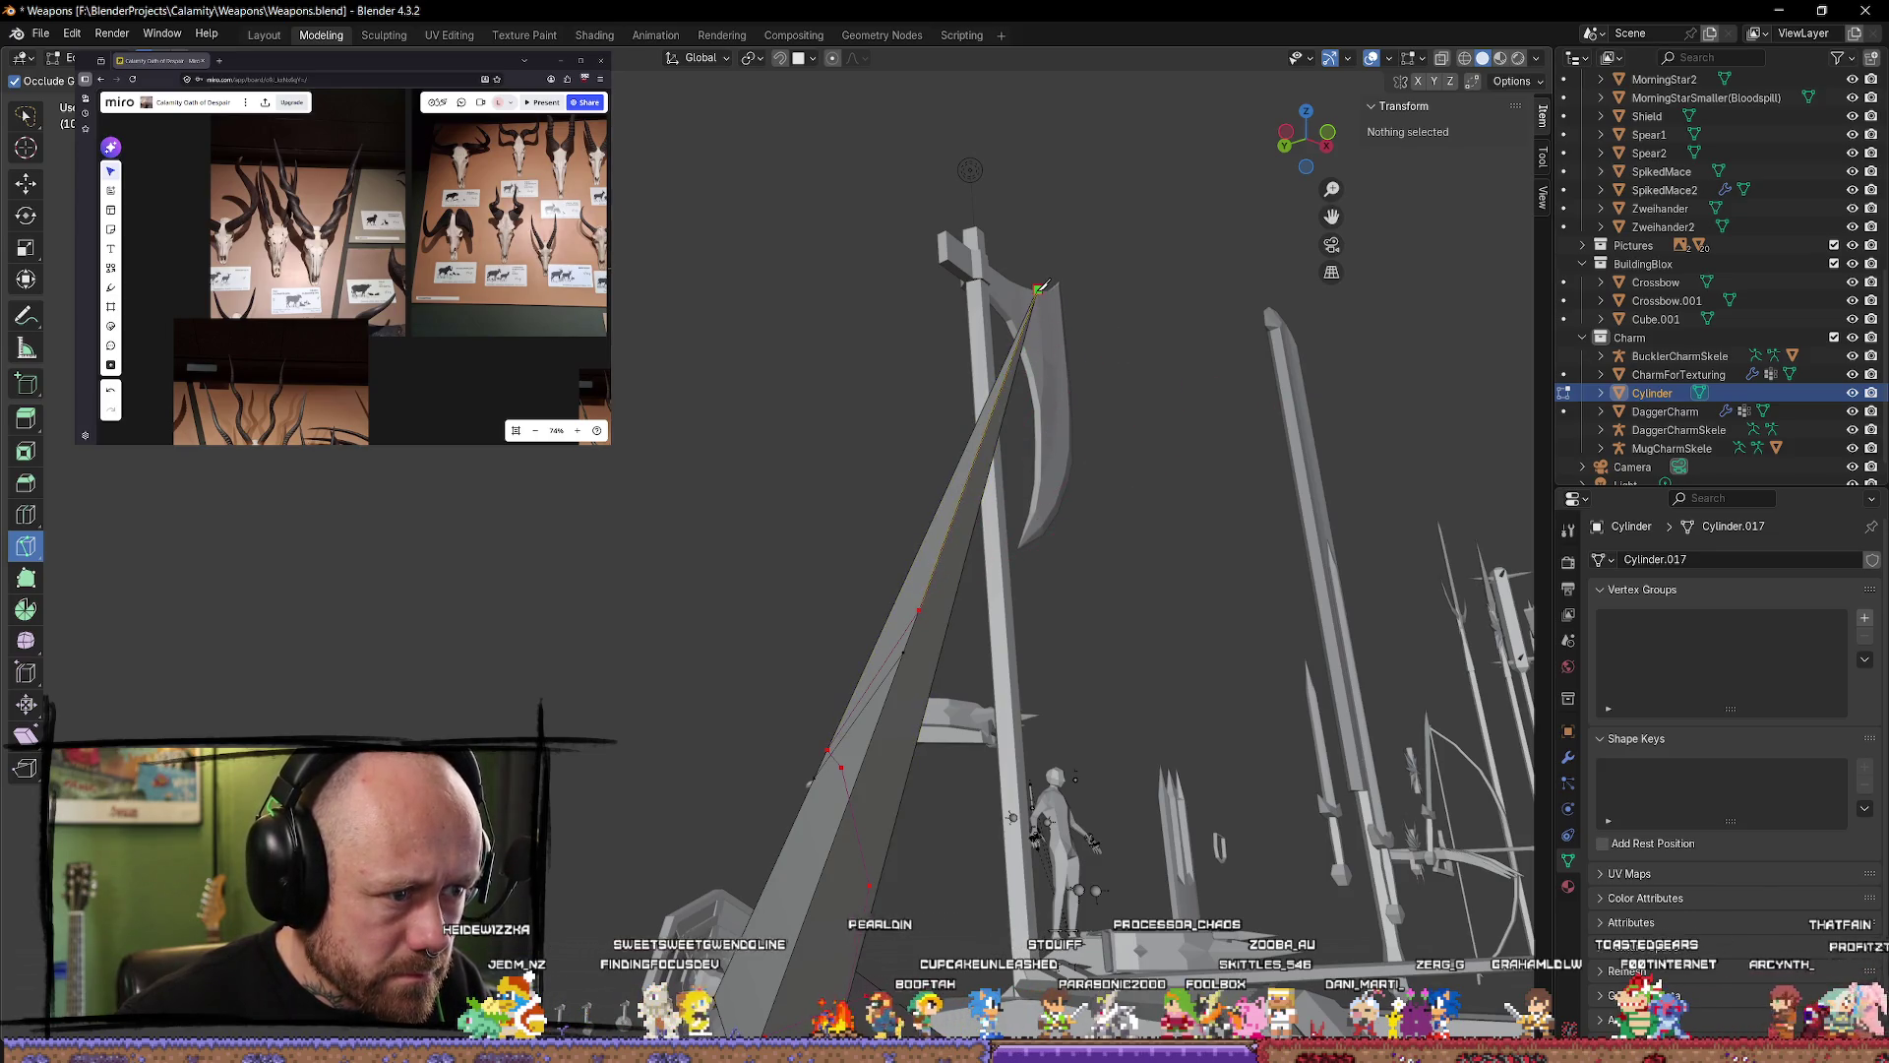
key(Return)
mouse_move(1046, 286)
middle_down()
mouse_move(936, 422)
mouse_move(1059, 426)
mouse_move(1231, 561)
mouse_move(1092, 453)
mouse_move(1089, 364)
mouse_move(1042, 304)
mouse_move(1161, 408)
mouse_move(10, 268)
middle_up()
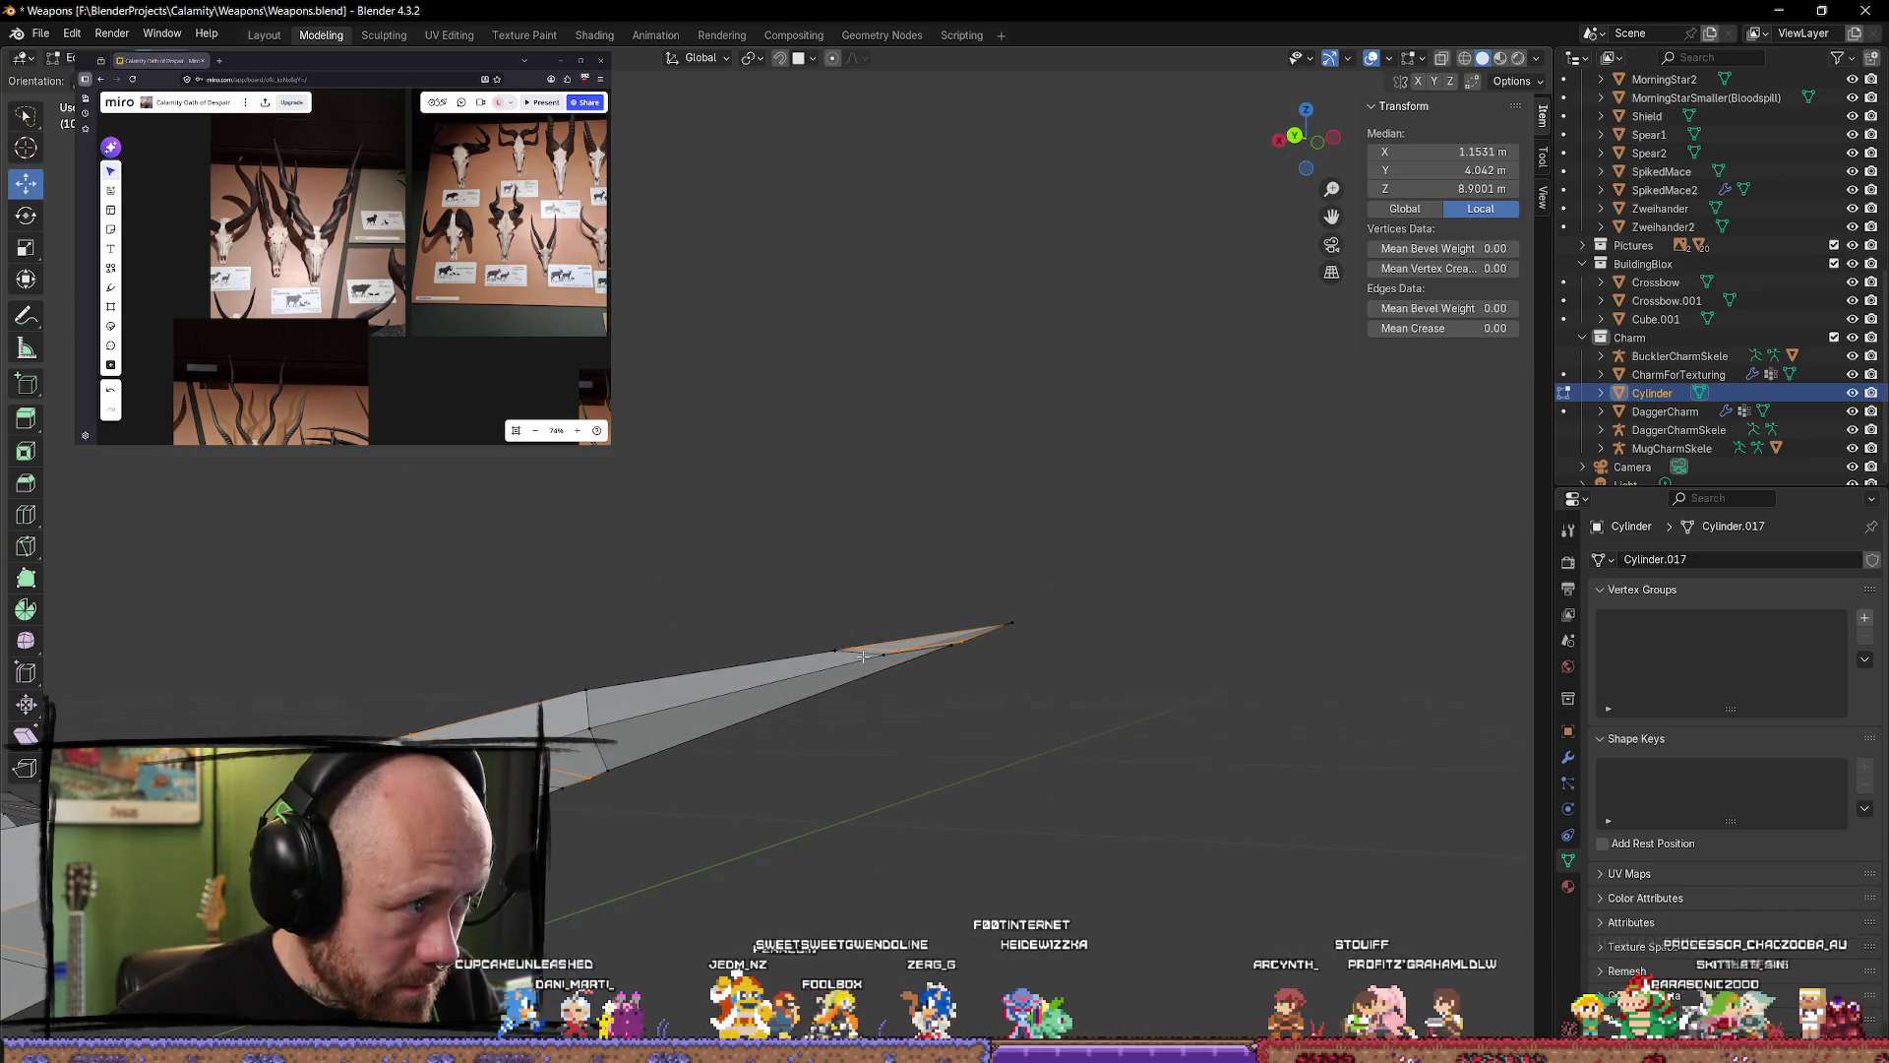
mouse_move(1055, 681)
middle_down()
mouse_move(645, 637)
mouse_move(777, 696)
mouse_move(1004, 744)
mouse_move(1113, 740)
mouse_move(1105, 662)
mouse_move(943, 717)
mouse_move(330, 567)
middle_up()
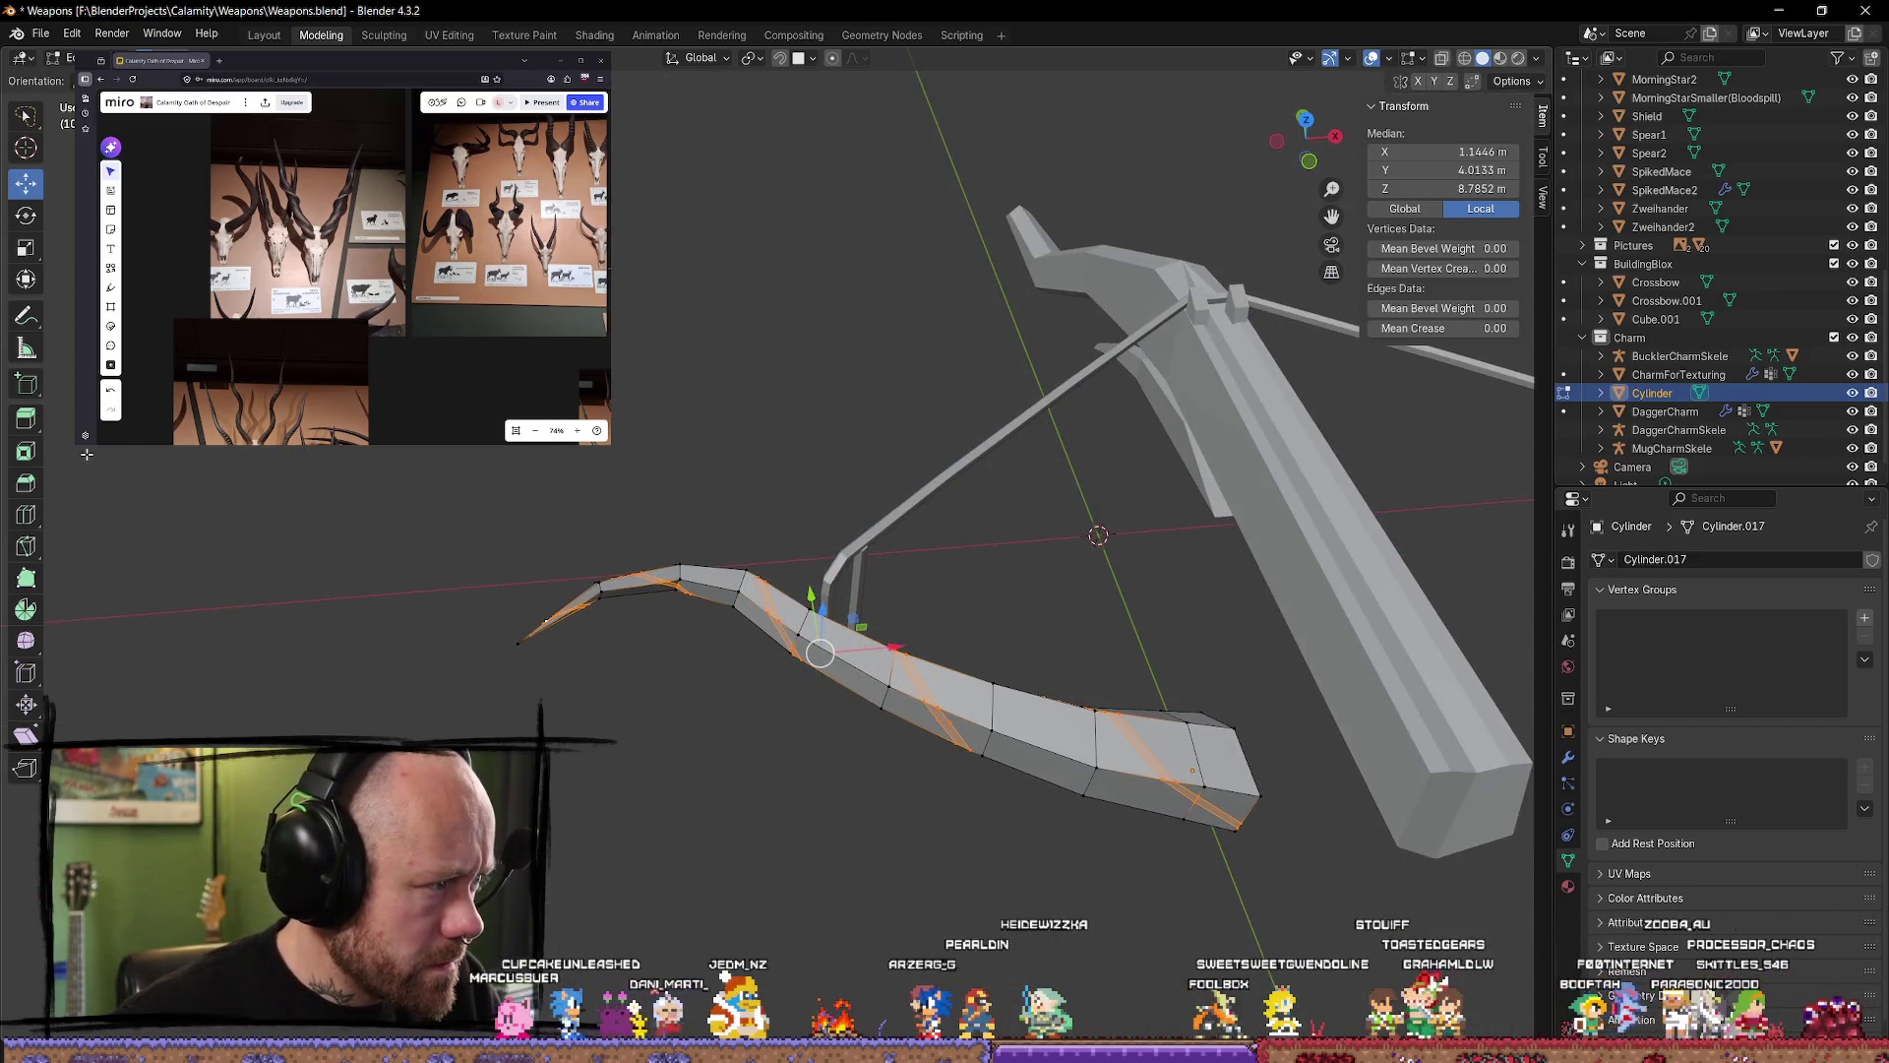
click(27, 430)
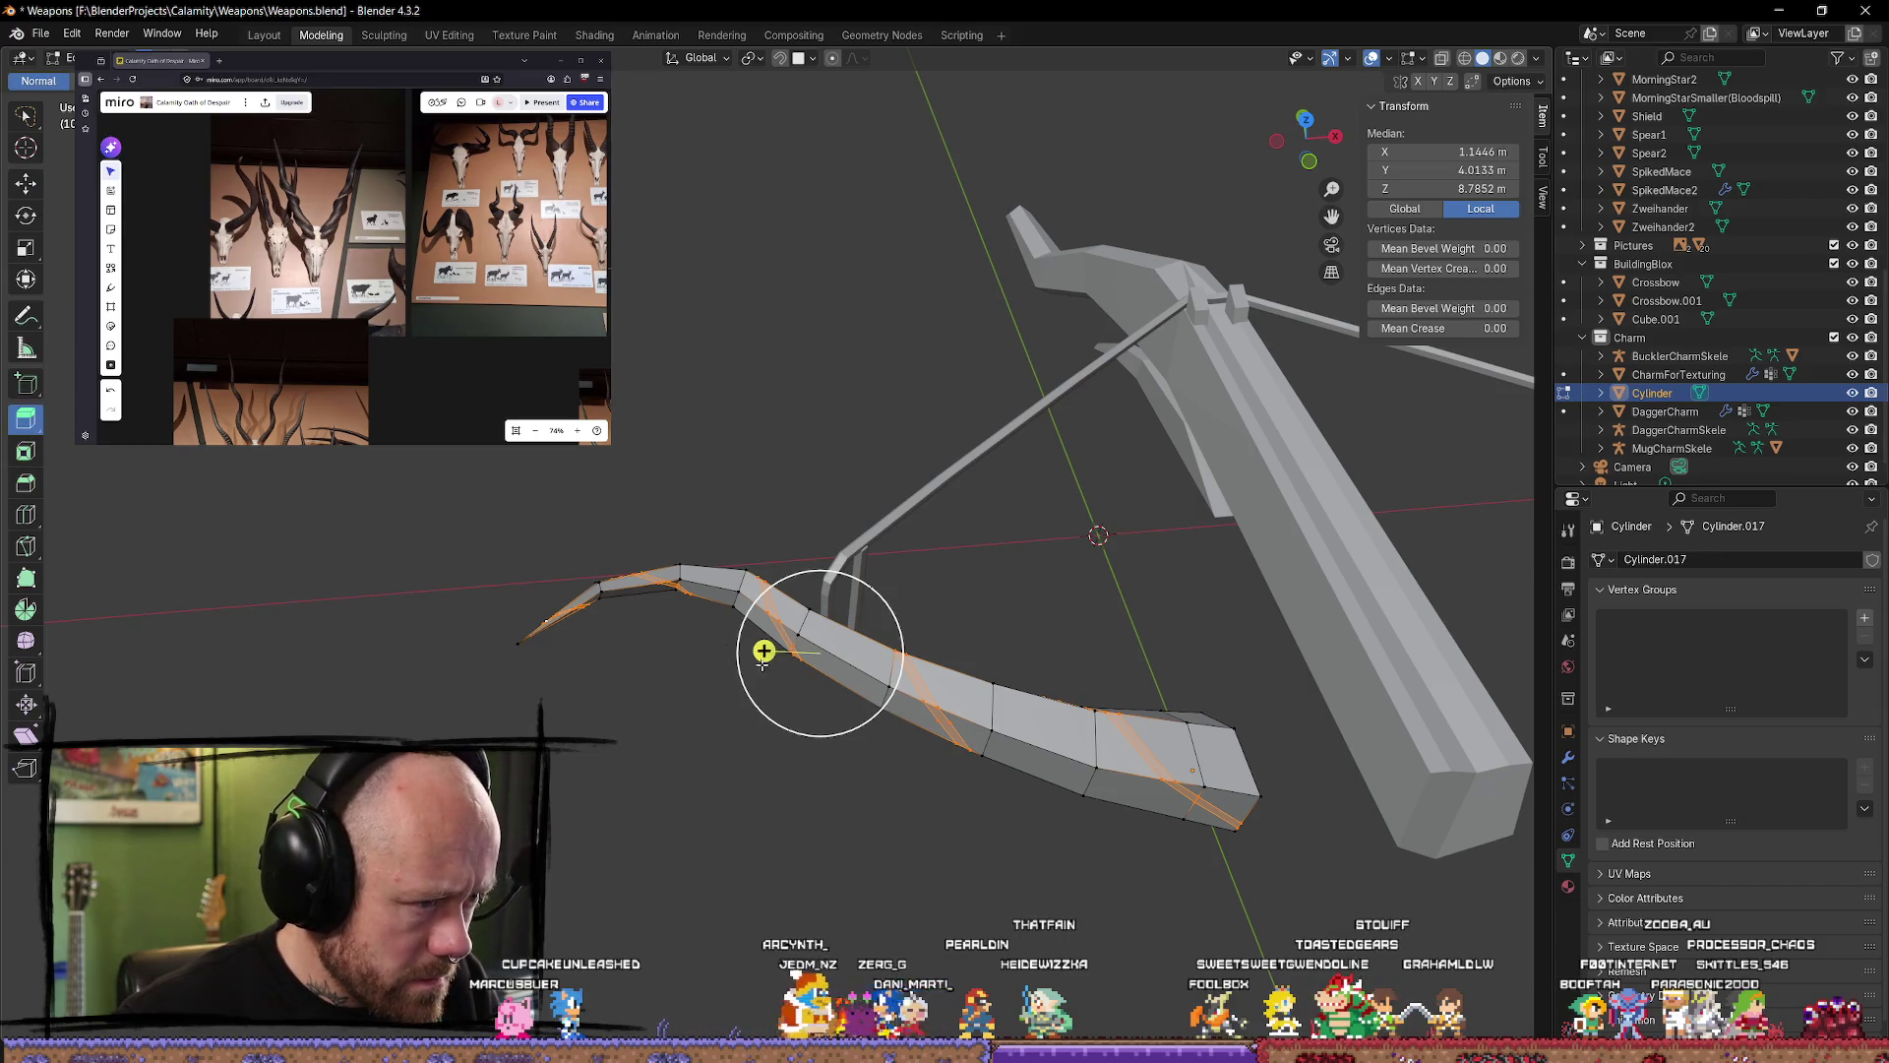
key(ctrl+r)
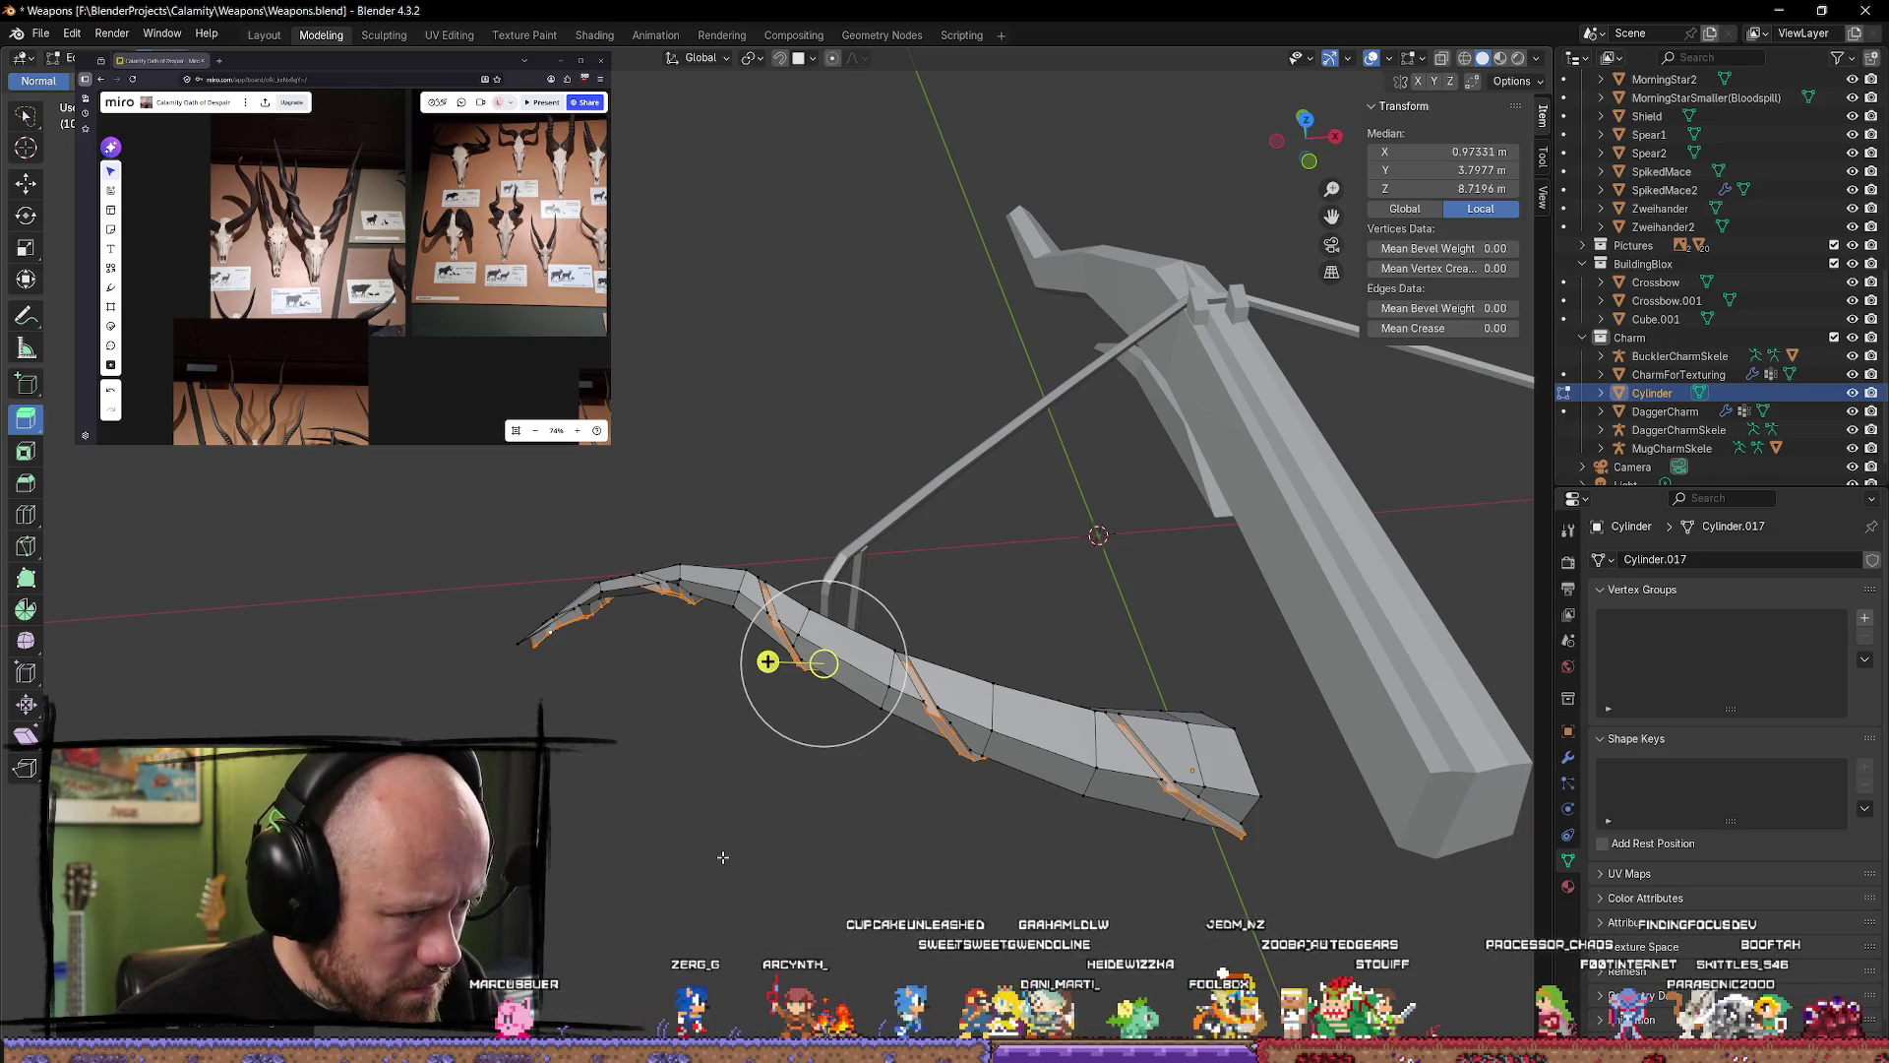
key(ctrl+z)
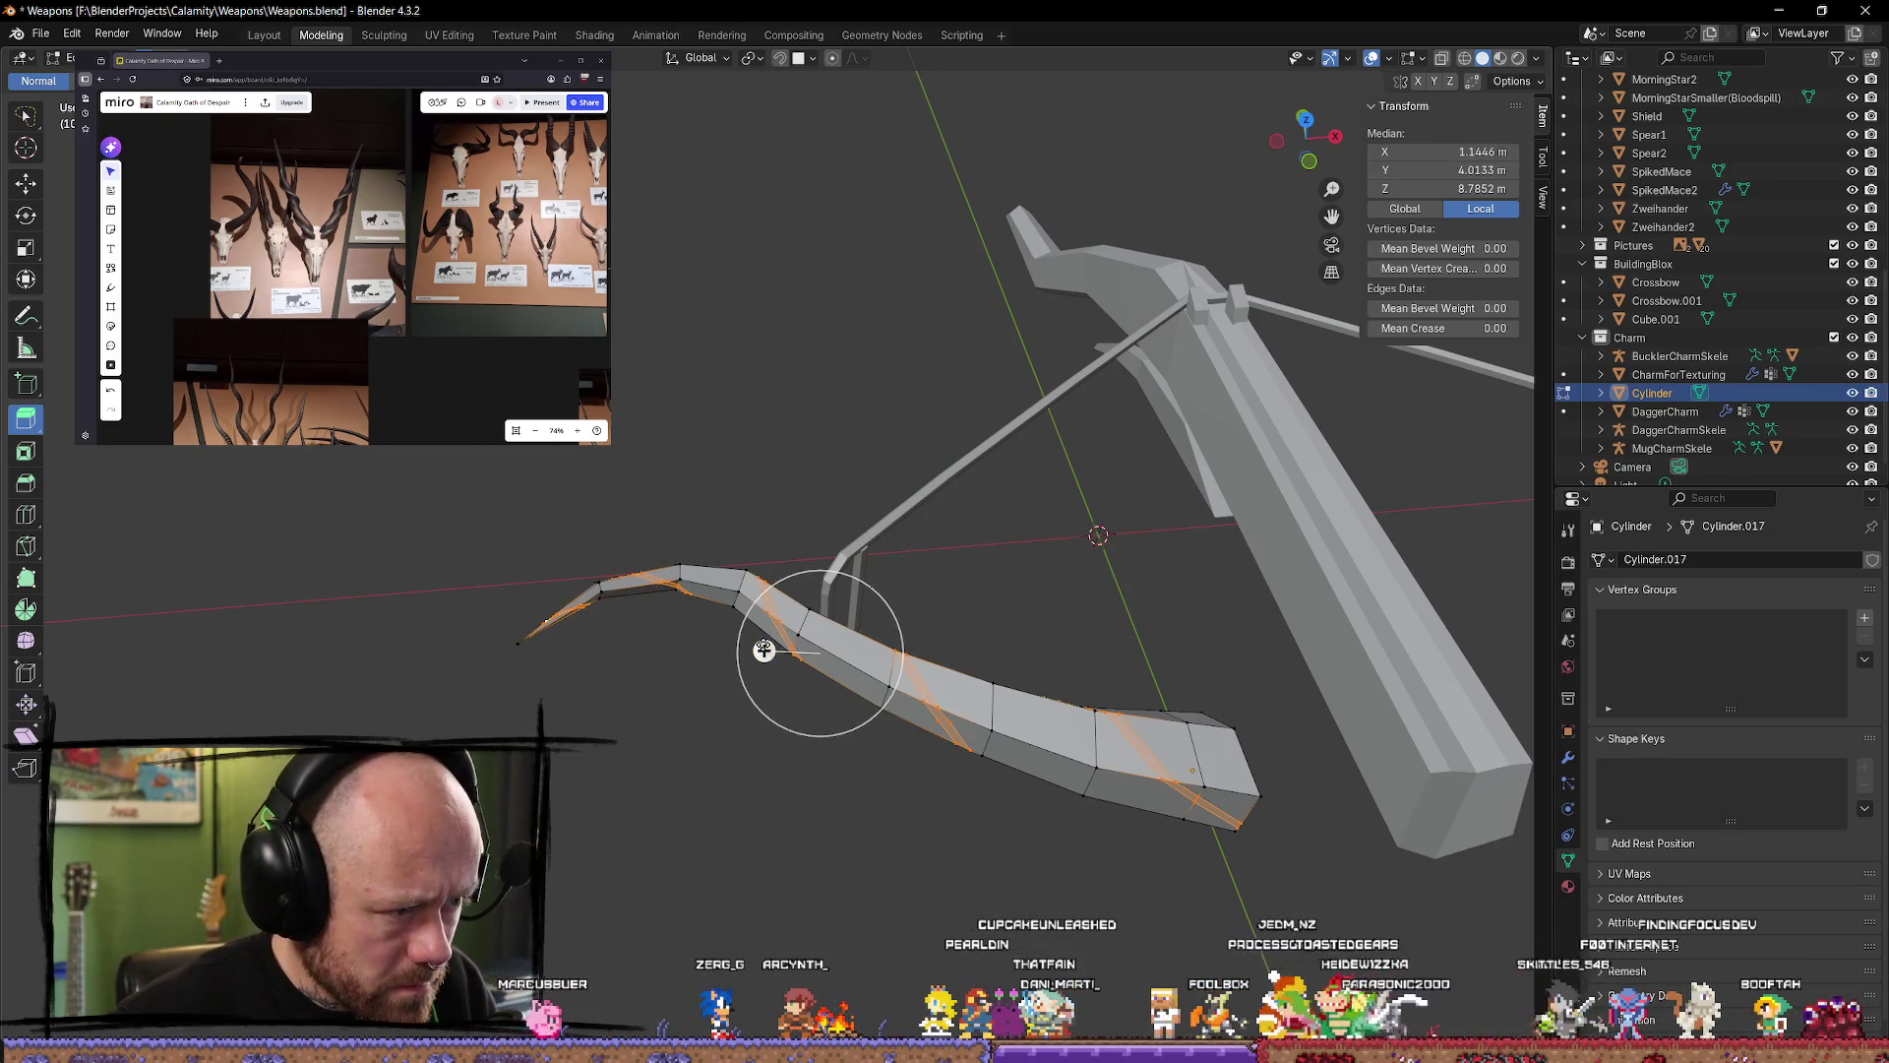
key(g)
key(z)
click(761, 651)
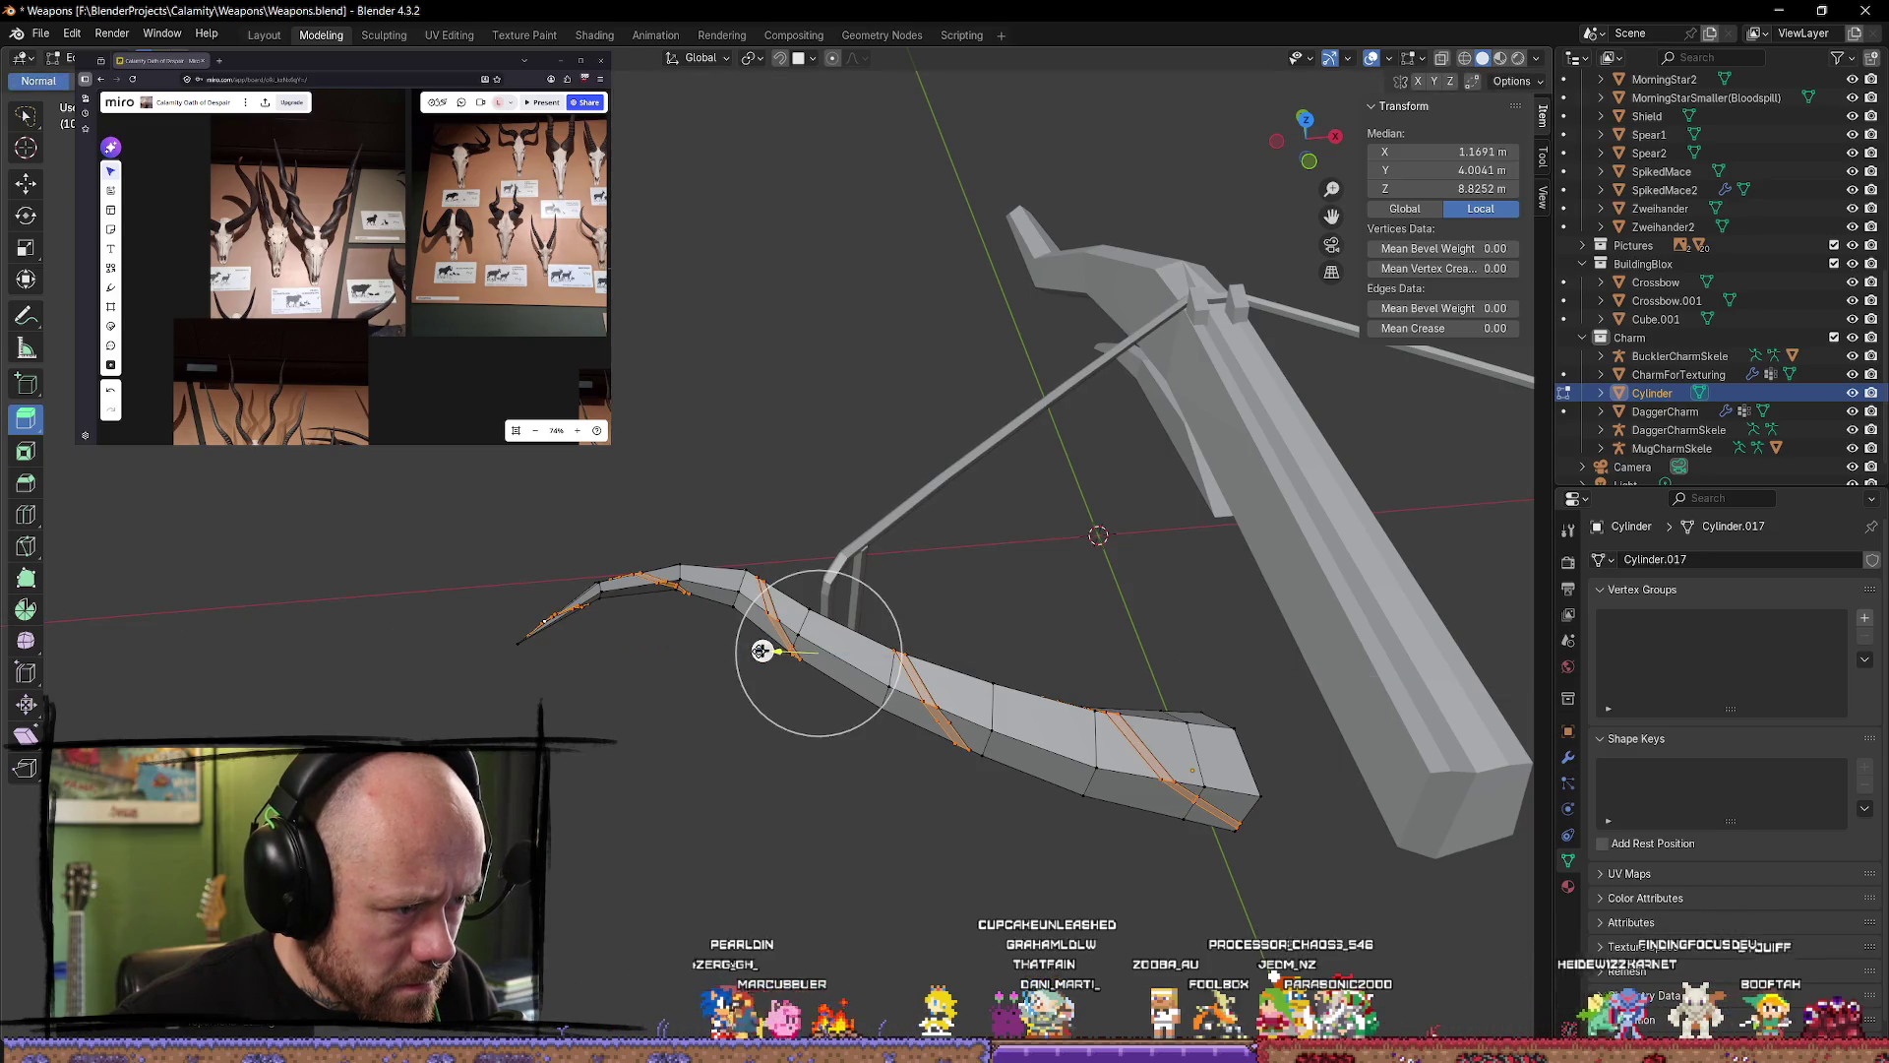
key(s)
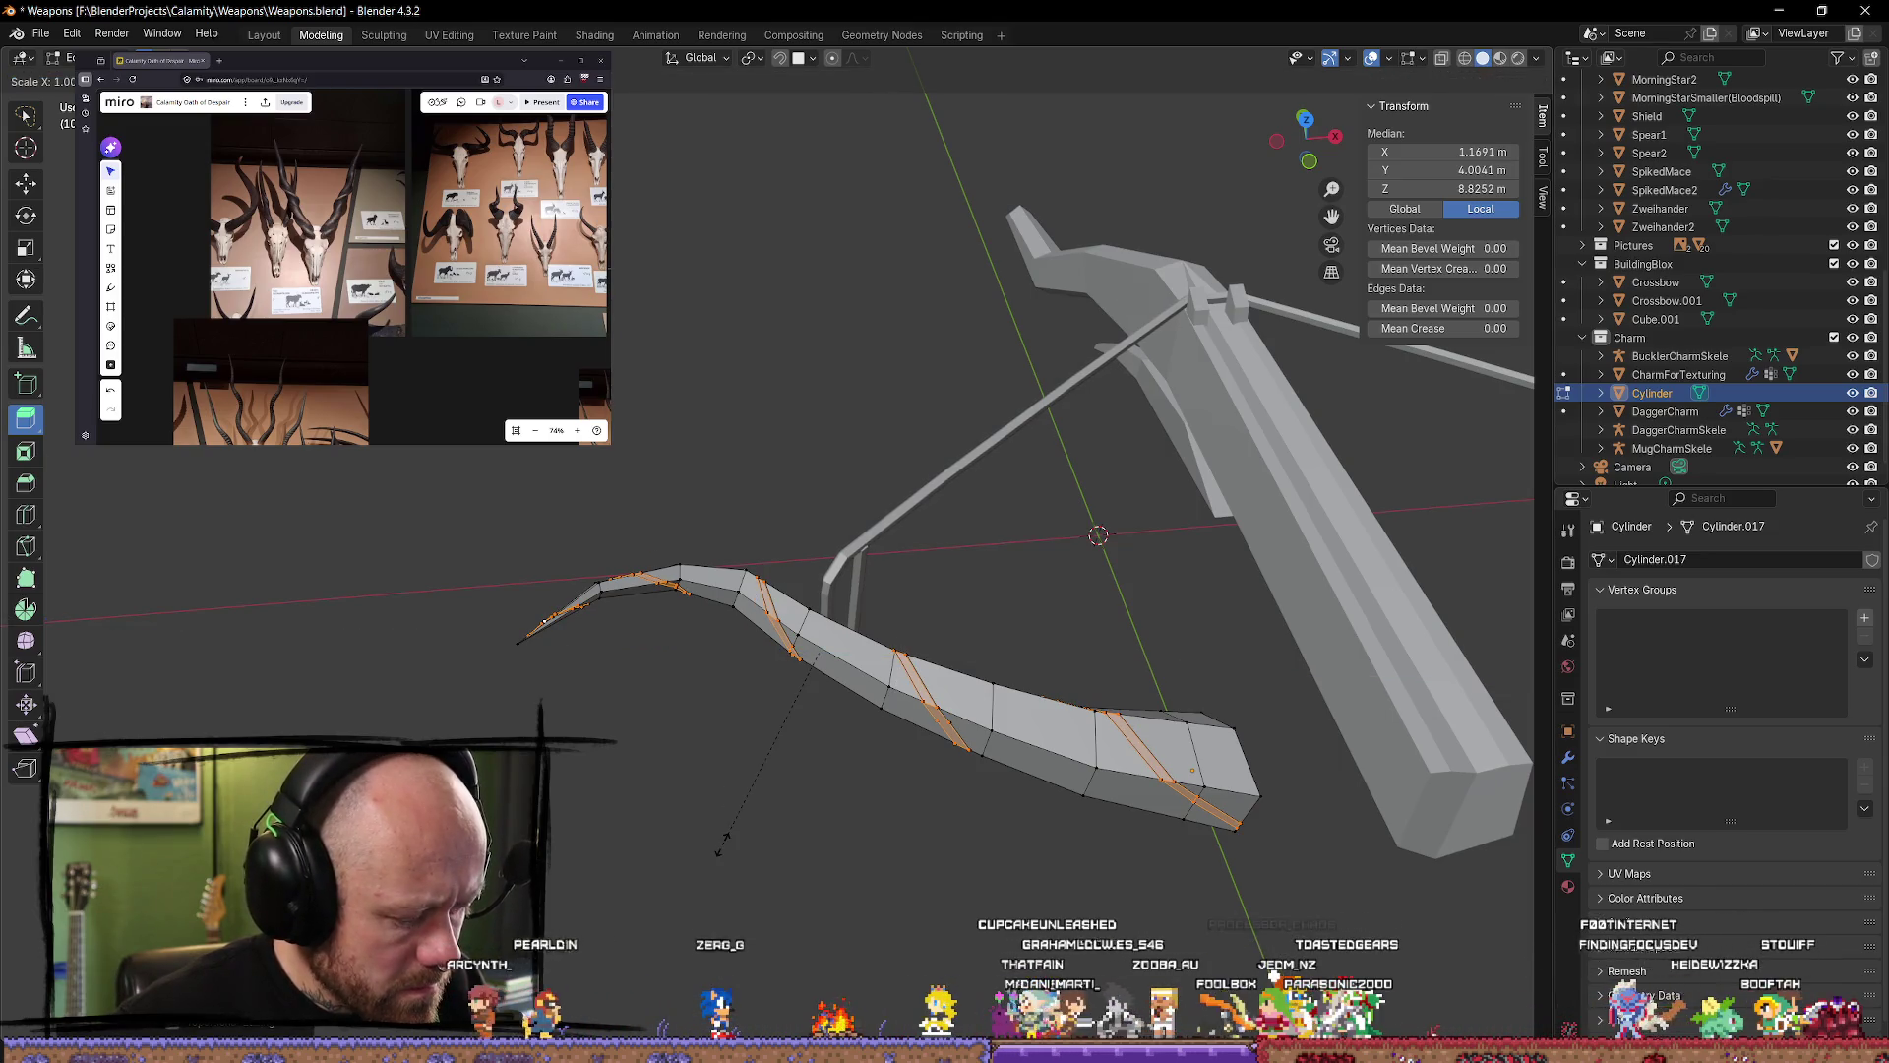
key(shift+x)
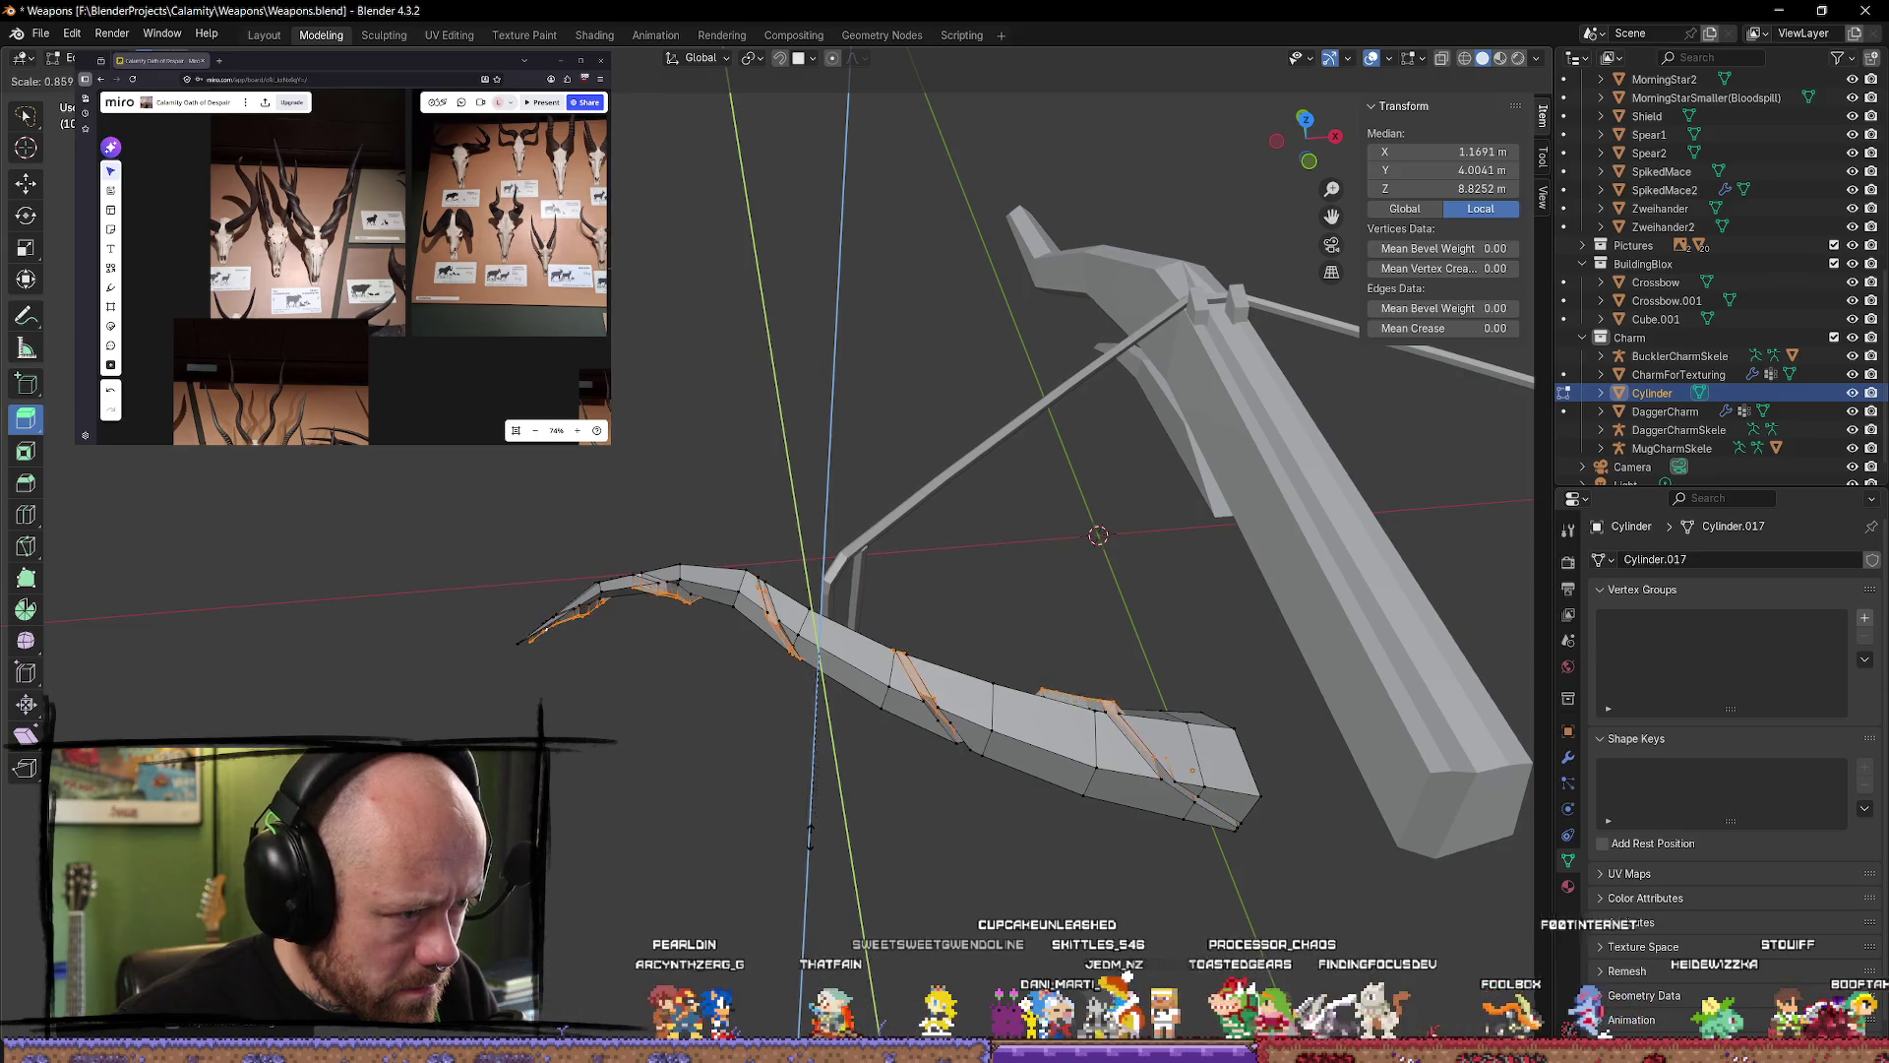
click(607, 876)
mouse_move(807, 689)
middle_down()
mouse_move(821, 749)
mouse_move(885, 780)
middle_up()
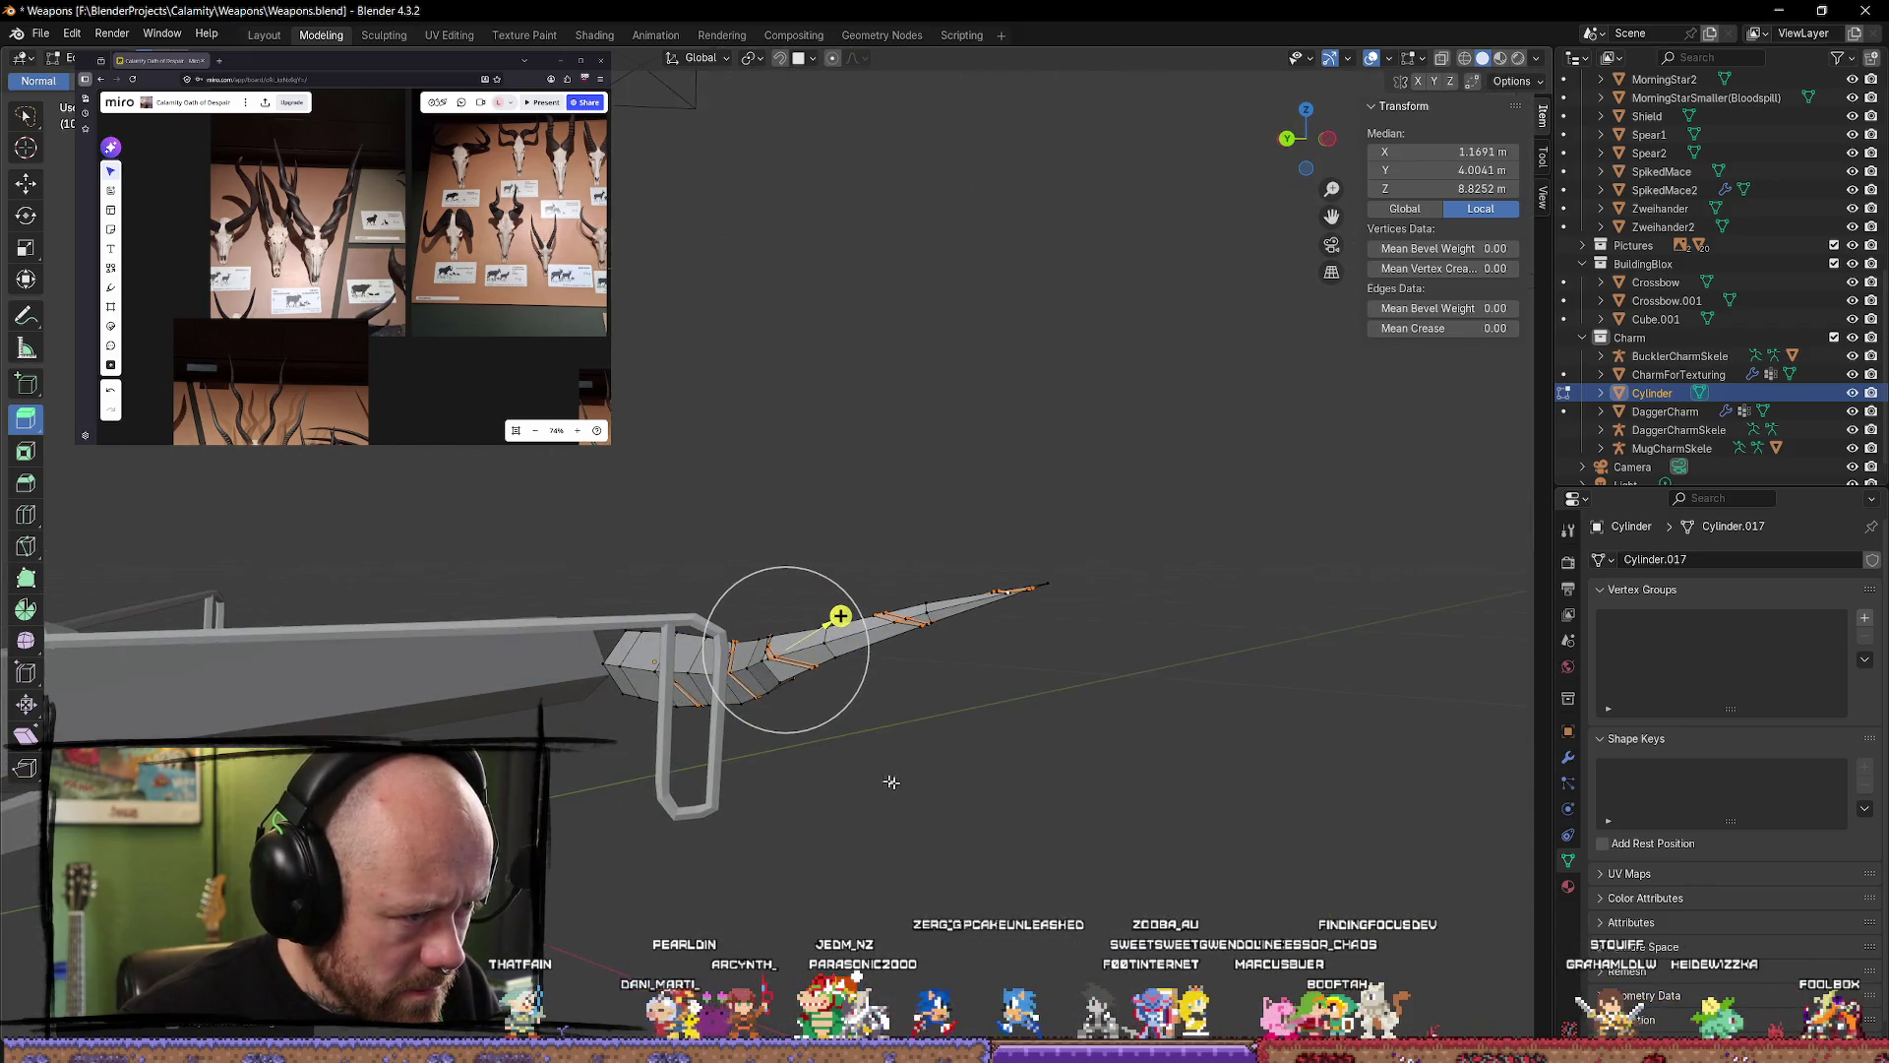
key(s)
key(x)
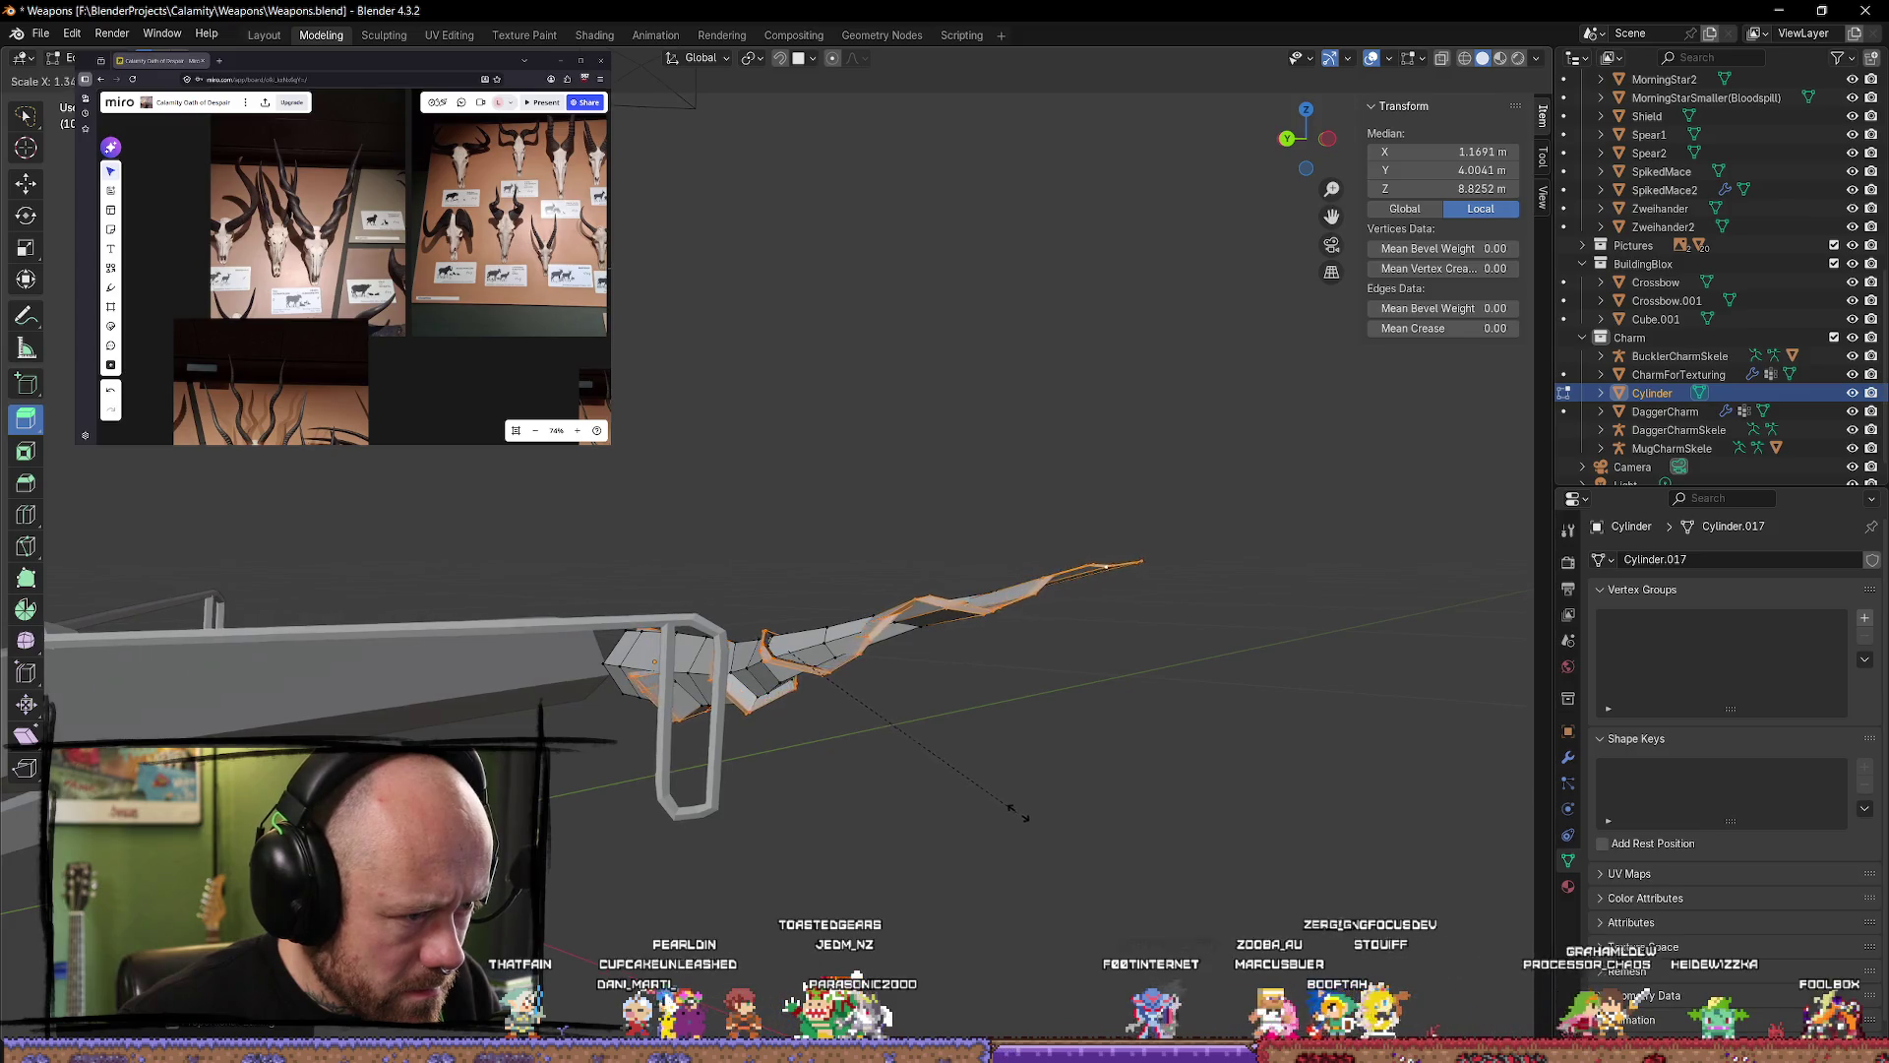
click(1004, 802)
mouse_move(1003, 803)
middle_down()
mouse_move(988, 833)
mouse_move(715, 763)
middle_up()
key(ctrl+z)
key(ctrl+z)
key(ctrl+z)
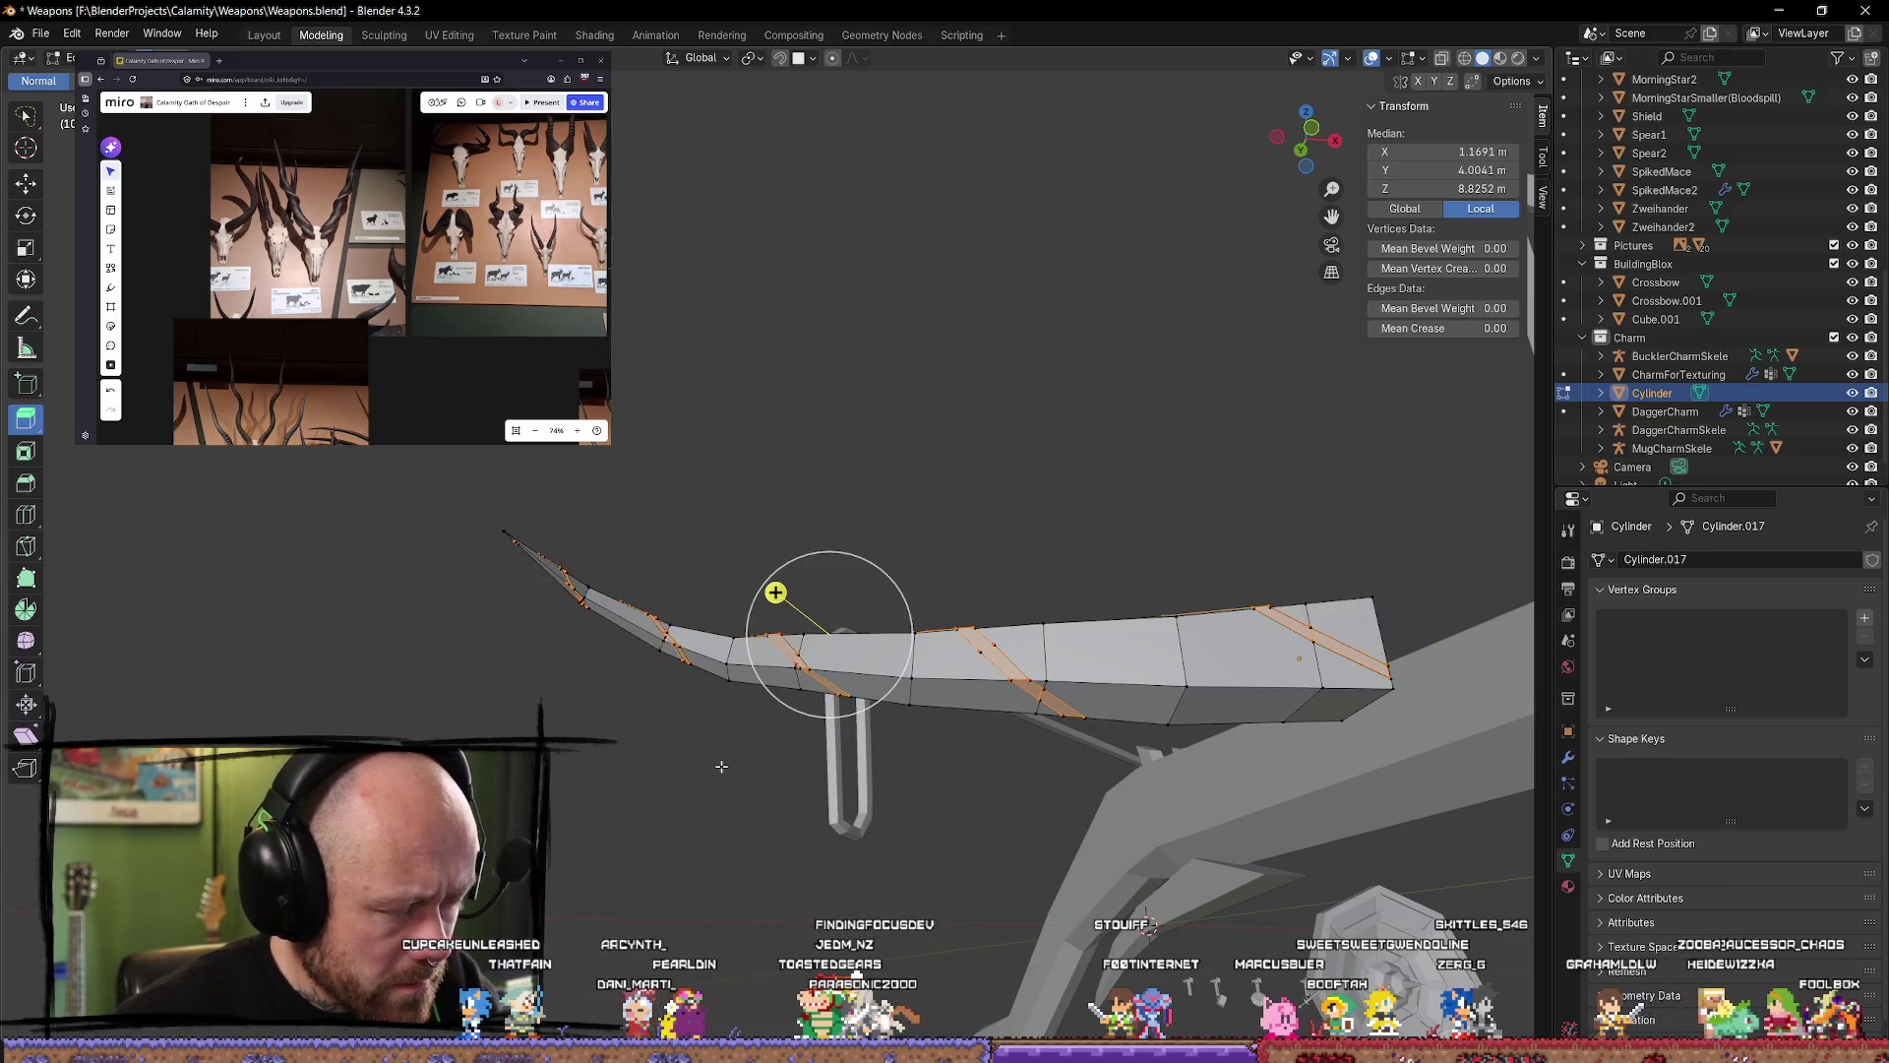
mouse_move(883, 416)
middle_down()
mouse_move(885, 510)
mouse_move(898, 458)
middle_up()
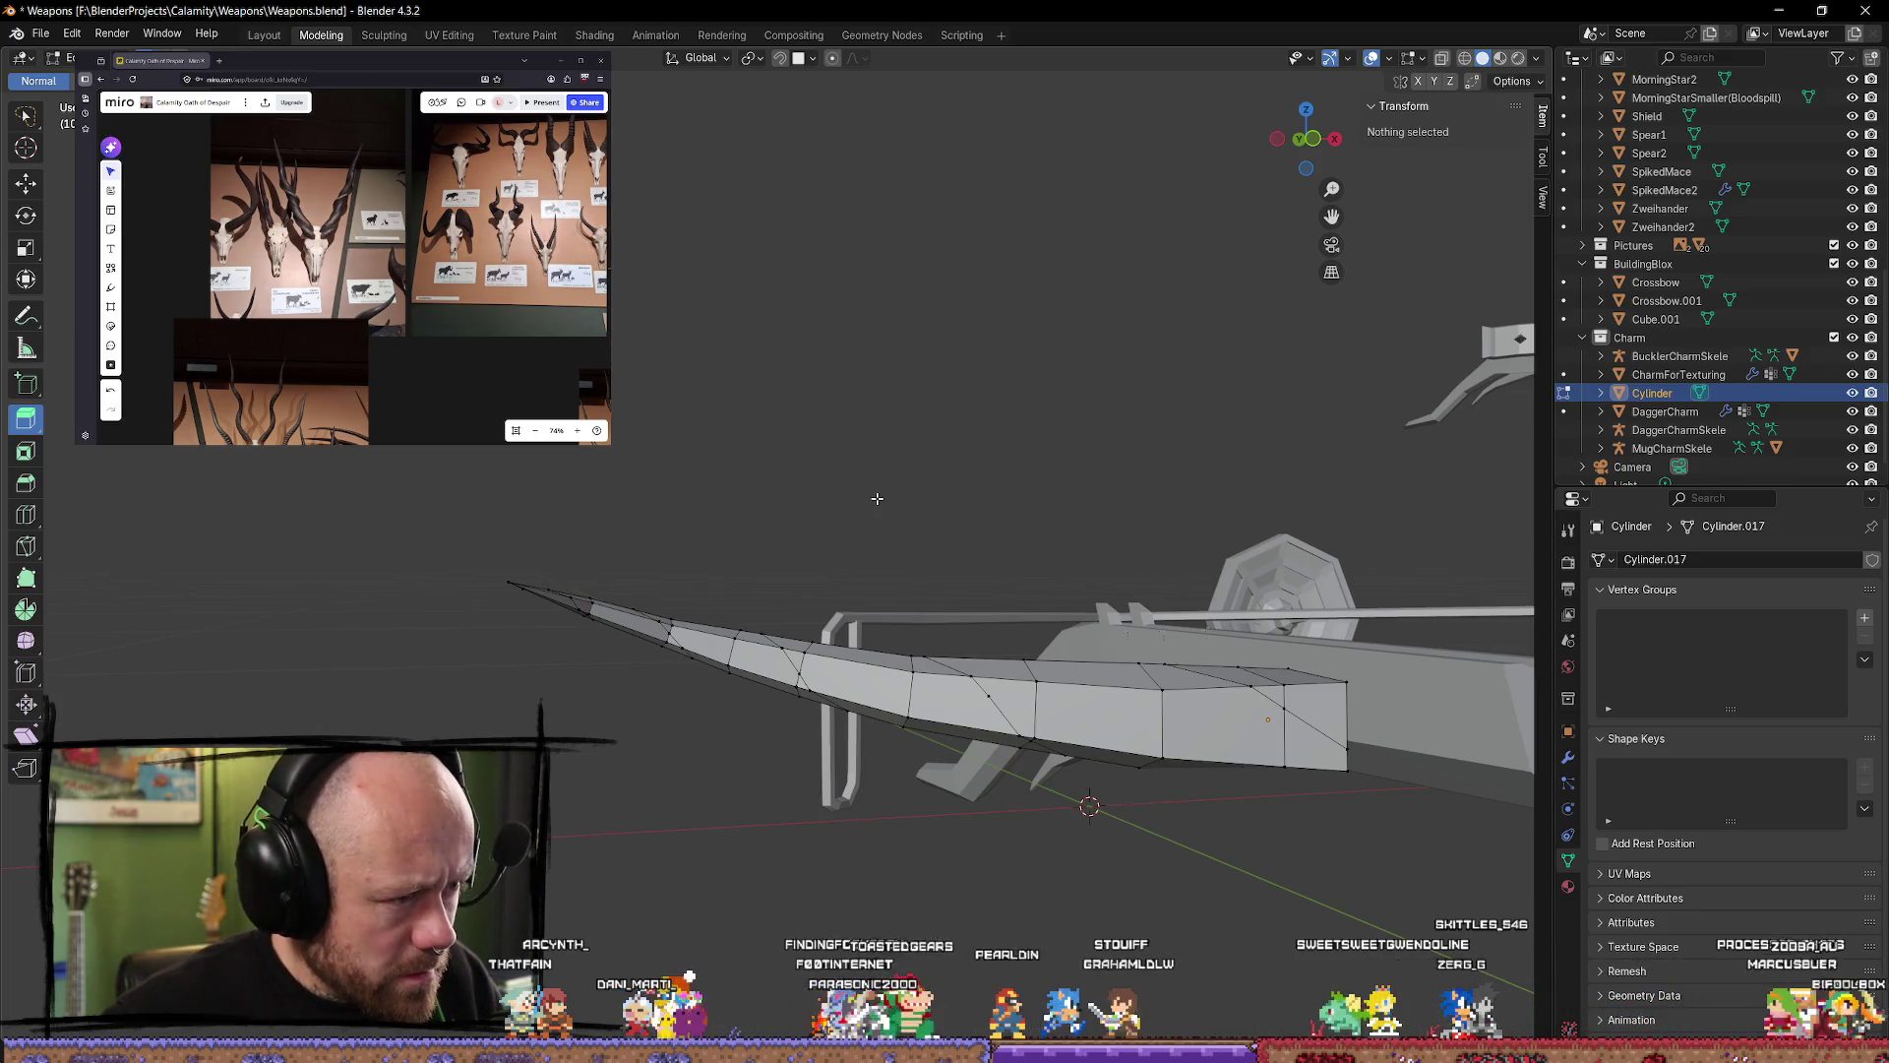
Step: Select an edge loop along the limb blade, scale it, then deselect
alt+click(781, 667)
key(alt+a)
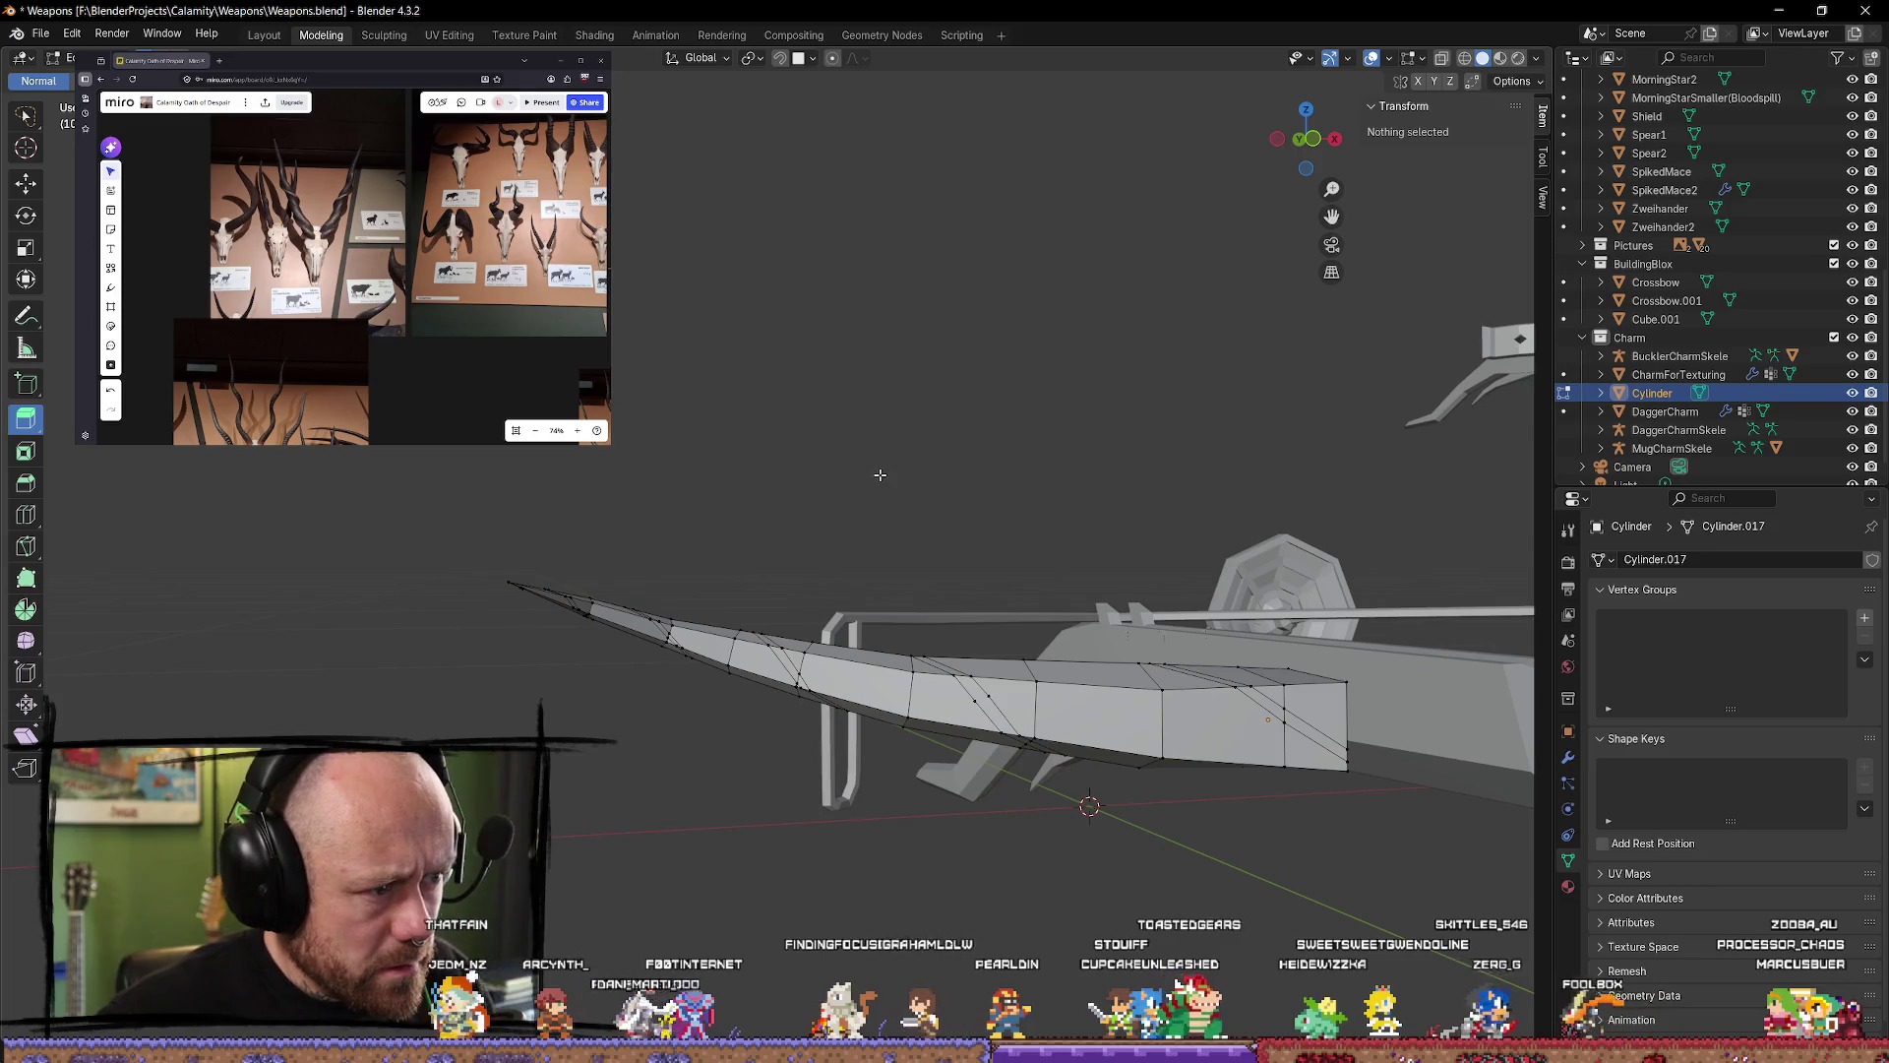
key(shift+space)
key(g)
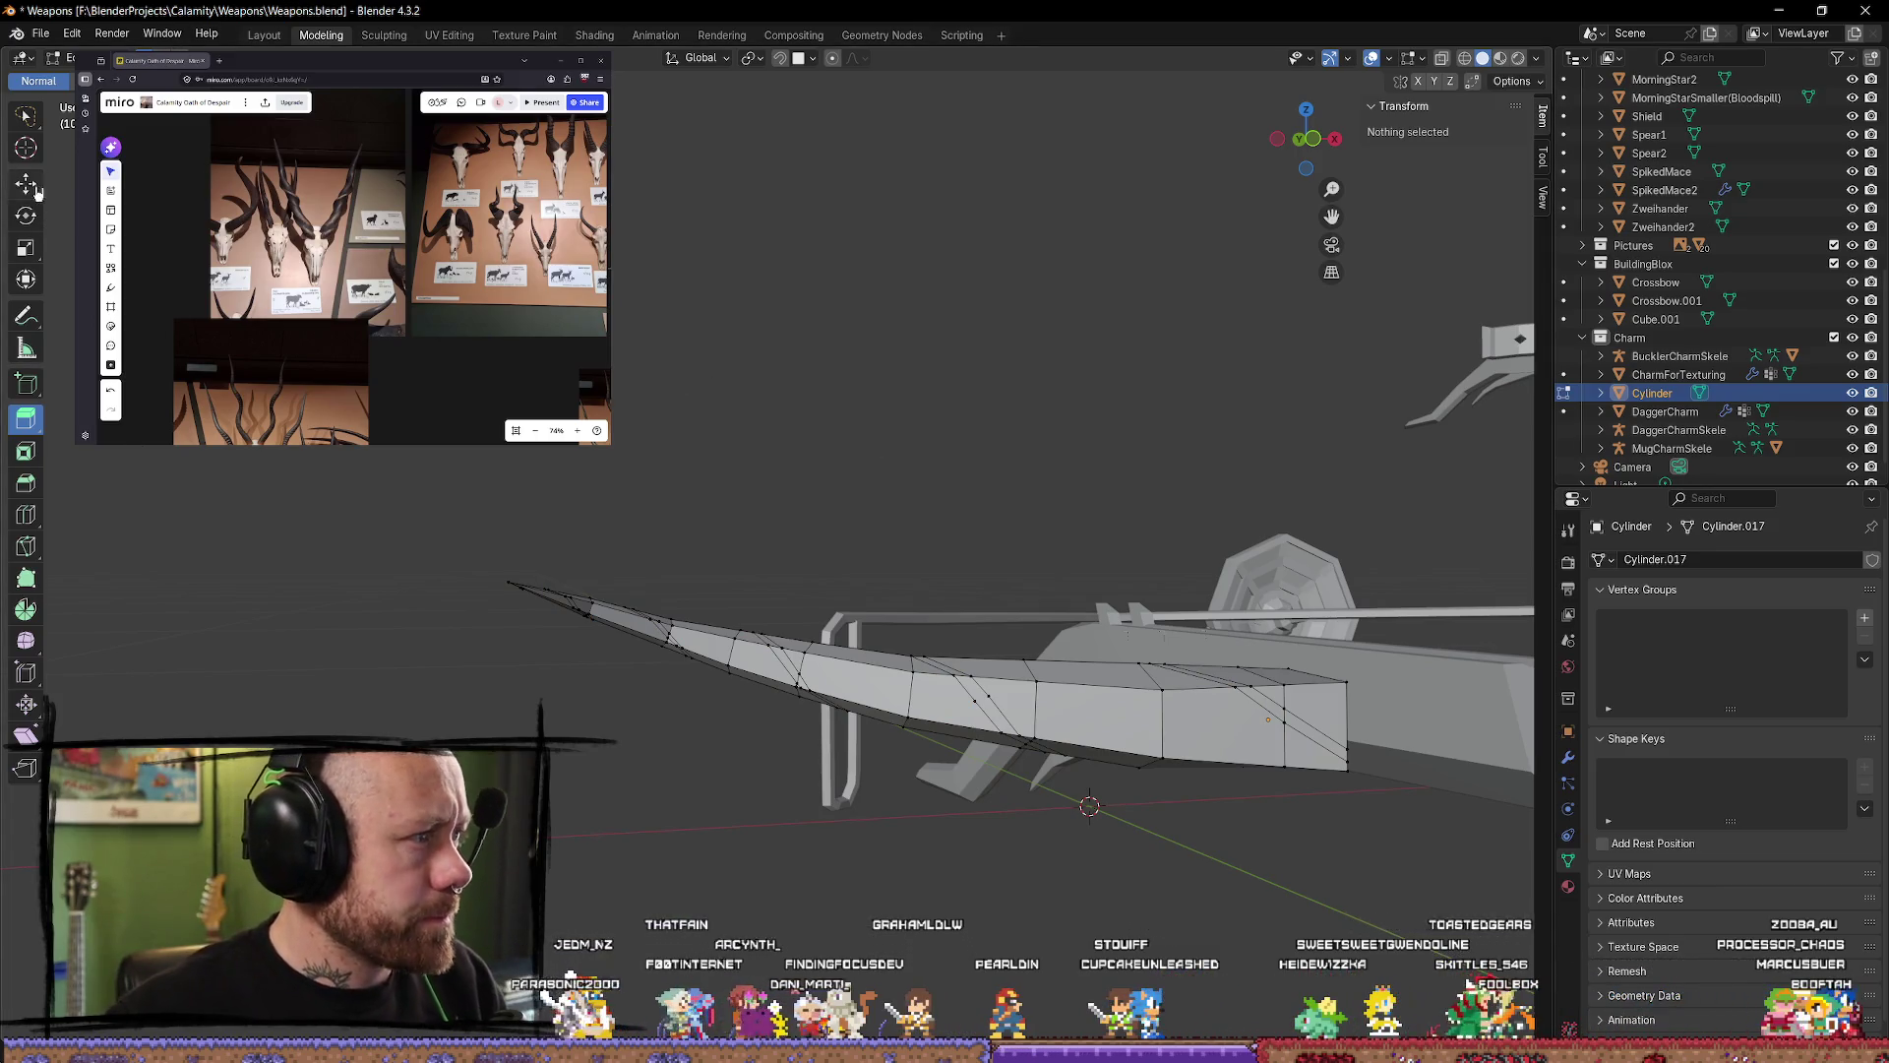
alt+click(784, 665)
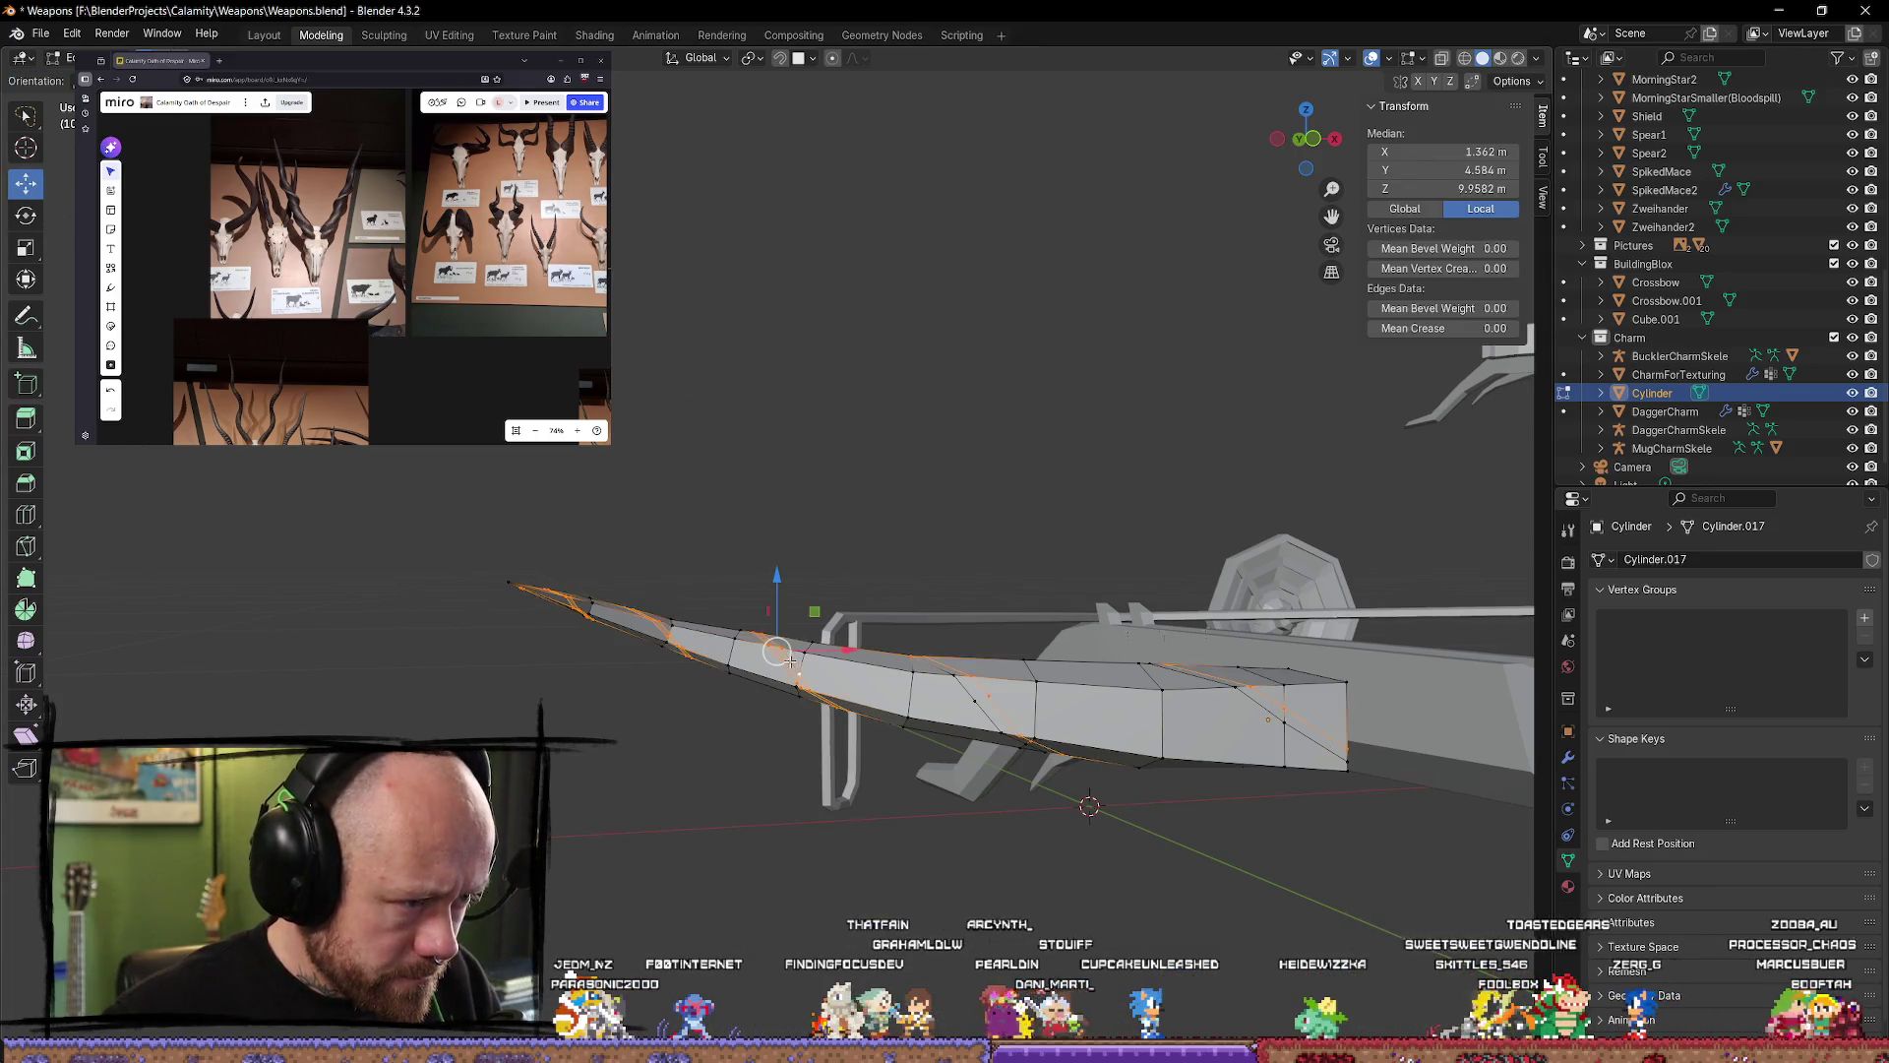
middle_drag(821, 391, 1030, 569)
key(s)
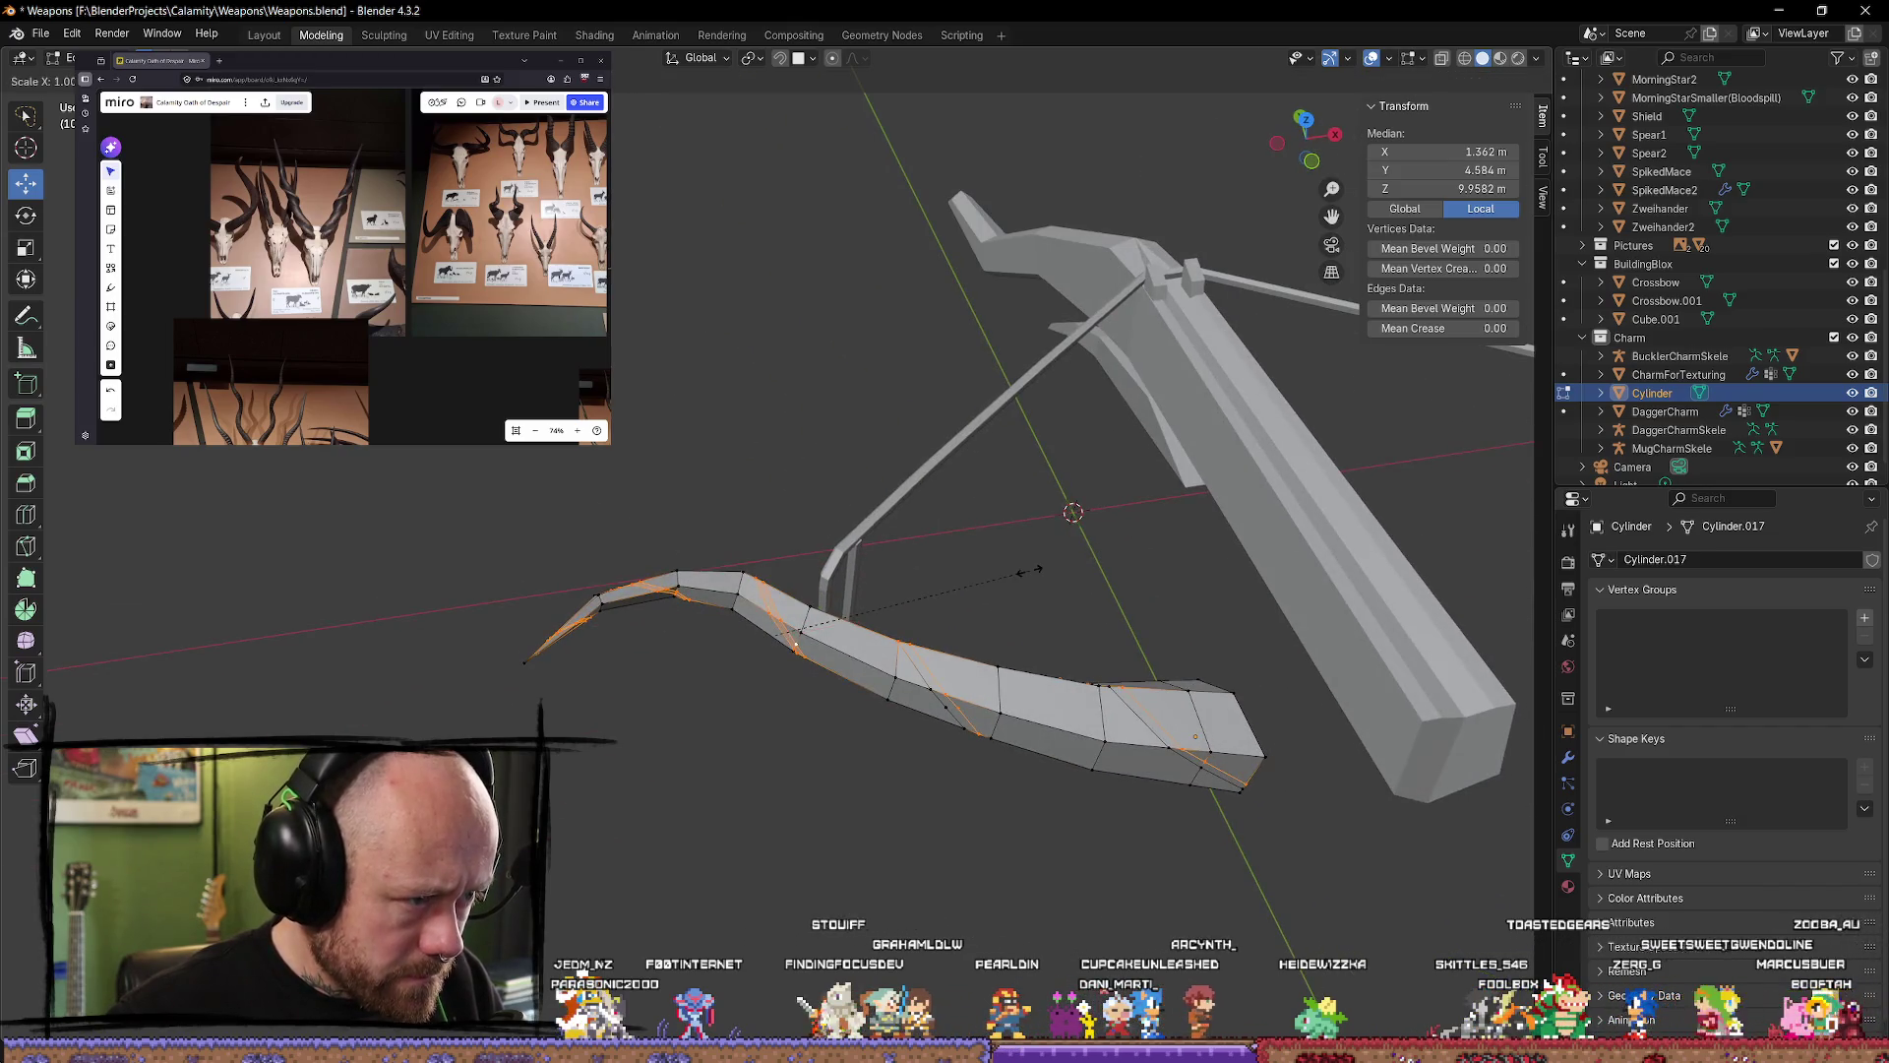
click(1047, 571)
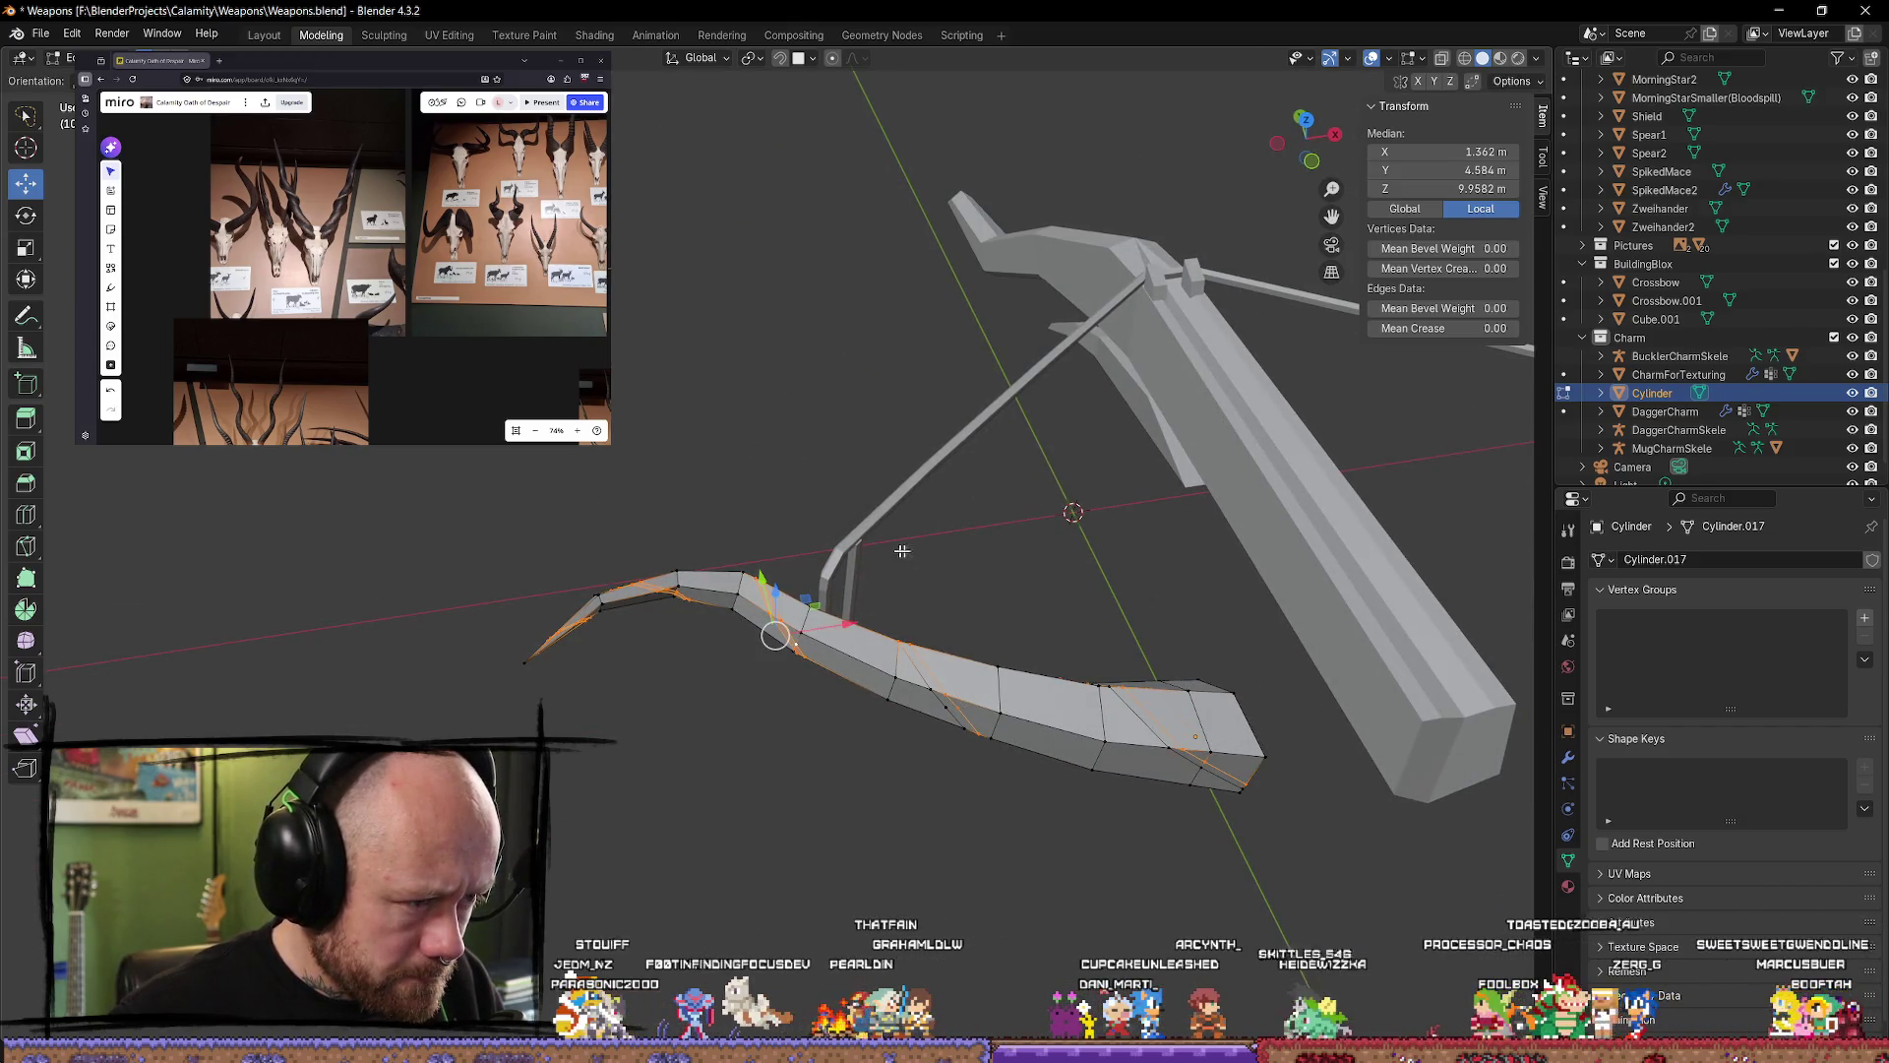
mouse_move(903, 551)
middle_down()
mouse_move(1038, 633)
mouse_move(1067, 624)
mouse_move(865, 599)
mouse_move(857, 468)
mouse_move(926, 433)
mouse_move(984, 453)
mouse_move(1118, 434)
mouse_move(872, 495)
mouse_move(885, 663)
mouse_move(941, 772)
mouse_move(906, 511)
mouse_move(899, 581)
middle_up()
click(1069, 616)
Step: Frame another limb edge loop and nudge it slightly with the extrude tool
alt+click(900, 582)
key(KP_Decimal)
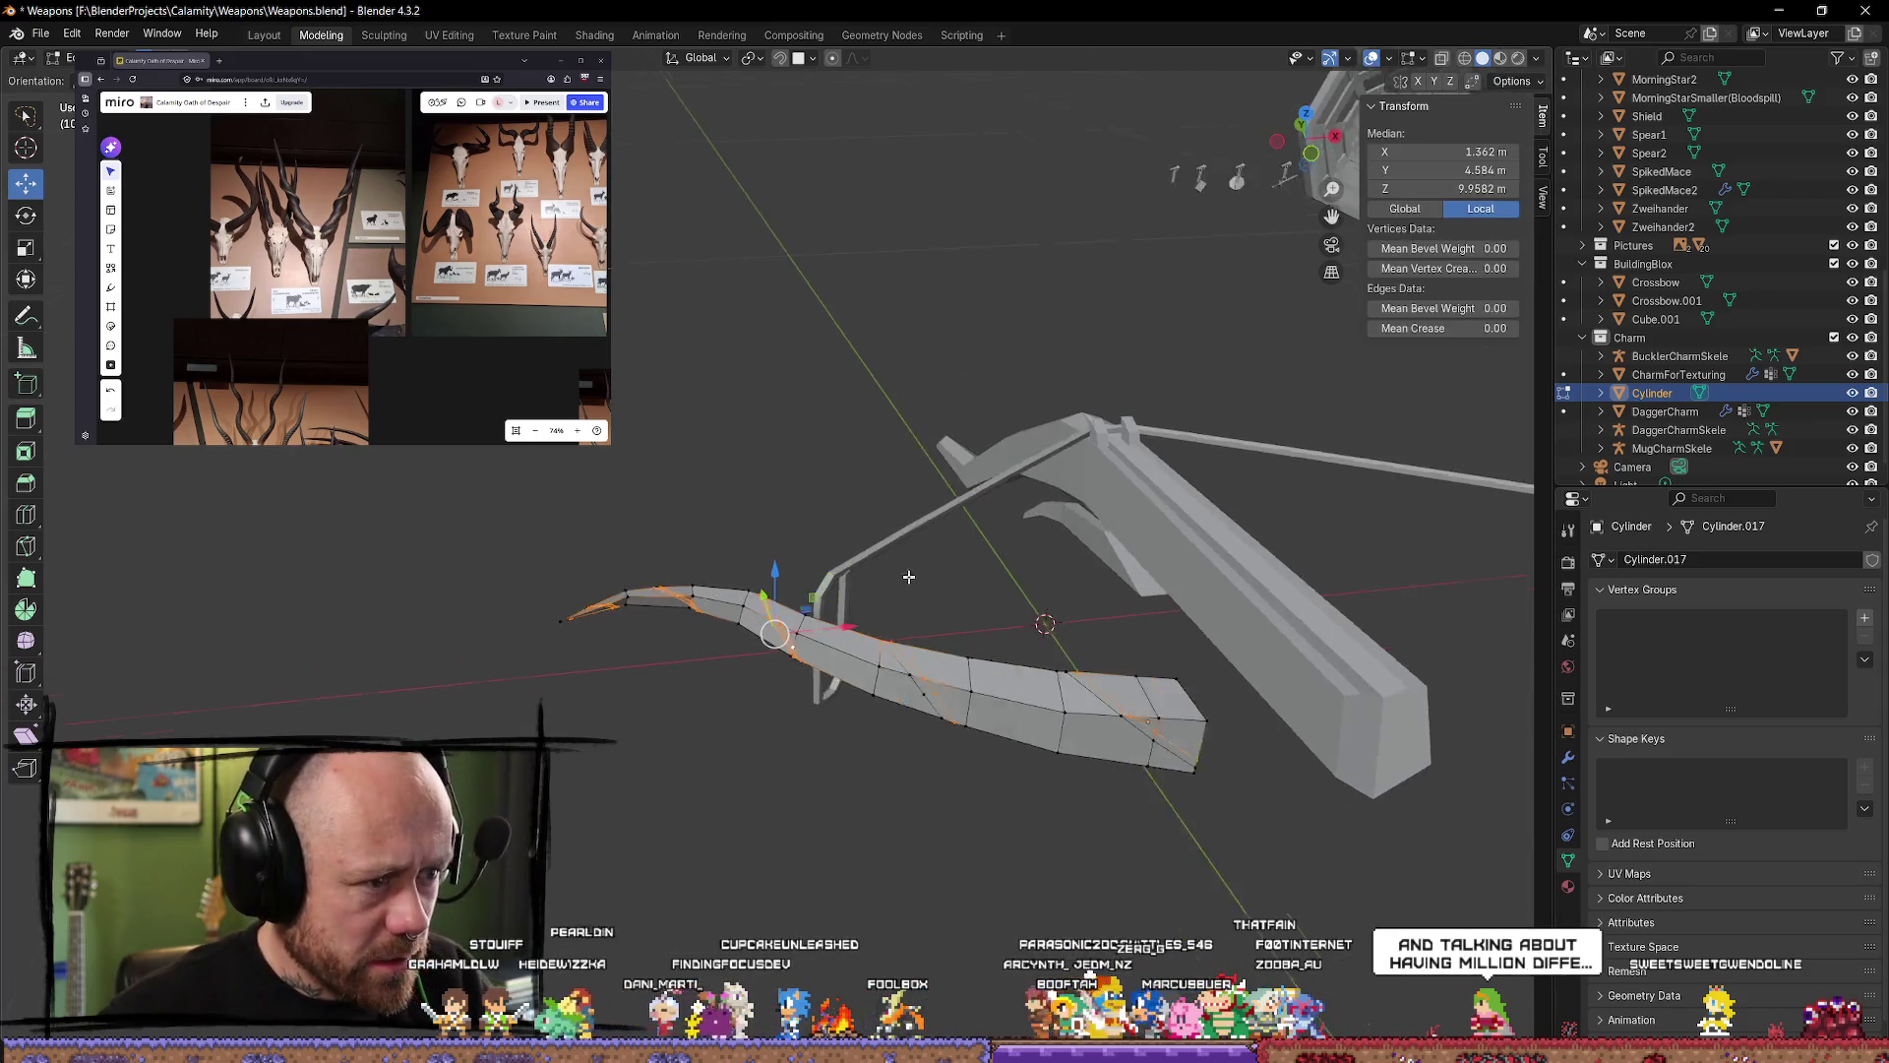
click(22, 431)
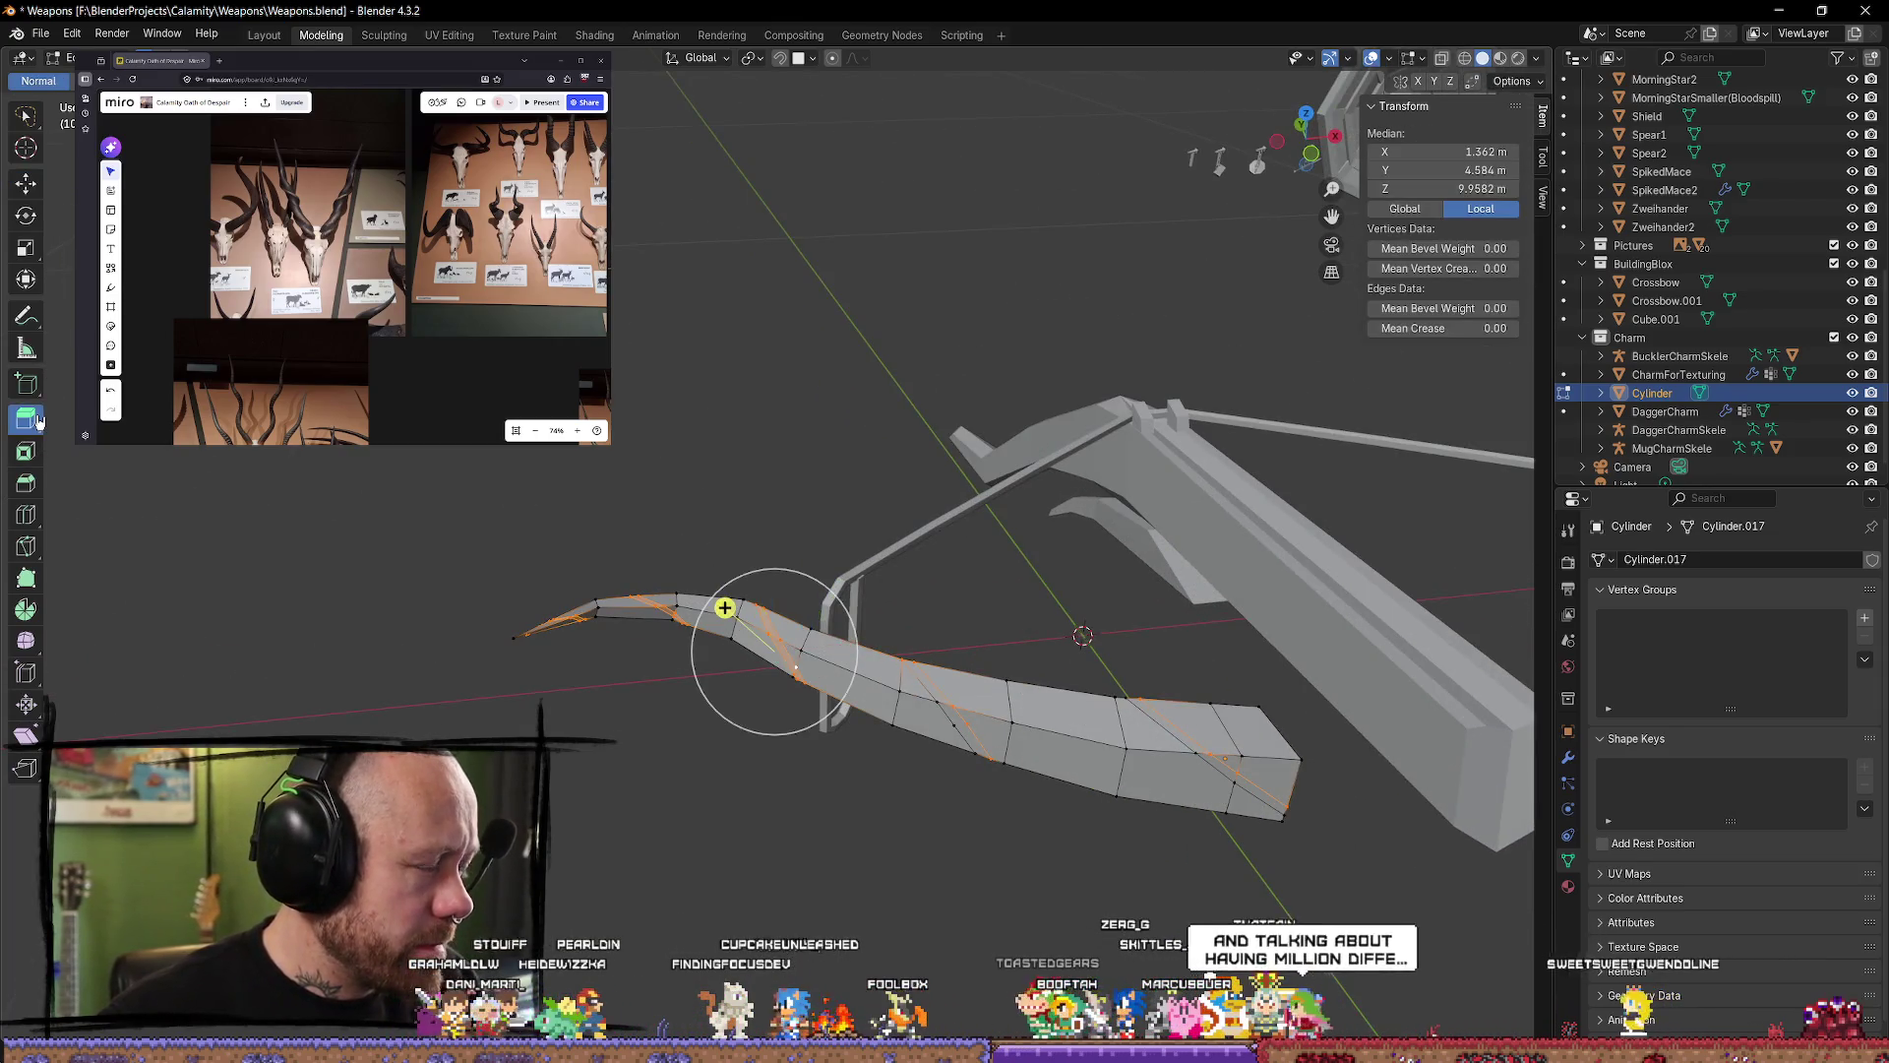
mouse_move(726, 609)
mouse_down()
mouse_move(531, 620)
mouse_move(726, 610)
mouse_up()
alt+click(822, 644)
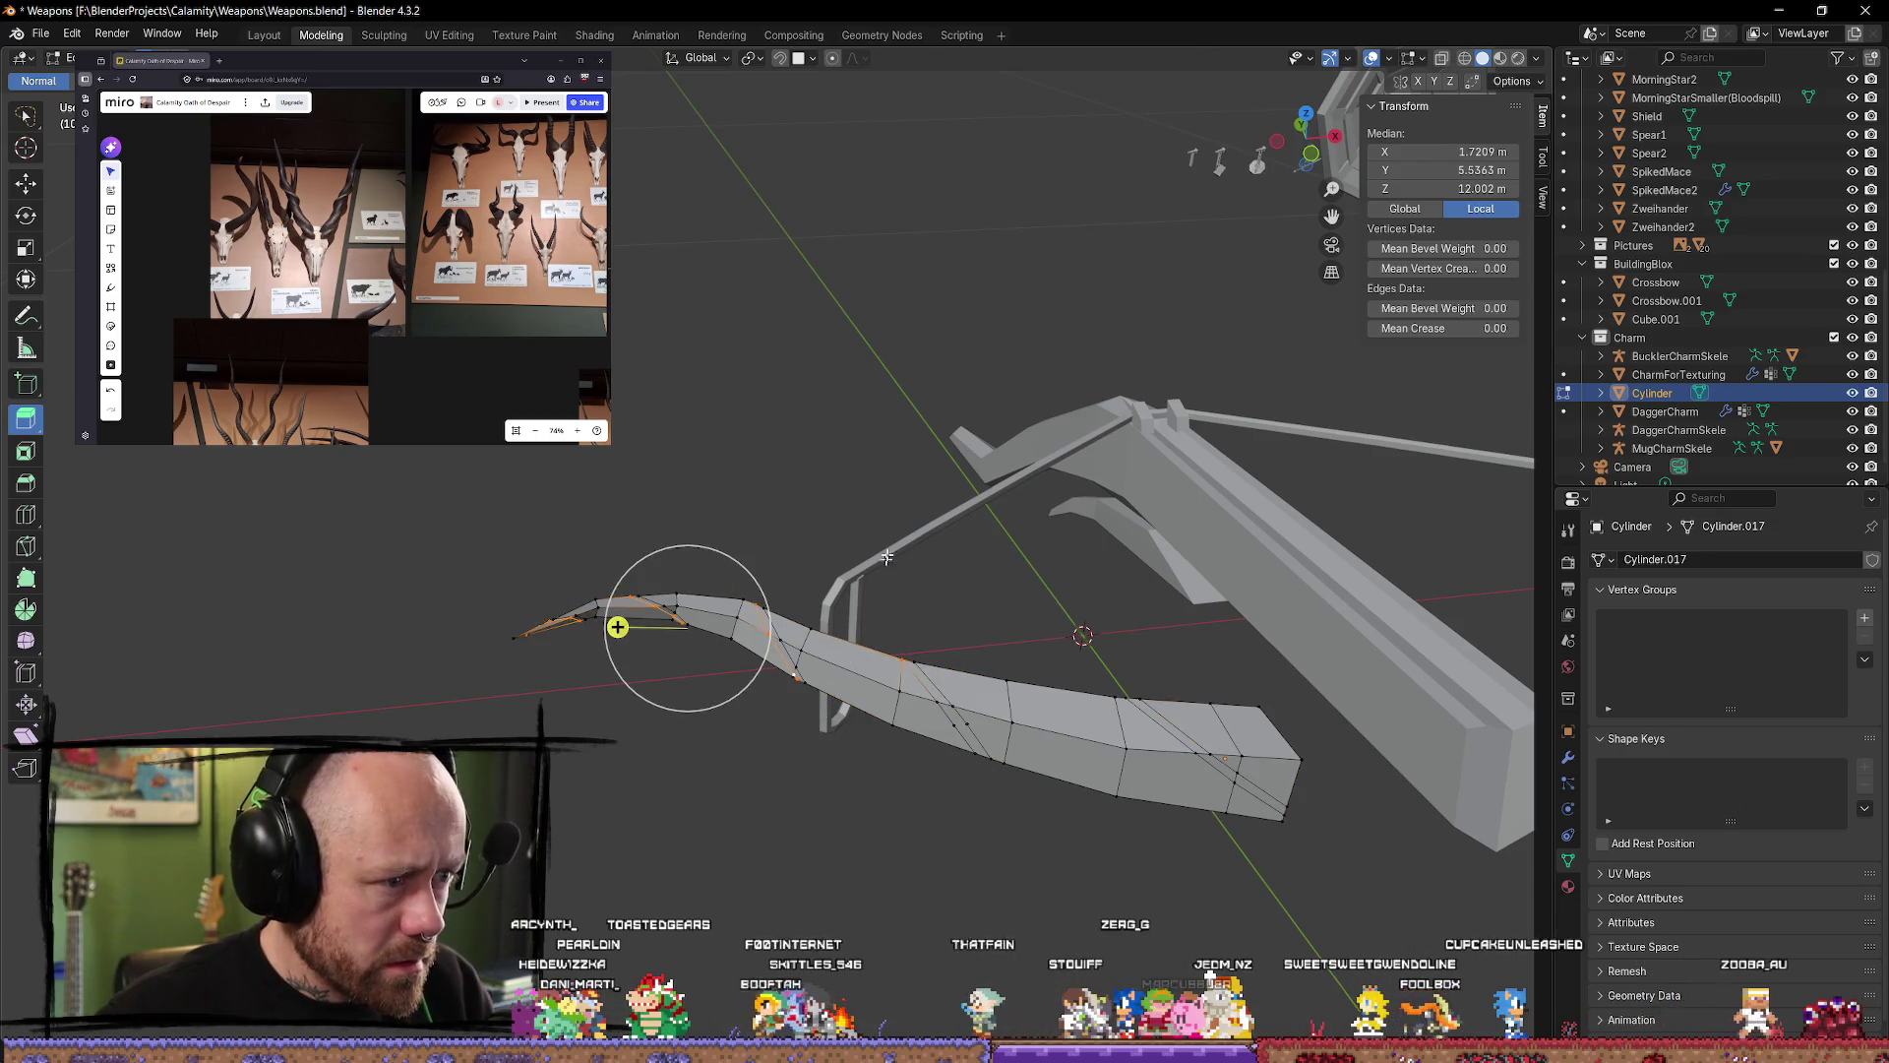
key(alt+a)
Step: Circle-select the knife-cut edges along the limb and scale them, cancelling an accidental move
key(c)
mouse_move(771, 626)
mouse_down()
mouse_move(822, 675)
mouse_move(717, 624)
mouse_up()
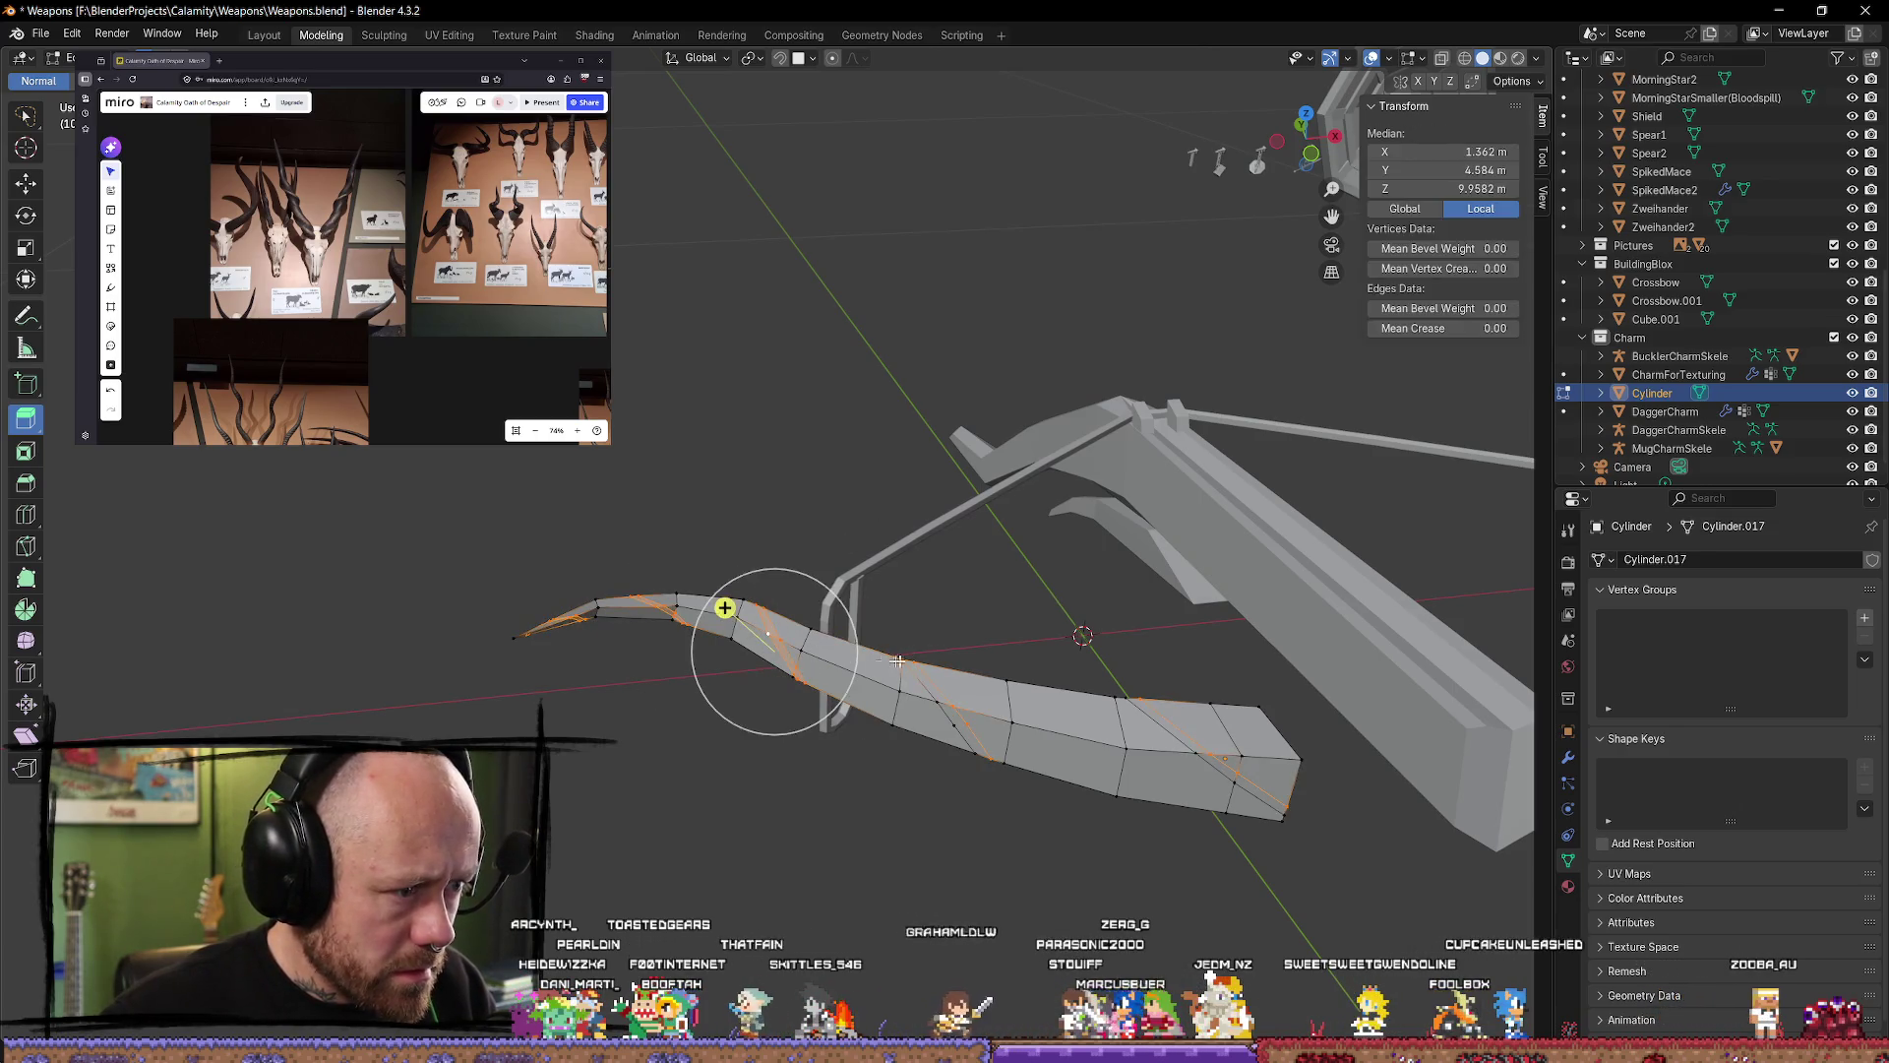
key(Escape)
key(s)
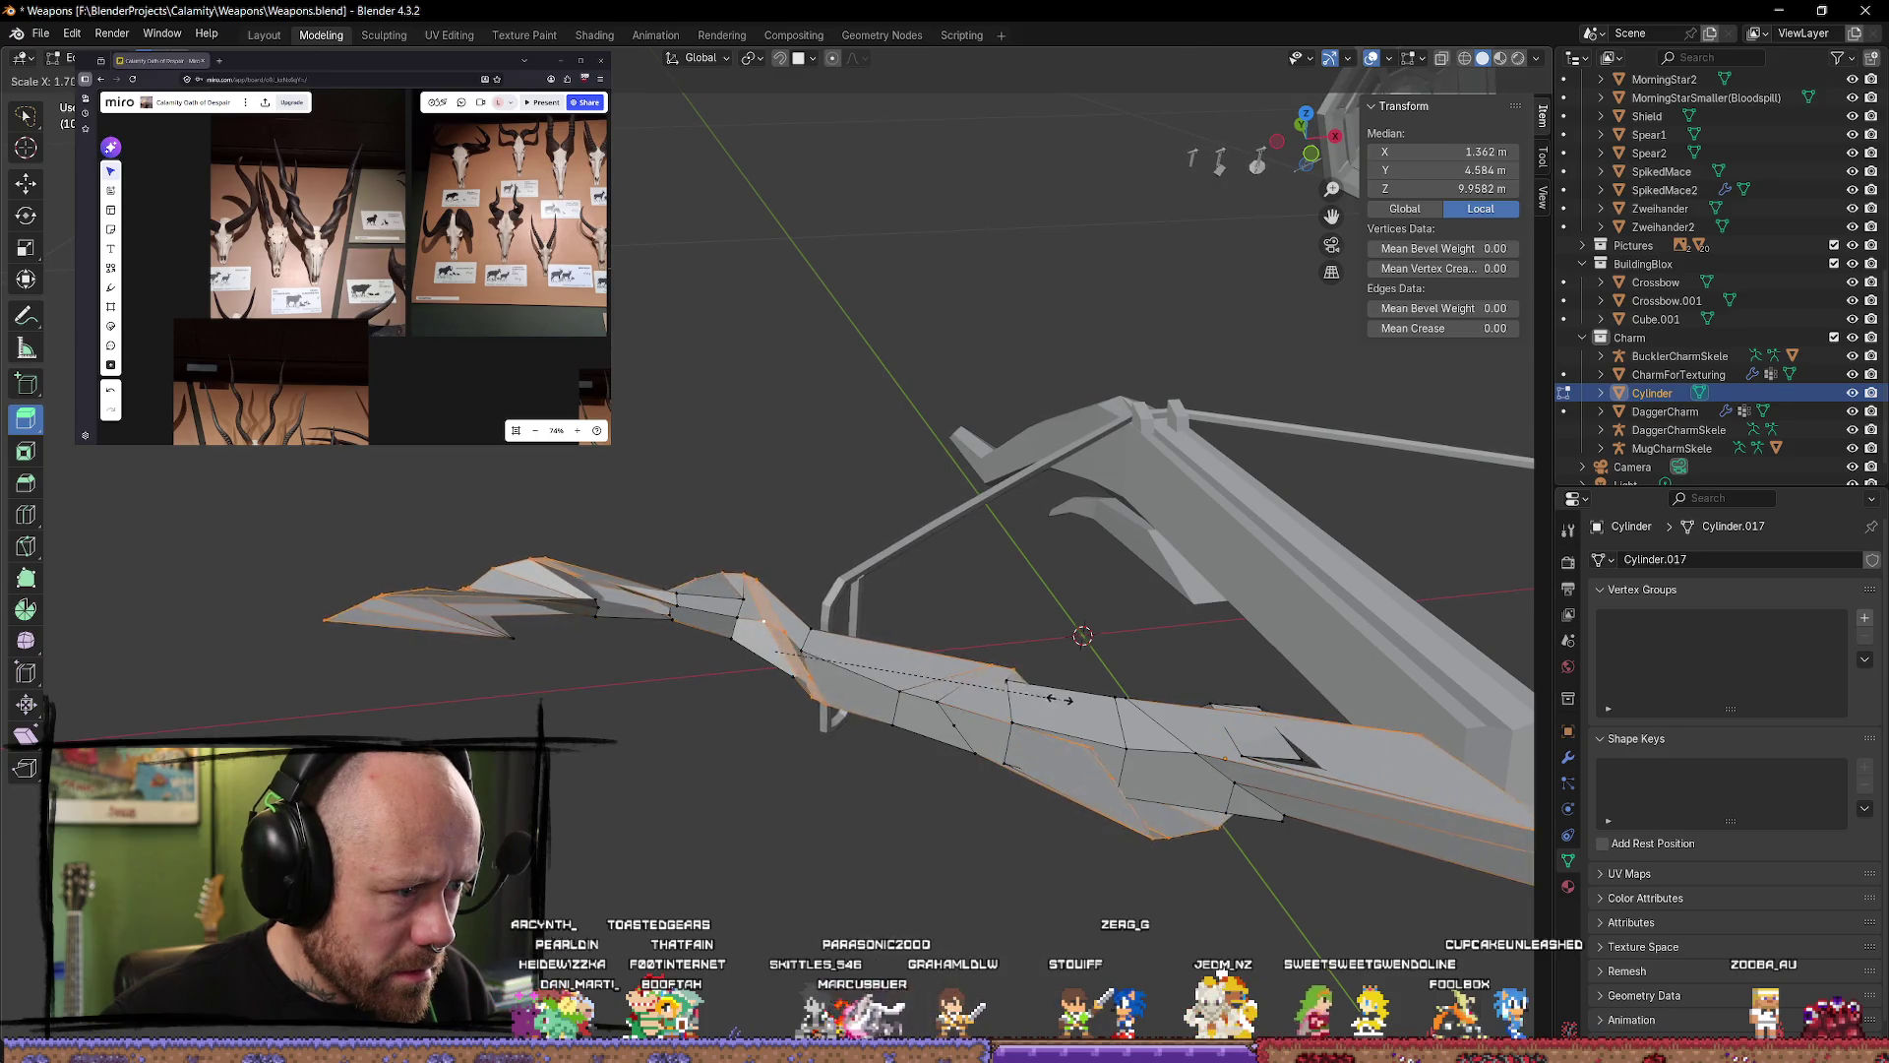
click(724, 607)
key(c)
middle_drag(724, 607, 759, 624)
key(Escape)
key(g)
key(Escape)
Step: Select vertices near the limb bend and try Z and Shift+X constrained scales, then cancel and clear
key(c)
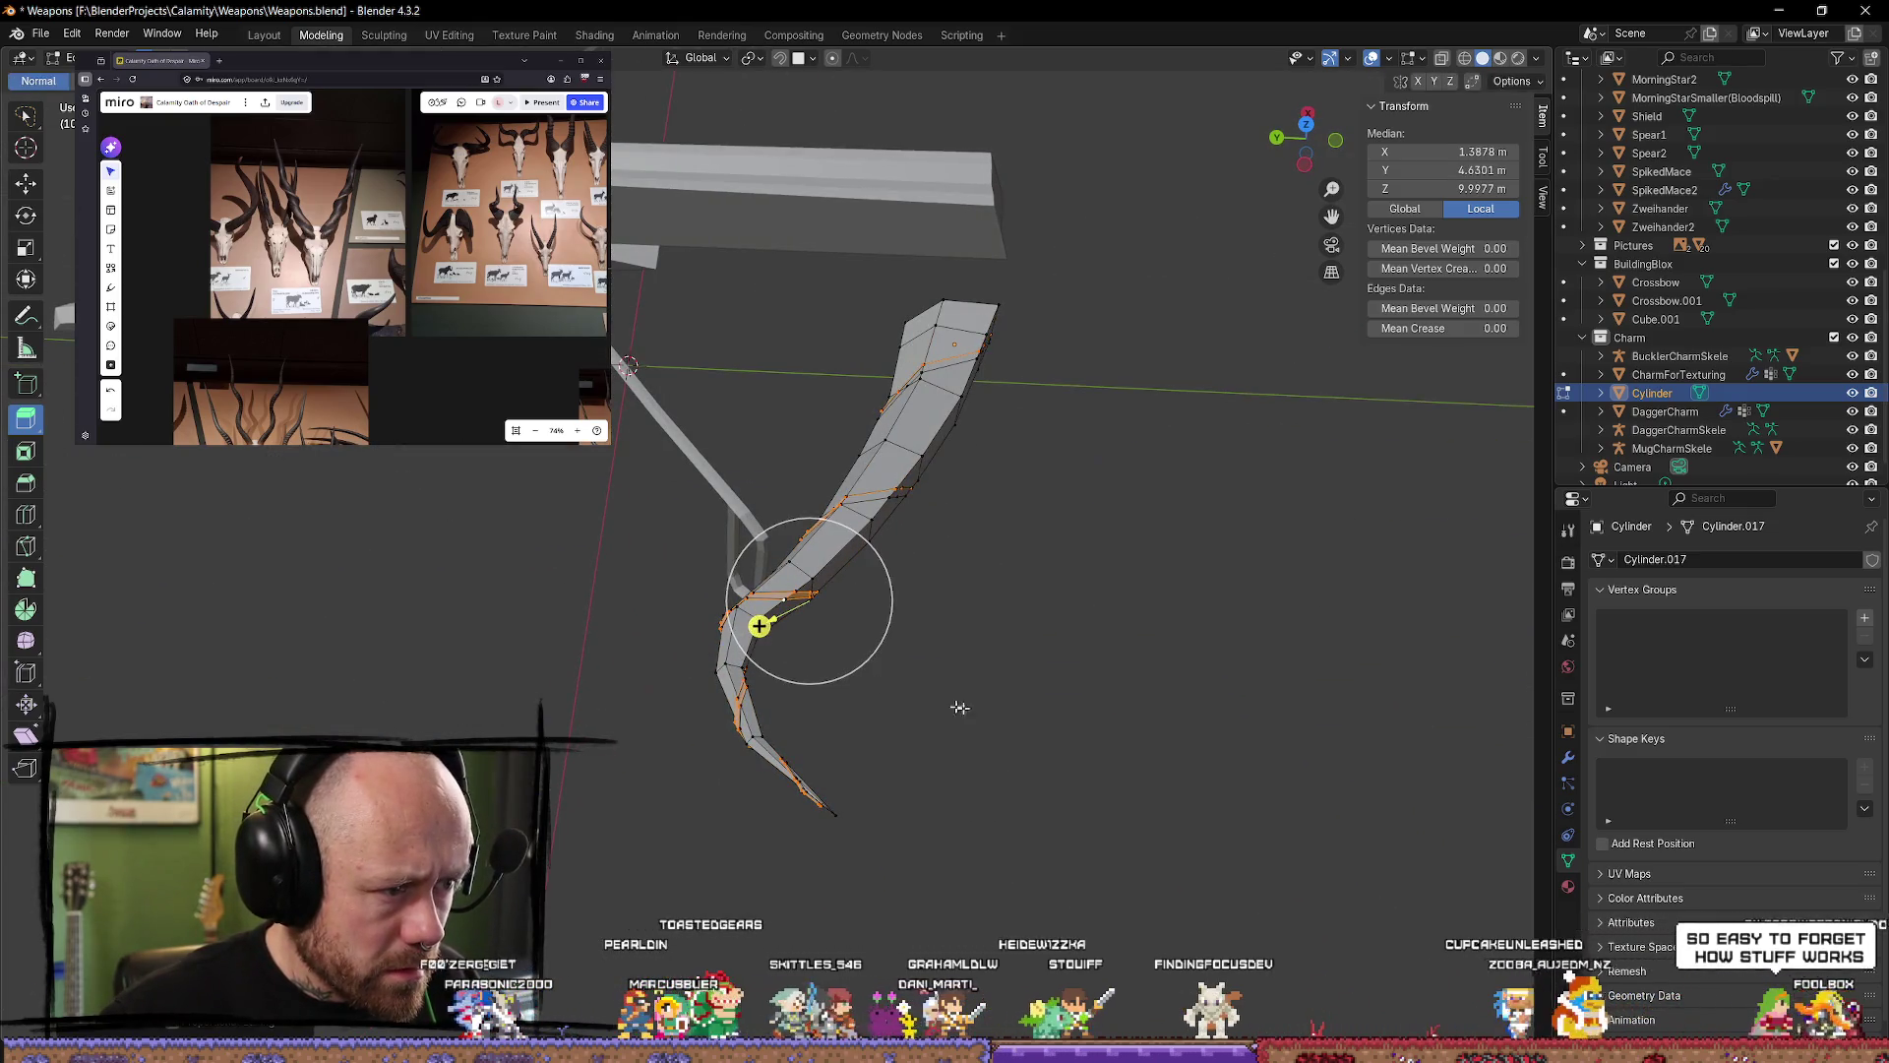
click(759, 624)
key(Escape)
key(s)
key(z)
key(shift+x)
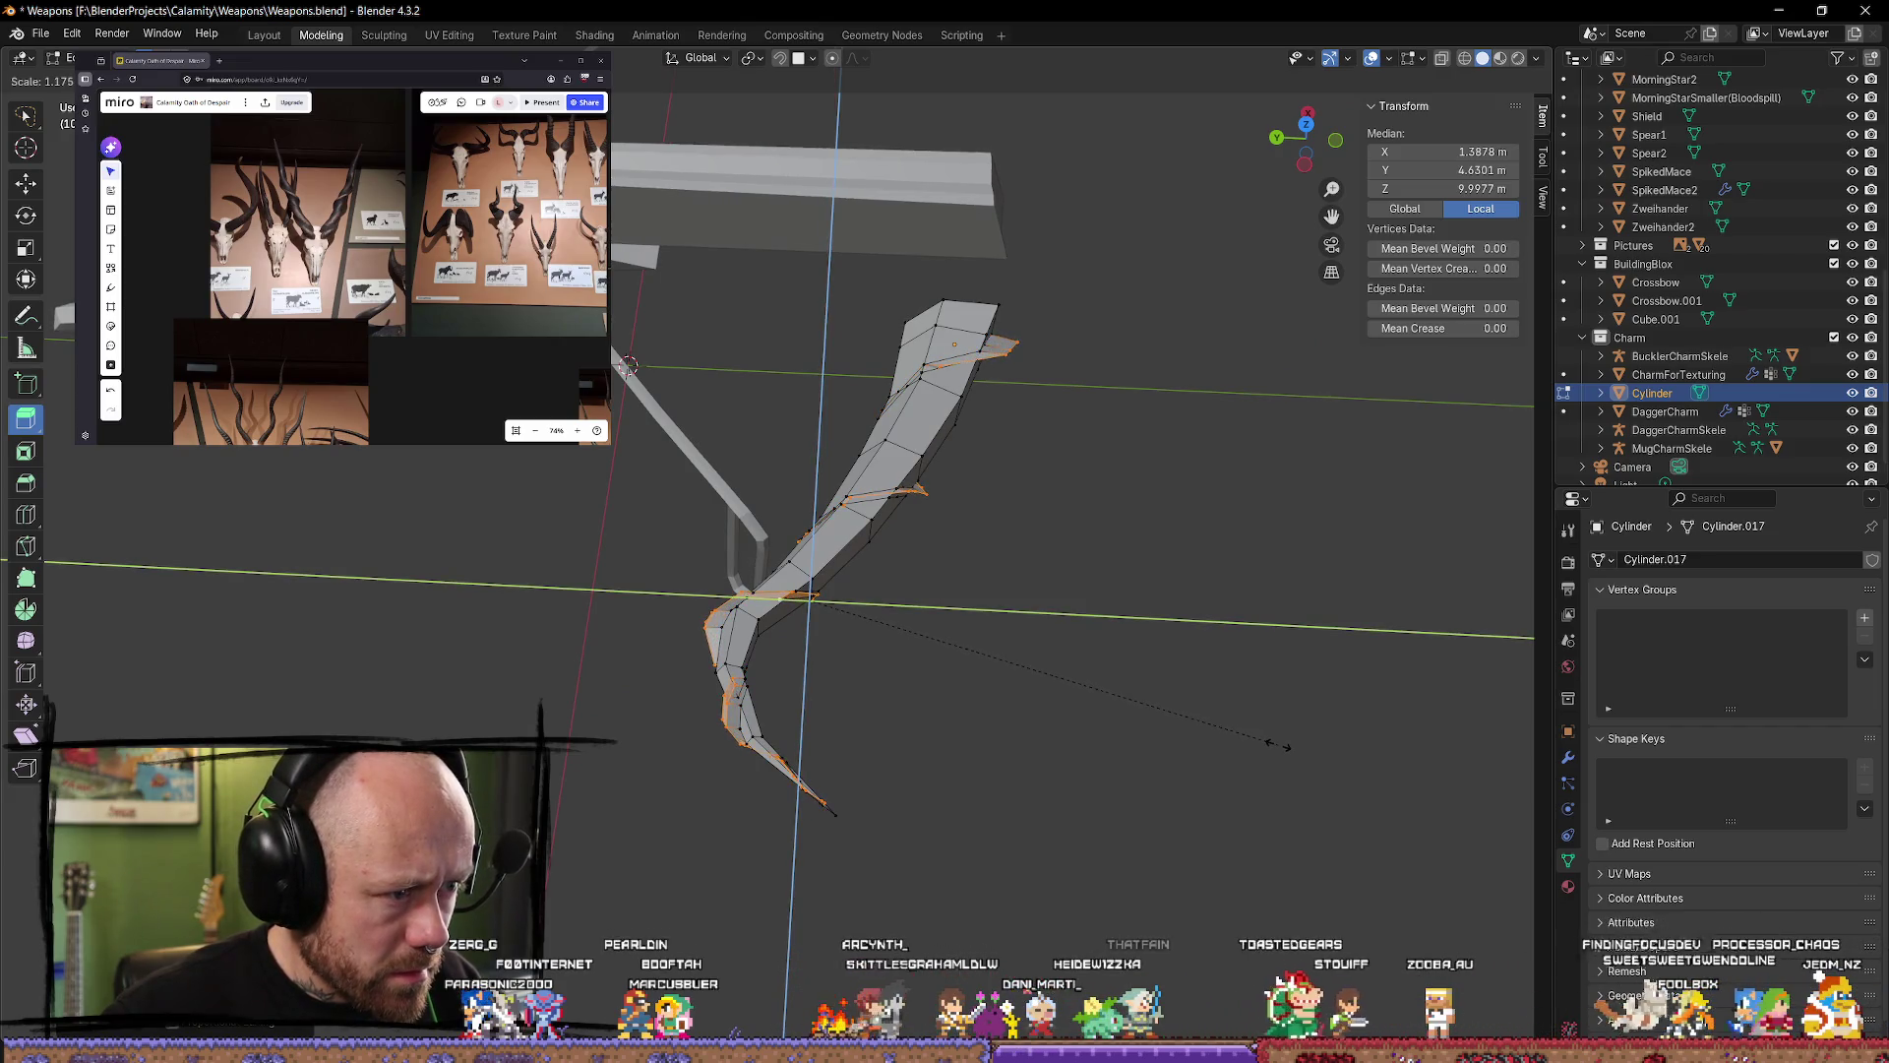
key(Escape)
key(c)
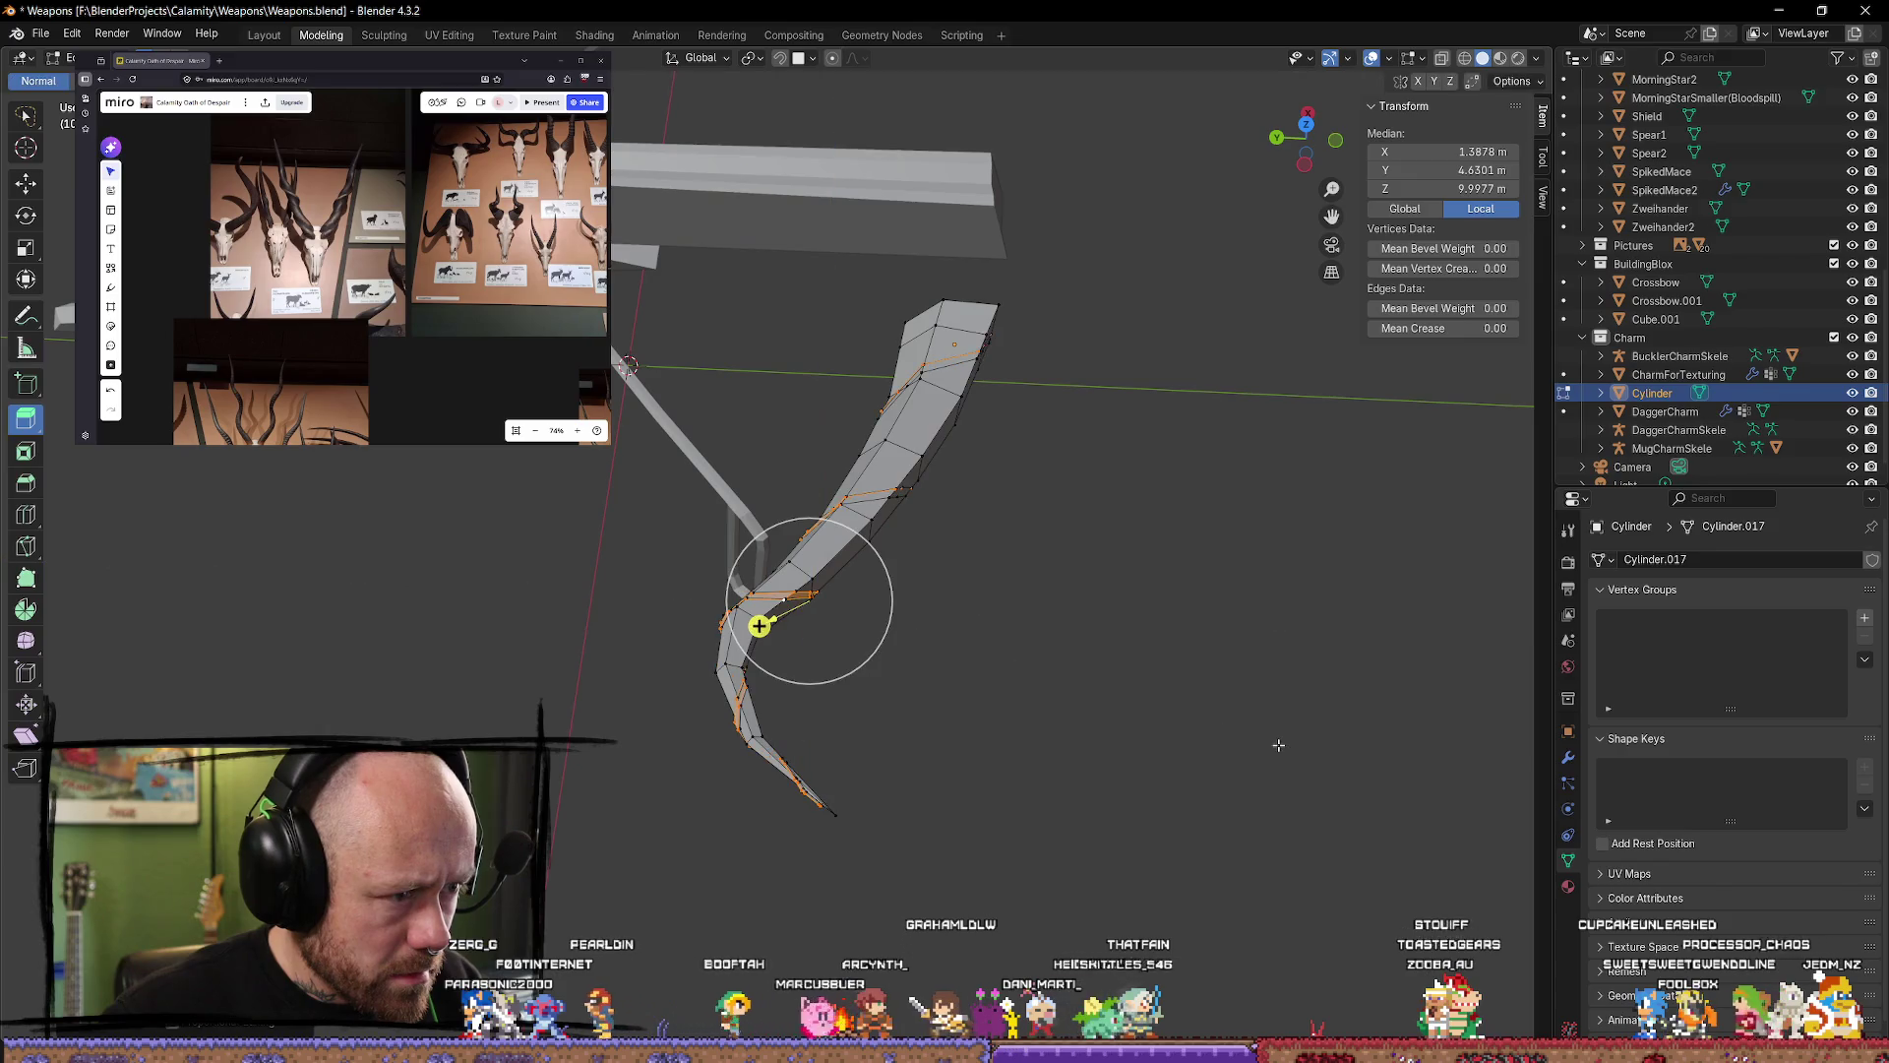
click(760, 624)
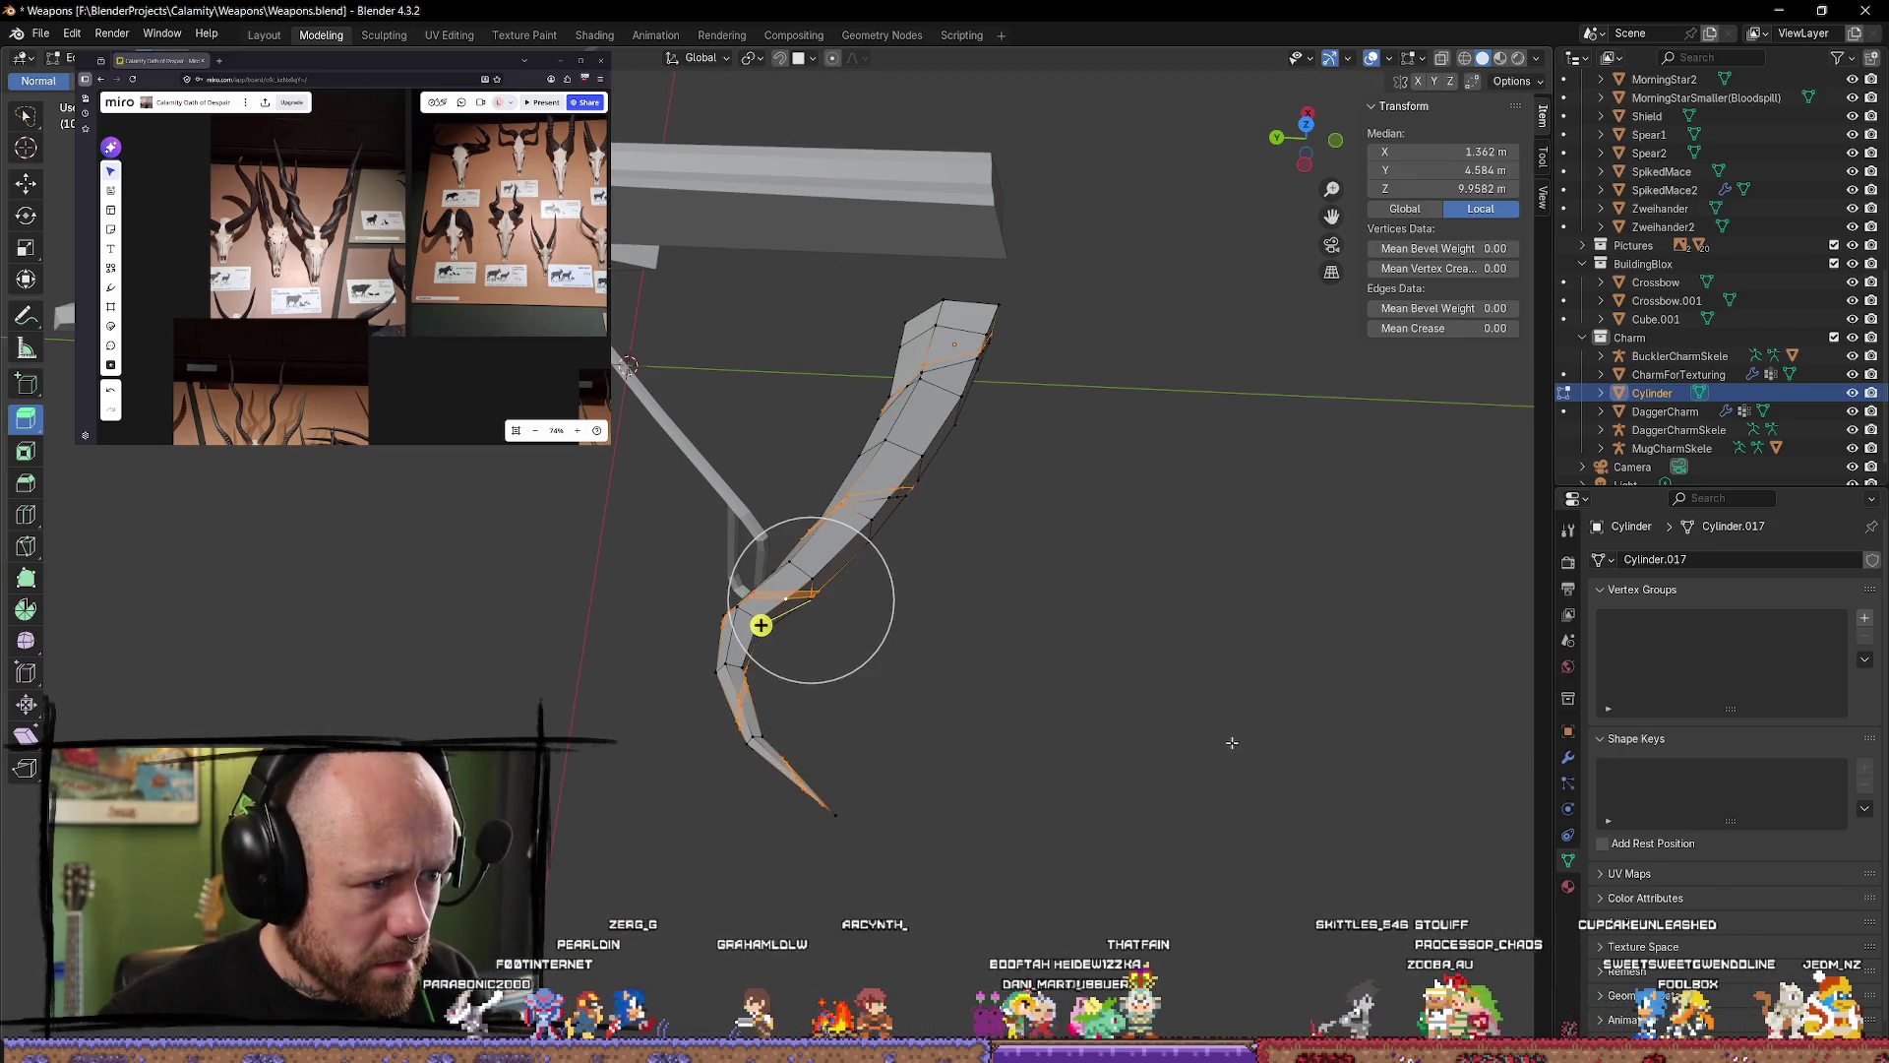
key(alt+a)
mouse_move(1198, 666)
middle_down()
mouse_move(1131, 604)
mouse_move(1033, 570)
middle_up()
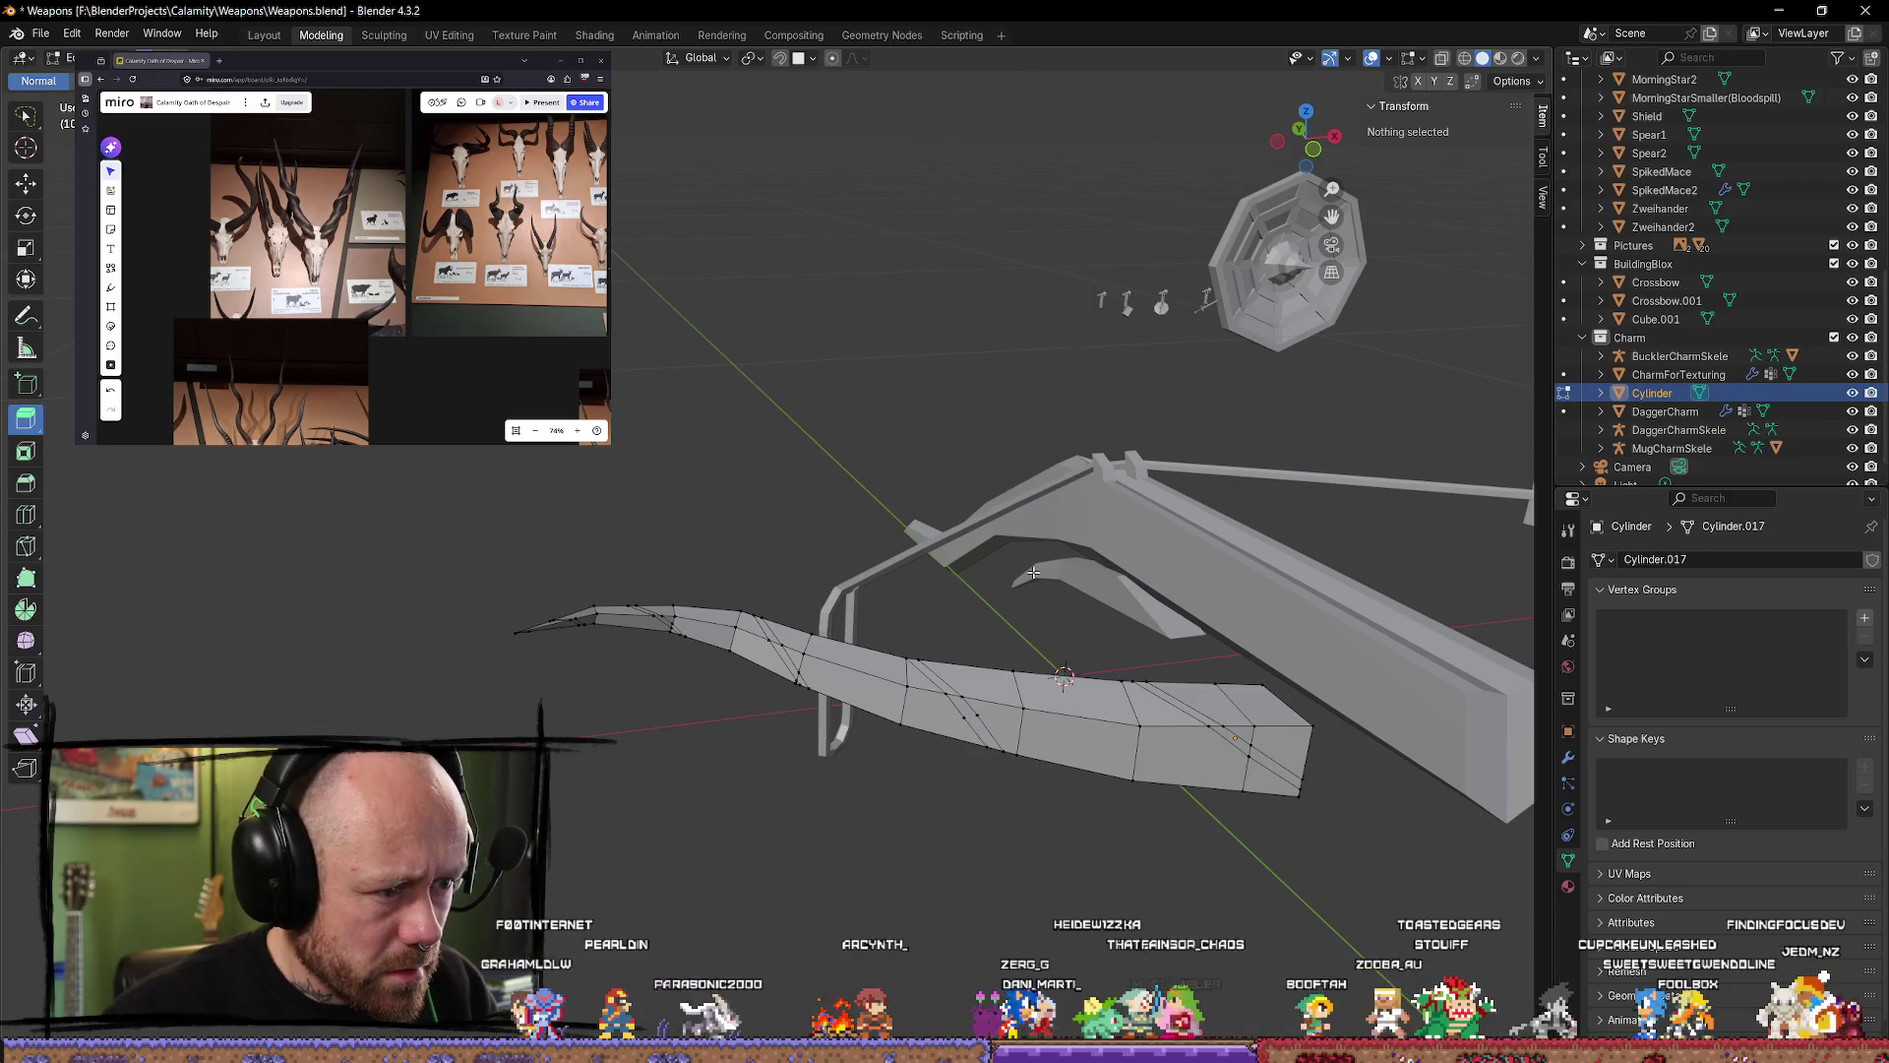
Step: Select the cut vertices along the limb, undoing stray circle selections
key(c)
mouse_move(630, 630)
mouse_down()
mouse_move(721, 611)
mouse_move(778, 663)
mouse_up()
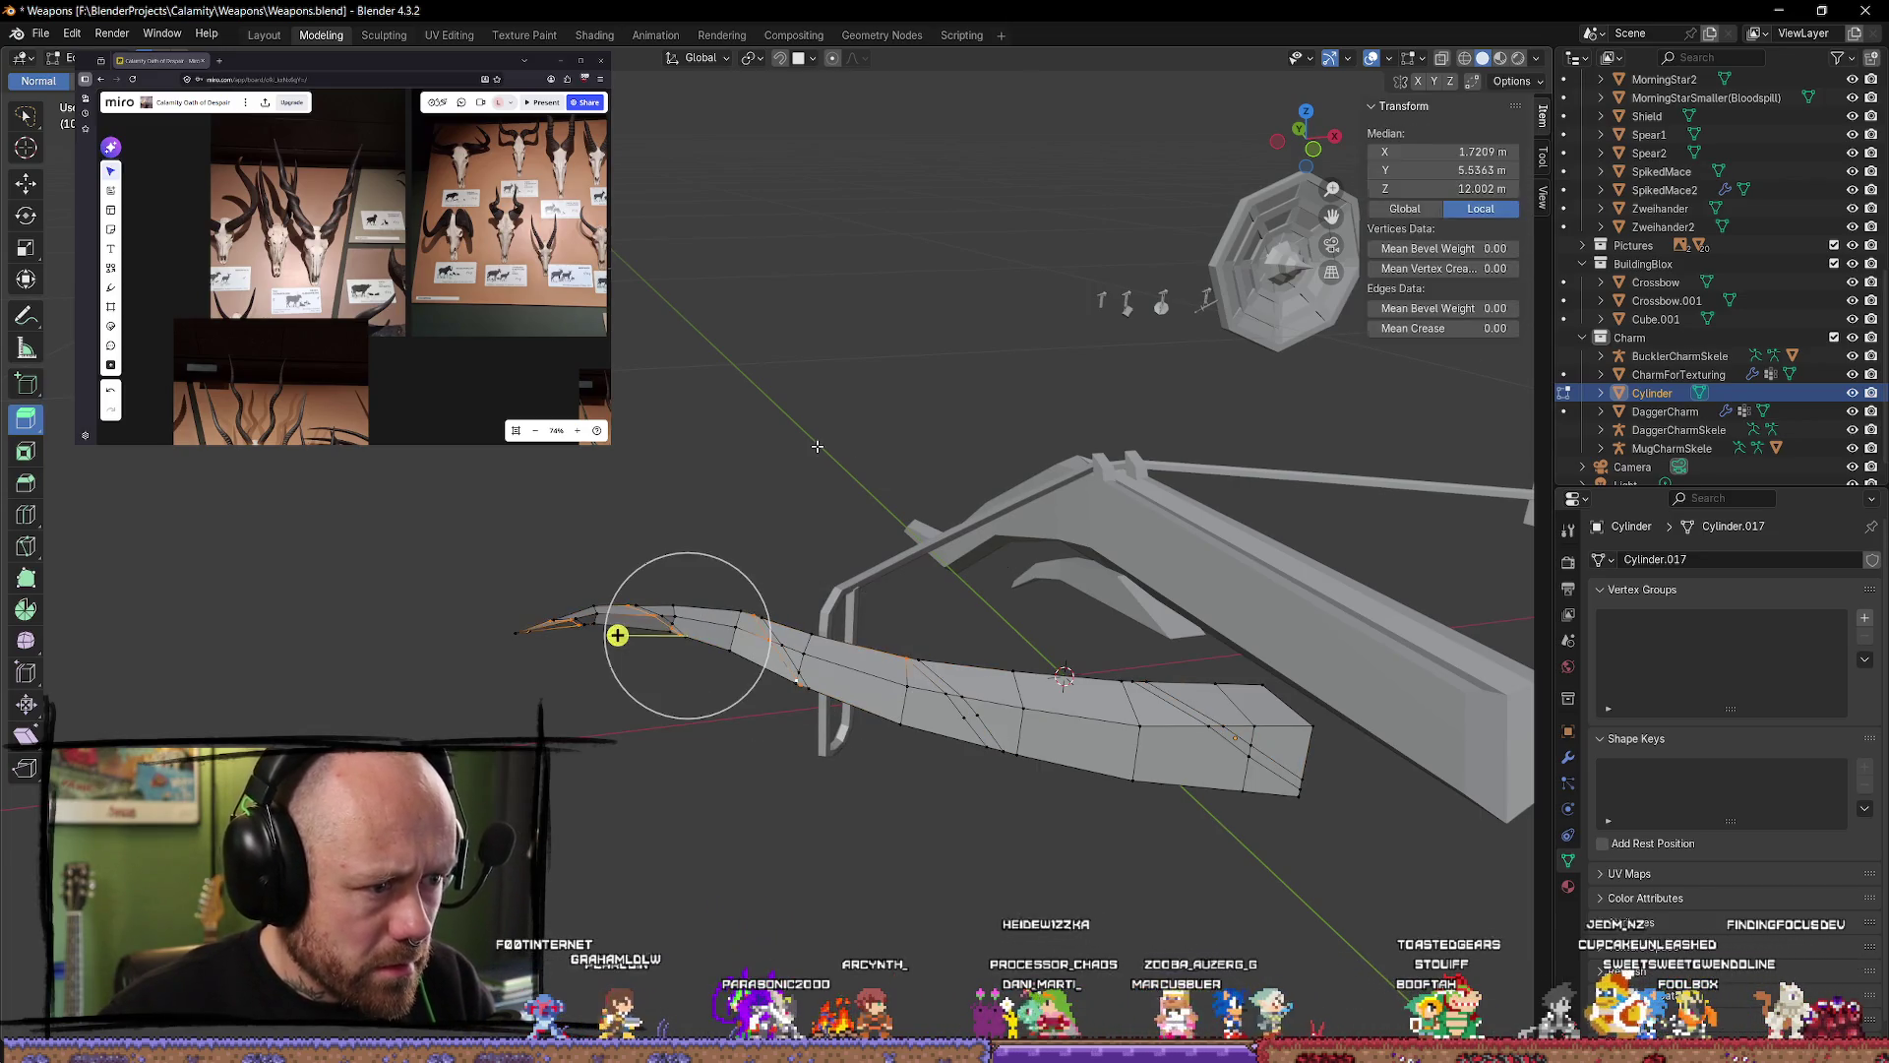
key(ctrl+z)
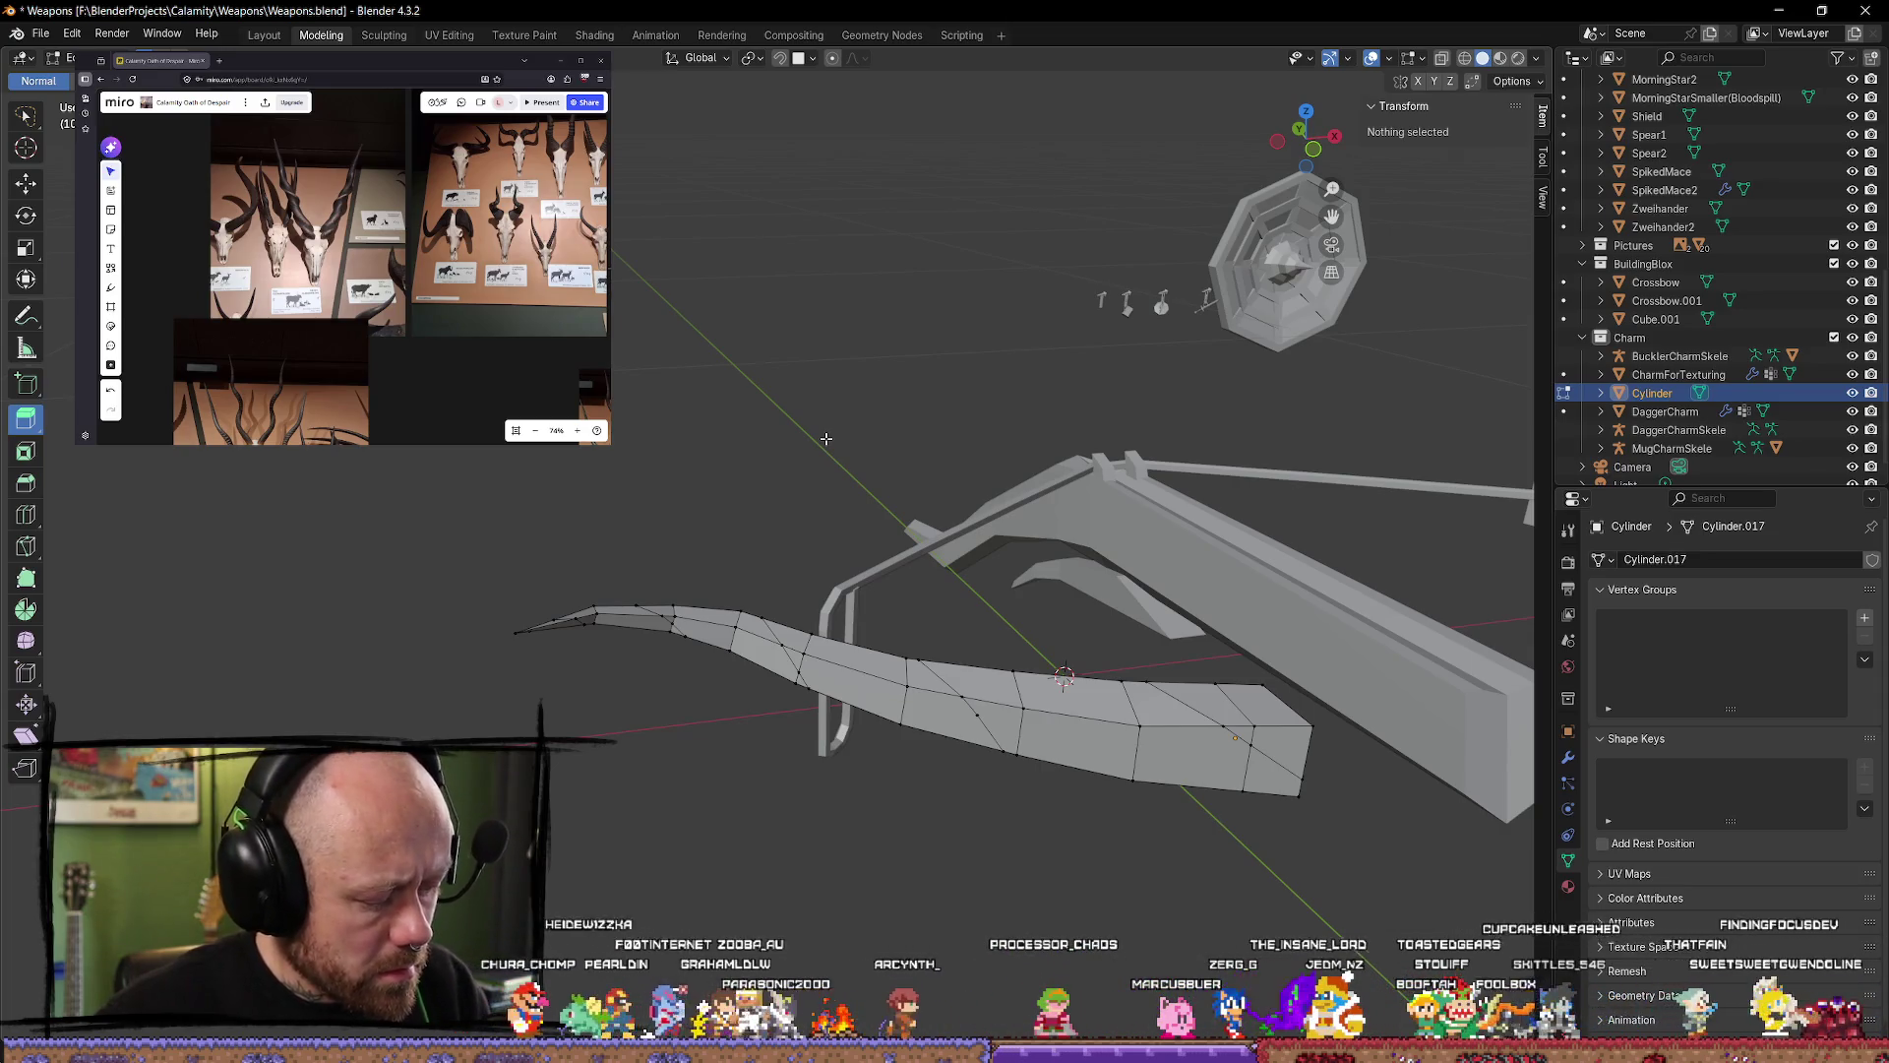
key(c)
drag(748, 679, 781, 688)
key(ctrl+z)
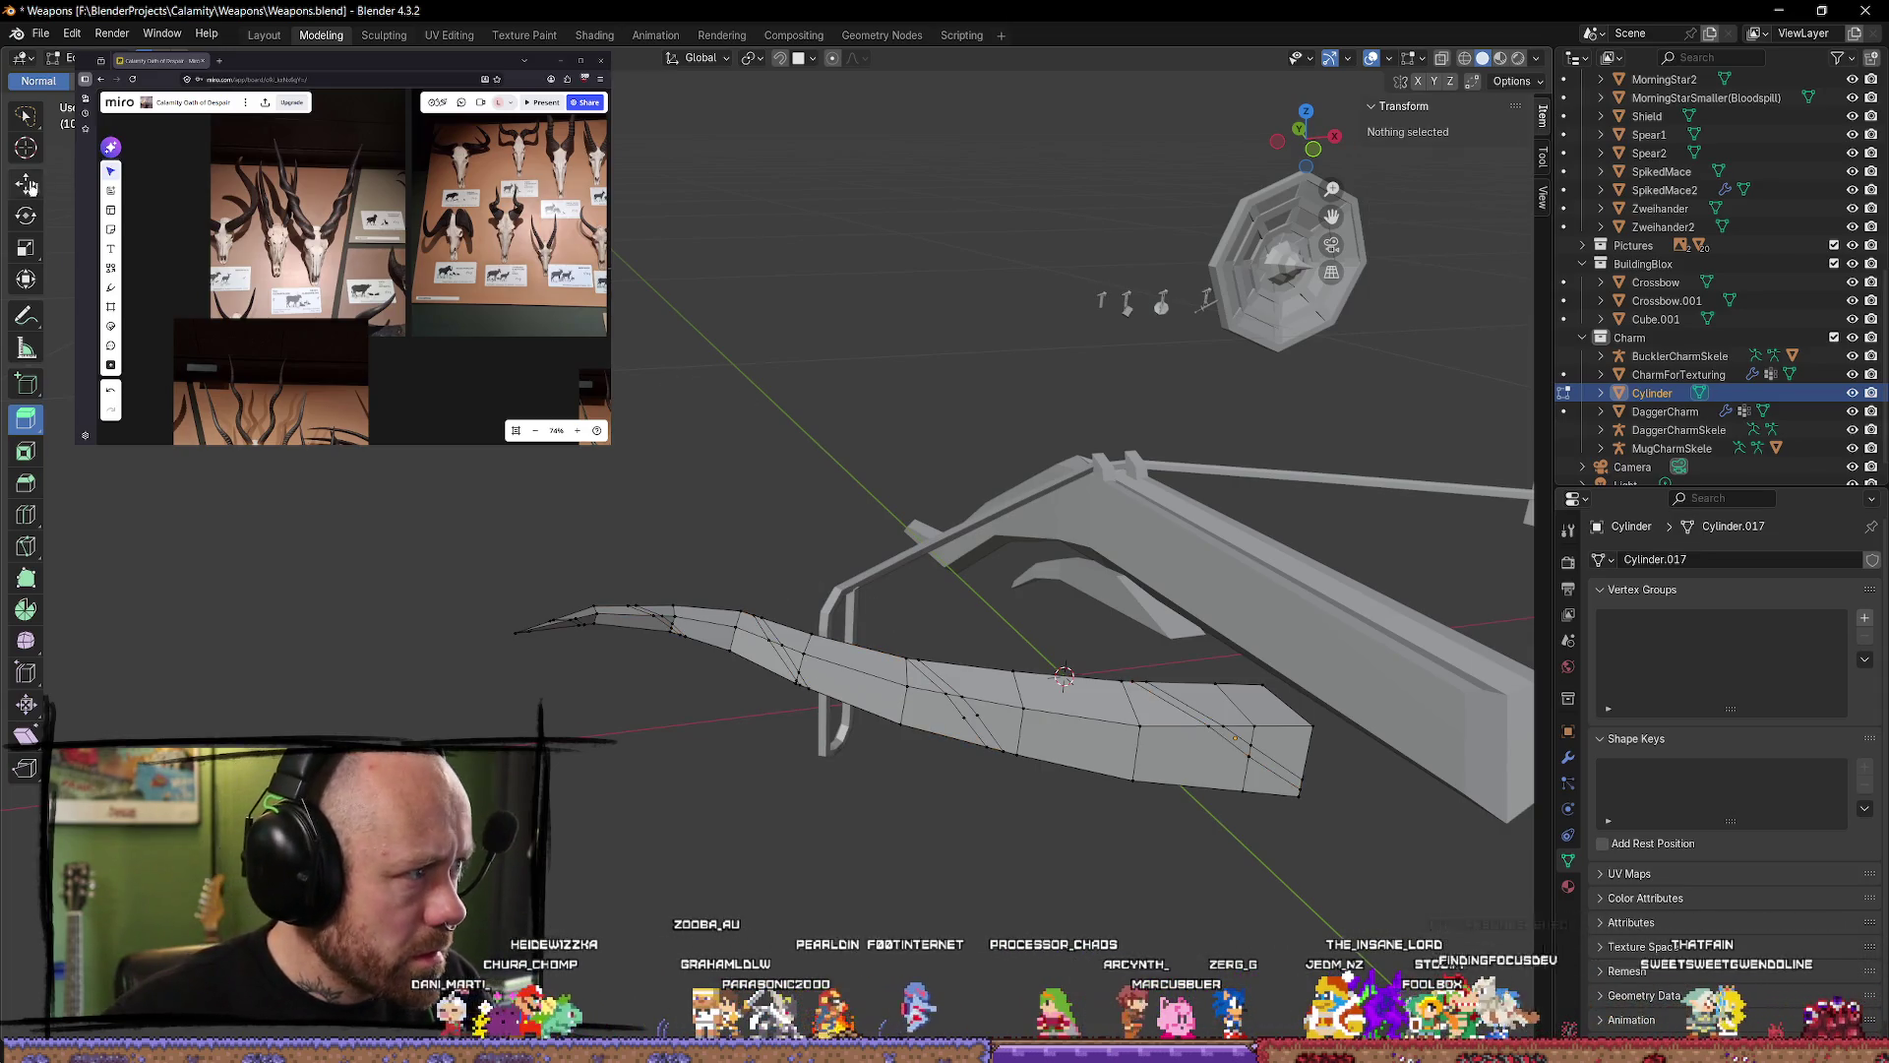
alt+click(787, 660)
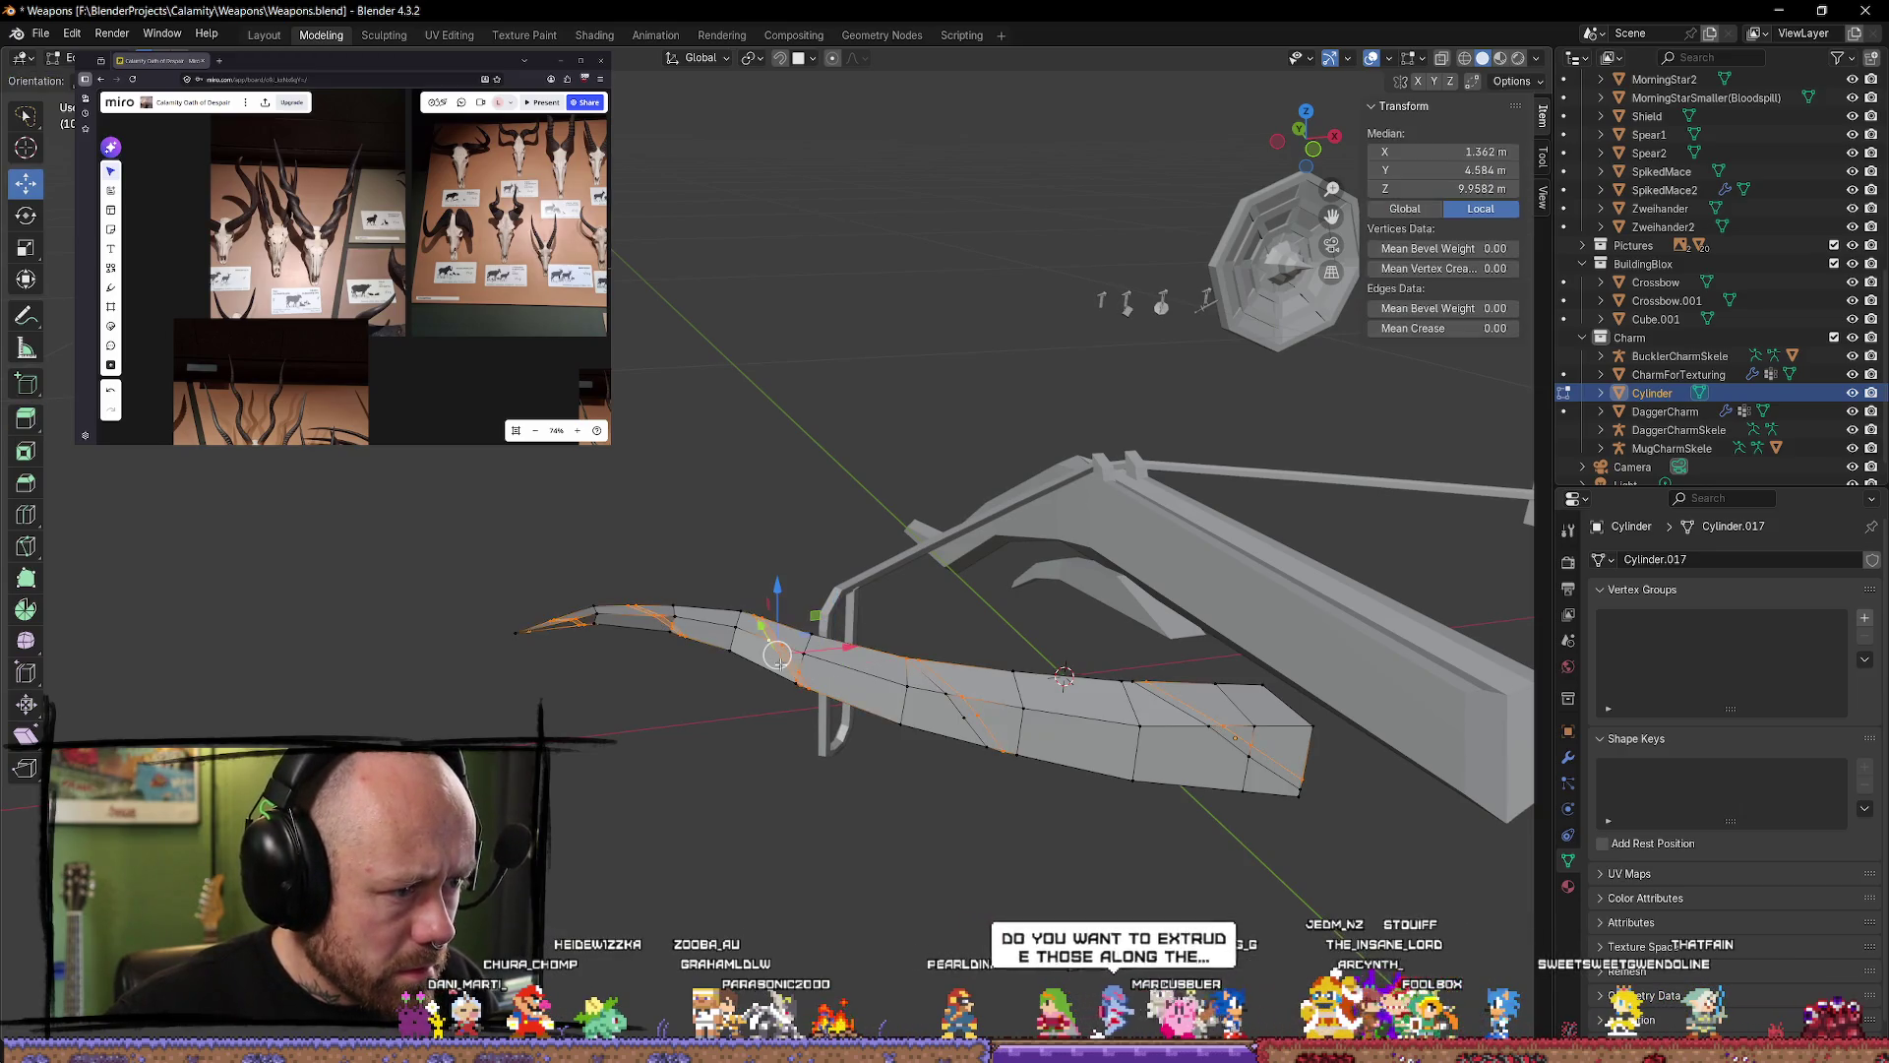
mouse_move(787, 661)
middle_down()
mouse_move(967, 708)
mouse_move(894, 756)
mouse_move(644, 839)
mouse_move(780, 844)
mouse_move(1050, 432)
mouse_move(837, 688)
mouse_move(654, 801)
mouse_move(318, 654)
mouse_move(846, 866)
middle_up()
Step: Shrink the selected limb section, then scale it again constrained with Shift+Y
key(s)
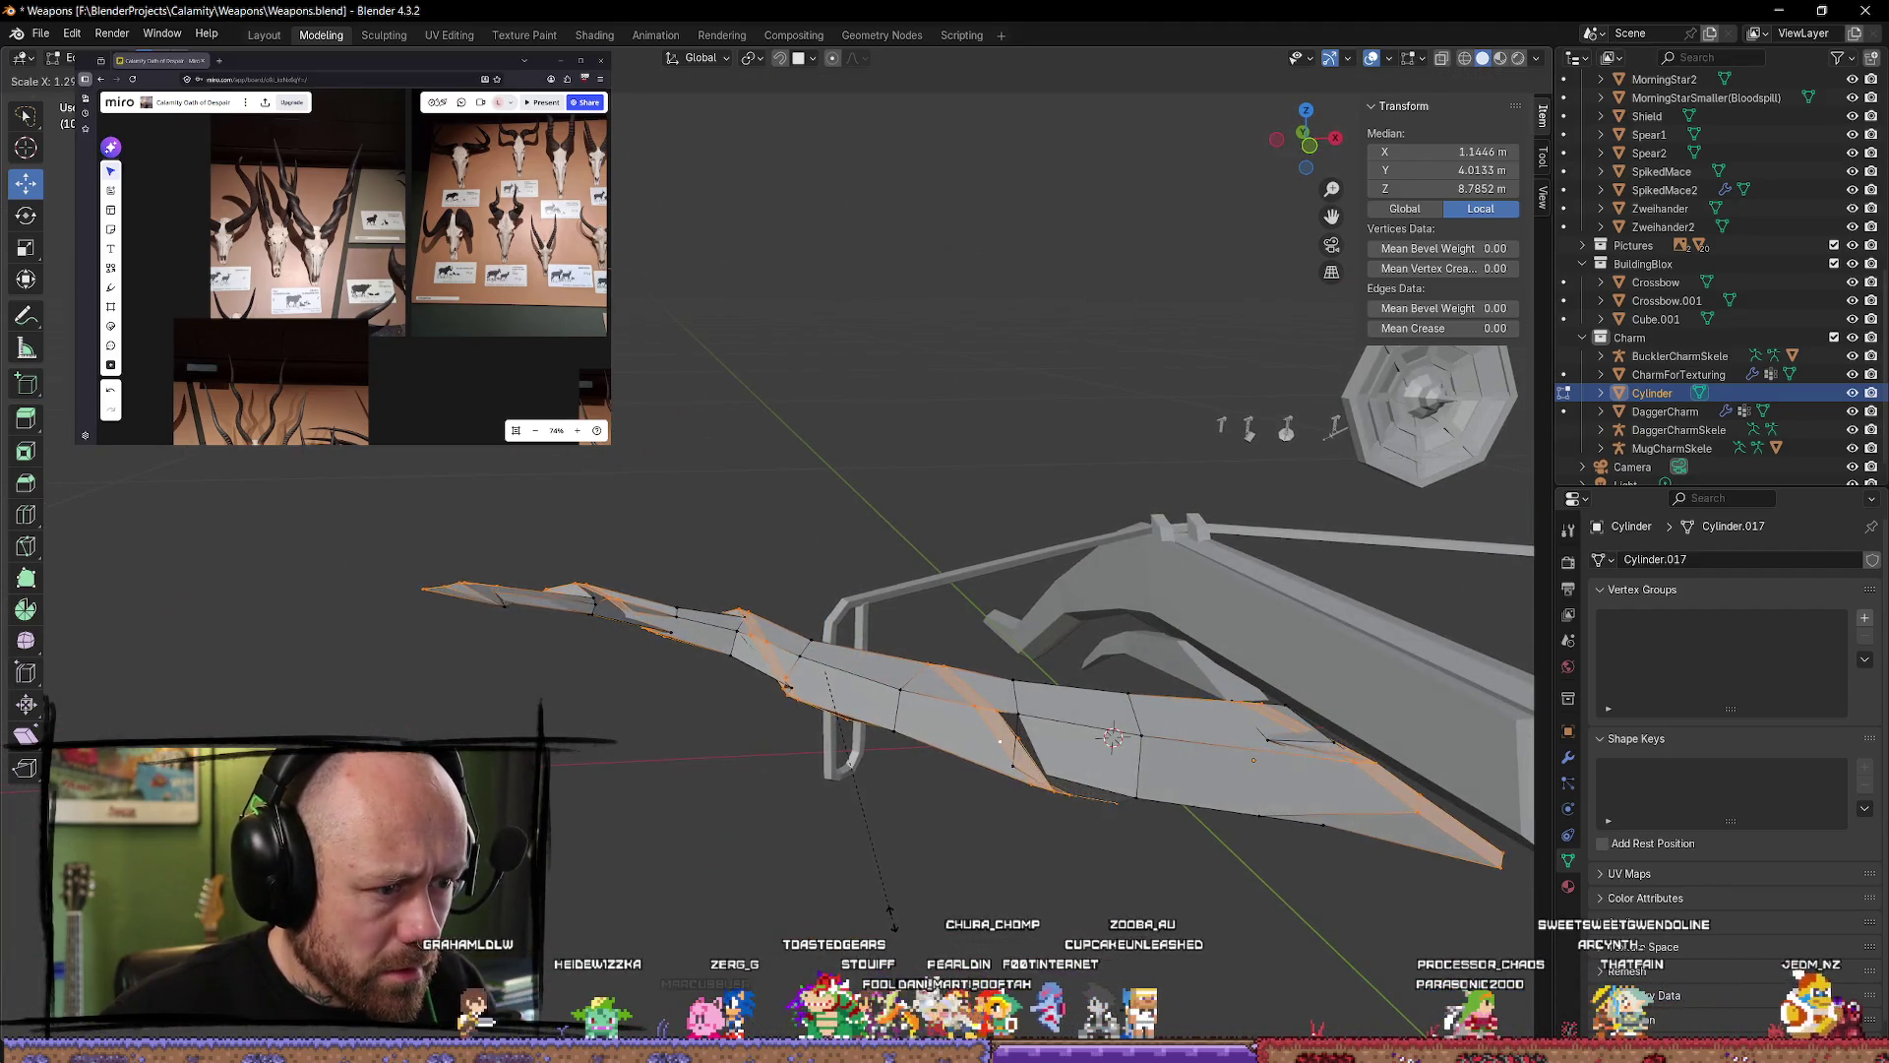
click(885, 869)
key(s)
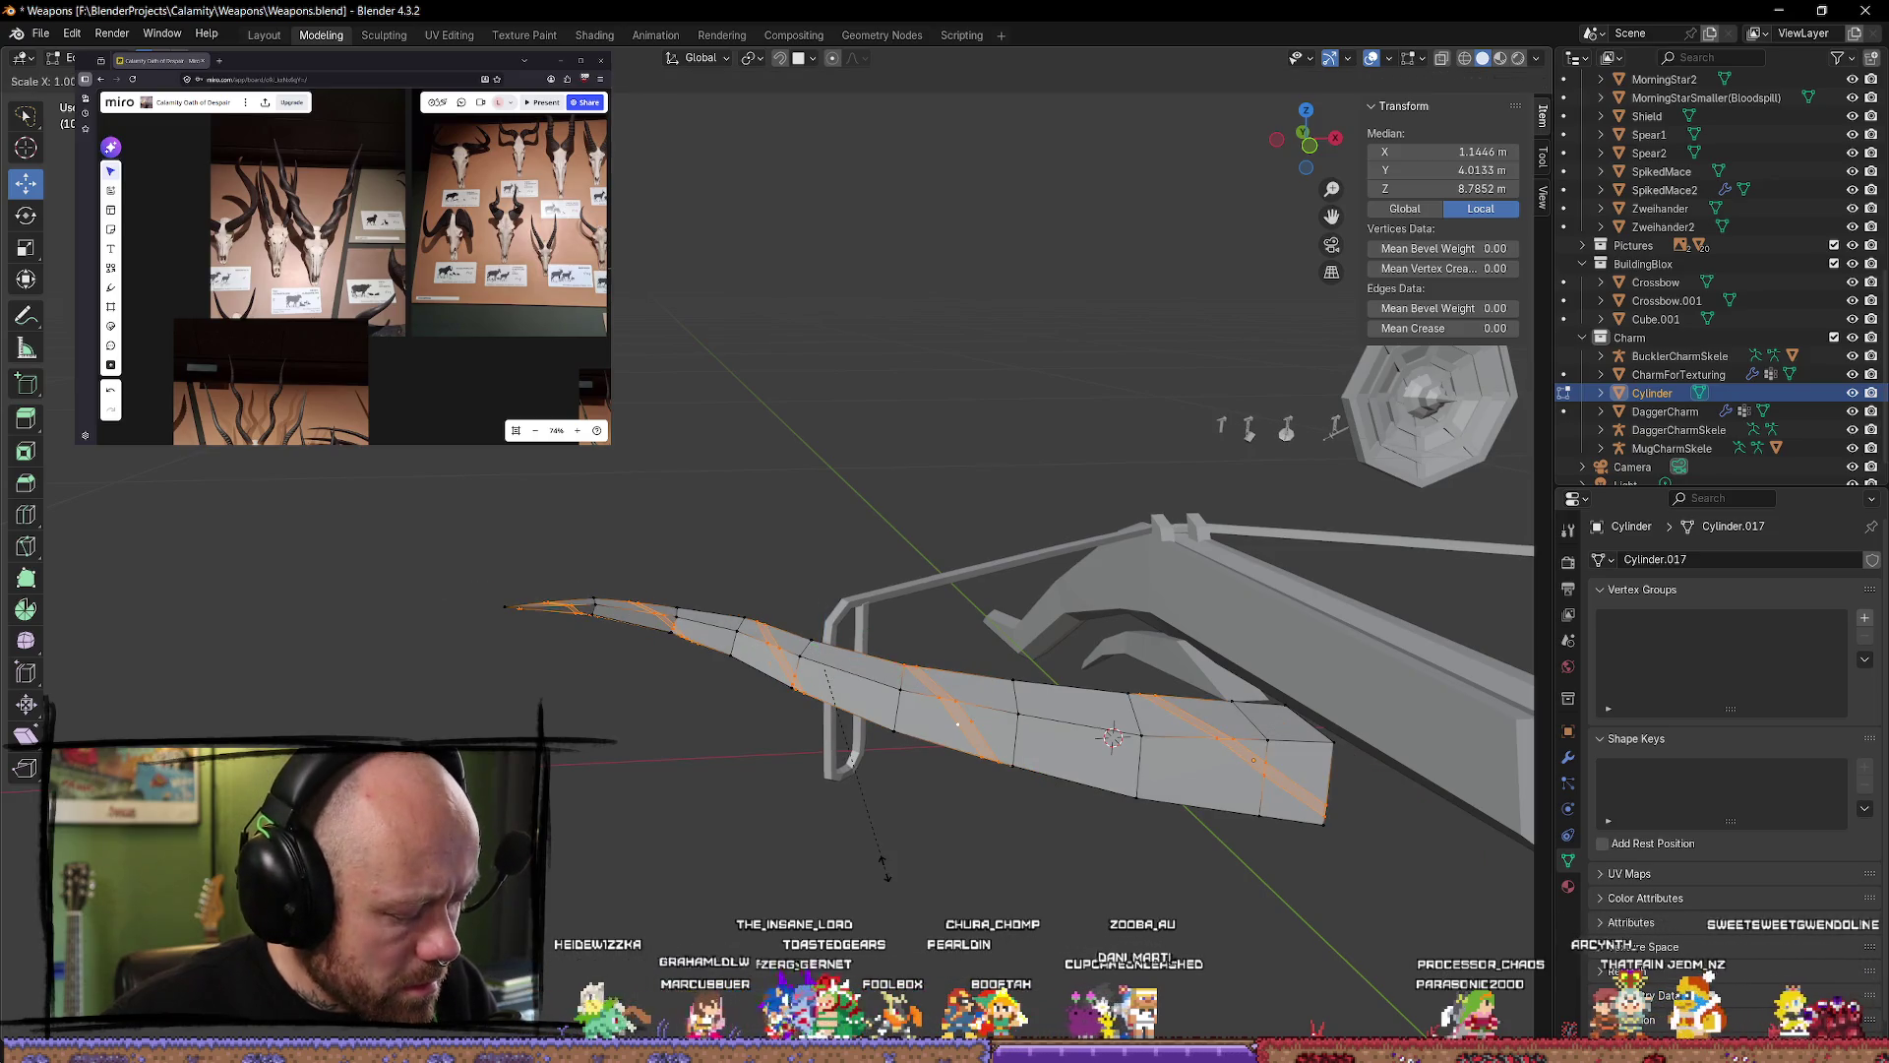
key(shift+y)
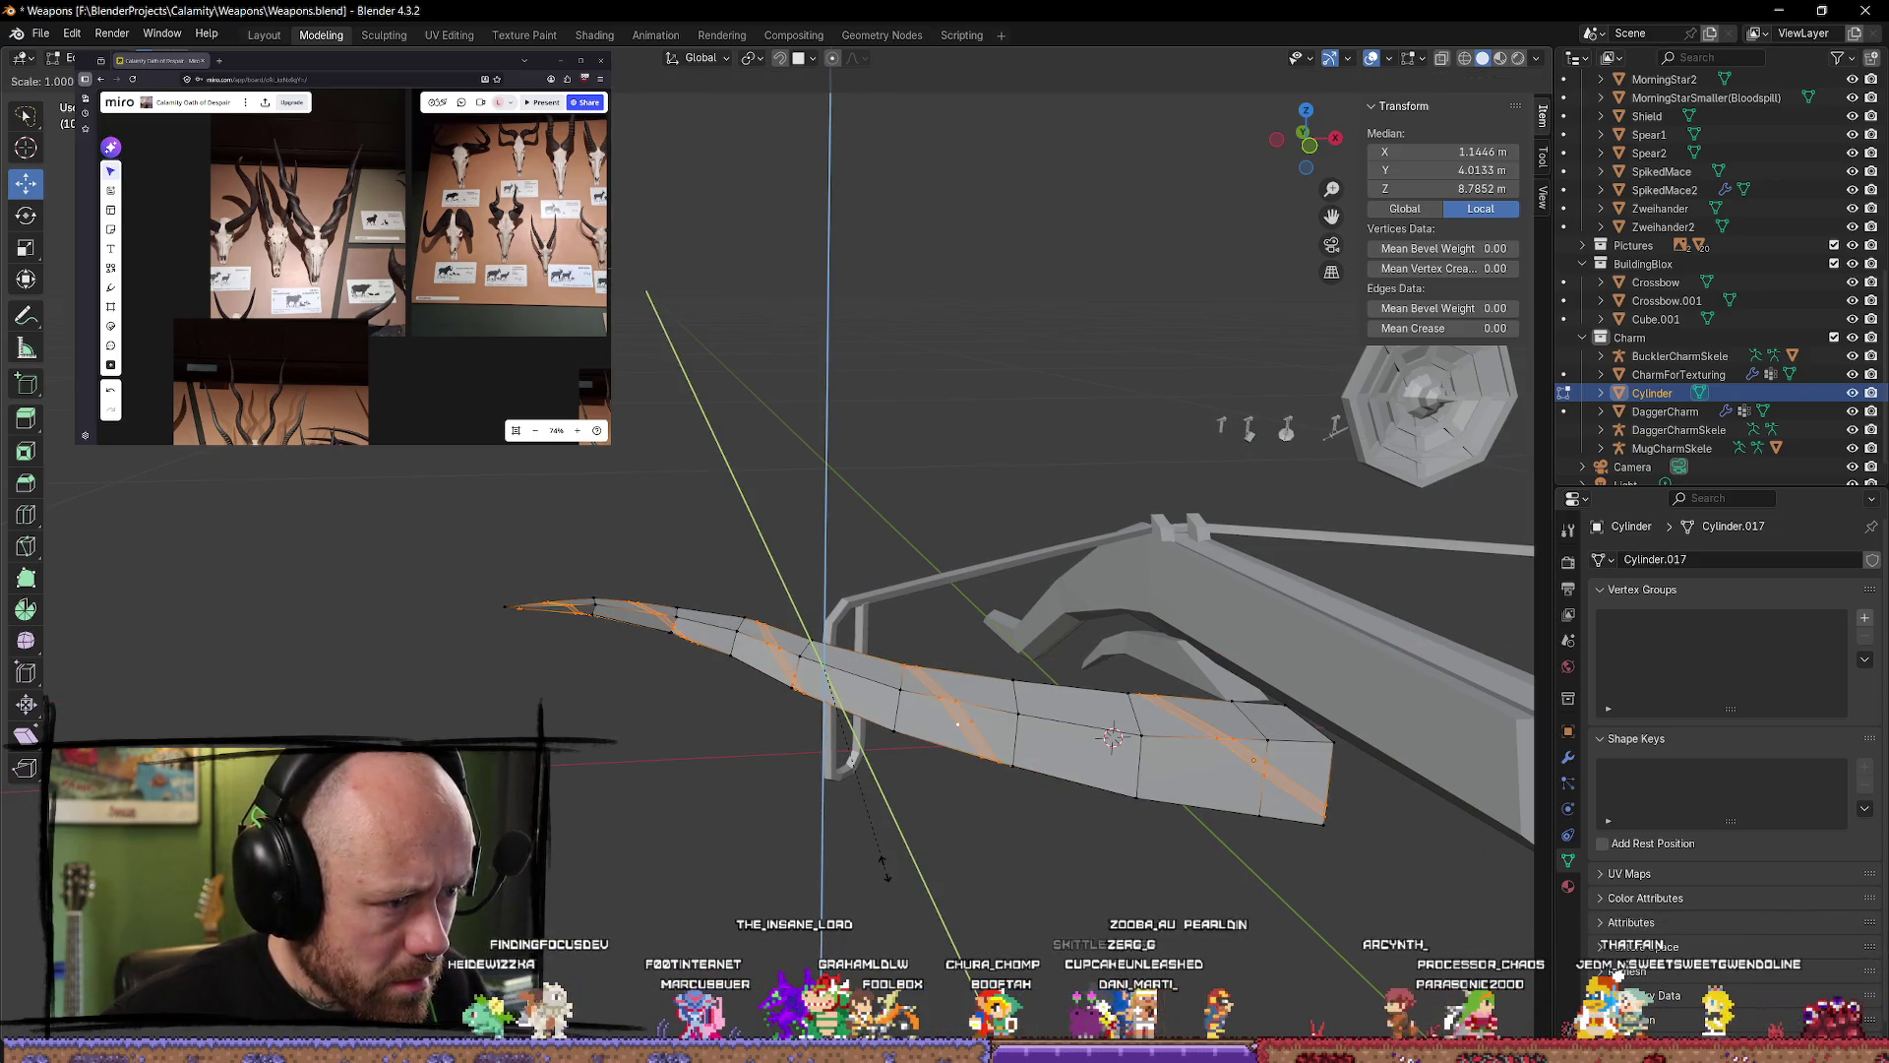
click(955, 930)
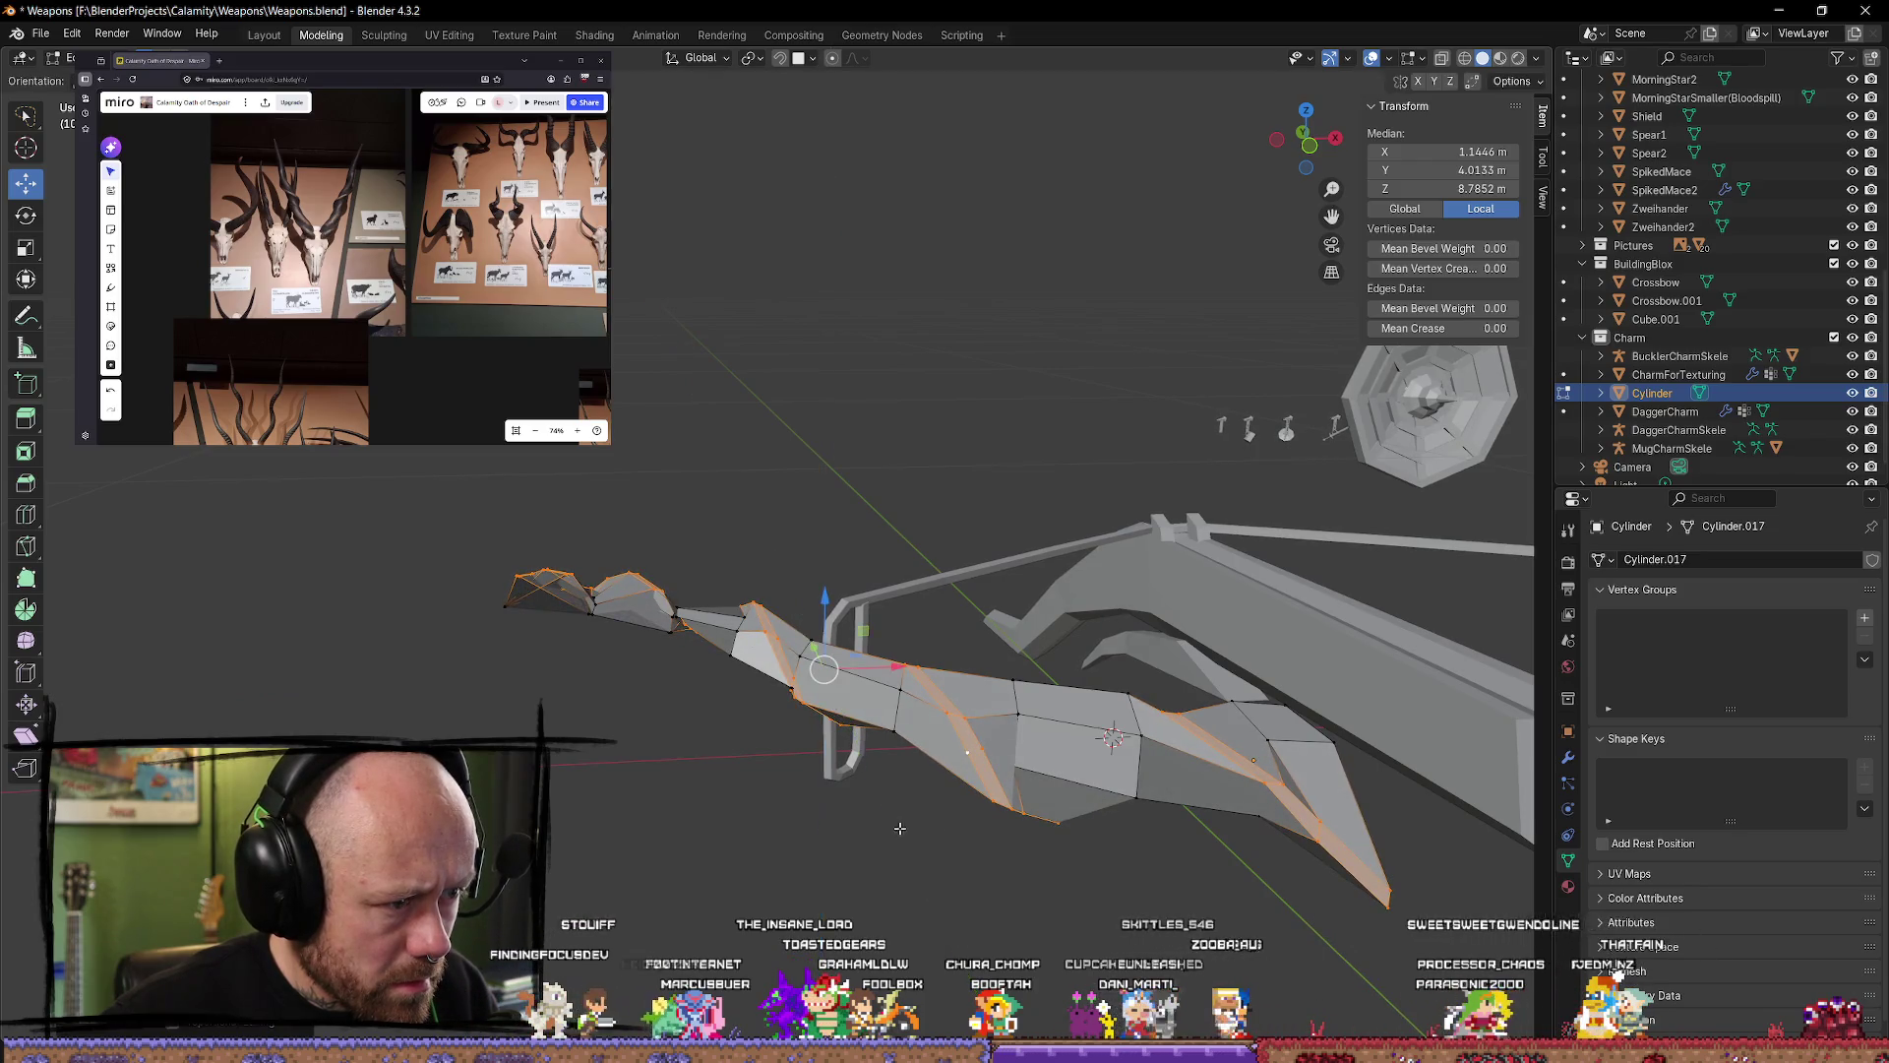
middle_drag(955, 930, 1219, 832)
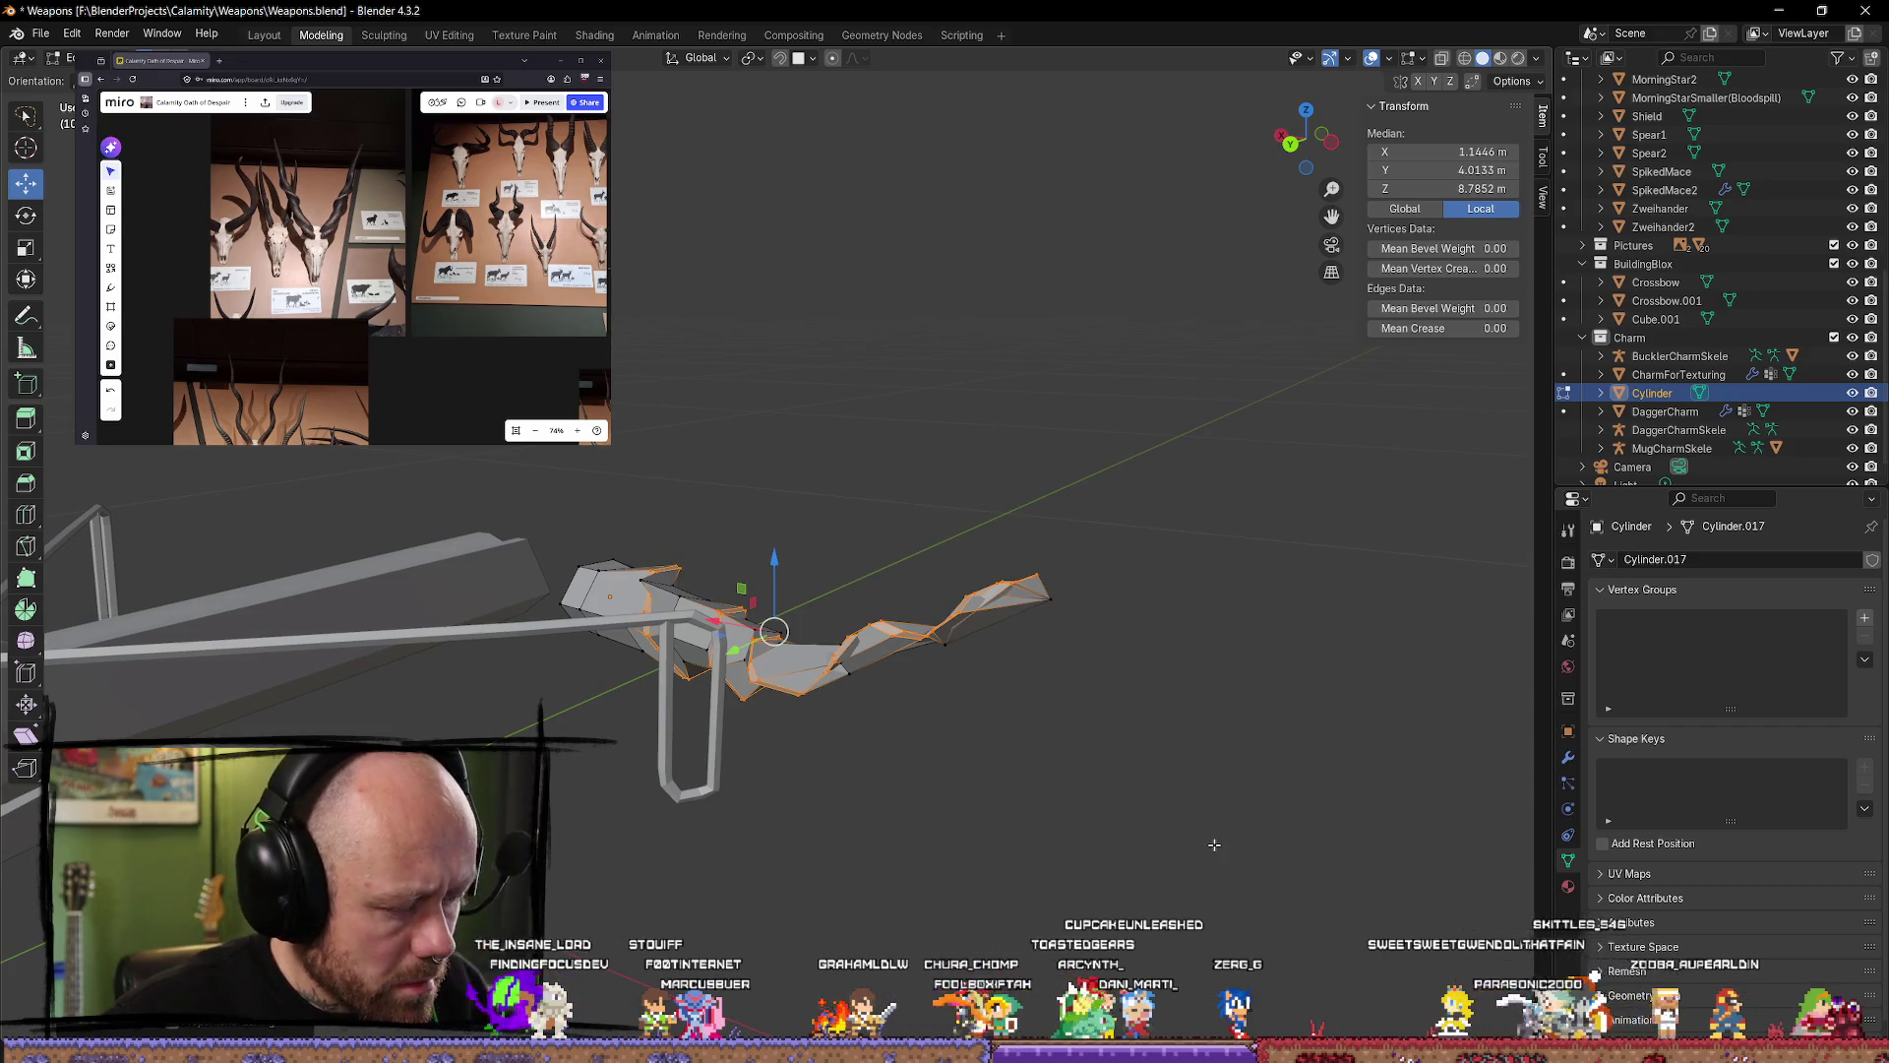
mouse_move(1215, 844)
middle_down()
mouse_move(108, 561)
mouse_move(132, 555)
middle_up()
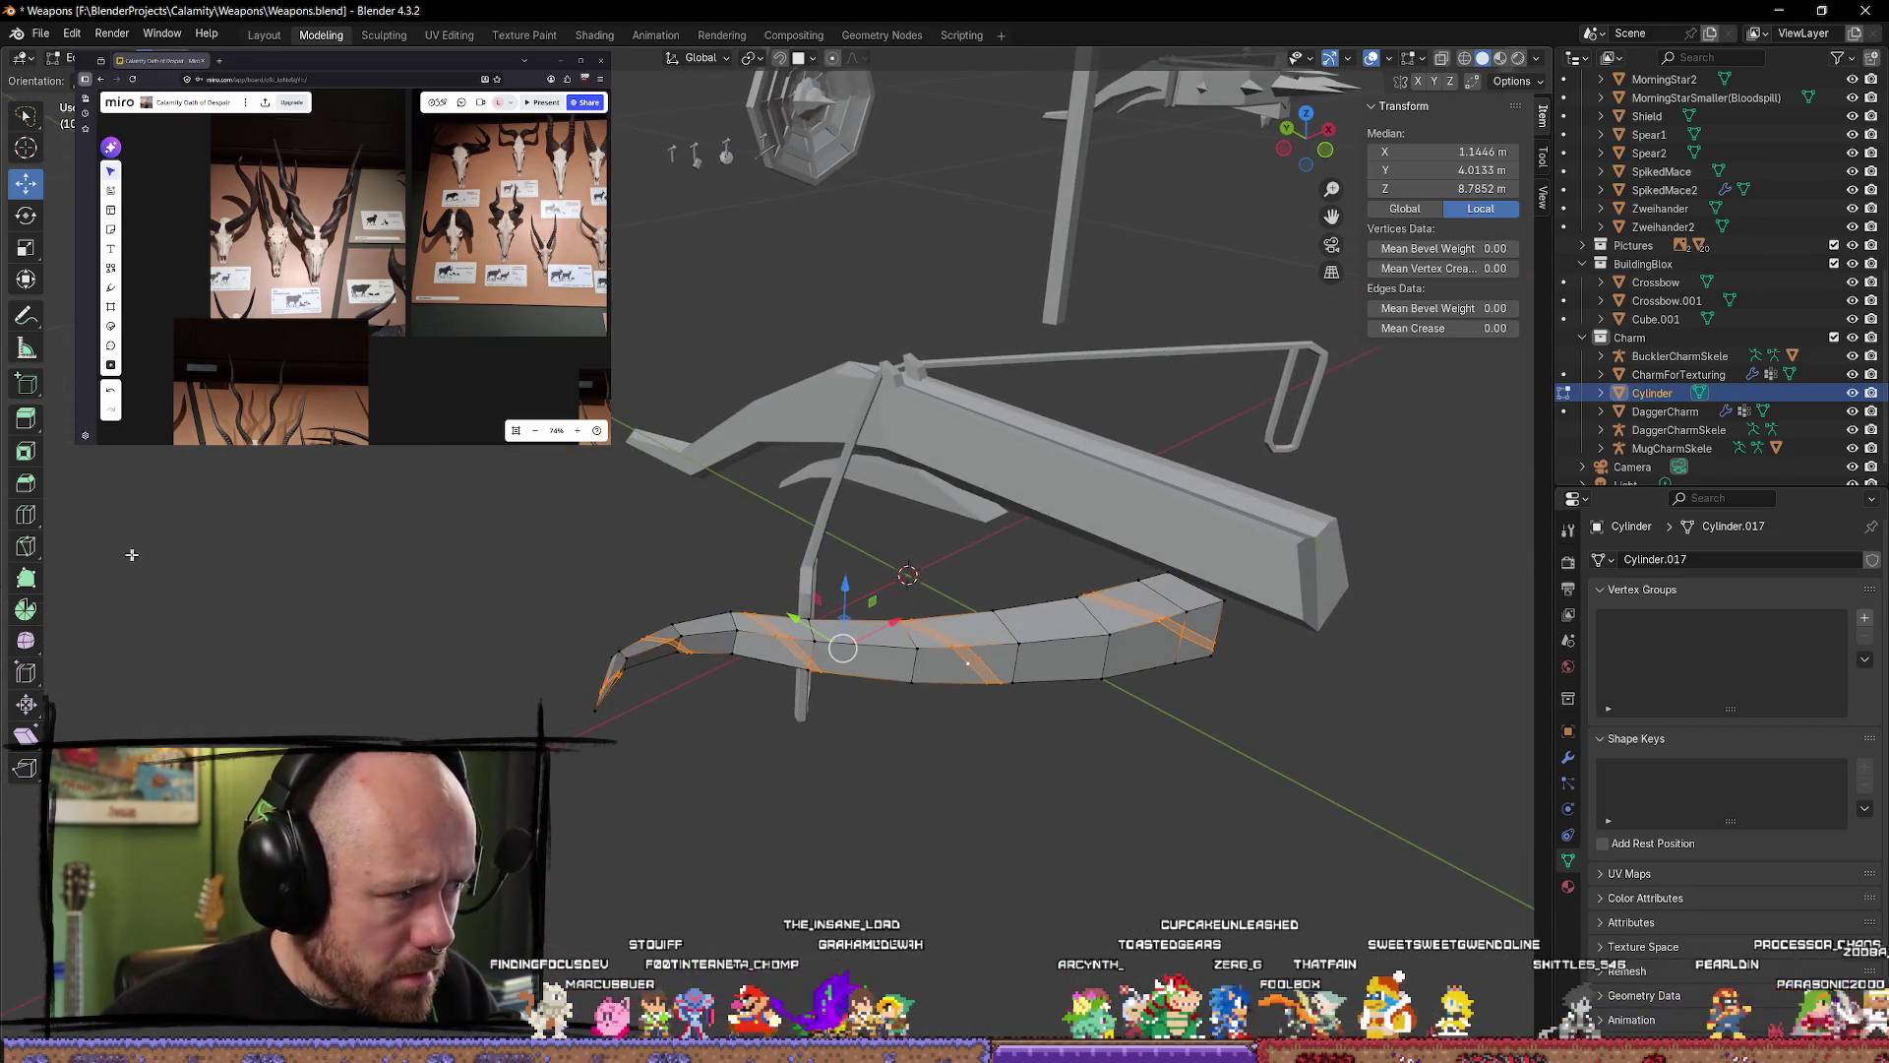
Step: Extrude the selected region slightly and enlarge it along Z
click(28, 426)
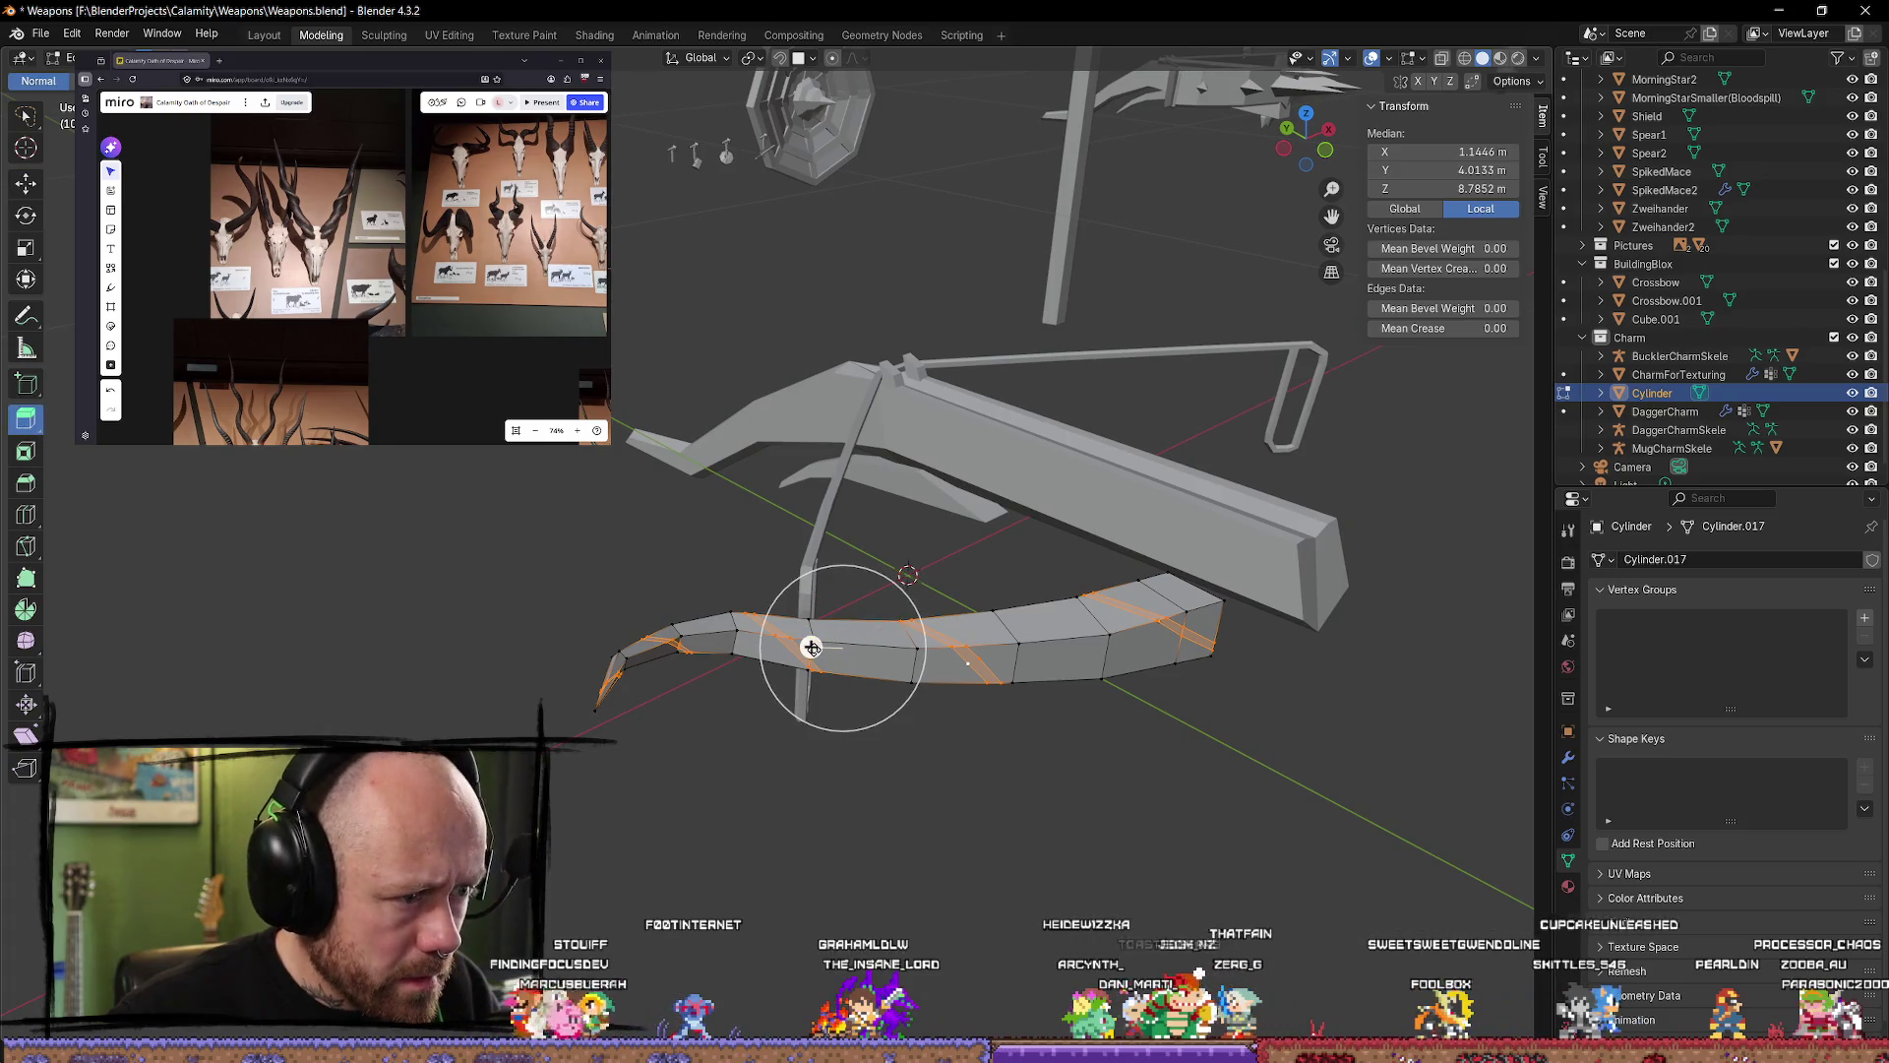
drag(811, 646, 808, 652)
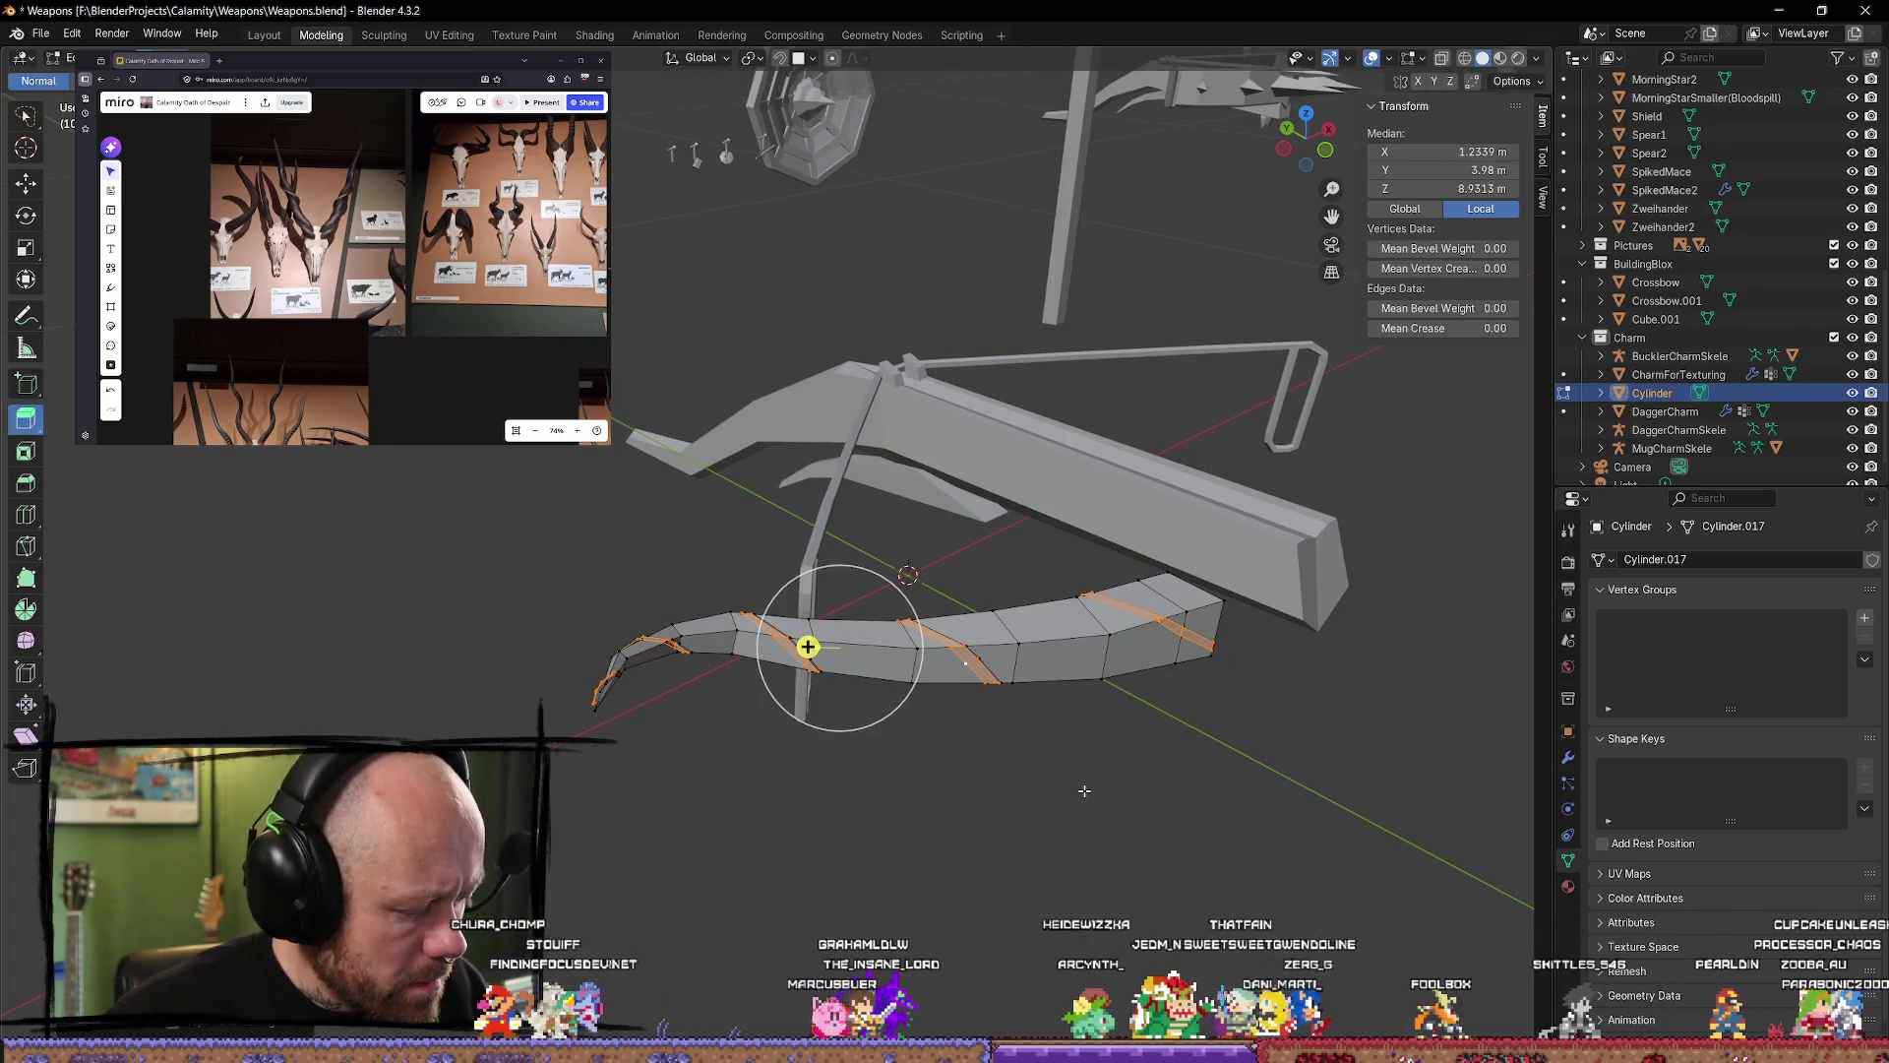
key(s)
key(z)
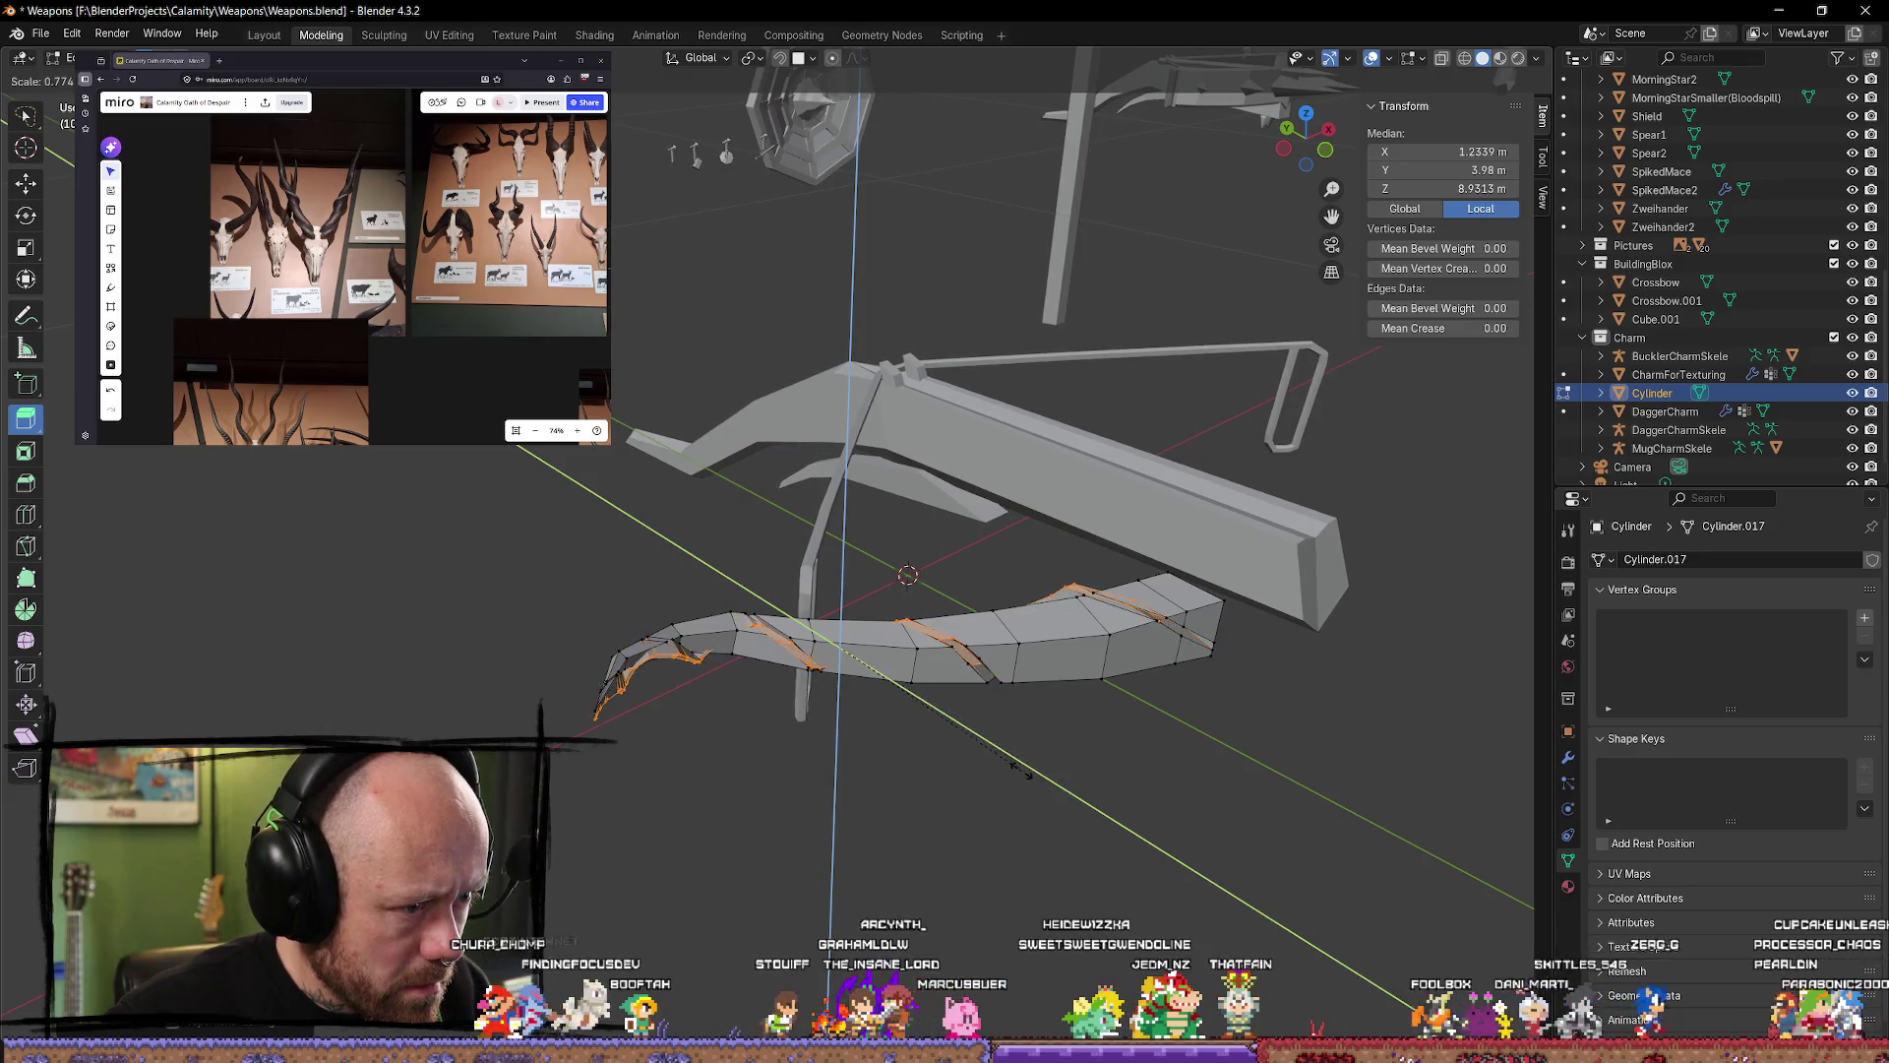
click(1185, 870)
mouse_move(1184, 870)
middle_down()
mouse_move(1181, 843)
mouse_move(1113, 793)
mouse_move(1185, 759)
mouse_move(1093, 679)
mouse_move(581, 570)
middle_up()
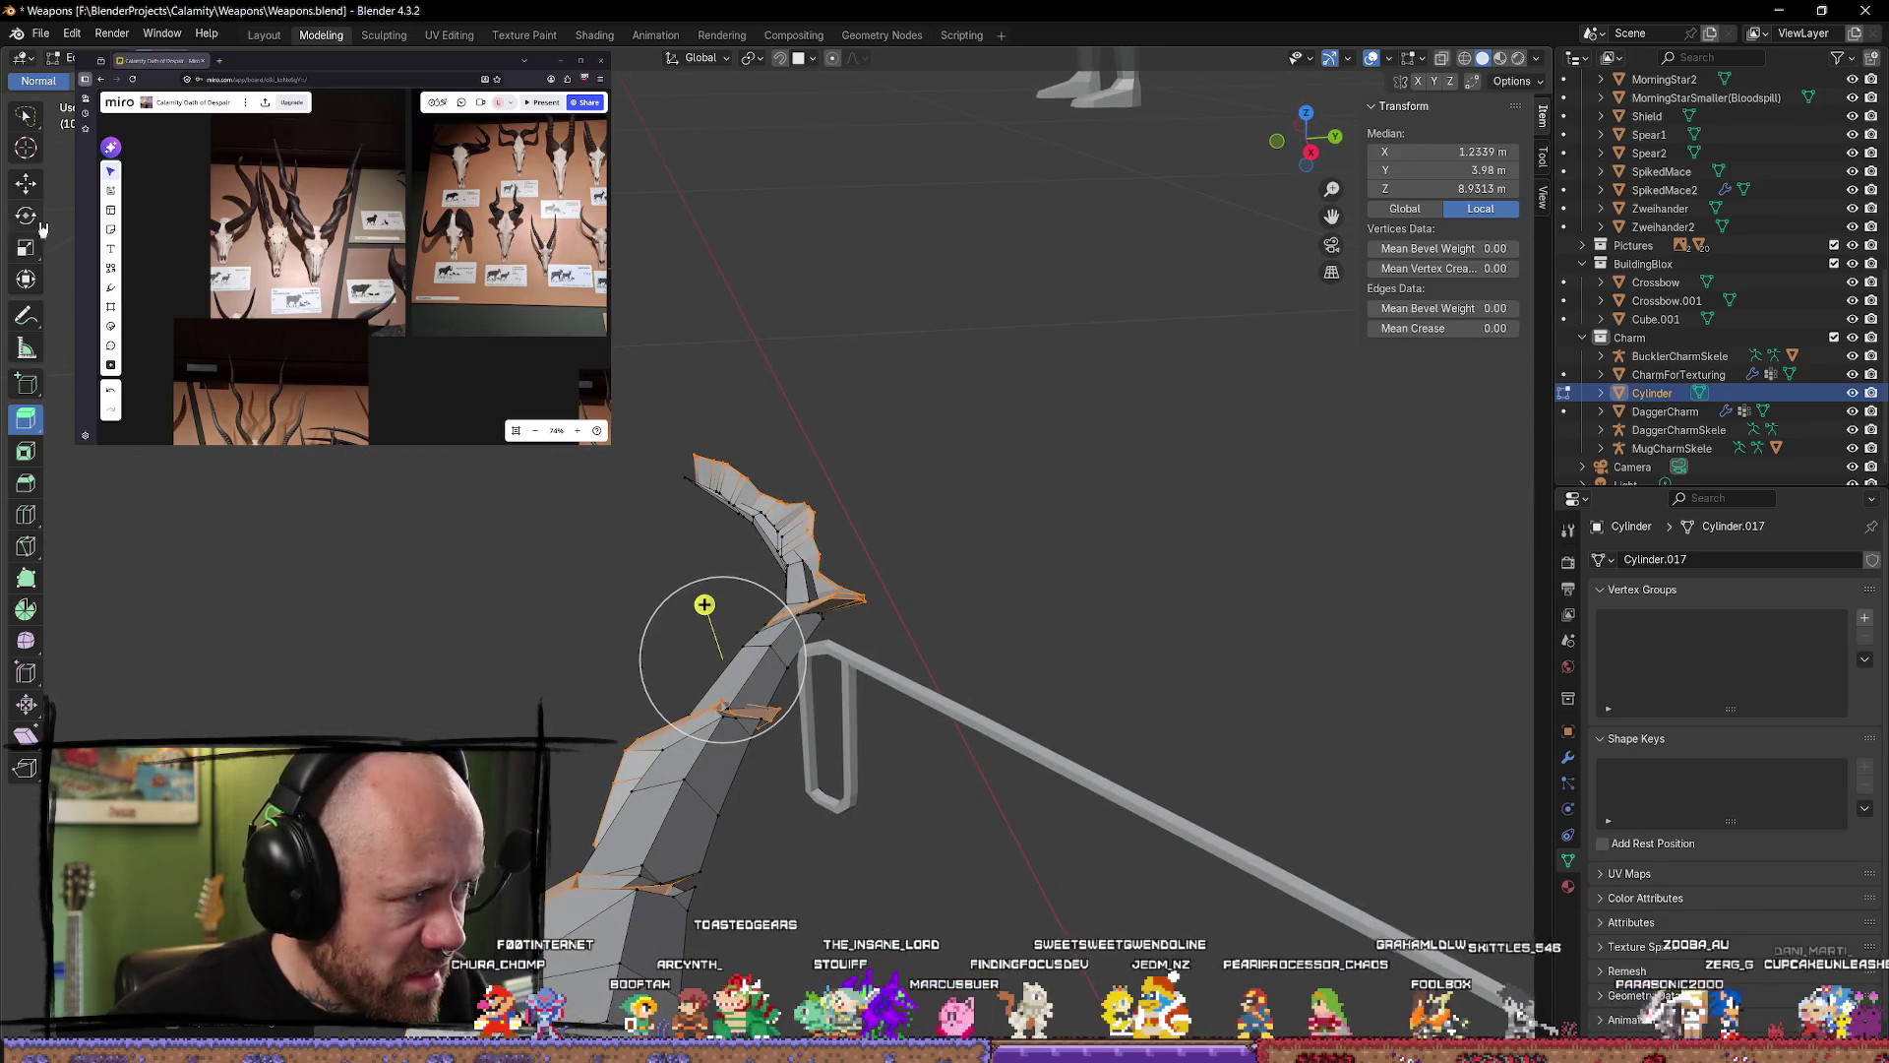
Step: Move the selected vertices toward the stock and vertically, then undo the last change
click(26, 187)
drag(795, 652, 771, 652)
drag(710, 611, 711, 619)
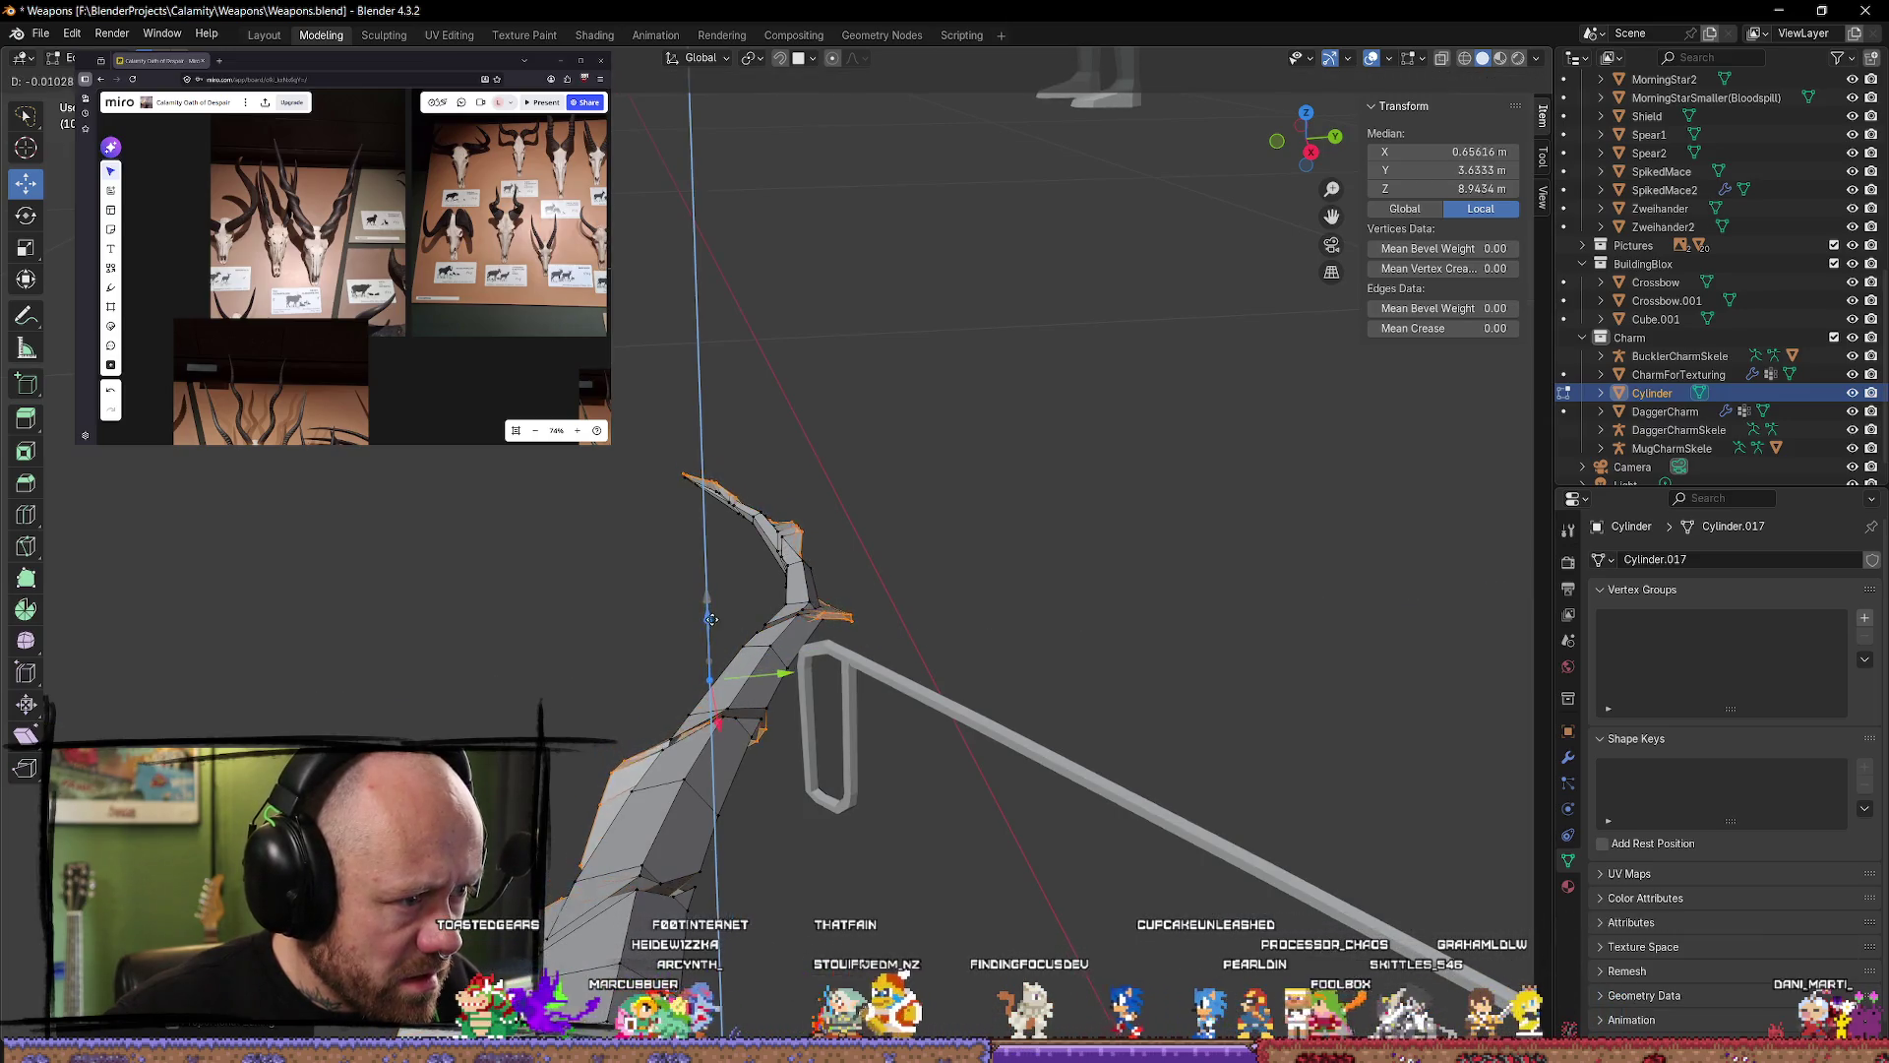
click(711, 614)
middle_drag(711, 614, 843, 602)
drag(843, 602, 882, 826)
key(alt+a)
middle_drag(881, 826, 834, 728)
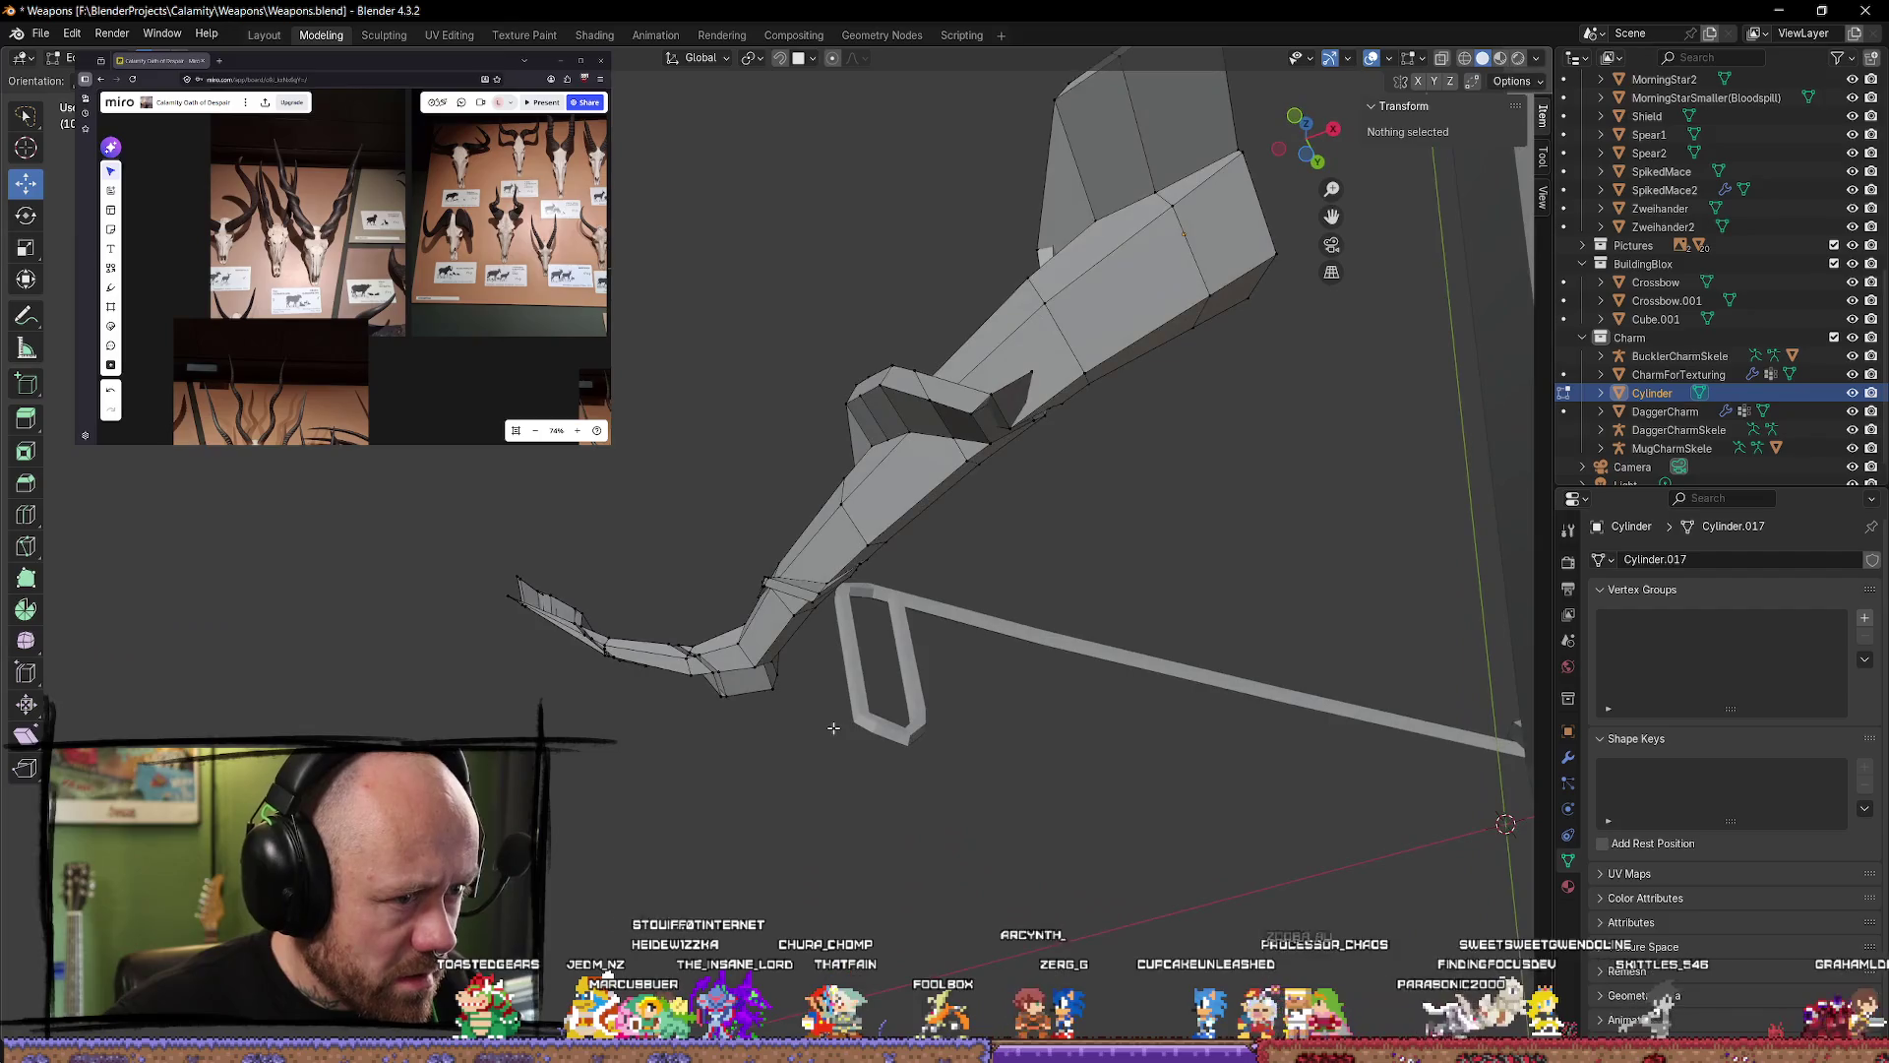
key(ctrl+z)
key(ctrl+z)
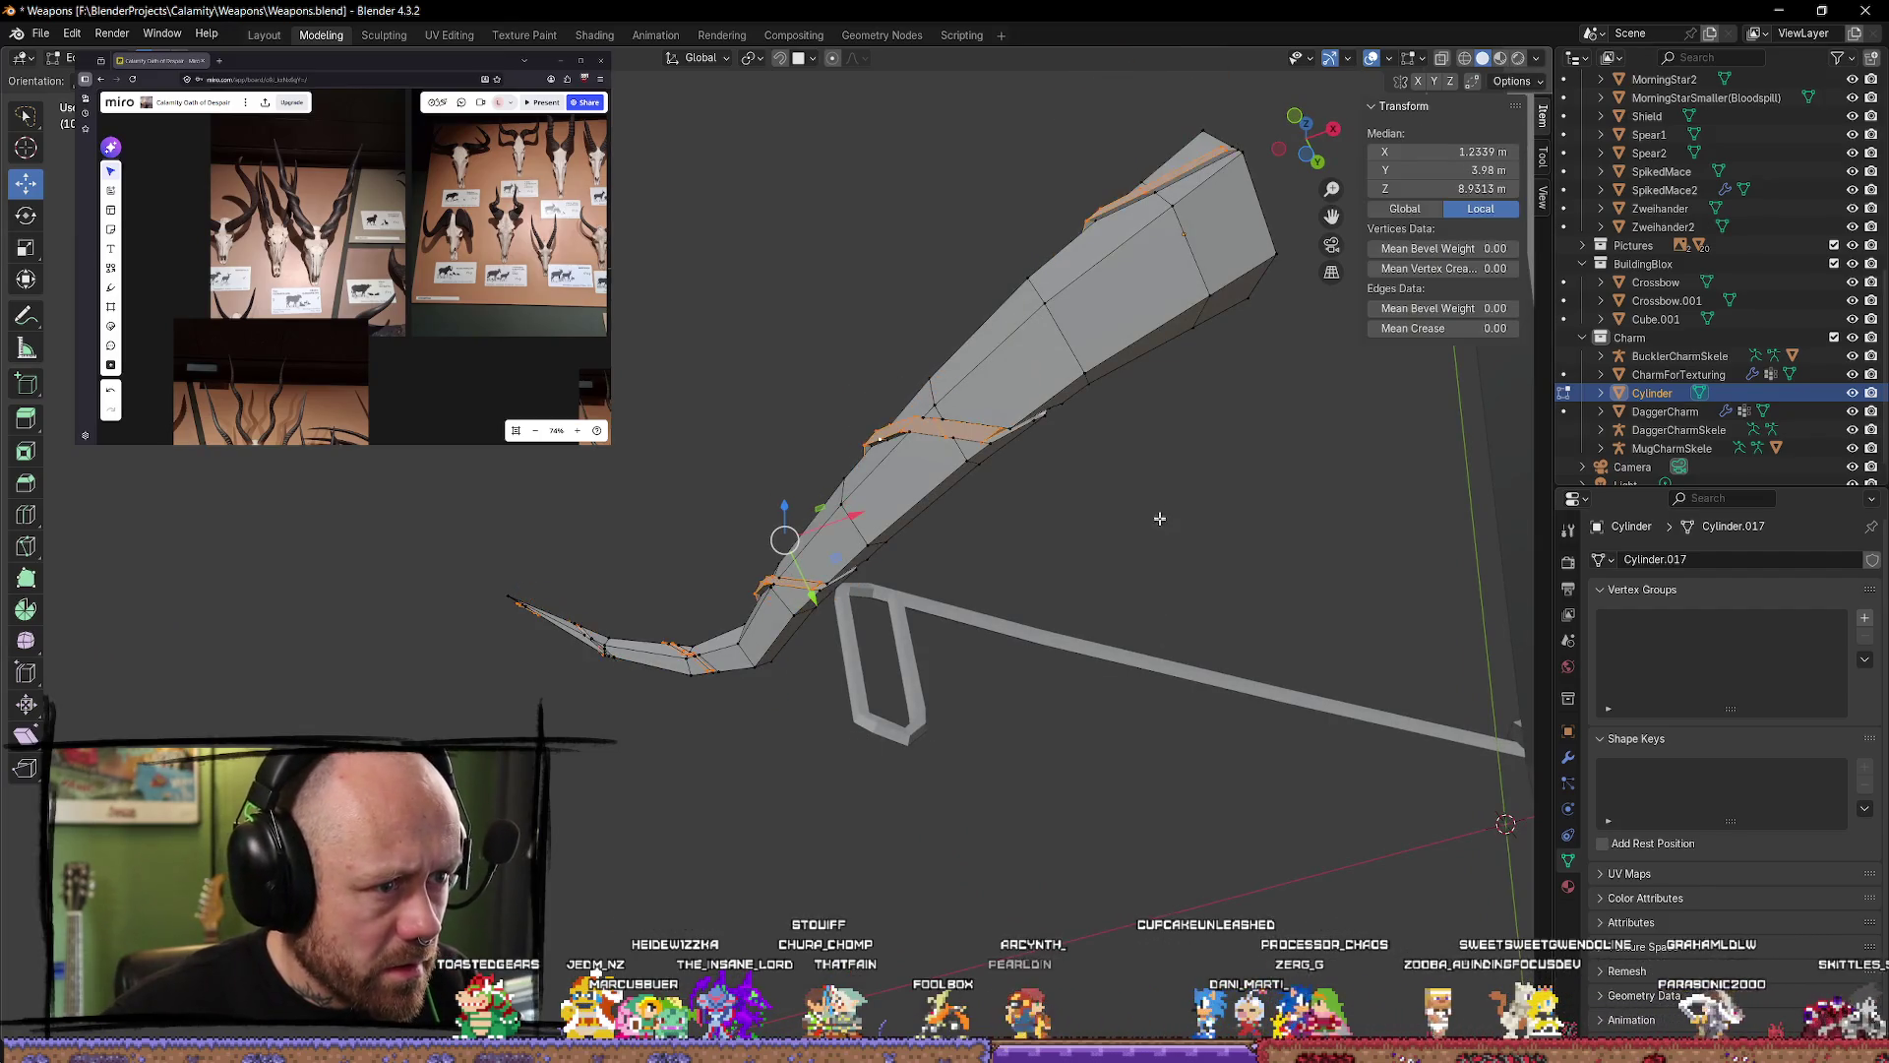
Step: Clear the selection and pick new edge loops along the limb from above
mouse_move(1199, 482)
middle_down()
mouse_move(1109, 675)
mouse_move(1000, 654)
mouse_move(1150, 531)
middle_up()
key(alt+a)
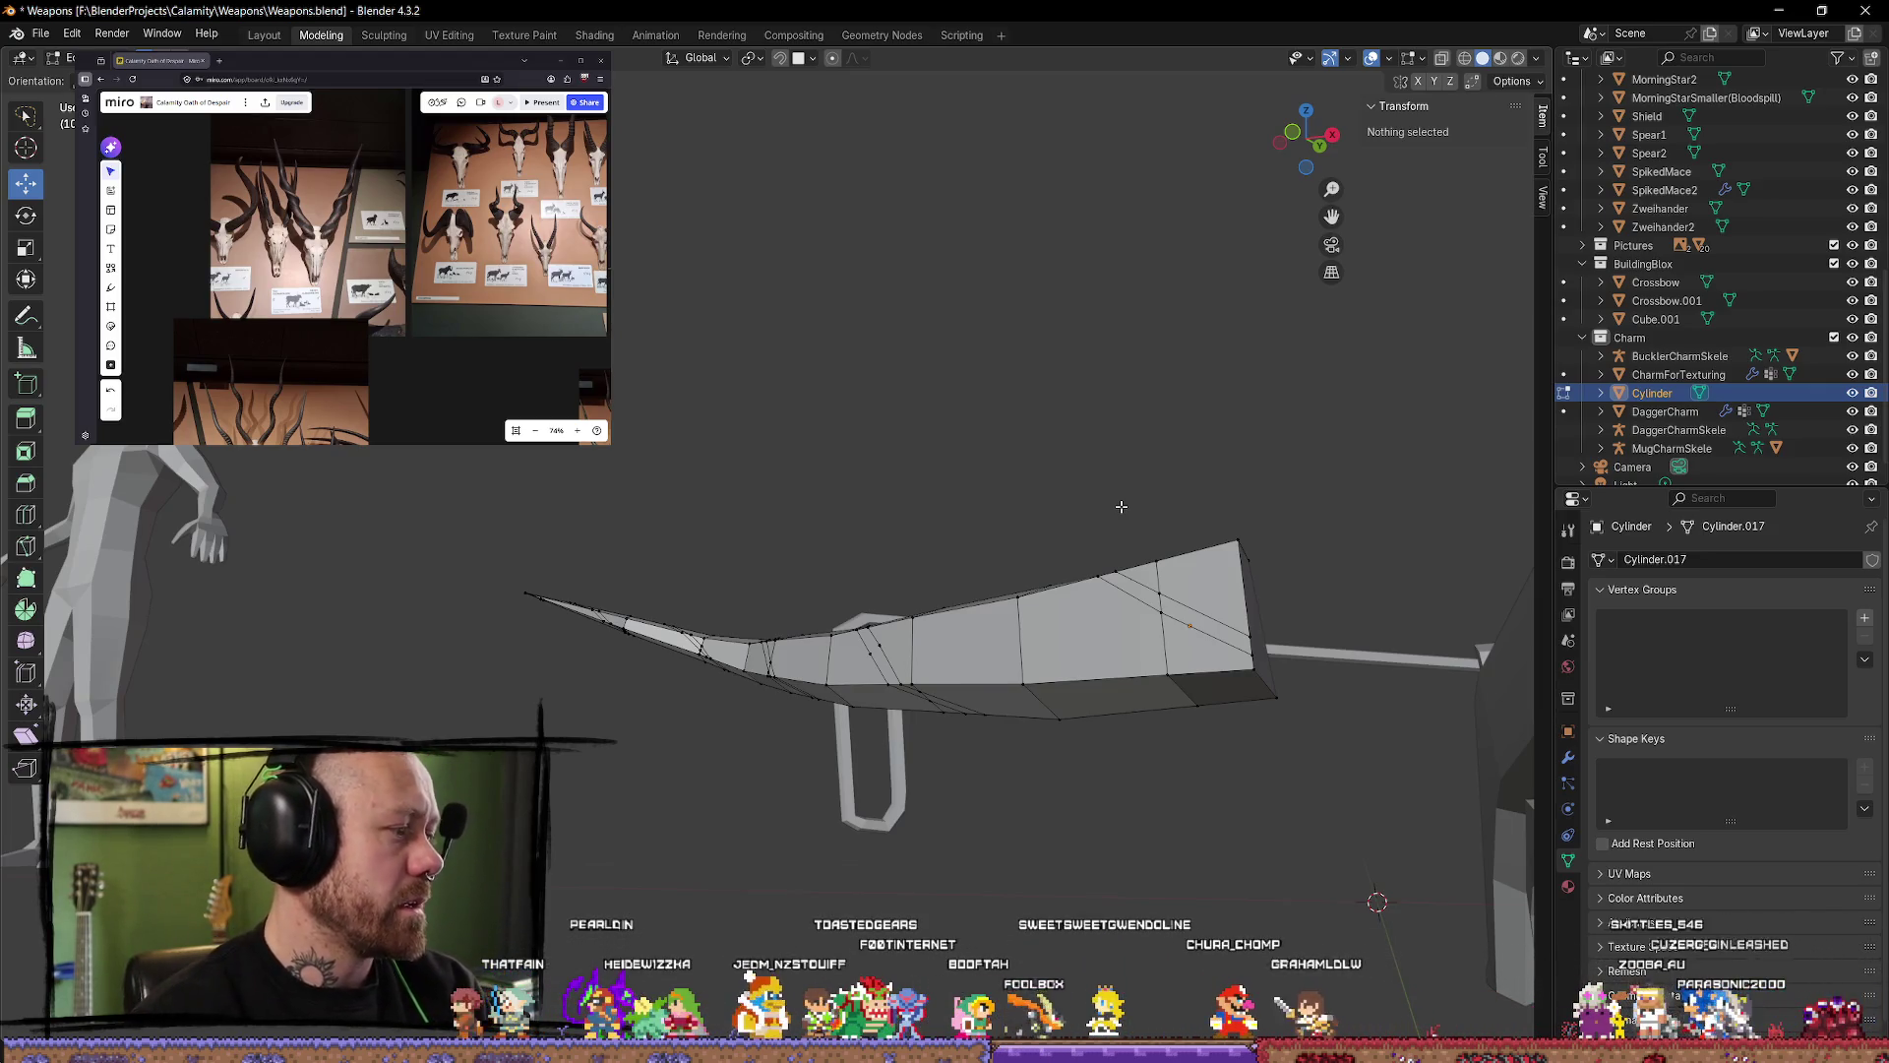
middle_drag(965, 392, 960, 520)
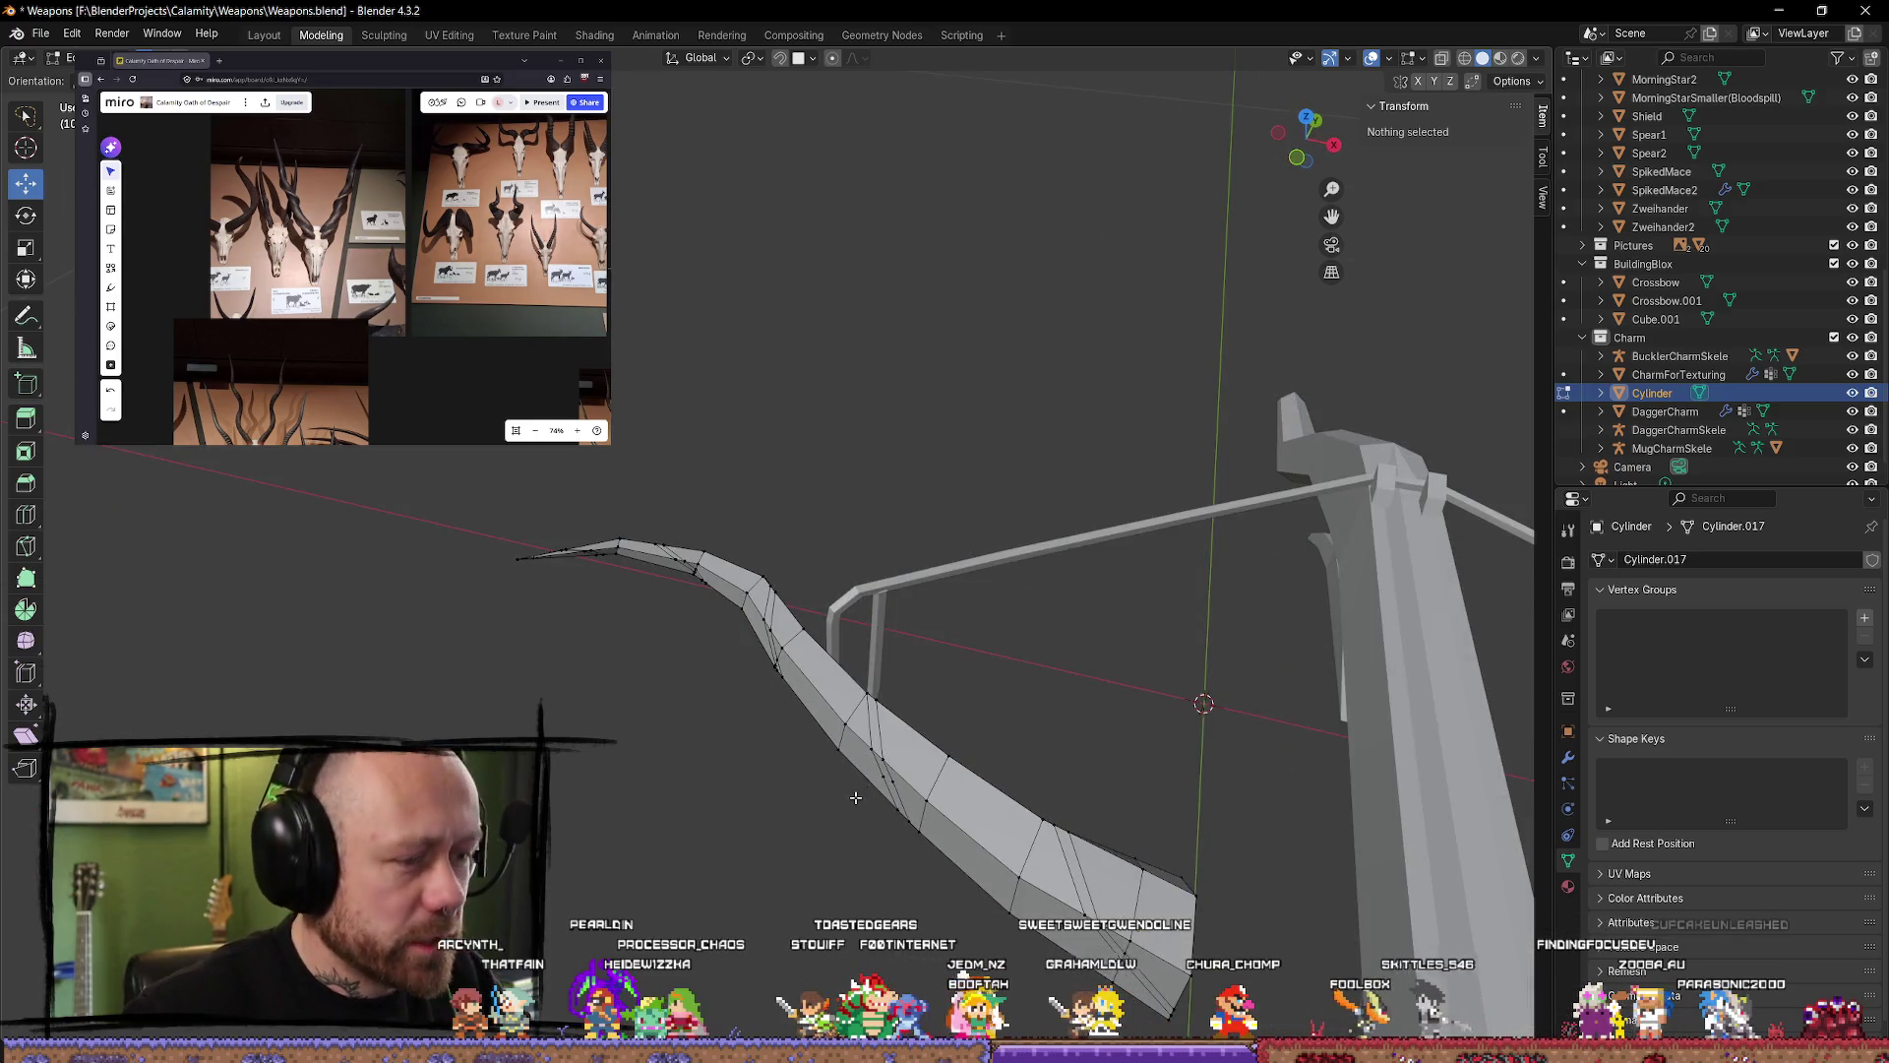
alt+click(877, 734)
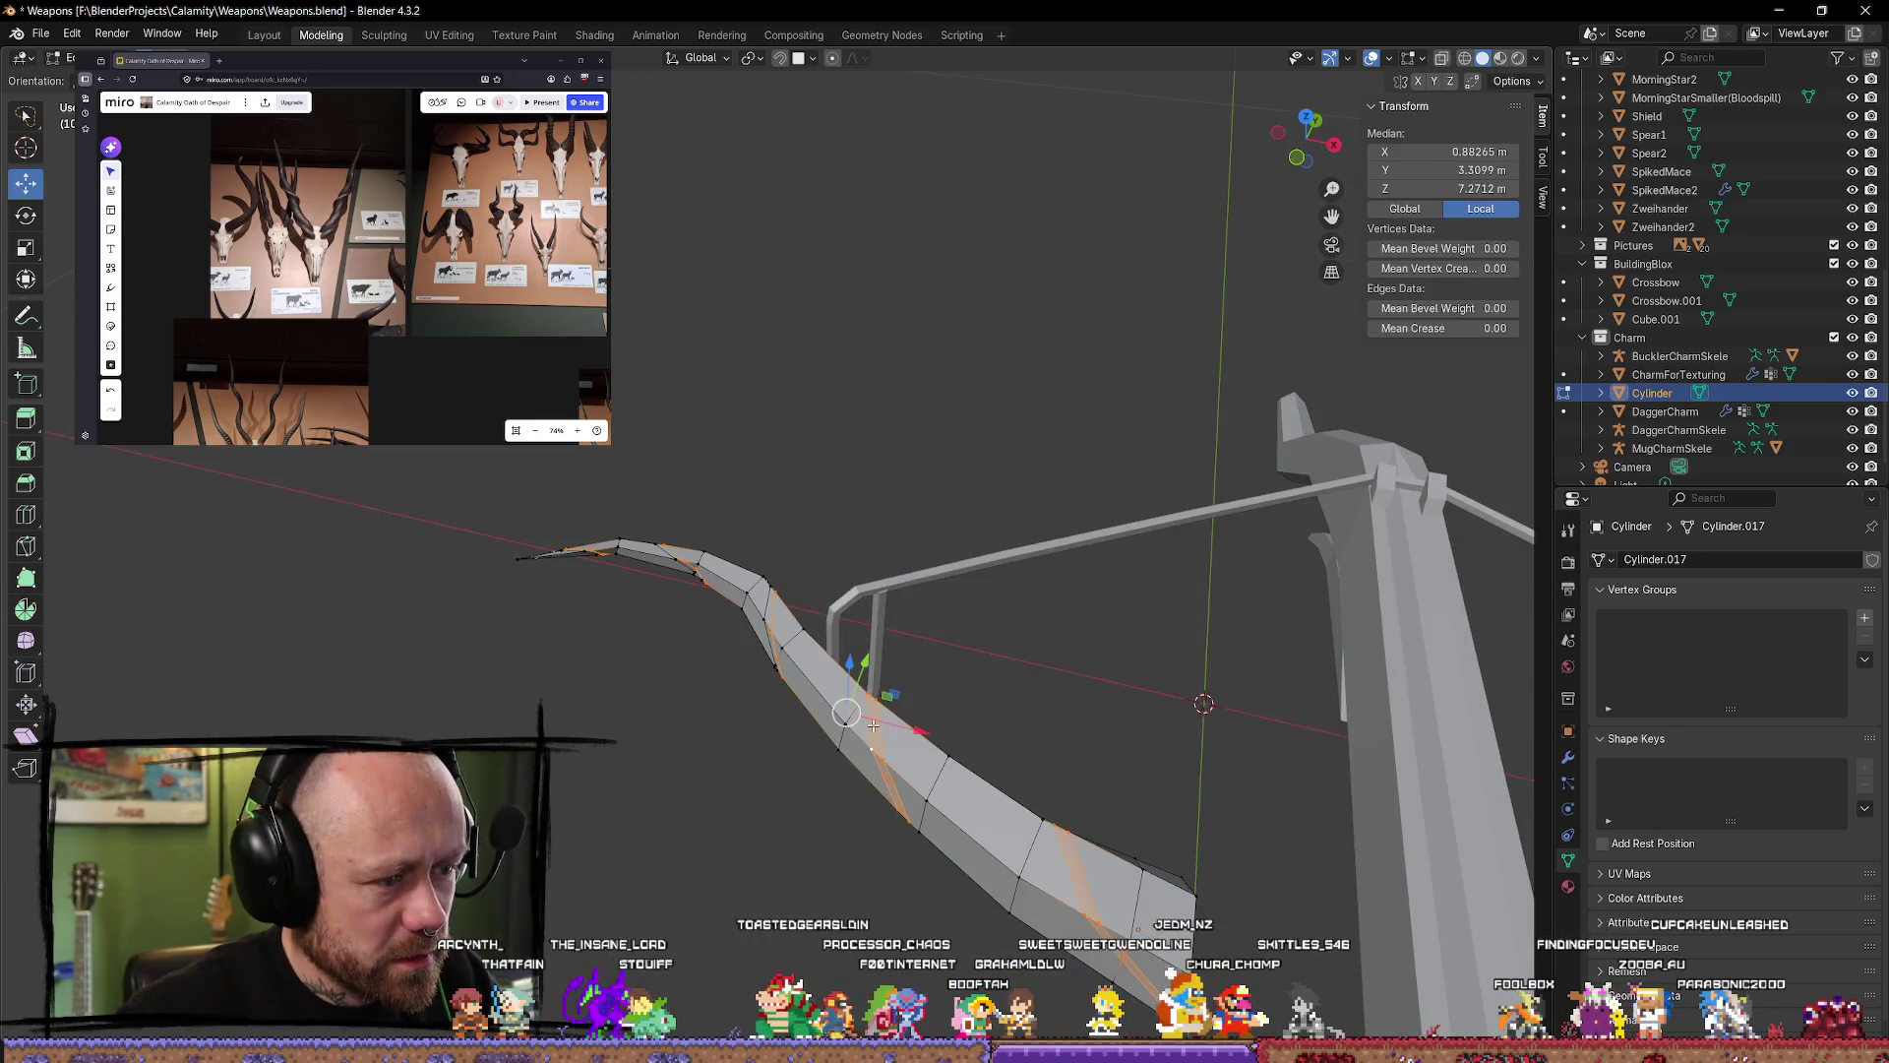
mouse_move(874, 725)
middle_down()
mouse_move(776, 657)
mouse_move(641, 422)
mouse_move(549, 483)
mouse_move(756, 761)
mouse_move(352, 724)
mouse_move(319, 676)
middle_up()
alt+click(776, 657)
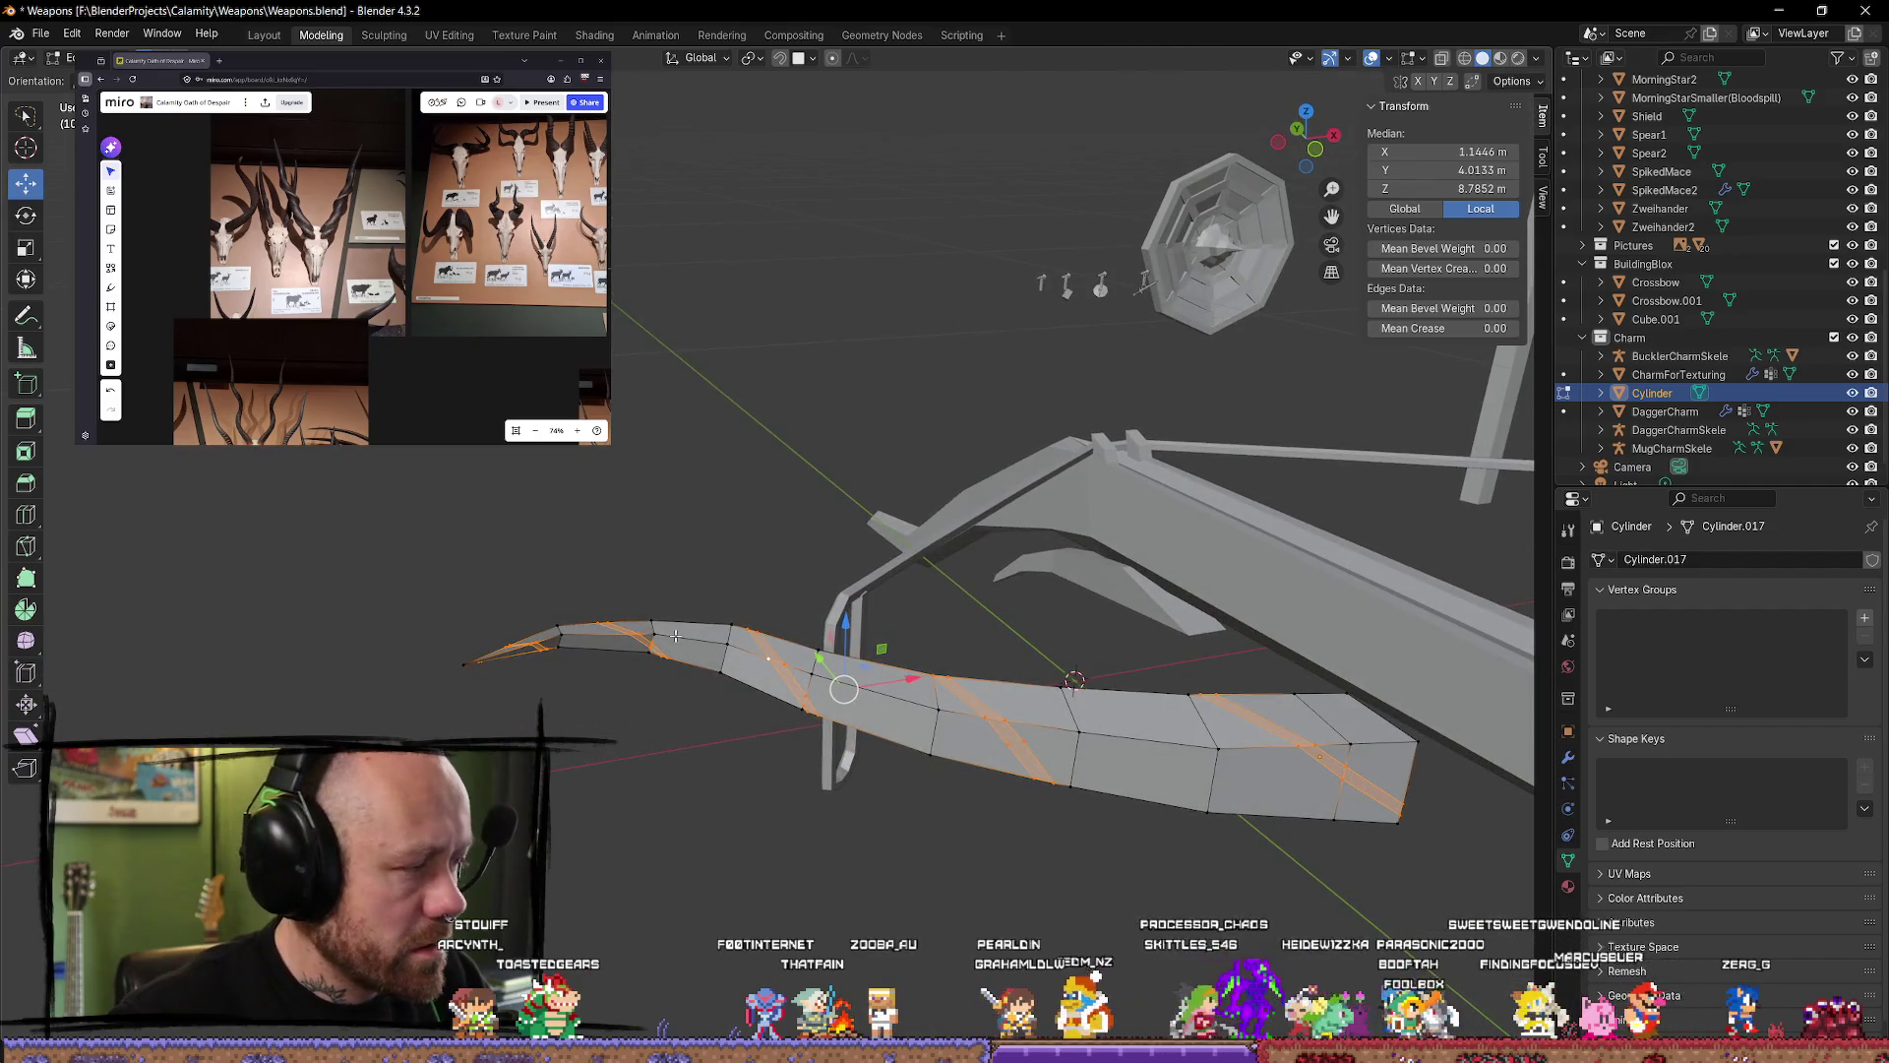
scroll(675, 636, down, 1)
scroll(787, 551, down, 2)
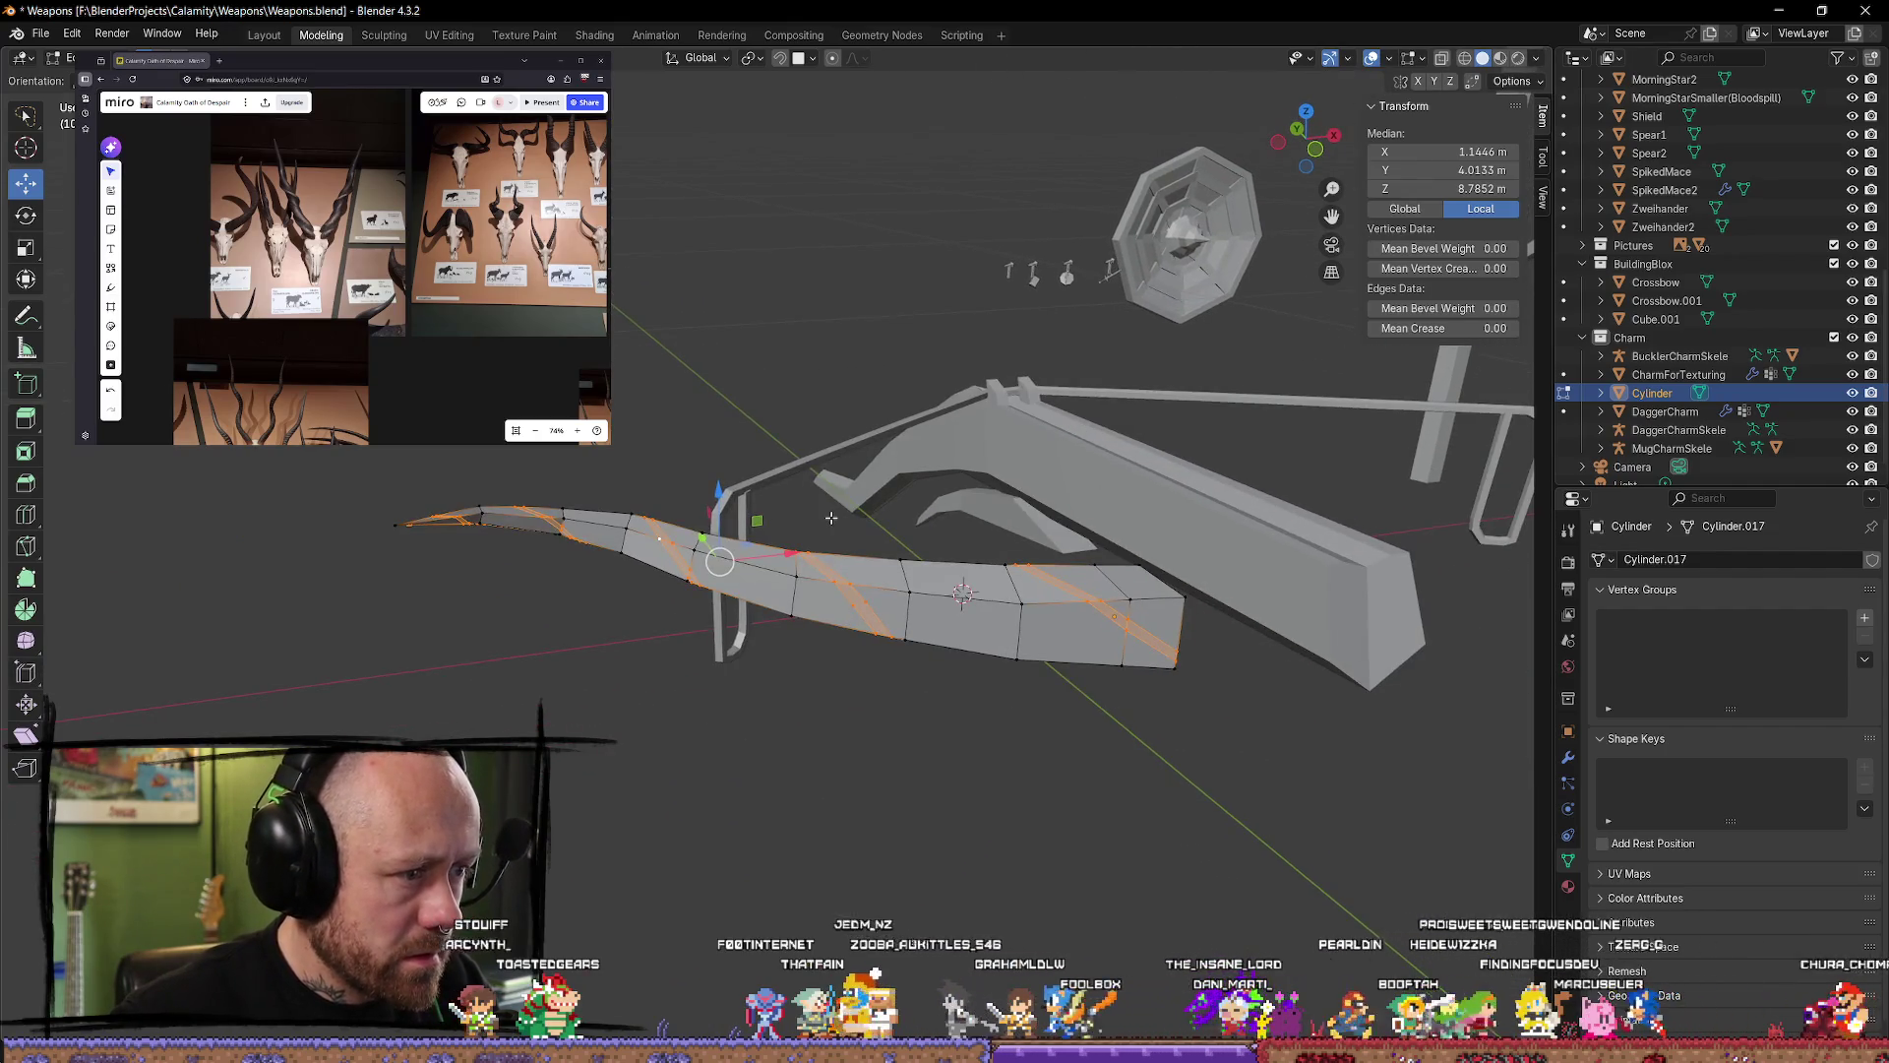
middle_drag(832, 517, 826, 538)
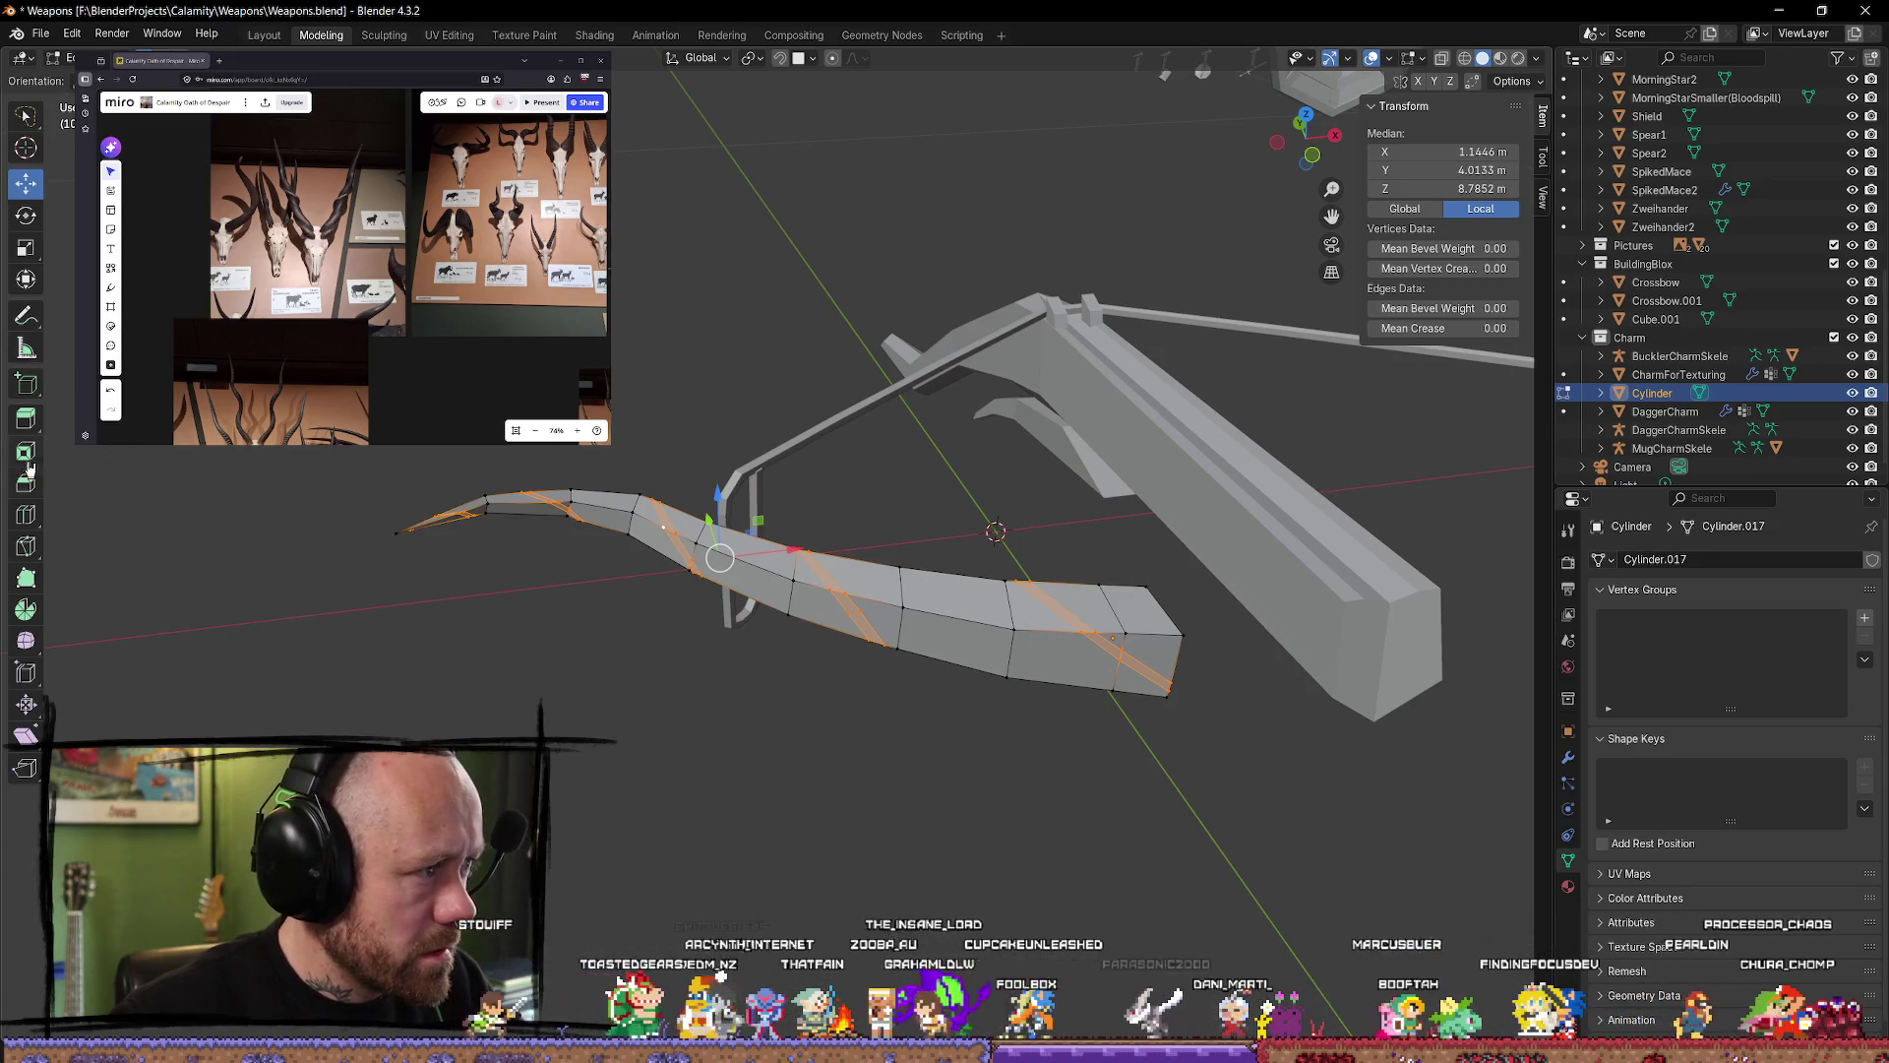
click(27, 421)
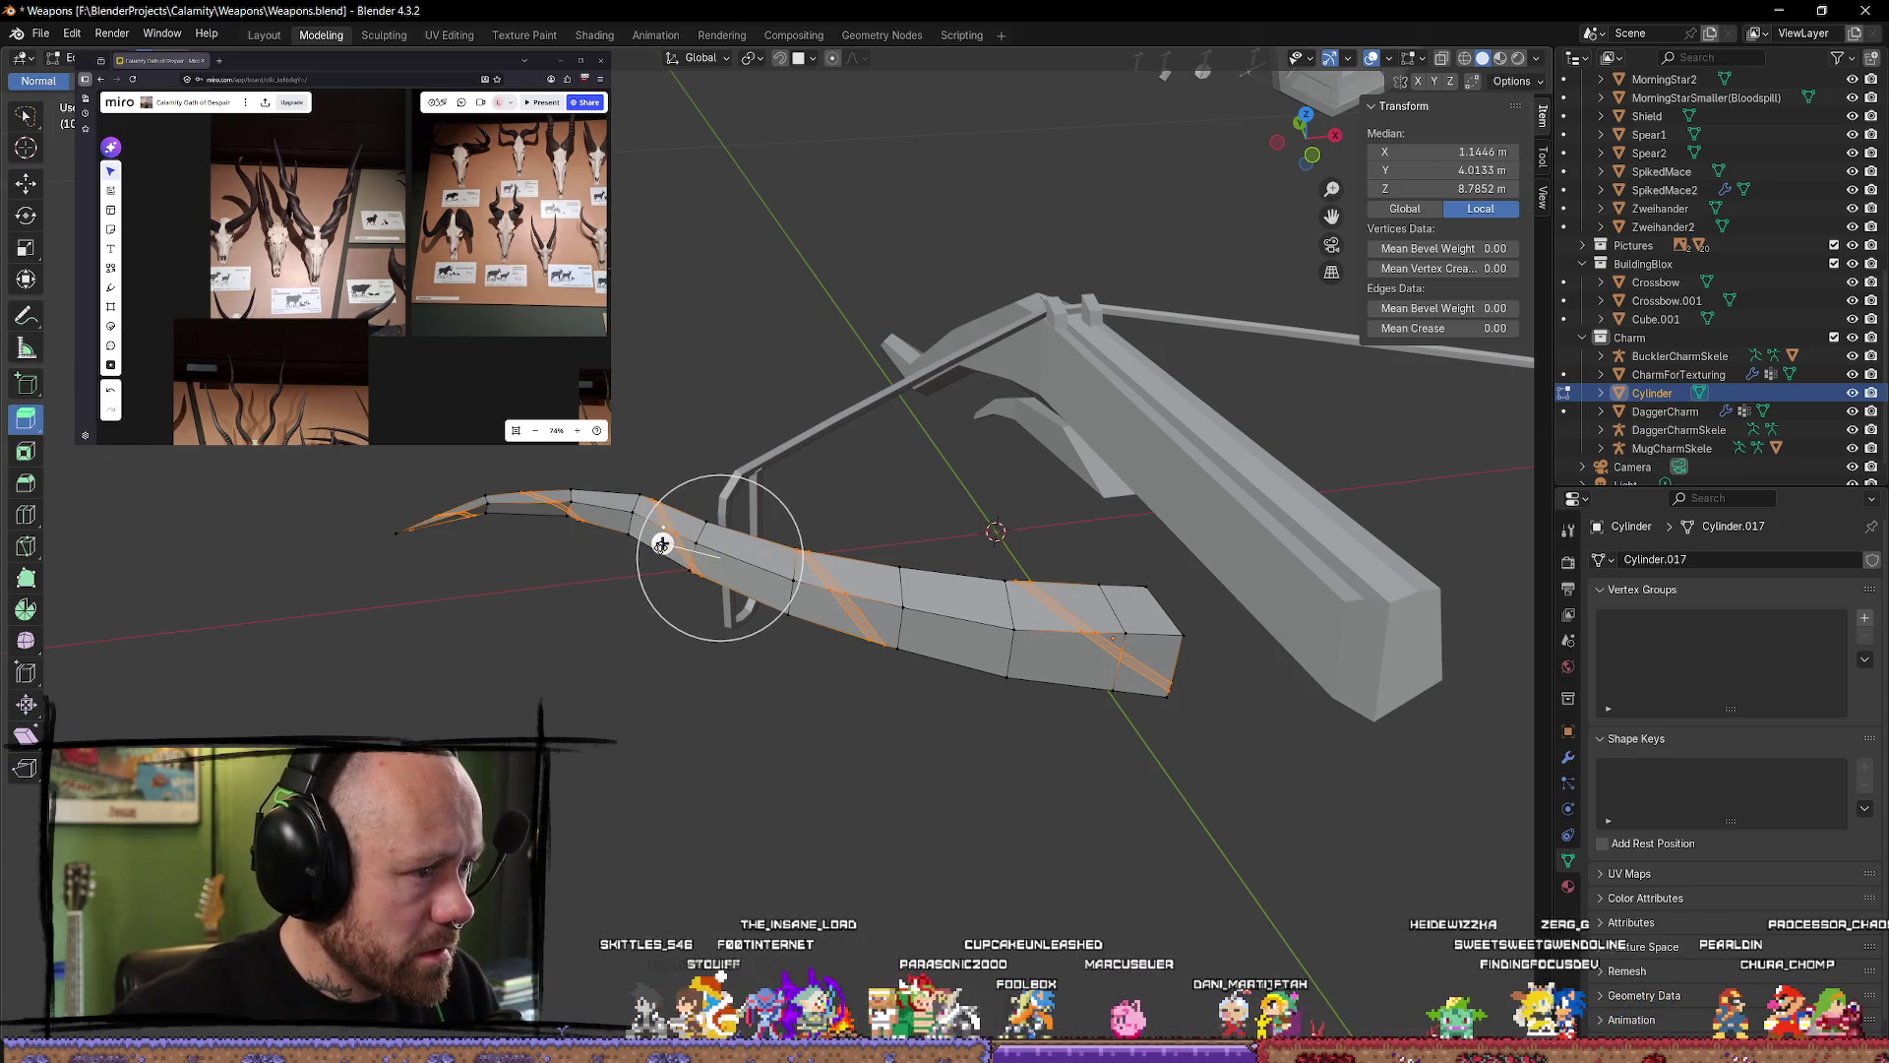
drag(660, 546, 662, 545)
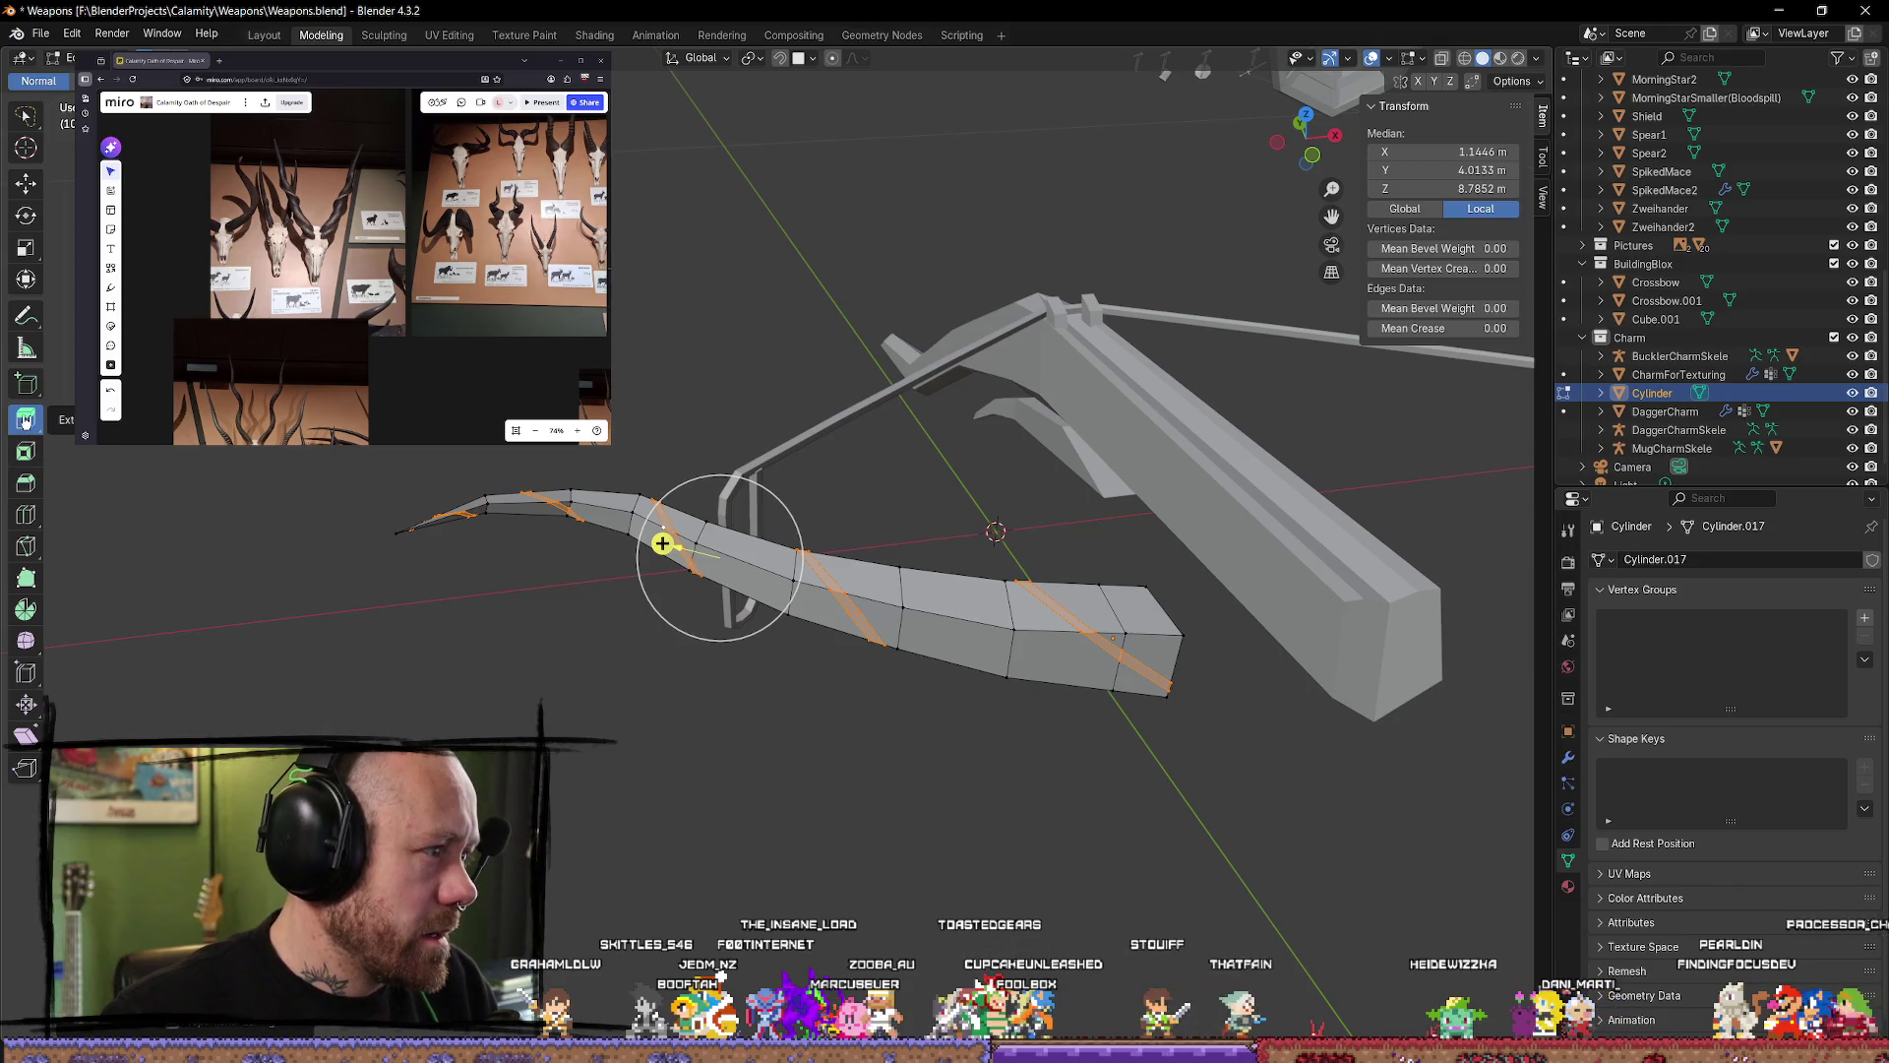
click(677, 352)
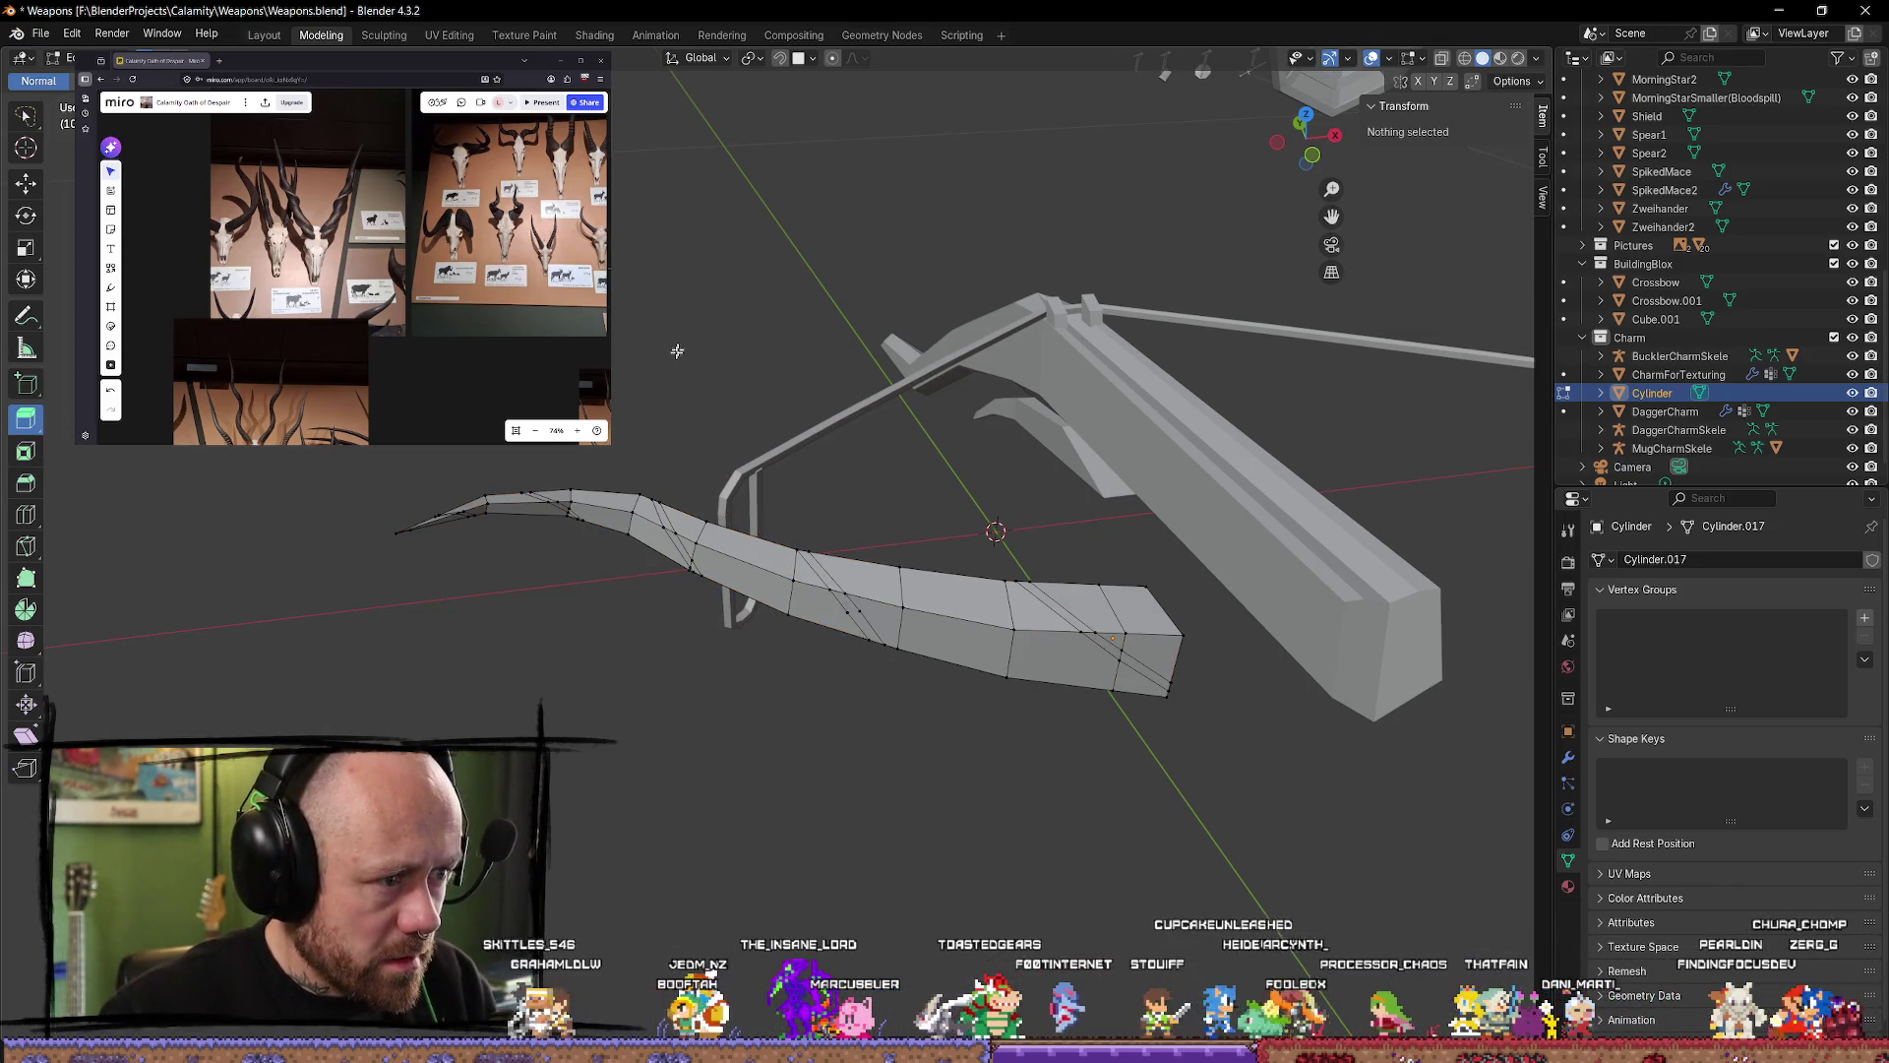
click(659, 508)
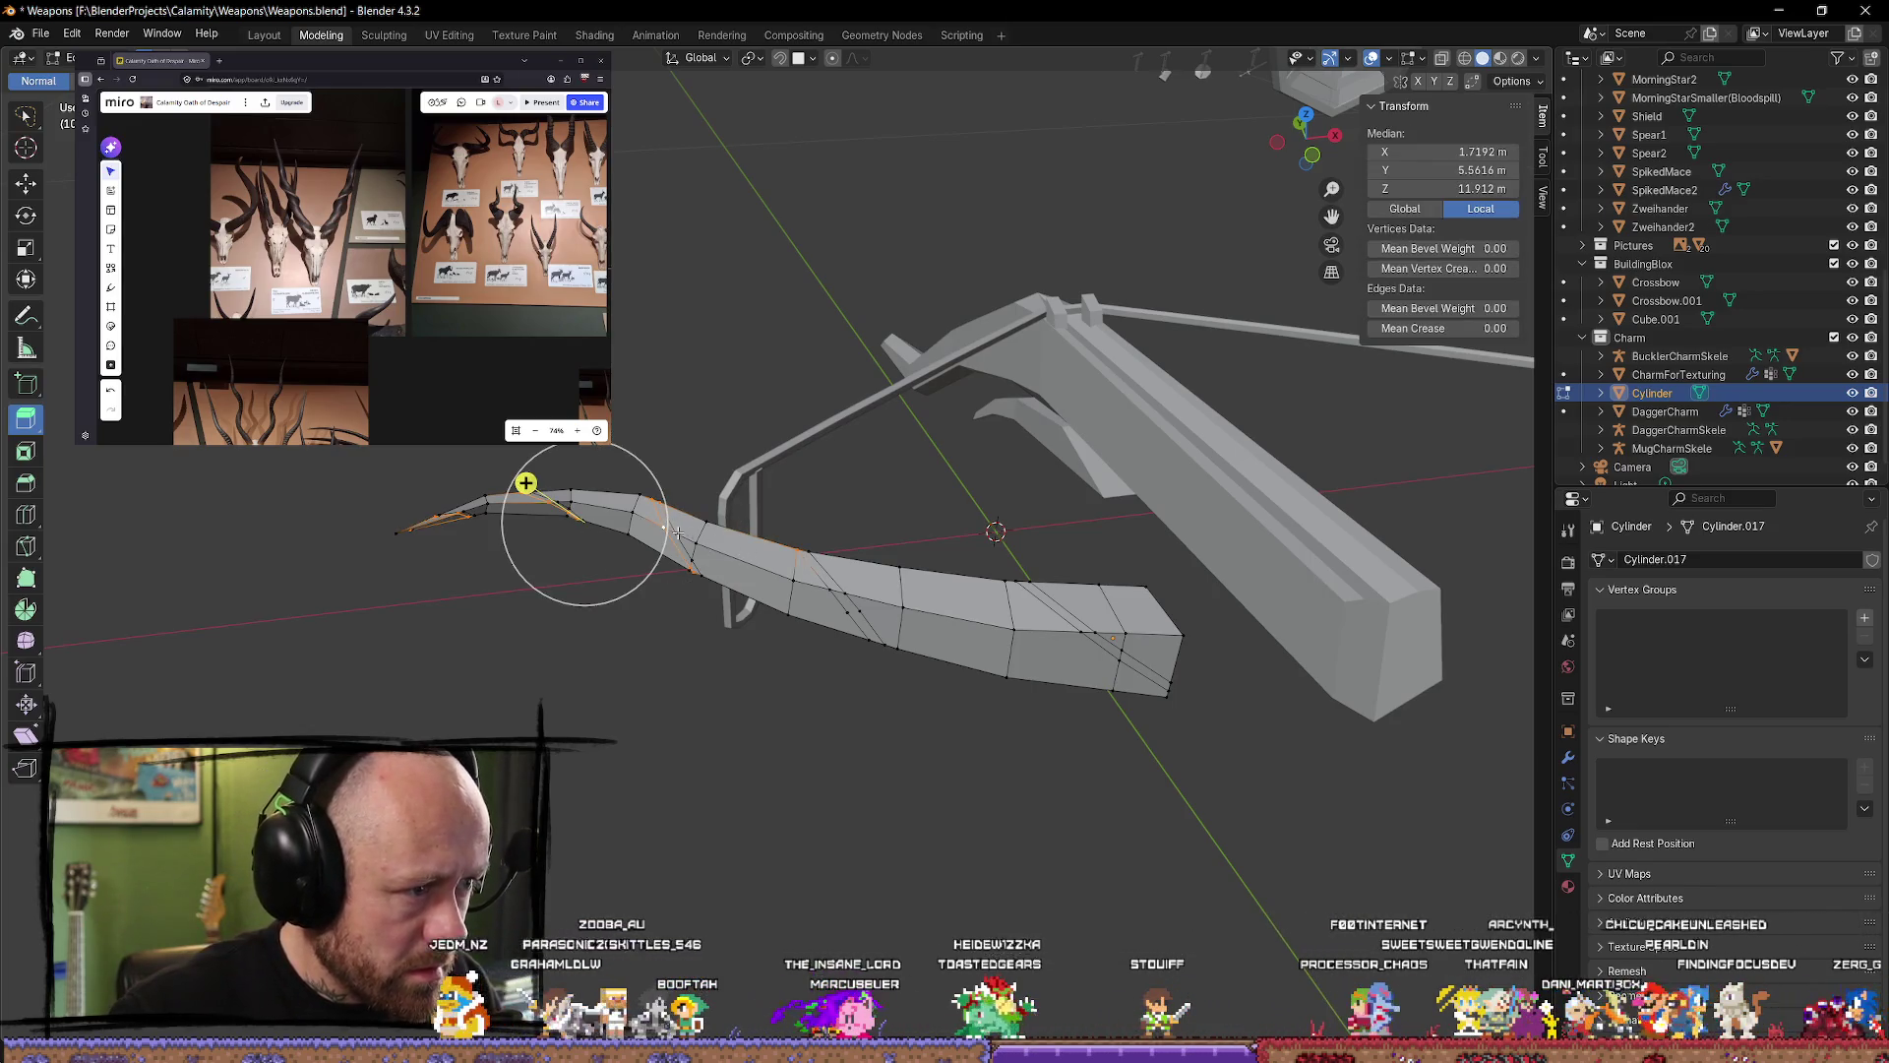
alt+click(817, 593)
click(673, 369)
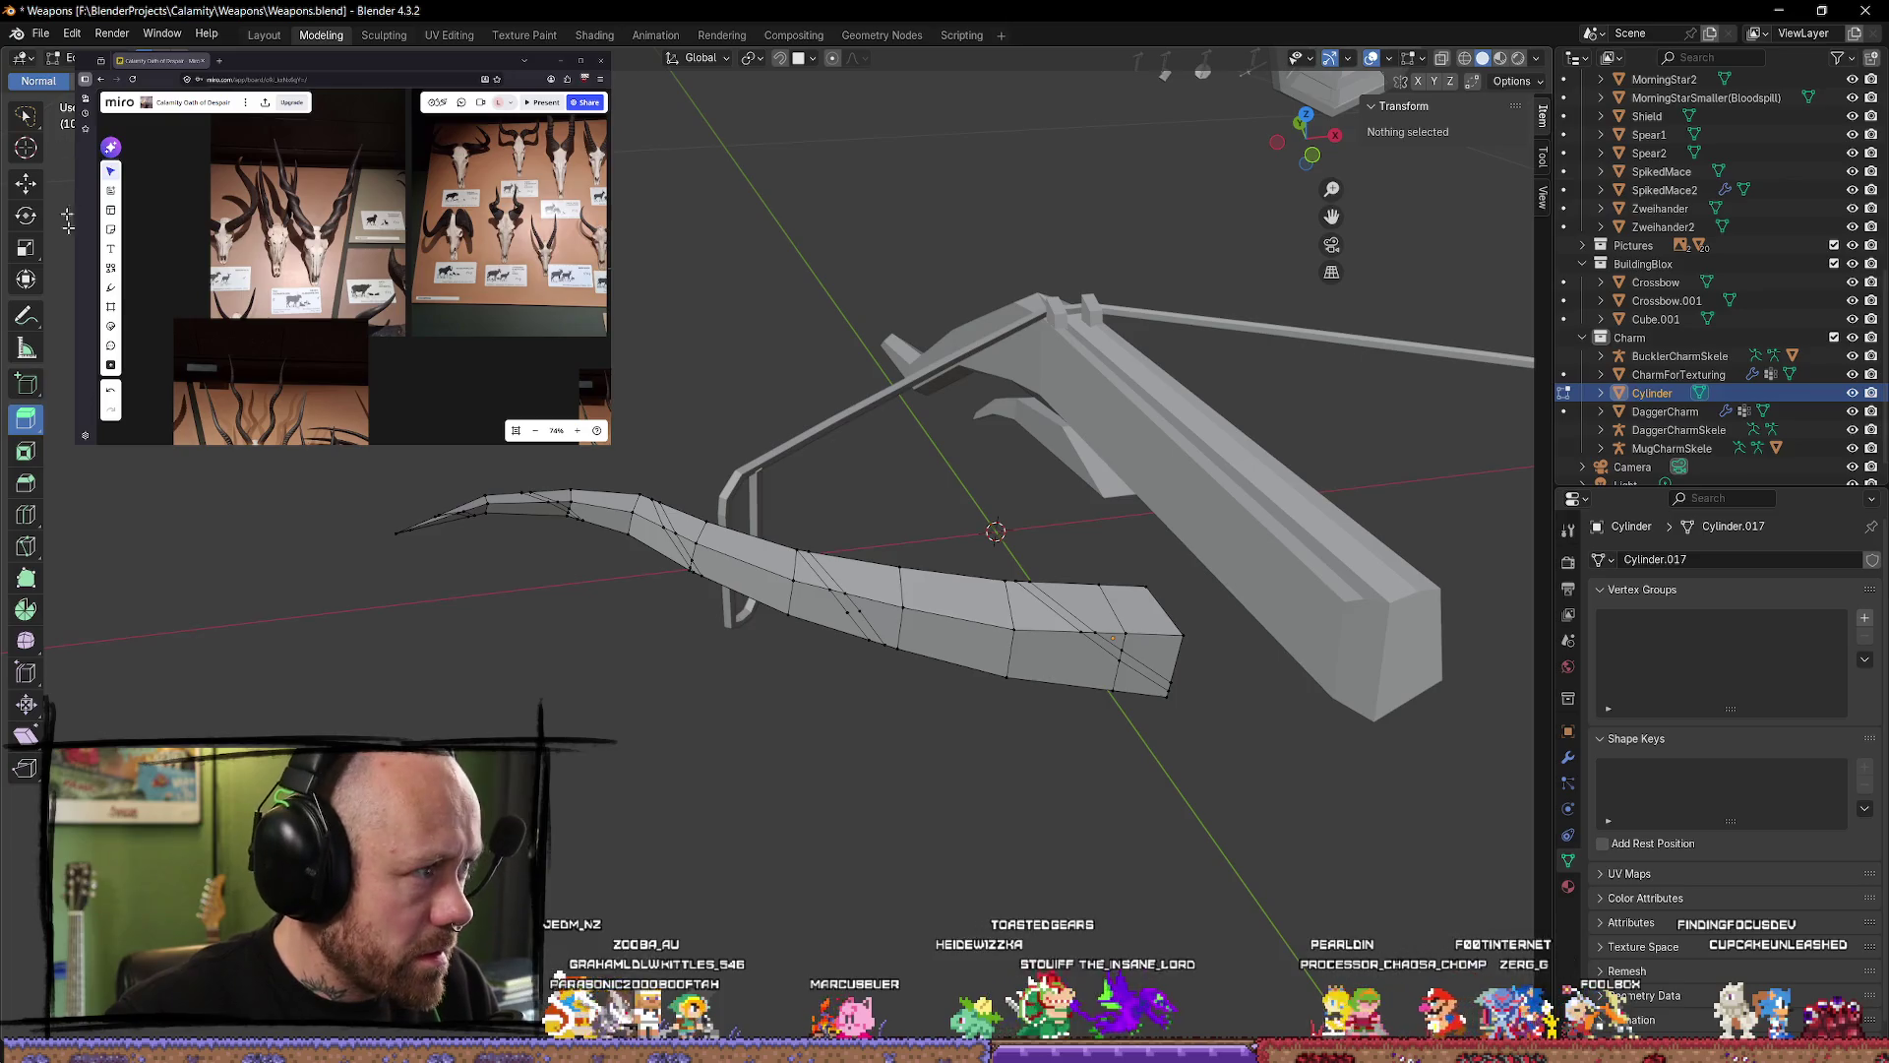
alt+click(679, 536)
alt+shift+click(672, 520)
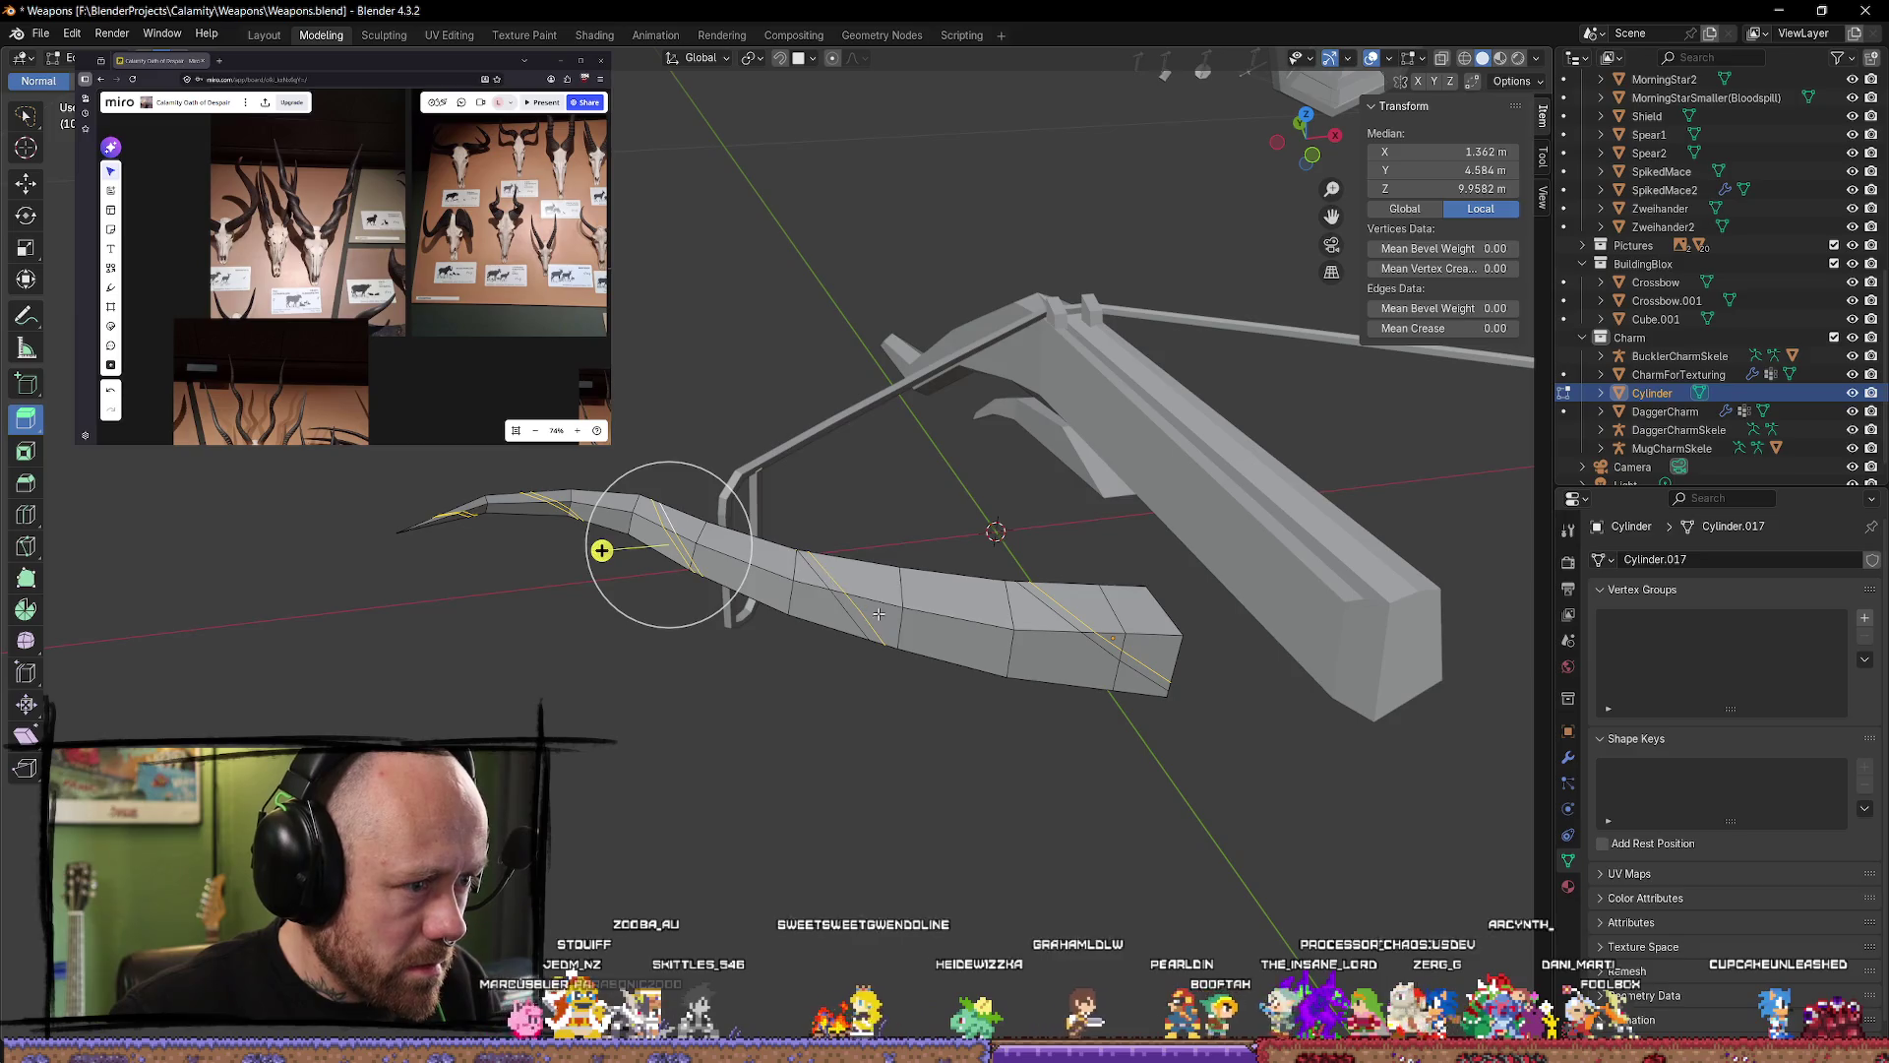
alt+shift+click(818, 578)
middle_drag(817, 578, 236, 566)
key(alt+a)
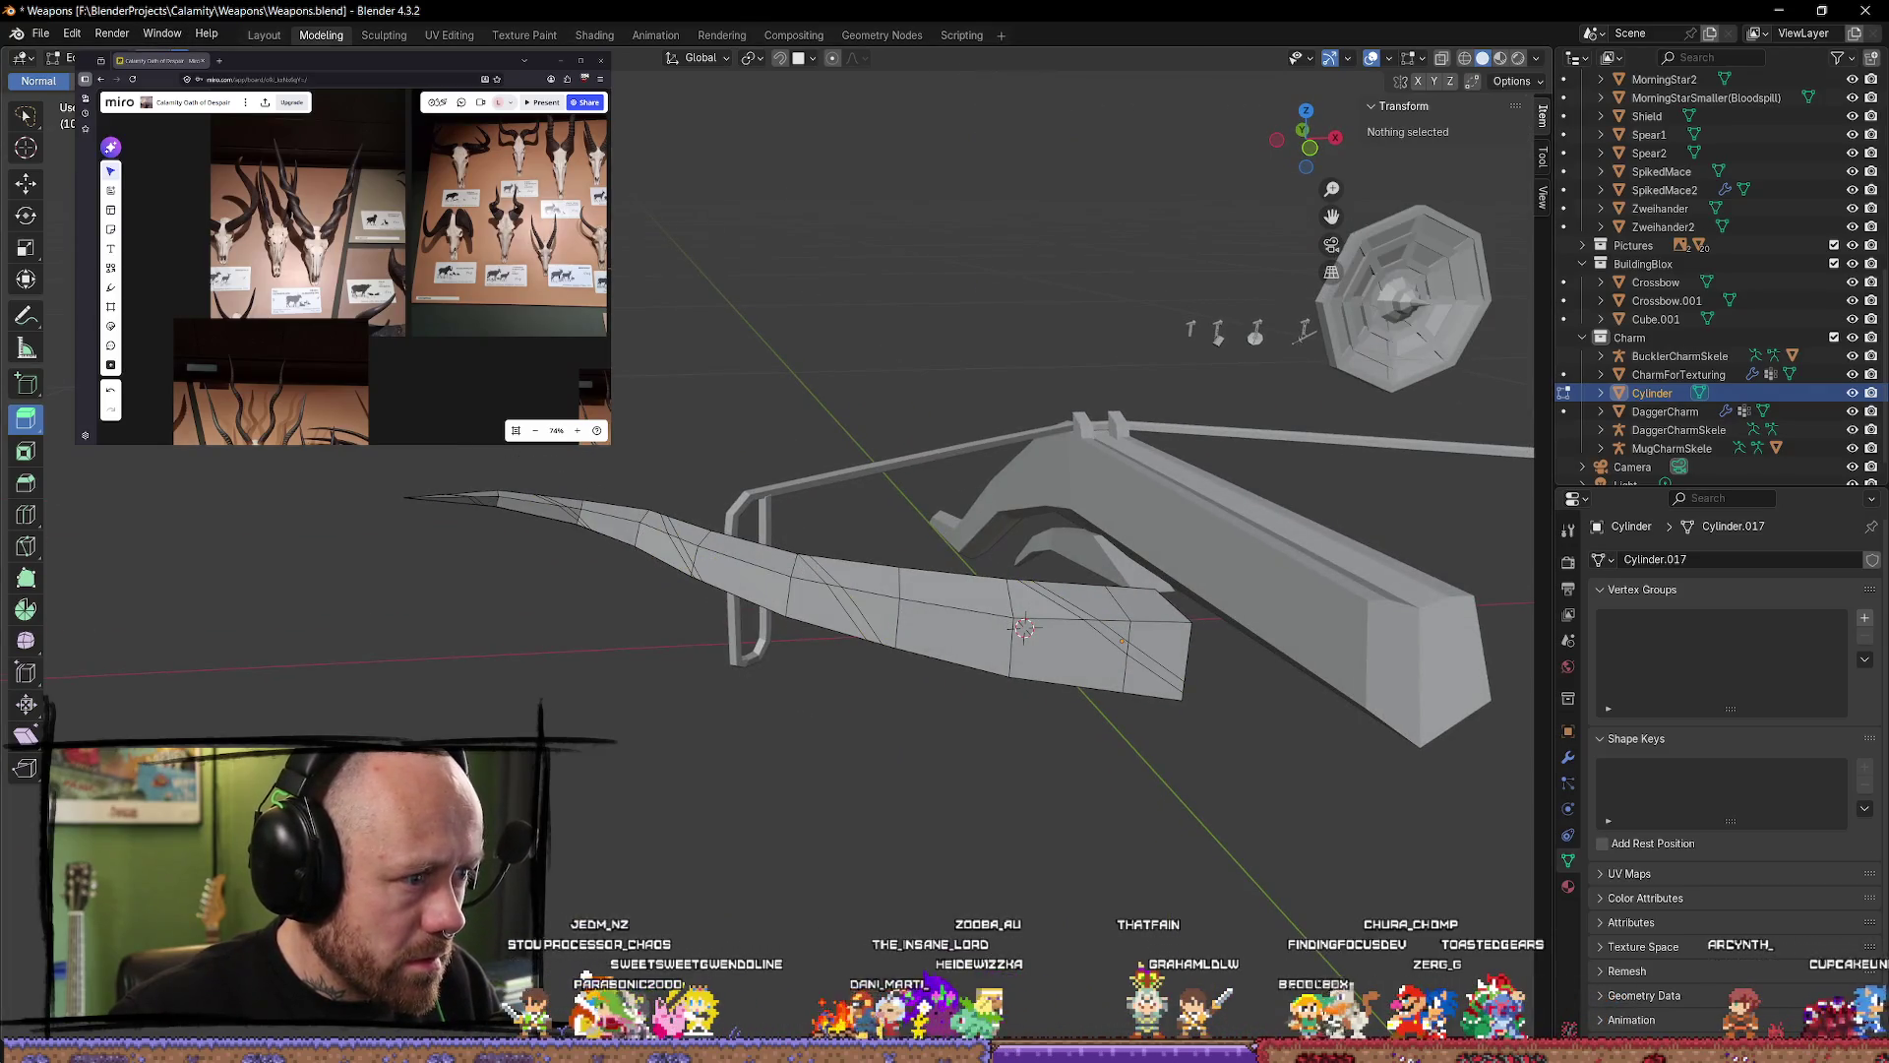
key(c)
mouse_move(679, 547)
mouse_down()
mouse_move(653, 558)
mouse_move(607, 518)
mouse_up()
key(alt+a)
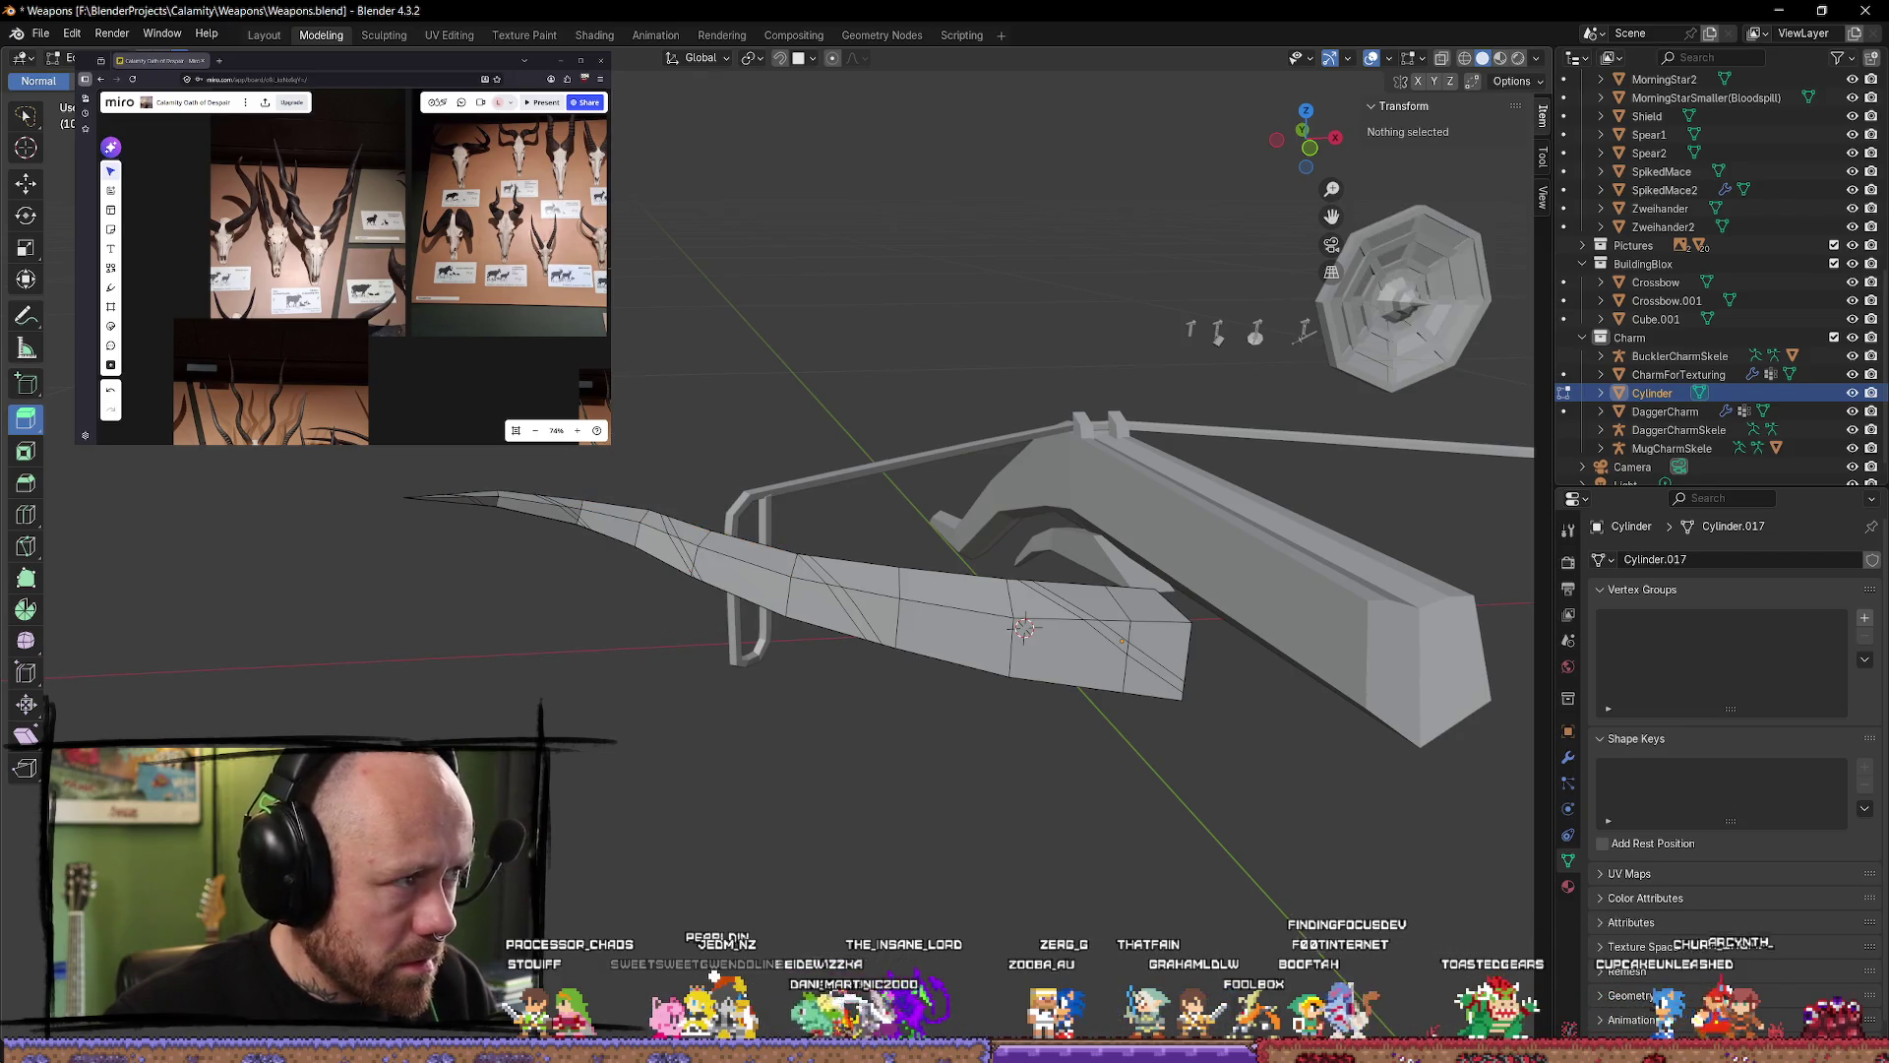
key(c)
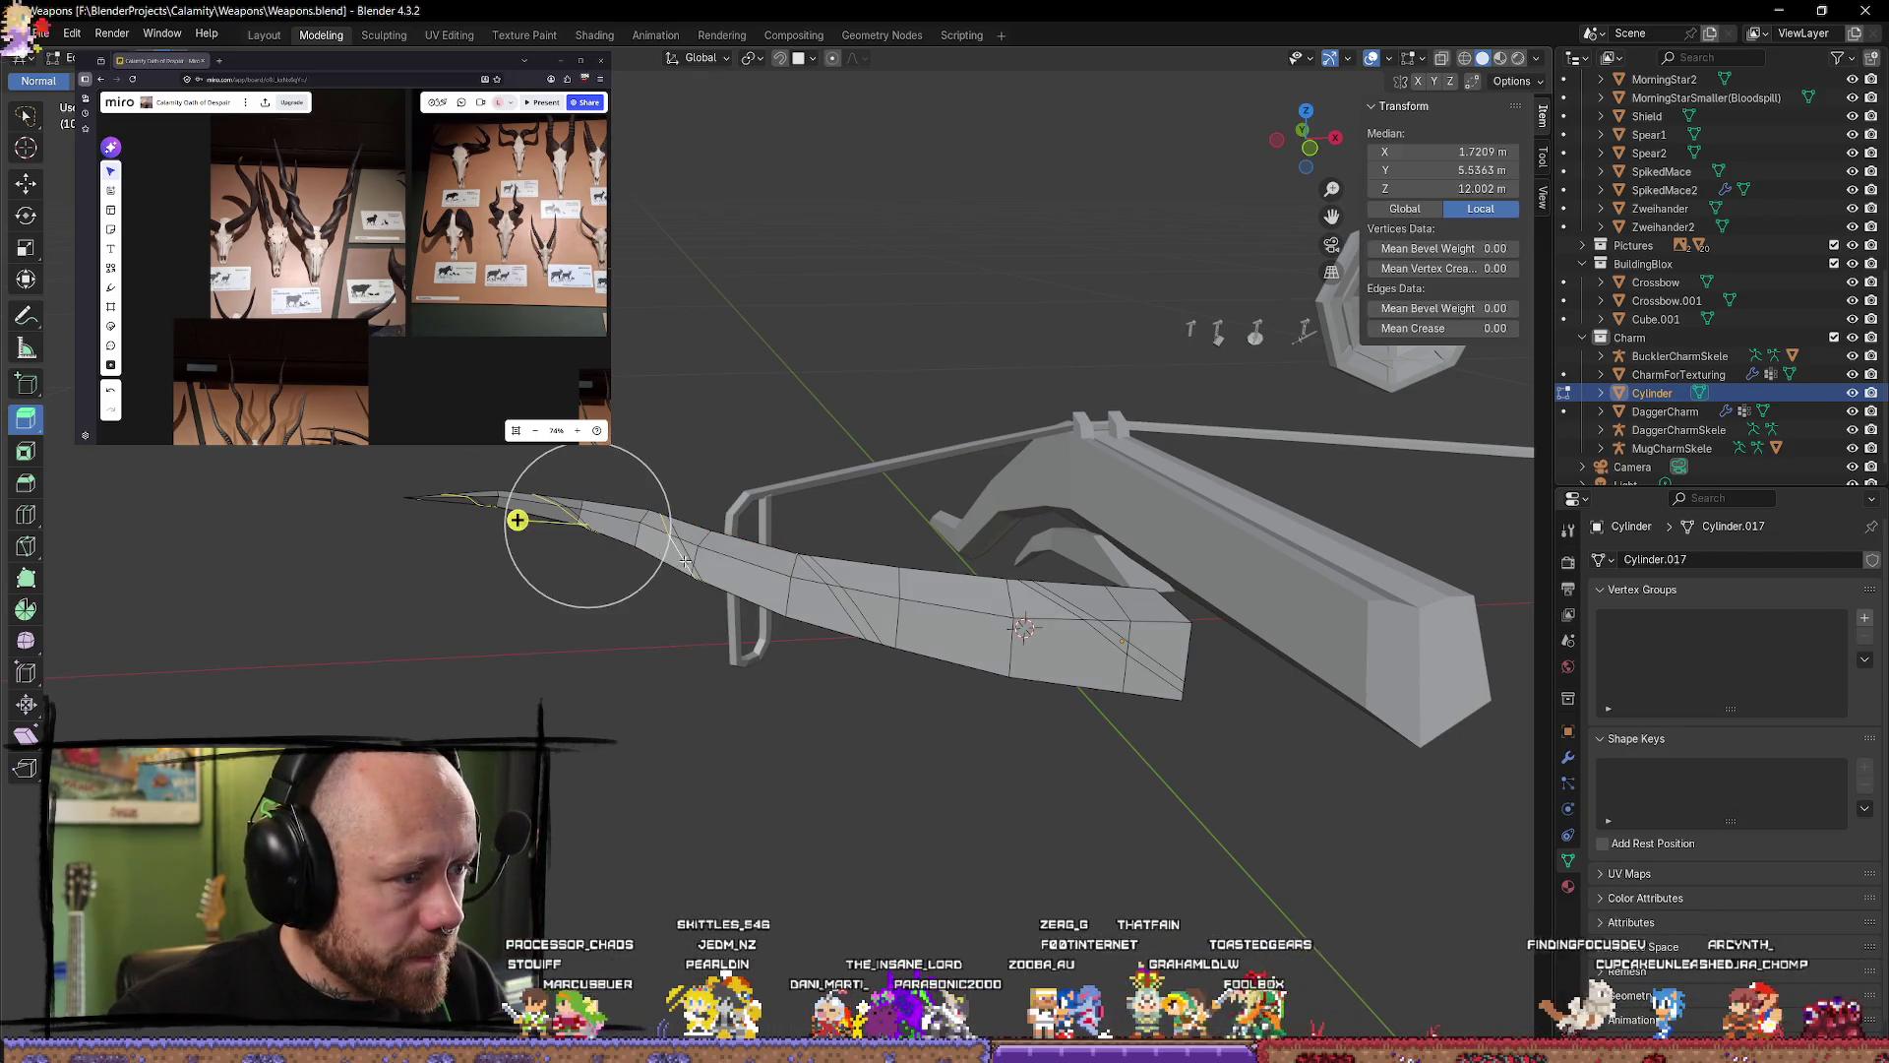
drag(518, 519, 654, 514)
key(alt+a)
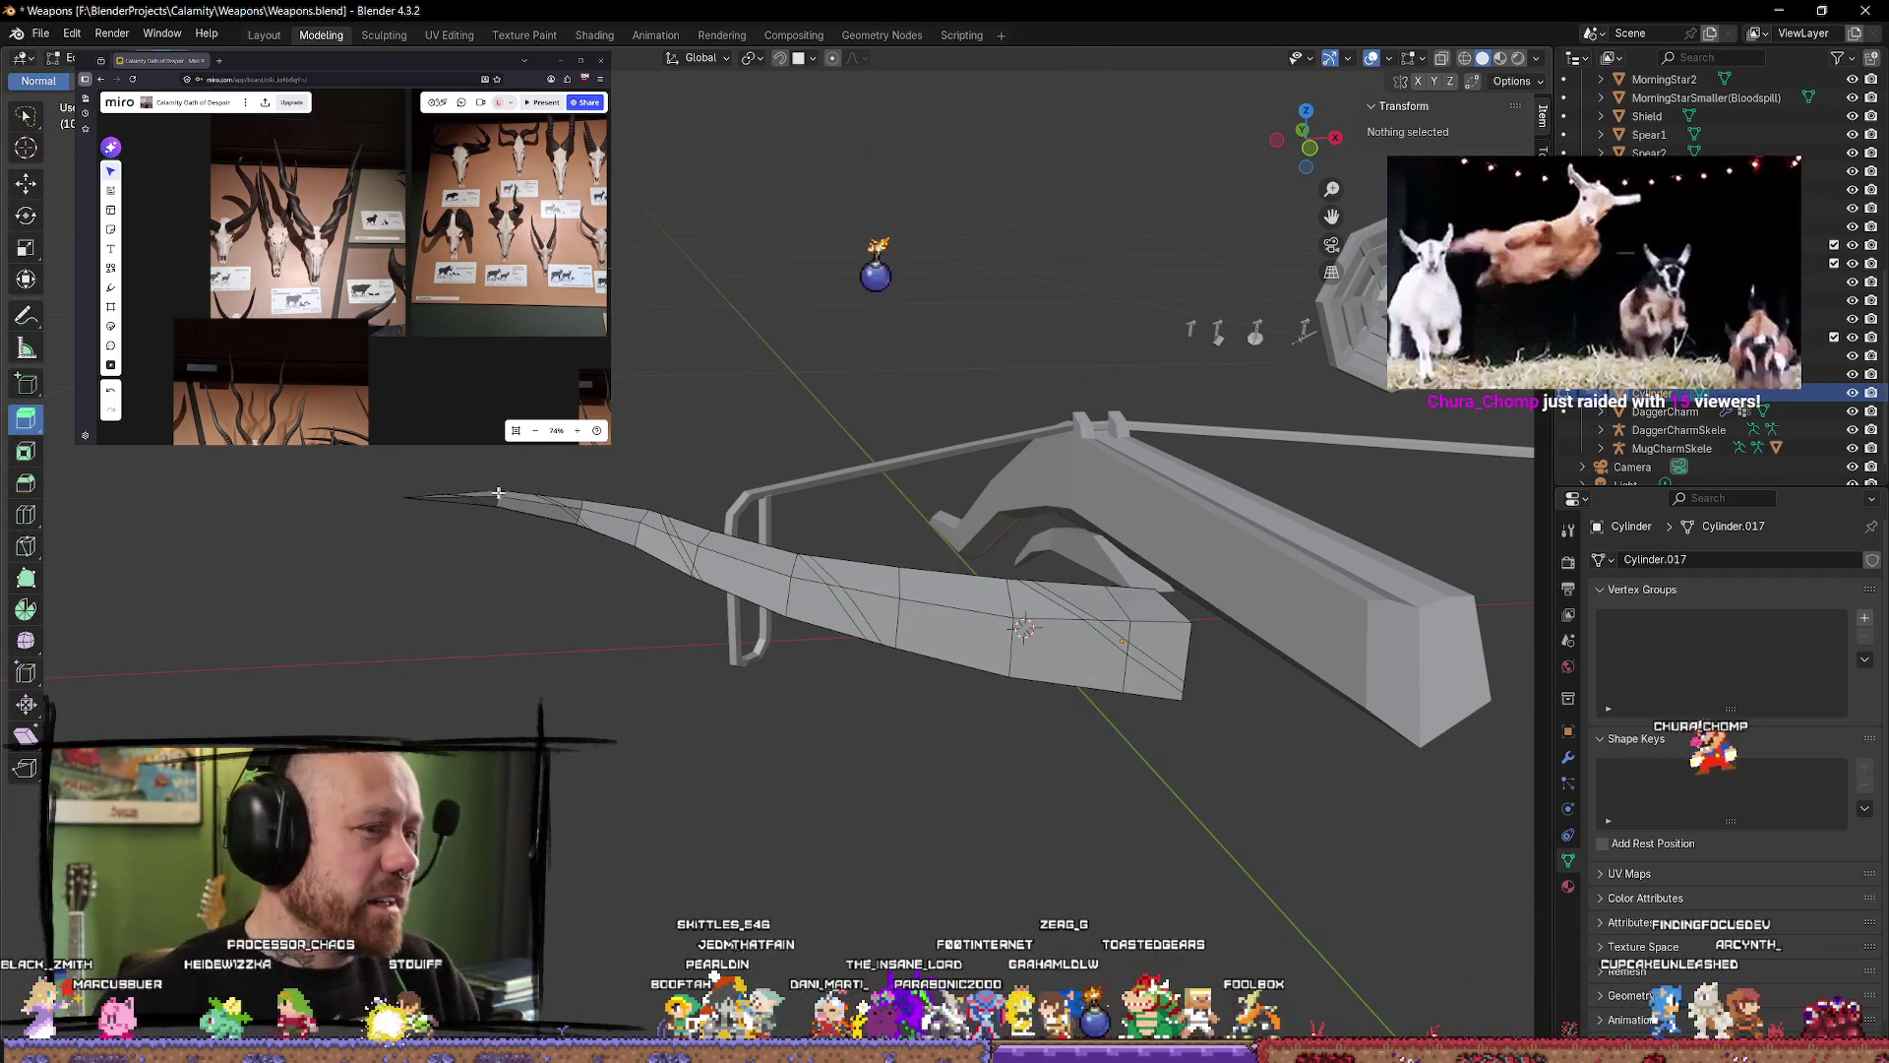
scroll(630, 476, up, 1)
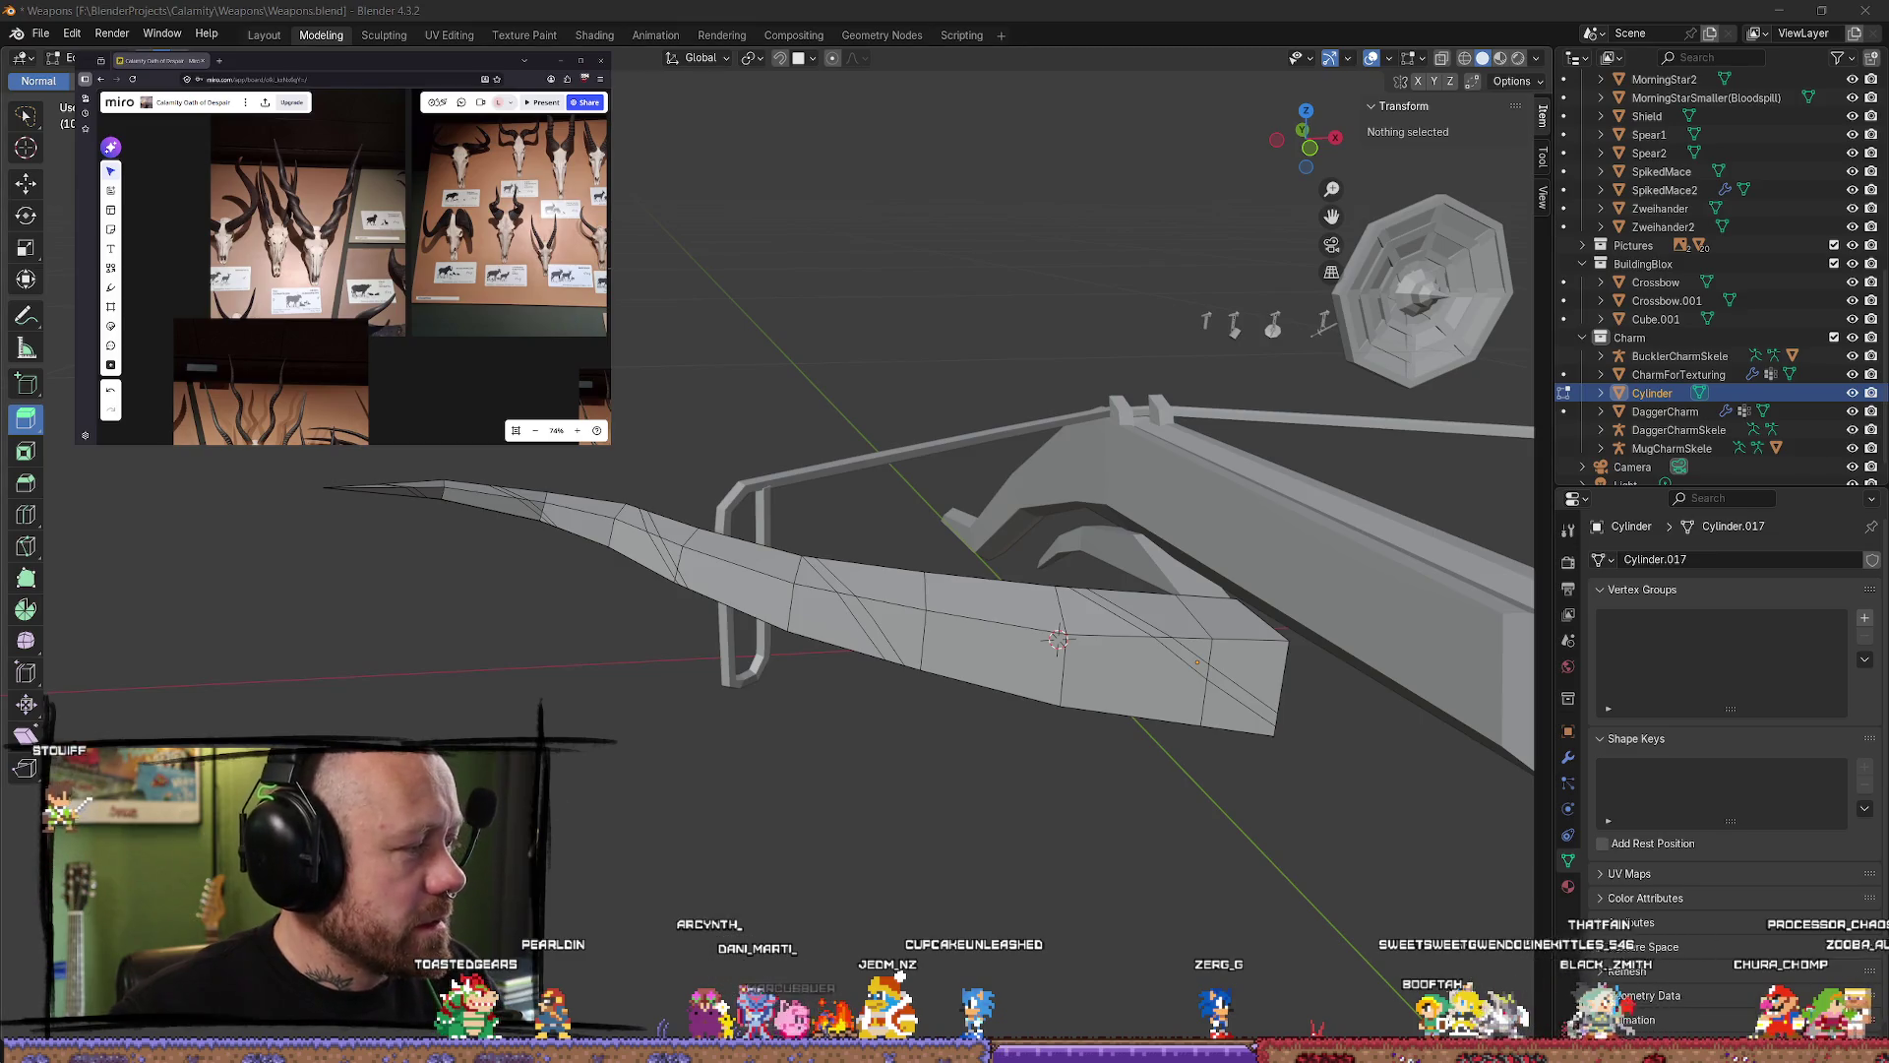
Step: Circle-select the diagonal knife-cut strips along the bow limb
middle_drag(886, 492, 974, 497)
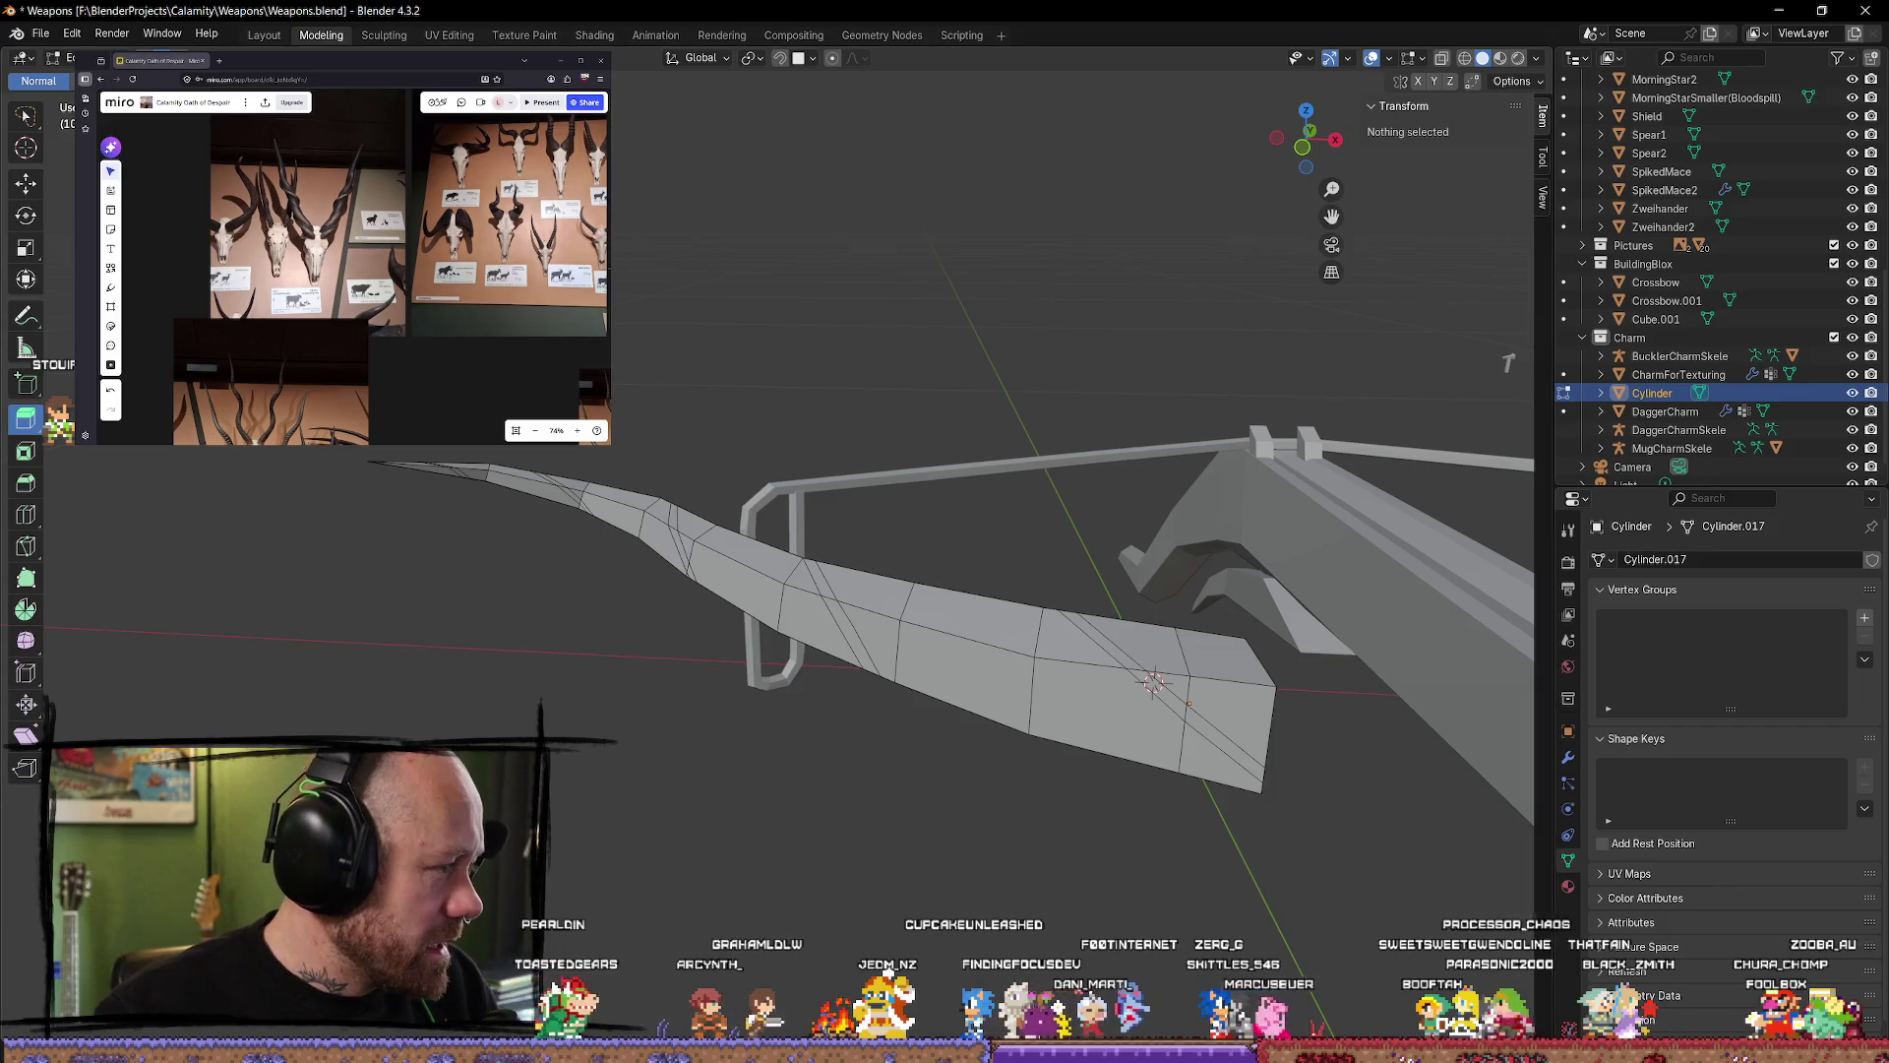
middle_drag(1508, 363, 1491, 340)
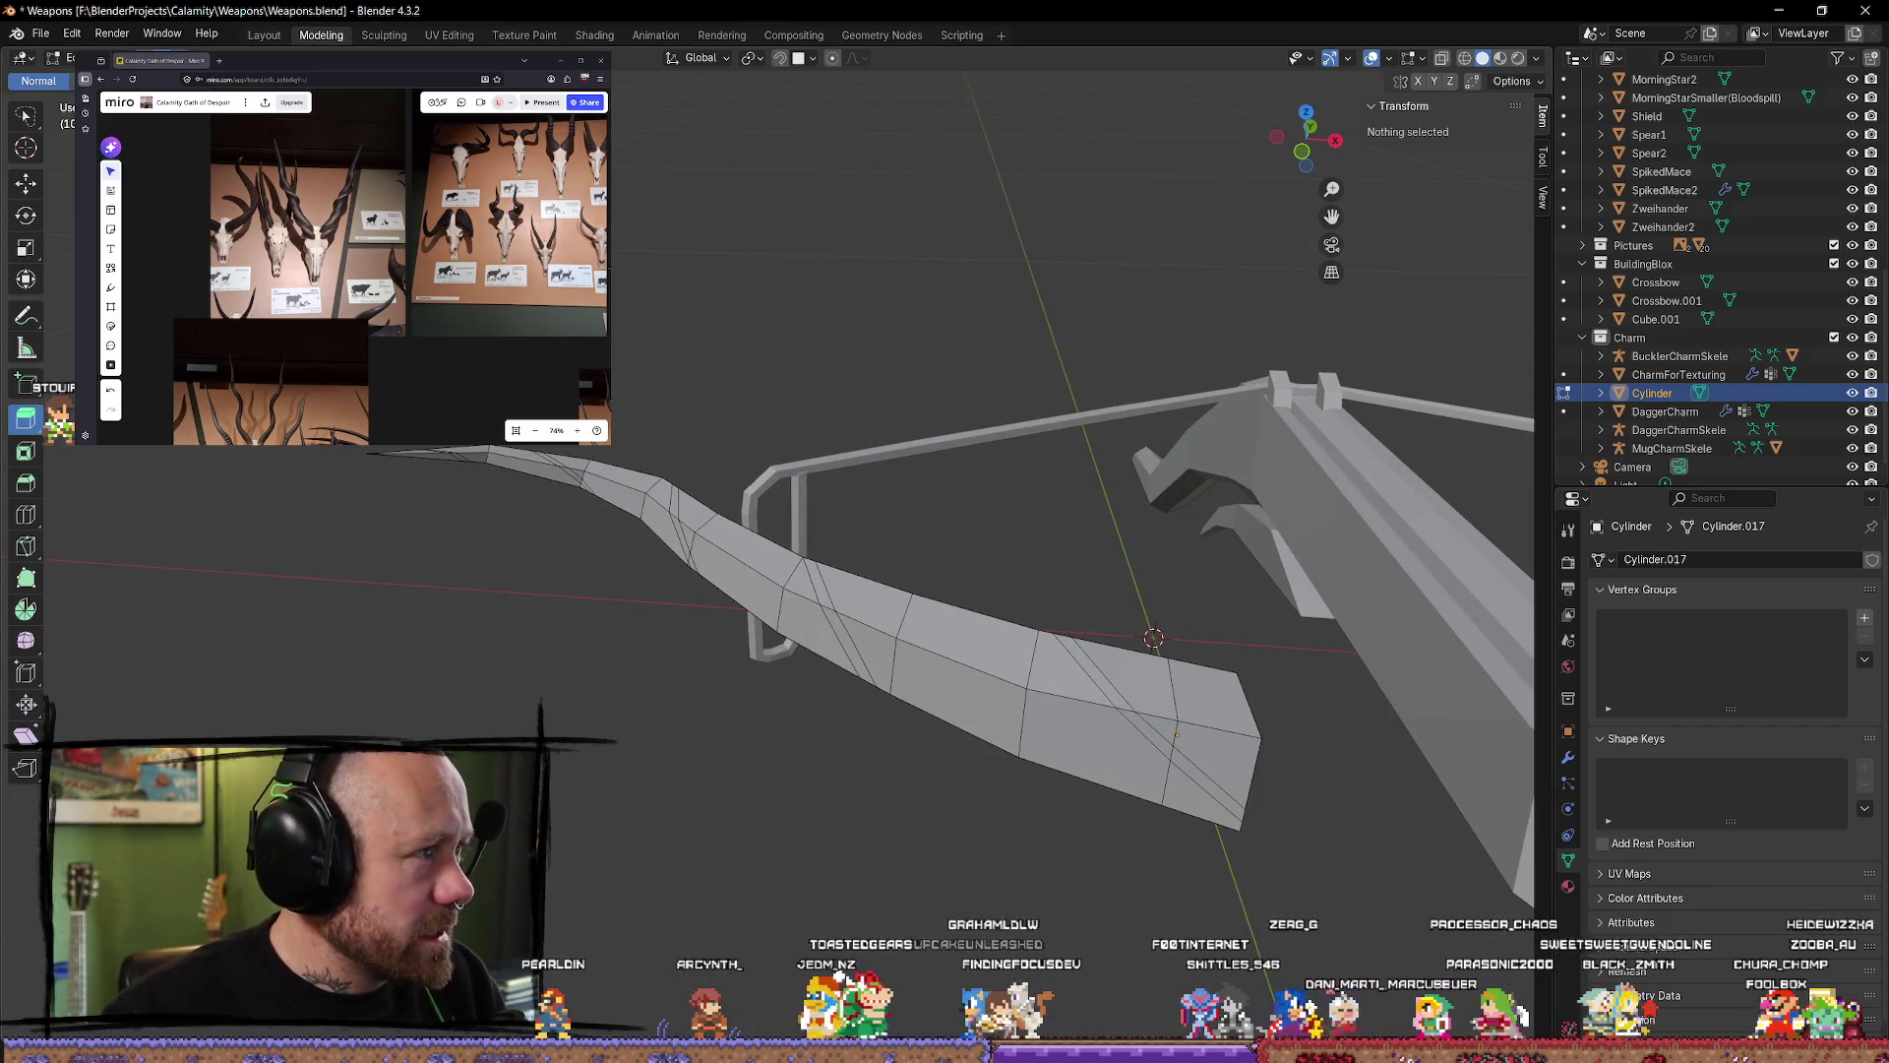
alt+click(650, 507)
key(c)
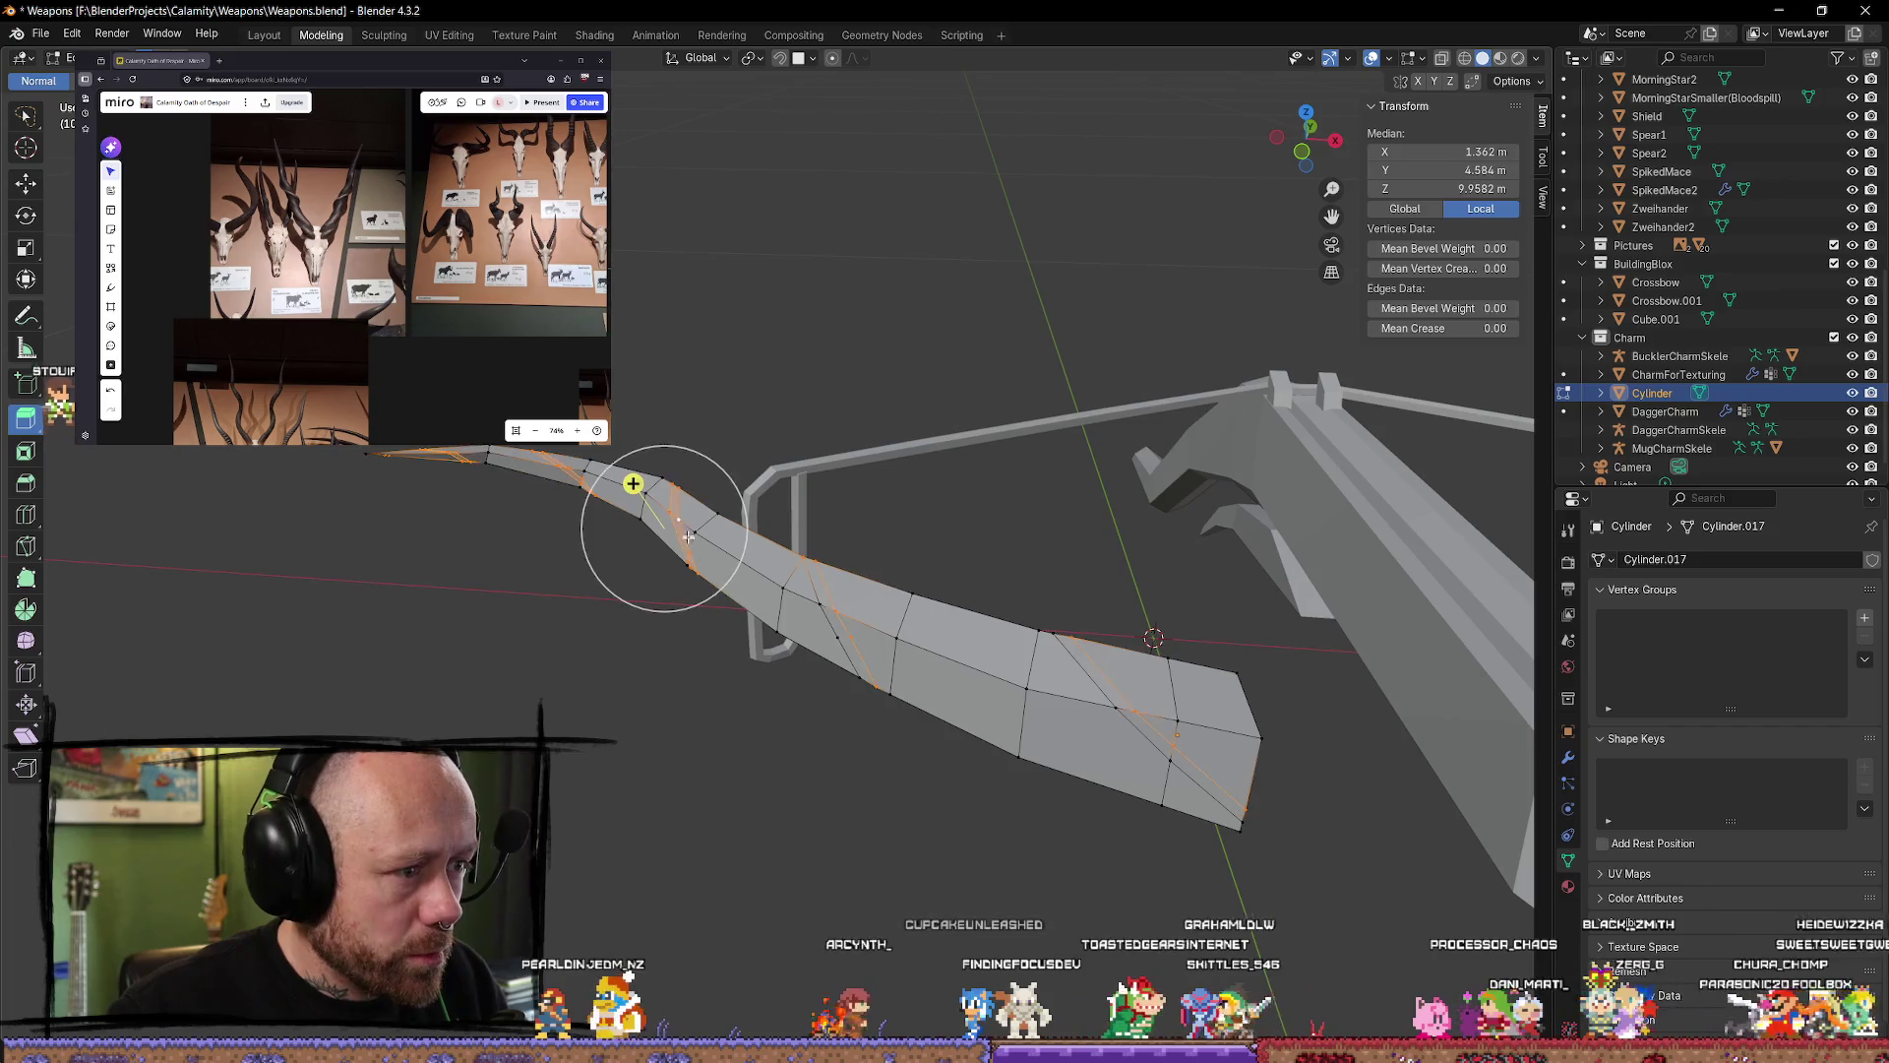
drag(664, 529, 708, 523)
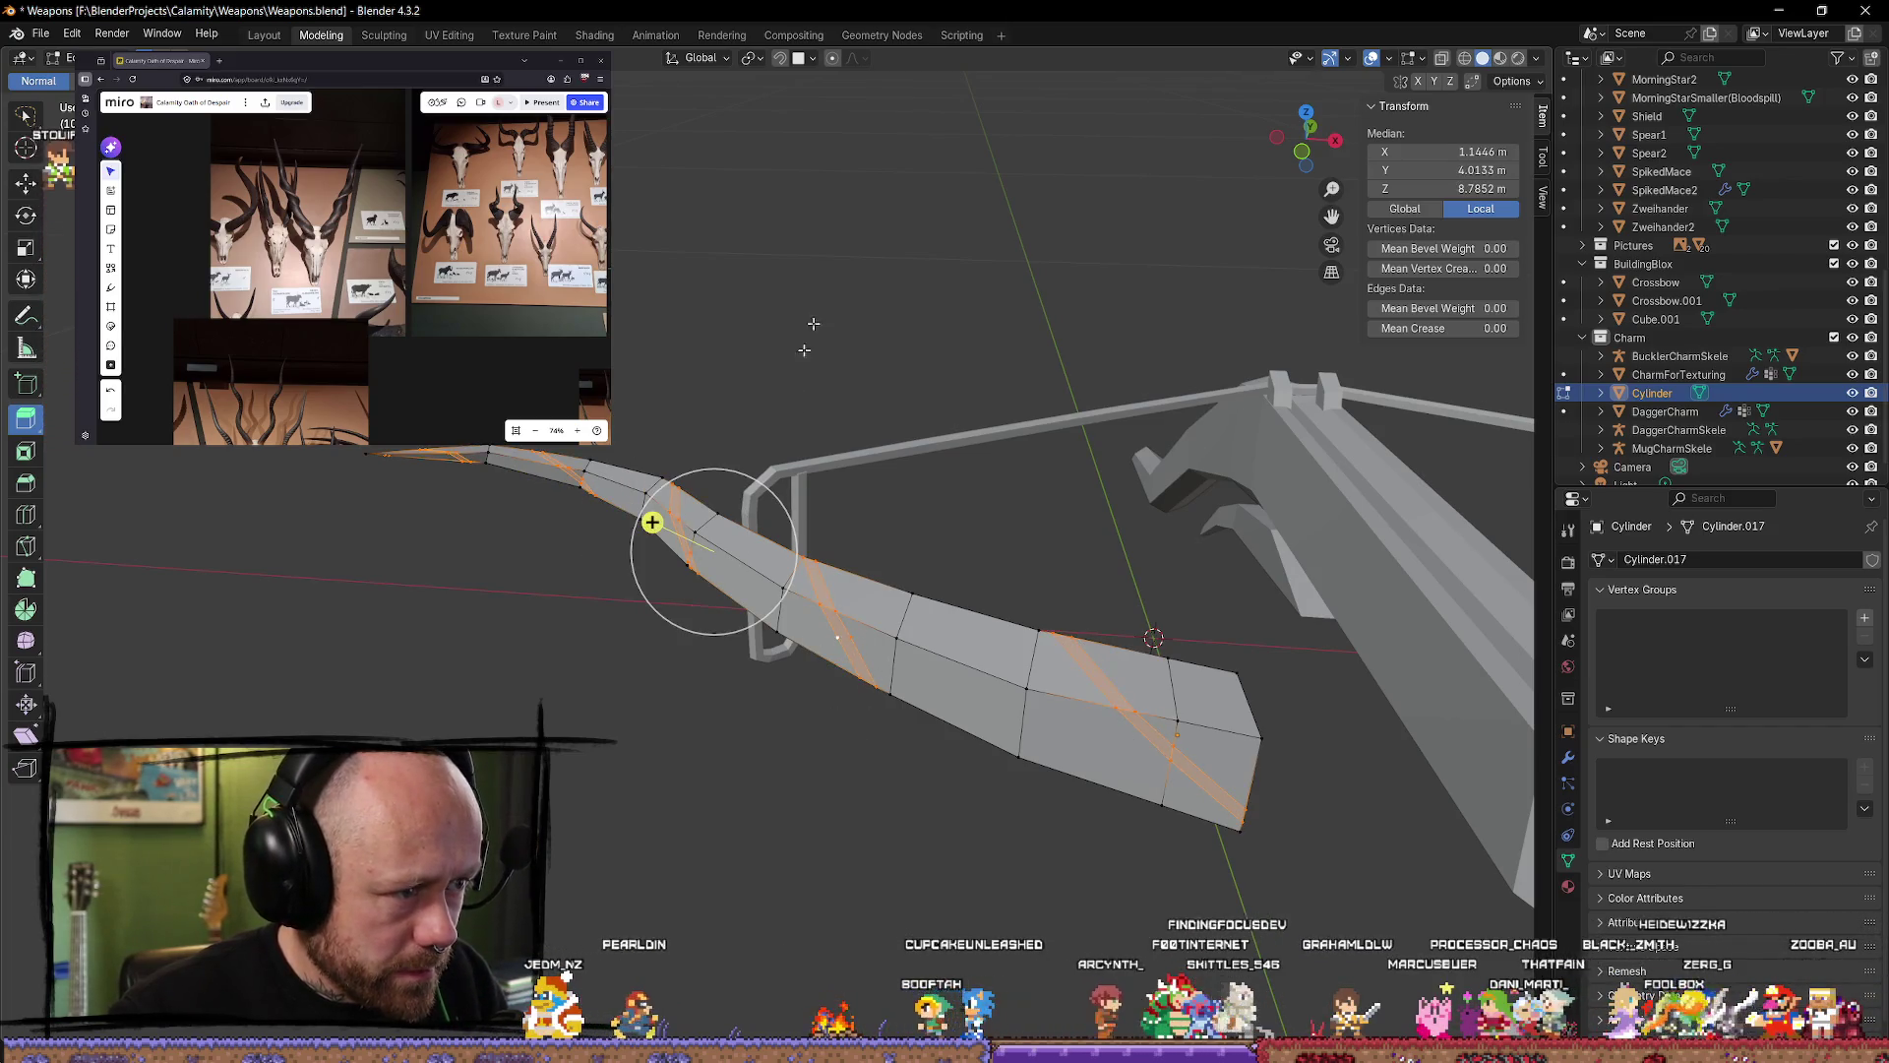
middle_drag(804, 349, 740, 371)
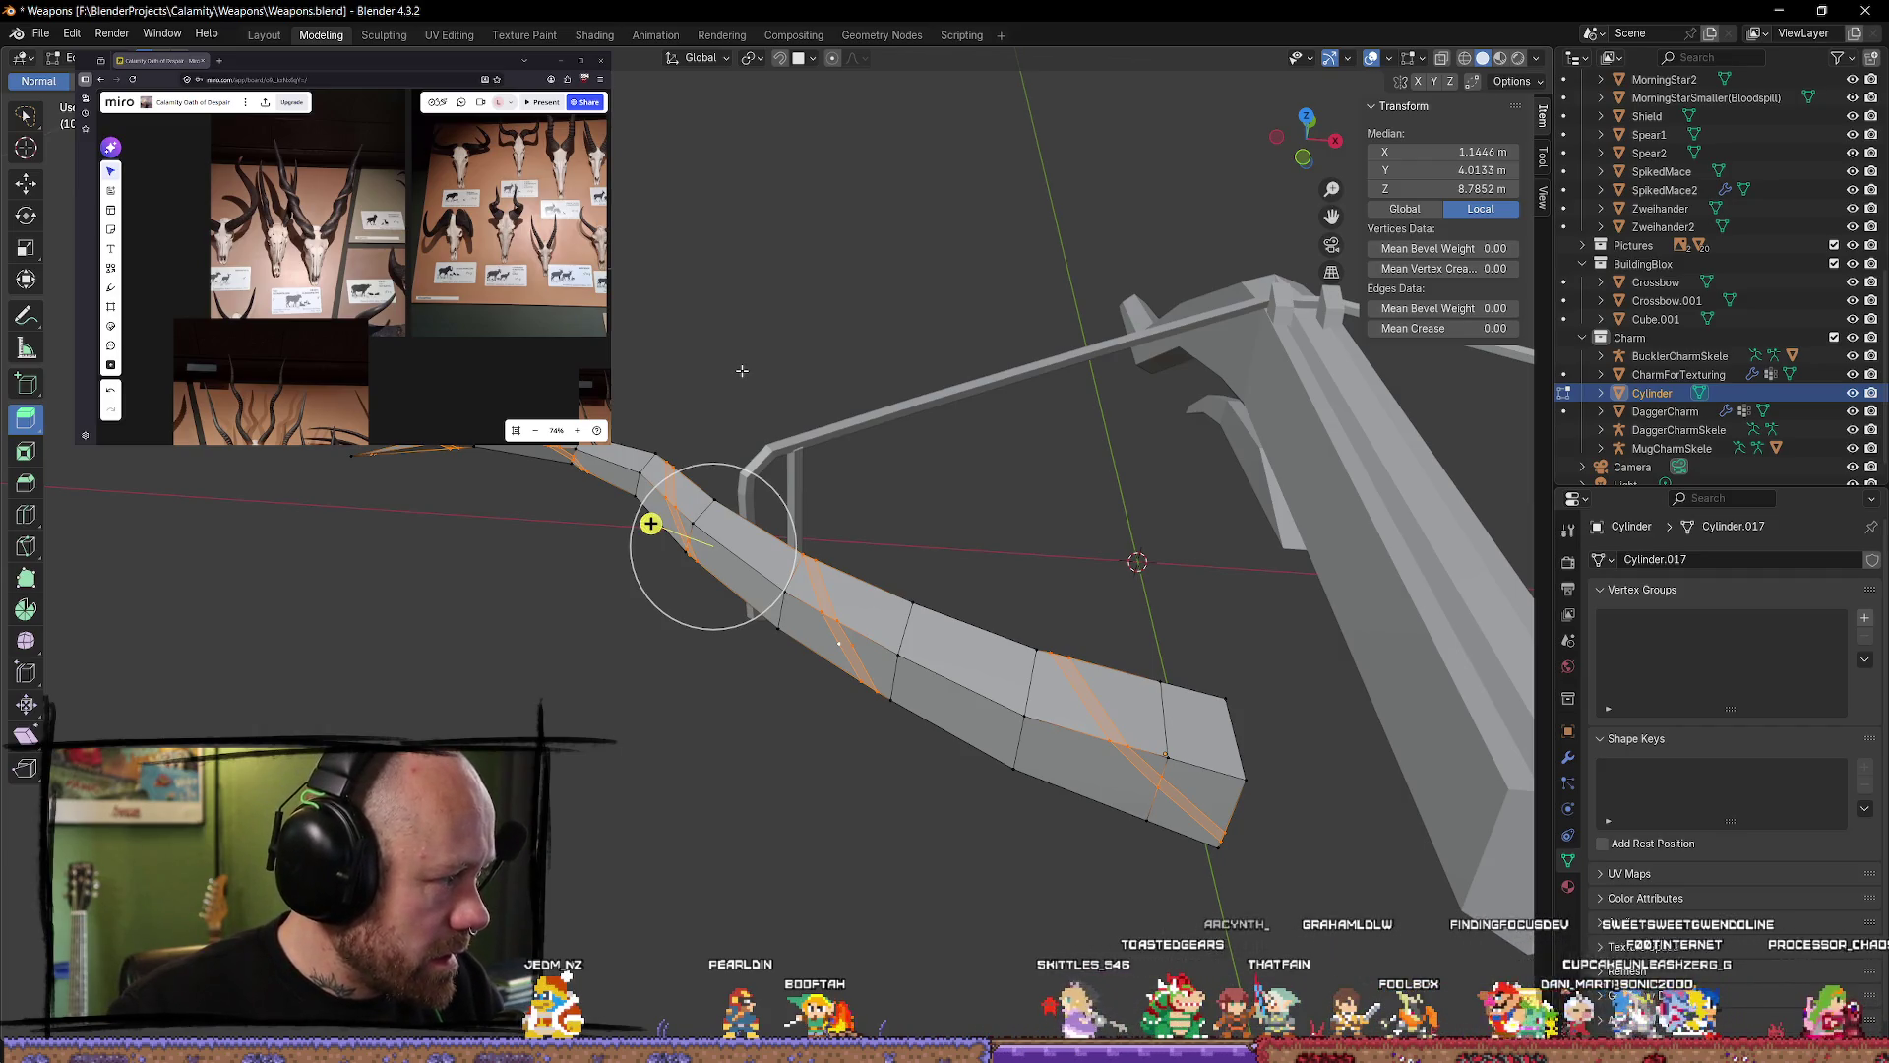
Step: Extrude the selected faces along normals into raised ridges, then clear the selection
key(alt+e)
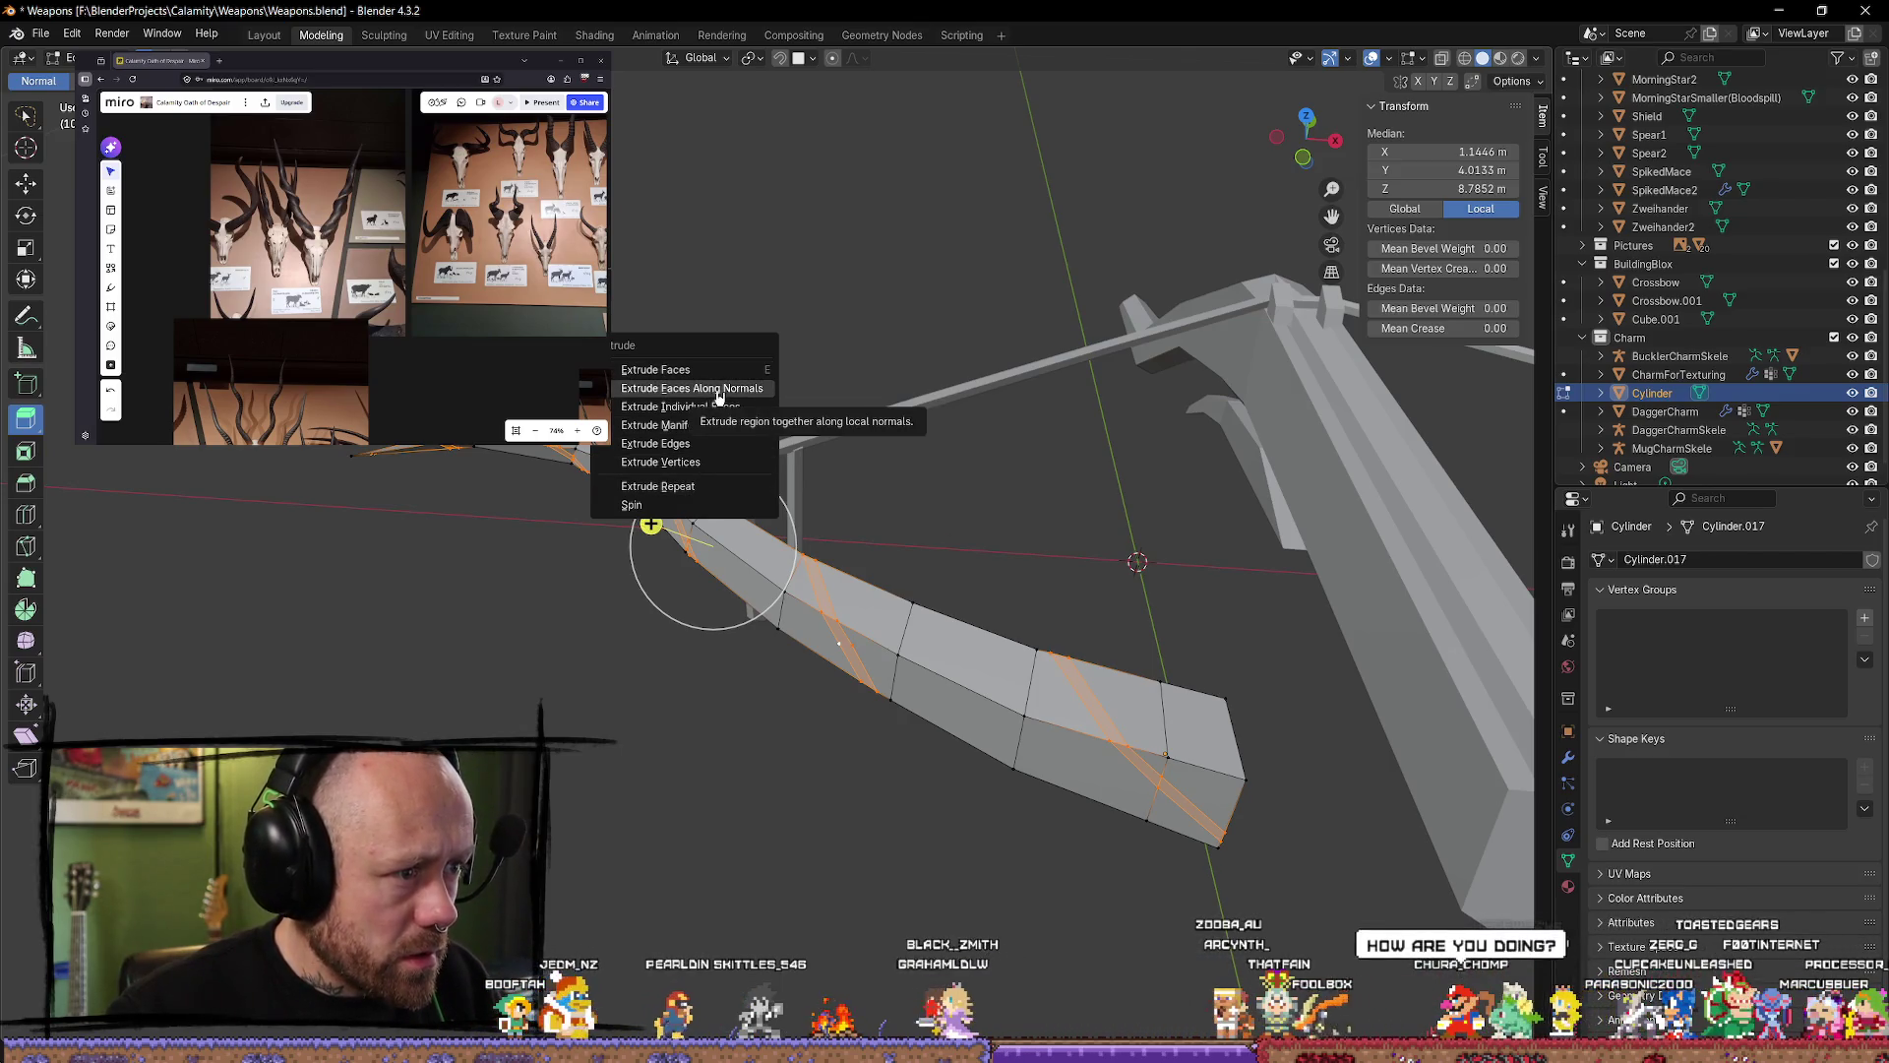
click(719, 394)
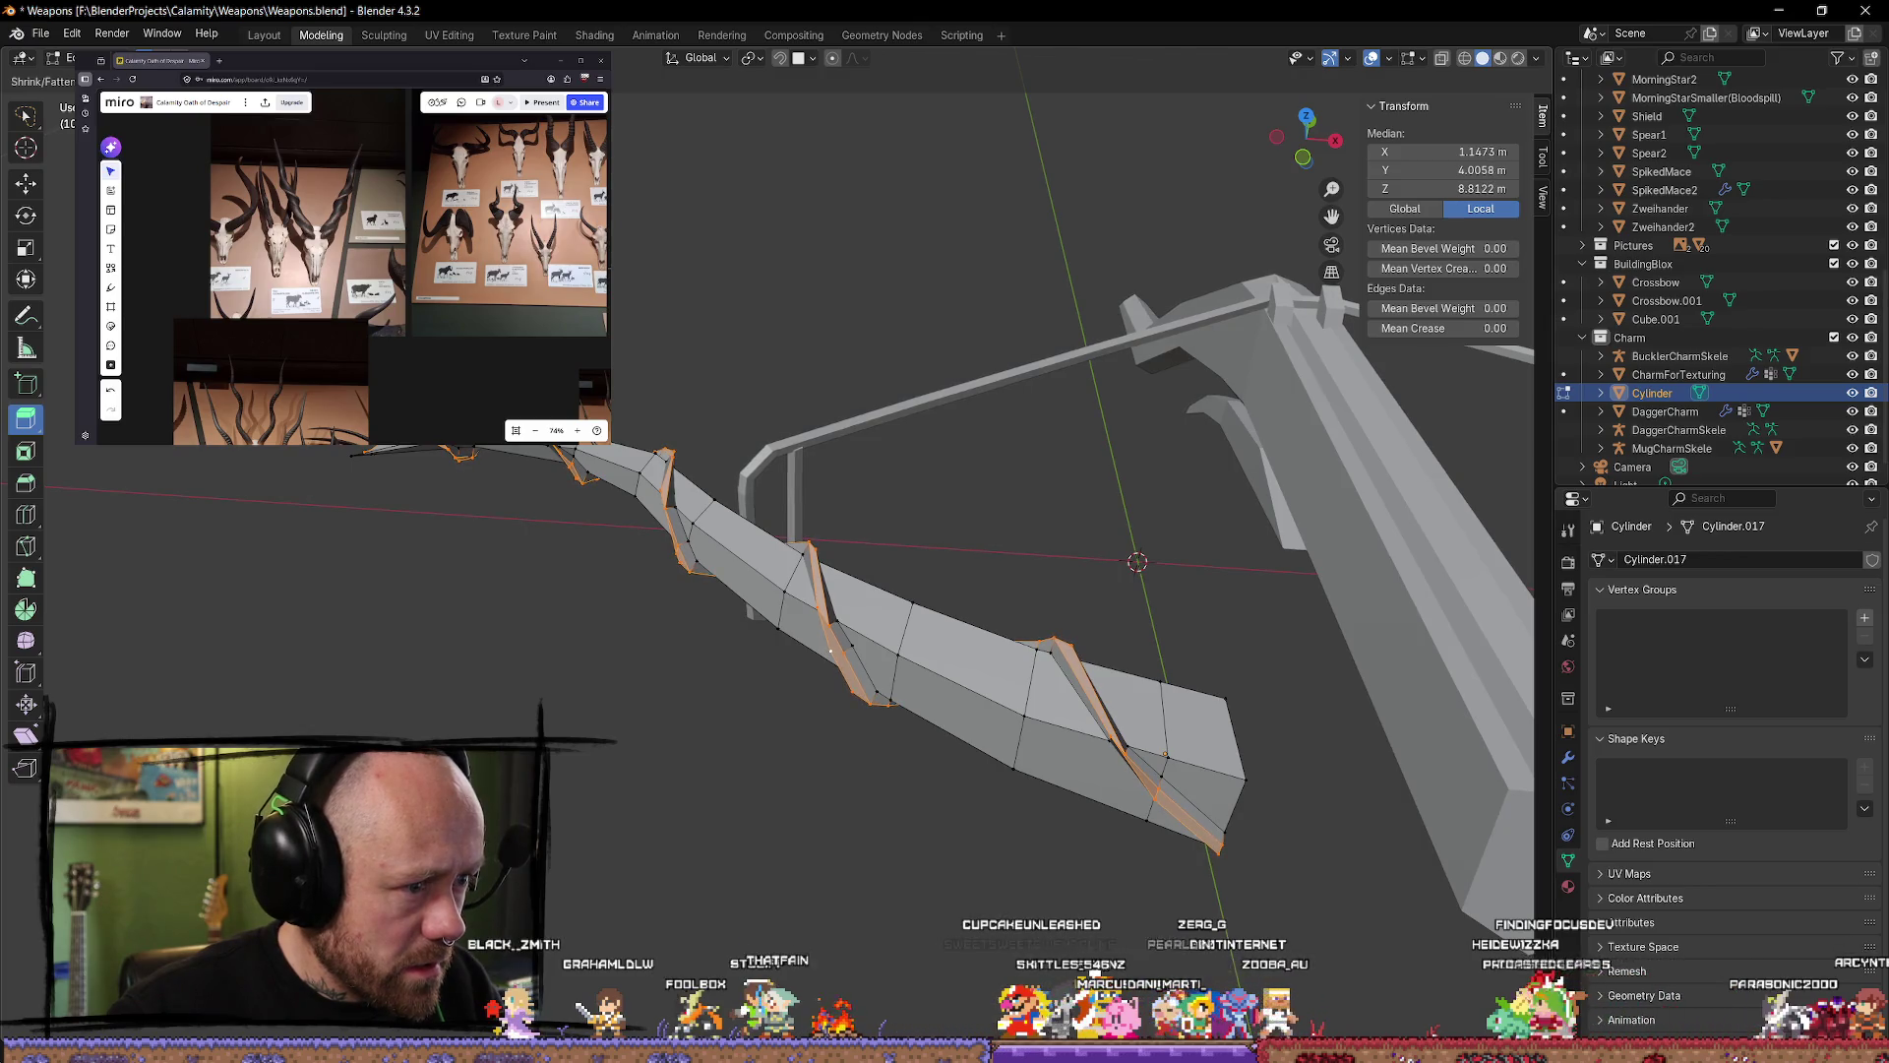
click(688, 607)
mouse_move(688, 608)
middle_down()
mouse_move(692, 624)
mouse_move(772, 548)
mouse_move(861, 597)
mouse_move(860, 565)
mouse_move(734, 645)
mouse_move(687, 620)
middle_up()
key(alt+a)
mouse_move(788, 802)
middle_down()
mouse_move(688, 653)
mouse_move(490, 668)
mouse_move(1497, 804)
mouse_move(691, 750)
mouse_move(851, 892)
mouse_move(866, 689)
mouse_move(1003, 666)
mouse_move(795, 573)
middle_up()
Step: Move a ridge vertex along Y, then nudge it along X
click(812, 563)
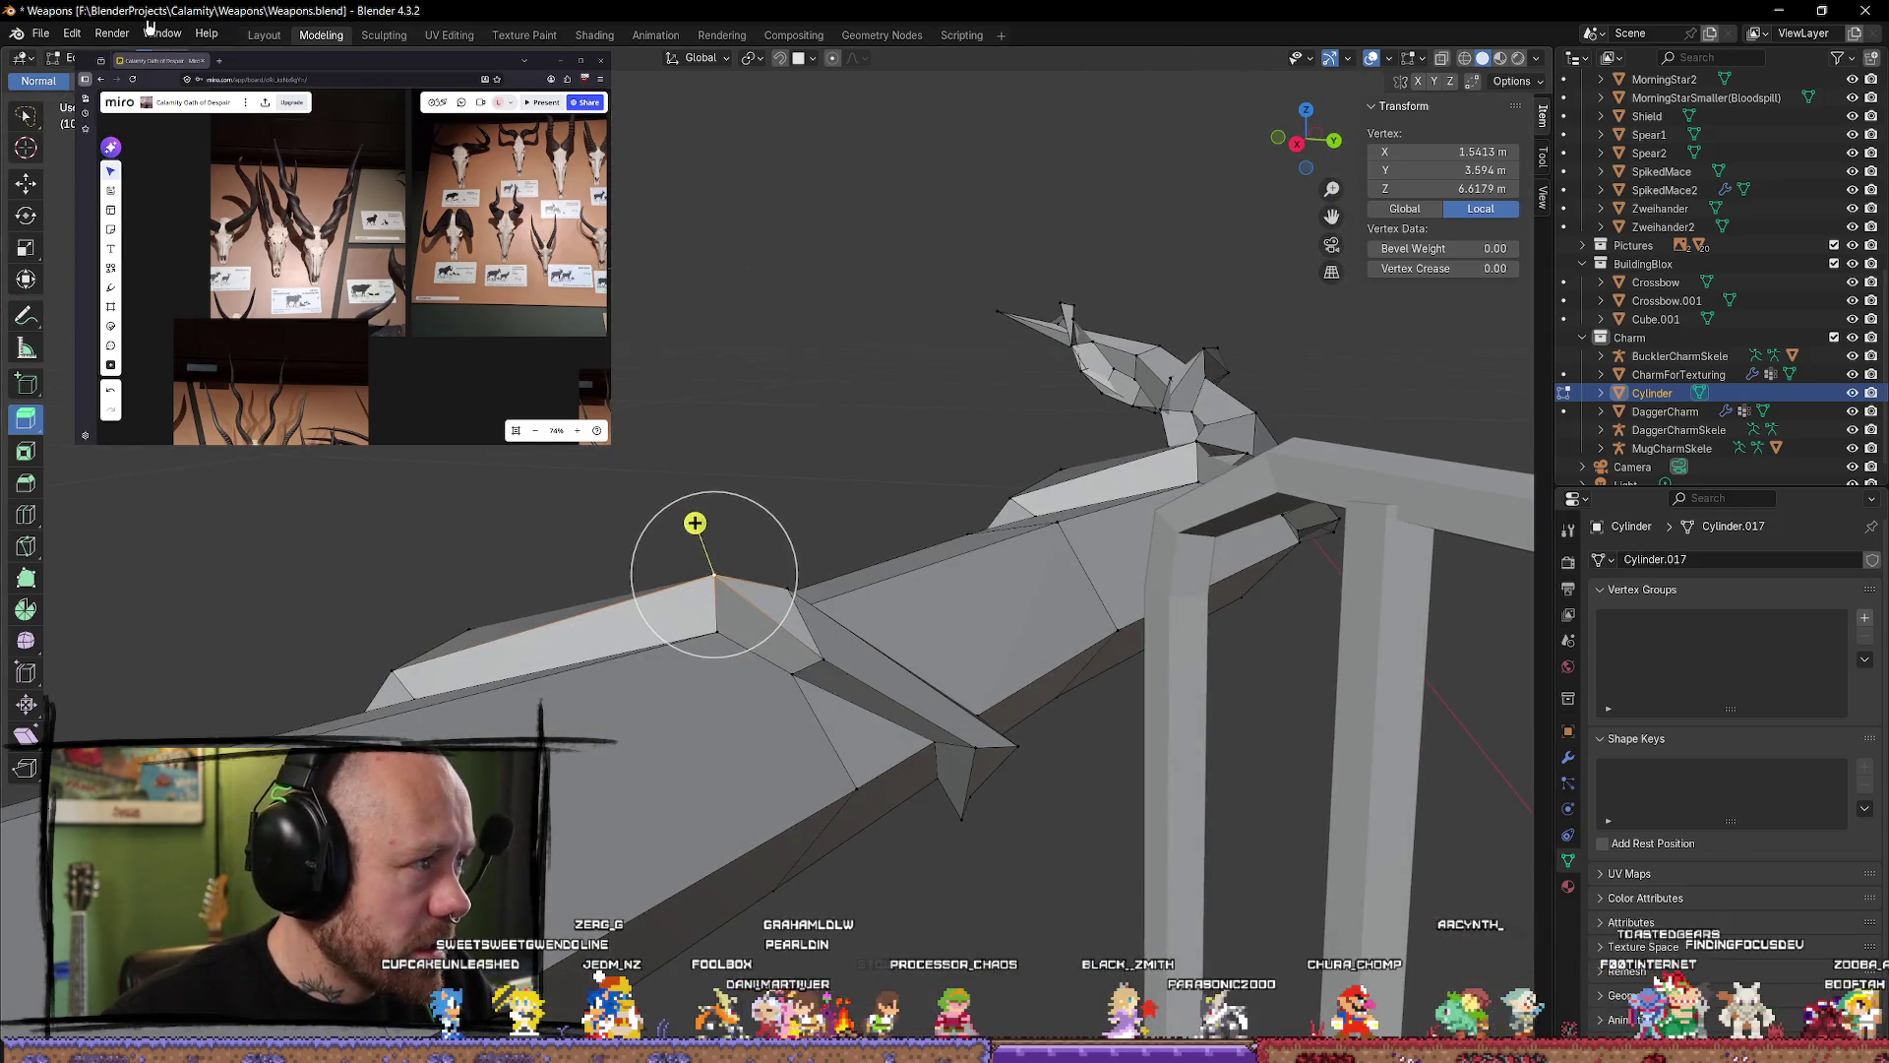
mouse_move(787, 641)
middle_down()
mouse_move(773, 635)
mouse_move(850, 709)
mouse_move(899, 620)
mouse_move(890, 603)
mouse_move(751, 654)
middle_up()
click(767, 629)
key(g)
key(y)
click(882, 669)
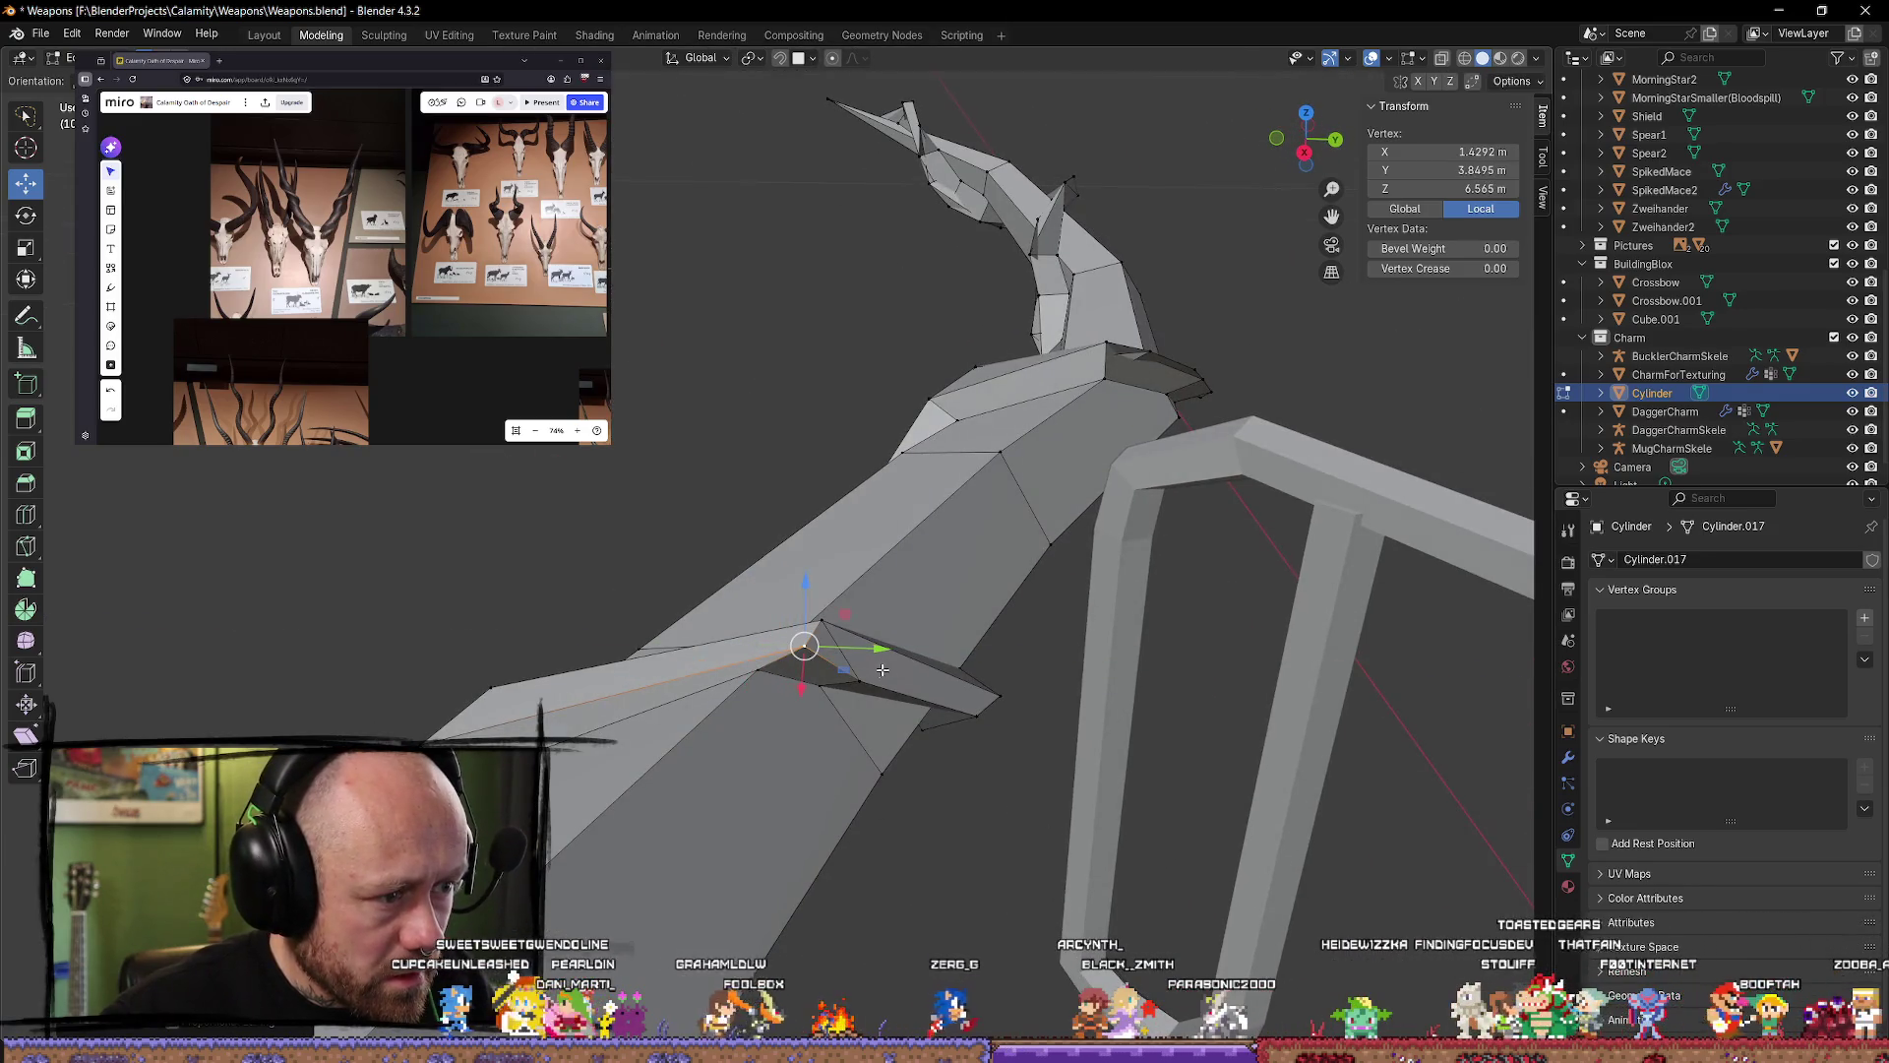
key(g)
key(x)
click(792, 679)
mouse_move(792, 679)
middle_down()
mouse_move(744, 631)
mouse_move(777, 649)
mouse_move(835, 774)
mouse_move(873, 672)
middle_up()
Step: Slide the vertex at the ridge tip along the Y axis, then deselect
click(735, 728)
key(g)
click(906, 573)
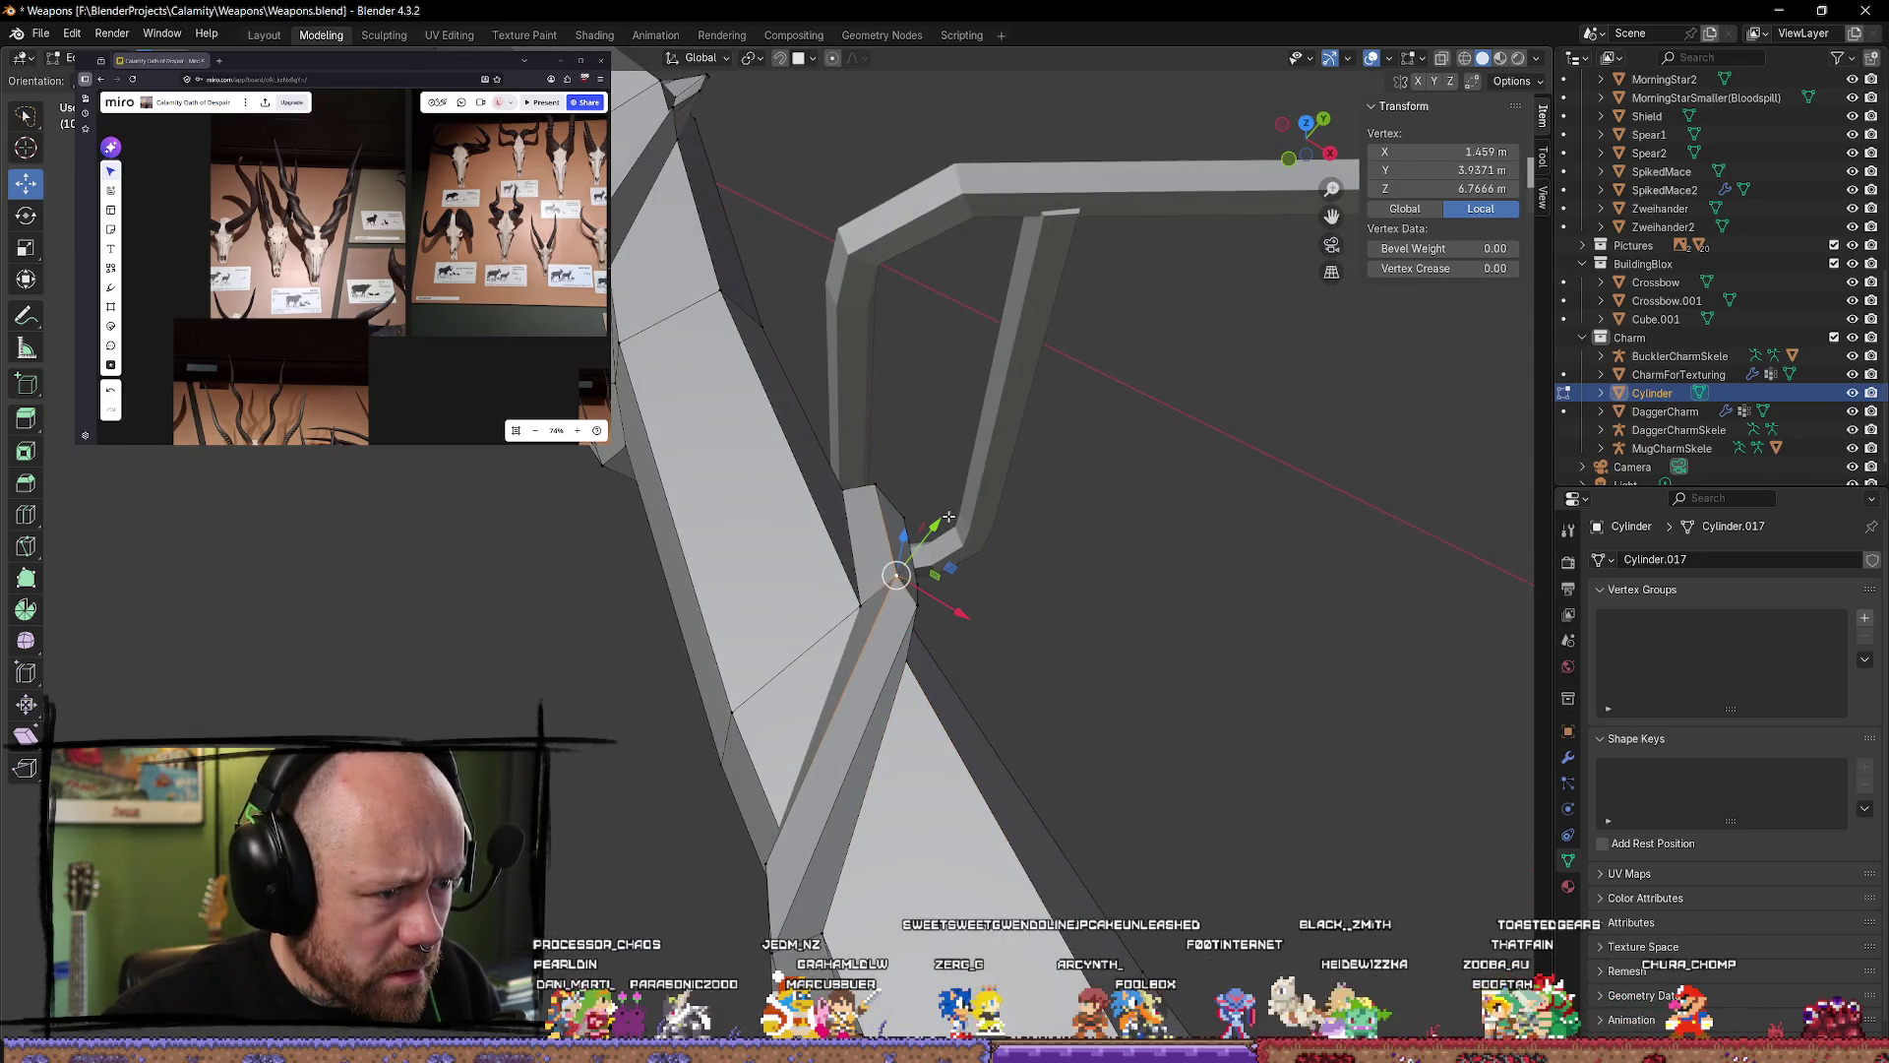
mouse_move(948, 517)
mouse_down()
mouse_move(933, 532)
mouse_move(876, 505)
mouse_up()
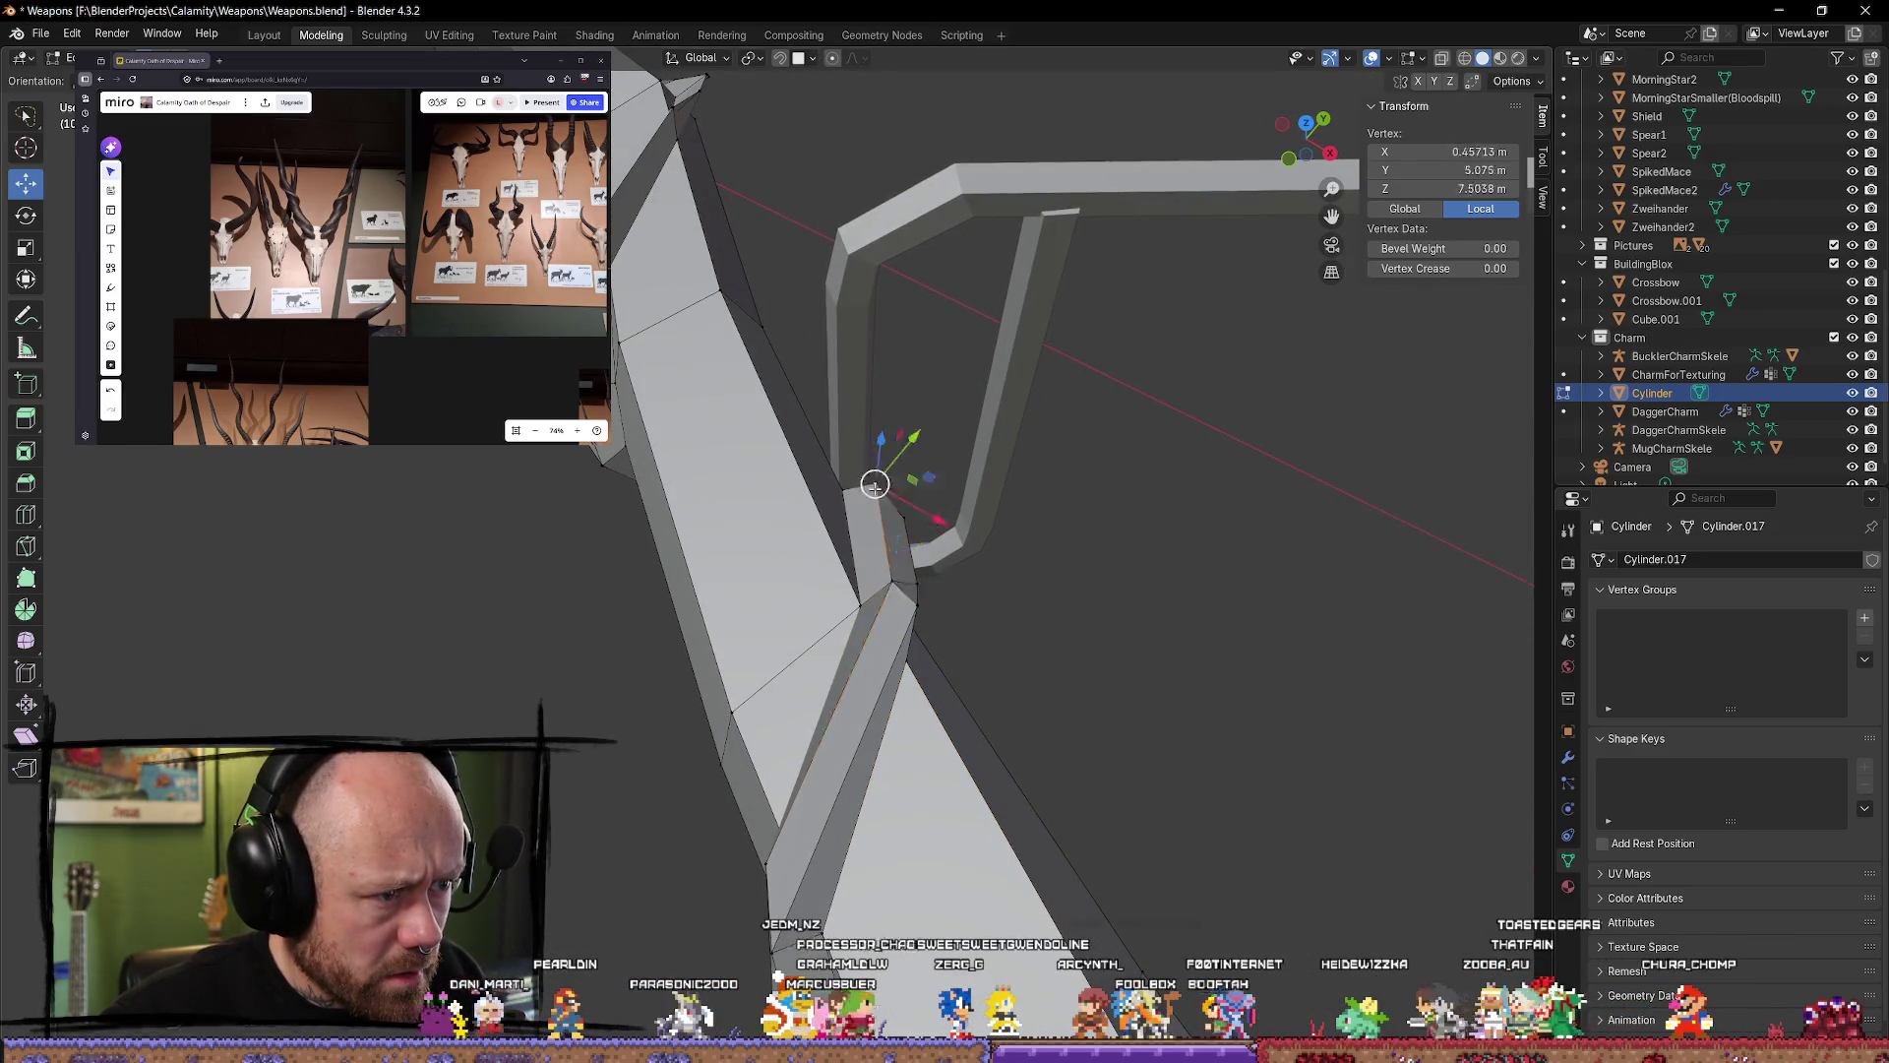
mouse_move(875, 488)
middle_down()
mouse_move(747, 410)
mouse_move(696, 329)
mouse_move(796, 728)
mouse_move(906, 451)
mouse_move(950, 425)
mouse_move(800, 413)
mouse_move(830, 513)
middle_up()
key(alt+a)
Step: Reposition a ridge spike vertex with an axis-constrained move to sharpen it
click(909, 444)
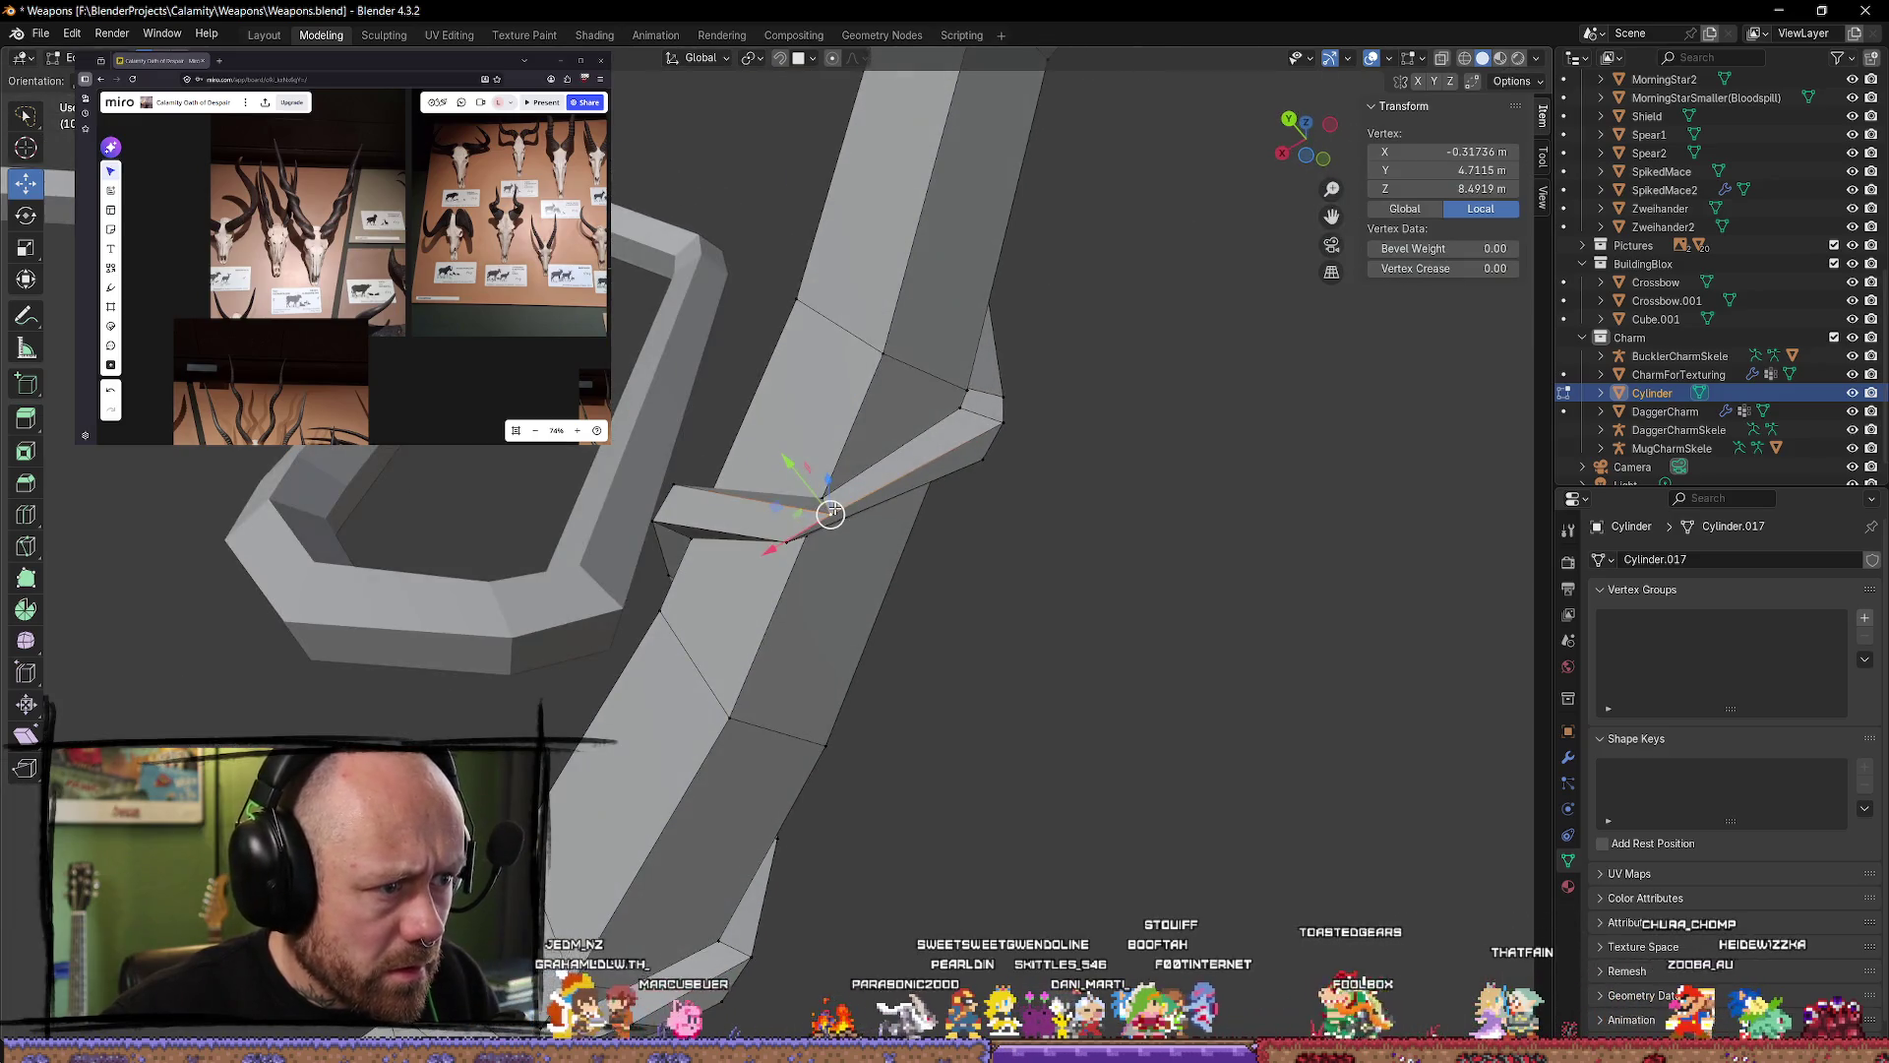
drag(831, 513, 813, 512)
middle_drag(813, 512, 760, 455)
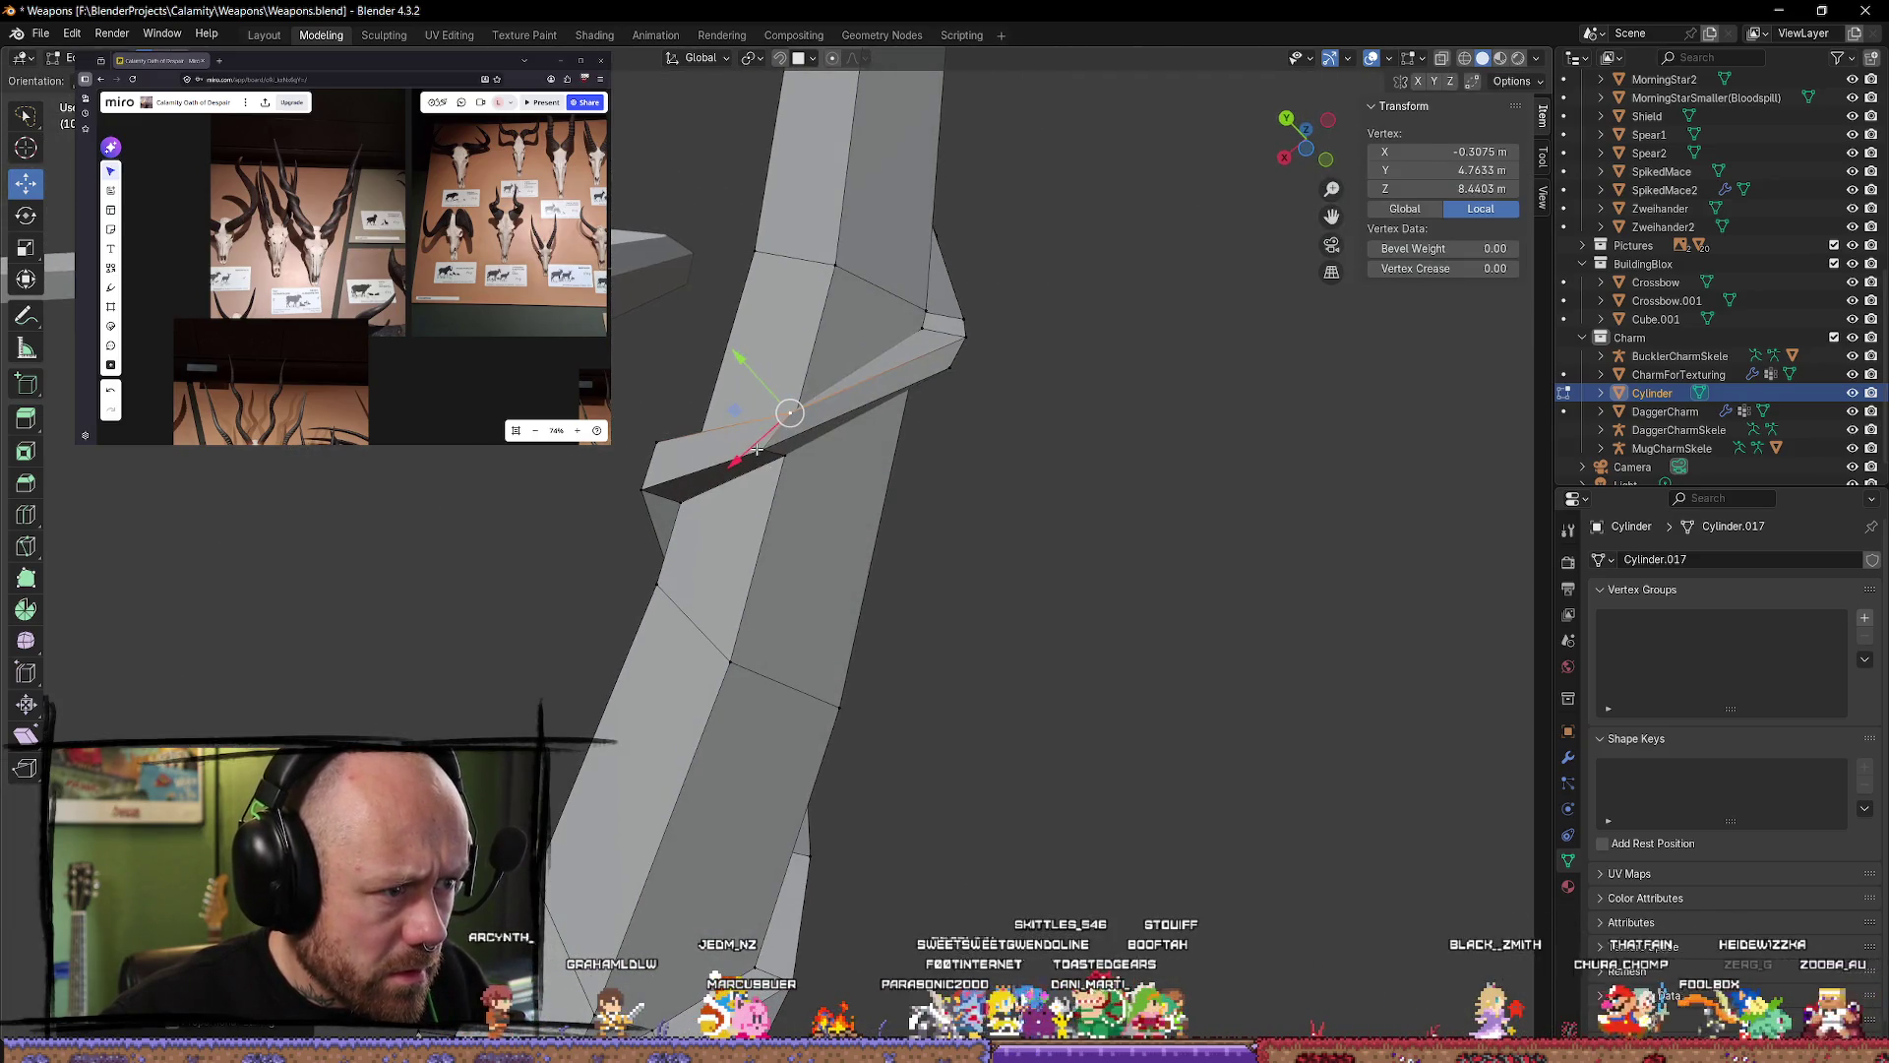
key(g)
key(x)
key(y)
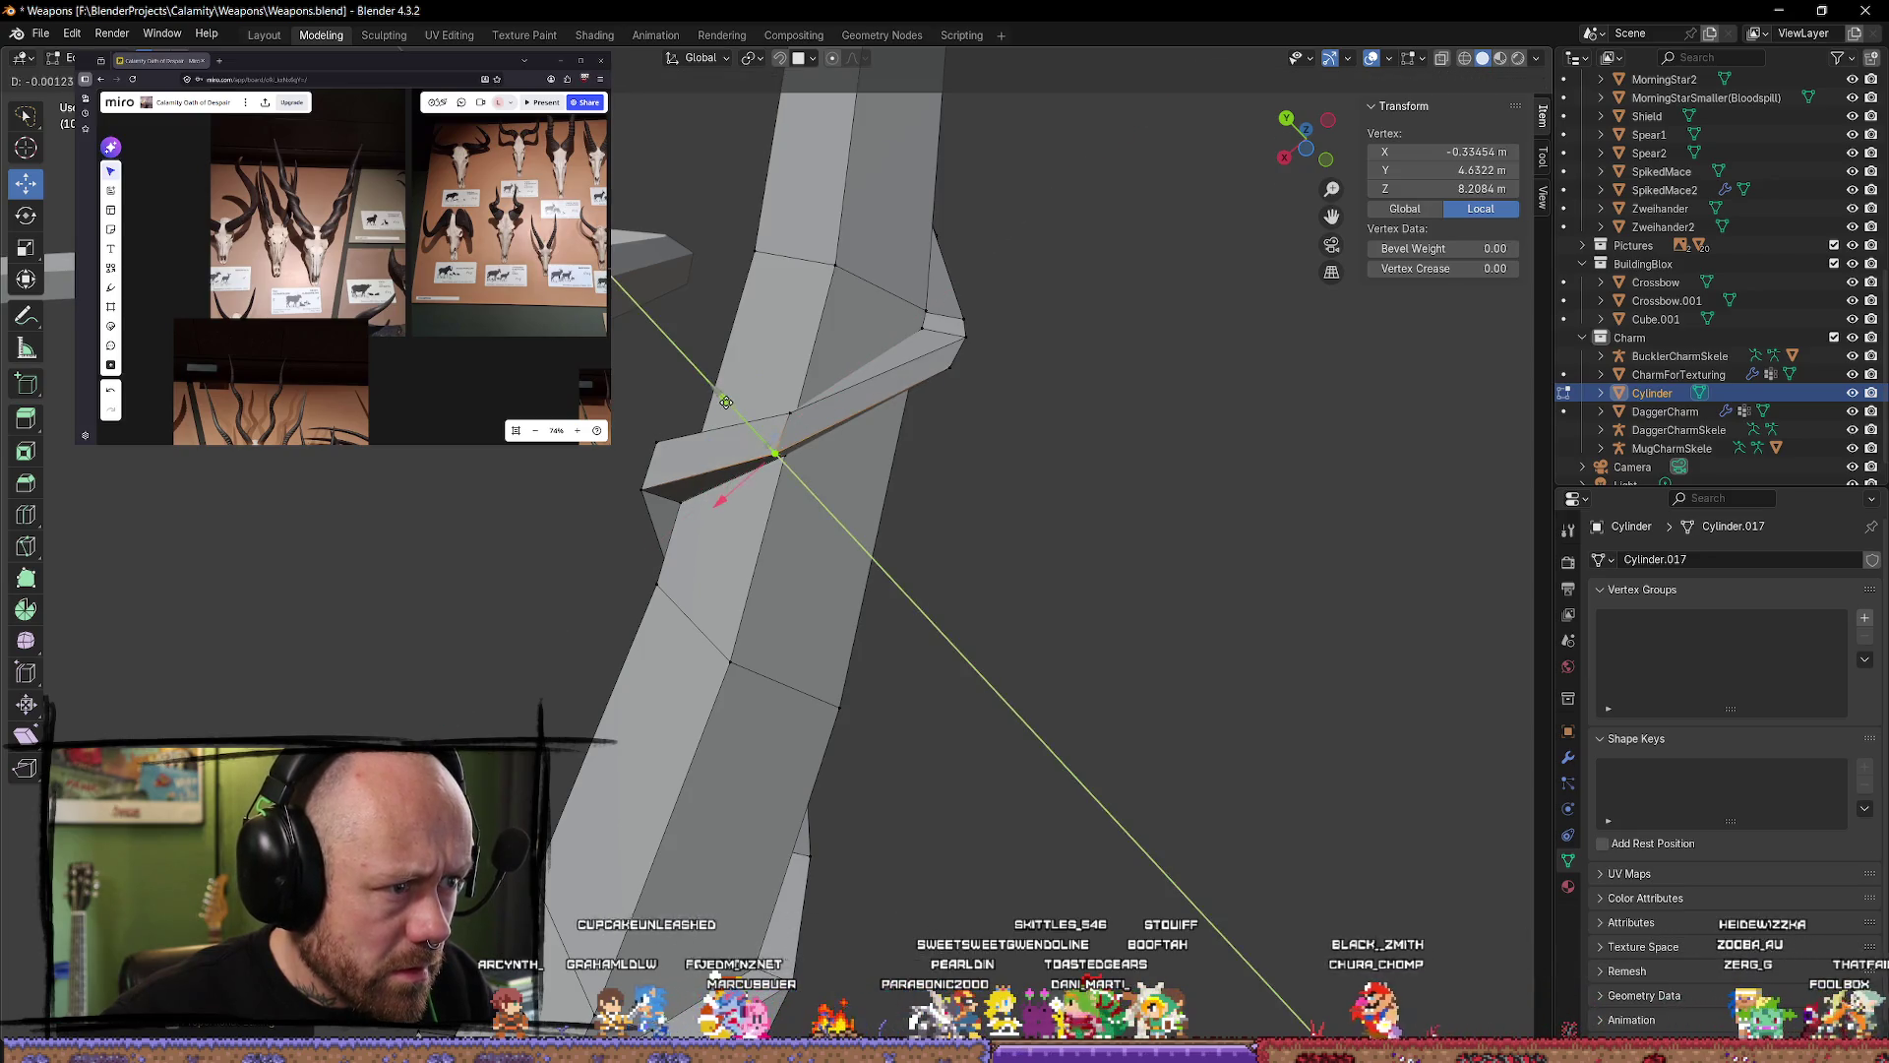
click(730, 408)
middle_drag(764, 429, 691, 547)
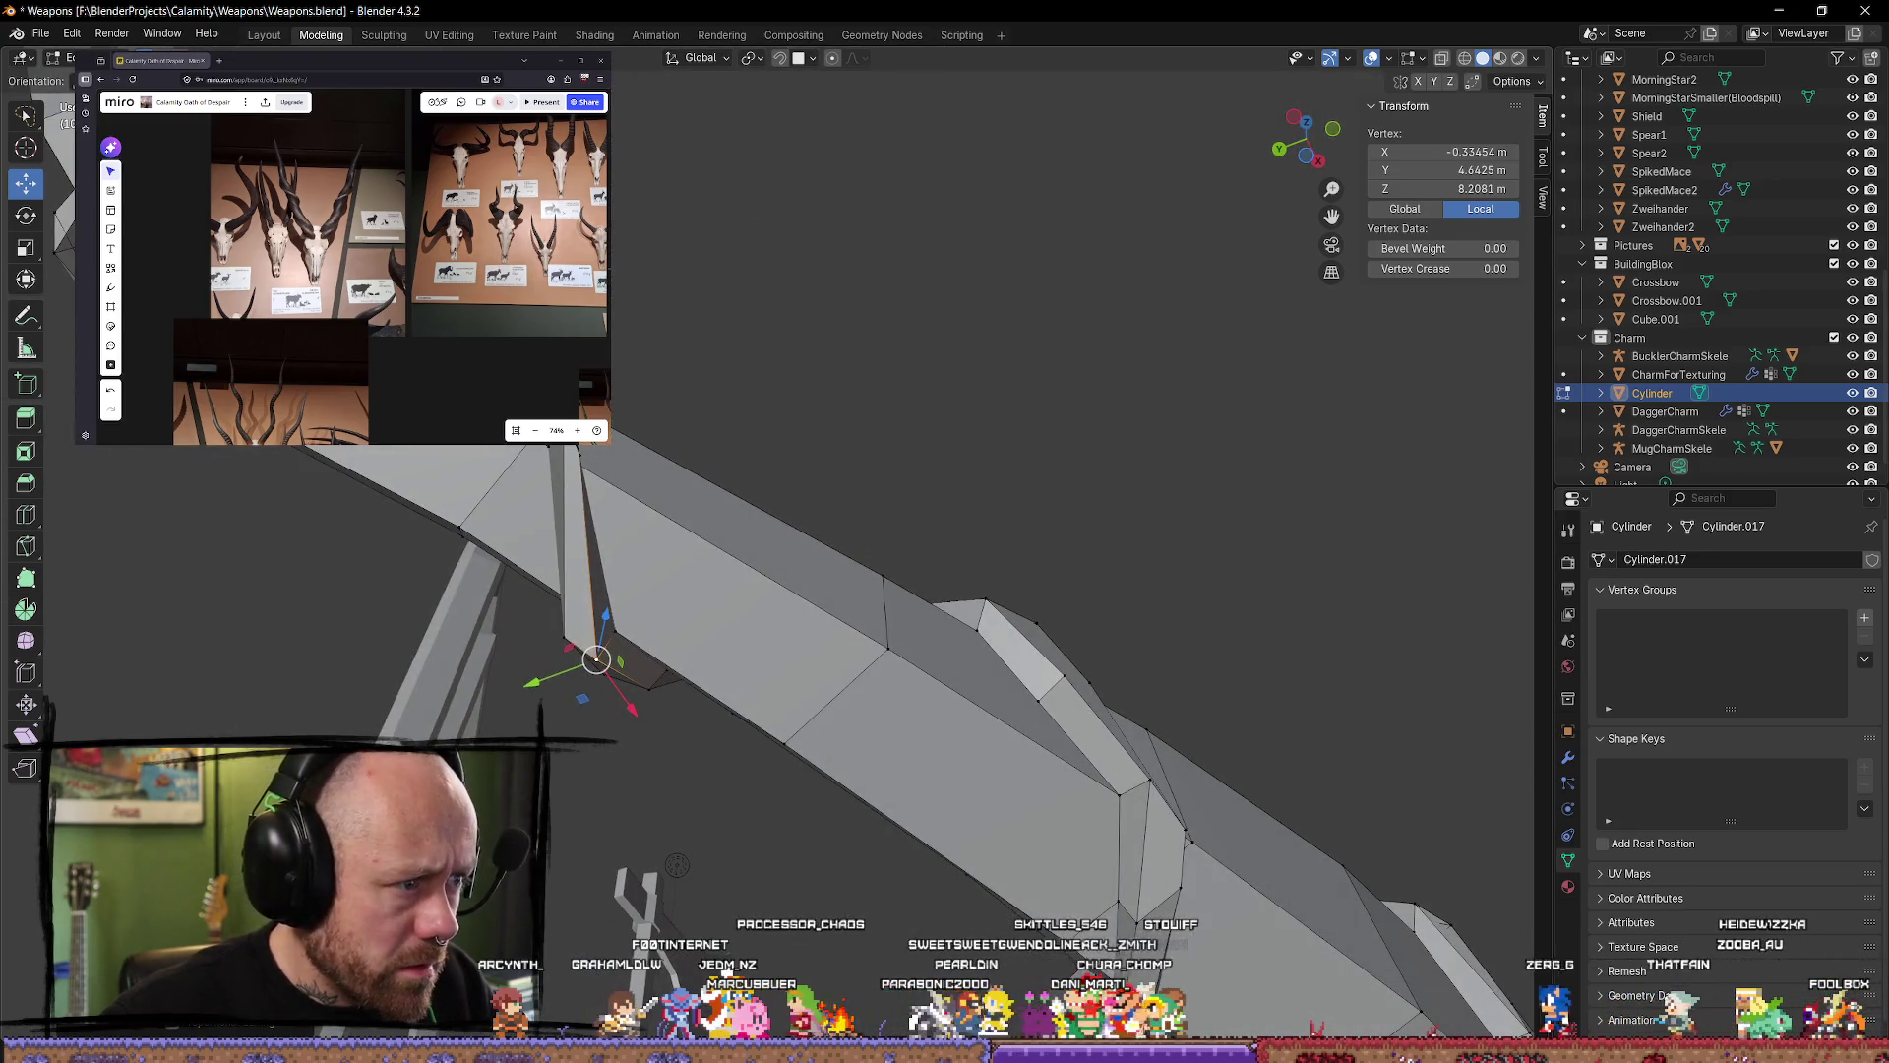
Step: Raise the next spike's vertex along Z and slide it along Y
mouse_move(677, 864)
middle_down()
mouse_move(519, 527)
mouse_move(947, 512)
mouse_move(890, 462)
mouse_move(903, 413)
middle_up()
key(g)
key(z)
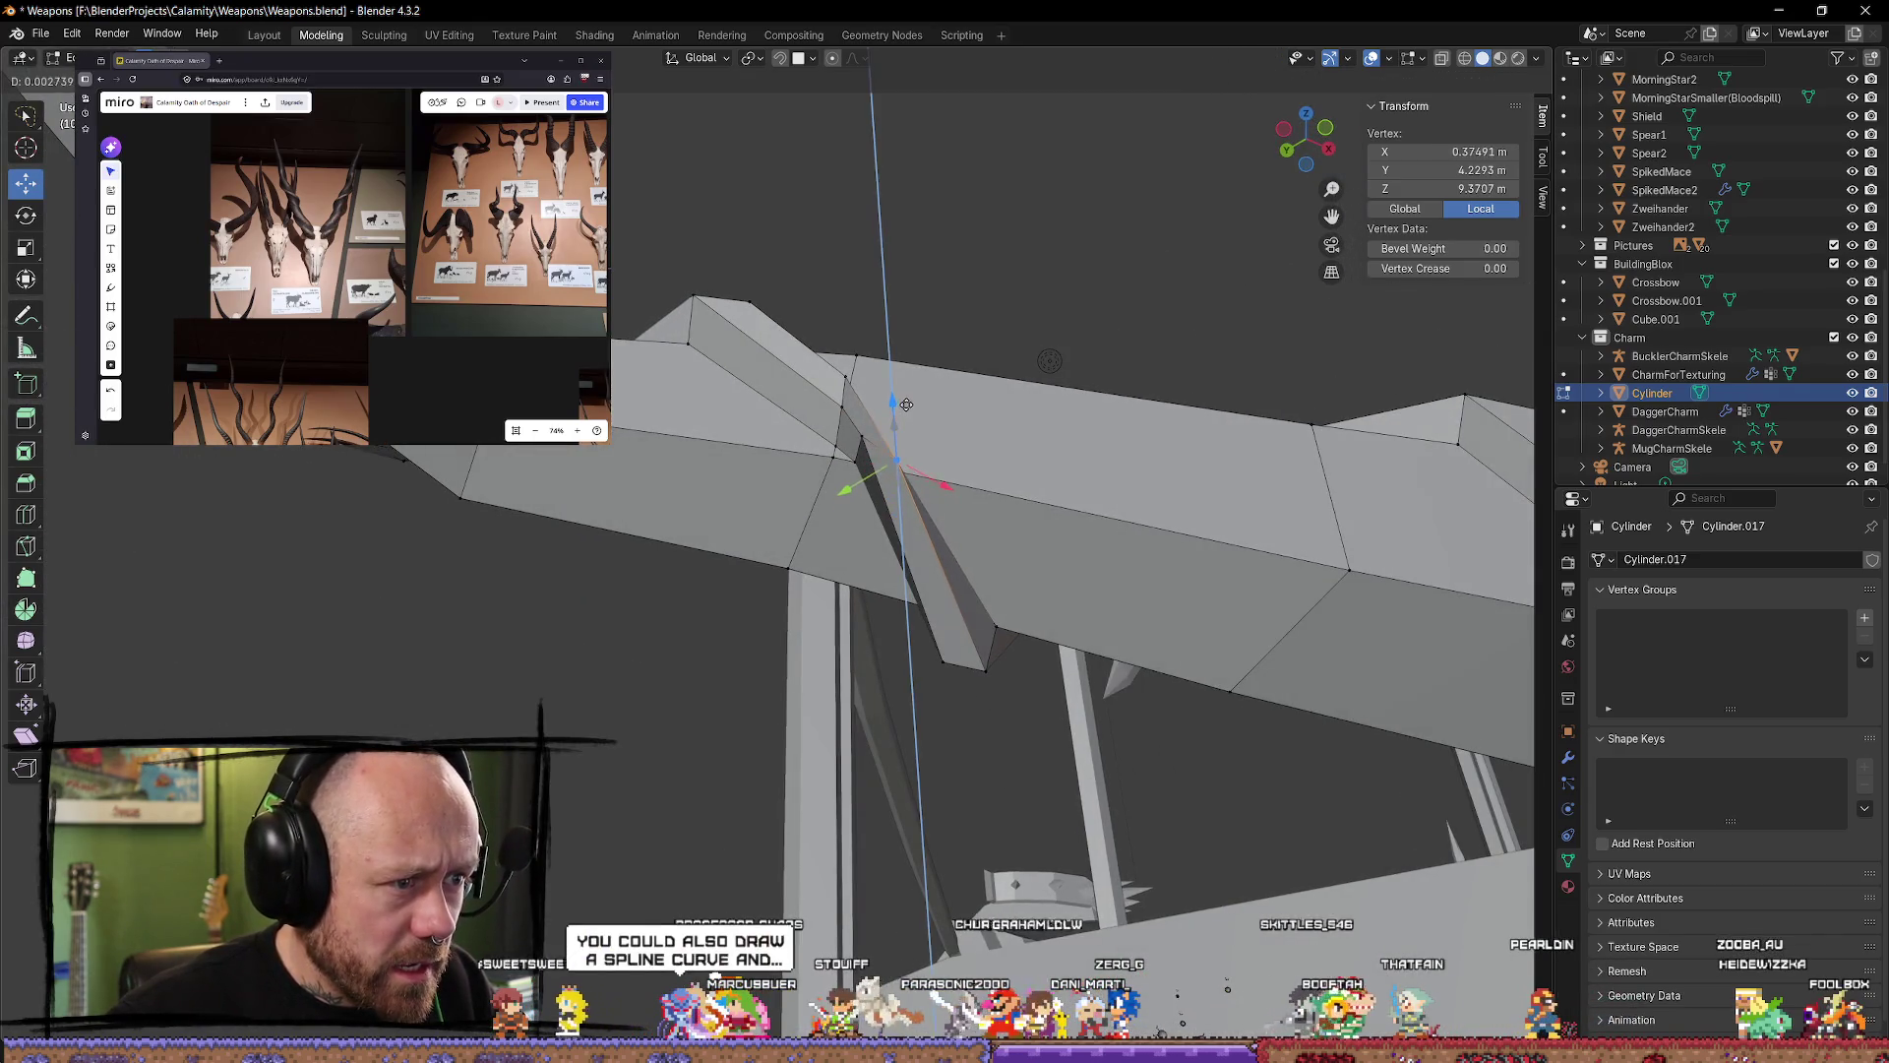
click(909, 387)
drag(848, 474, 854, 471)
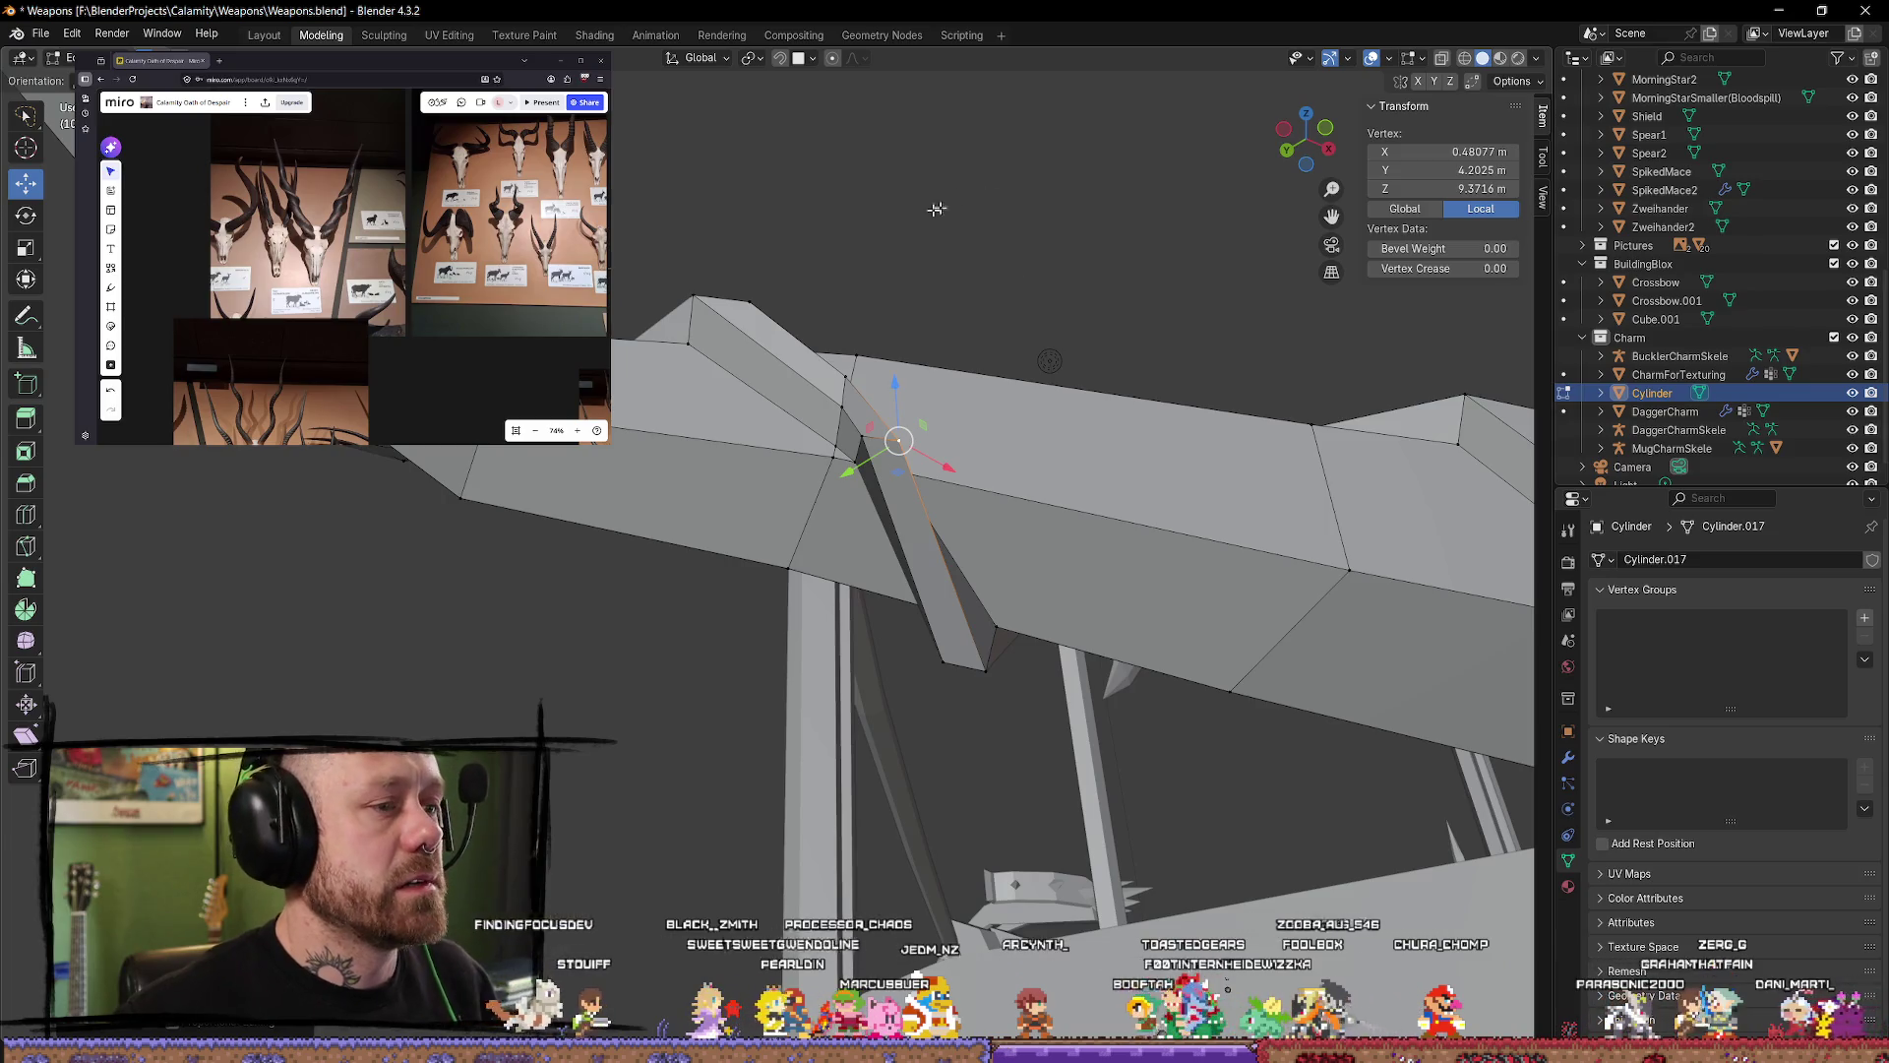
mouse_move(936, 209)
middle_down()
mouse_move(694, 351)
mouse_move(930, 594)
mouse_move(840, 501)
middle_up()
Step: Shape a spike-tip vertex, sharpening it and then adjusting its height along Z
mouse_move(743, 472)
mouse_down()
mouse_move(750, 454)
mouse_move(763, 520)
mouse_move(802, 522)
mouse_up()
mouse_move(802, 521)
middle_down()
mouse_move(823, 467)
mouse_move(1005, 400)
middle_up()
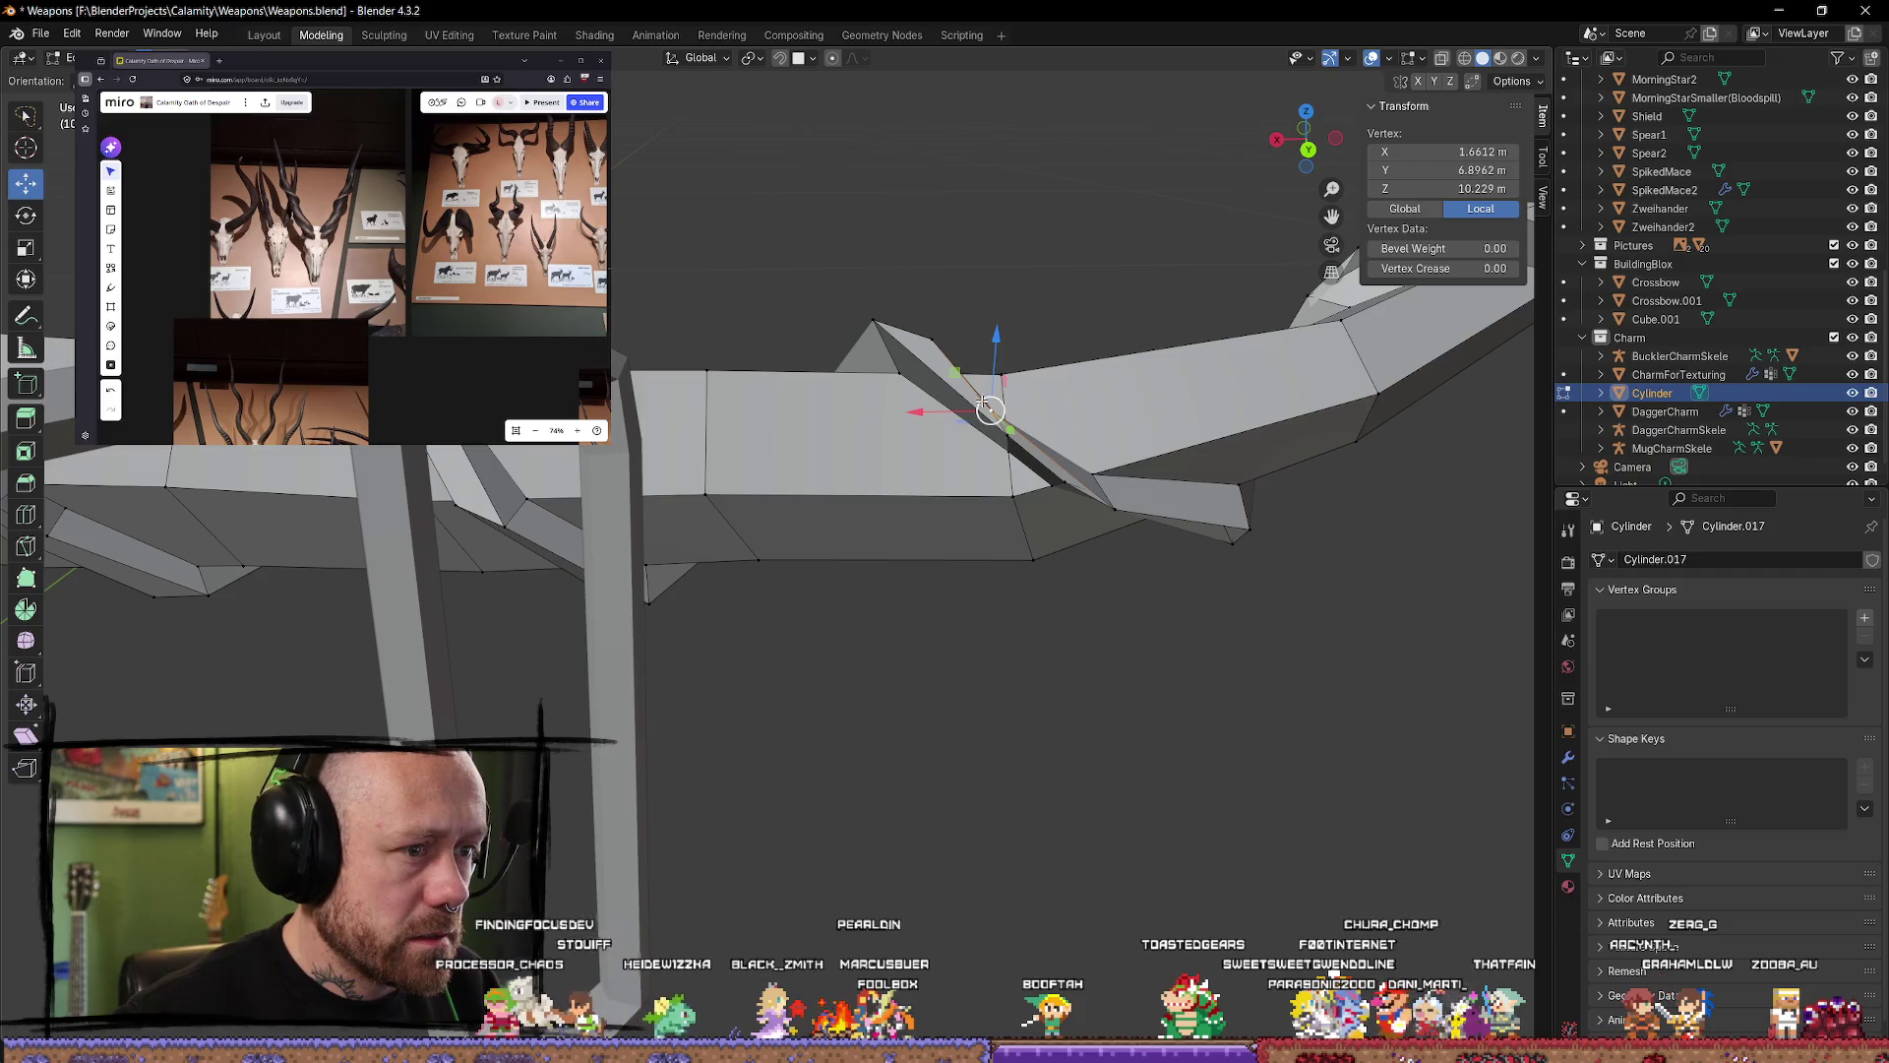
drag(918, 414, 998, 370)
middle_drag(998, 370, 829, 509)
click(829, 509)
key(g)
key(z)
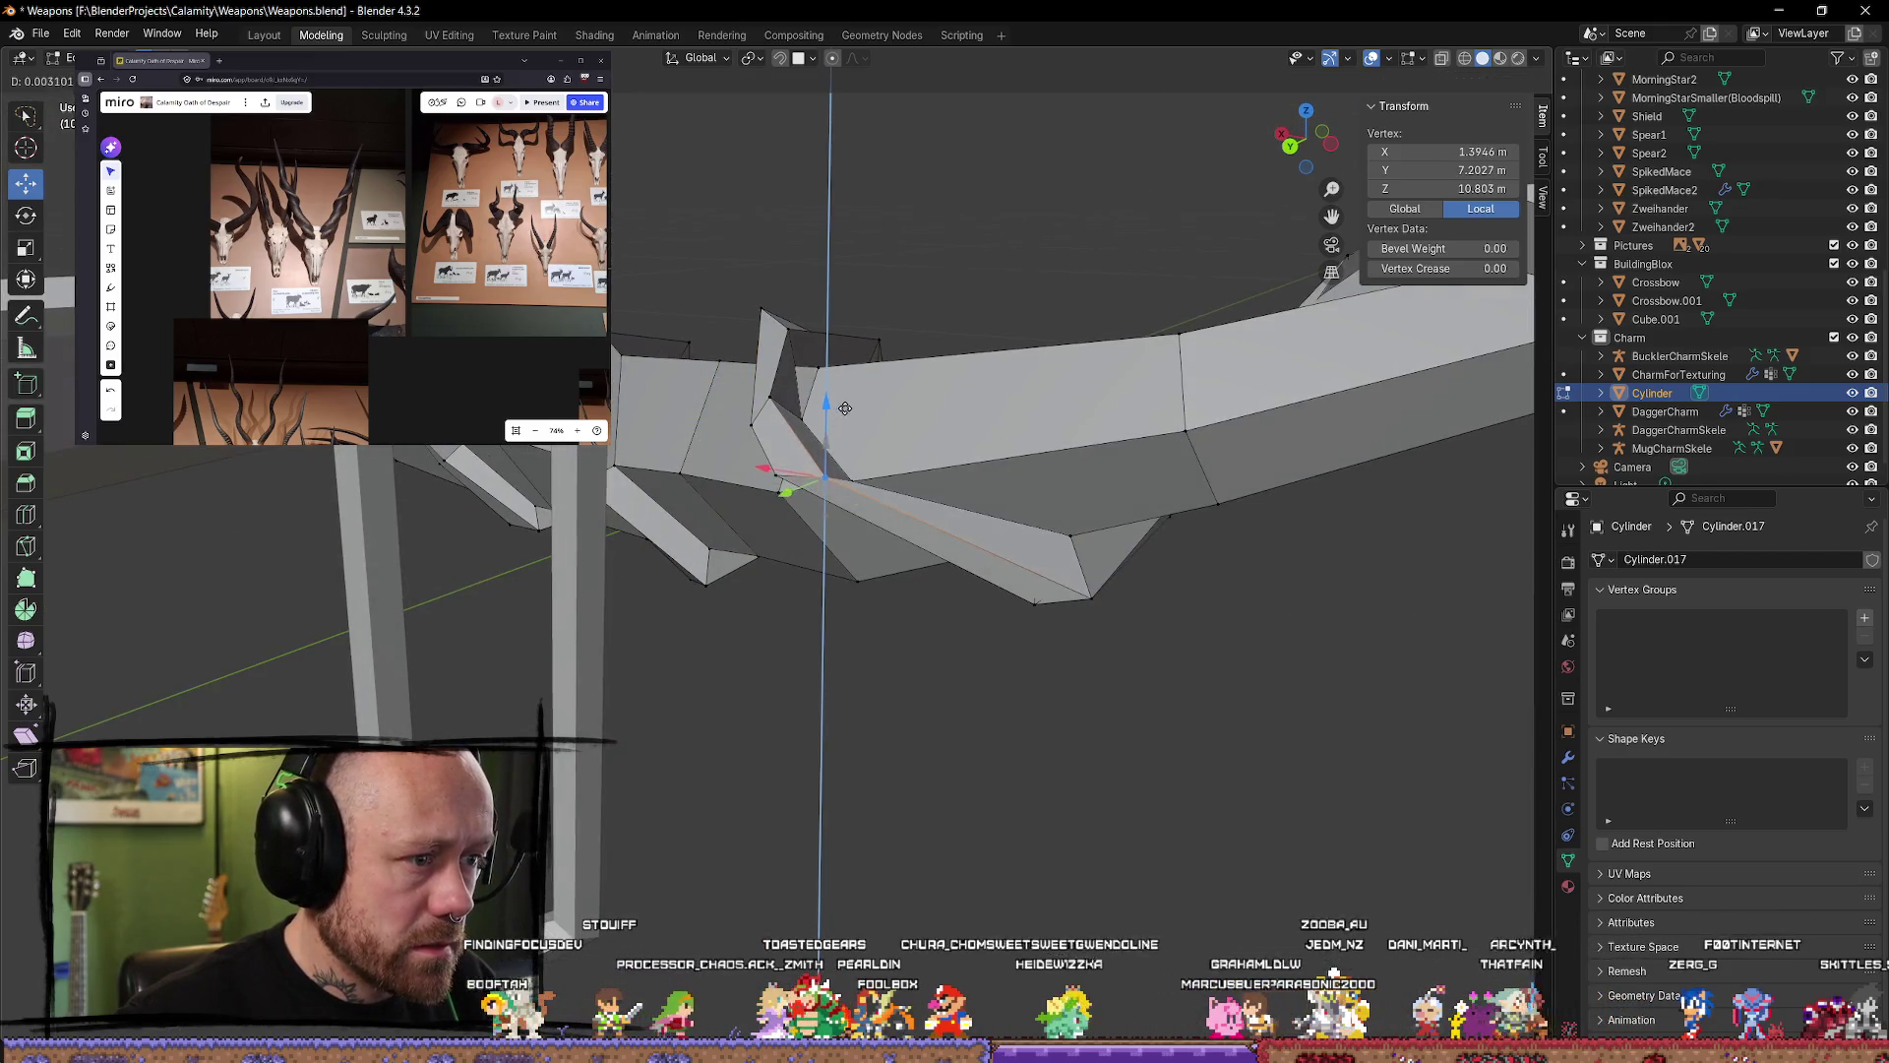
click(773, 478)
click(772, 479)
key(g)
key(z)
click(772, 463)
Step: Reposition two neighbouring notch vertices, one vertically along Z and one along Y
middle_drag(772, 463, 946, 225)
click(946, 226)
key(g)
key(z)
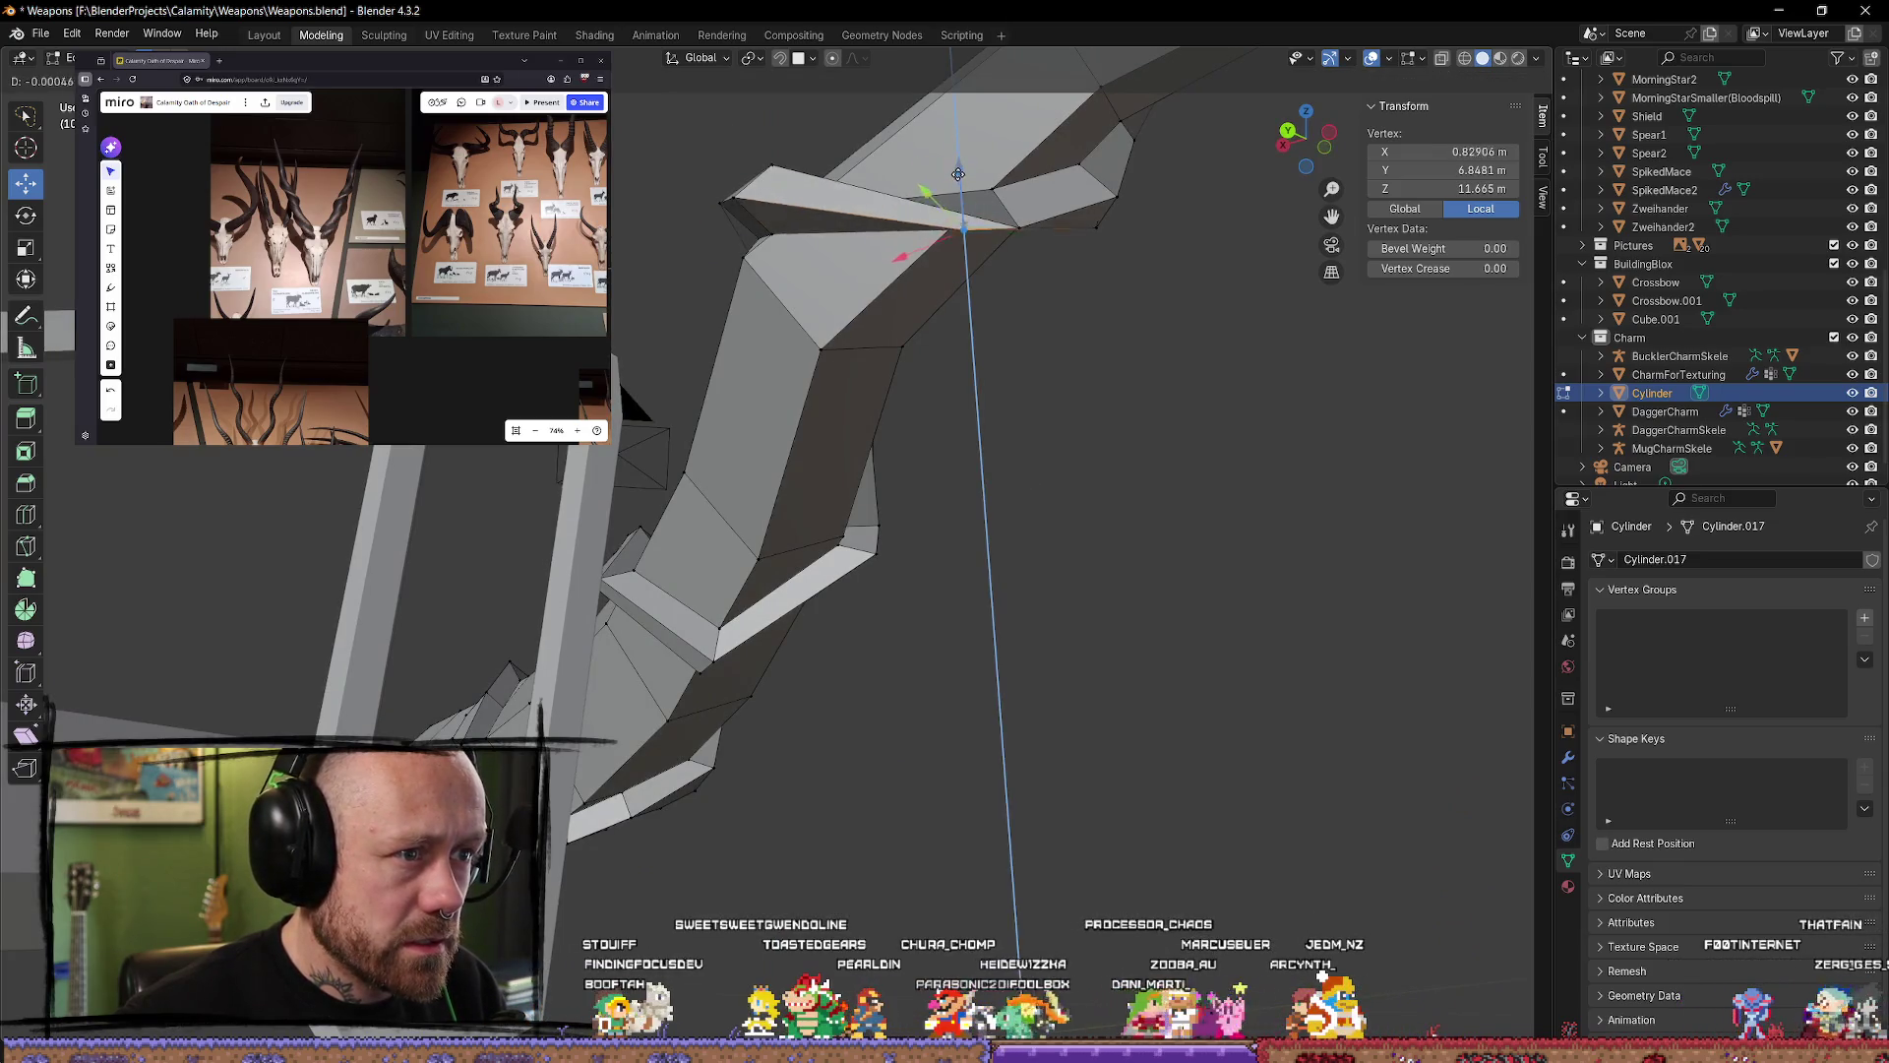
click(973, 202)
click(1021, 223)
key(g)
key(y)
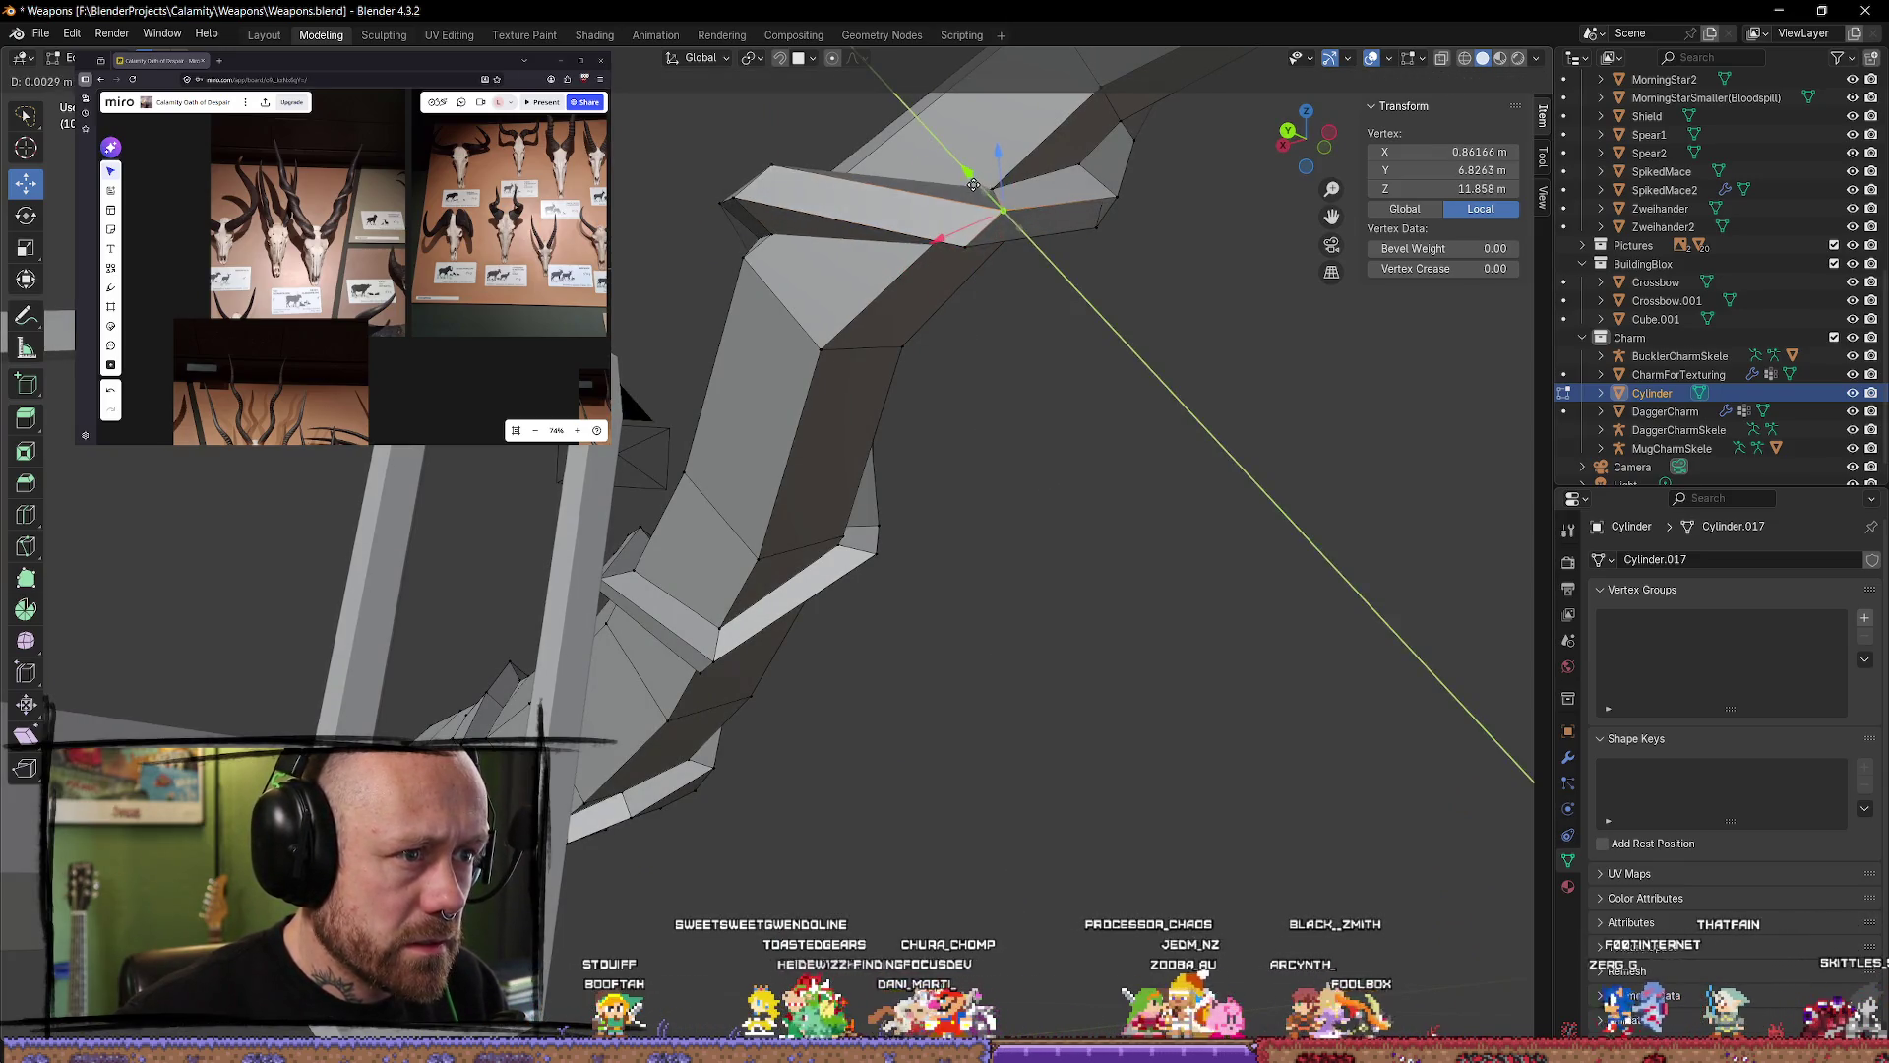
click(989, 212)
Step: From underneath, shift a lower-notch edge back along Y and nudge a nearby vertex along Y
mouse_move(989, 212)
middle_down()
mouse_move(976, 240)
mouse_move(861, 266)
mouse_move(847, 424)
middle_up()
mouse_move(706, 541)
middle_down()
mouse_move(1053, 226)
mouse_move(1083, 460)
middle_up()
click(1061, 218)
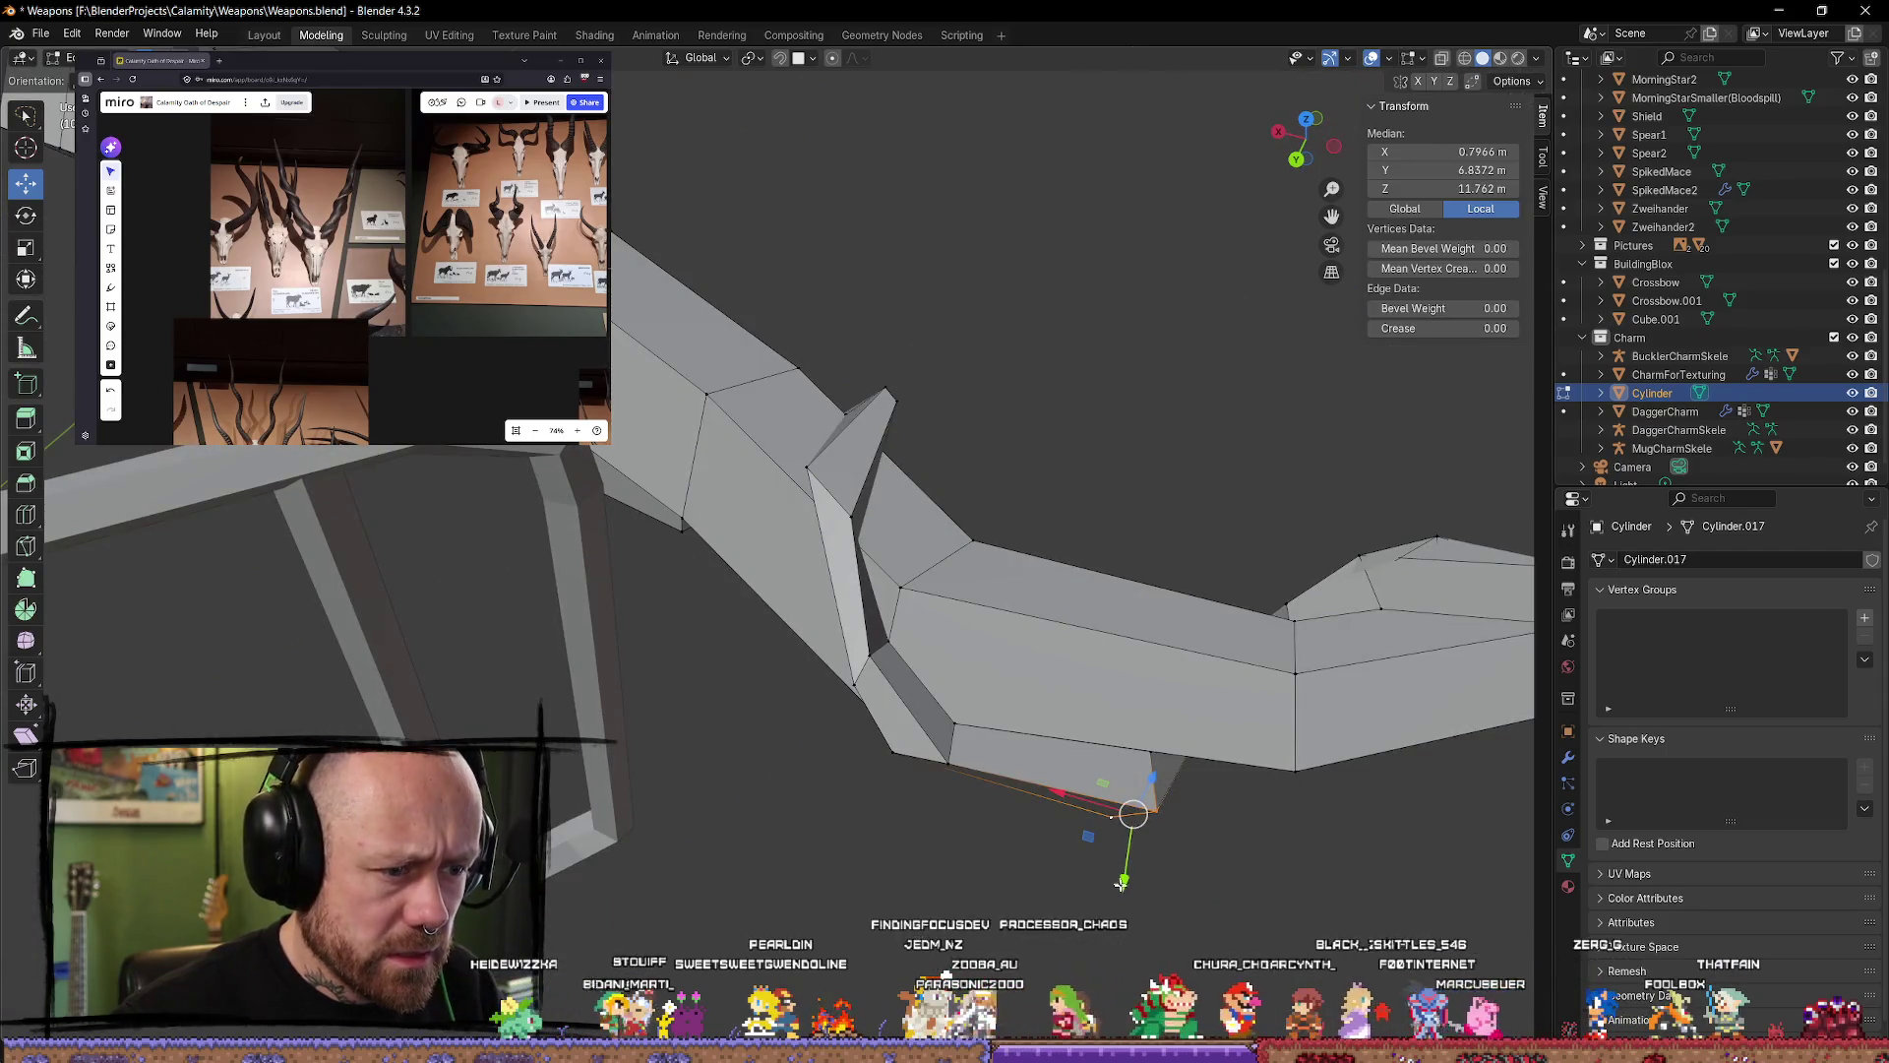
drag(1122, 883, 1127, 852)
mouse_move(1127, 853)
middle_down()
mouse_move(1201, 785)
mouse_move(1071, 738)
mouse_move(1277, 703)
middle_up()
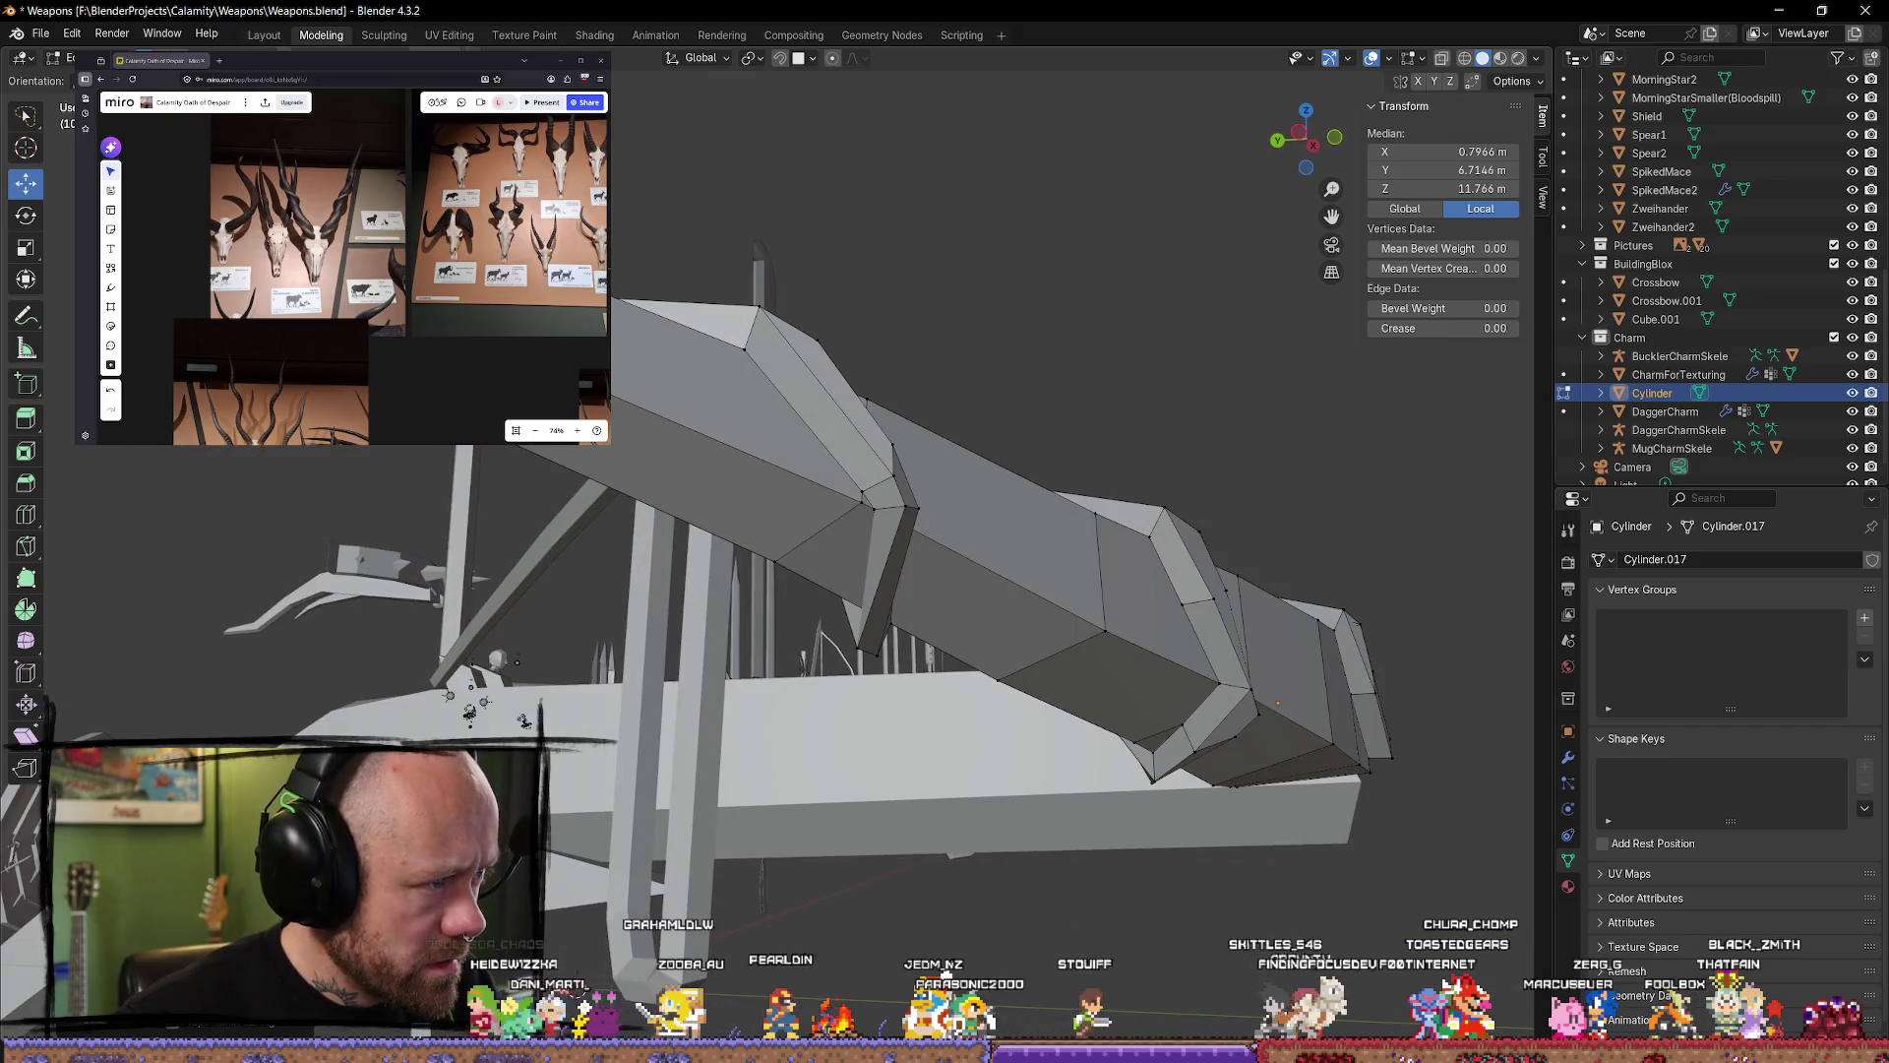
click(1278, 703)
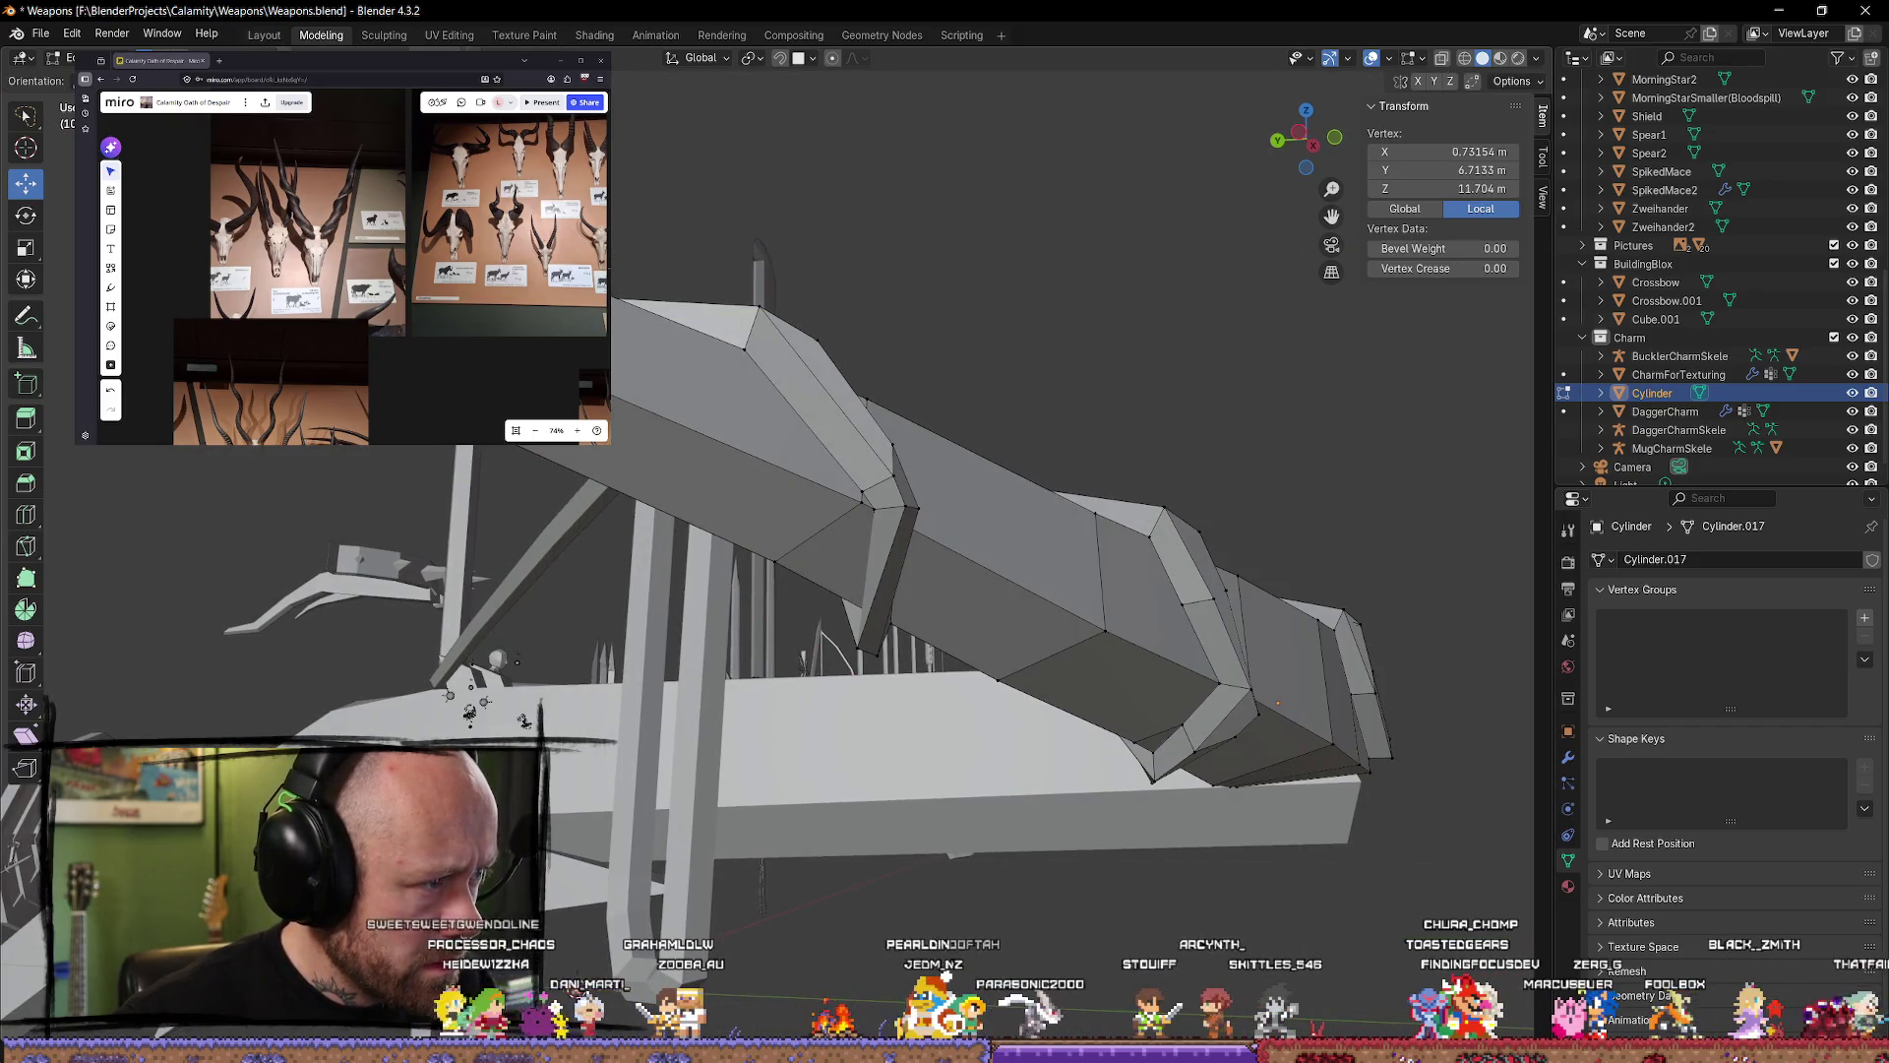
drag(1277, 689, 1289, 679)
Step: Deepen the tip notch by pushing its vertex along Y and raising it, undoing the last change
middle_drag(1289, 679, 1033, 708)
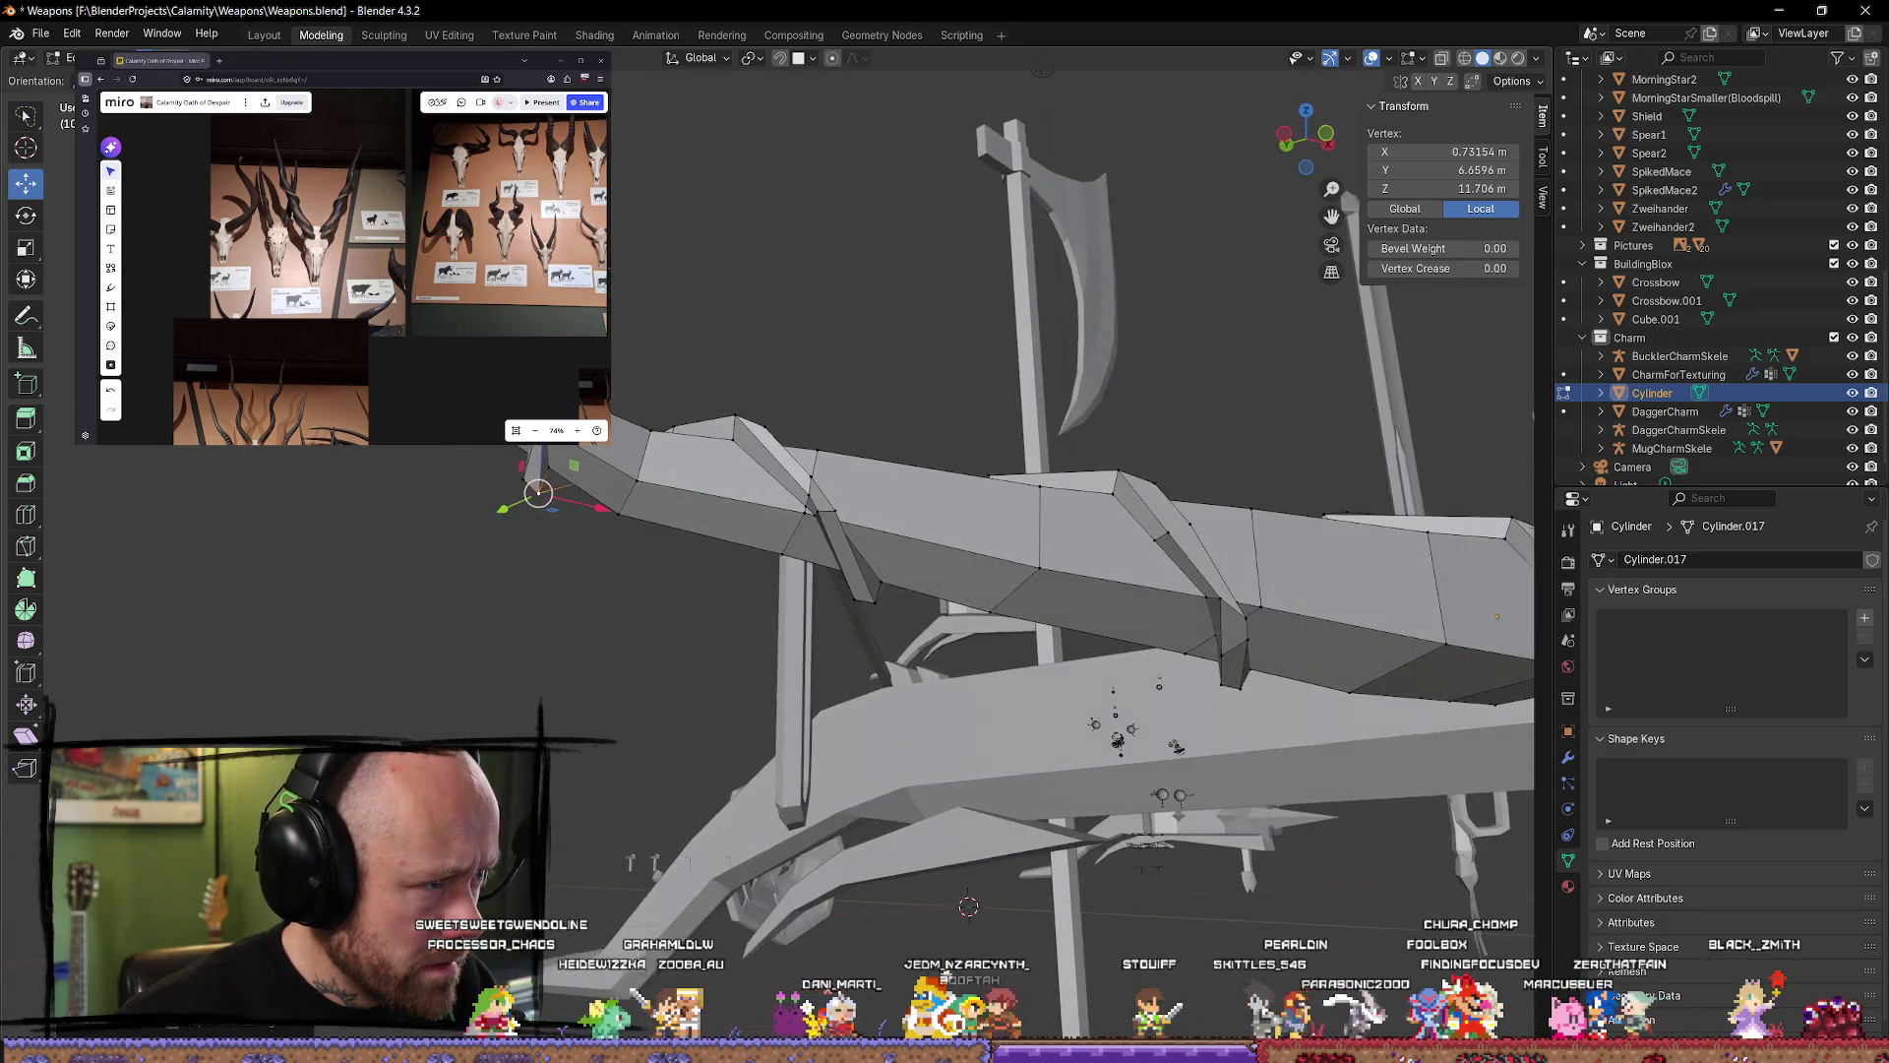
scroll(554, 460, up, 3)
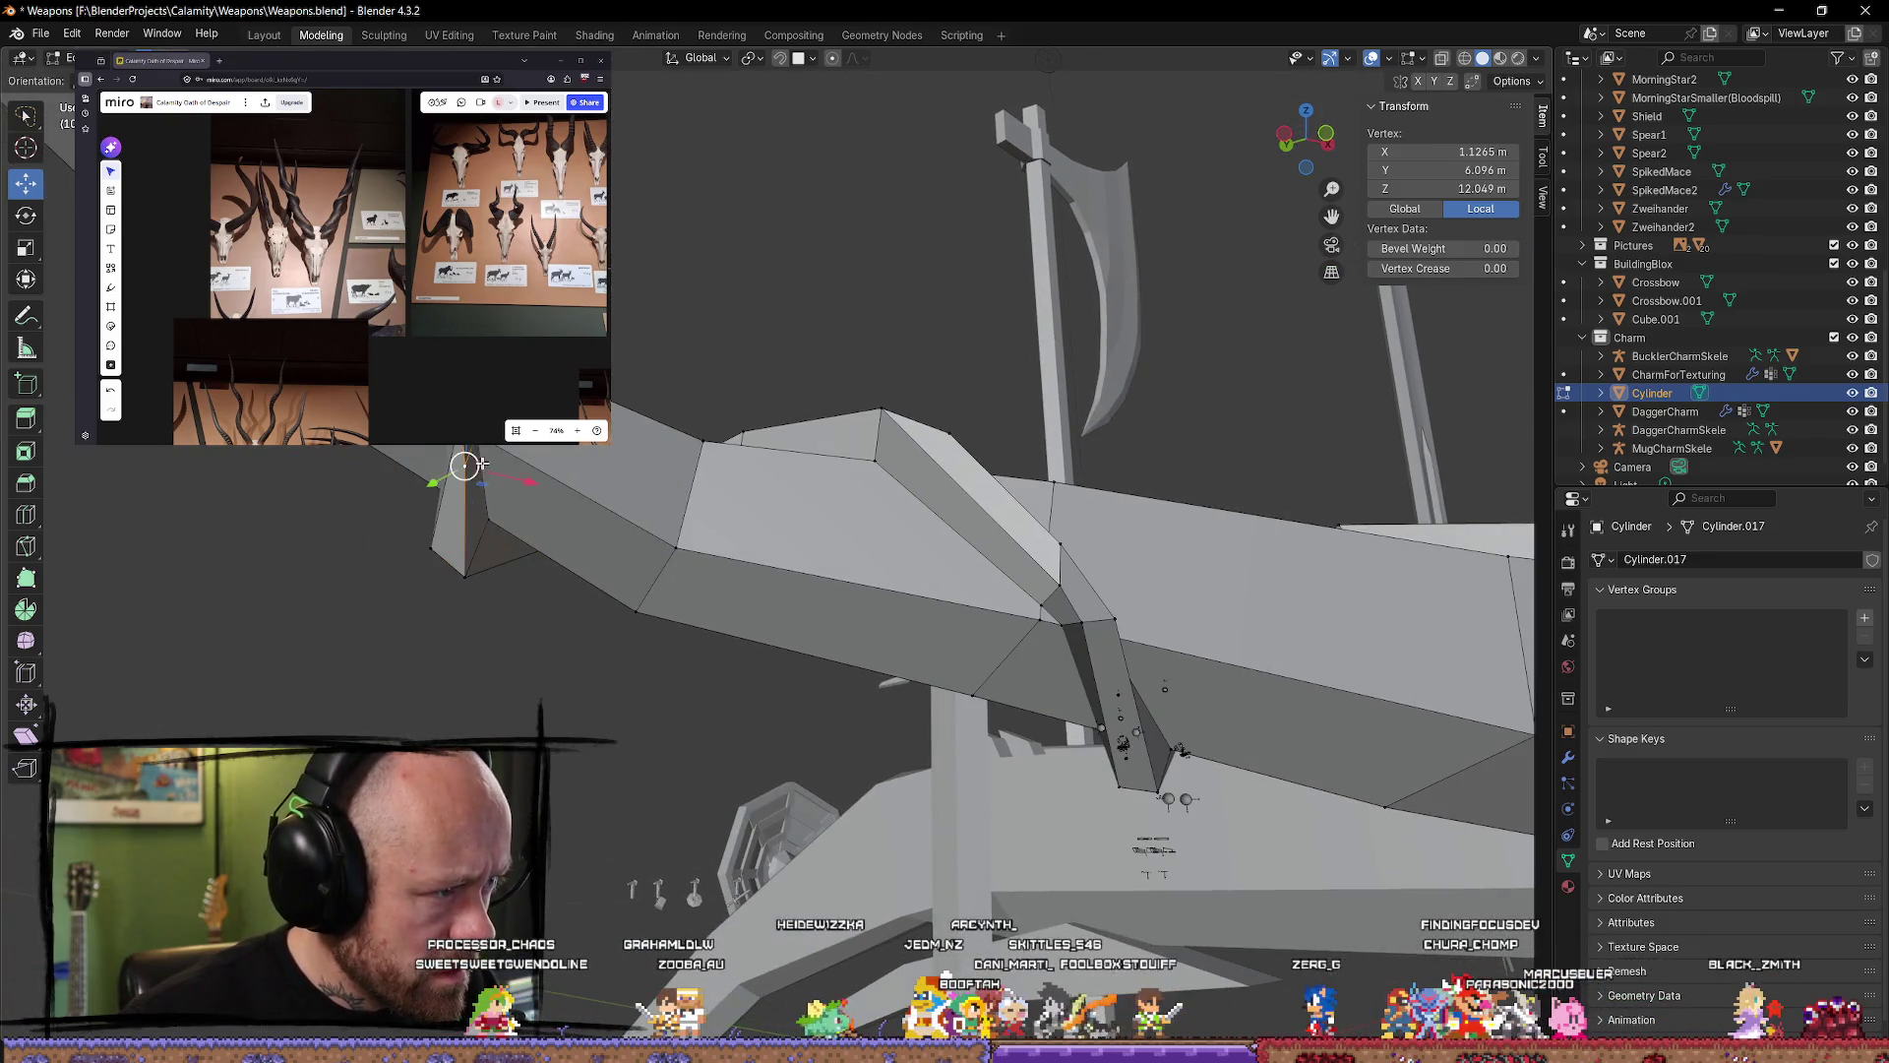
drag(466, 464, 461, 447)
mouse_move(461, 446)
middle_down()
mouse_move(489, 501)
mouse_move(709, 611)
mouse_move(633, 338)
middle_up()
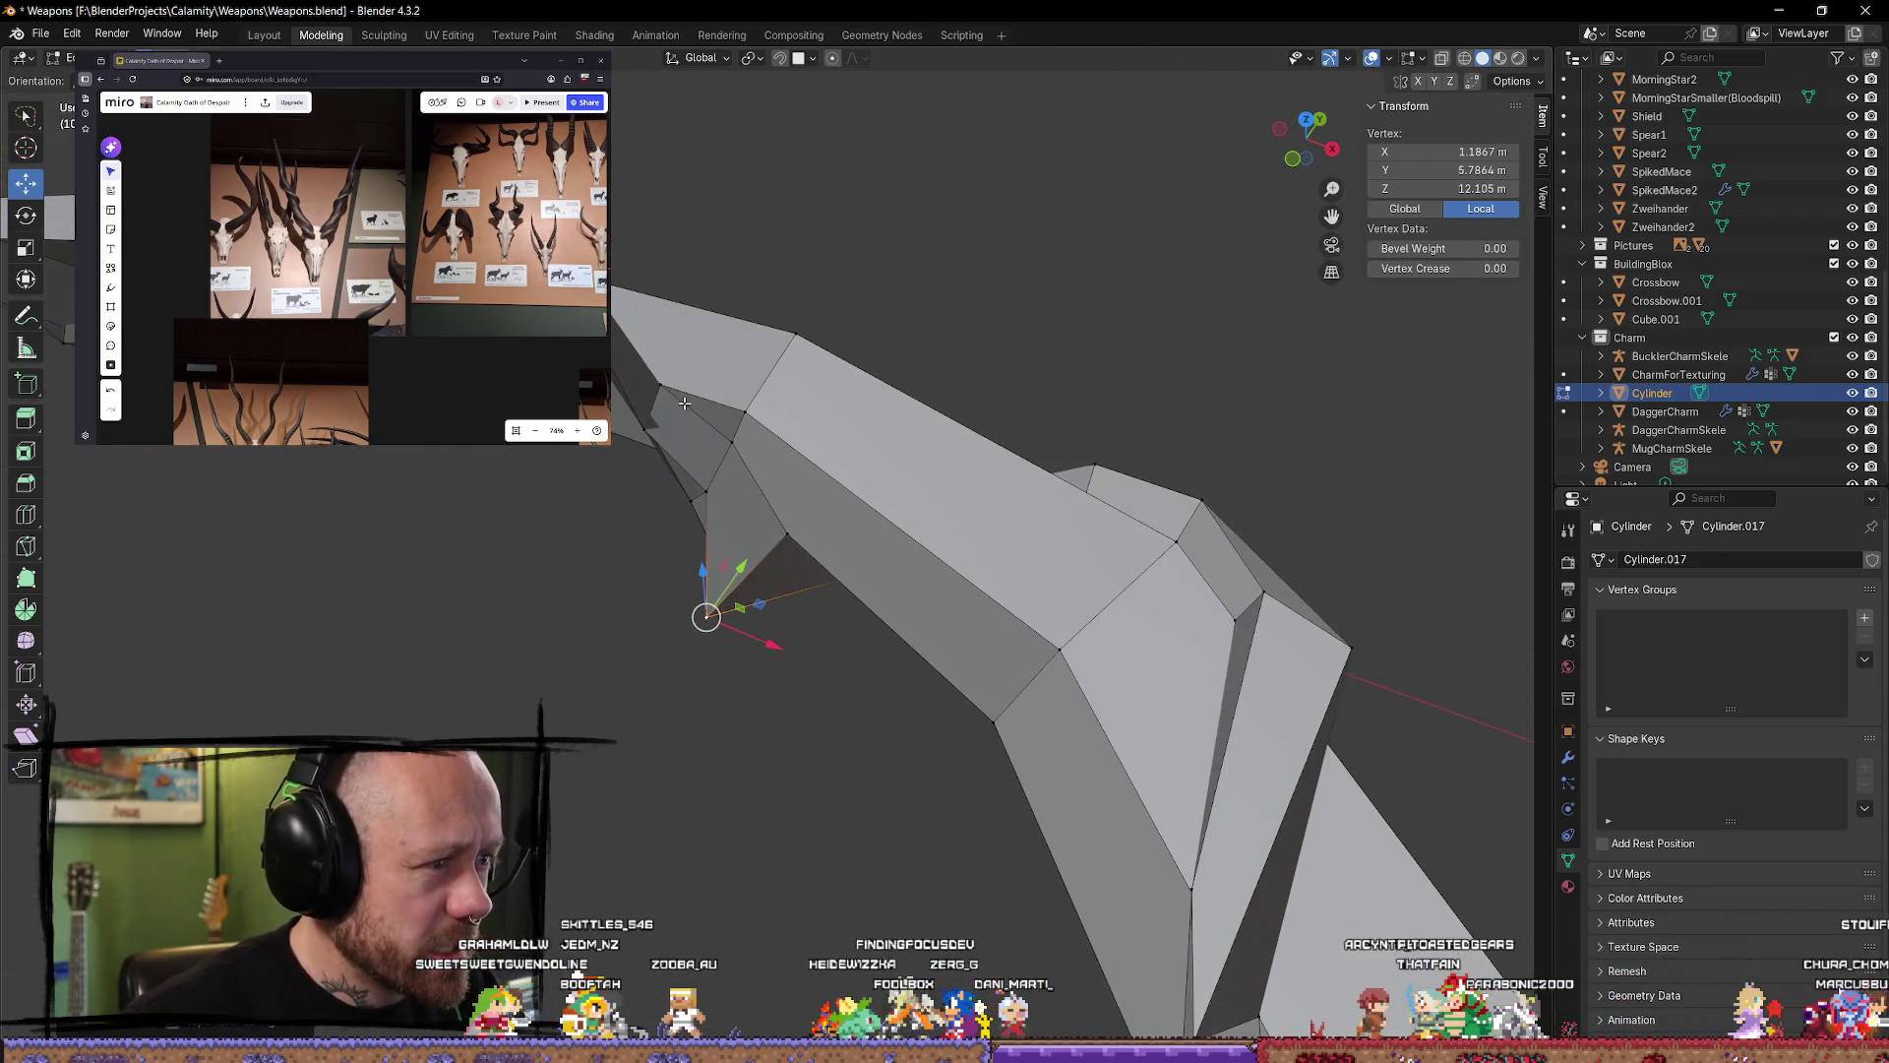
click(534, 445)
middle_drag(534, 444, 578, 419)
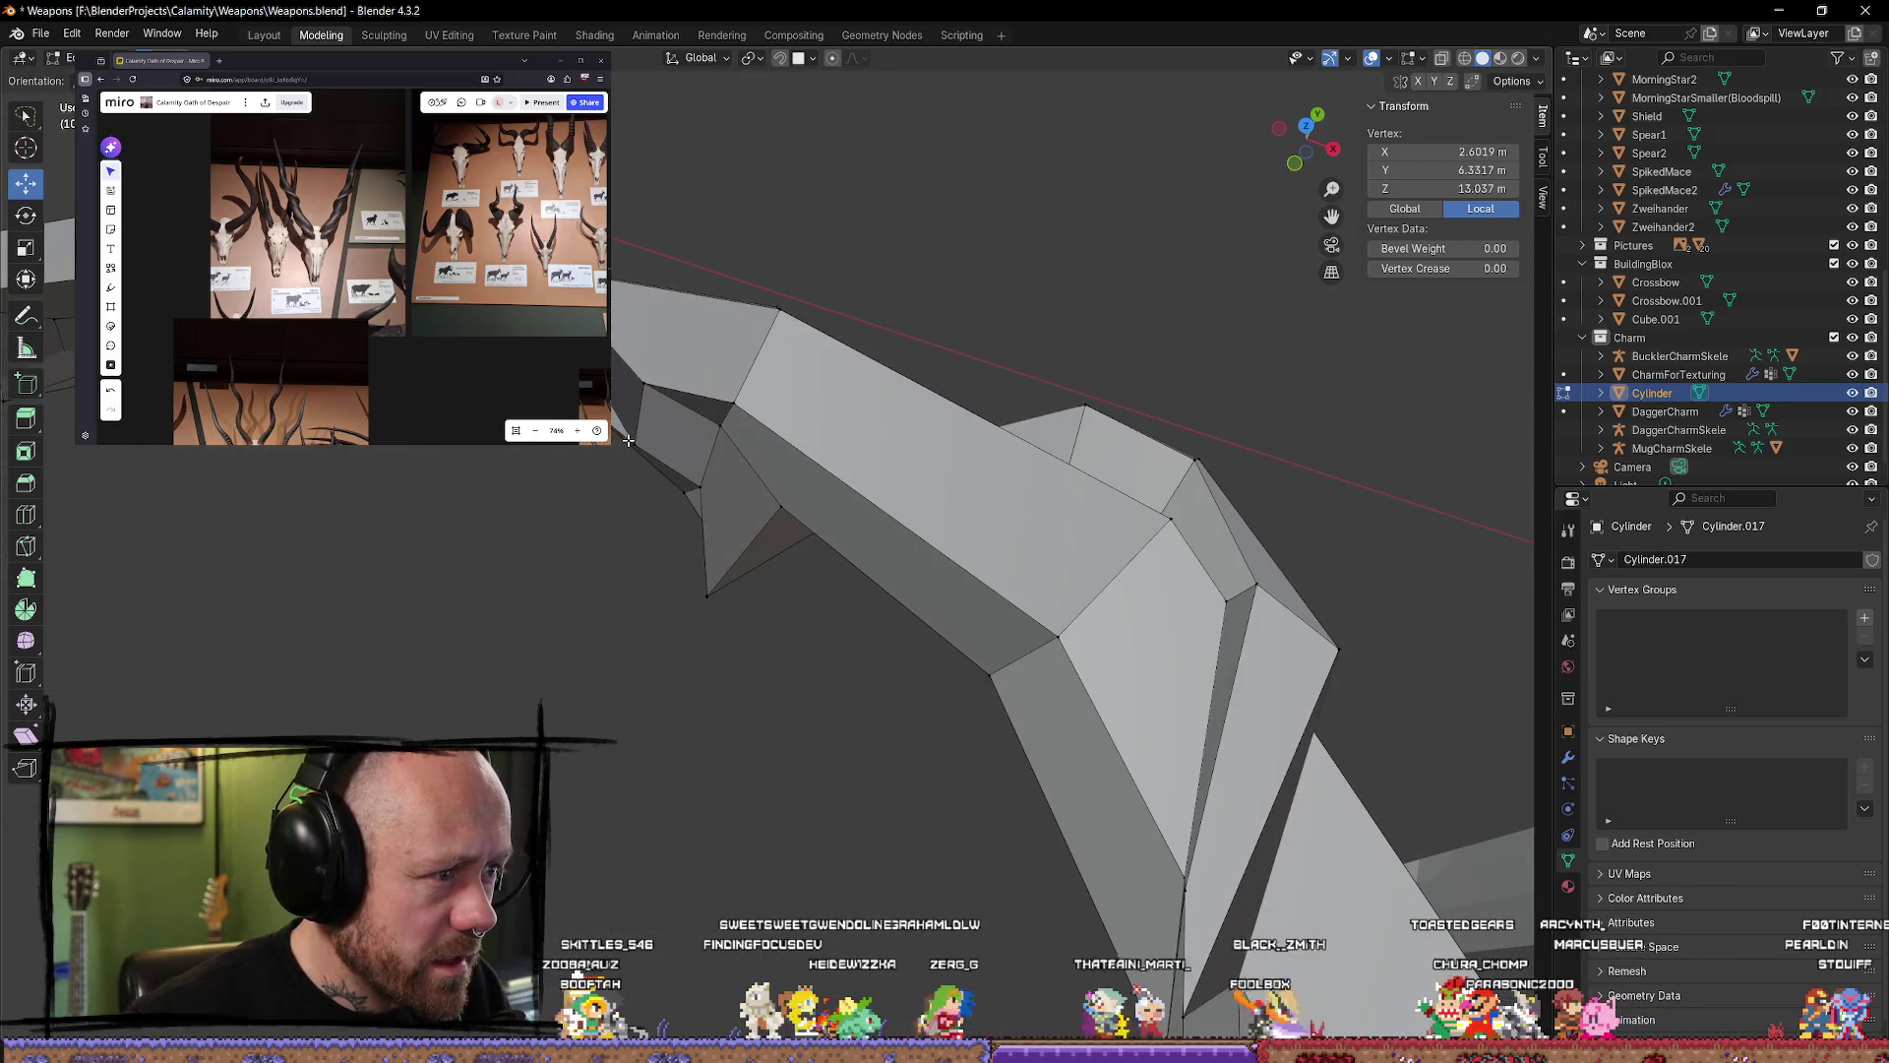
mouse_move(668, 379)
mouse_down()
mouse_move(712, 430)
mouse_move(662, 330)
mouse_up()
mouse_move(663, 329)
middle_down()
mouse_move(642, 380)
mouse_move(767, 258)
middle_up()
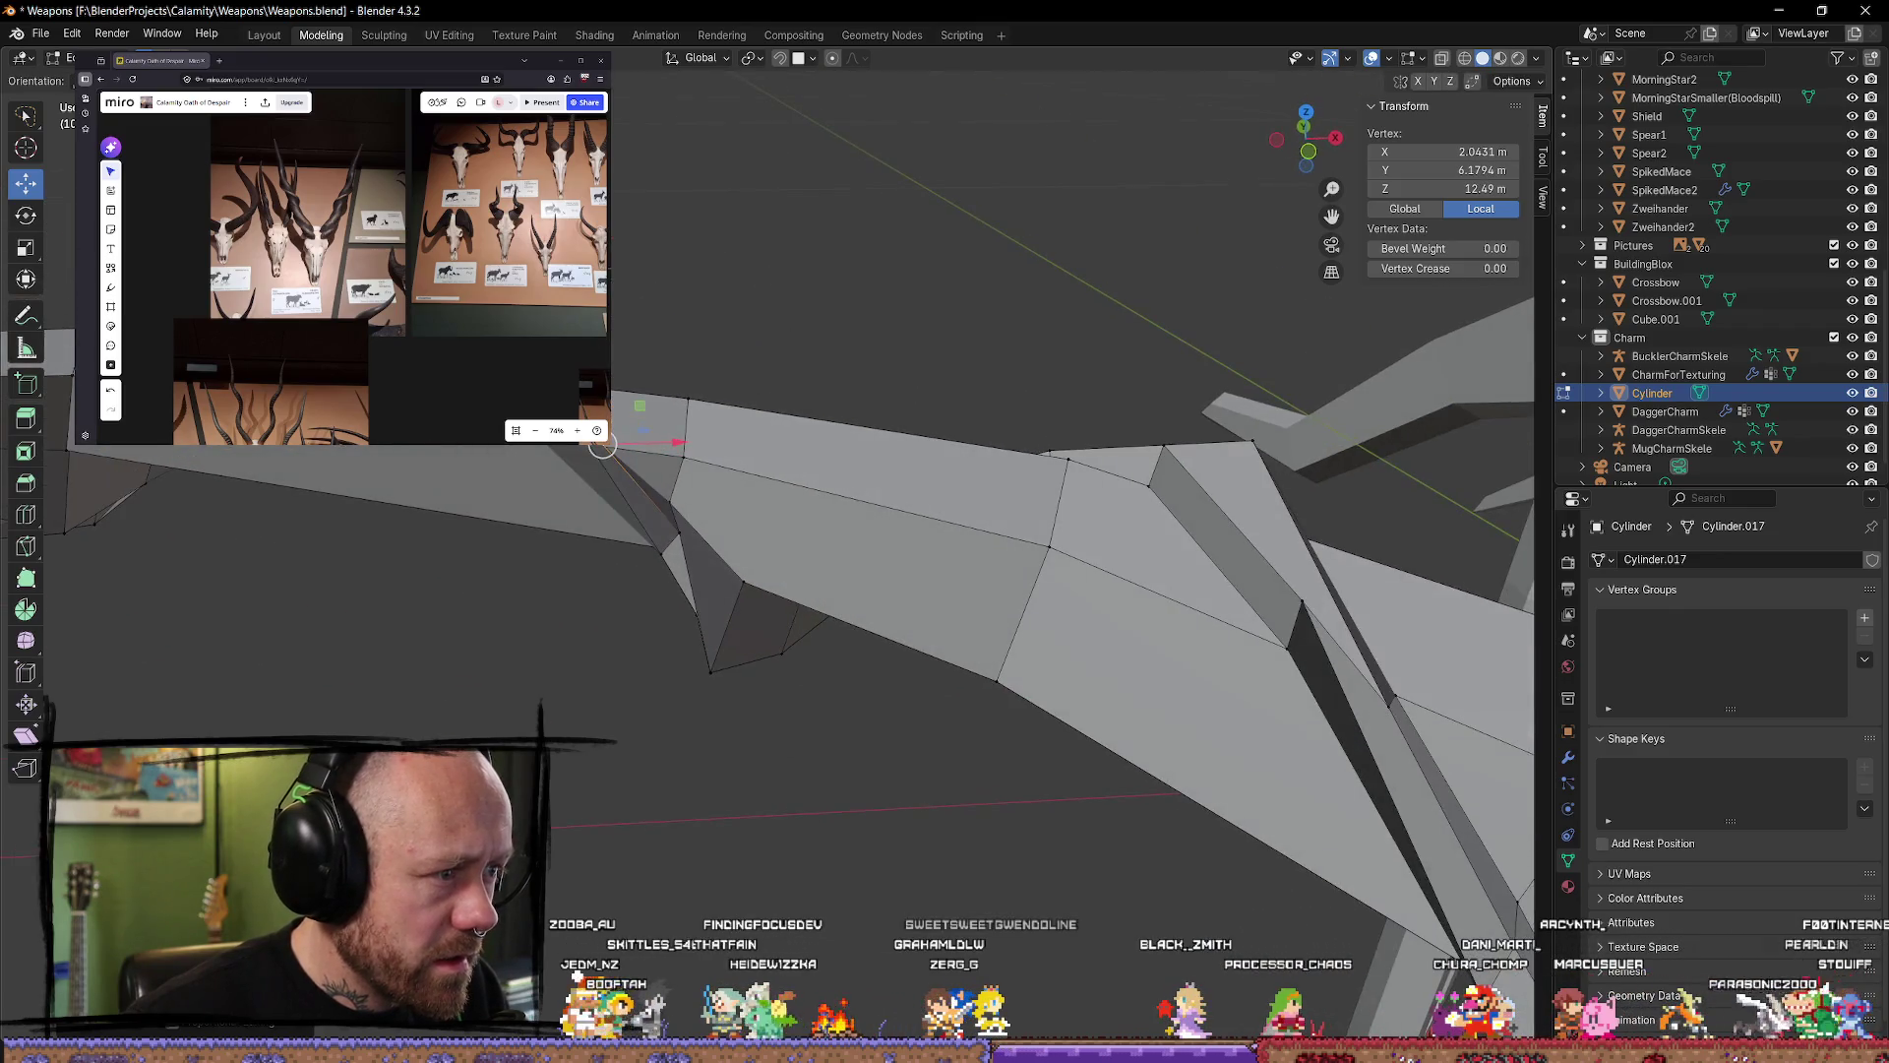
middle_drag(602, 445, 666, 309)
mouse_move(612, 366)
mouse_down()
mouse_move(654, 408)
mouse_move(624, 416)
mouse_up()
mouse_move(624, 416)
middle_down()
mouse_move(540, 495)
mouse_move(607, 468)
middle_up()
key(ctrl+z)
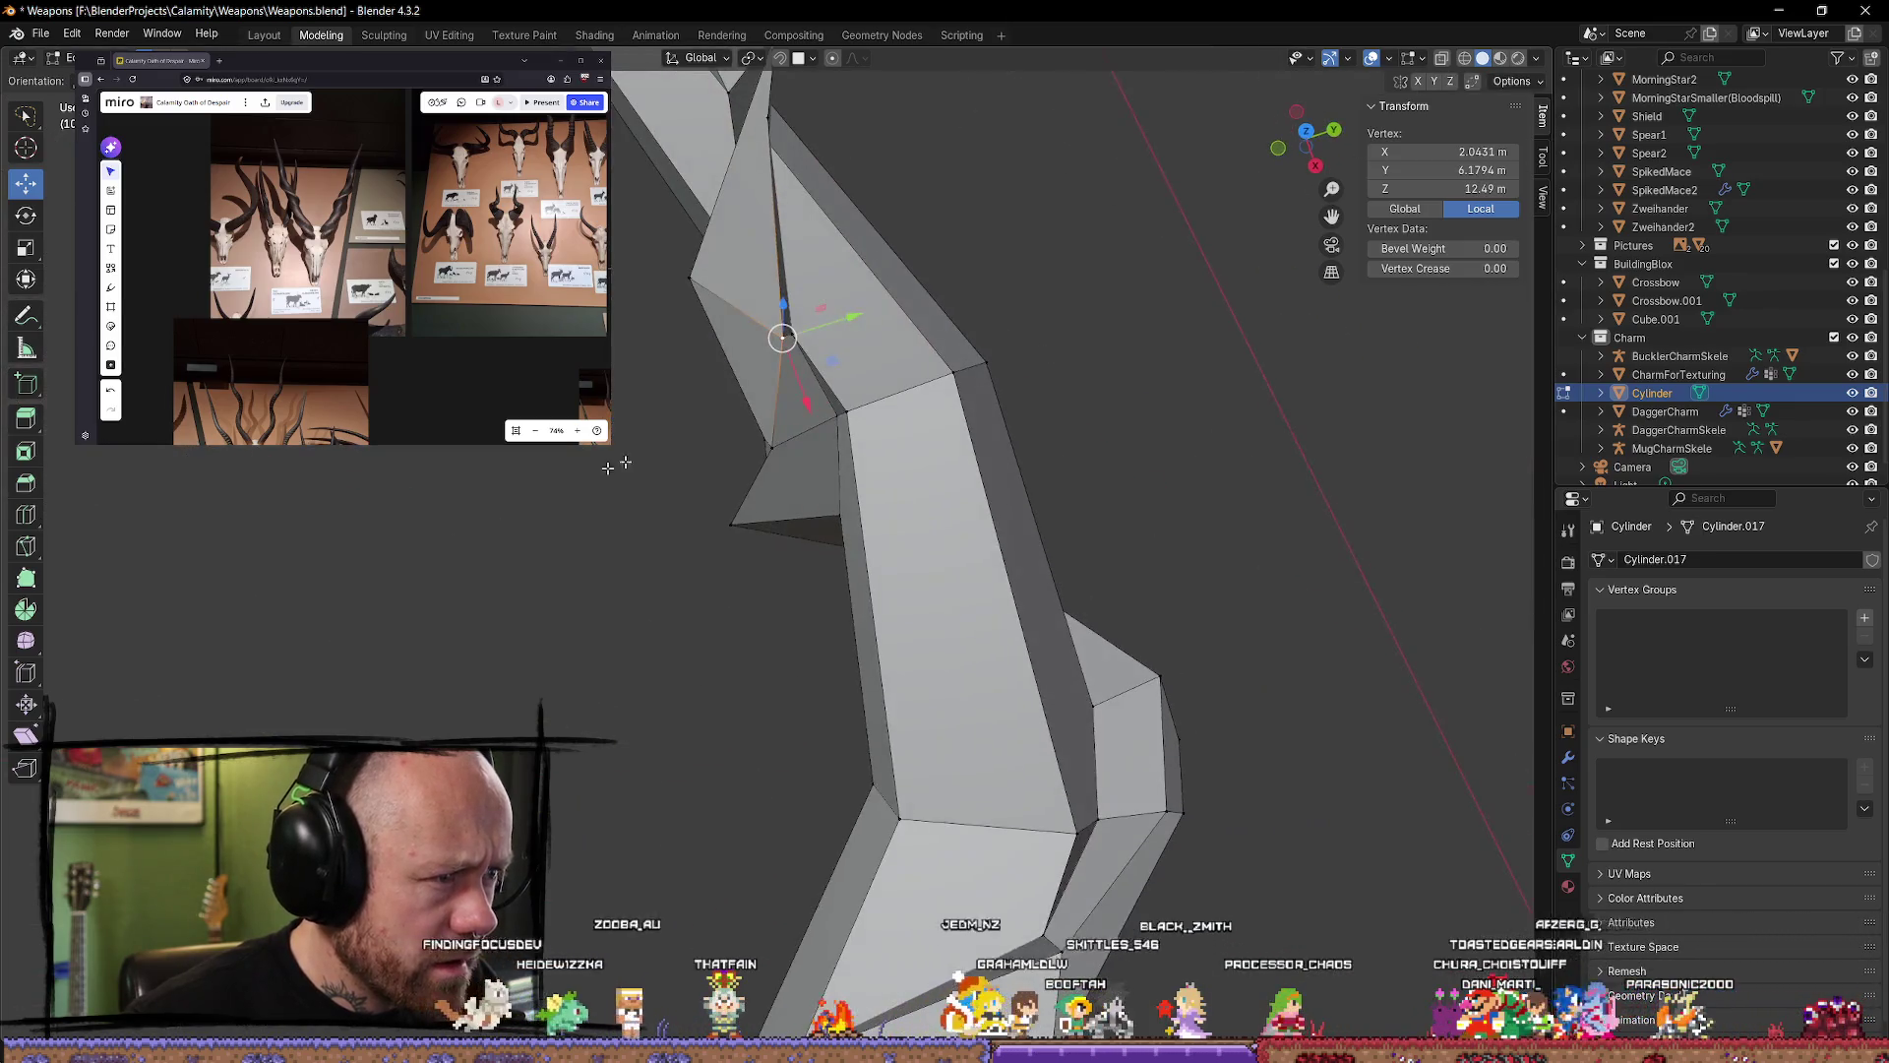
Step: Refine the notch vertex: pull it back along Y, widen the notch, lower it slightly and shift it along X
drag(850, 312, 797, 346)
drag(781, 425, 776, 415)
middle_drag(775, 415, 723, 575)
drag(778, 559, 848, 535)
mouse_move(848, 534)
middle_down()
mouse_move(928, 427)
mouse_move(980, 403)
middle_up()
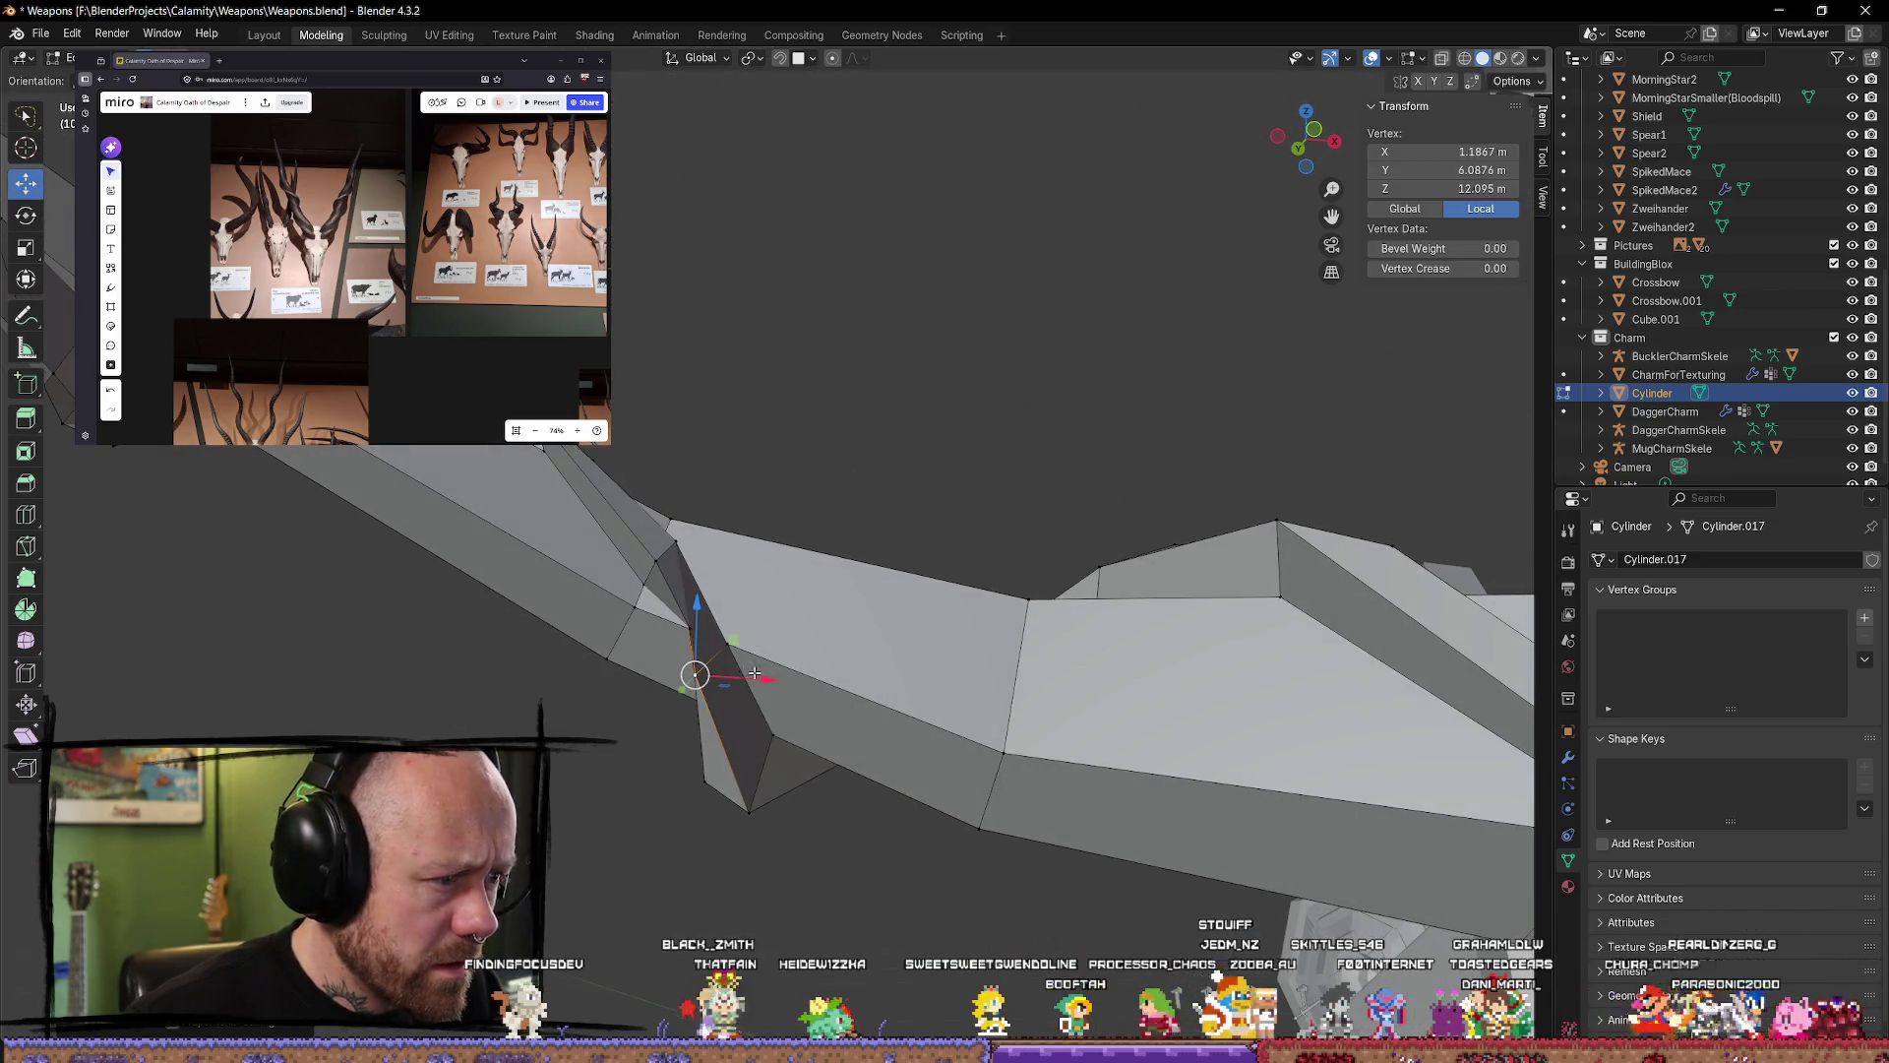
drag(754, 672, 738, 679)
middle_drag(738, 679, 706, 746)
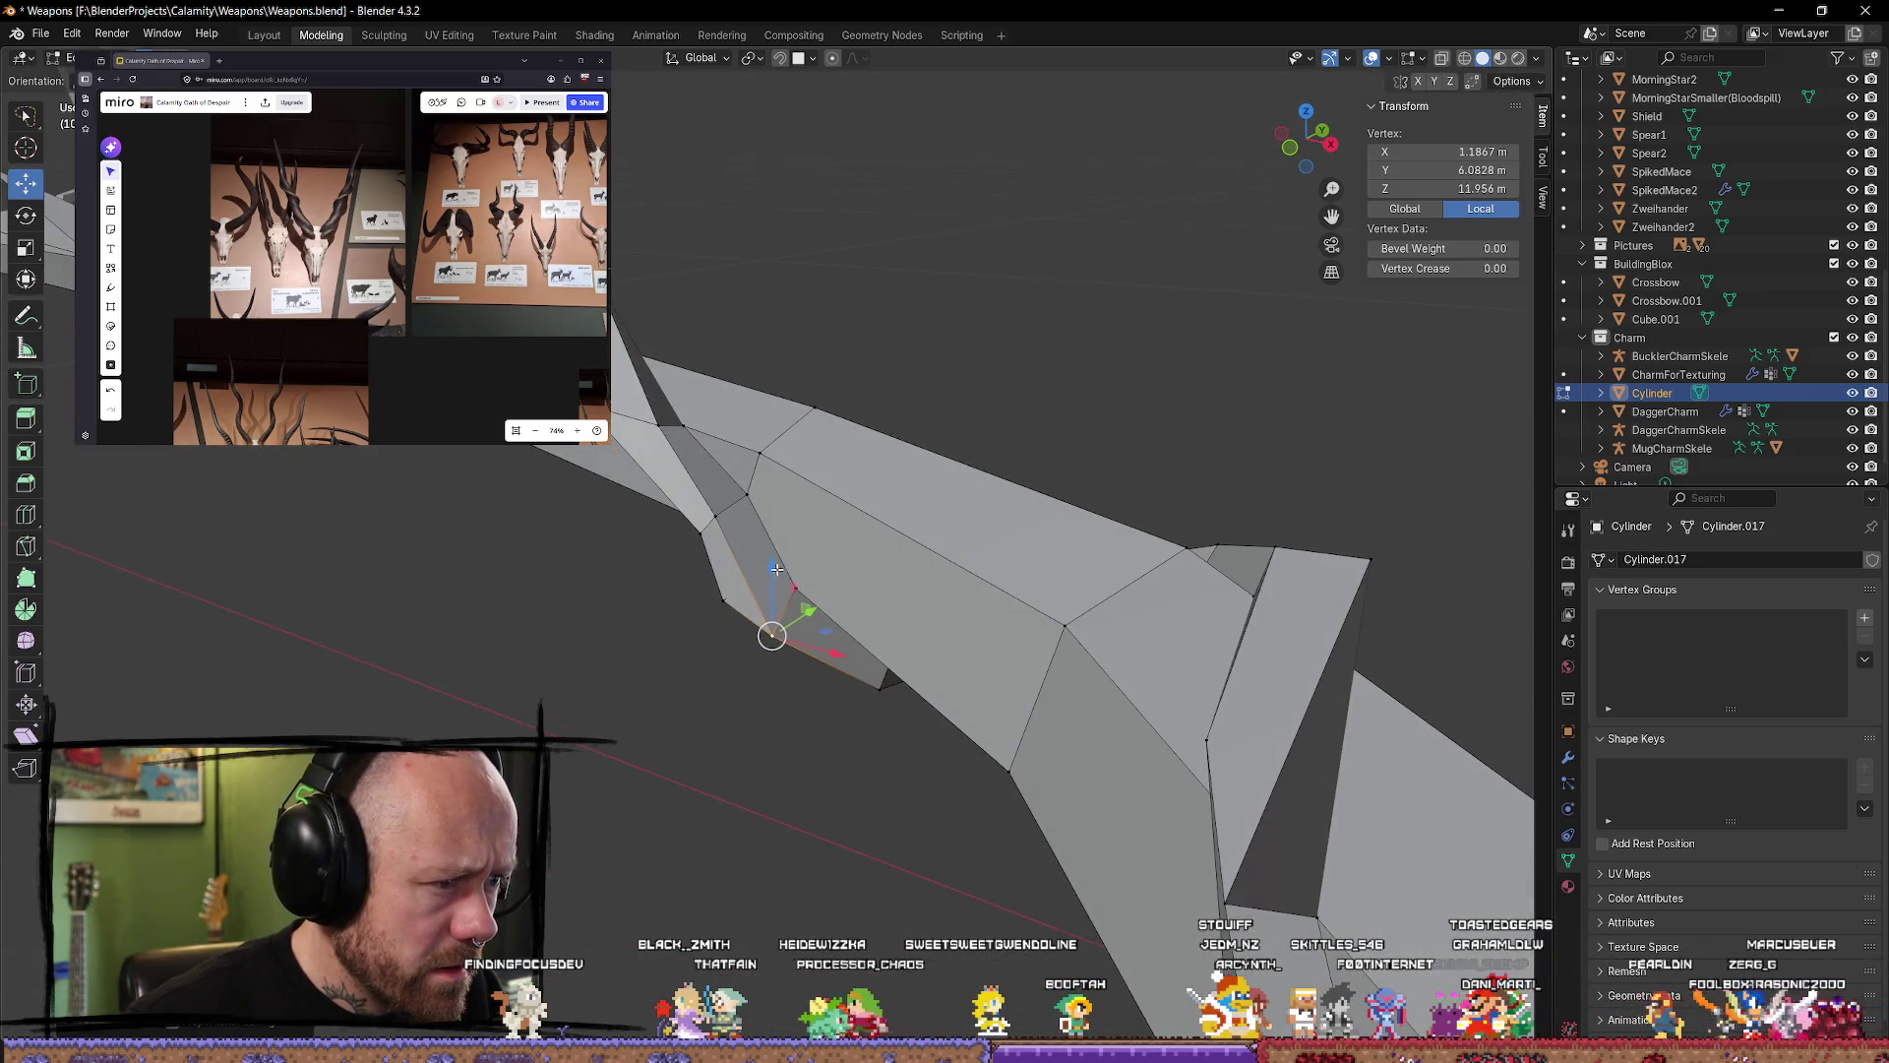
drag(776, 569, 797, 575)
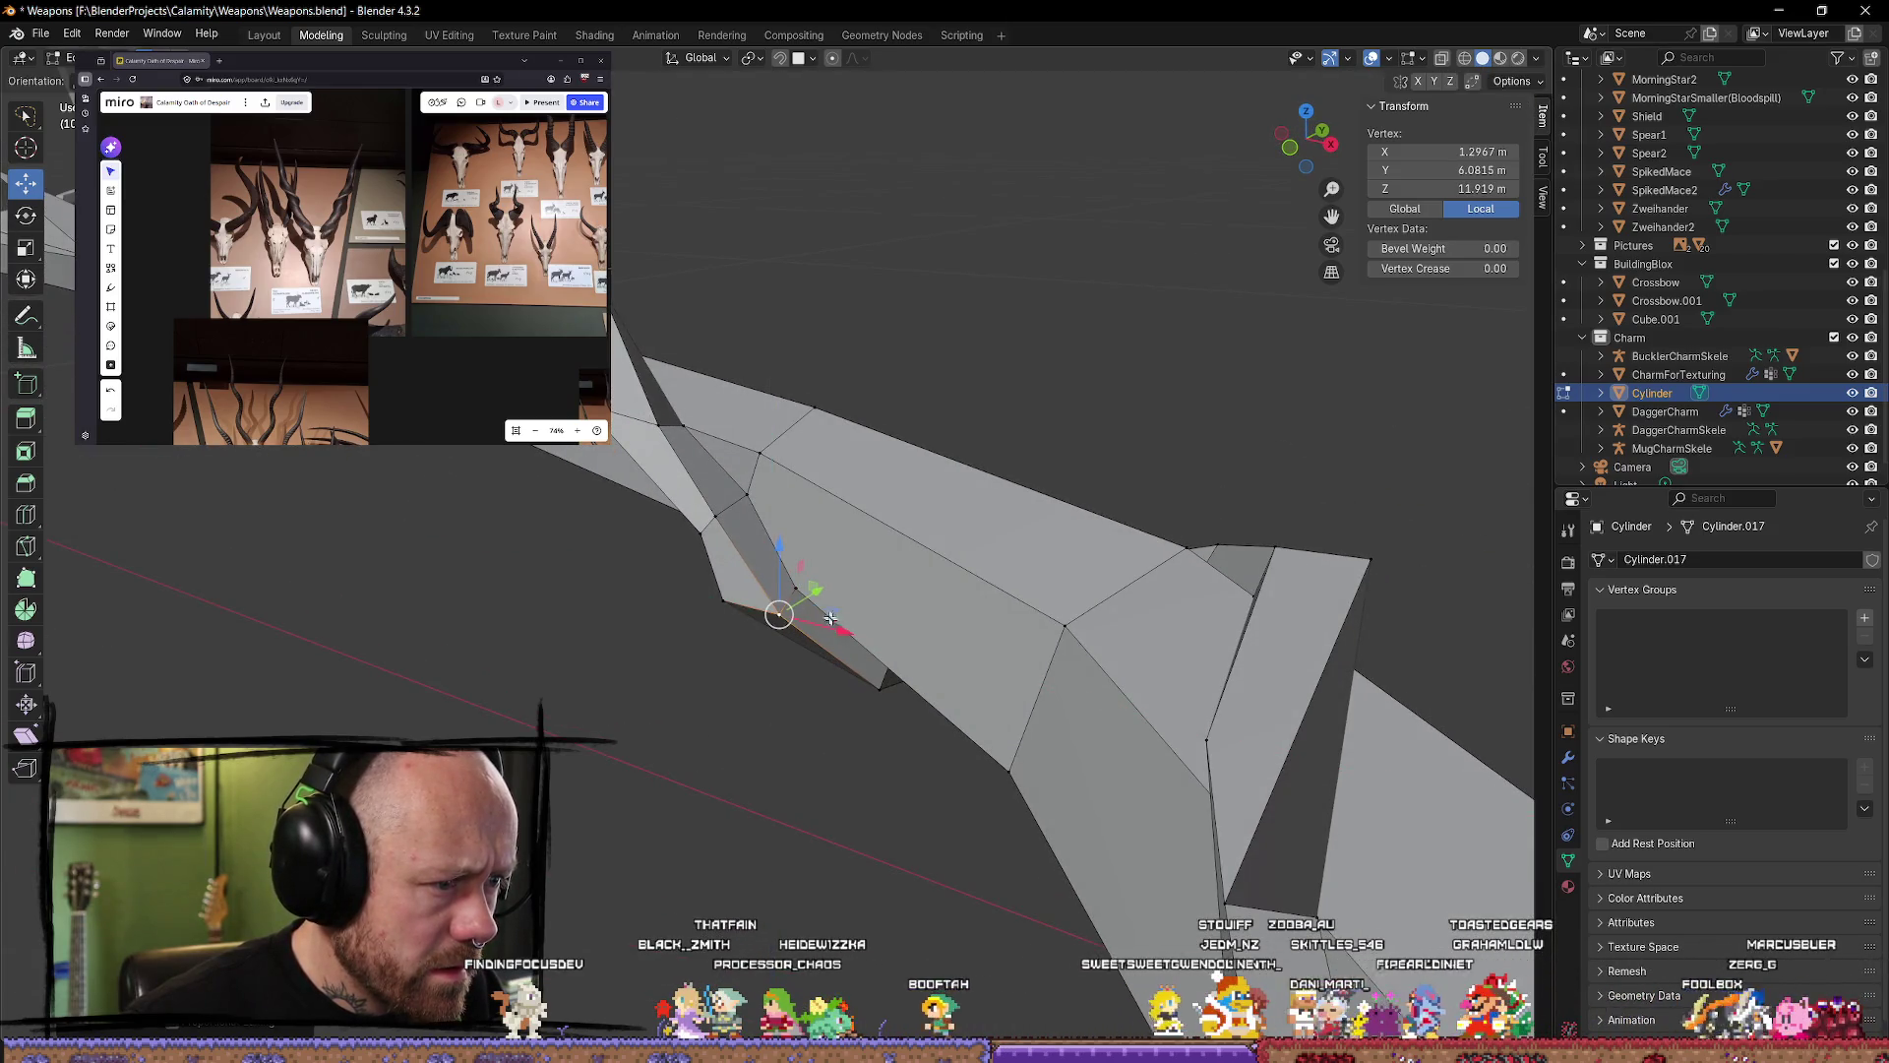
middle_drag(821, 585, 701, 615)
Step: Inspect the limb from below, briefly selecting an edge and then clearing the selection
drag(700, 615, 688, 629)
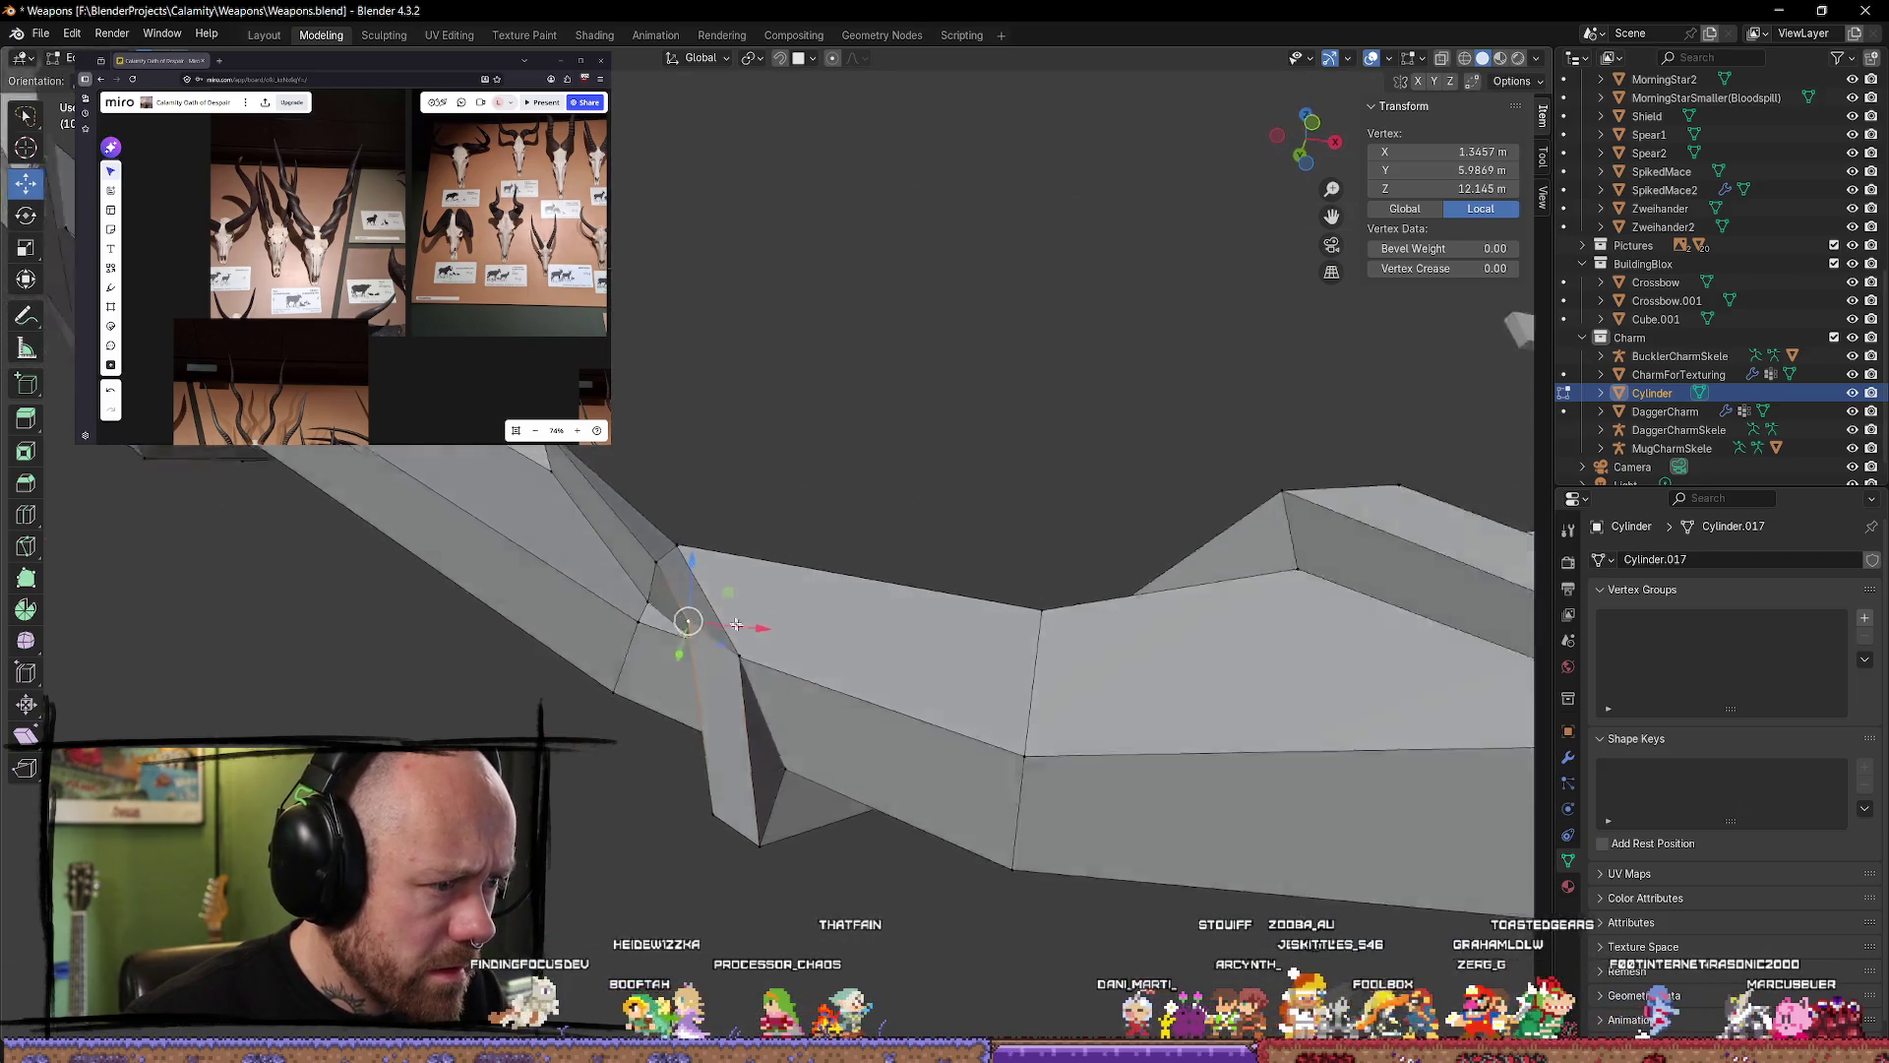
mouse_move(688, 630)
middle_down()
mouse_move(561, 617)
mouse_move(1002, 716)
middle_up()
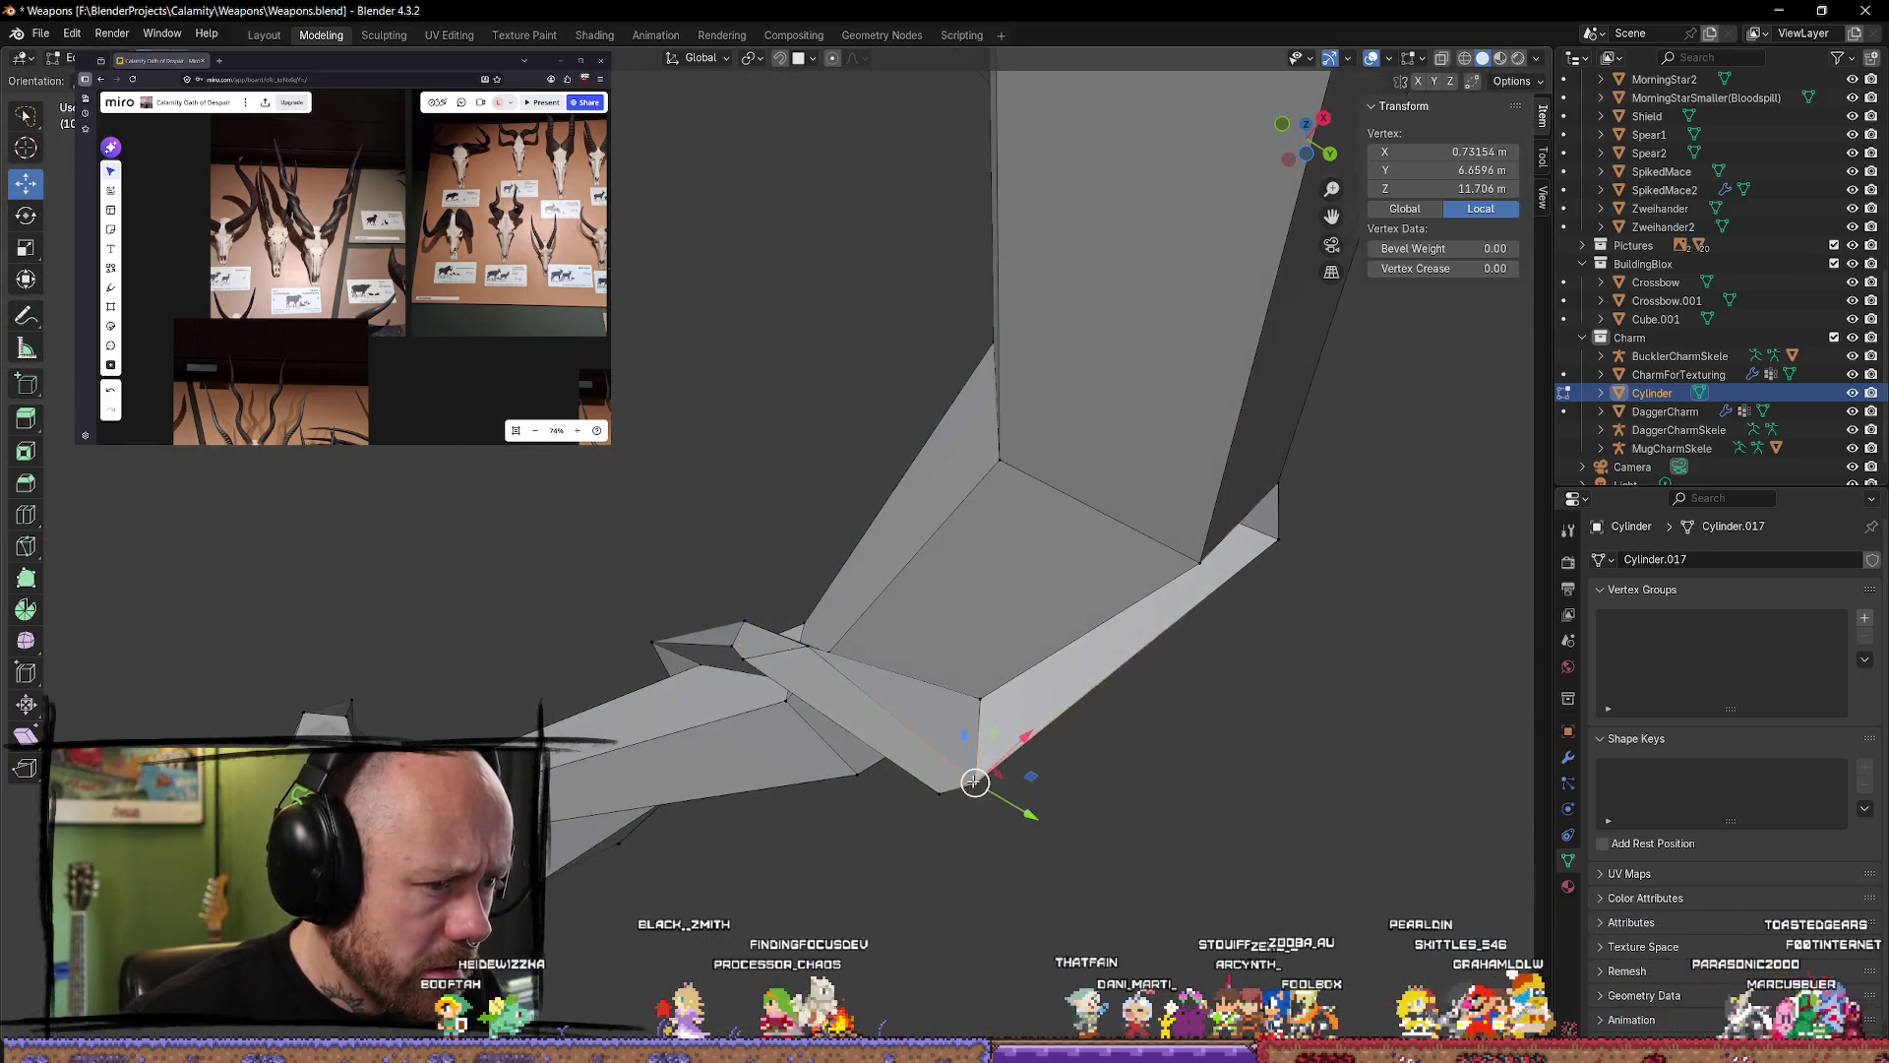
middle_drag(974, 782, 761, 829)
shift+click(777, 825)
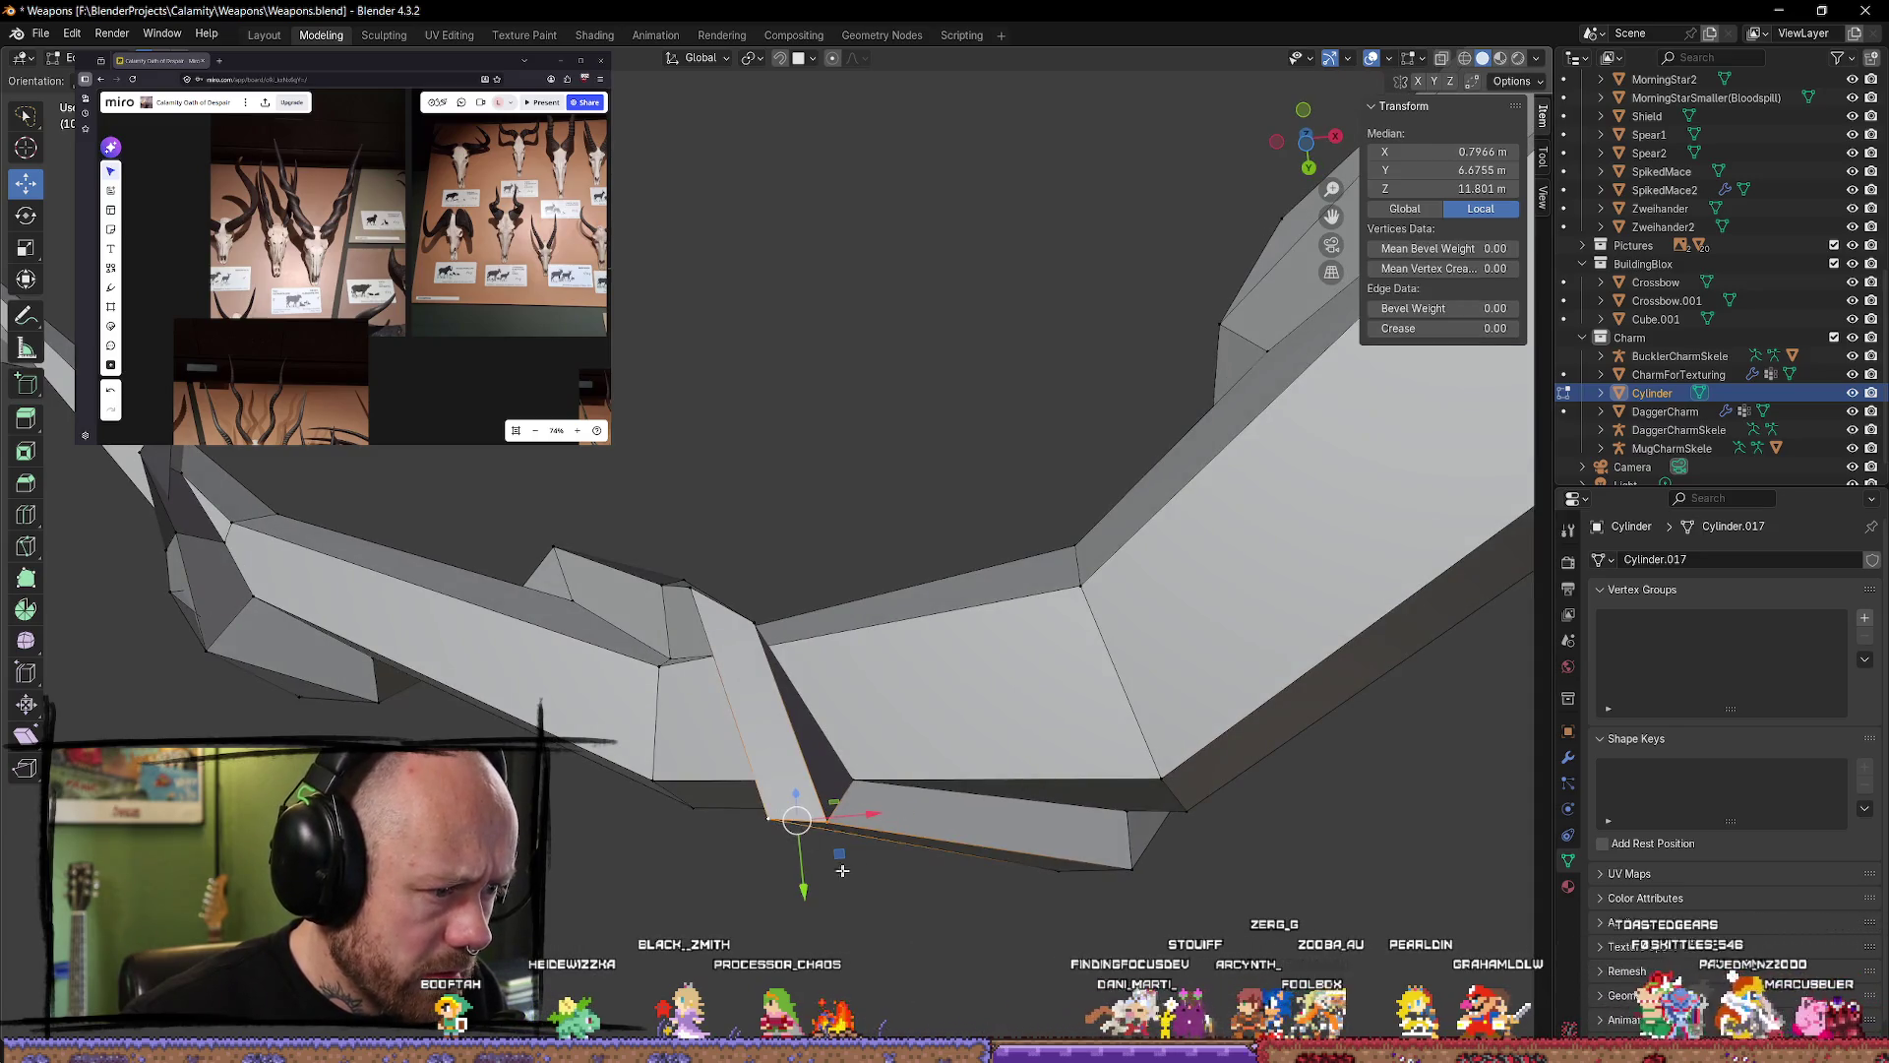
click(999, 891)
mouse_move(999, 891)
middle_down()
mouse_move(1000, 801)
mouse_move(1039, 712)
mouse_move(1058, 561)
mouse_move(1020, 510)
mouse_move(869, 587)
middle_up()
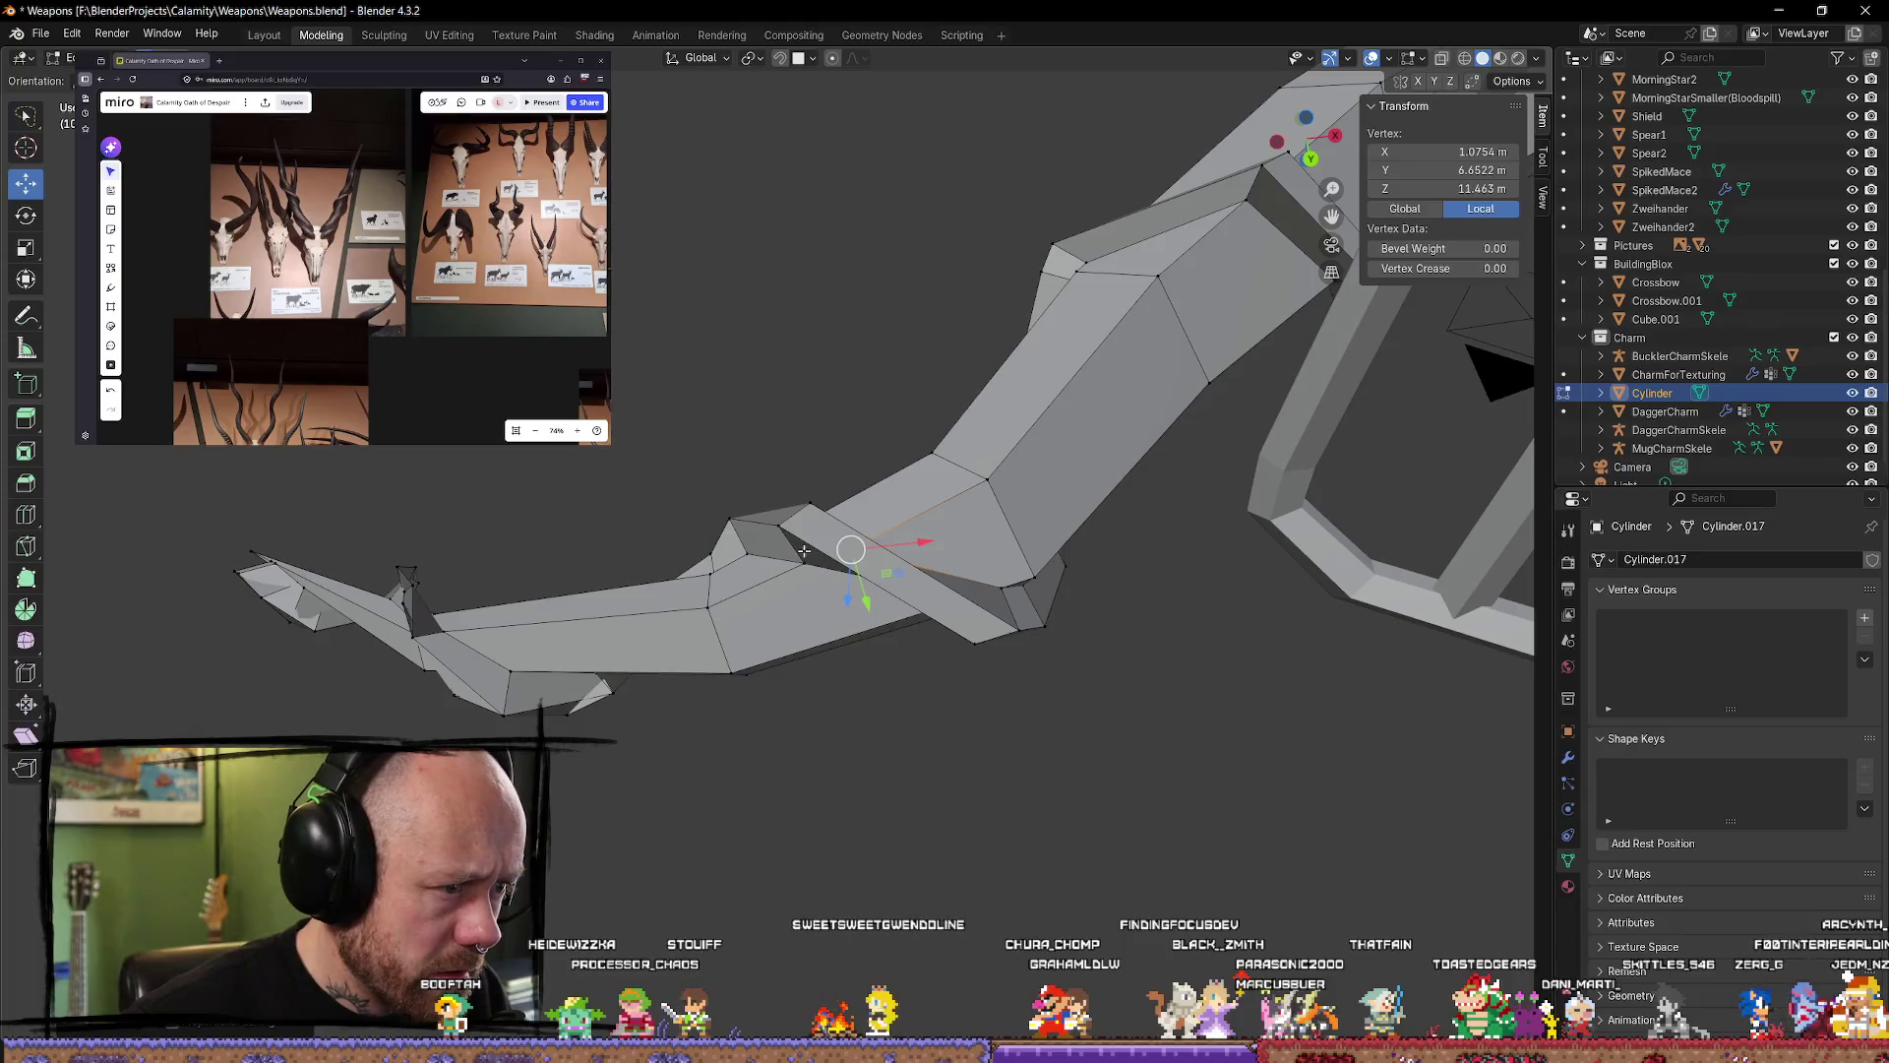
Step: Move a mid-limb vertex slightly along X and lift it along Z, then pick another vertex
click(834, 464)
mouse_move(844, 459)
middle_down()
mouse_move(846, 438)
mouse_move(953, 436)
middle_up()
drag(954, 436, 935, 437)
drag(875, 513, 945, 353)
mouse_move(945, 353)
middle_down()
mouse_move(891, 591)
mouse_move(927, 711)
mouse_move(956, 686)
mouse_move(1236, 620)
mouse_move(885, 591)
mouse_move(689, 640)
mouse_move(496, 722)
mouse_move(688, 451)
mouse_move(560, 448)
middle_up()
click(956, 686)
click(789, 524)
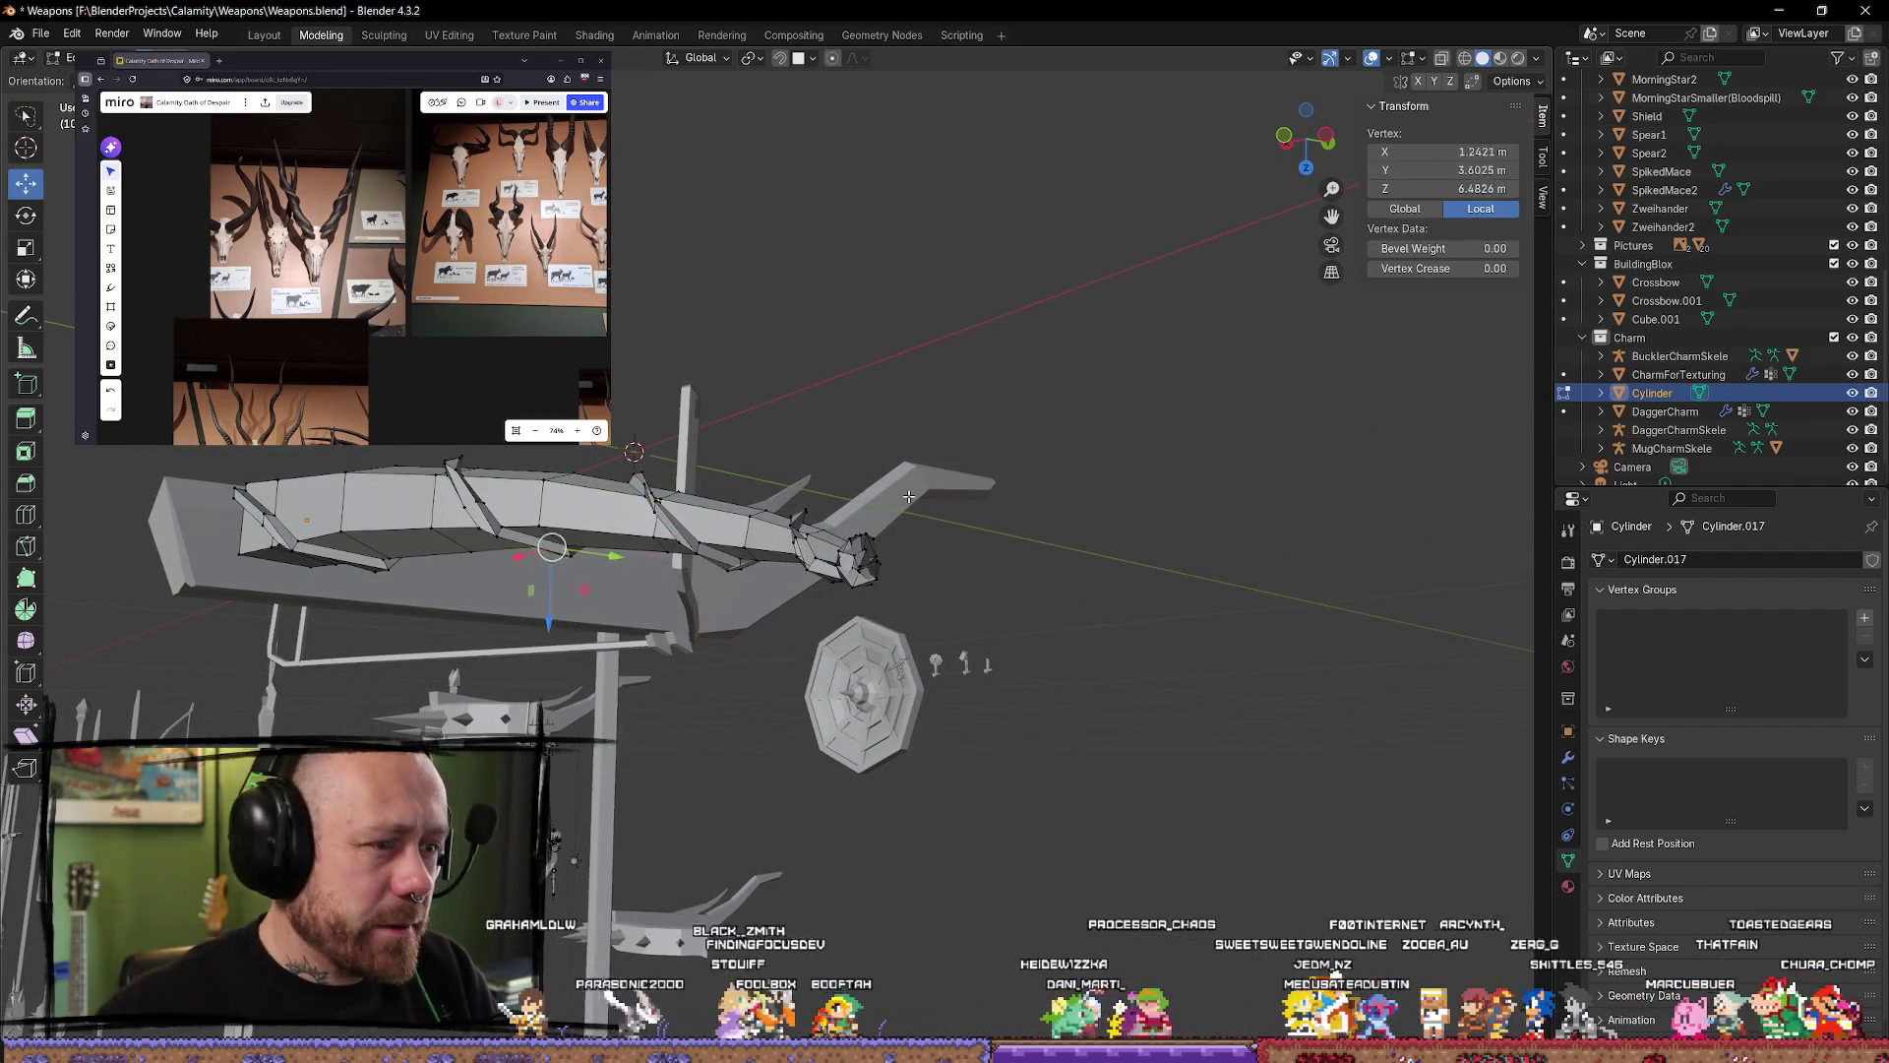
Step: Select a lengthwise edge loop along the bow limb
alt+click(909, 496)
middle_drag(908, 496, 756, 622)
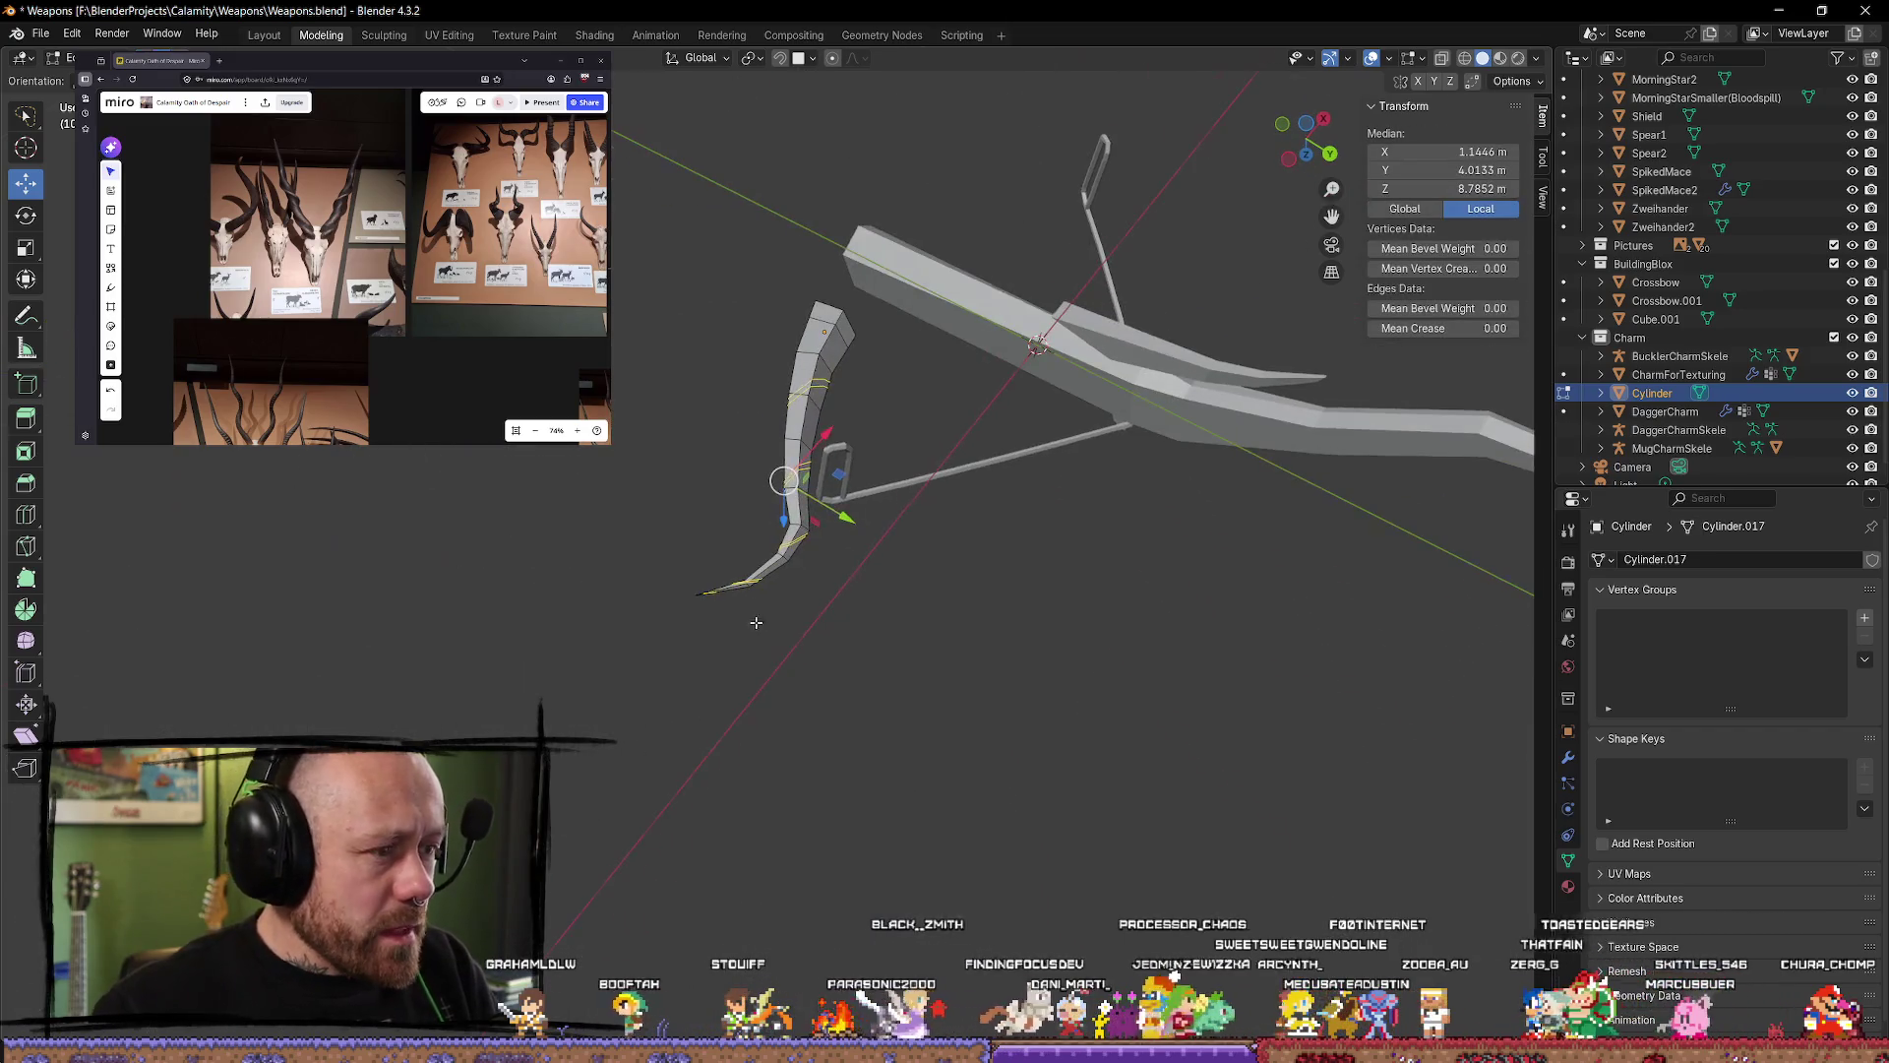
alt+shift+click(921, 493)
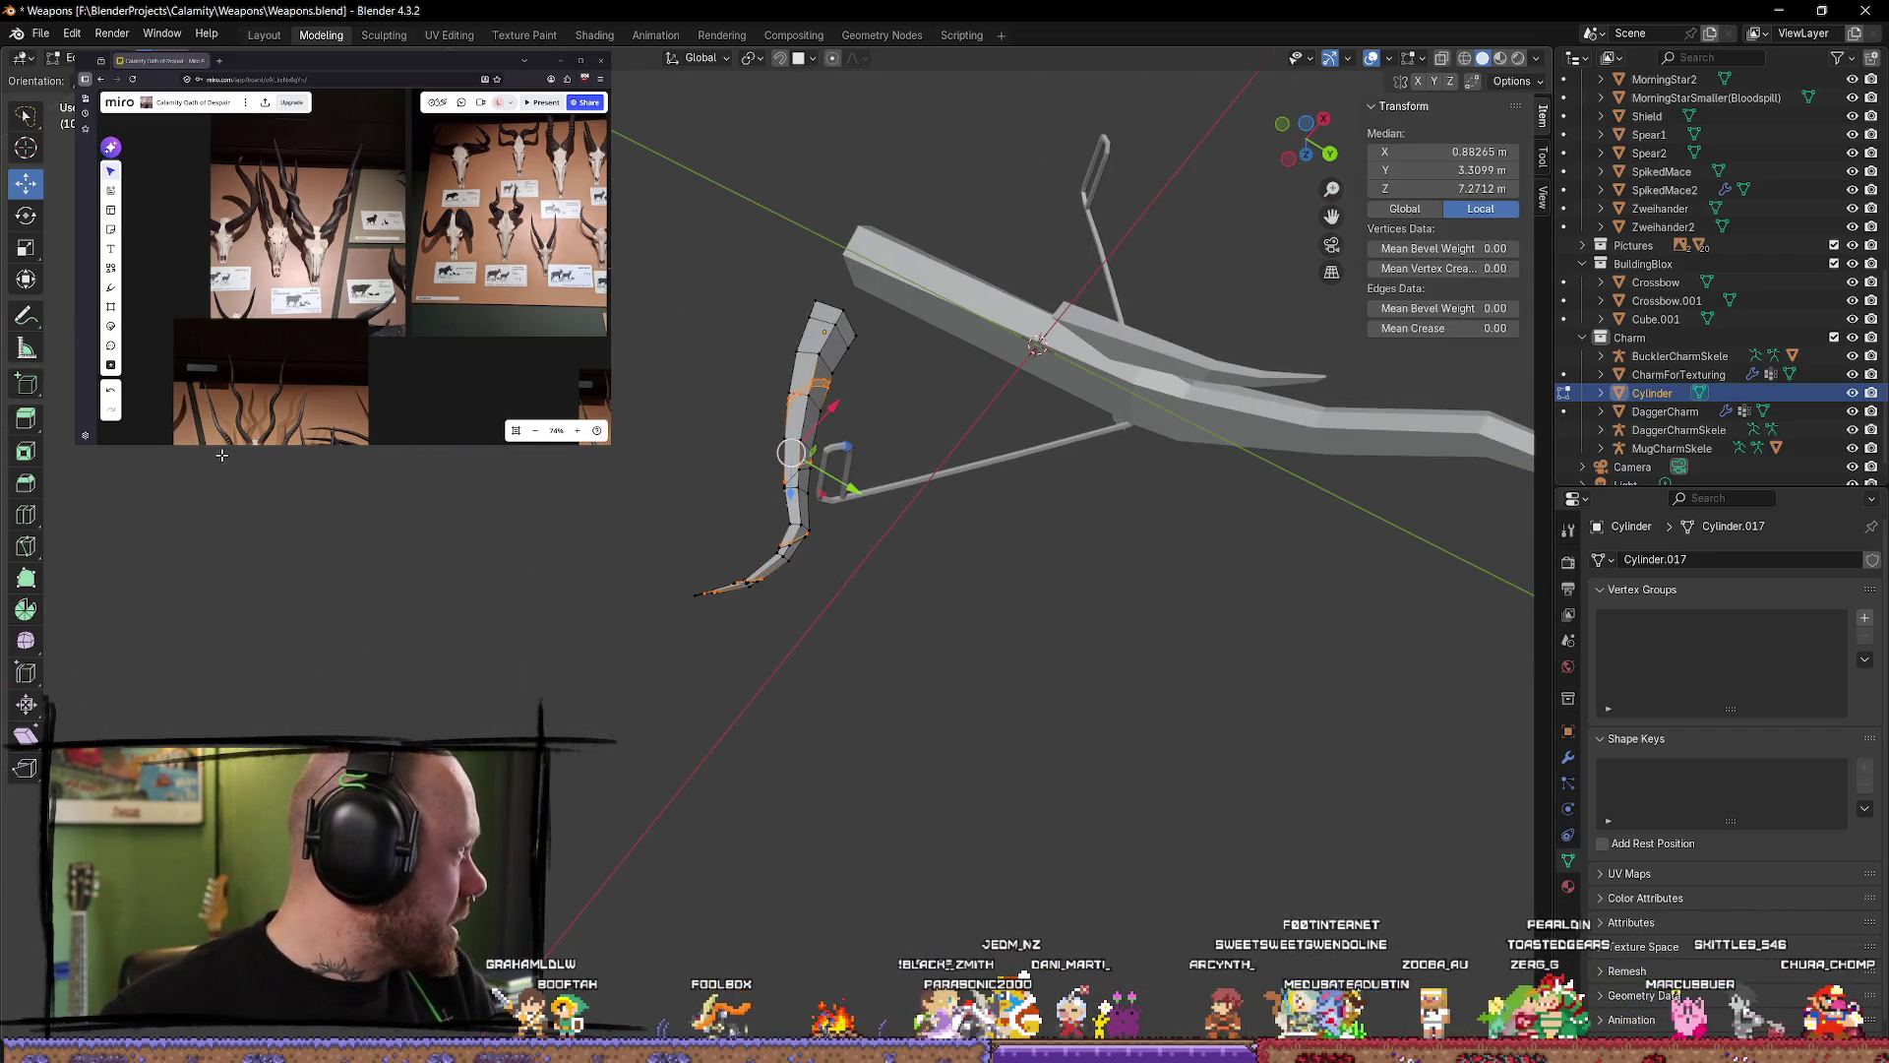
key(alt+a)
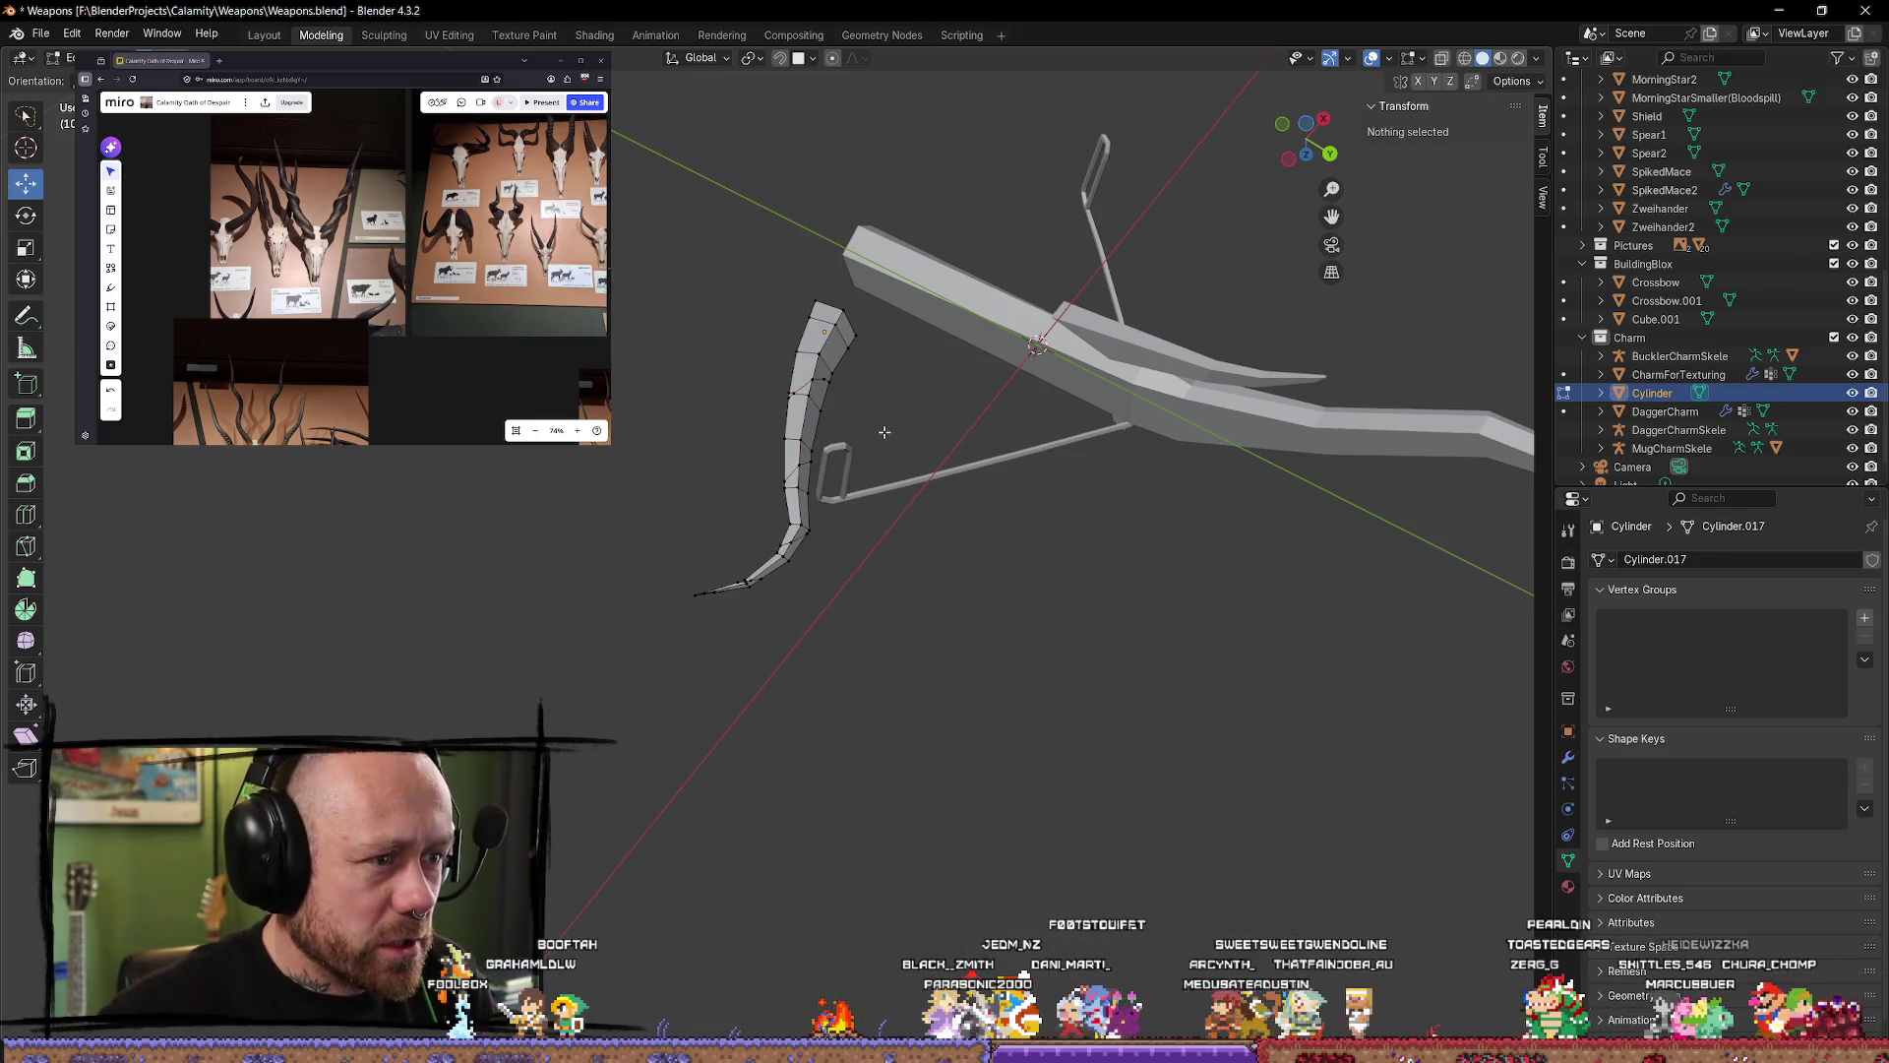
alt+click(885, 432)
Step: Nudge the selected loop slightly, clear the selection and return to Object Mode
key(Tab)
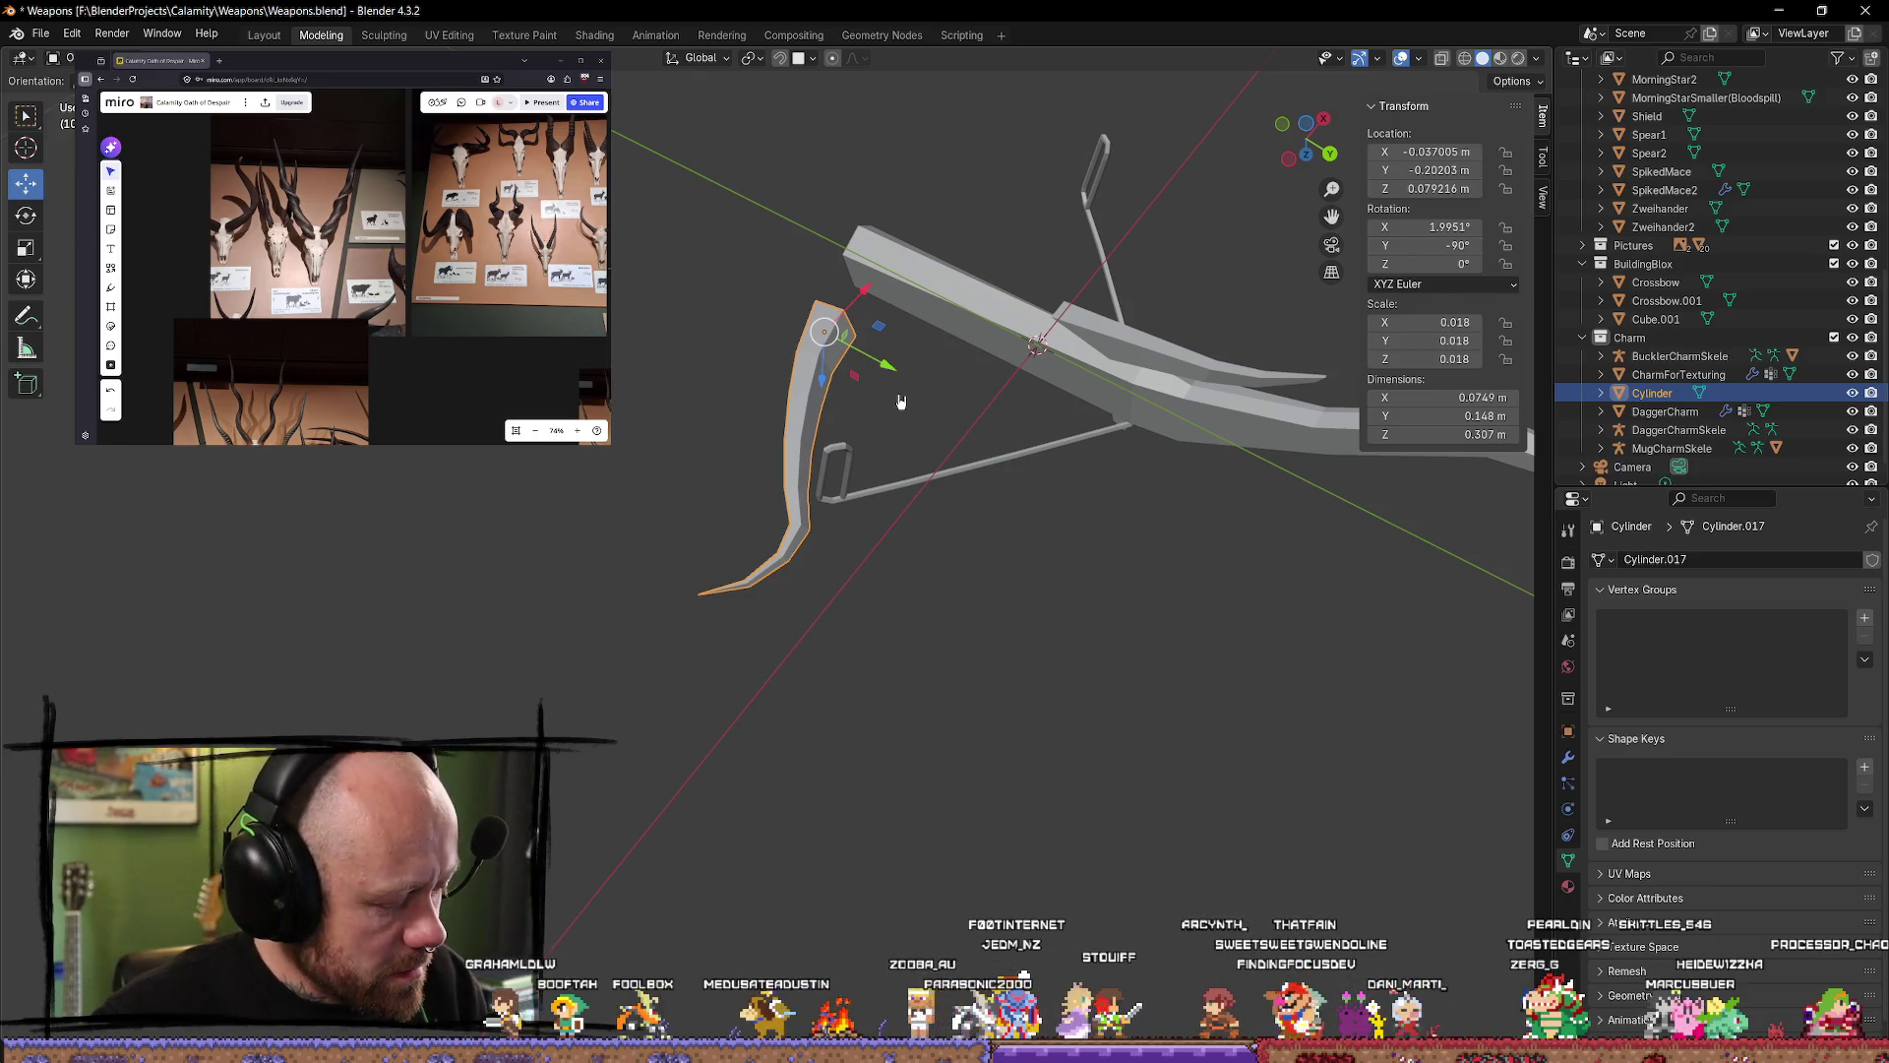
key(Tab)
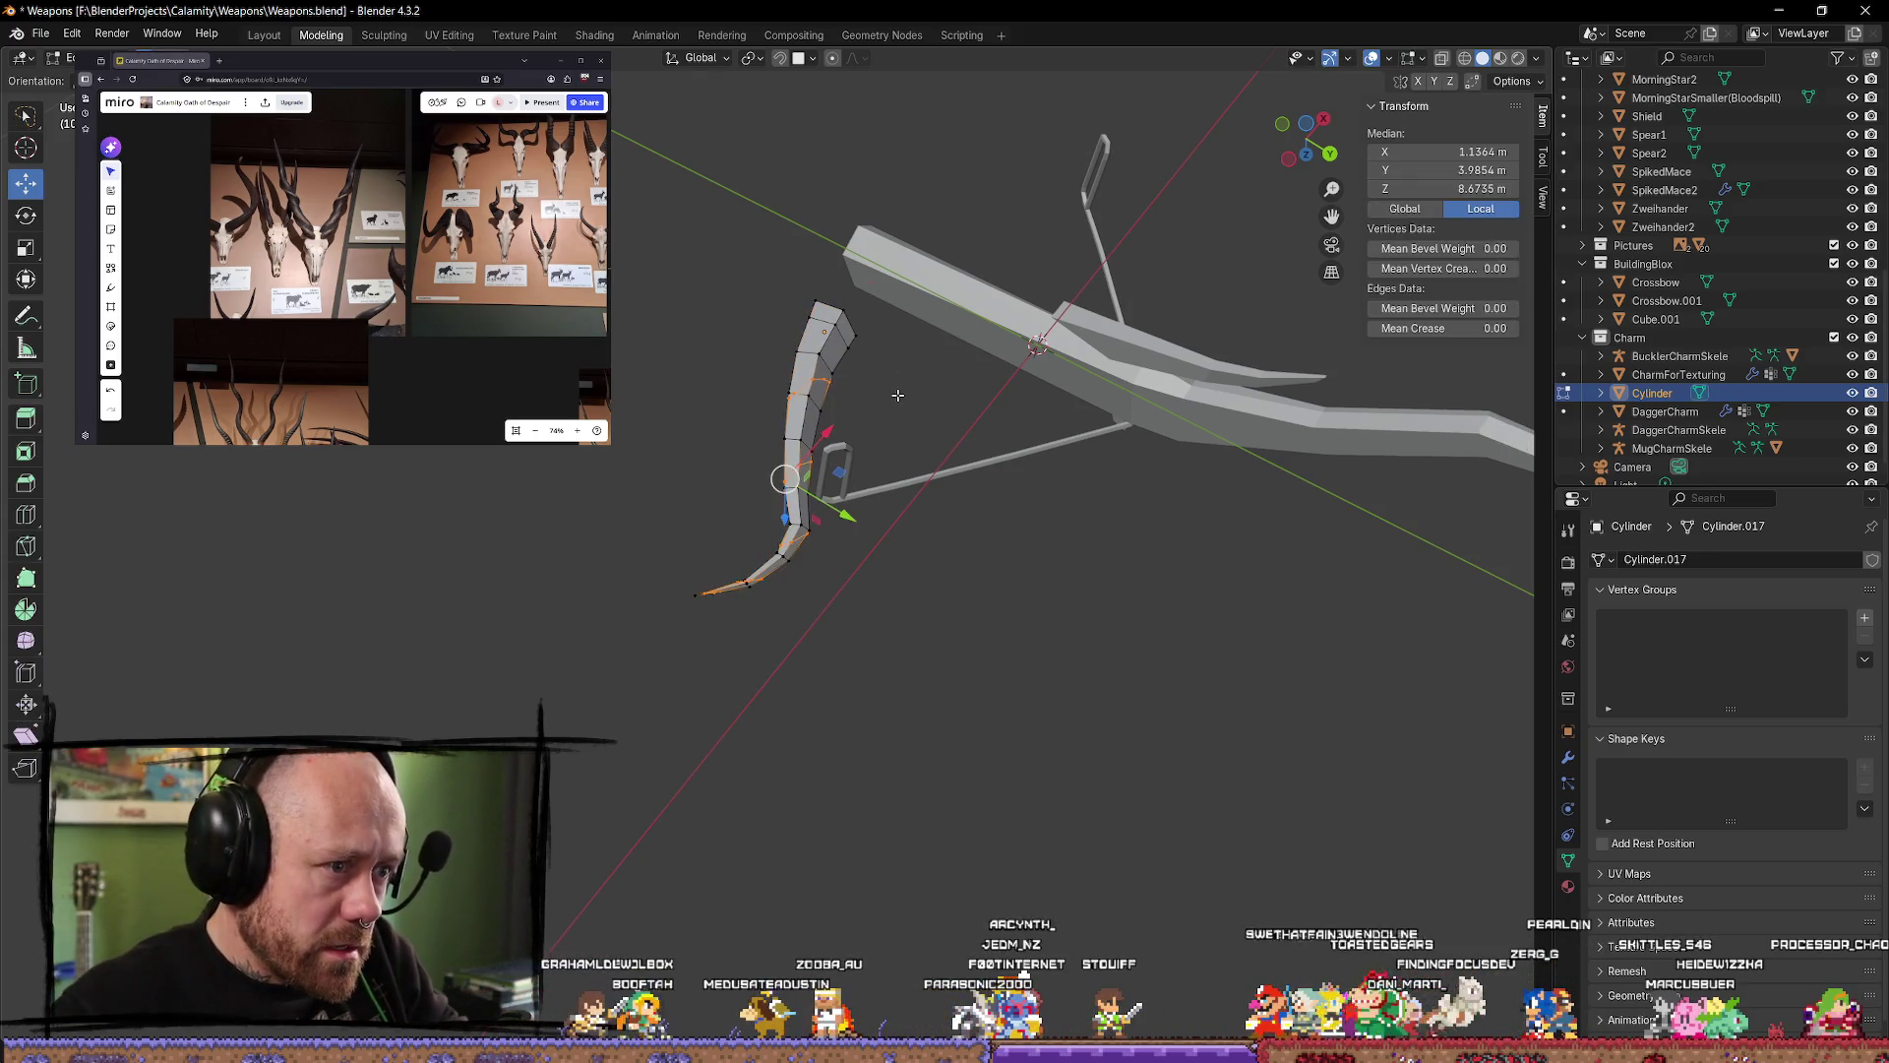
key(ctrl+z)
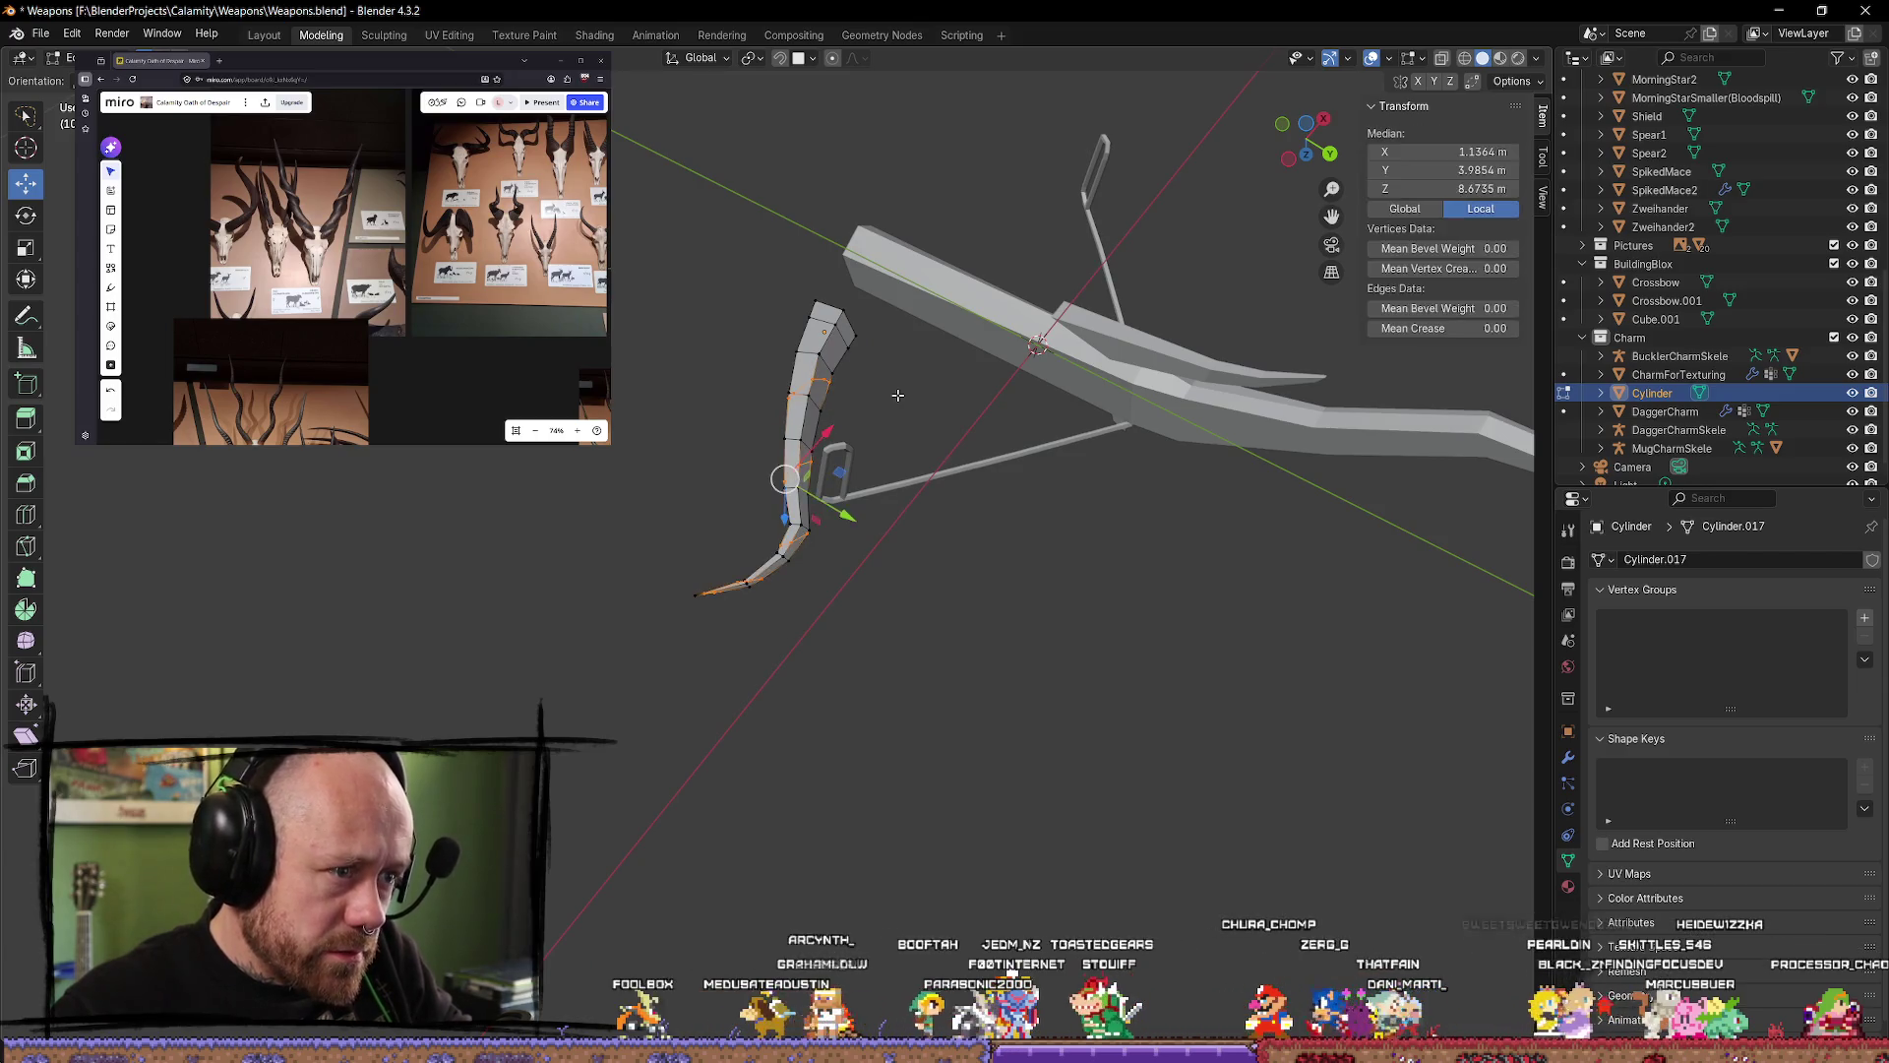
key(alt+a)
mouse_move(880, 395)
middle_down()
mouse_move(1088, 321)
mouse_move(928, 666)
middle_up()
key(Tab)
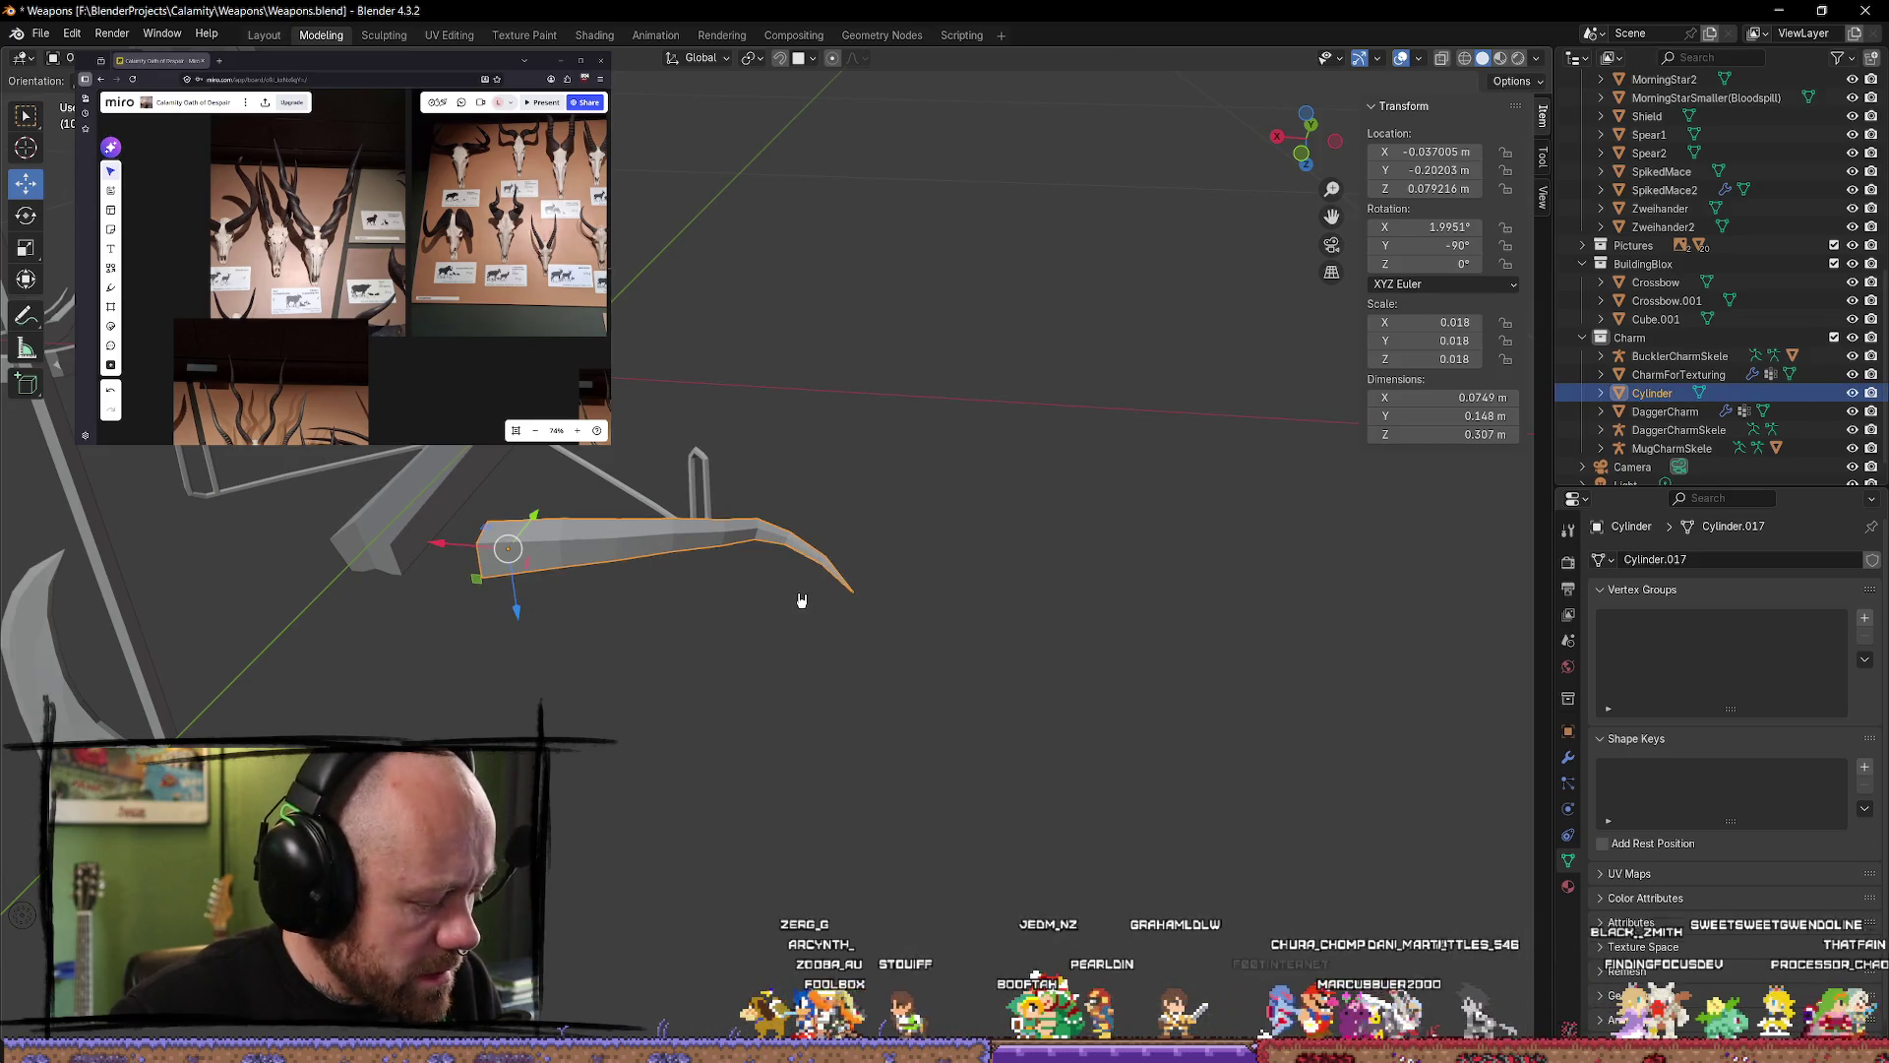
key(shift+d)
key(Escape)
drag(433, 548, 1102, 607)
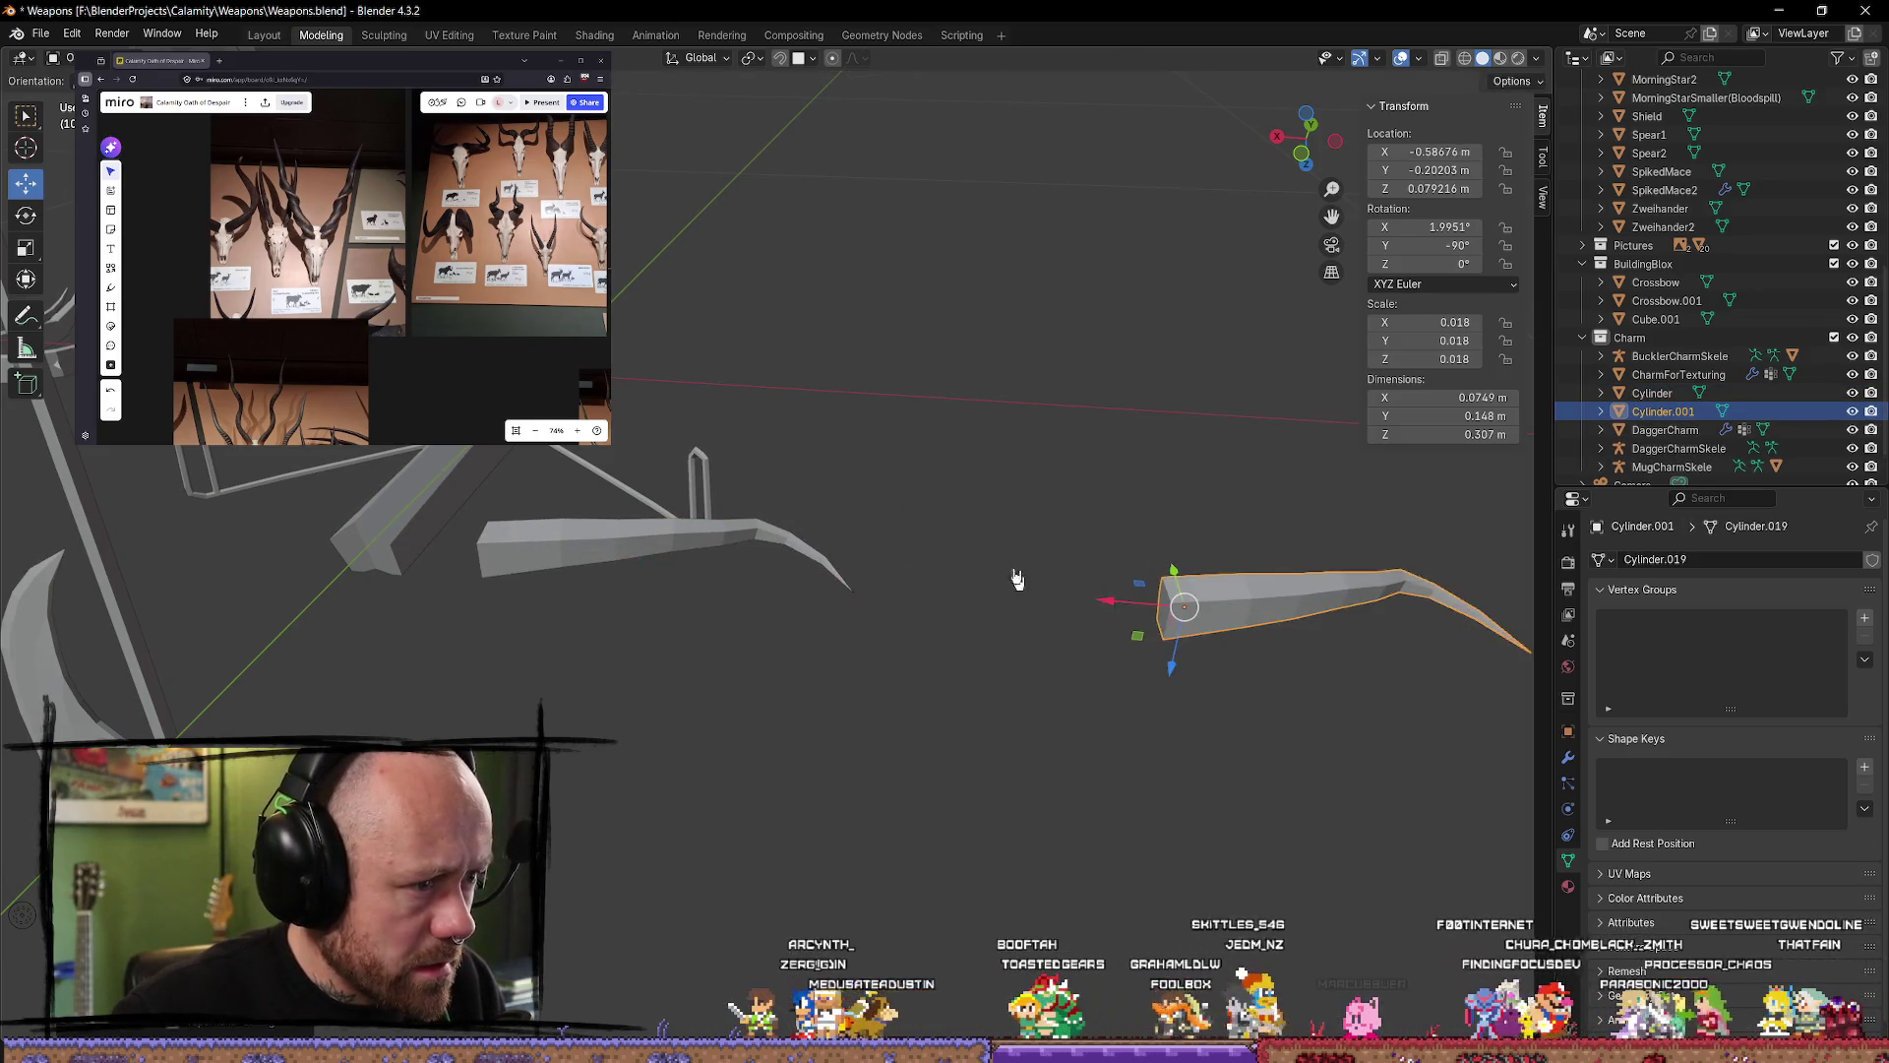
click(1004, 551)
click(677, 540)
key(ctrl+z)
key(ctrl+z)
key(ctrl+z)
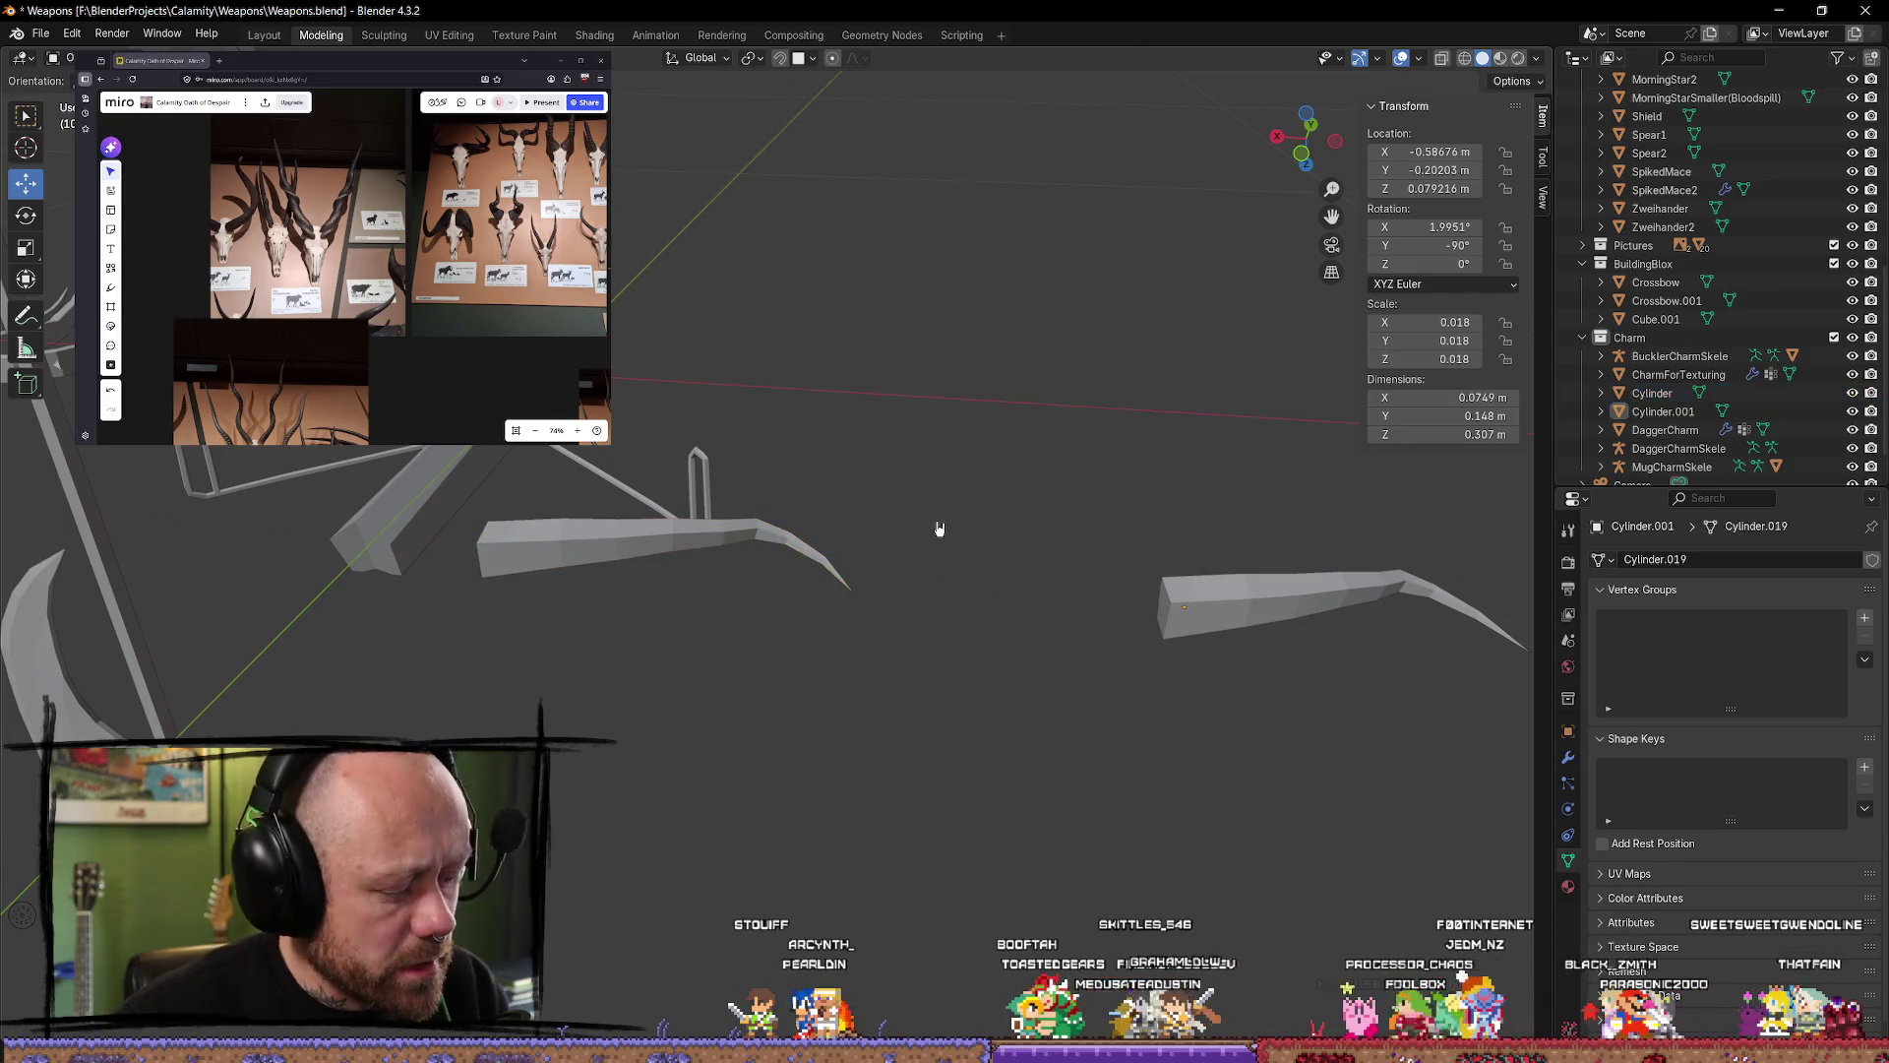
key(ctrl+z)
key(ctrl+z)
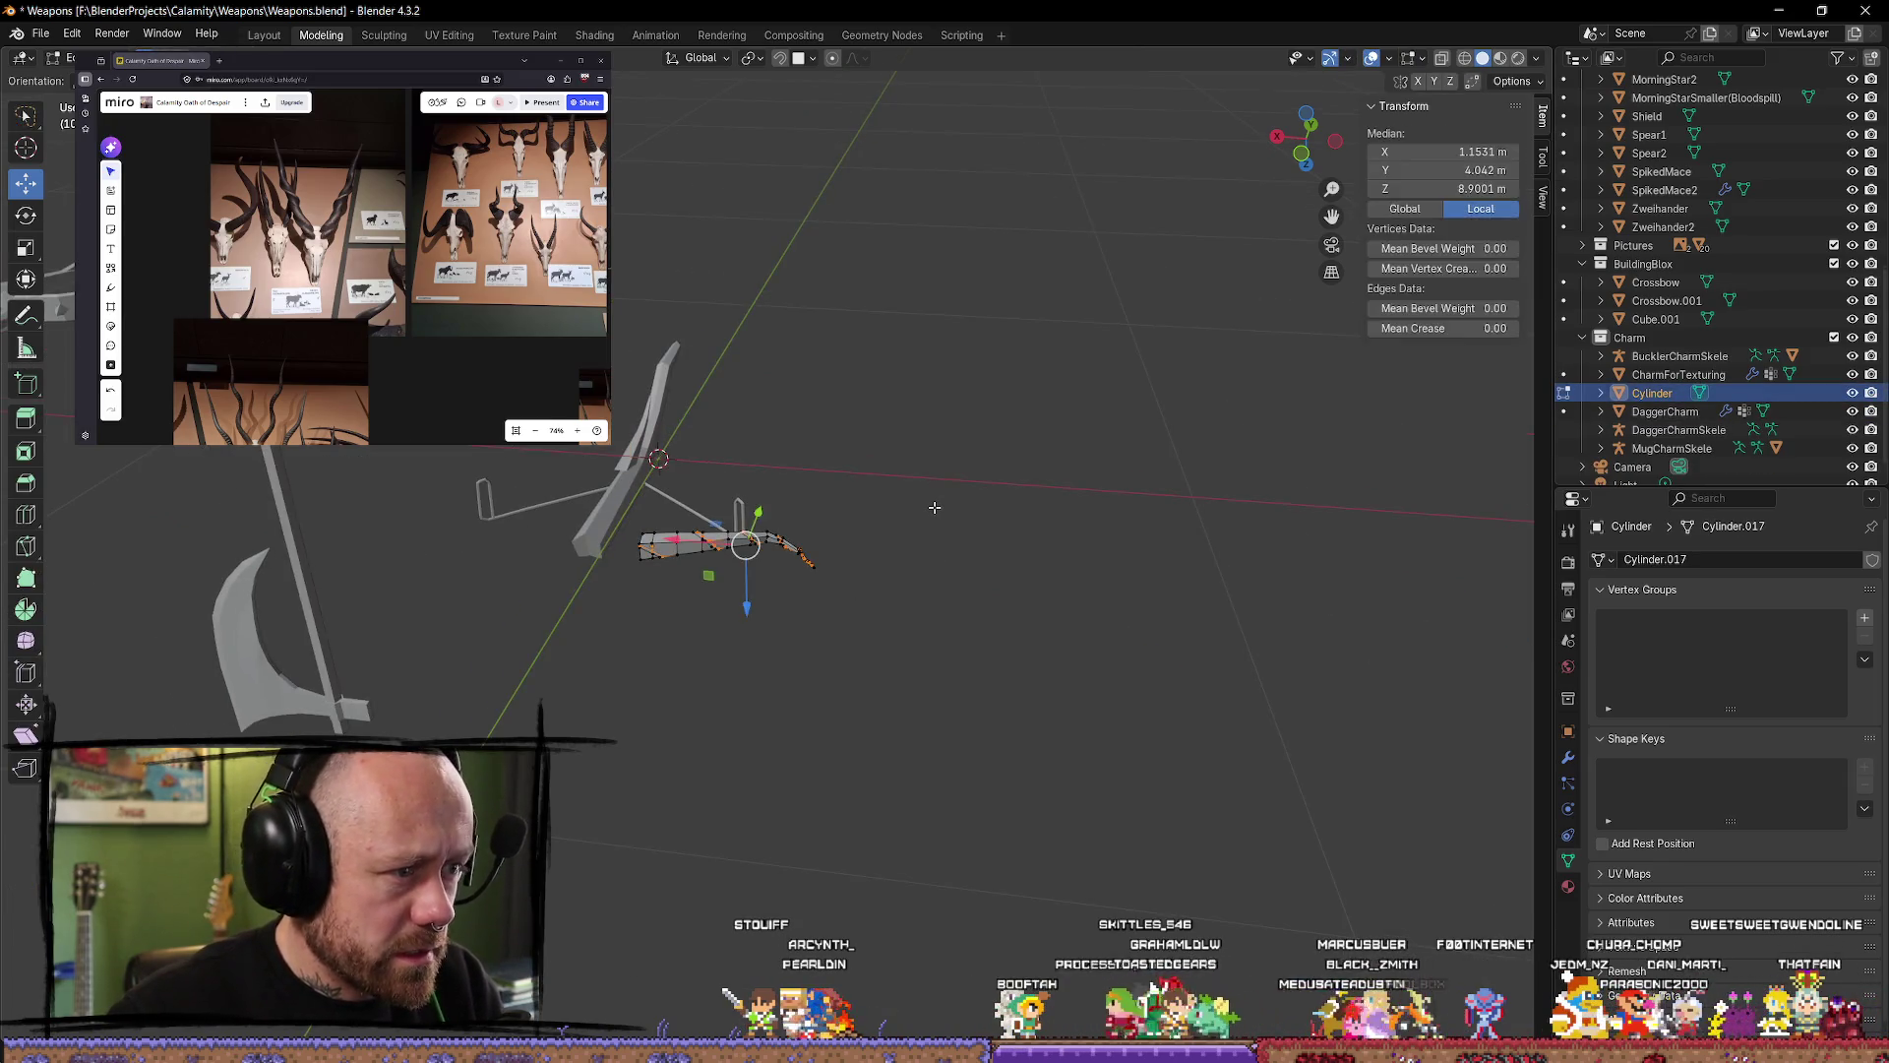
key(ctrl+z)
key(ctrl+z)
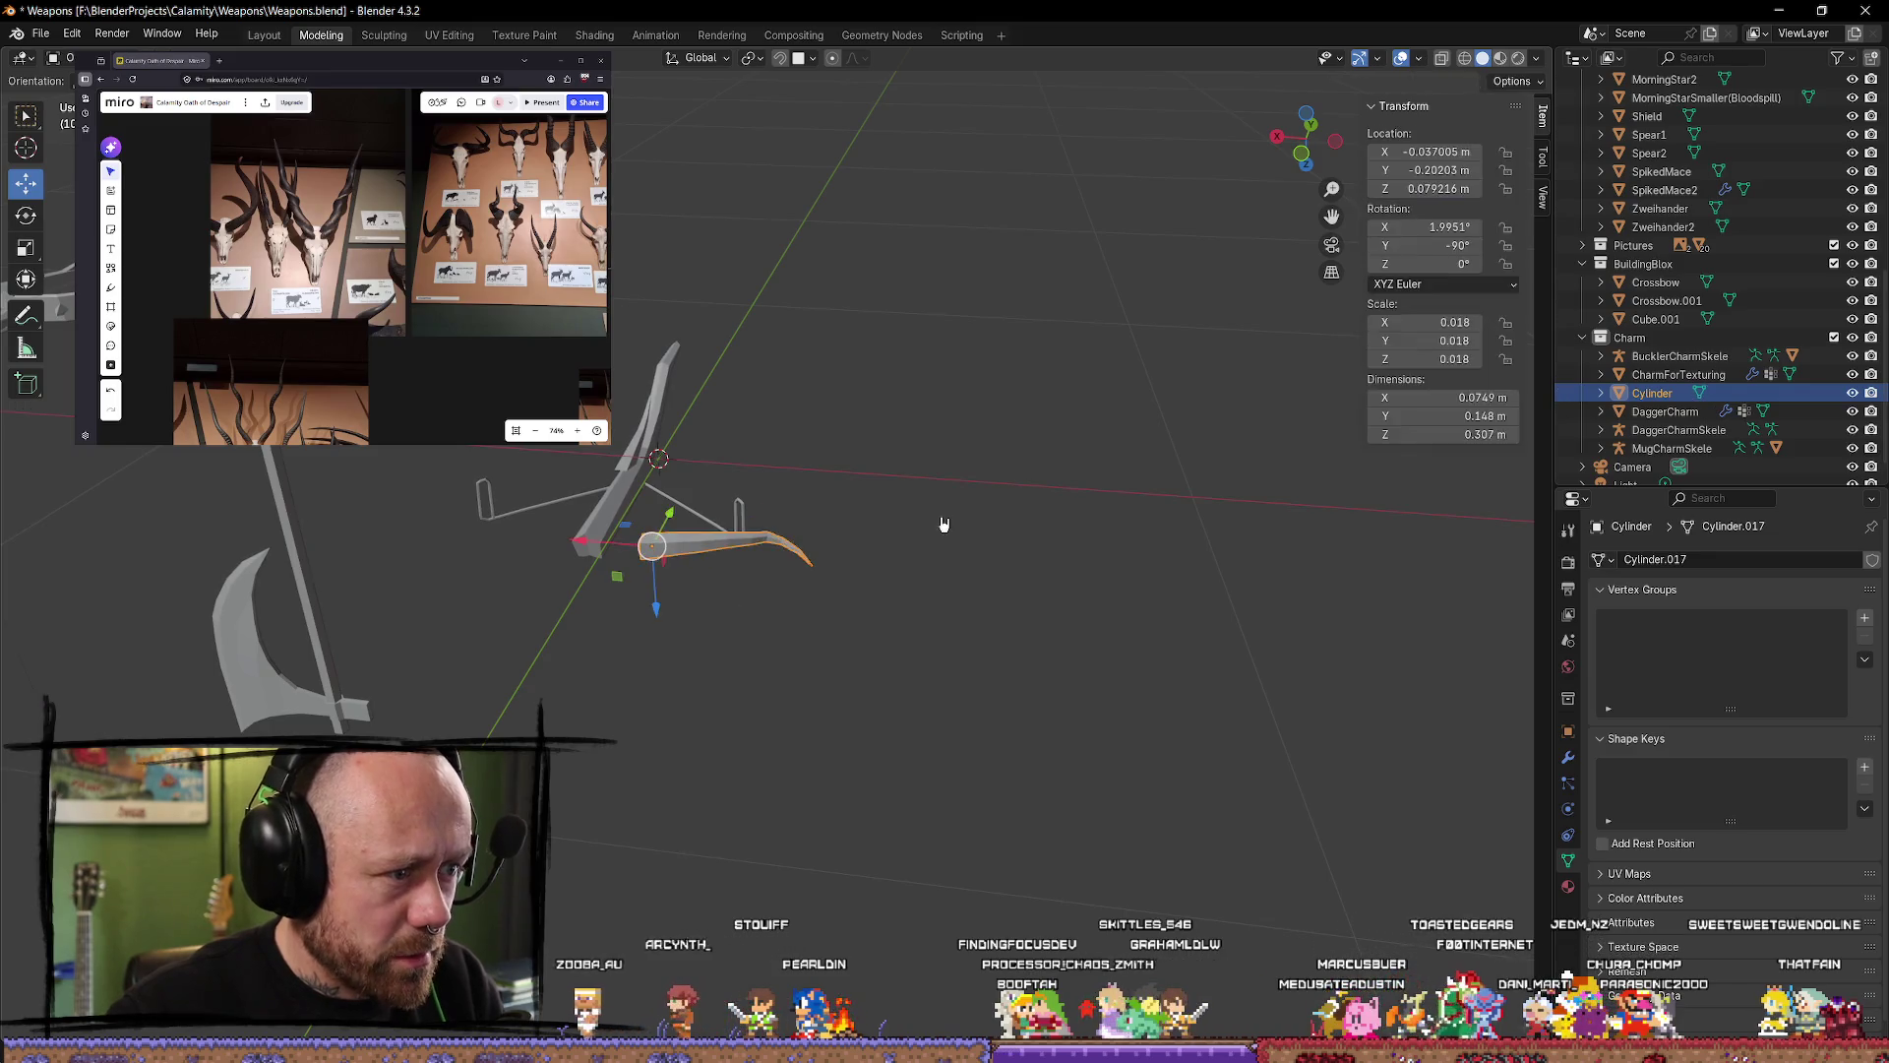
key(ctrl+shift+z)
key(ctrl+shift+z)
key(ctrl+z)
key(ctrl+z)
key(ctrl+z)
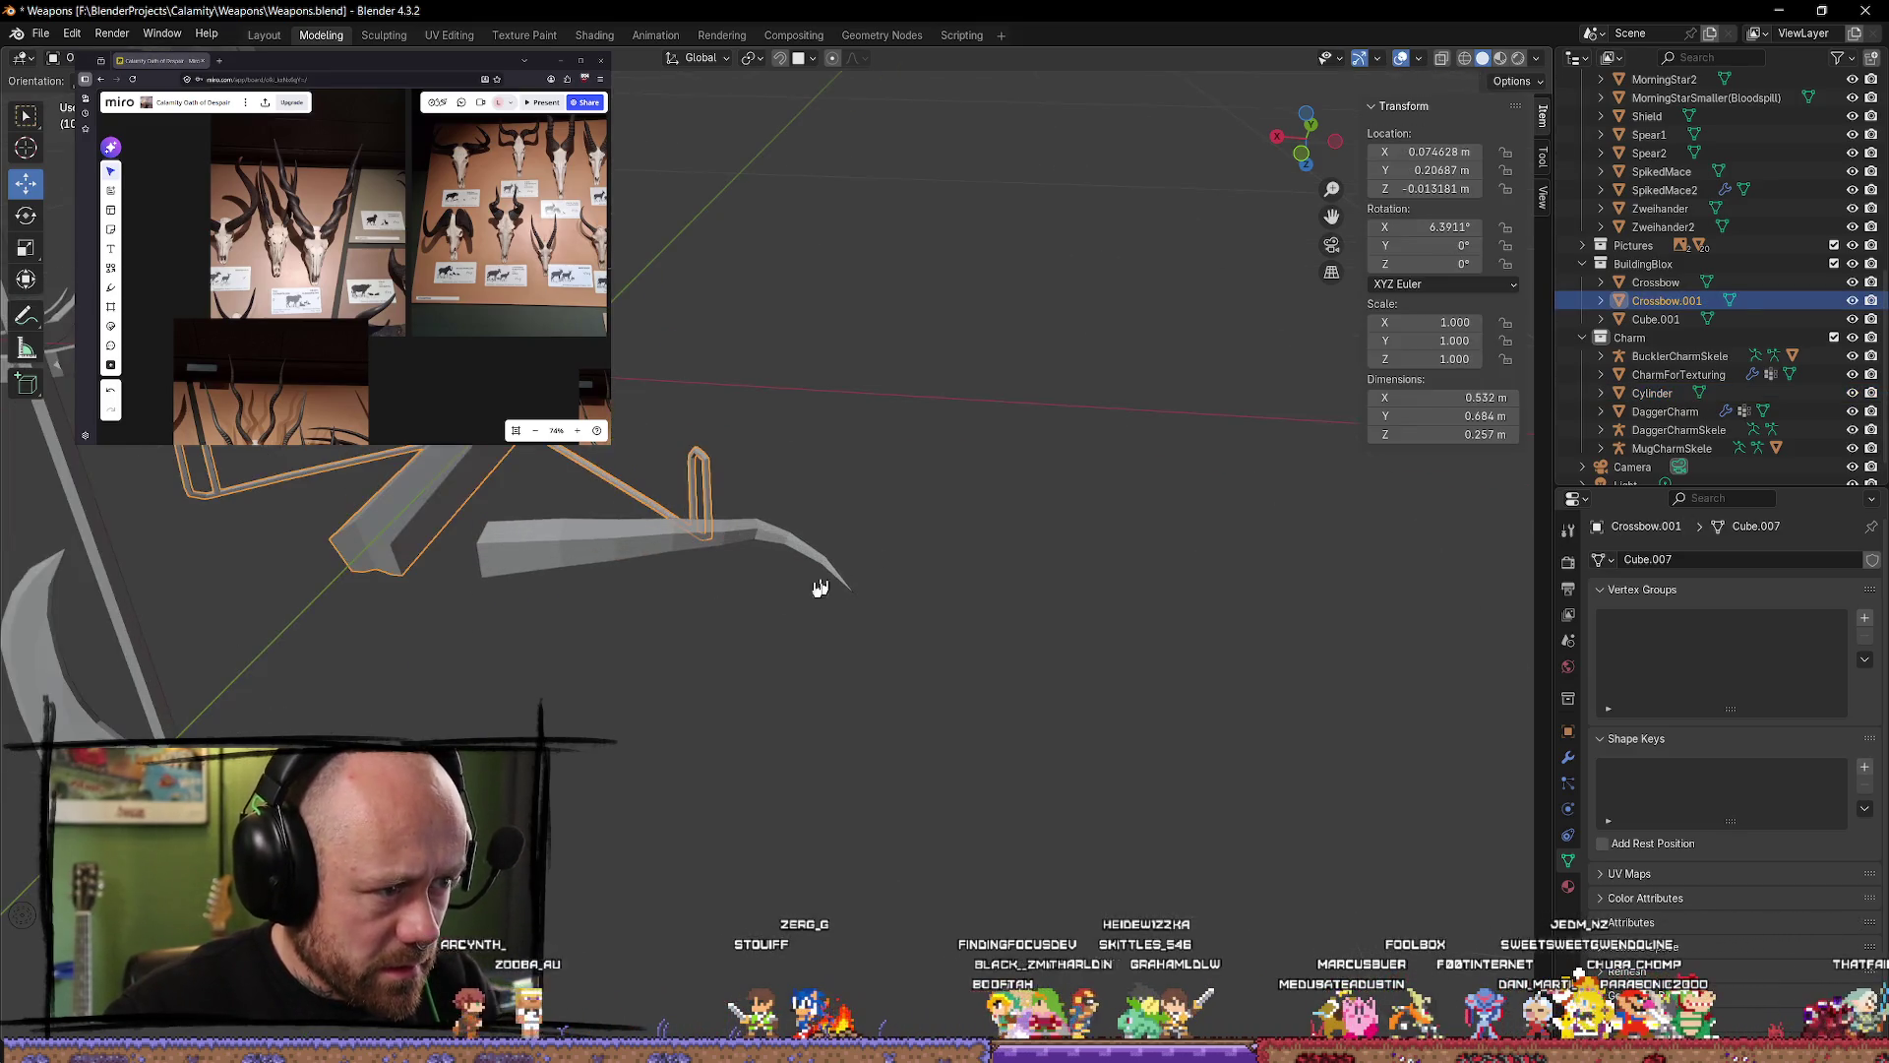
click(1312, 170)
mouse_move(954, 527)
middle_down()
mouse_move(983, 498)
mouse_move(1012, 528)
middle_up()
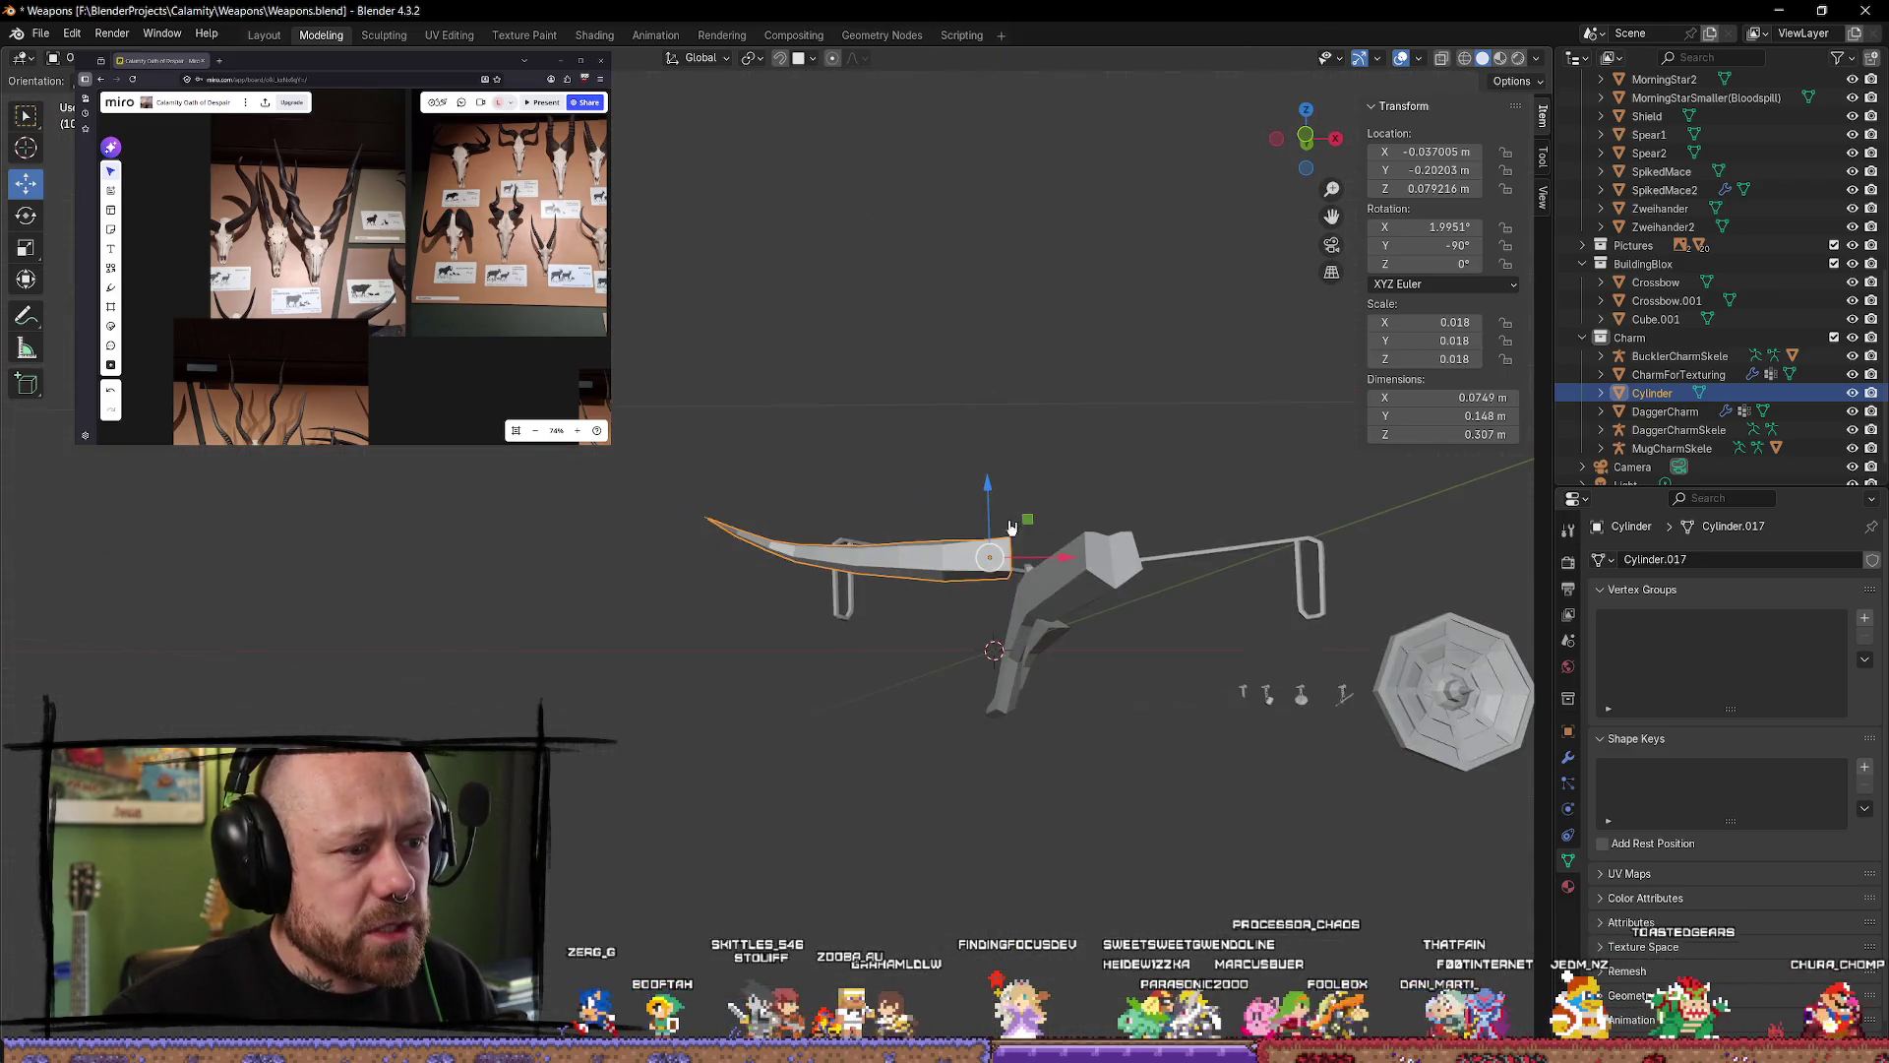
scroll(807, 702, down, 2)
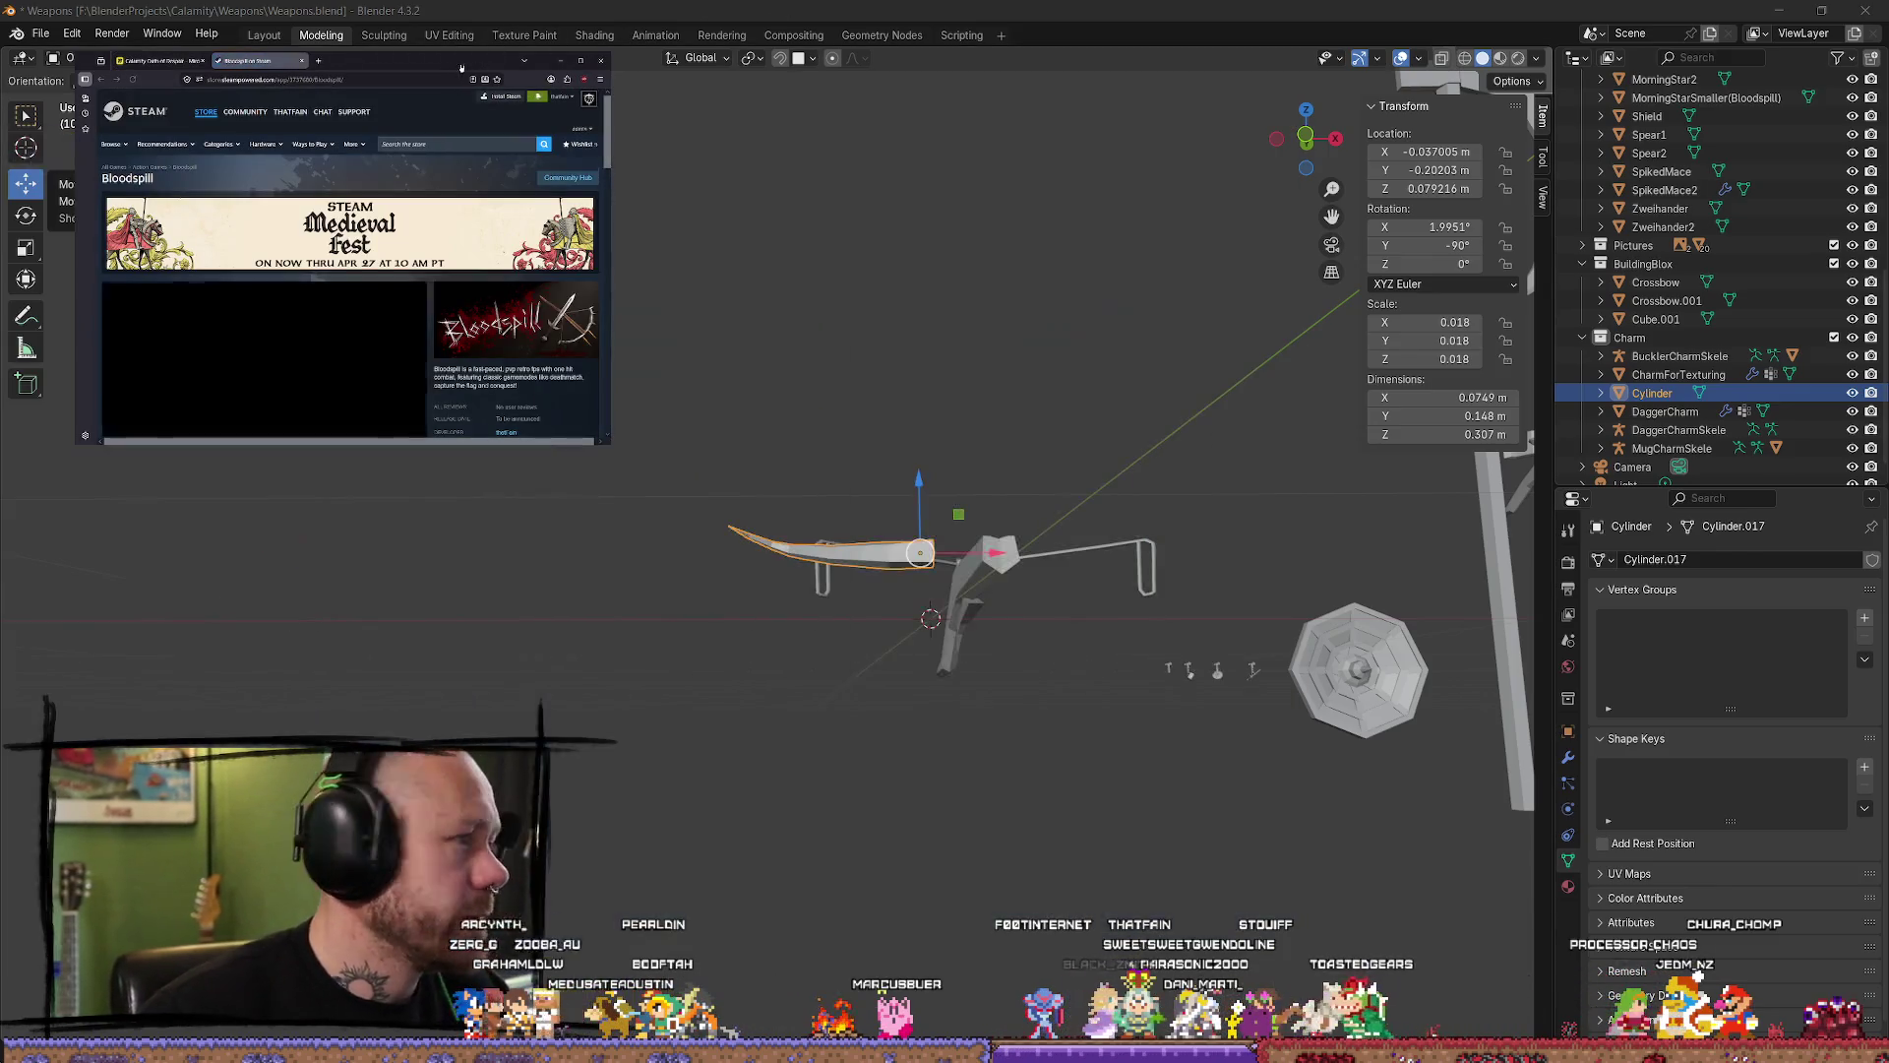
key(ctrl+w)
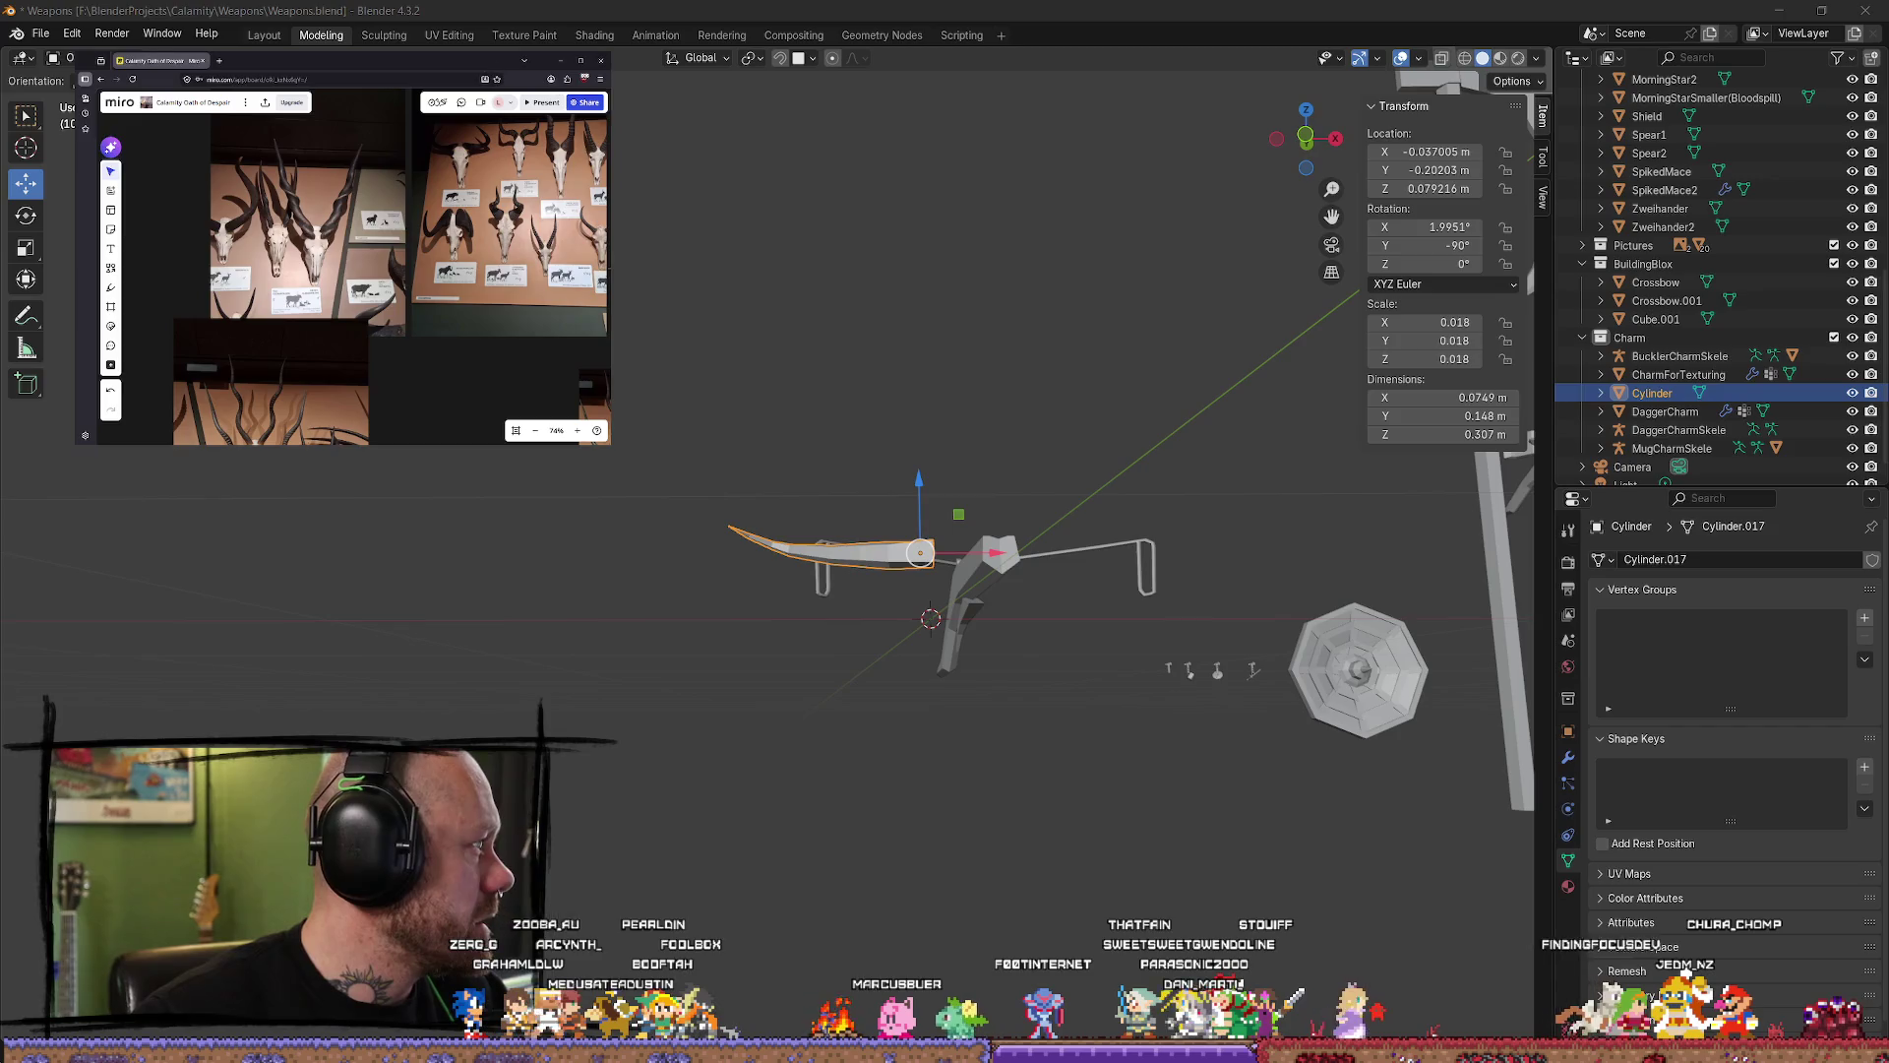
key(alt+Tab)
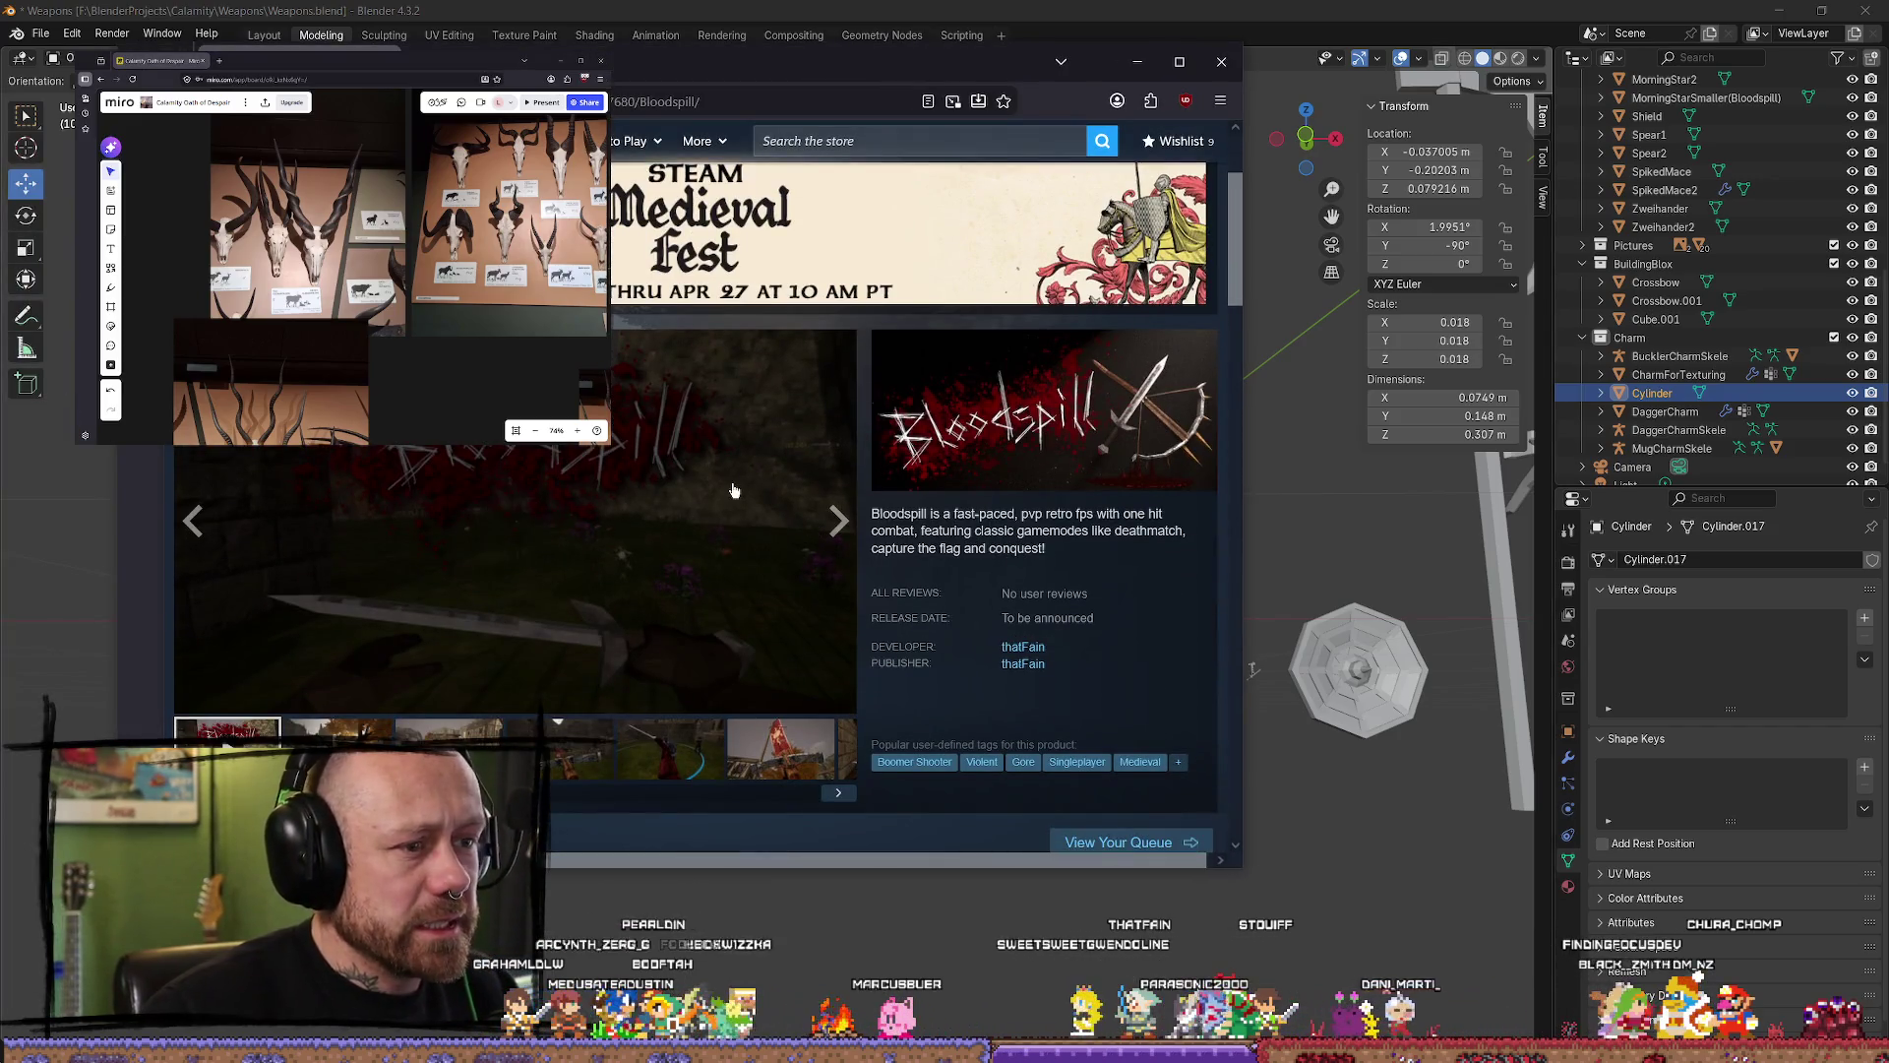
drag(1242, 394, 1508, 394)
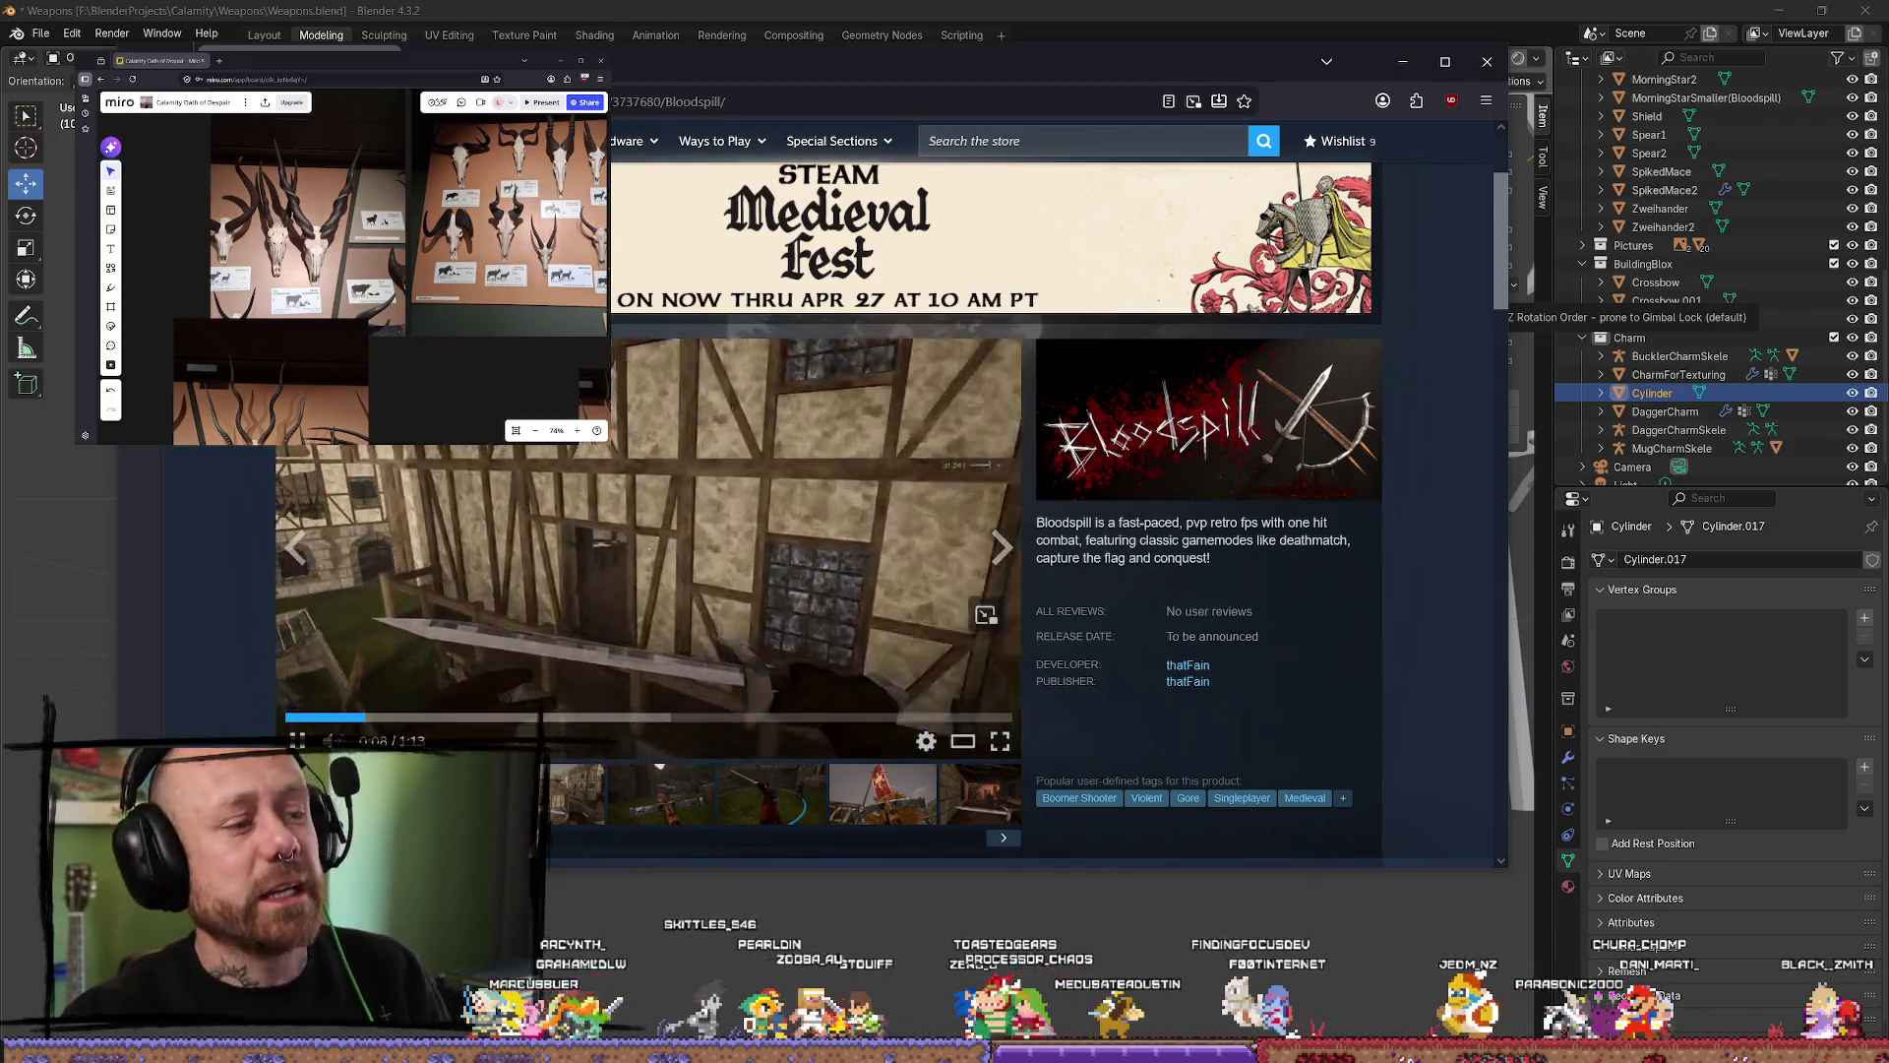
scroll(489, 494, down, 5)
scroll(335, 656, up, 4)
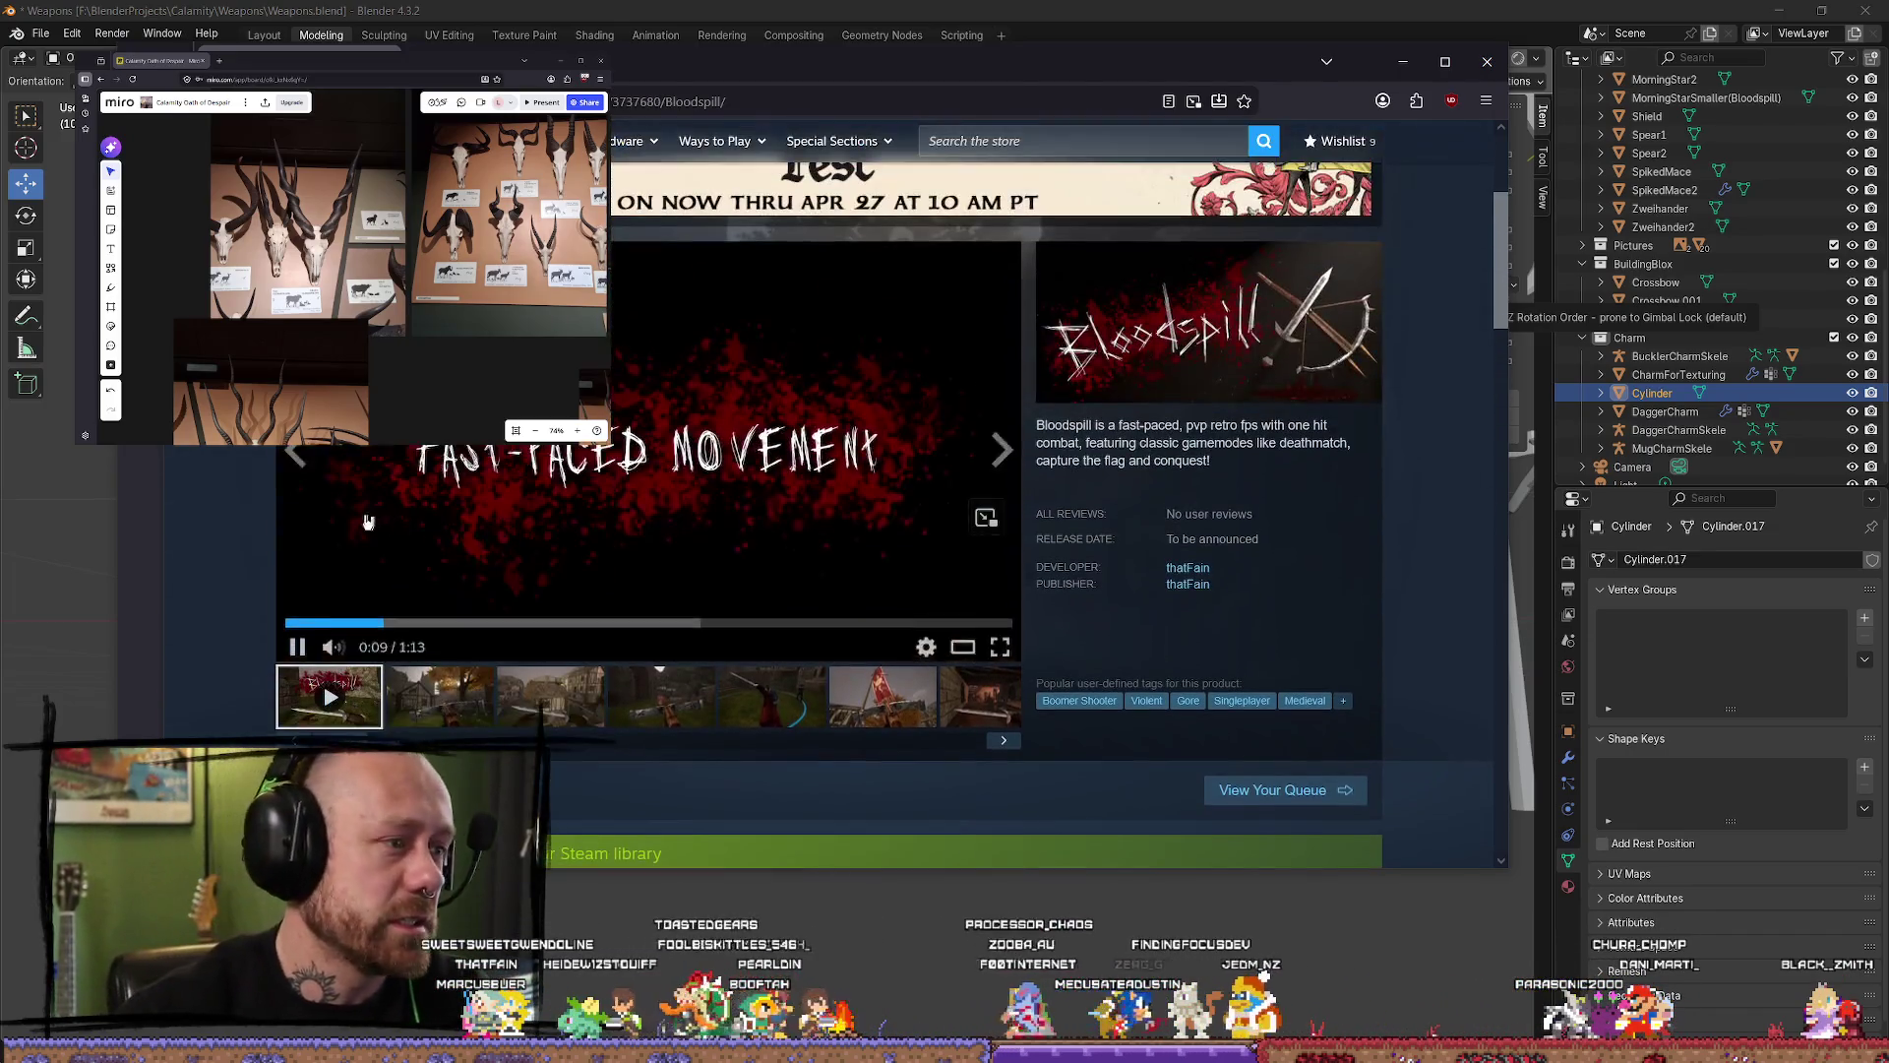
scroll(610, 551, down, 8)
scroll(463, 571, up, 1)
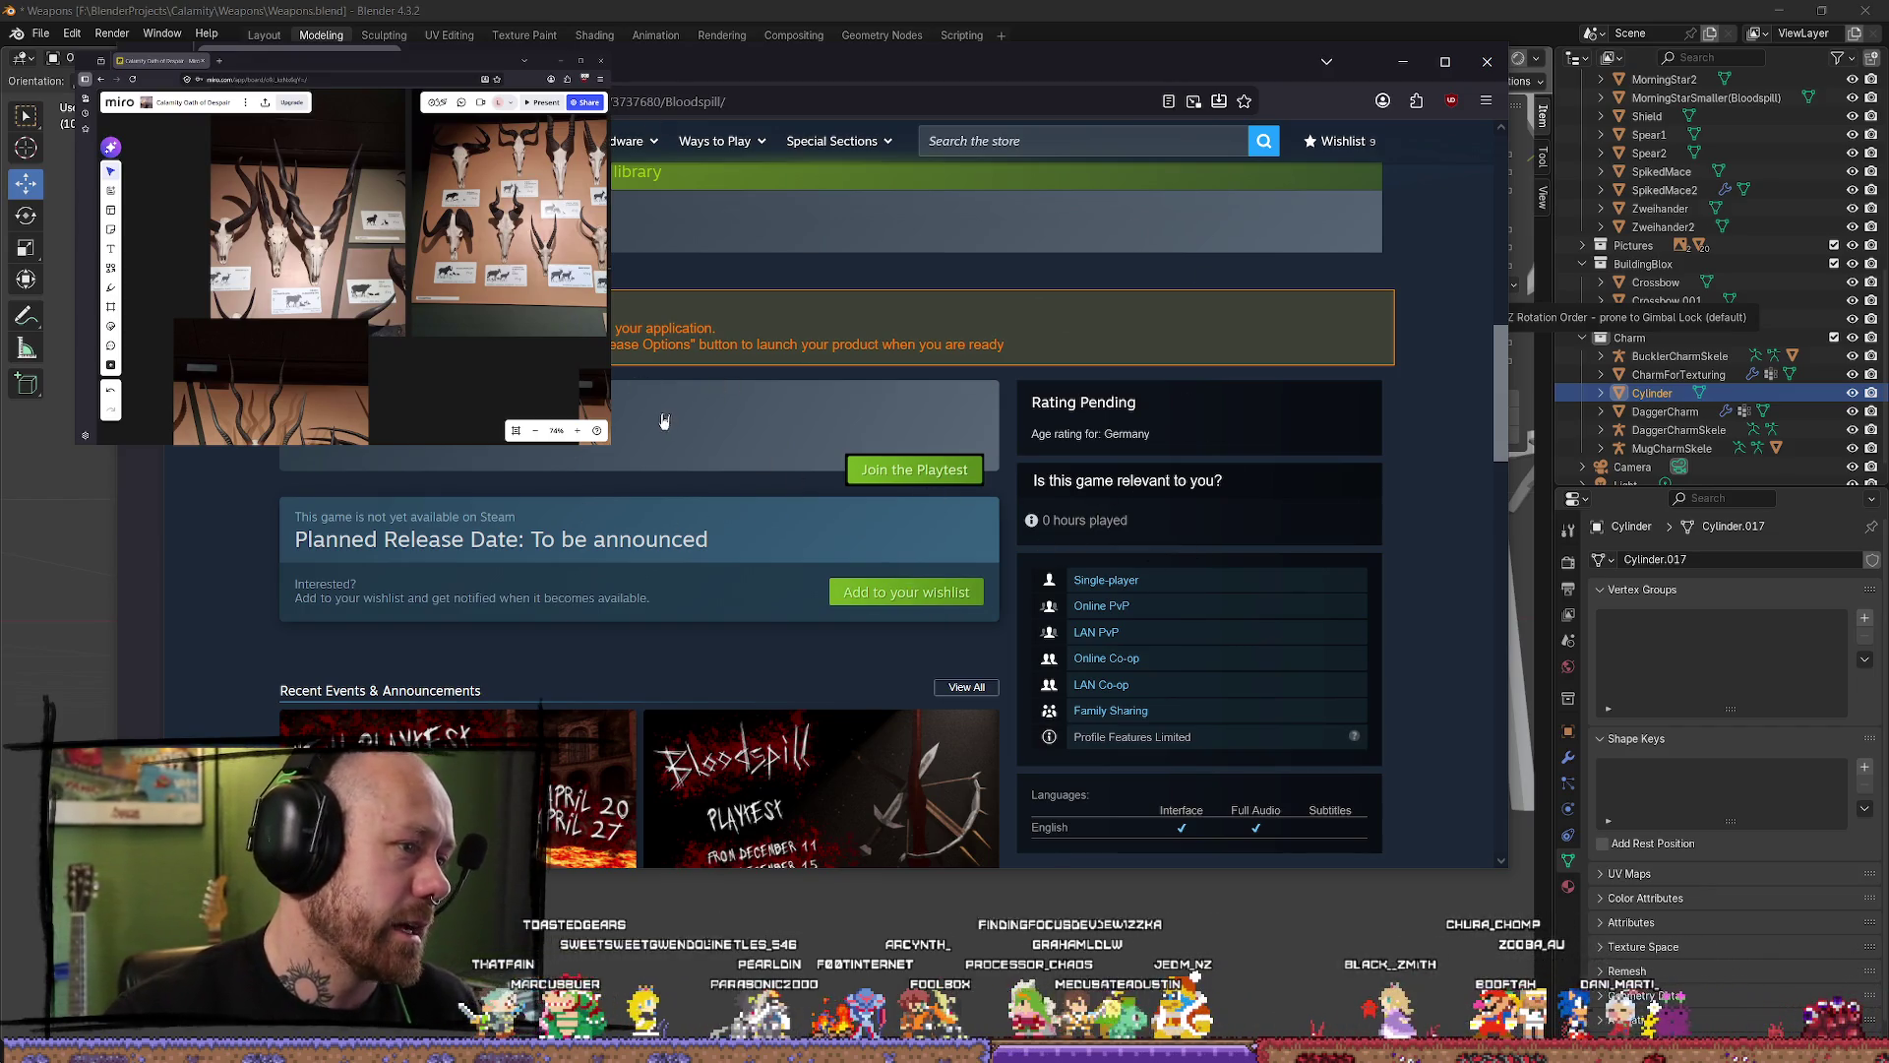
scroll(664, 421, up, 6)
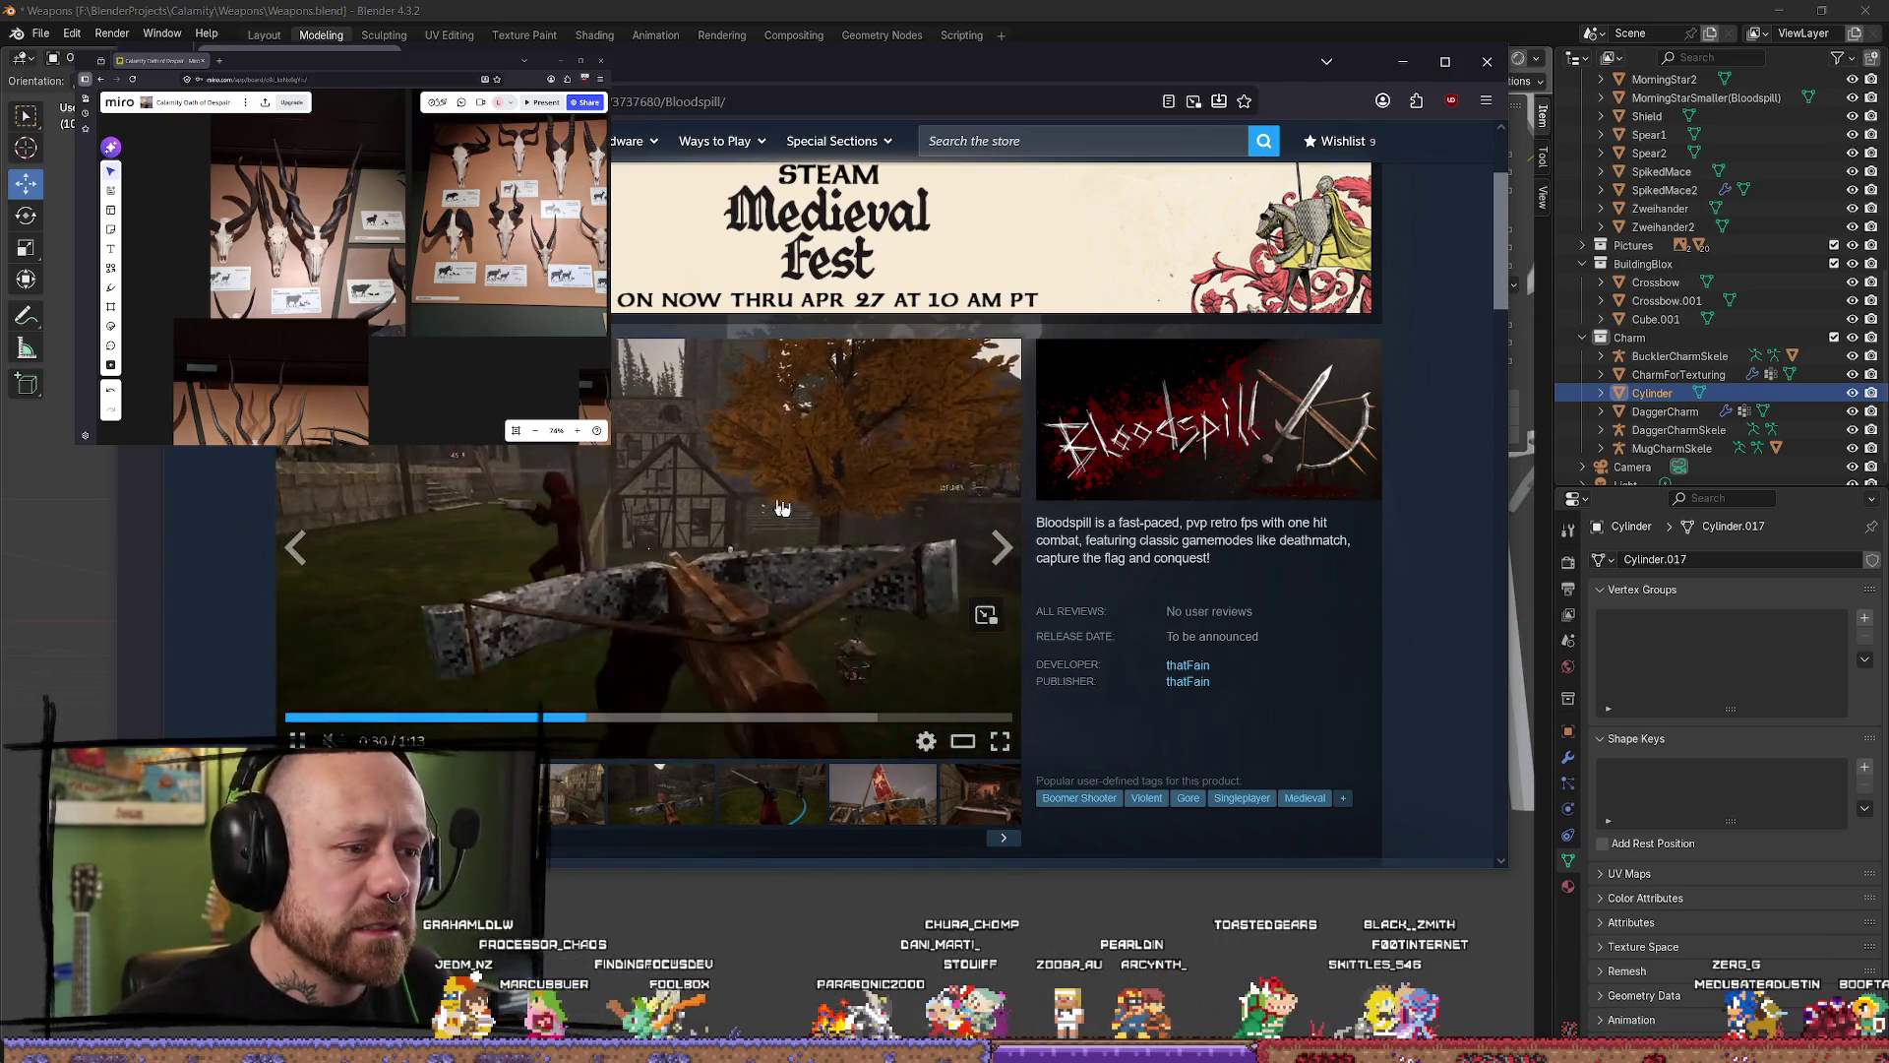
drag(859, 56, 817, 56)
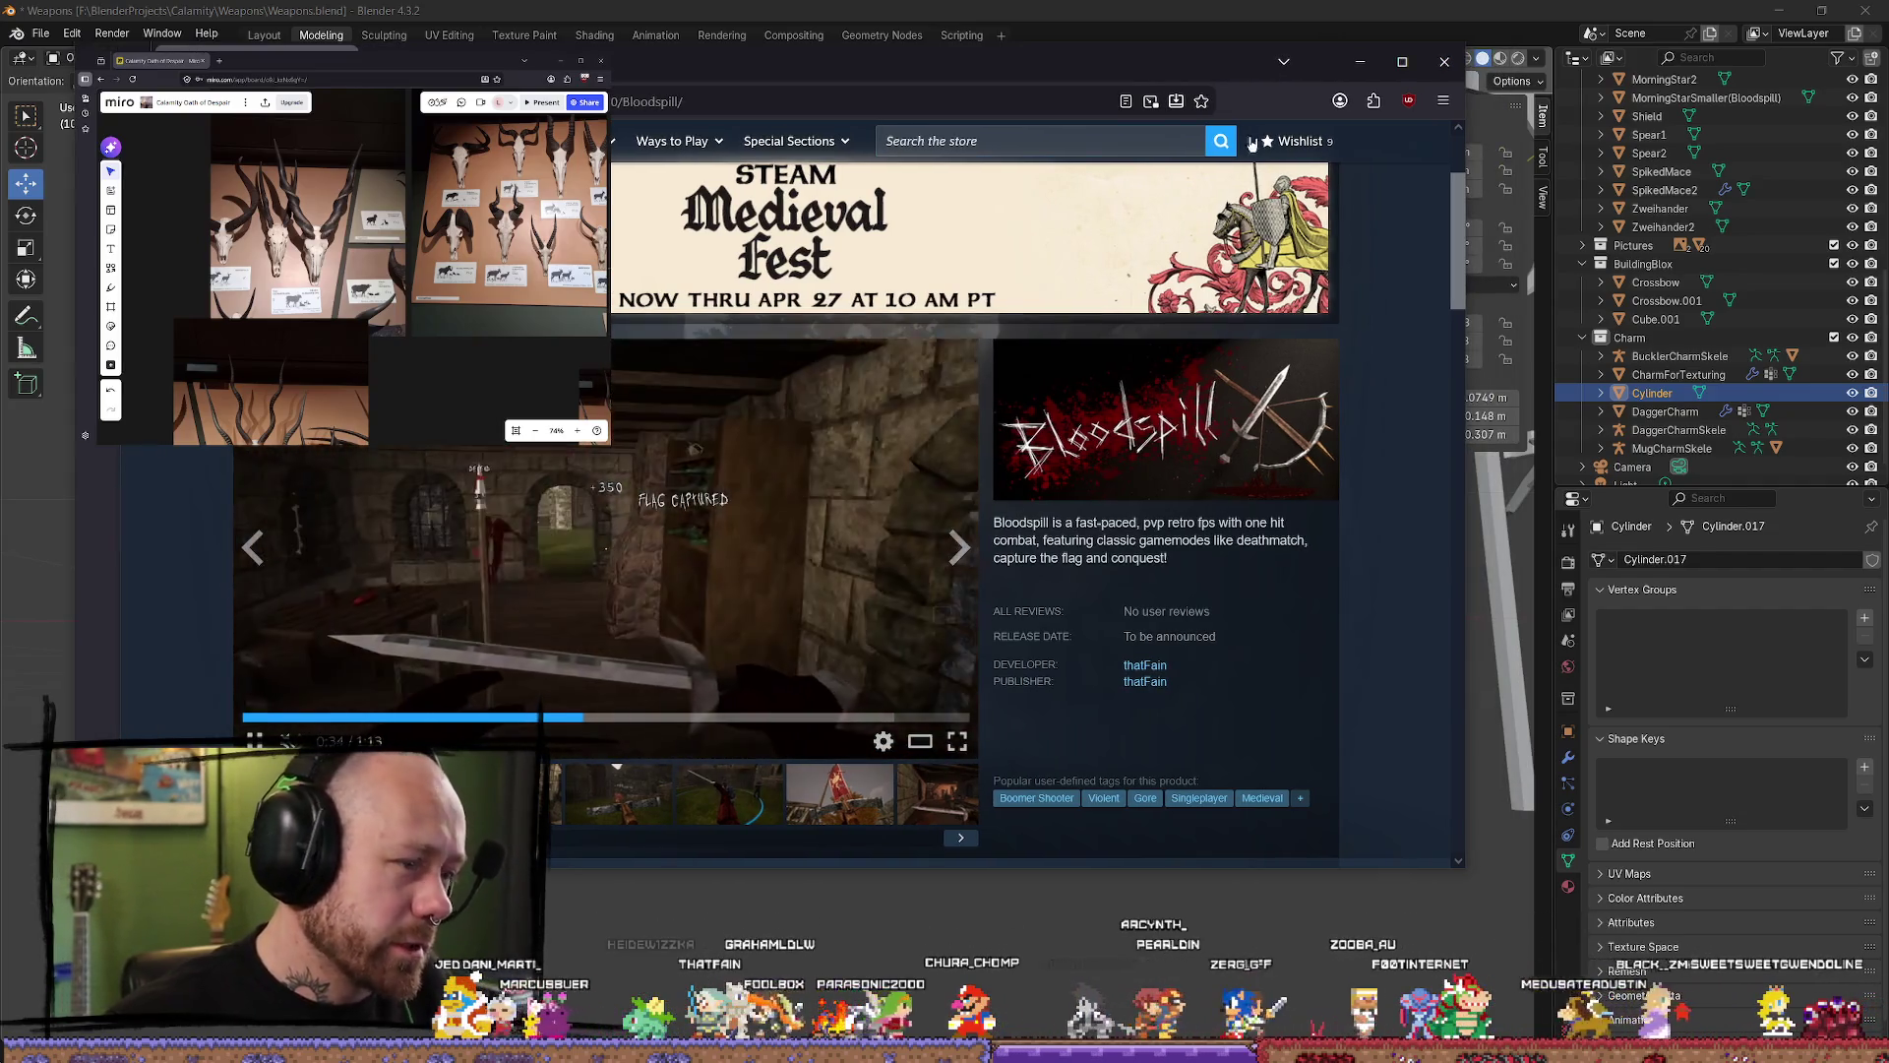
drag(1454, 89, 1622, 145)
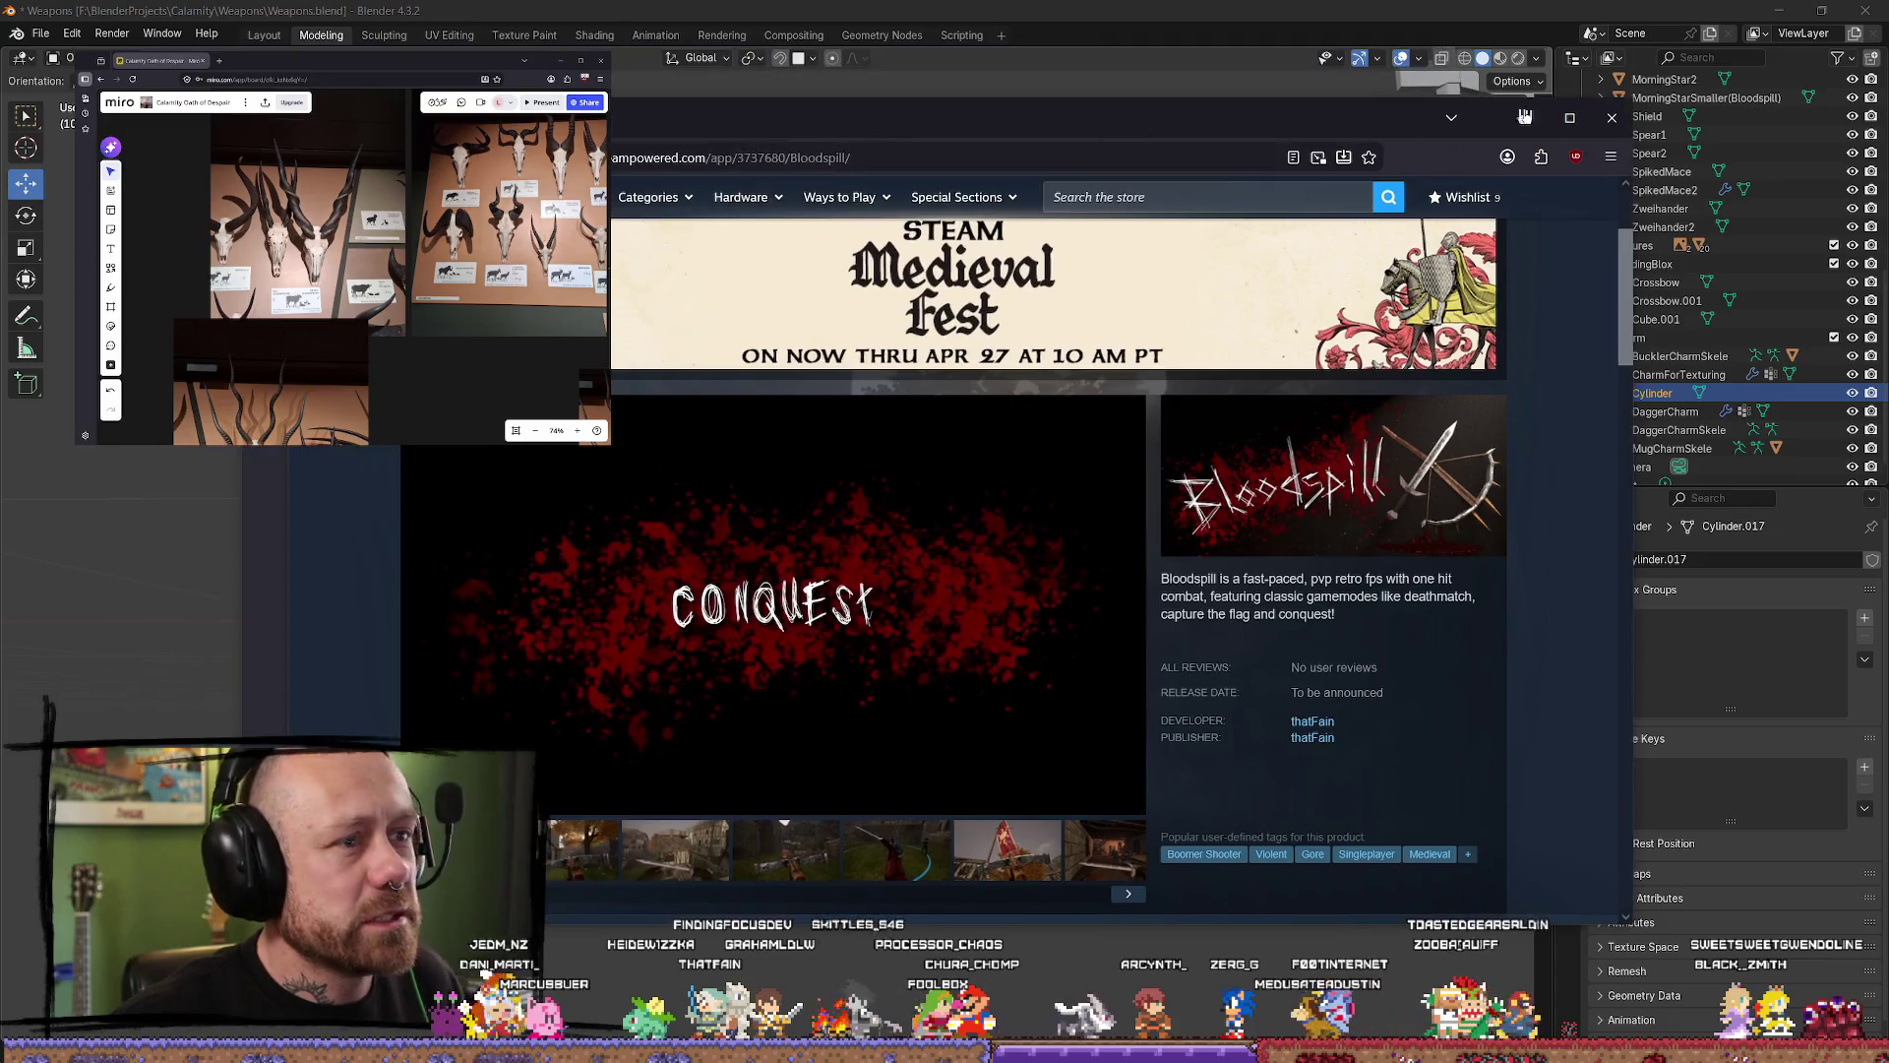
click(1616, 119)
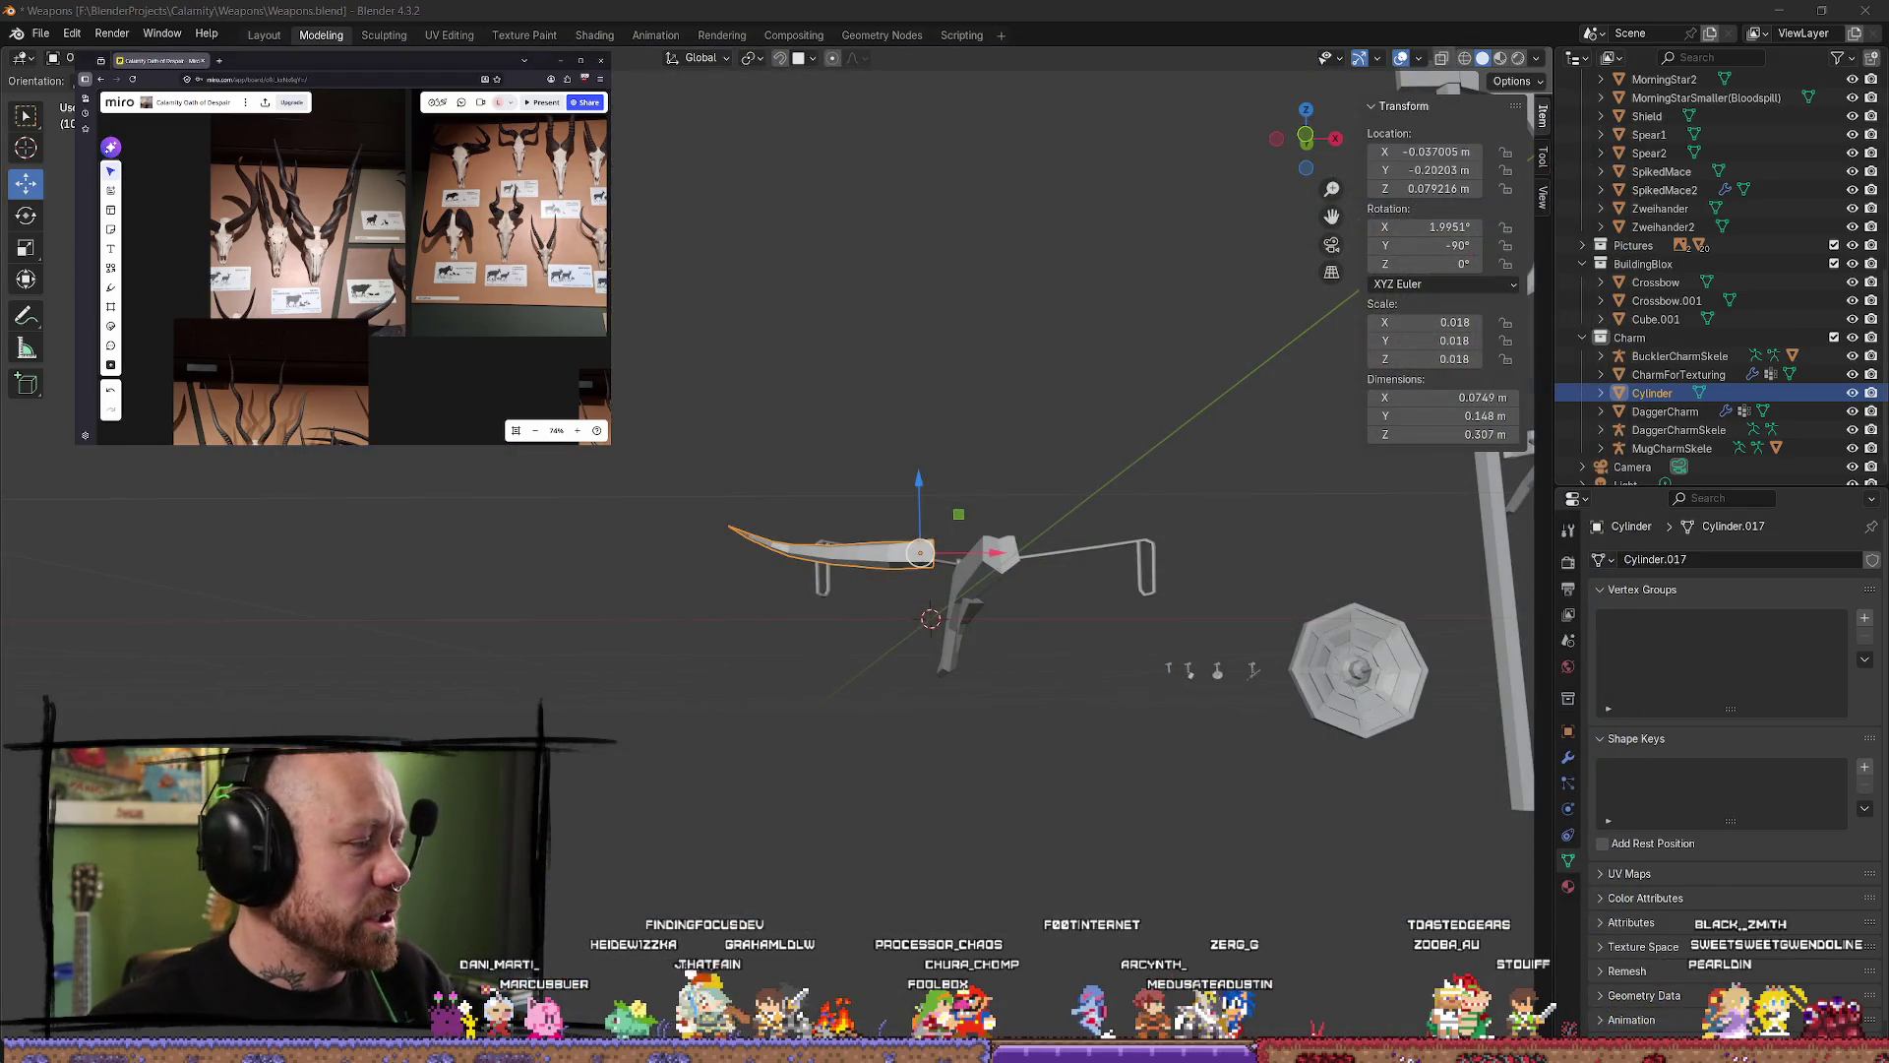
Step: Select the bow limb from the top view and toggle Edit Mode on and off
click(629, 624)
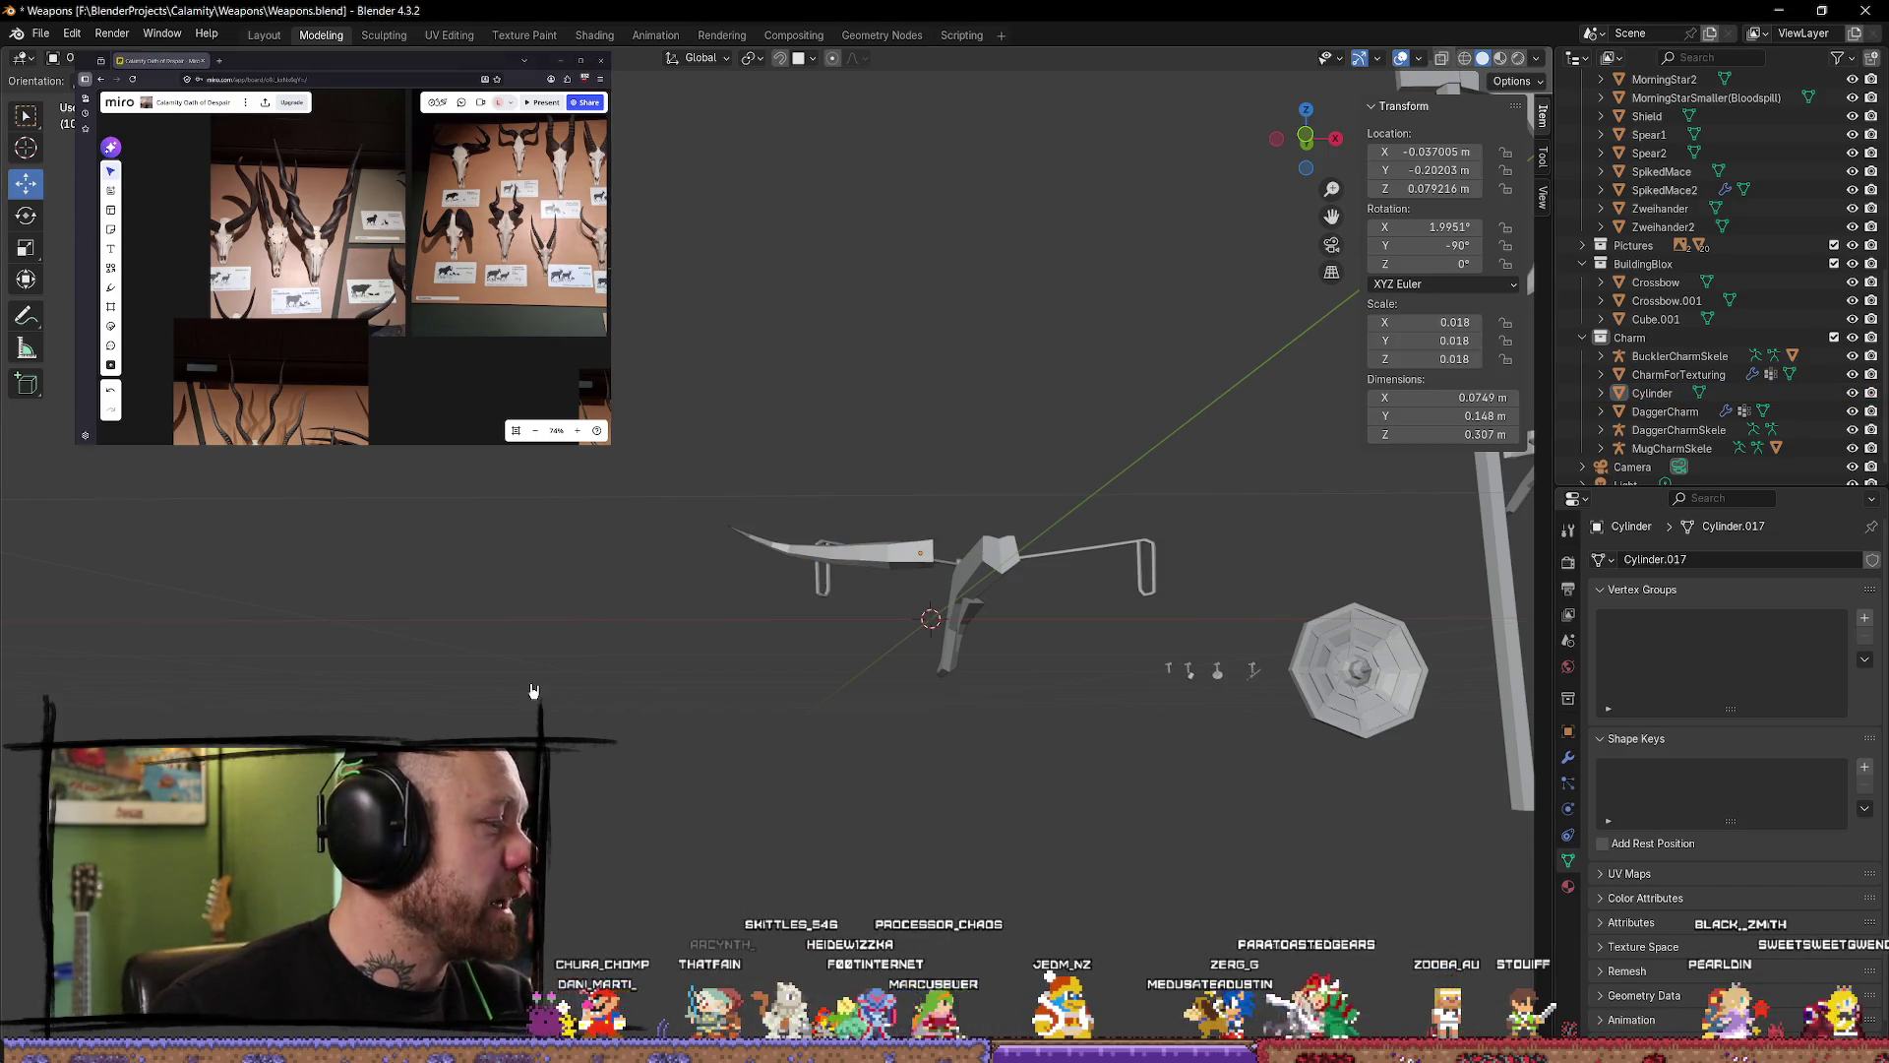
middle_drag(545, 660, 954, 596)
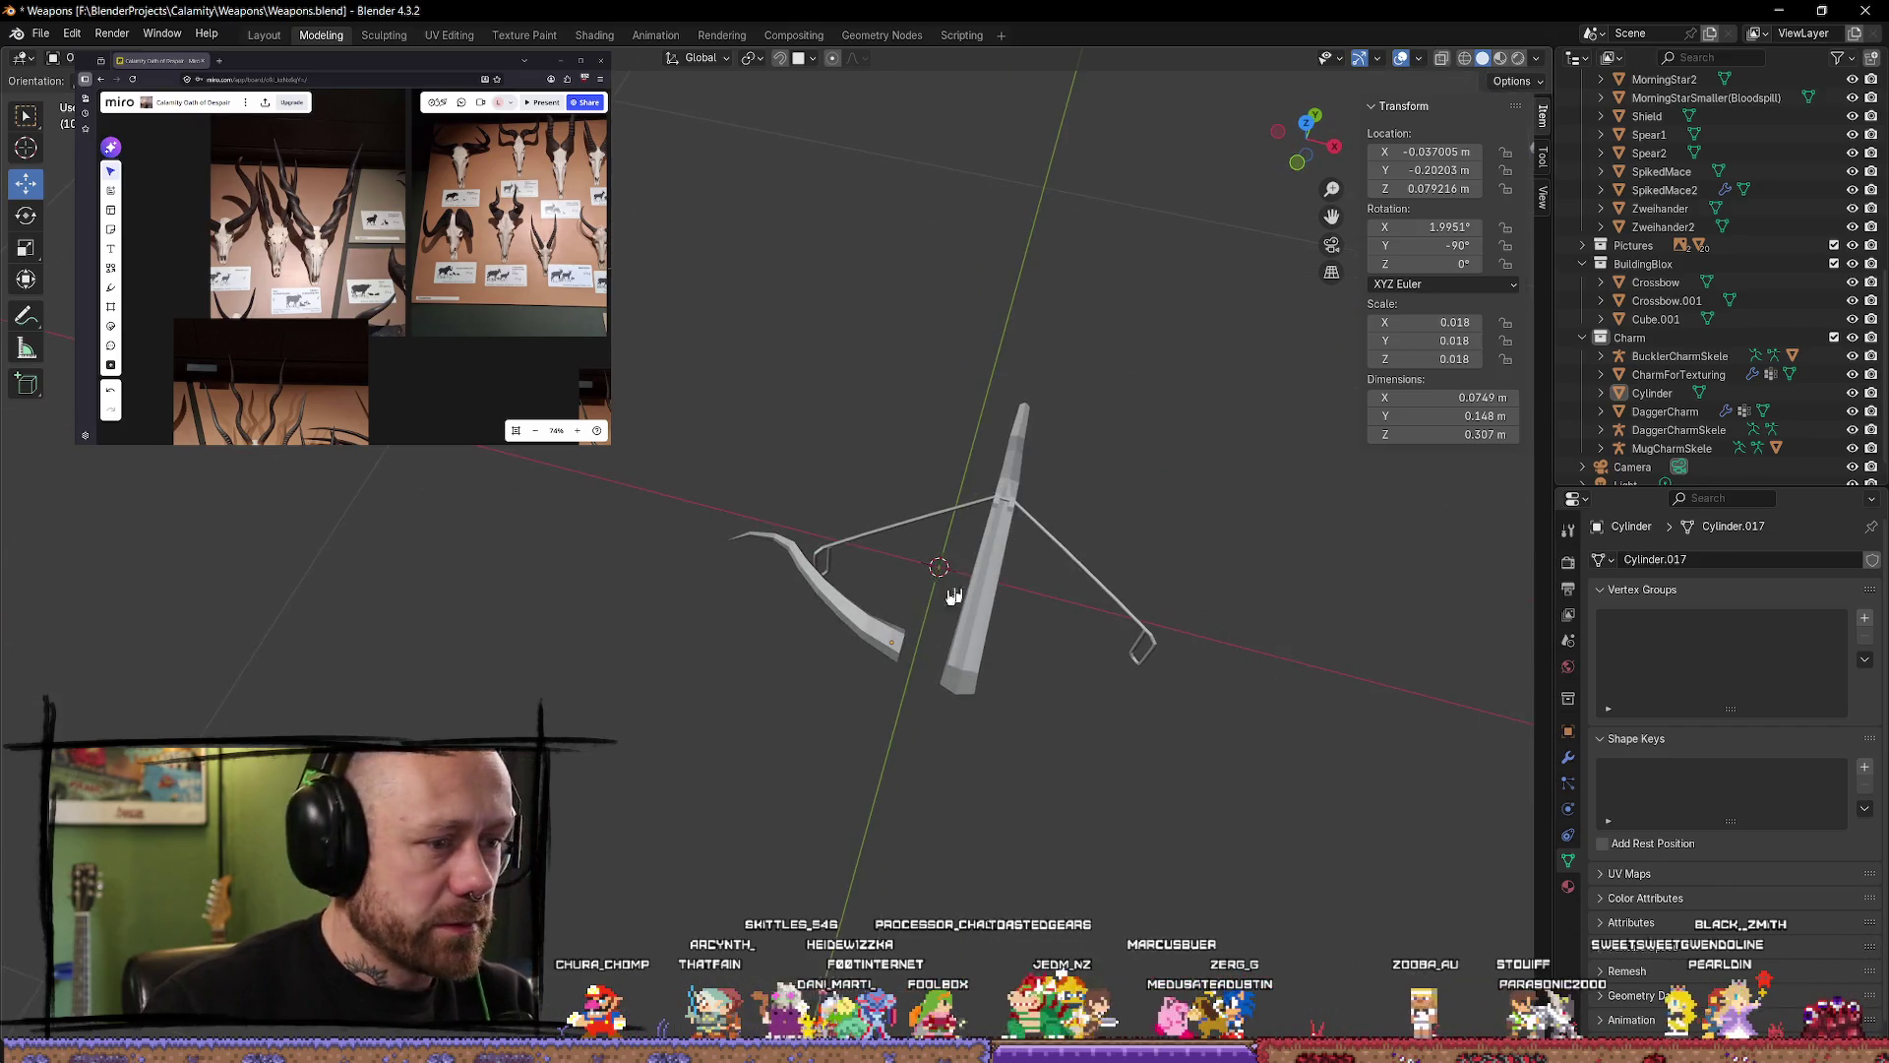
click(1299, 124)
scroll(886, 684, up, 3)
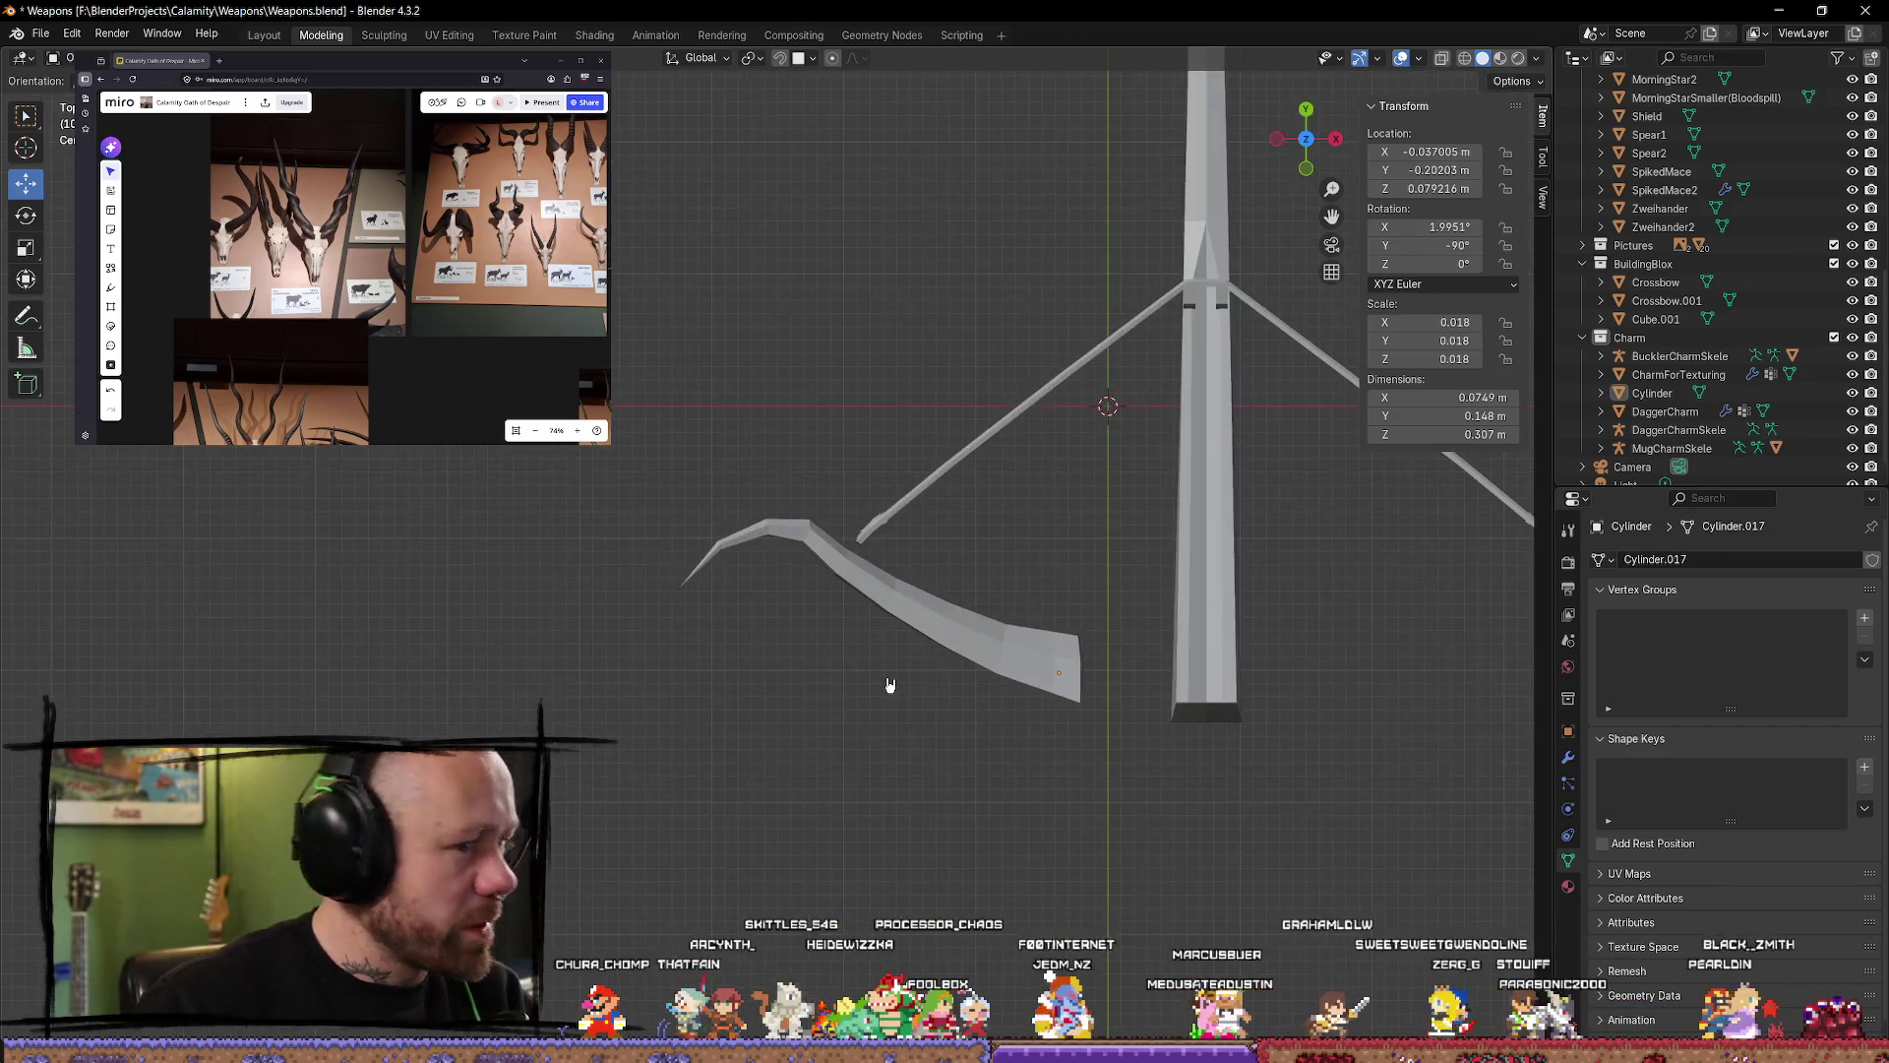
click(960, 658)
scroll(1048, 668, up, 2)
scroll(894, 590, up, 2)
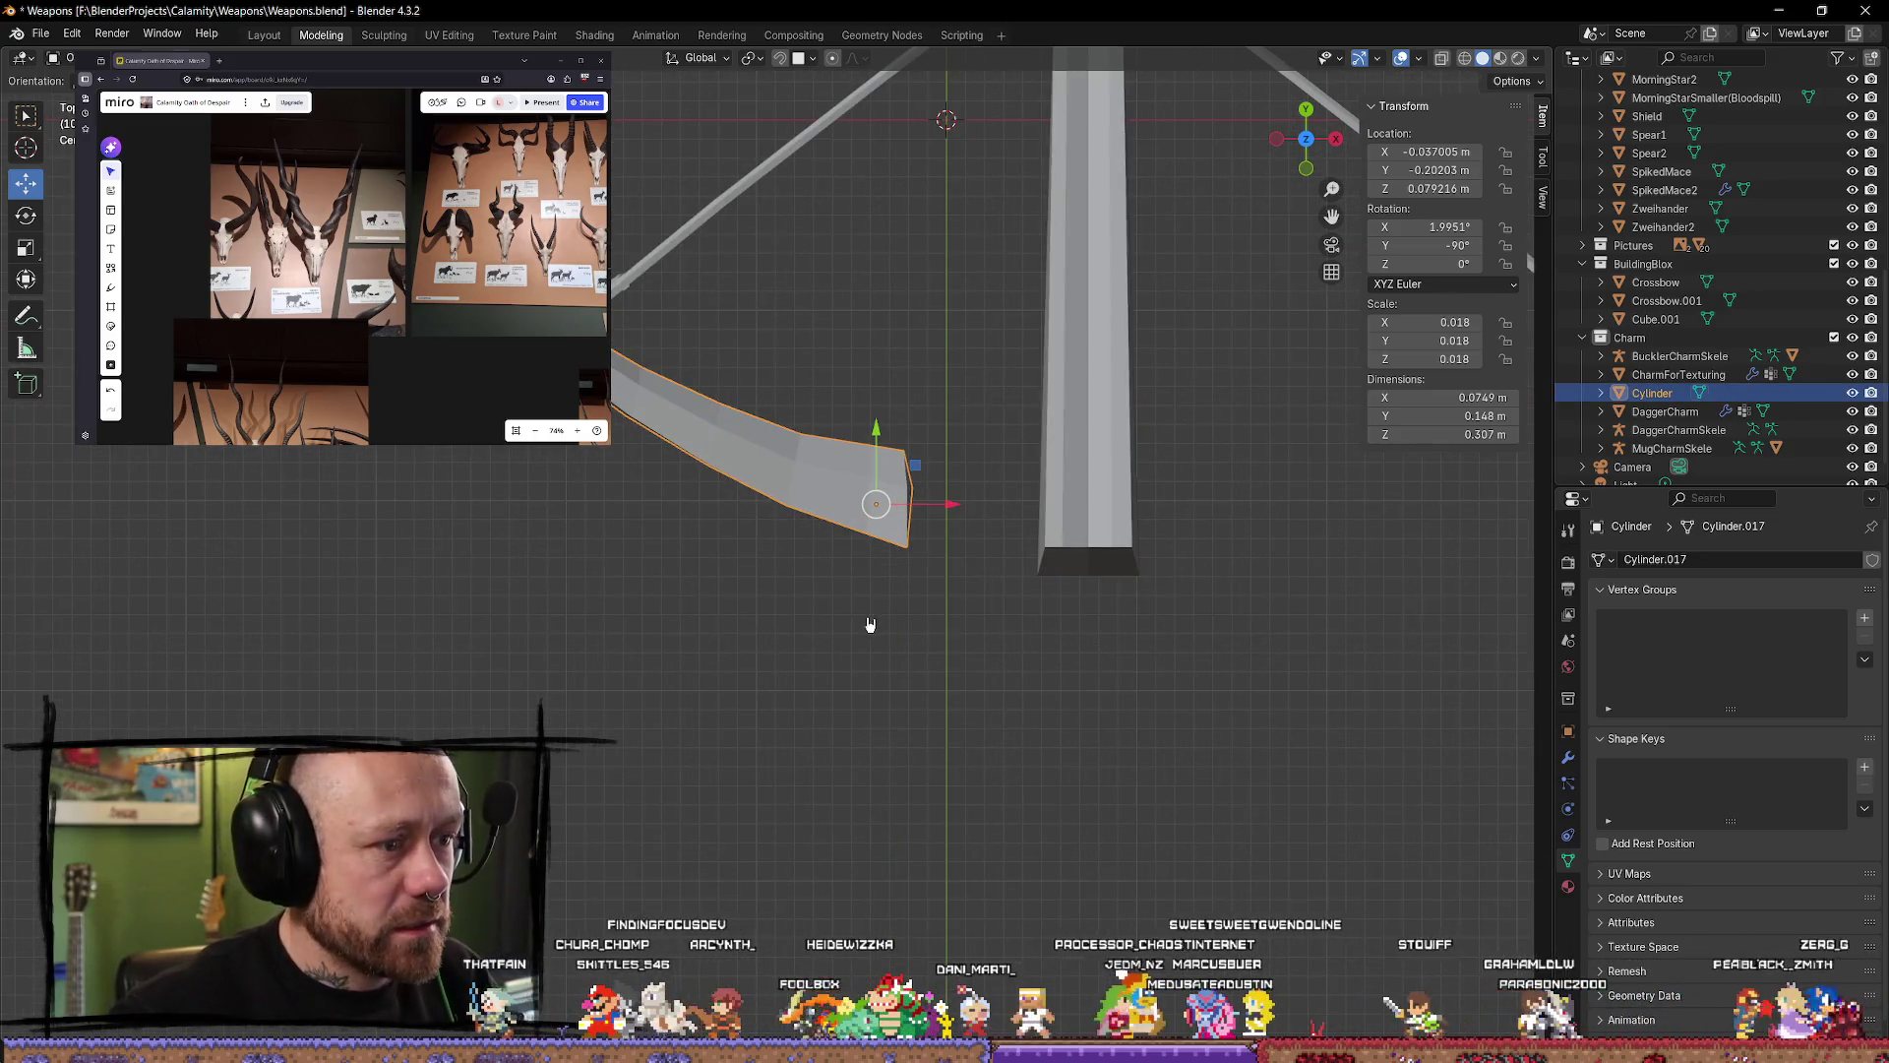
key(Tab)
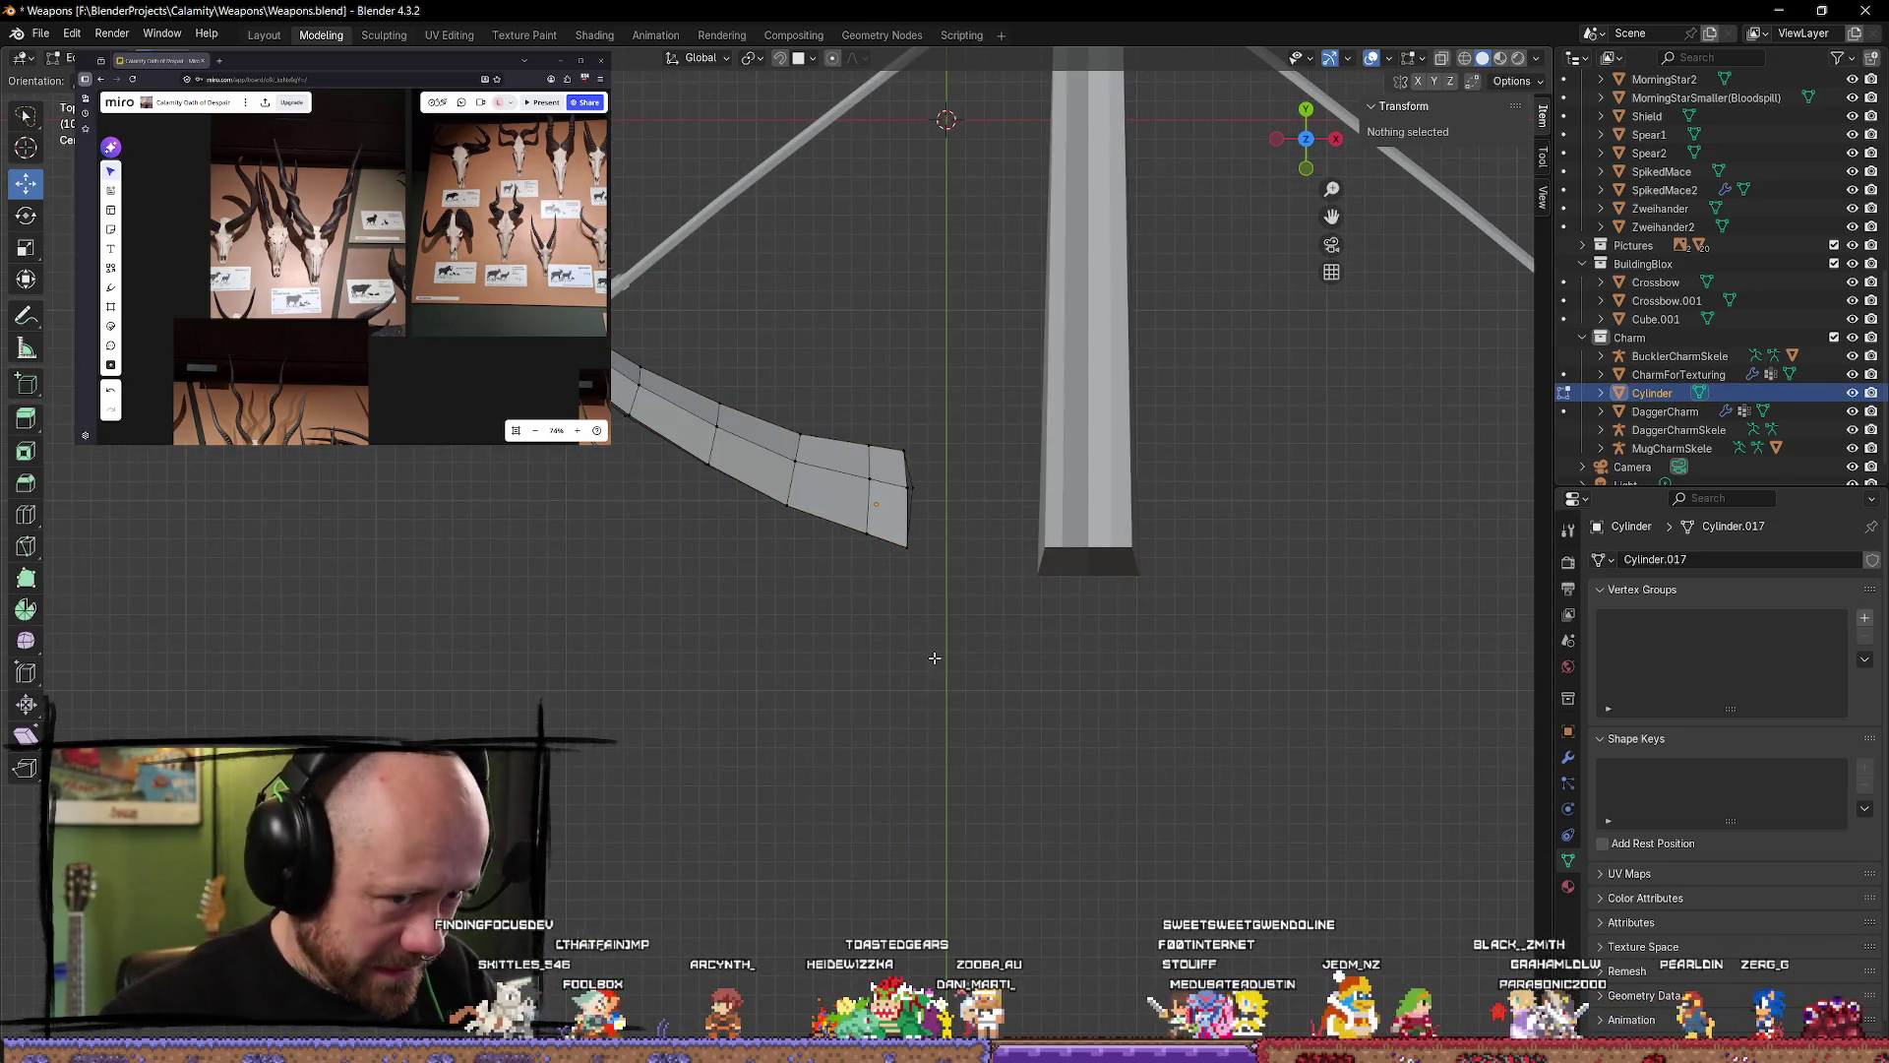
key(Tab)
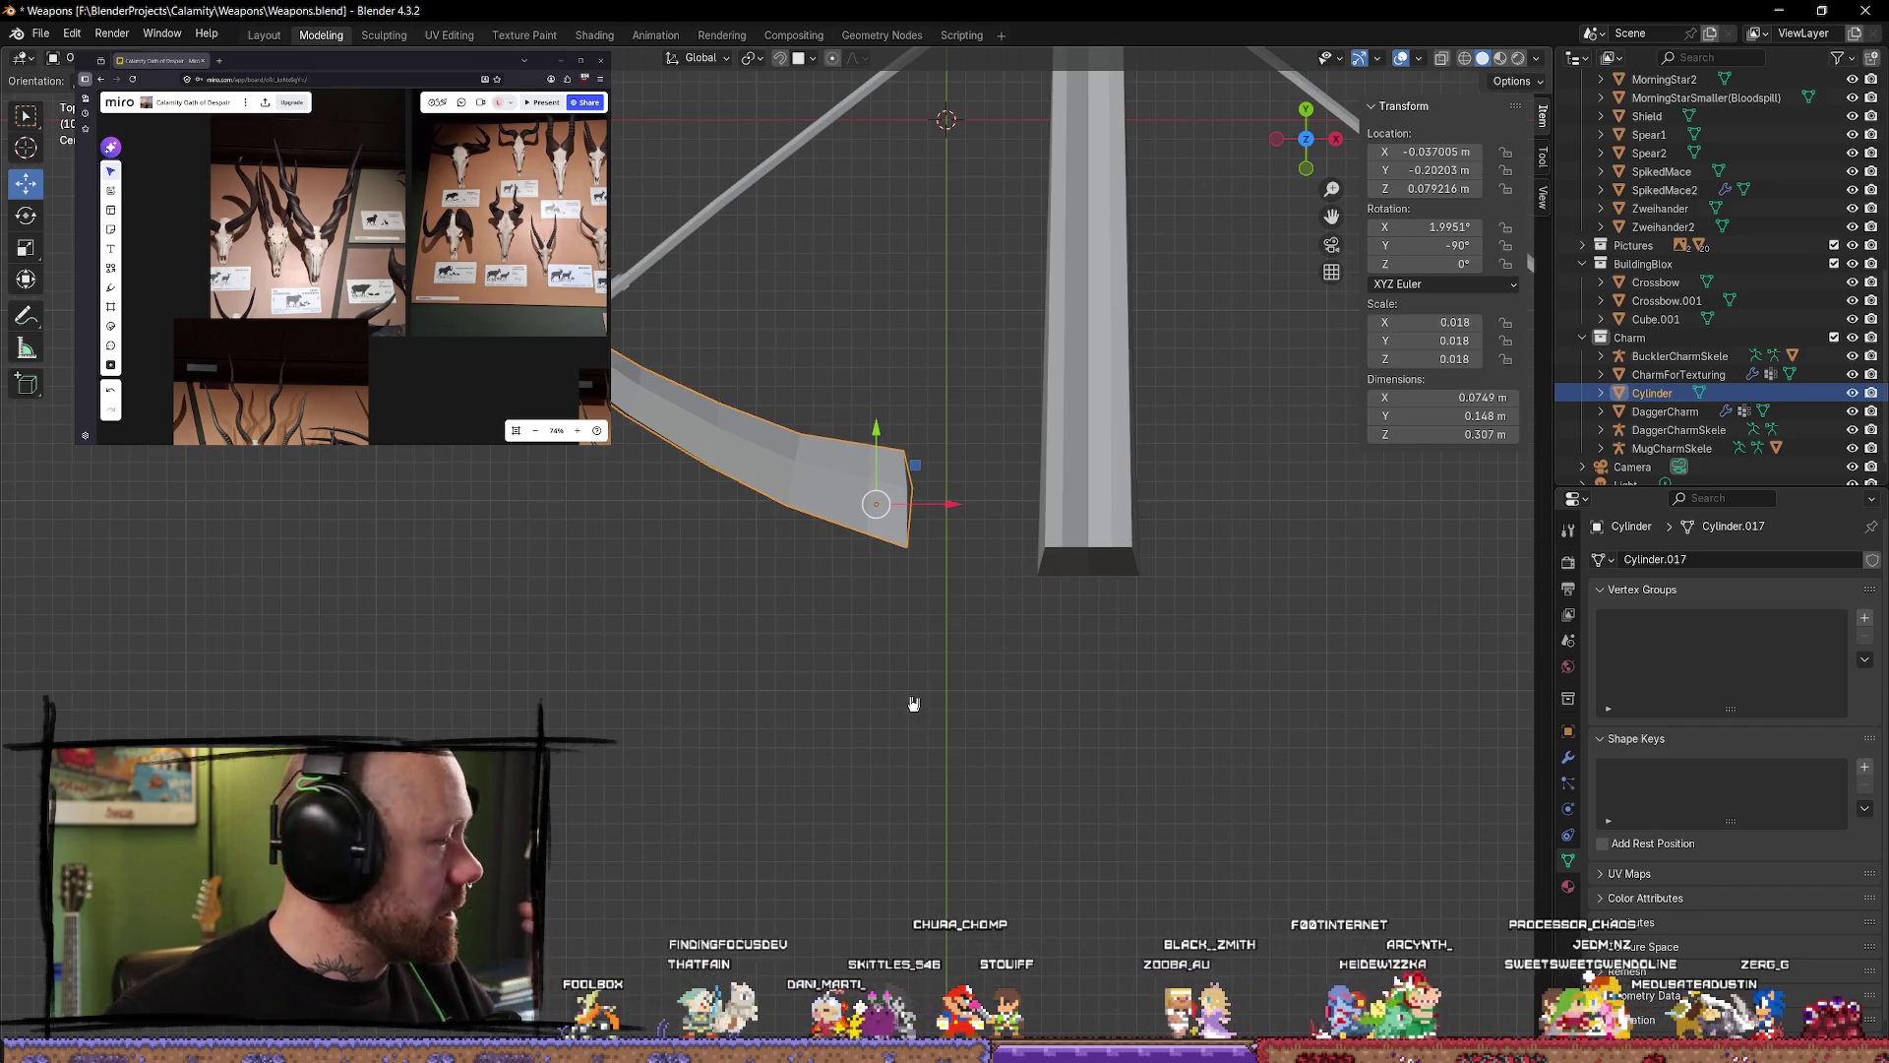
Step: Inspect the limb tip from perspective and top views, then reselect the bow limb
mouse_move(911, 705)
middle_down()
mouse_move(873, 557)
mouse_move(852, 654)
middle_up()
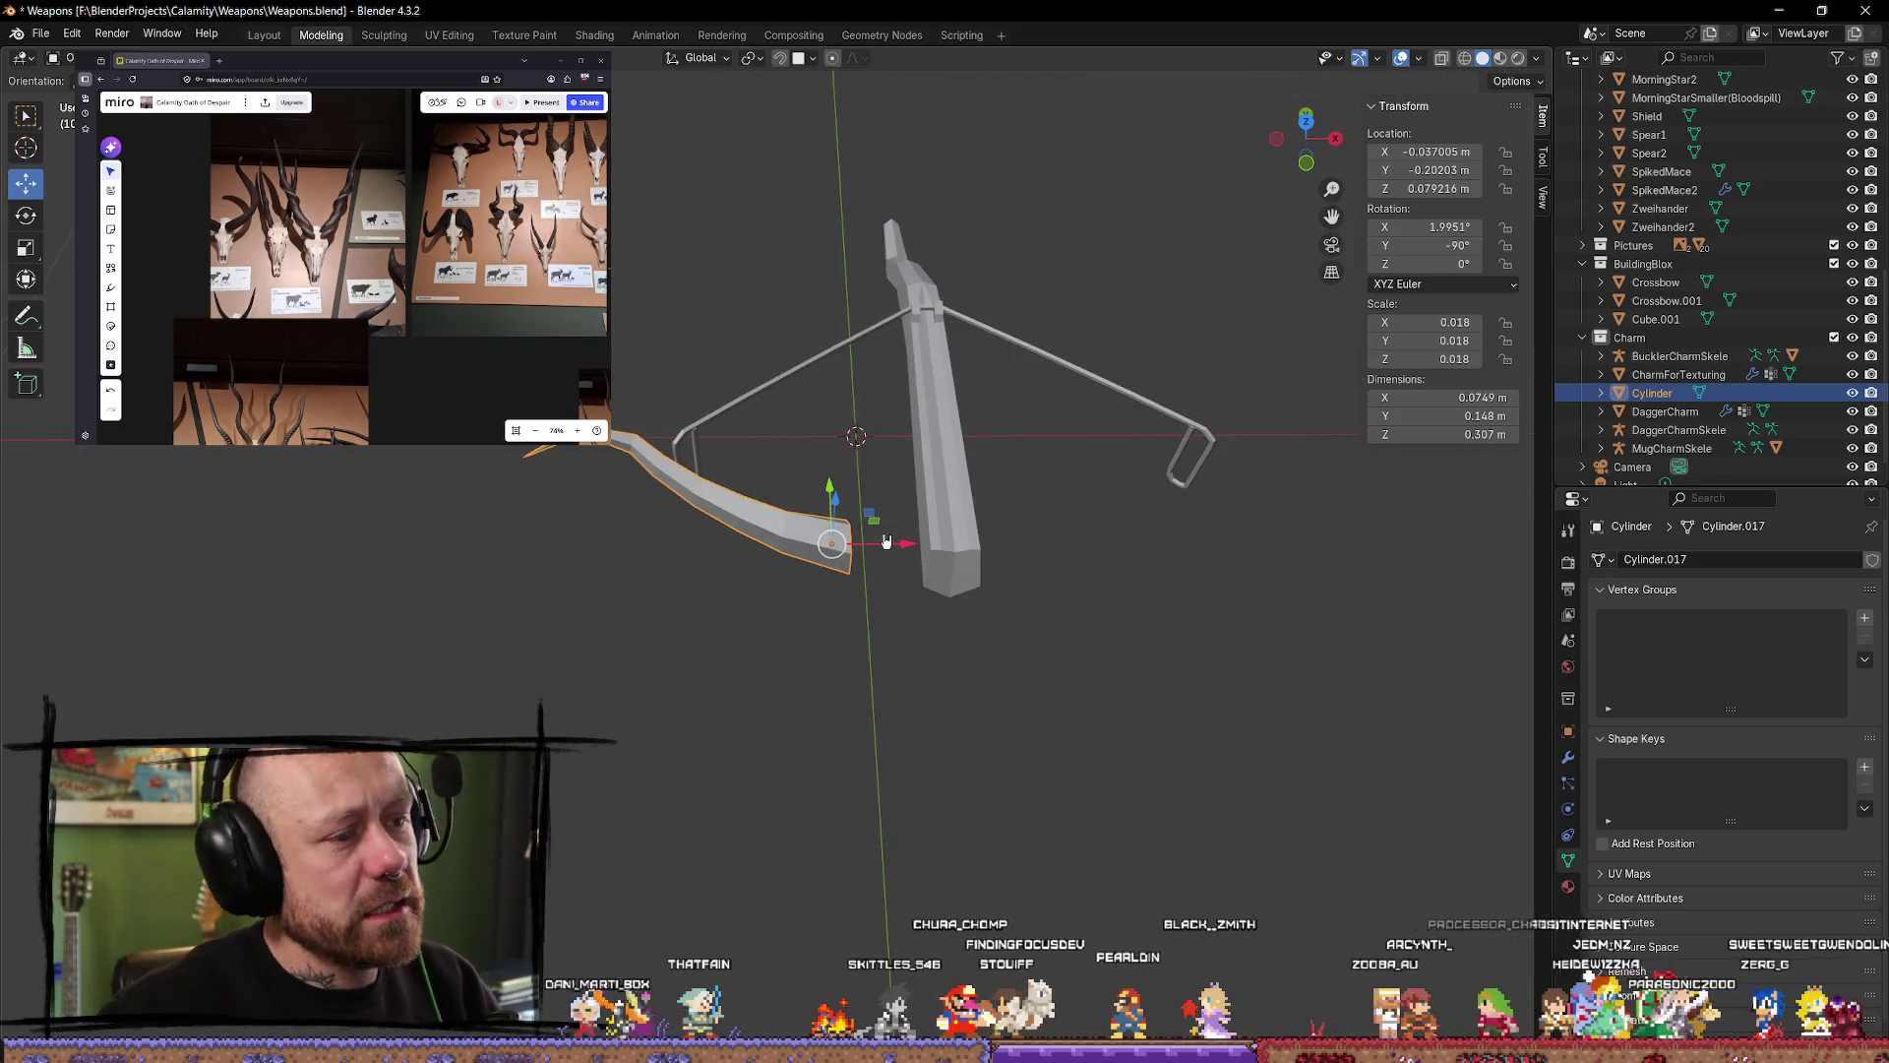
scroll(876, 551, up, 4)
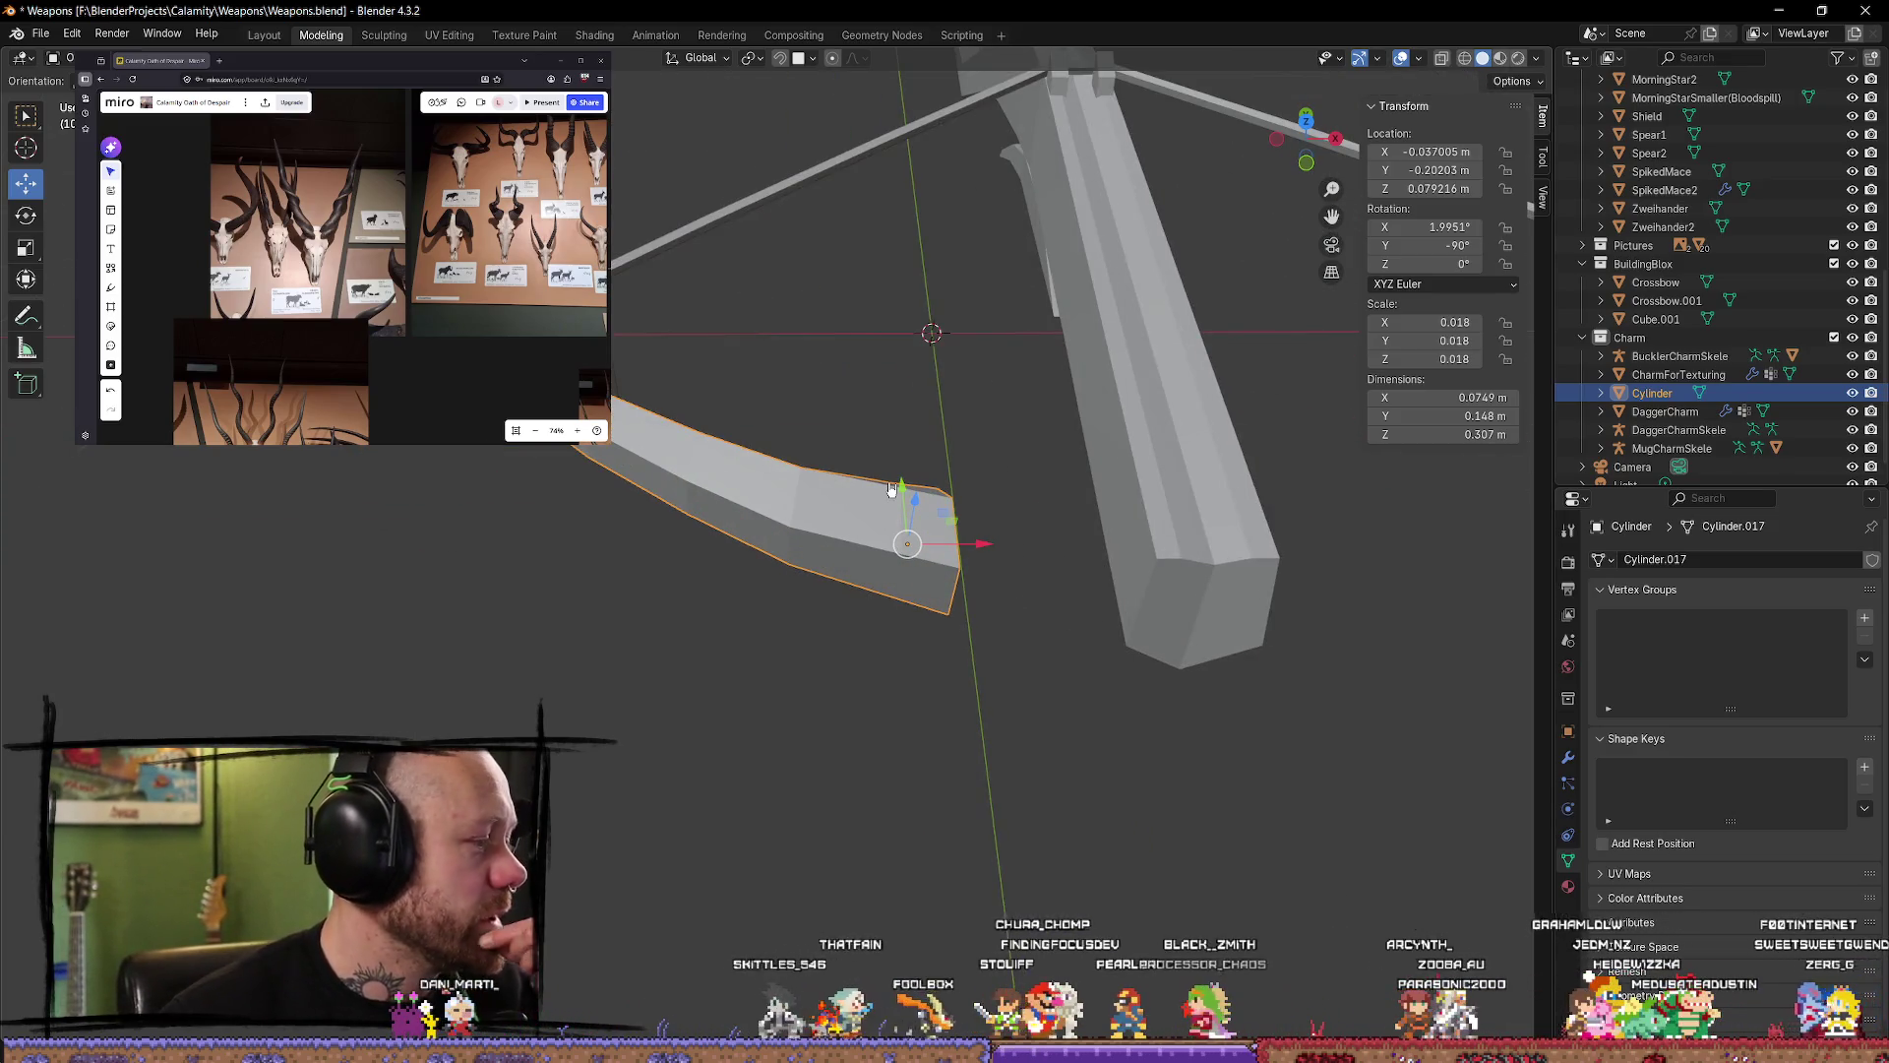
mouse_move(804, 399)
middle_down()
mouse_move(865, 409)
mouse_move(822, 475)
mouse_move(801, 371)
mouse_move(693, 575)
mouse_move(865, 358)
mouse_move(718, 283)
mouse_move(675, 371)
mouse_move(827, 431)
middle_up()
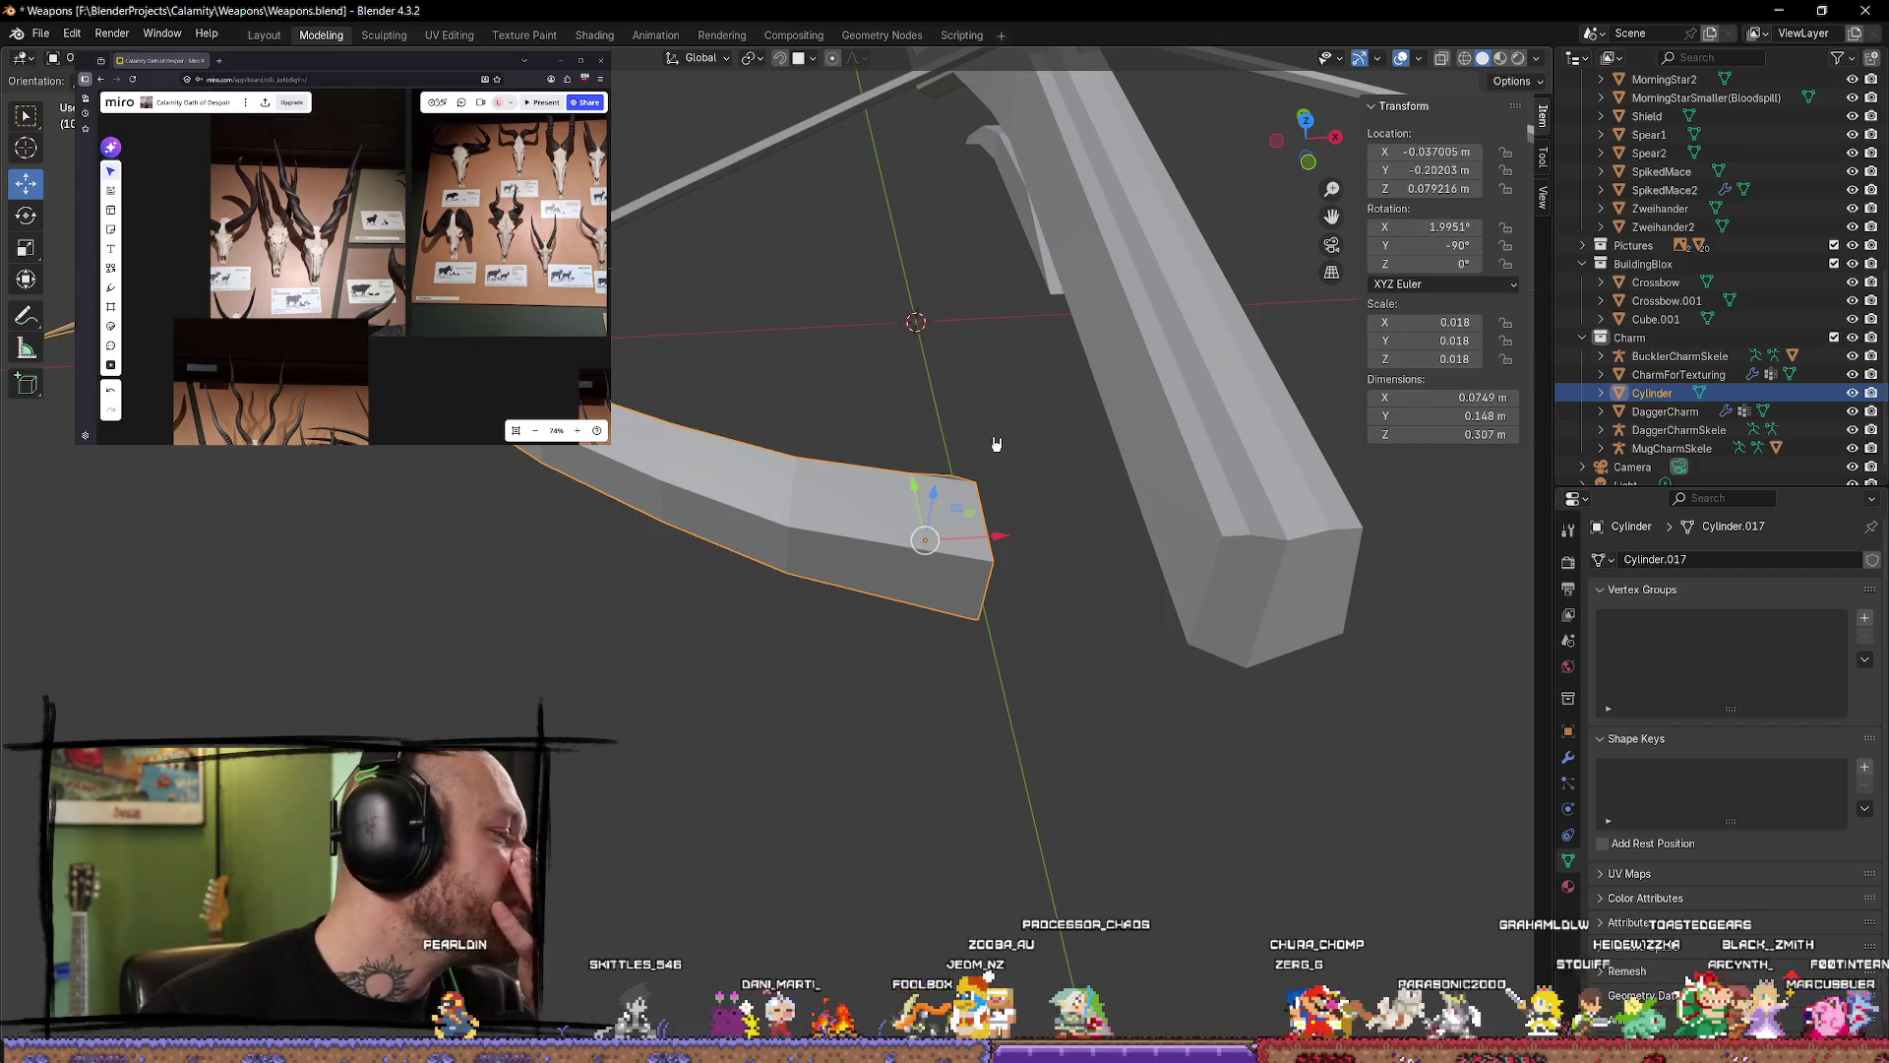
middle_drag(966, 434, 806, 412)
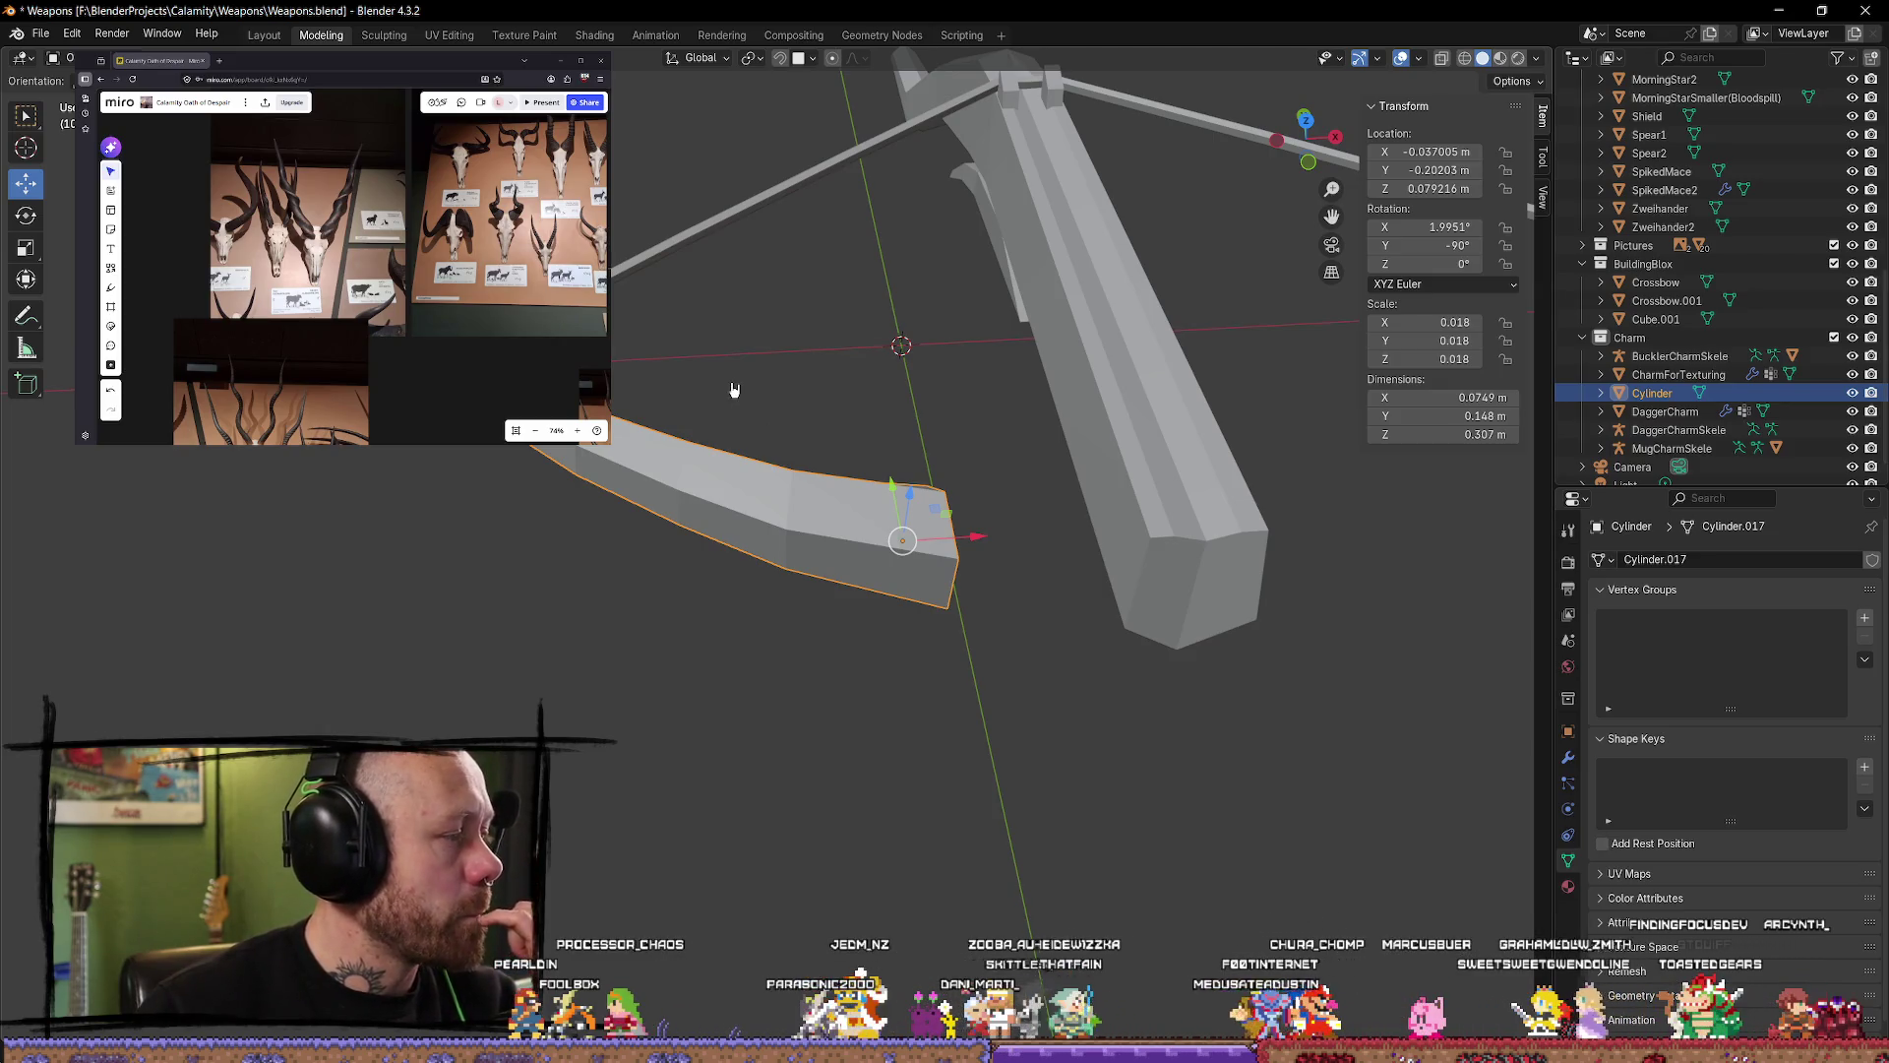
middle_drag(747, 362, 1030, 220)
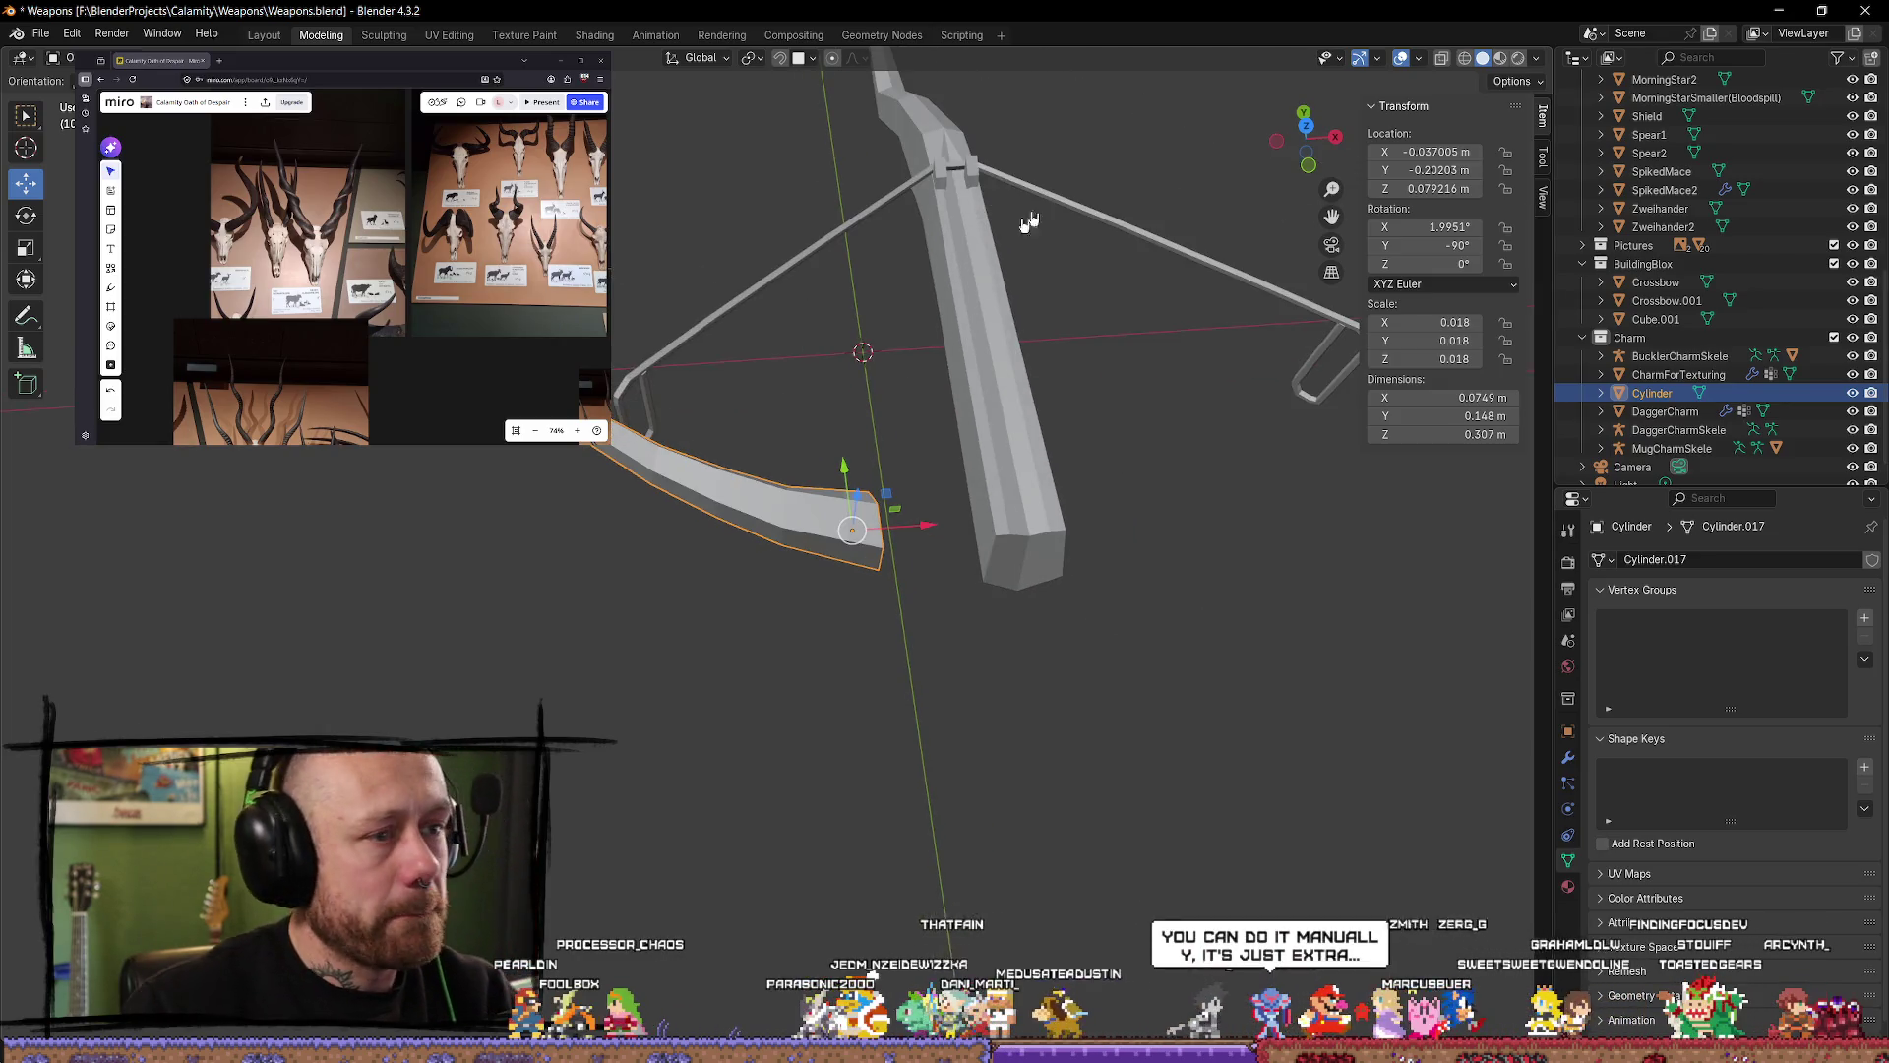
click(1302, 139)
scroll(974, 492, up, 3)
scroll(920, 490, down, 2)
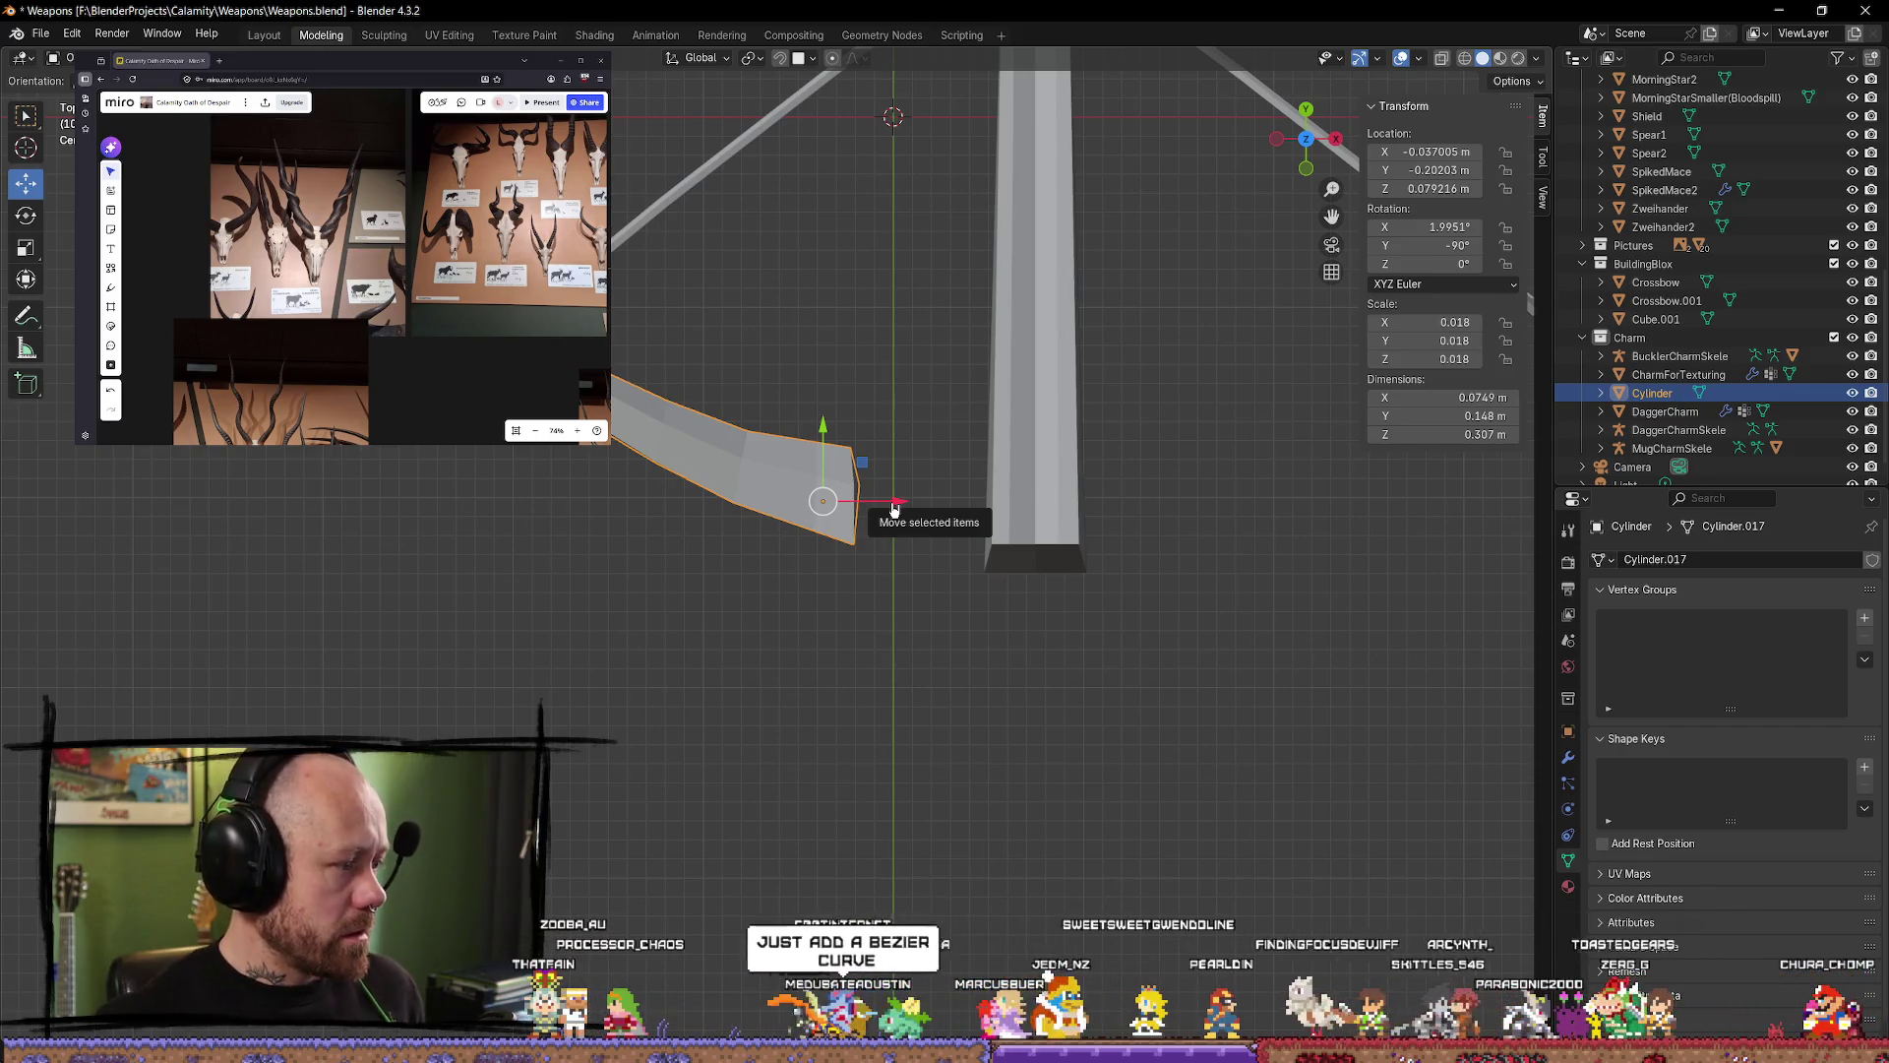
click(885, 570)
scroll(772, 455, up, 2)
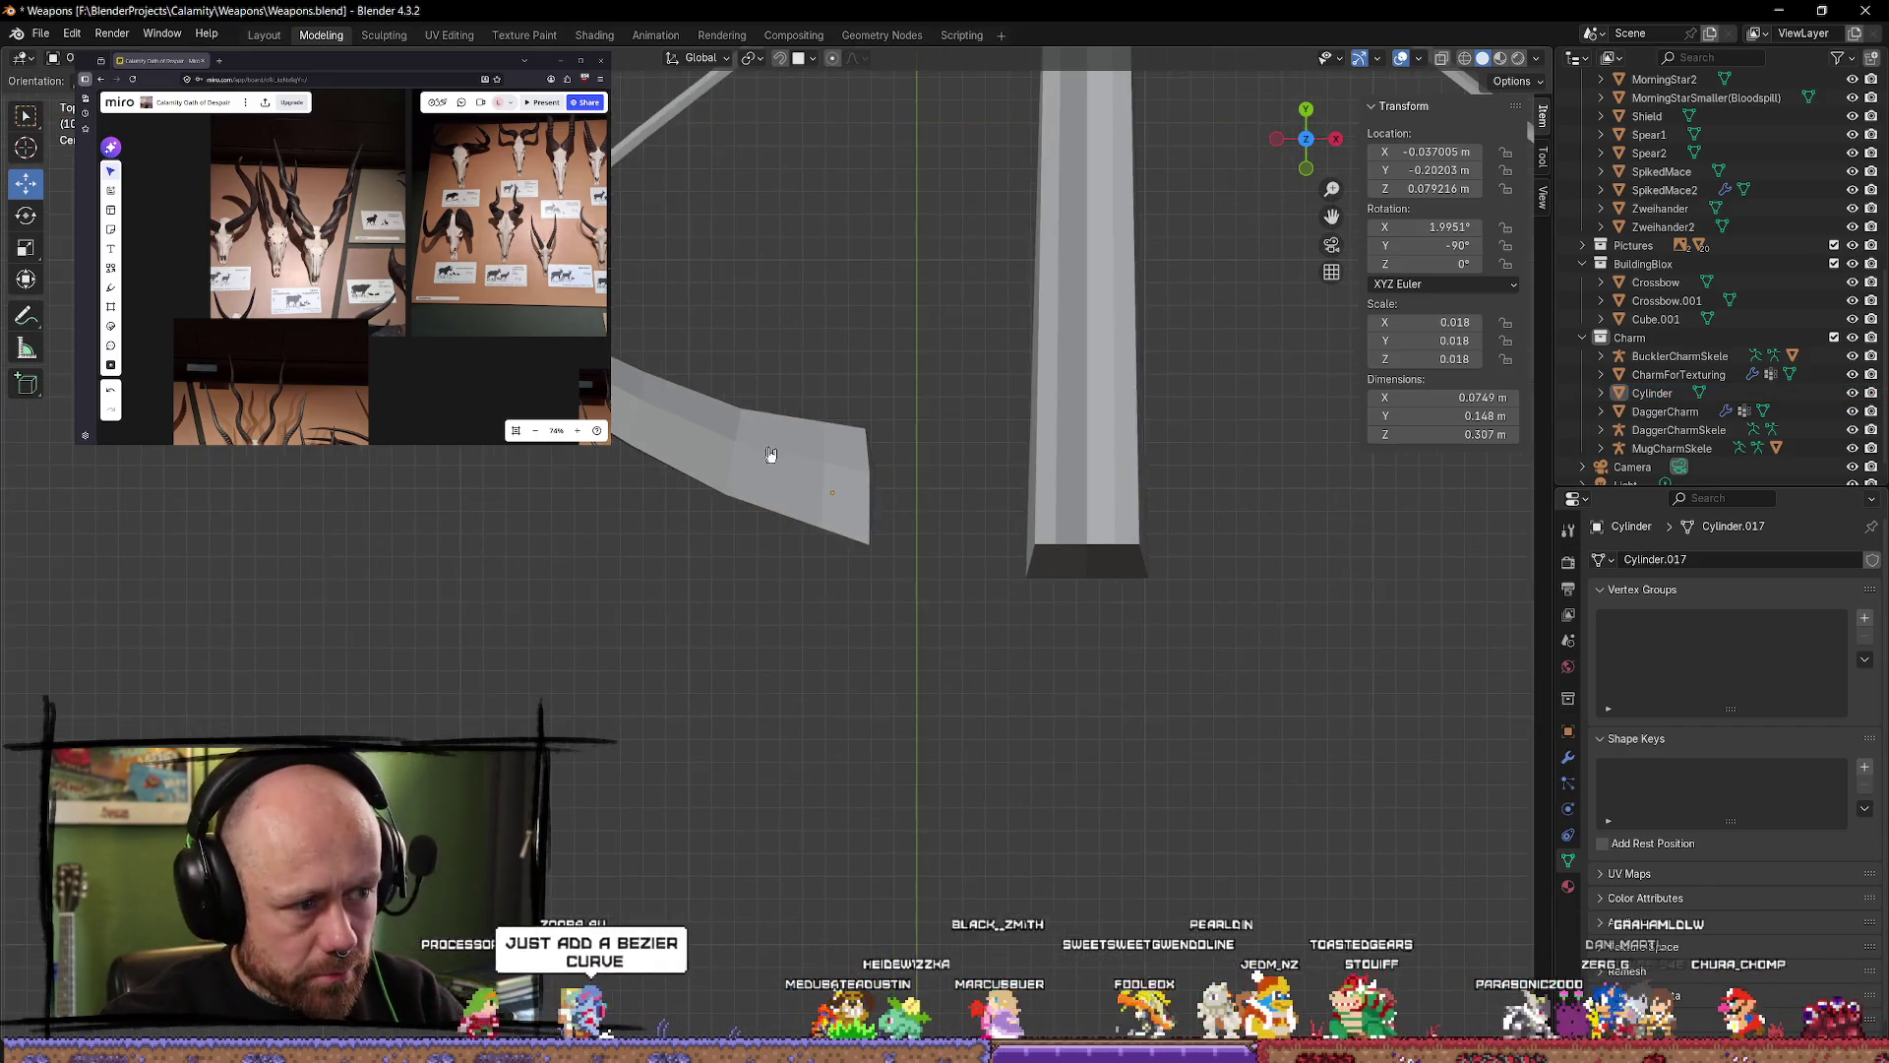
click(815, 473)
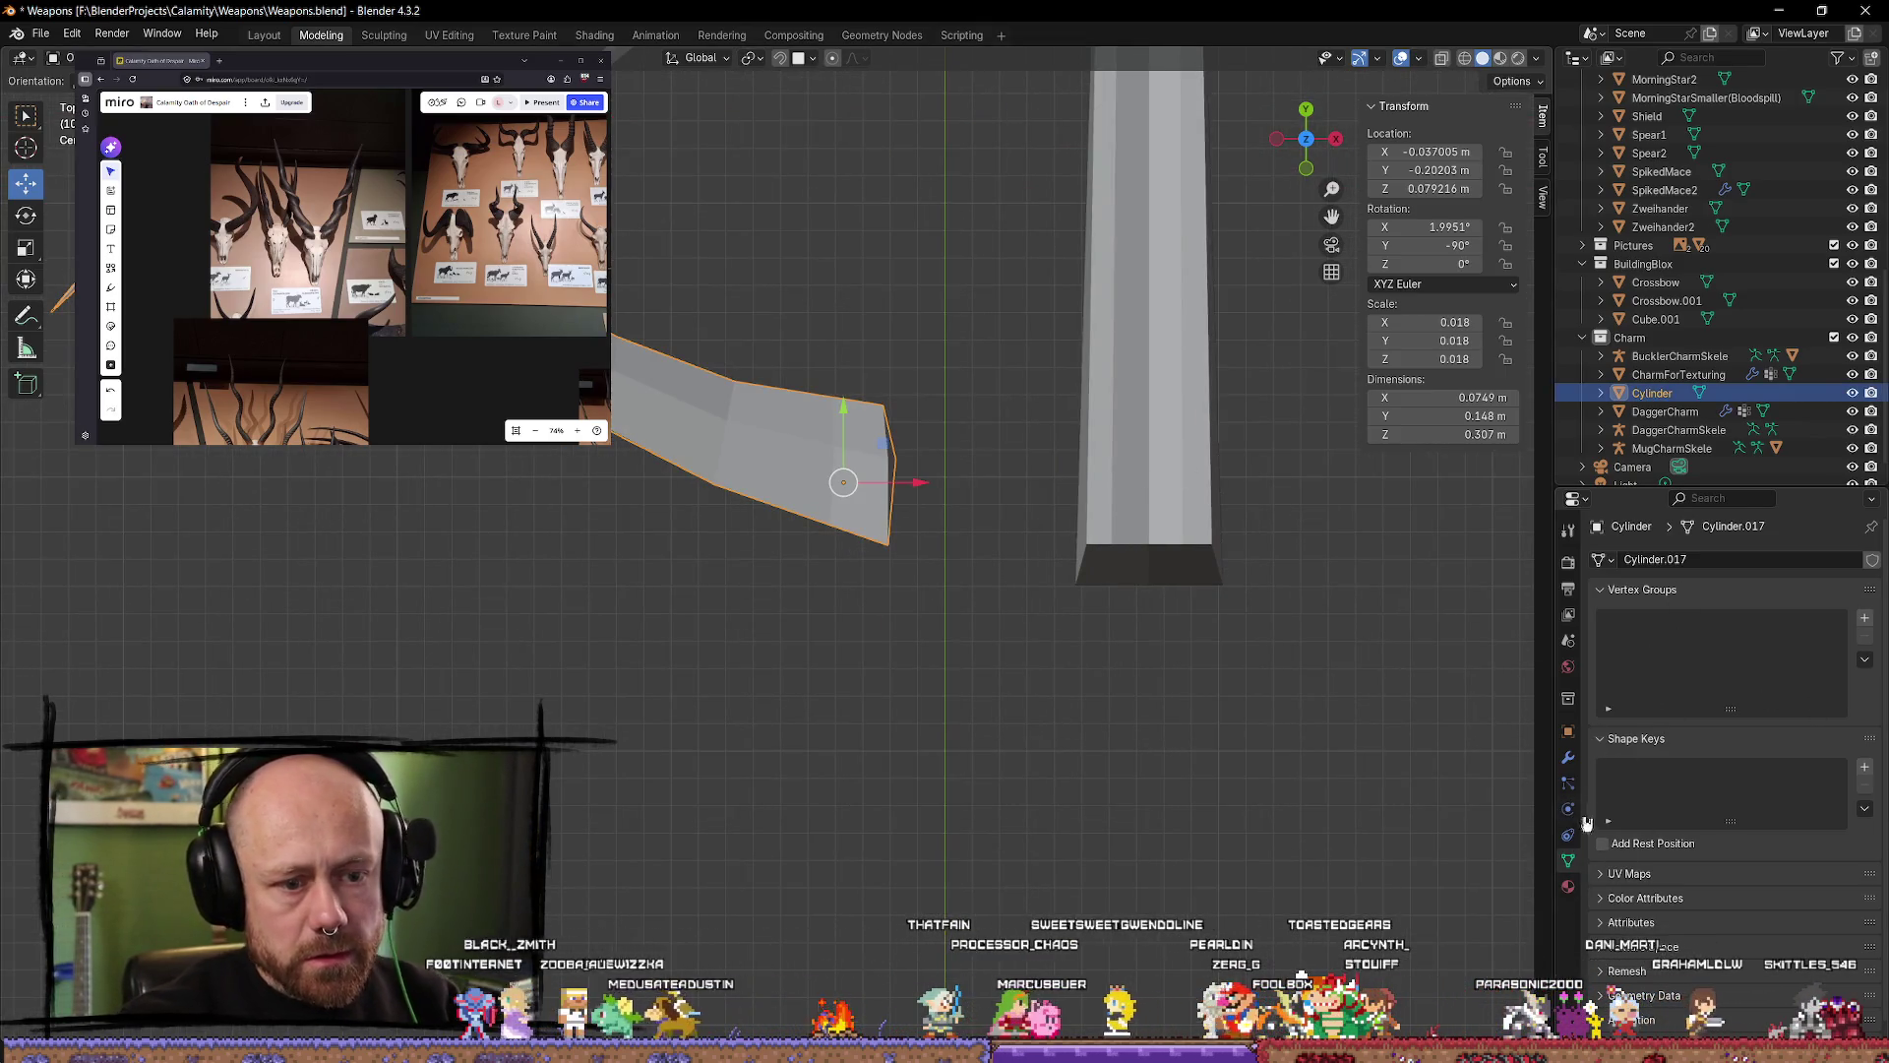
Step: In the limb's Modifier Properties, open Add Modifier and browse the Generate category
click(1569, 758)
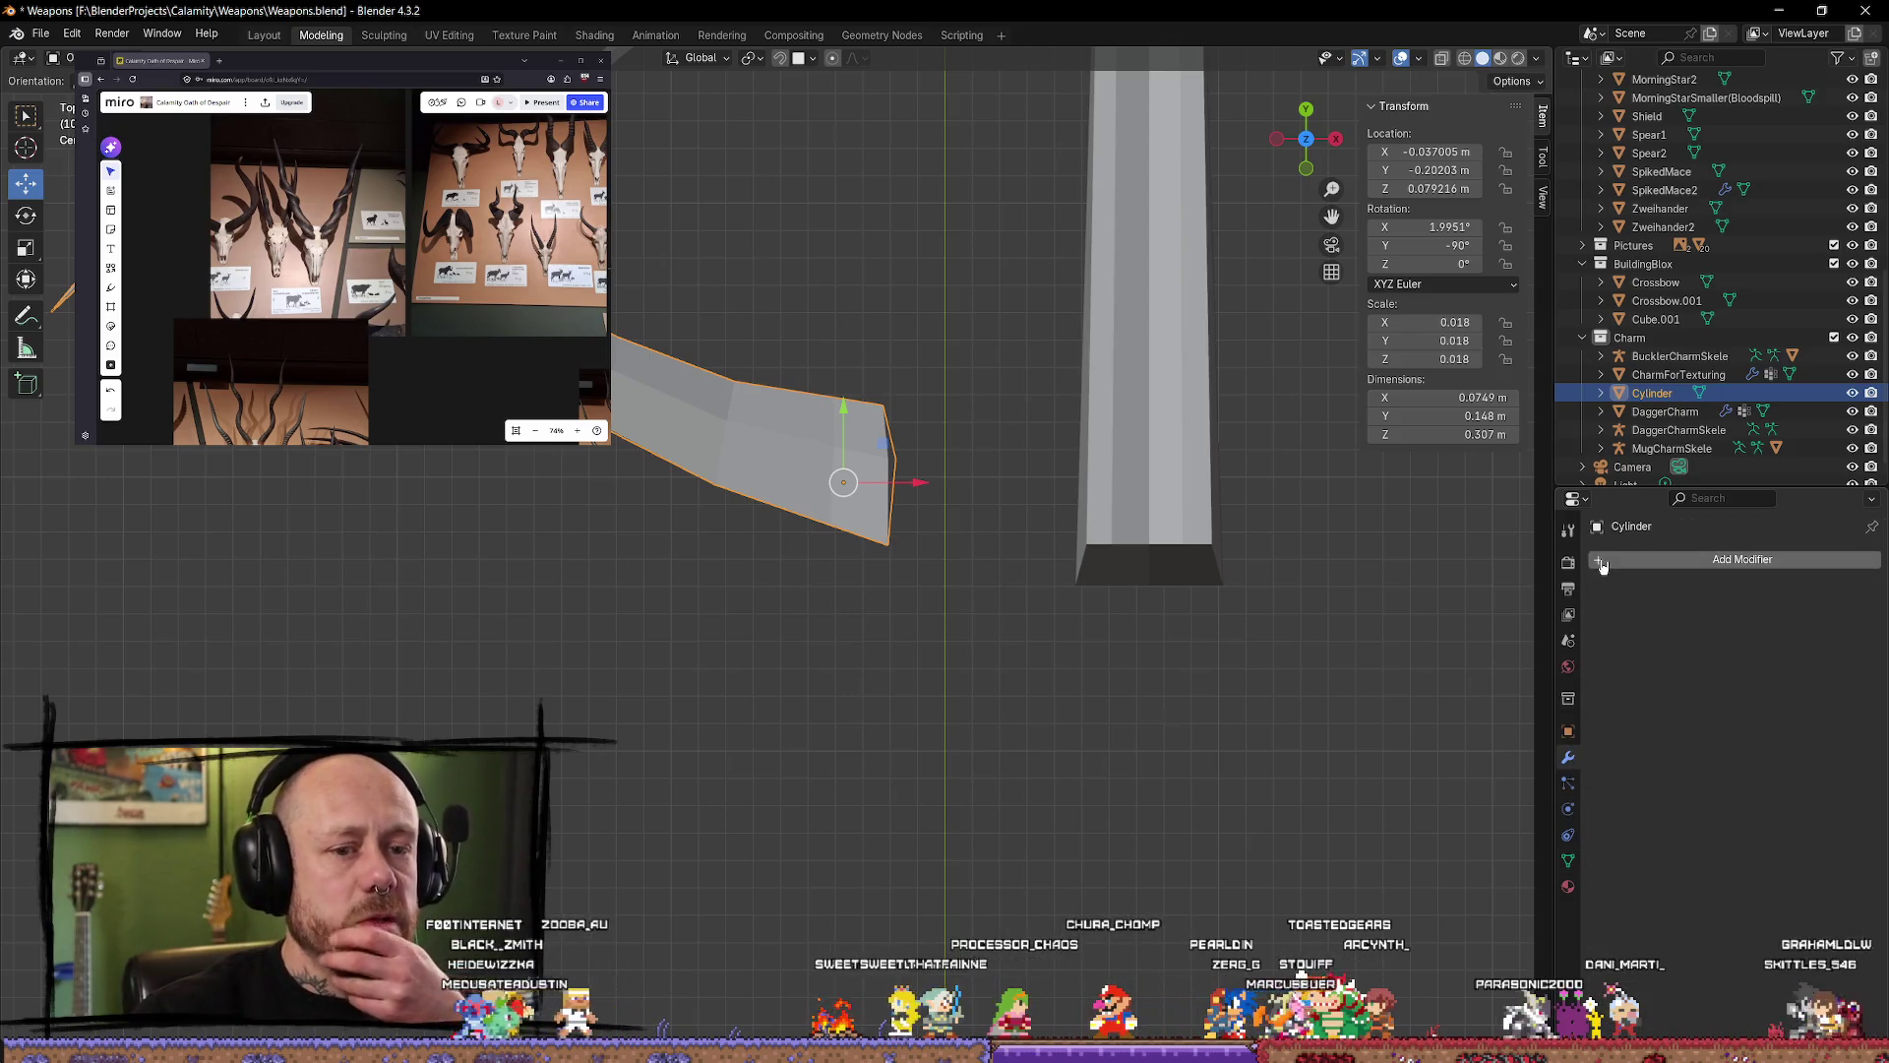
click(1647, 563)
mouse_move(1531, 611)
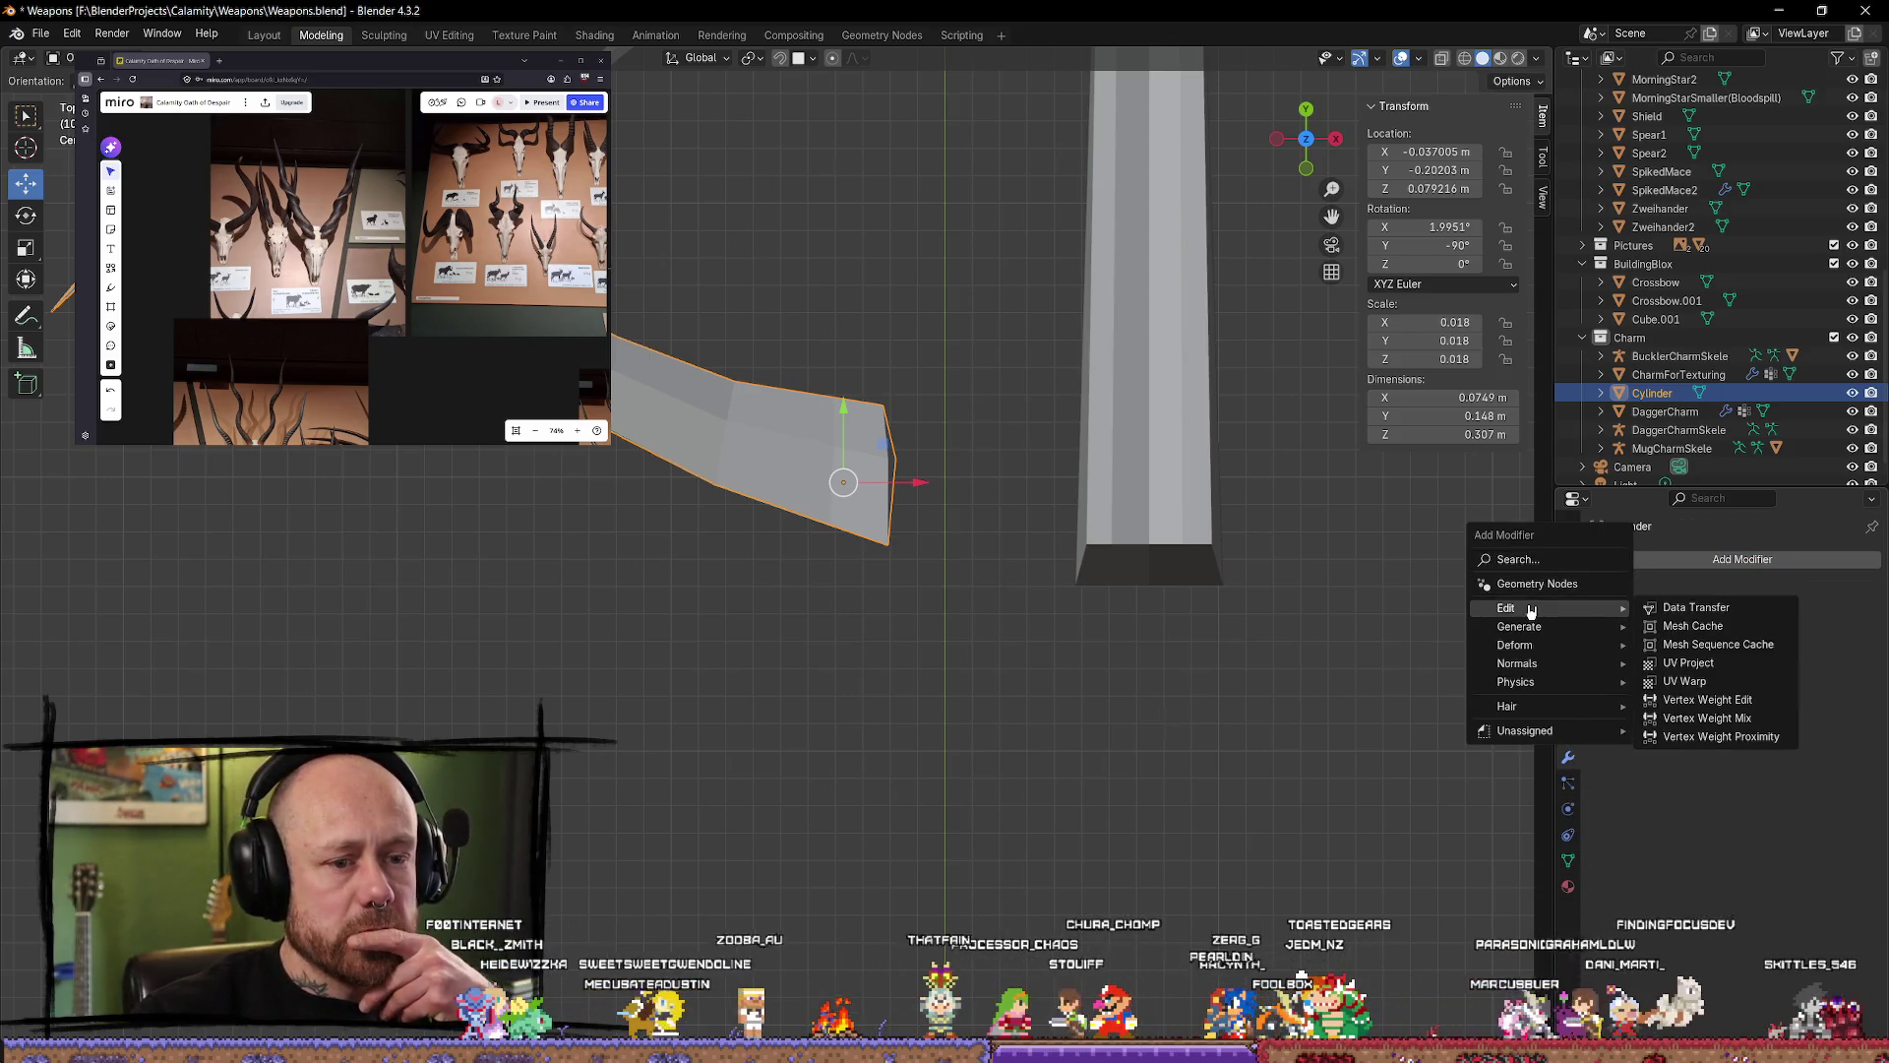
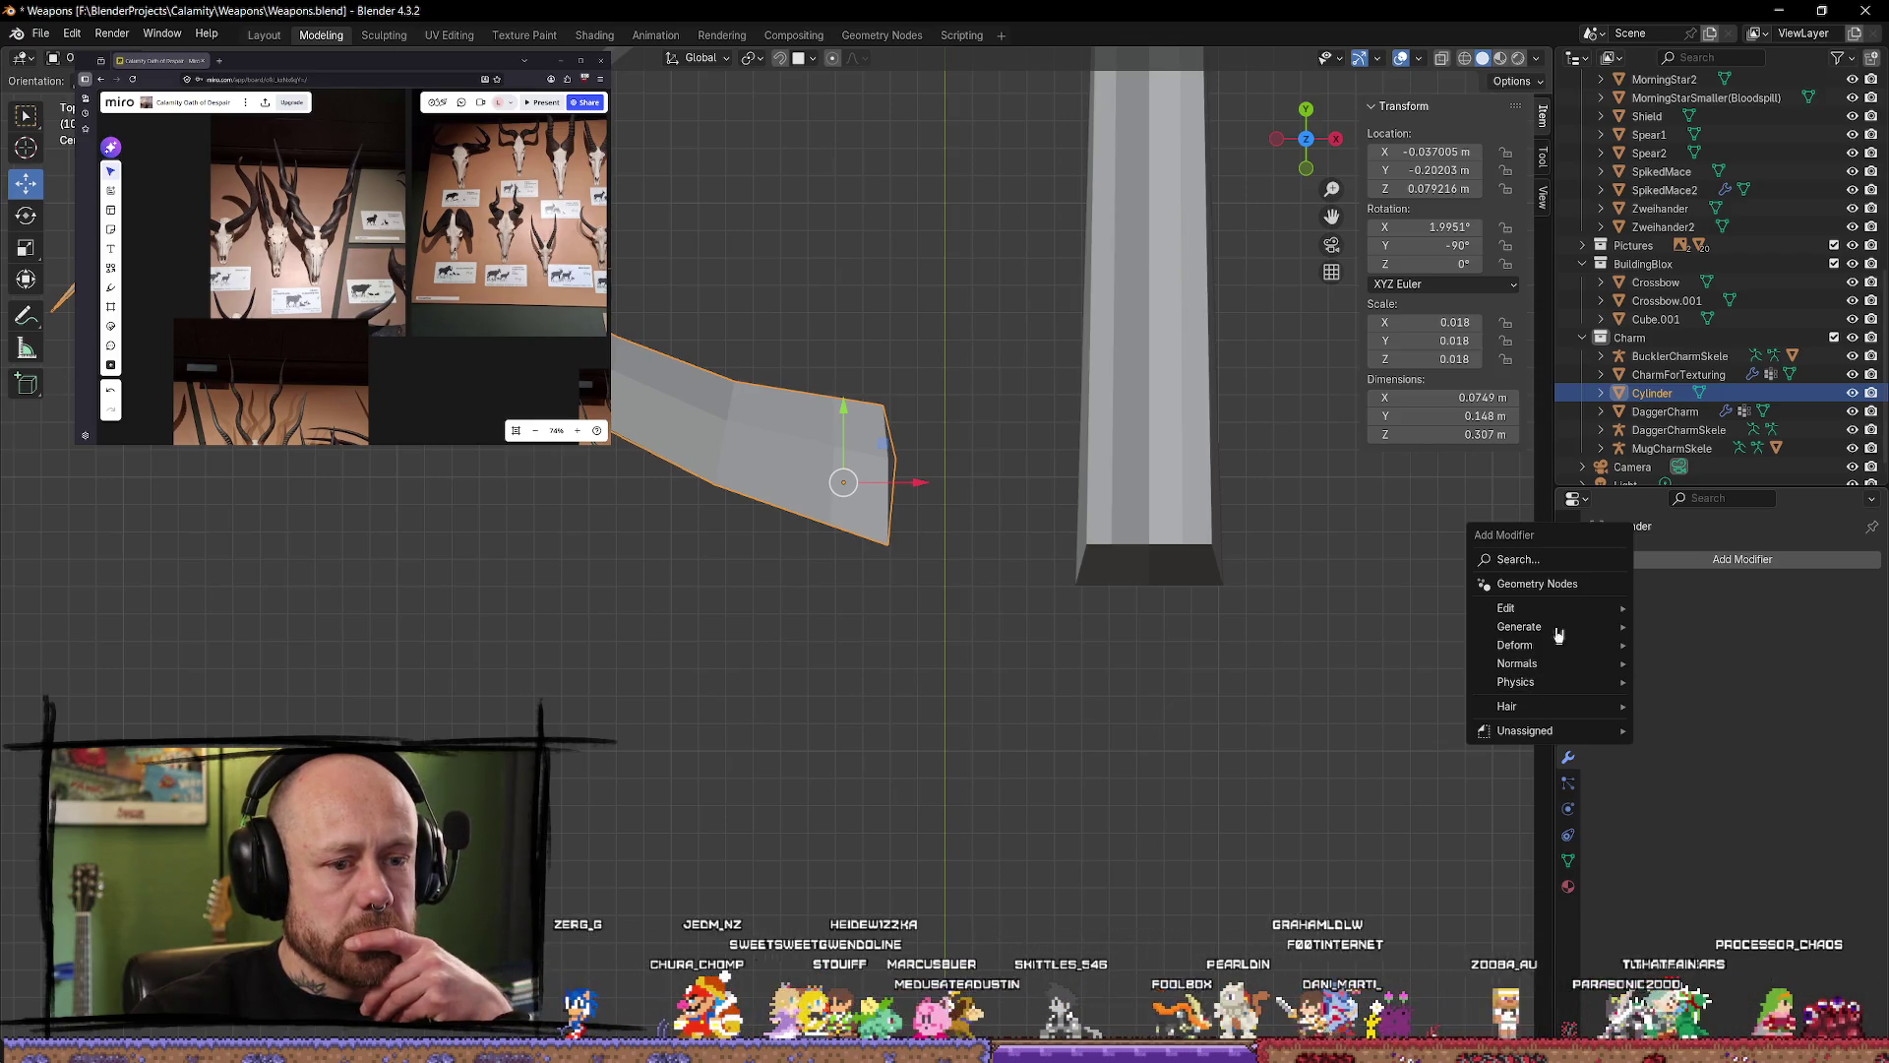
Step: Search the Cylinder's modifiers for 'curve', then cancel without adding any modifier
click(1533, 558)
text(curve)
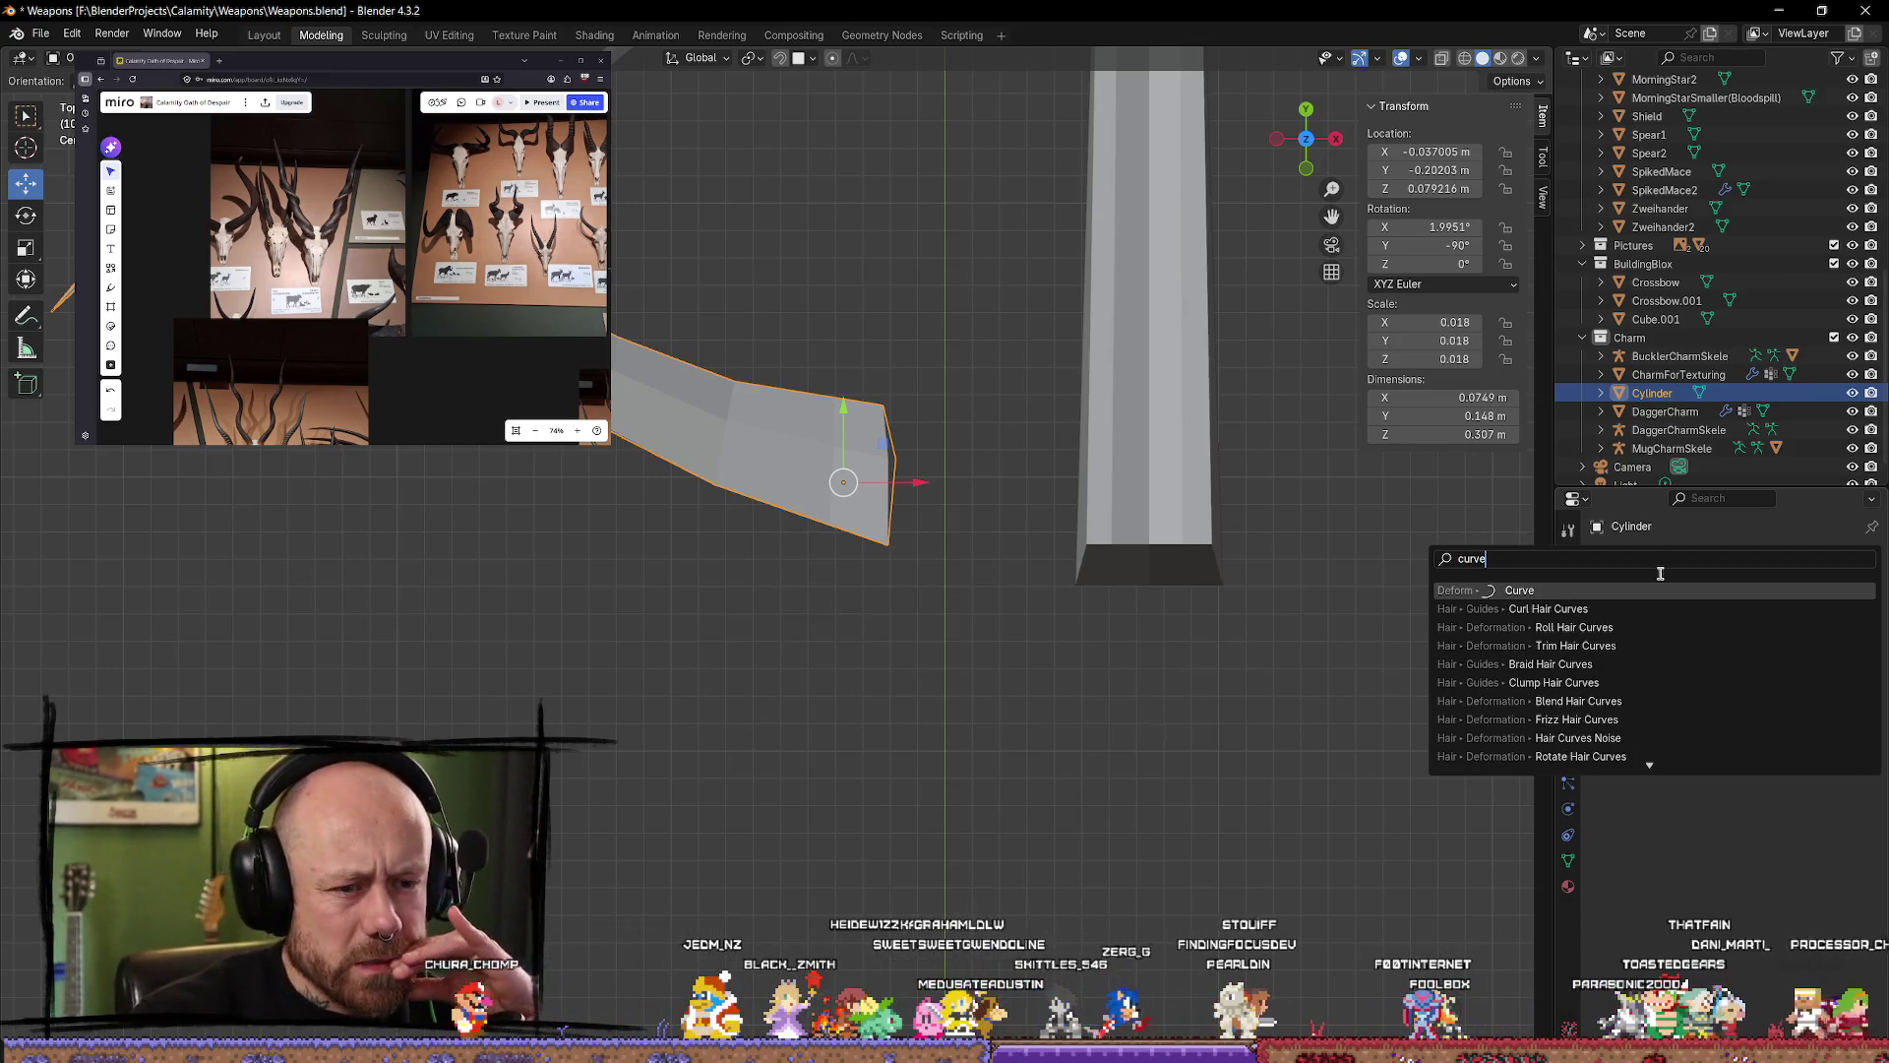
scroll(1633, 685, down, 3)
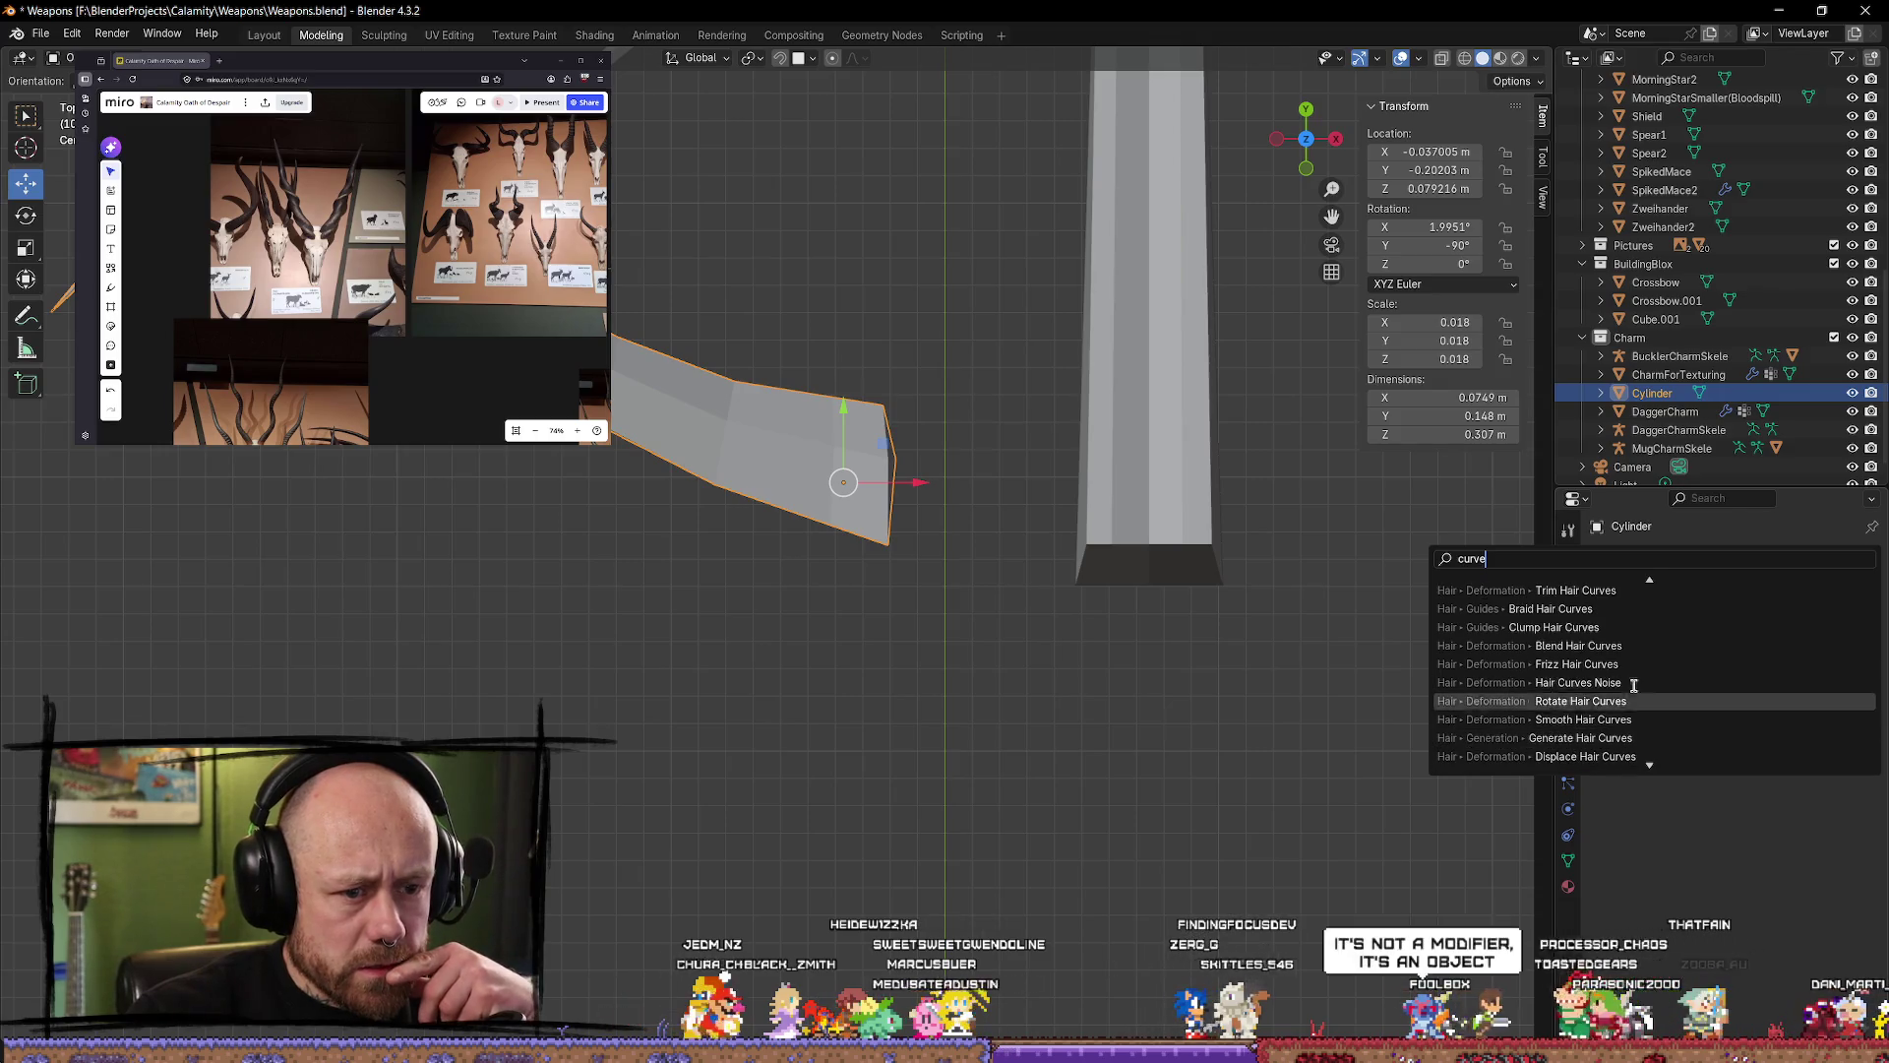
scroll(1634, 689, down, 8)
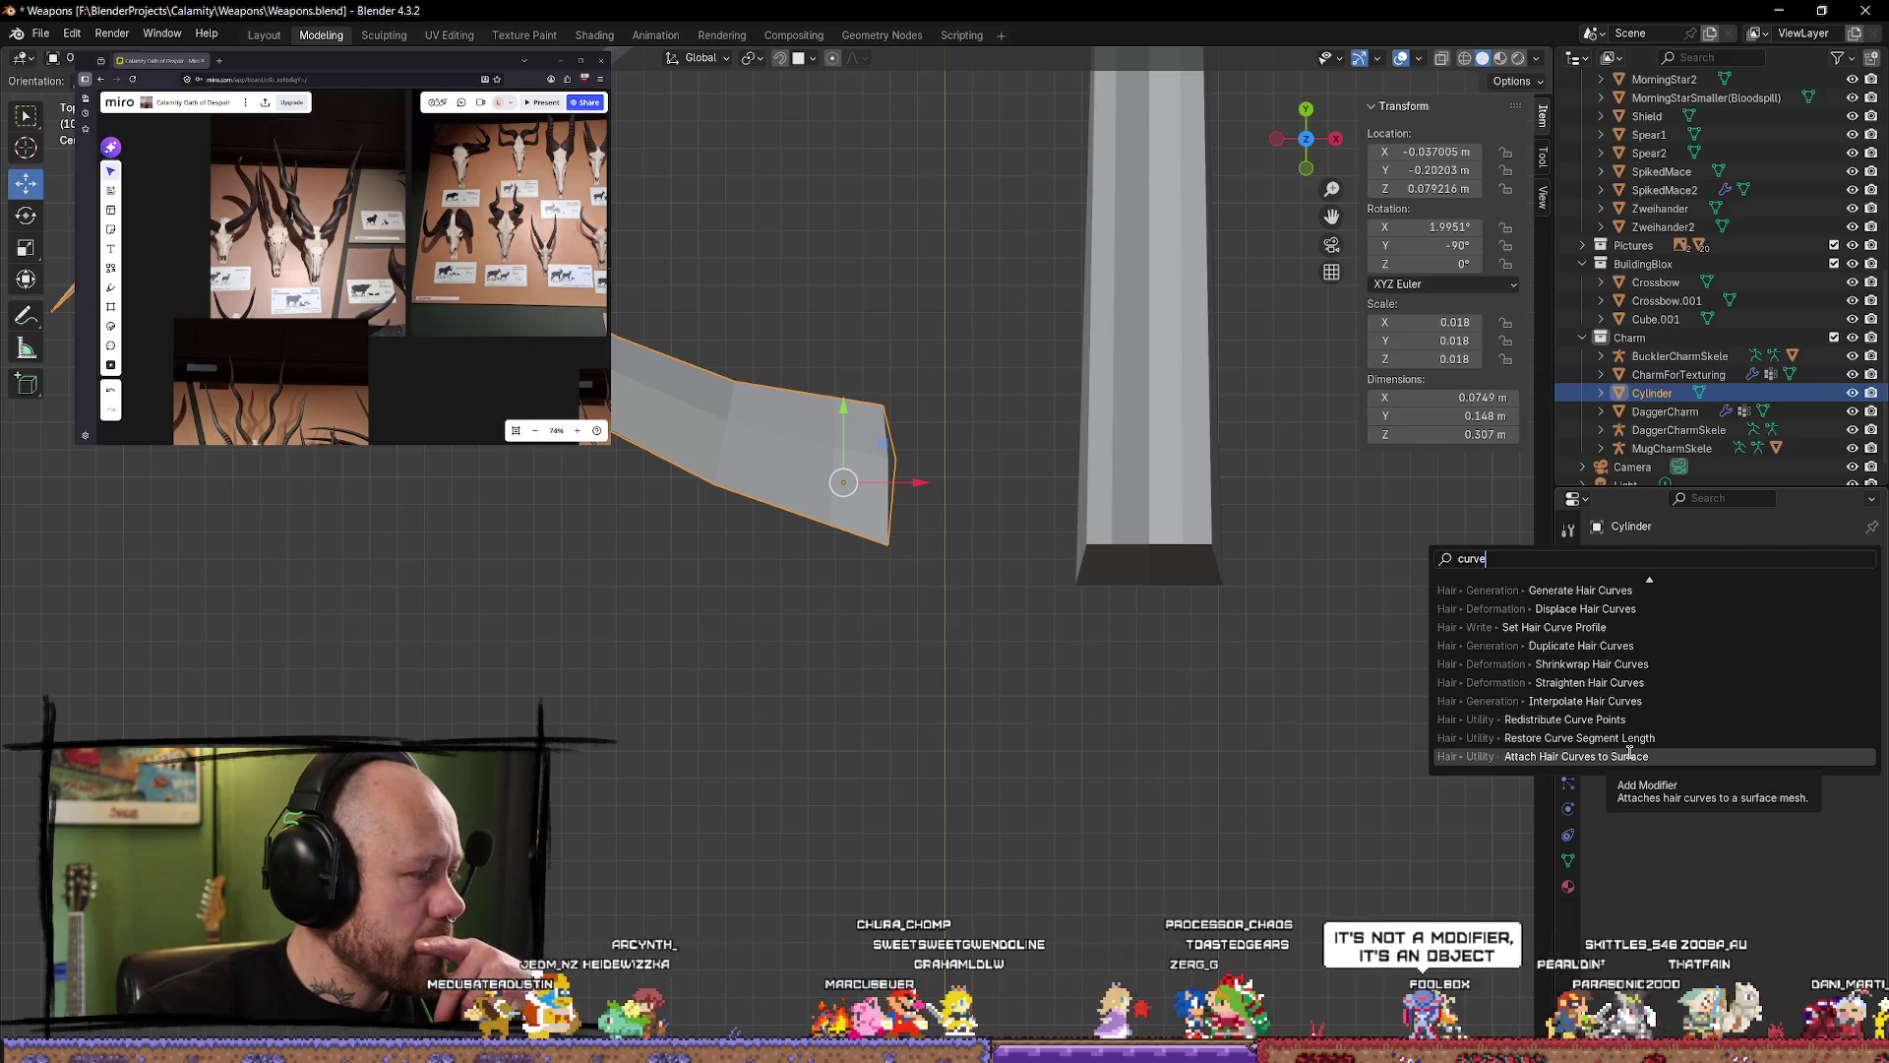
mouse_move(925, 511)
middle_down()
mouse_move(840, 426)
mouse_move(840, 456)
middle_up()
click(992, 600)
mouse_move(992, 600)
middle_down()
mouse_move(822, 476)
mouse_move(810, 620)
mouse_move(1024, 551)
mouse_move(903, 677)
middle_up()
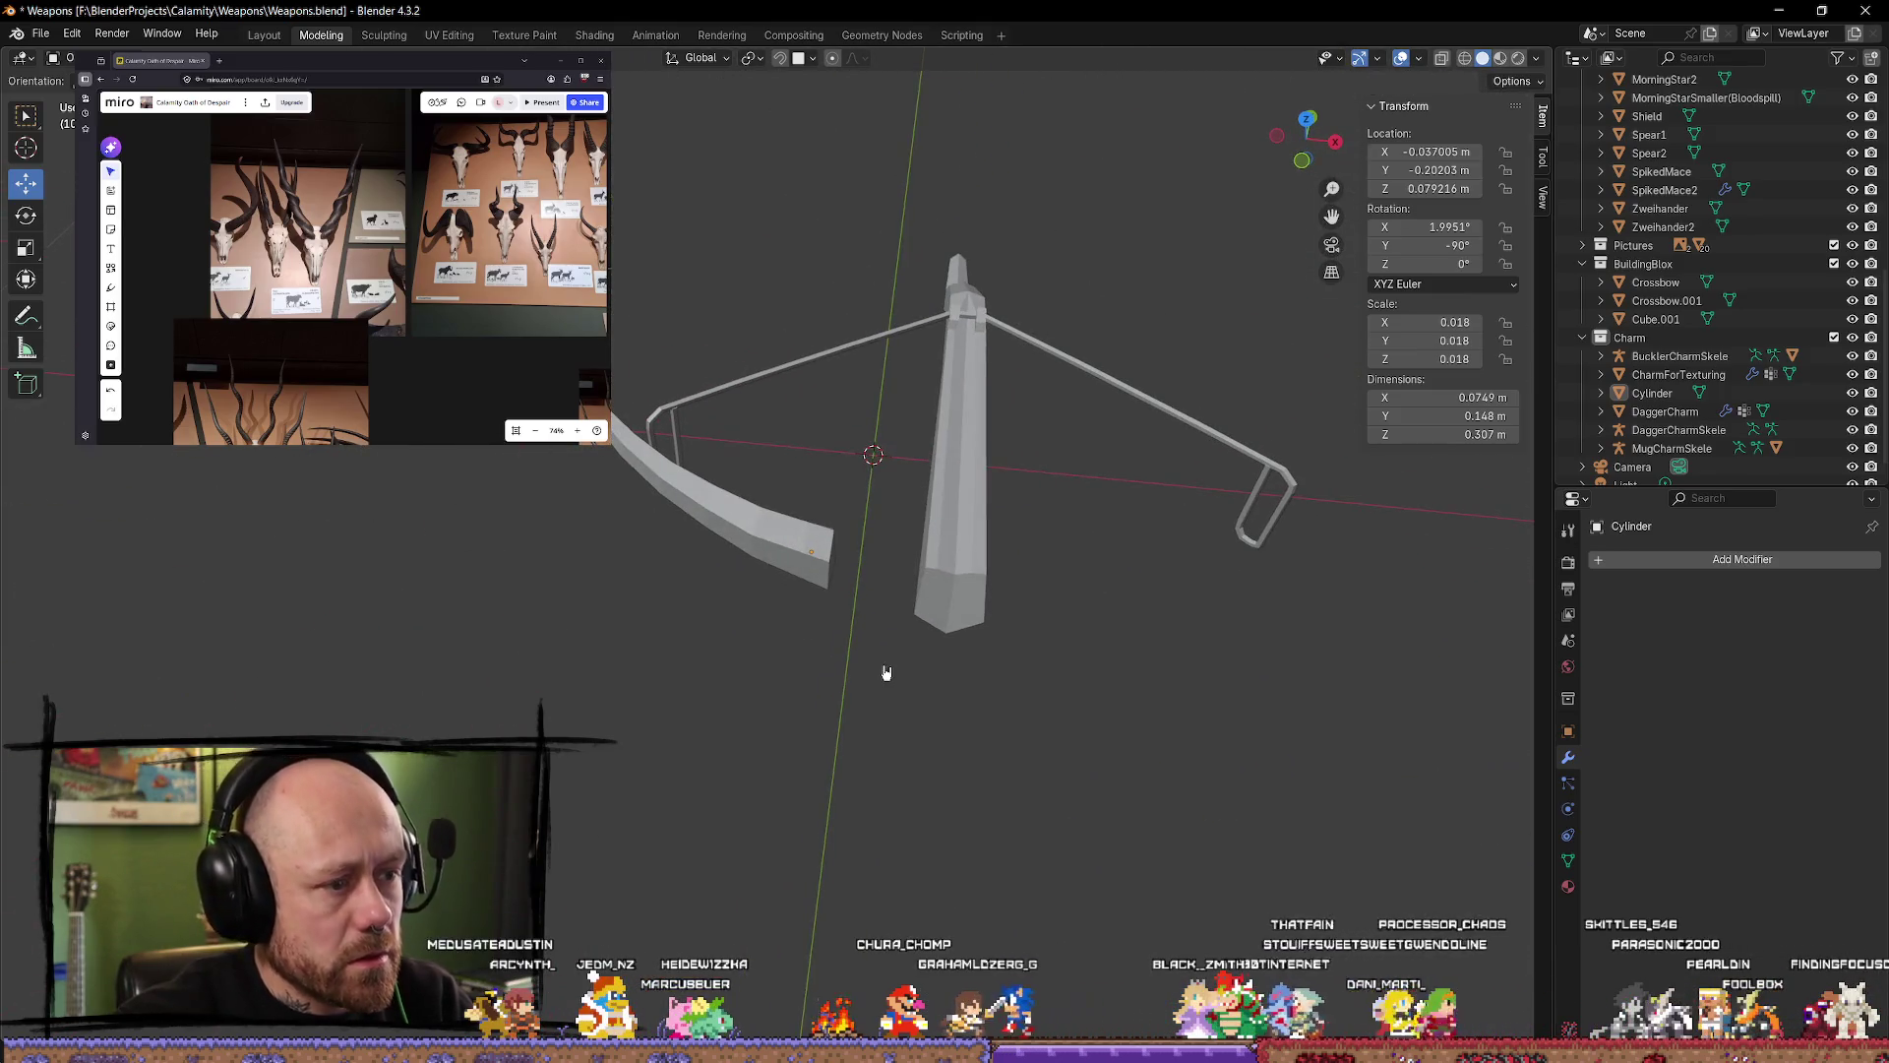
Step: Add a new Bézier curve to the scene from the Add > Curve menu
key(shift+a)
mouse_move(888, 672)
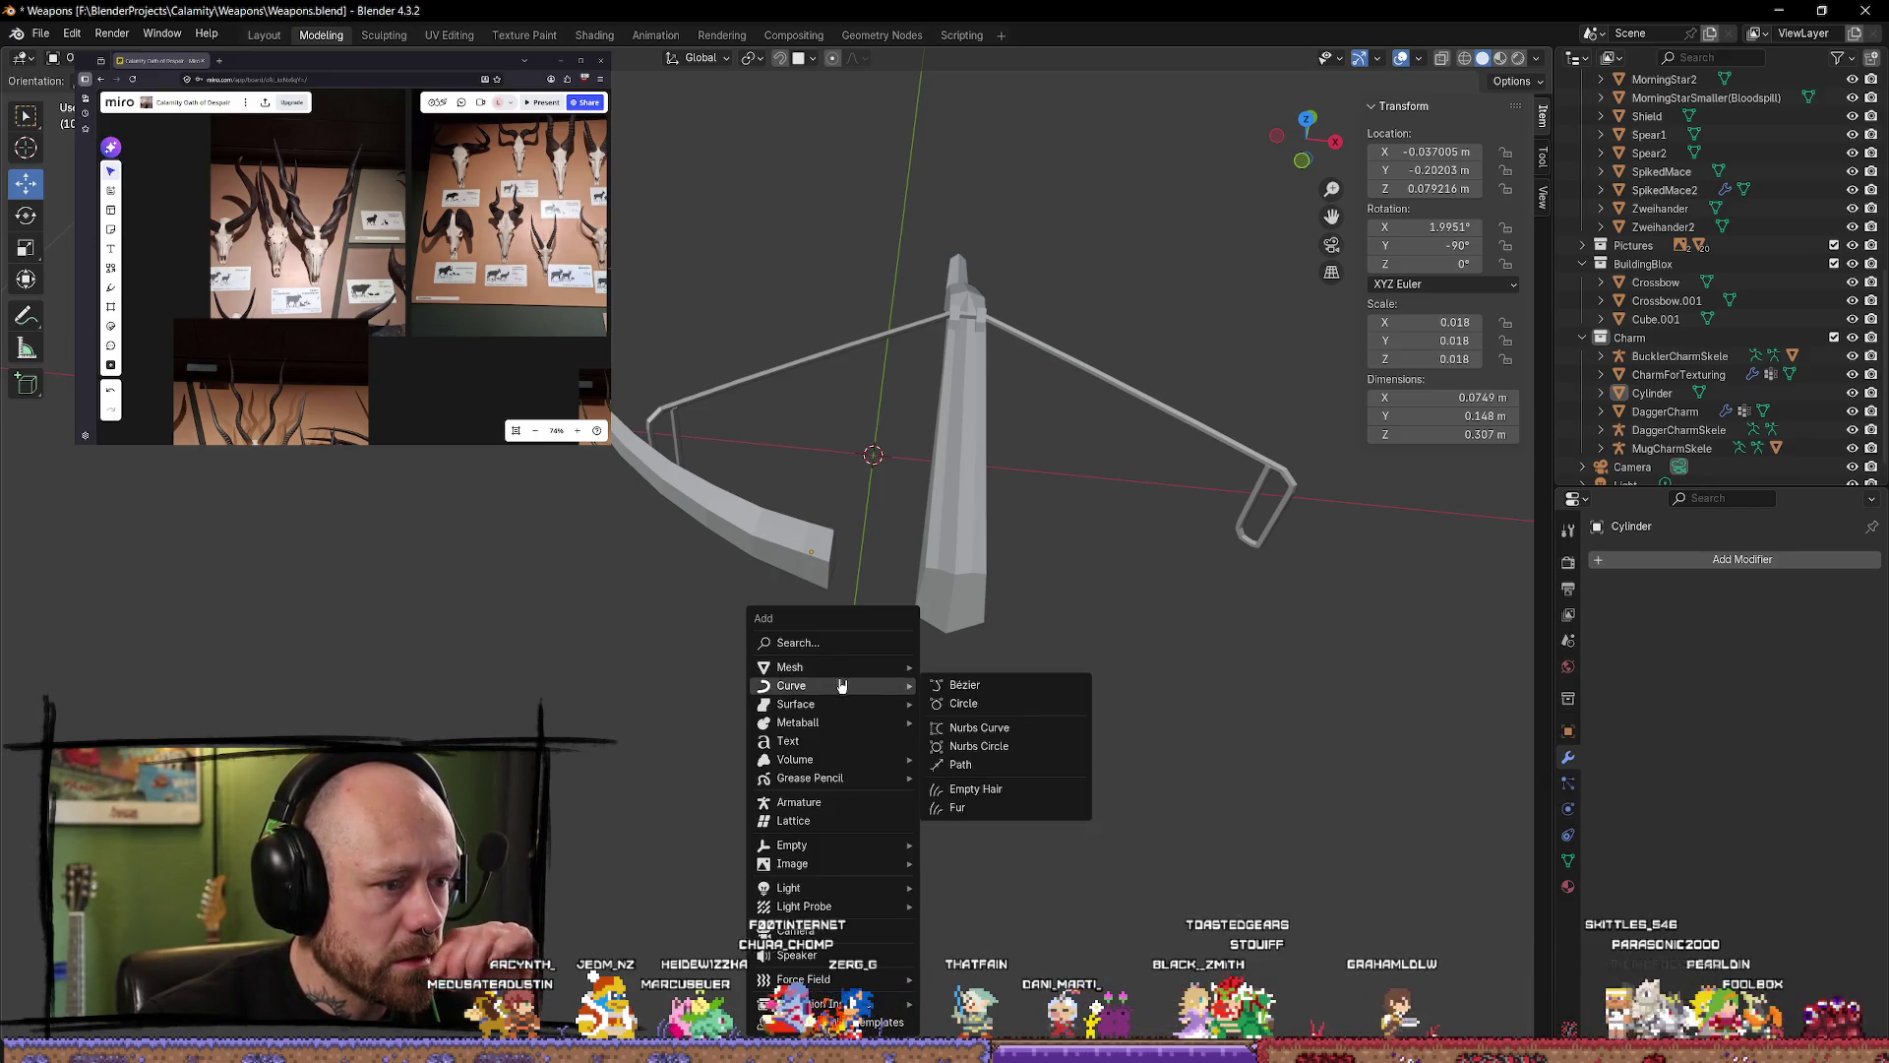
click(1028, 686)
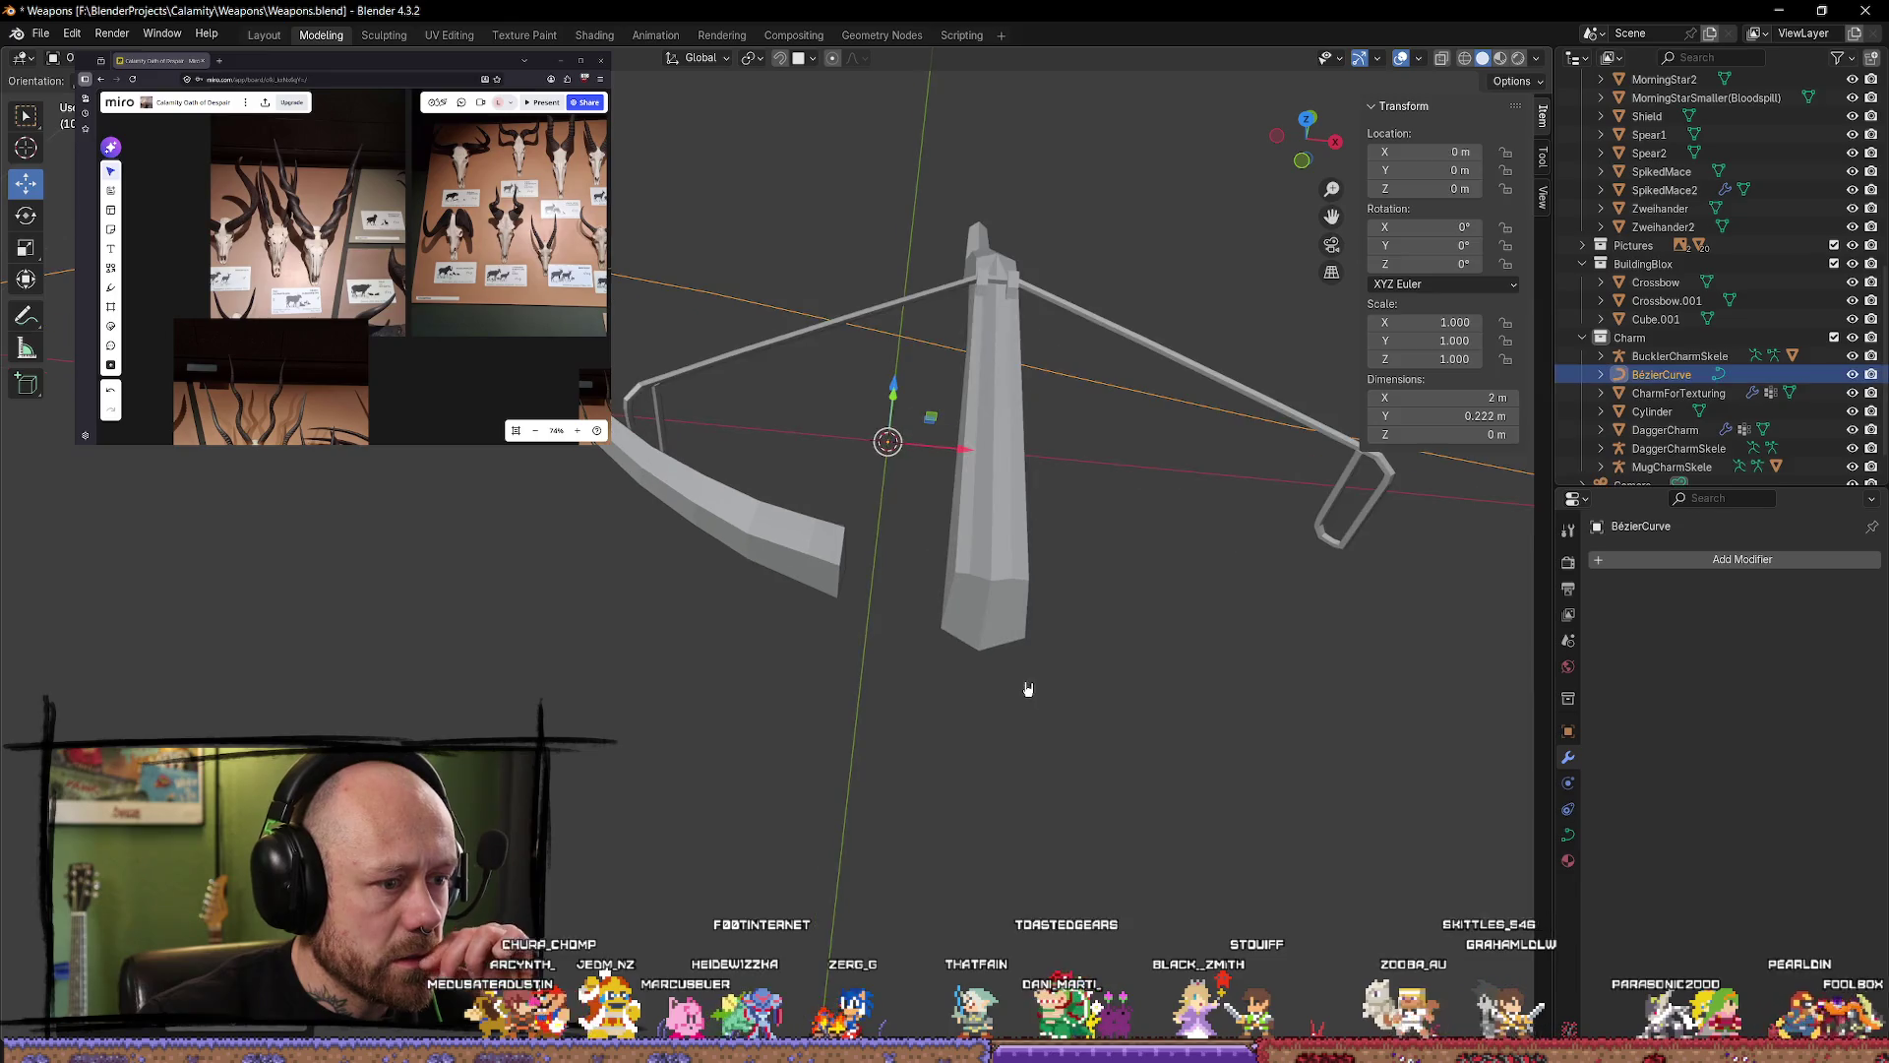
Step: Move the new Bézier curve beside the crossbow and enter its Edit Mode
scroll(1019, 669, down, 4)
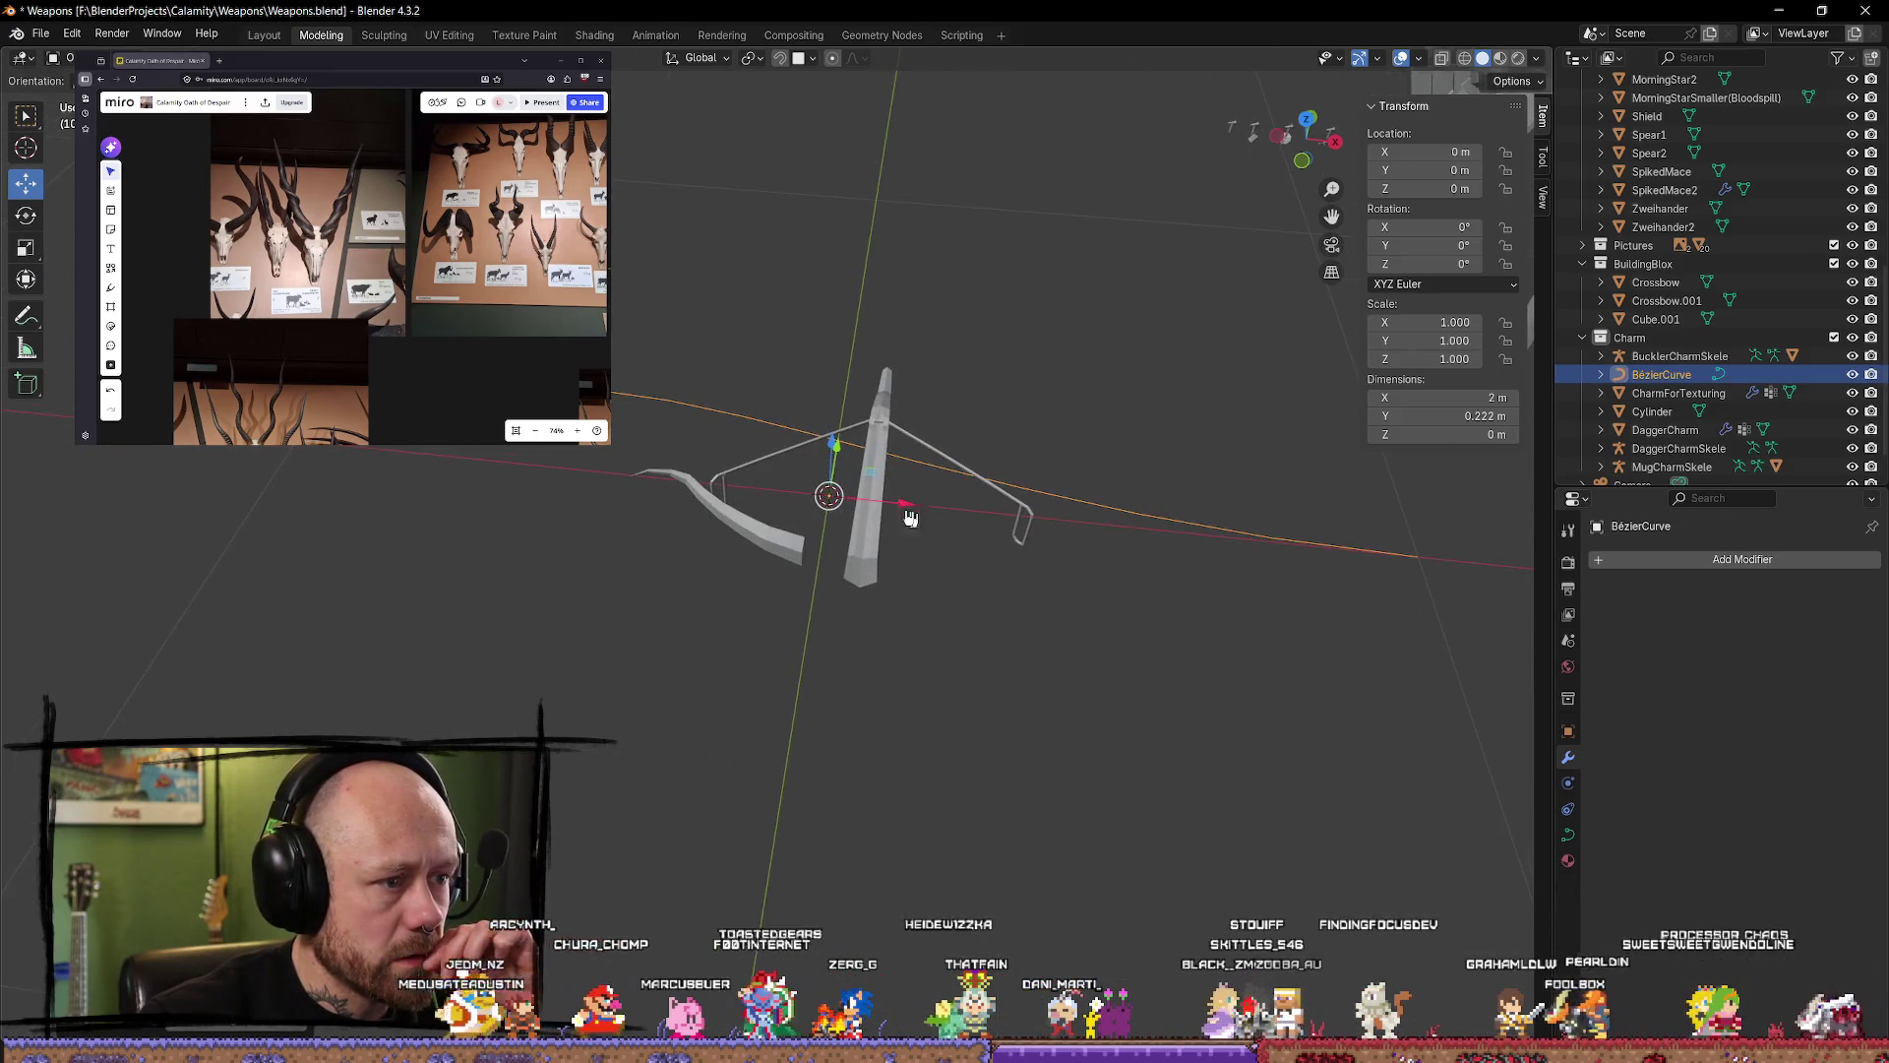
mouse_move(827, 496)
mouse_down()
mouse_move(873, 587)
mouse_move(1114, 620)
mouse_move(793, 557)
mouse_move(996, 535)
mouse_move(1224, 591)
mouse_move(693, 596)
mouse_up()
scroll(1223, 591, up, 3)
scroll(1156, 598, down, 4)
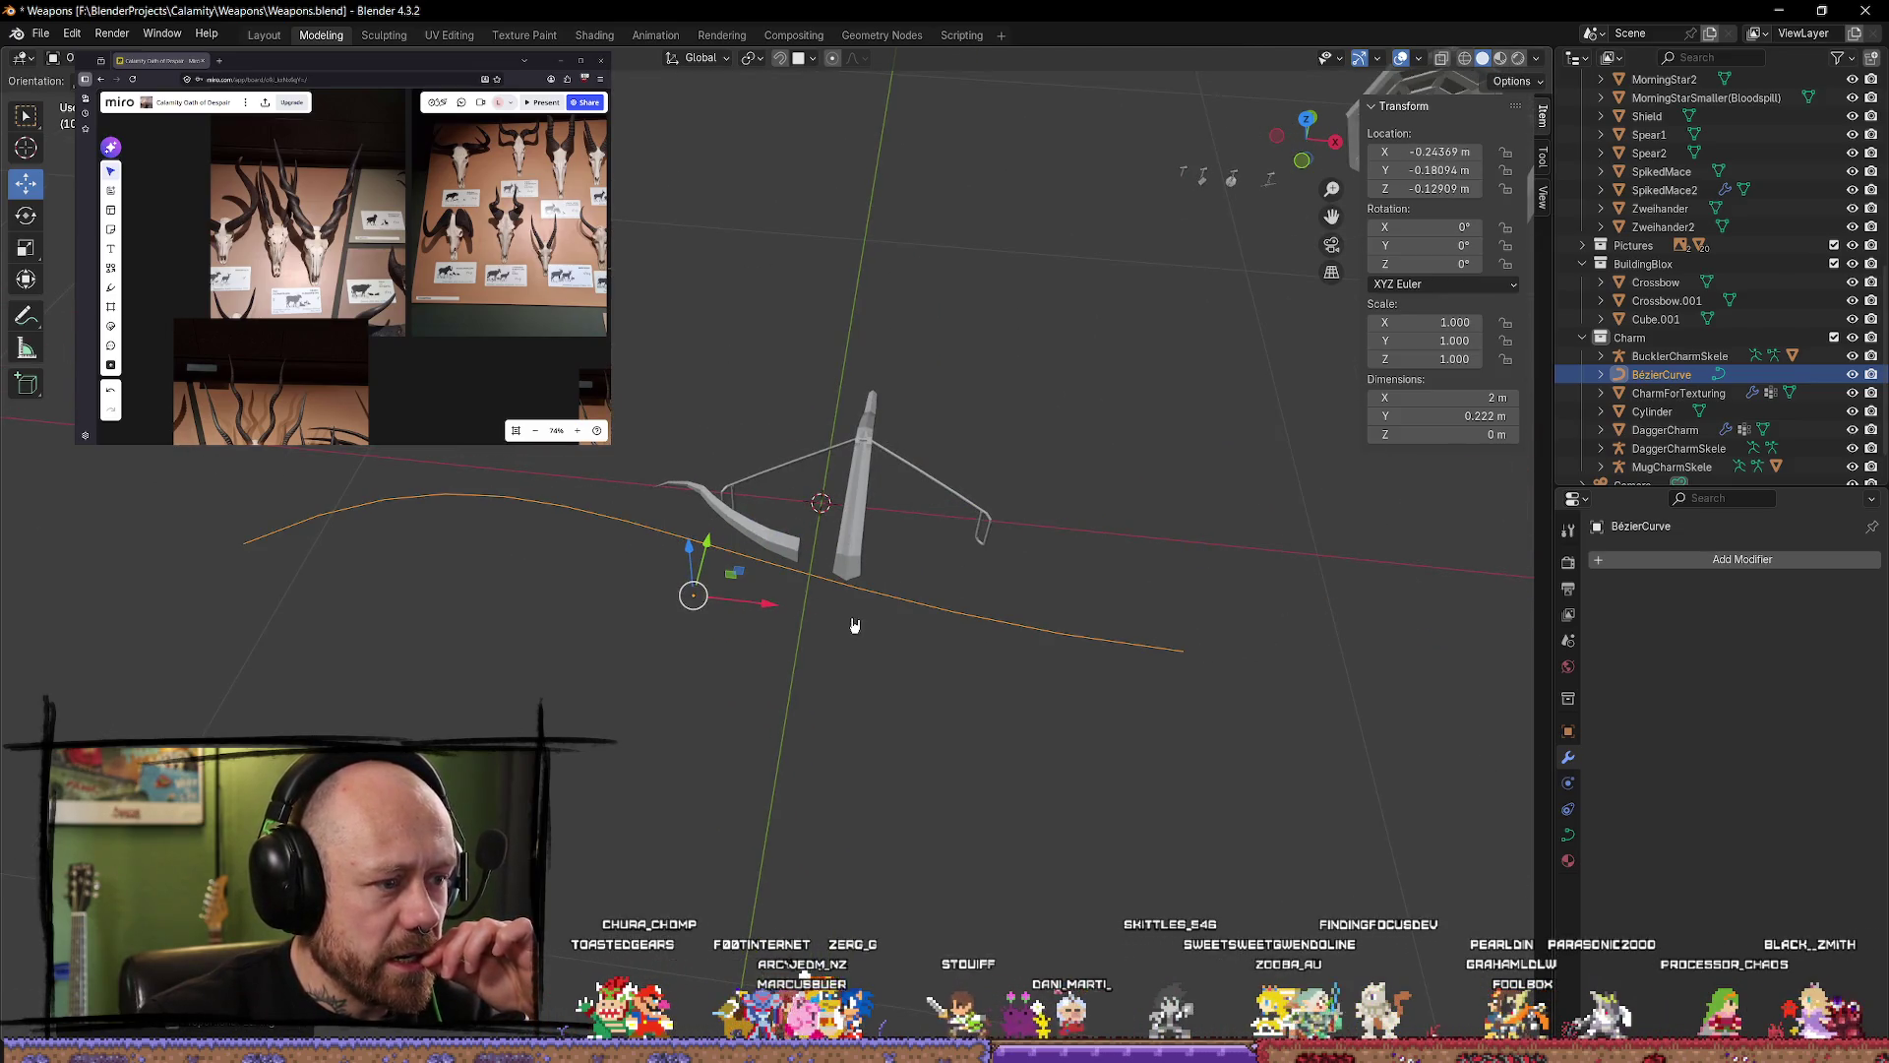
key(Tab)
key(Tab)
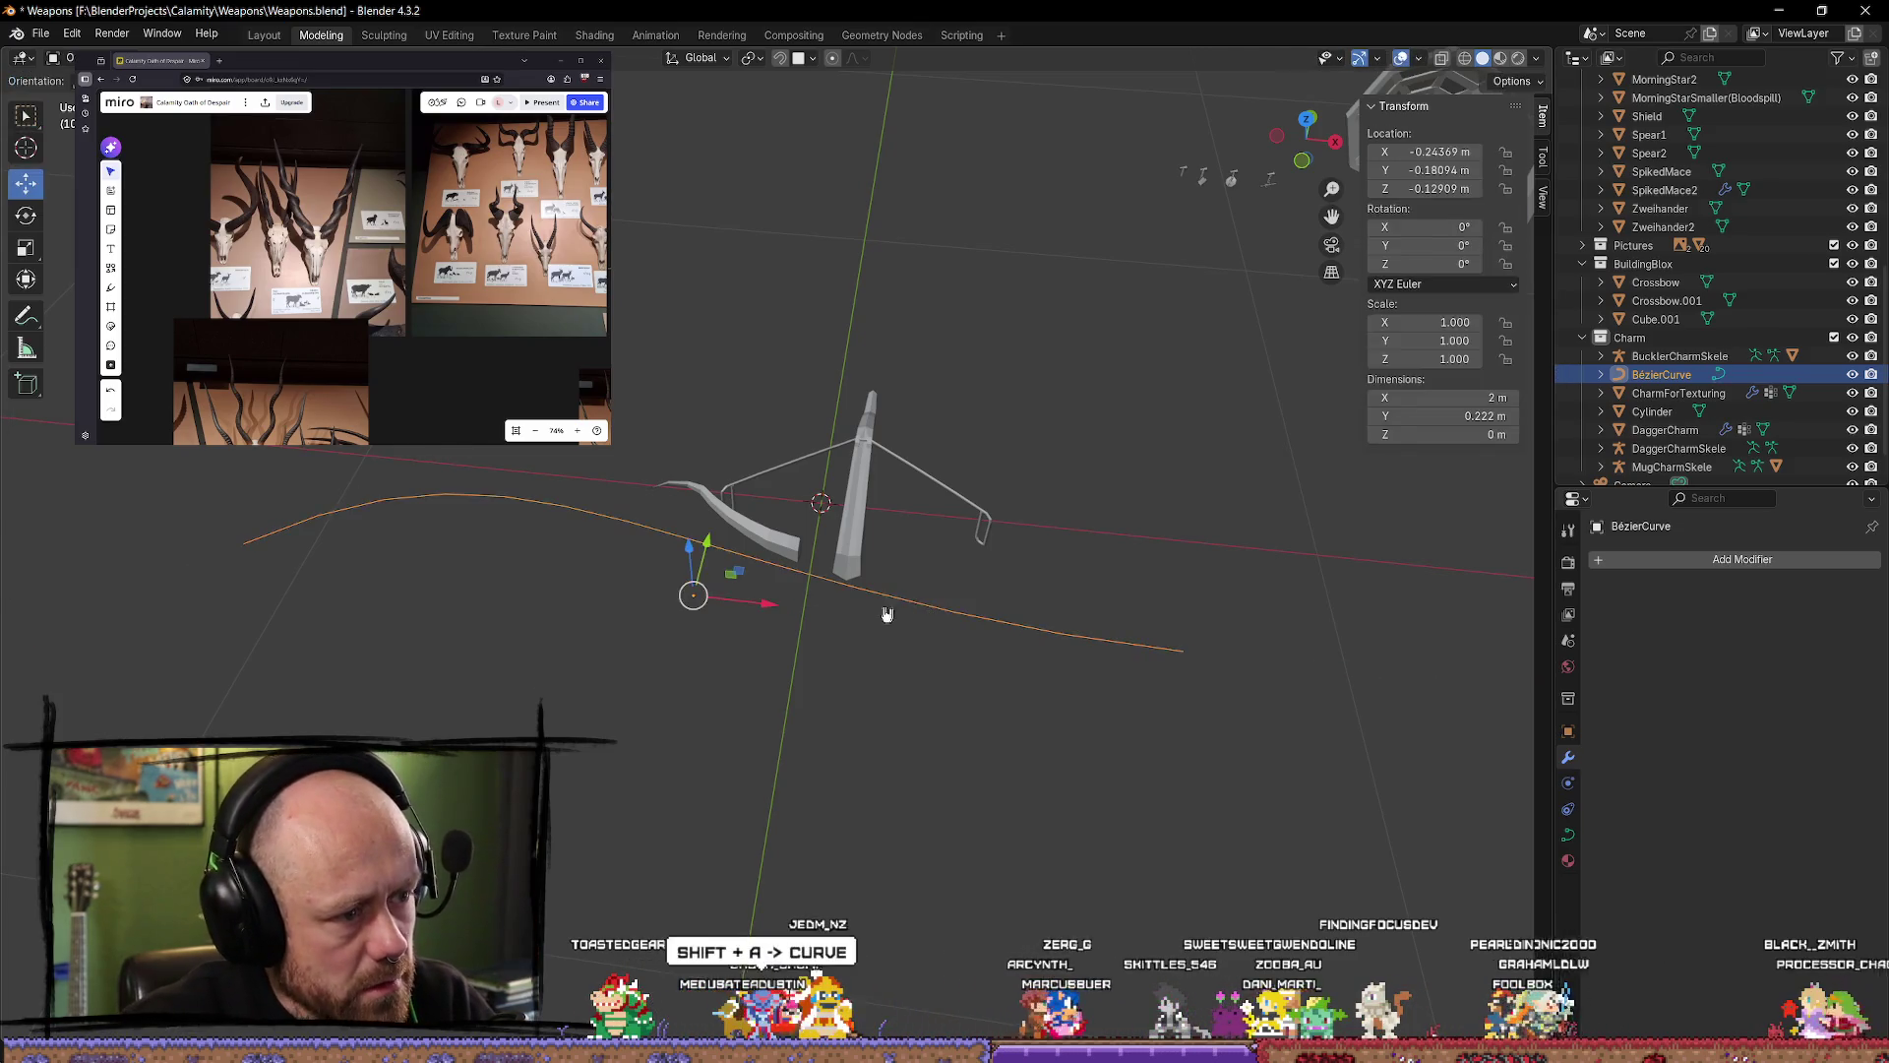
key(Tab)
Step: Move the curve's far end point toward the crossbow limb, constraining along Y
scroll(787, 591, down, 3)
scroll(779, 569, up, 6)
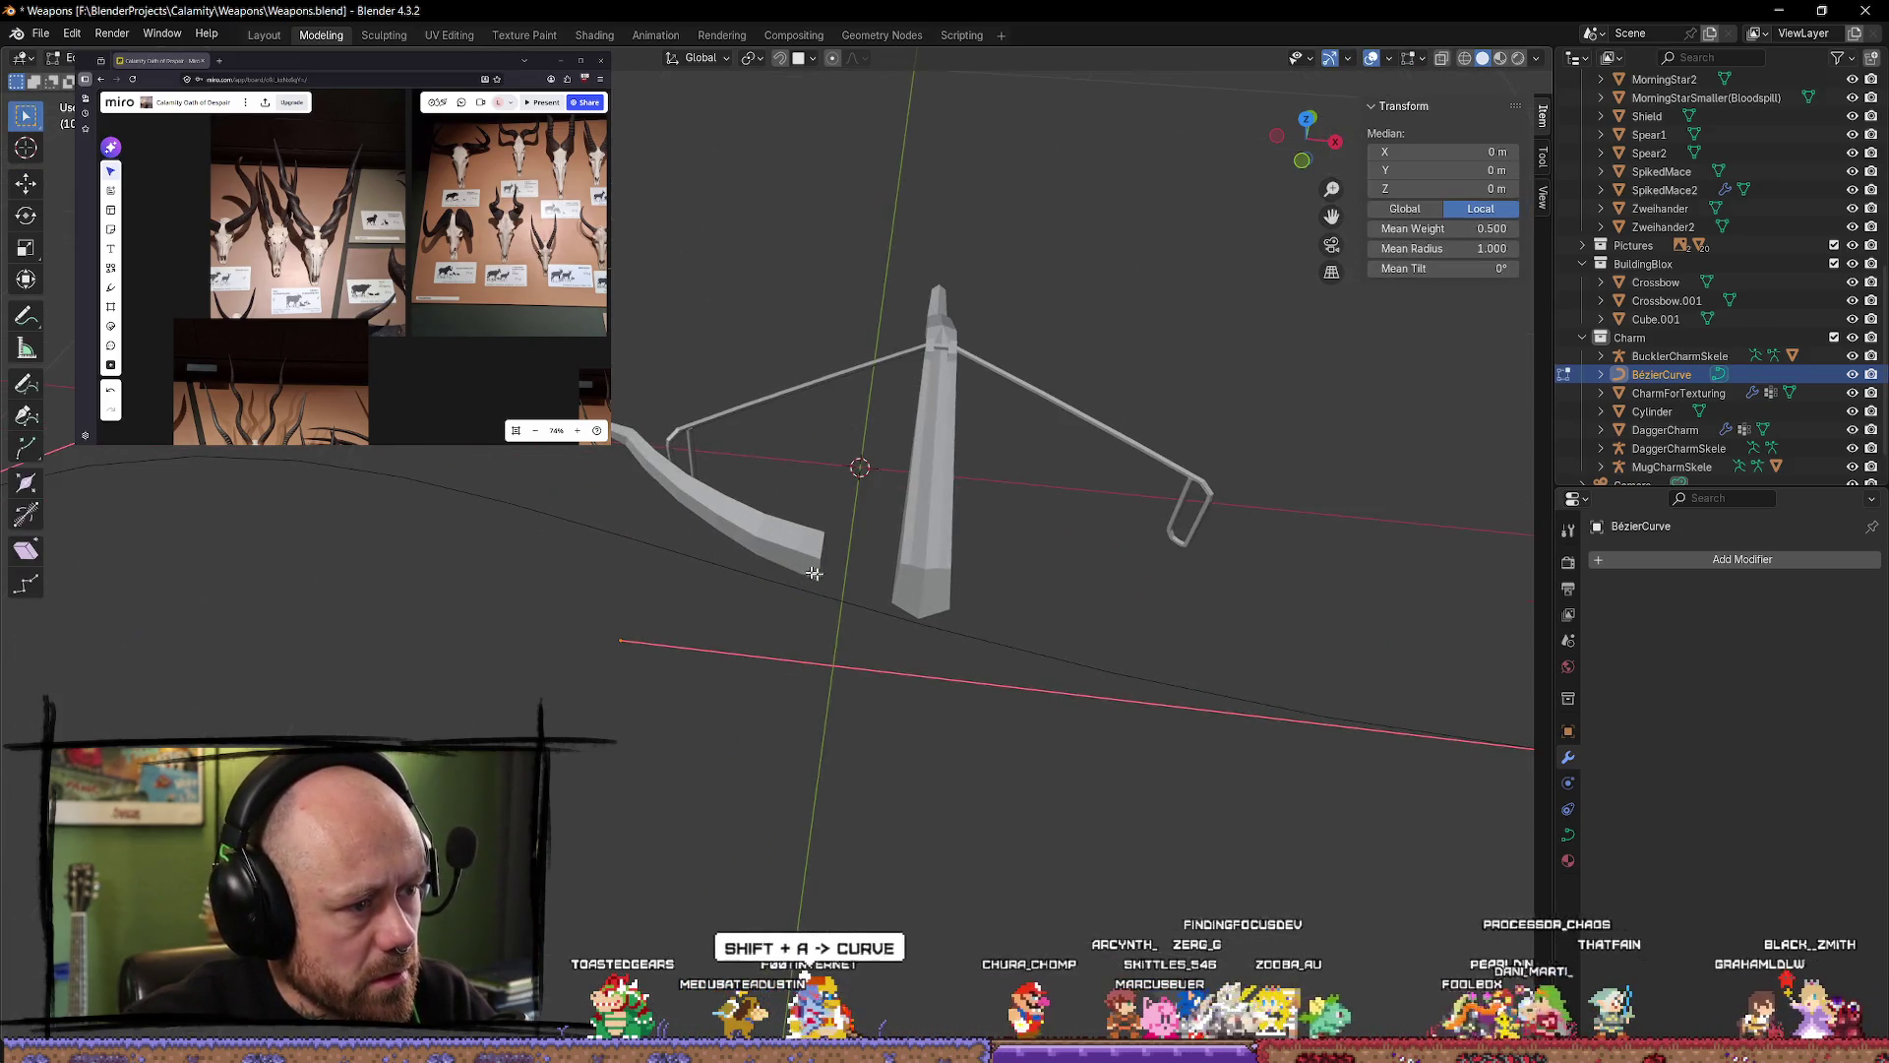
scroll(1209, 692, down, 3)
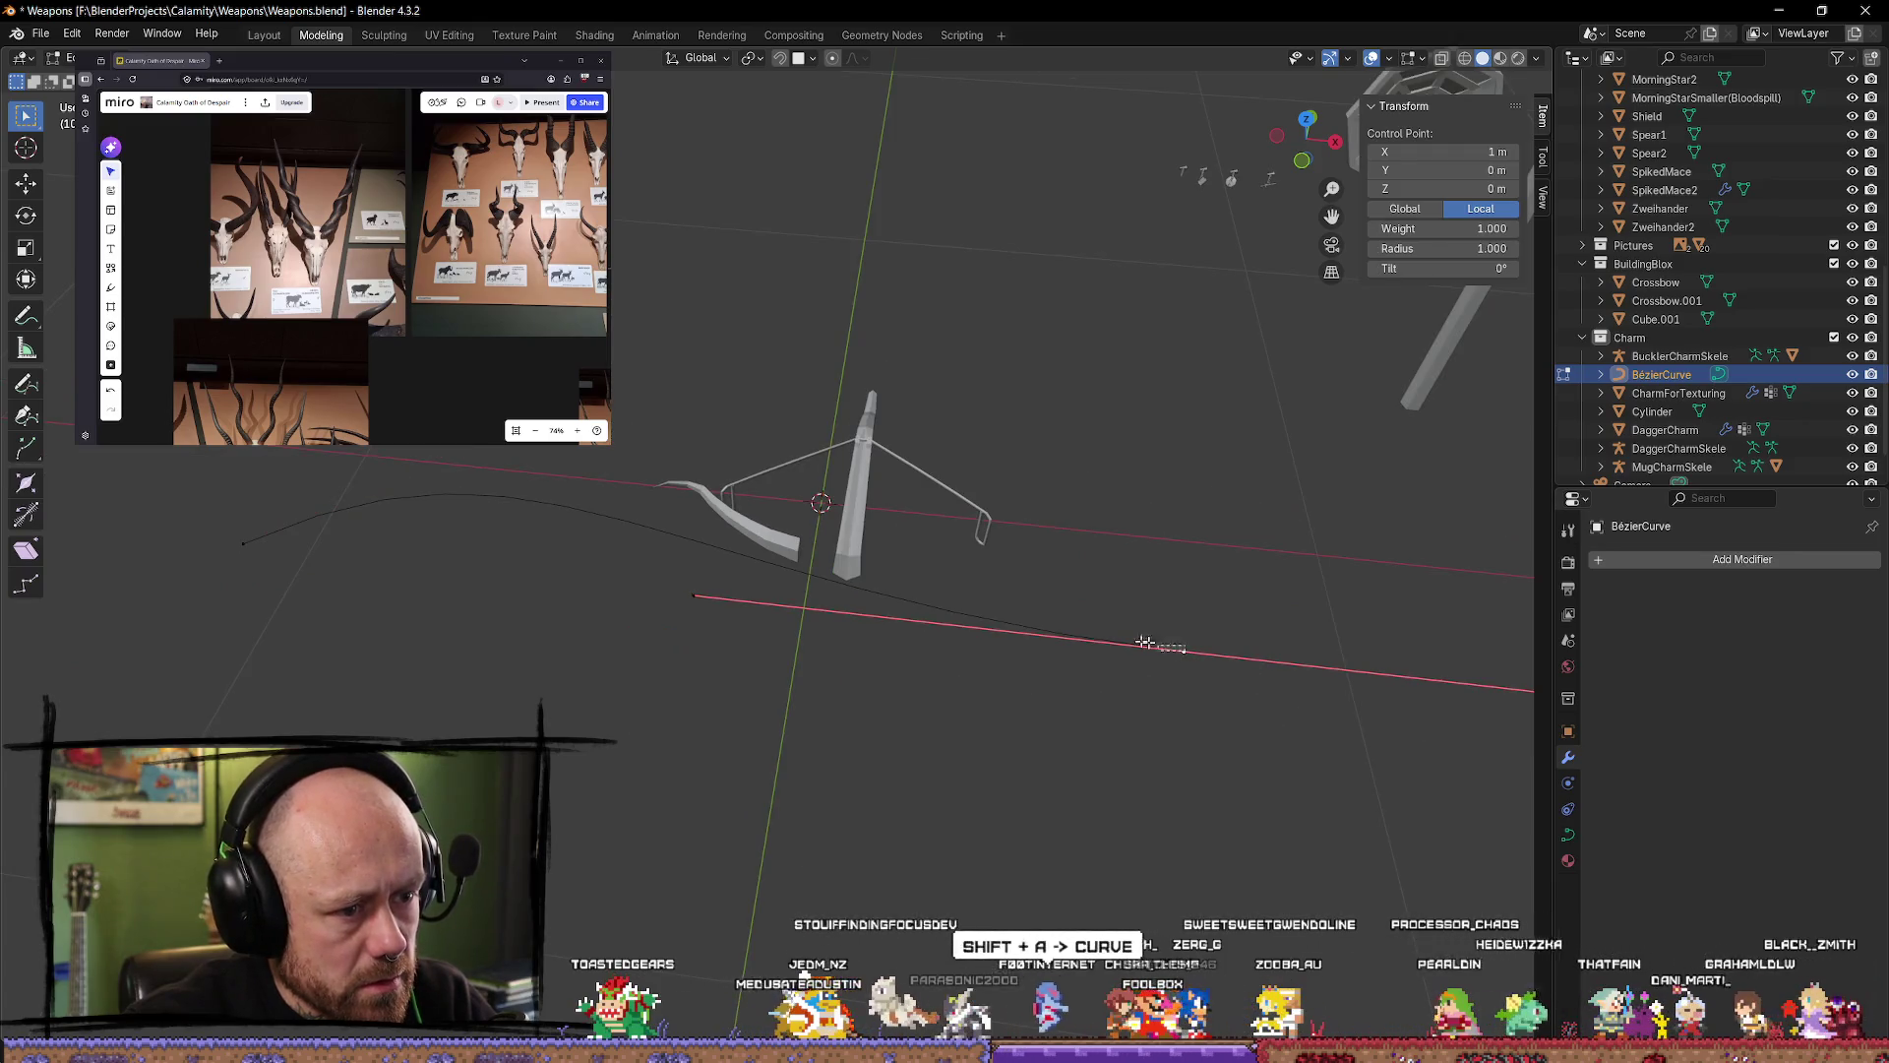
mouse_move(1144, 642)
mouse_down()
mouse_move(843, 577)
mouse_move(1158, 650)
mouse_up()
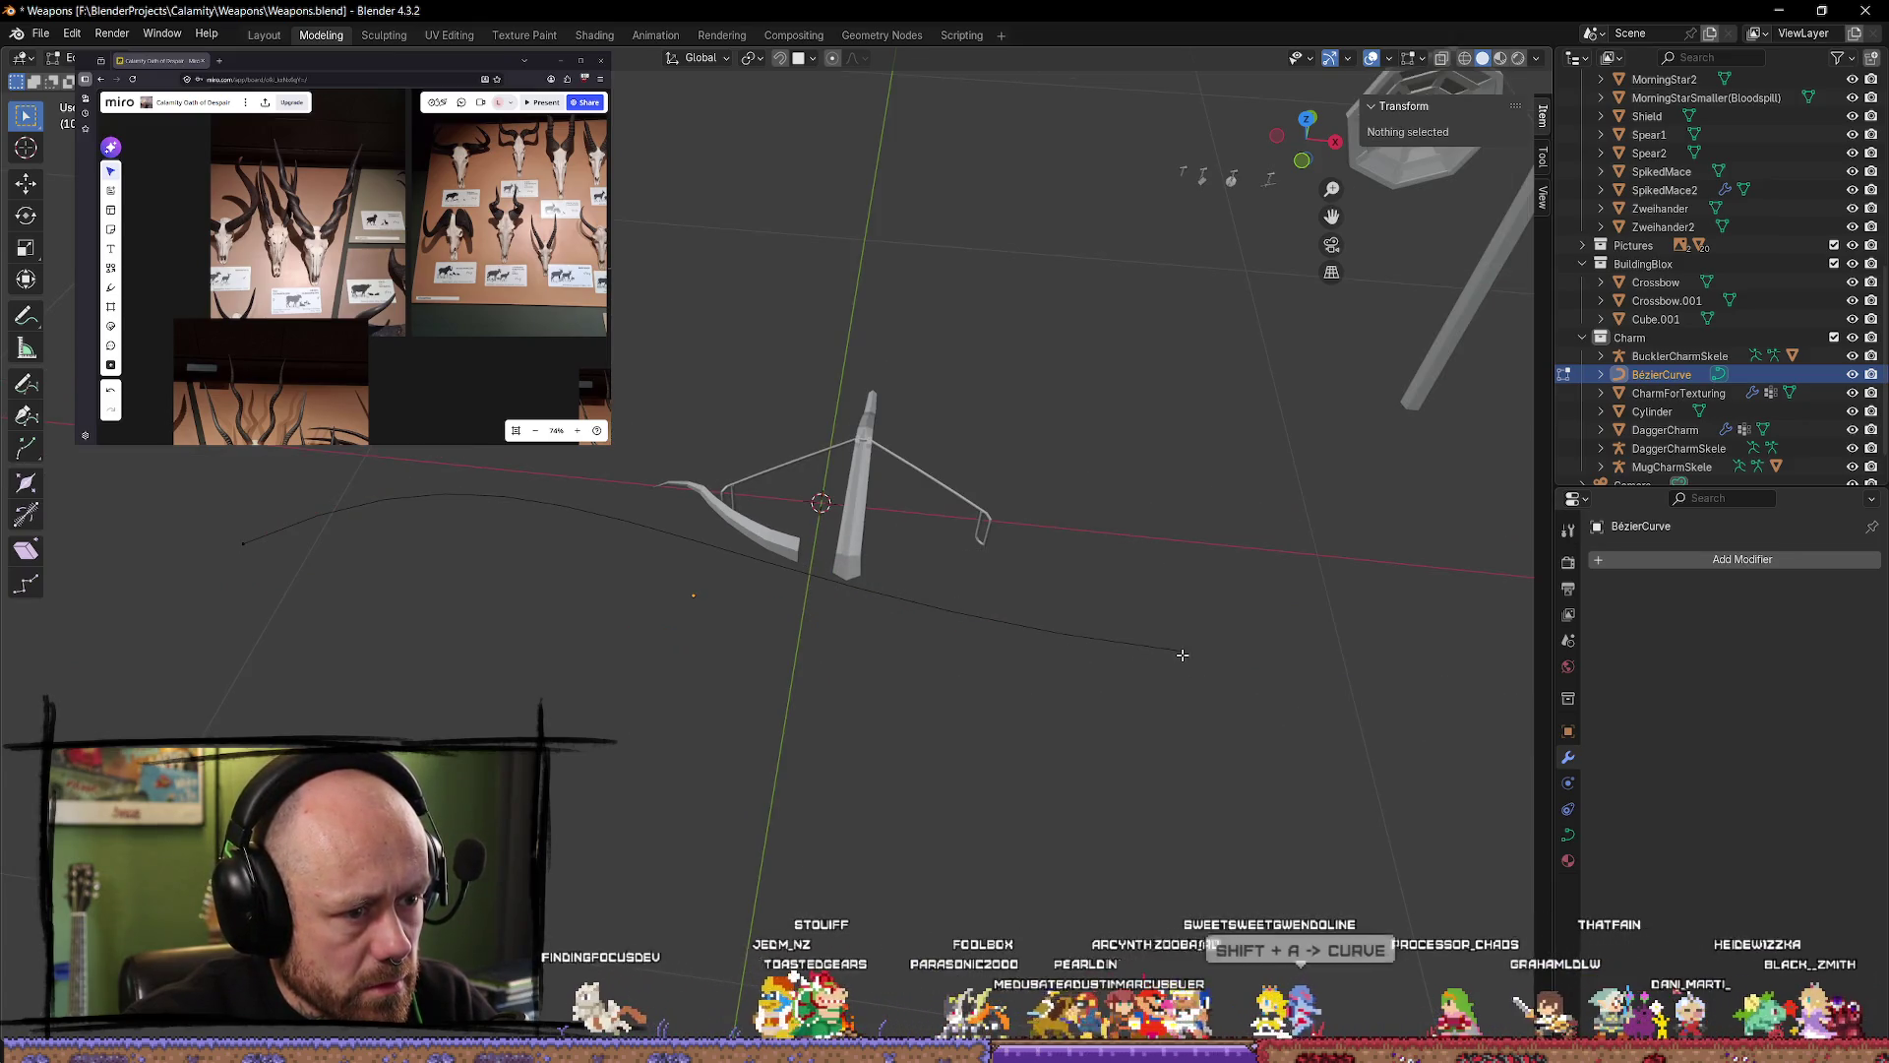
click(1185, 652)
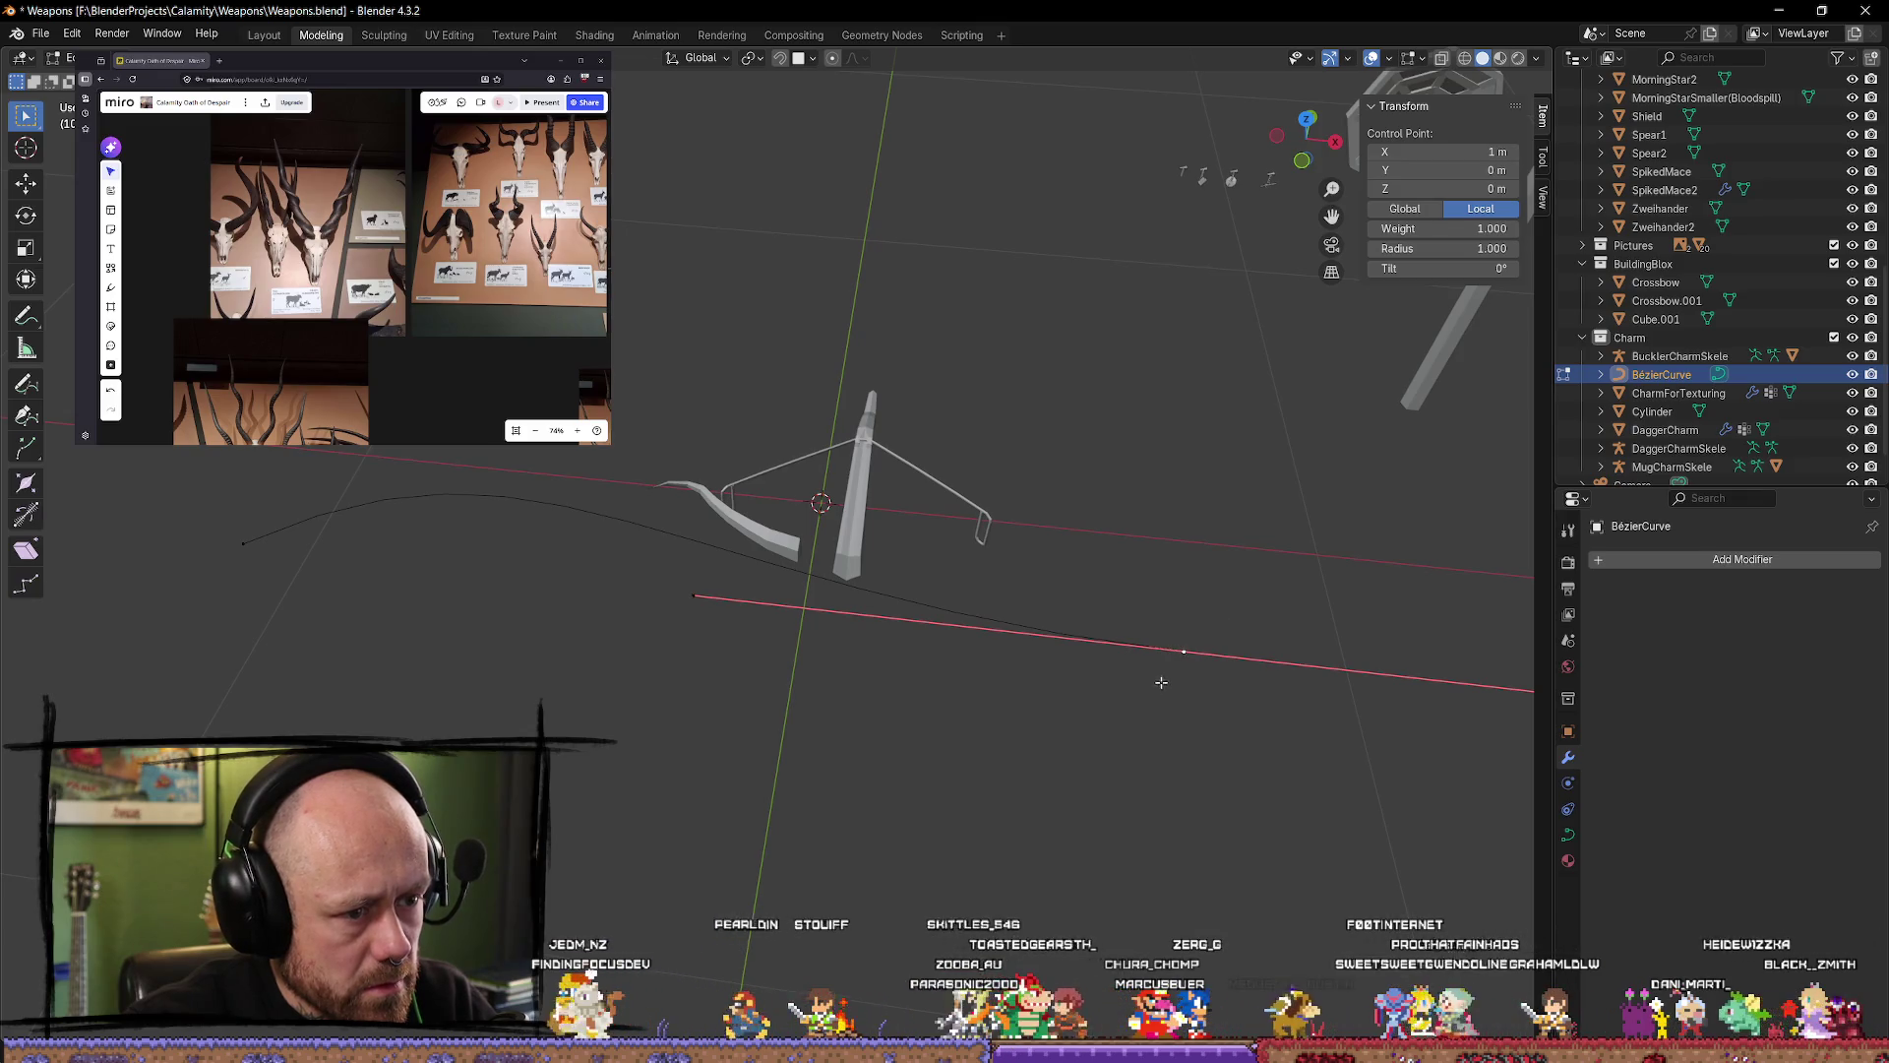
click(26, 183)
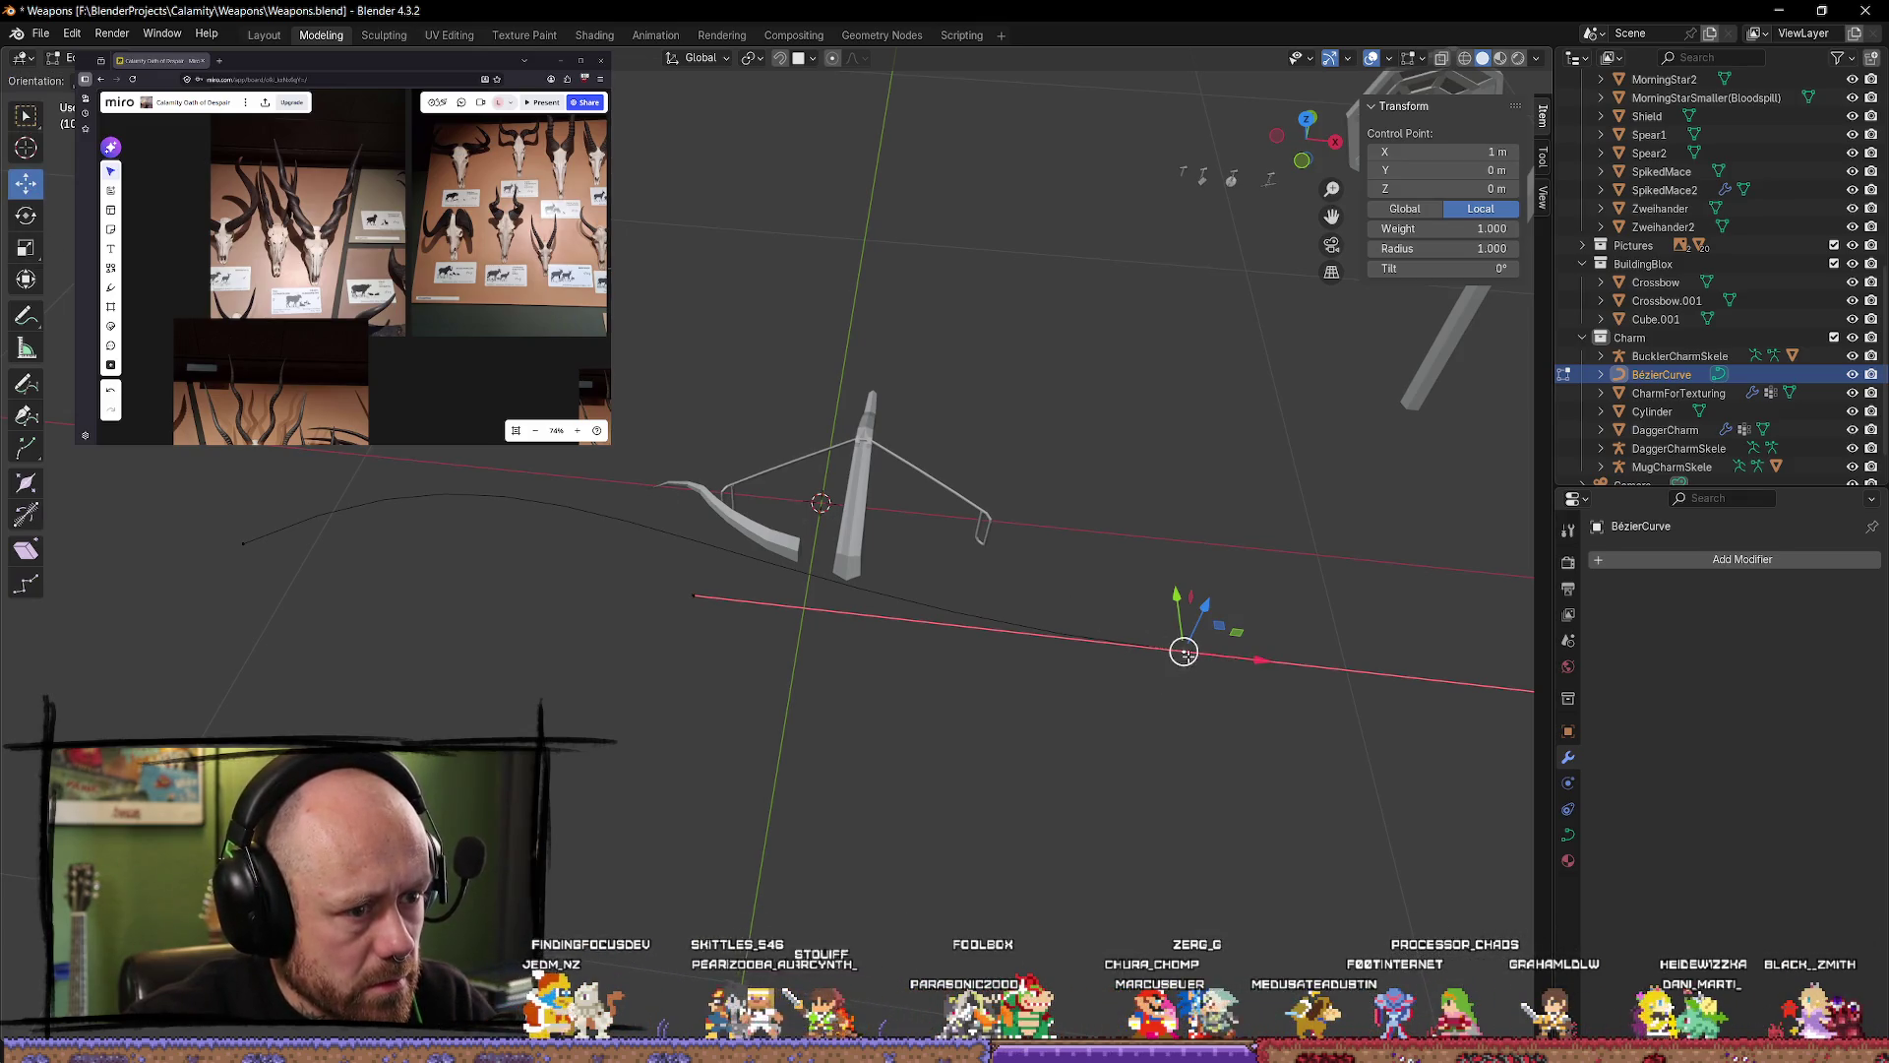
mouse_move(1184, 651)
mouse_down()
mouse_move(737, 539)
mouse_move(777, 531)
mouse_up()
scroll(883, 570, up, 6)
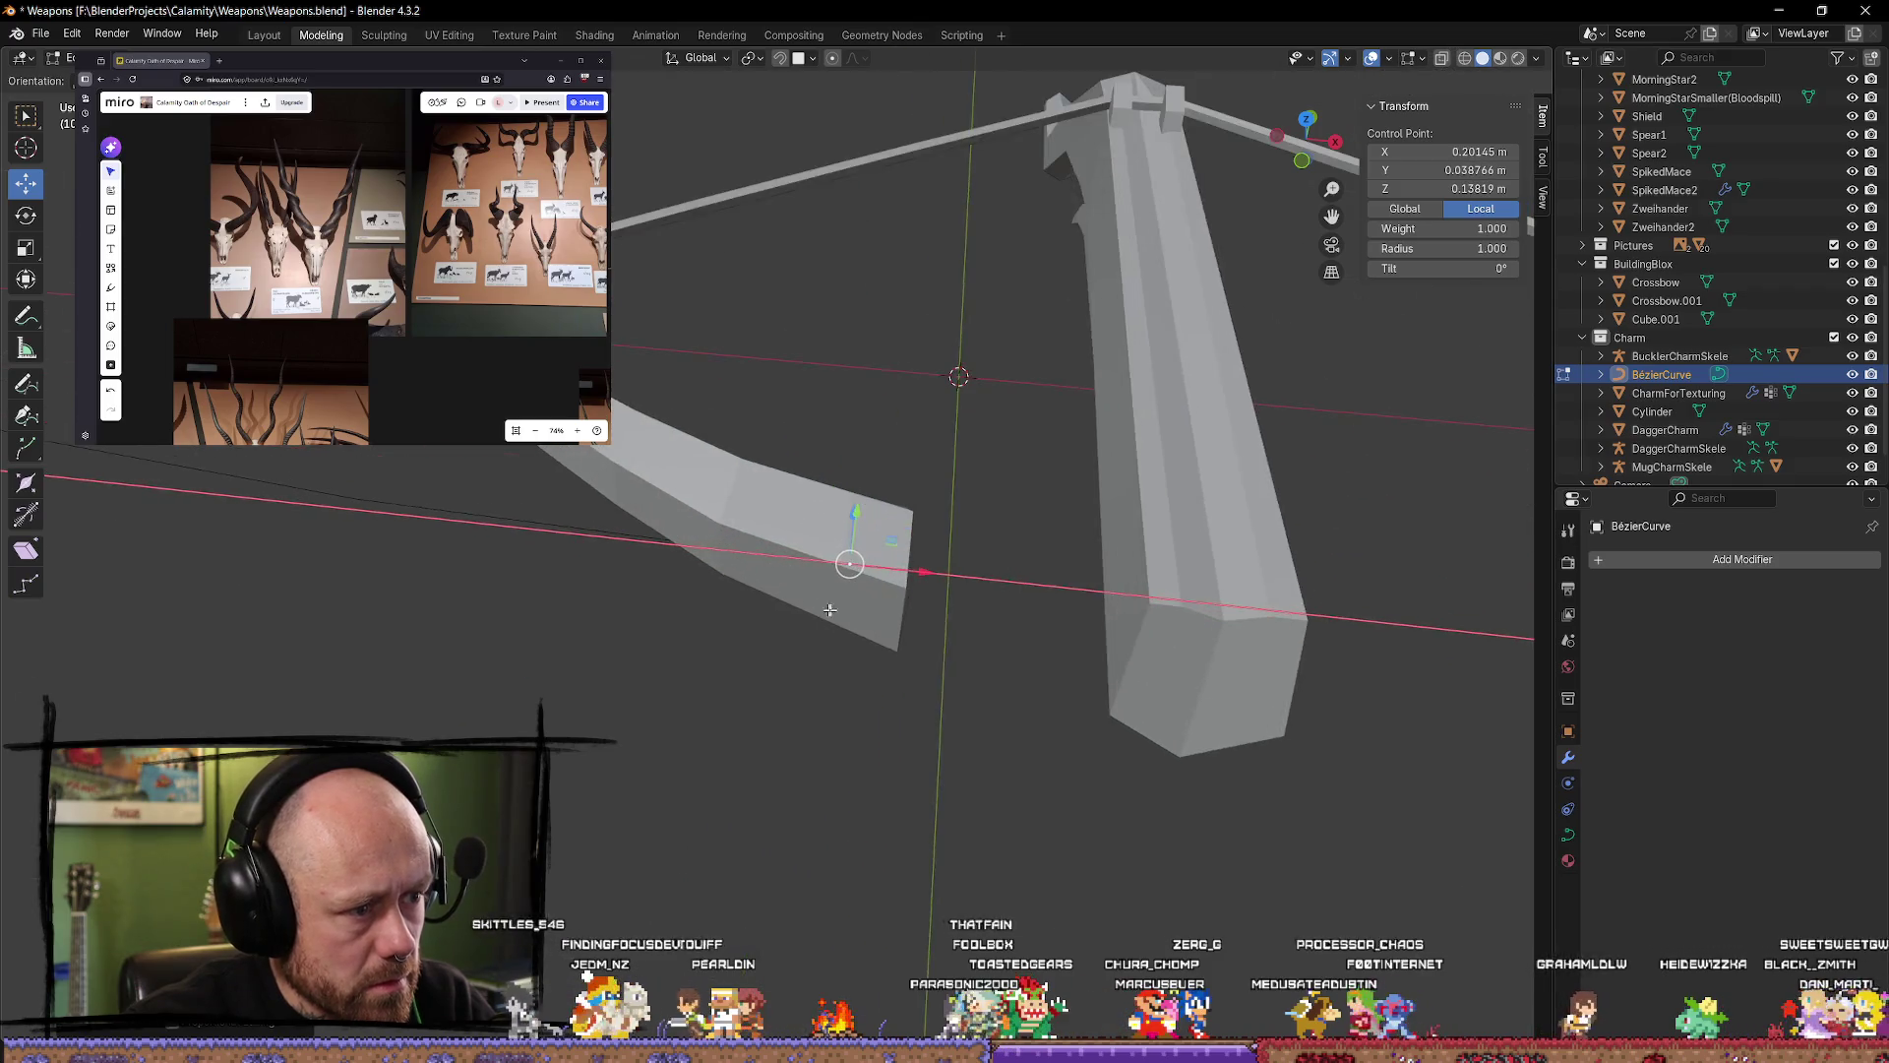
key(g)
key(y)
key(y)
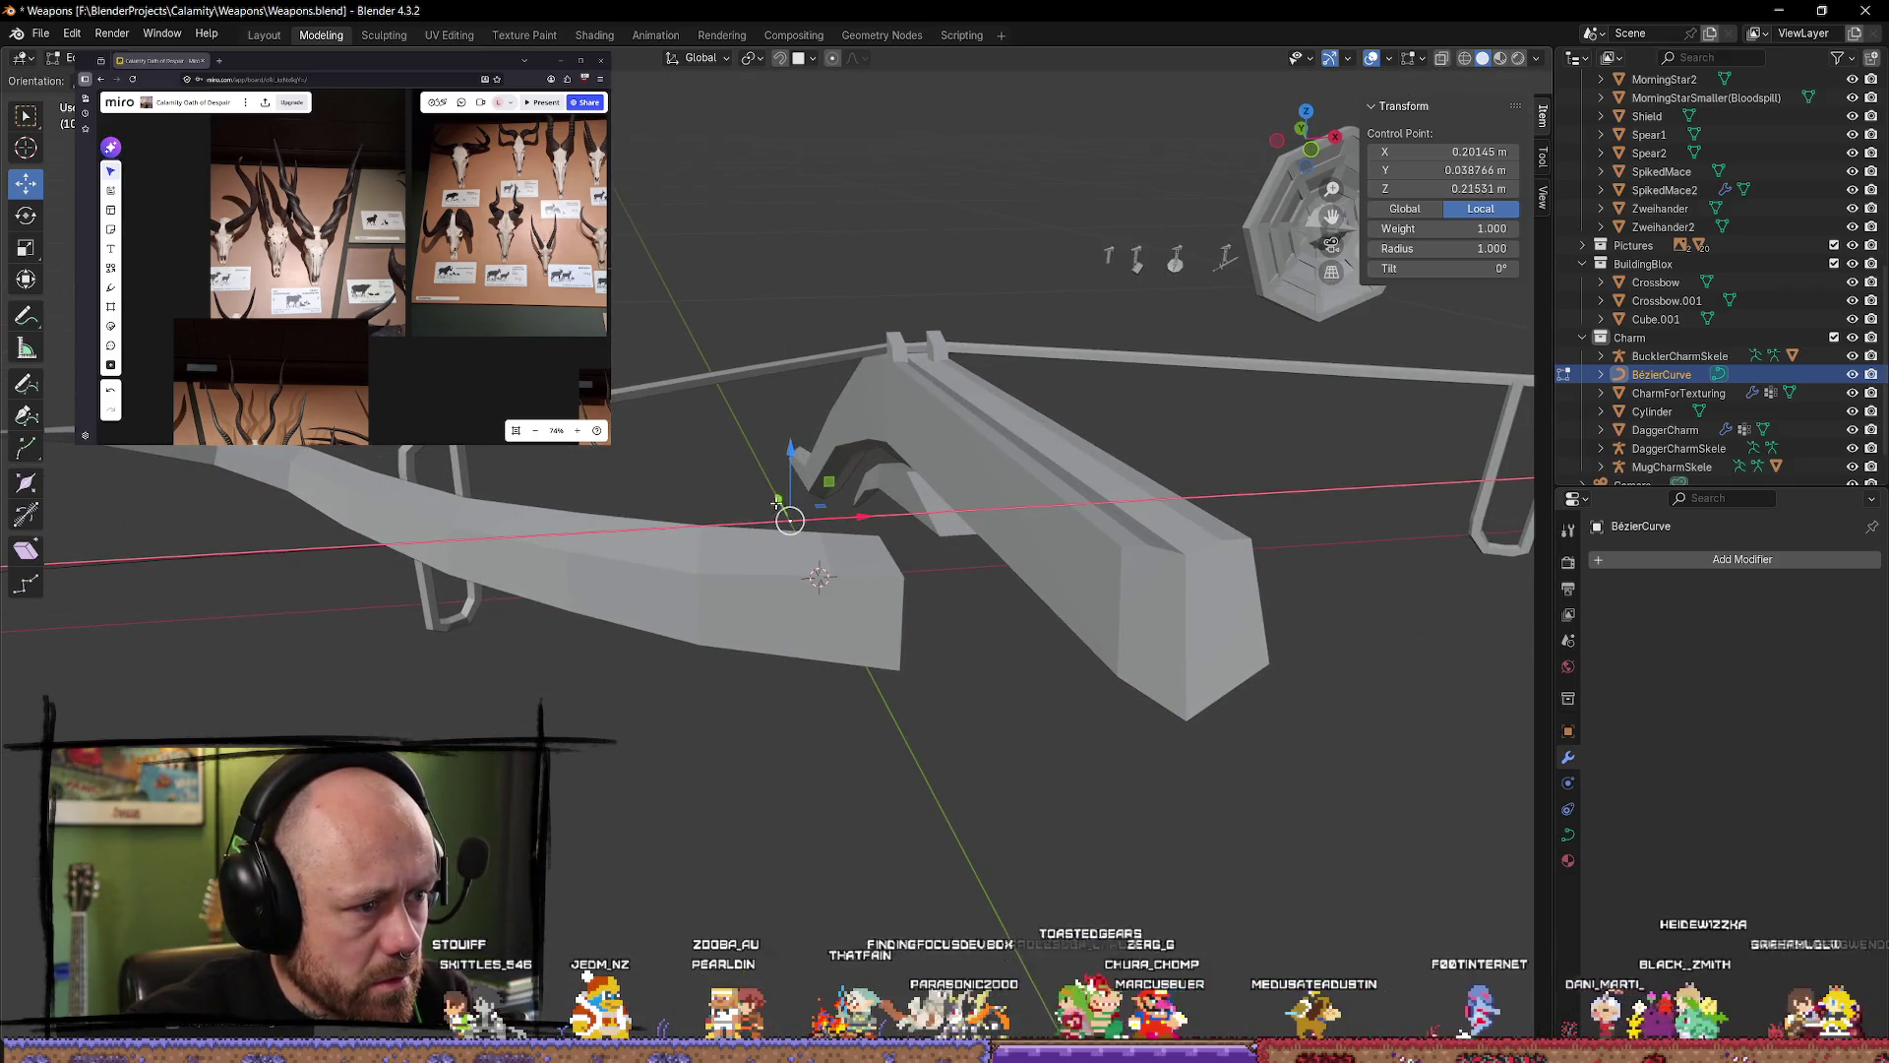
click(863, 662)
mouse_move(863, 661)
middle_down()
mouse_move(895, 772)
mouse_move(751, 759)
mouse_move(634, 694)
mouse_move(717, 636)
mouse_move(660, 649)
mouse_move(640, 629)
mouse_move(719, 627)
mouse_move(708, 600)
mouse_move(753, 679)
mouse_move(733, 669)
mouse_move(806, 646)
middle_up()
Step: Move another curve control point along the X axis onto the limb
click(634, 694)
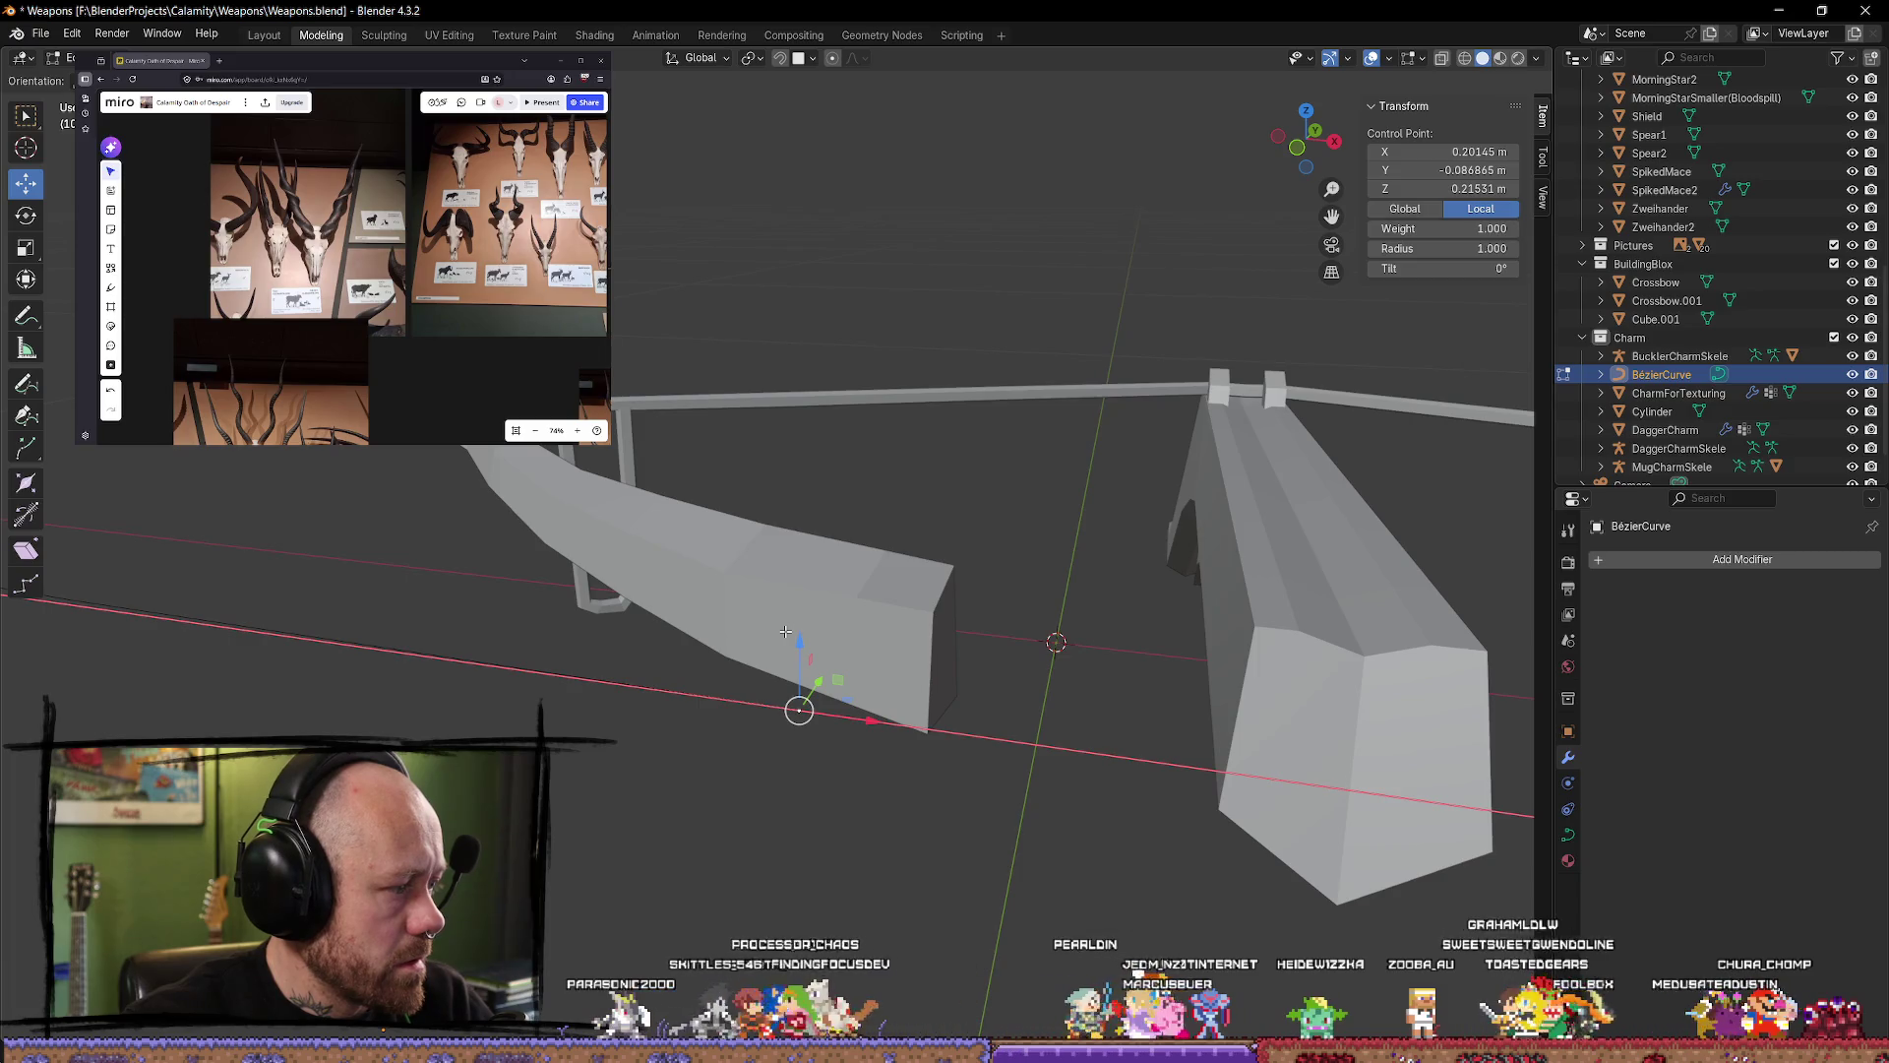
mouse_move(792, 627)
middle_down()
mouse_move(584, 728)
mouse_move(533, 694)
middle_up()
key(g)
key(x)
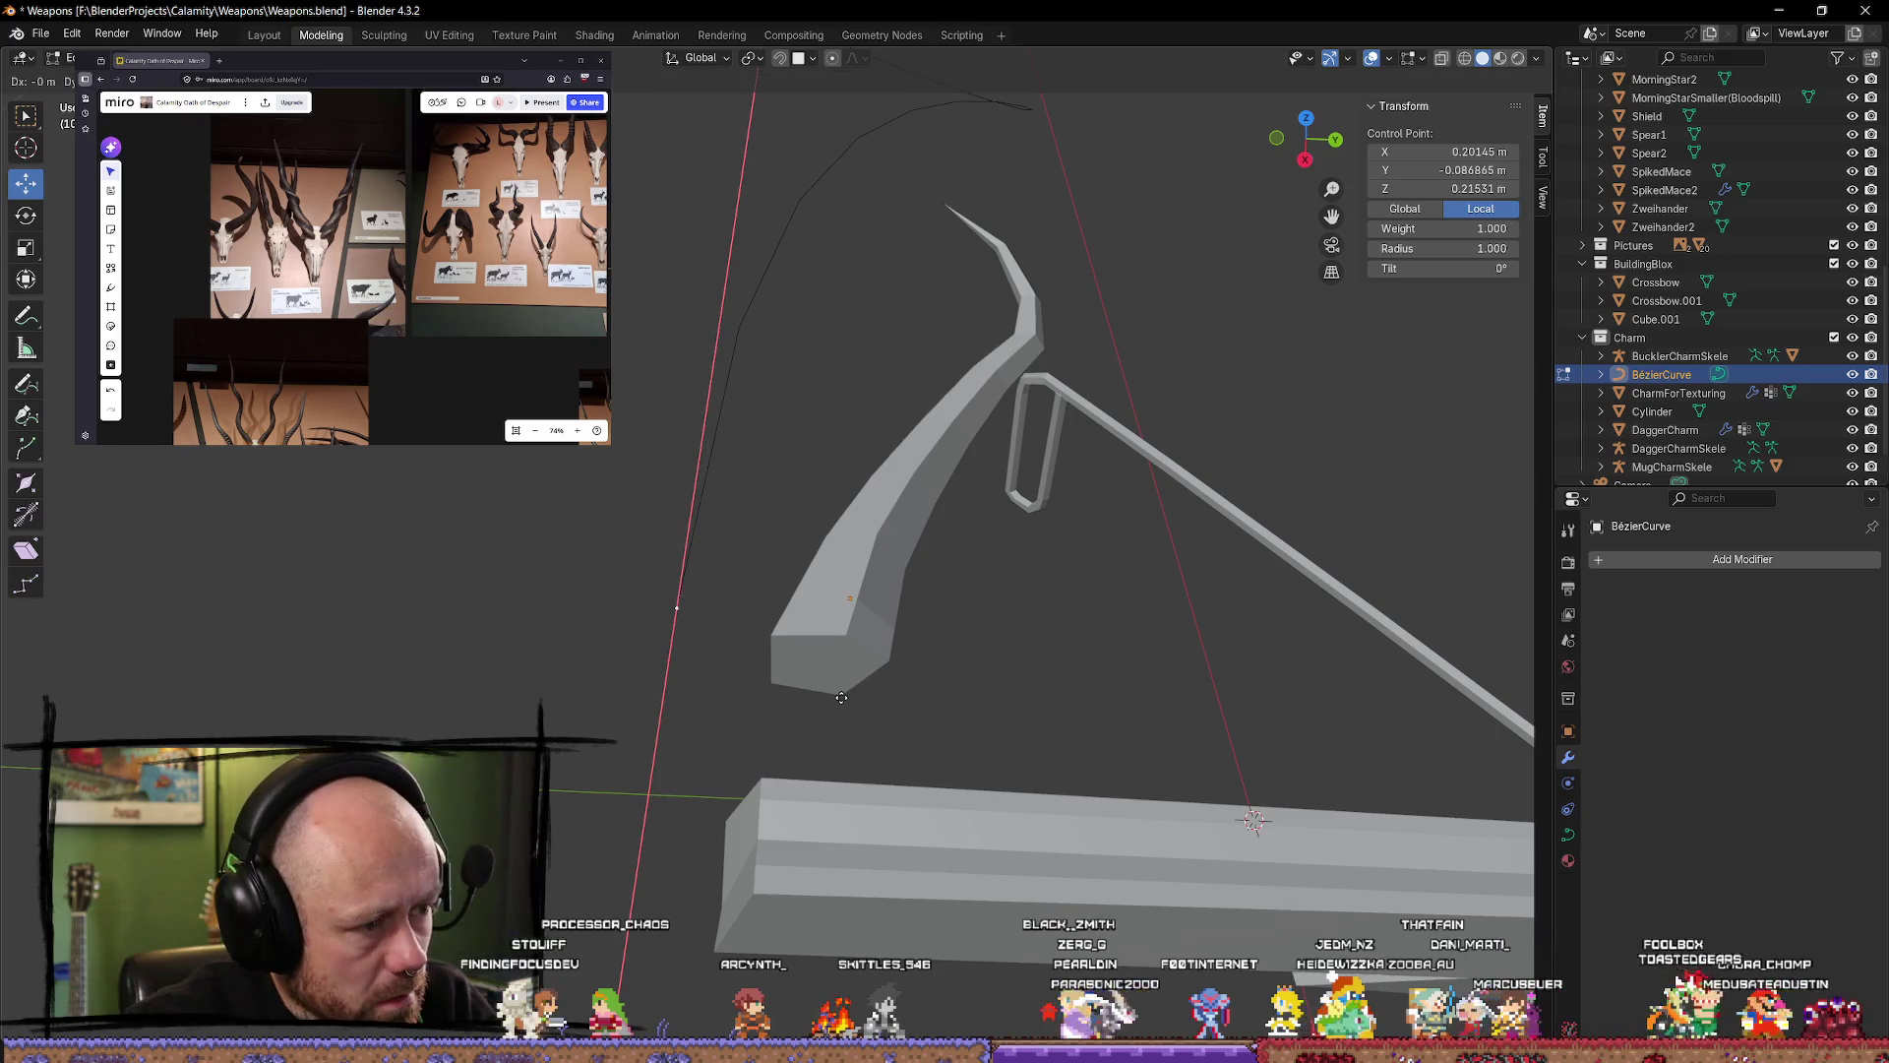
click(1016, 738)
mouse_move(1059, 734)
middle_down()
mouse_move(1287, 737)
mouse_move(1231, 757)
middle_up()
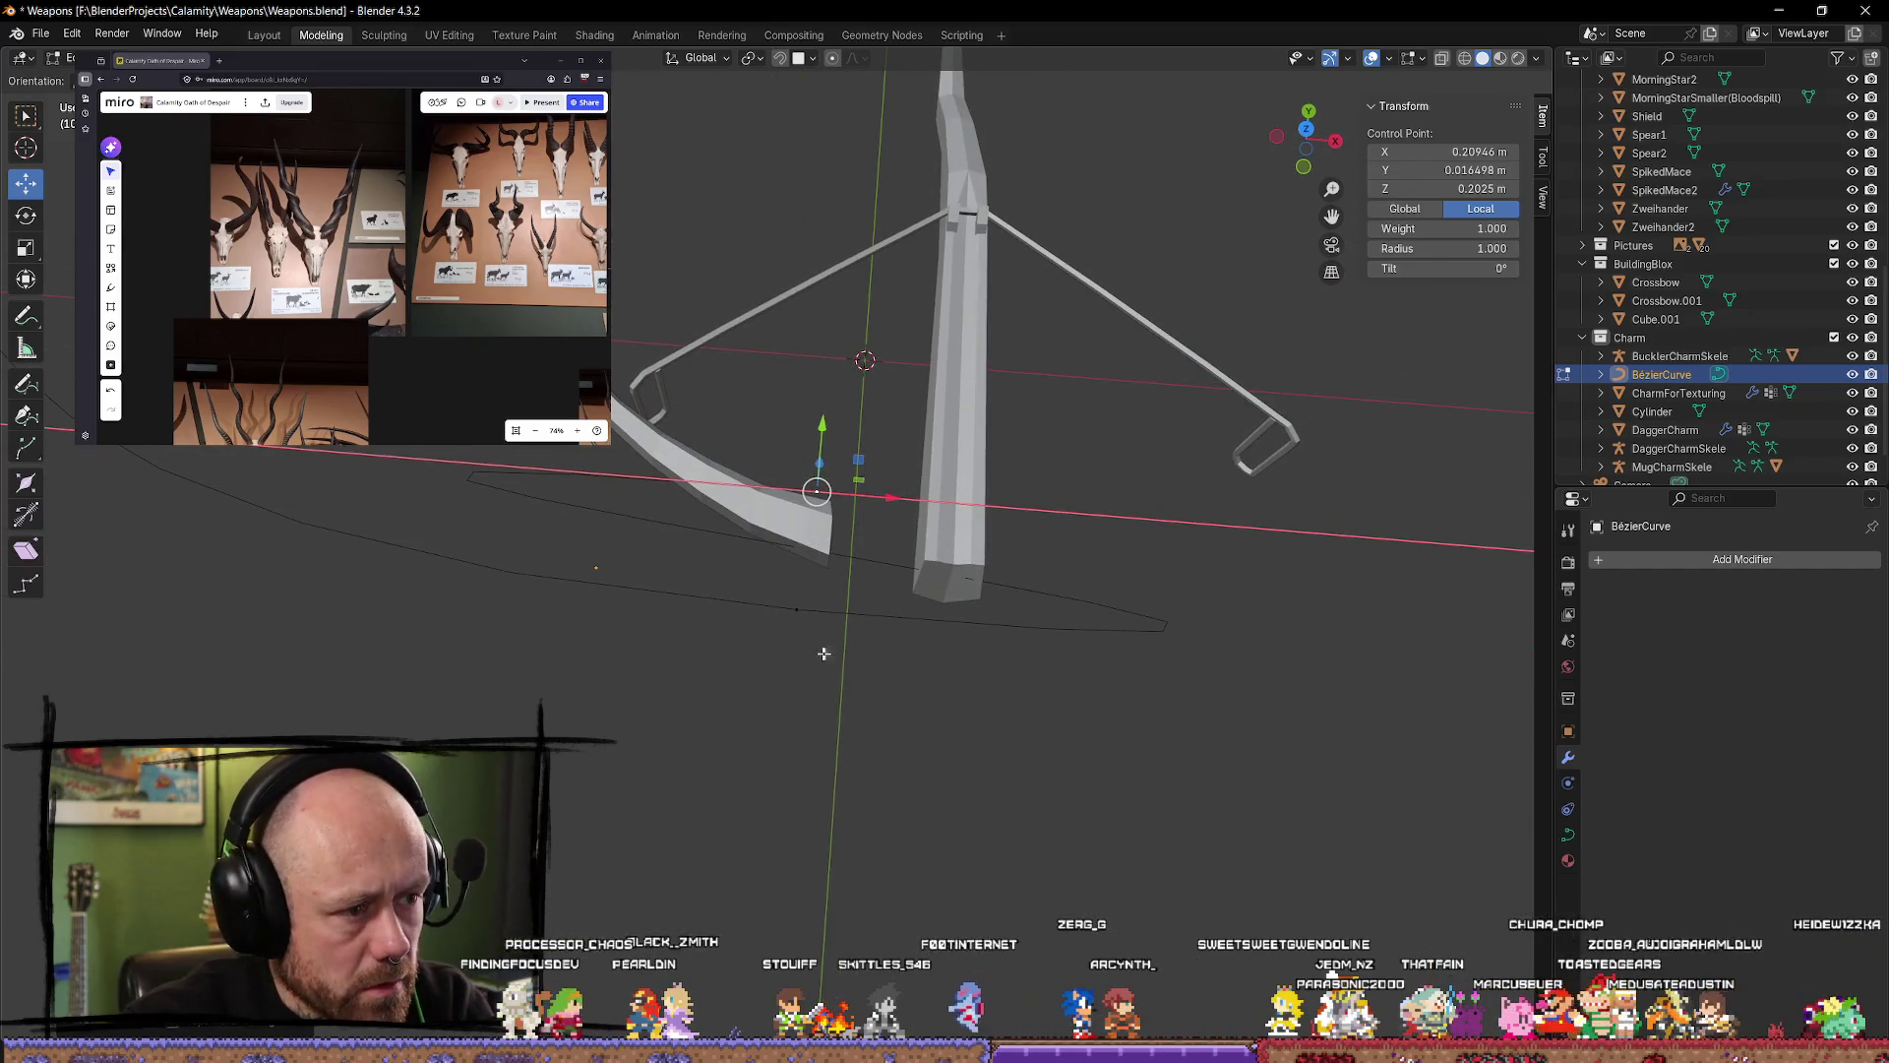
Step: Delete an extra Bézier control point with X > Vertices
click(839, 410)
click(817, 491)
key(x)
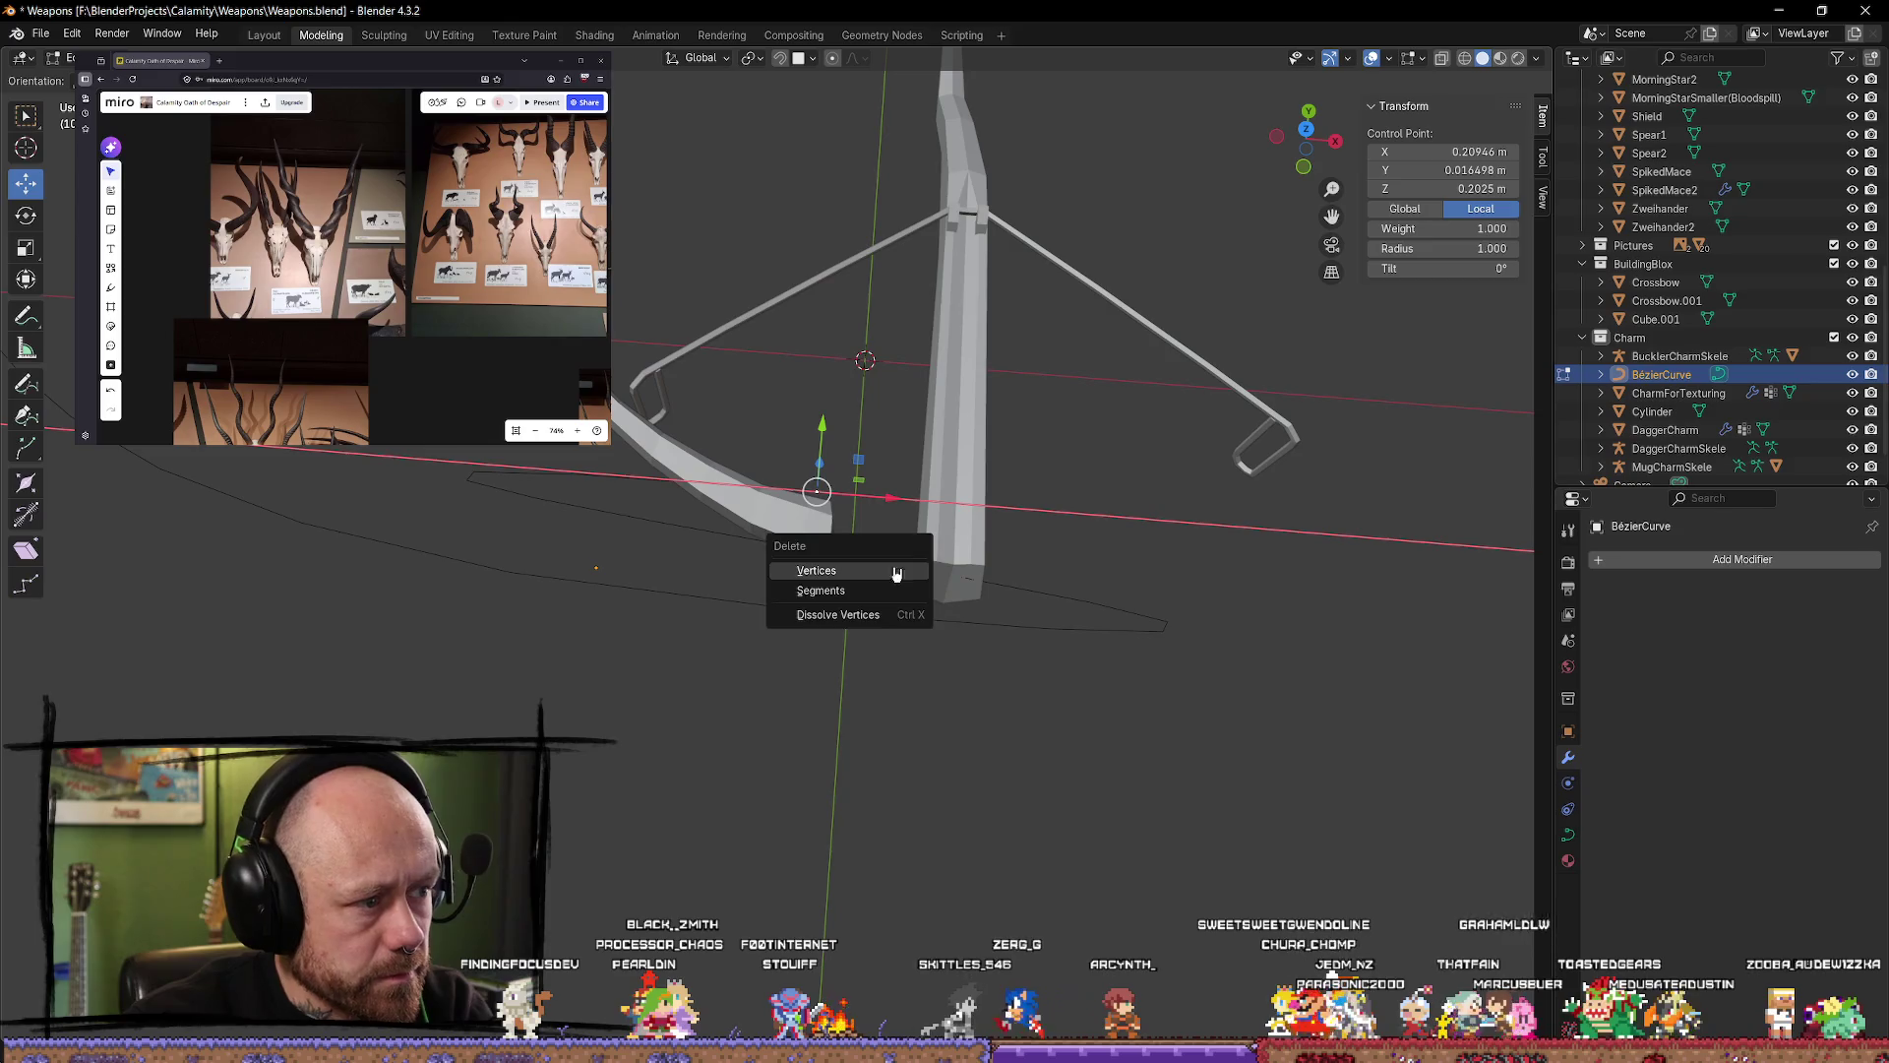
key(Escape)
click(858, 430)
click(817, 490)
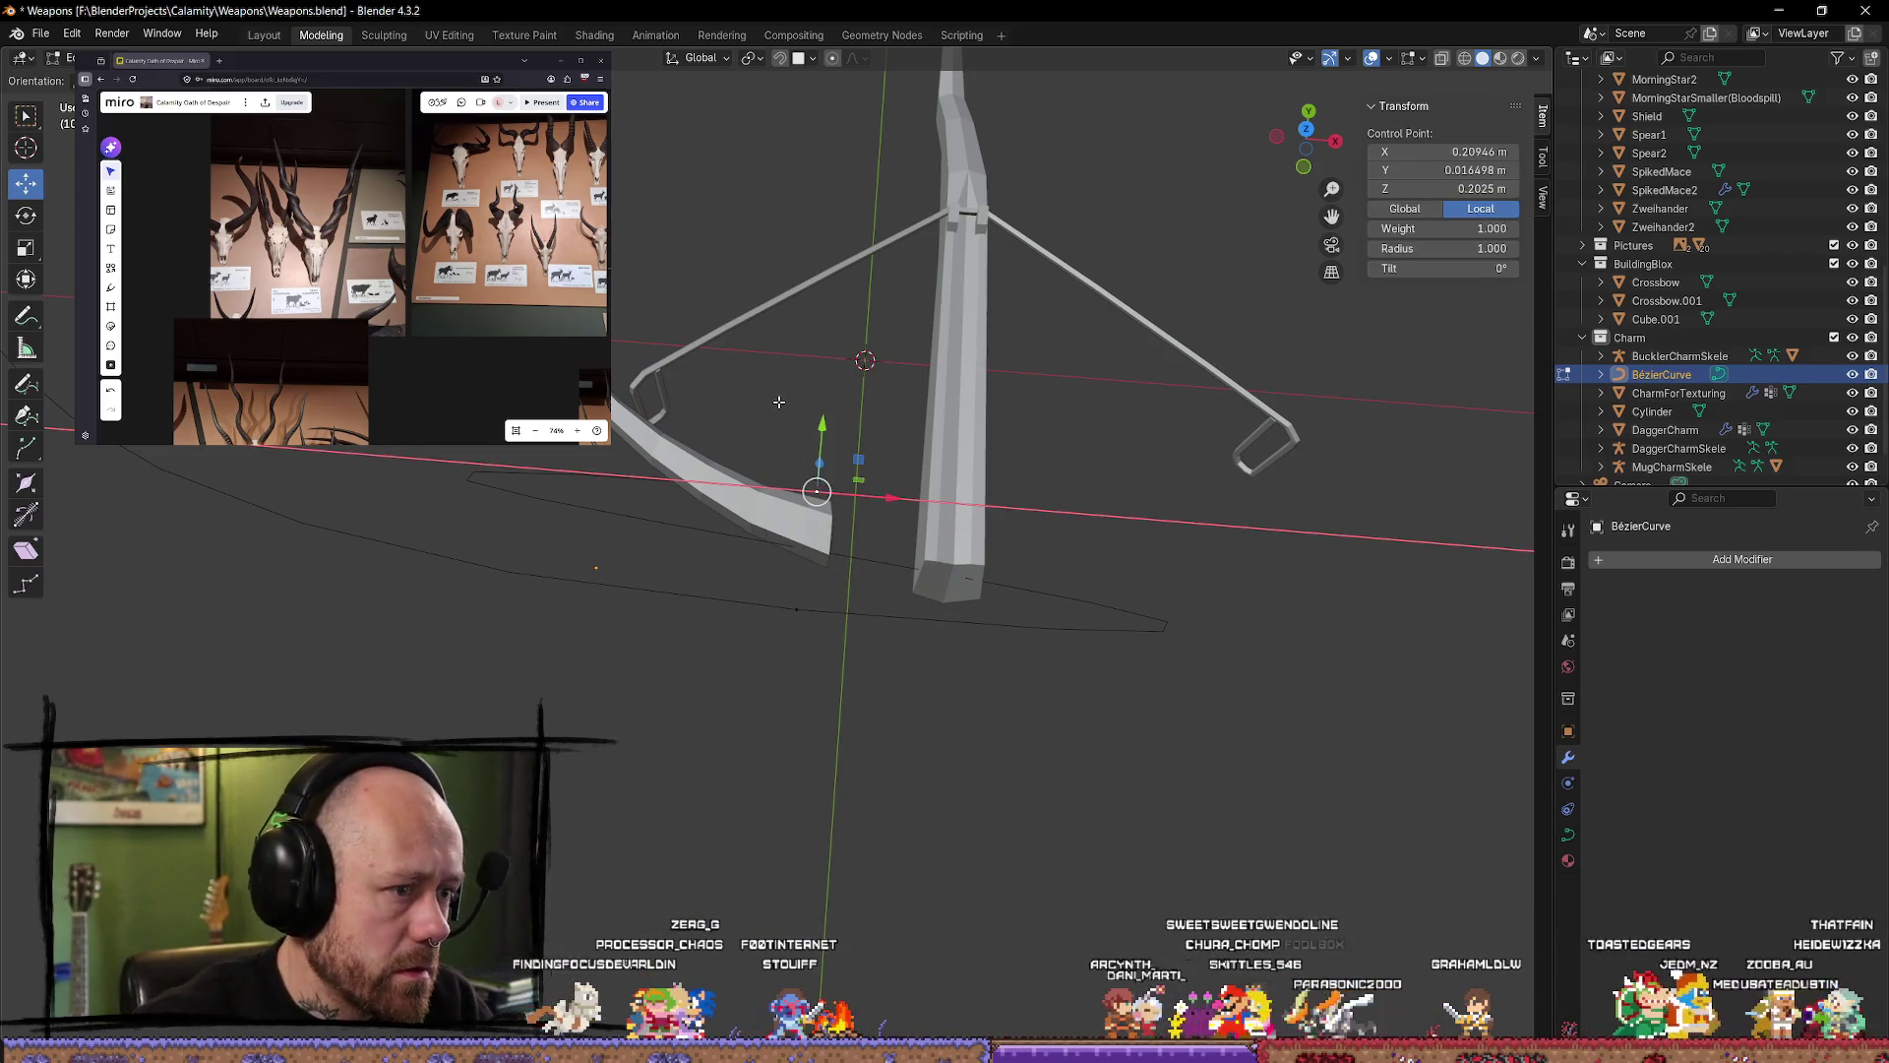
key(alt+a)
click(817, 489)
key(x)
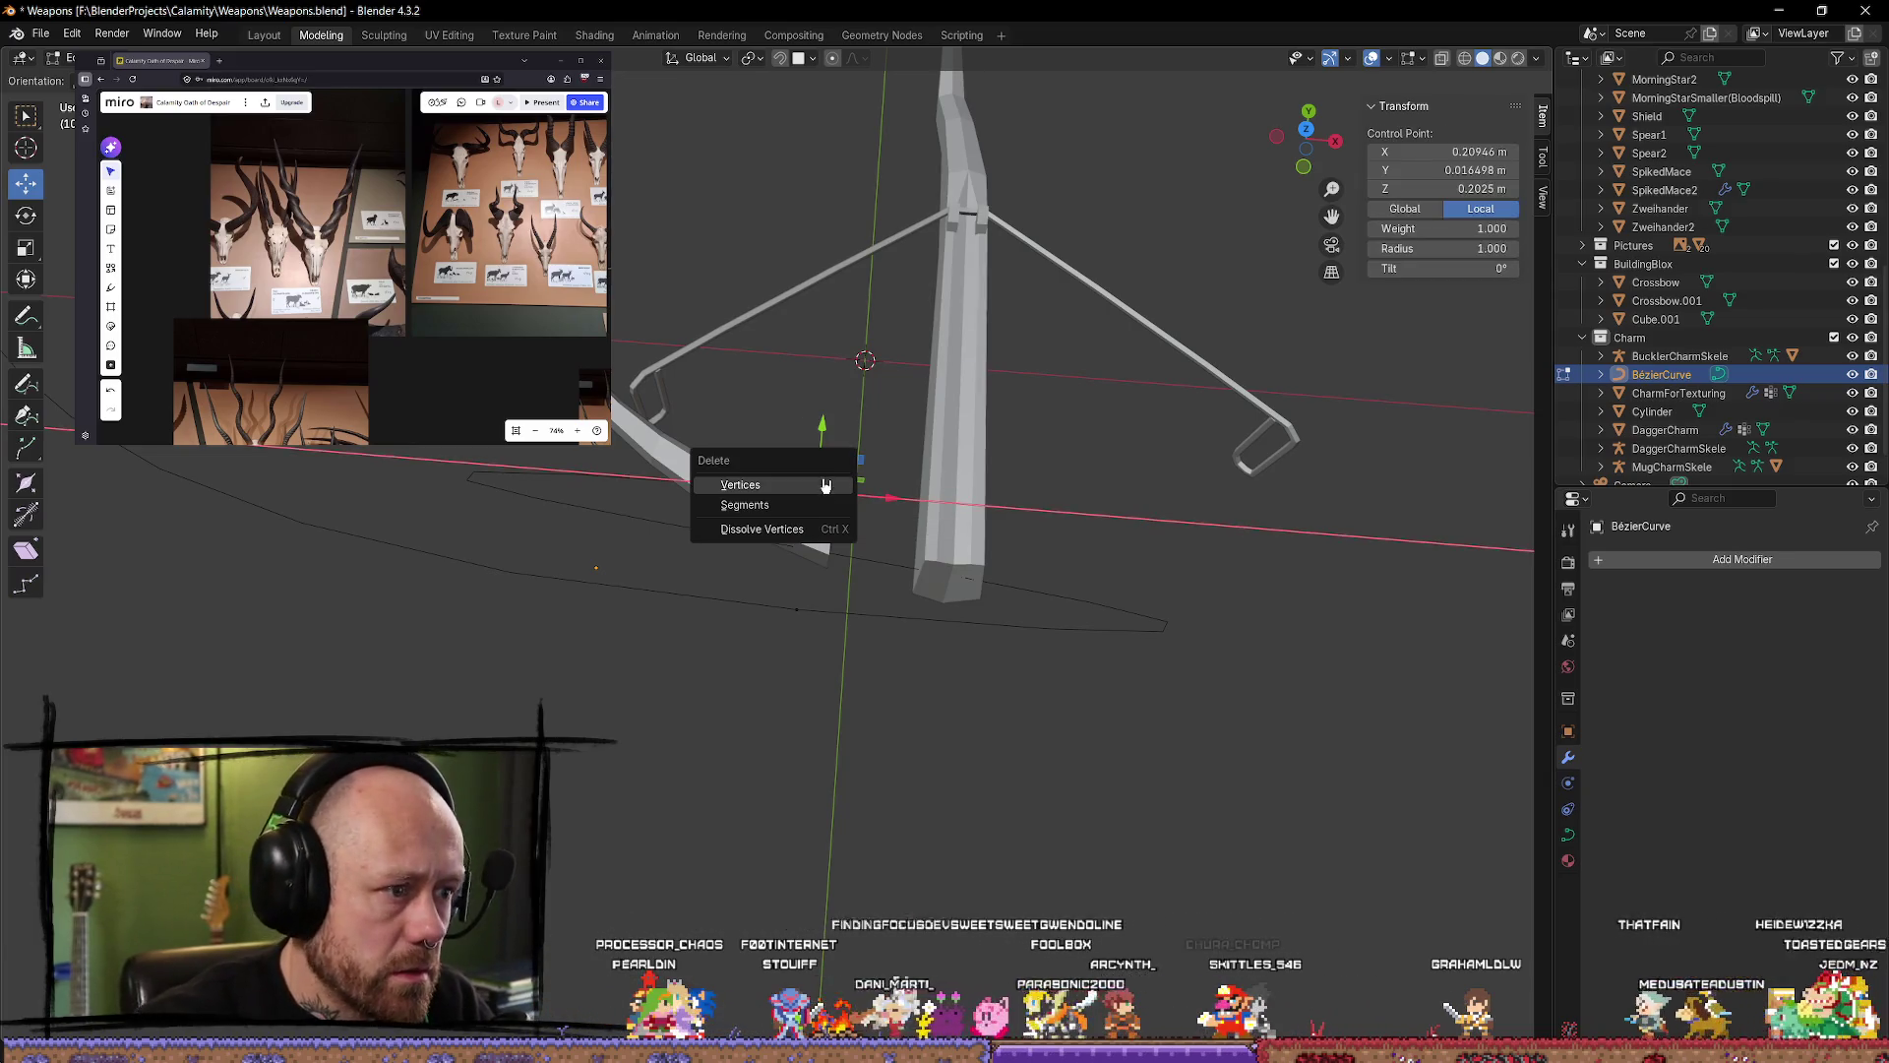
click(825, 484)
Step: Reposition the end point along X and Y, then delete another extra control point
click(787, 603)
mouse_move(787, 603)
middle_down()
mouse_move(515, 535)
mouse_move(385, 454)
middle_up()
key(g)
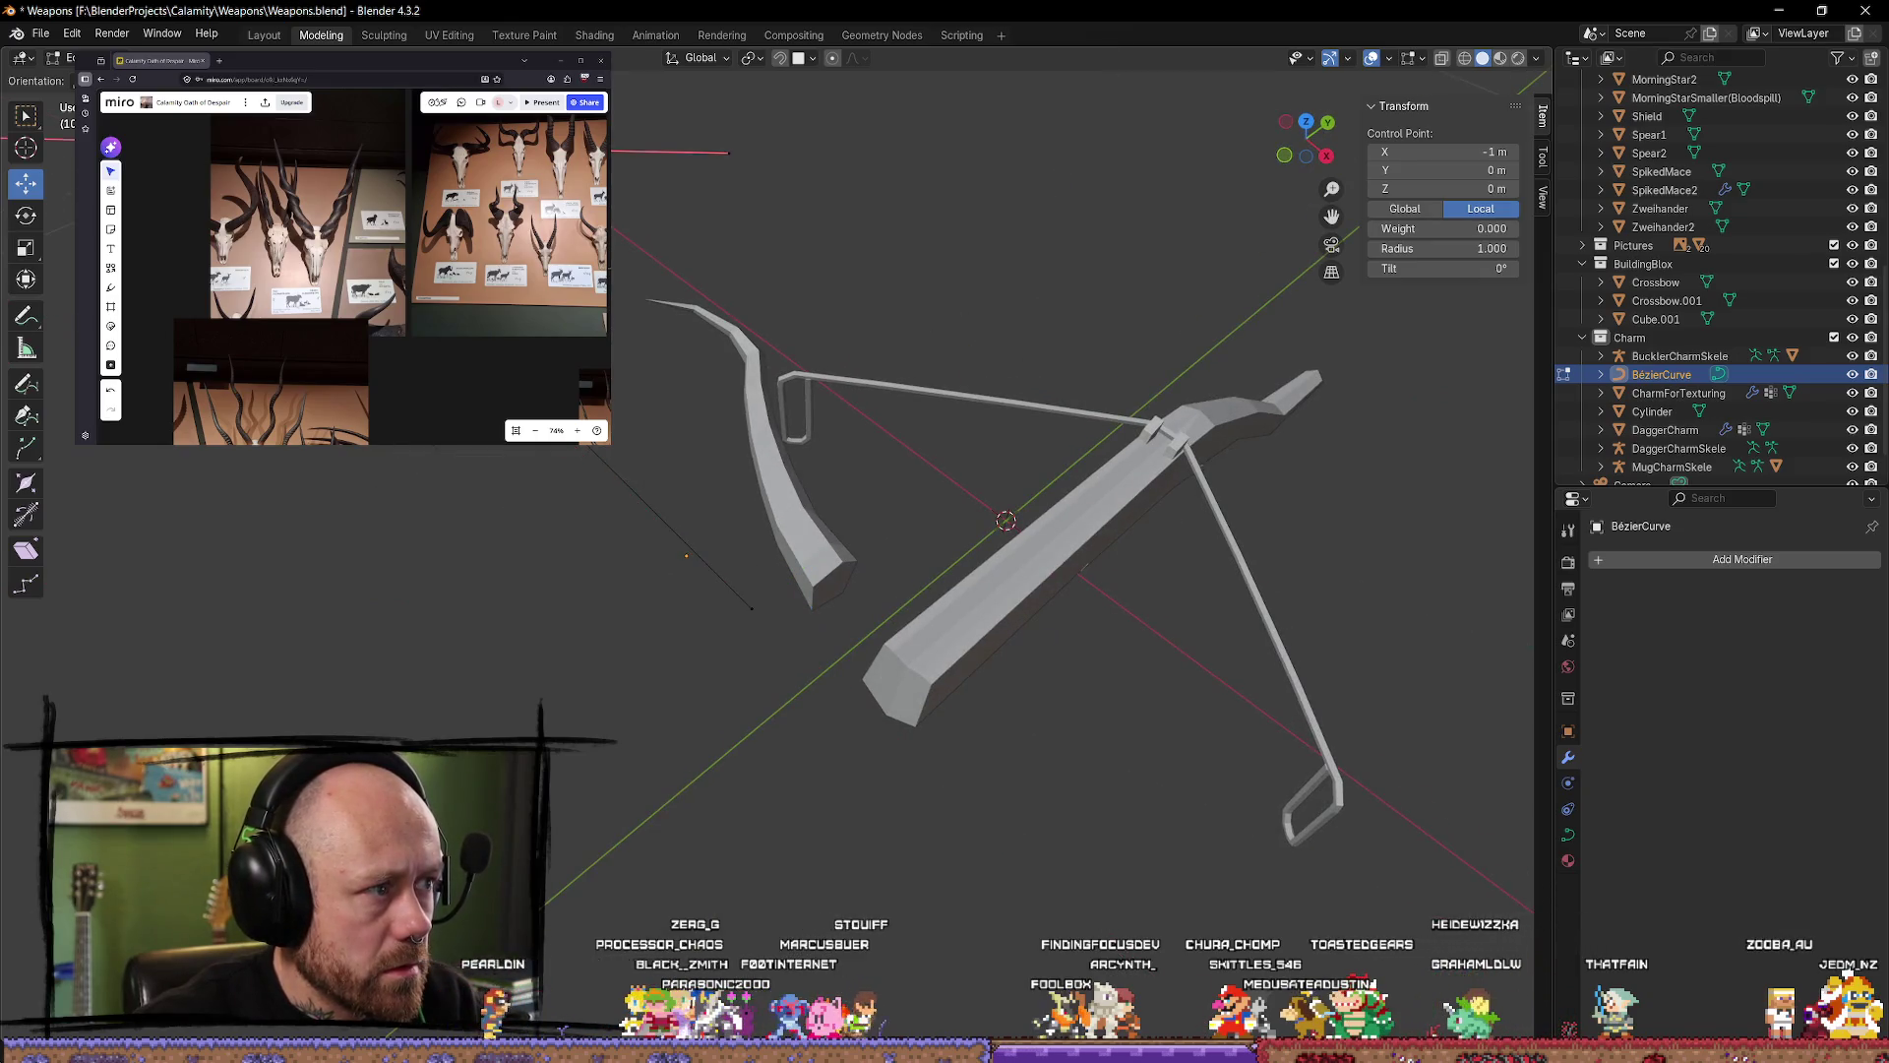
click(676, 459)
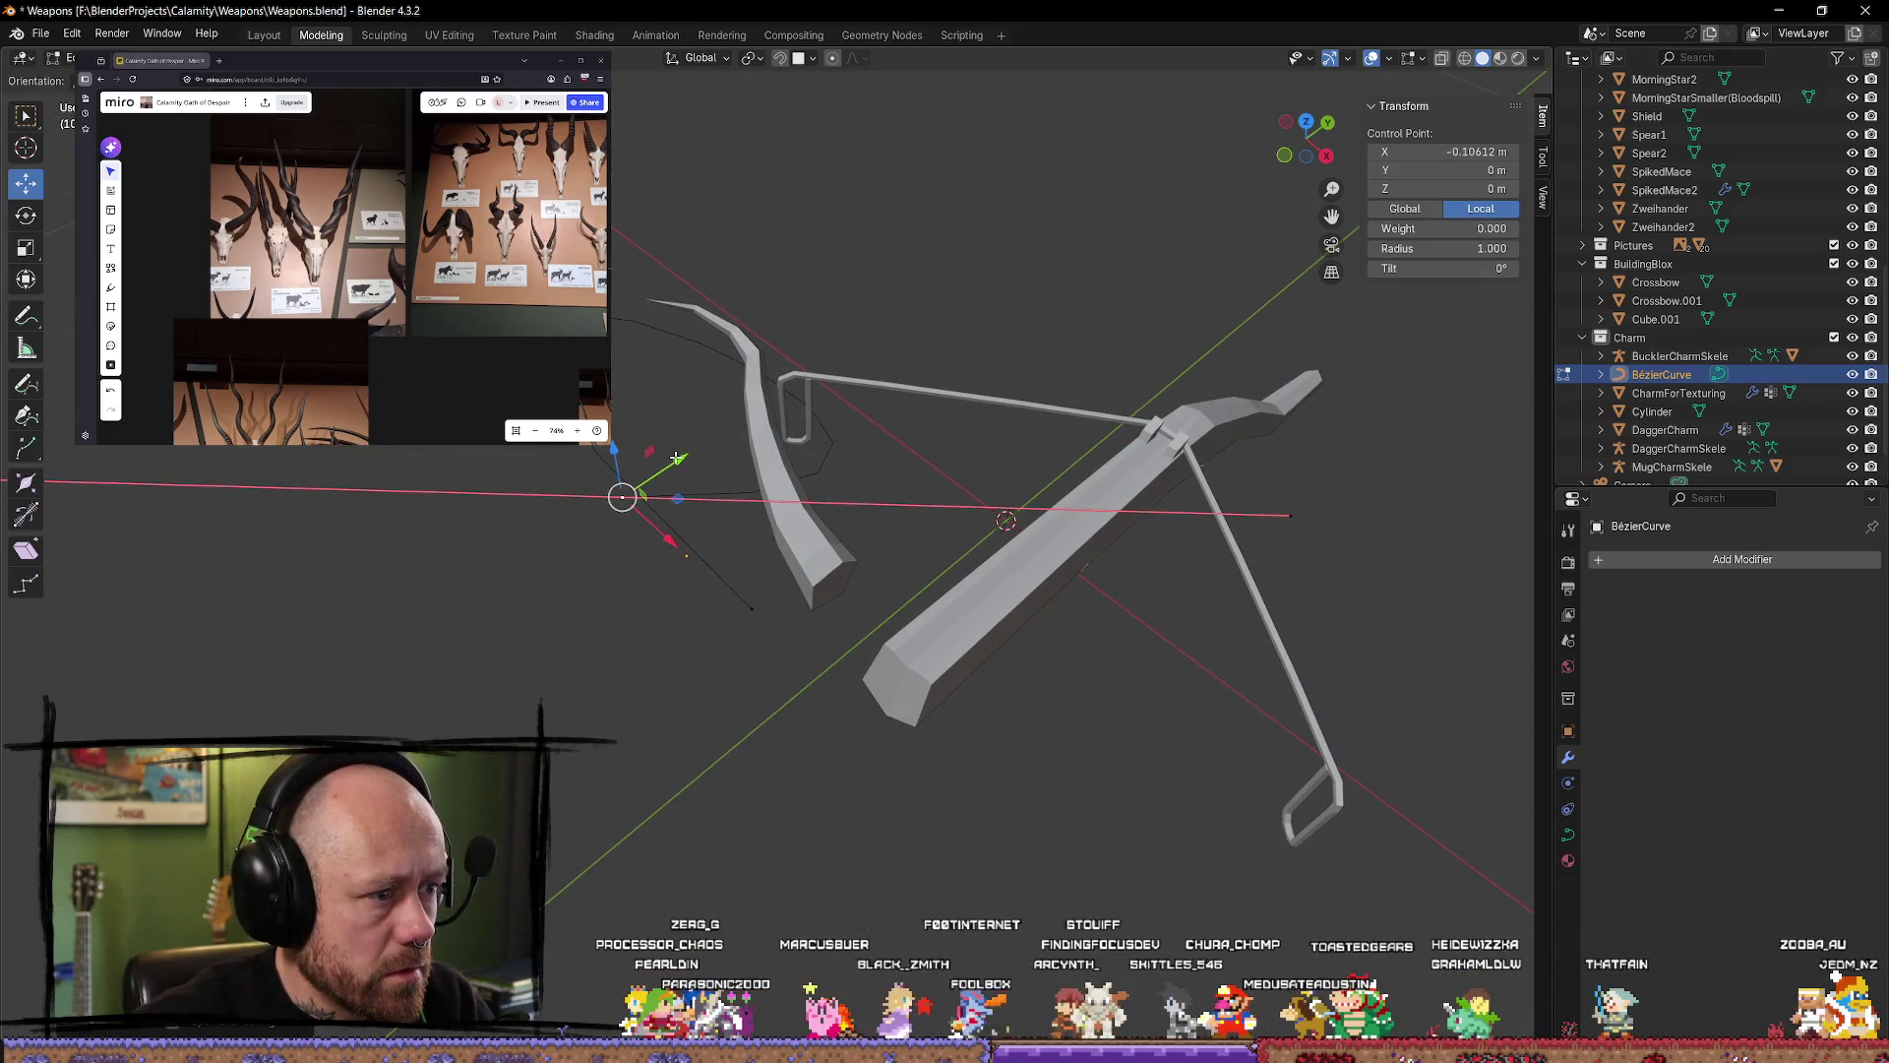
drag(676, 458, 950, 335)
key(x)
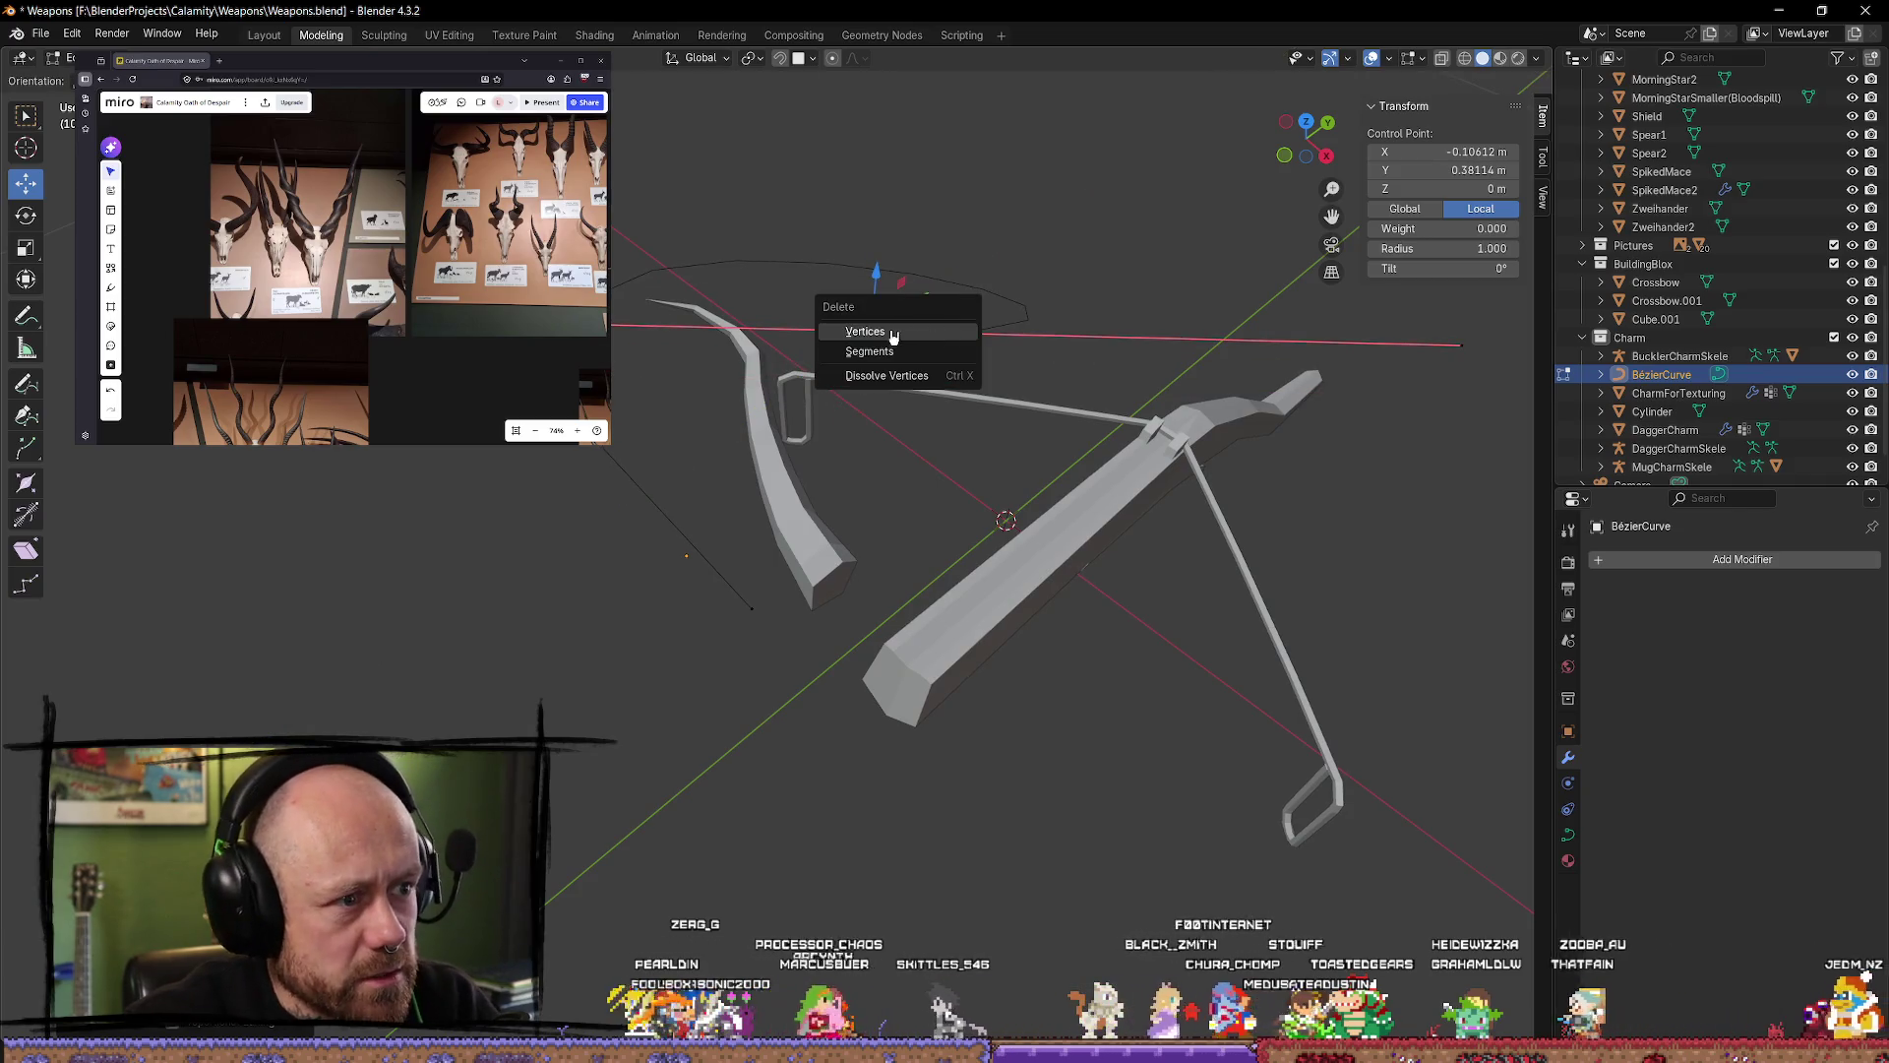
click(865, 332)
click(752, 607)
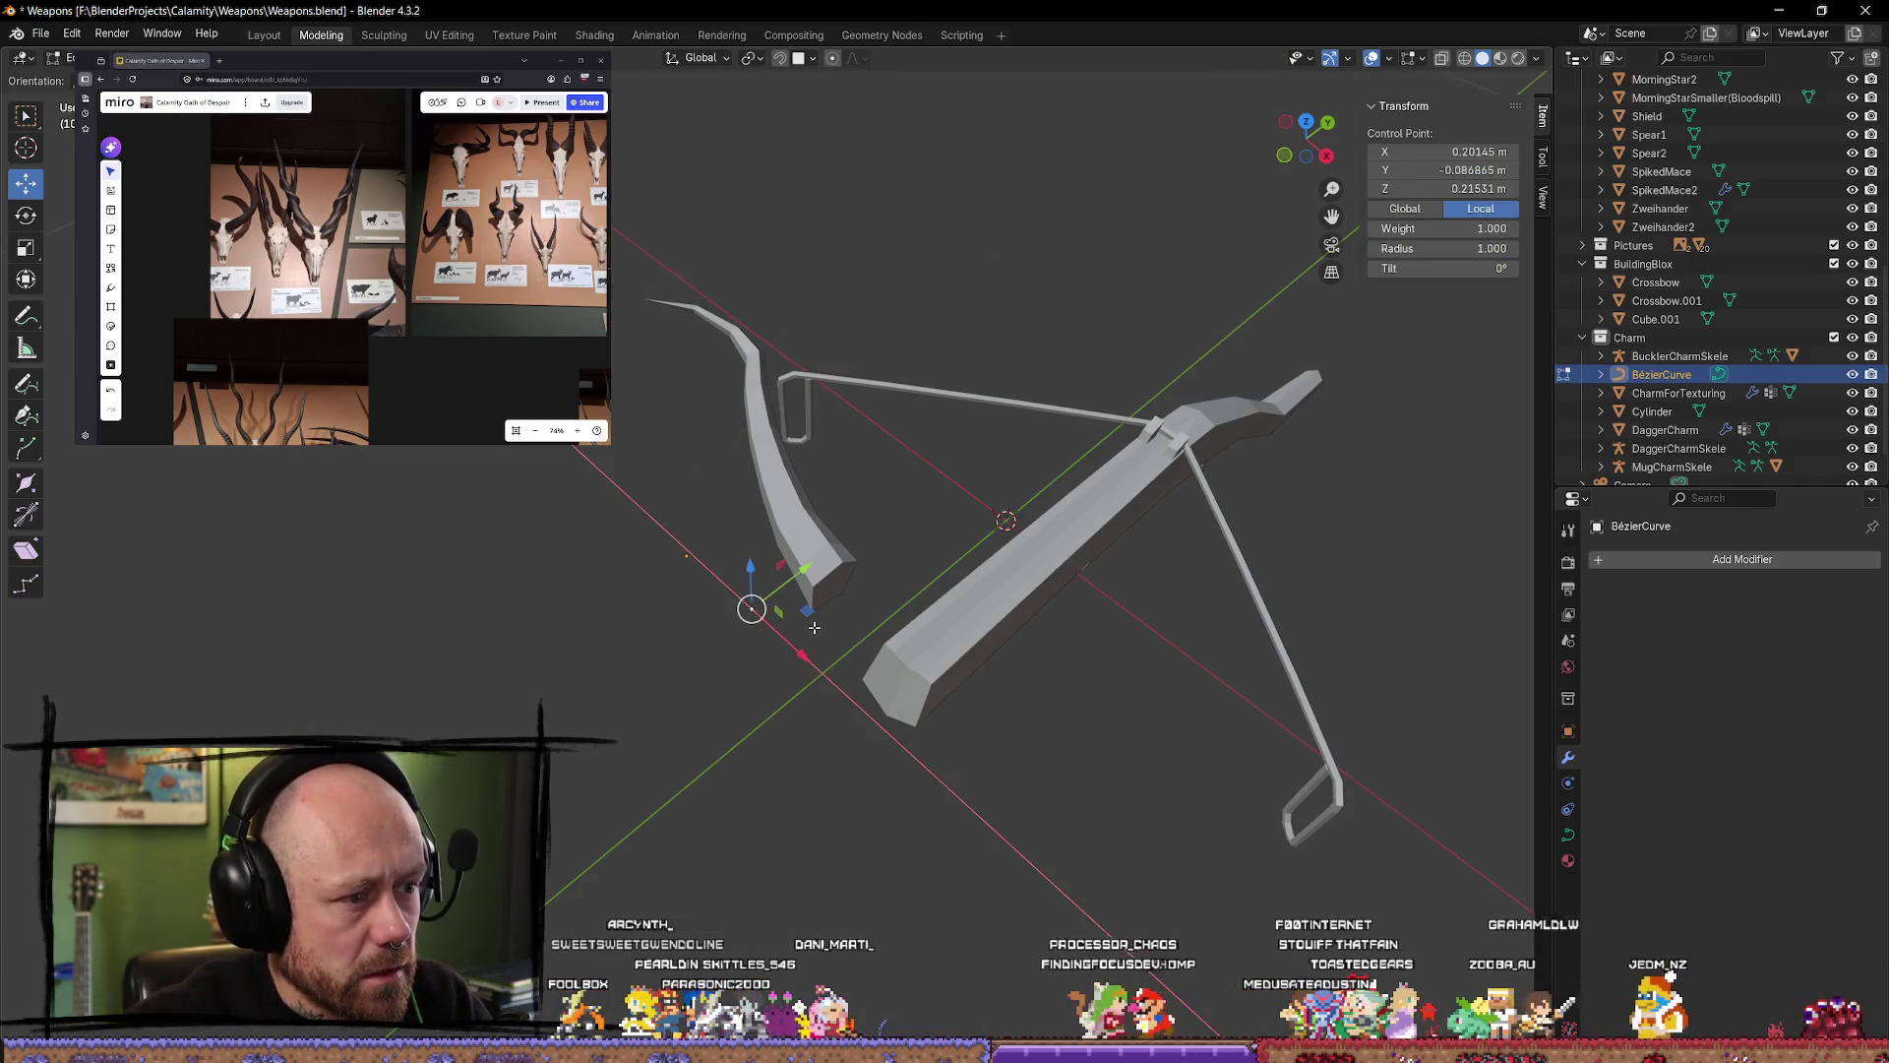
mouse_move(758, 605)
middle_down()
mouse_move(890, 586)
mouse_move(984, 283)
middle_up()
scroll(889, 586, up, 2)
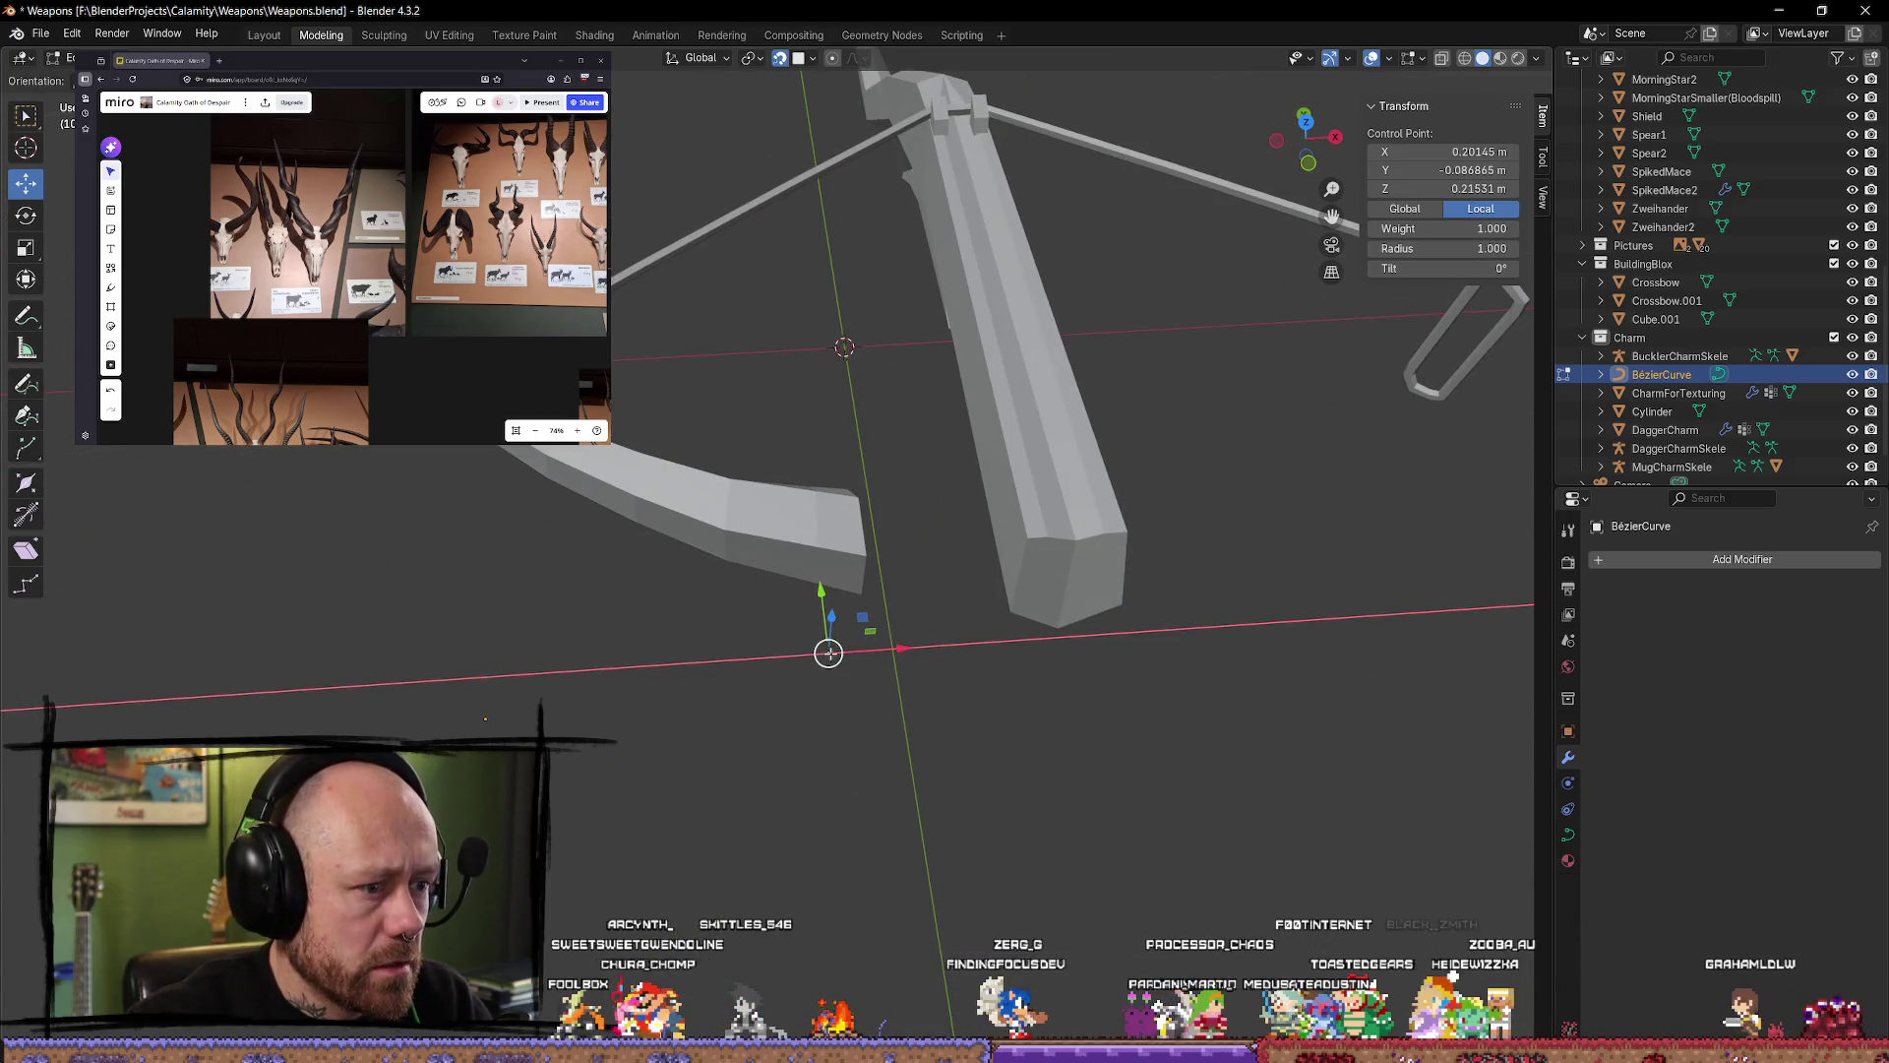
Step: Slide a curve control point along the limb and adjust its height
mouse_move(829, 653)
middle_down()
mouse_move(787, 600)
mouse_move(683, 541)
mouse_move(942, 586)
middle_up()
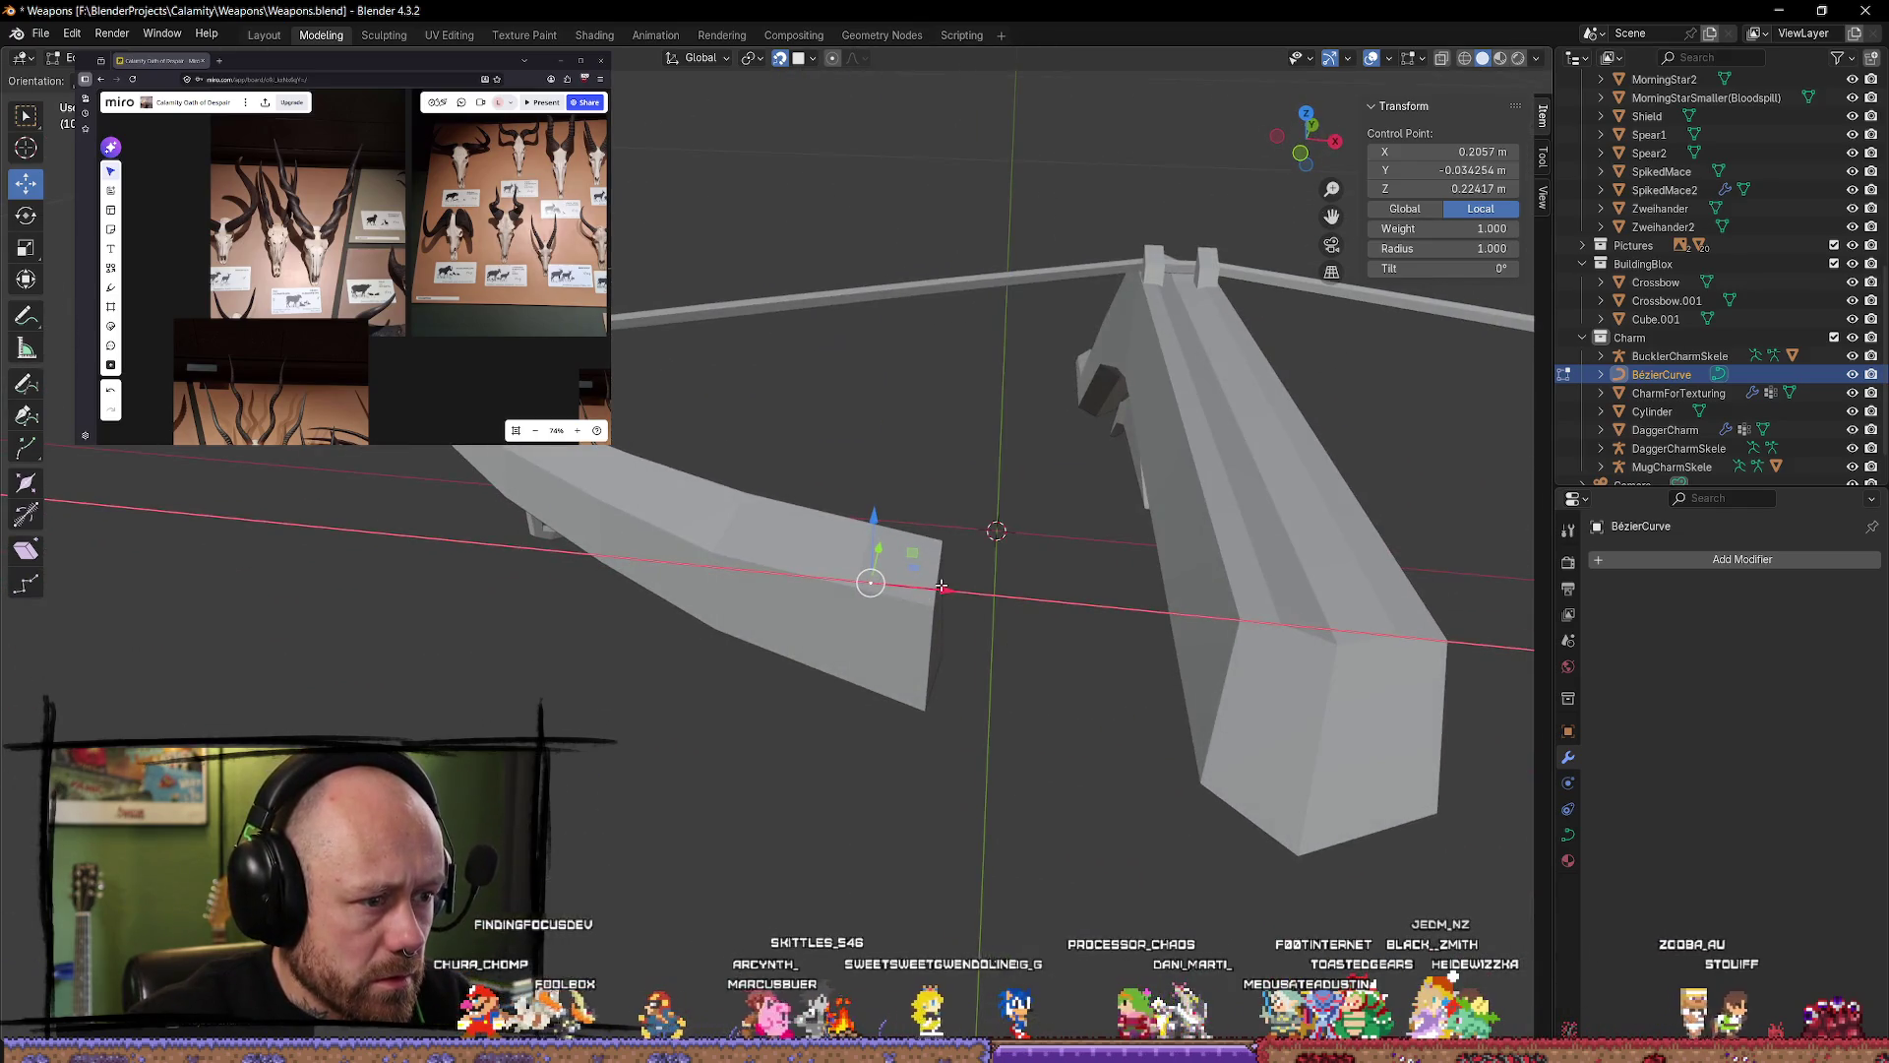
drag(869, 585, 932, 581)
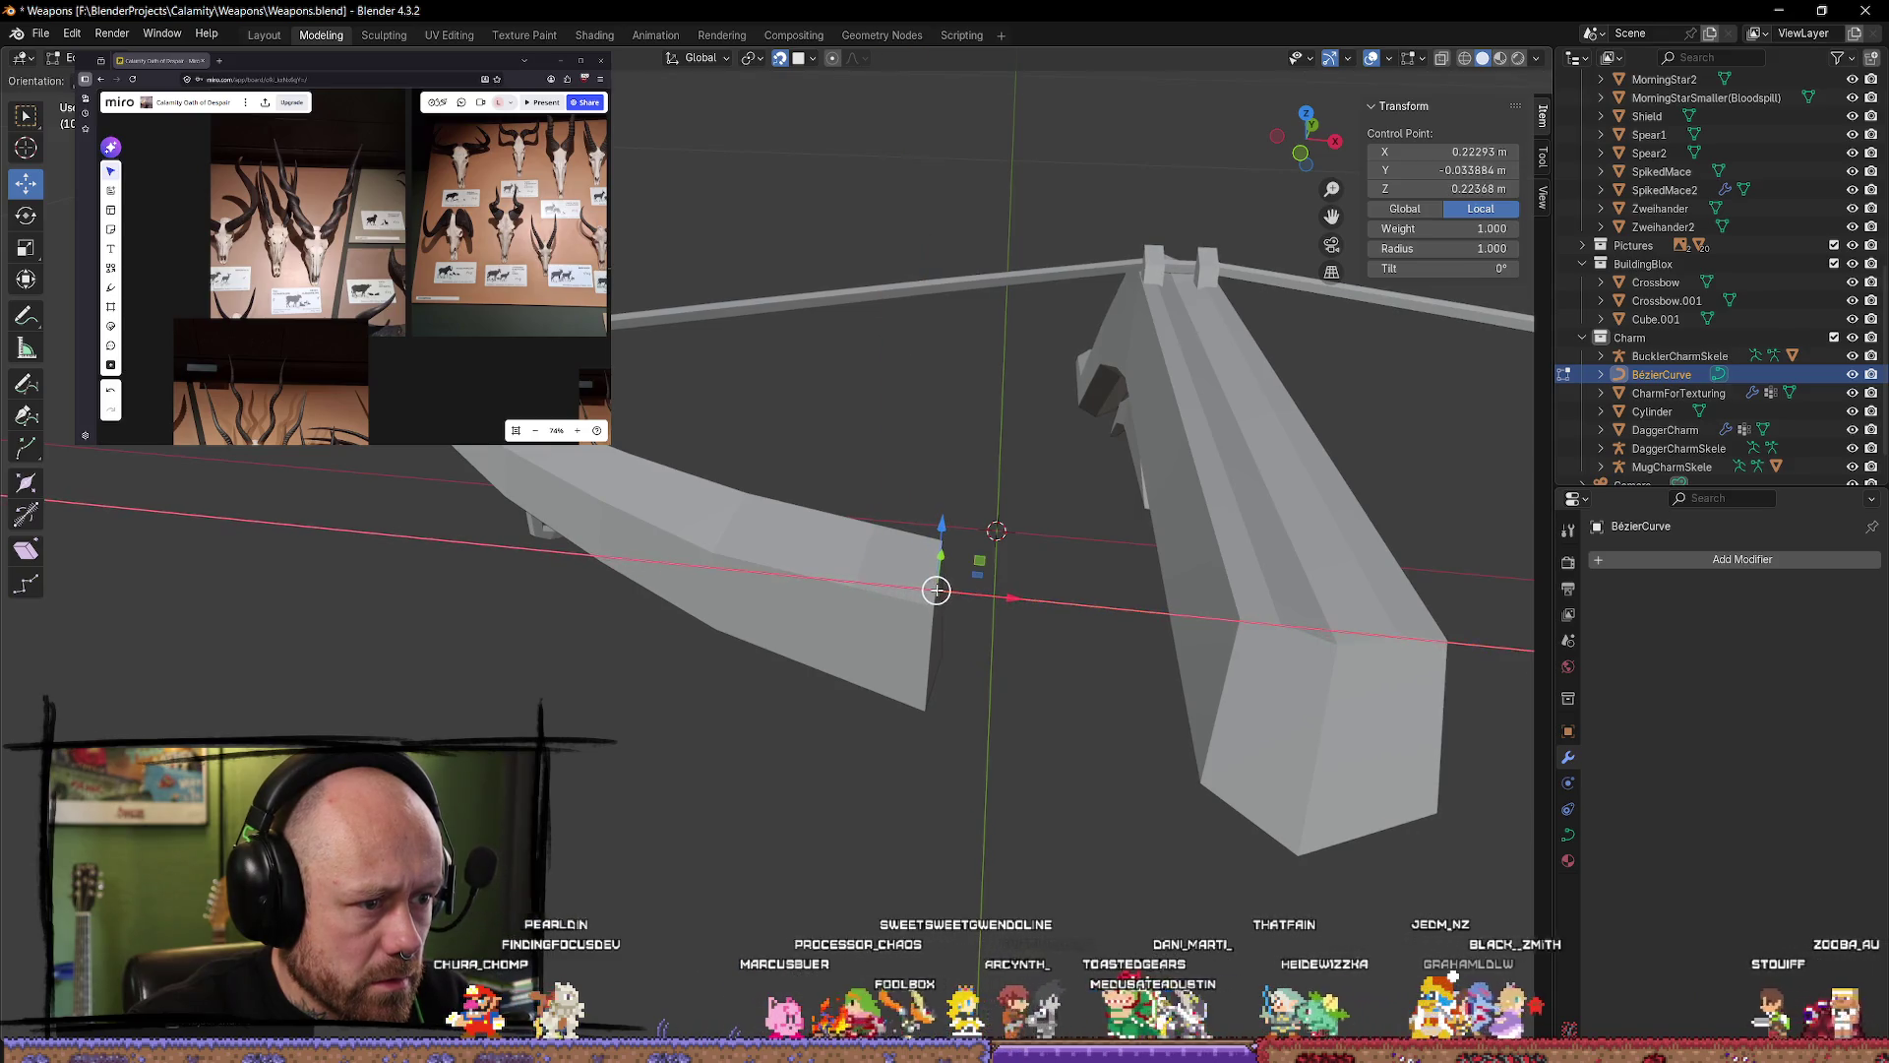
scroll(1083, 650, up, 3)
middle_drag(1143, 678, 1062, 659)
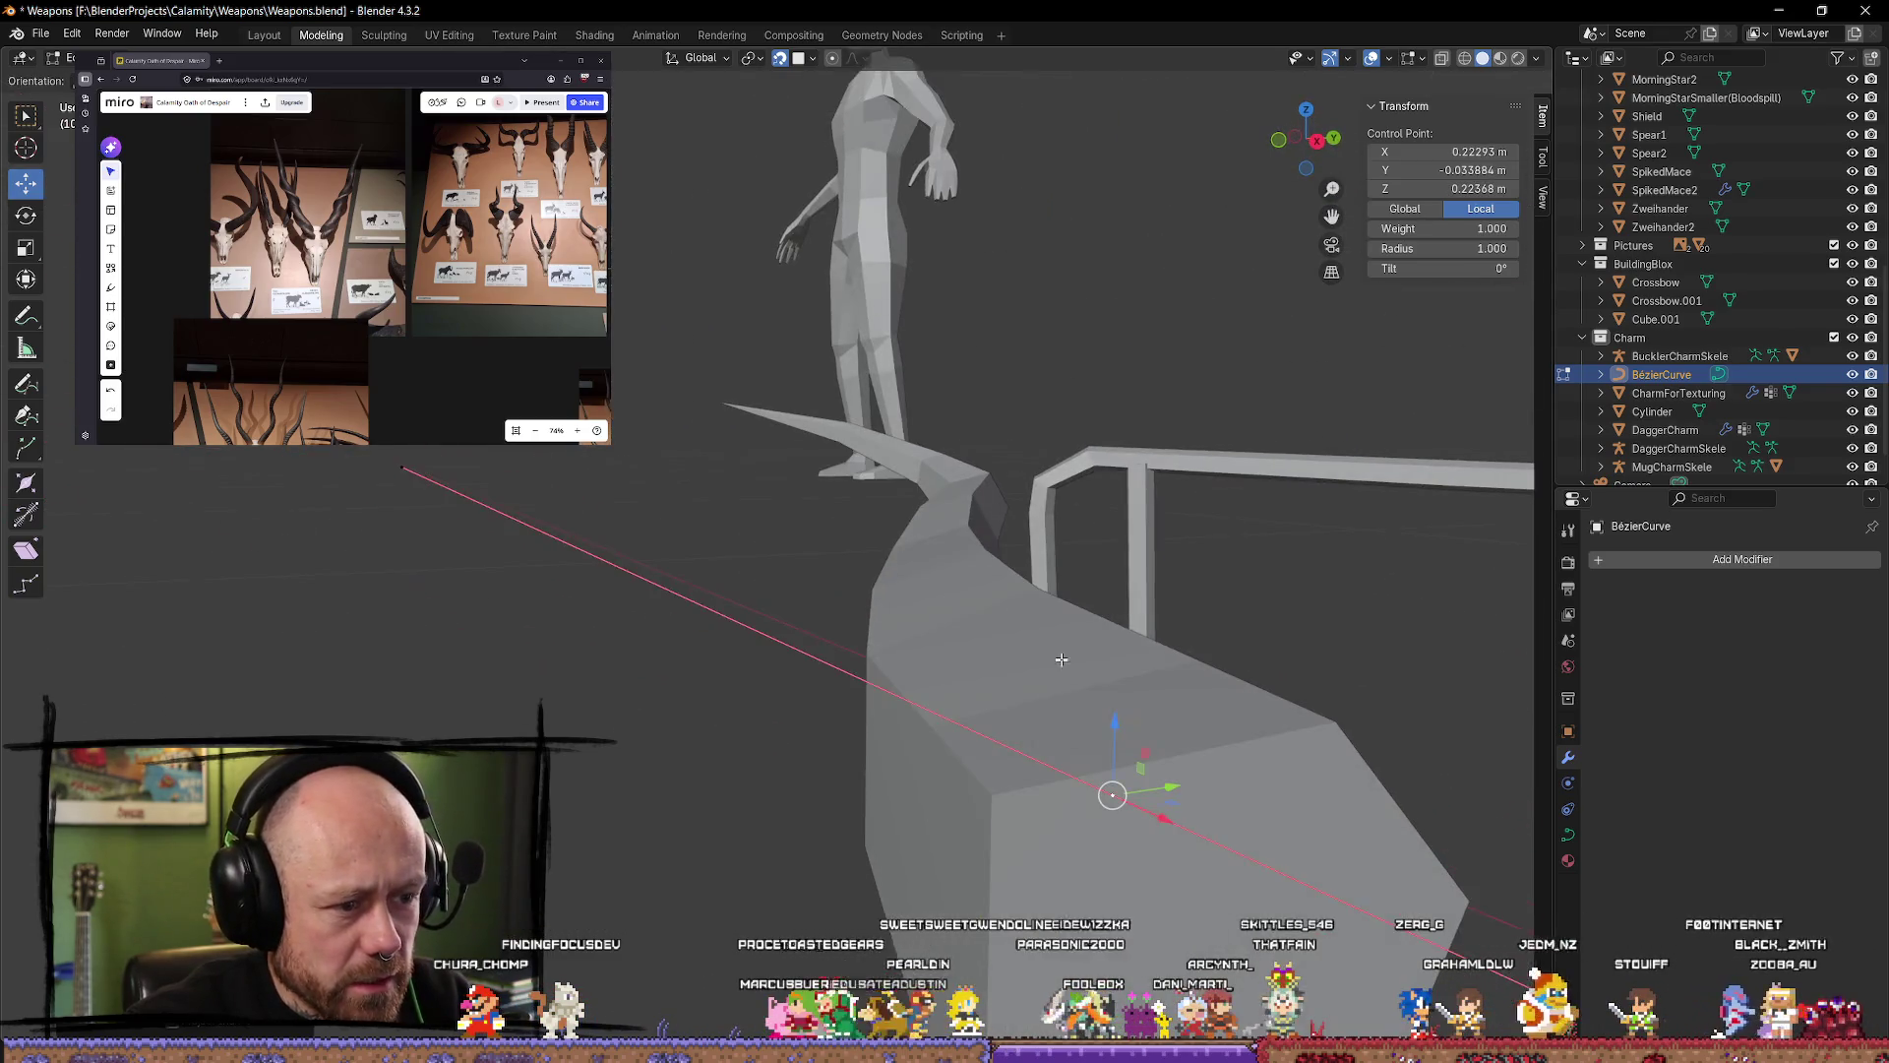
drag(1112, 794, 1080, 767)
mouse_move(1080, 767)
middle_down()
mouse_move(1201, 748)
mouse_move(1234, 819)
middle_up()
key(g)
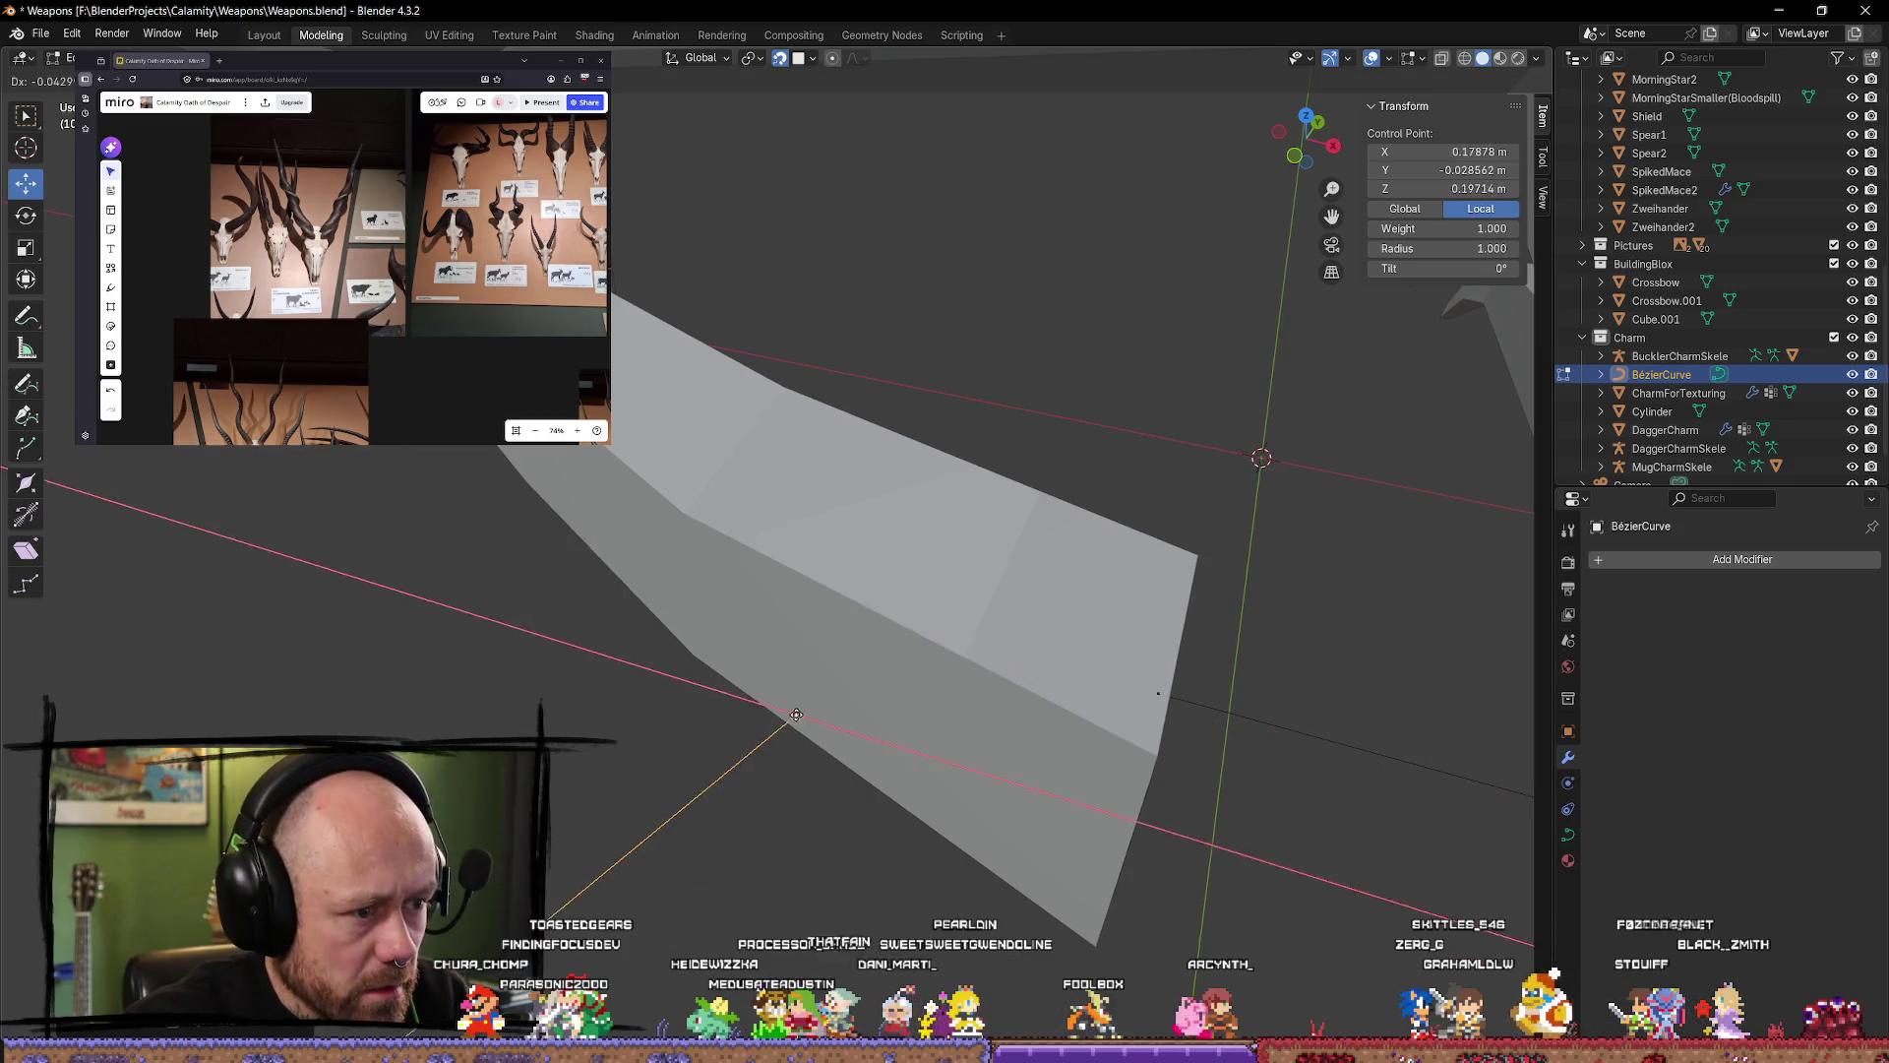
click(775, 627)
Step: Raise a control point along Z so the limb bends upward
mouse_move(884, 821)
middle_down()
mouse_move(1025, 788)
mouse_move(1037, 810)
mouse_move(835, 695)
mouse_move(886, 640)
mouse_move(782, 656)
middle_up()
key(g)
key(z)
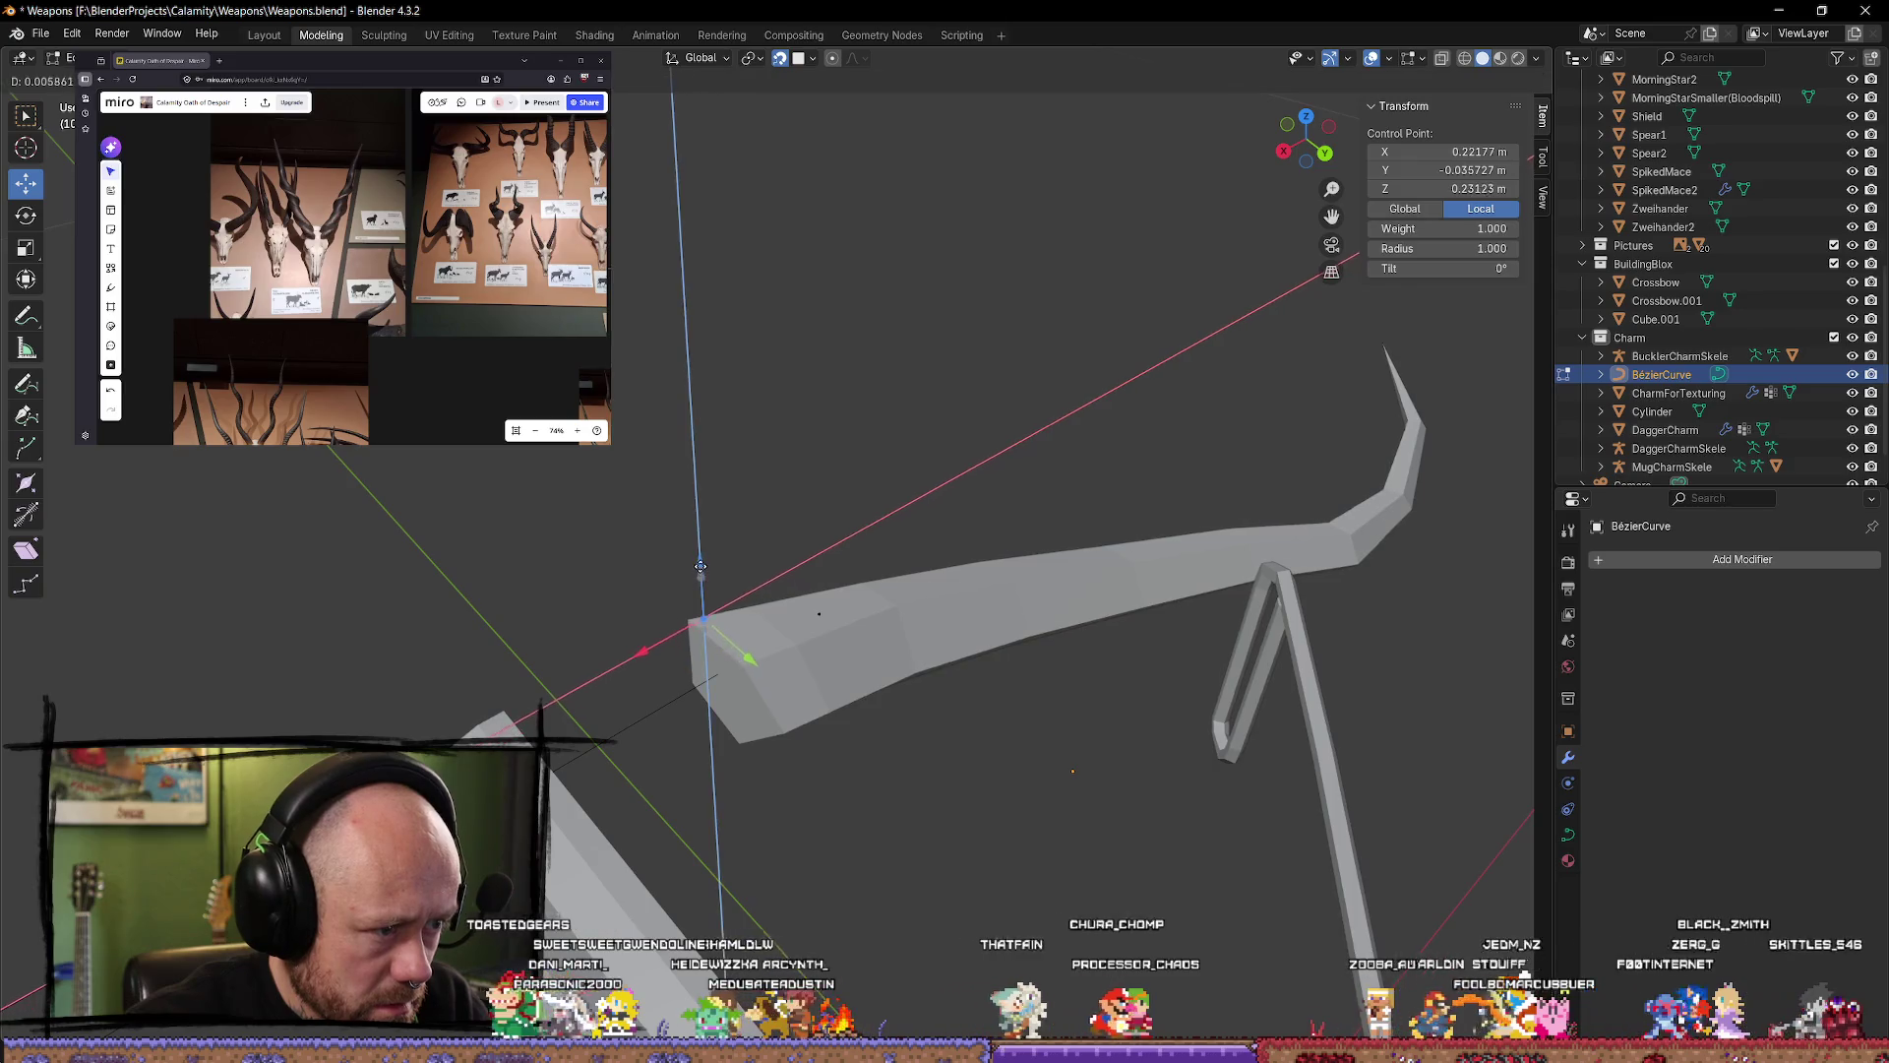
click(700, 590)
mouse_move(701, 590)
middle_down()
mouse_move(697, 536)
mouse_move(776, 630)
mouse_move(777, 551)
mouse_move(811, 670)
mouse_move(482, 482)
middle_up()
key(alt+a)
click(775, 630)
Step: Slide a curve control point outward along X
drag(482, 482, 286, 589)
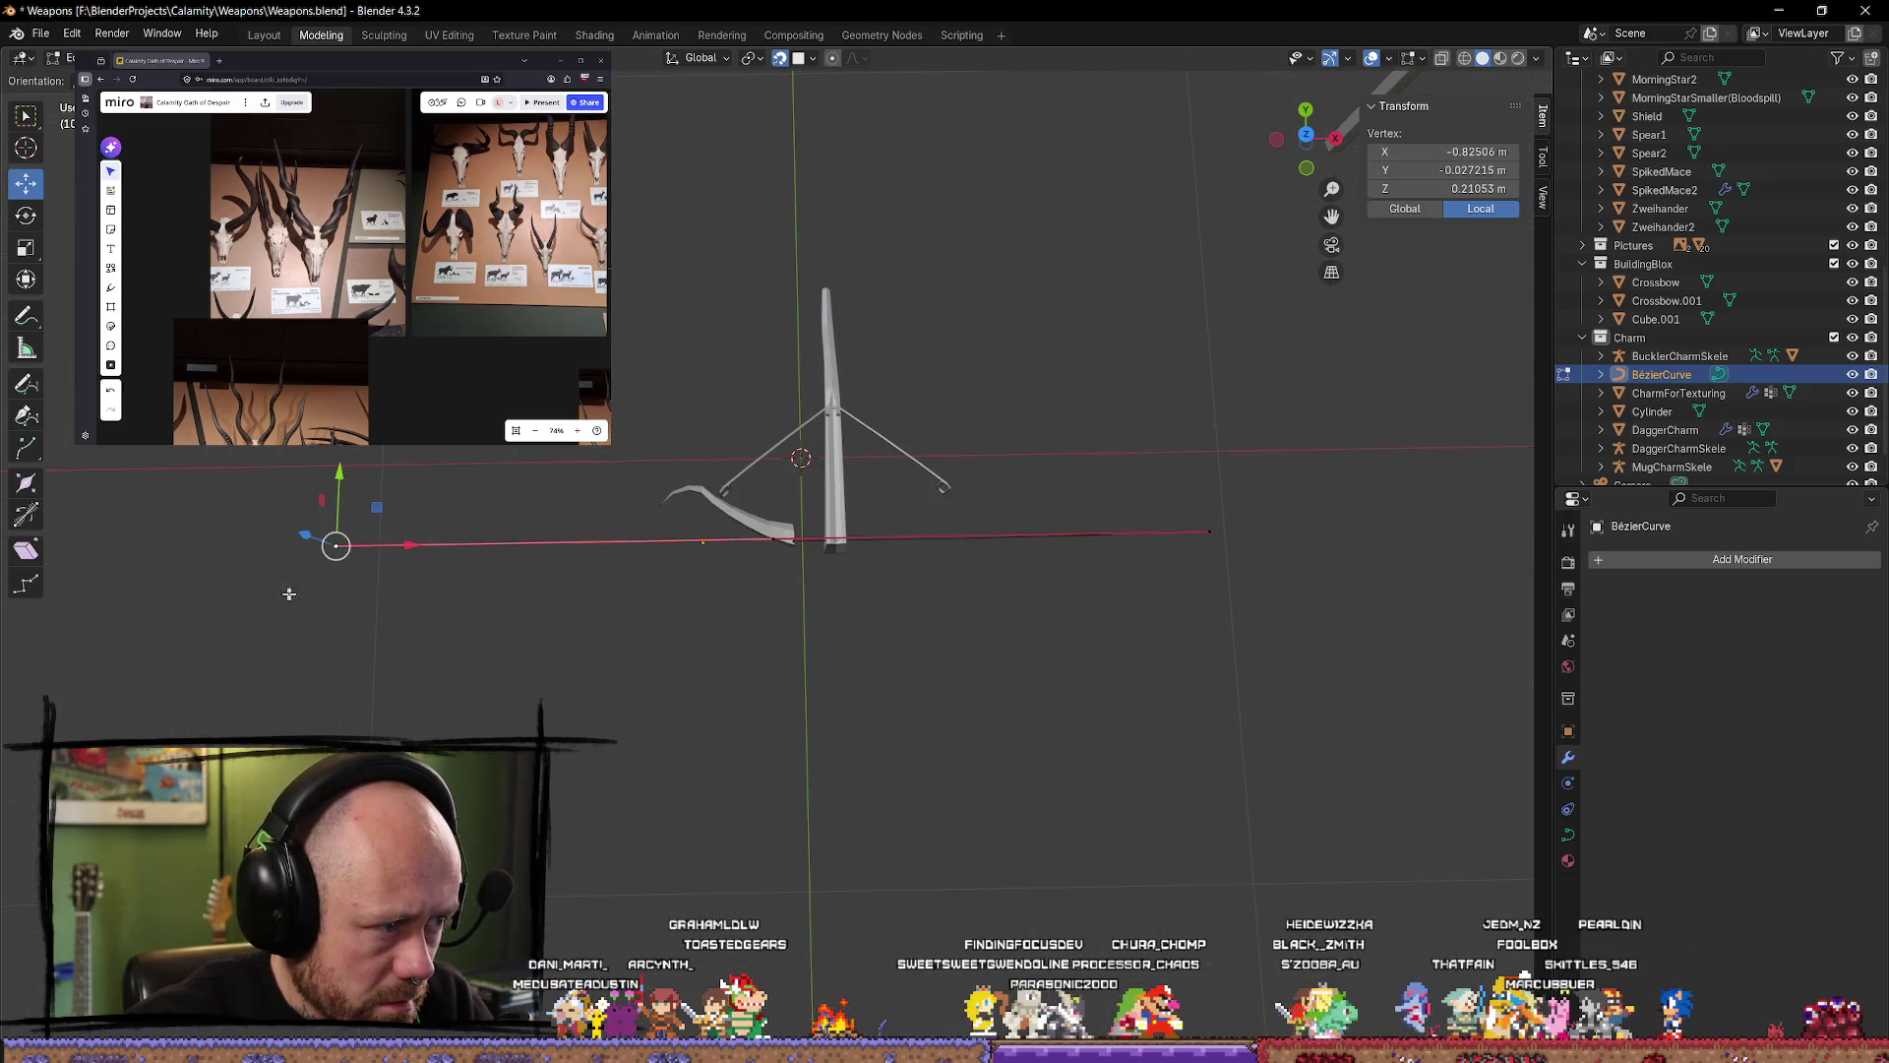
drag(401, 553, 411, 557)
click(722, 681)
mouse_move(721, 681)
middle_down()
mouse_move(764, 675)
mouse_move(831, 603)
mouse_move(839, 476)
mouse_move(689, 460)
mouse_move(653, 409)
mouse_move(574, 558)
mouse_move(477, 548)
mouse_move(434, 696)
mouse_move(599, 575)
middle_up()
scroll(805, 628, up, 3)
Step: Raise the control point near the limb's end and drag its Bézier handle to sharpen the bend
mouse_move(923, 456)
middle_down()
mouse_move(1125, 447)
mouse_move(1209, 498)
mouse_move(767, 551)
middle_up()
click(1054, 453)
click(1249, 455)
click(767, 551)
mouse_move(765, 488)
mouse_down()
mouse_move(764, 411)
mouse_move(632, 409)
mouse_move(689, 500)
mouse_up()
scroll(777, 423, up, 5)
mouse_move(709, 571)
mouse_down()
mouse_move(642, 493)
mouse_move(777, 414)
mouse_move(866, 403)
mouse_up()
mouse_move(866, 403)
middle_down()
mouse_move(1169, 353)
mouse_move(1075, 387)
mouse_move(950, 358)
mouse_move(1008, 424)
middle_up()
Step: Cycle through the overlapping control points at the limb tip to pick the right one
click(916, 473)
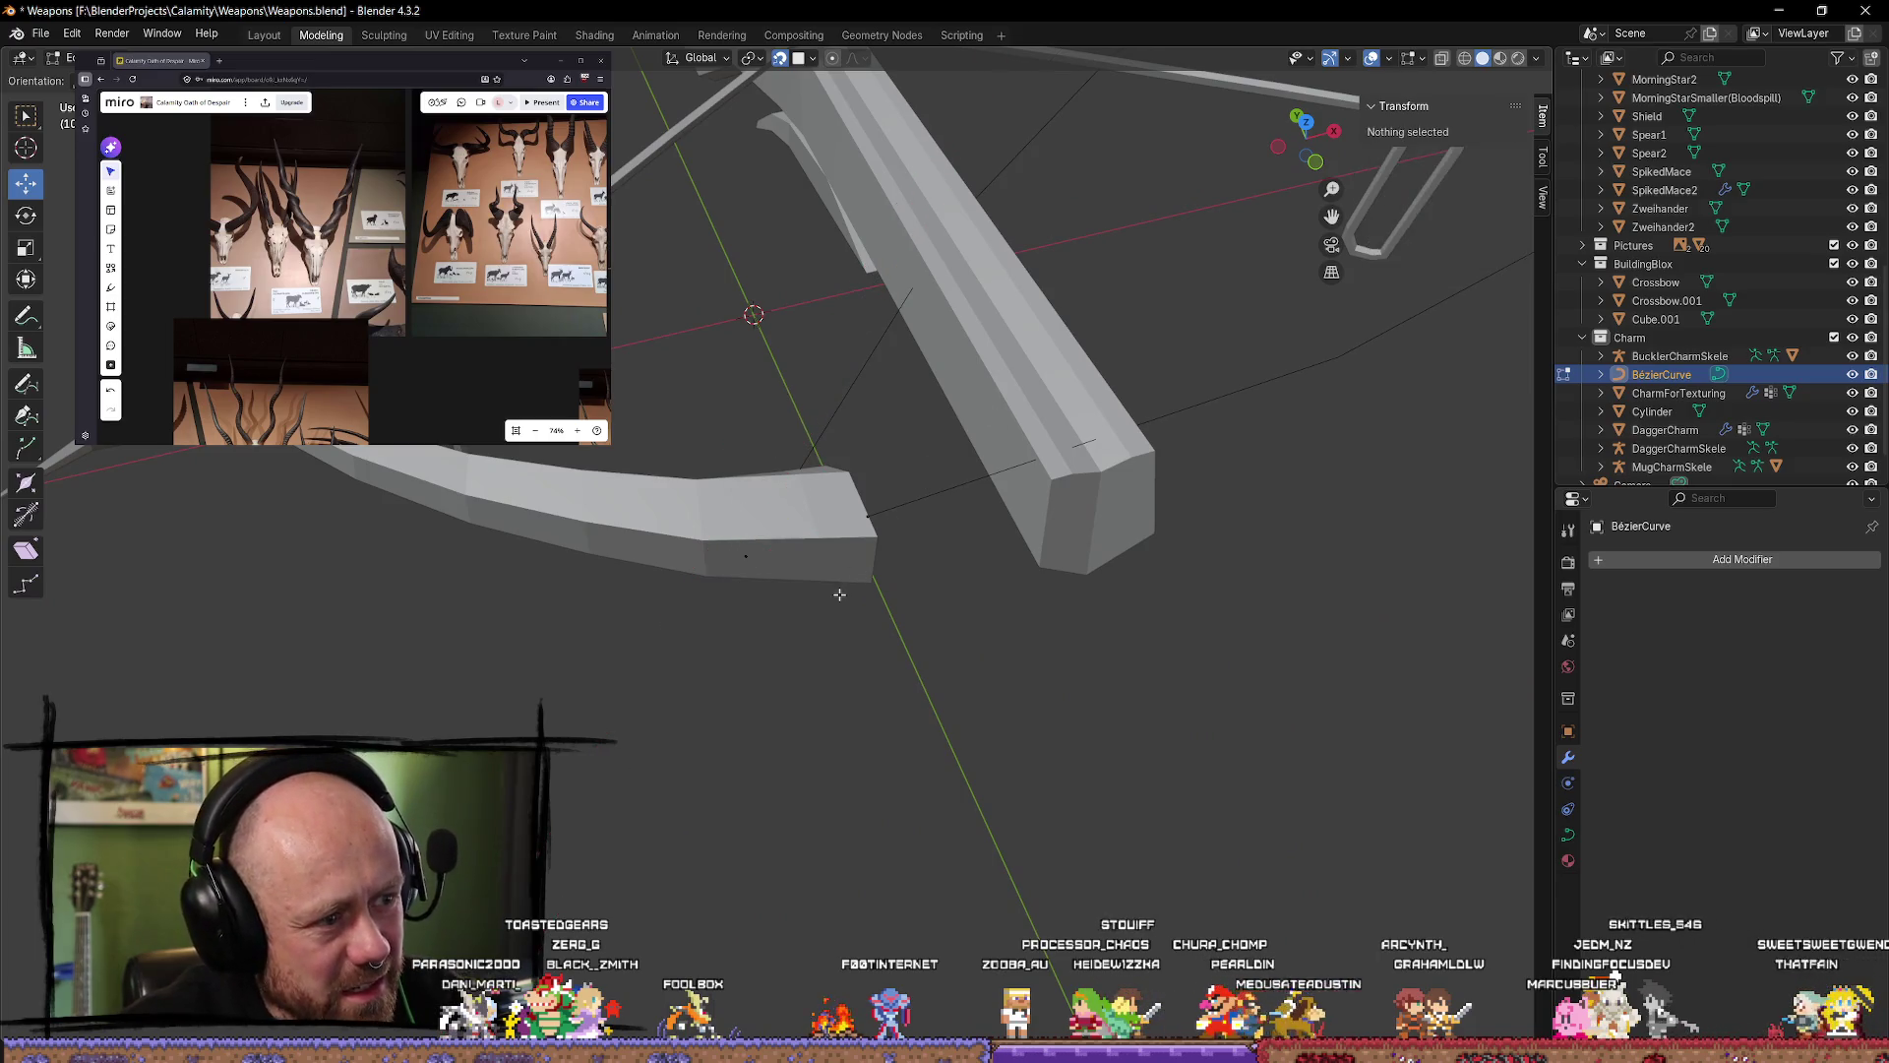
click(889, 574)
click(888, 575)
click(889, 574)
click(888, 574)
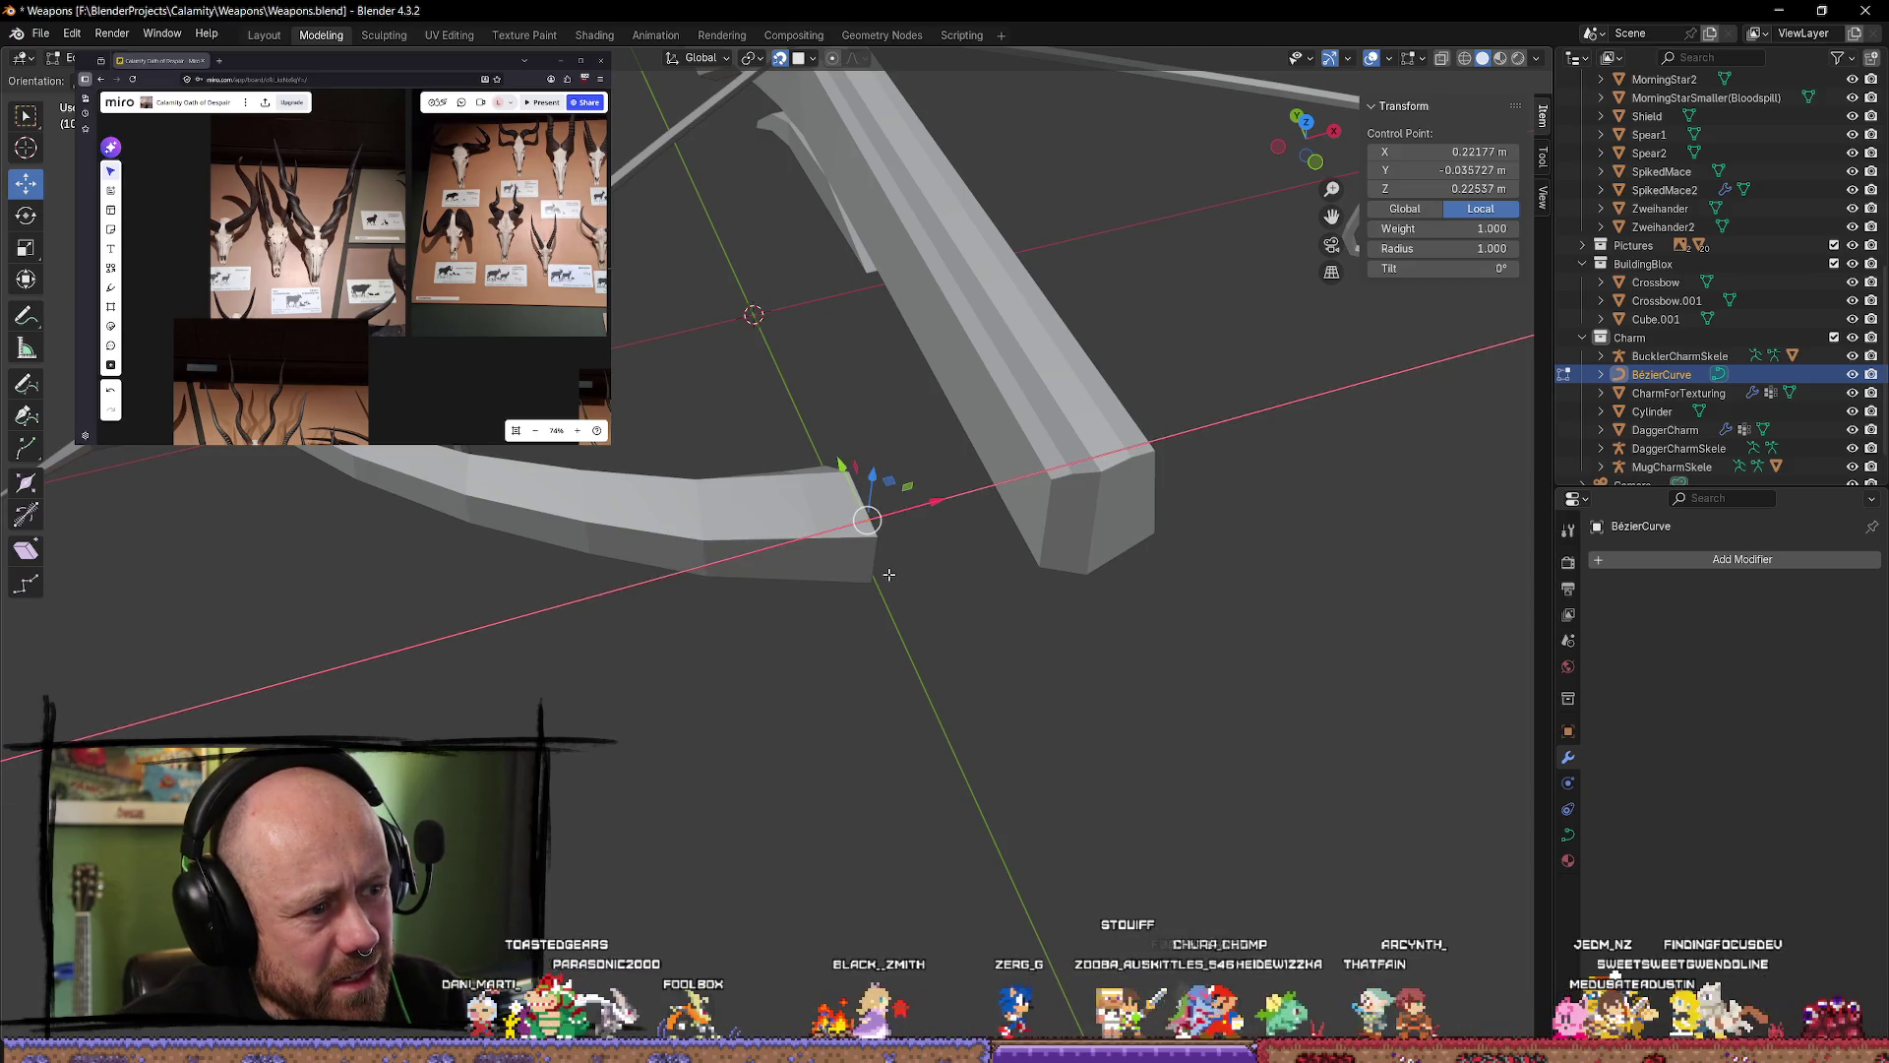
click(889, 575)
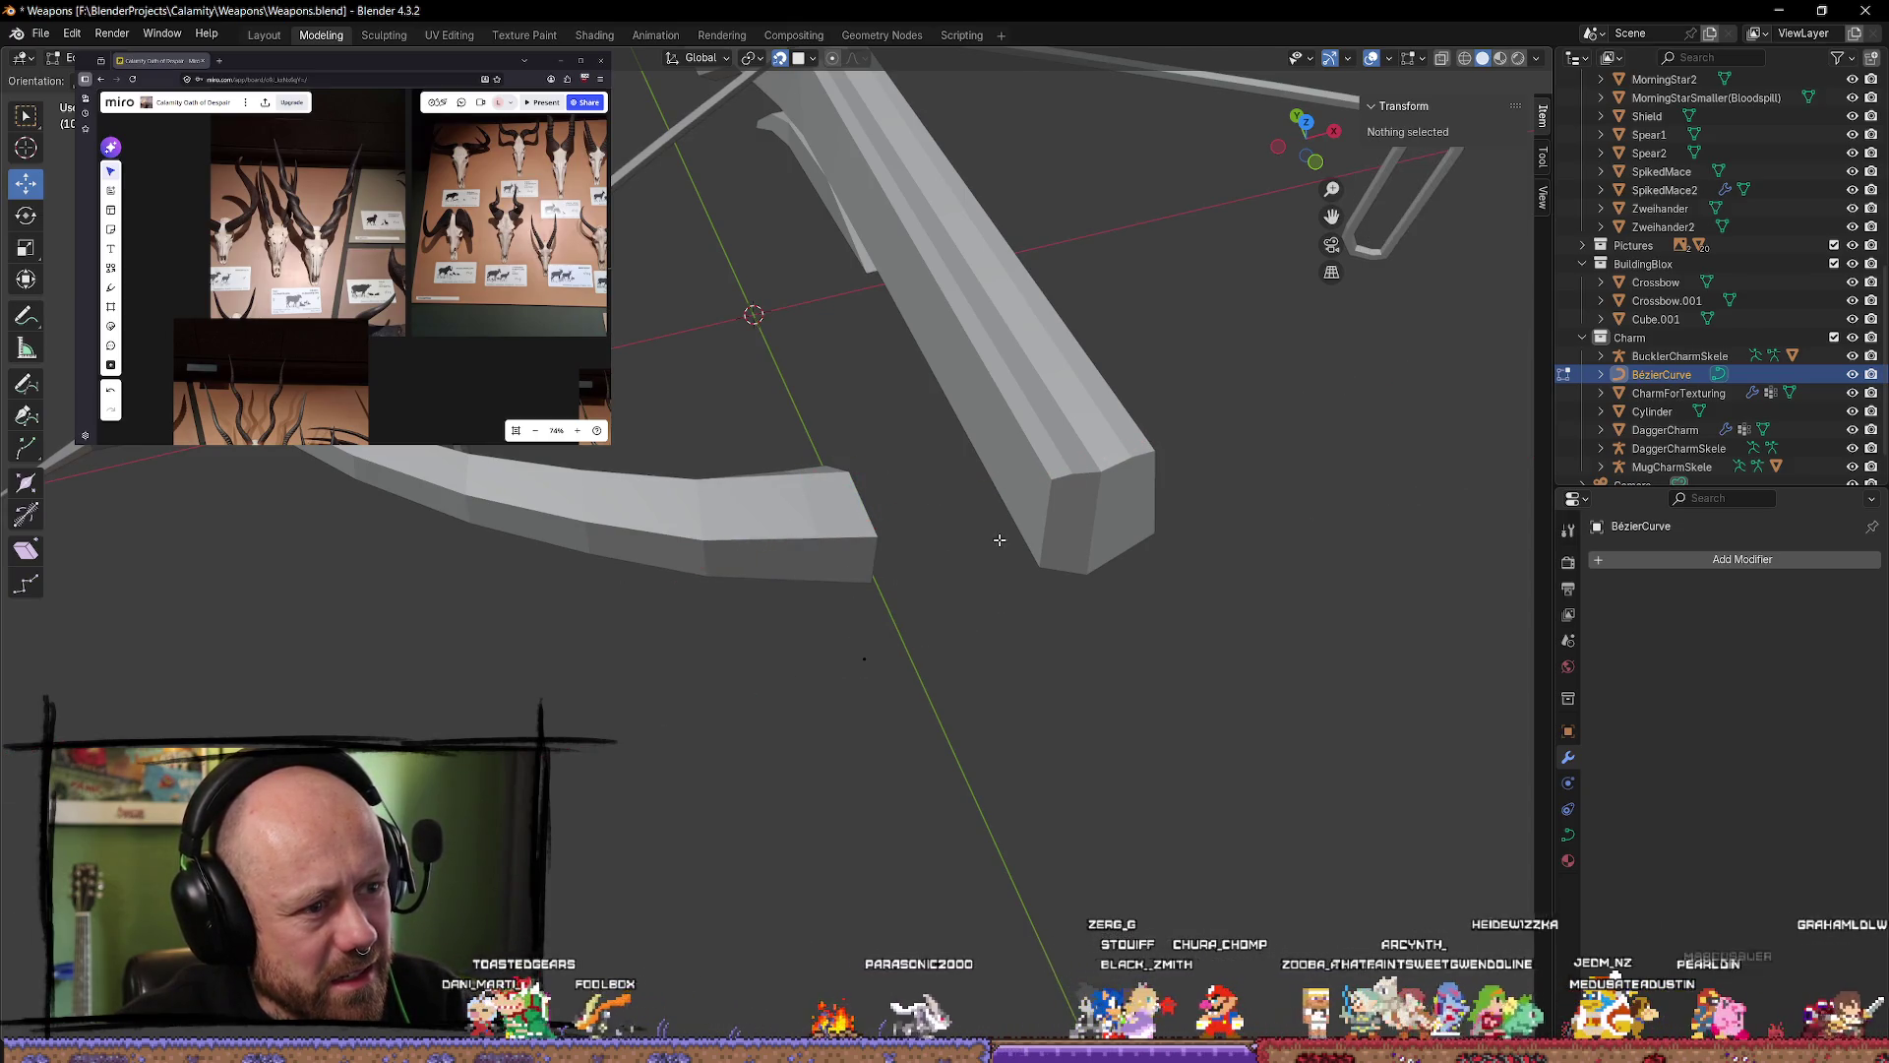
click(935, 559)
click(940, 559)
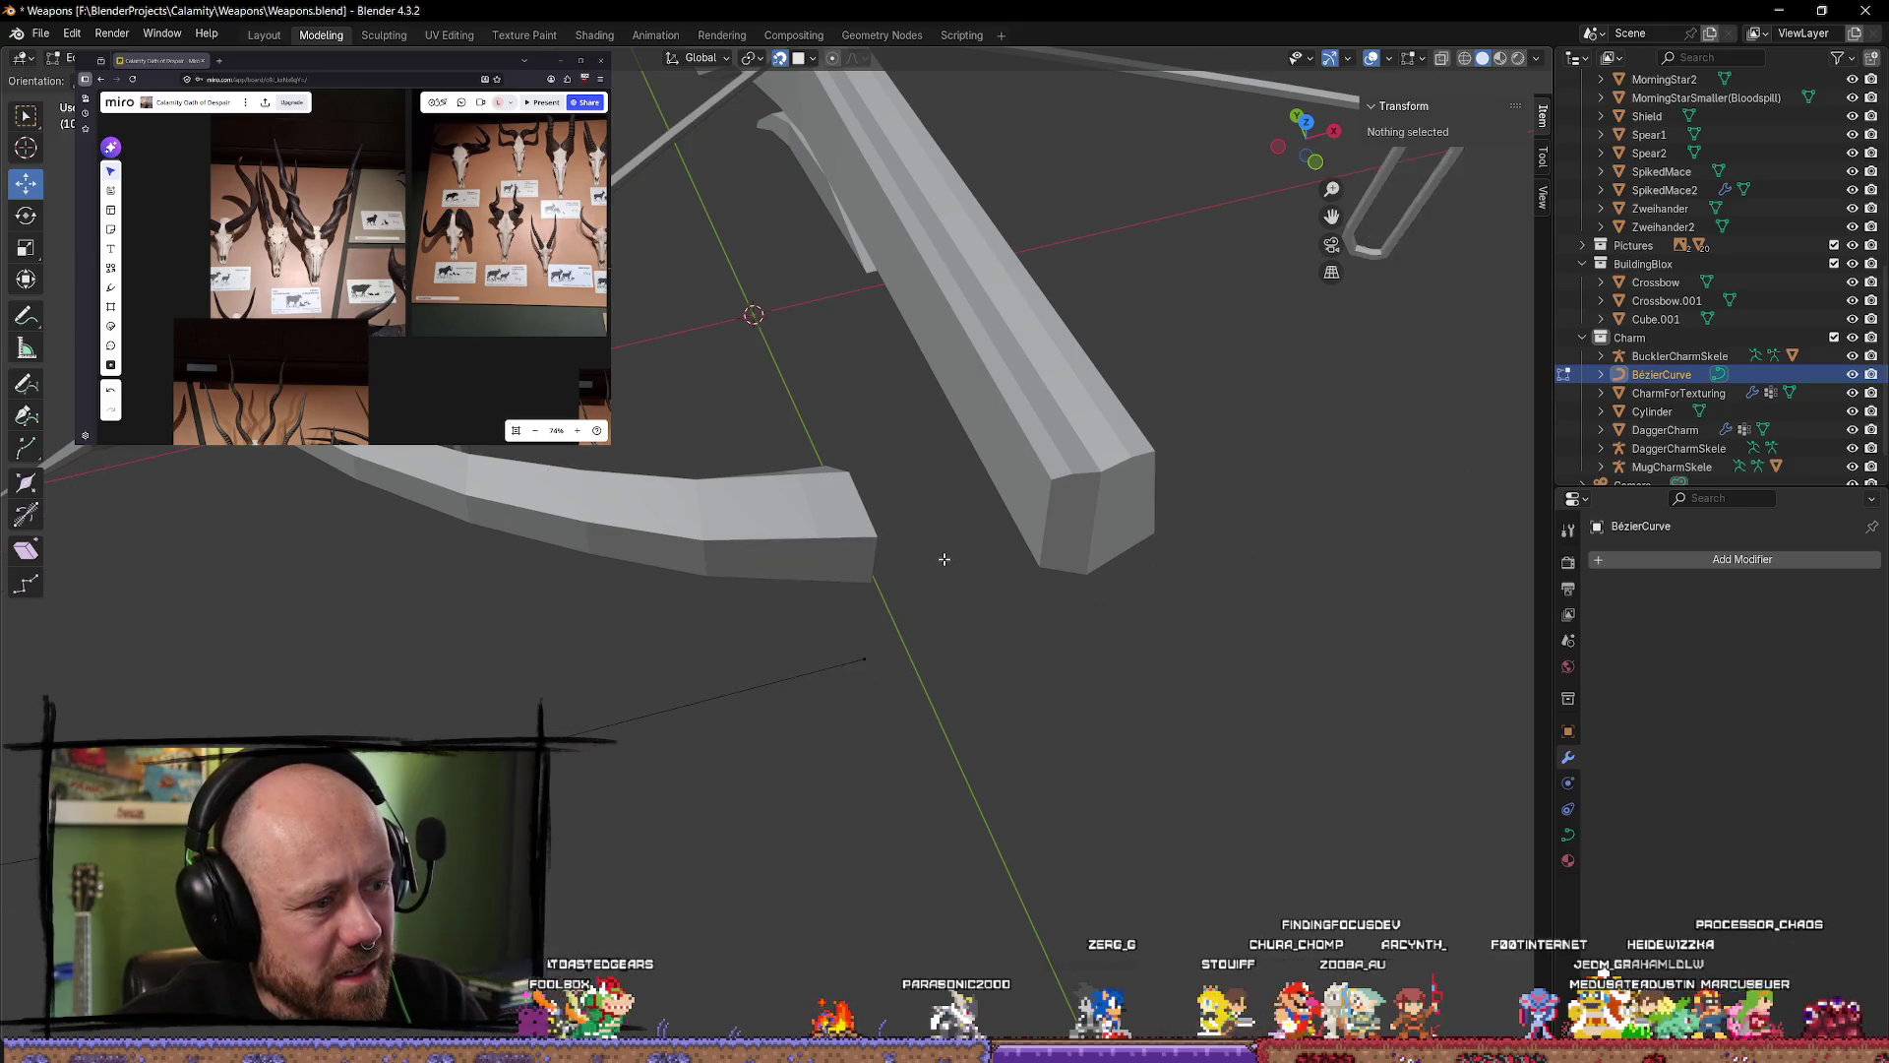
click(939, 559)
click(940, 559)
click(942, 559)
click(945, 559)
click(946, 559)
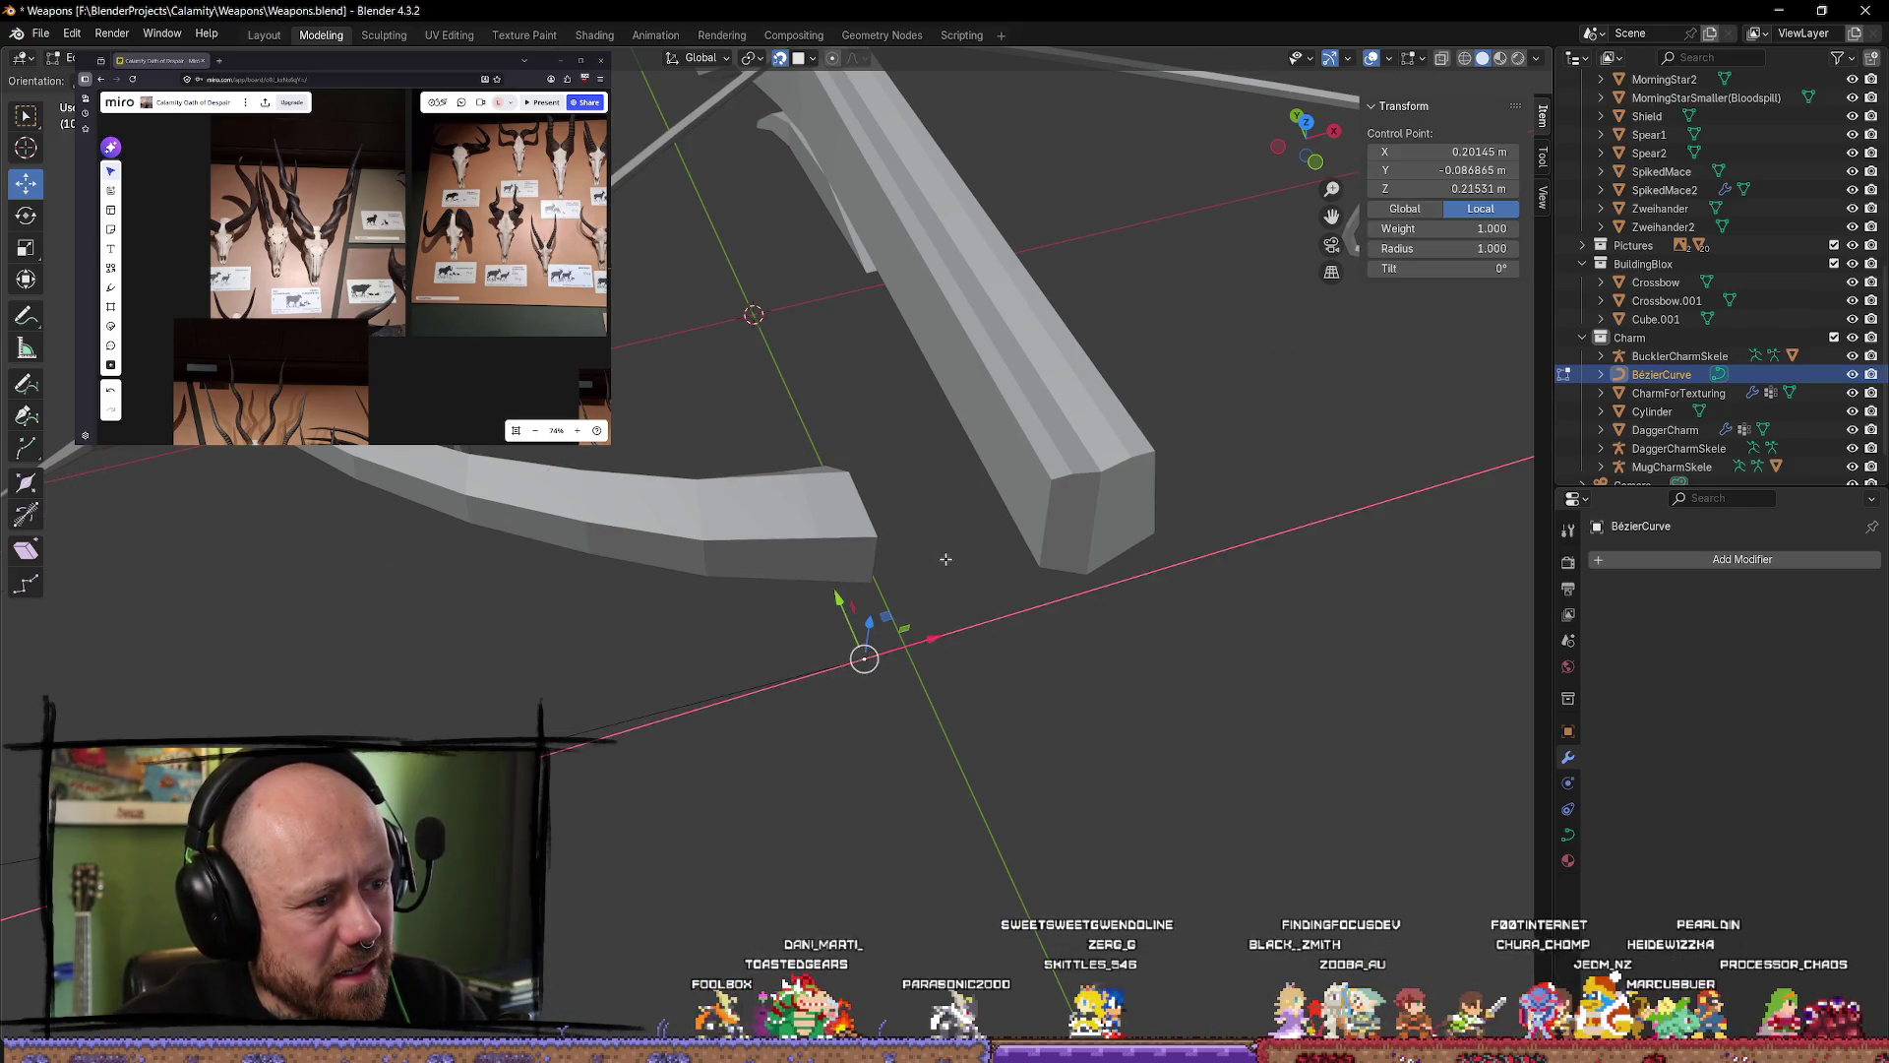
click(946, 559)
click(946, 559)
click(945, 559)
Step: Undo out of the curve edit, select the curved limb mesh and enter its Edit Mode
key(ctrl+z)
key(ctrl+z)
key(ctrl+z)
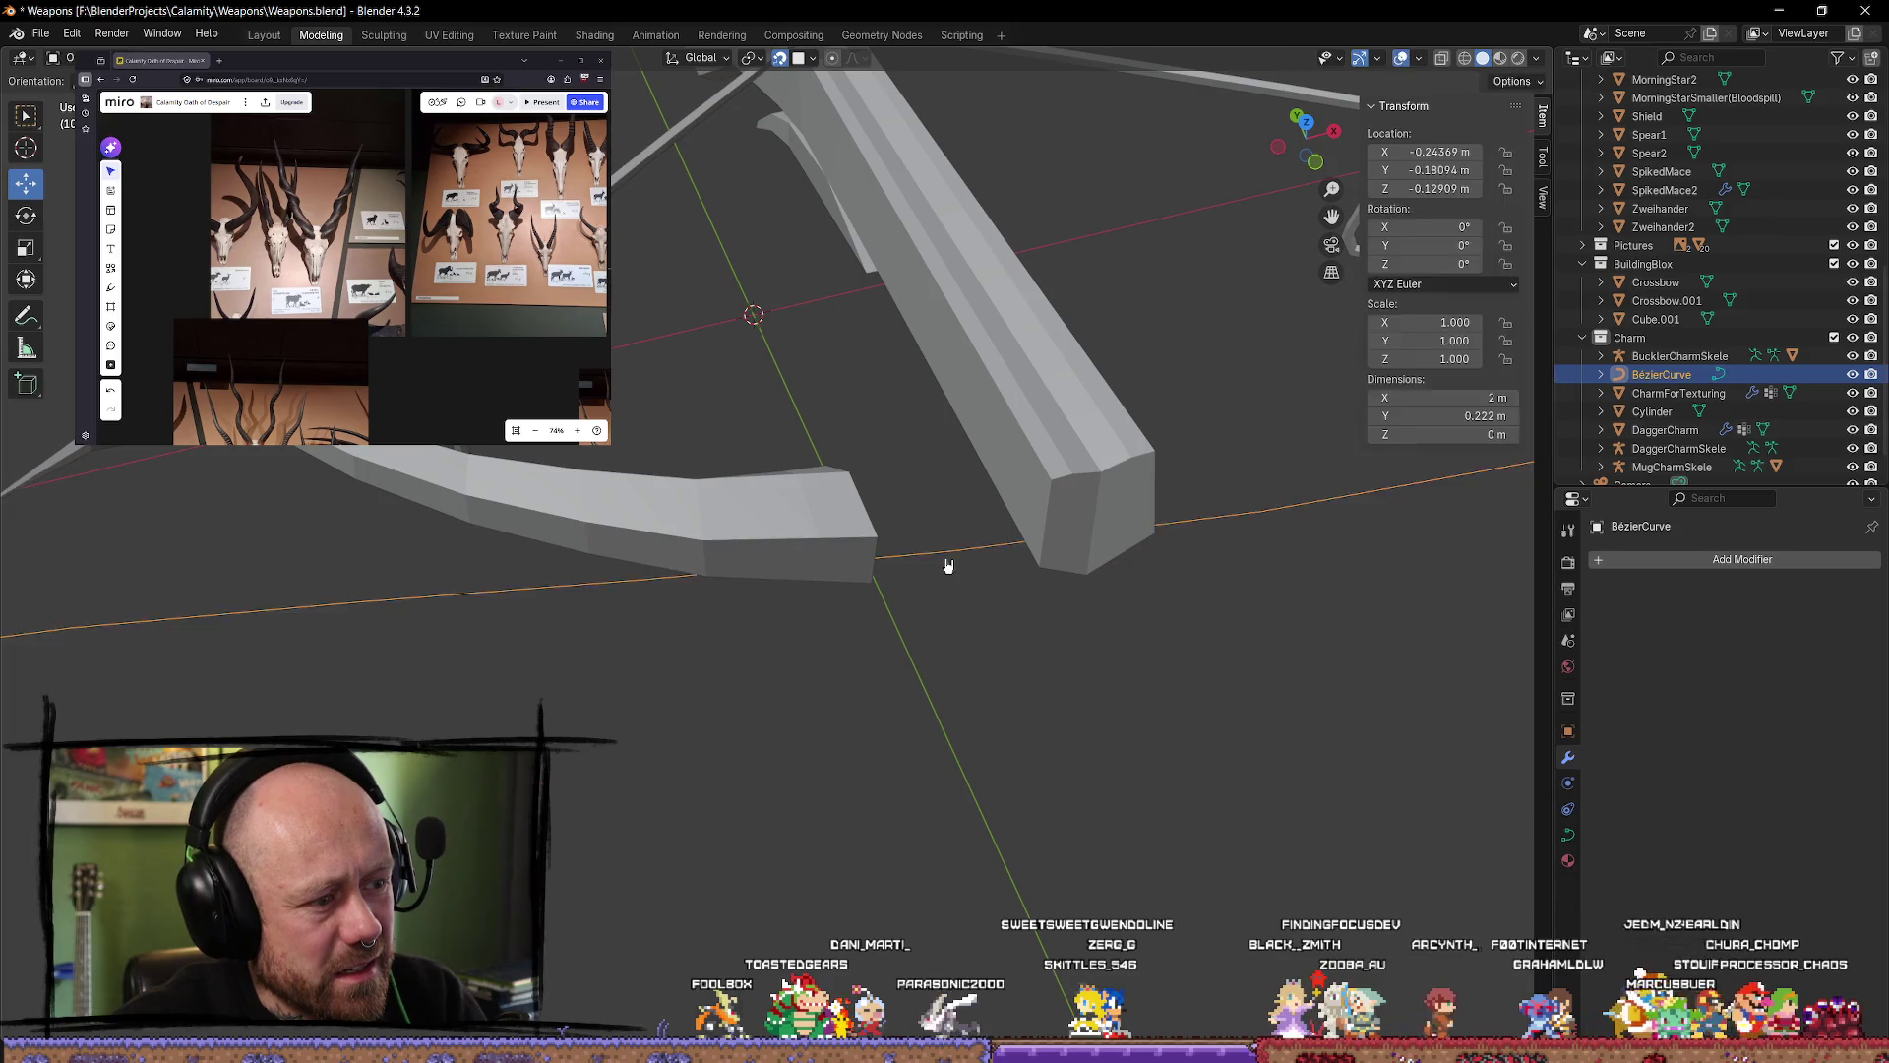
middle_drag(945, 567, 879, 751)
scroll(925, 611, down, 4)
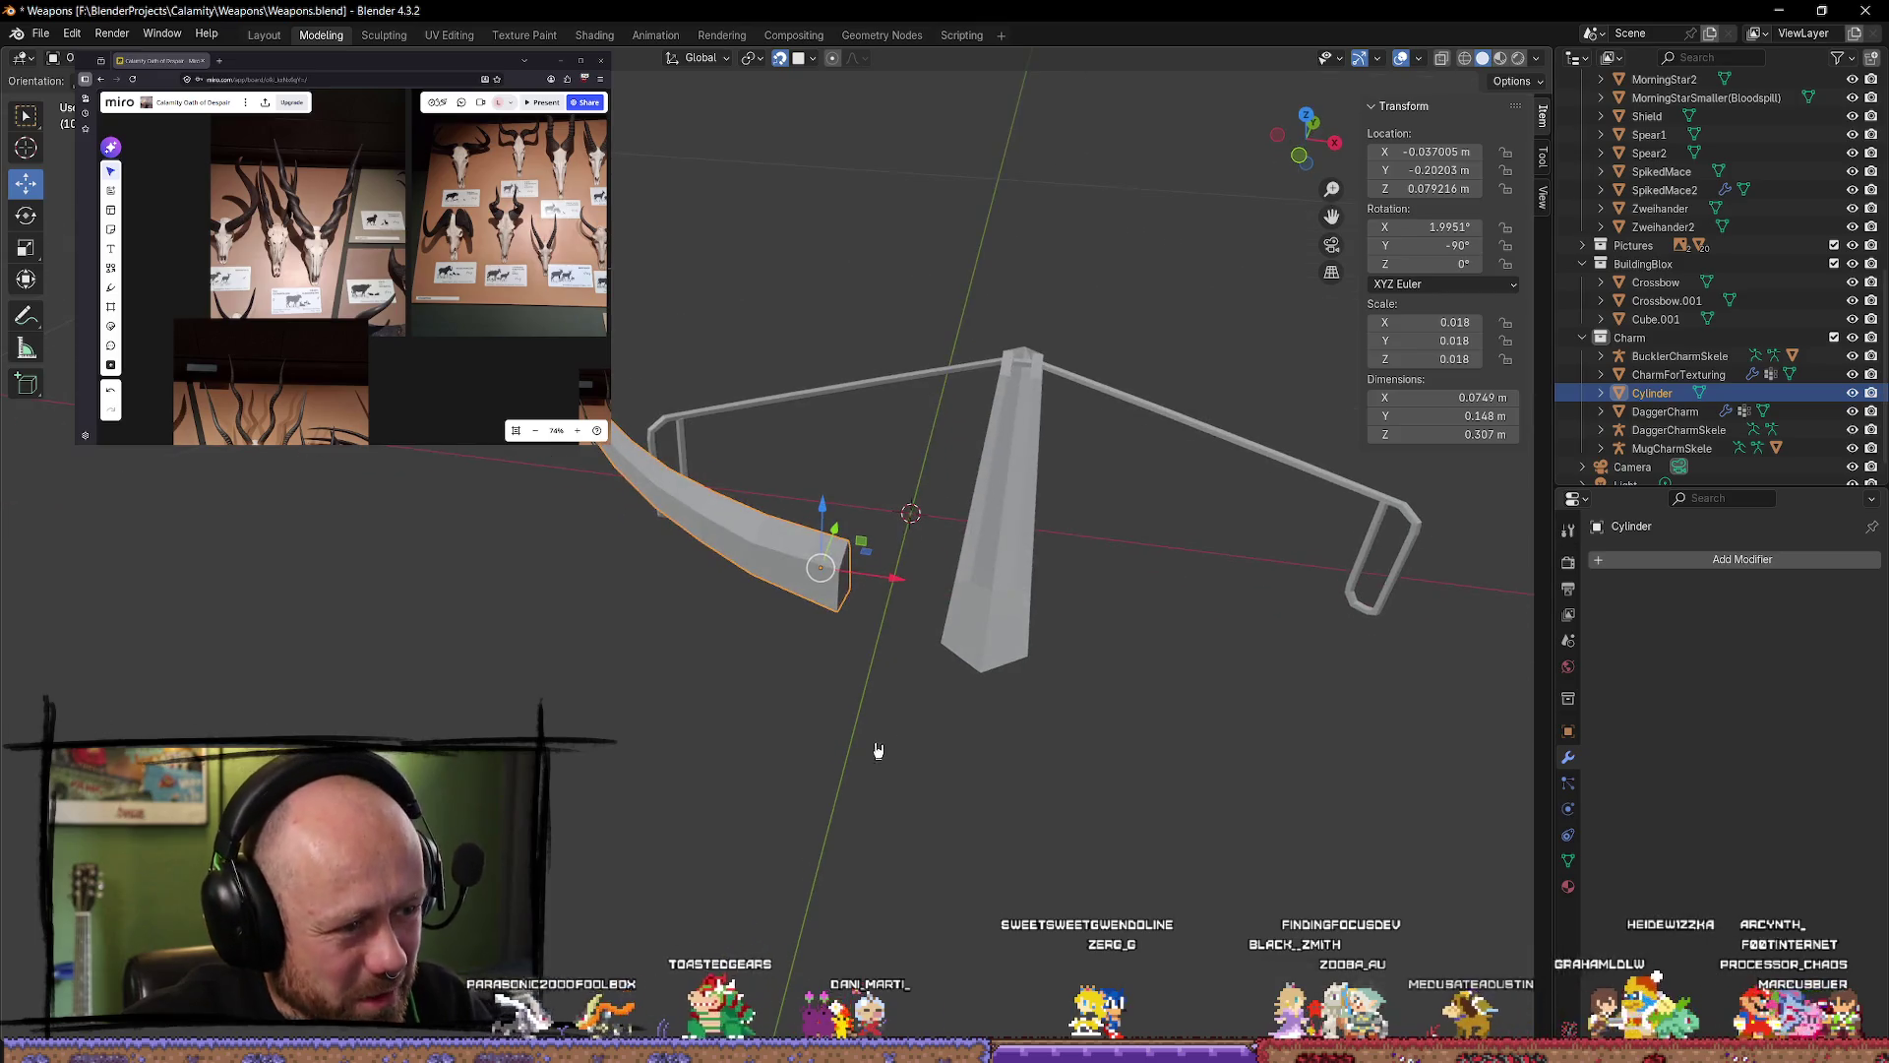
click(908, 709)
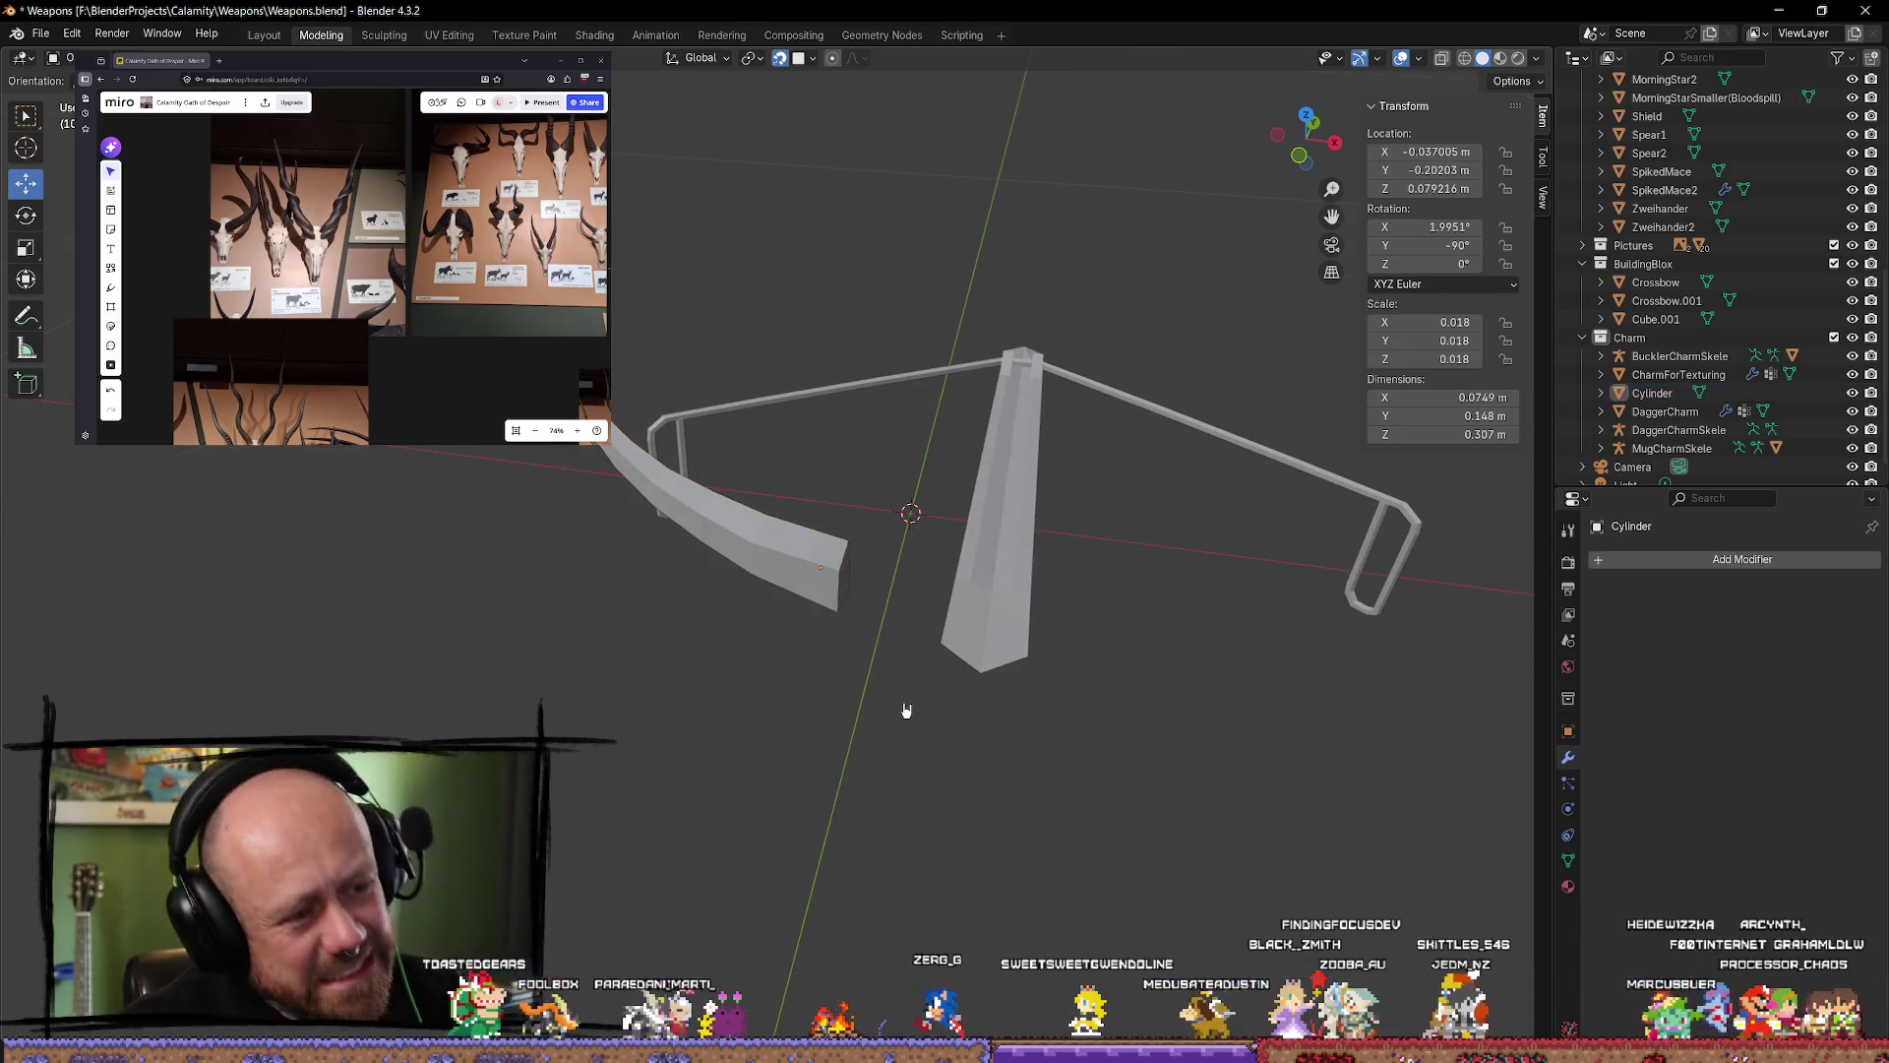
click(831, 590)
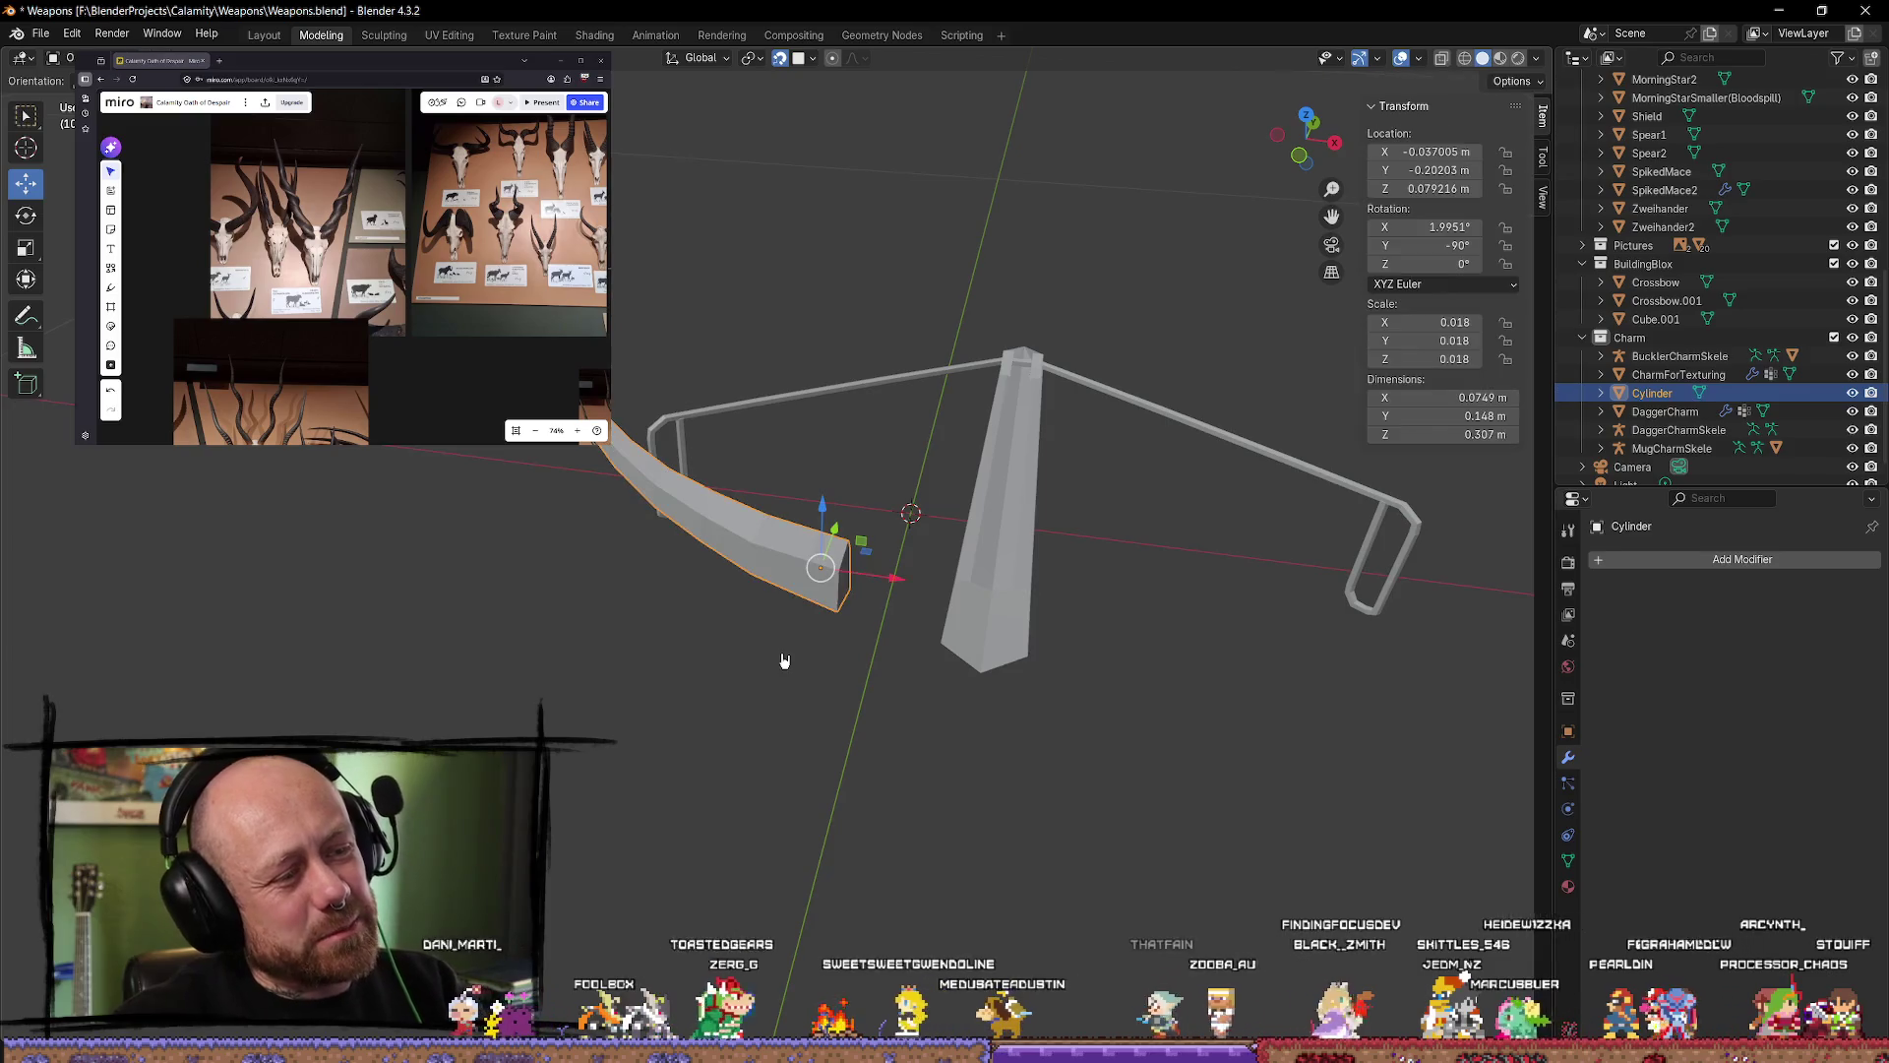
key(Tab)
Step: Zoom through the horn reference photos and orbit to view the bow from another angle
scroll(793, 675, up, 5)
scroll(795, 678, down, 2)
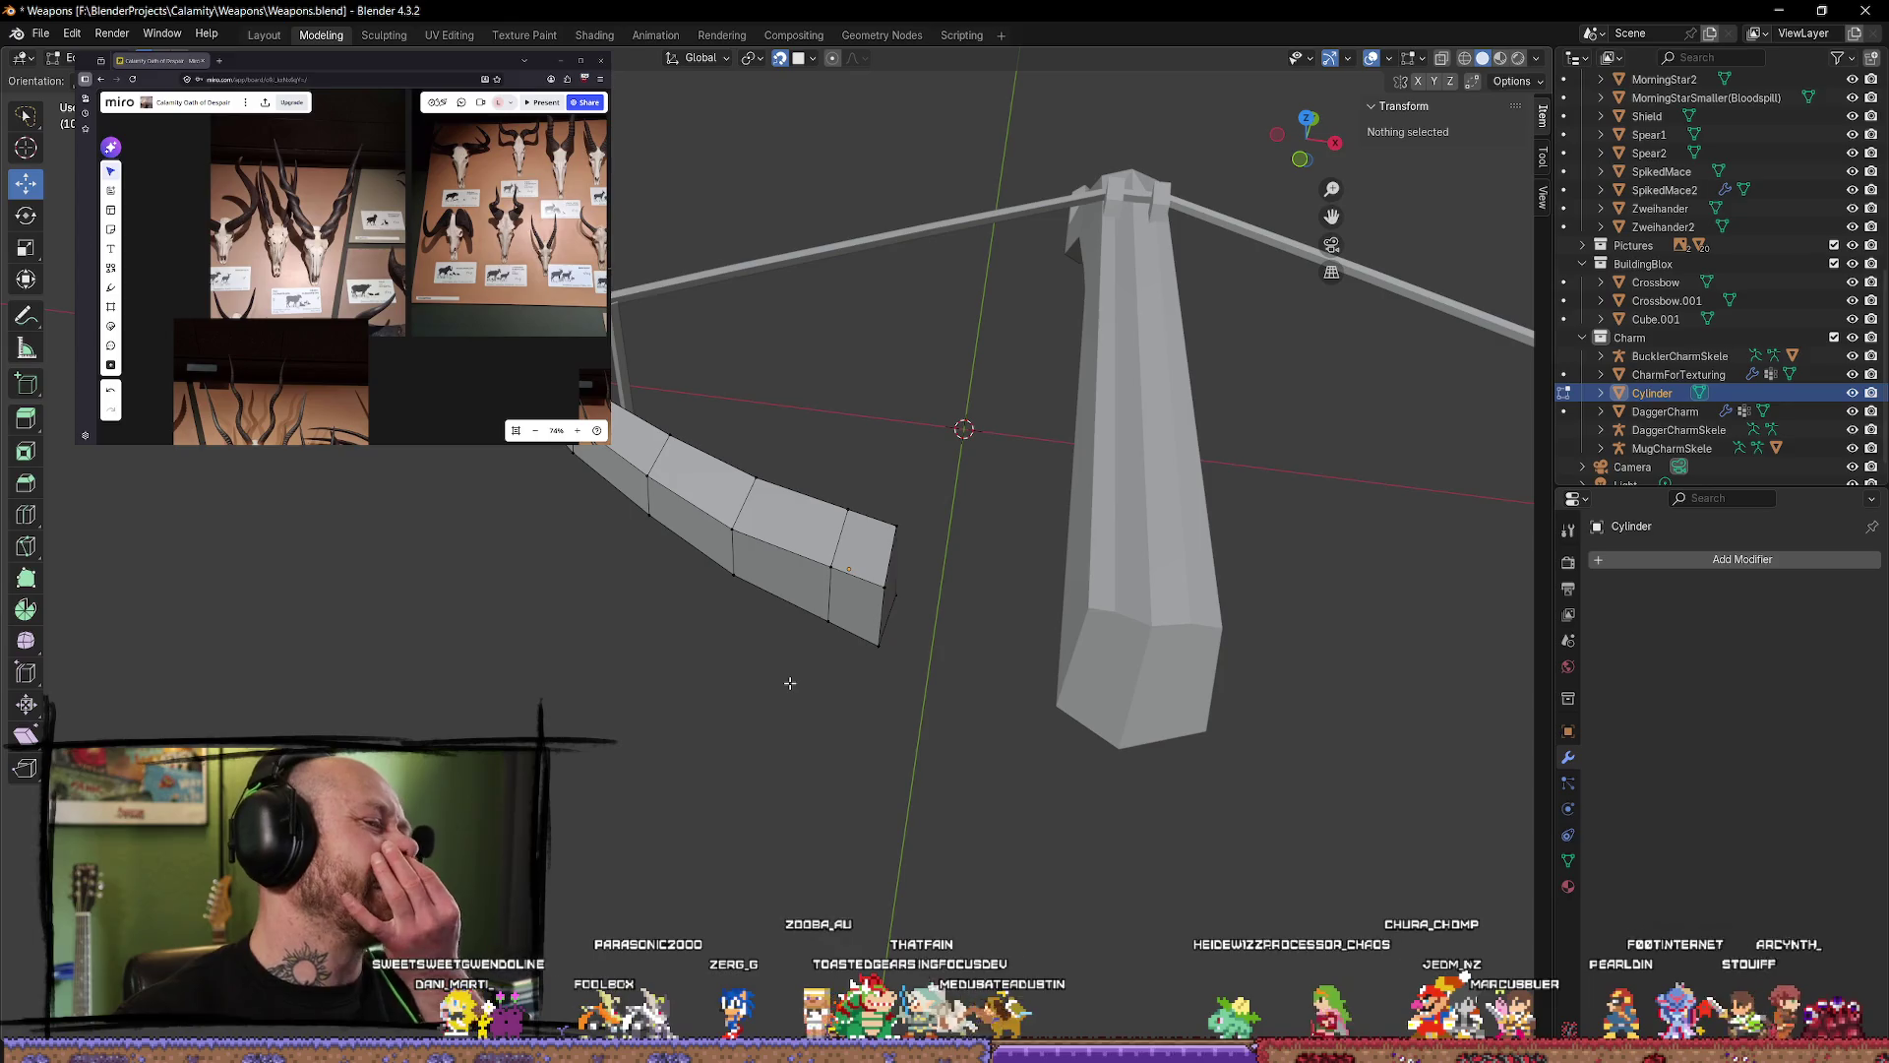
middle_drag(785, 686, 786, 758)
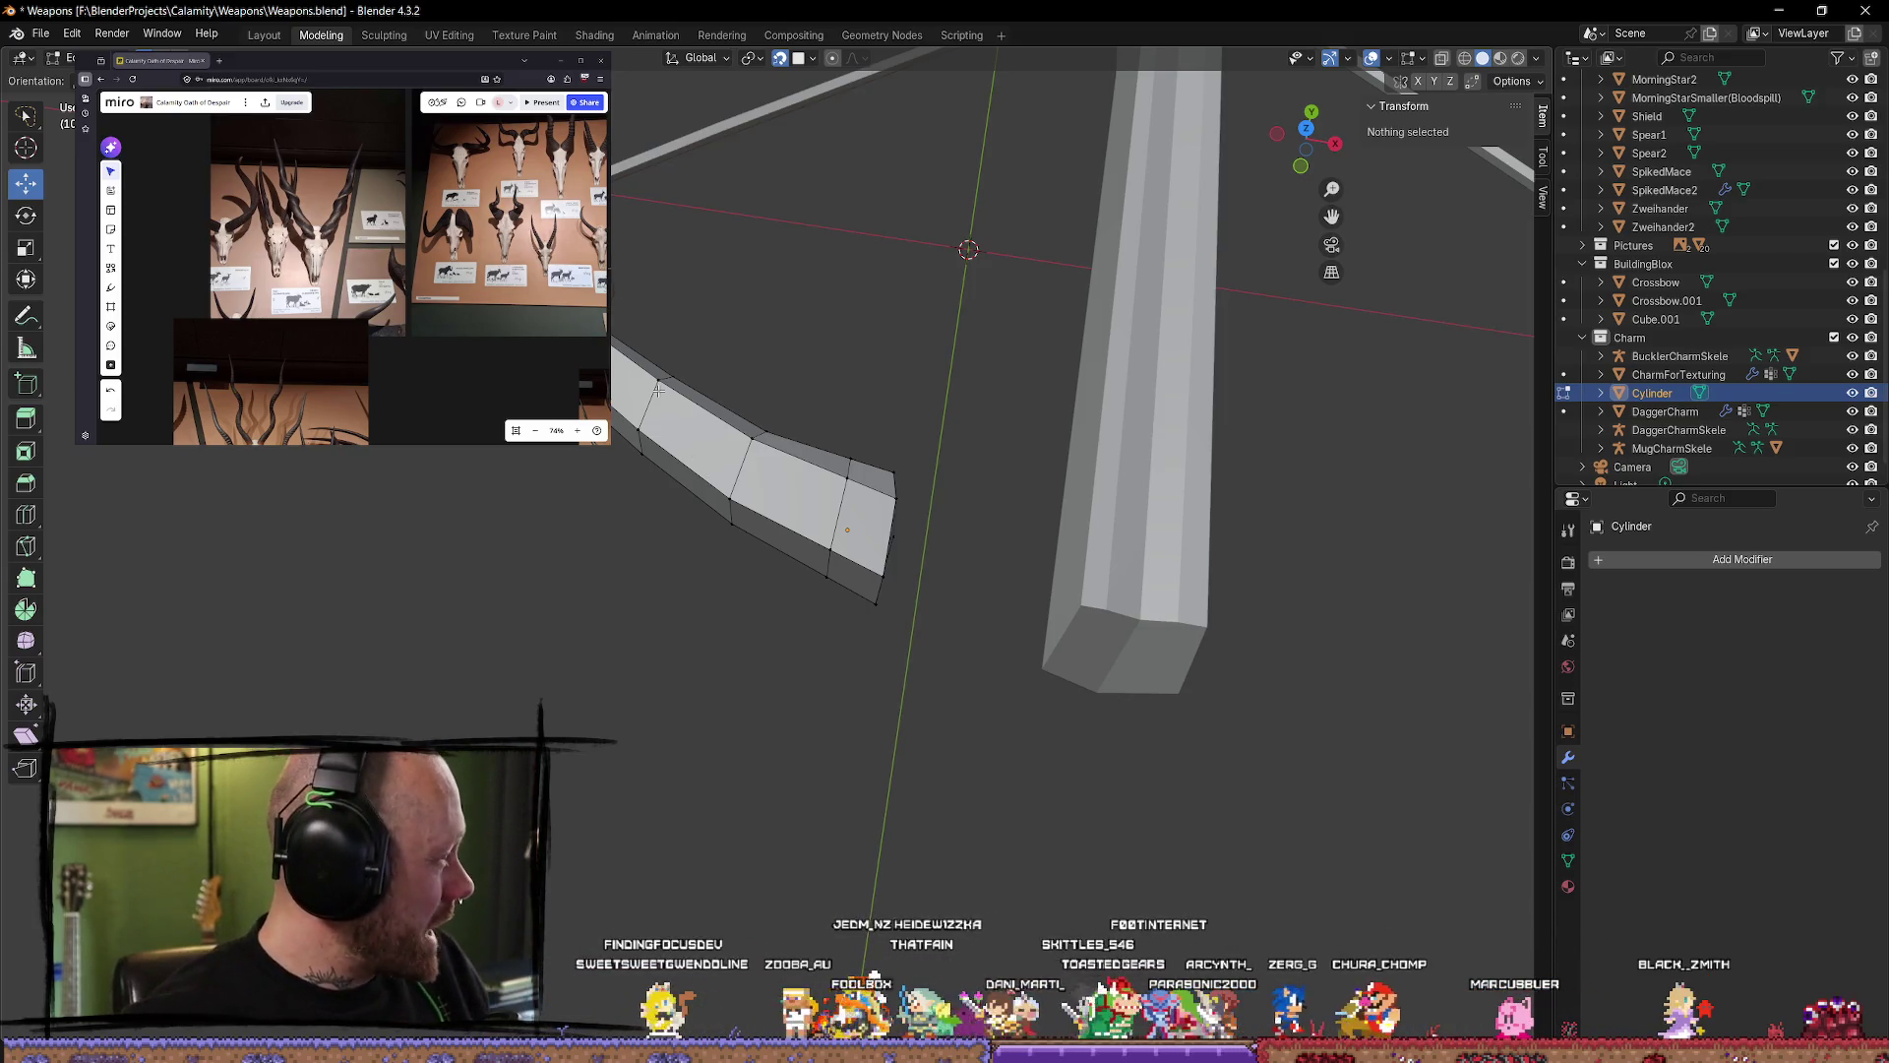
scroll(469, 304, down, 5)
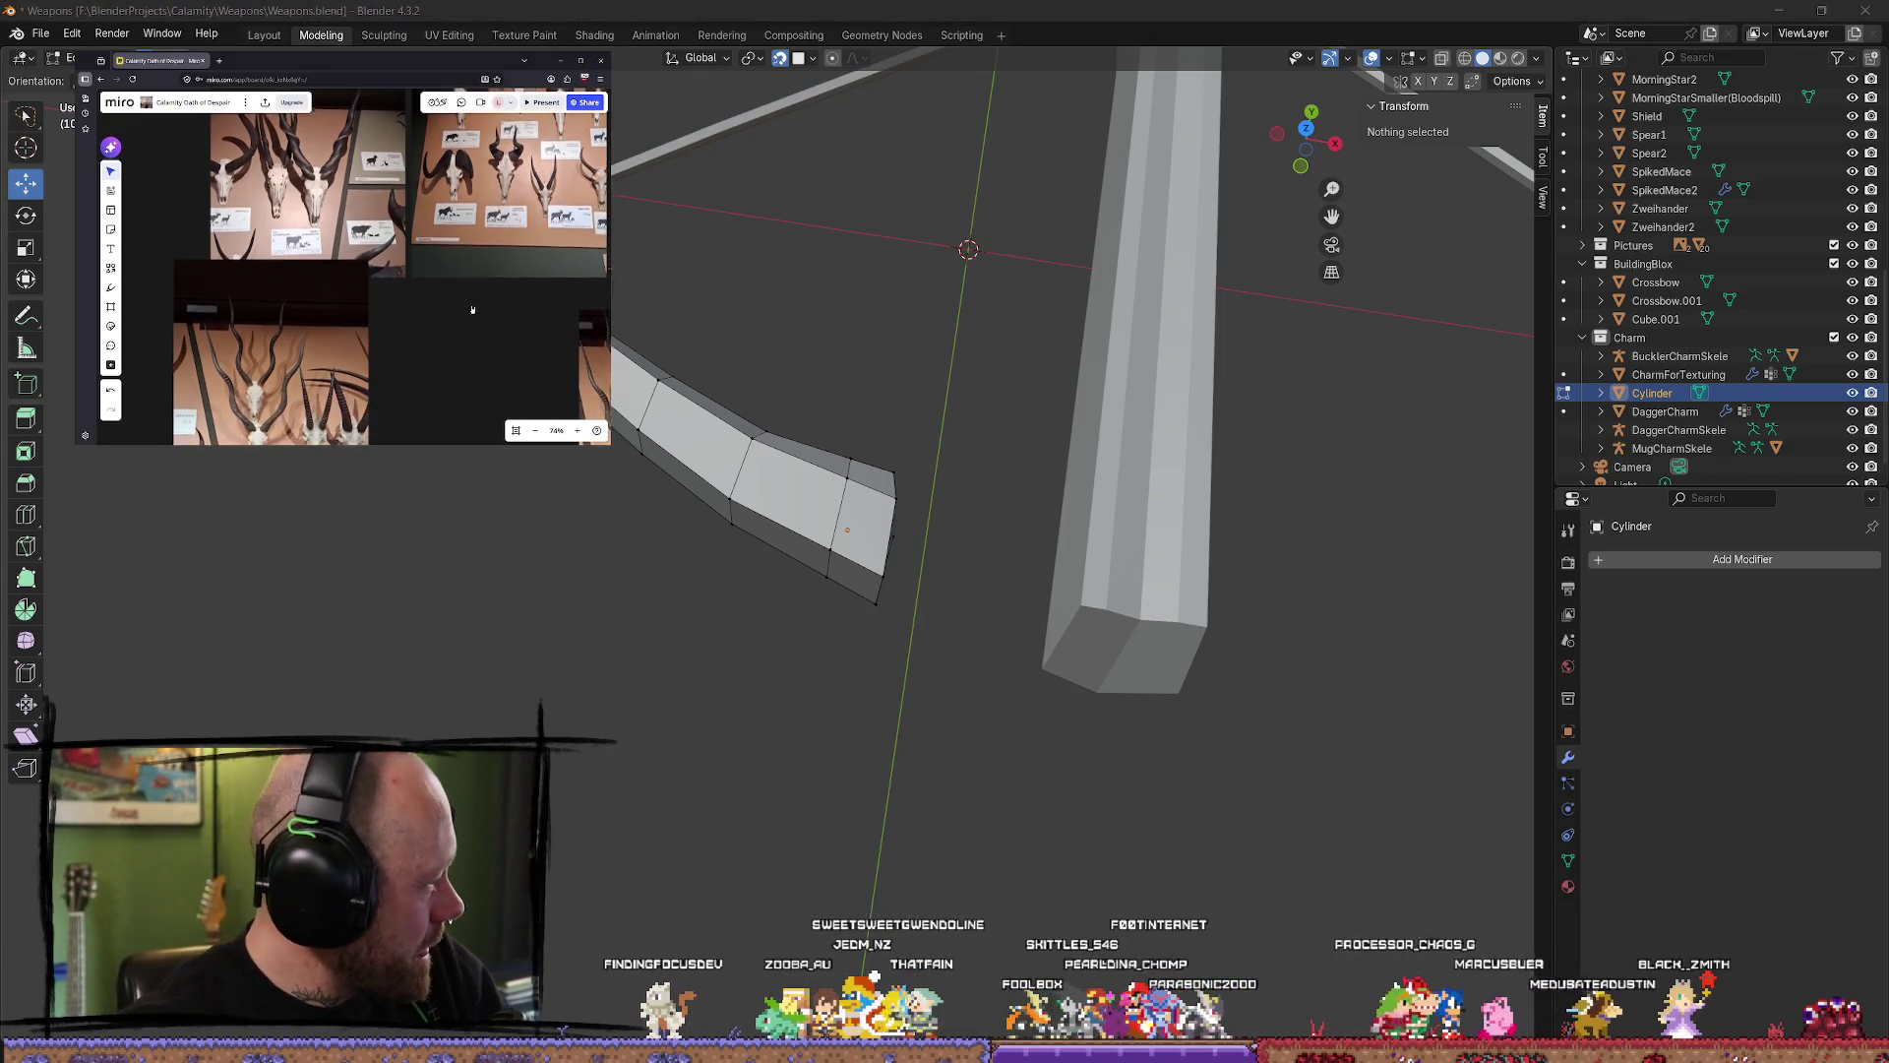
scroll(269, 347, up, 8)
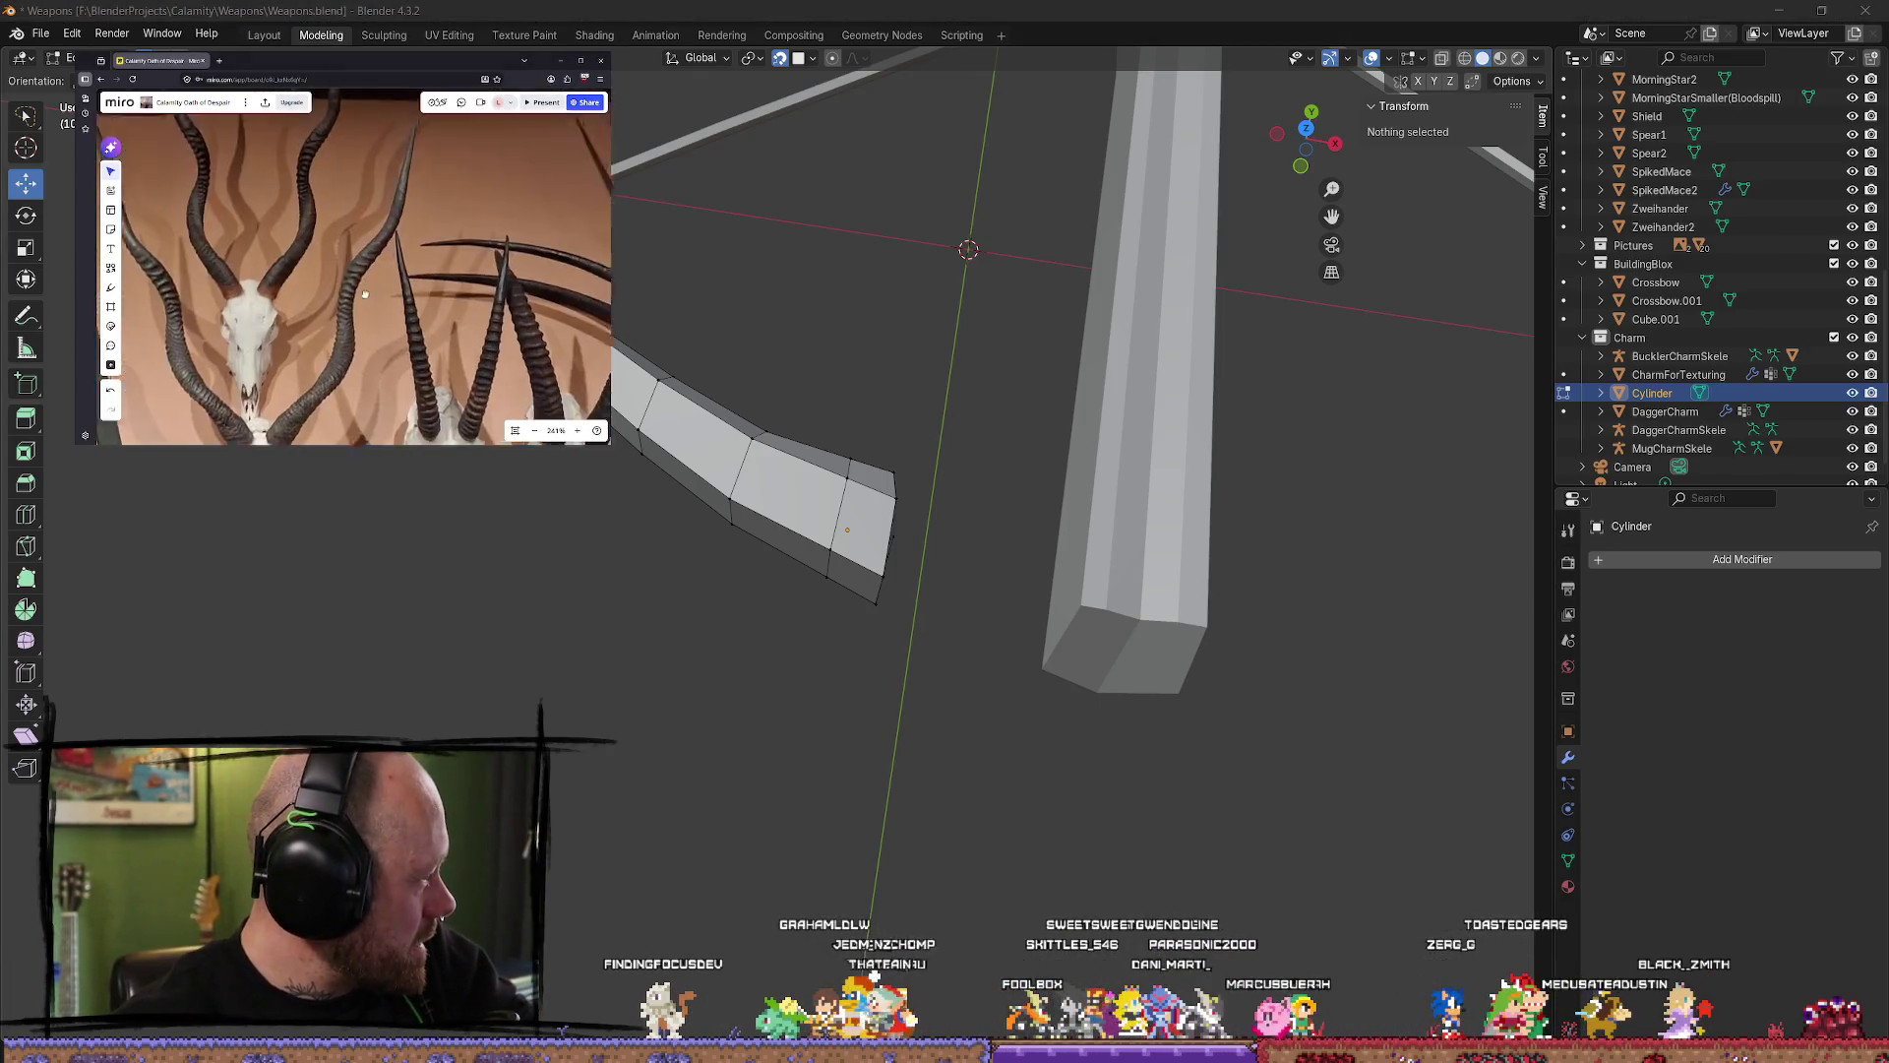
scroll(497, 209, up, 3)
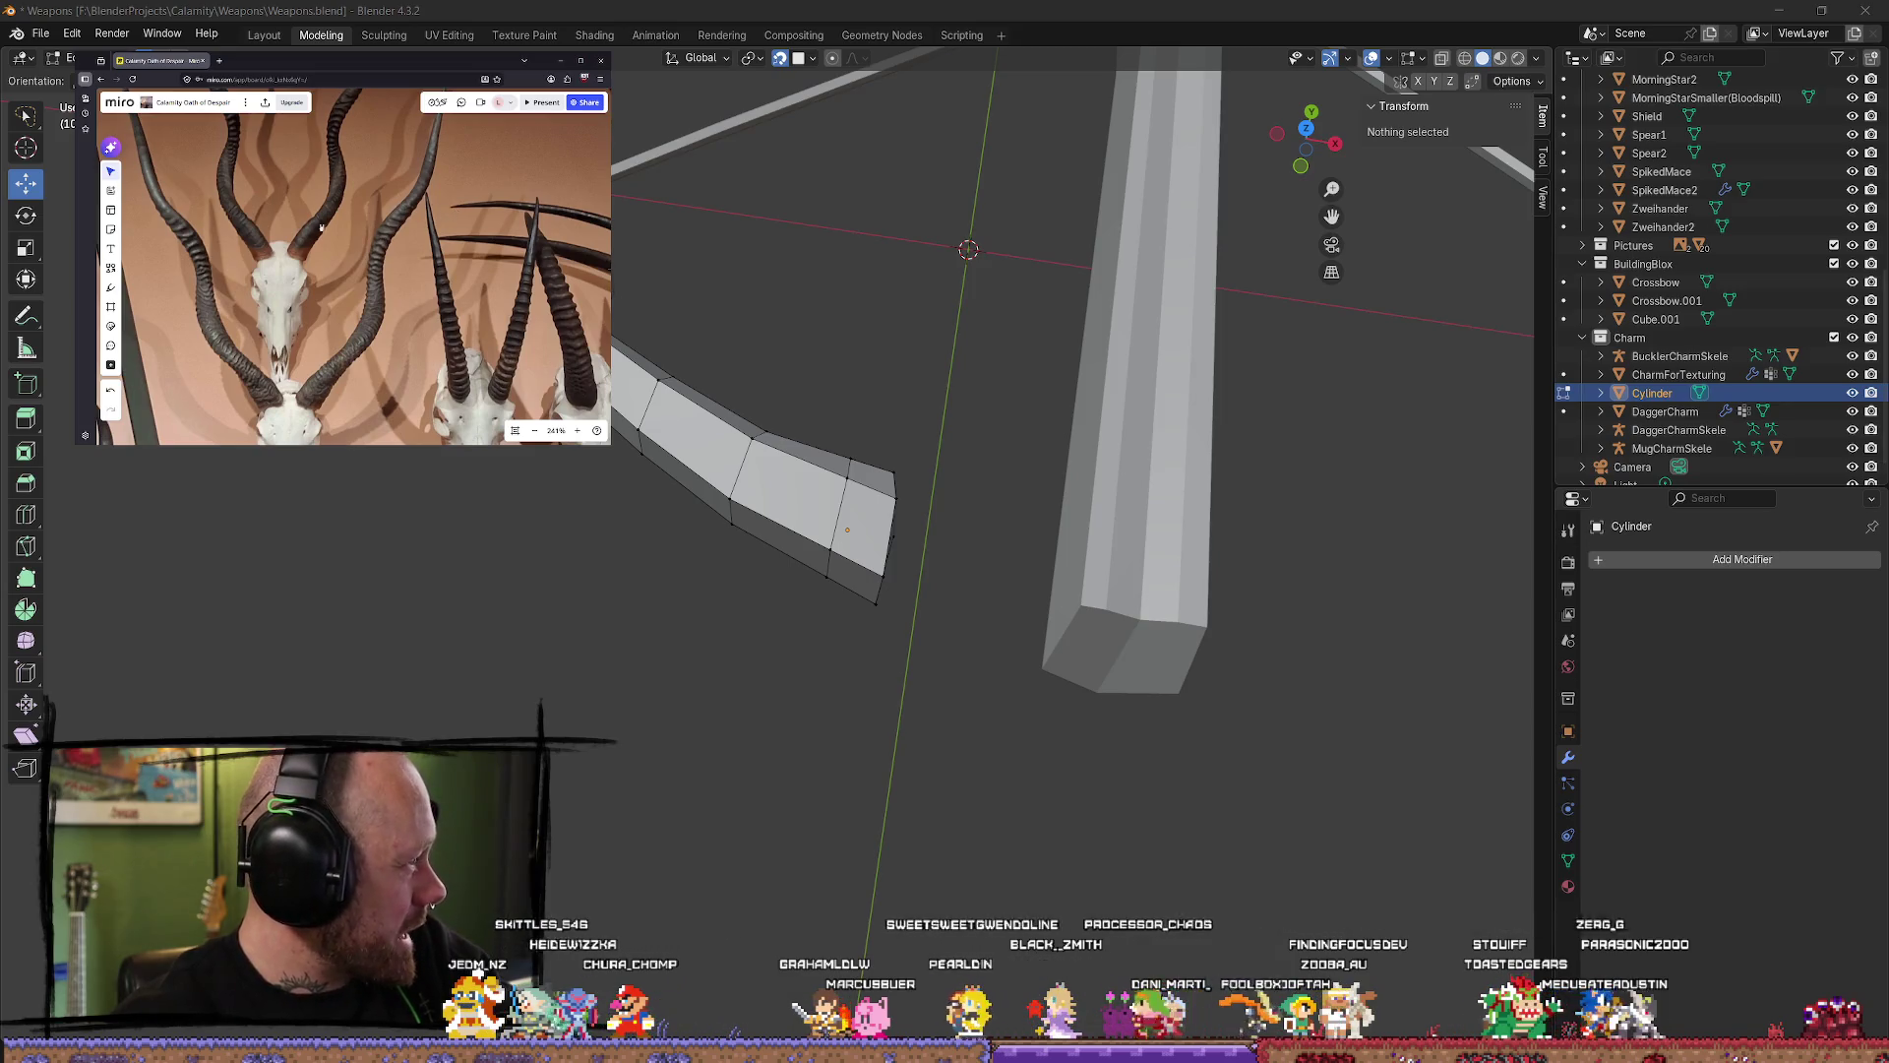
scroll(1073, 394, down, 5)
scroll(1073, 394, up, 6)
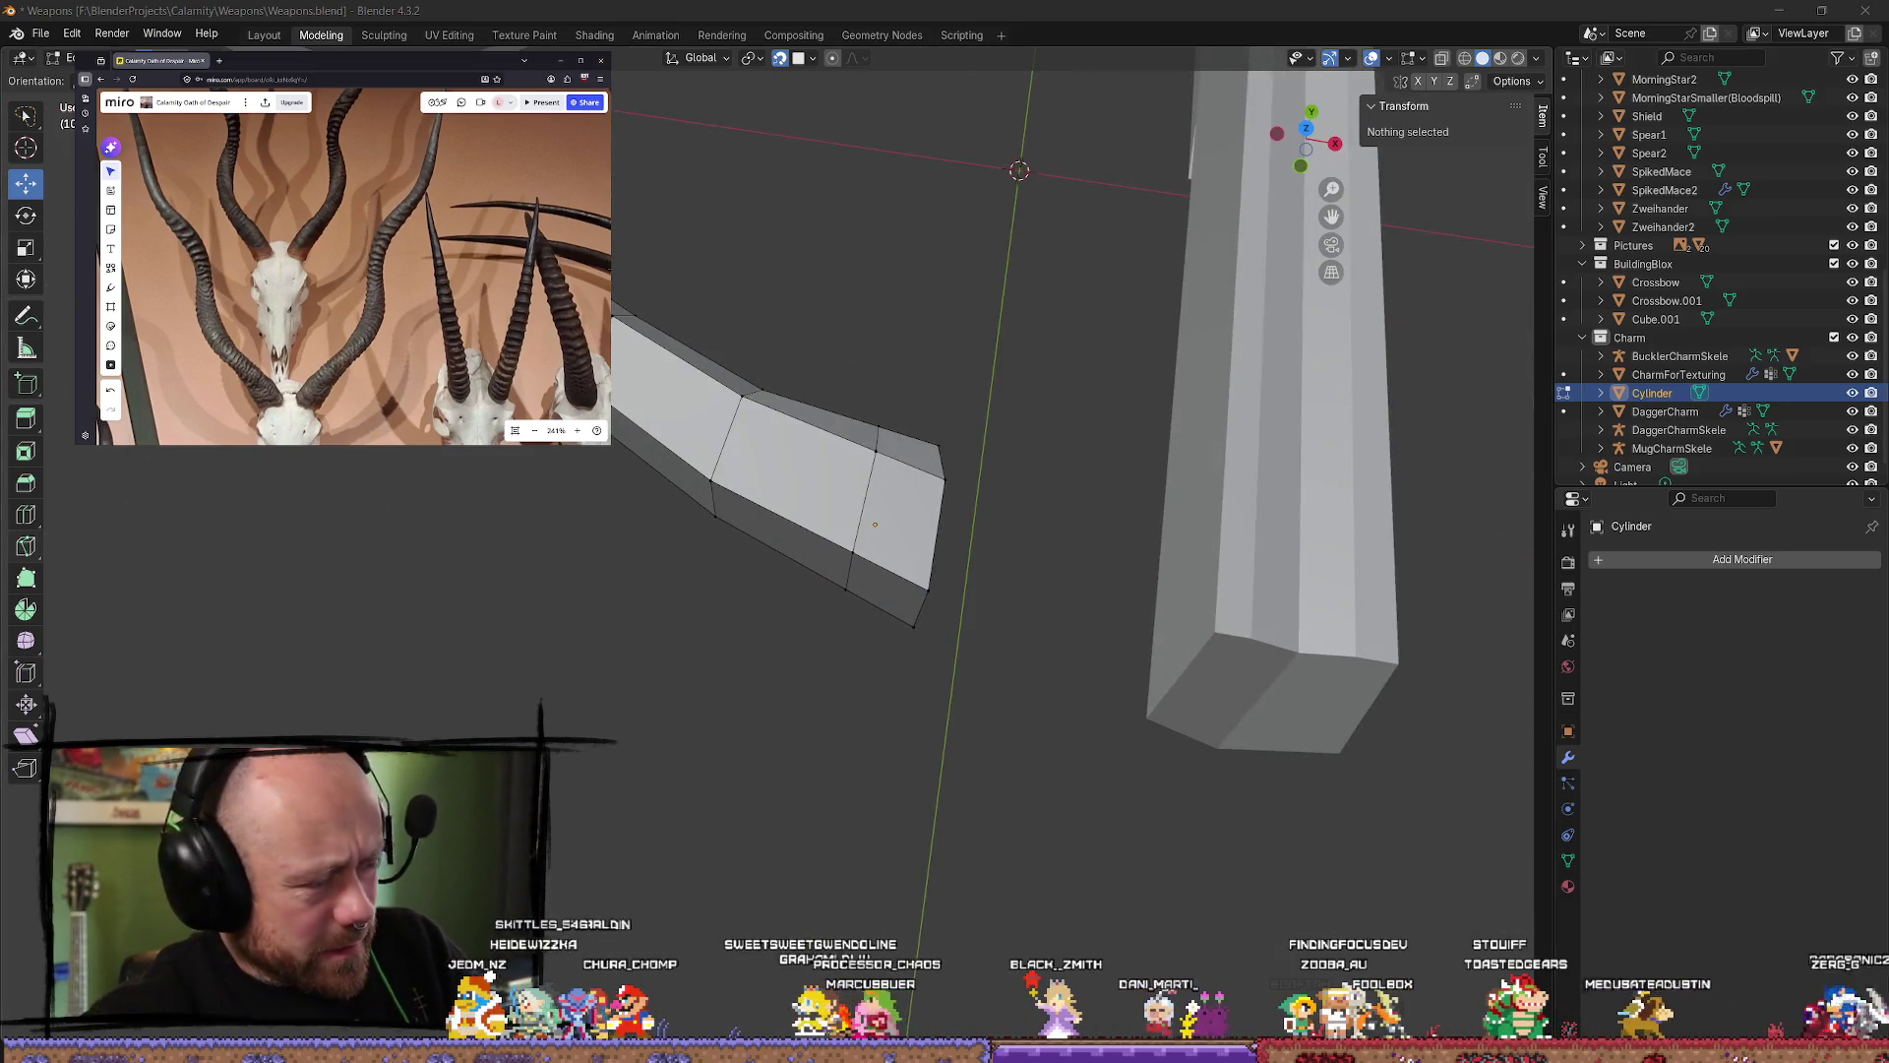
scroll(648, 501, down, 5)
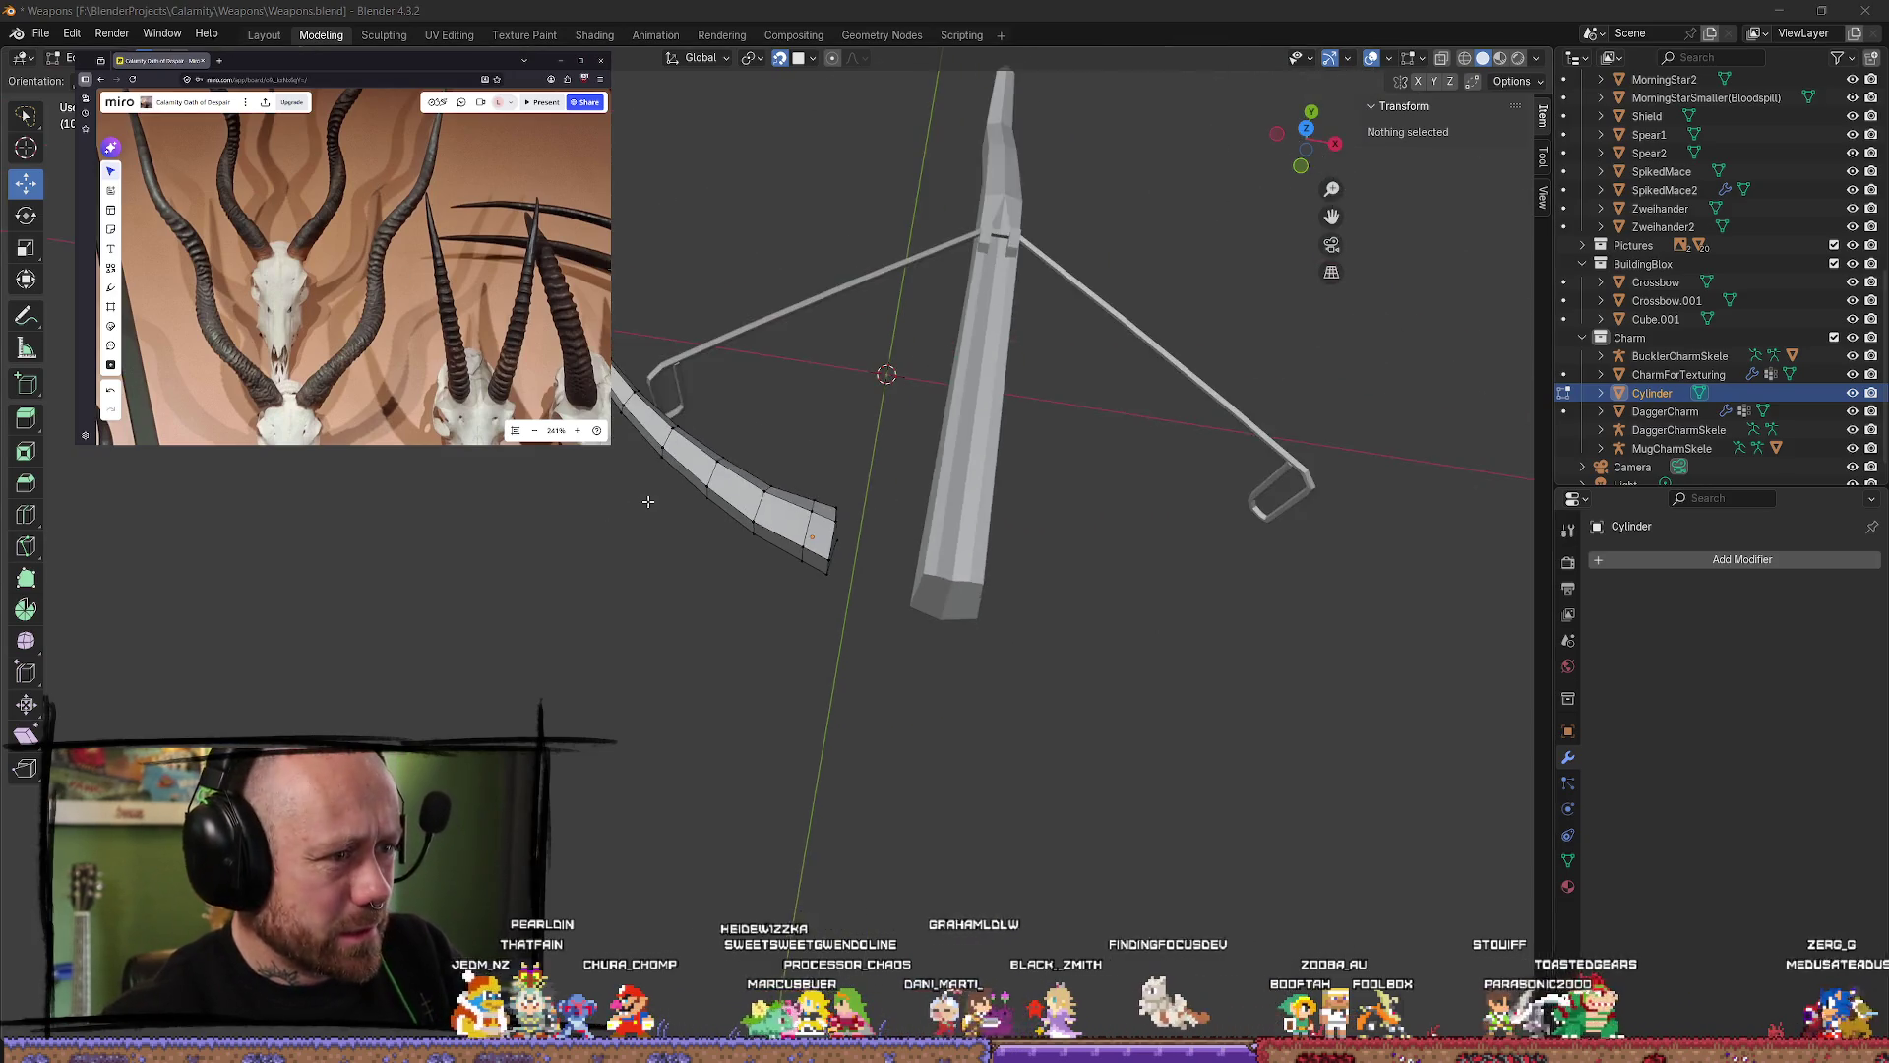
mouse_move(649, 501)
middle_down()
mouse_move(666, 548)
mouse_move(633, 591)
middle_up()
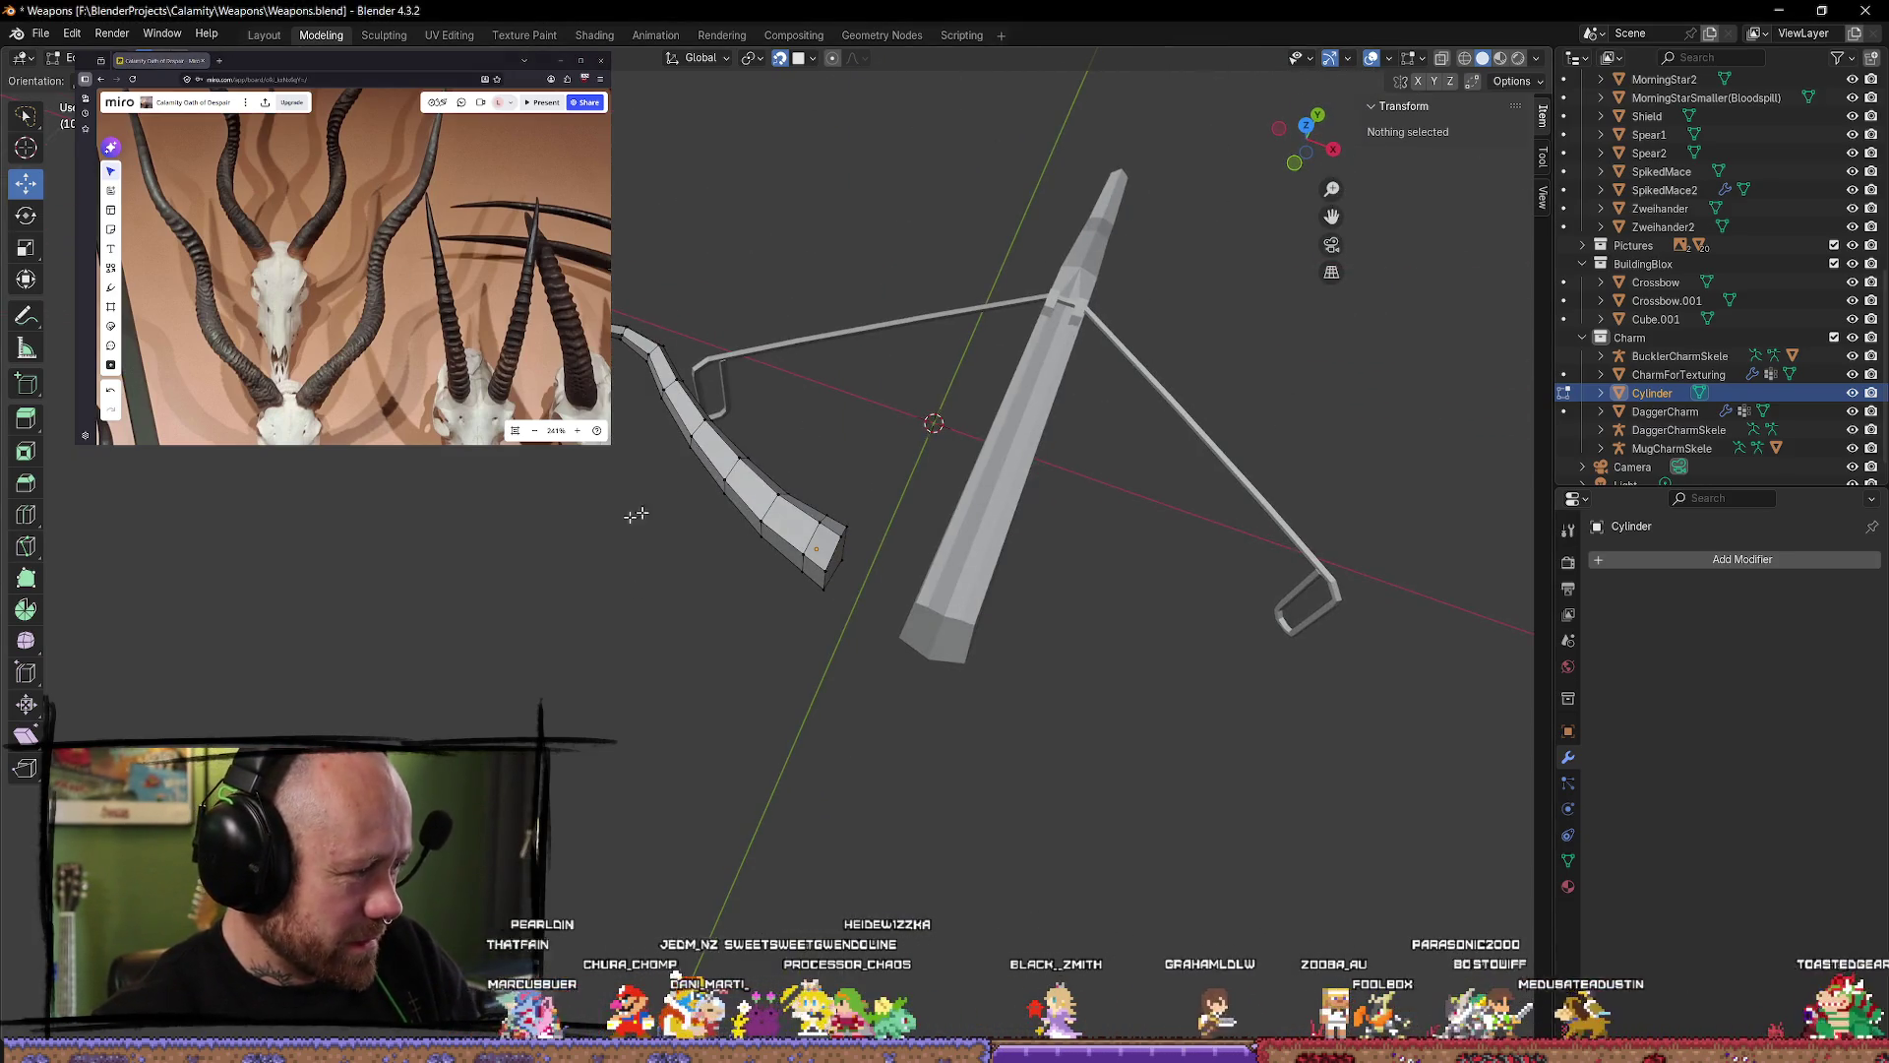
scroll(636, 515, up, 5)
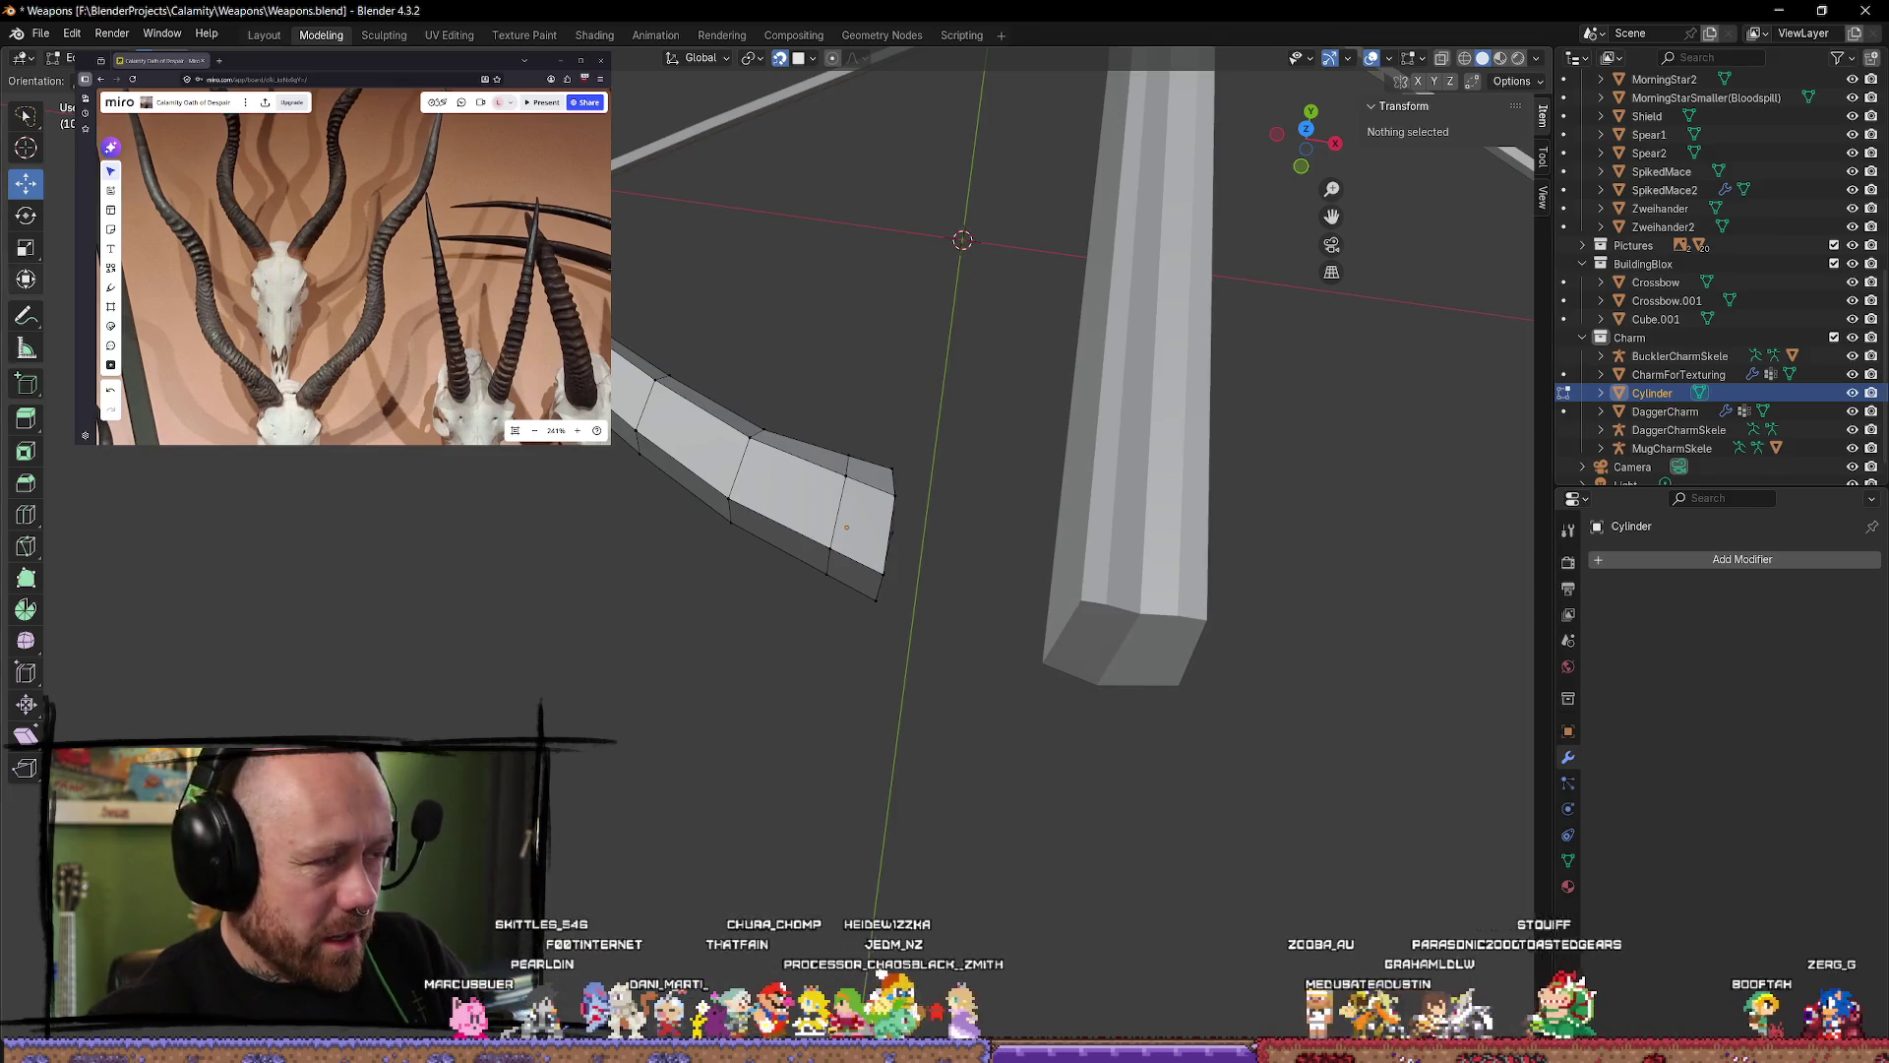
Step: Cut several edge loops across the limb's bend with the Loop Cut tool
click(25, 514)
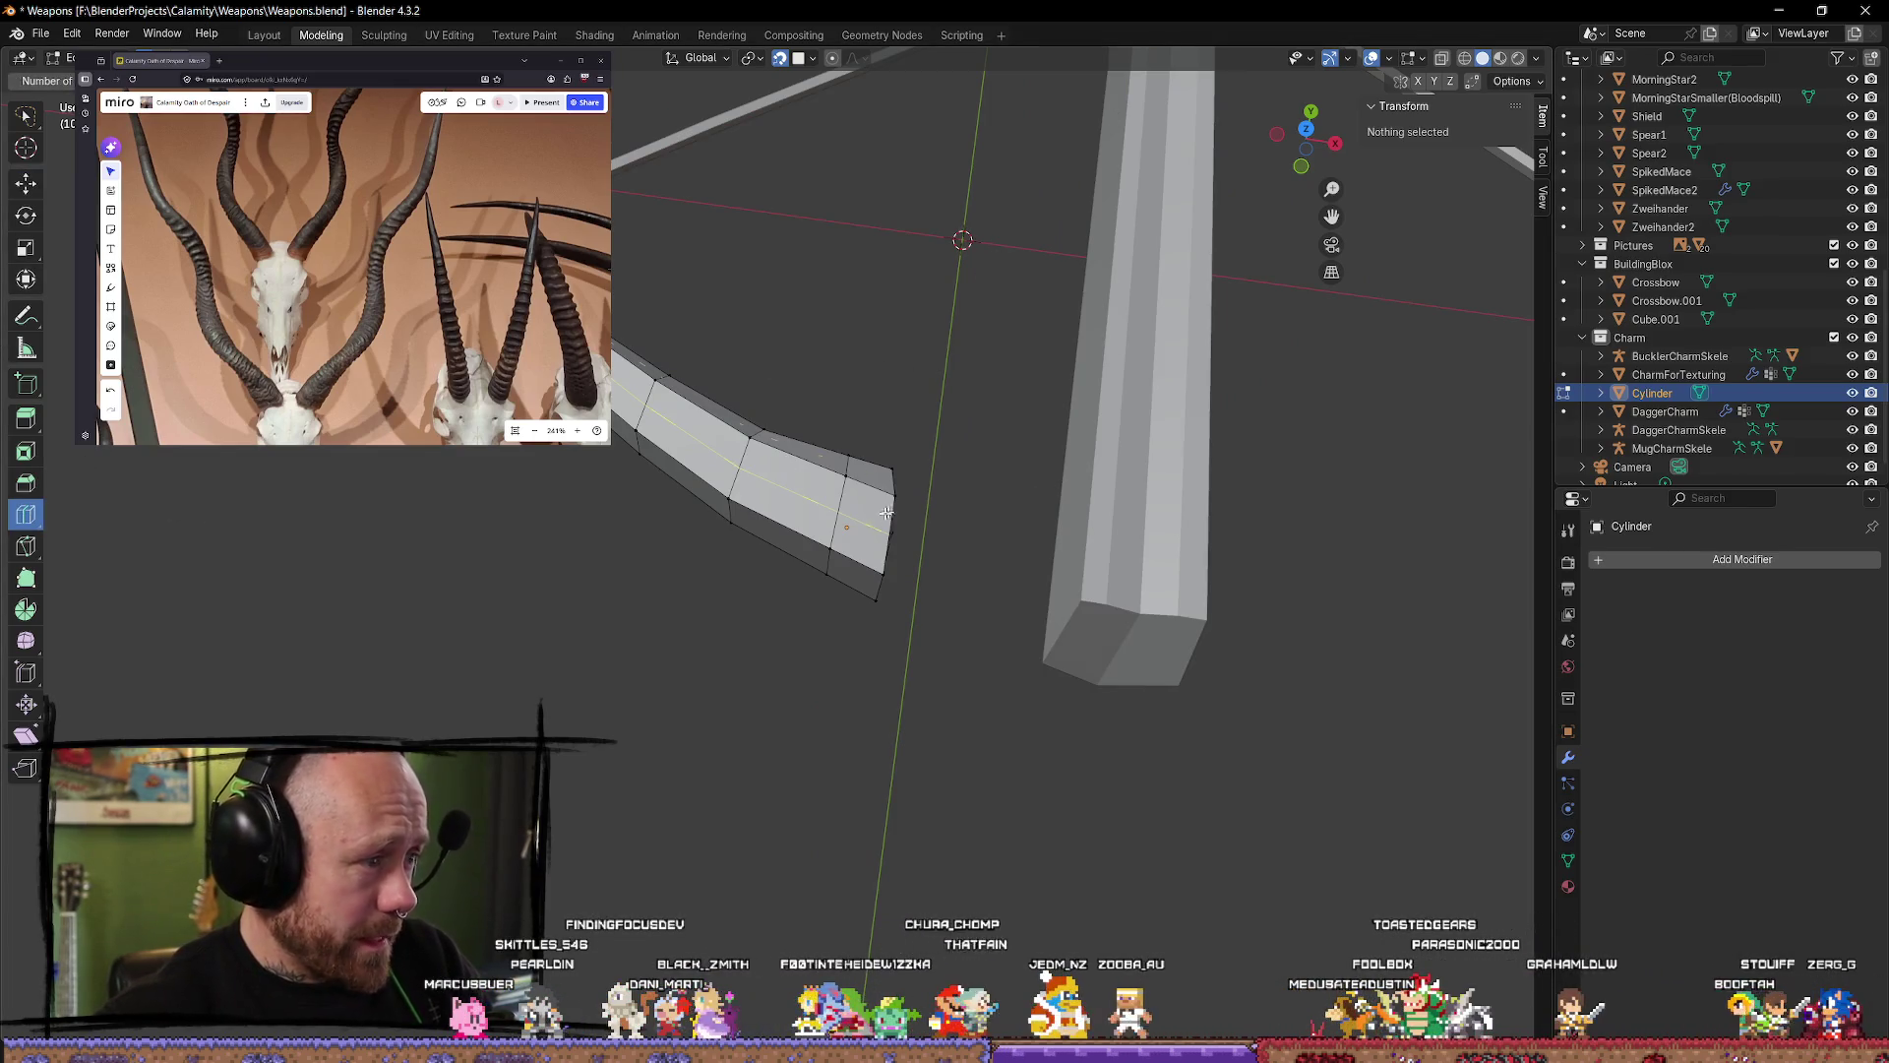
drag(887, 513, 825, 522)
mouse_move(825, 521)
middle_down()
mouse_move(885, 401)
mouse_move(875, 359)
mouse_move(834, 561)
middle_up()
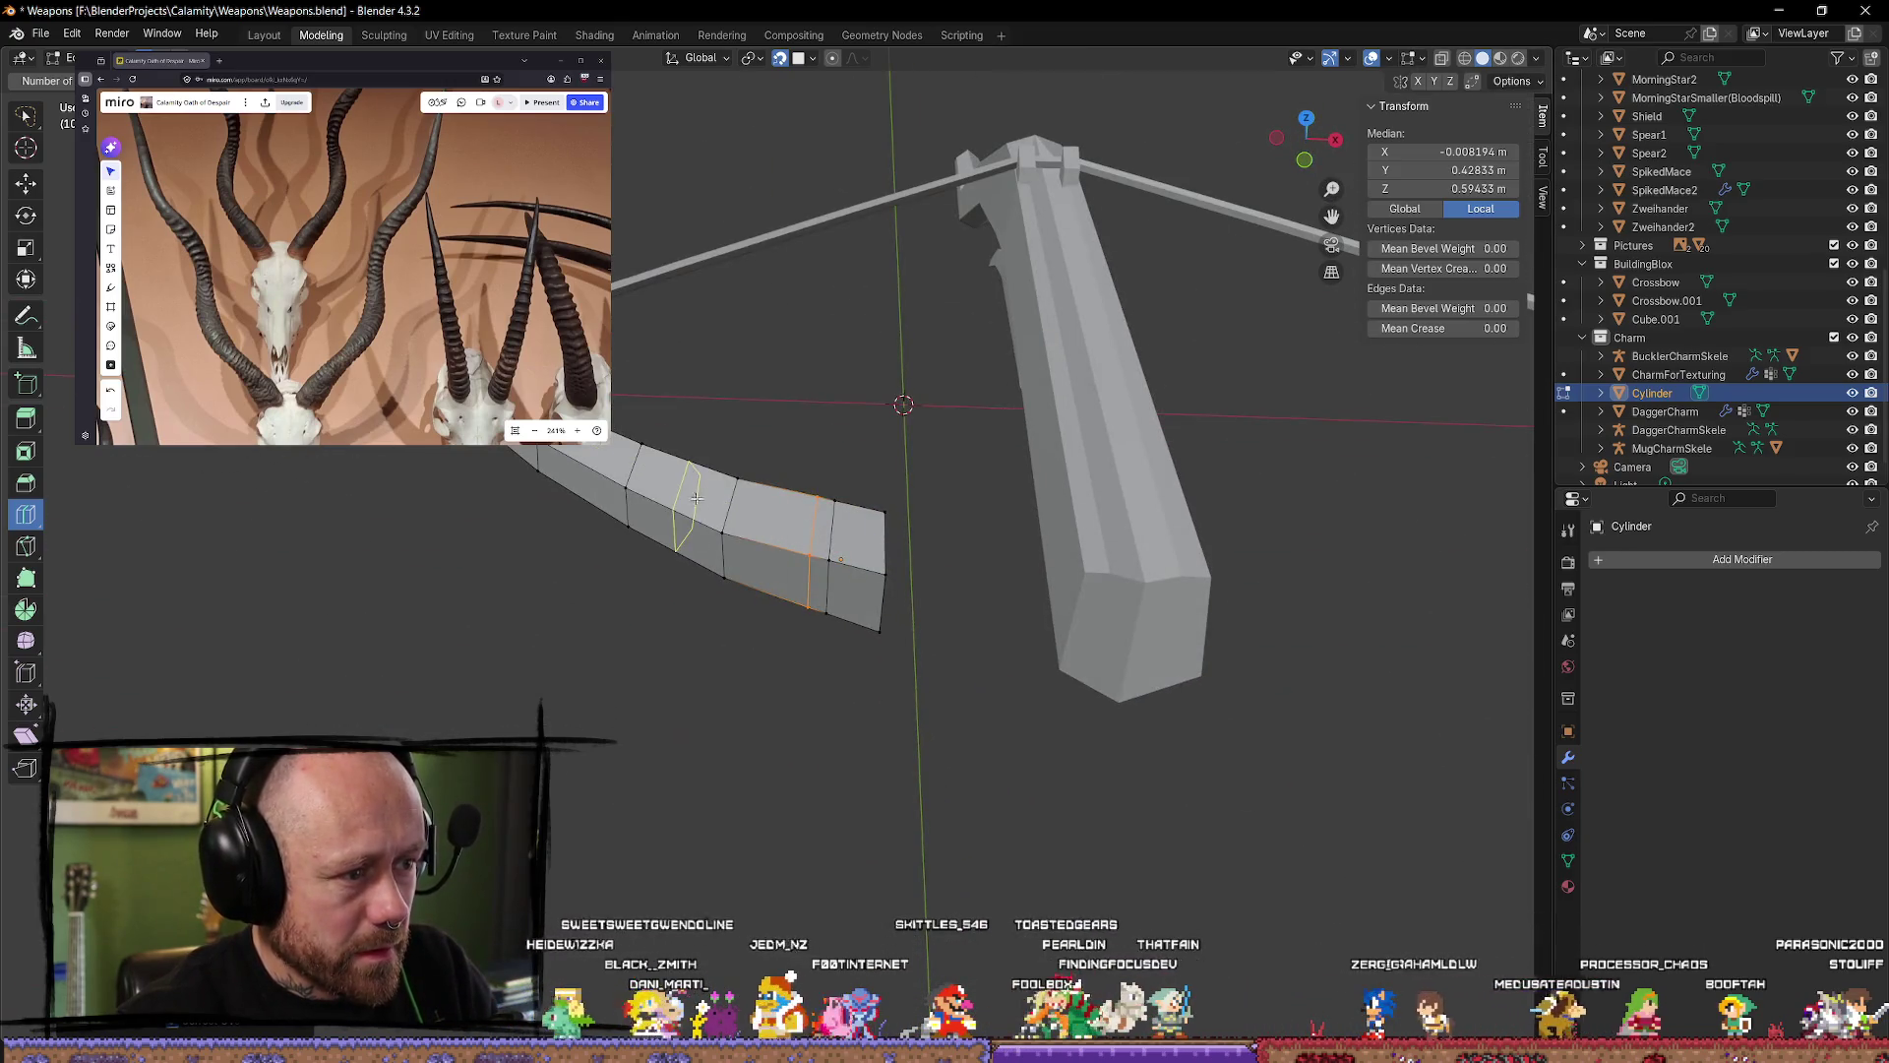
drag(697, 498, 705, 503)
click(723, 521)
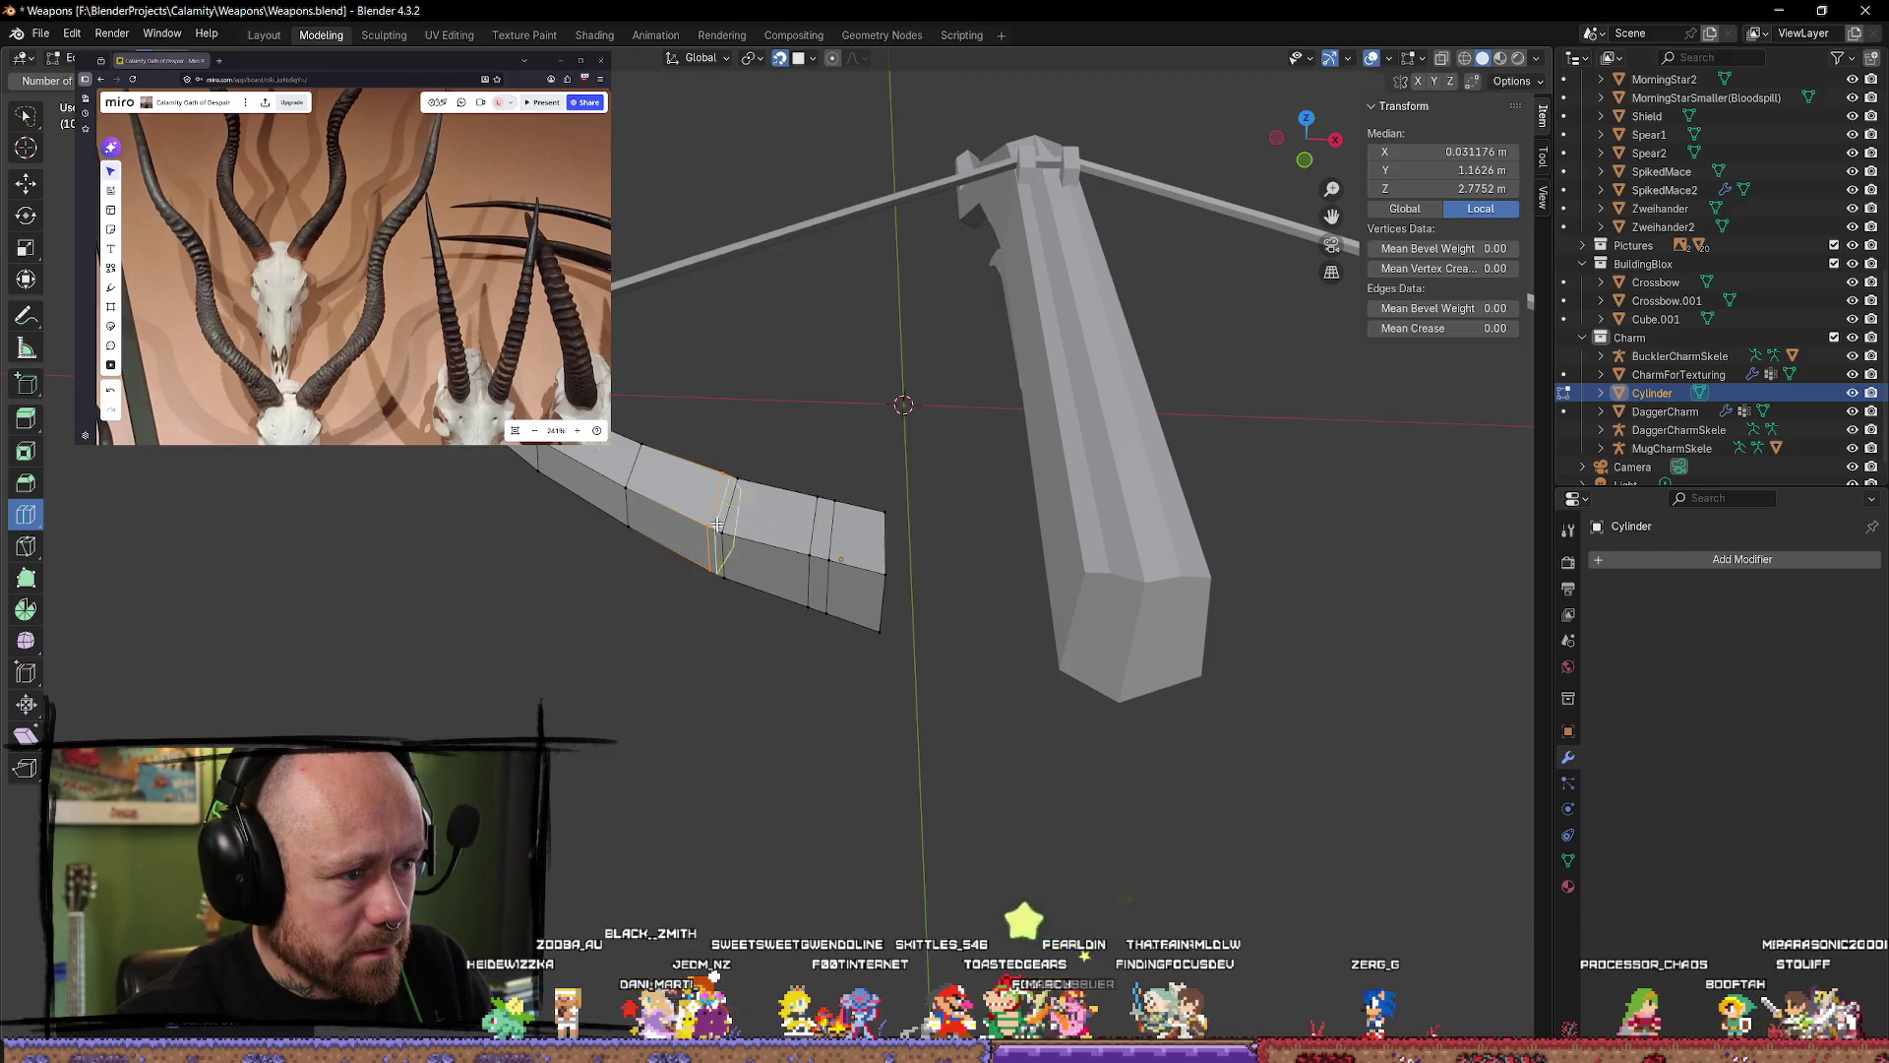
middle_drag(724, 521, 684, 527)
click(618, 391)
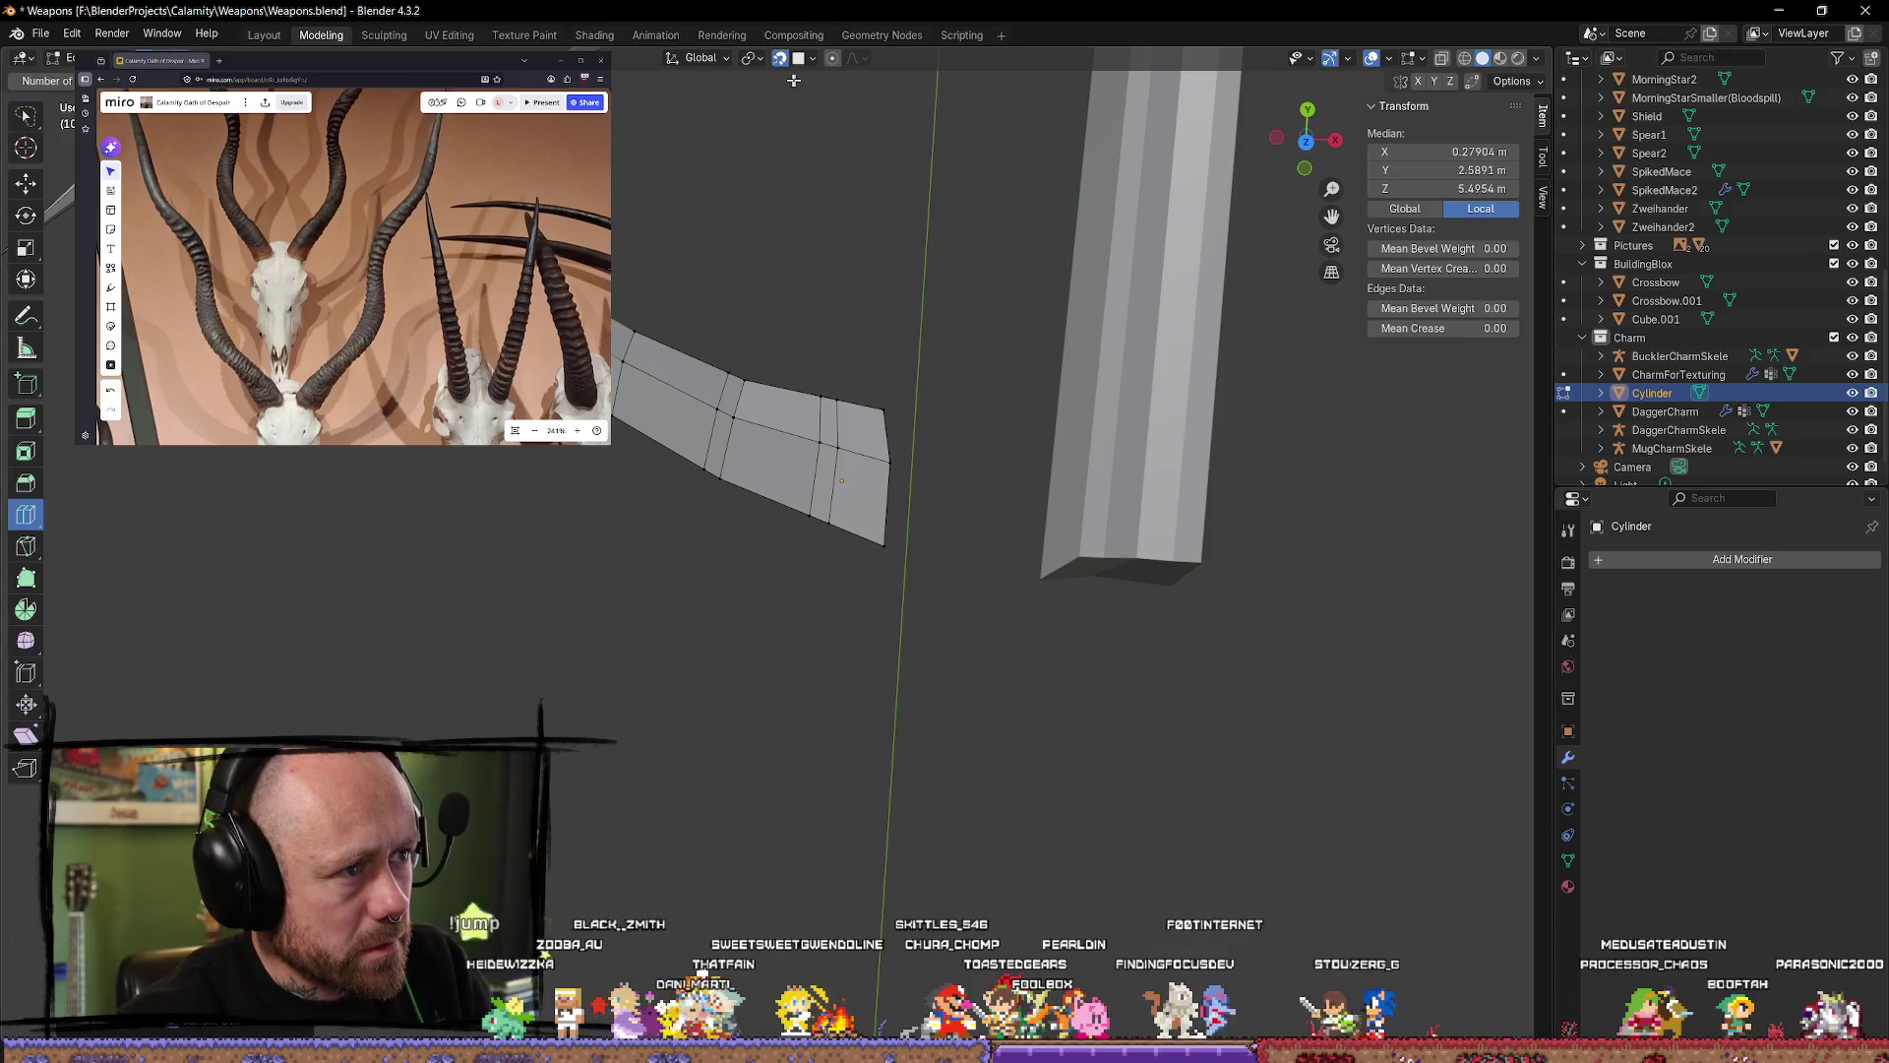
click(684, 498)
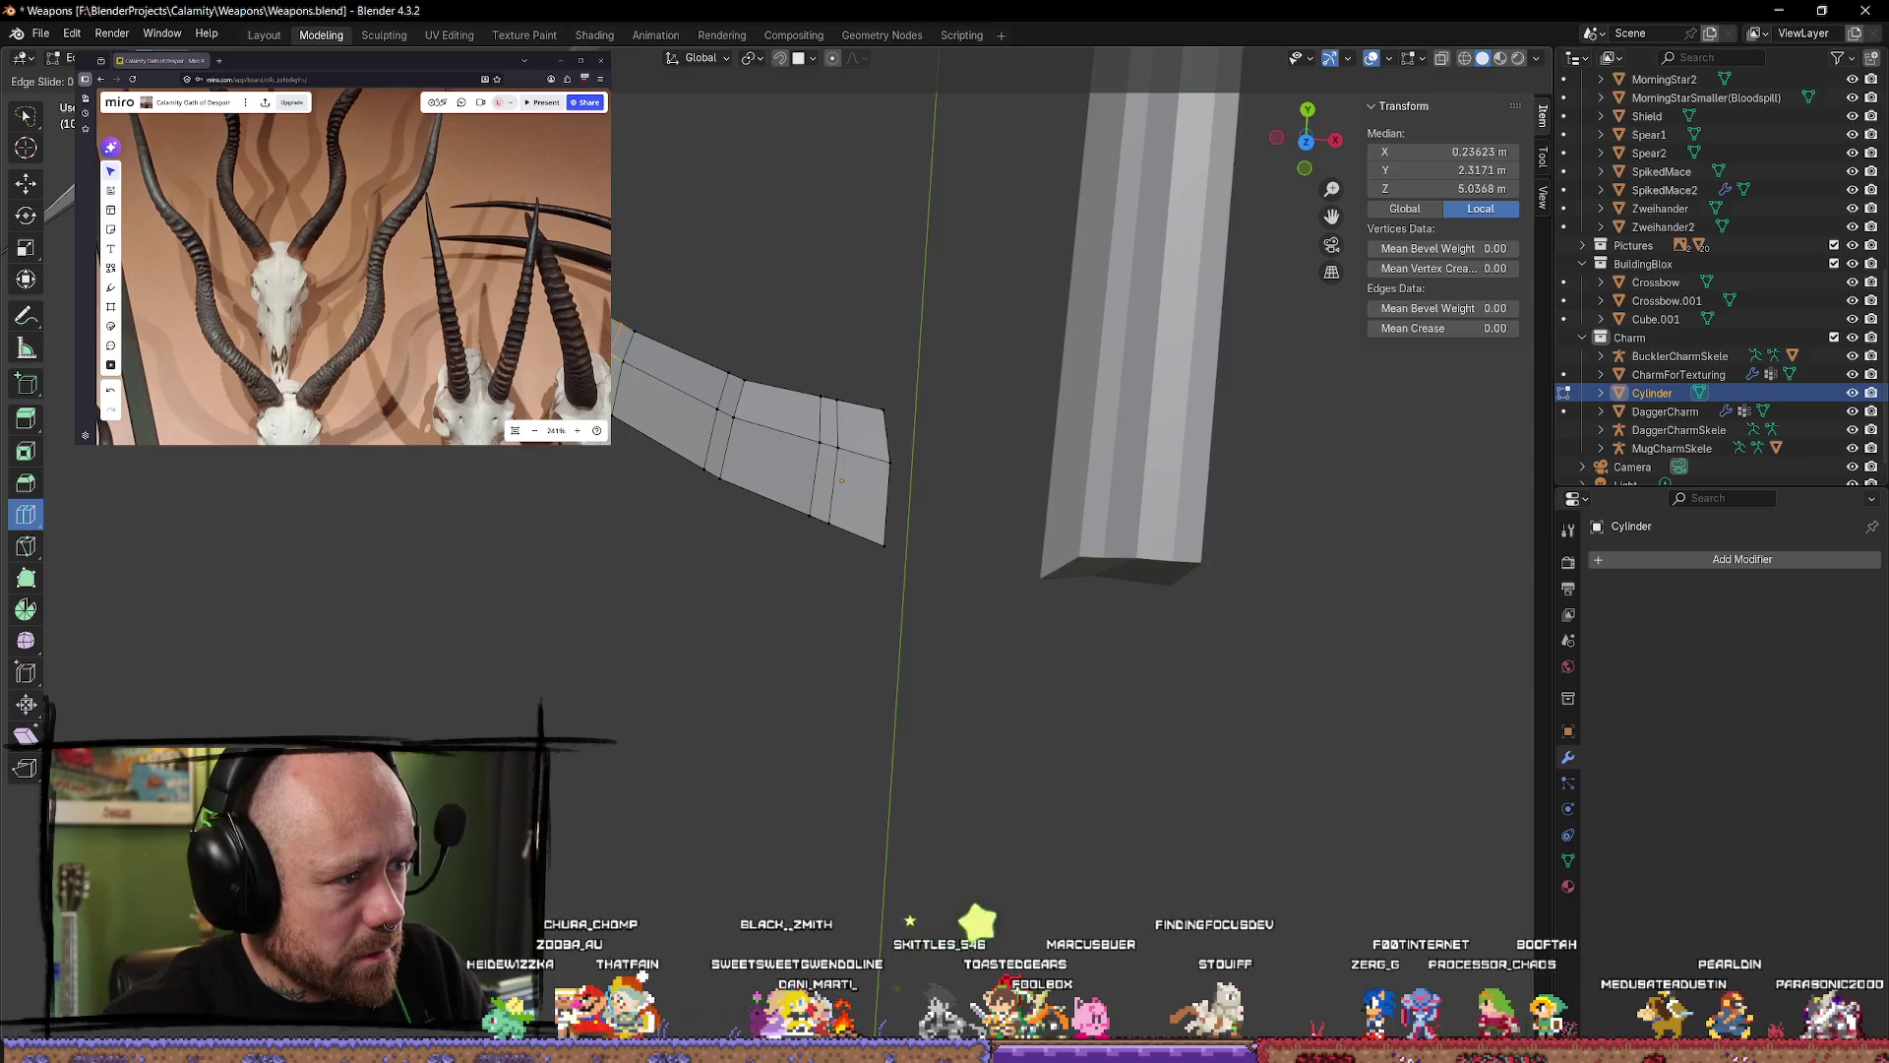
click(689, 492)
middle_drag(689, 492, 699, 482)
Step: Add more edge loops along the limb, including near its base
click(615, 337)
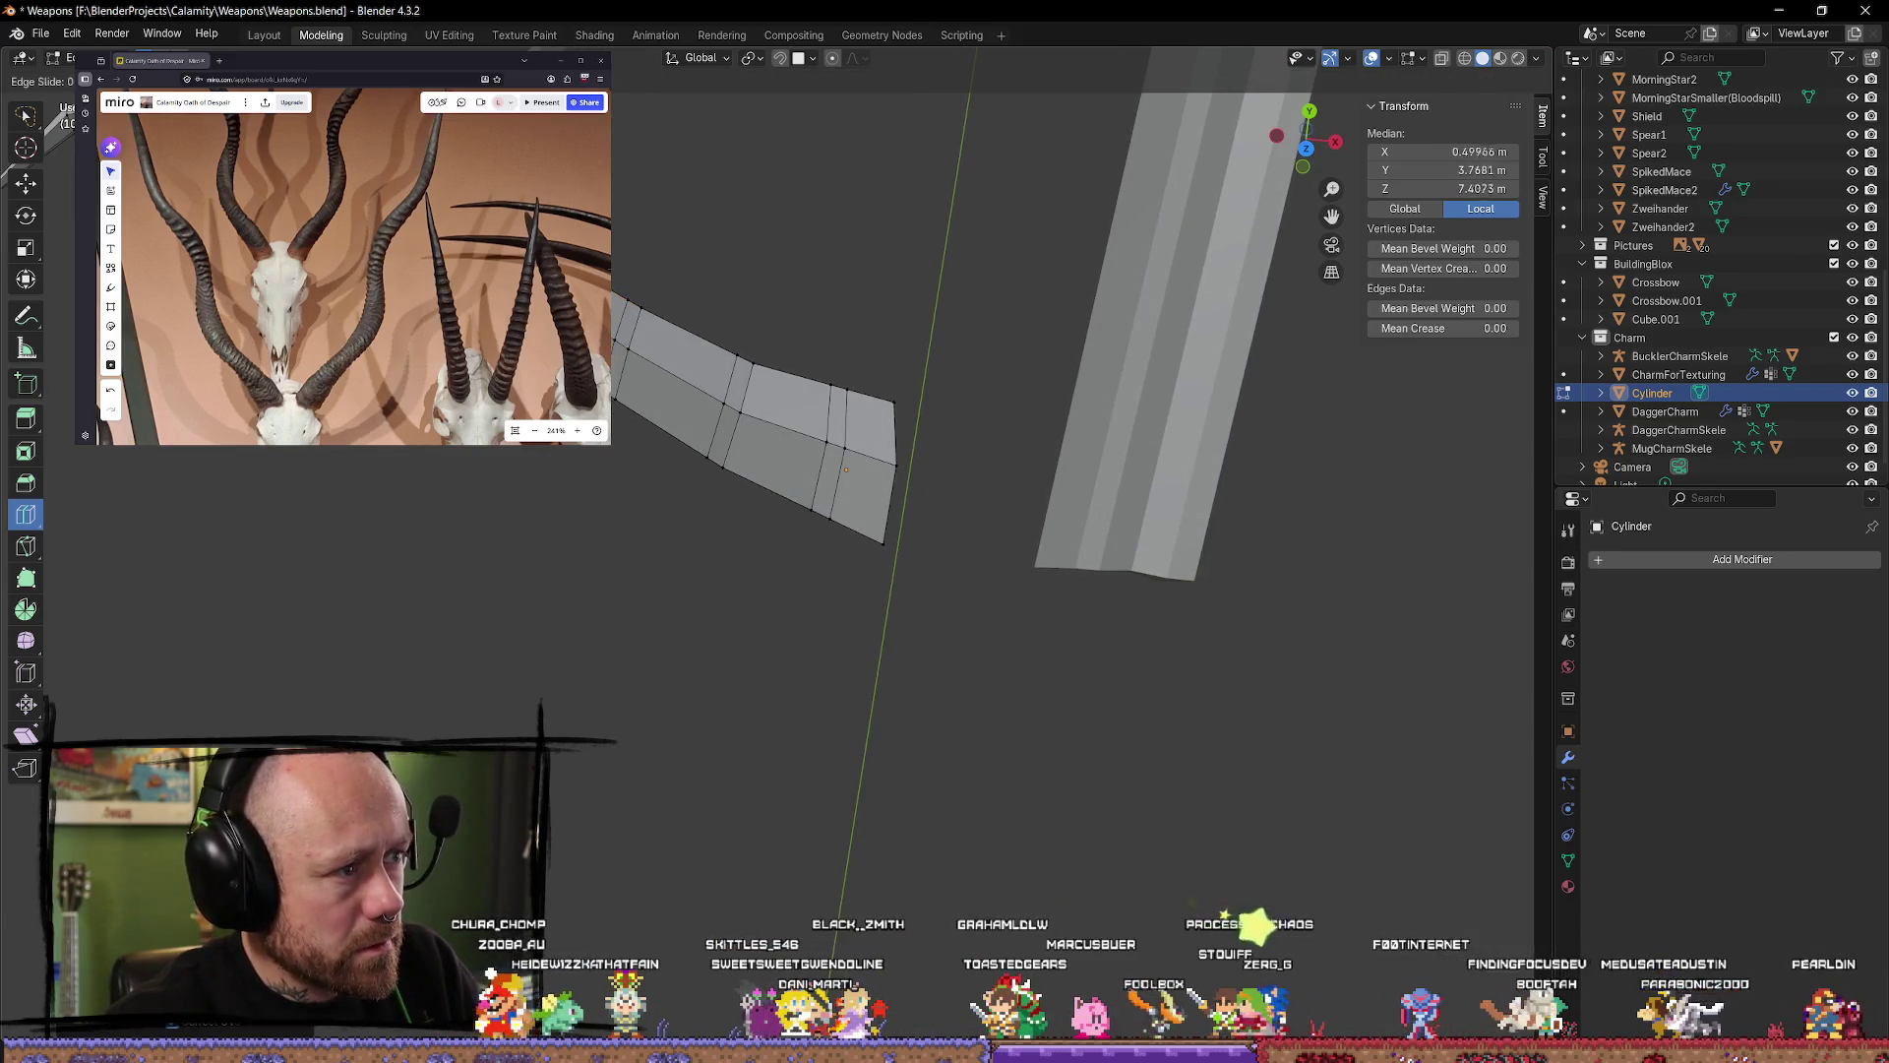
click(615, 338)
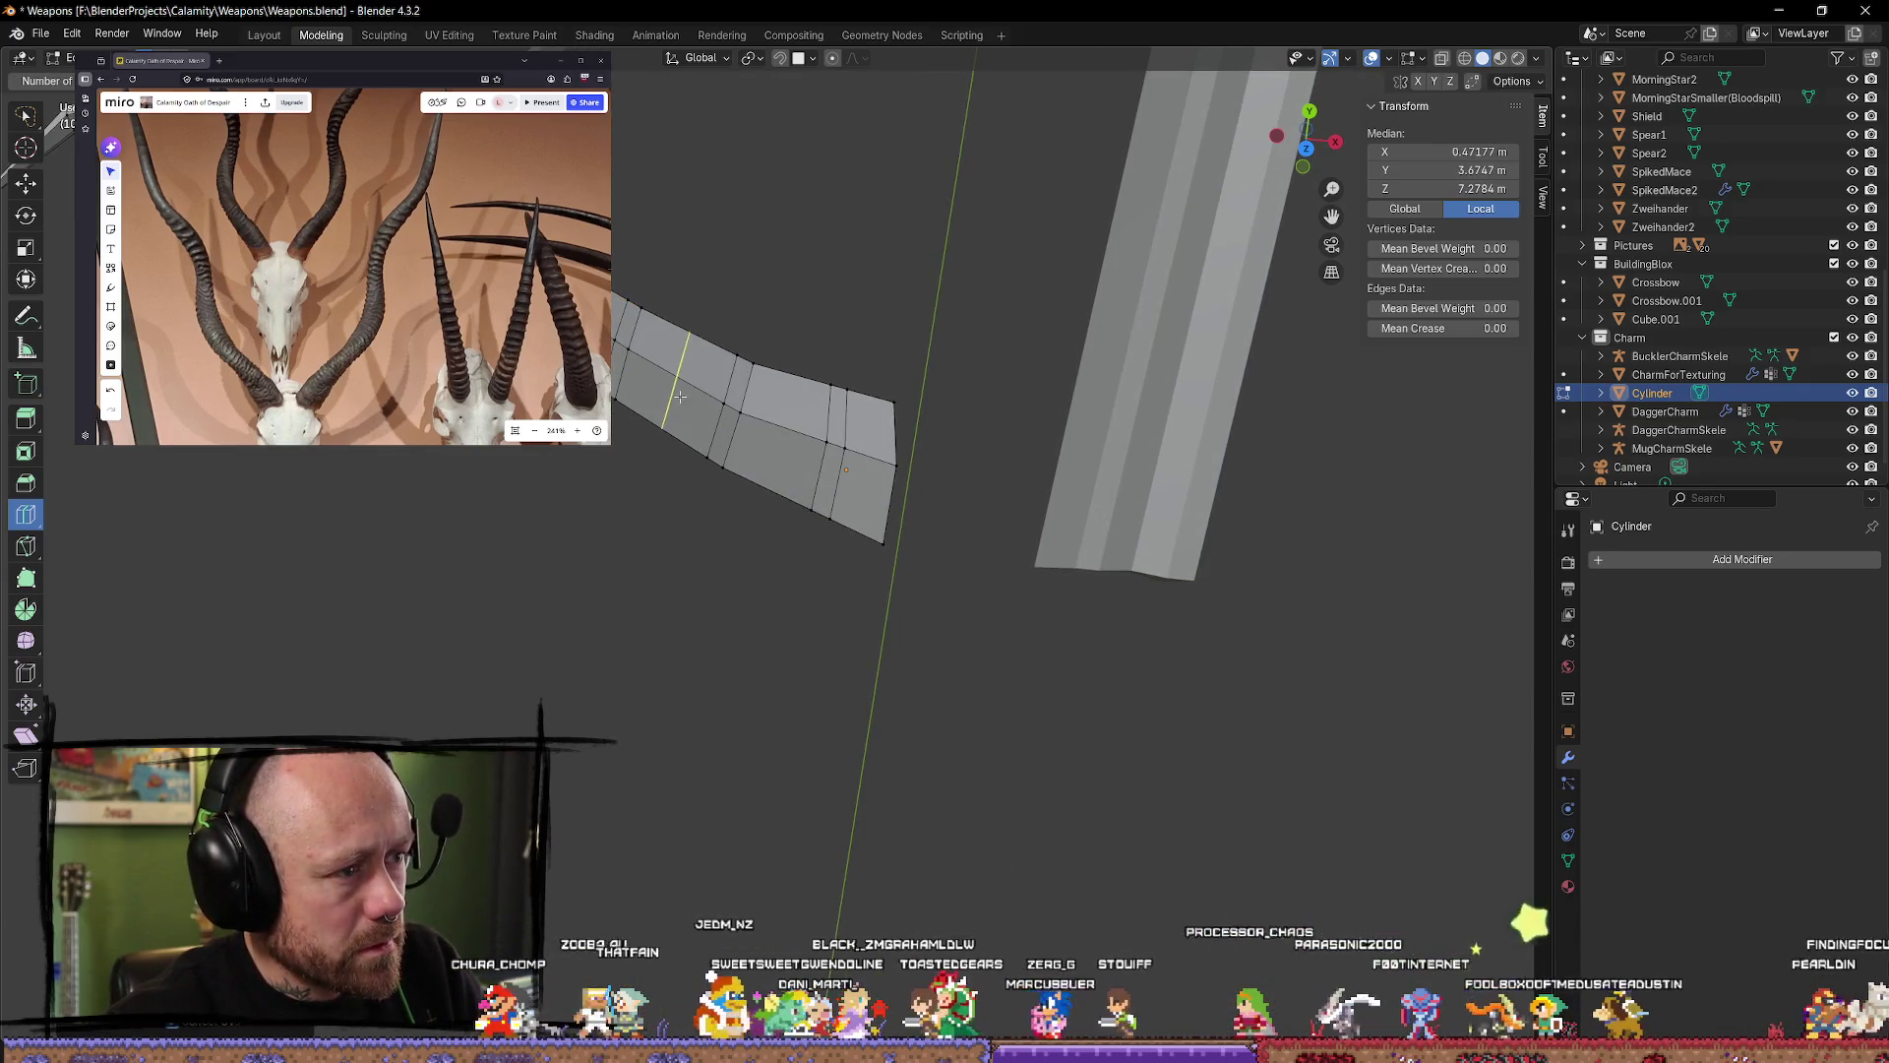
click(704, 424)
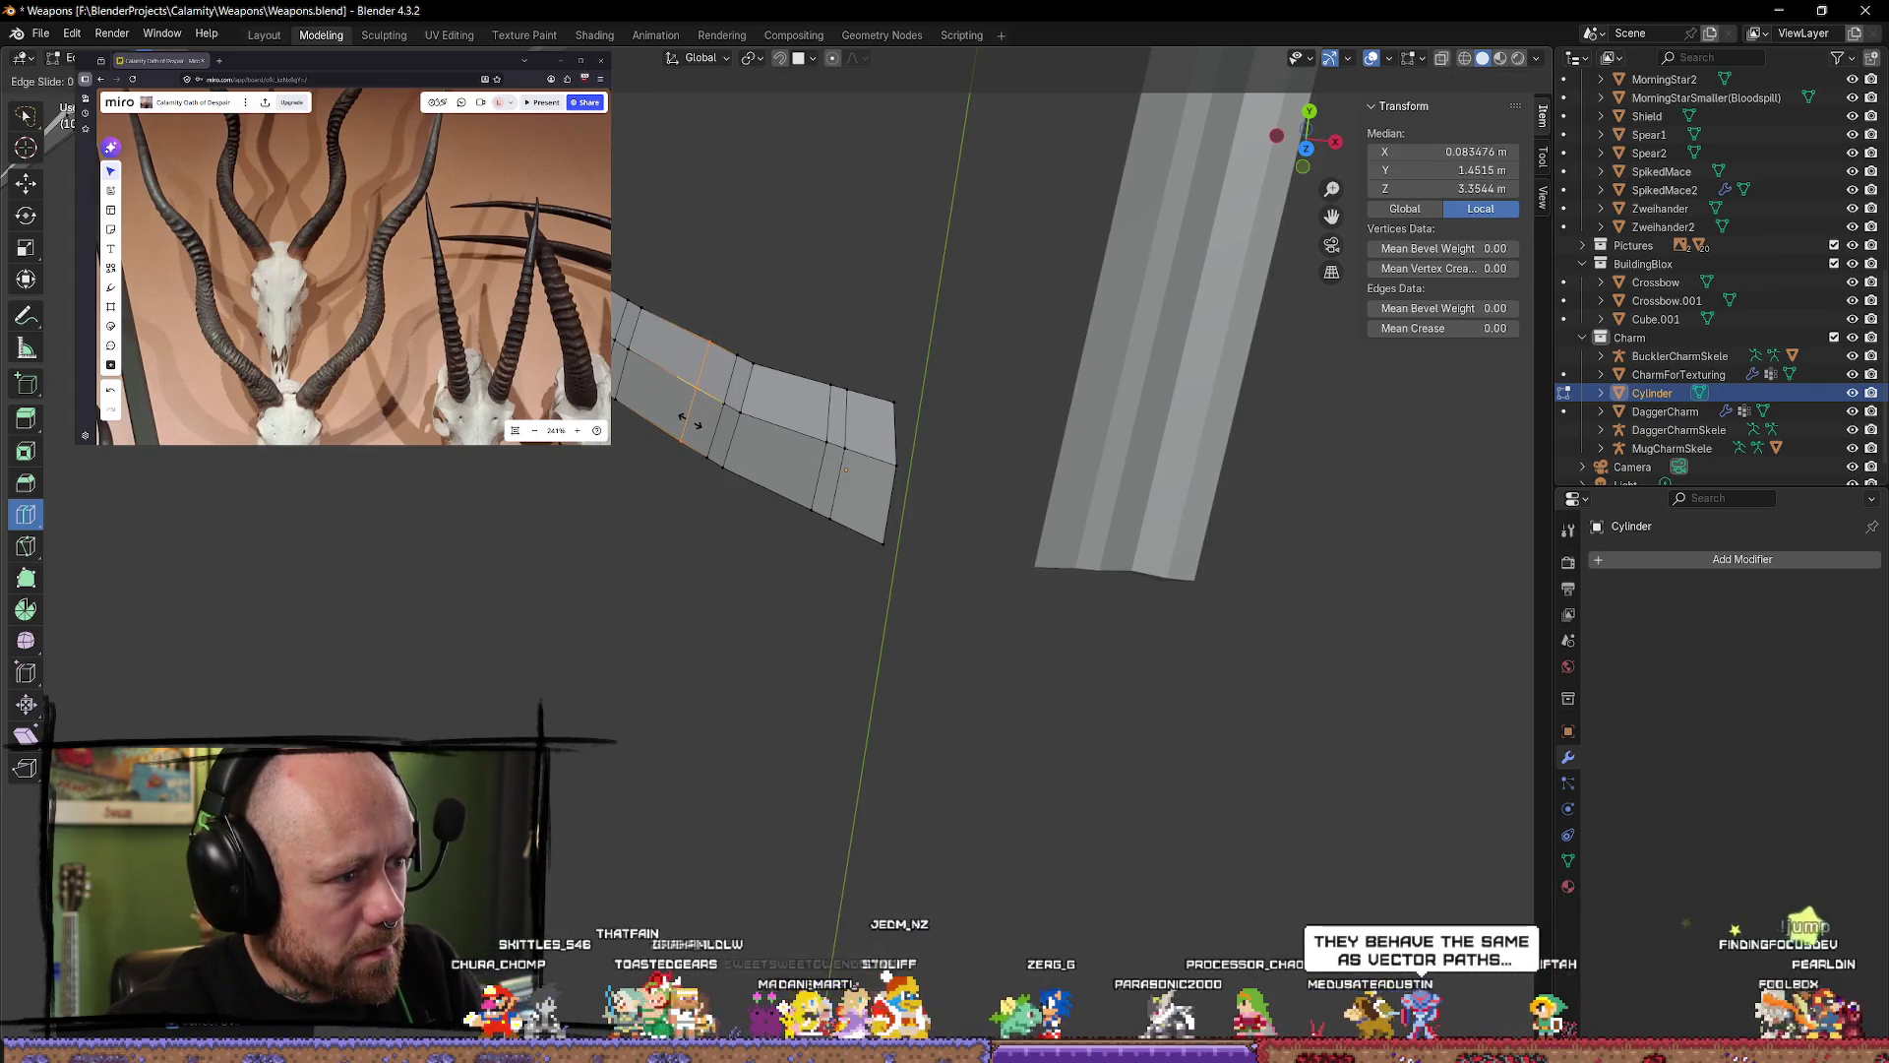
click(679, 410)
click(668, 350)
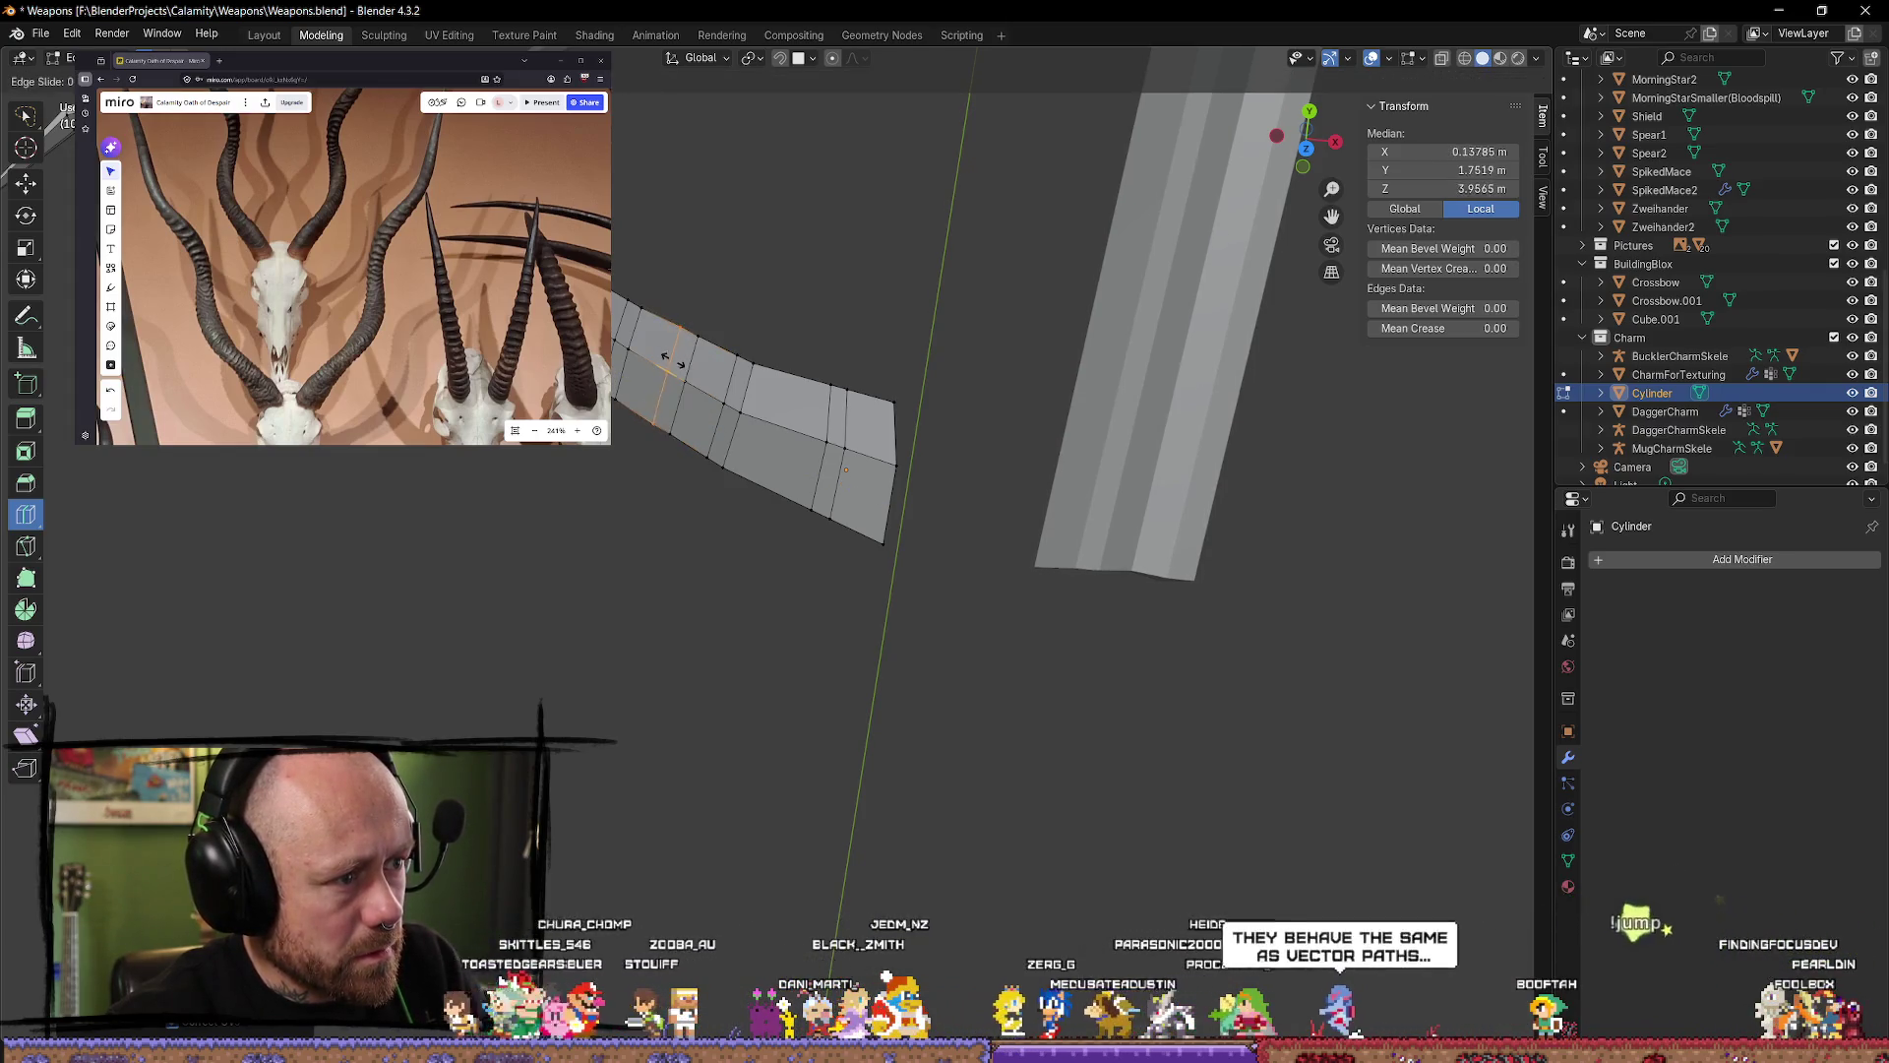
click(773, 440)
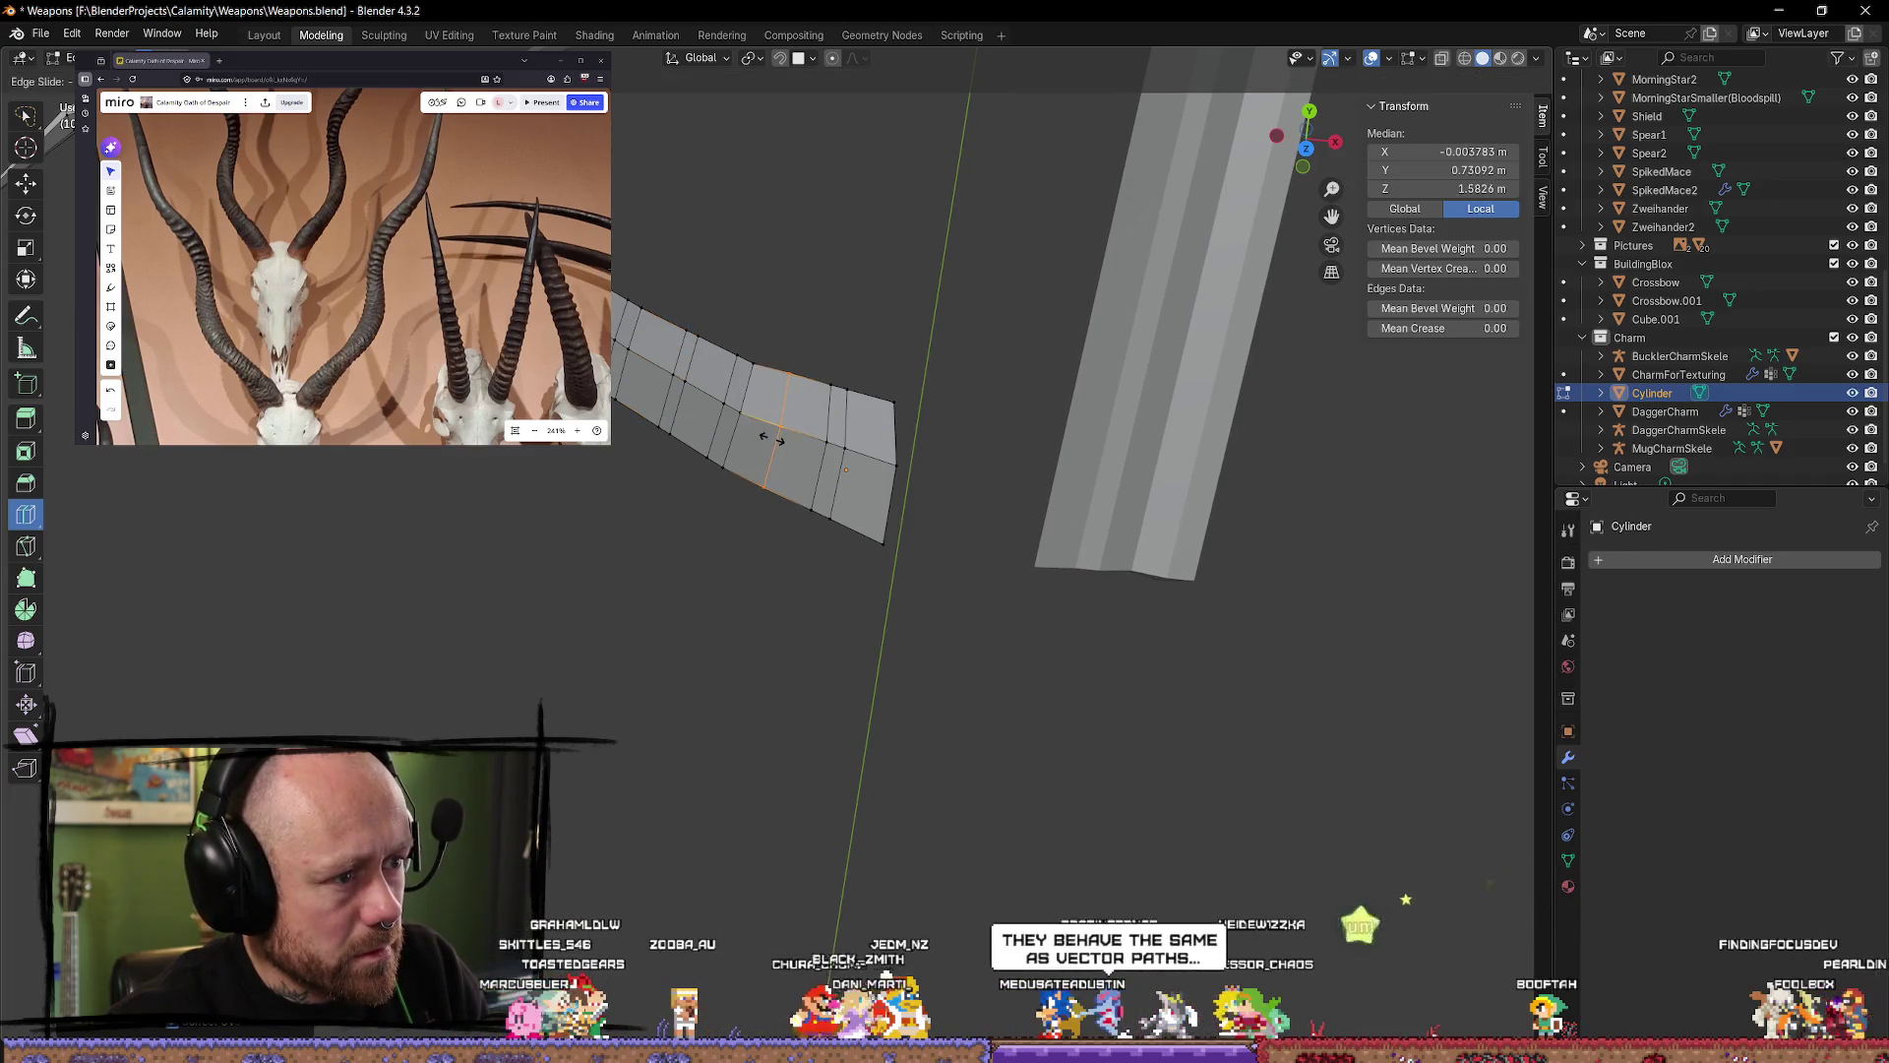
click(795, 424)
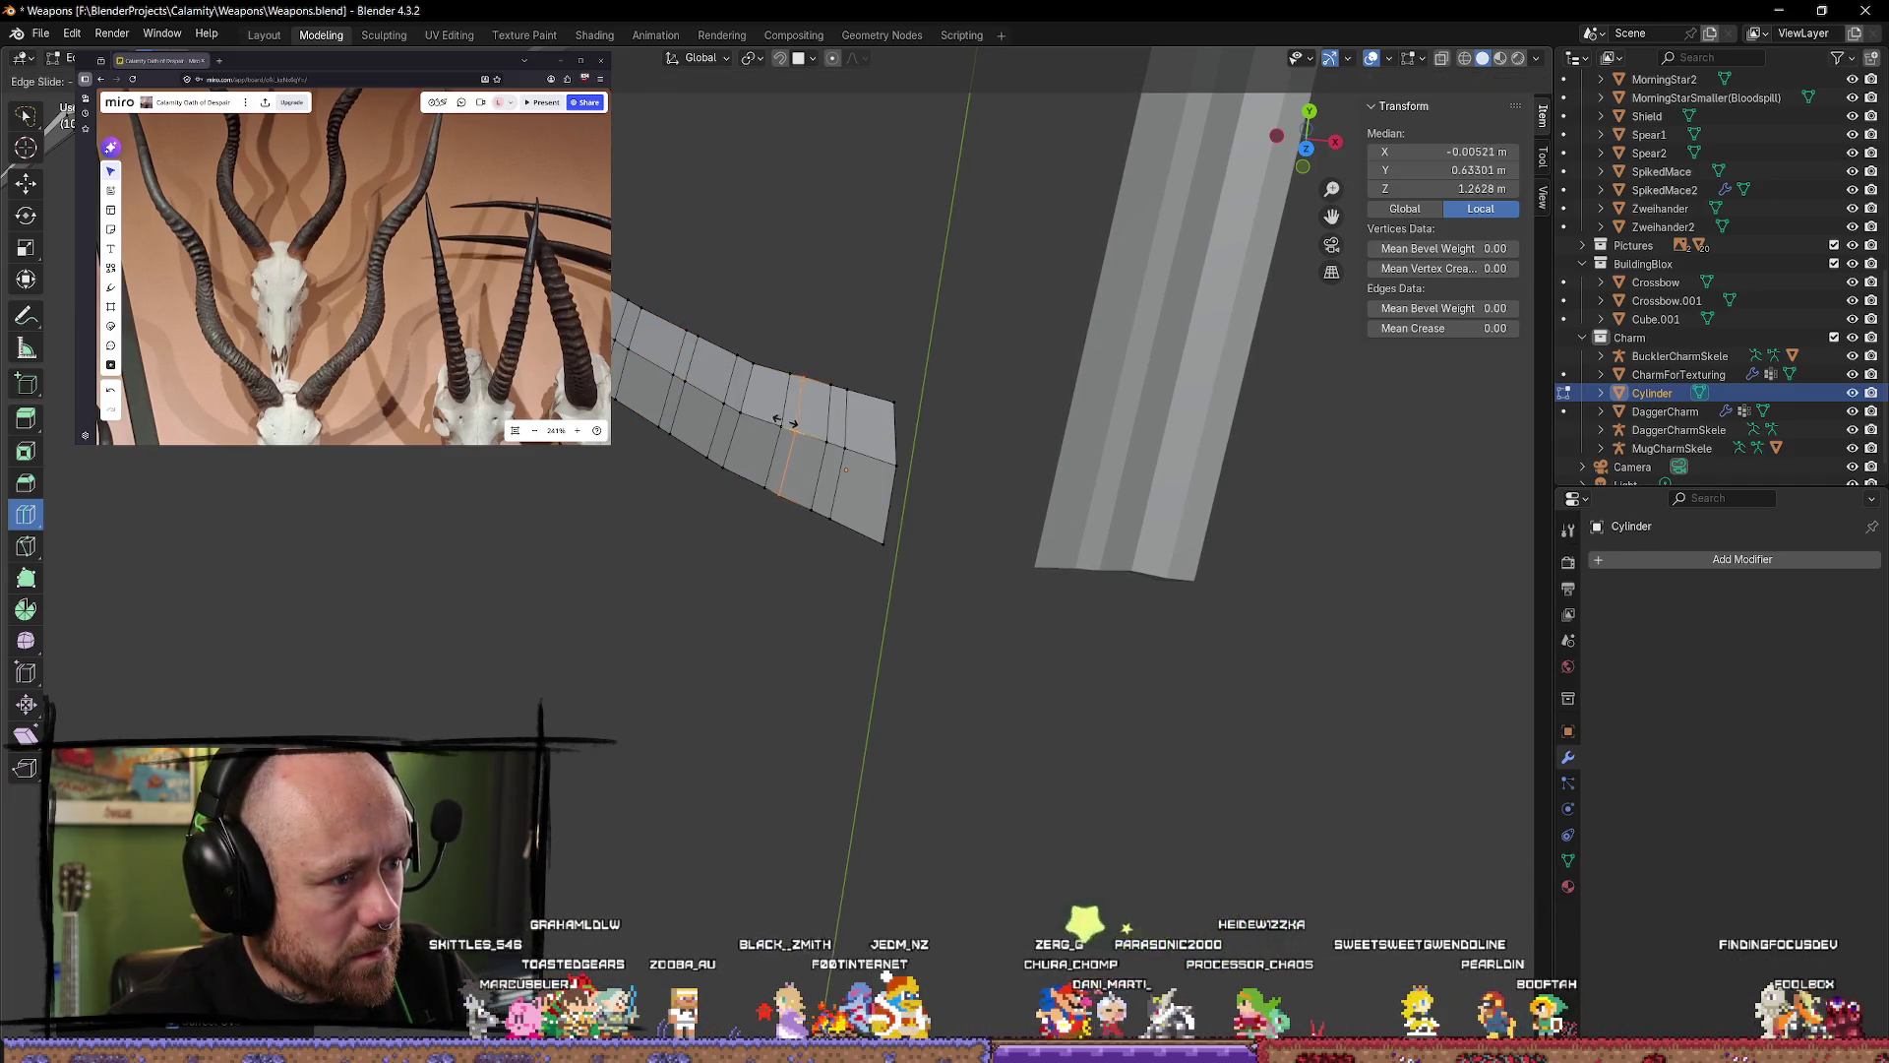
click(784, 418)
mouse_move(784, 418)
middle_down()
mouse_move(728, 380)
mouse_move(814, 409)
mouse_move(616, 411)
mouse_move(928, 443)
mouse_move(916, 463)
middle_up()
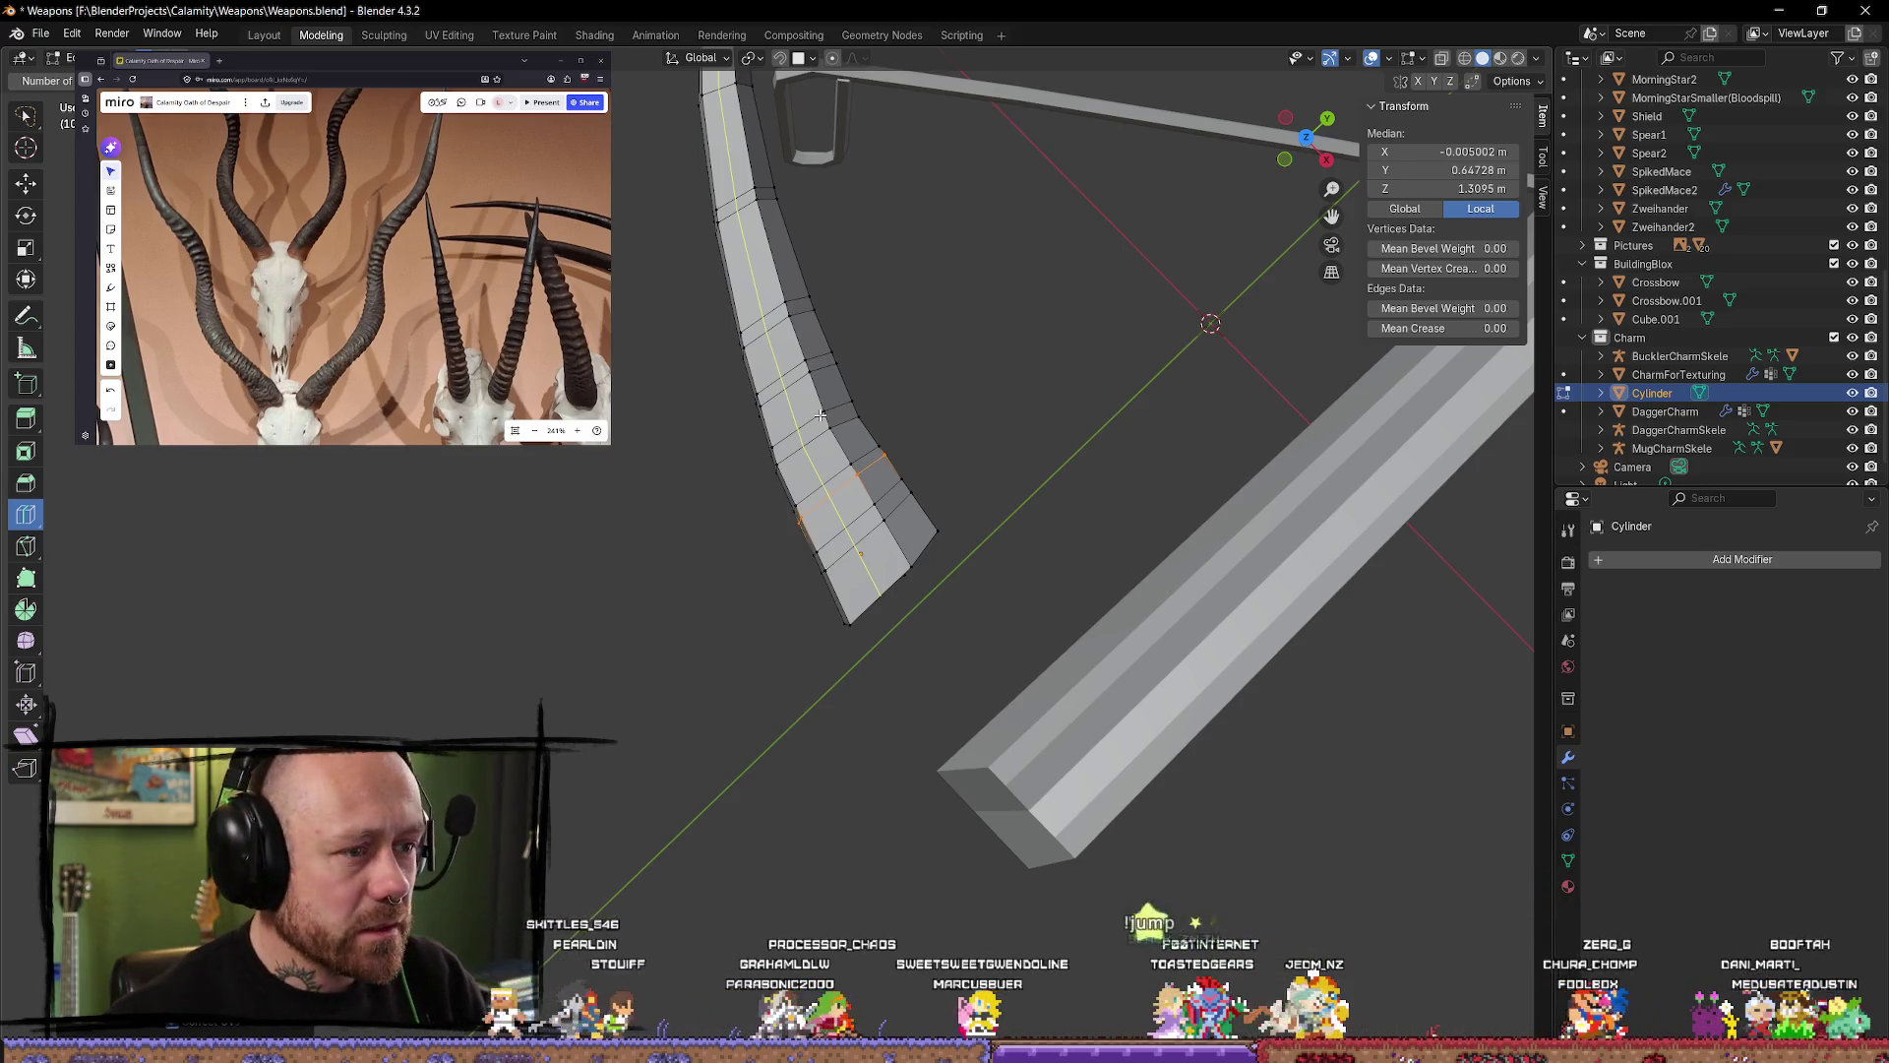
mouse_move(882, 335)
middle_down()
mouse_move(856, 308)
mouse_move(761, 479)
mouse_move(806, 388)
mouse_move(30, 313)
middle_up()
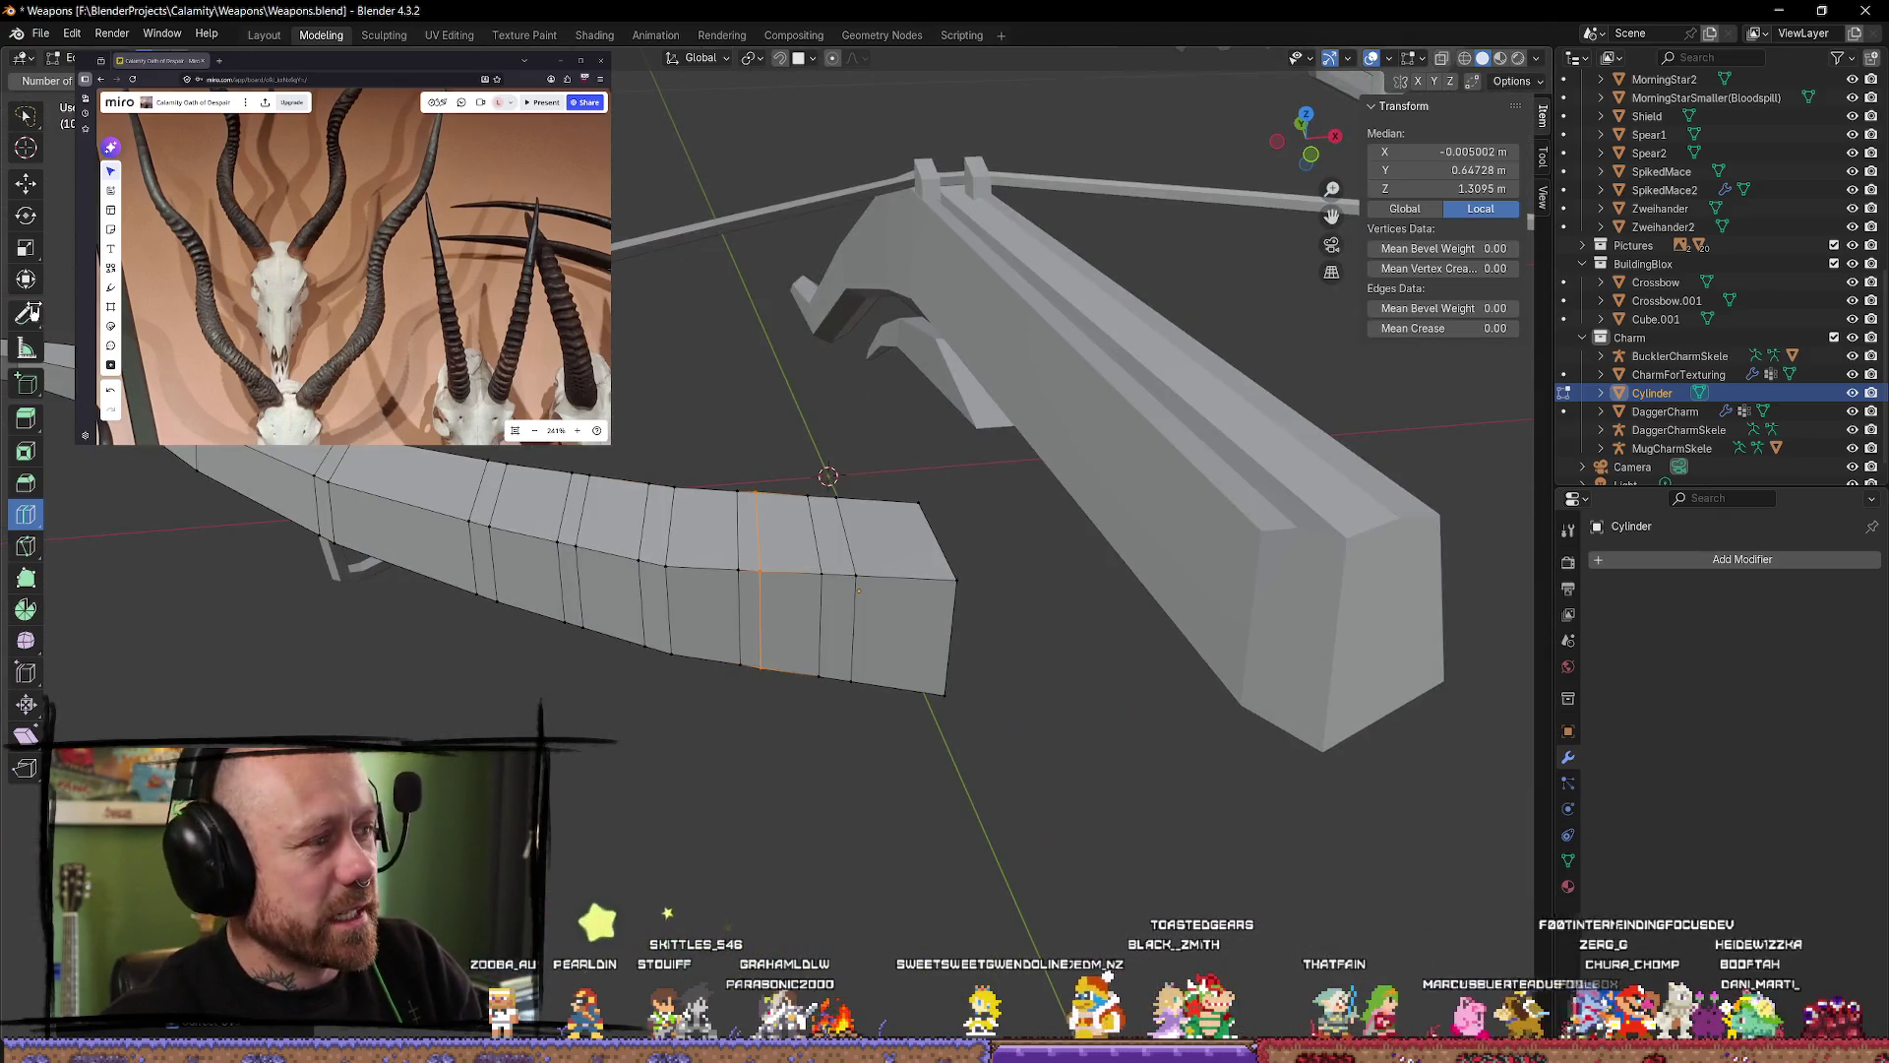
Step: Select a loop of faces along the limb near its end
click(26, 184)
mouse_move(817, 386)
middle_down()
mouse_move(762, 413)
mouse_move(827, 398)
mouse_move(674, 397)
middle_up()
click(763, 413)
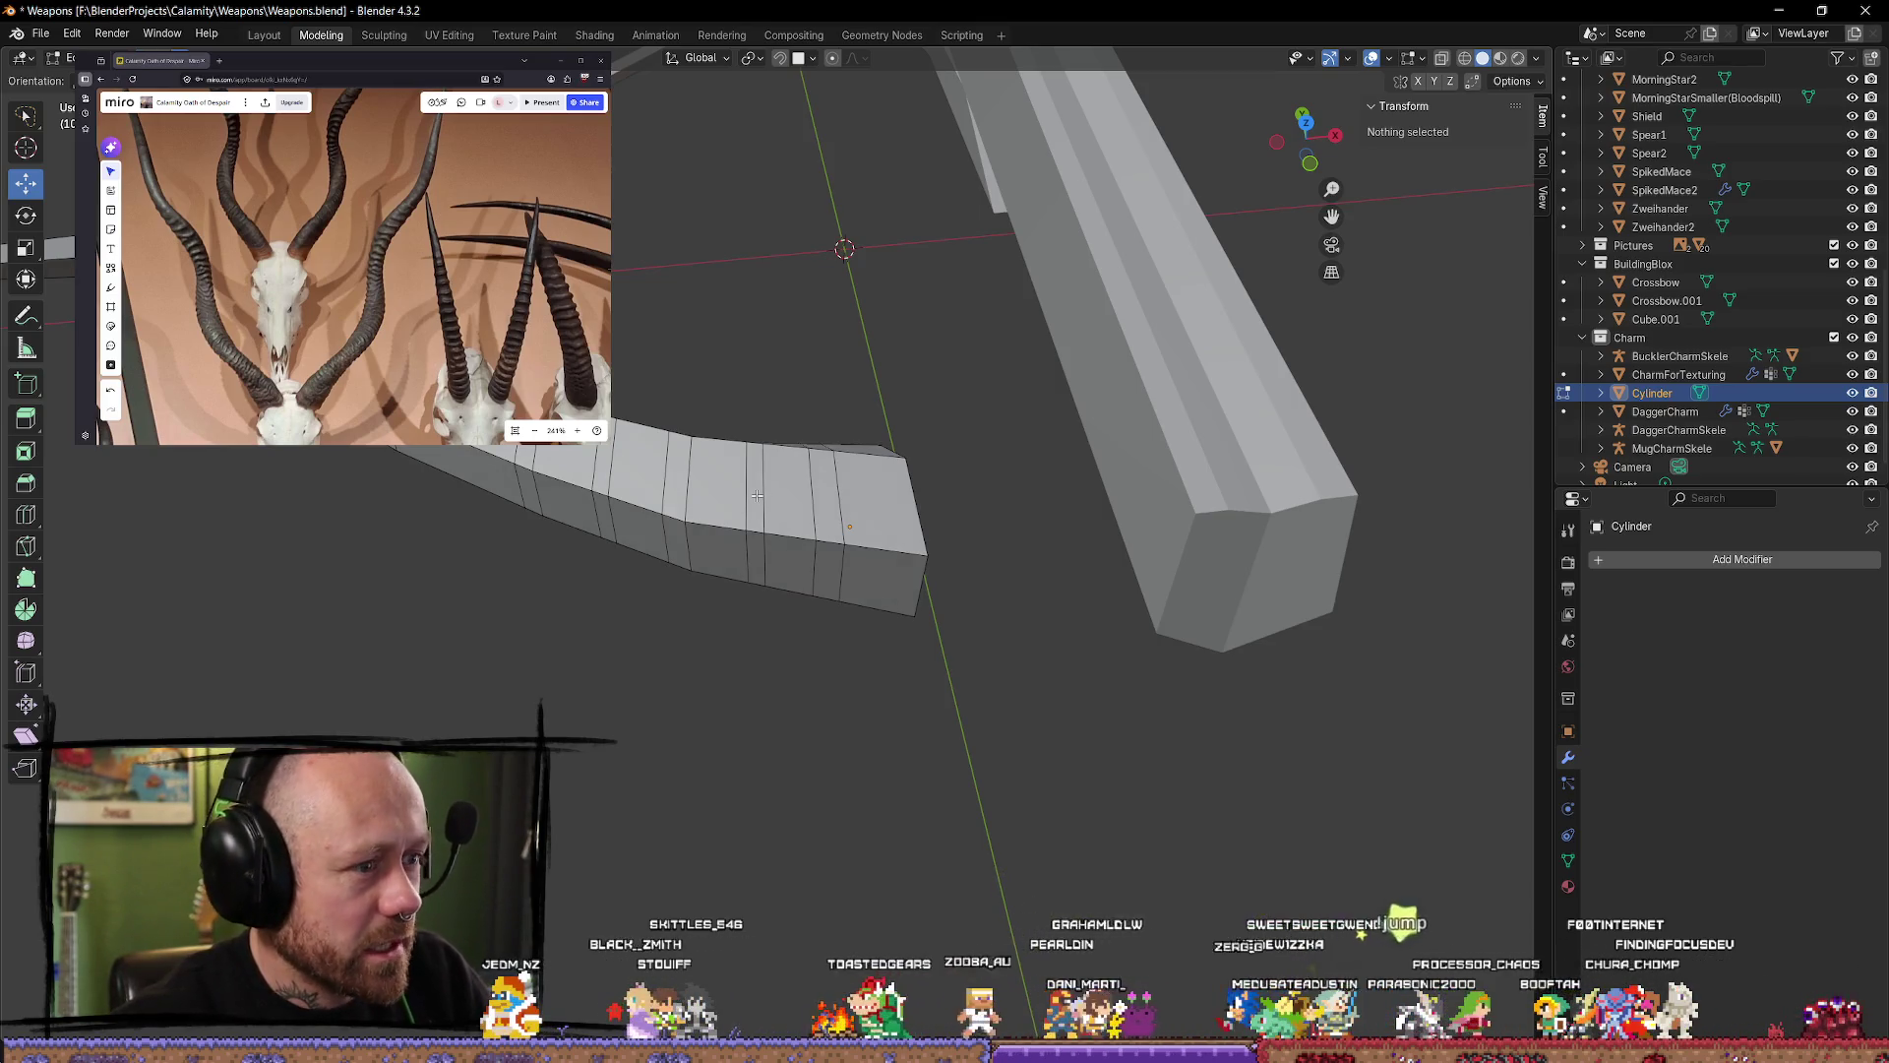
alt+click(766, 536)
click(755, 672)
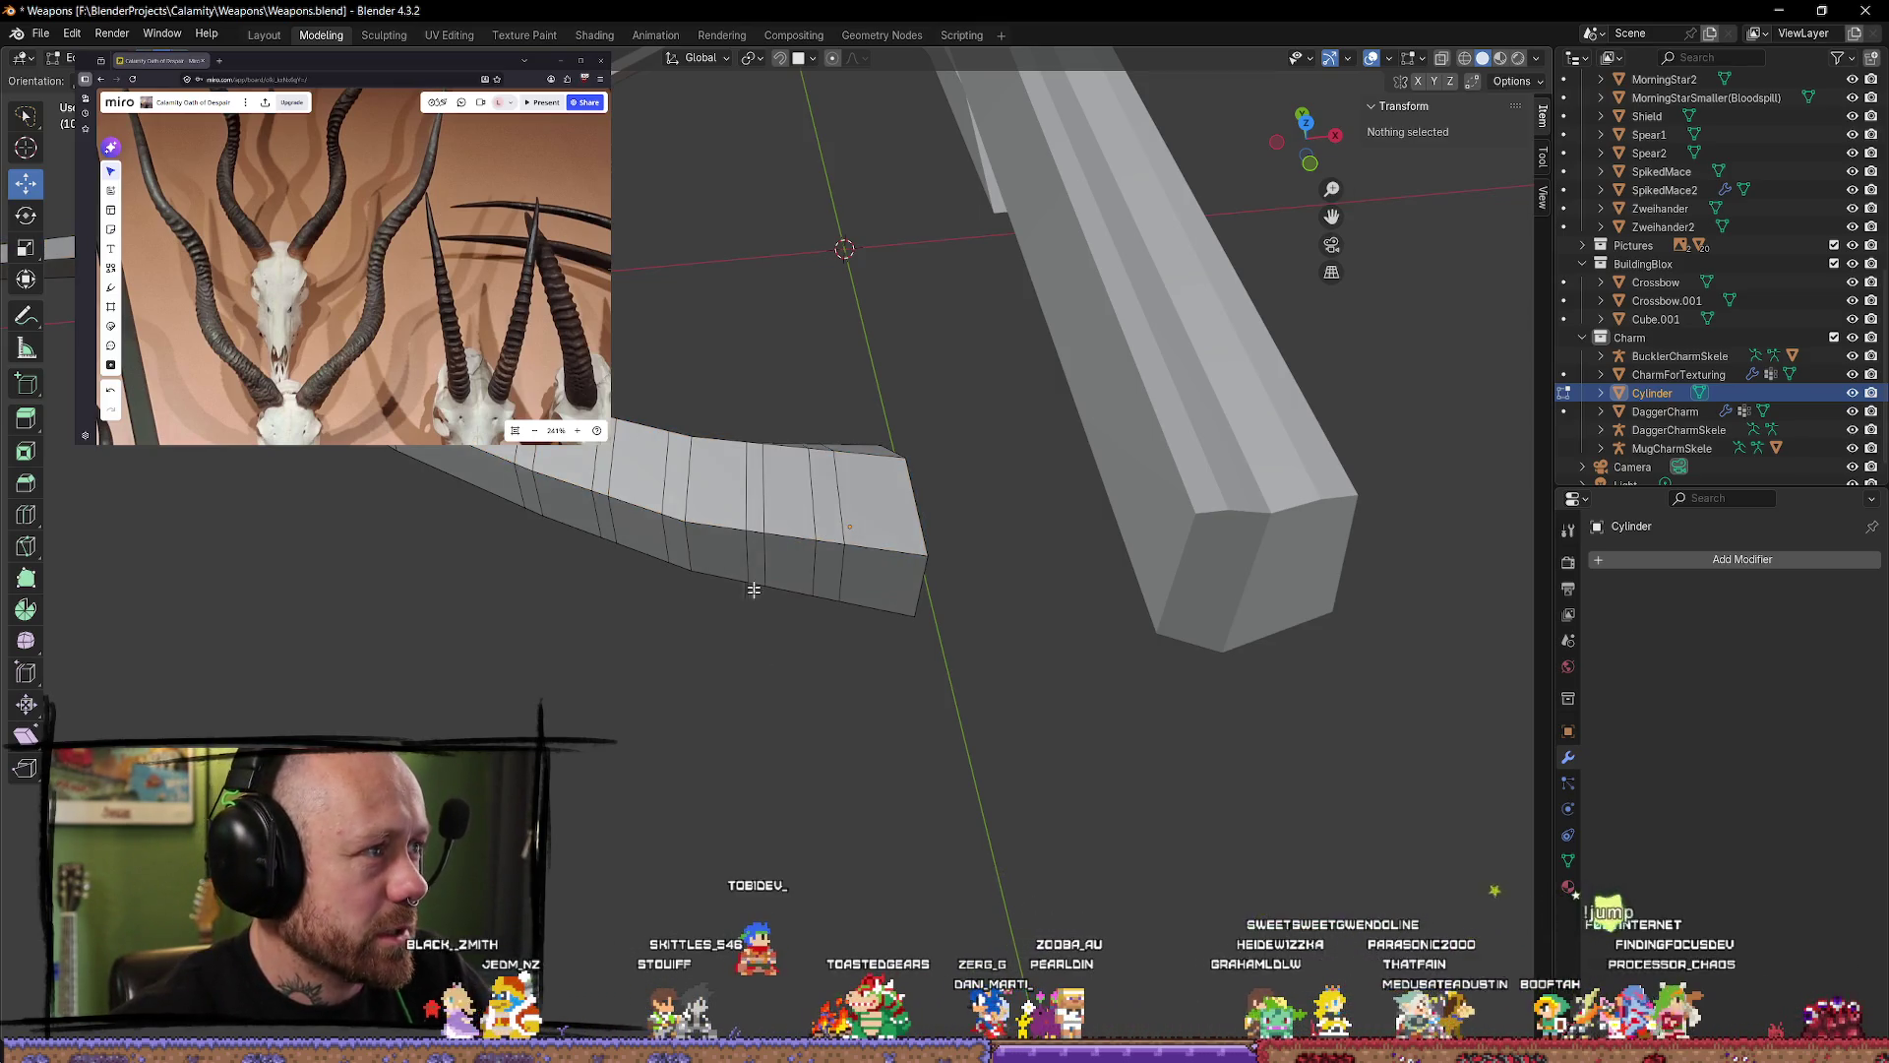
alt+click(765, 495)
Step: Extrude the face band near the limb's end along its normals into a raised ring and resize it
mouse_move(799, 606)
middle_down()
mouse_move(807, 689)
mouse_move(818, 608)
middle_up()
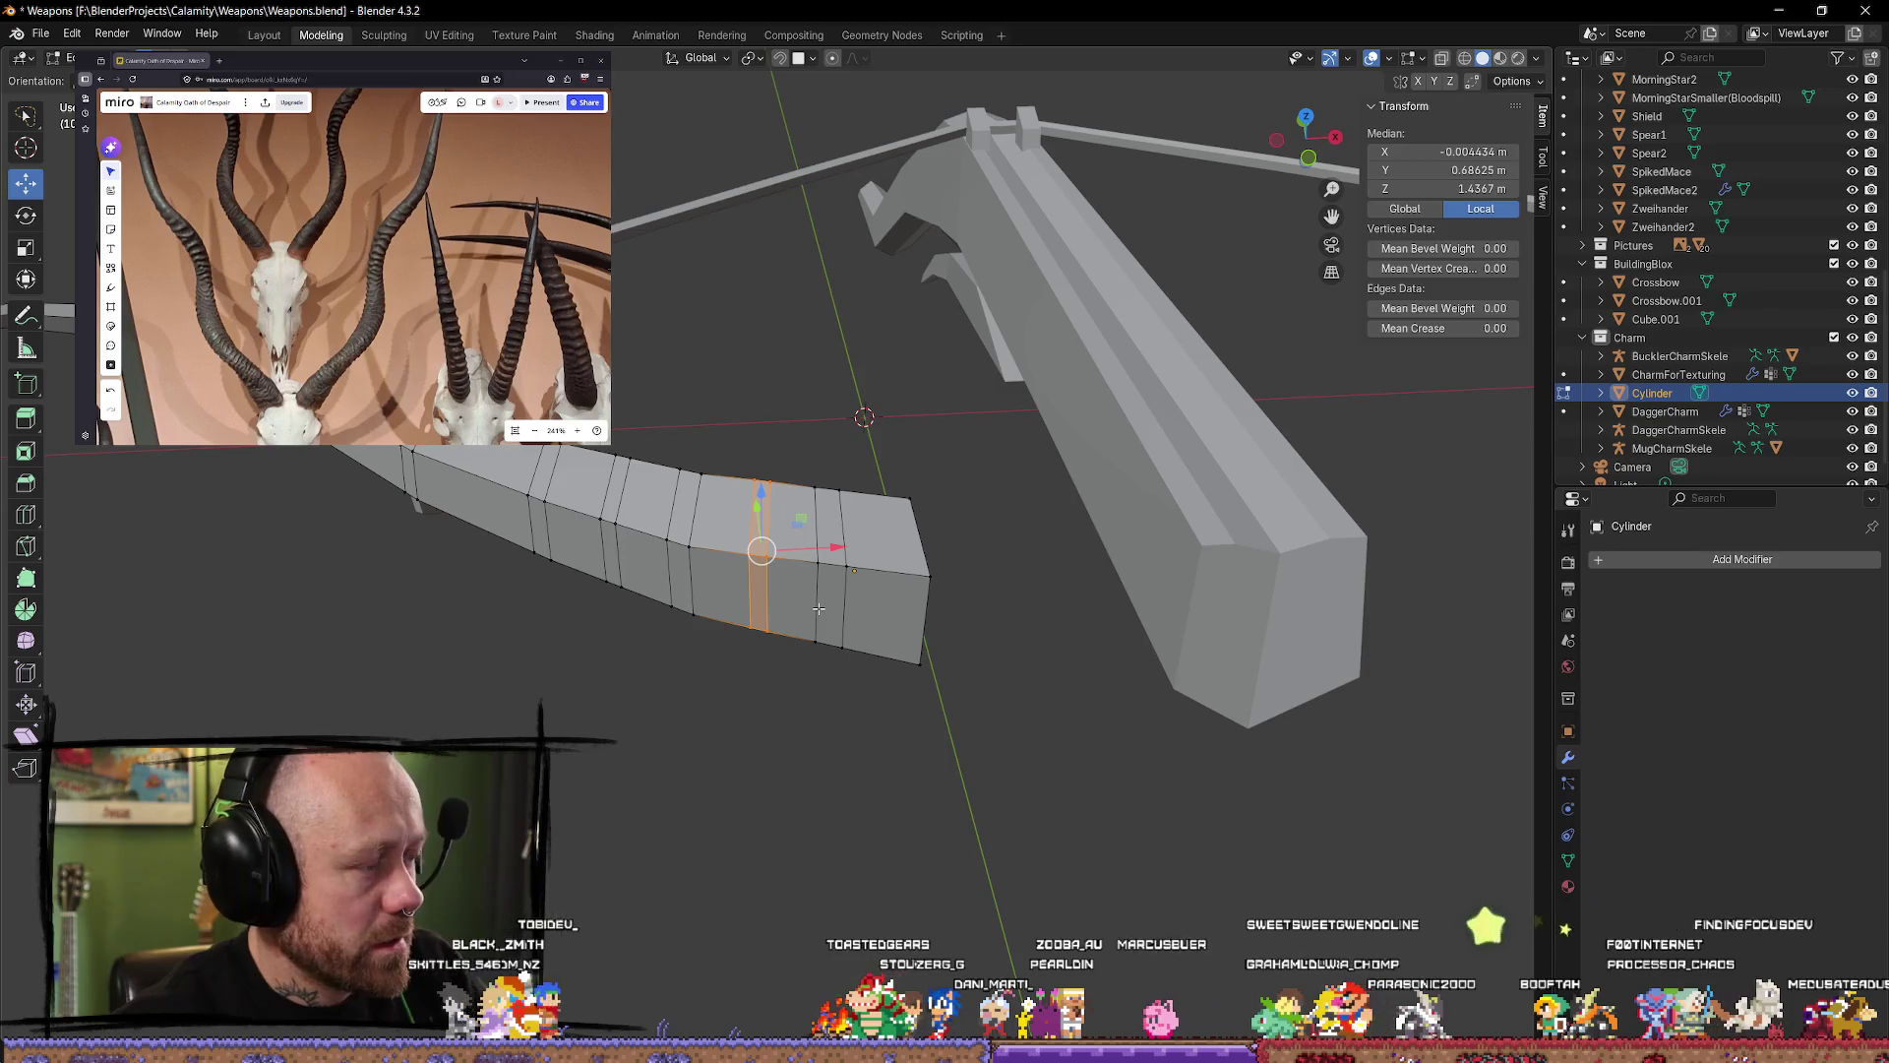
key(alt+e)
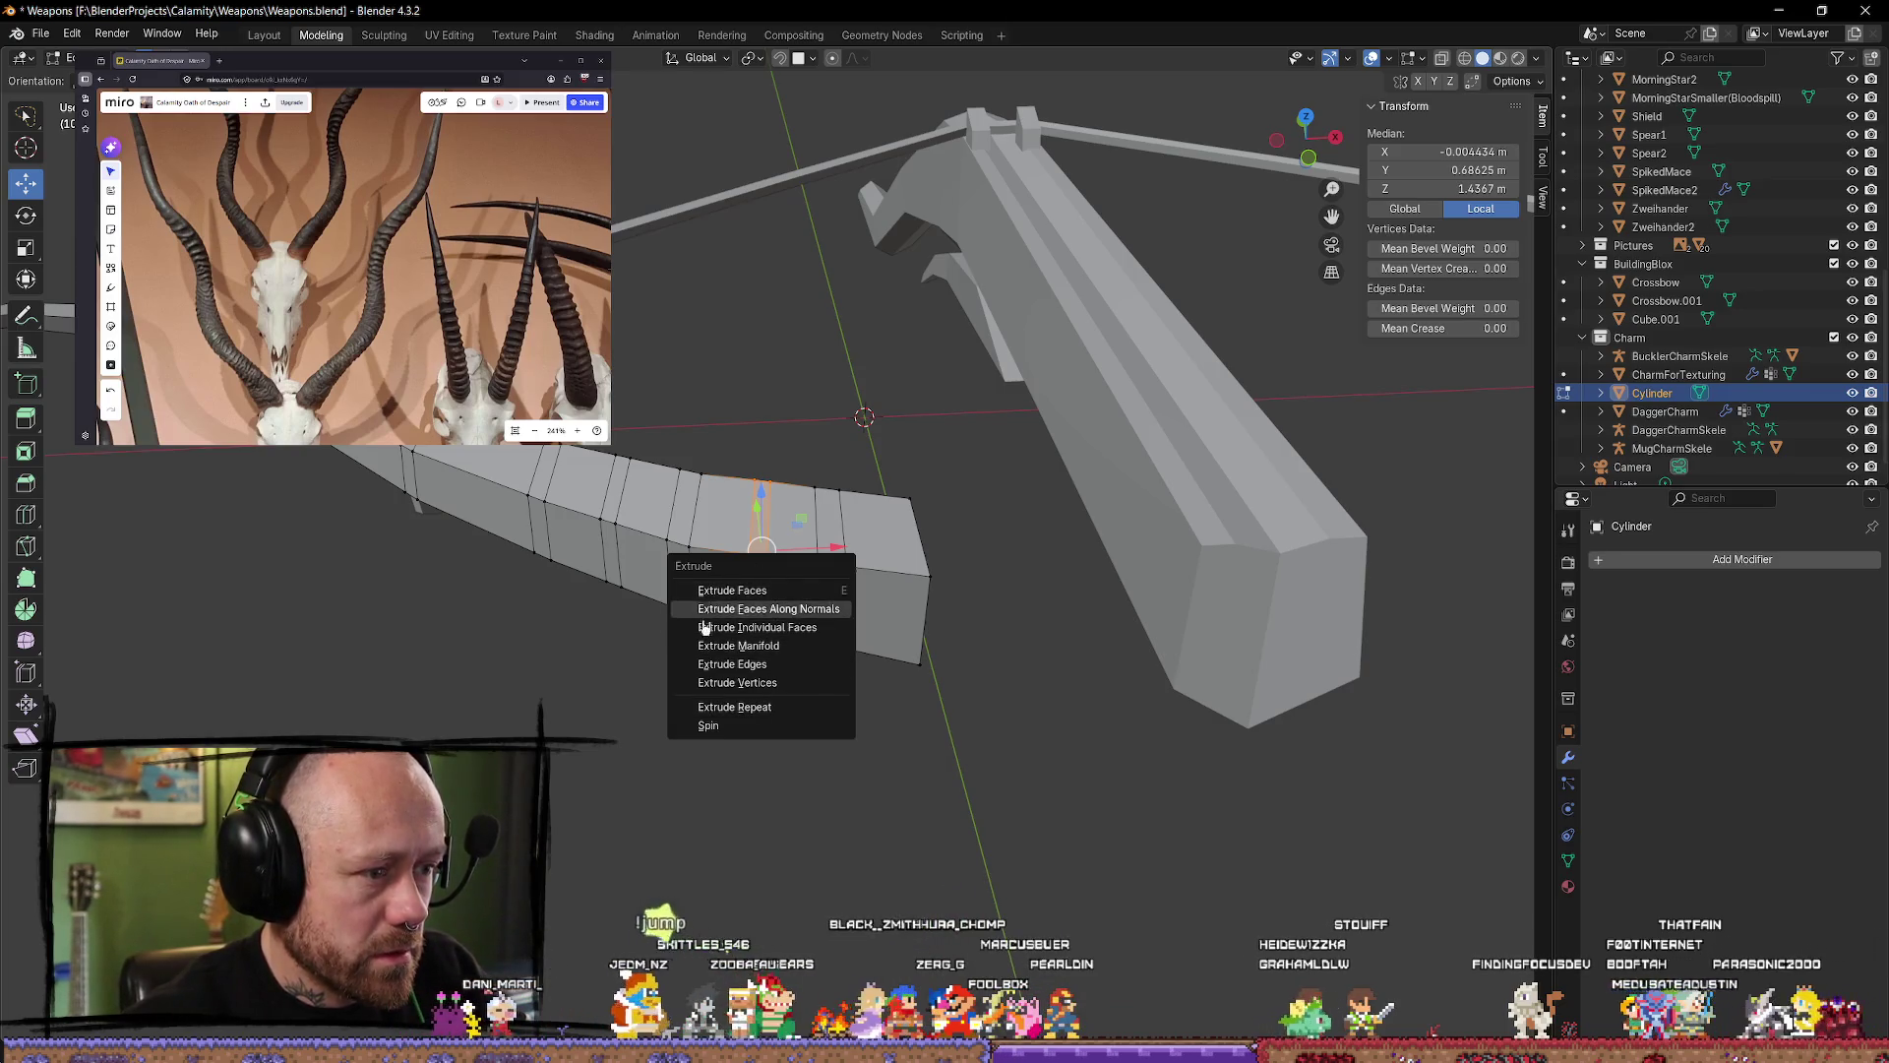
click(795, 617)
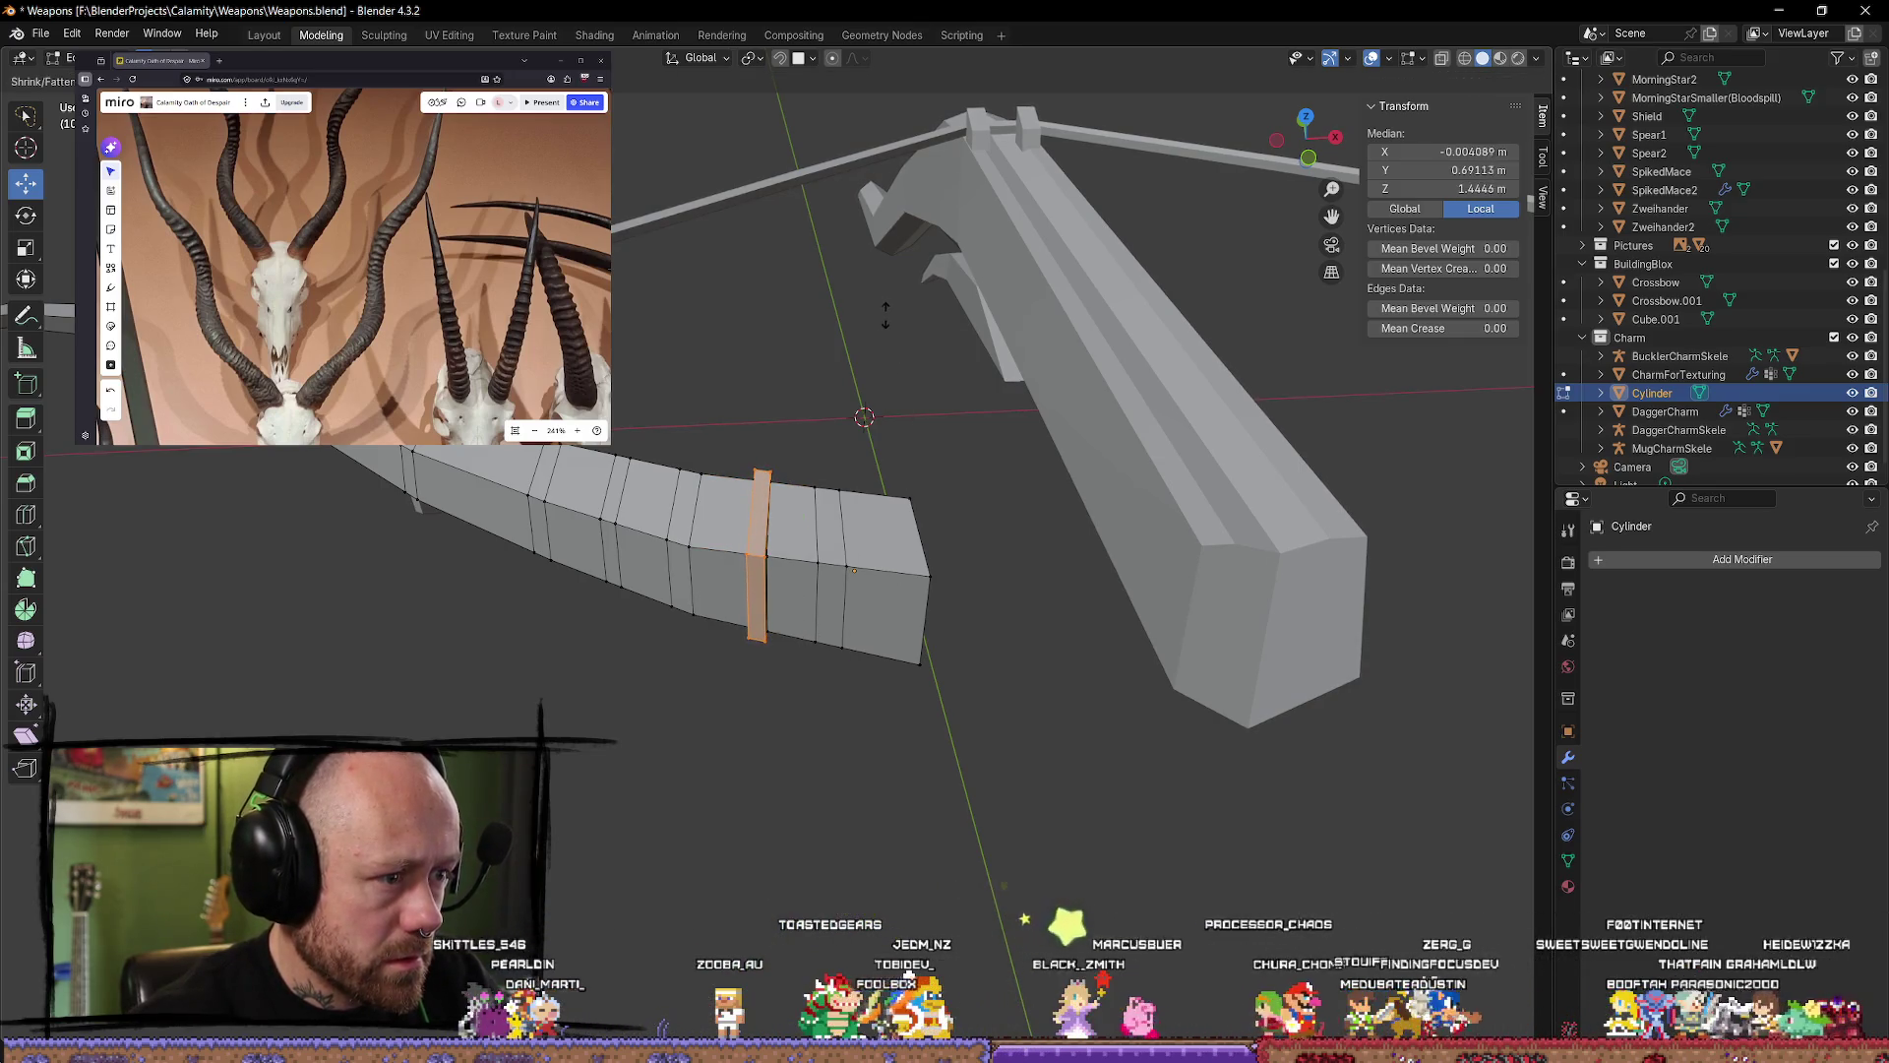
click(915, 398)
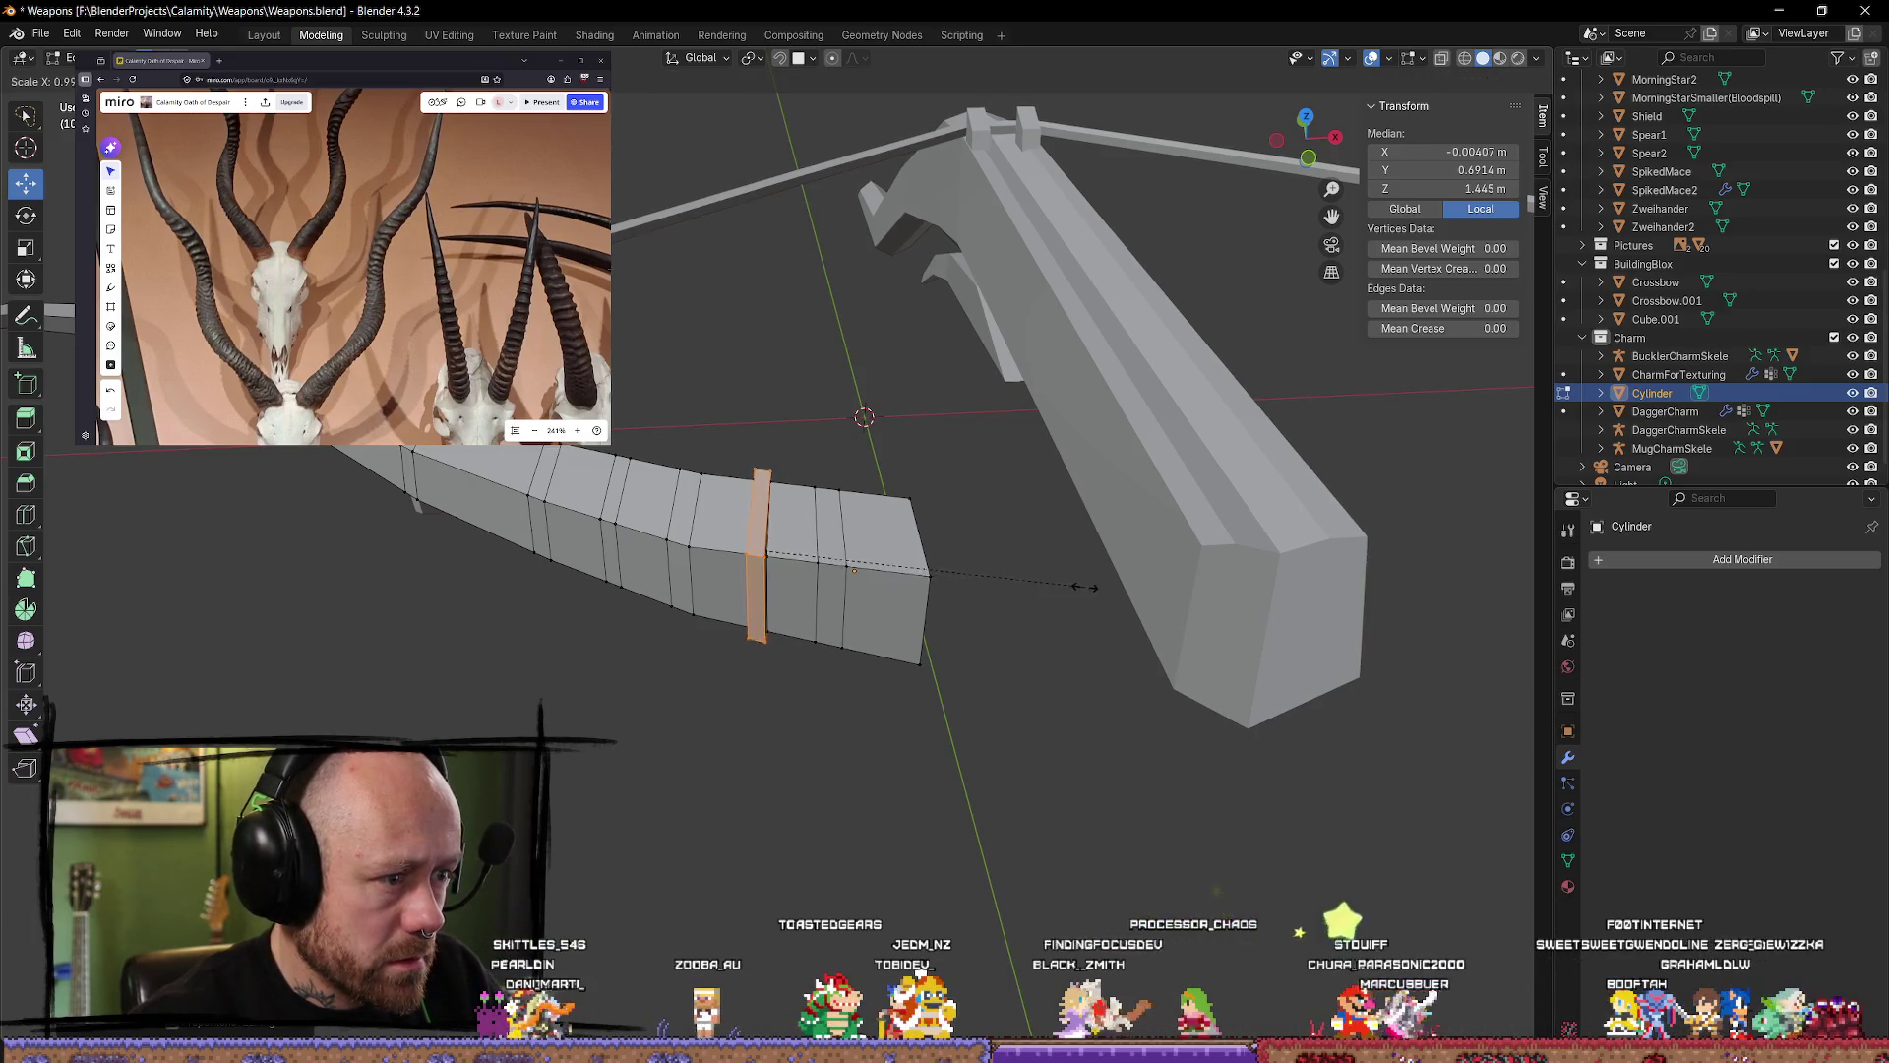
mouse_move(1103, 587)
middle_down()
mouse_move(1024, 571)
mouse_move(1167, 589)
mouse_move(933, 591)
mouse_move(788, 467)
middle_up()
click(1012, 577)
Step: Select the ring's edge loop and shrink it along the X axis
click(932, 592)
click(829, 460)
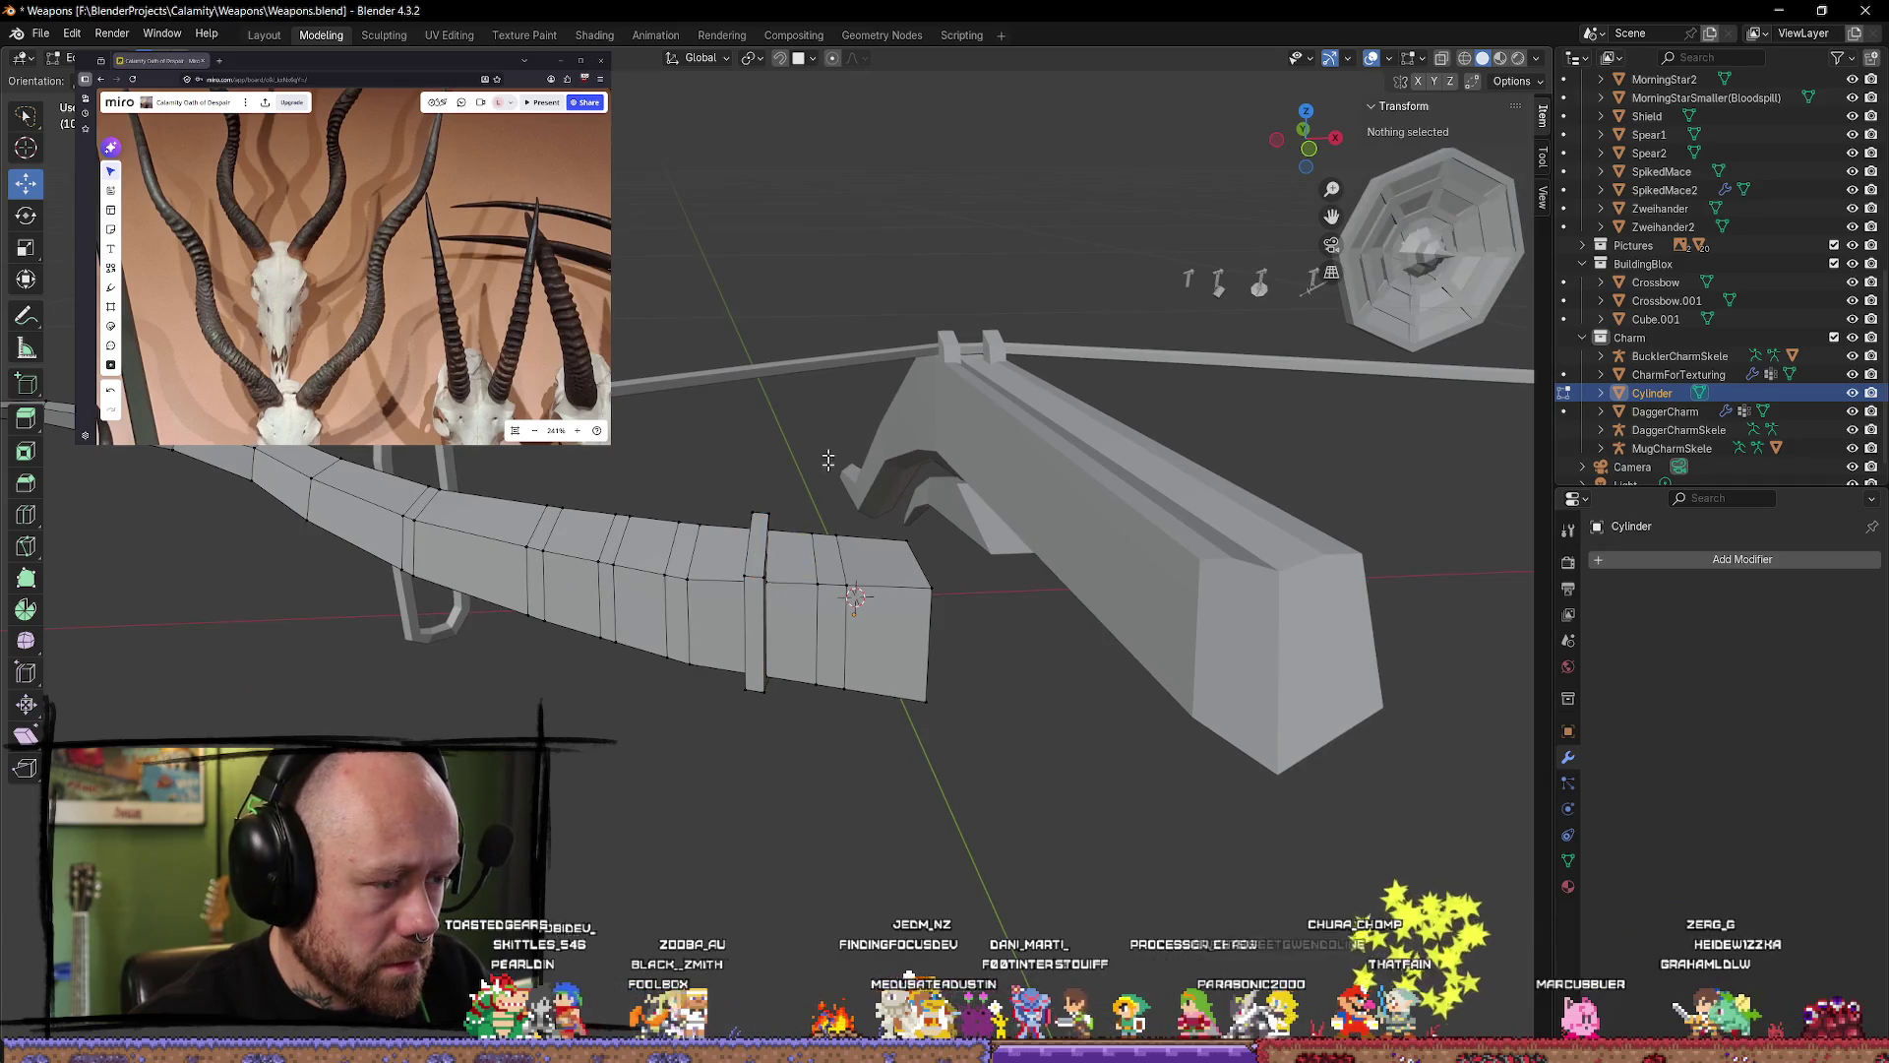
alt+click(759, 600)
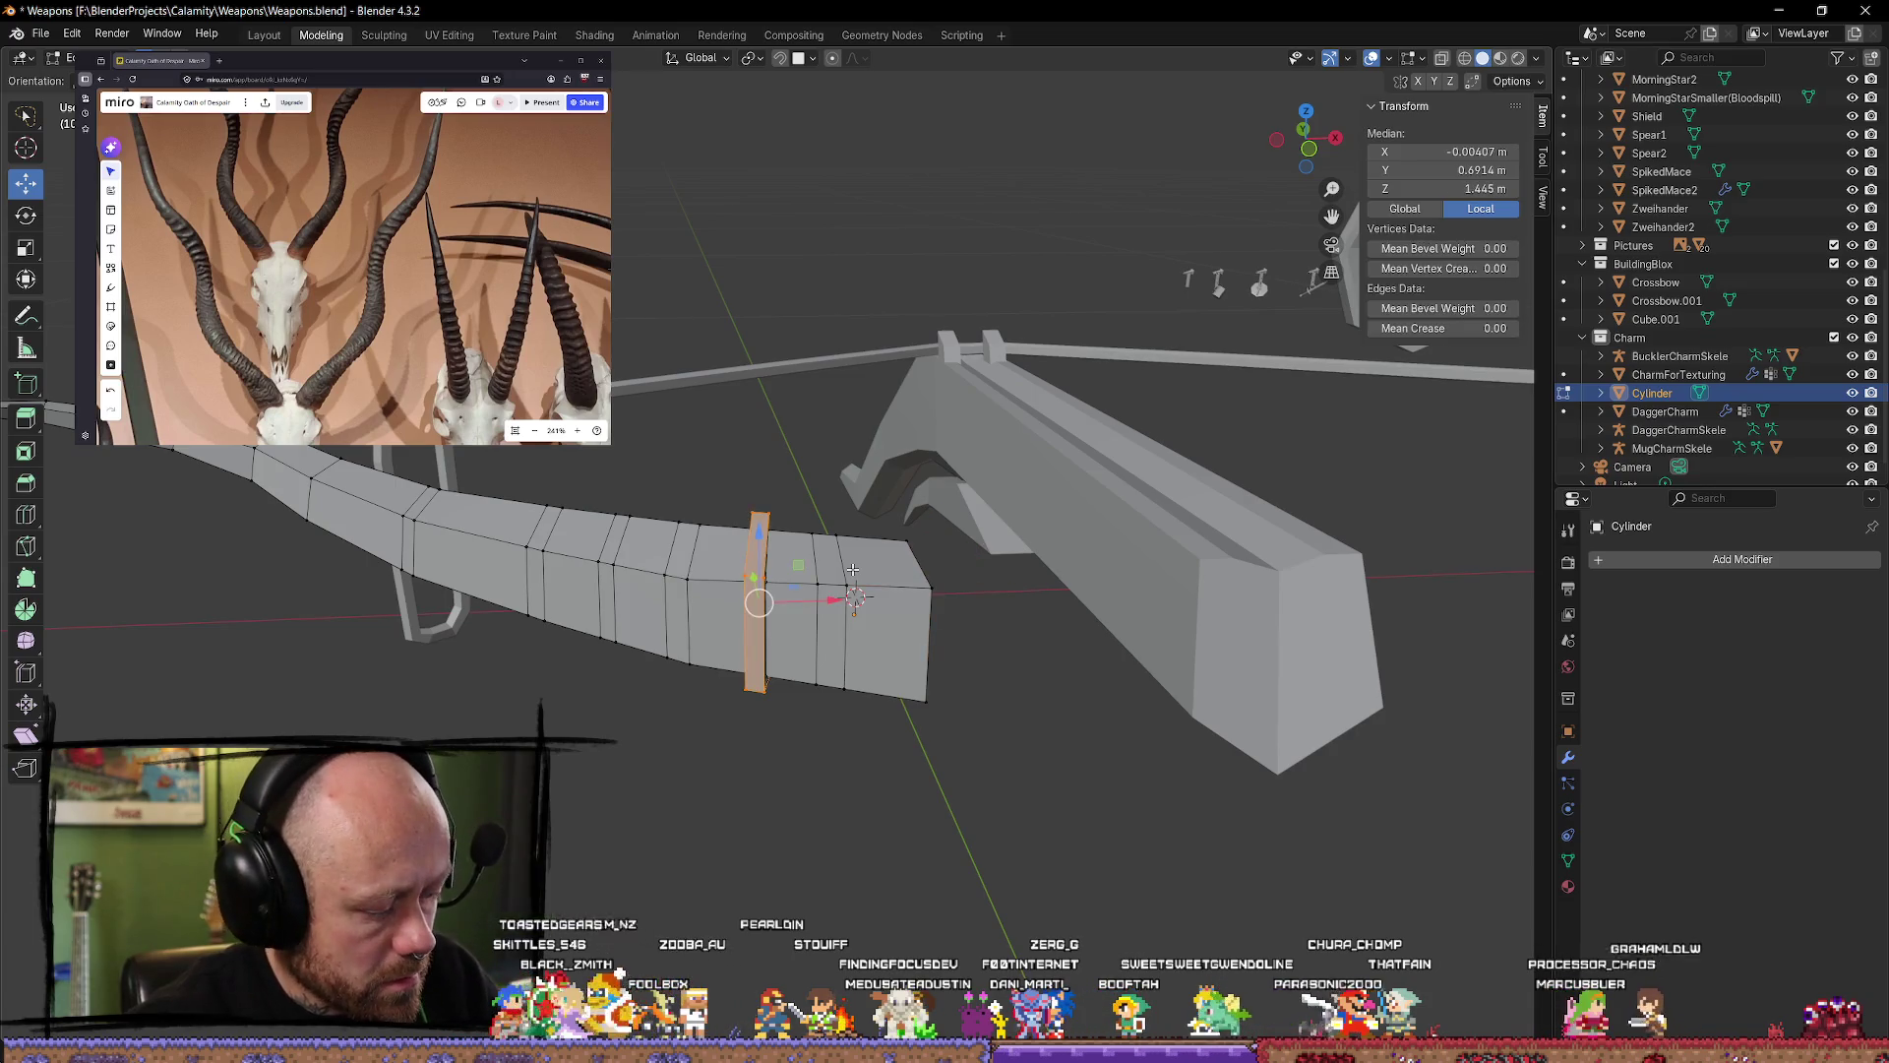
key(s)
key(x)
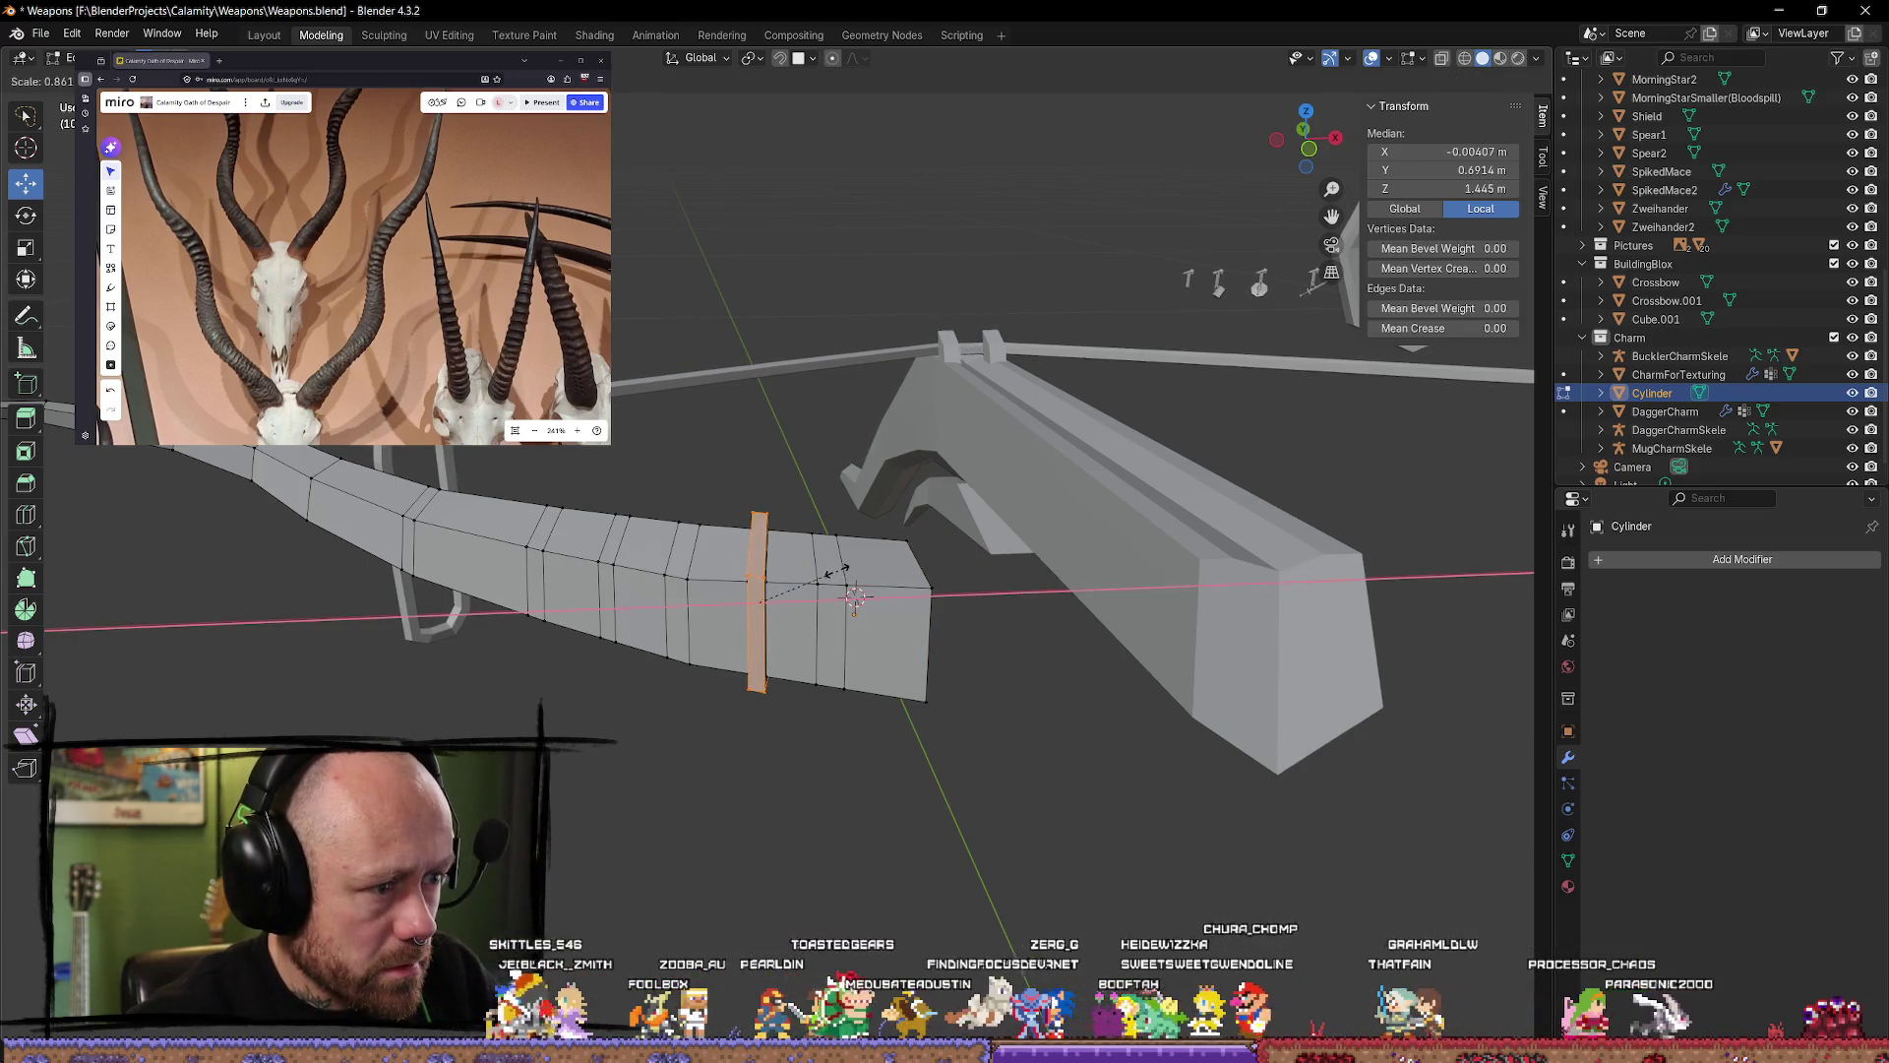
click(837, 569)
mouse_move(838, 568)
middle_down()
mouse_move(954, 659)
mouse_move(1231, 663)
middle_up()
Step: Narrow the selected ring loop further along X, then clear the selection
key(s)
key(x)
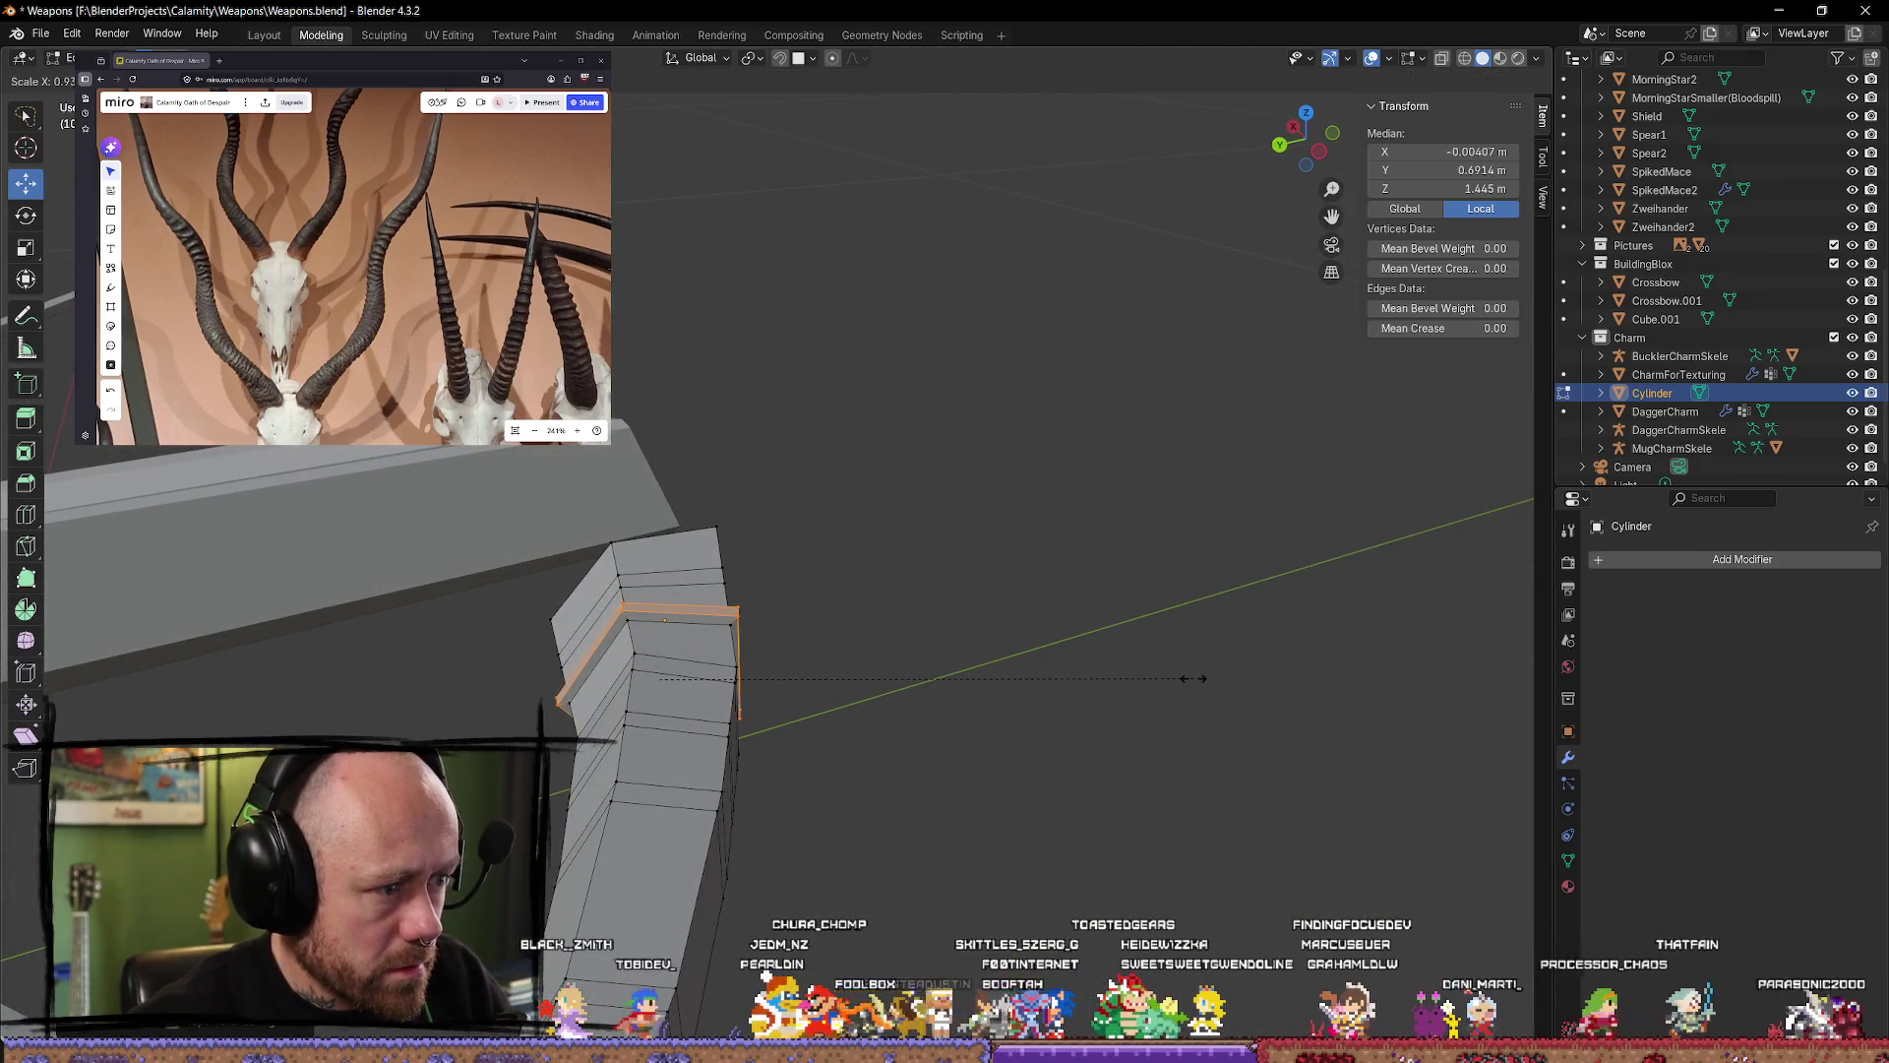
click(1193, 678)
click(1000, 695)
mouse_move(1000, 696)
middle_down()
mouse_move(848, 611)
mouse_move(690, 638)
middle_up()
Step: Shift a ring vertex along X, then pick an edge vertex and hide the tools panel
click(780, 597)
key(g)
key(x)
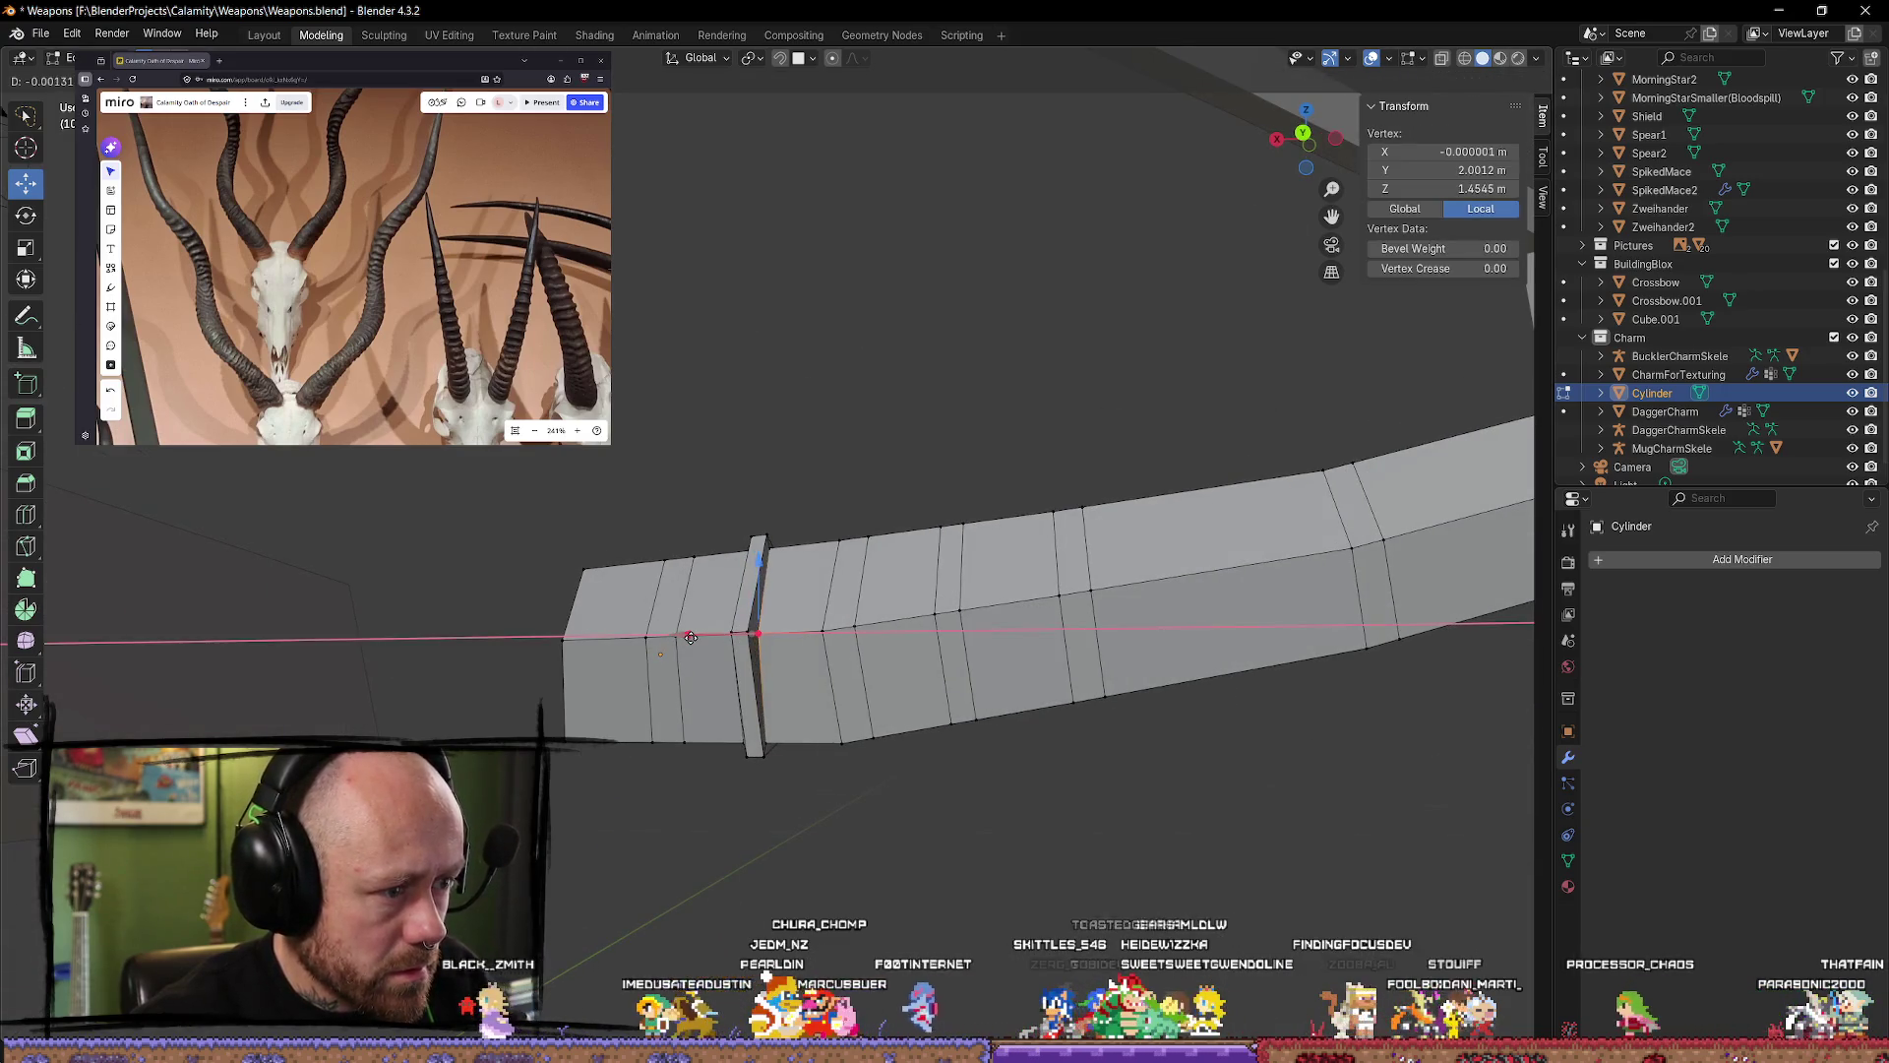
click(691, 638)
key(alt+a)
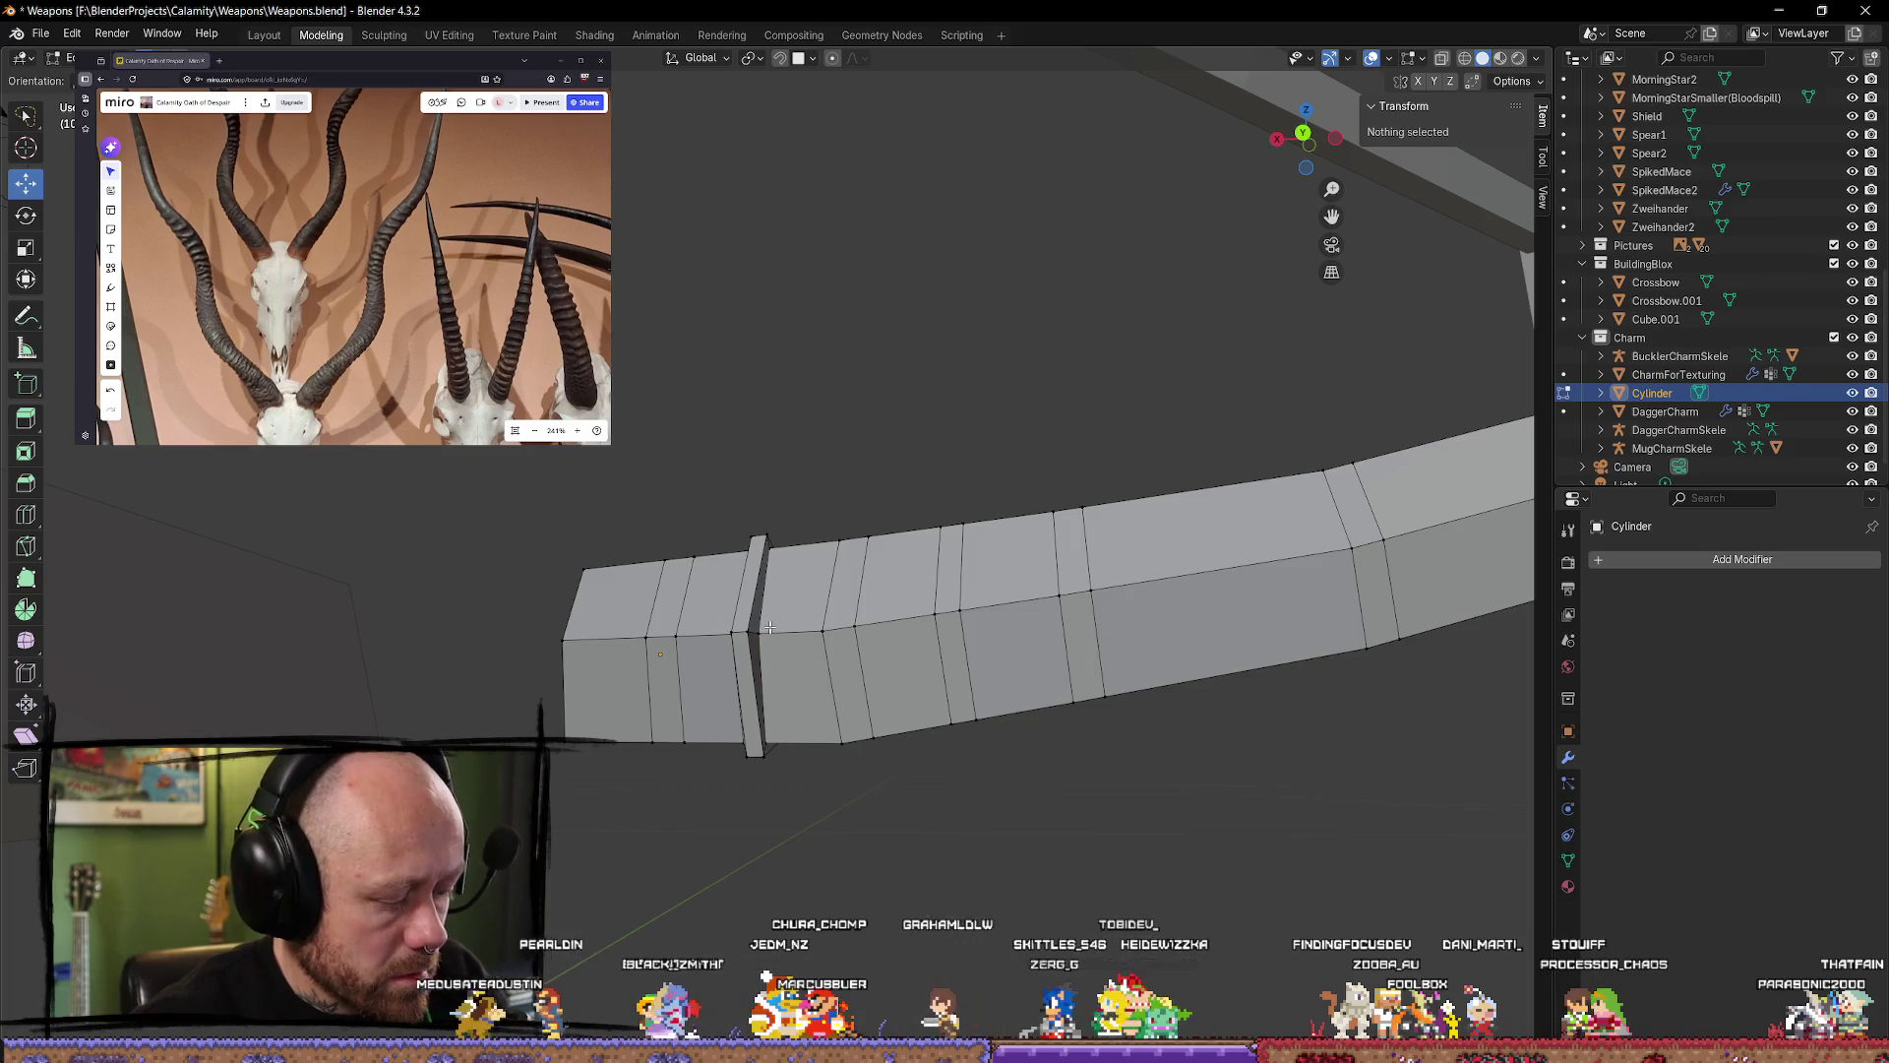
click(765, 631)
key(t)
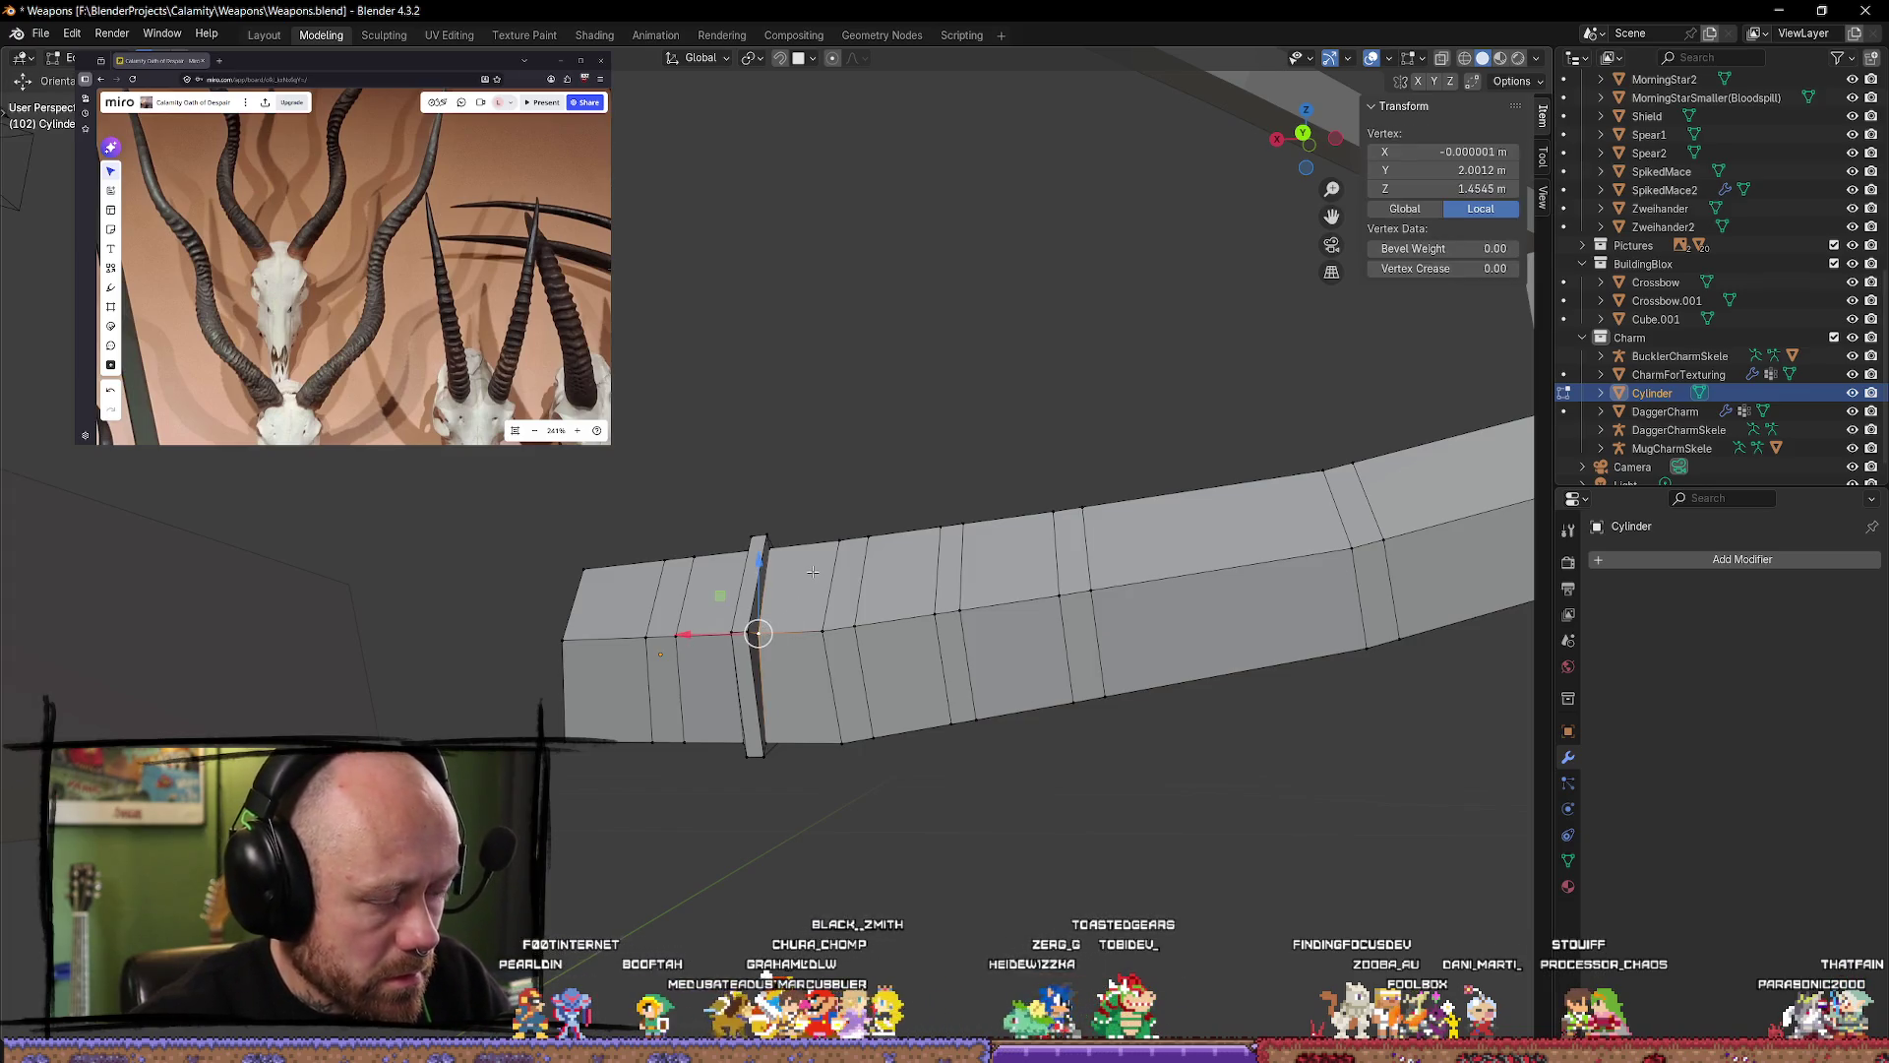
Step: Select the ring's vertical edge loop, undoing an extra loop picked along the limb
alt+click(756, 631)
alt+click(750, 641)
alt+click(746, 651)
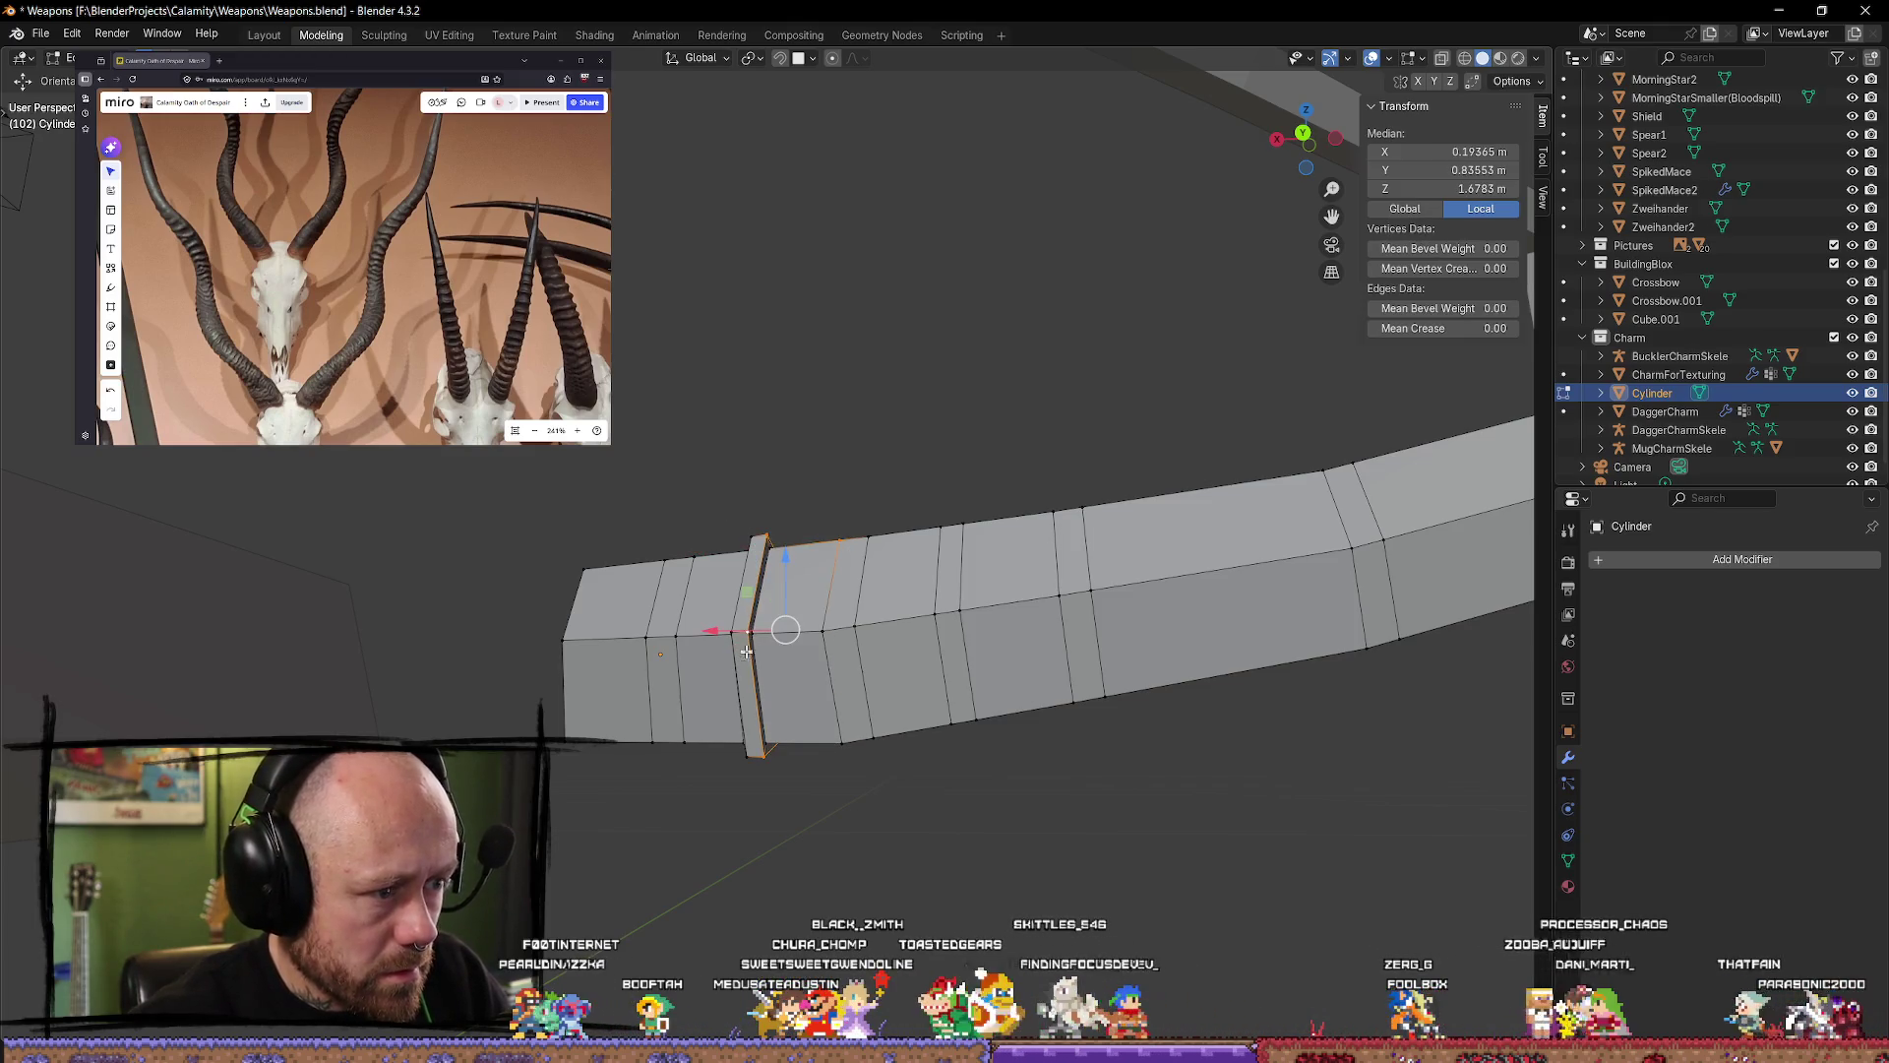
alt+click(709, 635)
middle_drag(709, 635, 691, 658)
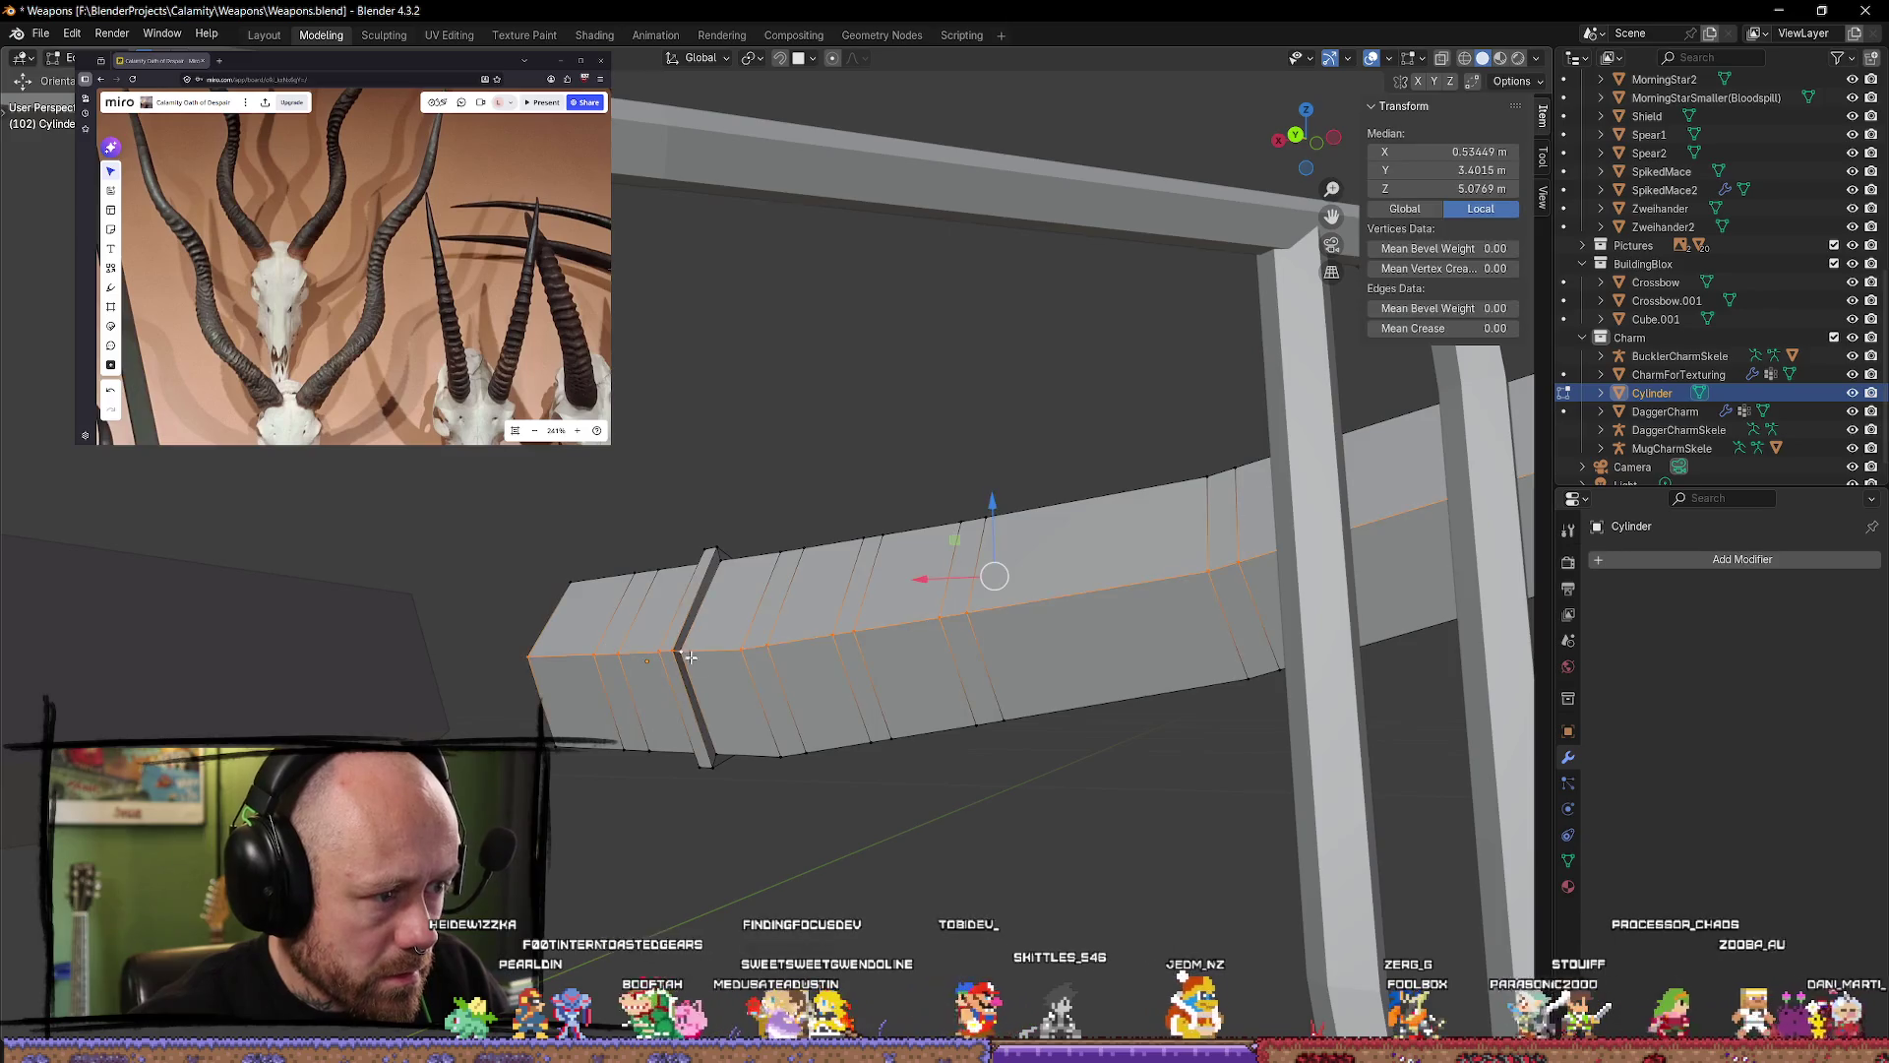
key(ctrl+z)
key(ctrl+z)
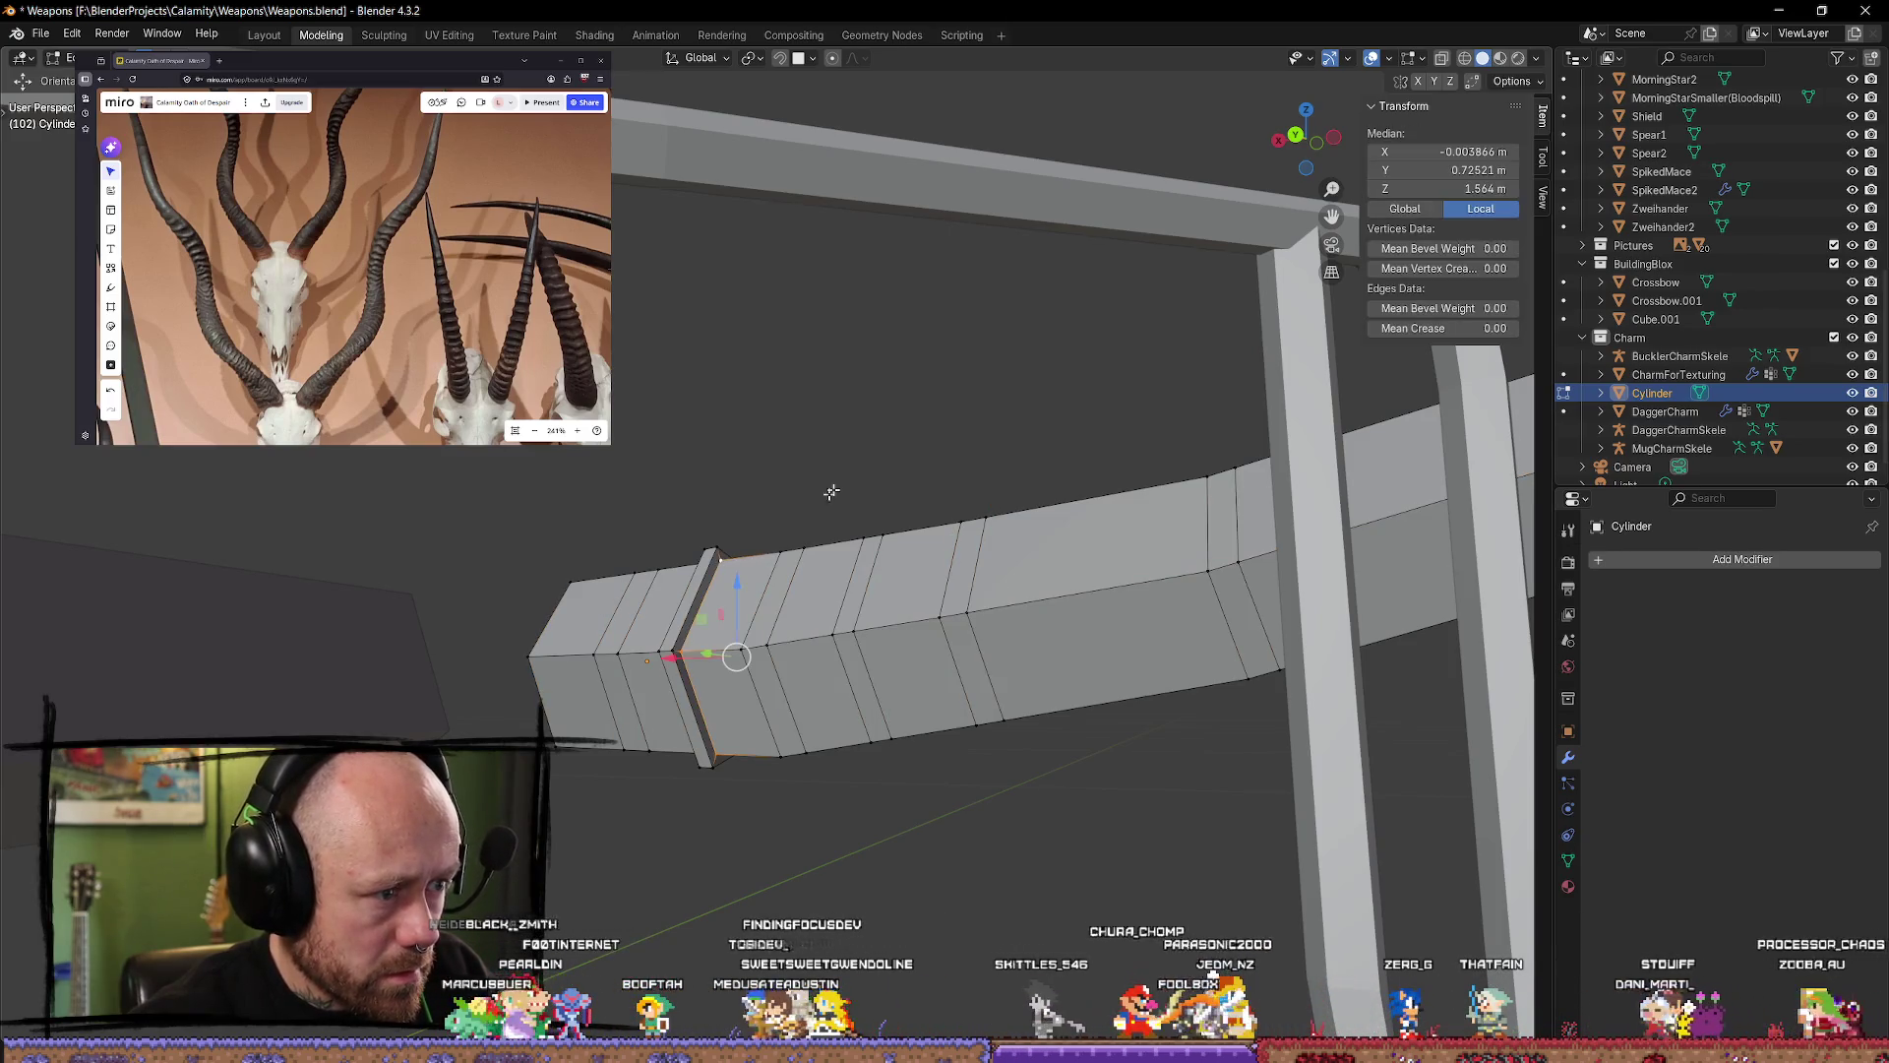
Step: Try selecting top and long edge loops along the limb, then clear the selection
middle_drag(832, 492, 897, 608)
alt+click(905, 618)
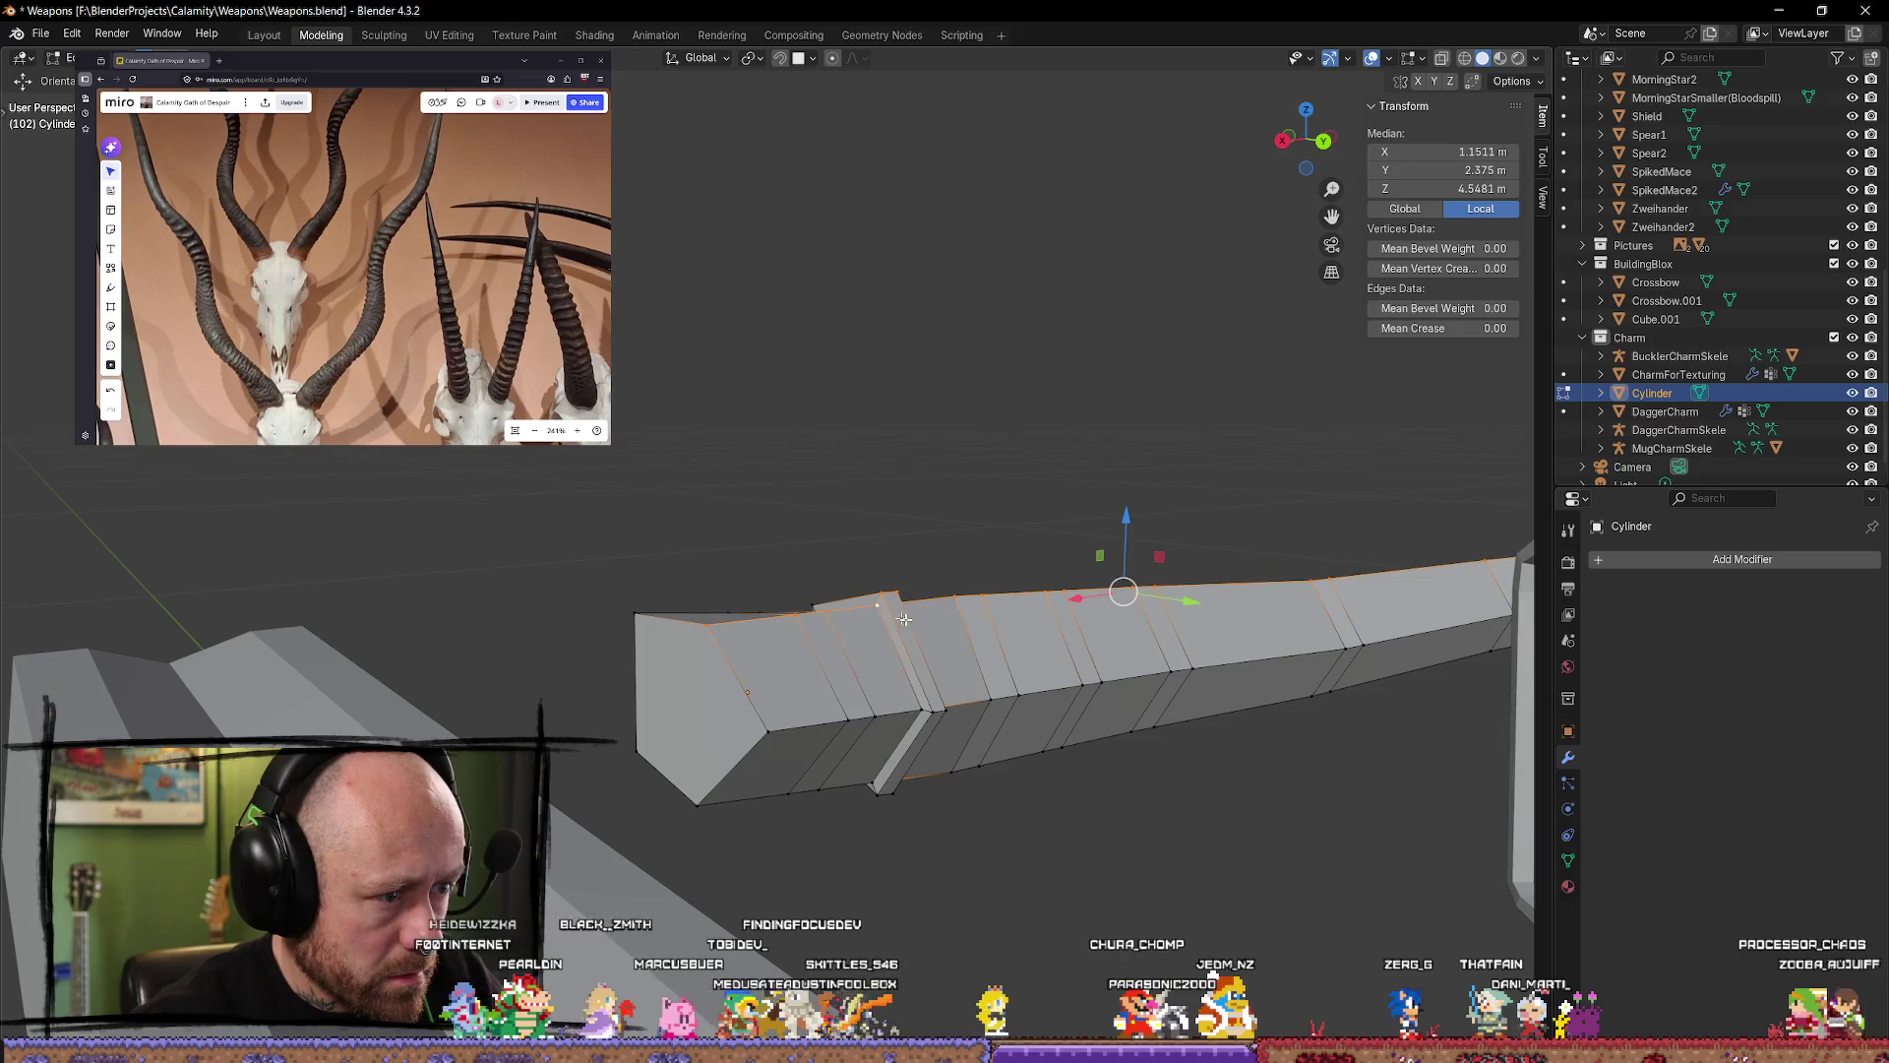
alt+click(891, 610)
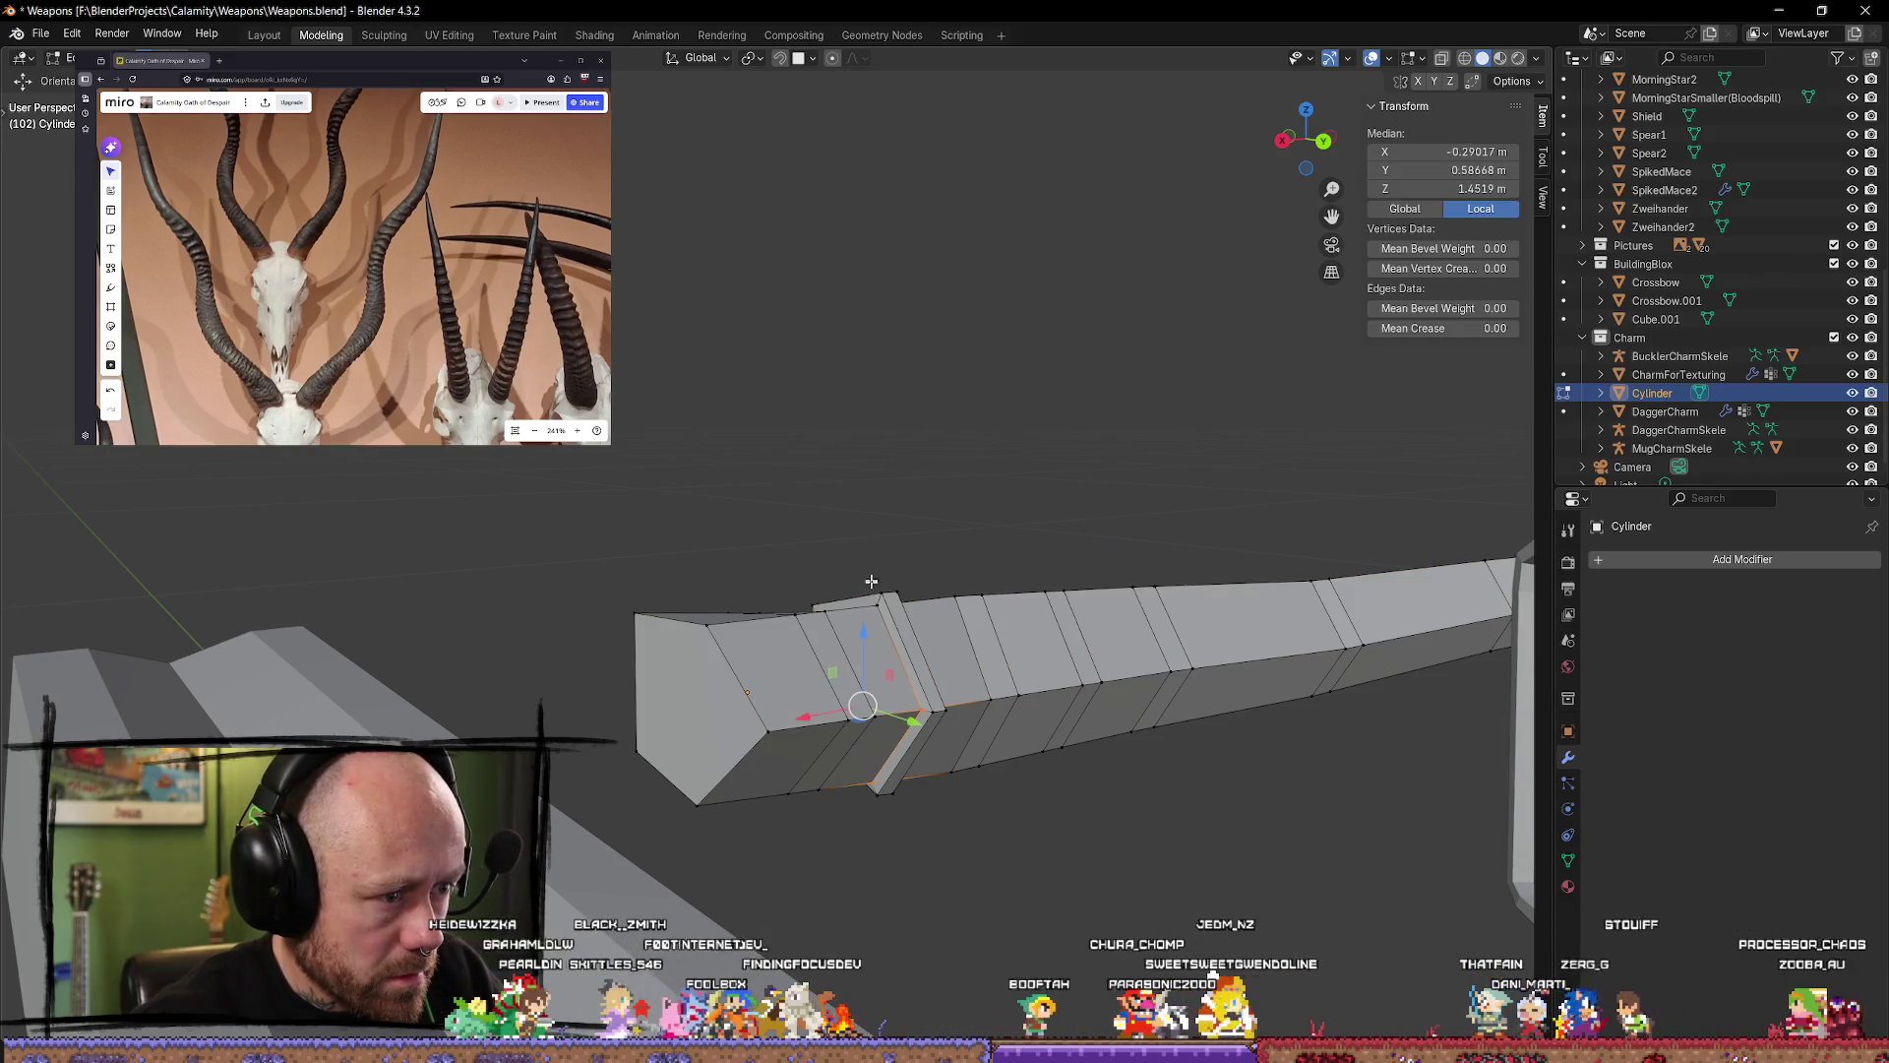
mouse_move(978, 502)
middle_down()
mouse_move(830, 511)
mouse_move(722, 613)
middle_up()
alt+shift+click(684, 629)
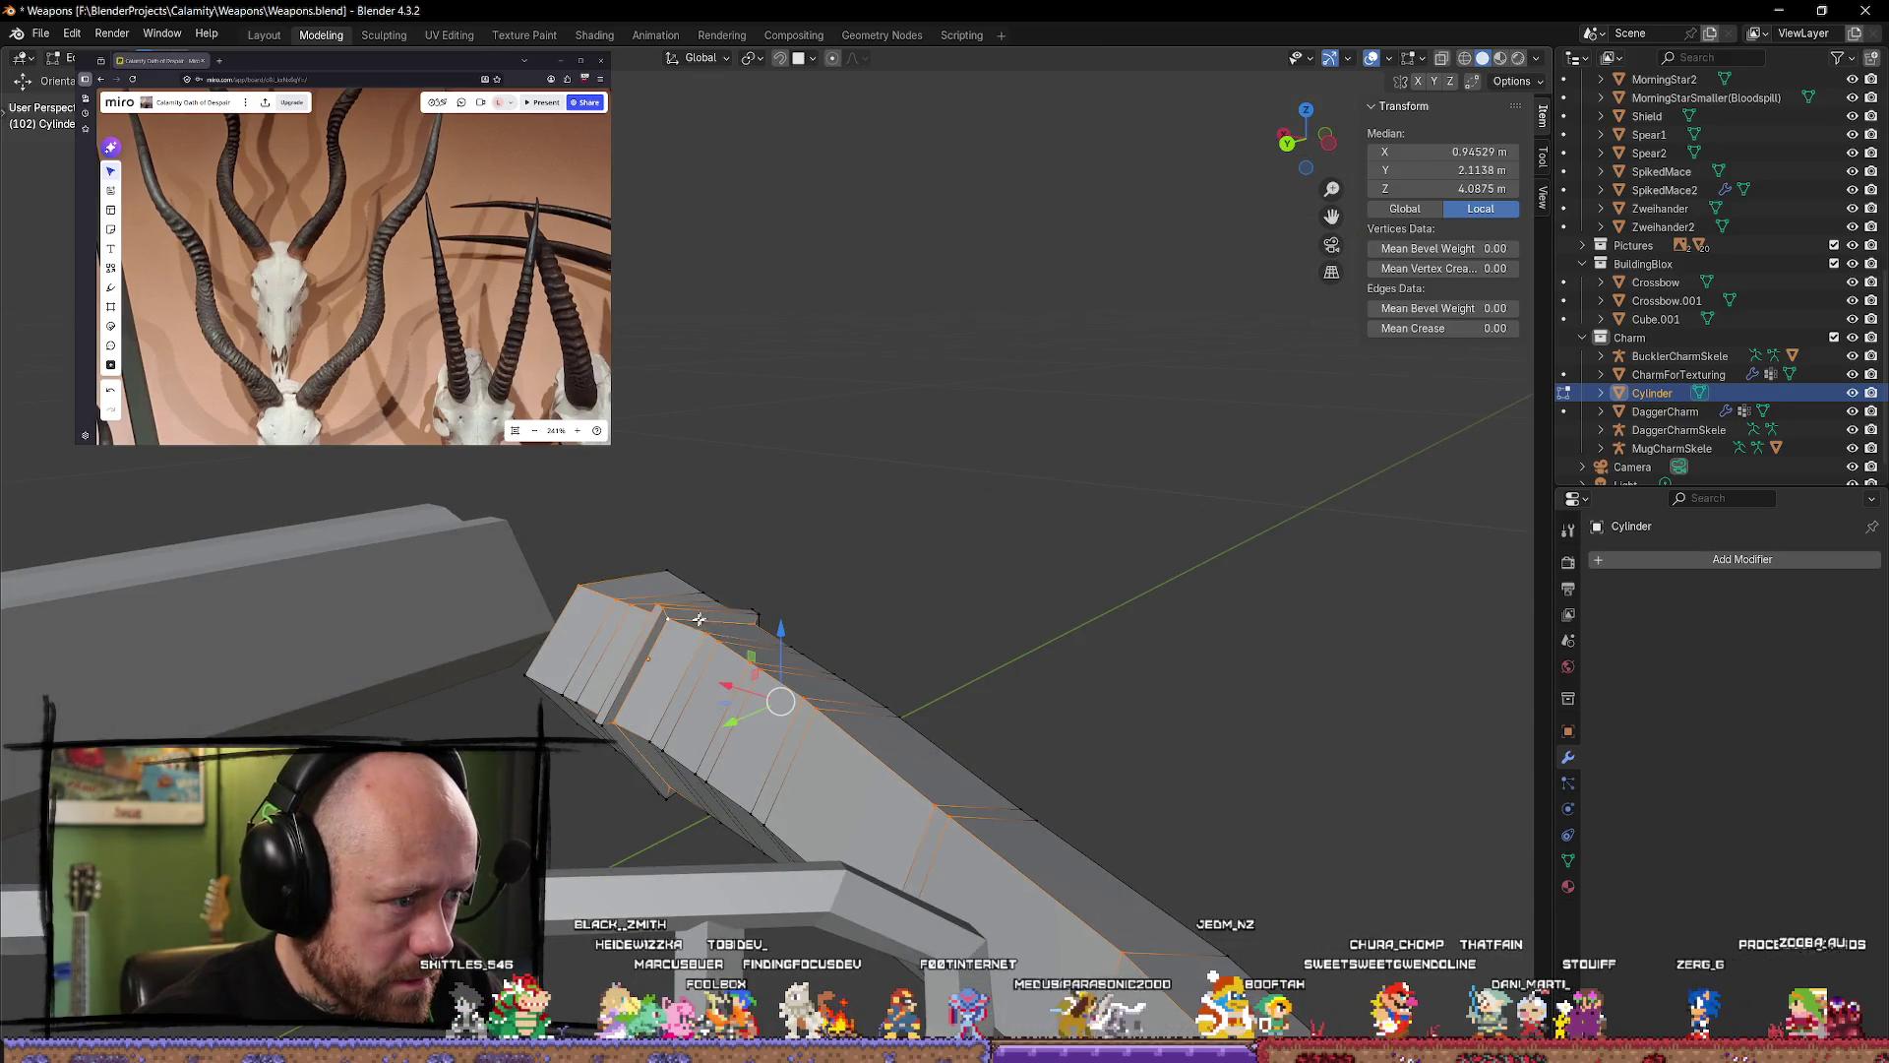
alt+click(673, 621)
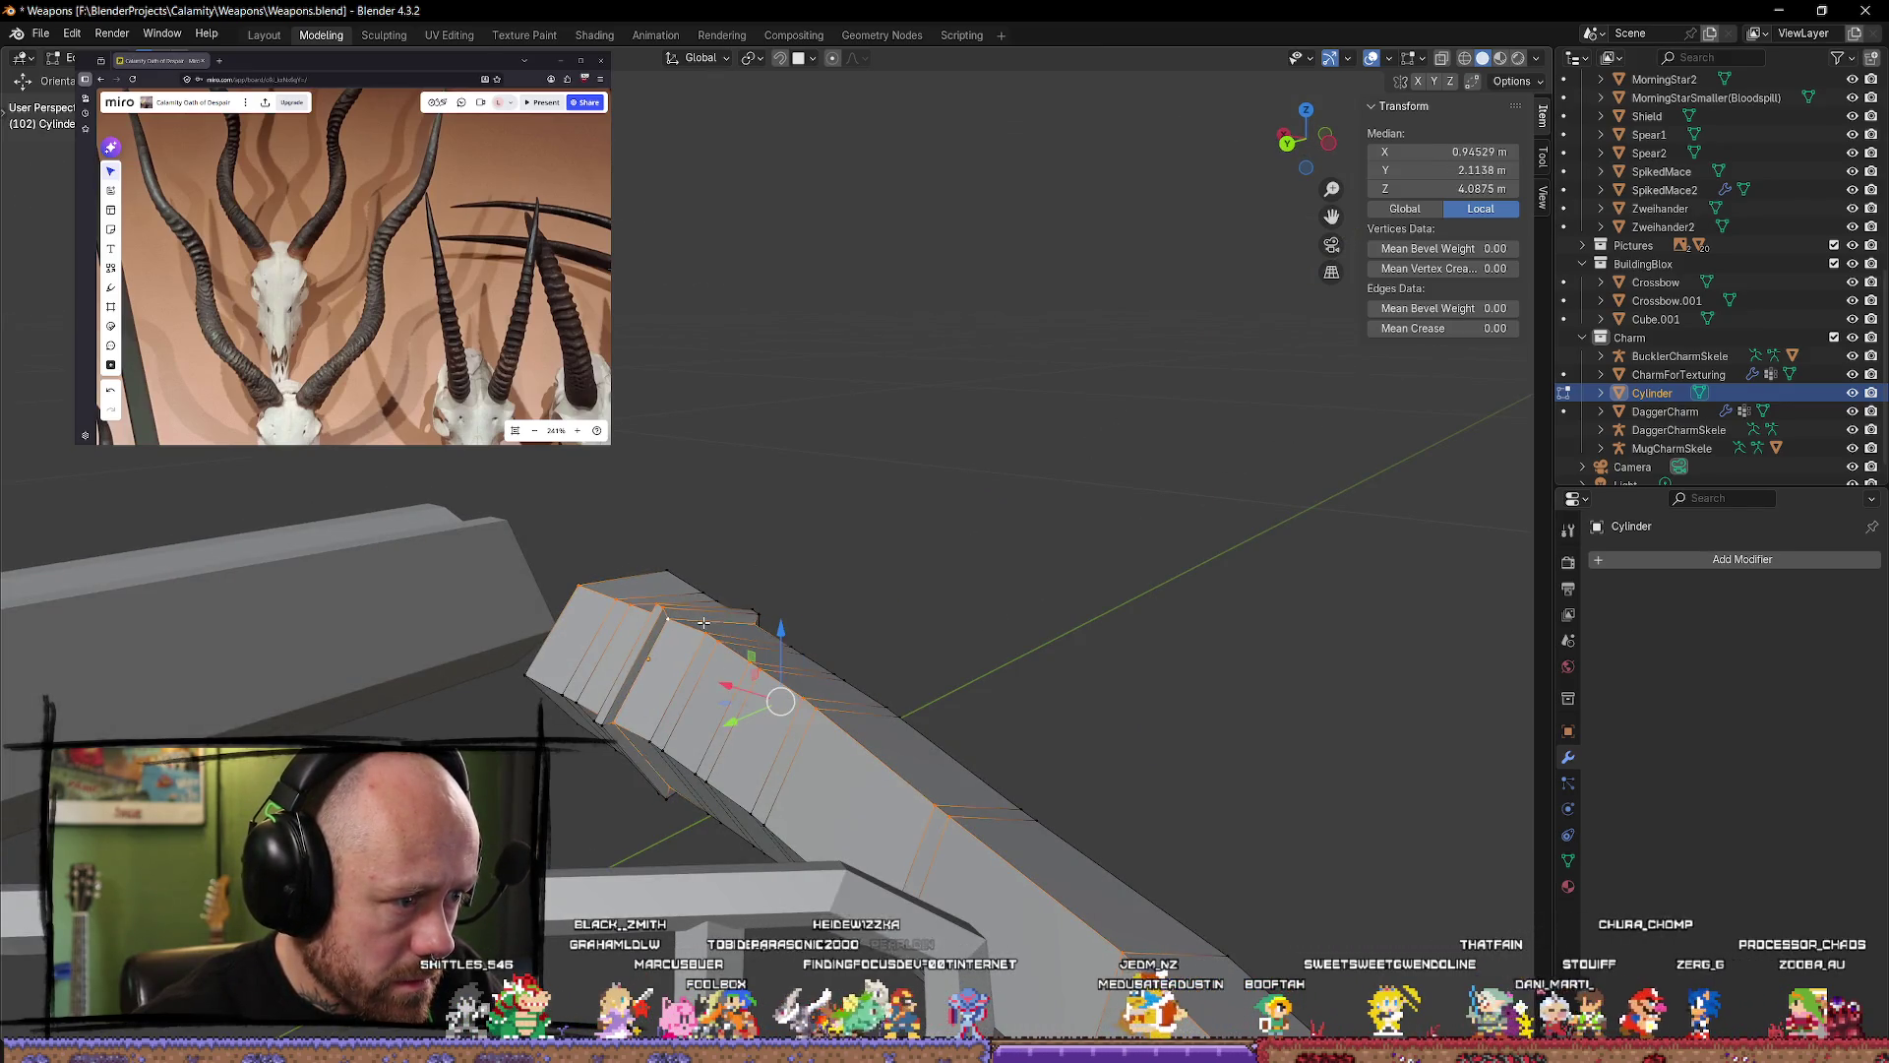
click(886, 581)
middle_drag(886, 582, 1024, 577)
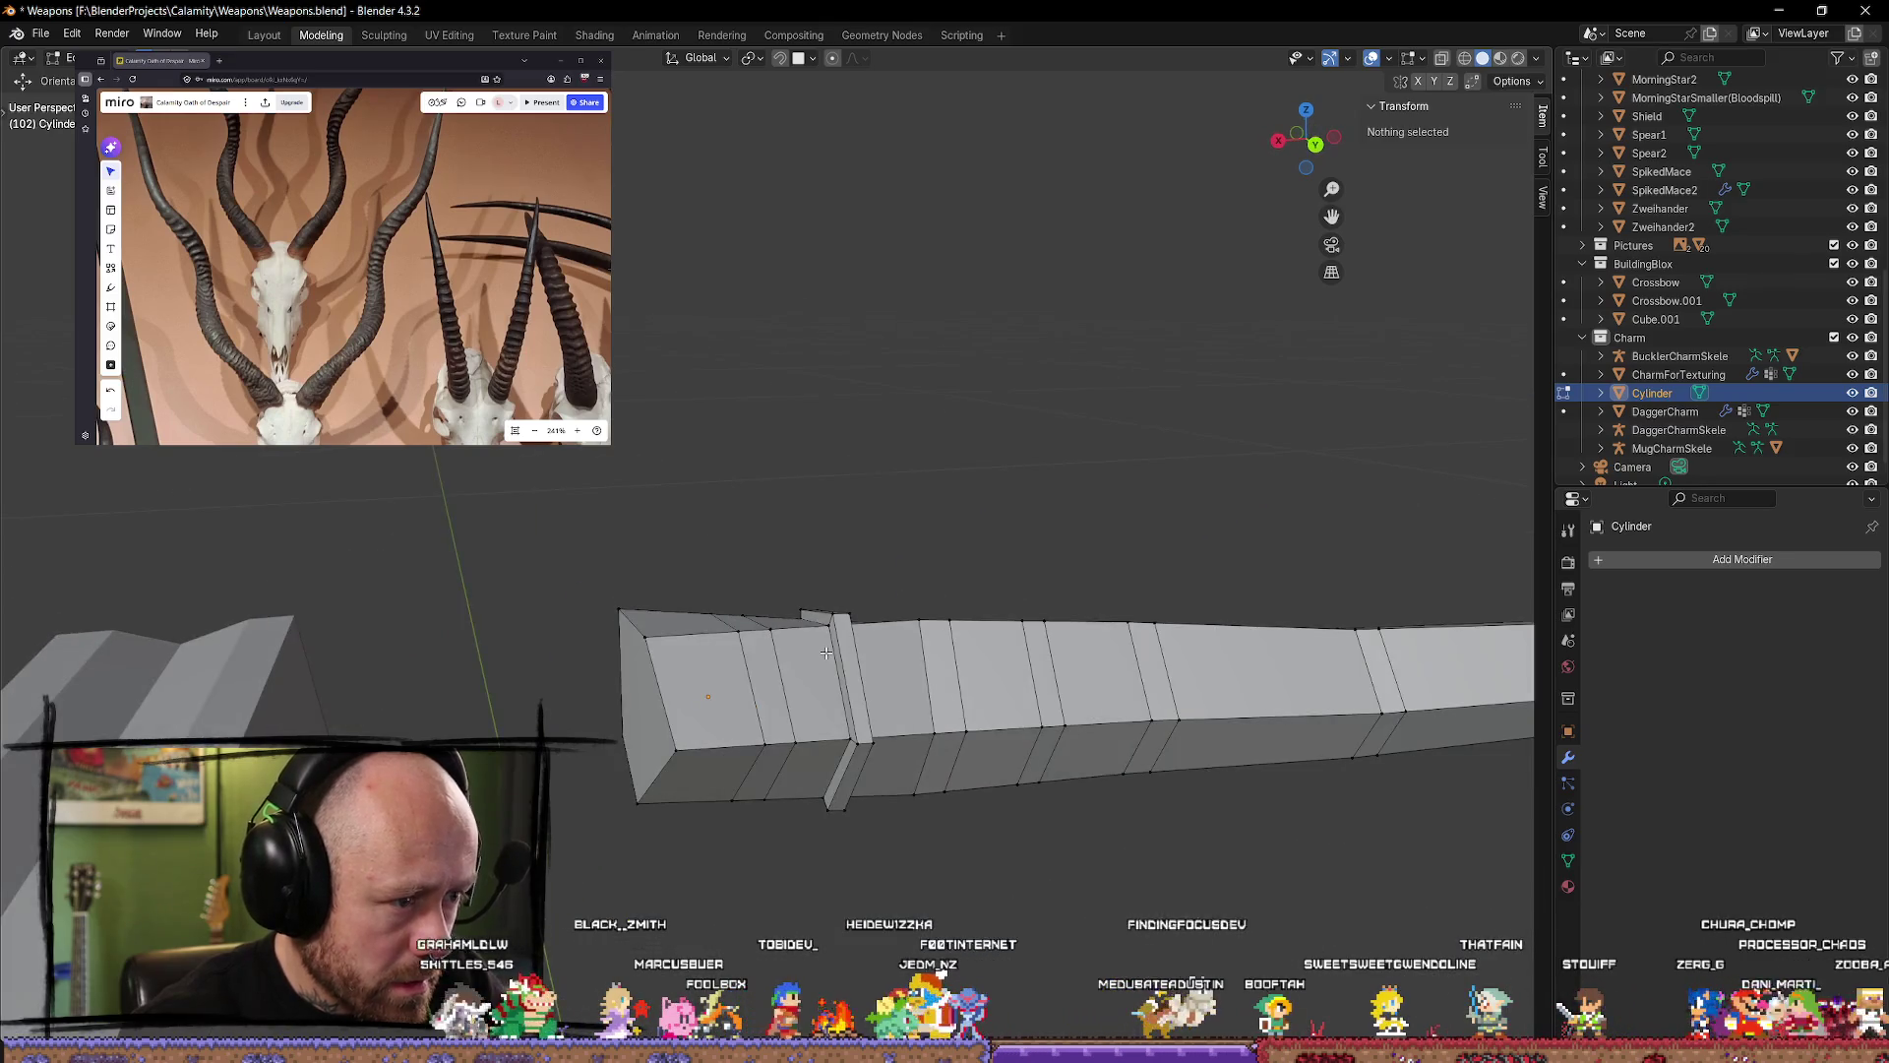
Step: Enlarge an edge loop at the ring along the X axis
alt+click(835, 651)
mouse_move(834, 652)
middle_down()
mouse_move(631, 622)
mouse_move(1020, 554)
middle_up()
key(s)
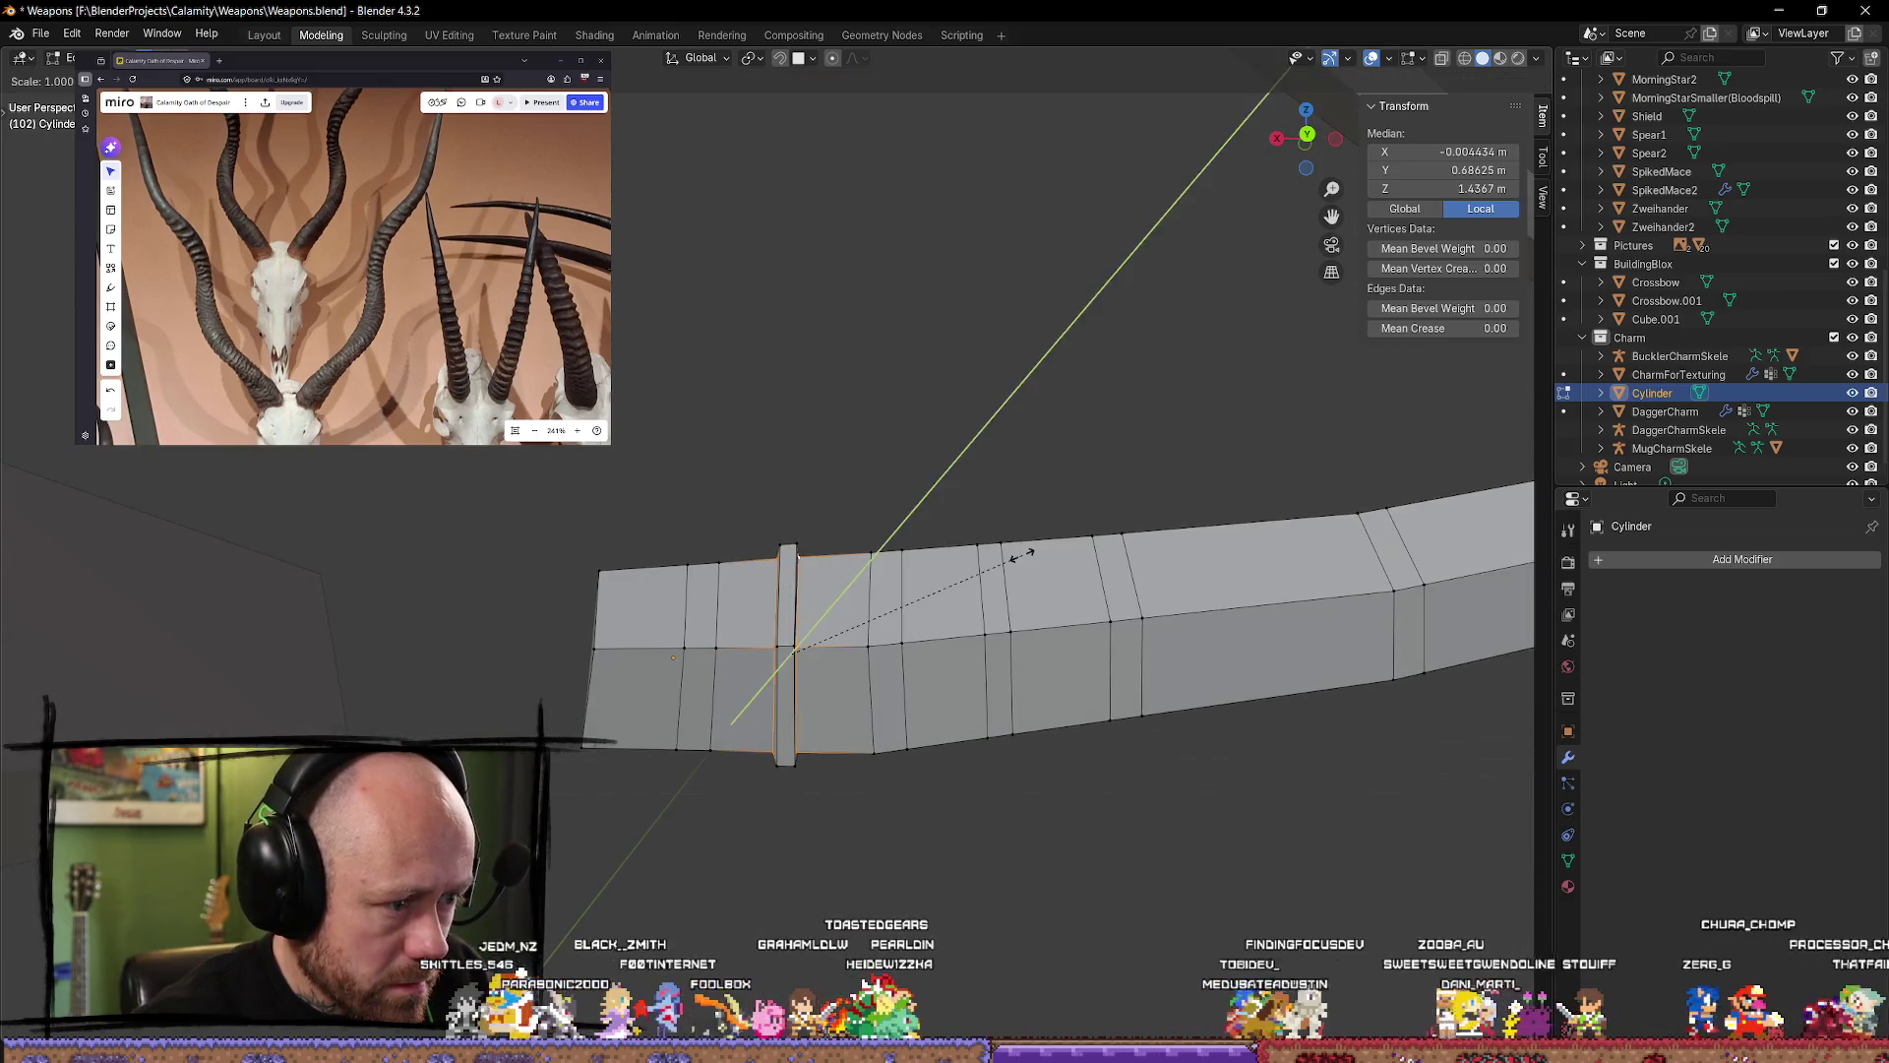
key(x)
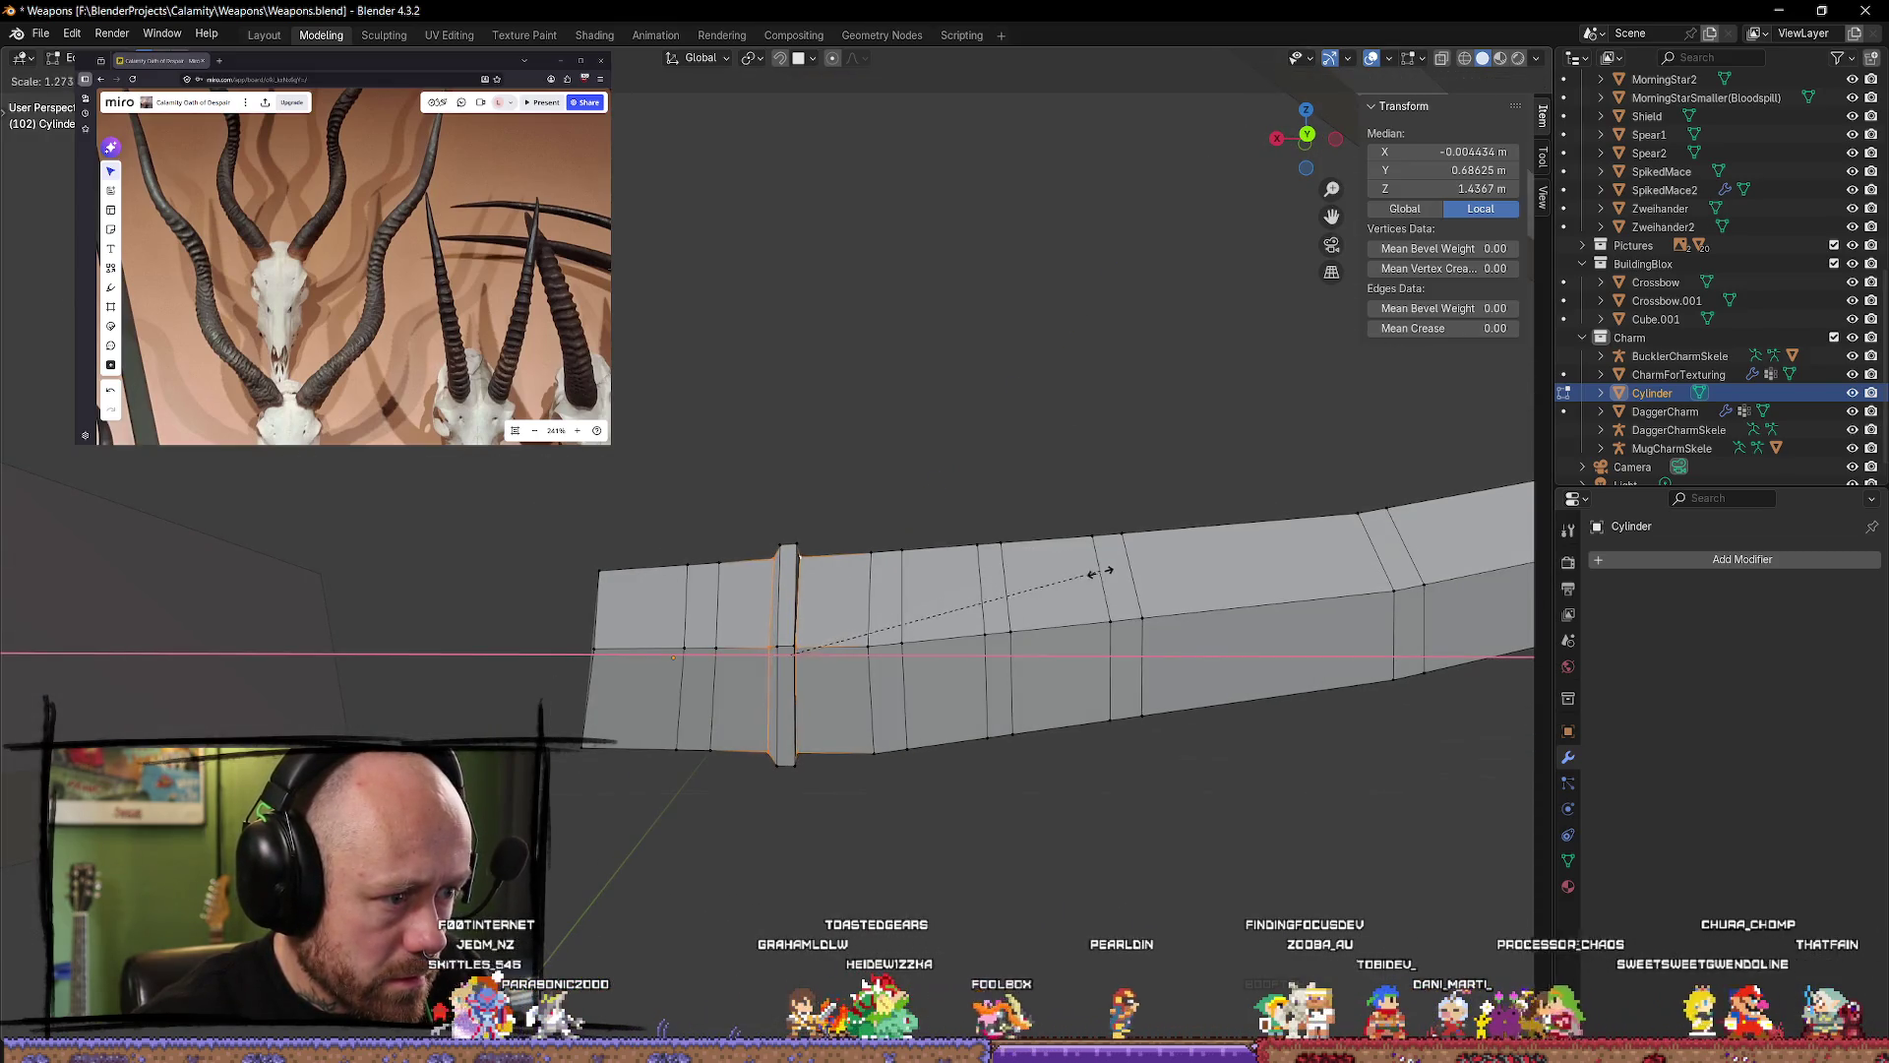
click(1005, 592)
click(717, 854)
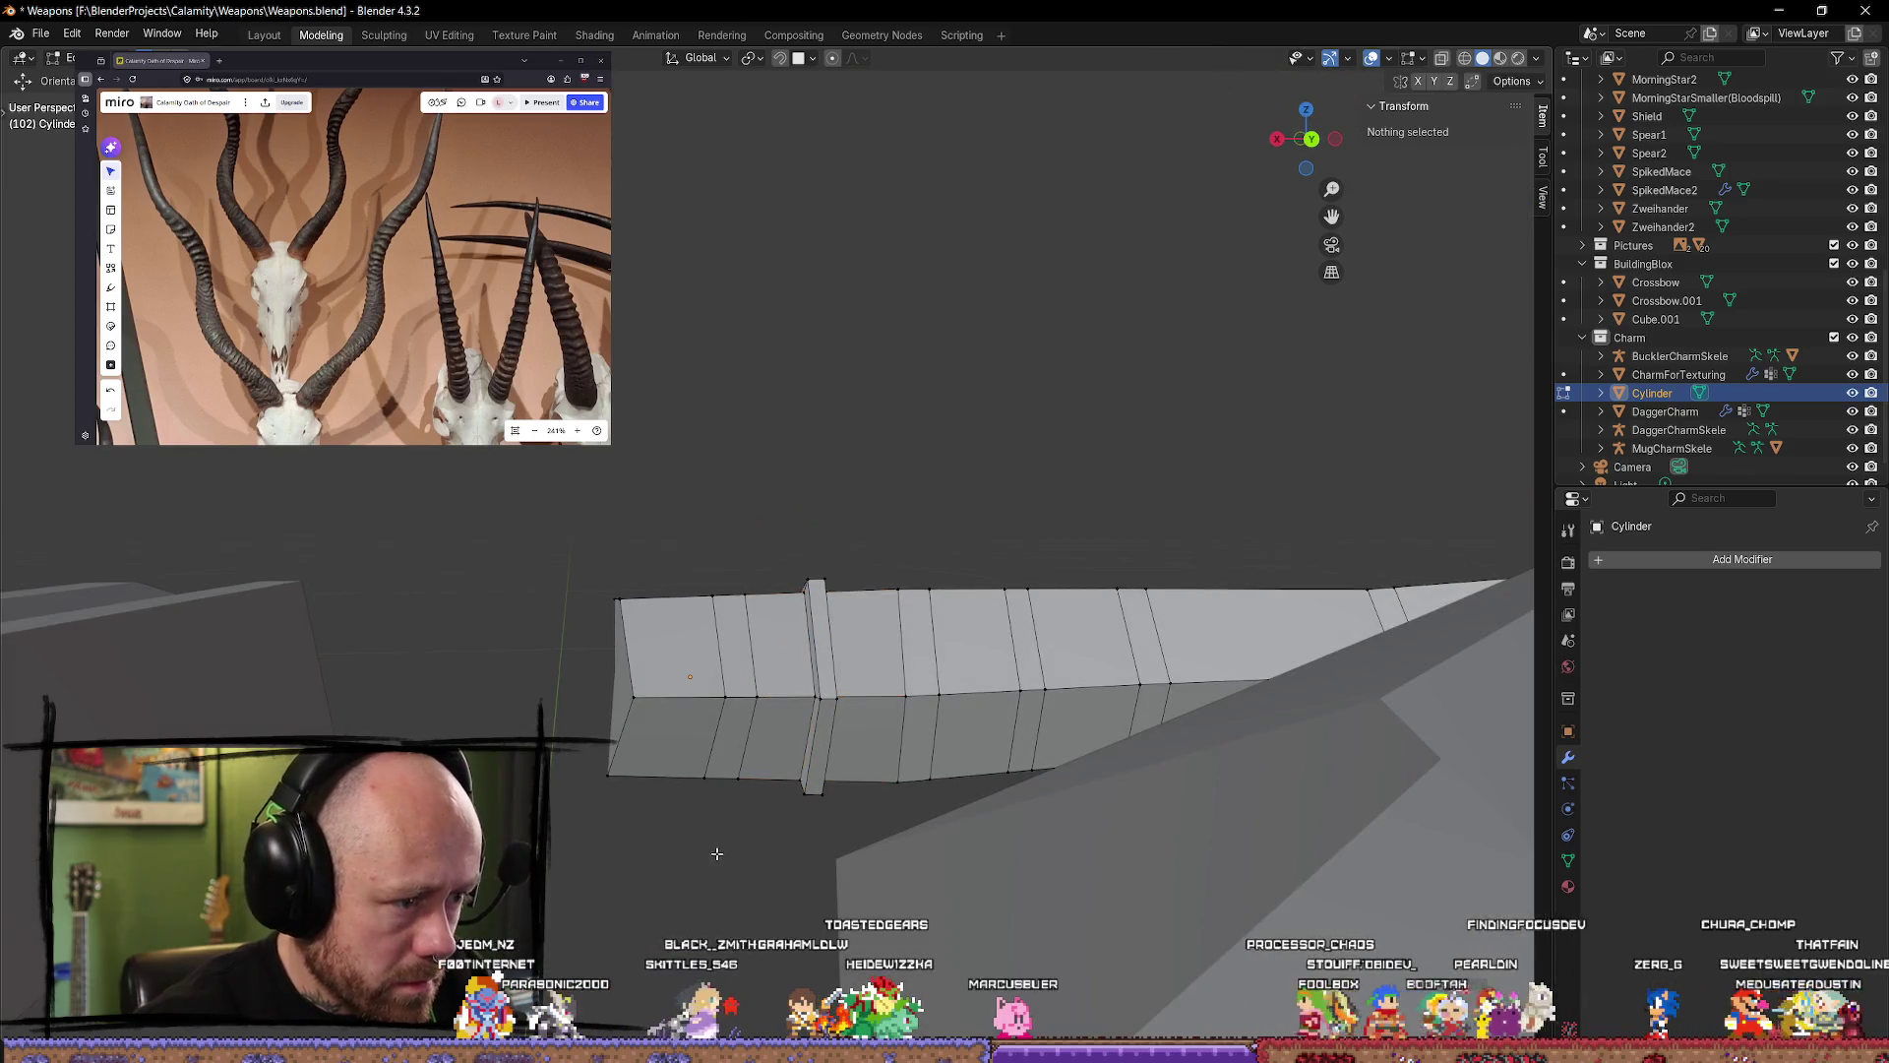
Step: Shift the ring's edge loop slightly along the limb, then deselect it
alt+click(812, 674)
mouse_move(812, 675)
middle_down()
mouse_move(730, 675)
mouse_move(778, 652)
middle_up()
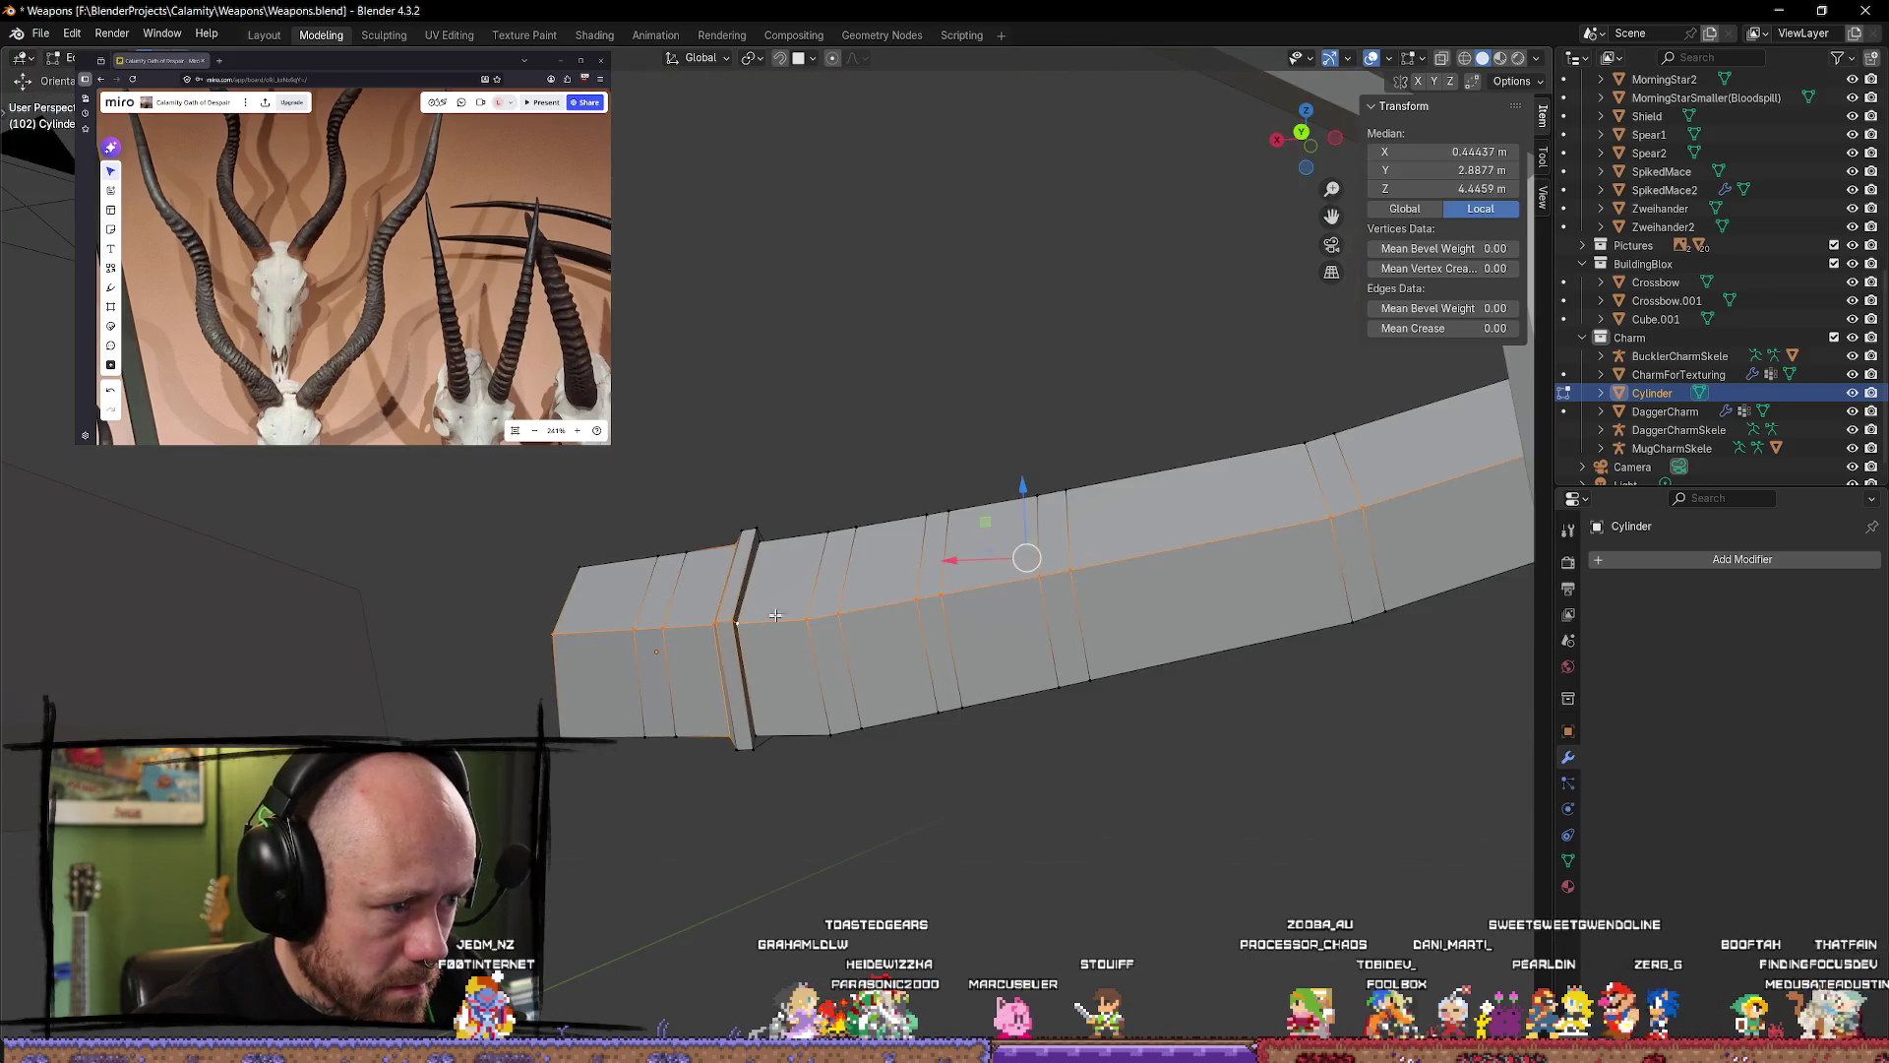
click(751, 569)
alt+click(750, 573)
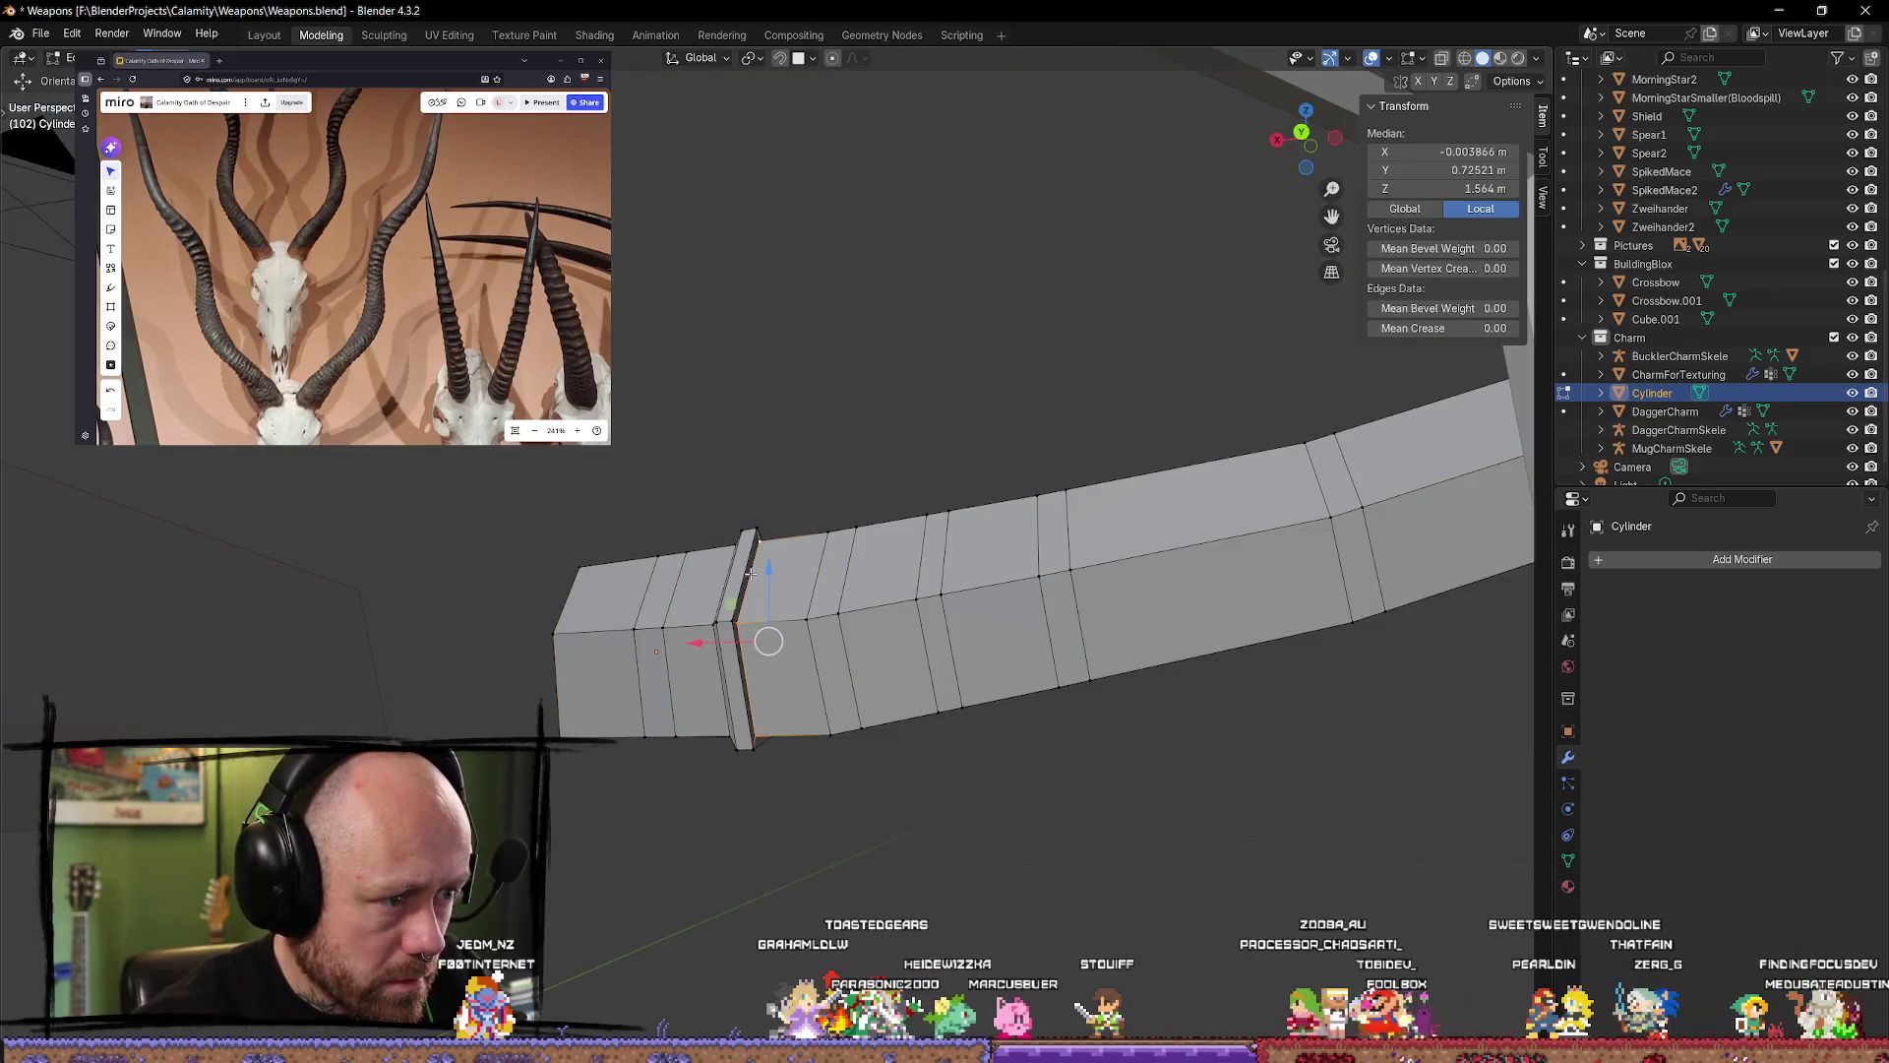
drag(706, 642, 707, 645)
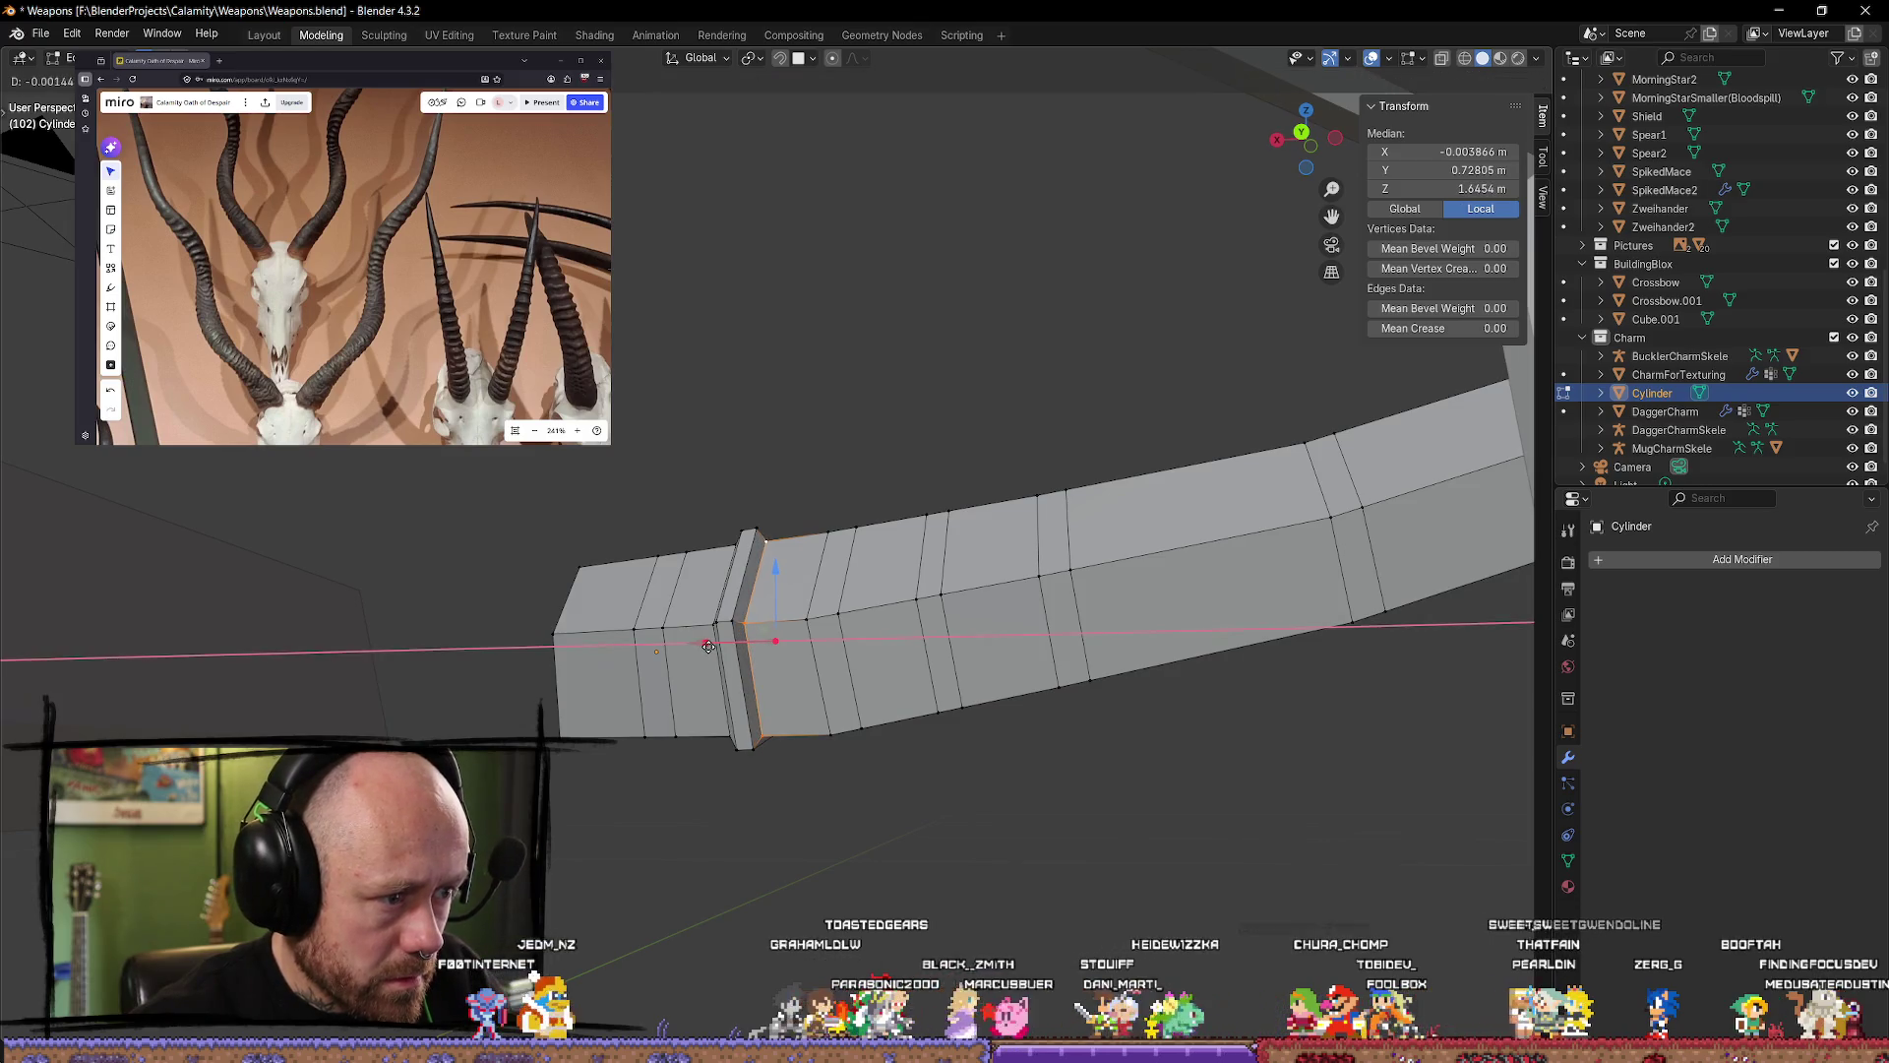
click(709, 646)
key(alt+a)
Step: Slide another limb edge loop into place and move it along the X axis
mouse_move(831, 434)
middle_down()
mouse_move(873, 363)
mouse_move(805, 597)
middle_up()
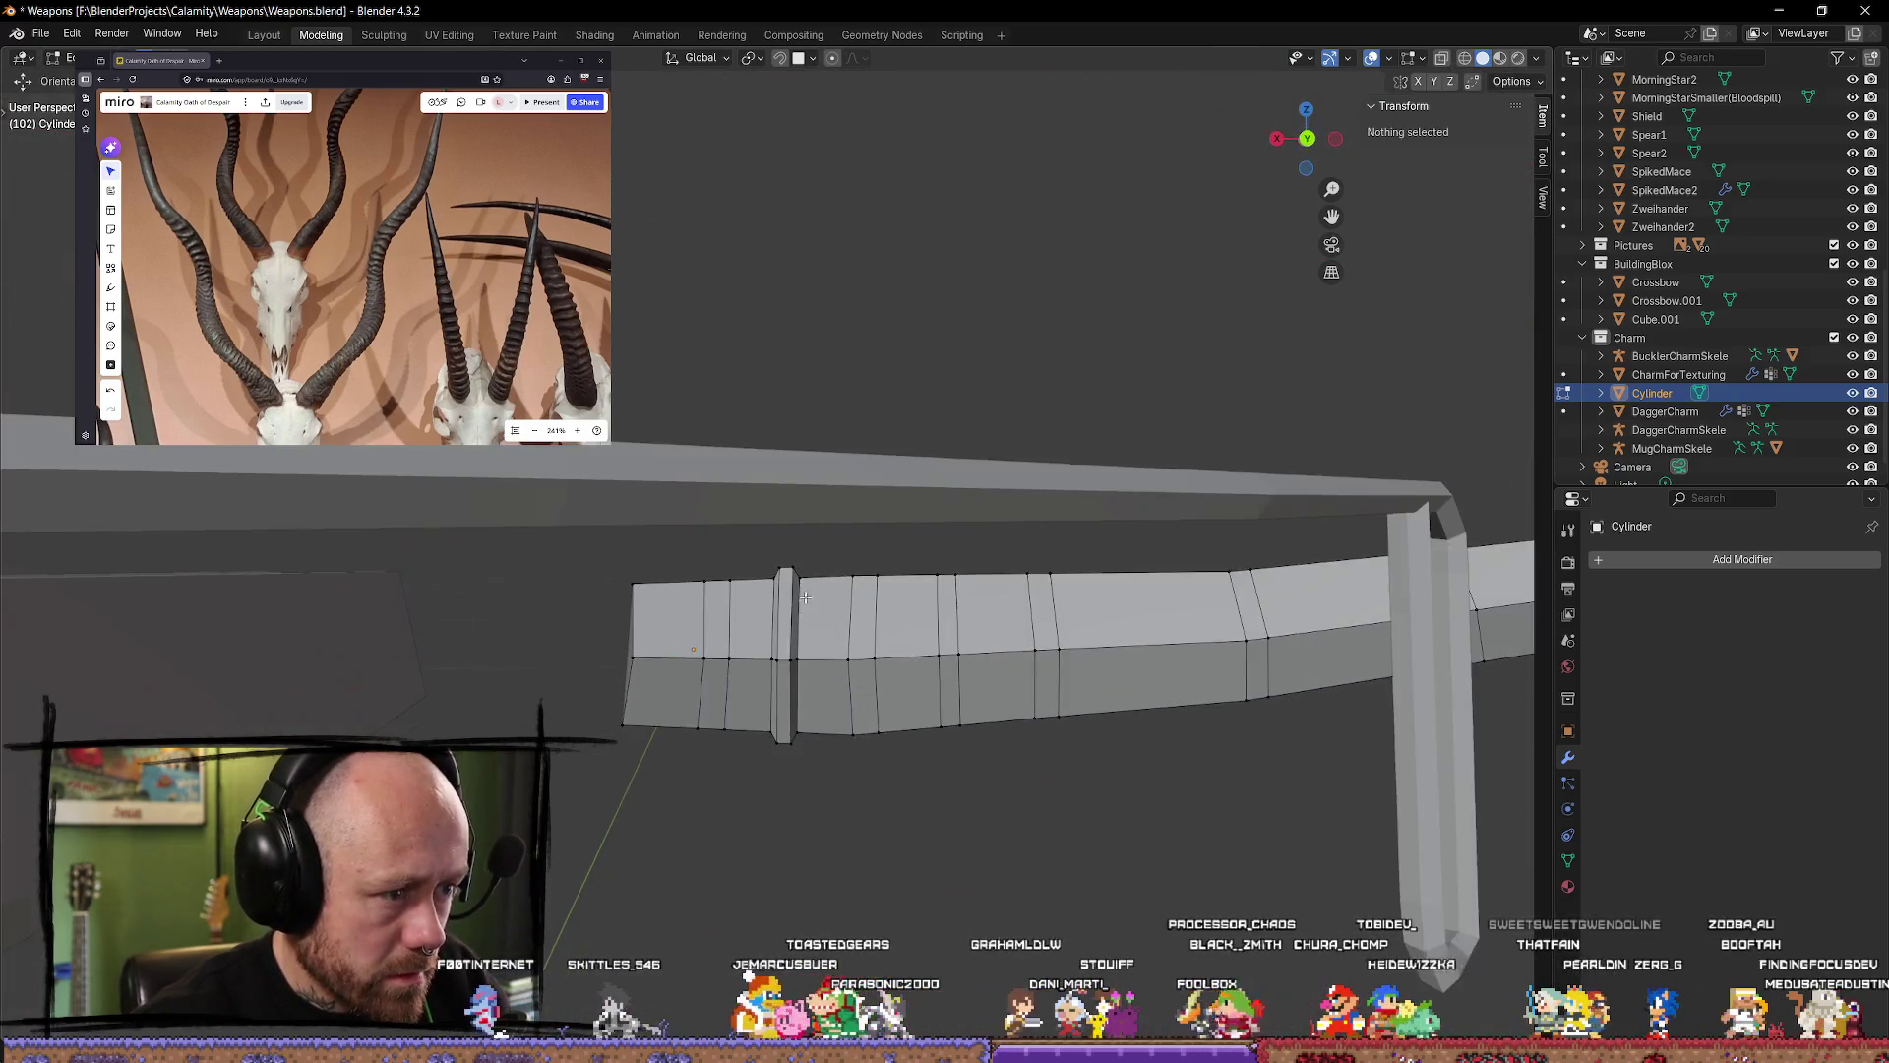
alt+click(785, 640)
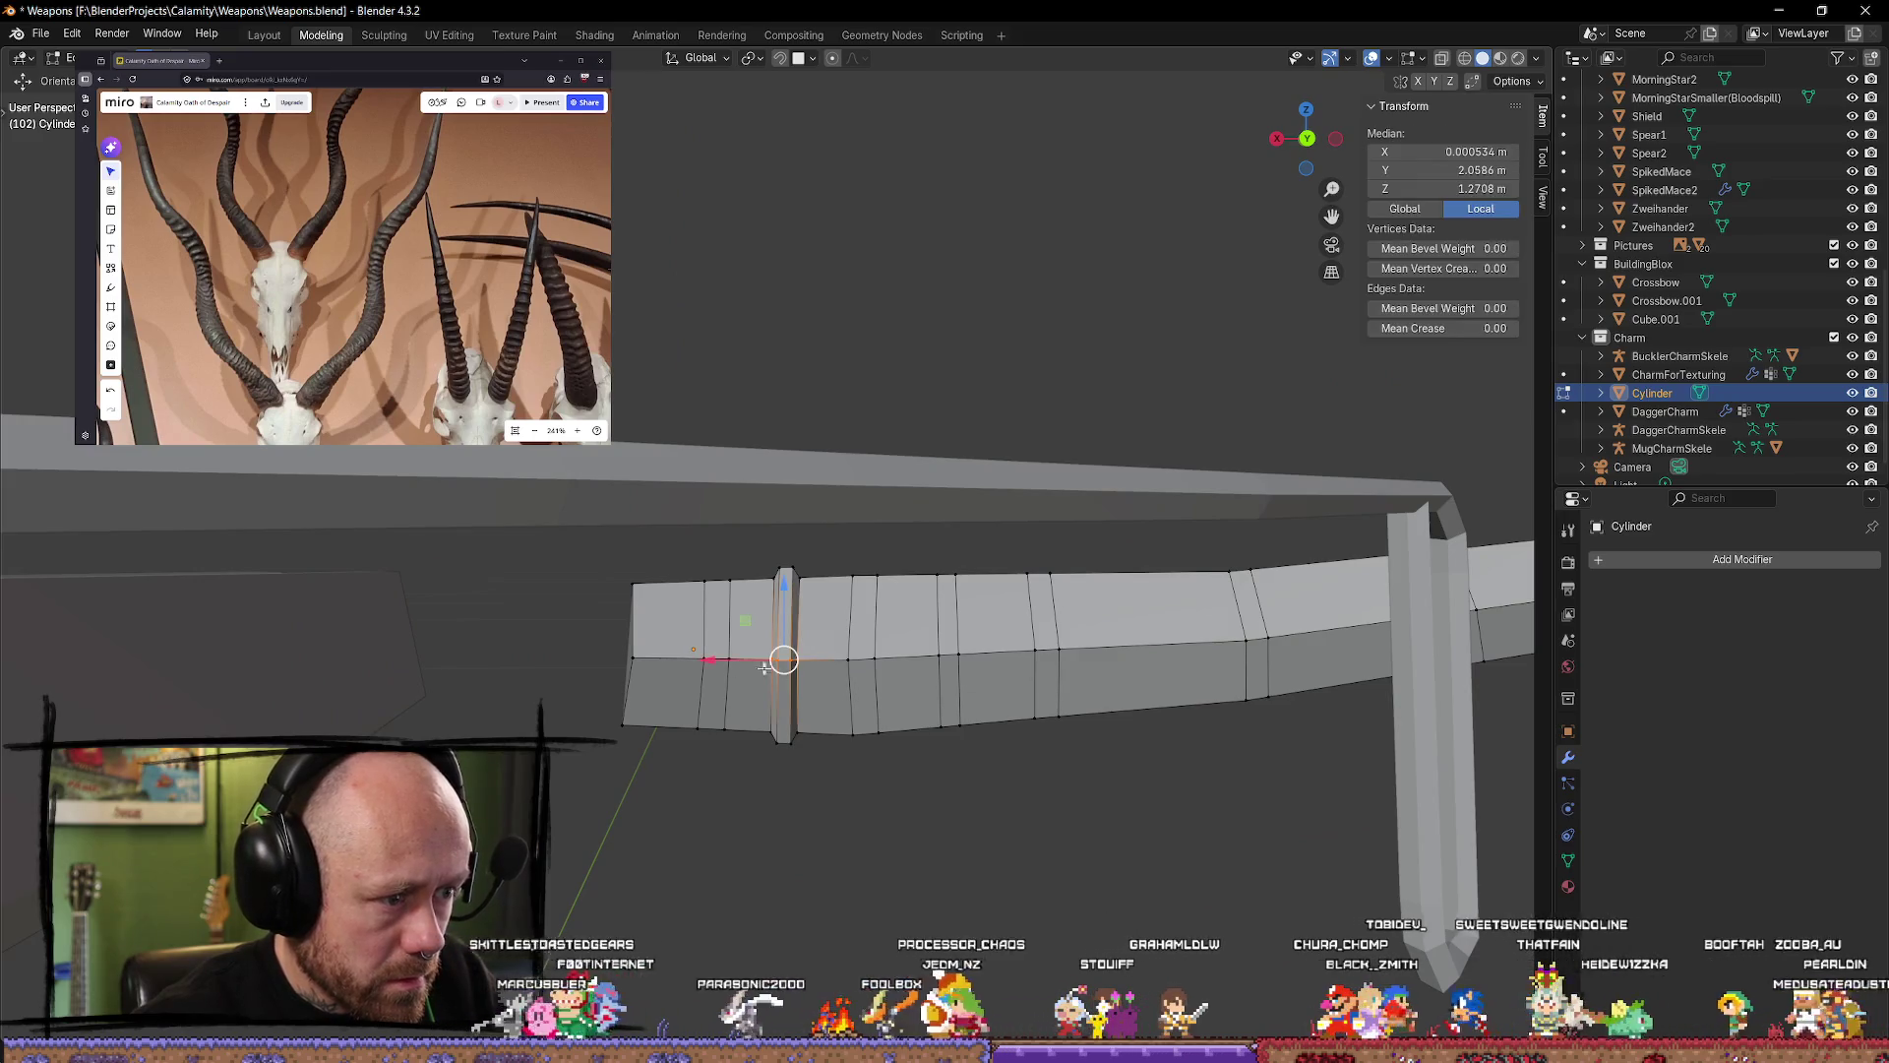
drag(721, 660, 723, 666)
mouse_move(723, 666)
middle_down()
mouse_move(805, 667)
mouse_move(864, 604)
mouse_move(864, 479)
mouse_move(853, 565)
middle_up()
key(g)
key(x)
click(780, 679)
Step: Select the ridge strip's vertical loop and nudge it along the limb
click(827, 433)
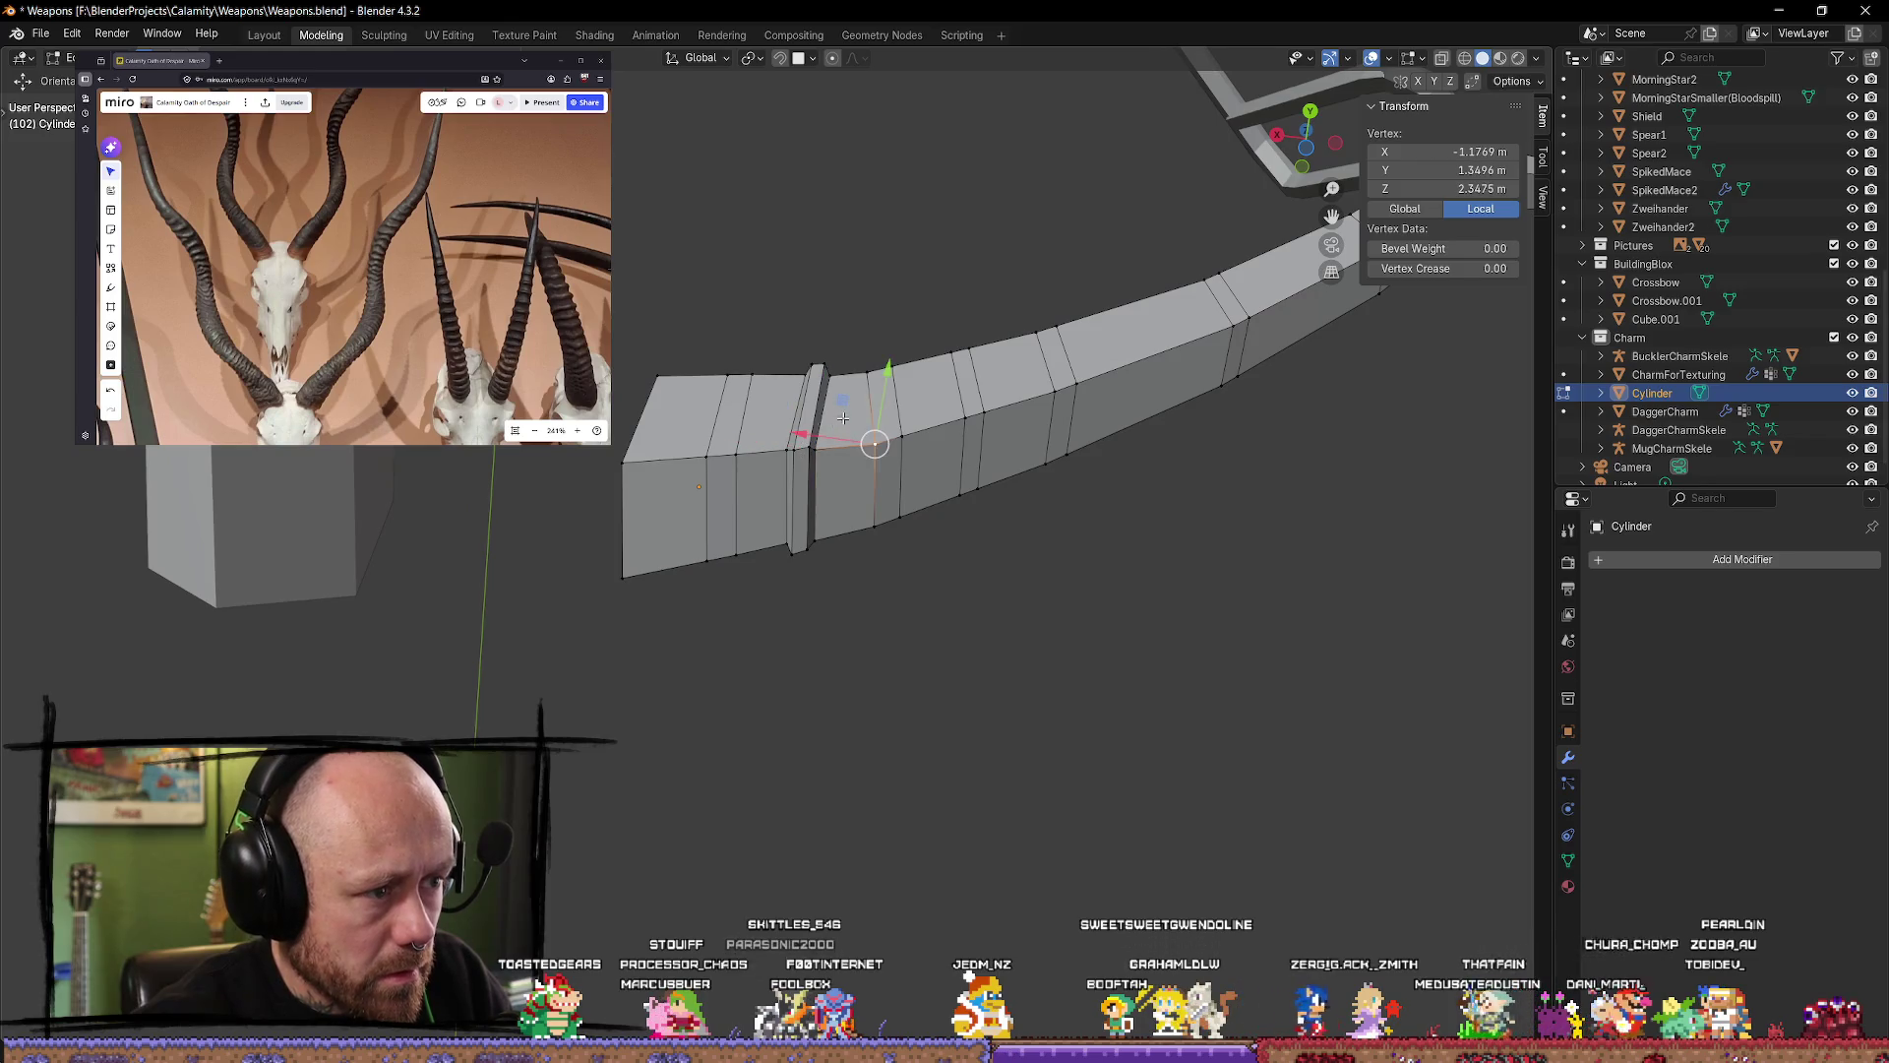
alt+click(805, 453)
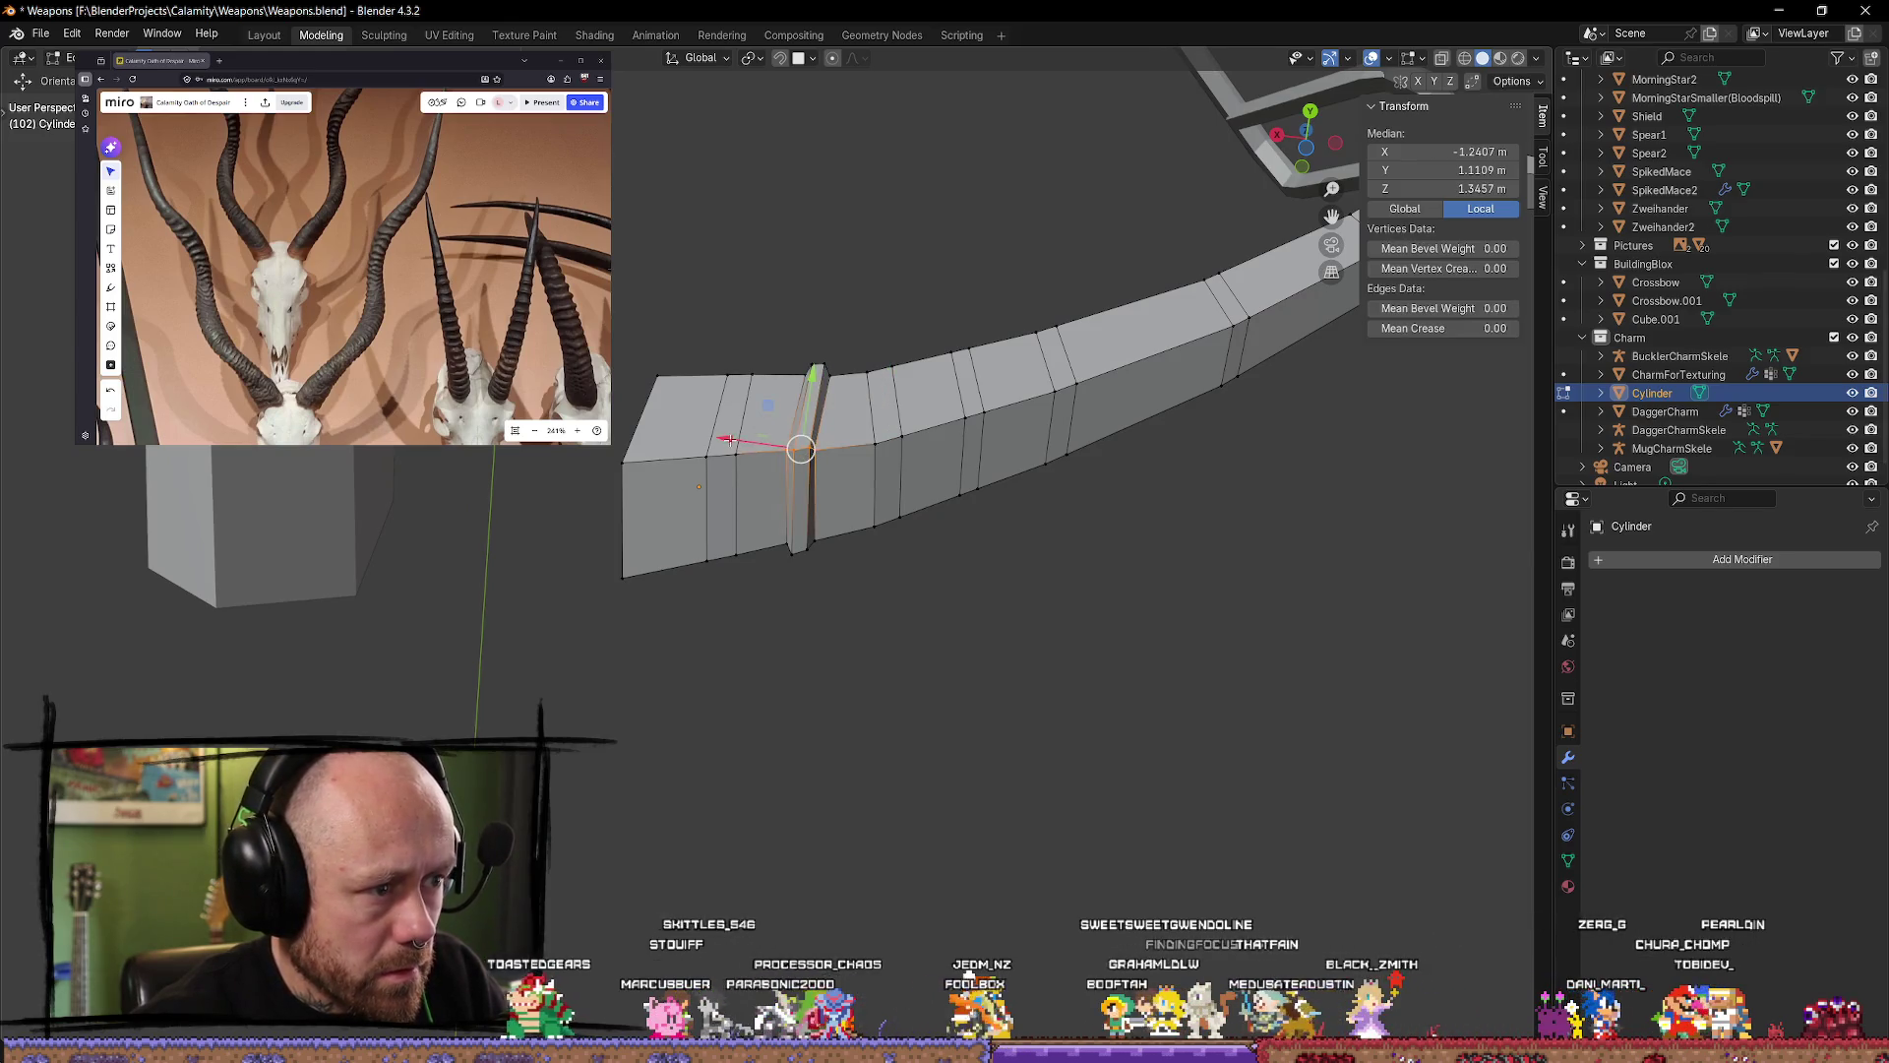
drag(728, 439, 755, 439)
drag(829, 383, 828, 394)
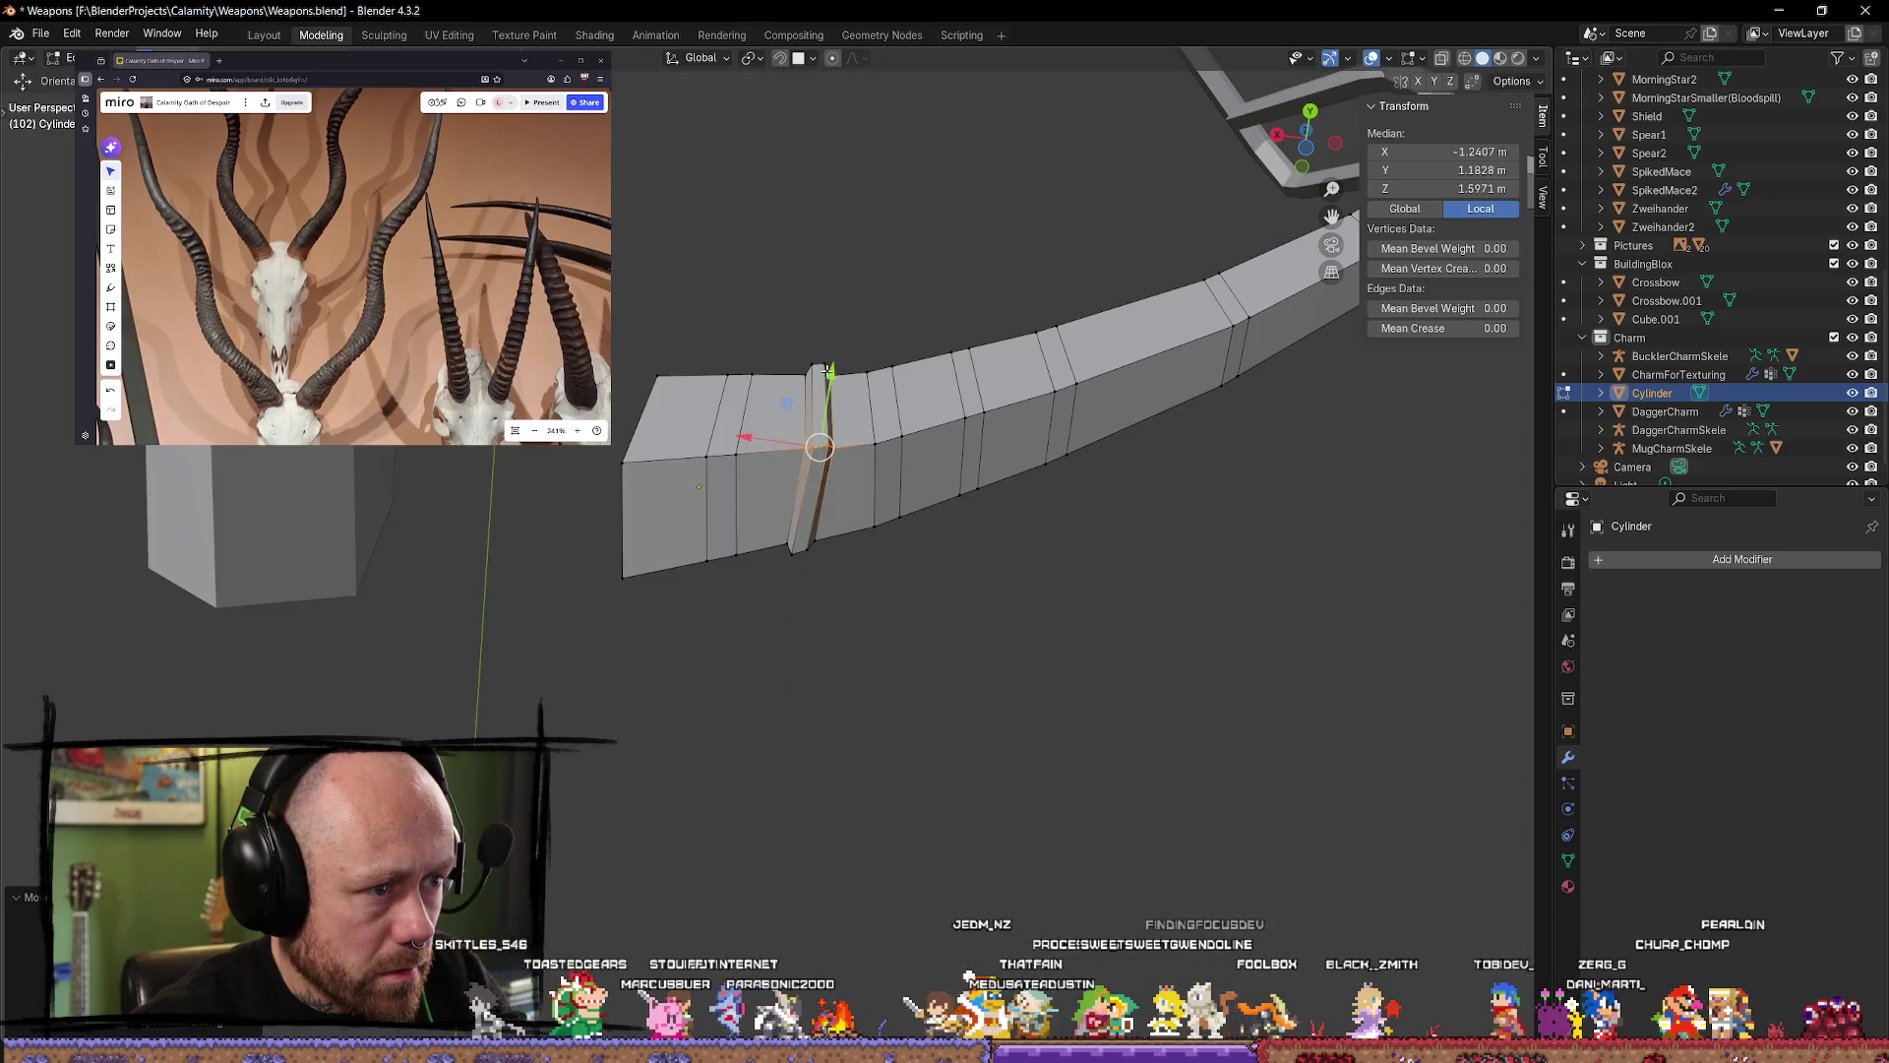
middle_drag(827, 393, 816, 389)
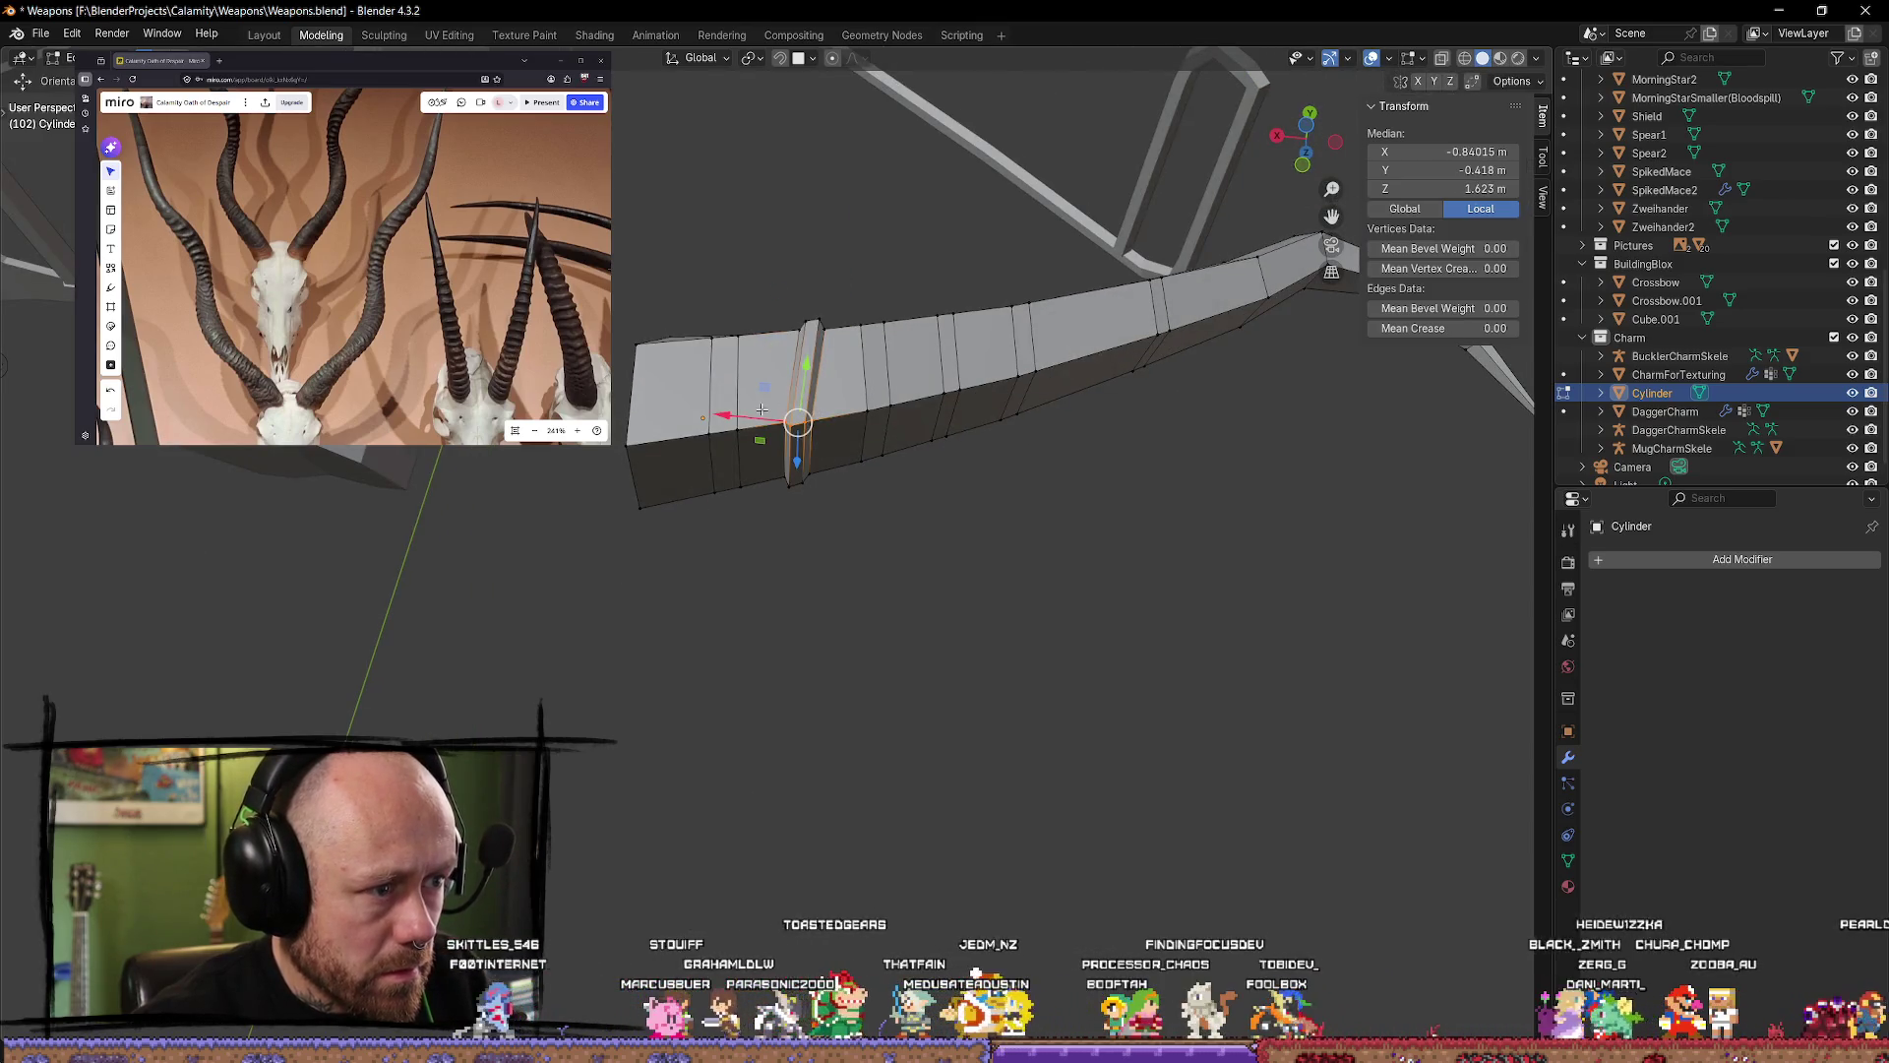
drag(734, 404, 787, 433)
mouse_move(787, 433)
middle_down()
mouse_move(862, 503)
mouse_move(826, 645)
mouse_move(926, 524)
middle_up()
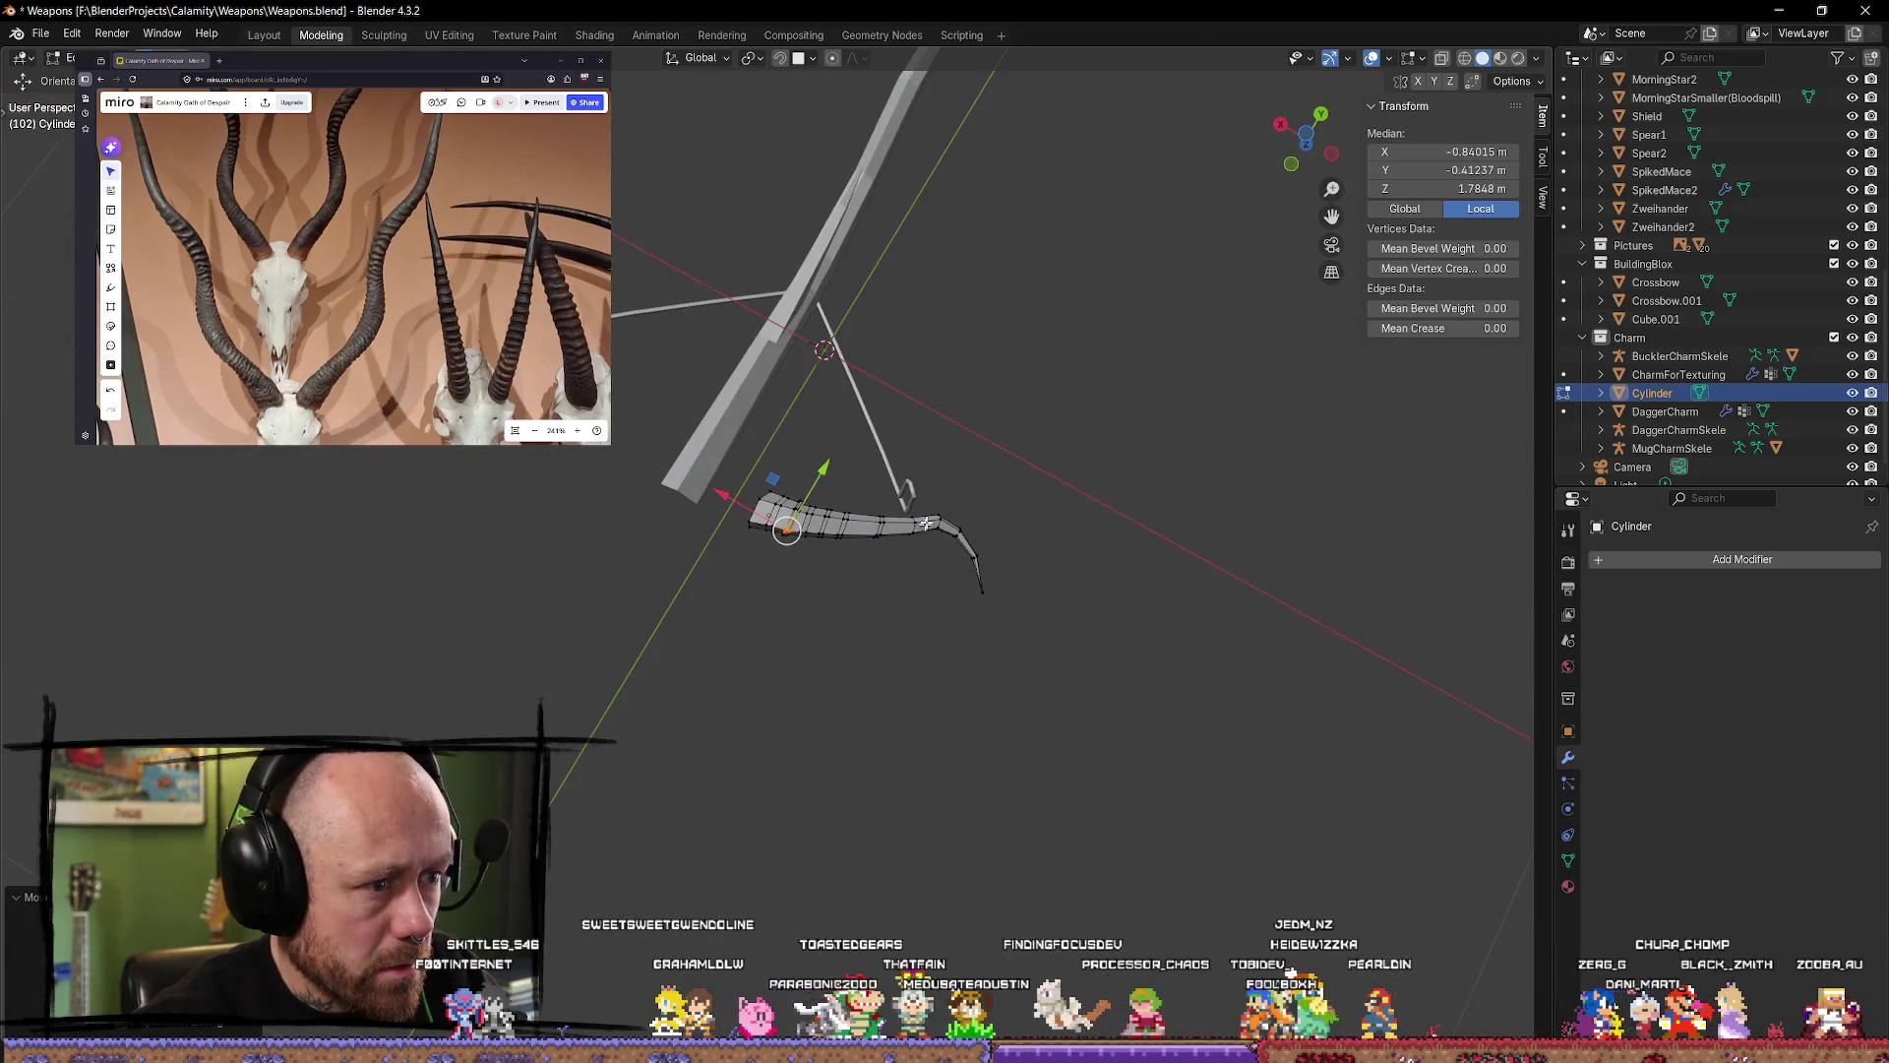
Step: Check the ridge from bottom and front views, then clear the selection
click(1307, 155)
click(1306, 108)
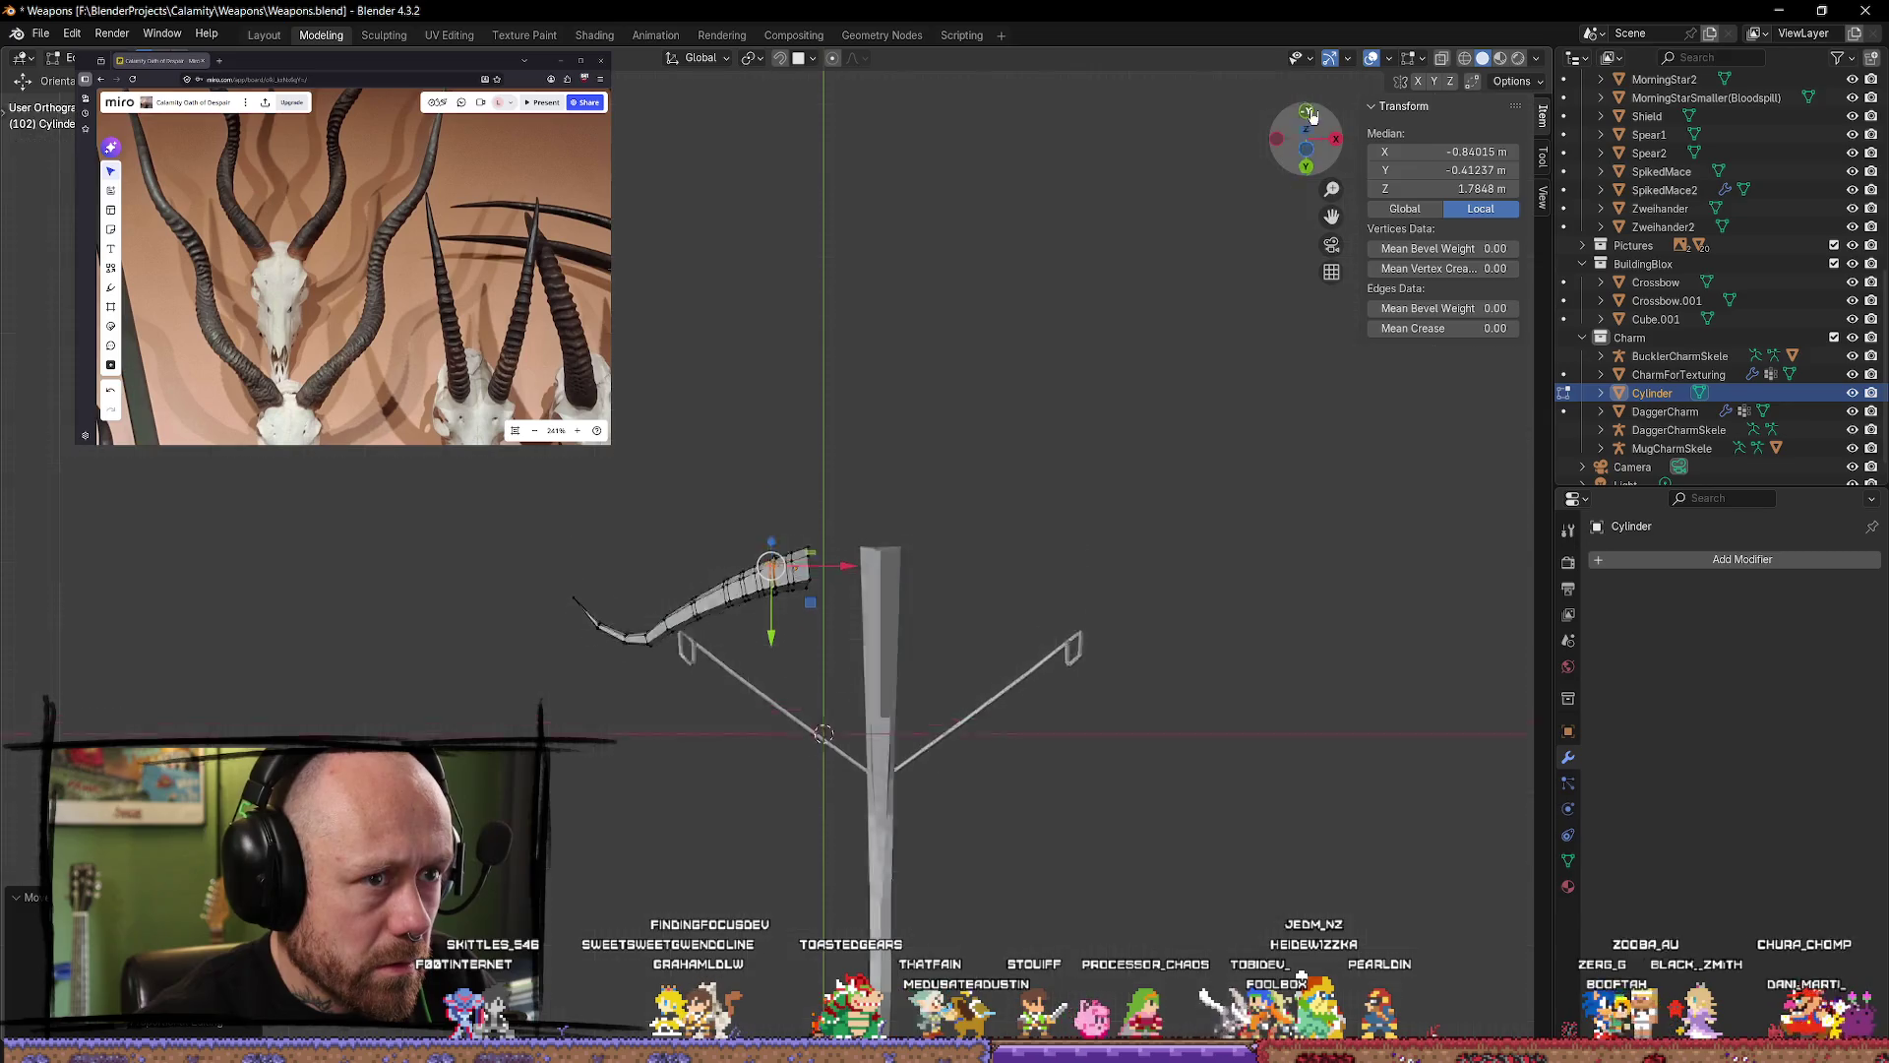
scroll(873, 766, up, 4)
click(873, 765)
middle_drag(873, 765, 591, 861)
mouse_move(700, 805)
middle_down()
mouse_move(868, 748)
mouse_move(829, 445)
middle_up()
Step: Select the ridge's vertical edge and reposition it with moves along Y, Y and X
click(802, 417)
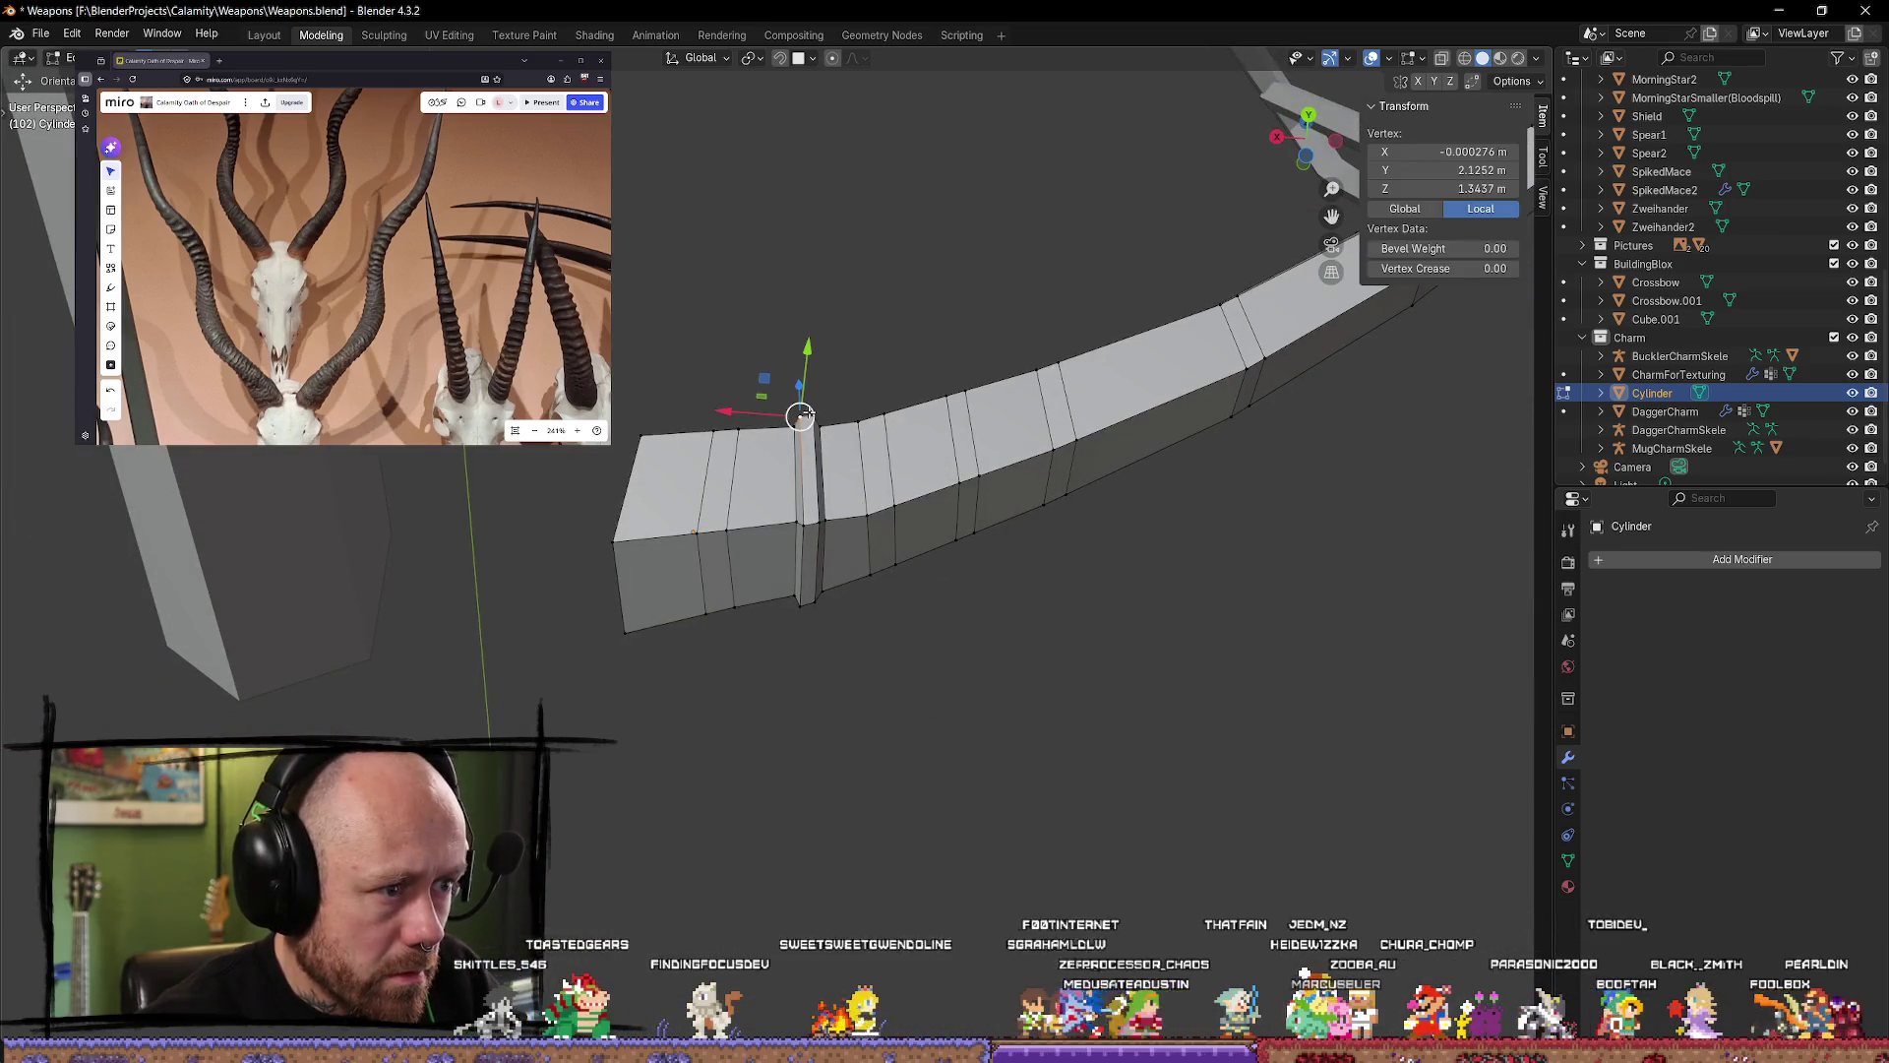
shift+click(803, 537)
mouse_move(819, 518)
middle_down()
mouse_move(978, 641)
mouse_move(945, 709)
mouse_move(949, 797)
middle_up()
key(g)
key(y)
click(1038, 670)
key(g)
key(y)
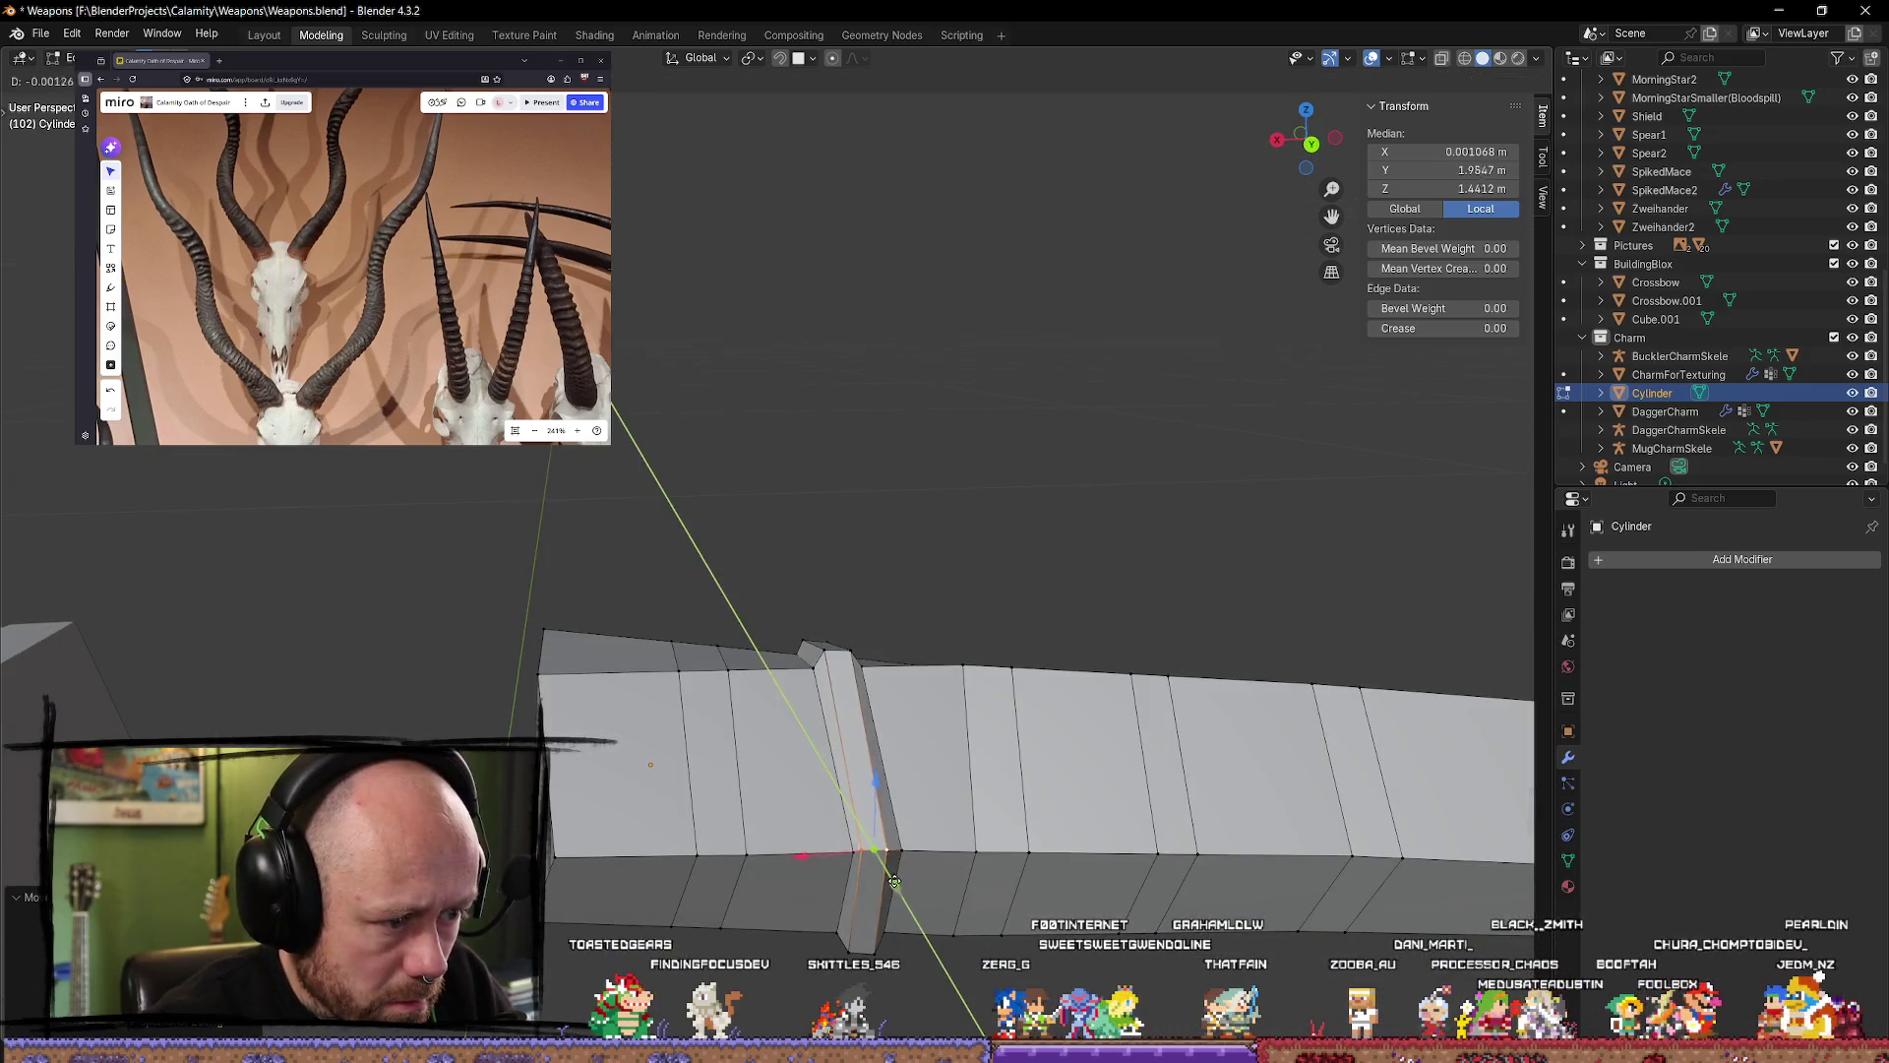
click(945, 846)
key(g)
key(x)
click(1006, 813)
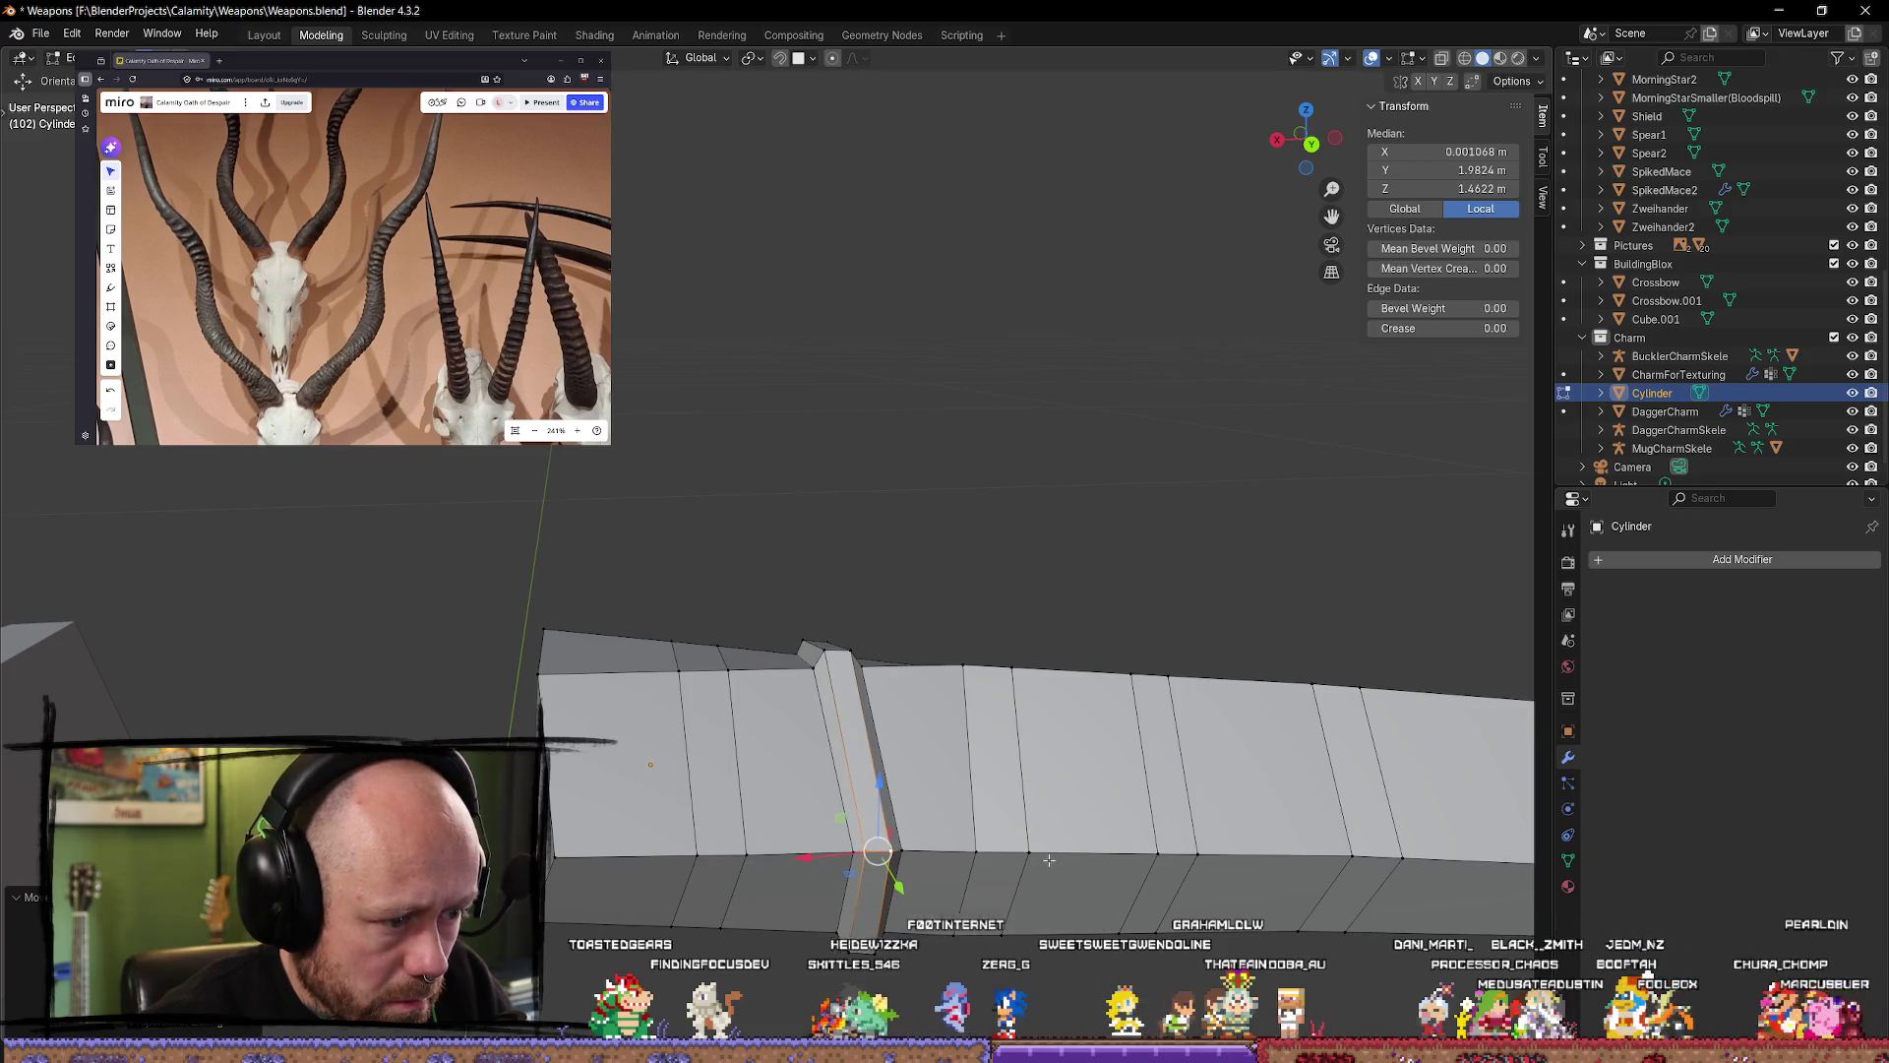
Step: Narrow the ridge by scaling along Y, then return to Object Mode and inspect the limb
key(s)
key(y)
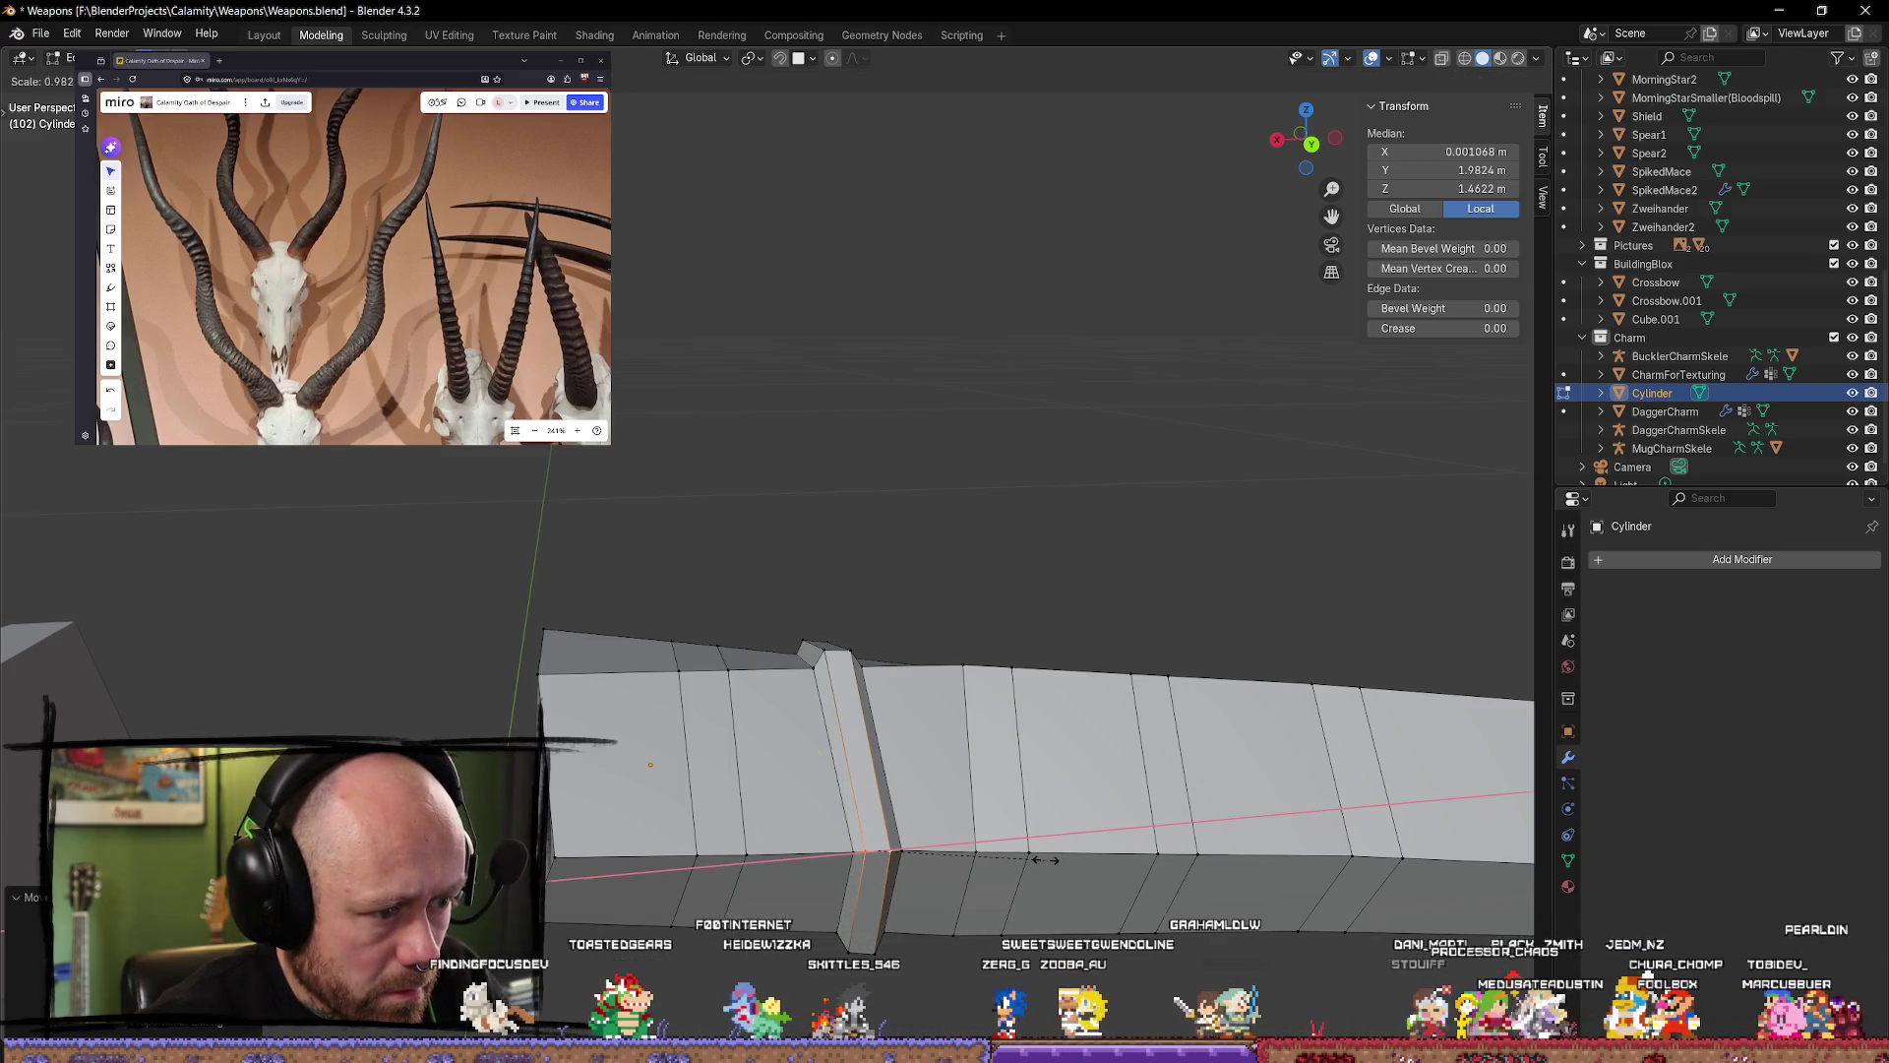
click(991, 859)
key(Tab)
middle_drag(991, 859, 898, 530)
mouse_move(916, 840)
middle_down()
mouse_move(978, 814)
mouse_move(1003, 865)
mouse_move(1000, 809)
mouse_move(873, 947)
mouse_move(788, 886)
mouse_move(839, 827)
mouse_move(928, 827)
mouse_move(938, 675)
middle_up()
key(Tab)
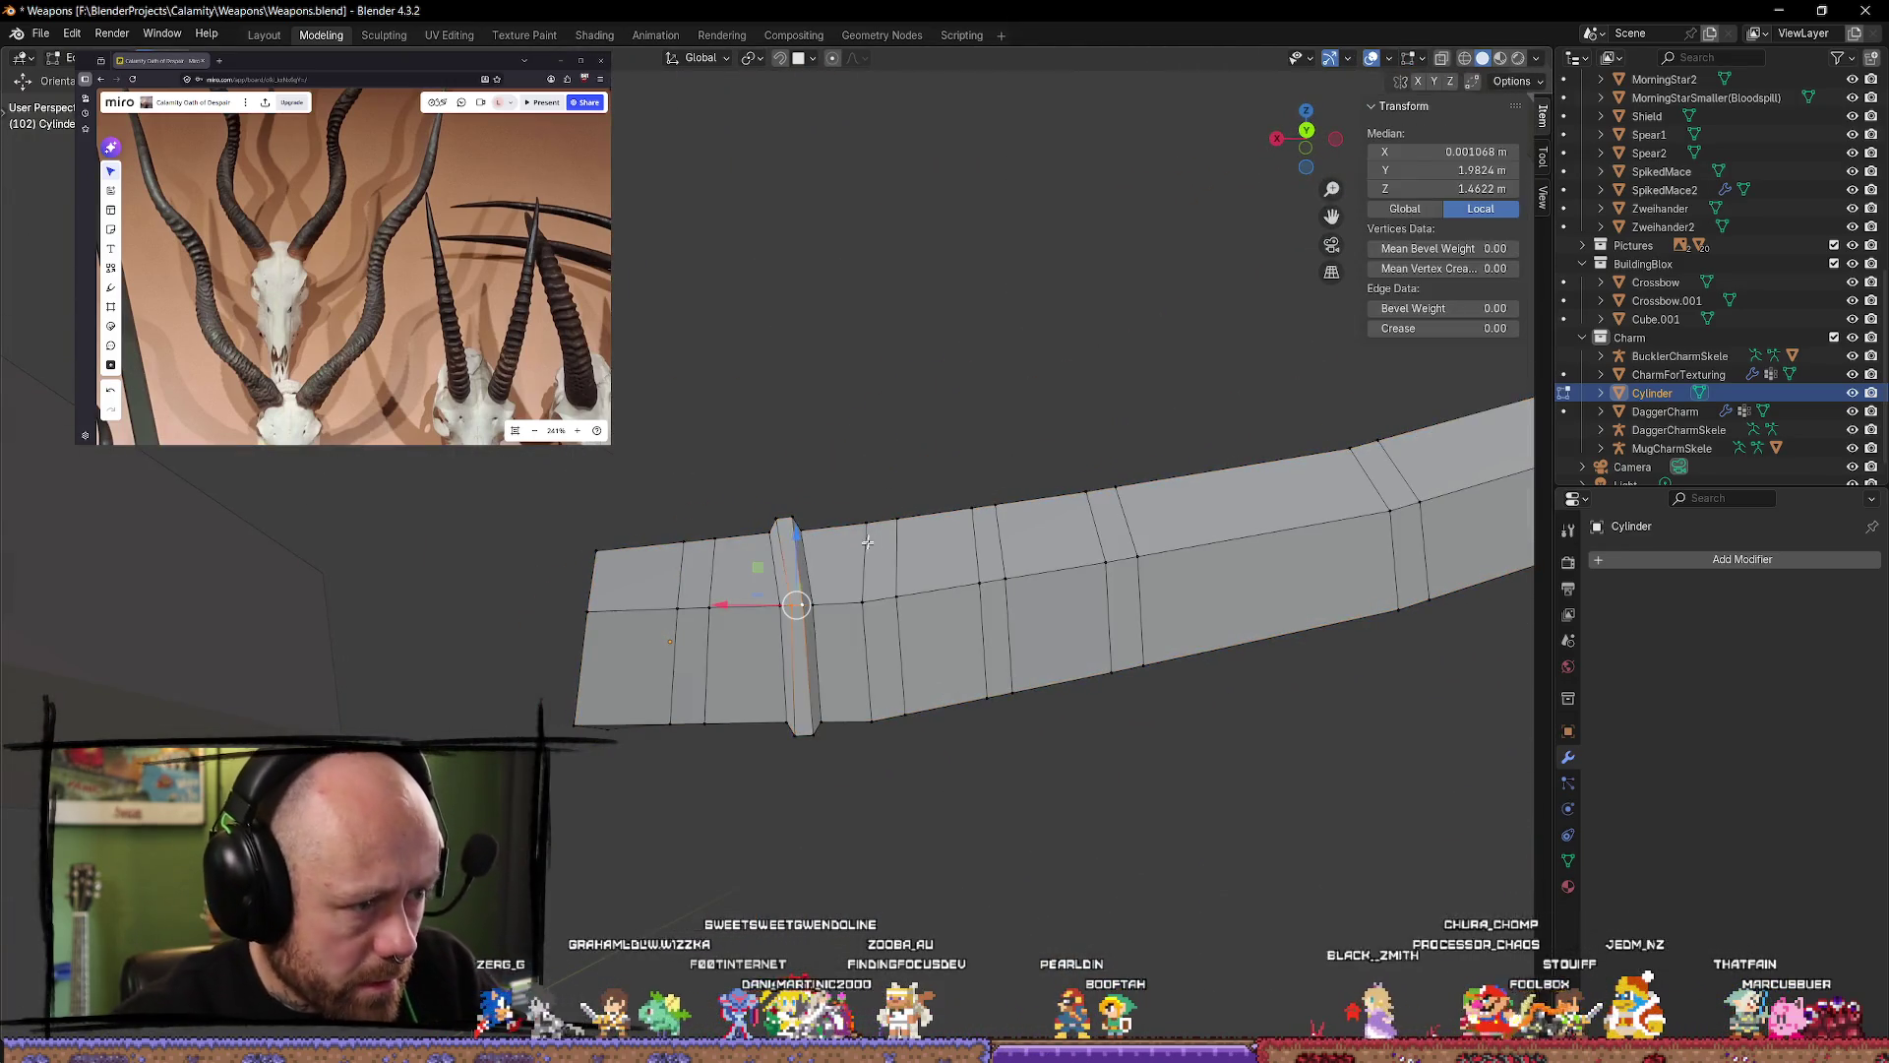
key(Tab)
mouse_move(871, 556)
middle_down()
mouse_move(975, 620)
mouse_move(1034, 628)
mouse_move(738, 581)
mouse_move(764, 535)
mouse_move(793, 616)
mouse_move(776, 802)
mouse_move(882, 629)
mouse_move(789, 658)
mouse_move(940, 598)
middle_up()
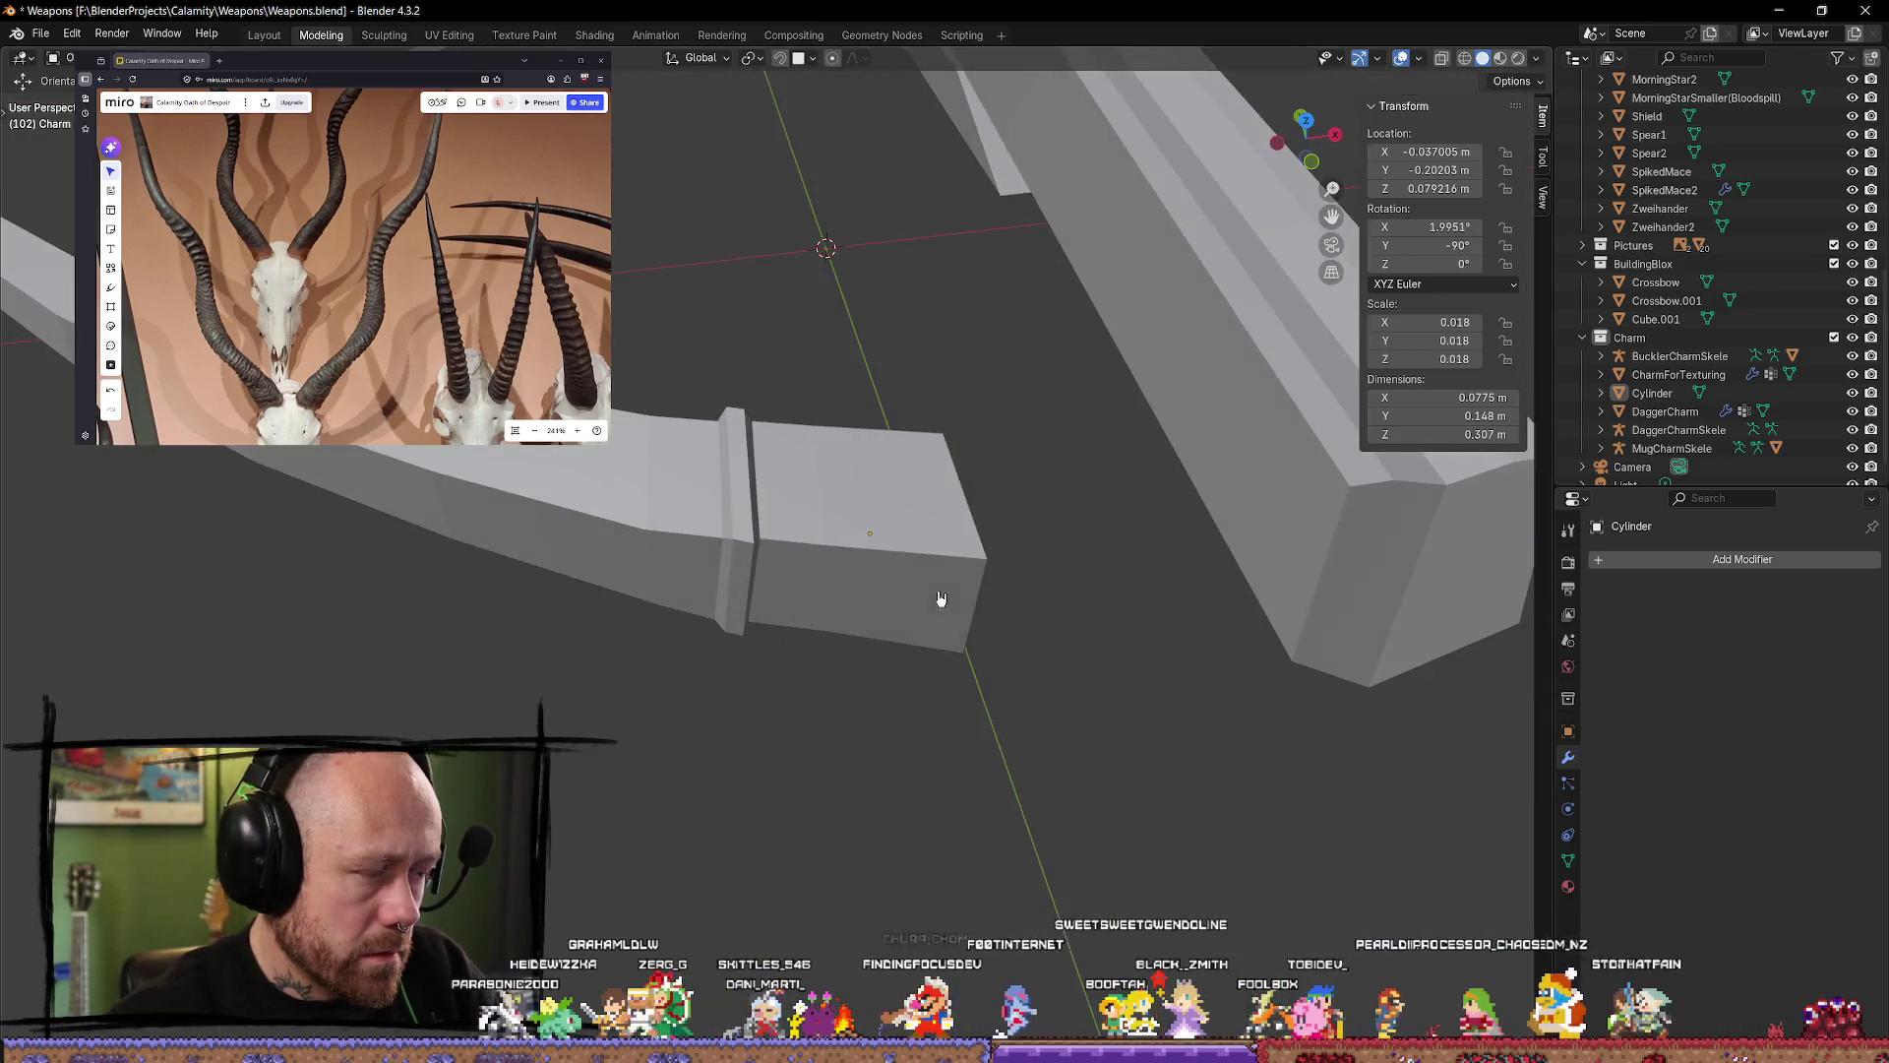
Step: In Edit Mode, select two adjacent edge loops near the limb tip as a face band
middle_drag(553, 289, 488, 260)
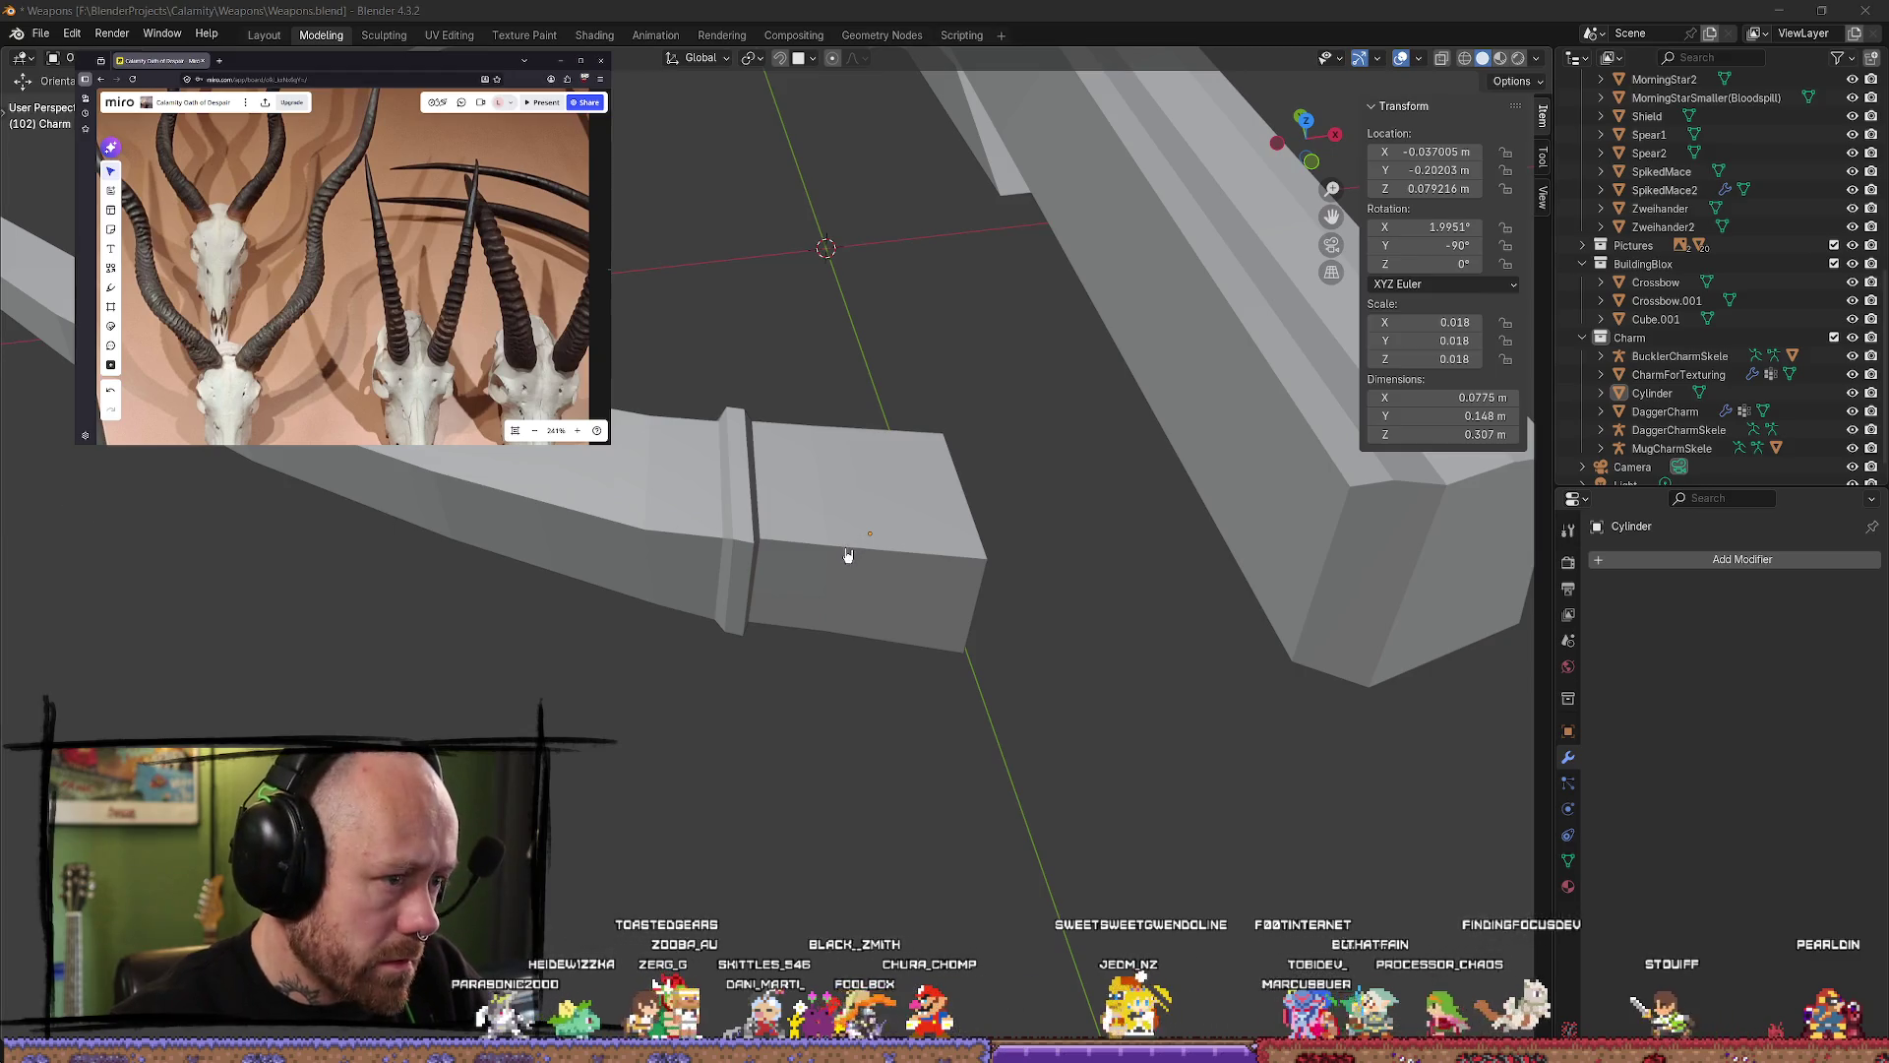
key(Tab)
middle_drag(847, 556, 818, 536)
alt+click(813, 526)
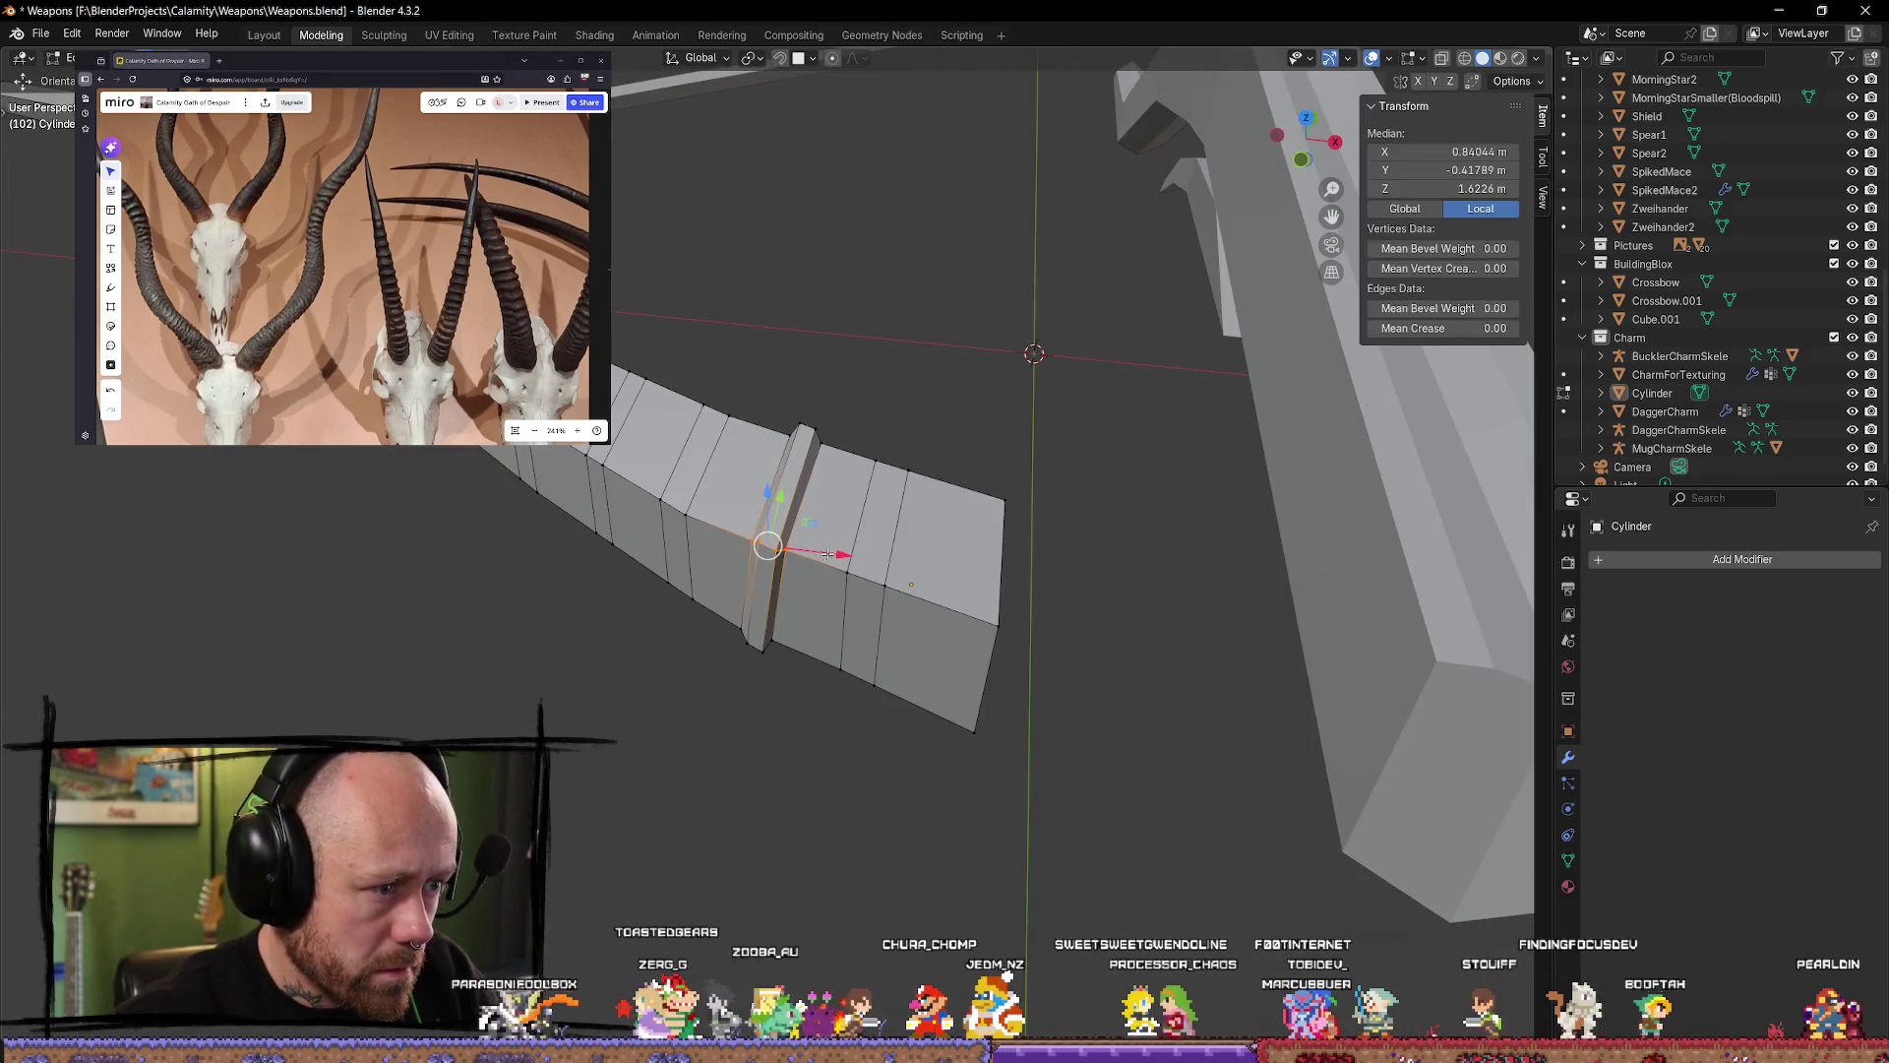
key(alt+a)
mouse_move(866, 532)
middle_down()
mouse_move(916, 499)
mouse_move(812, 585)
middle_up()
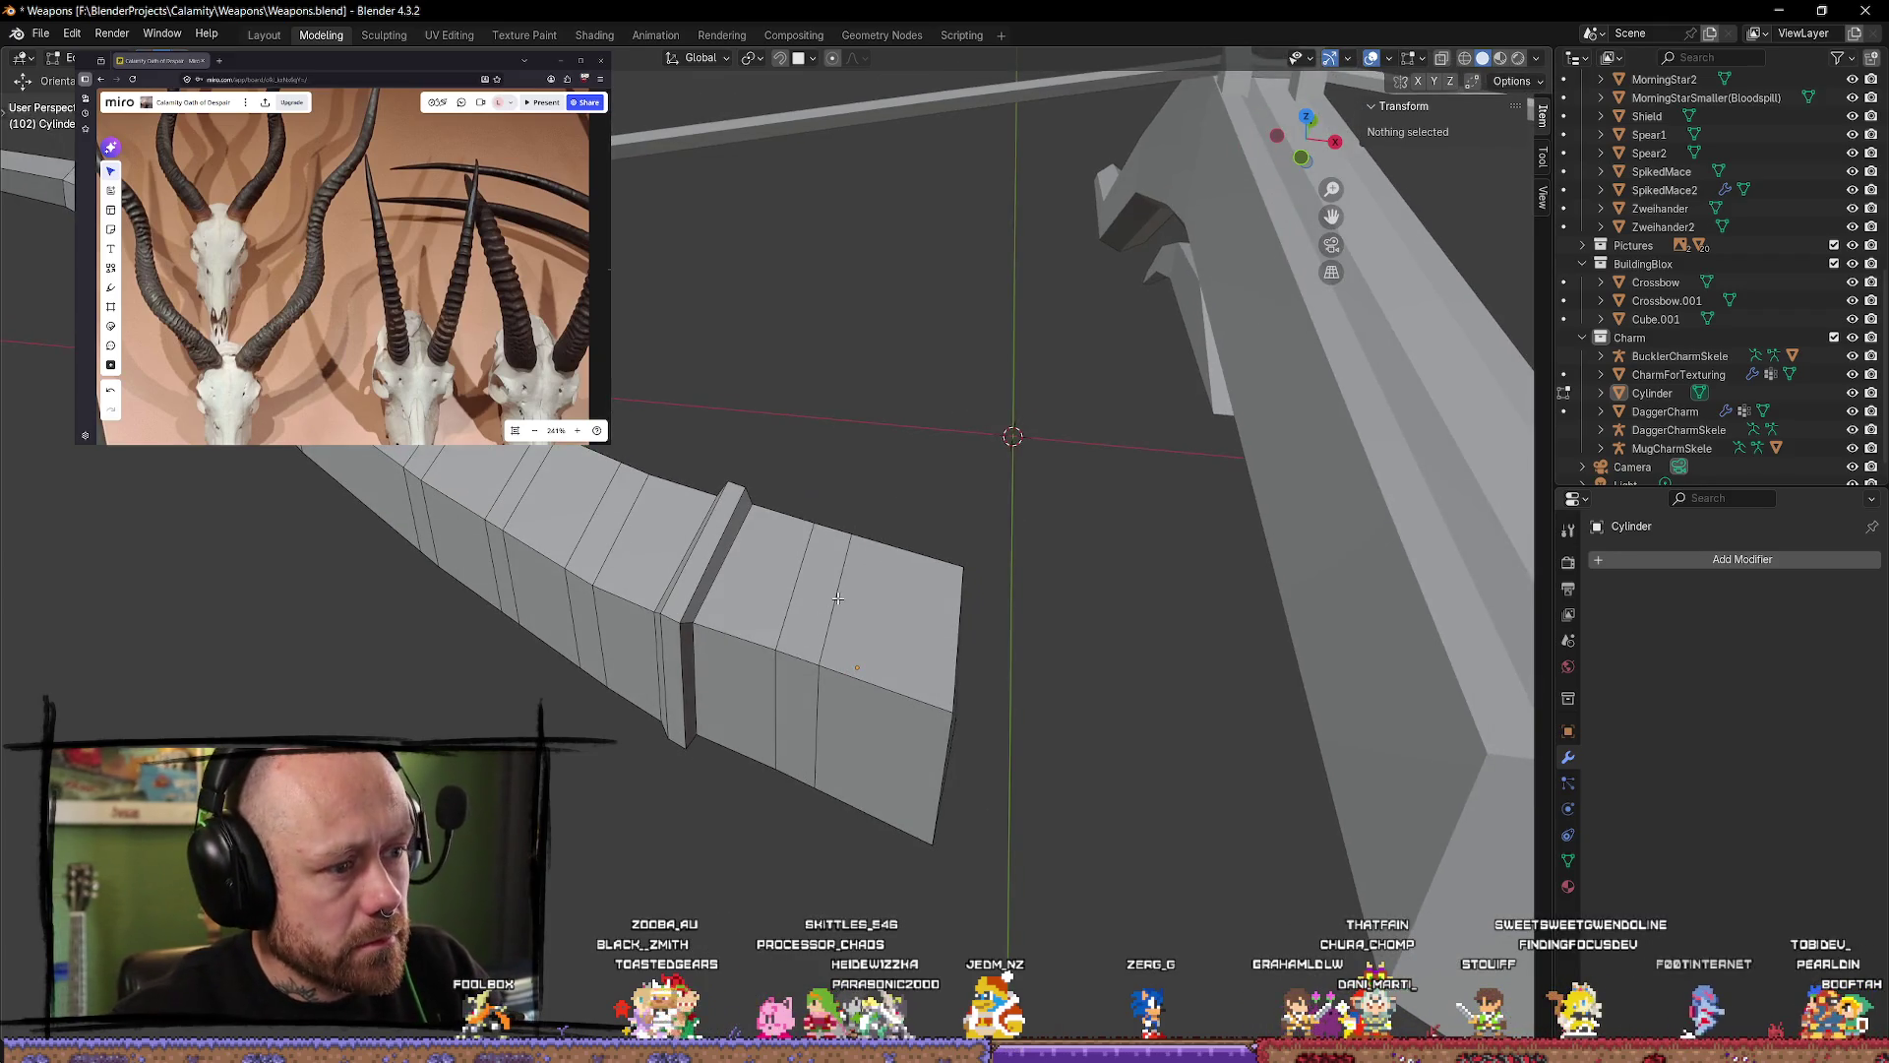
alt+click(810, 584)
alt+shift+click(788, 585)
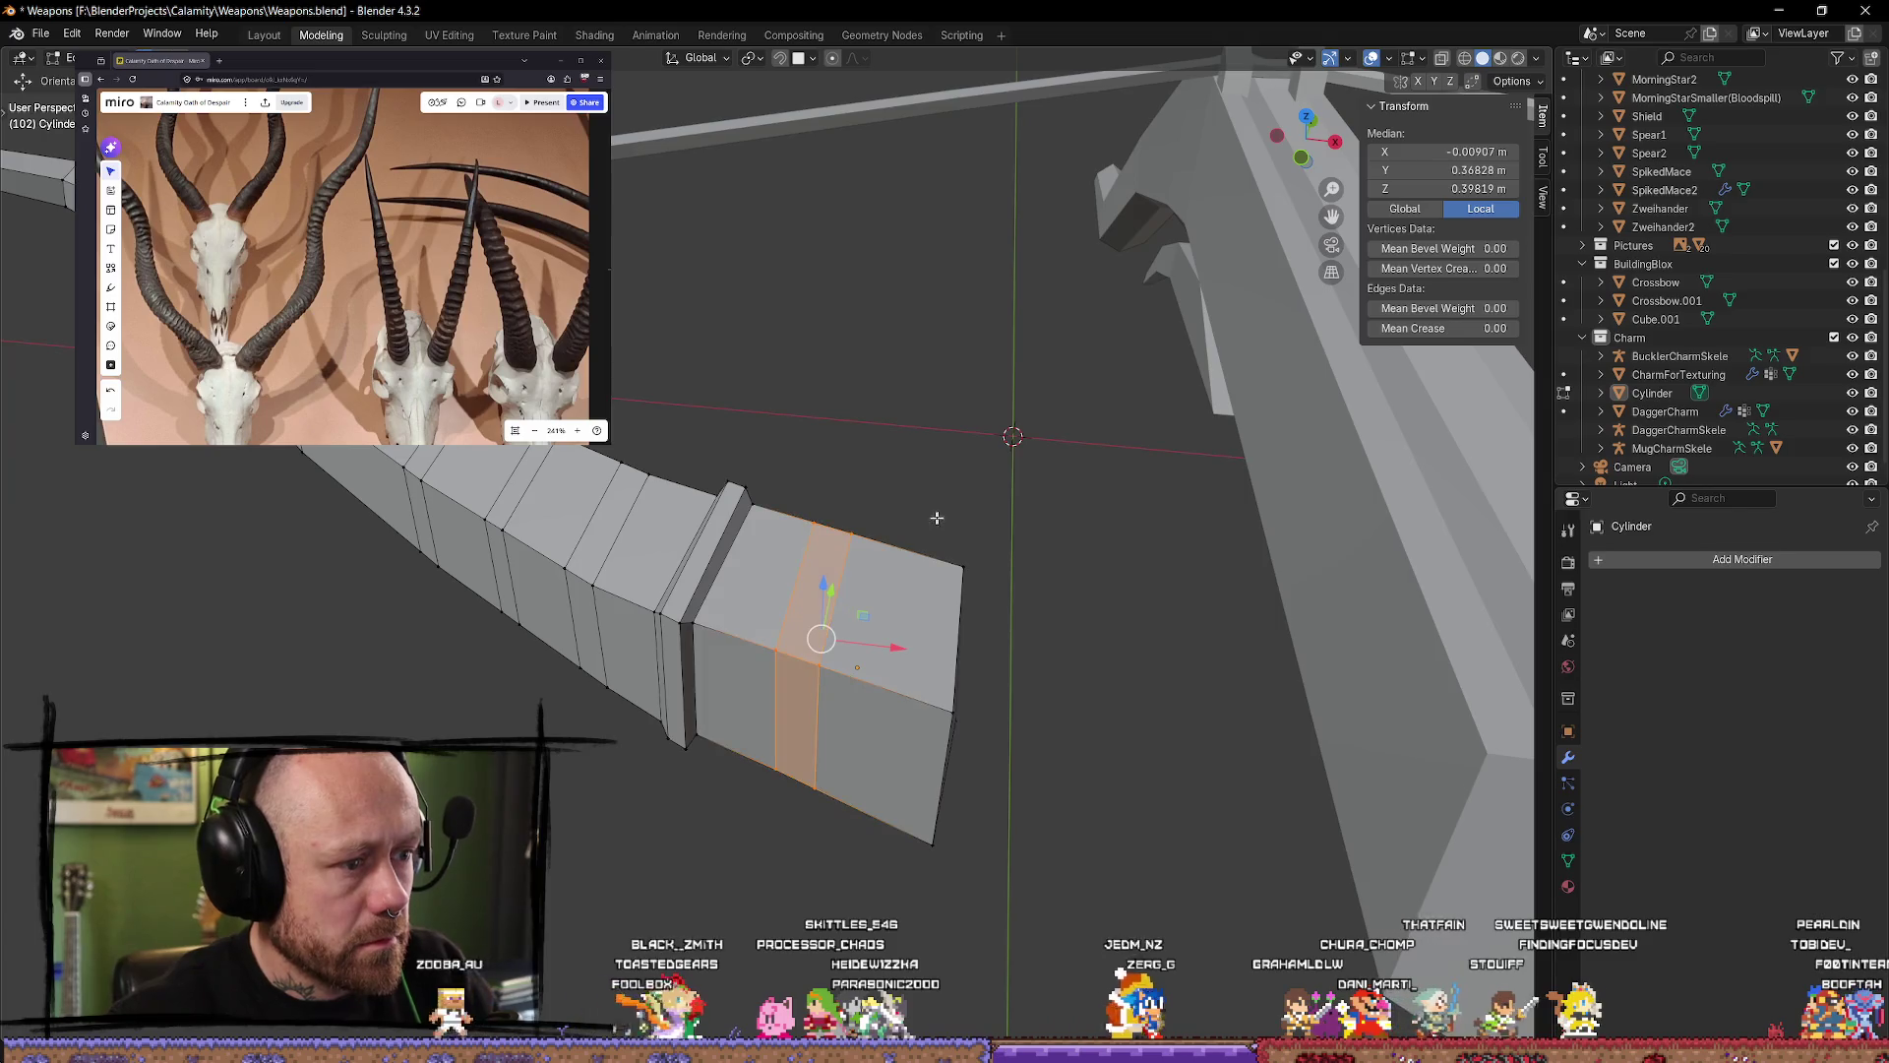
Step: Extrude the band along its normals, scale it to 0.93, and deselect all
key(alt+e)
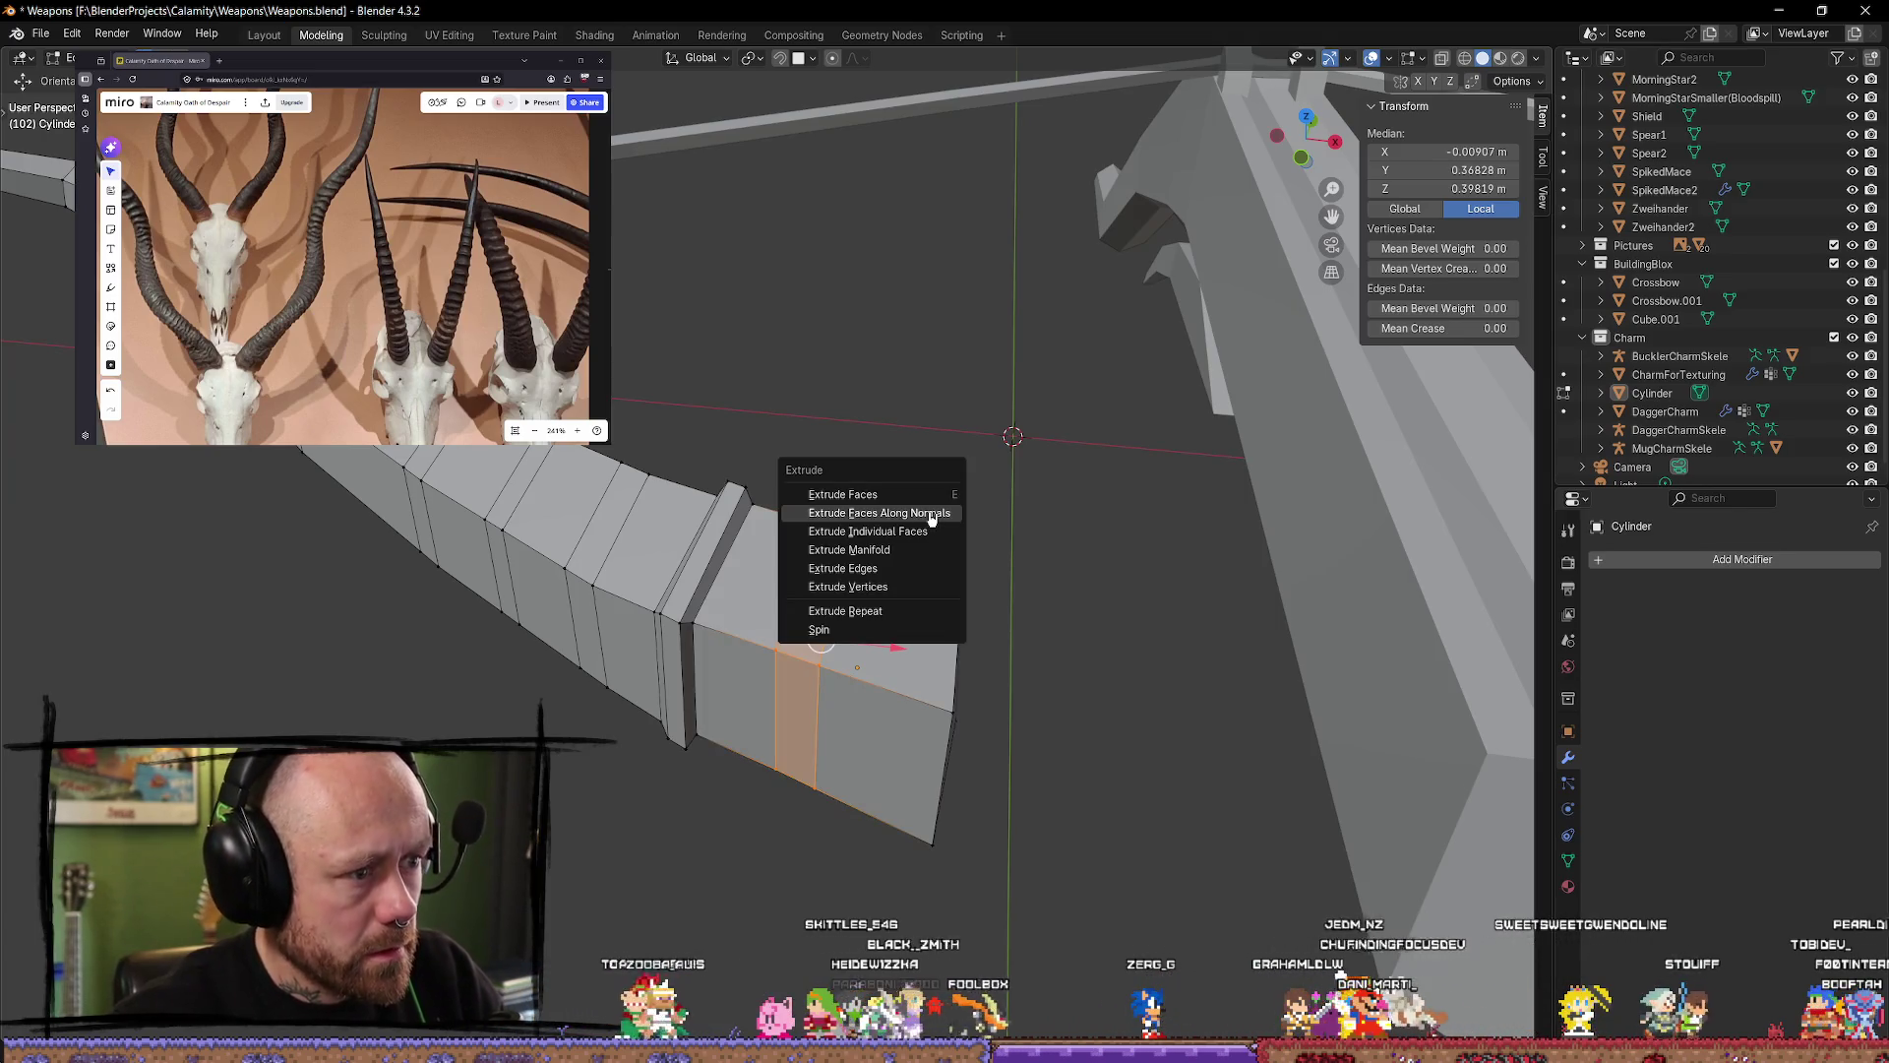
click(930, 513)
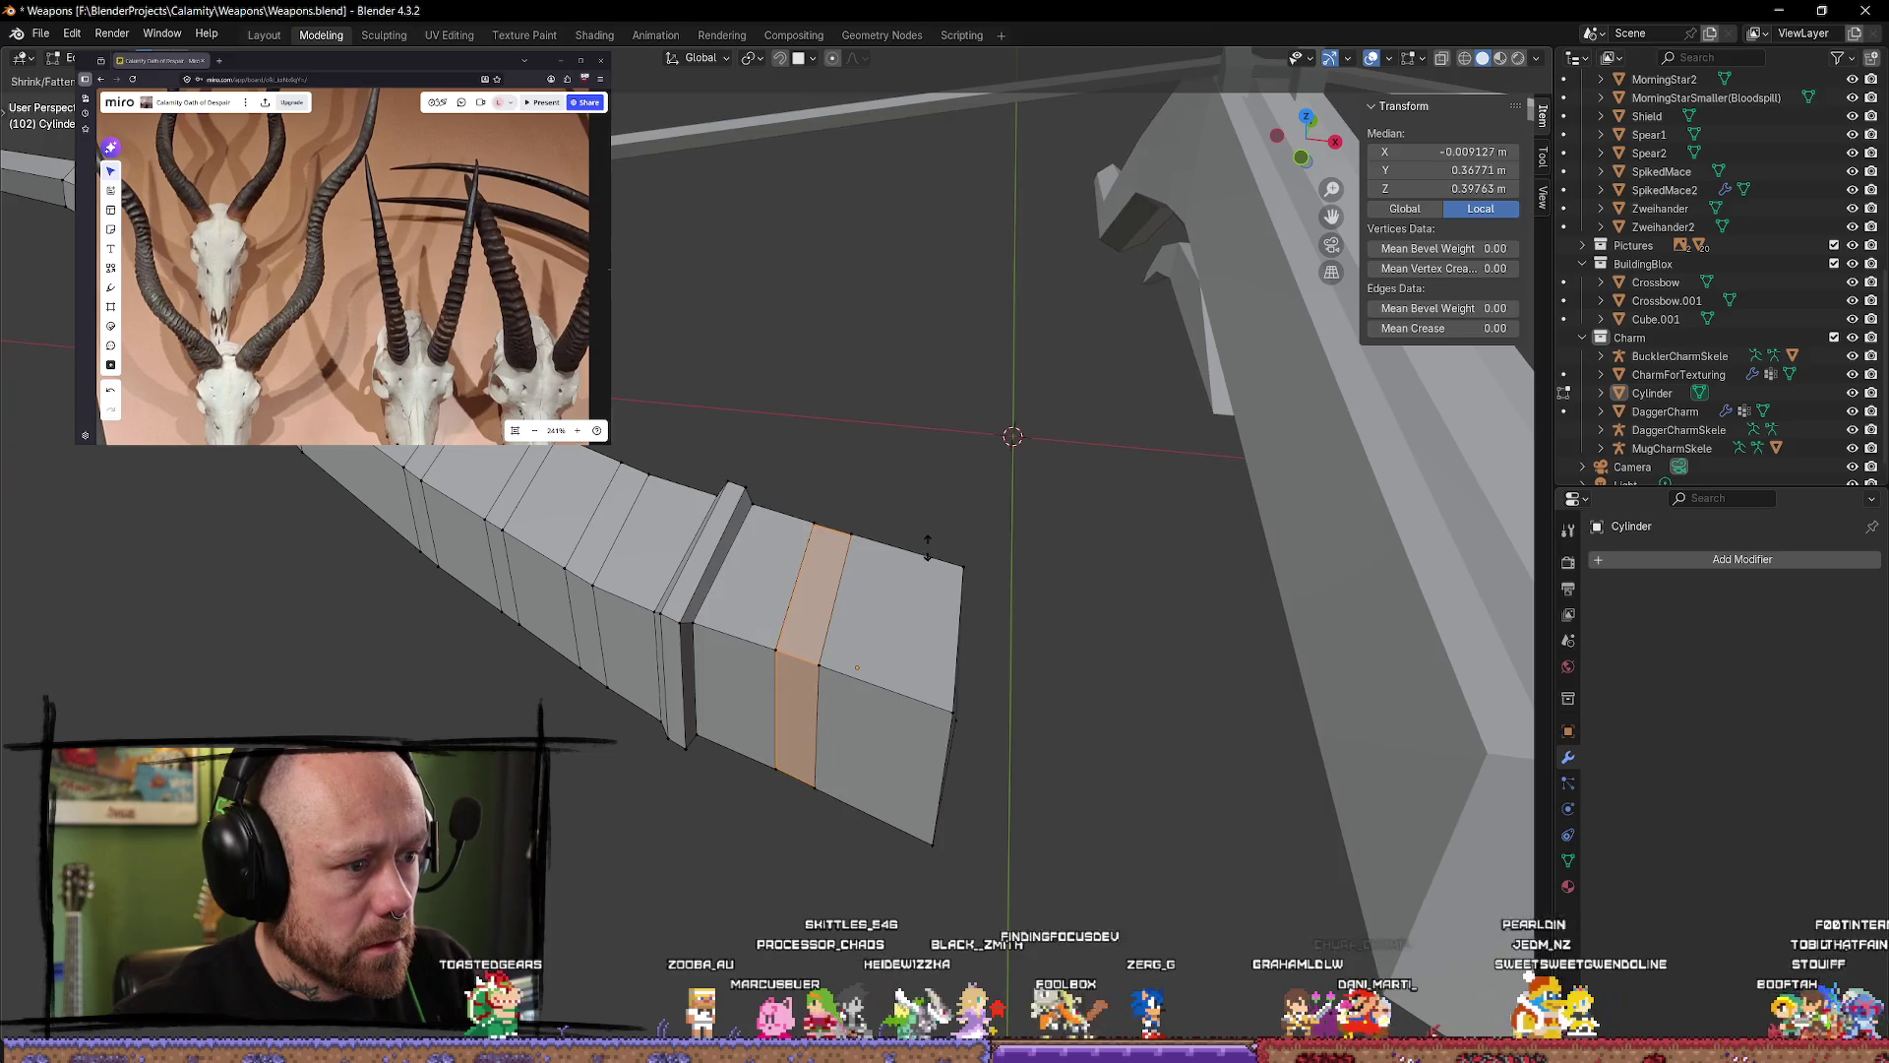
click(1434, 812)
mouse_move(1433, 812)
middle_down()
mouse_move(603, 599)
mouse_move(1084, 785)
mouse_move(1043, 807)
mouse_move(1130, 801)
mouse_move(1166, 772)
mouse_move(862, 710)
middle_up()
key(s)
click(1087, 788)
key(alt+a)
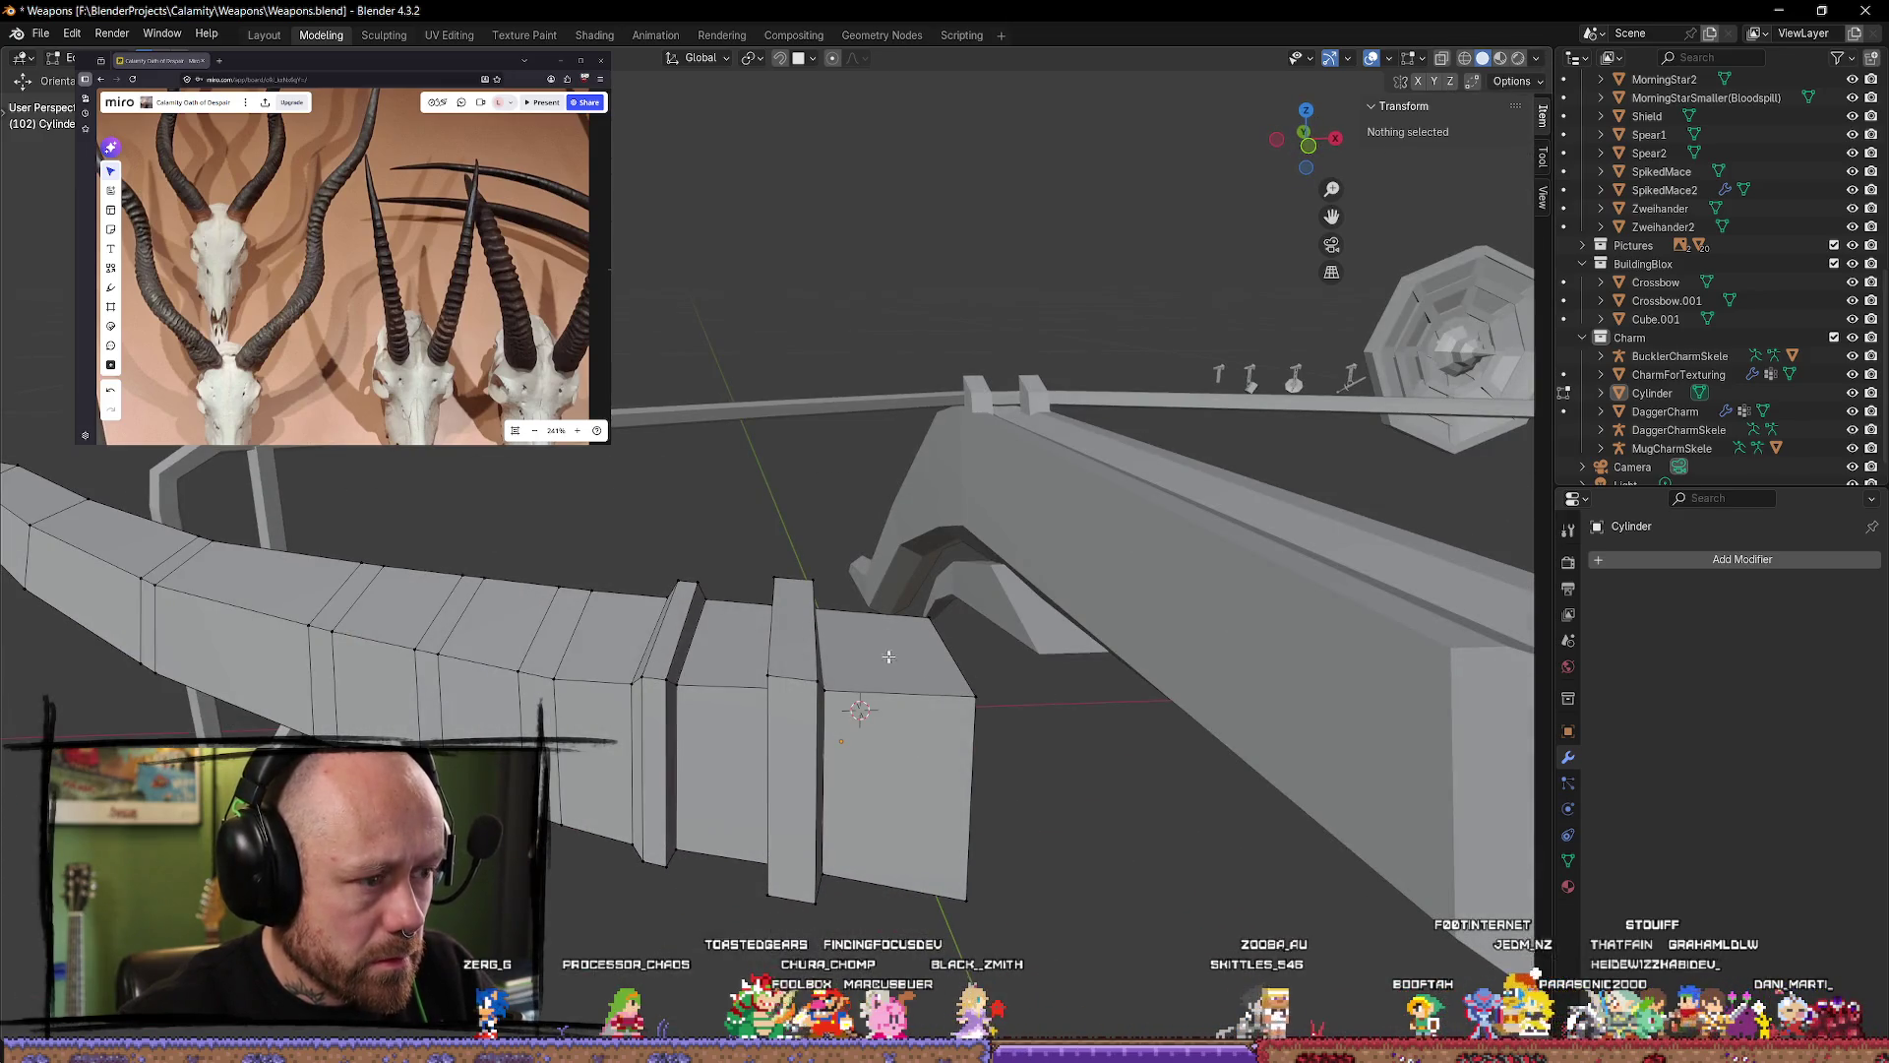
Step: Slide the edge loop beside the new ridge slightly left and confirm its rotation
click(785, 632)
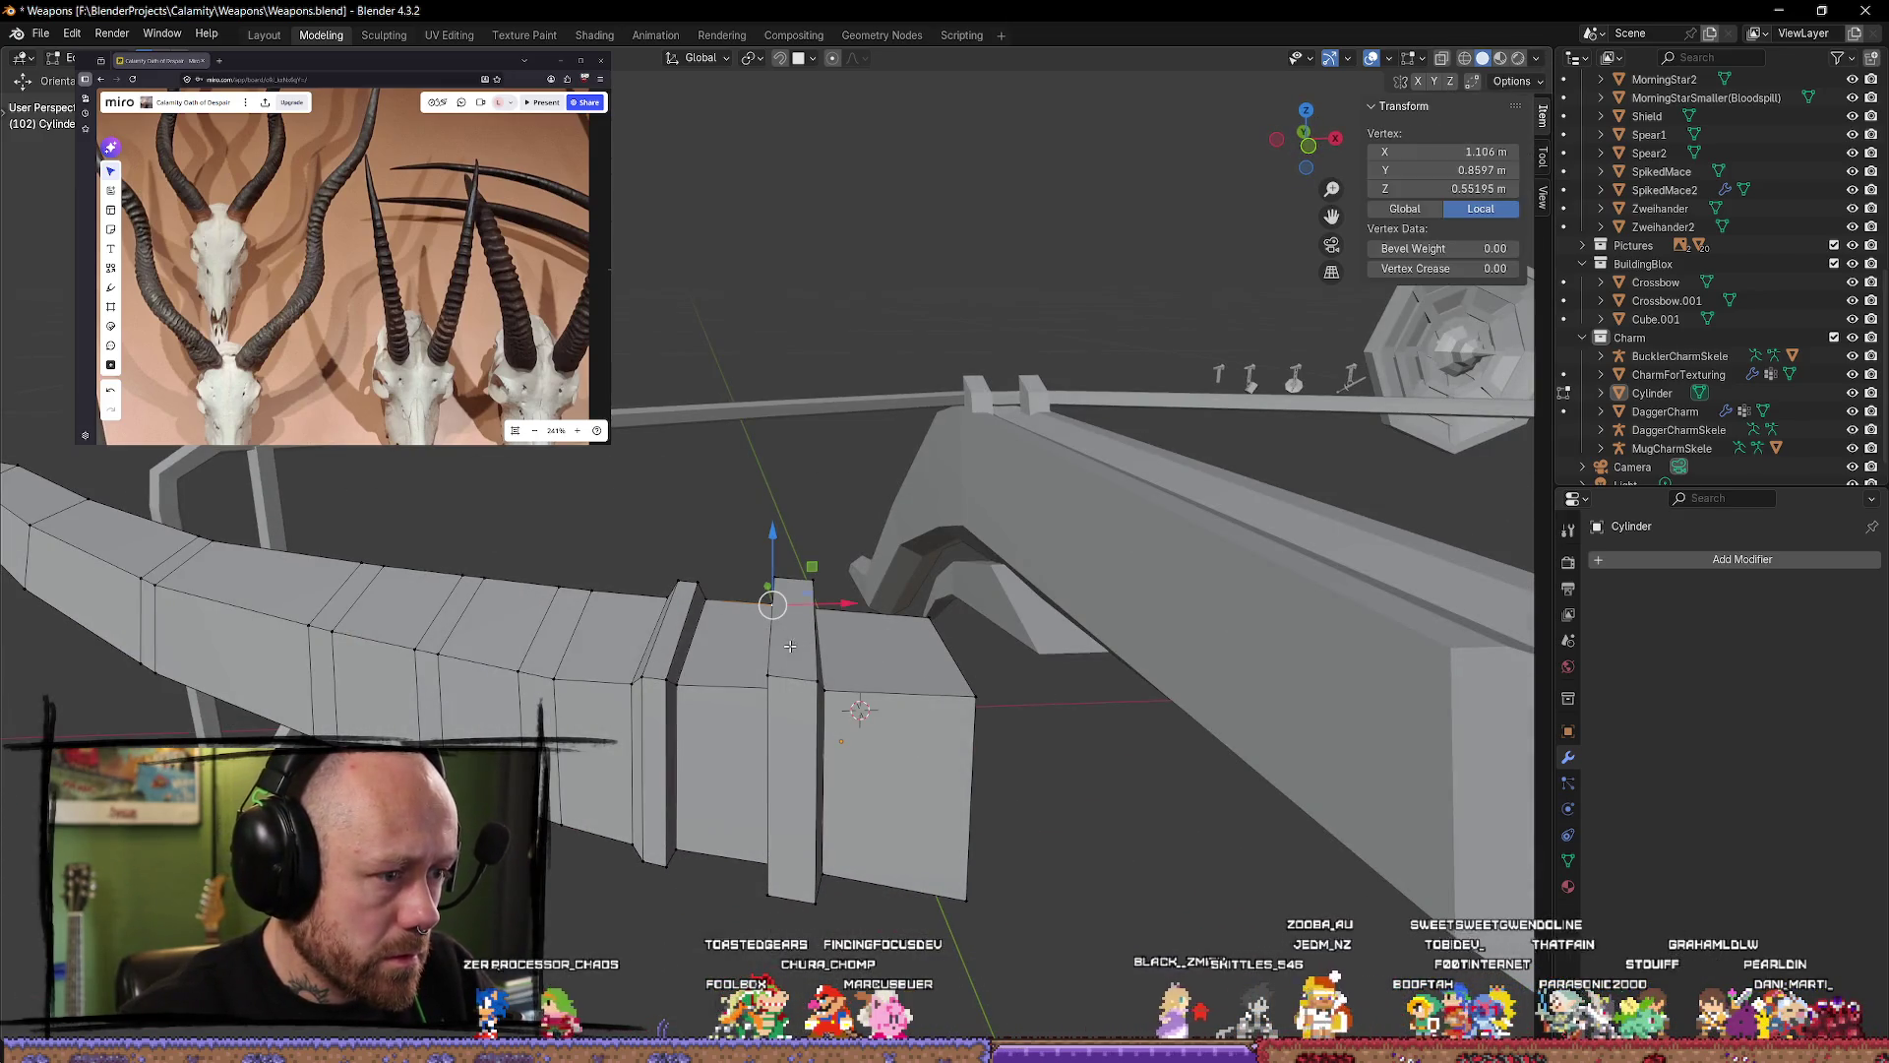
key(alt+a)
alt+click(820, 665)
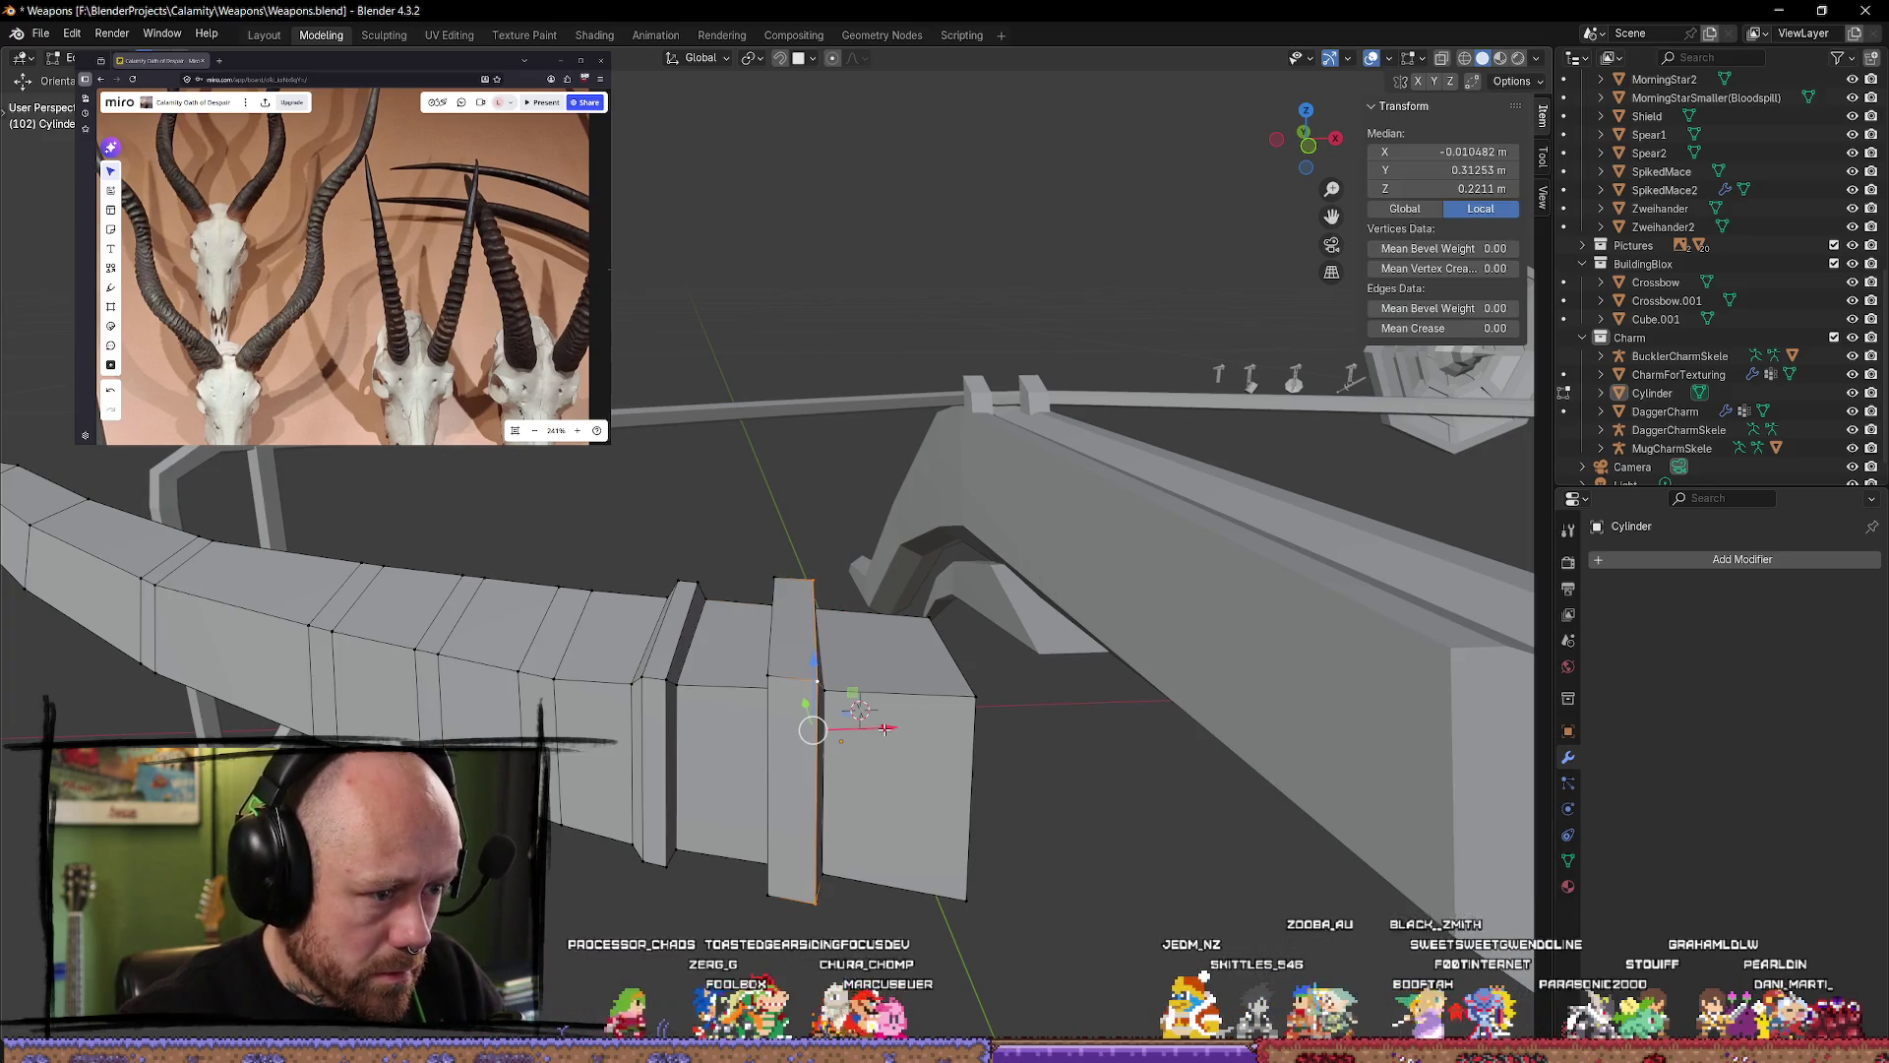
drag(885, 728, 858, 723)
alt+click(773, 645)
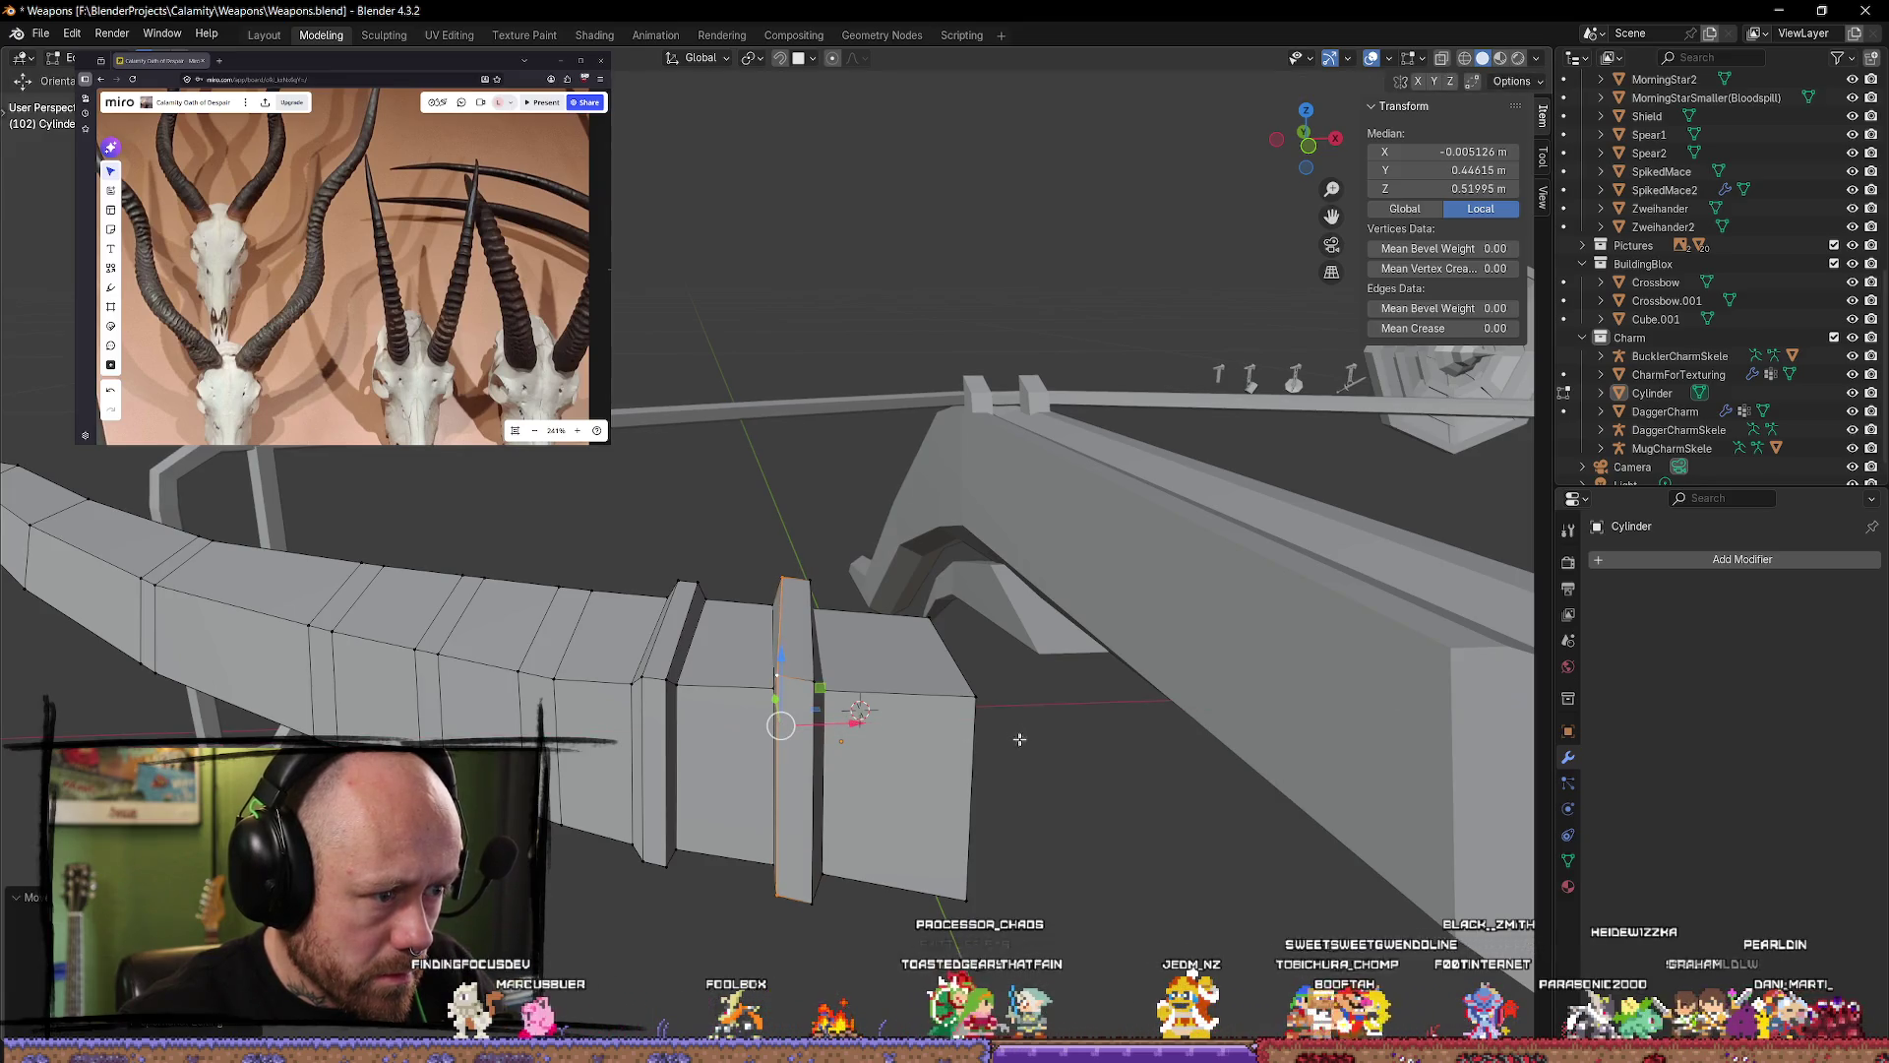
click(1150, 760)
Step: Pick a ridge-top vertex and ridge faces from below, then clear the selection
drag(783, 677, 796, 648)
mouse_move(954, 680)
middle_down()
mouse_move(846, 763)
mouse_move(787, 768)
middle_up()
click(841, 765)
click(775, 761)
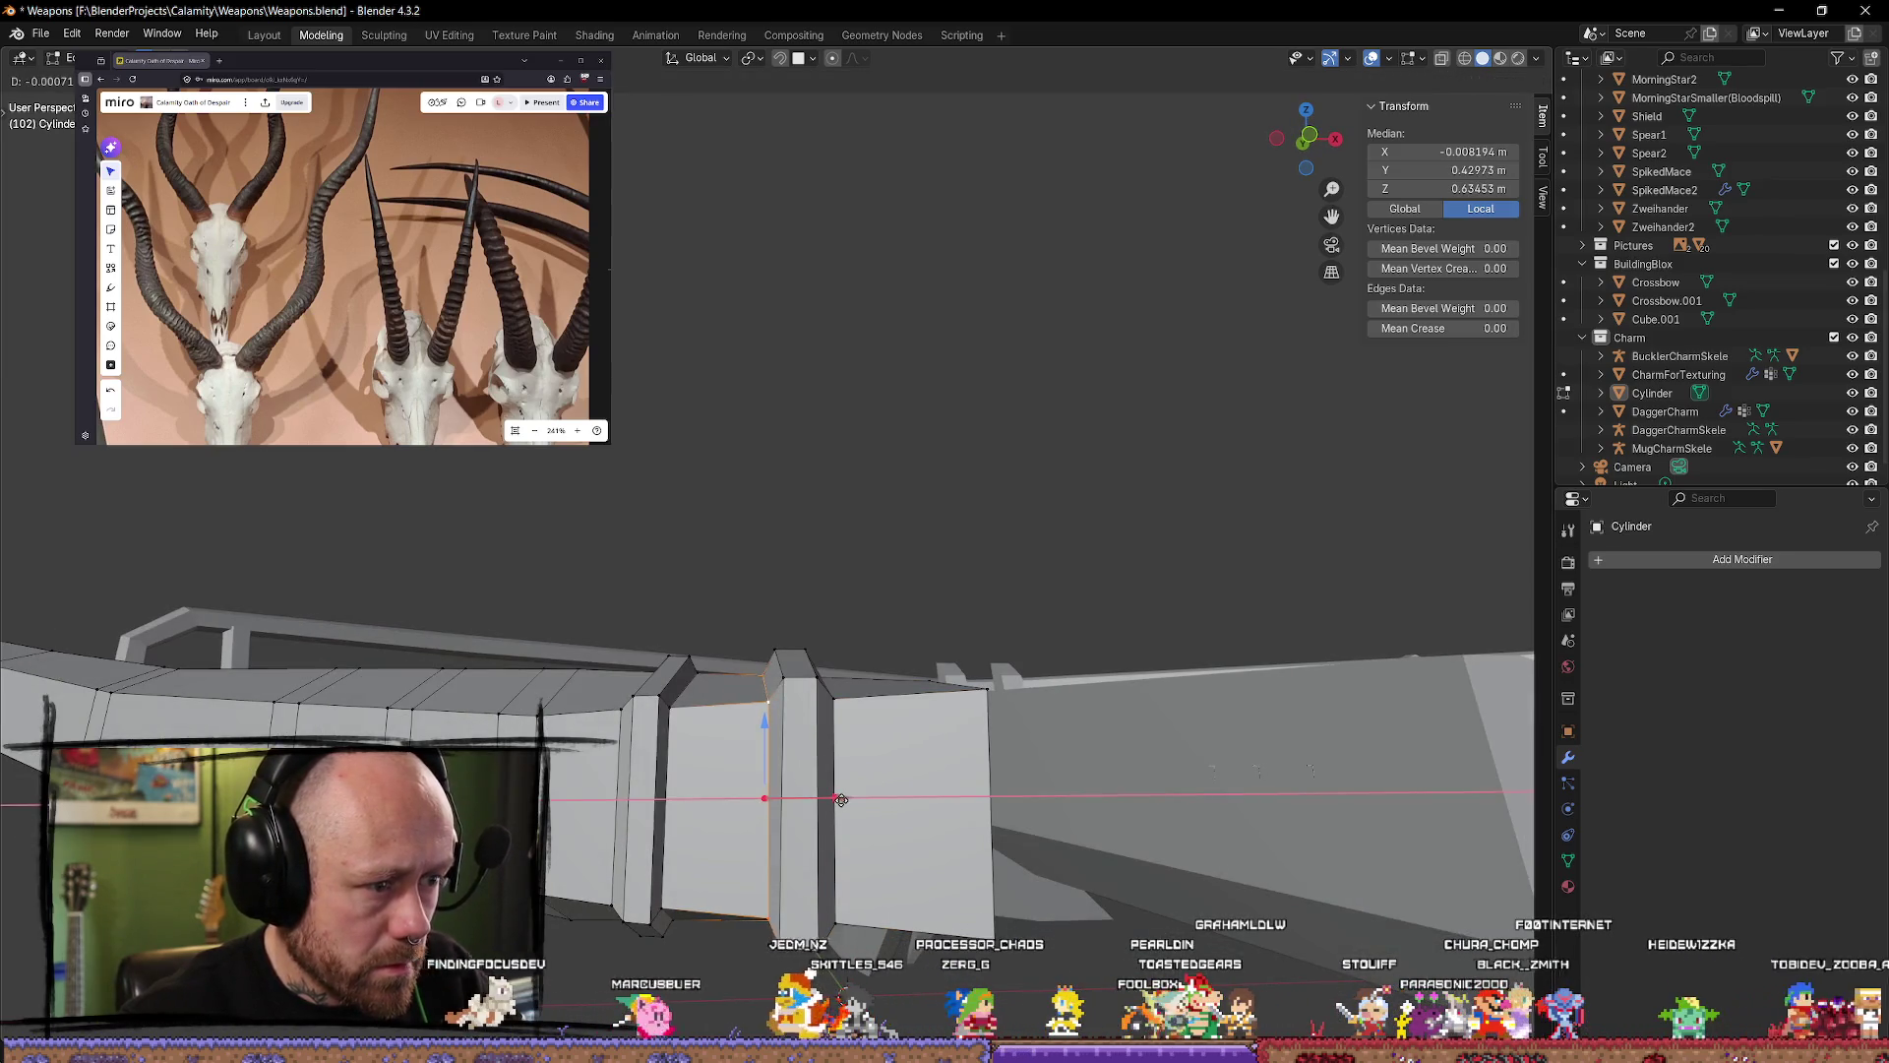
click(886, 611)
mouse_move(886, 611)
middle_down()
mouse_move(730, 752)
mouse_move(782, 687)
mouse_move(1015, 961)
mouse_move(767, 902)
mouse_move(870, 945)
middle_up()
Step: Move two ridge vertices along the Y axis and fine-tune their position
click(740, 673)
scroll(748, 679, up, 4)
shift+click(994, 883)
shift+click(1024, 972)
key(g)
key(y)
right_click(721, 928)
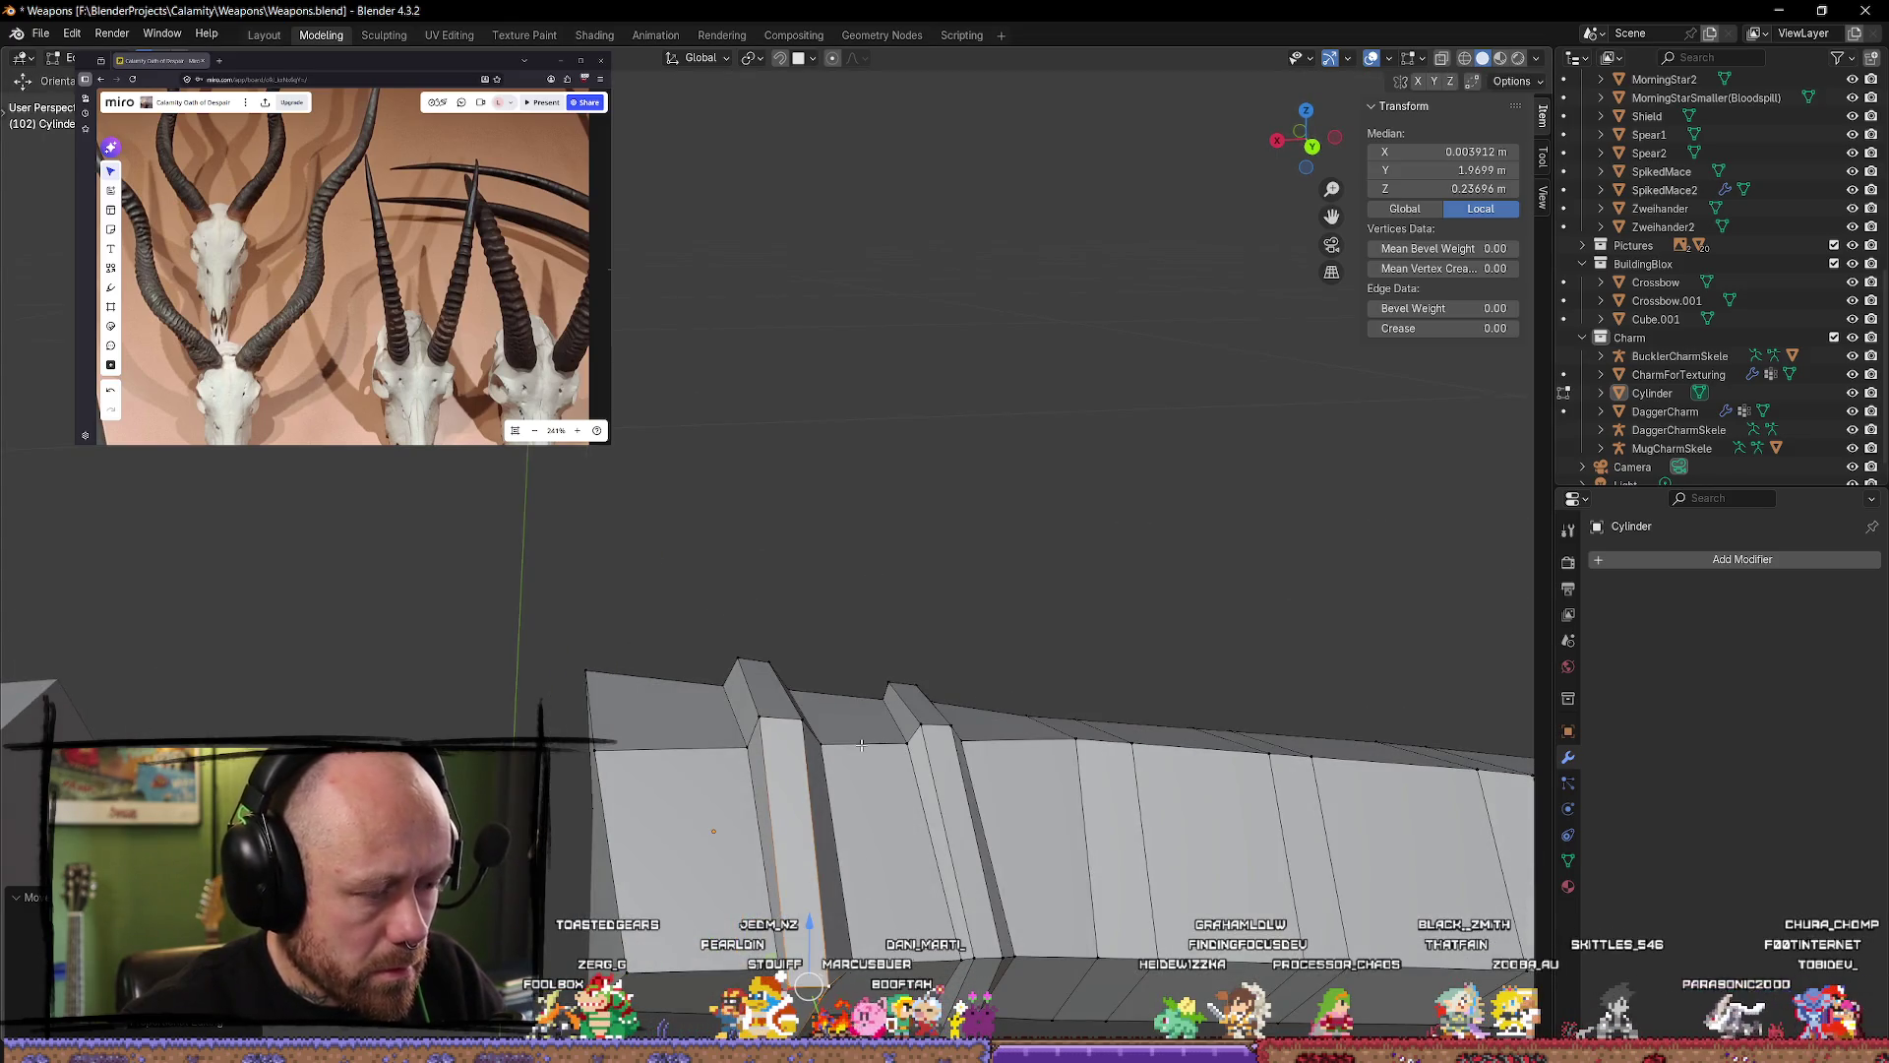
mouse_move(861, 745)
middle_down()
mouse_move(916, 548)
mouse_move(826, 633)
middle_up()
key(g)
key(y)
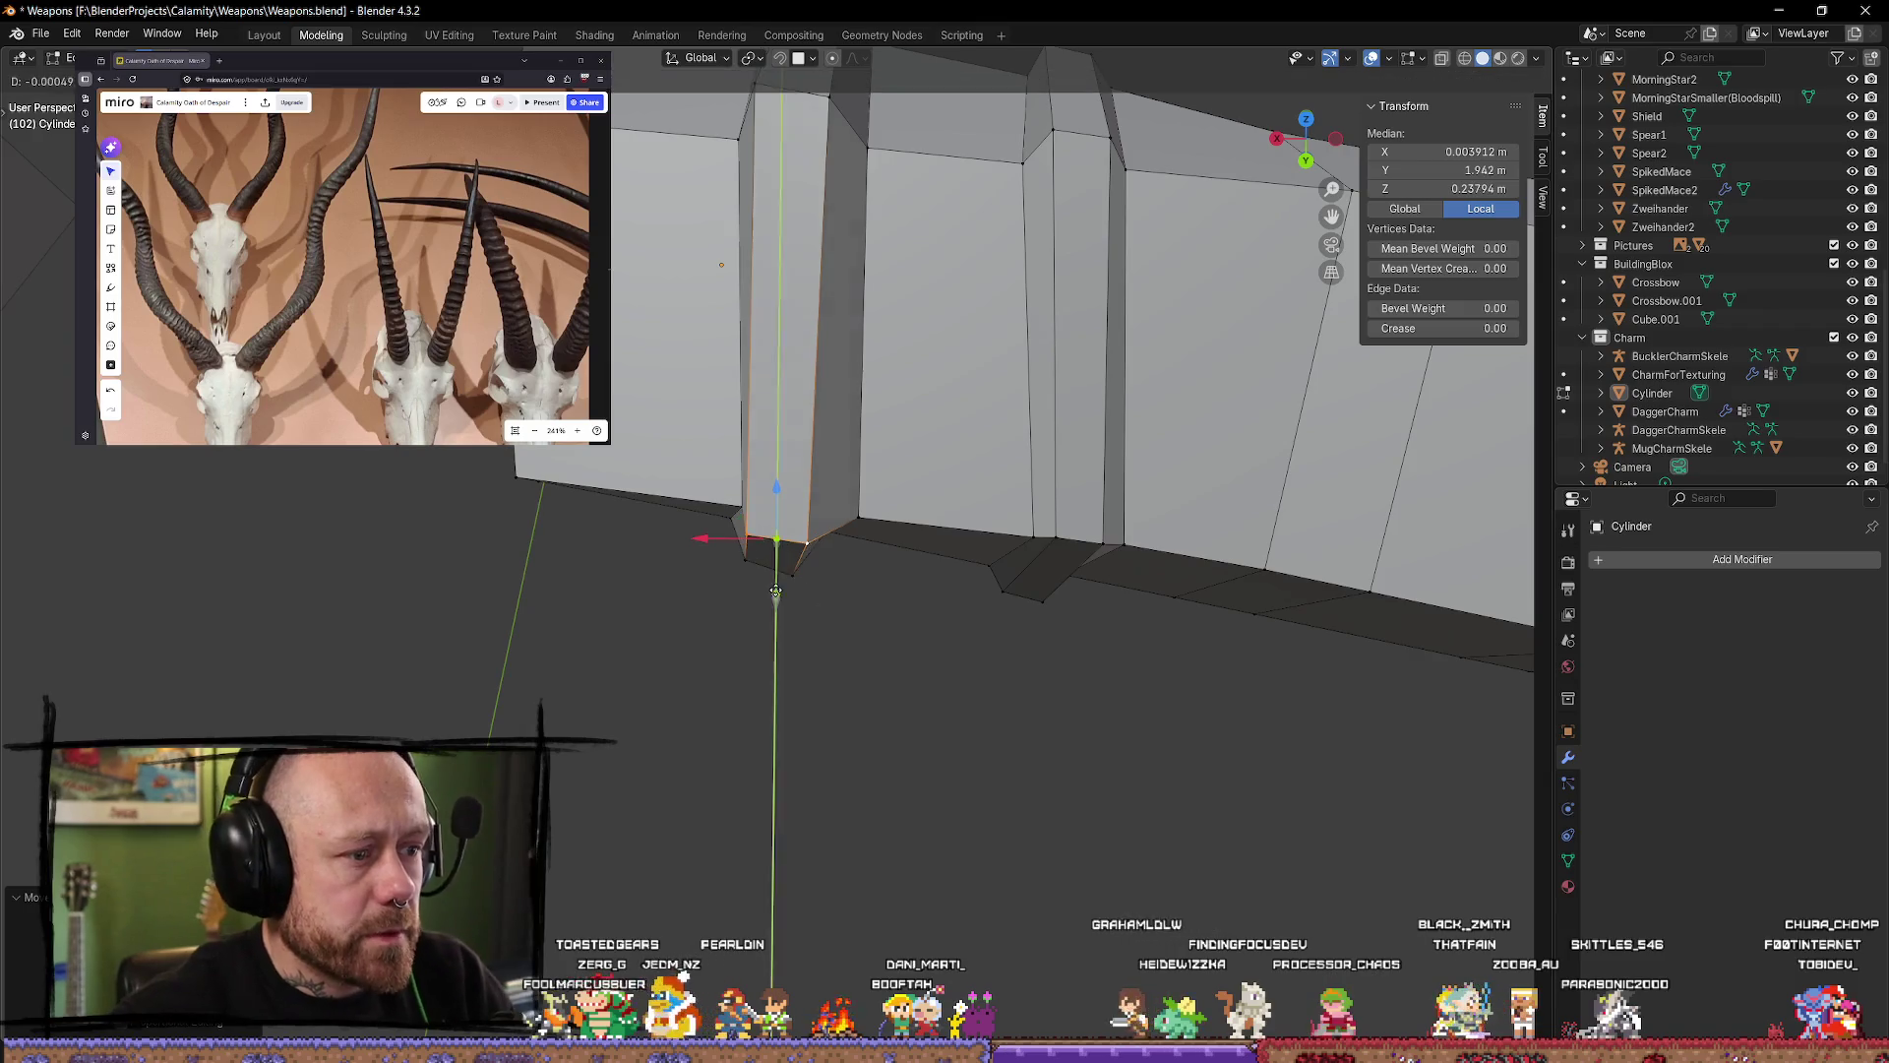
click(877, 710)
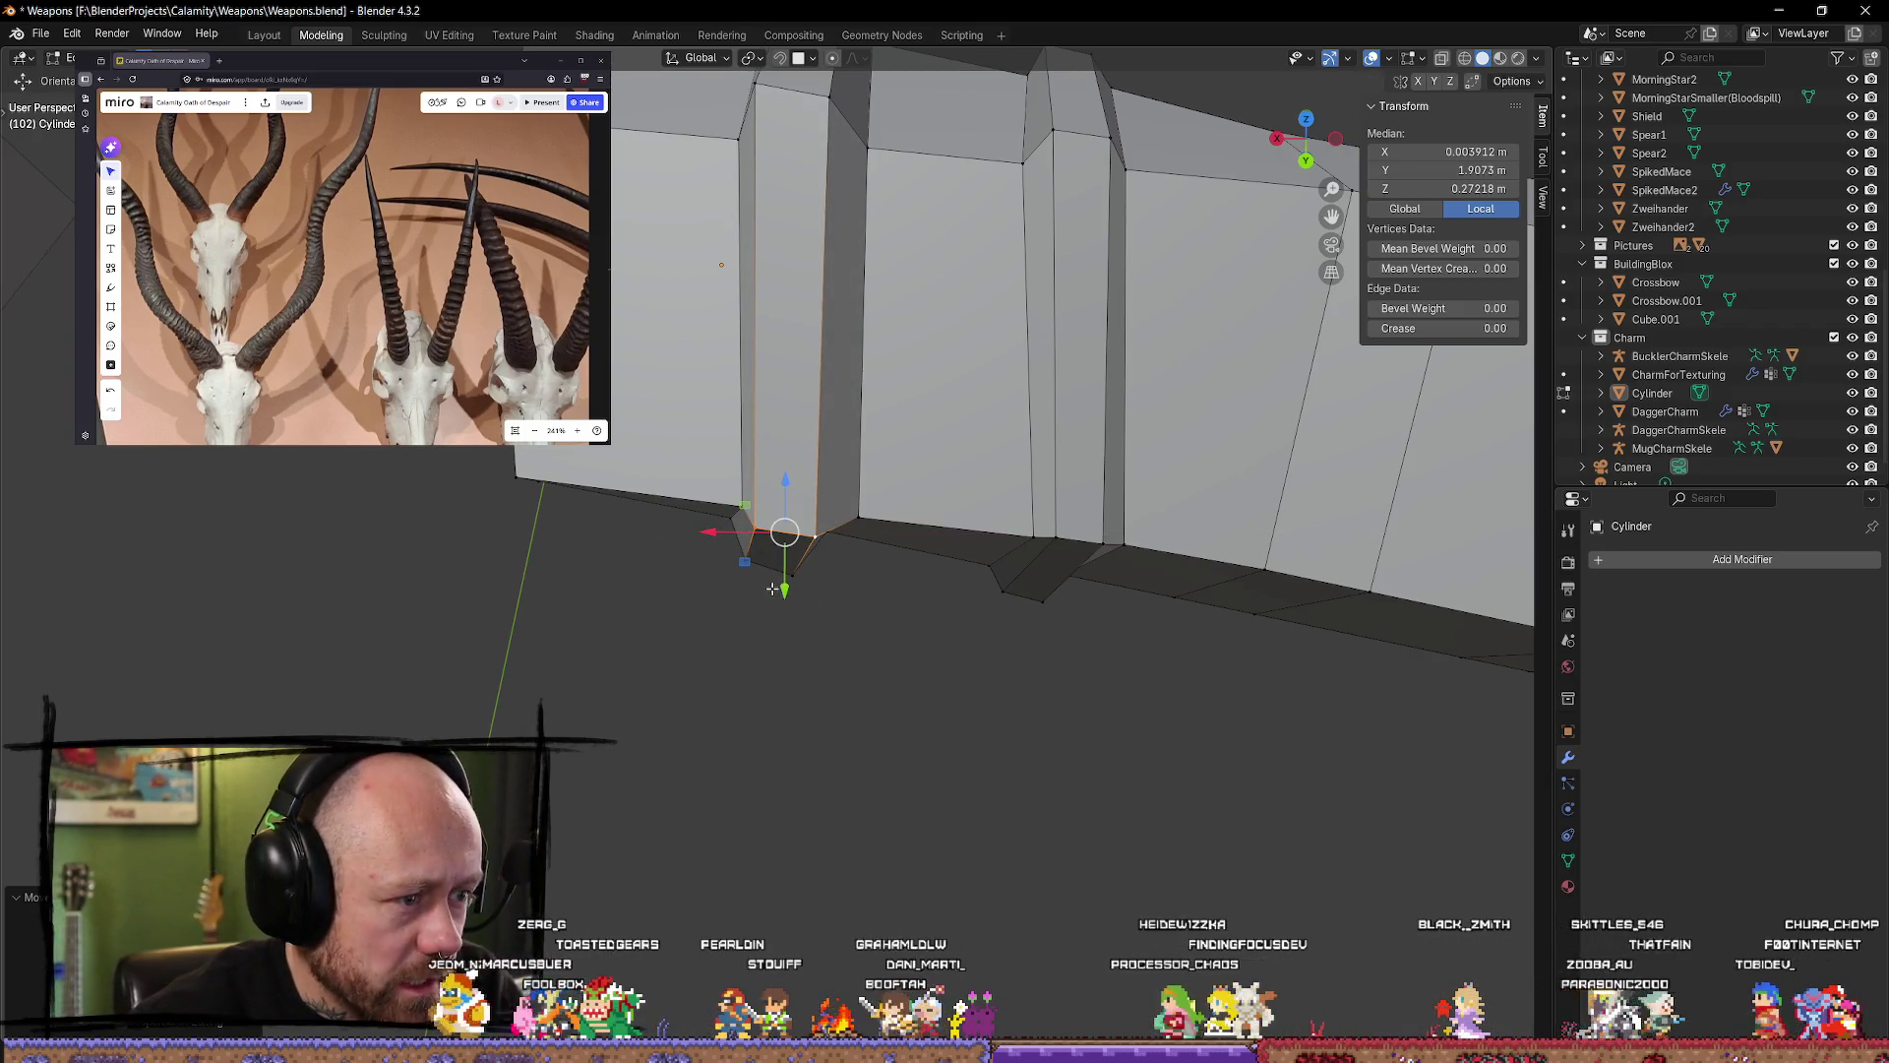
drag(773, 588, 787, 575)
mouse_move(807, 600)
middle_down()
mouse_move(825, 615)
mouse_move(777, 462)
middle_up()
Step: Raise the limb's underside corner vertex along its edge, then return to Object Mode
click(709, 689)
mouse_move(738, 688)
middle_down()
mouse_move(817, 620)
mouse_move(764, 751)
mouse_move(793, 801)
mouse_move(658, 836)
mouse_move(743, 685)
middle_up()
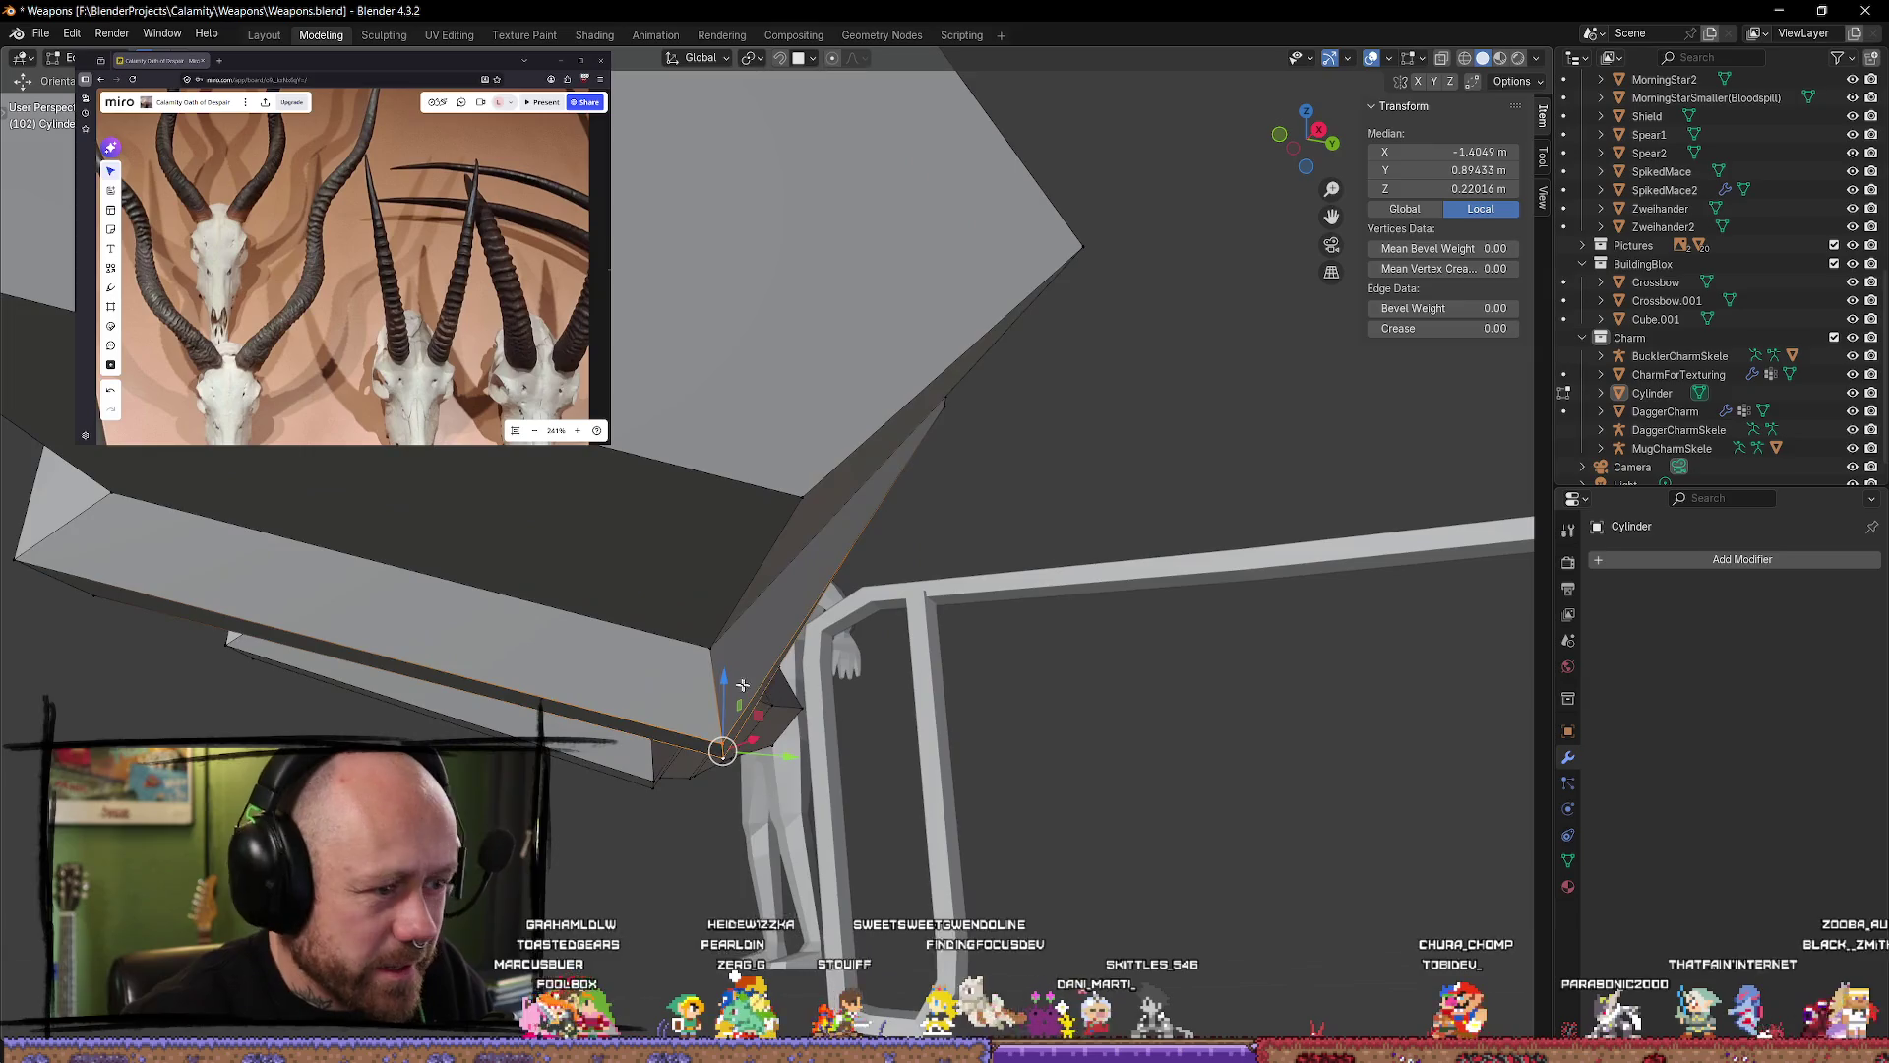
mouse_move(742, 684)
mouse_down()
mouse_move(728, 694)
mouse_move(707, 633)
mouse_up()
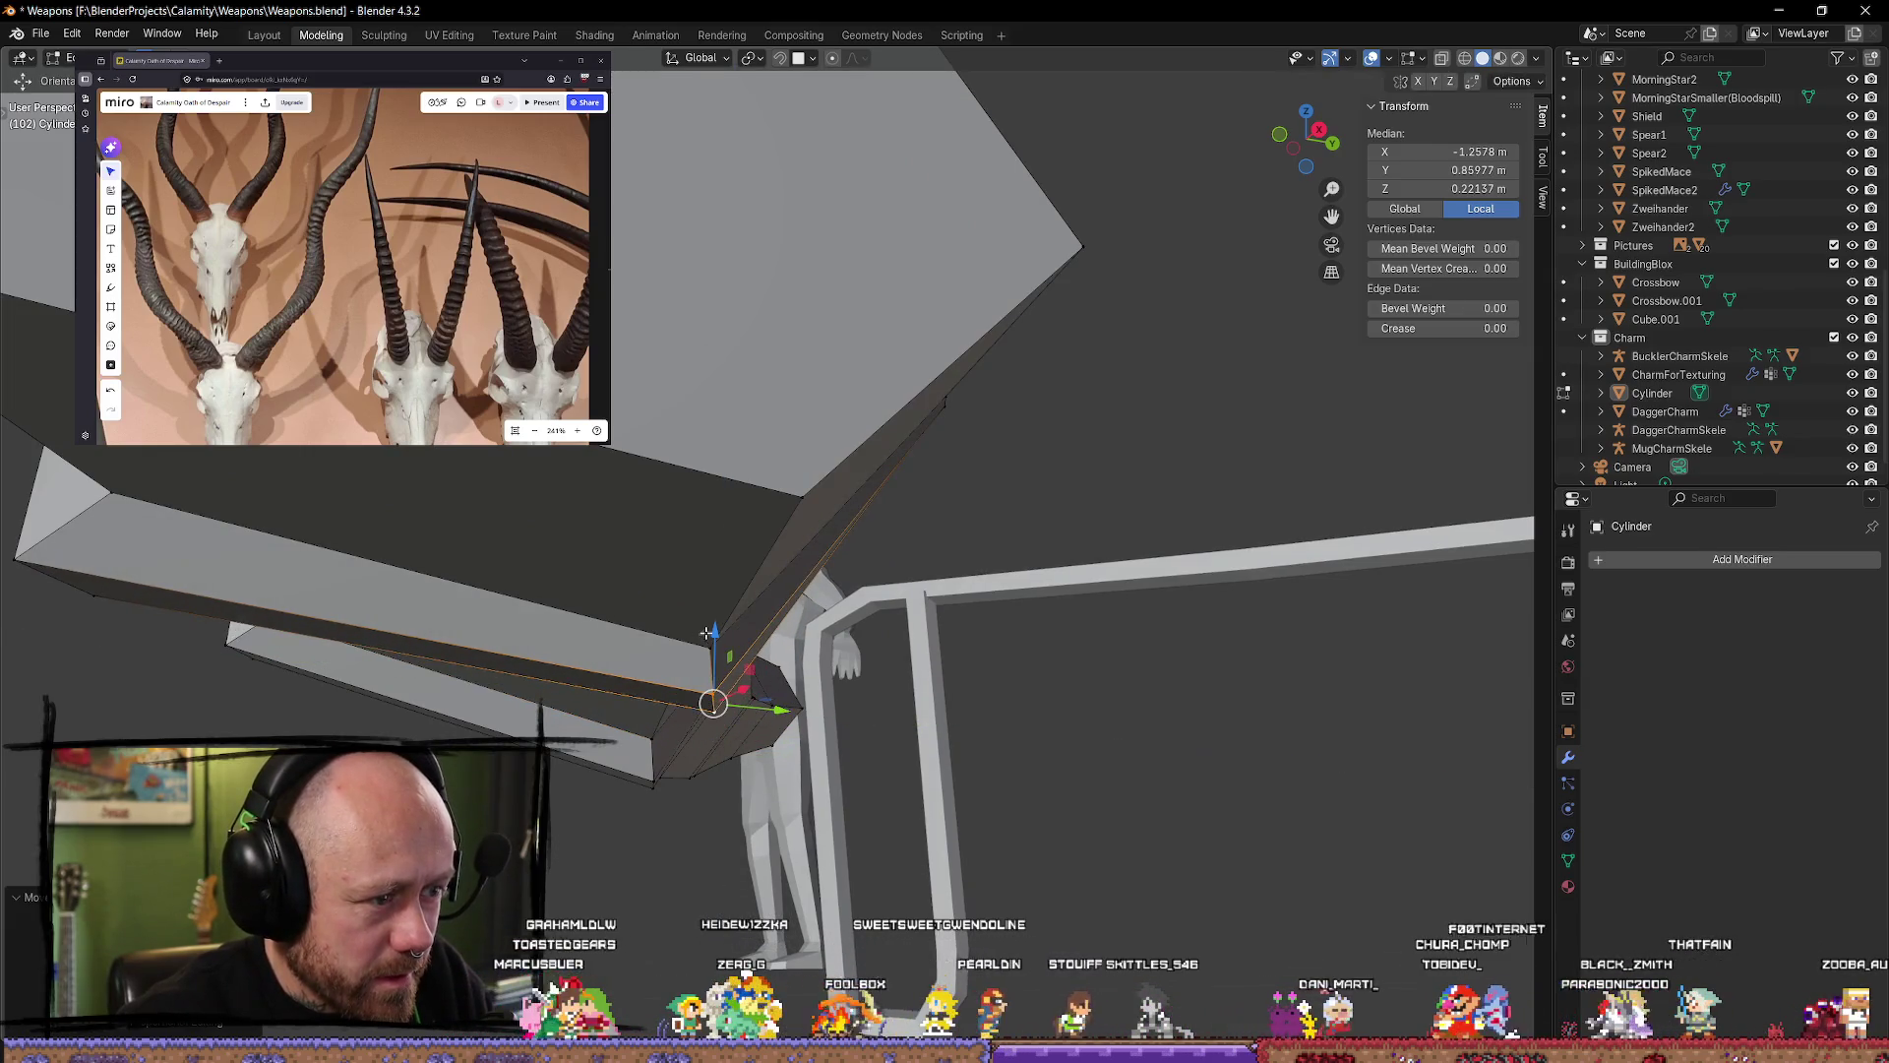
key(Tab)
key(KP_Decimal)
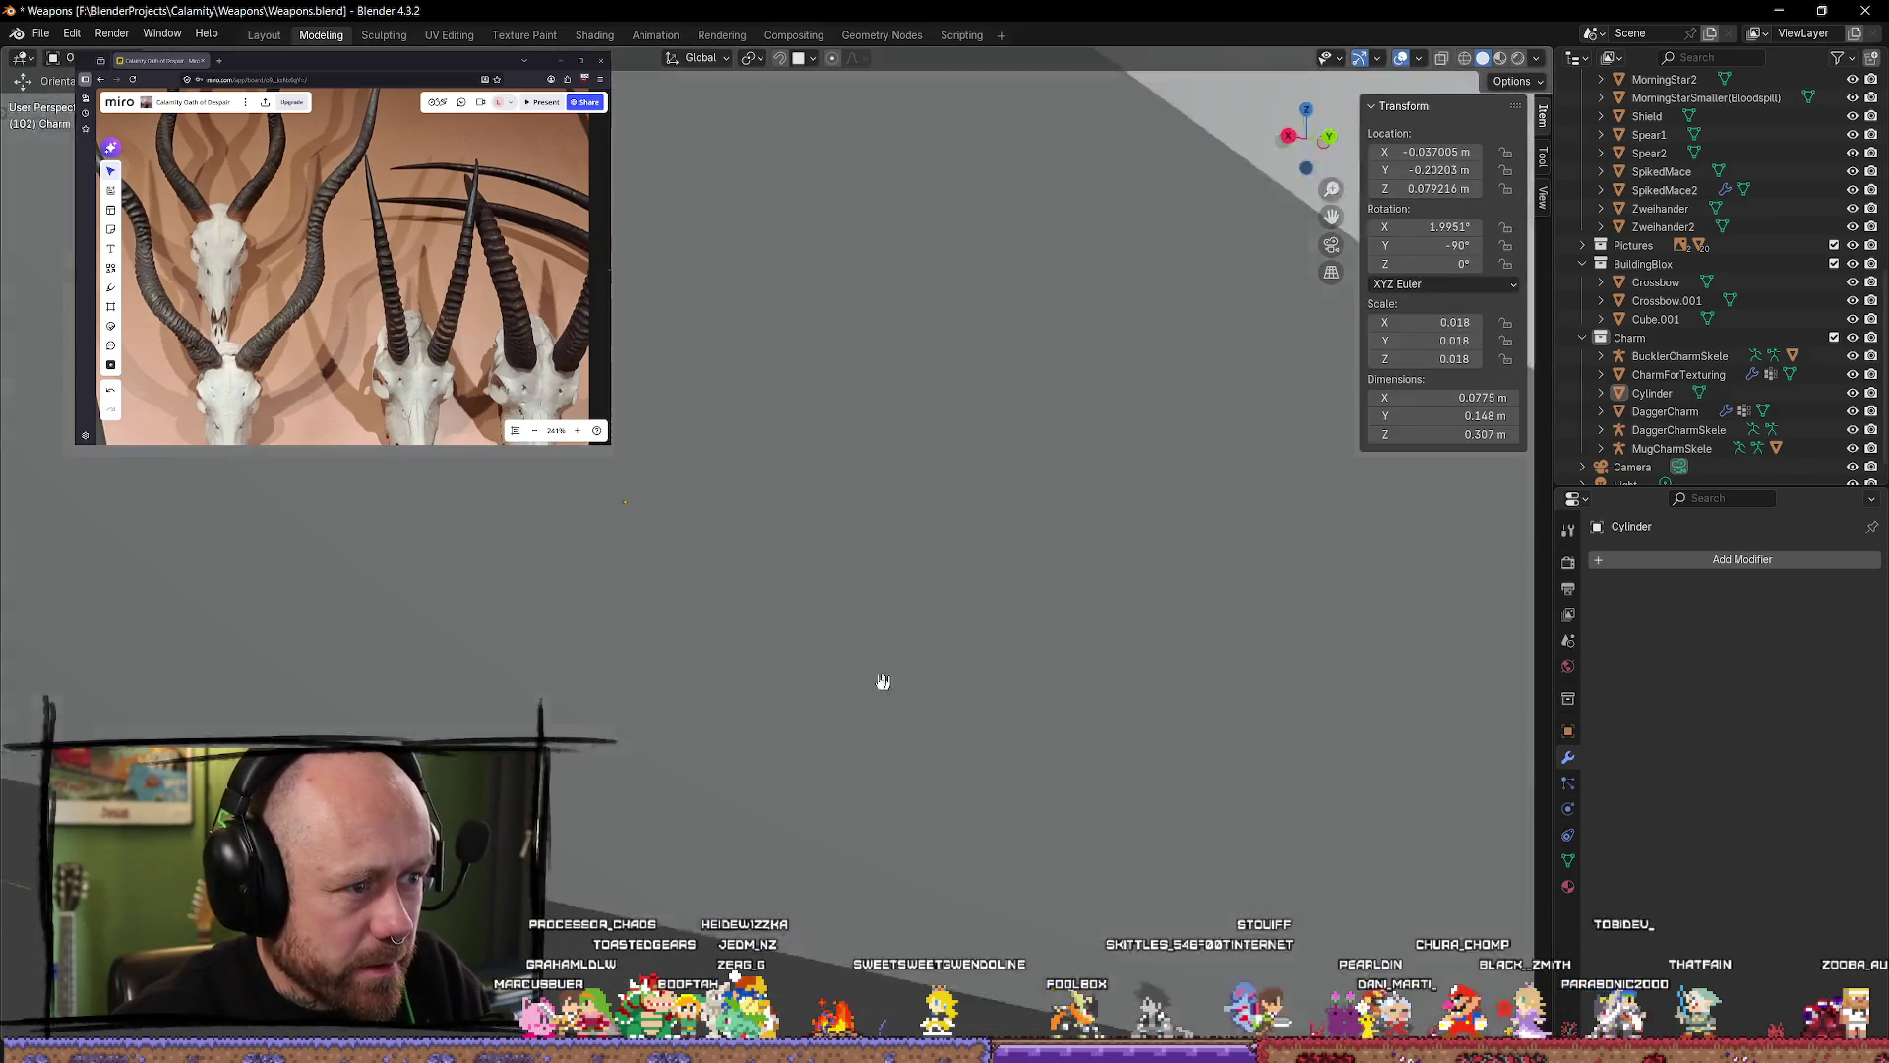
Step: Nudge the edge loop near the limb's tip into position
mouse_move(882, 681)
middle_down()
mouse_move(781, 747)
mouse_move(675, 646)
mouse_move(690, 910)
mouse_move(814, 663)
mouse_move(1240, 721)
mouse_move(1075, 742)
mouse_move(911, 500)
mouse_move(856, 472)
mouse_move(867, 450)
middle_up()
key(Tab)
click(871, 488)
alt+click(865, 489)
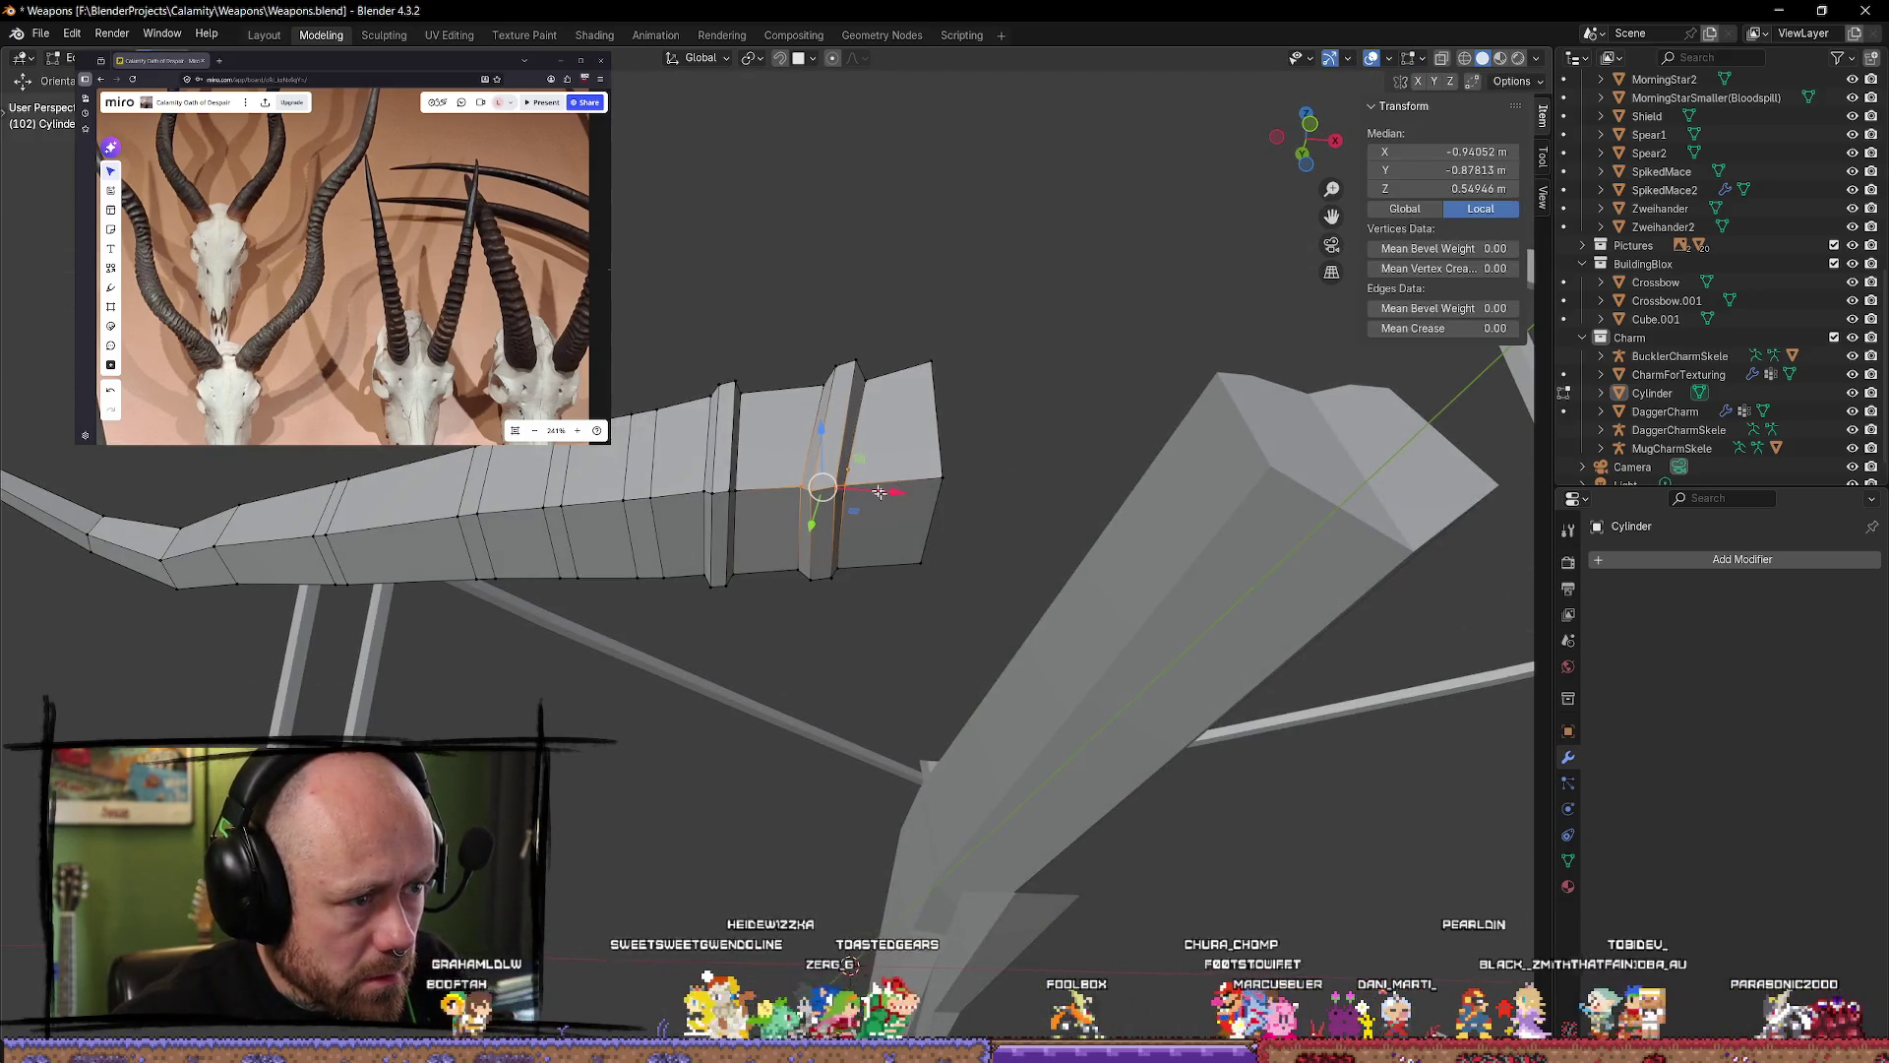
drag(867, 489, 817, 460)
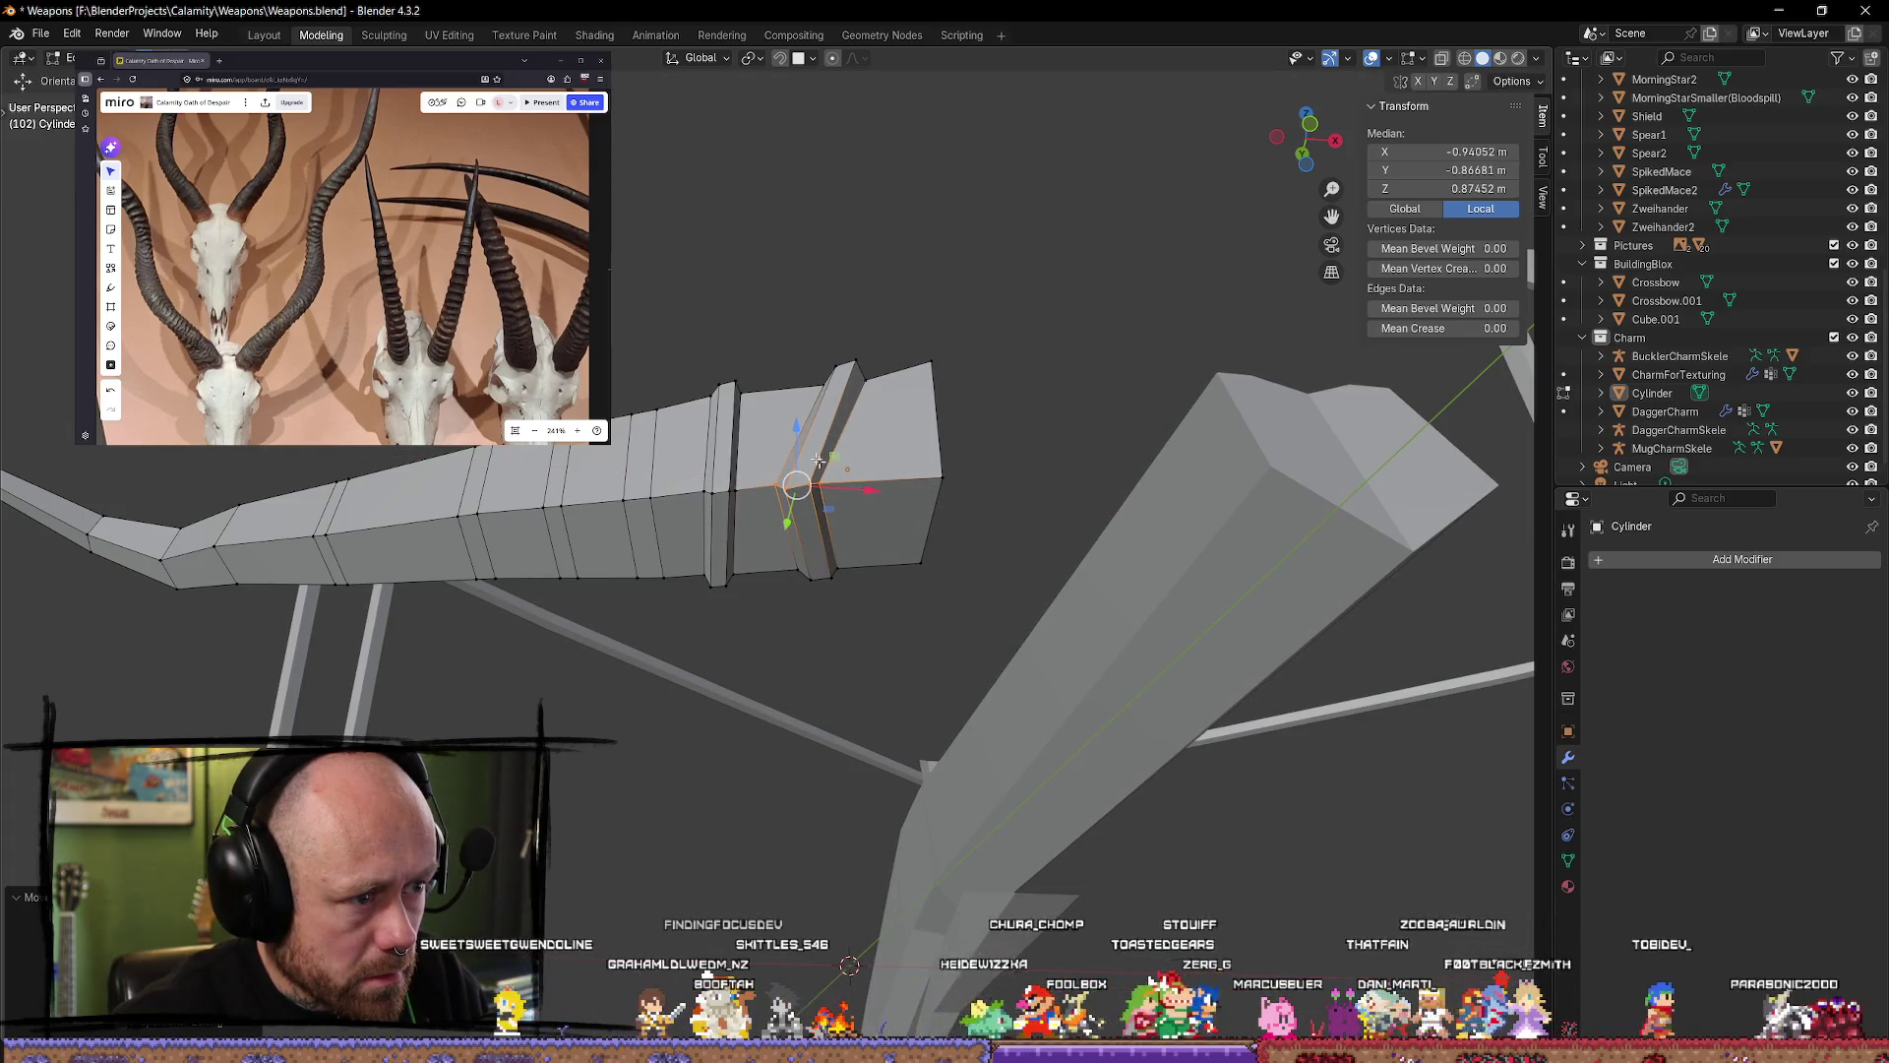
key(Tab)
Step: Move the tip ridge edge vertically with G Z and return to Object Mode
scroll(799, 591, down, 5)
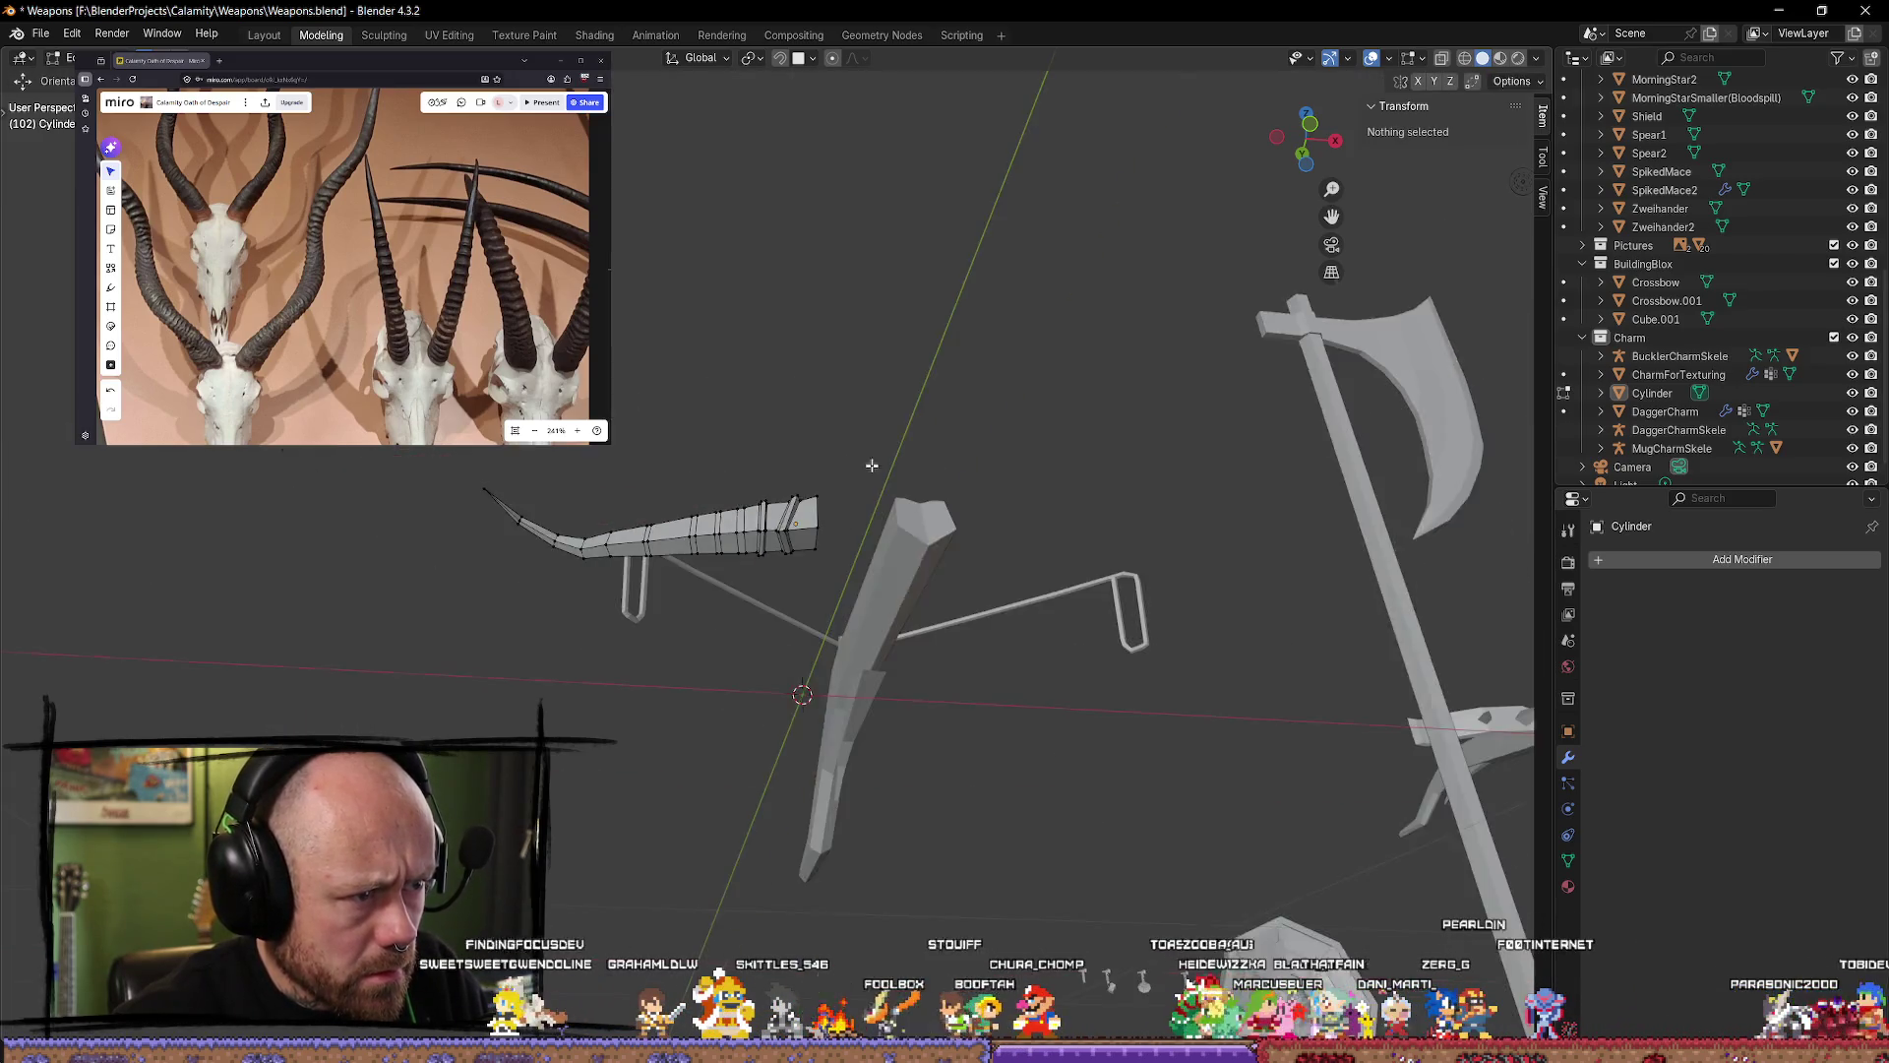
mouse_move(799, 688)
middle_down()
mouse_move(803, 819)
mouse_move(856, 751)
mouse_move(873, 873)
mouse_move(763, 877)
mouse_move(589, 813)
mouse_move(764, 831)
mouse_move(889, 751)
mouse_move(860, 590)
mouse_move(905, 624)
mouse_move(906, 586)
mouse_move(830, 523)
mouse_move(831, 476)
mouse_move(885, 801)
mouse_move(905, 816)
mouse_move(771, 757)
middle_up()
scroll(905, 624, up, 5)
key(Tab)
click(907, 534)
shift+click(830, 476)
key(g)
key(z)
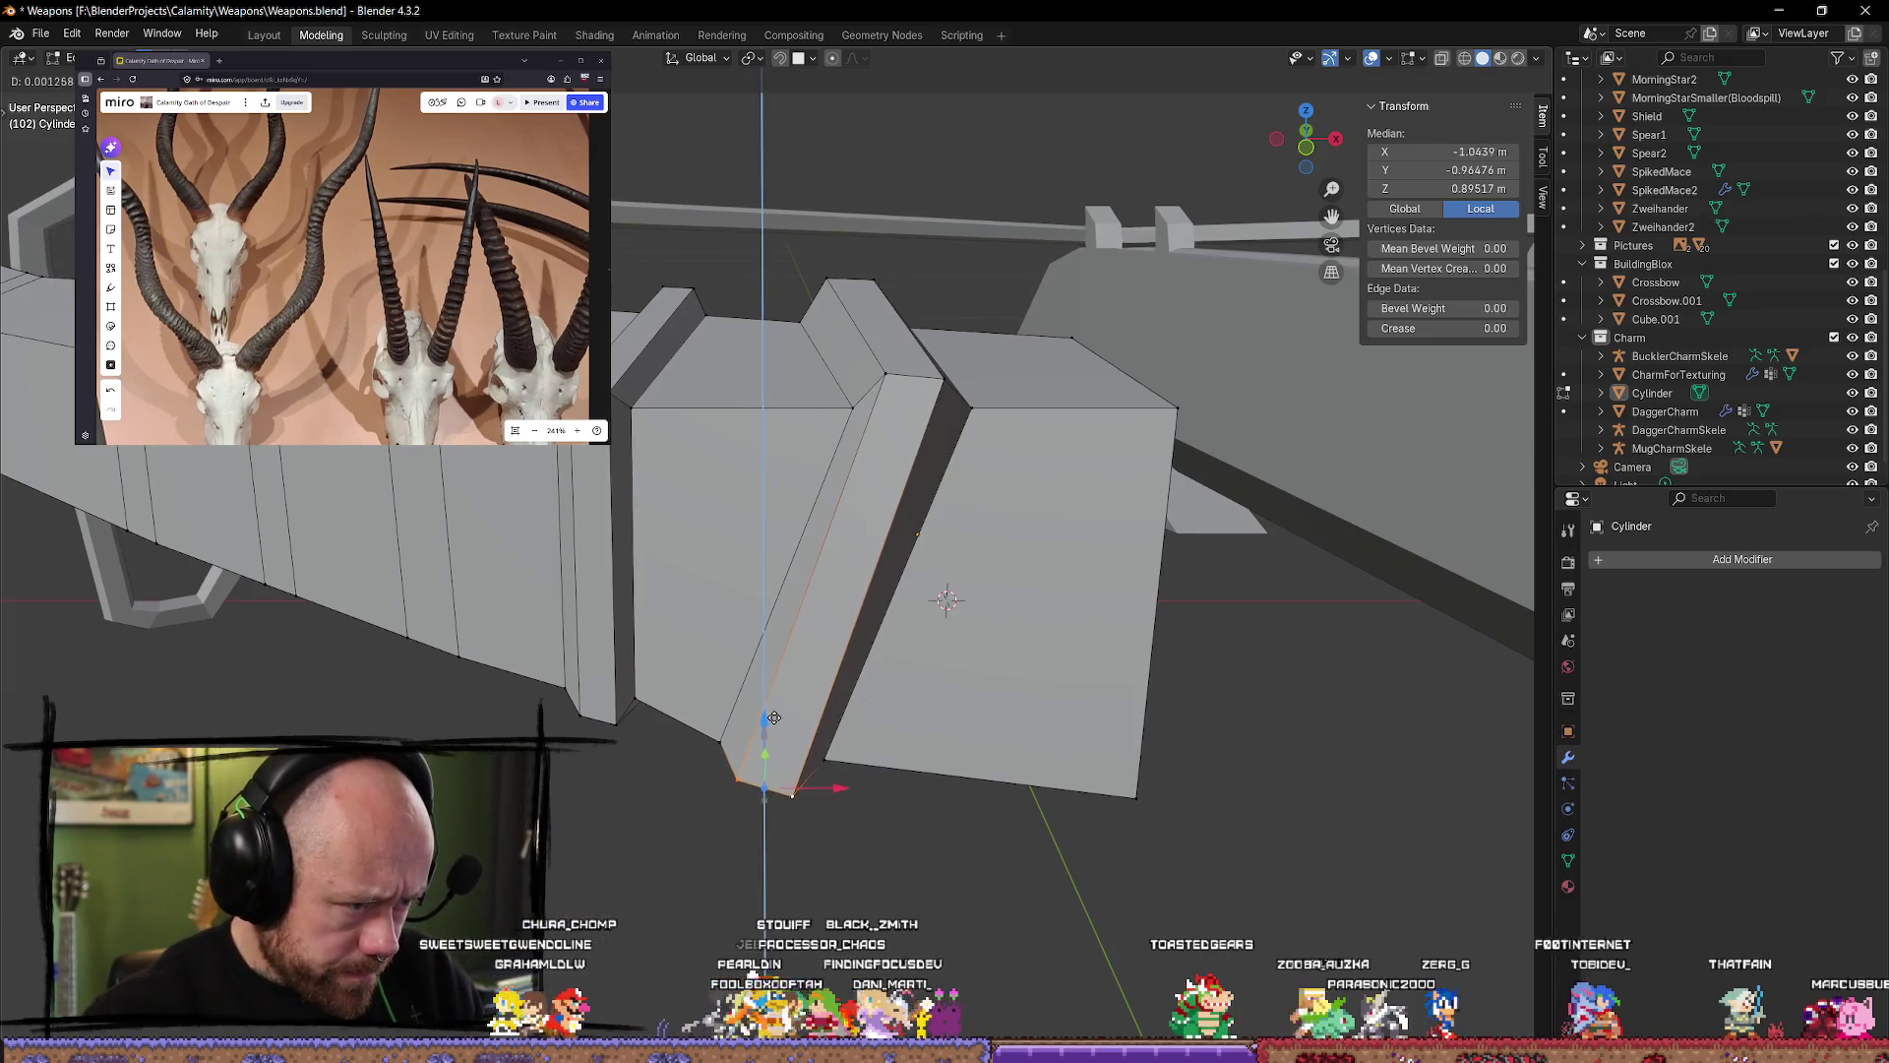
click(774, 718)
key(Tab)
scroll(908, 776, down, 8)
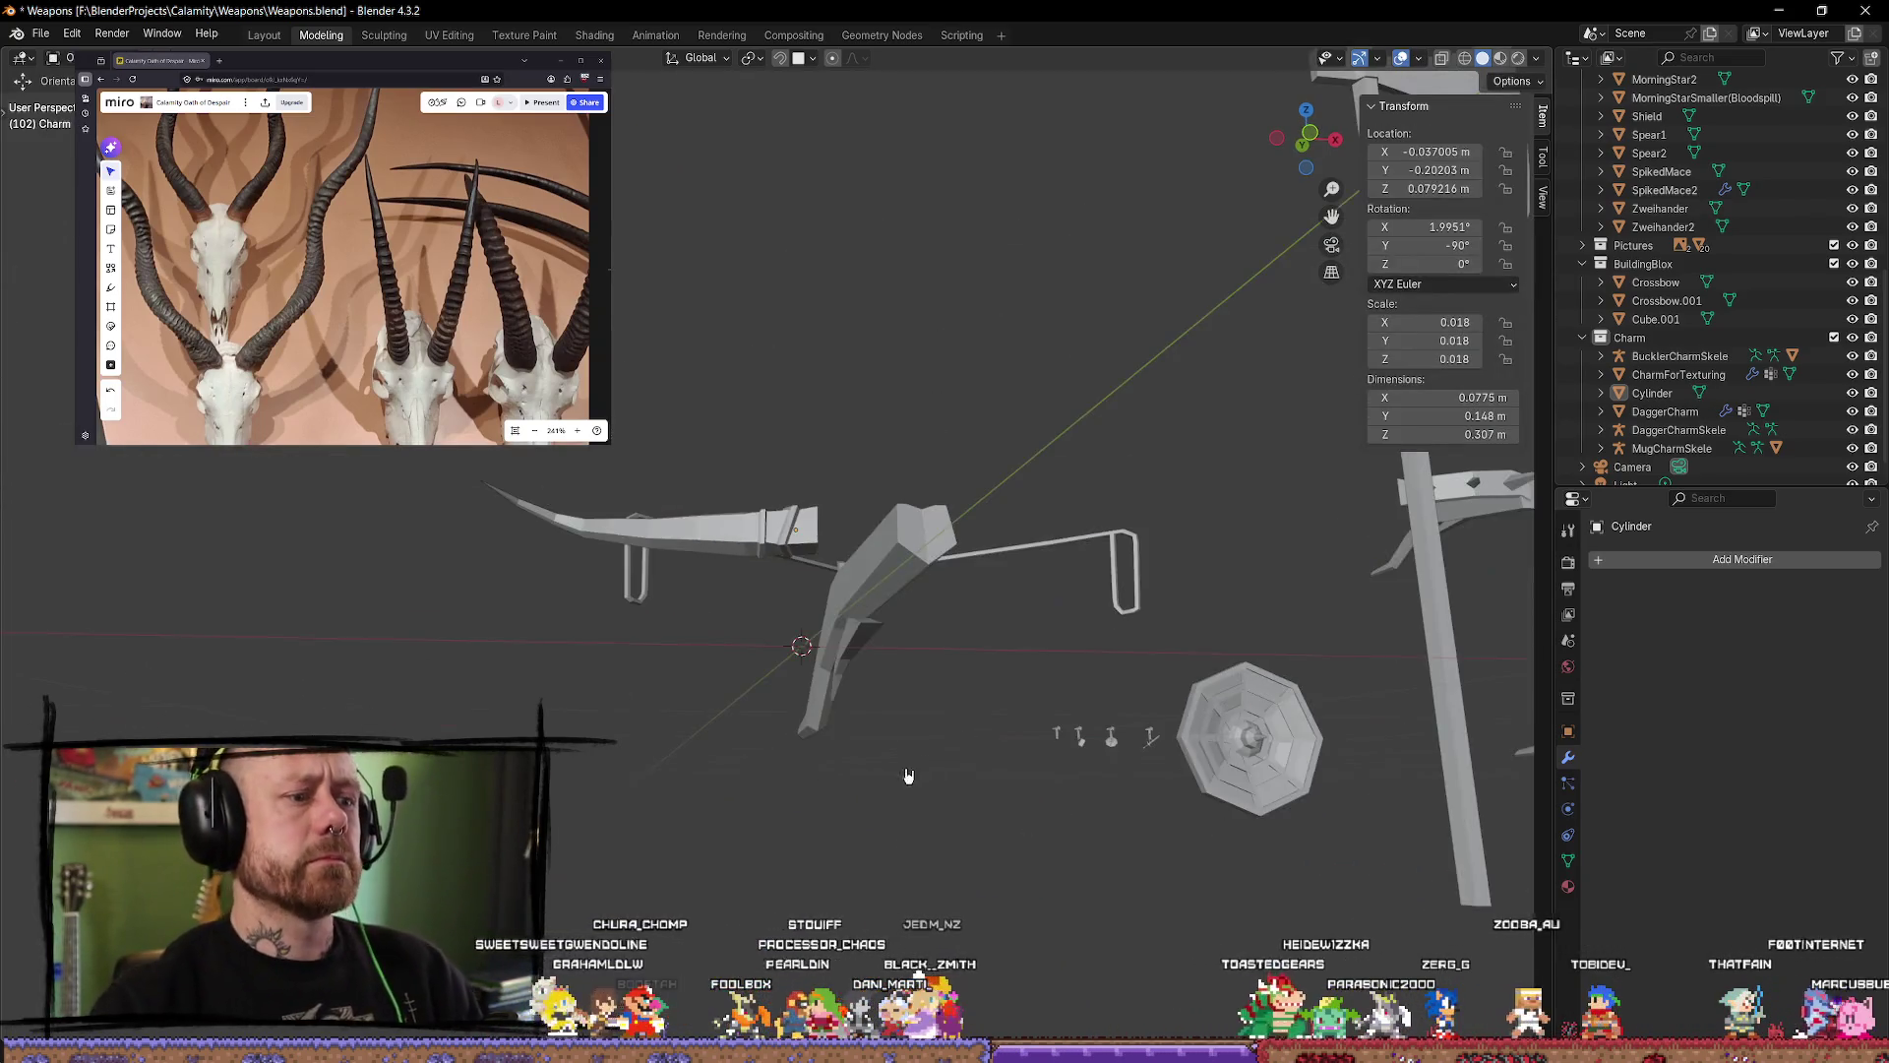
Step: Turn toward the crossbow limb in Edit Mode and trial-move an edge loop along X, then cancel
scroll(908, 776, up, 6)
mouse_move(908, 776)
middle_down()
mouse_move(866, 594)
mouse_move(834, 615)
mouse_move(782, 501)
mouse_move(848, 510)
mouse_move(1001, 689)
middle_up()
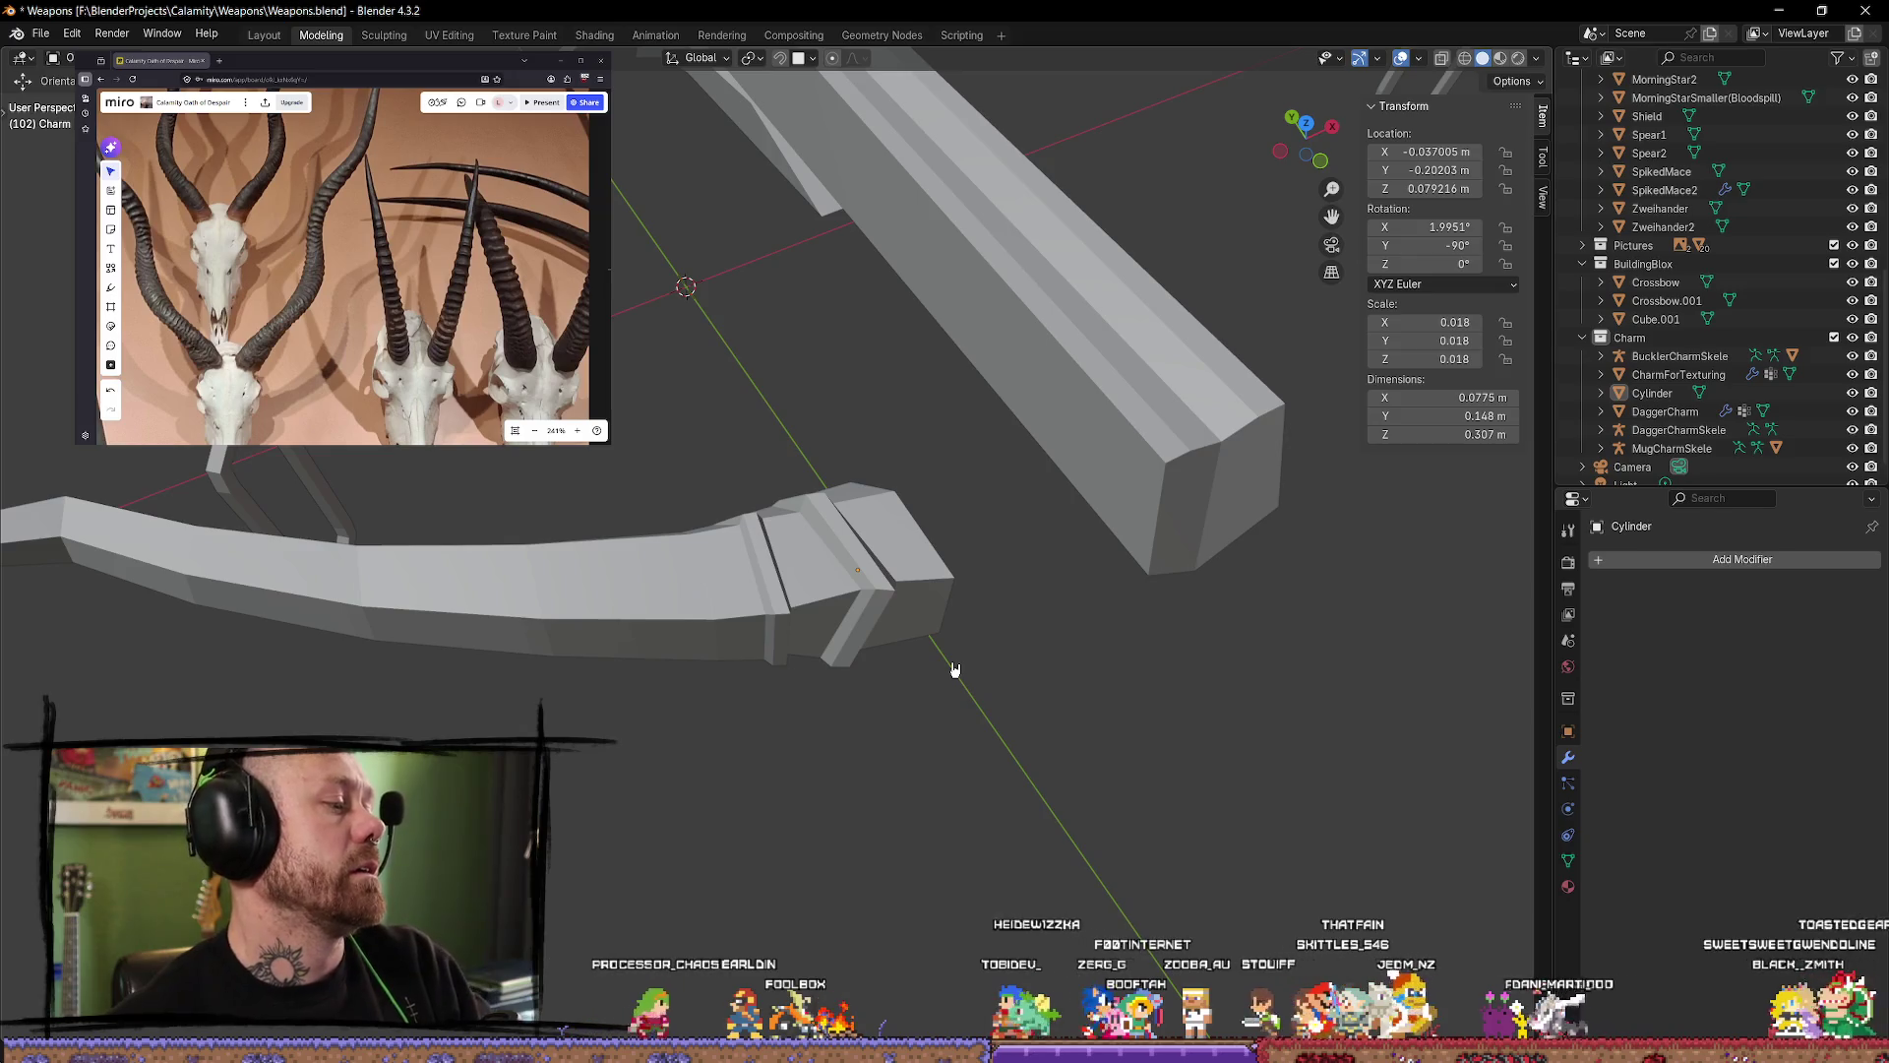
middle_drag(728, 513, 705, 616)
scroll(751, 541, up, 5)
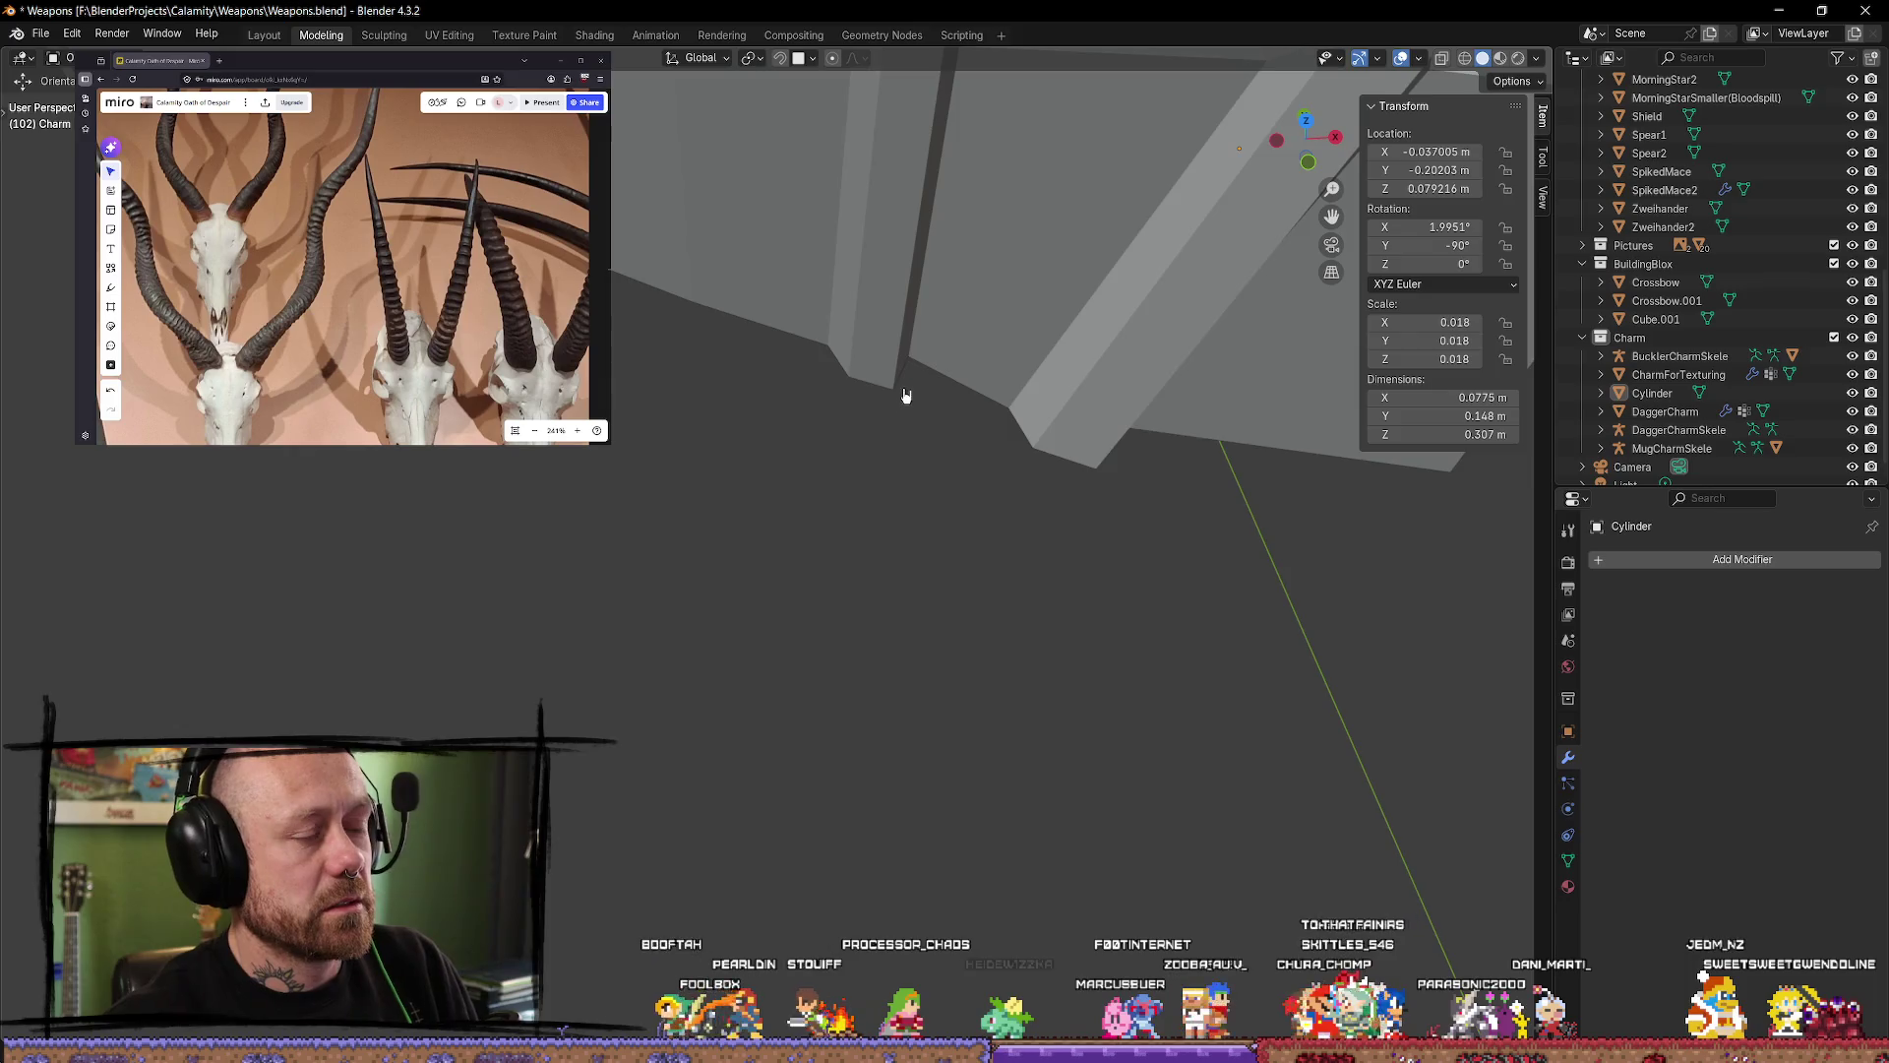
scroll(666, 751, down, 4)
mouse_move(692, 628)
middle_down()
mouse_move(696, 663)
mouse_move(771, 450)
middle_up()
key(Tab)
alt+click(740, 522)
key(g)
key(x)
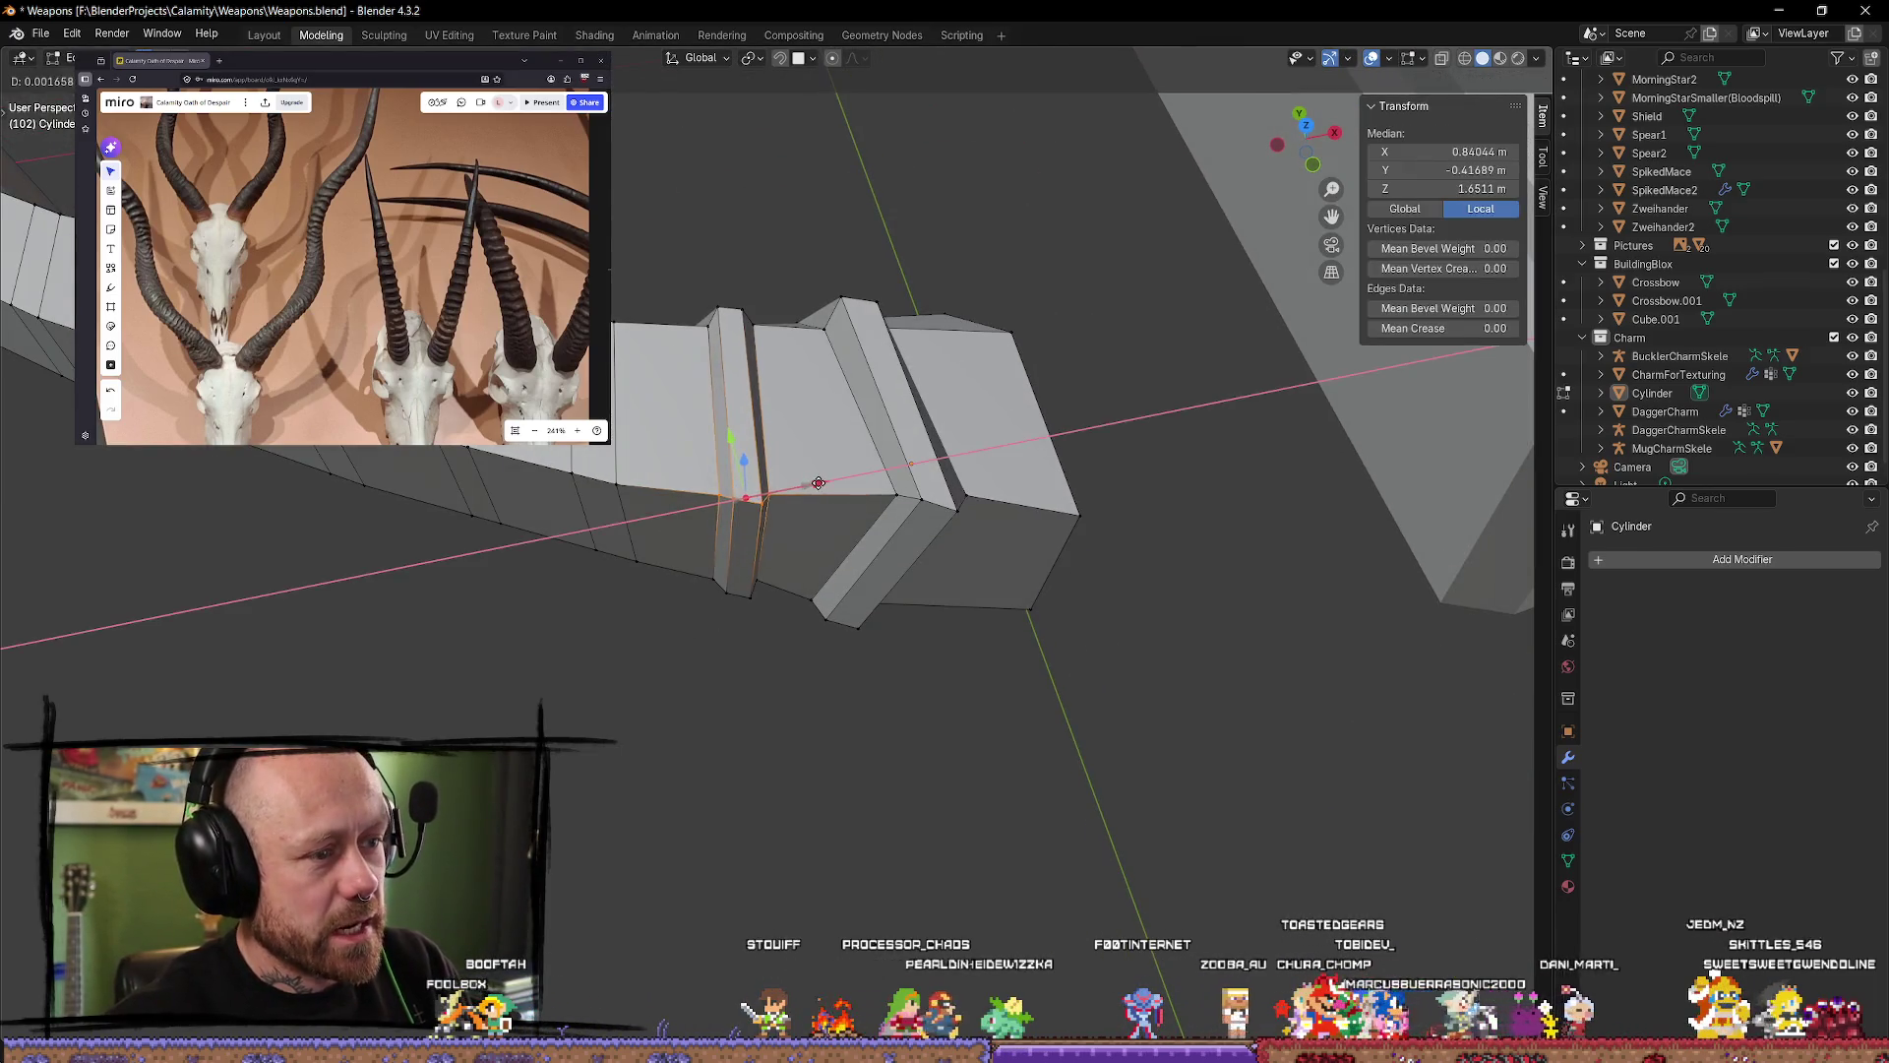
key(Escape)
key(alt+a)
Step: Select an edge loop on the limb, cancel the move, and switch to vertex select
mouse_move(945, 751)
middle_down()
mouse_move(827, 624)
mouse_move(749, 489)
mouse_move(755, 392)
mouse_move(764, 431)
middle_up()
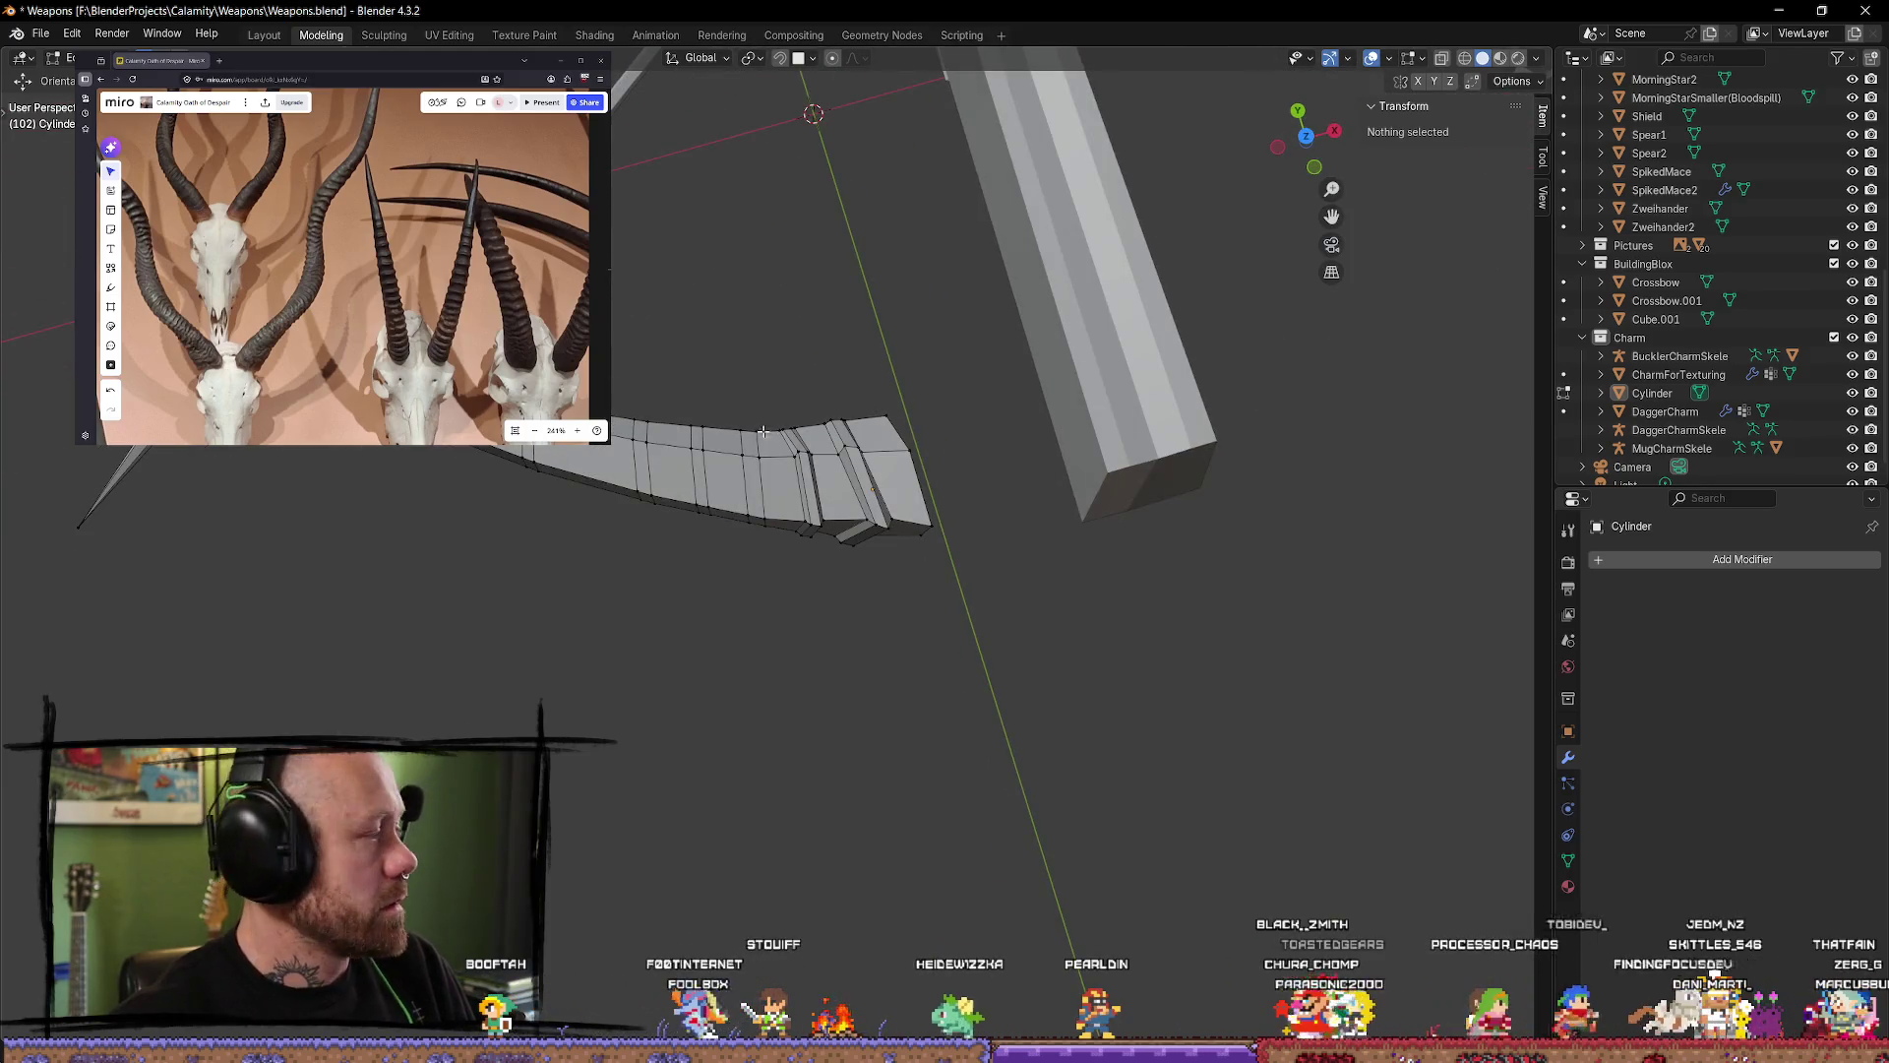
scroll(841, 519, up, 3)
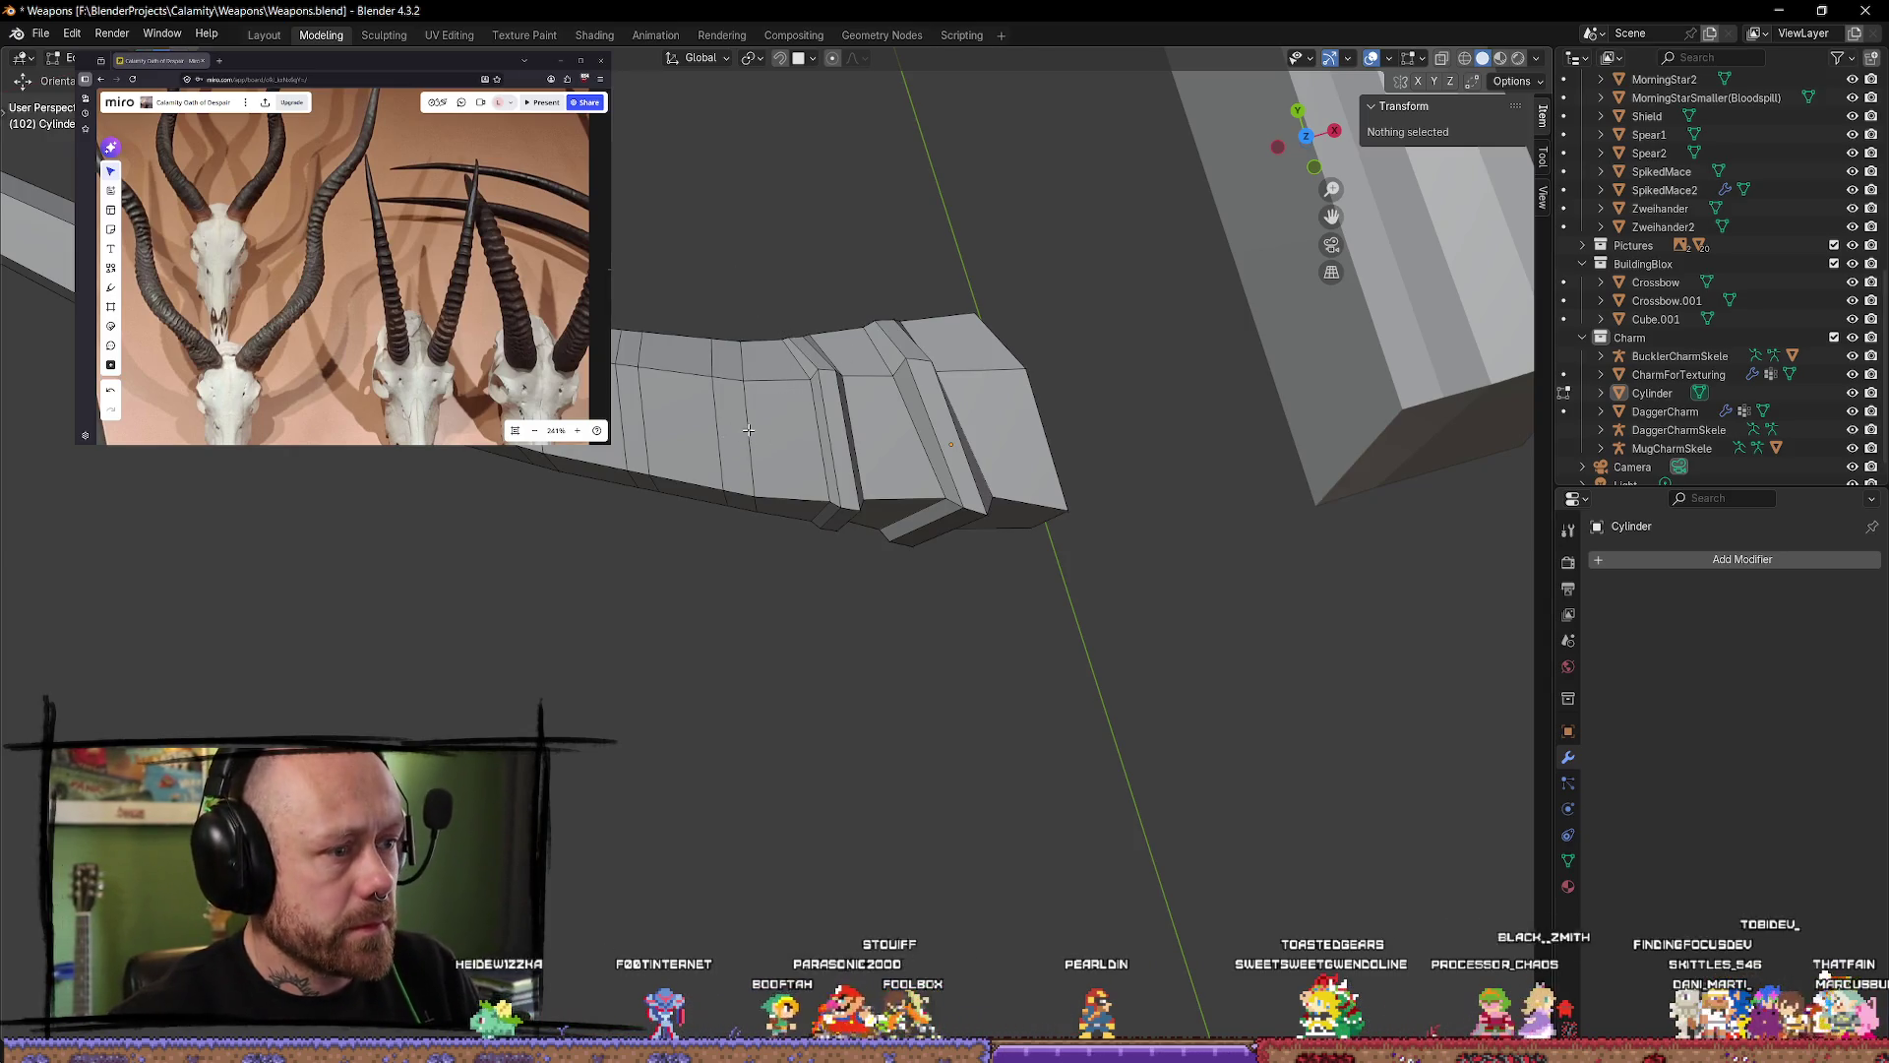
alt+click(722, 425)
middle_drag(795, 526, 789, 496)
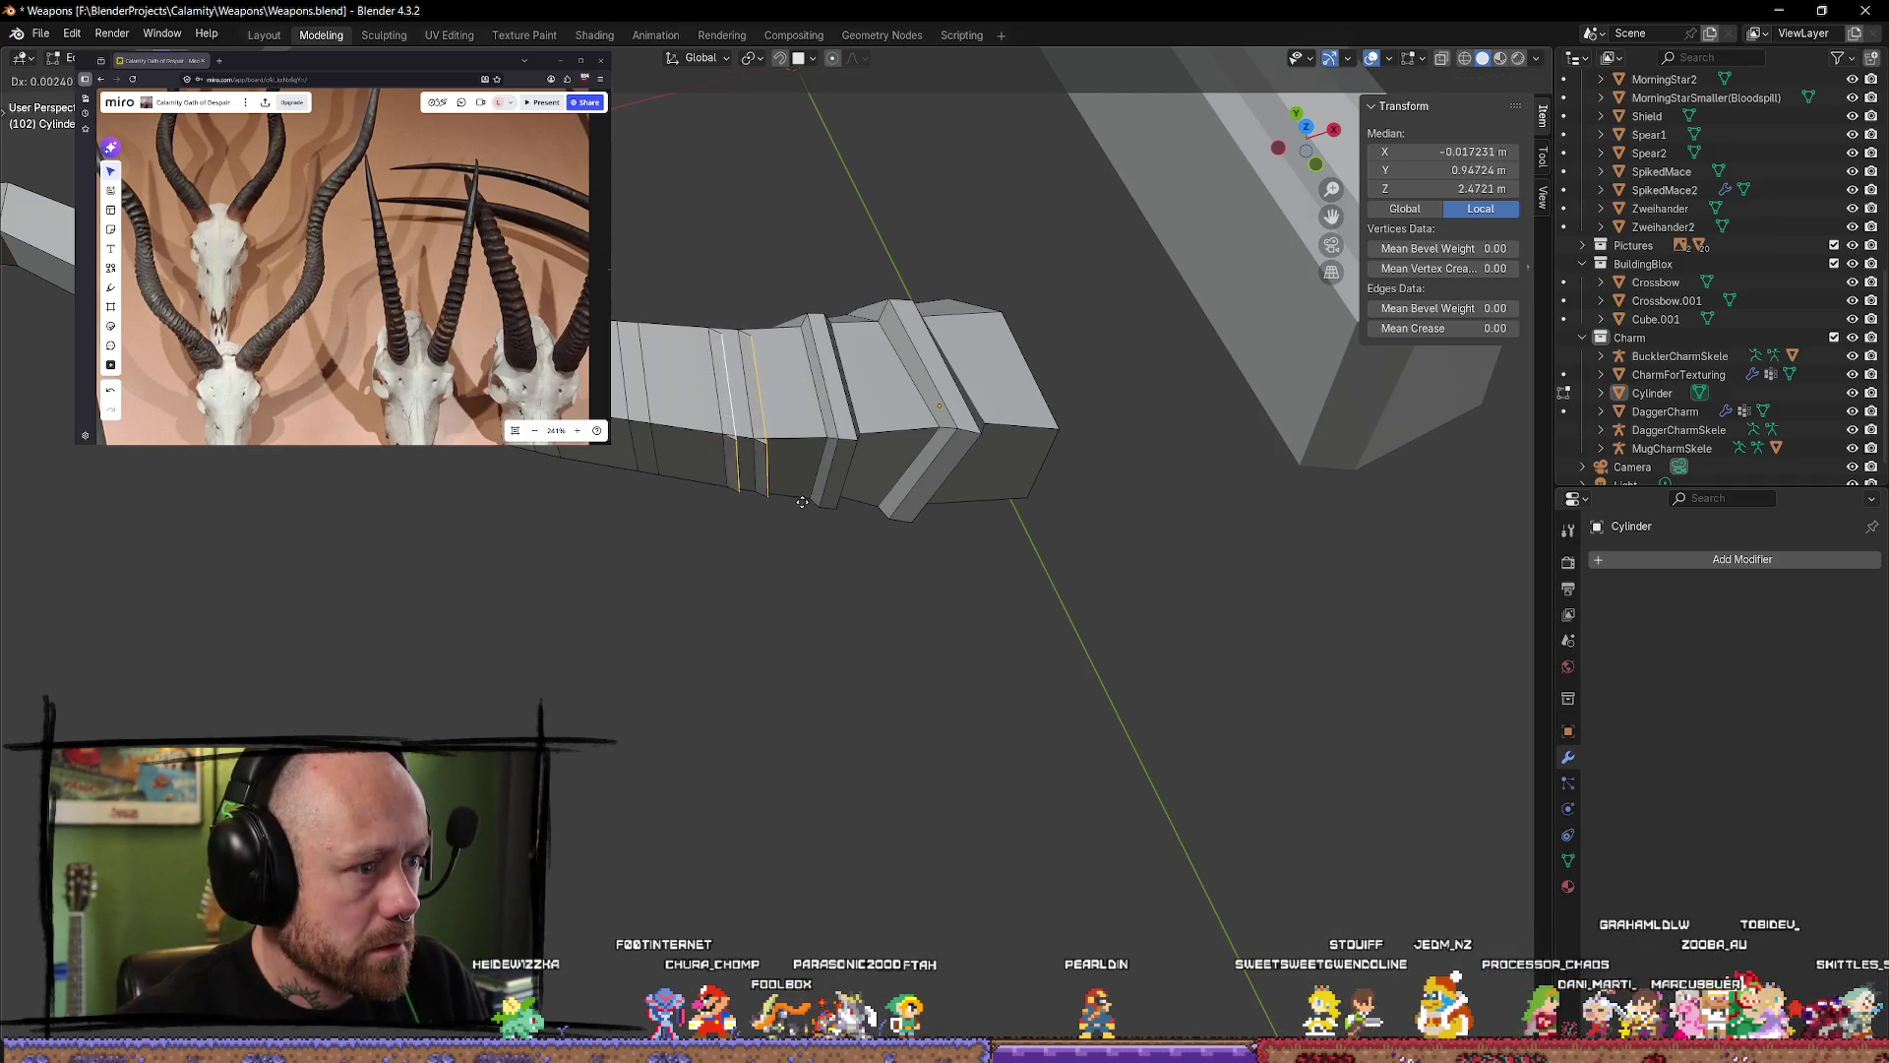
right_click(809, 506)
key(alt+m)
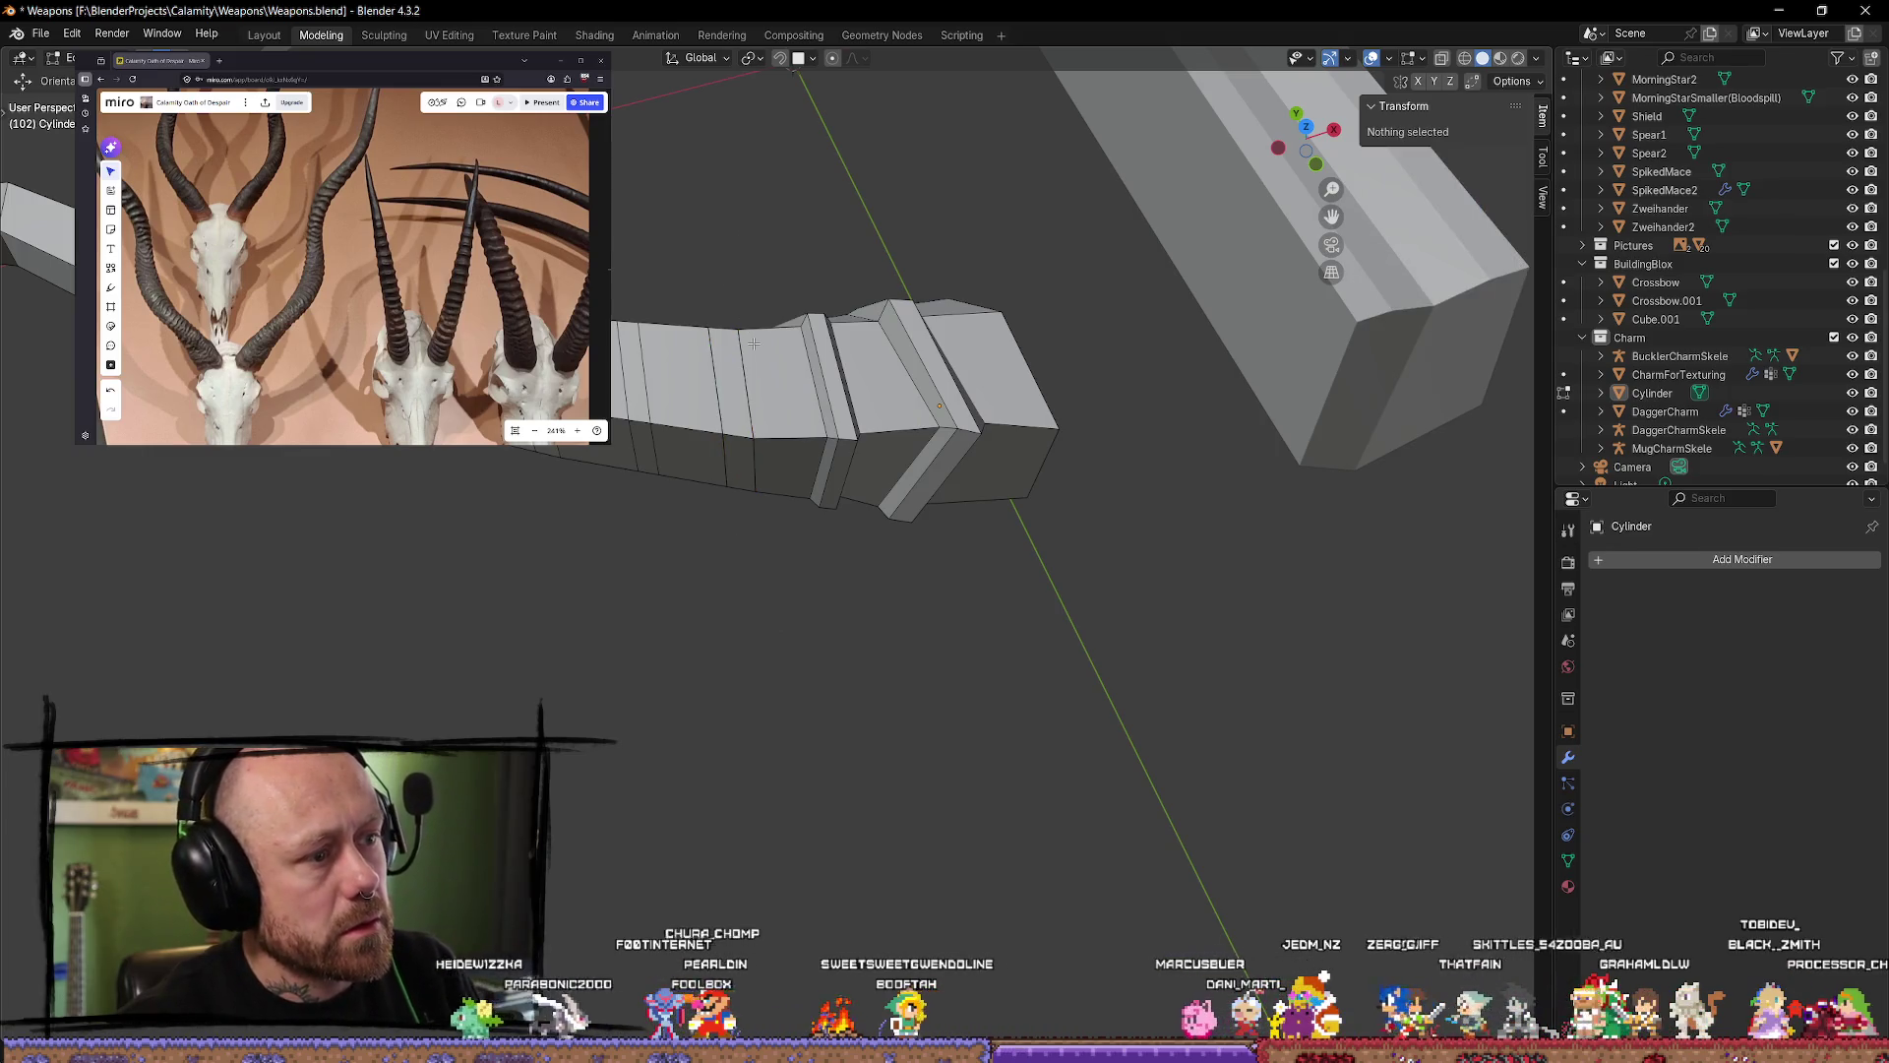
key(1)
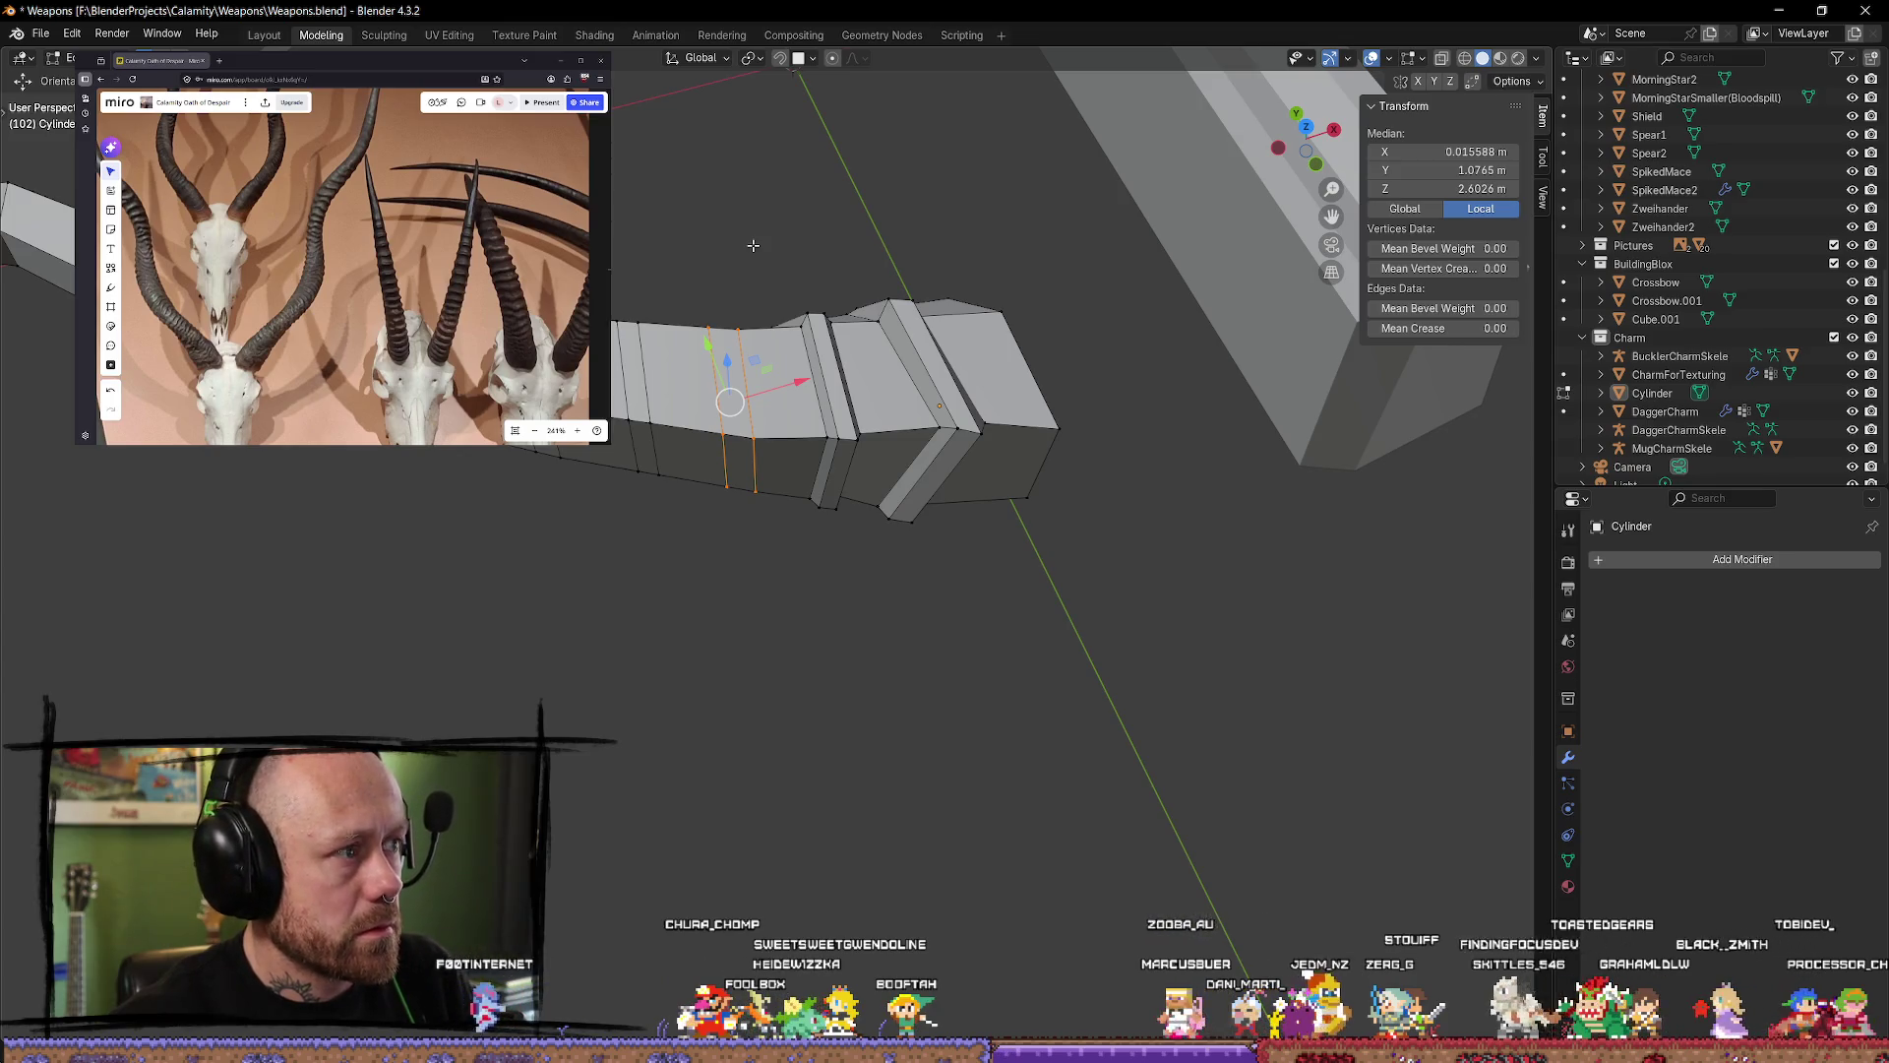
Step: Try different edge loop selections near the ridges, undoing back to the earlier loop
click(751, 251)
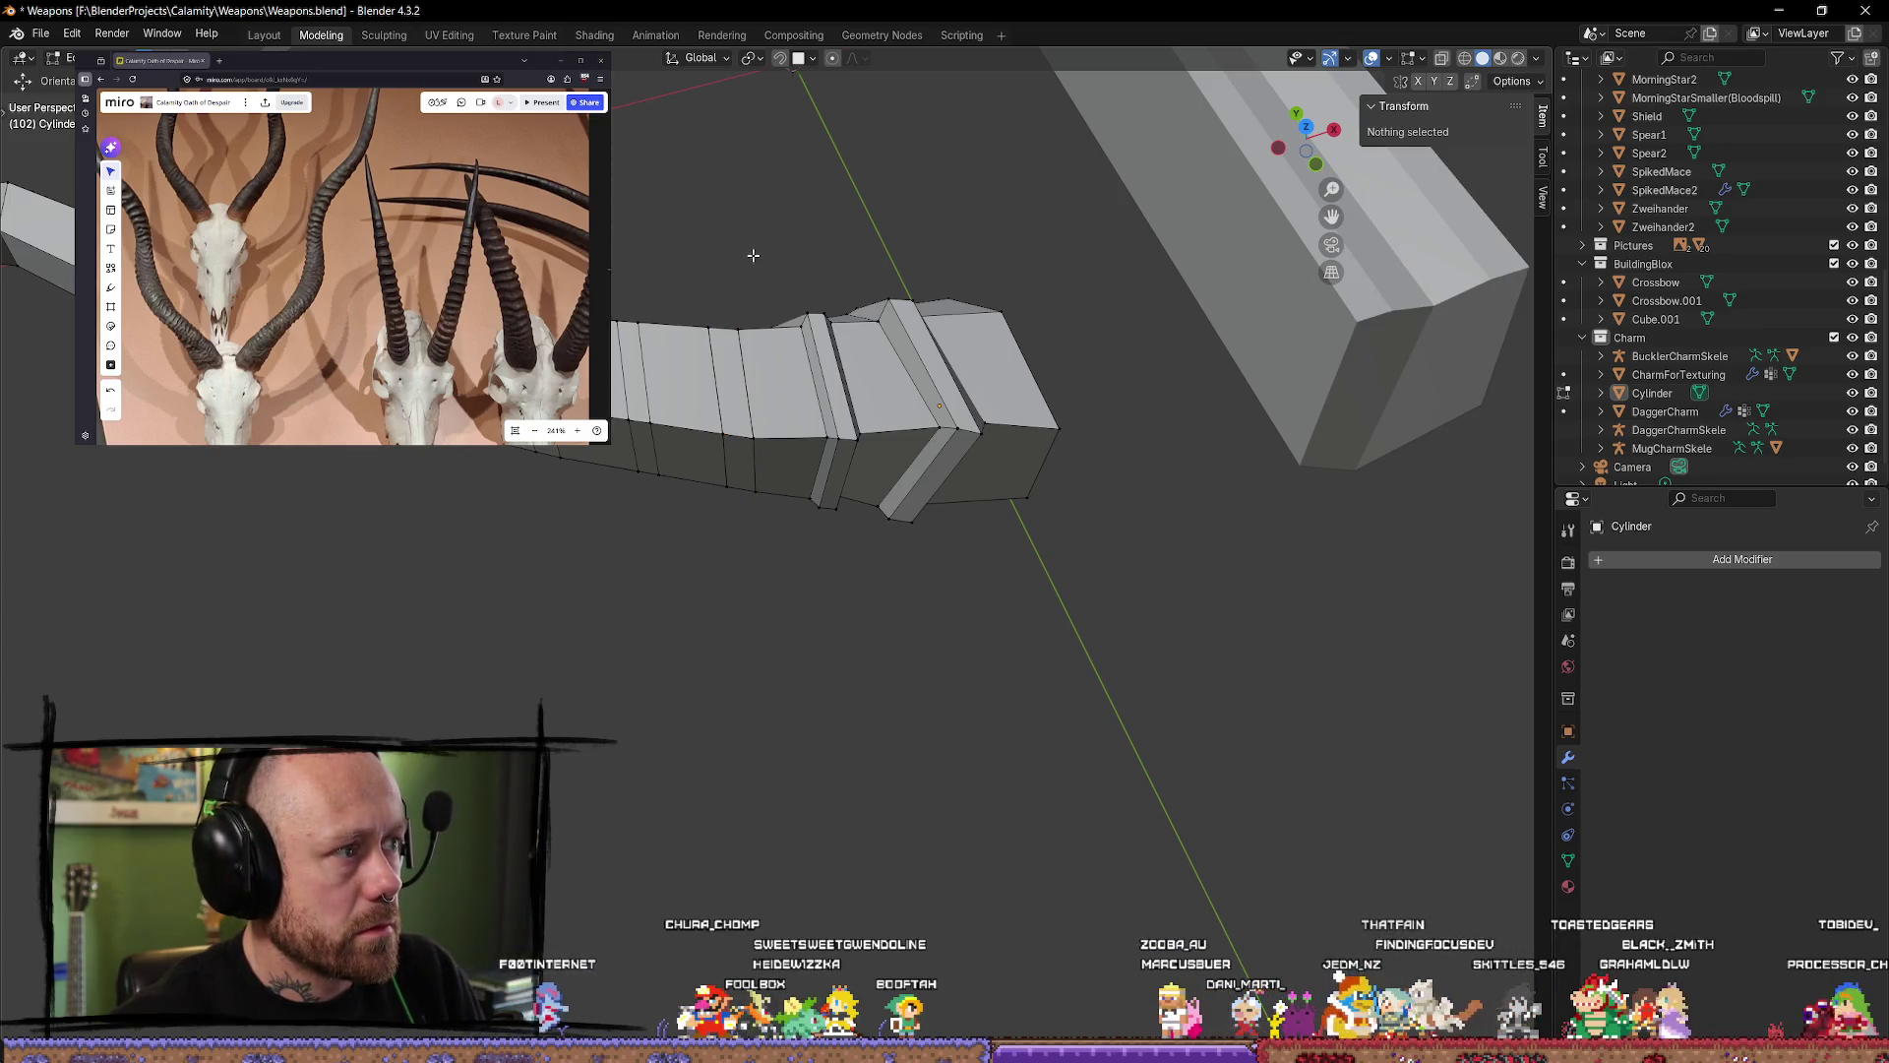
alt+click(741, 371)
mouse_move(723, 354)
middle_down()
mouse_move(787, 189)
mouse_move(806, 262)
mouse_move(793, 328)
middle_up()
click(794, 205)
alt+click(793, 329)
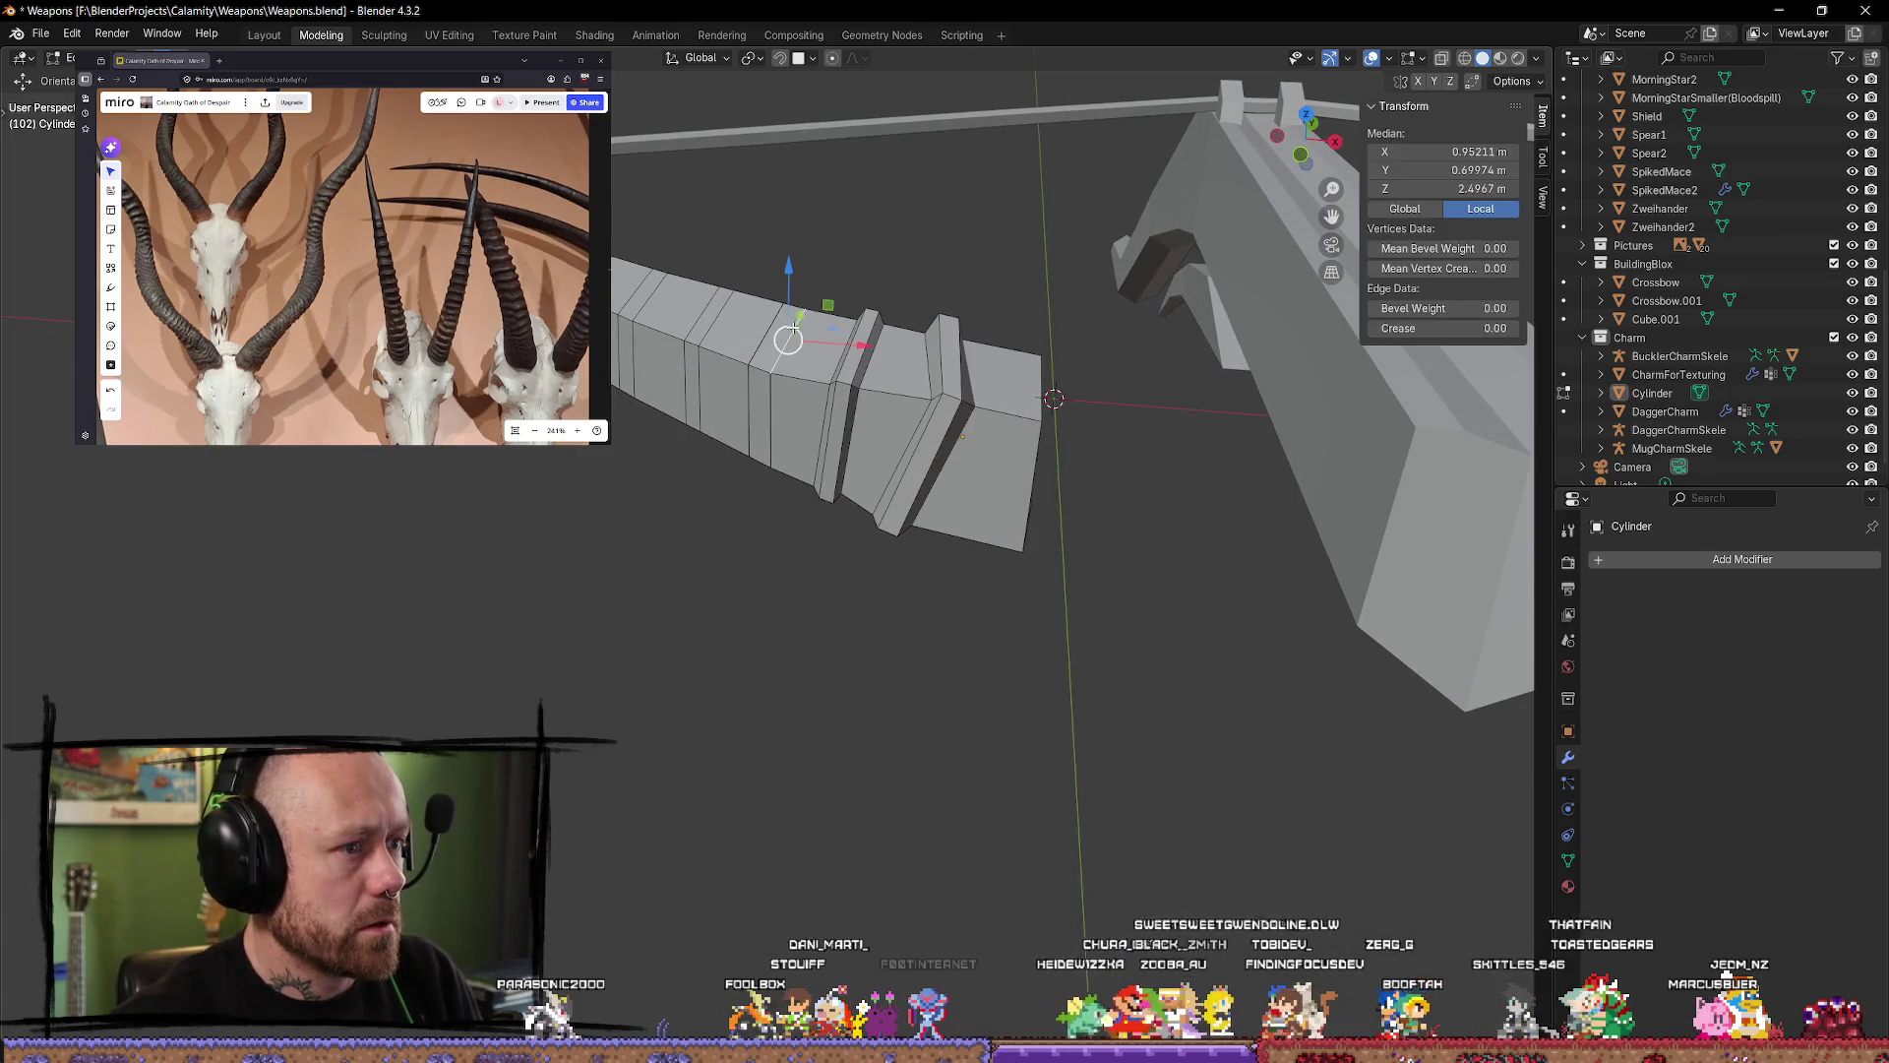
key(ctrl+z)
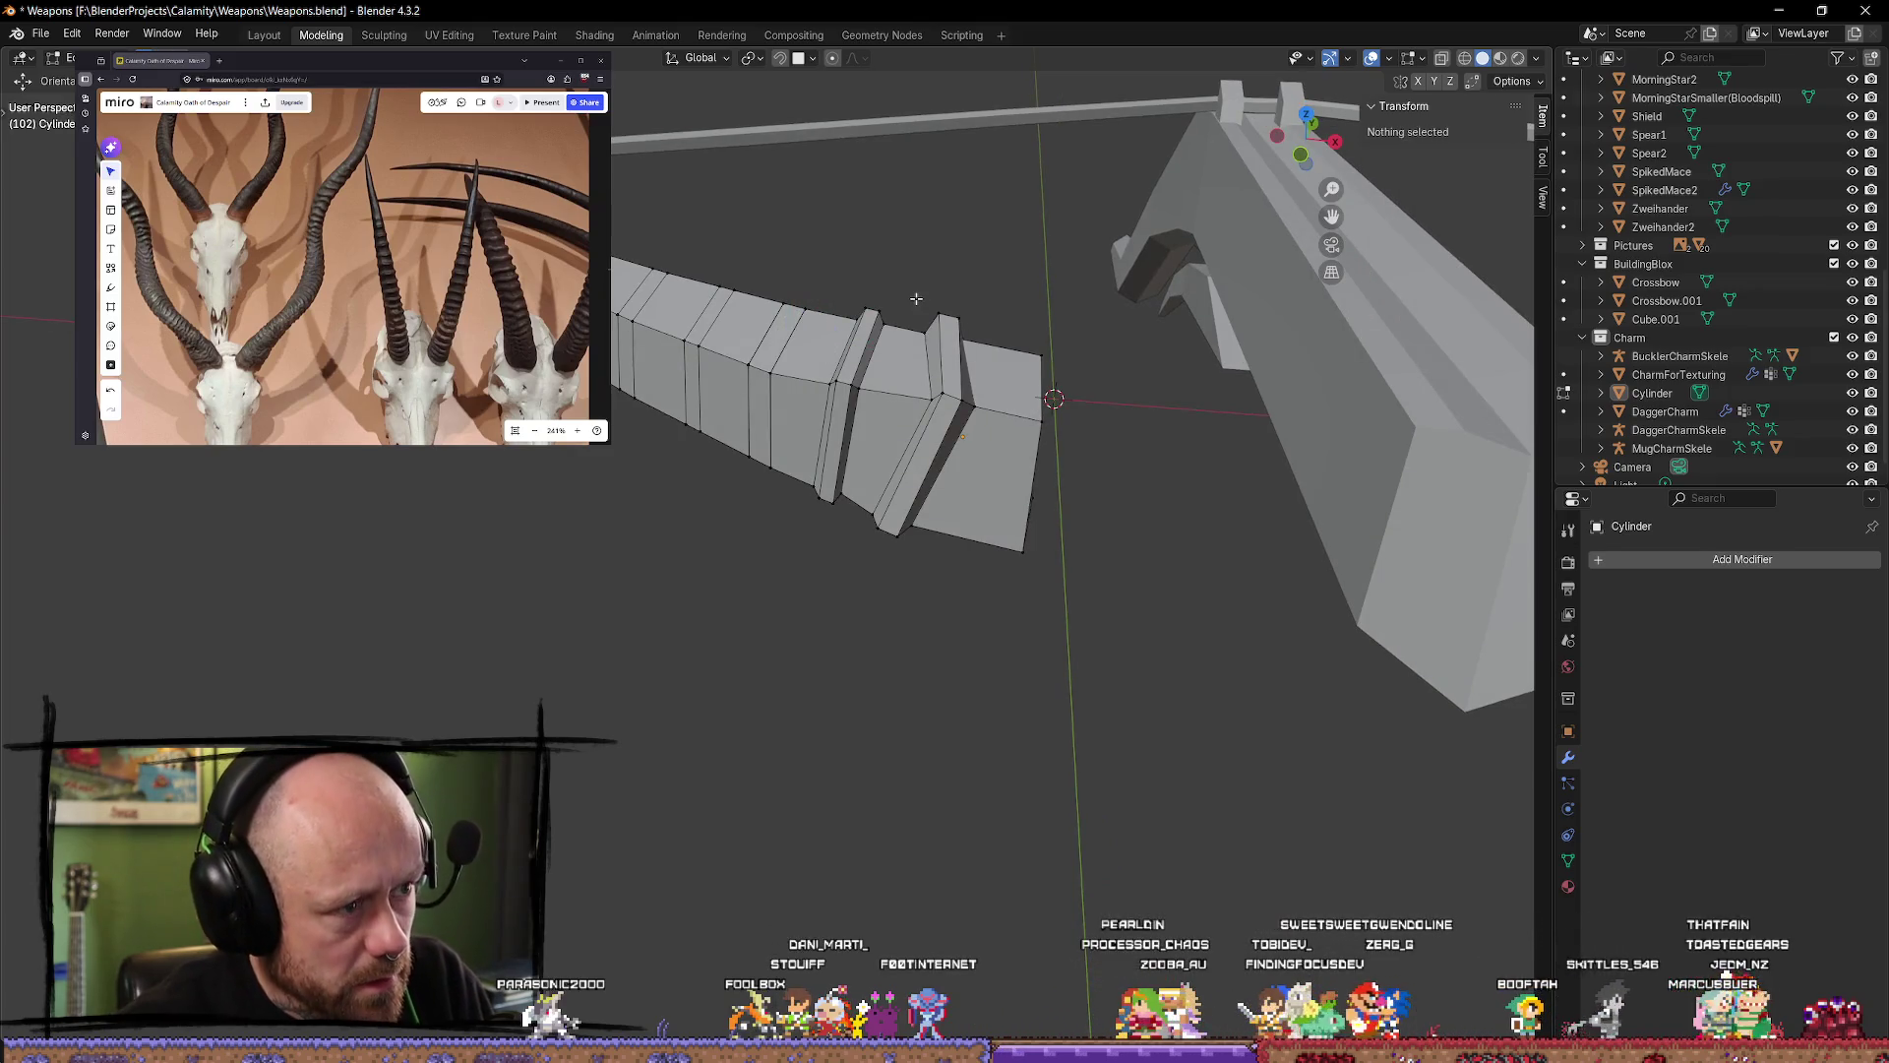
key(ctrl+z)
click(916, 298)
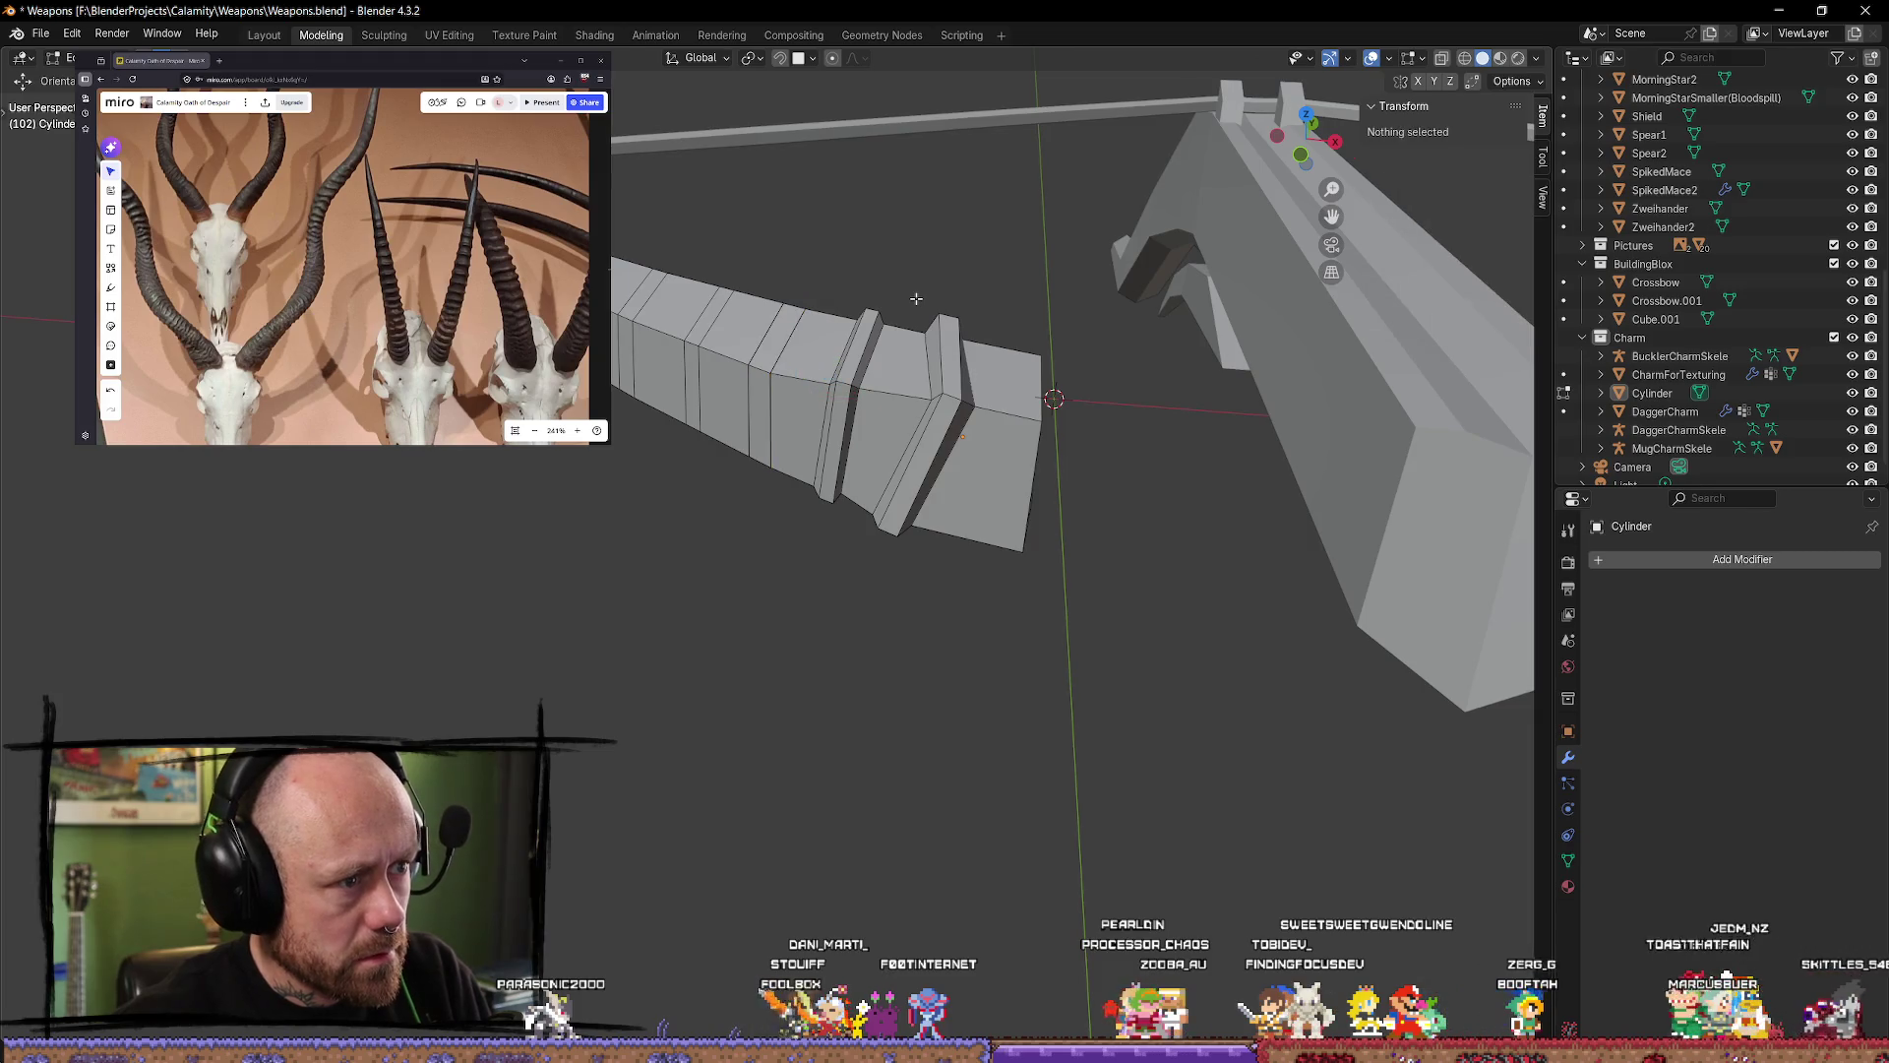
alt+click(784, 365)
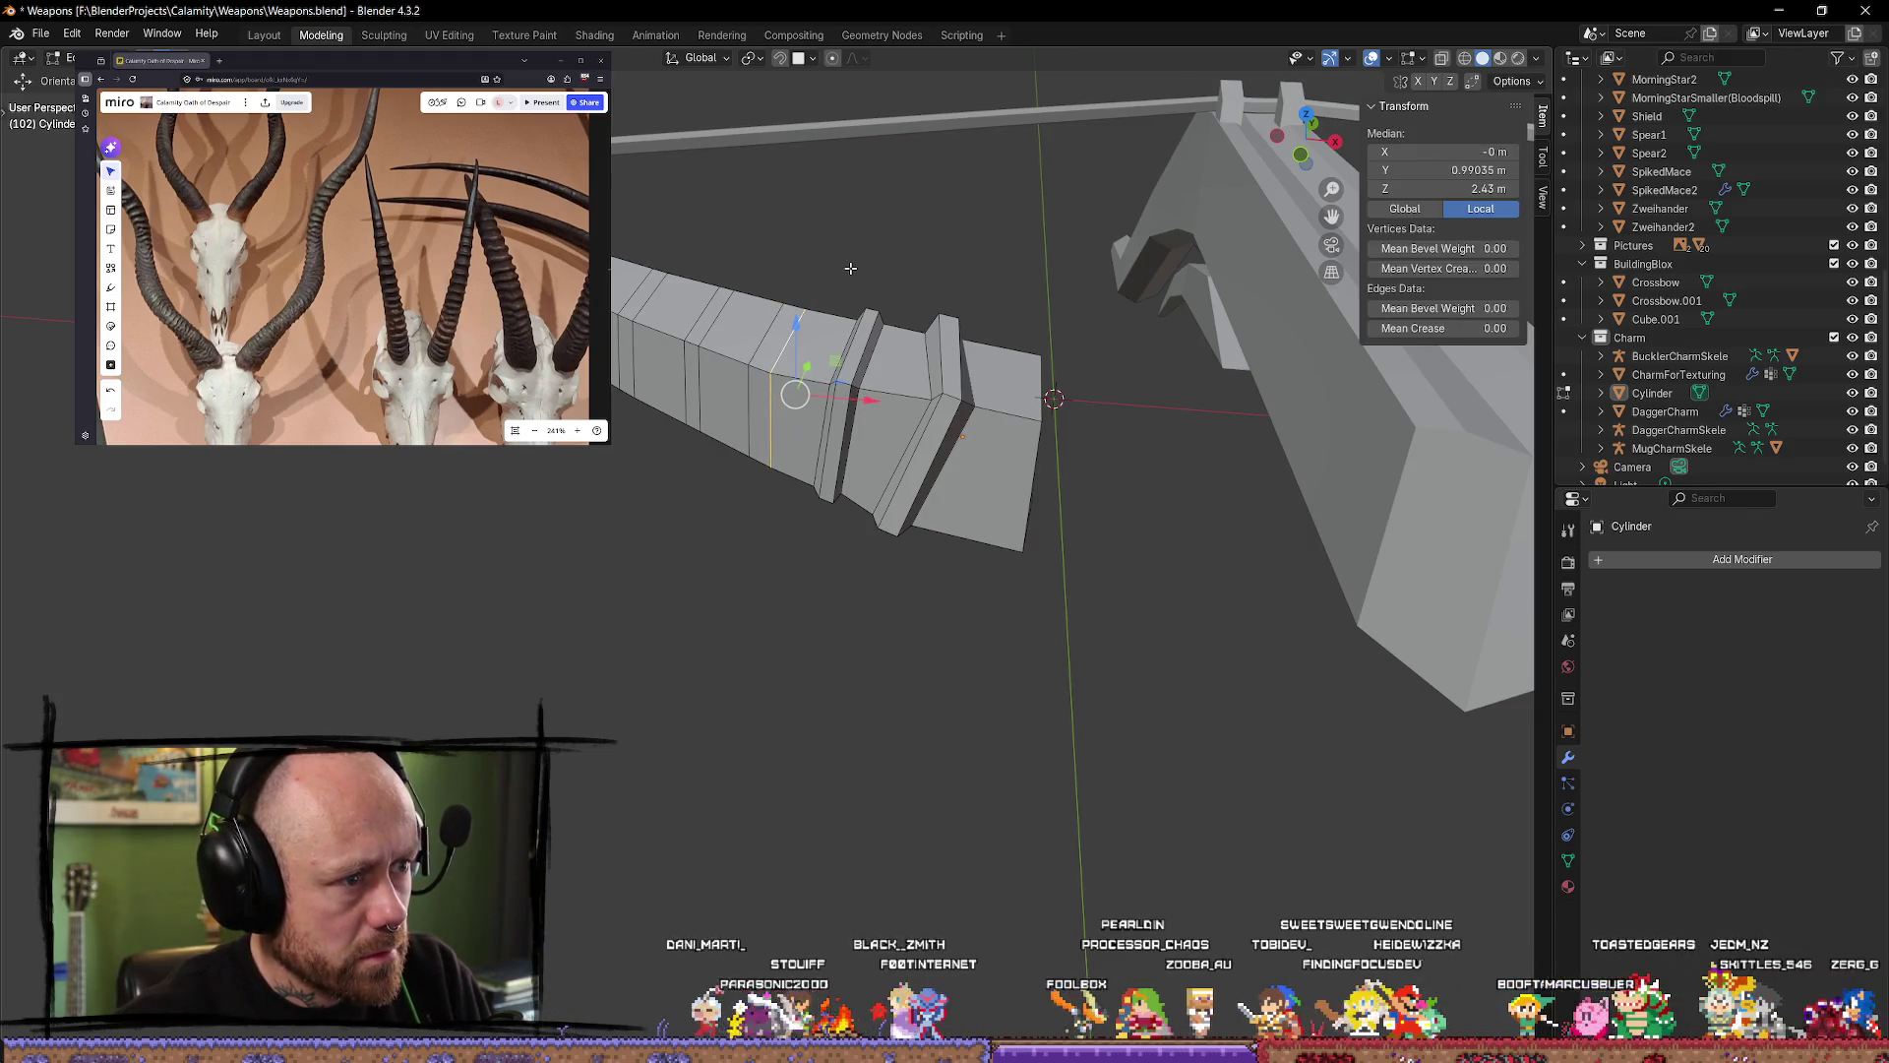
click(816, 291)
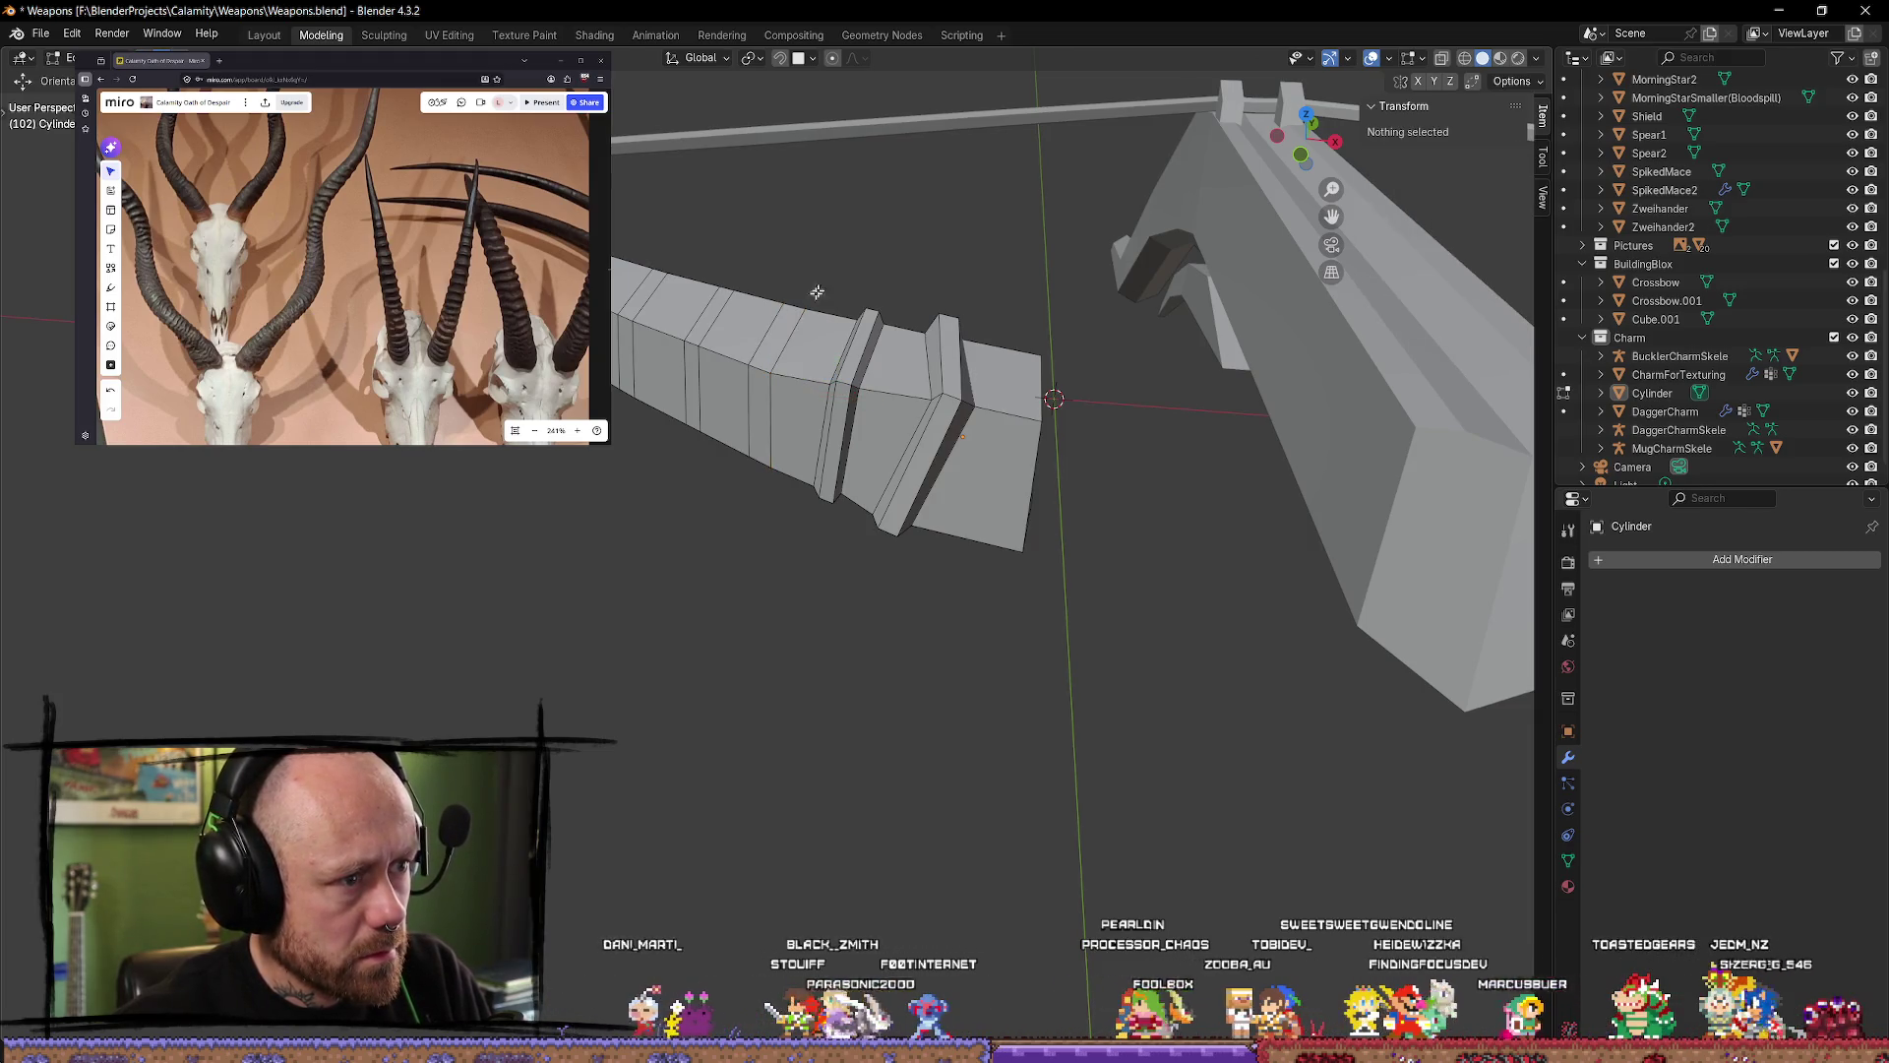
Step: Move an edge on the limb vertically with G Z, then clear the selection
alt+click(790, 336)
middle_drag(790, 335, 849, 223)
key(g)
key(z)
click(834, 277)
key(alt+a)
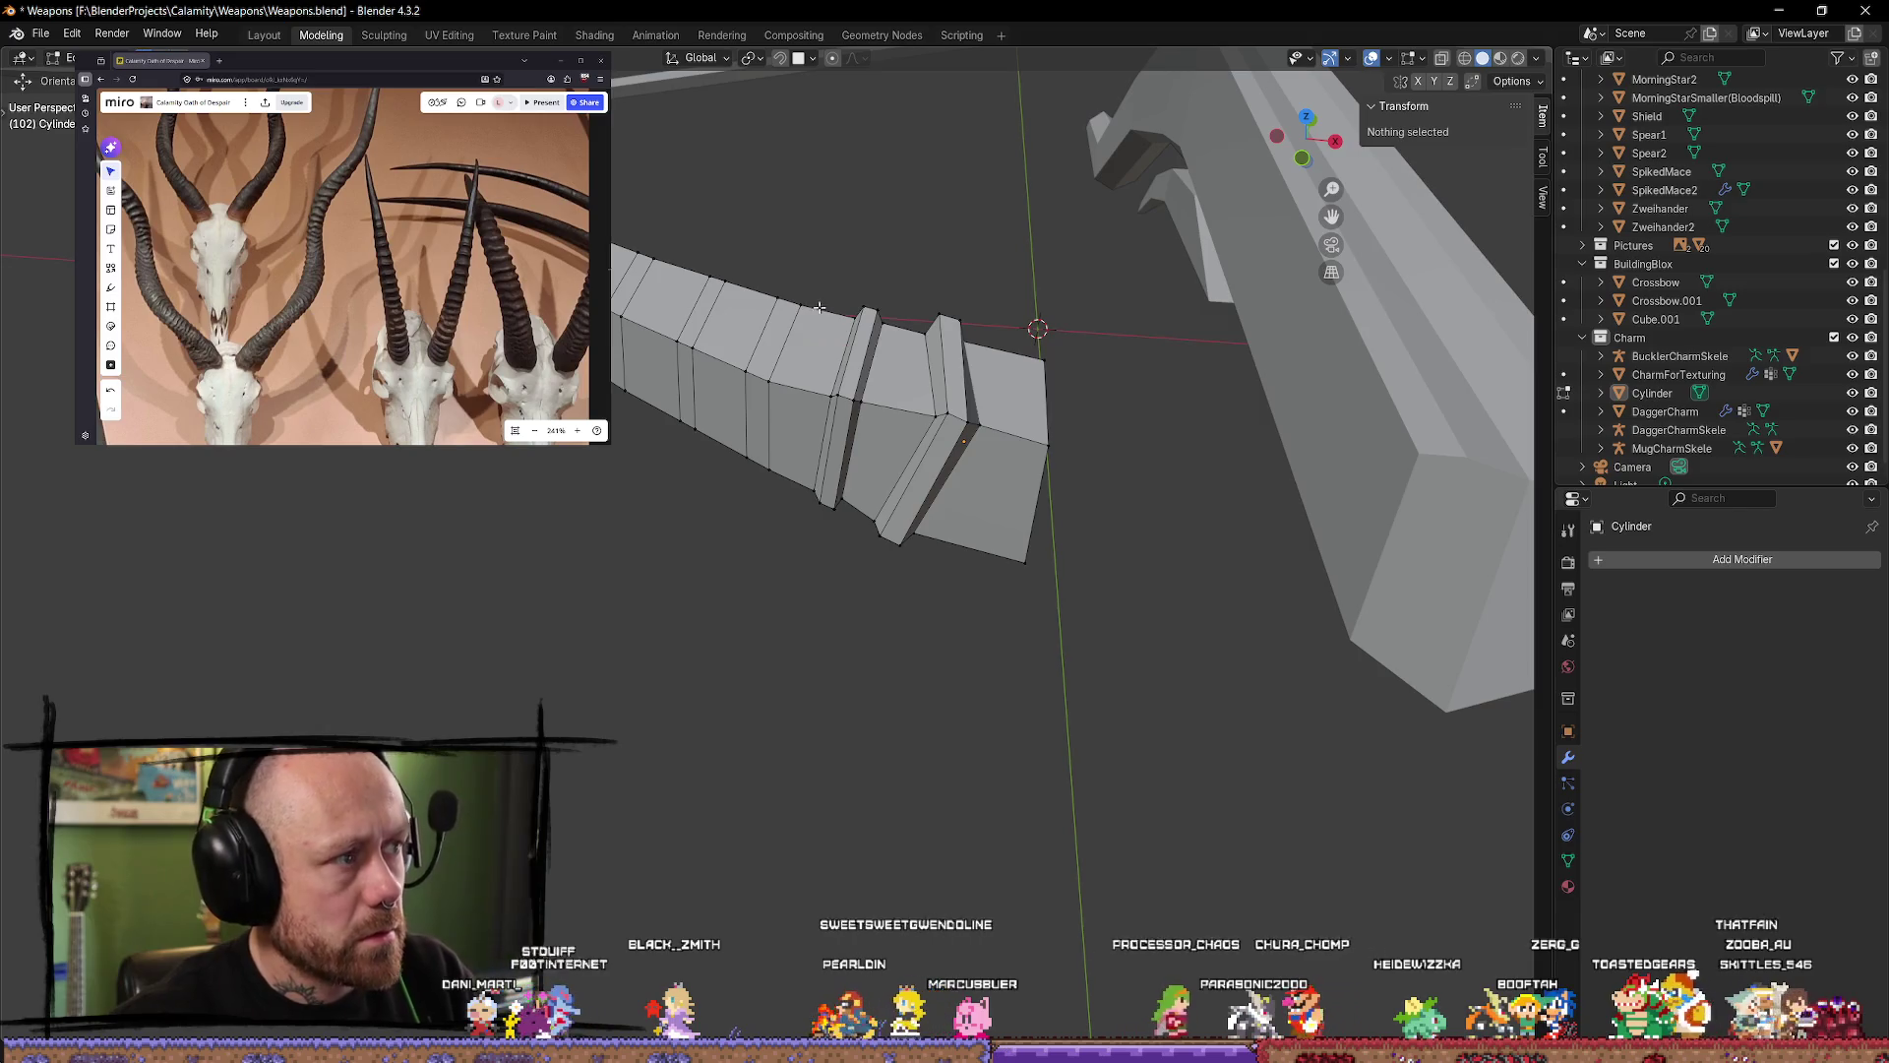
Step: Shrink/Fatten the face loop behind the ridges outward into a third raised band
alt+click(791, 330)
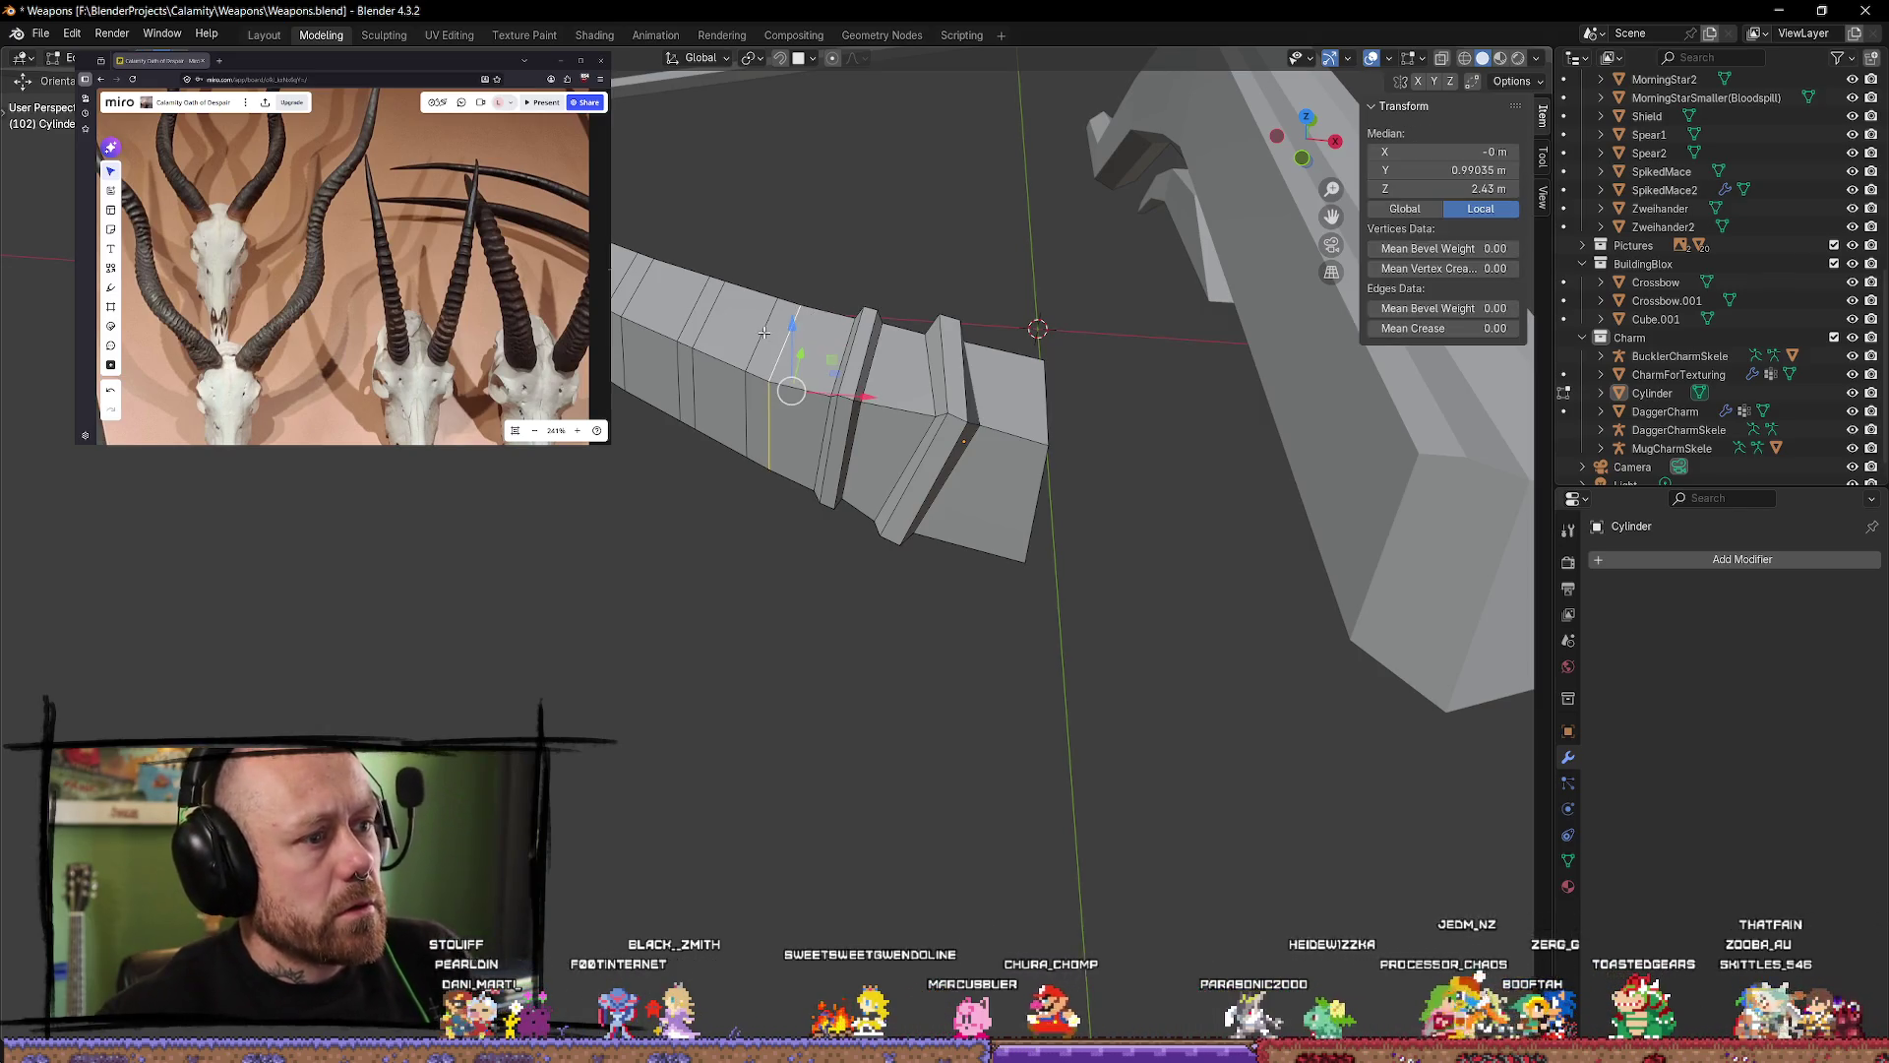
middle_drag(791, 331, 821, 241)
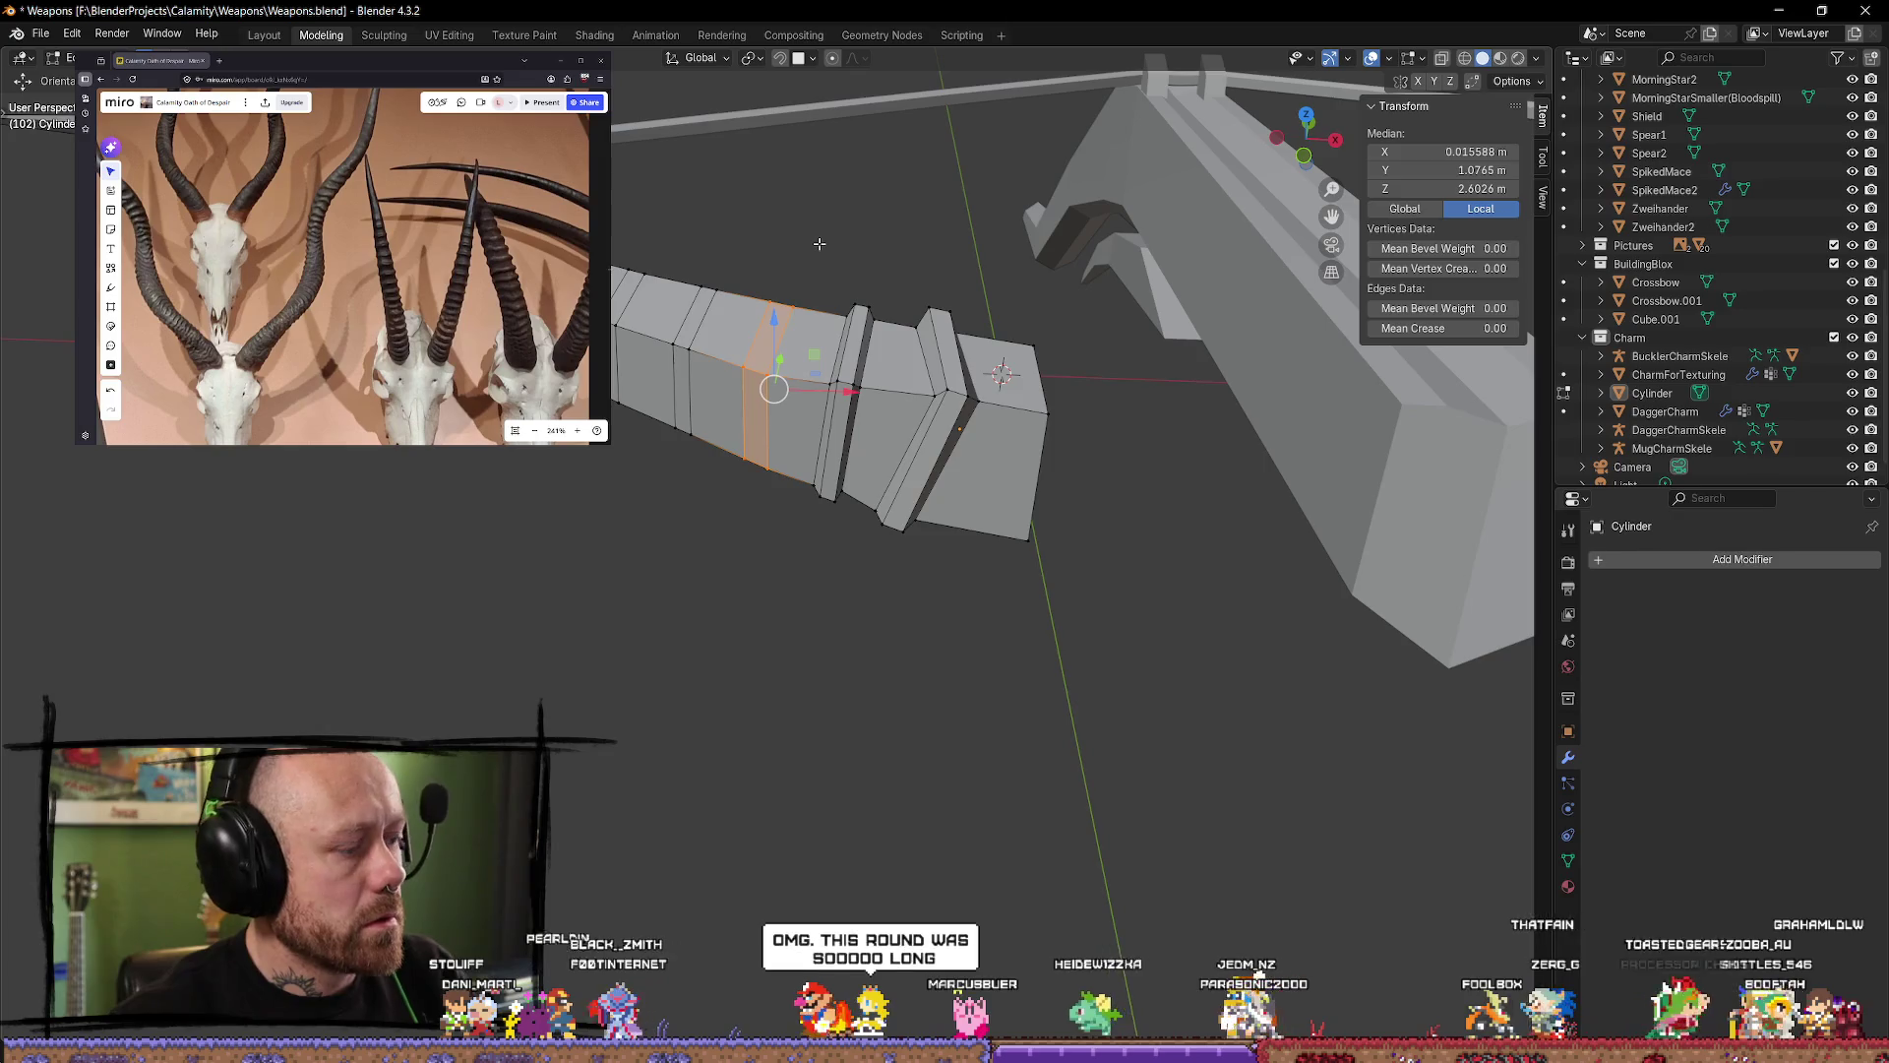
right_click(820, 243)
click(815, 245)
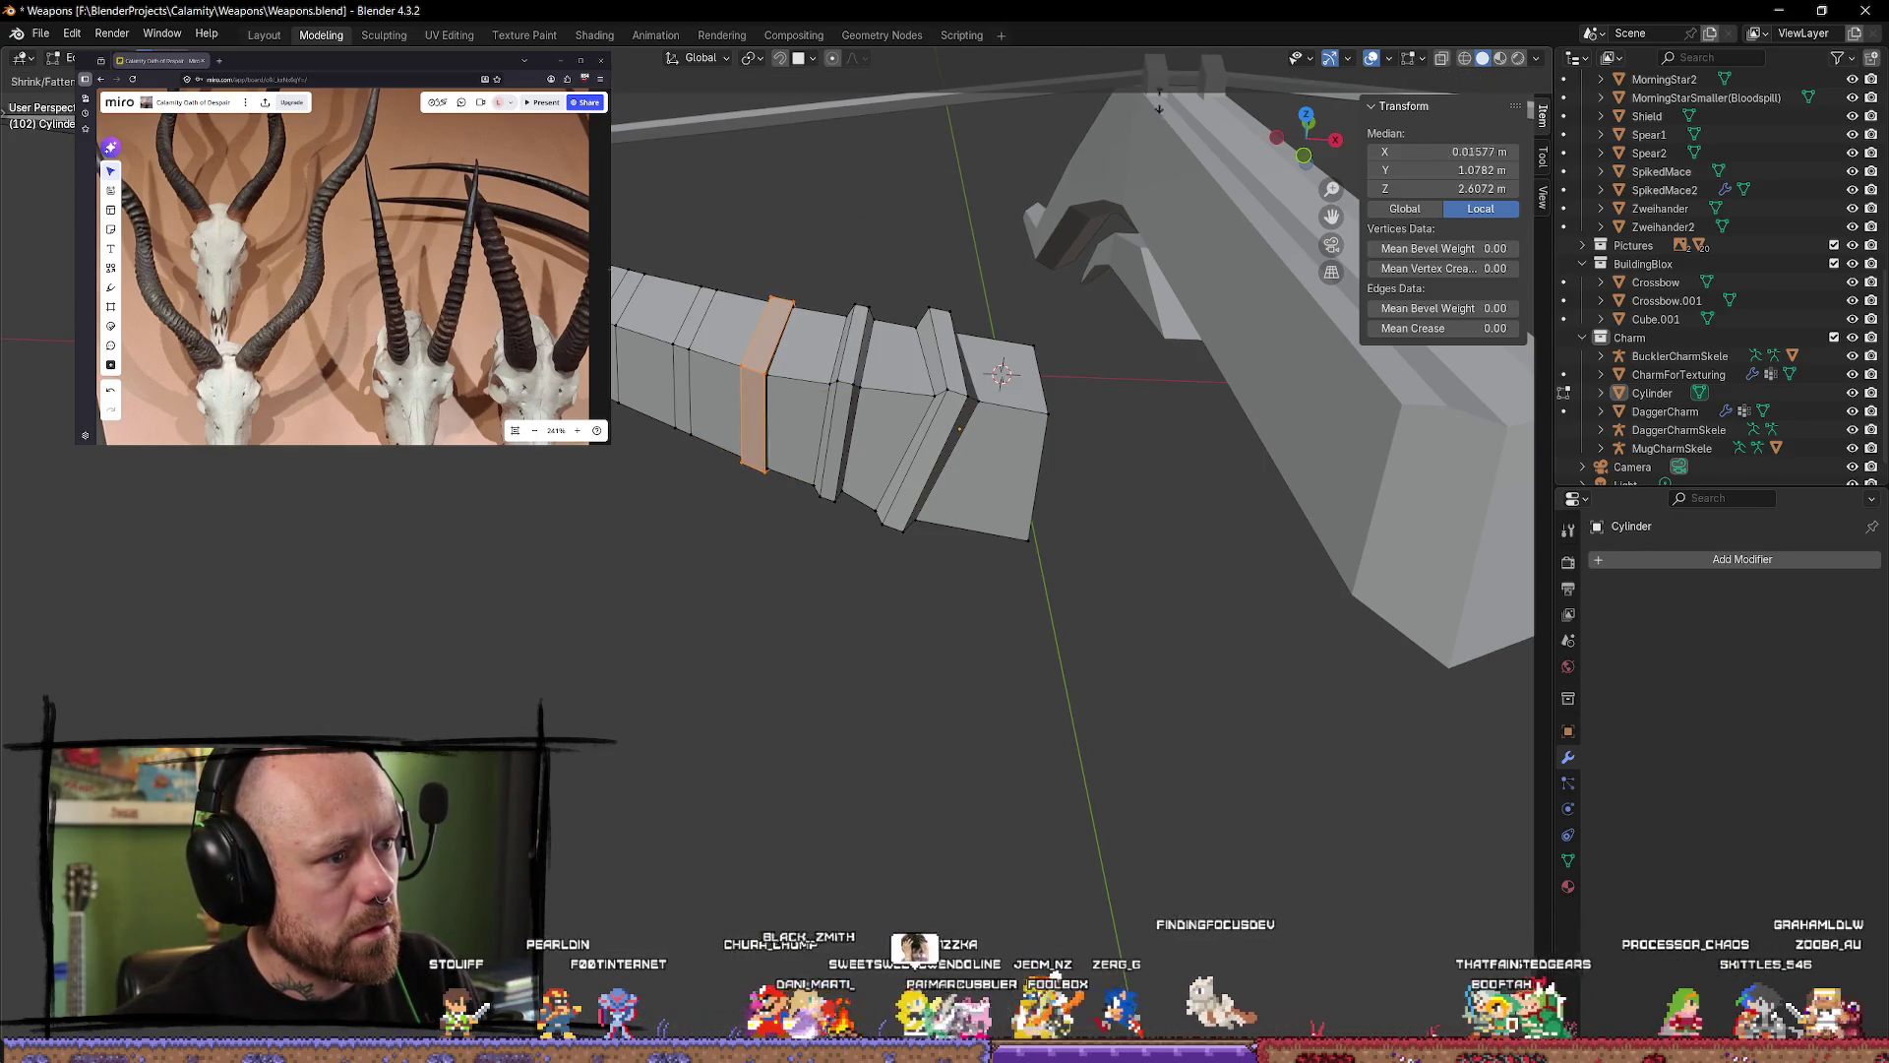
click(1216, 886)
mouse_move(1216, 885)
middle_down()
mouse_move(889, 787)
mouse_move(848, 745)
mouse_move(962, 788)
mouse_move(932, 793)
mouse_move(898, 594)
mouse_move(952, 597)
mouse_move(967, 743)
mouse_move(787, 588)
middle_up()
click(952, 597)
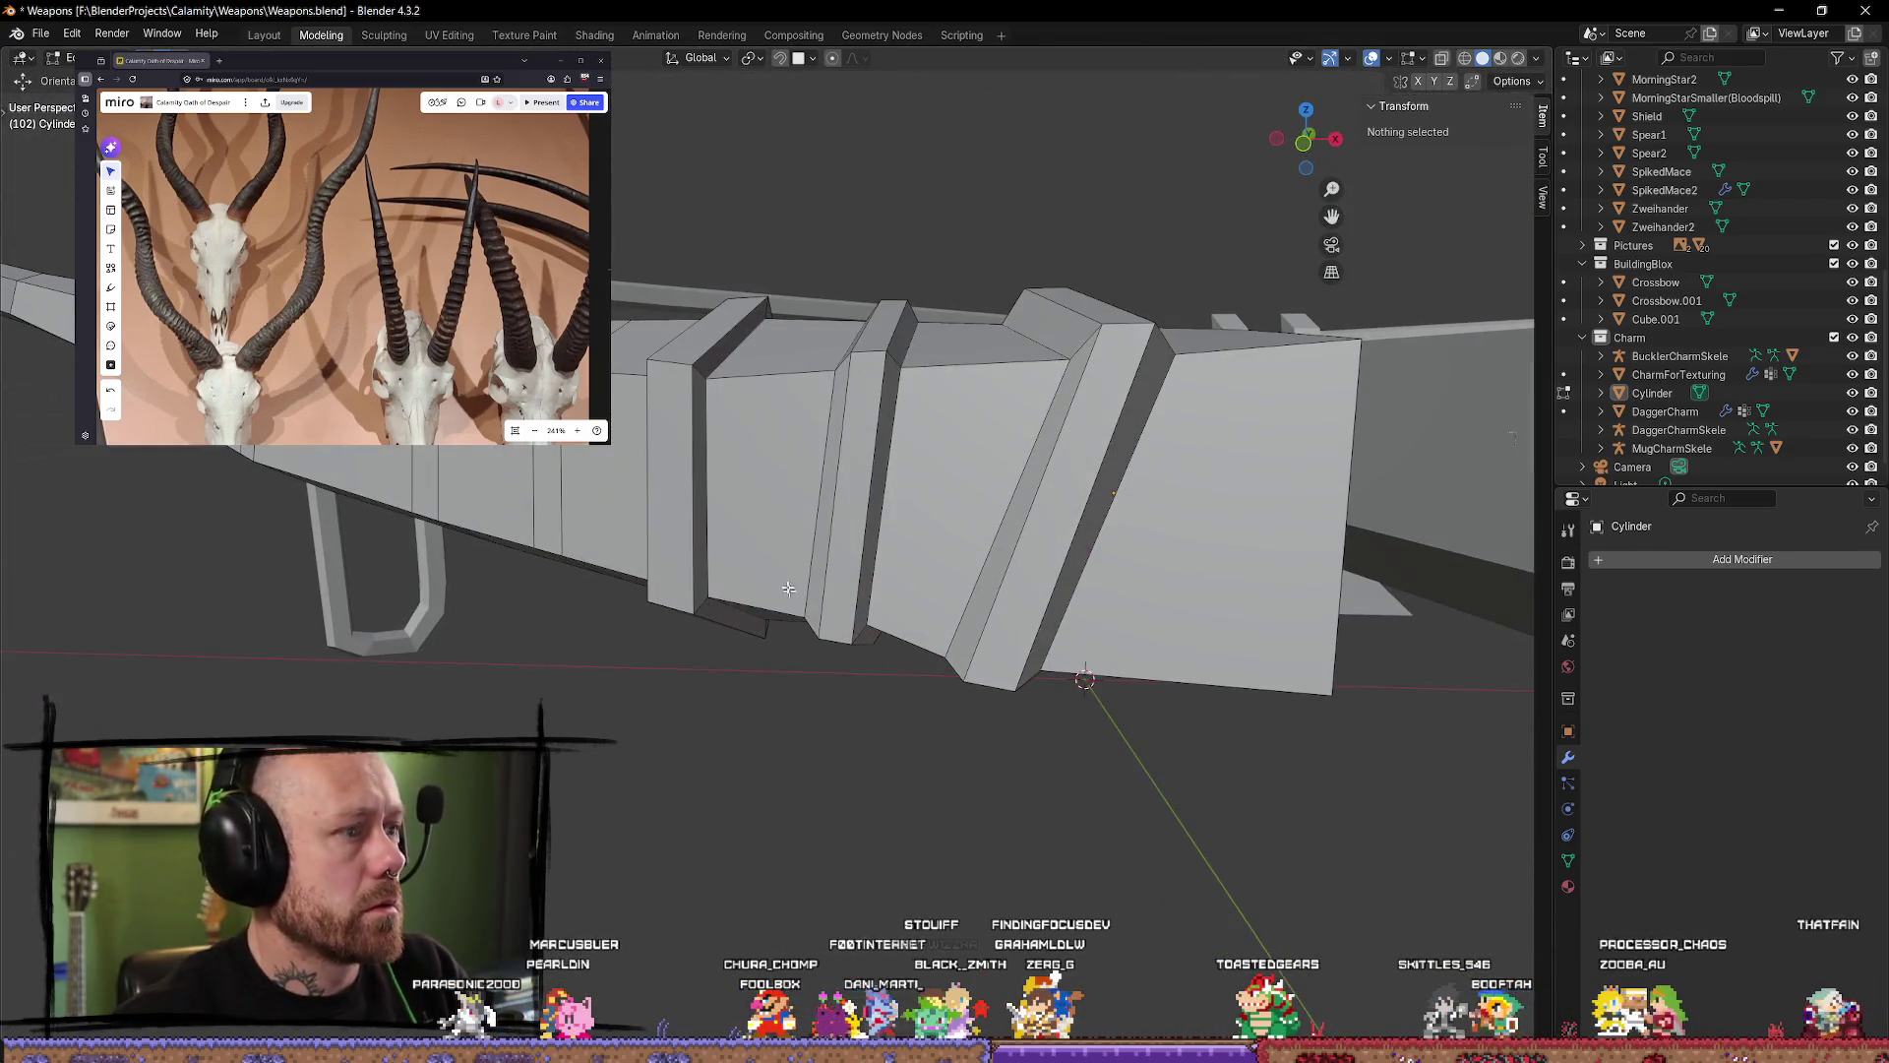
Step: Slide the edge loop at the ridges' left step slightly along X
alt+click(736, 501)
alt+click(777, 480)
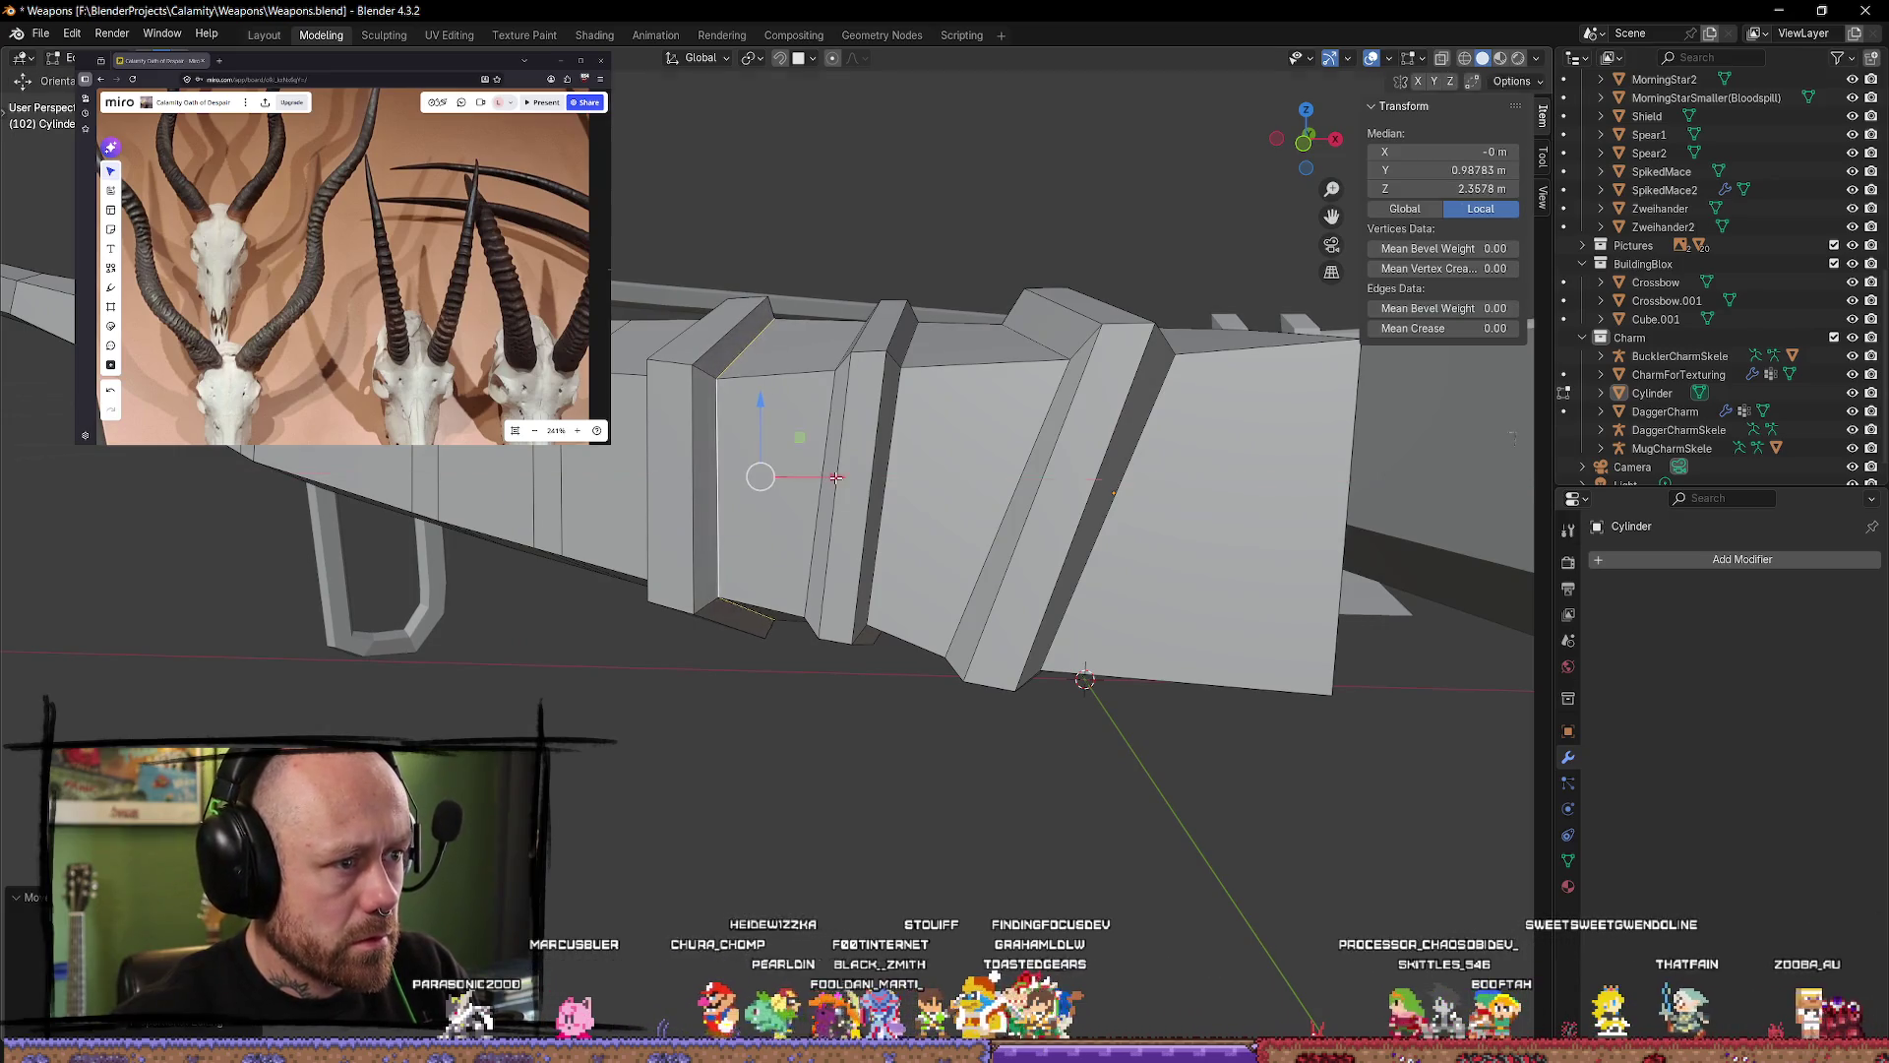
middle_drag(760, 474, 765, 477)
alt+click(667, 355)
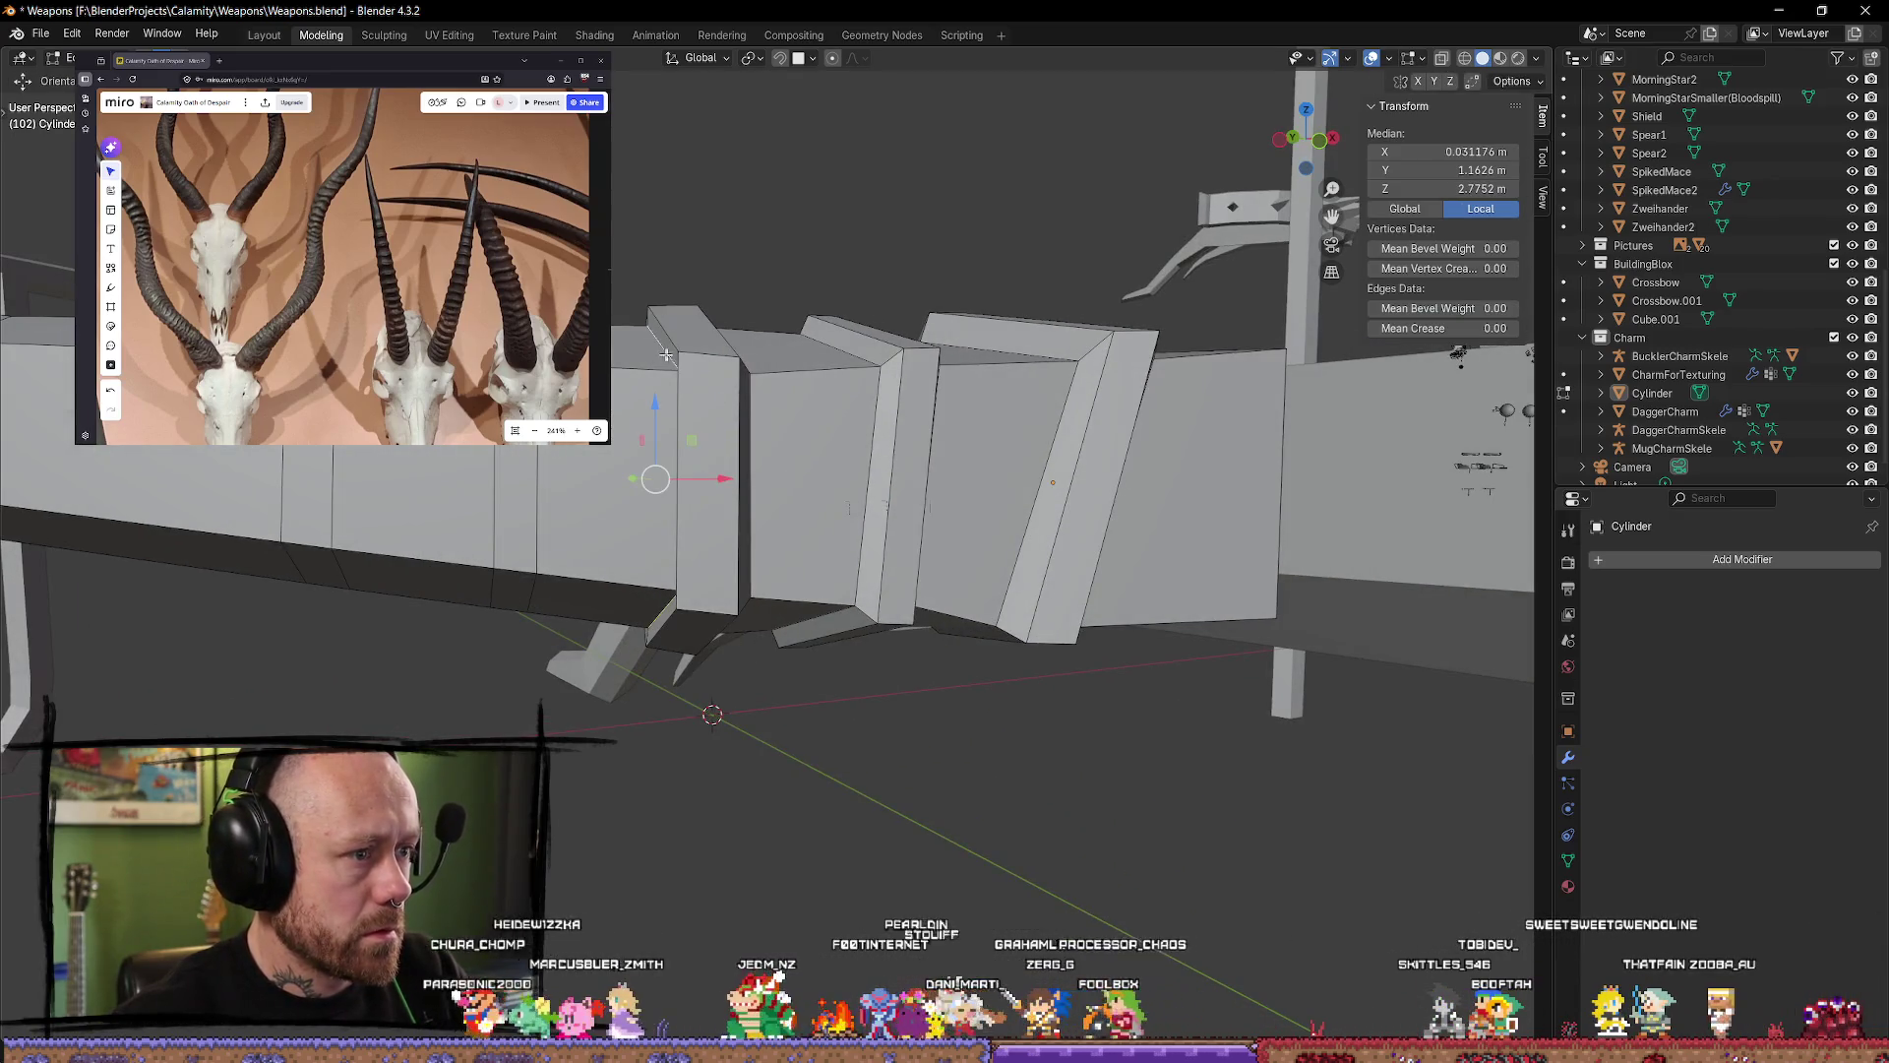
drag(718, 476, 700, 478)
mouse_move(788, 639)
middle_down()
mouse_move(848, 757)
mouse_move(843, 596)
mouse_move(810, 645)
mouse_move(788, 811)
mouse_move(755, 676)
mouse_move(759, 718)
mouse_move(751, 548)
mouse_move(826, 605)
middle_up()
key(Tab)
scroll(757, 577, up, 5)
scroll(757, 577, down, 3)
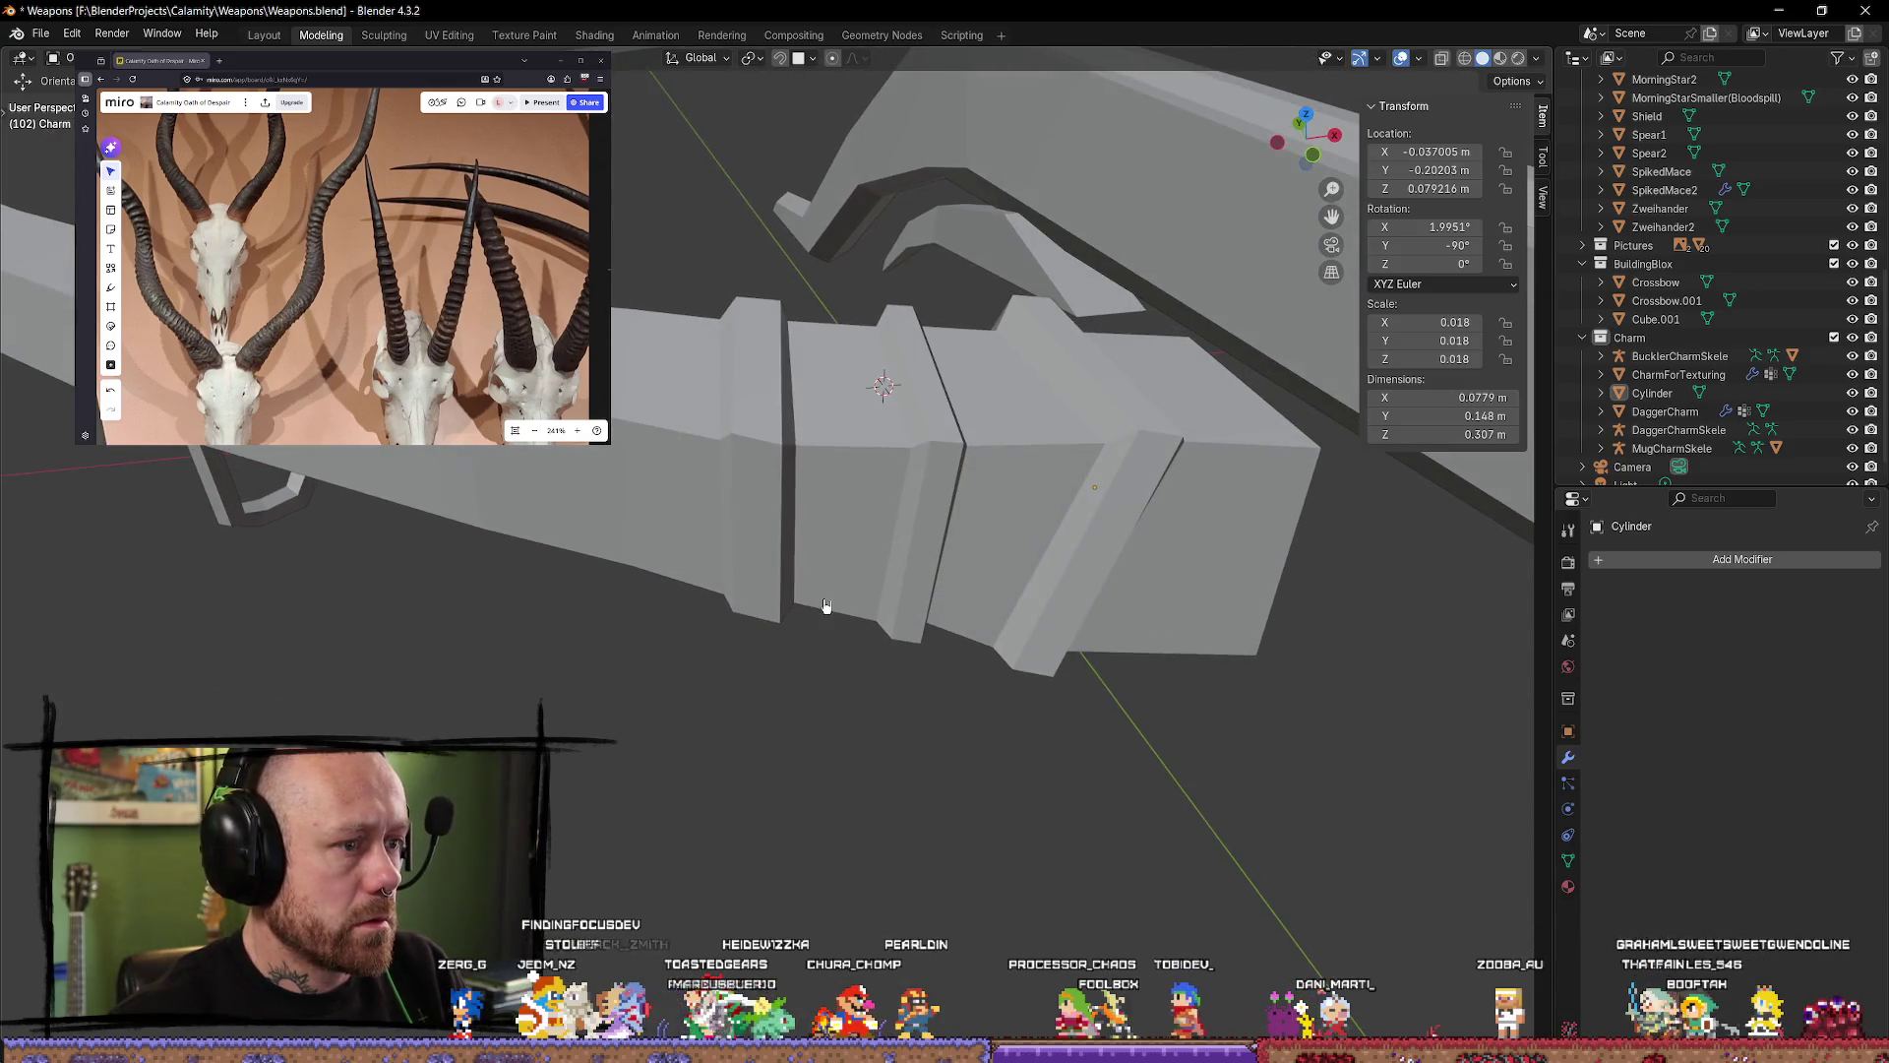
middle_drag(831, 460, 822, 420)
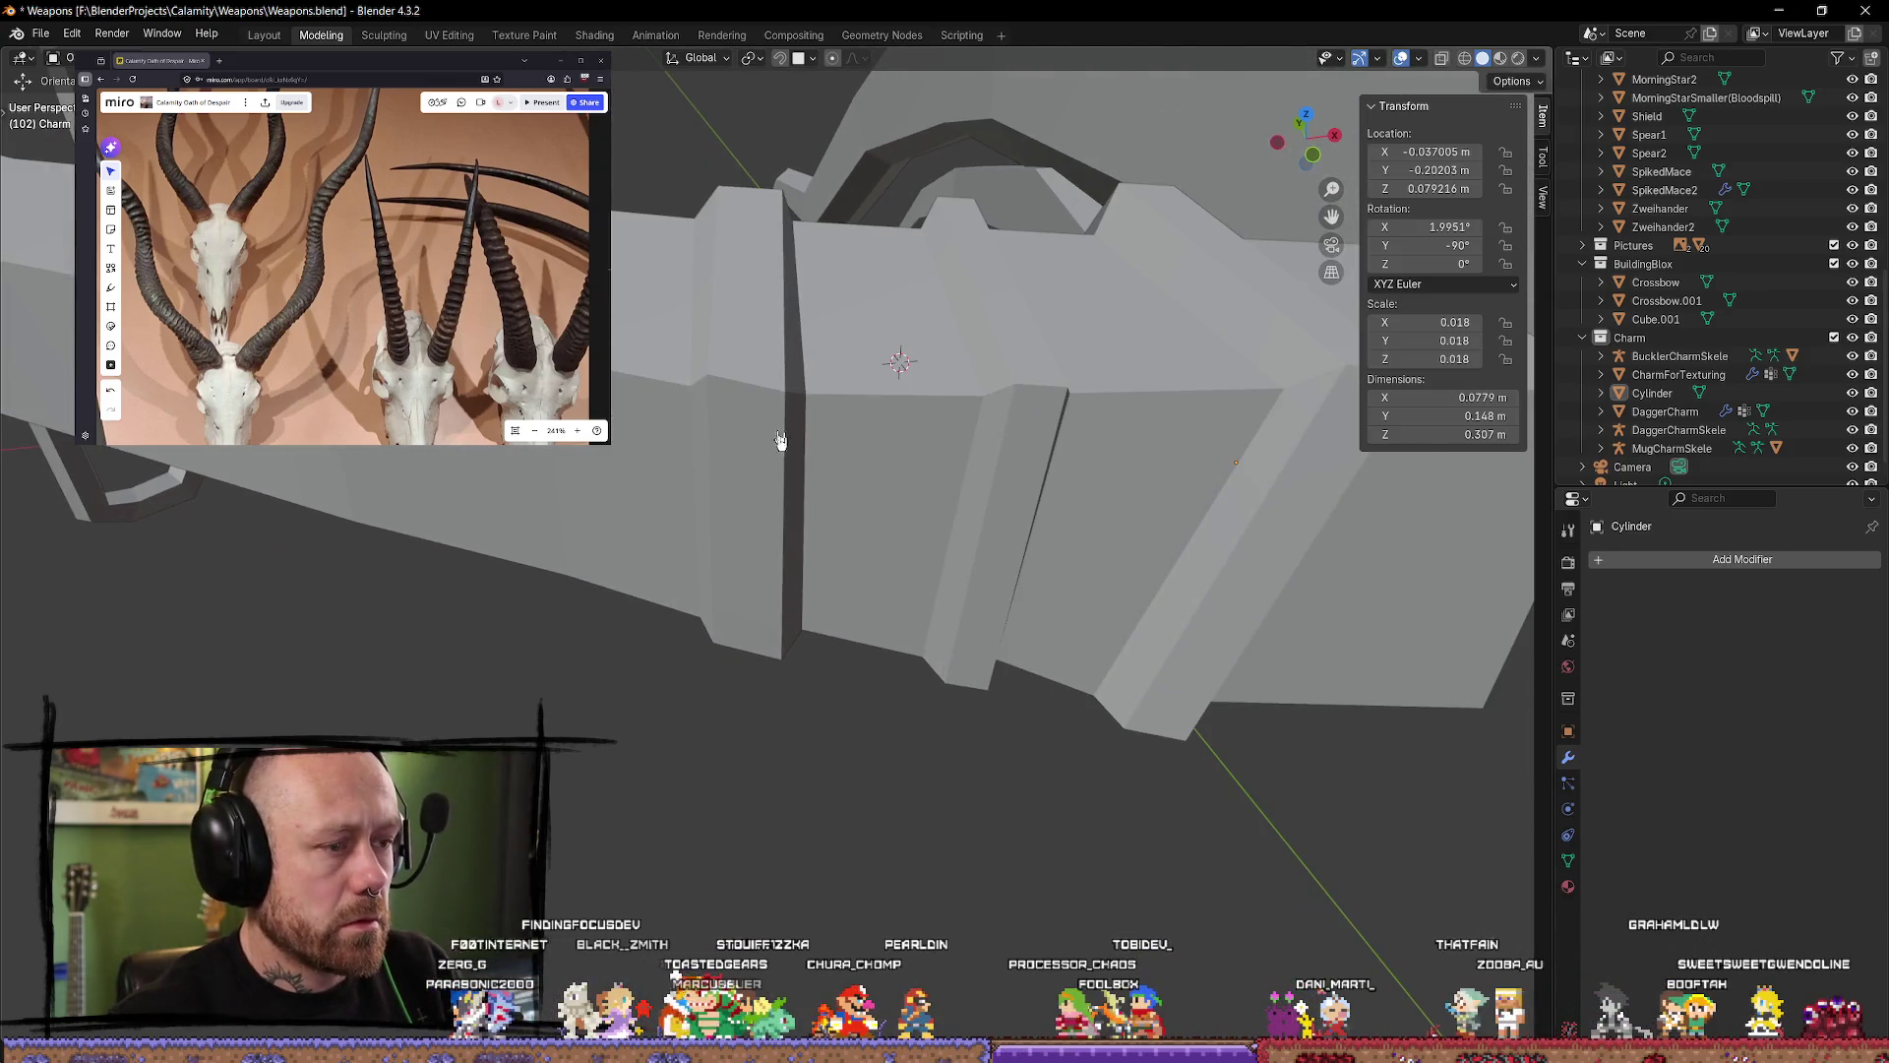
key(Tab)
Step: Scale the first ridge band's two edge loops down to 0.852
click(733, 376)
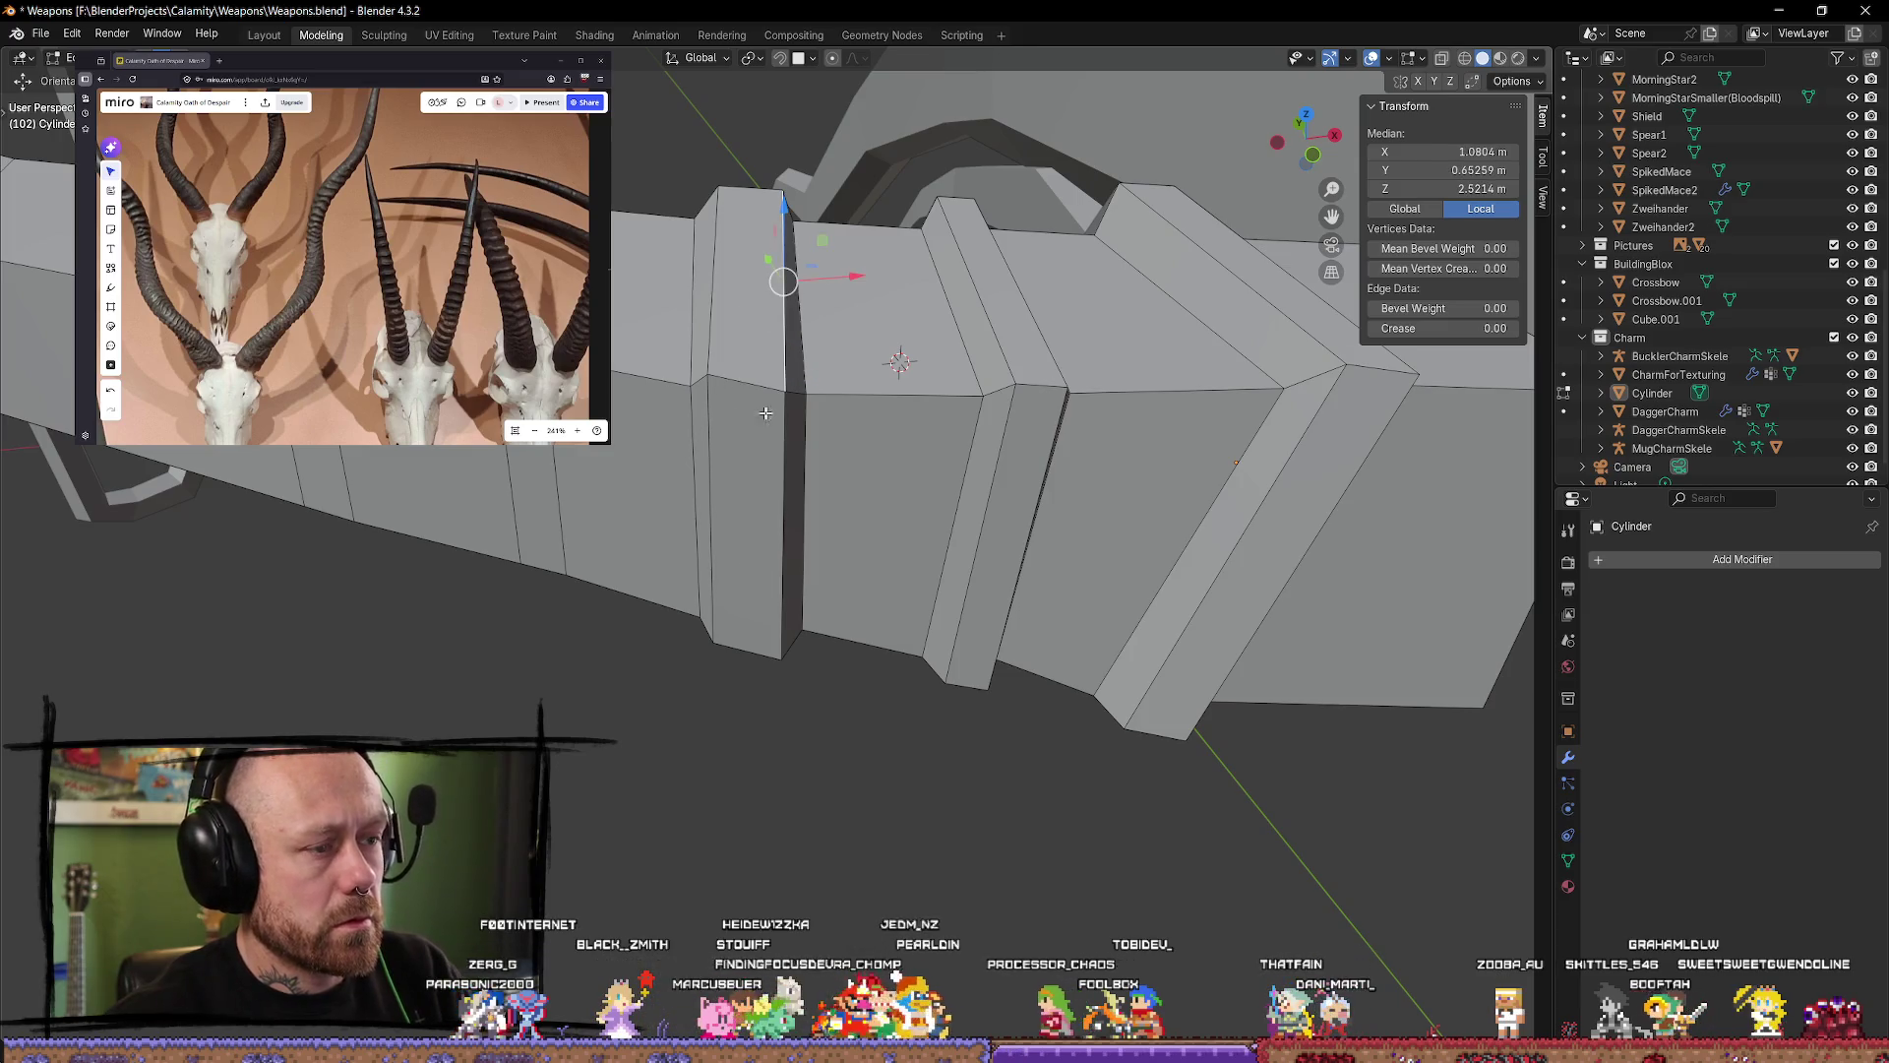
alt+click(717, 340)
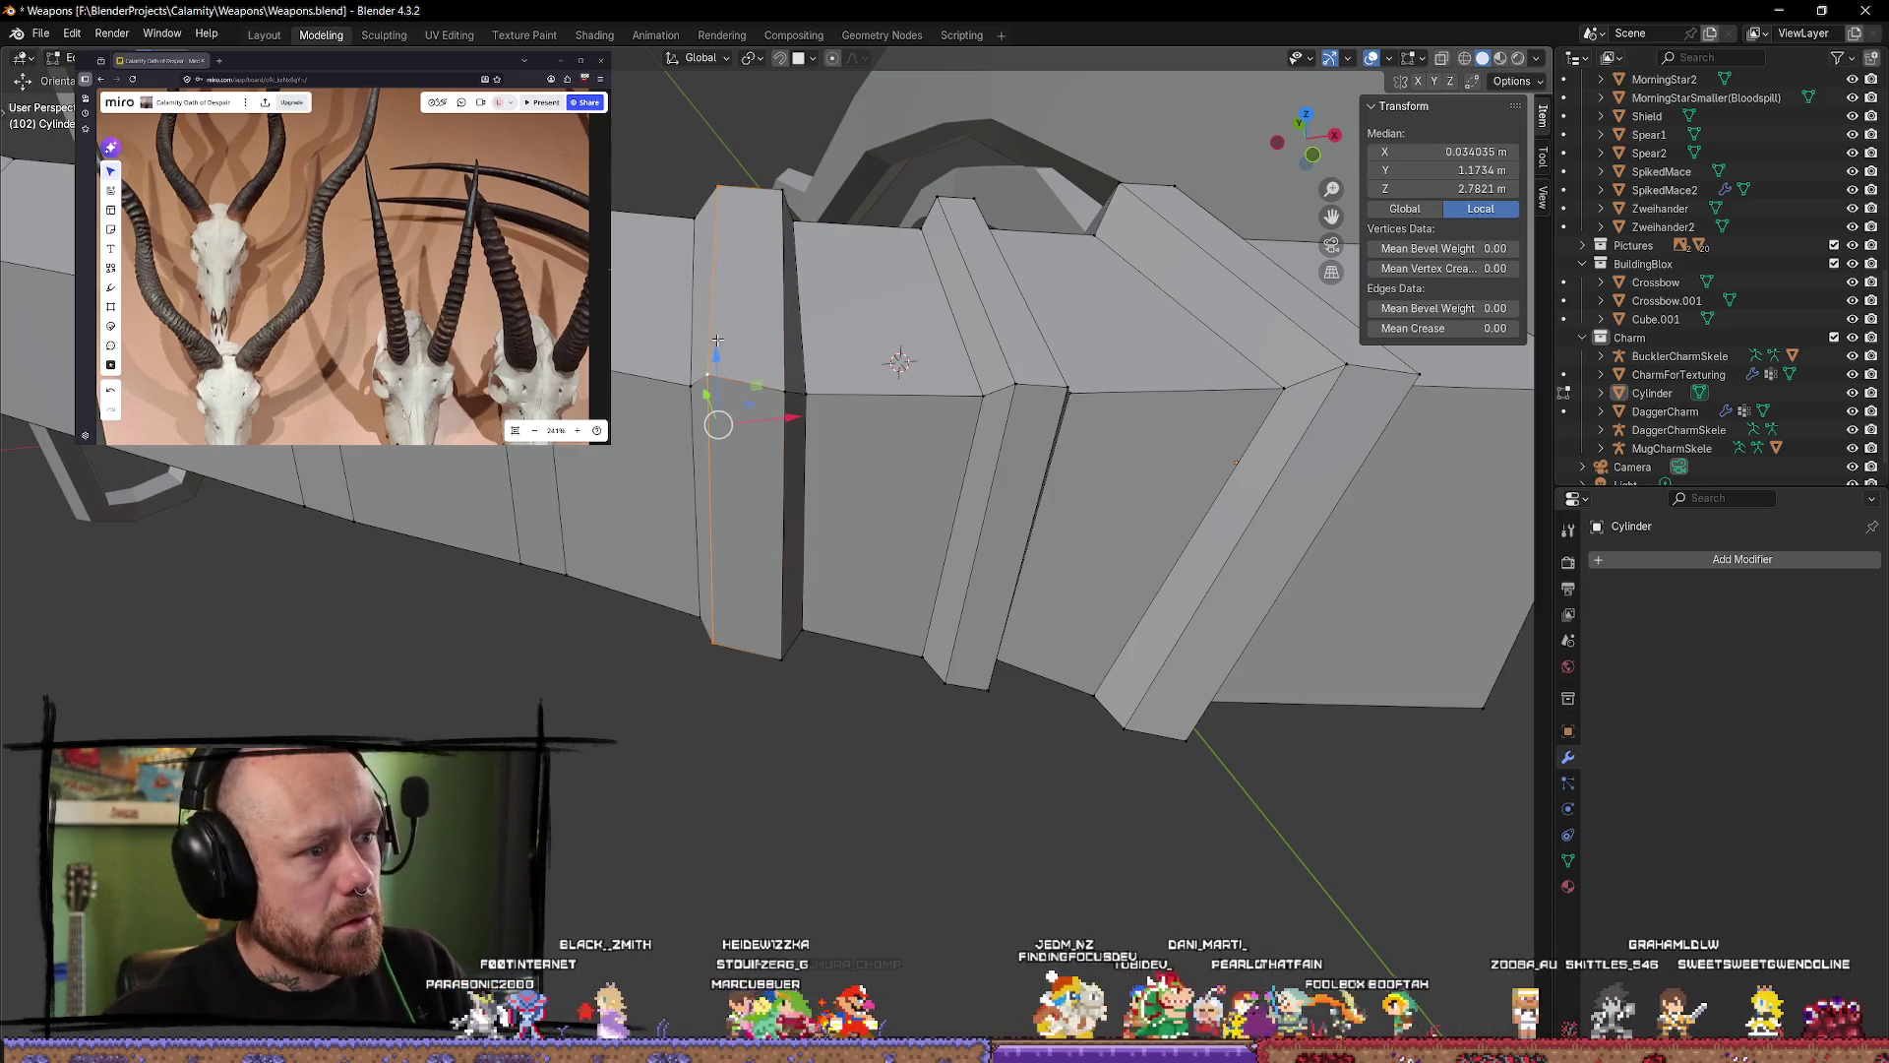
alt+shift+click(784, 313)
key(s)
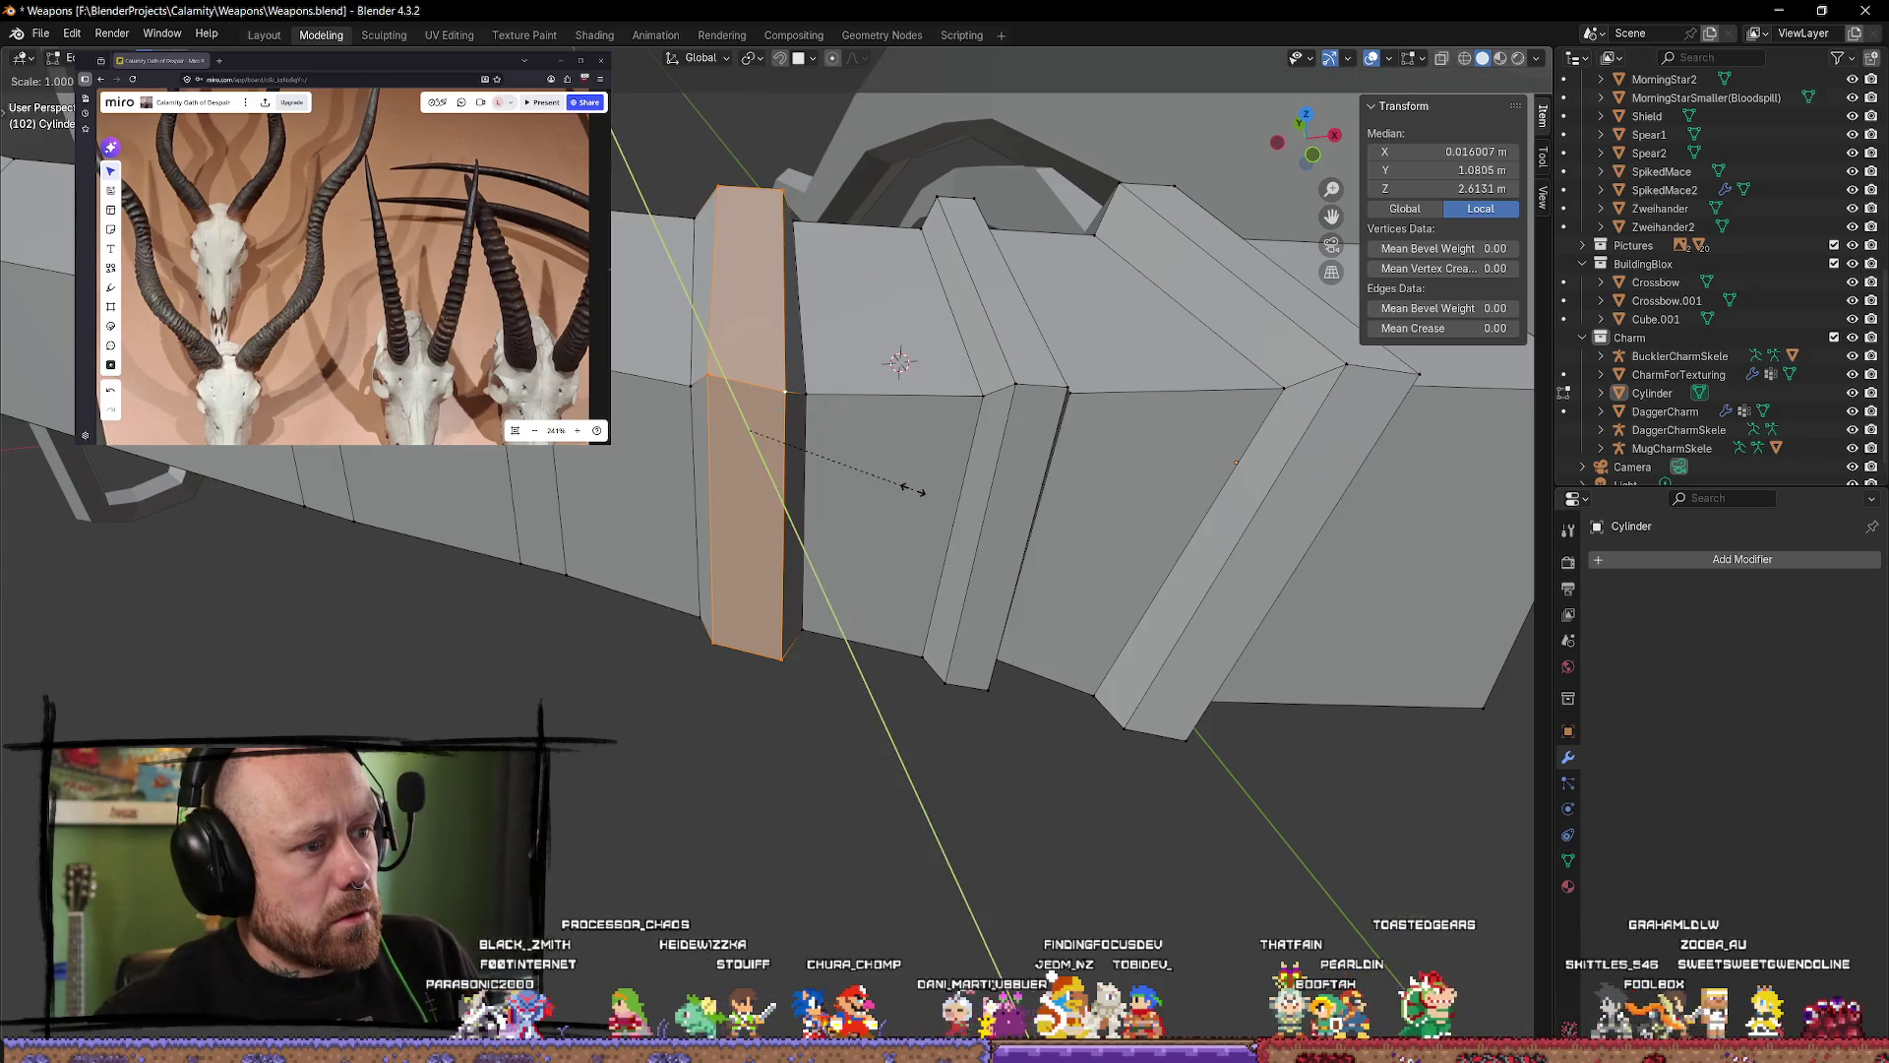
click(890, 482)
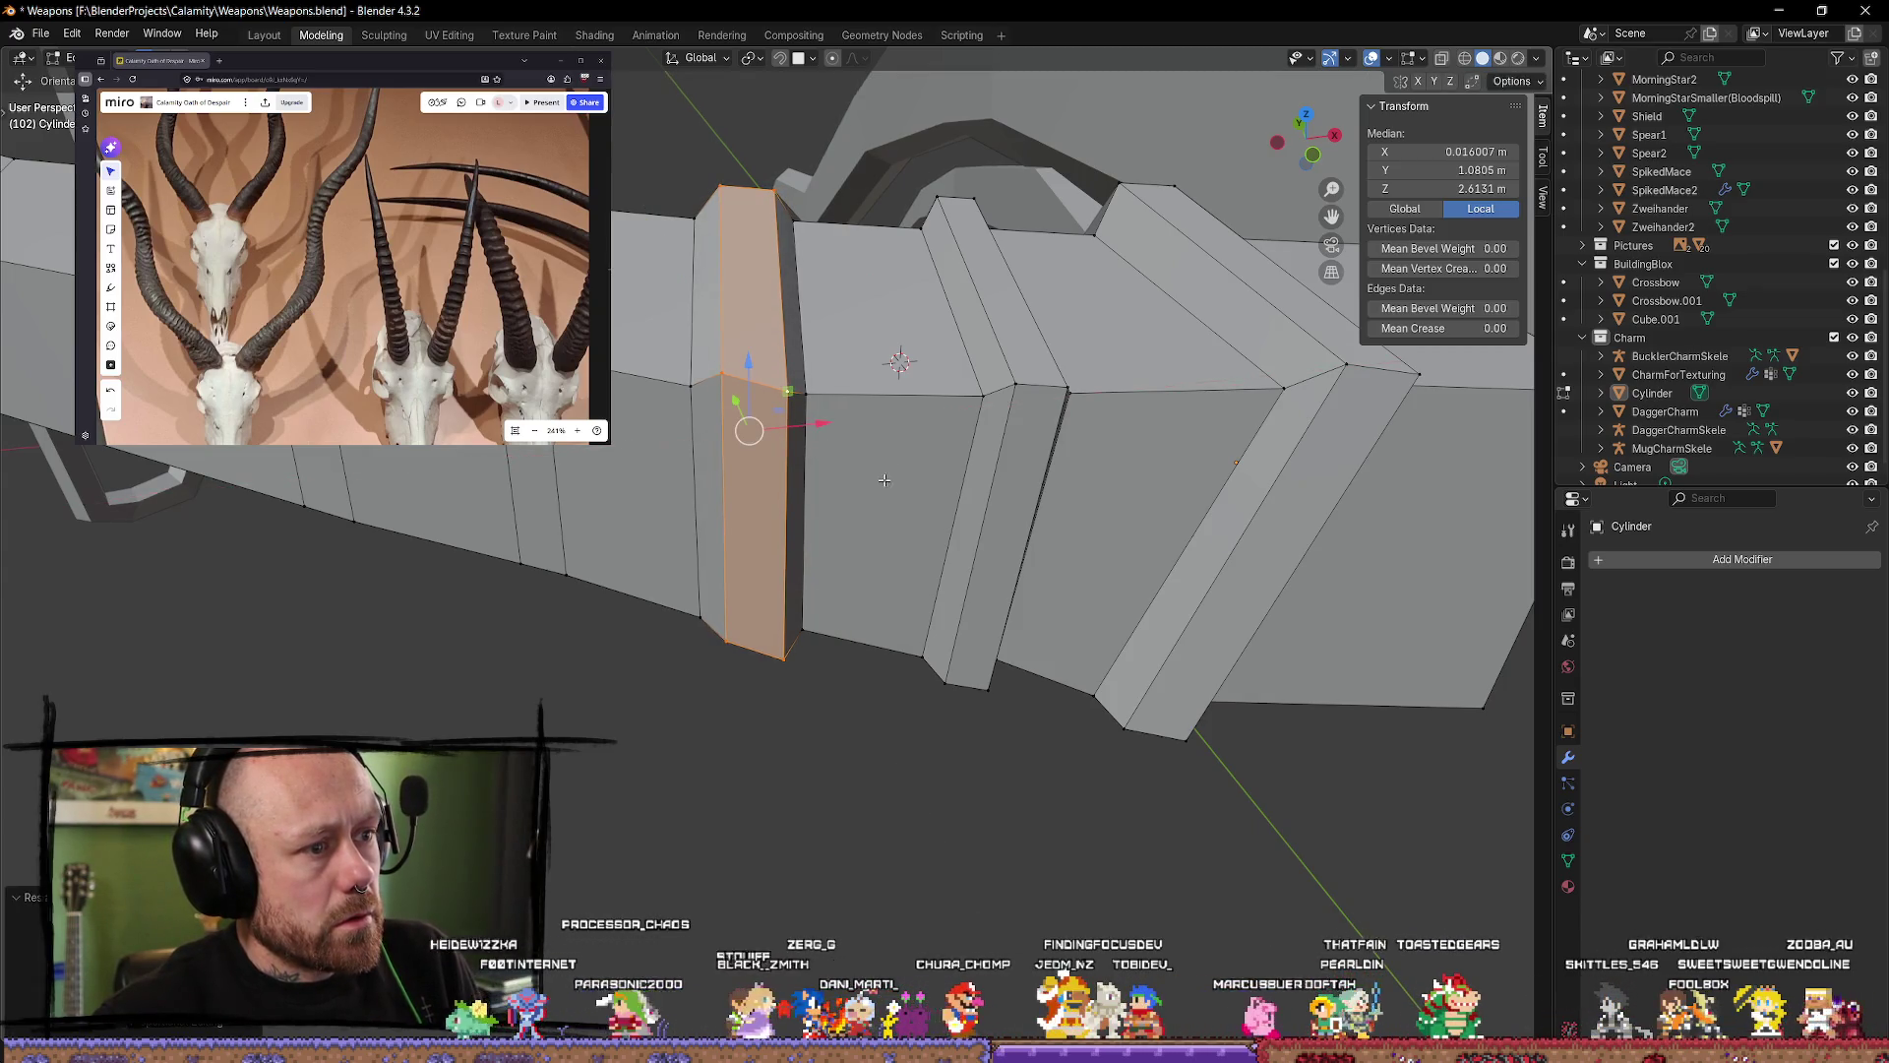
drag(825, 424, 829, 421)
mouse_move(829, 421)
middle_down()
mouse_move(815, 309)
mouse_move(869, 718)
mouse_move(801, 793)
mouse_move(1131, 826)
mouse_move(807, 527)
mouse_move(846, 510)
middle_up()
click(794, 761)
Step: Shift a vertical edge of the raised ring slightly along Y
drag(722, 544, 724, 541)
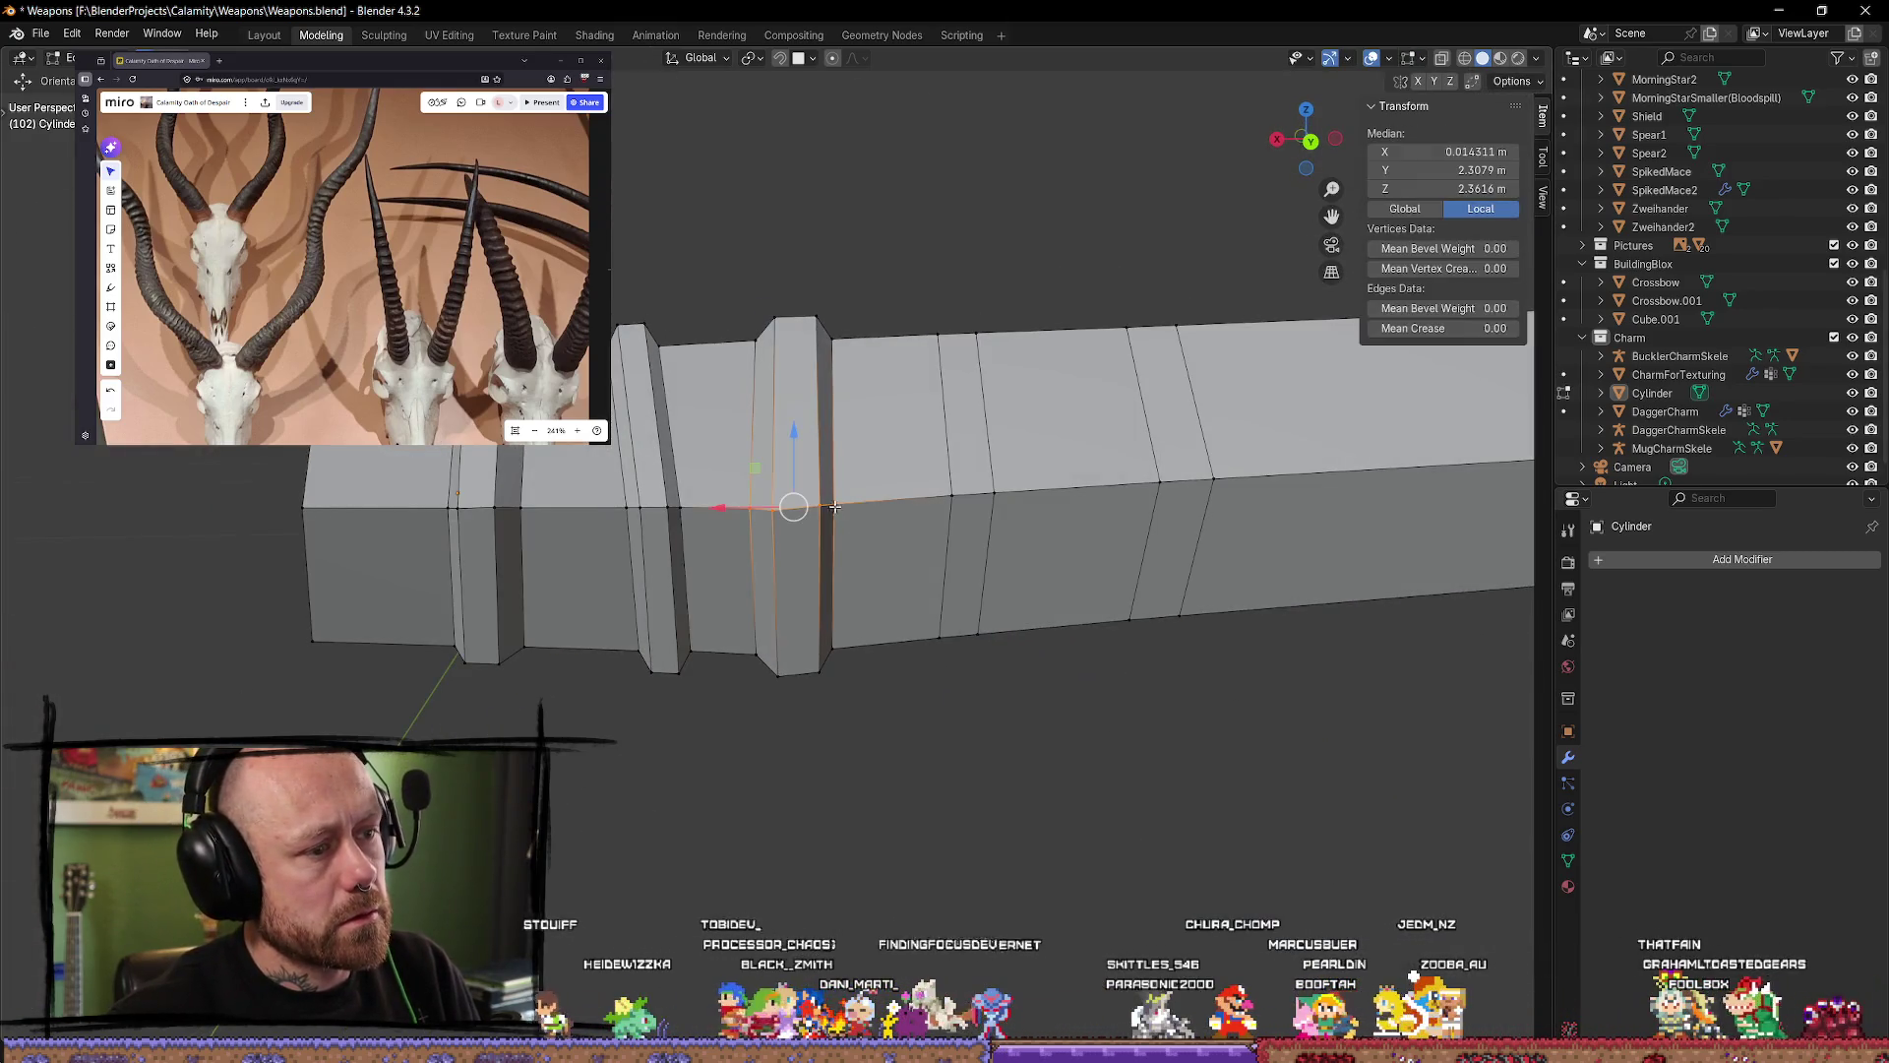
middle_drag(831, 578, 823, 698)
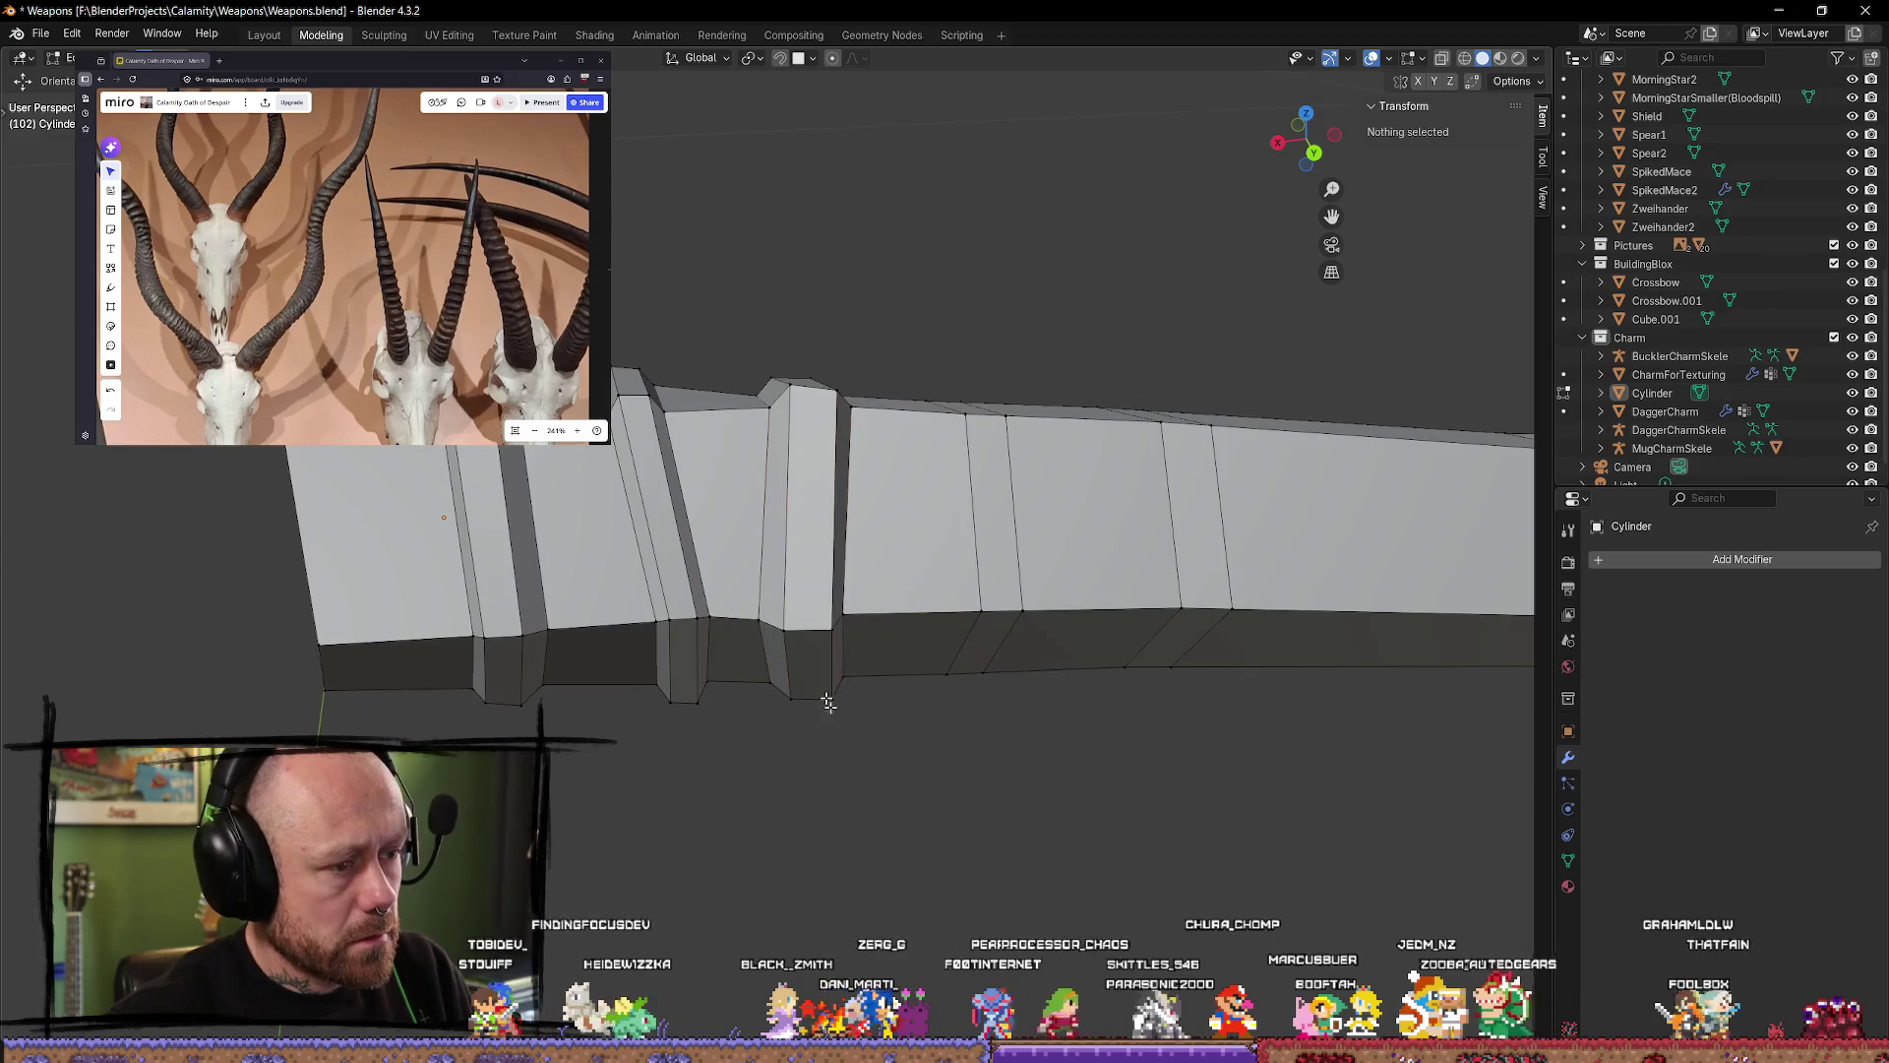
click(825, 645)
drag(835, 670, 835, 655)
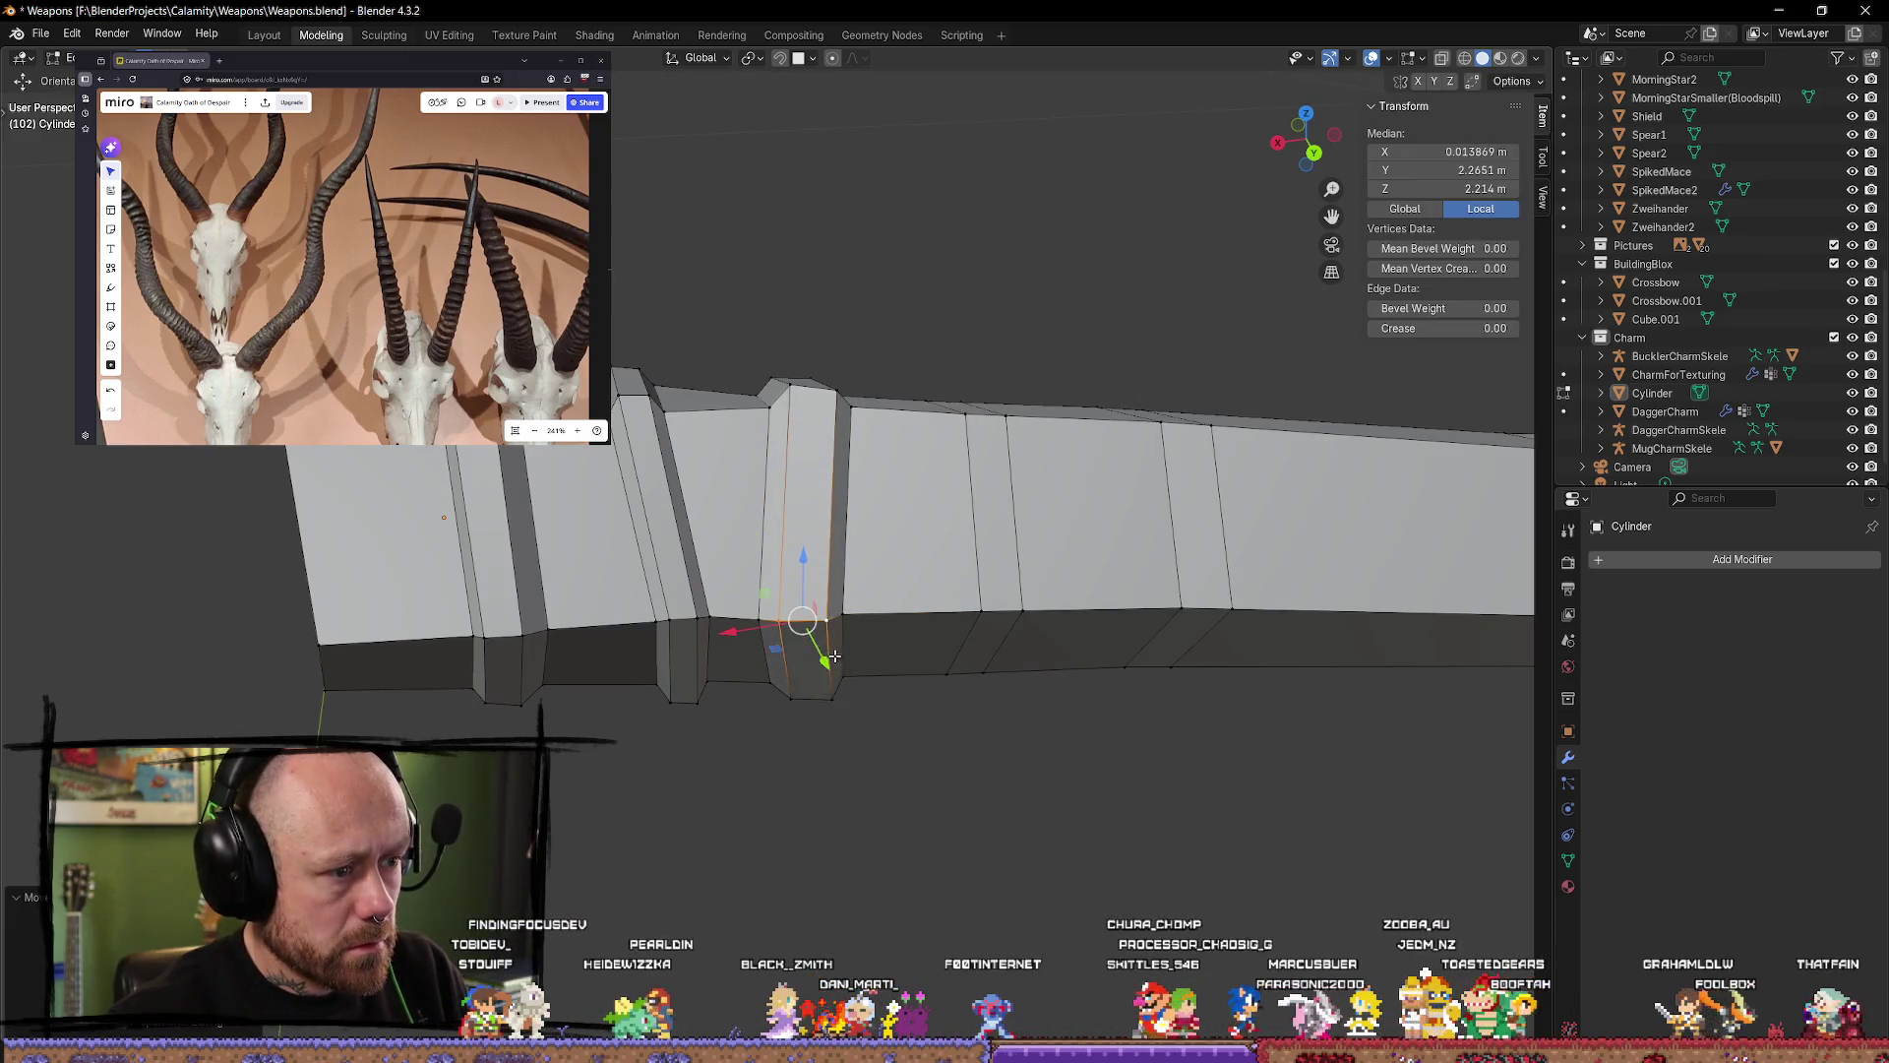
mouse_move(846, 771)
middle_down()
mouse_move(758, 591)
mouse_move(886, 485)
mouse_move(1068, 582)
mouse_move(996, 571)
middle_up()
Step: Move a ring vertex vertically to a new position and check it in Object Mode
click(746, 557)
drag(996, 570, 996, 570)
mouse_move(996, 570)
middle_down()
mouse_move(918, 717)
mouse_move(818, 732)
middle_up()
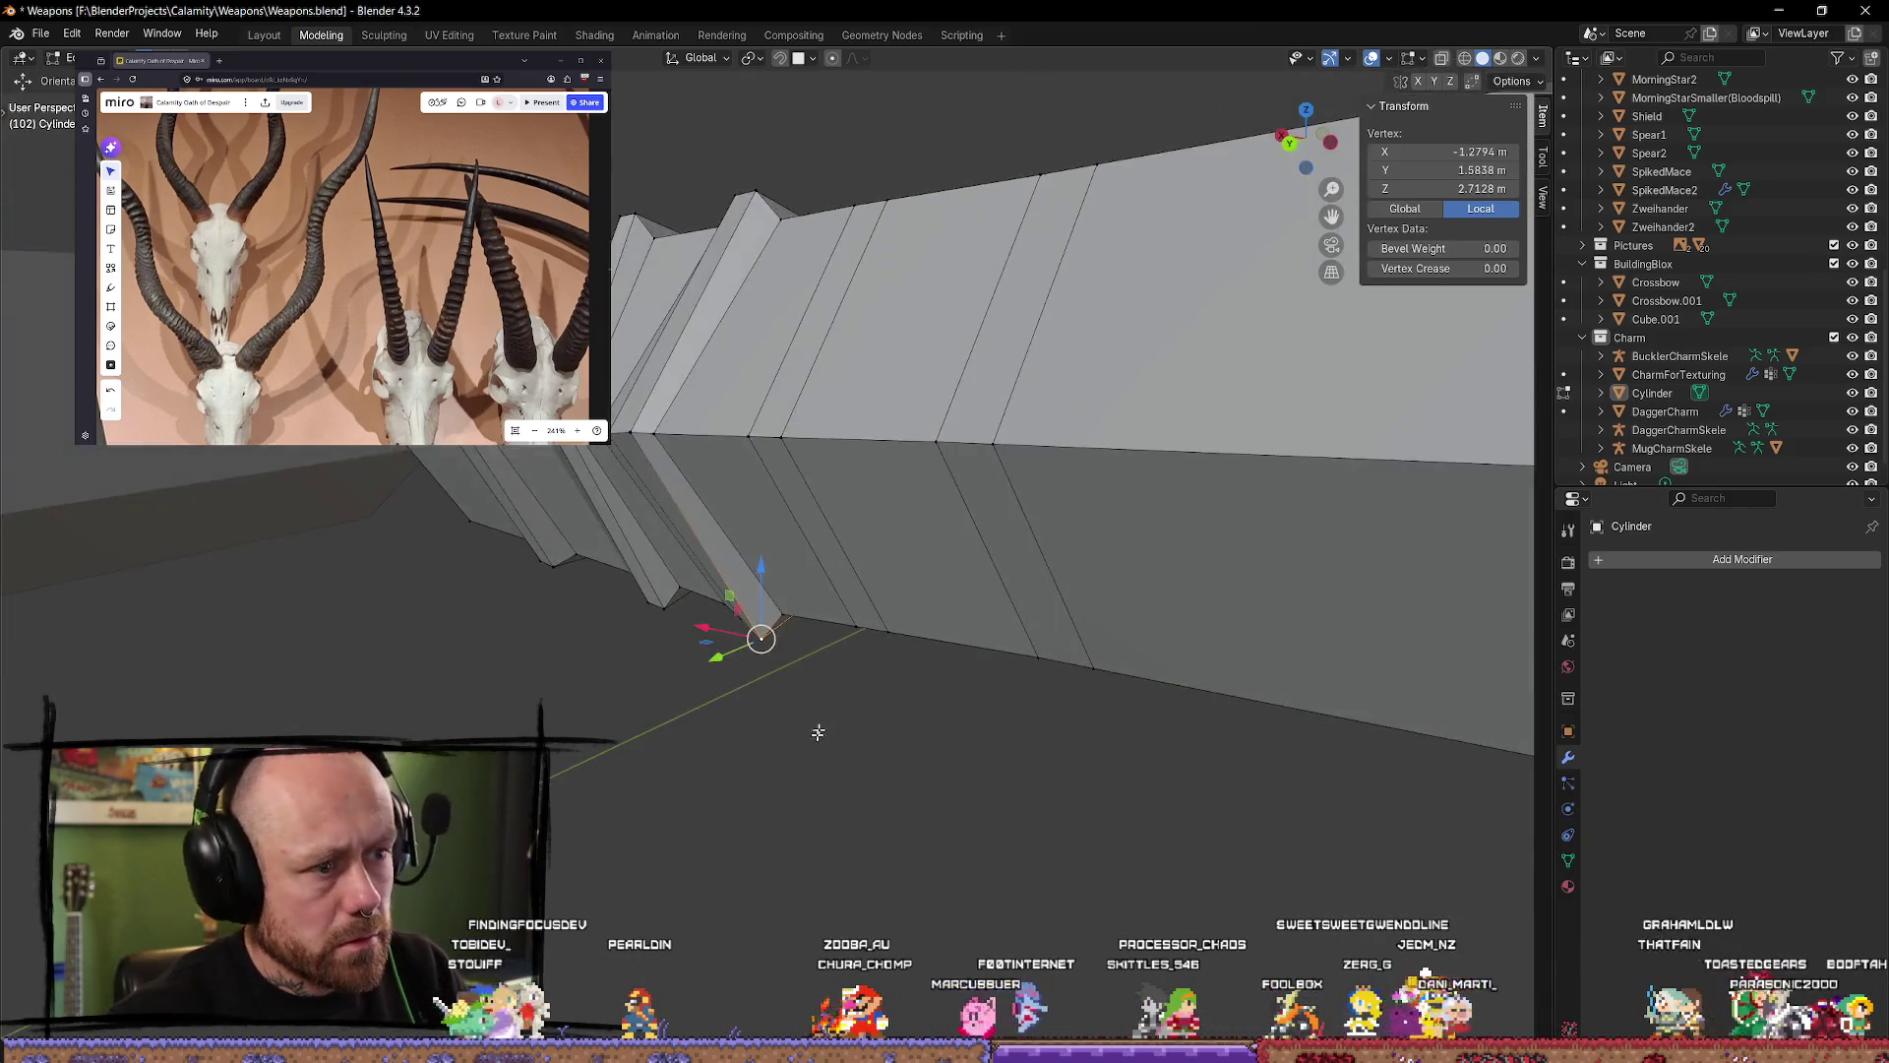
key(Tab)
mouse_move(769, 588)
middle_down()
mouse_move(886, 717)
mouse_move(1013, 594)
mouse_move(1021, 502)
mouse_move(994, 574)
middle_up()
Step: Nudge another ring vertex slightly along Y and return to Object Mode
key(Tab)
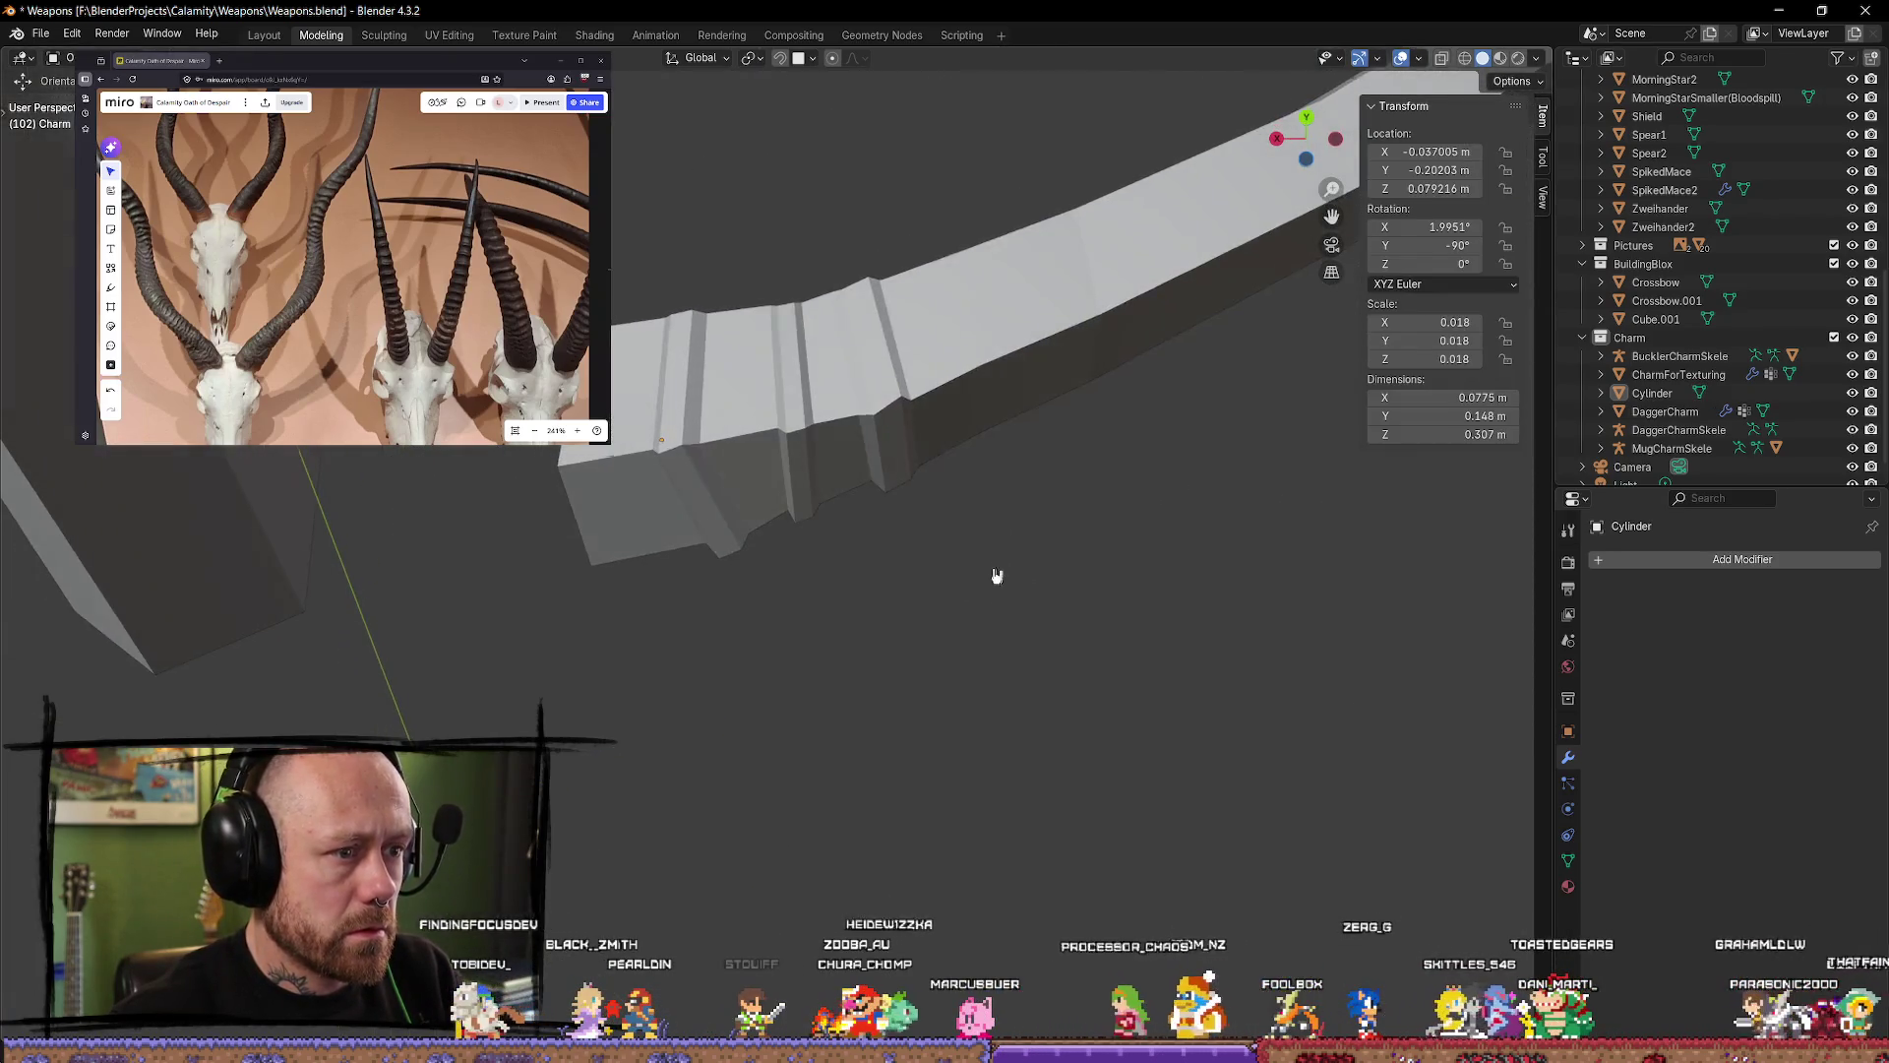
click(910, 419)
middle_drag(896, 354, 938, 502)
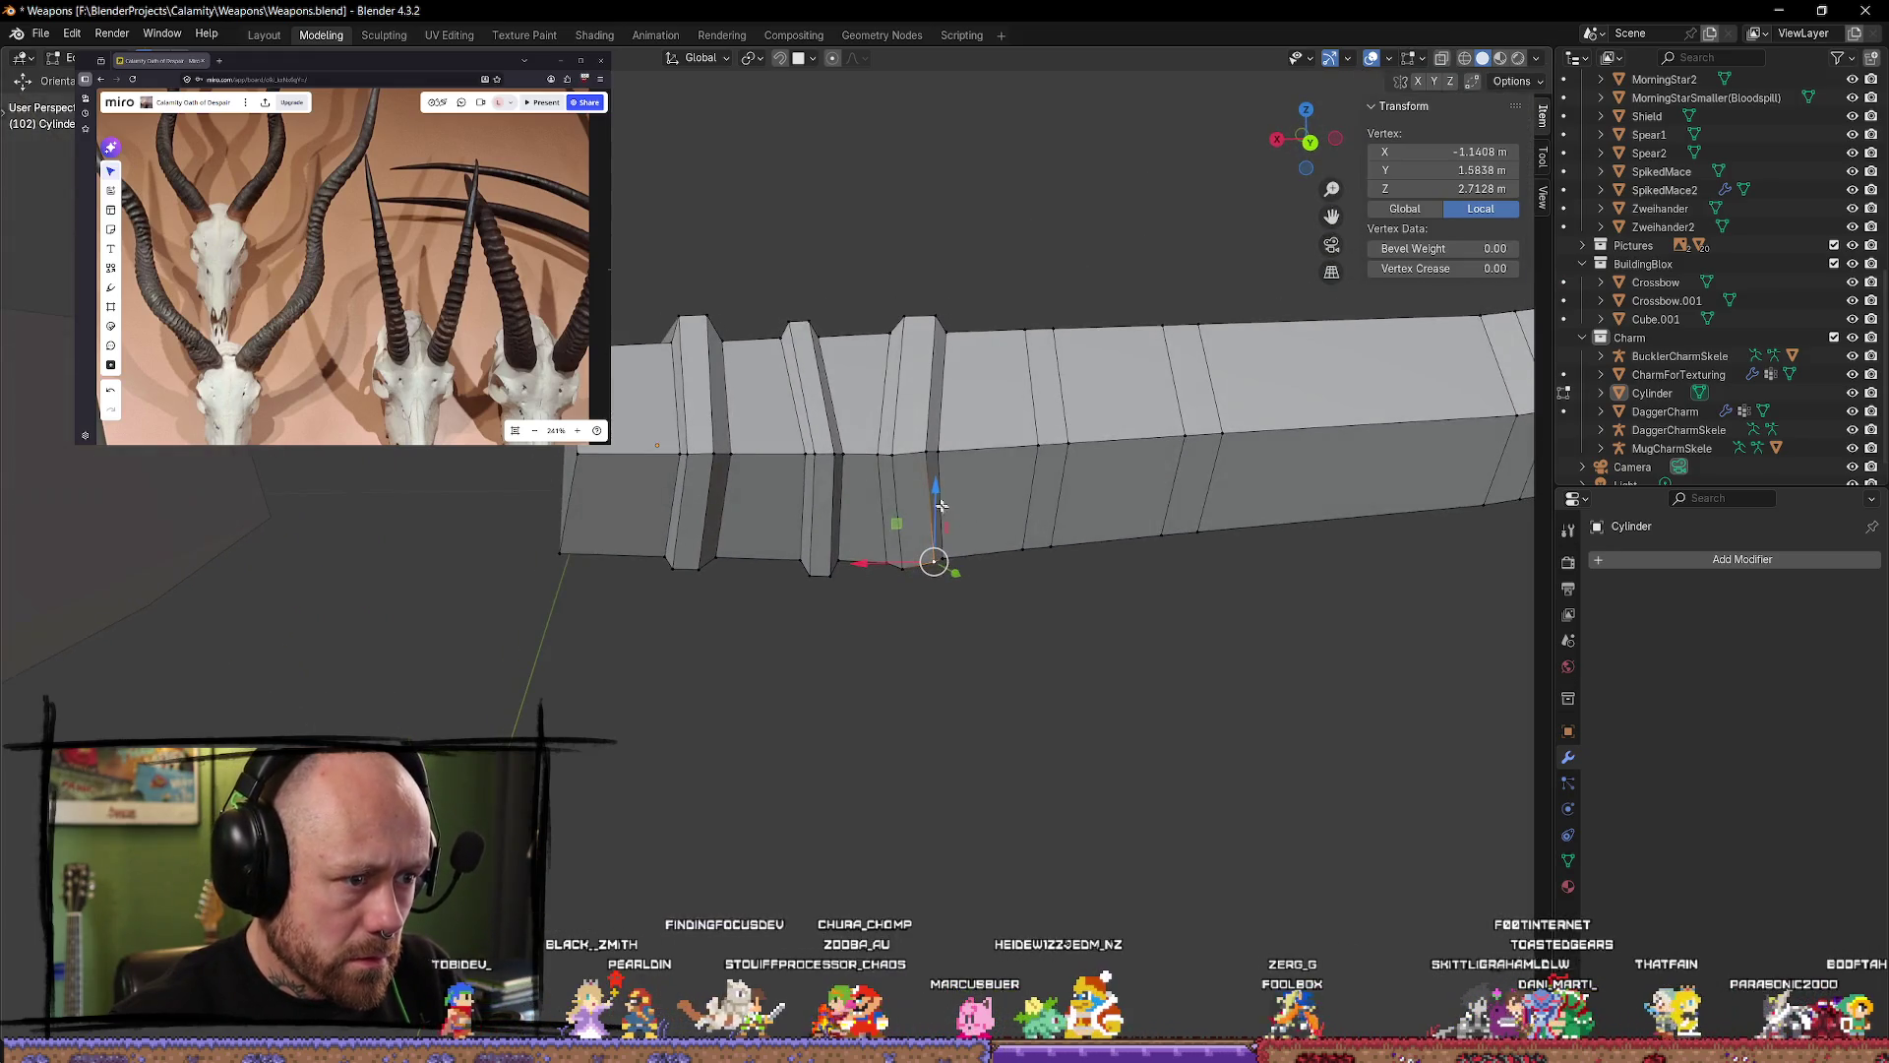
drag(938, 502, 936, 512)
mouse_move(936, 512)
middle_down()
mouse_move(830, 594)
mouse_move(813, 536)
mouse_move(796, 597)
middle_up()
drag(589, 544, 597, 543)
key(Tab)
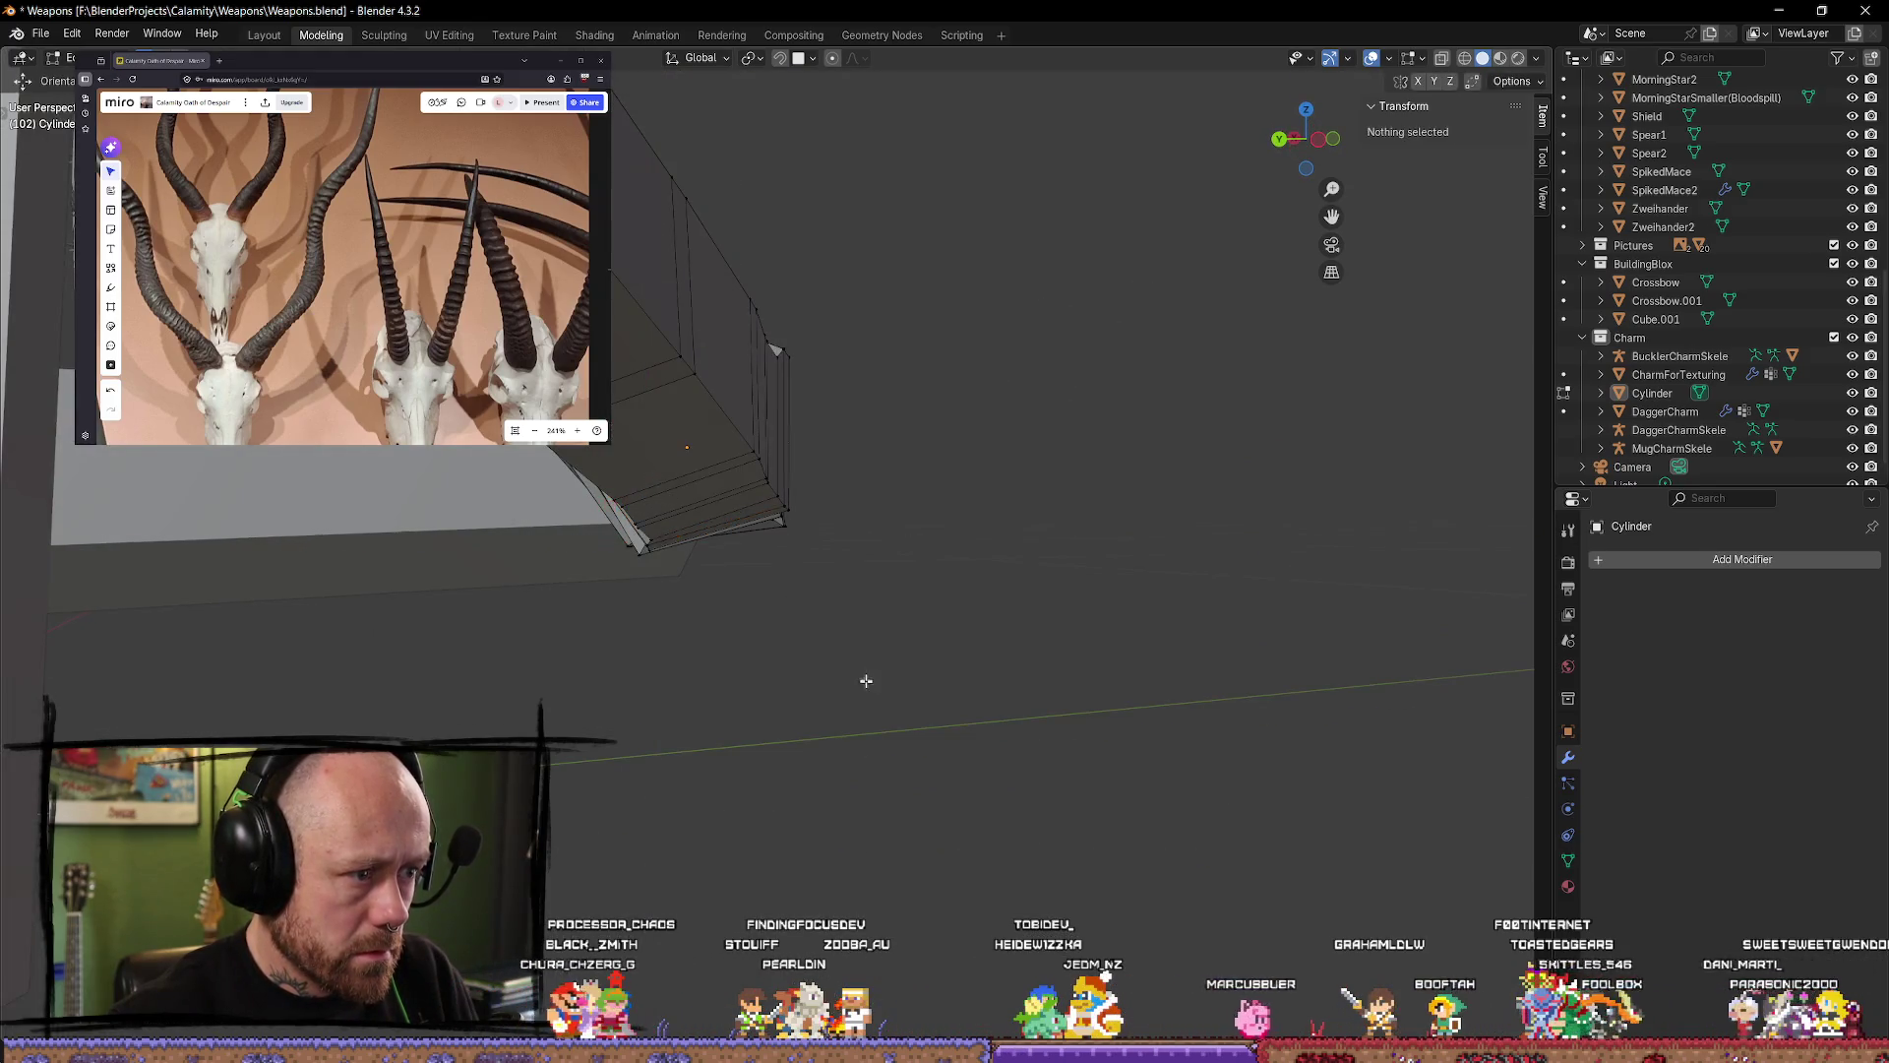
mouse_move(865, 683)
middle_down()
mouse_move(974, 747)
mouse_move(1048, 660)
mouse_move(1033, 561)
mouse_move(1056, 638)
middle_up()
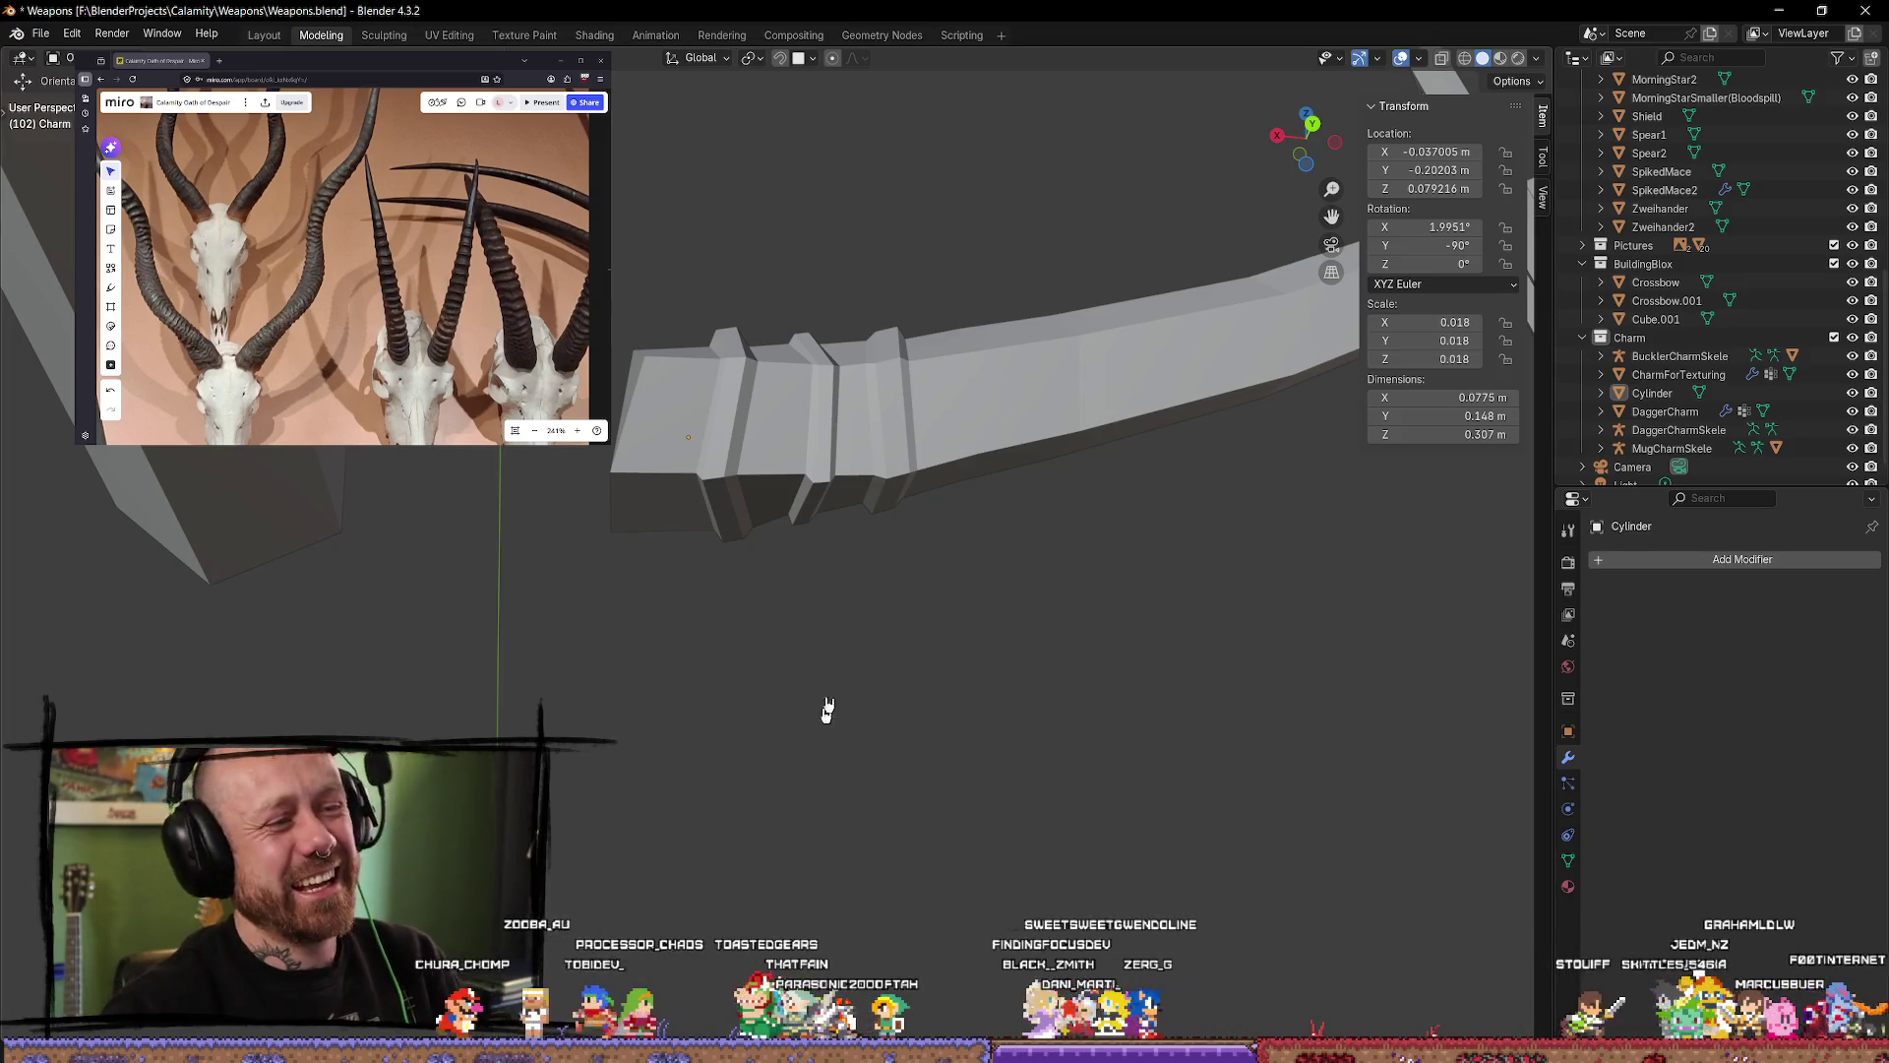
Step: Select the Cylinder limb, switch to top orthographic view and enter Edit Mode
scroll(827, 710, down, 4)
middle_drag(907, 470, 873, 728)
click(876, 630)
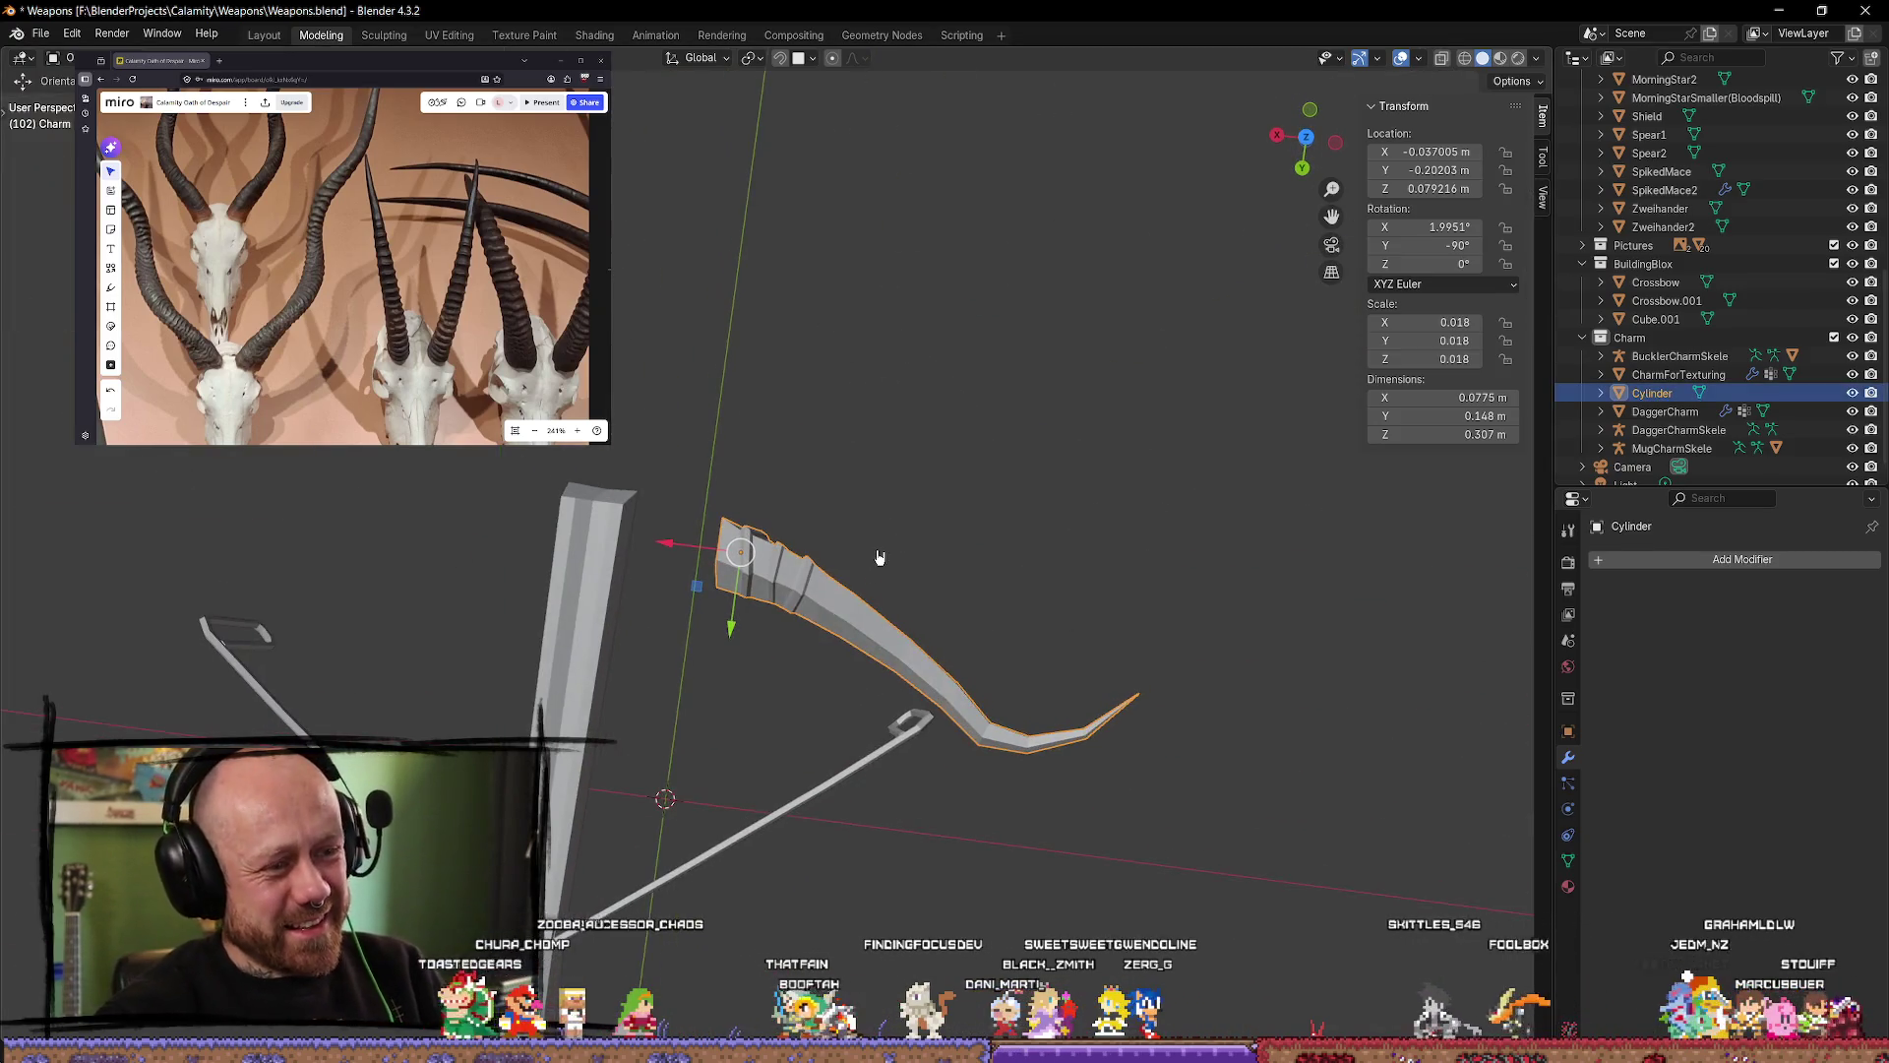
scroll(878, 557, up, 8)
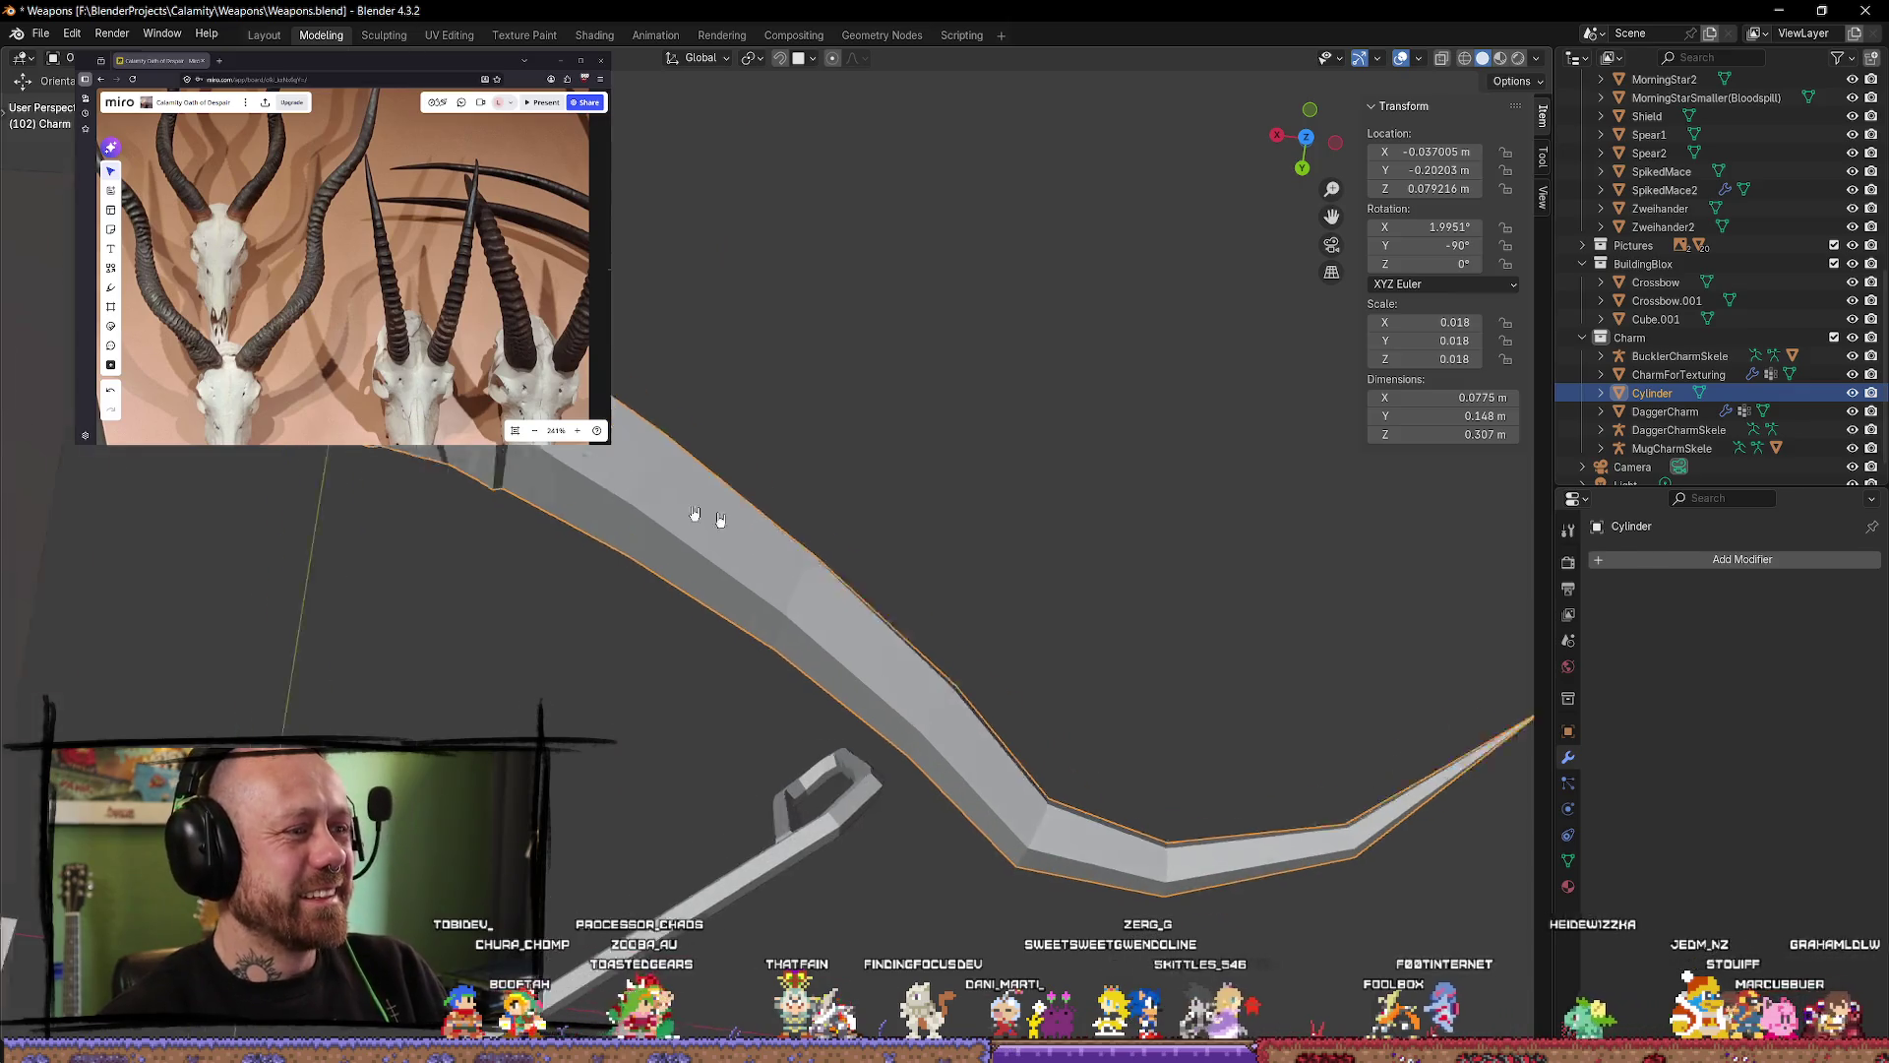
scroll(873, 557, down, 5)
click(1306, 137)
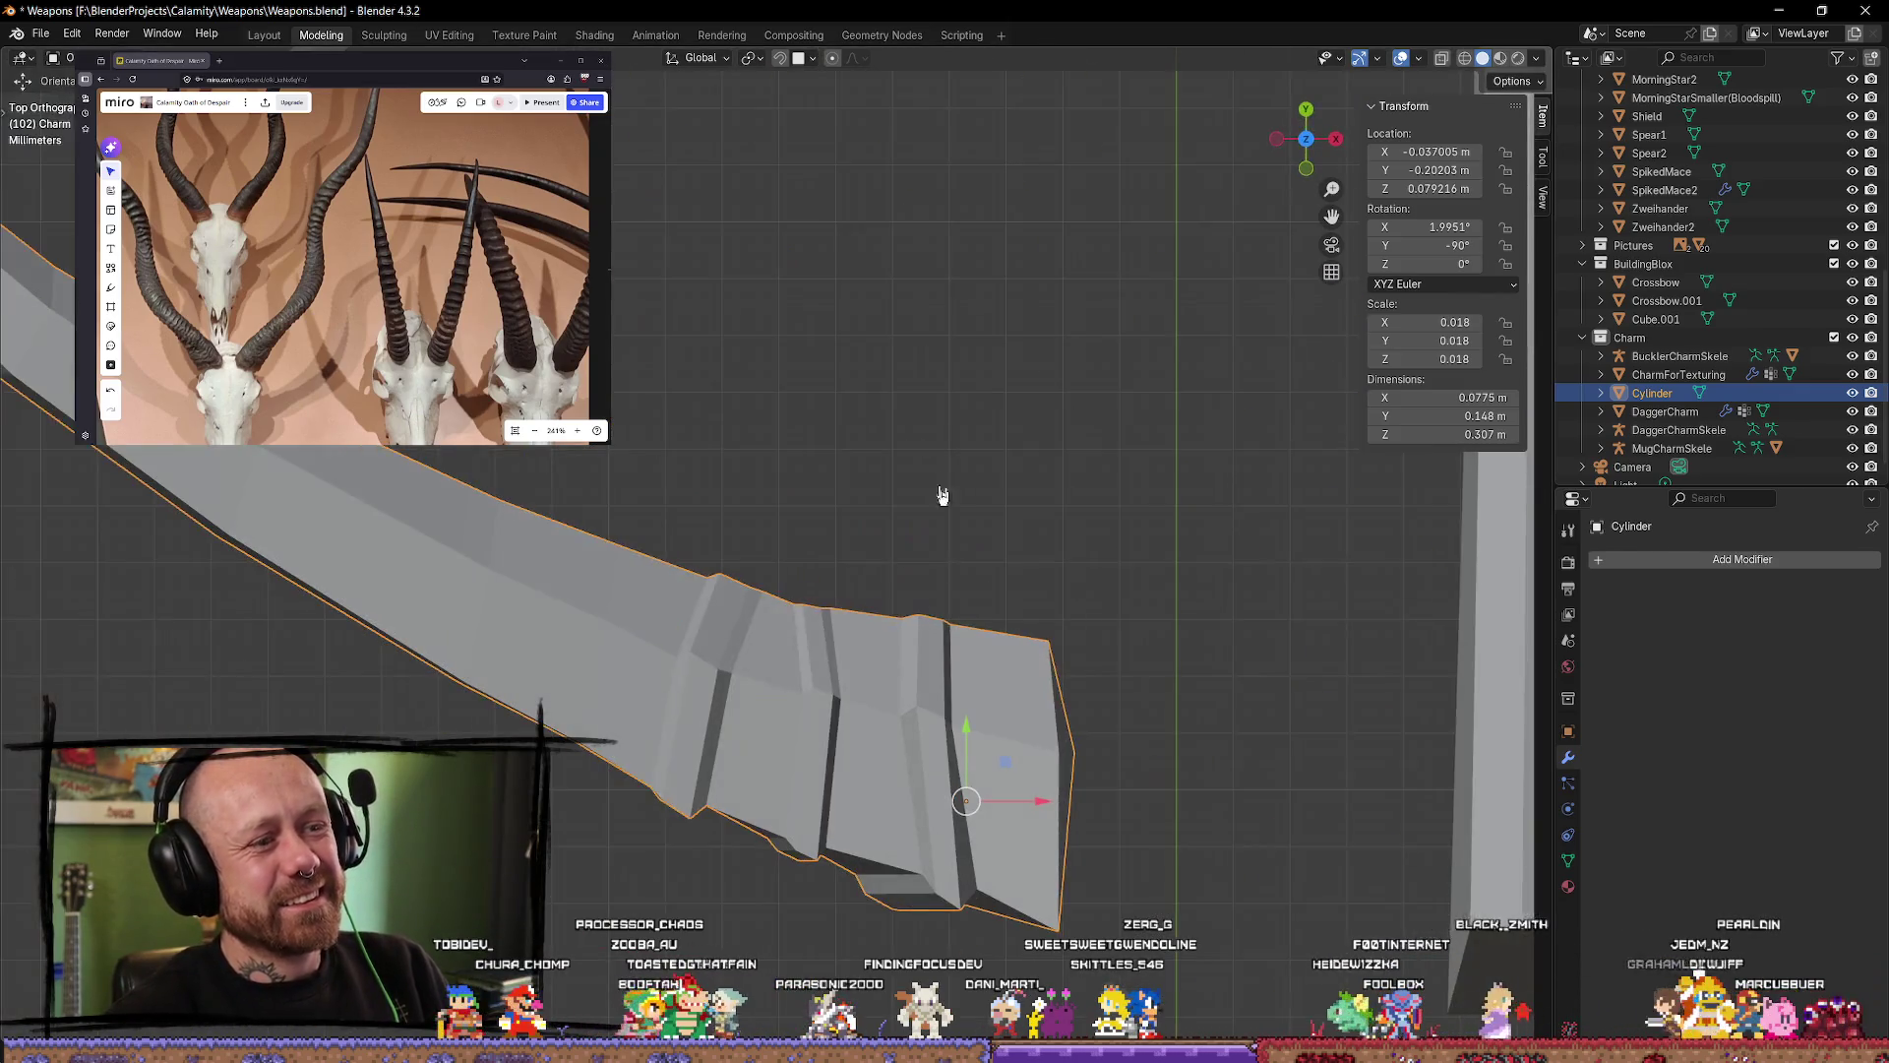
scroll(824, 755, up, 2)
key(Tab)
shift+middle_drag(825, 755, 928, 376)
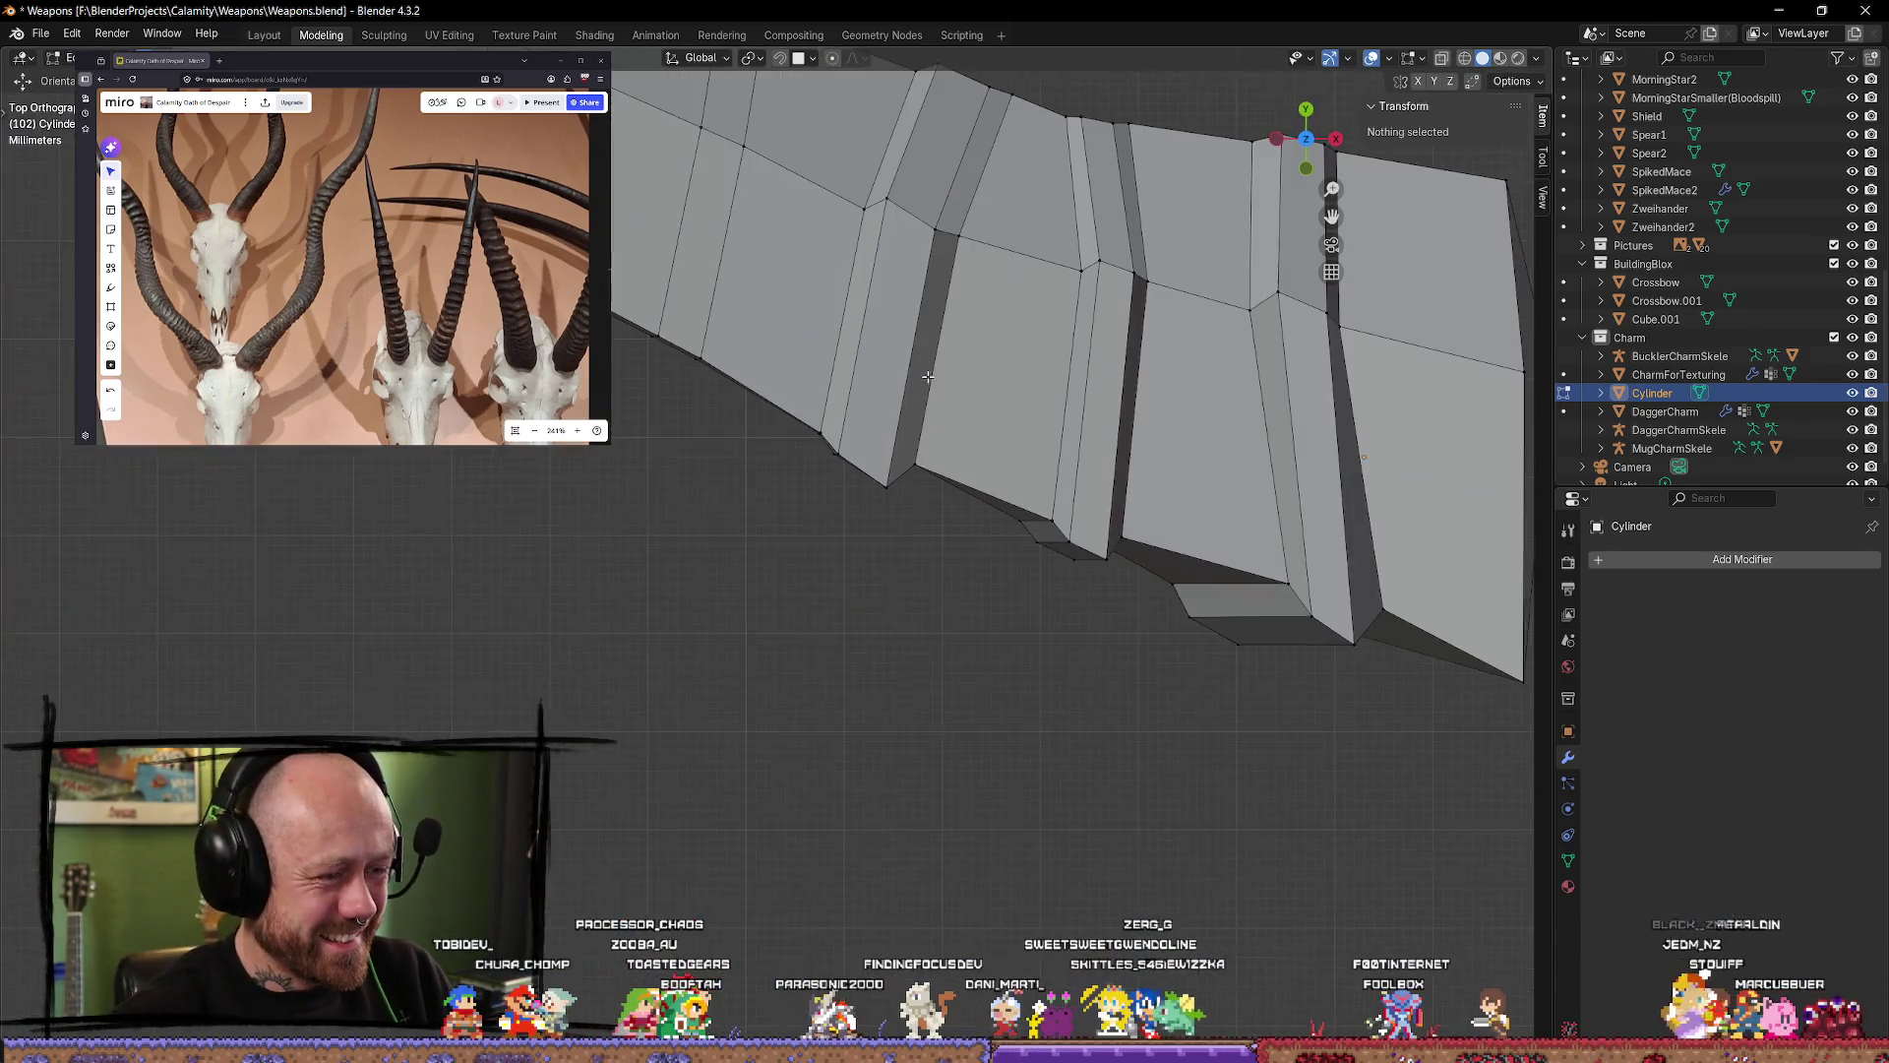
Step: Nudge an edge loop near the limb's end slightly along Y
alt+click(861, 331)
drag(945, 278, 958, 265)
drag(885, 187, 883, 199)
key(alt+a)
scroll(801, 484, down, 3)
scroll(801, 485, up, 1)
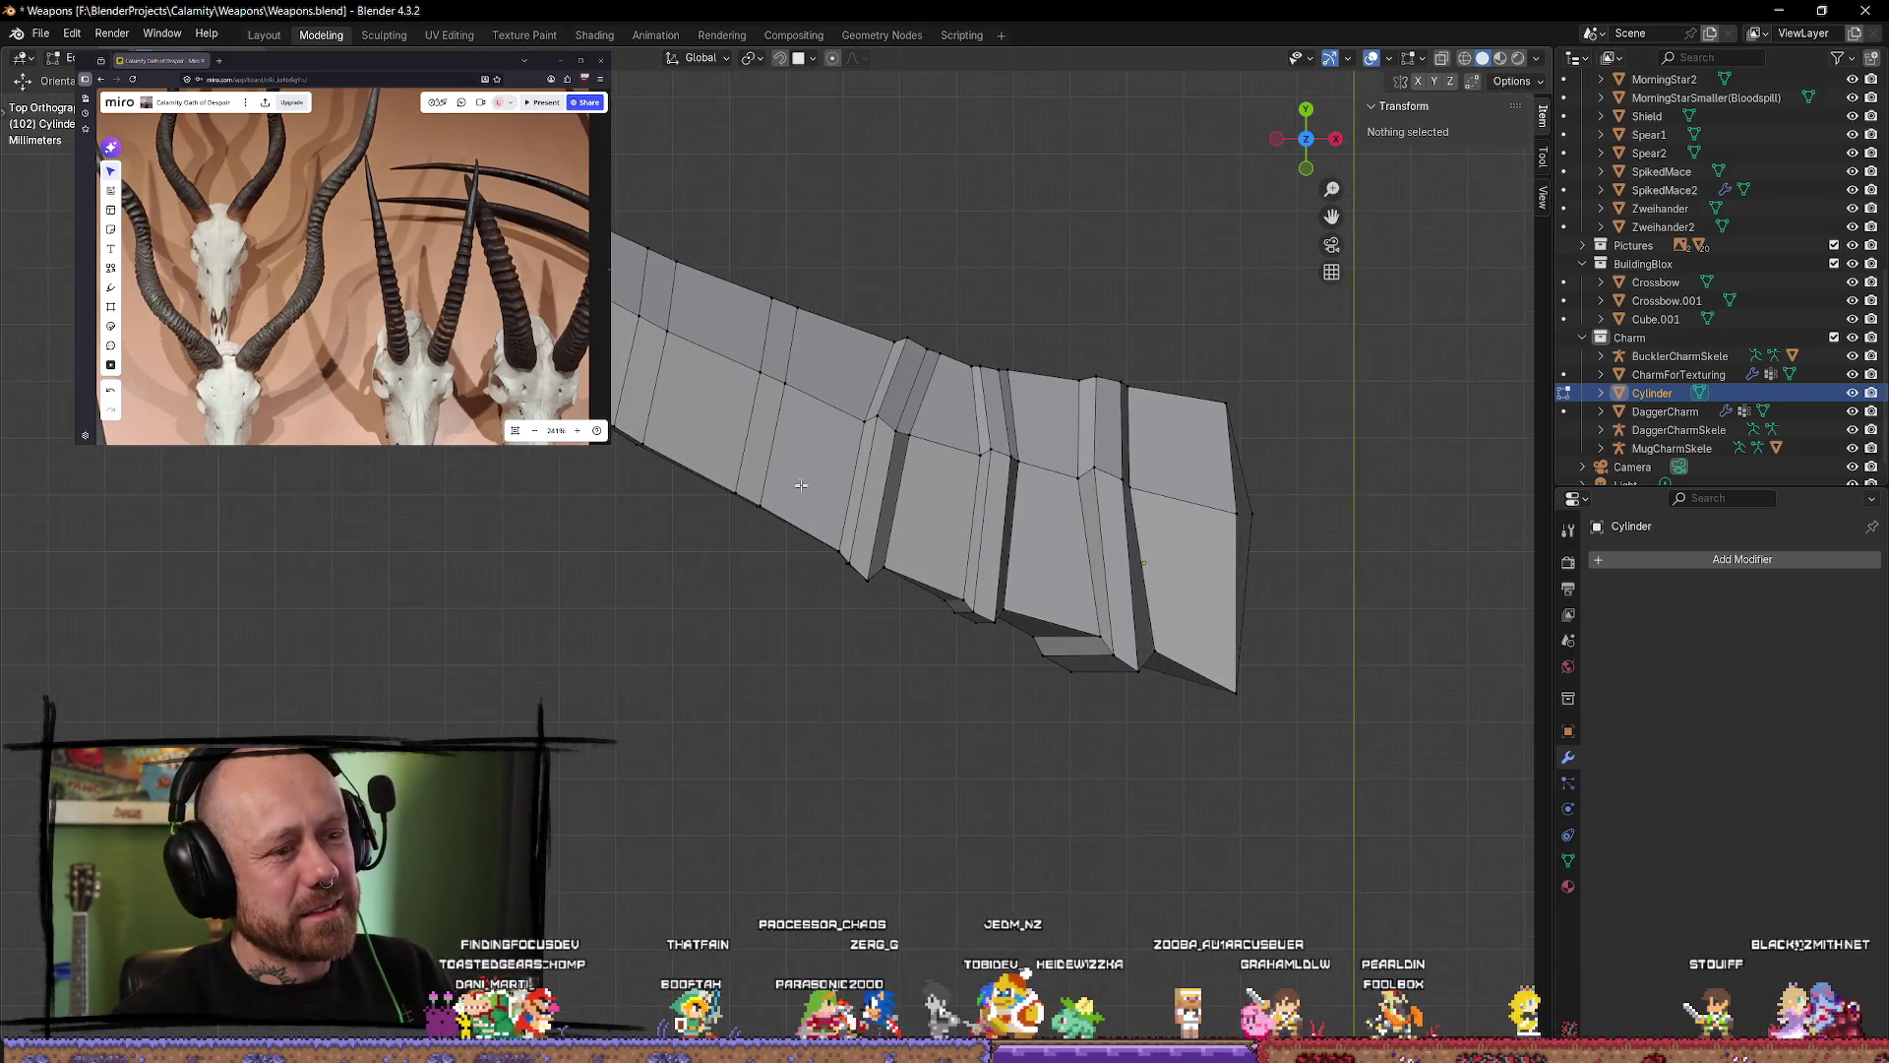
Step: Slide a face loop and another edge loop along the limb toward the ridged end
alt+click(773, 377)
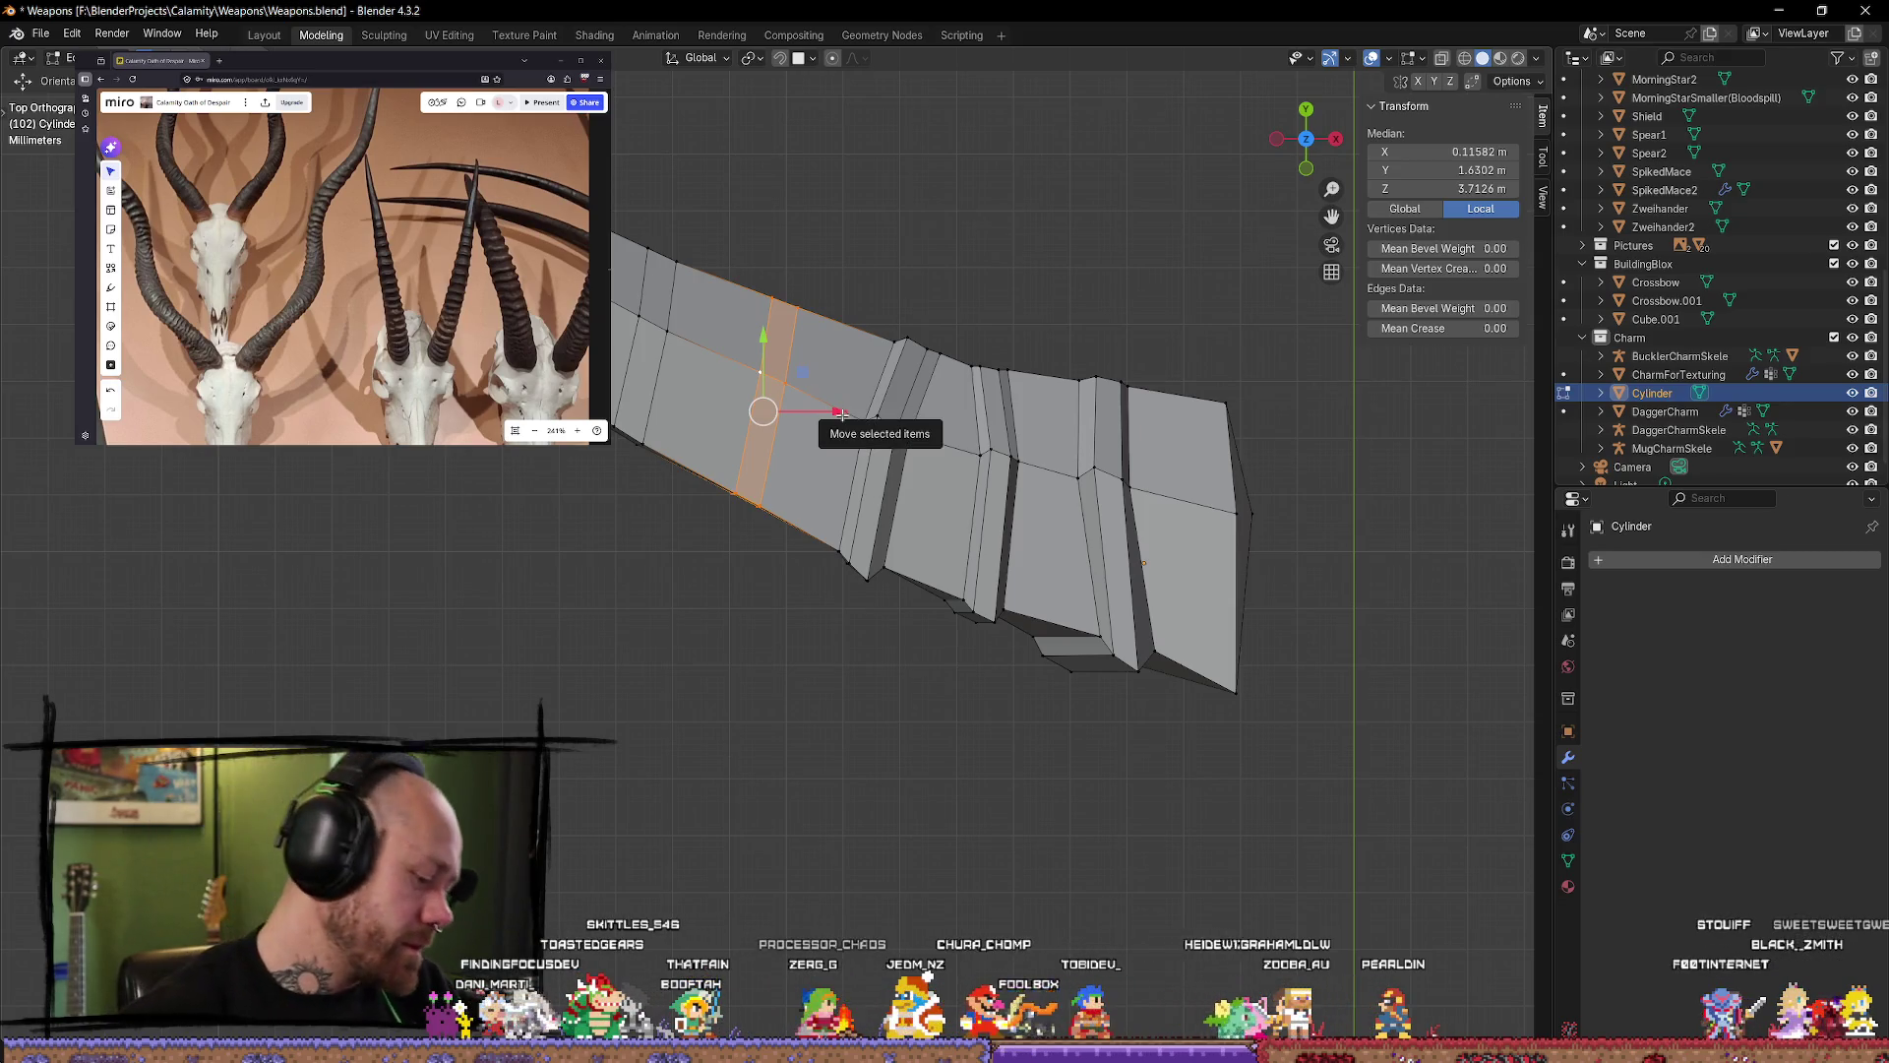
key(shift+v)
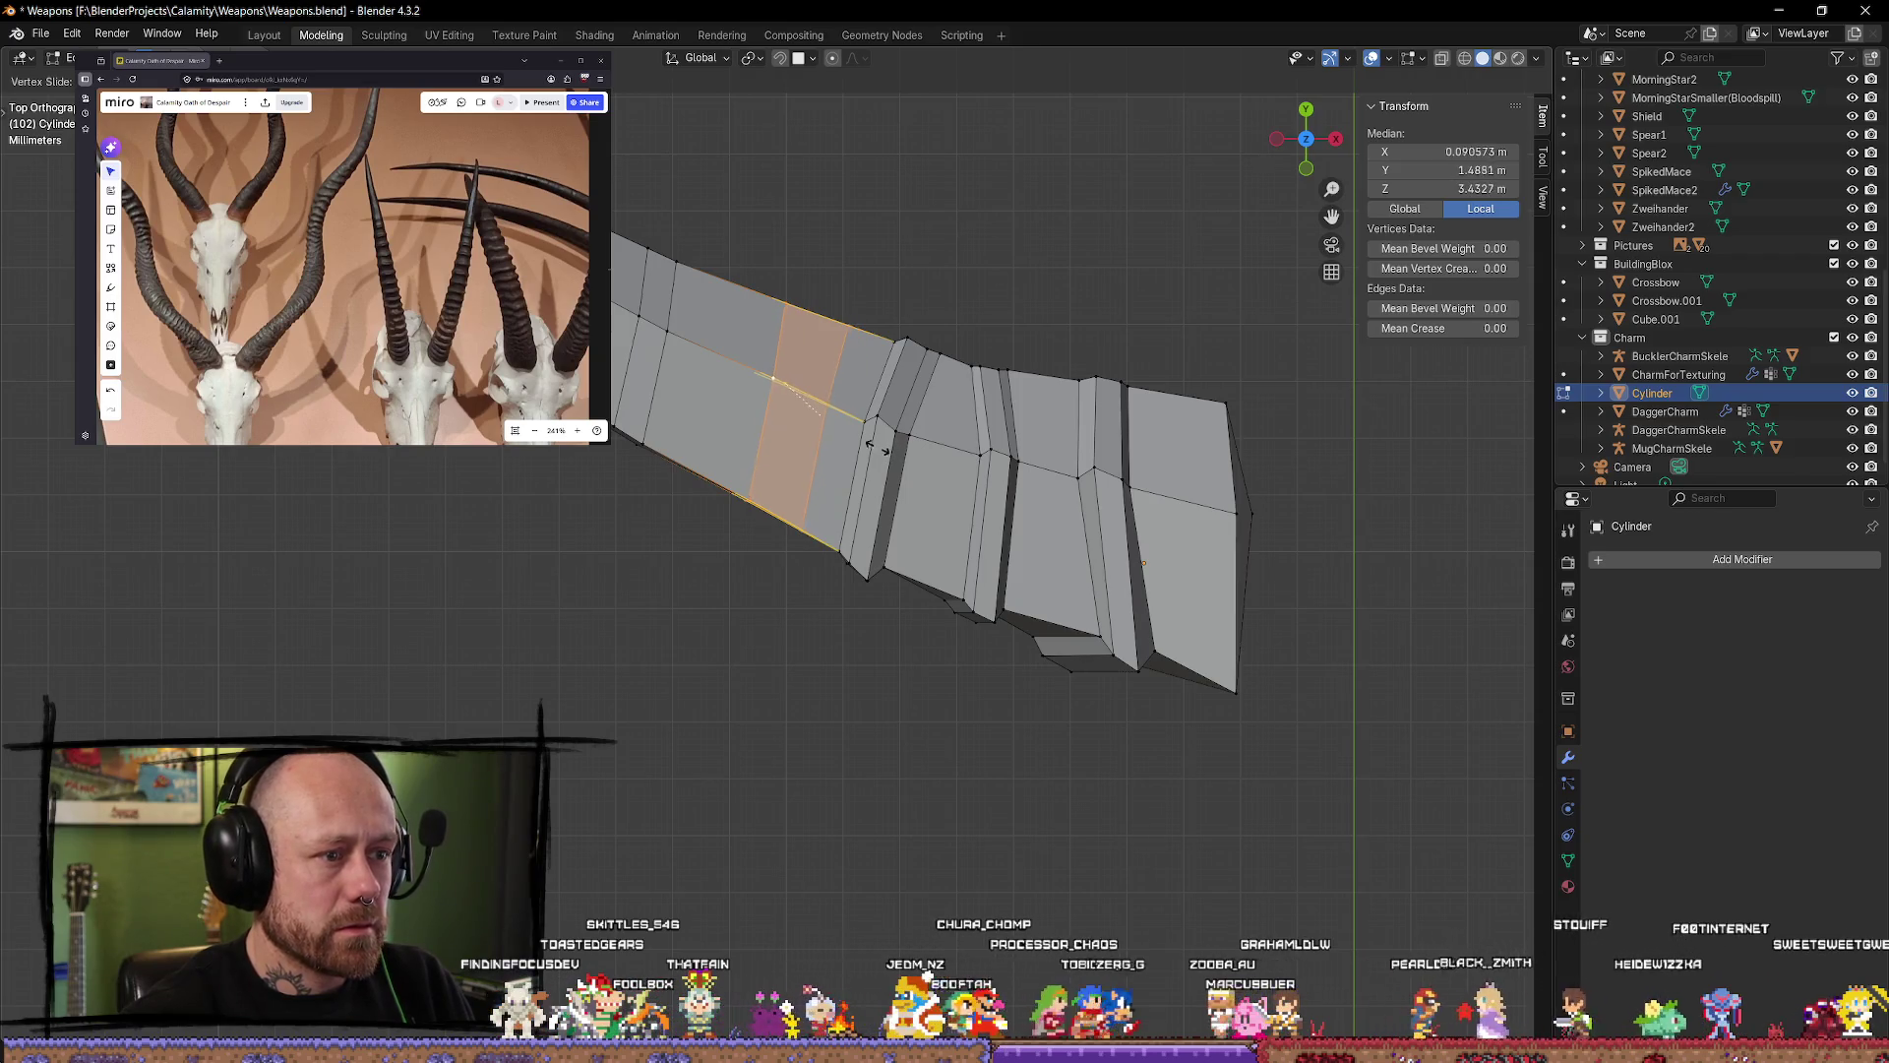
click(864, 442)
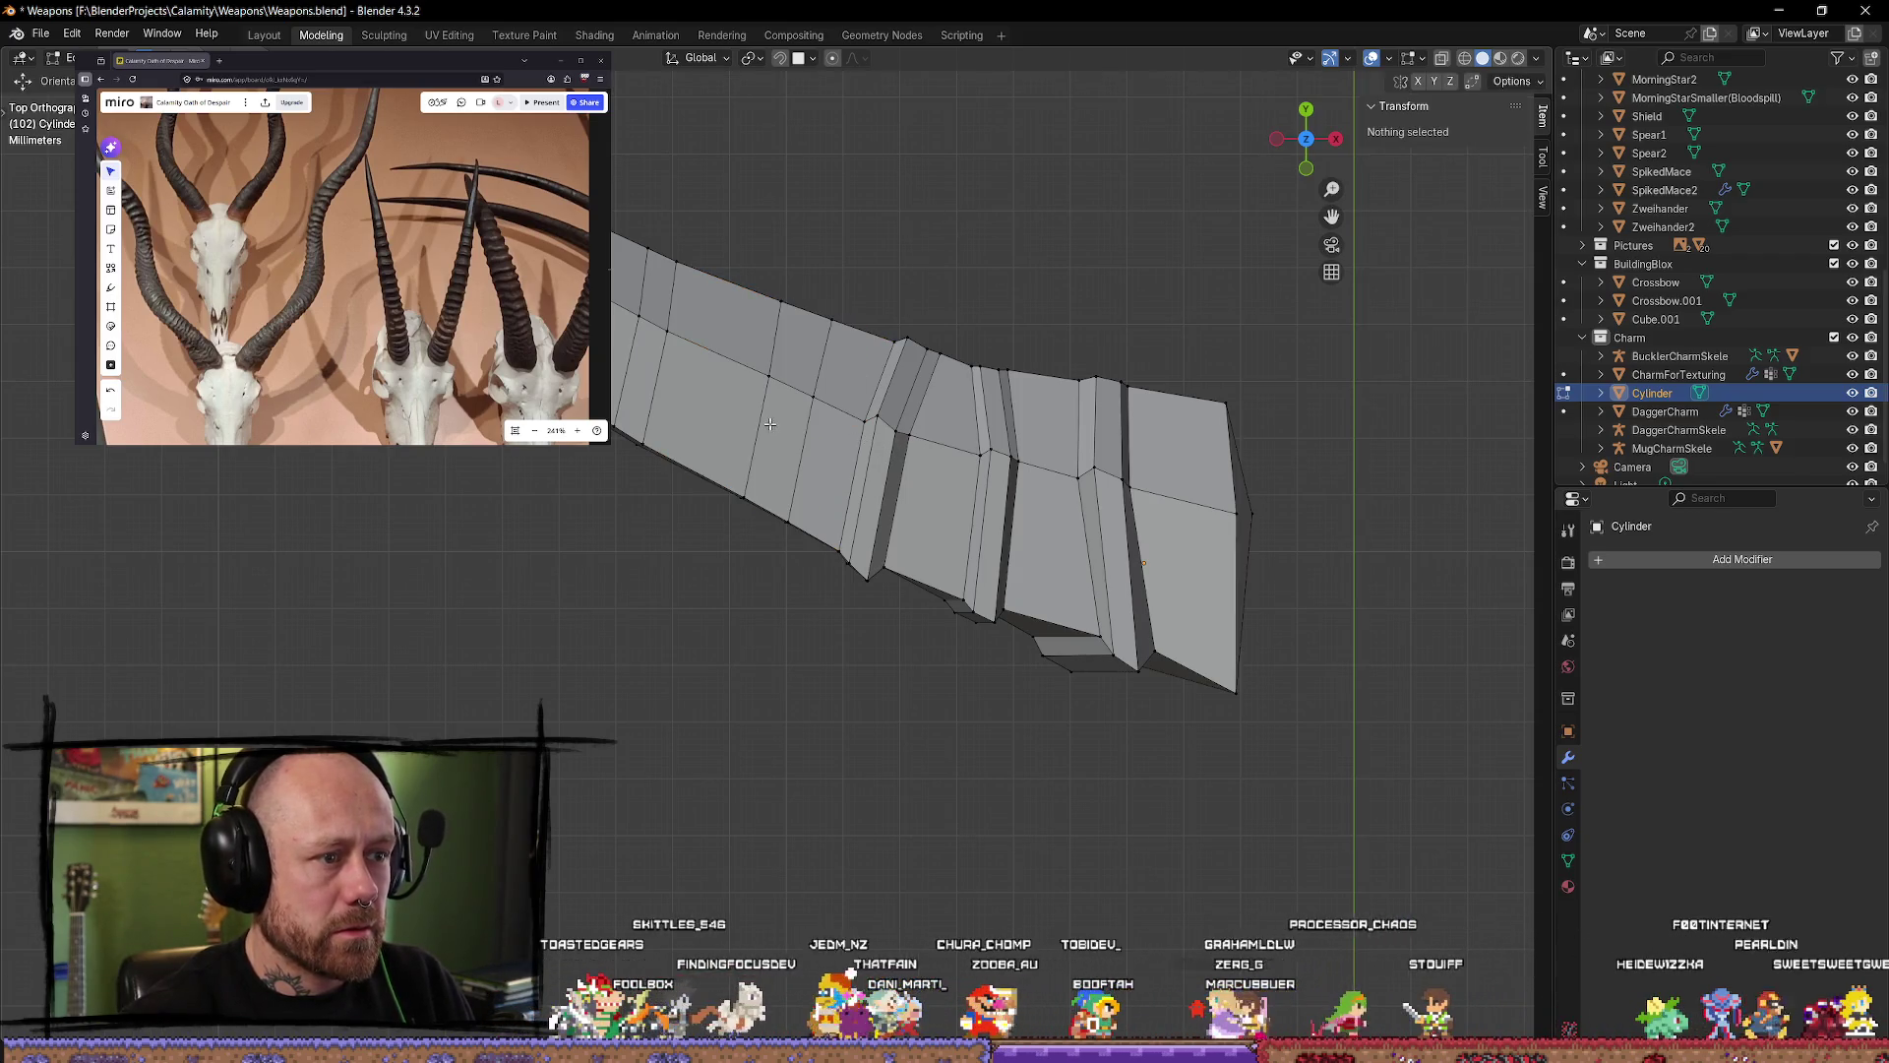
key(g)
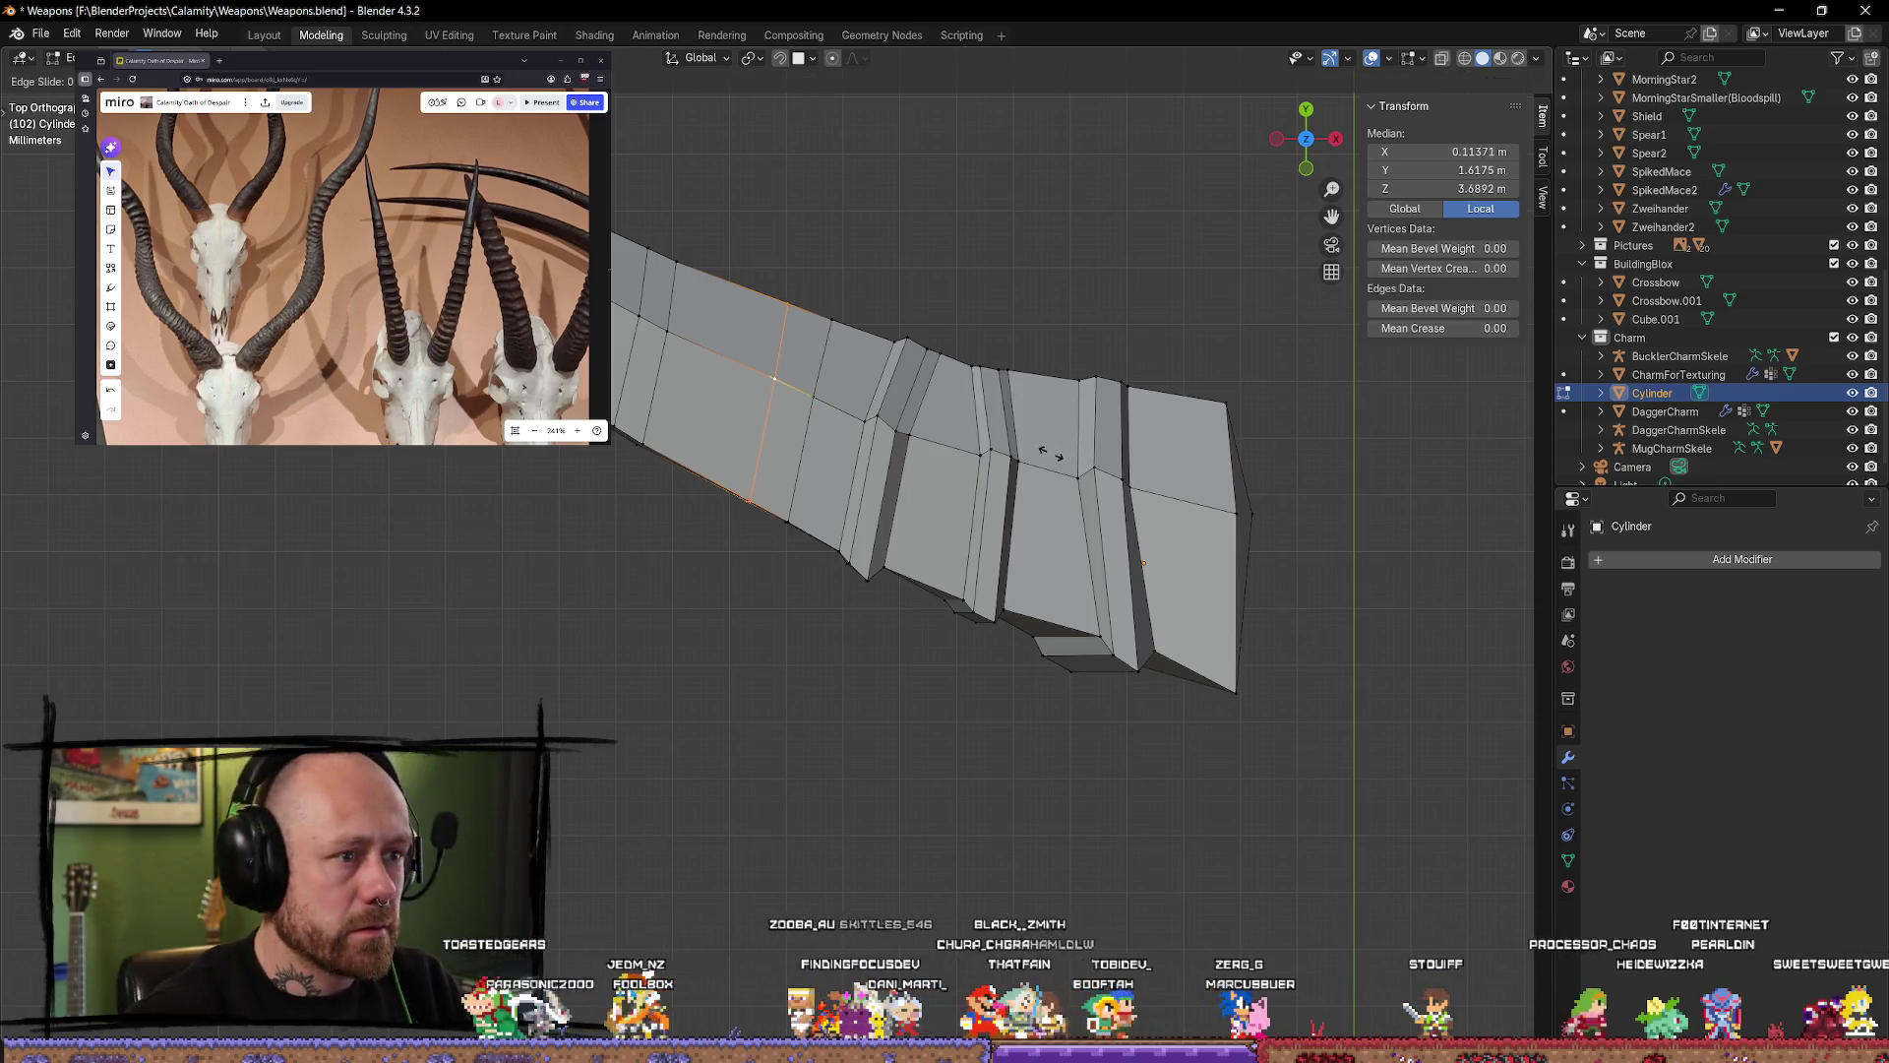
click(971, 169)
click(971, 169)
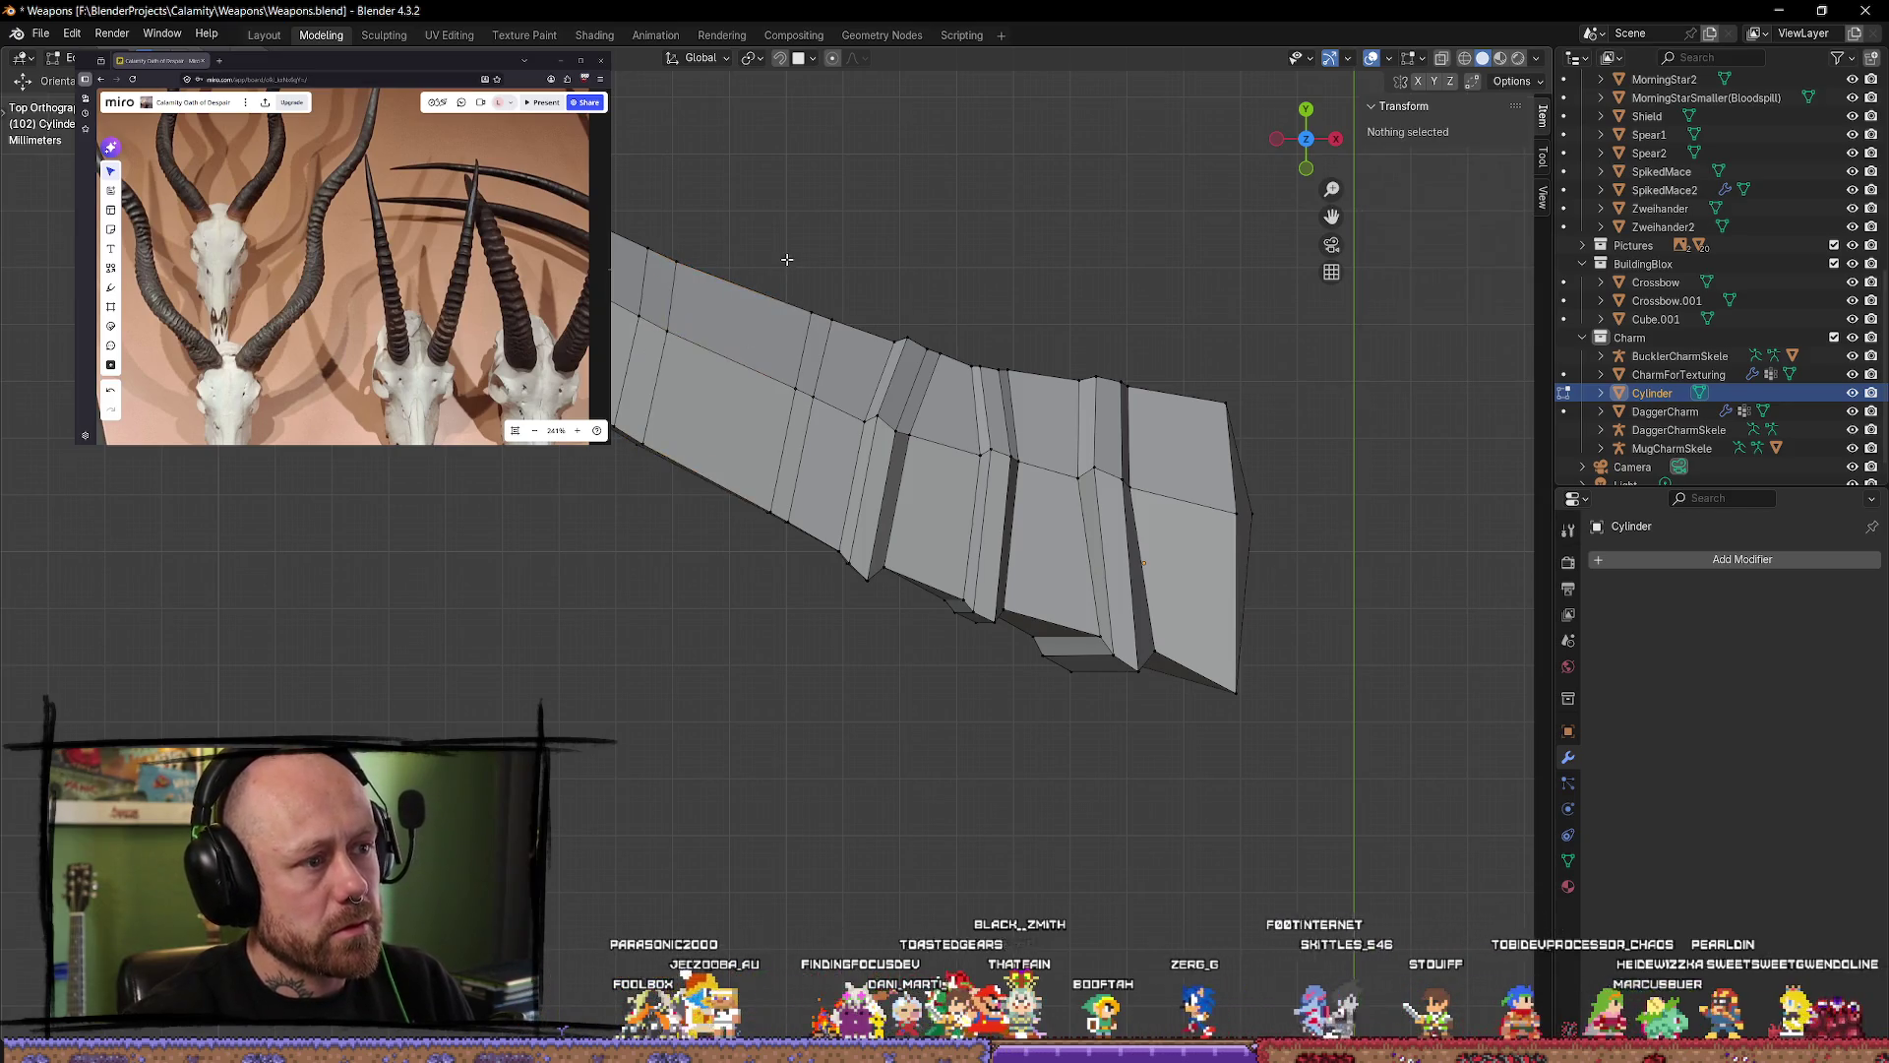
mouse_move(787, 259)
middle_down()
mouse_move(788, 210)
mouse_move(775, 448)
middle_up()
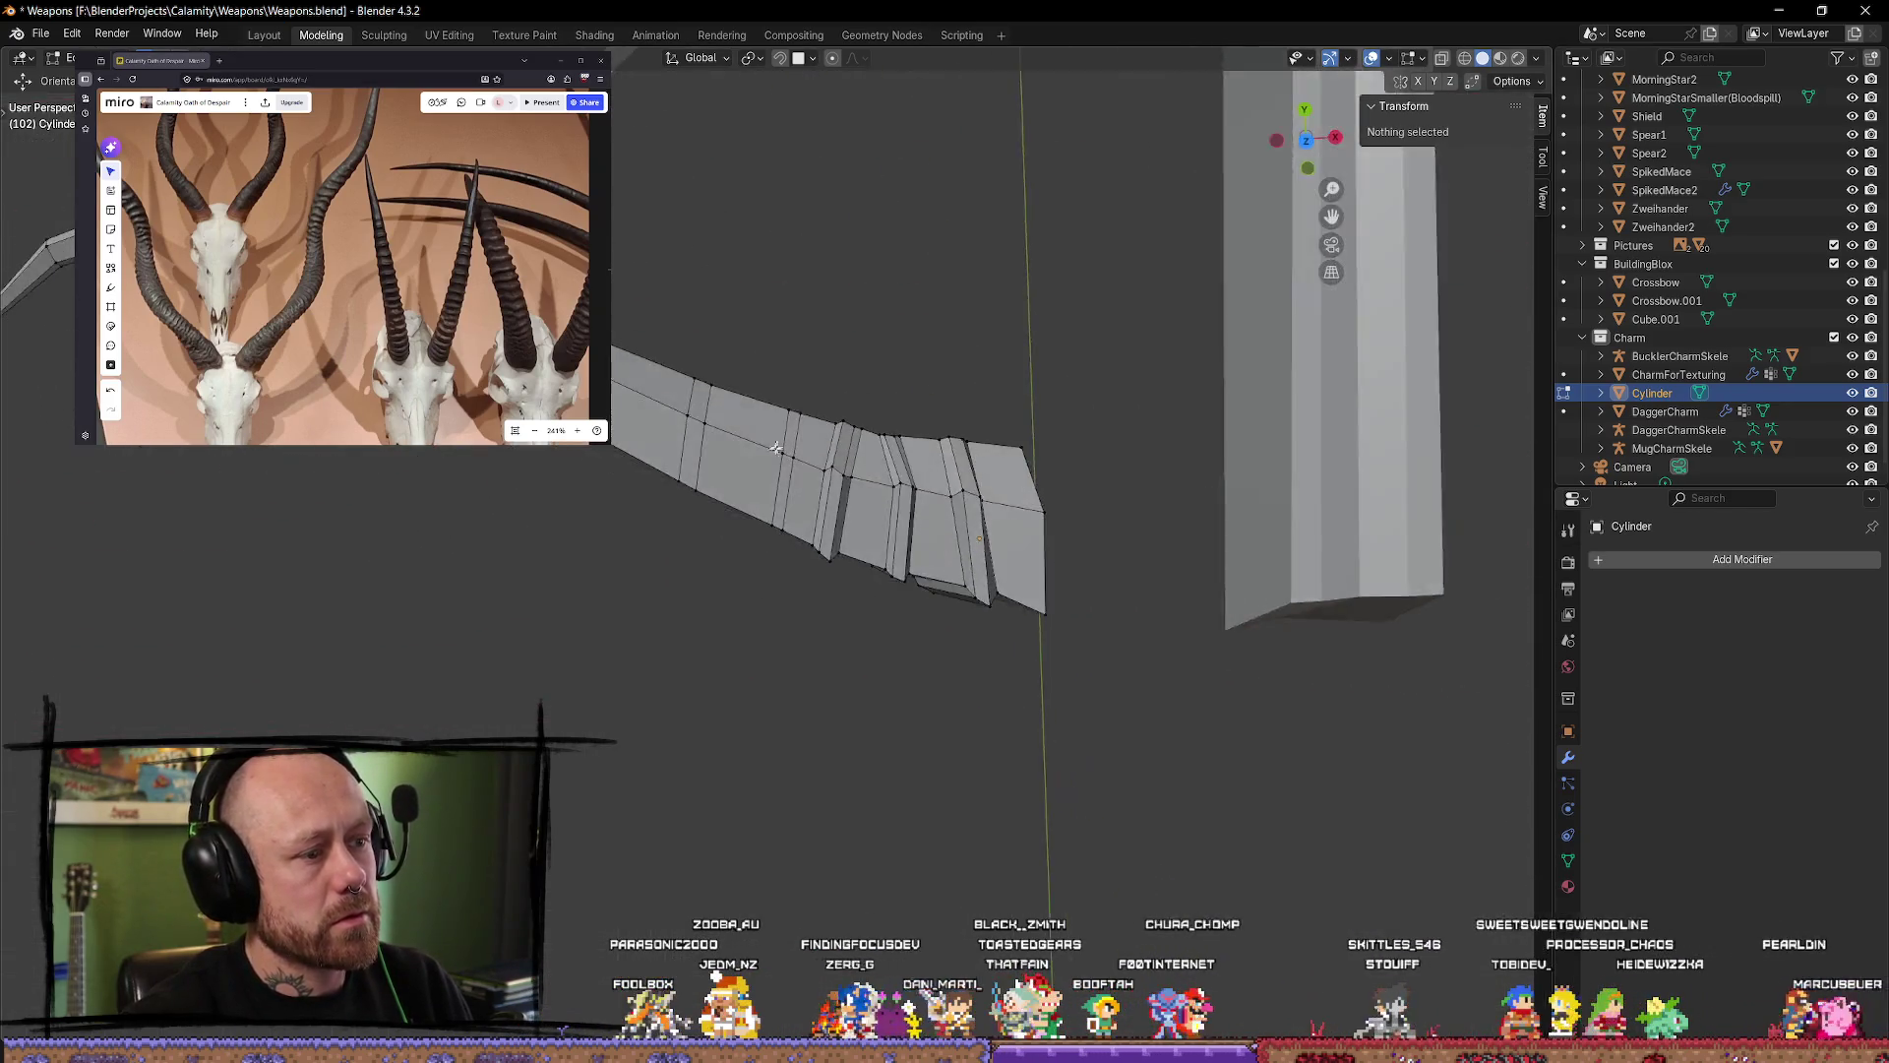
Step: Select a thin face band on the limb and extrude it outward along its normals
scroll(776, 448, up, 1)
scroll(767, 446, up, 1)
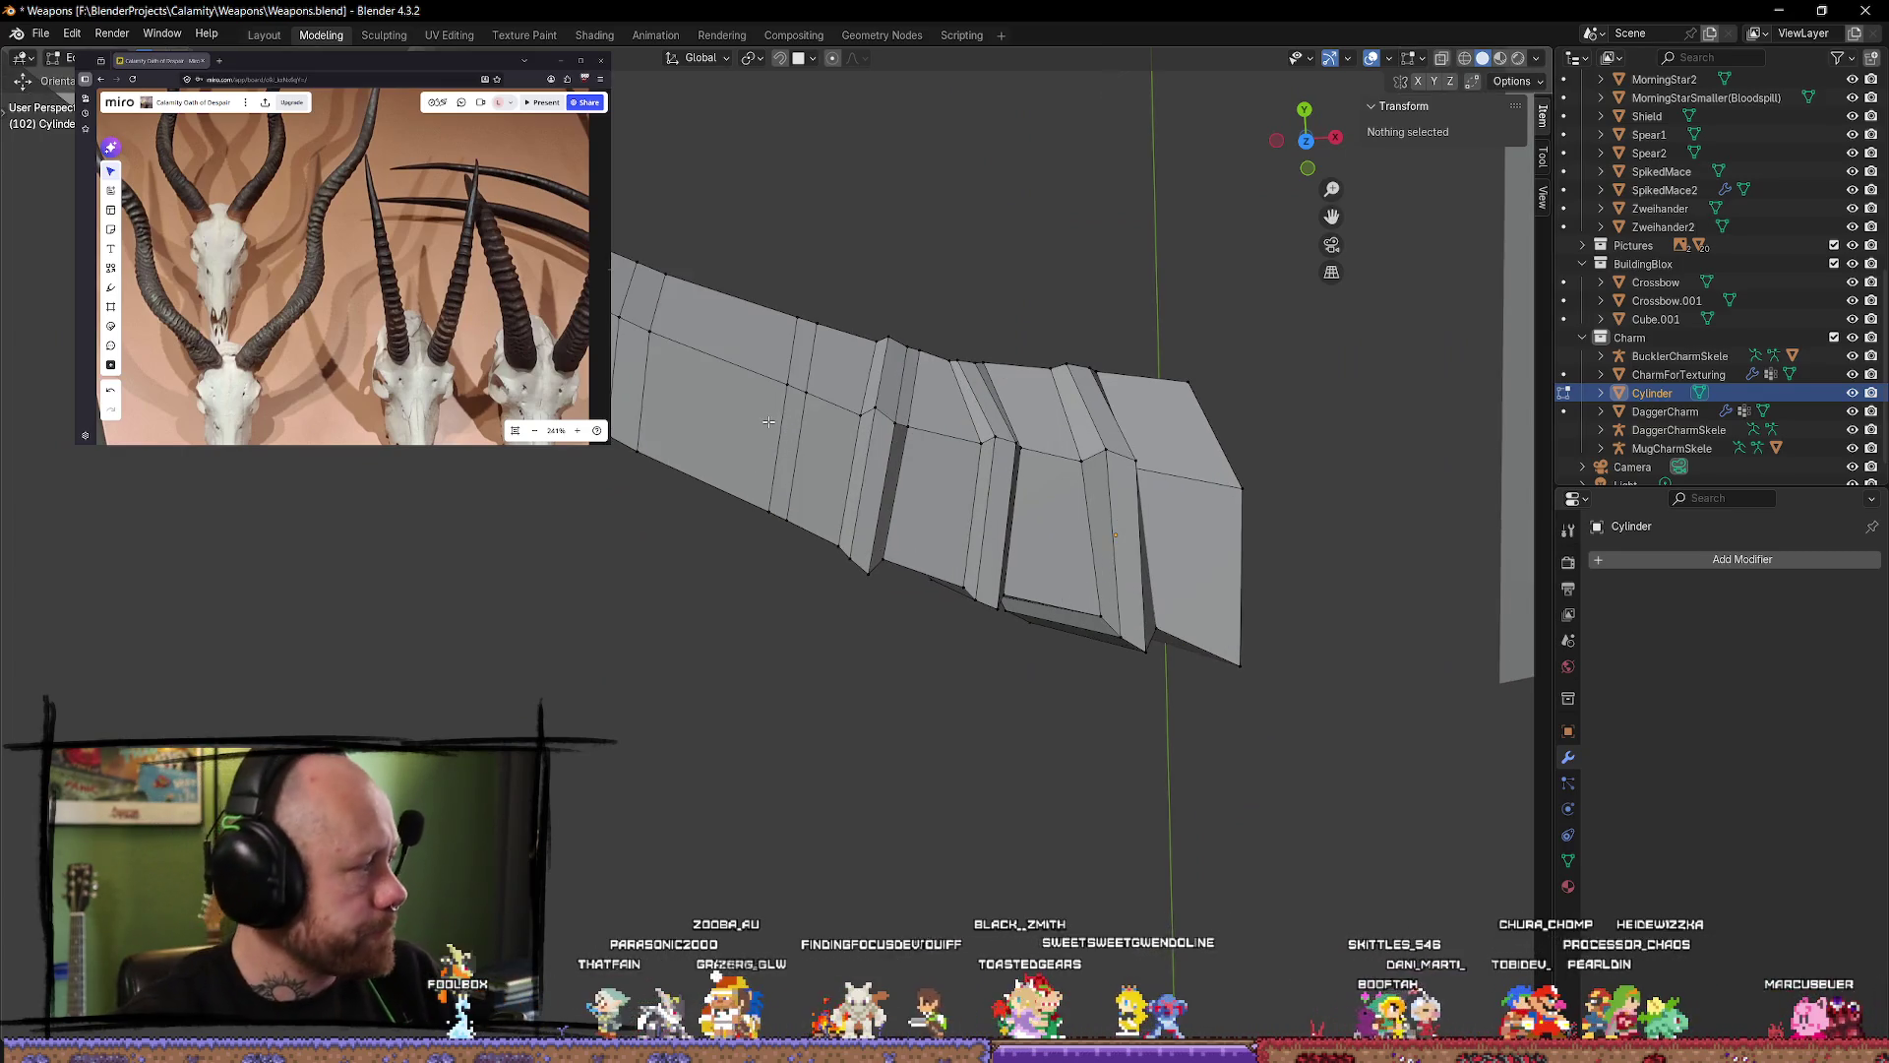
scroll(804, 435, up, 1)
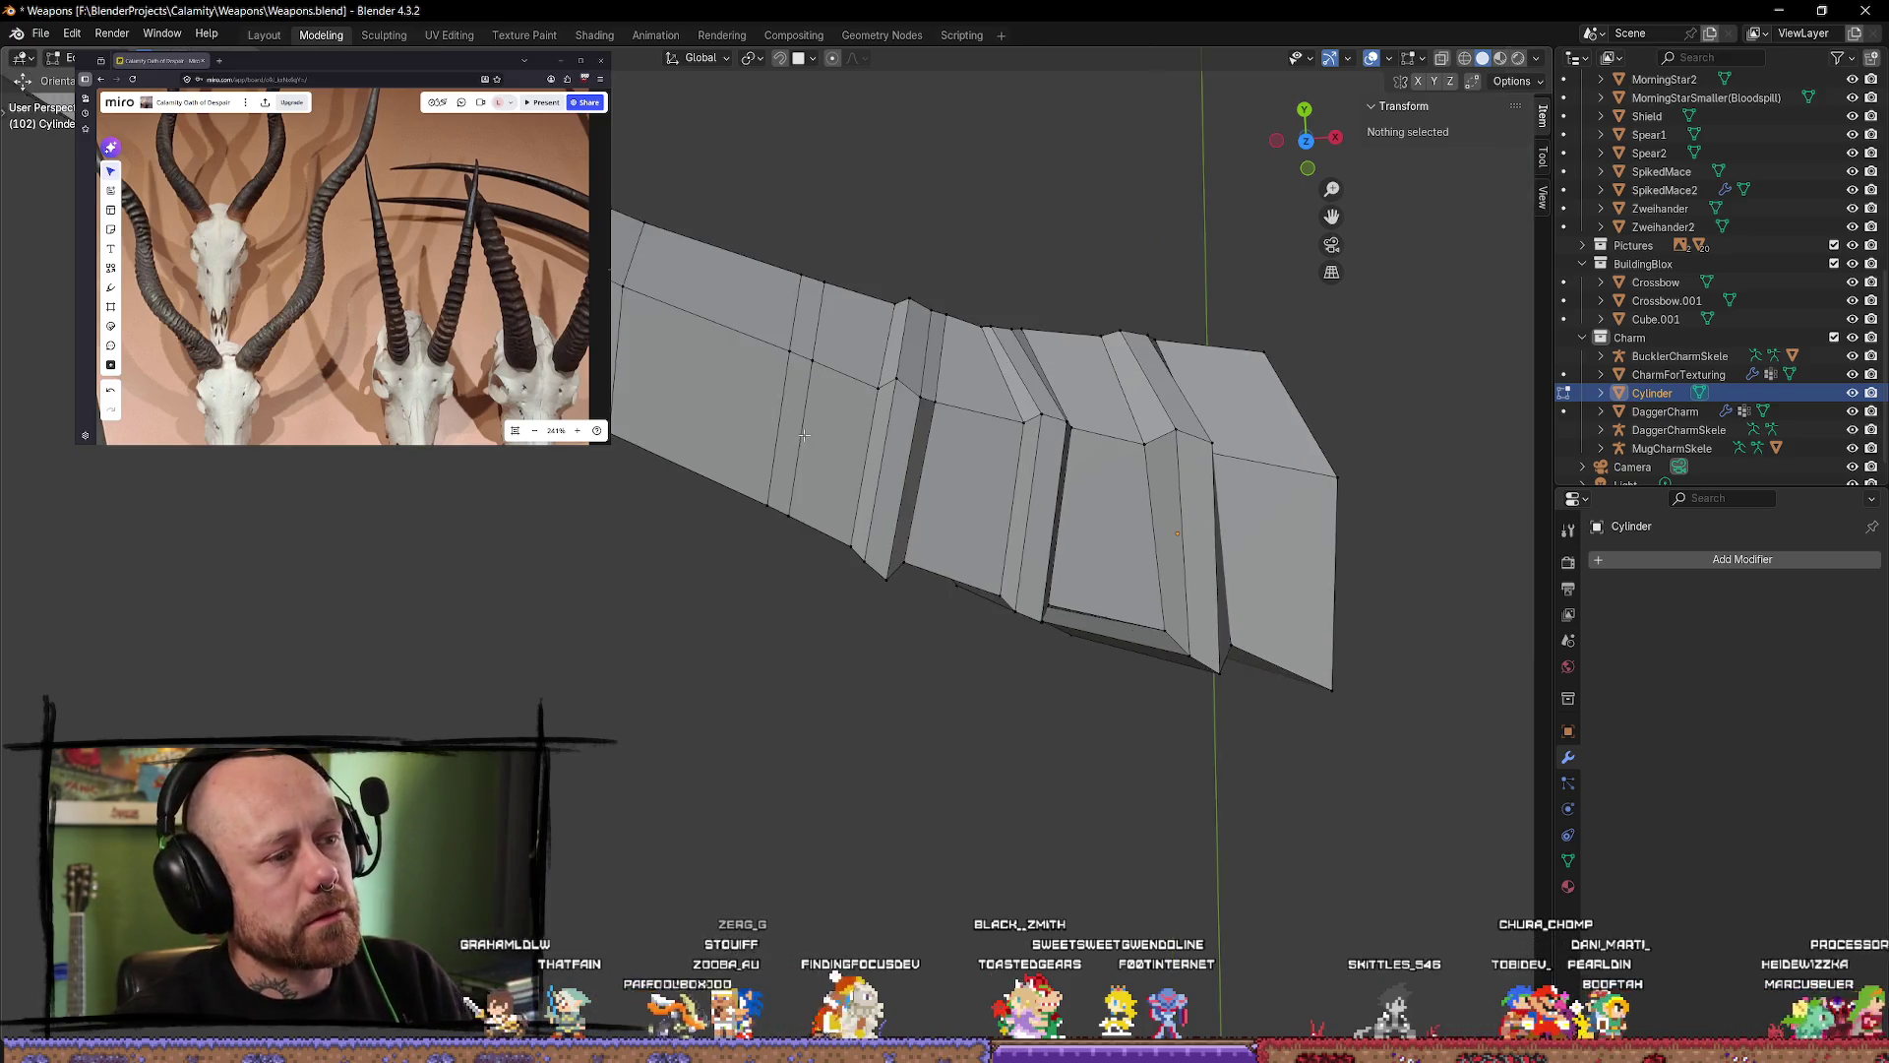
middle_drag(804, 435, 787, 405)
alt+click(787, 404)
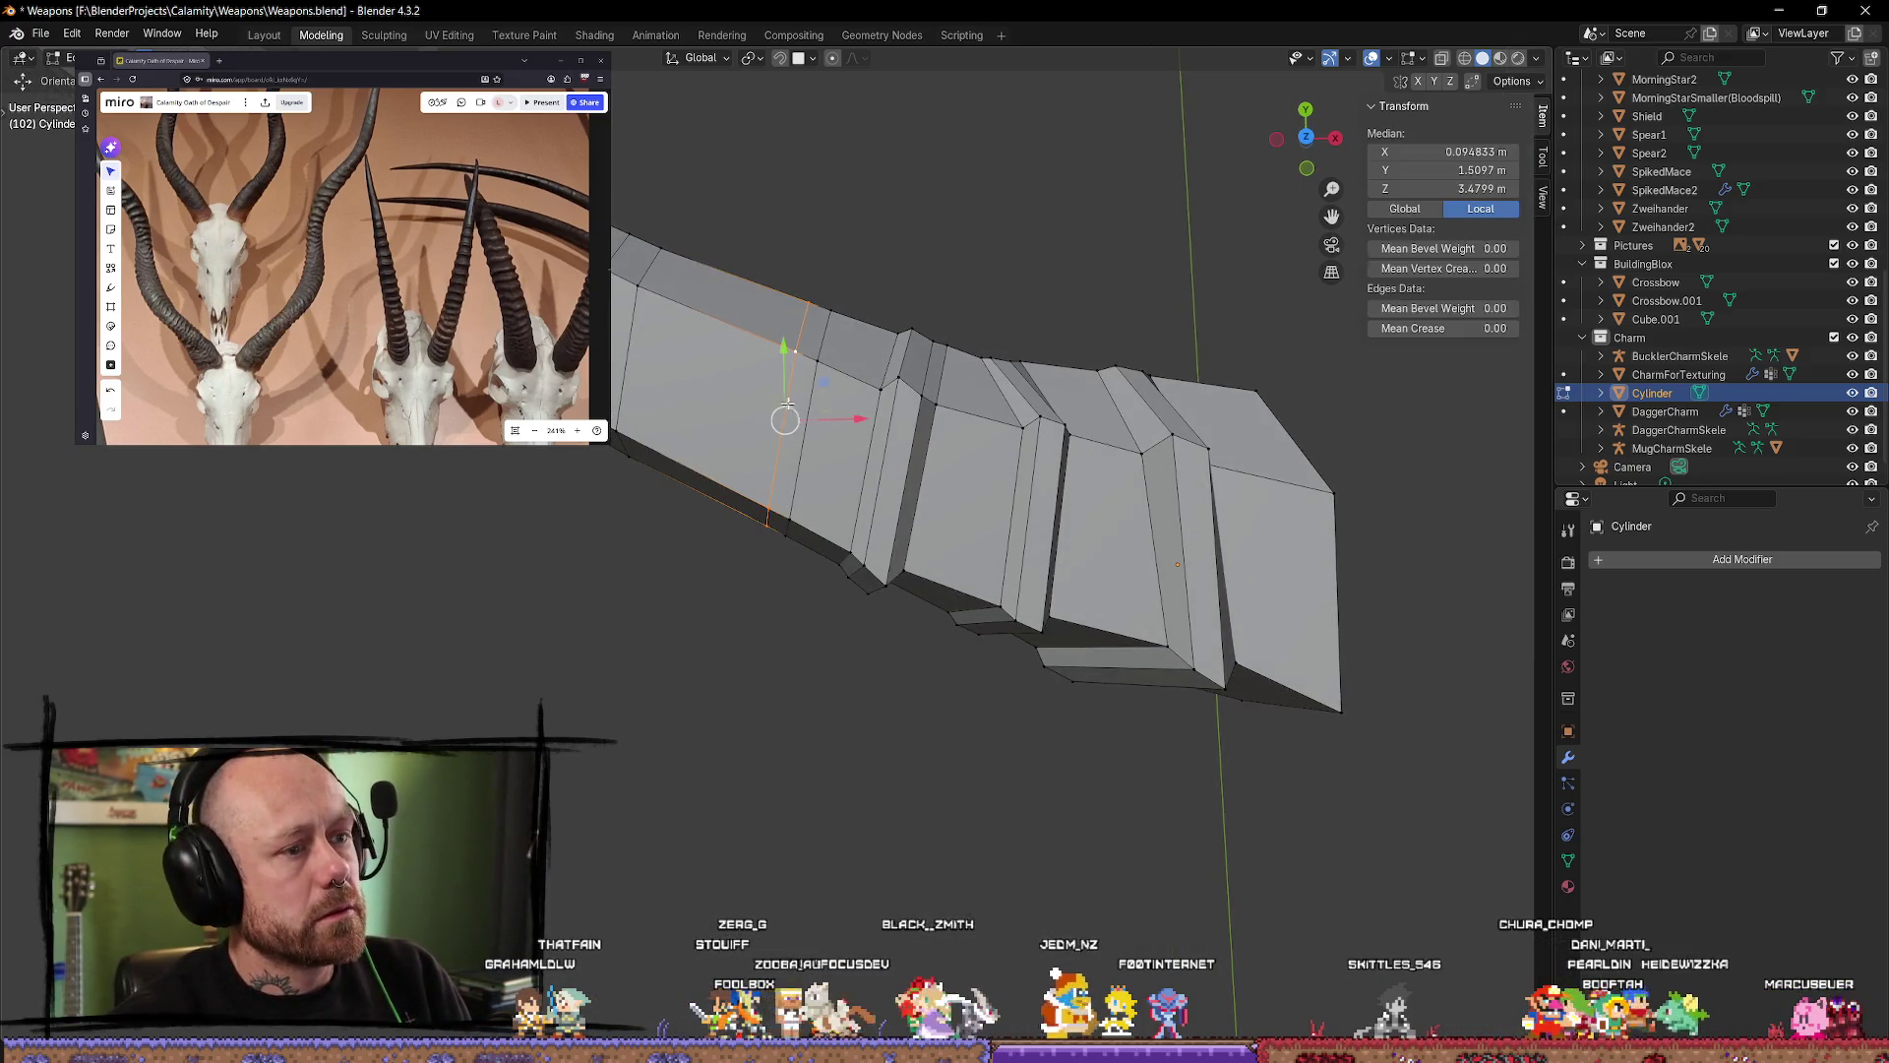
alt+shift+click(817, 420)
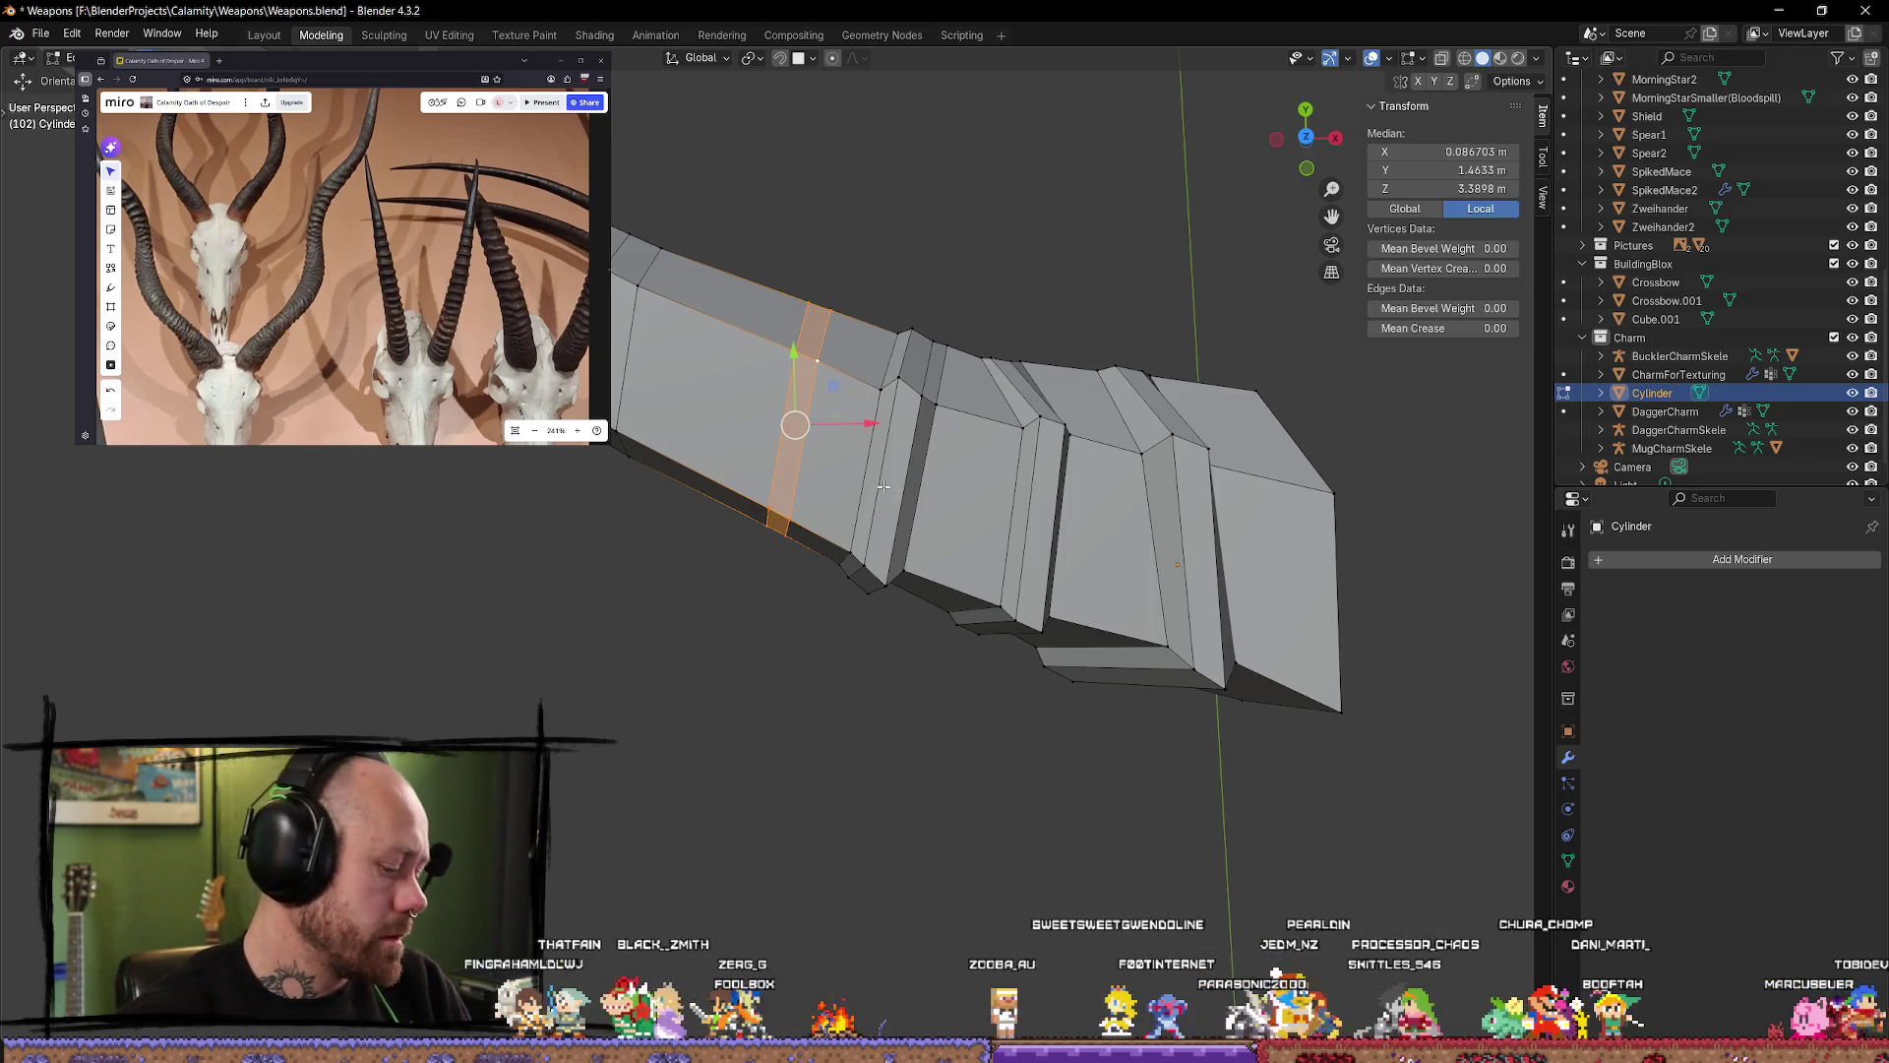
key(alt+e)
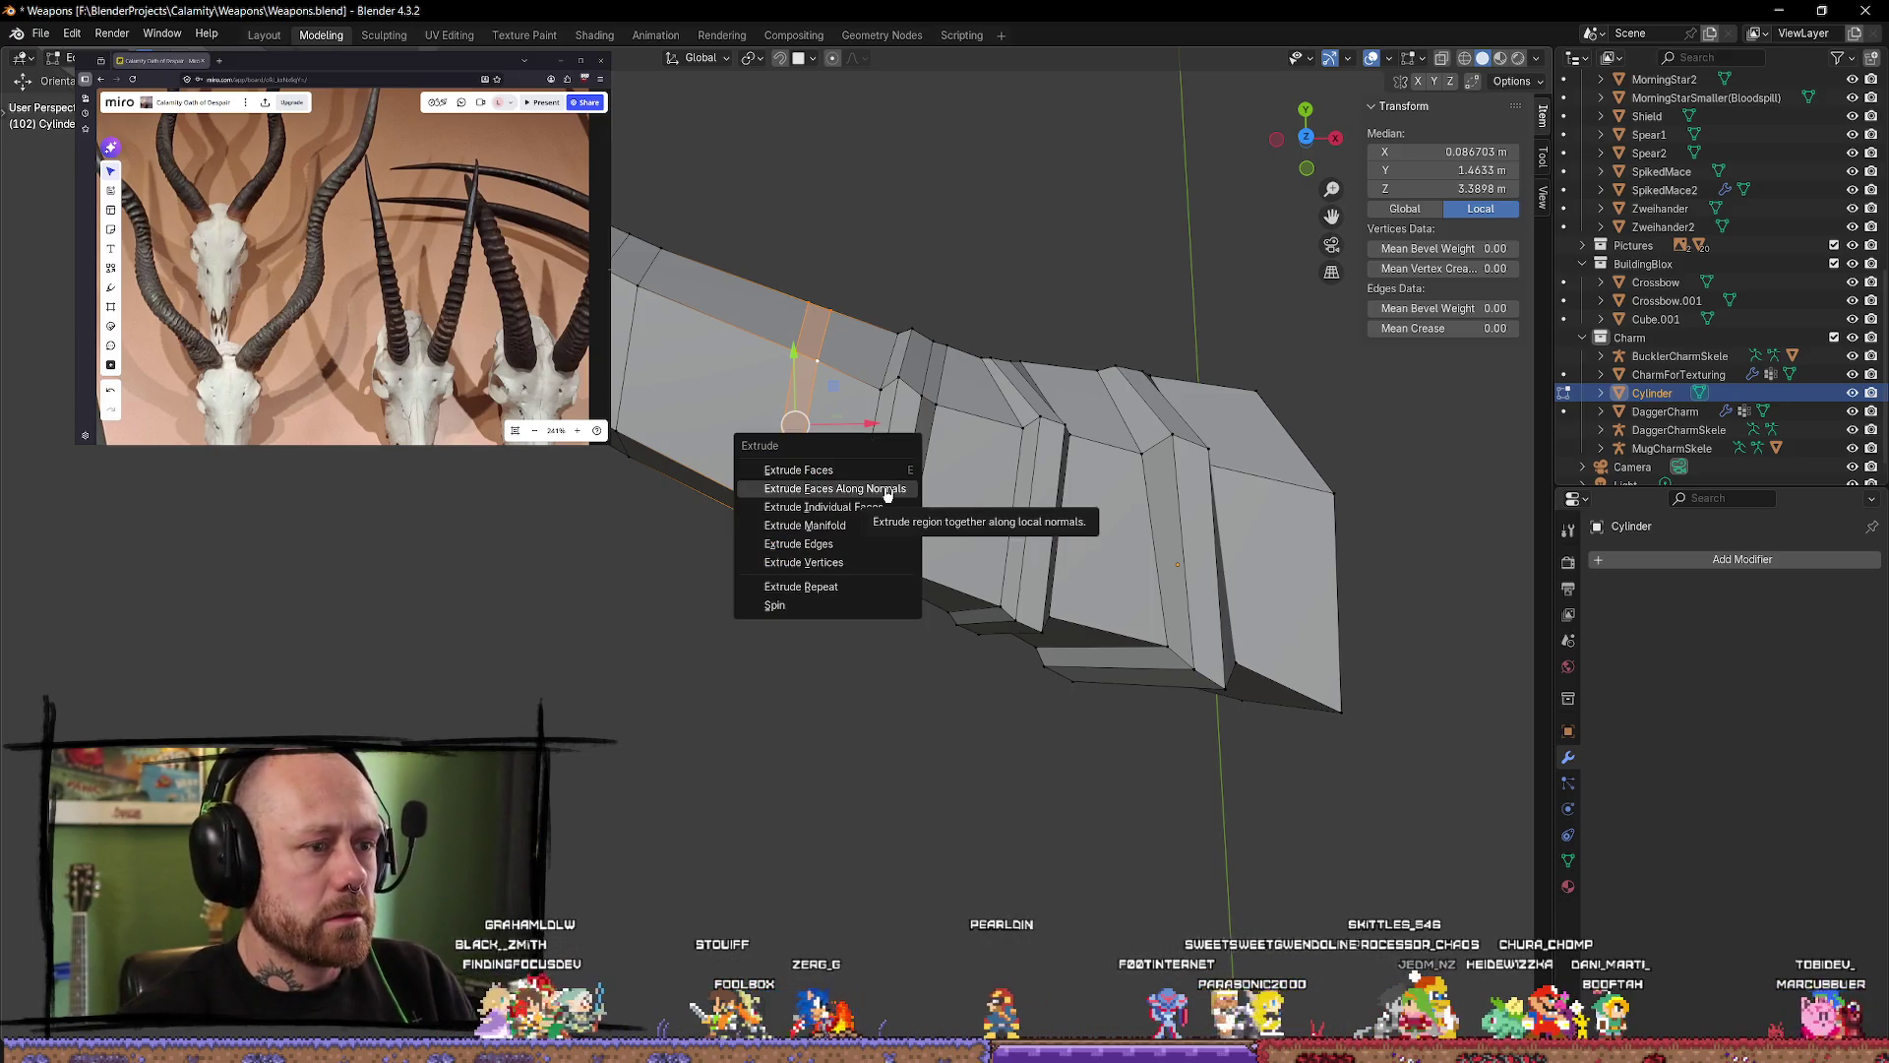
click(888, 489)
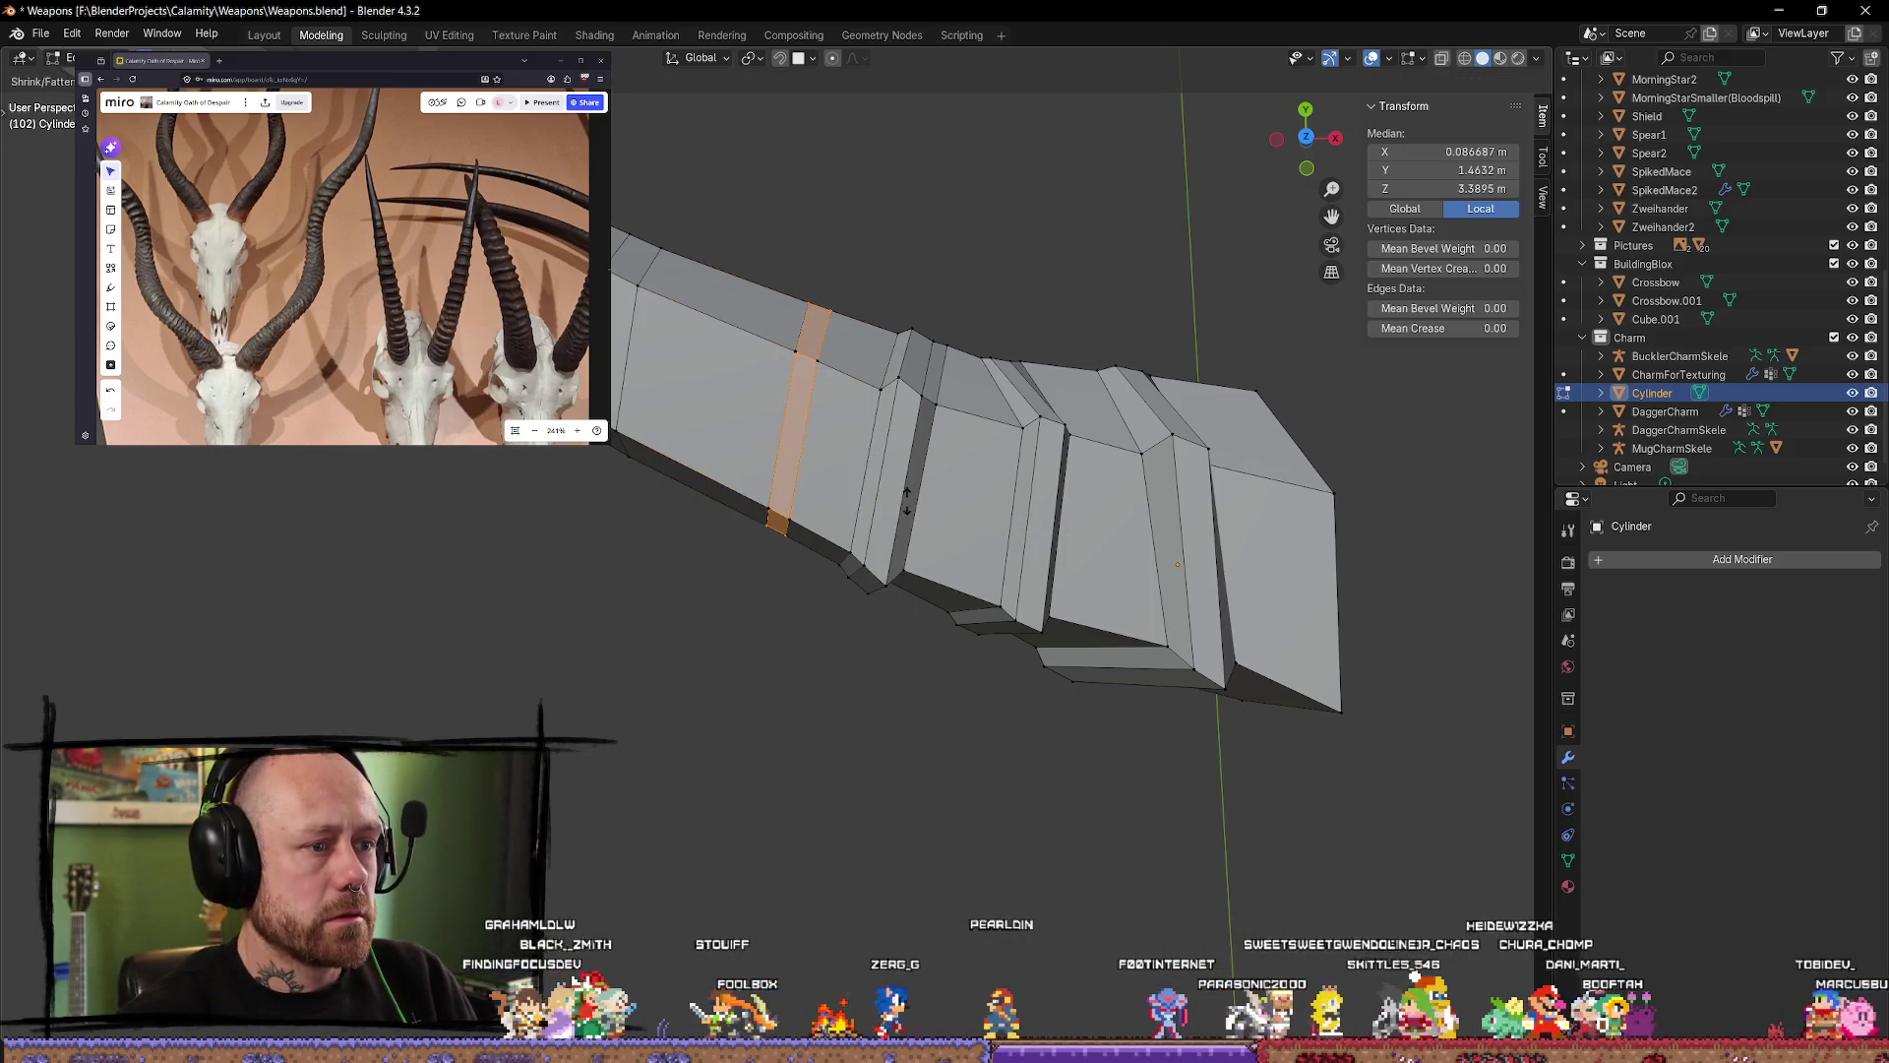
click(951, 244)
Step: Scale the extruded band along X to narrow it into a fourth ridge, then view from the front
middle_drag(951, 244, 1002, 295)
key(s)
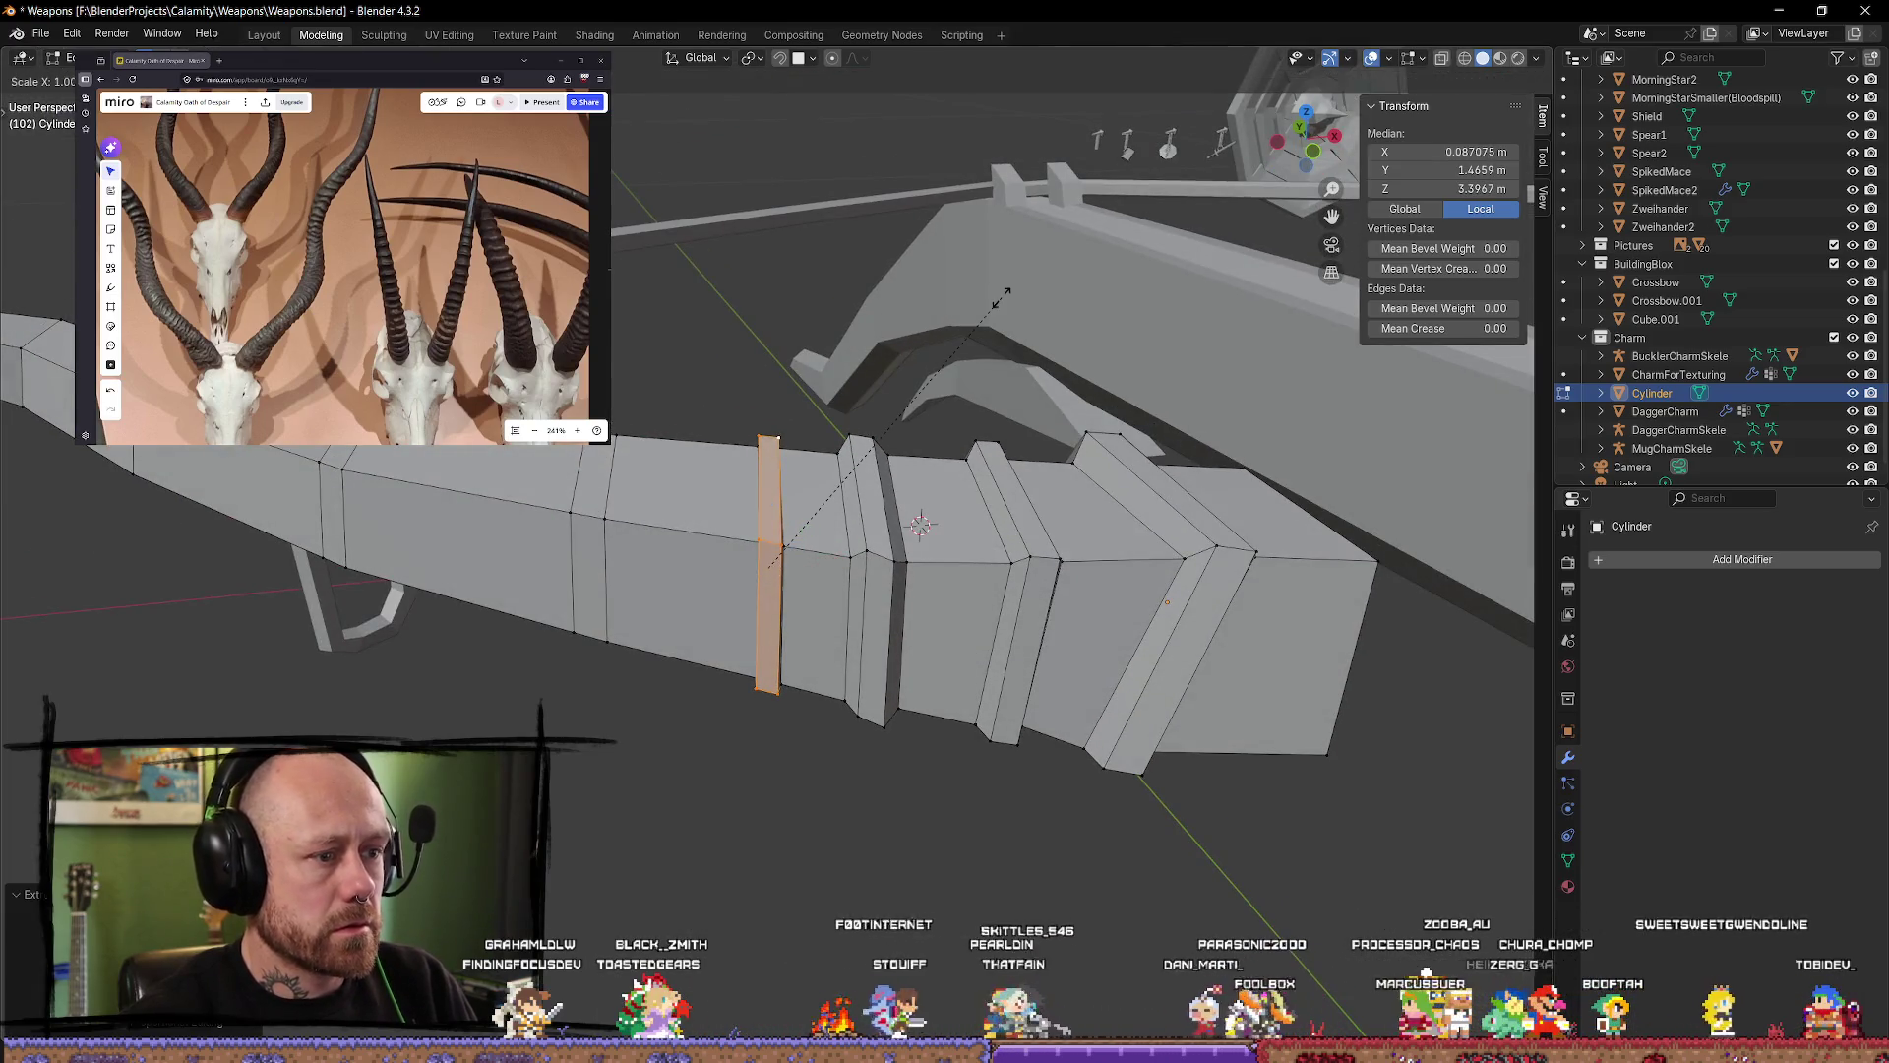
key(x)
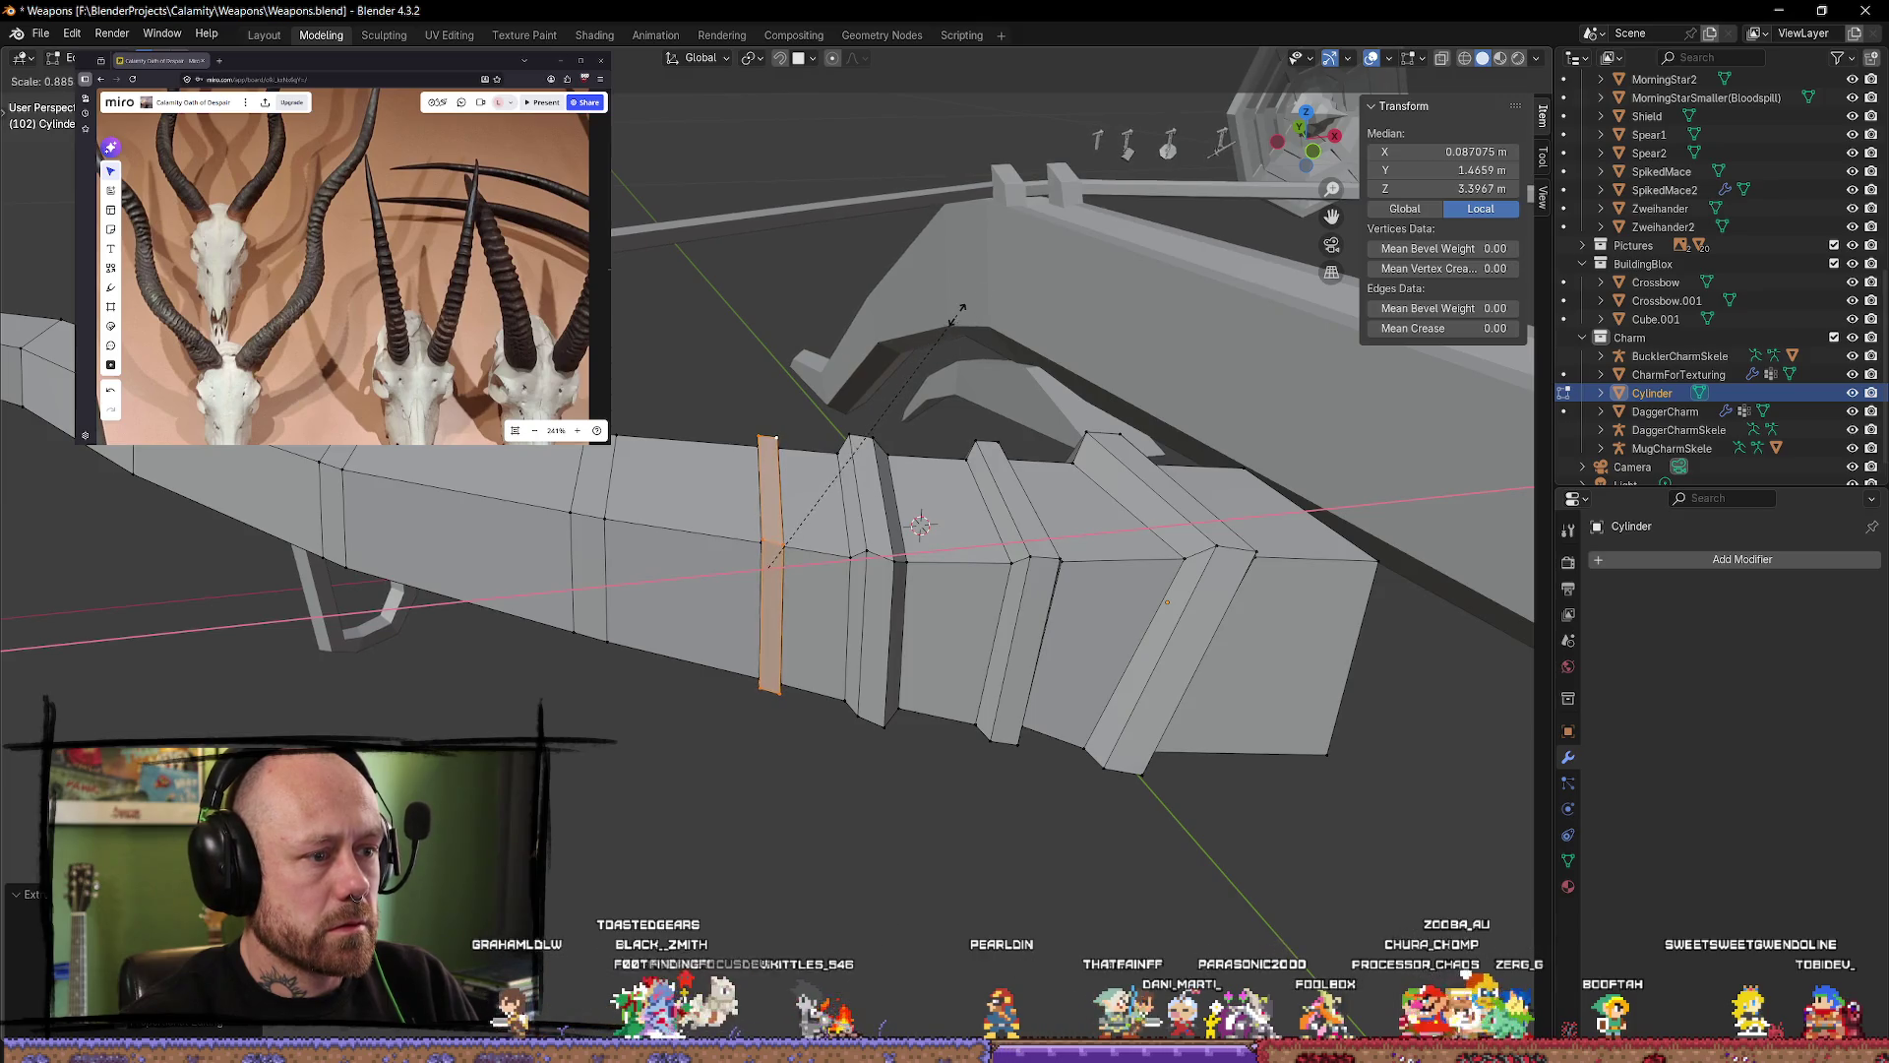
click(962, 308)
middle_drag(962, 308, 747, 473)
alt+click(737, 522)
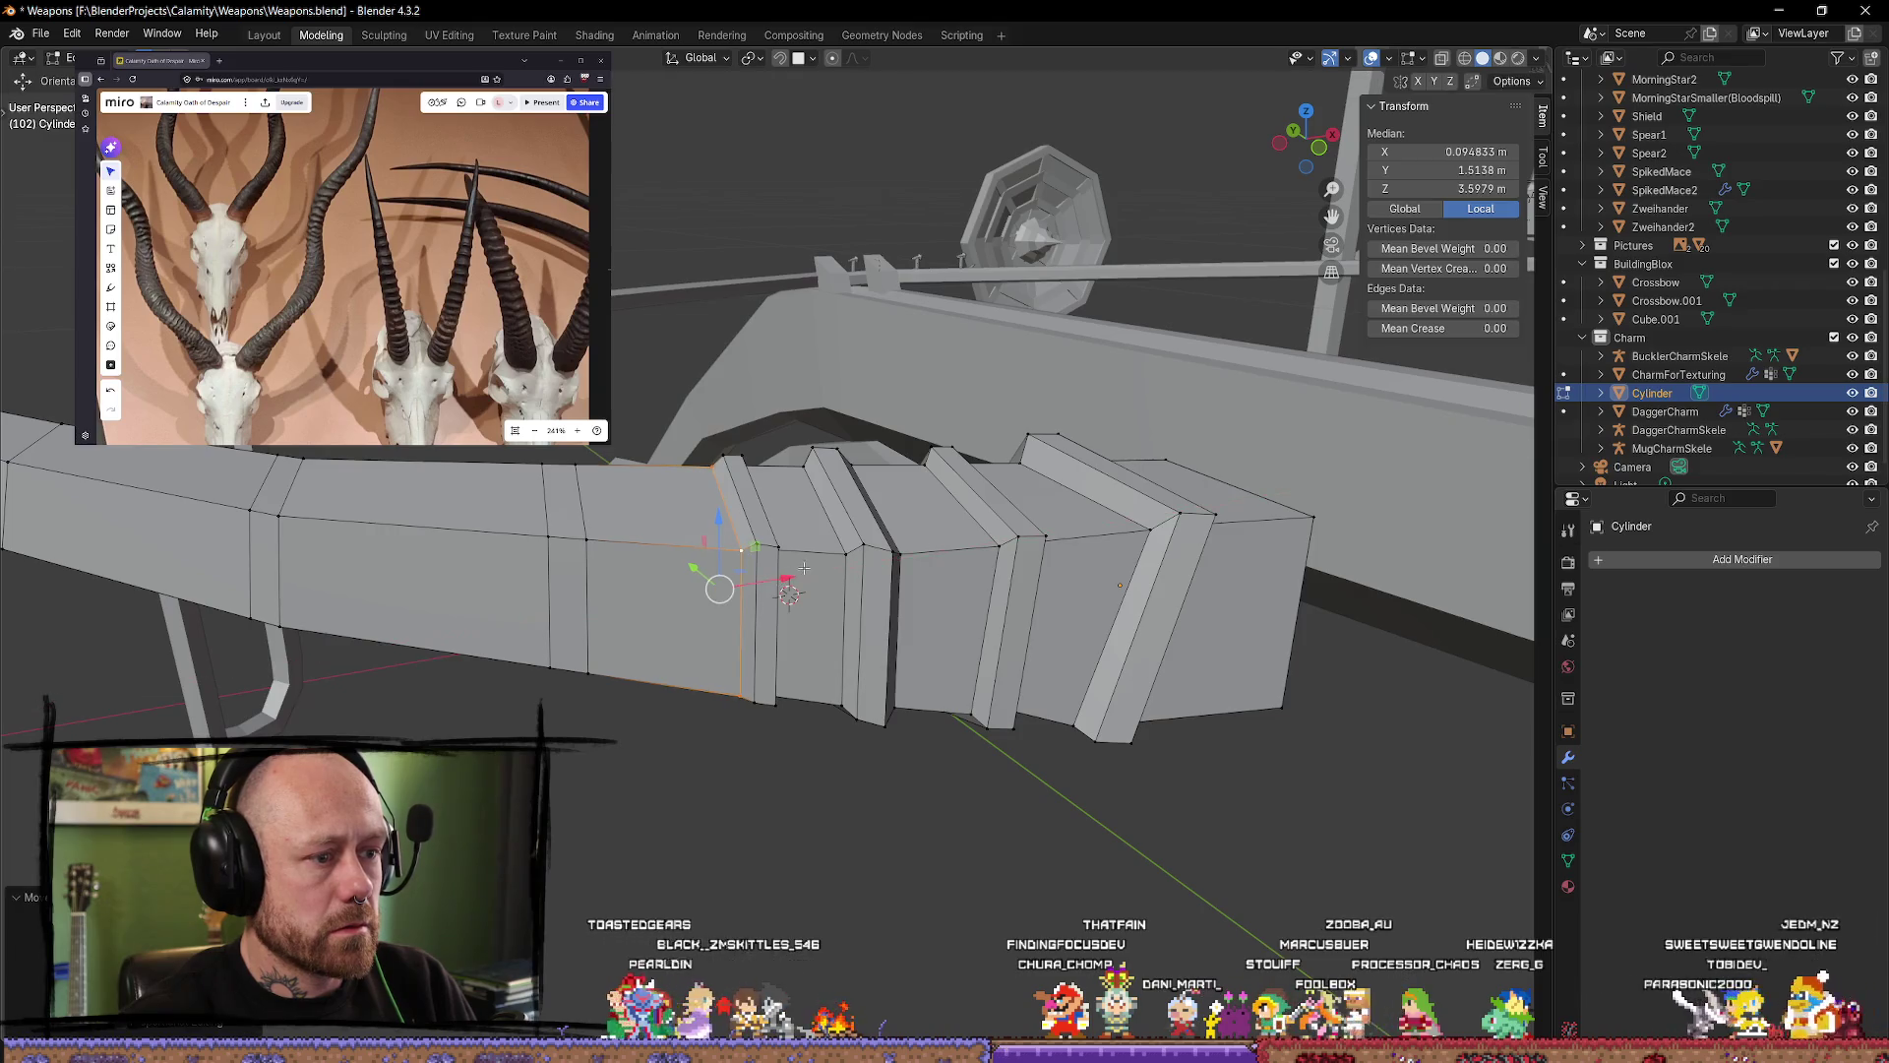
middle_drag(788, 576, 815, 540)
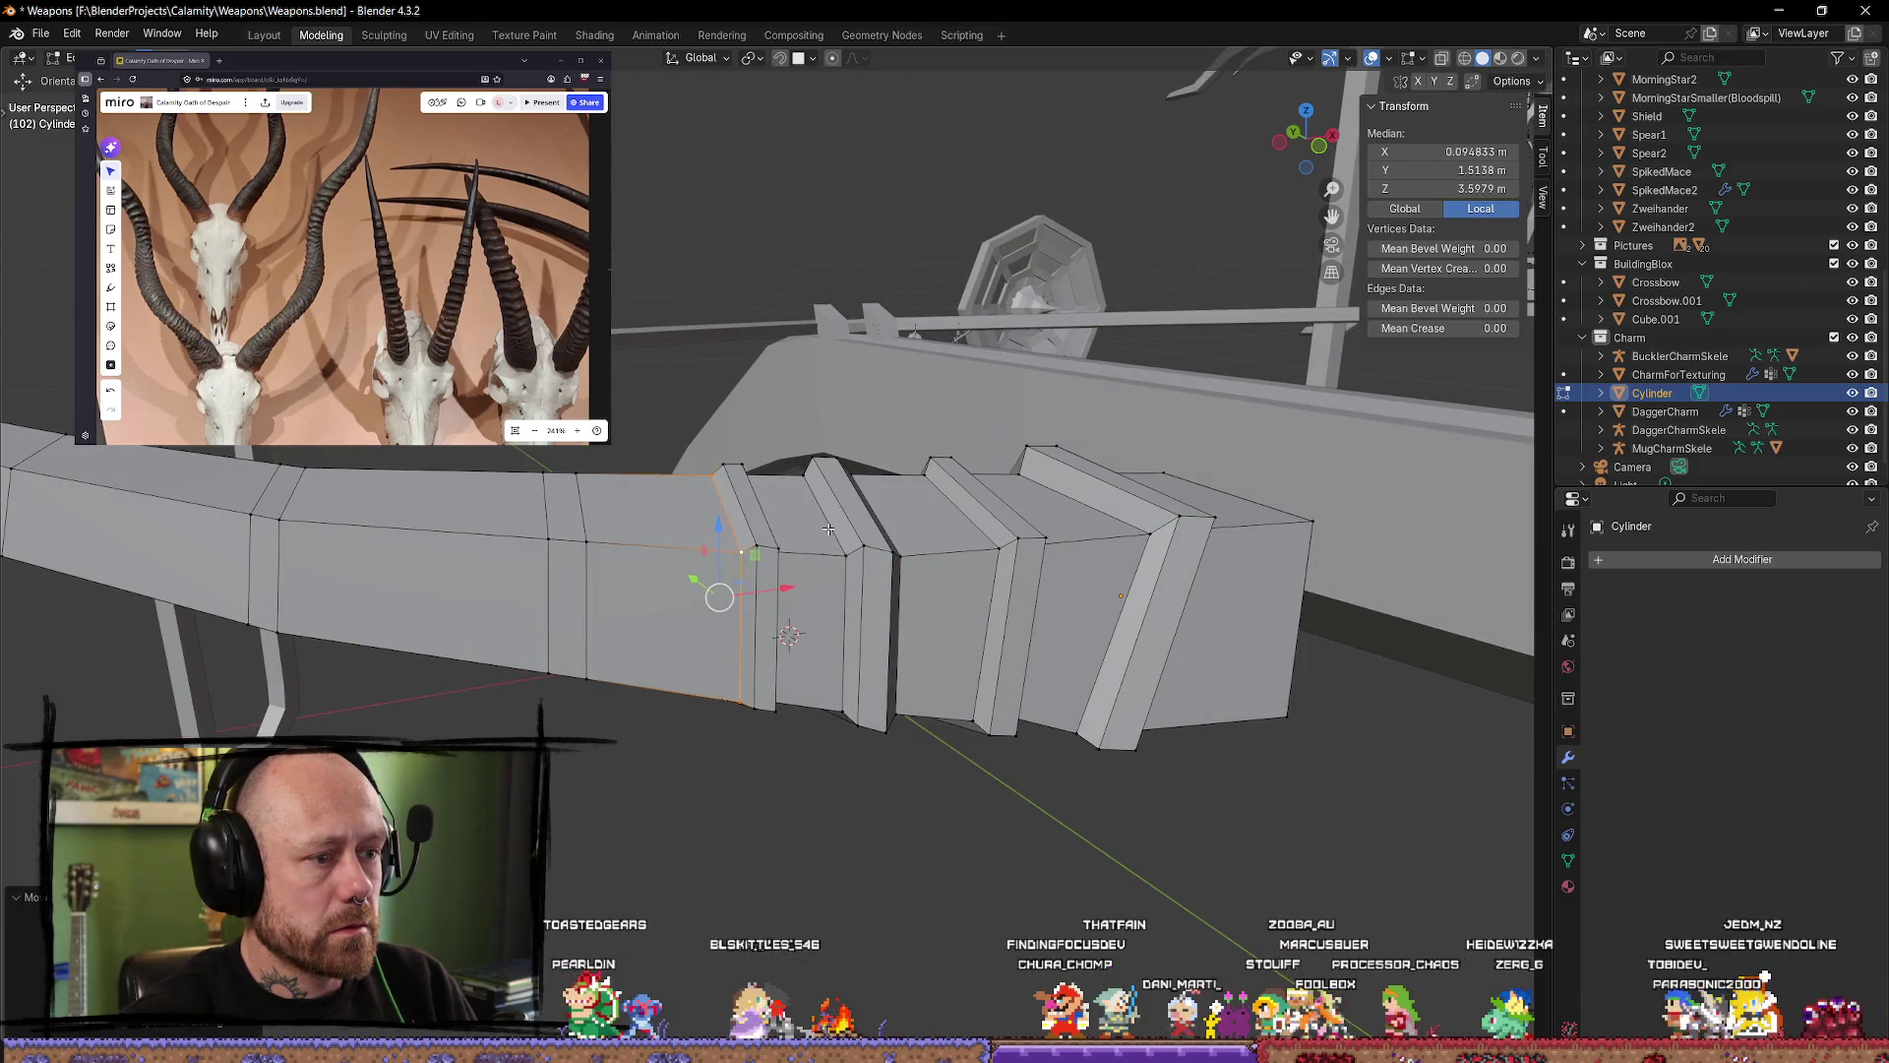
click(1318, 146)
scroll(982, 526, down, 2)
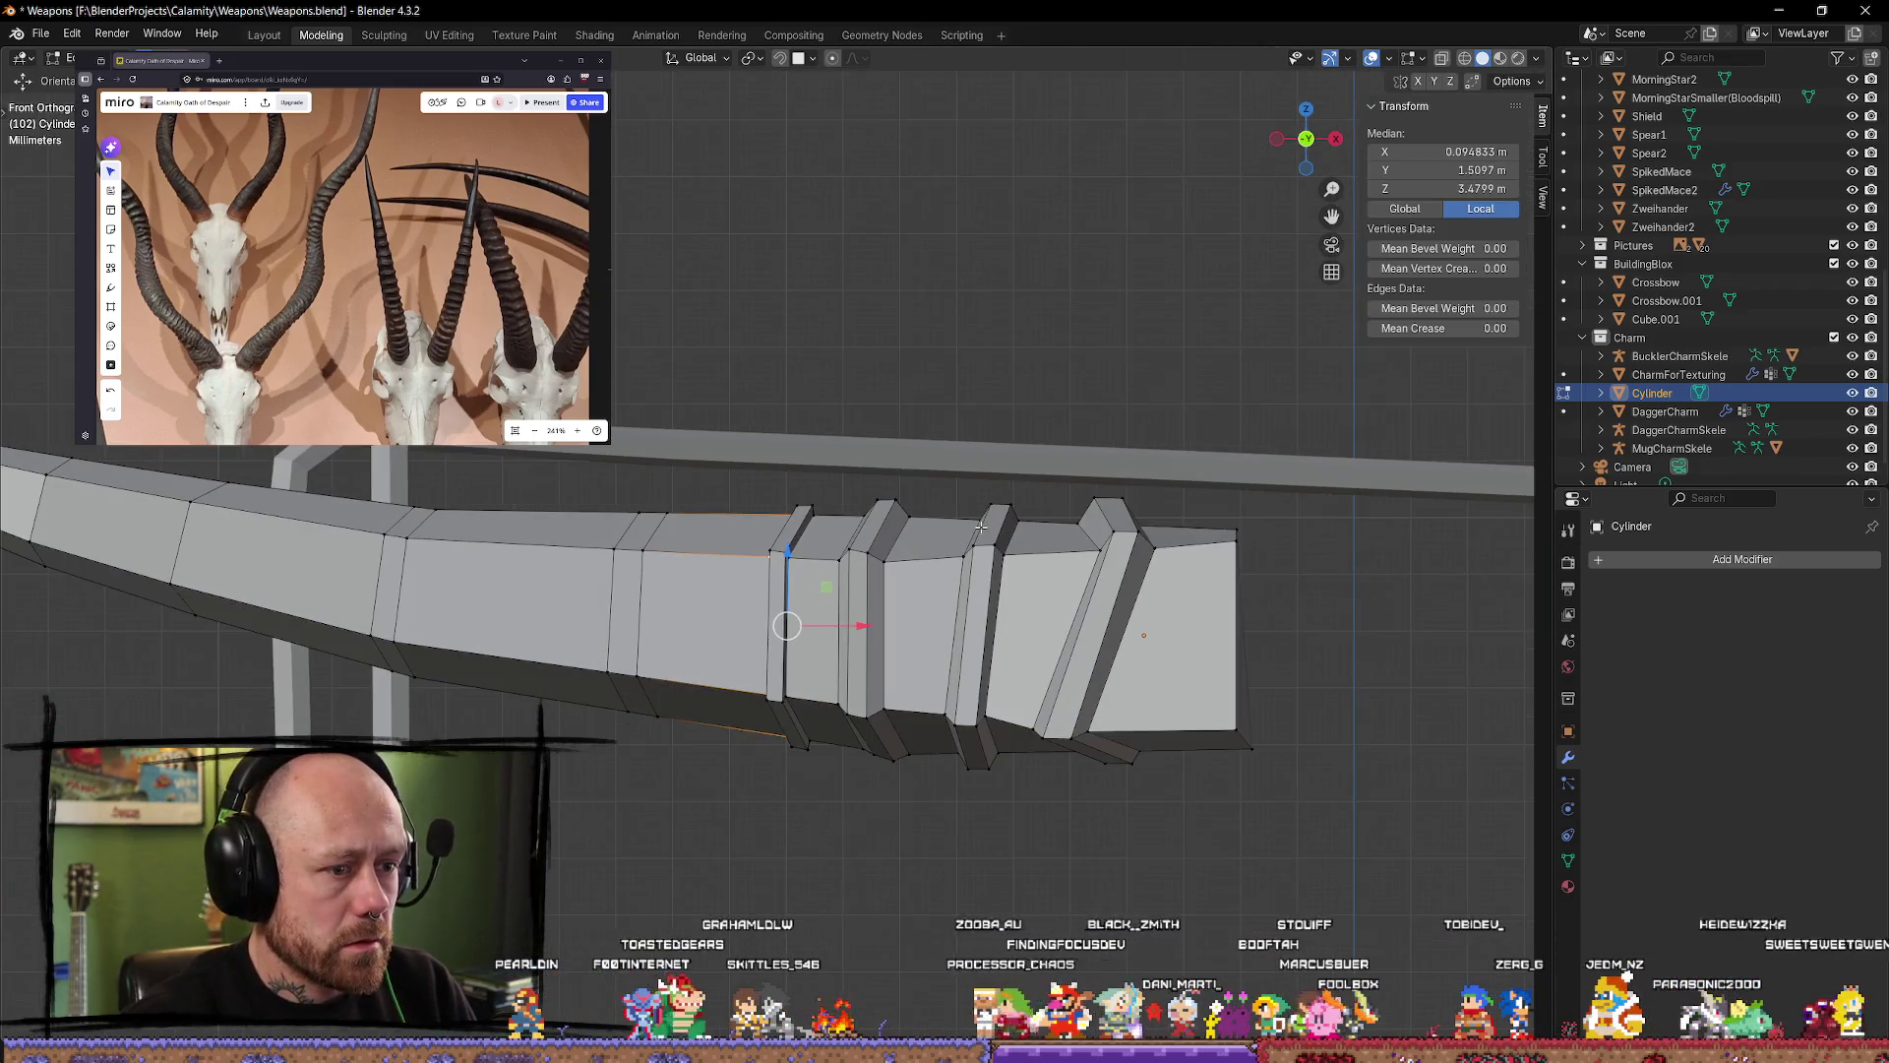
Step: Slide the edge loop at the narrow band and another limb loop to new positions
mouse_move(806, 518)
middle_down()
mouse_move(873, 520)
mouse_move(802, 546)
mouse_move(973, 503)
middle_up()
key(a)
alt+click(805, 514)
key(g)
key(g)
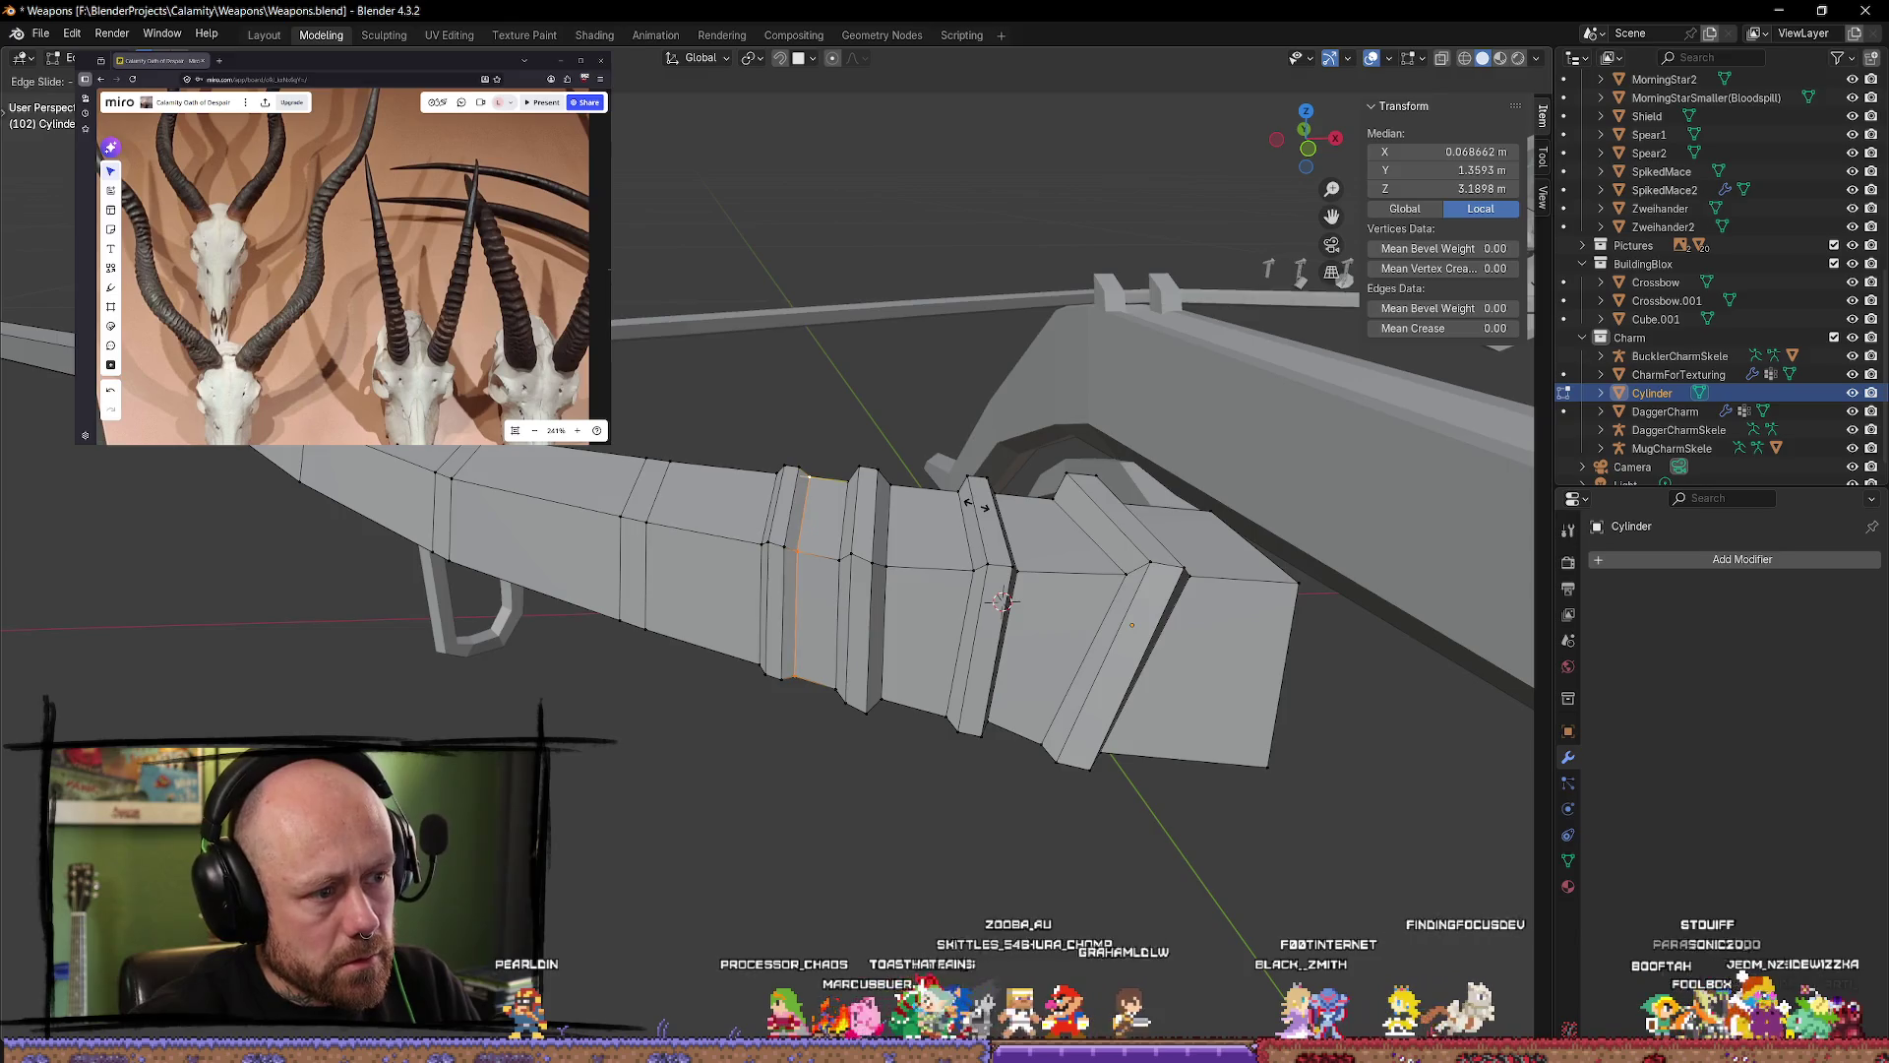
key(Escape)
key(alt+a)
mouse_move(977, 504)
middle_down()
mouse_move(856, 454)
mouse_move(871, 340)
mouse_move(876, 392)
mouse_move(869, 270)
mouse_move(872, 669)
mouse_move(873, 456)
mouse_move(813, 682)
middle_up()
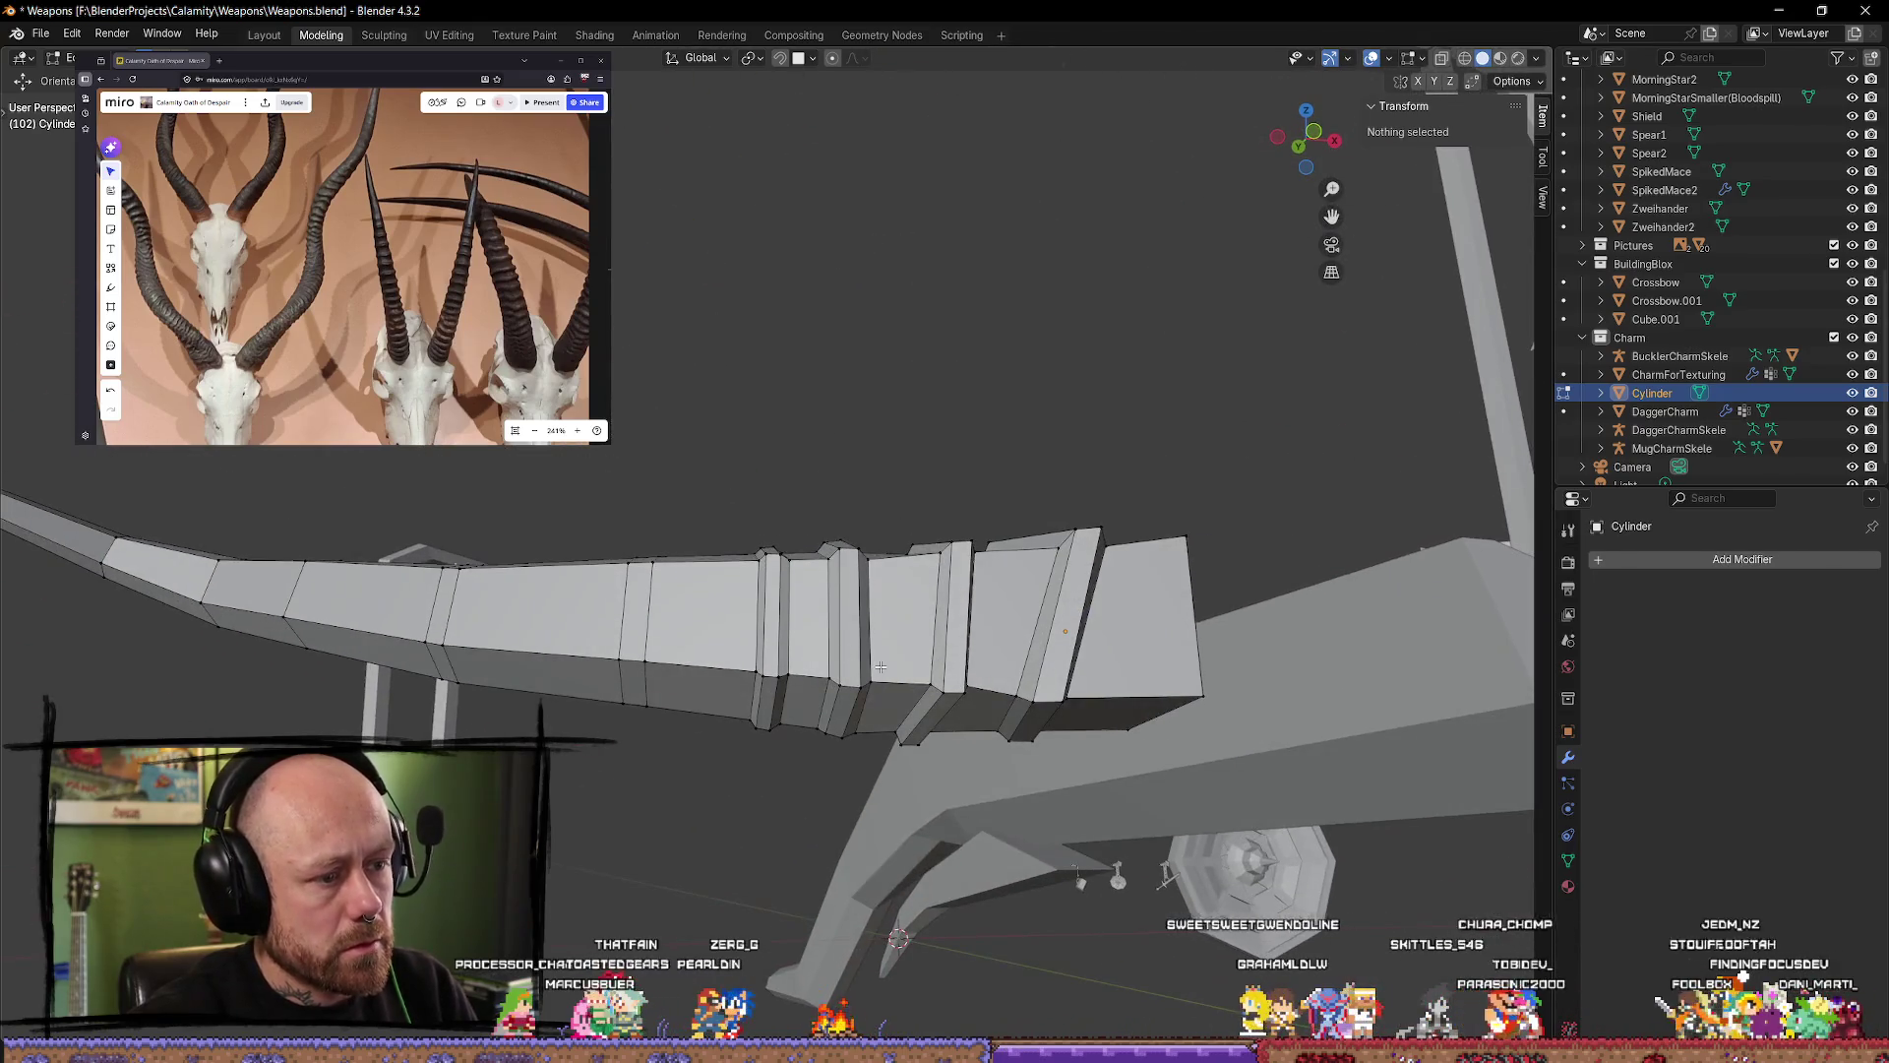
alt+click(903, 686)
key(g)
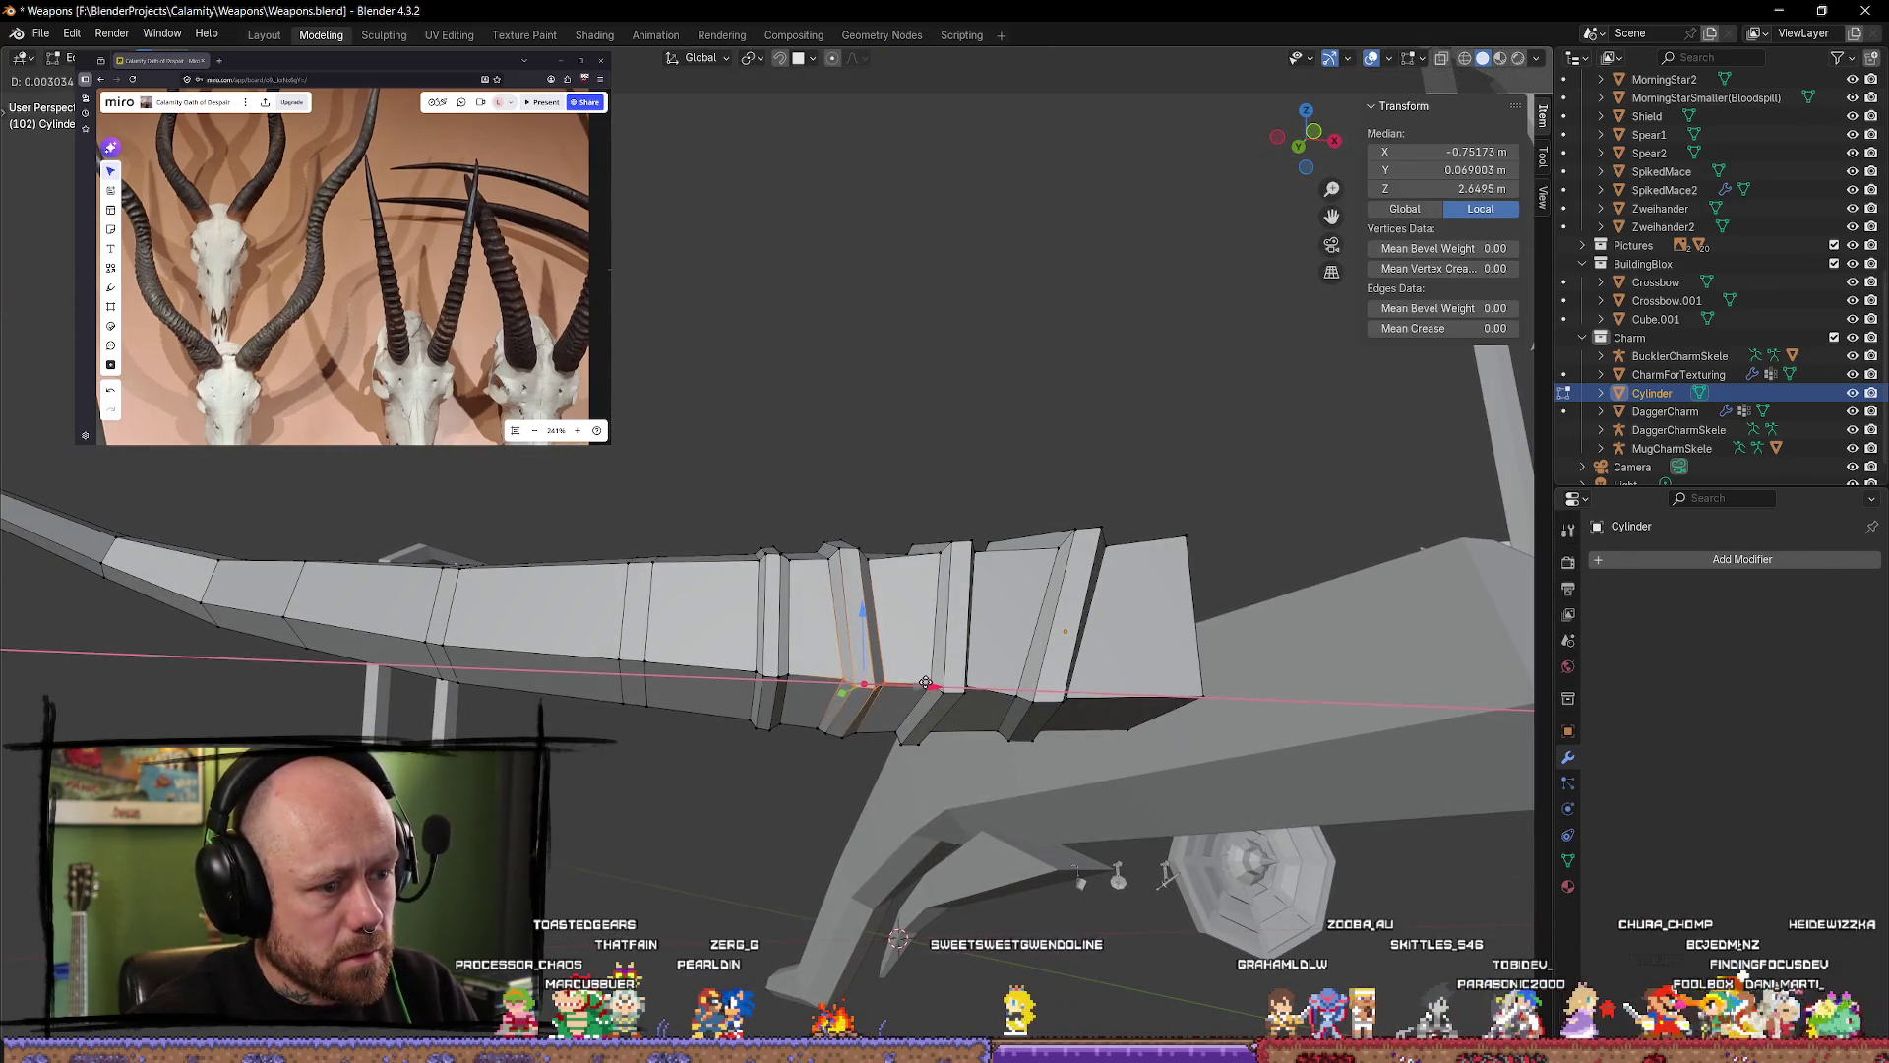
click(896, 581)
Step: Nudge two more edge loops slightly along the limb
mouse_move(896, 581)
middle_down()
mouse_move(886, 464)
mouse_move(850, 601)
middle_up()
alt+click(885, 614)
drag(931, 645, 801, 628)
alt+click(811, 666)
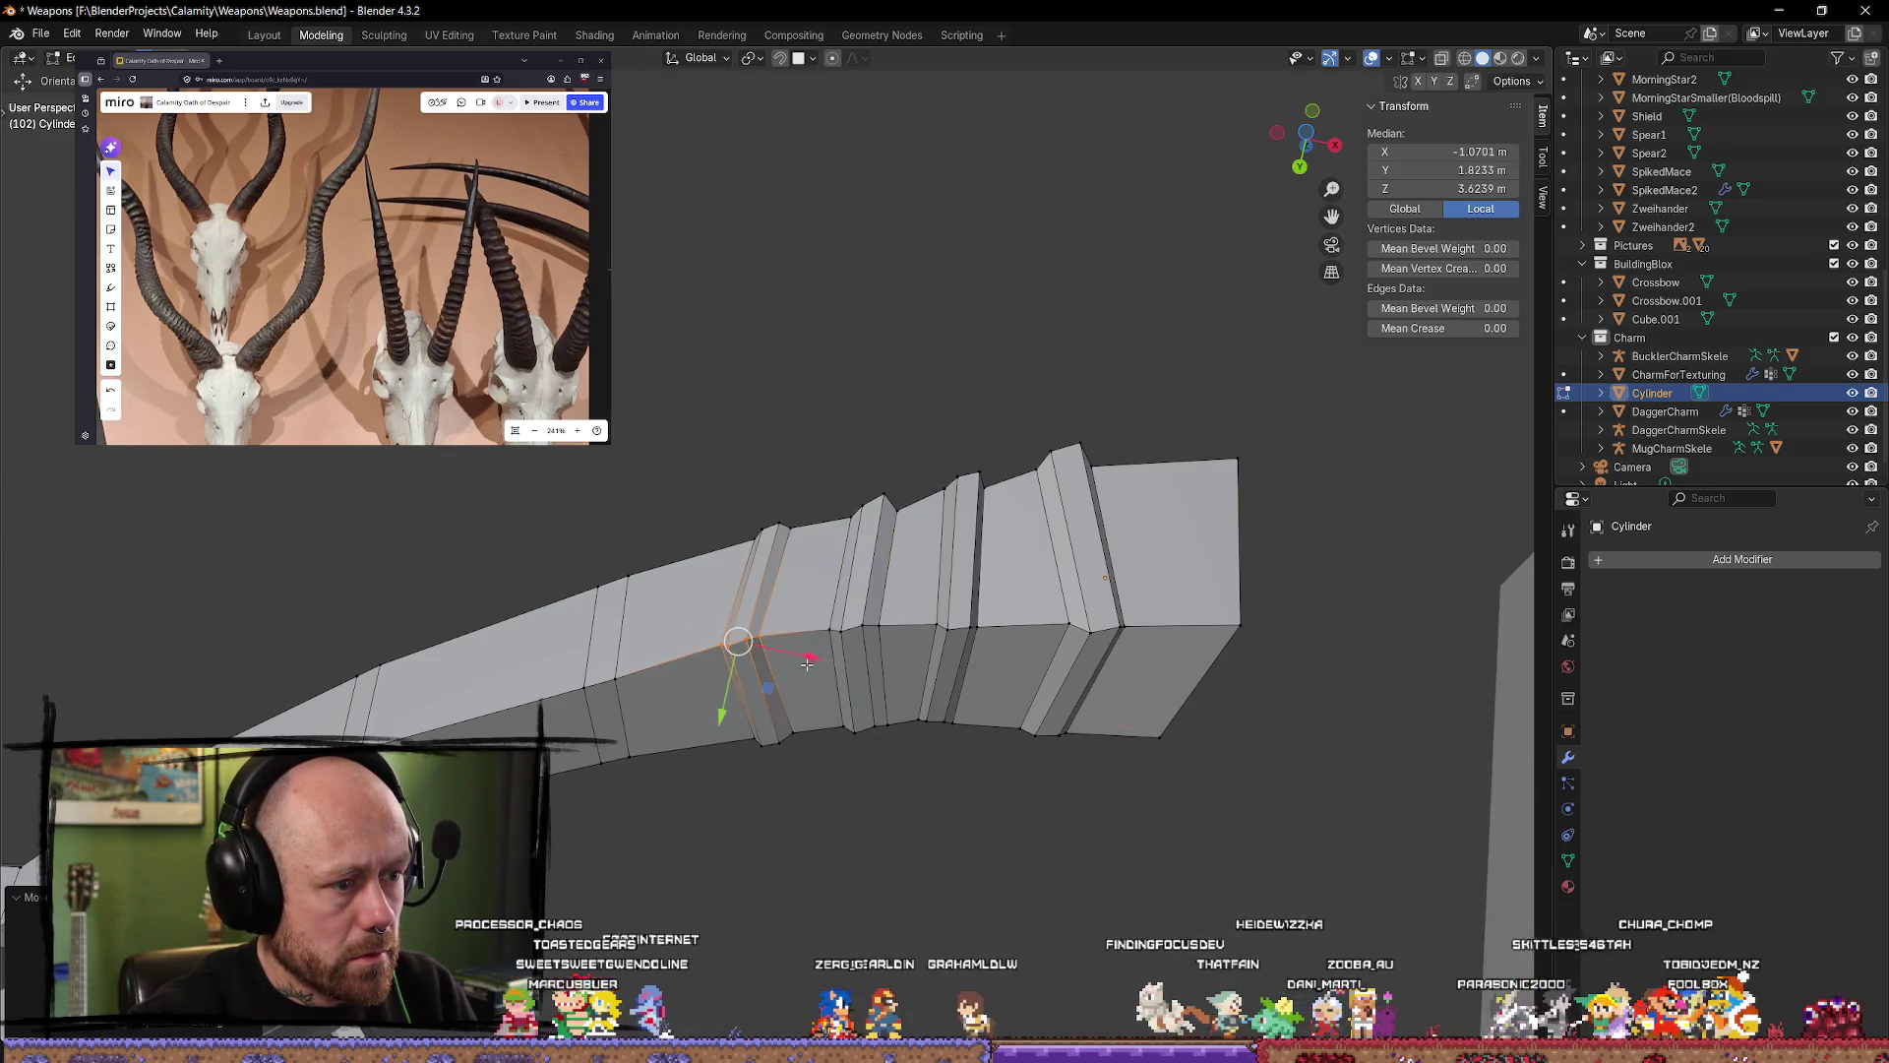
drag(737, 690, 740, 679)
mouse_move(740, 679)
middle_down()
mouse_move(806, 707)
mouse_move(760, 666)
middle_up()
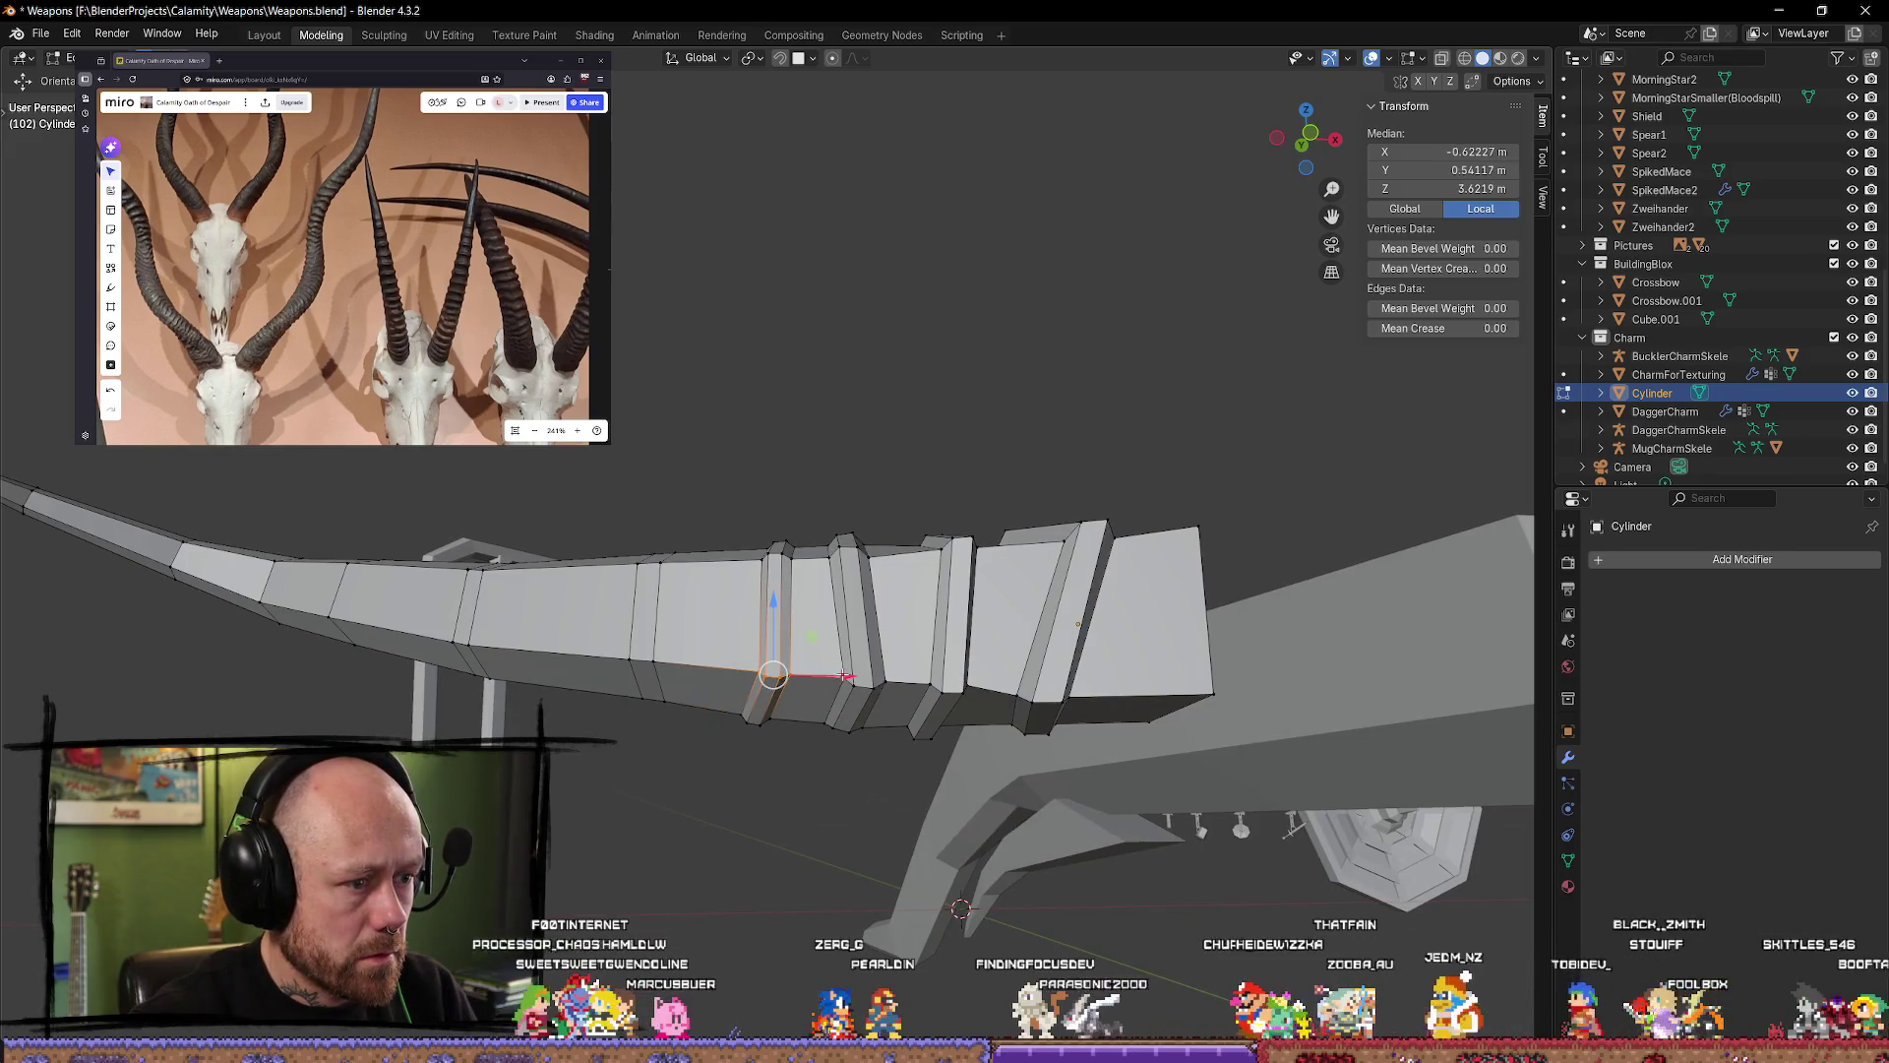
drag(844, 676, 787, 538)
mouse_move(800, 553)
middle_down()
mouse_move(757, 581)
mouse_move(802, 560)
middle_up()
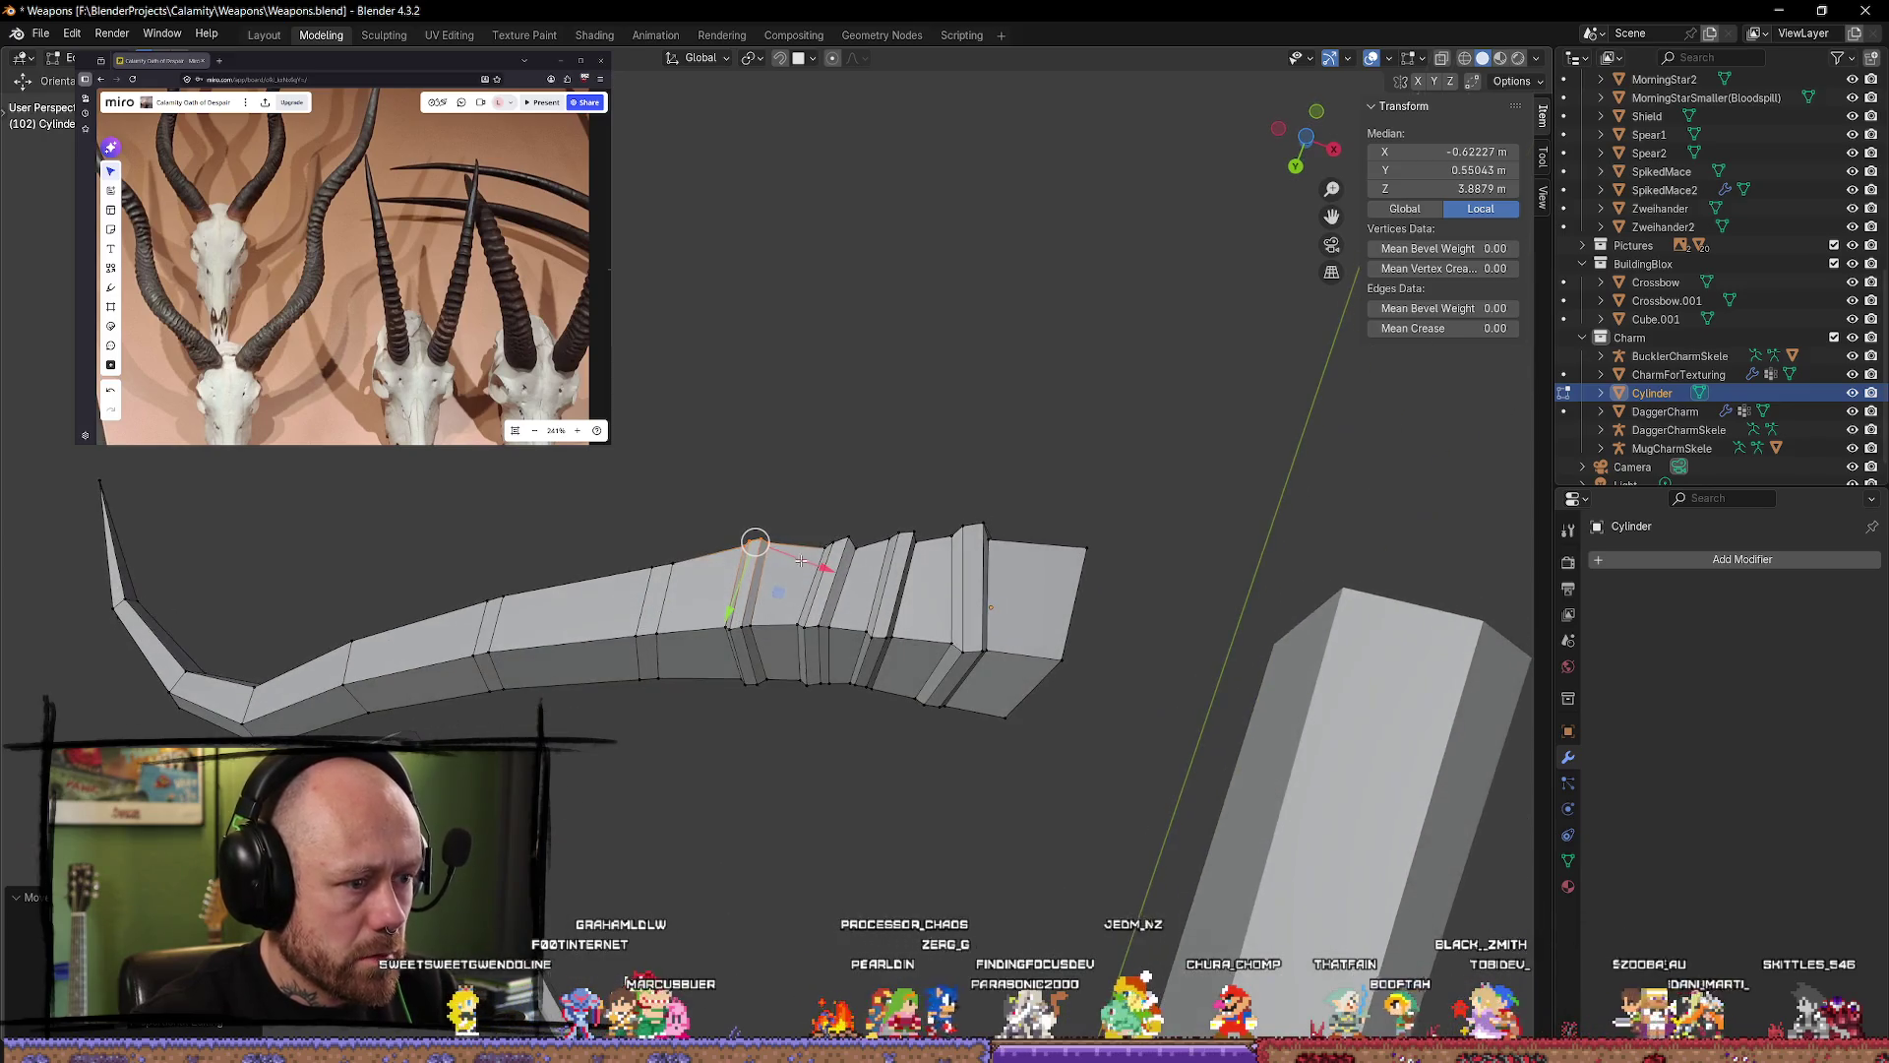
Step: Adjust one more loop in the ridged section and return to Object Mode
alt+click(740, 616)
drag(805, 655, 805, 659)
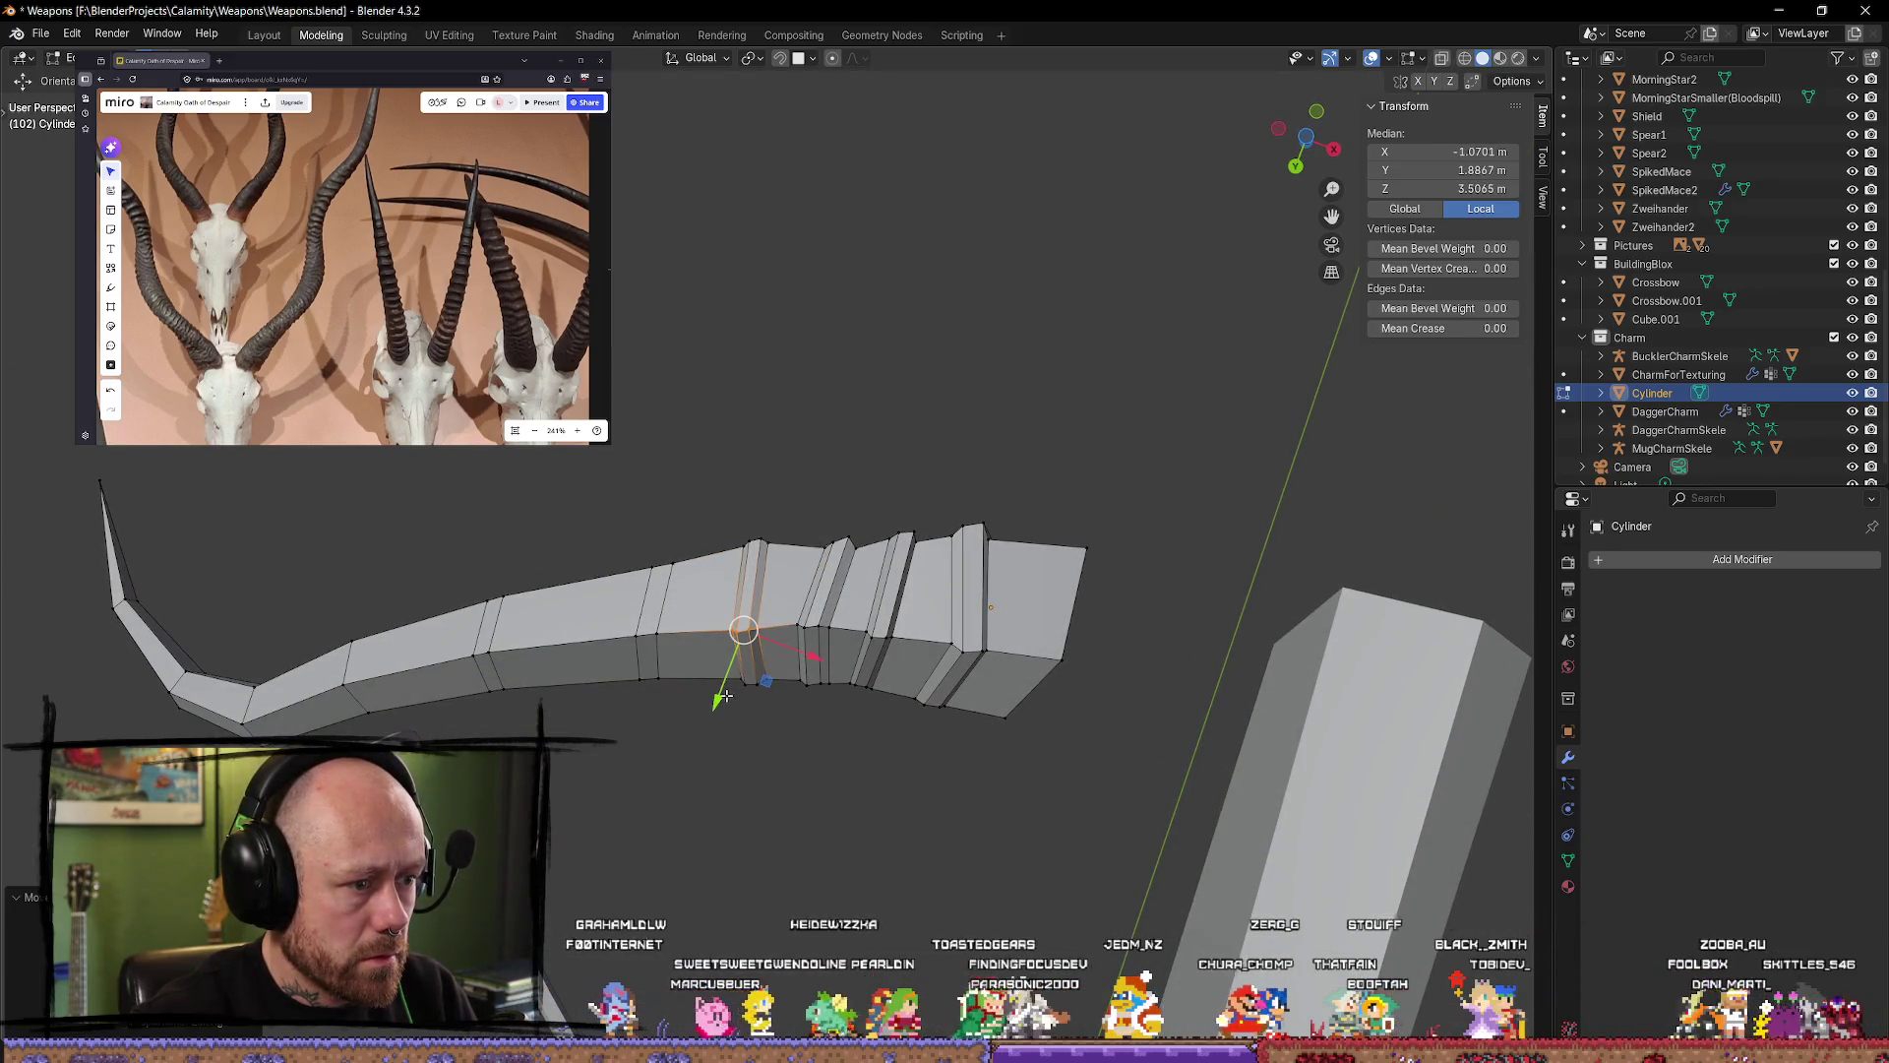
mouse_move(725, 696)
middle_down()
mouse_move(801, 801)
mouse_move(809, 848)
middle_up()
mouse_move(736, 709)
mouse_down()
mouse_move(763, 662)
mouse_move(837, 698)
mouse_up()
key(Tab)
mouse_move(837, 697)
middle_down()
mouse_move(905, 768)
mouse_move(973, 784)
middle_up()
scroll(905, 768, down, 5)
key(KP_Decimal)
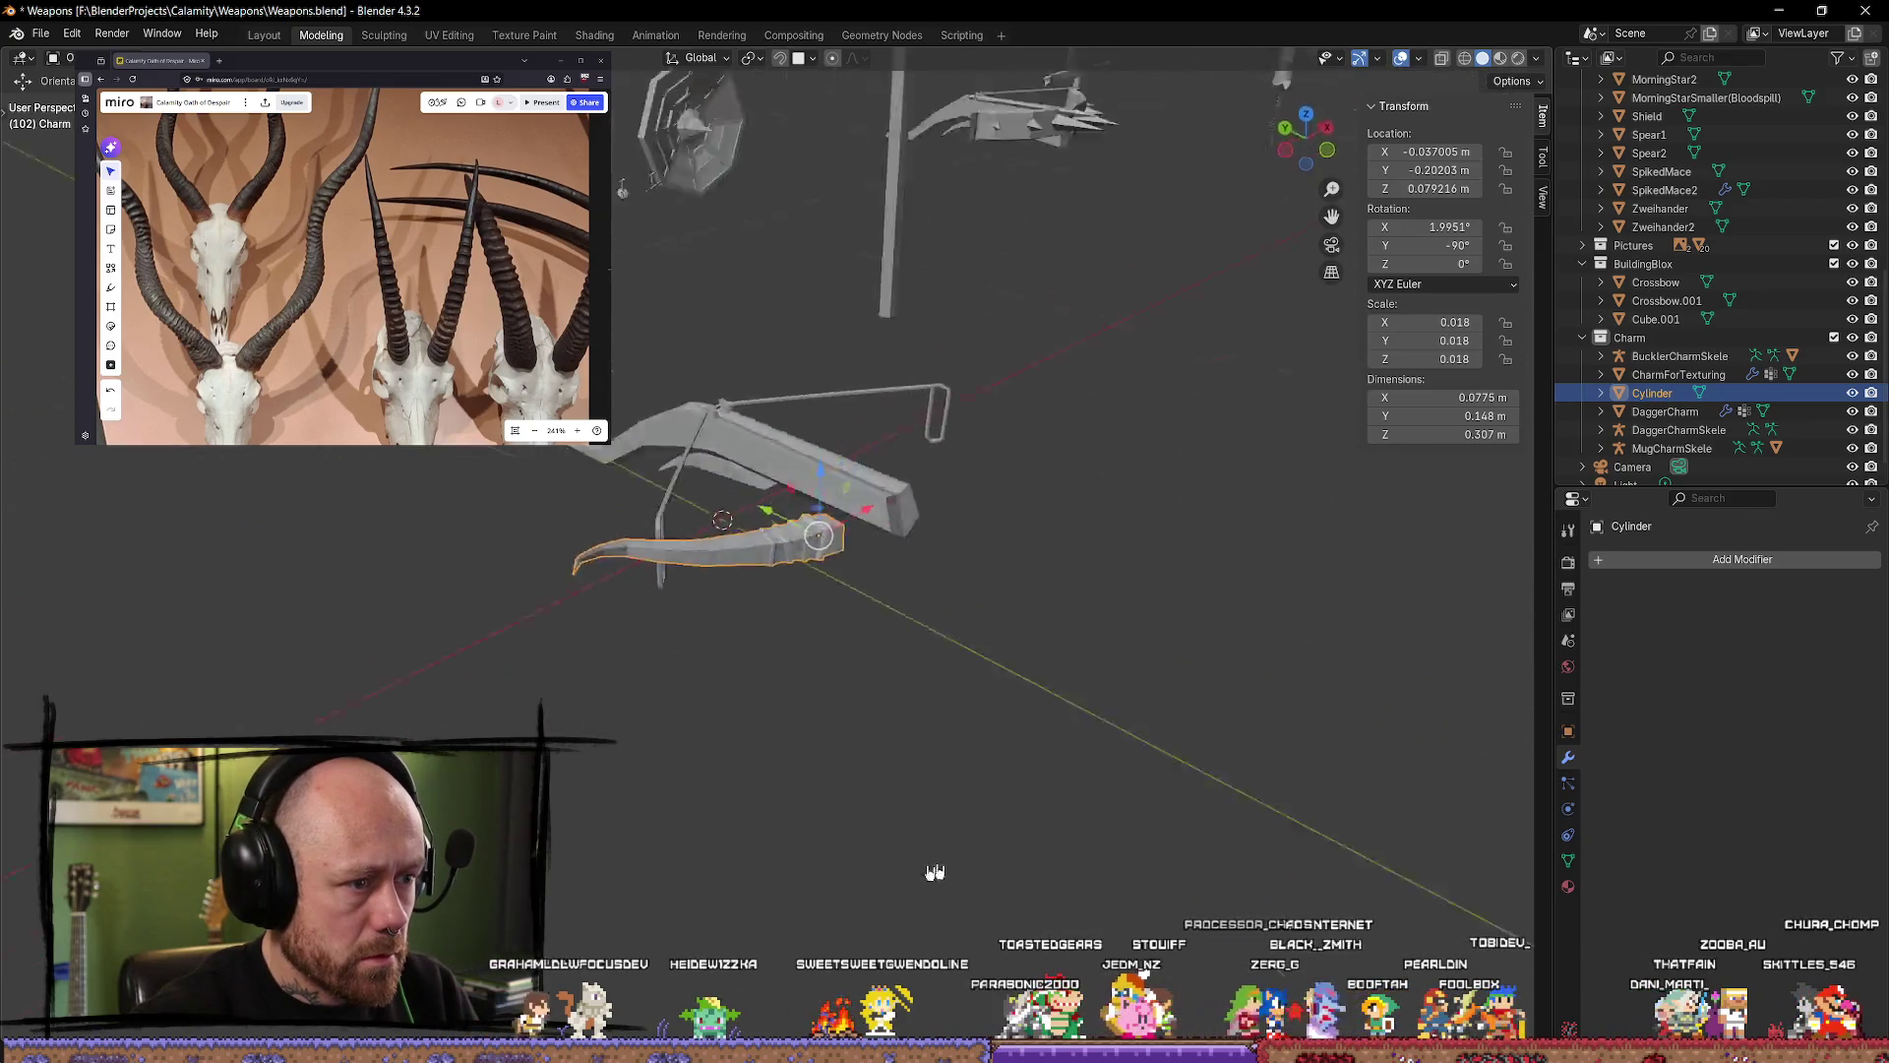
mouse_move(928, 877)
middle_down()
mouse_move(721, 877)
mouse_move(632, 895)
mouse_move(559, 943)
mouse_move(725, 623)
middle_up()
scroll(722, 675, up, 6)
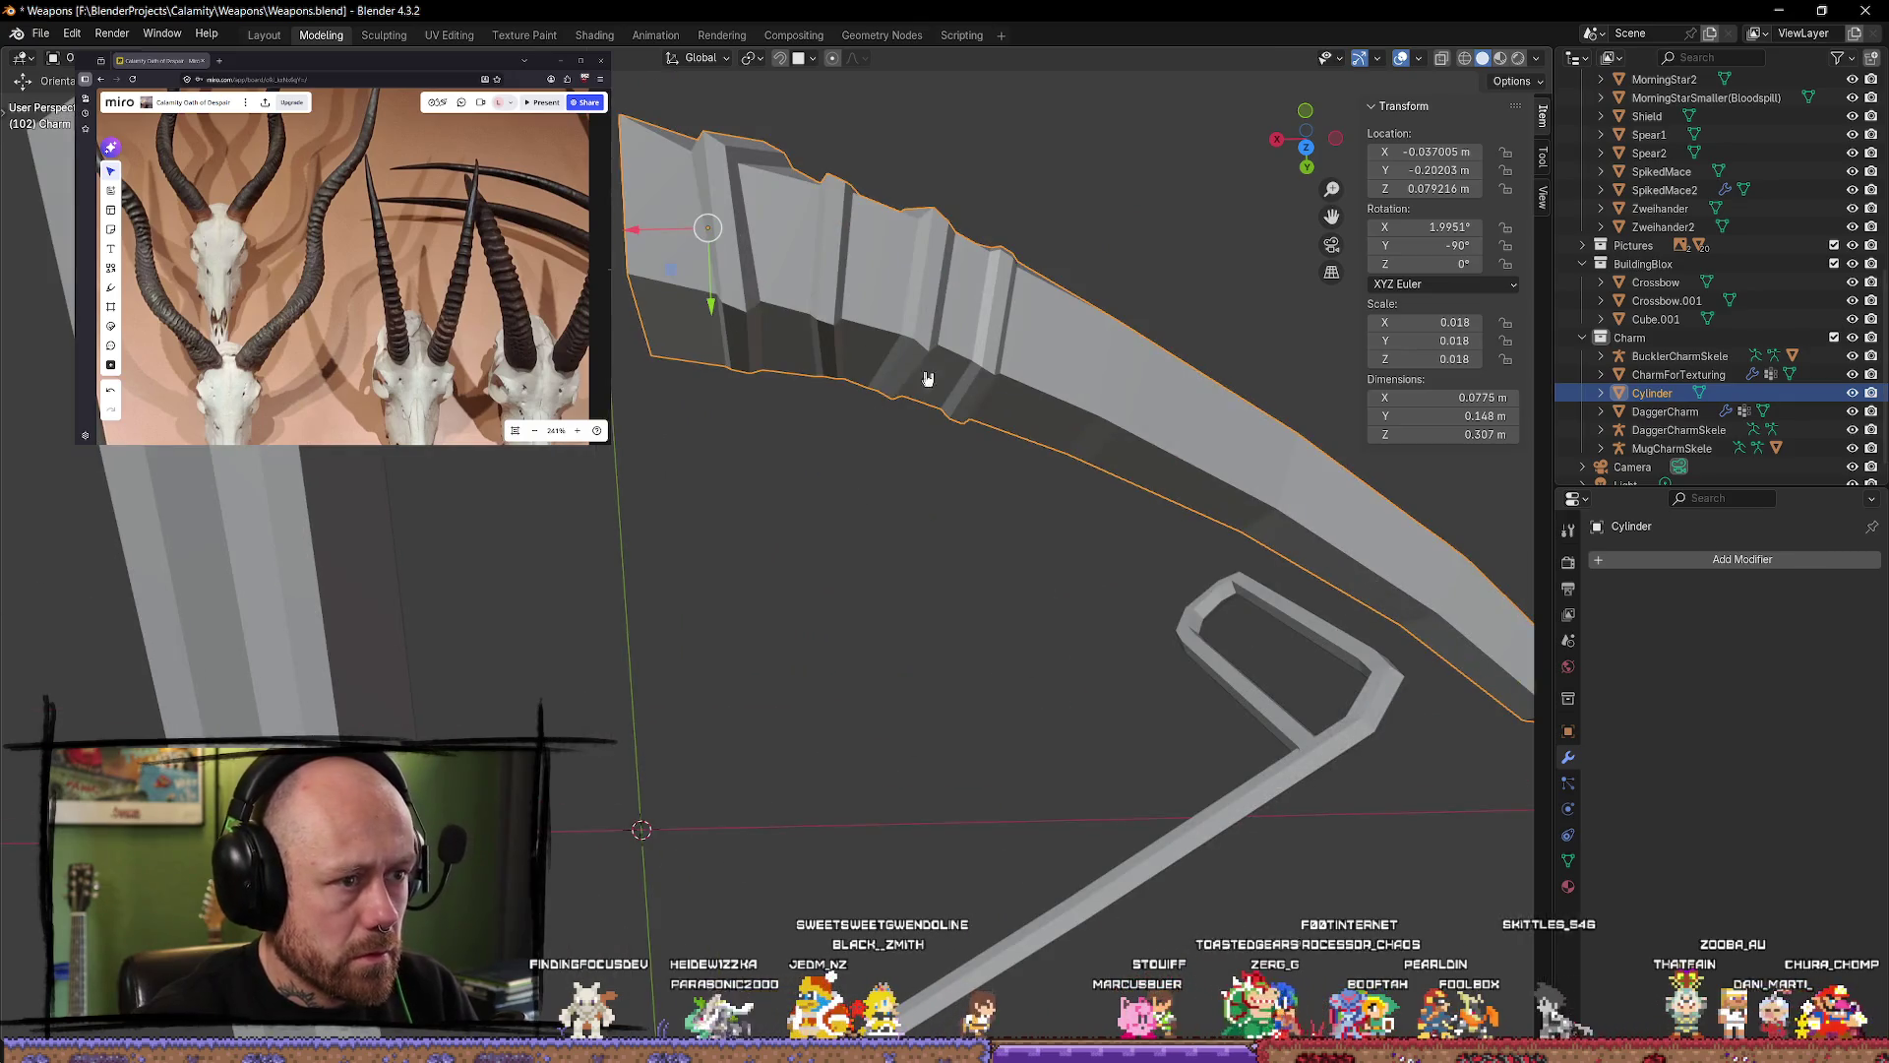
middle_drag(927, 378, 881, 424)
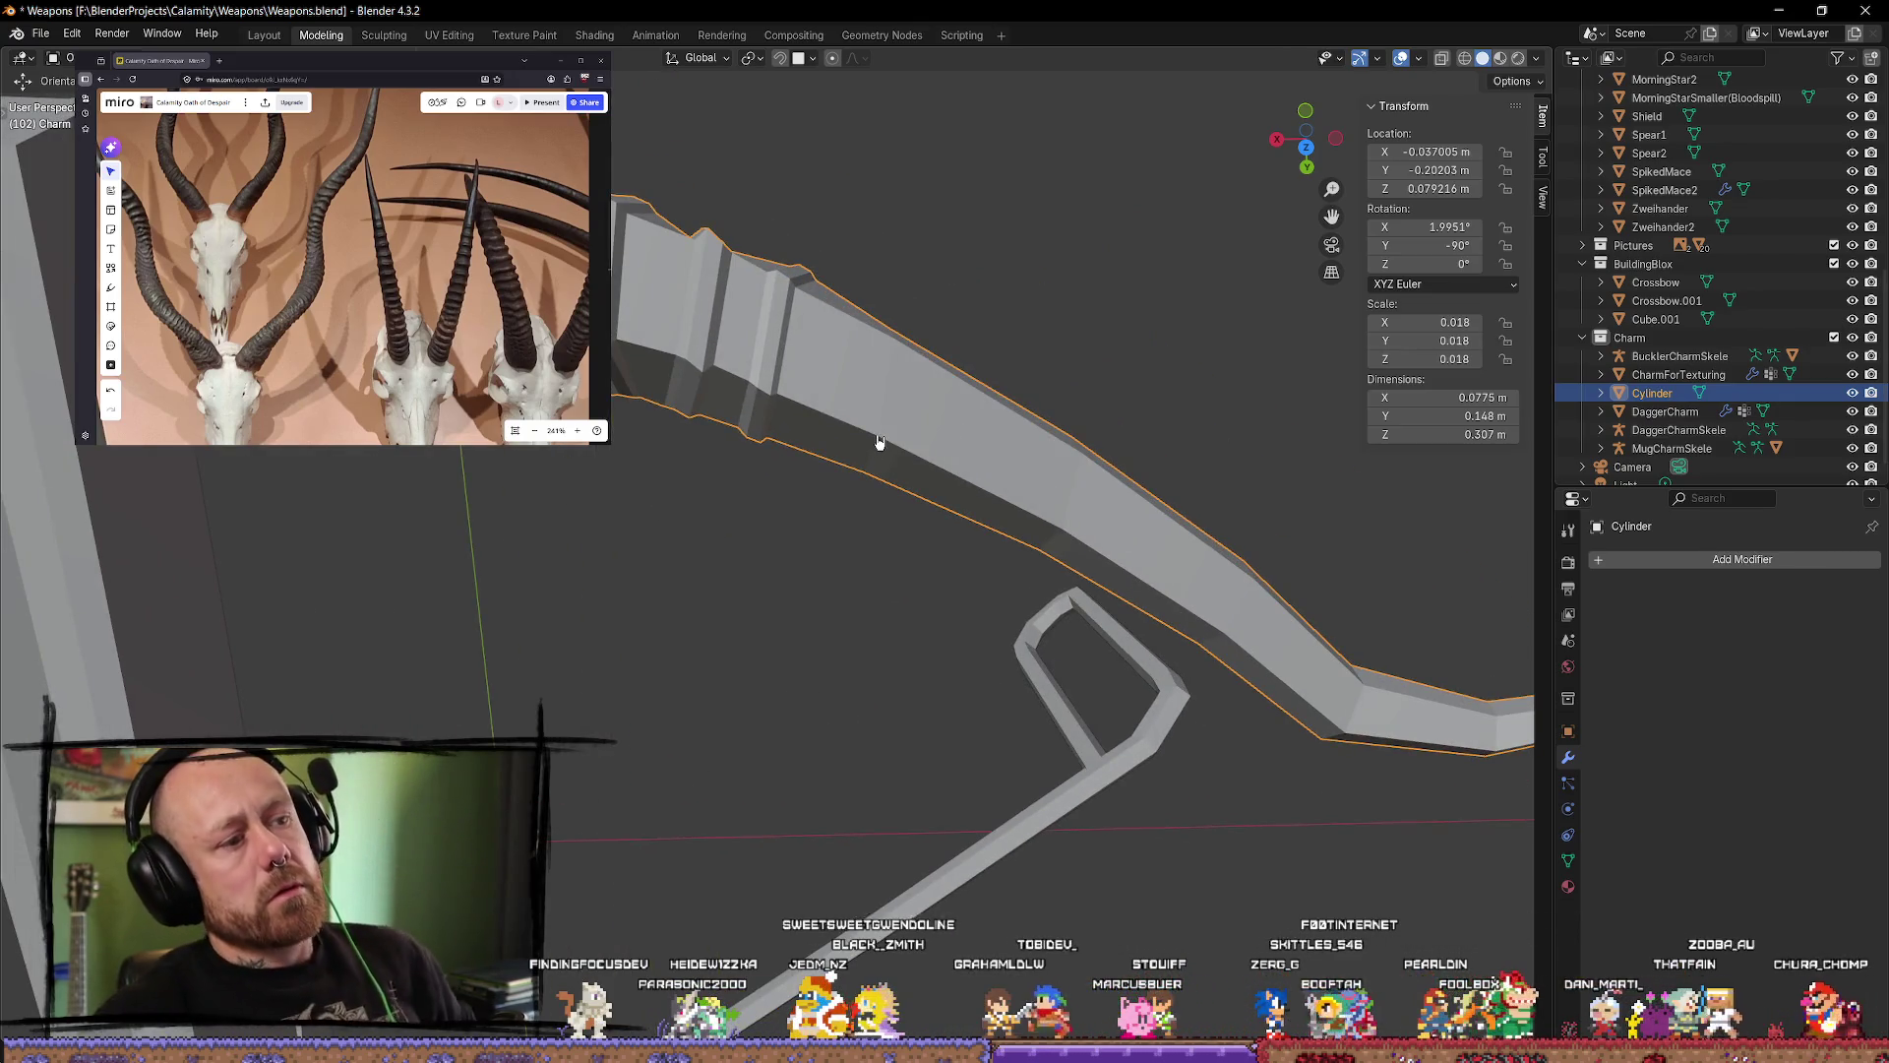
click(895, 265)
middle_drag(877, 246, 921, 262)
middle_drag(945, 371, 936, 291)
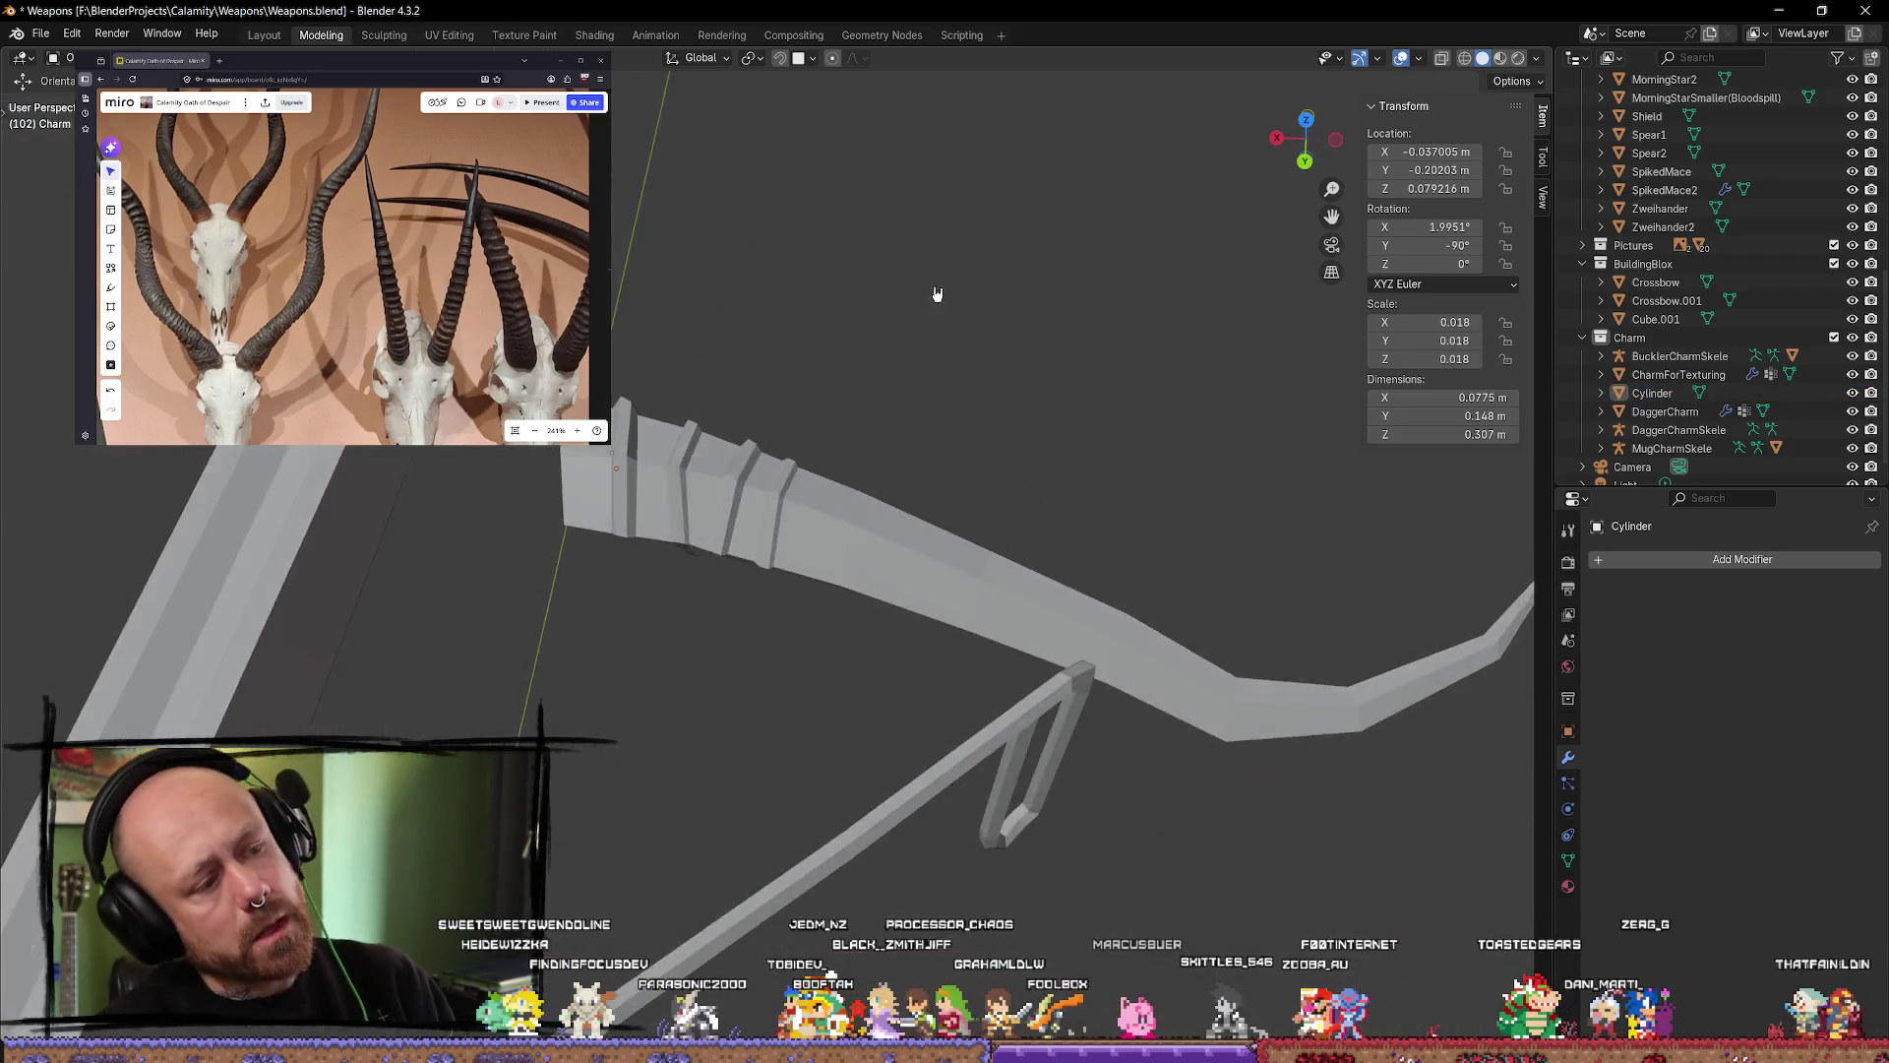
scroll(961, 515, up, 3)
mouse_move(962, 515)
middle_down()
mouse_move(918, 479)
mouse_move(982, 505)
mouse_move(929, 517)
middle_up()
key(Tab)
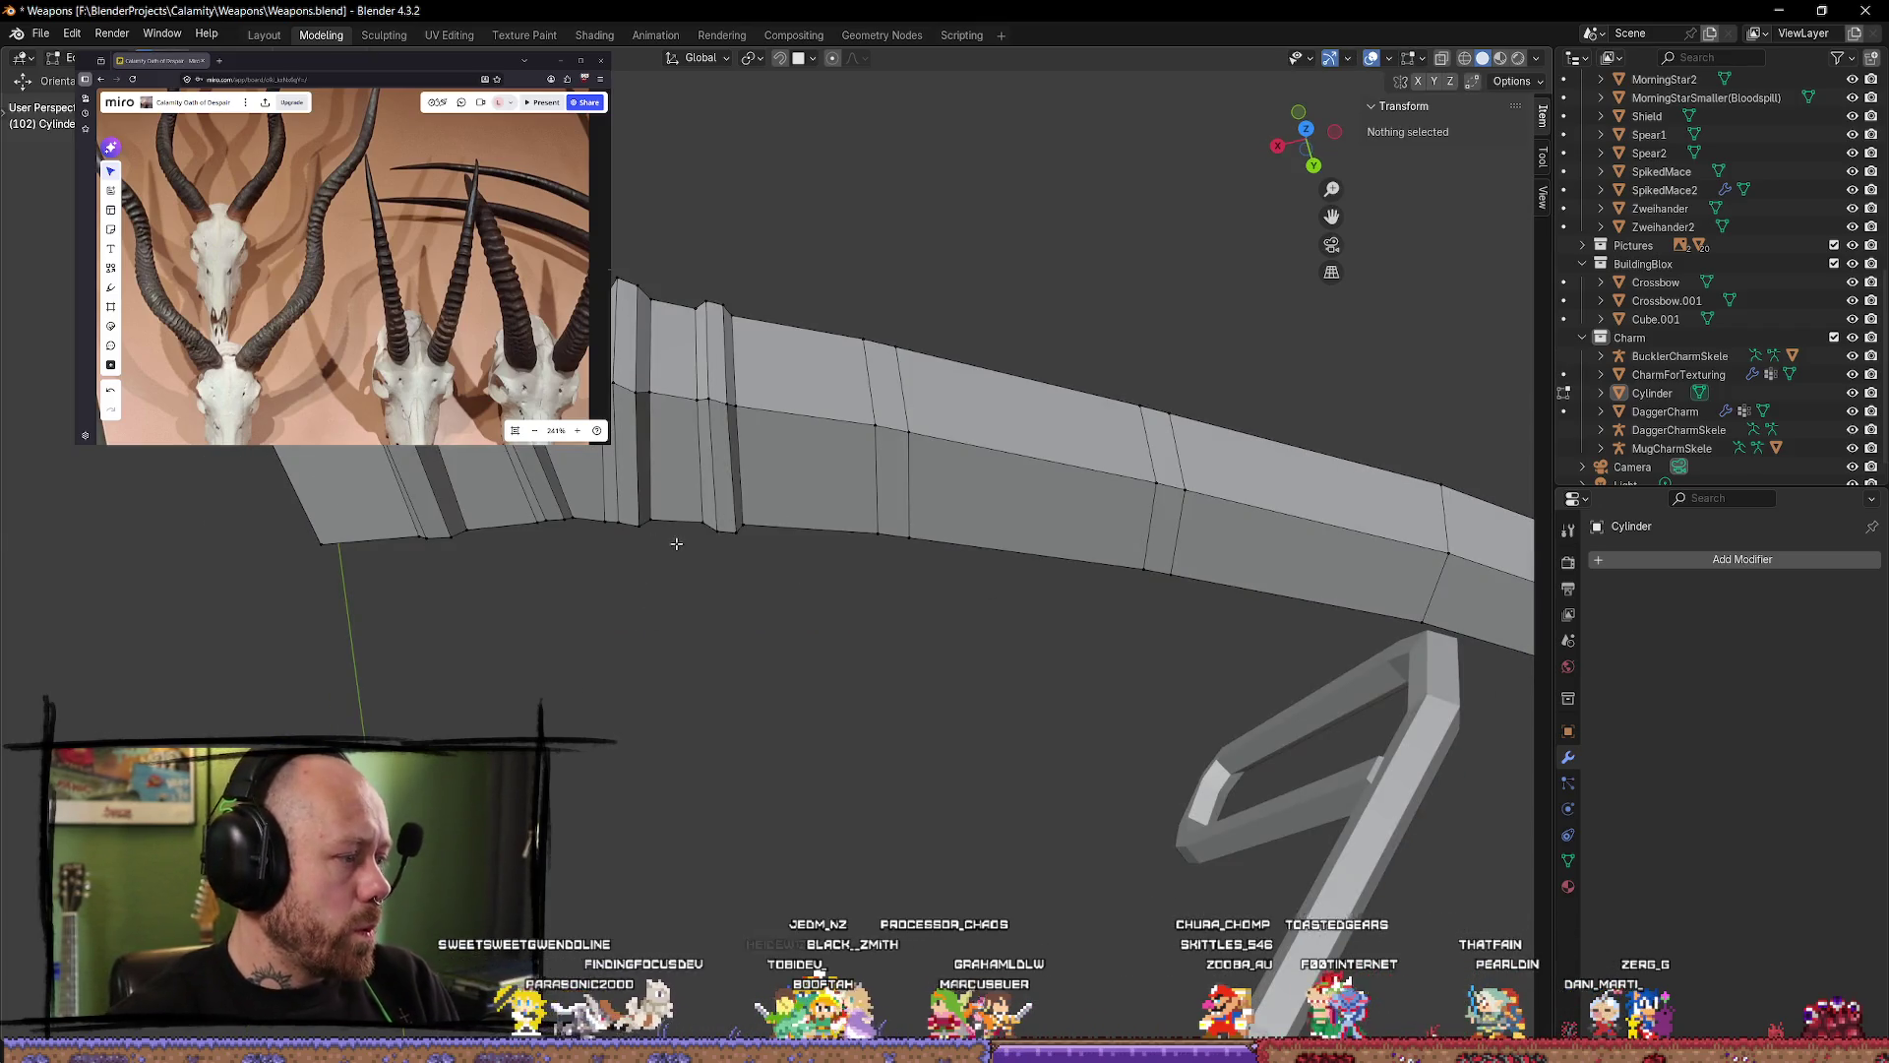
key(Tab)
key(Tab)
key(Tab)
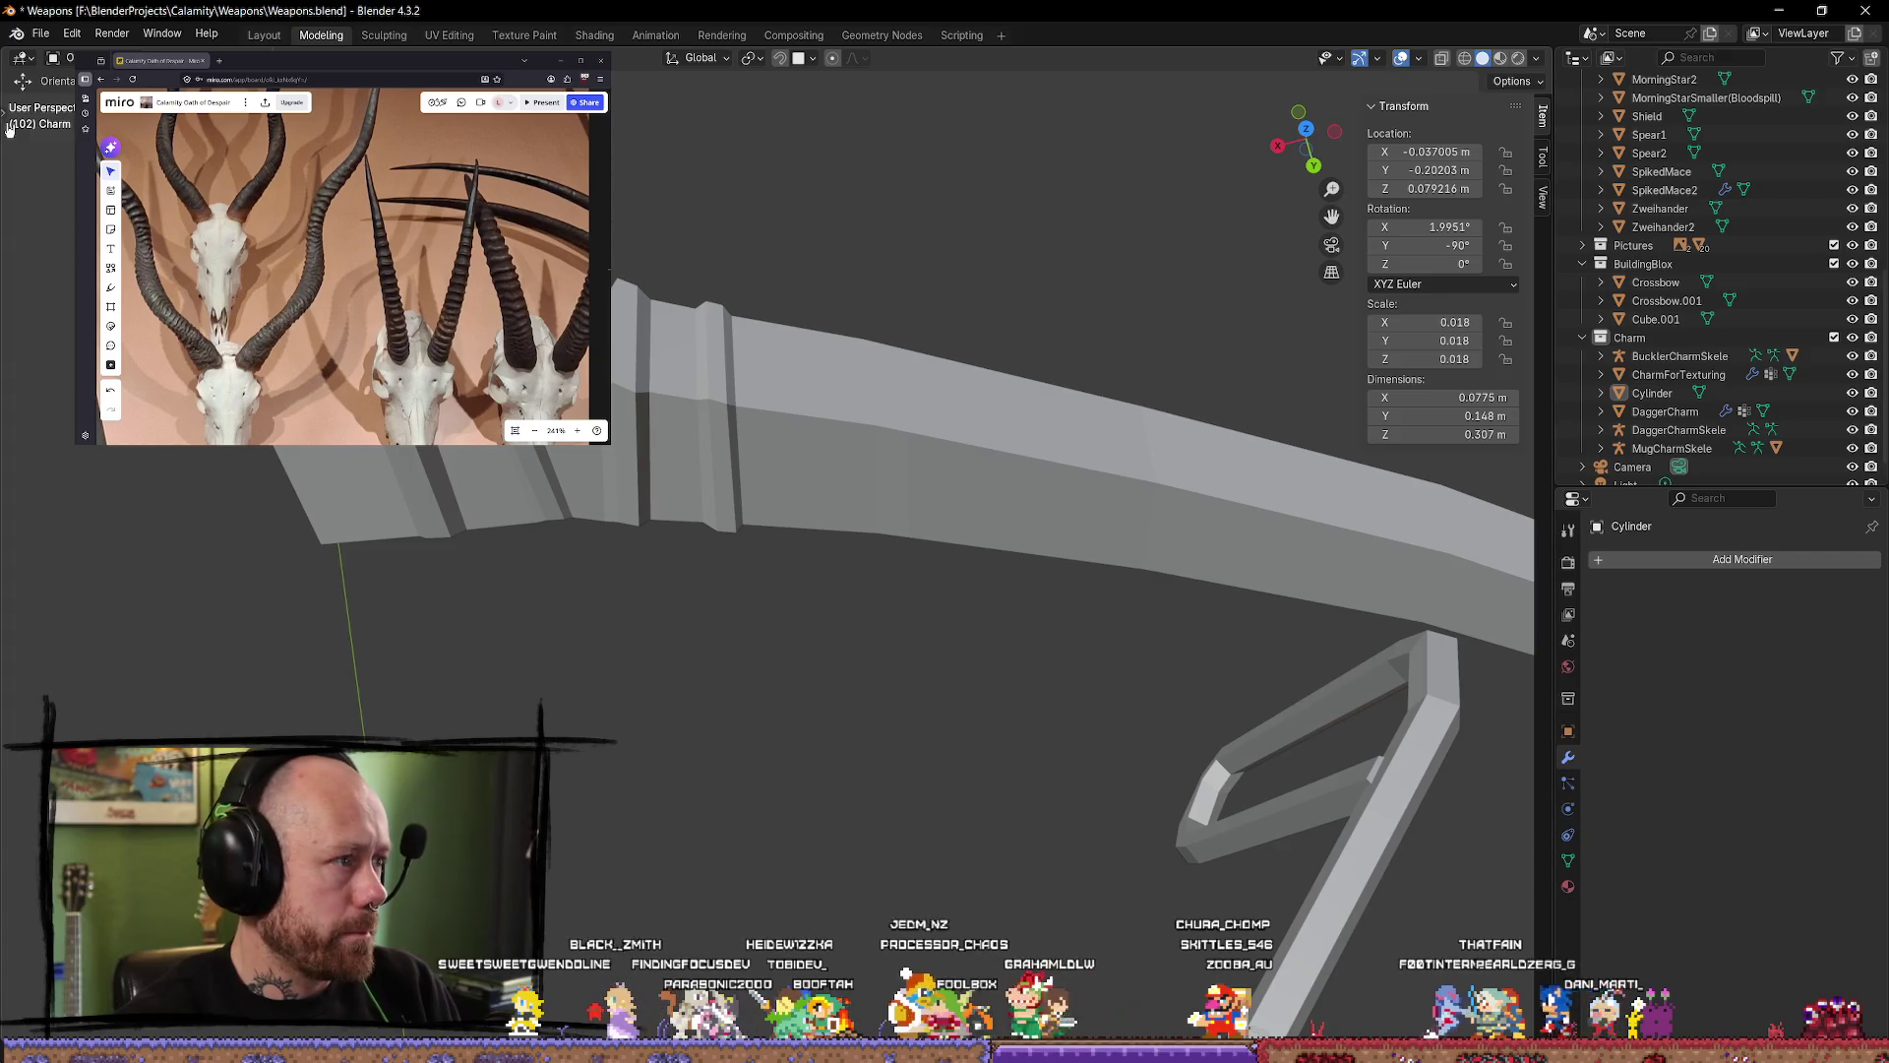
Step: In the horn's Edit Mode, add a loop cut across the limb and slide it into place
click(8, 116)
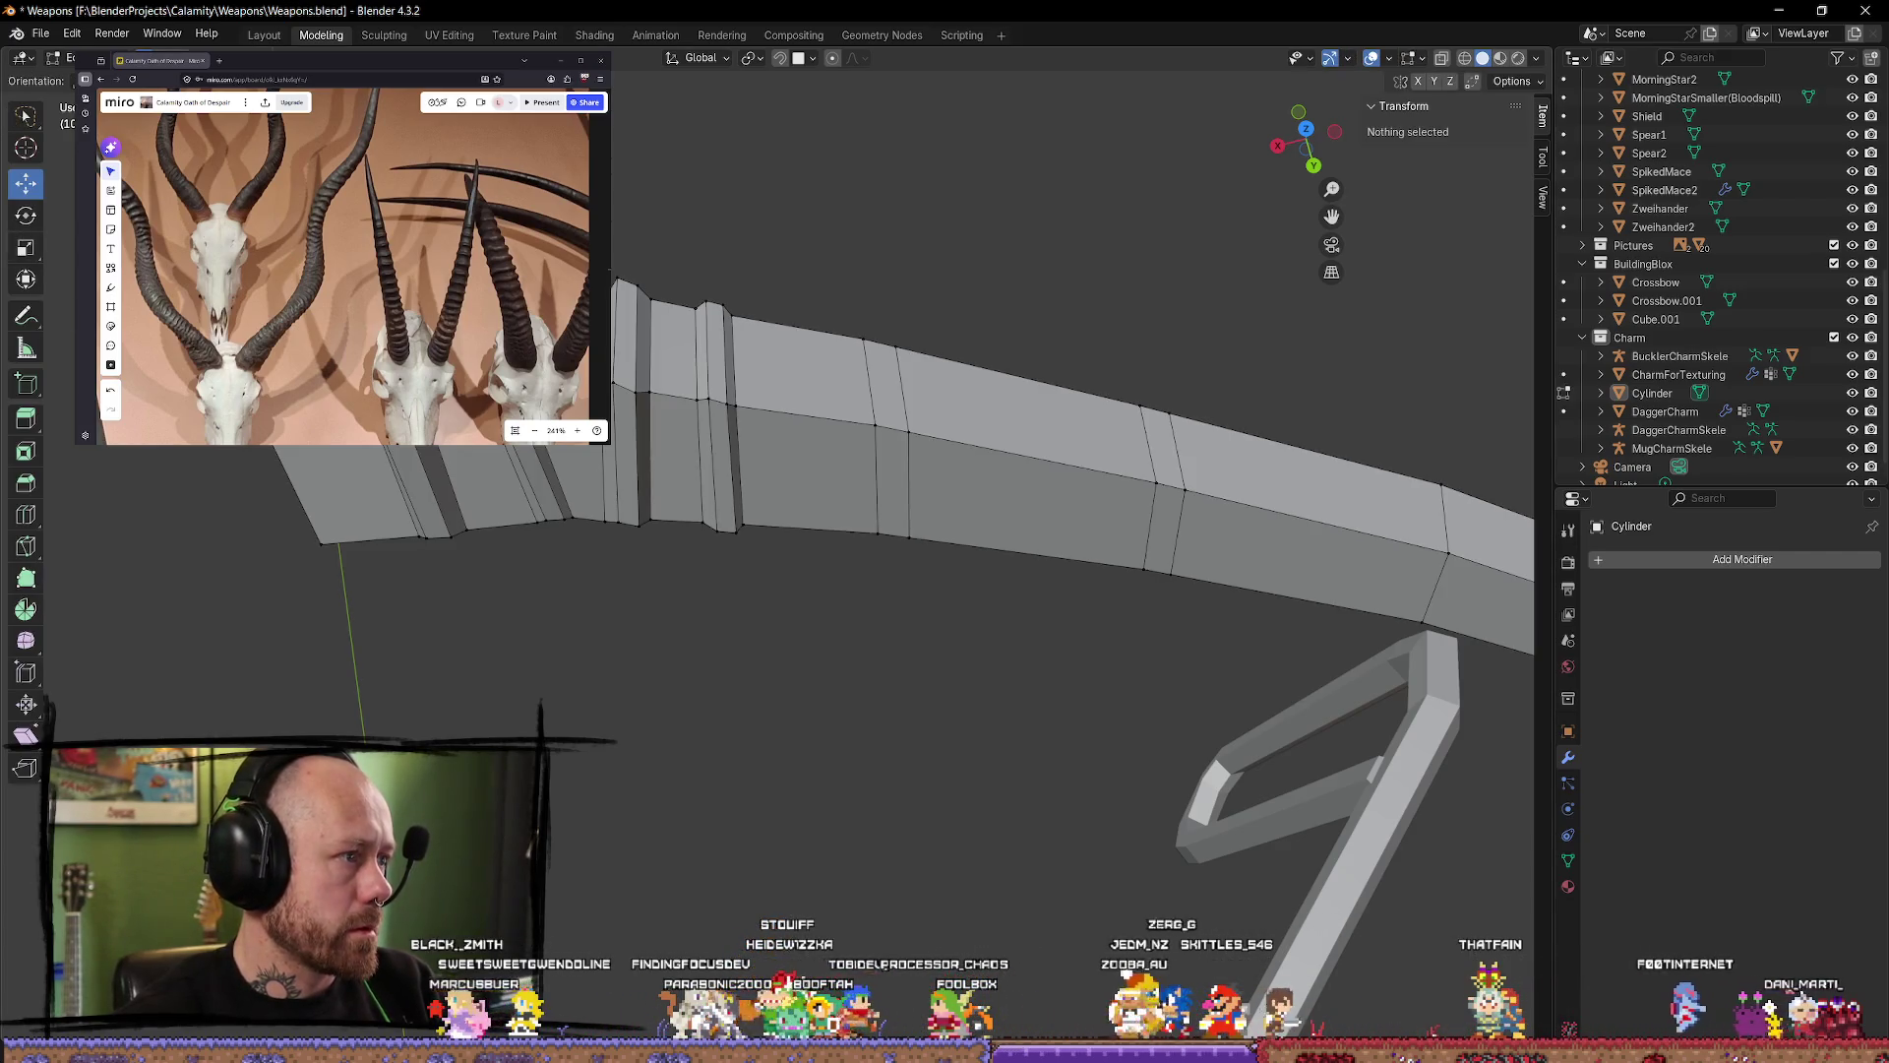
key(Tab)
click(26, 514)
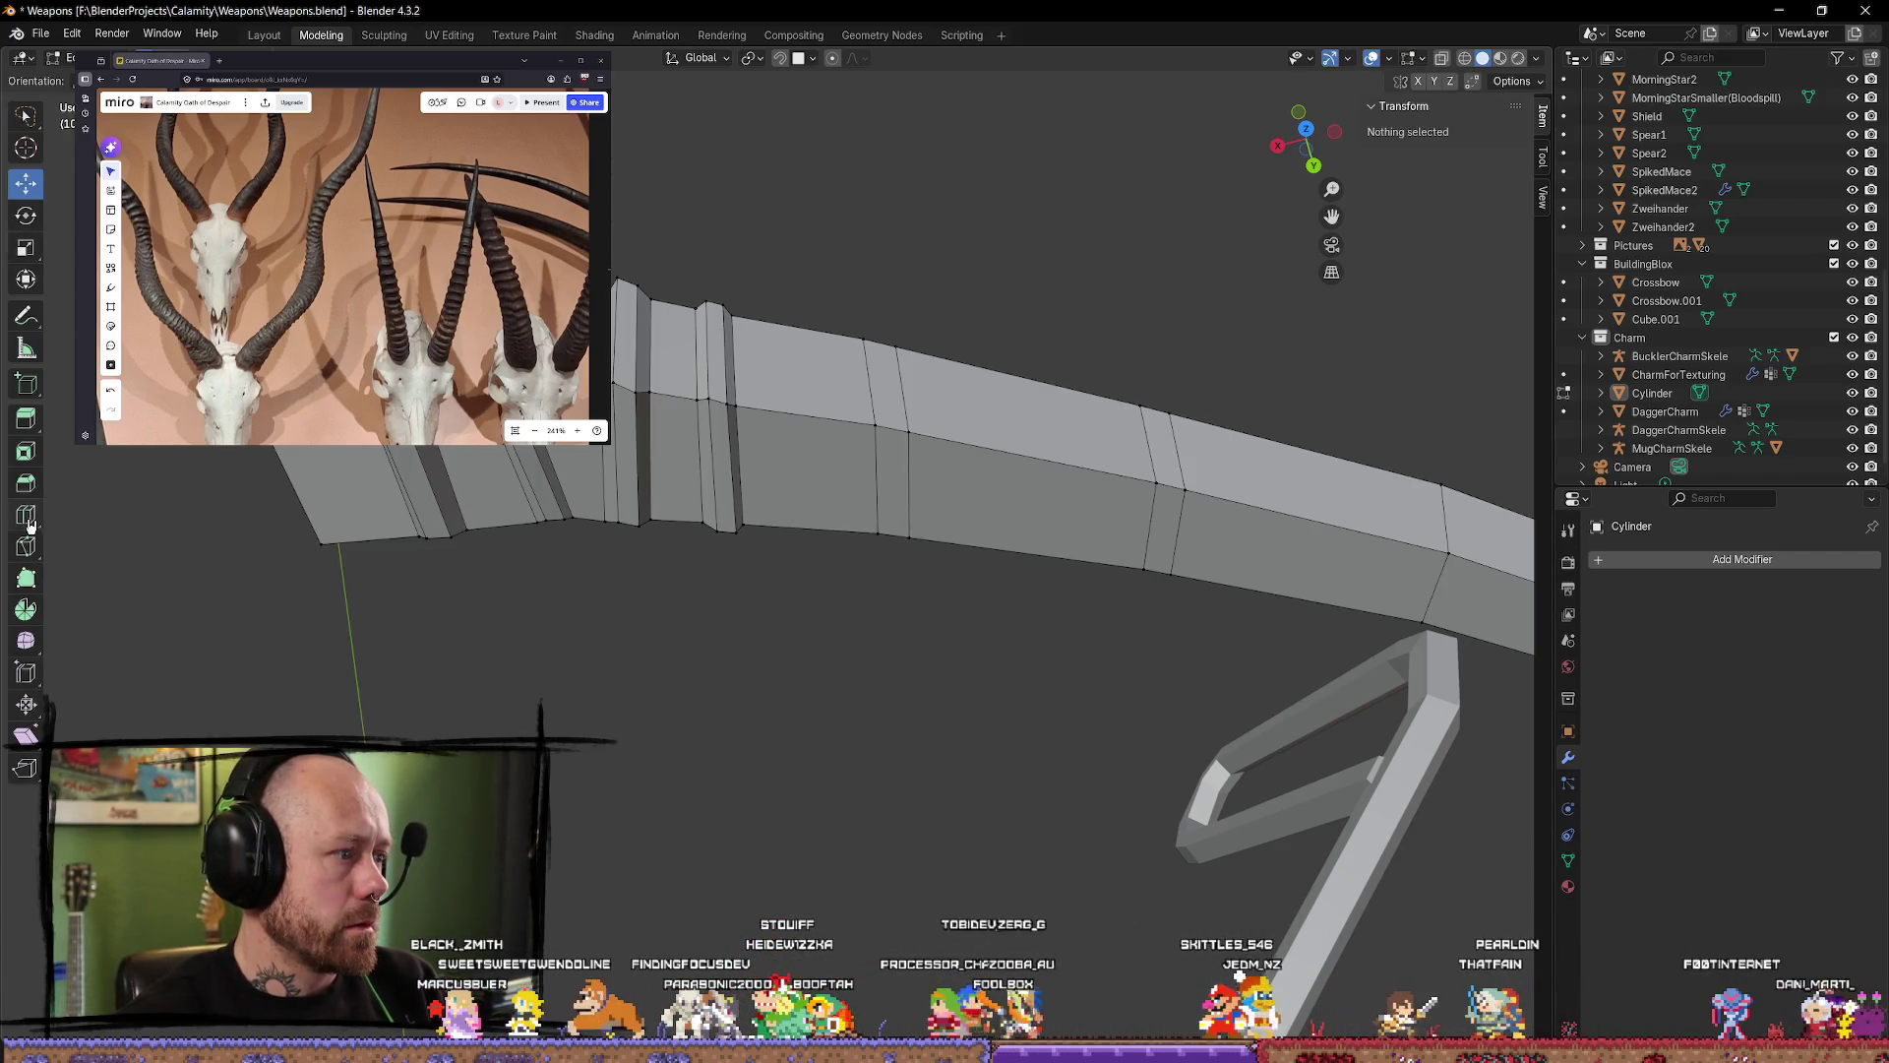
click(795, 394)
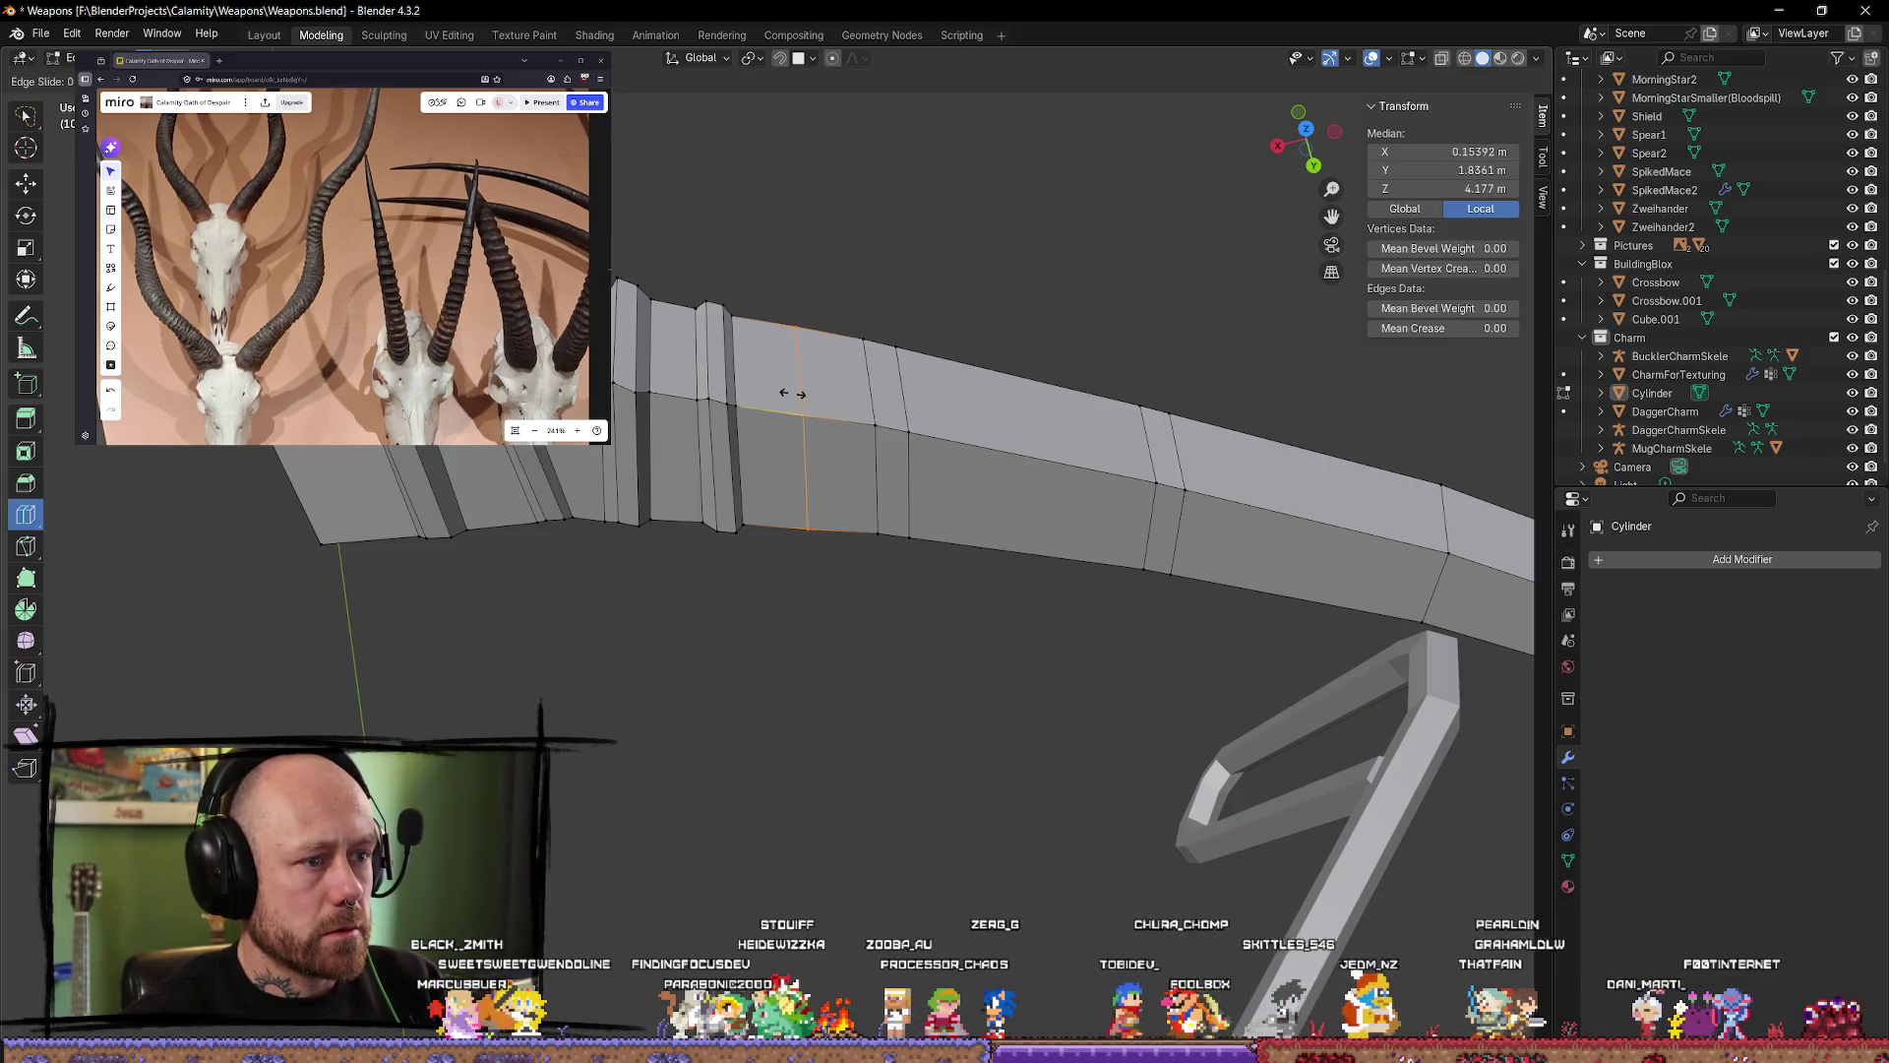
key(g)
key(g)
click(793, 331)
middle_drag(930, 234, 954, 177)
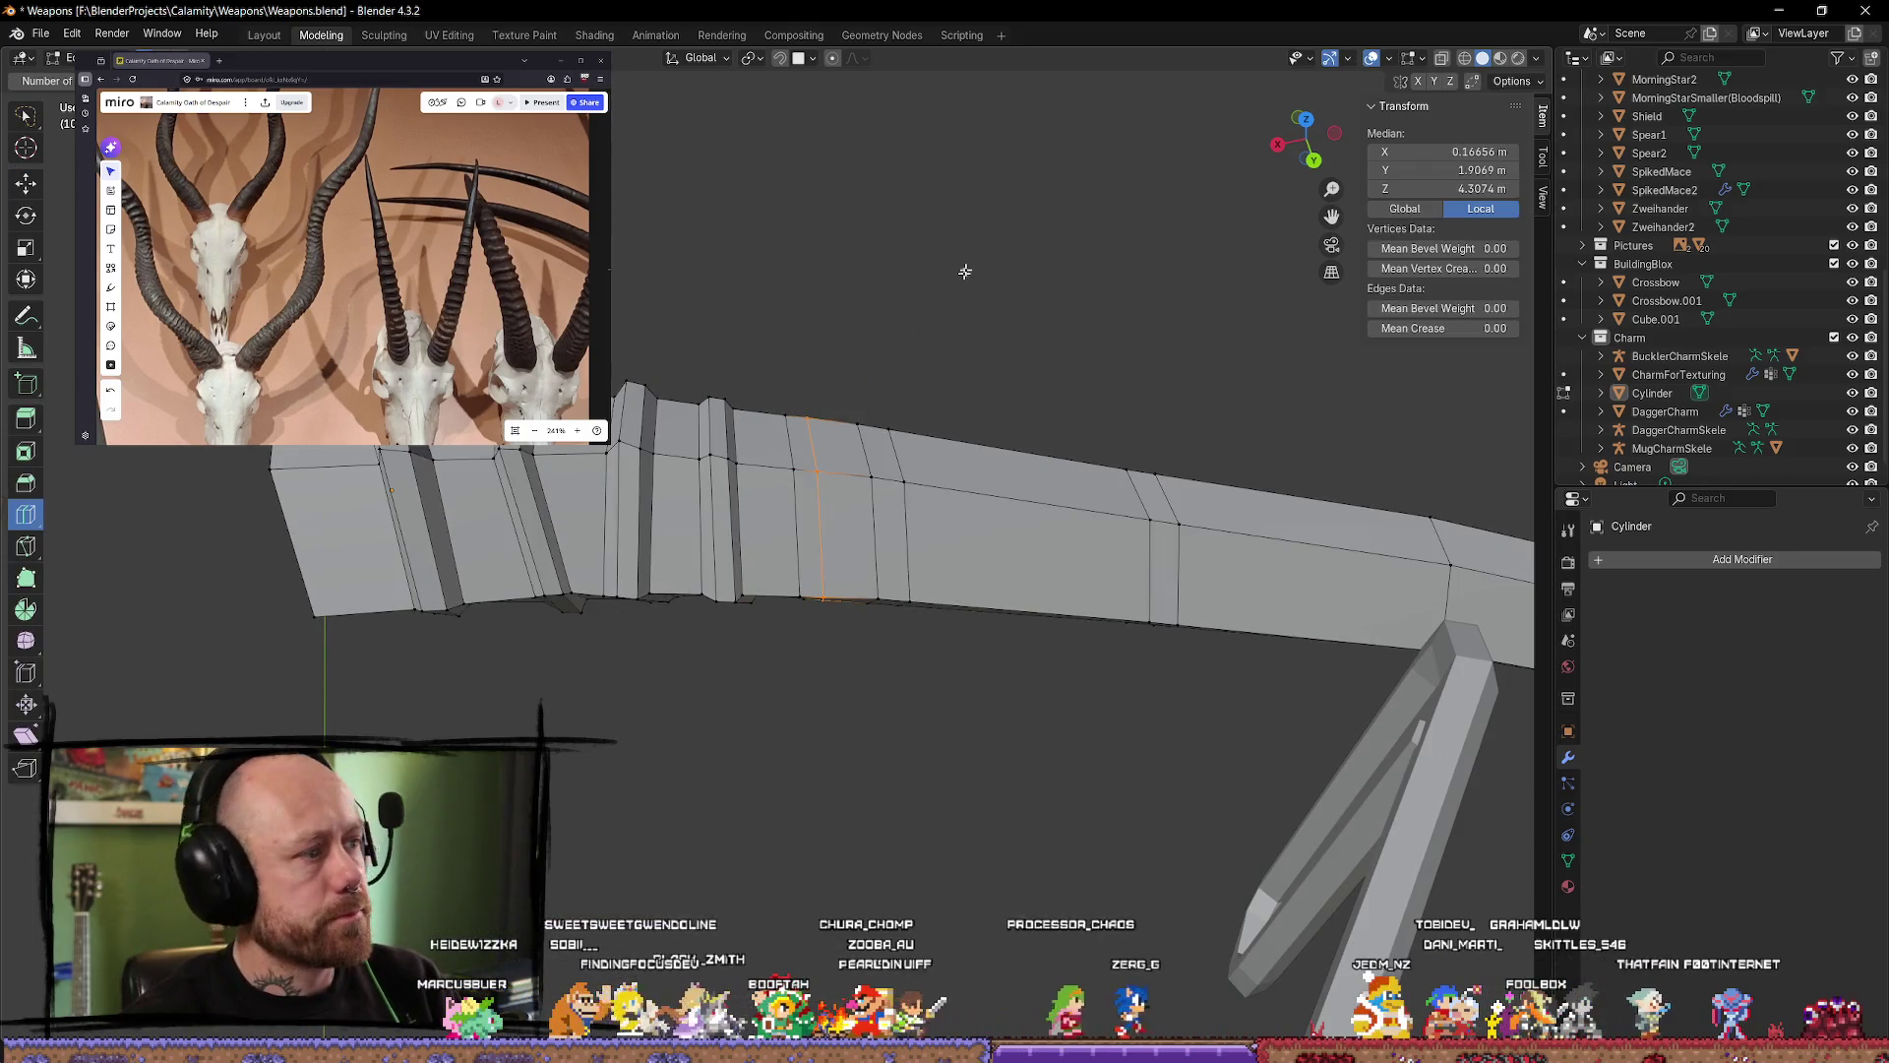
Step: Select the new loop and try Extrude Faces Along Normals with scaling, then cancel
key(w)
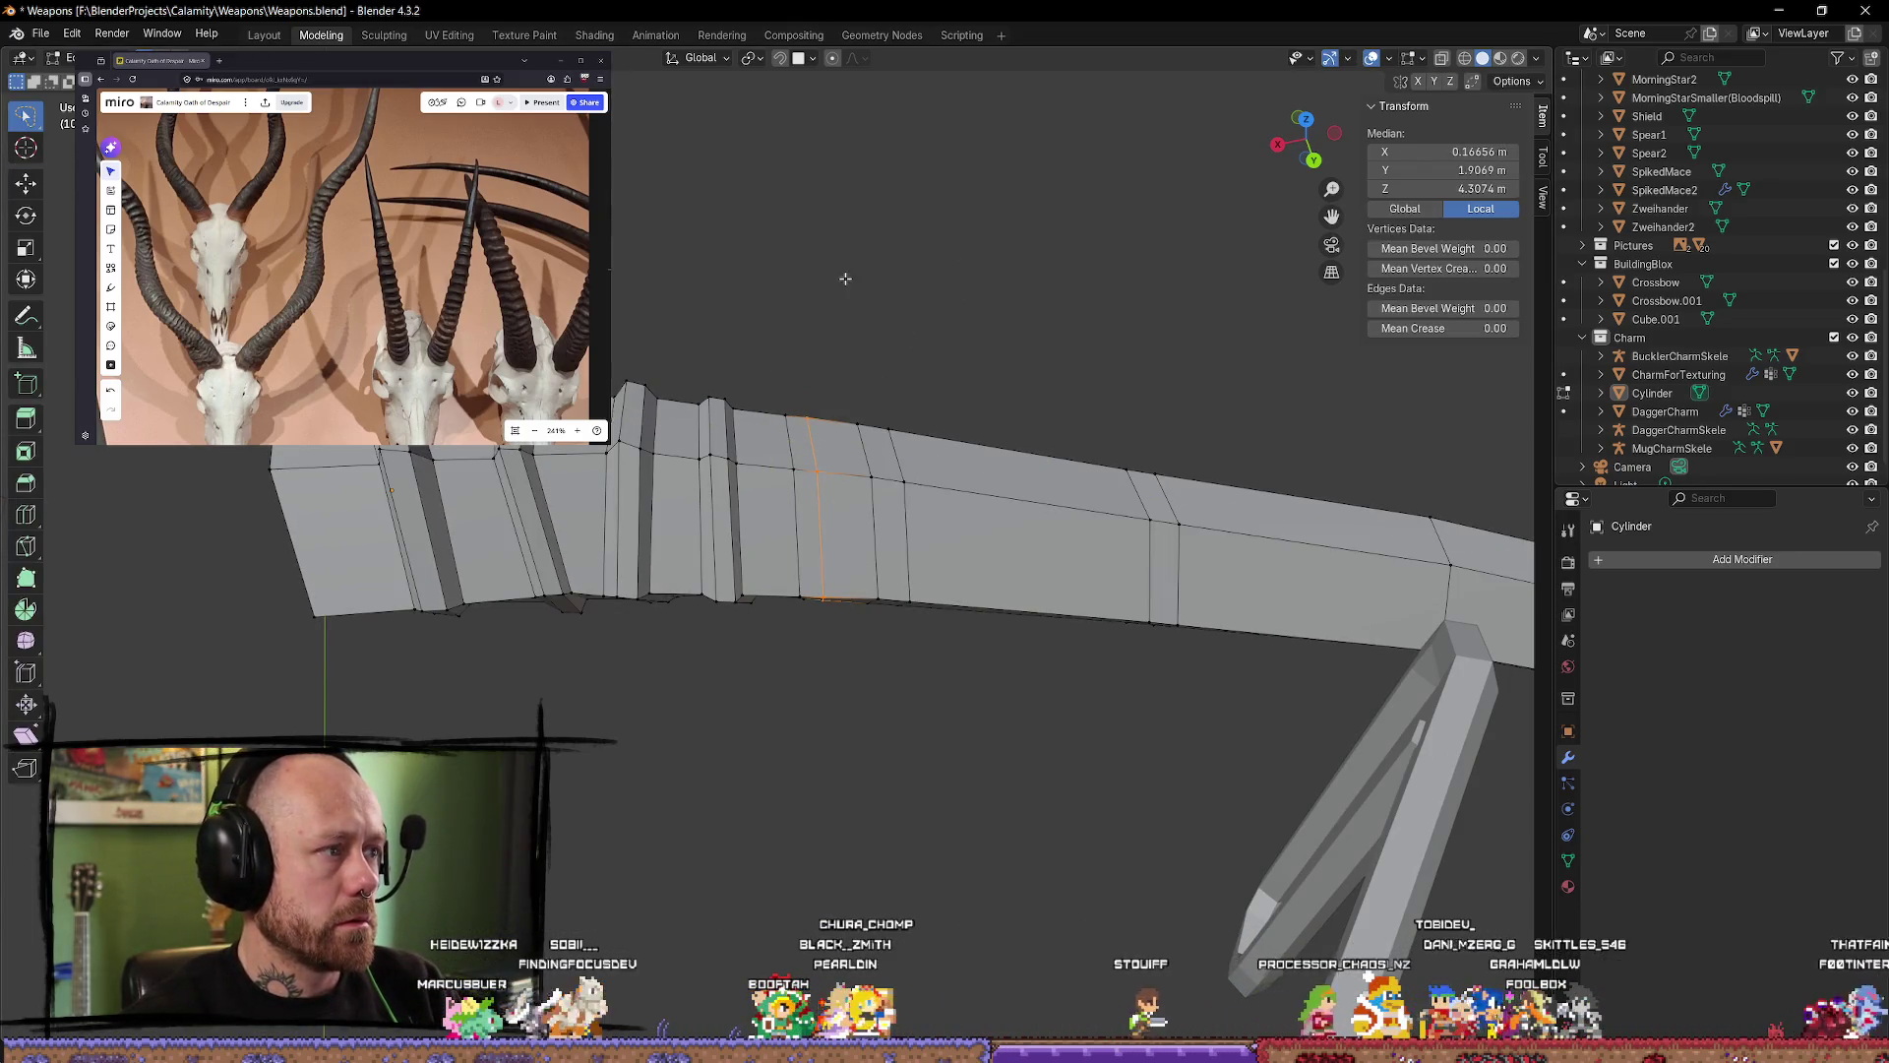
alt+click(815, 450)
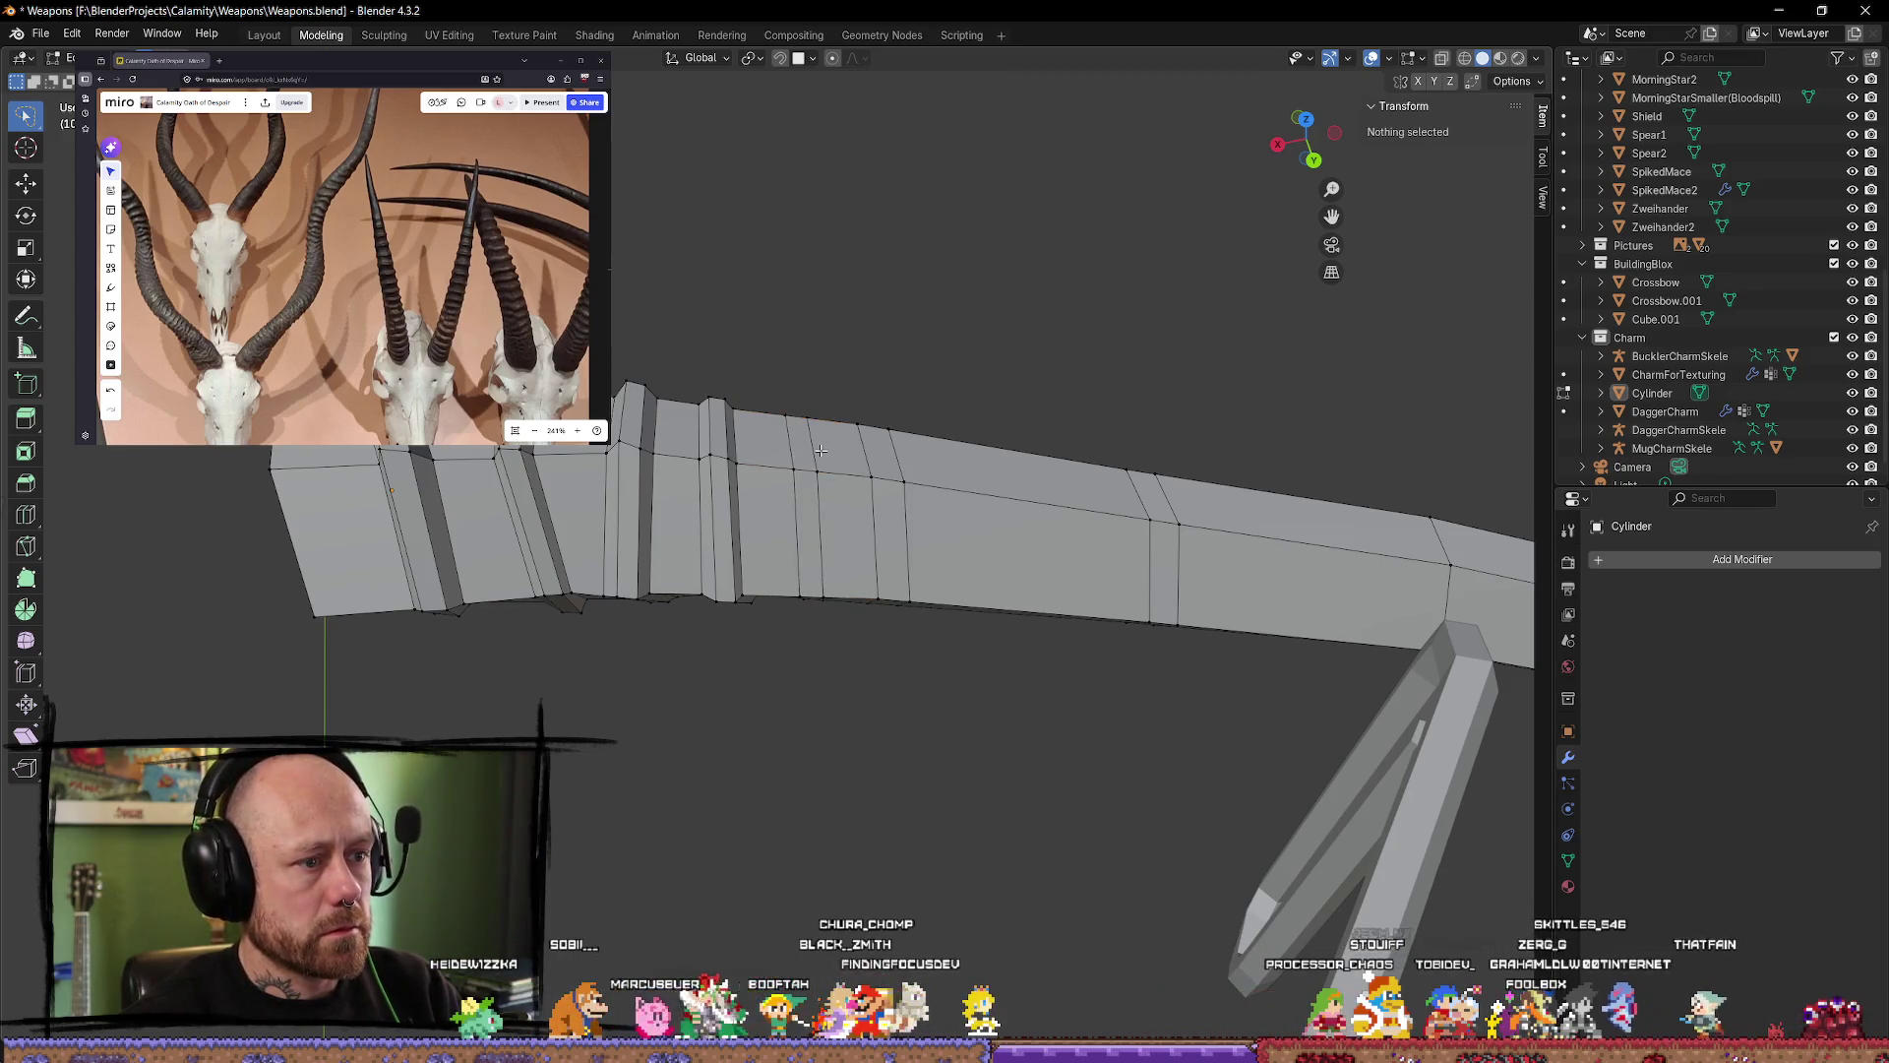
key(alt+e)
click(906, 315)
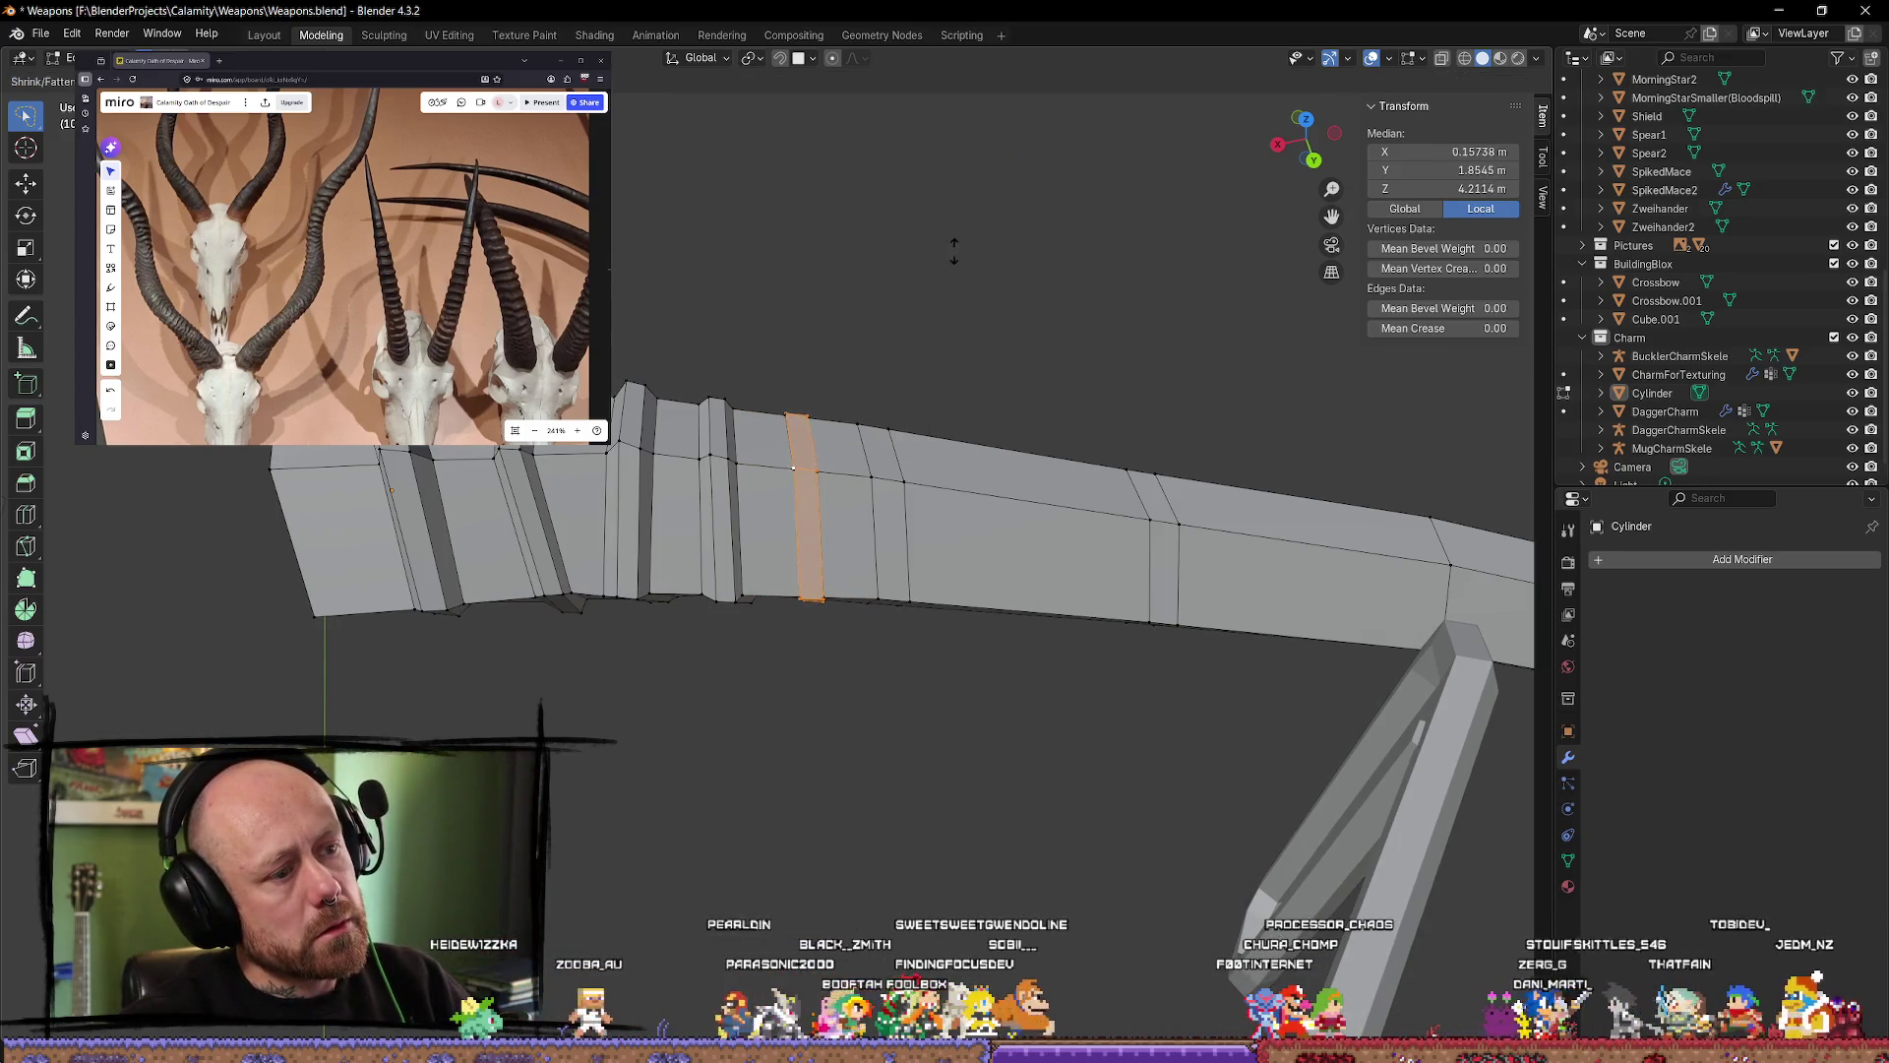
key(s)
key(y)
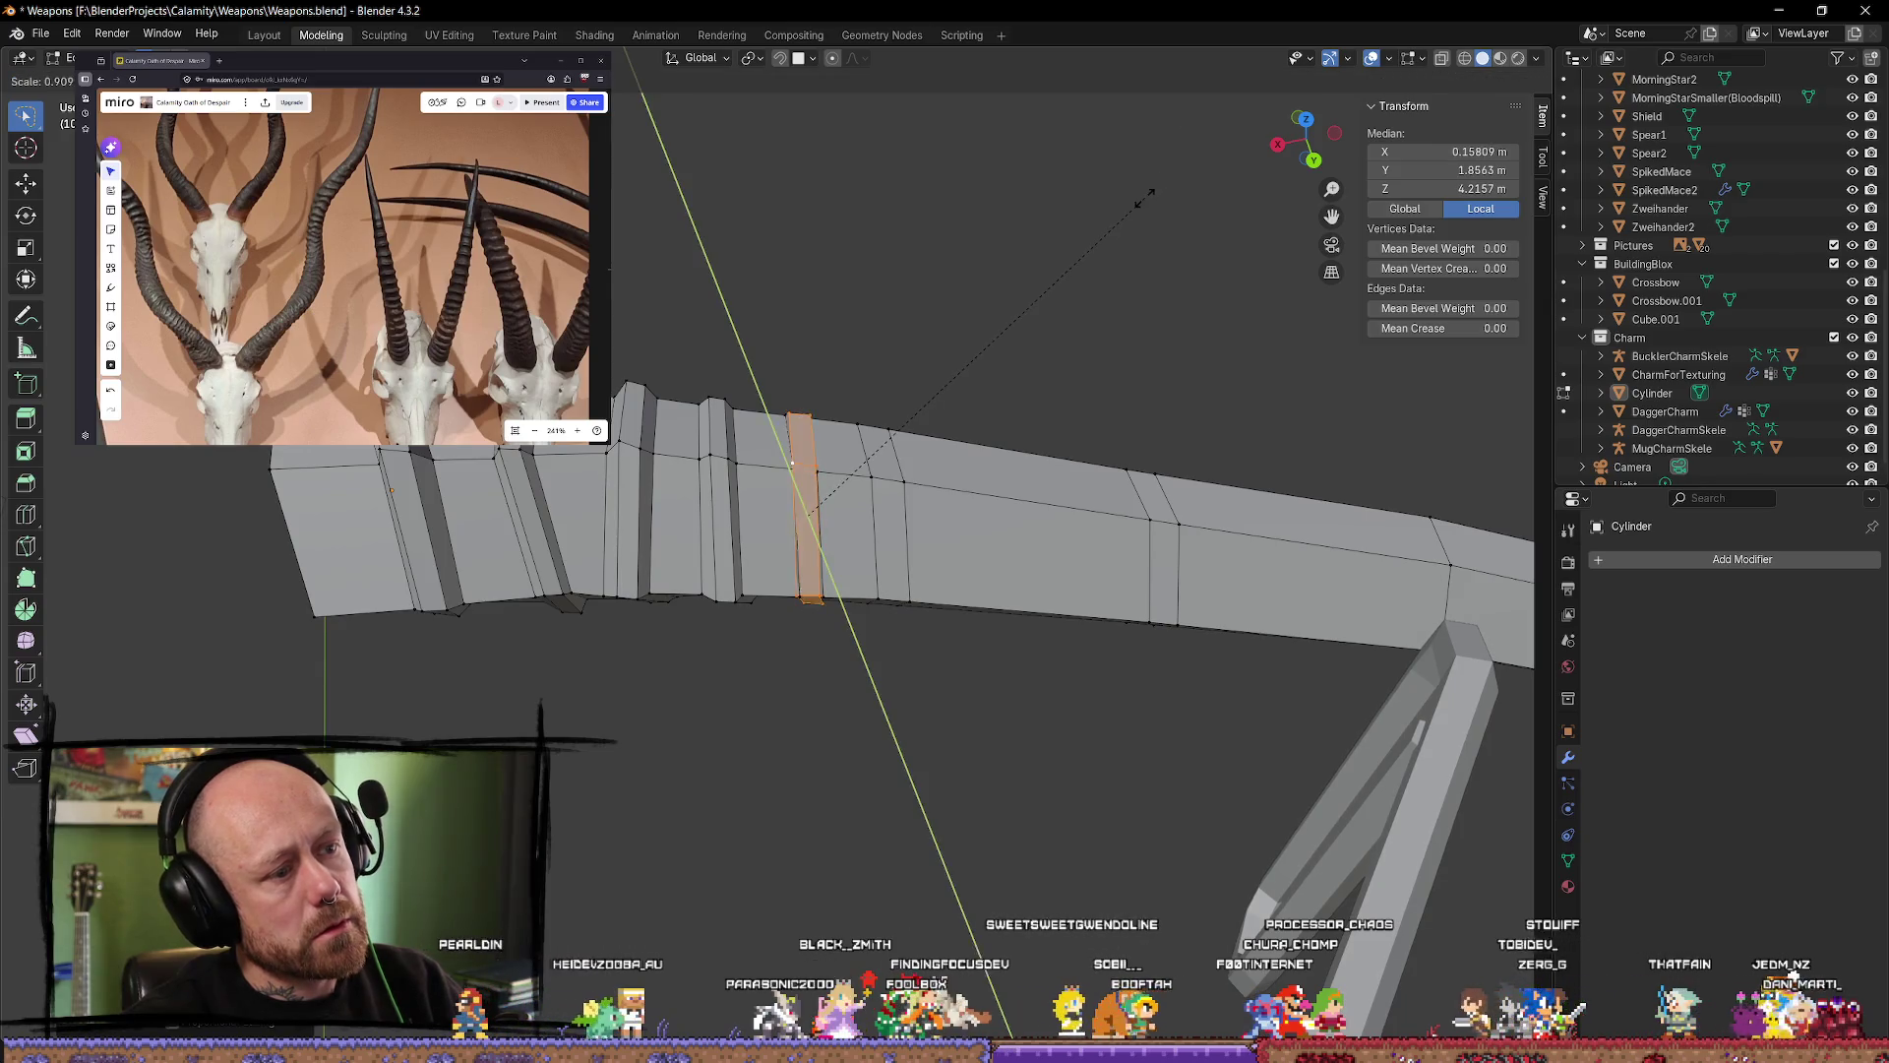
key(x)
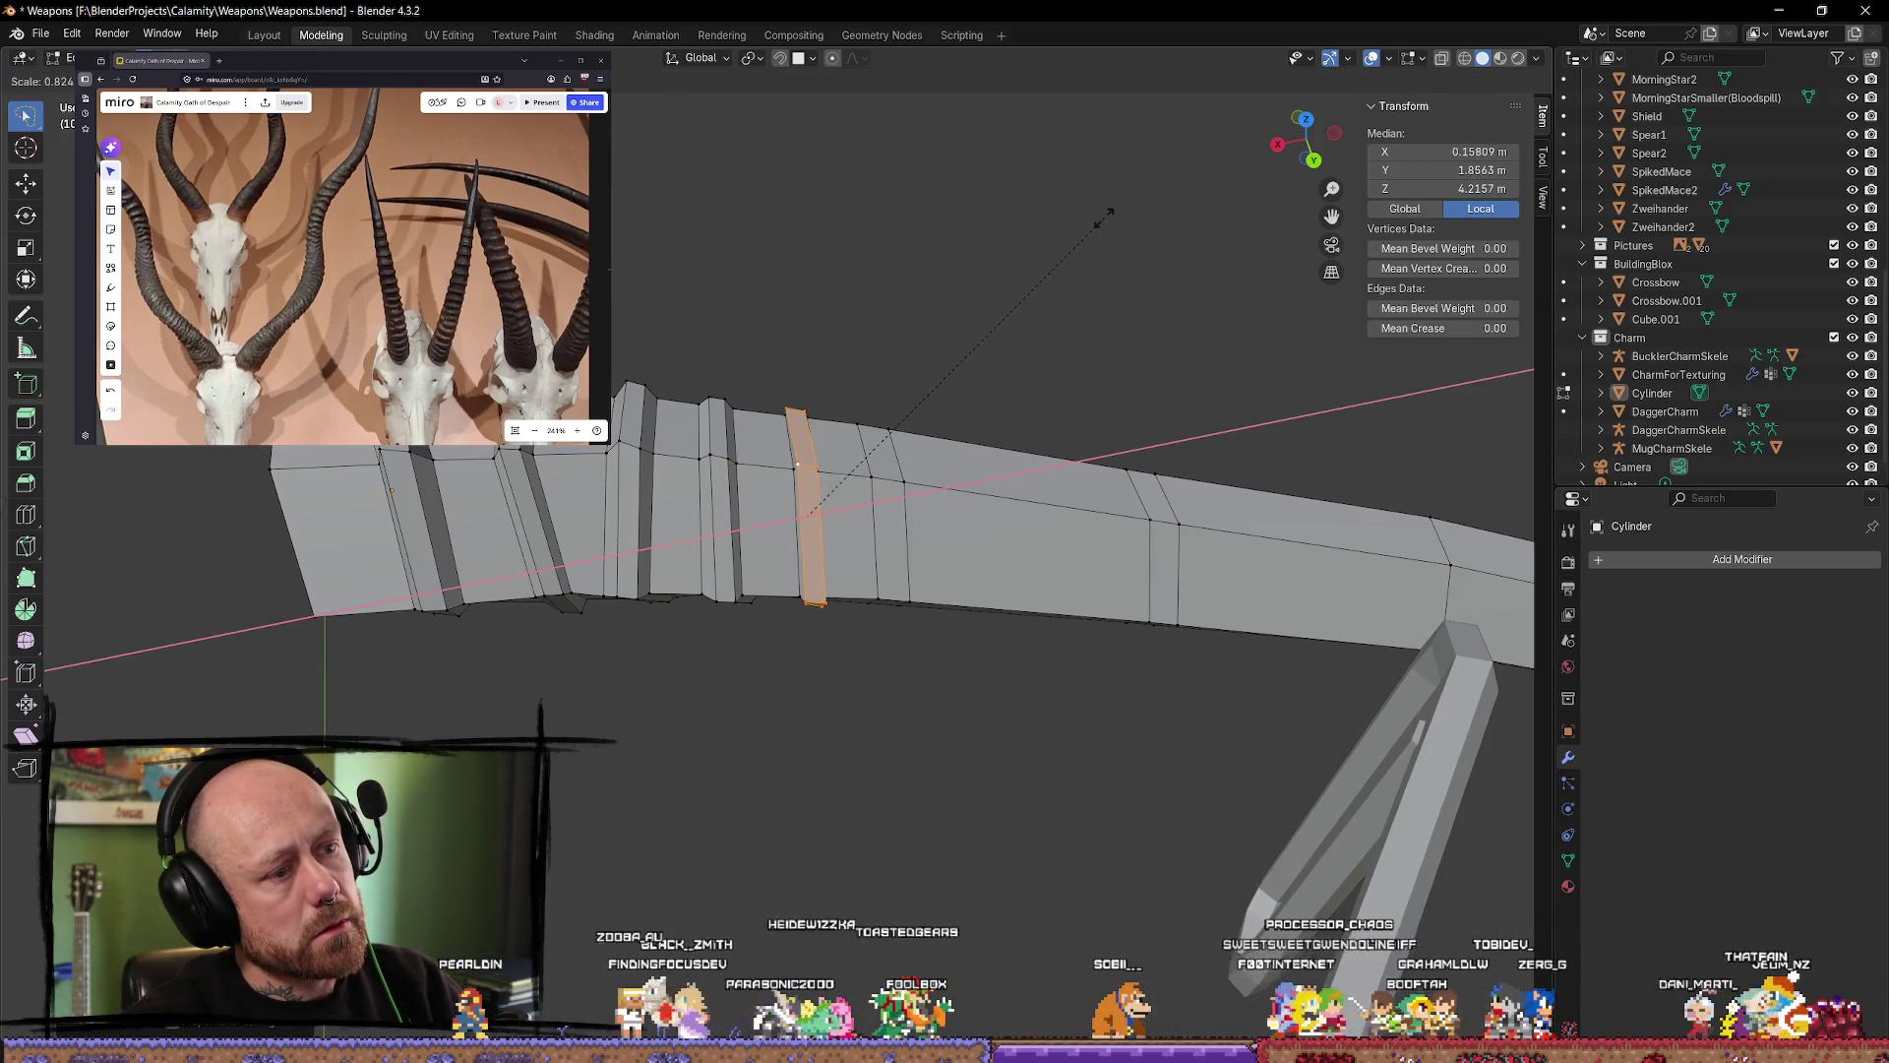
key(Escape)
Step: Slide the loop just past the ridged section, then select a loop further along
middle_drag(910, 541, 919, 551)
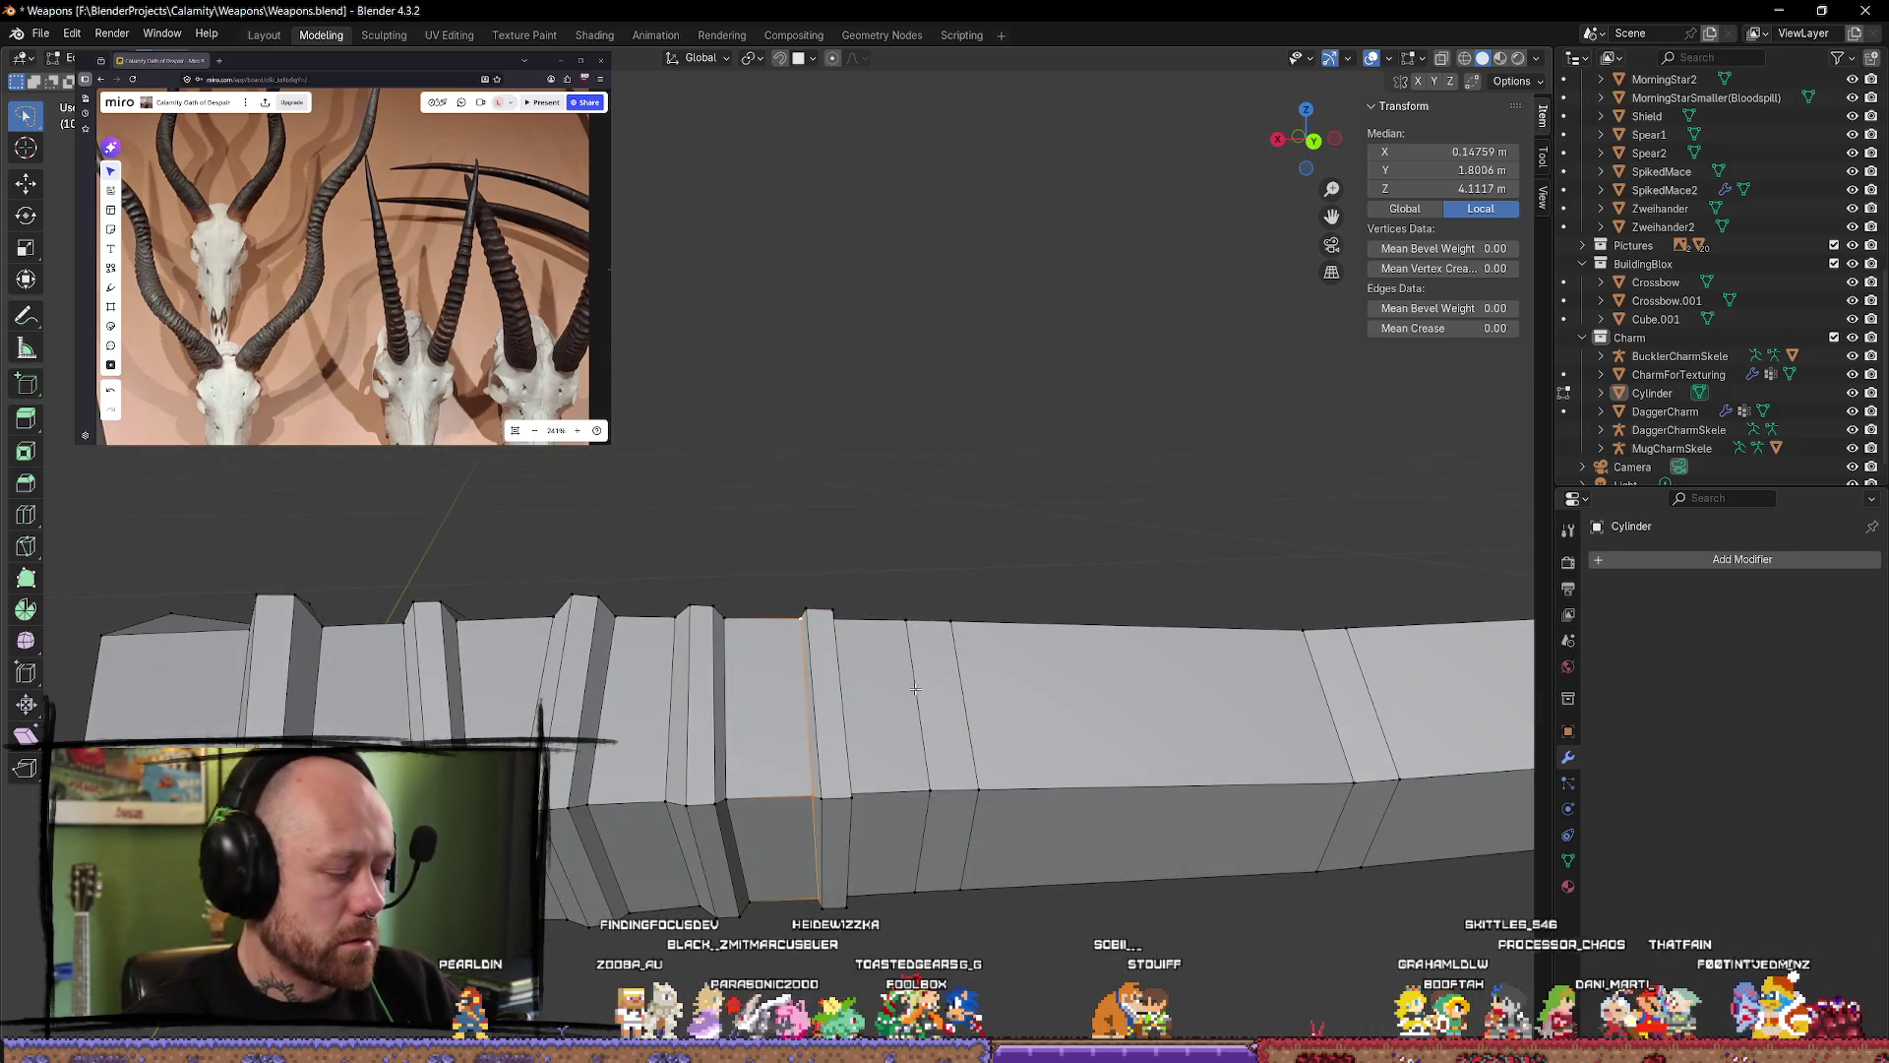
key(g)
key(g)
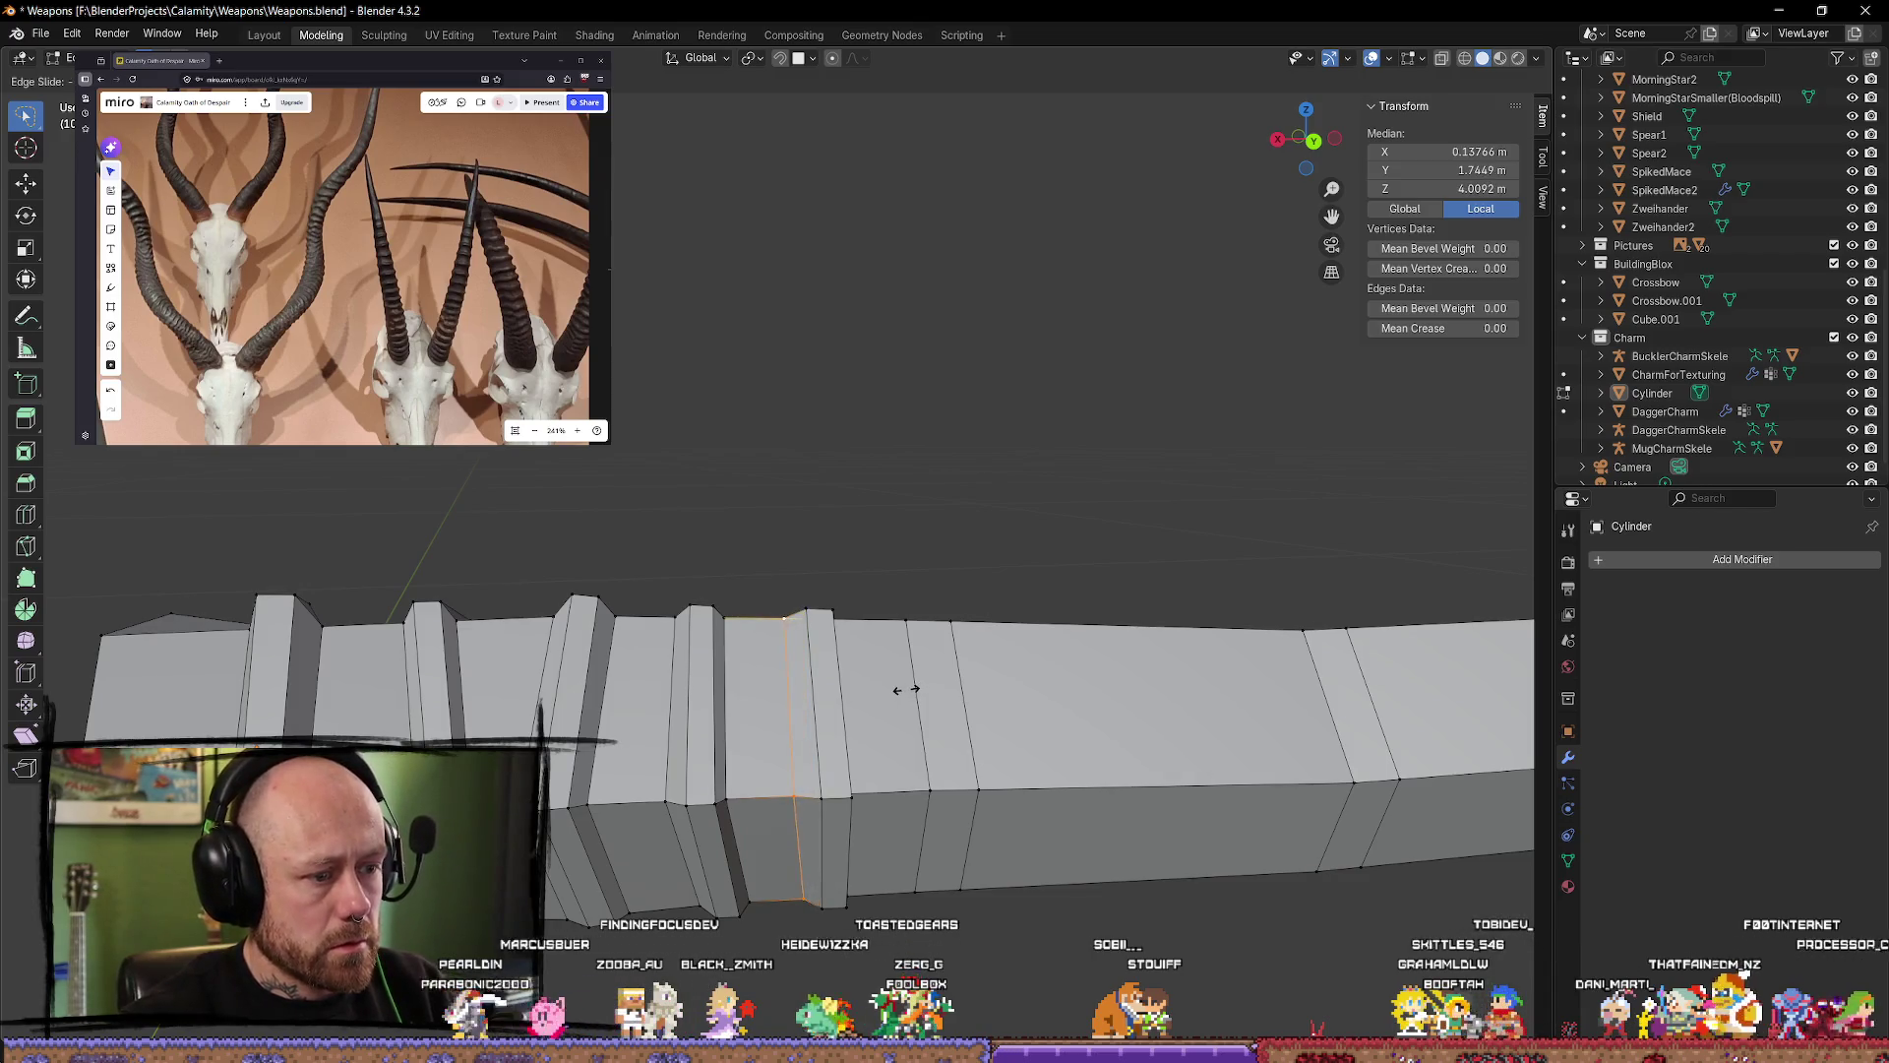
click(912, 690)
mouse_move(912, 690)
middle_down()
mouse_move(916, 709)
mouse_move(992, 736)
middle_up()
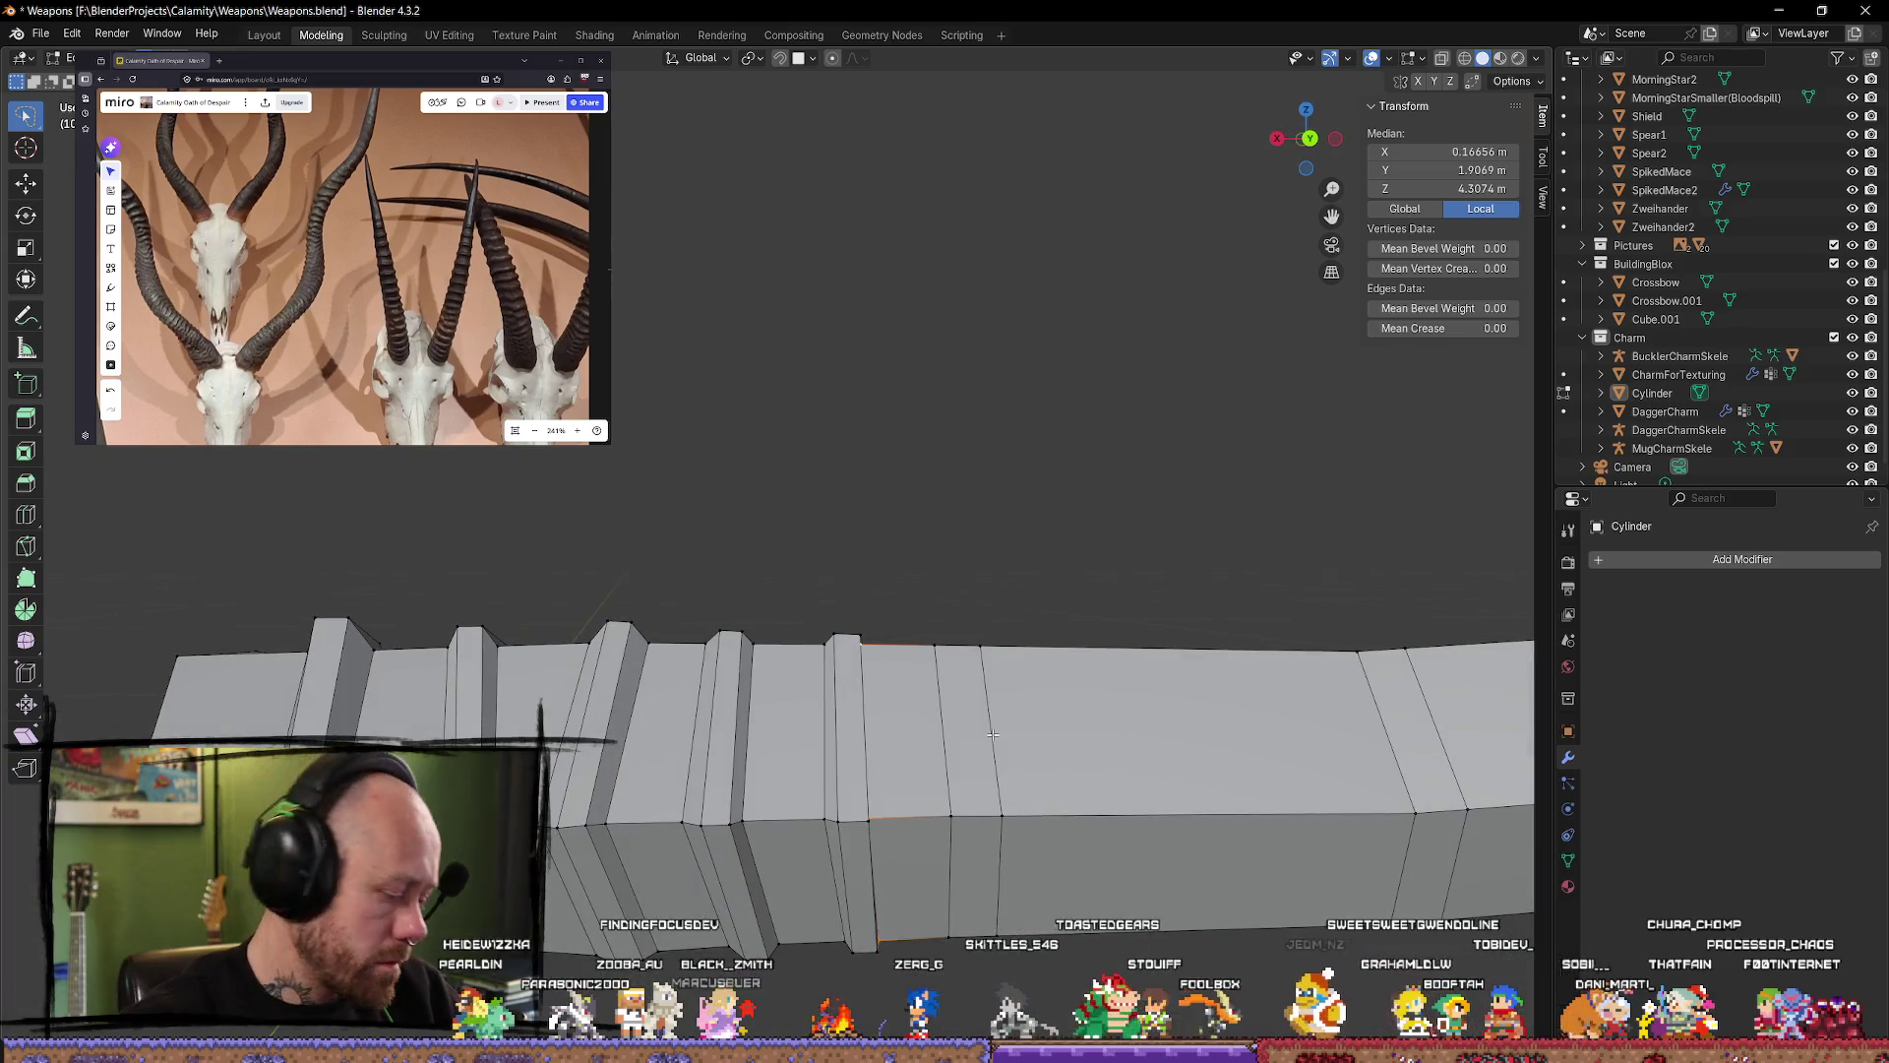
key(g)
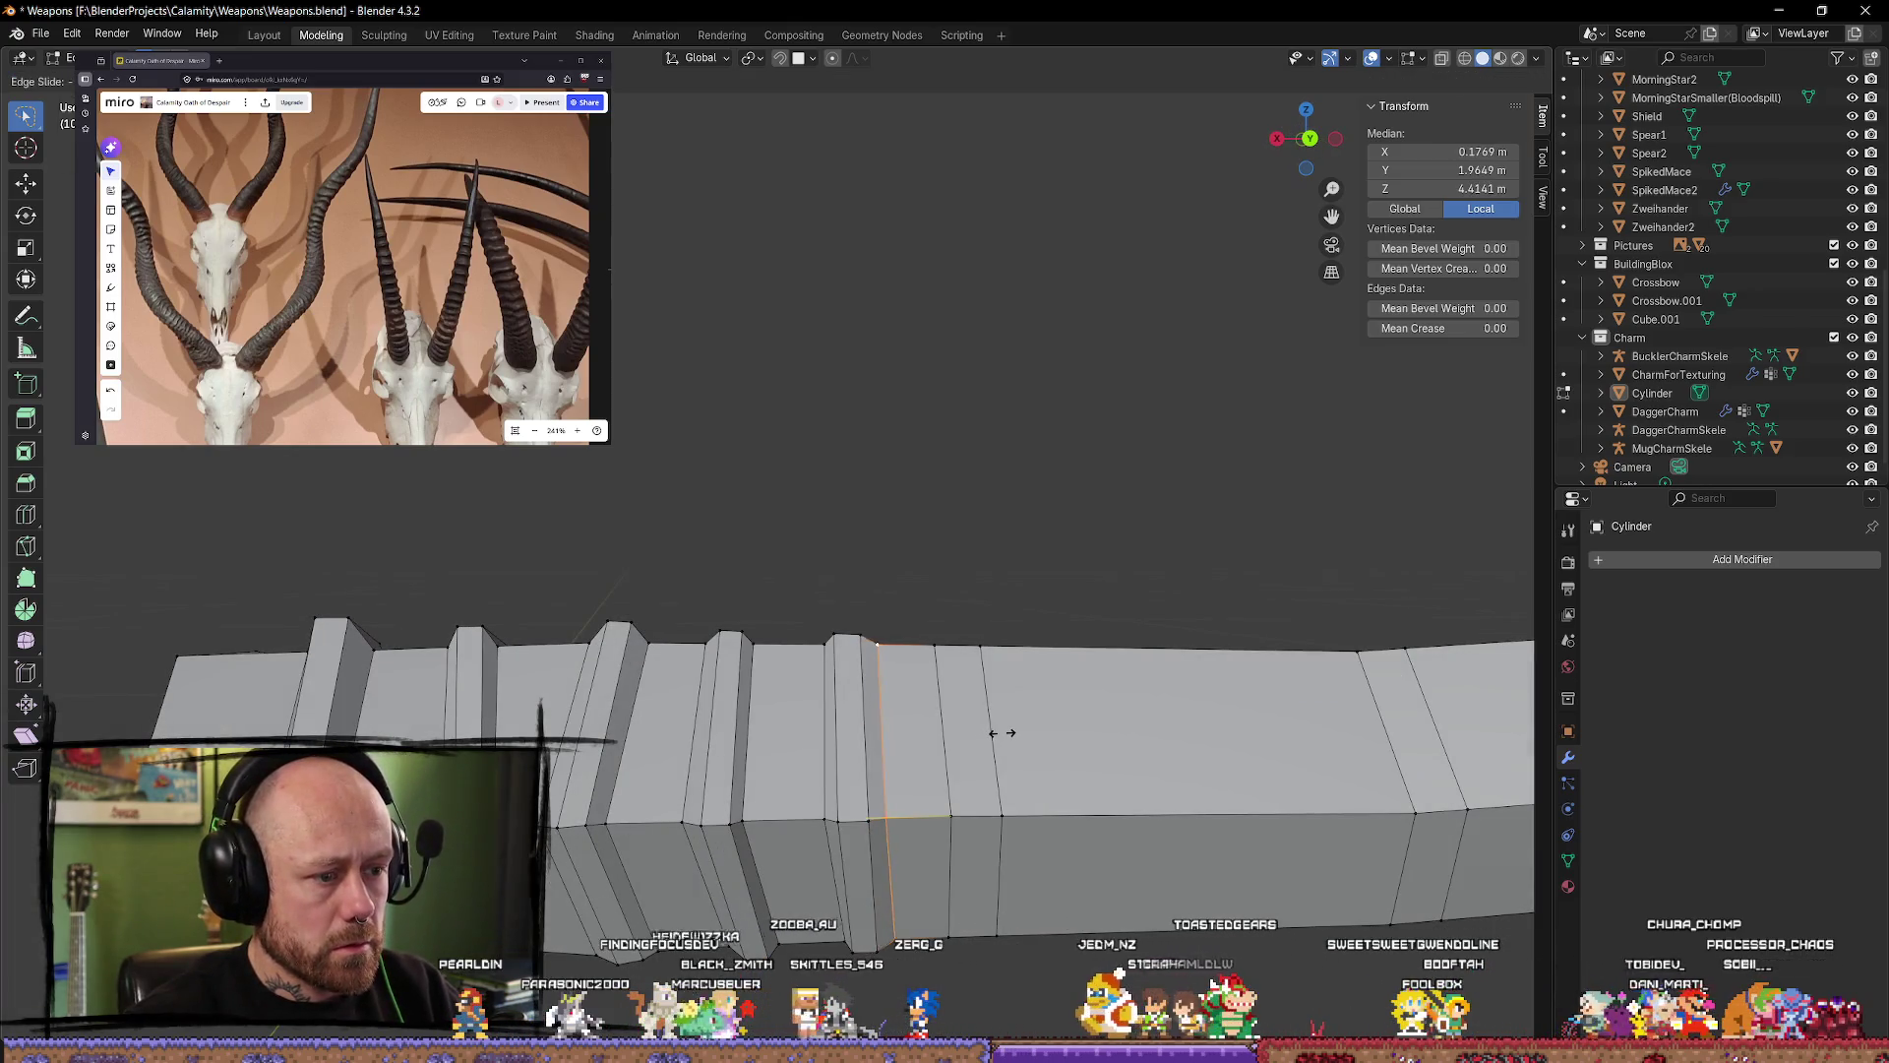
click(999, 733)
click(994, 586)
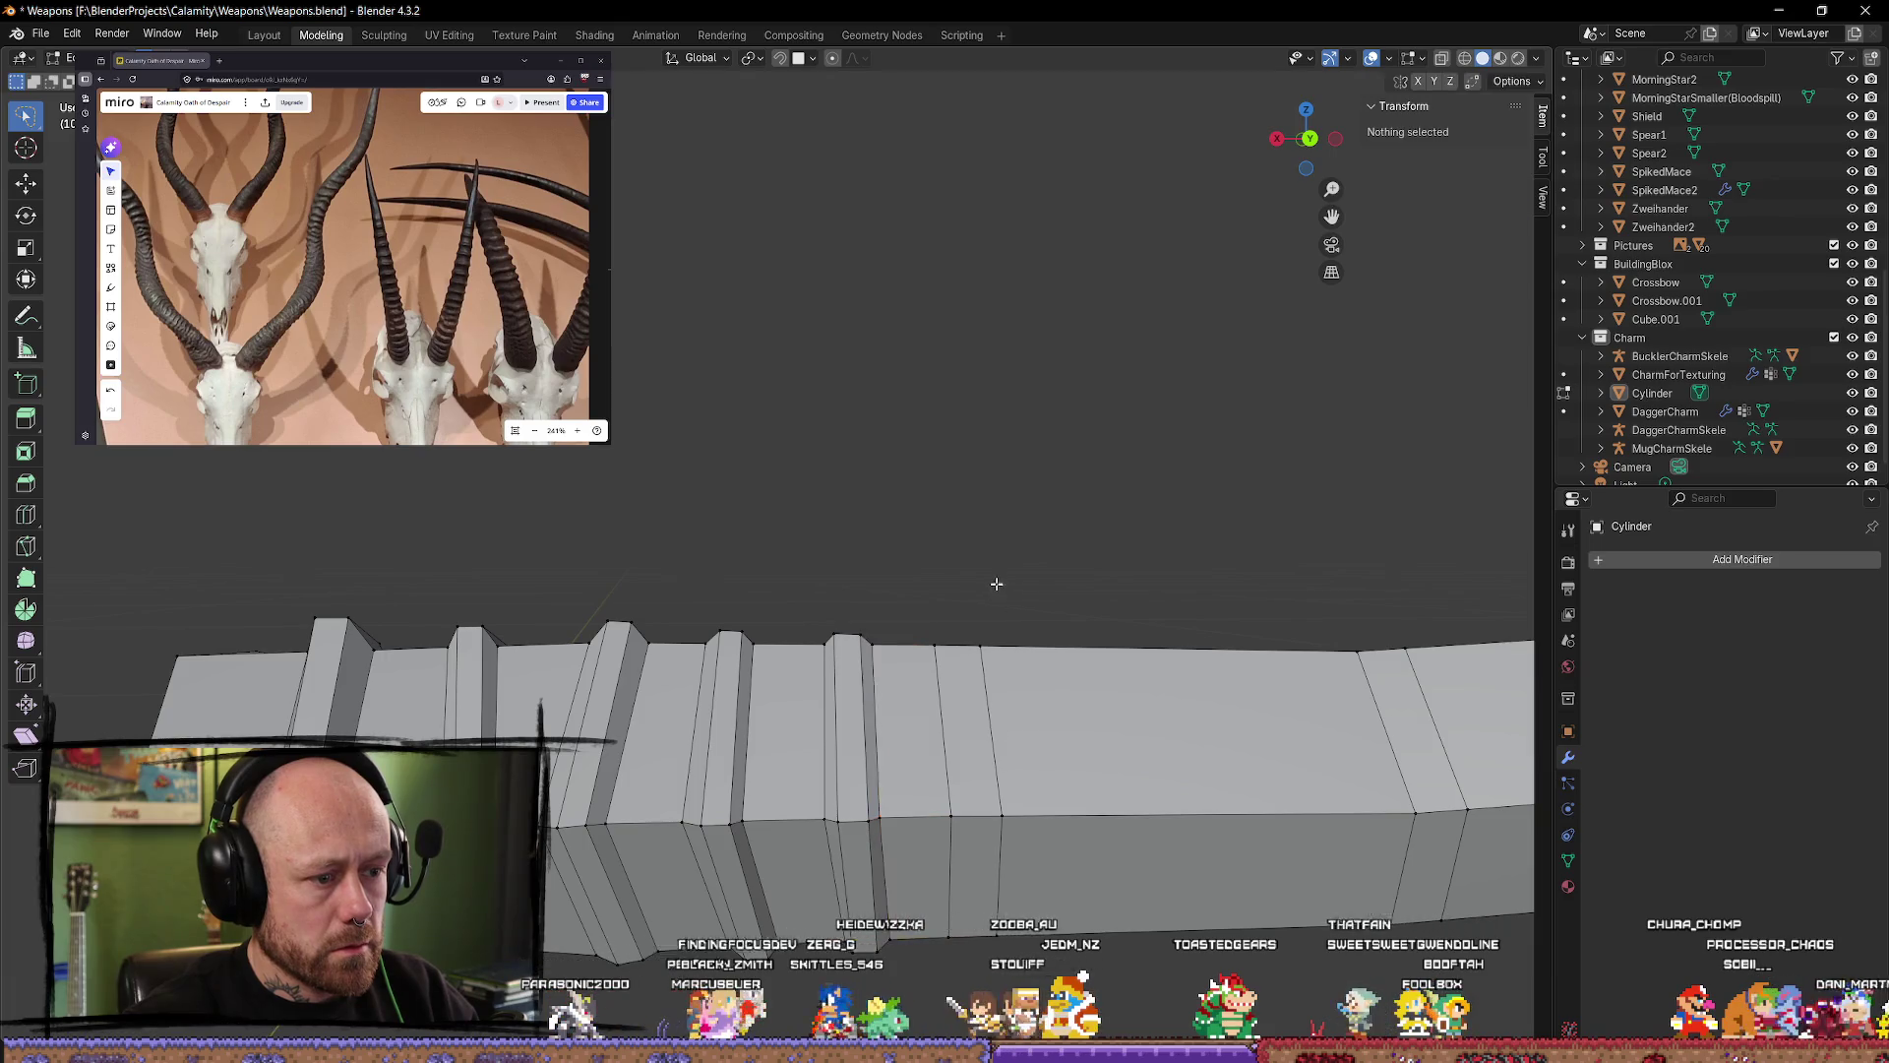
middle_drag(995, 586, 959, 807)
alt+click(933, 457)
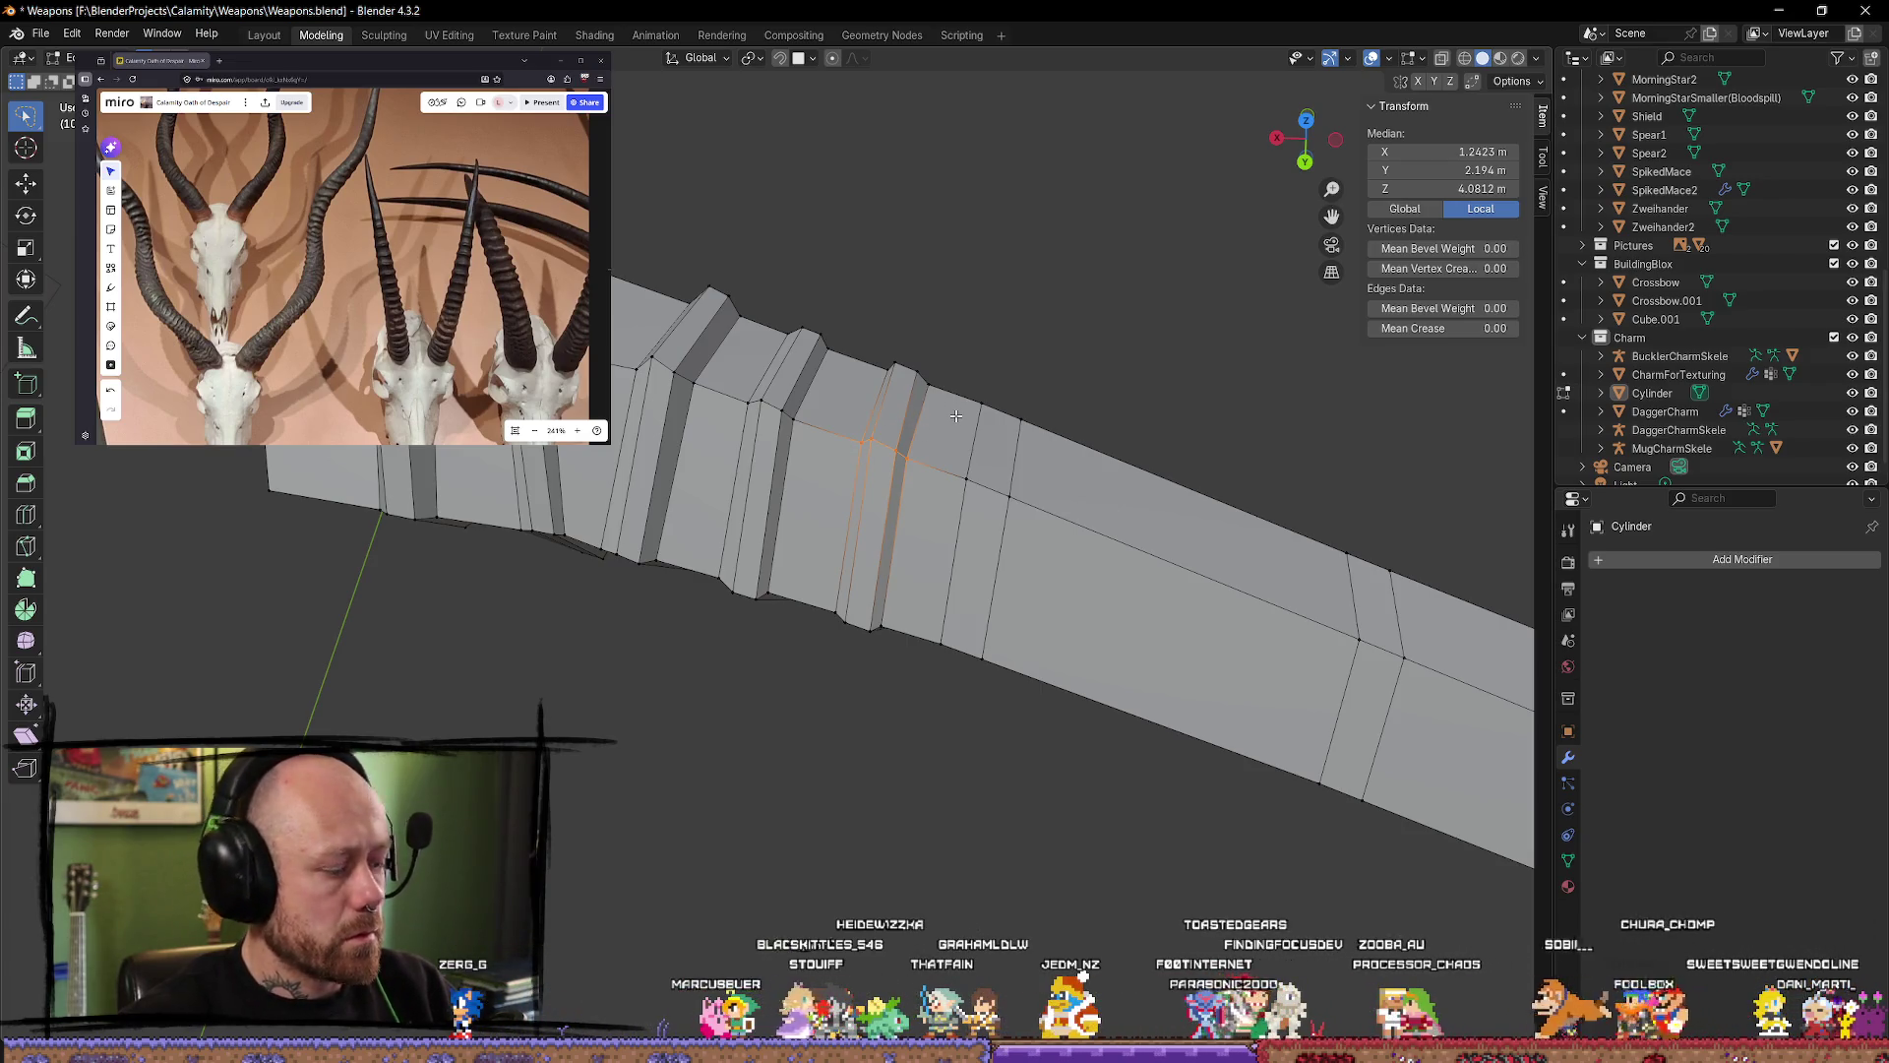
key(shift+space)
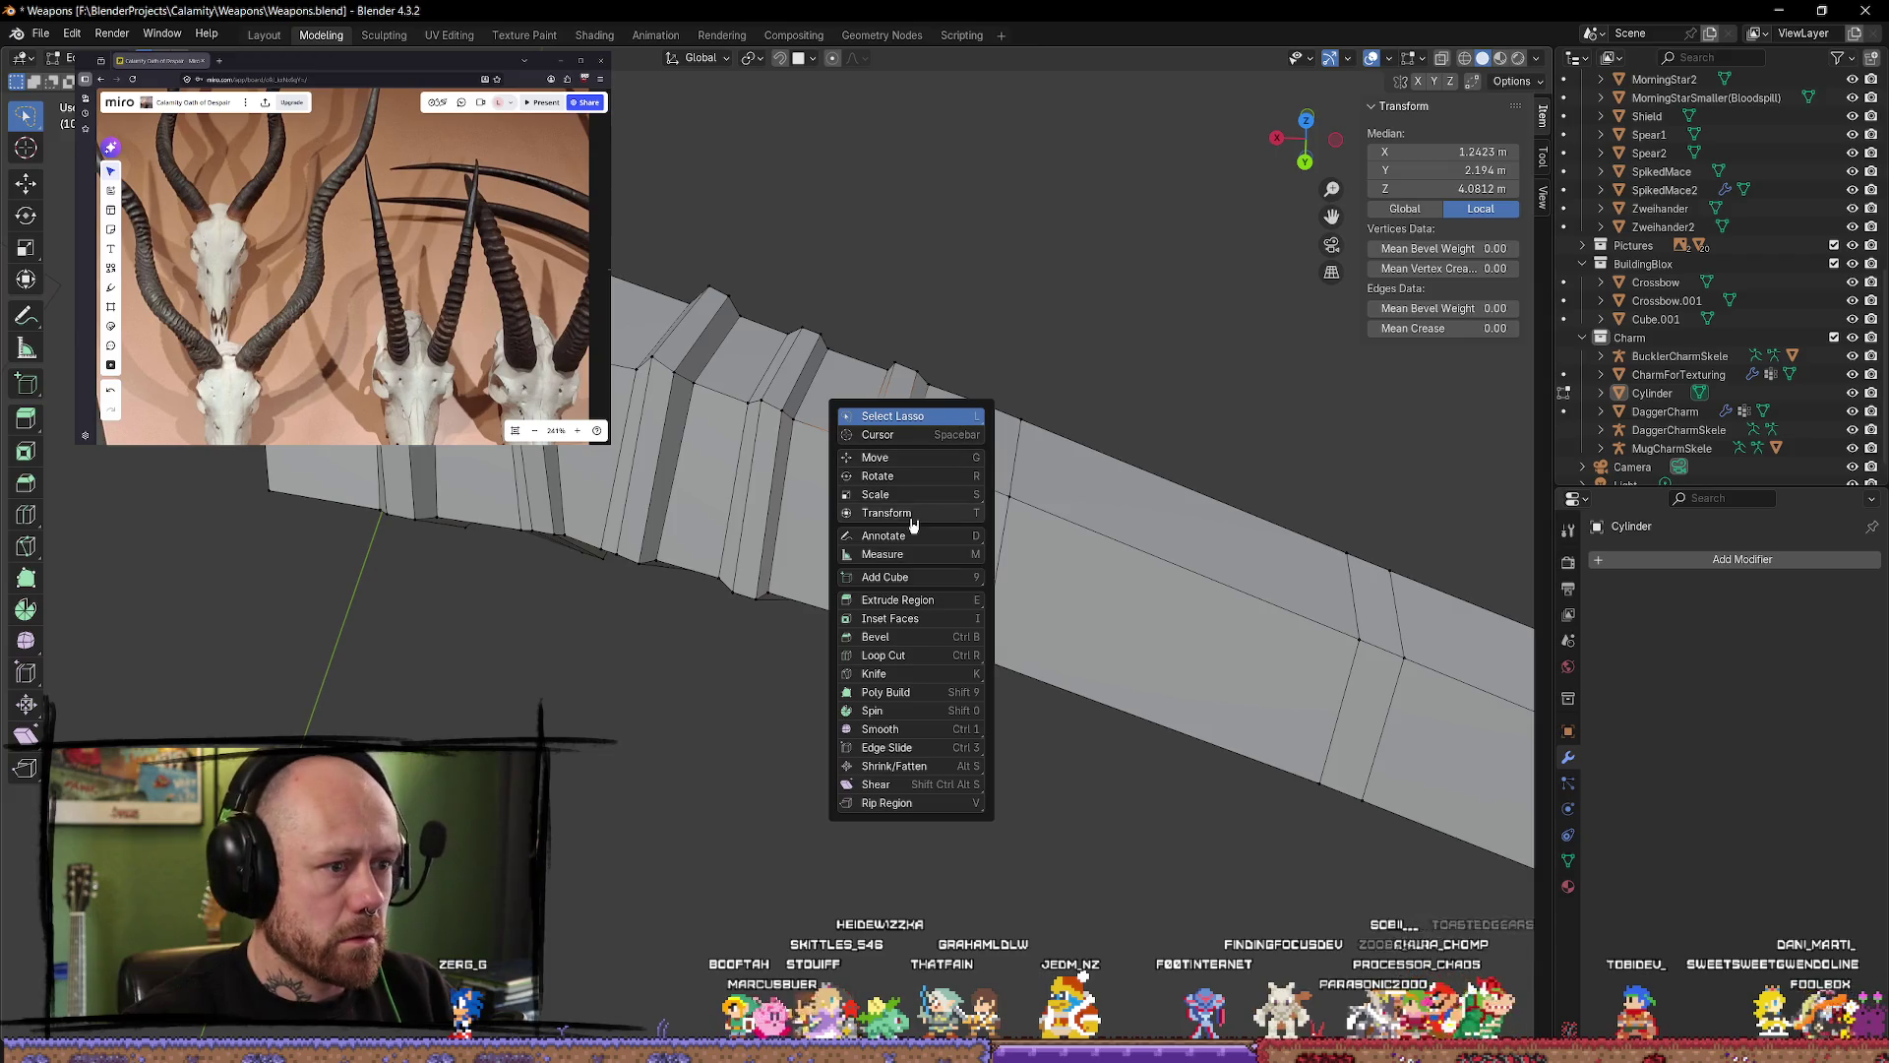
Step: Nudge two edge loops slightly along the limb with the transform tool
click(914, 513)
drag(772, 444, 753, 439)
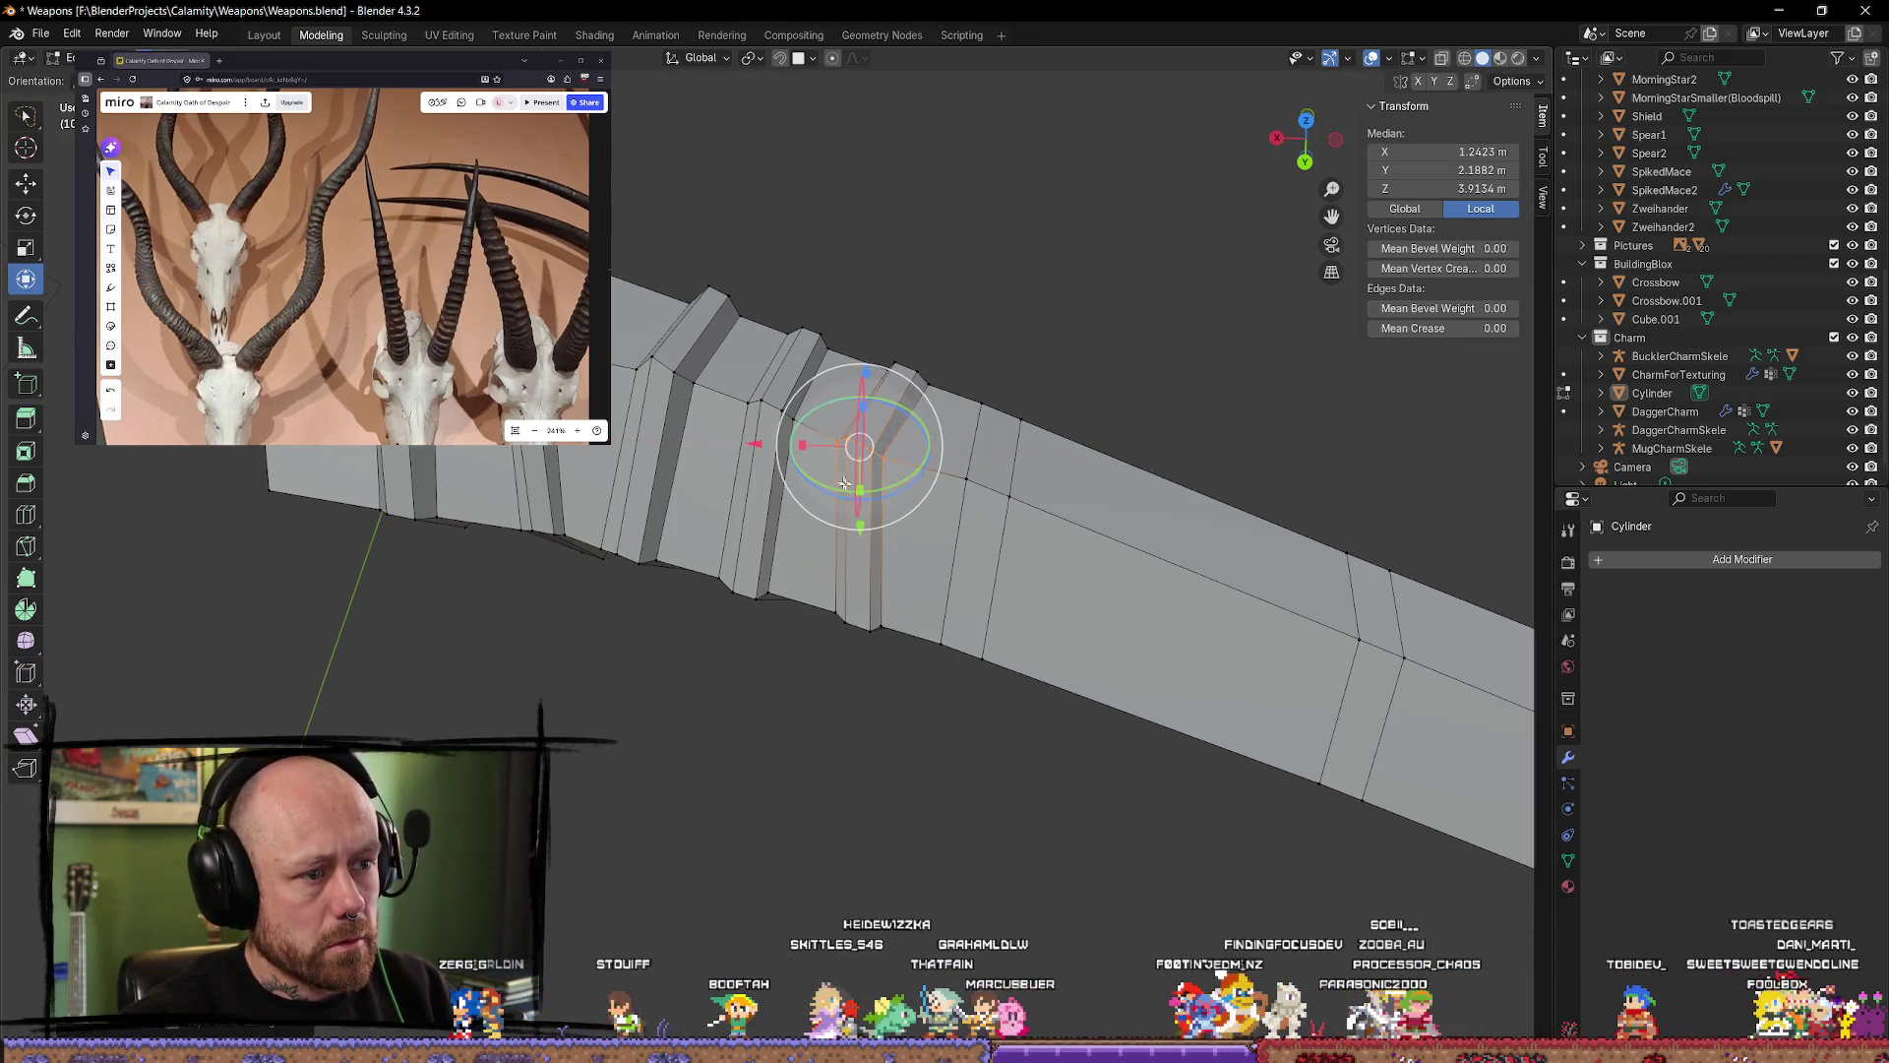
drag(862, 526, 890, 471)
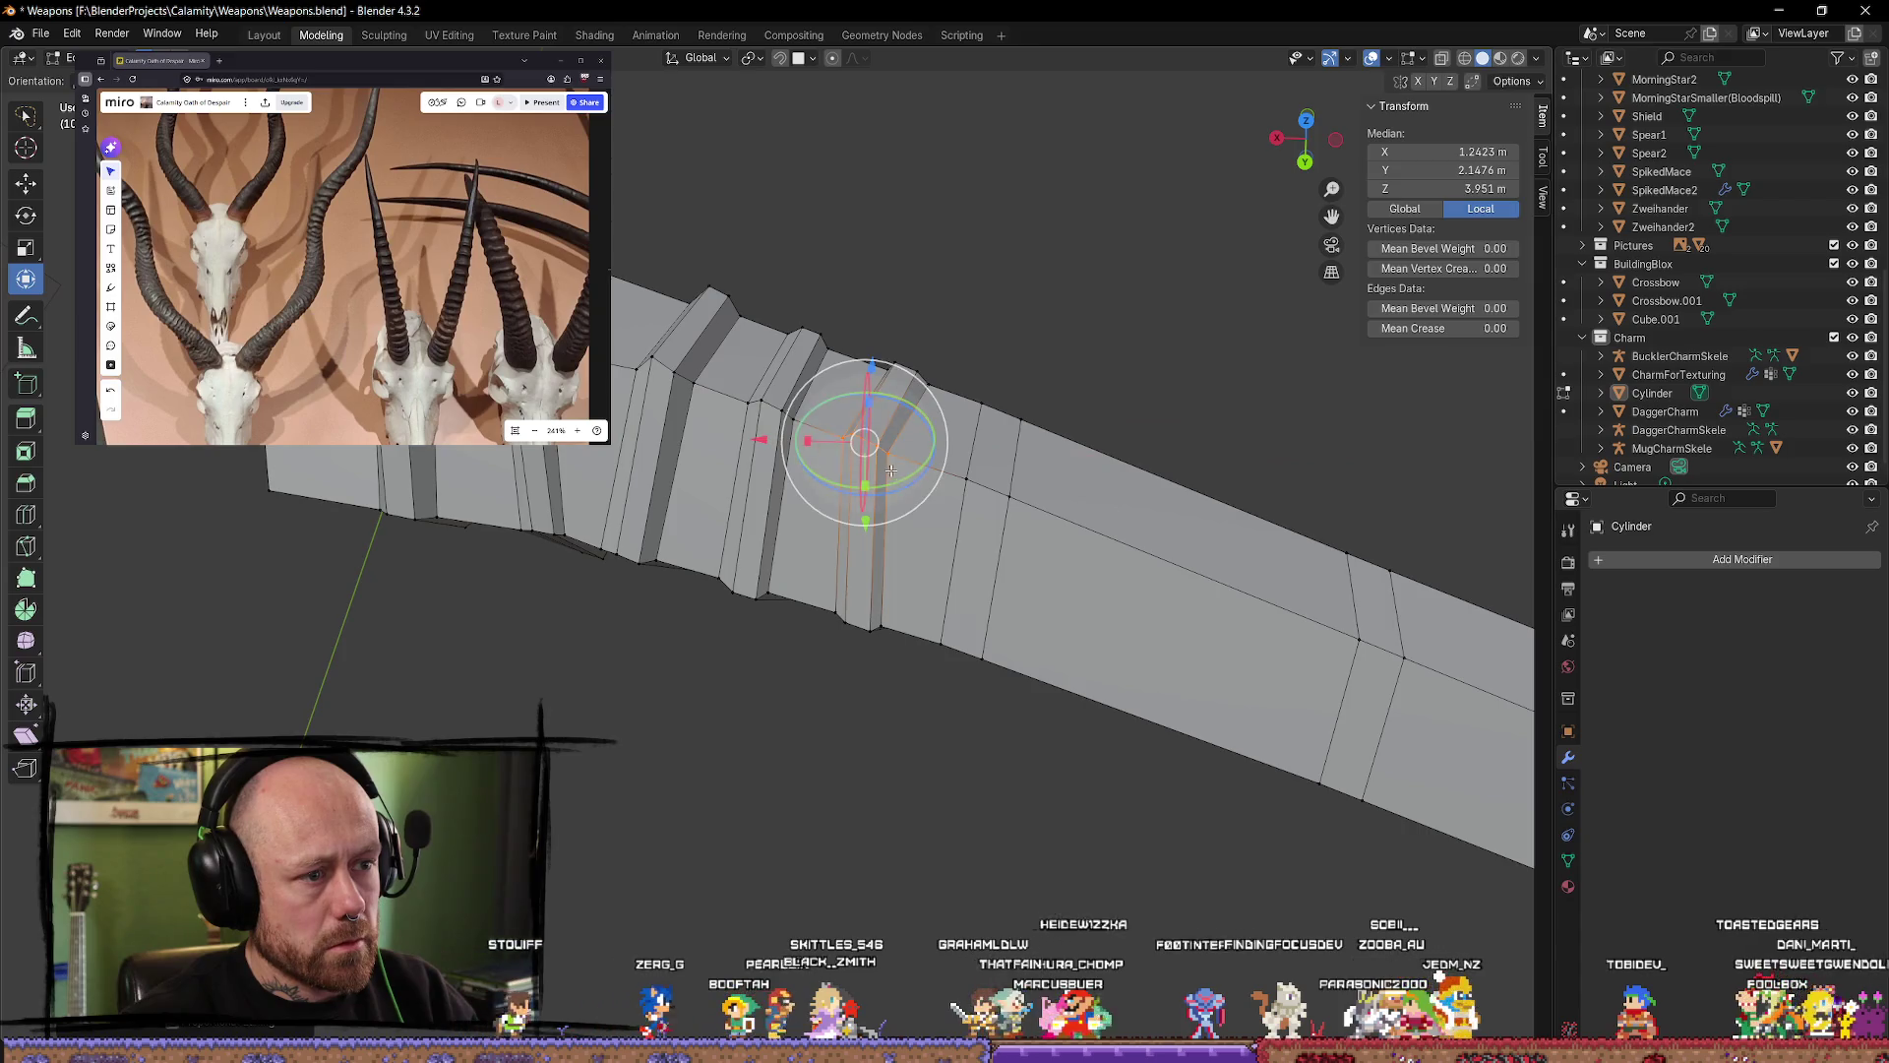
key(alt+a)
mouse_move(907, 456)
middle_down()
mouse_move(1022, 300)
mouse_move(903, 754)
mouse_move(823, 885)
middle_up()
alt+click(903, 753)
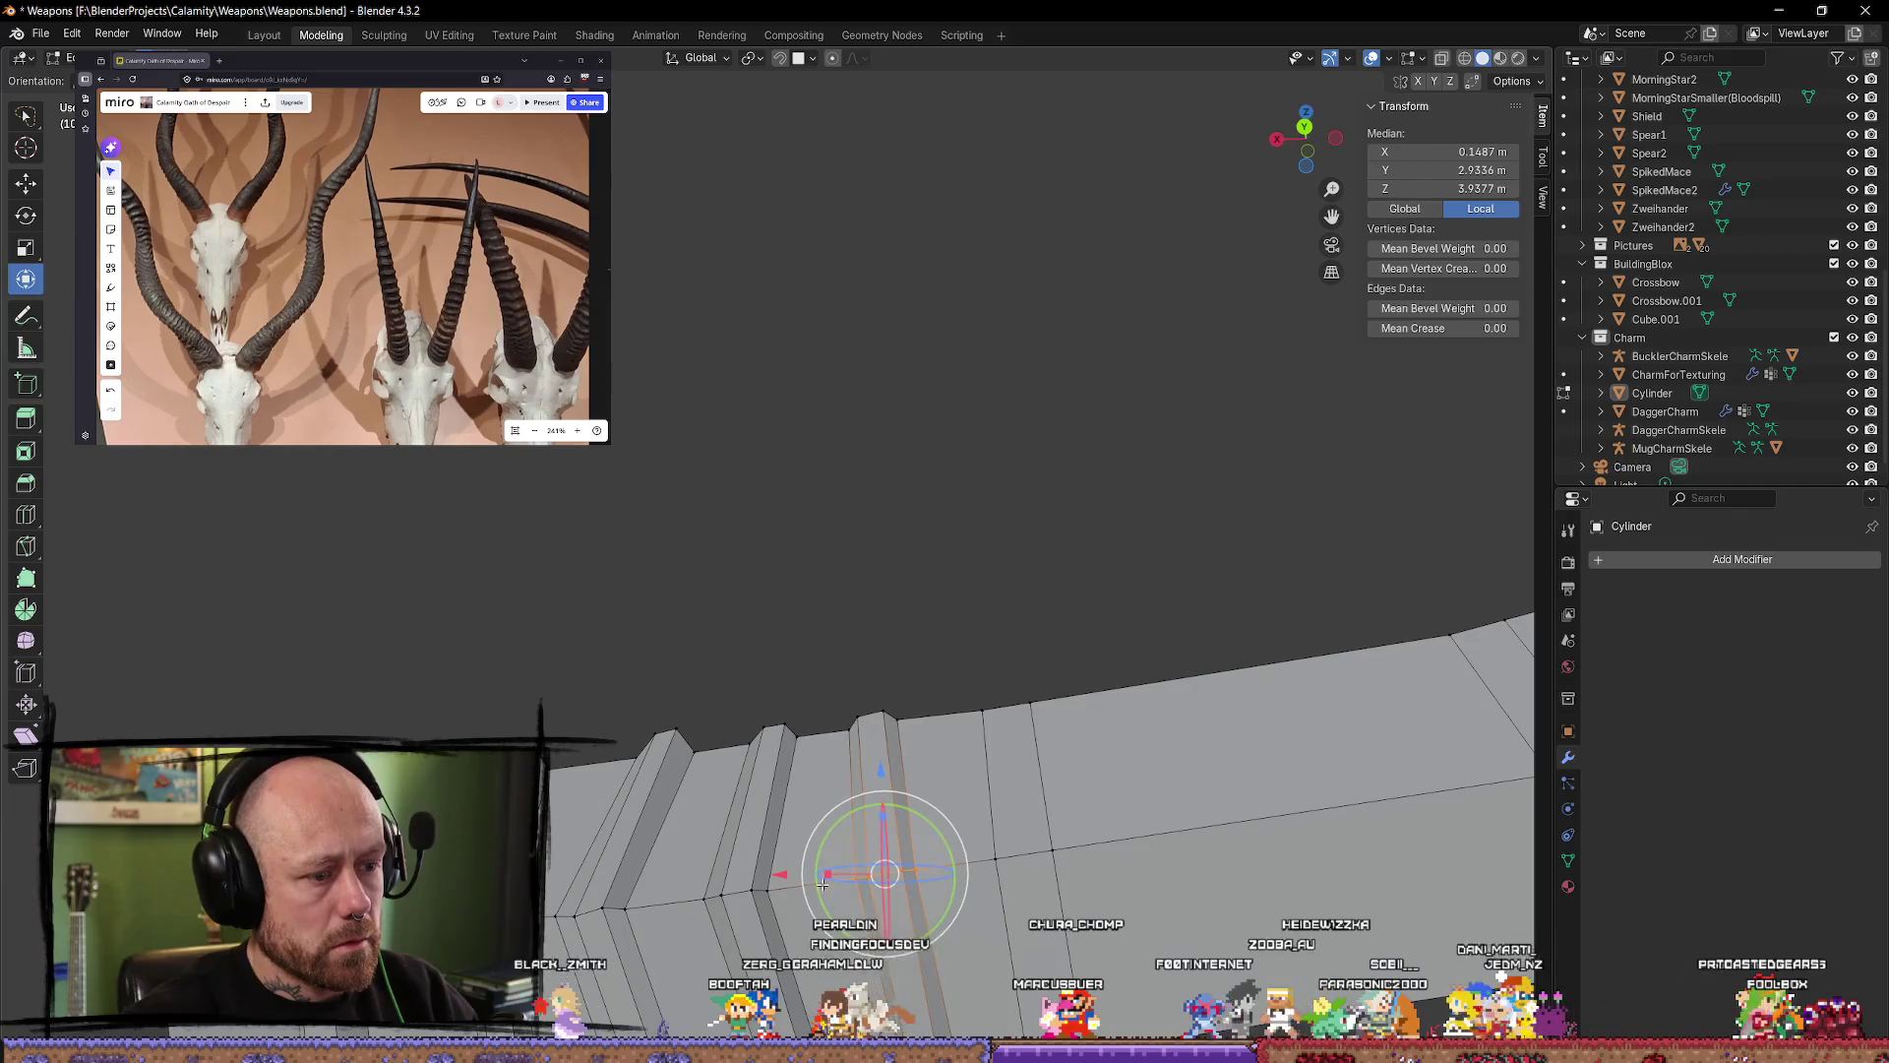
drag(783, 874, 777, 875)
middle_drag(777, 875, 899, 788)
alt+click(842, 848)
mouse_move(843, 848)
middle_down()
mouse_move(860, 779)
mouse_move(988, 901)
mouse_move(886, 717)
middle_up()
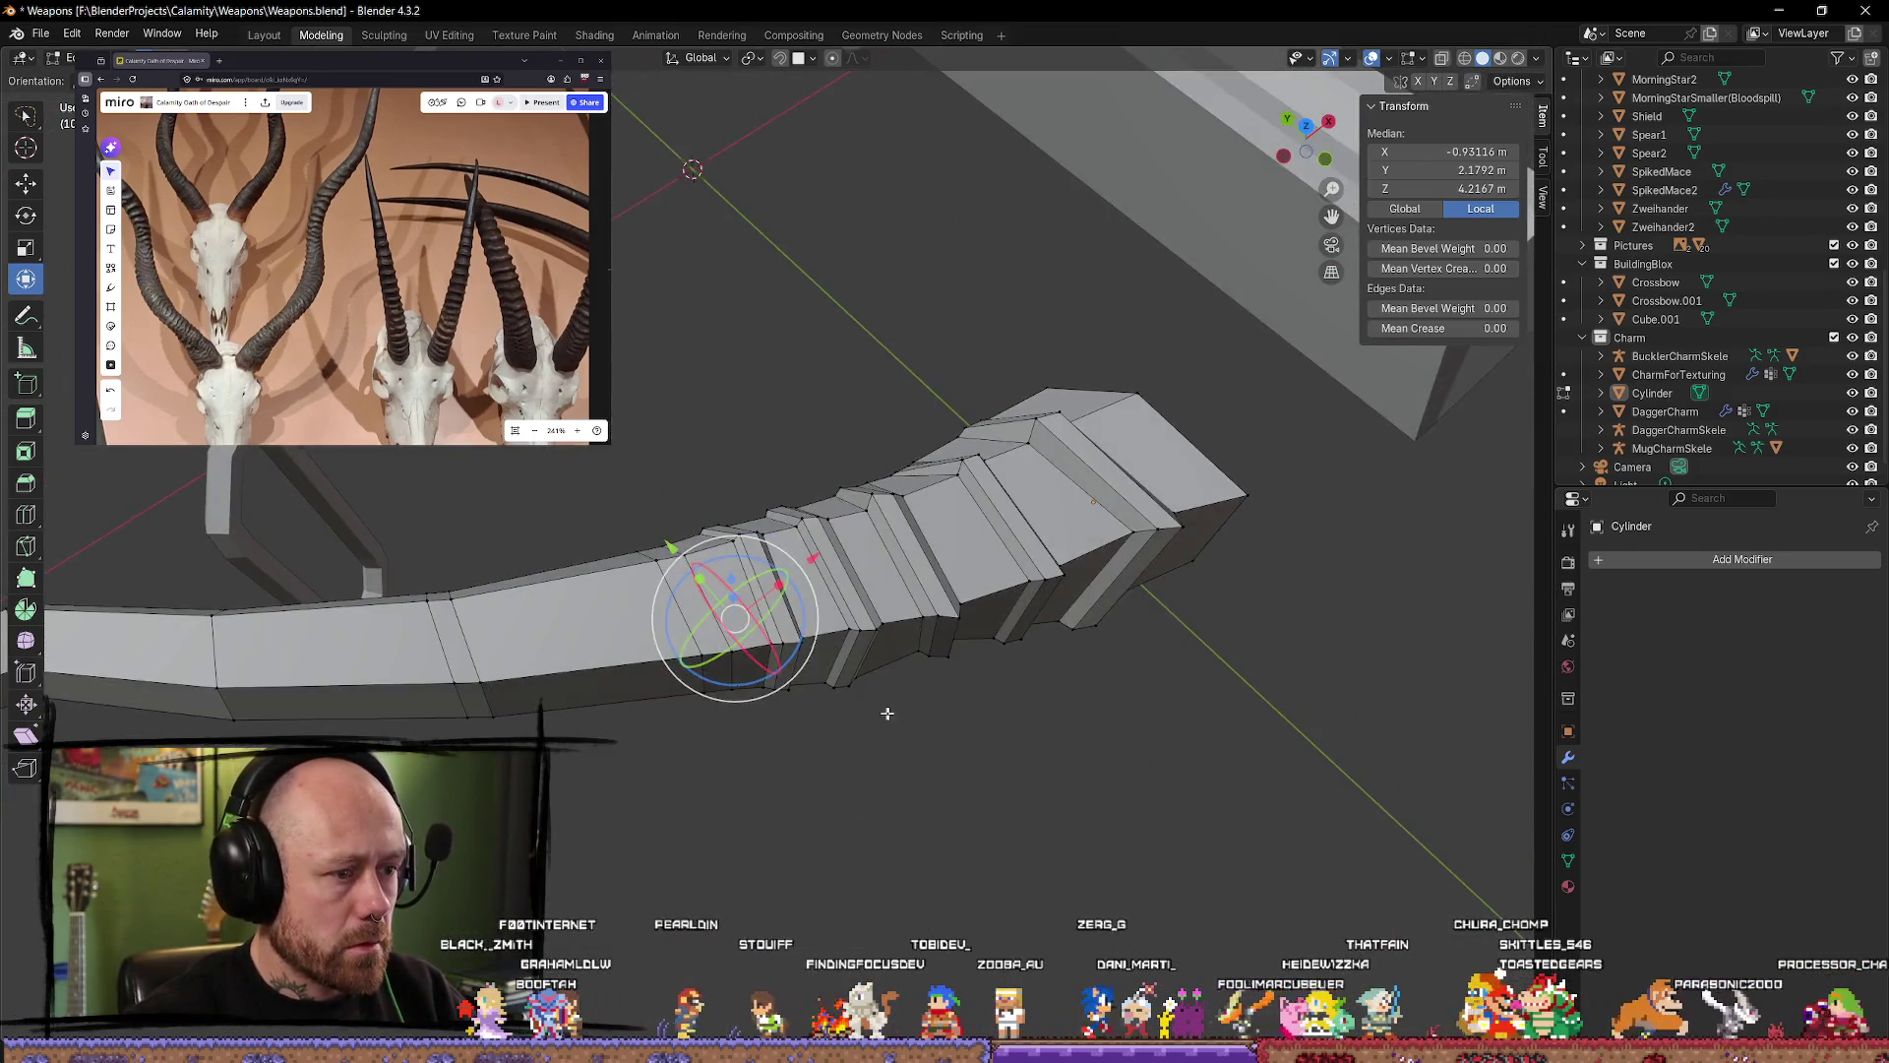
Step: Re-enter Edit Mode and shift a single limb vertex along X
key(Tab)
scroll(965, 669, up, 3)
mouse_move(964, 669)
middle_down()
mouse_move(928, 557)
mouse_move(961, 561)
mouse_move(793, 758)
mouse_move(814, 781)
mouse_move(759, 891)
mouse_move(787, 858)
middle_up()
key(Tab)
click(753, 838)
drag(817, 863, 872, 863)
mouse_move(872, 863)
middle_down()
mouse_move(815, 772)
mouse_move(767, 817)
middle_up()
Step: Move two more vertices along X to refine the limb's curve
click(738, 812)
drag(792, 820, 844, 837)
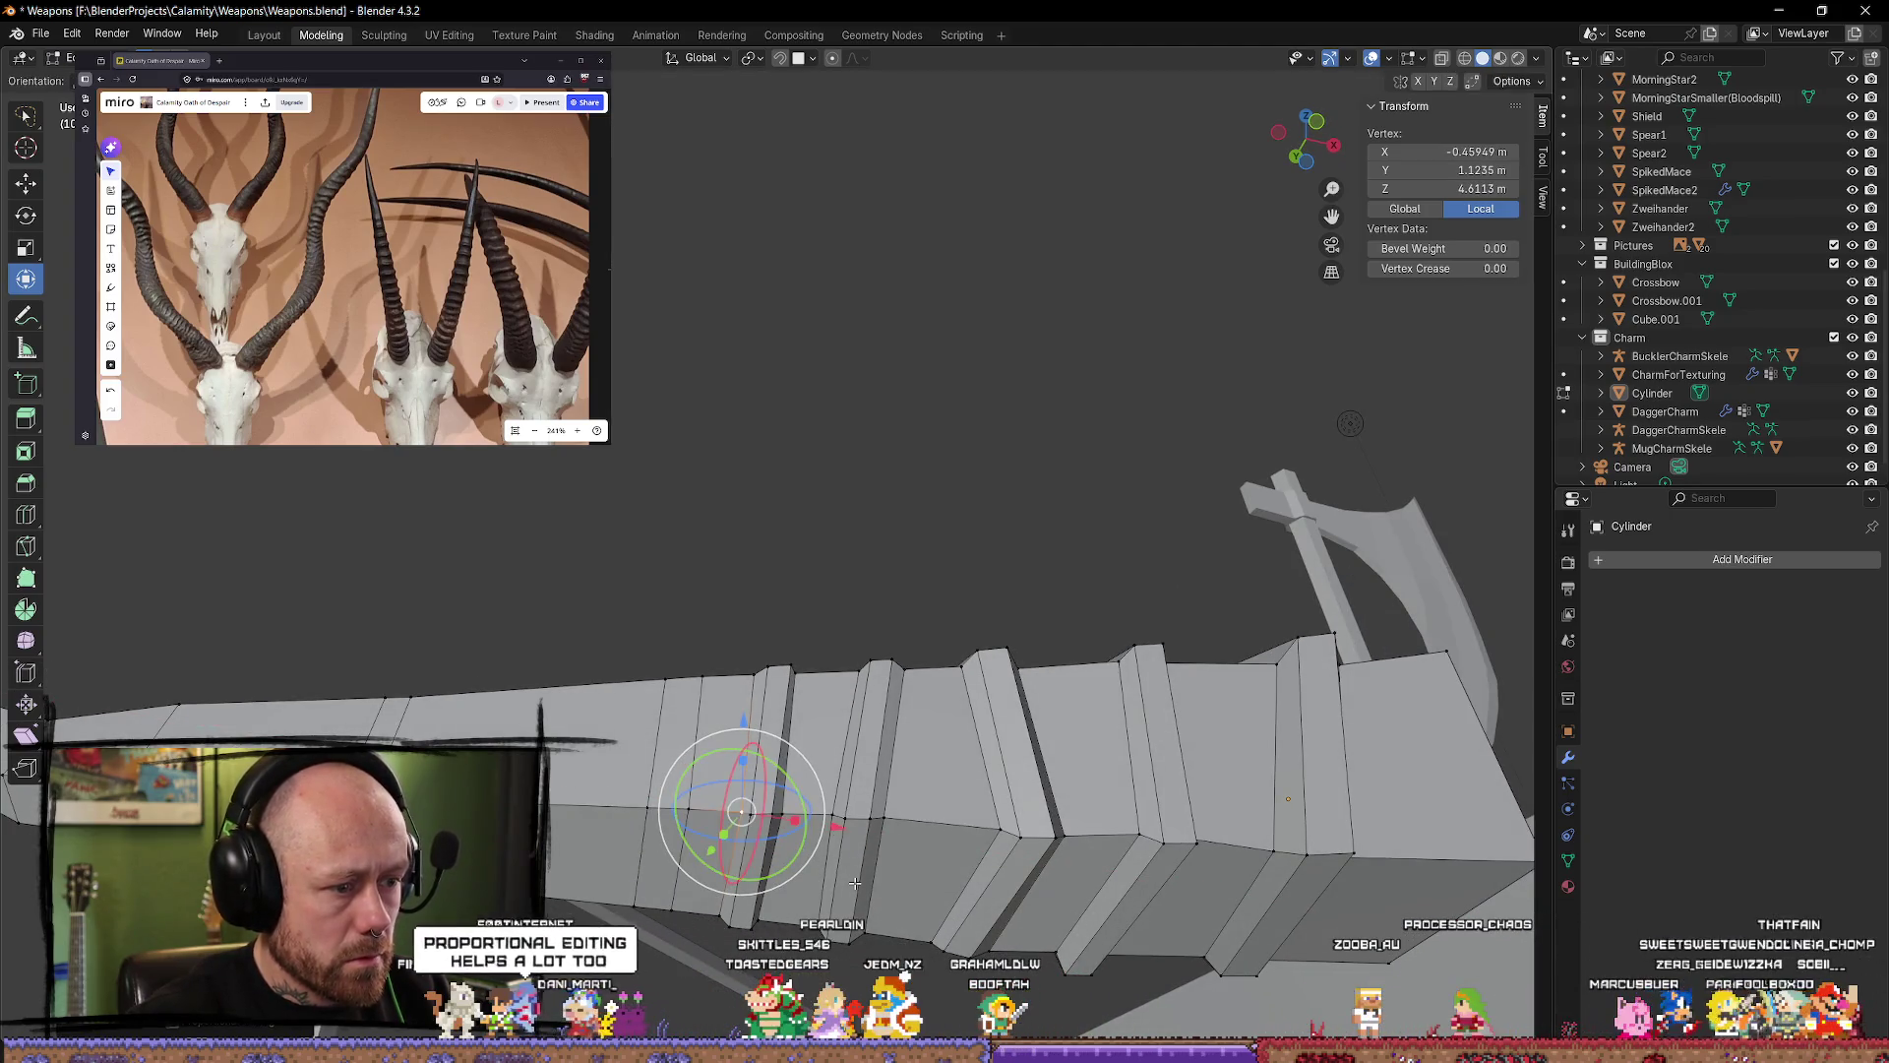
key(alt+a)
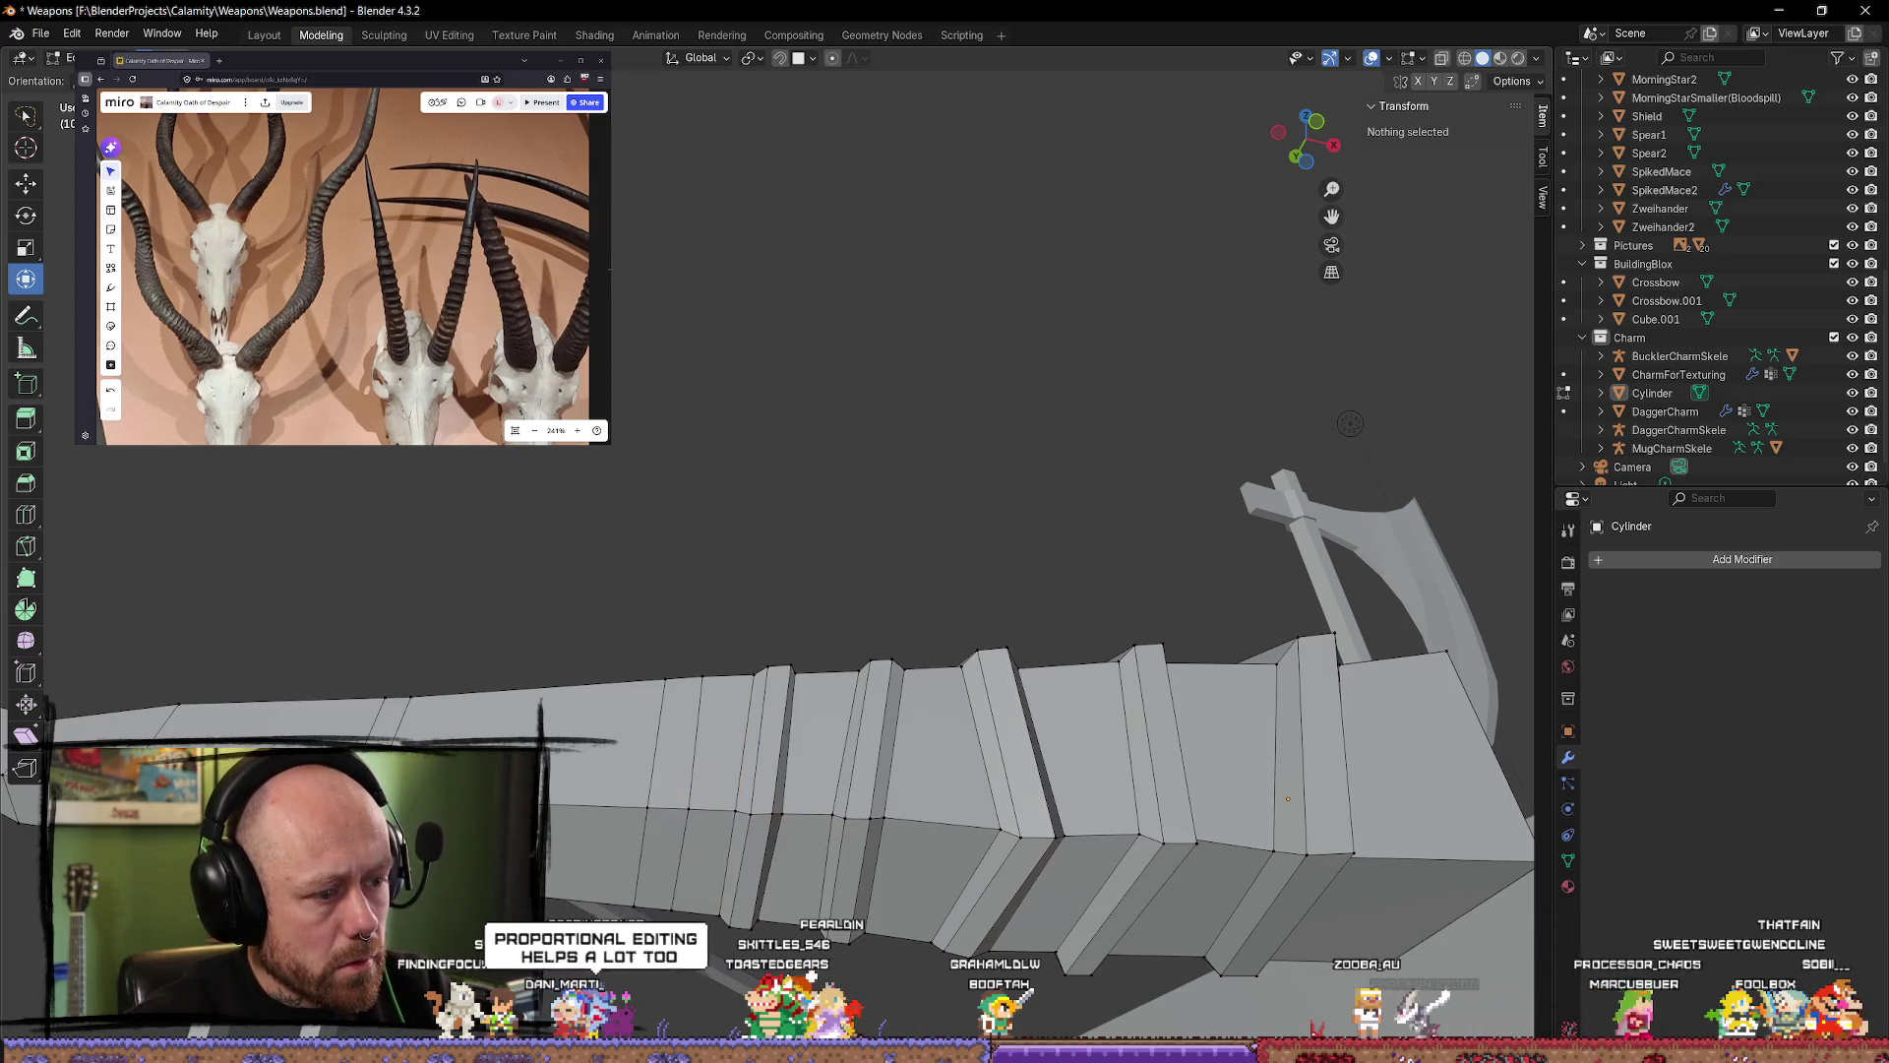
click(736, 815)
drag(831, 834, 841, 832)
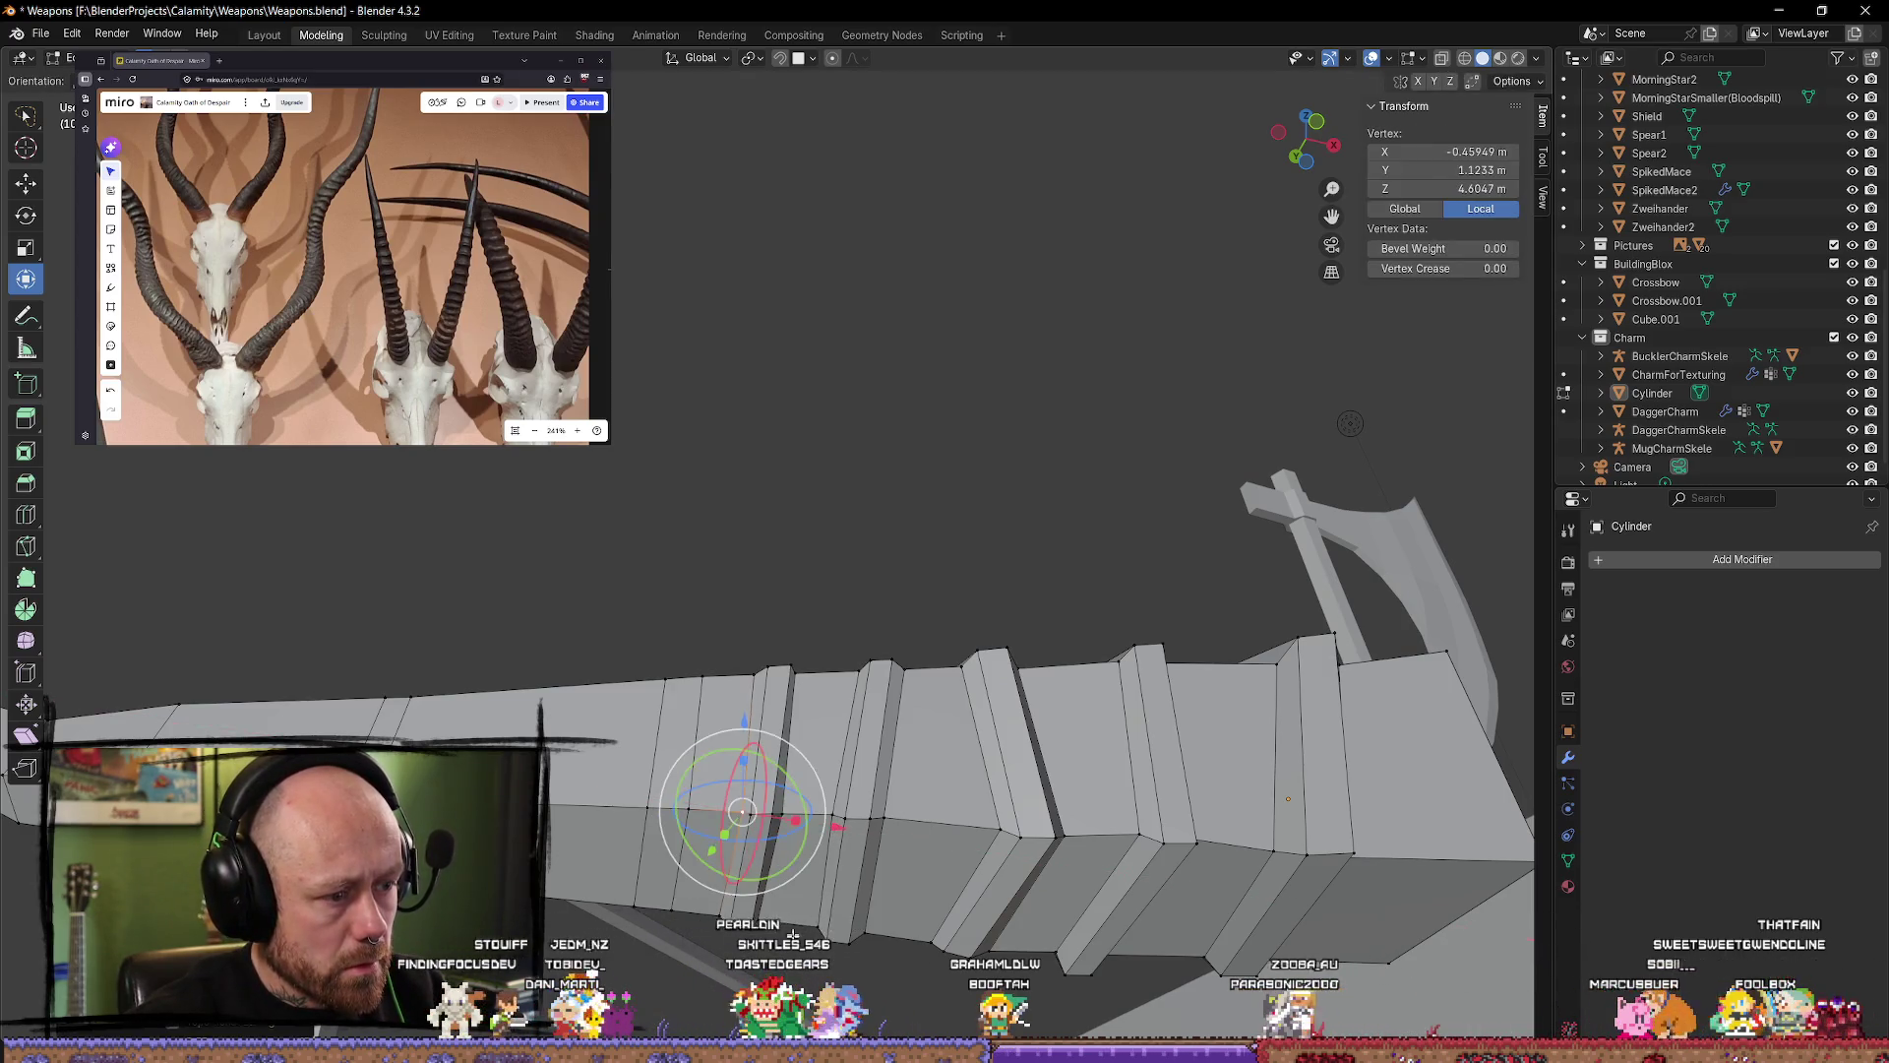
mouse_move(841, 833)
middle_down()
mouse_move(822, 904)
mouse_move(671, 901)
middle_up()
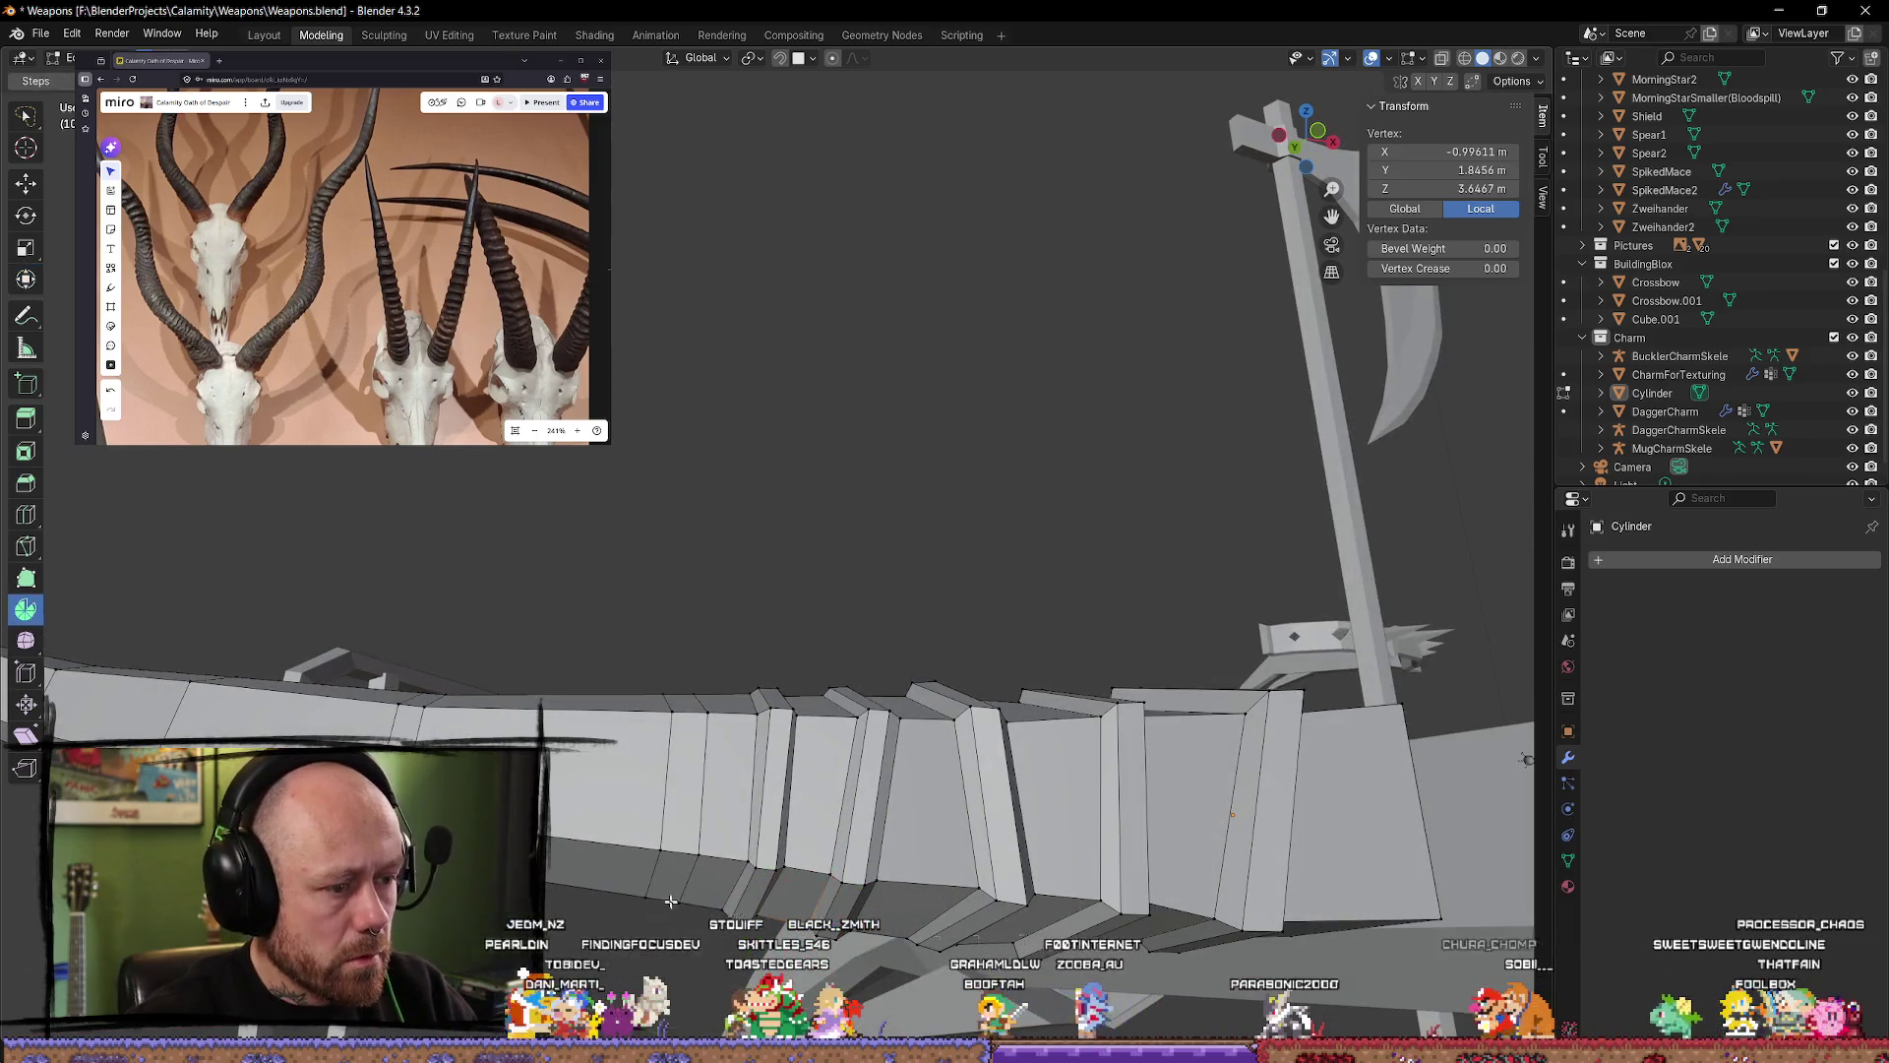
Step: Switch to the Move tool, inspect a loop, clear the selection and return to Object Mode
key(shift+space)
click(644, 670)
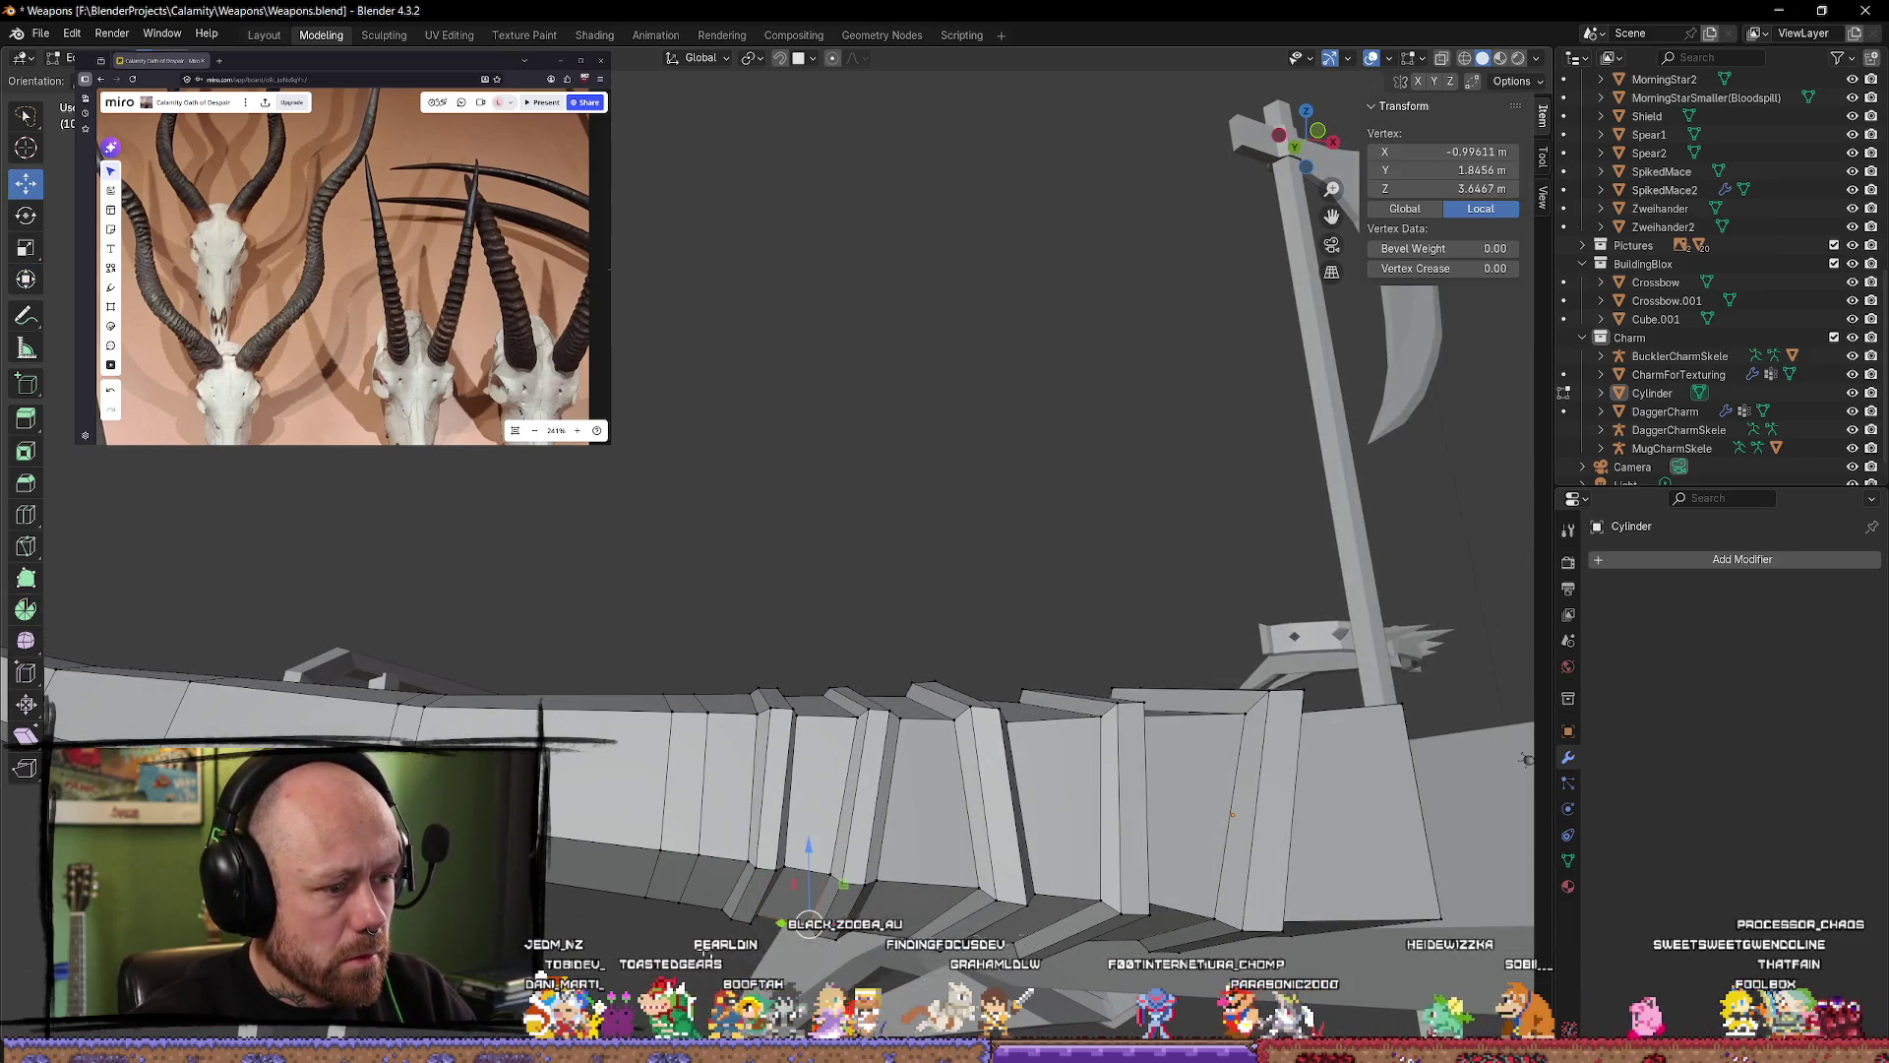
middle_drag(724, 801, 738, 830)
alt+click(763, 679)
mouse_move(763, 679)
middle_down()
mouse_move(751, 702)
mouse_move(802, 679)
mouse_move(840, 910)
mouse_move(676, 801)
mouse_move(605, 693)
mouse_move(654, 784)
mouse_move(666, 704)
mouse_move(945, 371)
mouse_move(1089, 506)
mouse_move(1104, 558)
middle_up()
key(alt+a)
key(Tab)
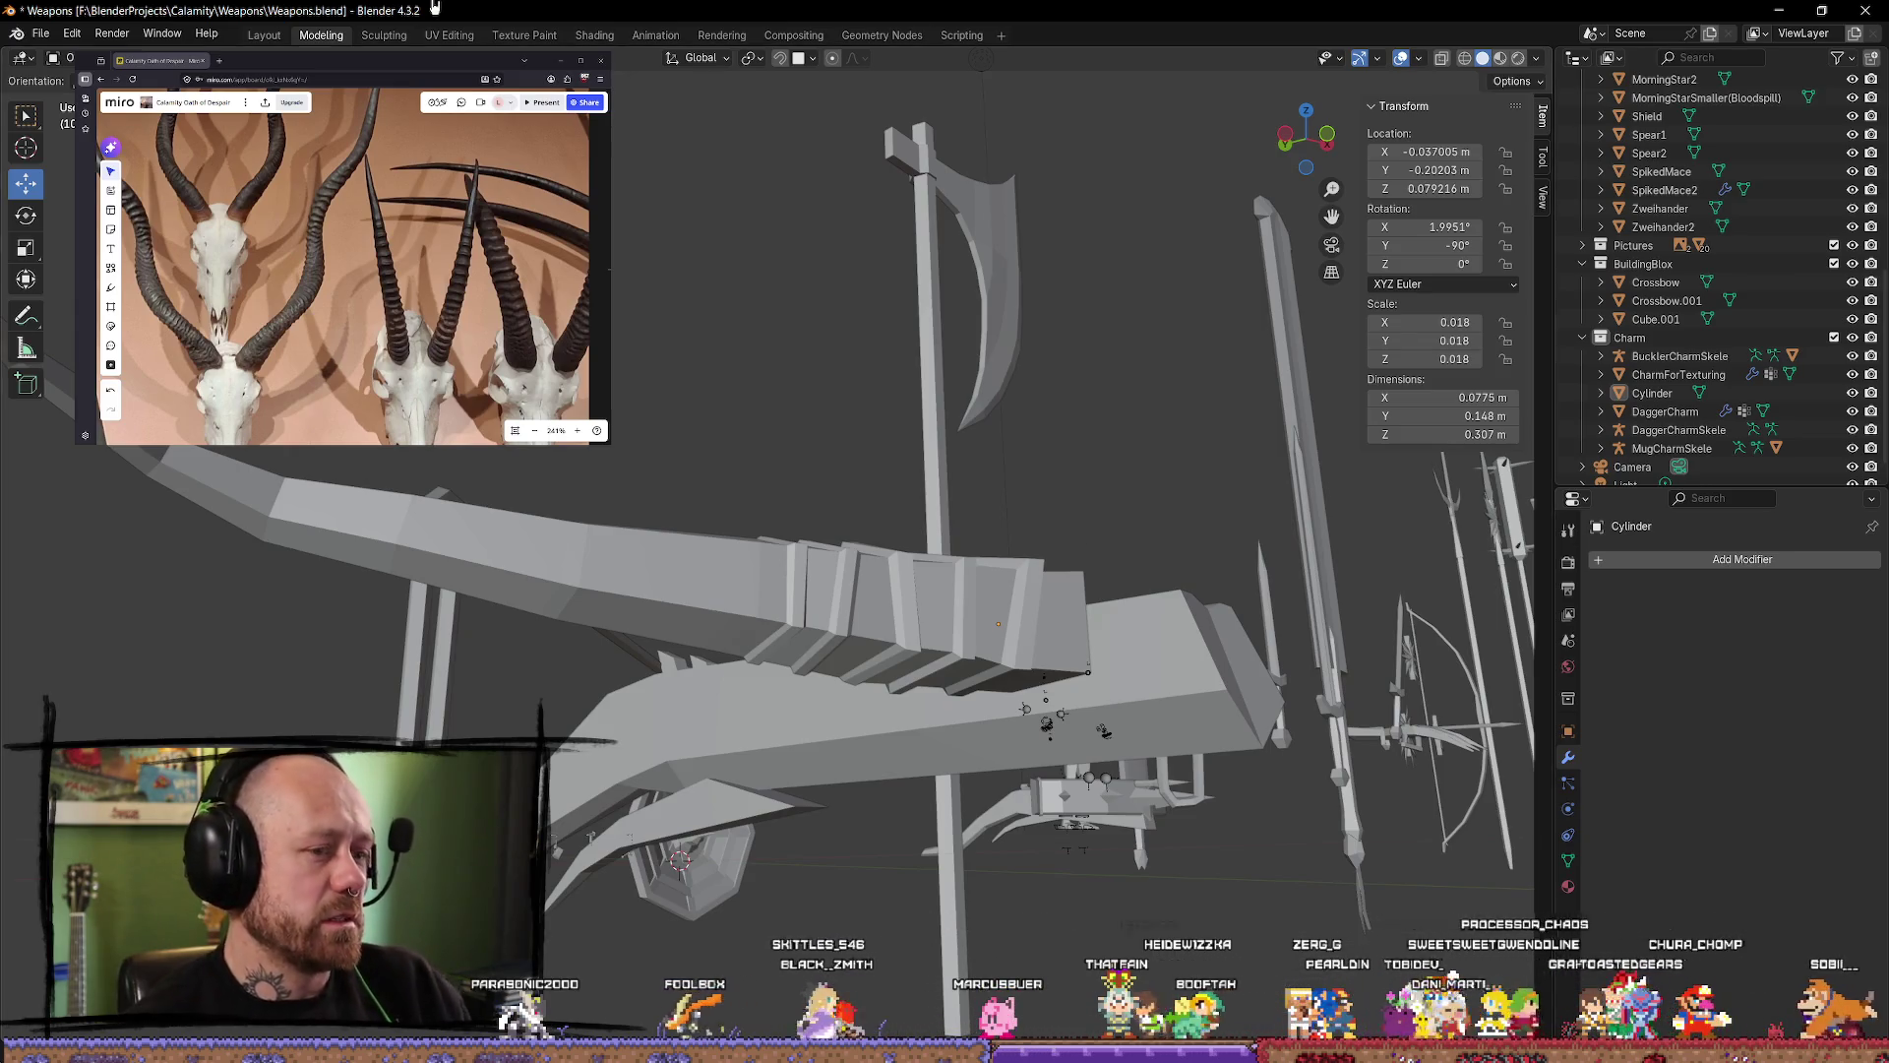
Step: In top view Edit Mode, add loop cuts across the limb's thin end
key(KP_7)
key(Tab)
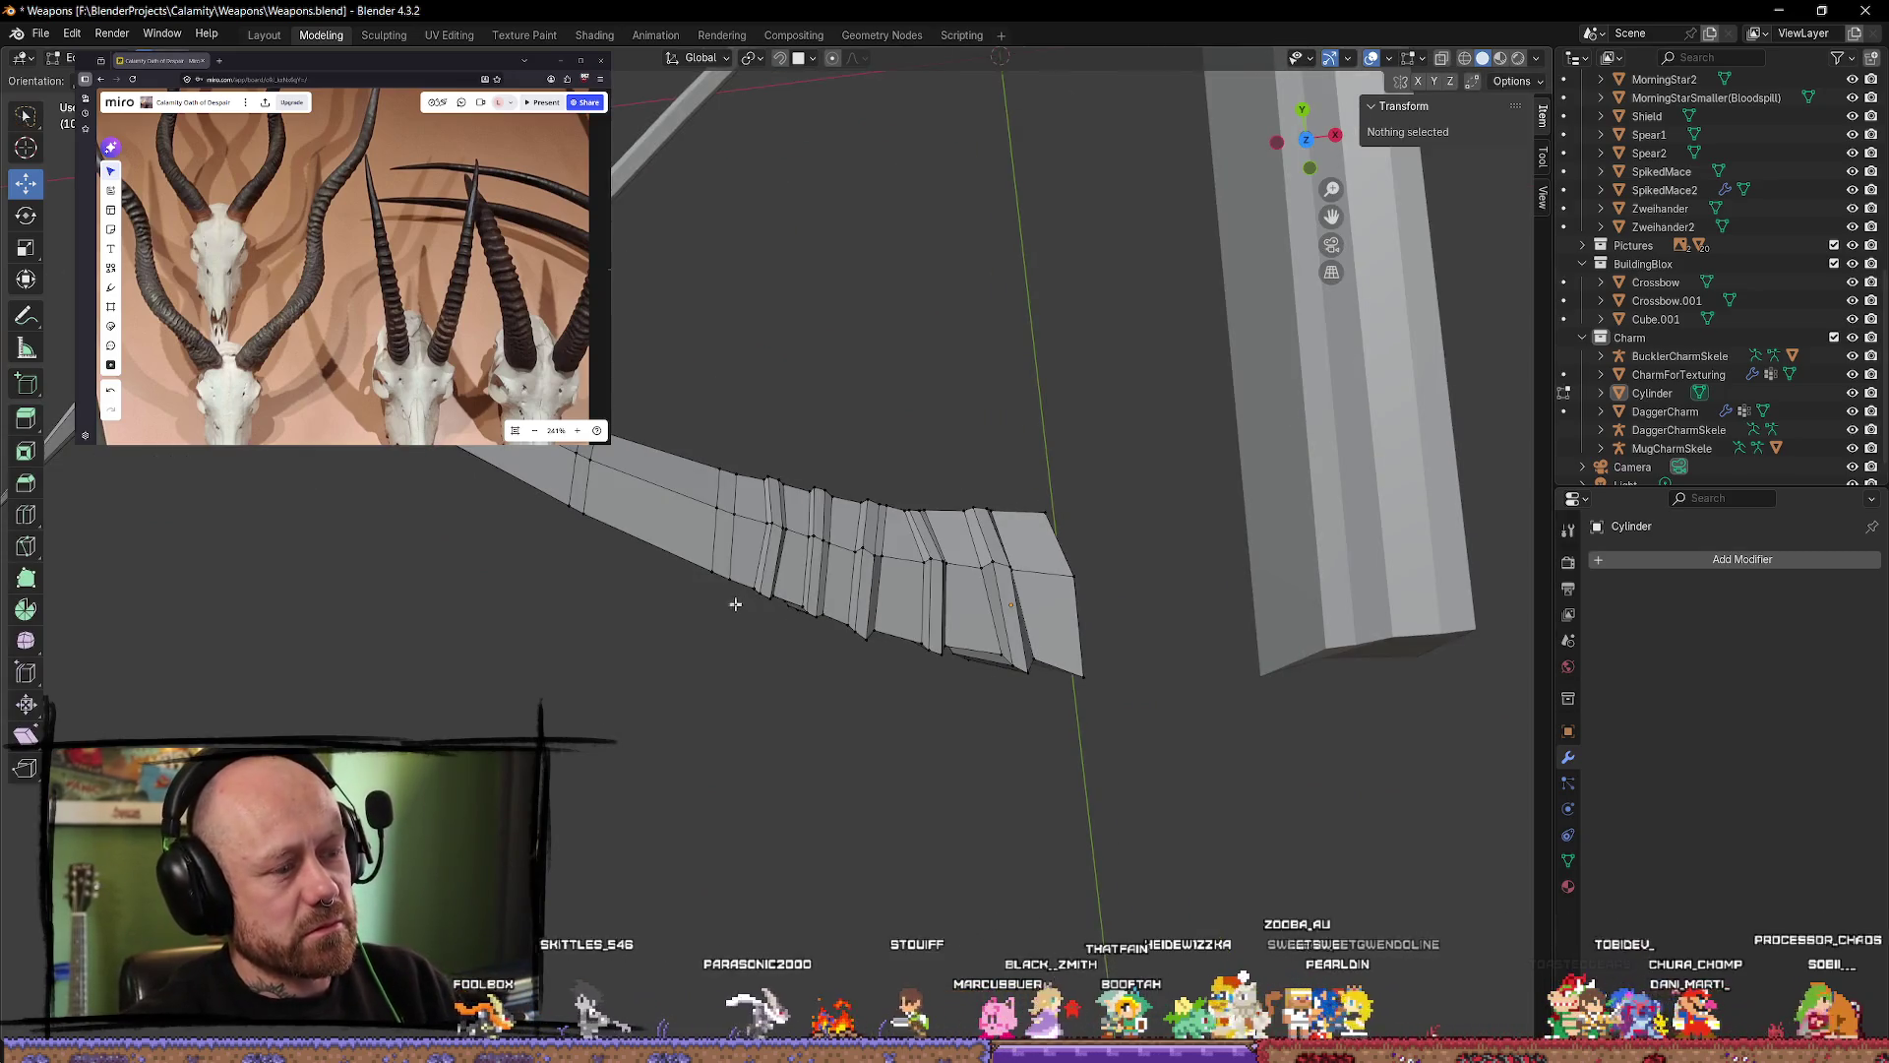
mouse_move(735, 604)
shift+middle_down()
mouse_move(688, 511)
mouse_move(819, 583)
shift+middle_up()
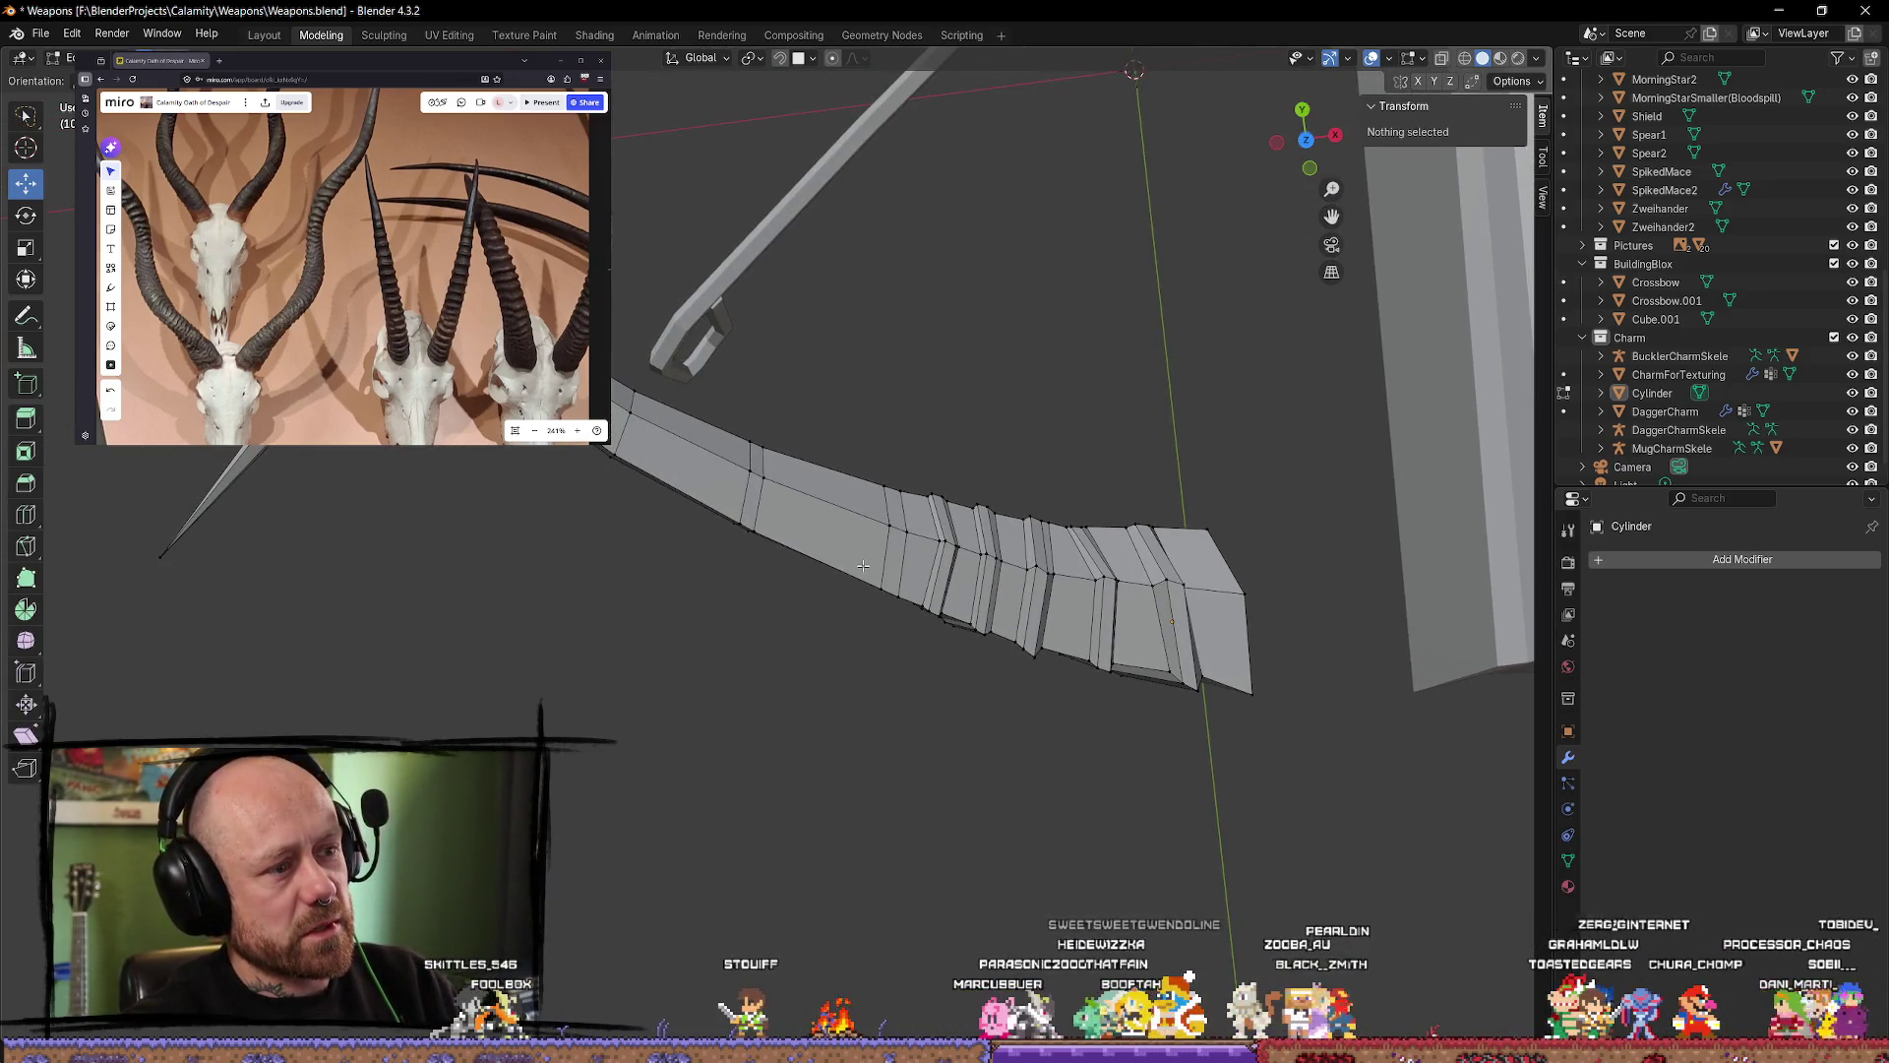
click(26, 514)
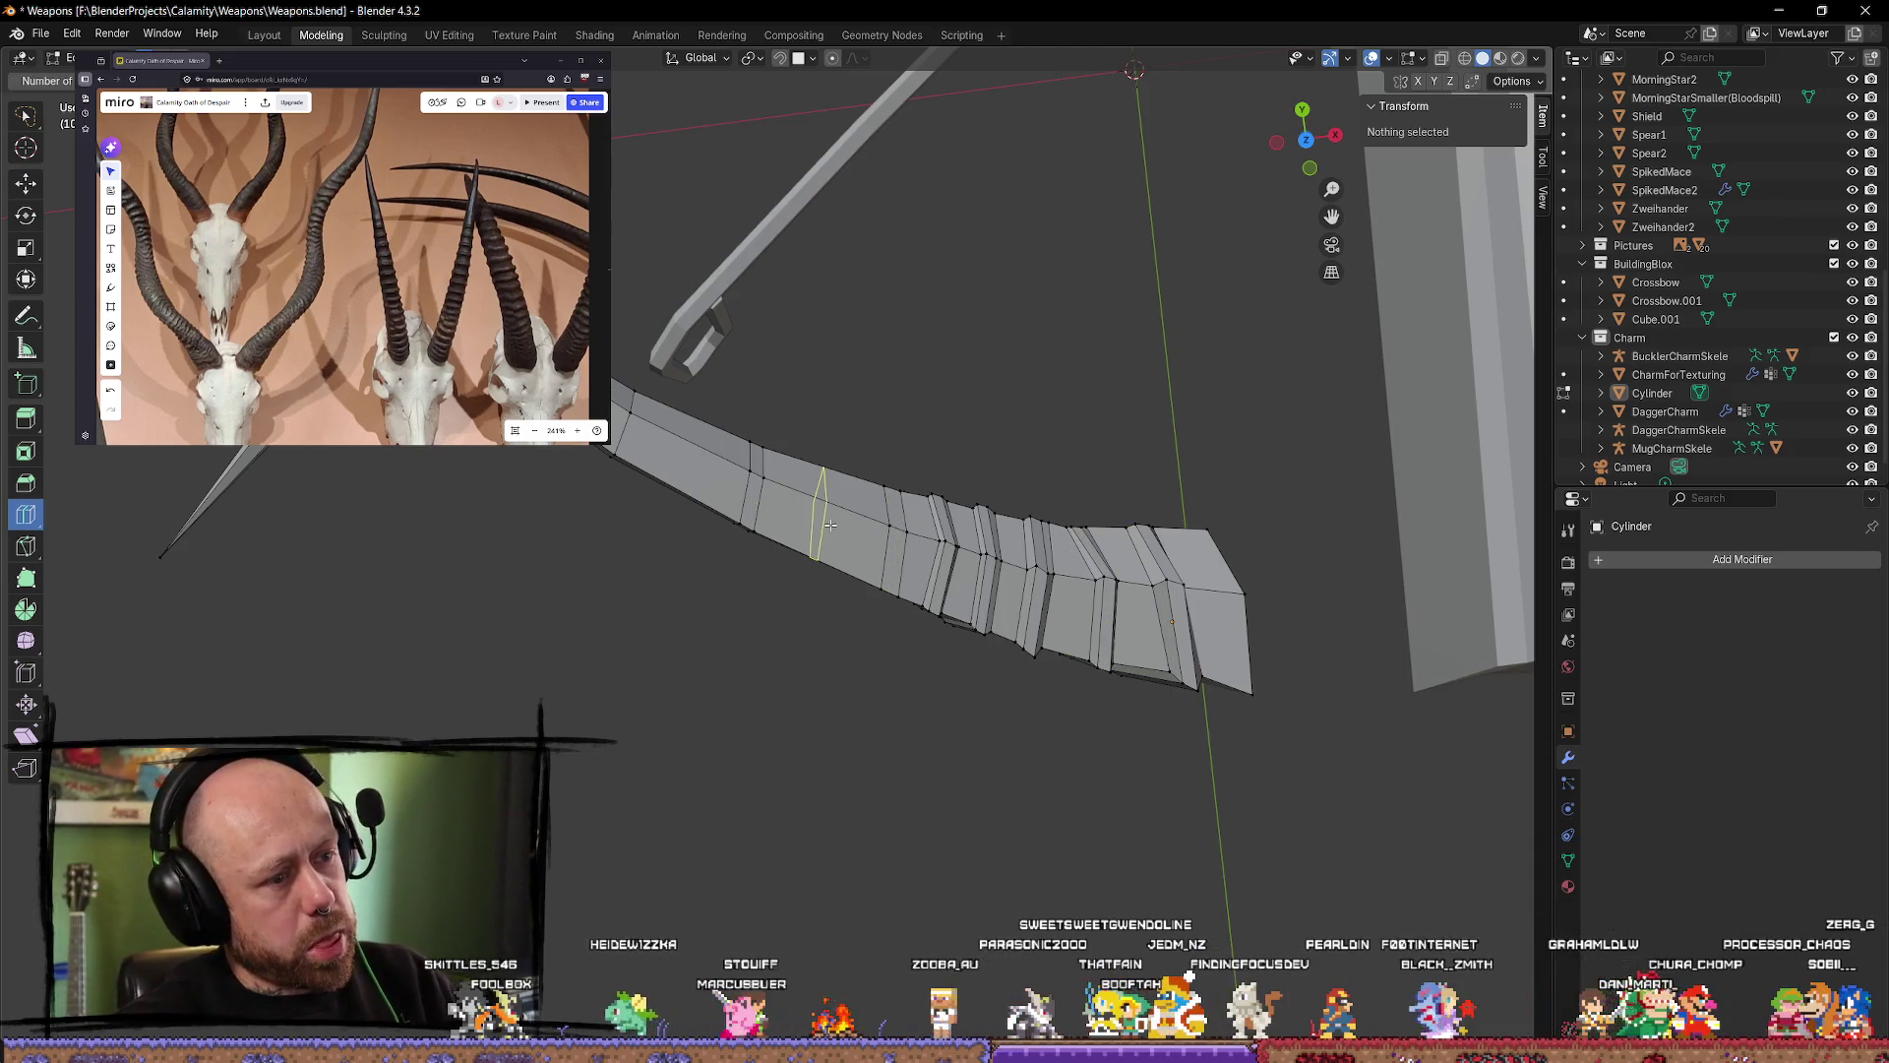
mouse_move(862, 540)
mouse_down()
mouse_move(779, 513)
mouse_move(794, 462)
mouse_up()
mouse_move(686, 433)
mouse_down()
mouse_move(711, 482)
mouse_move(650, 445)
mouse_up()
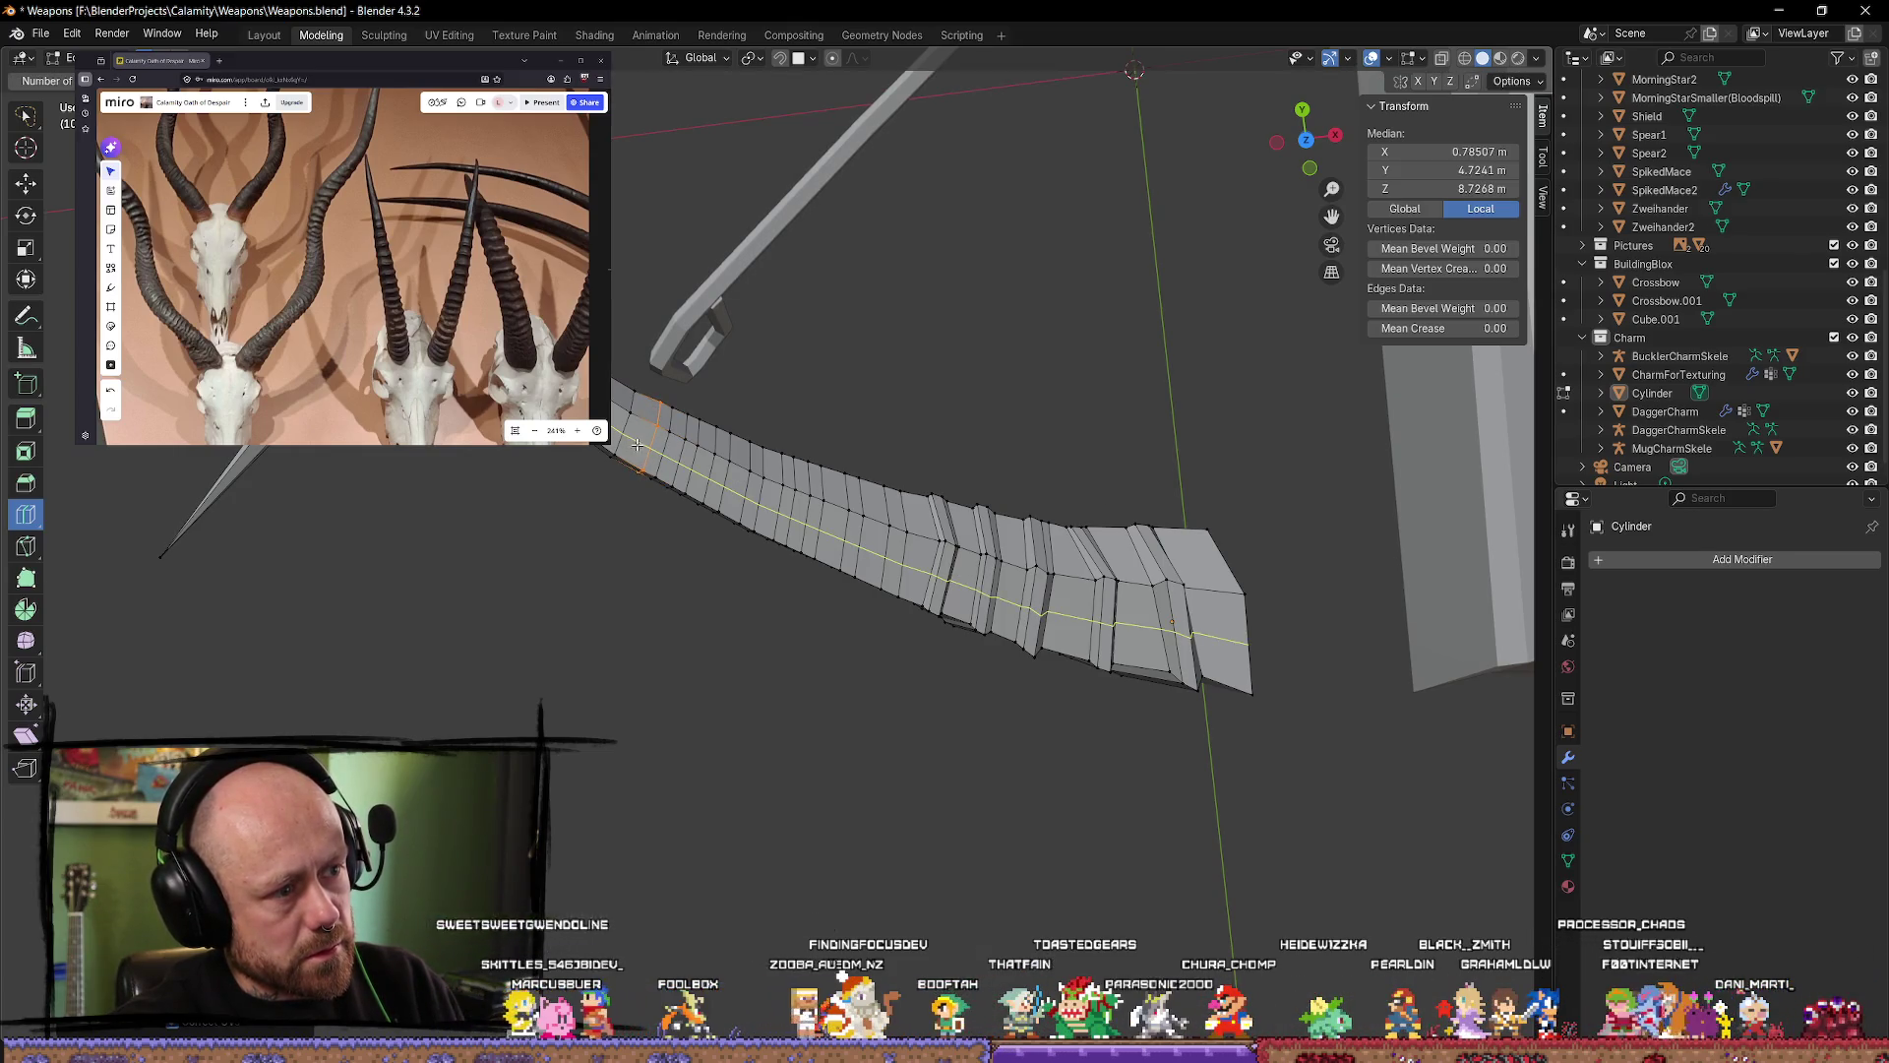
Step: Zoom in along the limb and select the edge loops at its left end
scroll(696, 535, up, 3)
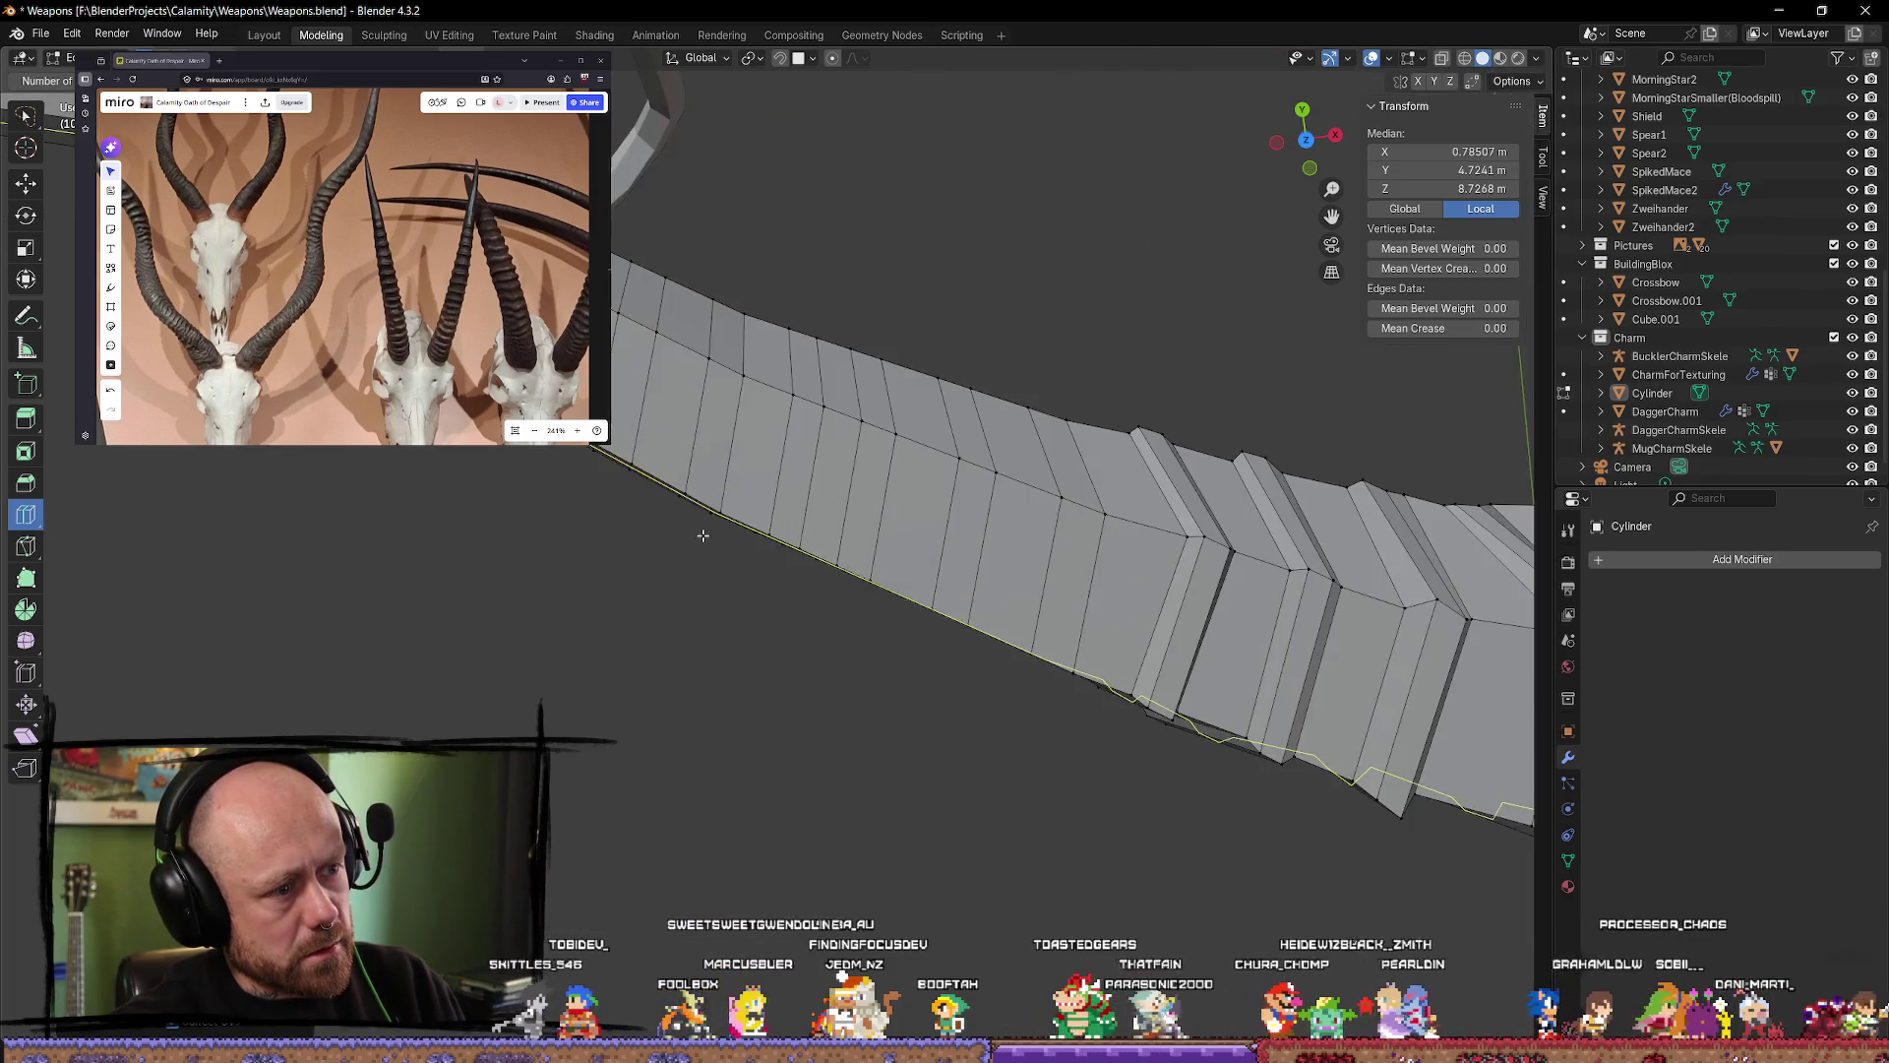
mouse_move(696, 535)
middle_down()
mouse_move(611, 569)
mouse_move(612, 587)
mouse_move(810, 498)
mouse_move(801, 515)
middle_up()
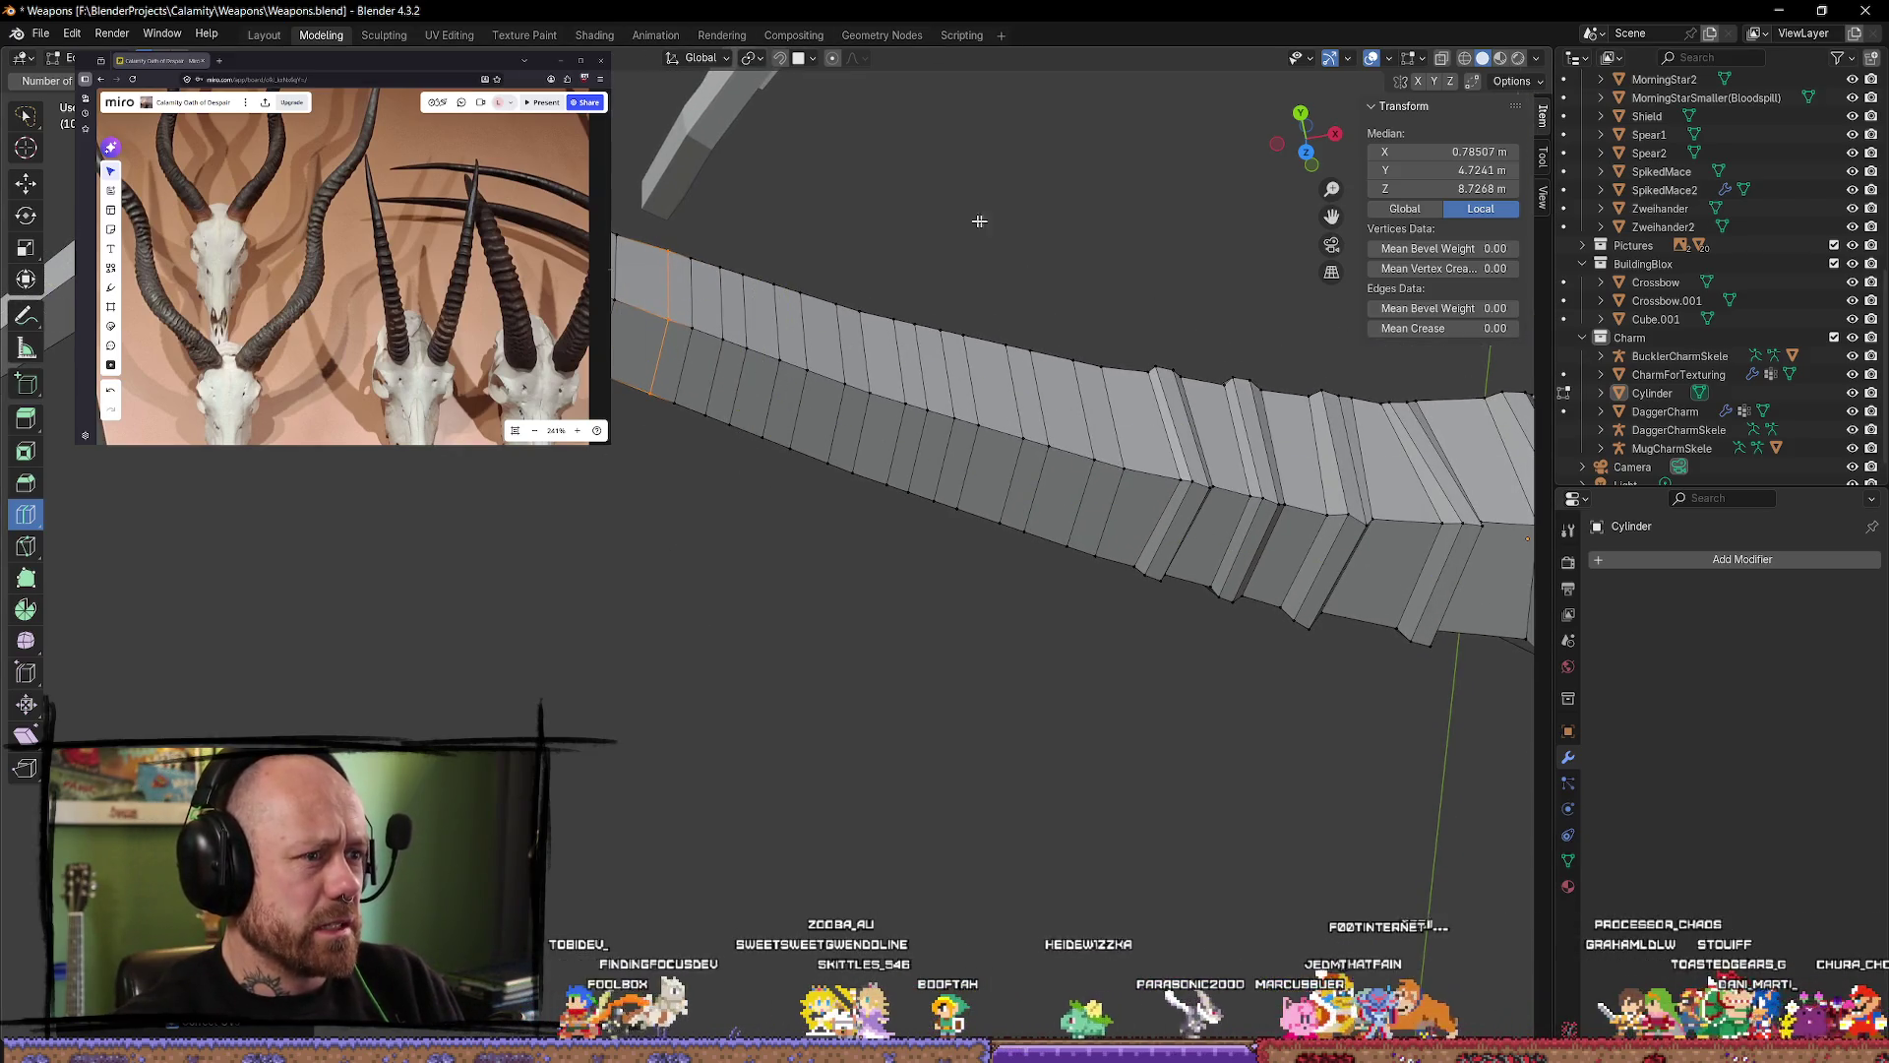
alt+click(674, 368)
key(alt+a)
alt+click(673, 368)
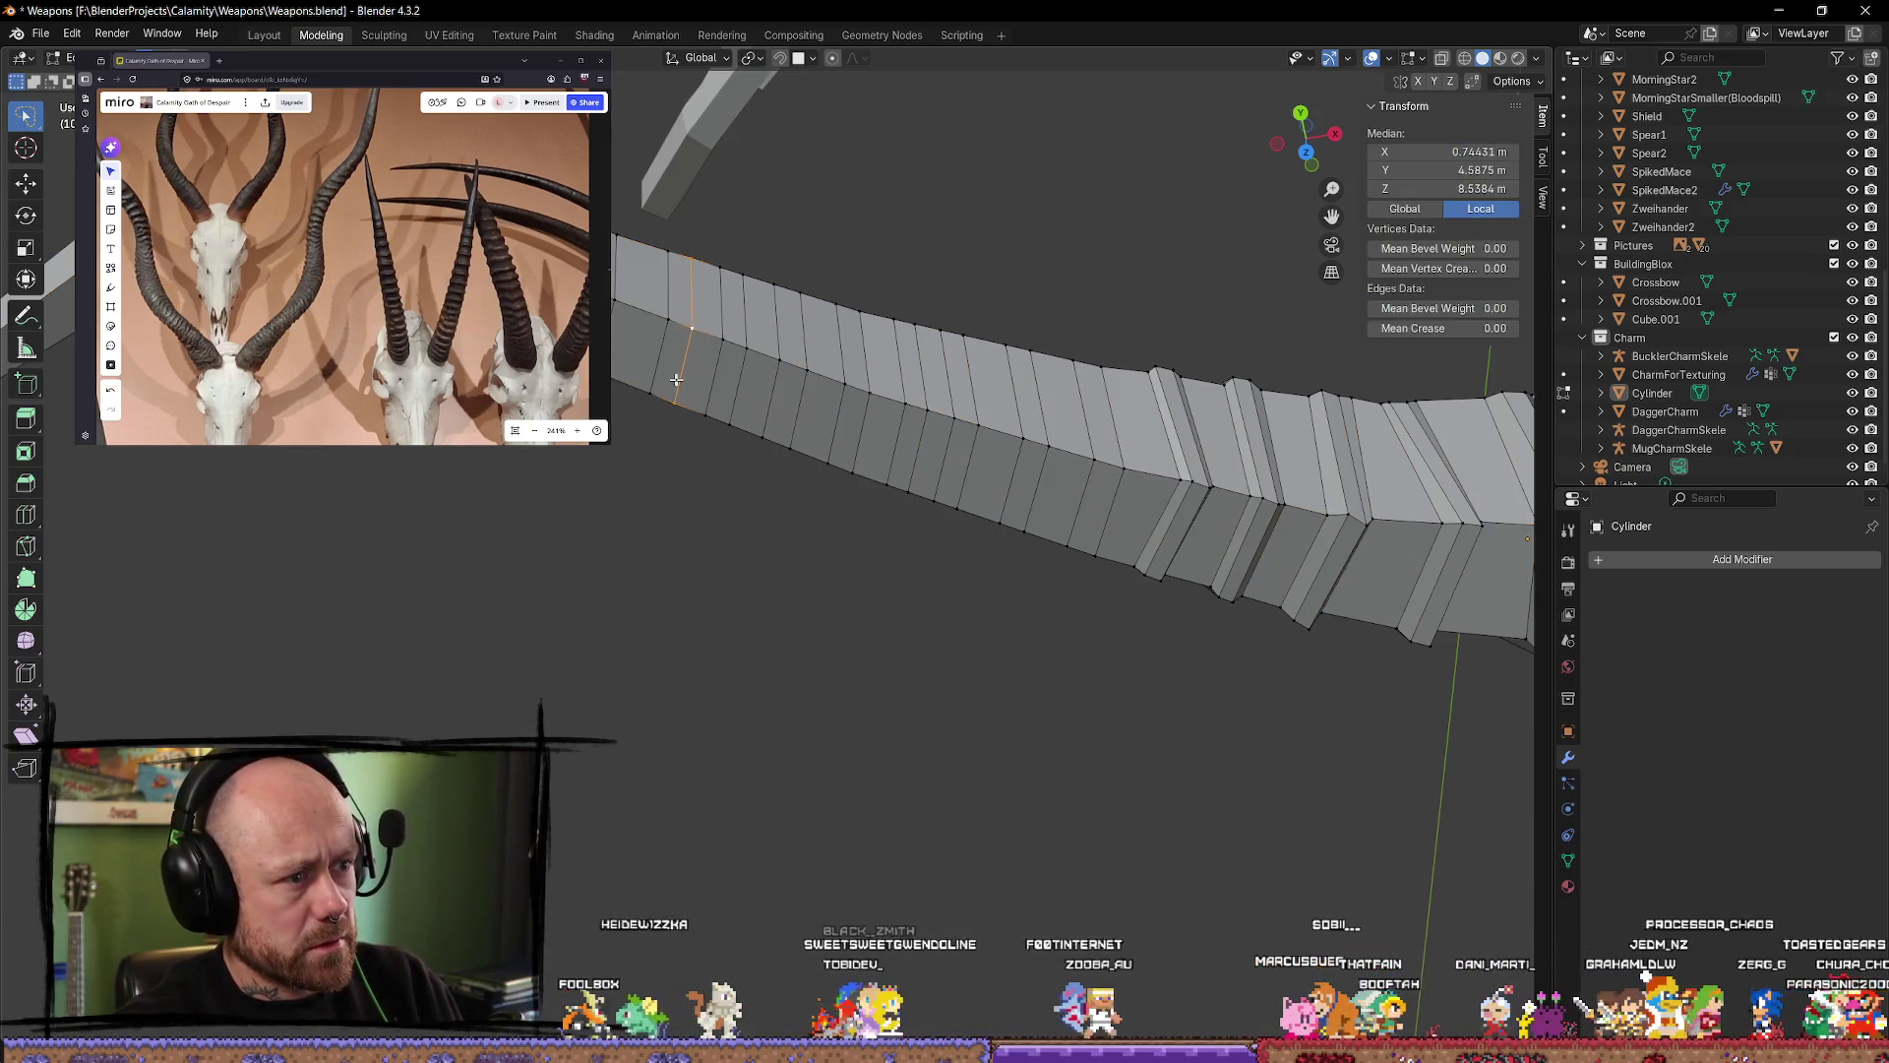
key(alt+a)
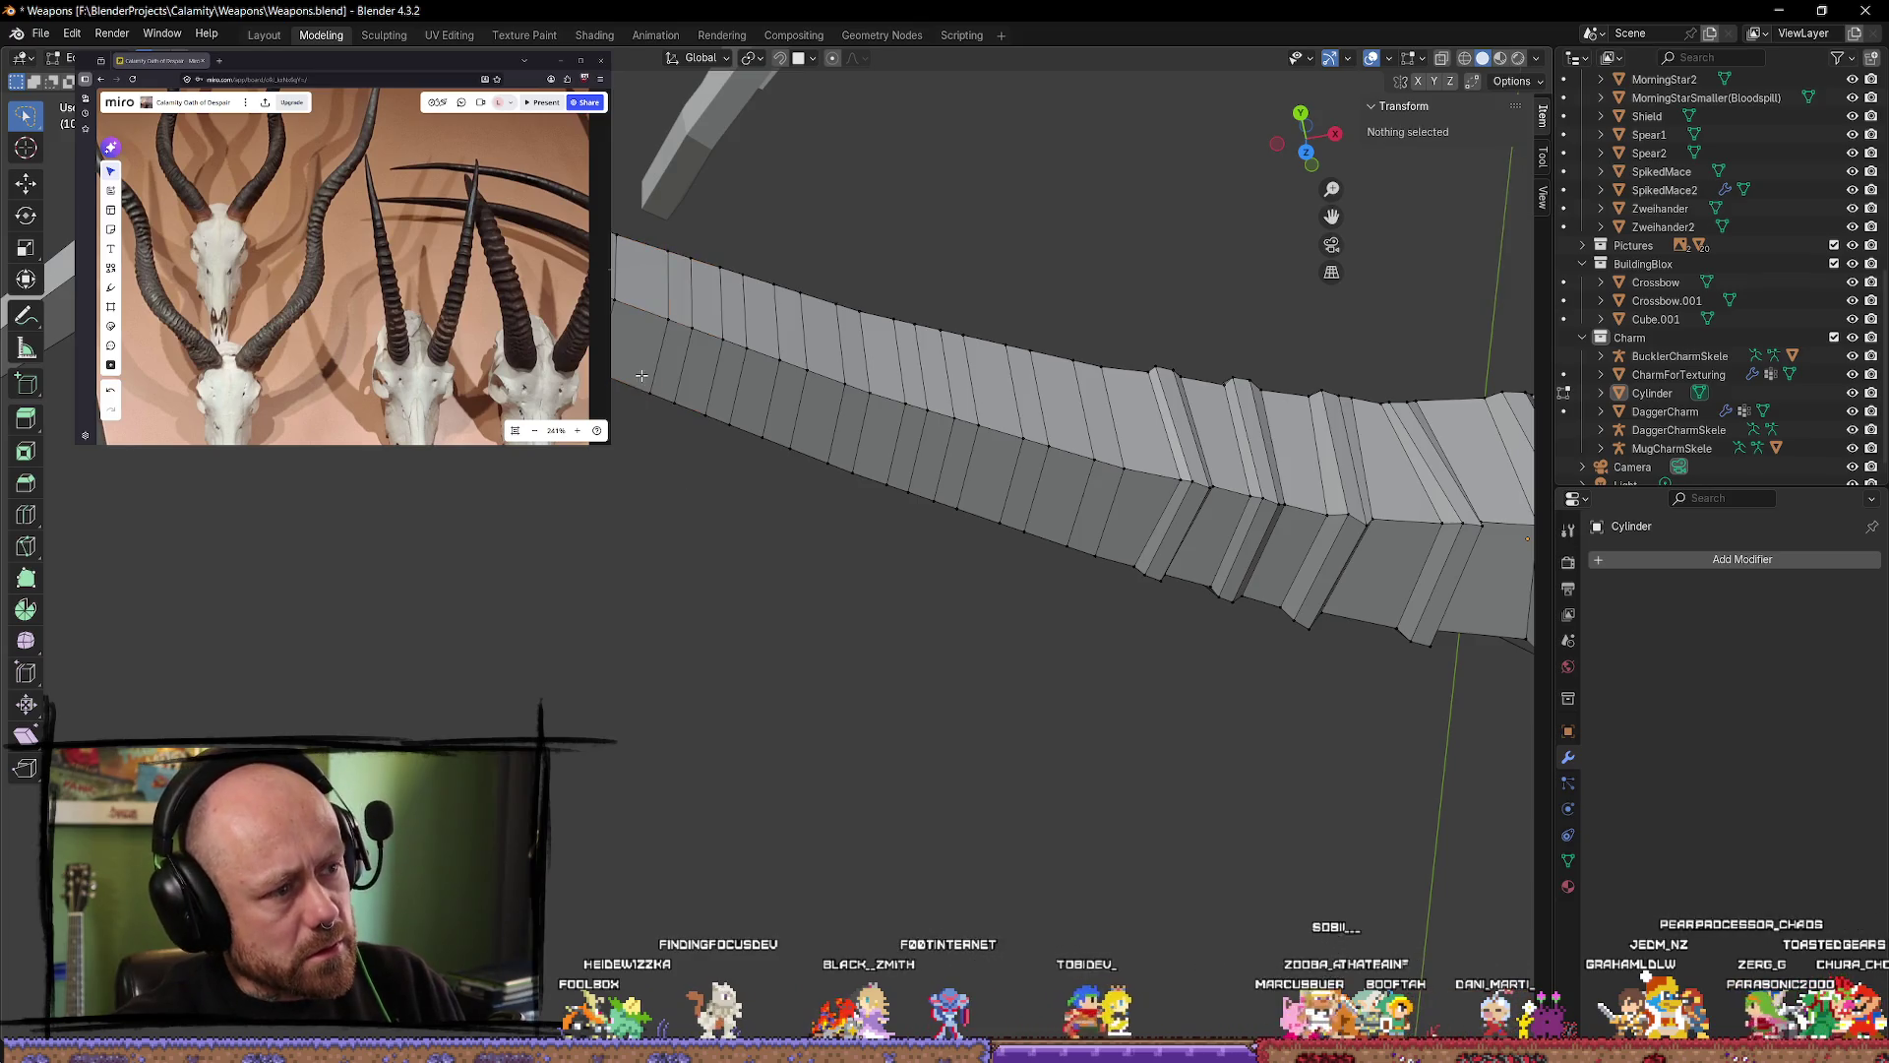
alt+click(690, 470)
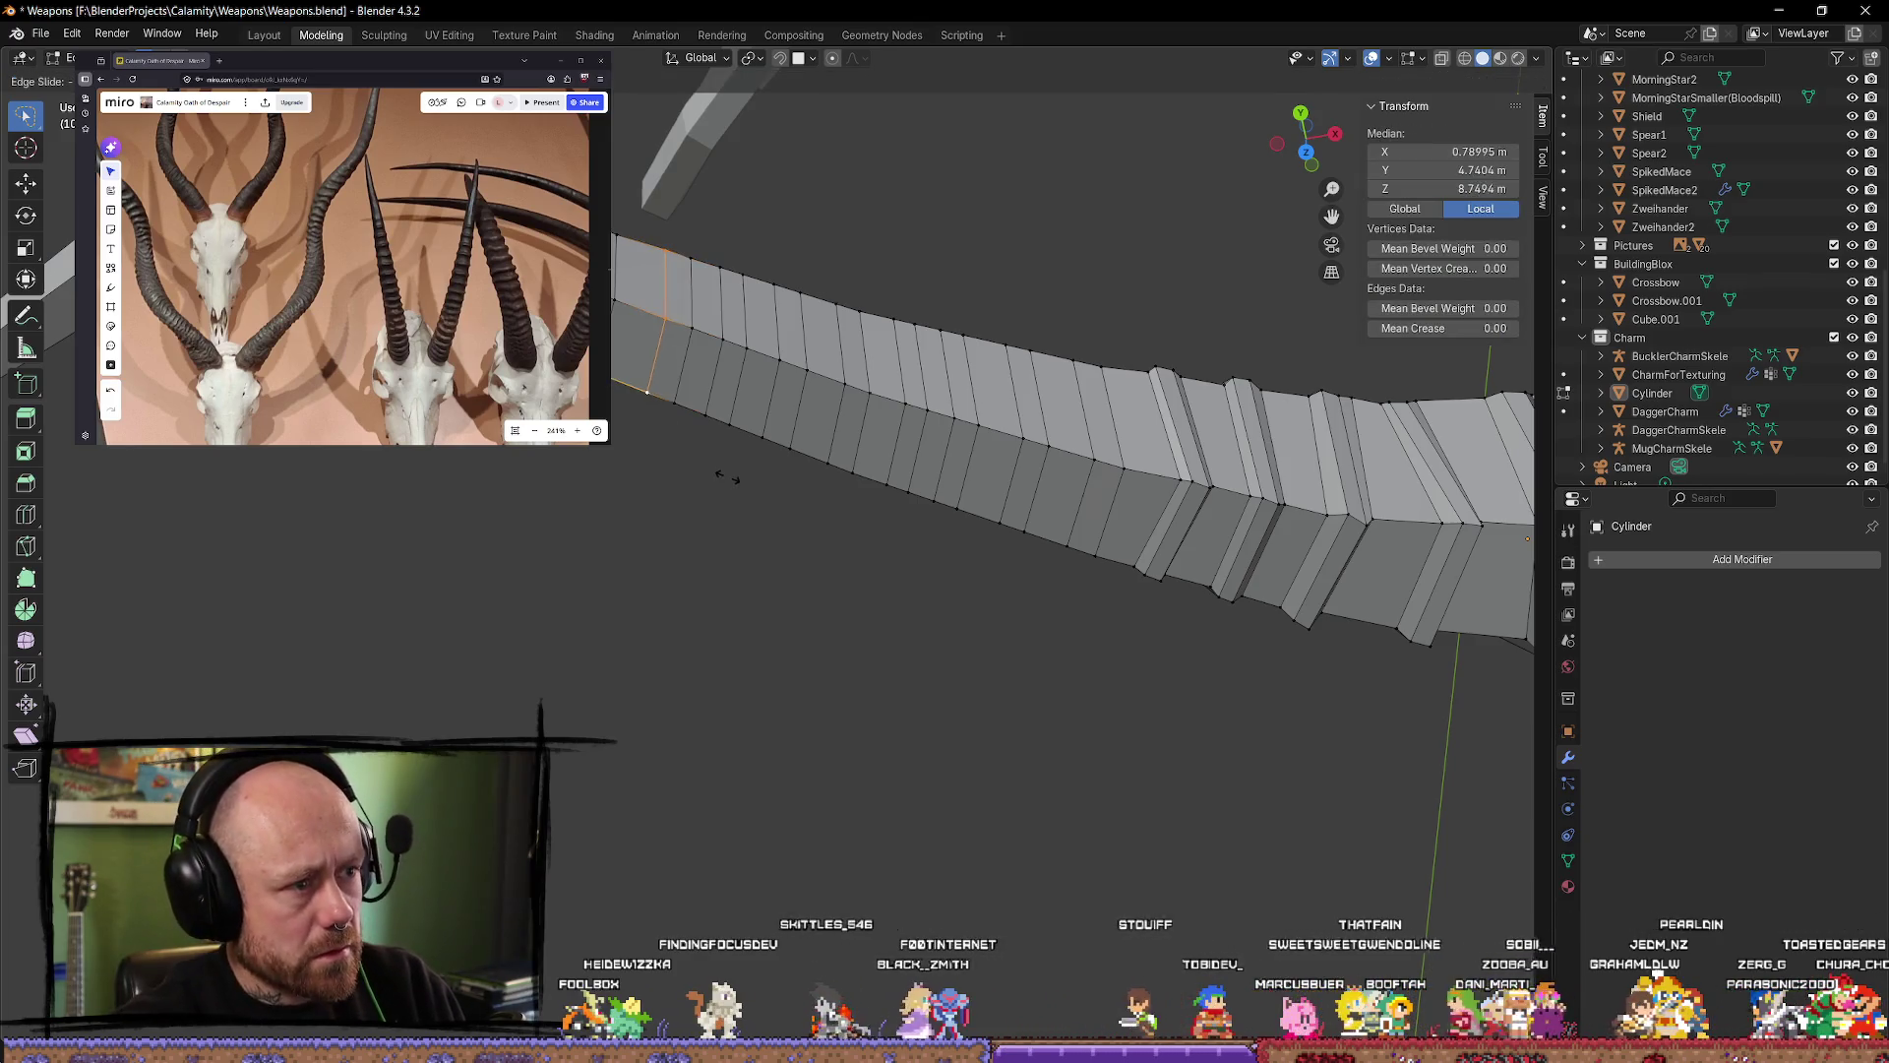
alt+click(689, 394)
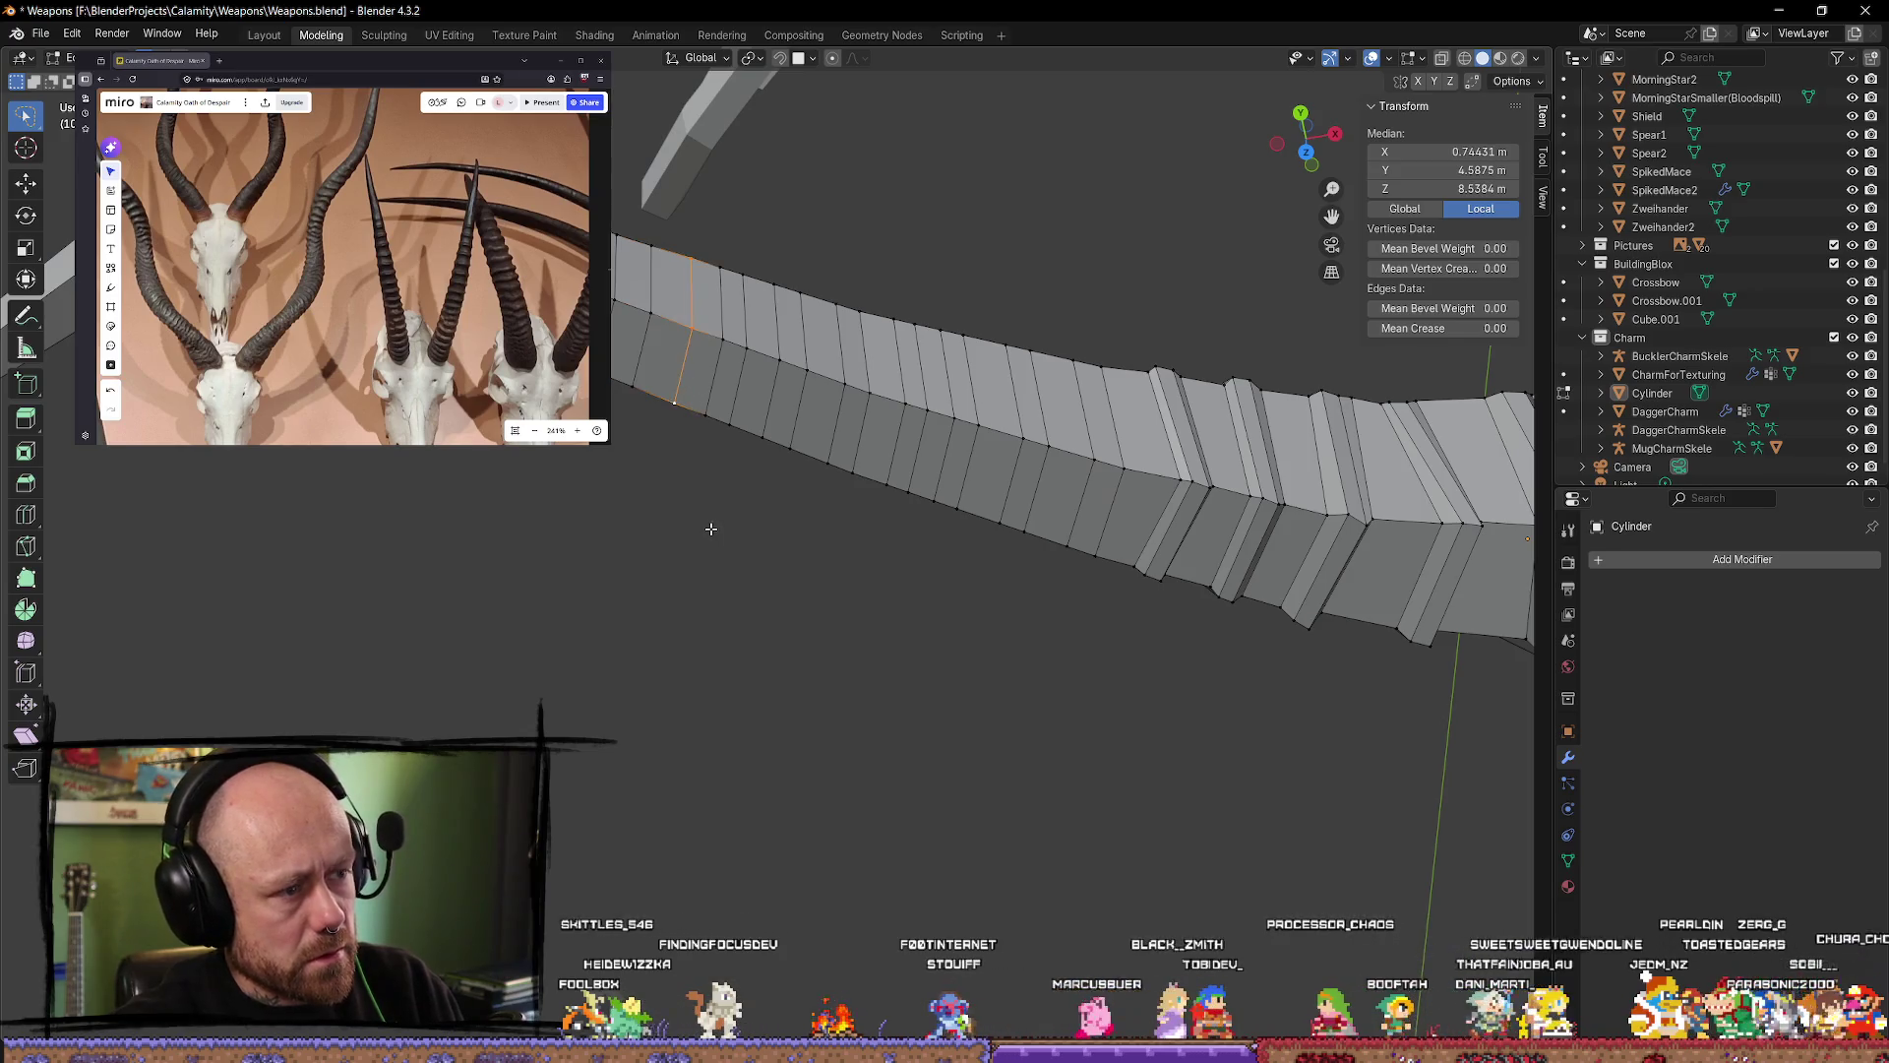
Step: Edge-slide the selected loop to a new position along the limb
key(g)
key(g)
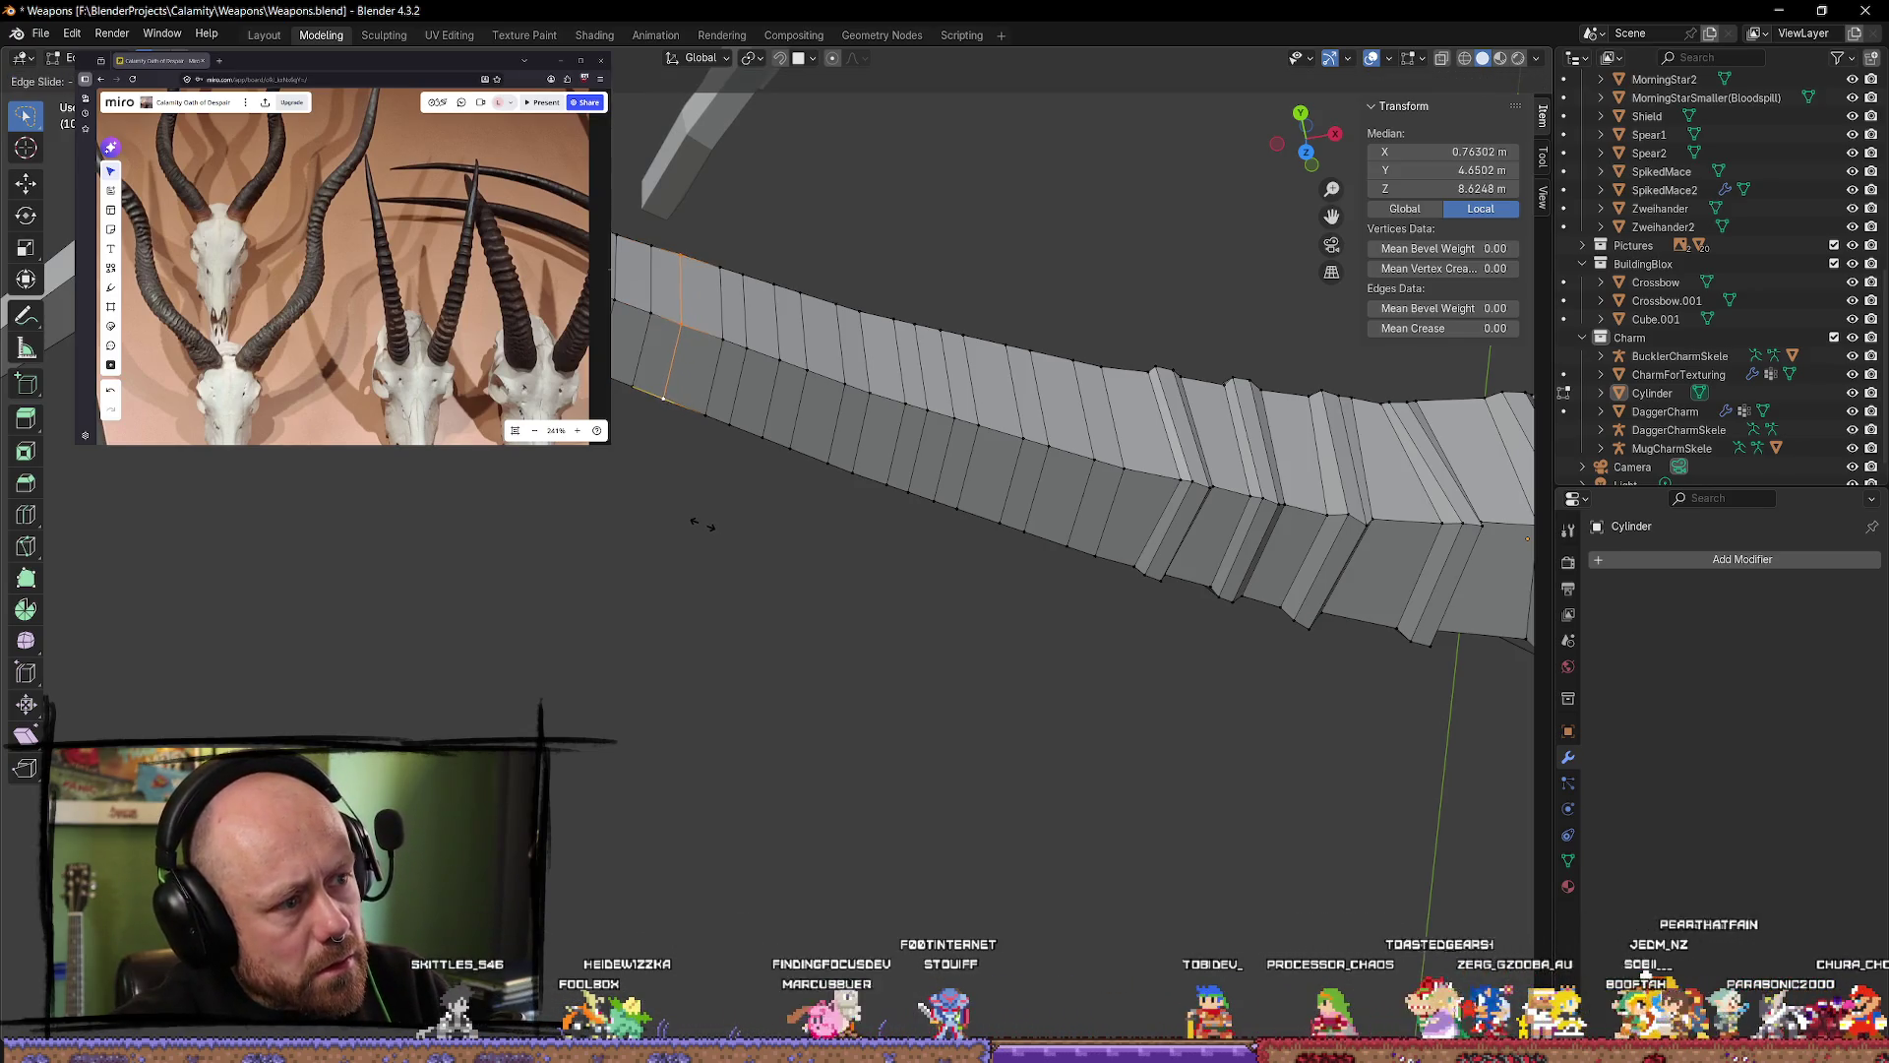
click(676, 555)
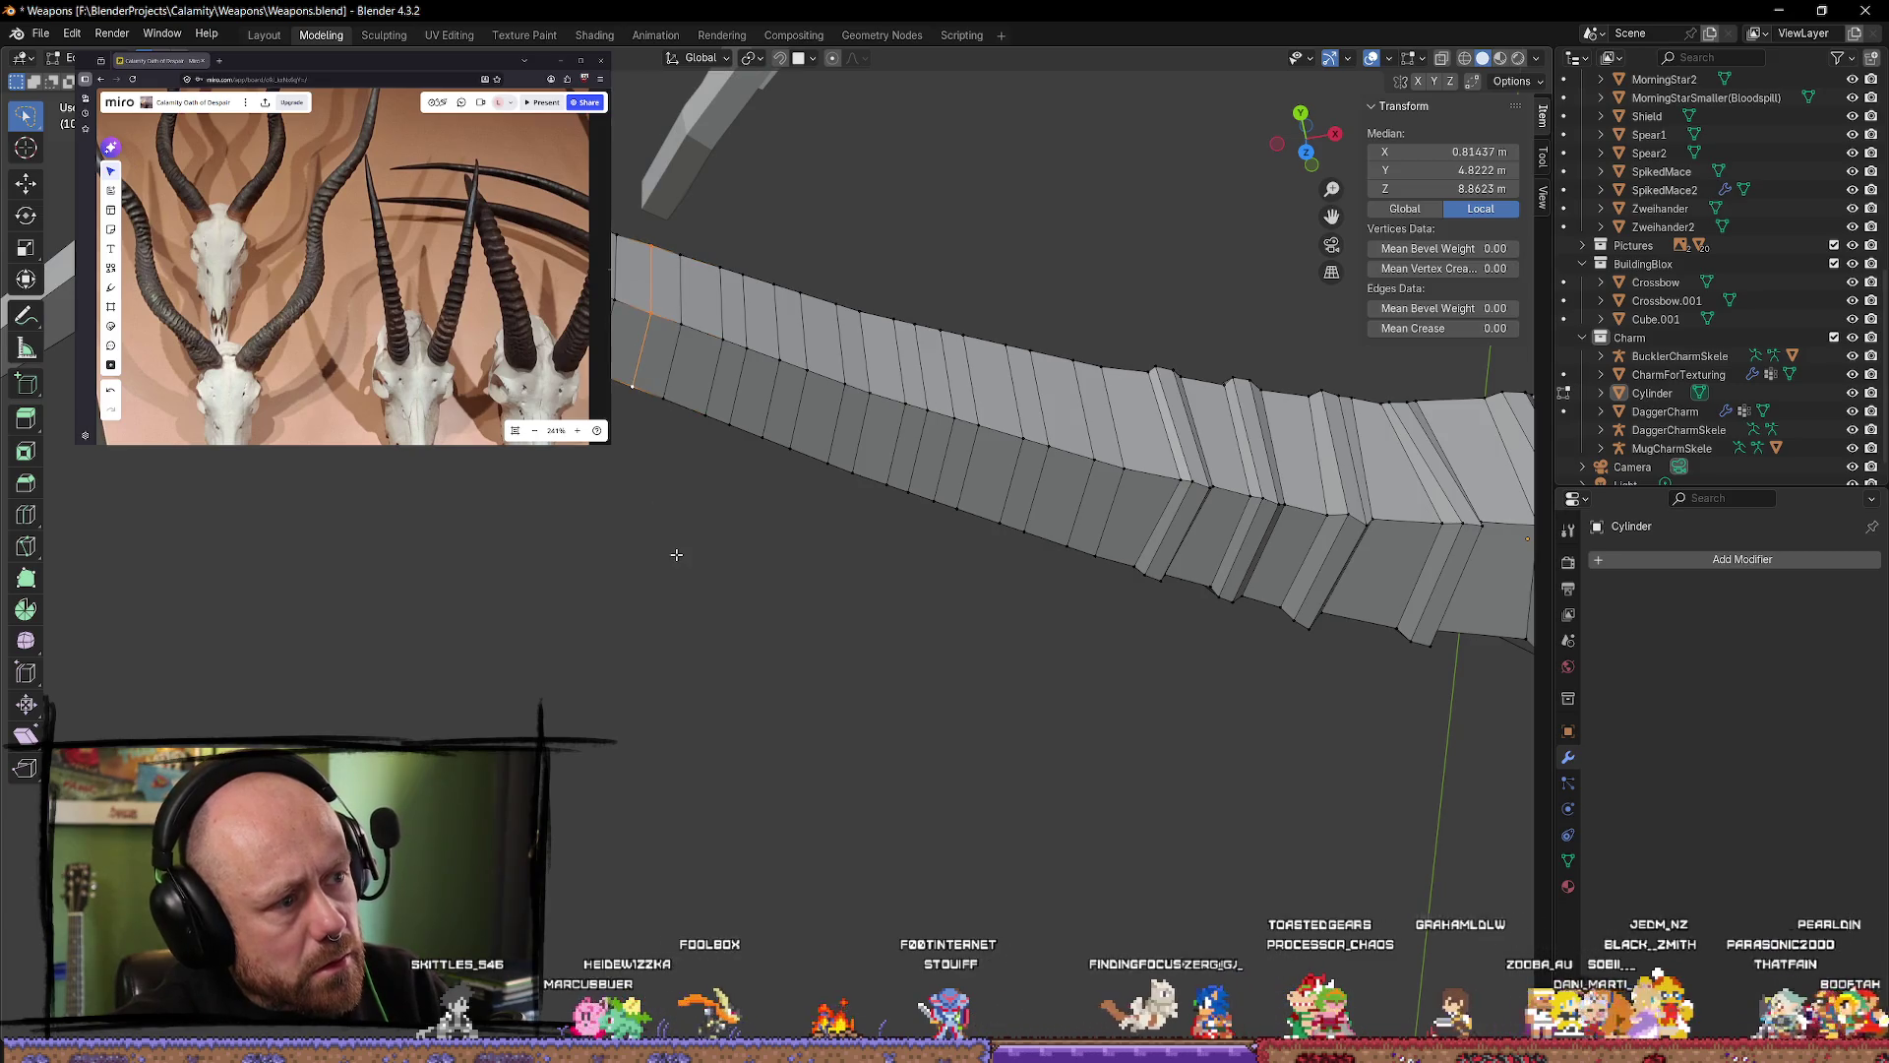
key(alt+a)
key(ctrl+z)
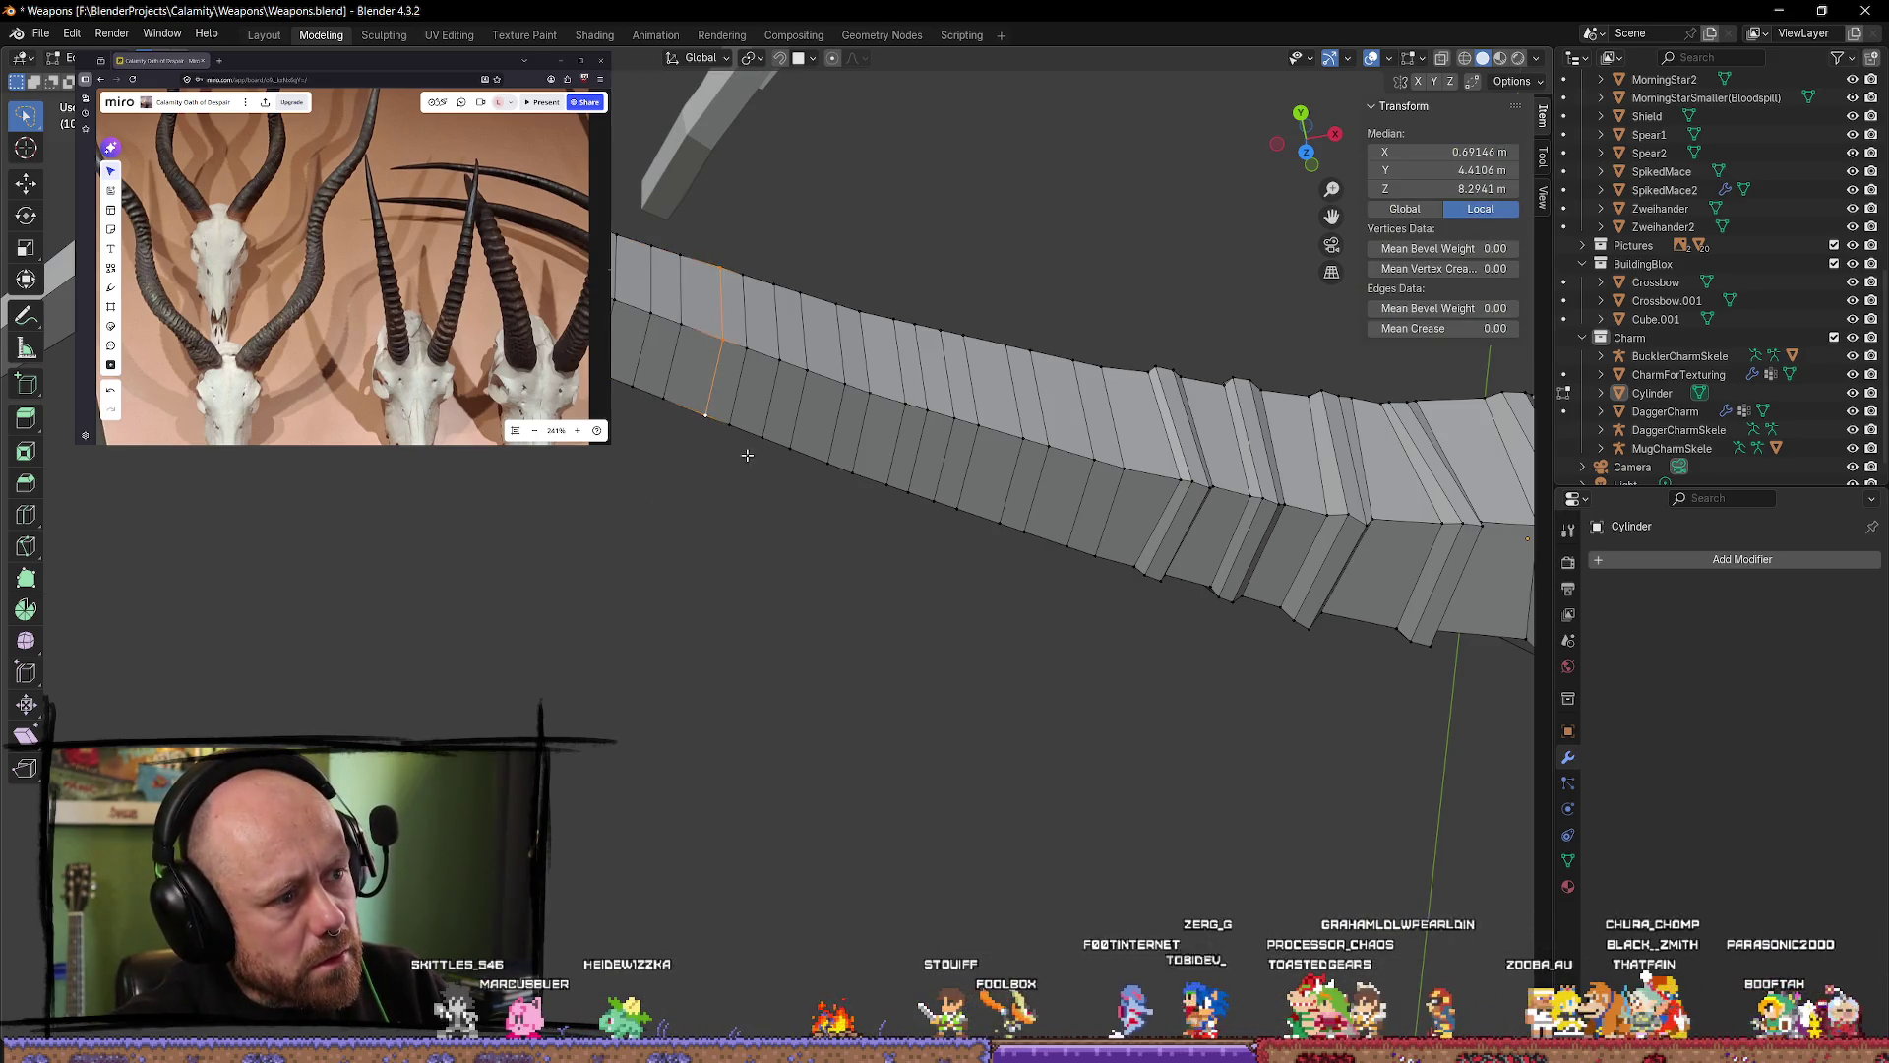
key(alt+a)
Step: Select the next edge loop and slide it slightly left to even the spacing
alt+click(720, 402)
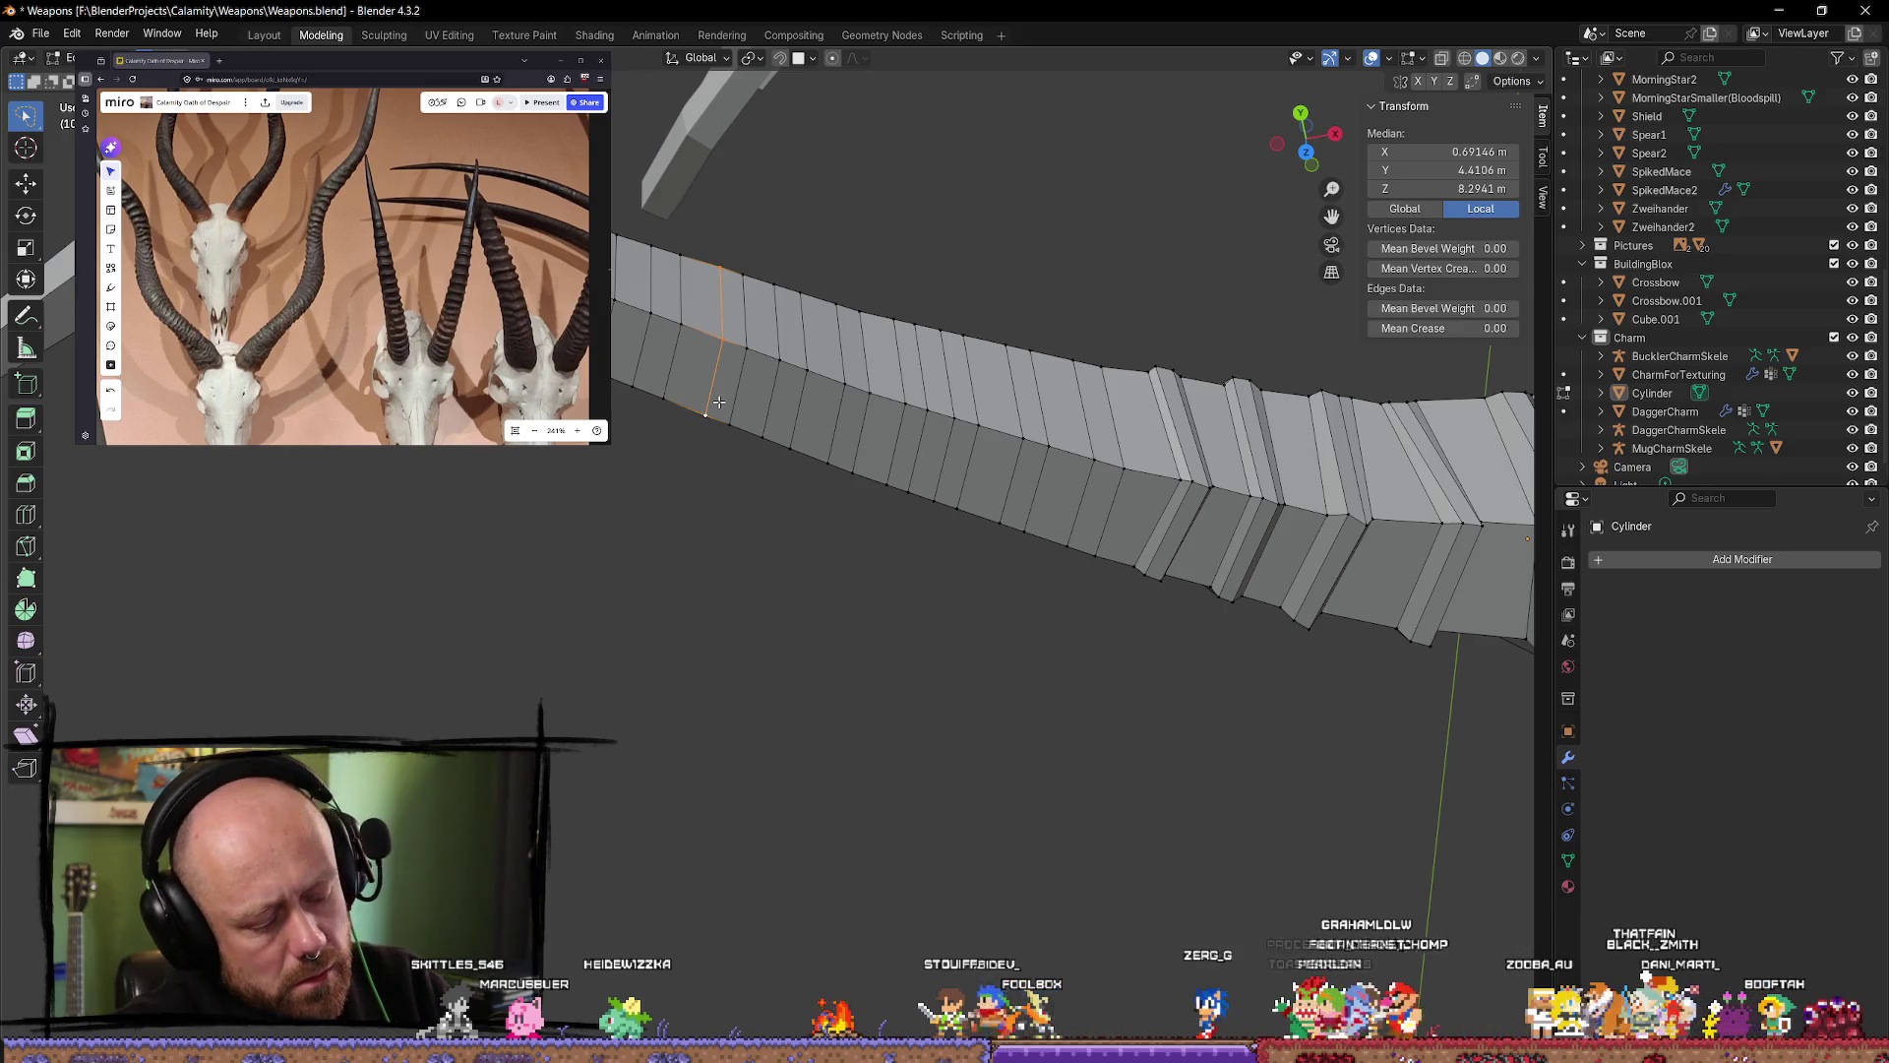
key(g)
key(g)
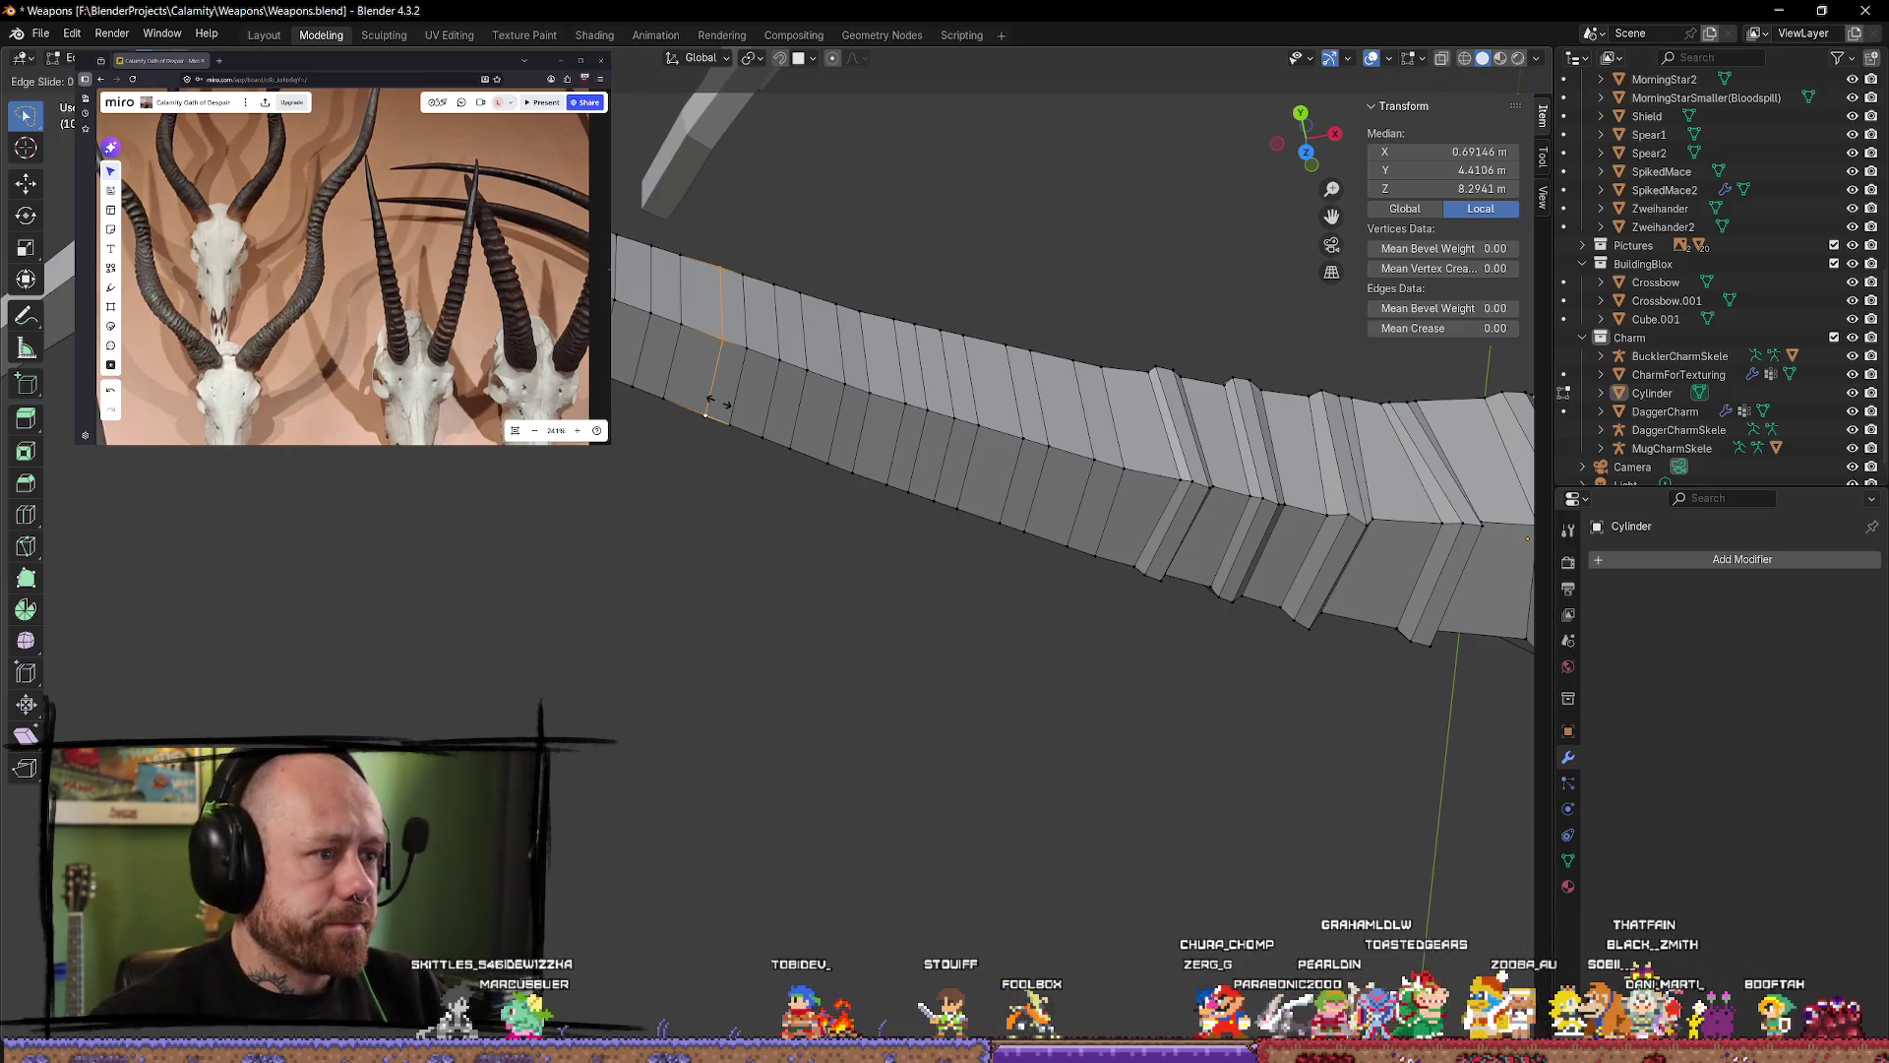
click(723, 433)
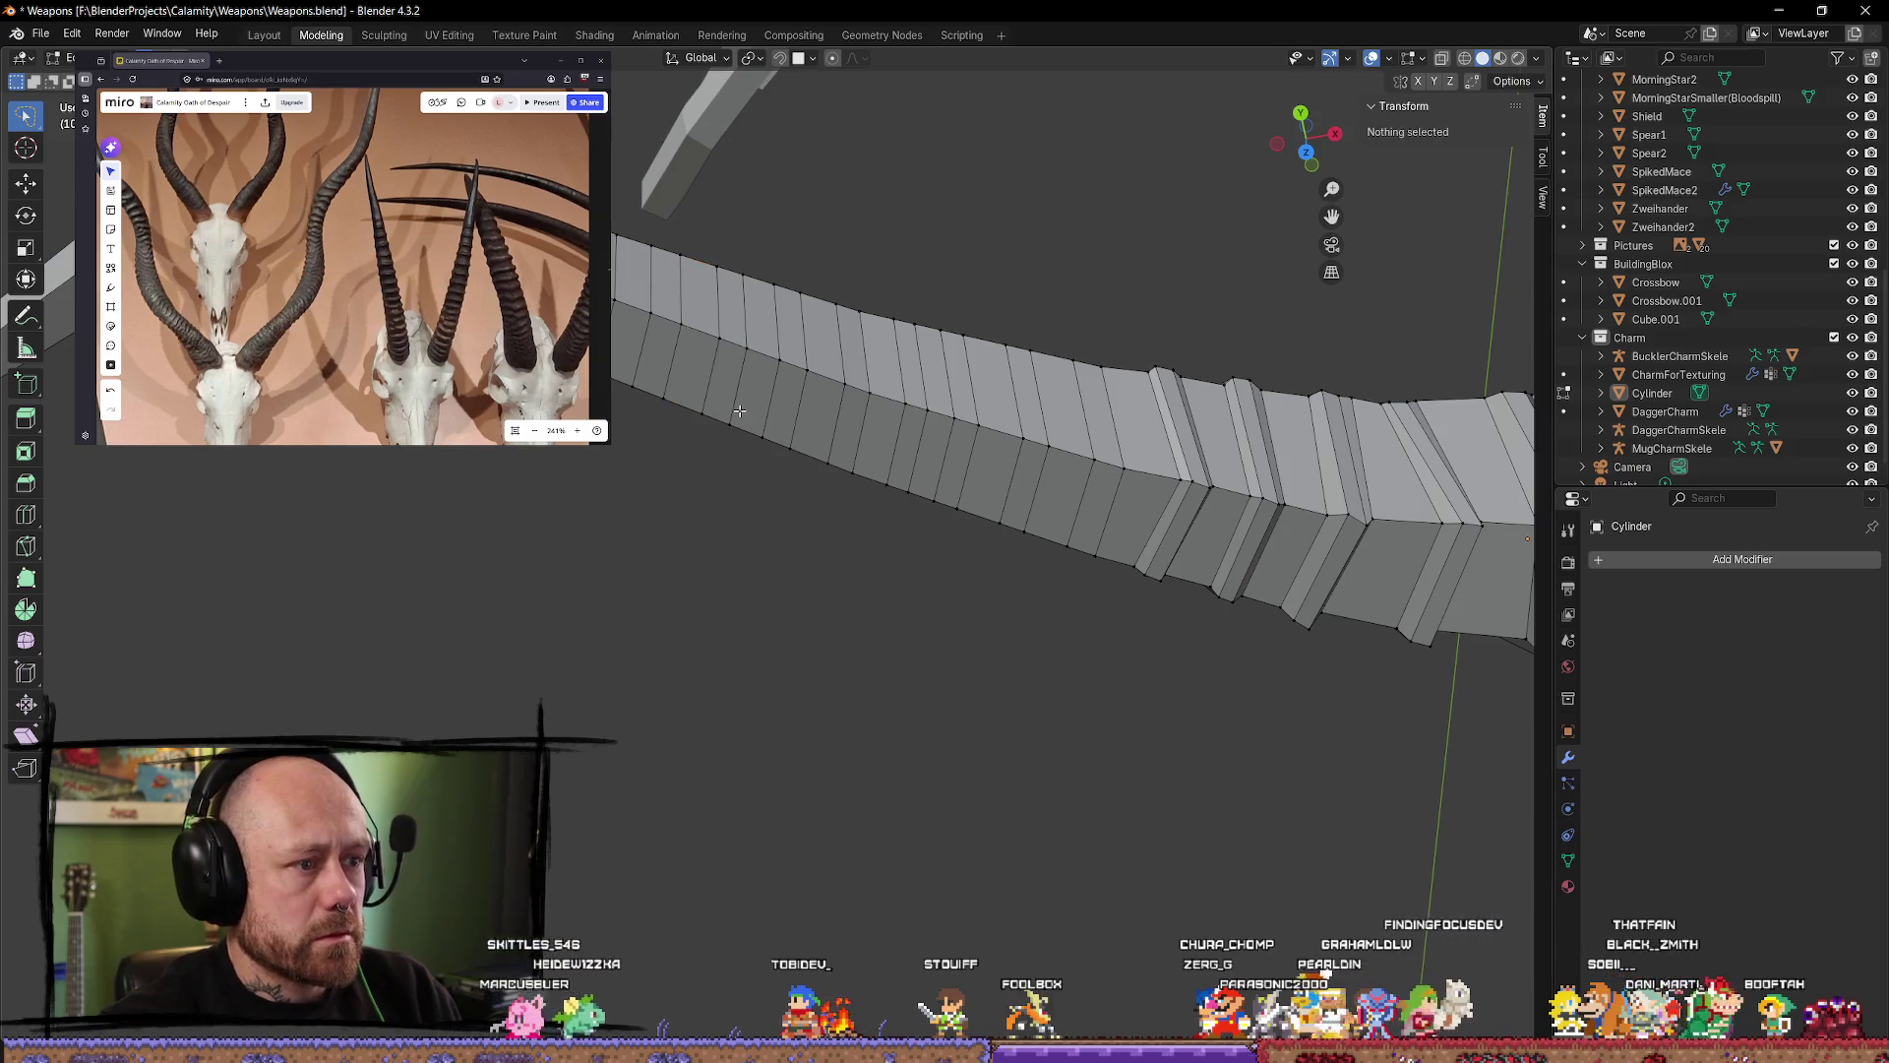
key(g)
key(g)
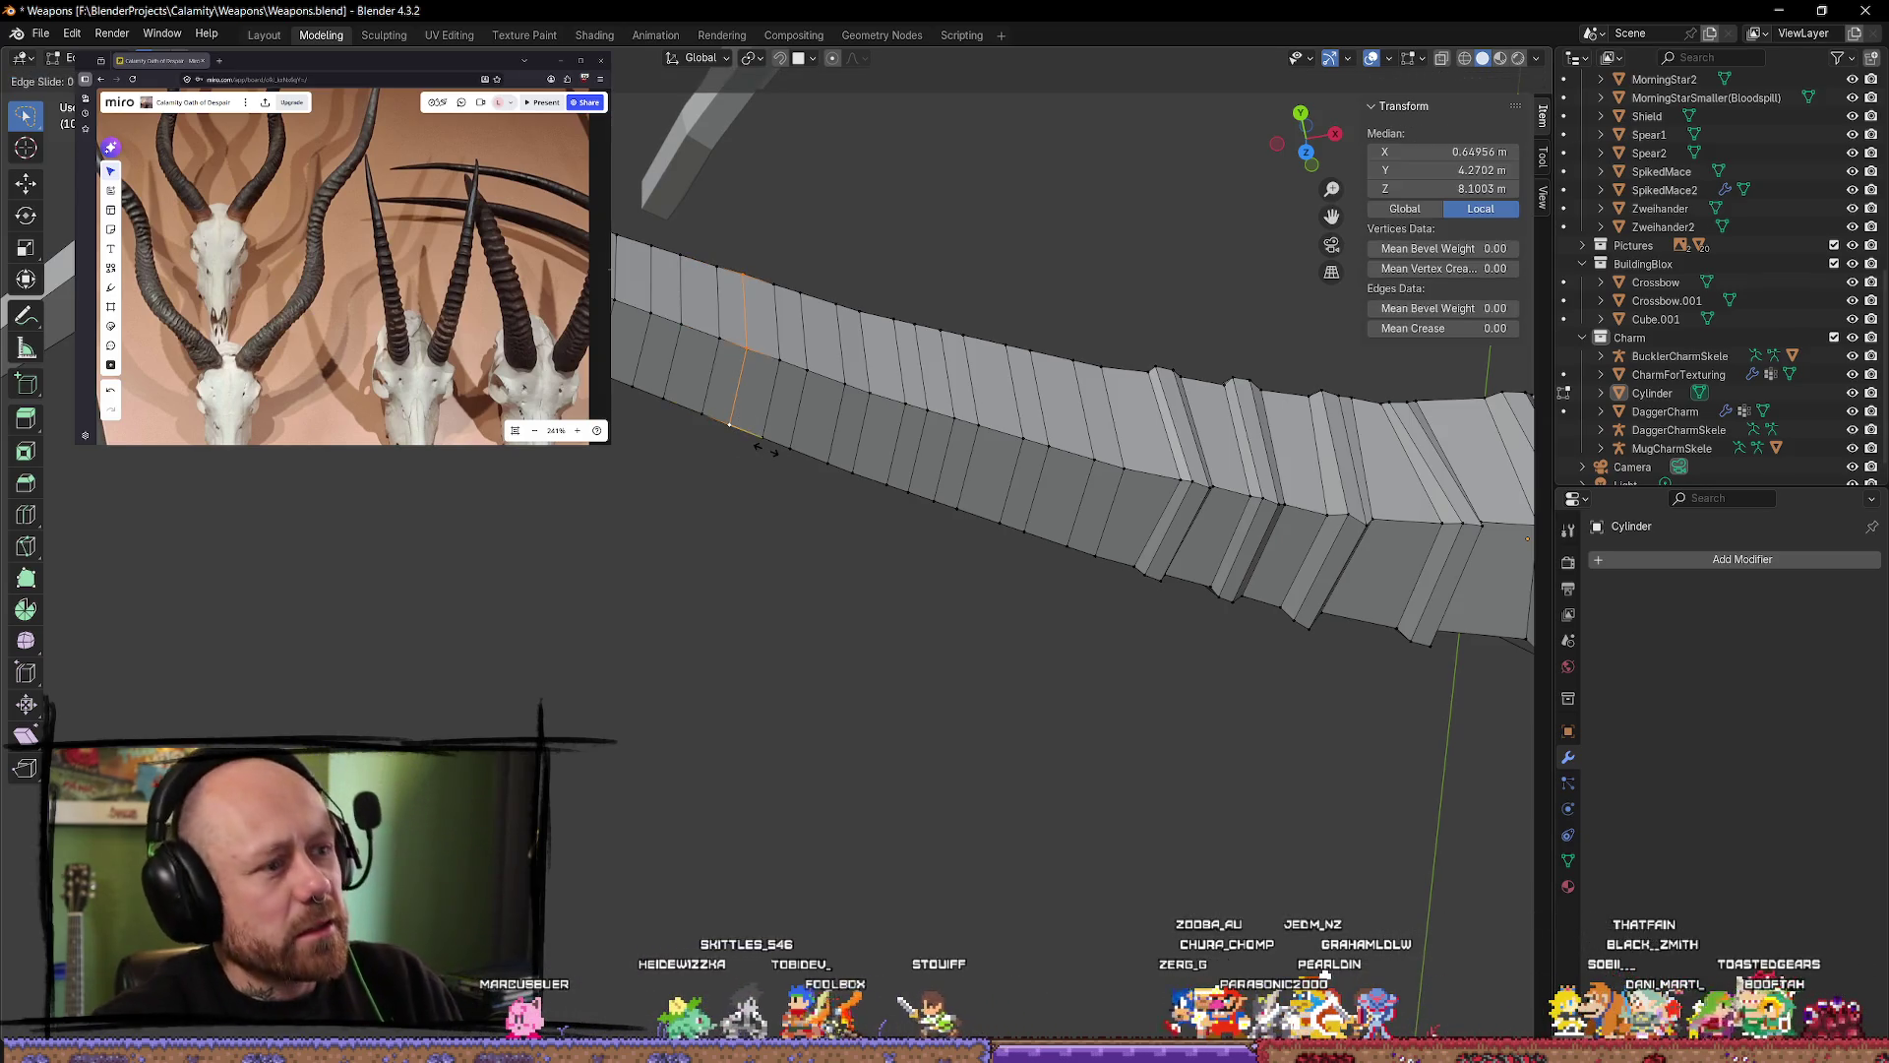
click(774, 545)
click(774, 546)
mouse_move(774, 545)
middle_down()
mouse_move(754, 455)
mouse_move(759, 640)
mouse_move(770, 618)
mouse_move(1013, 653)
mouse_move(875, 492)
middle_up()
Step: Start the ridge selection by picking faces on the limb, clearing false starts
alt+click(875, 492)
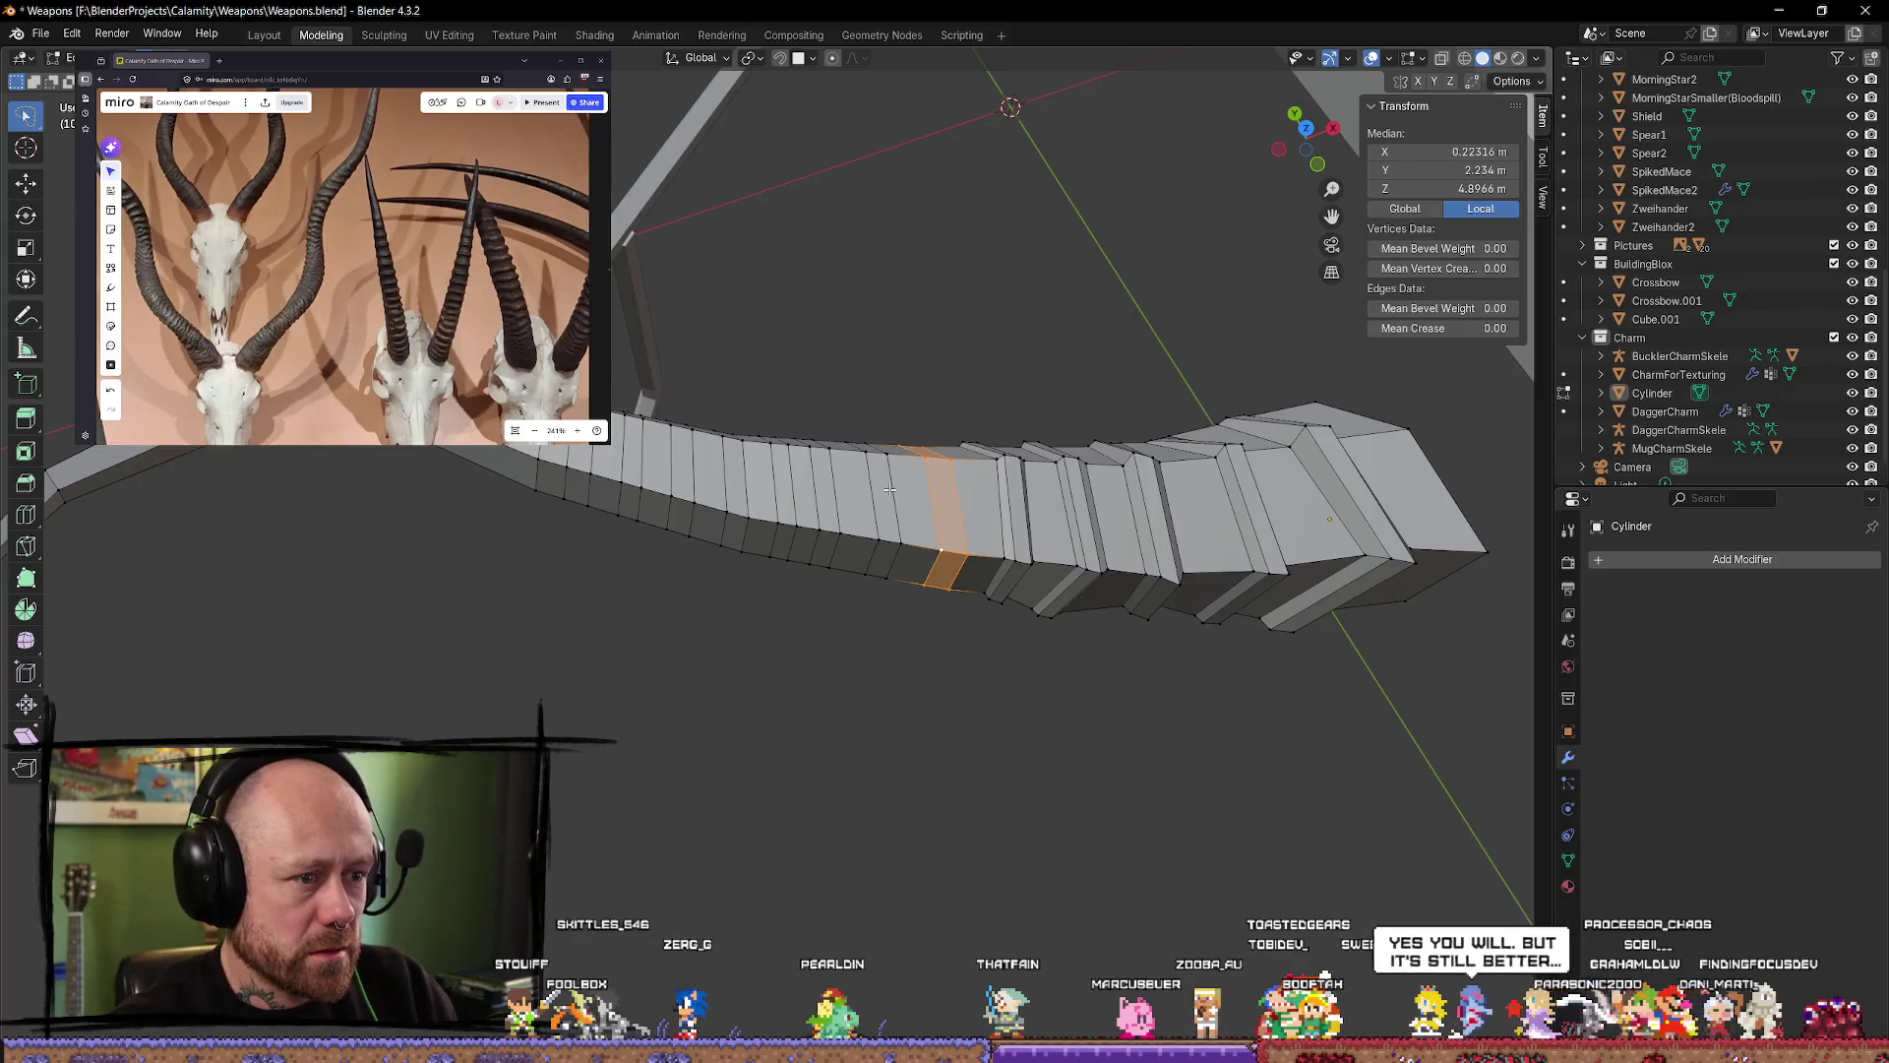
click(895, 607)
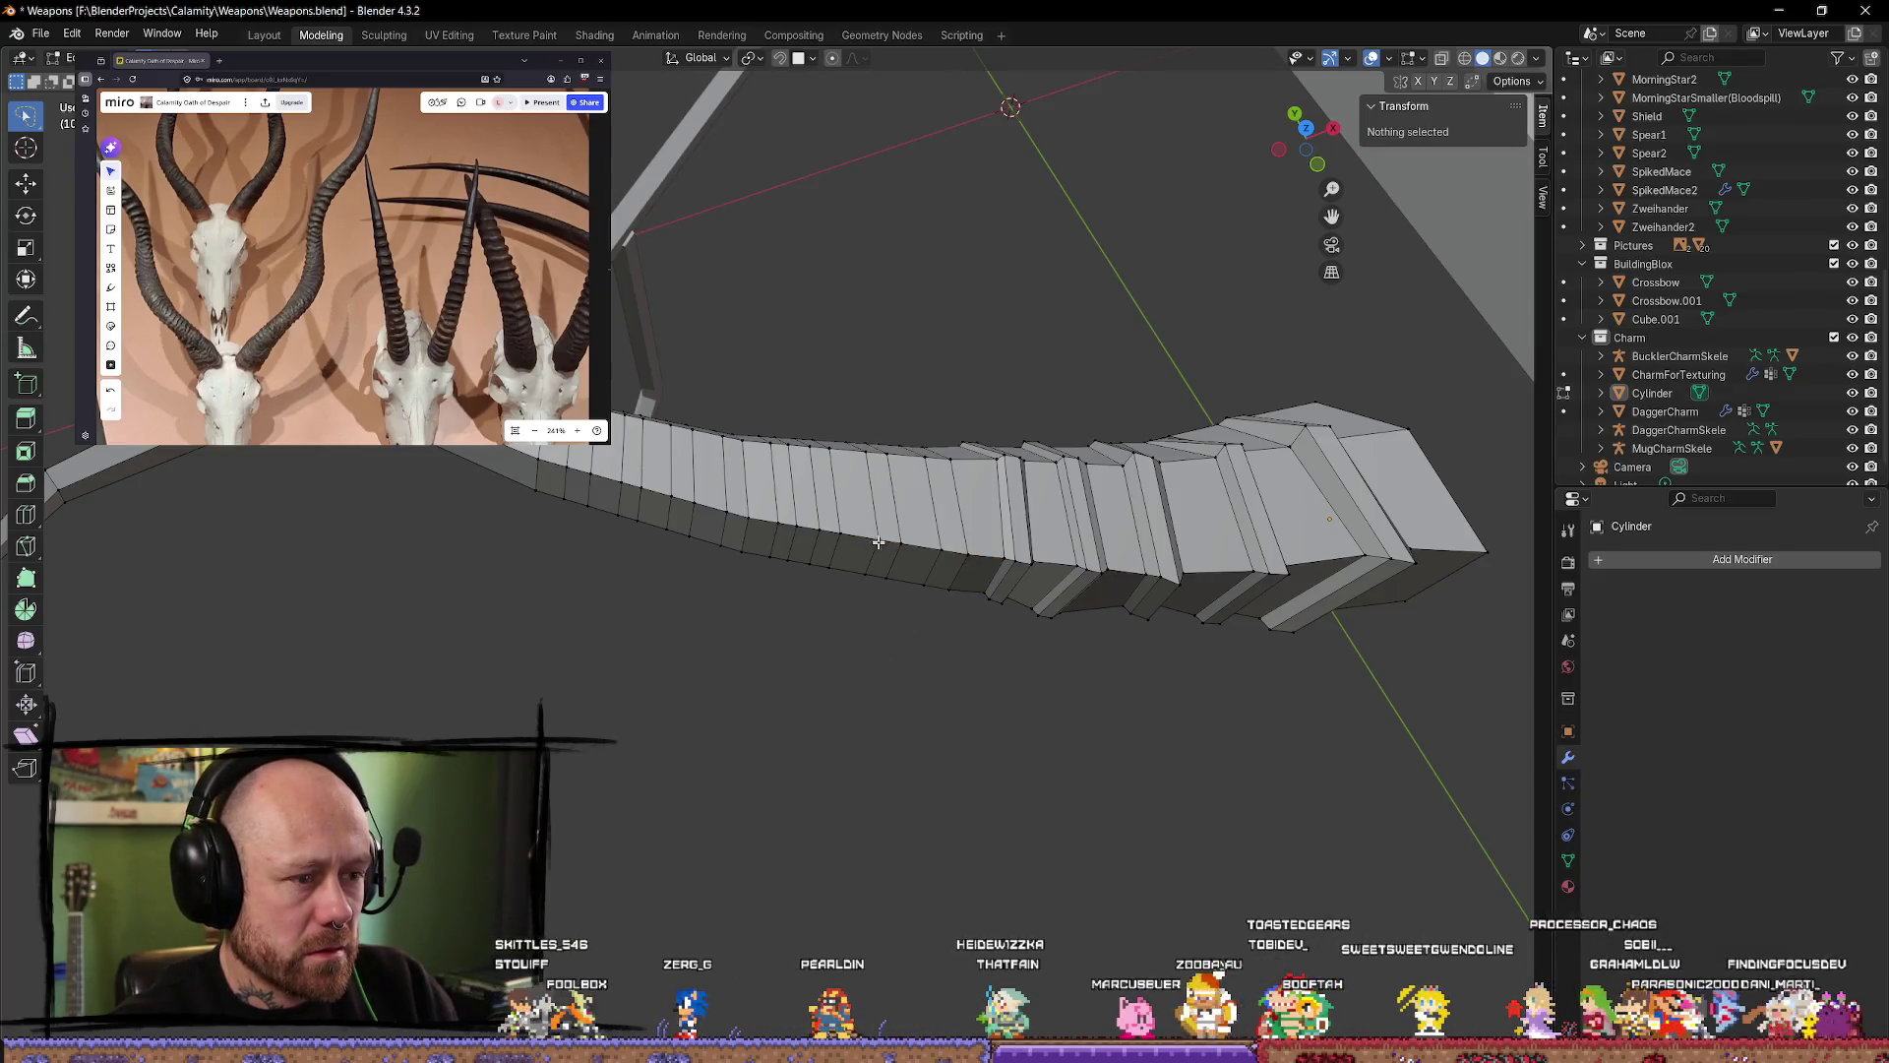
alt+click(885, 508)
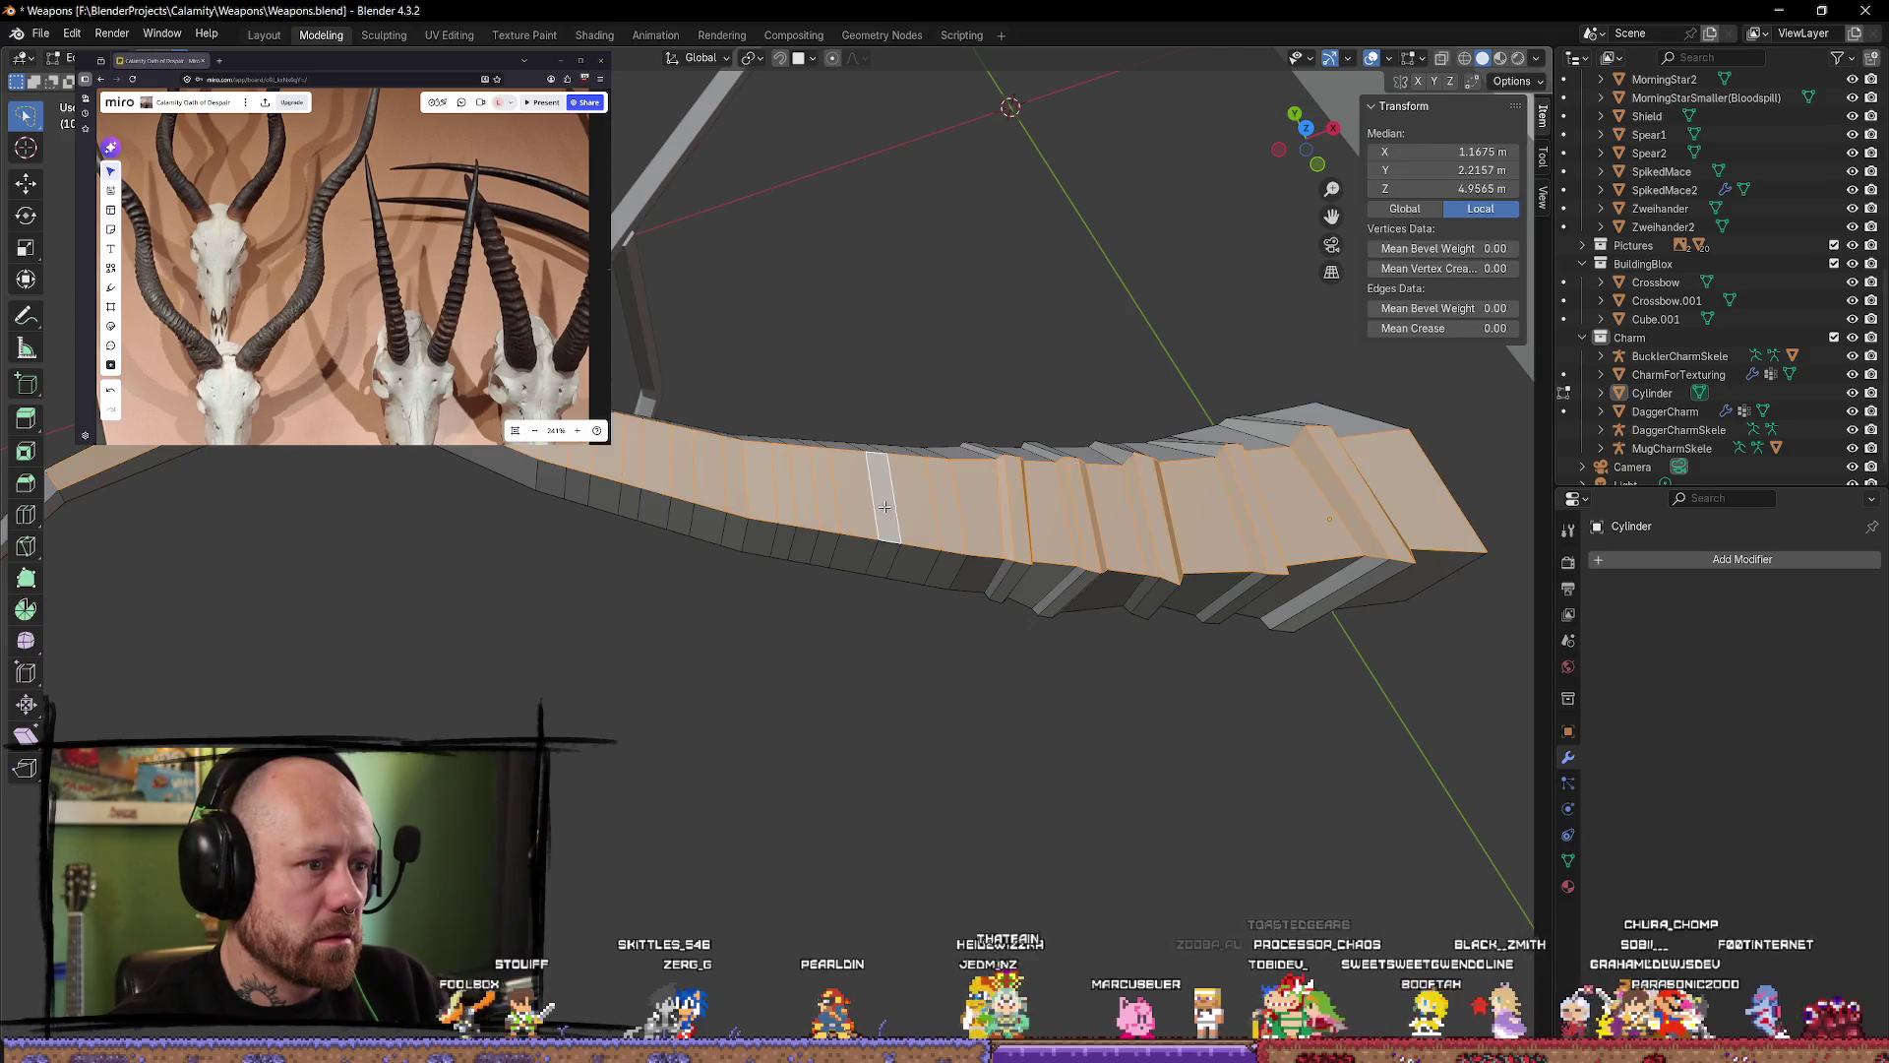
click(885, 580)
click(883, 559)
shift+click(889, 519)
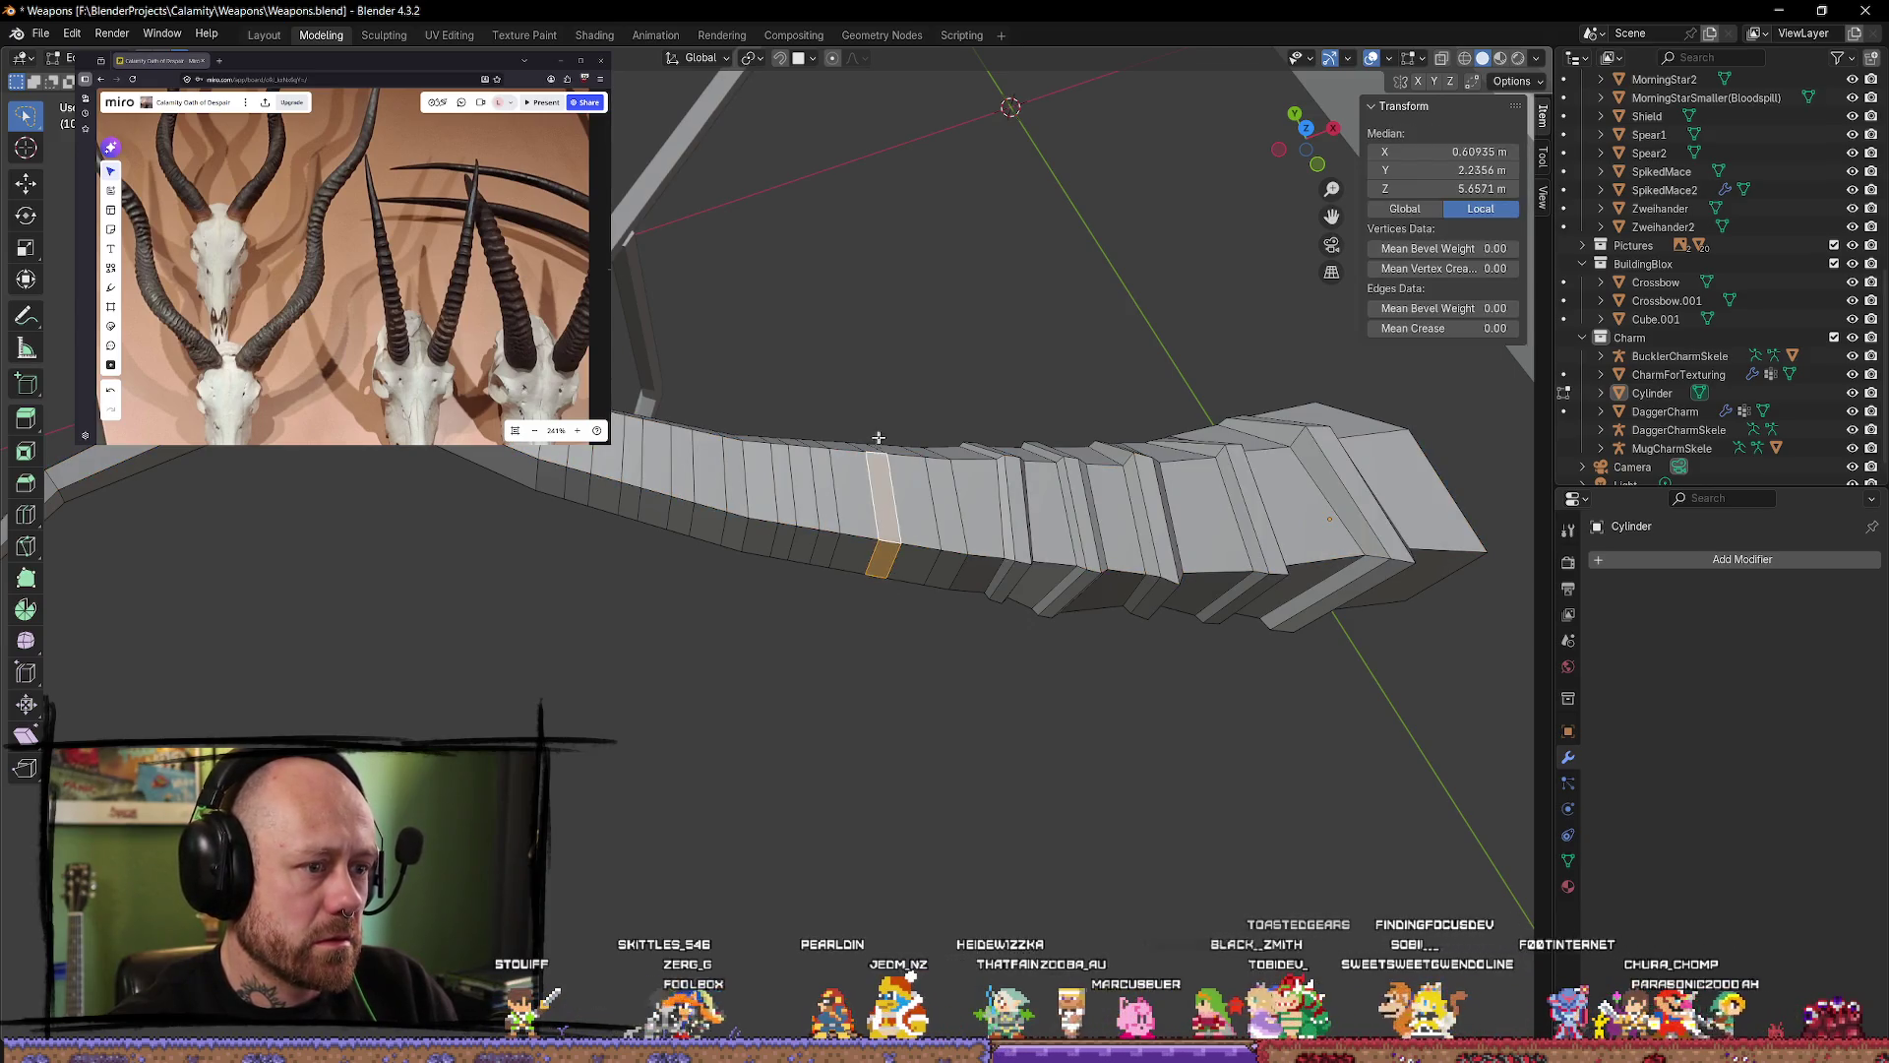
shift+click(930, 493)
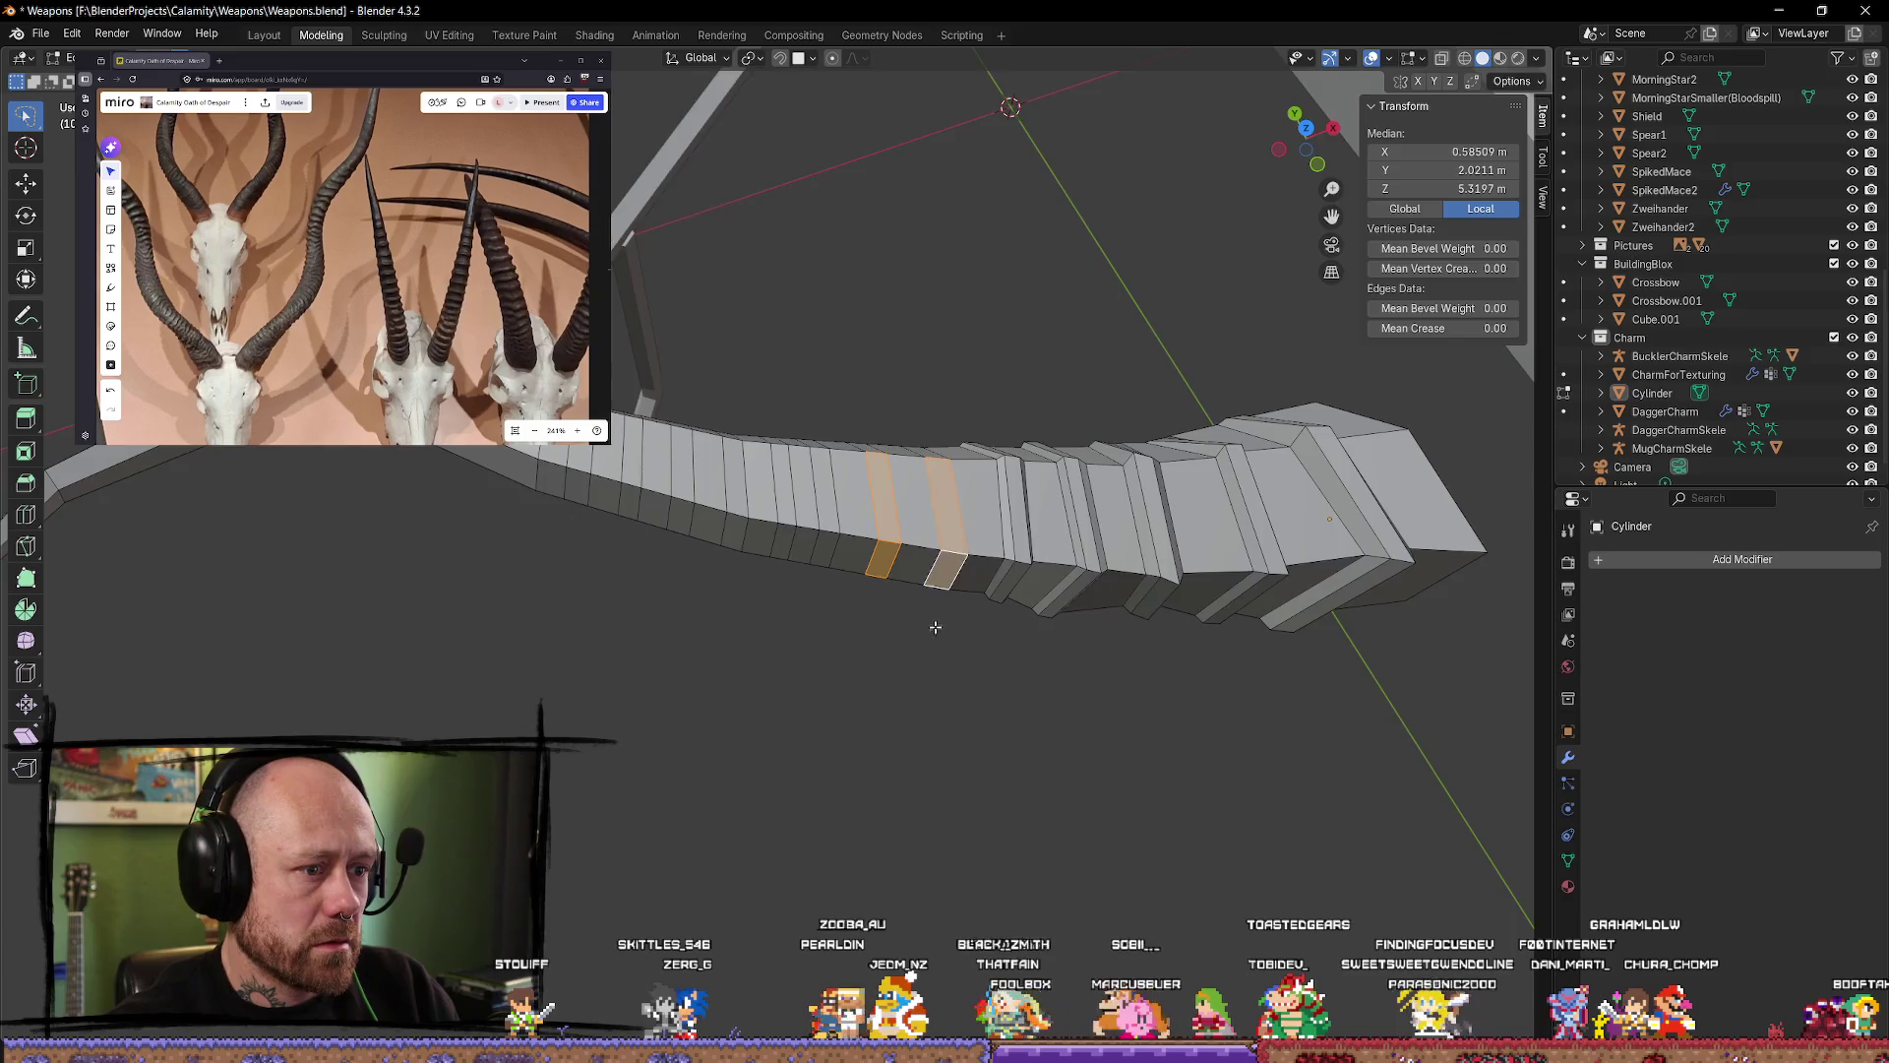
Step: Add more face strips around the limb and deselect a wrongly picked band
mouse_move(933, 624)
middle_down()
mouse_move(937, 334)
mouse_move(893, 579)
middle_up()
shift+click(894, 579)
shift+click(974, 615)
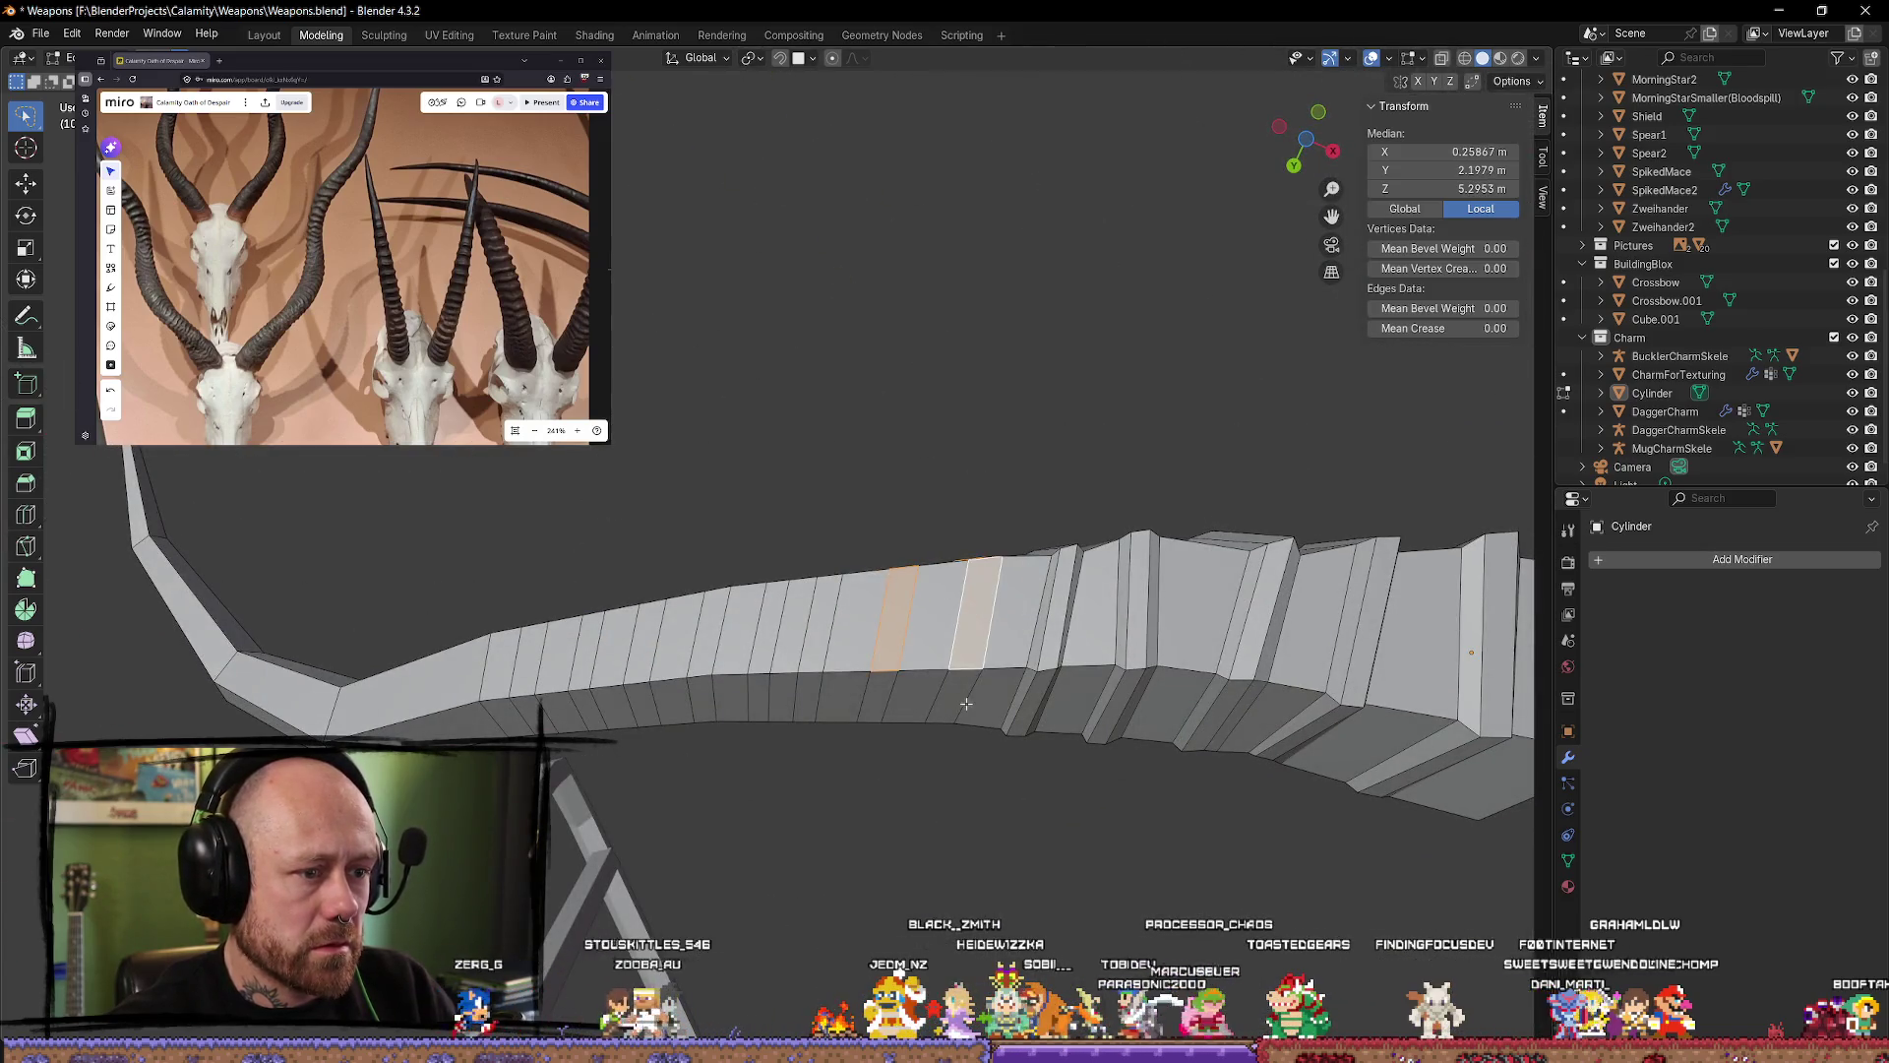
mouse_move(944, 689)
middle_down()
mouse_move(893, 682)
mouse_move(898, 384)
middle_up()
shift+click(897, 379)
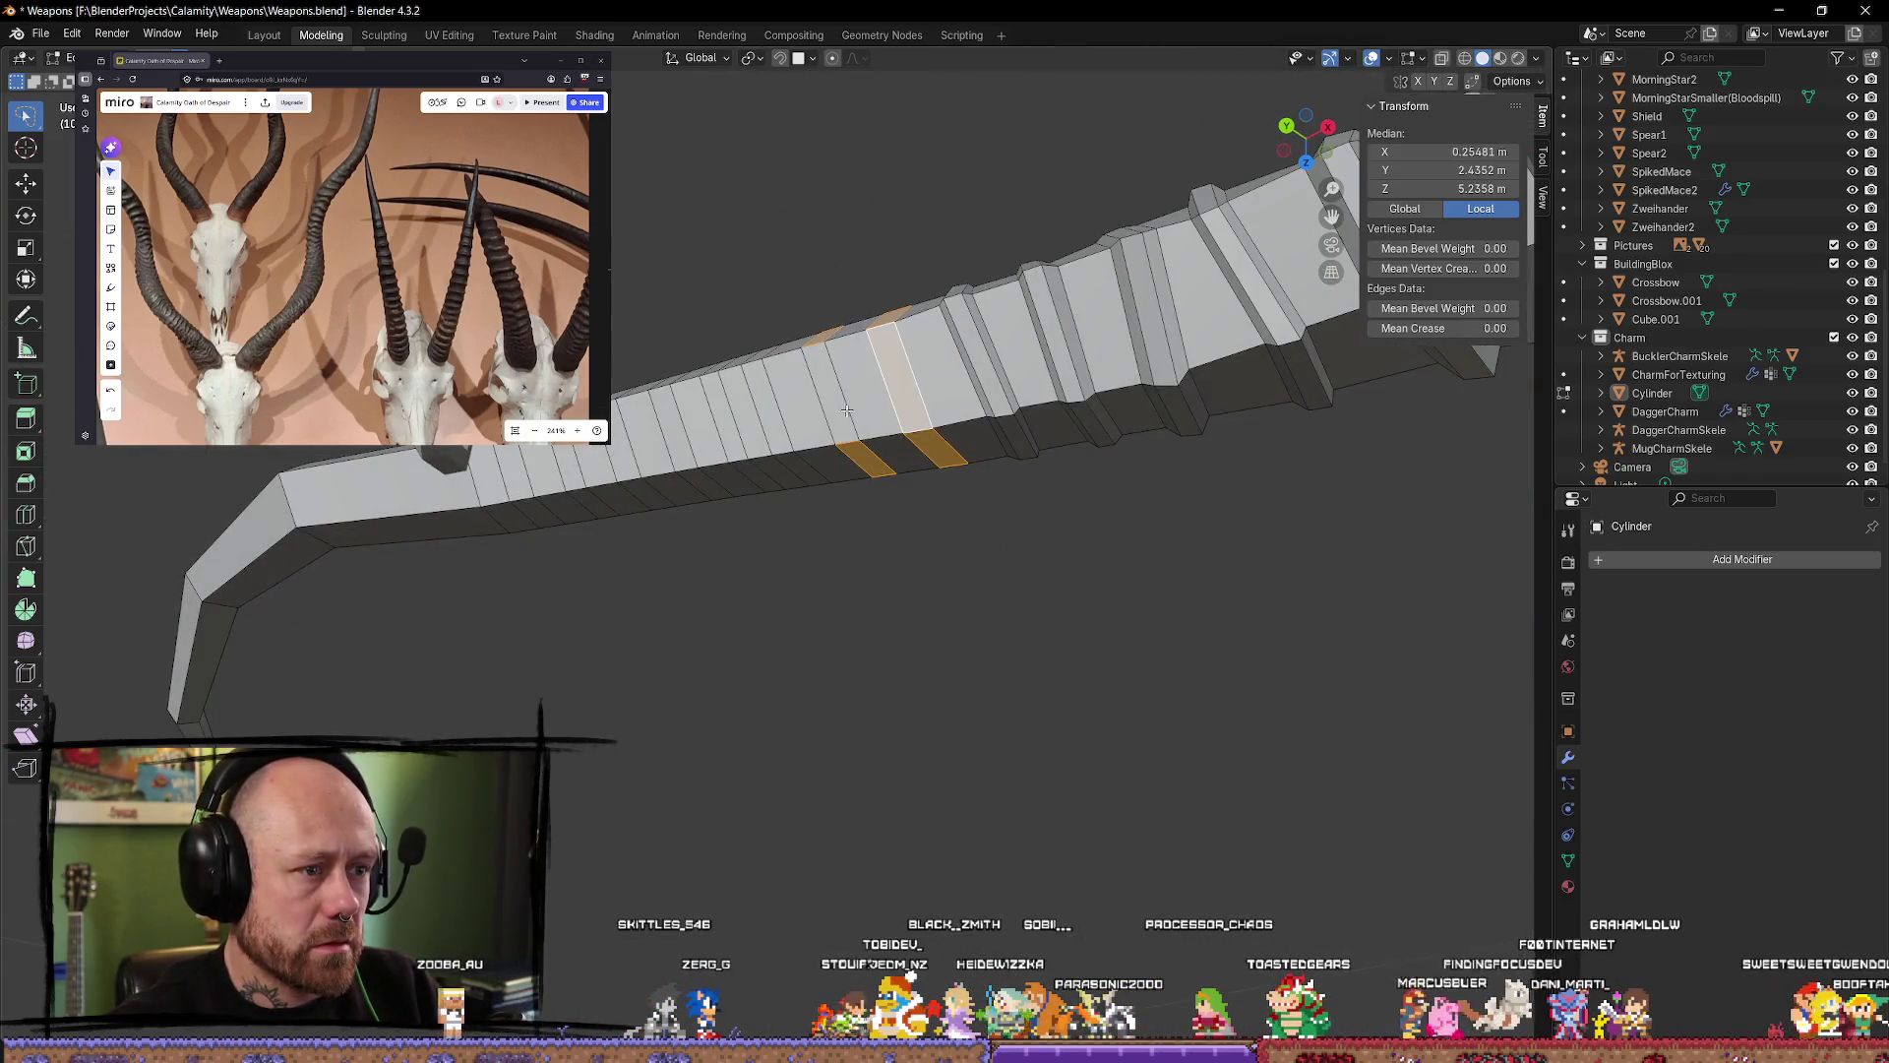
shift+click(790, 428)
shift+click(824, 391)
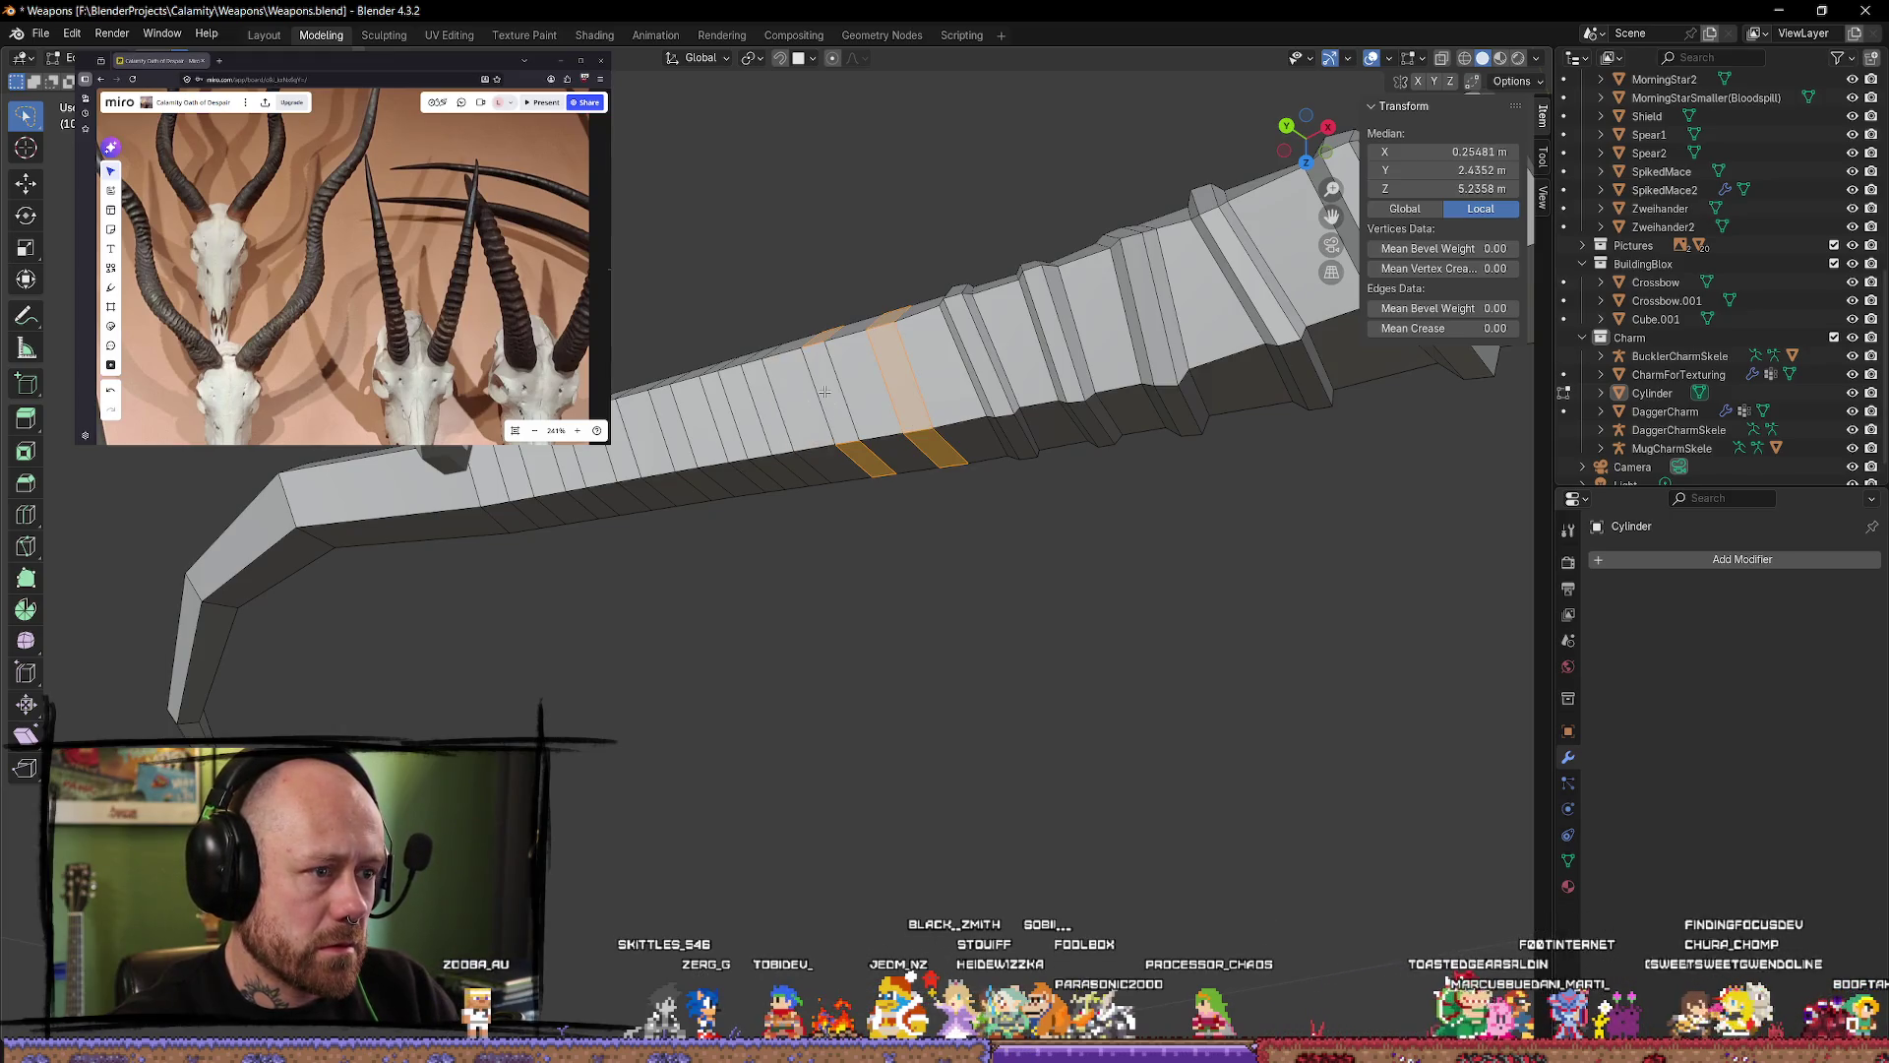
Step: Add alternating face loops along the limb, including thin ones further down
shift+click(778, 421)
shift+click(714, 419)
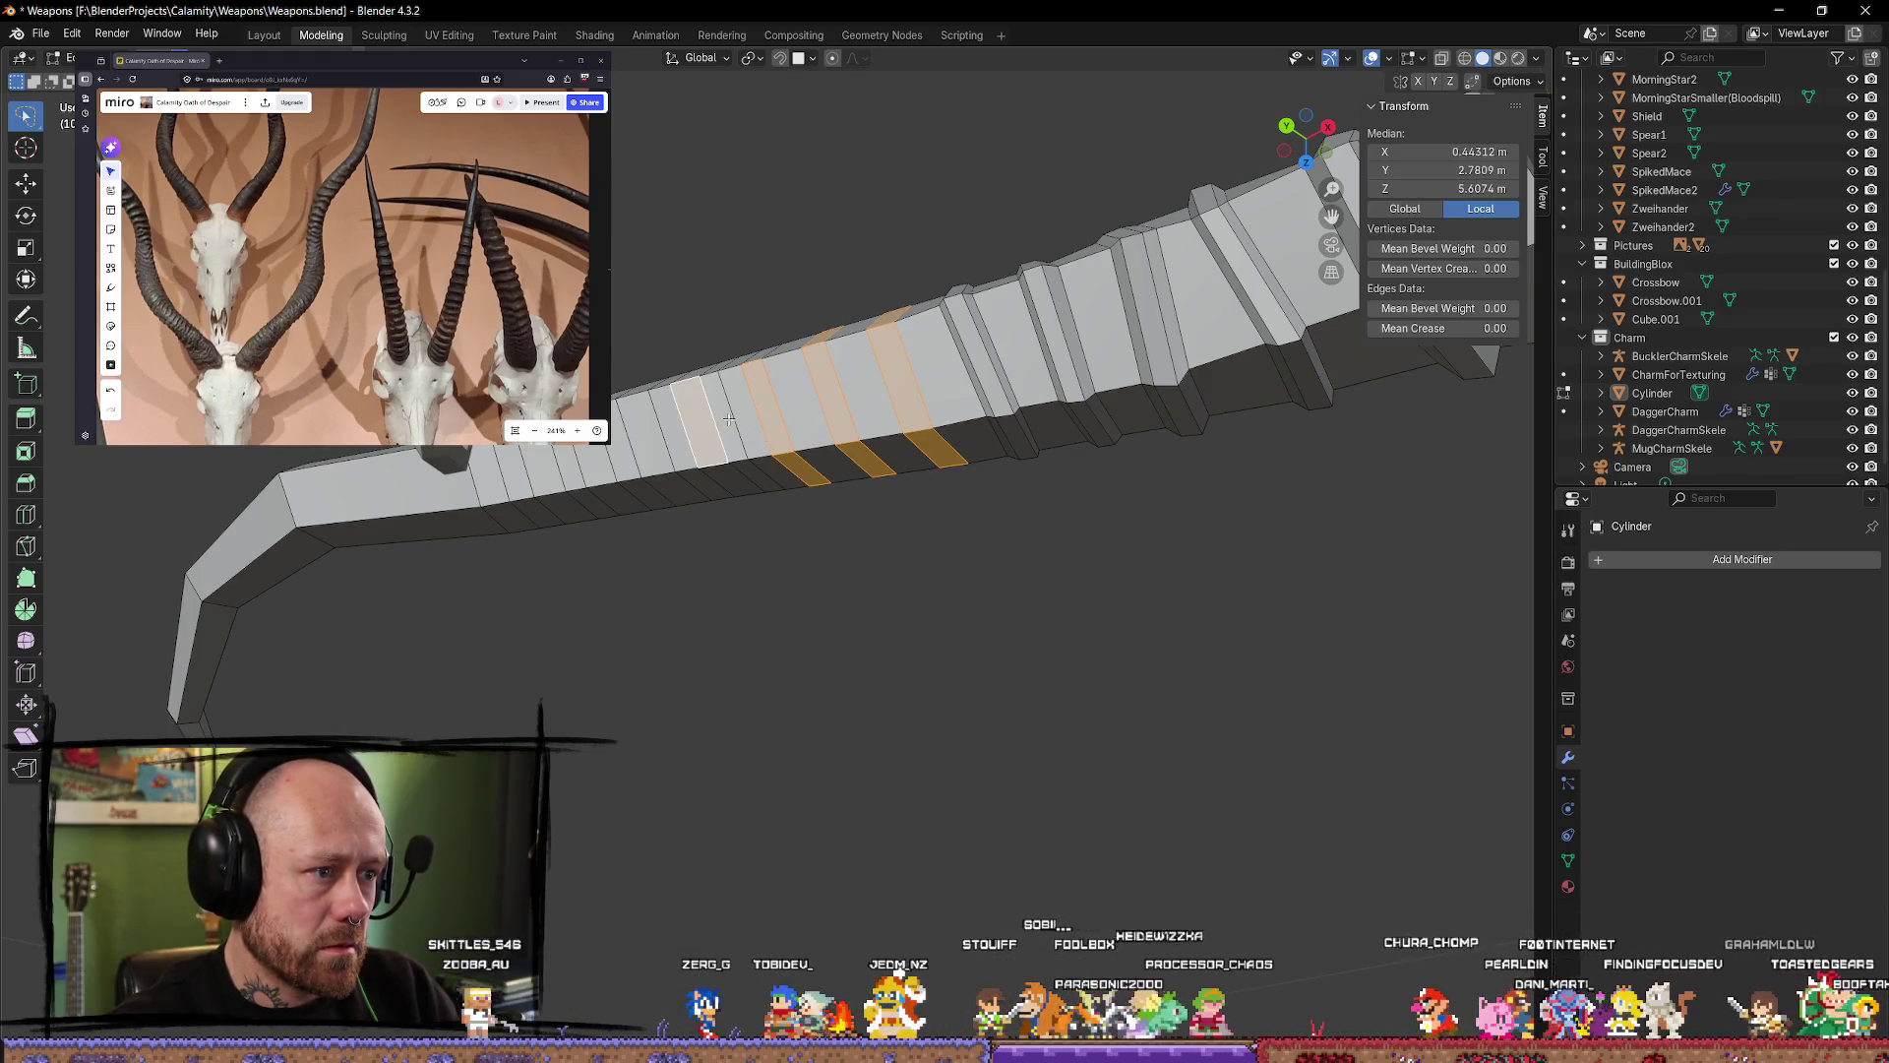
shift+click(726, 419)
shift+click(719, 421)
shift+click(673, 425)
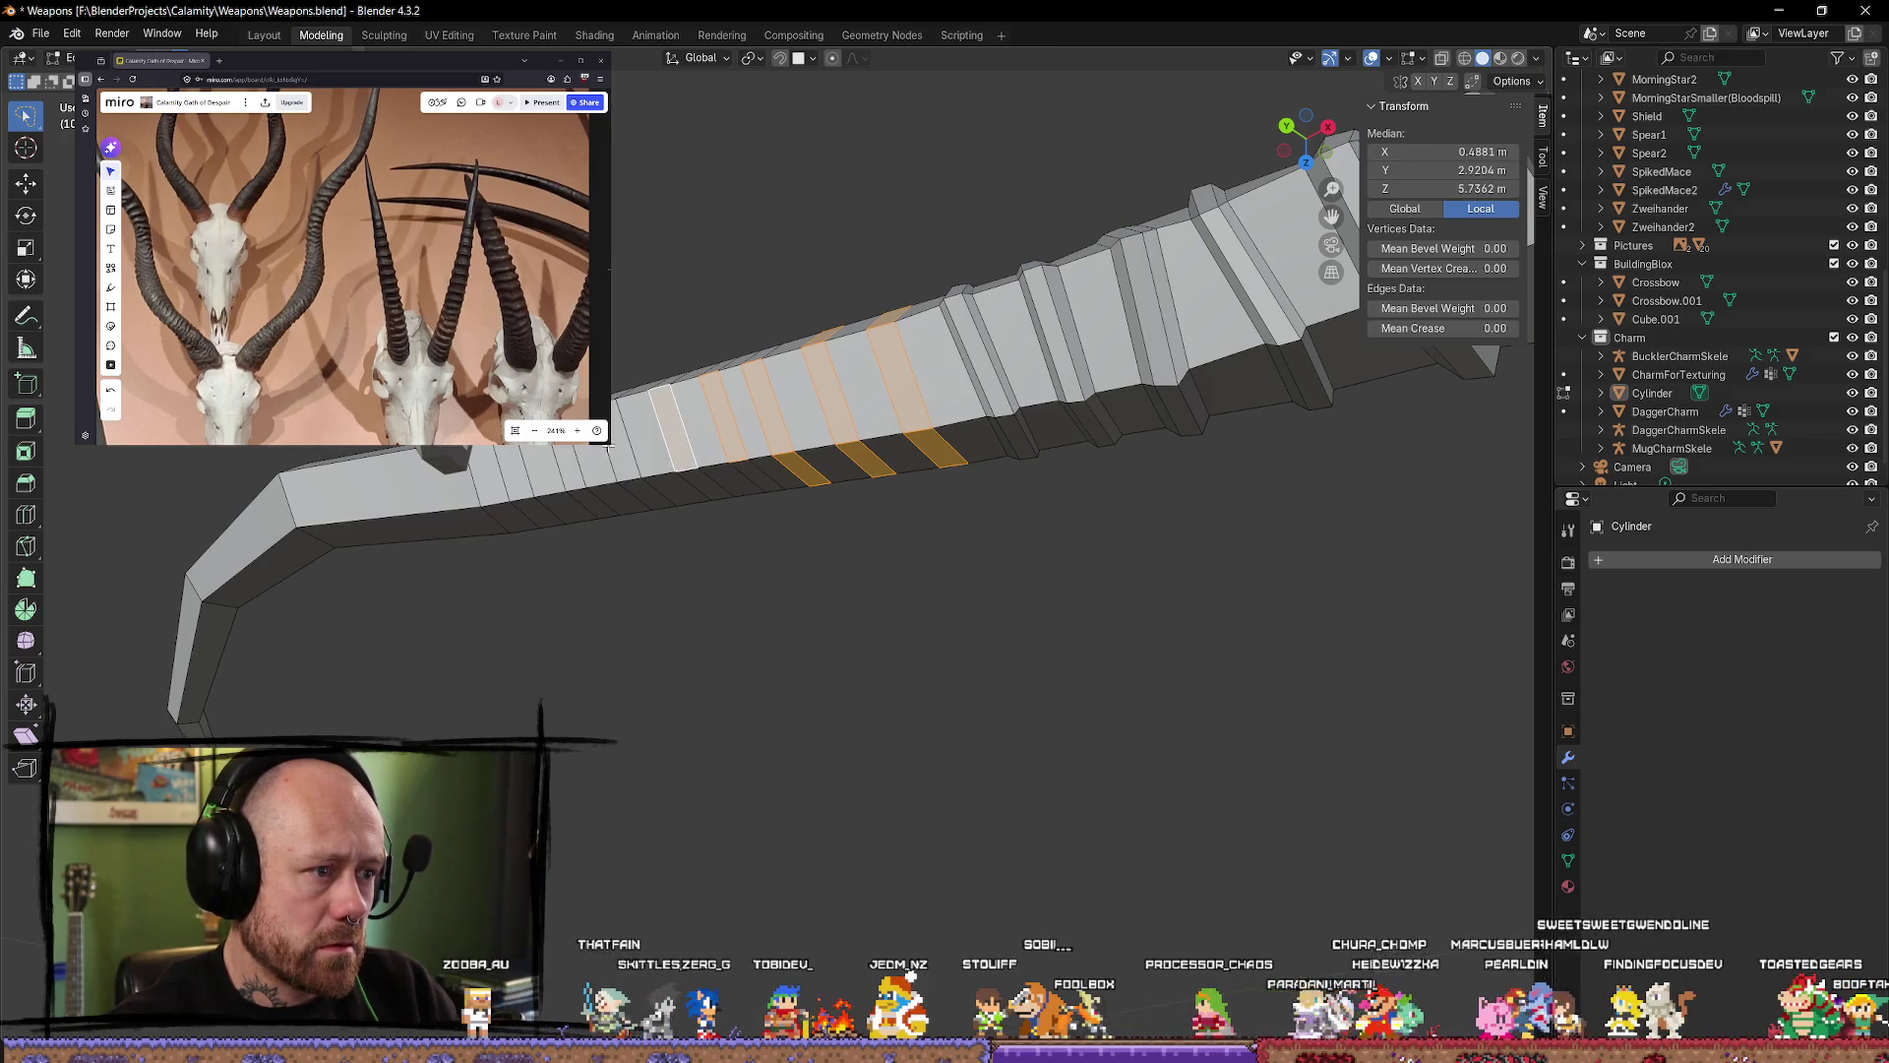
shift+click(630, 464)
shift+click(579, 475)
shift+click(519, 492)
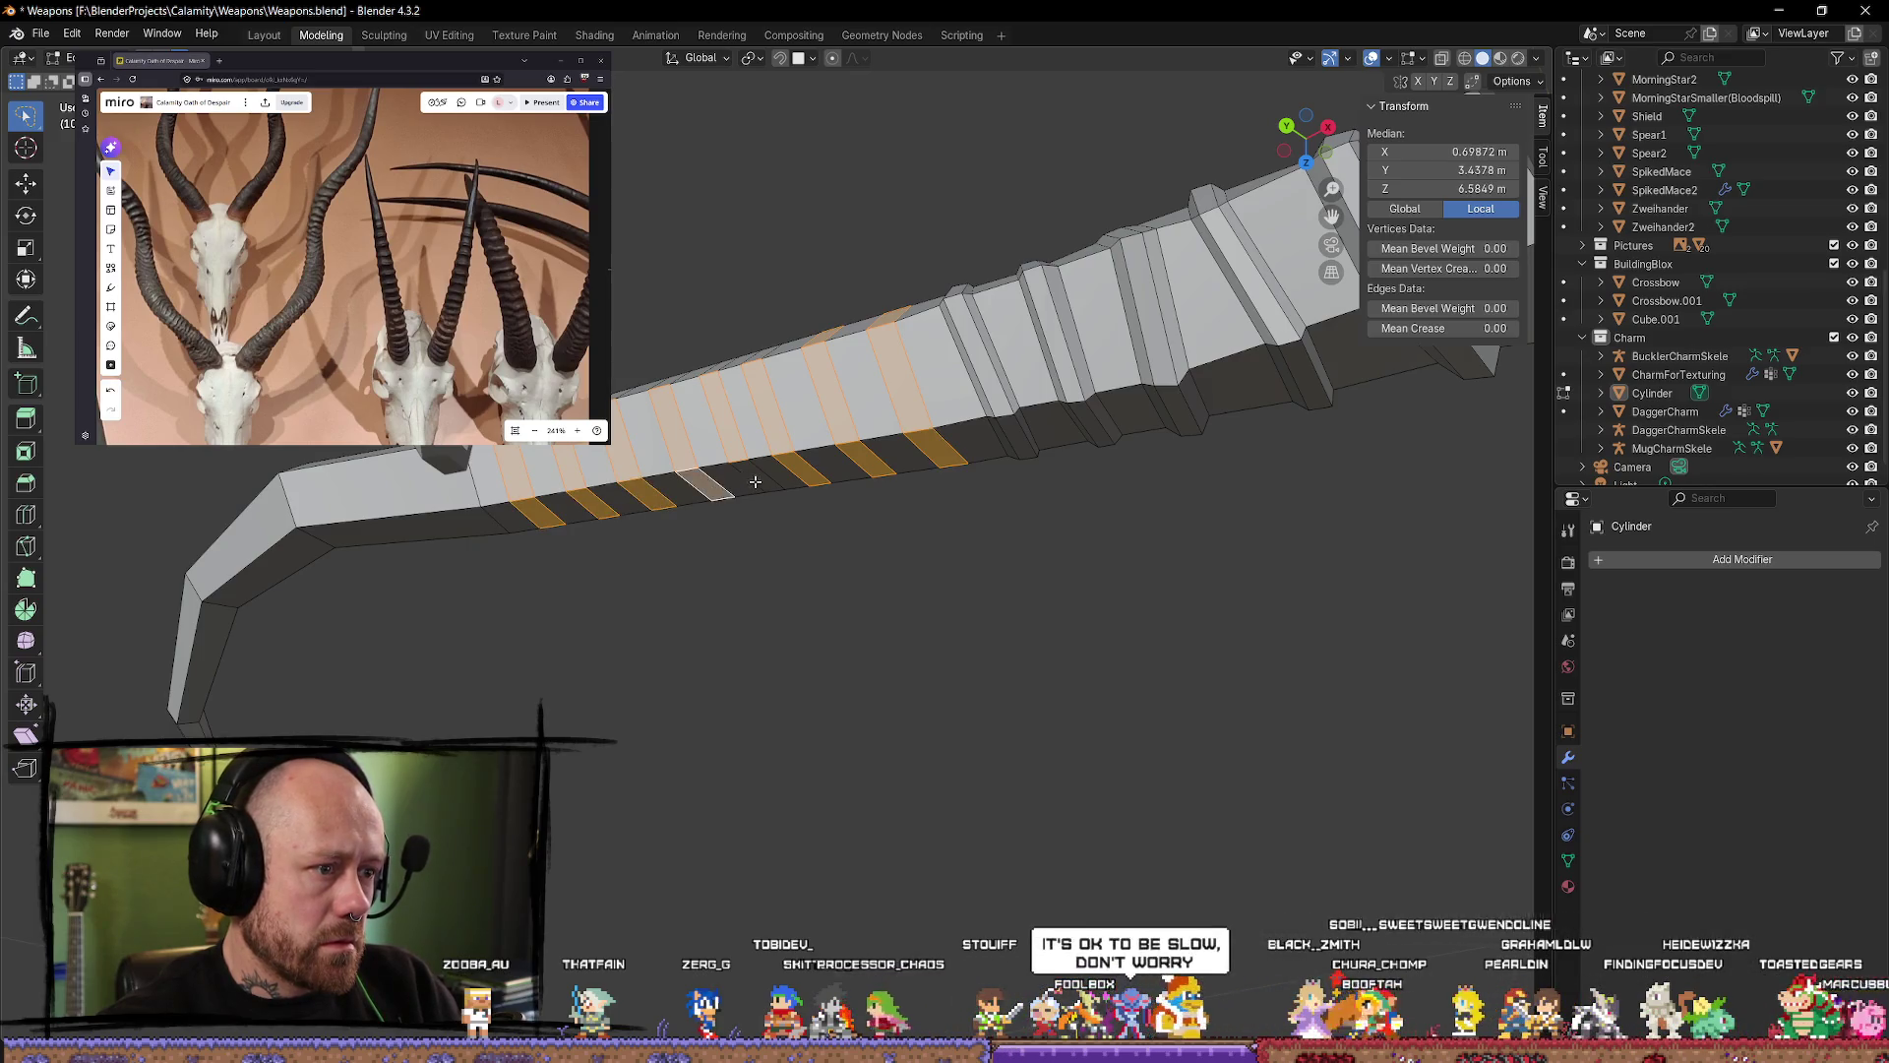
Step: Add four more alternating face loops along the middle of the limb
middle_drag(756, 481, 787, 504)
shift+click(820, 500)
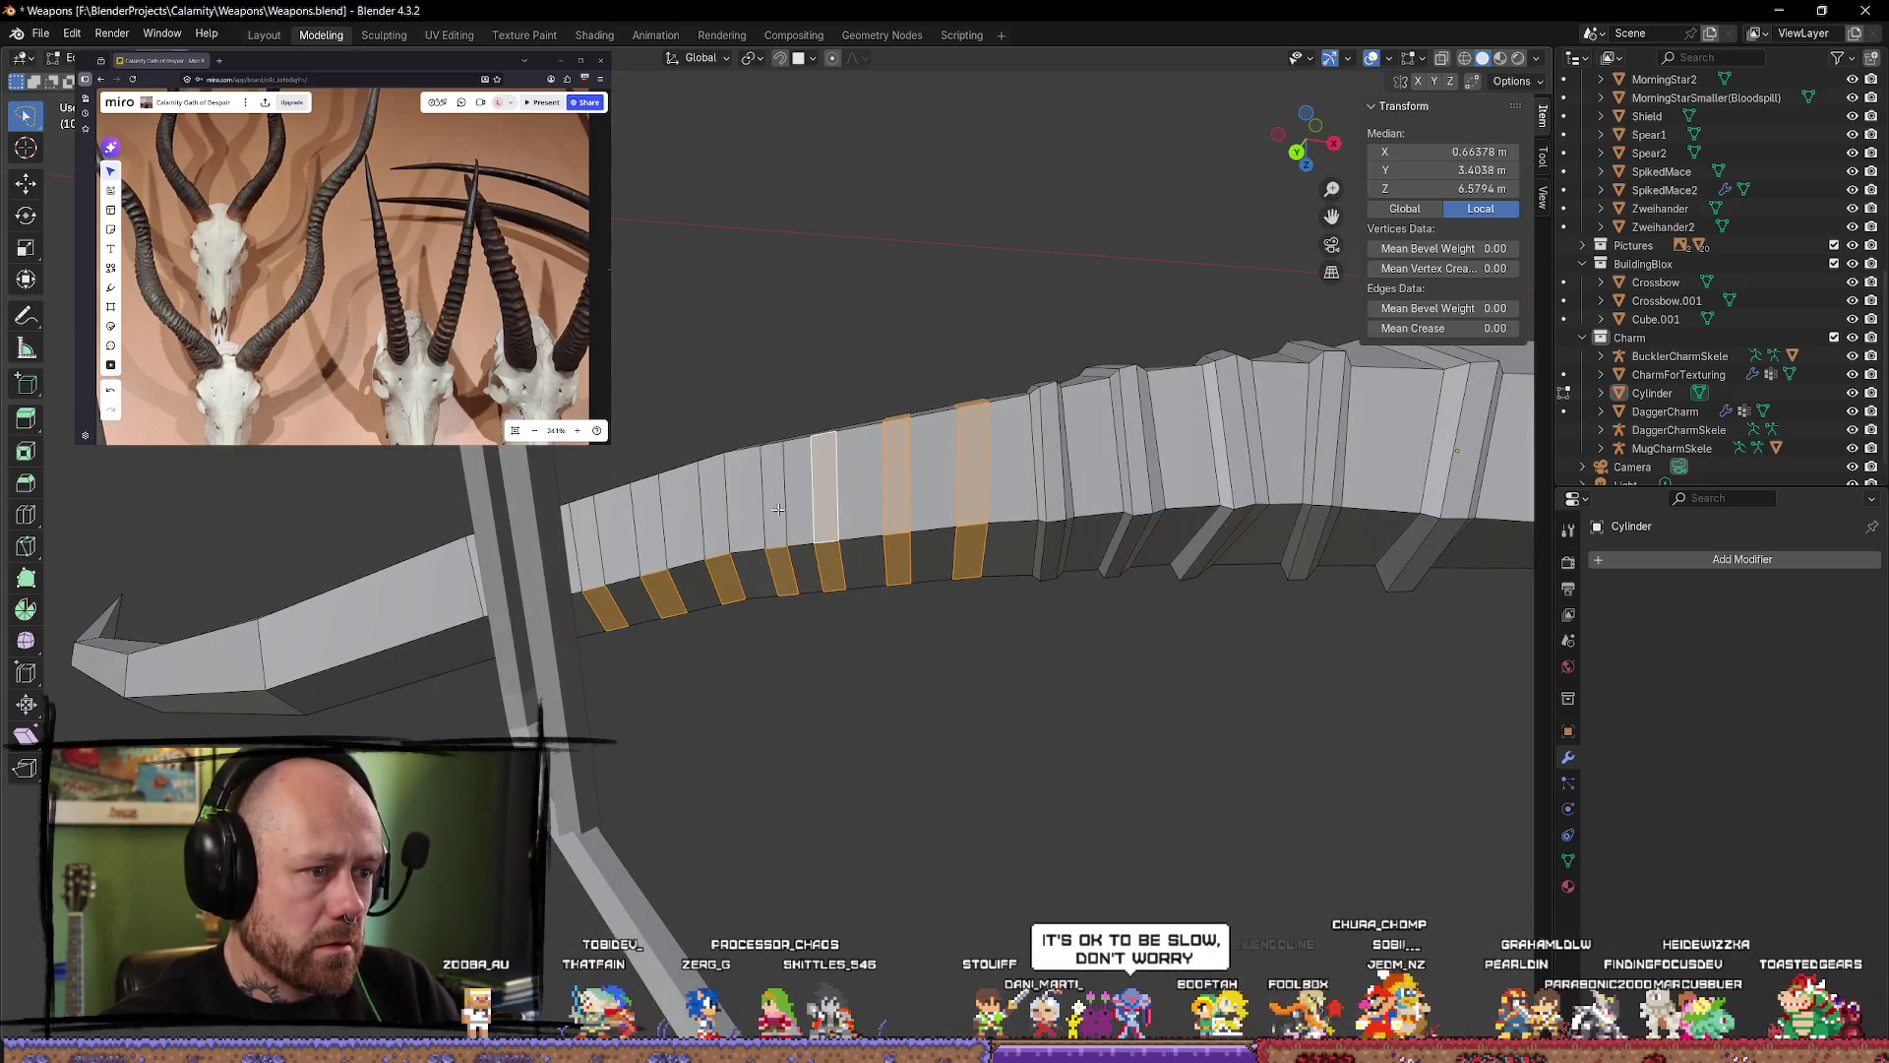
shift+click(778, 509)
shift+click(711, 504)
shift+click(649, 521)
Step: Add five alternating face loops nearer the limb tip
mouse_move(650, 522)
middle_down()
mouse_move(578, 555)
mouse_move(590, 600)
mouse_move(551, 669)
middle_up()
shift+click(544, 674)
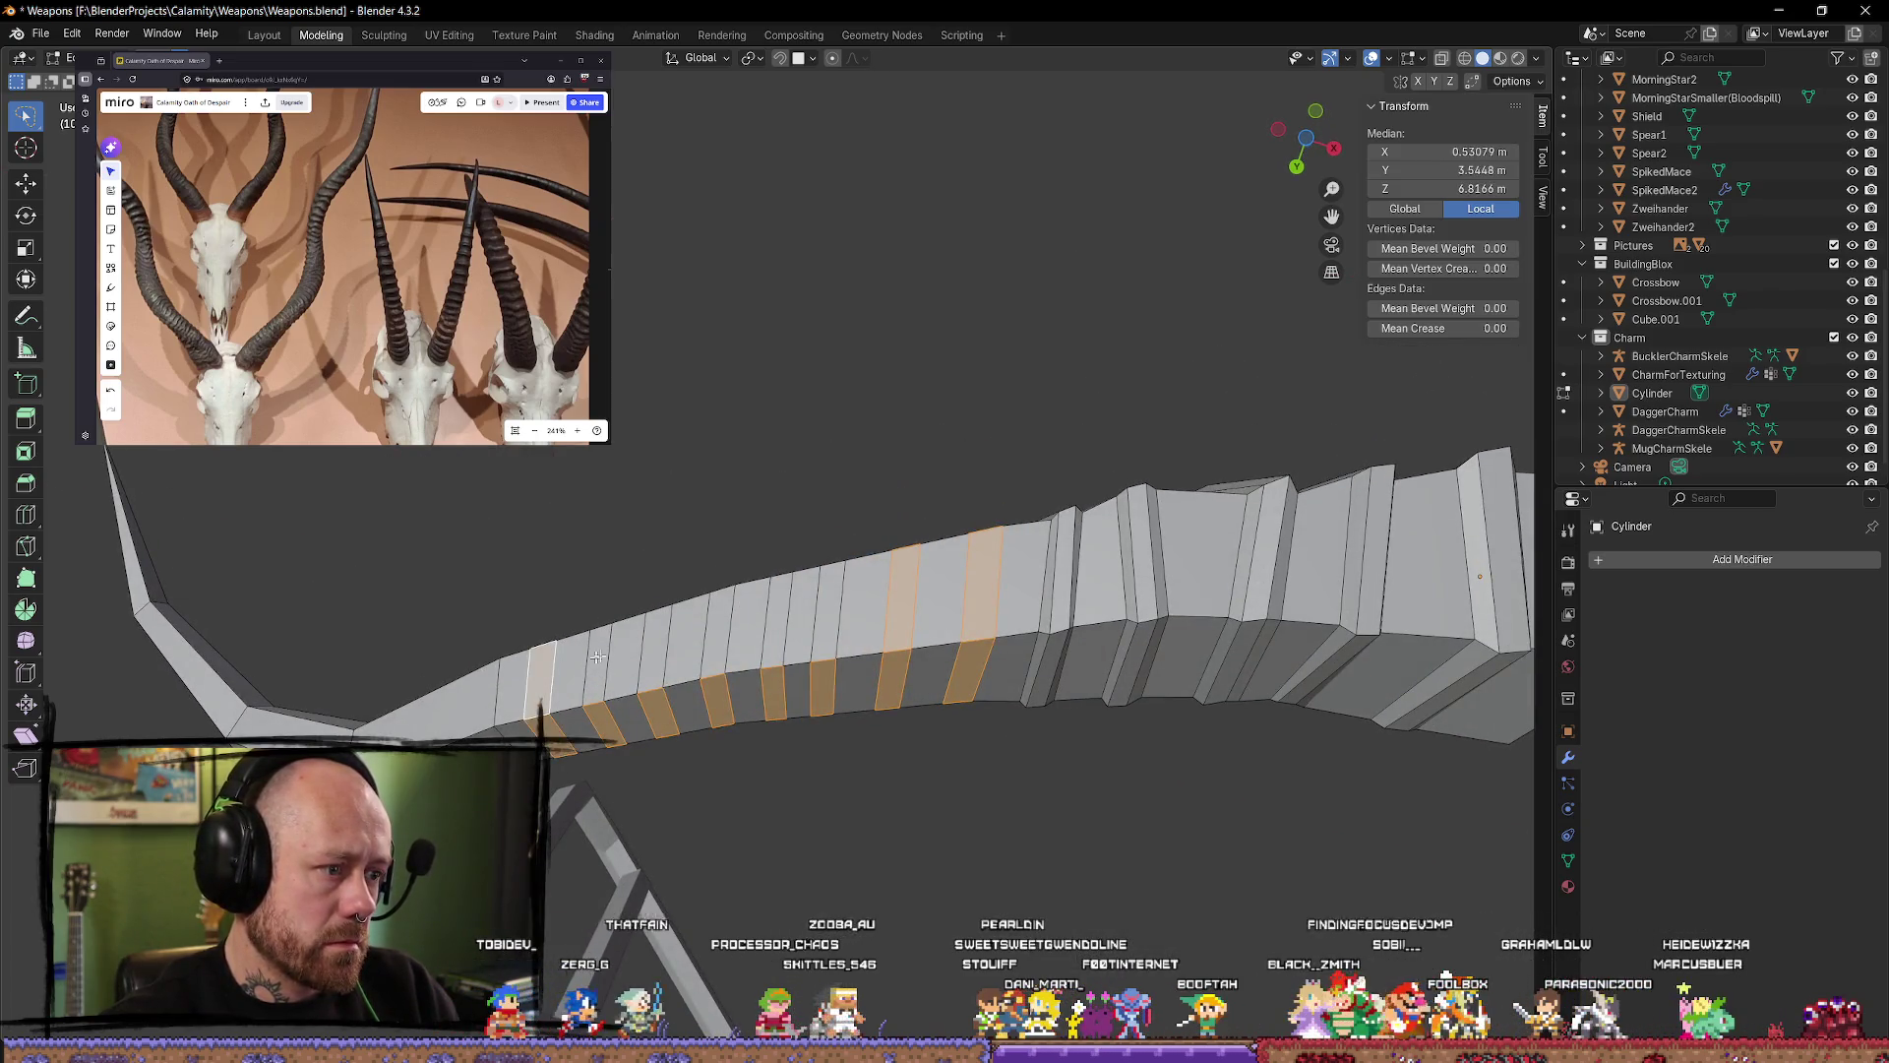
shift+click(600, 649)
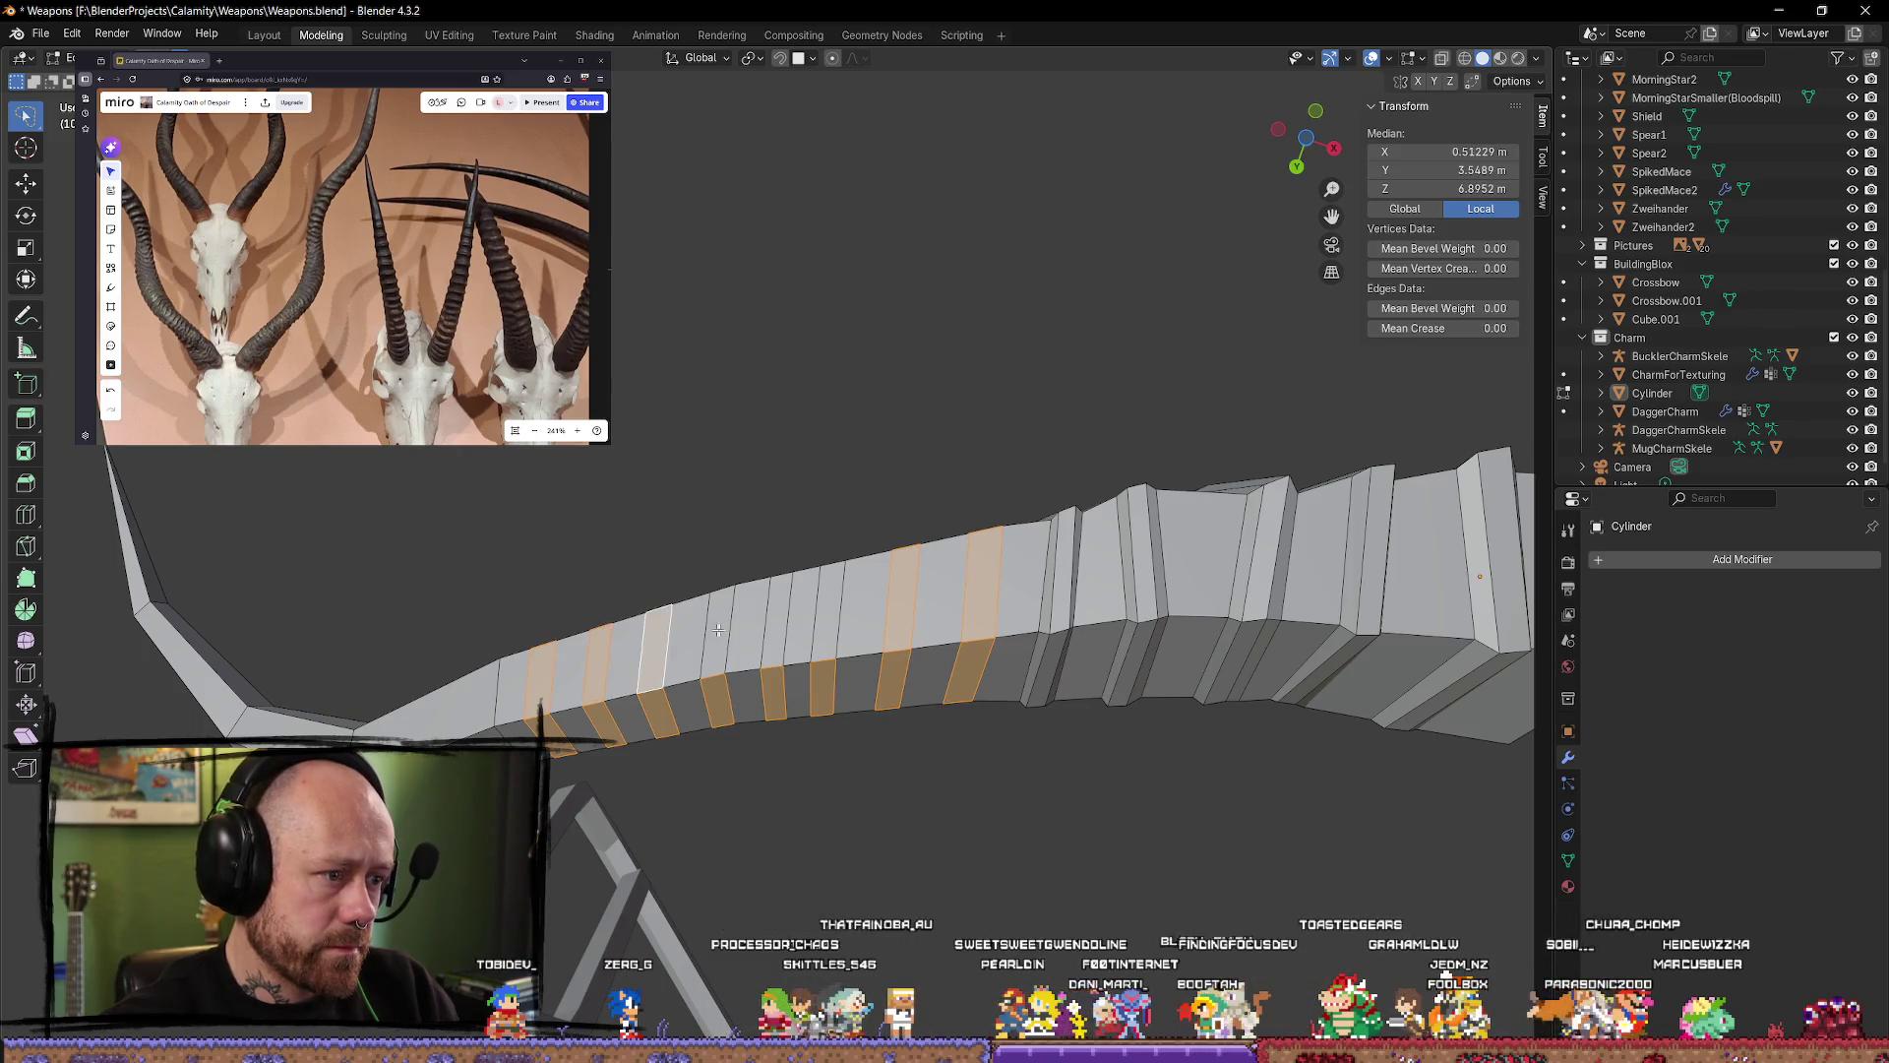
shift+click(719, 630)
shift+click(776, 618)
shift+click(828, 608)
Step: Add four upper alternating face loops and check the striped limb
middle_drag(828, 608, 858, 718)
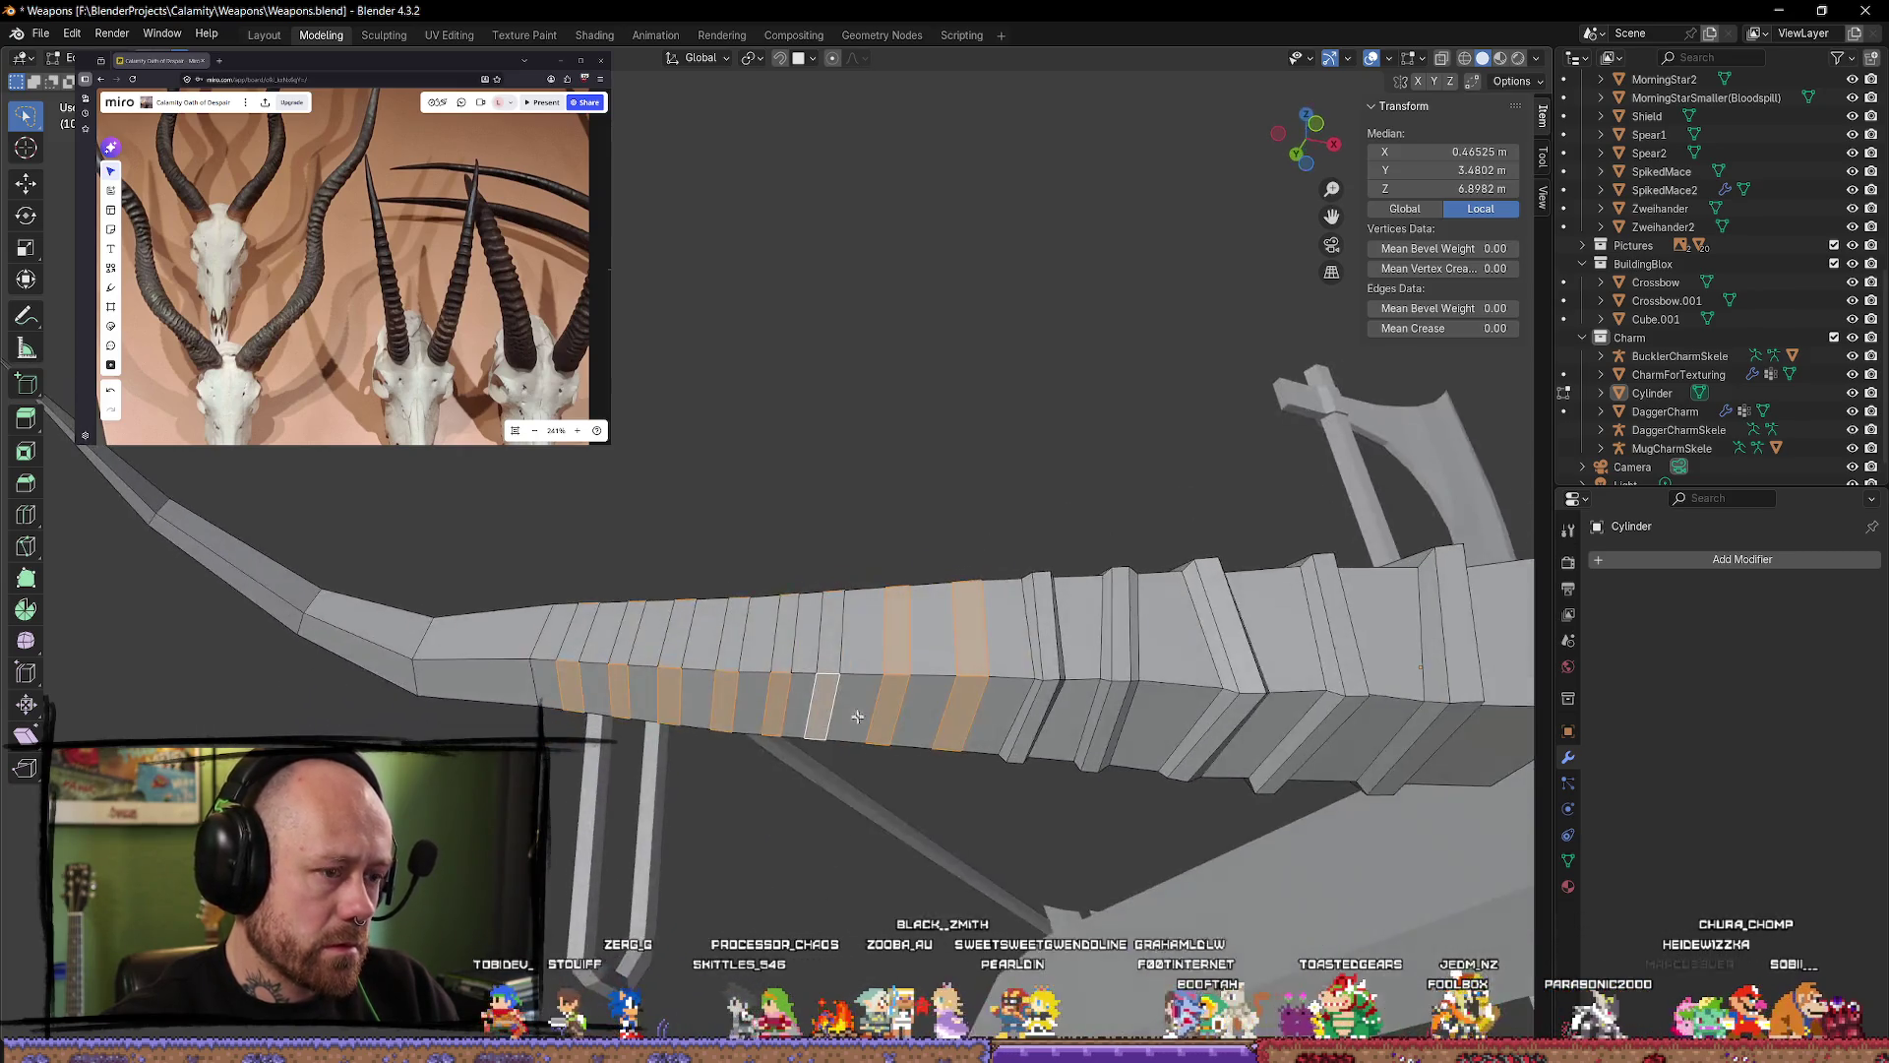
shift+click(832, 630)
shift+click(788, 633)
shift+click(733, 635)
shift+click(665, 638)
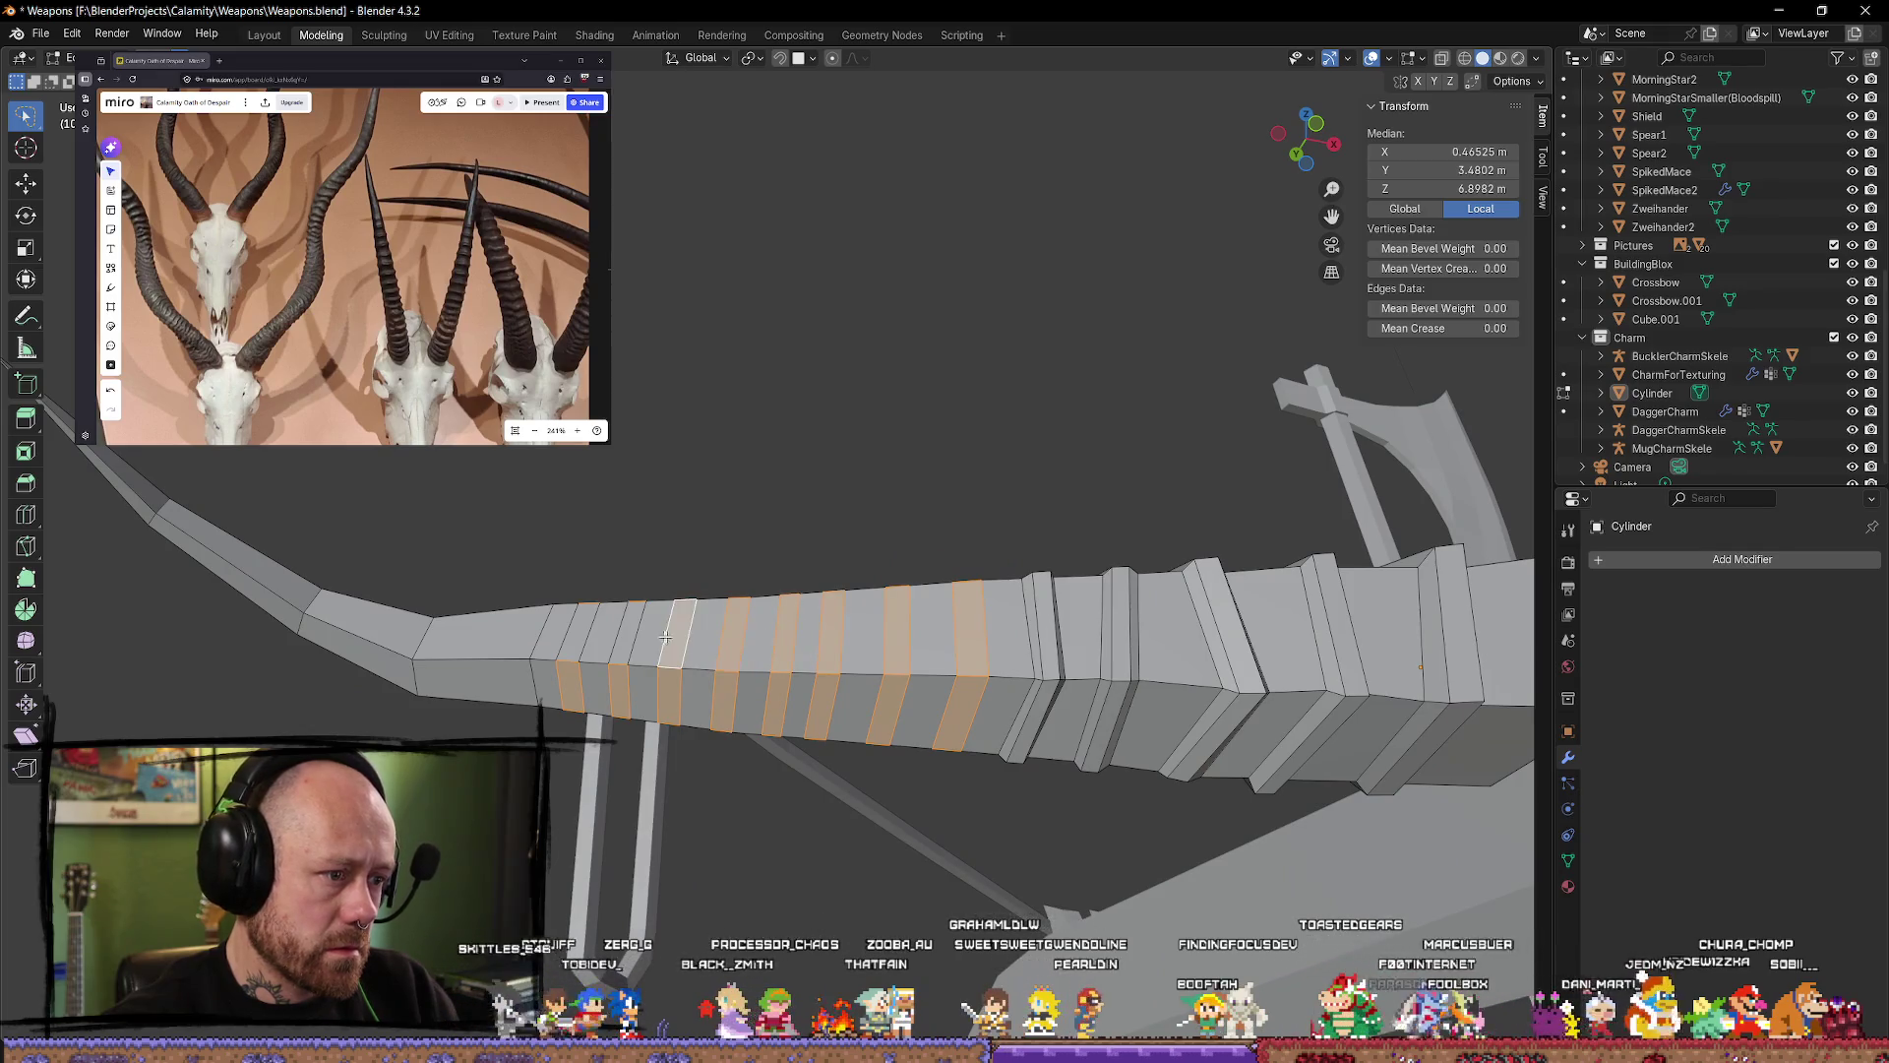
mouse_move(666, 638)
middle_down()
mouse_move(757, 800)
mouse_move(653, 725)
mouse_move(768, 726)
mouse_move(757, 671)
mouse_move(742, 864)
mouse_move(715, 847)
mouse_move(855, 797)
middle_up()
Step: Deselect the bands, pick one edge loop and edge-slide it slightly along the limb
click(855, 798)
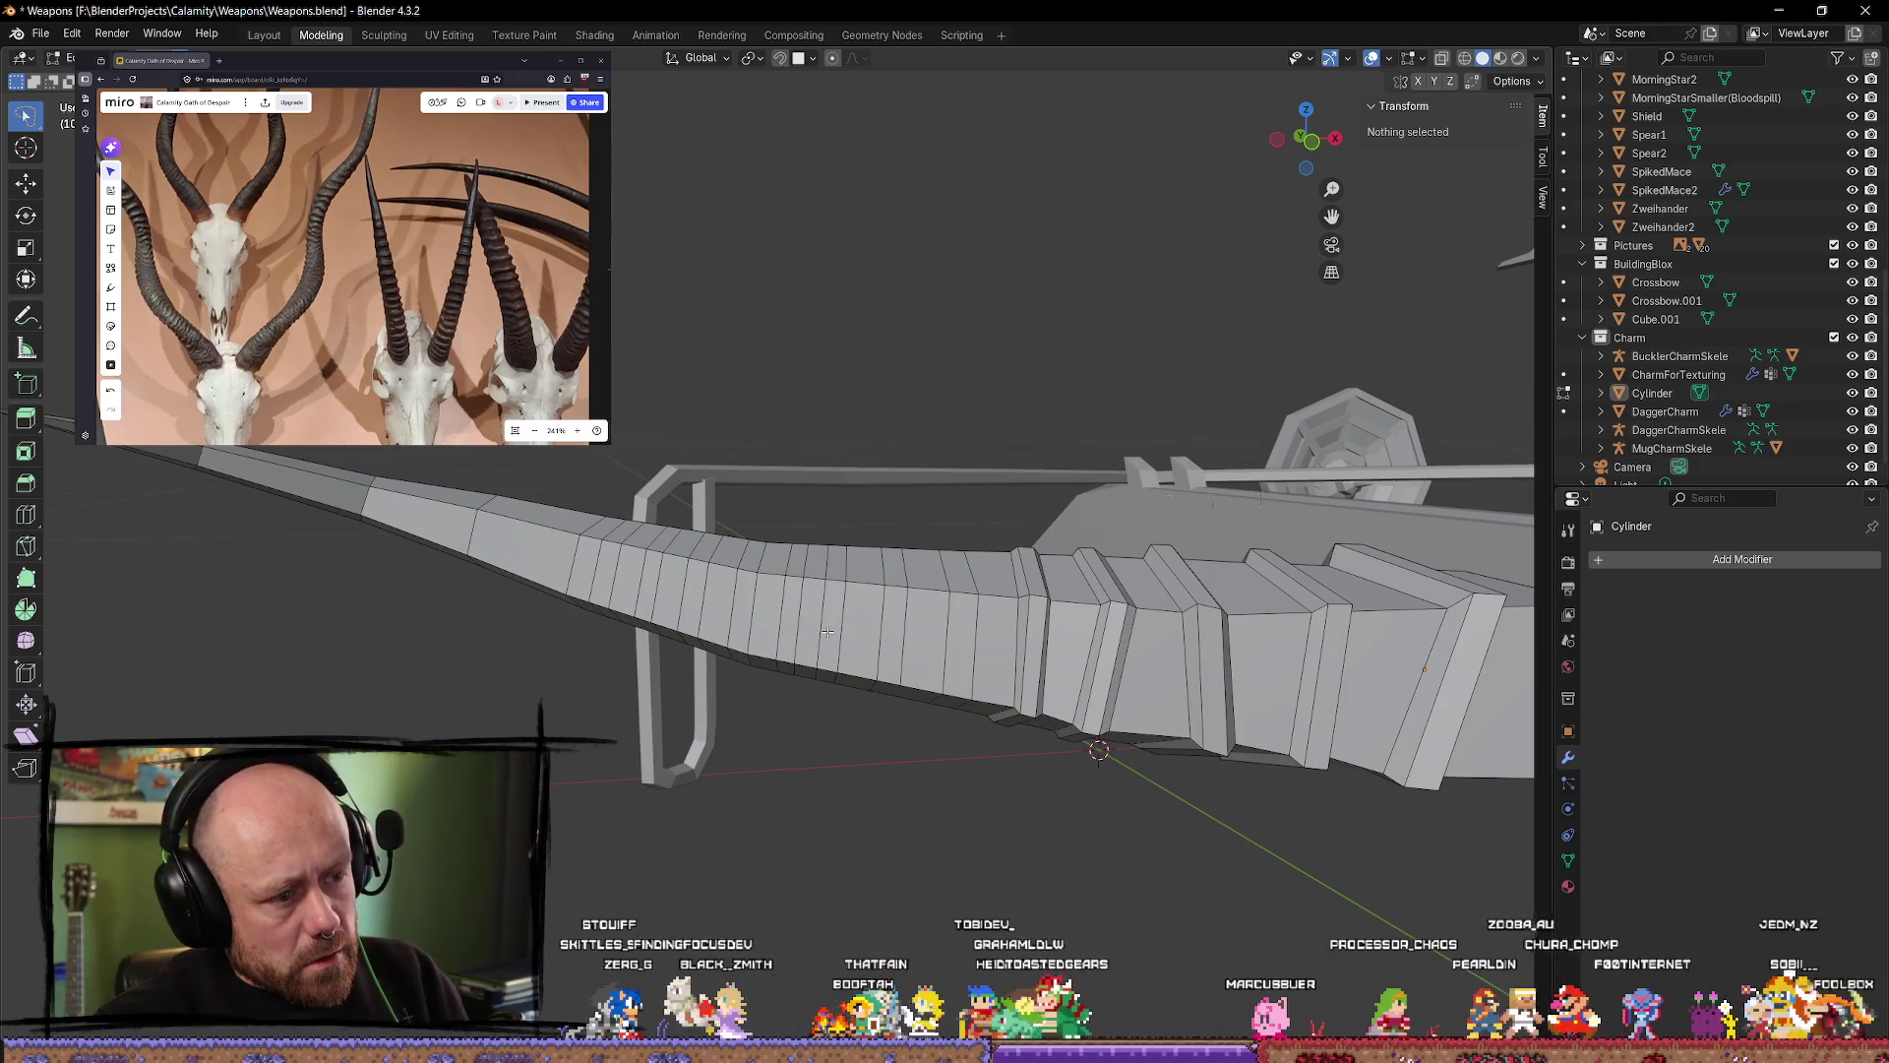
click(835, 601)
click(823, 812)
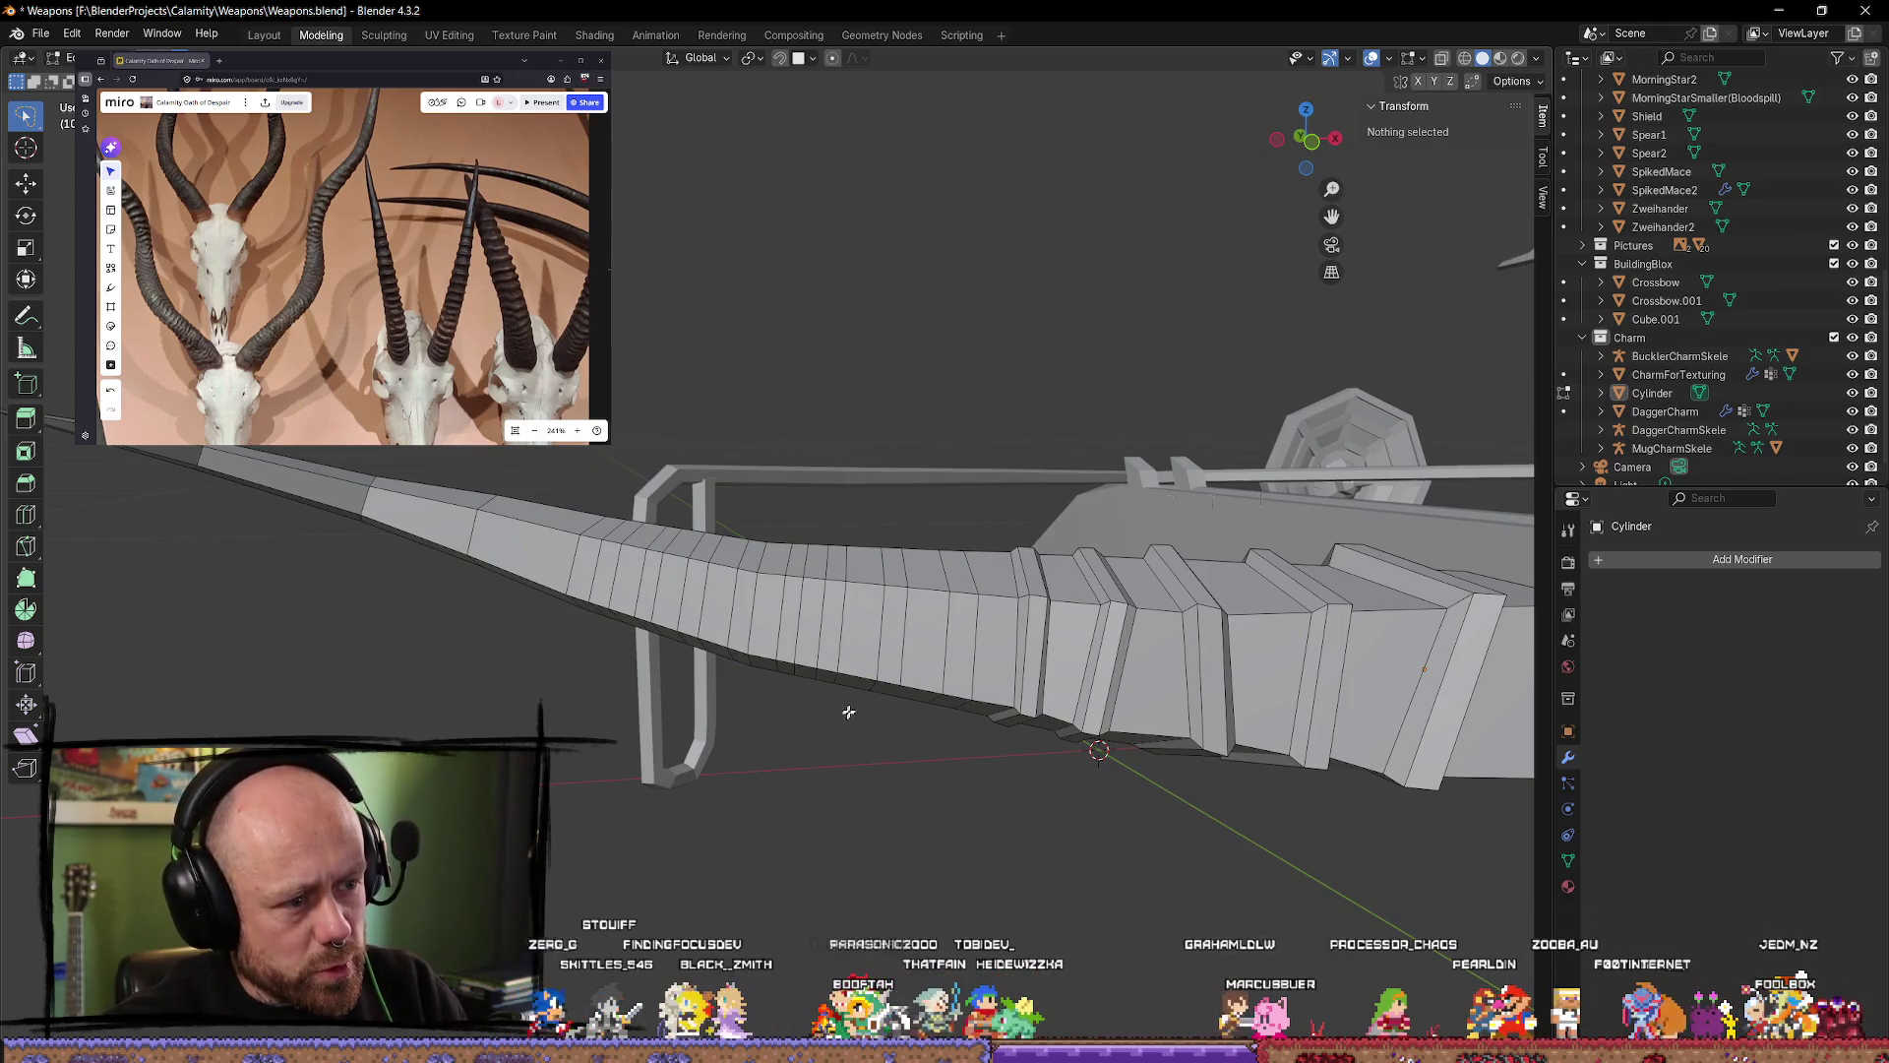
alt+click(846, 634)
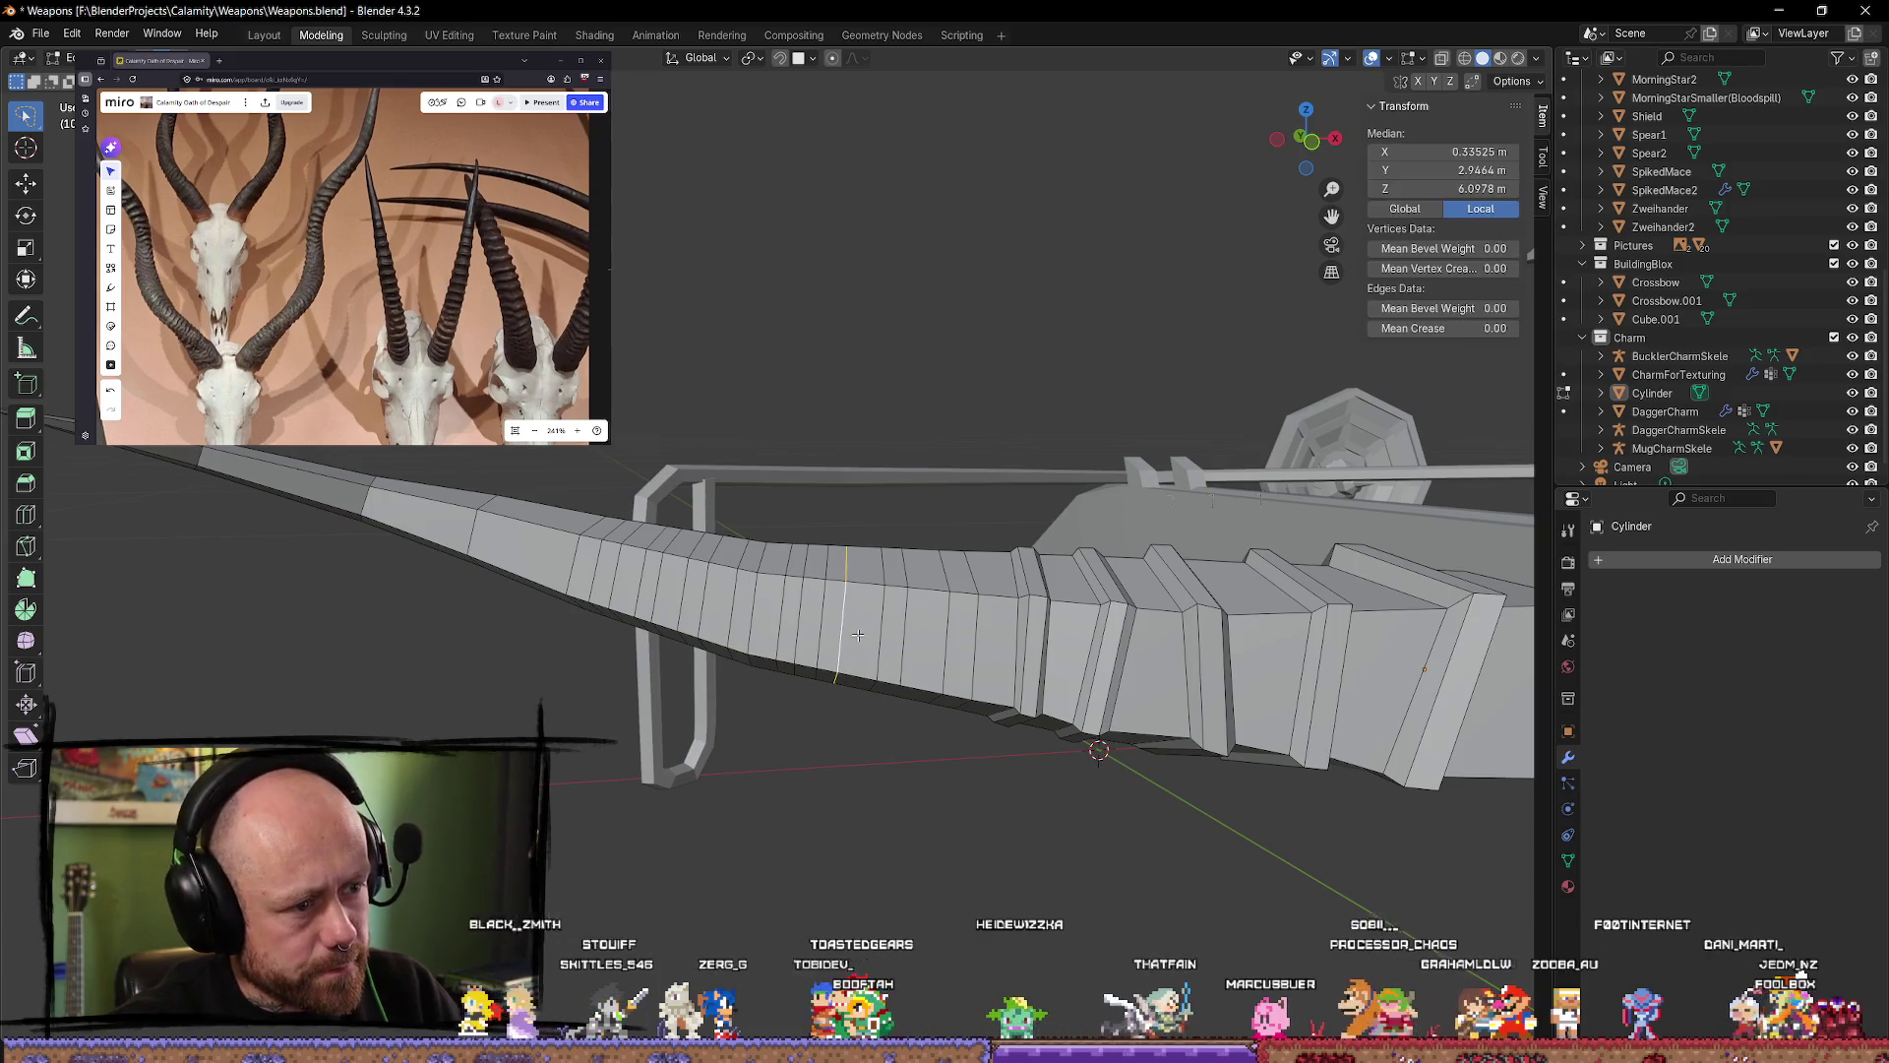
key(g)
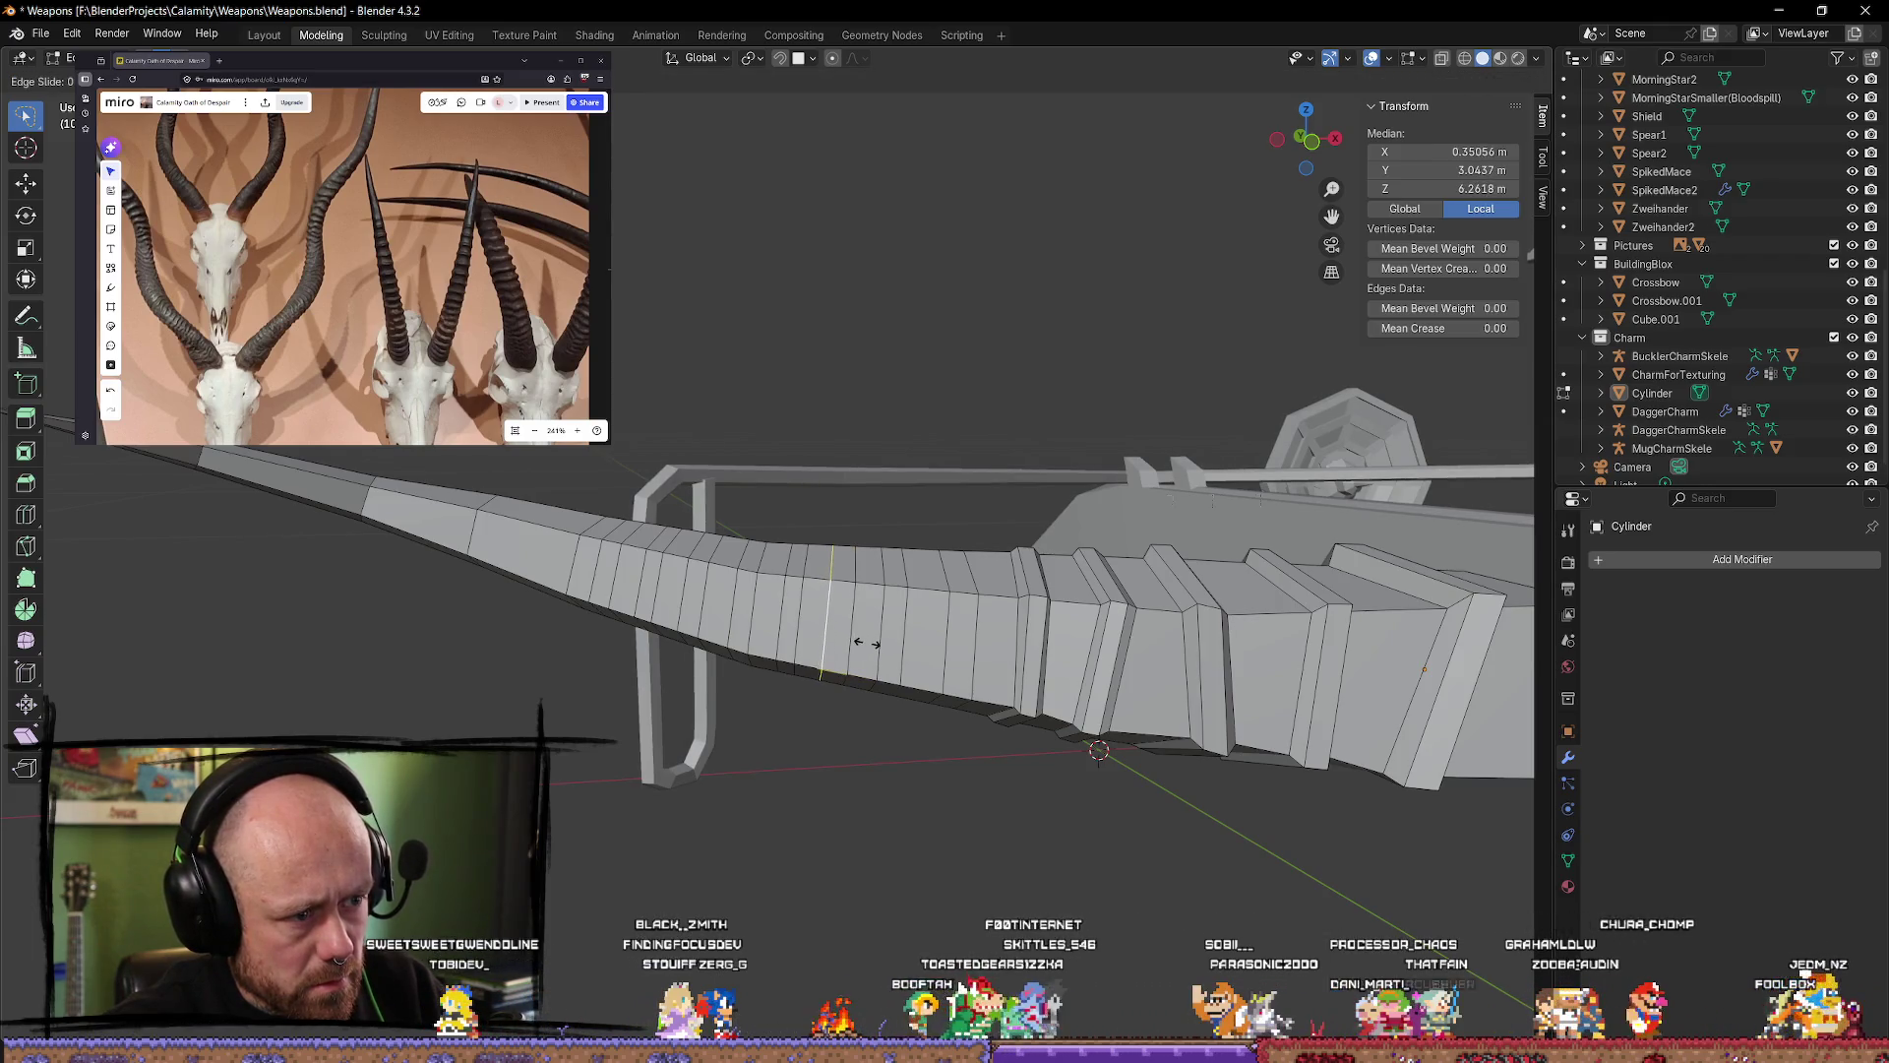
click(867, 643)
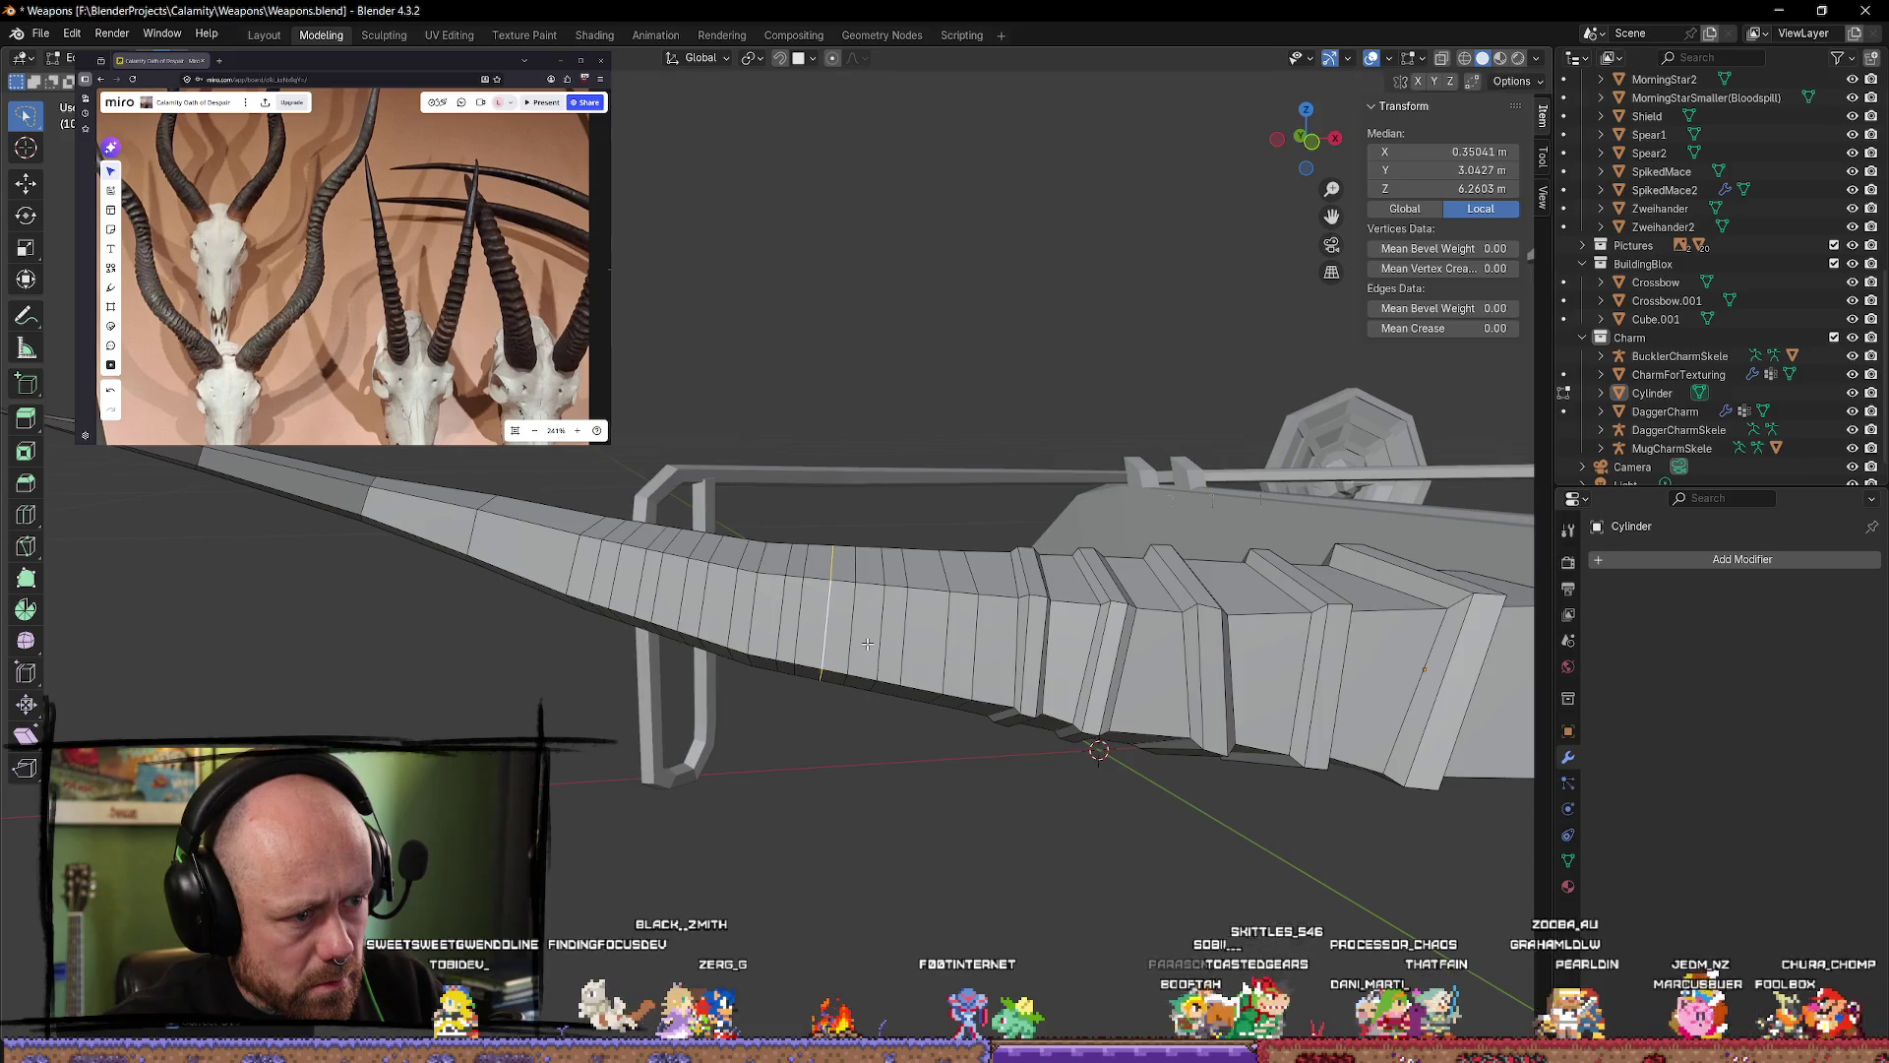
key(ctrl+z)
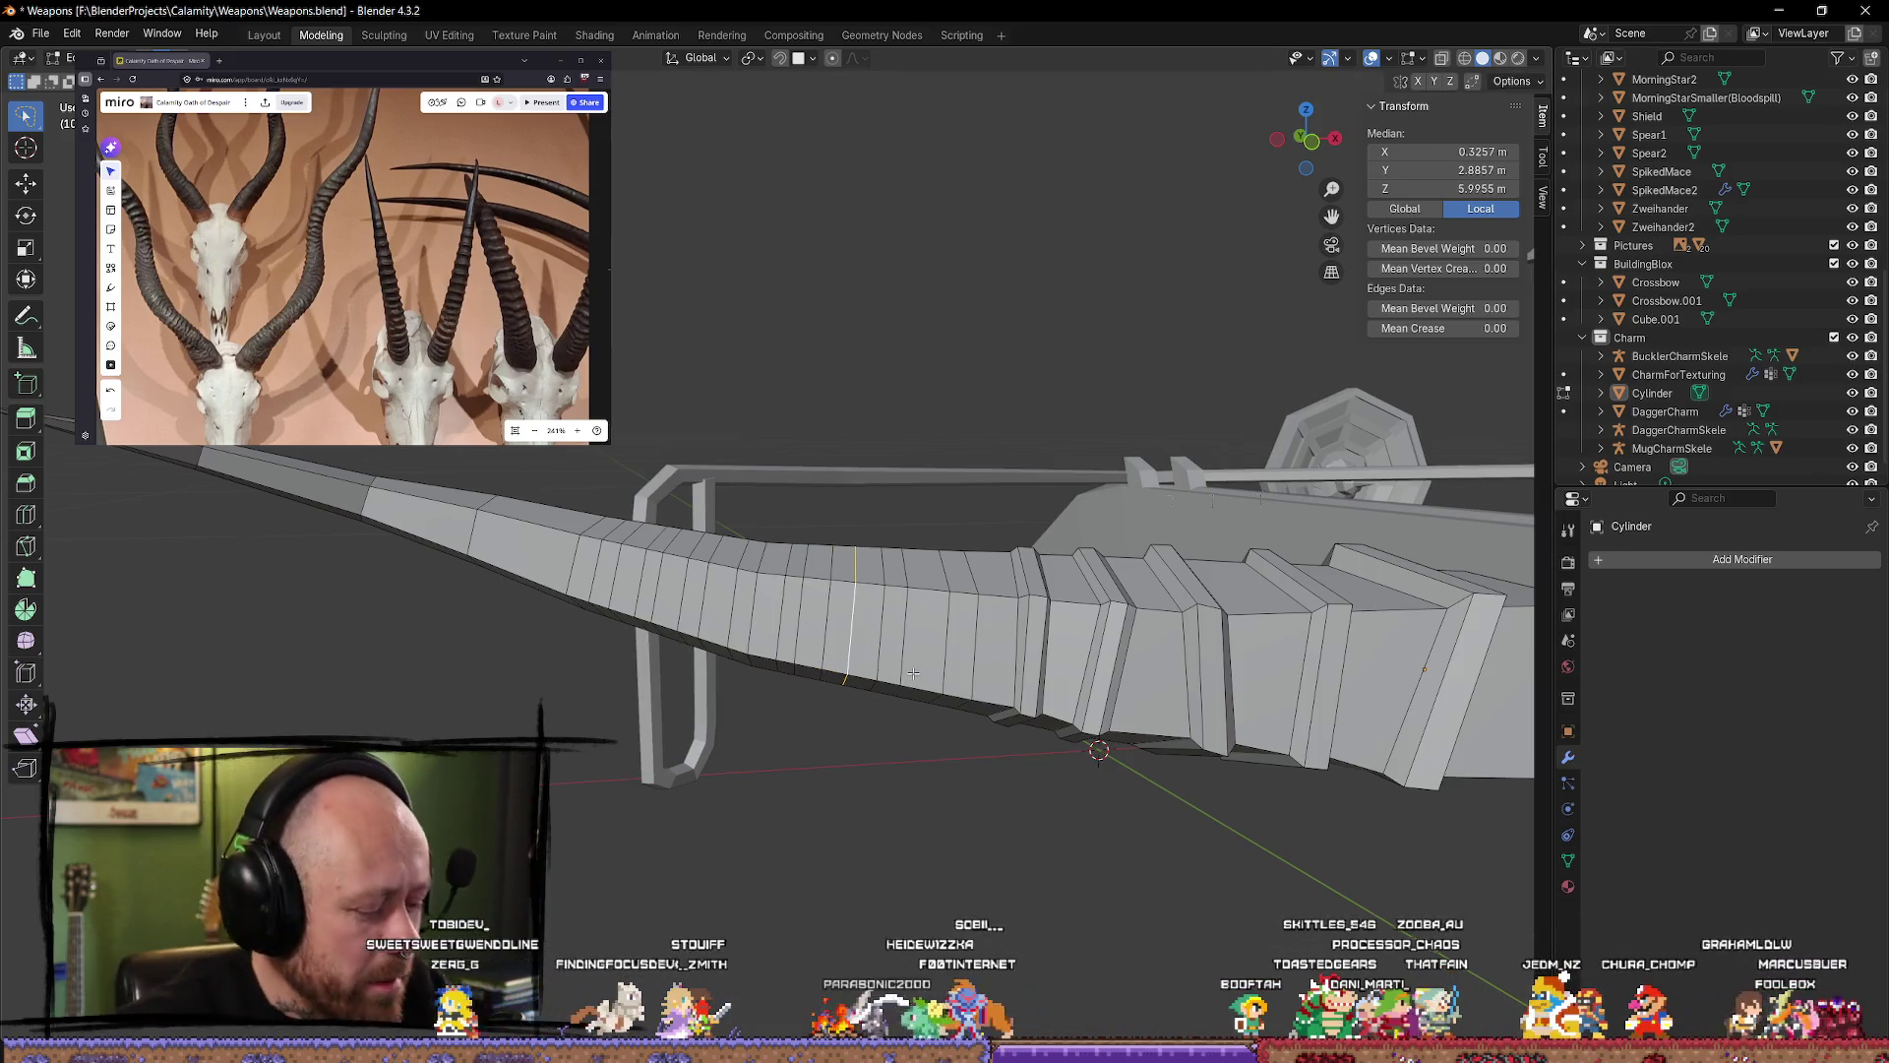
key(g)
key(g)
click(910, 677)
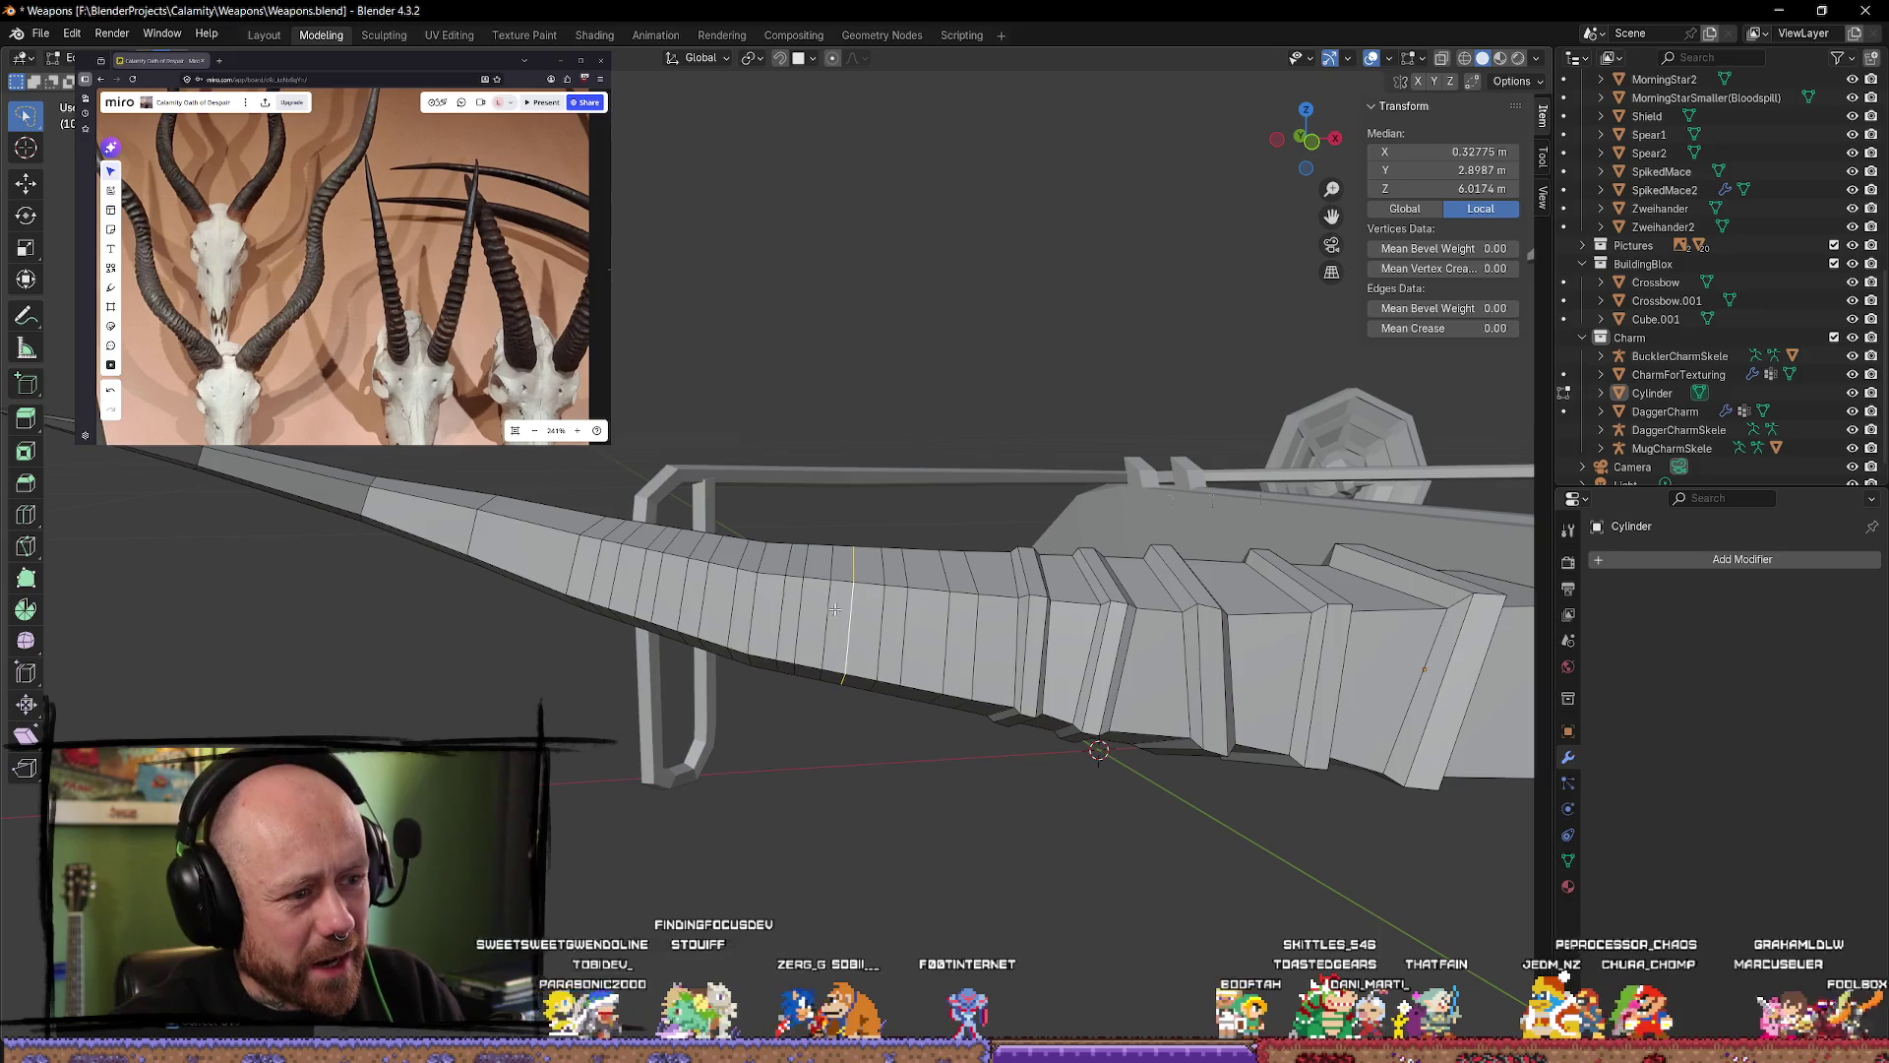
key(g)
key(g)
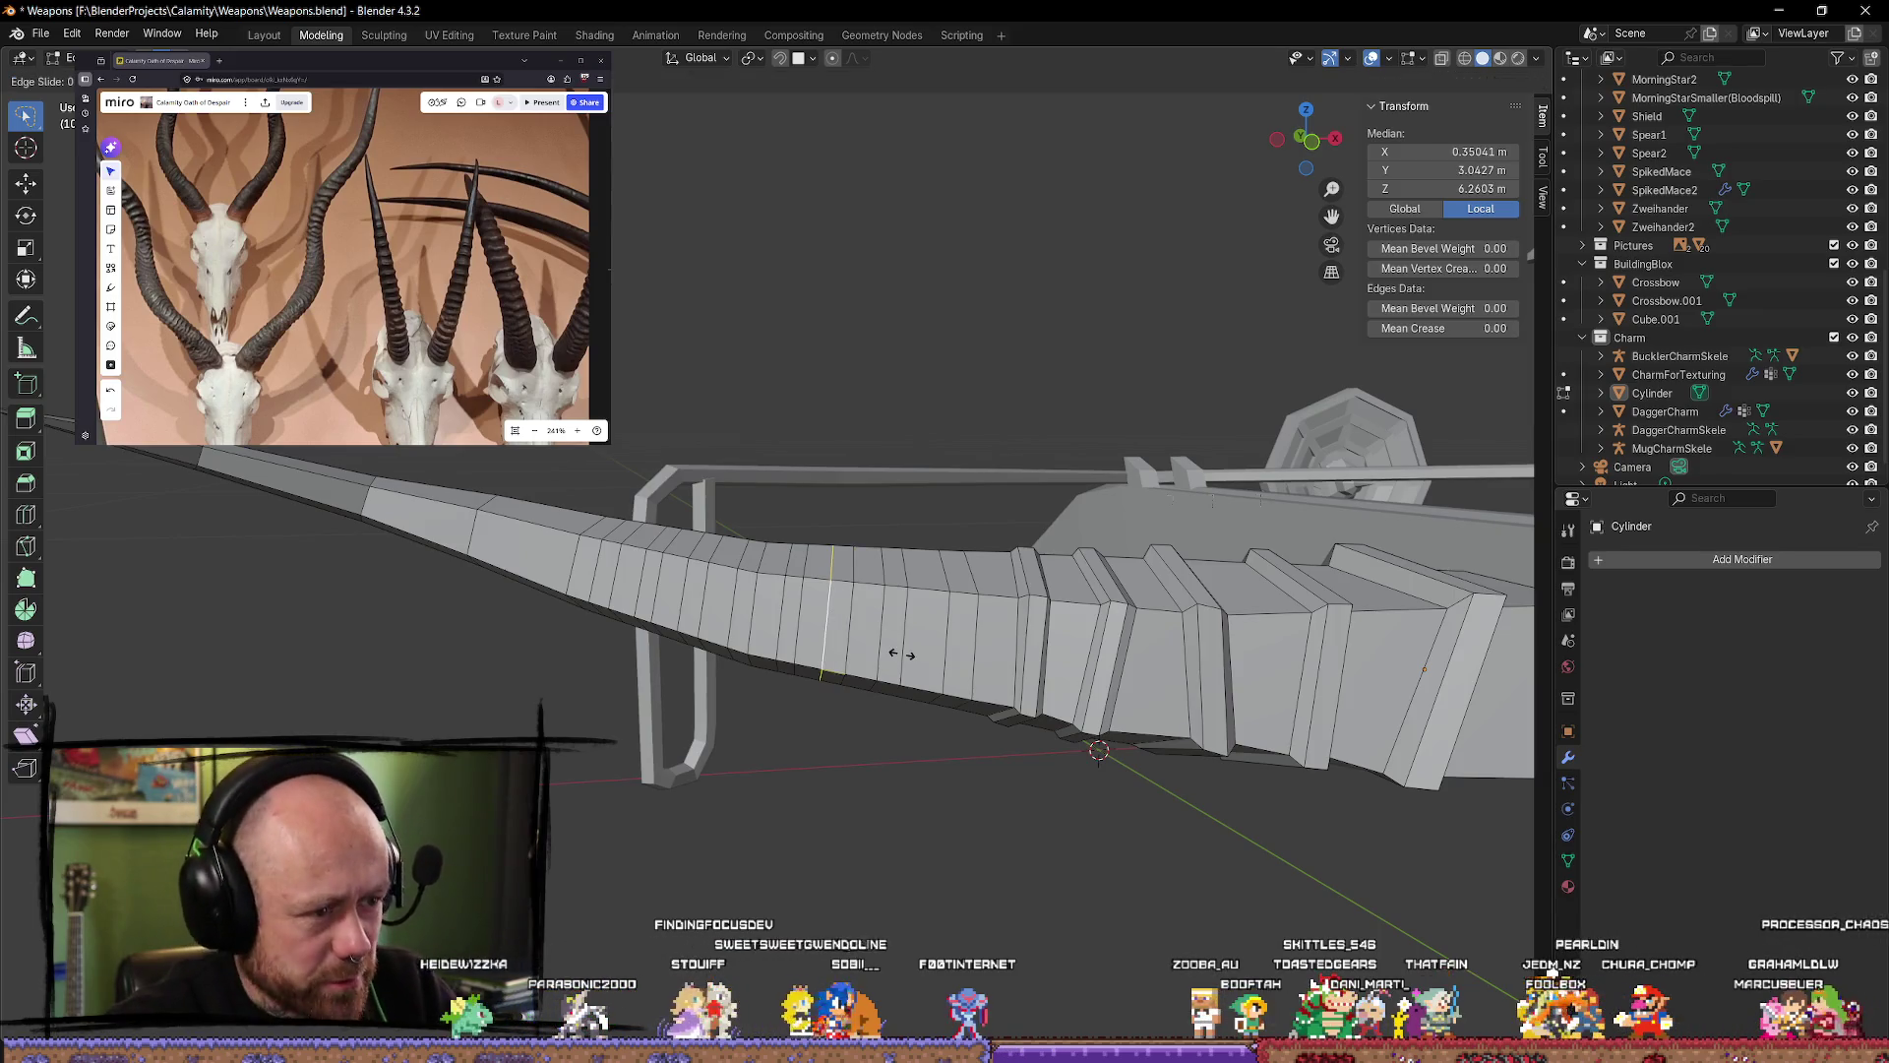
click(903, 655)
click(869, 754)
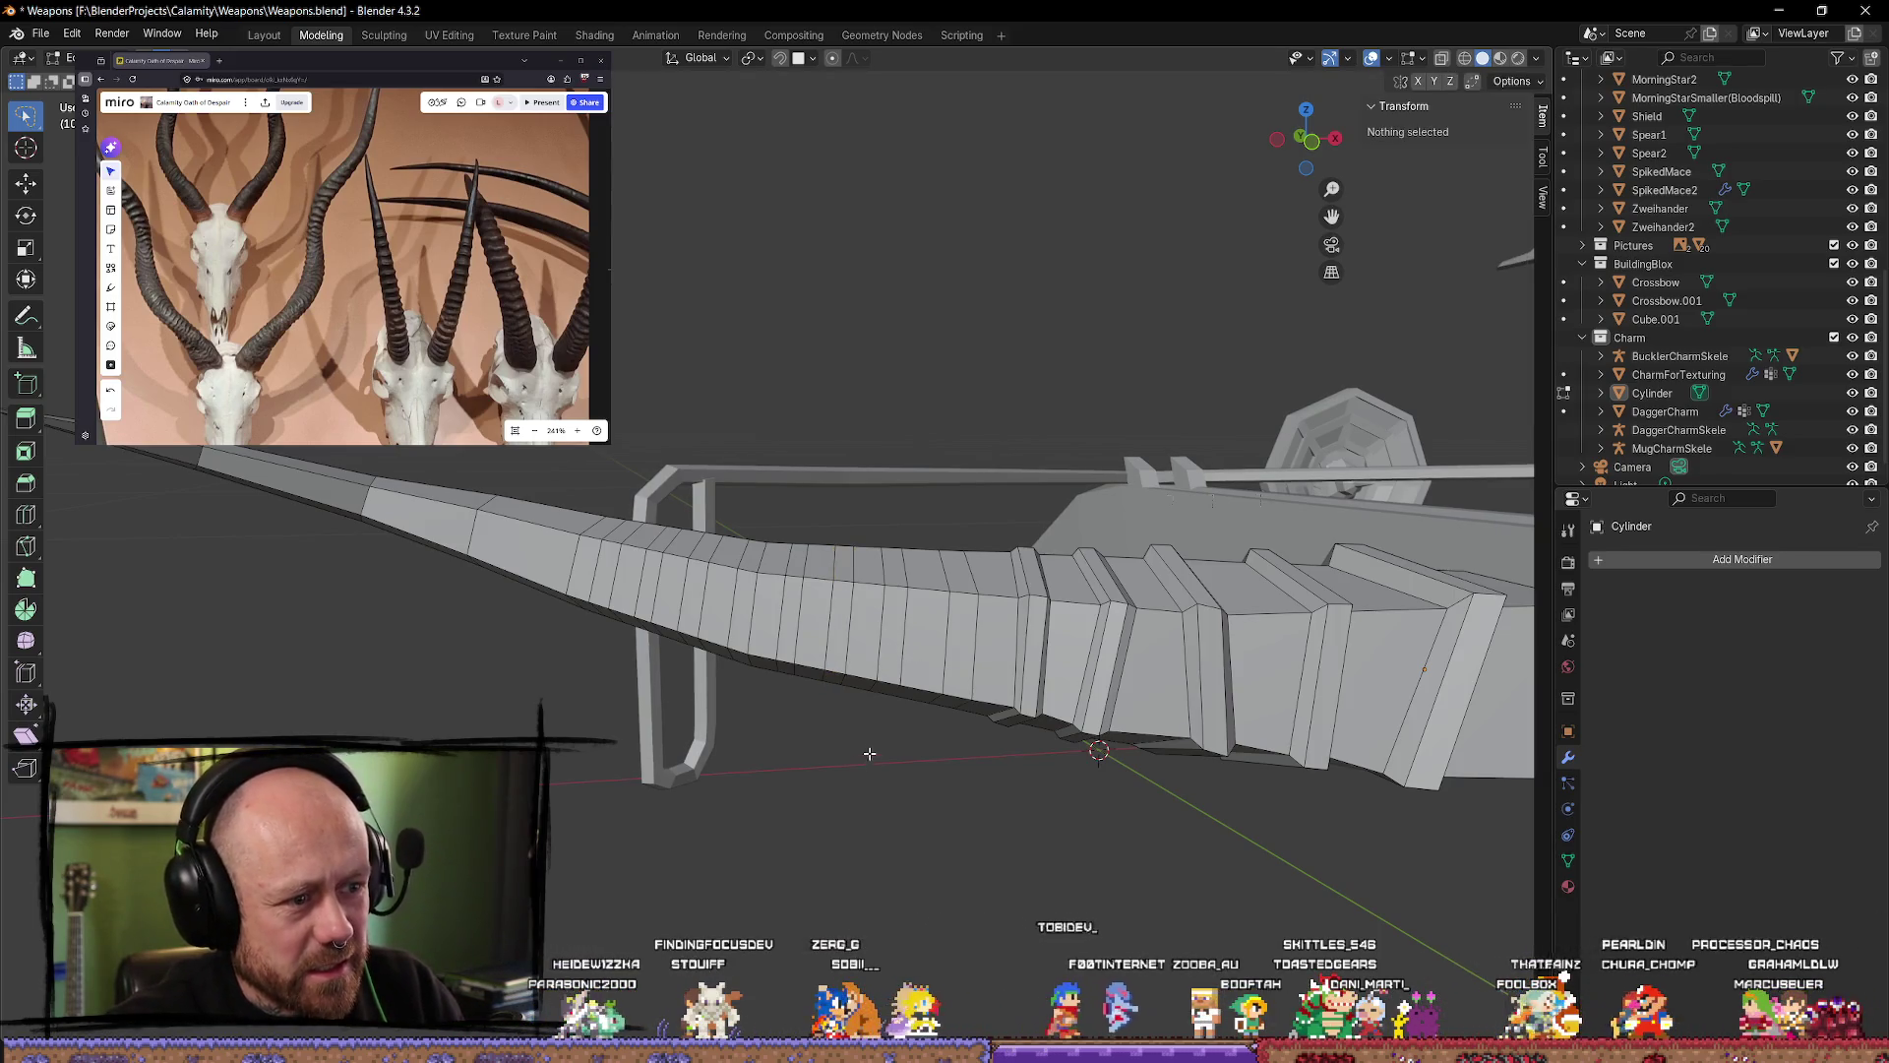
Step: Select a first face loop and add nine alternating loops along the limb
alt+click(963, 649)
alt+shift+click(893, 638)
alt+shift+click(835, 626)
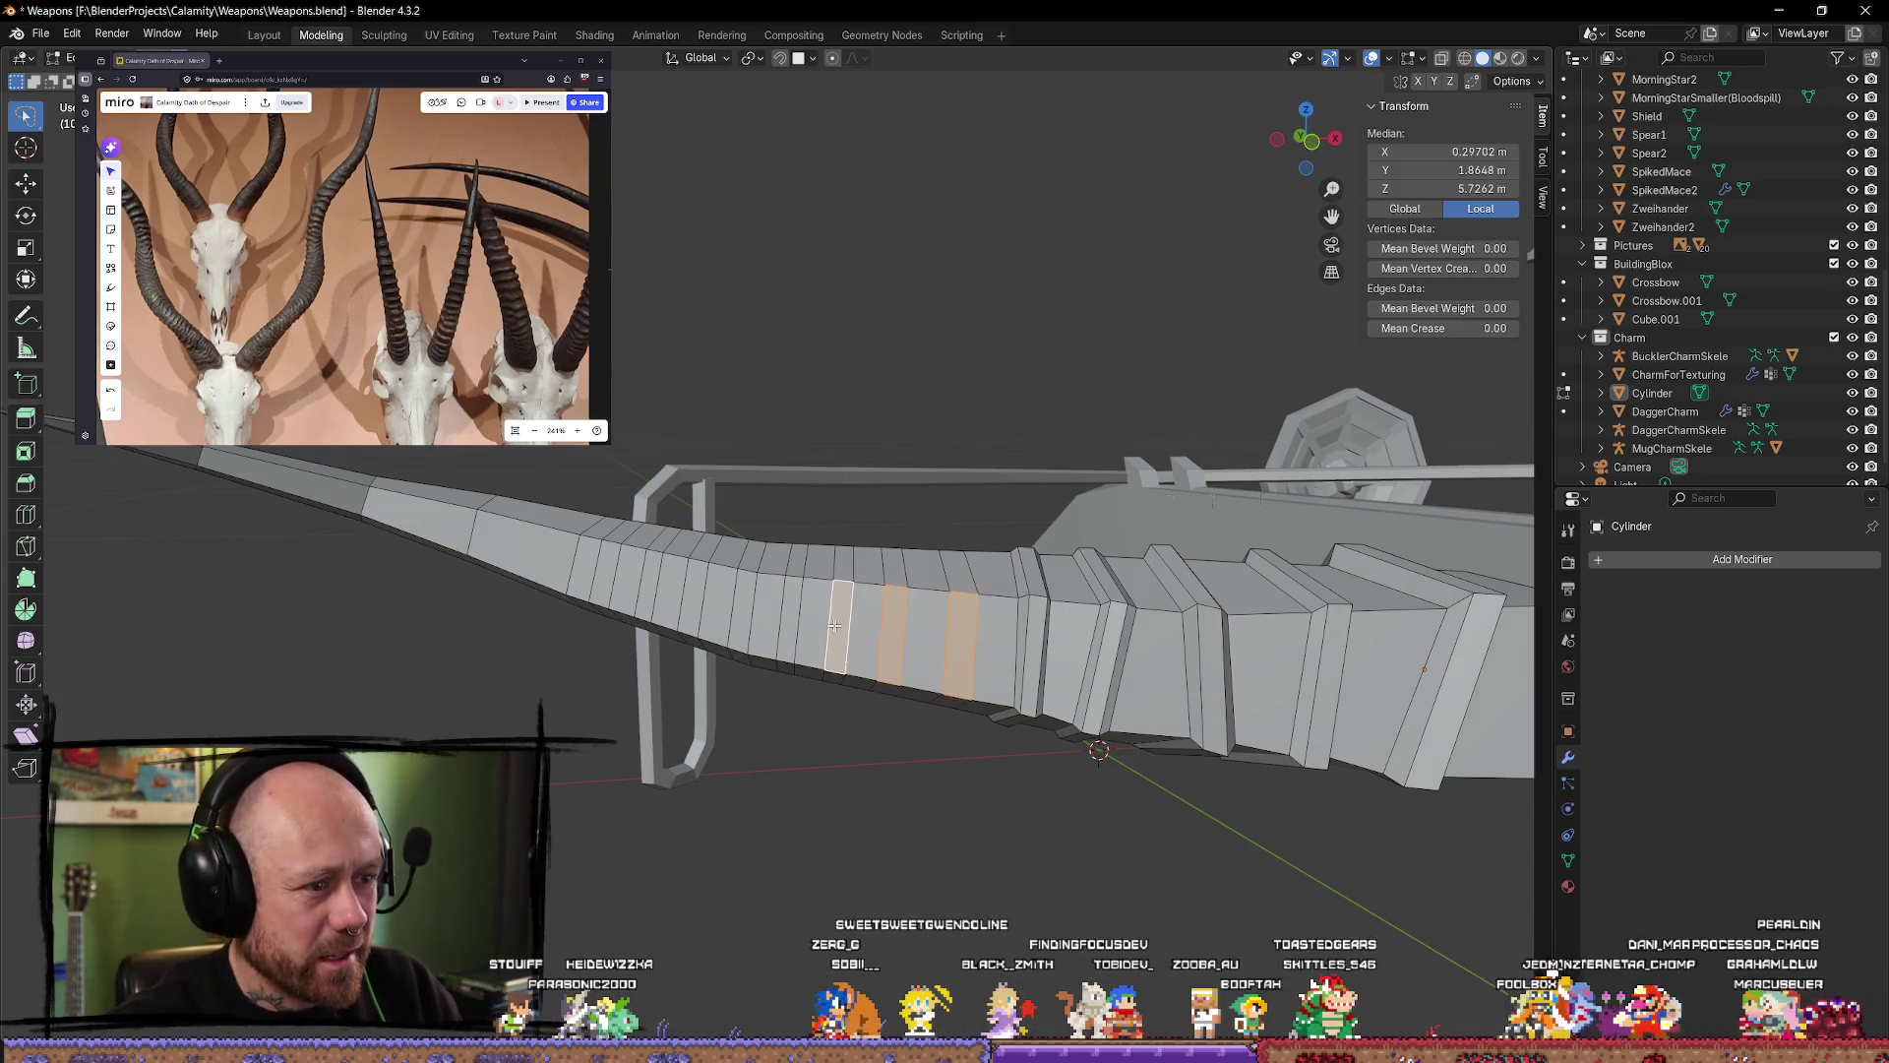
alt+shift+click(645, 590)
alt+shift+click(605, 575)
alt+shift+click(622, 531)
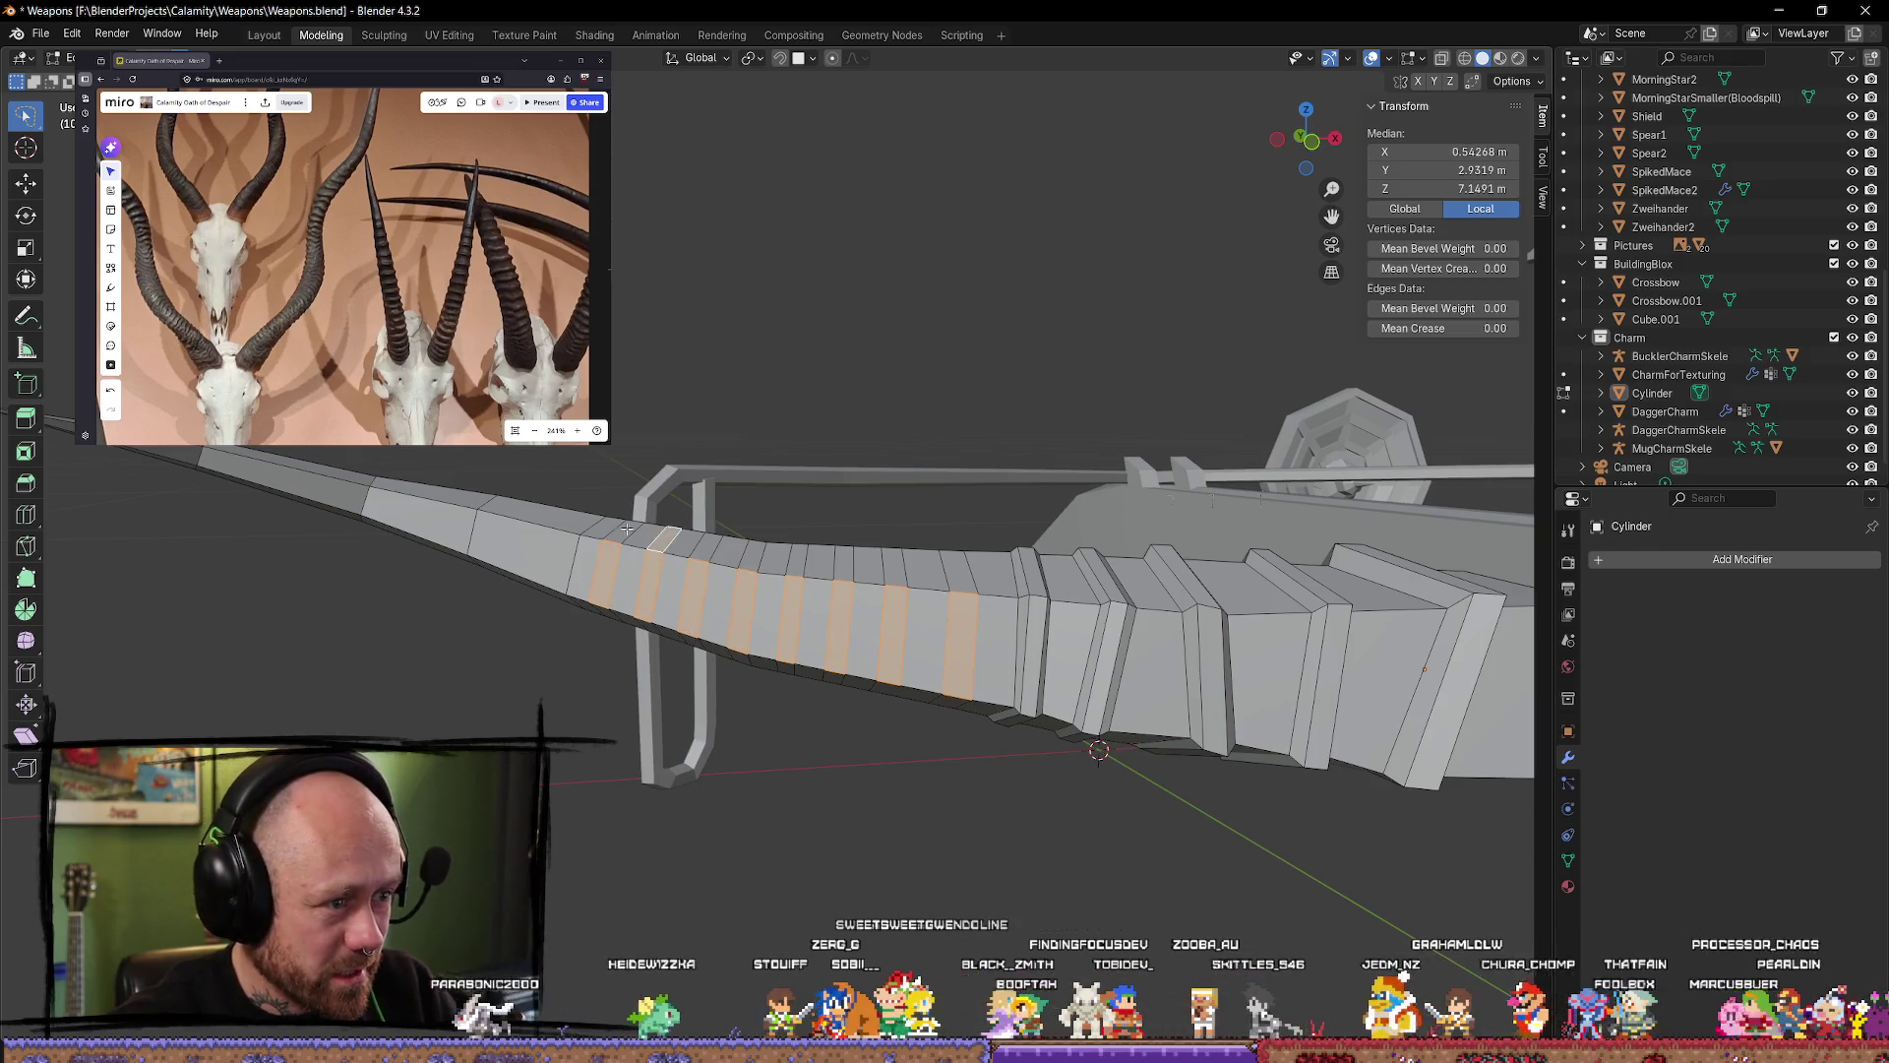
alt+shift+click(703, 551)
alt+shift+click(799, 558)
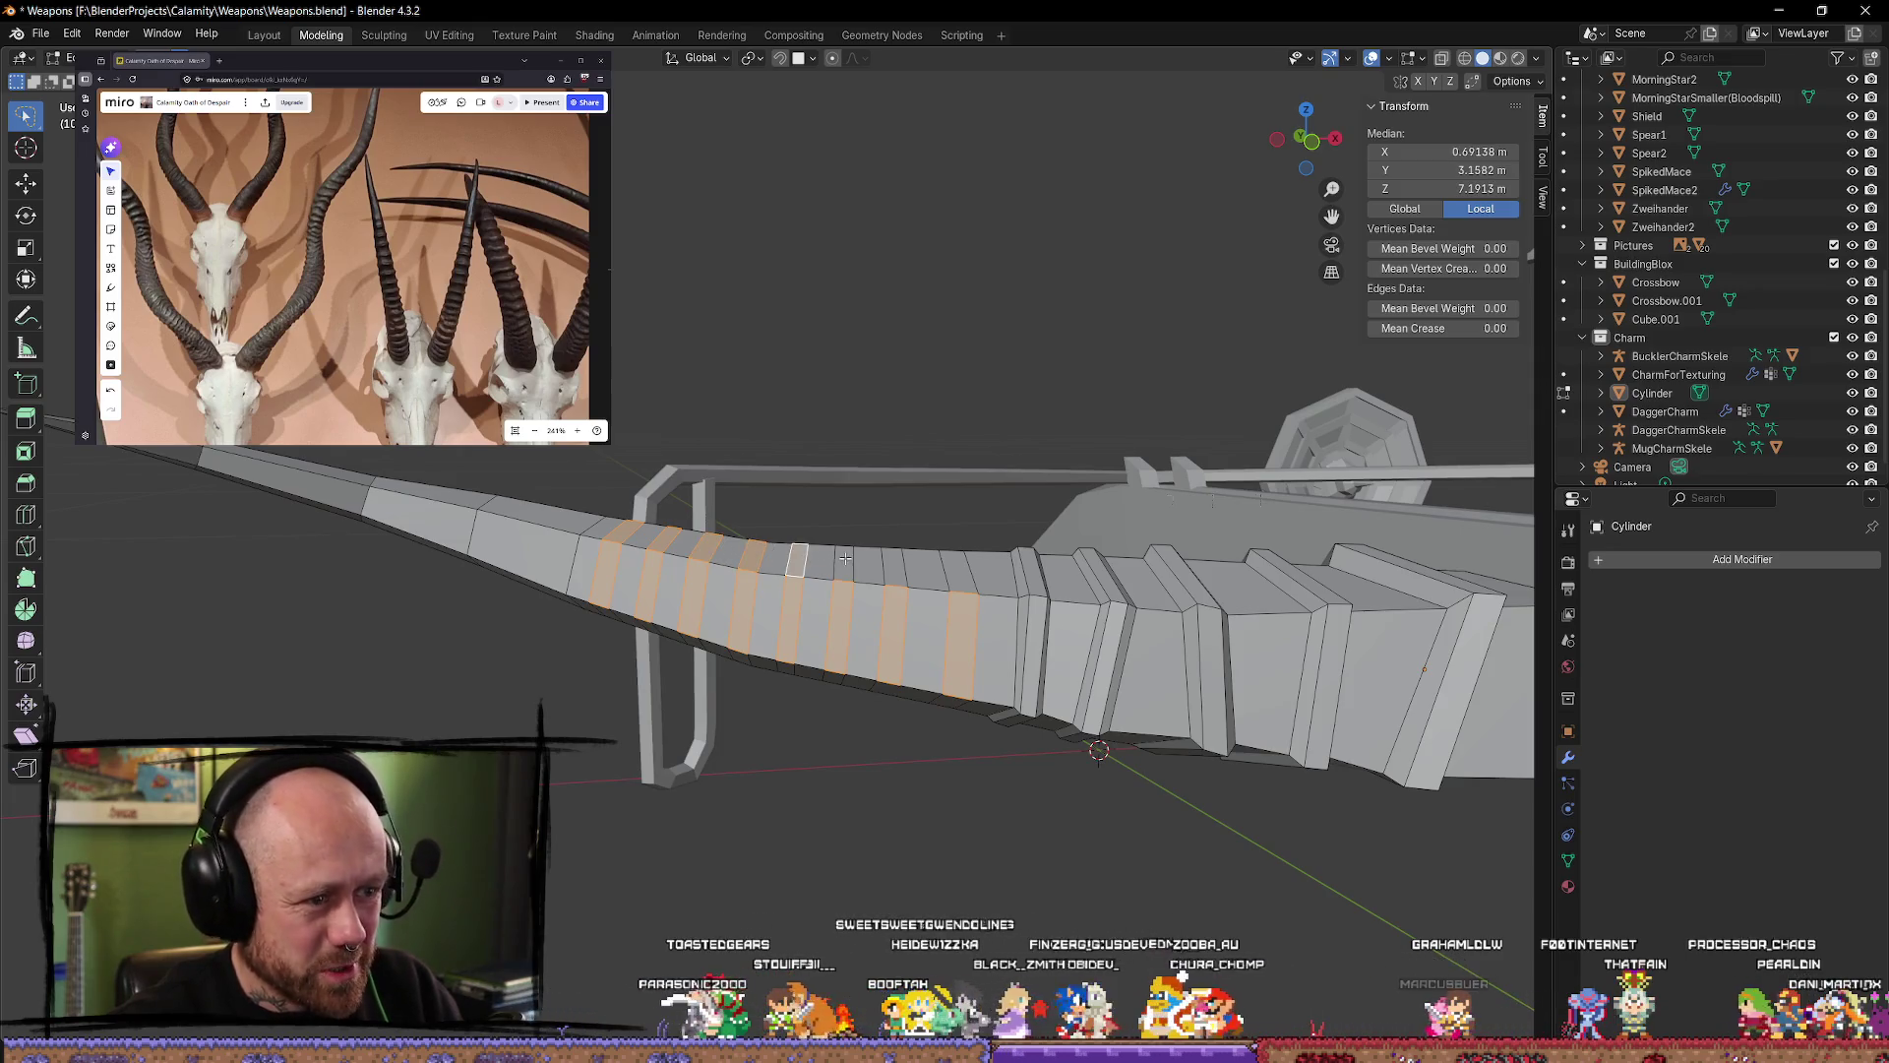
alt+shift+click(846, 558)
alt+shift+click(895, 567)
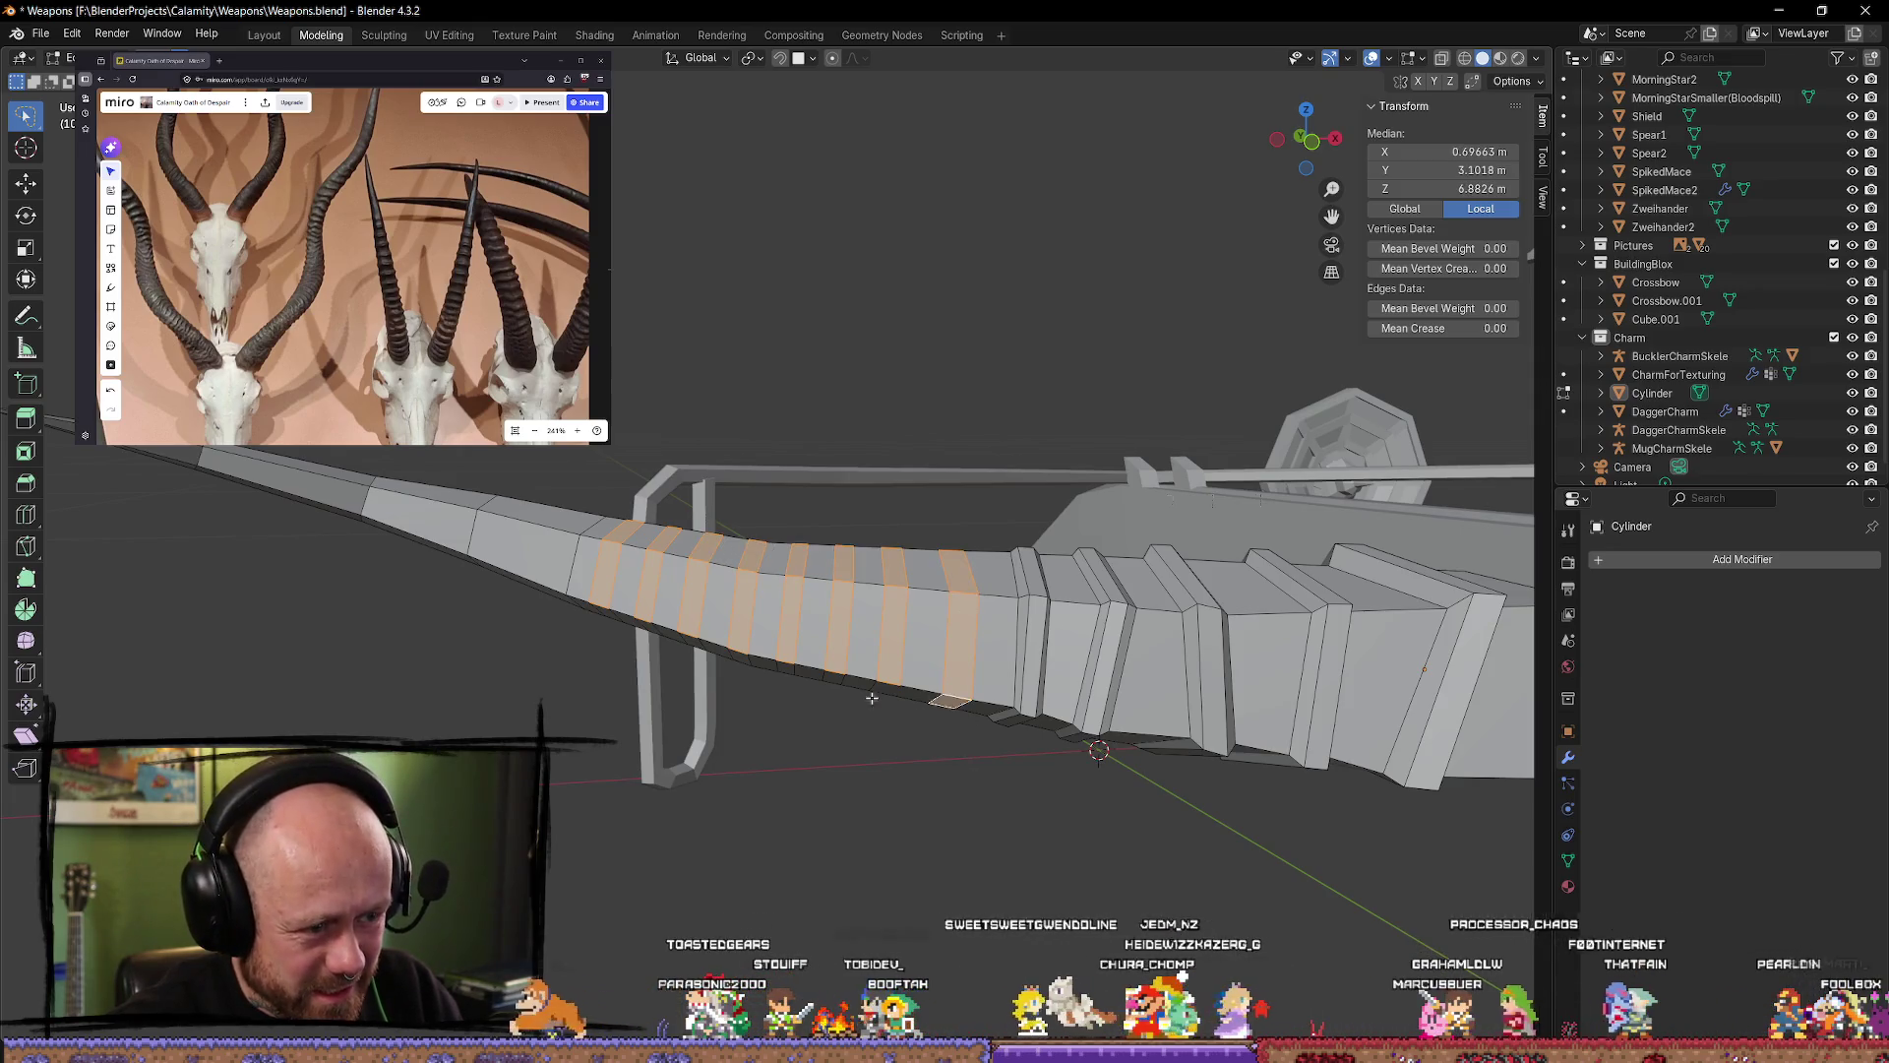
Step: Add ten more alternating face loops around the limb's curve
middle_drag(879, 688, 883, 670)
alt+shift+click(842, 689)
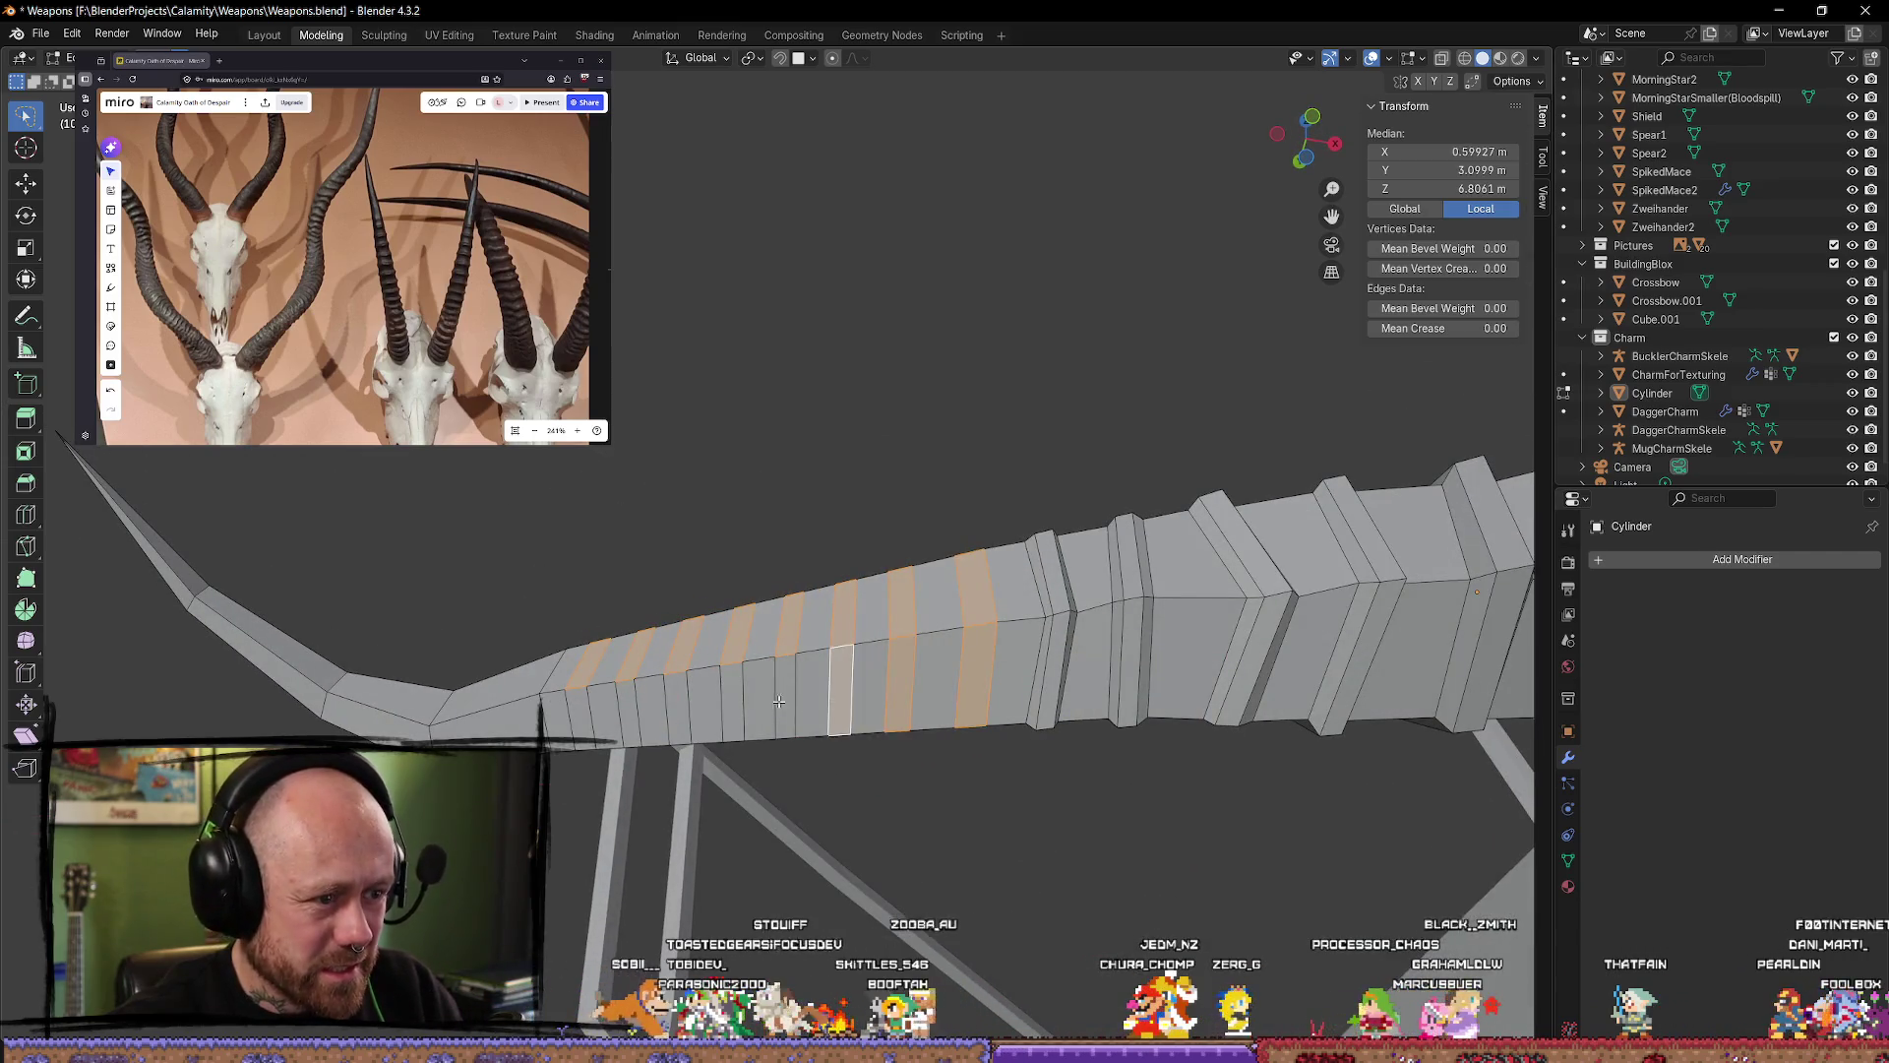
alt+shift+click(785, 701)
alt+shift+click(597, 717)
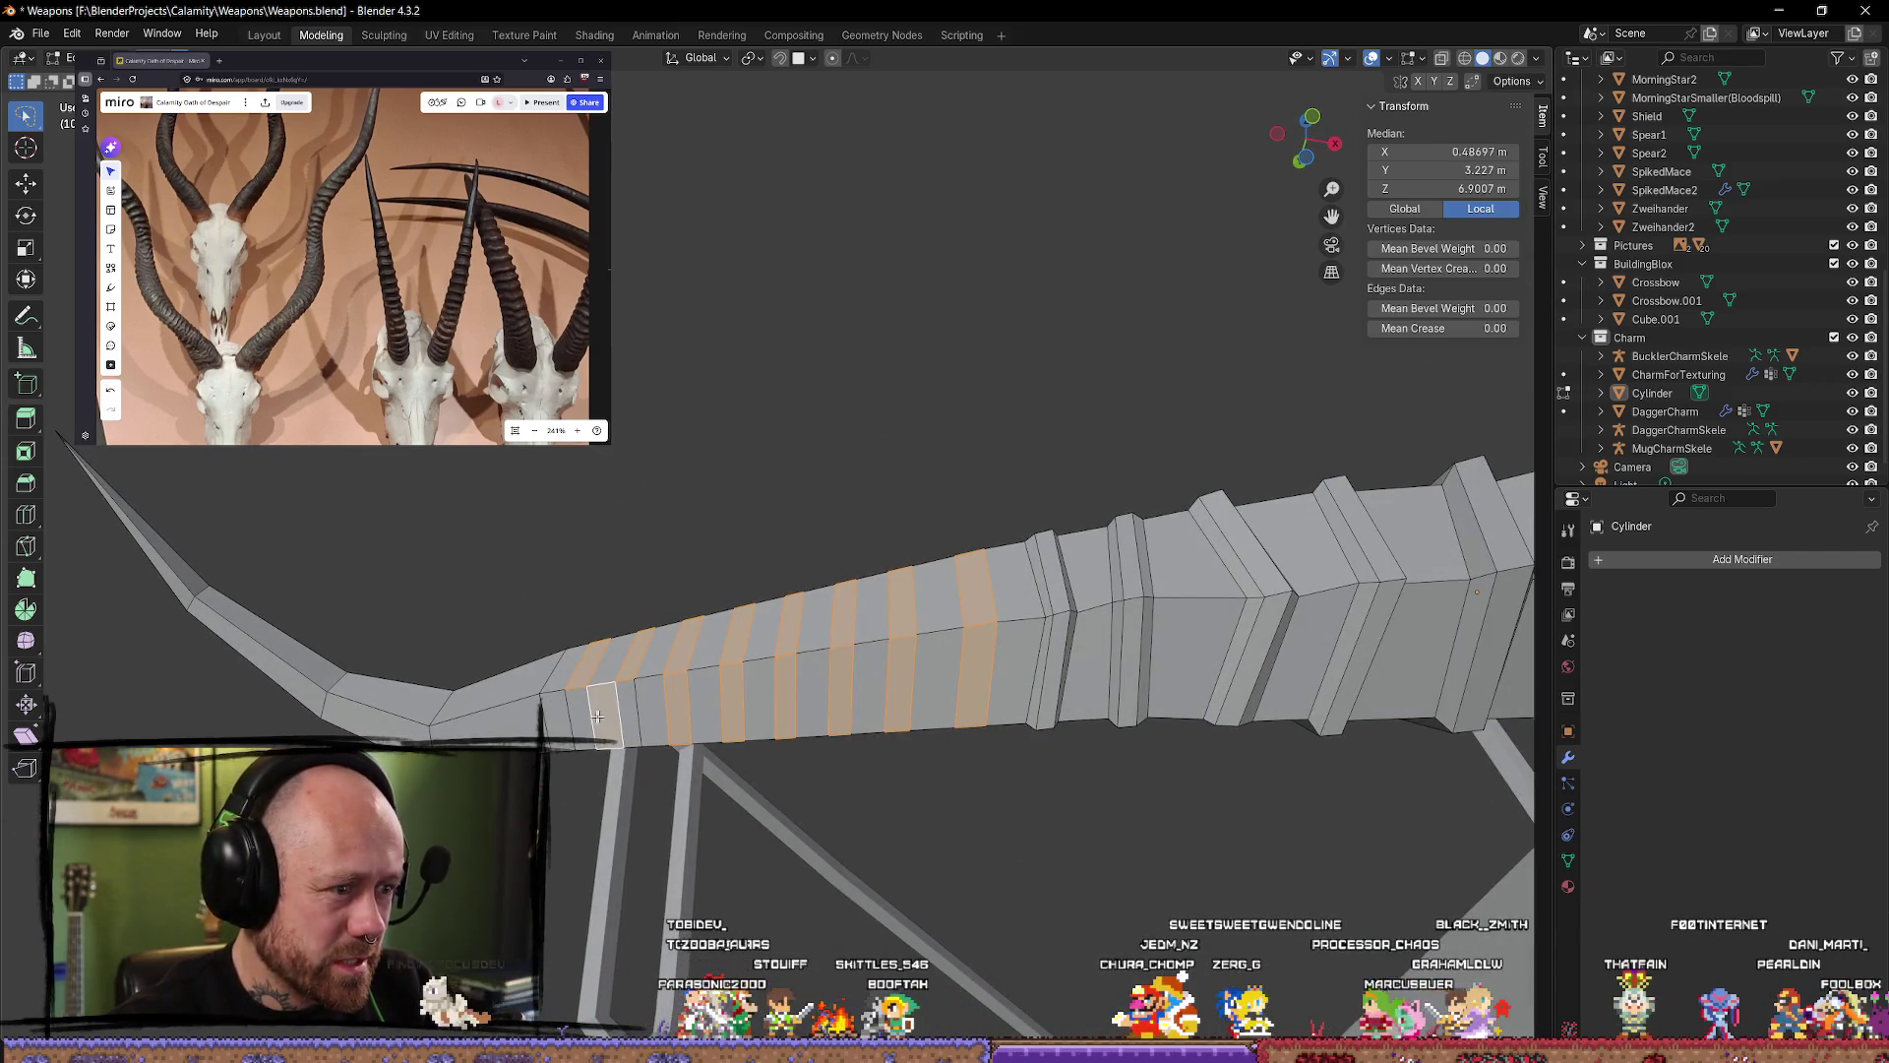
middle_drag(597, 721, 511, 587)
alt+shift+click(556, 553)
alt+shift+click(611, 551)
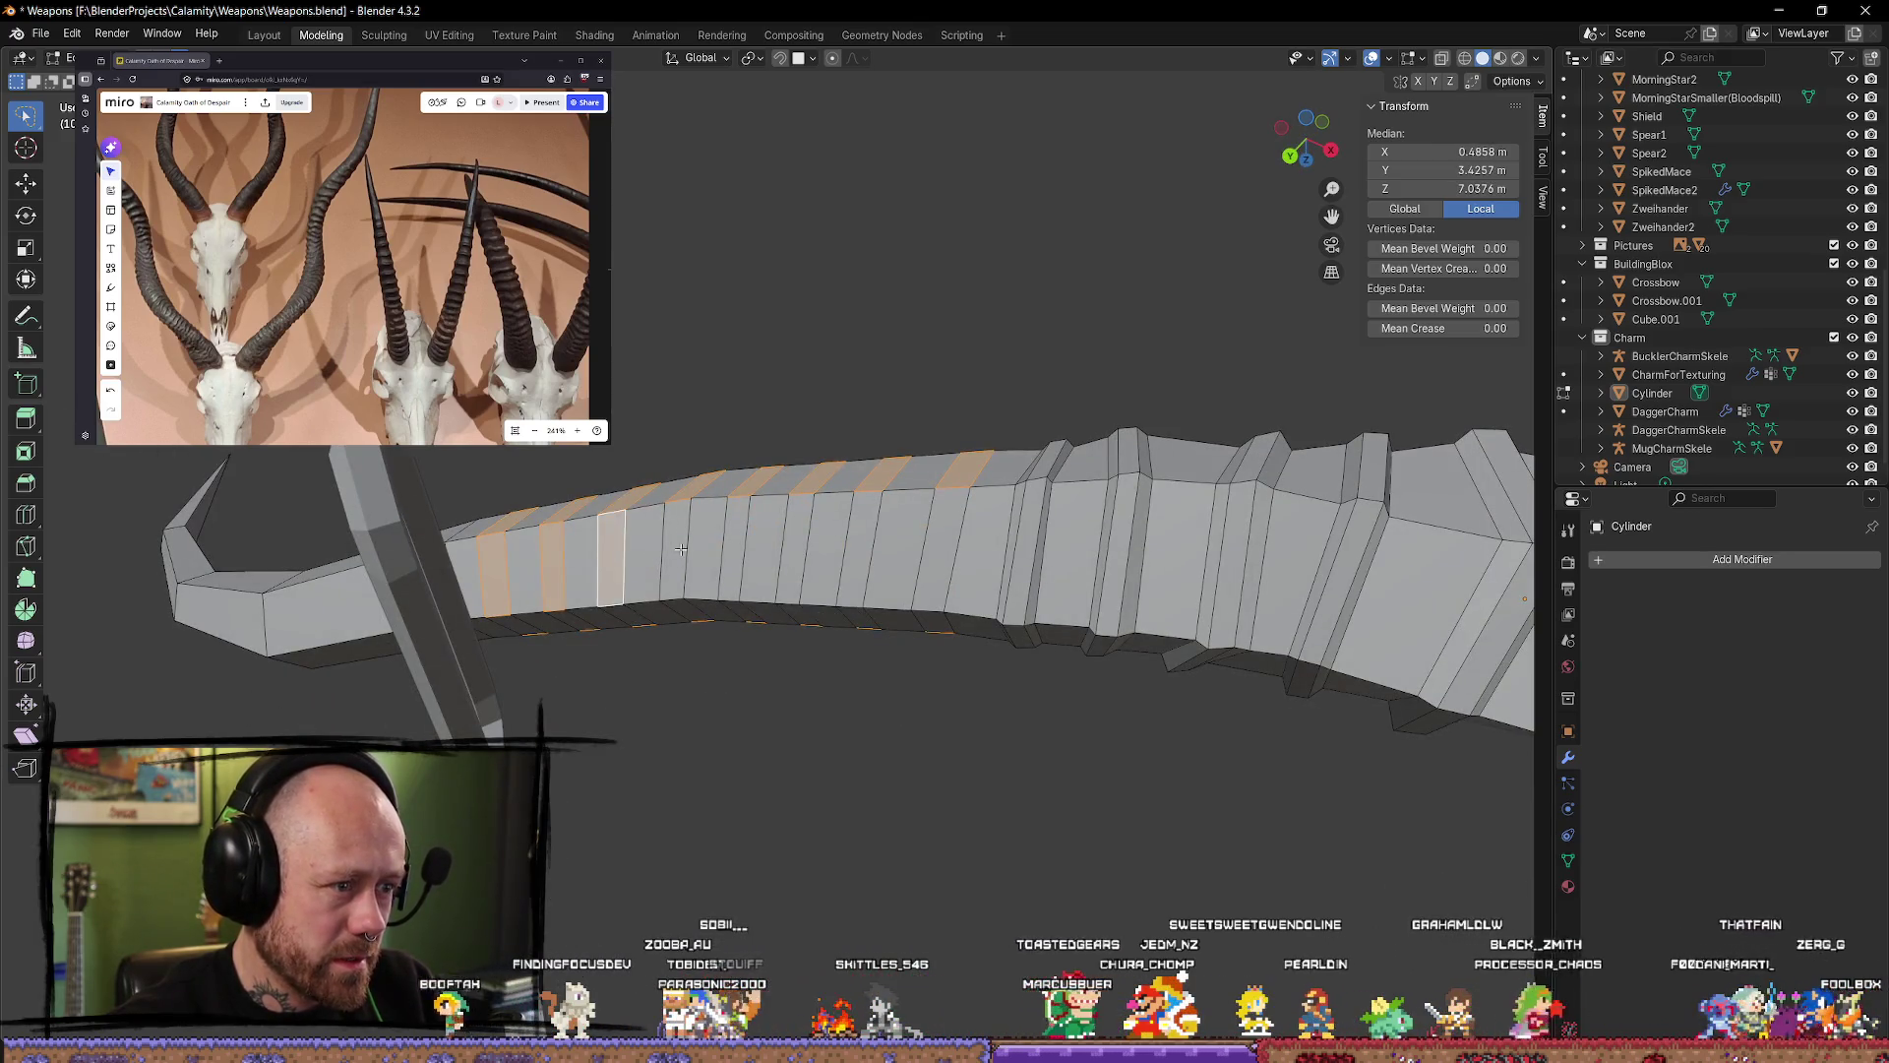
alt+shift+click(676, 550)
alt+shift+click(741, 547)
alt+shift+click(795, 548)
alt+shift+click(866, 547)
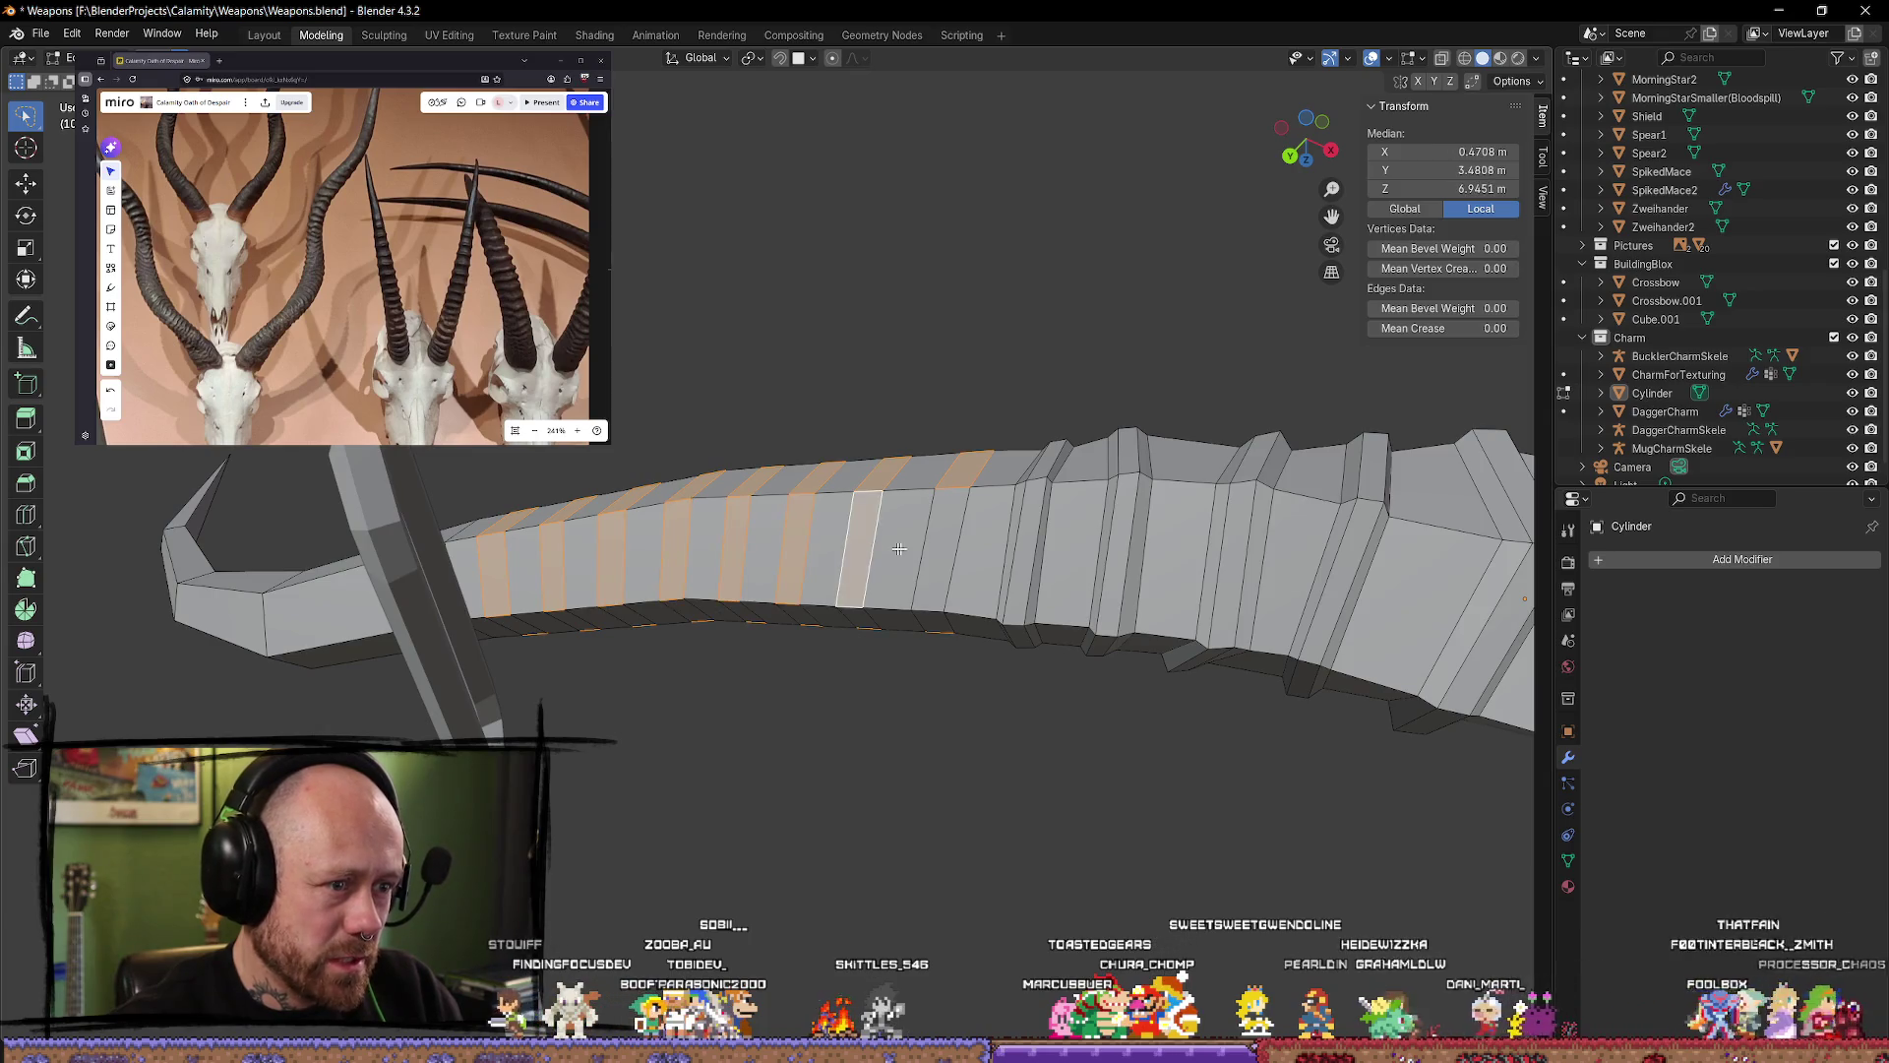
alt+shift+click(951, 556)
Step: Add the last seven alternating face loops and inspect the striped limb
mouse_move(951, 556)
middle_down()
mouse_move(974, 590)
mouse_move(990, 529)
middle_up()
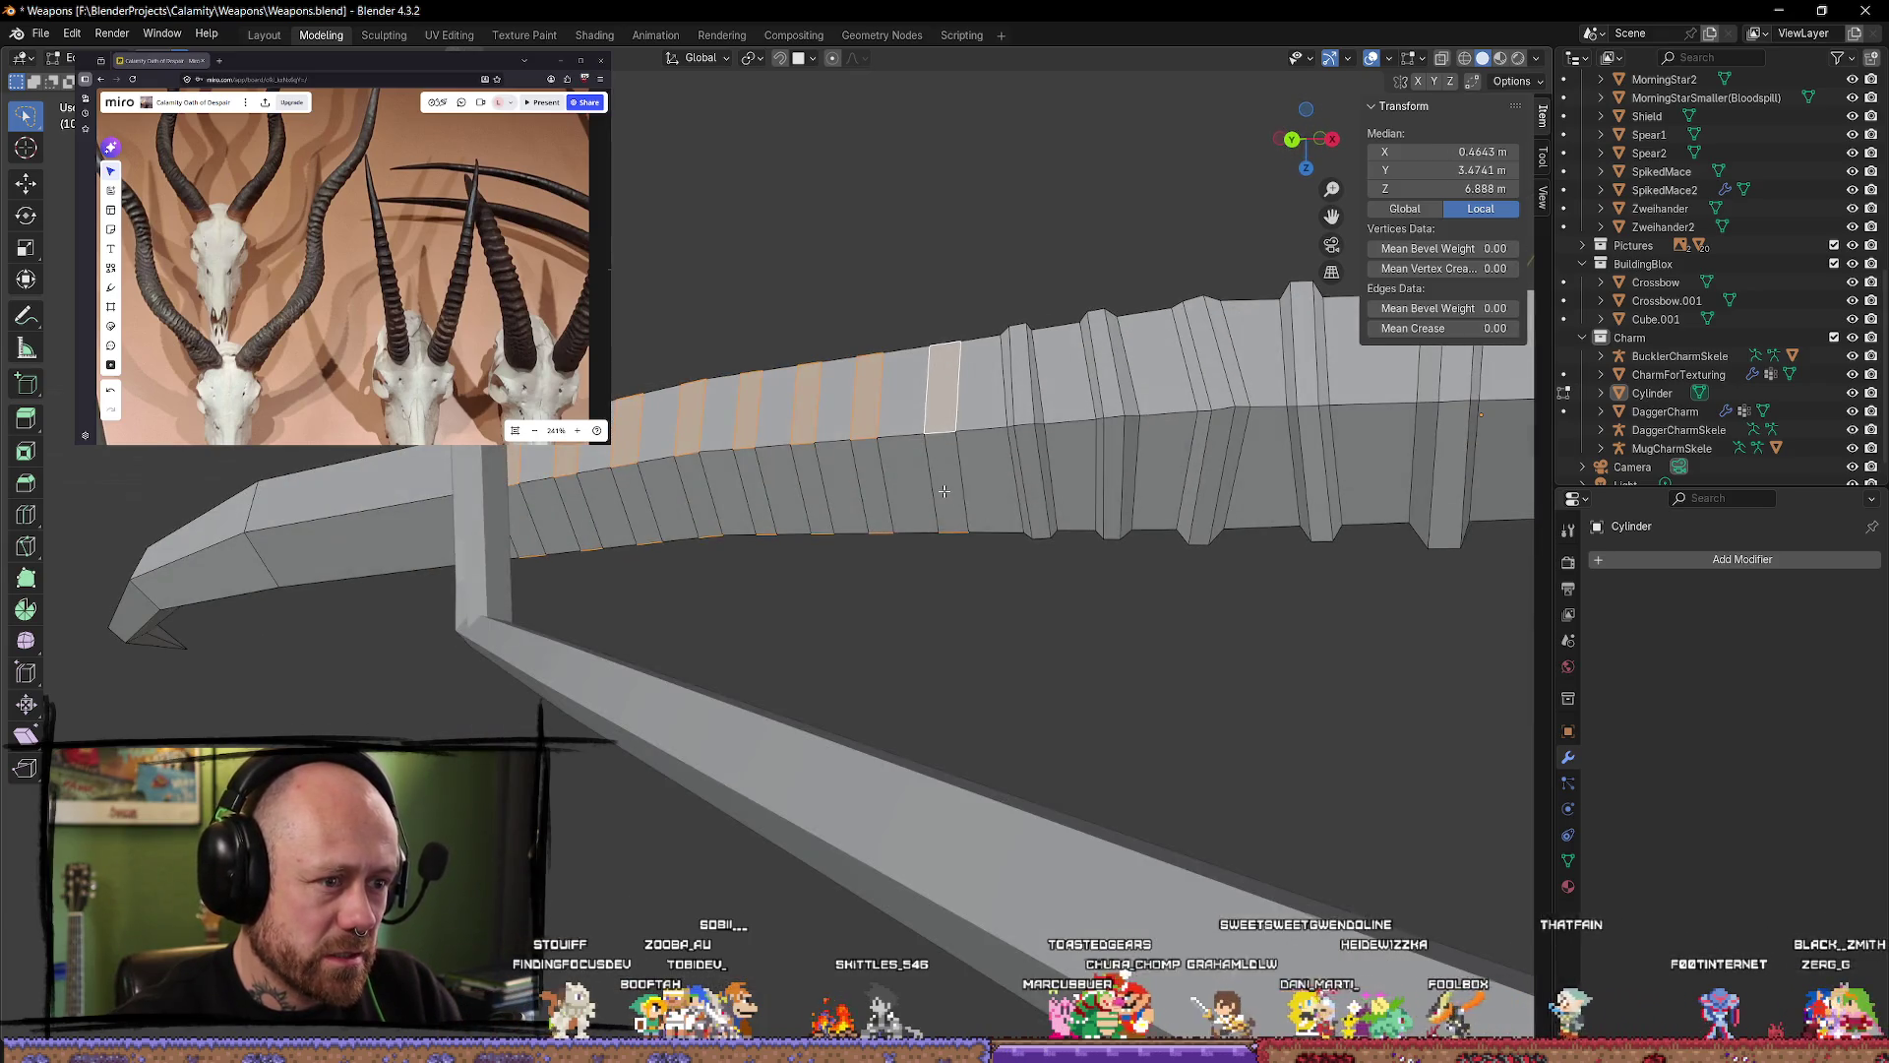
alt+shift+click(878, 493)
alt+shift+click(802, 489)
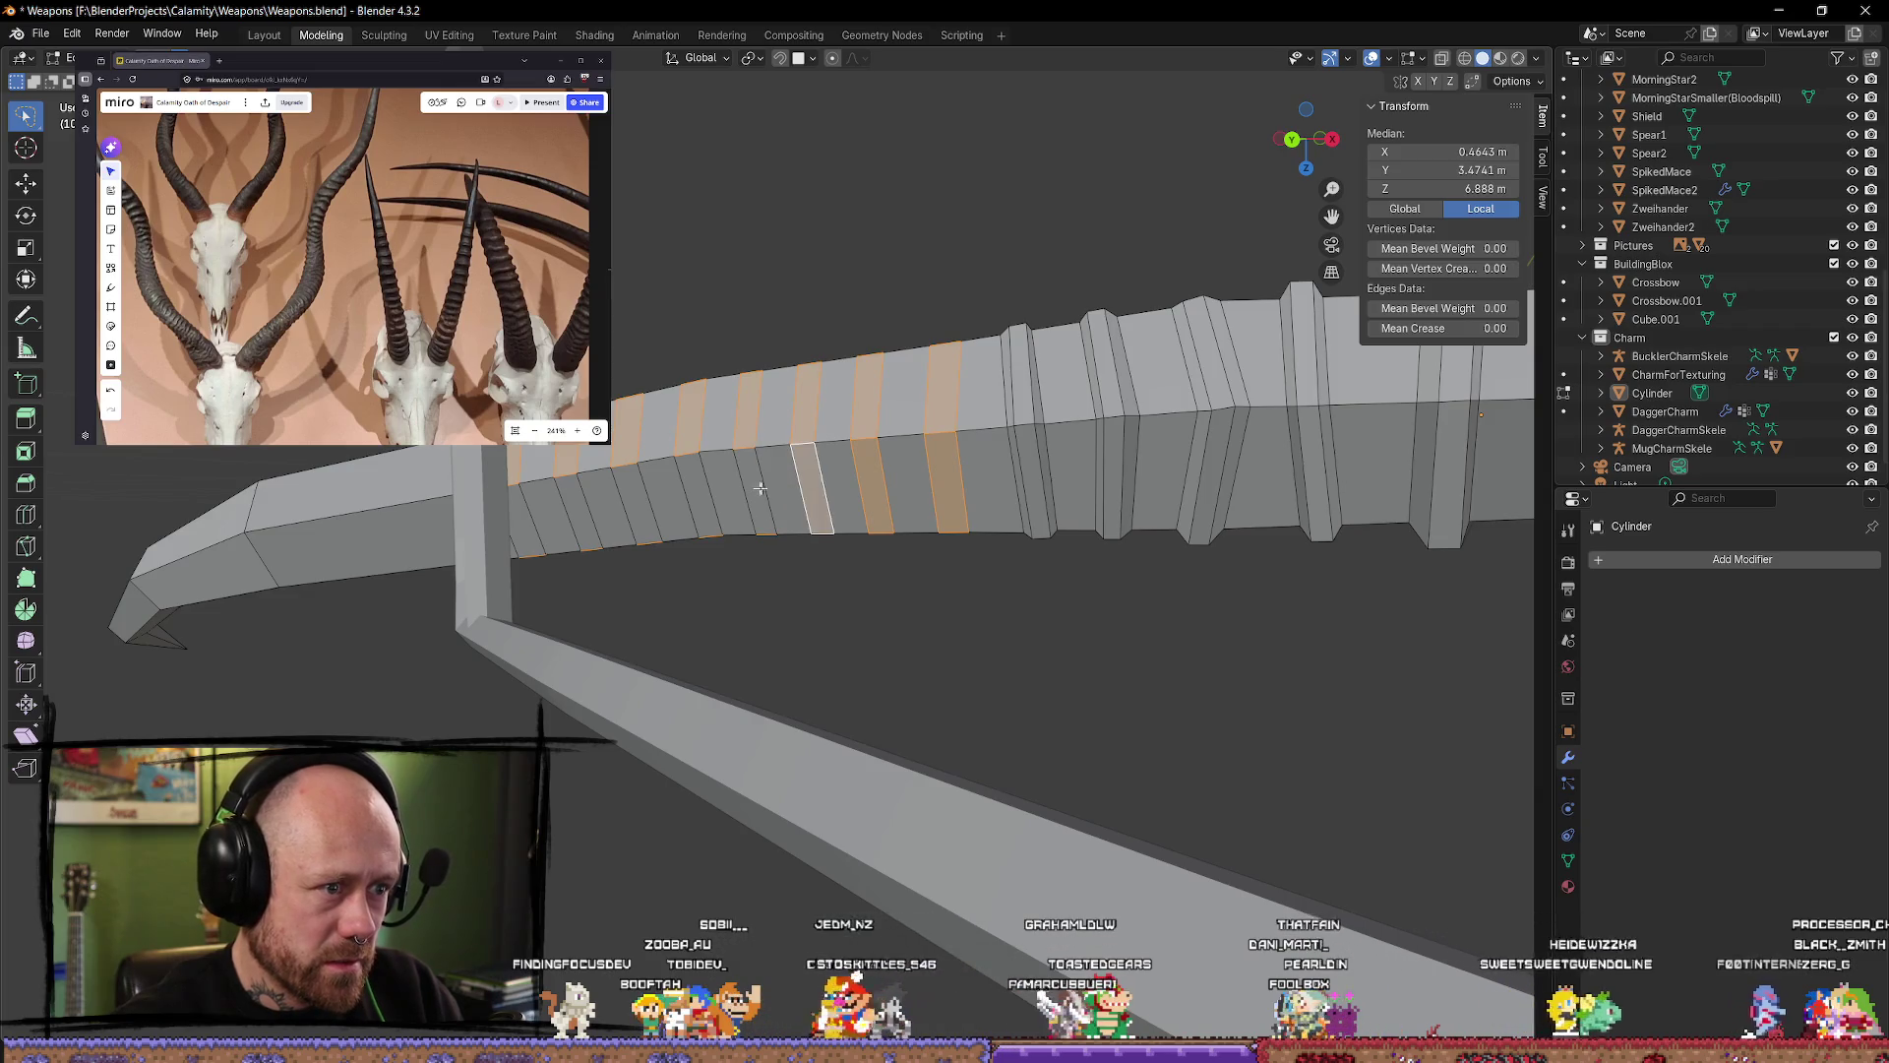
alt+shift+click(761, 488)
alt+shift+click(706, 497)
alt+shift+click(640, 508)
alt+shift+click(590, 518)
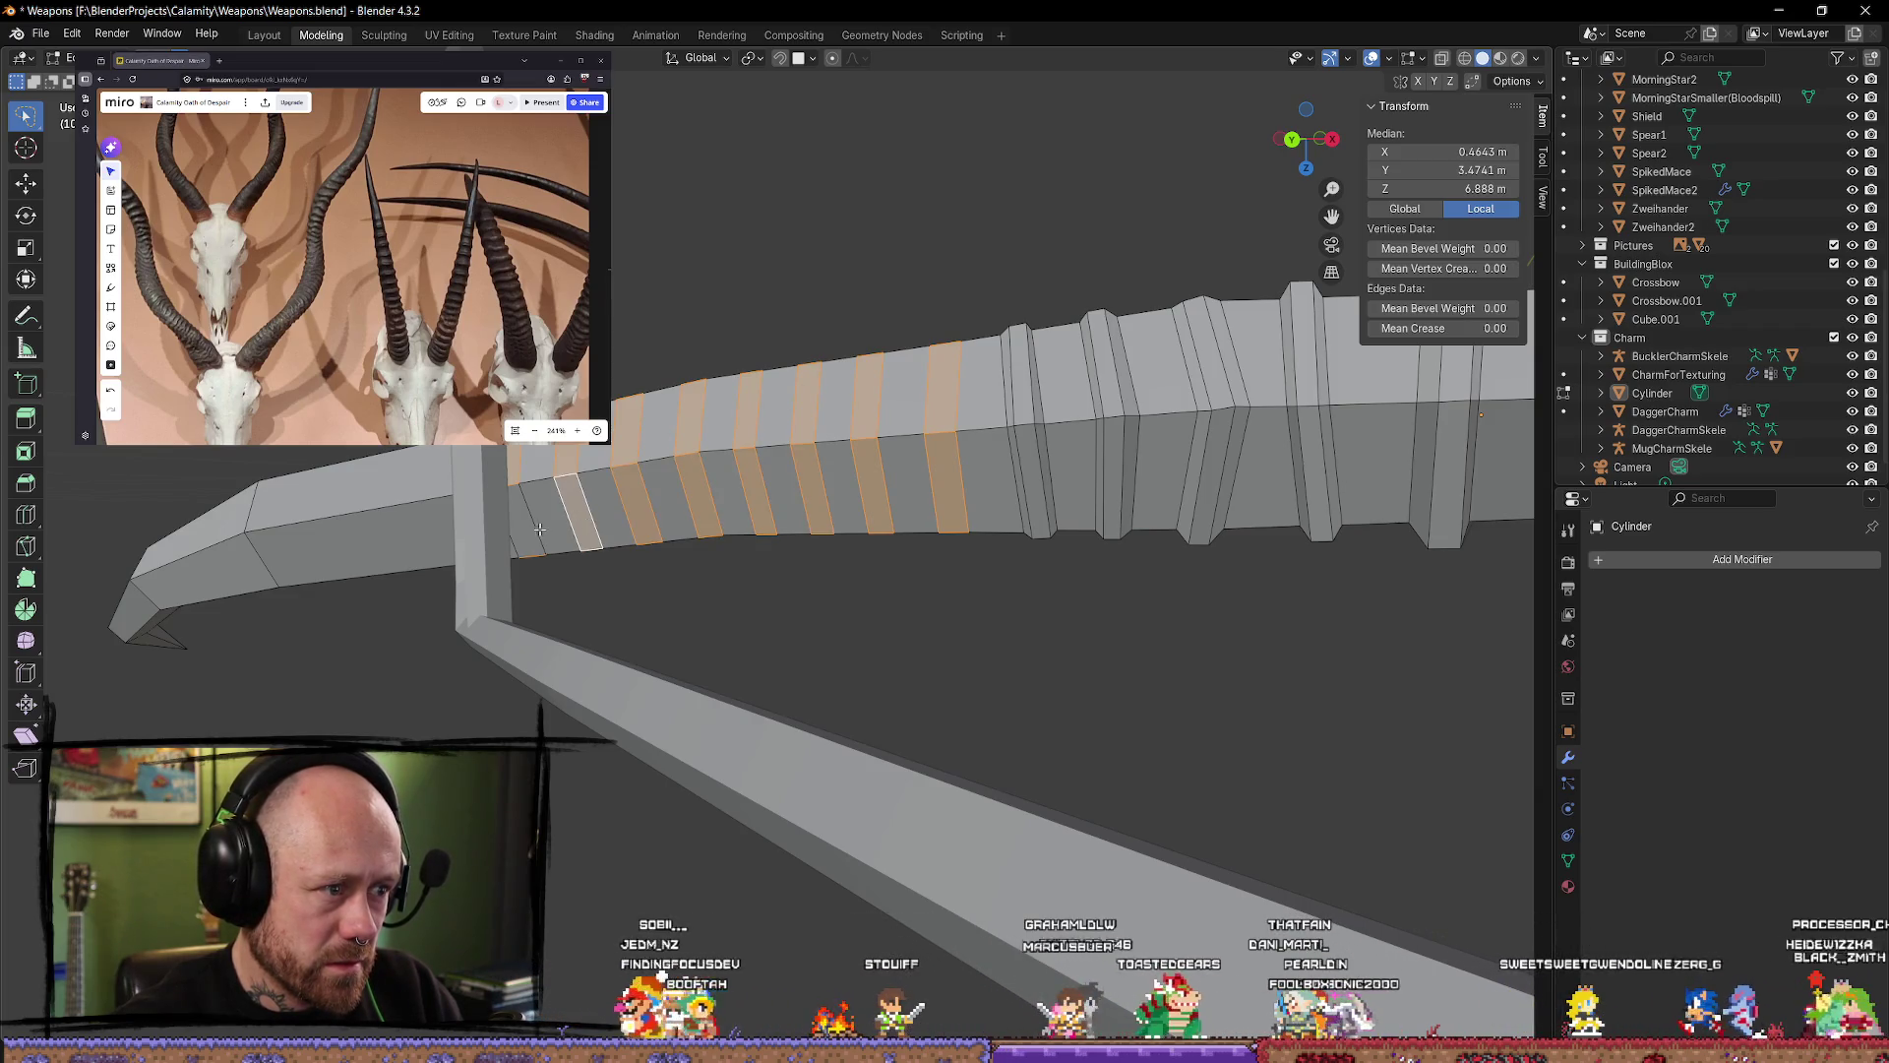
alt+shift+click(531, 522)
mouse_move(620, 603)
middle_down()
mouse_move(764, 582)
mouse_move(842, 660)
mouse_move(1027, 643)
mouse_move(865, 742)
mouse_move(831, 498)
mouse_move(674, 566)
mouse_move(873, 679)
mouse_move(870, 751)
mouse_move(907, 723)
middle_up()
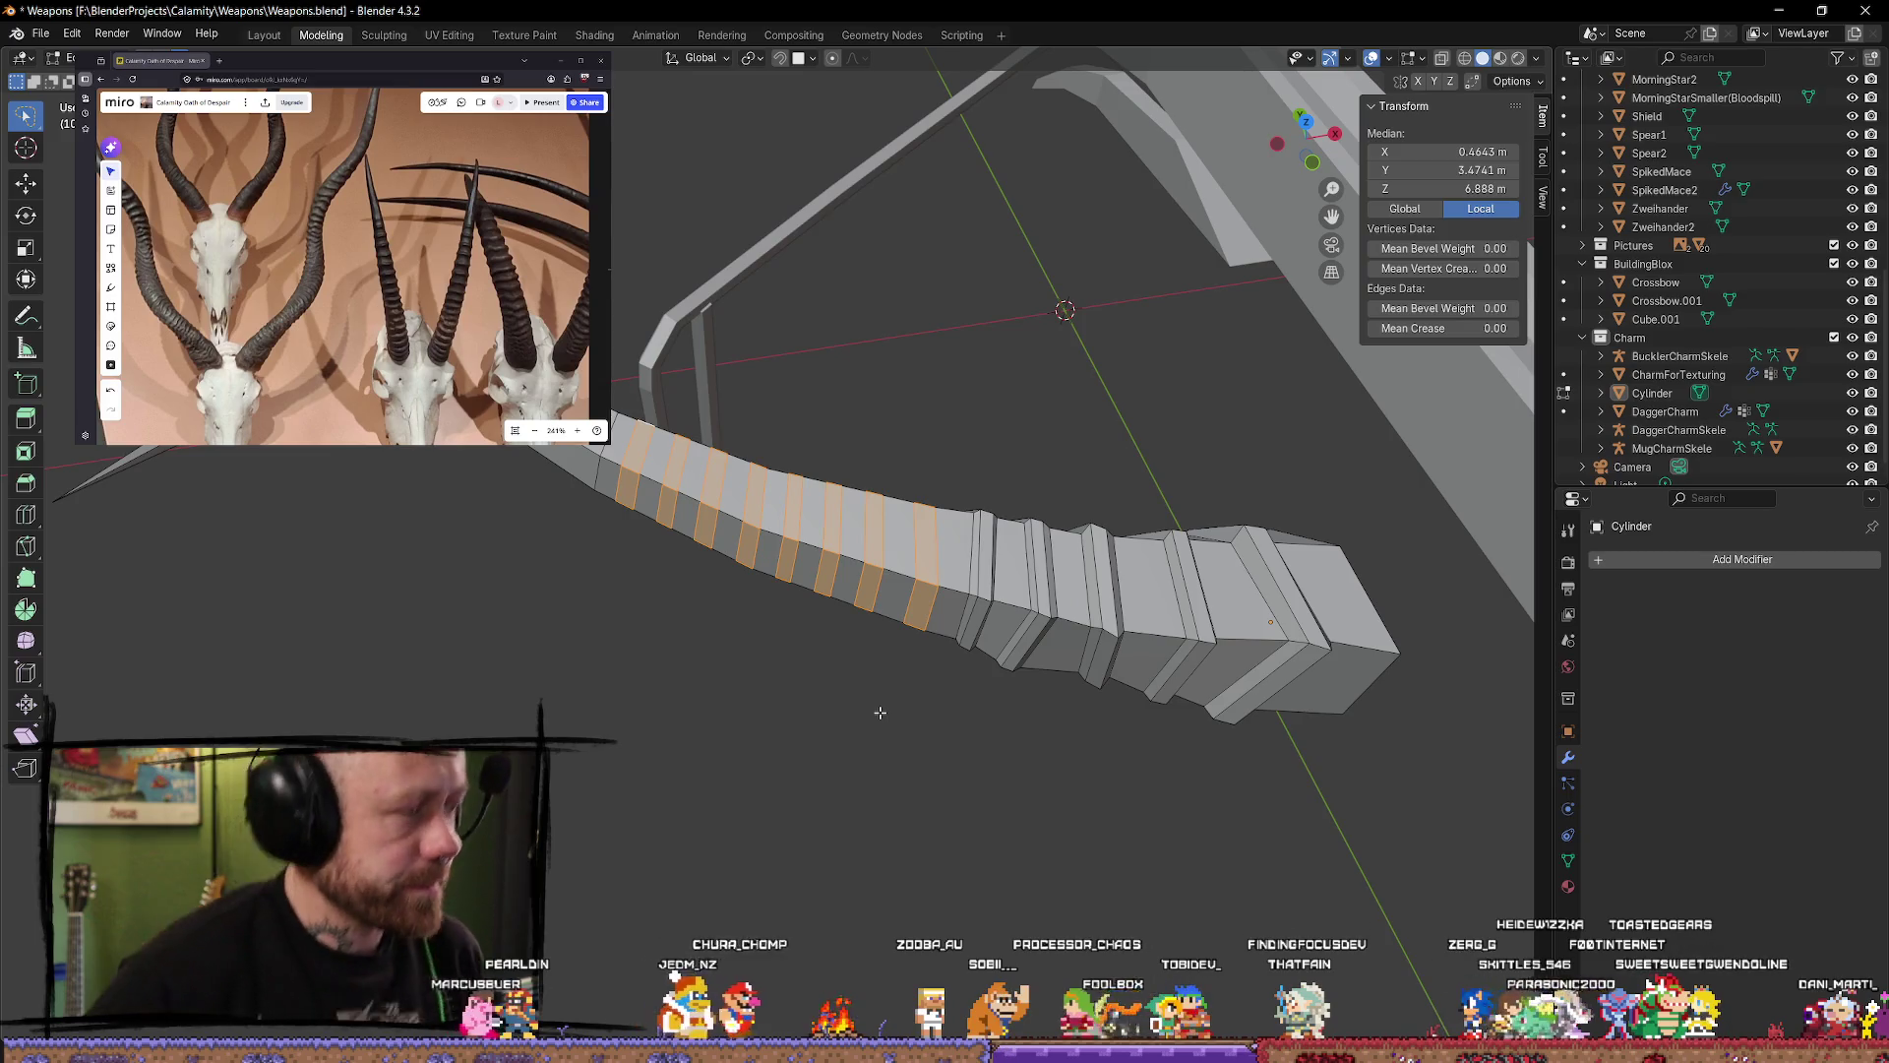
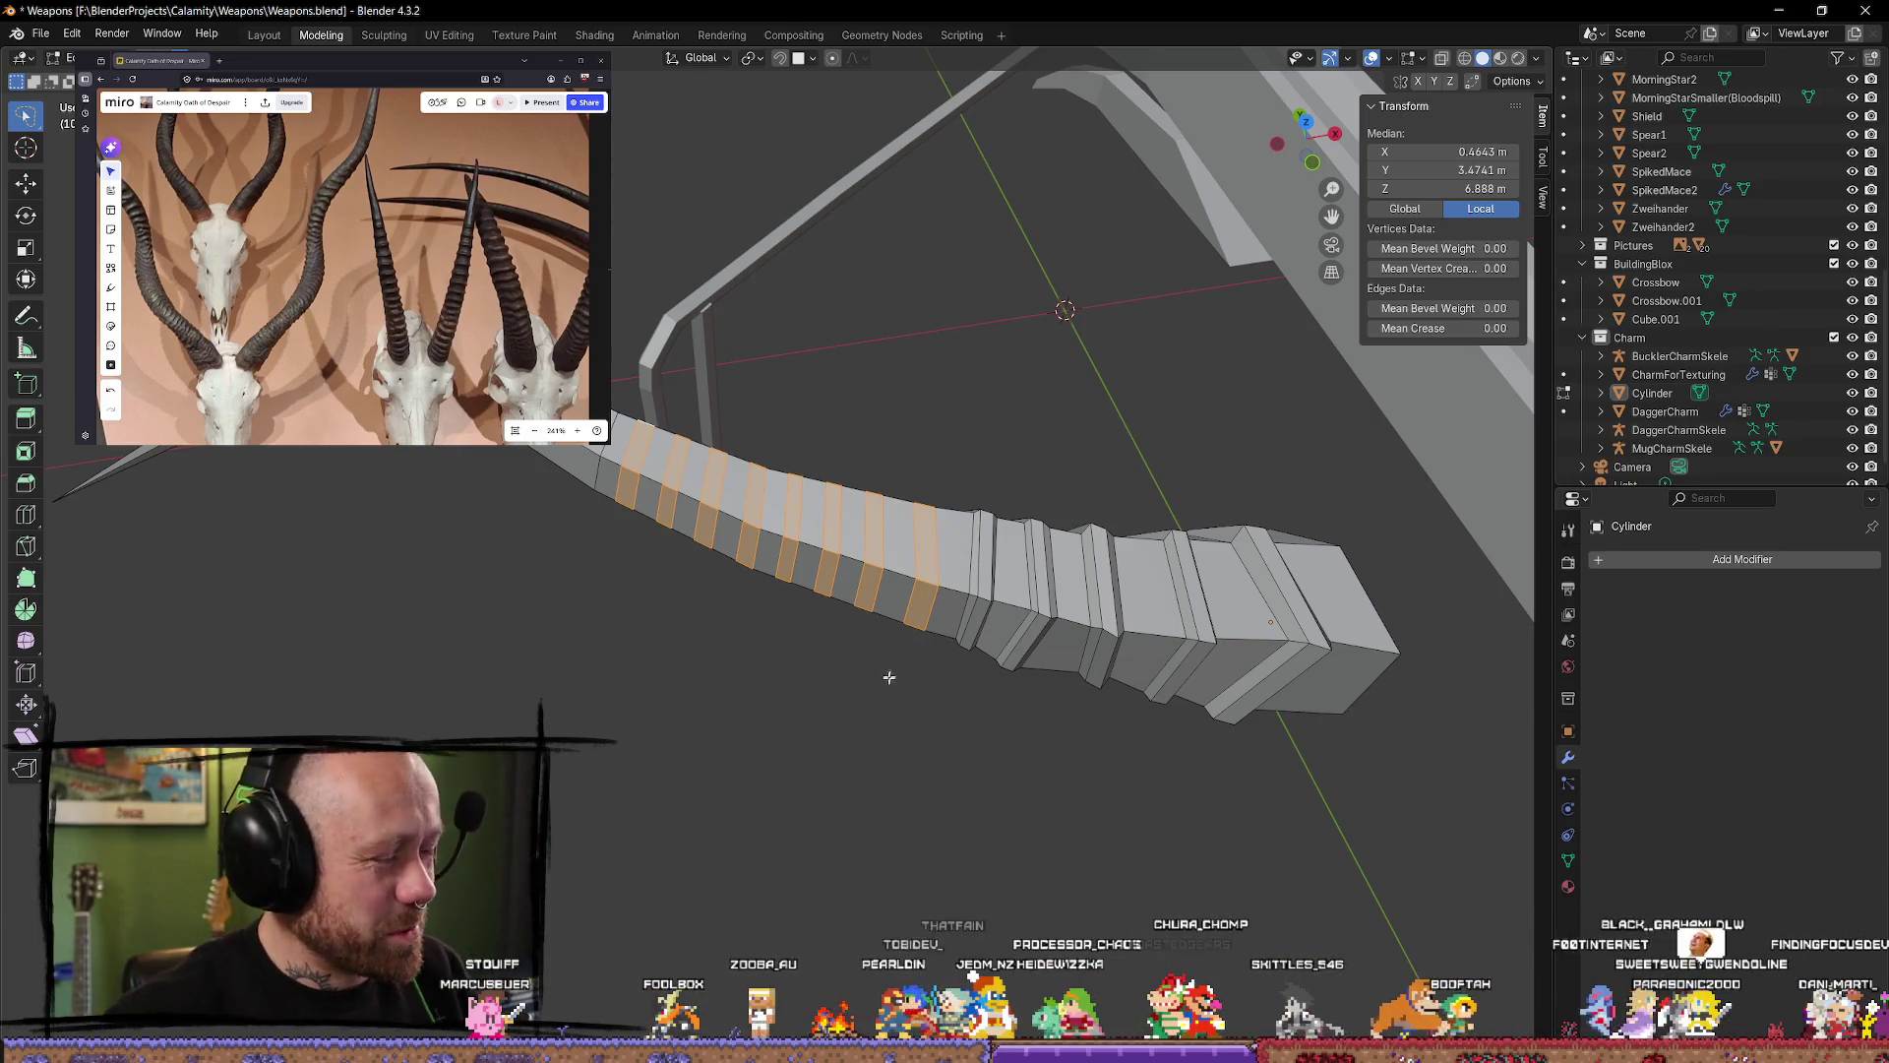
Step: Extrude the selected ring faces outward along their normals to form raised ridges
middle_drag(888, 678, 918, 649)
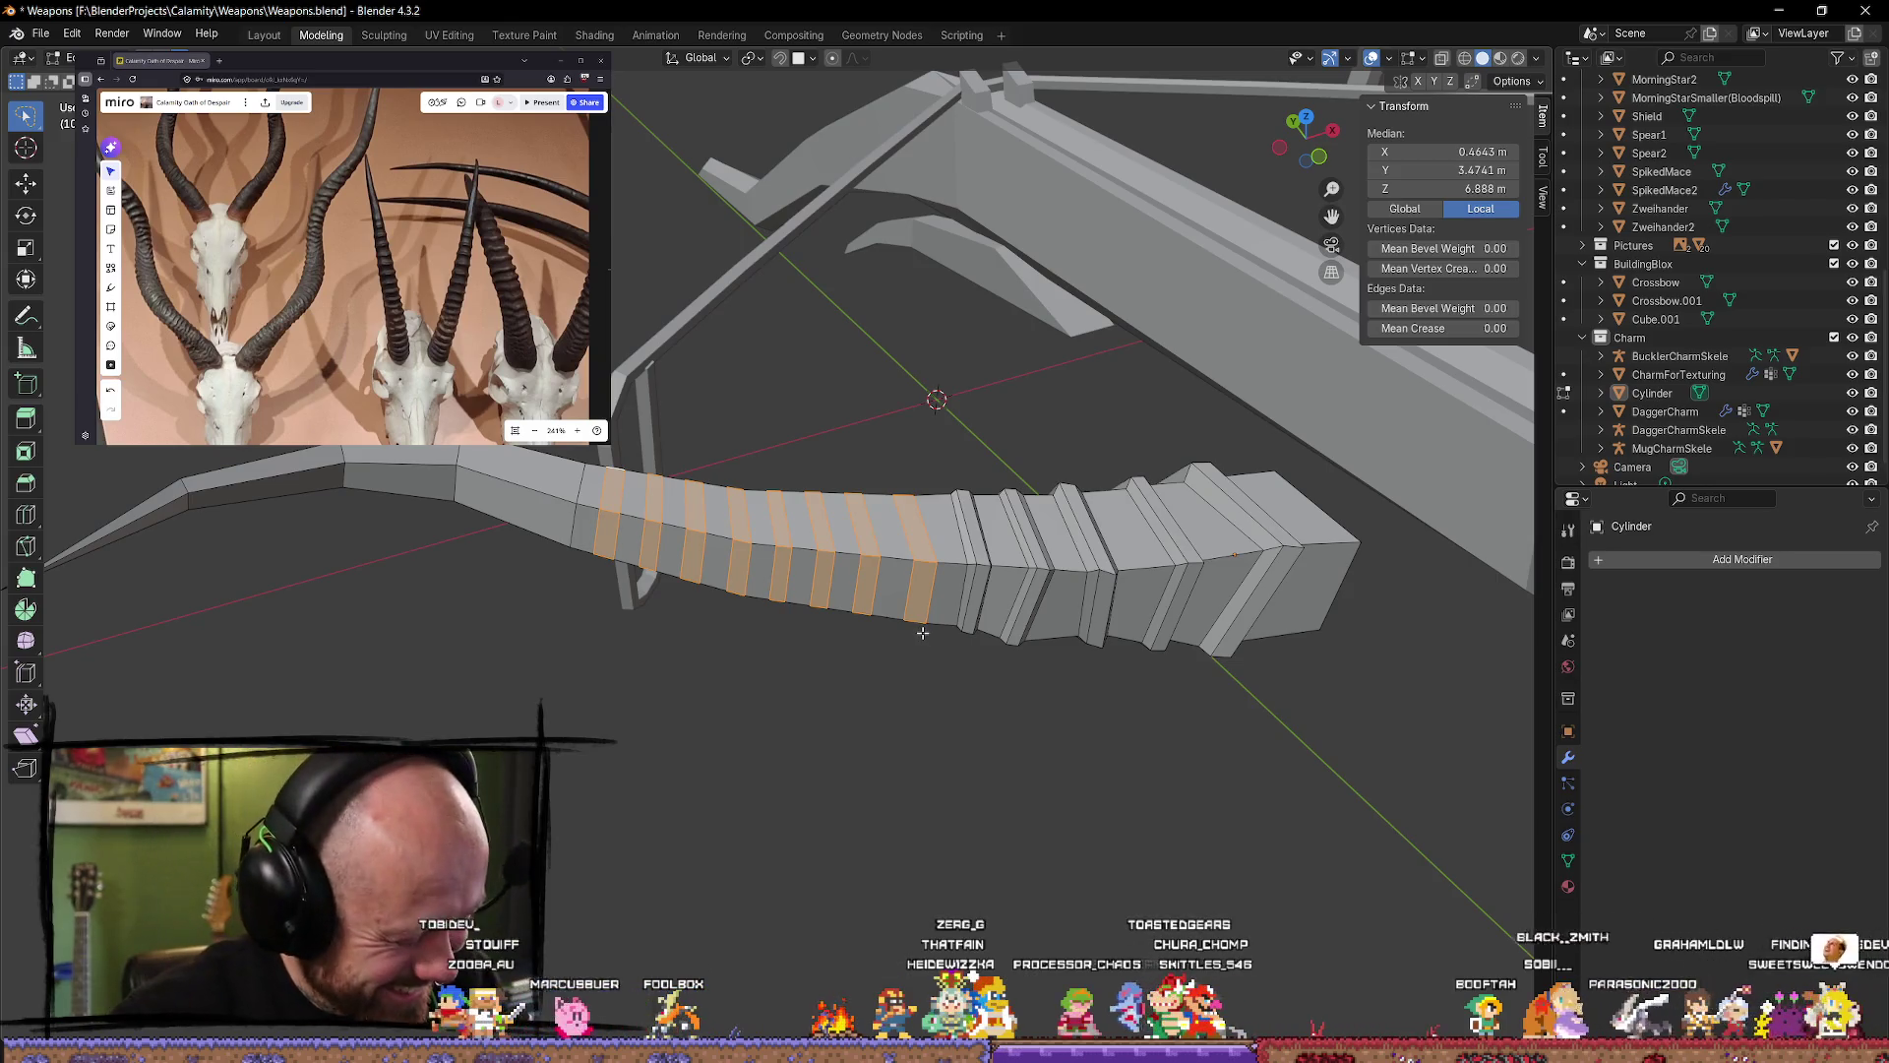
key(alt+e)
click(918, 628)
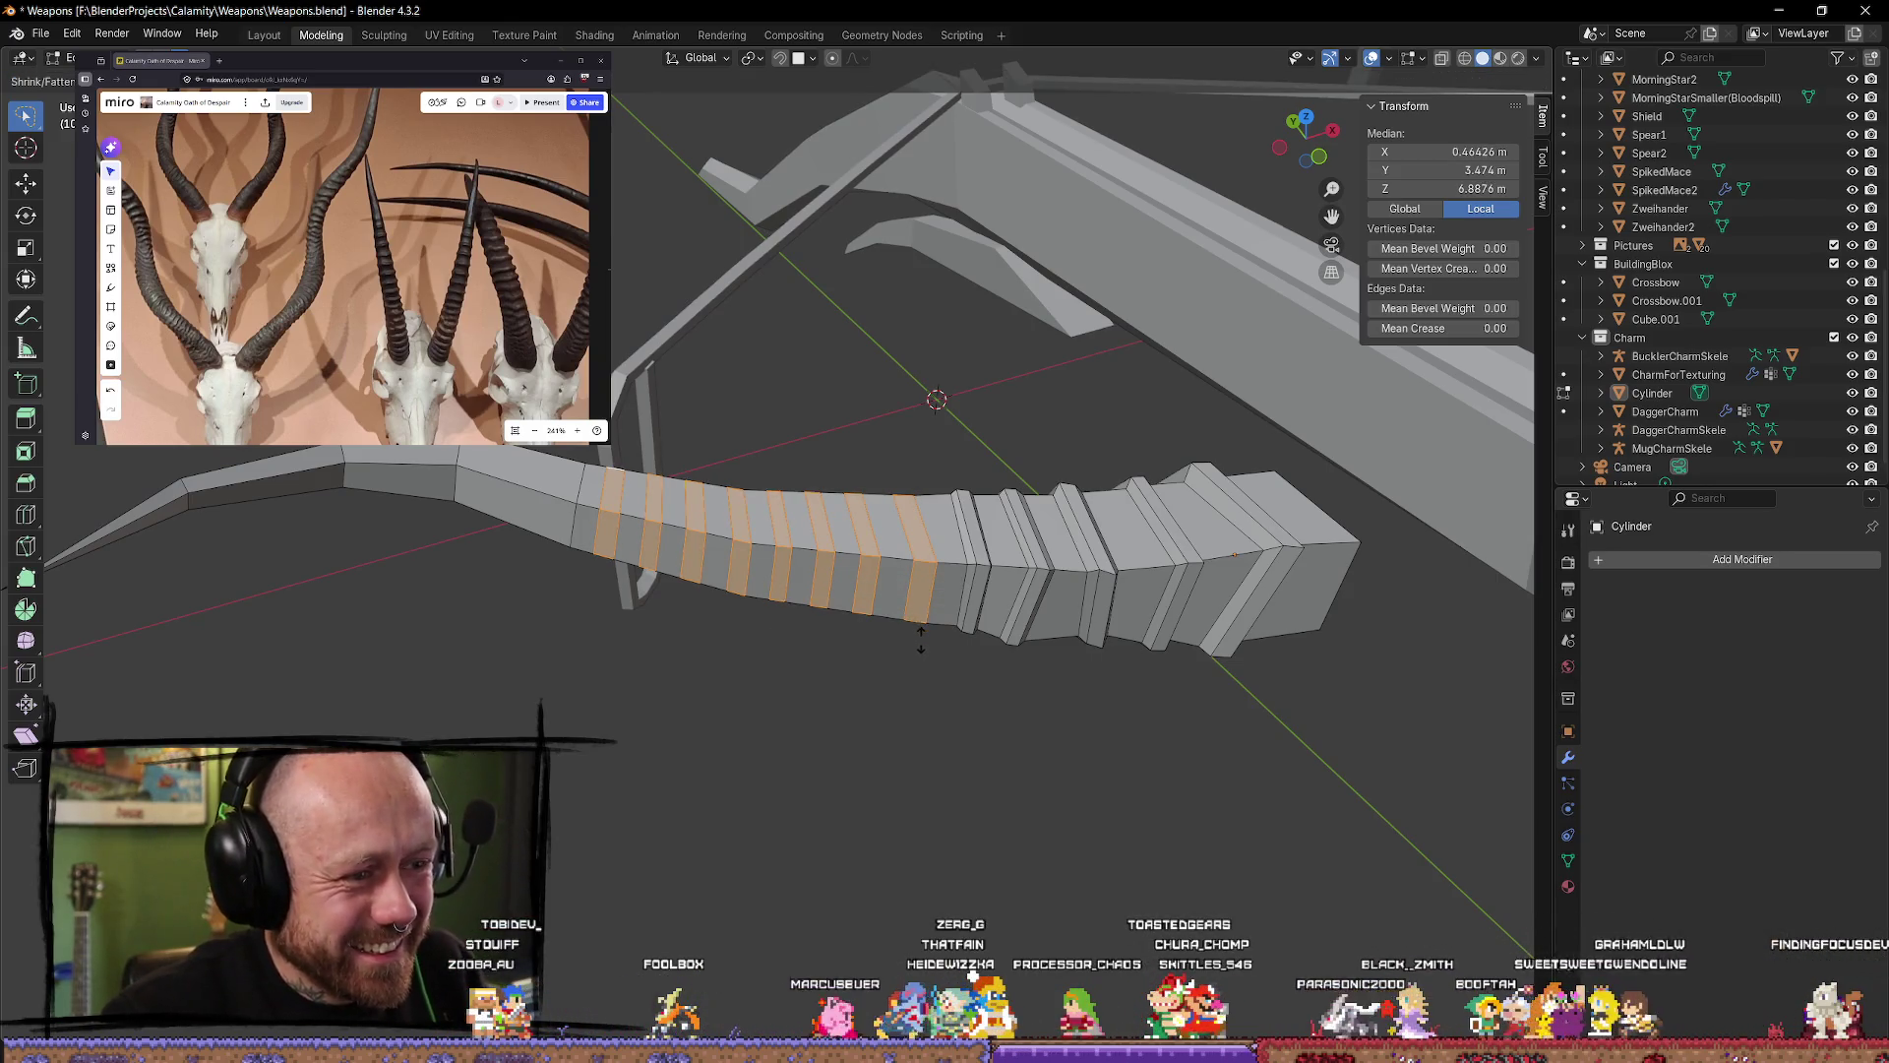
click(889, 431)
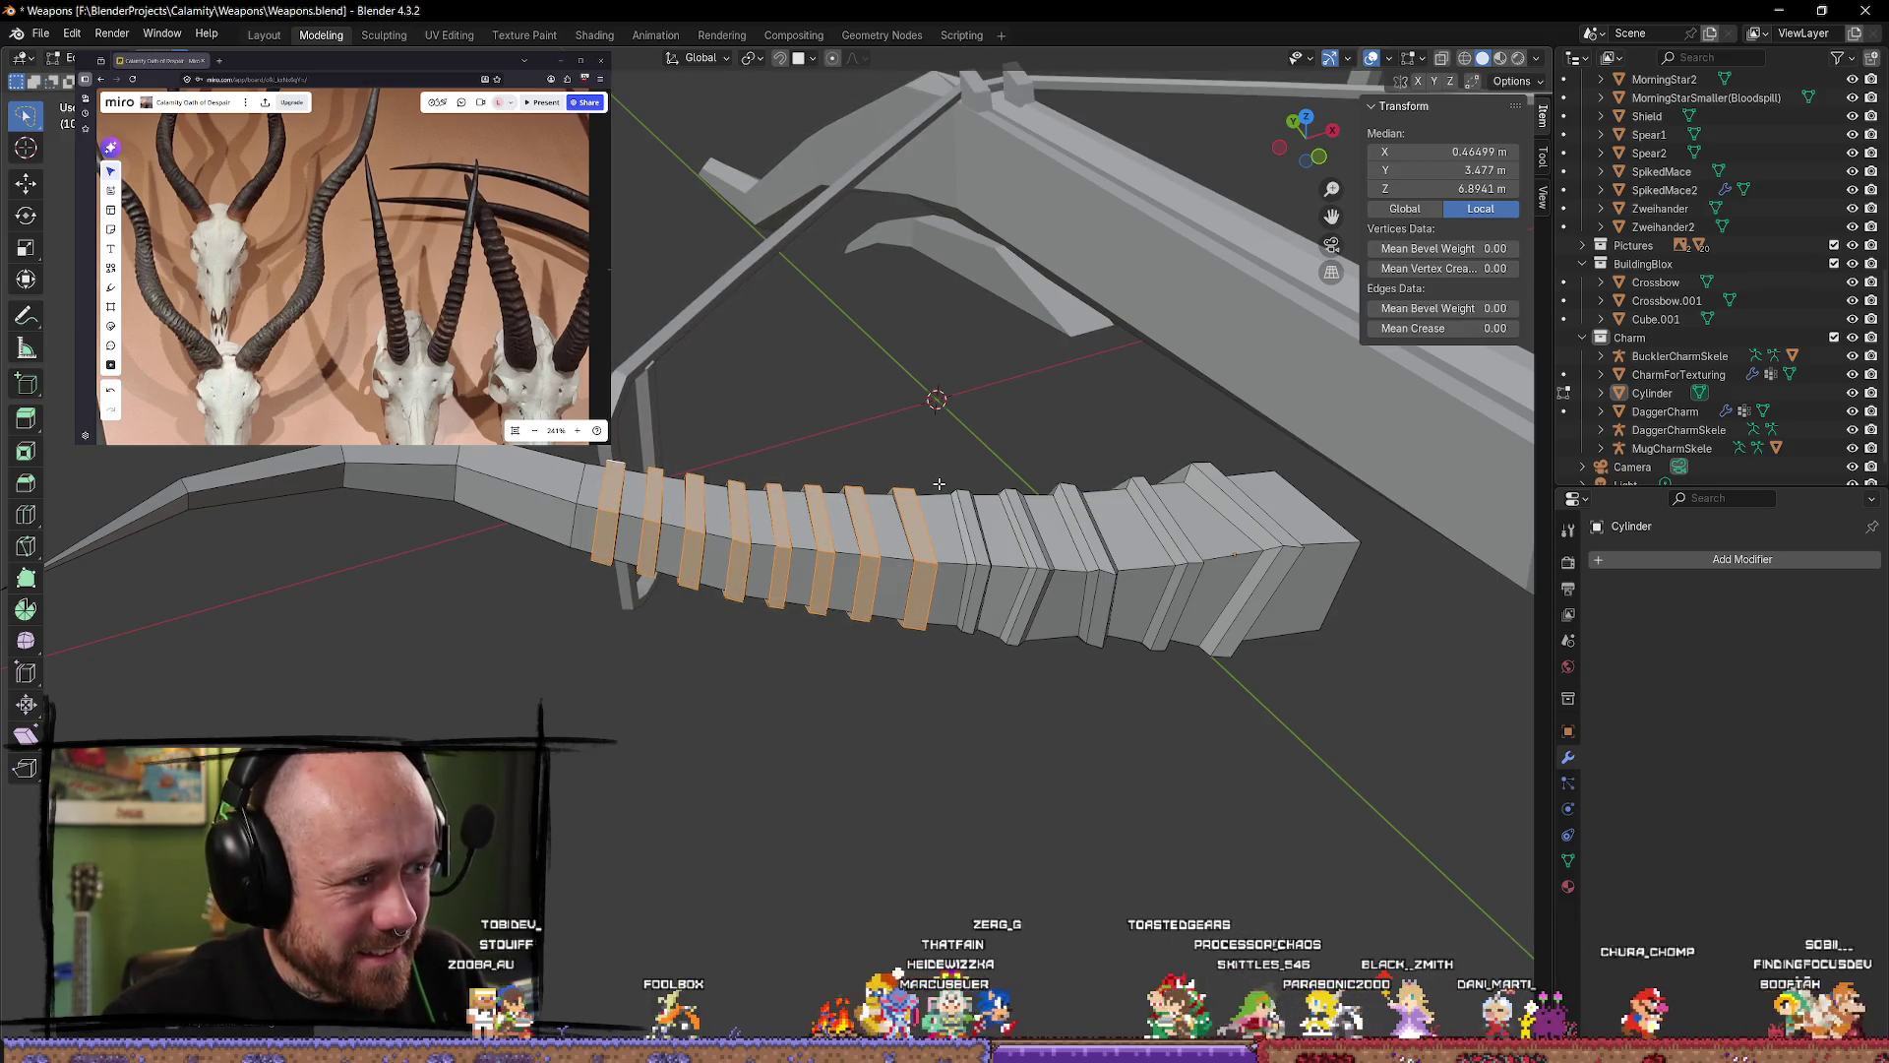
Step: Narrow the extruded ridges along X to about 0.95, then deselect and inspect them
key(s)
key(x)
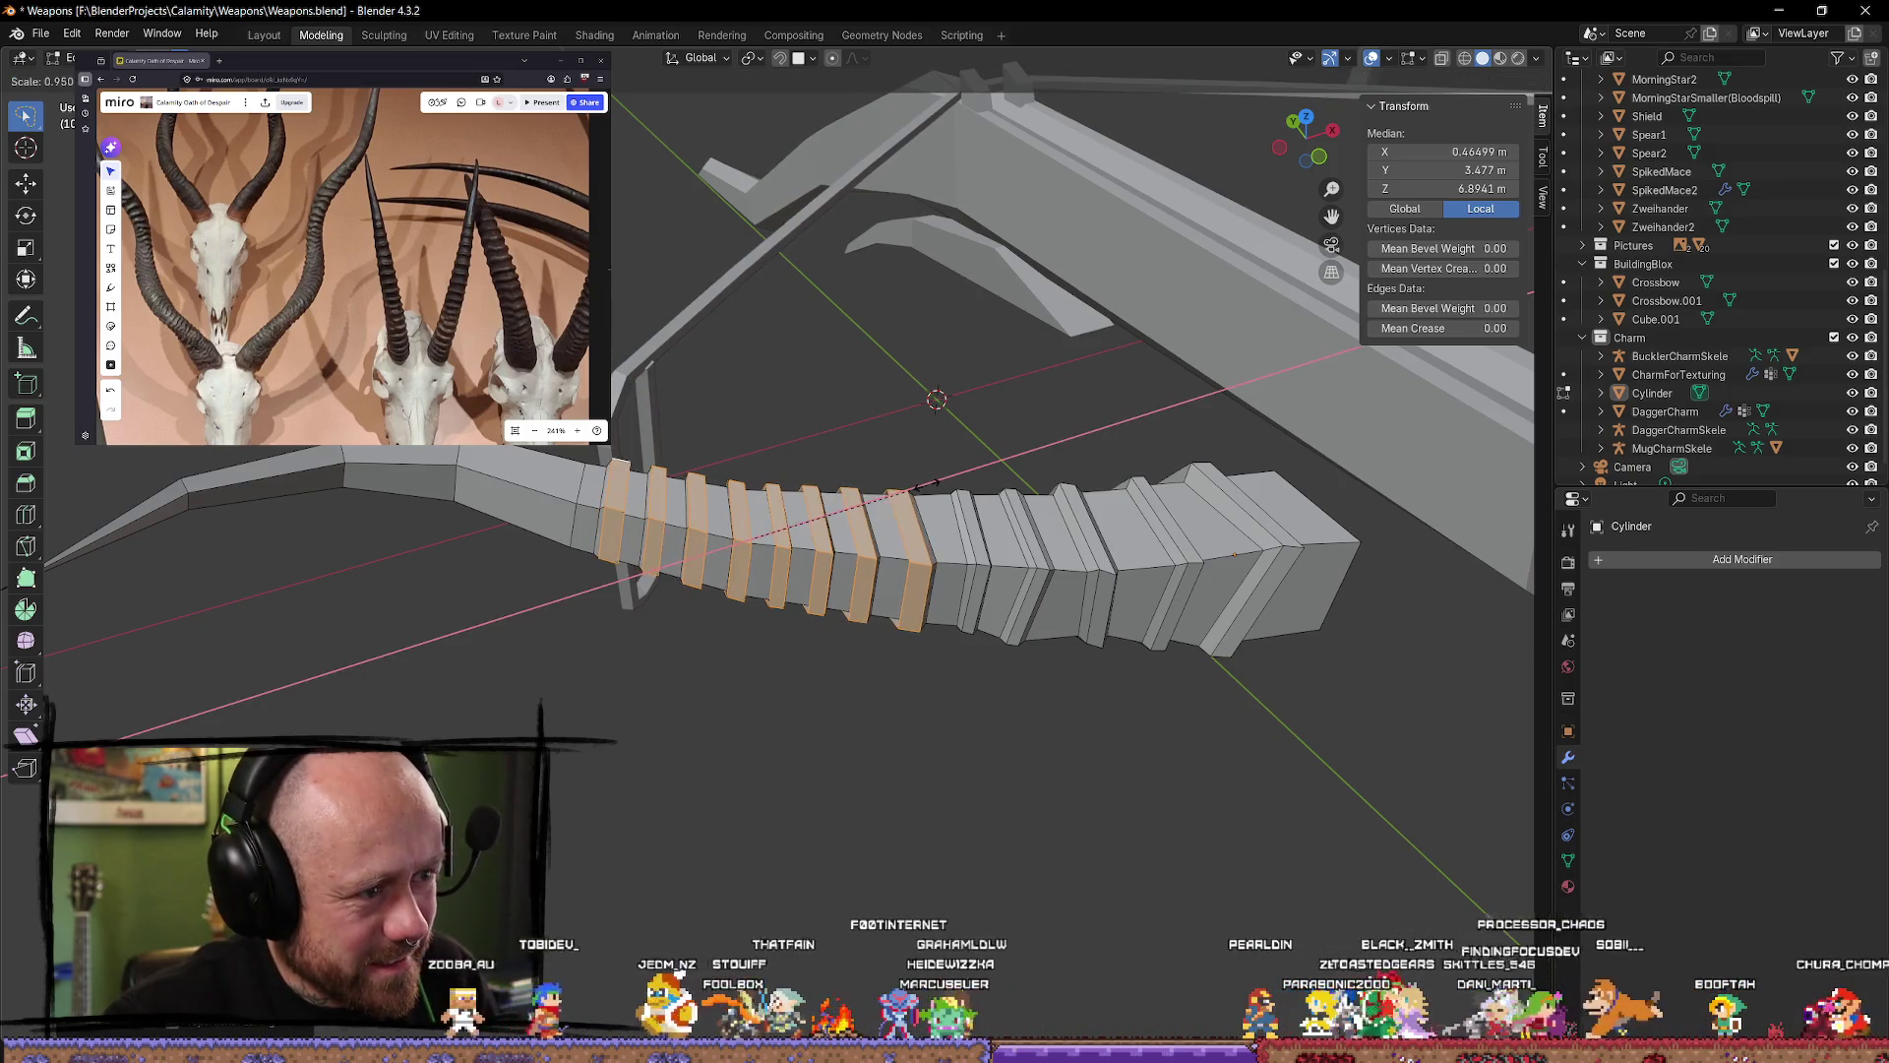
click(978, 781)
key(alt+a)
mouse_move(978, 780)
middle_down()
mouse_move(940, 579)
mouse_move(837, 689)
mouse_move(689, 787)
mouse_move(641, 856)
mouse_move(957, 751)
mouse_move(1023, 787)
mouse_move(953, 785)
mouse_move(1091, 822)
mouse_move(945, 725)
mouse_move(886, 774)
mouse_move(884, 532)
middle_up()
Step: Select four ring edge loops along the horn
click(881, 516)
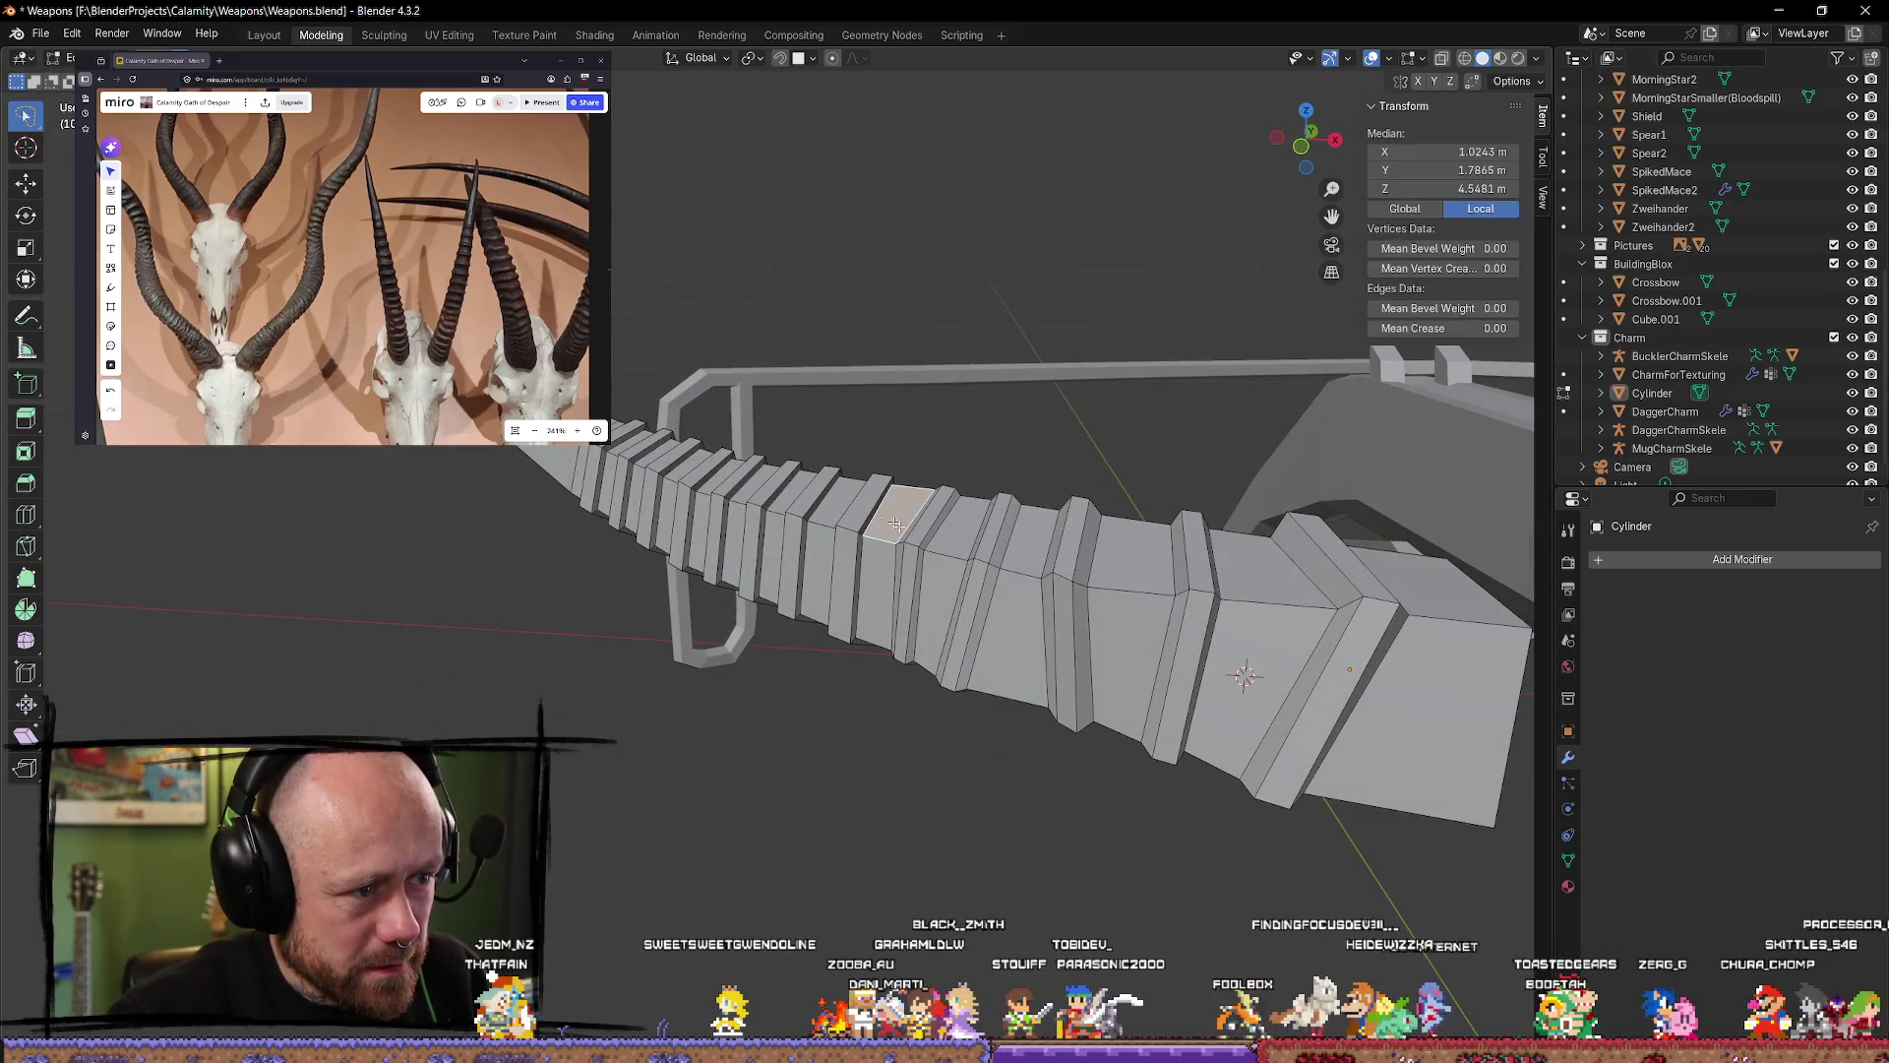
middle_drag(940, 846, 973, 841)
click(913, 831)
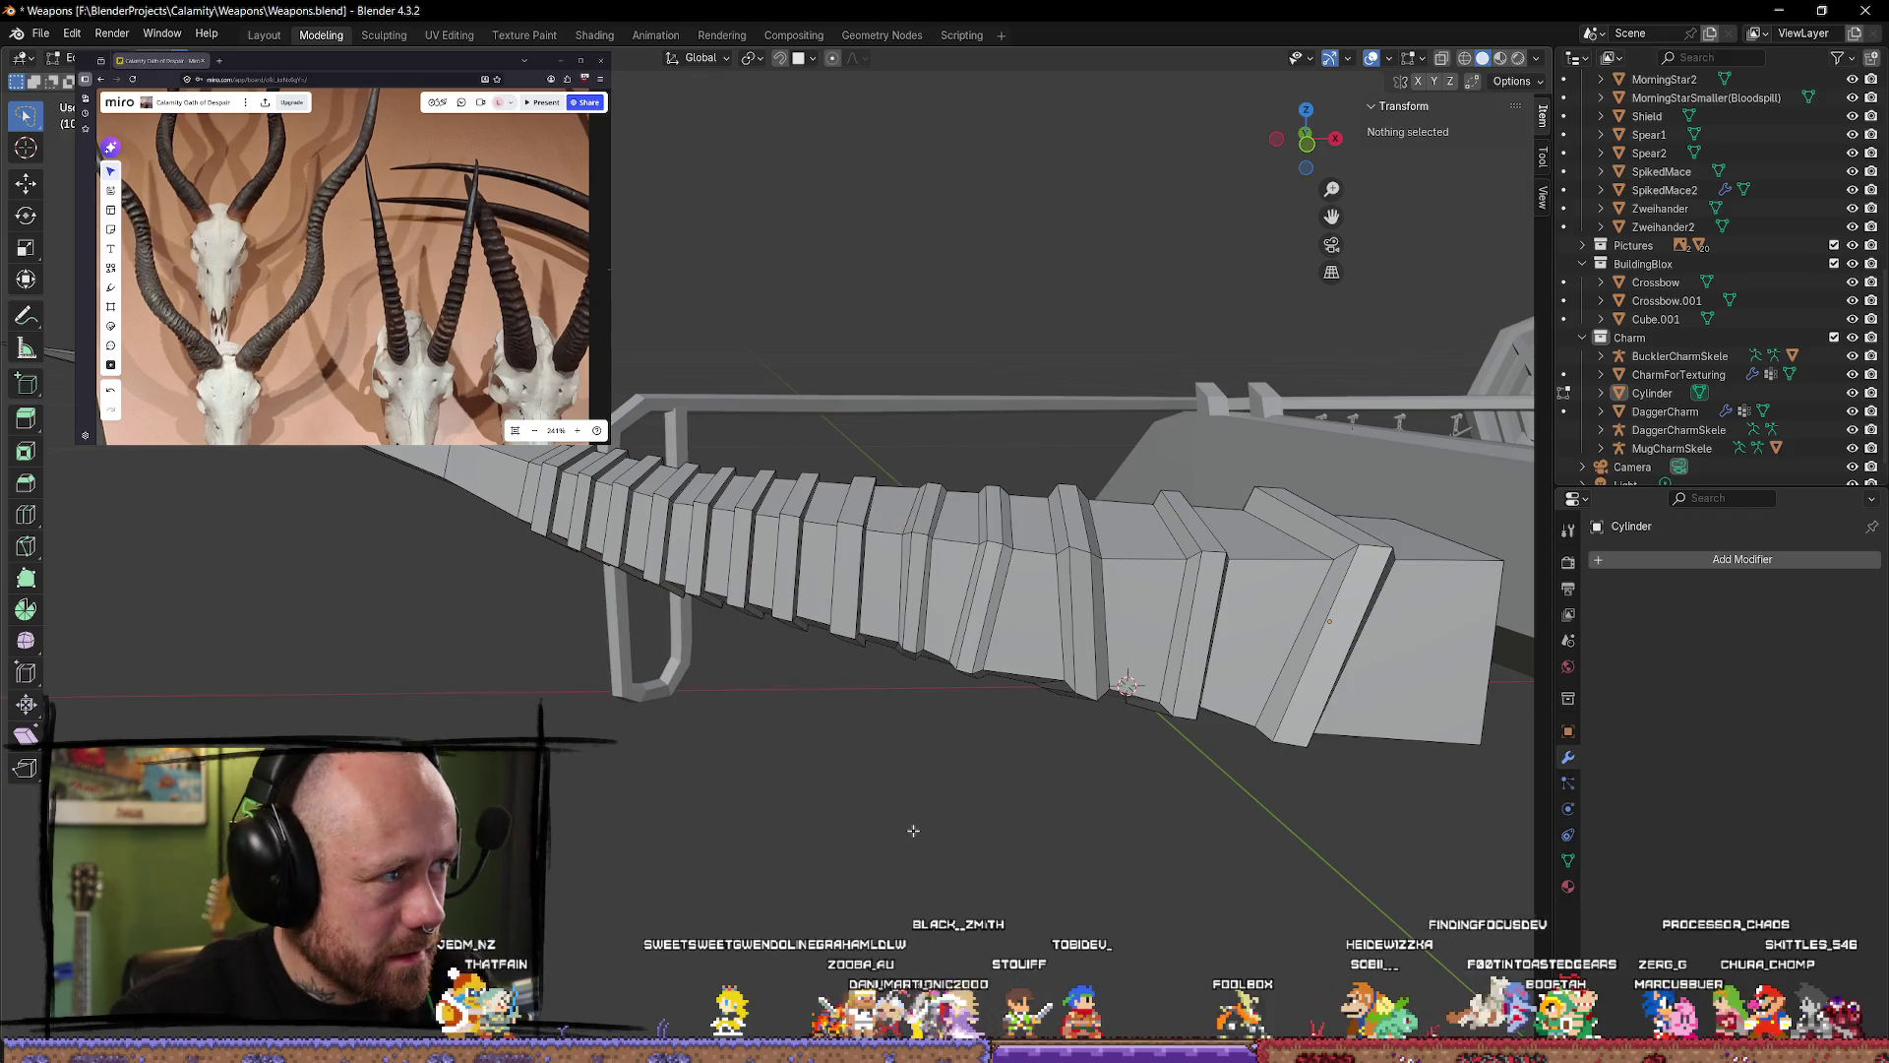
click(867, 524)
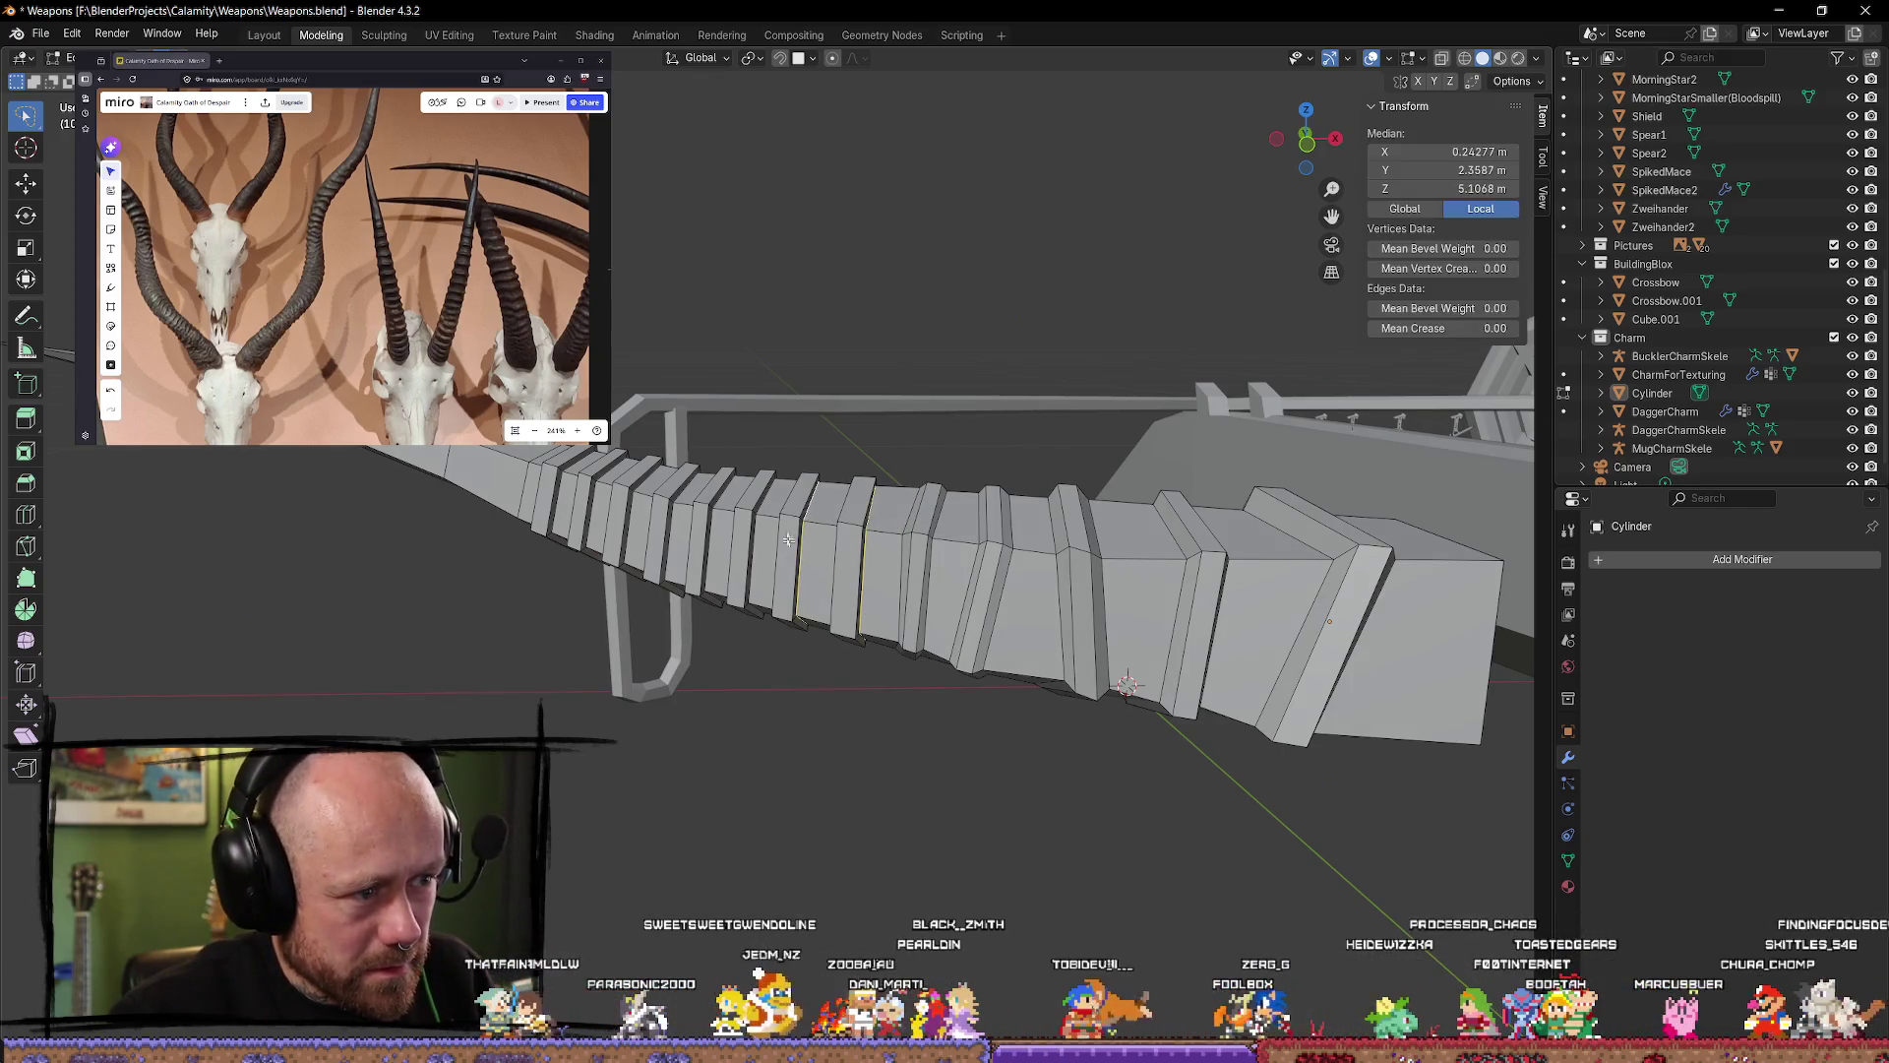
alt+shift+click(701, 477)
alt+shift+click(662, 471)
alt+shift+click(622, 466)
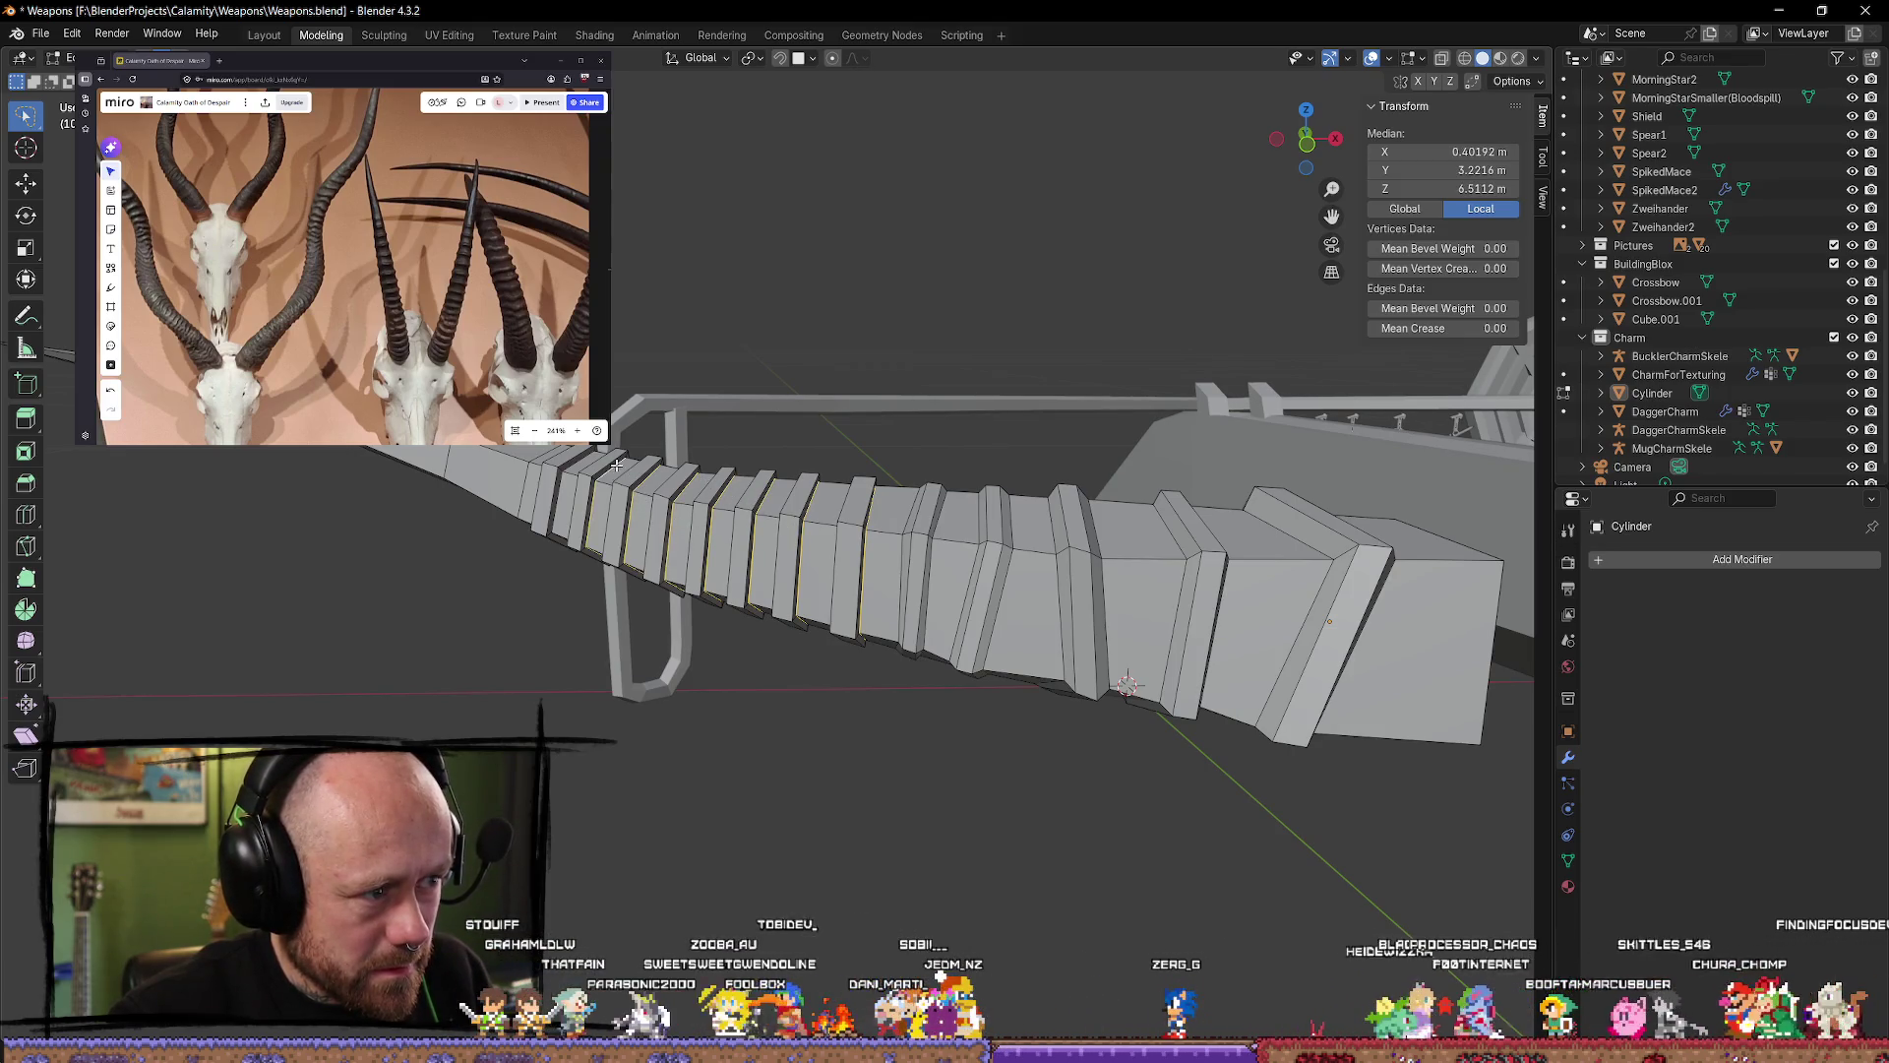
Step: Shift the chosen ring loops along the horn with the Move gizmo, then deselect
middle_drag(622, 467, 763, 618)
drag(1289, 226, 1280, 246)
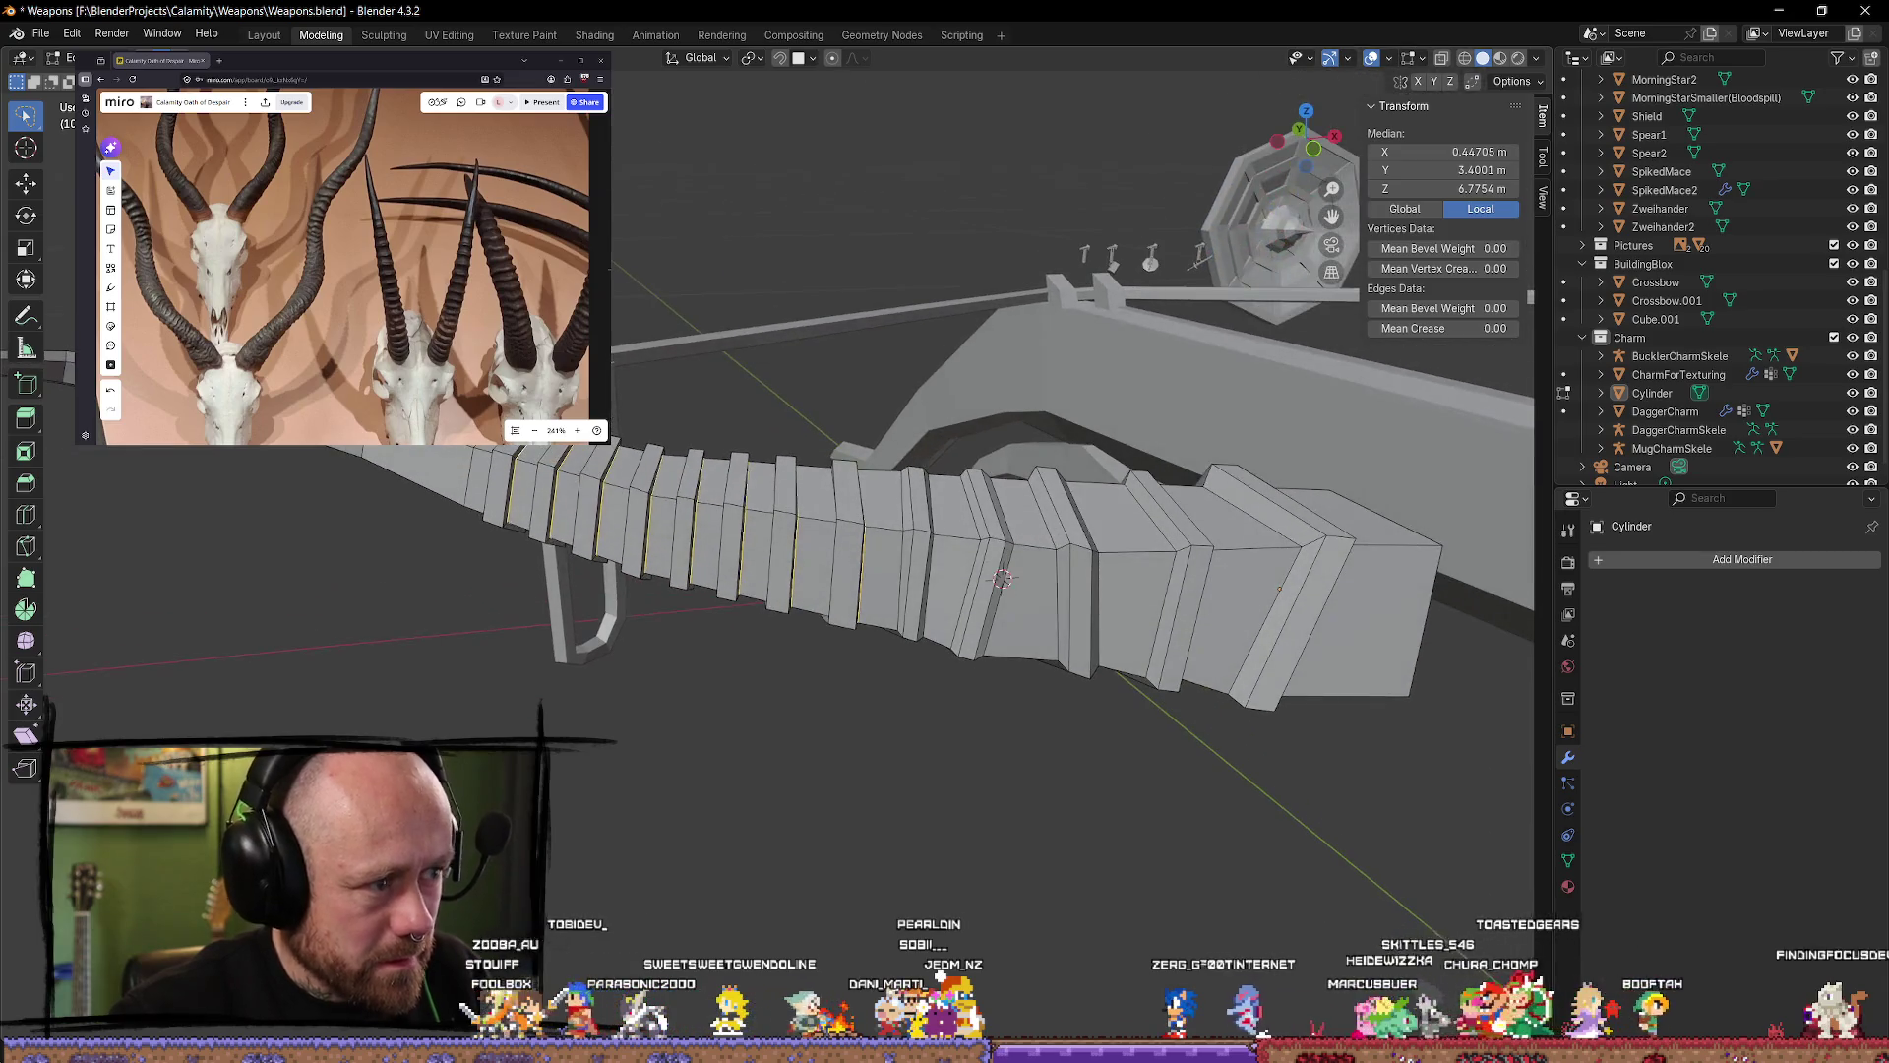
click(29, 192)
drag(756, 513, 682, 449)
mouse_move(682, 449)
middle_down()
mouse_move(771, 568)
mouse_move(724, 956)
mouse_move(614, 659)
mouse_move(915, 581)
mouse_move(748, 556)
middle_up()
key(alt+a)
Step: Select another set of mid-horn ring loops and edge-slide them to new positions
alt+click(738, 554)
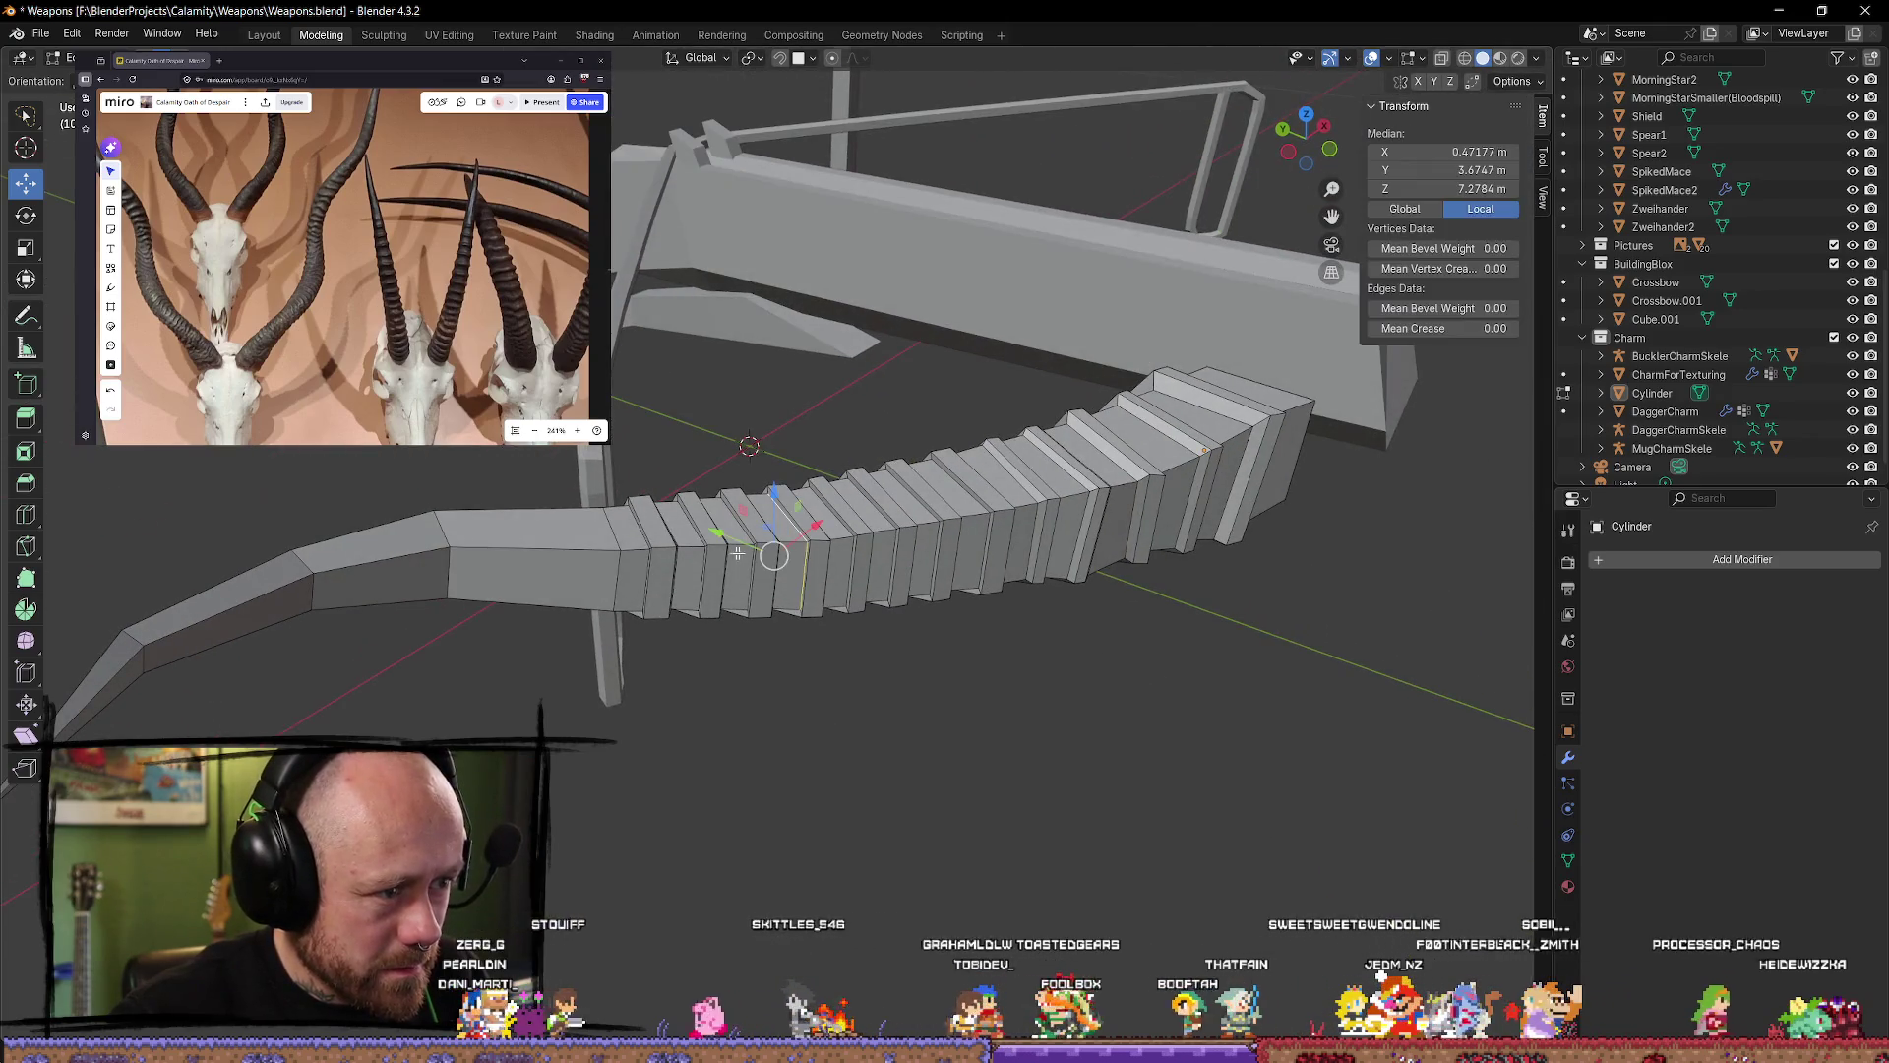
alt+click(638, 541)
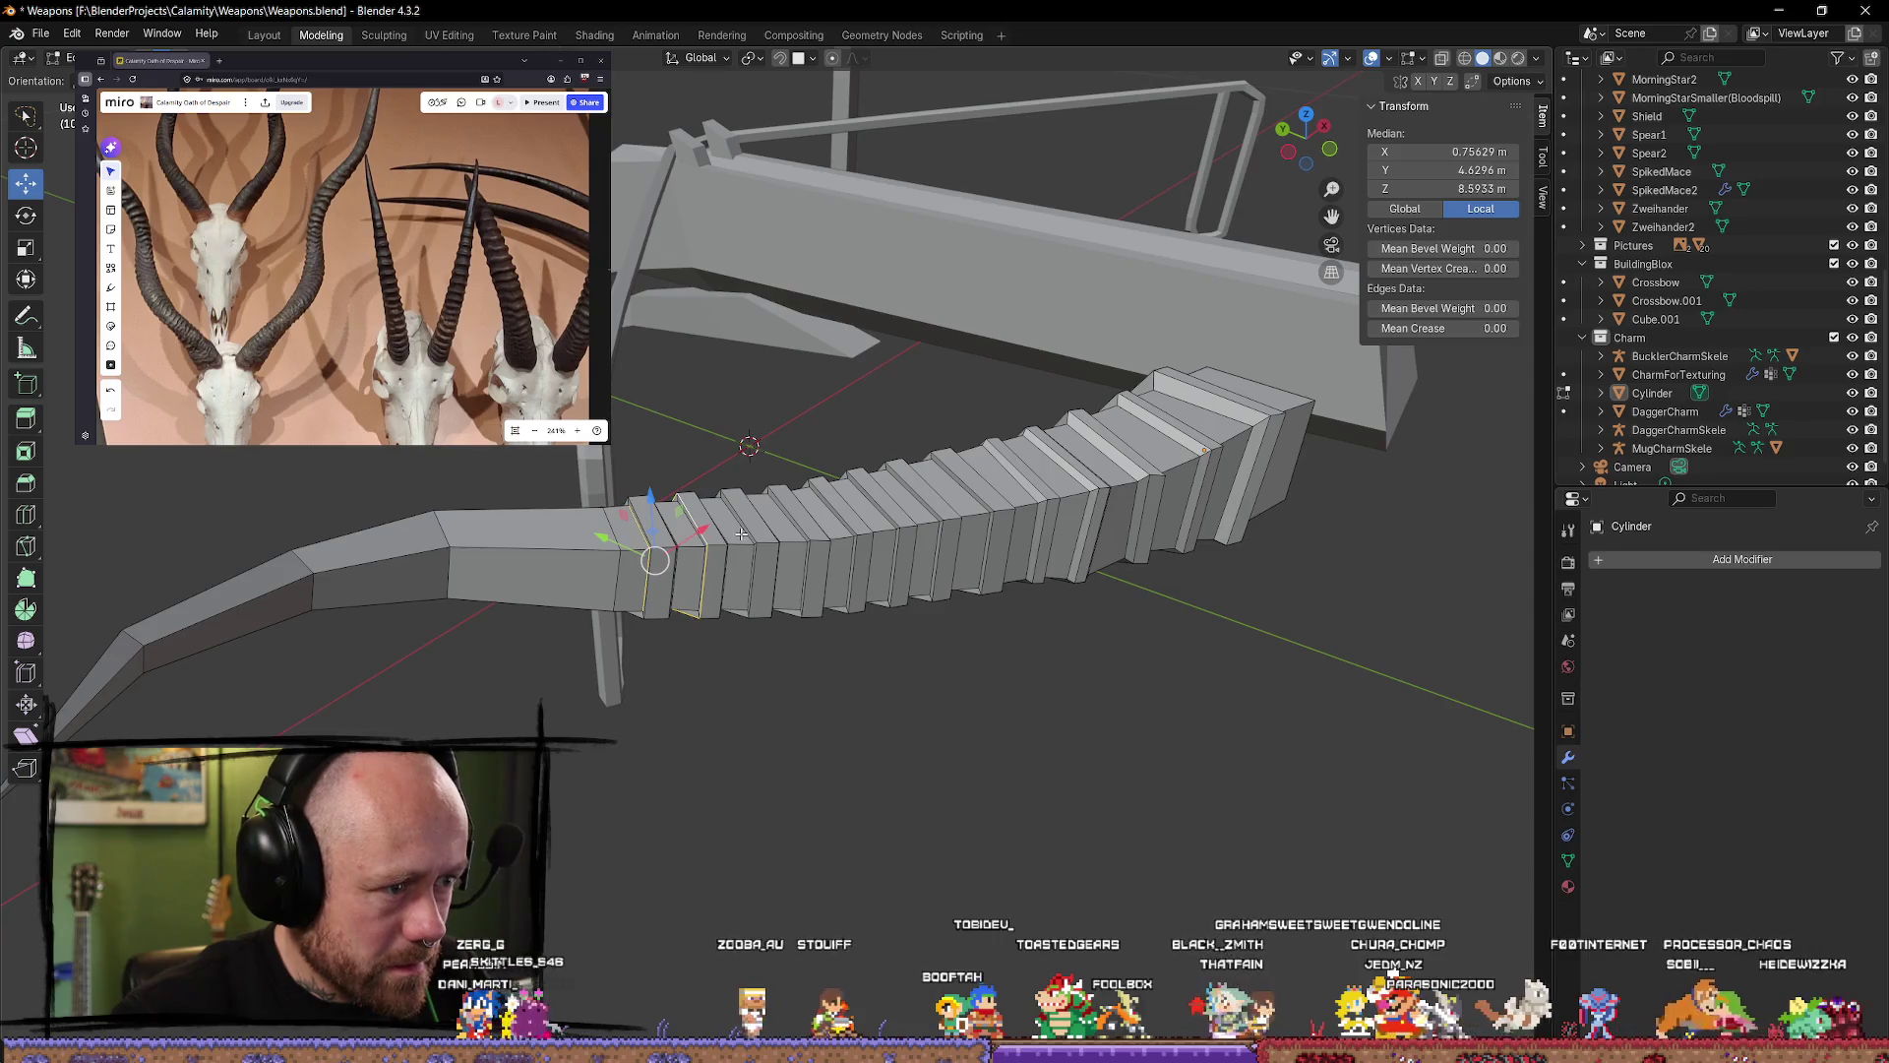
alt+shift+click(866, 516)
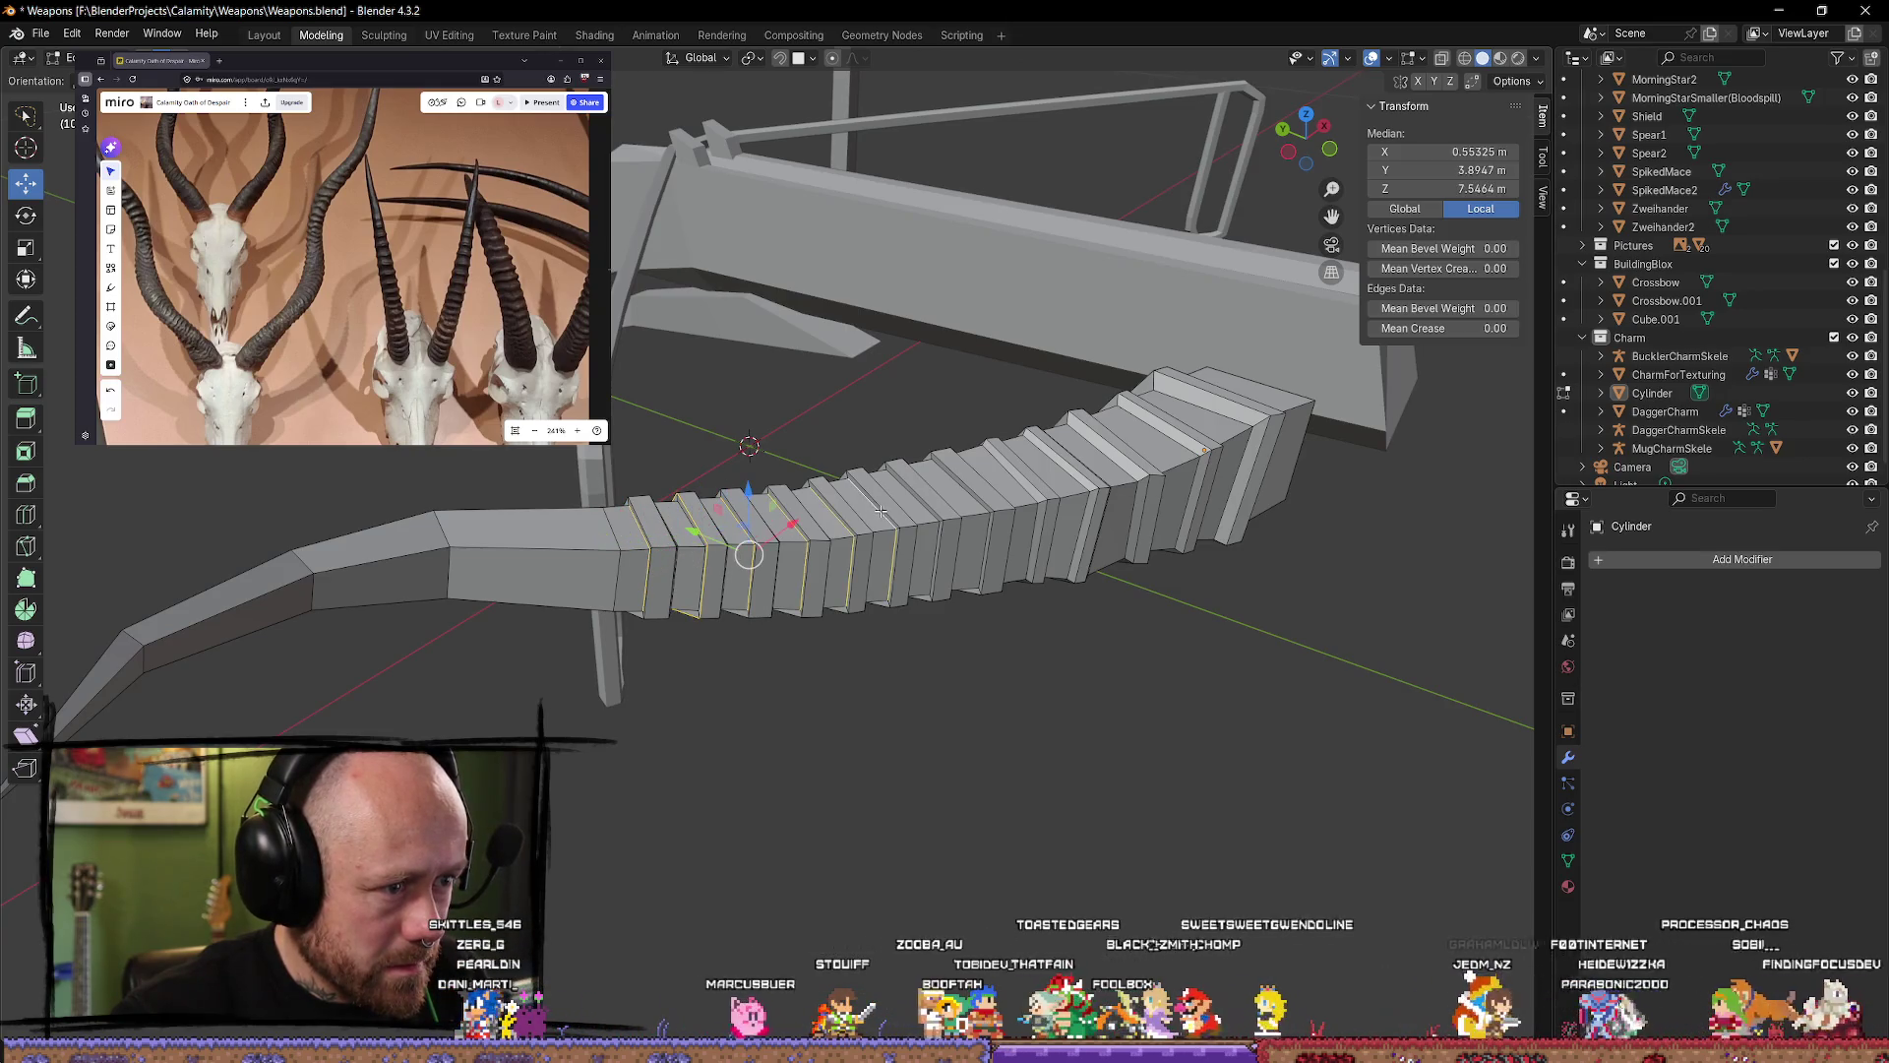
alt+shift+click(925, 503)
alt+shift+click(964, 492)
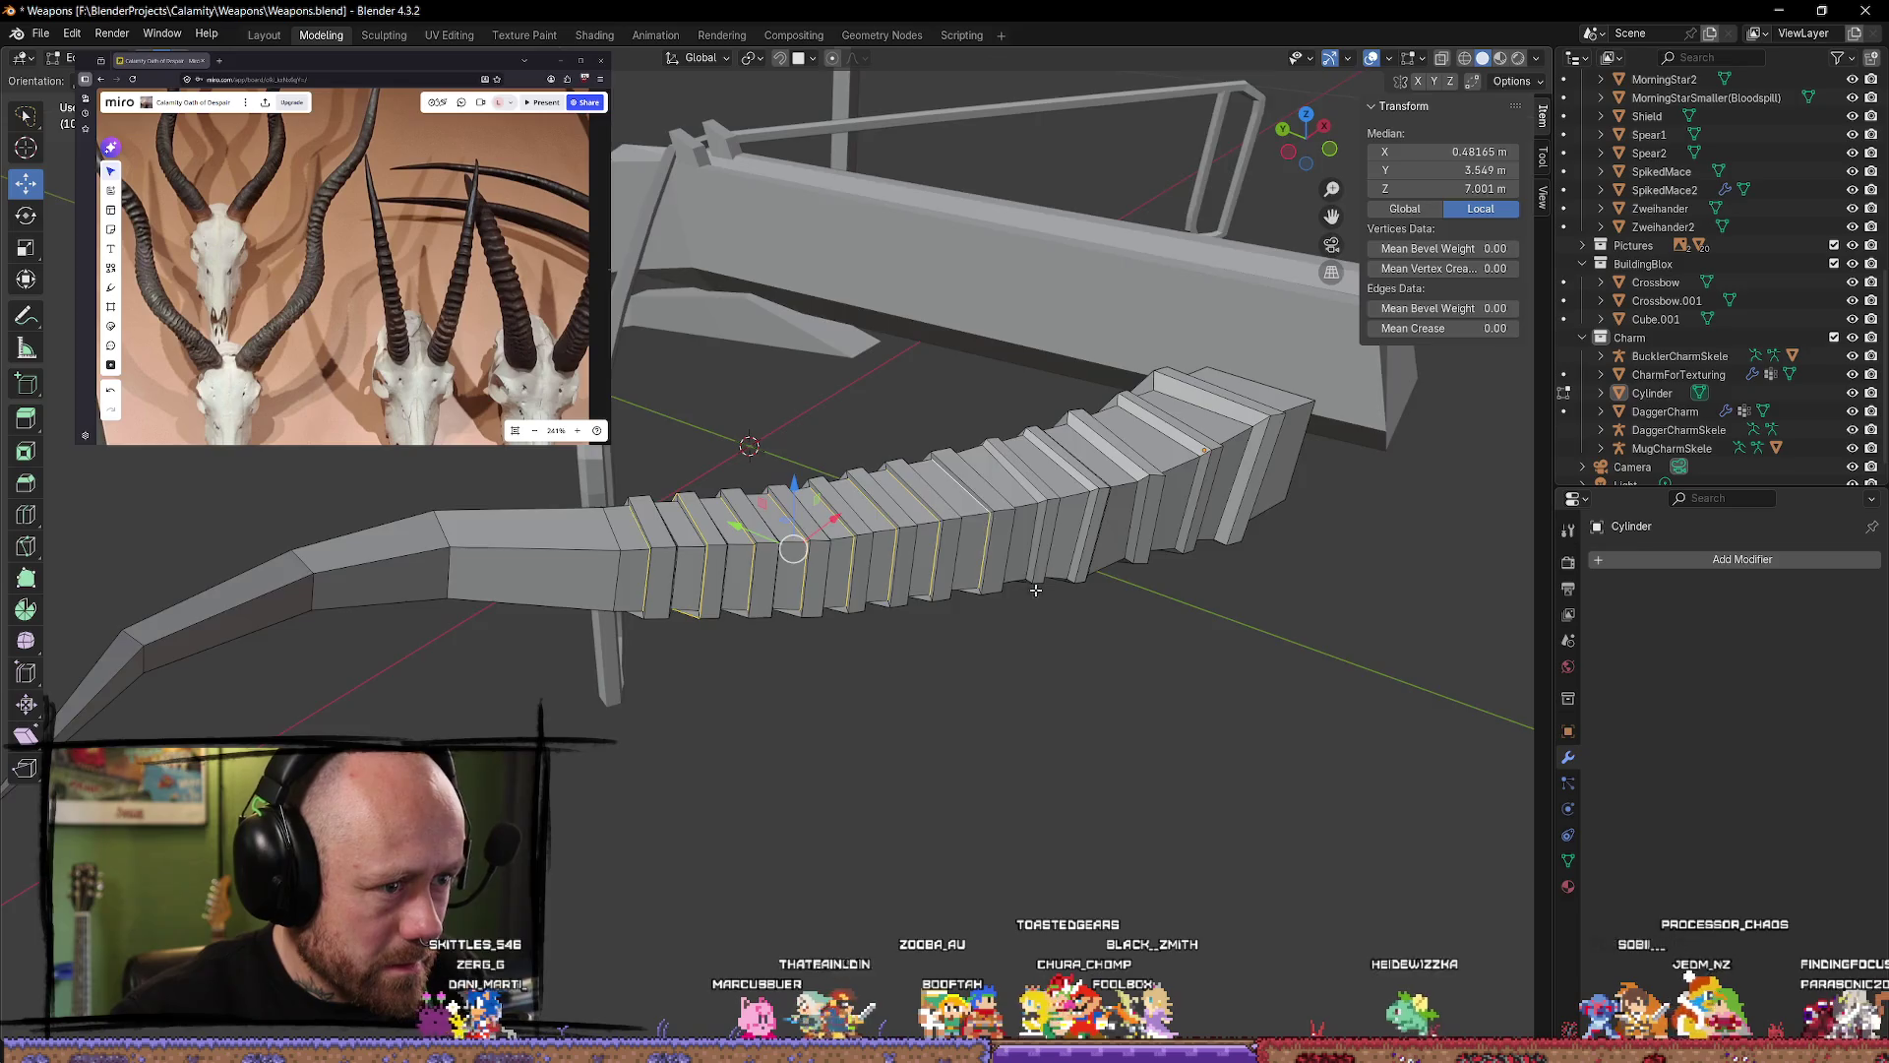
middle_drag(964, 492, 953, 598)
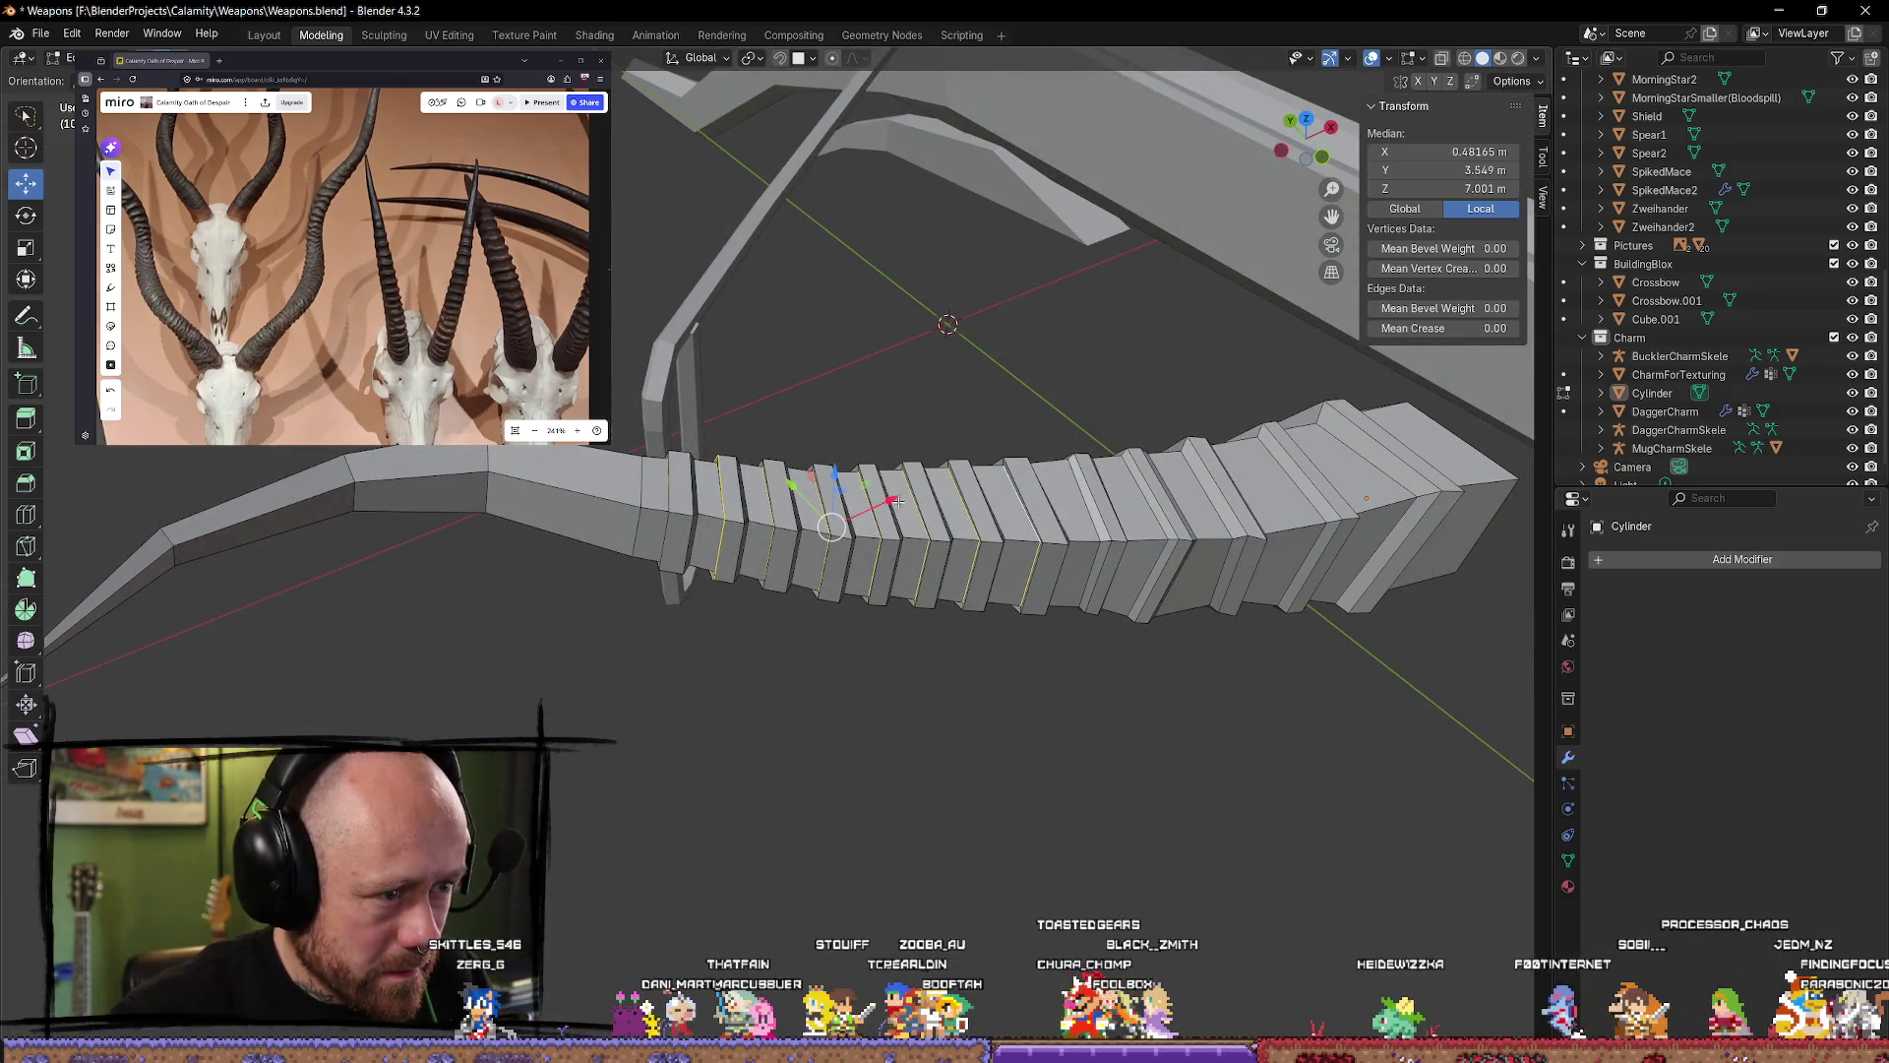
middle_drag(899, 504, 1012, 620)
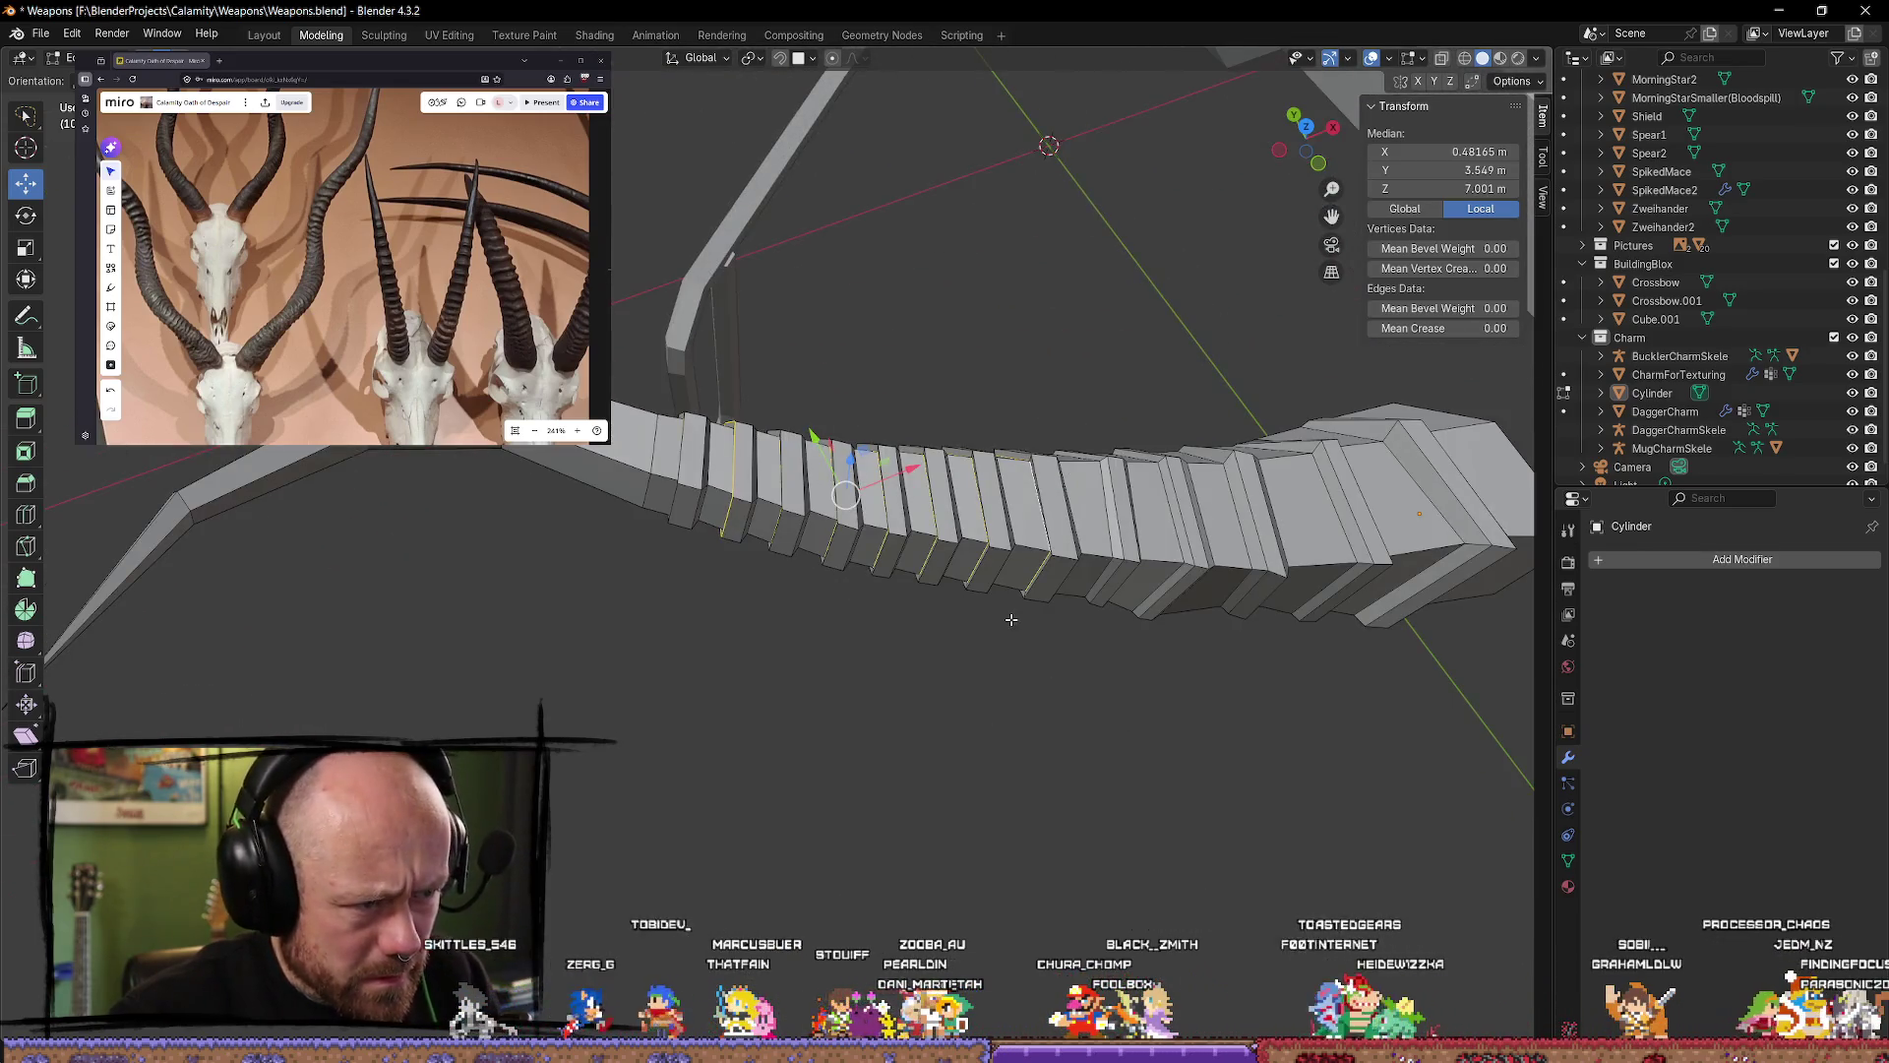
key(g)
key(g)
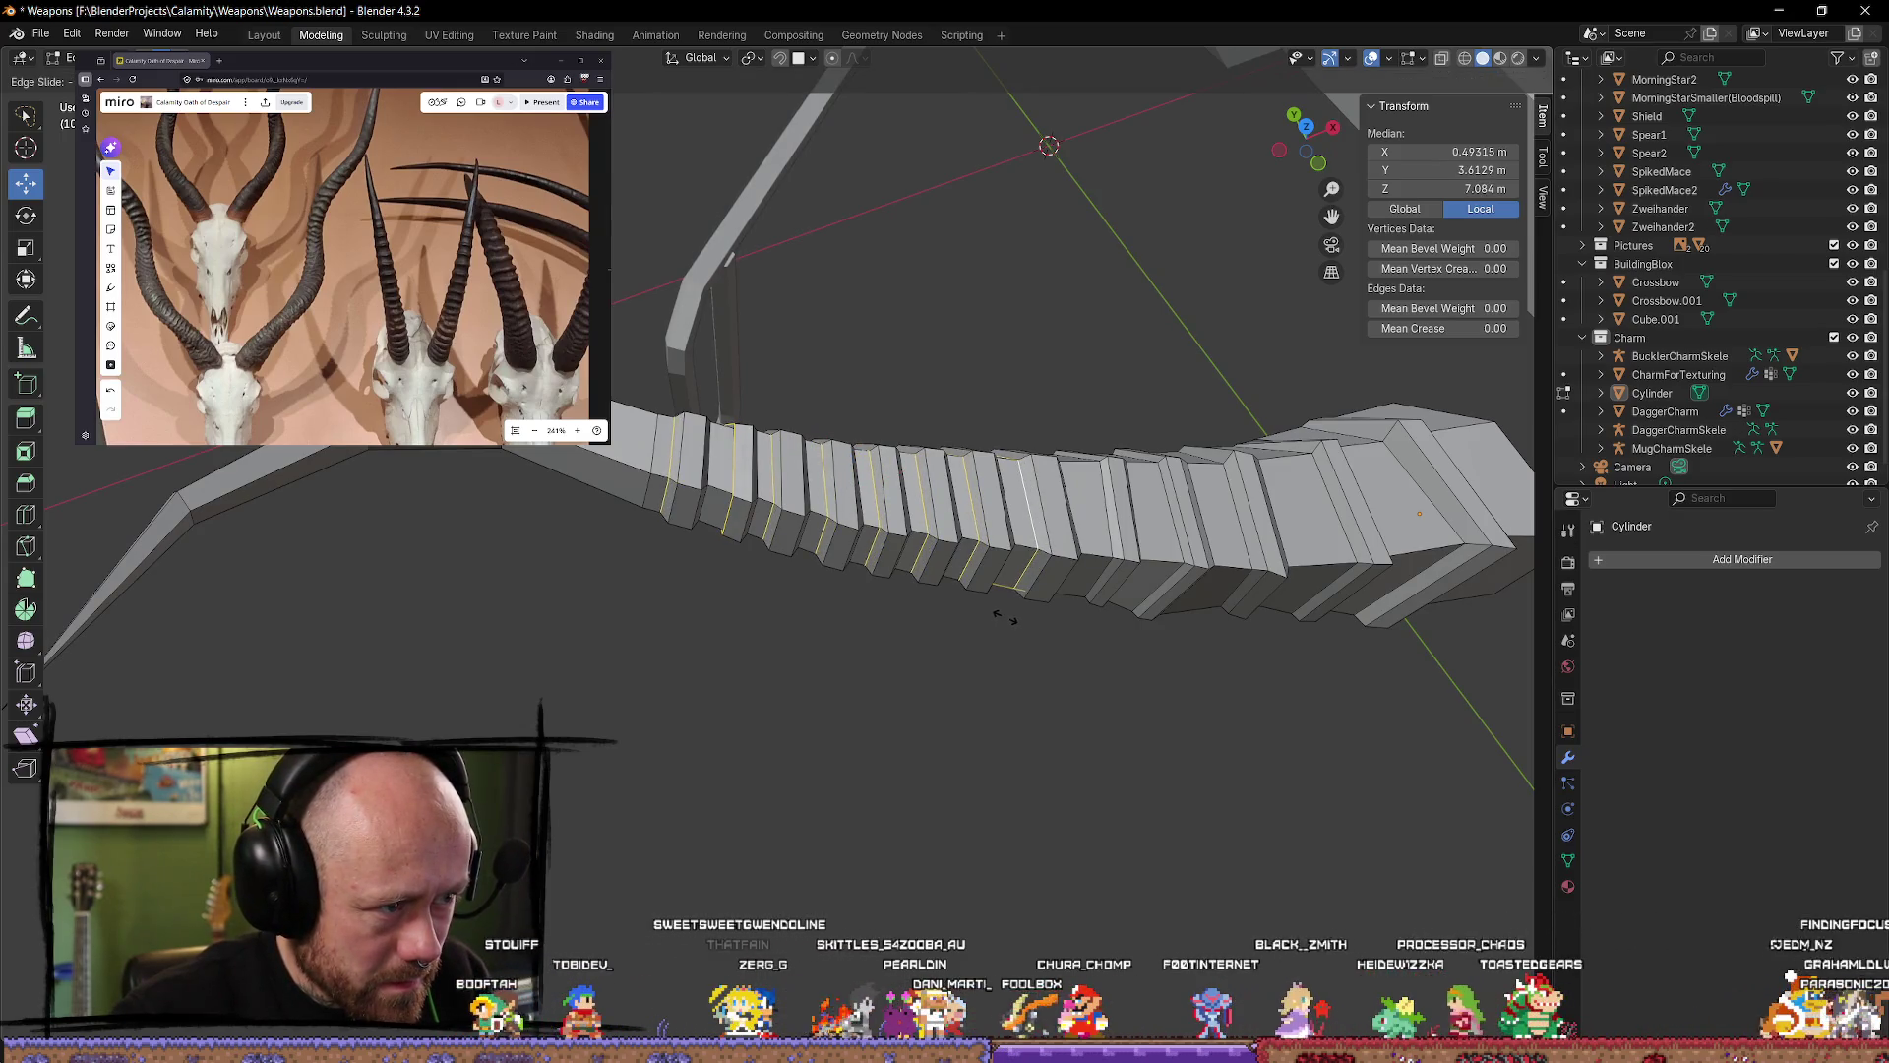
click(1006, 617)
click(856, 706)
Step: Edge-slide one more ring loop, then return to Object Mode
mouse_move(857, 706)
middle_down()
mouse_move(949, 633)
mouse_move(835, 618)
mouse_move(822, 699)
middle_up()
alt+click(687, 599)
key(g)
key(g)
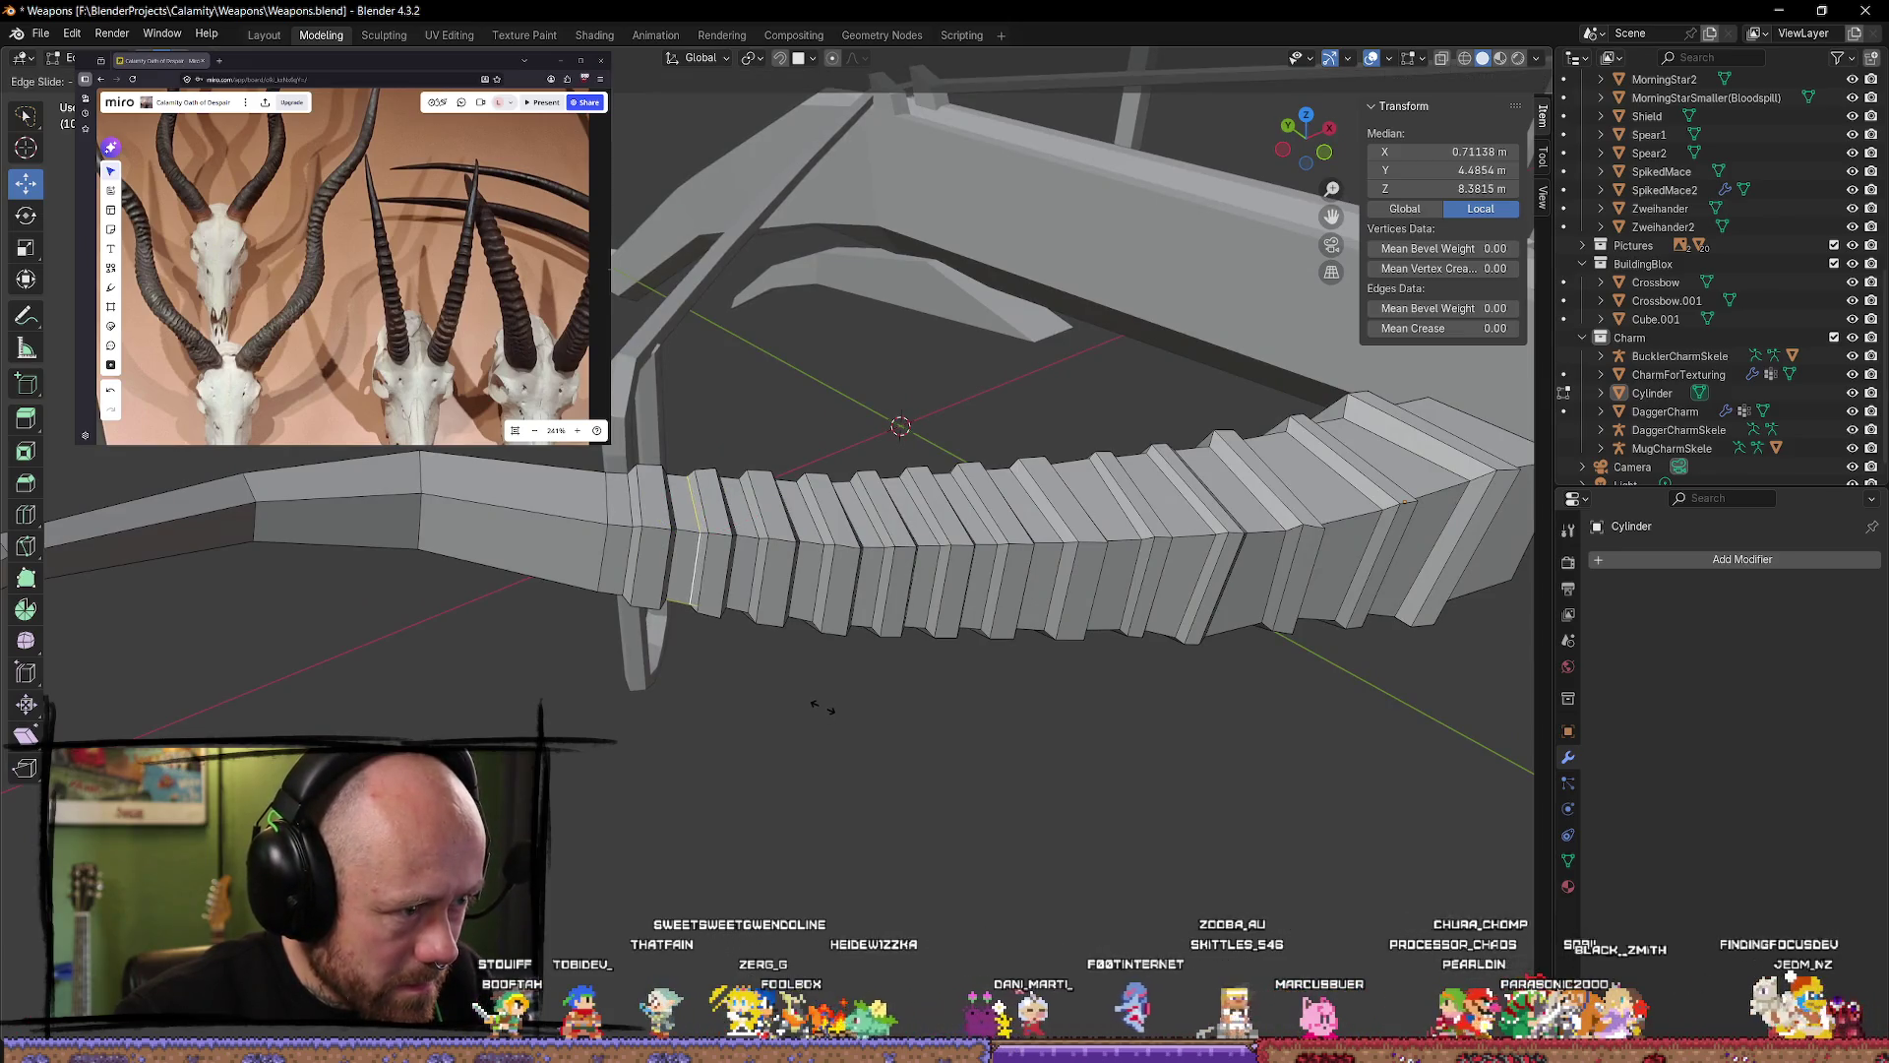
click(822, 707)
click(893, 653)
mouse_move(894, 653)
middle_down()
mouse_move(919, 738)
mouse_move(959, 771)
mouse_move(954, 823)
mouse_move(662, 919)
mouse_move(726, 787)
mouse_move(1019, 827)
mouse_move(1013, 705)
mouse_move(962, 620)
mouse_move(963, 732)
mouse_move(932, 754)
mouse_move(1201, 747)
mouse_move(1160, 683)
mouse_move(1209, 657)
mouse_move(1228, 736)
mouse_move(1083, 709)
mouse_move(954, 642)
mouse_move(923, 595)
middle_up()
key(Tab)
key(Tab)
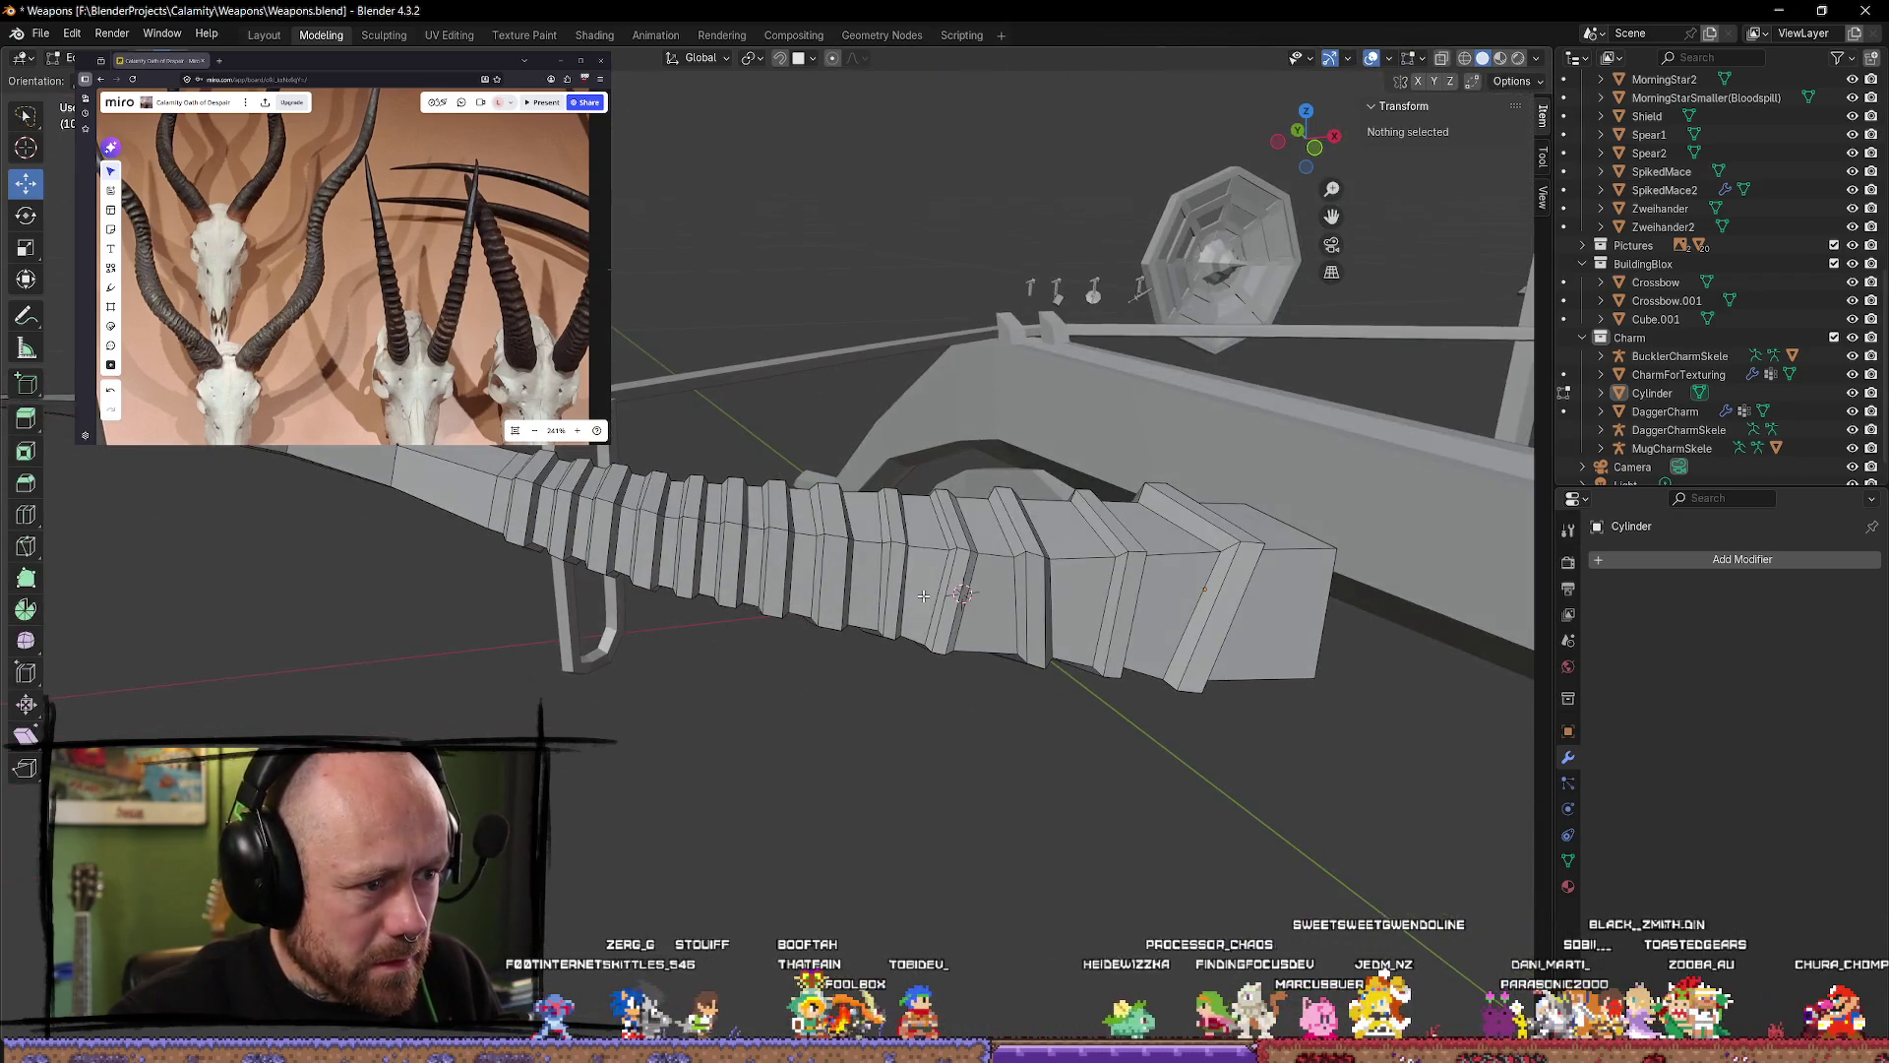
Step: Select two ring loops and nudge them slightly downward, then deselect
alt+click(815, 549)
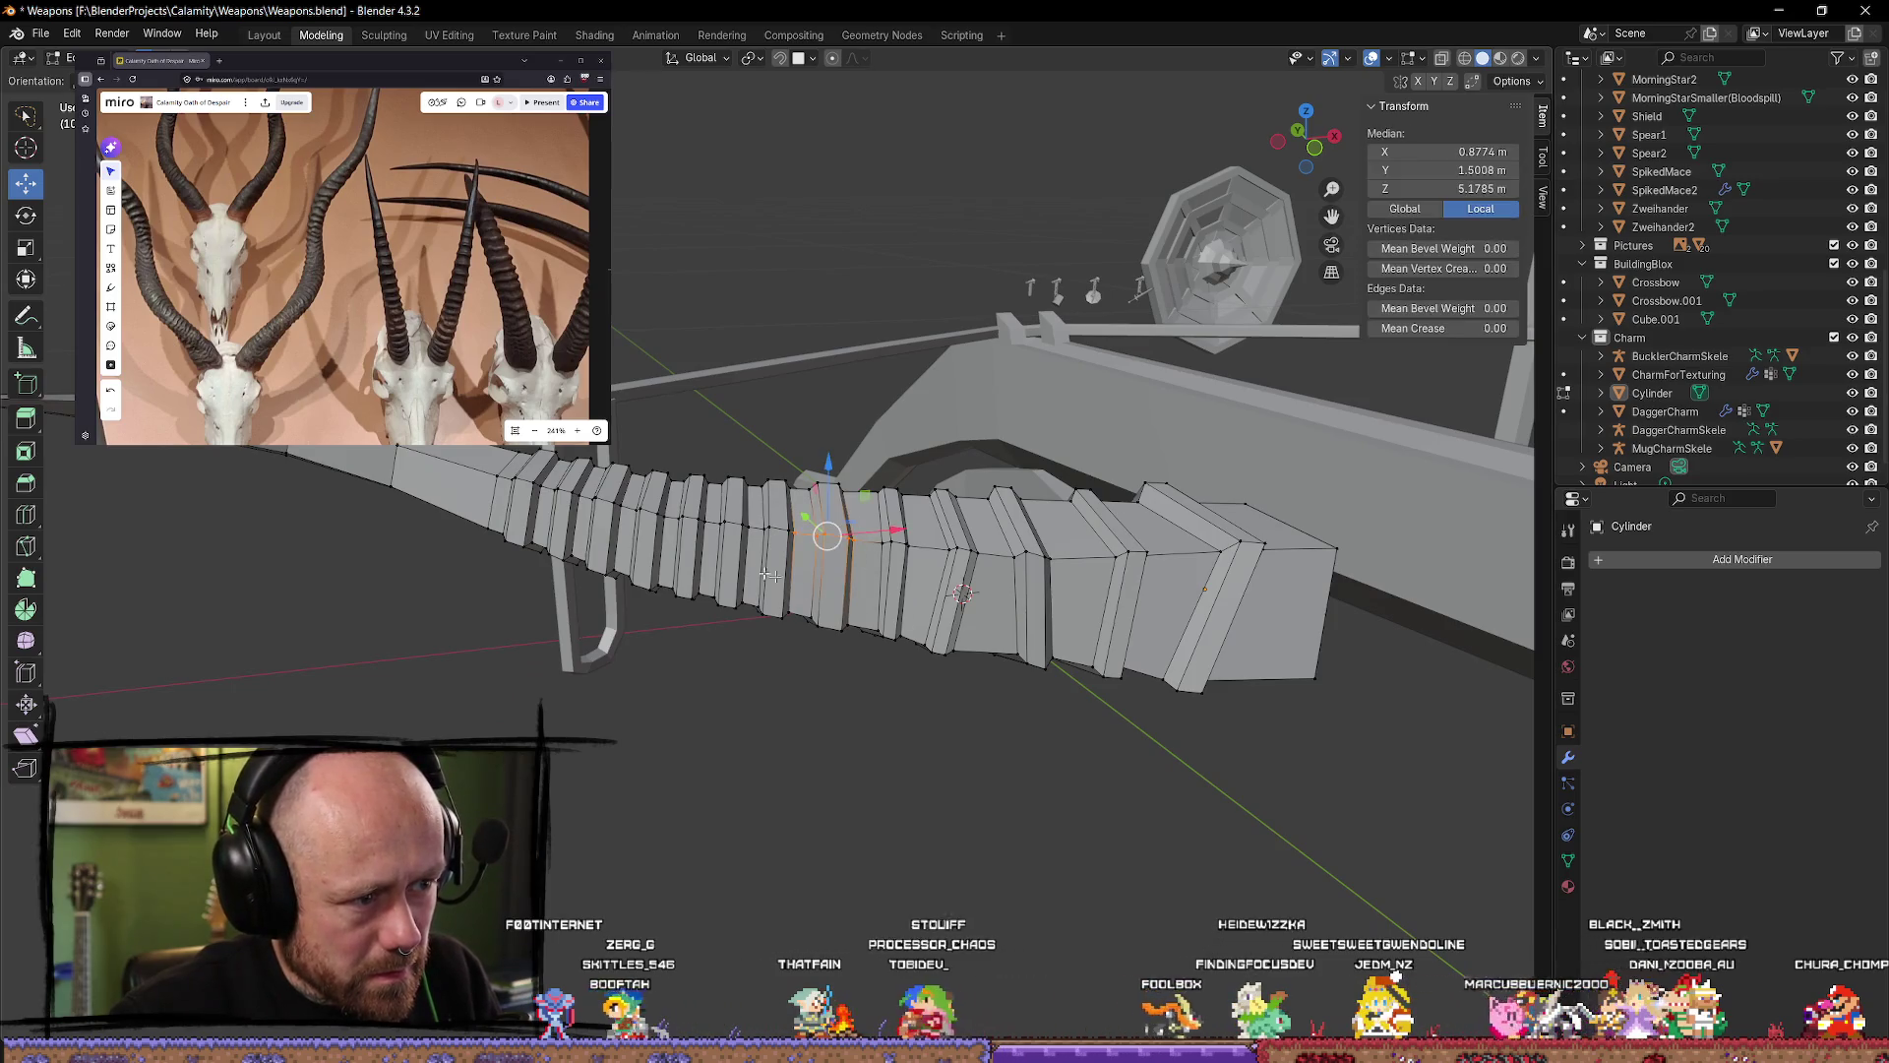
alt+shift+click(635, 524)
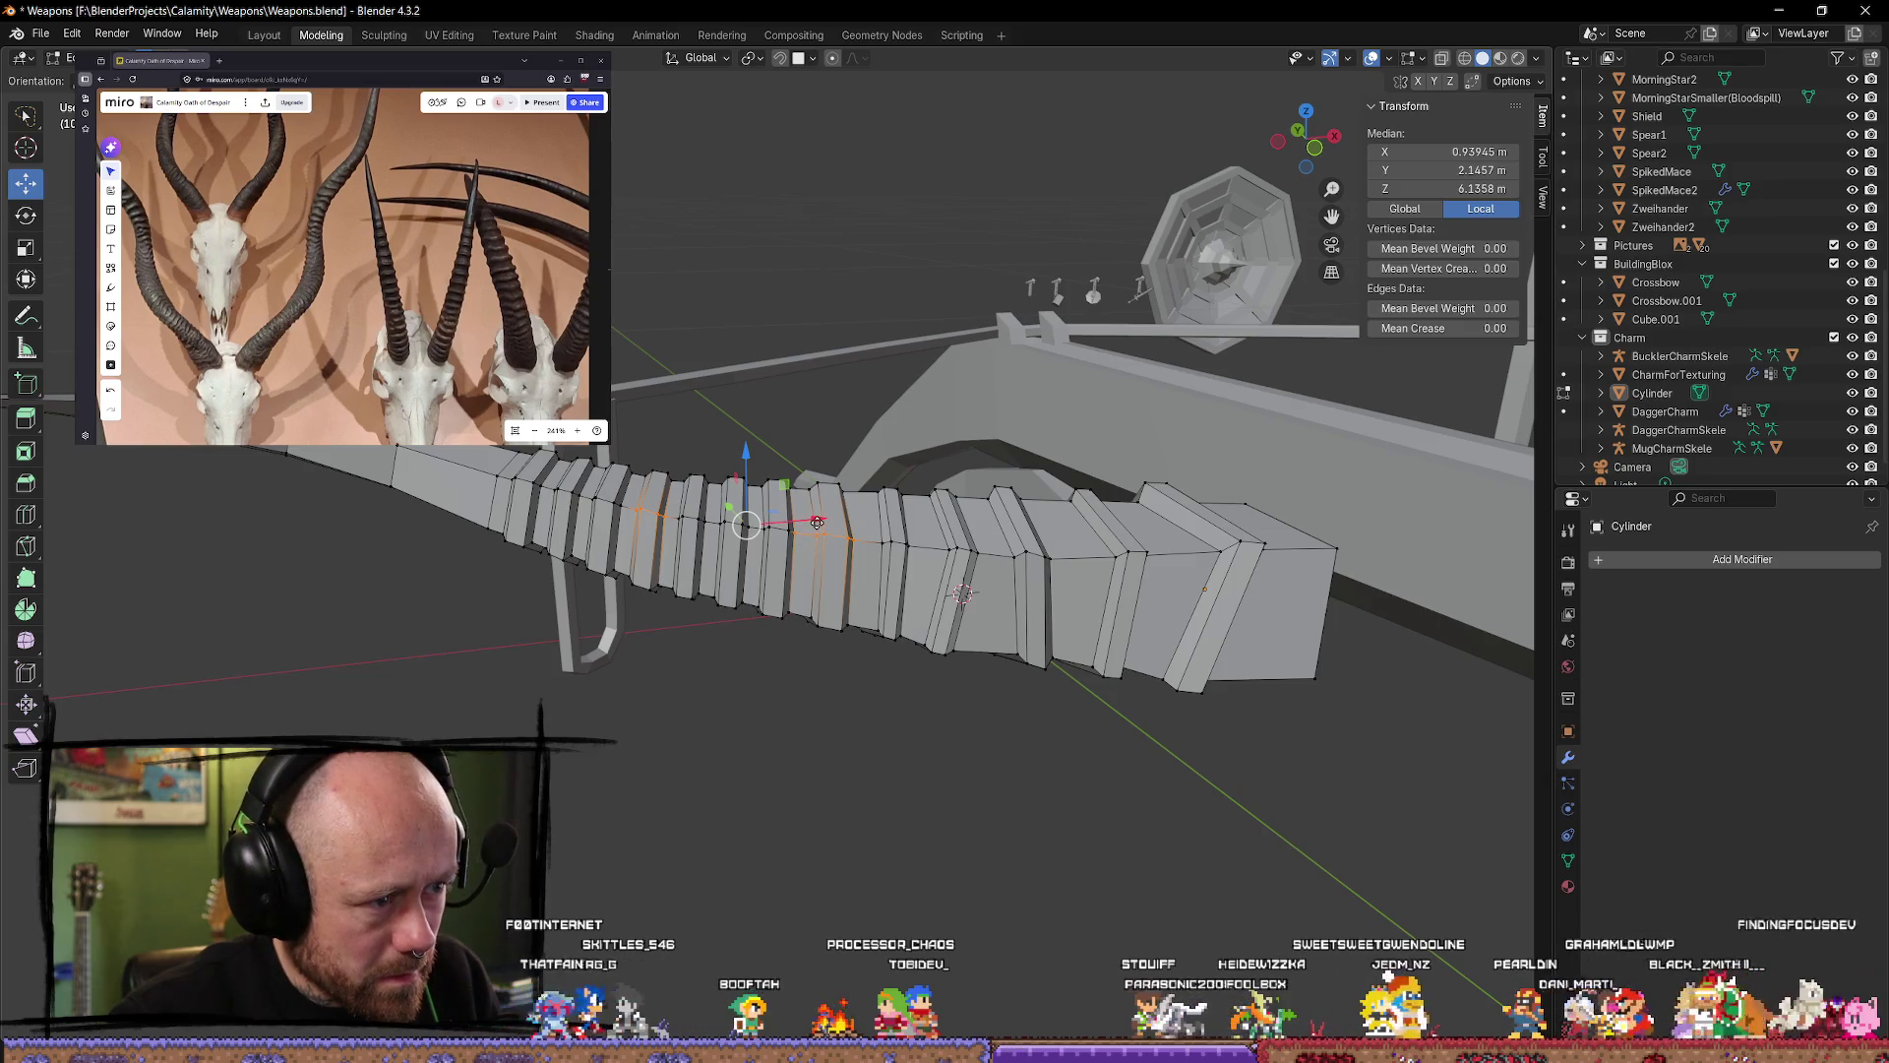
click(840, 743)
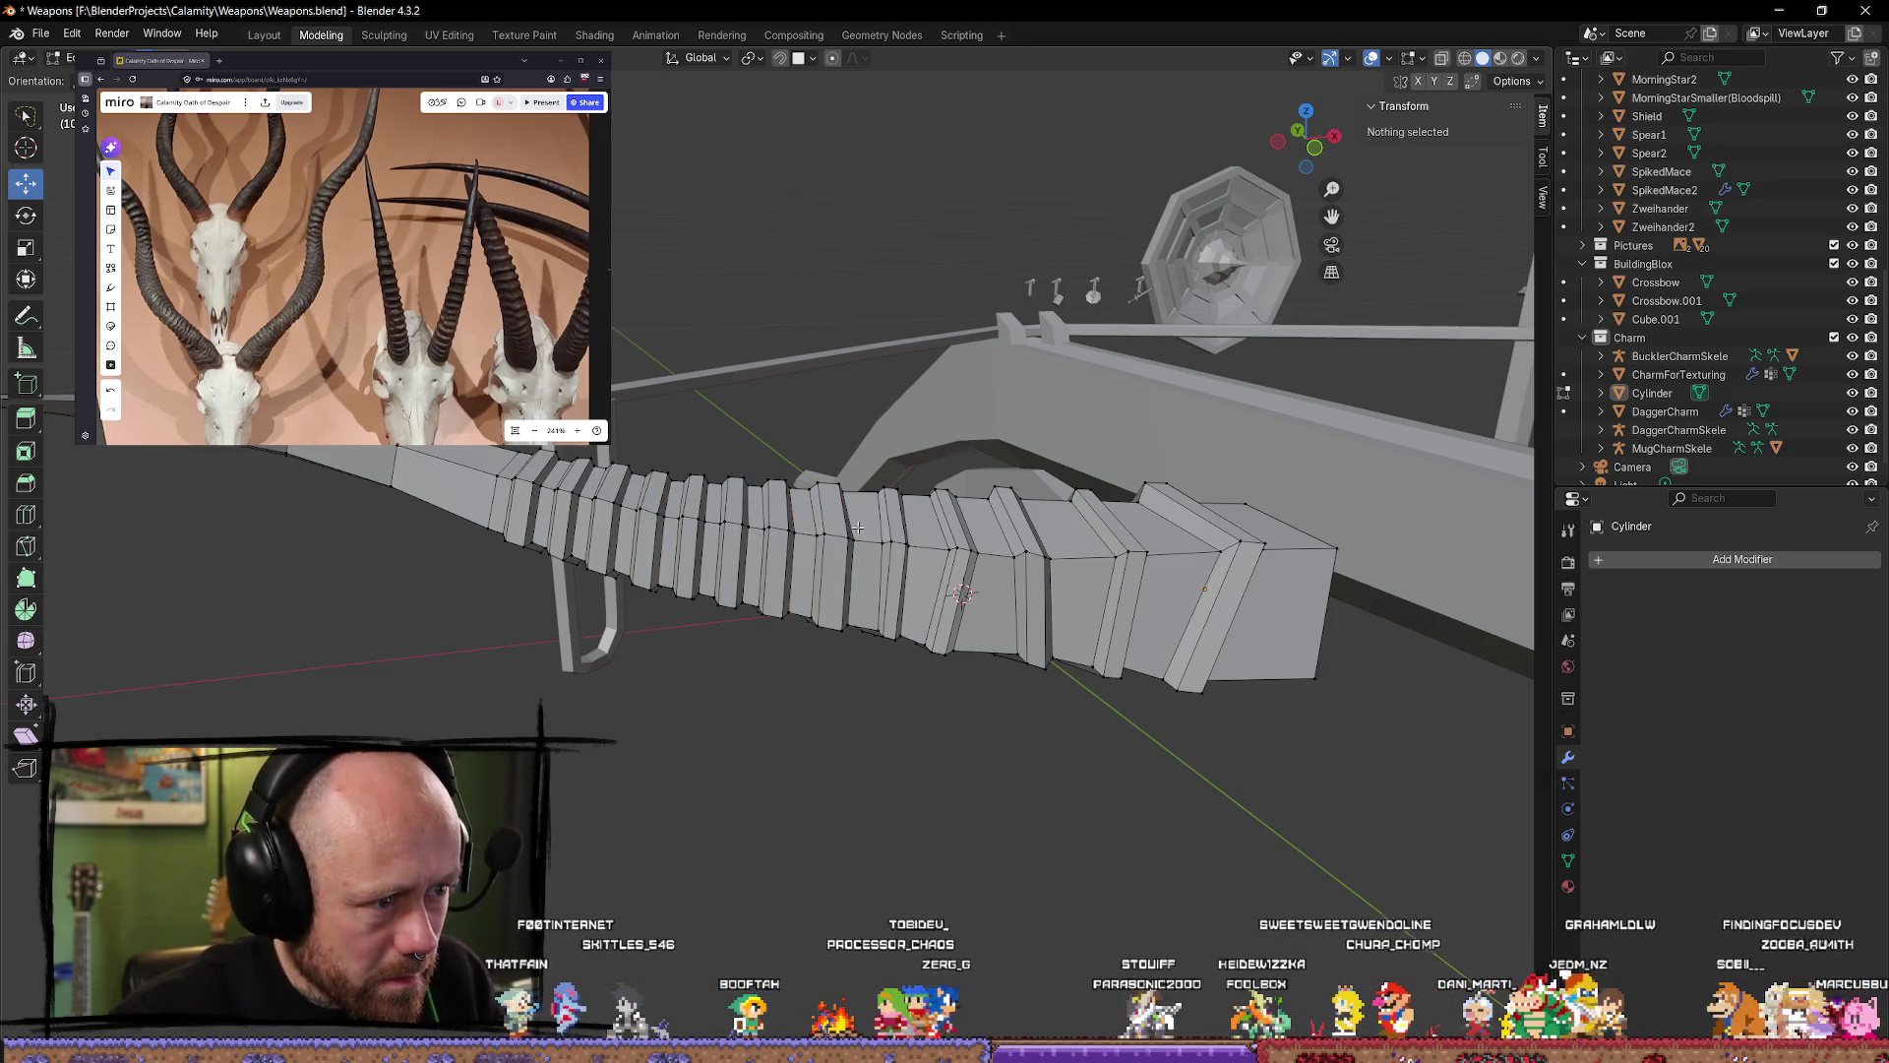
alt+click(820, 556)
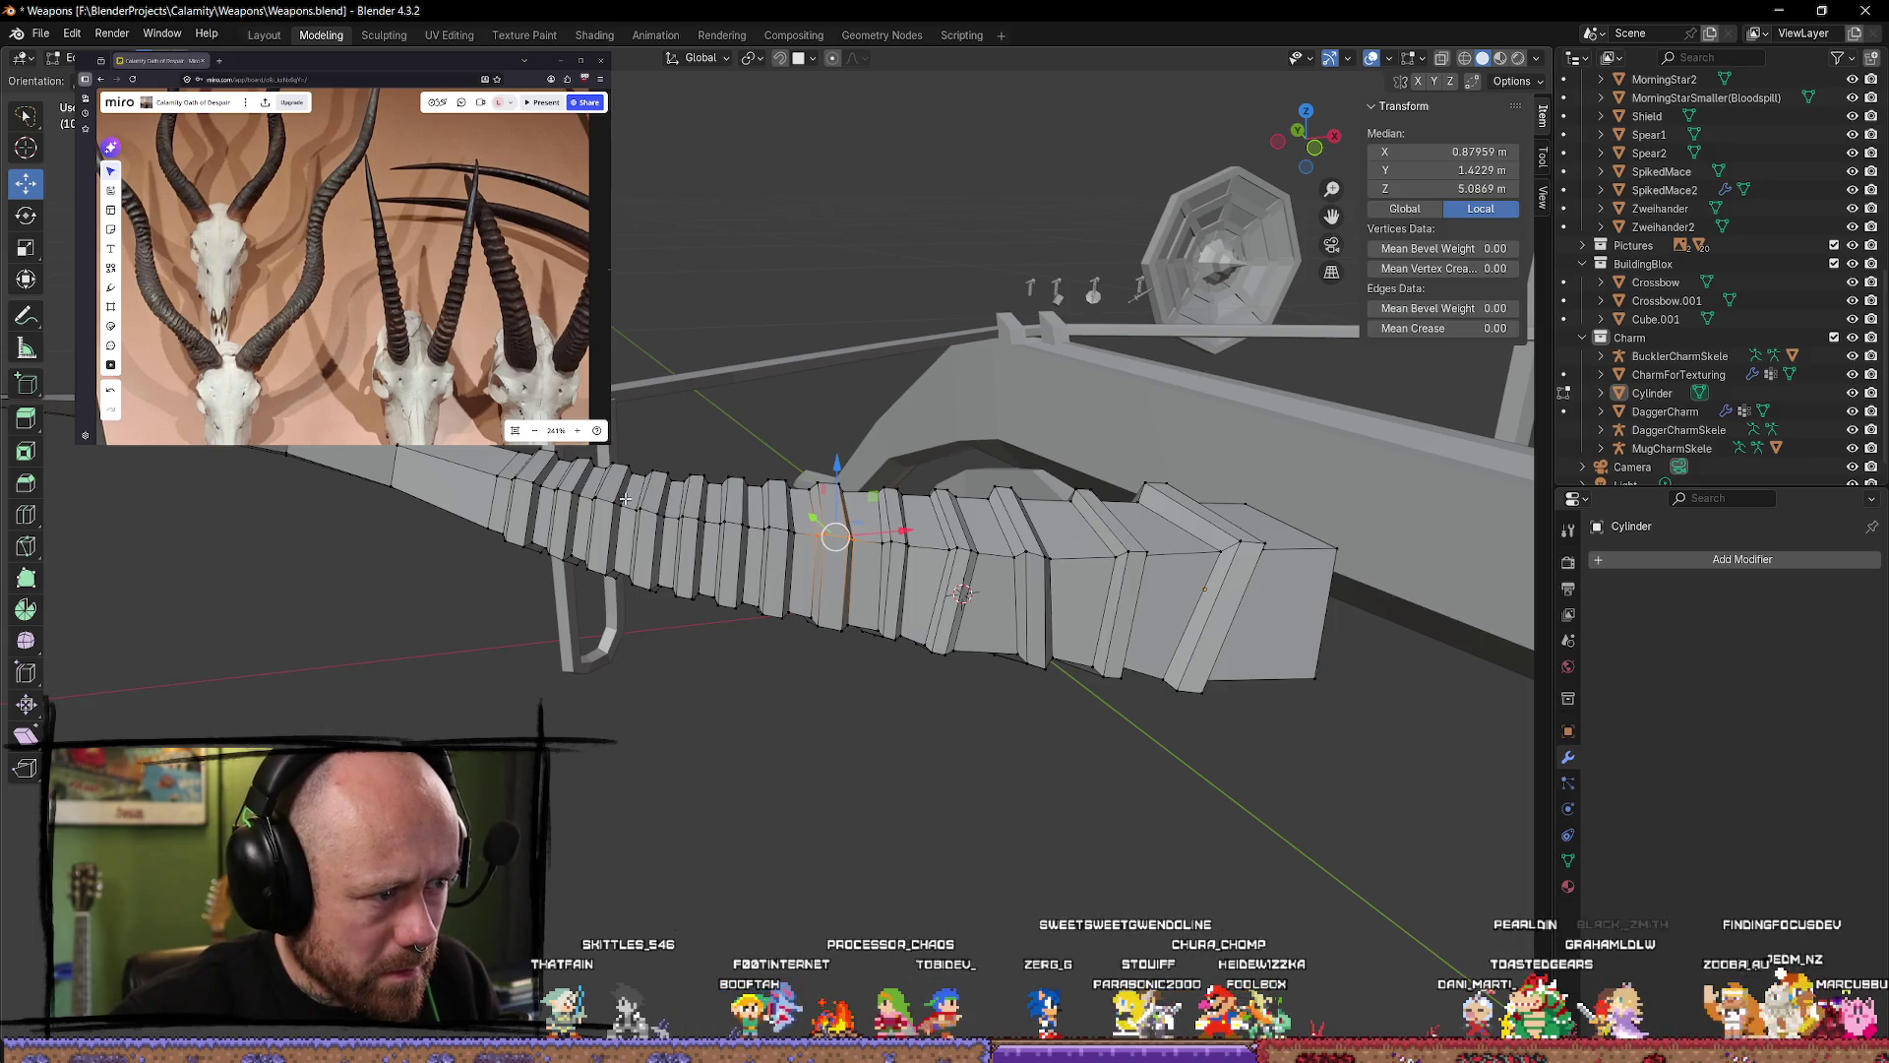
alt+shift+click(593, 504)
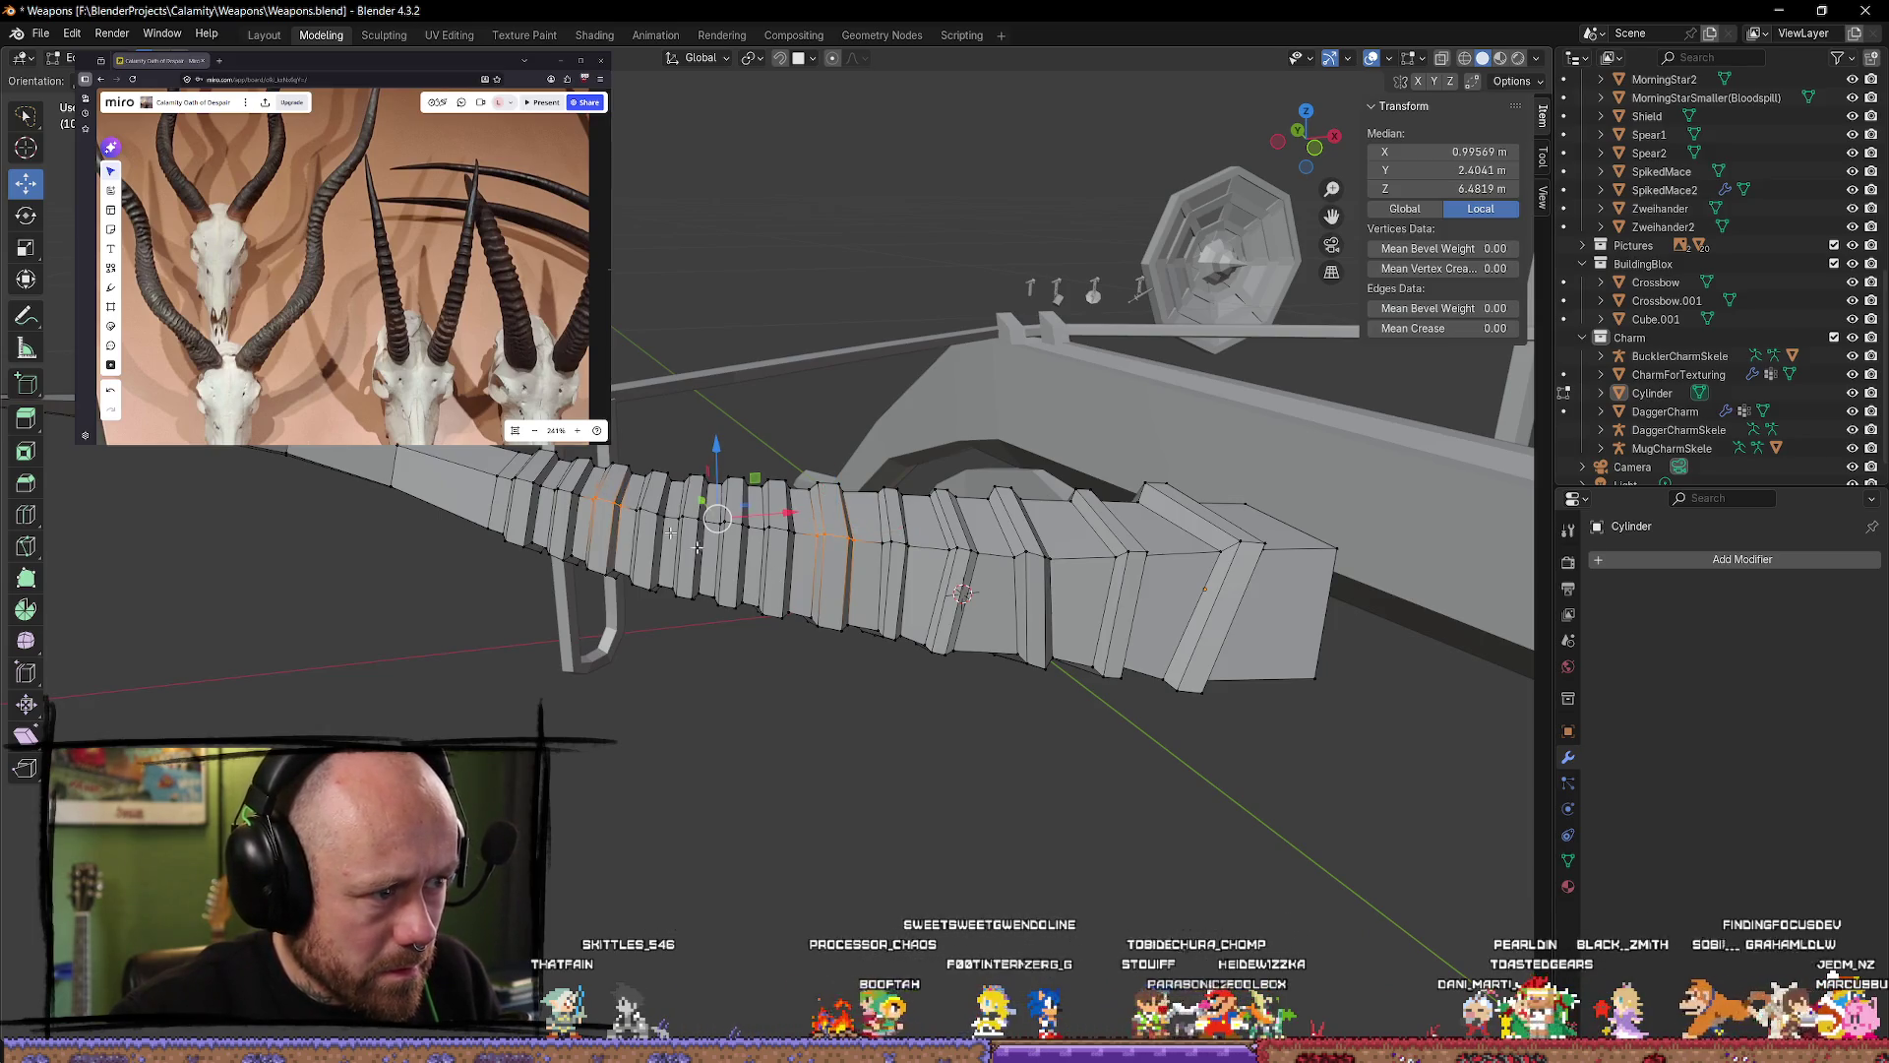
drag(717, 445, 721, 458)
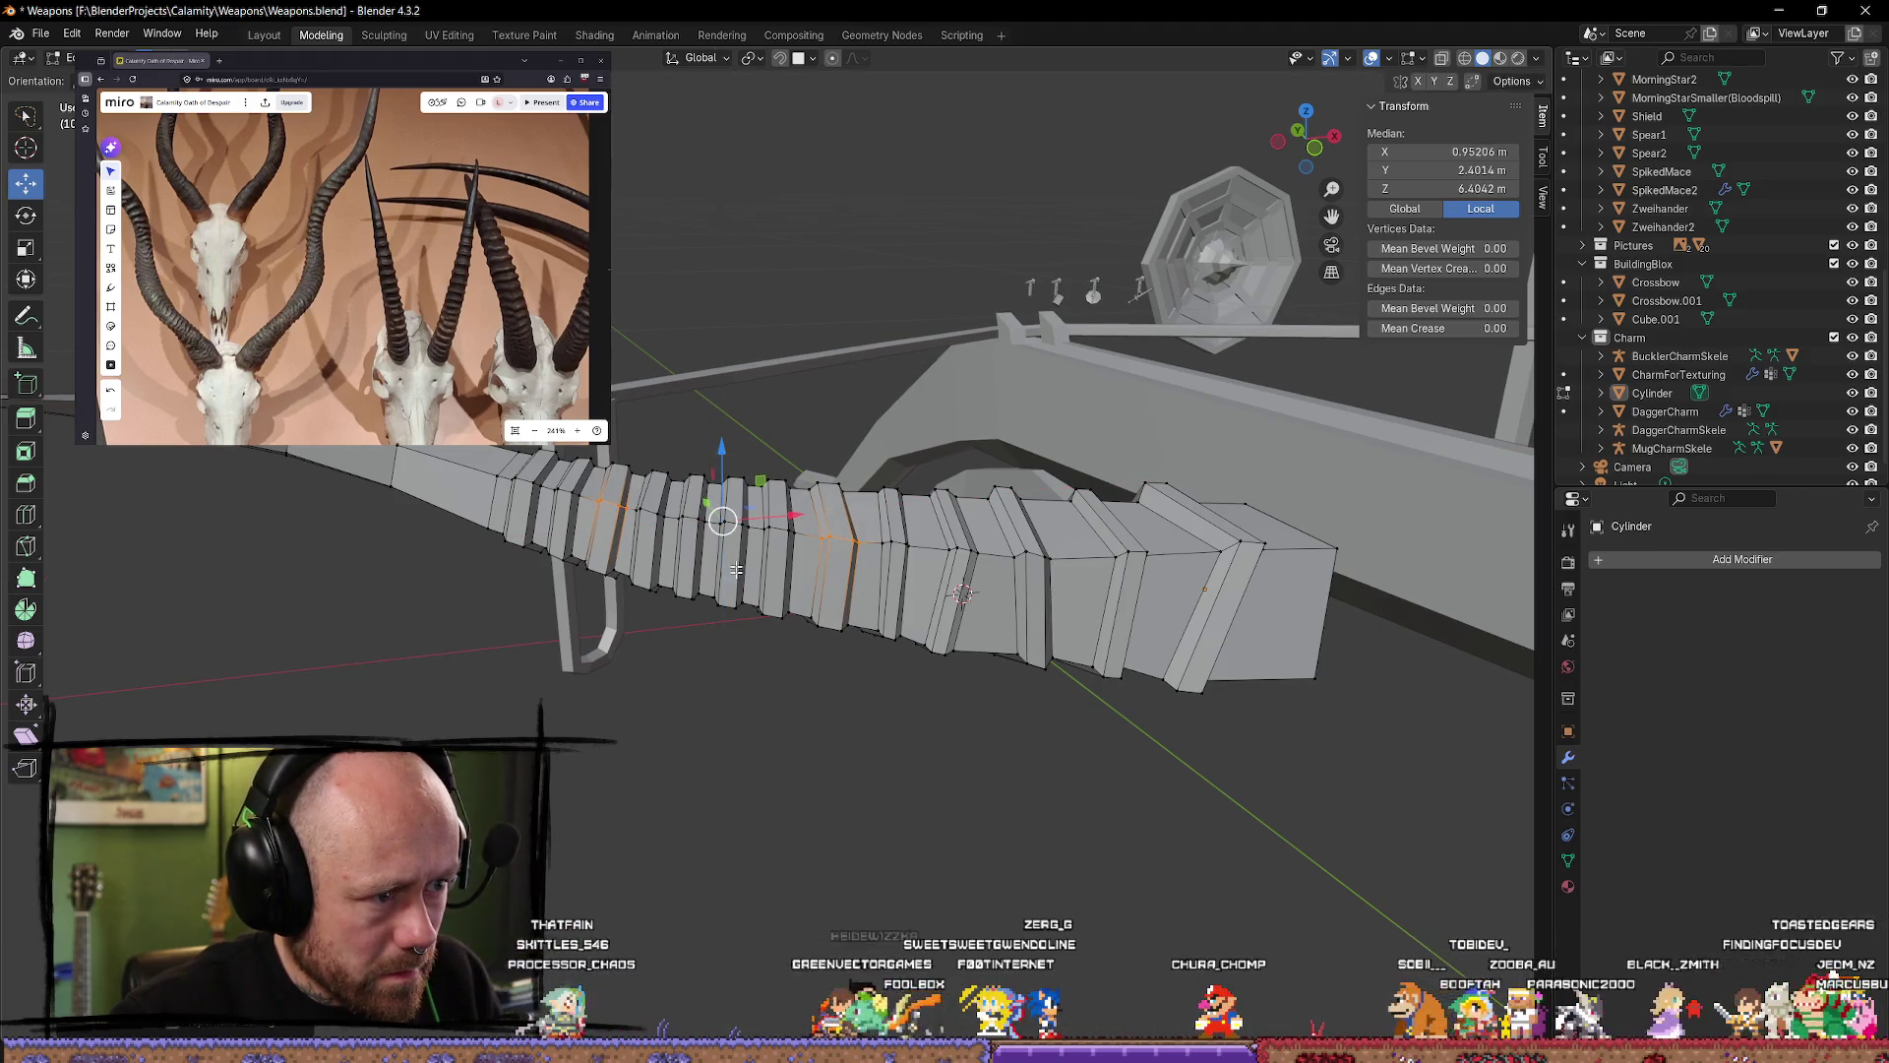
click(741, 716)
Step: Select a column of vertices on the horn's underside with a lasso
middle_drag(741, 715, 778, 595)
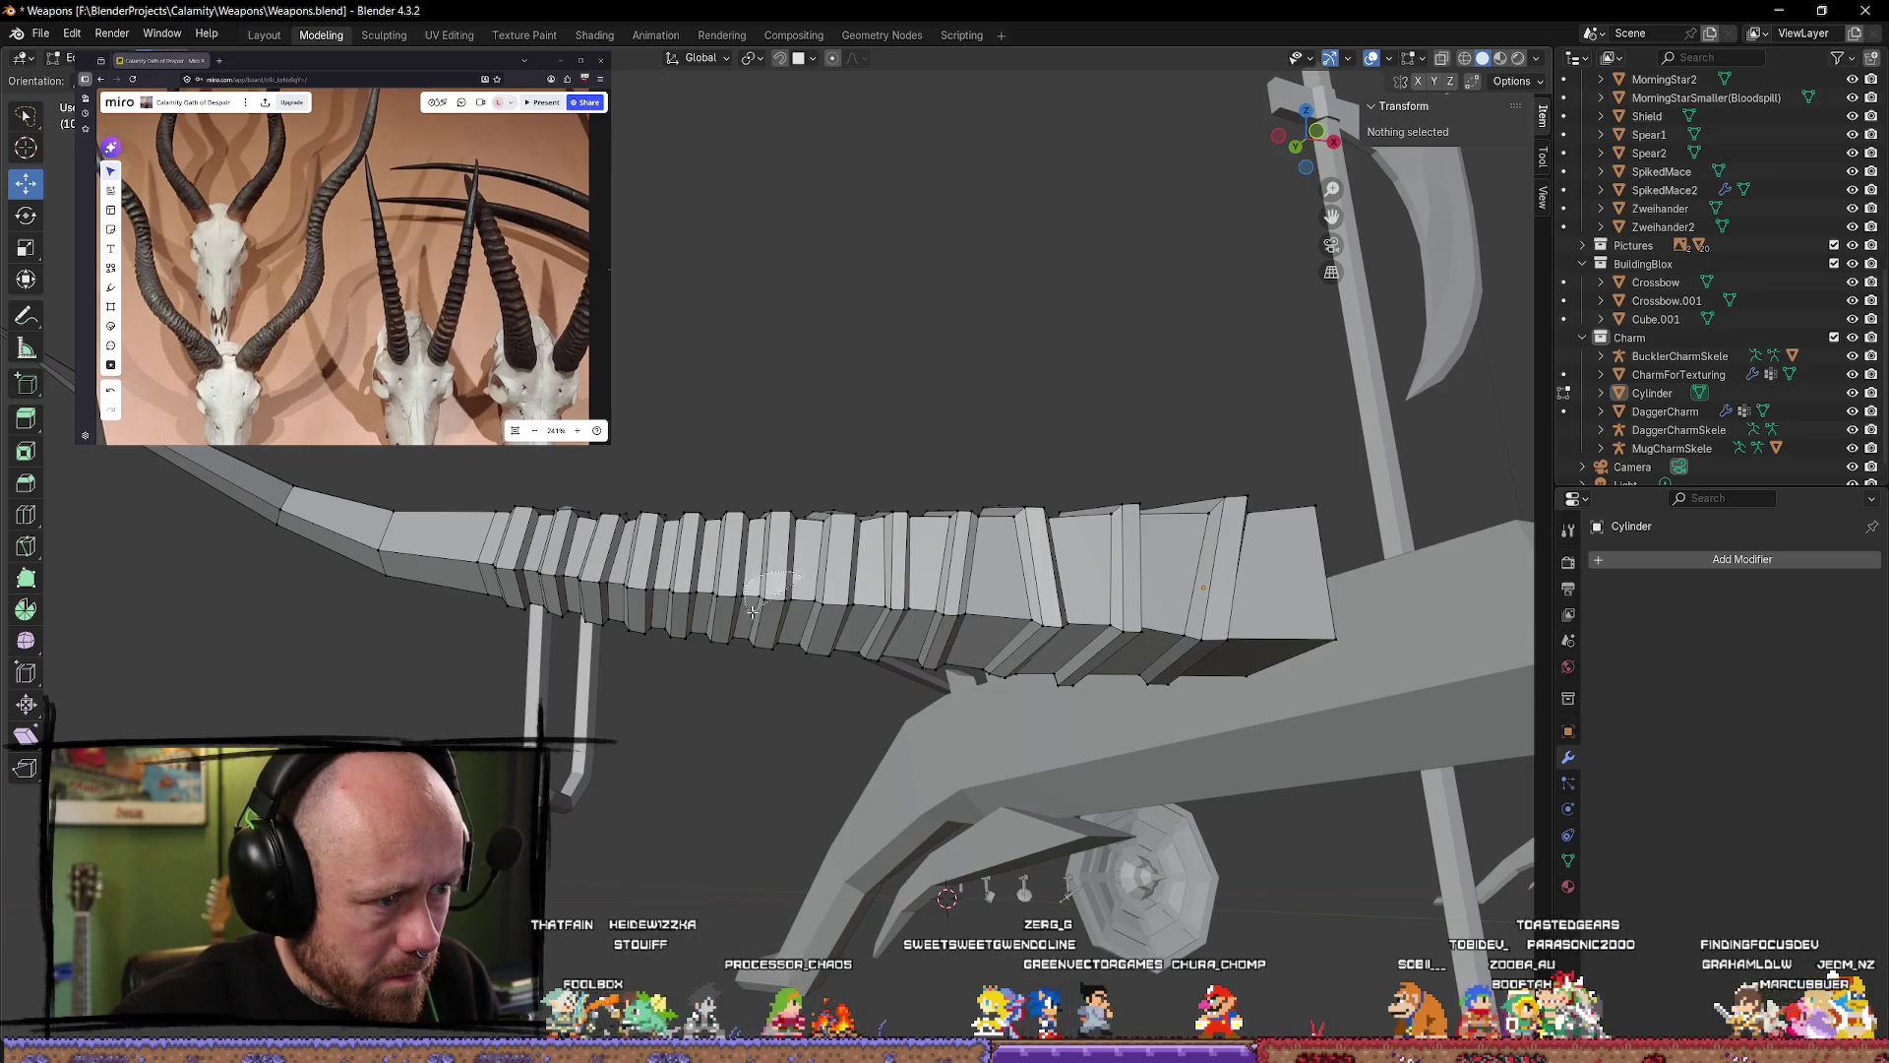
click(799, 643)
click(800, 578)
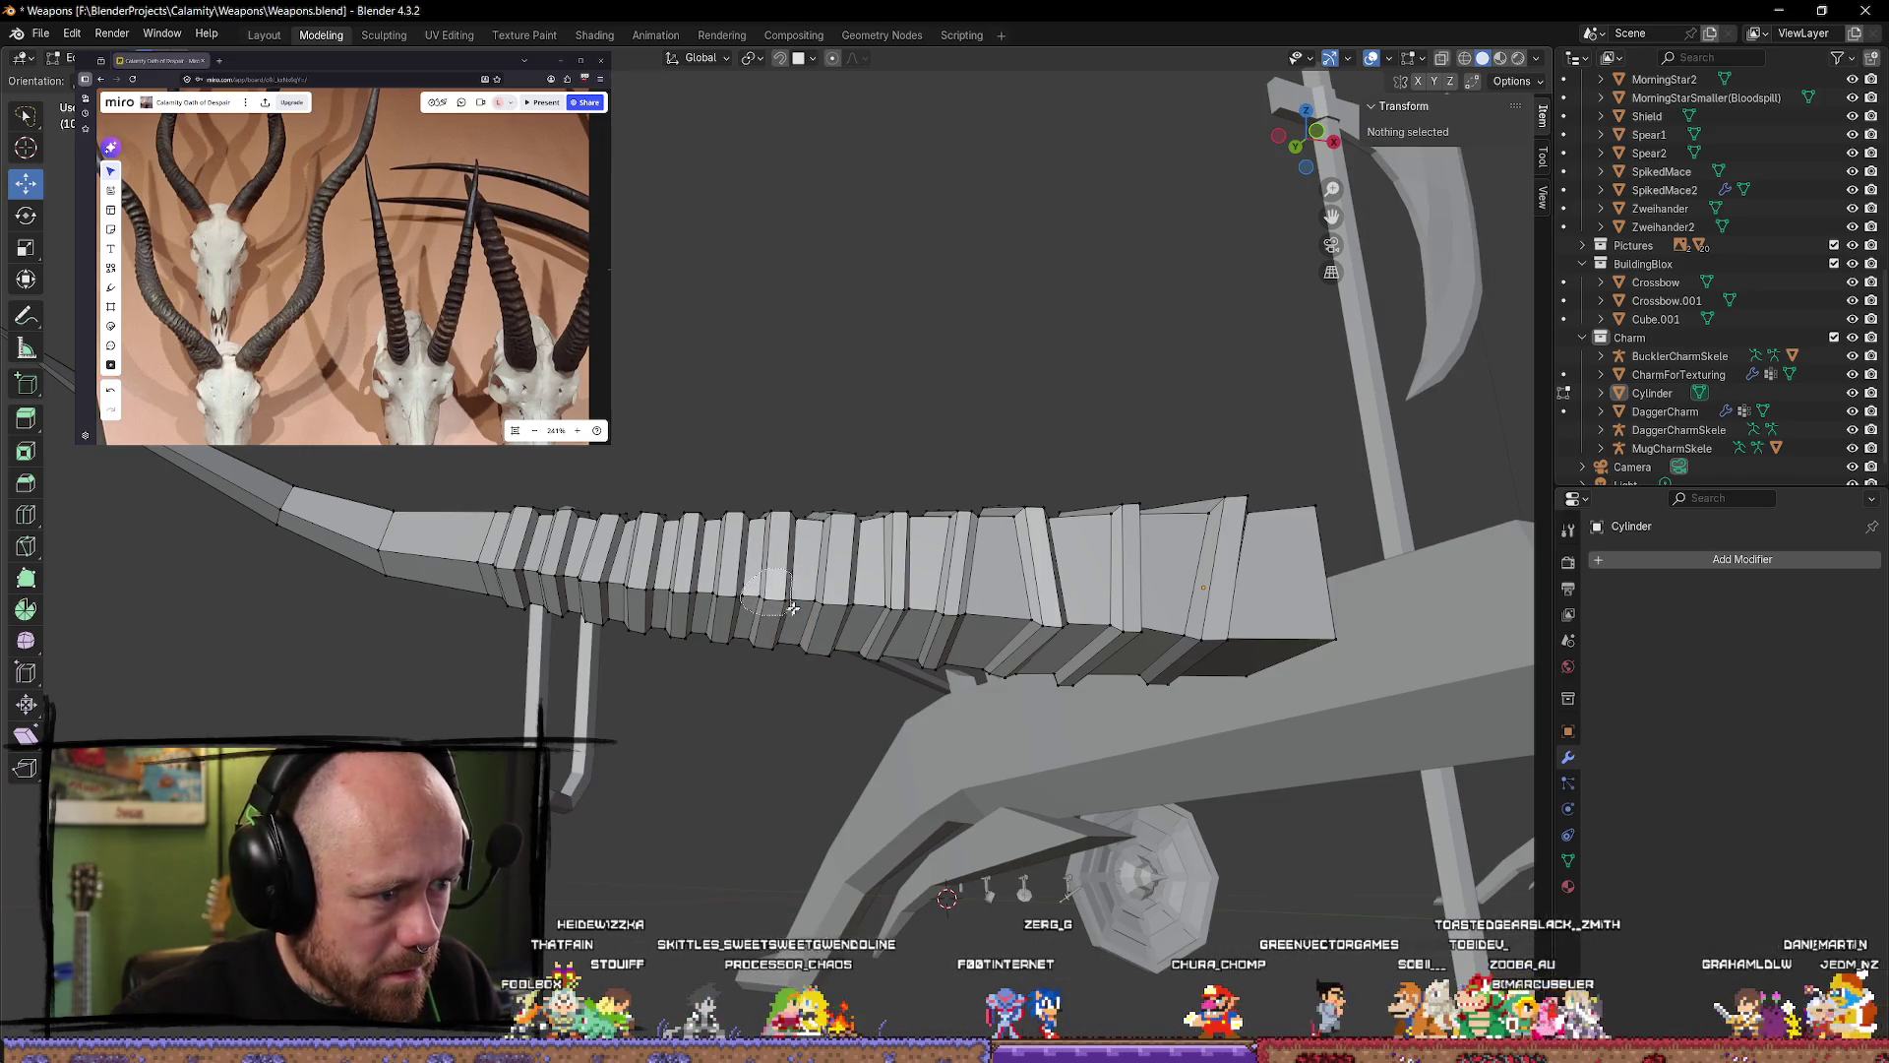
click(793, 608)
click(800, 594)
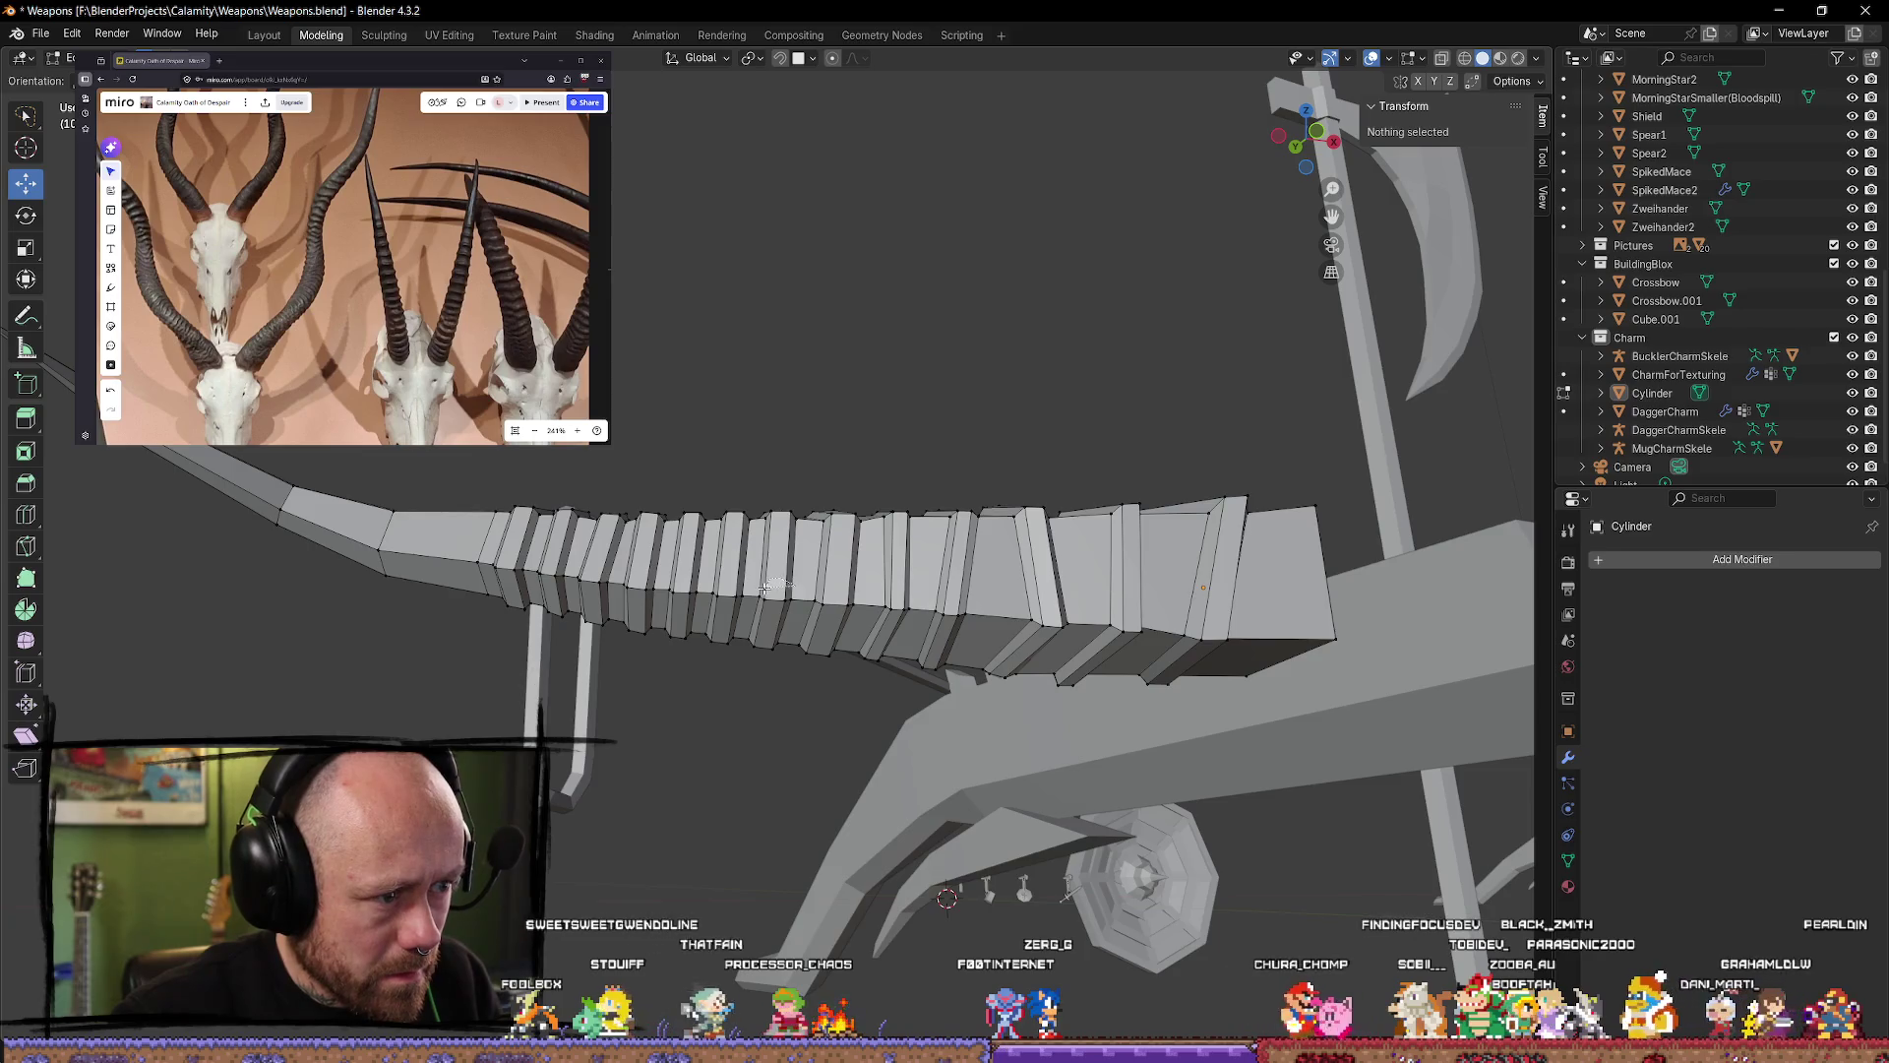
click(776, 600)
click(752, 601)
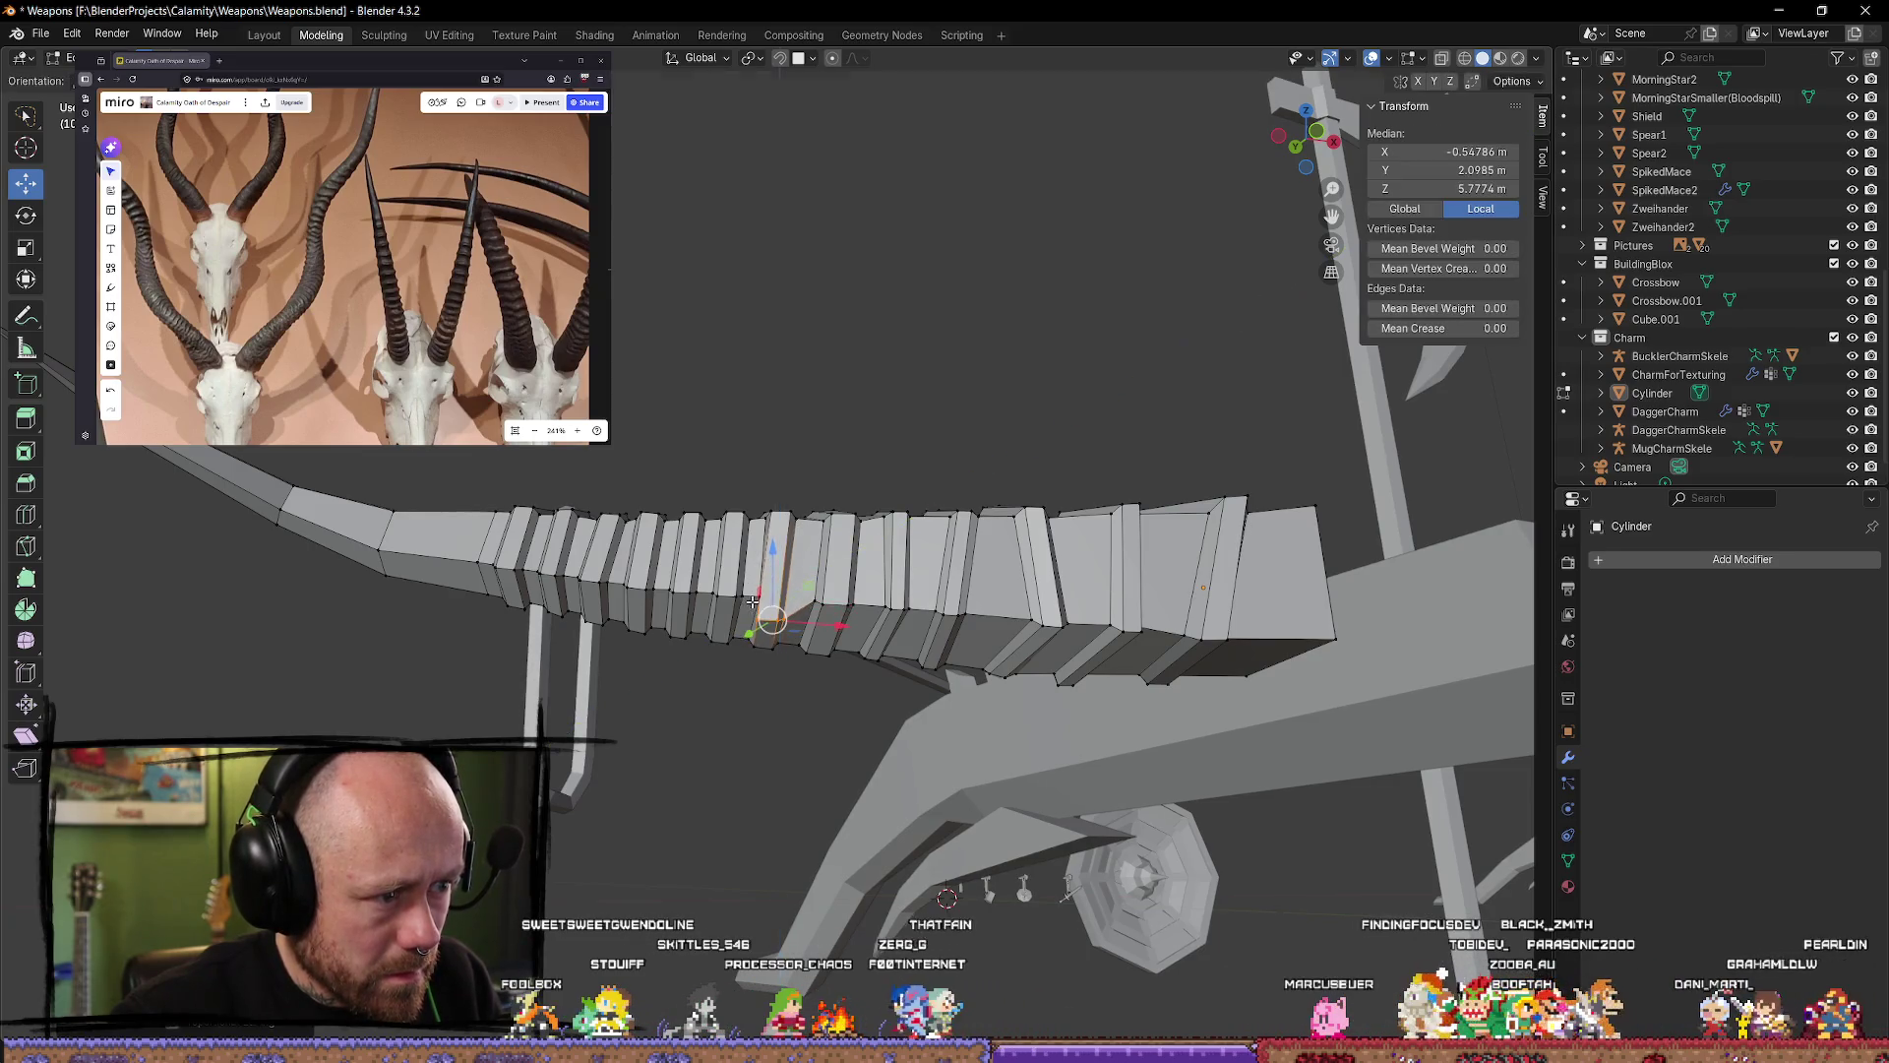
click(752, 786)
scroll(787, 797, up, 3)
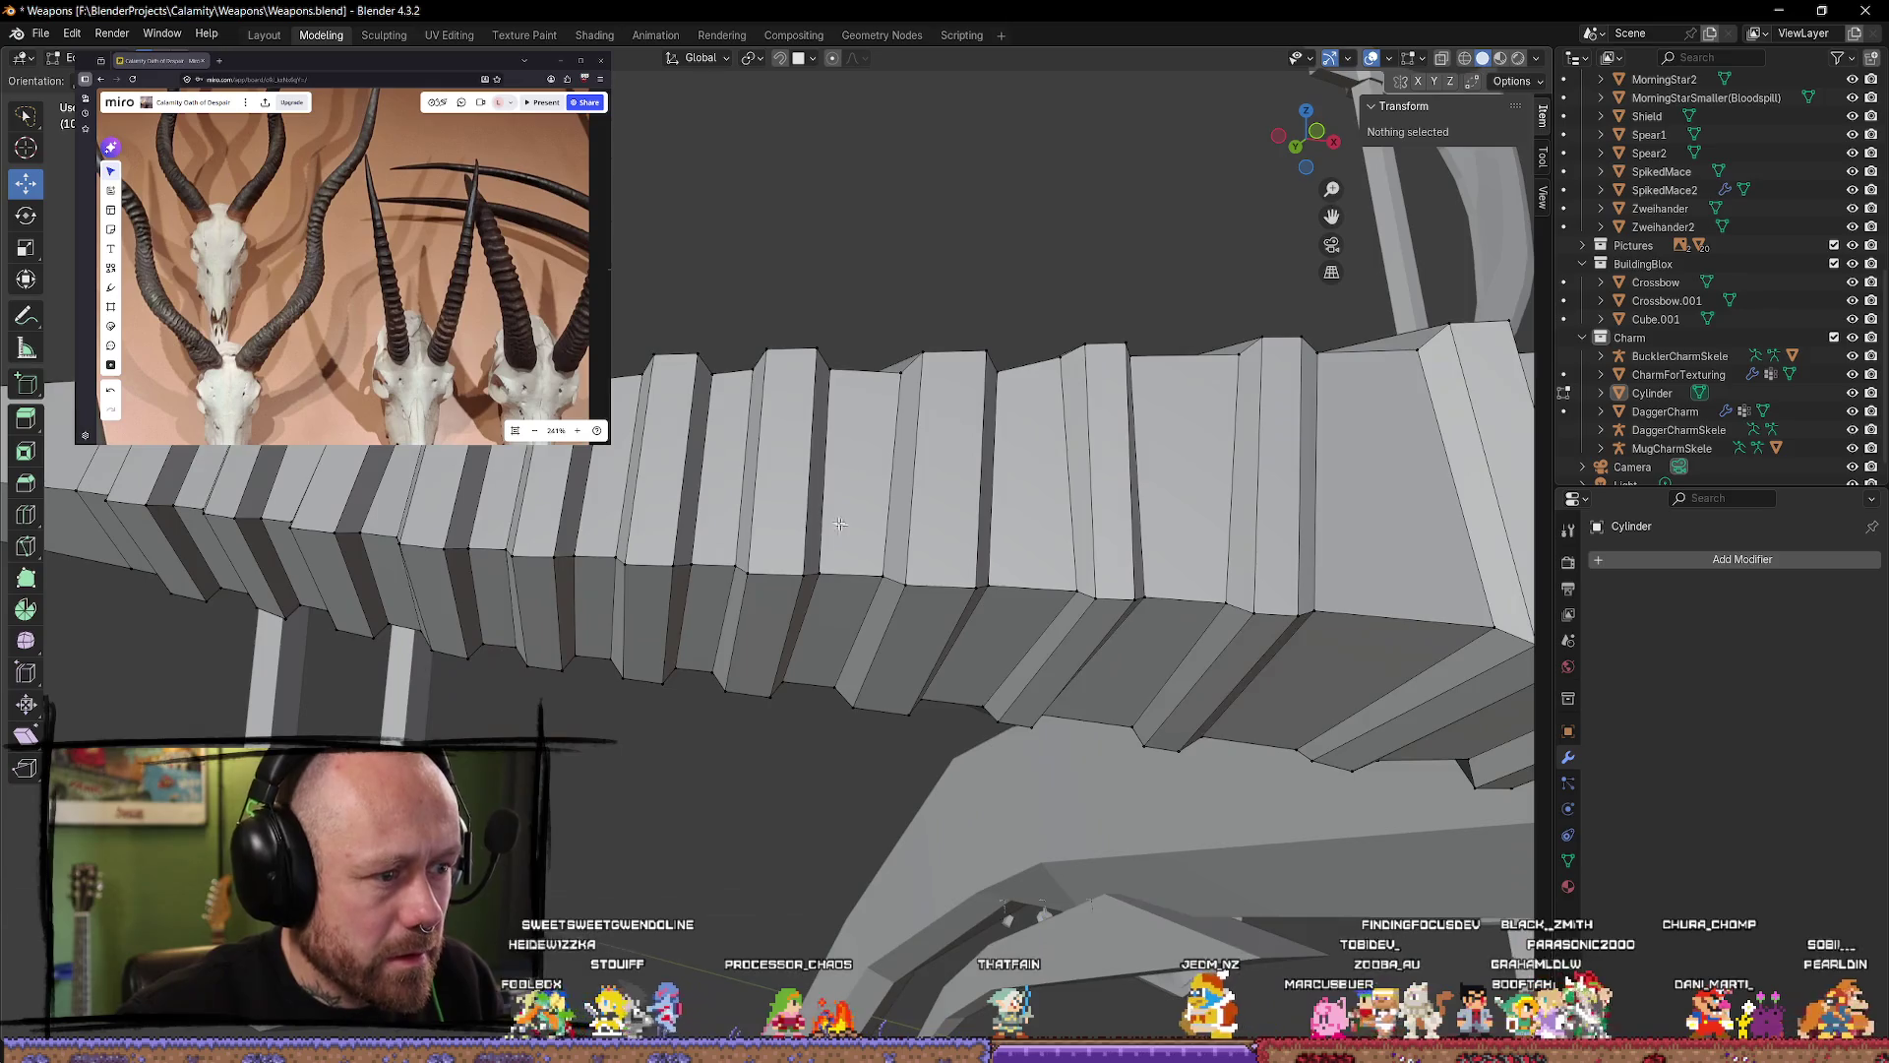
mouse_move(733, 566)
ctrl+right_down()
mouse_move(723, 592)
mouse_move(766, 581)
ctrl+right_up()
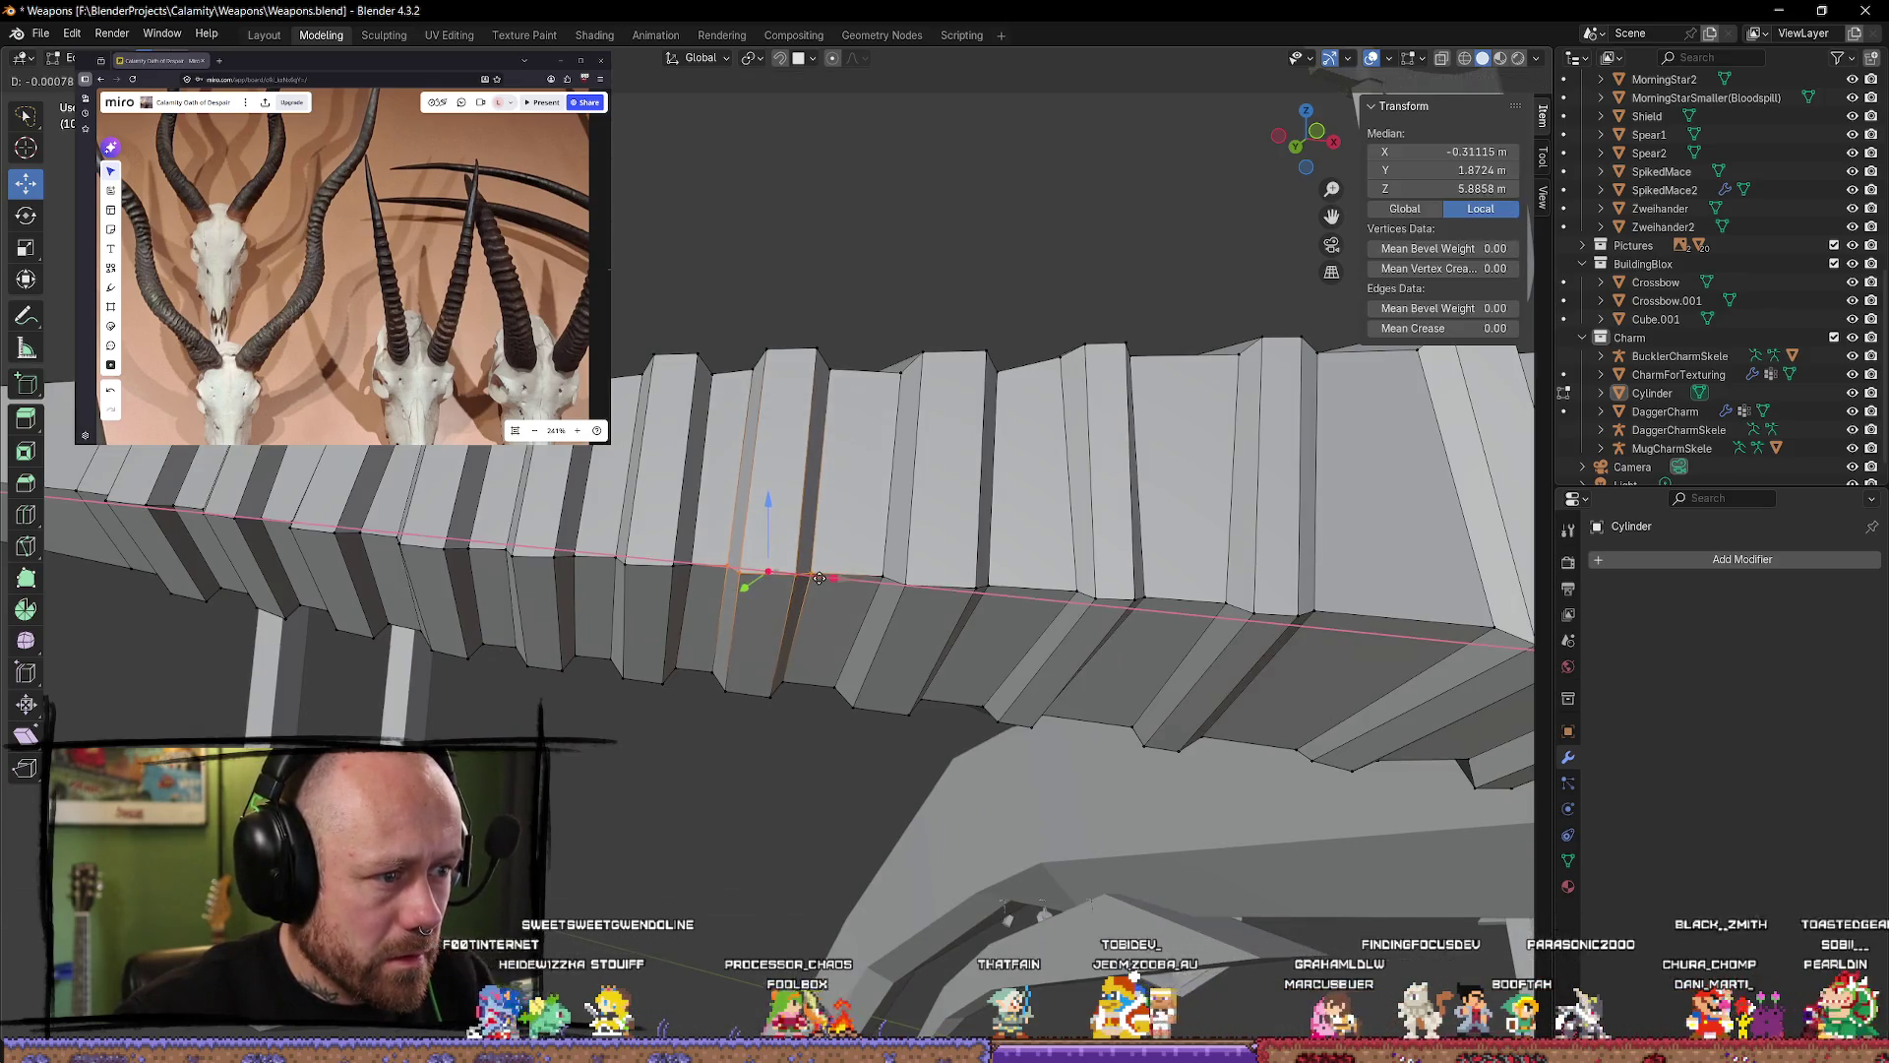
alt+click(793, 585)
Step: Lasso-select a ring edge on the shaft and move it vertically along Z
middle_drag(1094, 584, 763, 564)
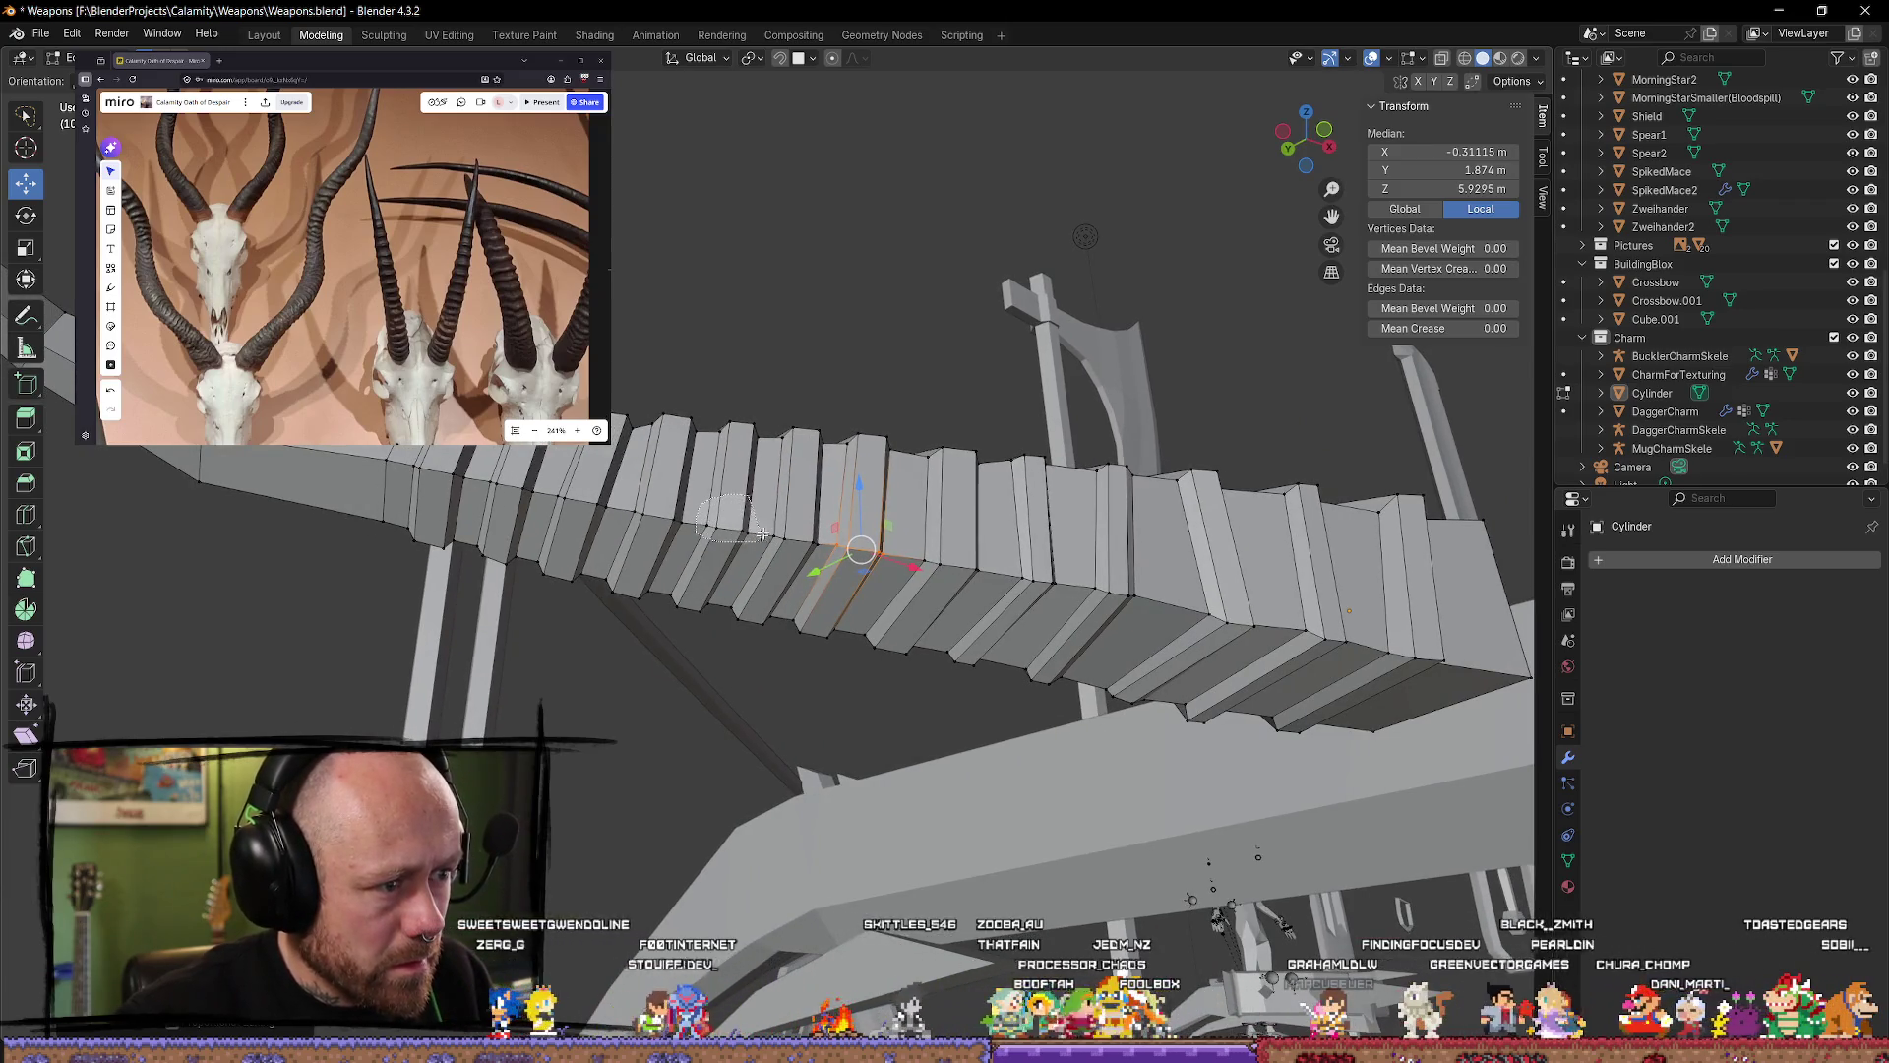
ctrl+right_drag(763, 534, 763, 537)
mouse_move(763, 536)
middle_down()
mouse_move(702, 576)
mouse_move(705, 475)
mouse_move(991, 595)
mouse_move(809, 556)
middle_up()
key(g)
key(z)
click(704, 474)
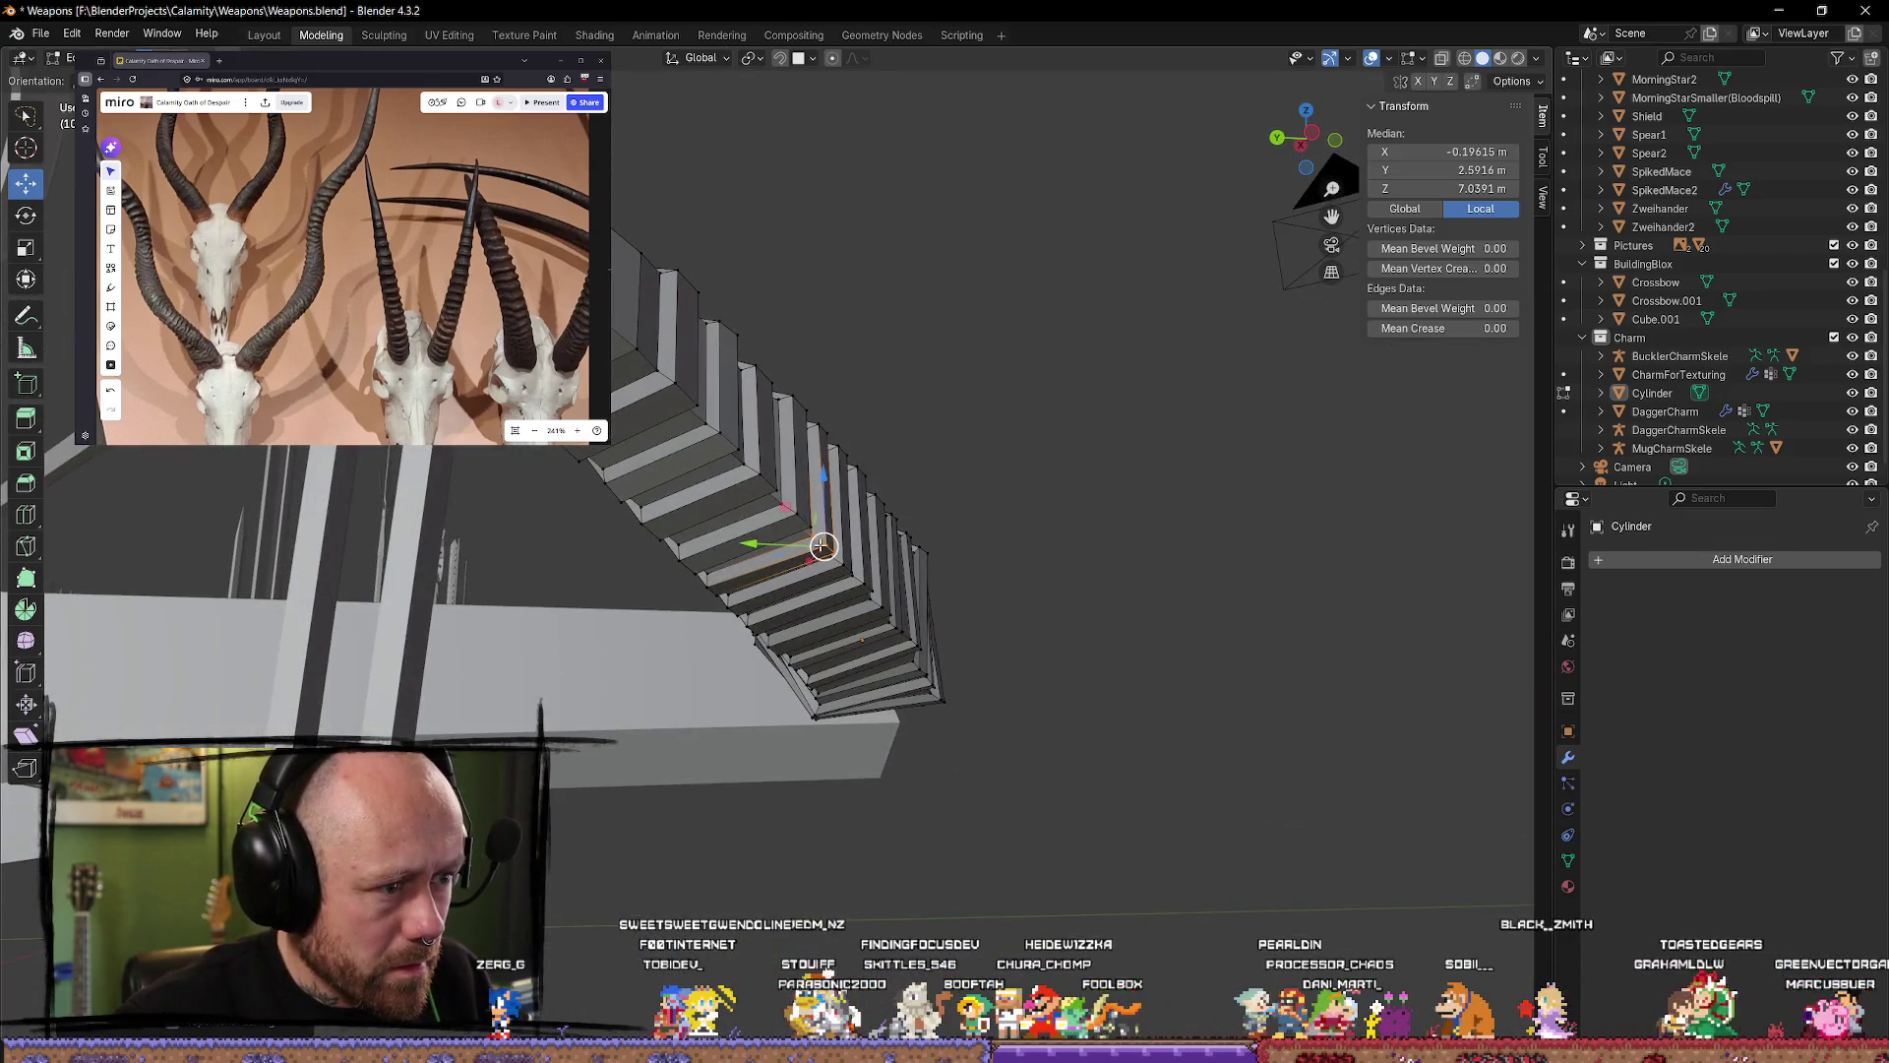
Step: Select a vertical edge strip on one ring, then undo it and toggle edit mode
click(886, 645)
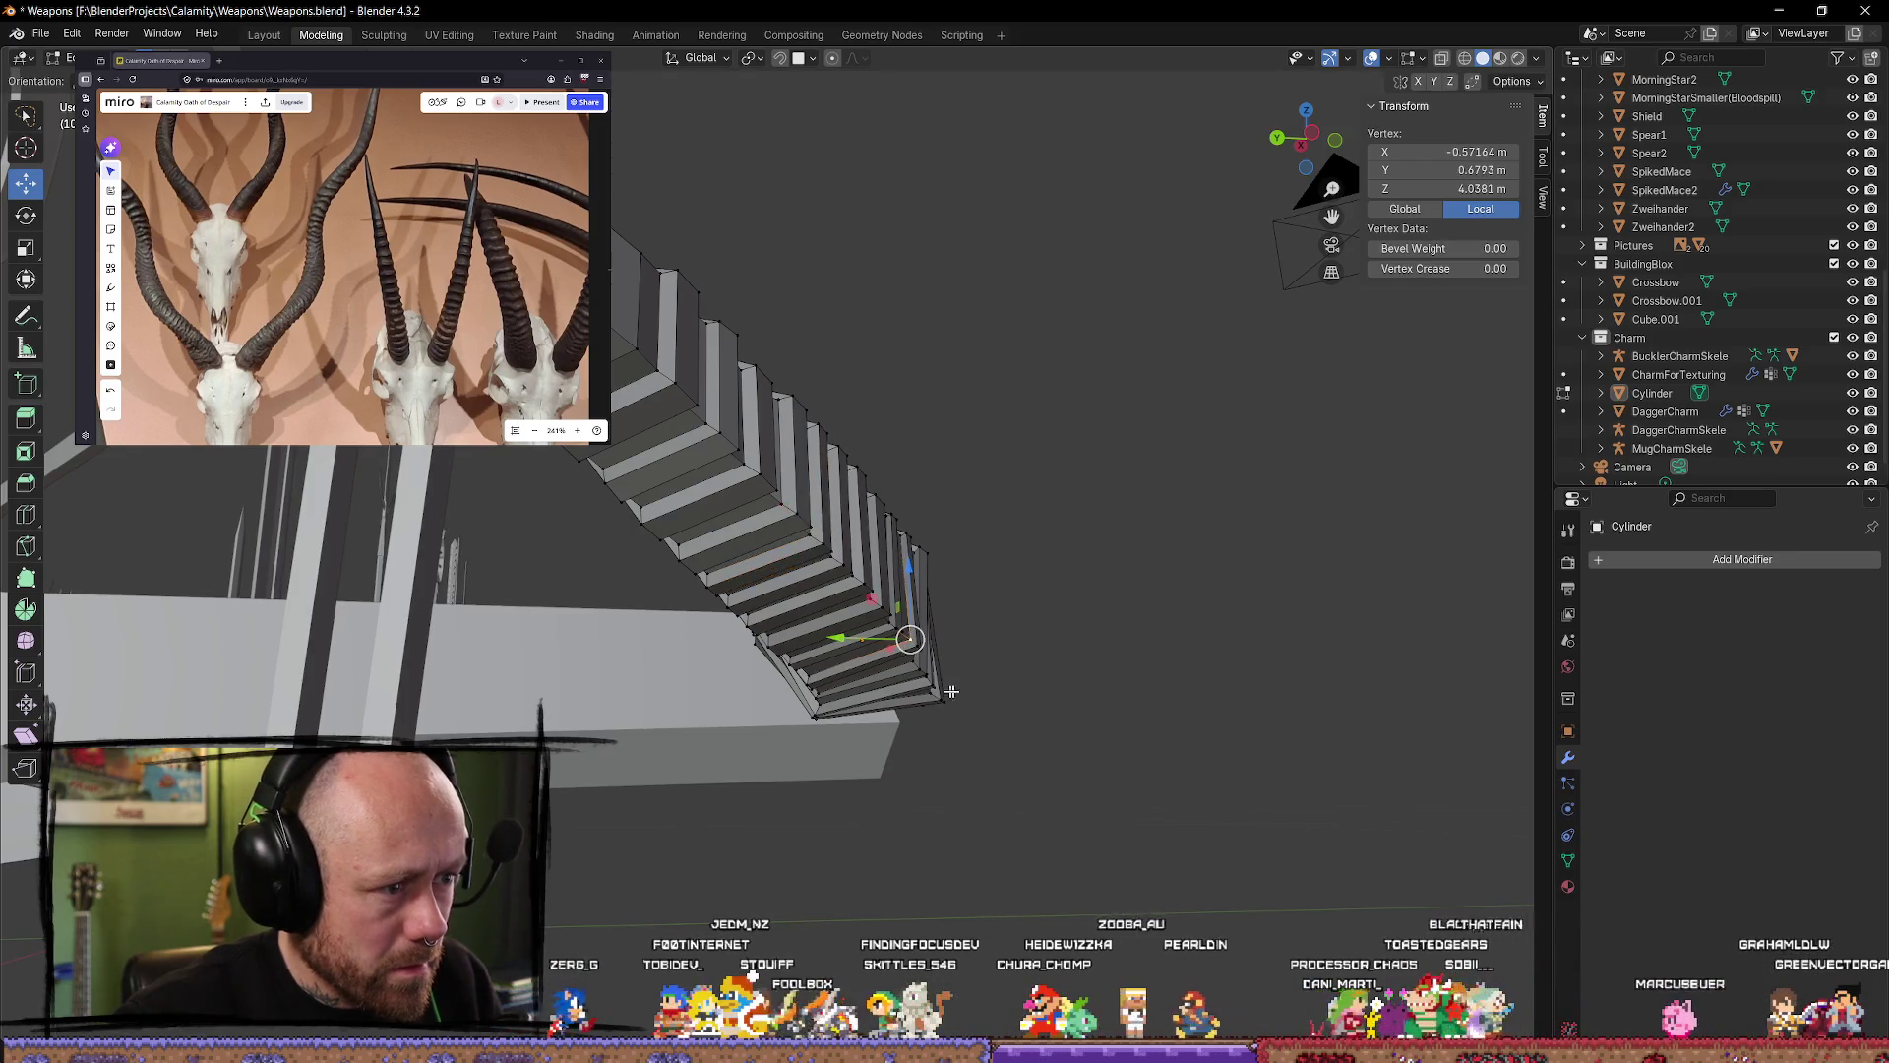
mouse_move(886, 645)
middle_down()
mouse_move(985, 482)
mouse_move(751, 654)
mouse_move(793, 658)
mouse_move(801, 624)
mouse_move(731, 484)
middle_up()
scroll(753, 532, up, 3)
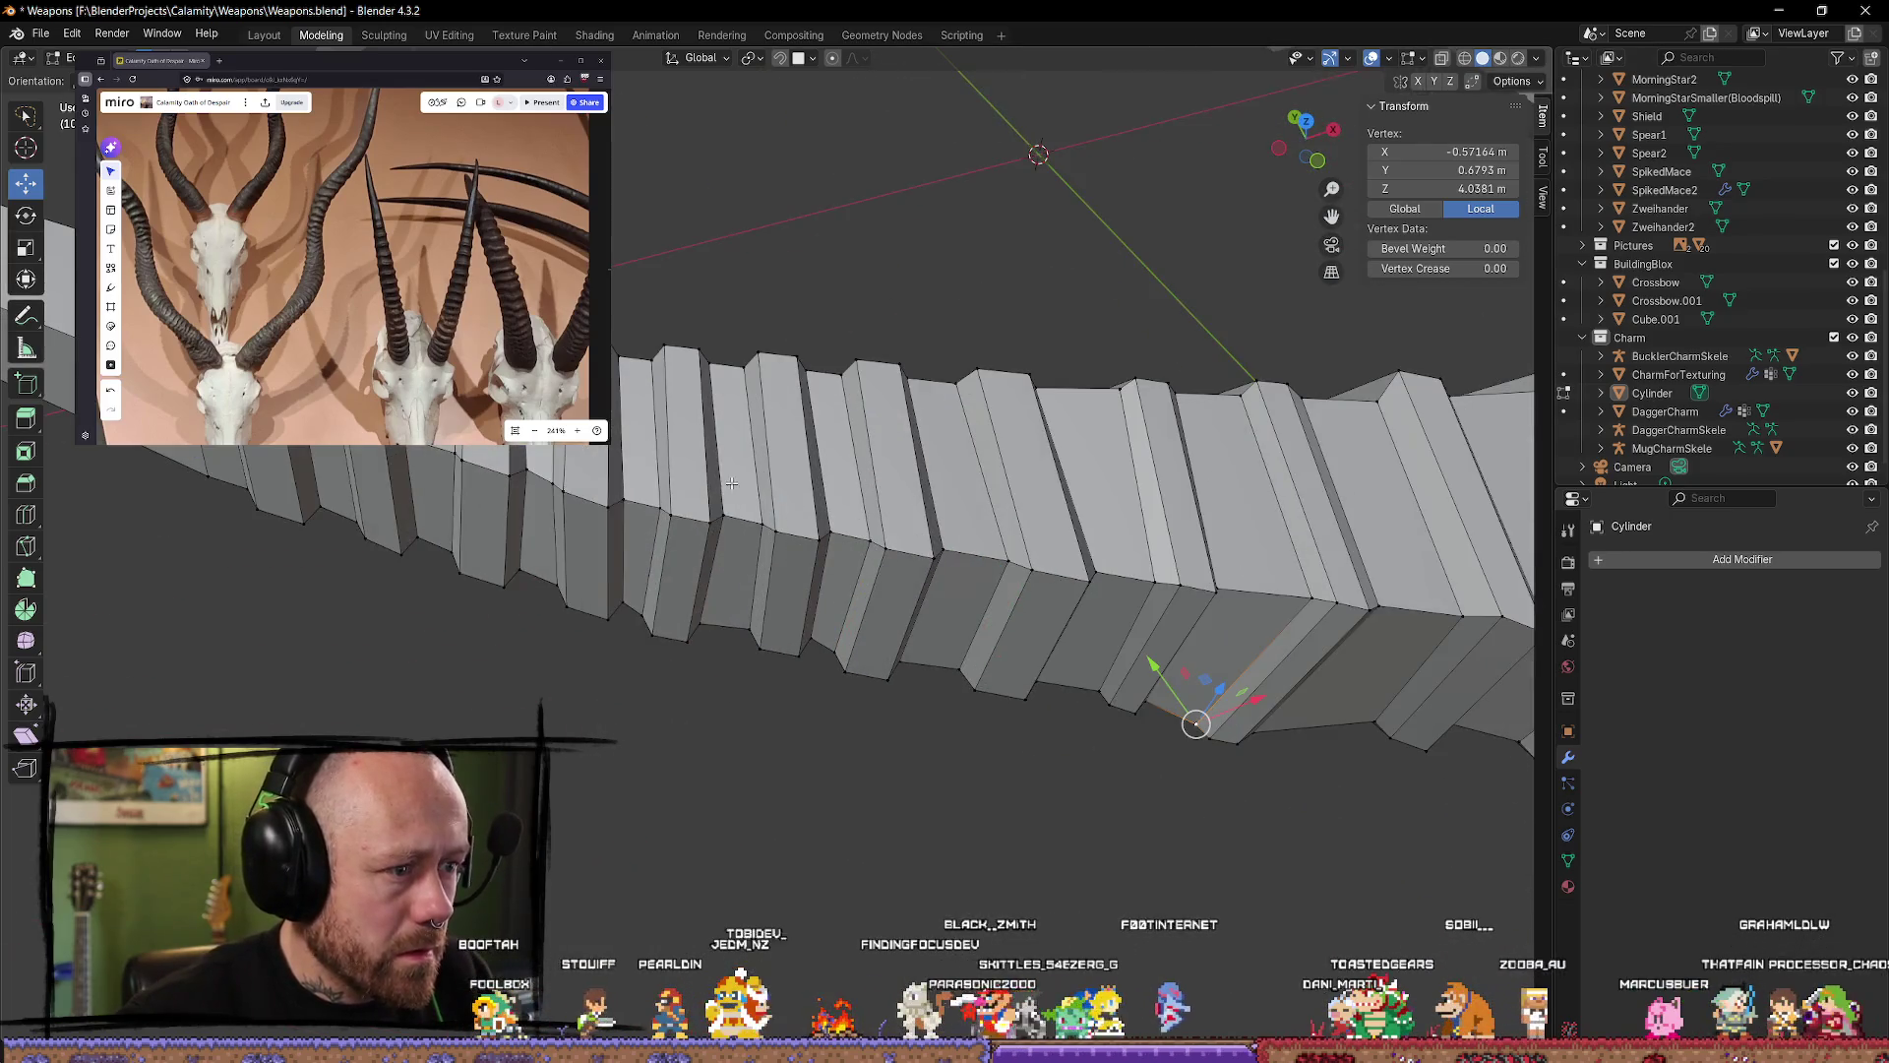
ctrl+right_drag(640, 552, 704, 472)
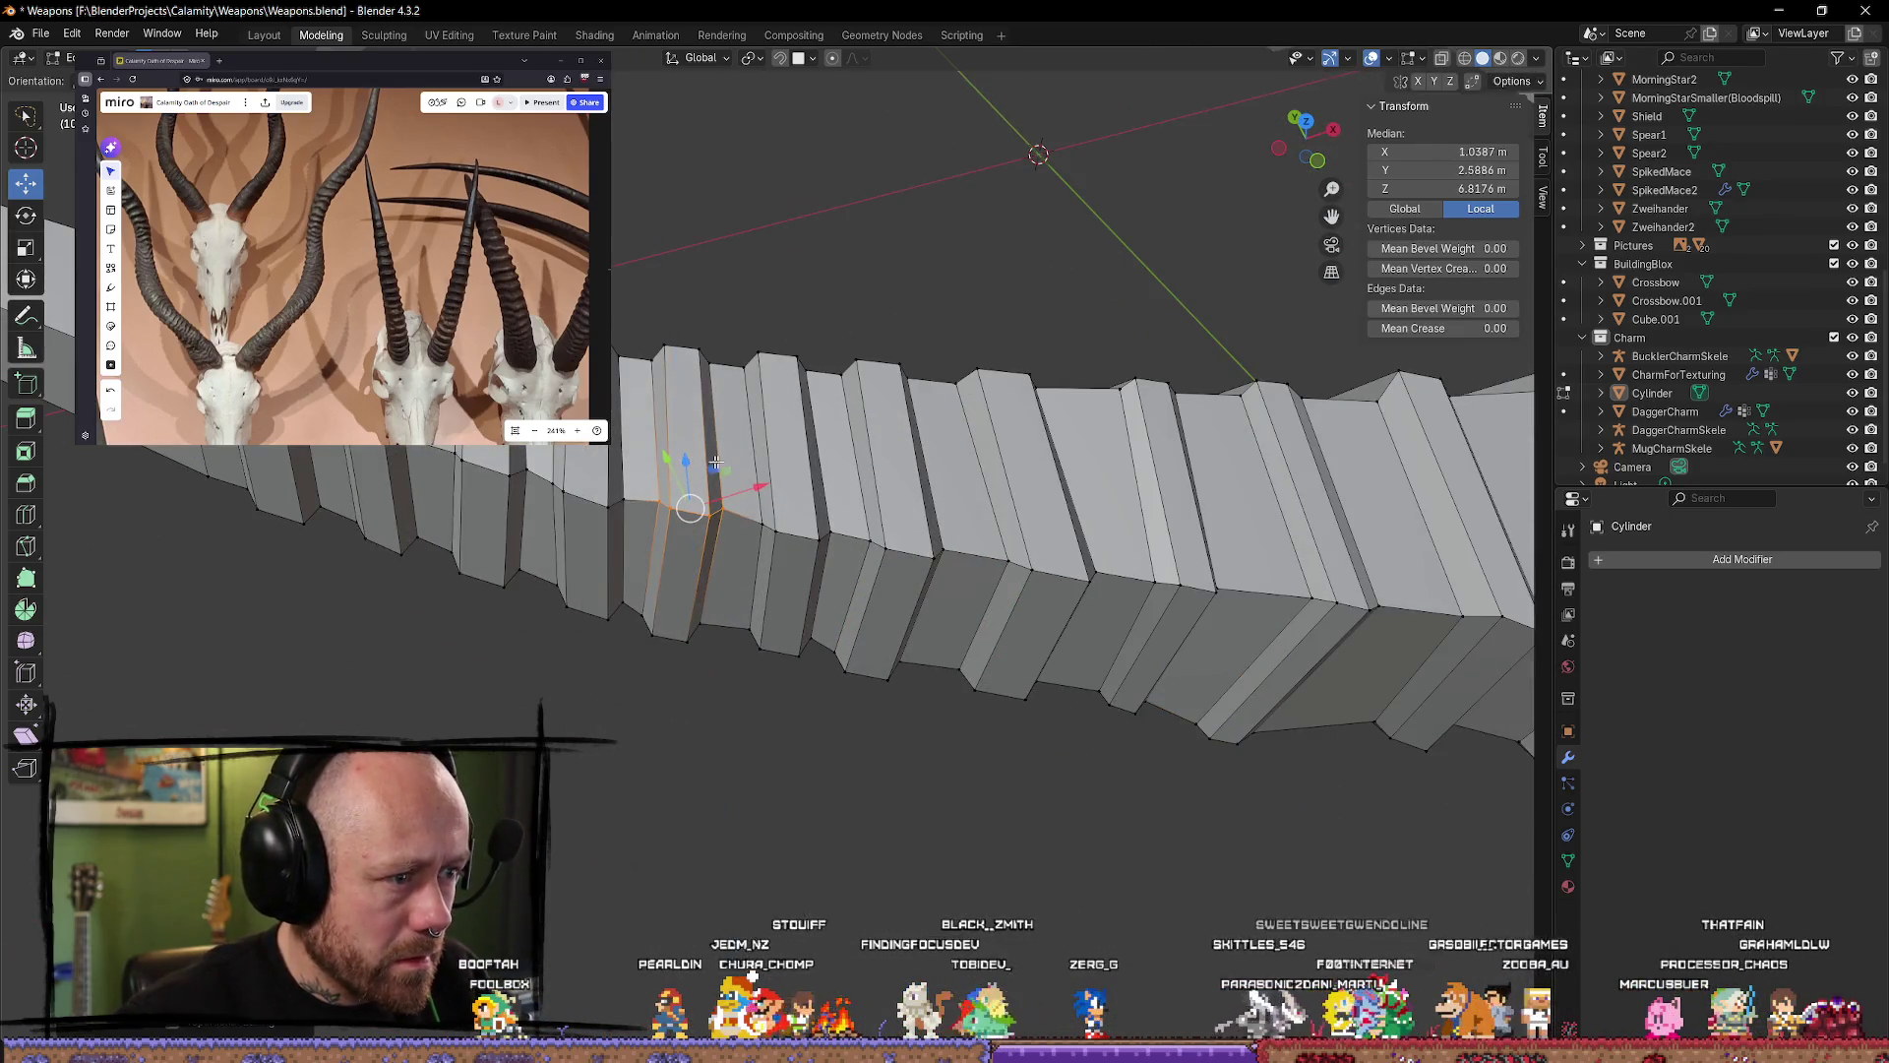
middle_drag(691, 465, 756, 383)
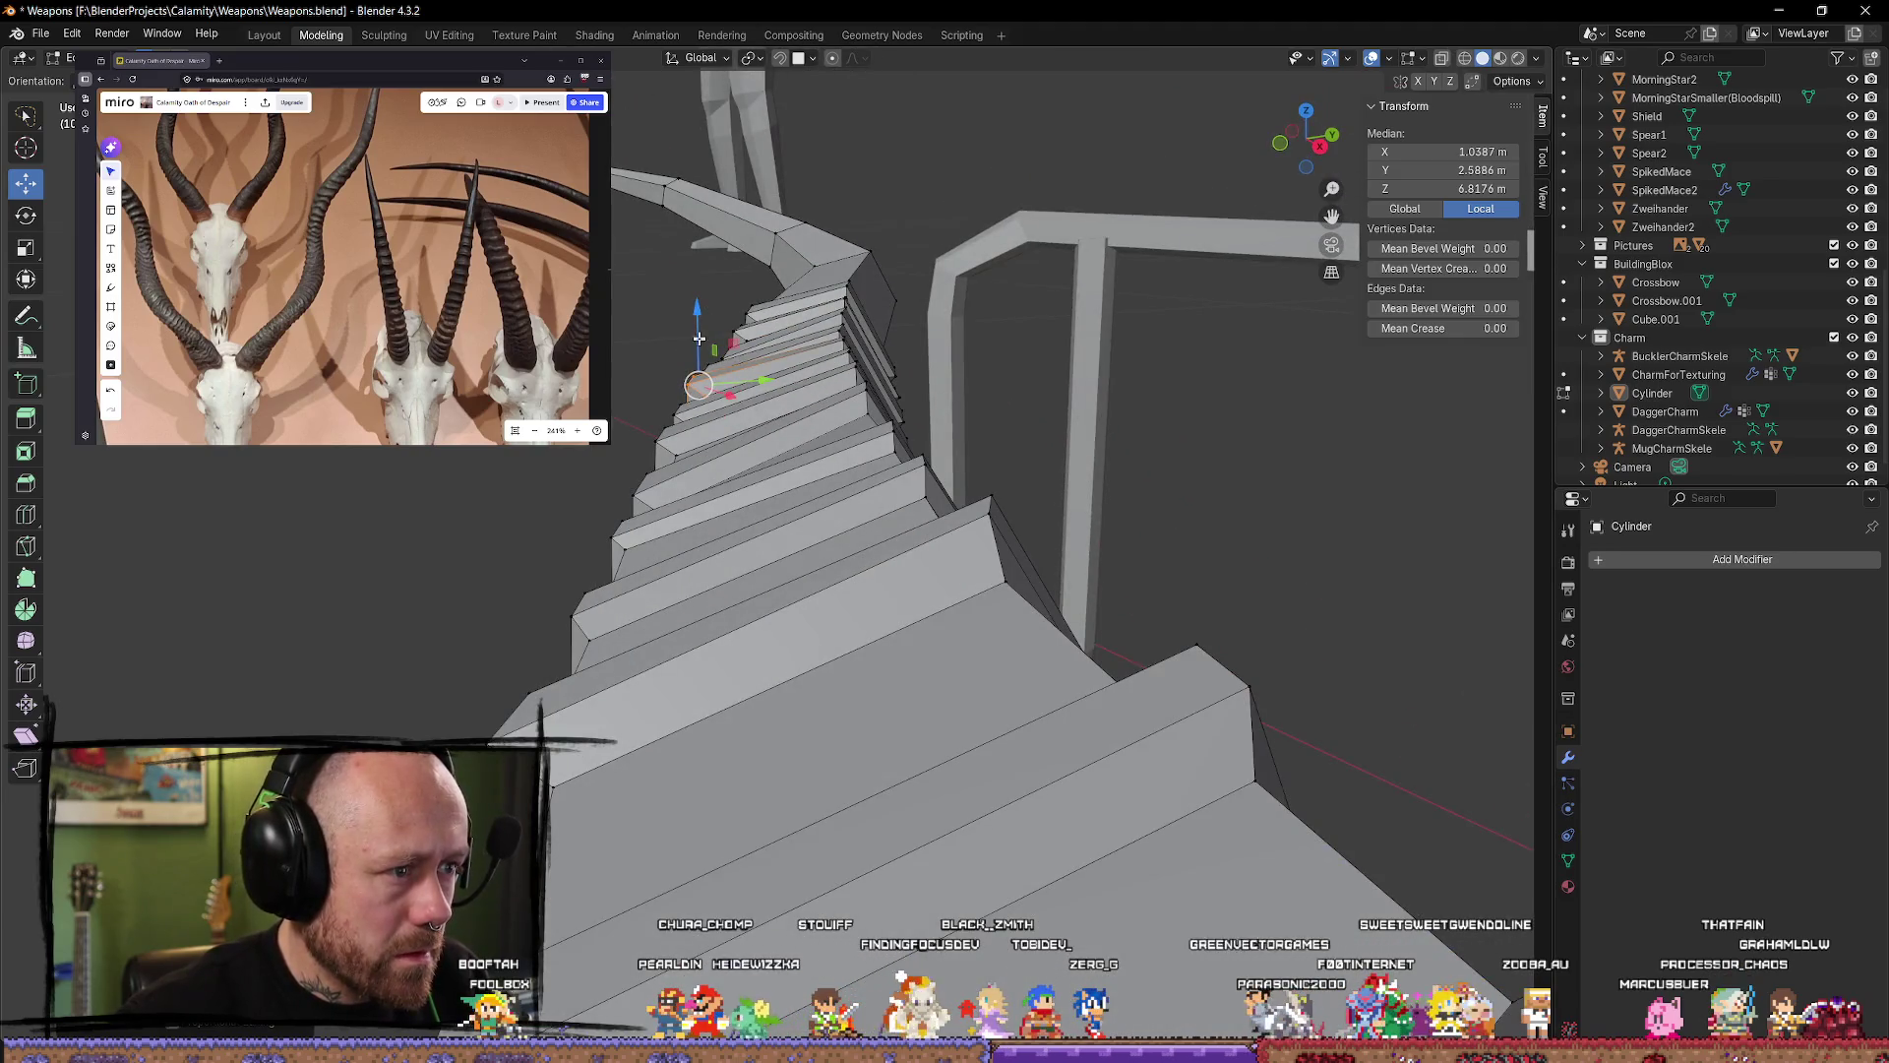
mouse_move(702, 317)
middle_down()
mouse_move(694, 425)
mouse_move(905, 418)
mouse_move(780, 649)
mouse_move(814, 527)
mouse_move(789, 669)
mouse_move(895, 683)
mouse_move(831, 709)
mouse_move(898, 675)
mouse_move(808, 597)
middle_up()
key(ctrl+z)
key(Tab)
key(Tab)
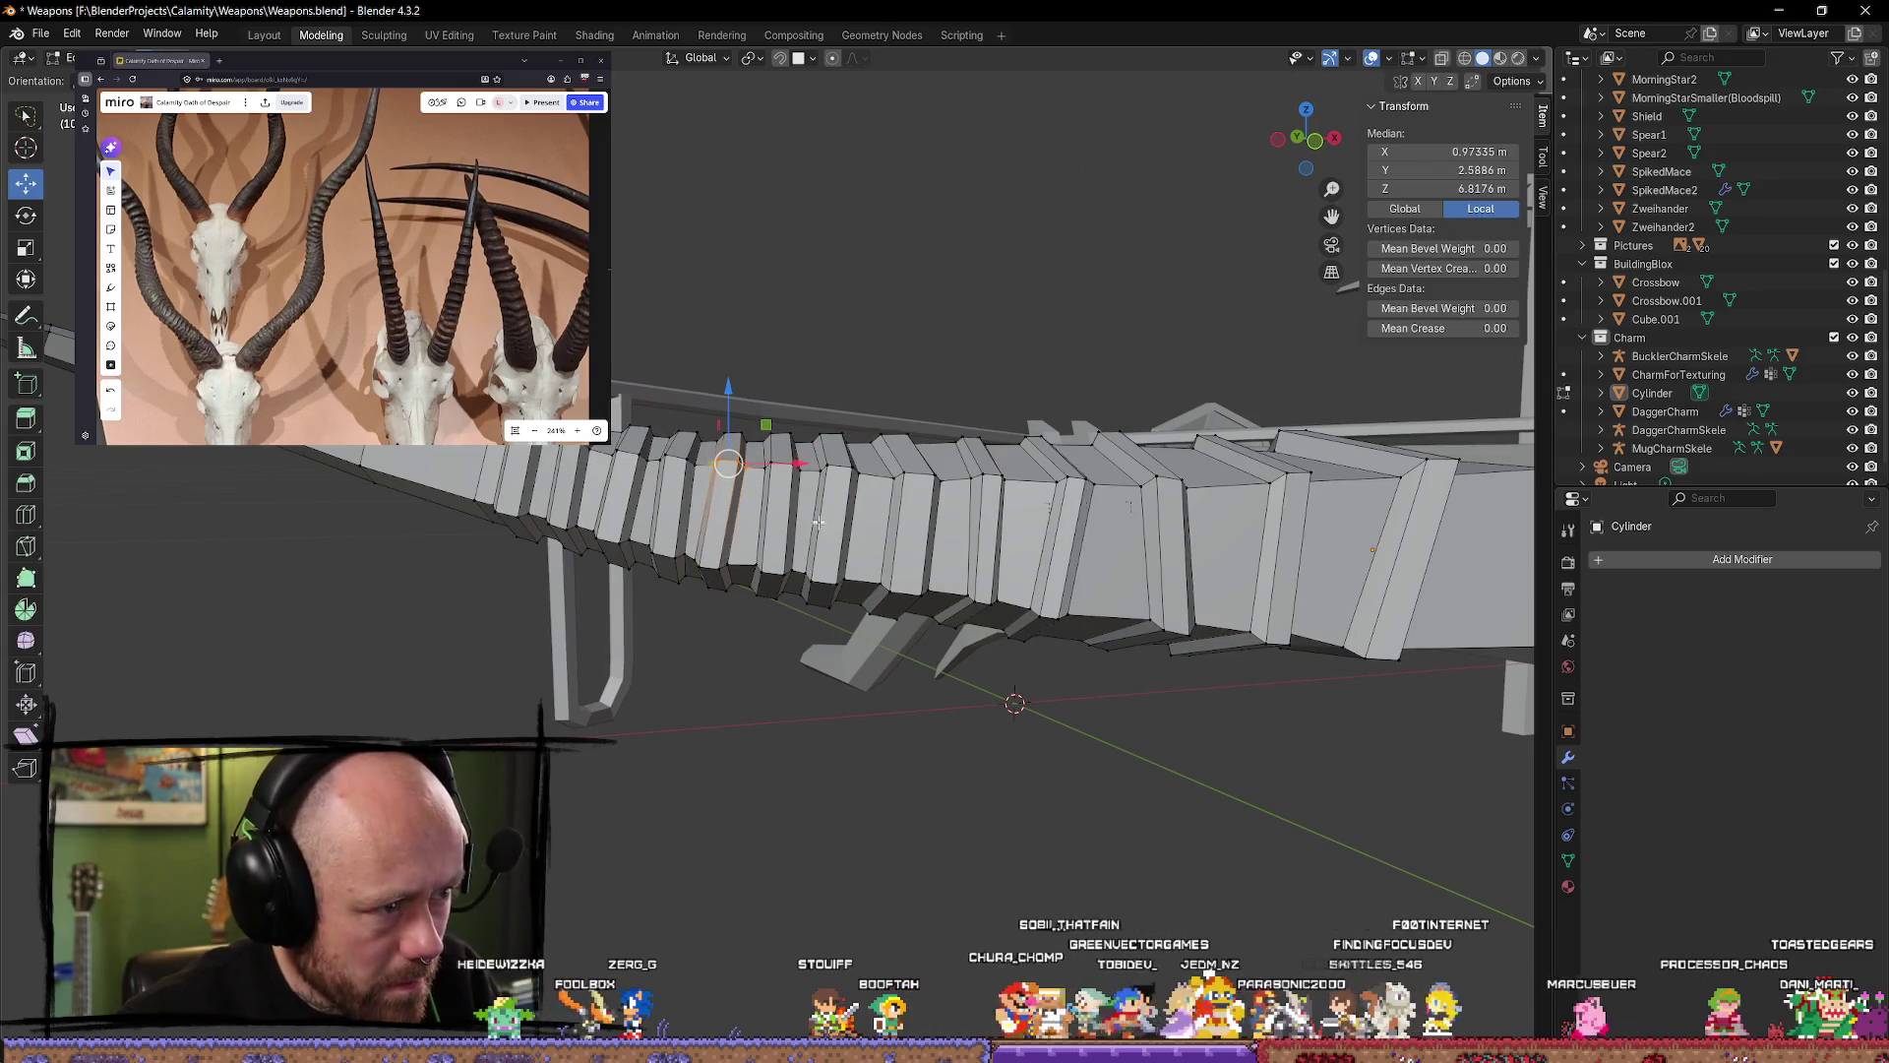
Step: Select ring edges and vertices on the lower shaft, then deselect them
mouse_move(818, 523)
middle_down()
mouse_move(698, 383)
mouse_move(739, 512)
mouse_move(706, 612)
mouse_move(518, 651)
mouse_move(697, 574)
mouse_move(670, 561)
mouse_move(721, 641)
middle_up()
key(alt+a)
click(697, 383)
click(706, 612)
key(alt+a)
alt+click(722, 587)
click(721, 640)
click(711, 539)
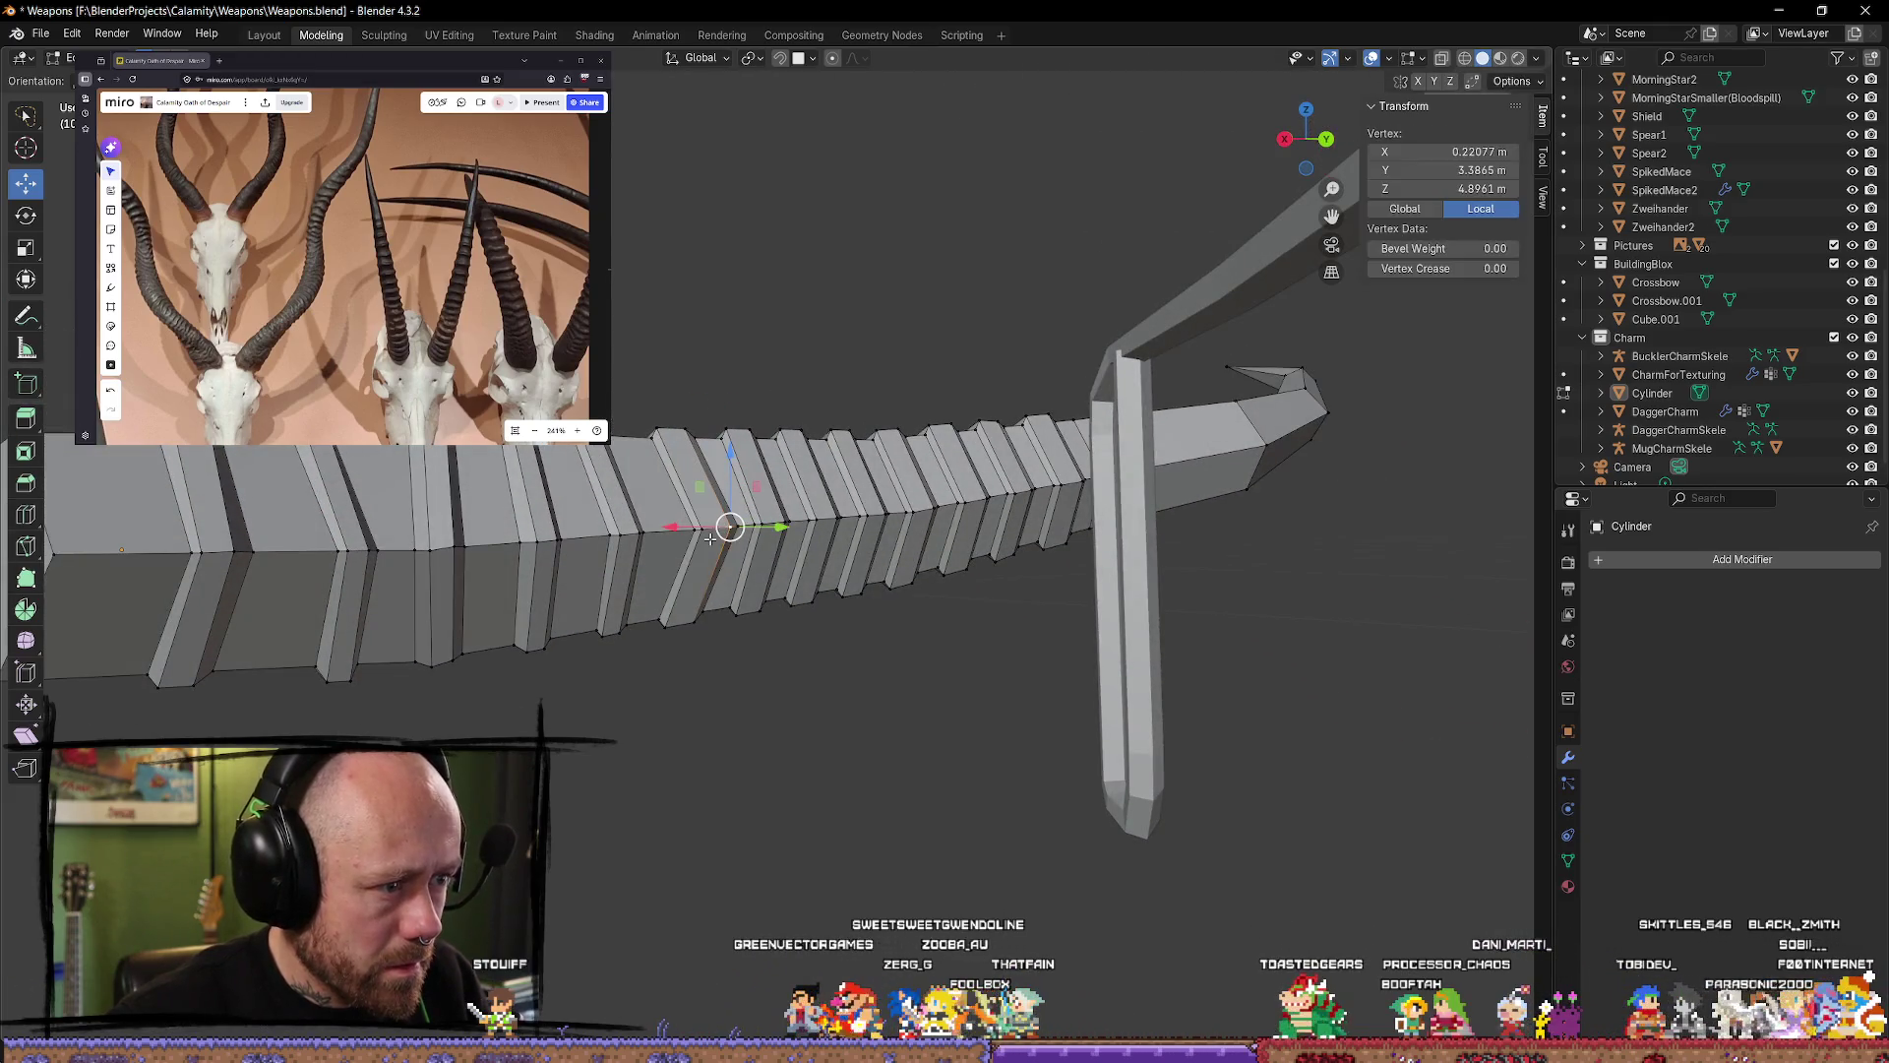
click(725, 580)
alt+click(719, 591)
mouse_move(719, 590)
middle_down()
mouse_move(767, 620)
mouse_move(742, 653)
middle_up()
click(759, 626)
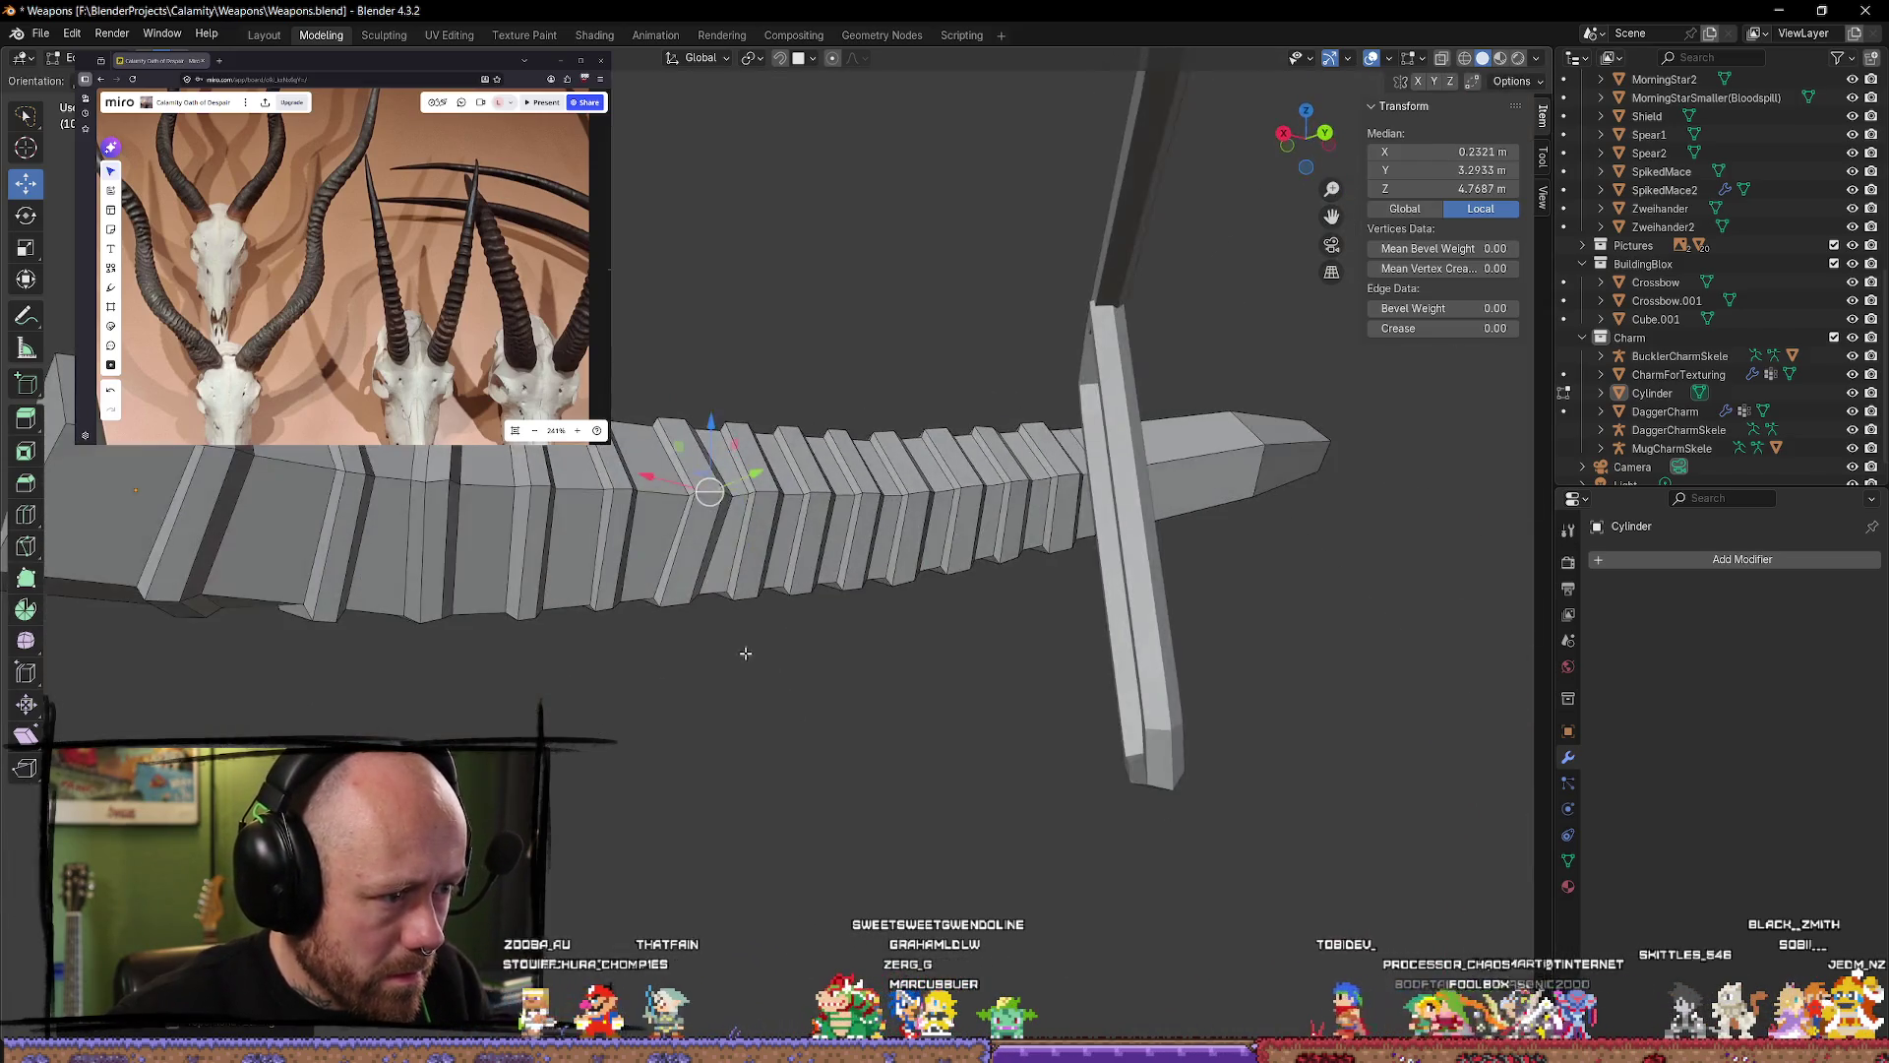
Step: Select a ring edge and shift it sideways along X, then return to Object Mode
alt+click(523, 489)
mouse_move(524, 489)
middle_down()
mouse_move(541, 615)
mouse_move(483, 630)
middle_up()
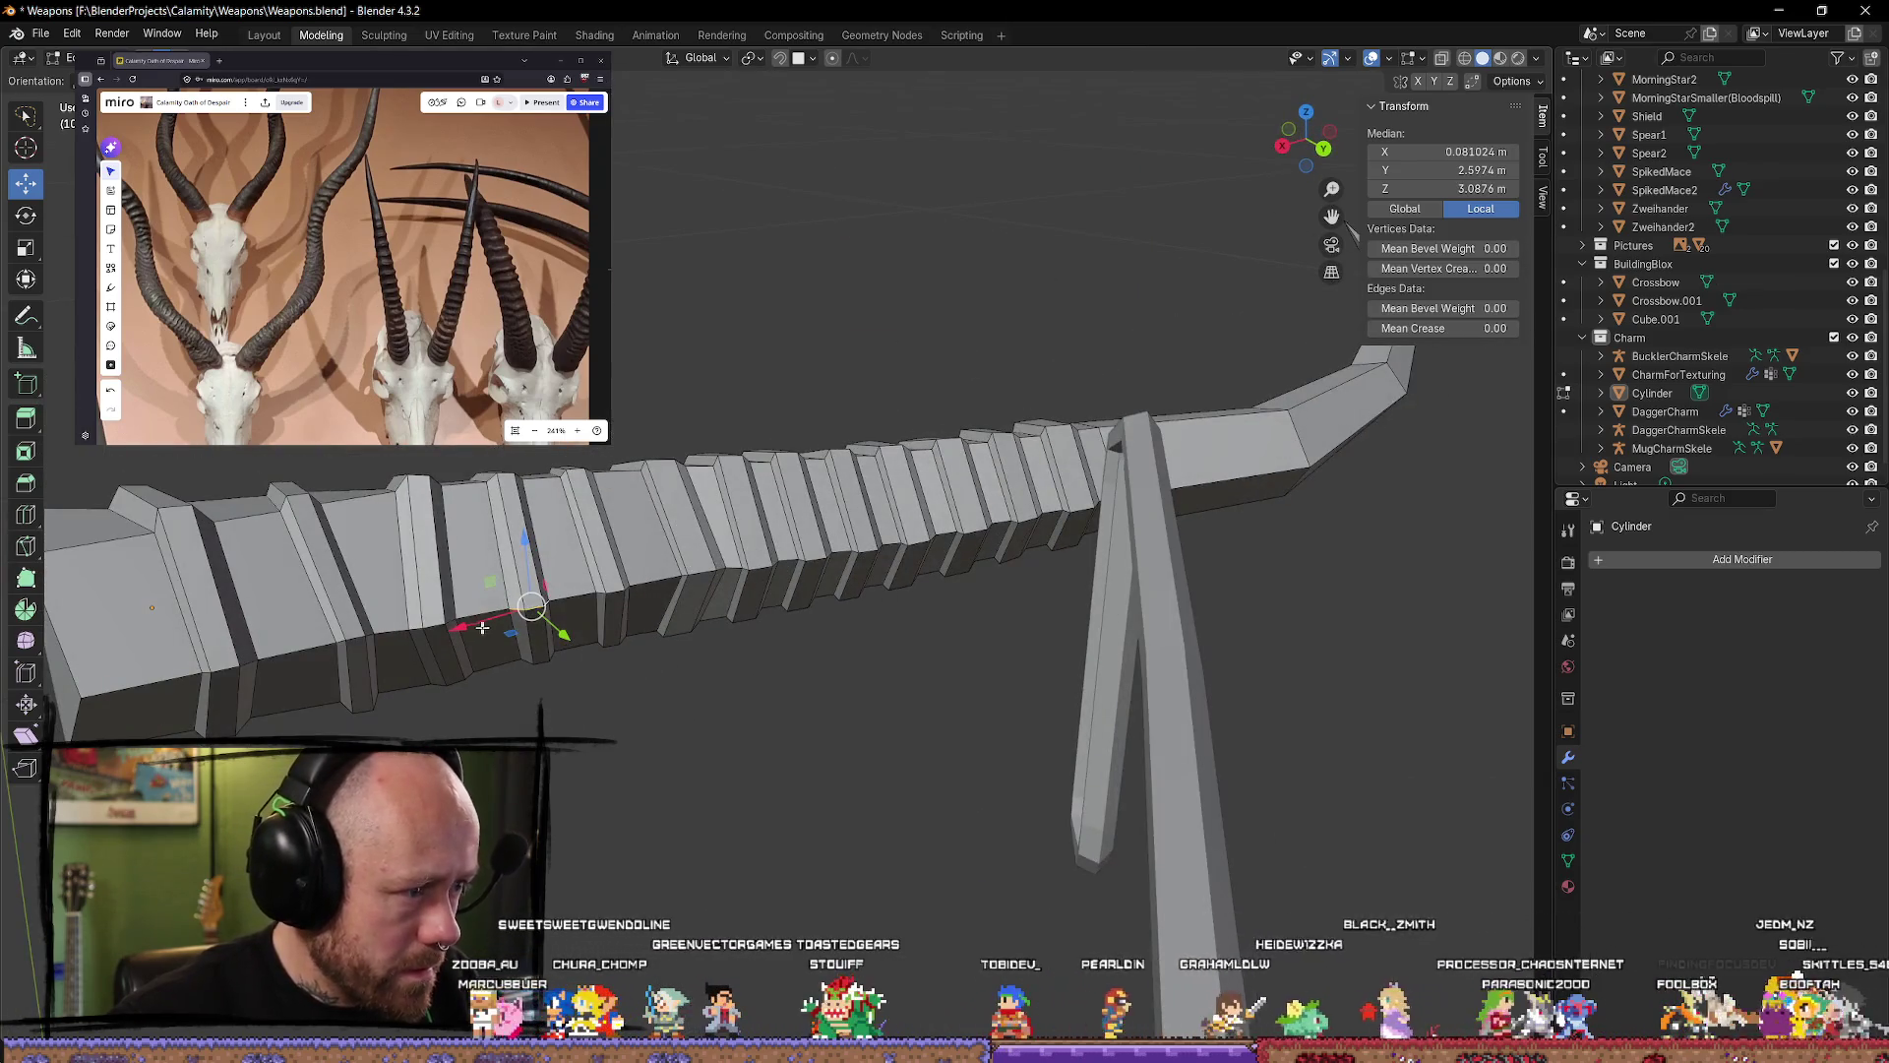
key(g)
key(x)
key(Escape)
mouse_move(664, 603)
middle_down()
mouse_move(695, 784)
mouse_move(958, 873)
mouse_move(1059, 836)
mouse_move(1013, 734)
mouse_move(807, 558)
middle_up()
key(Tab)
Step: View the whole limb, then re-enter Edit Mode on the Cylinder mesh near the rings
mouse_move(633, 455)
middle_down()
mouse_move(907, 561)
mouse_move(915, 392)
mouse_move(857, 408)
middle_up()
scroll(906, 561, up, 2)
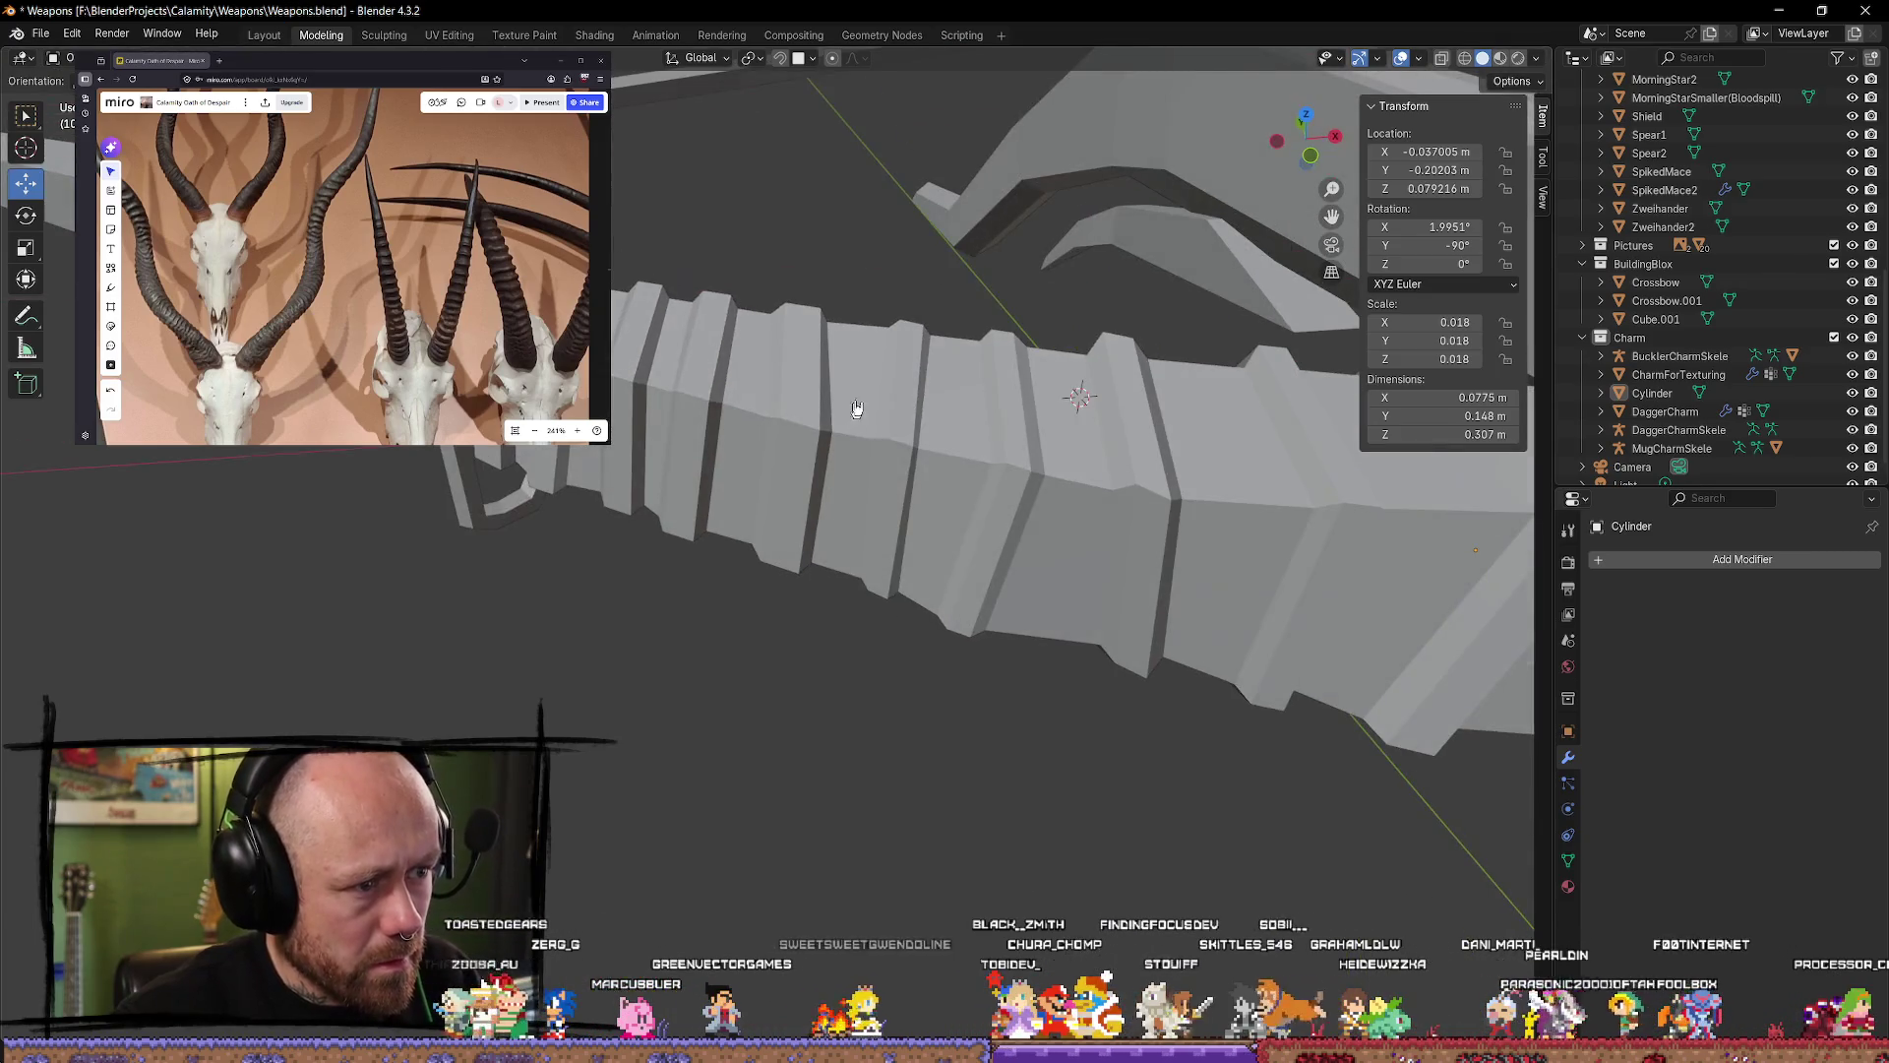
middle_drag(857, 344, 919, 328)
key(Tab)
mouse_move(779, 441)
middle_down()
mouse_move(842, 382)
mouse_move(812, 443)
mouse_move(806, 282)
mouse_move(761, 254)
middle_up()
scroll(827, 433, up, 4)
Step: Select a ring edge on the shaft and lower it slightly
click(828, 490)
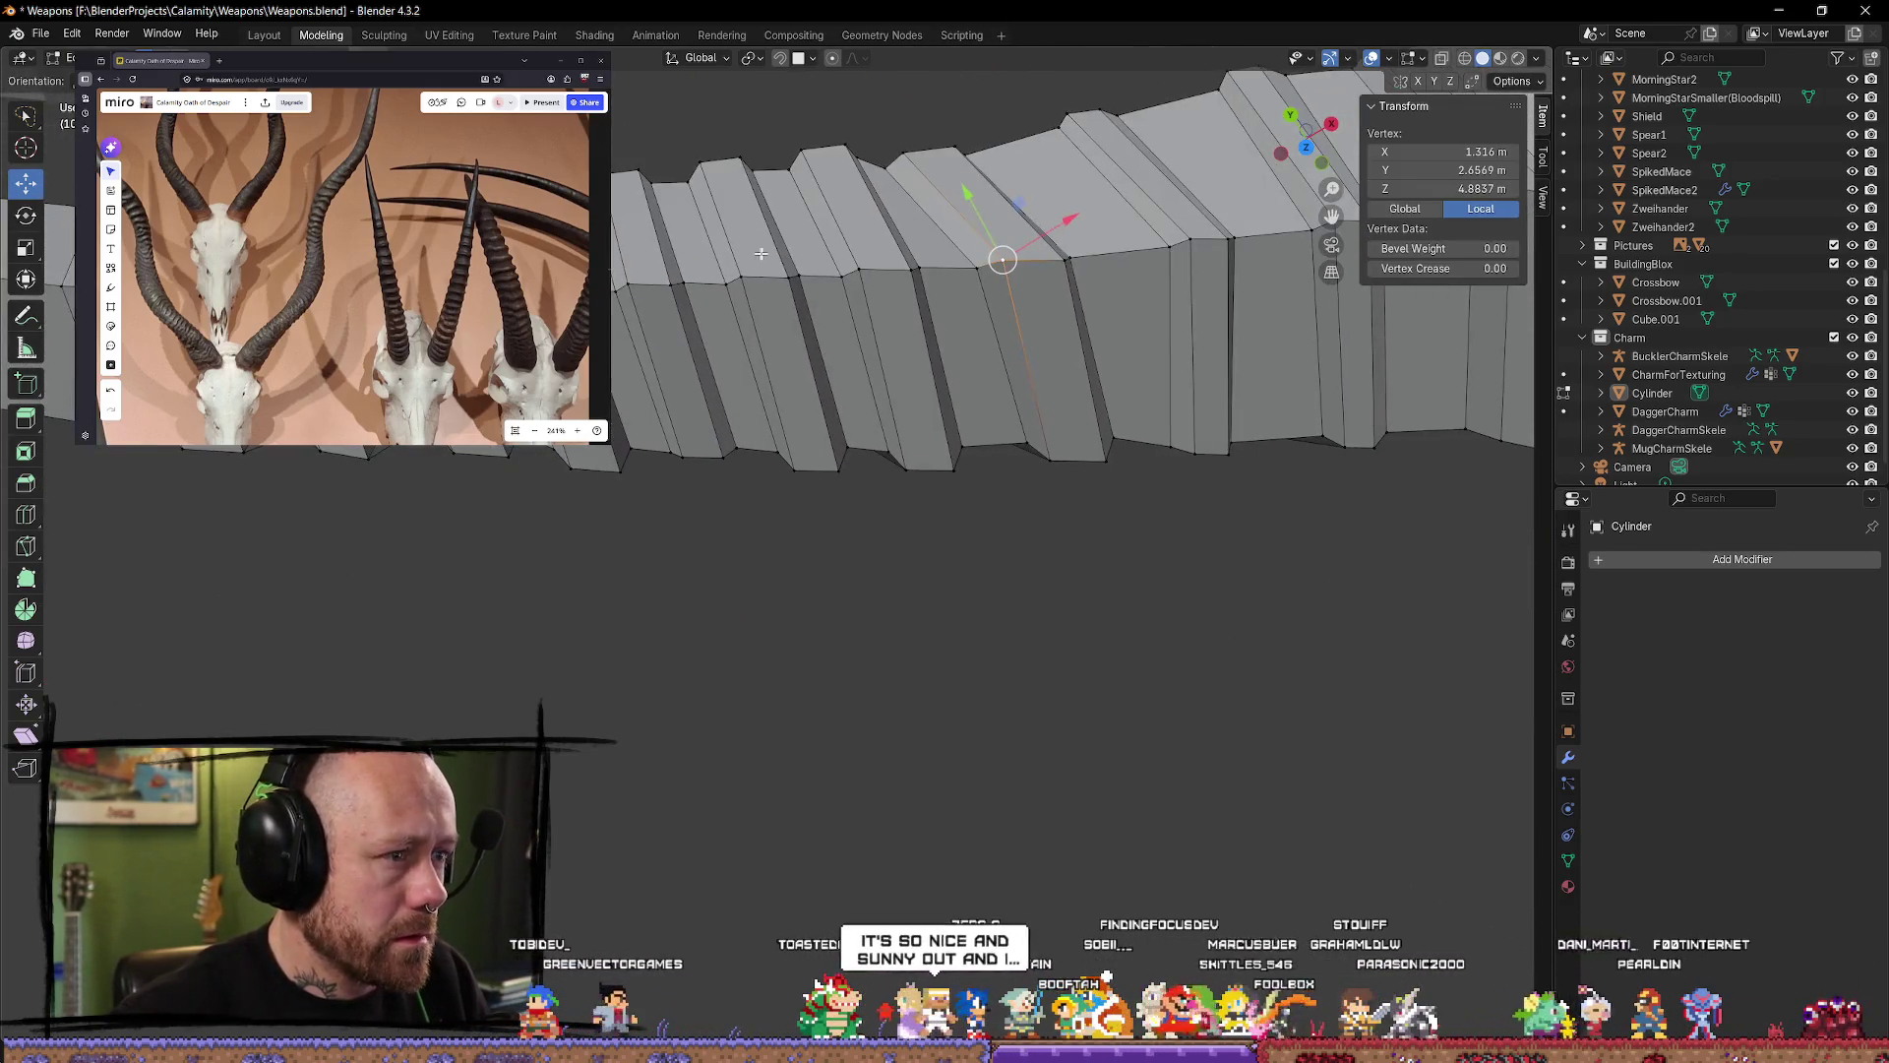
shift+click(758, 286)
shift+click(822, 287)
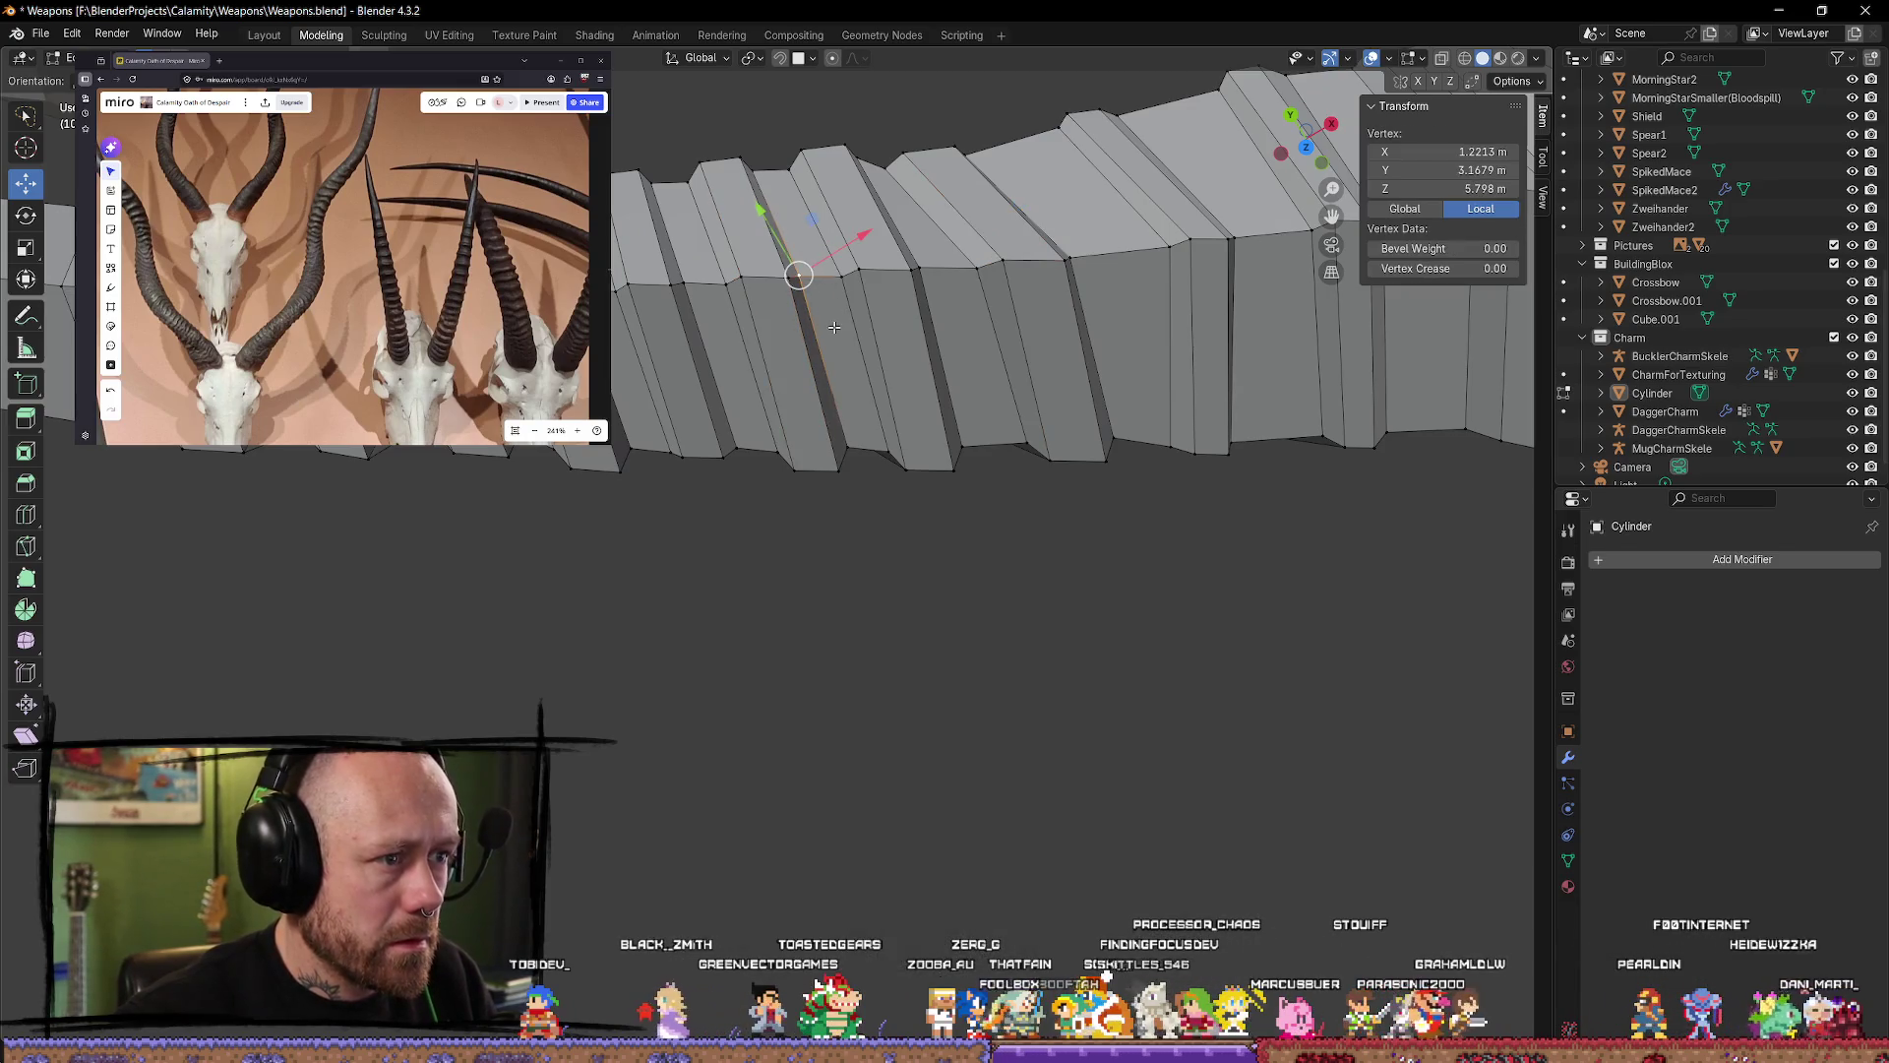
shift+click(743, 255)
shift+click(760, 281)
shift+click(779, 288)
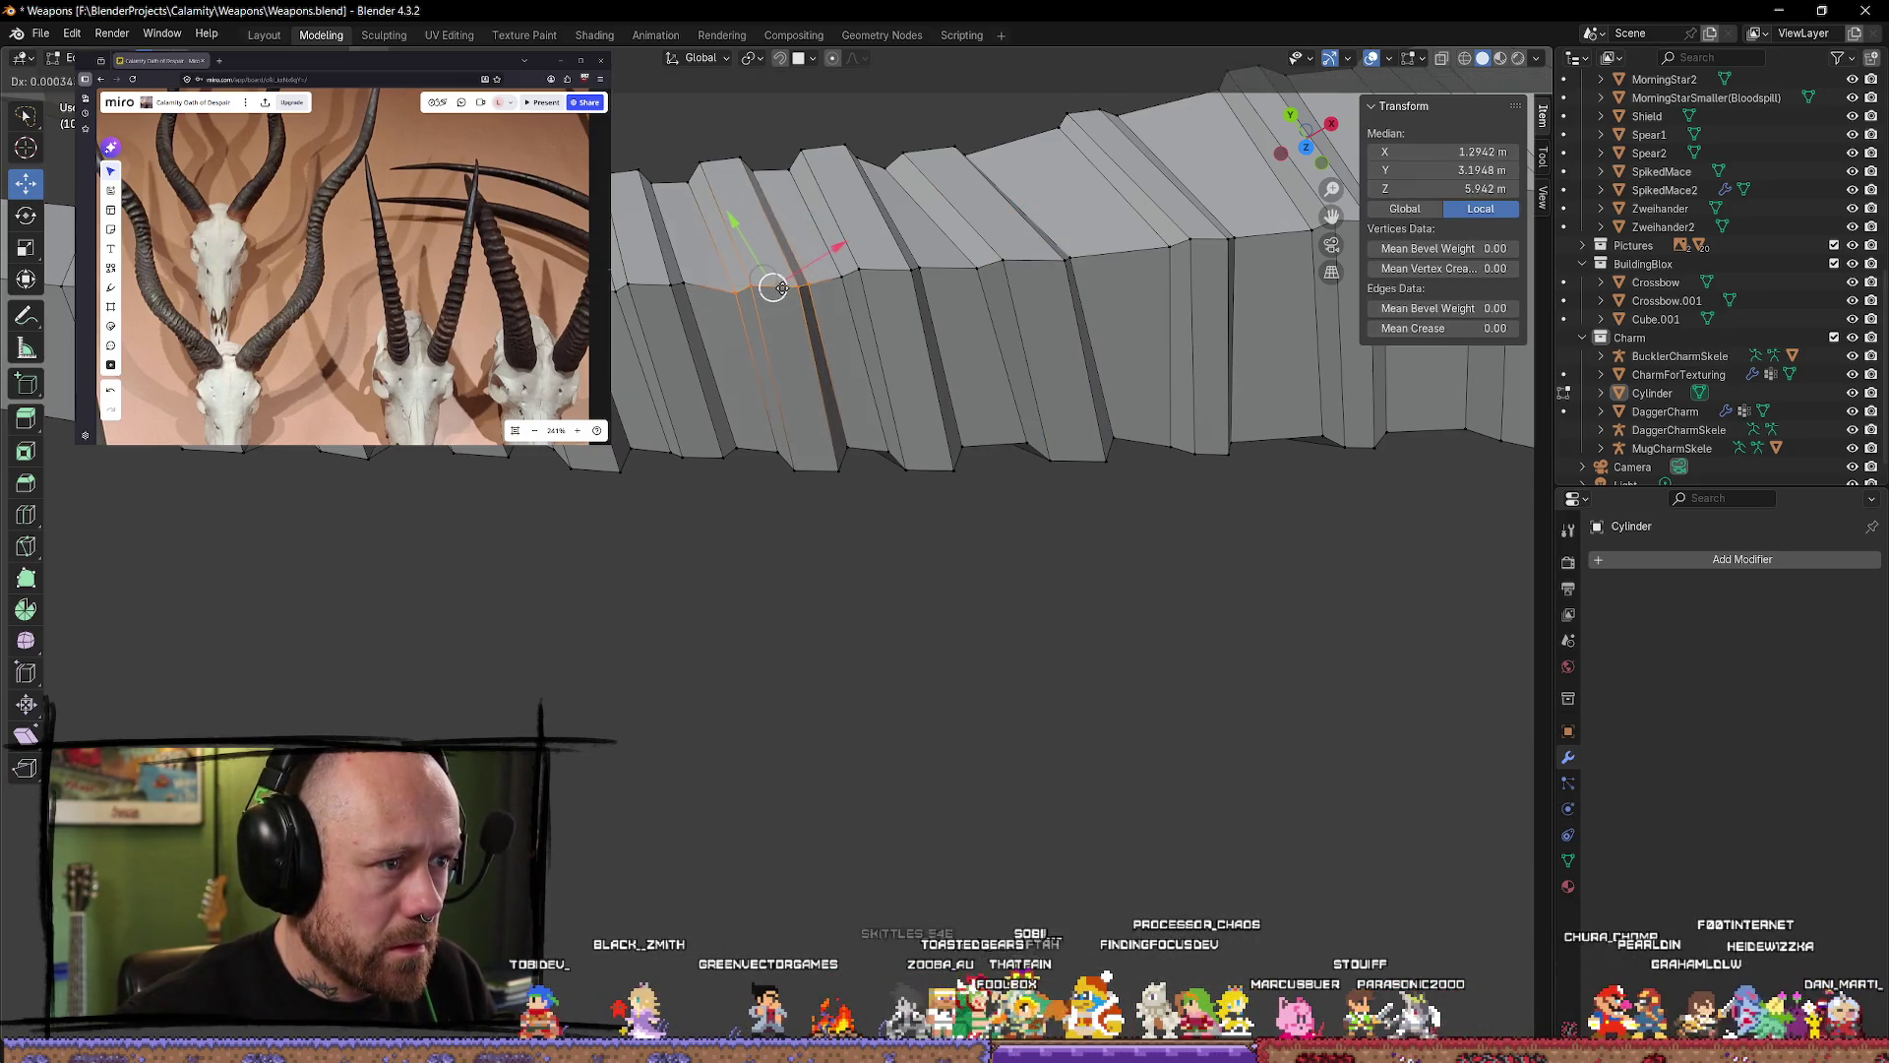
middle_drag(780, 287, 701, 218)
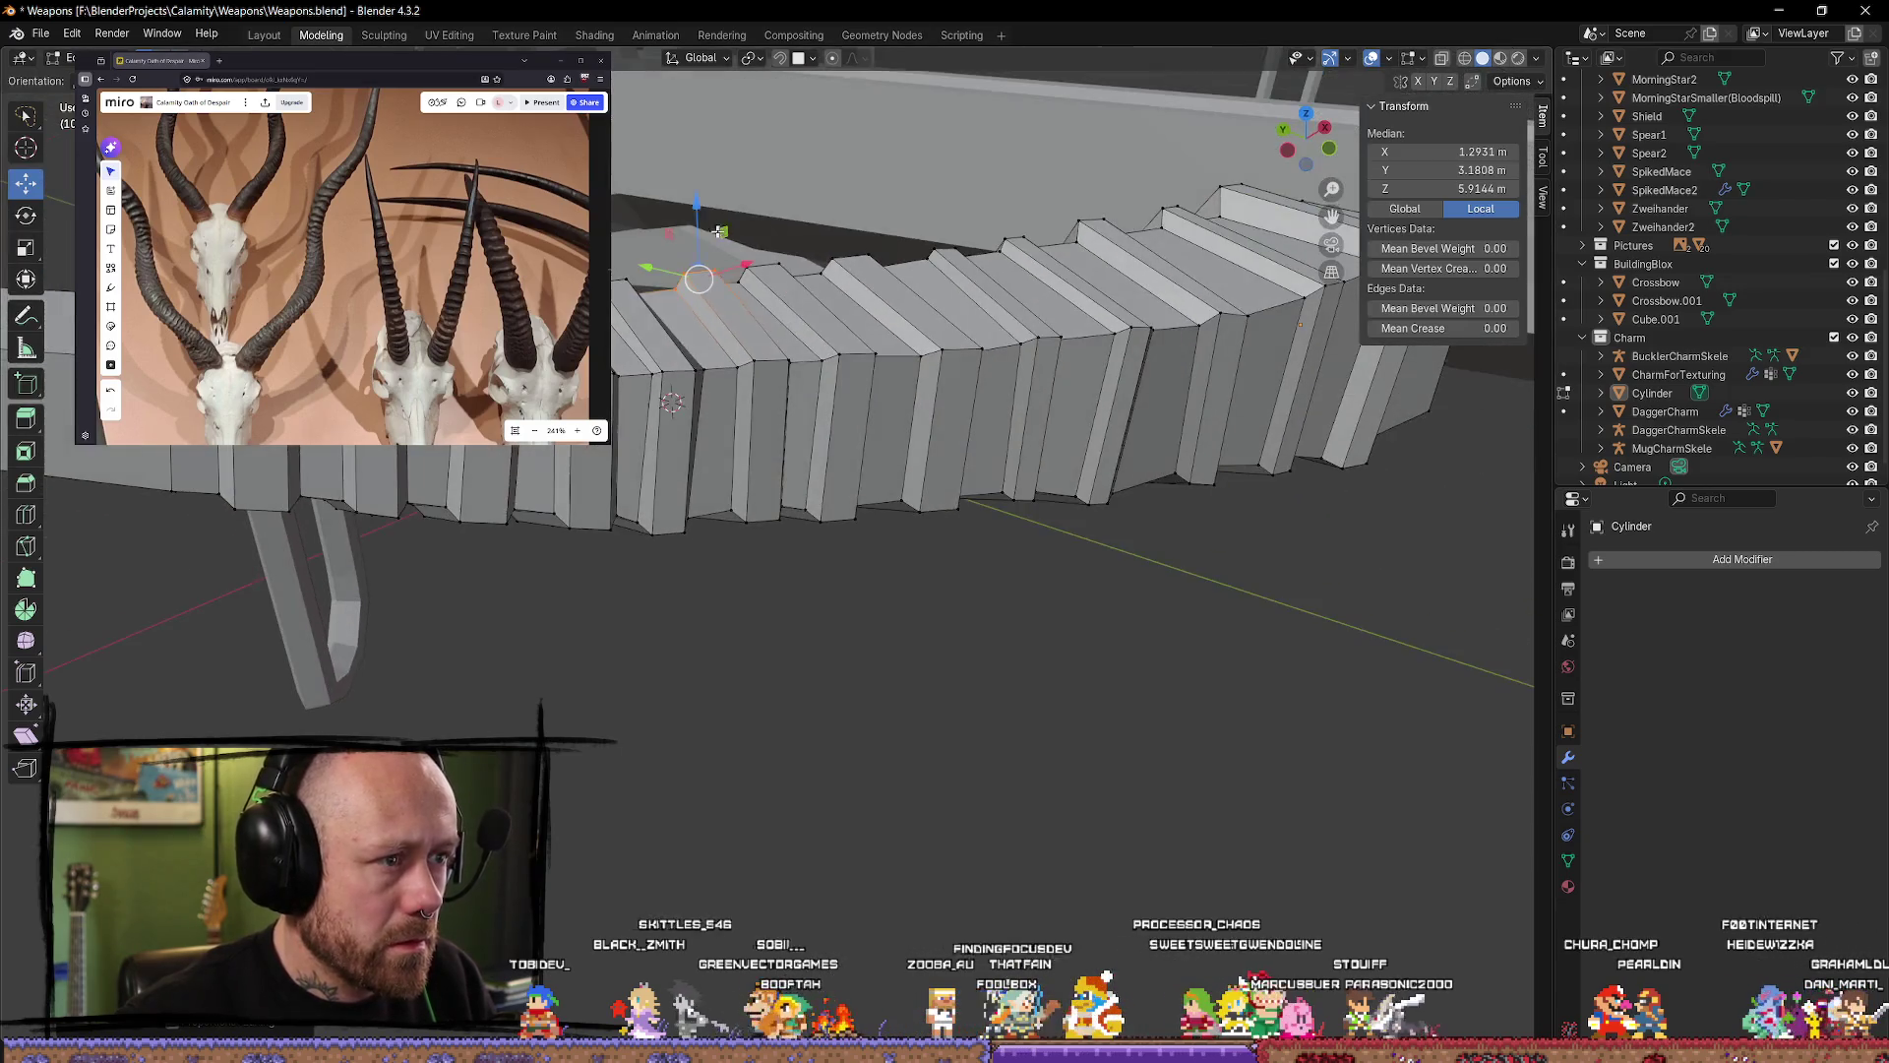
drag(700, 215, 704, 211)
middle_drag(705, 210, 821, 317)
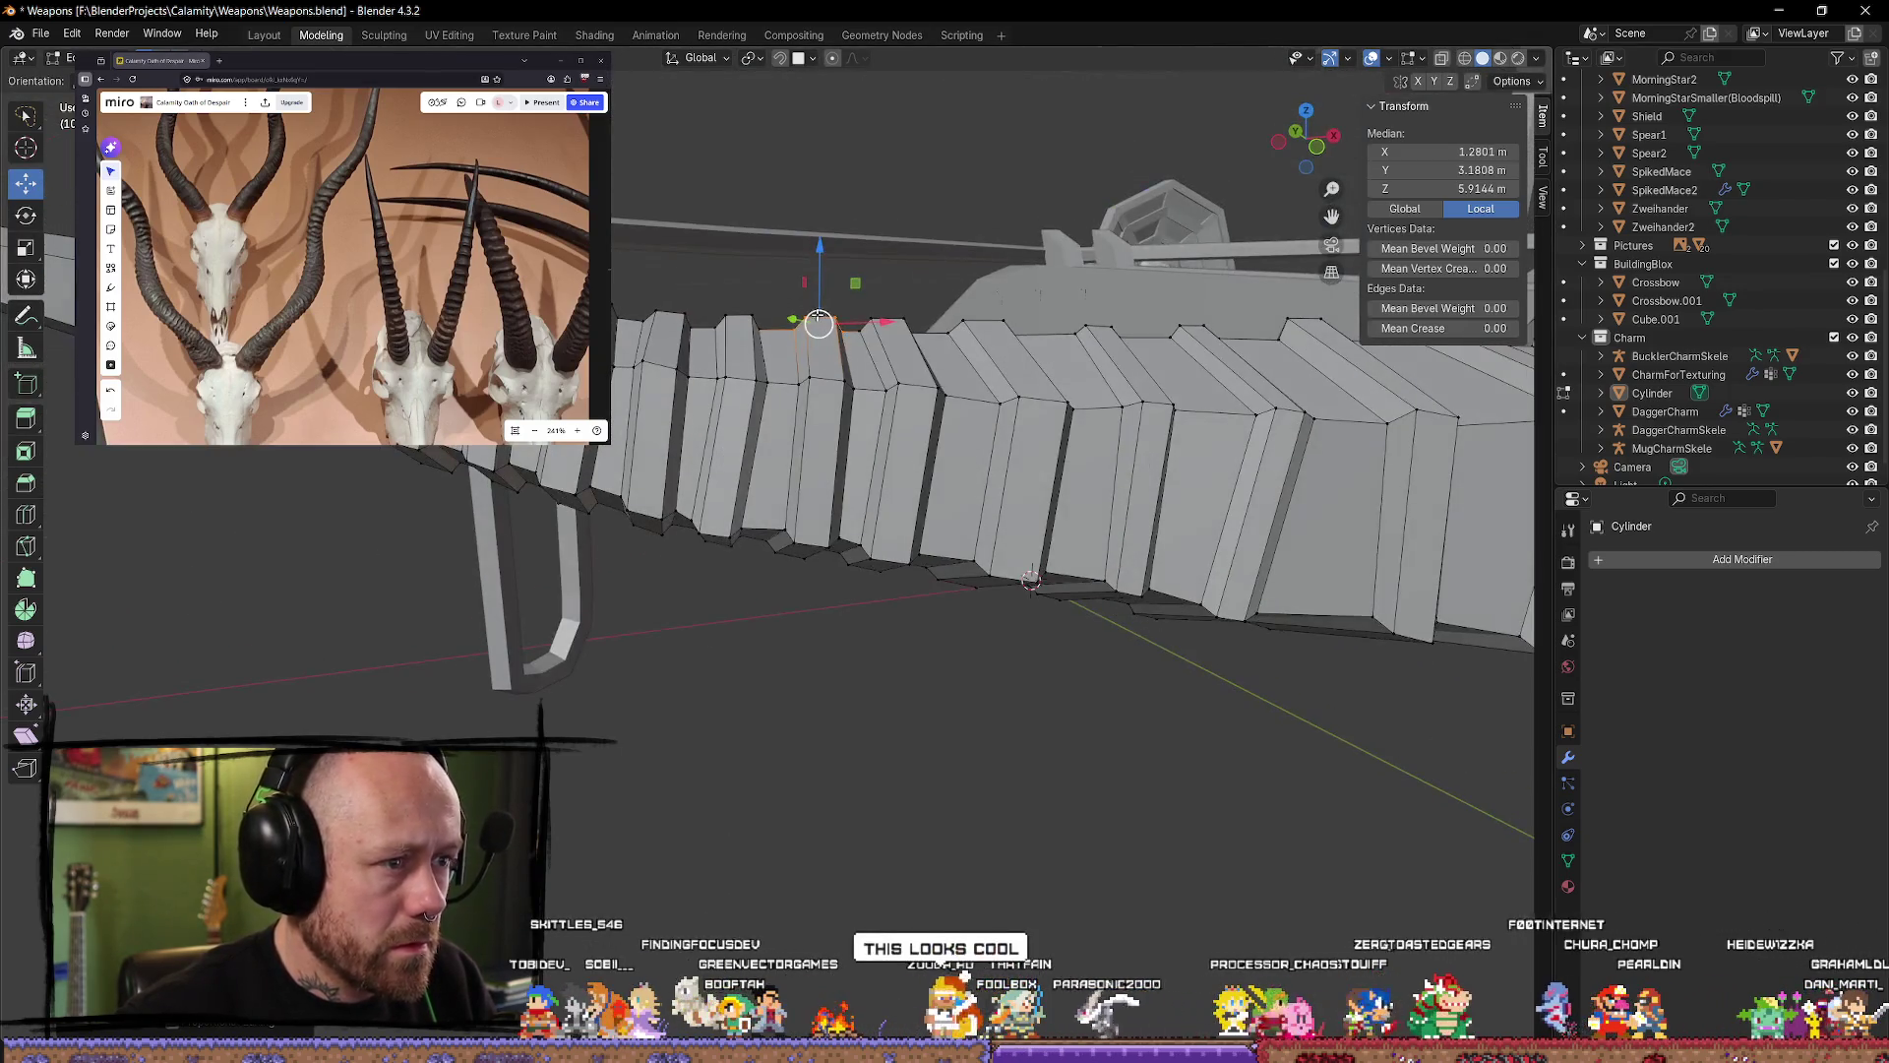
Step: Select a single ring edge and a ring-top vertex, then deselect
shift+click(821, 317)
click(904, 257)
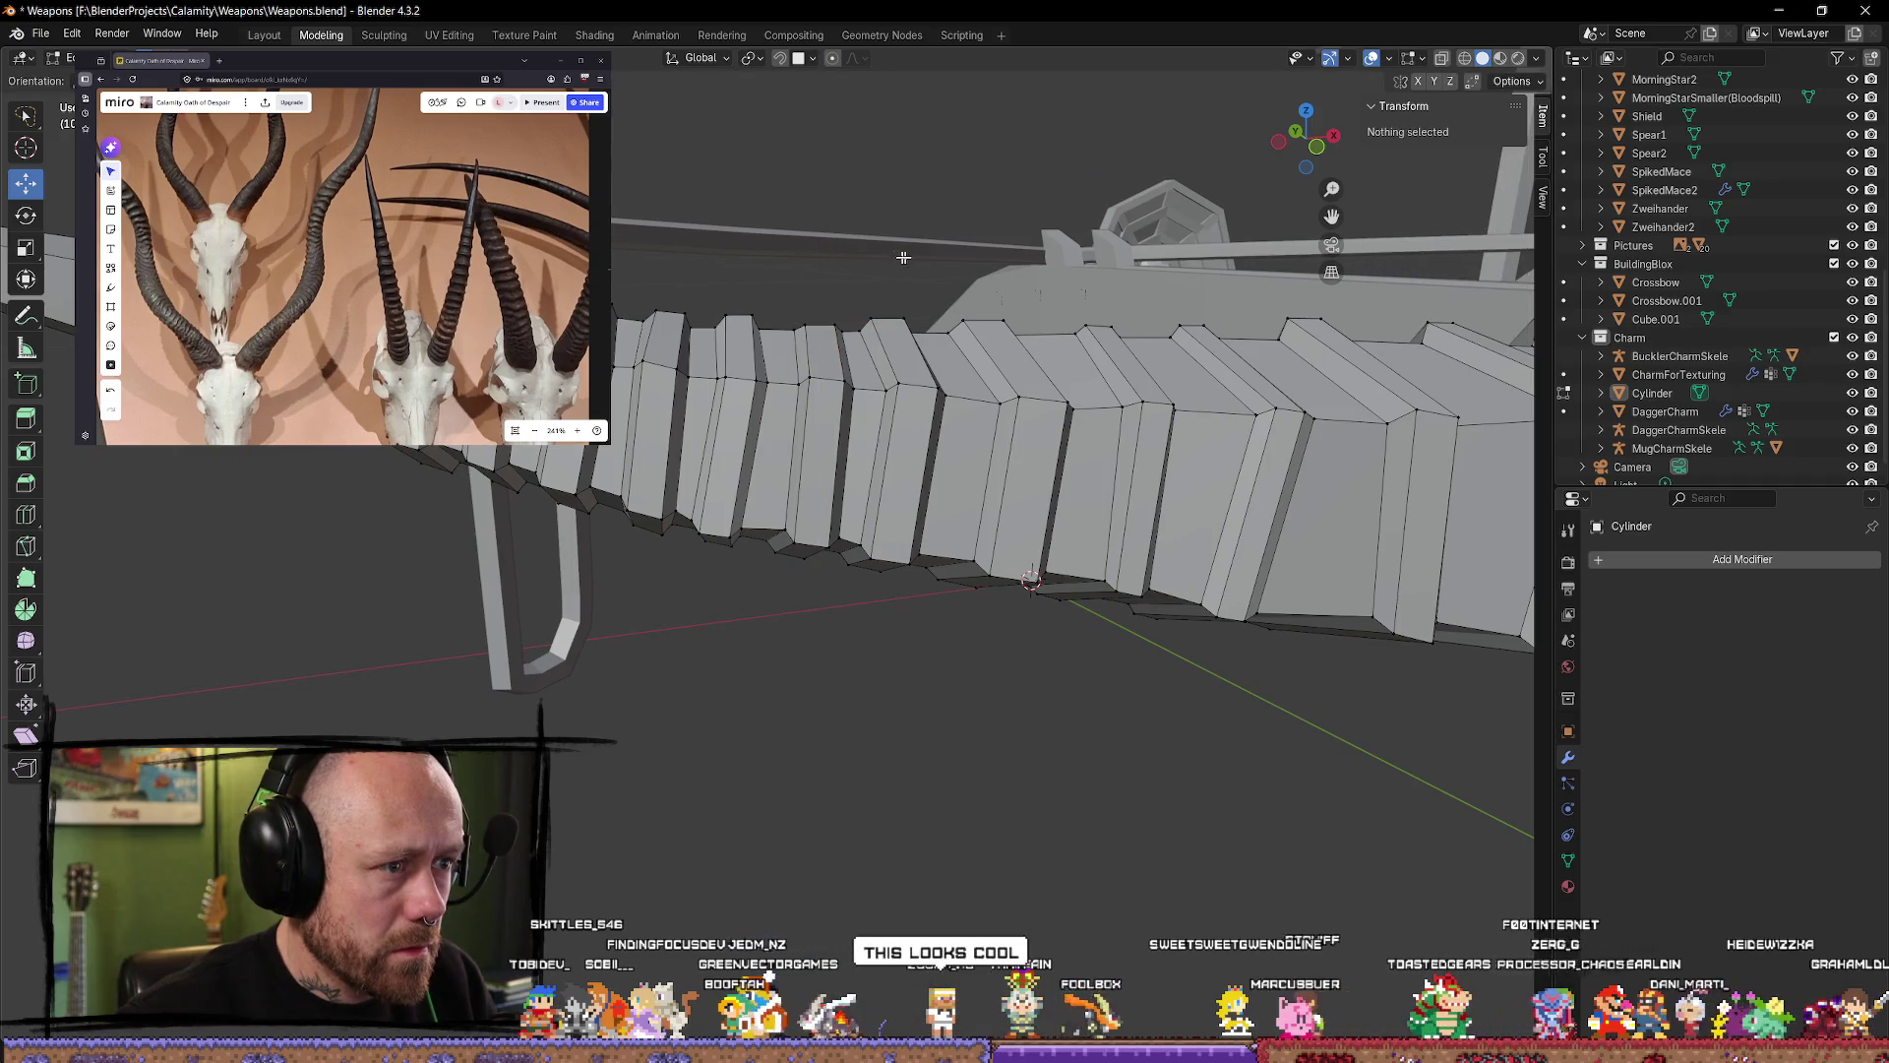
click(836, 321)
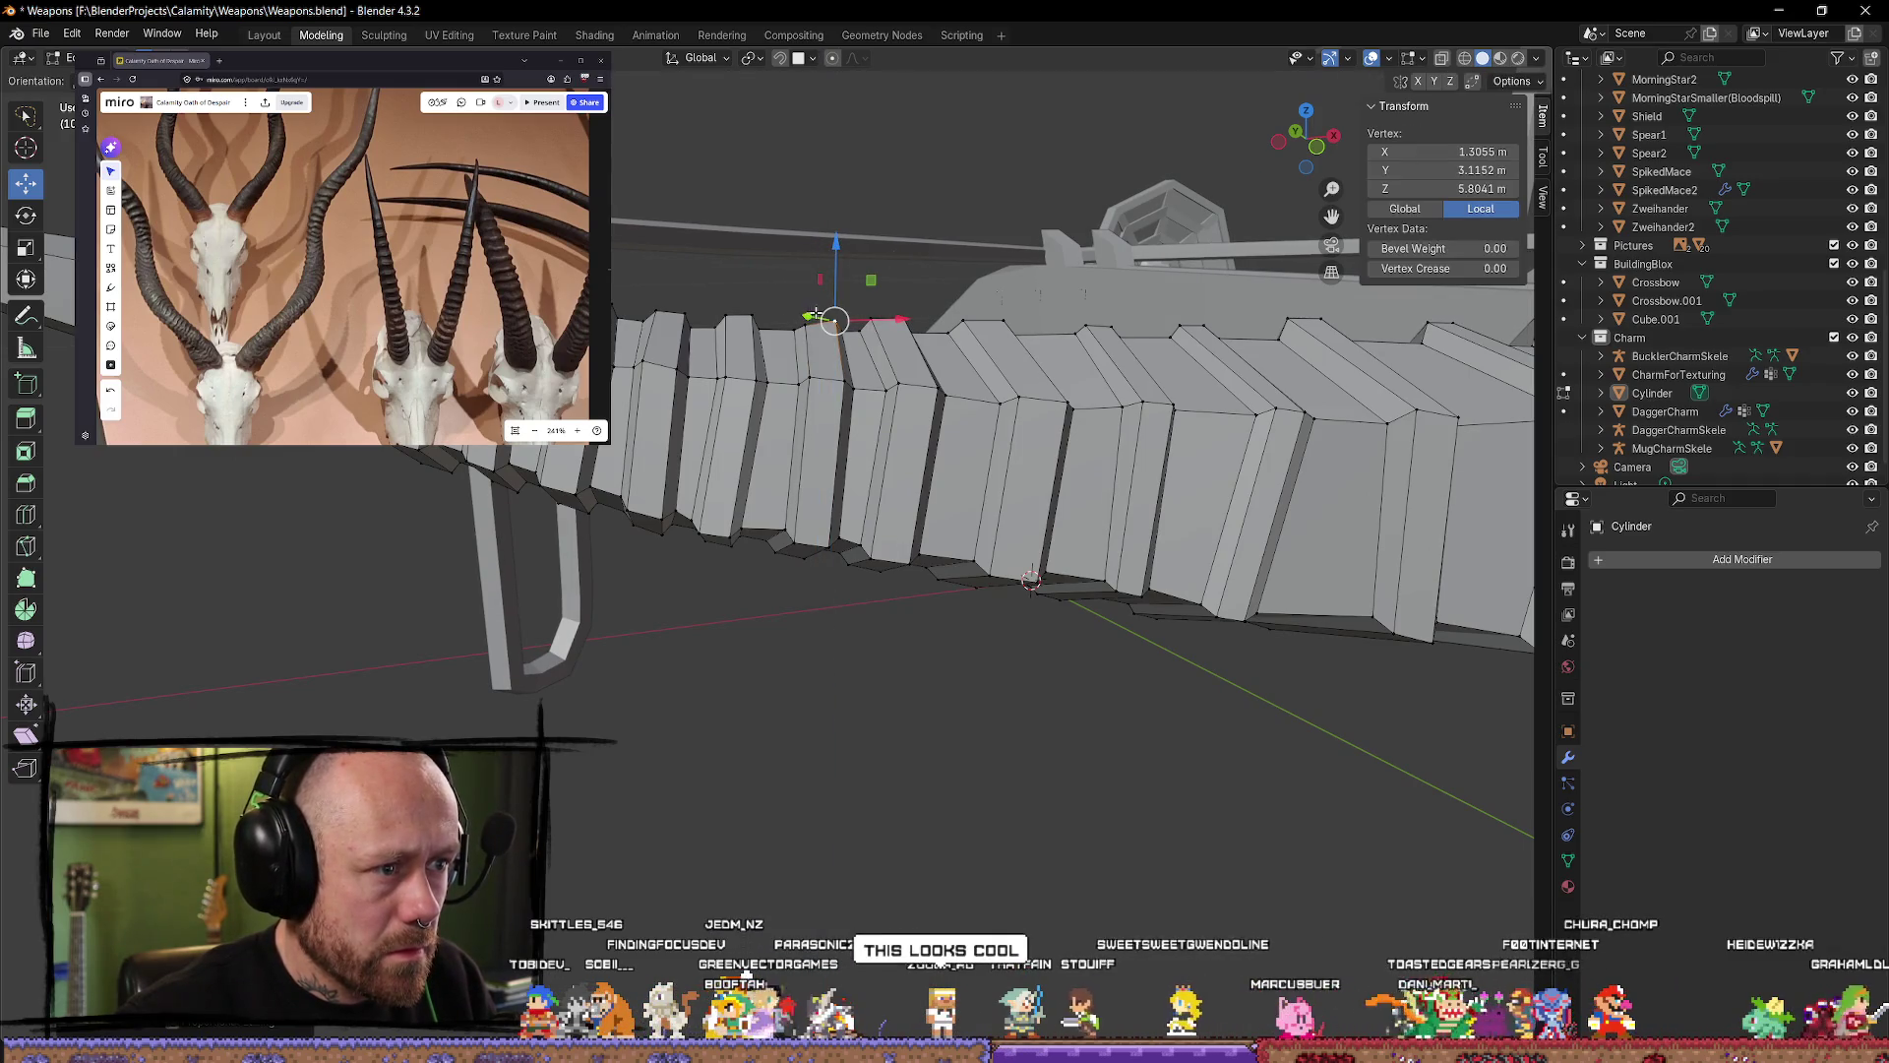
click(875, 285)
mouse_move(876, 285)
middle_down()
mouse_move(841, 442)
mouse_move(871, 378)
middle_up()
scroll(871, 378, up, 3)
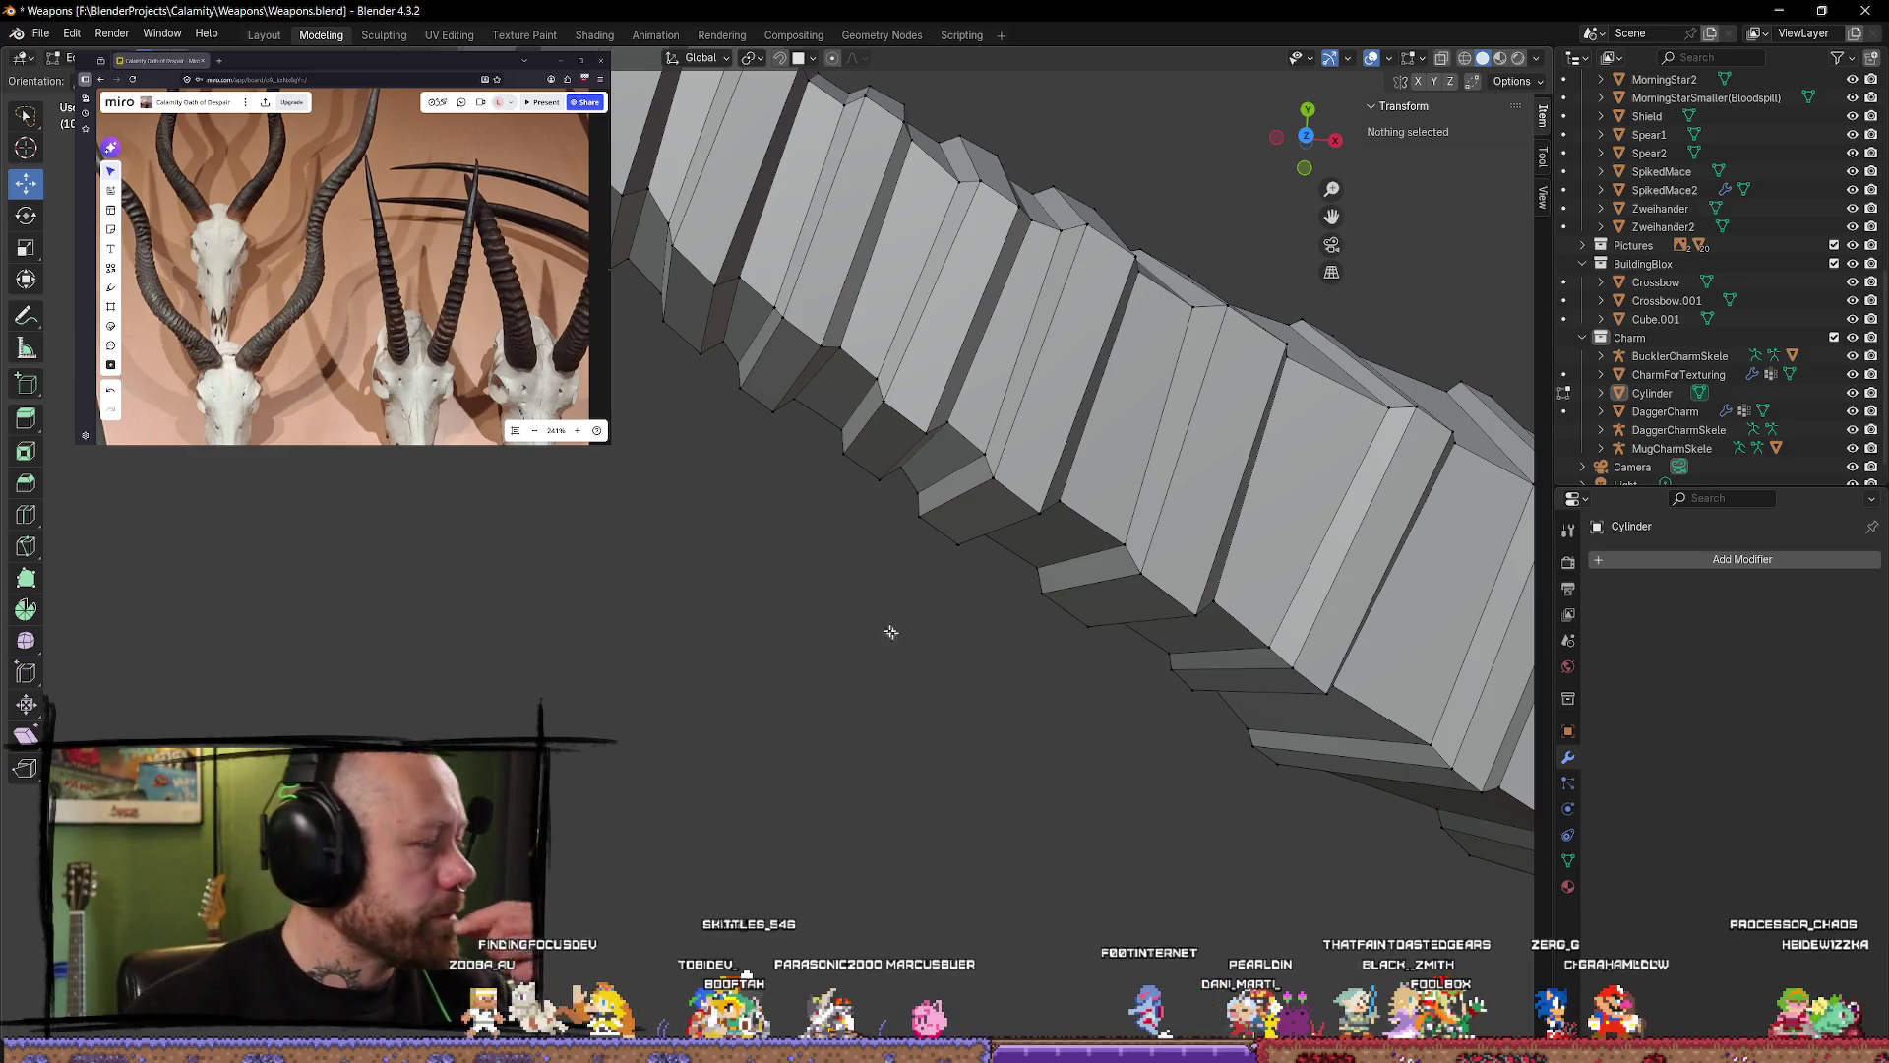
scroll(890, 632, down, 2)
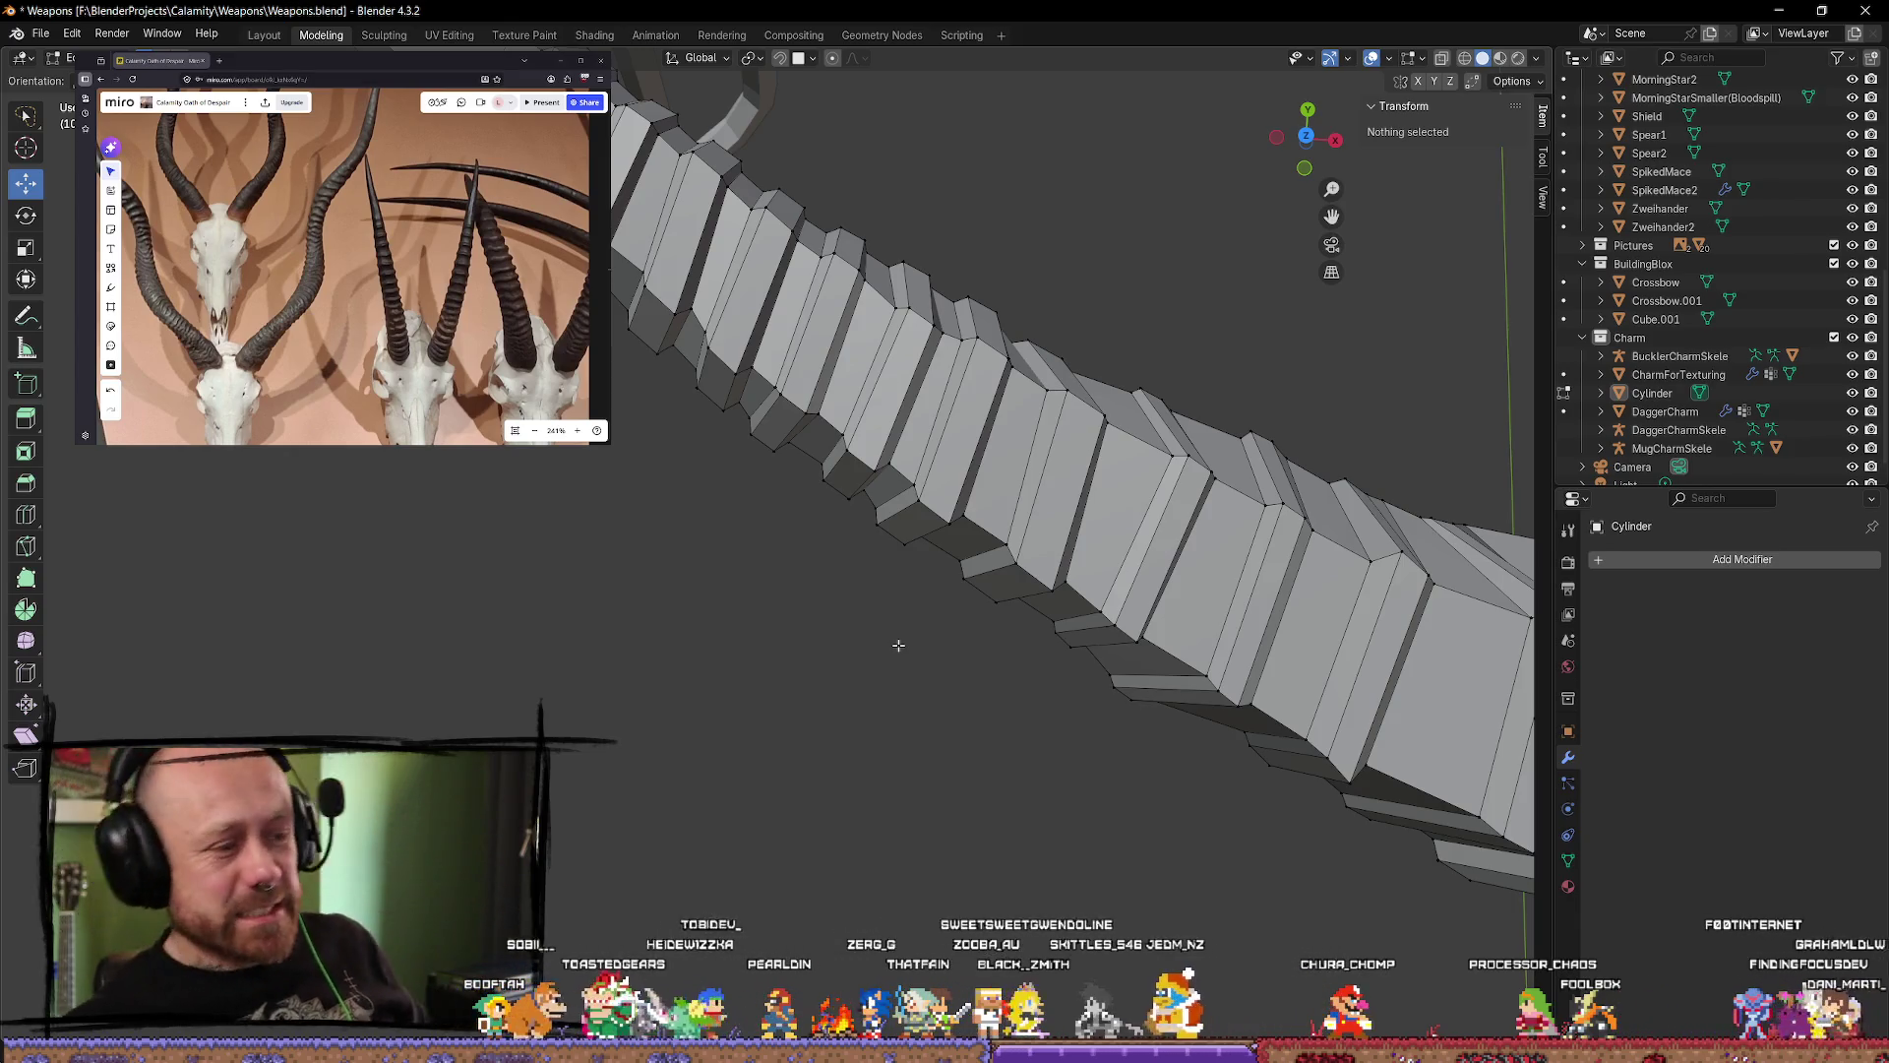
scroll(1266, 407, down, 2)
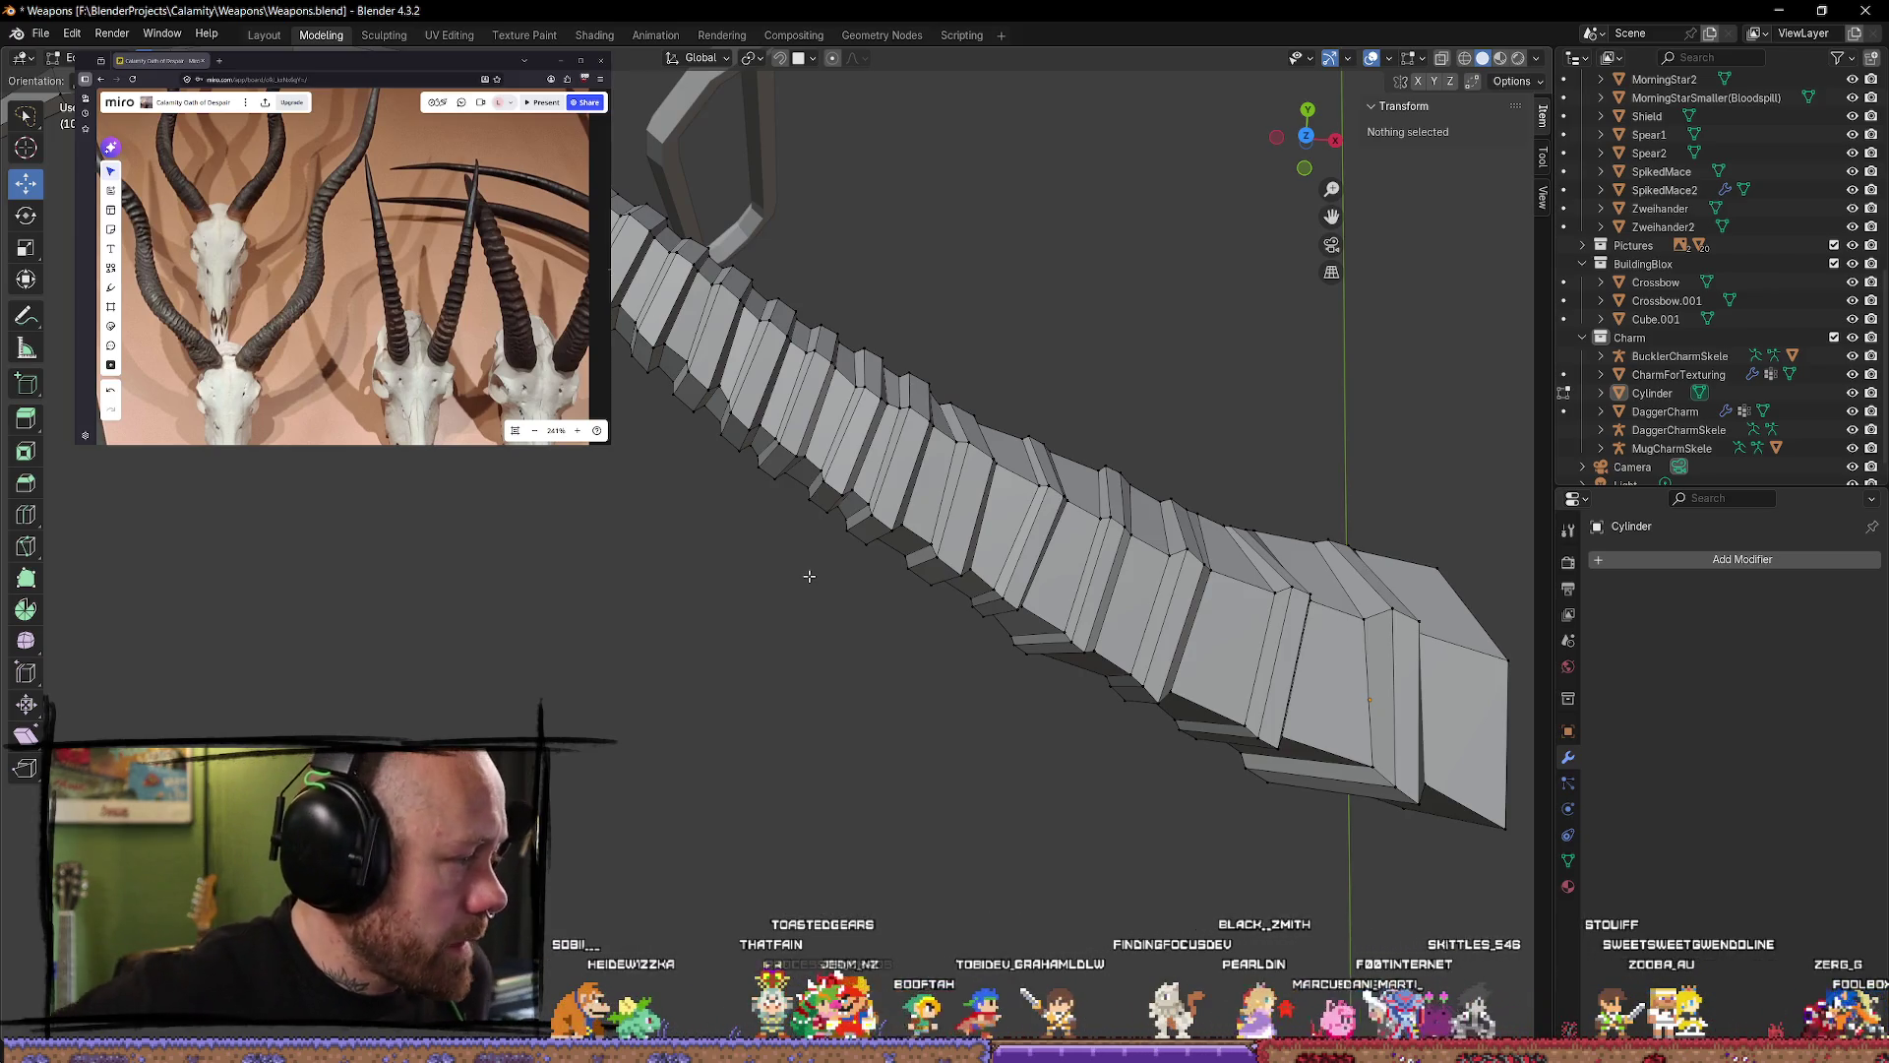
mouse_move(809, 576)
middle_down()
mouse_move(836, 451)
mouse_move(936, 351)
mouse_move(981, 379)
mouse_move(975, 569)
middle_up()
scroll(975, 569, up, 3)
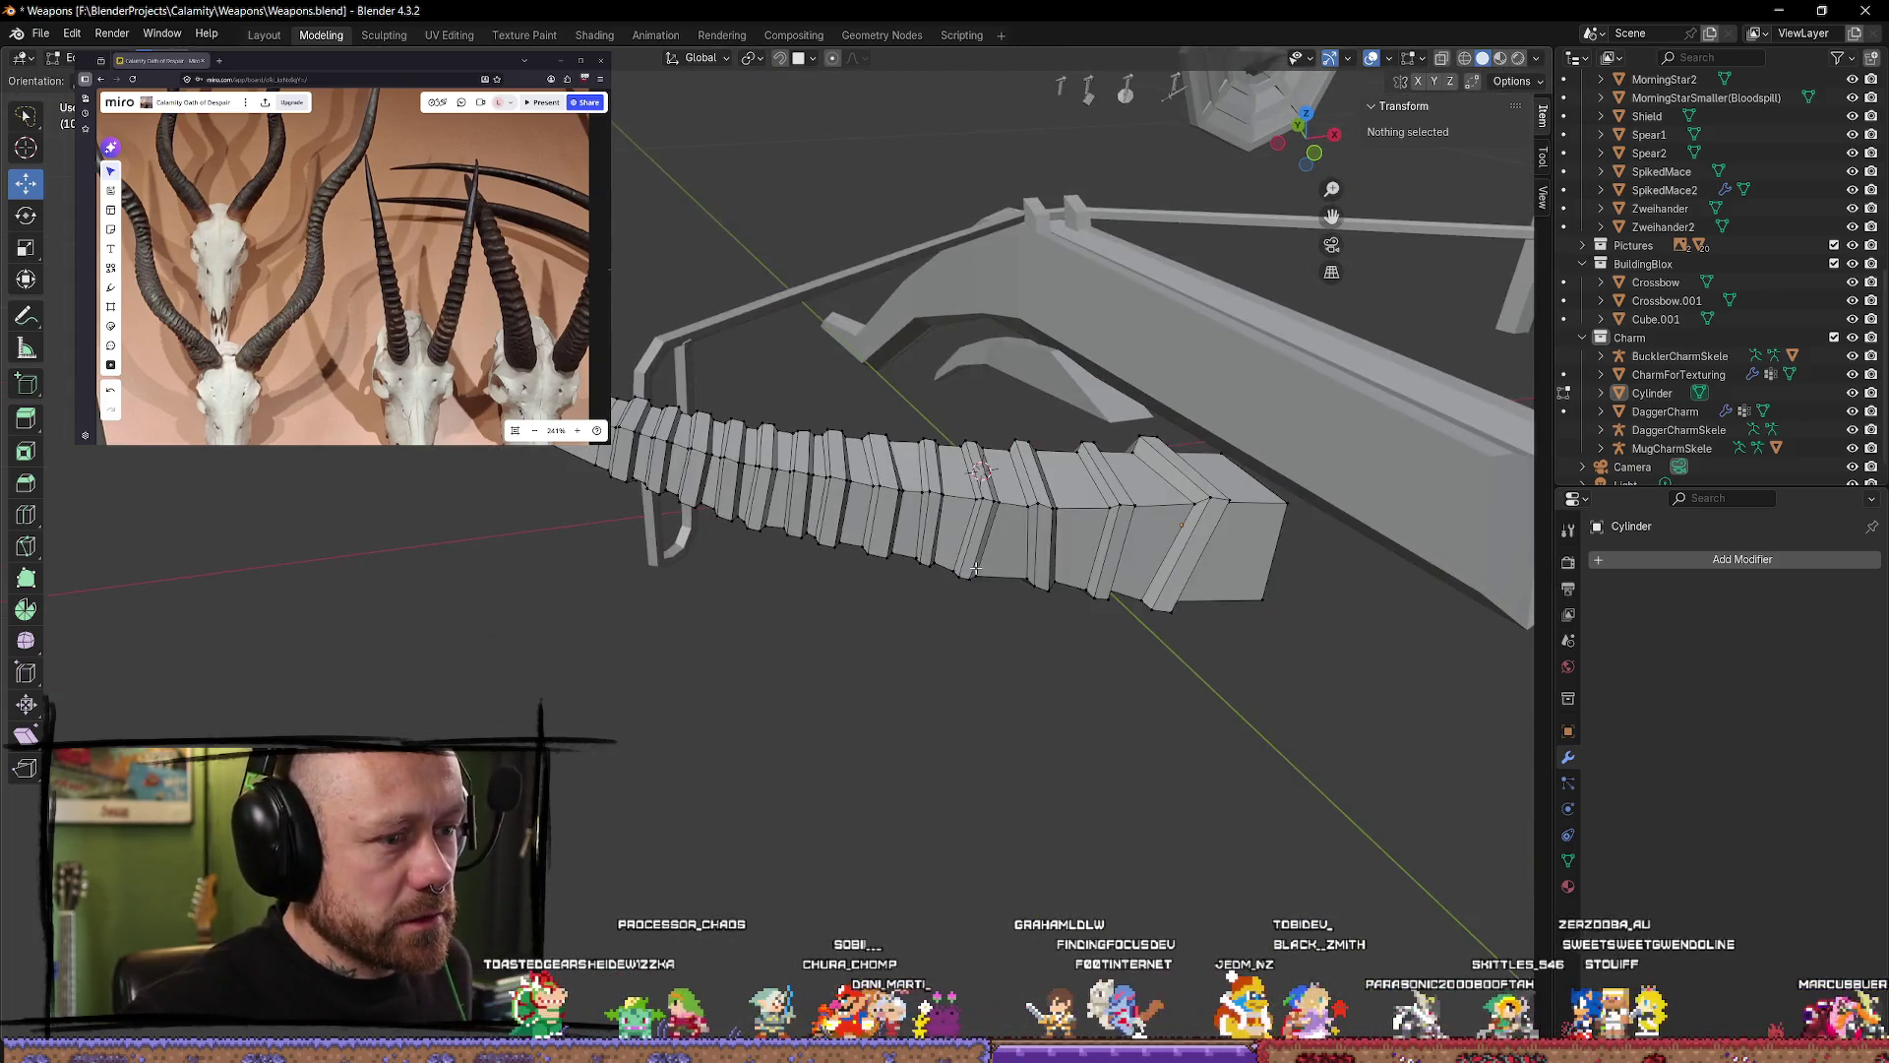
middle_drag(1232, 534, 1189, 611)
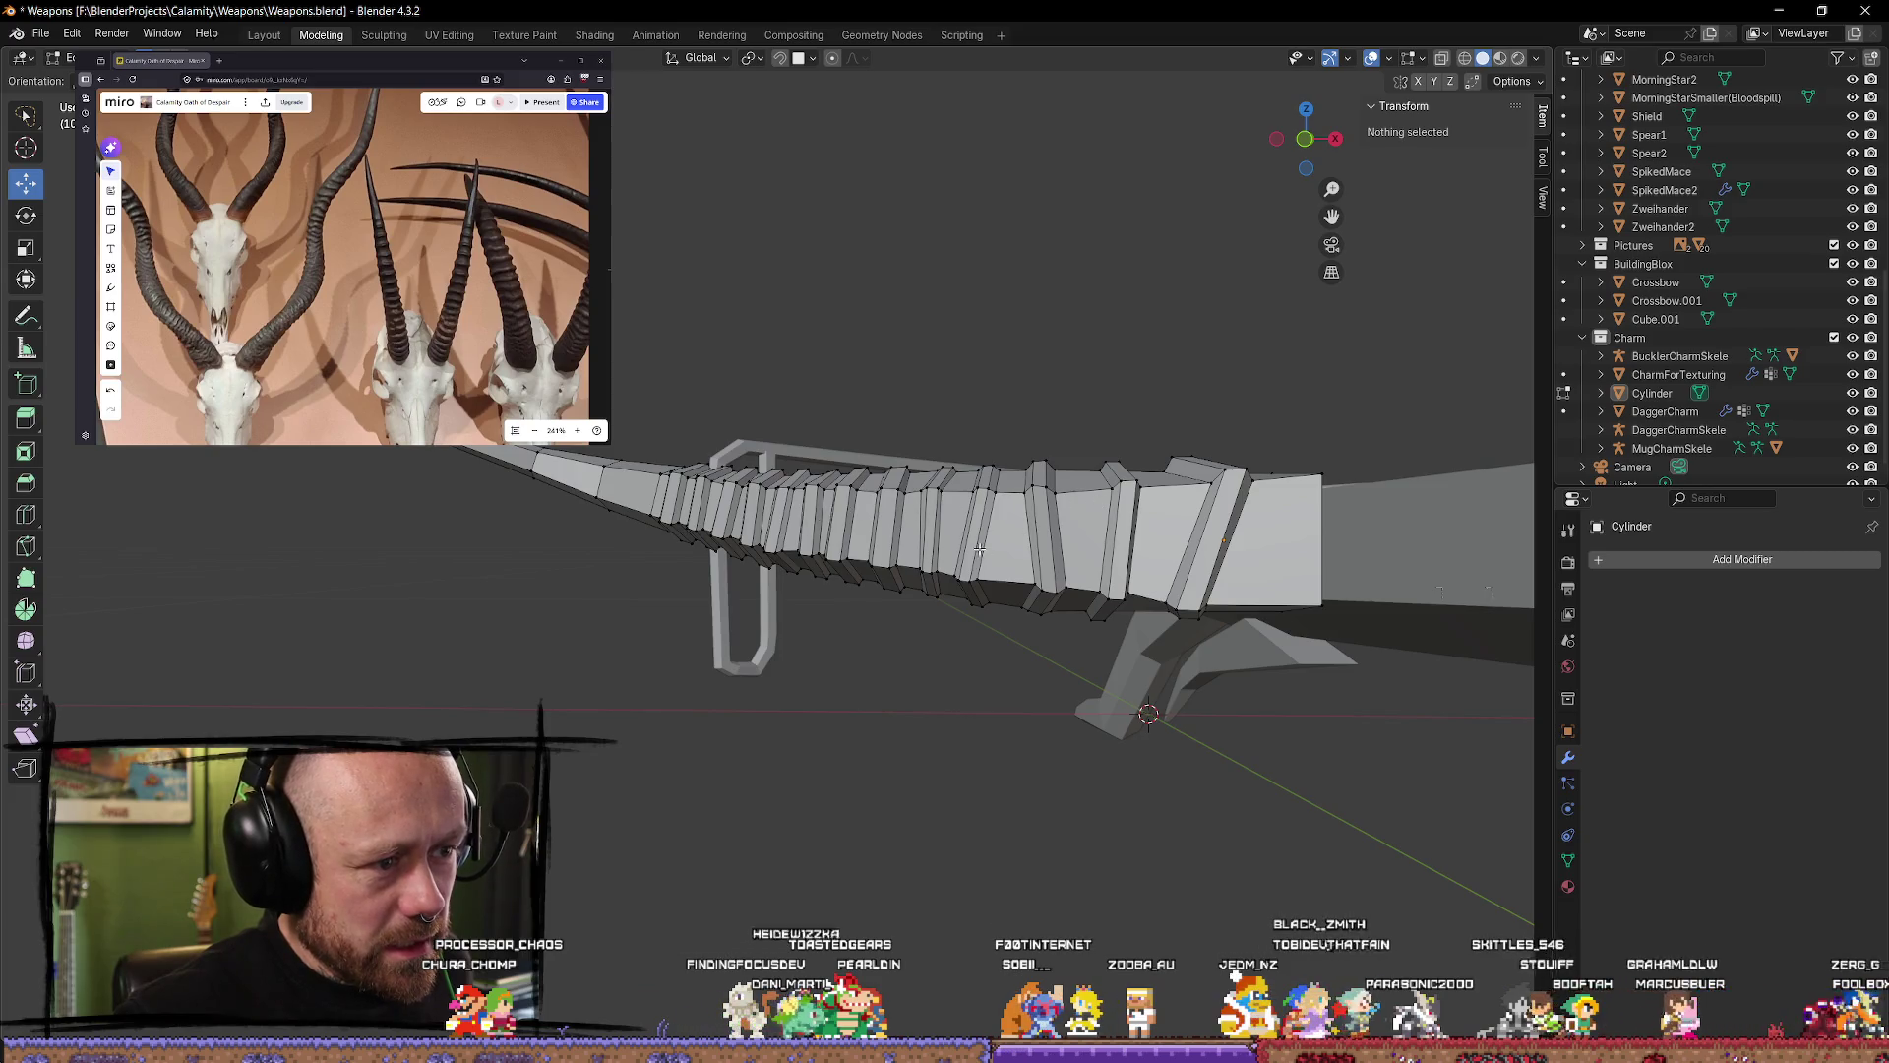
middle_drag(1072, 536, 1081, 597)
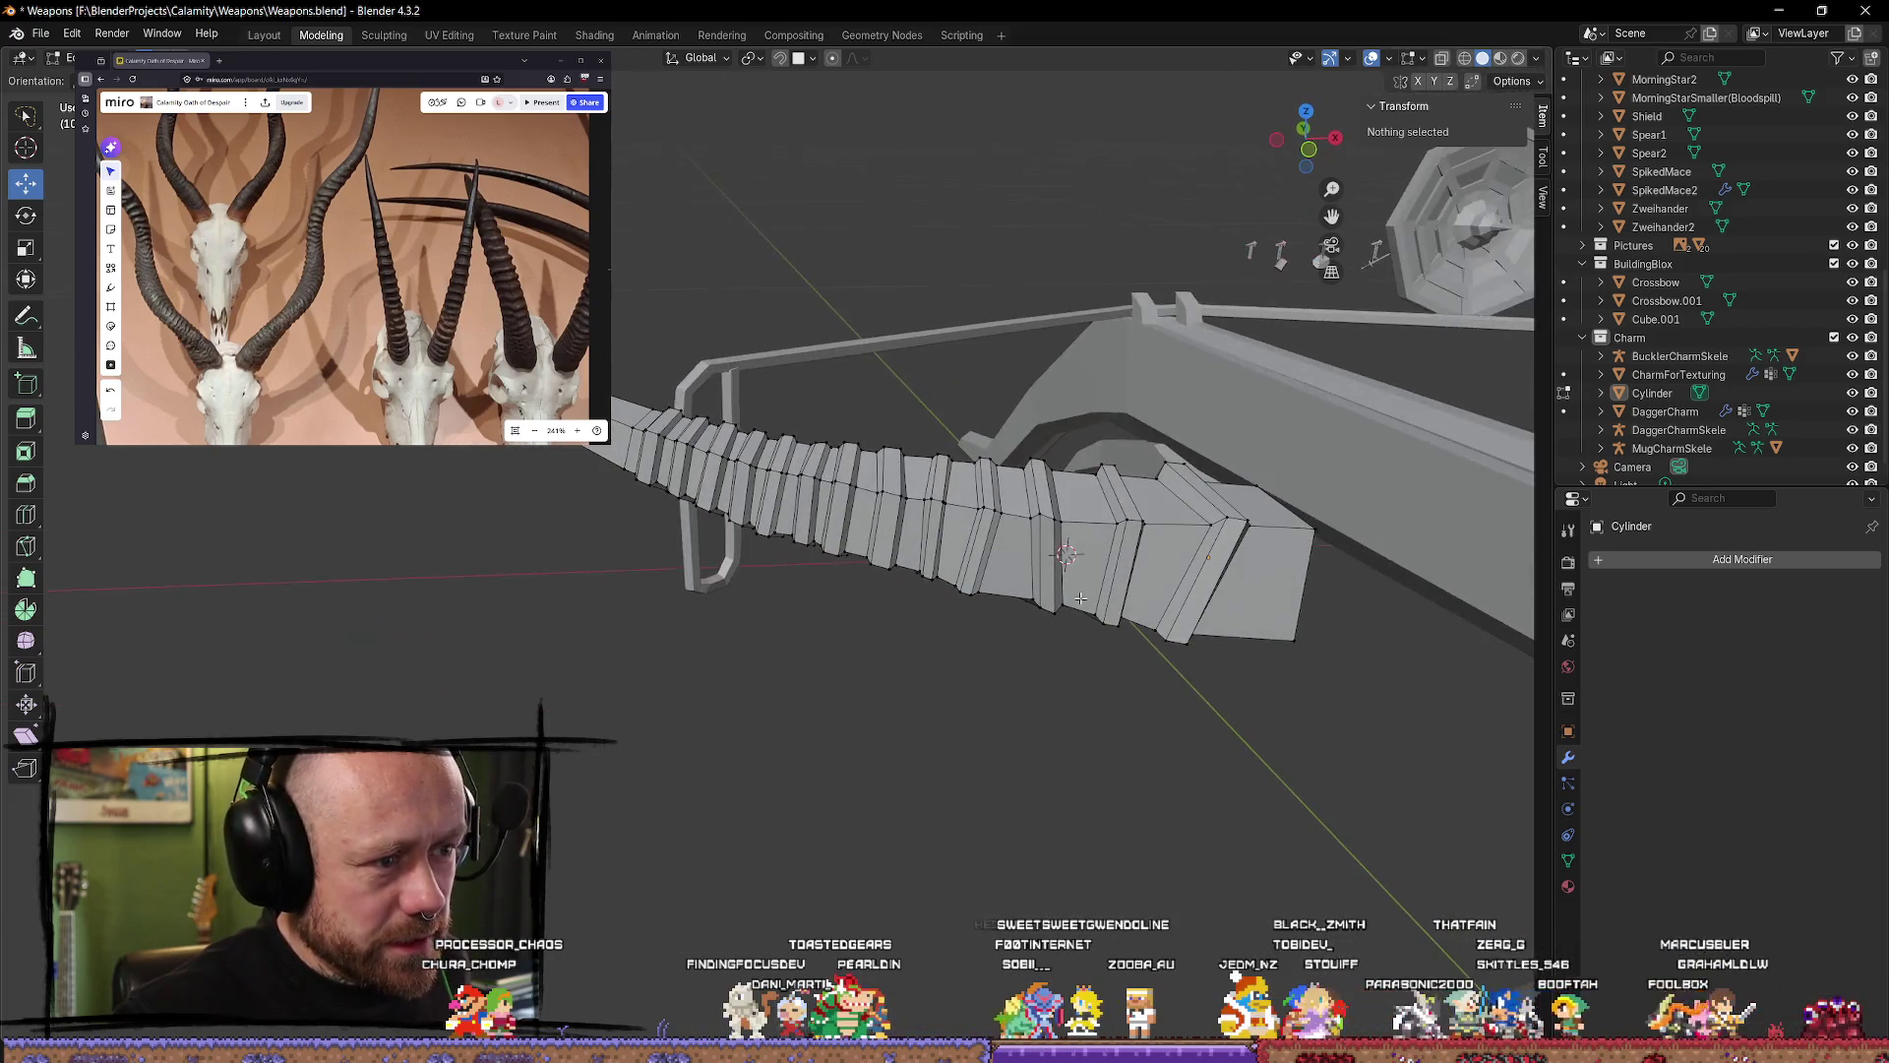
mouse_move(924, 539)
middle_down()
mouse_move(984, 571)
mouse_move(1013, 675)
mouse_move(987, 814)
mouse_move(895, 681)
mouse_move(666, 683)
mouse_move(639, 591)
mouse_move(654, 495)
mouse_move(1059, 662)
mouse_move(1033, 608)
middle_up()
scroll(1035, 587, up, 3)
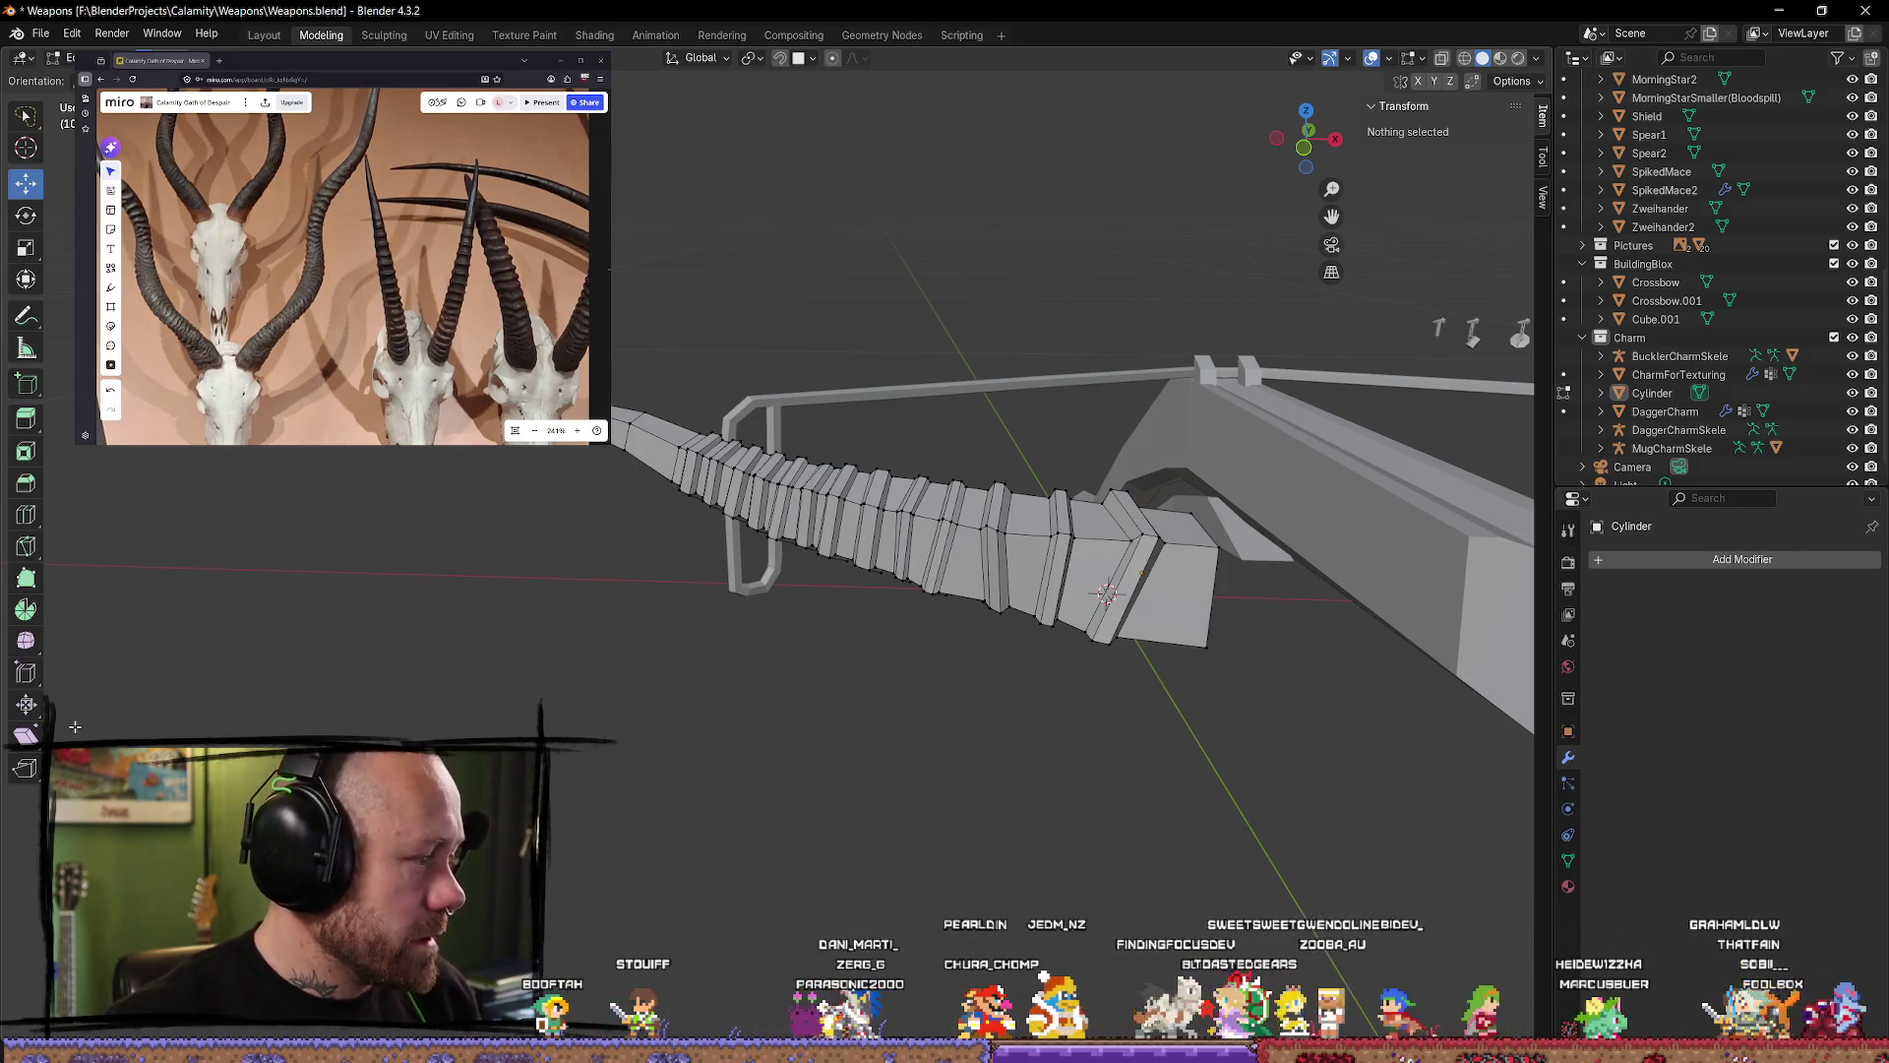
mouse_move(237, 694)
middle_down()
mouse_move(523, 658)
mouse_move(781, 572)
middle_up()
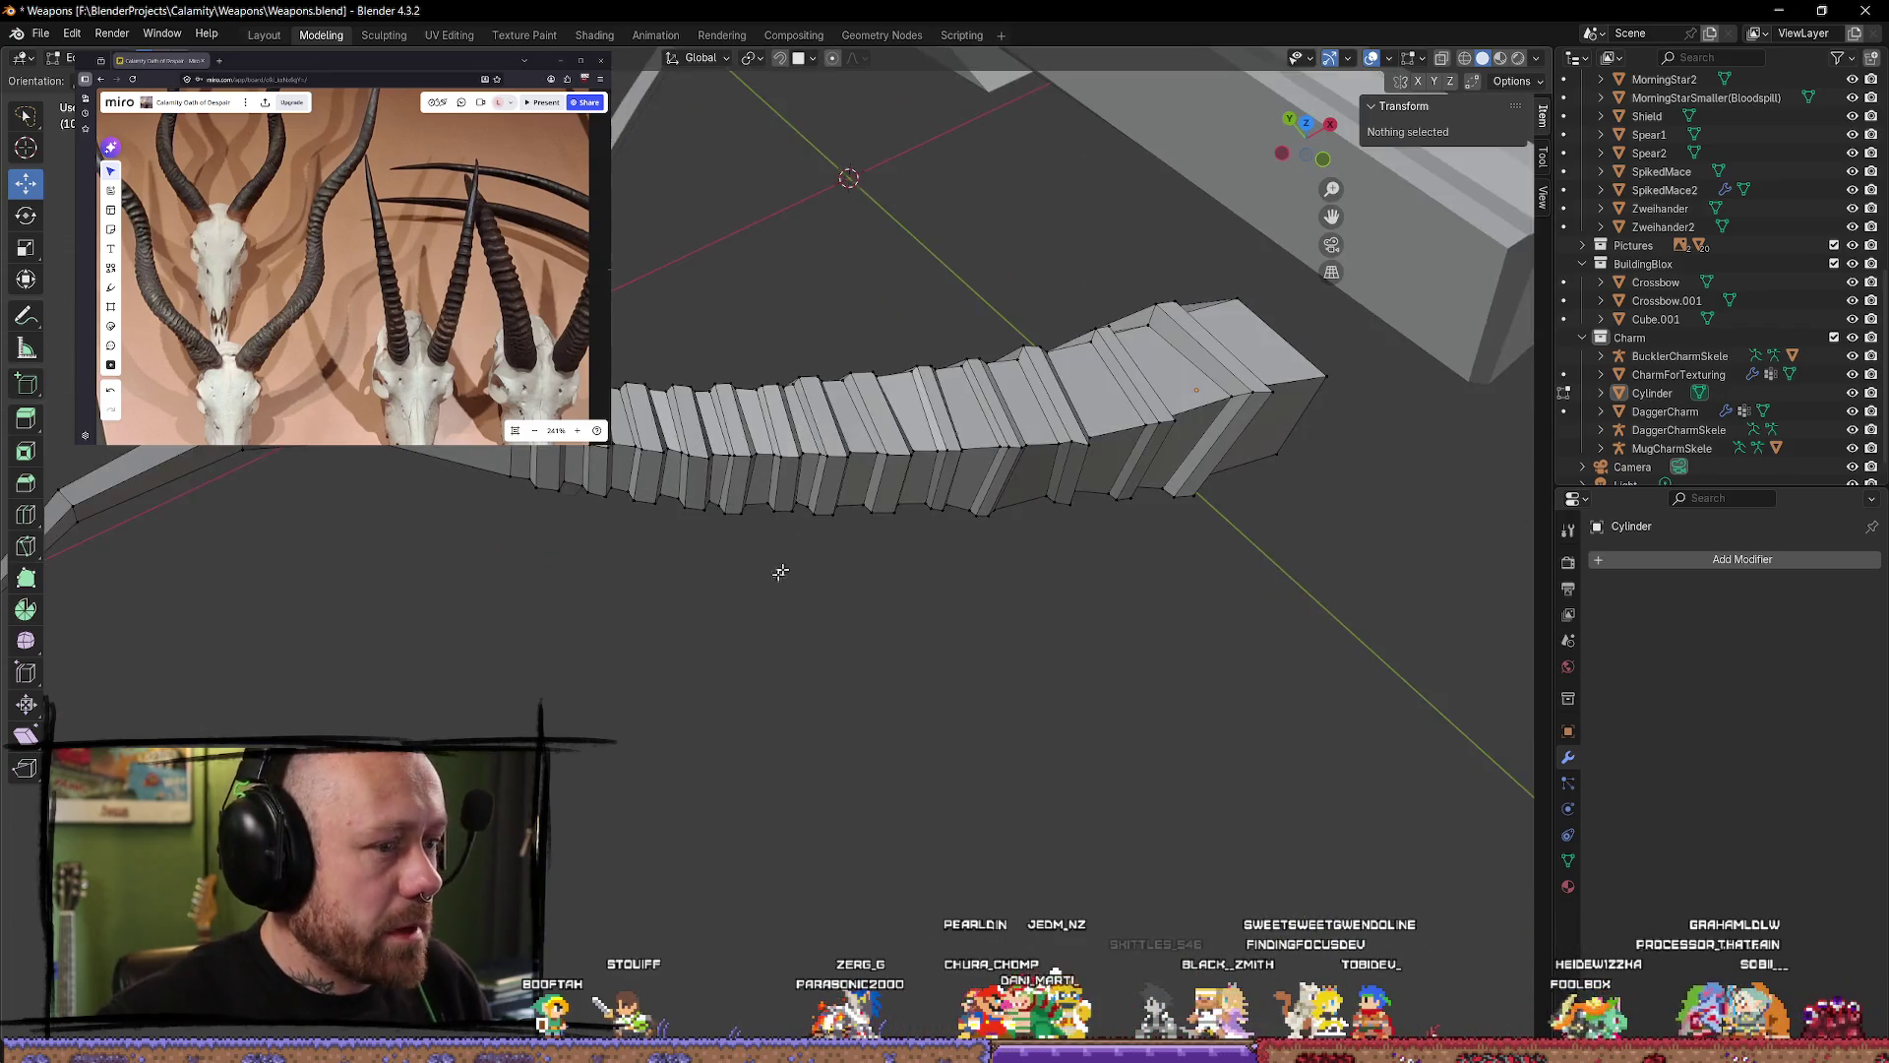
click(818, 434)
click(895, 406)
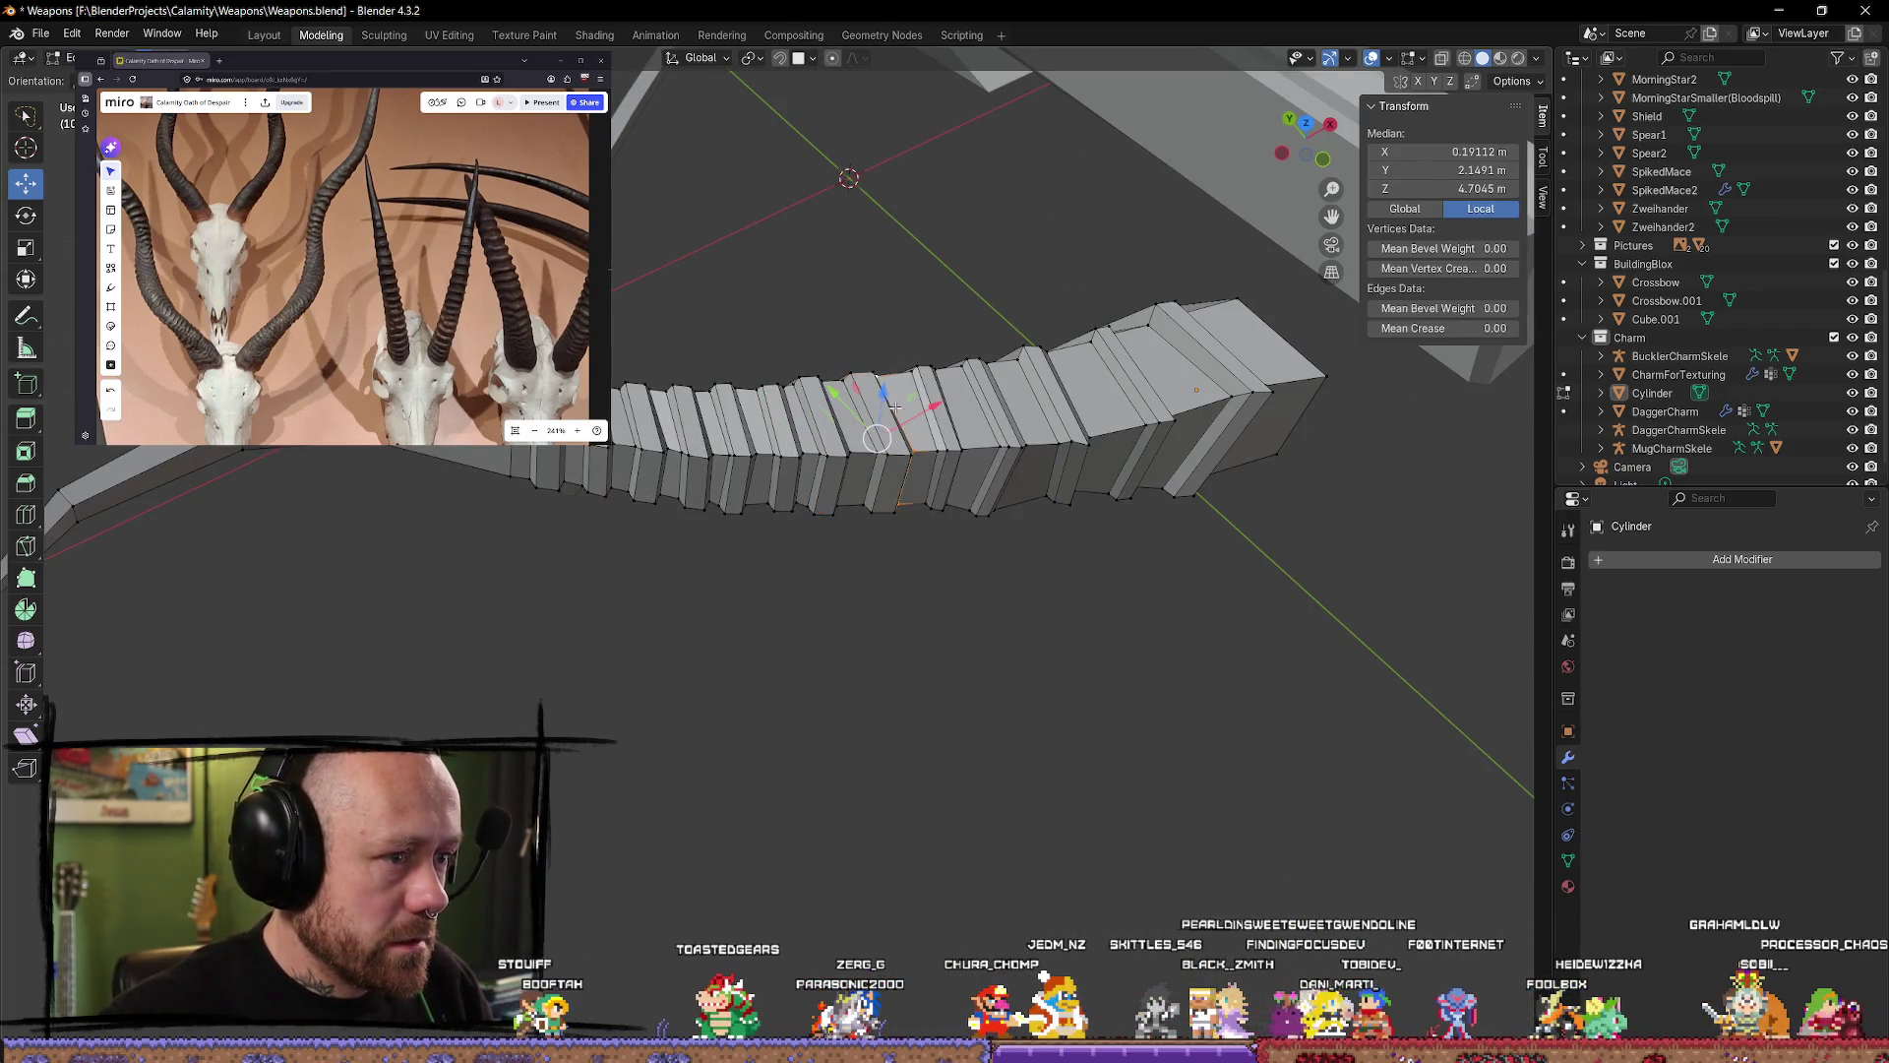
click(949, 463)
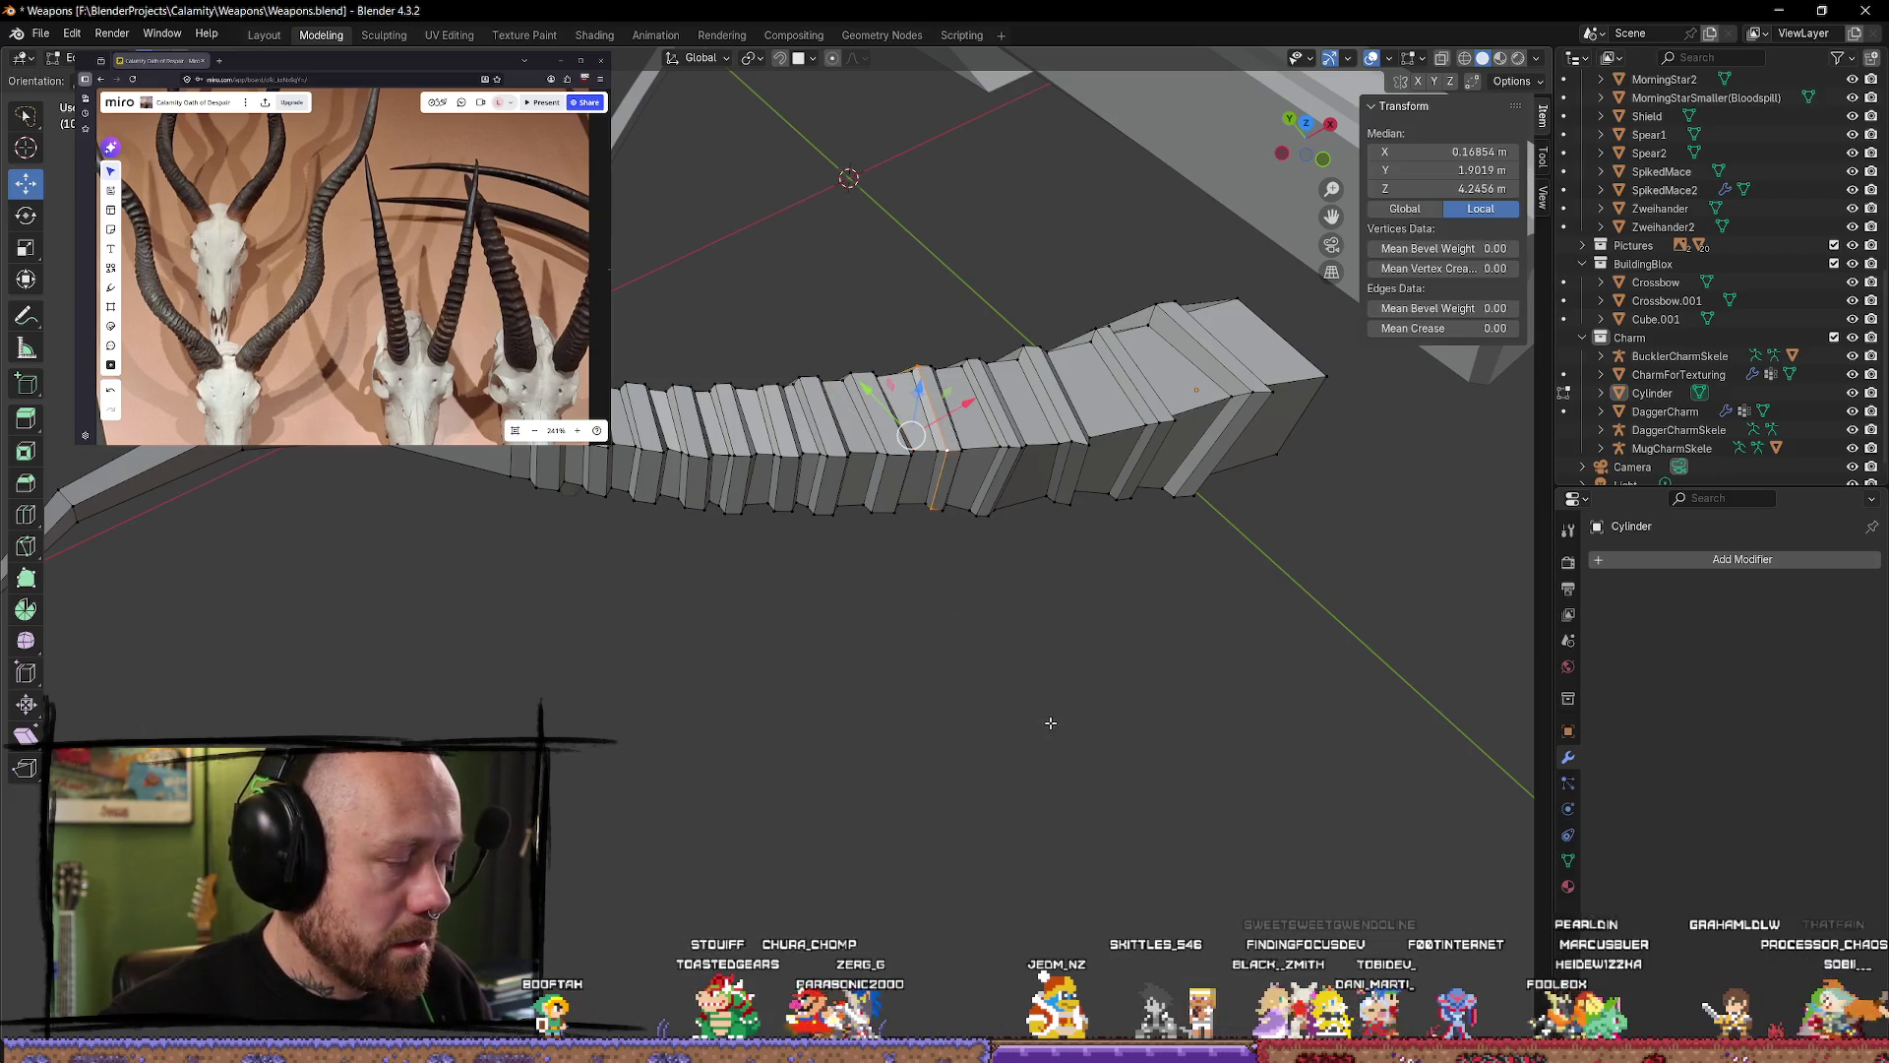
mouse_move(1051, 723)
middle_down()
mouse_move(957, 646)
mouse_move(975, 603)
mouse_move(997, 679)
mouse_move(944, 683)
mouse_move(948, 539)
middle_up()
key(alt+a)
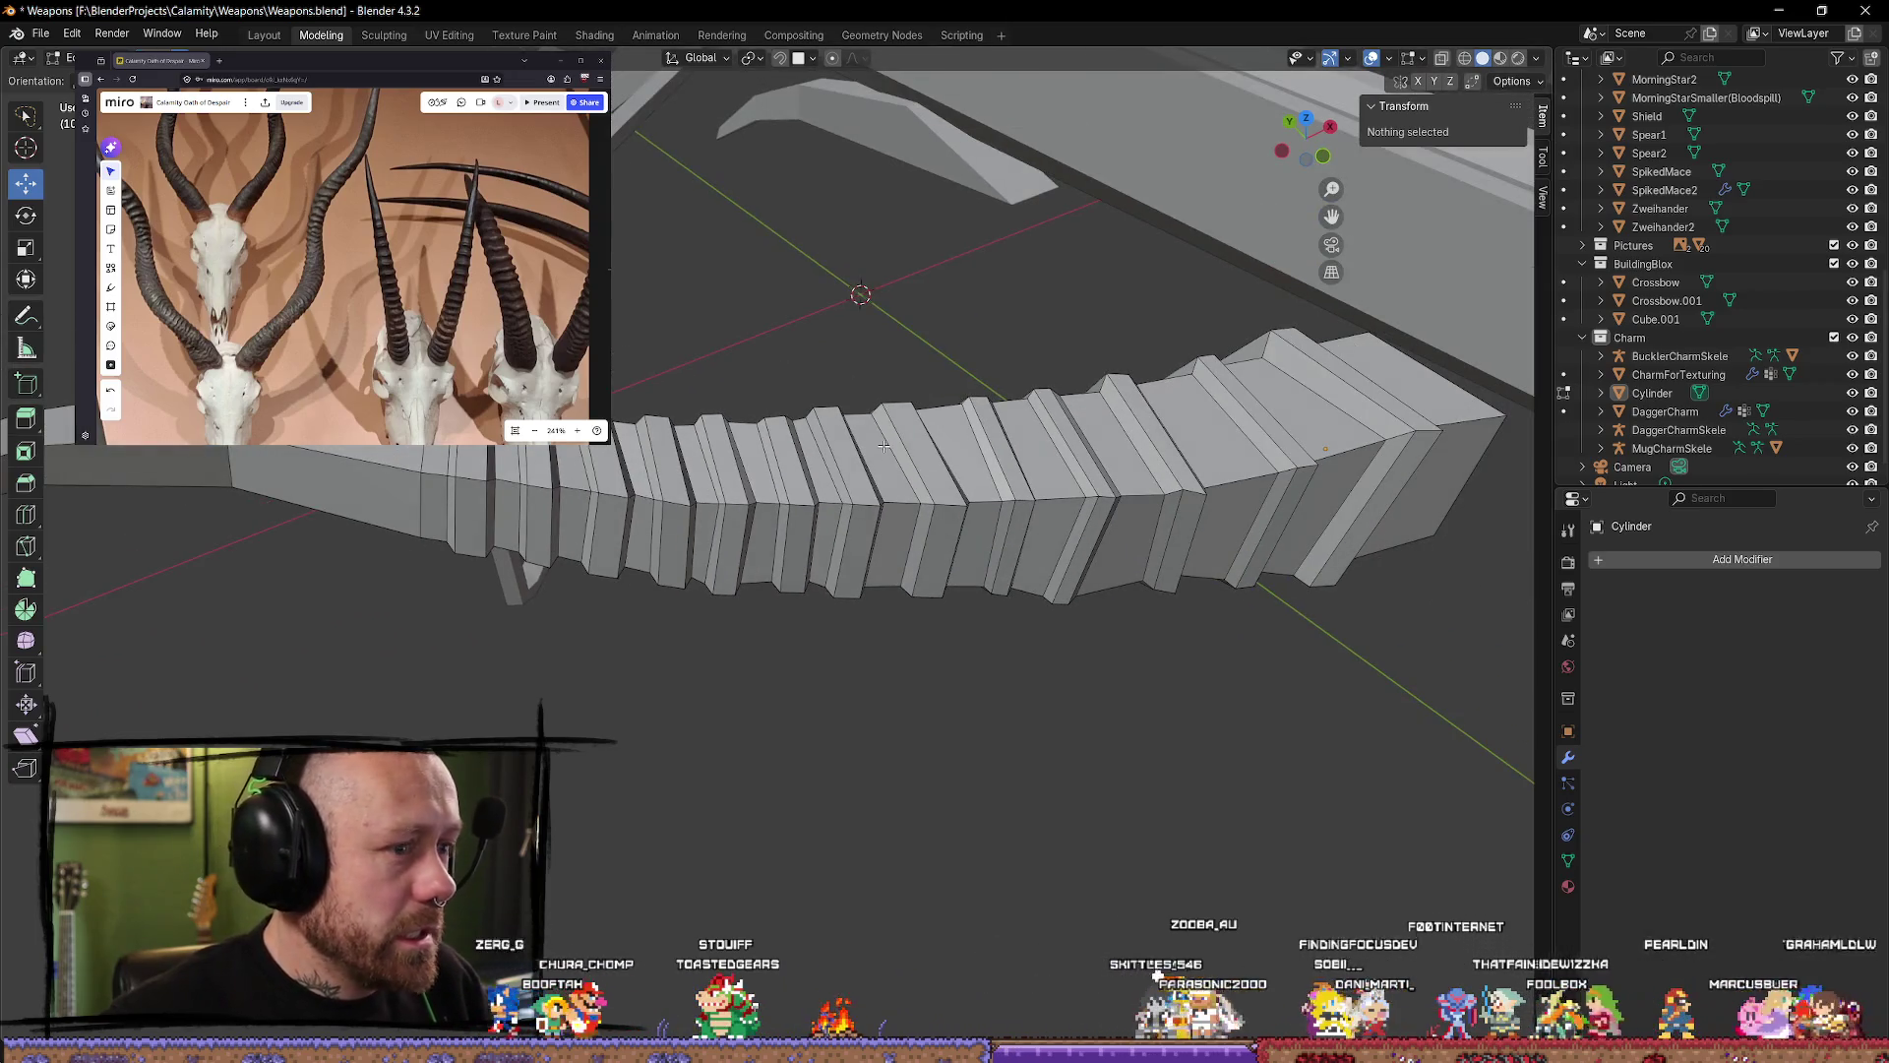
alt+click(956, 536)
key(alt+a)
alt+click(977, 591)
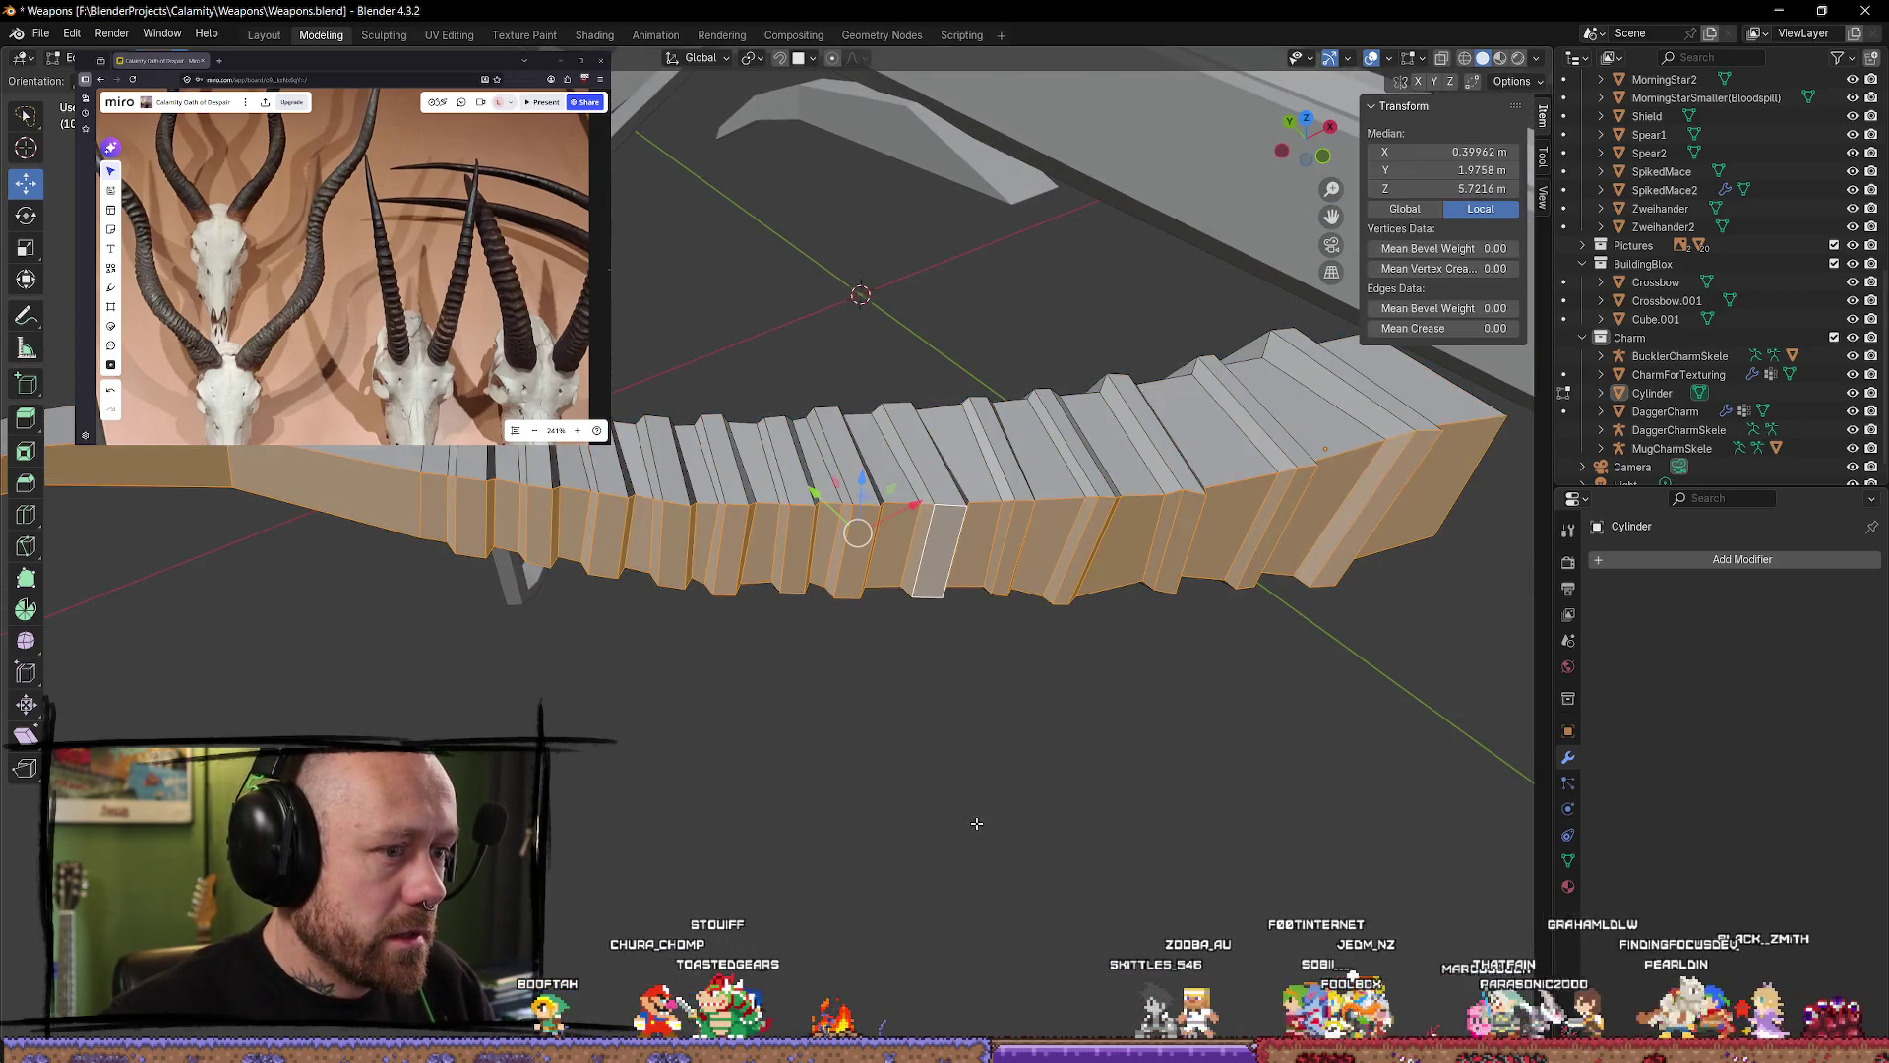
mouse_move(977, 640)
middle_down()
mouse_move(860, 671)
mouse_move(926, 728)
middle_up()
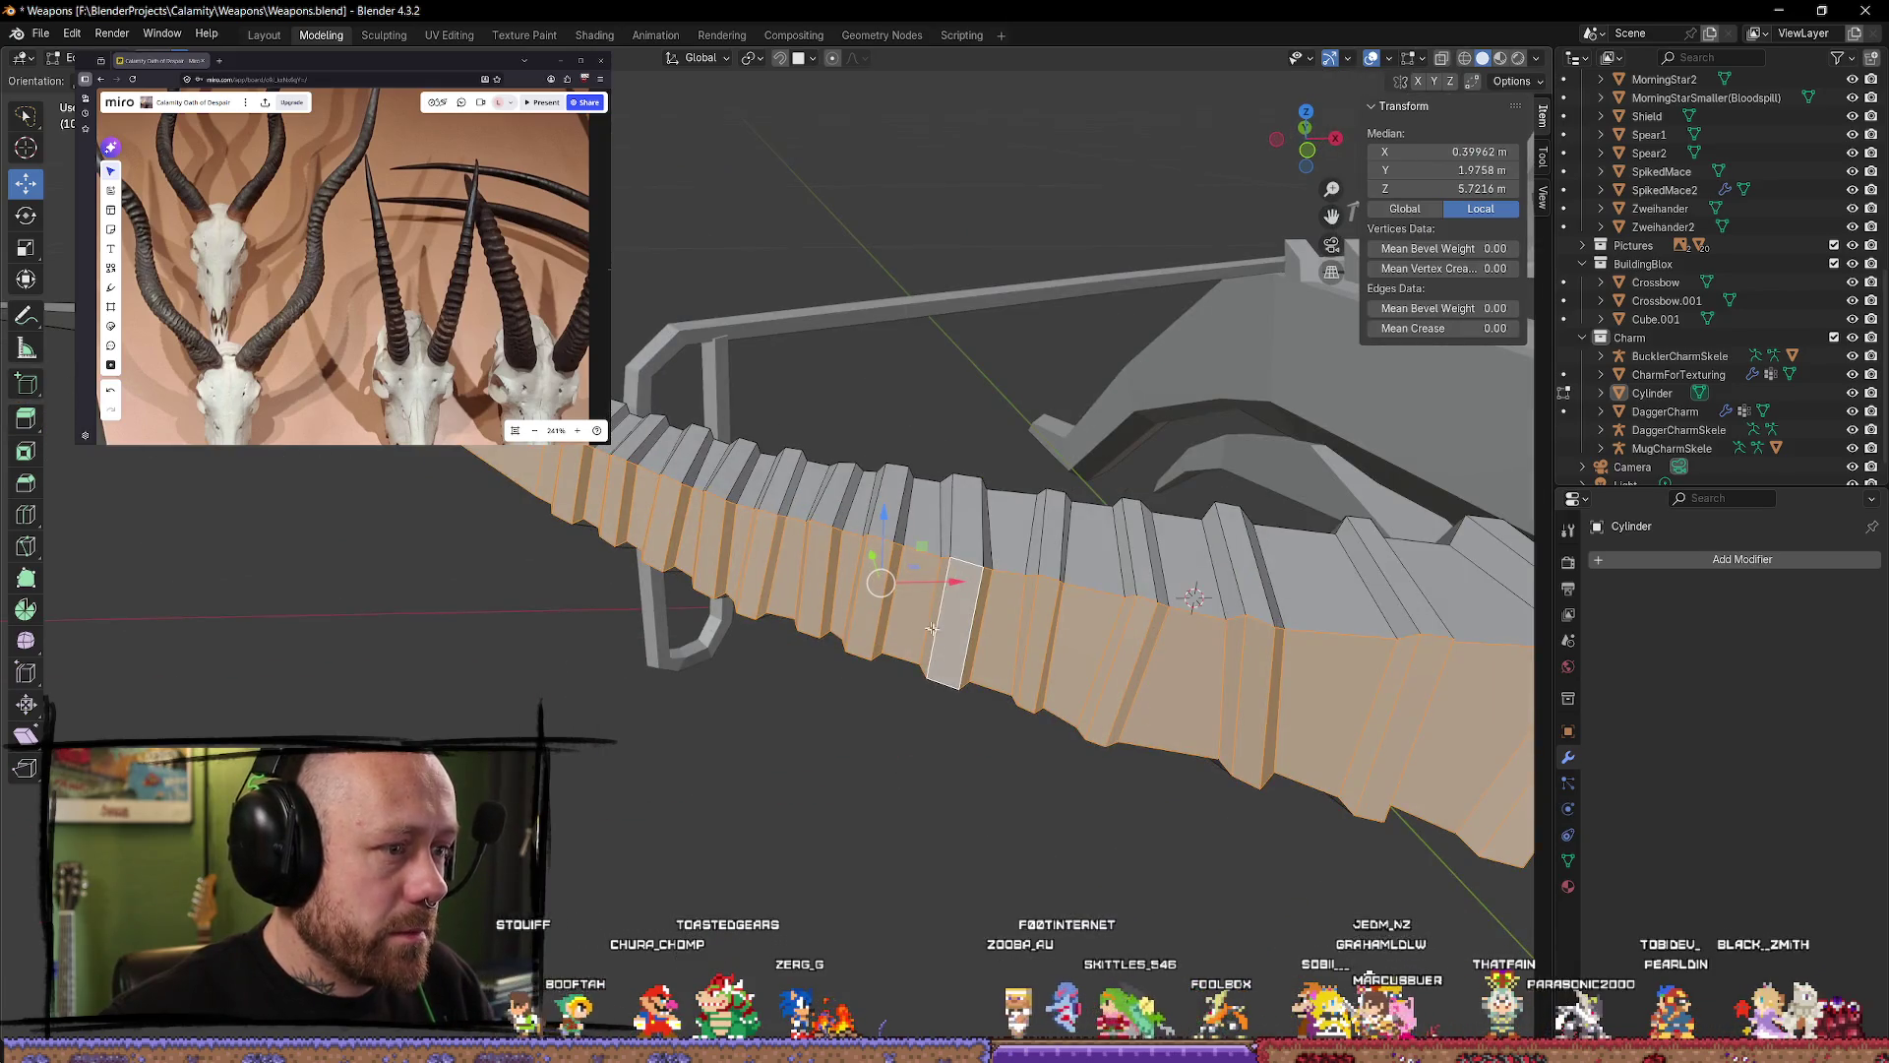
middle_drag(615, 537, 736, 482)
alt+click(739, 480)
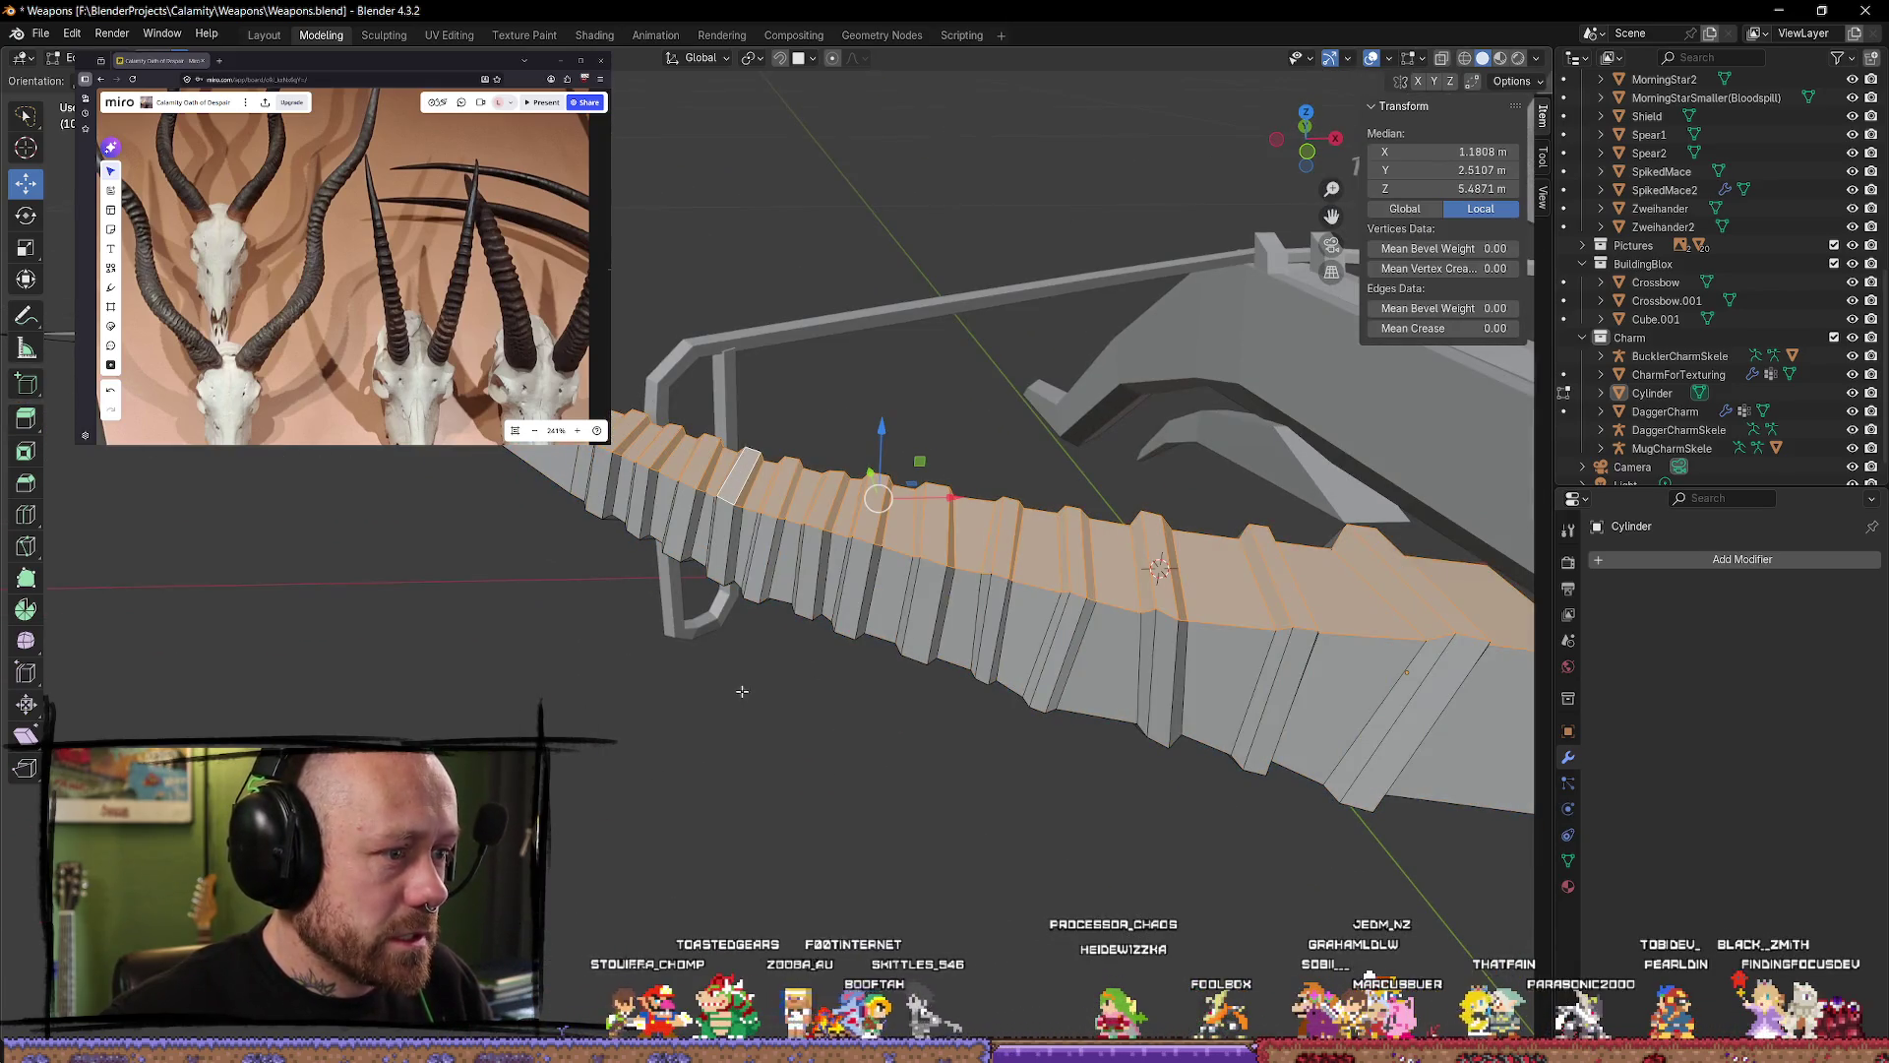
key(alt+a)
middle_drag(882, 784, 734, 556)
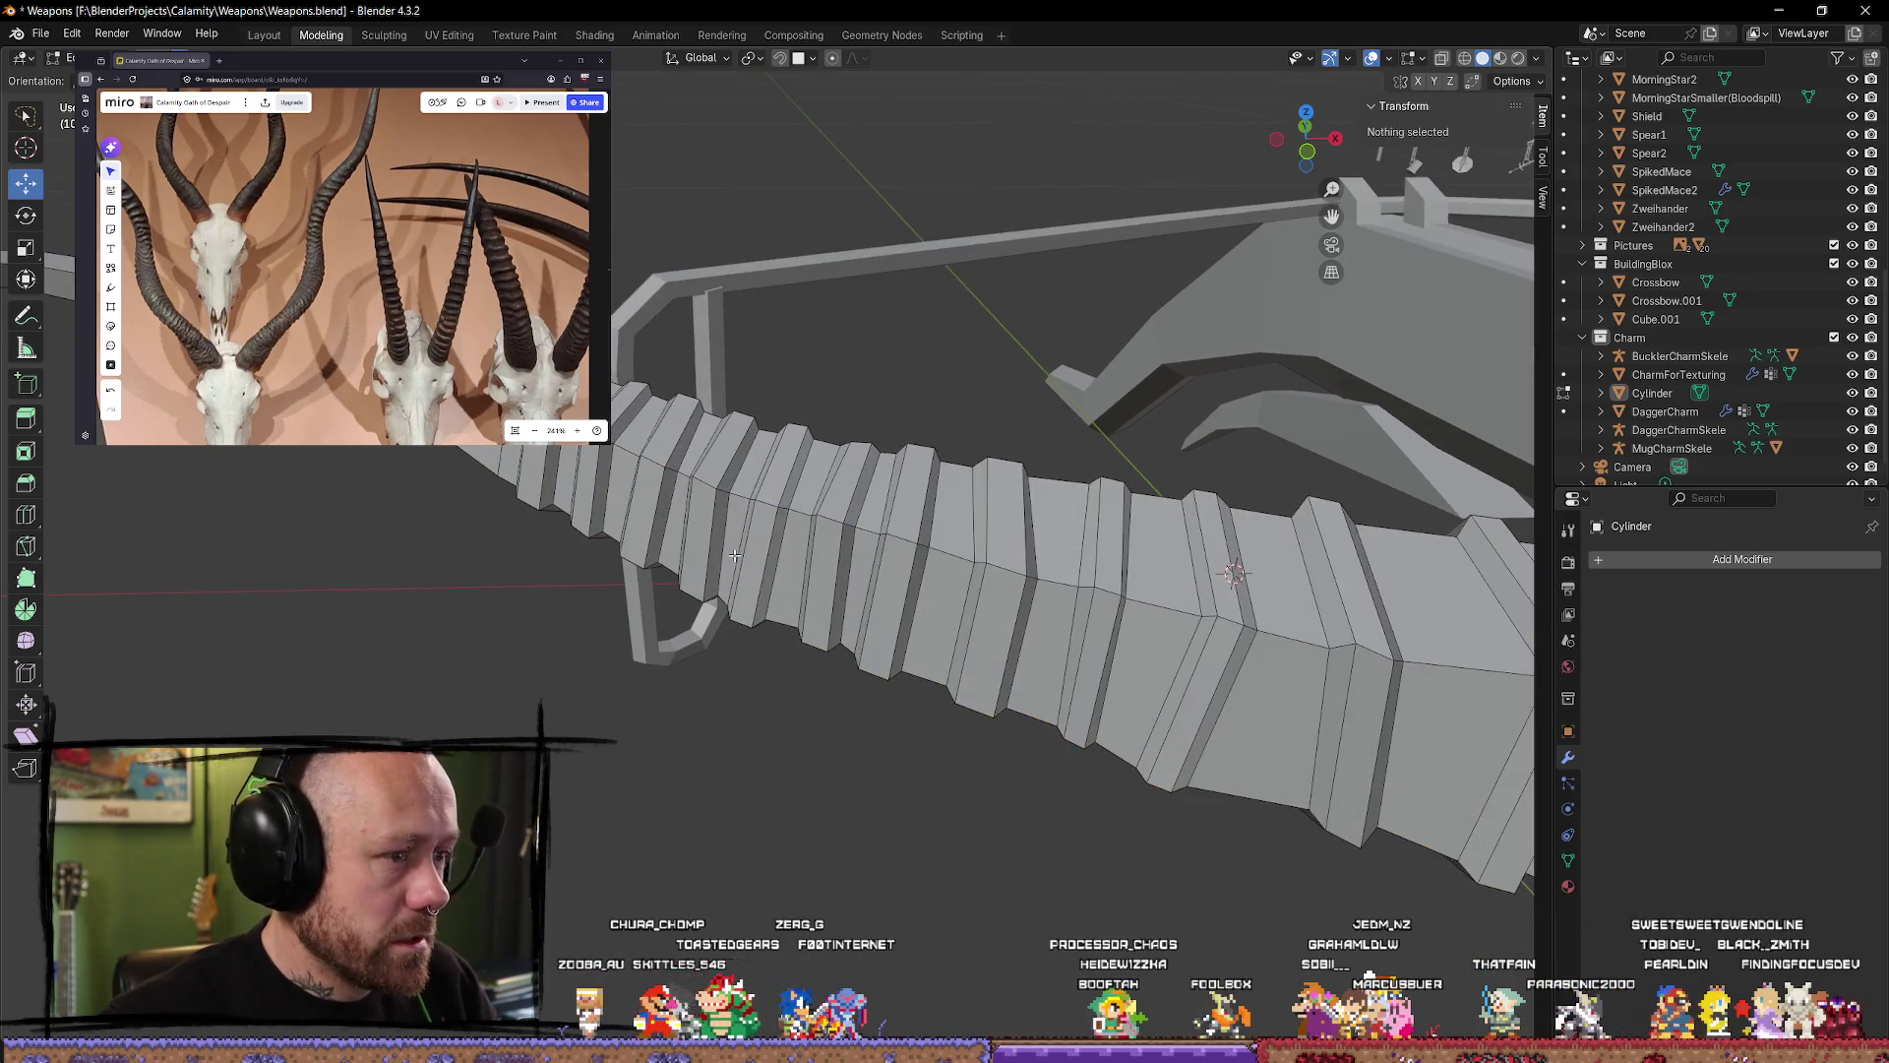
alt+click(821, 470)
mouse_move(821, 470)
middle_down()
mouse_move(902, 567)
mouse_move(874, 497)
middle_up()
click(874, 498)
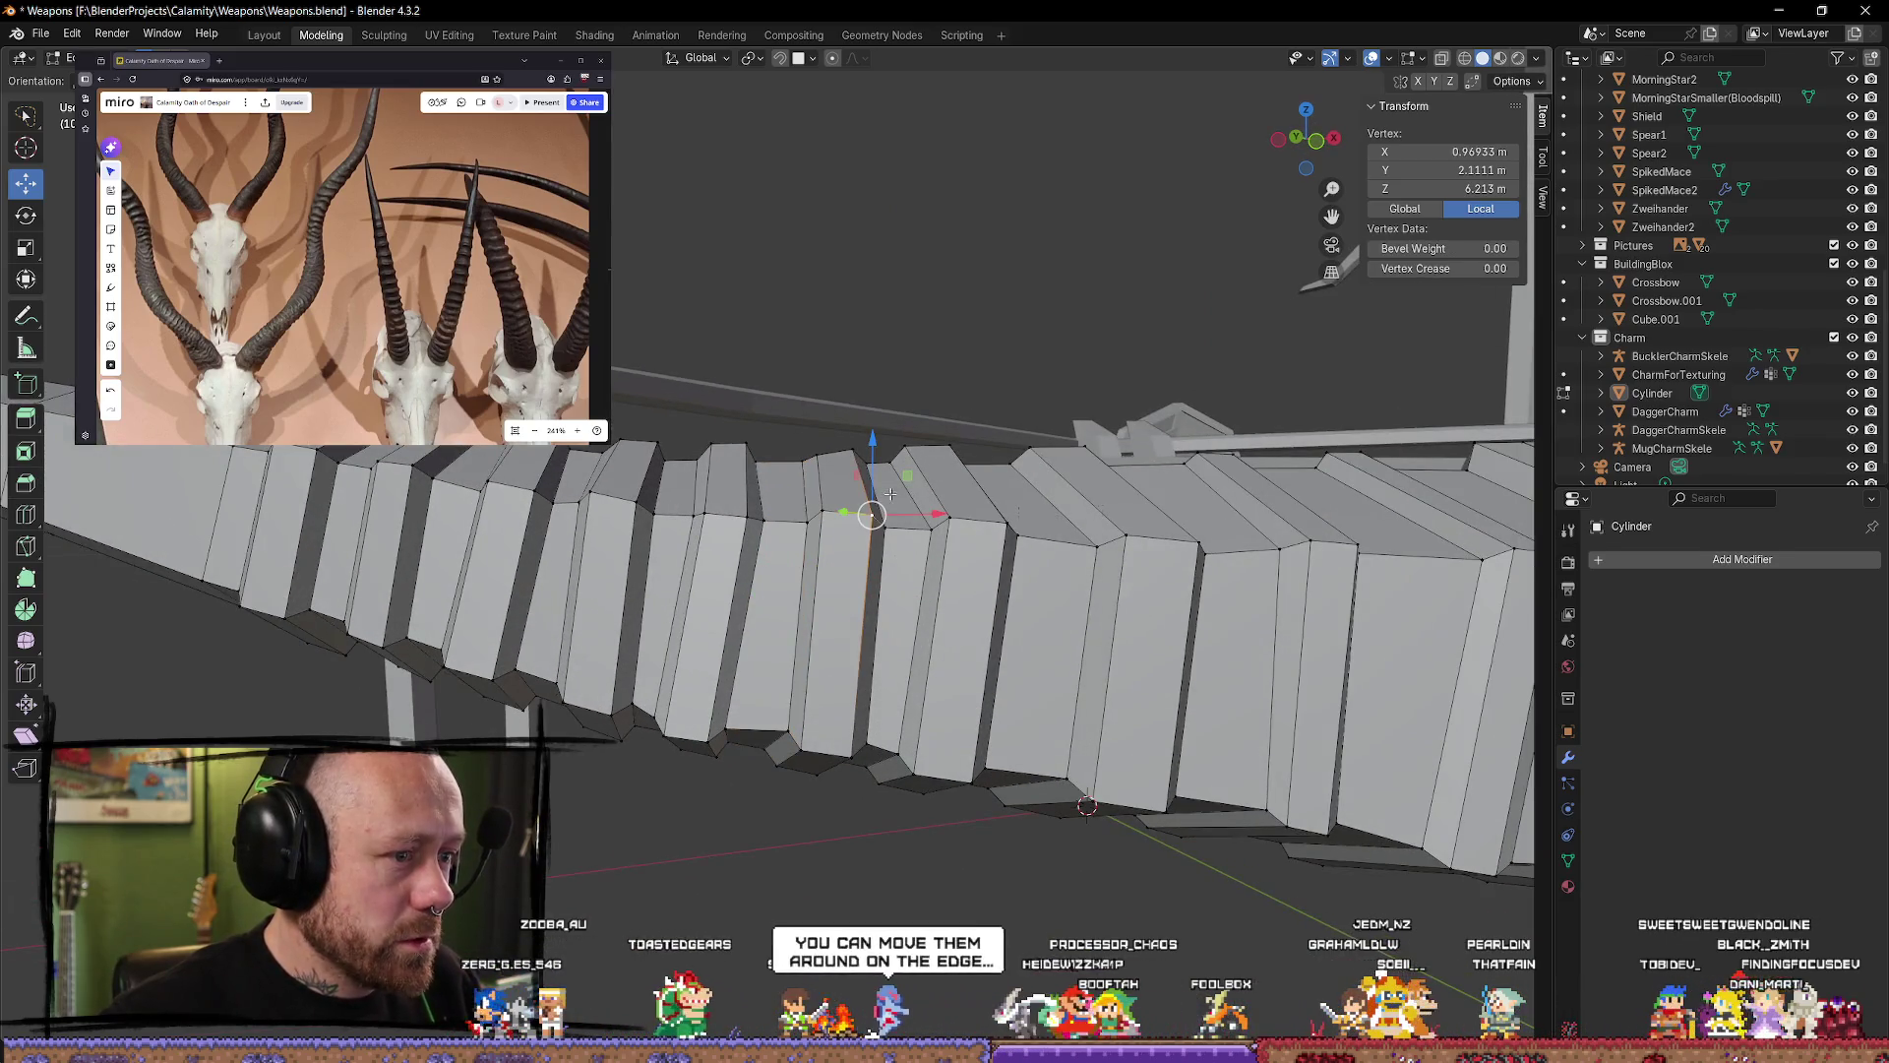
click(829, 496)
click(778, 873)
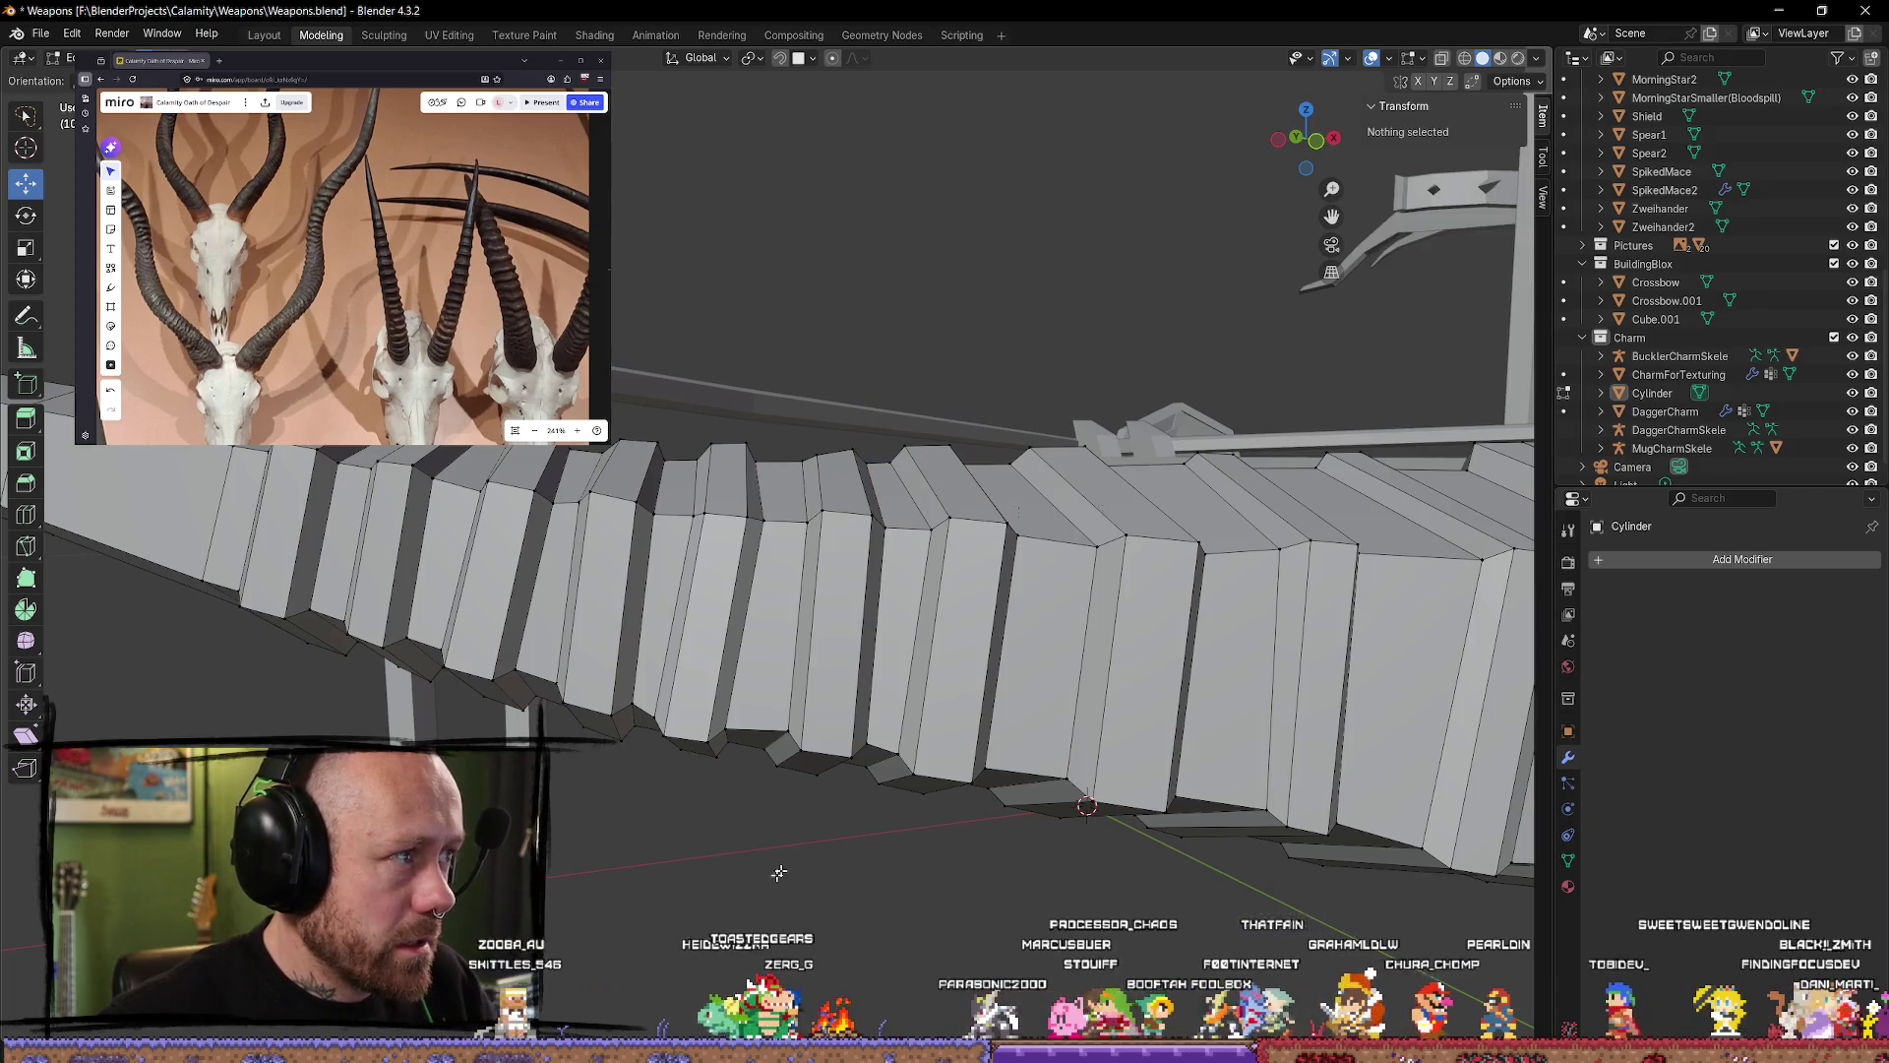
click(807, 503)
click(807, 503)
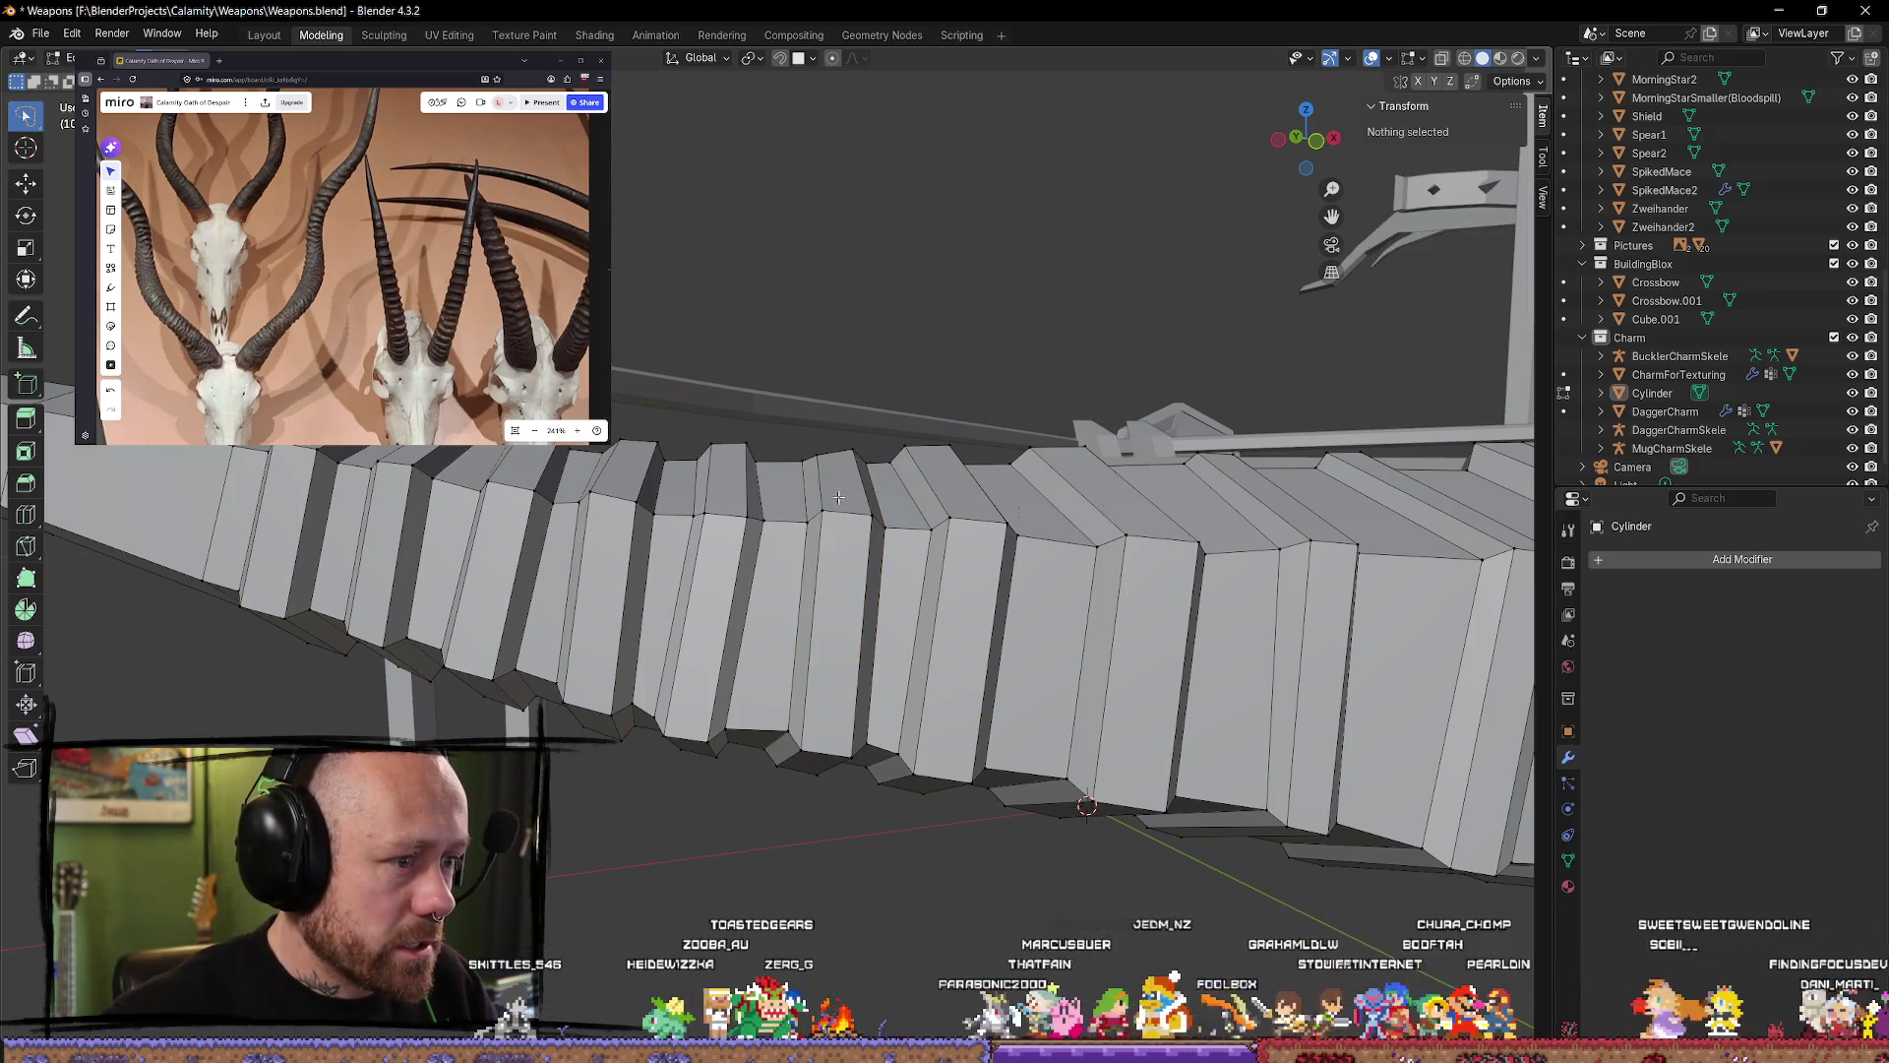
click(807, 503)
mouse_move(807, 503)
middle_down()
mouse_move(866, 594)
mouse_move(940, 630)
mouse_move(931, 598)
middle_up()
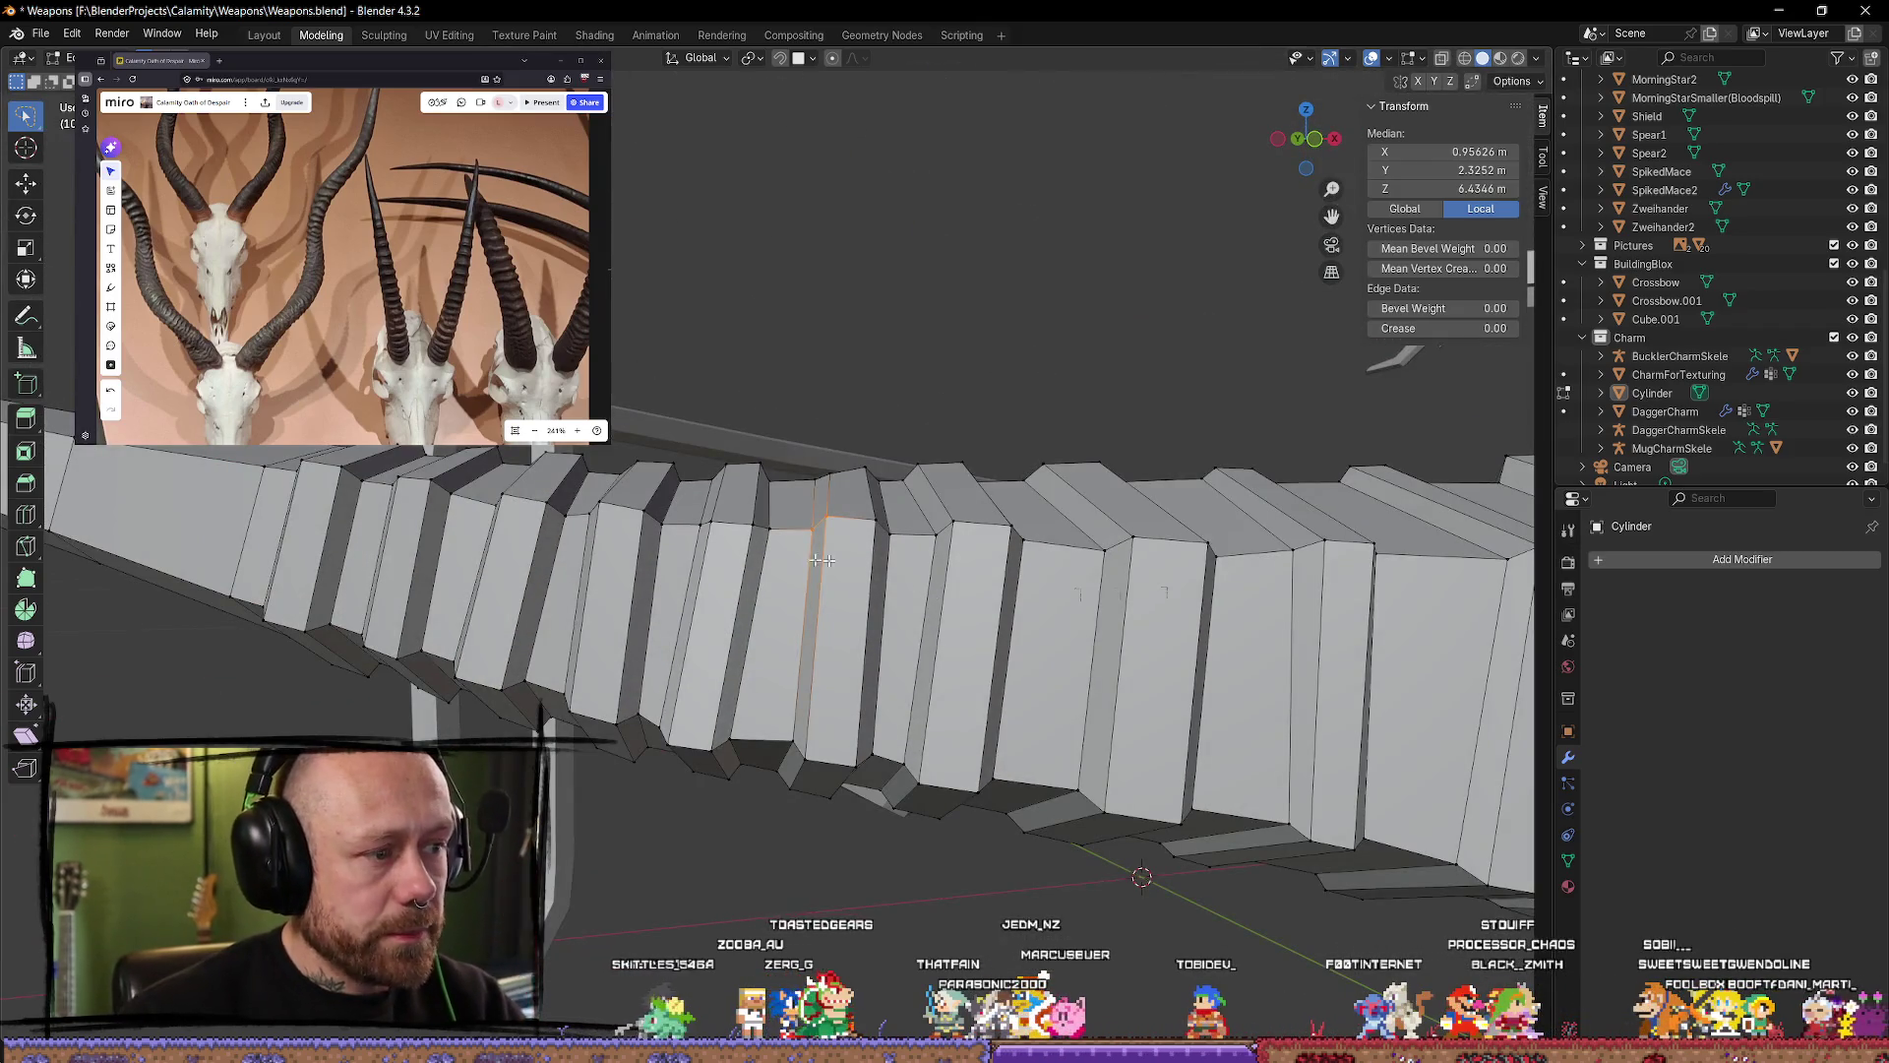
click(643, 511)
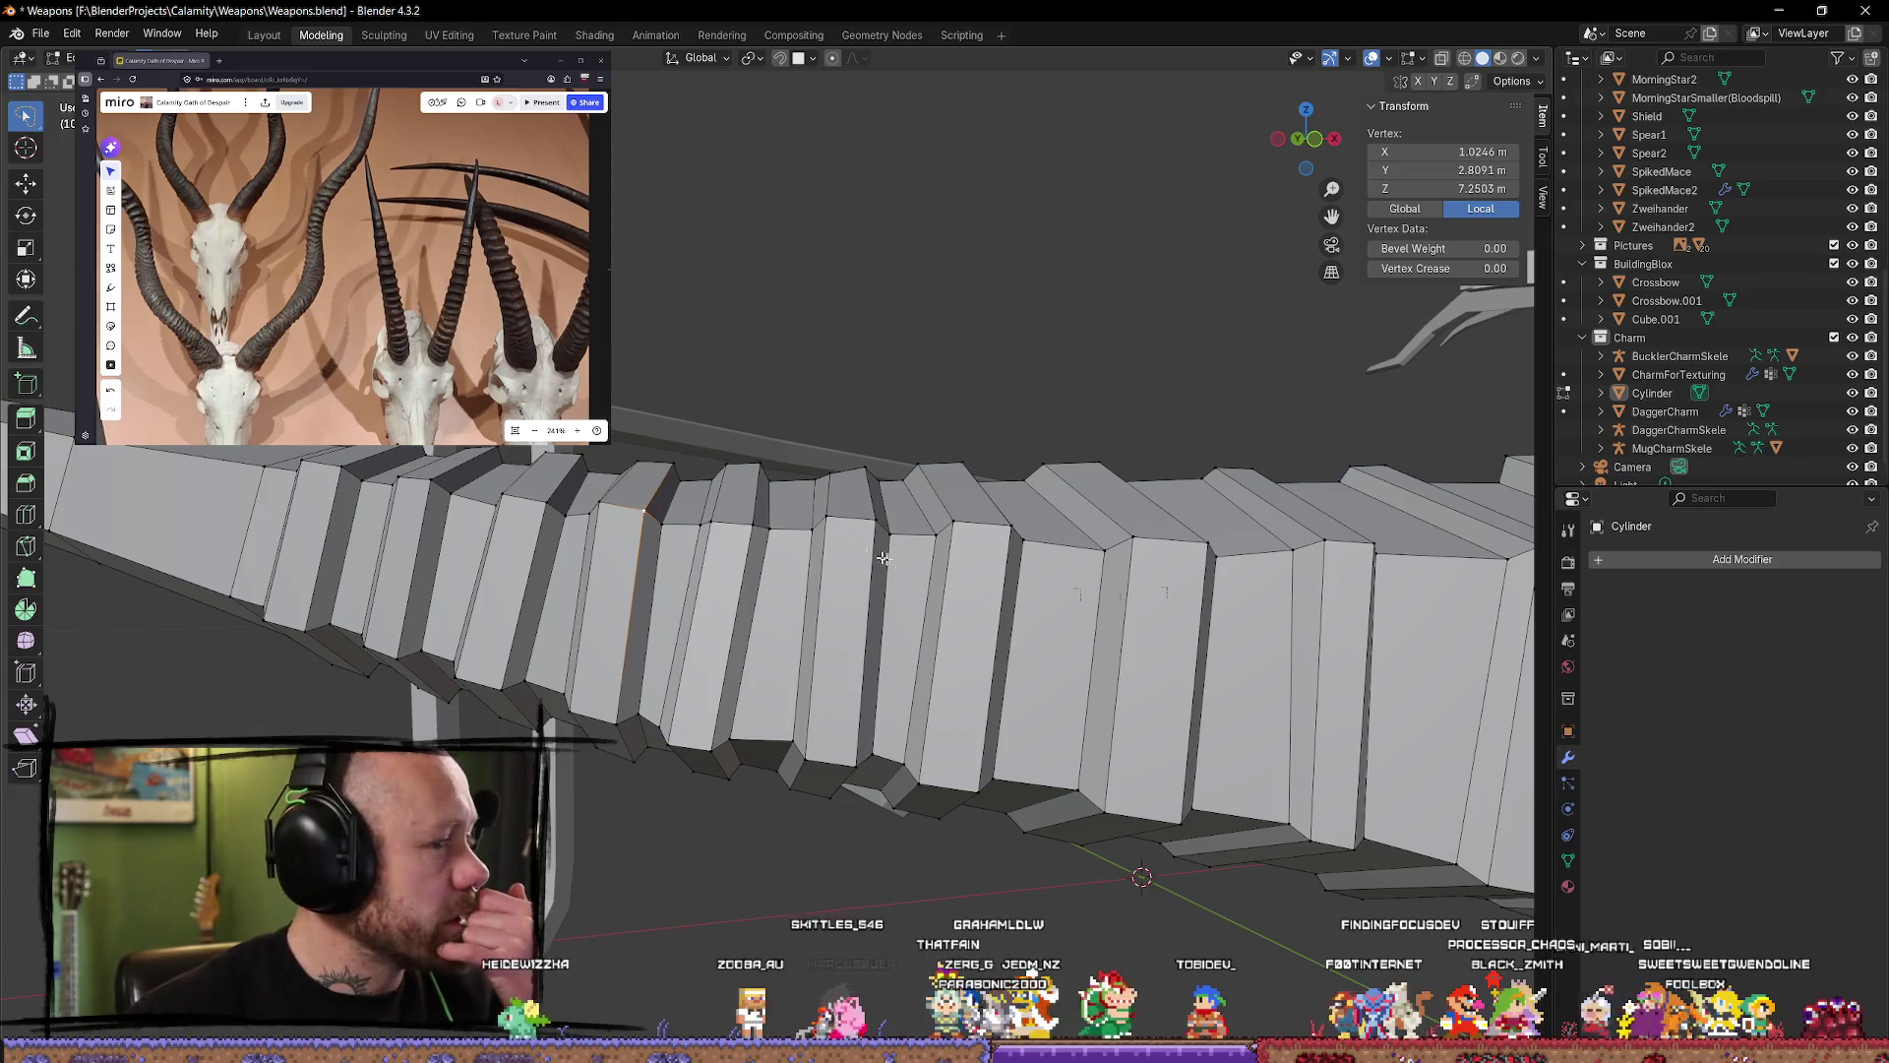
mouse_move(883, 558)
middle_down()
mouse_move(934, 635)
mouse_move(970, 475)
mouse_move(948, 456)
mouse_move(934, 532)
mouse_move(969, 633)
mouse_move(1163, 612)
mouse_move(1093, 613)
middle_up()
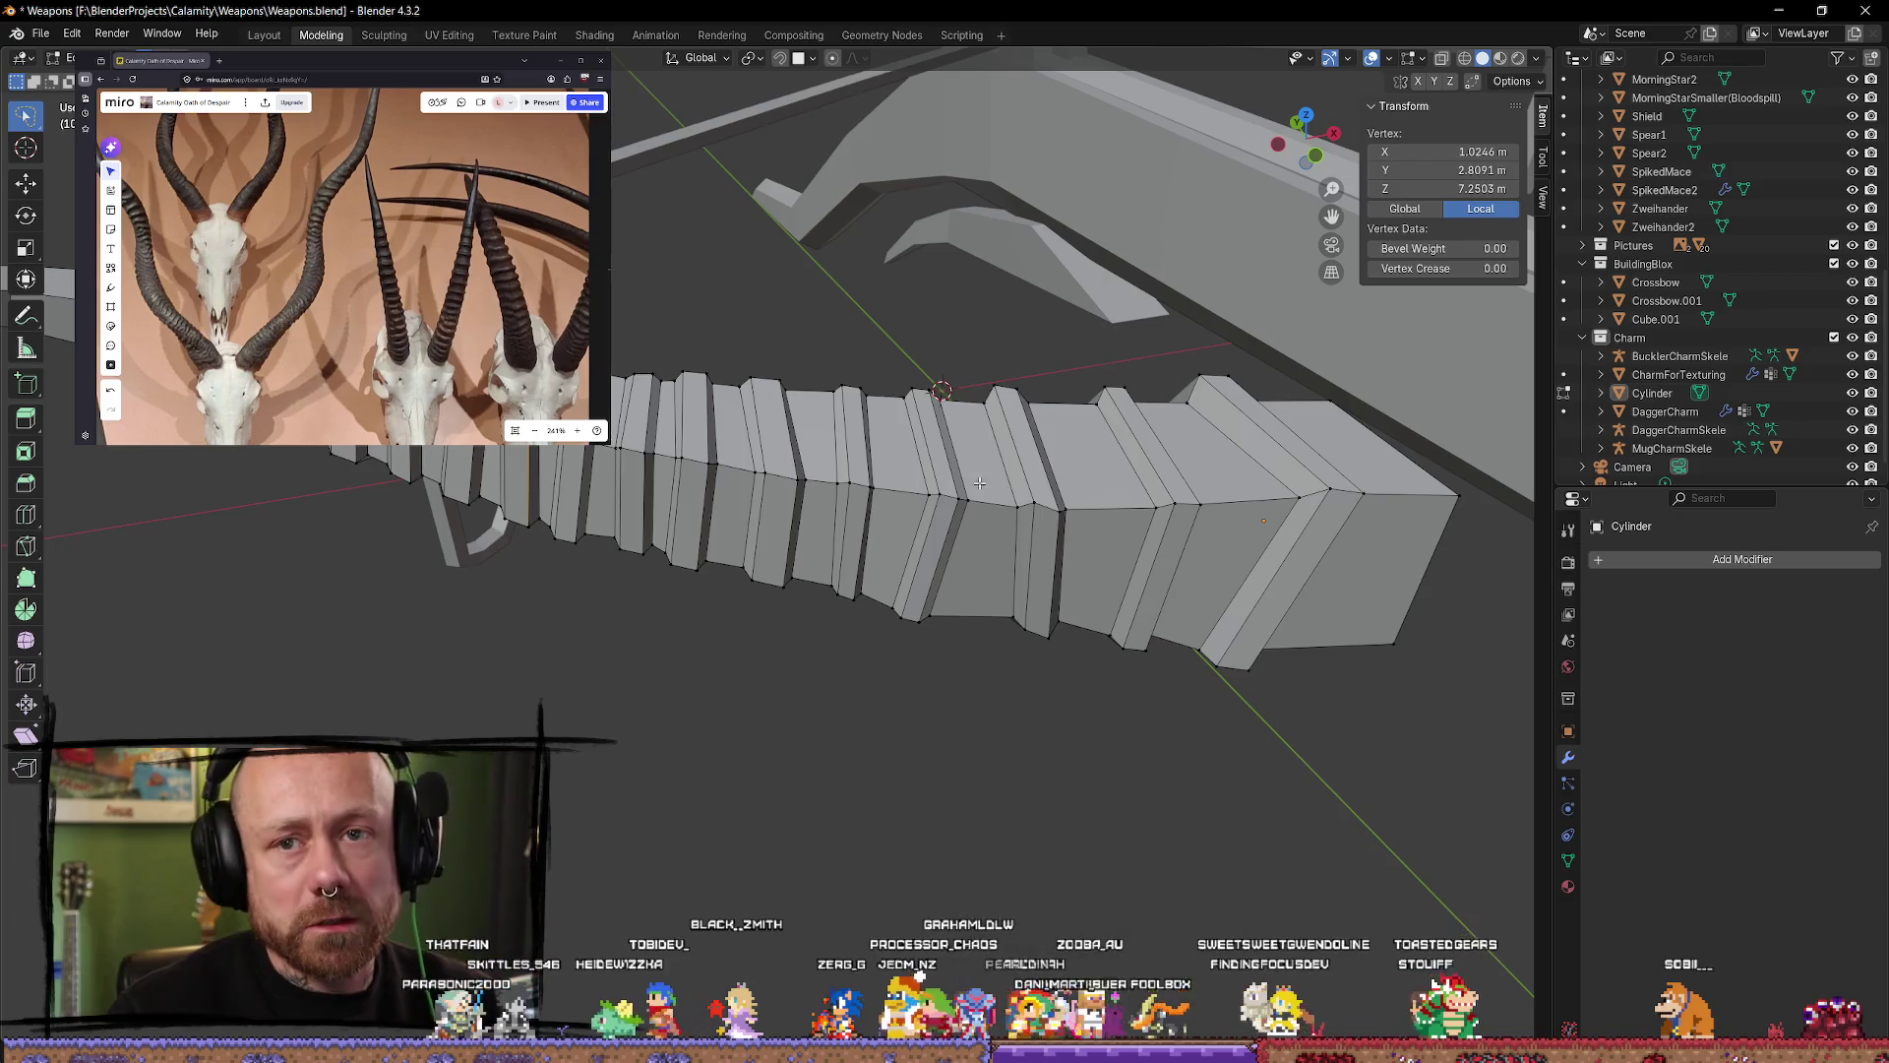
Step: Select a ring-edge vertex and orient the view so the limb runs horizontally
click(769, 476)
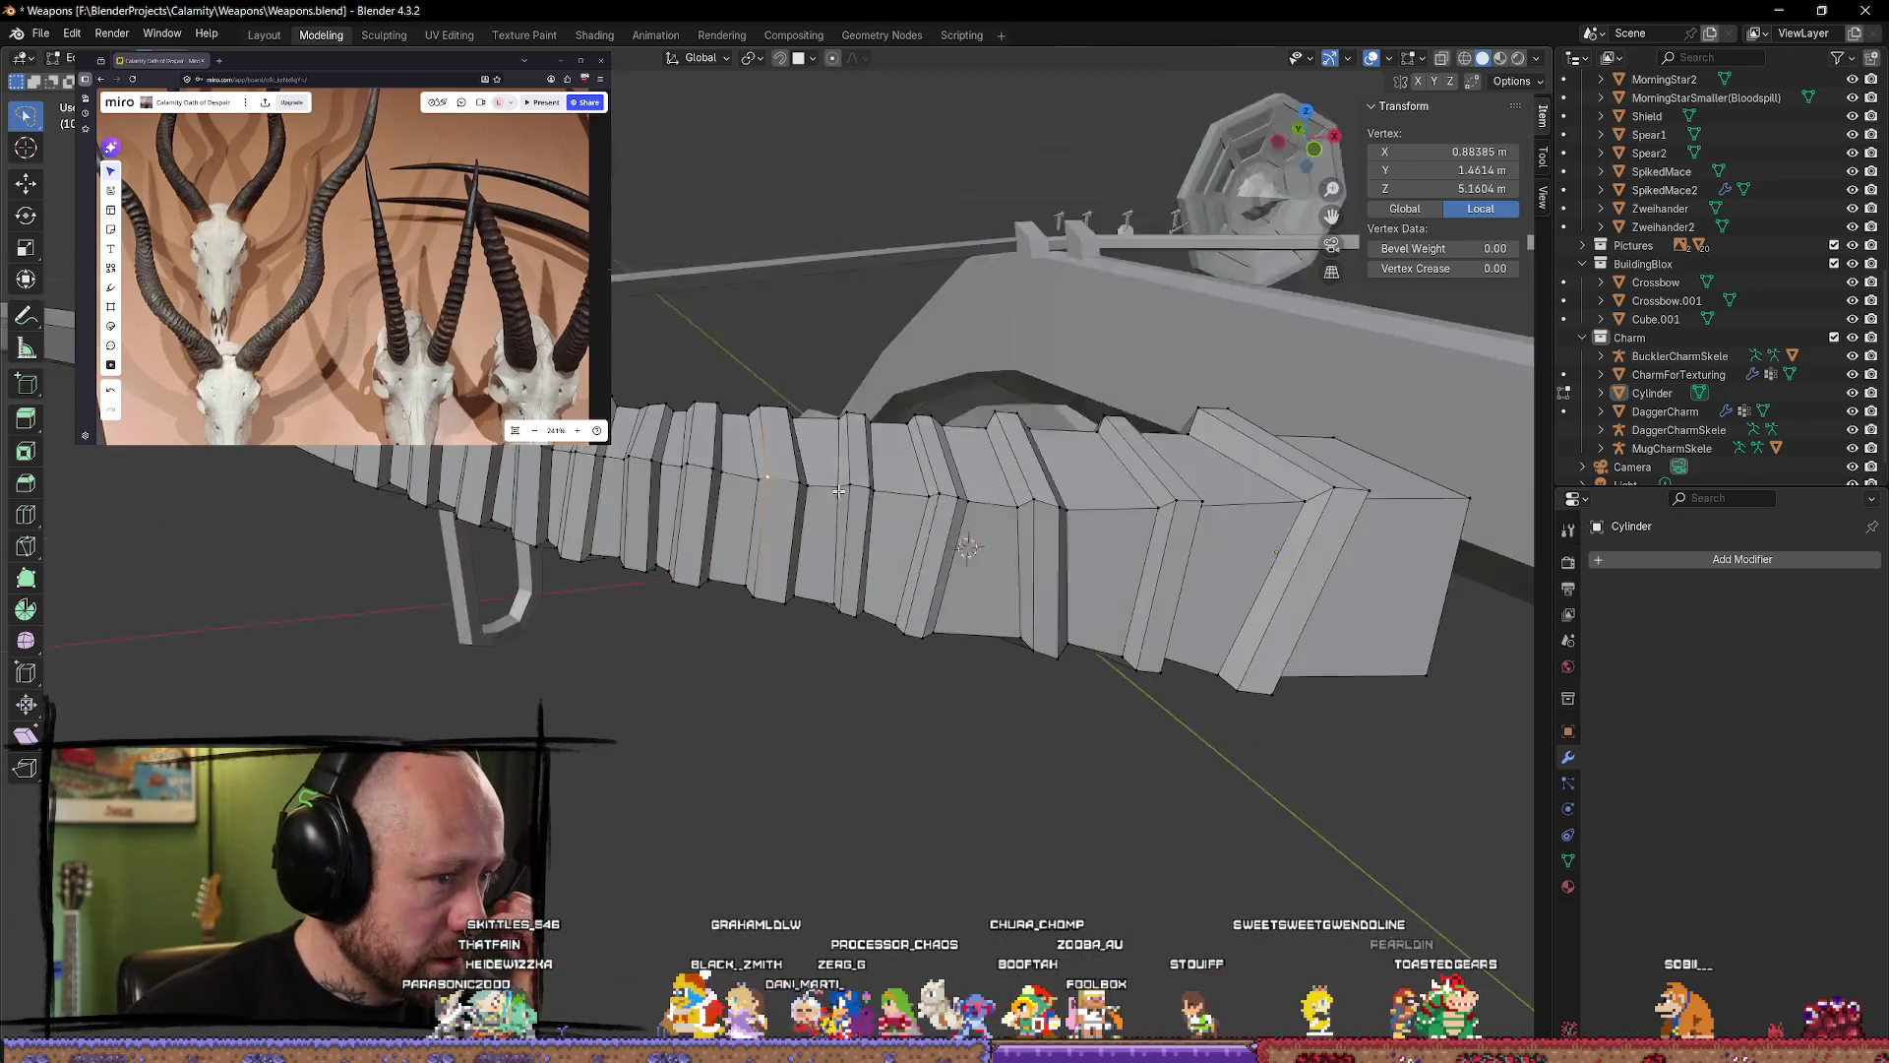
middle_drag(768, 476, 932, 390)
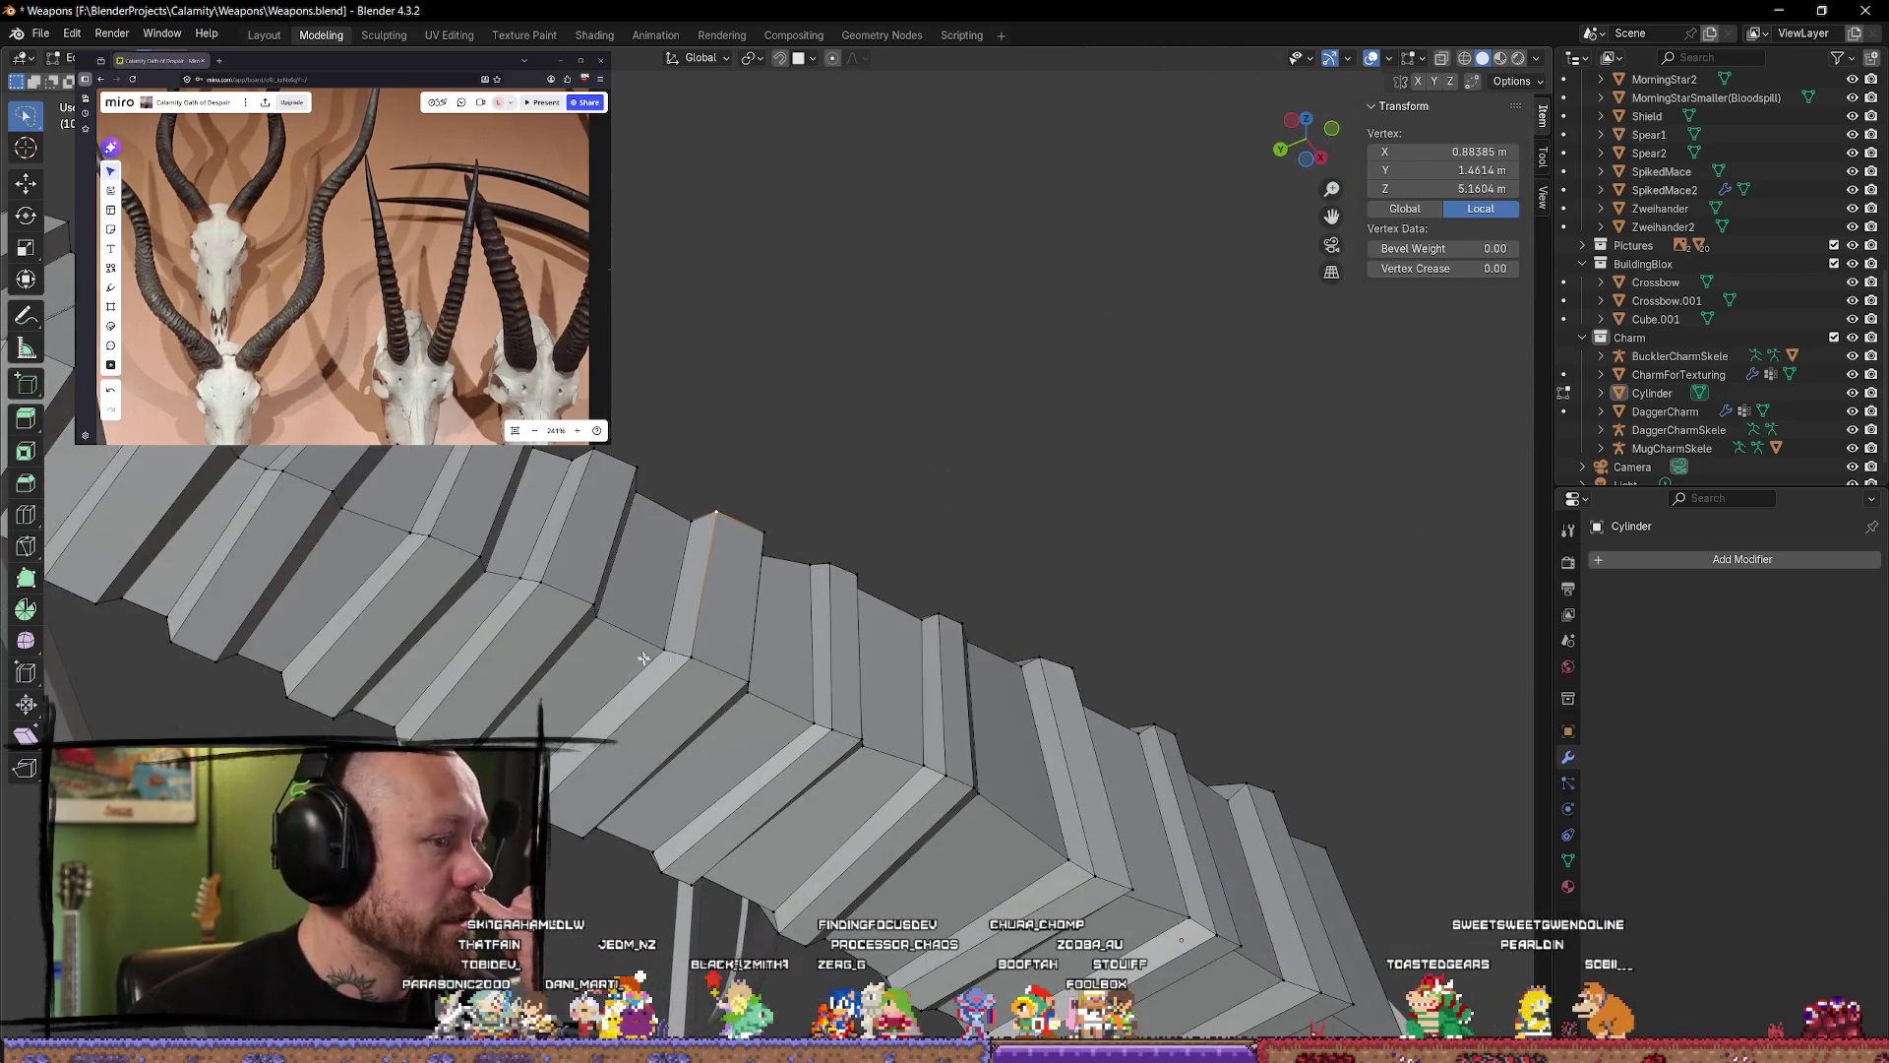
scroll(761, 651, down, 5)
middle_drag(761, 651, 809, 478)
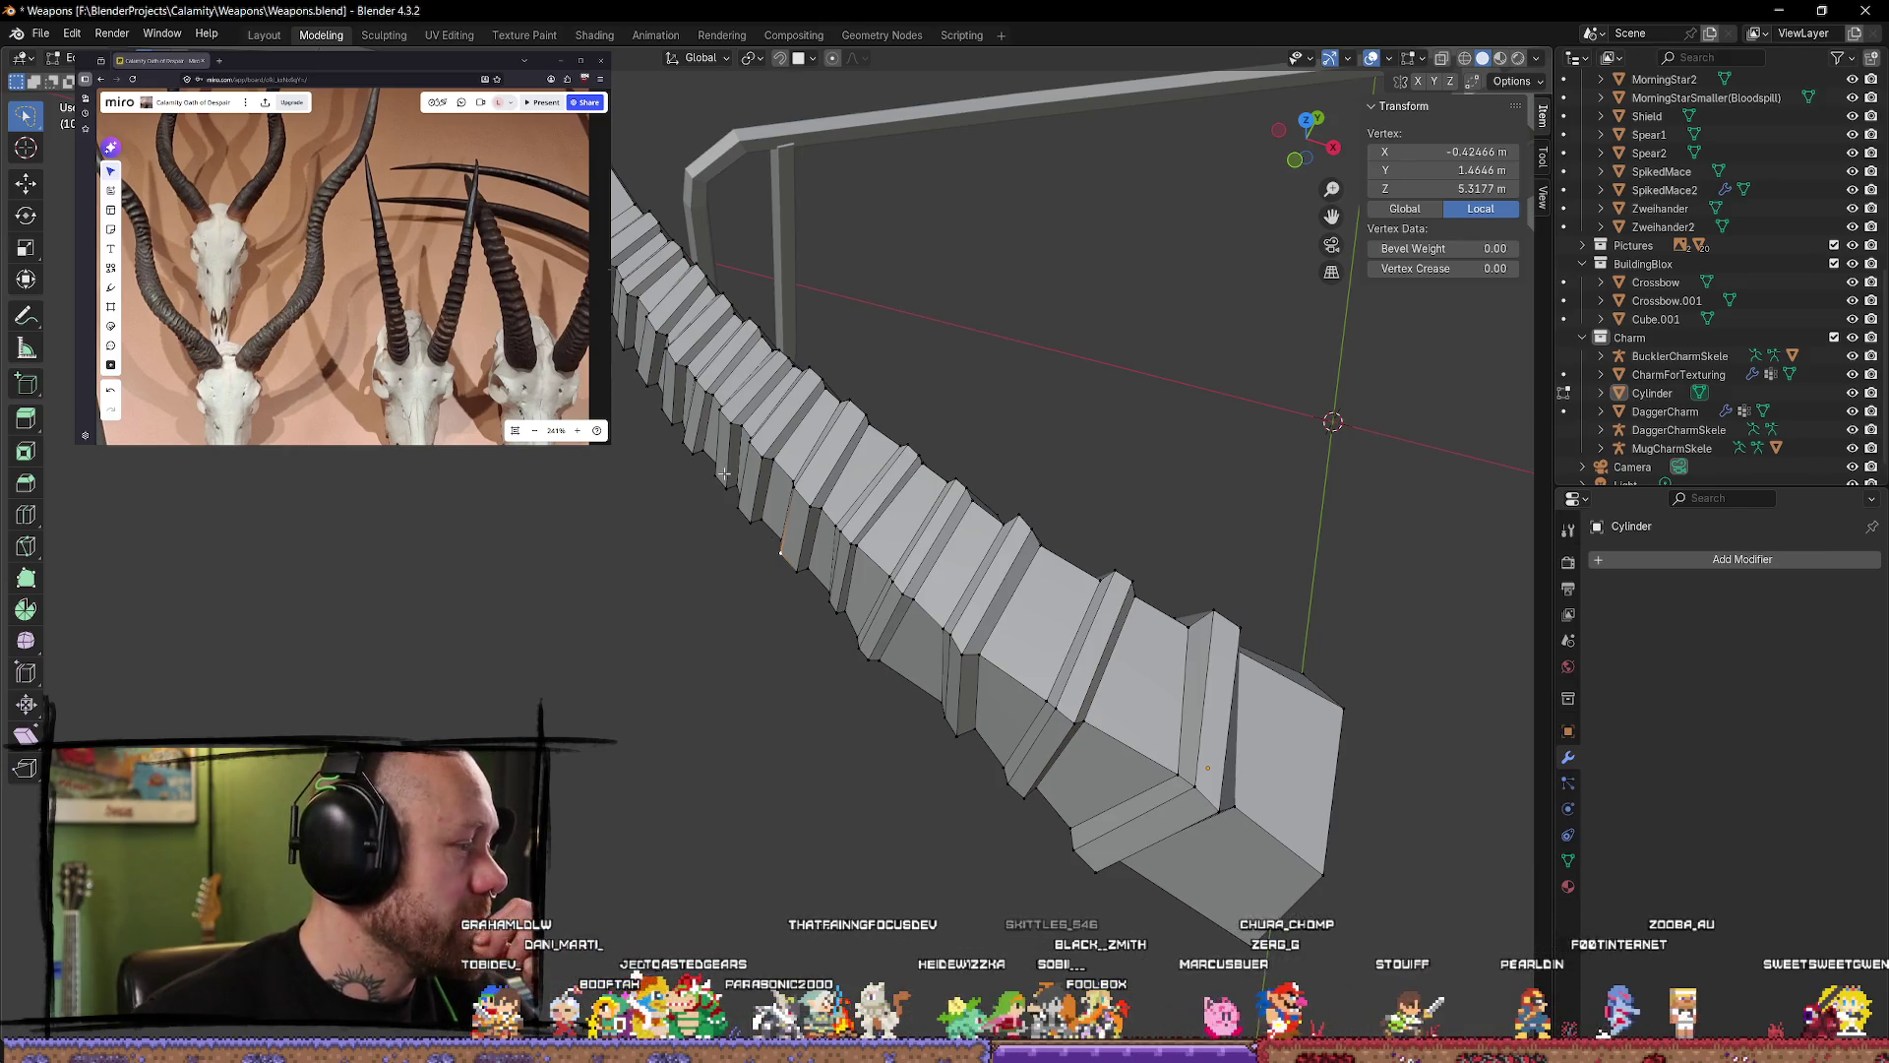
mouse_move(723, 475)
middle_down()
mouse_move(682, 436)
mouse_move(782, 447)
mouse_move(746, 474)
middle_up()
Step: Vertex-slide the chosen ring vertex along its edge with Shift+V
click(786, 453)
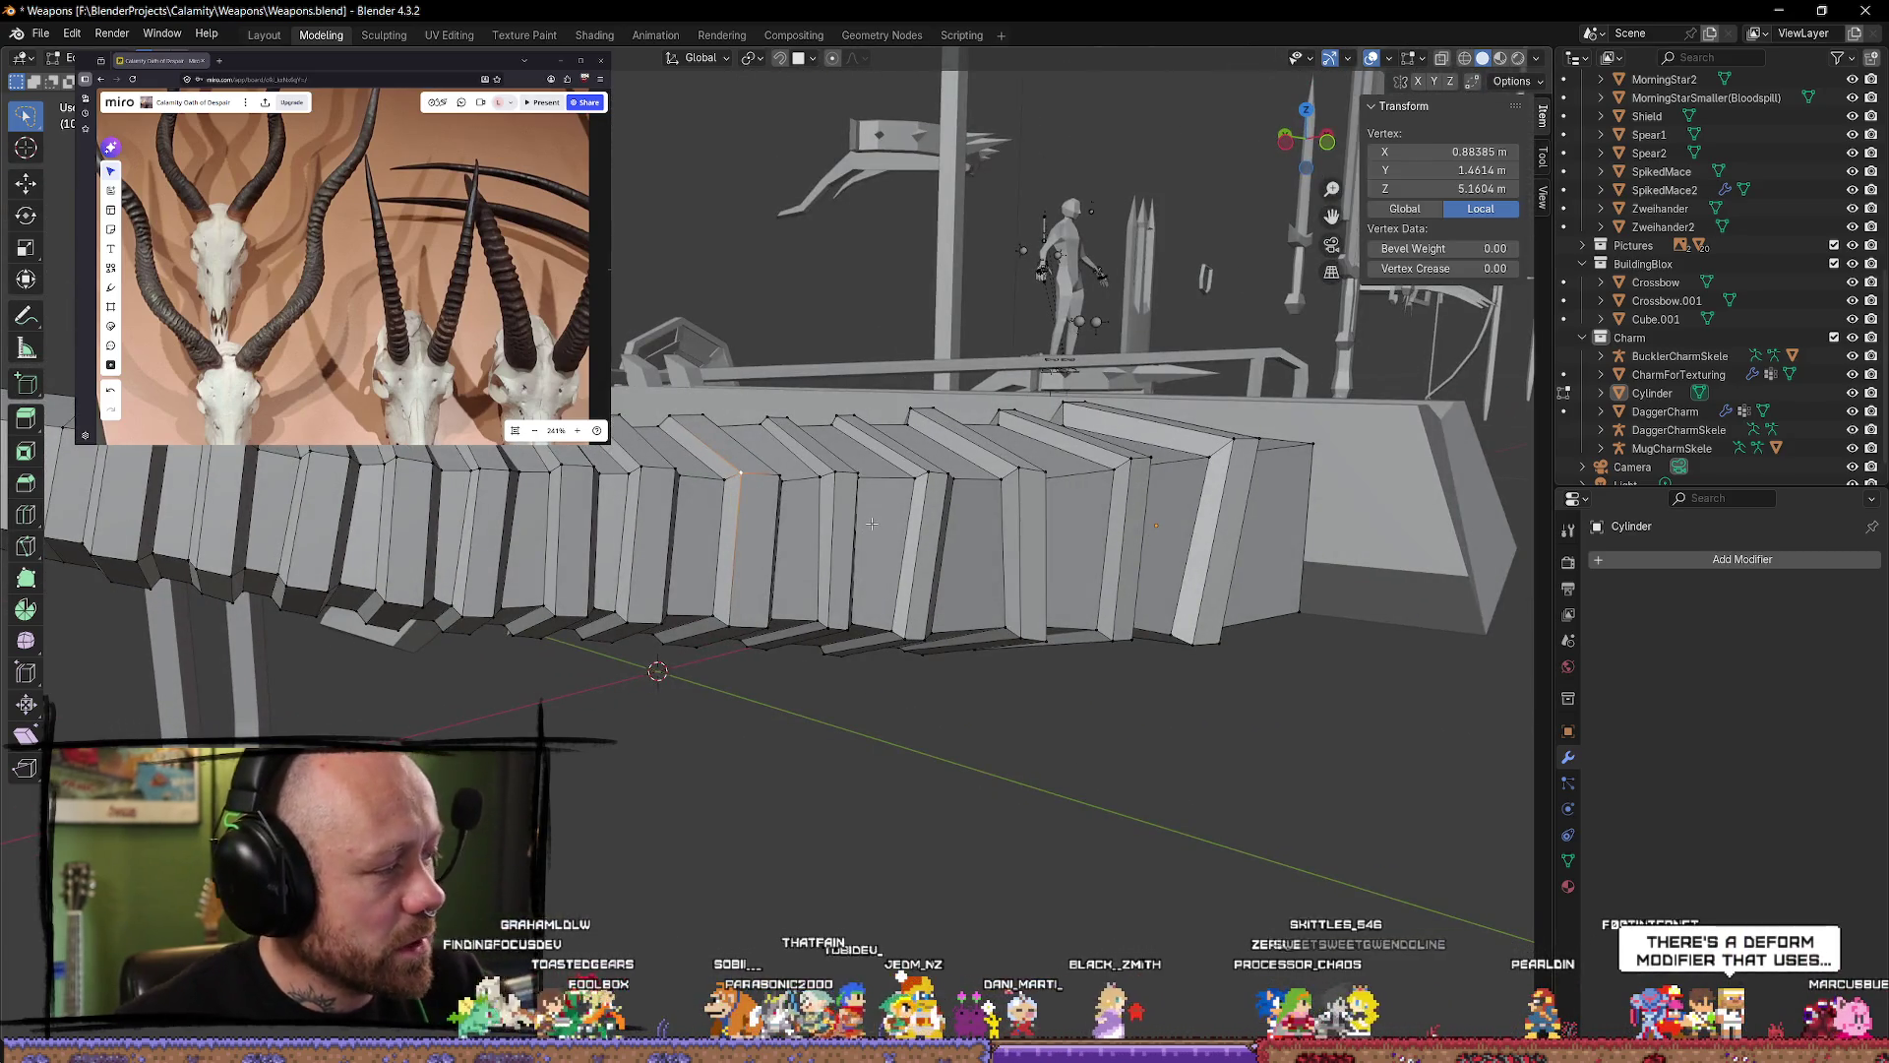
click(1139, 448)
mouse_move(1138, 448)
middle_down()
mouse_move(1189, 511)
mouse_move(1269, 504)
middle_up()
key(shift+v)
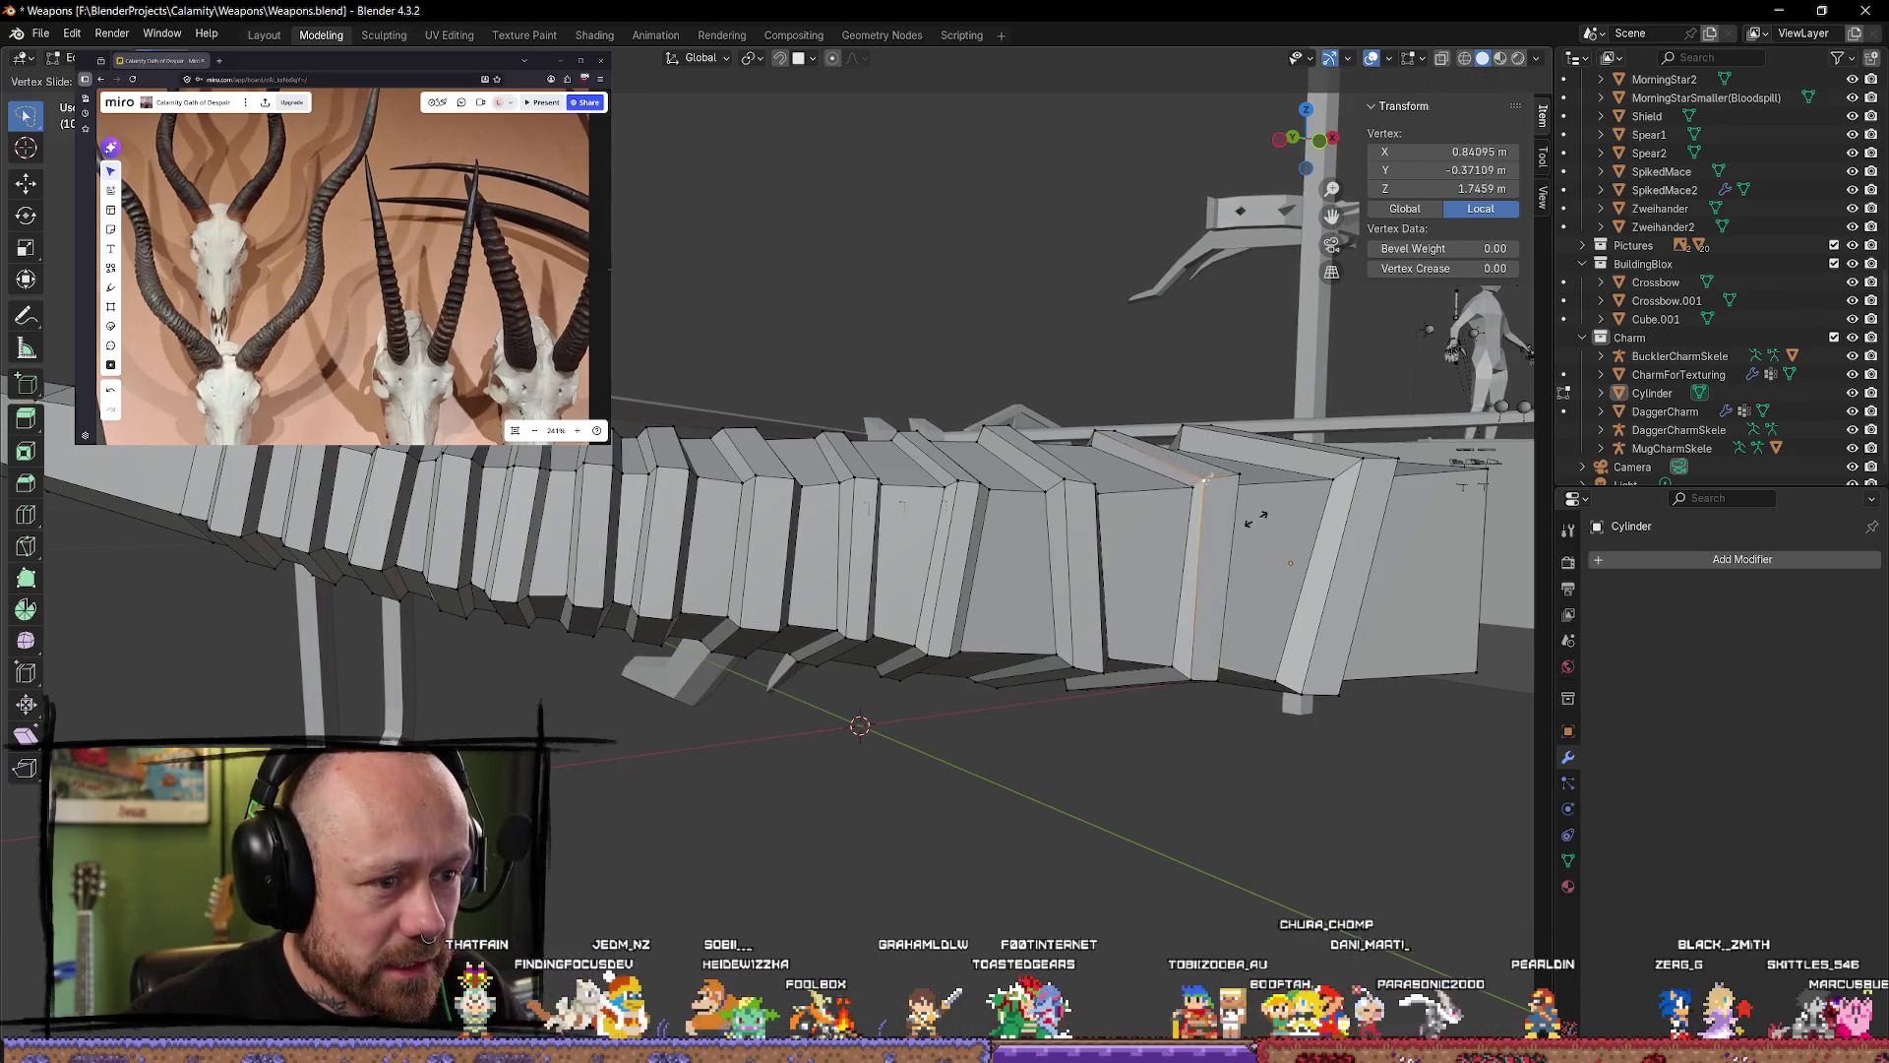
click(1257, 519)
mouse_move(1324, 506)
middle_down()
mouse_move(1408, 597)
mouse_move(1159, 457)
middle_up()
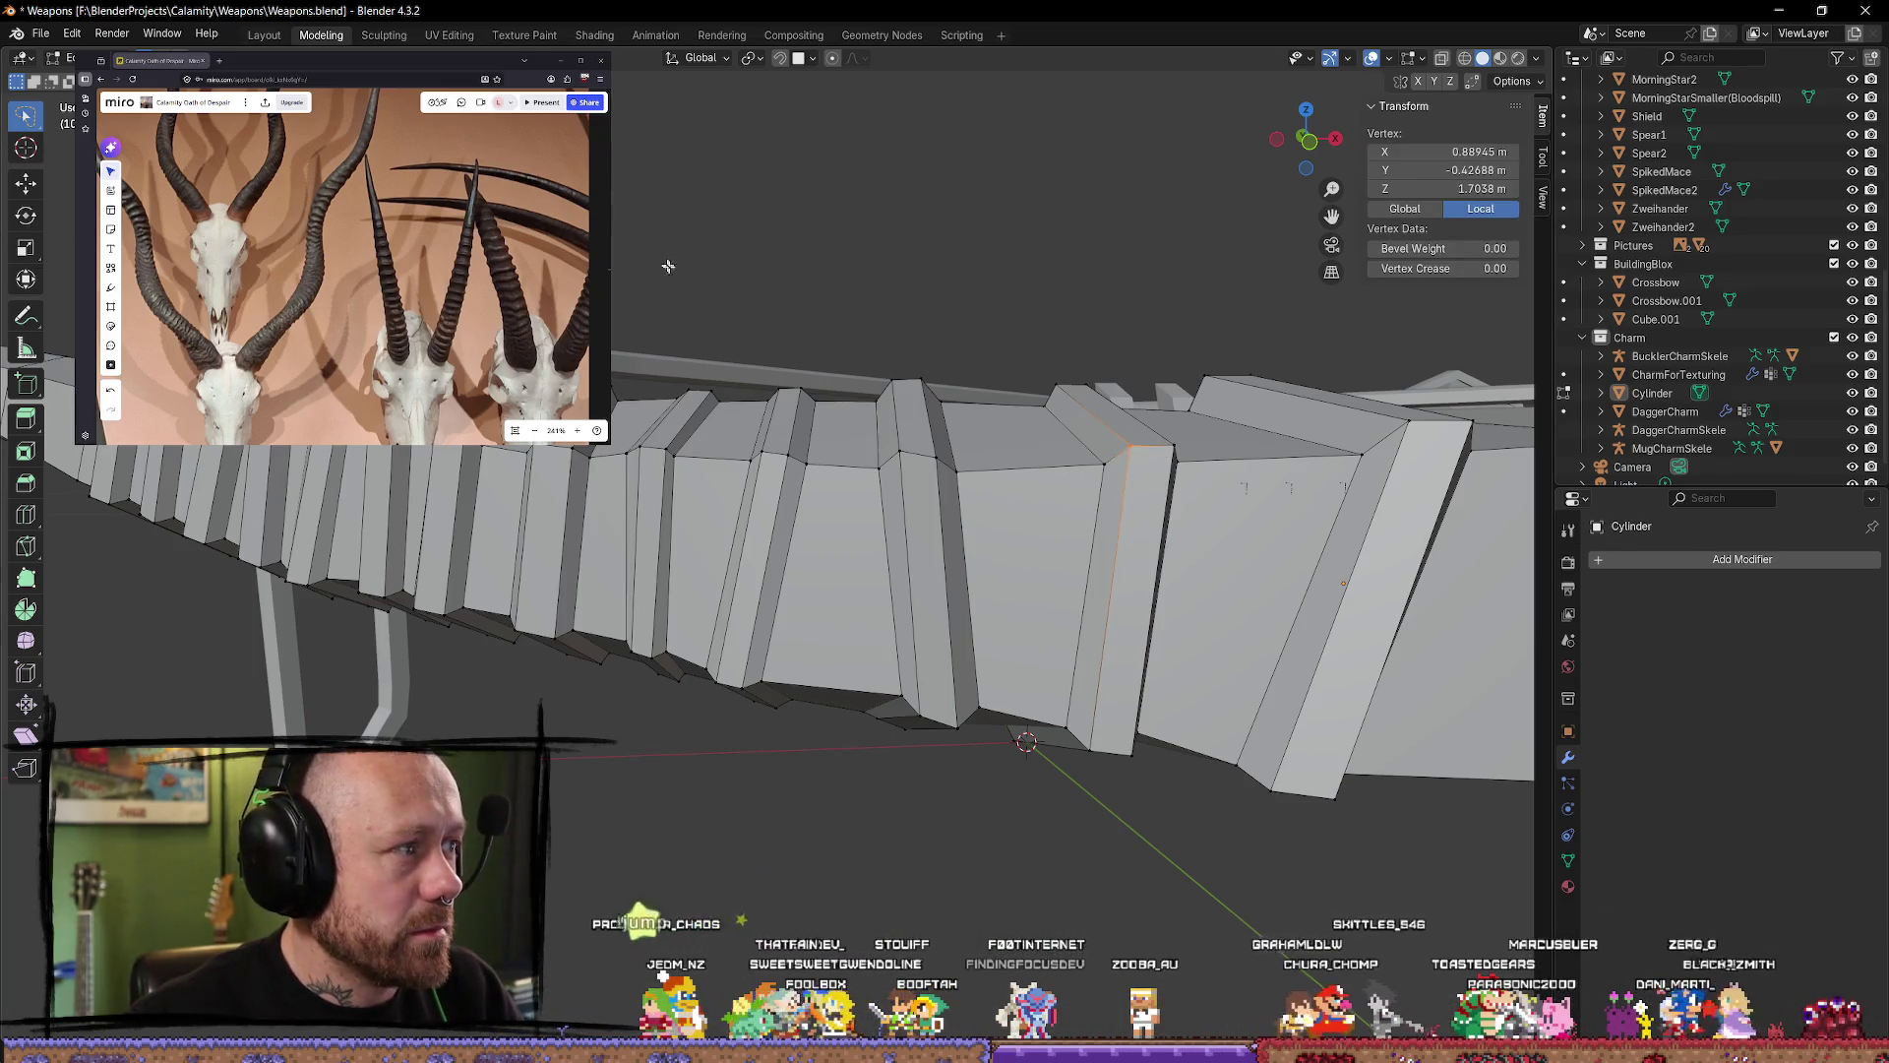
Step: Nudge the vertex slightly outward and up with the Move tool, then deselect it
key(shift+space)
click(986, 393)
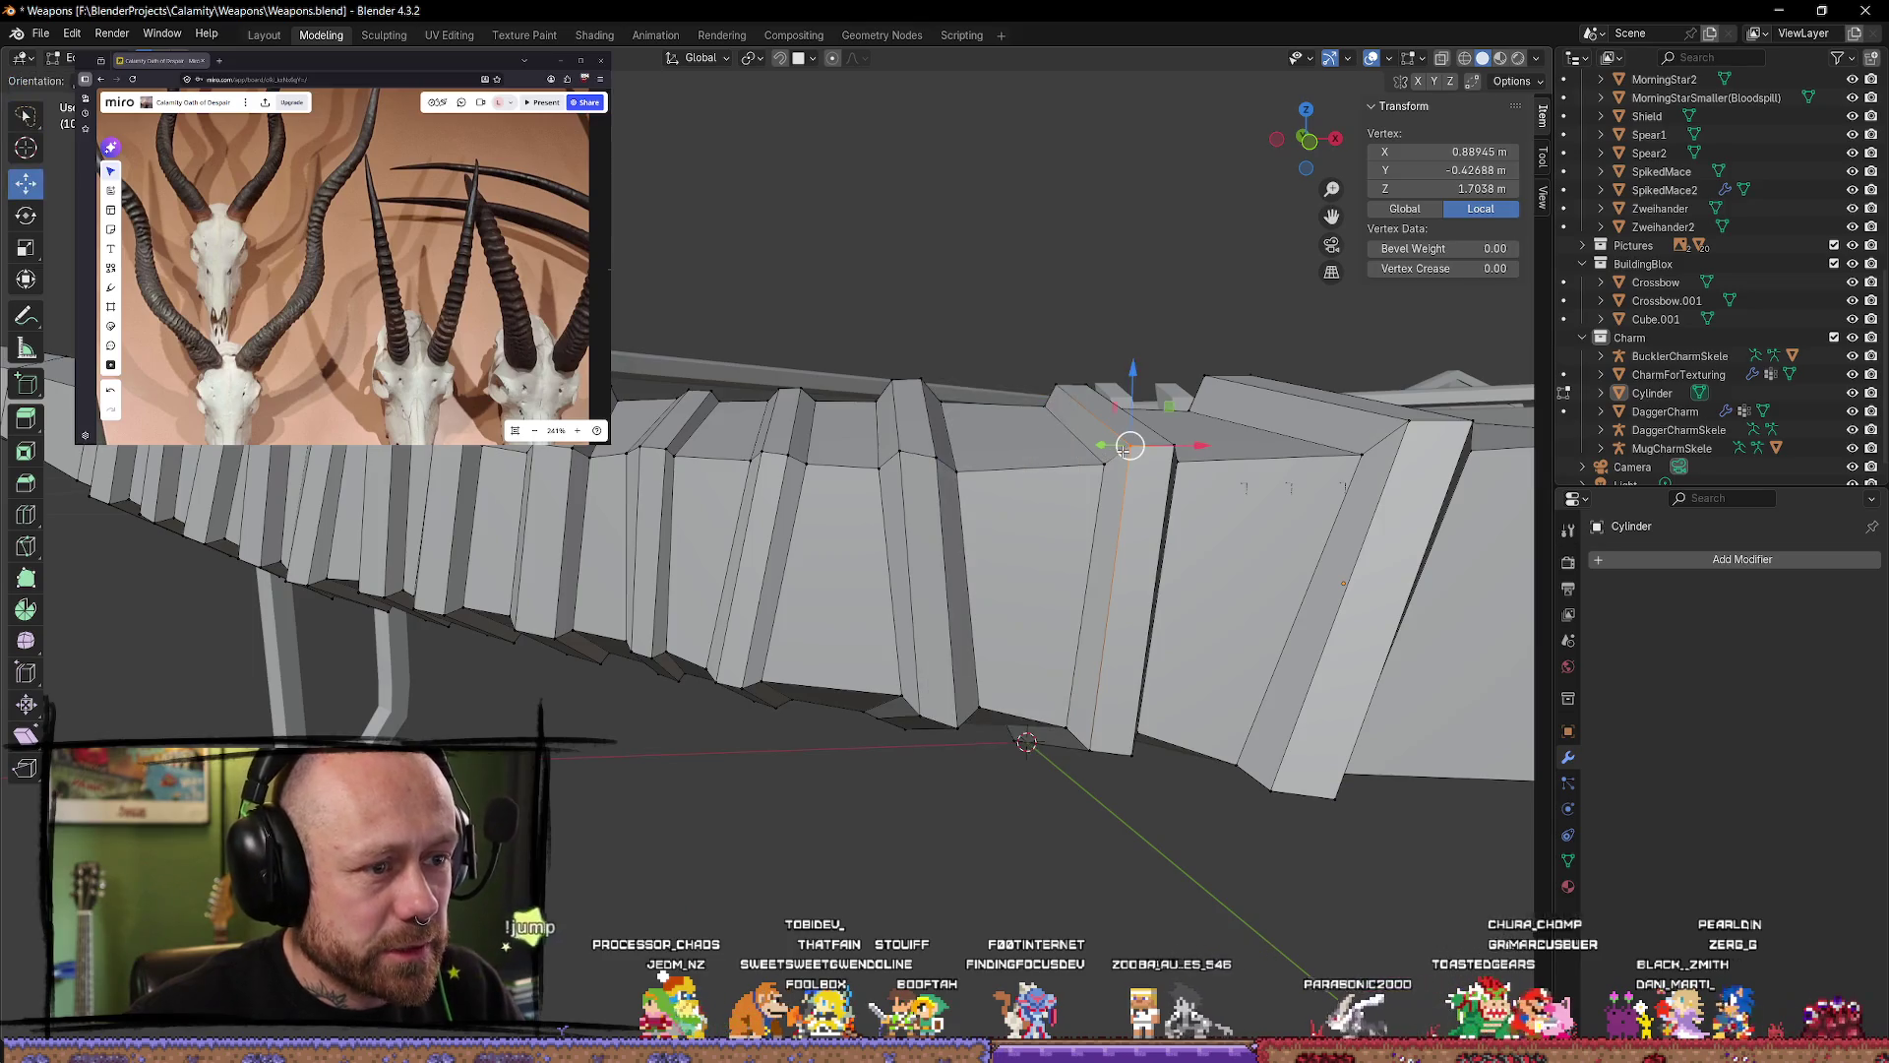
drag(1117, 454, 1127, 463)
mouse_move(1127, 462)
middle_down()
mouse_move(1200, 522)
mouse_move(1041, 450)
mouse_move(943, 631)
middle_up()
click(1199, 522)
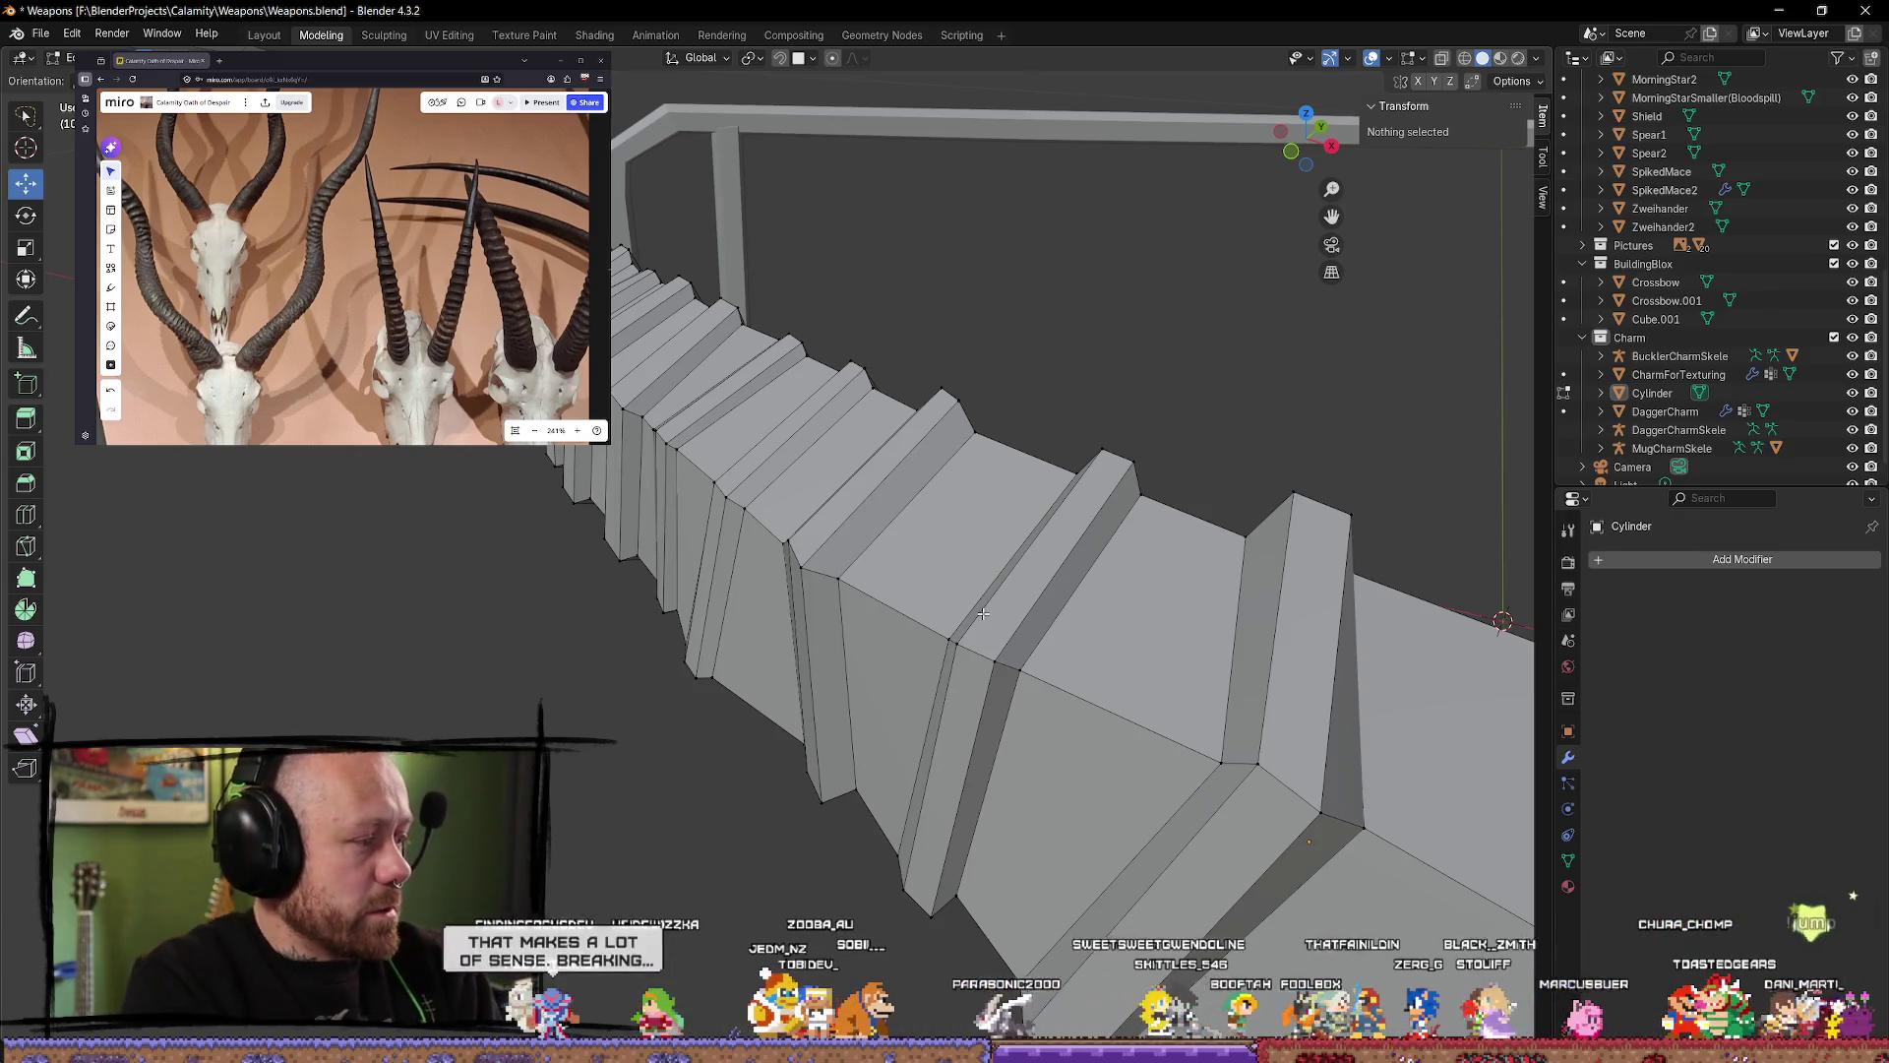
middle_drag(968, 577, 1128, 463)
scroll(916, 412, up, 3)
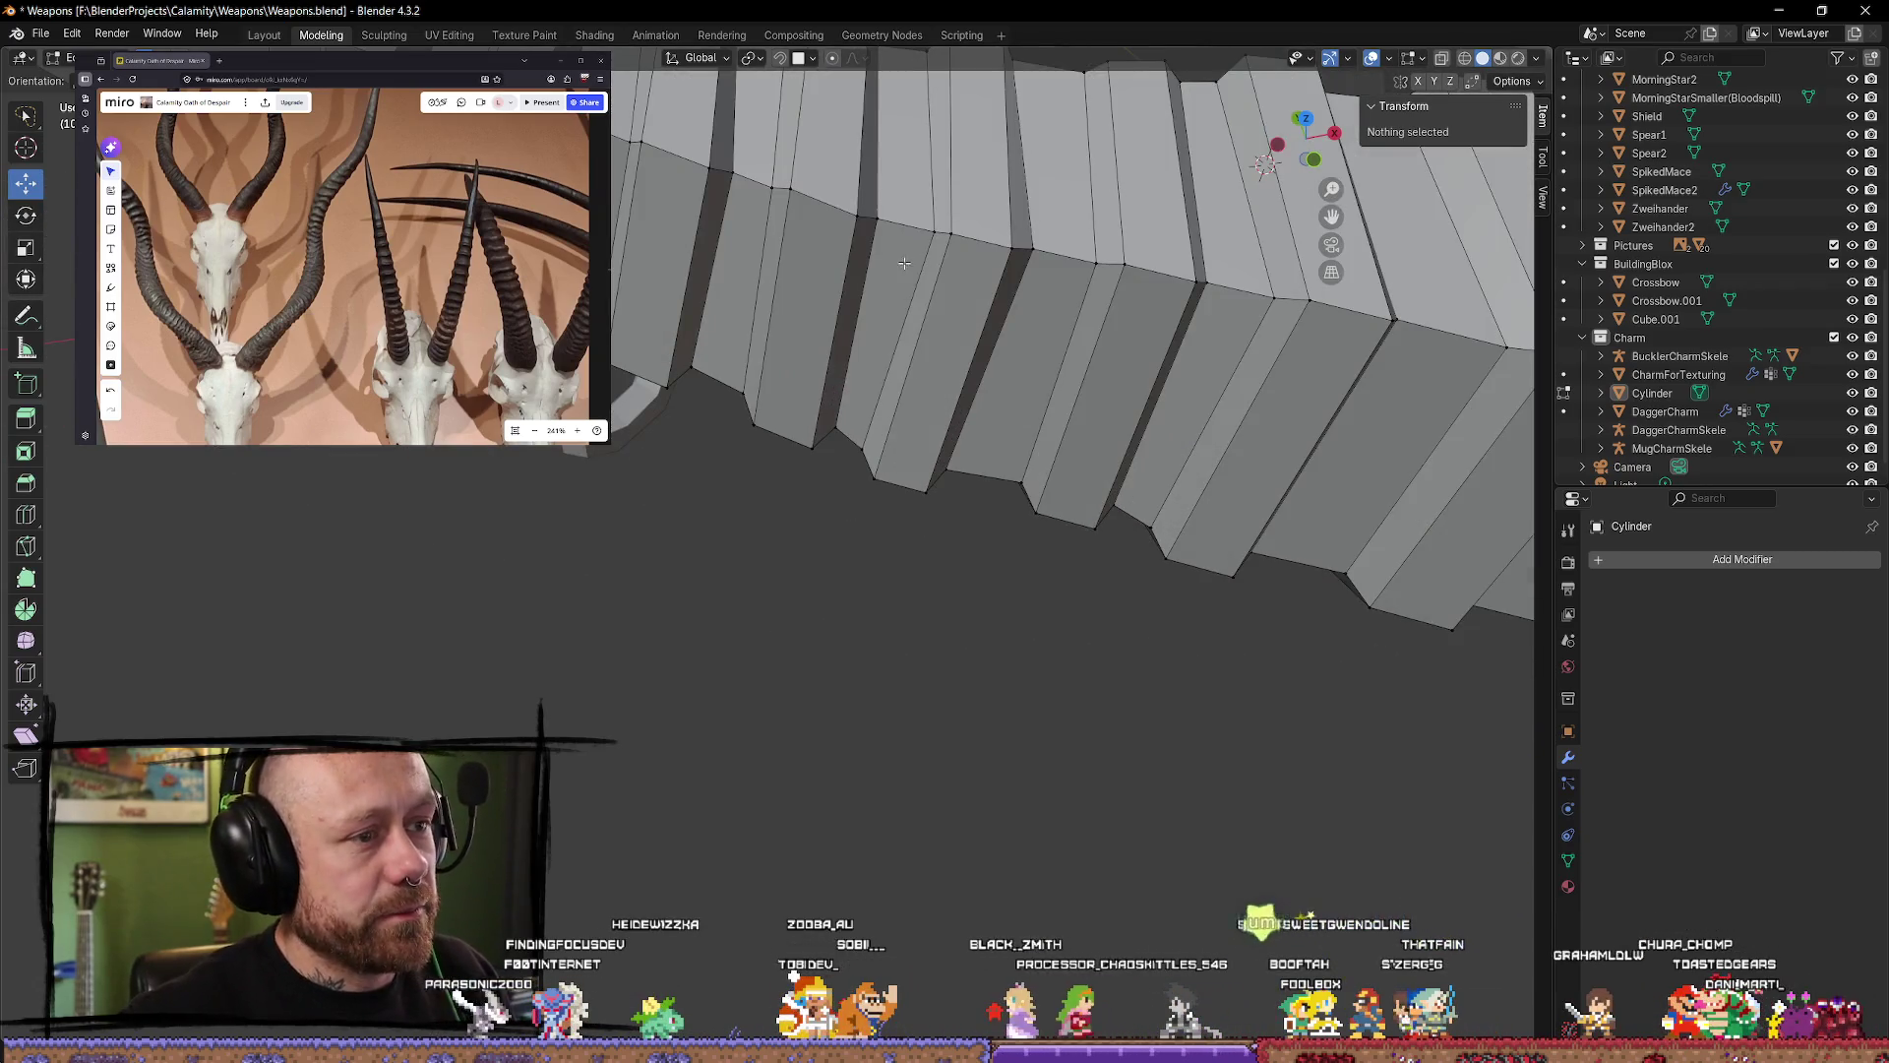
middle_drag(904, 263, 873, 559)
scroll(878, 396, down, 2)
scroll(920, 391, up, 3)
alt+click(876, 649)
shift+scroll(866, 688, down, 3)
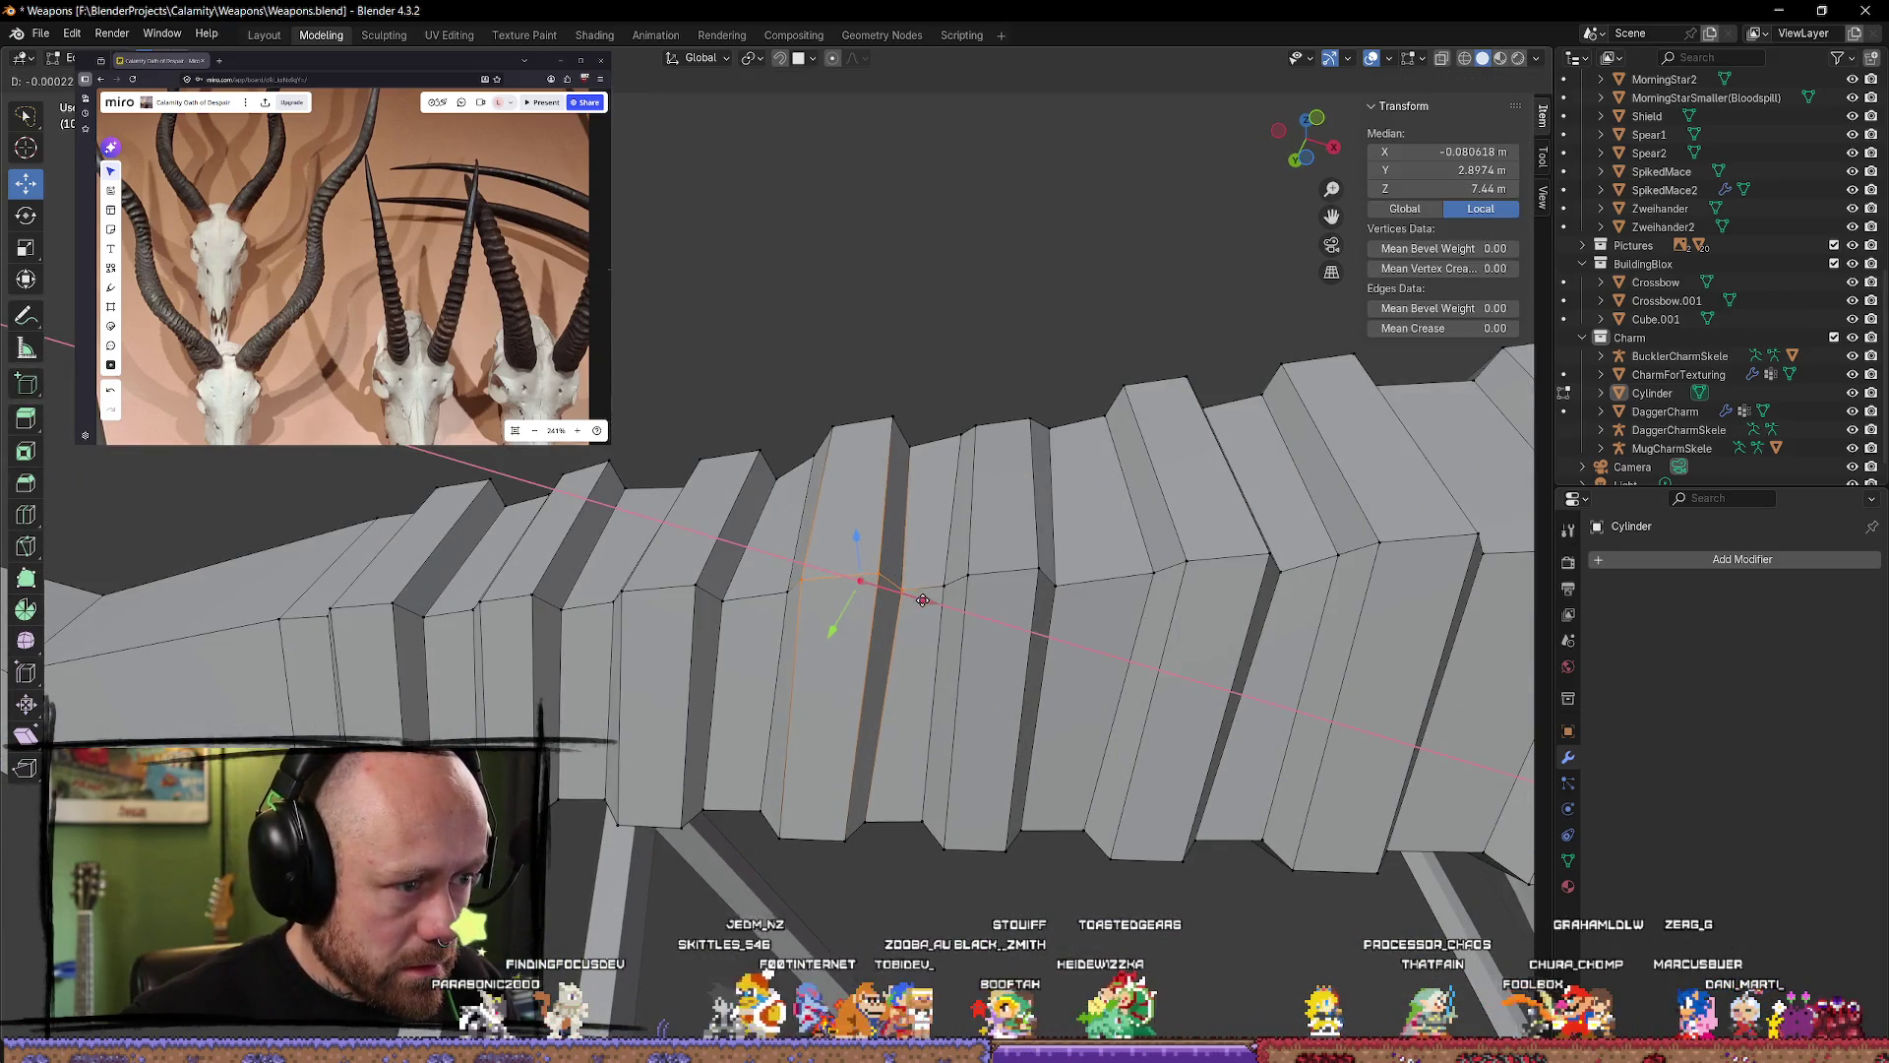
click(881, 580)
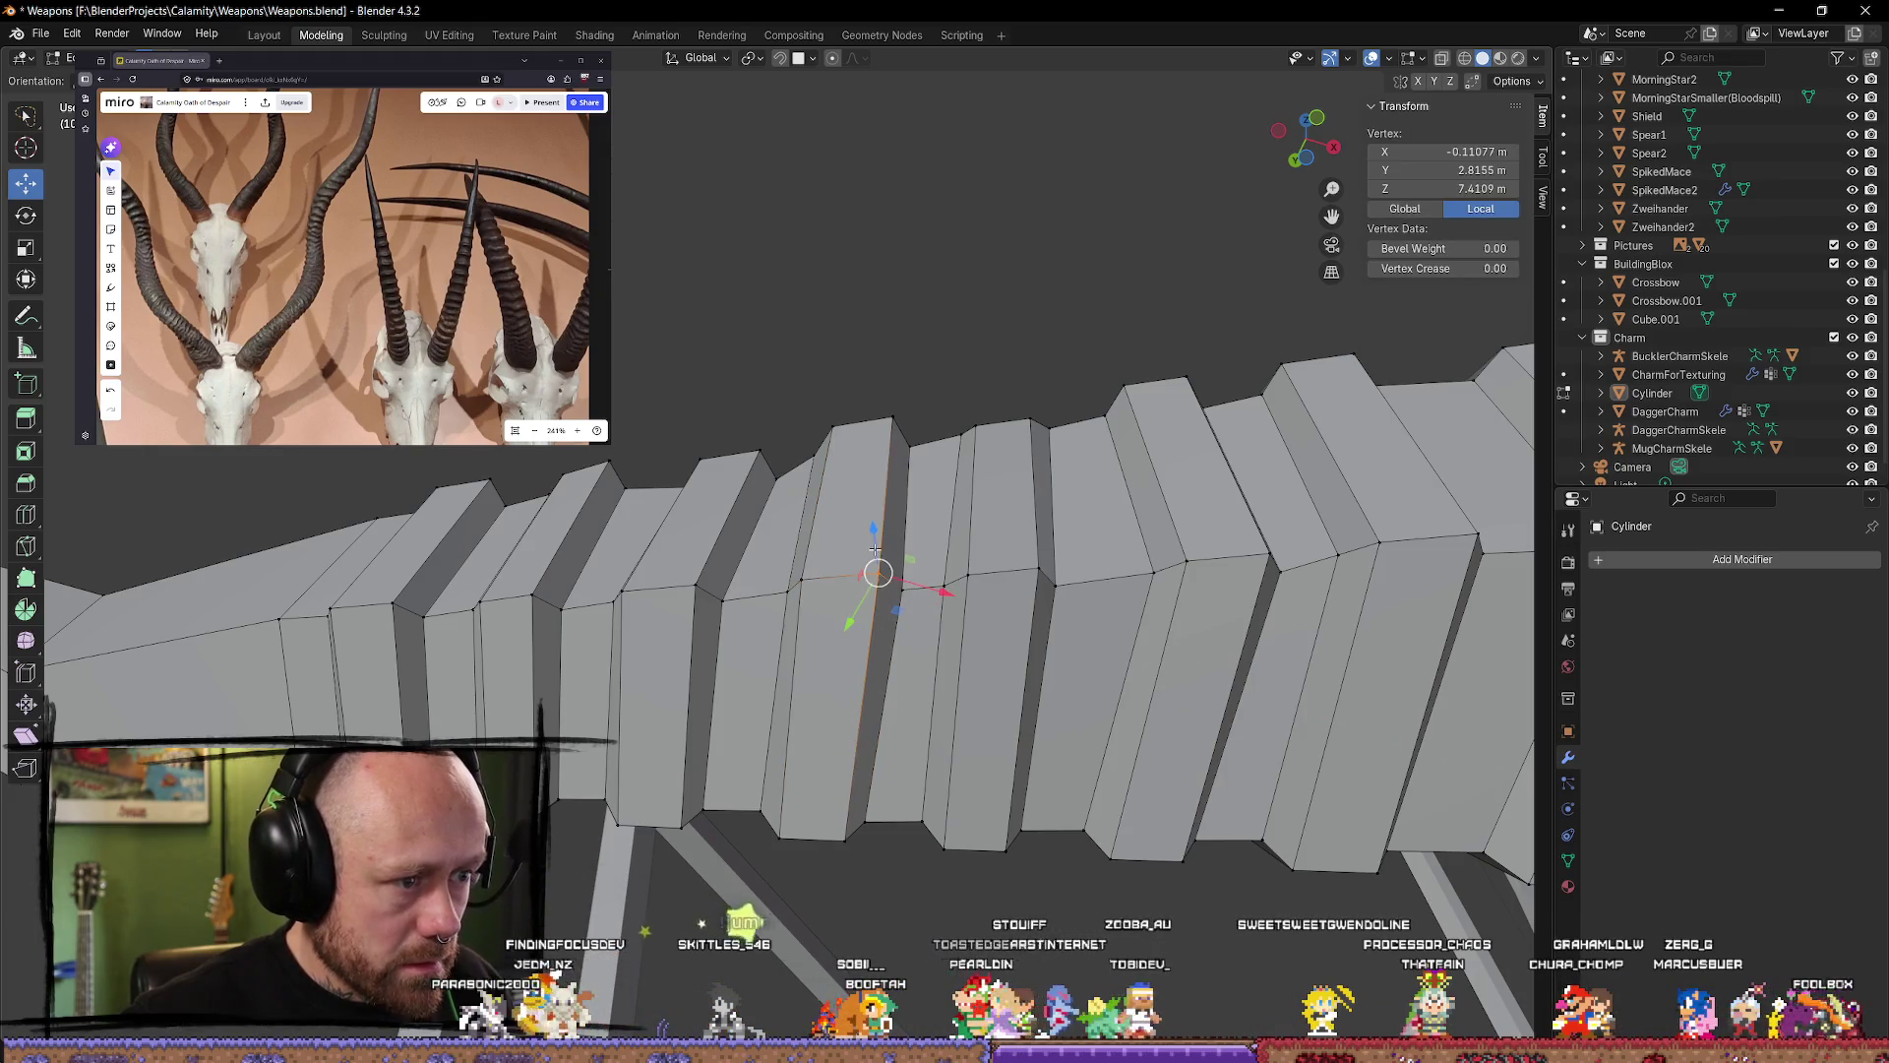
mouse_move(876, 548)
middle_down()
mouse_move(932, 569)
mouse_move(791, 585)
middle_up()
click(776, 489)
middle_drag(775, 489, 777, 792)
click(832, 671)
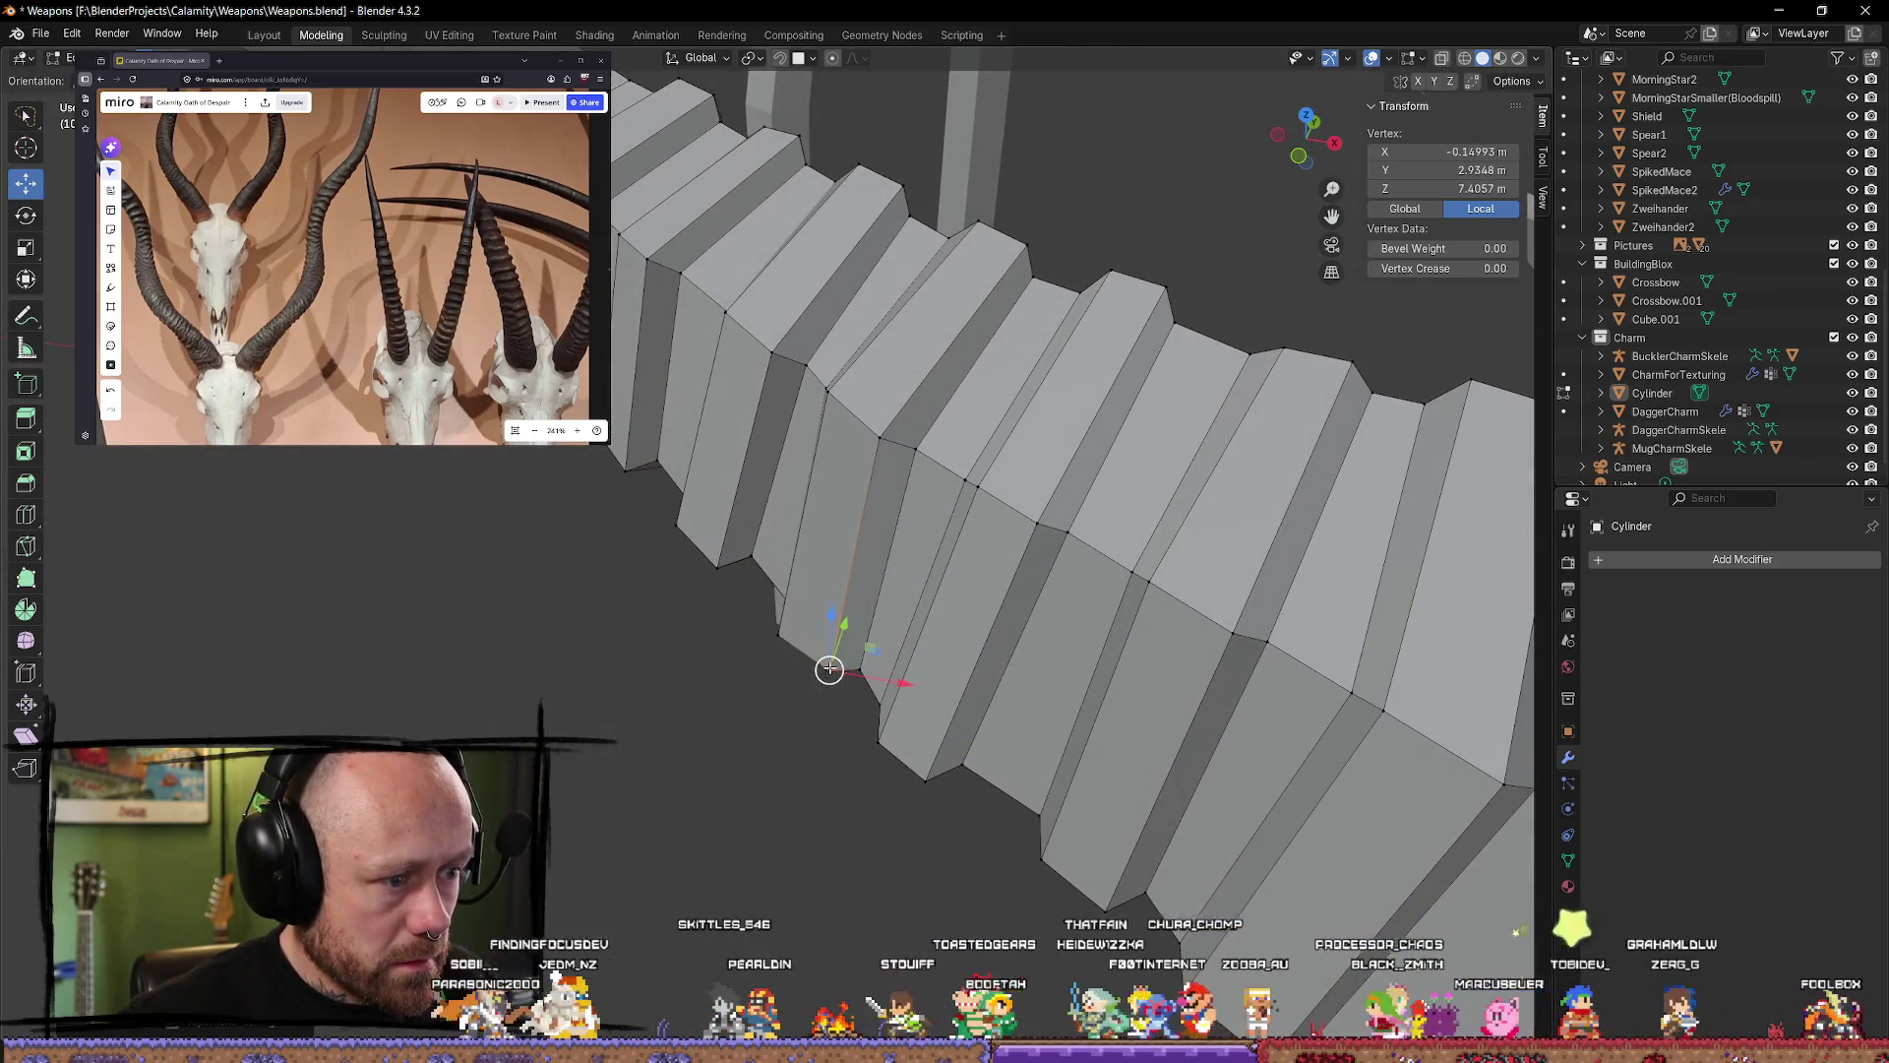
mouse_move(831, 672)
middle_down()
mouse_move(898, 407)
mouse_move(874, 401)
mouse_move(896, 473)
mouse_move(866, 403)
mouse_move(816, 462)
mouse_move(814, 650)
middle_up()
click(899, 496)
click(817, 462)
middle_drag(809, 573, 750, 746)
click(856, 505)
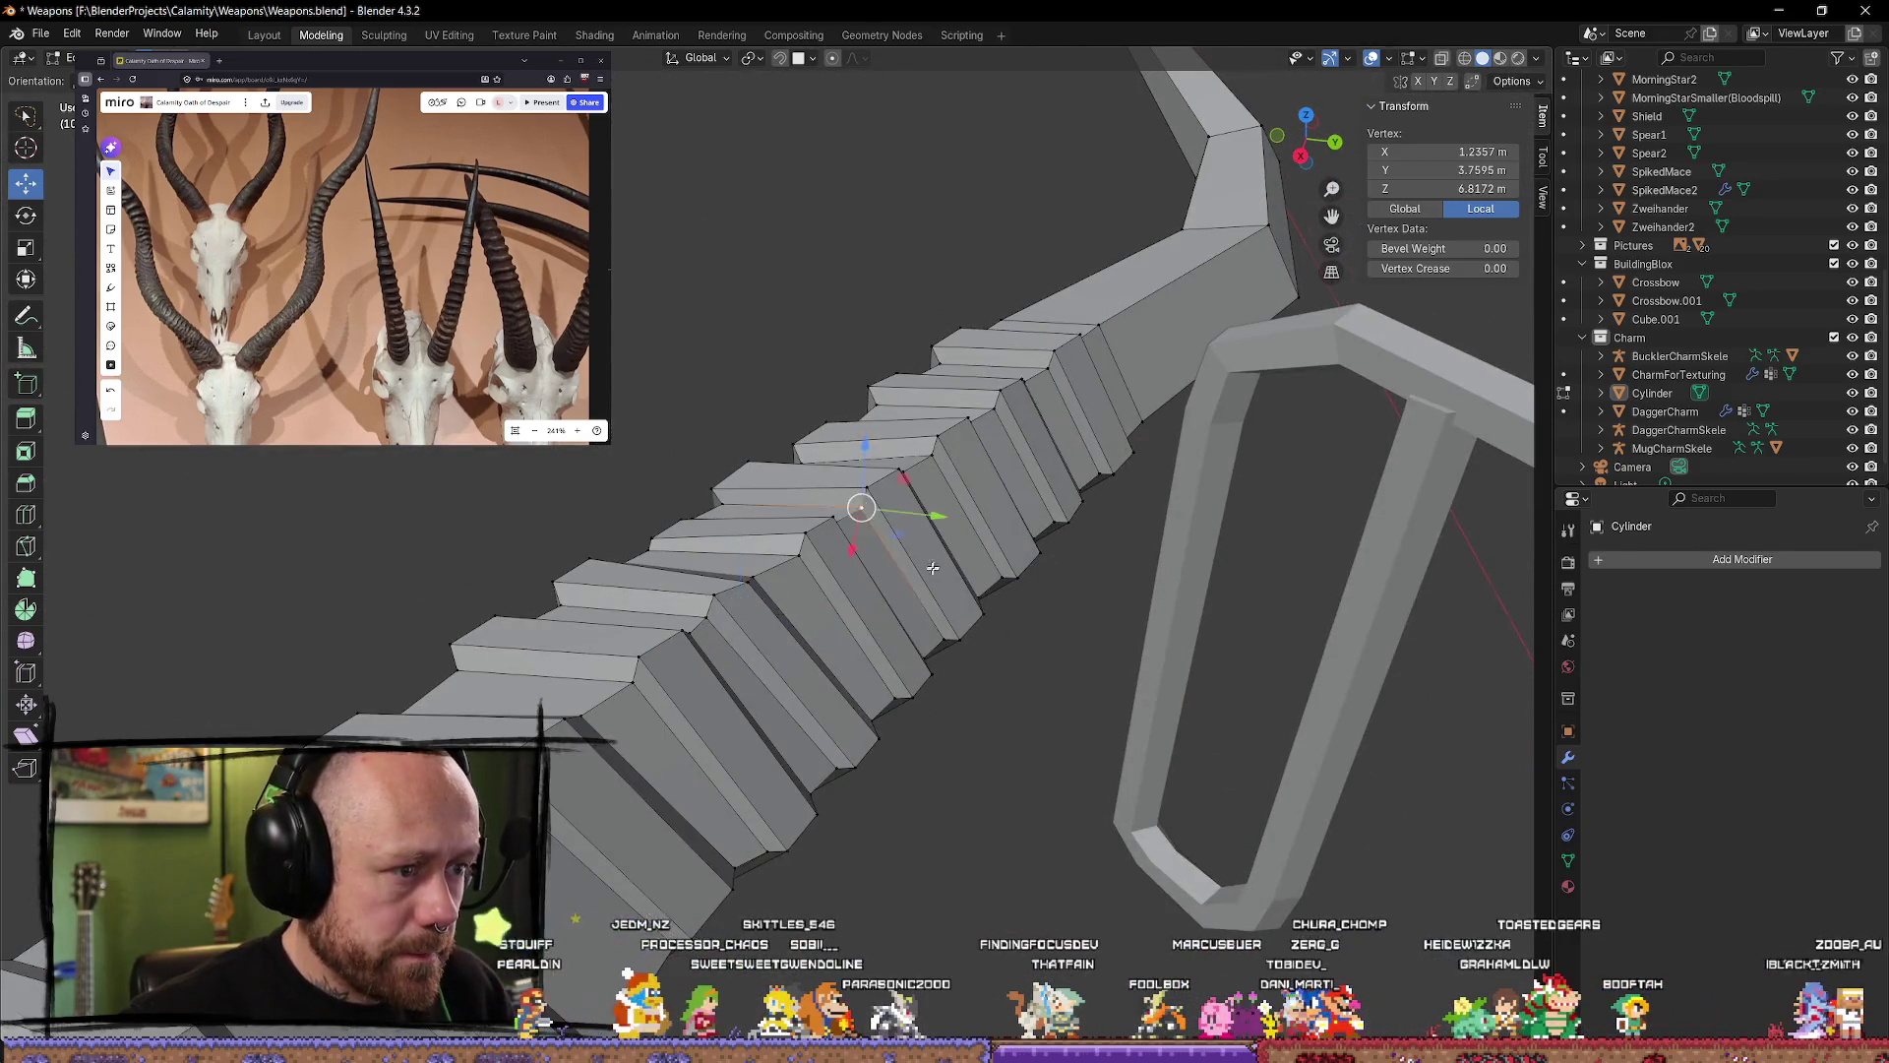
mouse_move(856, 506)
middle_down()
mouse_move(889, 387)
mouse_move(809, 400)
middle_up()
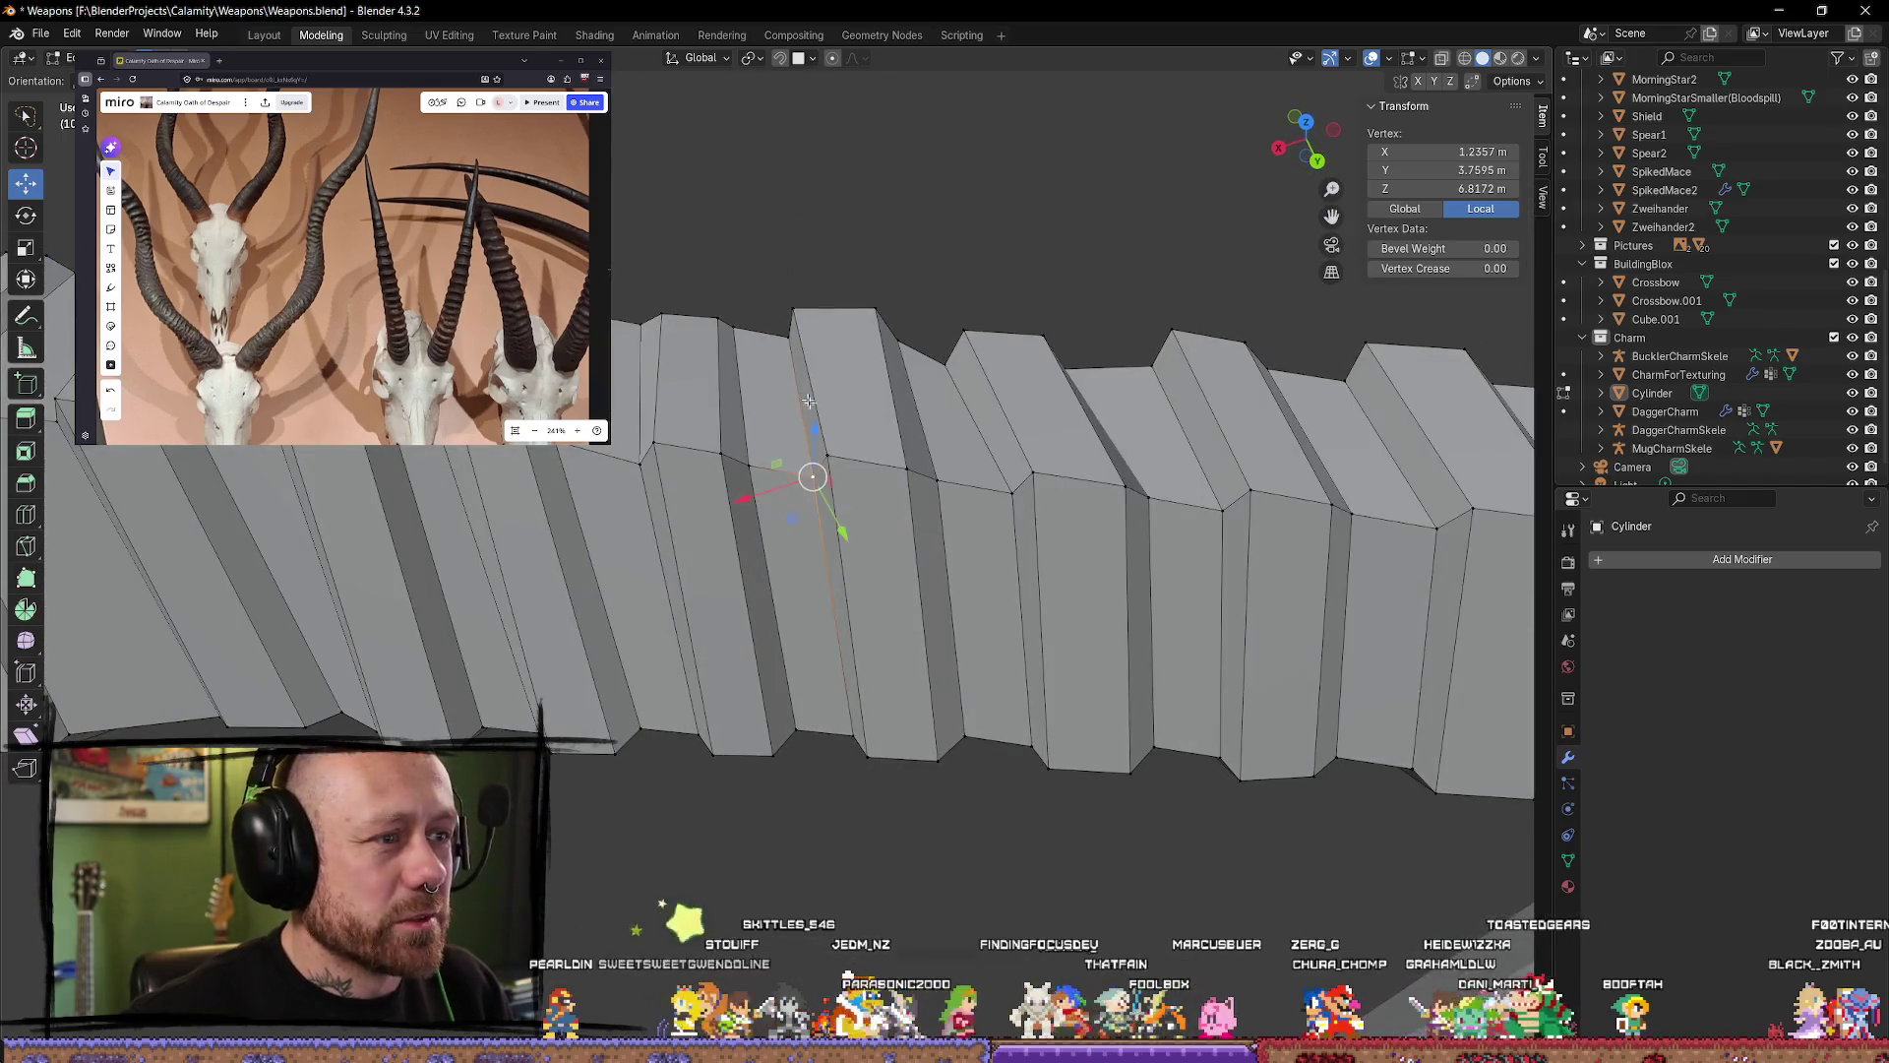
click(813, 477)
mouse_move(813, 477)
middle_down()
mouse_move(939, 330)
mouse_move(965, 439)
mouse_move(939, 662)
mouse_move(1014, 475)
middle_up()
Step: Slide the ring loop near the limb base slightly along the horn
key(alt+a)
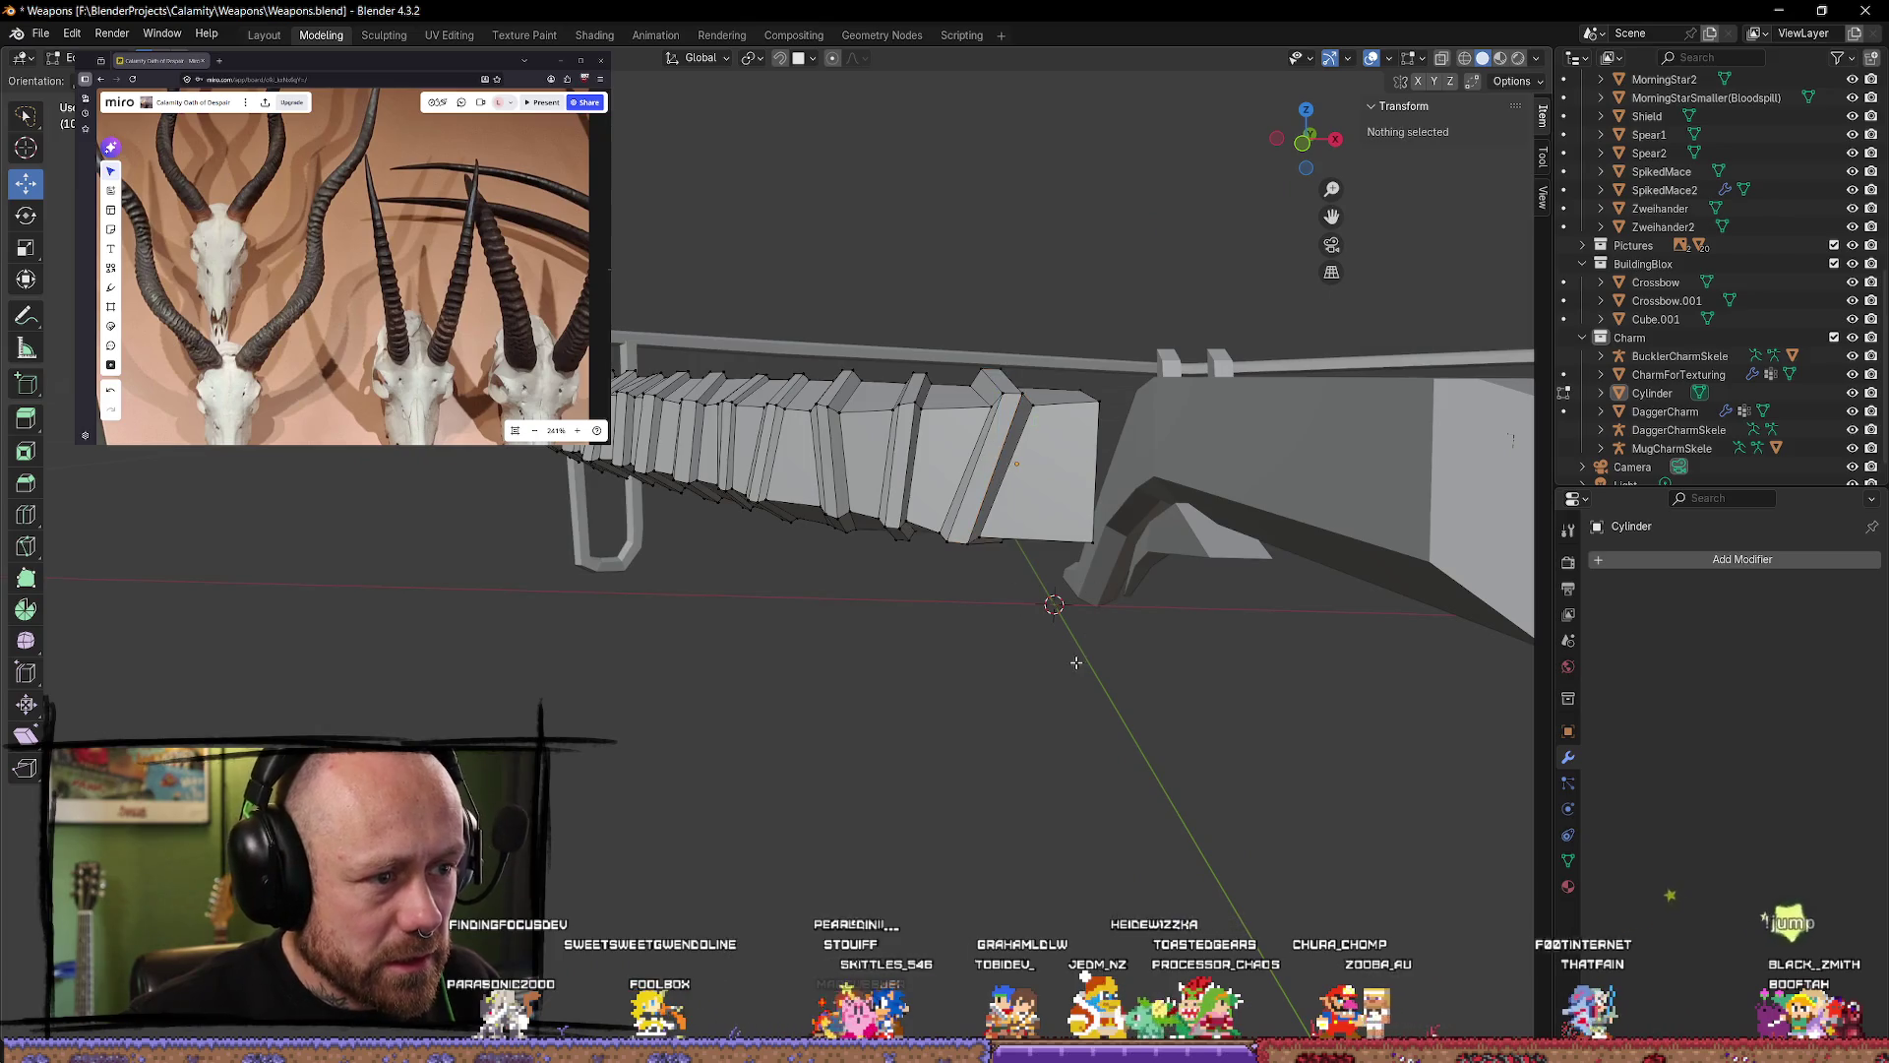
click(1018, 435)
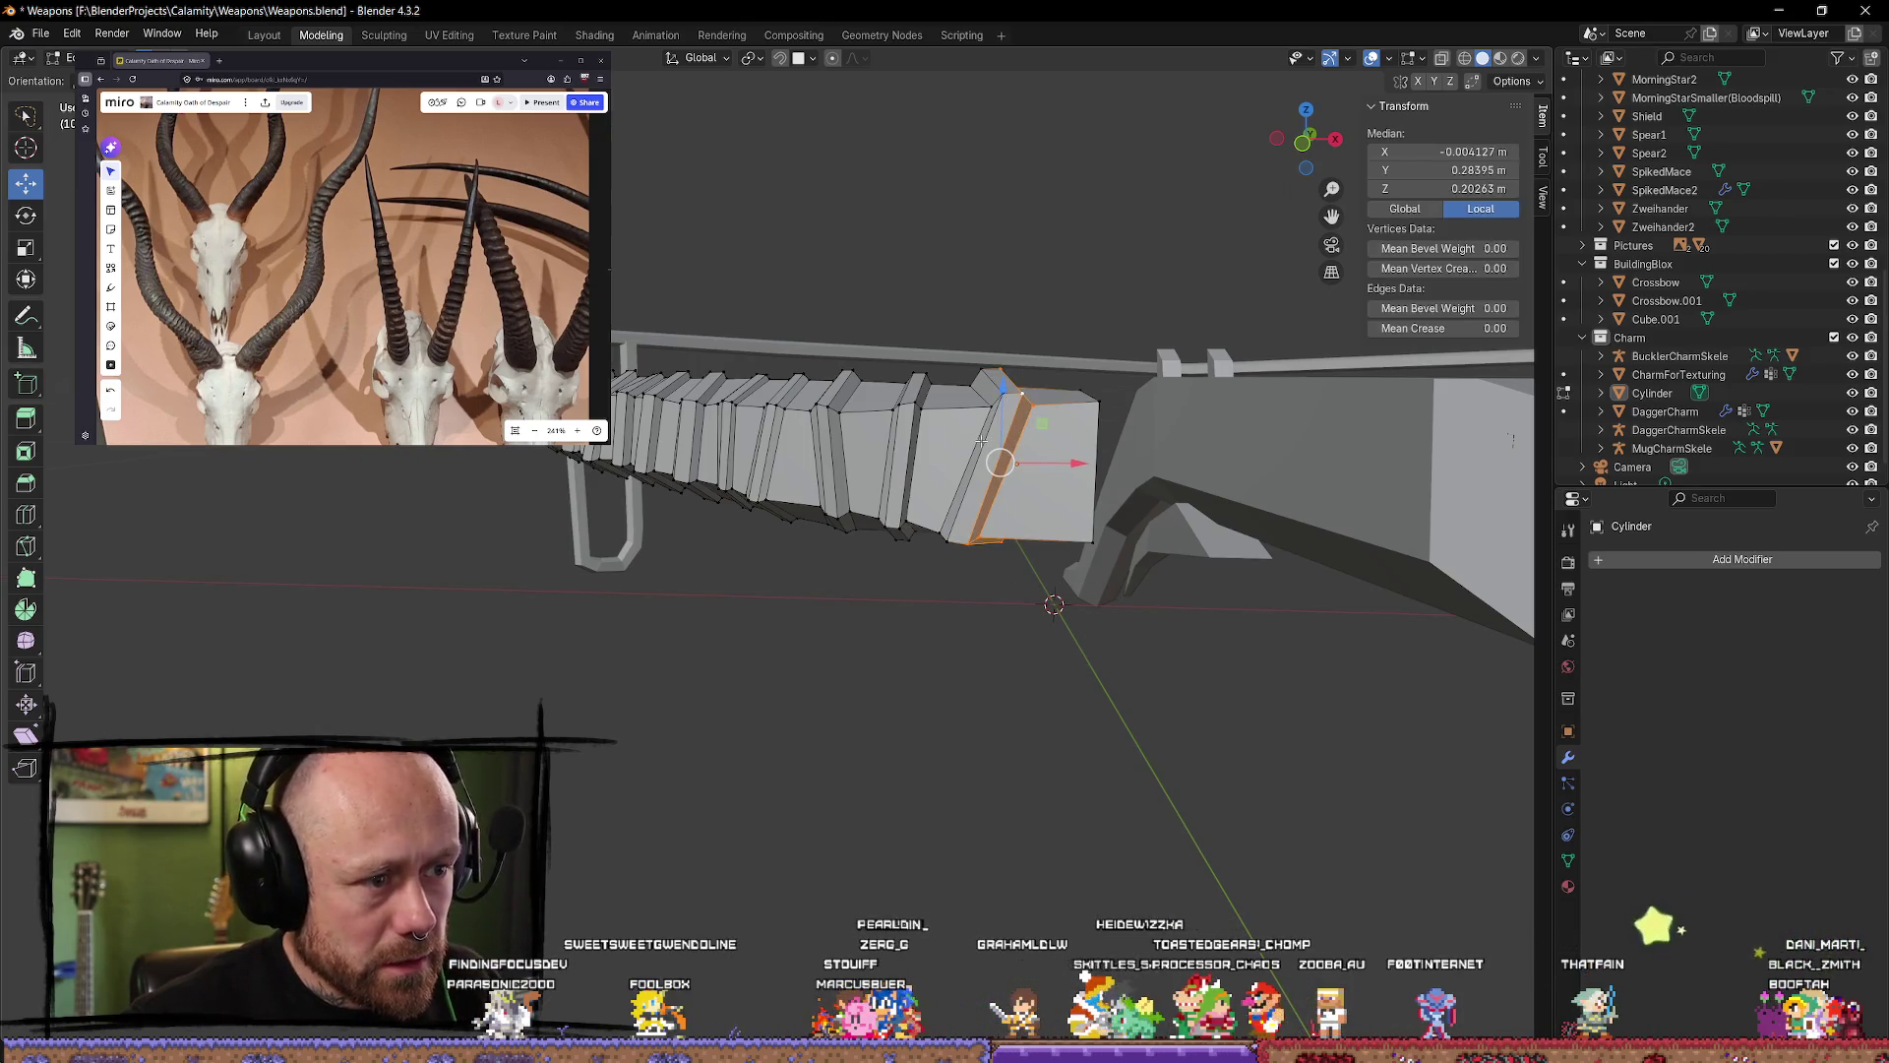
key(shift+v)
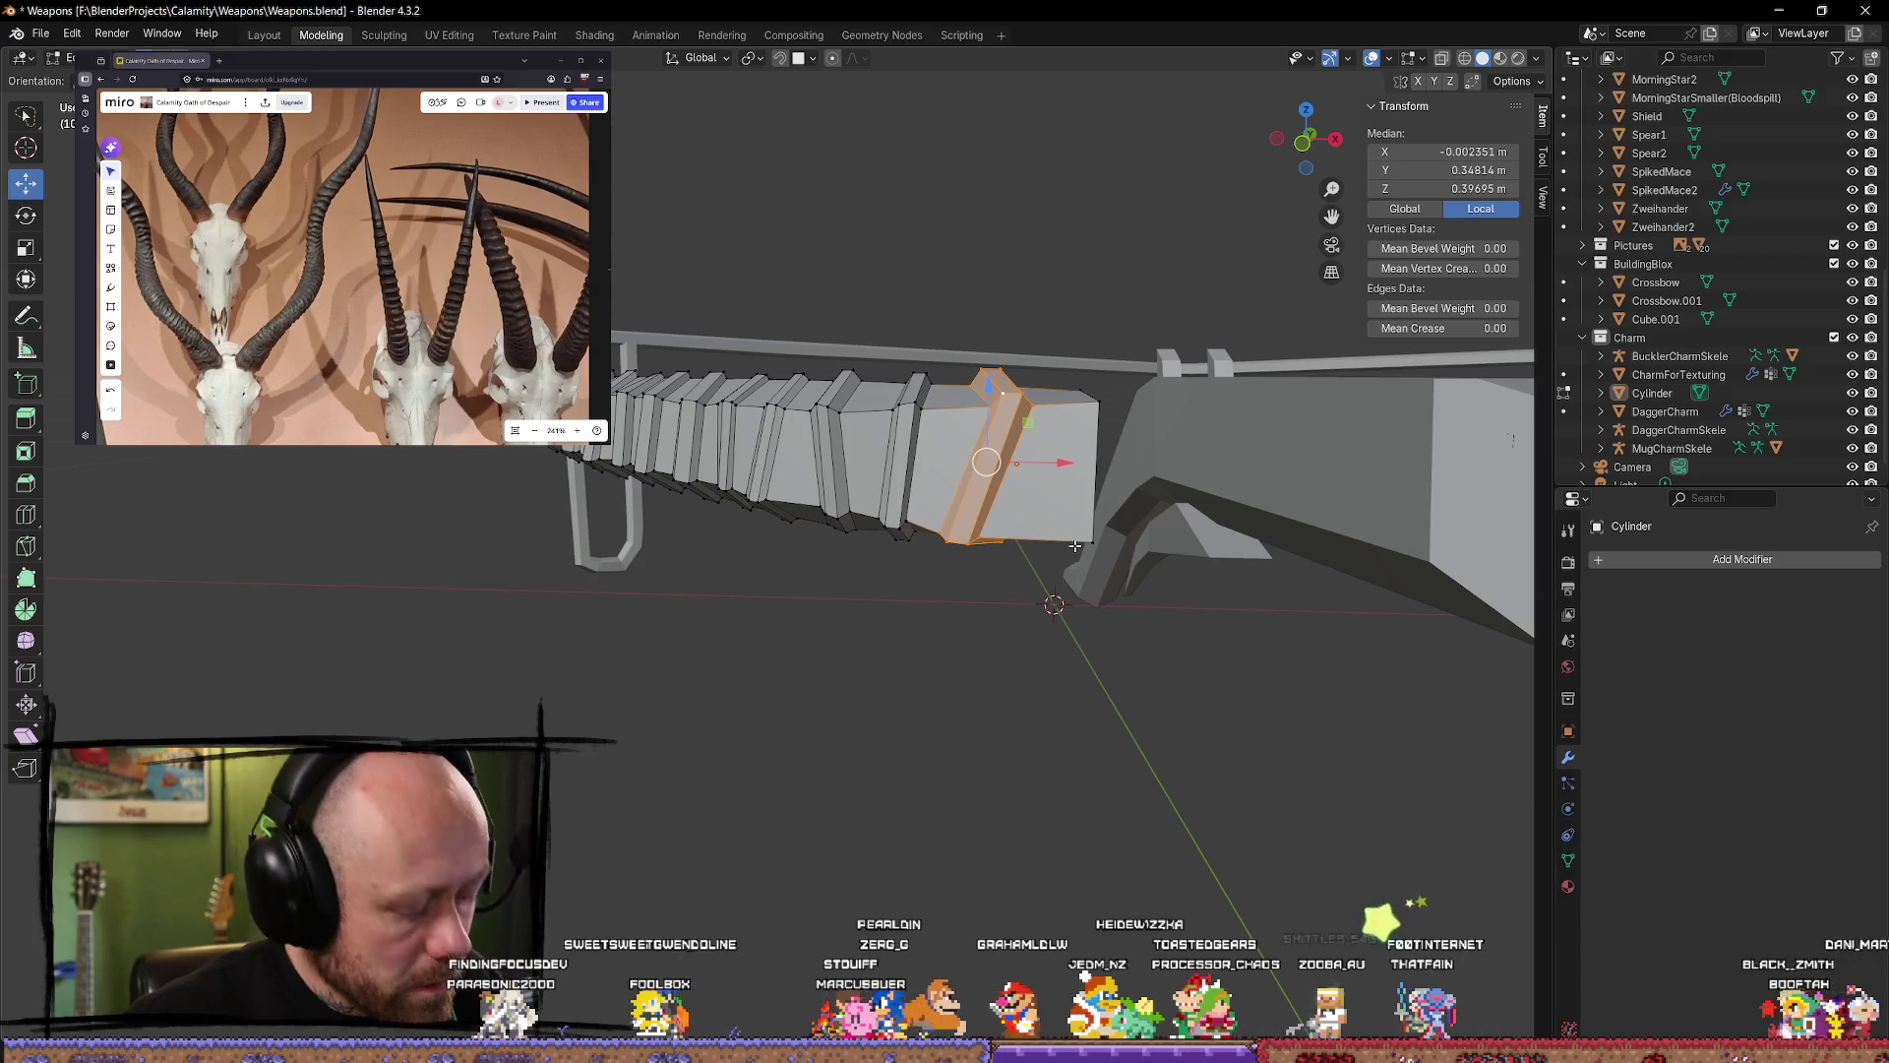
click(1019, 450)
Step: Edge-slide two neighbouring edges of the base ring to uneven new positions
key(alt+a)
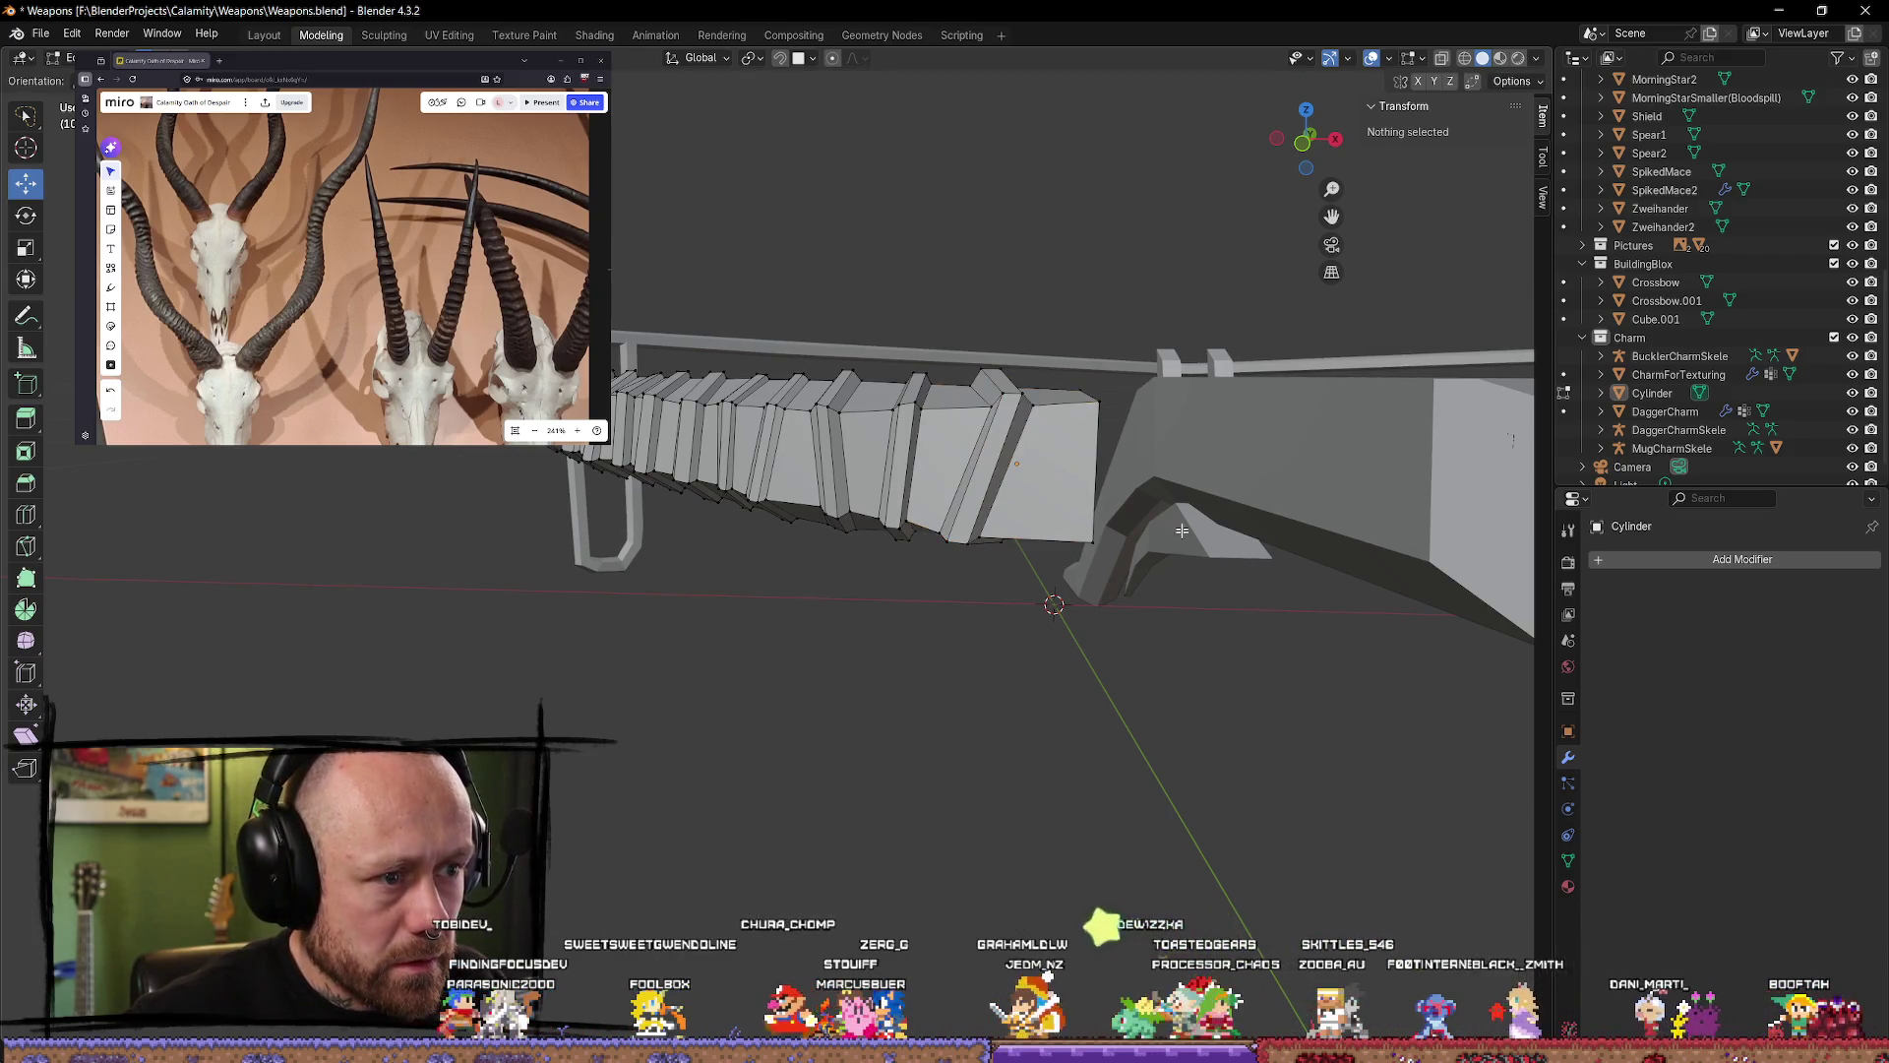
click(1019, 445)
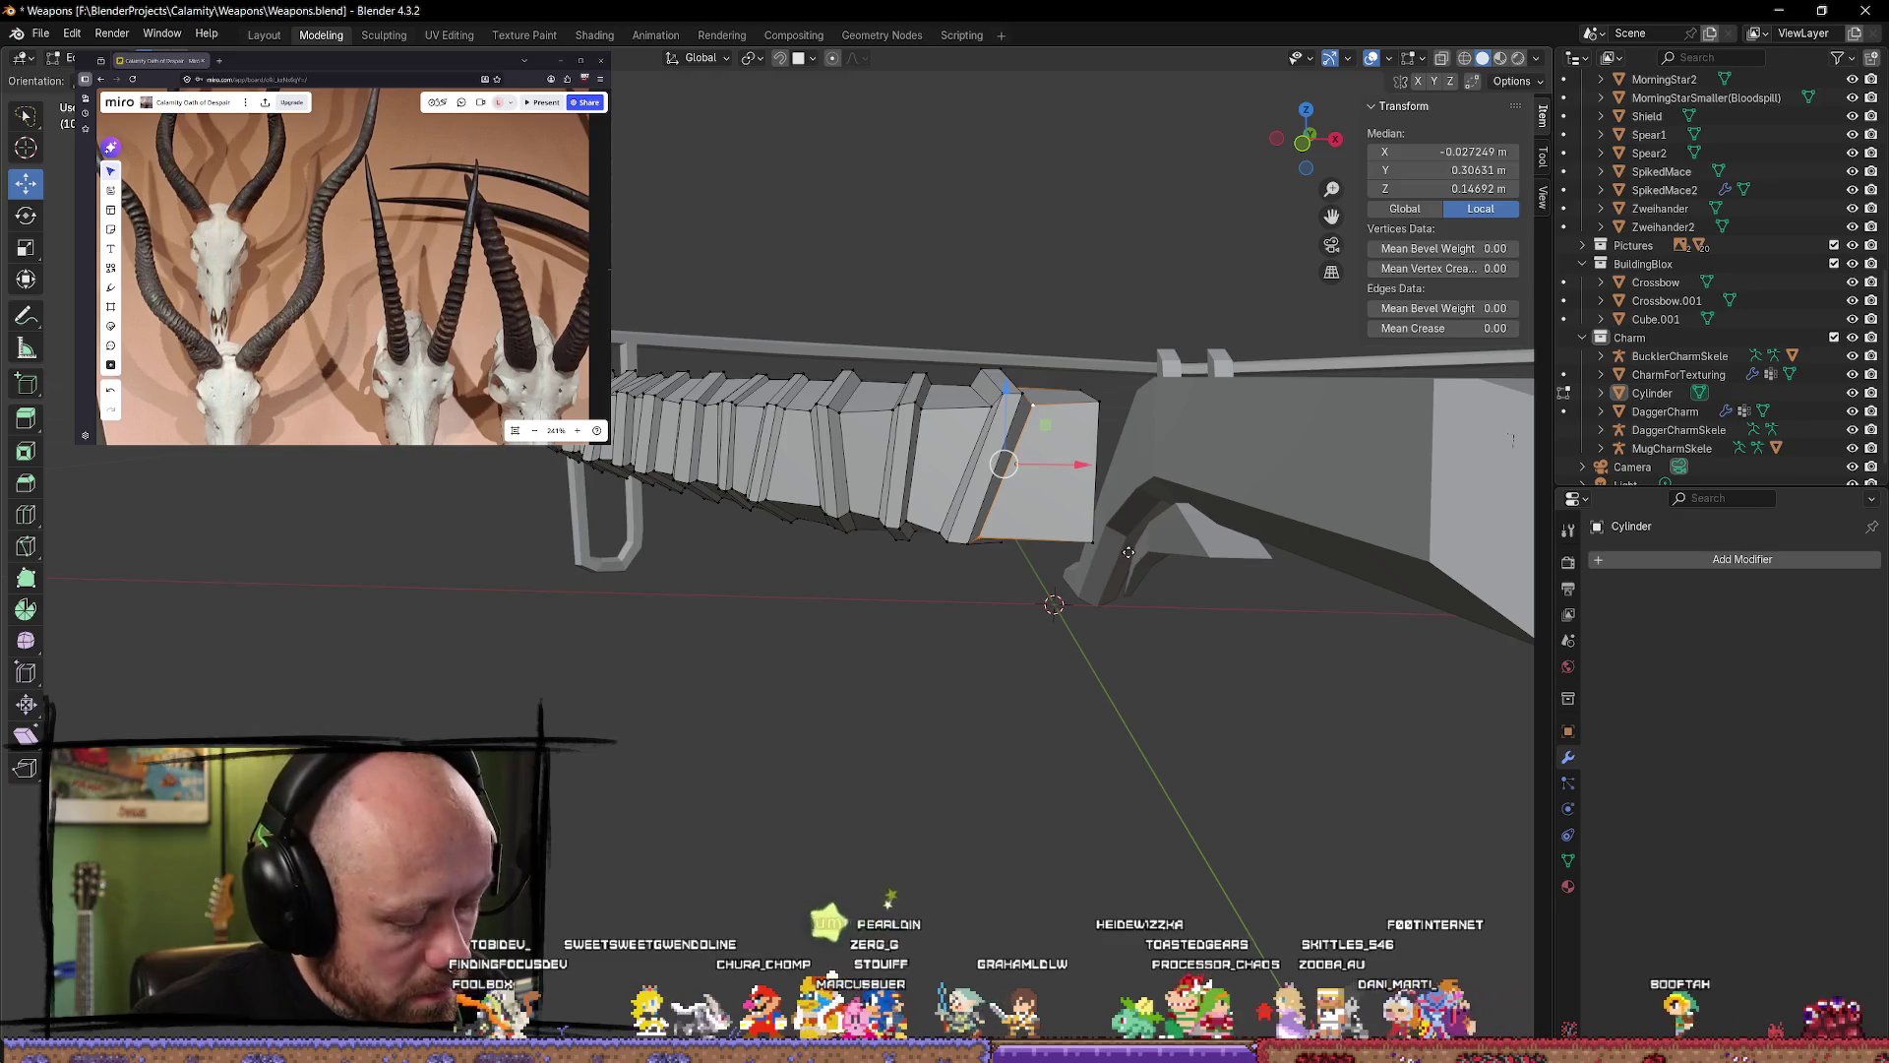
key(g)
key(g)
click(1029, 510)
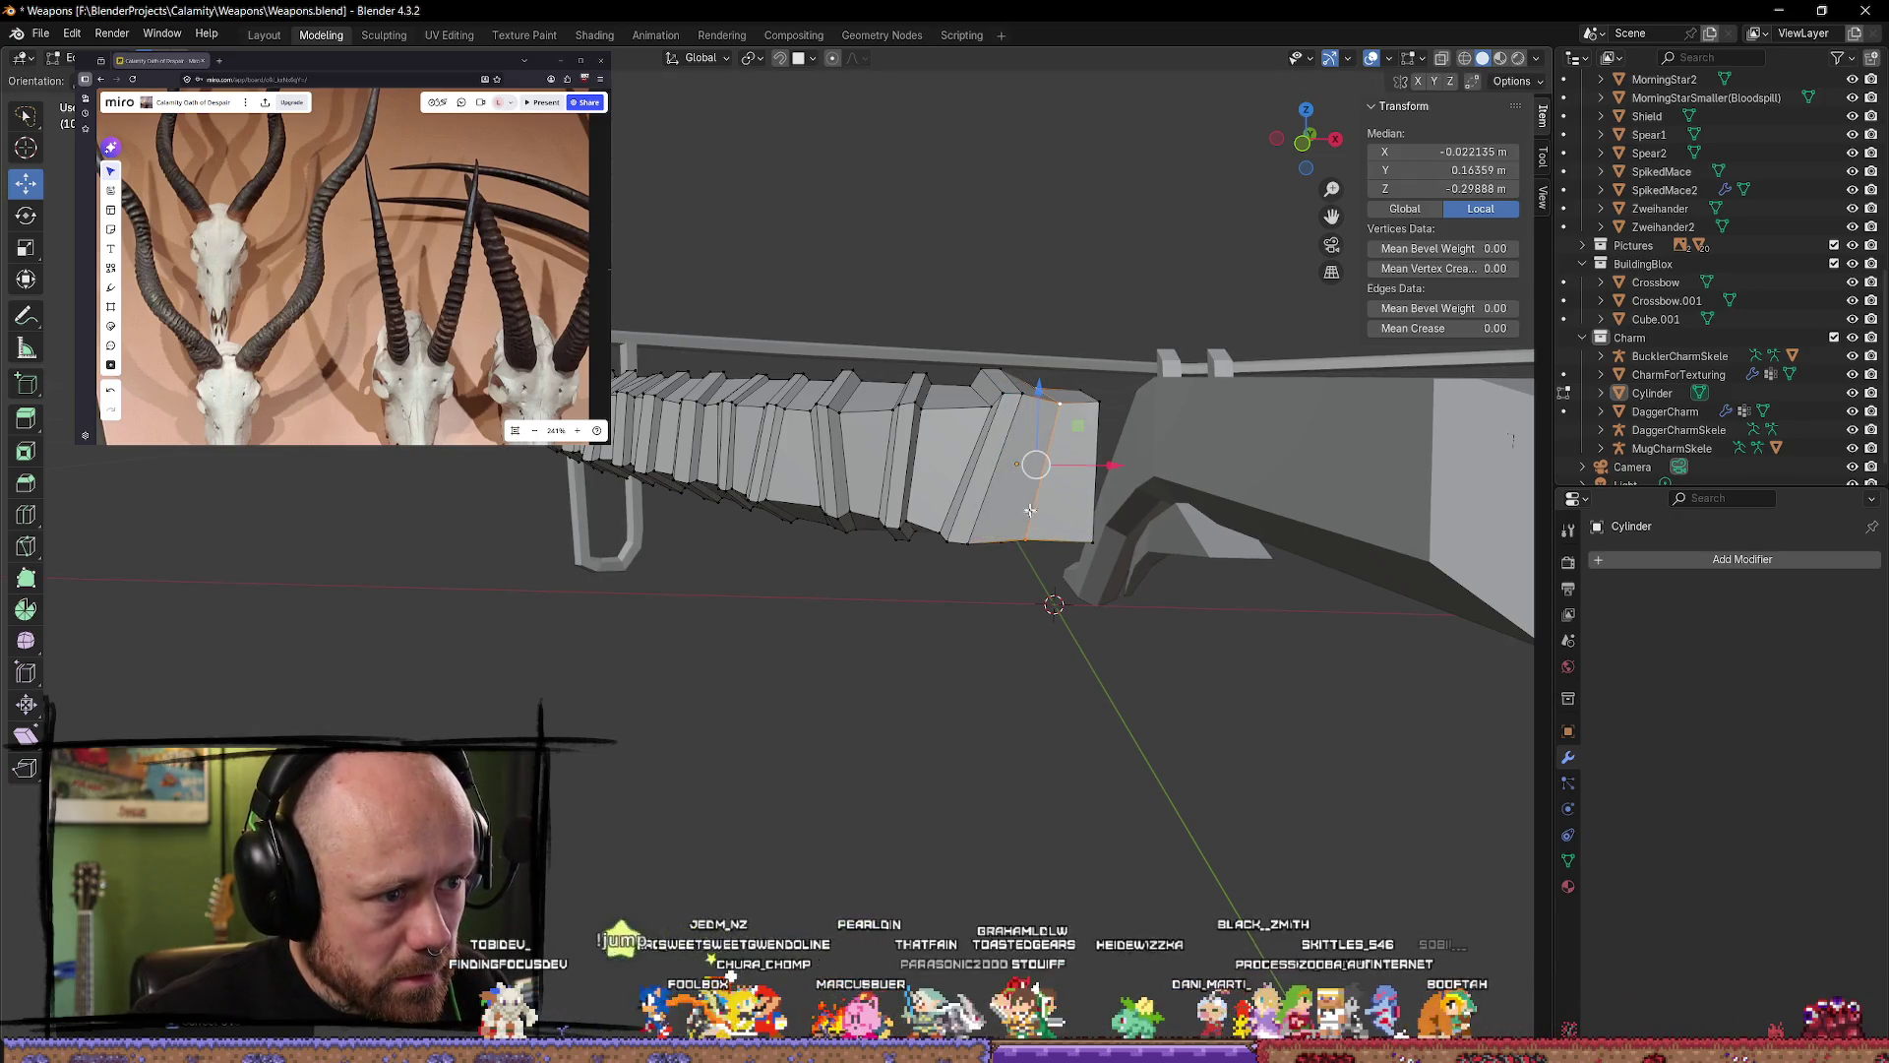
click(997, 471)
key(g)
key(g)
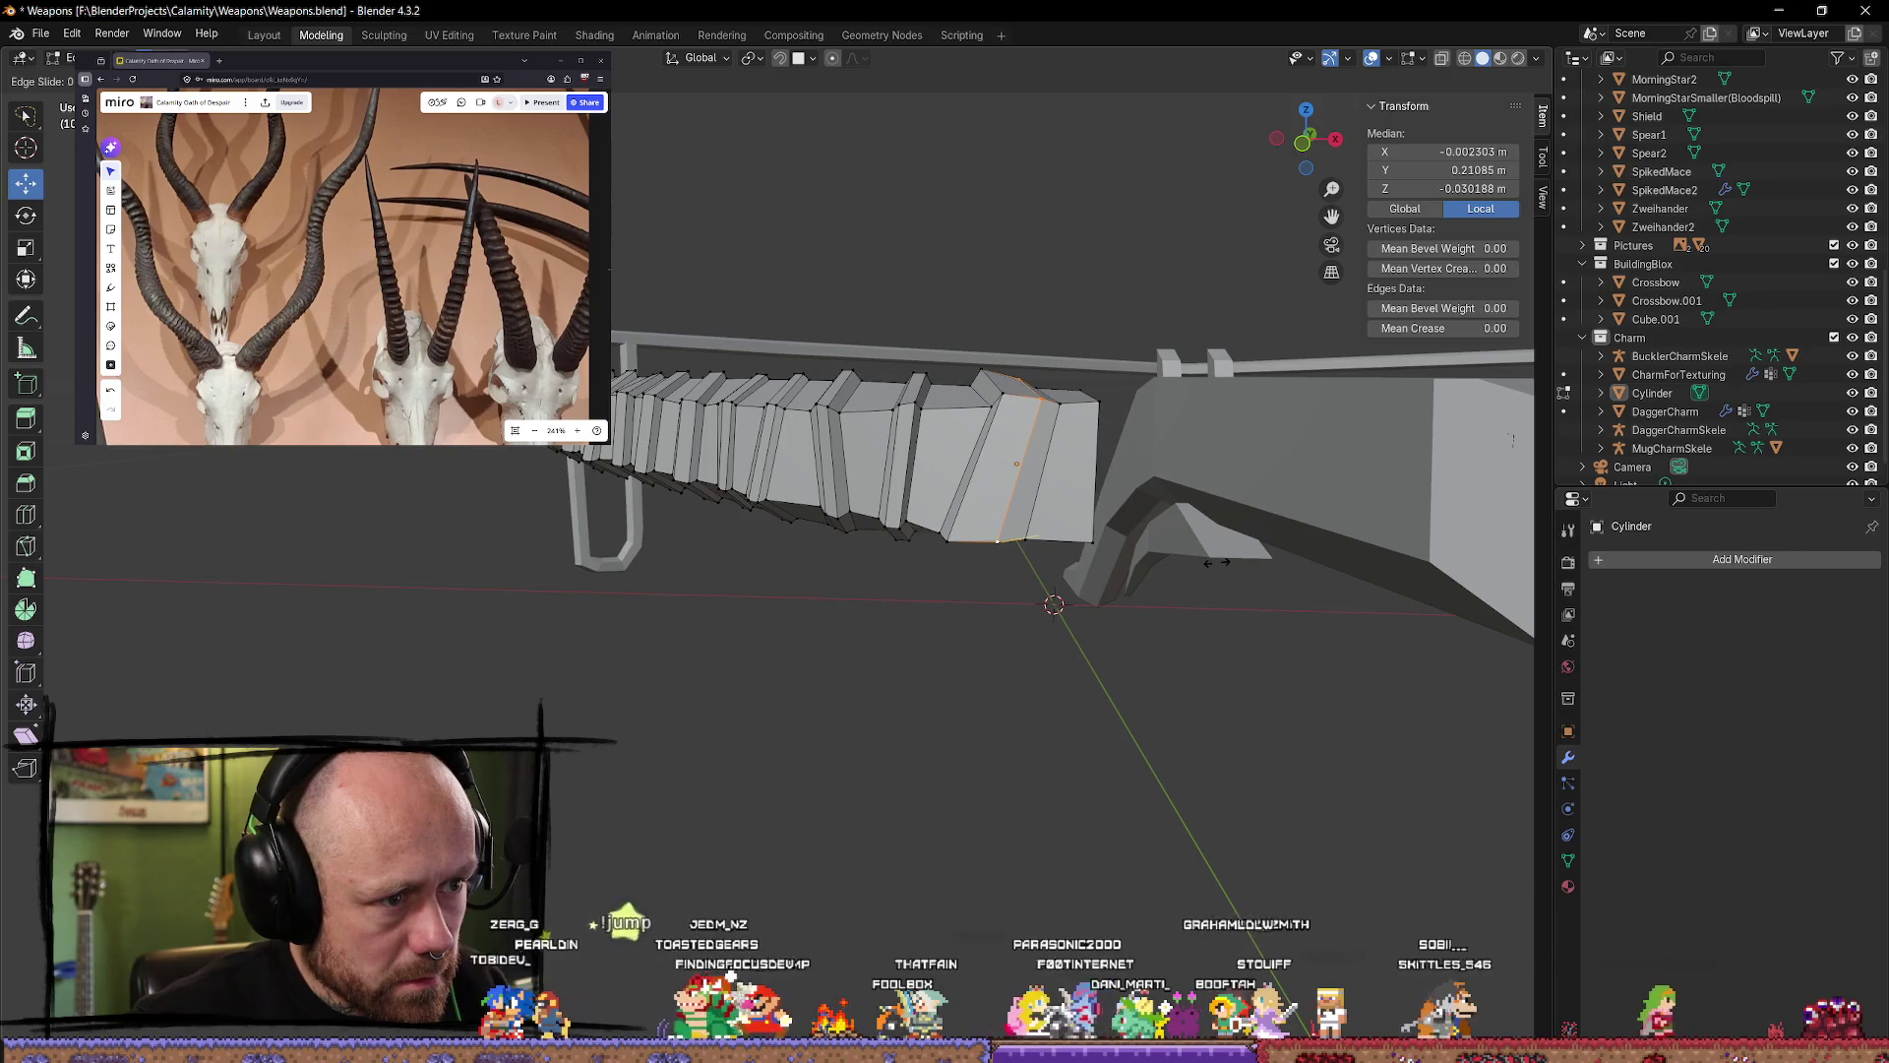
click(1141, 531)
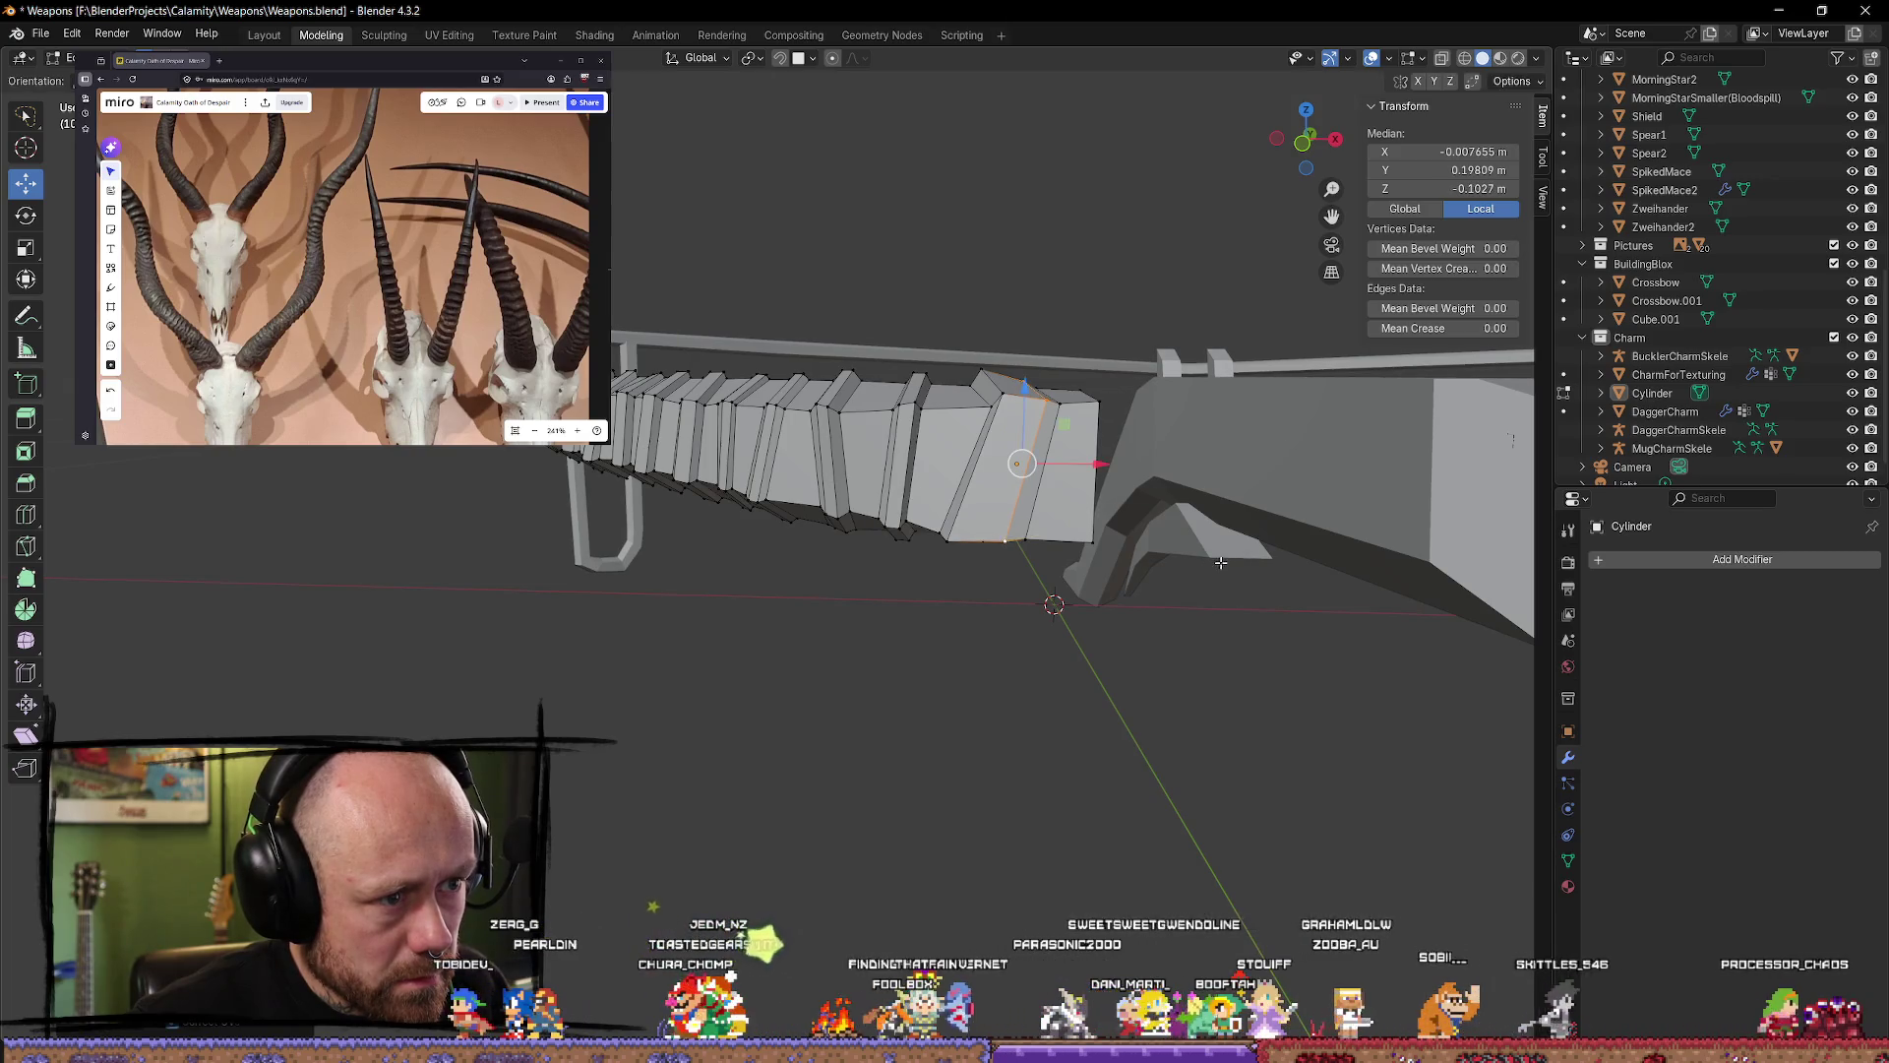
key(g)
key(g)
click(1155, 527)
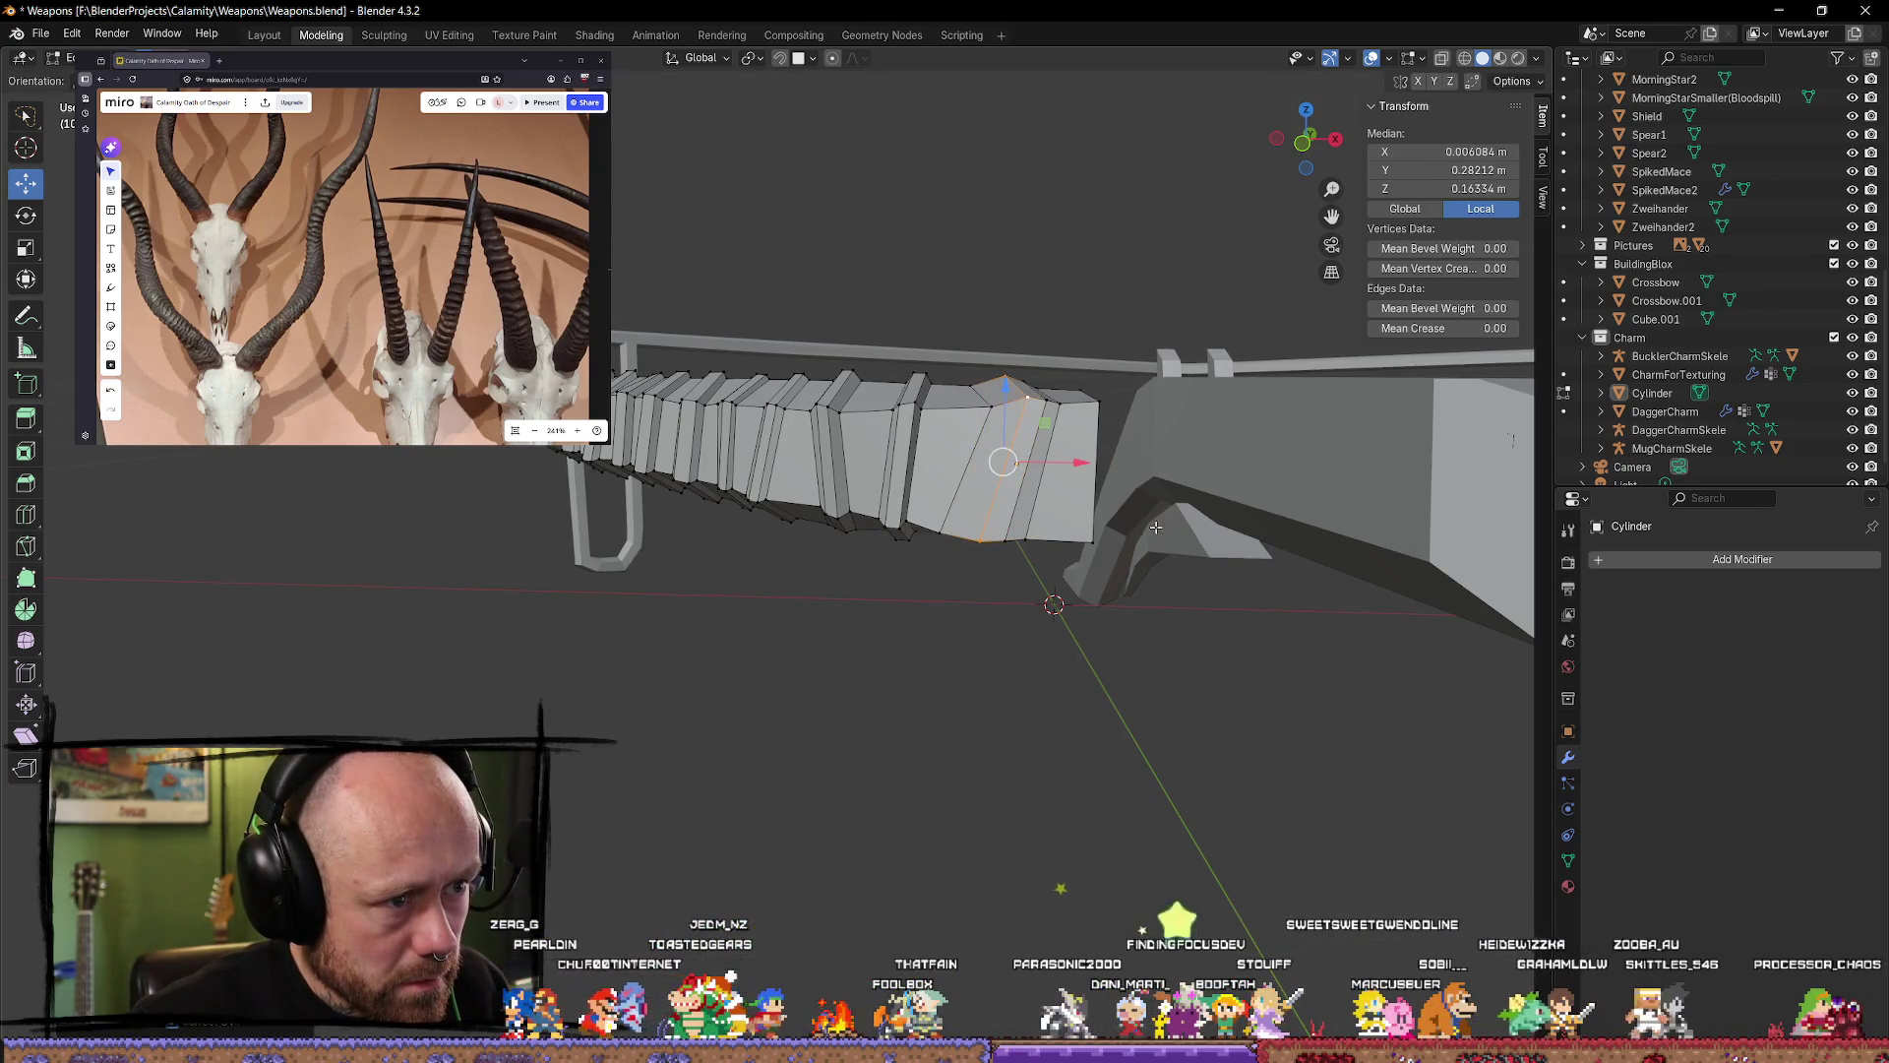
Step: Edge-slide another ring edge further along the horn, then clear the selection
click(976, 450)
key(g)
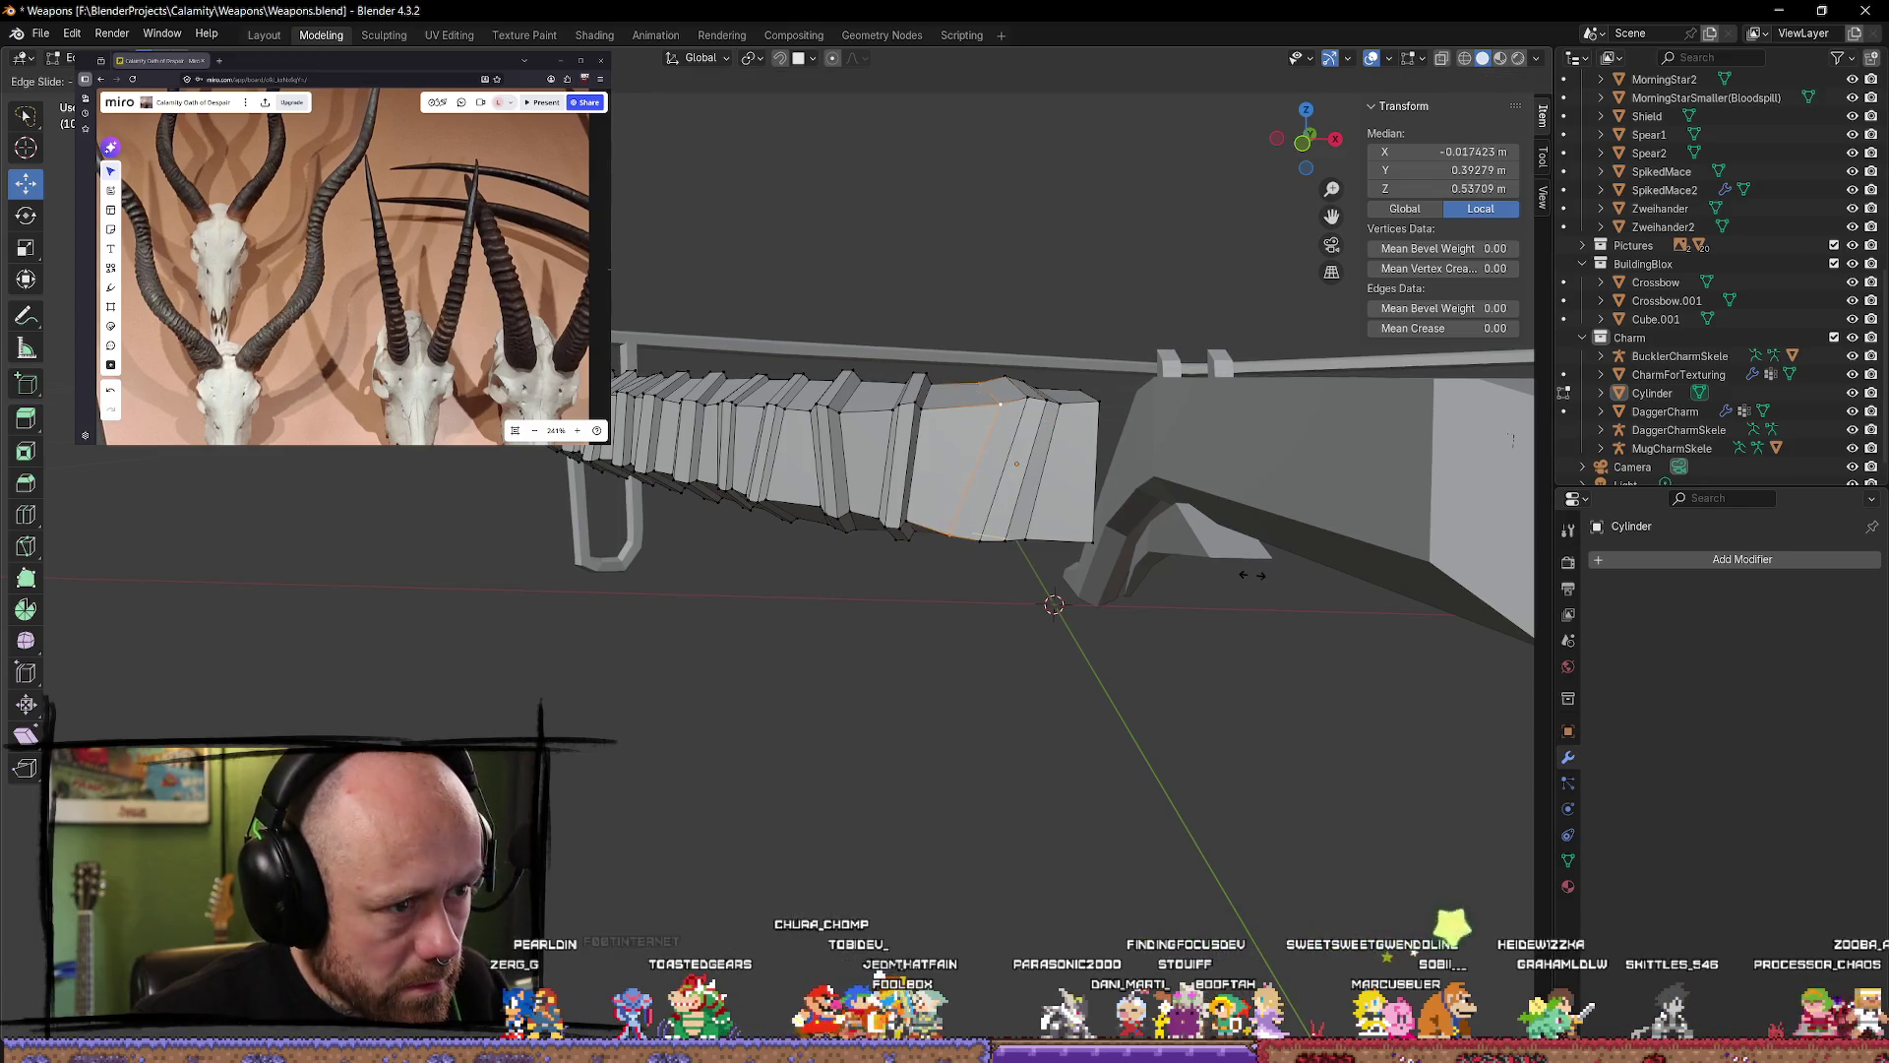
click(1267, 575)
mouse_move(1253, 640)
middle_down()
mouse_move(1219, 617)
mouse_move(1005, 617)
mouse_move(1030, 664)
mouse_move(995, 640)
mouse_move(974, 725)
mouse_move(967, 711)
middle_up()
key(alt+a)
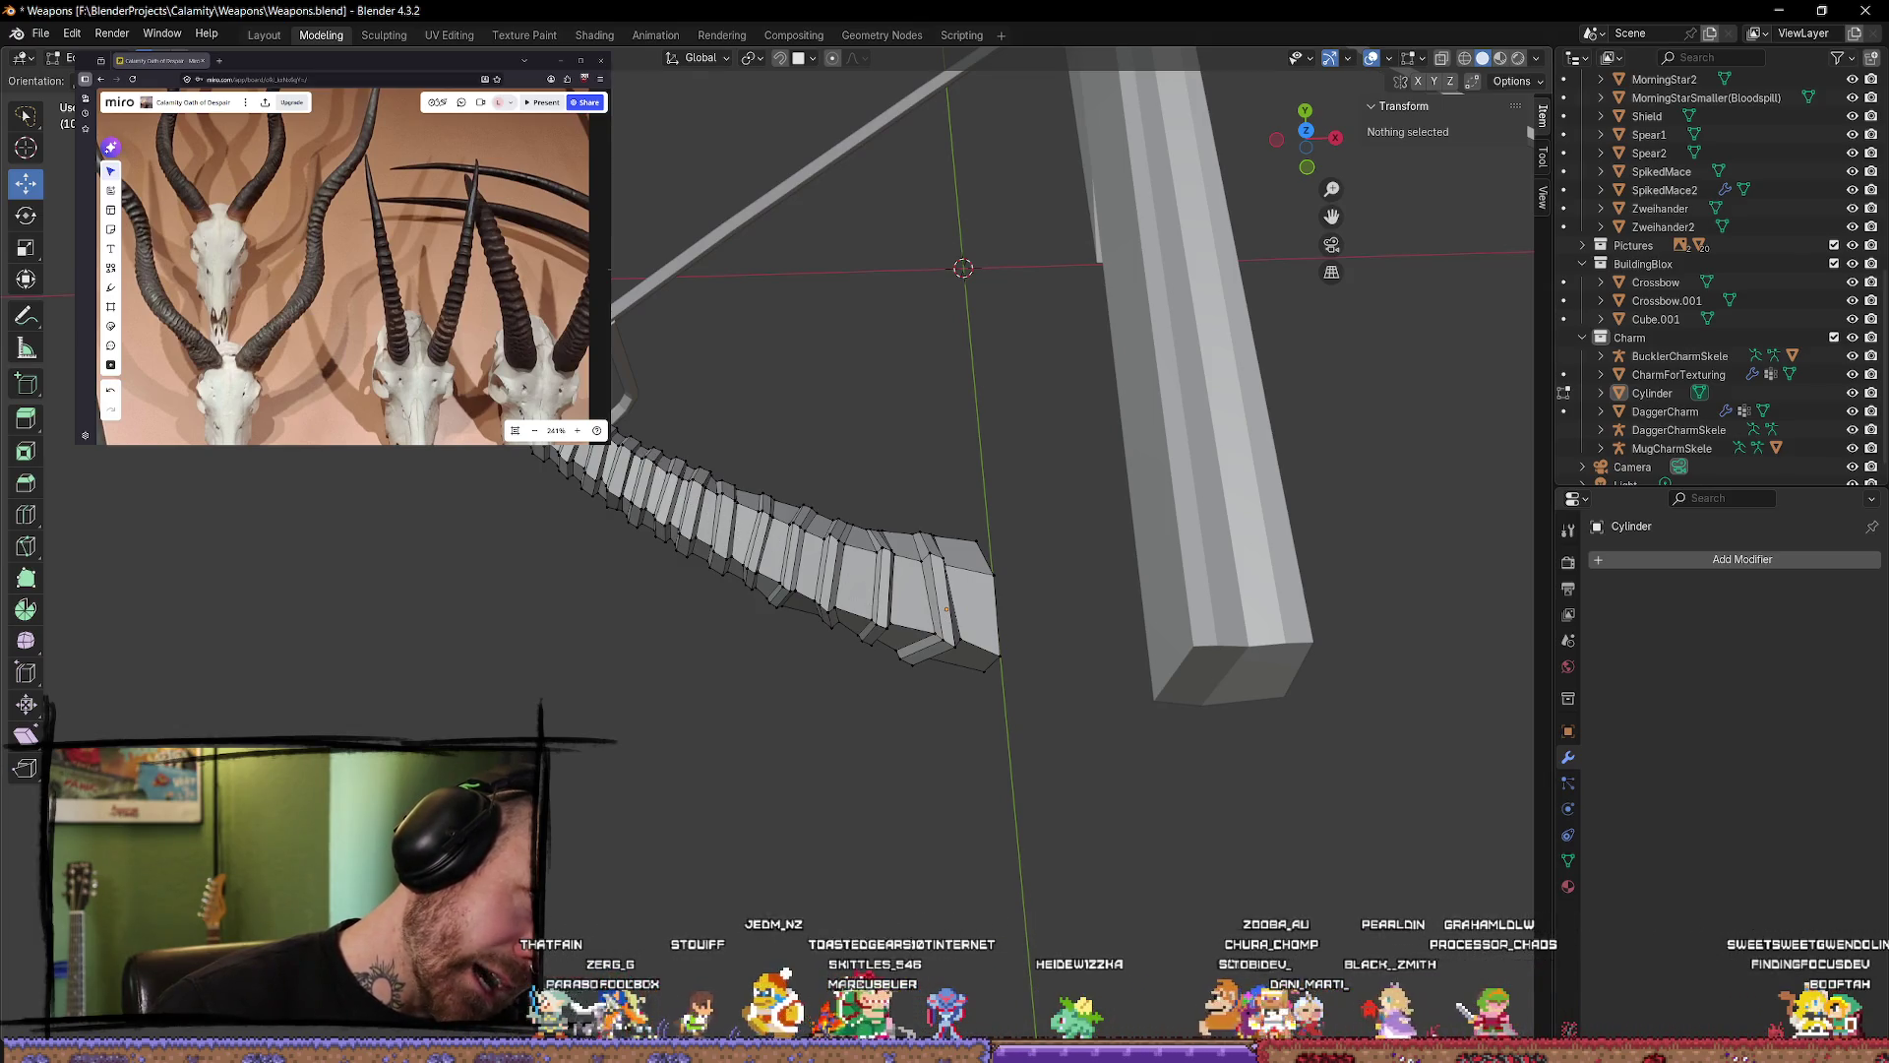
mouse_move(623, 532)
middle_down()
mouse_move(675, 240)
mouse_move(665, 648)
mouse_move(810, 663)
mouse_move(1109, 595)
mouse_move(1148, 662)
mouse_move(1261, 542)
mouse_move(893, 507)
mouse_move(1033, 552)
mouse_move(890, 492)
mouse_move(936, 578)
middle_up()
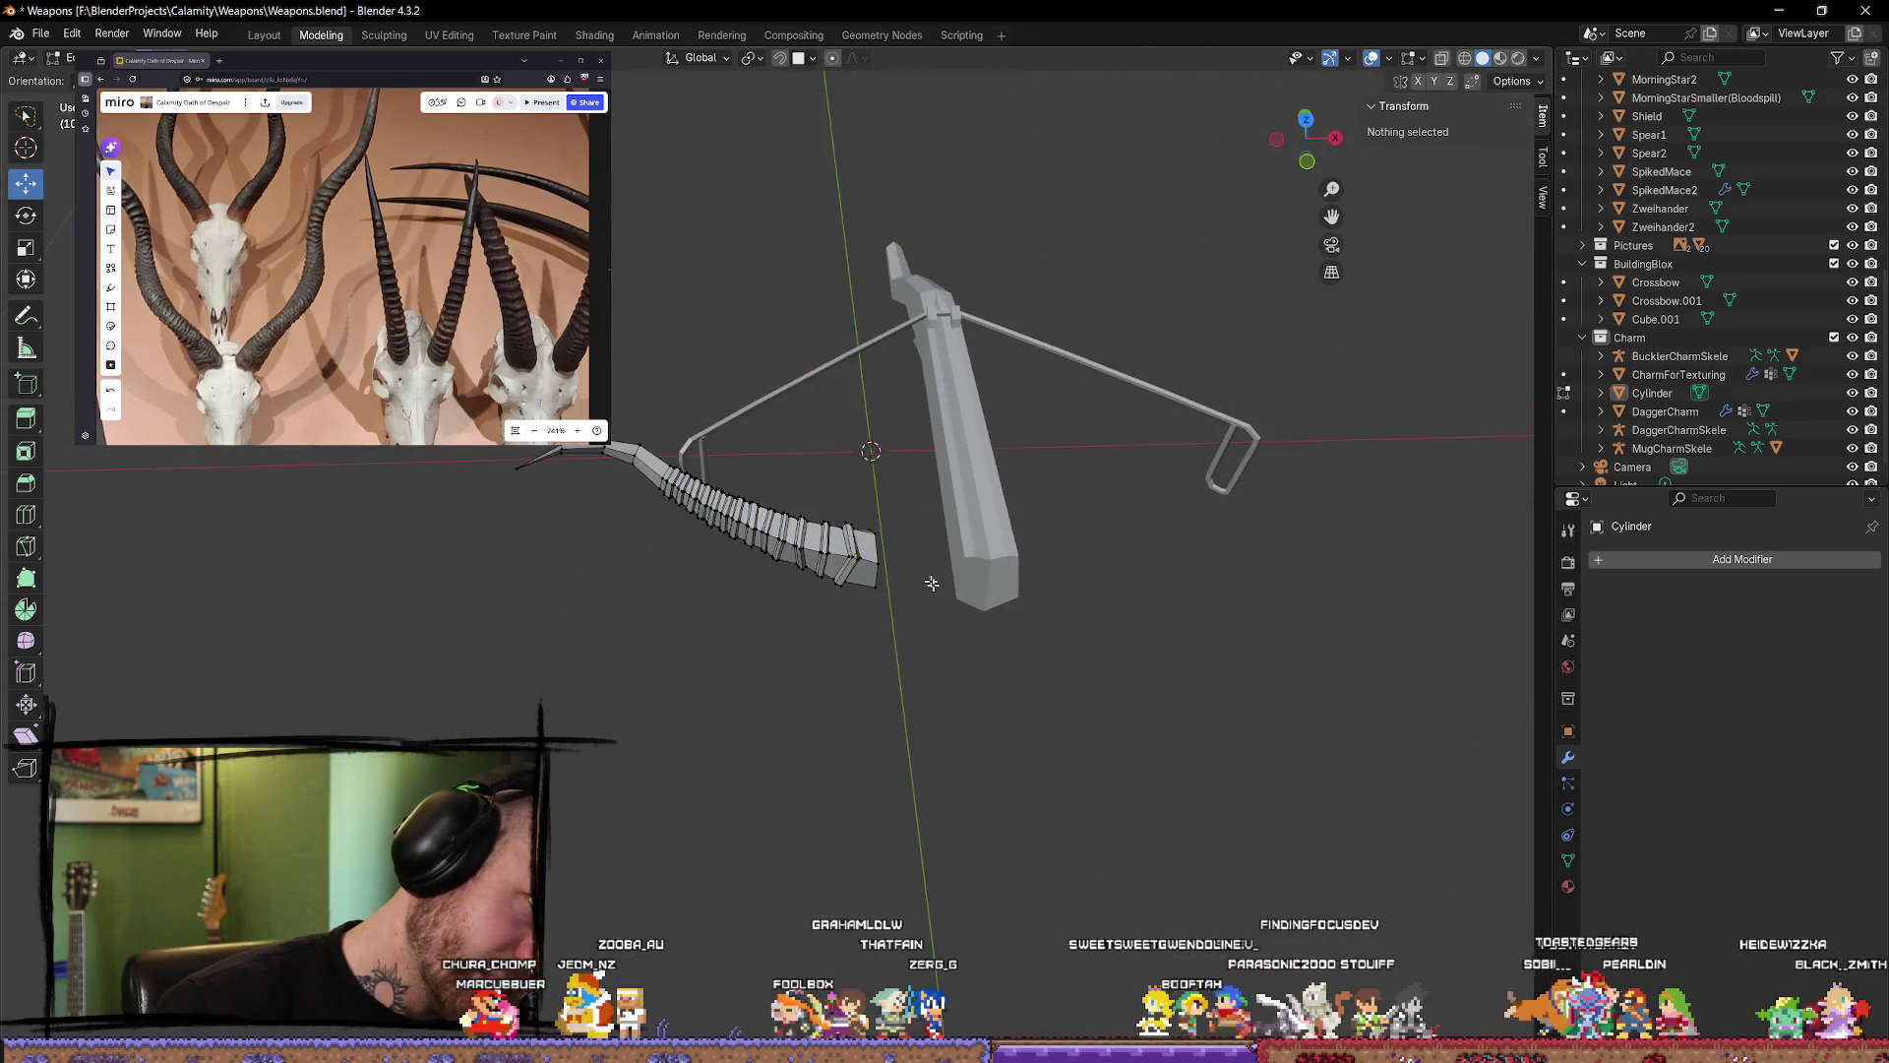
key(Tab)
mouse_move(876, 733)
middle_down()
mouse_move(409, 561)
mouse_move(515, 548)
mouse_move(493, 662)
mouse_move(510, 715)
mouse_move(510, 683)
mouse_move(502, 704)
mouse_move(764, 675)
mouse_move(980, 684)
mouse_move(989, 610)
middle_up()
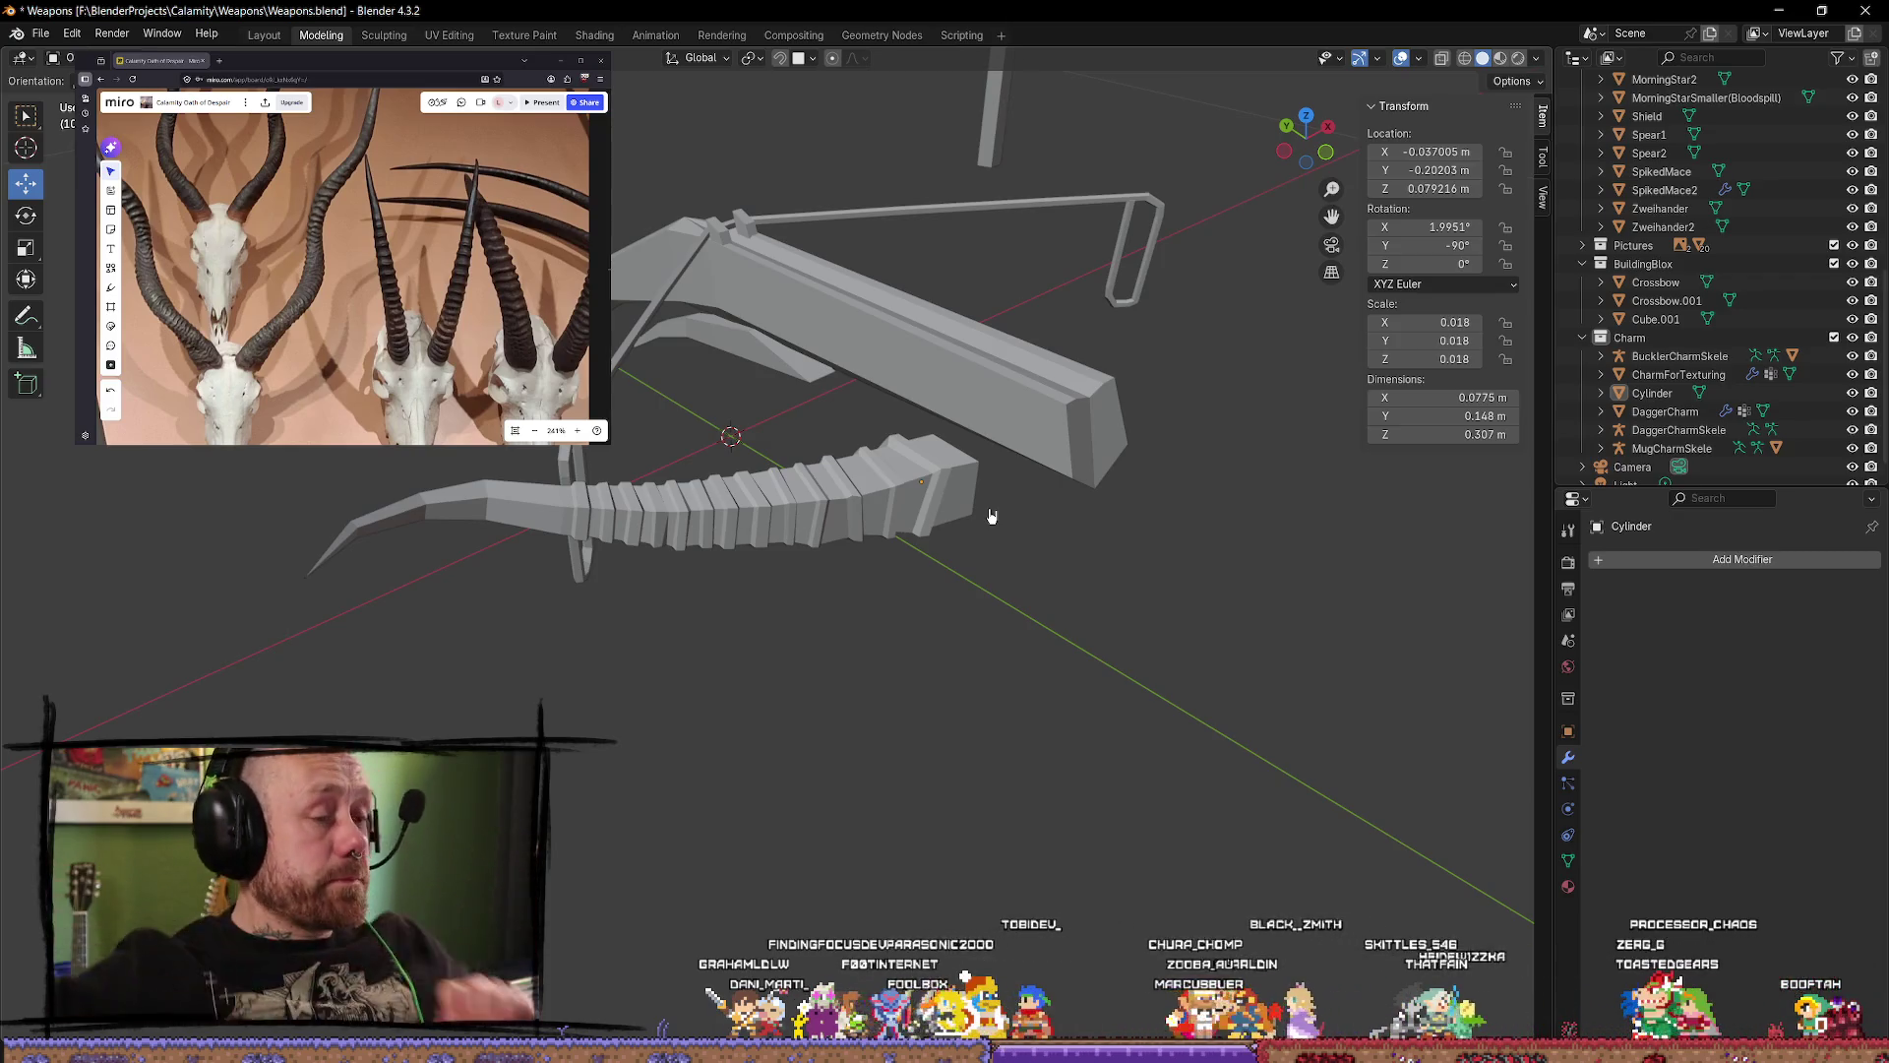
scroll(776, 460, up, 3)
mouse_move(775, 460)
middle_down()
mouse_move(718, 587)
mouse_move(1083, 329)
mouse_move(998, 386)
middle_up()
click(1306, 125)
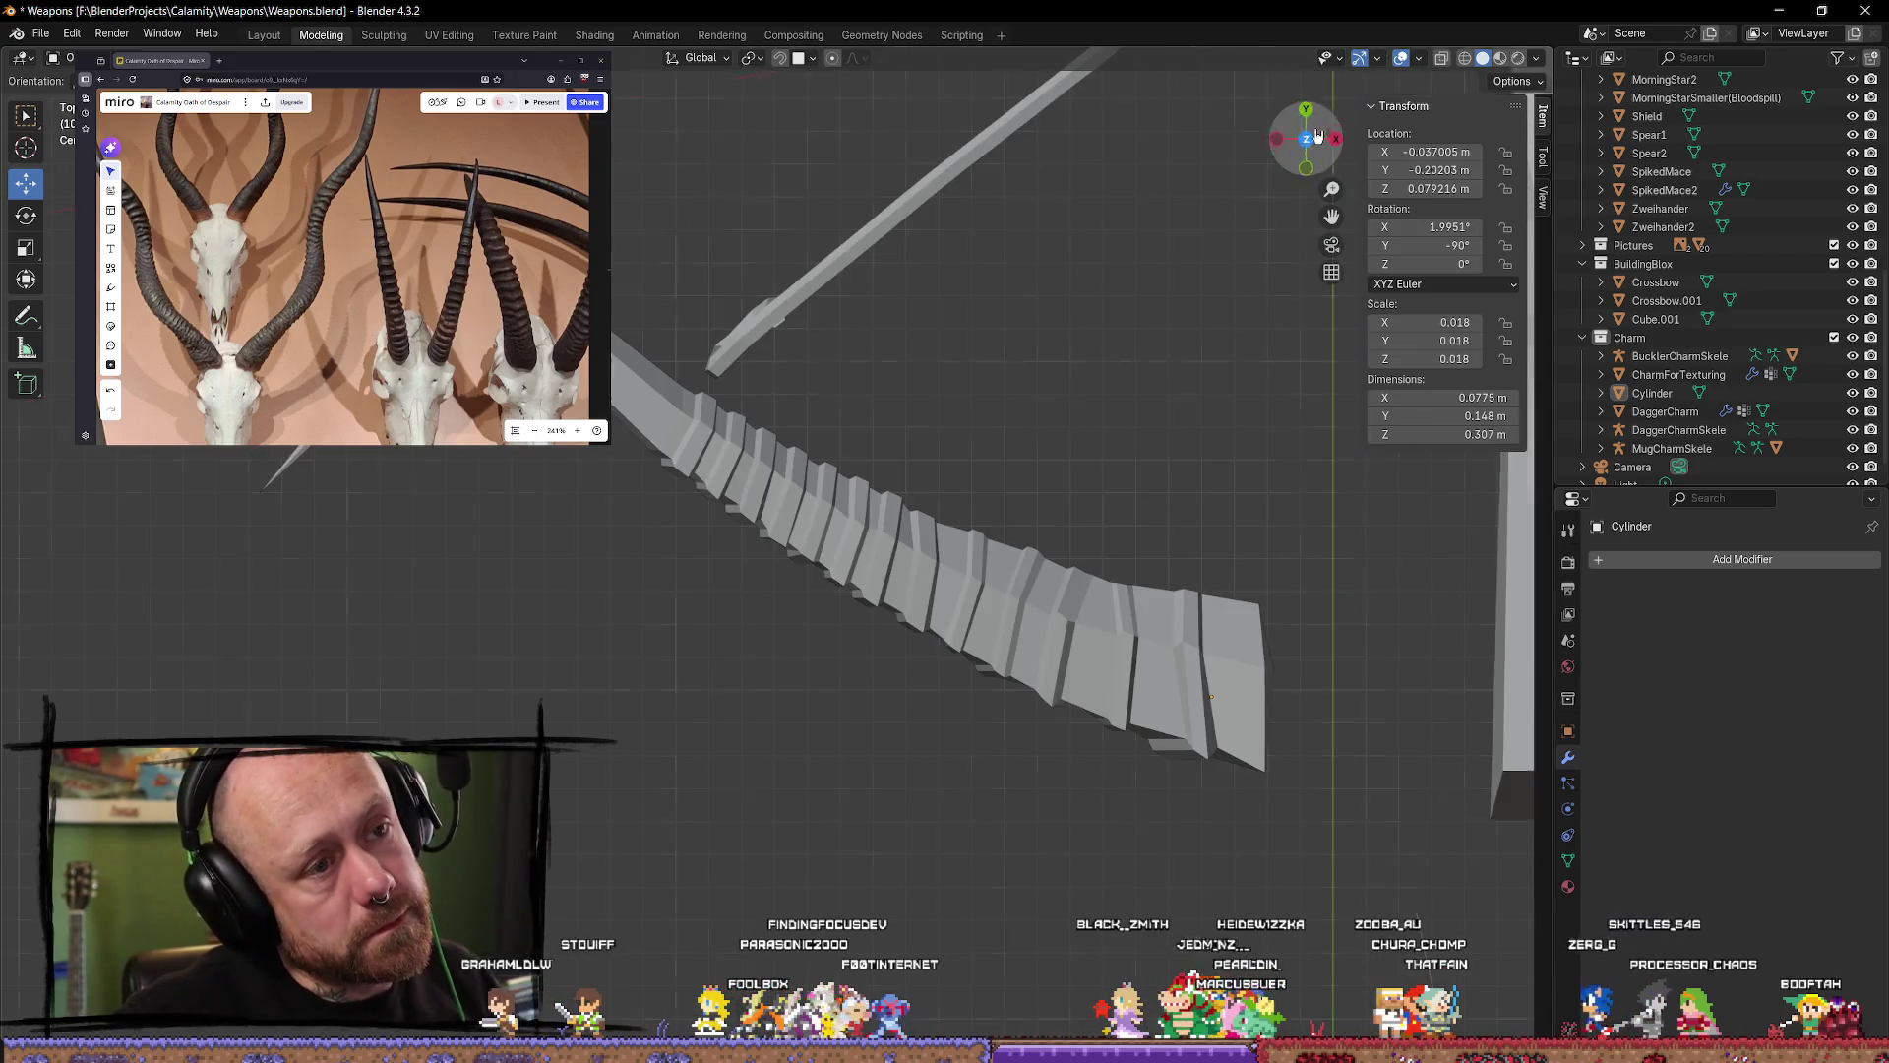
shift+middle_drag(1021, 577, 865, 329)
scroll(919, 421, up, 1)
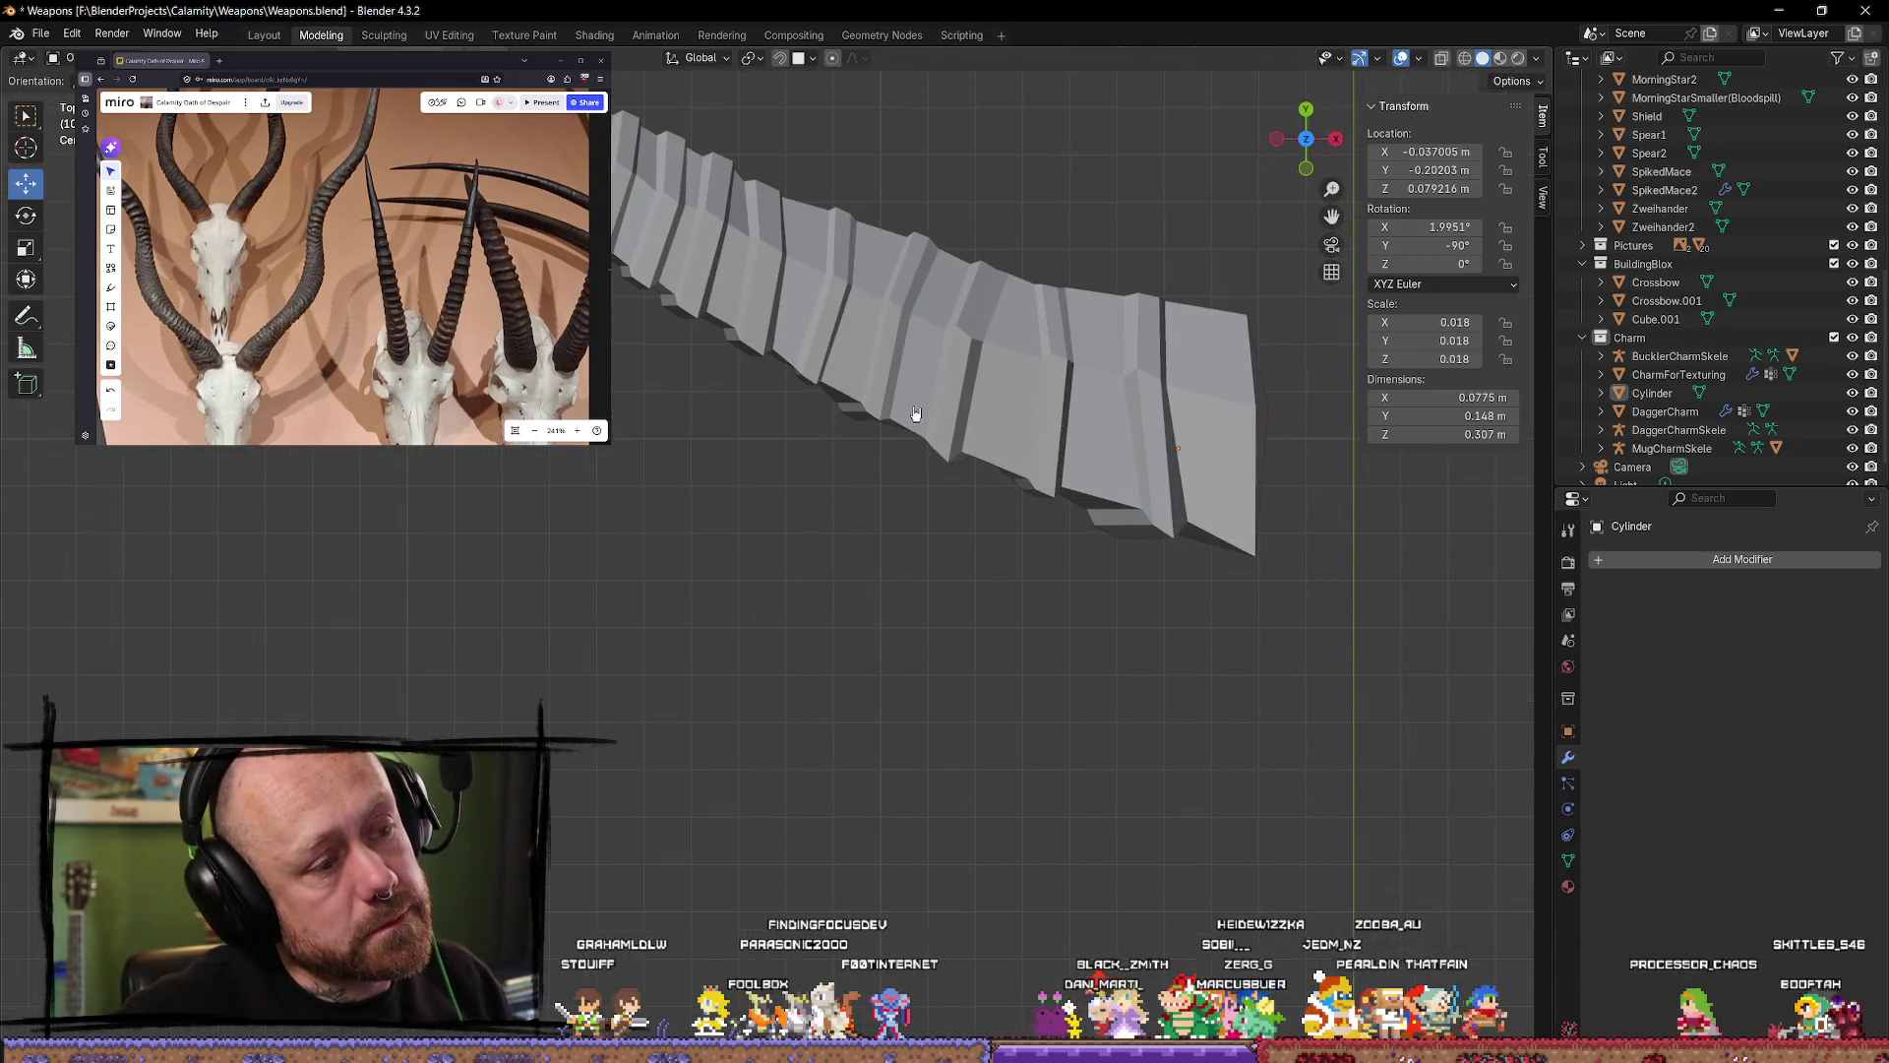
scroll(1053, 392, up, 1)
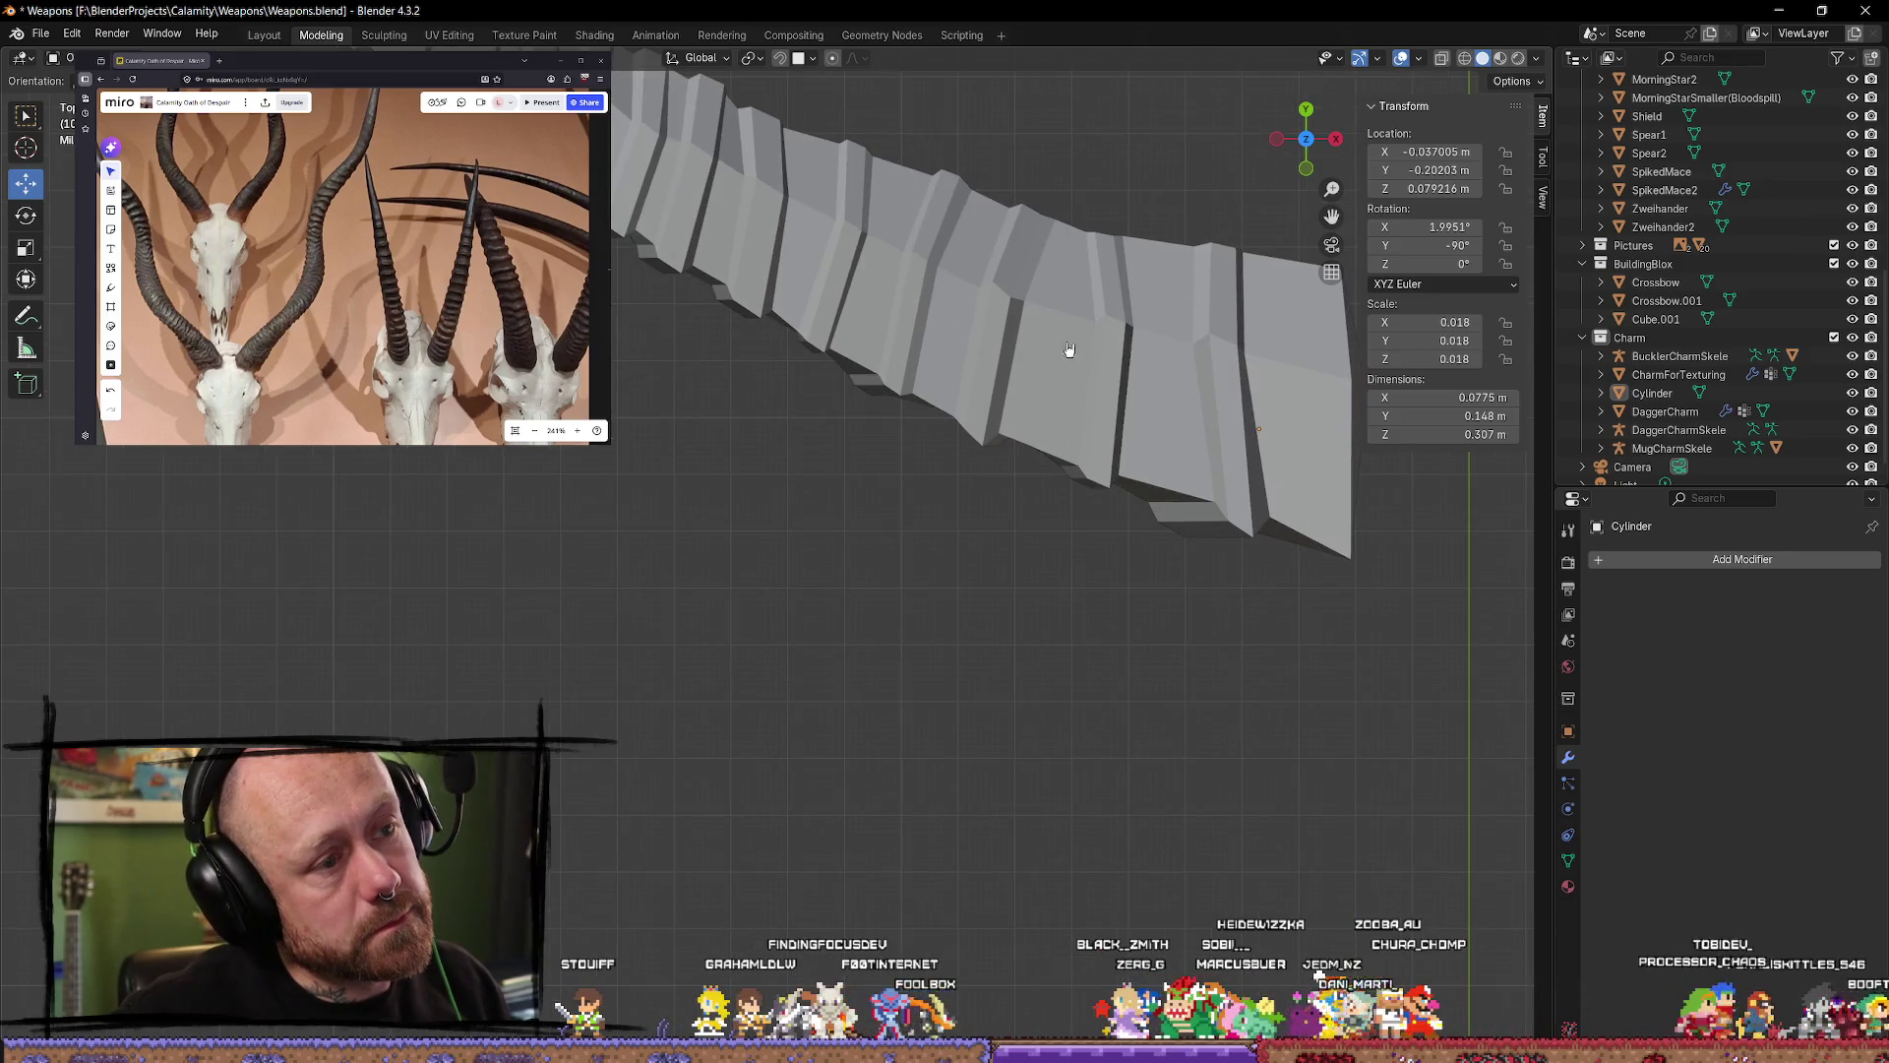
scroll(1095, 316, down, 2)
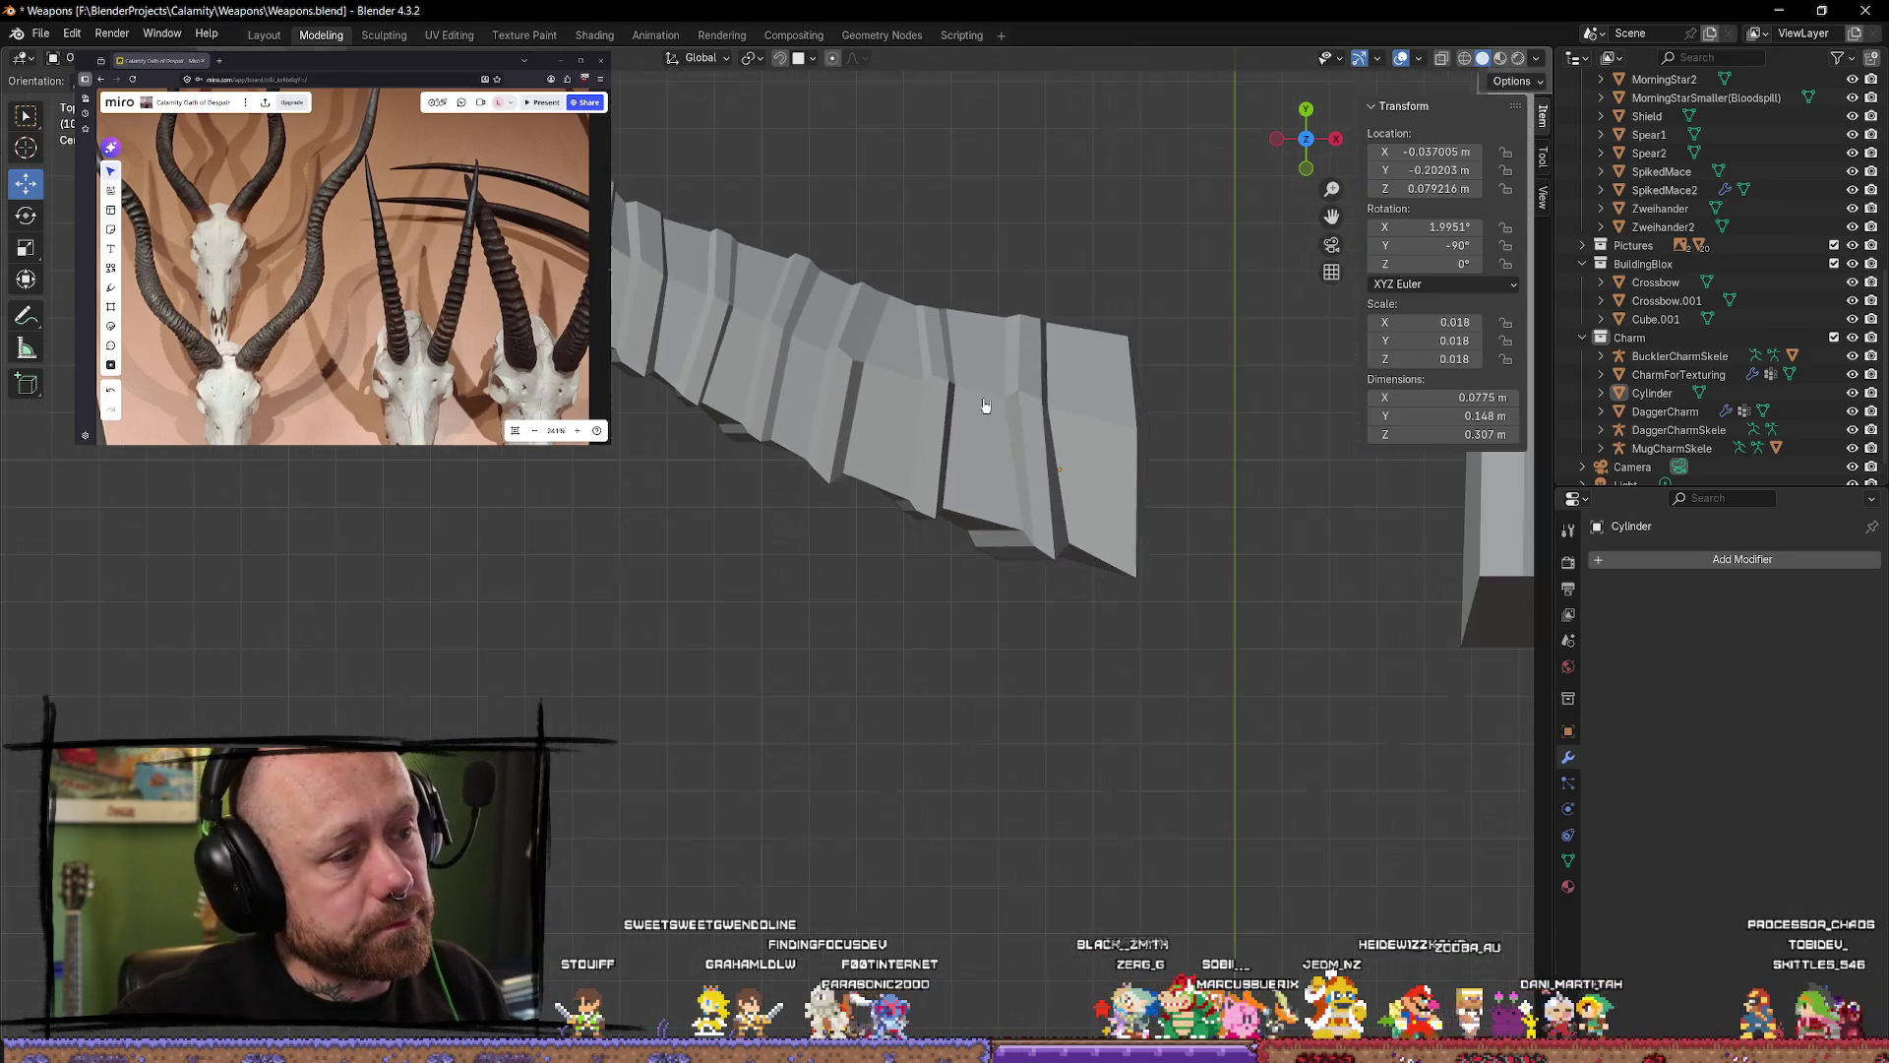
key(Tab)
scroll(922, 419, up, 1)
shift+middle_drag(922, 419, 854, 482)
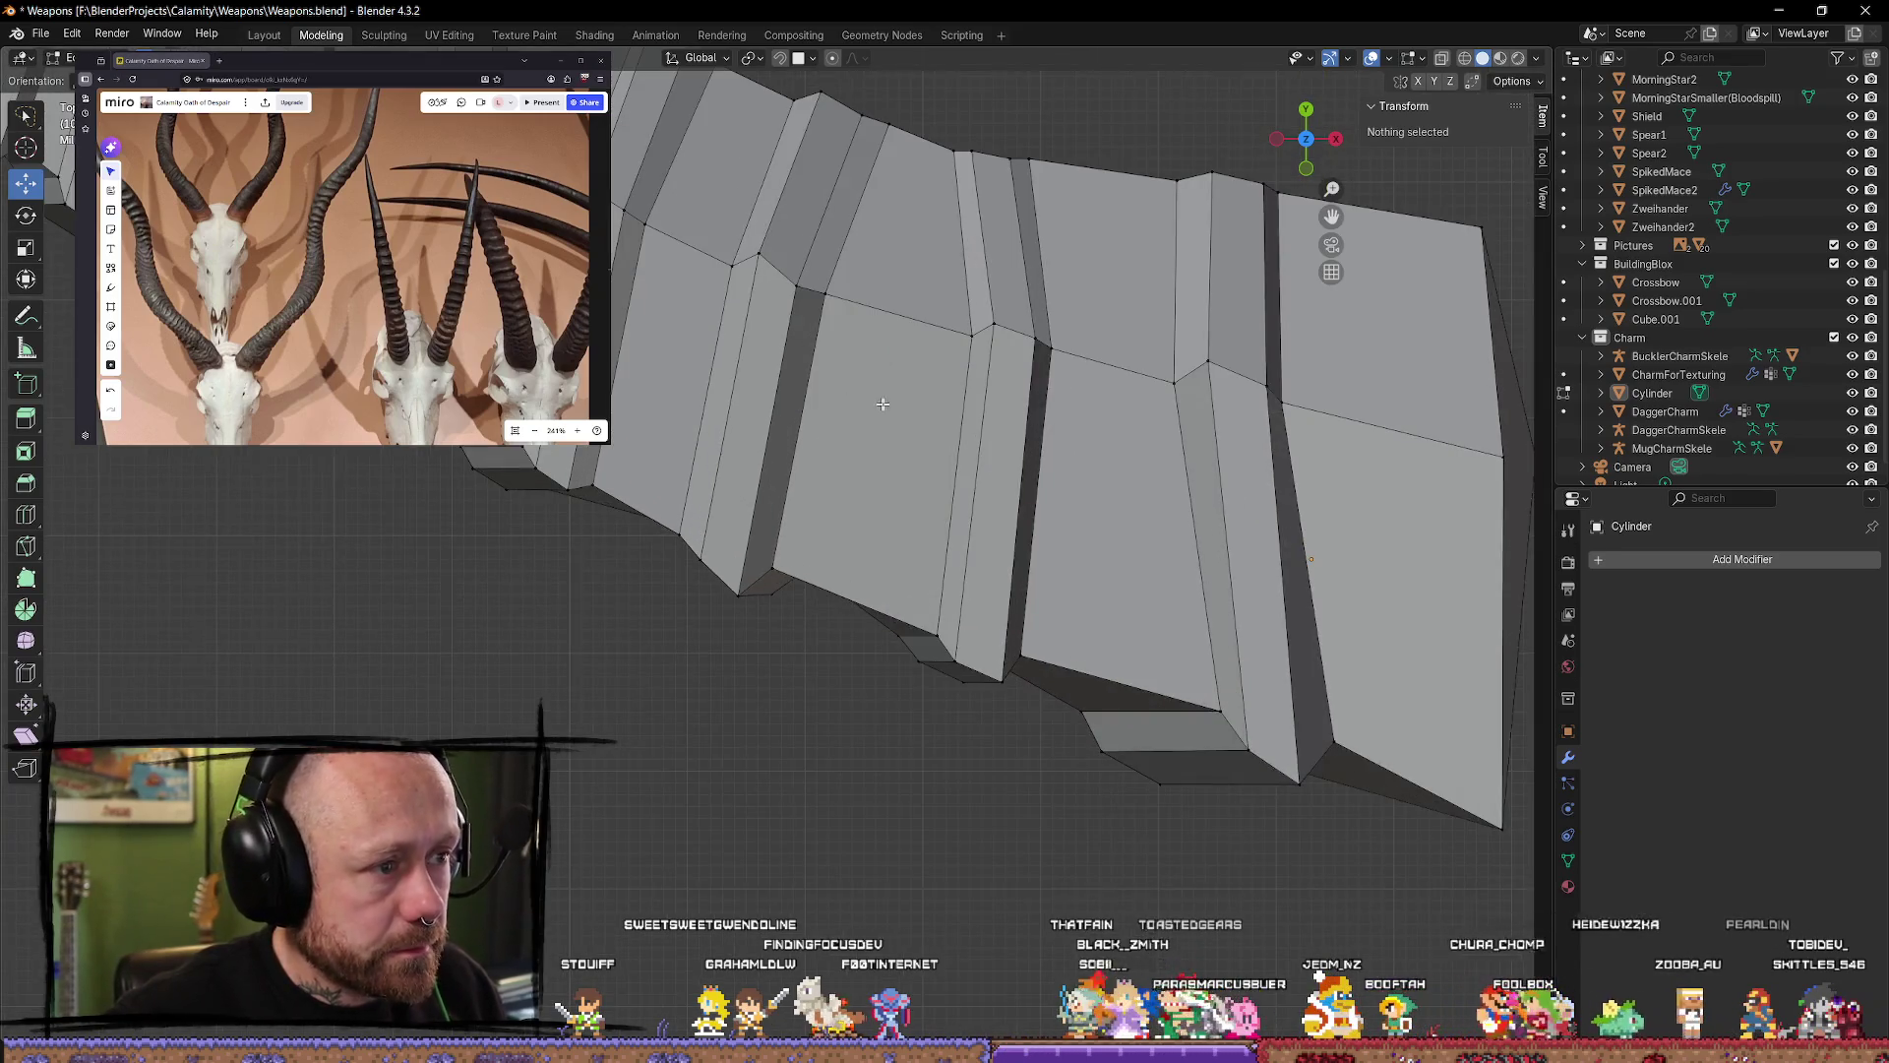
scroll(882, 403, down, 5)
middle_drag(890, 316, 796, 367)
Step: Raise the thin ring strip near the horn's base vertically along Z
click(796, 367)
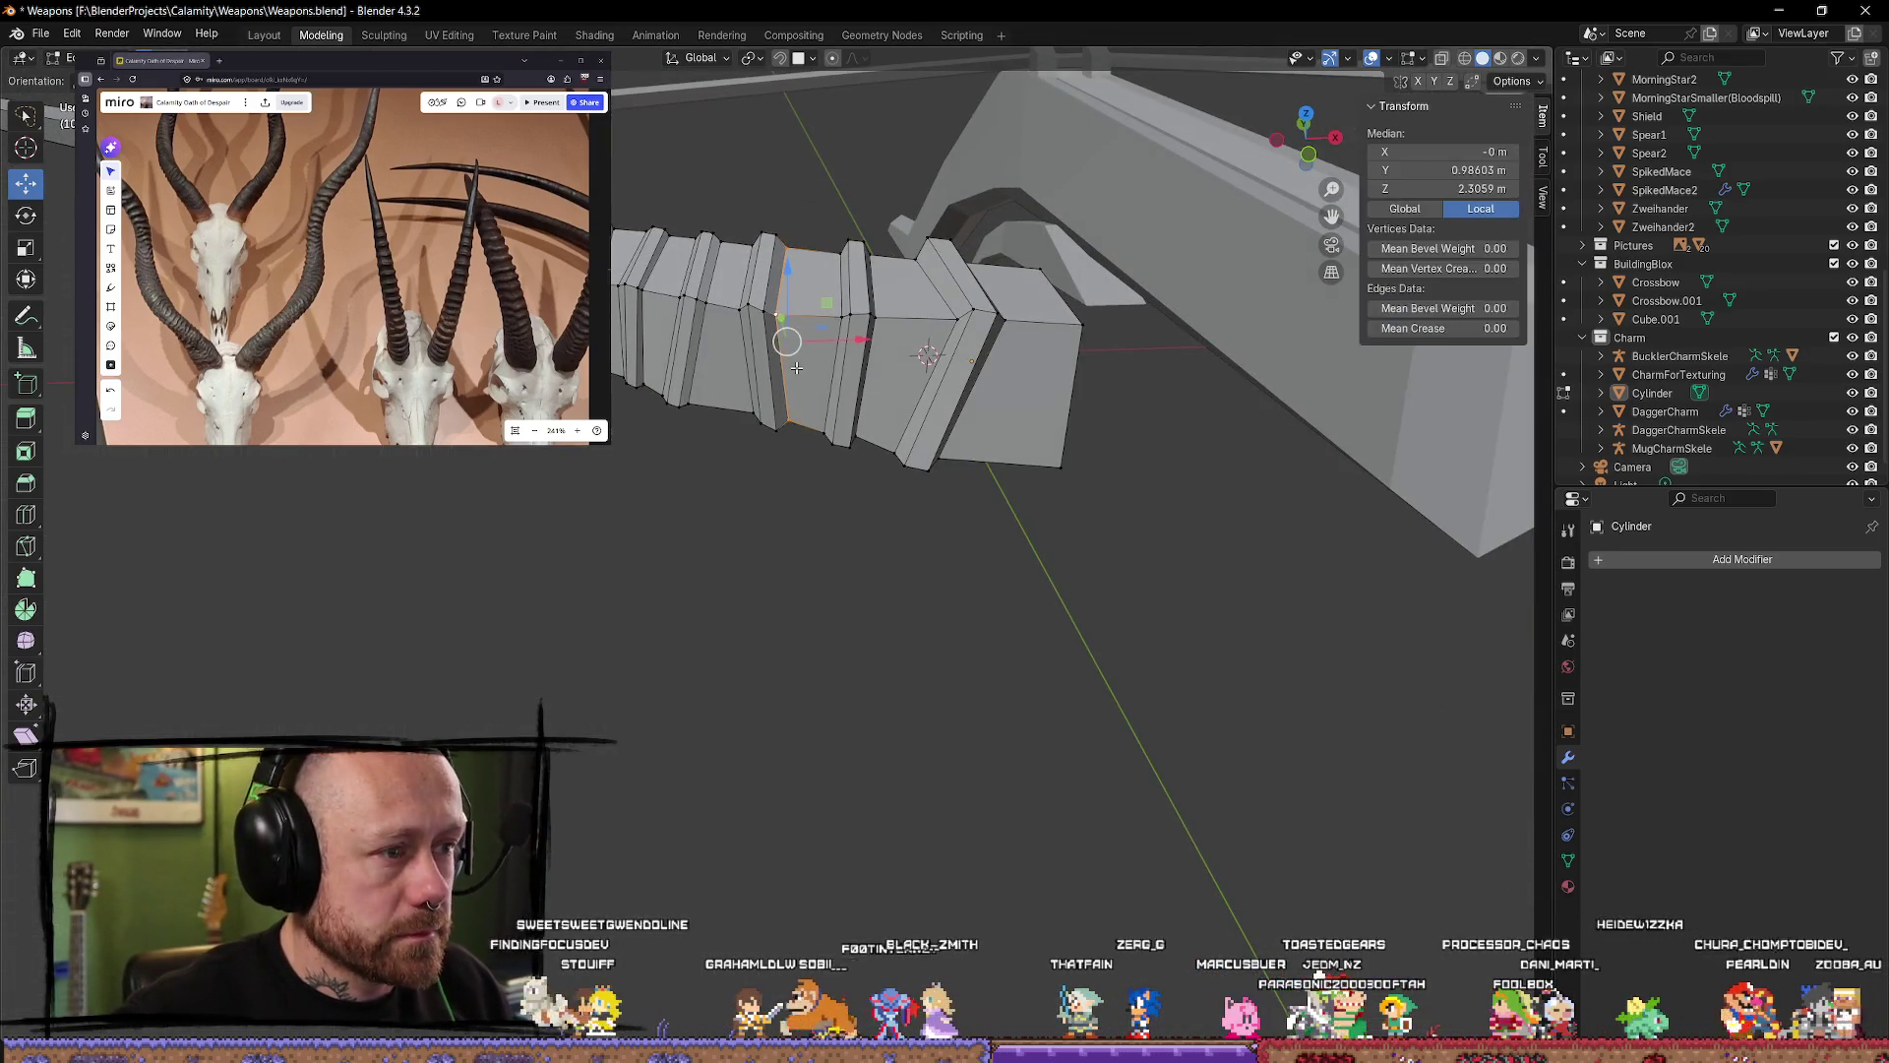
click(752, 337)
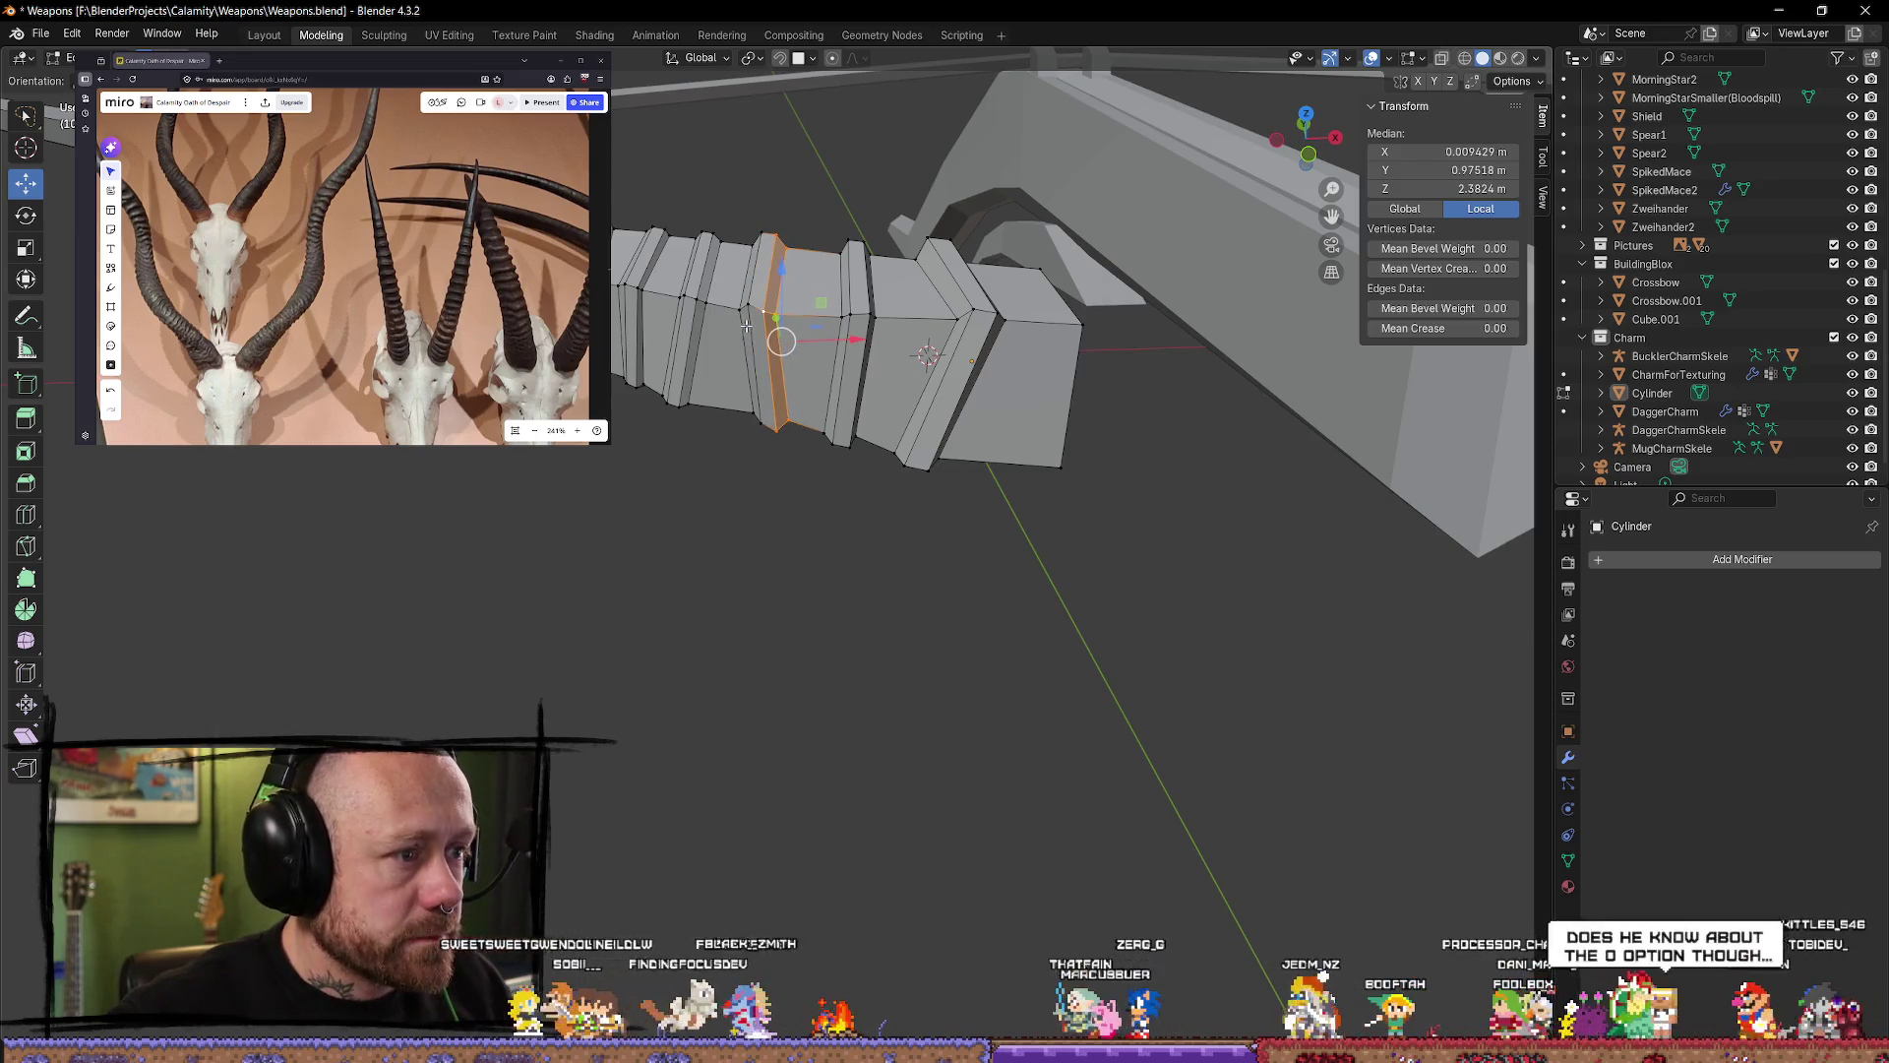
drag(827, 339, 751, 267)
key(z)
key(x)
key(z)
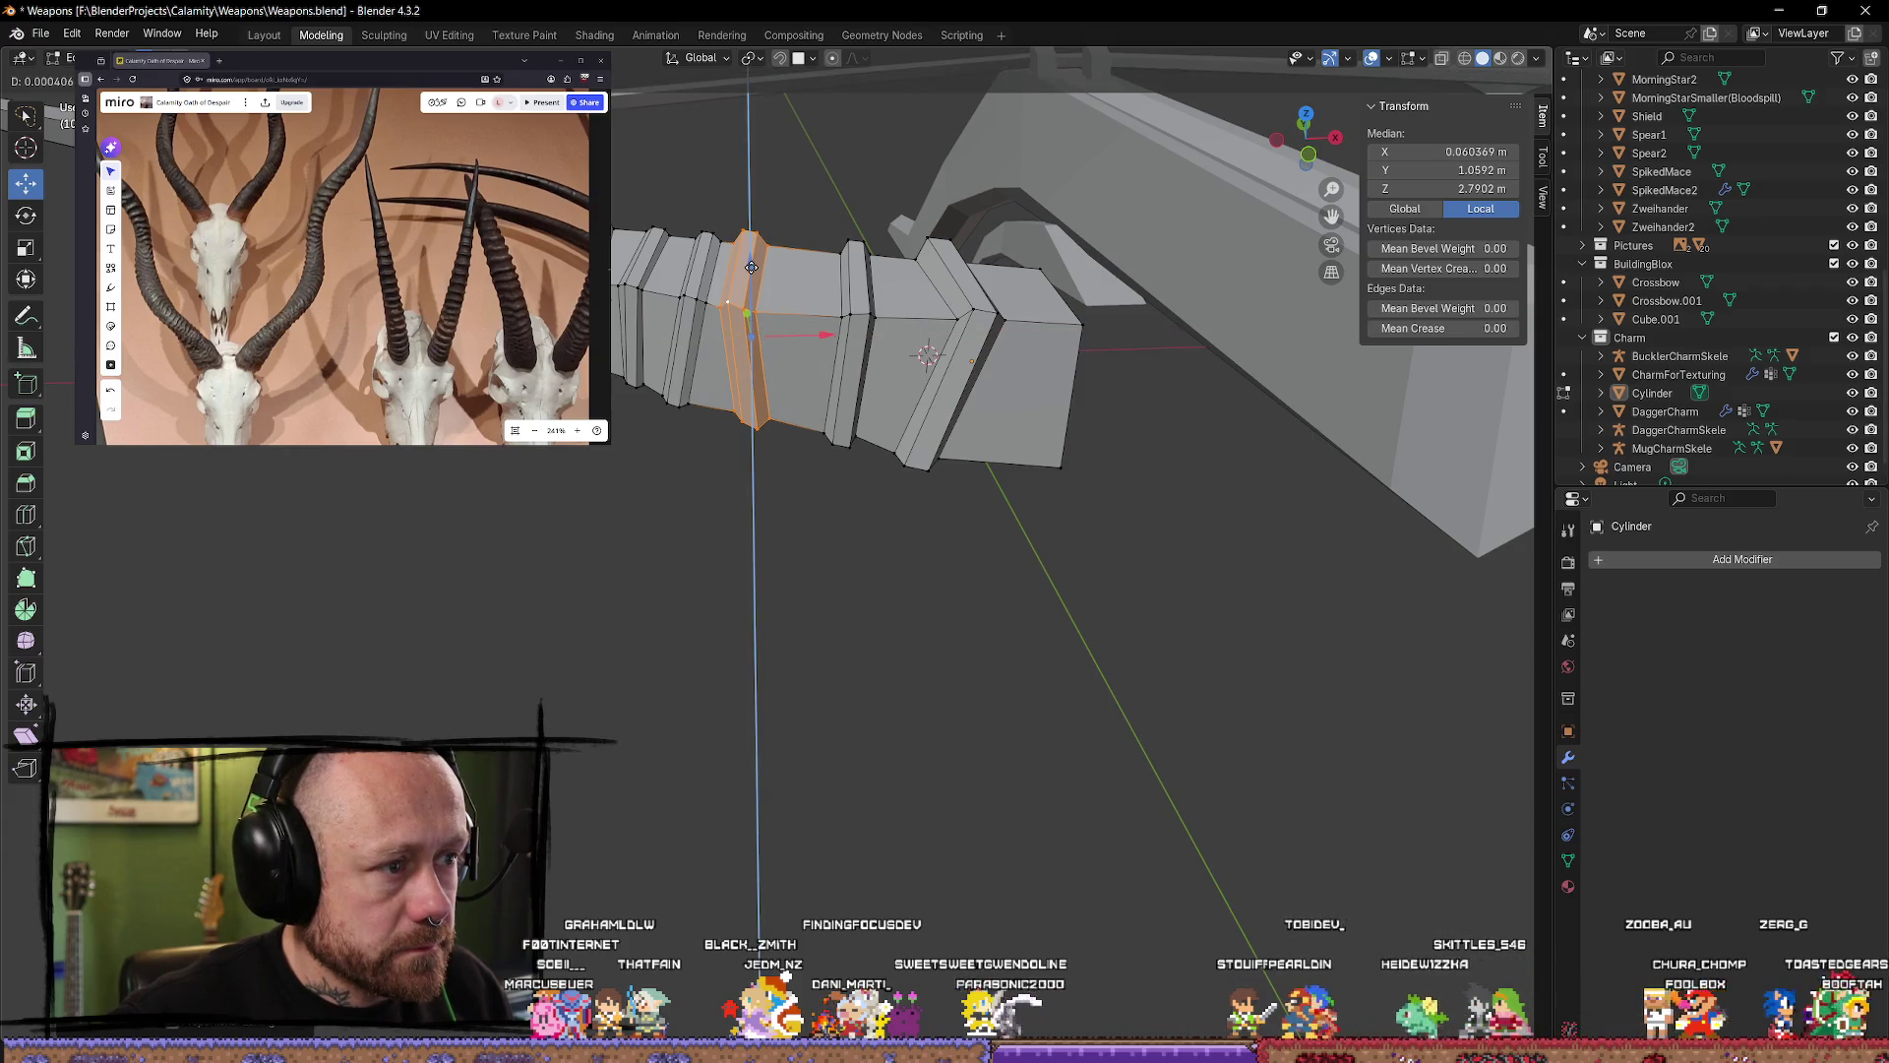
click(751, 266)
key(s)
key(Escape)
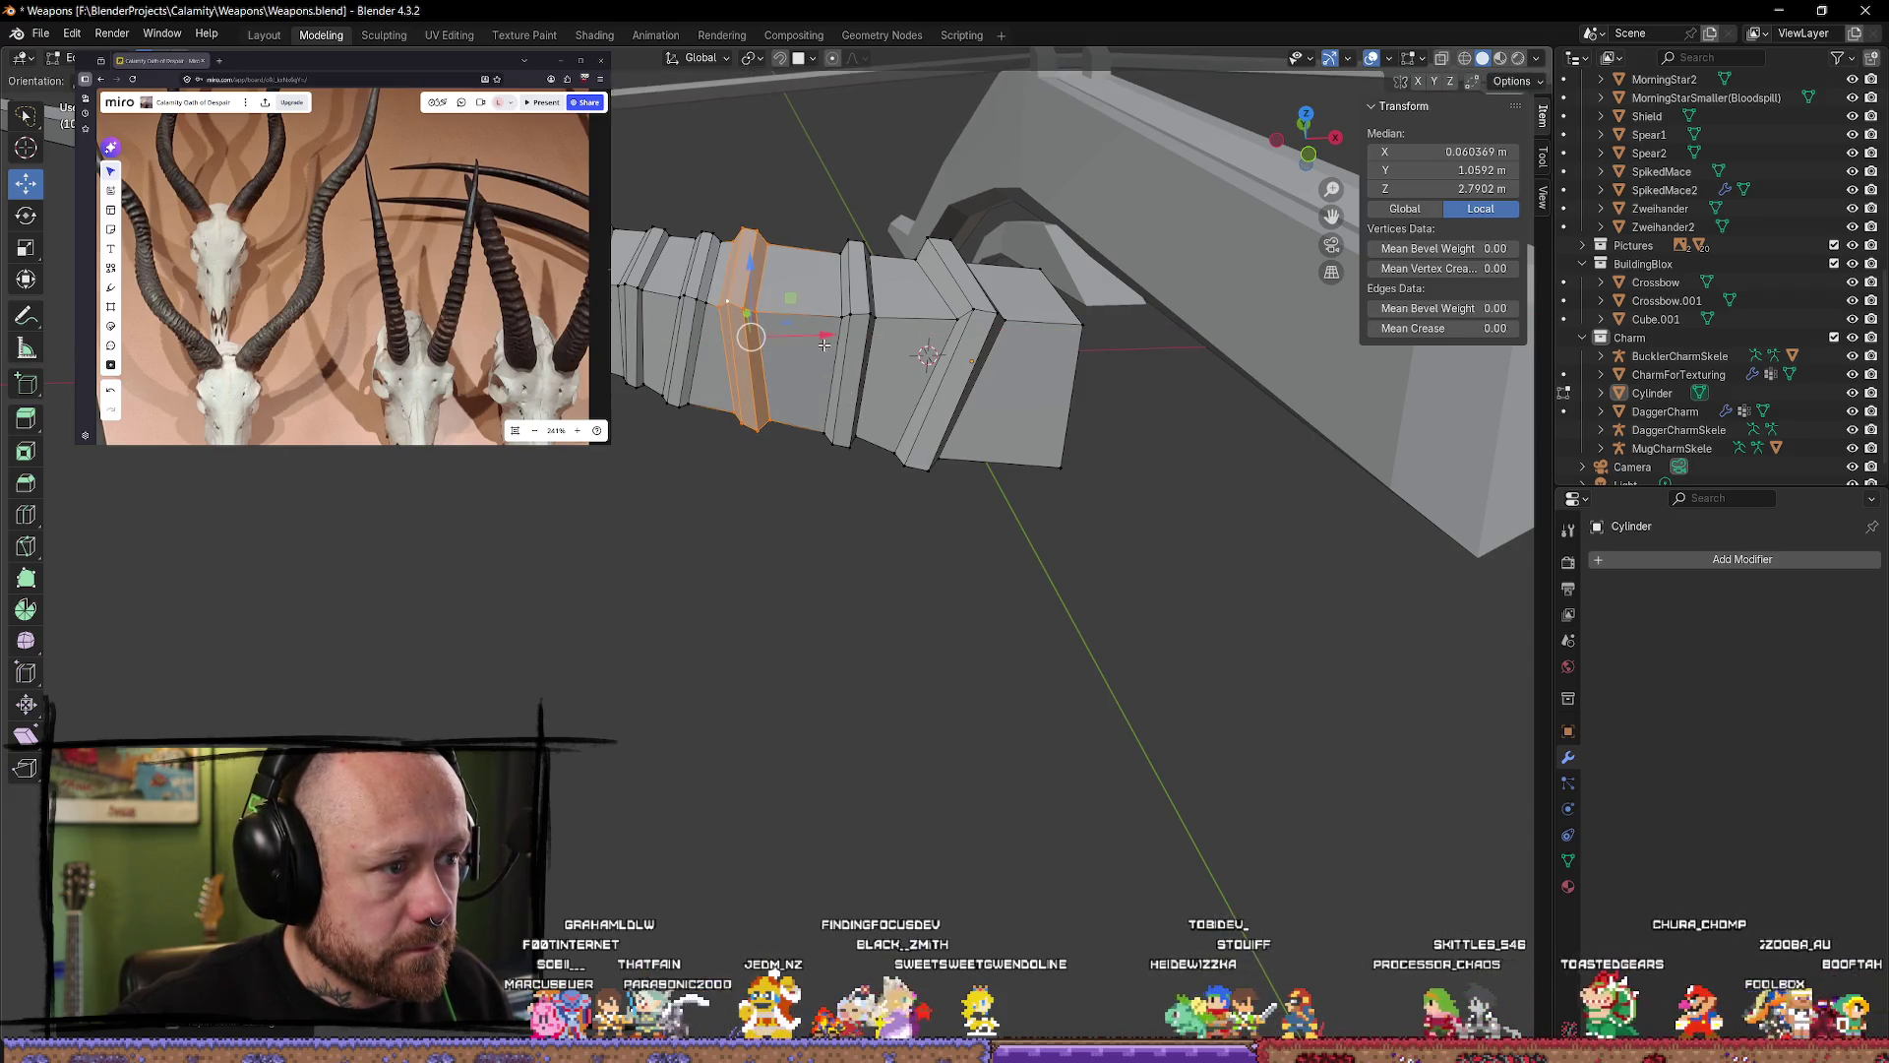
Step: Try moving a ring edge loop along X, then cancel and deselect it
click(742, 578)
middle_drag(742, 578, 788, 429)
scroll(788, 429, up, 2)
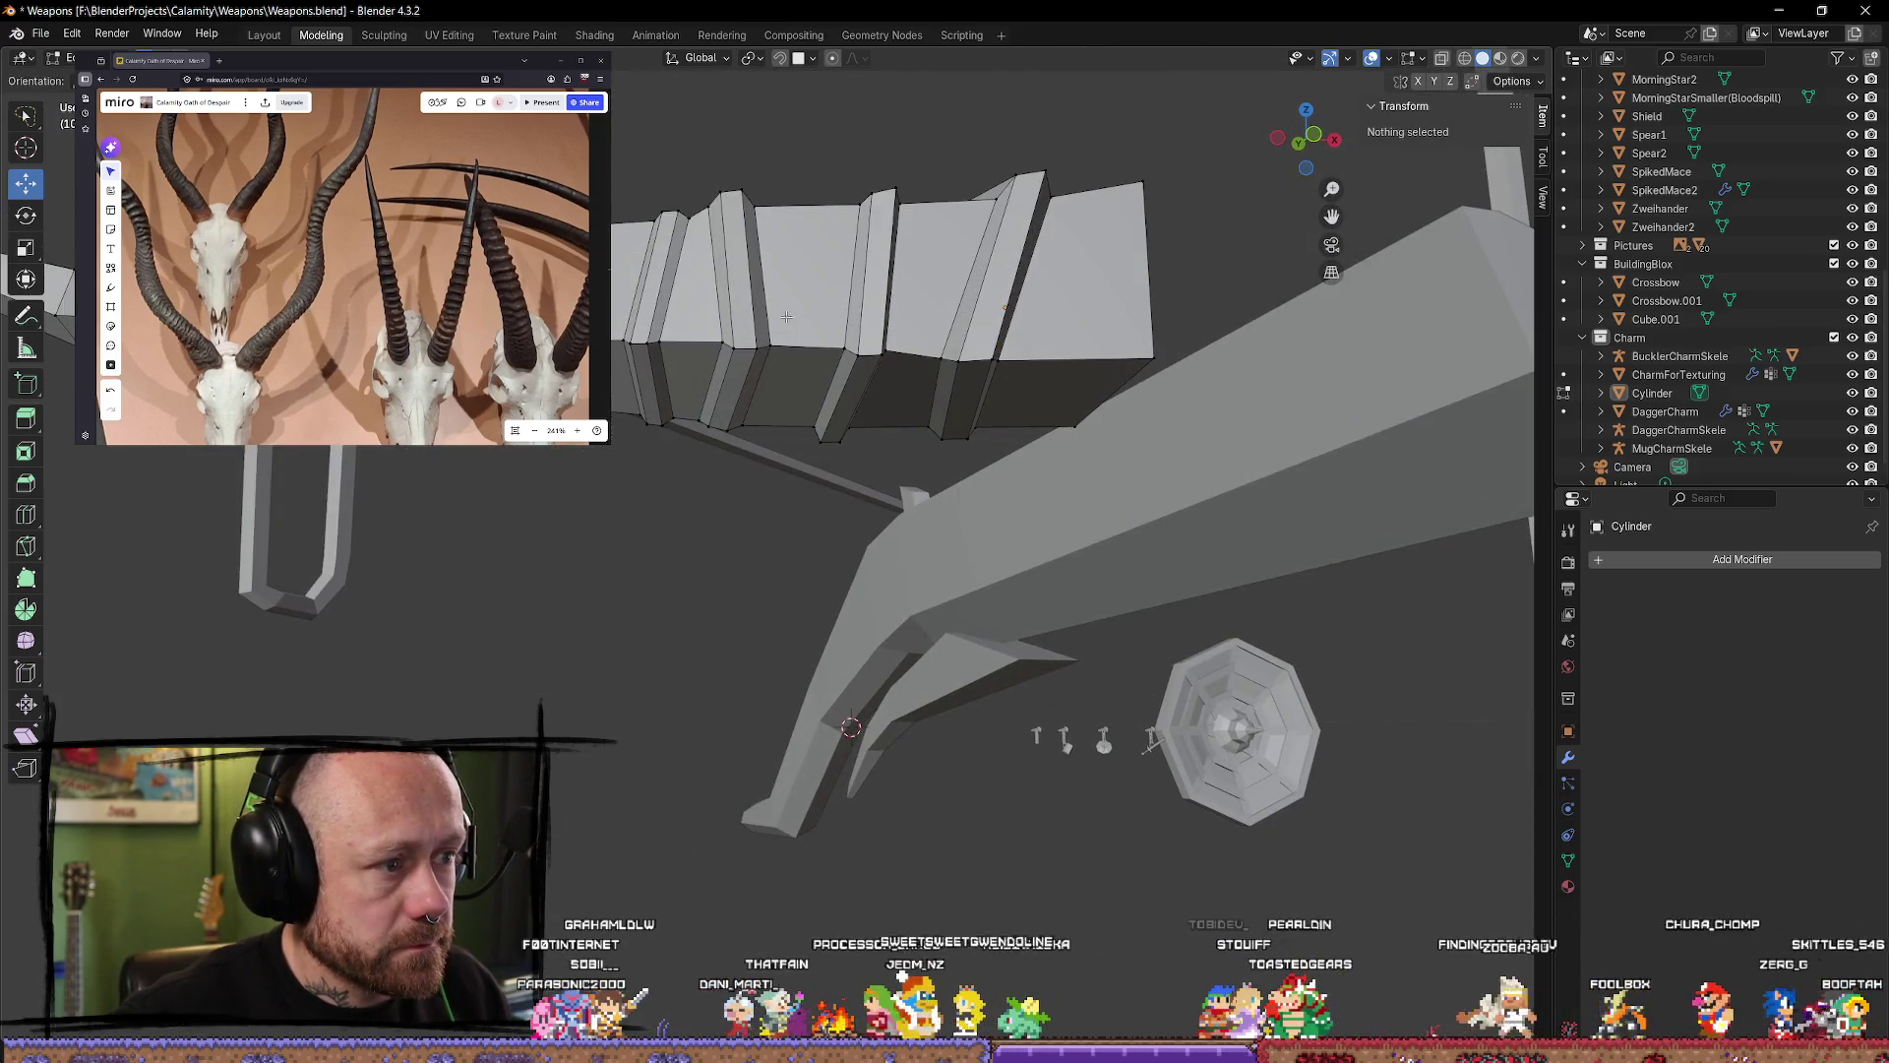
alt+click(809, 356)
key(g)
key(x)
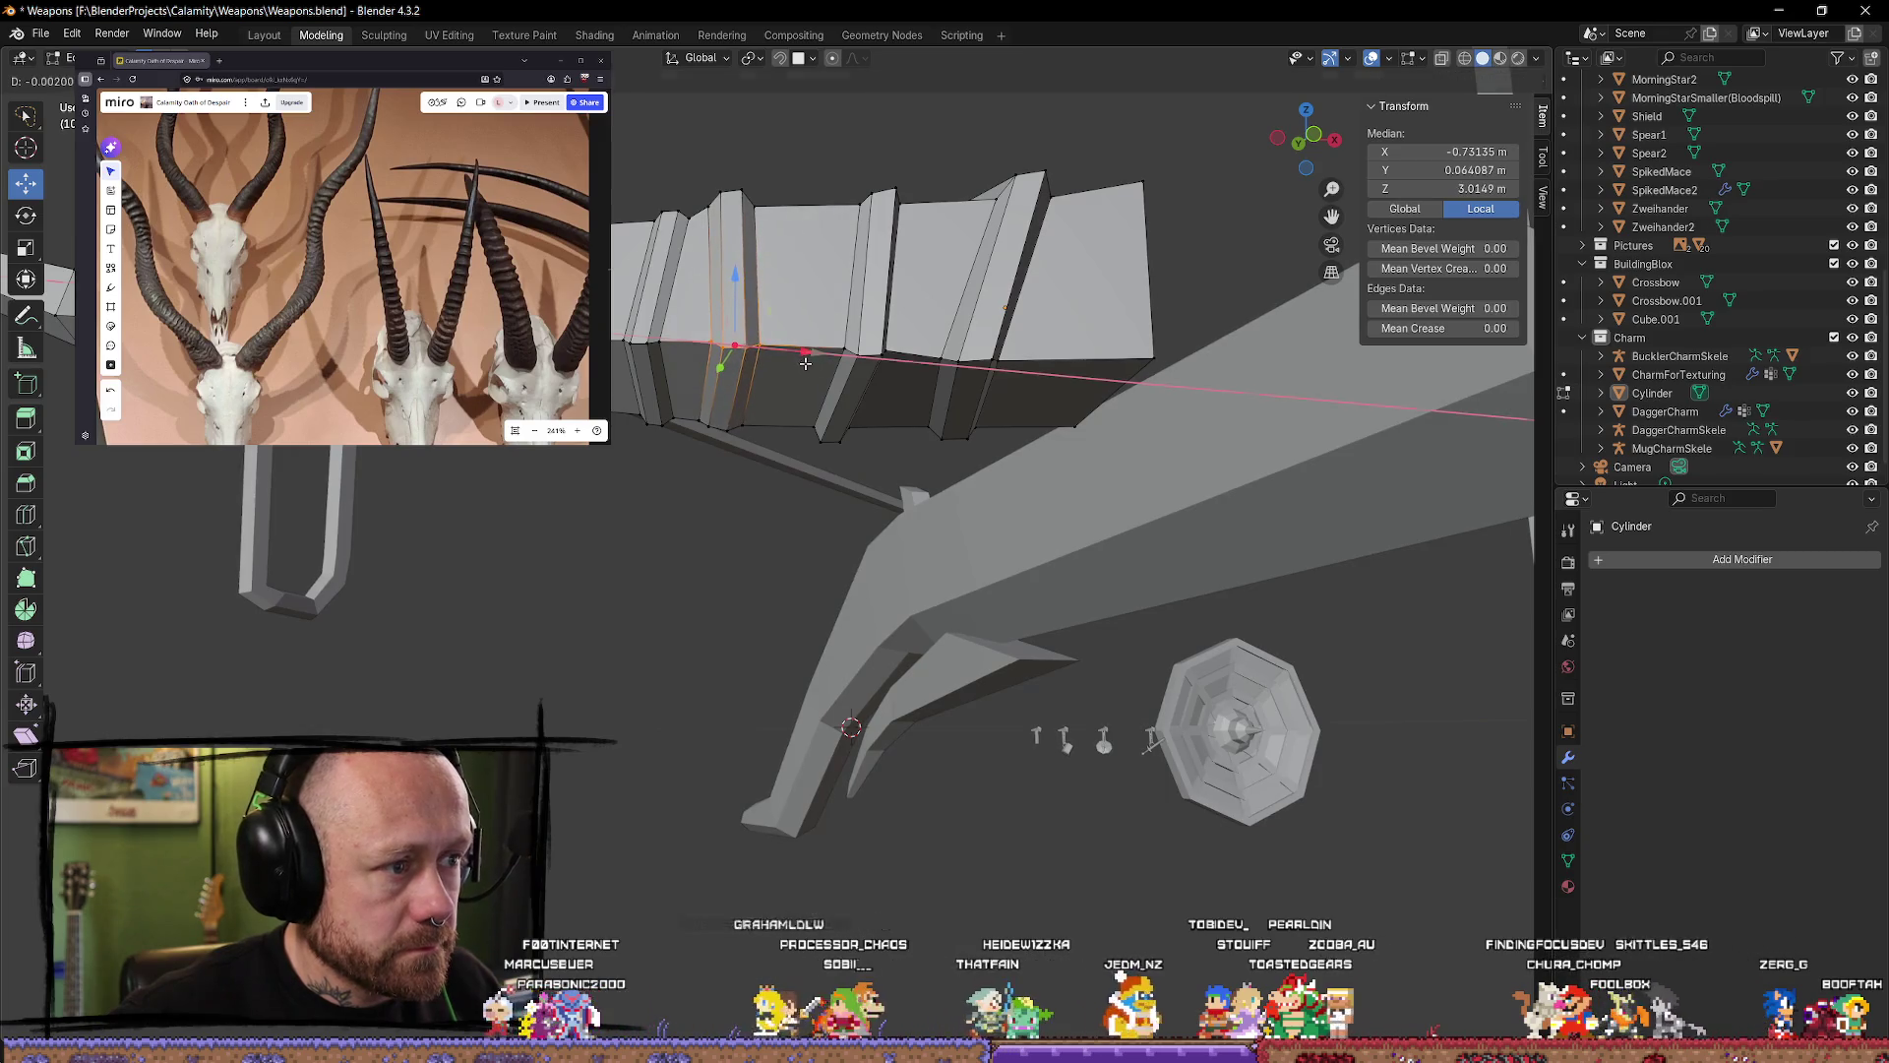
right_click(805, 363)
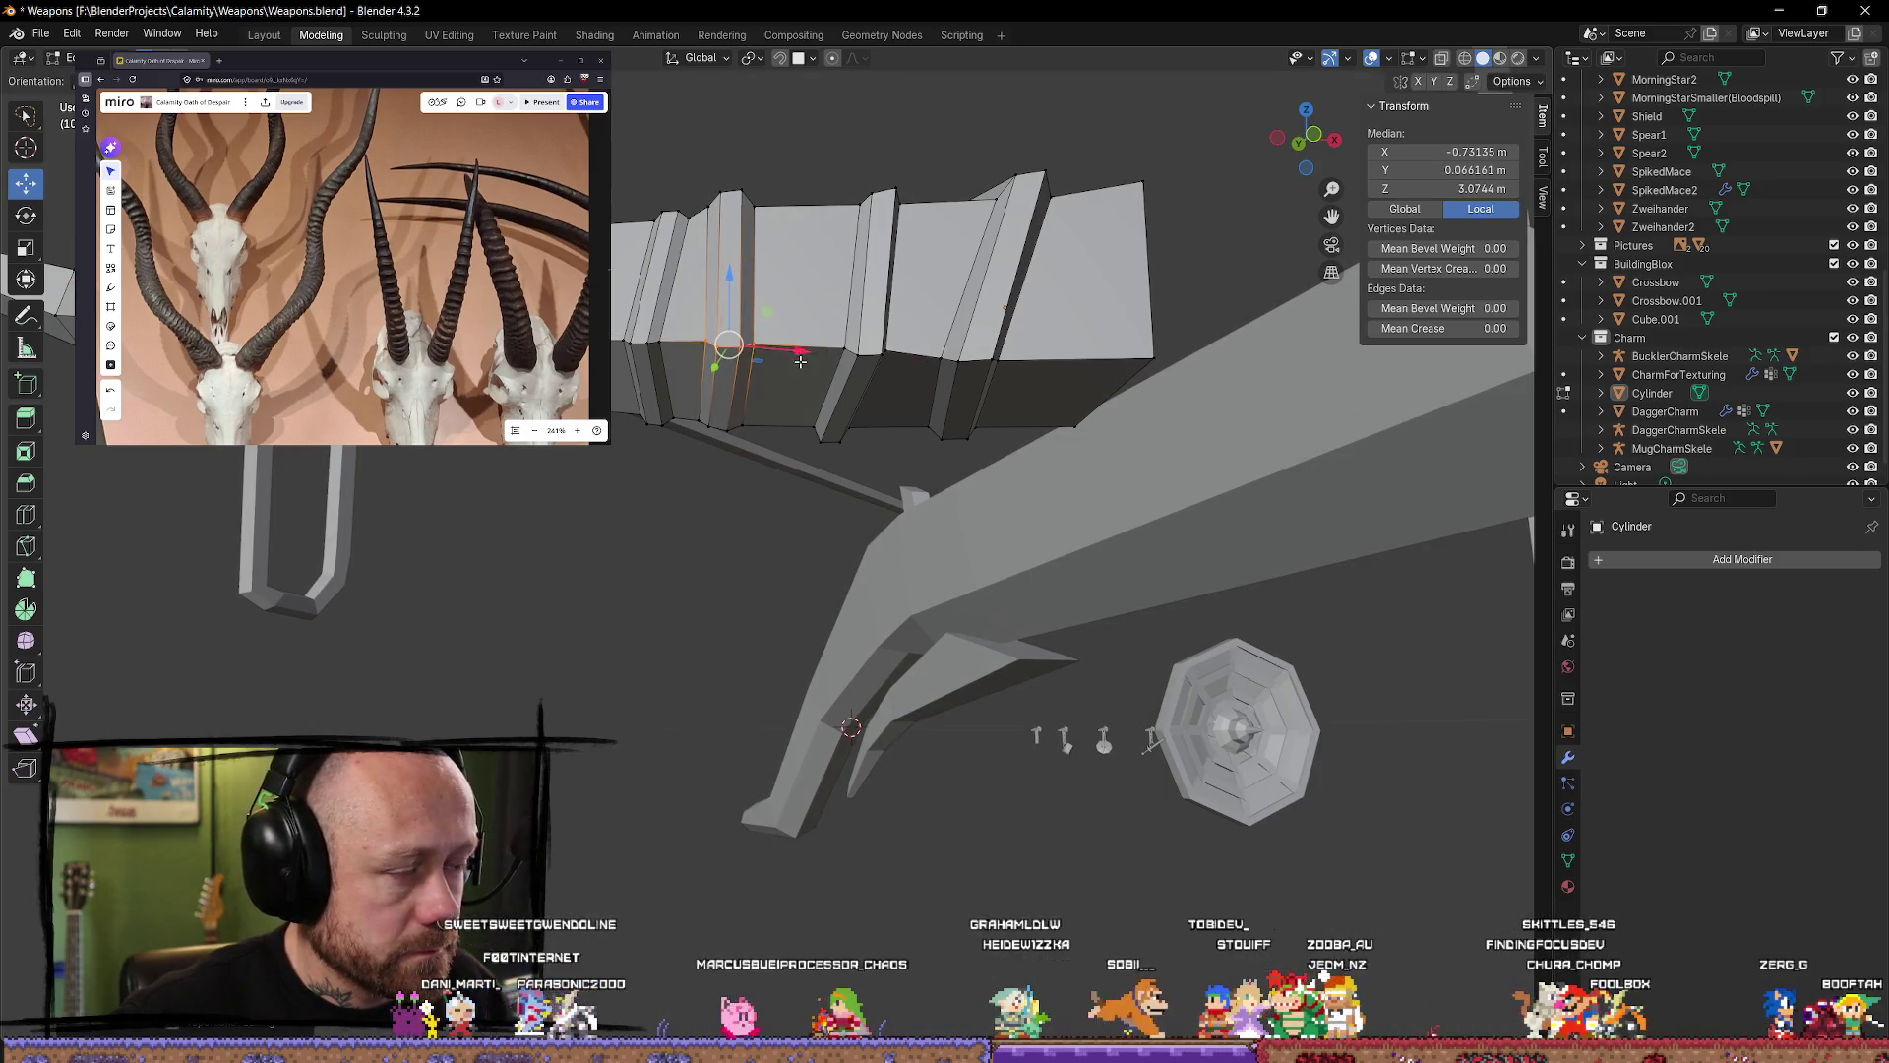
key(alt+a)
mouse_move(805, 358)
middle_down()
mouse_move(781, 666)
mouse_move(826, 487)
mouse_move(810, 624)
mouse_move(830, 518)
mouse_move(832, 636)
mouse_move(733, 482)
middle_up()
Step: Nudge a single ring vertex slightly lower and check the horn beside the crossbow
click(719, 411)
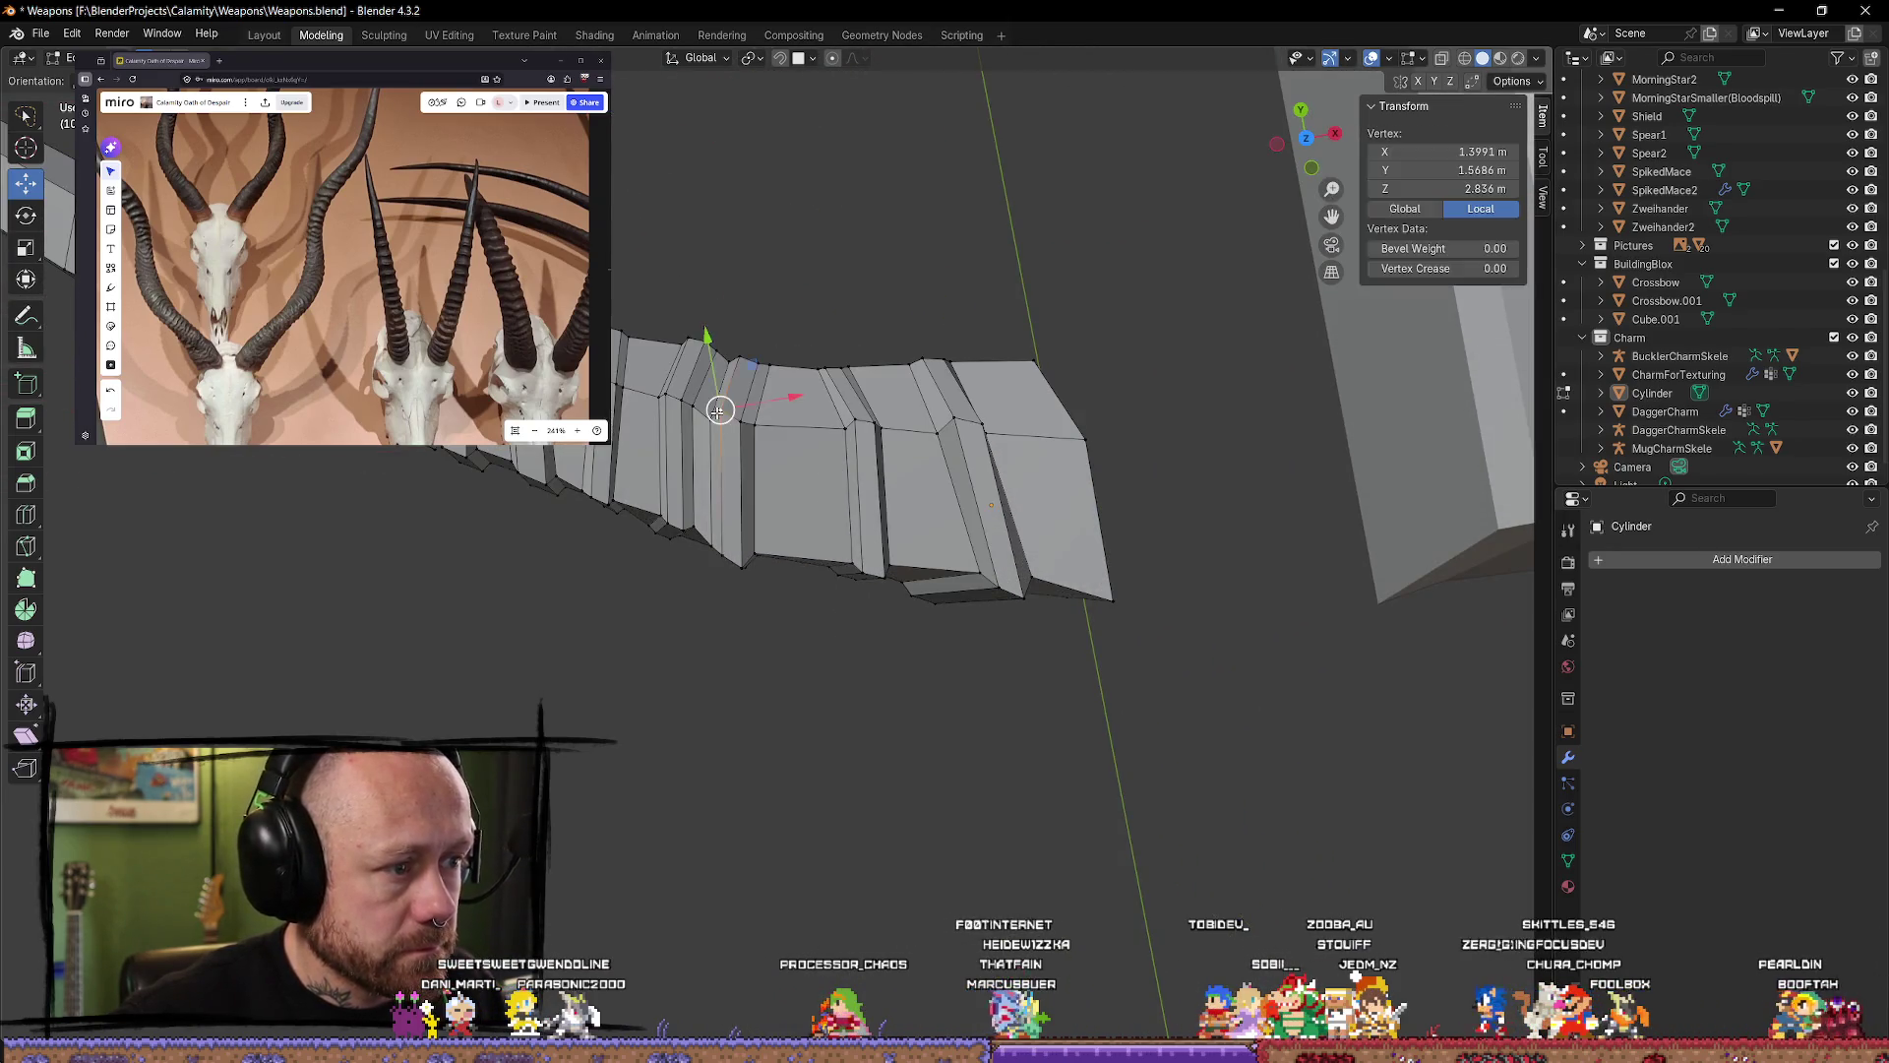
mouse_move(718, 411)
middle_down()
mouse_move(925, 571)
mouse_move(807, 271)
mouse_move(858, 248)
middle_up()
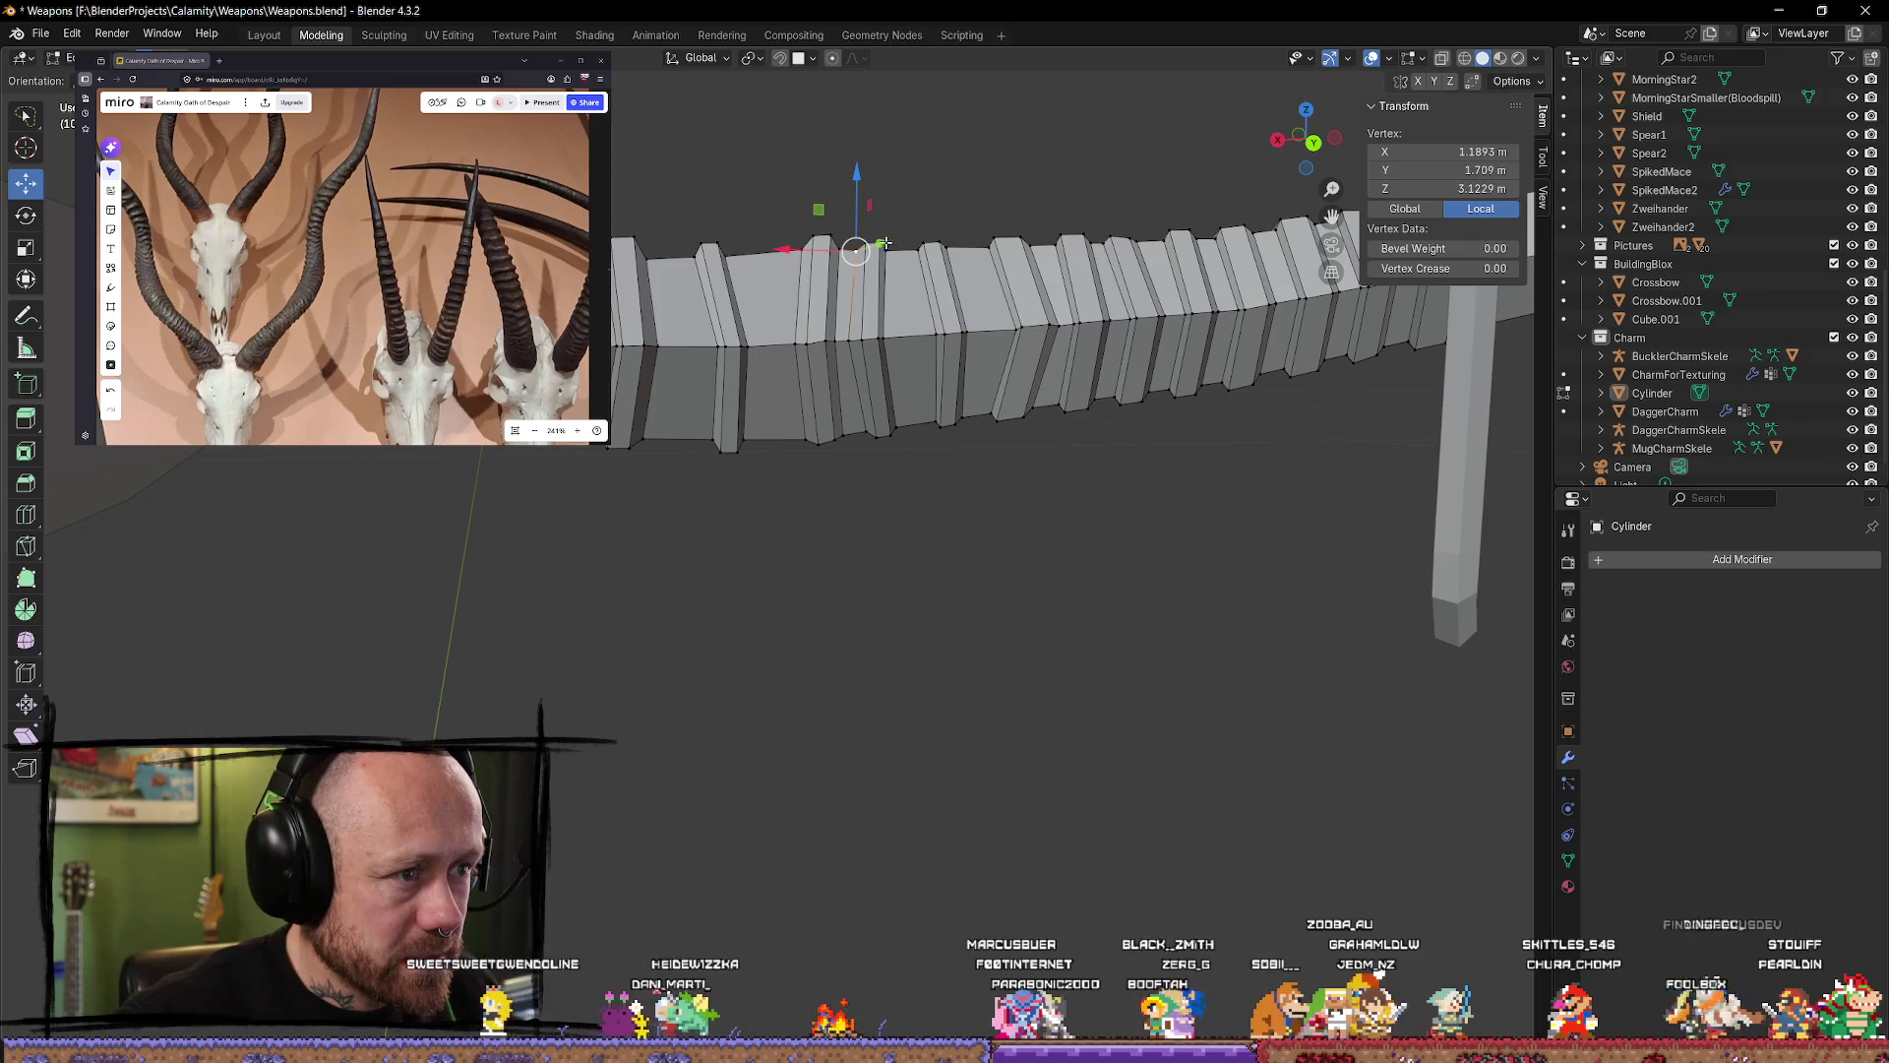
drag(808, 248, 792, 250)
click(960, 187)
mouse_move(960, 191)
middle_down()
mouse_move(949, 303)
mouse_move(923, 320)
middle_up()
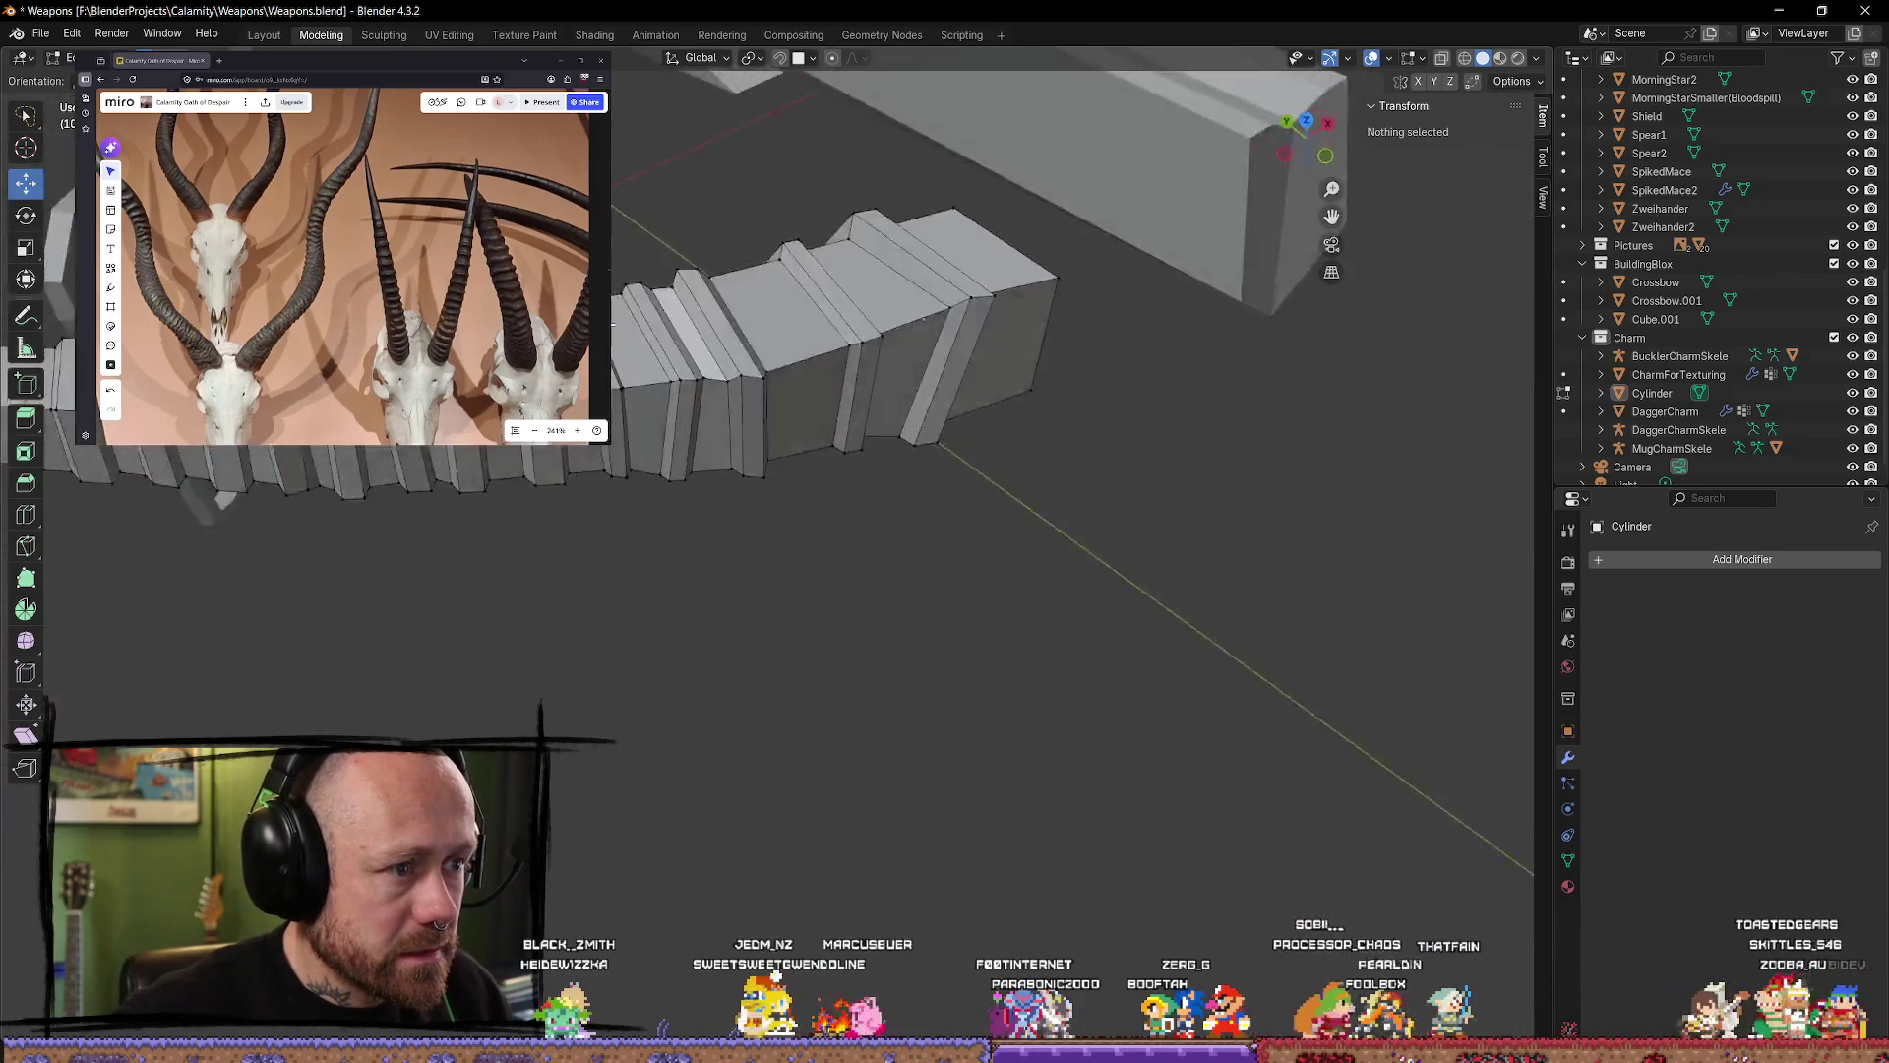
mouse_move(612, 323)
middle_down()
mouse_move(777, 435)
mouse_move(915, 426)
mouse_move(767, 532)
middle_up()
click(790, 512)
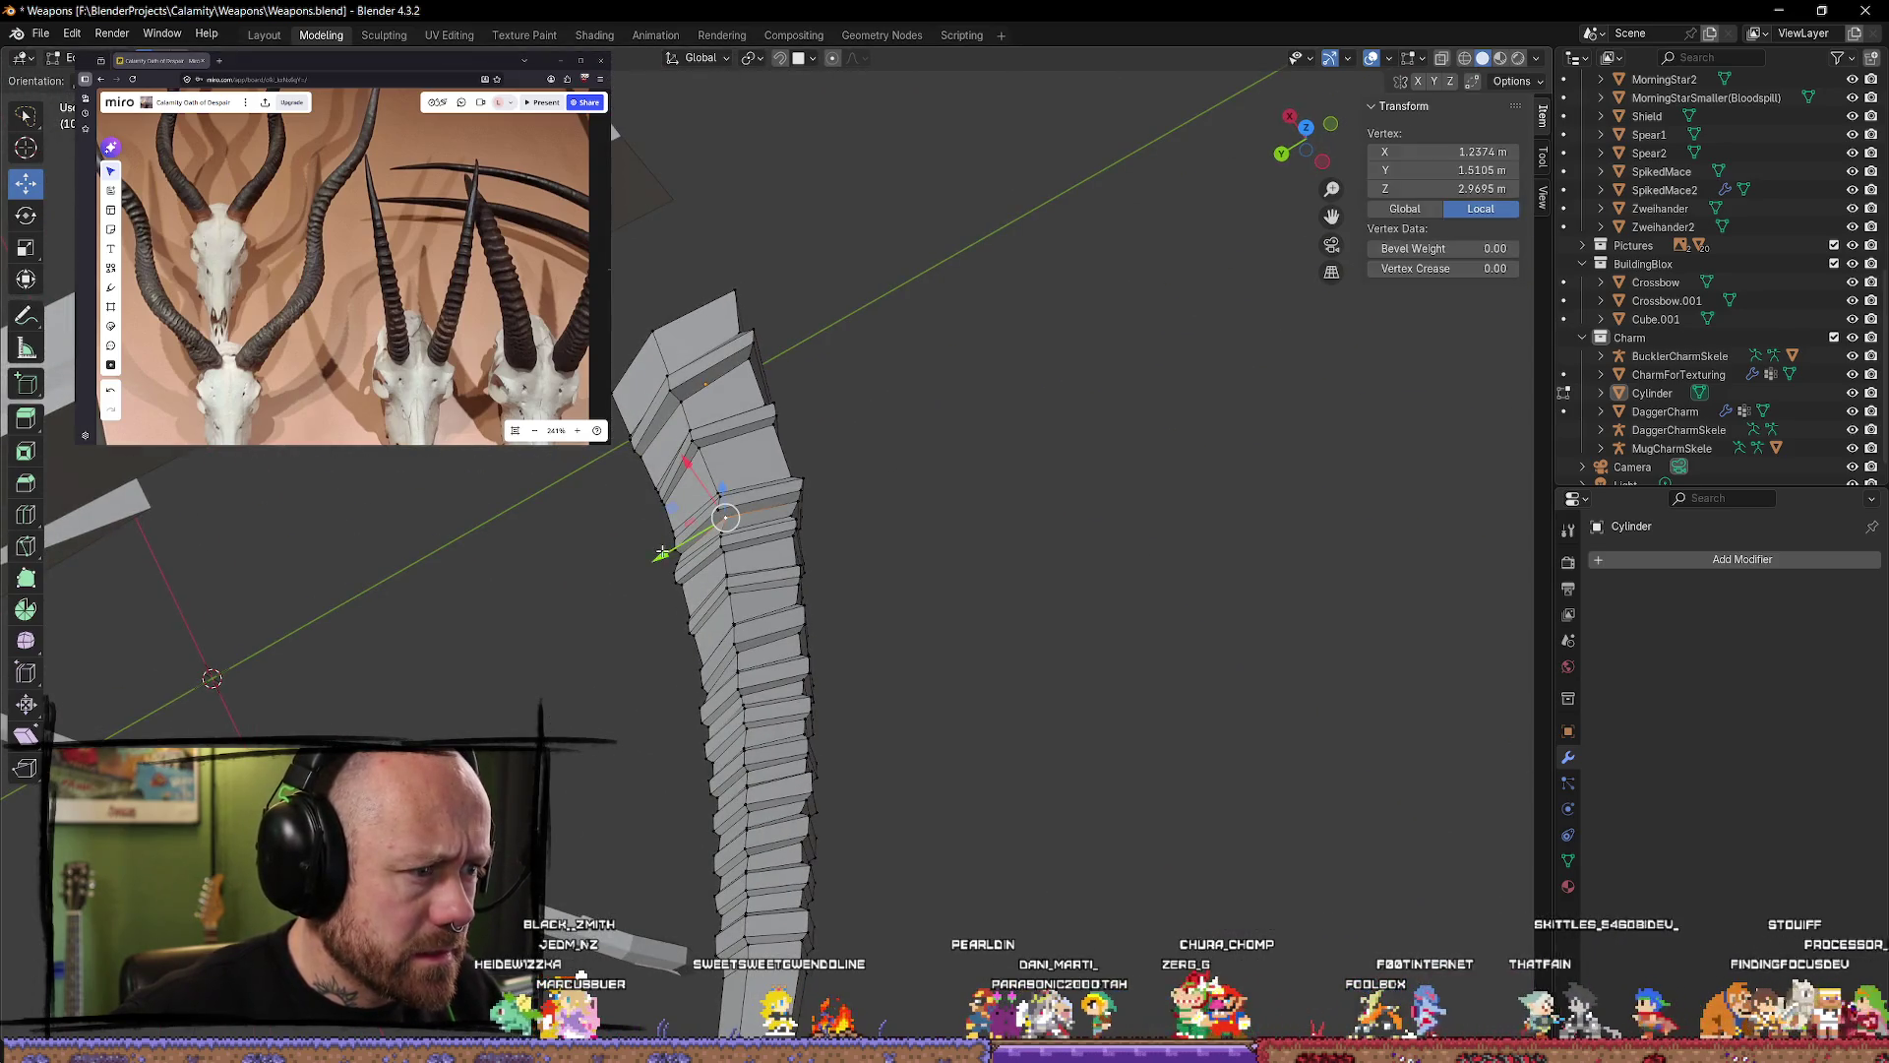
click(978, 536)
mouse_move(978, 535)
middle_down()
mouse_move(877, 539)
mouse_move(1119, 409)
middle_up()
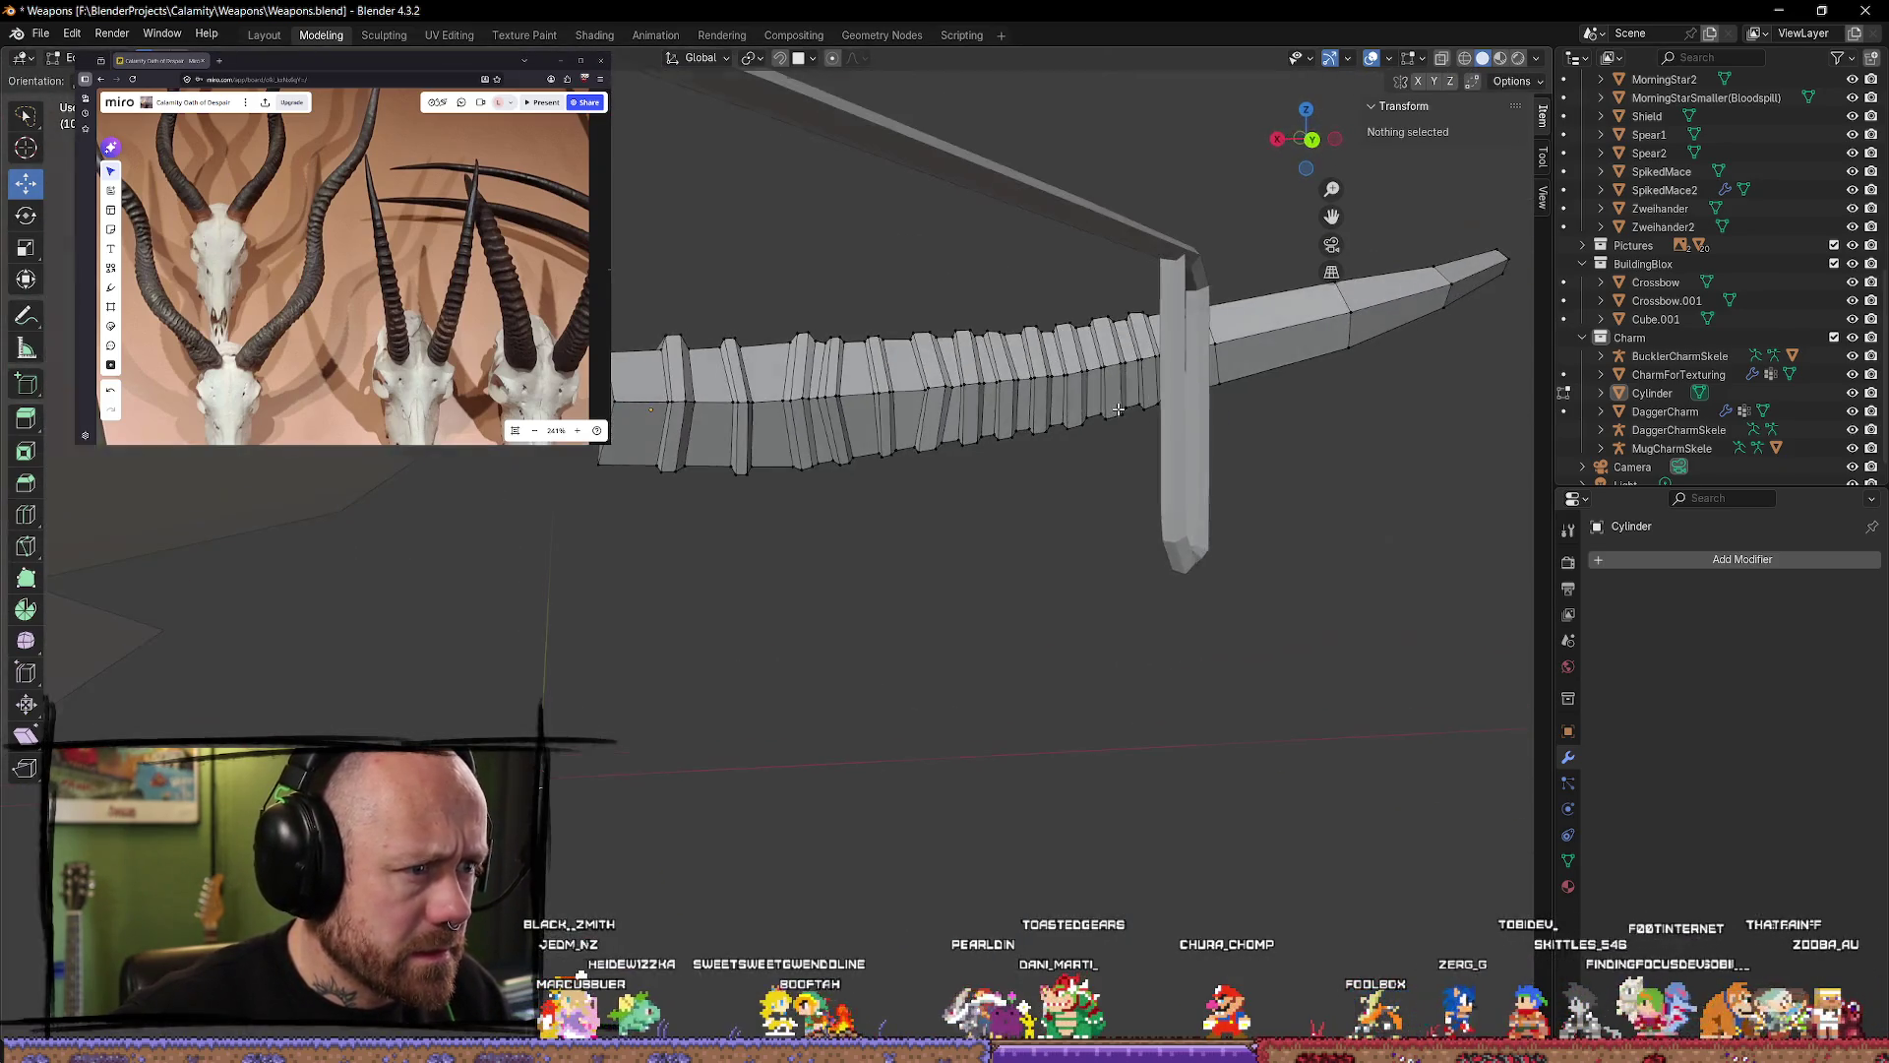
mouse_move(1003, 509)
middle_down()
mouse_move(987, 536)
mouse_move(995, 498)
mouse_move(873, 502)
mouse_move(873, 679)
mouse_move(699, 691)
mouse_move(907, 645)
mouse_move(925, 434)
mouse_move(1183, 737)
mouse_move(740, 410)
mouse_move(906, 405)
middle_up()
Step: Cut a new ring loop across the horn and slide it slightly along its length
click(33, 517)
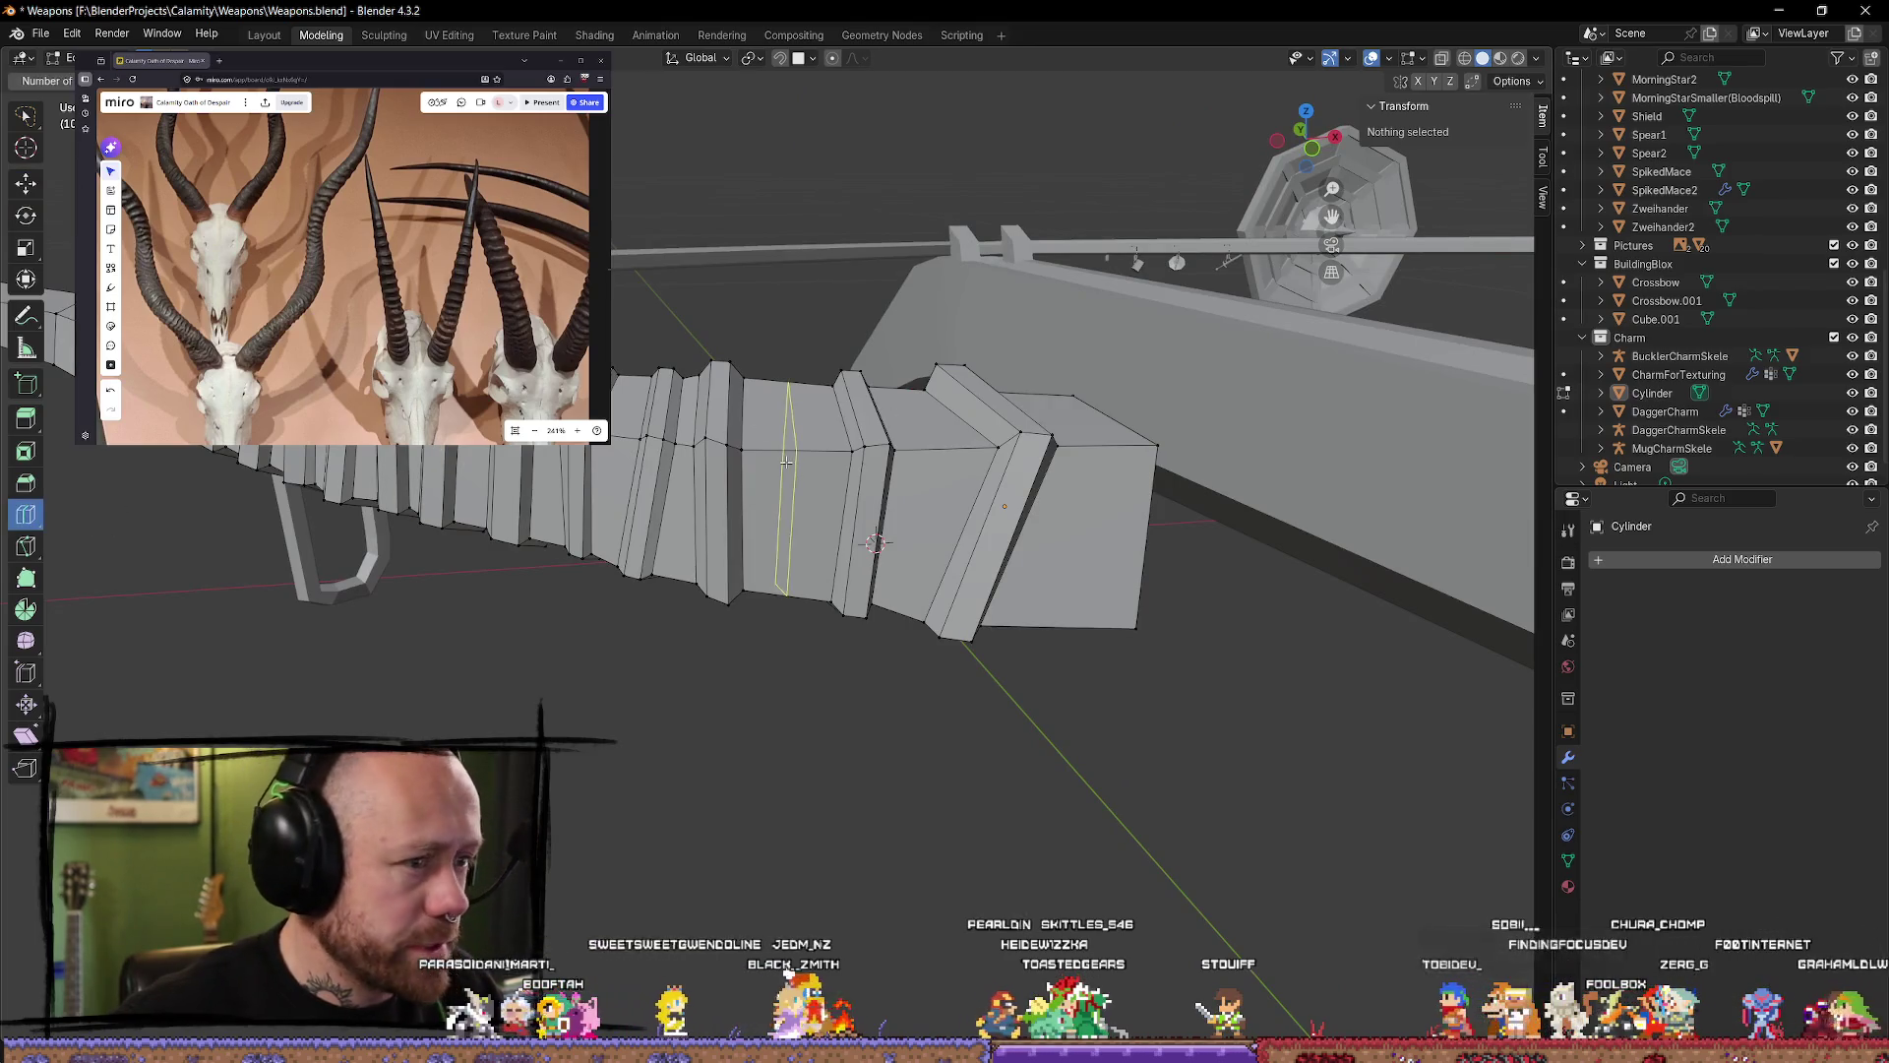
click(789, 460)
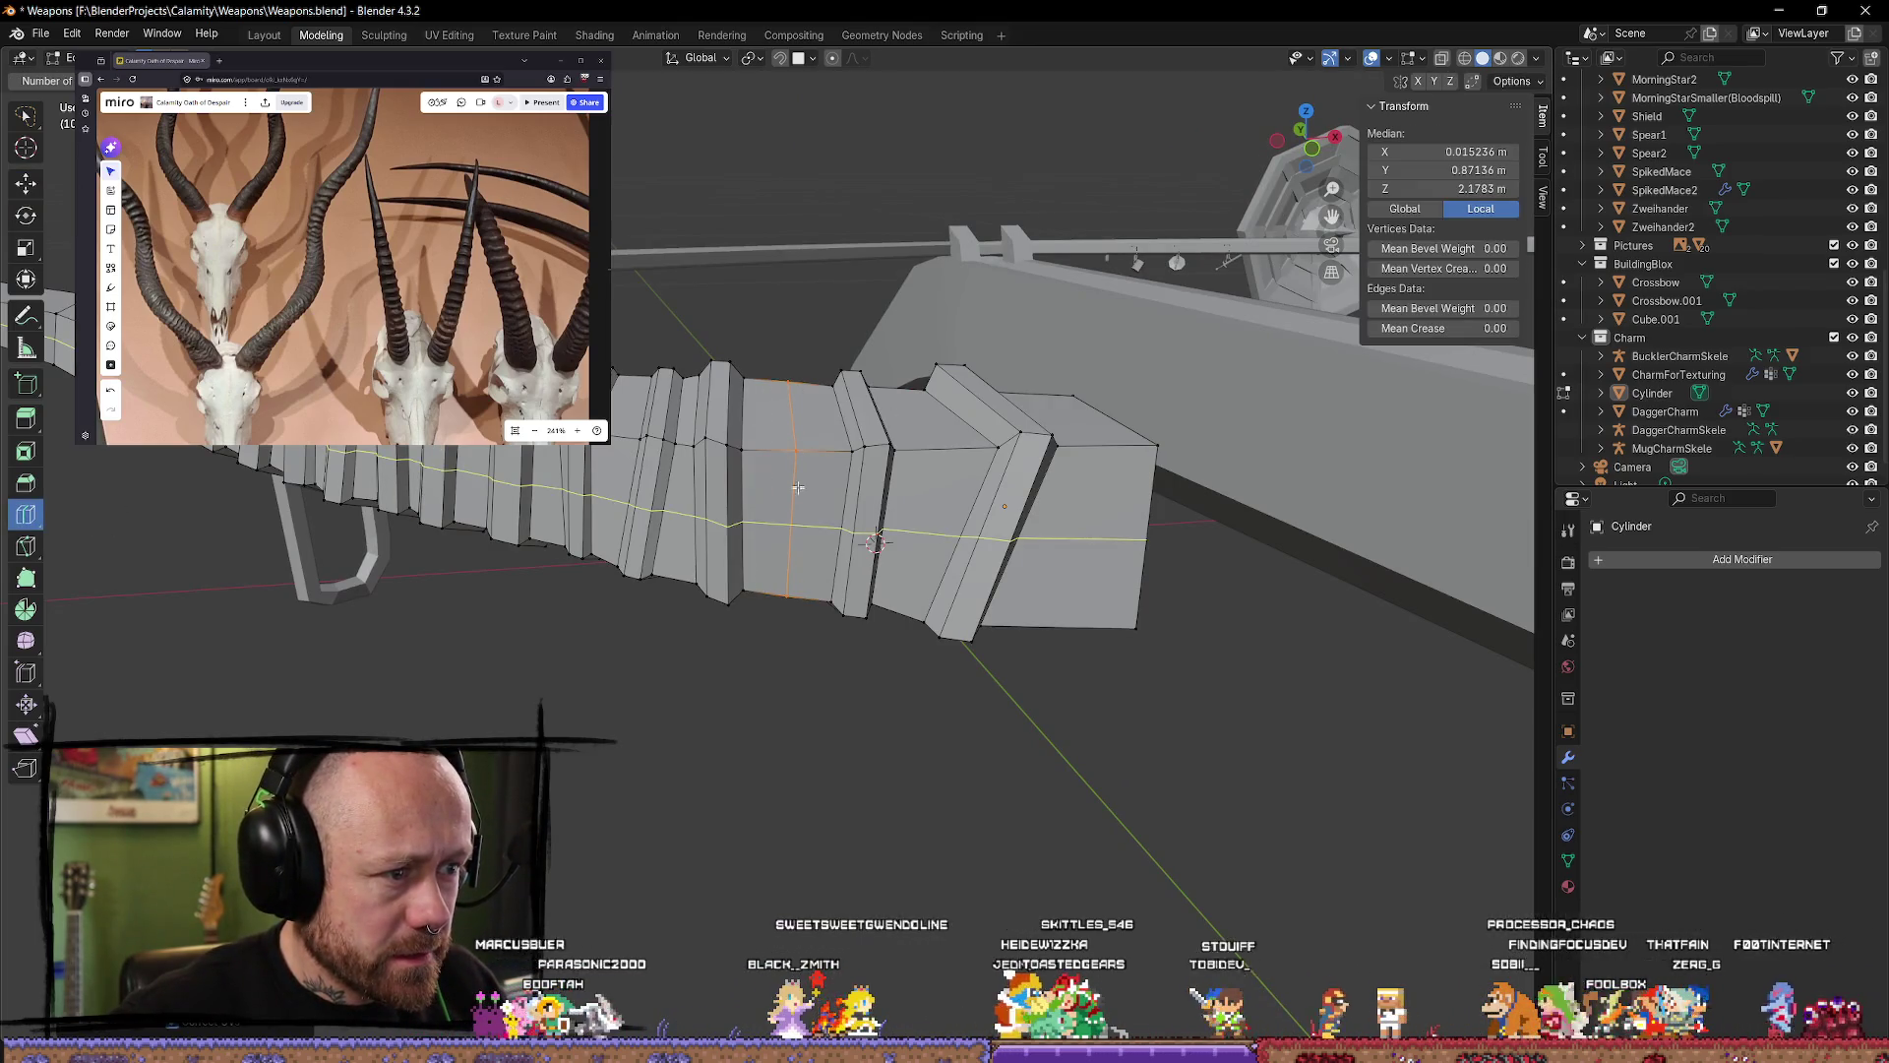
key(g)
key(g)
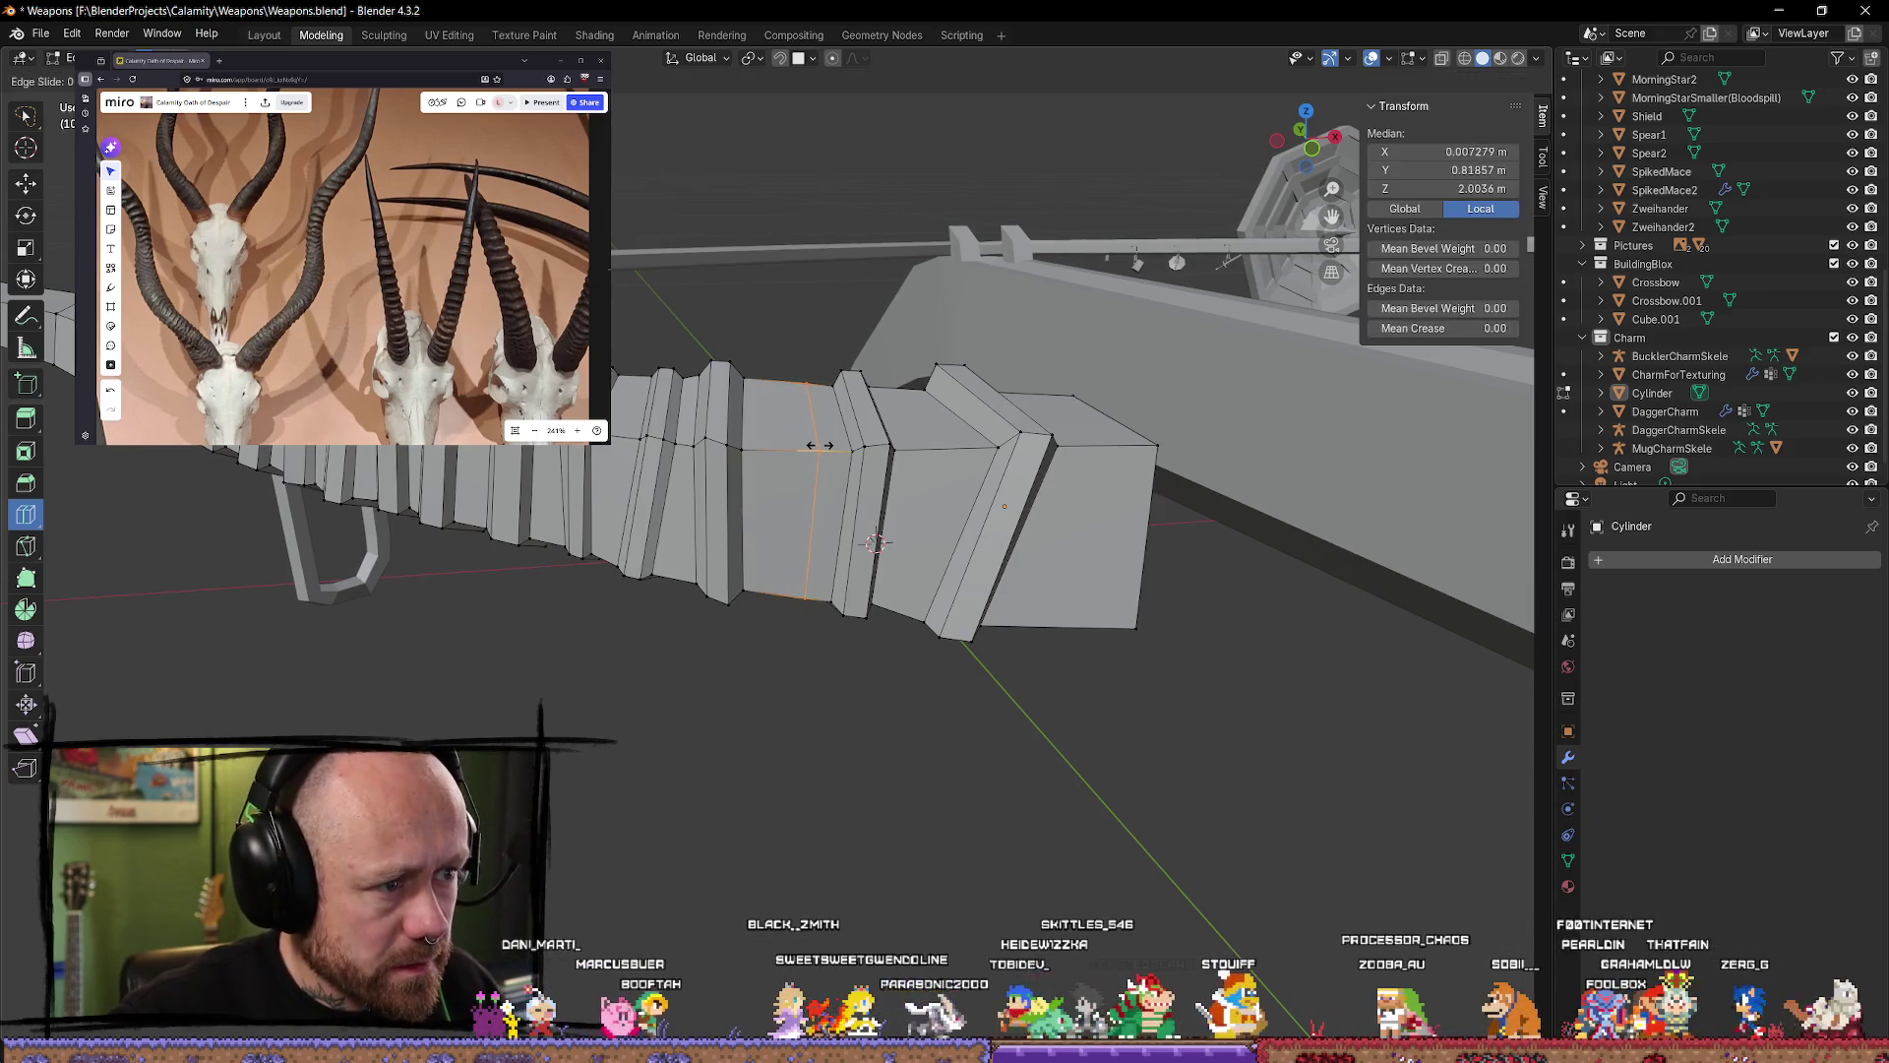
click(781, 393)
mouse_move(780, 394)
middle_down()
mouse_move(738, 695)
mouse_move(812, 590)
middle_up()
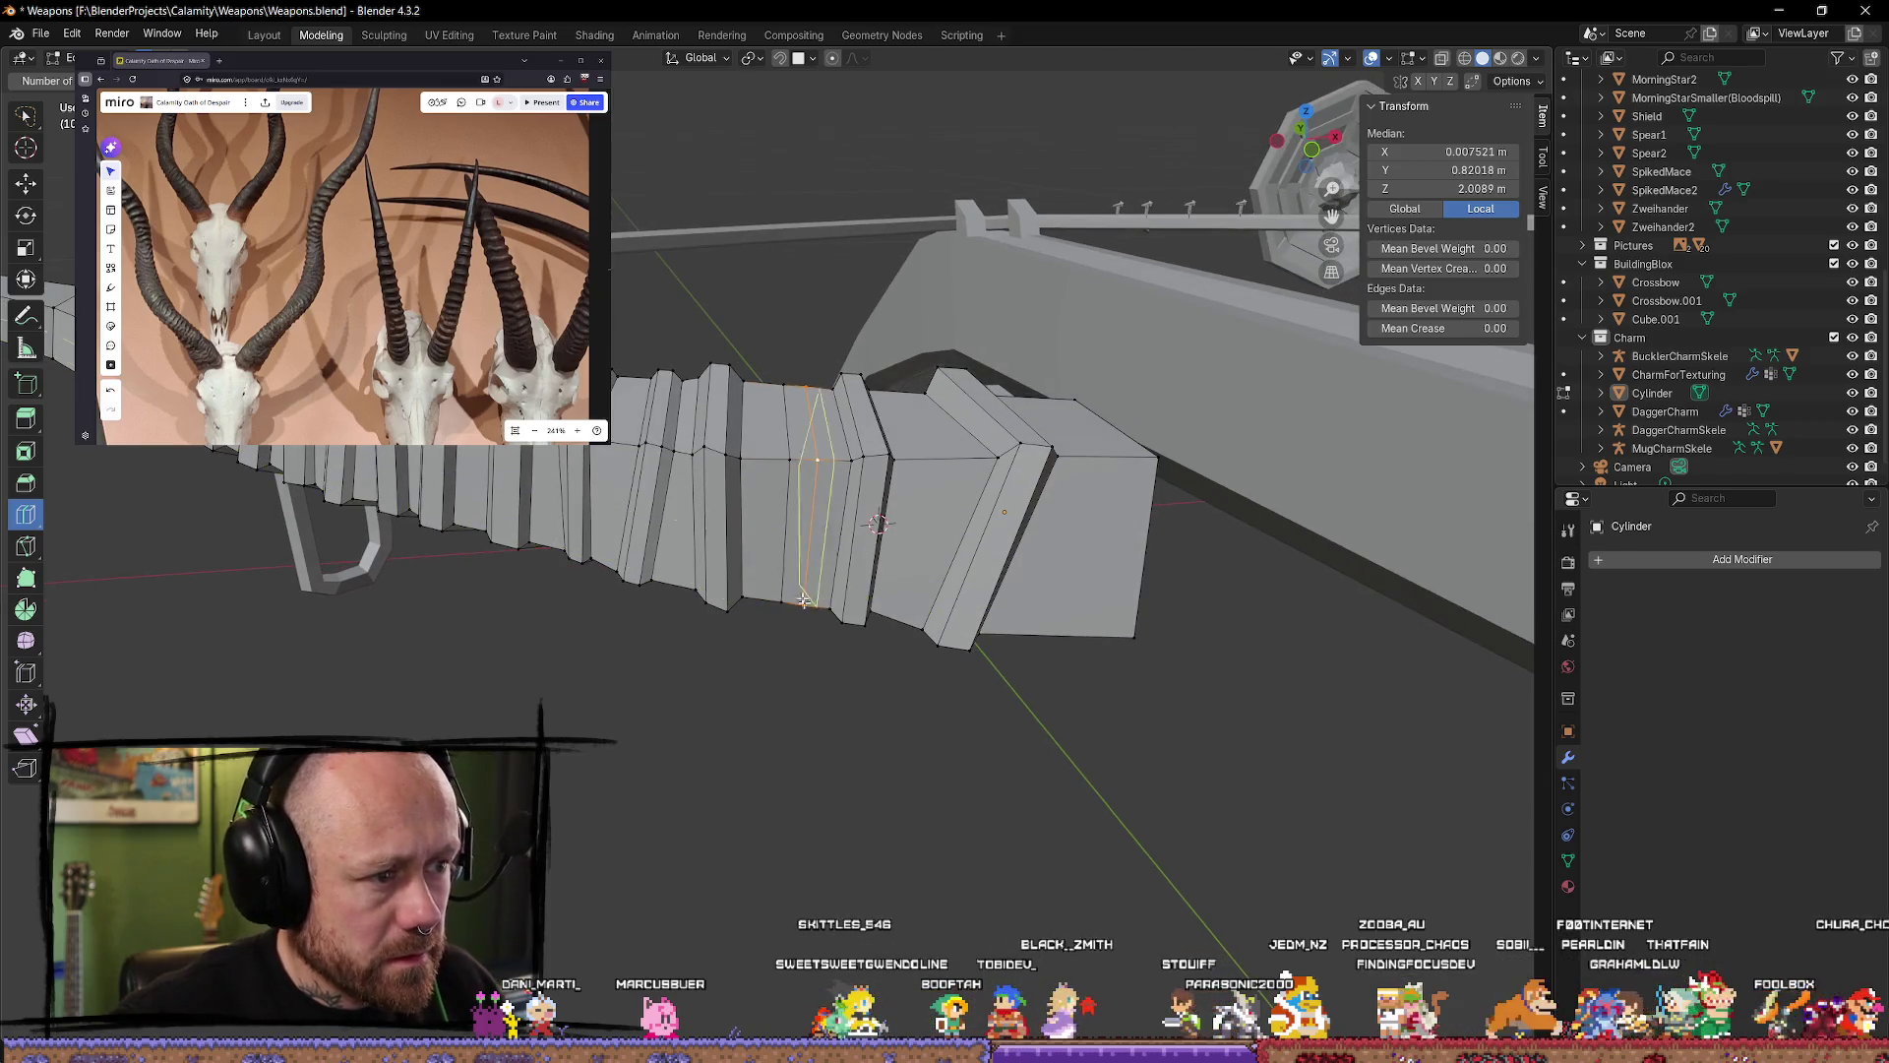
Step: Select the ring of faces between cuts and extrude it along normals without offset
alt+shift+click(798, 466)
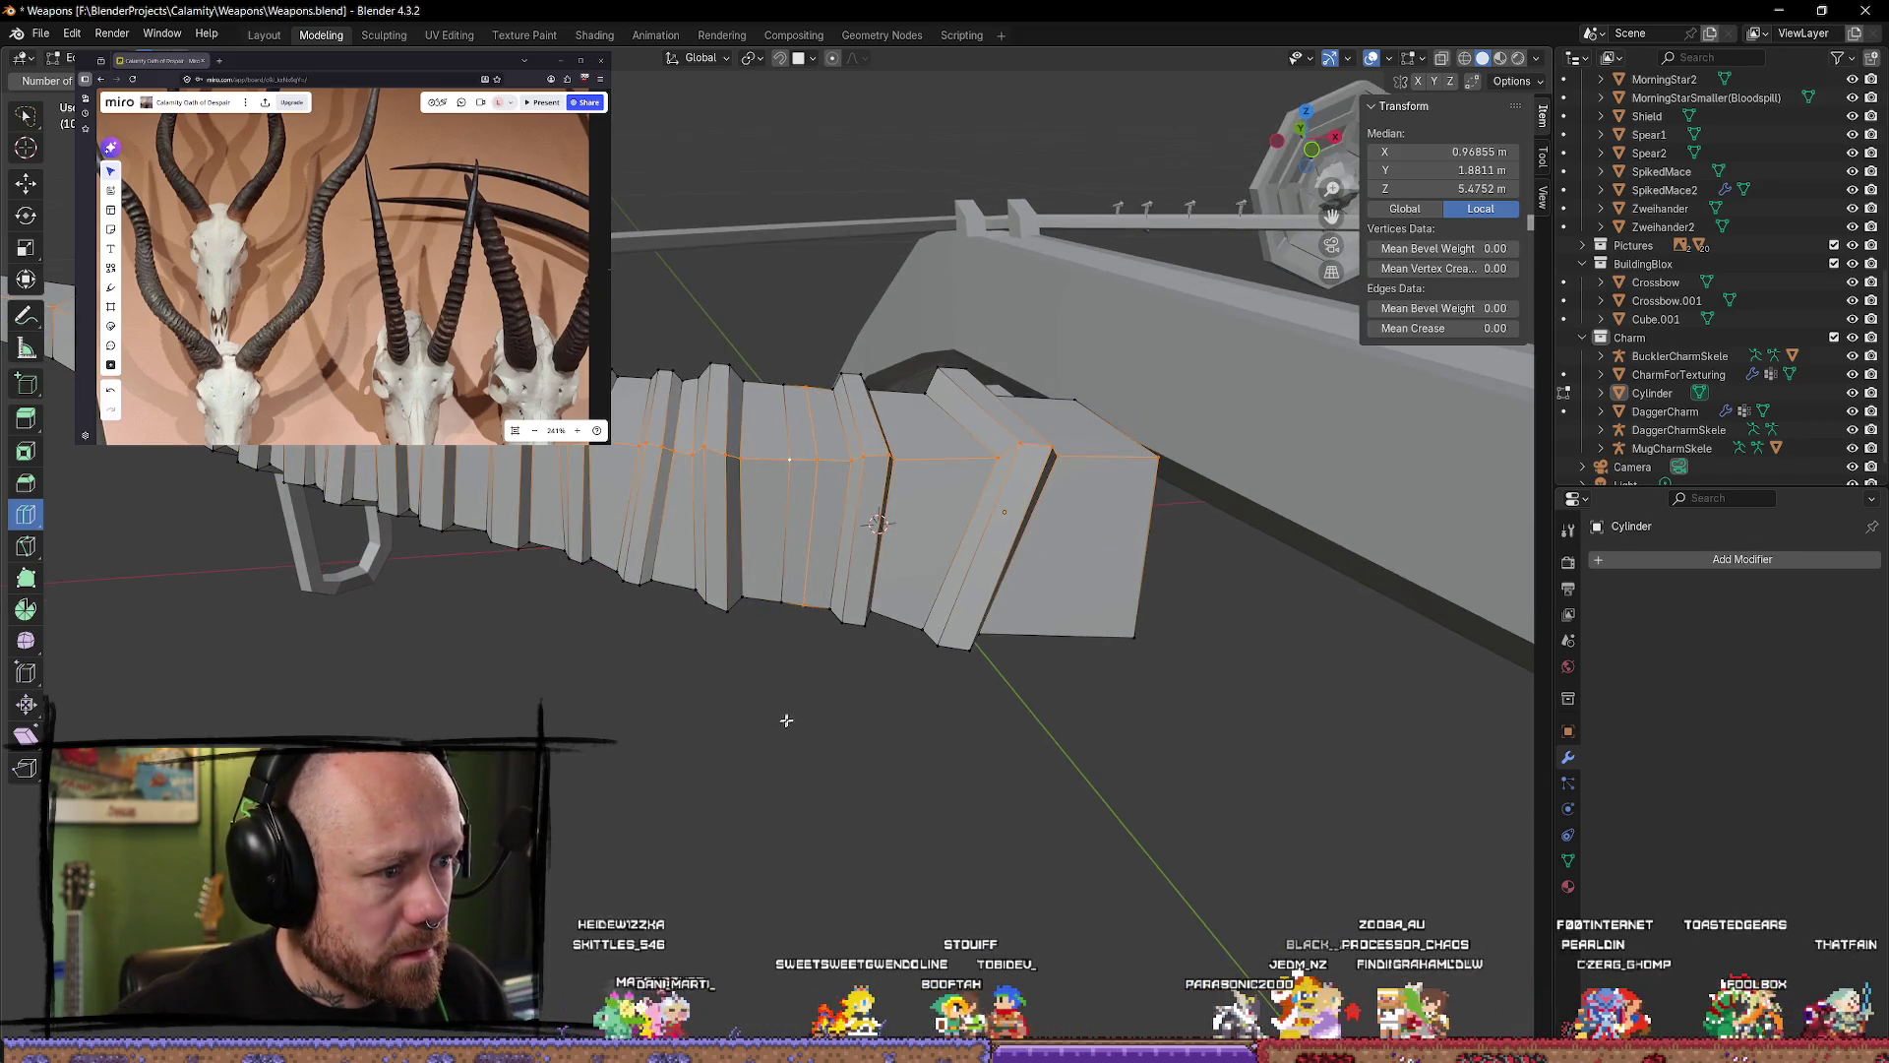
key(shift+space)
key(g)
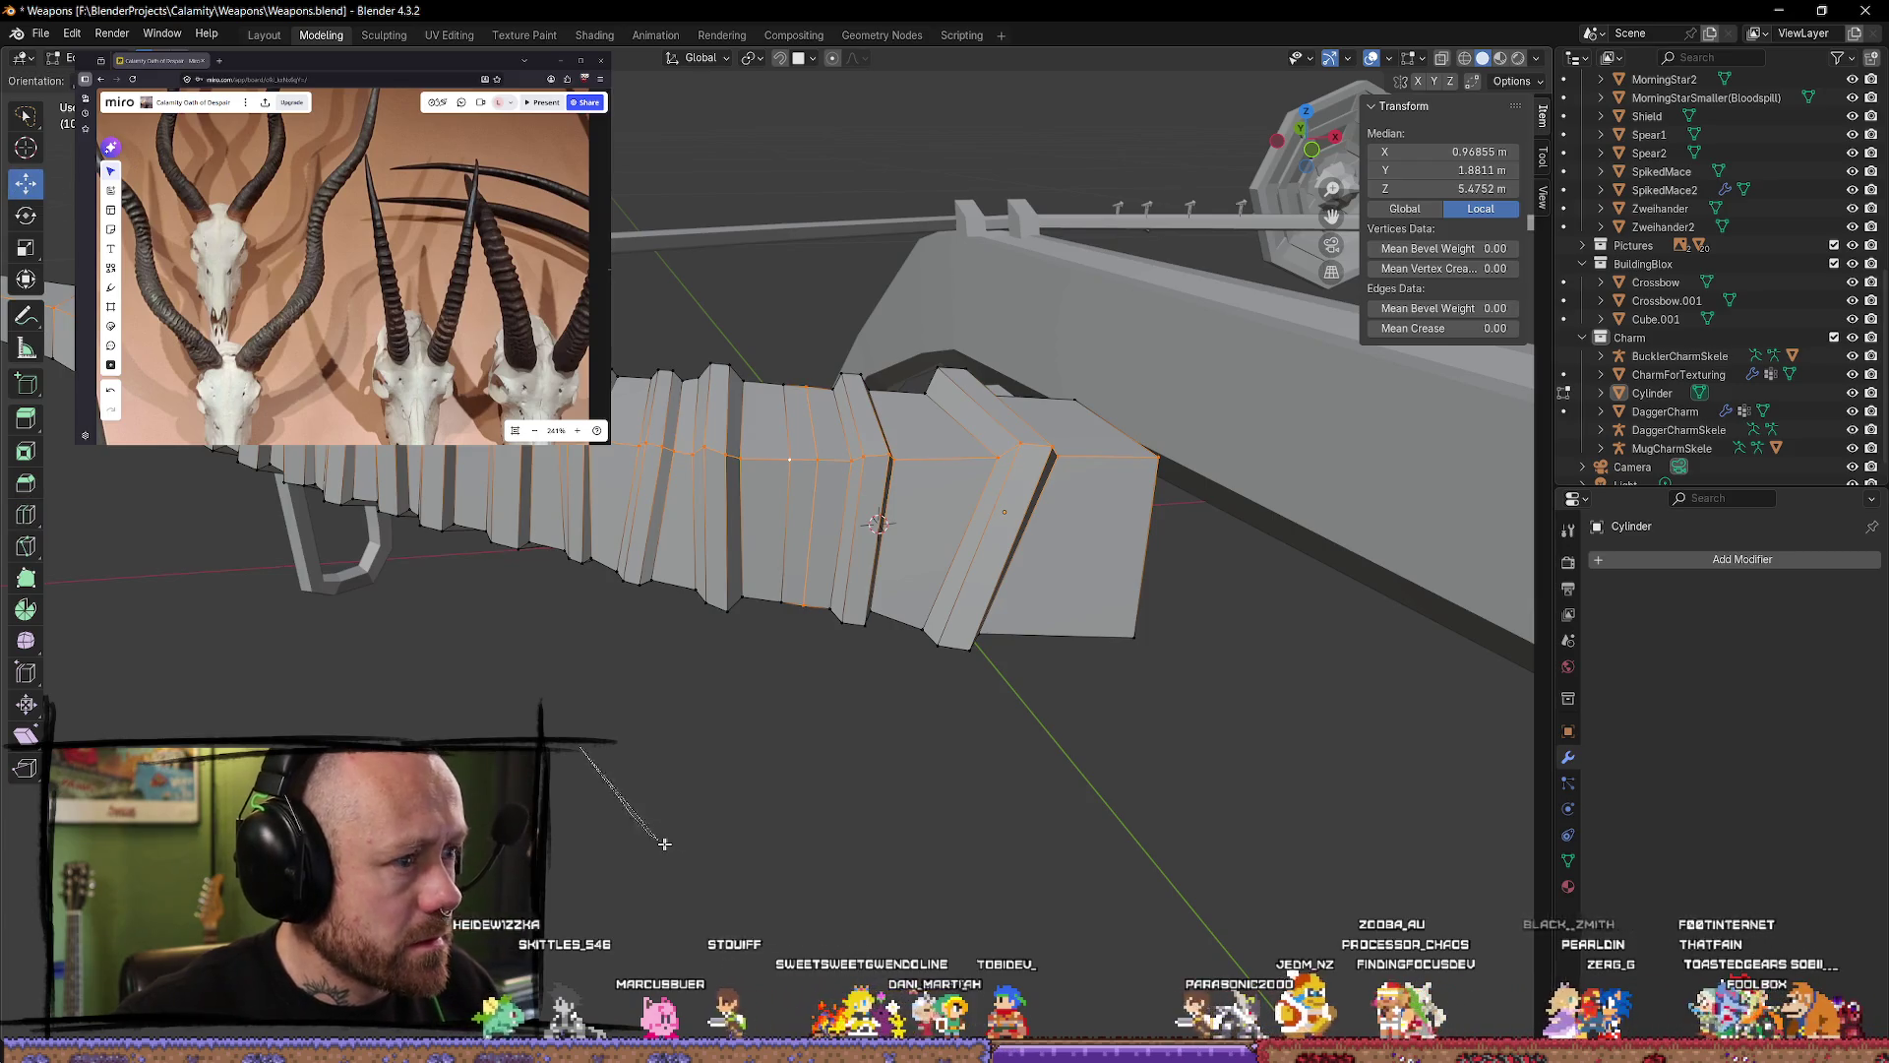
click(822, 582)
alt+click(813, 526)
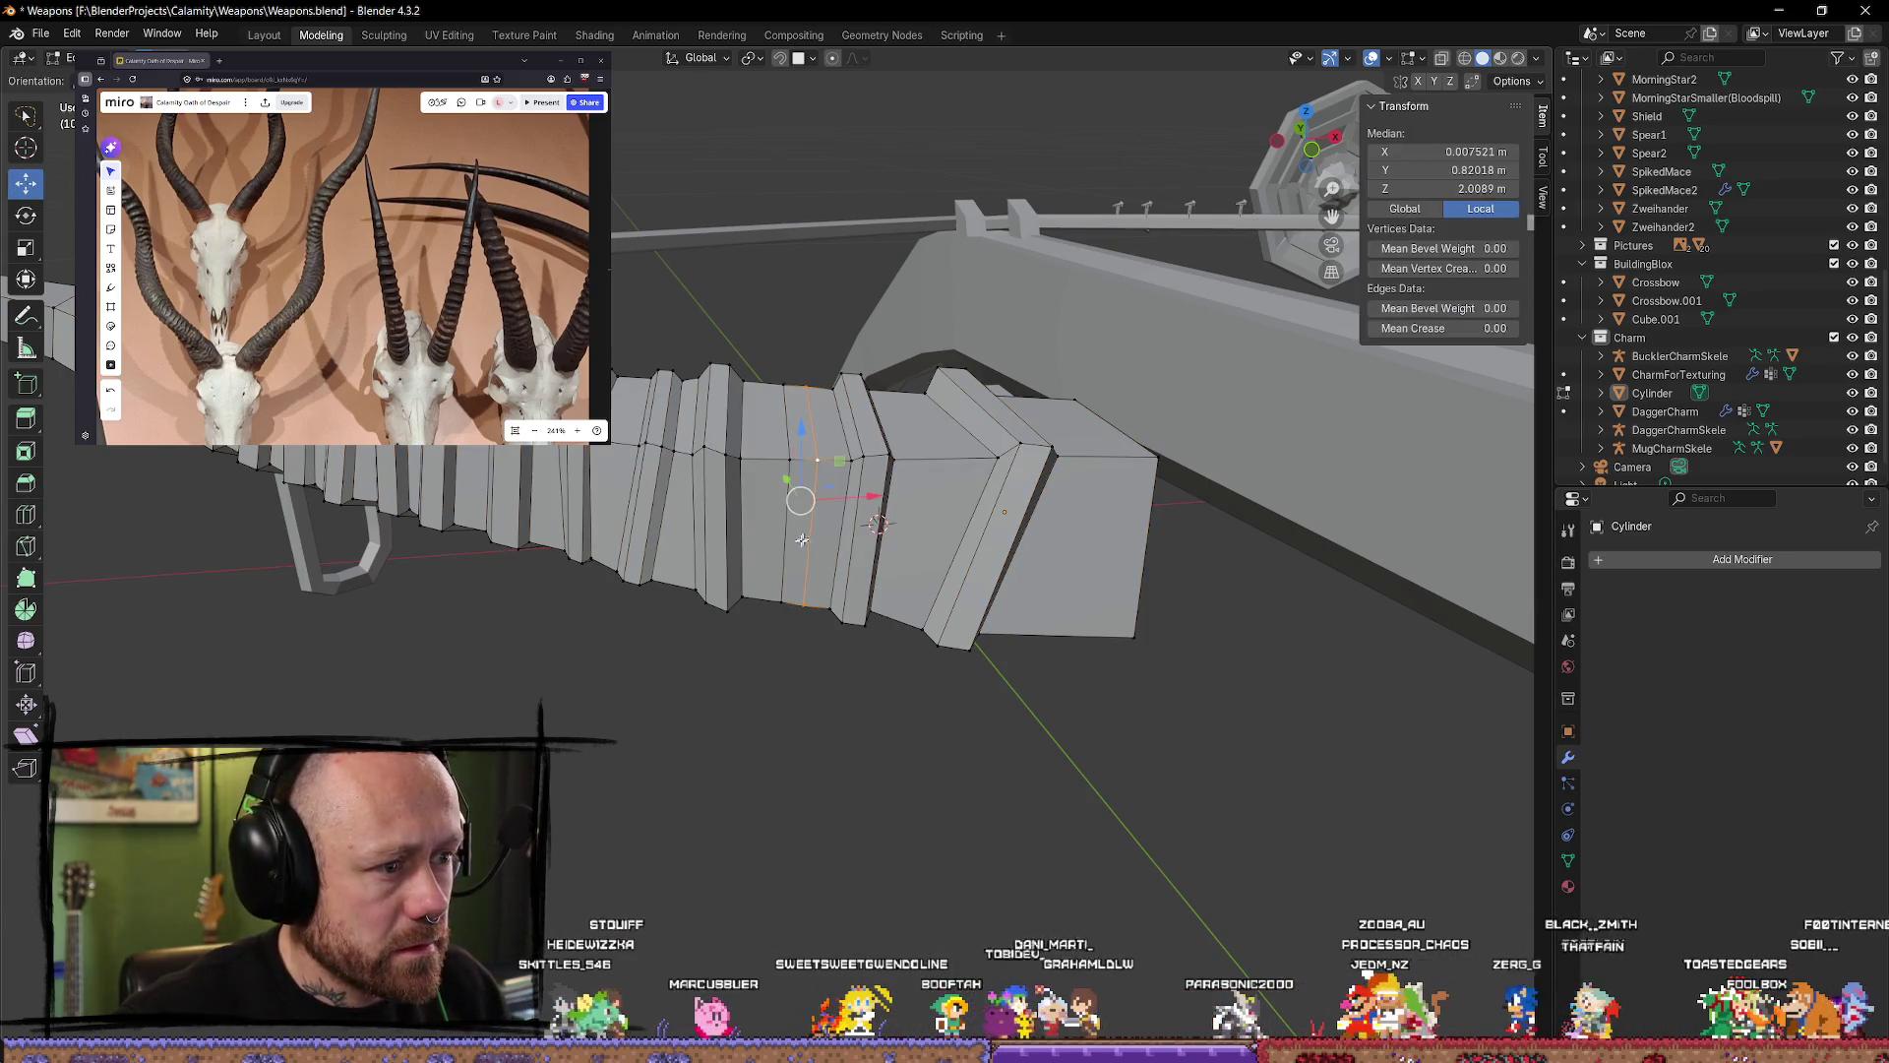
key(alt+e)
click(813, 661)
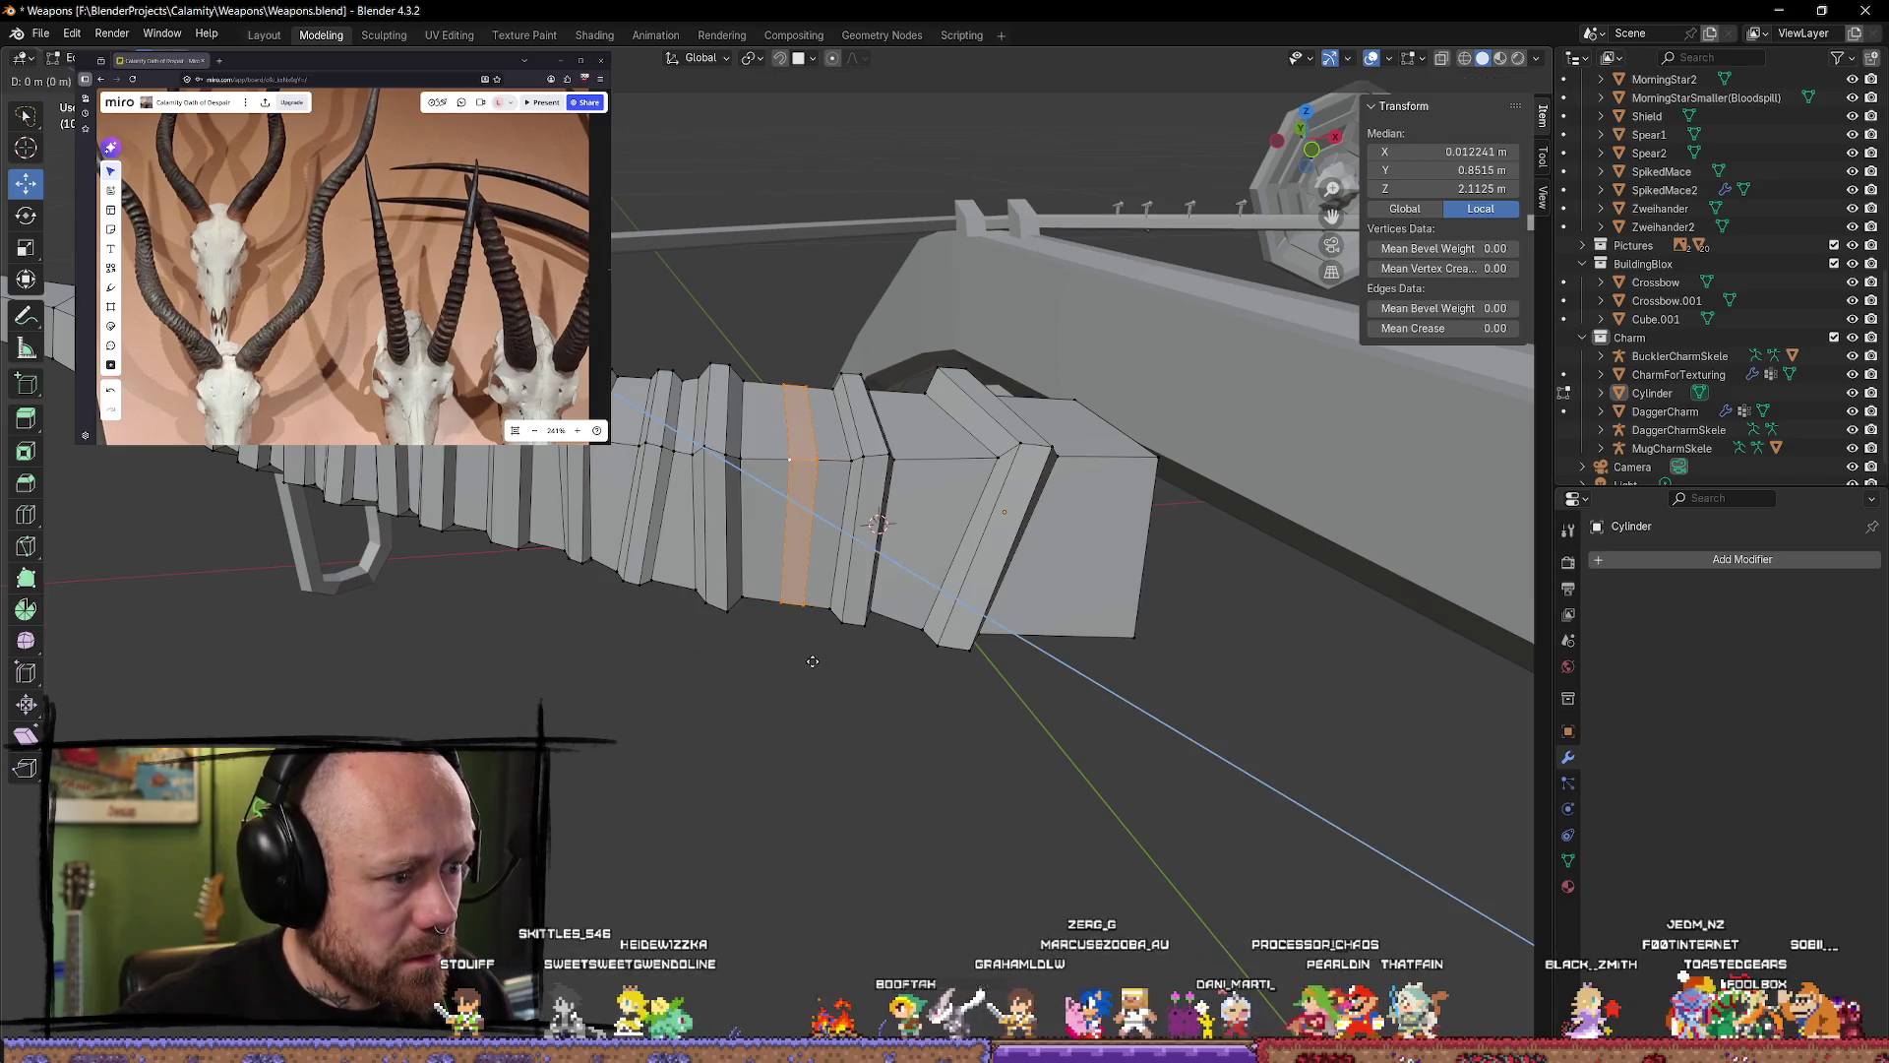
right_click(813, 661)
key(alt+e)
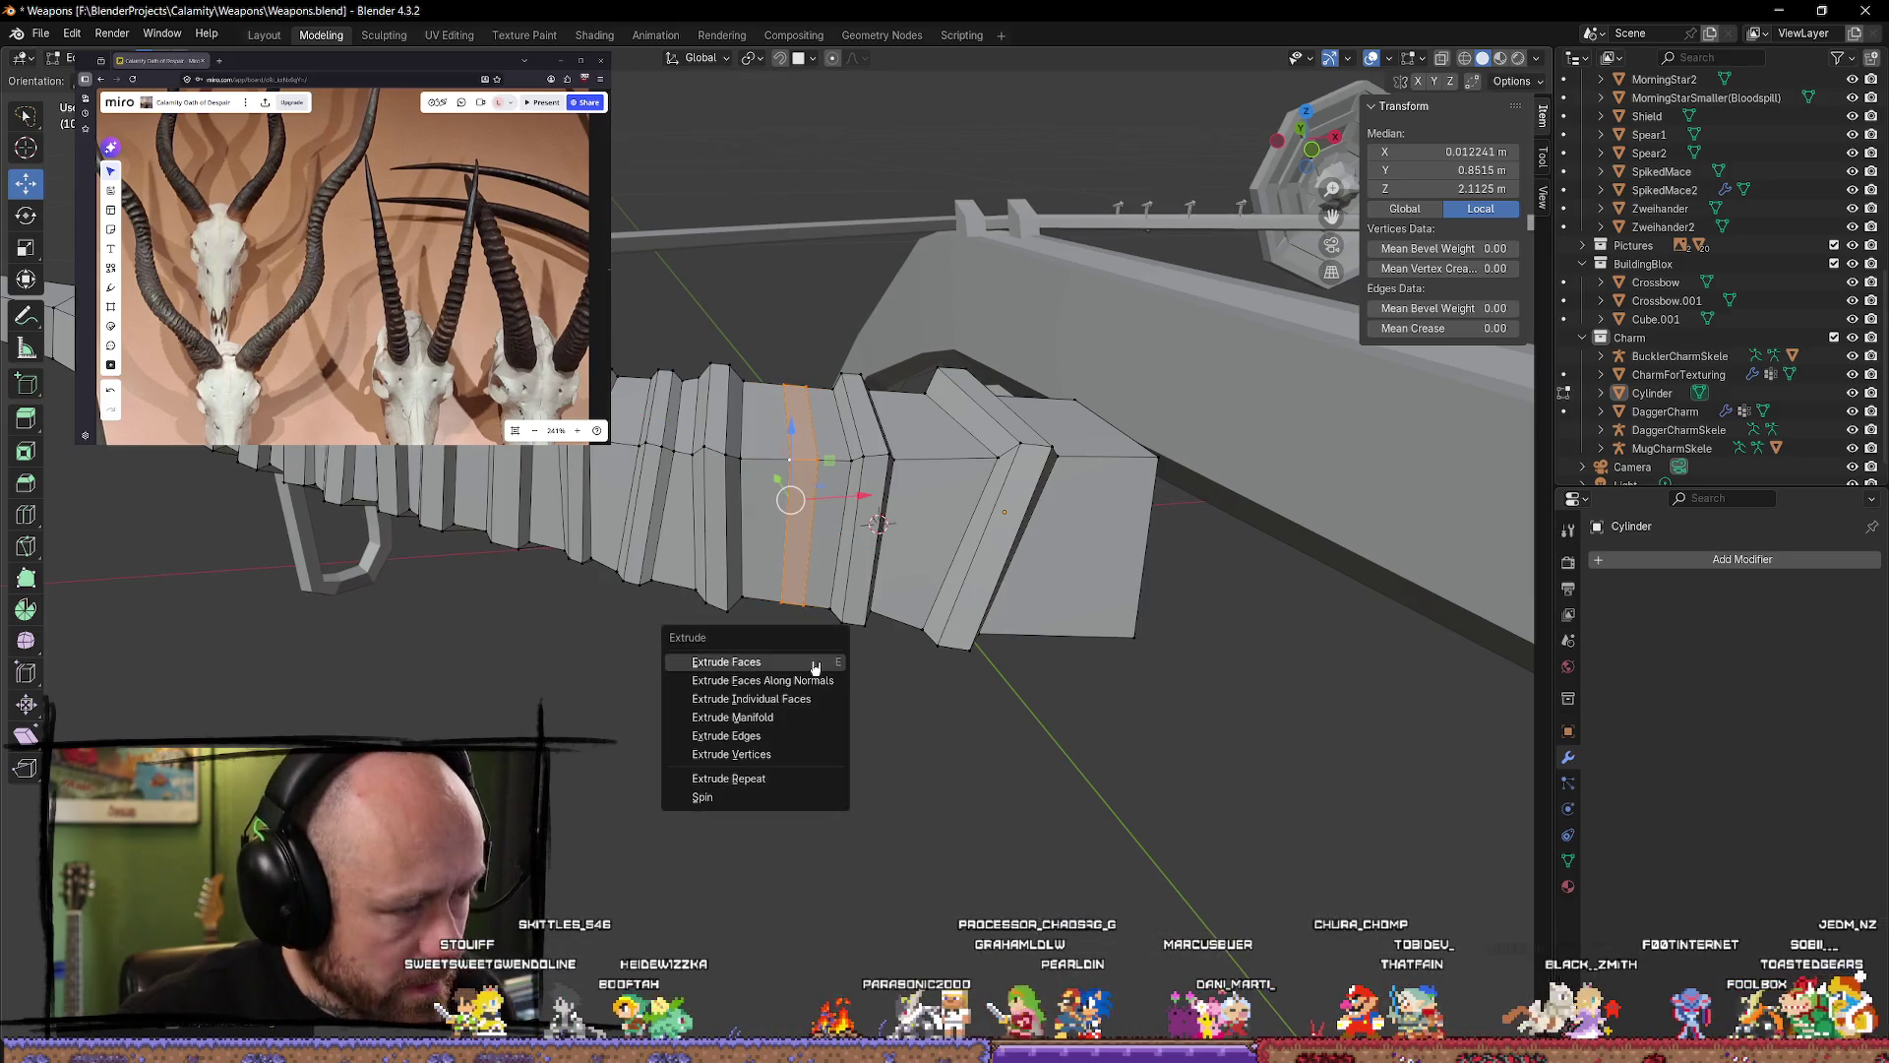
click(798, 682)
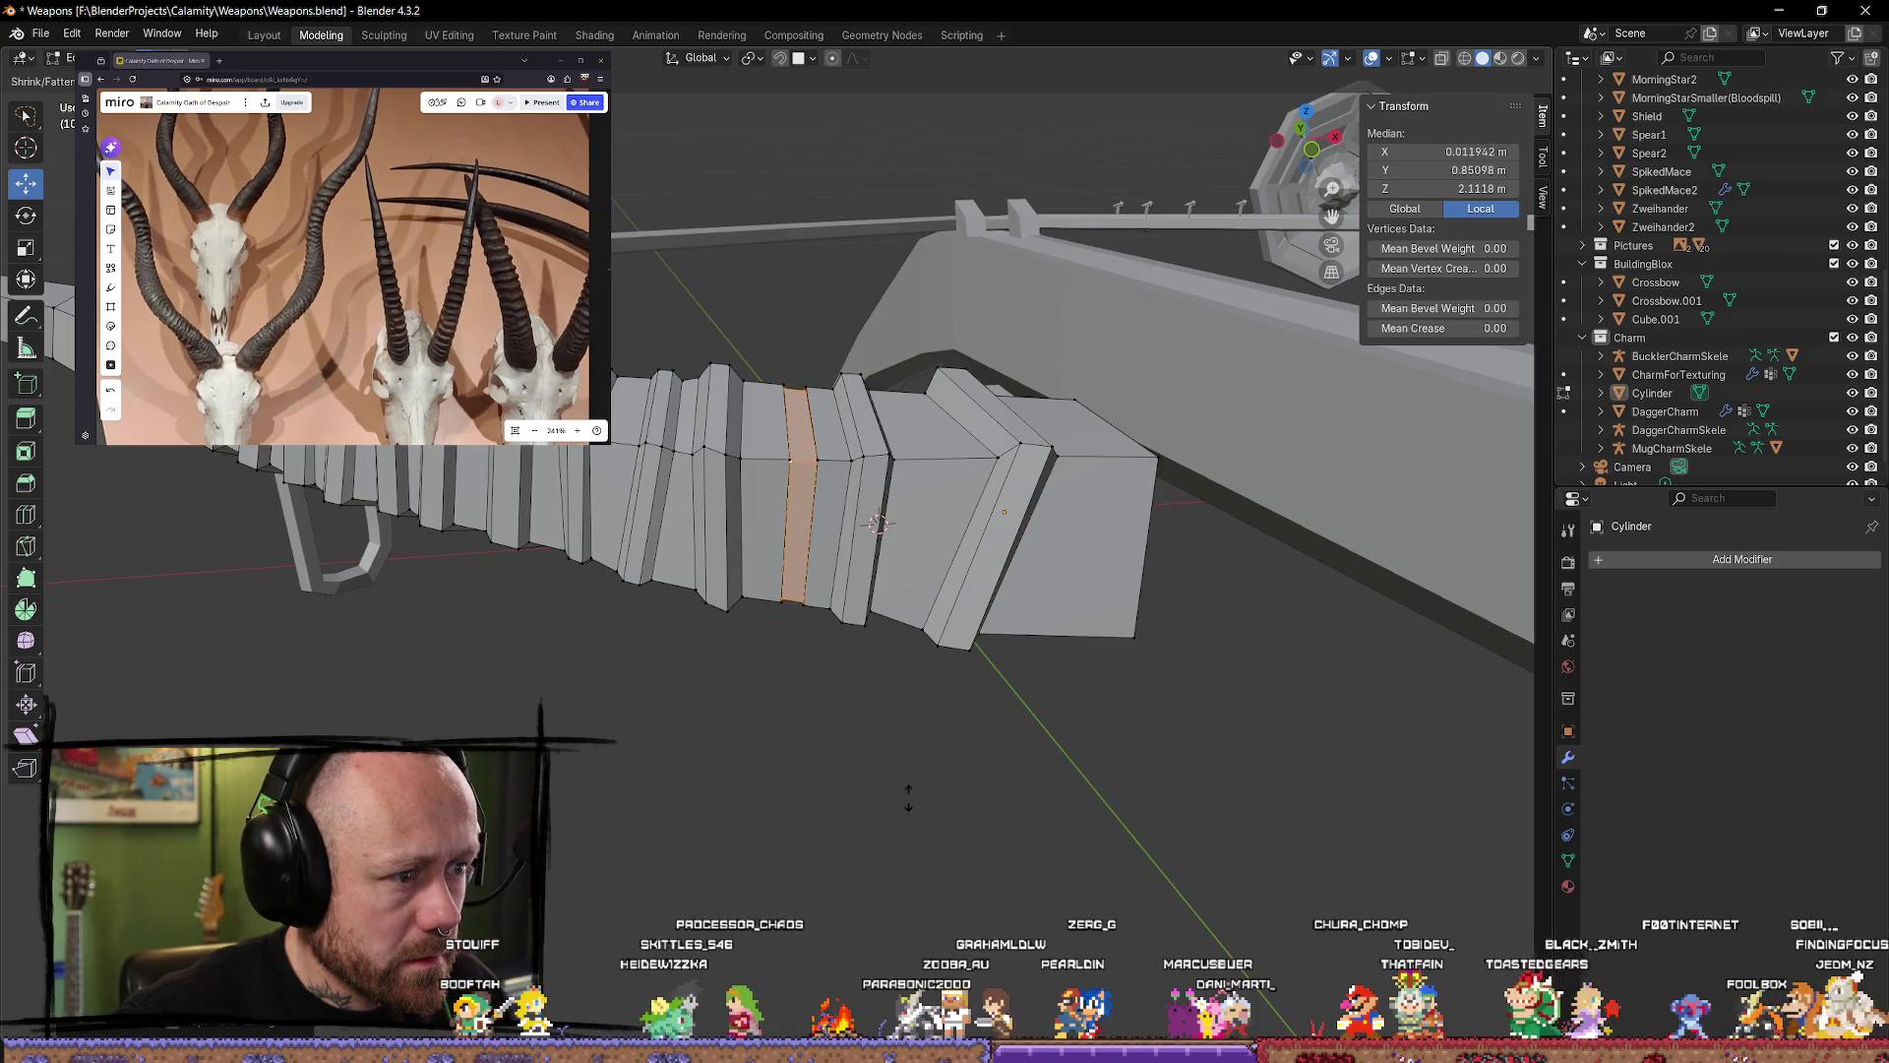
right_click(922, 561)
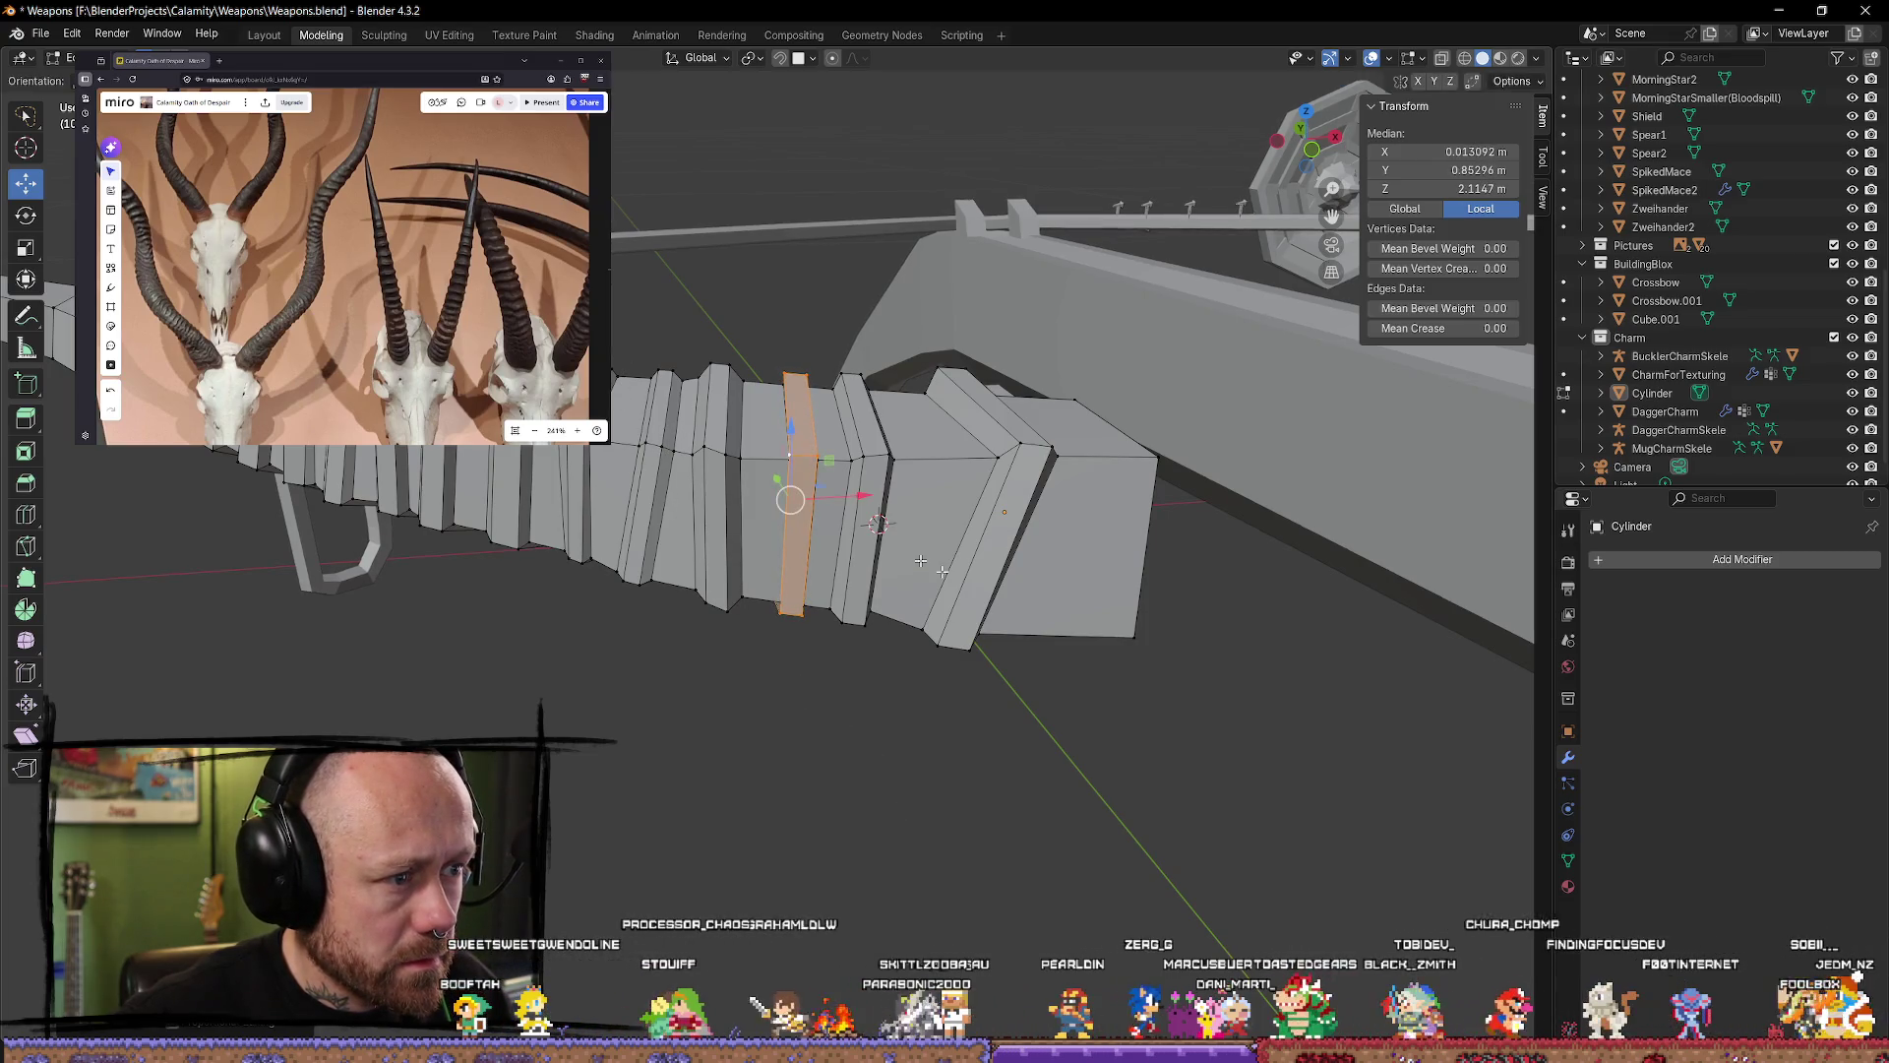
Step: Scale the selected ring band along the X axis
key(s)
key(x)
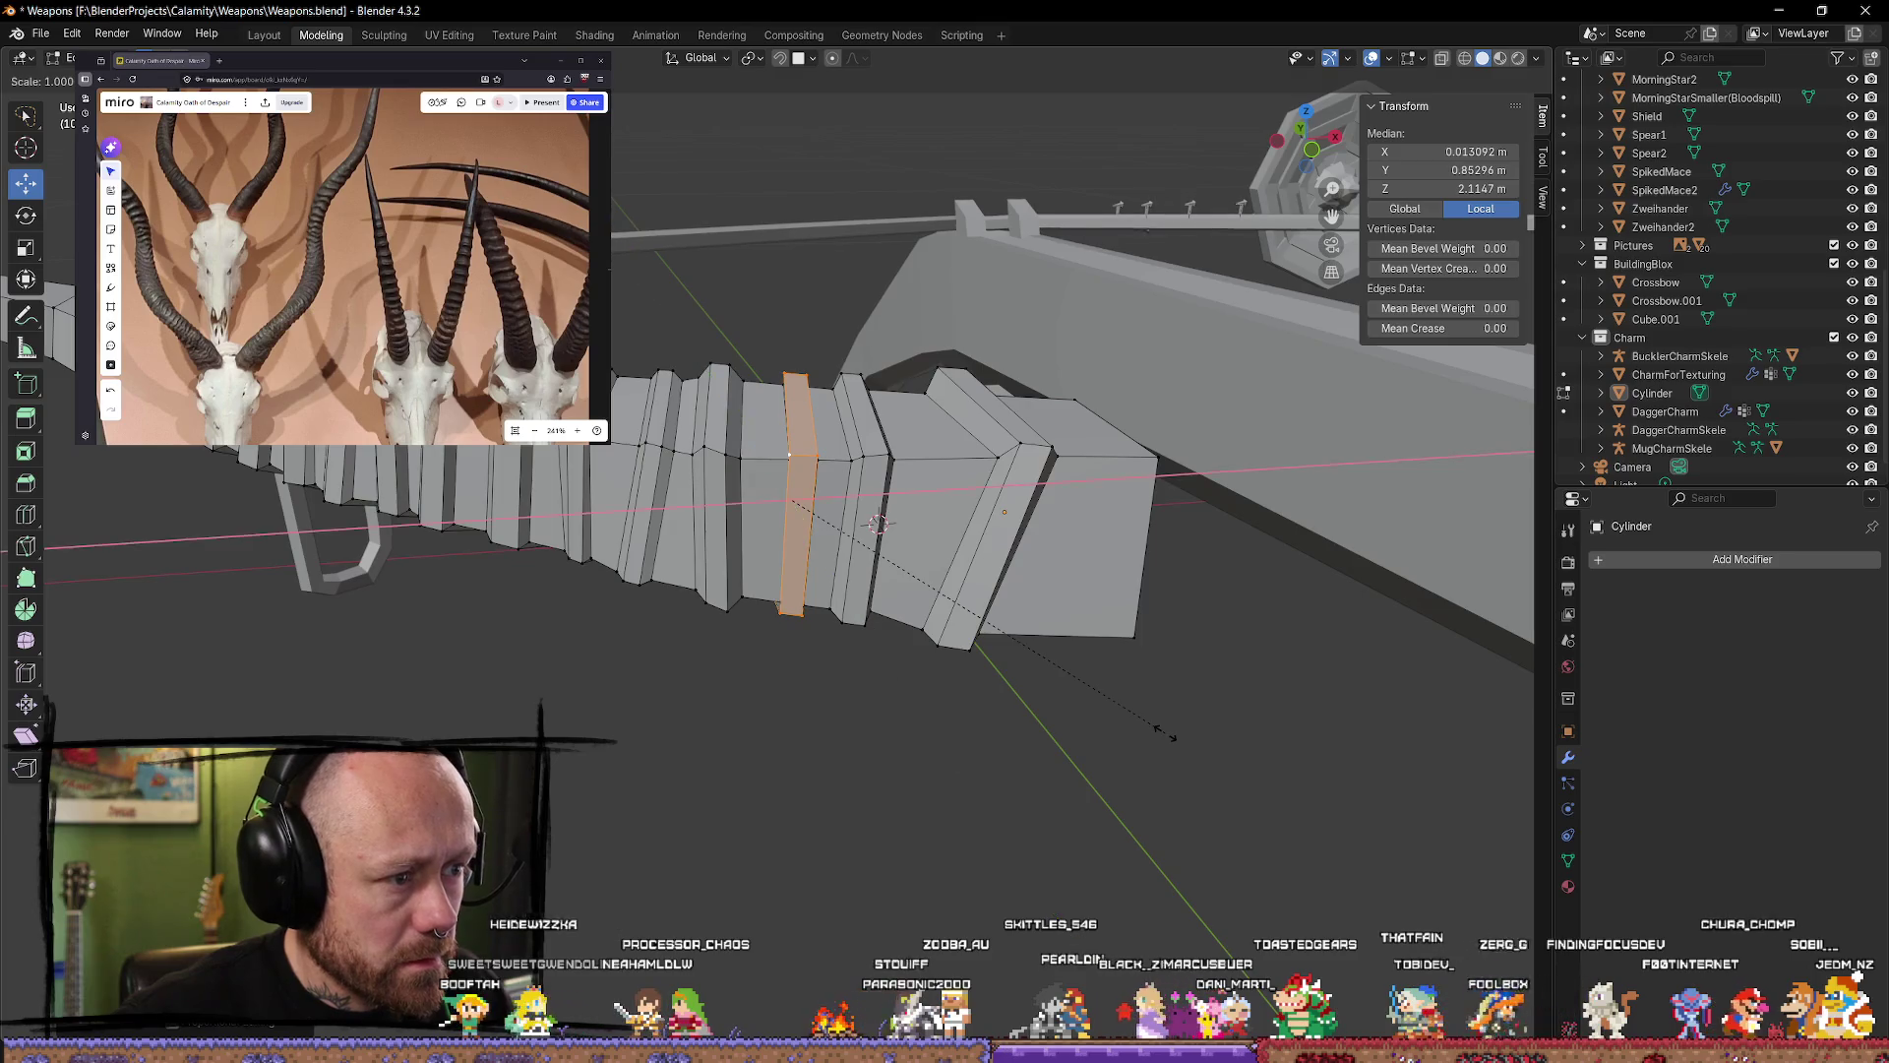
click(1129, 719)
mouse_move(983, 764)
middle_down()
mouse_move(840, 755)
mouse_move(924, 788)
mouse_move(886, 632)
middle_up()
Step: Shift another ring edge loop sideways along the X axis
alt+click(873, 388)
mouse_move(873, 388)
middle_down()
mouse_move(911, 505)
mouse_move(876, 465)
mouse_move(718, 582)
mouse_move(738, 633)
mouse_move(764, 637)
middle_up()
key(g)
key(x)
click(877, 464)
alt+click(765, 637)
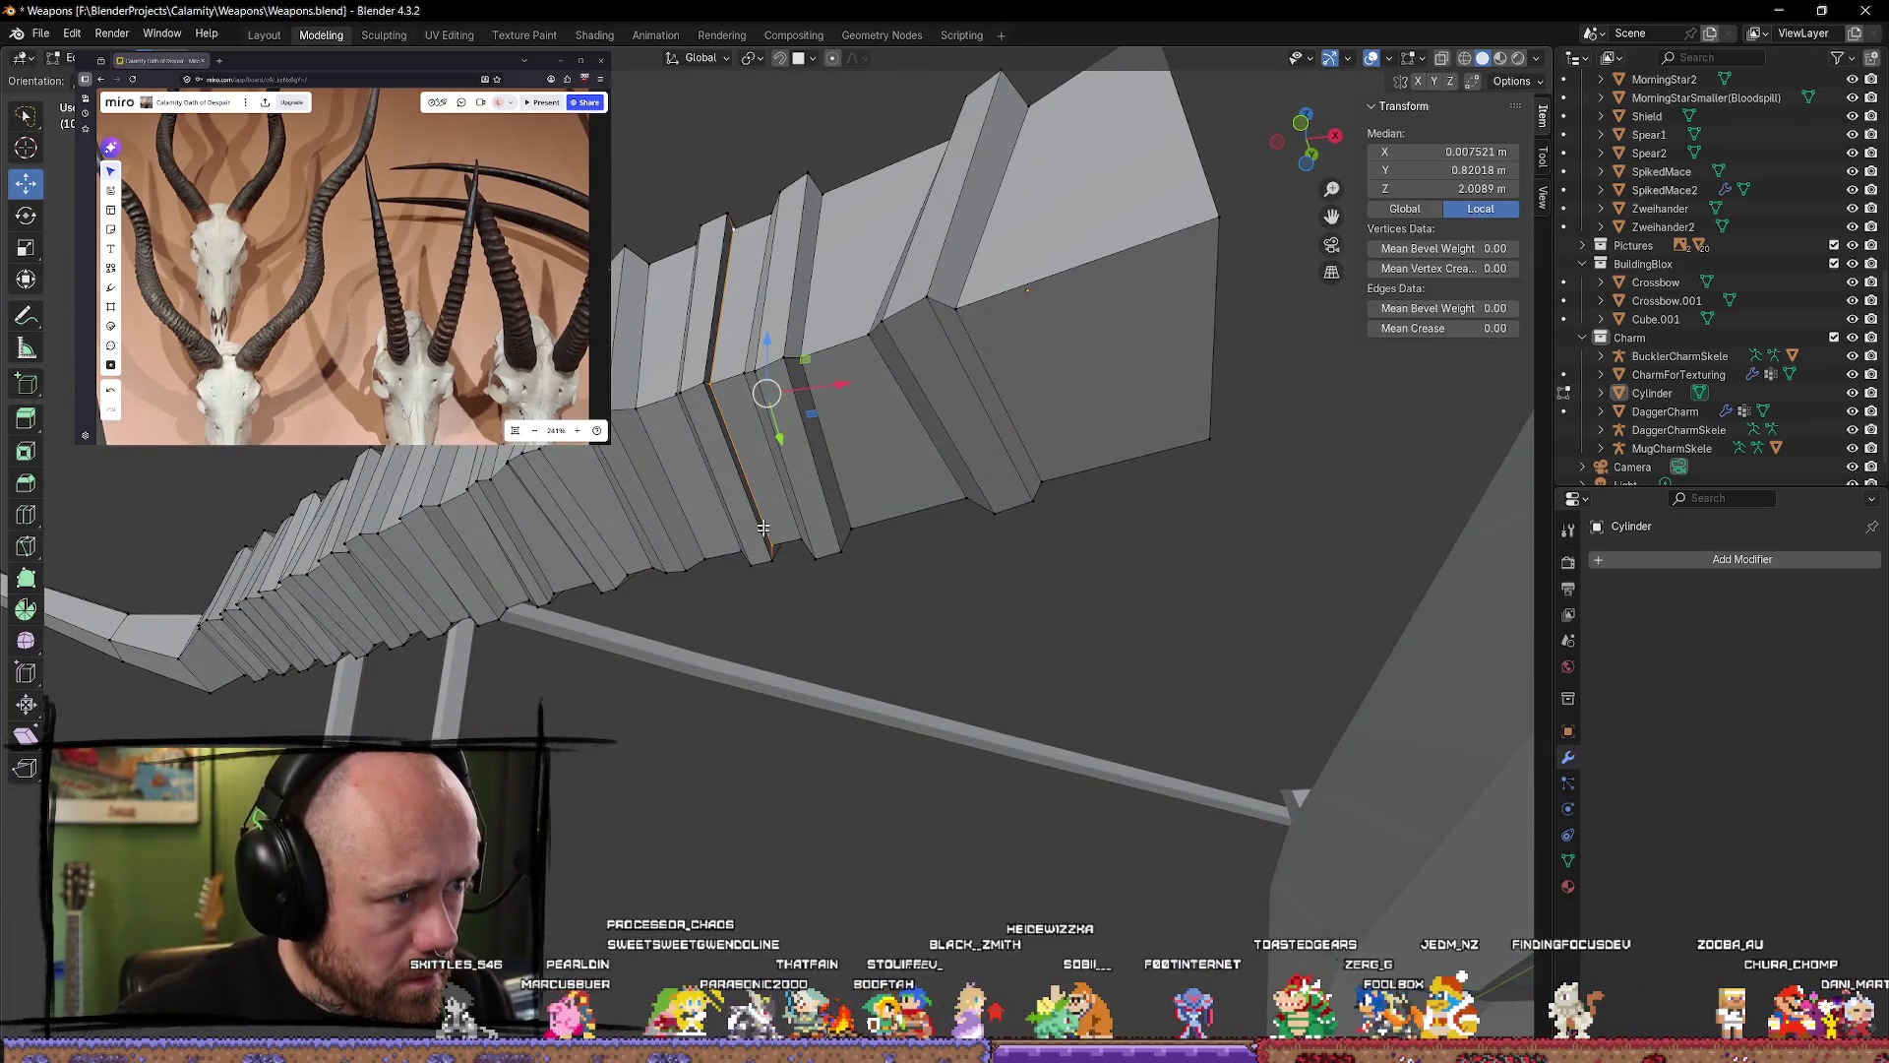
Step: Move a single horn vertex along Z, then undo the move
mouse_move(764, 529)
middle_down()
mouse_move(772, 569)
mouse_move(749, 574)
middle_up()
click(719, 514)
mouse_move(705, 495)
mouse_down()
mouse_move(697, 569)
mouse_move(772, 630)
mouse_move(831, 630)
mouse_up()
key(ctrl+z)
key(ctrl+z)
key(ctrl+z)
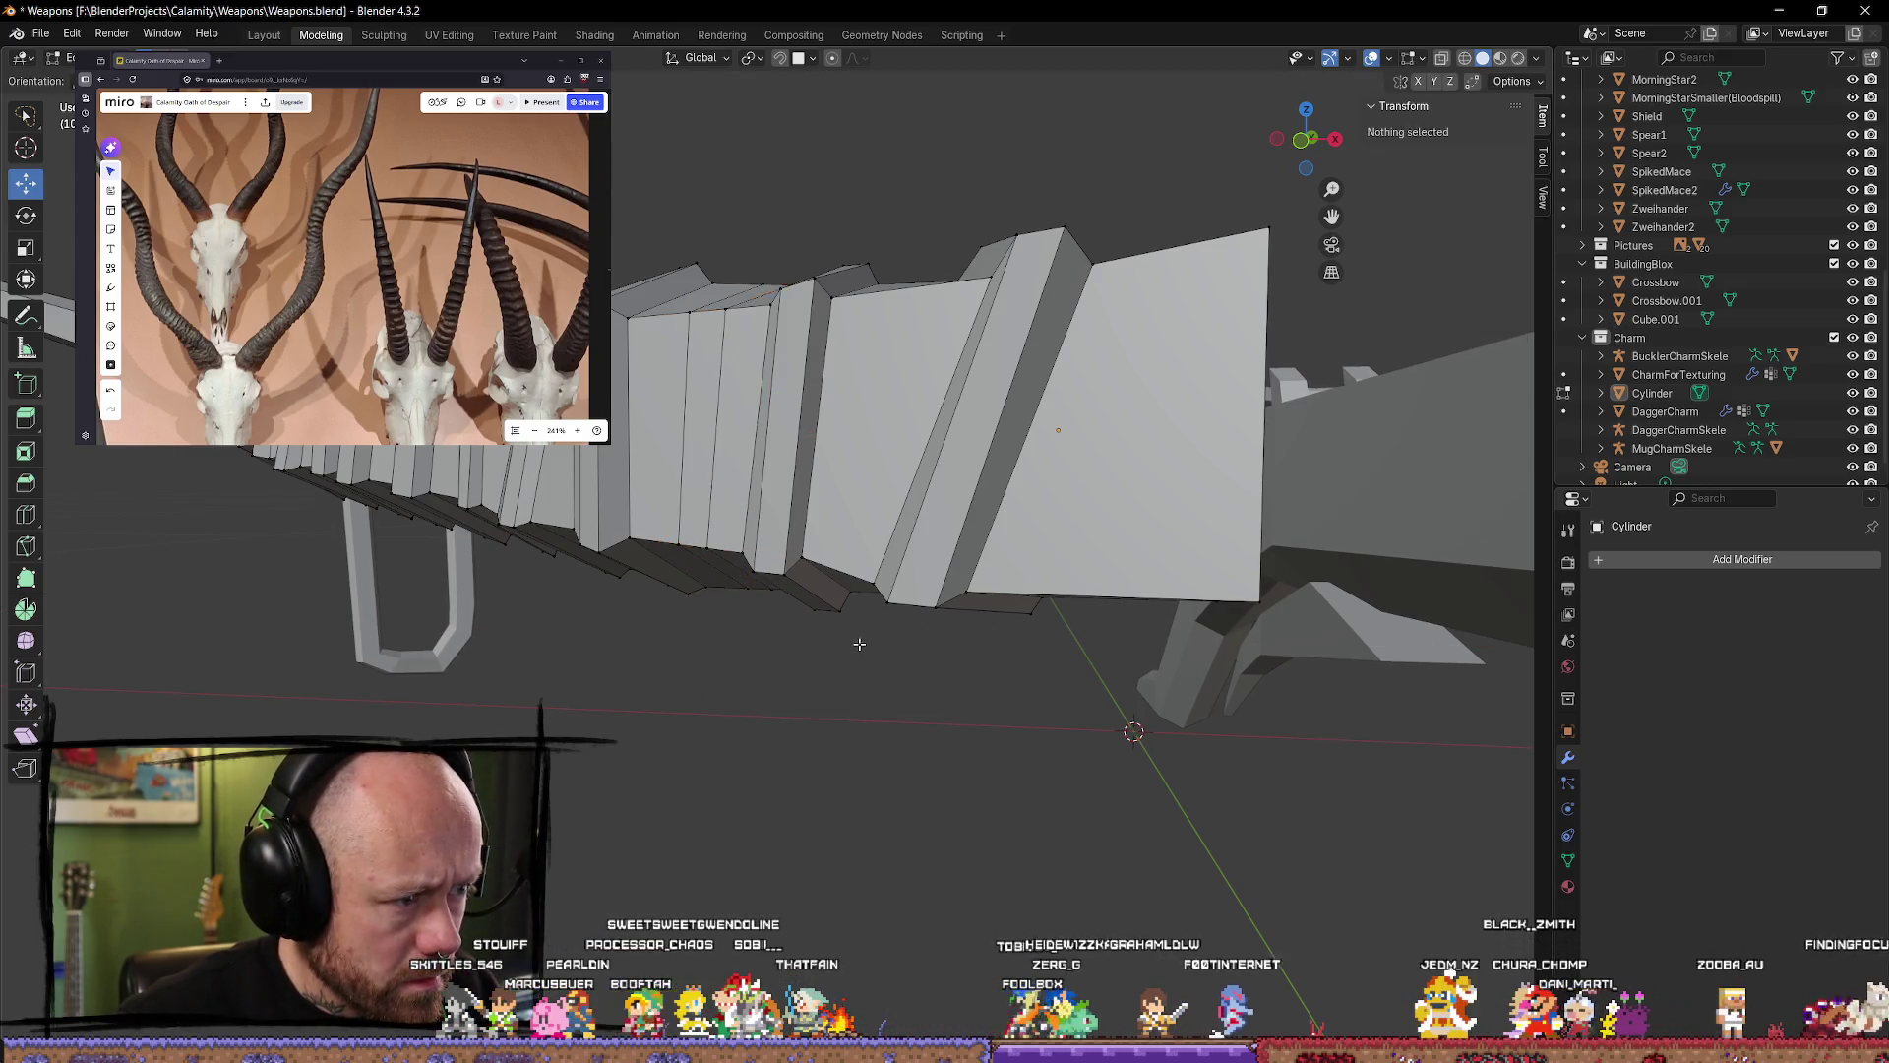
click(436, 661)
middle_drag(437, 660, 991, 532)
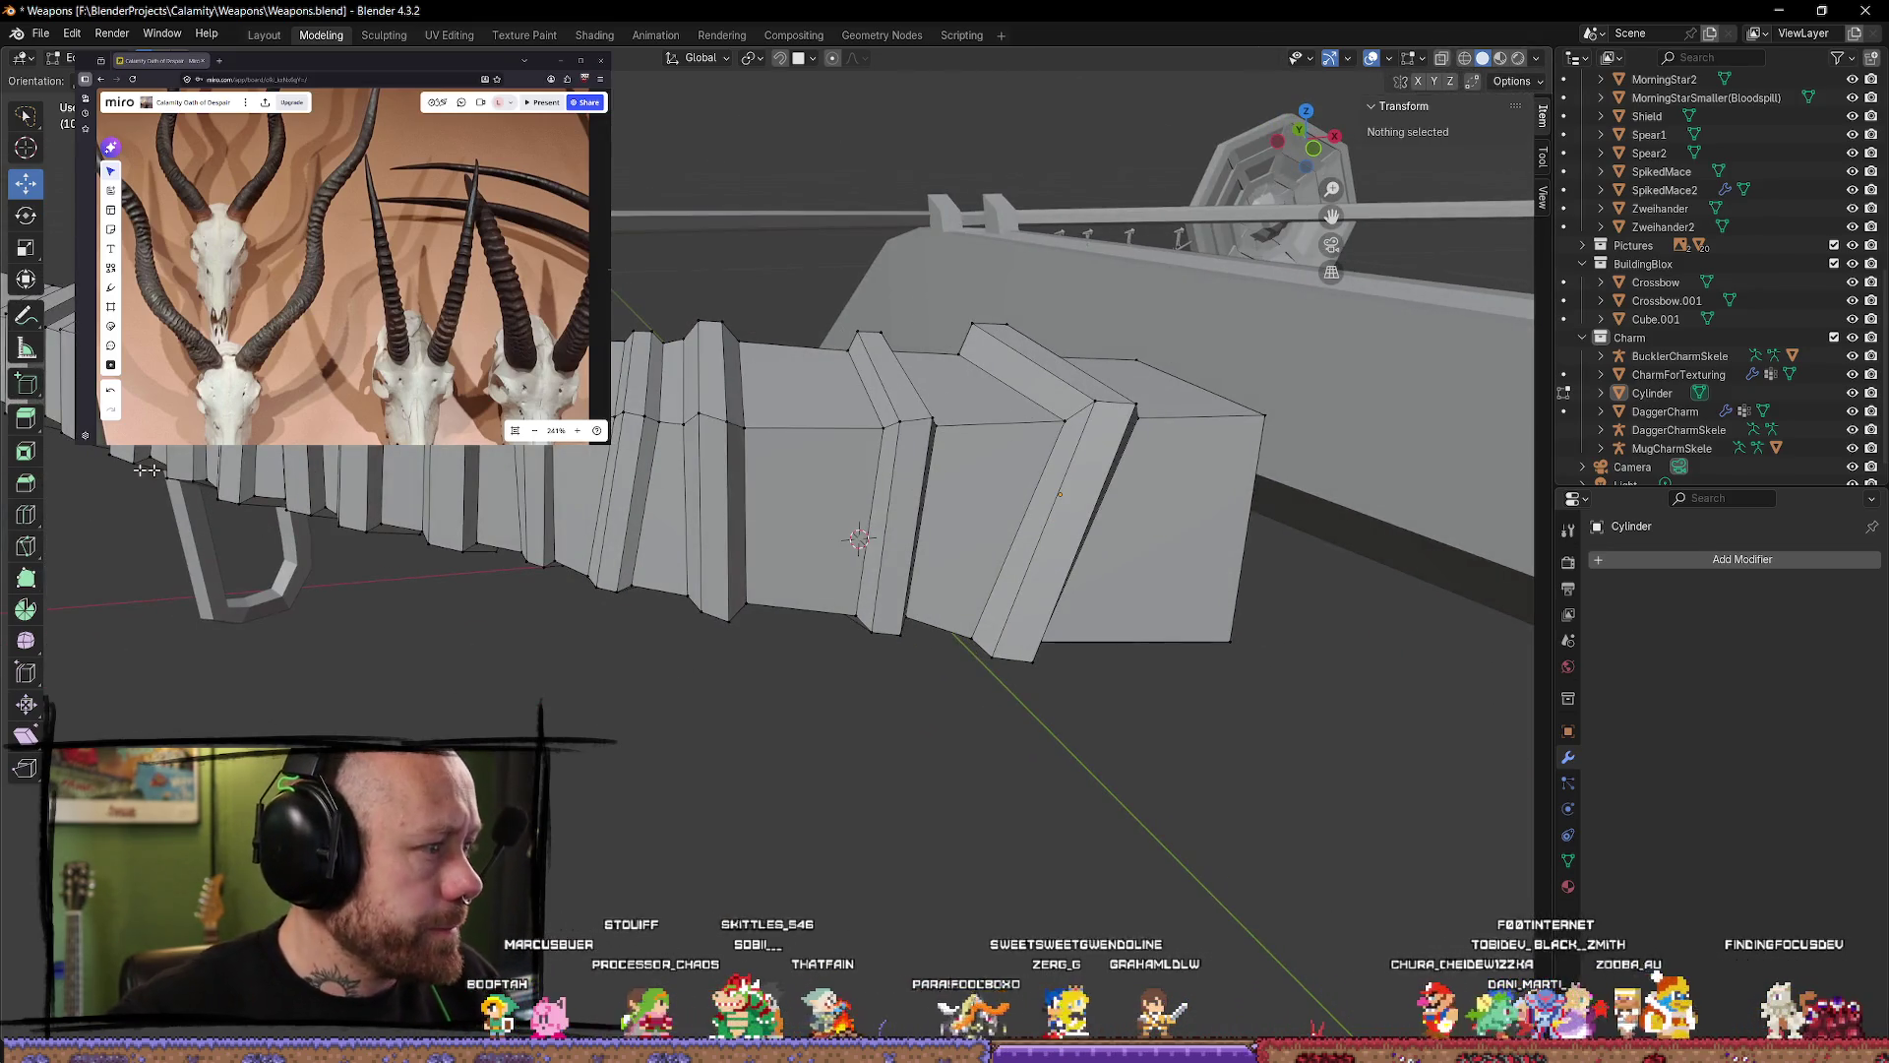
Step: Slide a ring edge loop along the horn with the Edge Slide tool
click(25, 514)
alt+click(823, 433)
drag(822, 430, 808, 423)
mouse_move(808, 424)
middle_down()
mouse_move(899, 421)
mouse_move(905, 460)
mouse_move(773, 453)
middle_up()
Step: Slide the selected ring loop along the horn
drag(773, 452, 805, 460)
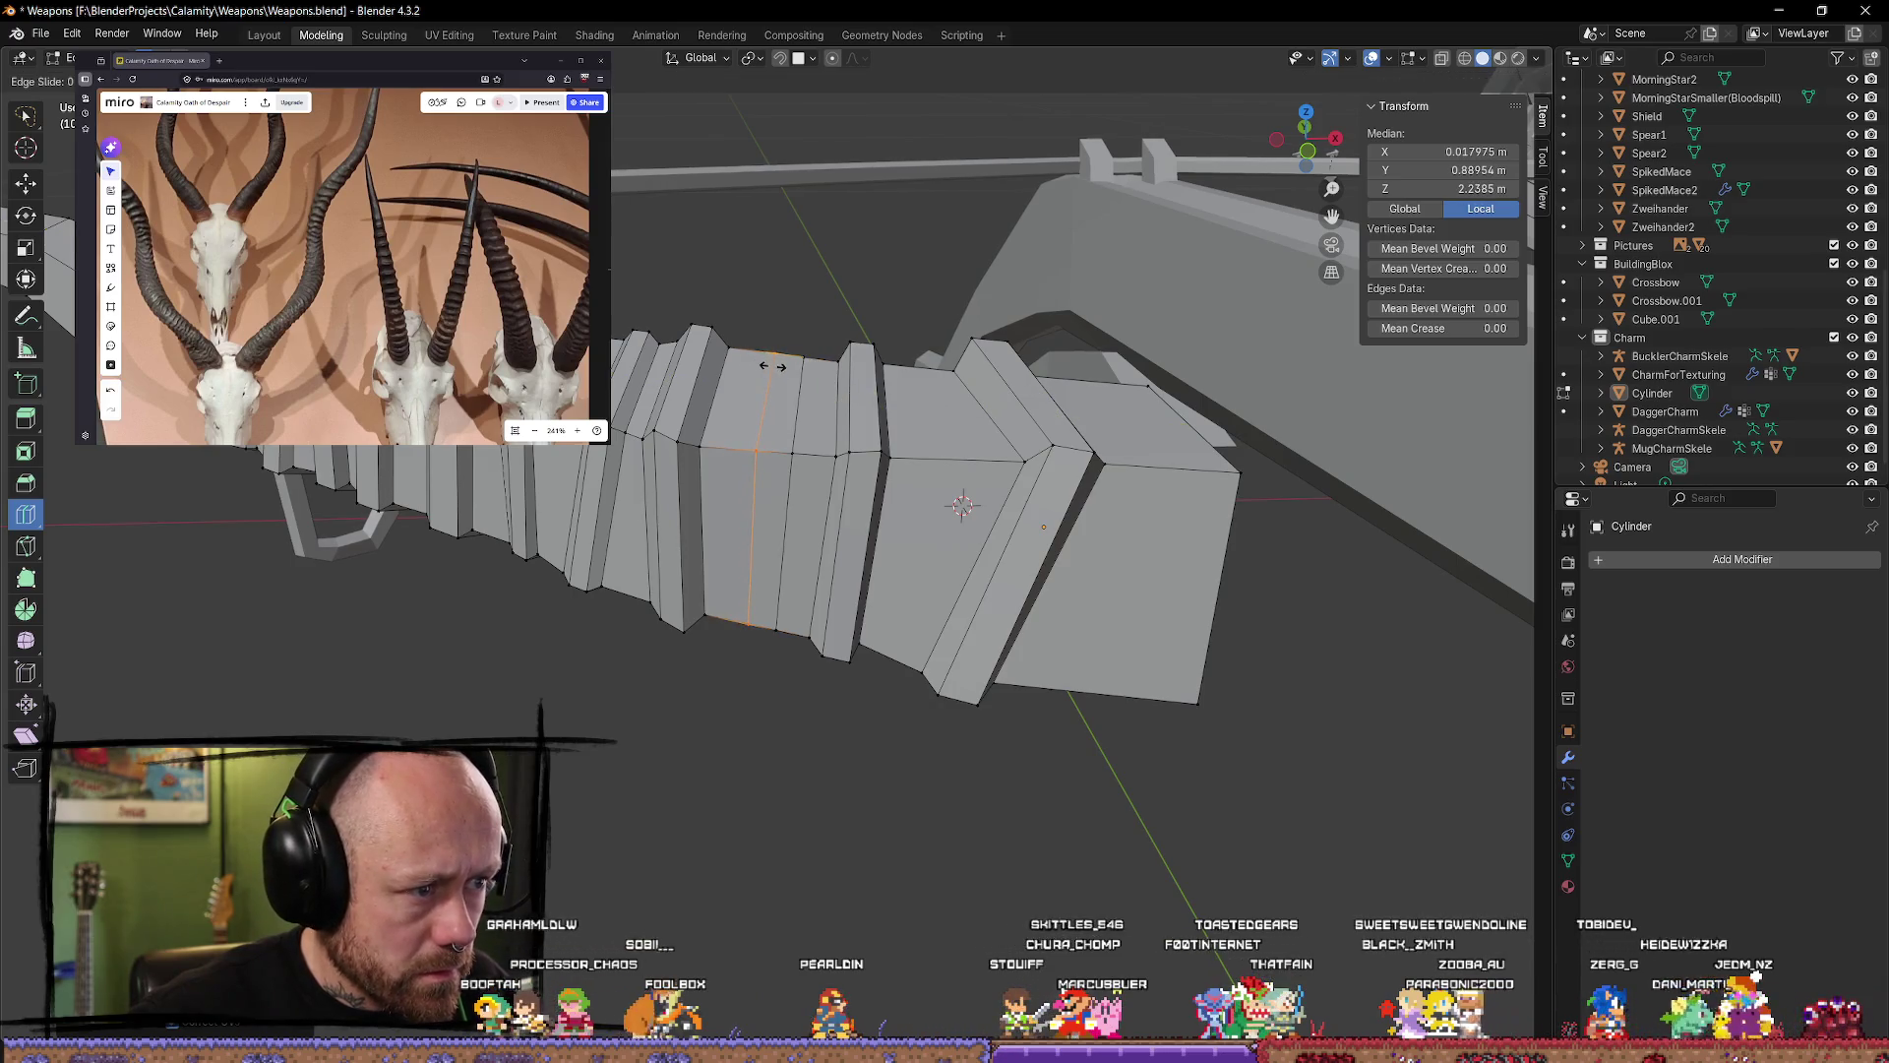
mouse_move(765, 401)
middle_down()
mouse_move(817, 545)
mouse_move(866, 590)
mouse_move(787, 723)
mouse_move(777, 709)
mouse_move(857, 634)
middle_up()
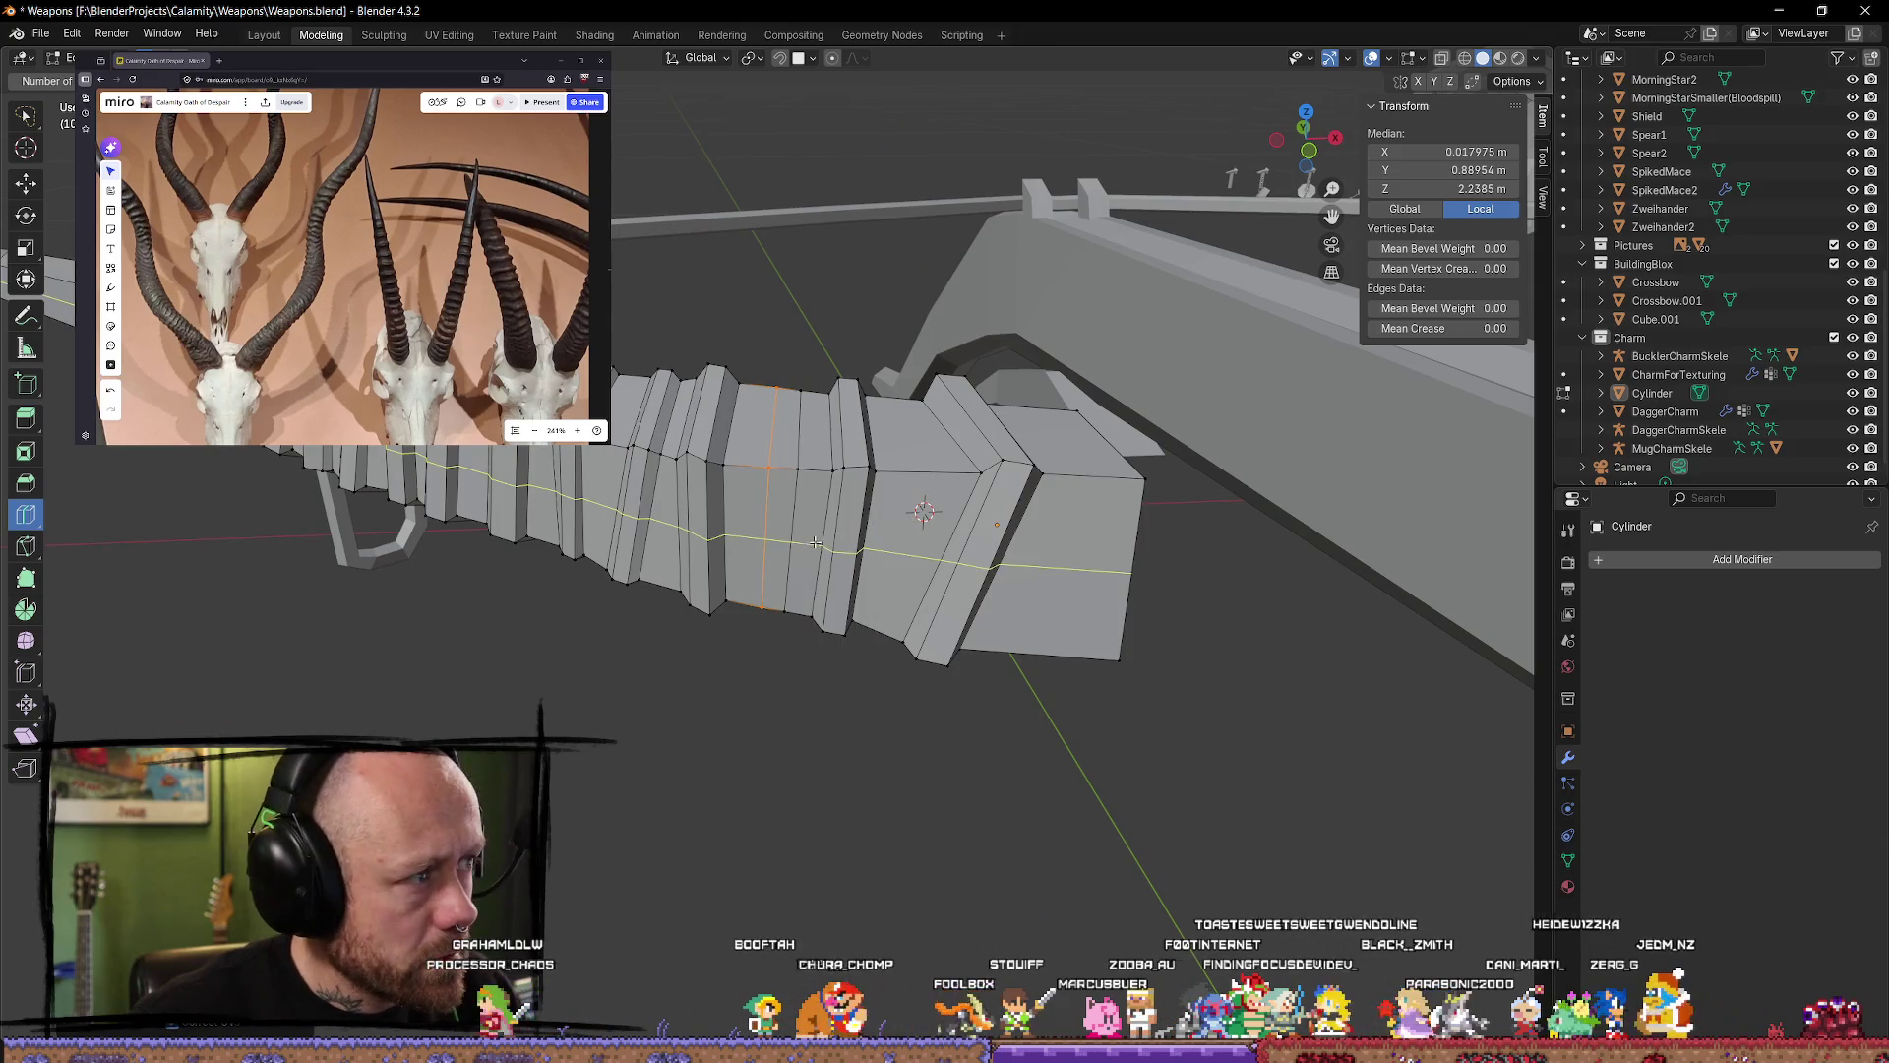
key(w)
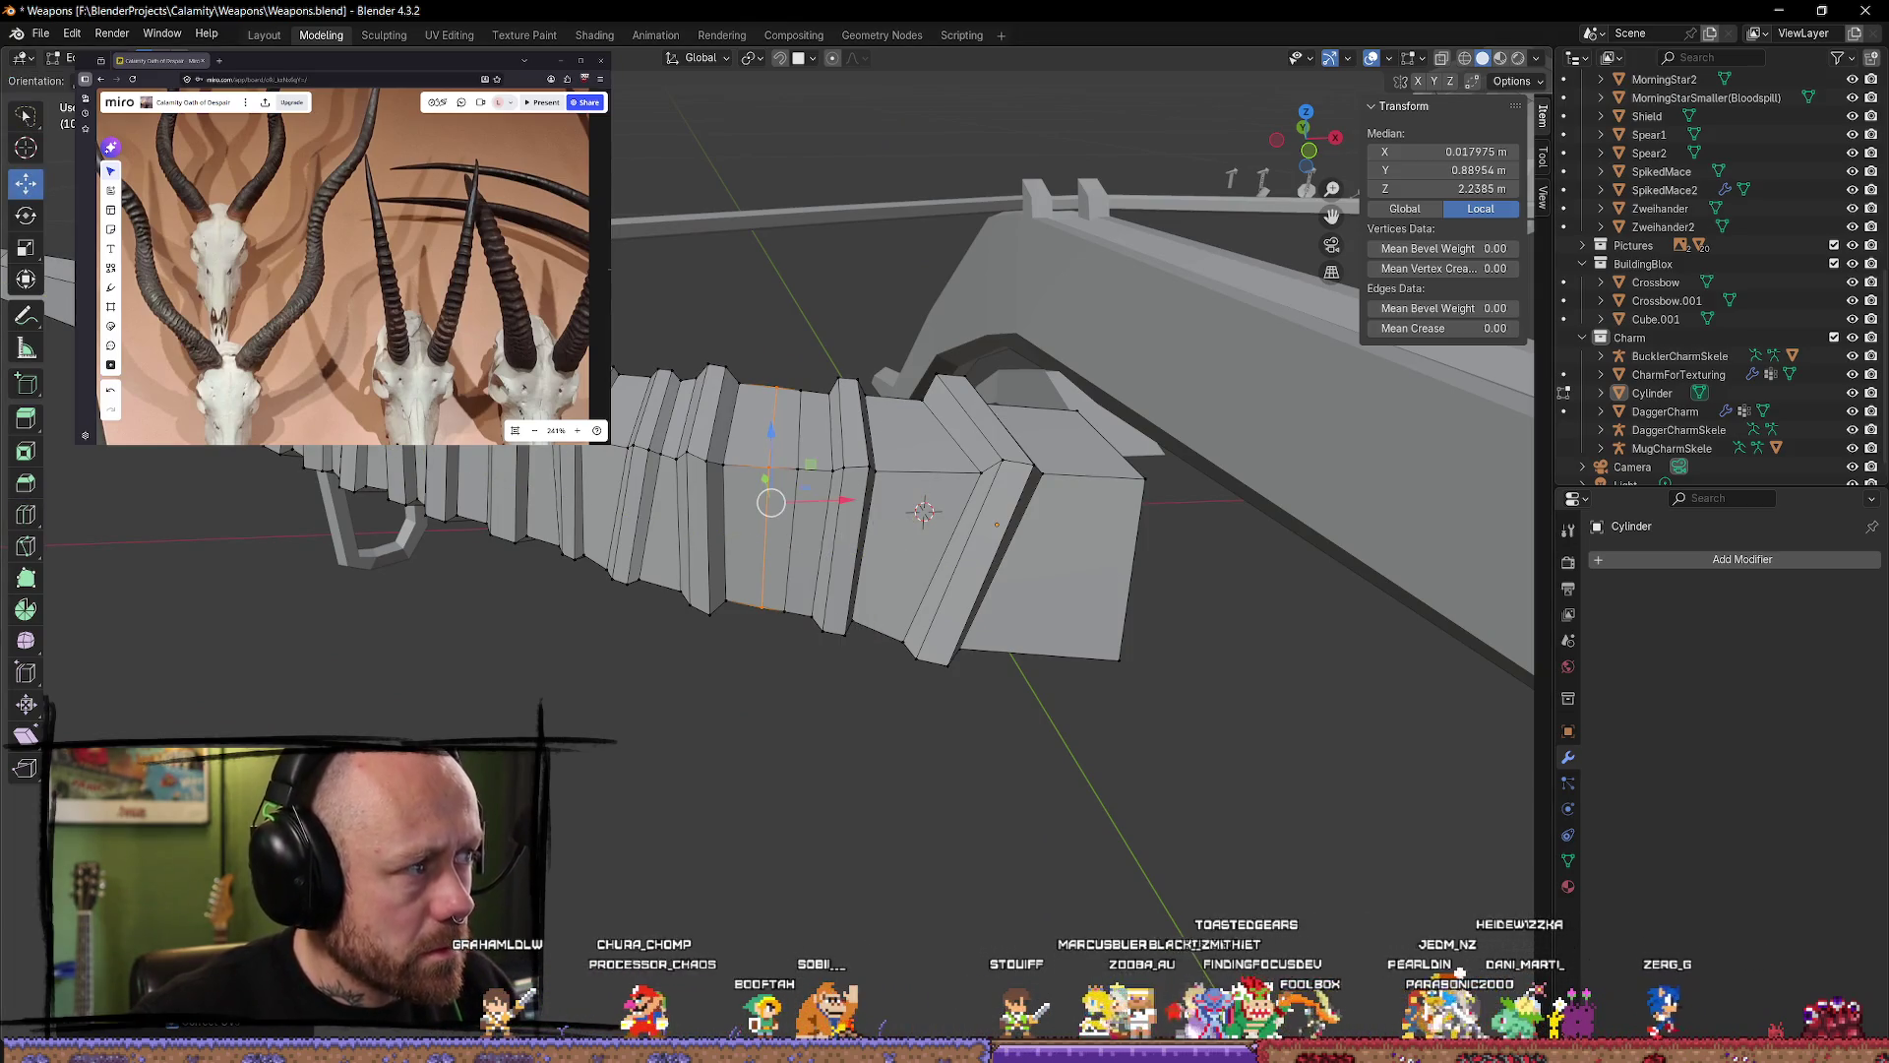
drag(797, 466, 864, 693)
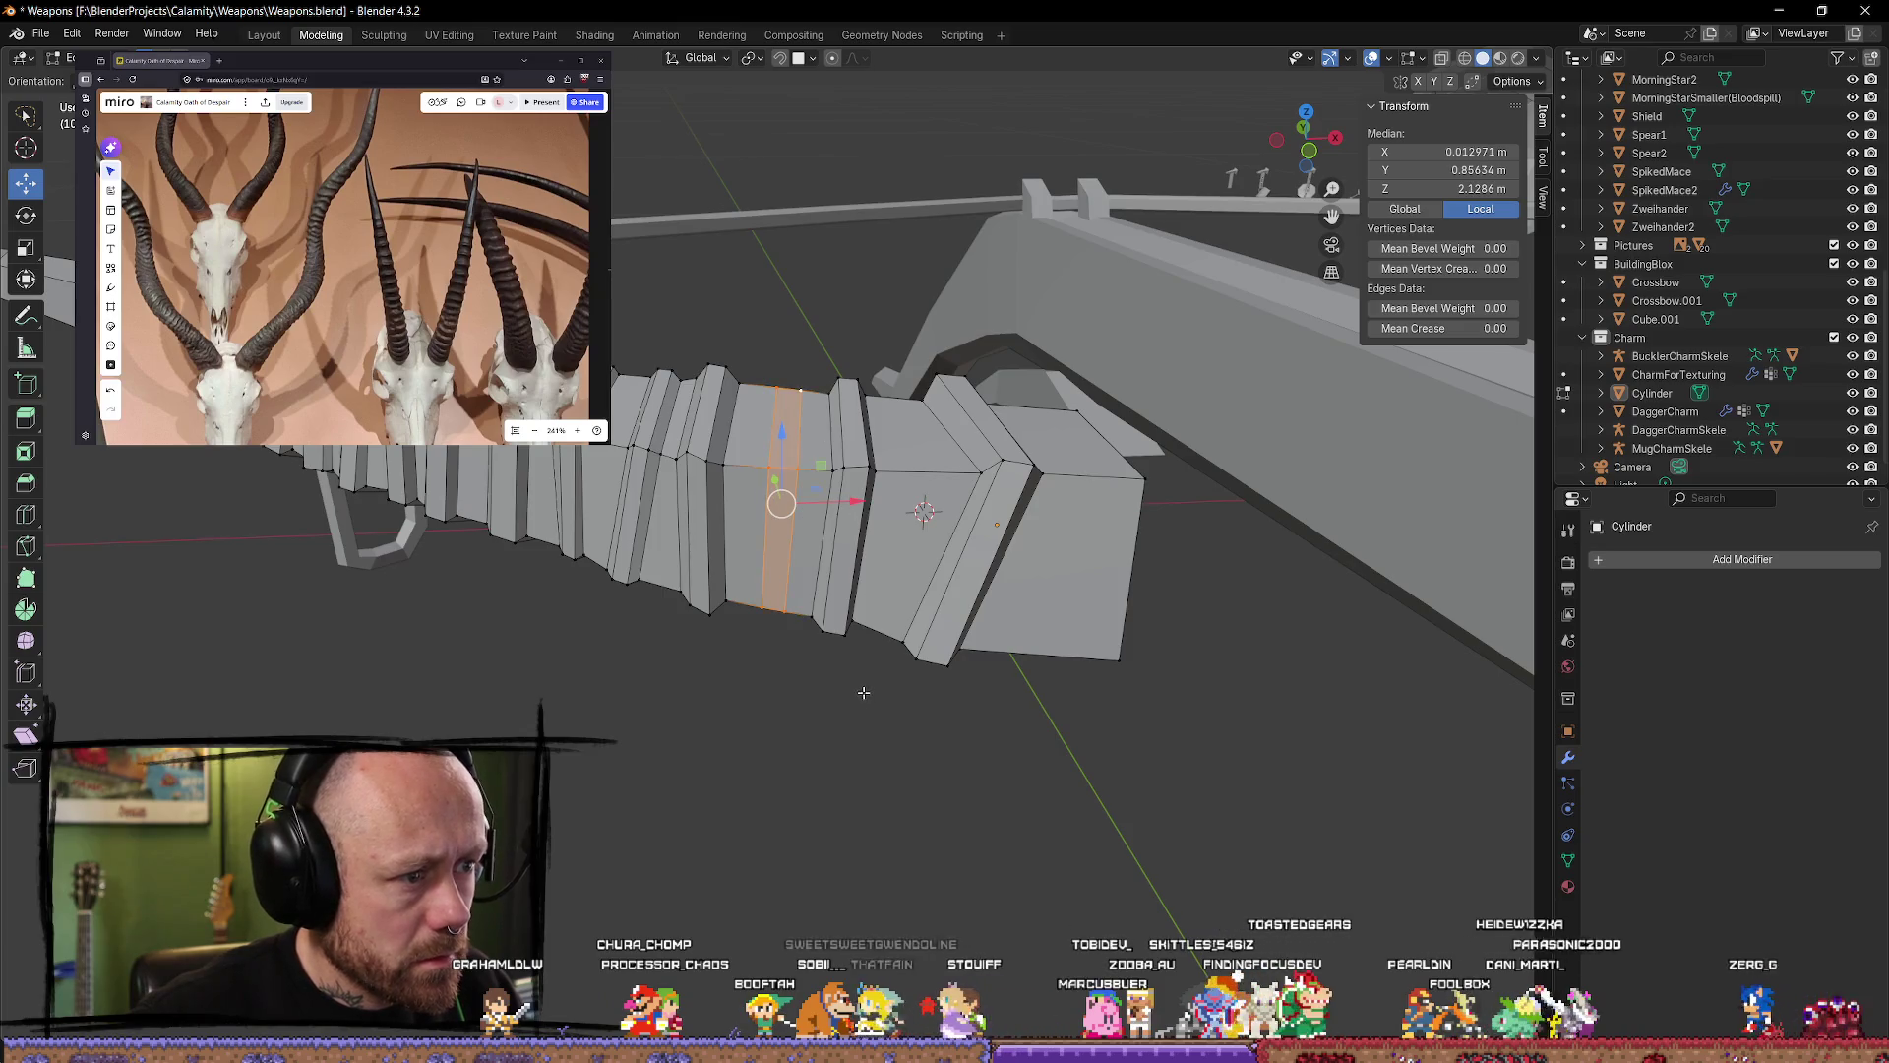
Step: Extrude the ring faces along their normals and scale the band along Y and X
key(alt+e)
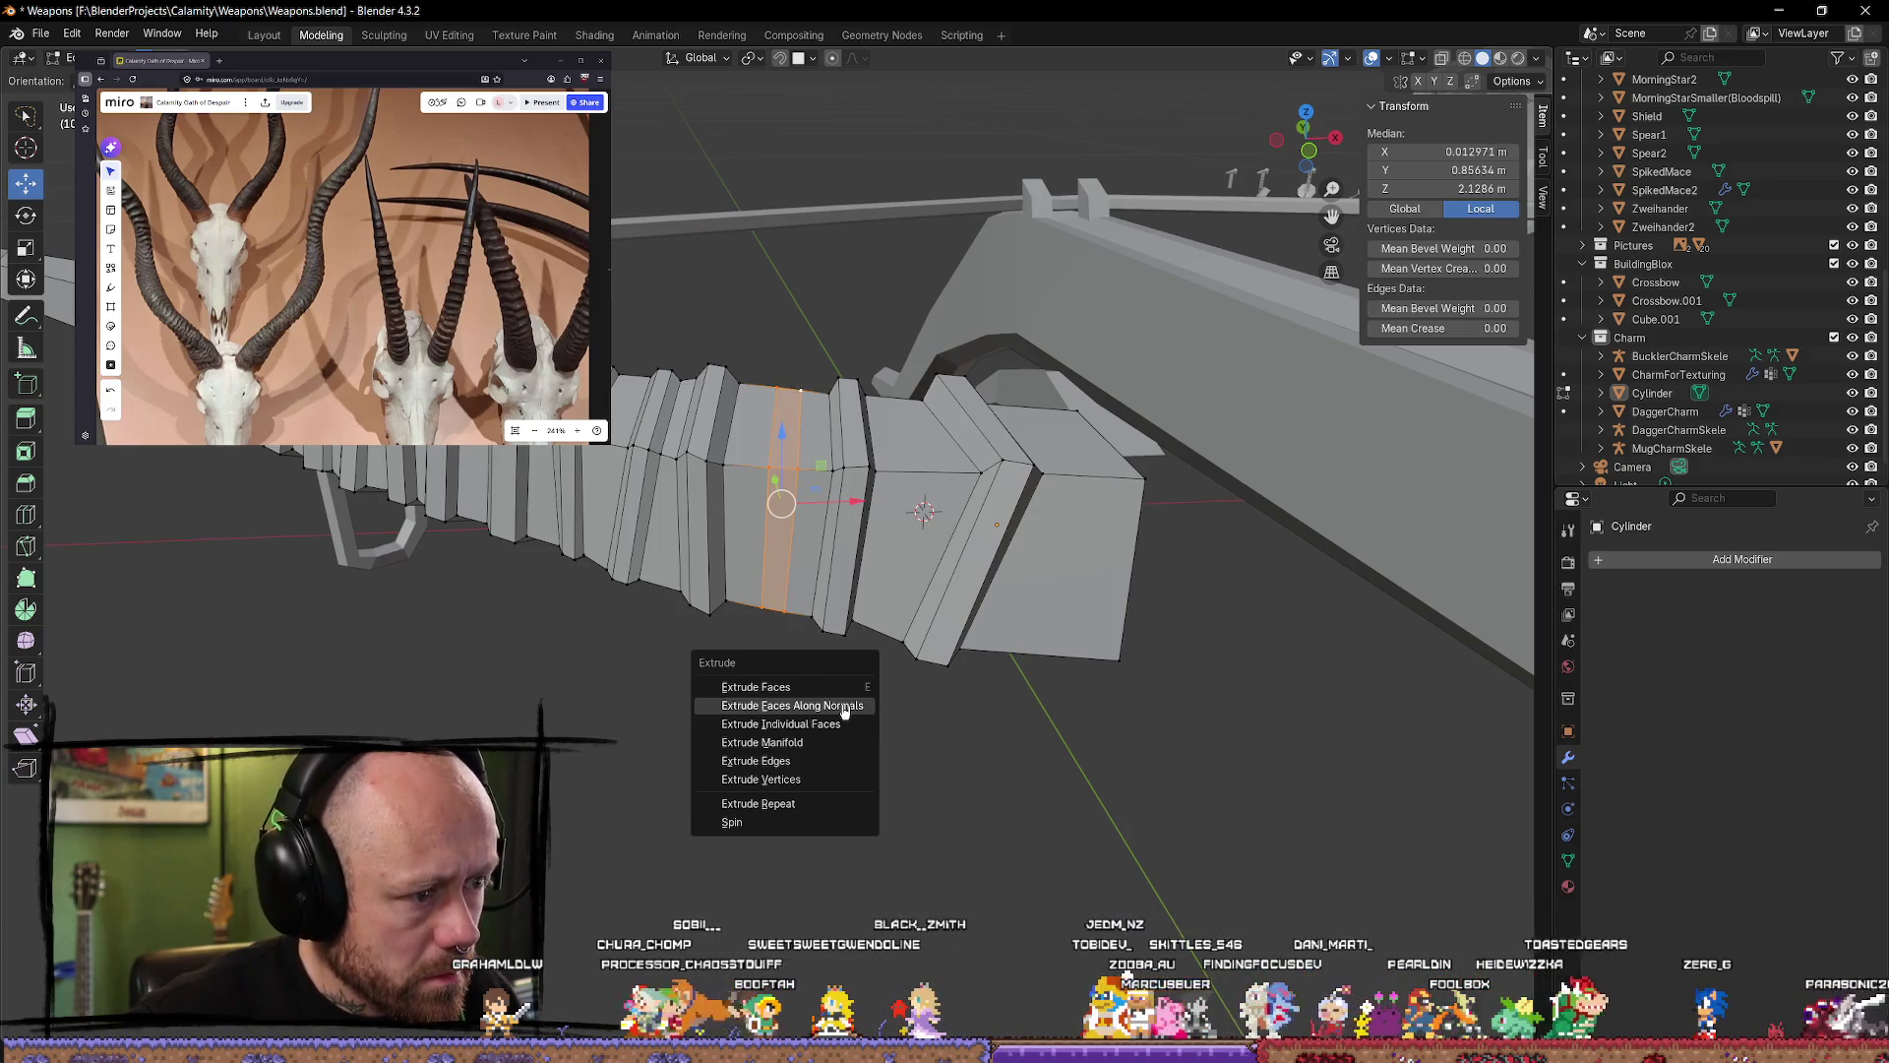
click(844, 708)
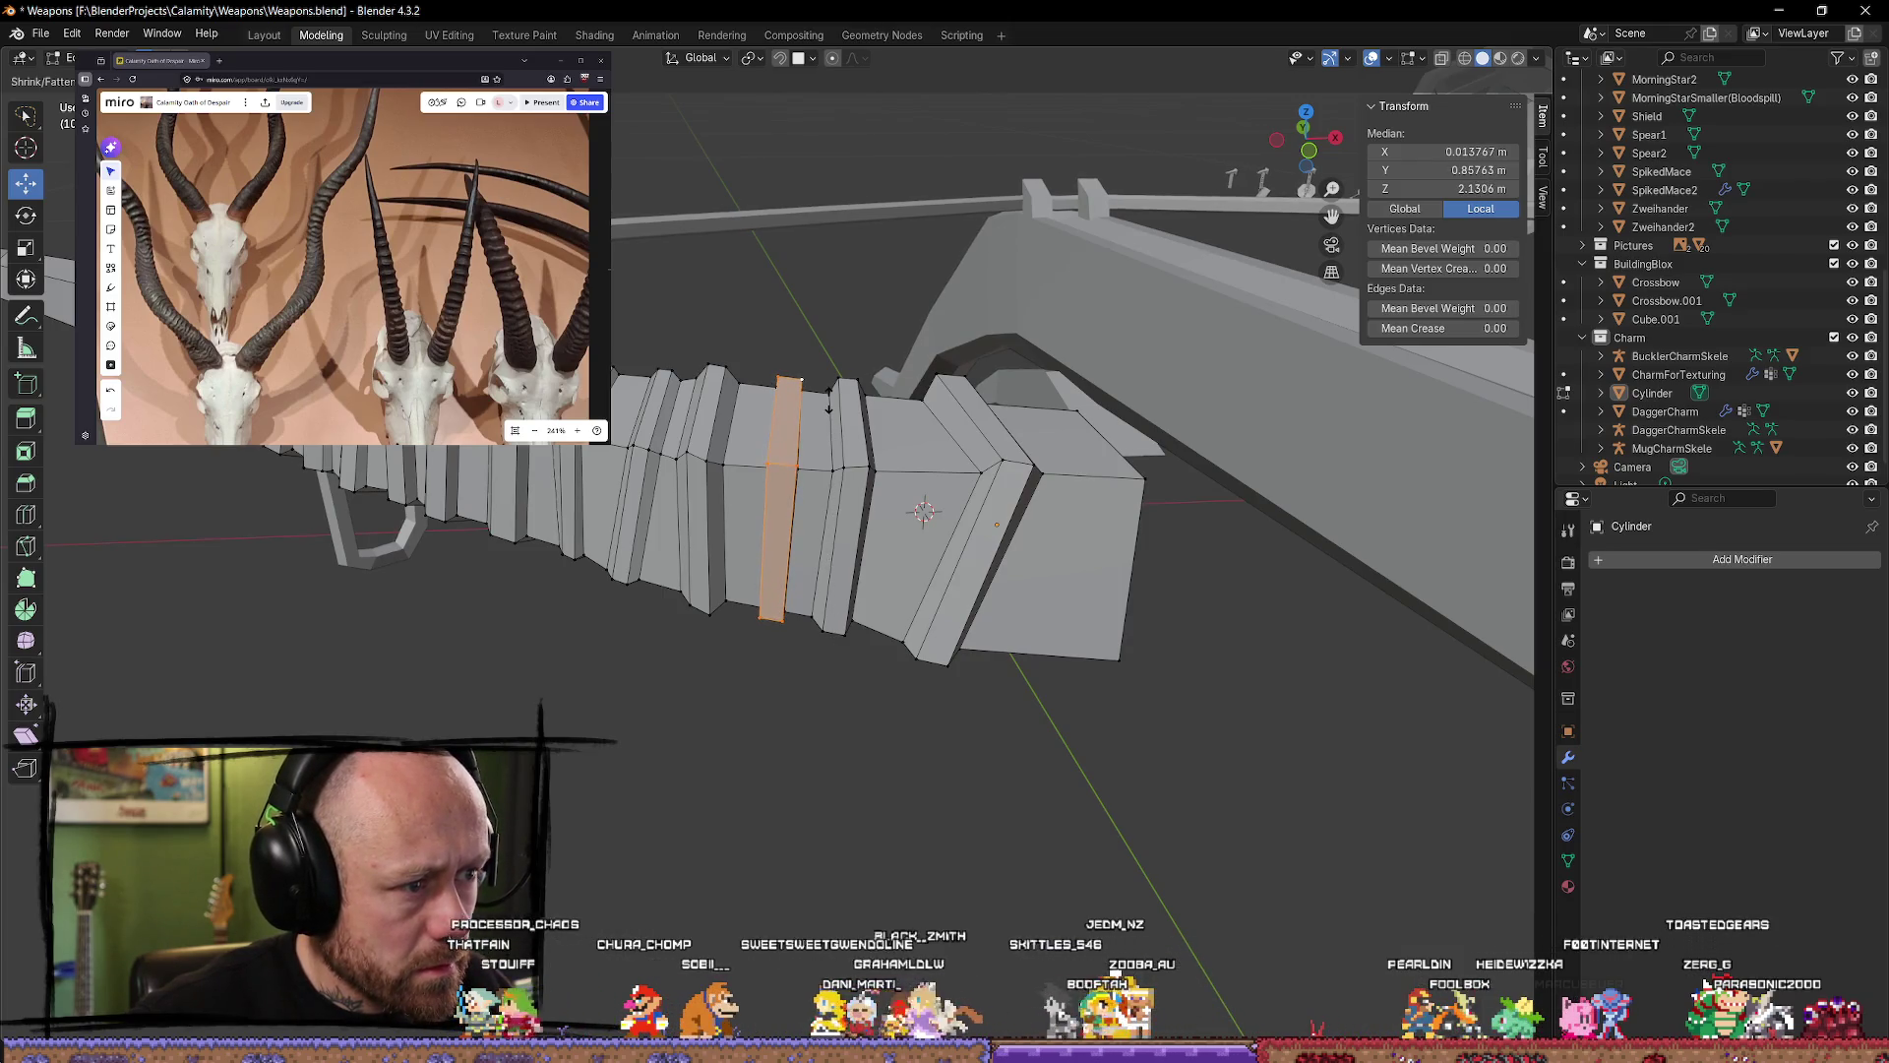
key(s)
key(y)
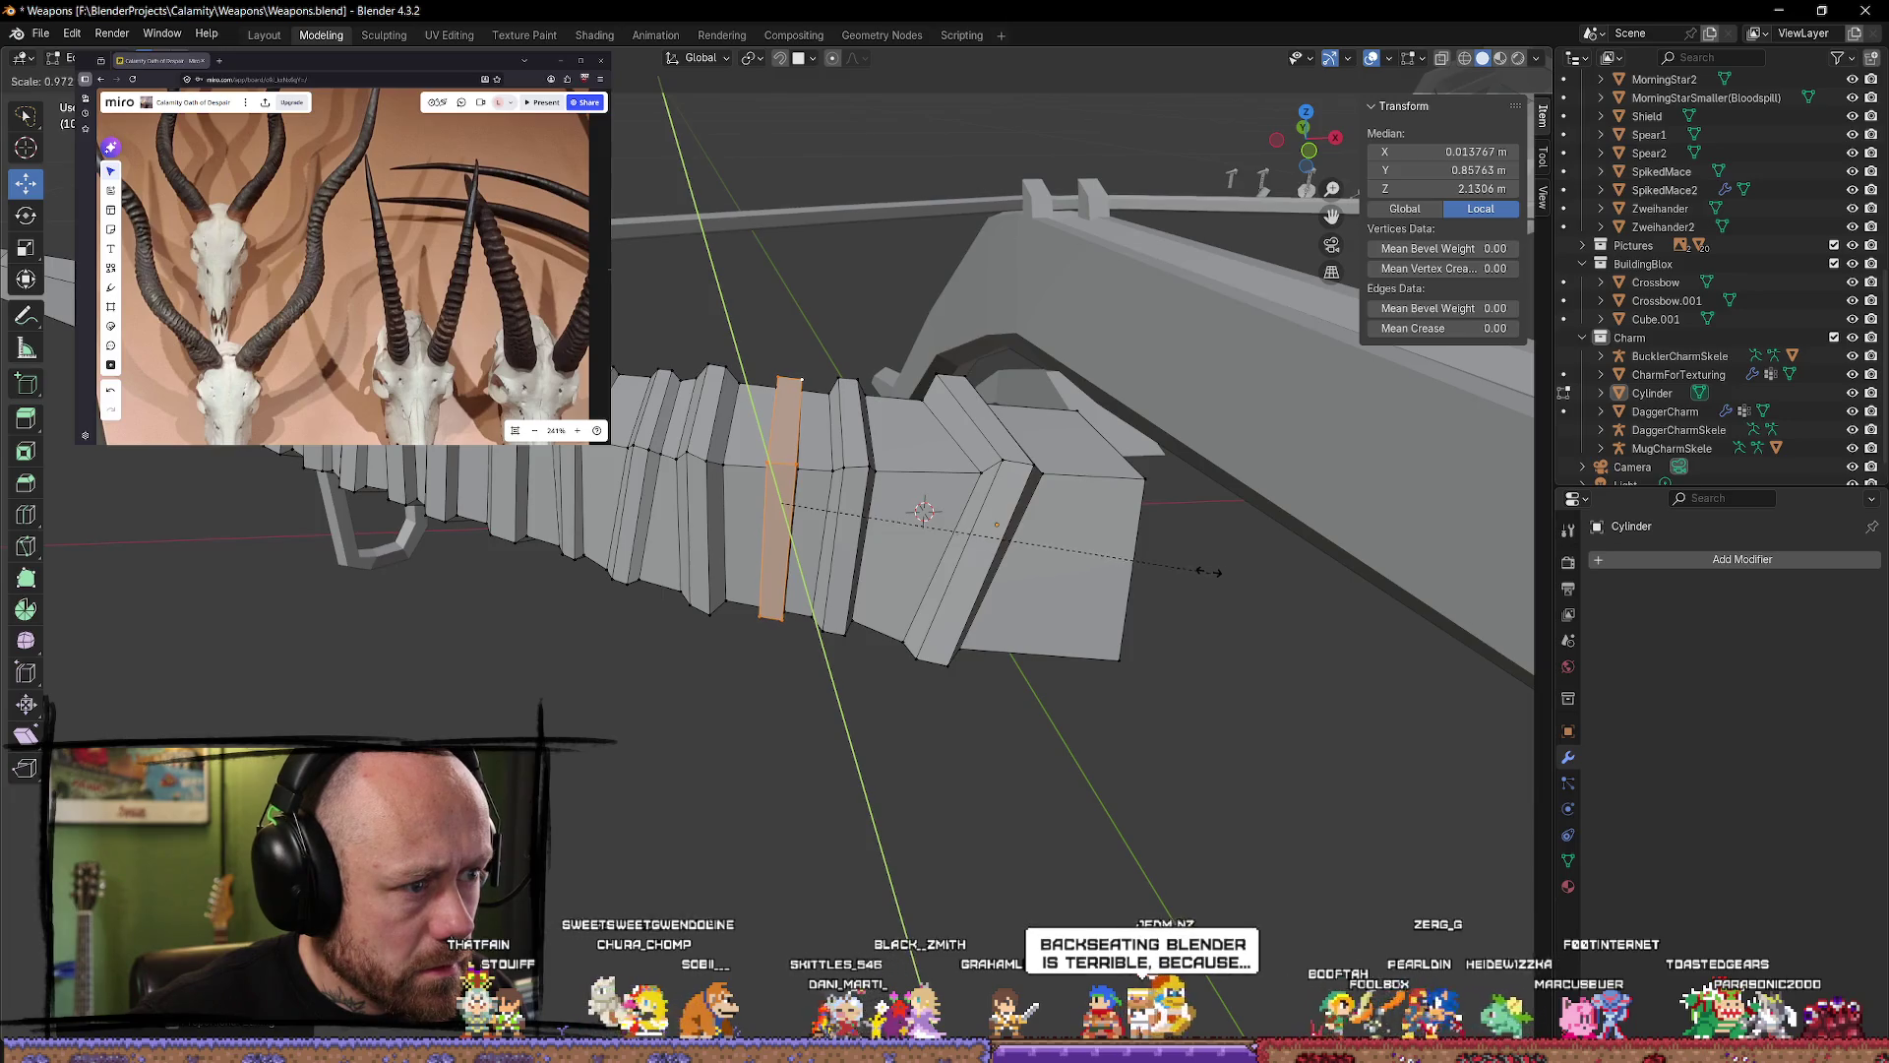
click(1206, 571)
key(s)
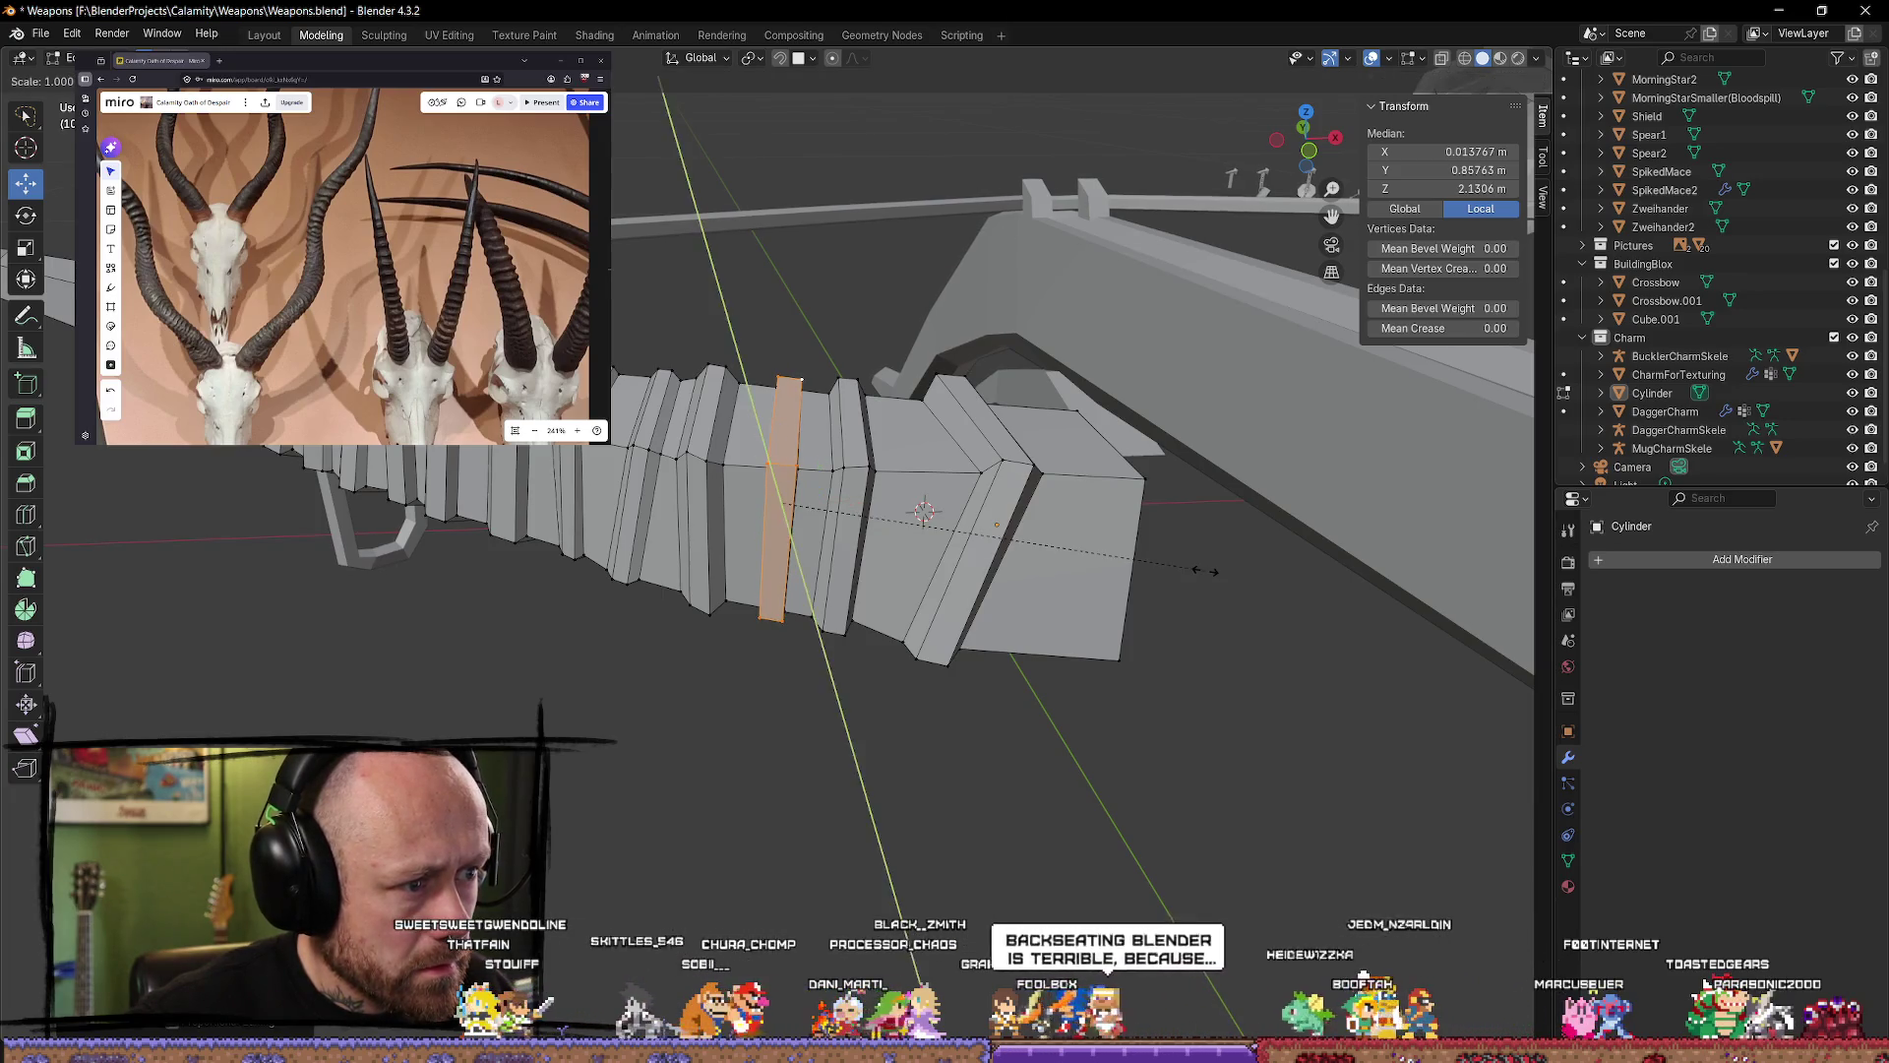
key(x)
click(1152, 566)
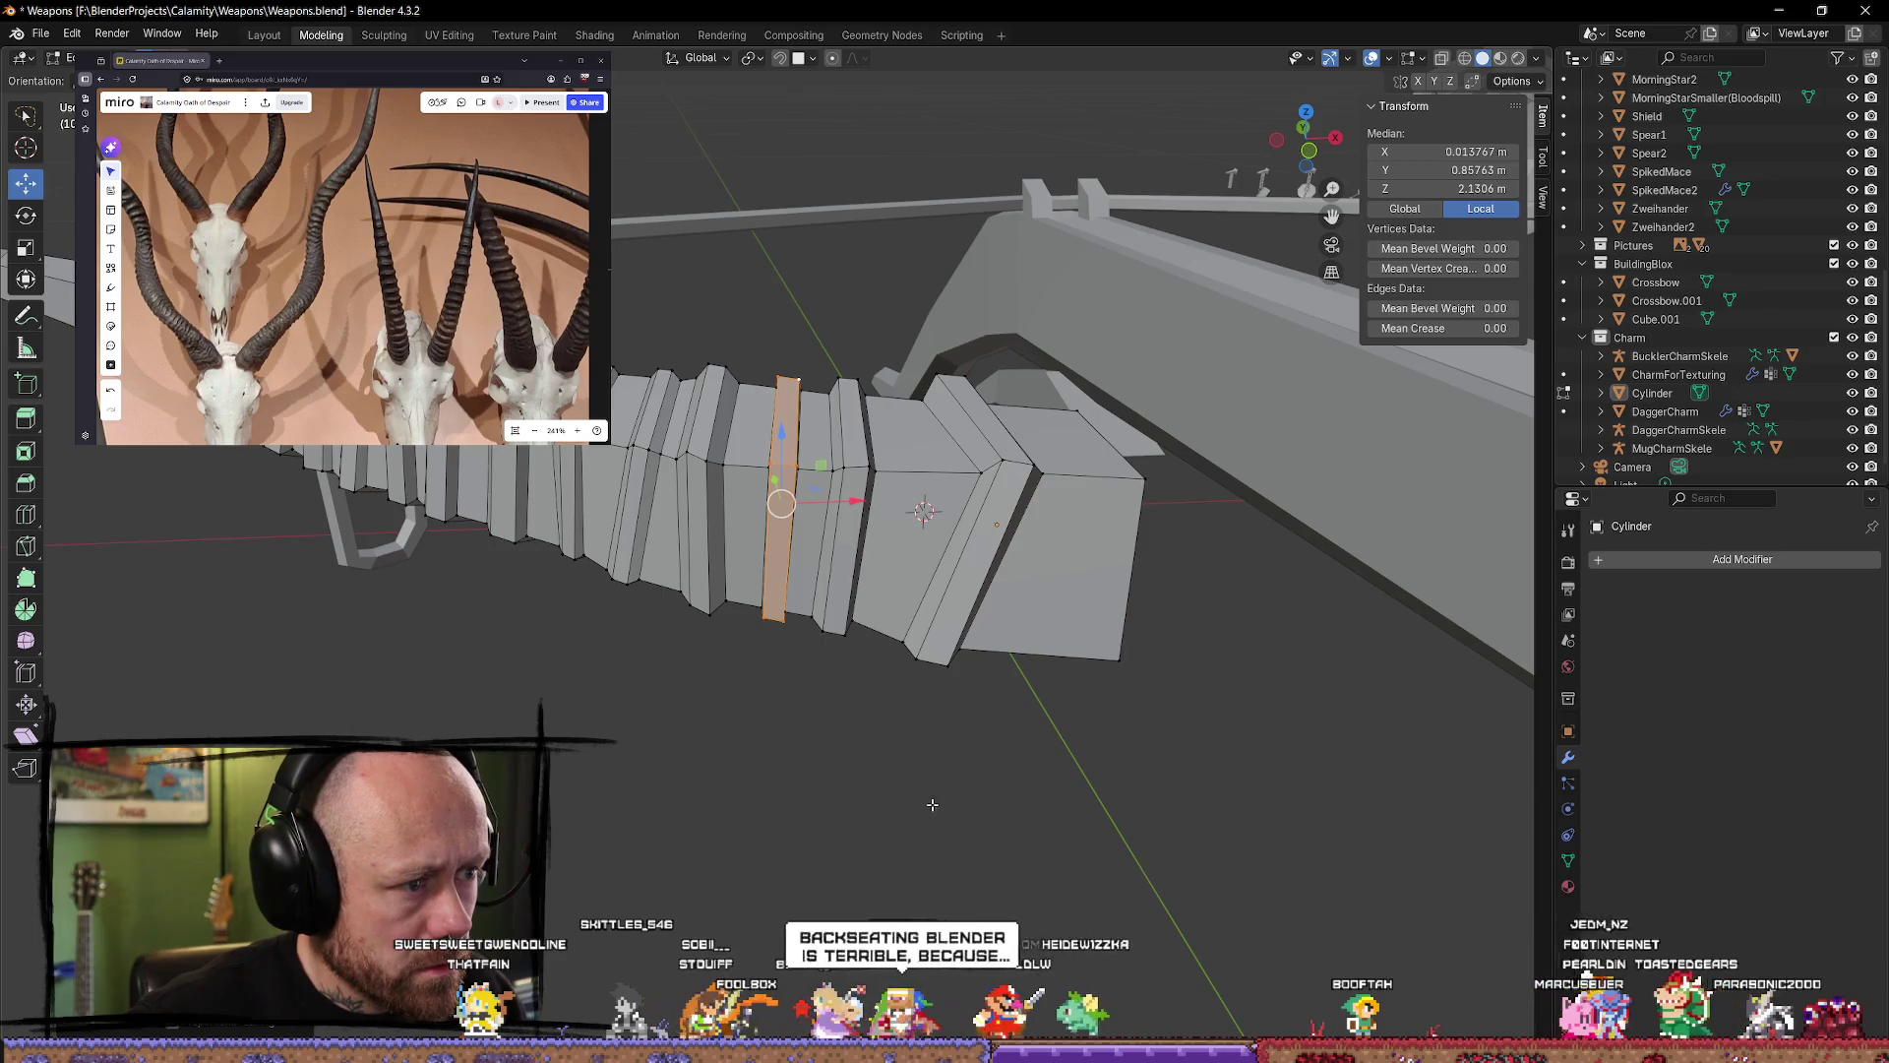
key(alt+a)
mouse_move(1083, 688)
middle_down()
mouse_move(801, 566)
mouse_move(1019, 635)
mouse_move(952, 692)
middle_up()
Step: Edge-slide another ring loop and nudge it slightly along the axis
alt+click(801, 565)
key(g)
key(g)
click(1024, 635)
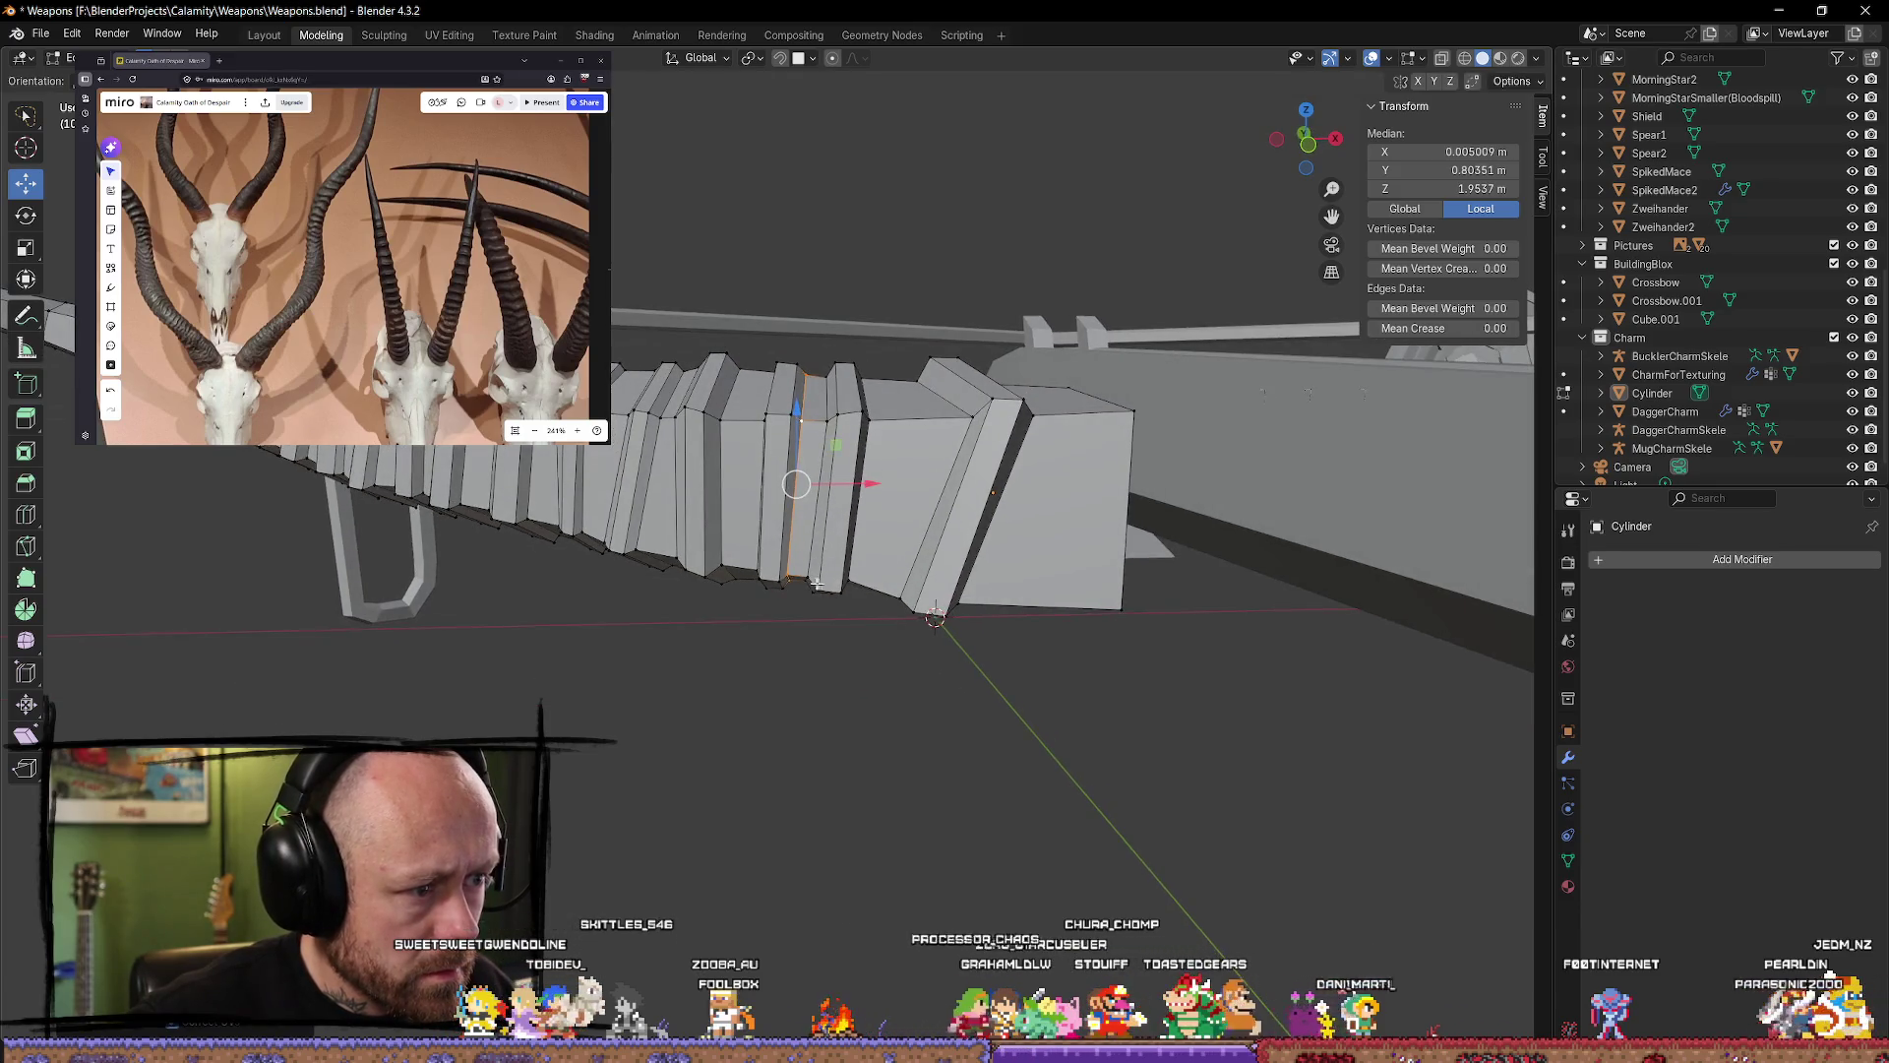
middle_drag(819, 615, 874, 556)
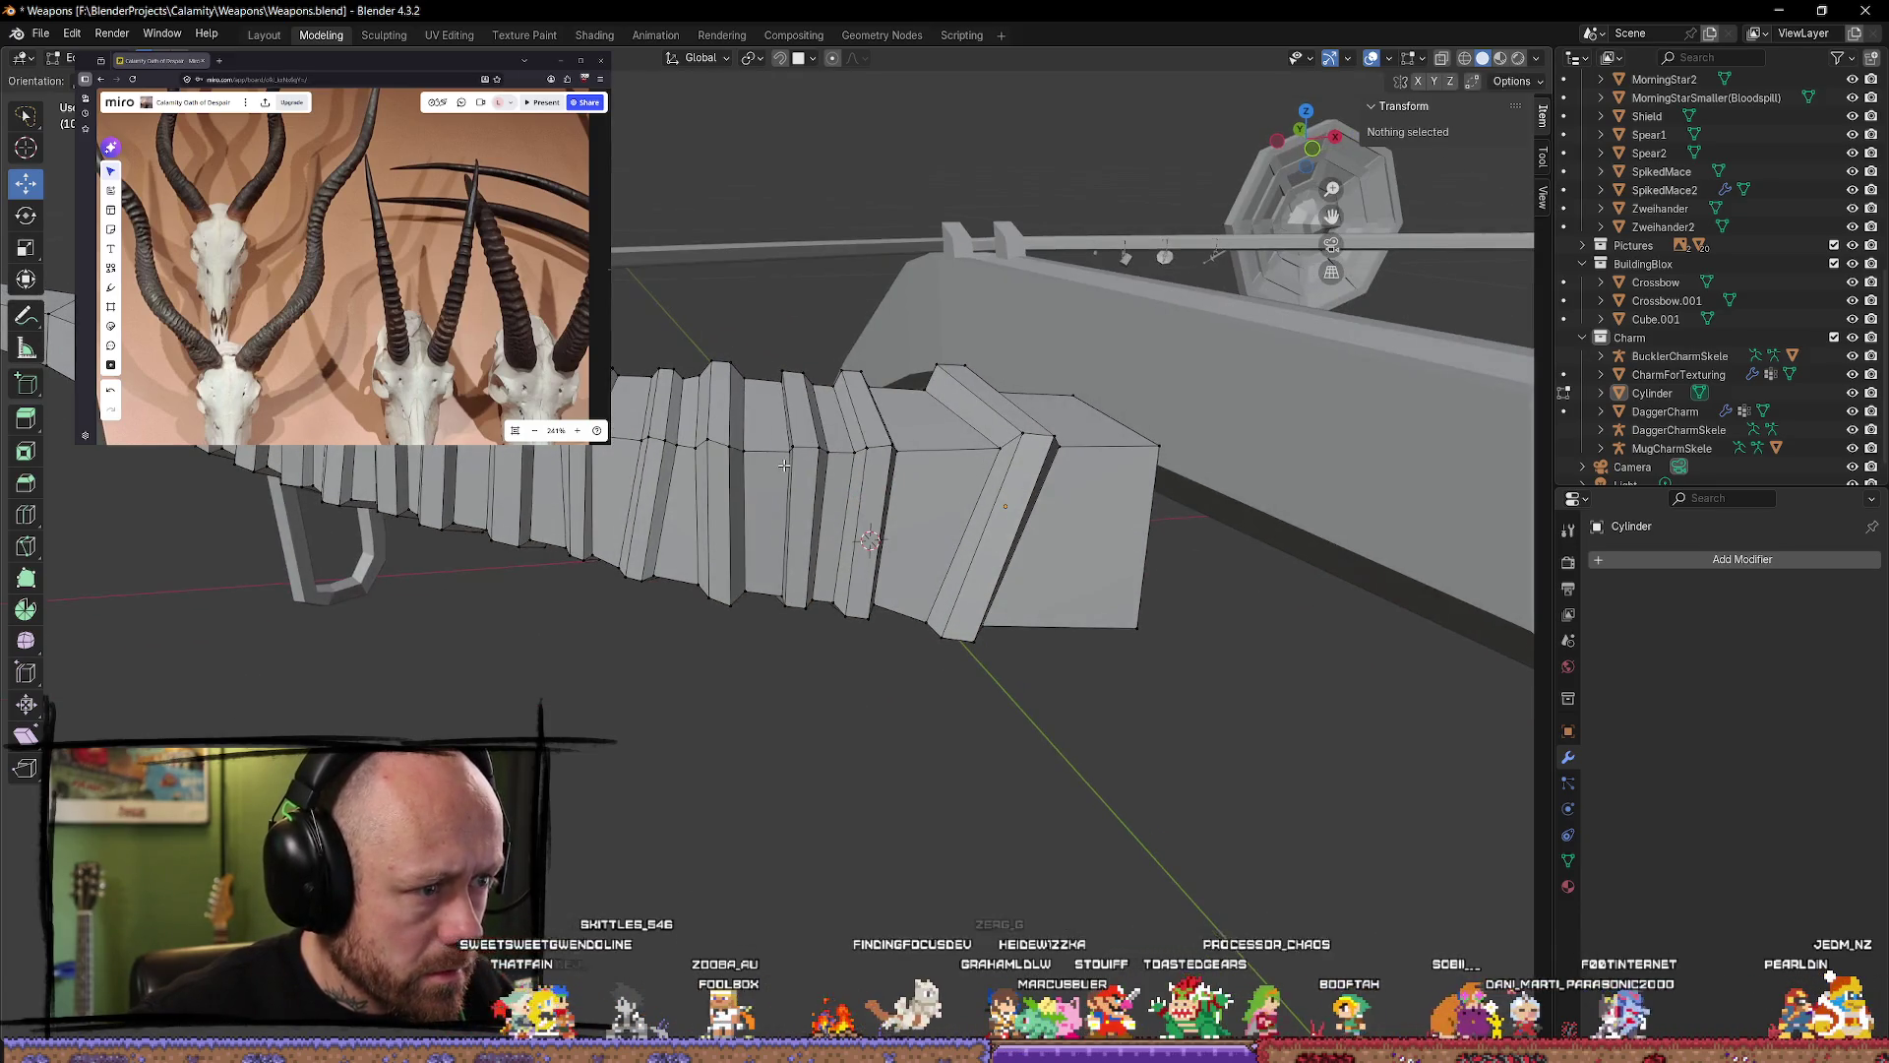
drag(853, 492, 844, 627)
click(843, 627)
mouse_move(844, 627)
middle_down()
mouse_move(817, 705)
mouse_move(911, 721)
mouse_move(836, 675)
mouse_move(726, 688)
mouse_move(830, 585)
mouse_move(738, 526)
mouse_move(798, 517)
mouse_move(795, 462)
middle_up()
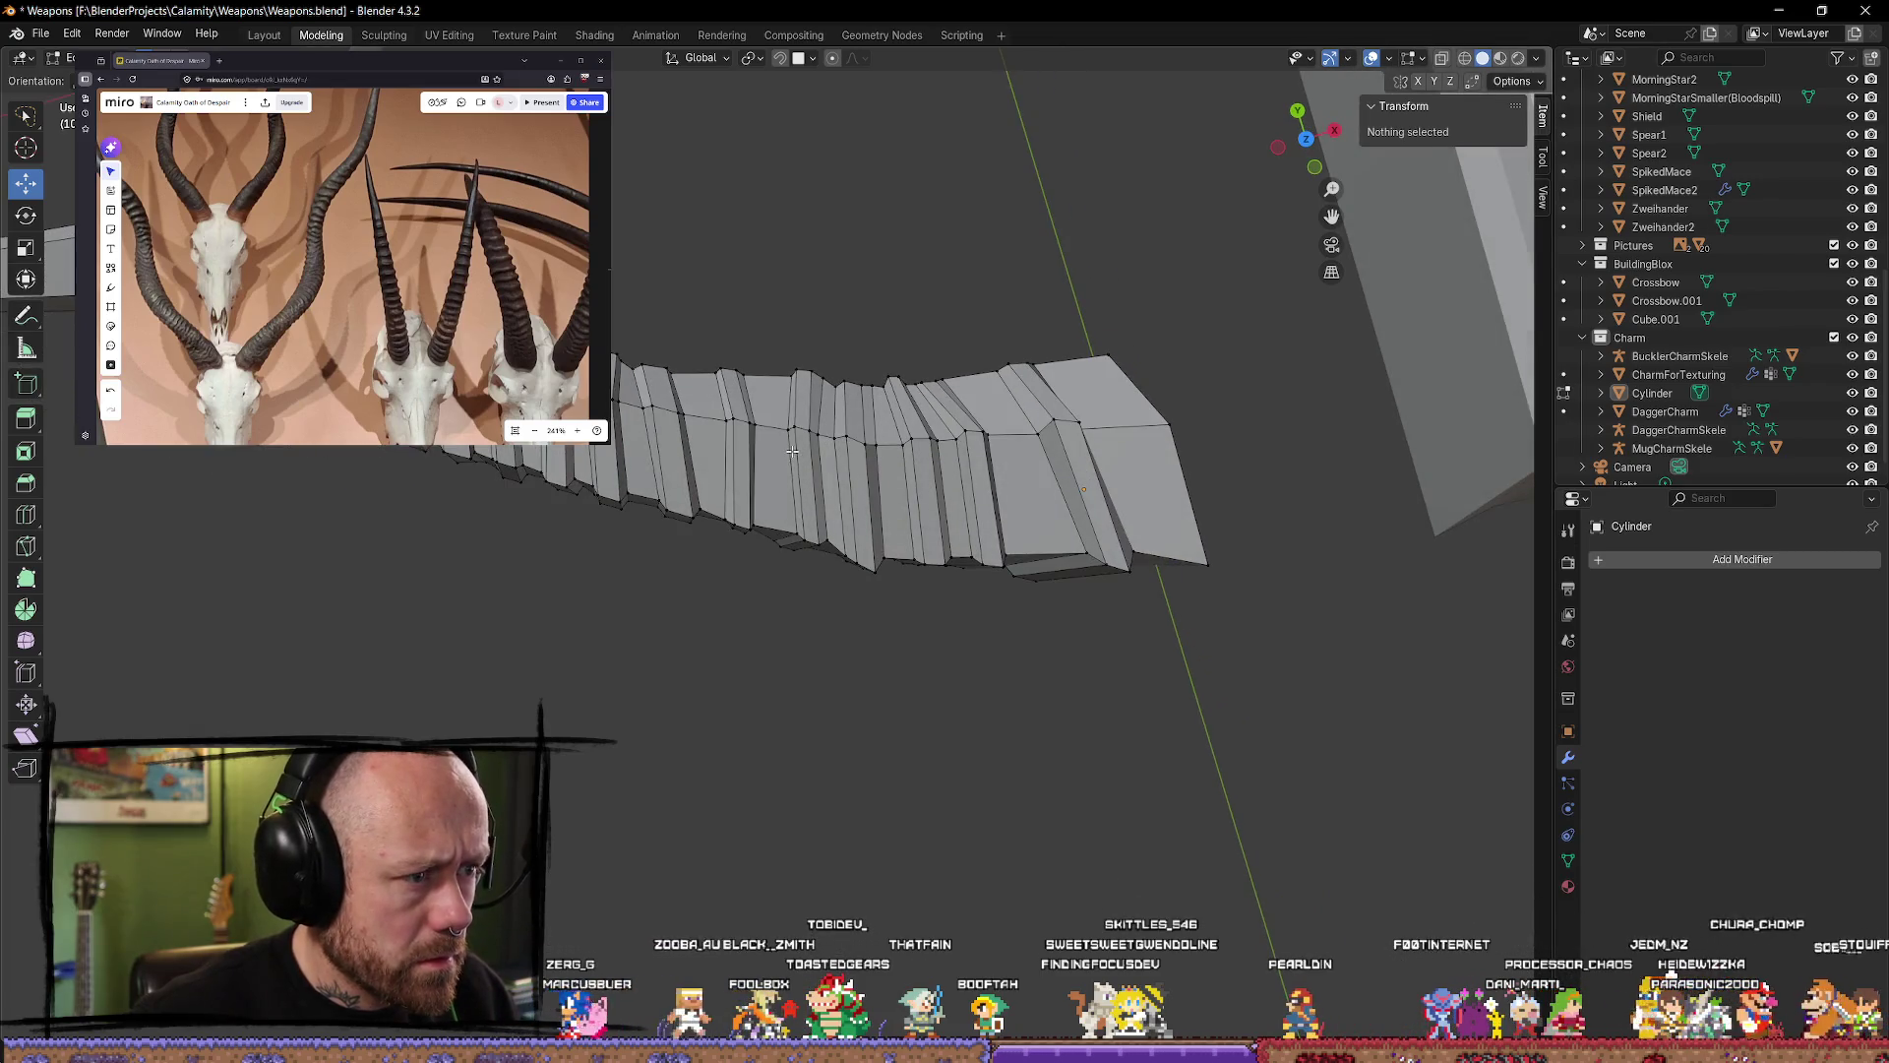
Step: Shift a ring edge loop slightly along the X axis
alt+click(793, 453)
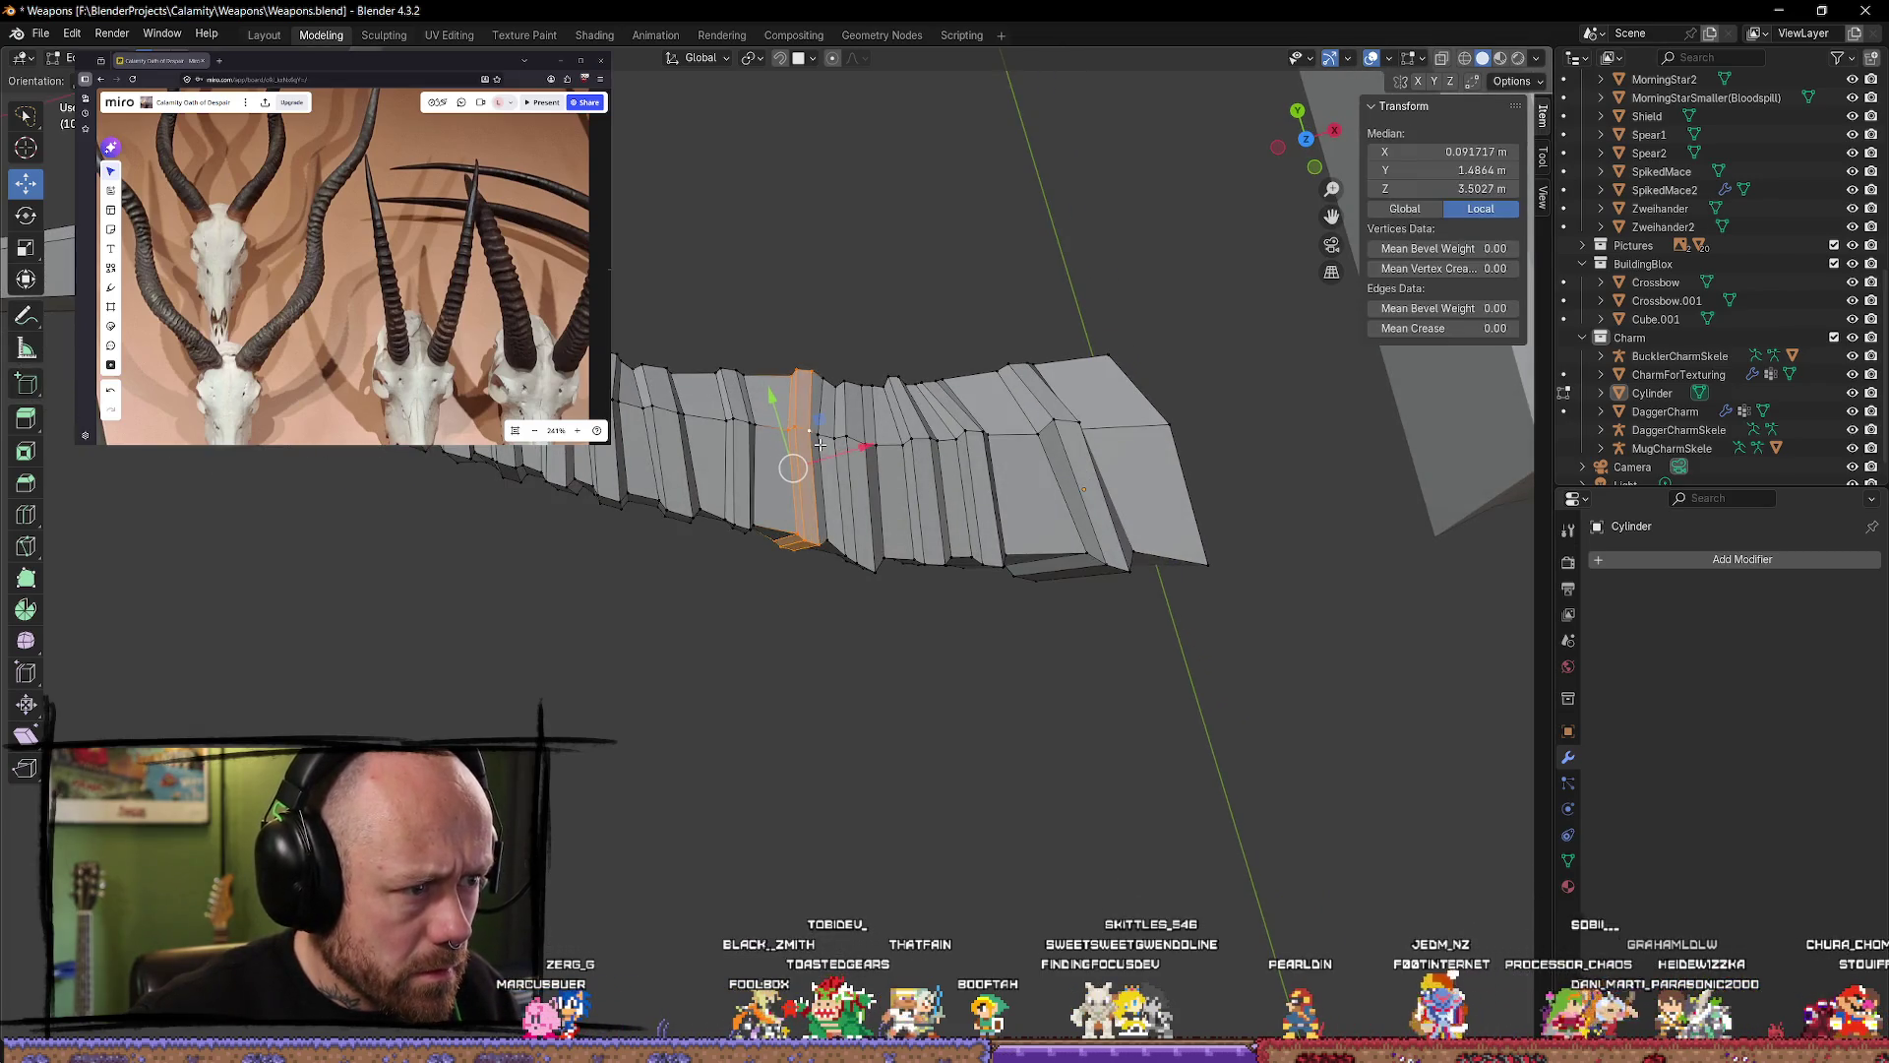
drag(861, 449, 852, 451)
click(857, 725)
mouse_move(857, 725)
middle_down()
mouse_move(871, 715)
mouse_move(808, 524)
middle_up()
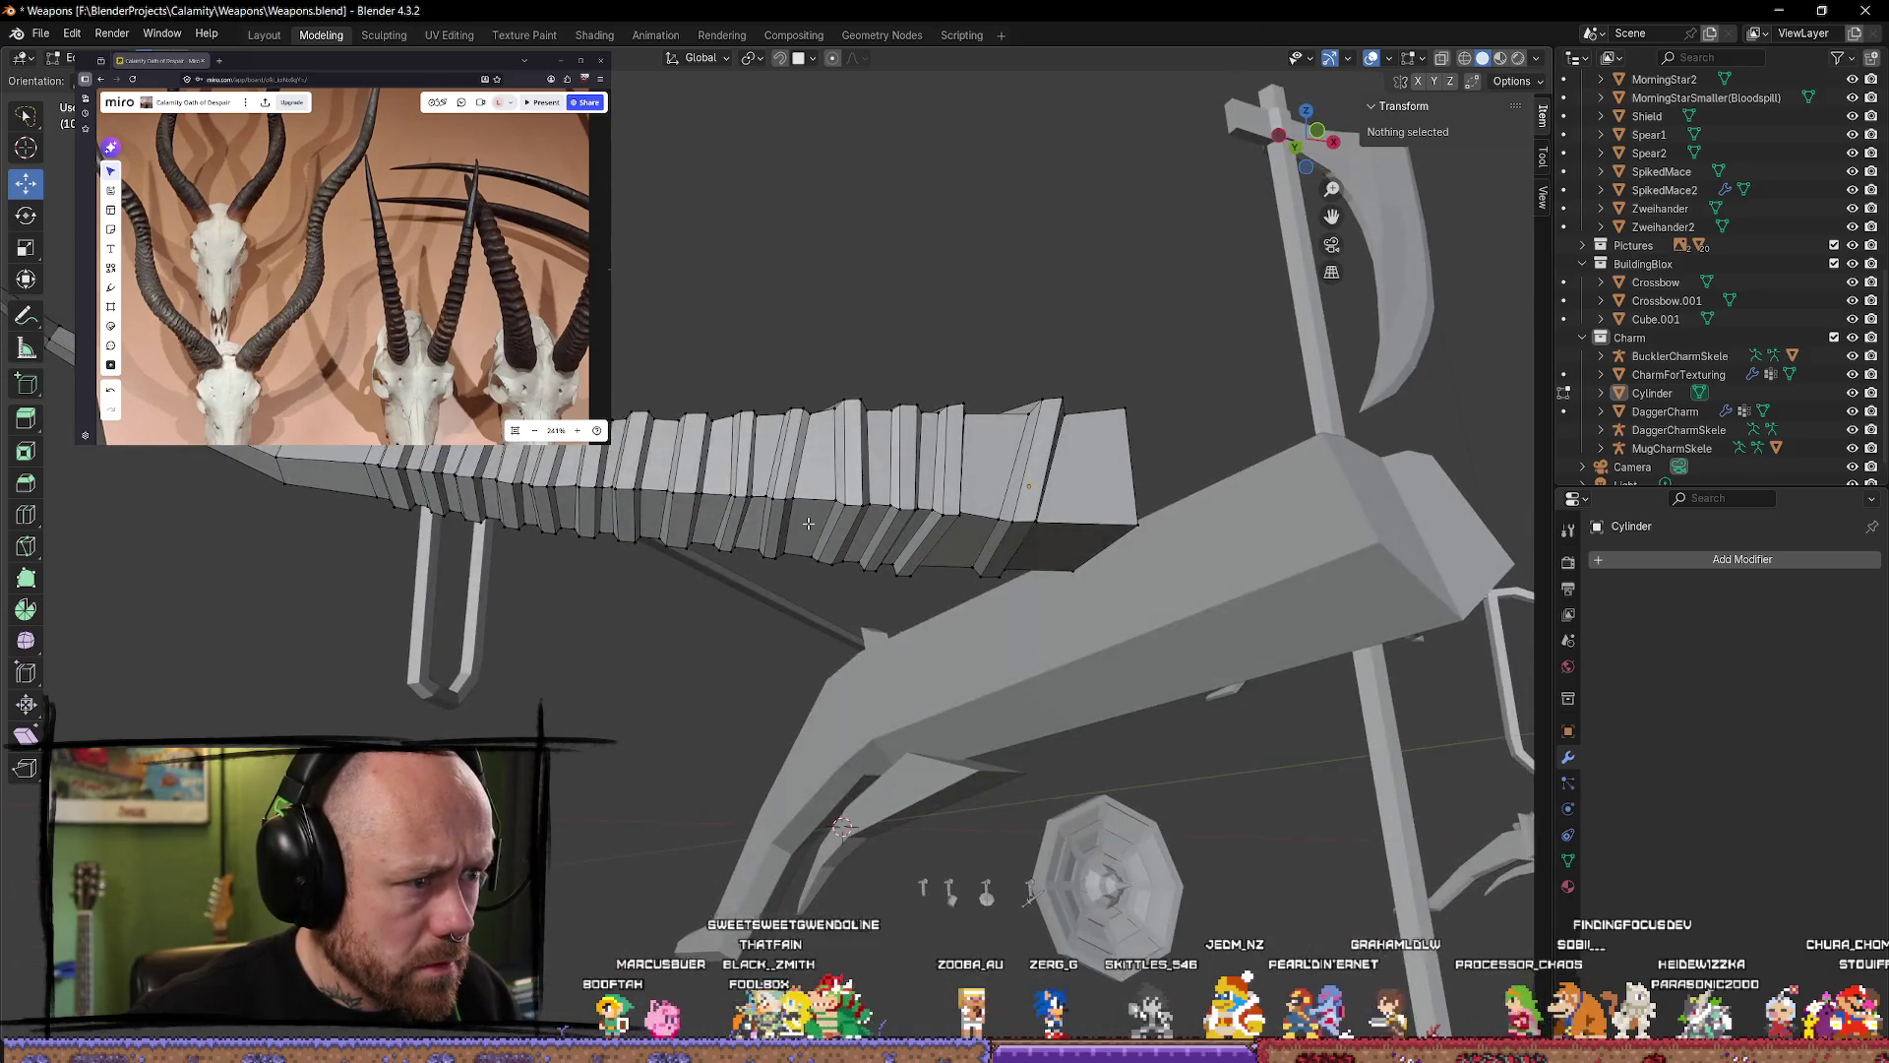
alt+click(753, 503)
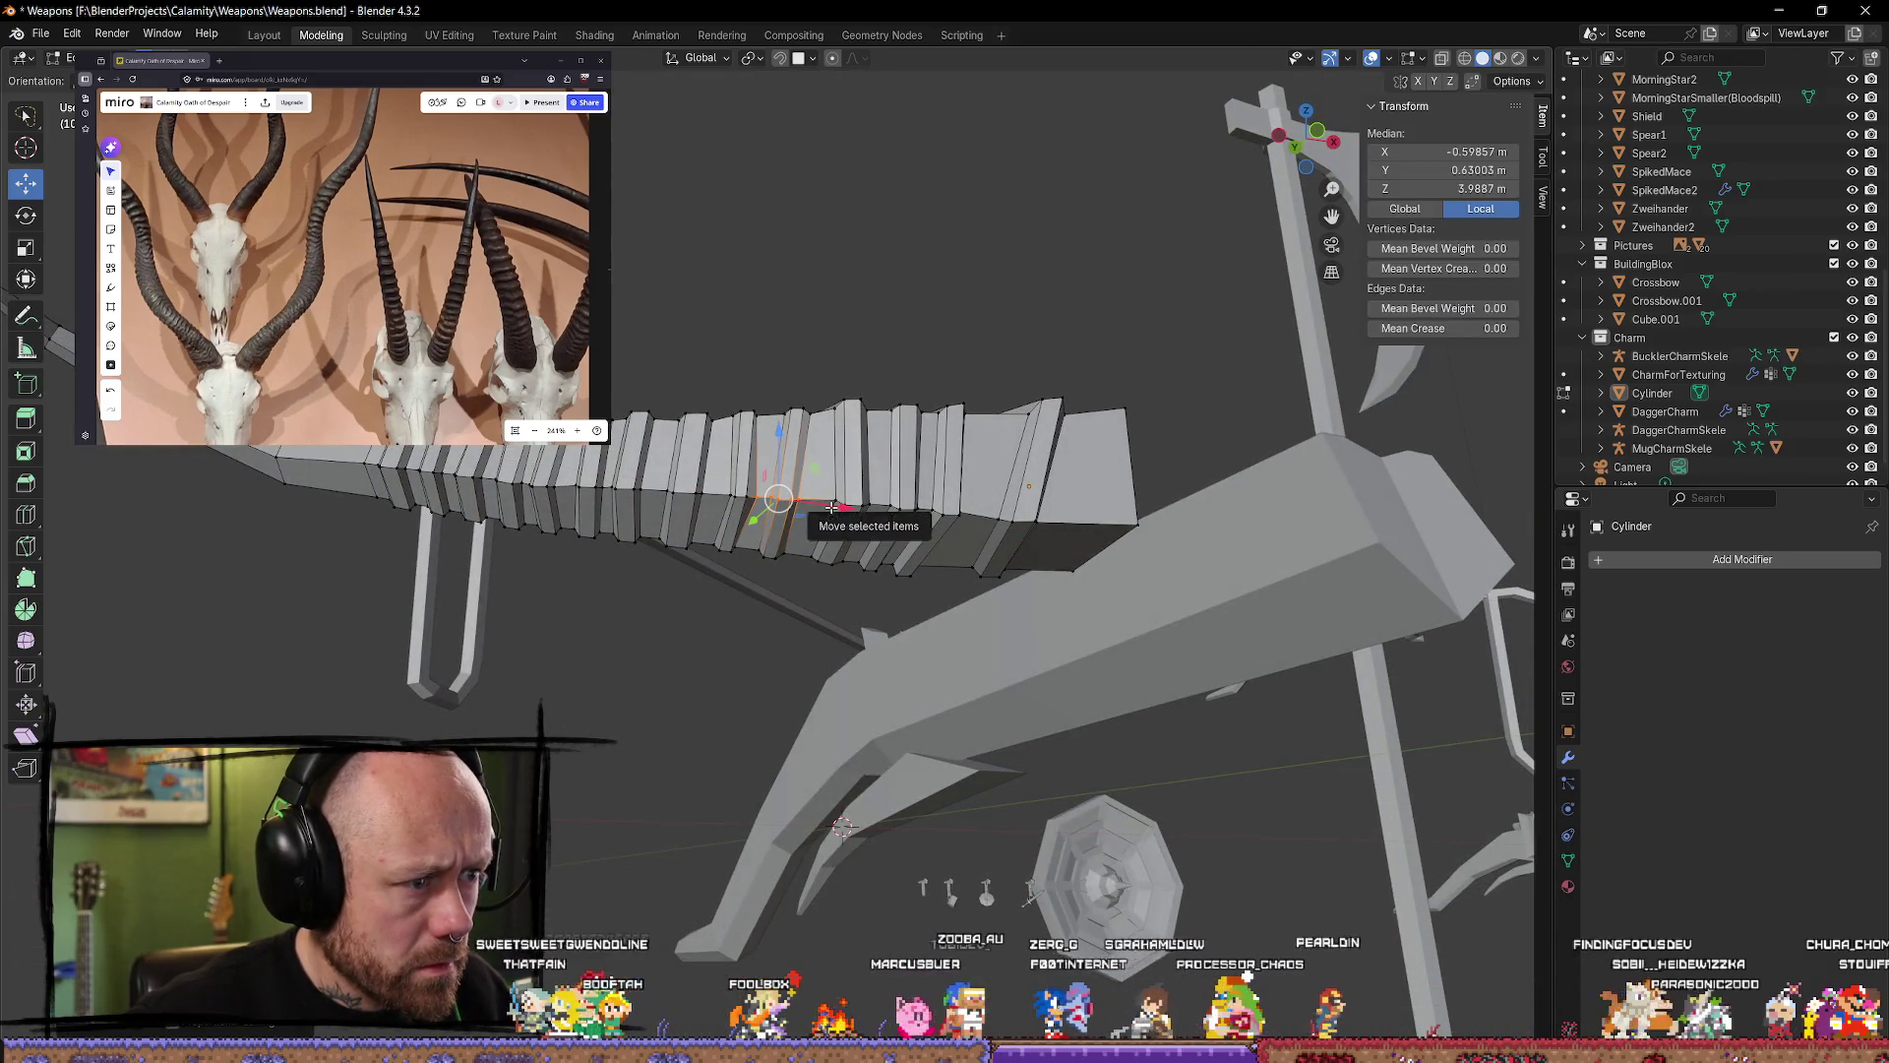
click(754, 611)
alt+click(811, 486)
mouse_move(811, 486)
middle_down()
mouse_move(742, 683)
mouse_move(758, 764)
mouse_move(784, 781)
mouse_move(757, 816)
mouse_move(666, 709)
mouse_move(654, 738)
middle_up()
click(784, 780)
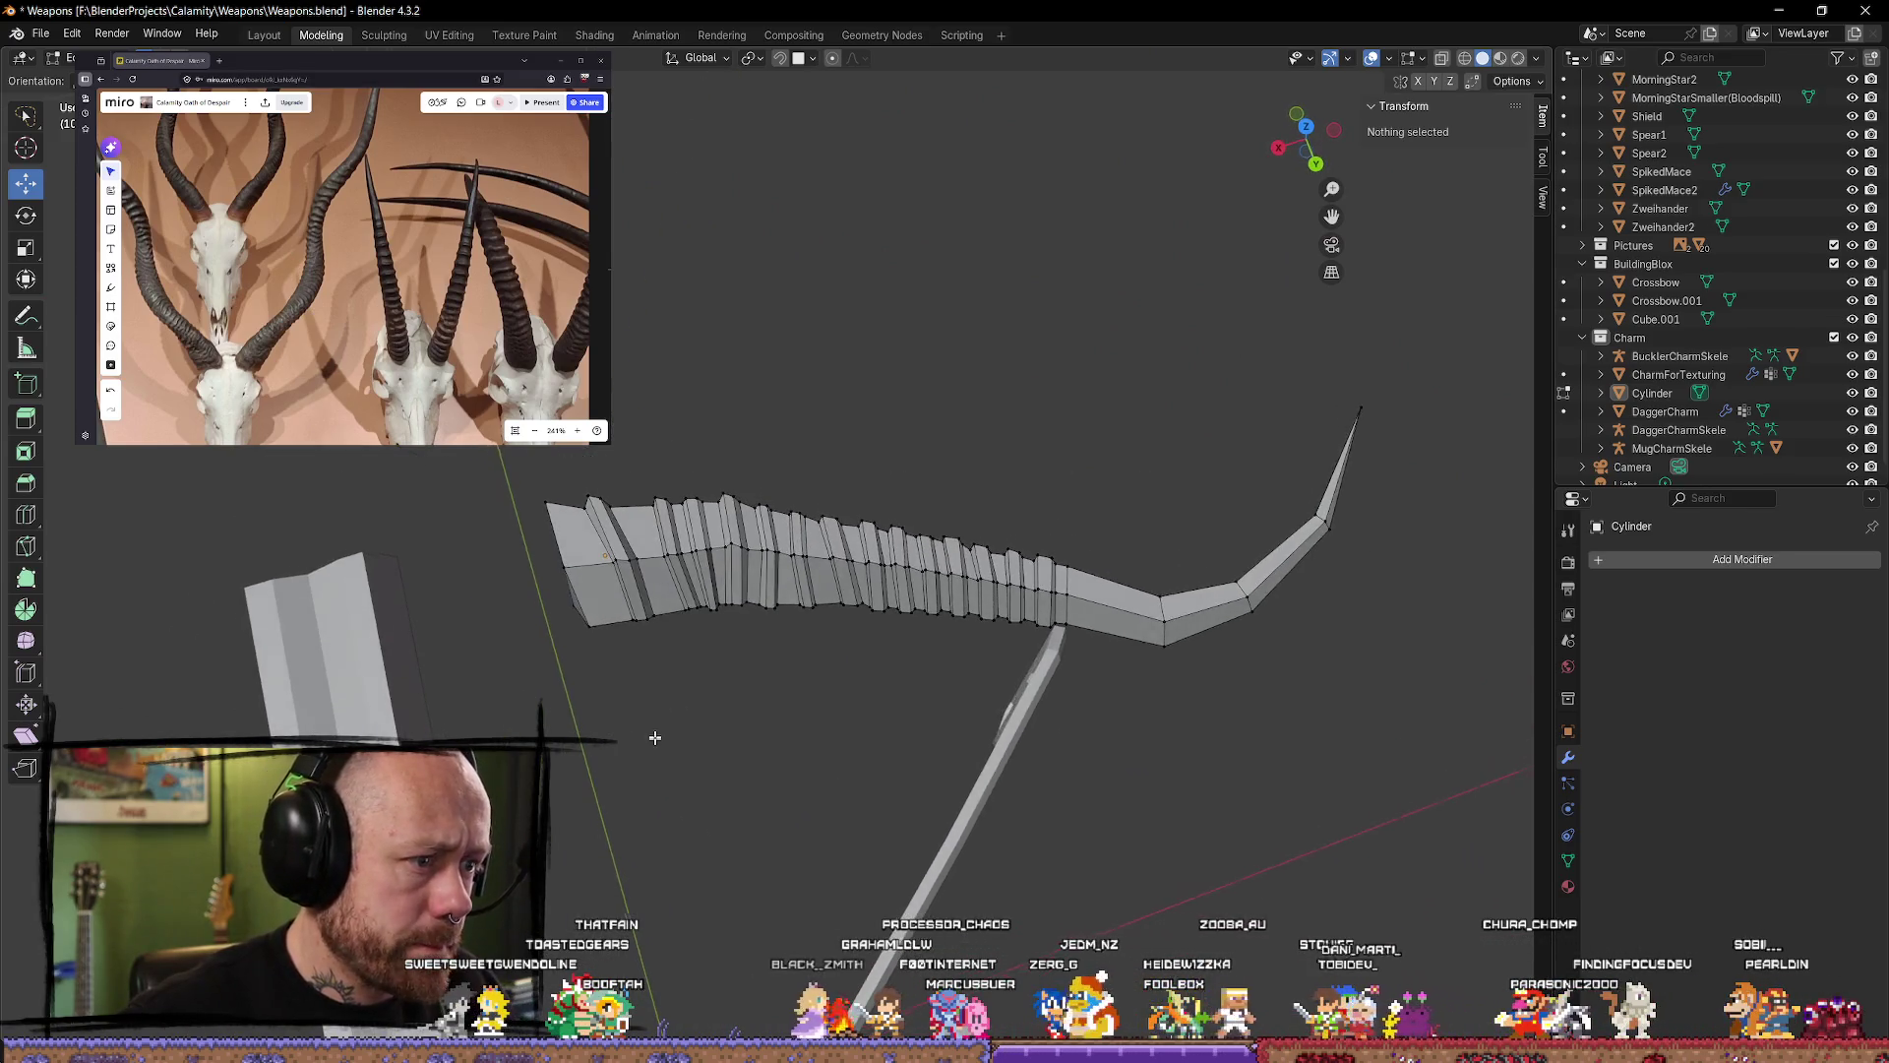
scroll(736, 708, up, 3)
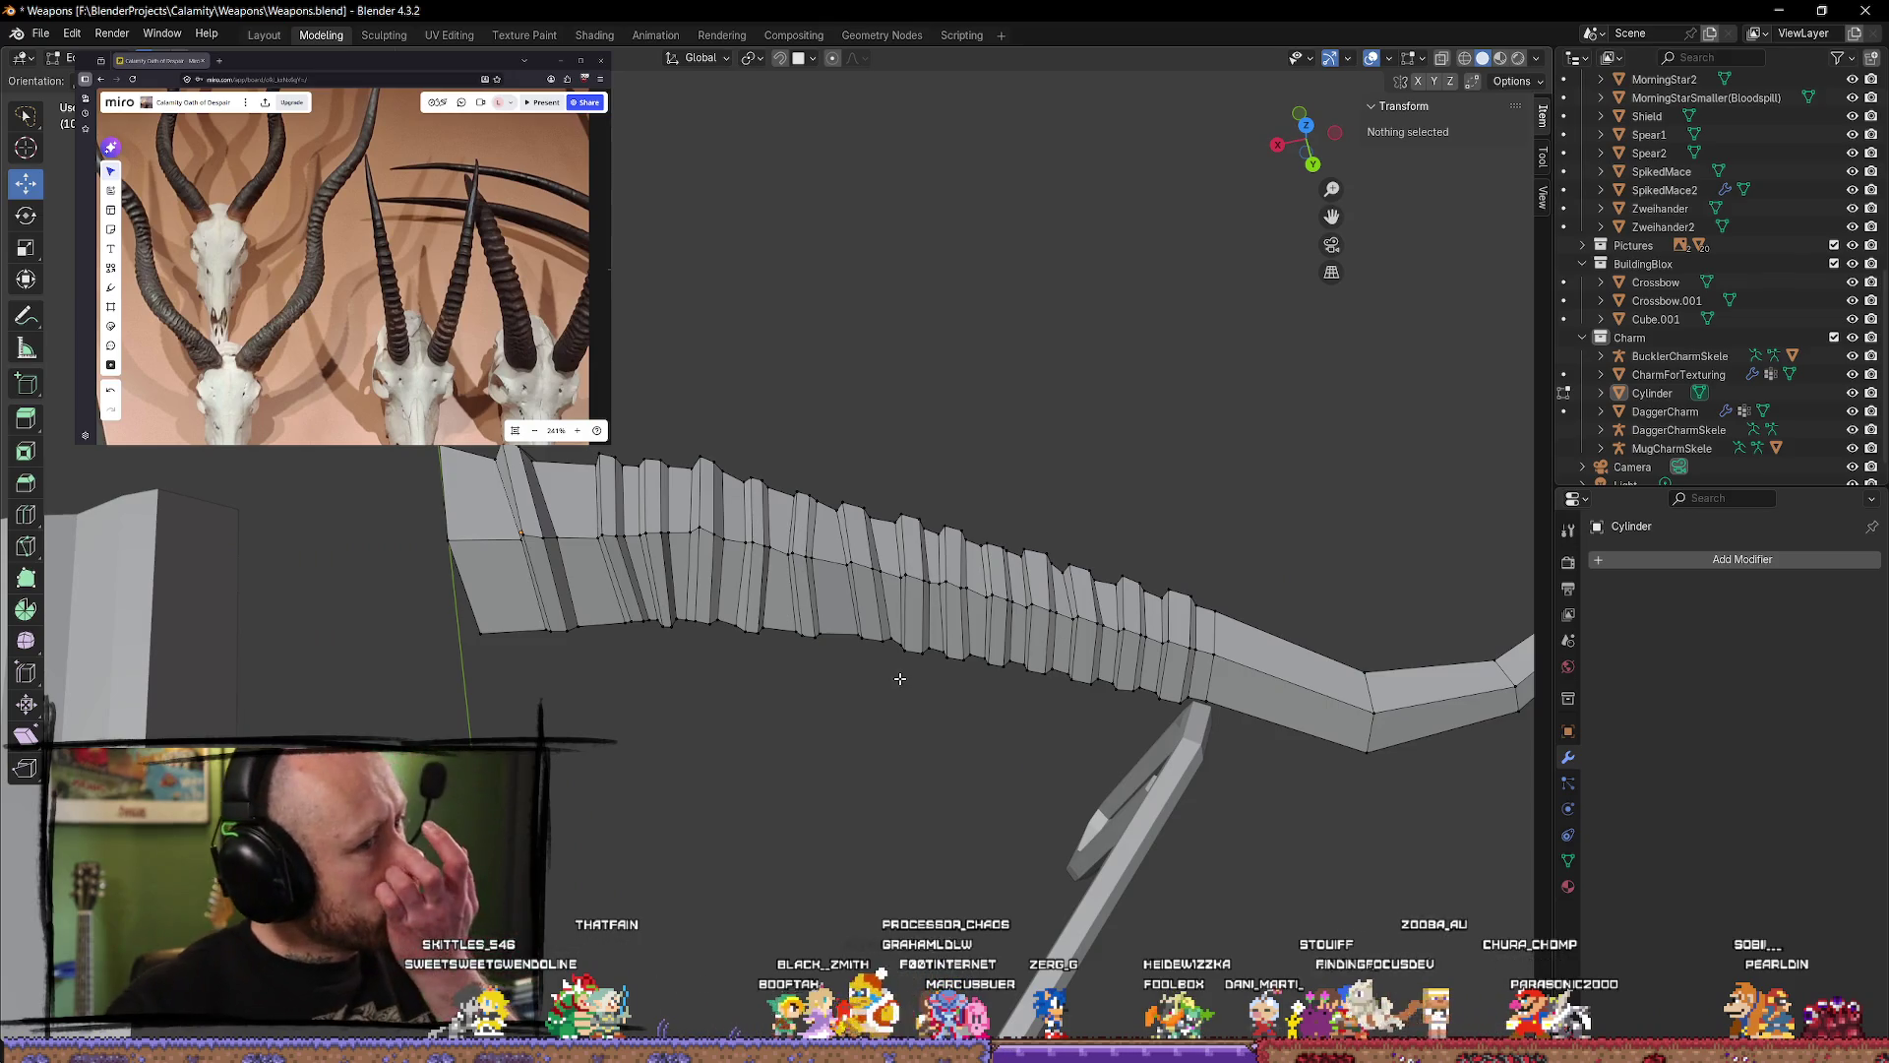
scroll(893, 649, up, 2)
Step: Nudge individual ridge vertices slightly along Z and Y for bumpier ridges
click(829, 490)
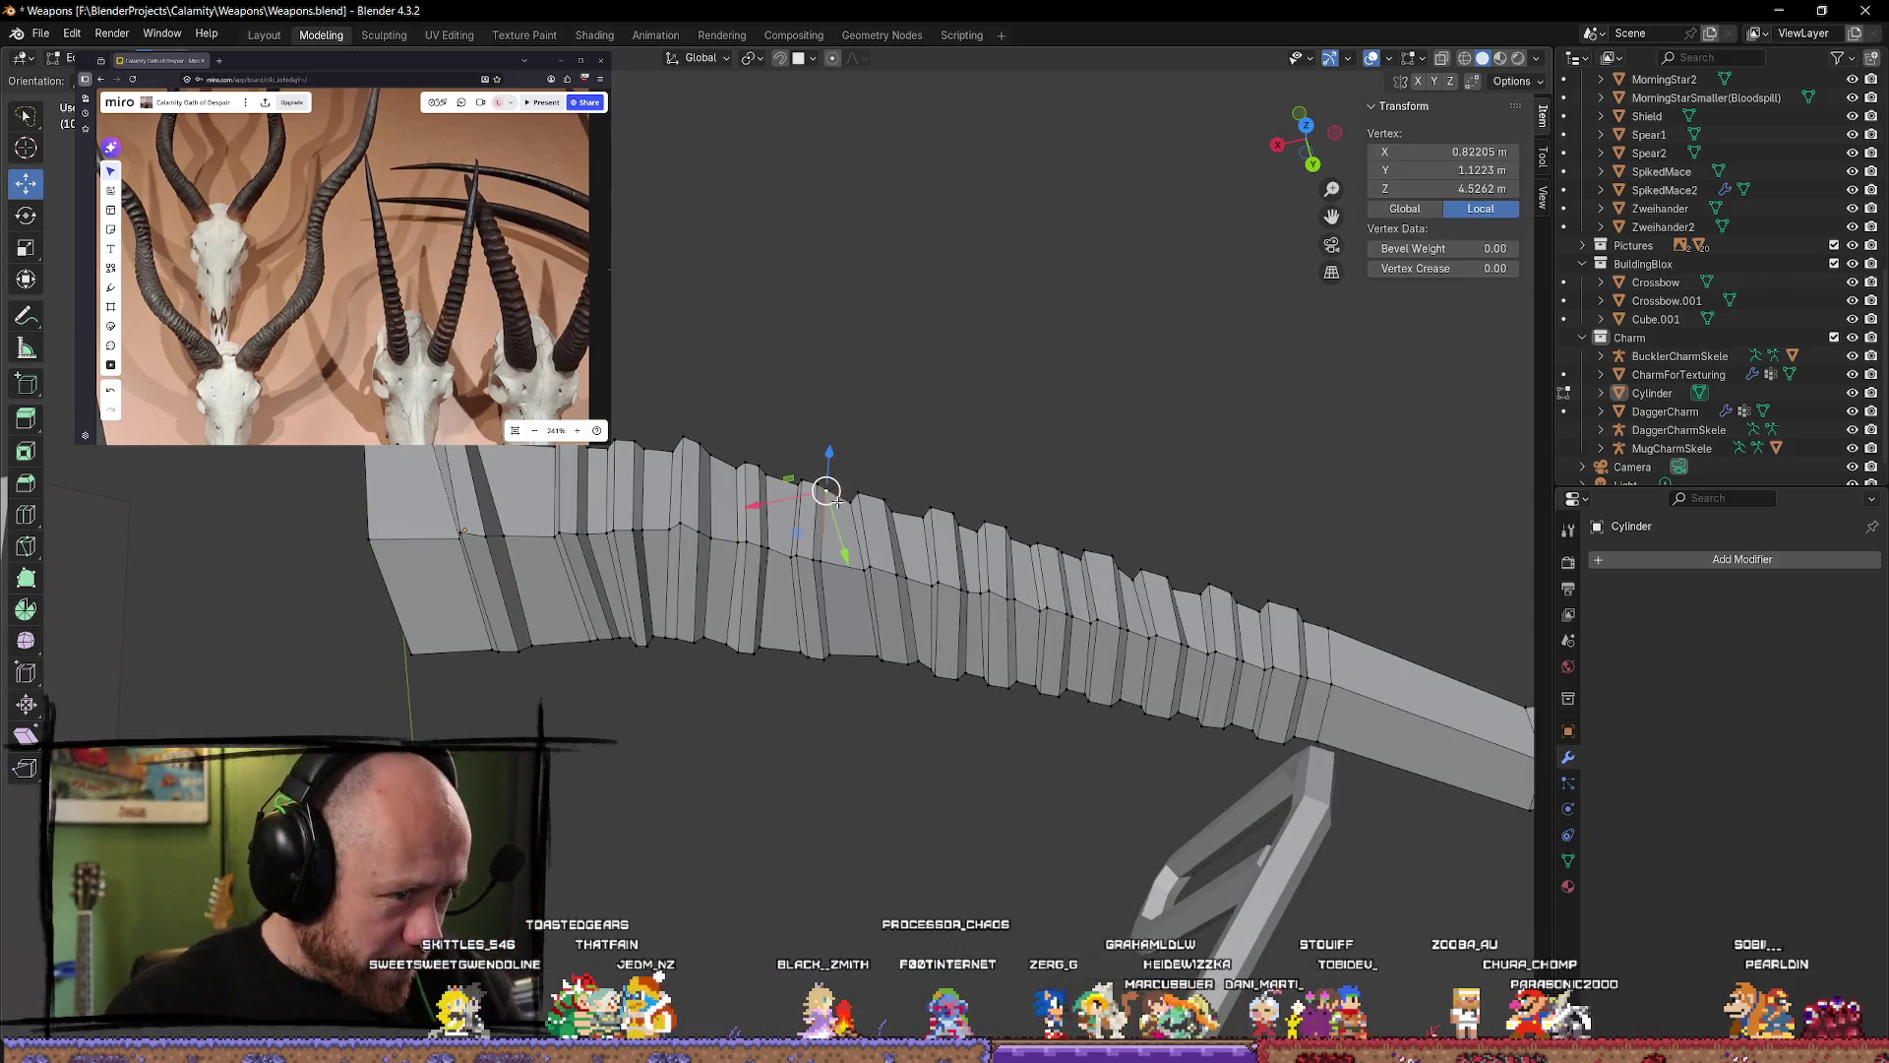
drag(830, 455, 830, 469)
mouse_move(830, 468)
middle_down()
mouse_move(652, 423)
mouse_move(719, 469)
mouse_move(774, 407)
middle_up()
click(719, 469)
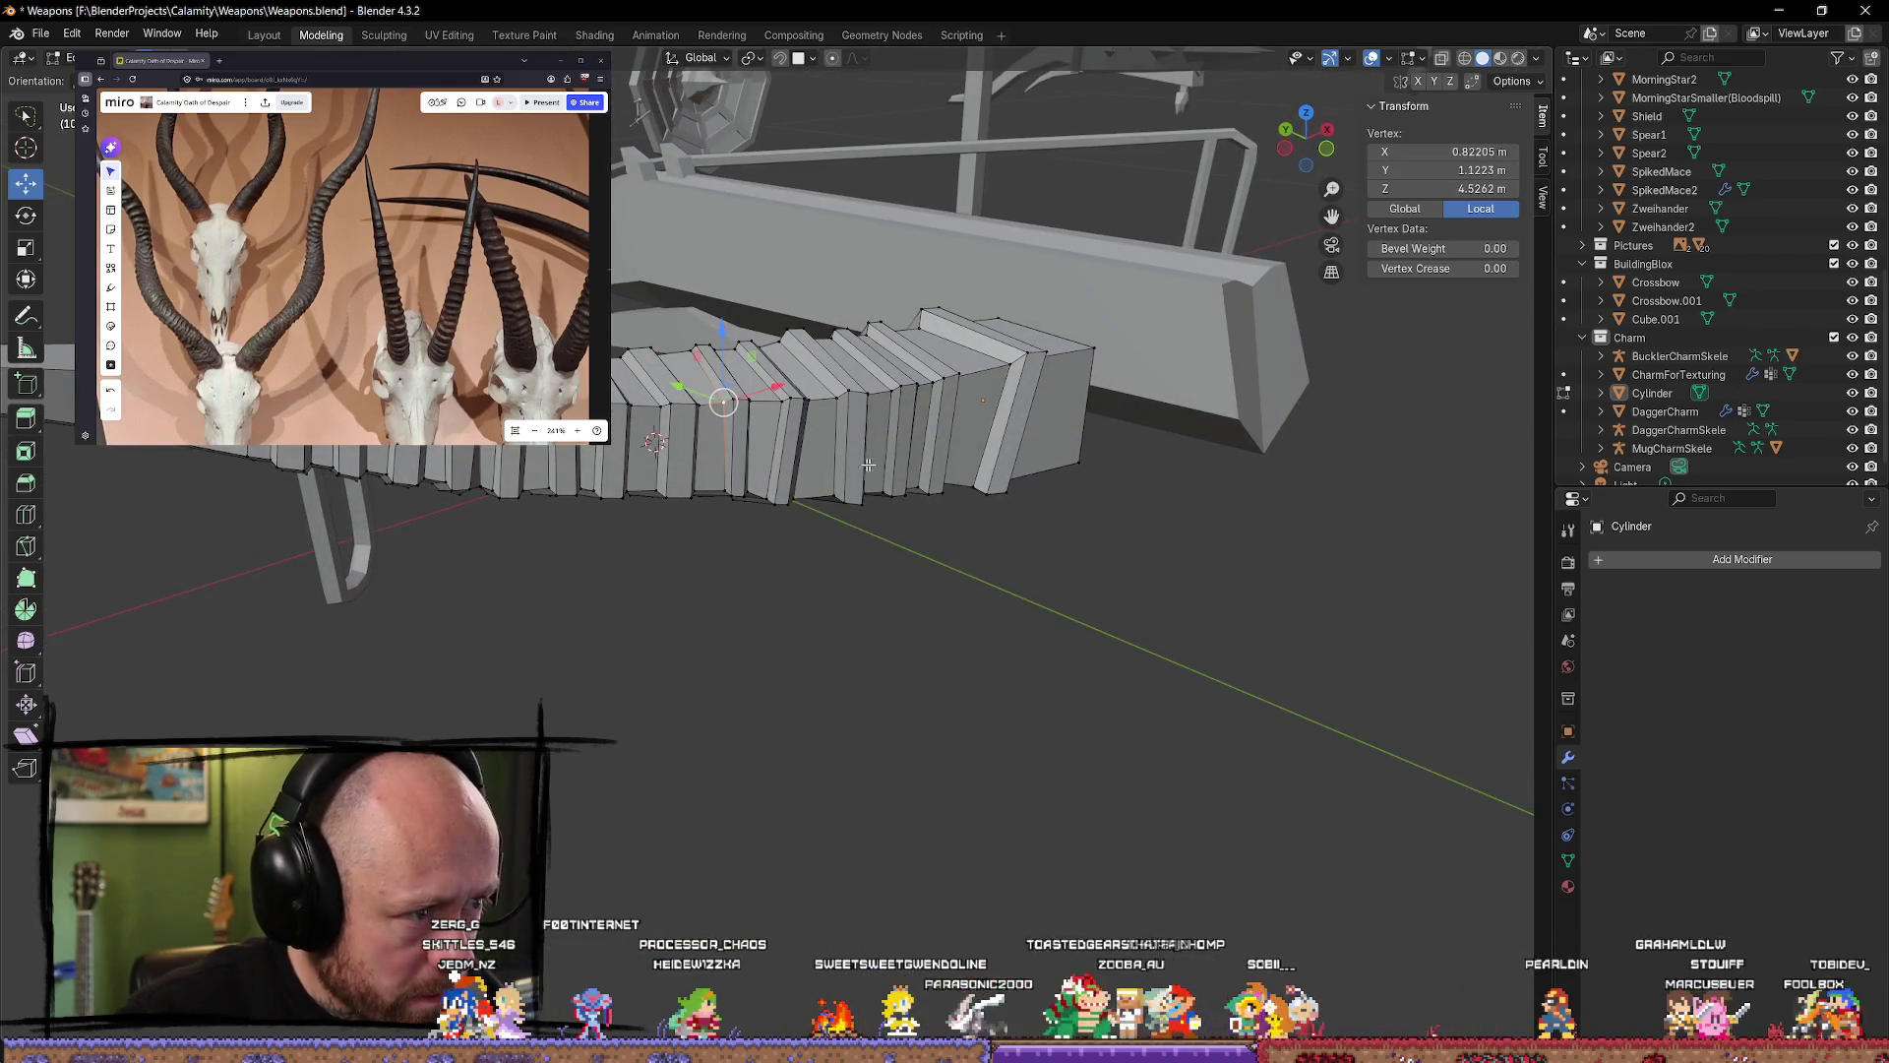
mouse_move(868, 465)
middle_down()
mouse_move(953, 434)
mouse_move(1038, 485)
mouse_move(916, 624)
mouse_move(860, 788)
middle_up()
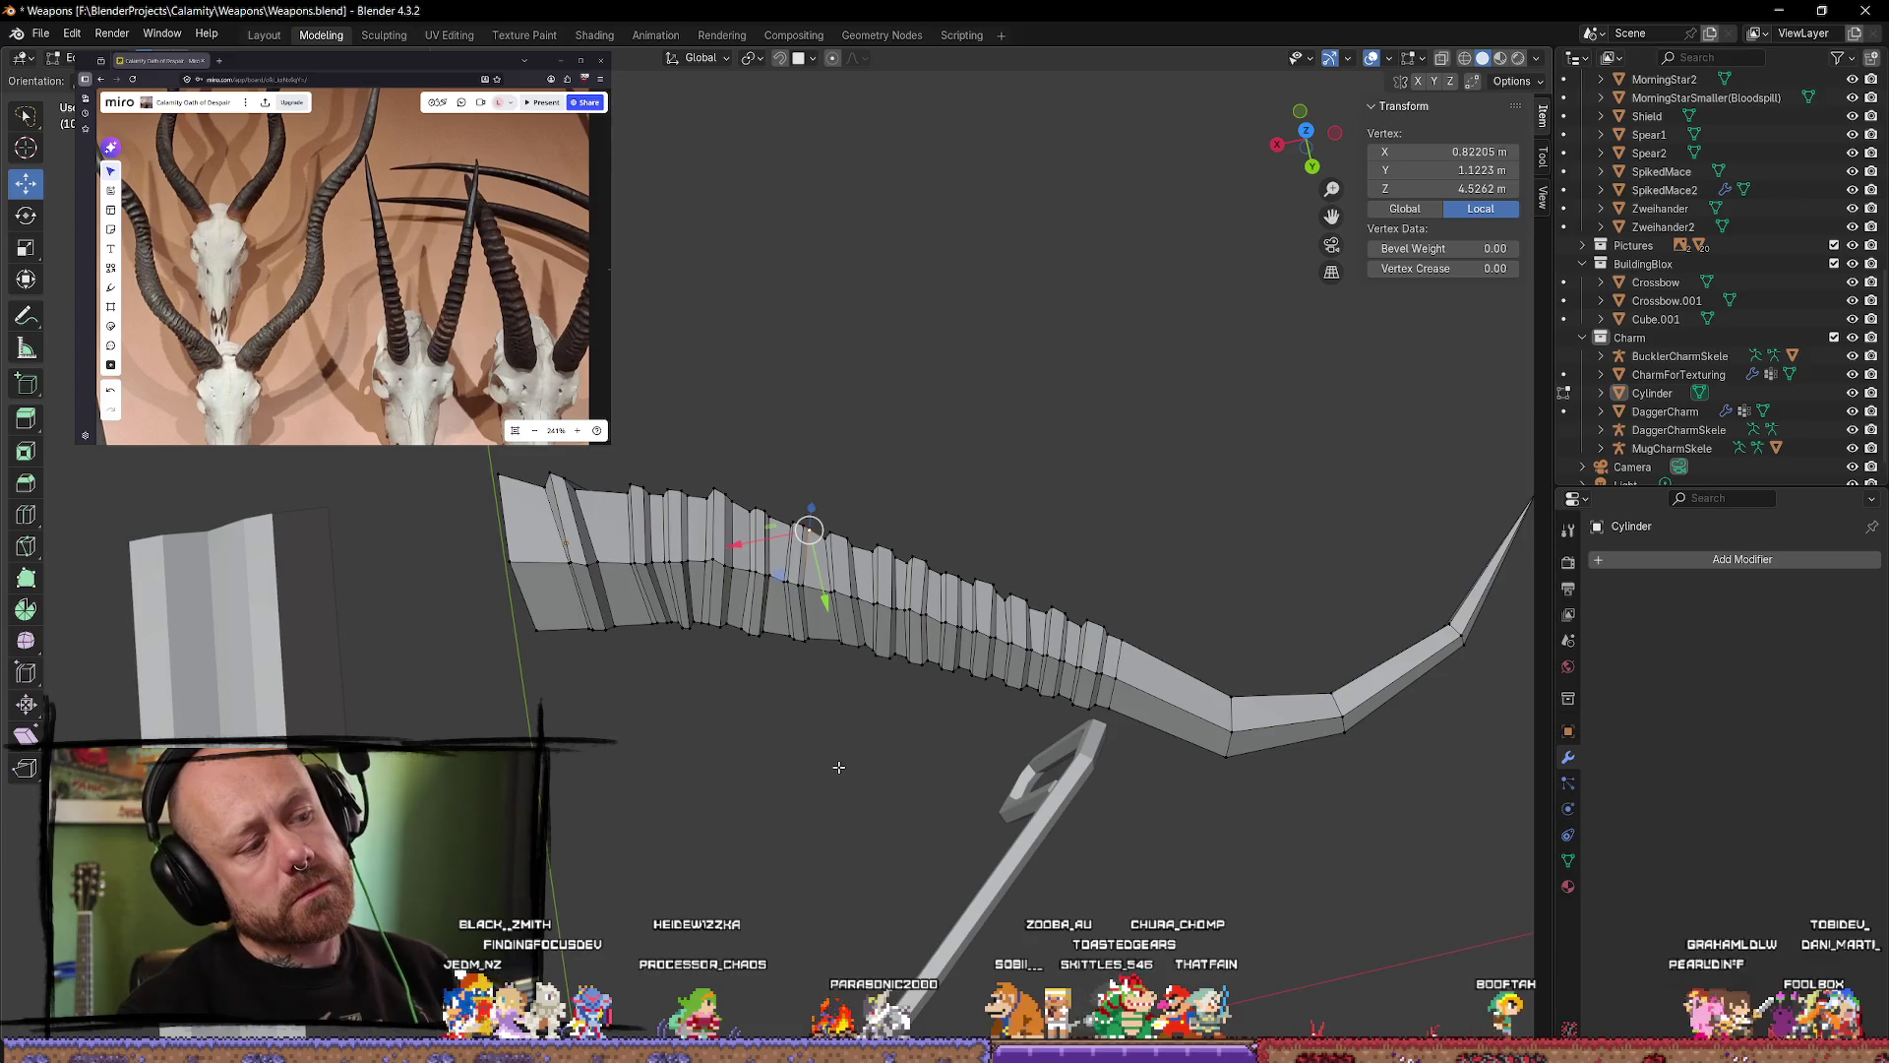
scroll(656, 588, up, 4)
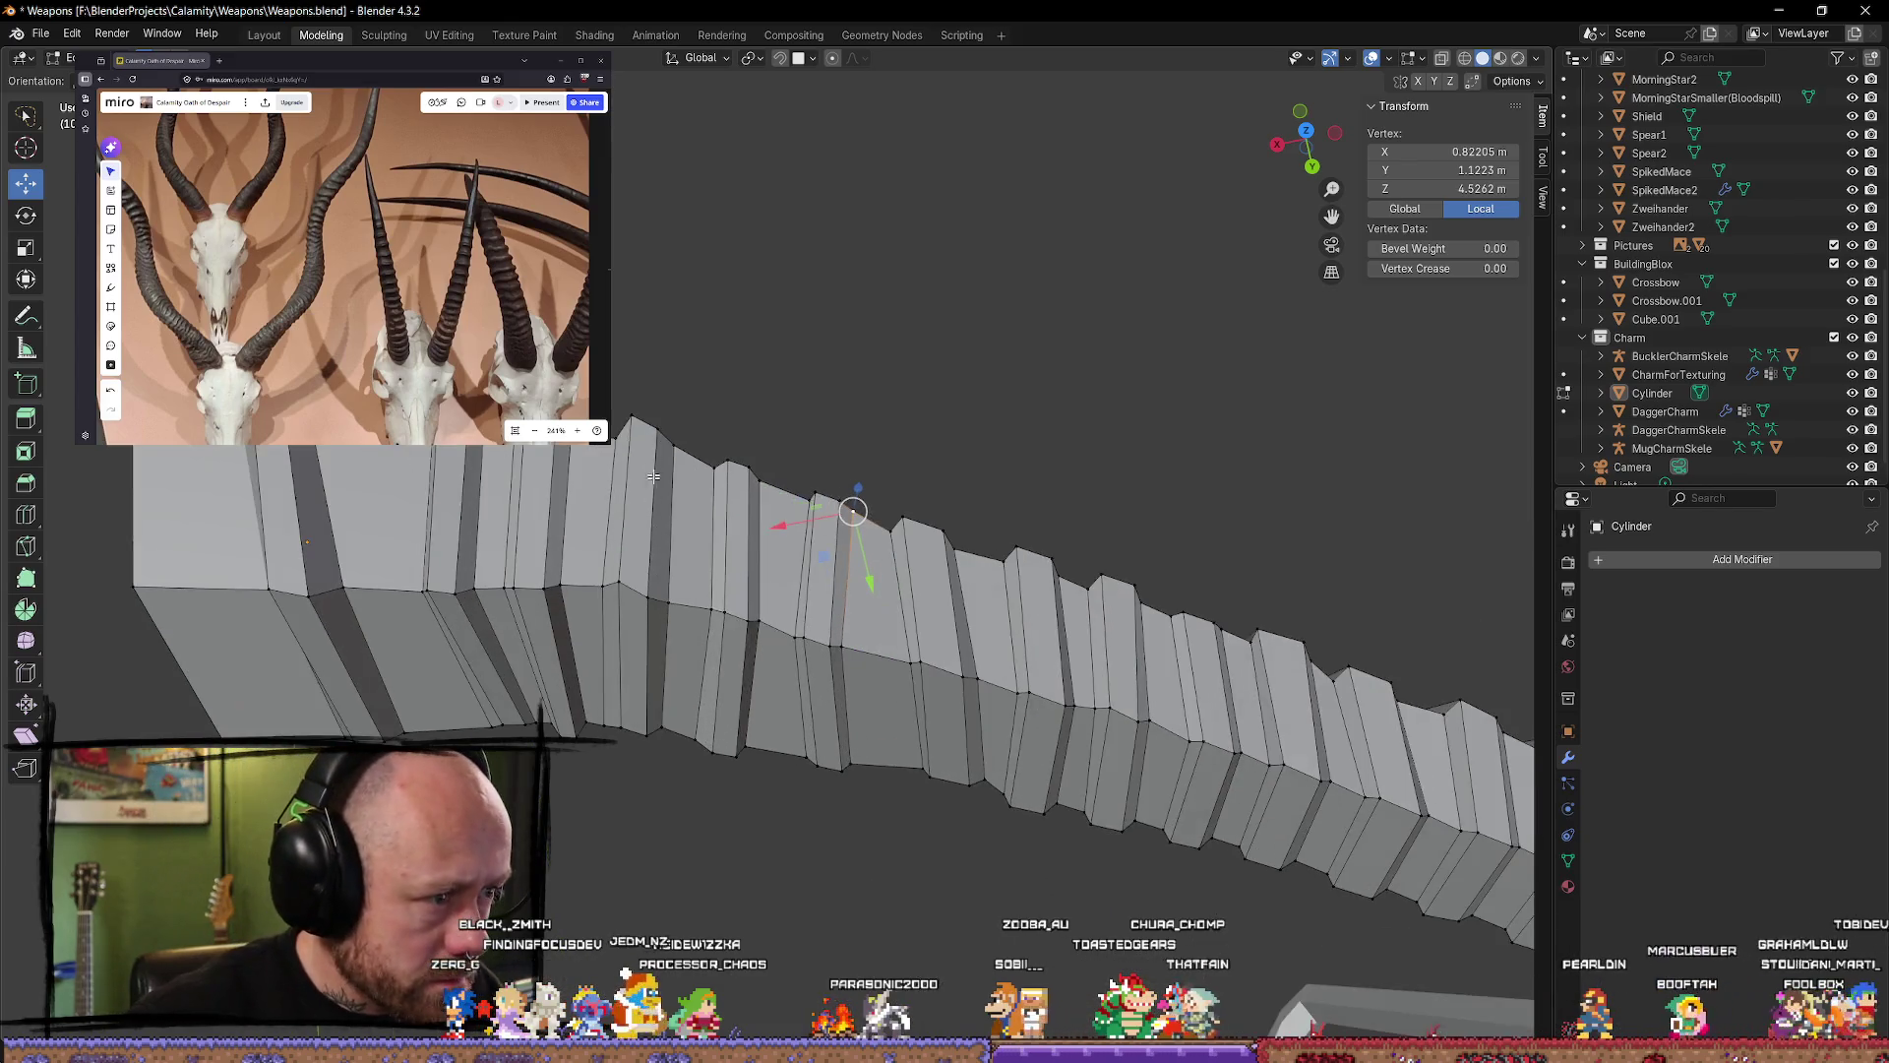
click(660, 440)
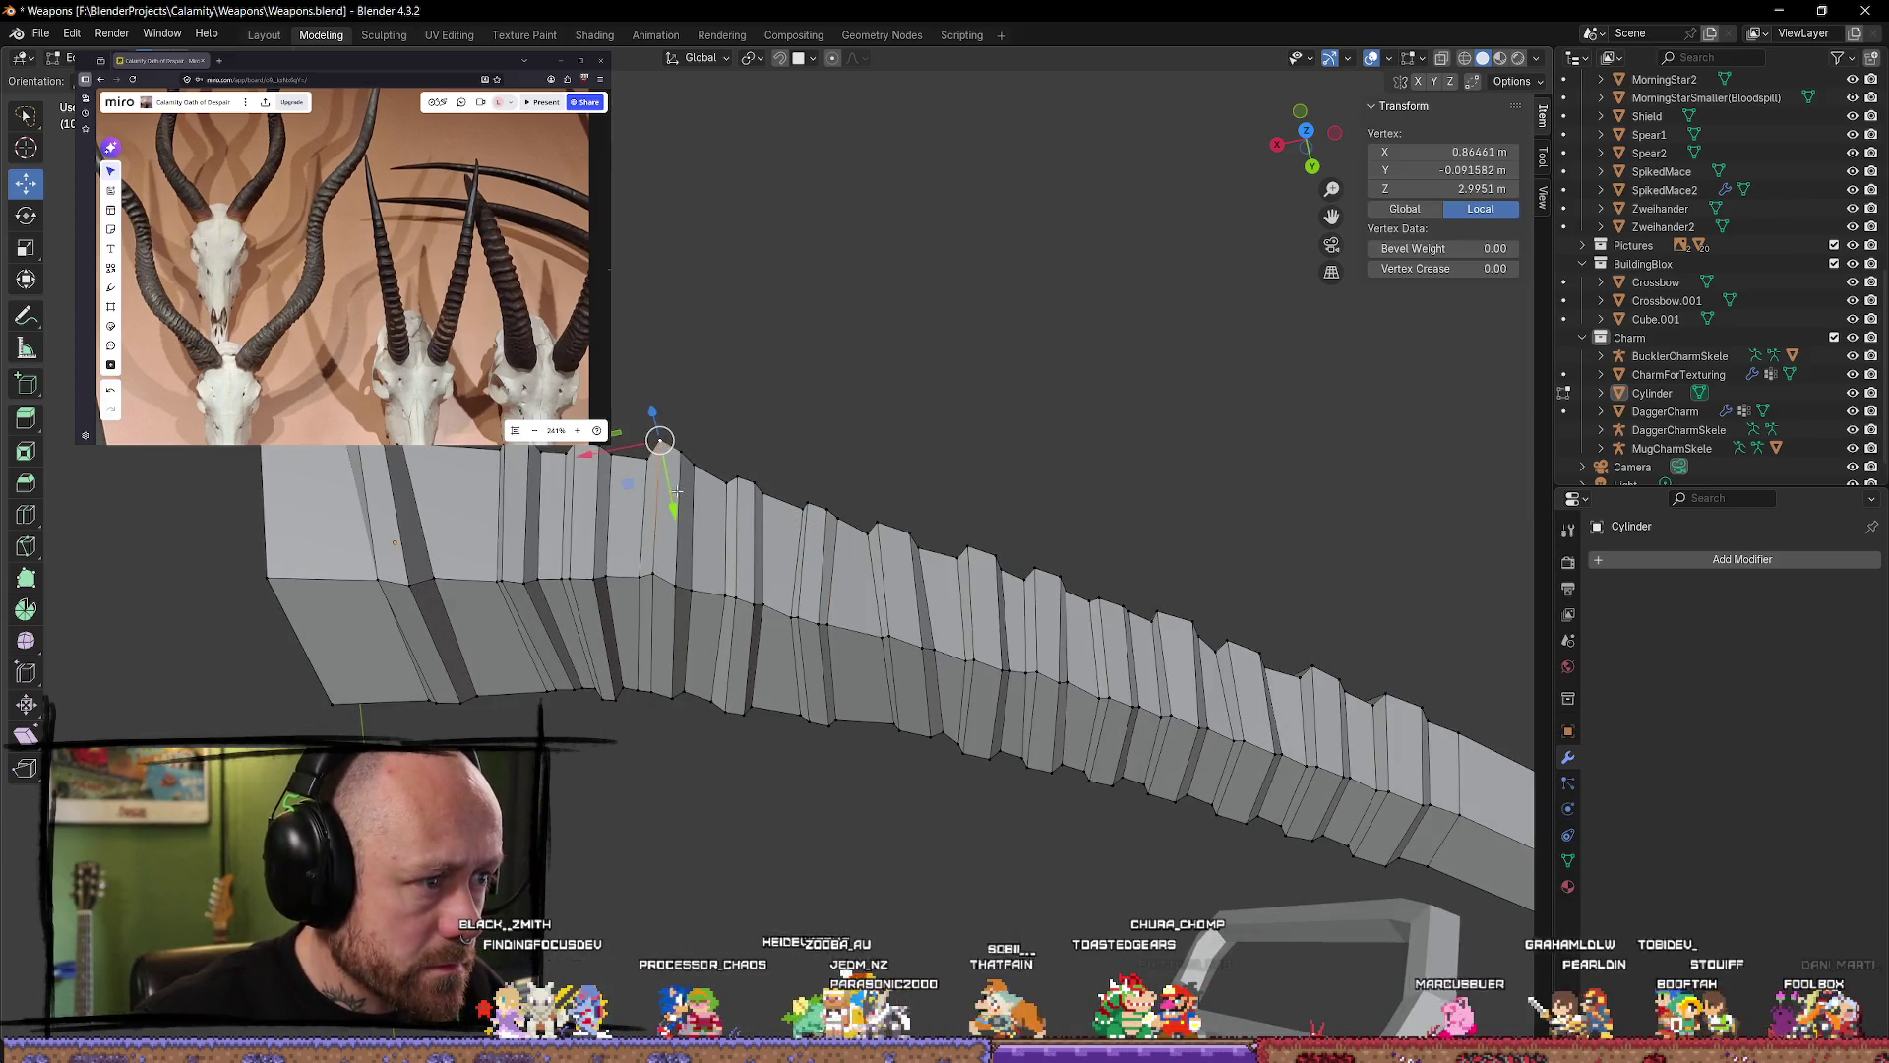
mouse_move(676, 489)
mouse_down()
mouse_move(615, 486)
mouse_move(600, 454)
mouse_move(669, 497)
mouse_move(673, 532)
mouse_up()
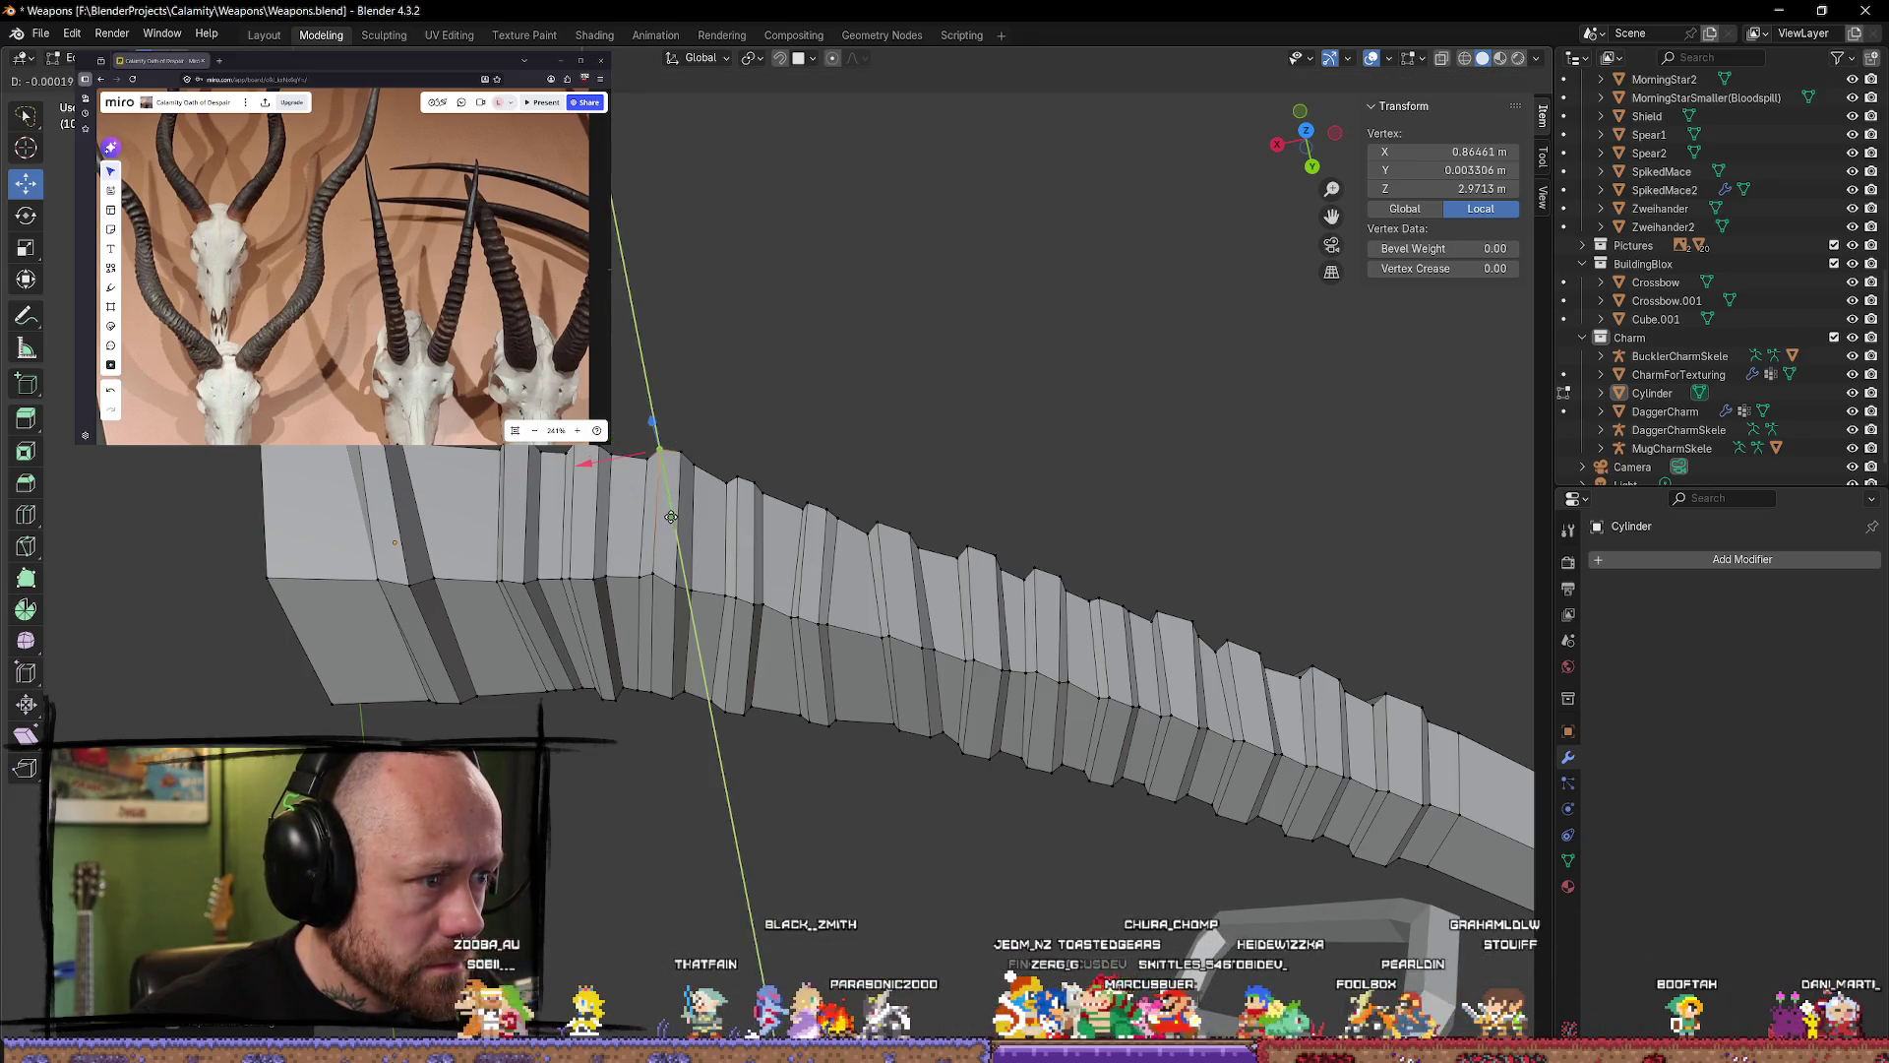
click(864, 511)
mouse_move(864, 512)
middle_down()
mouse_move(552, 727)
mouse_move(918, 608)
middle_up()
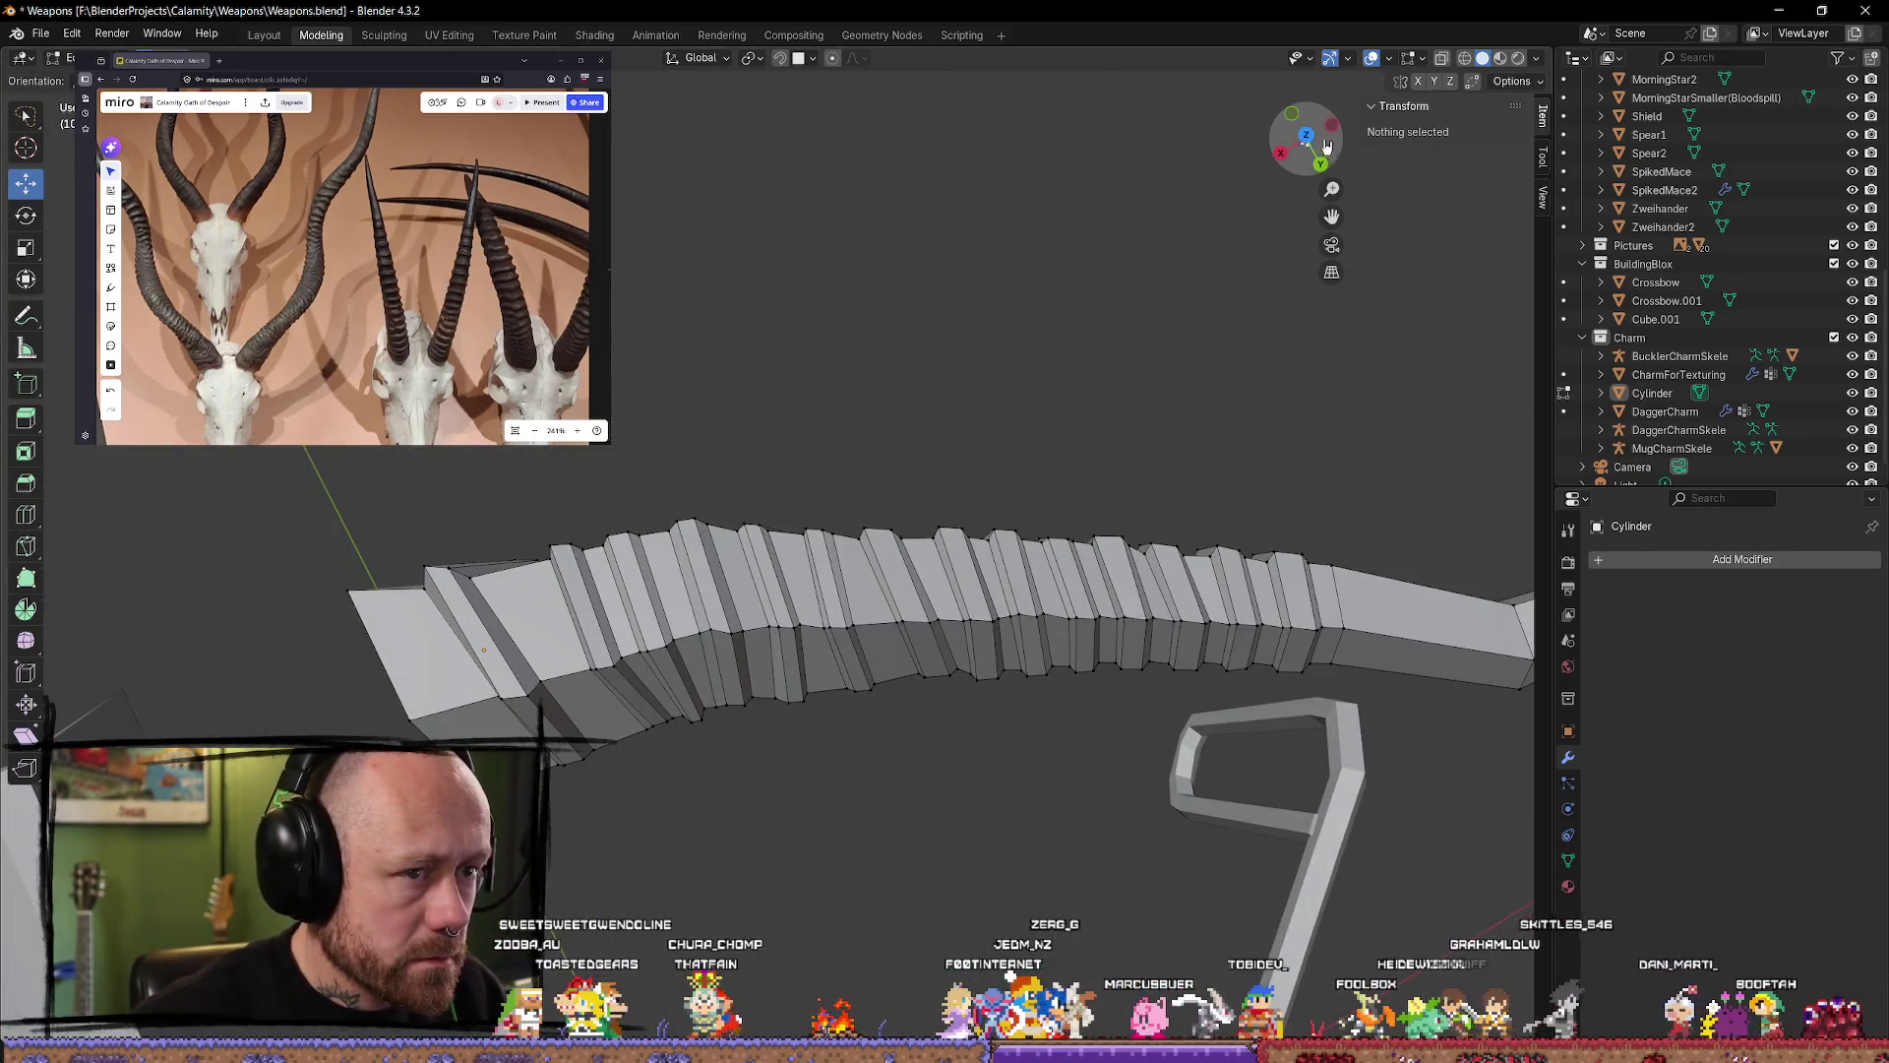
Step: From the top view, select a ring band at the limb's ringed end and slide it along the limb
key(KP_7)
scroll(785, 529, up, 3)
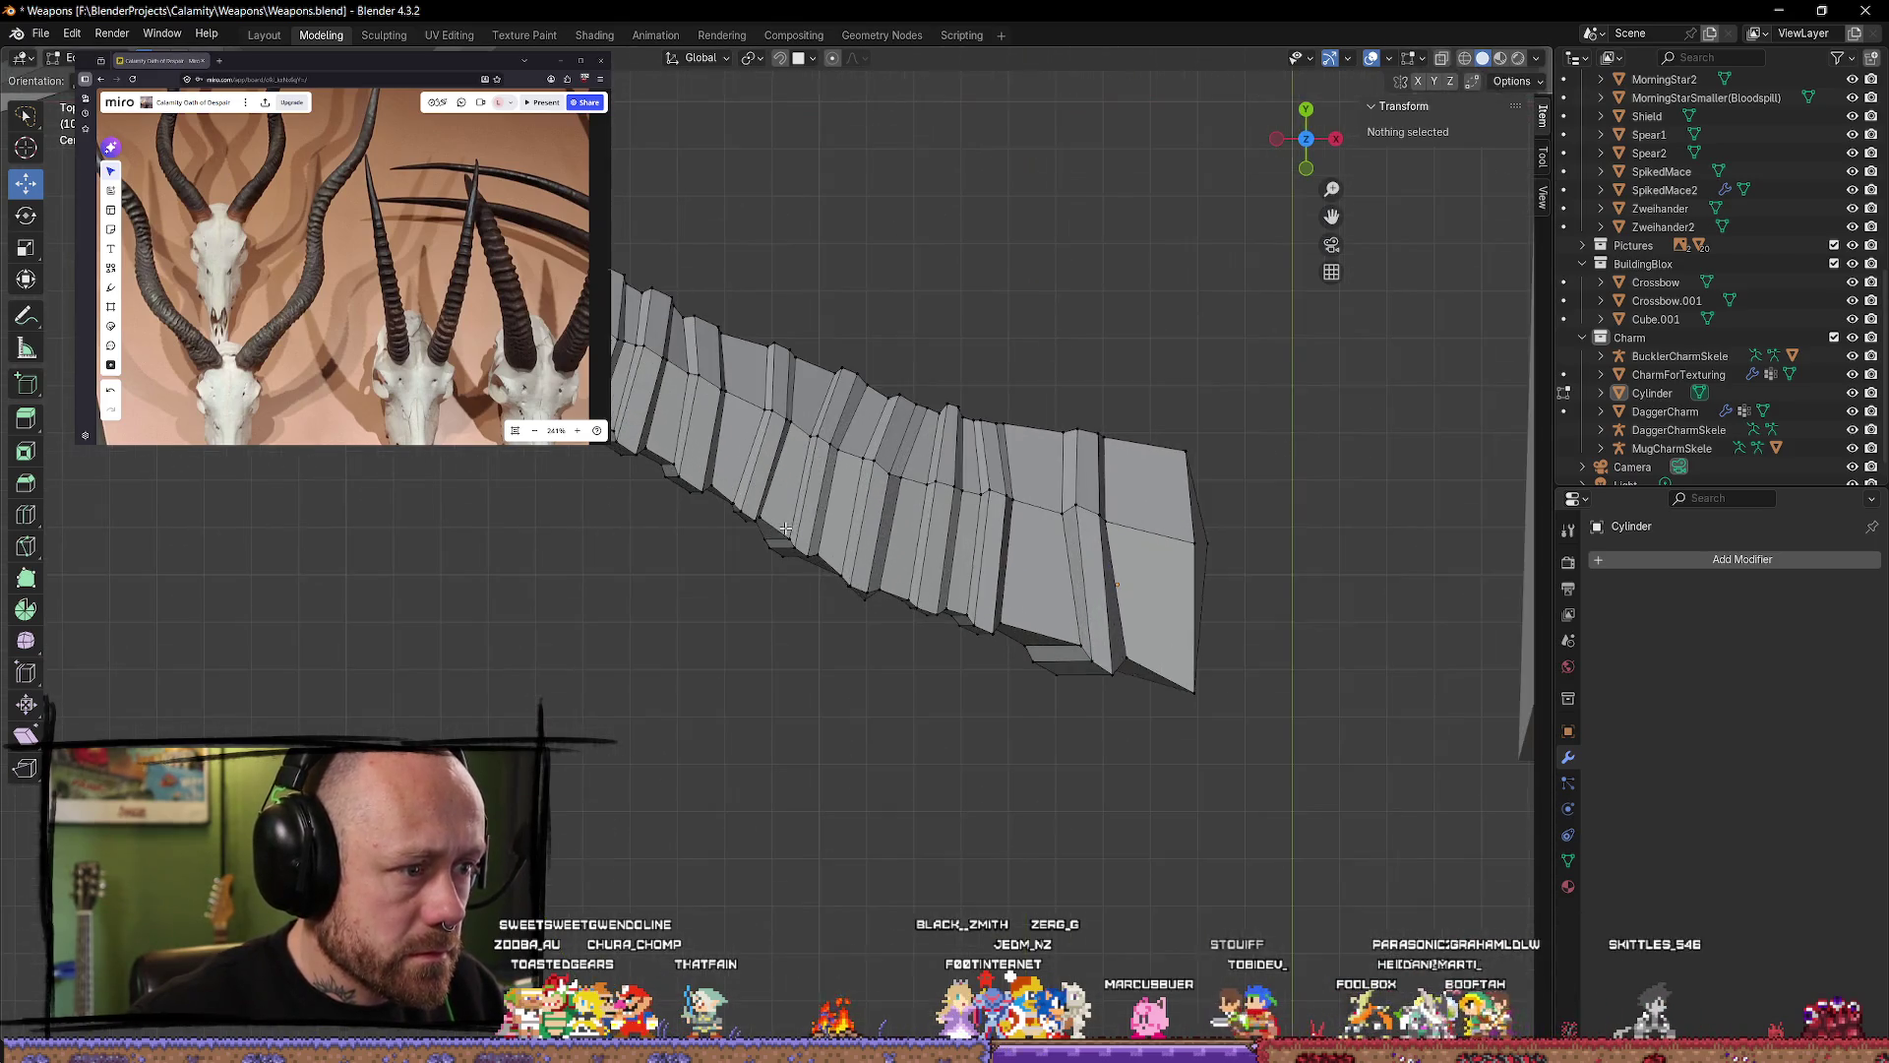
scroll(800, 453, down, 2)
scroll(829, 596, up, 2)
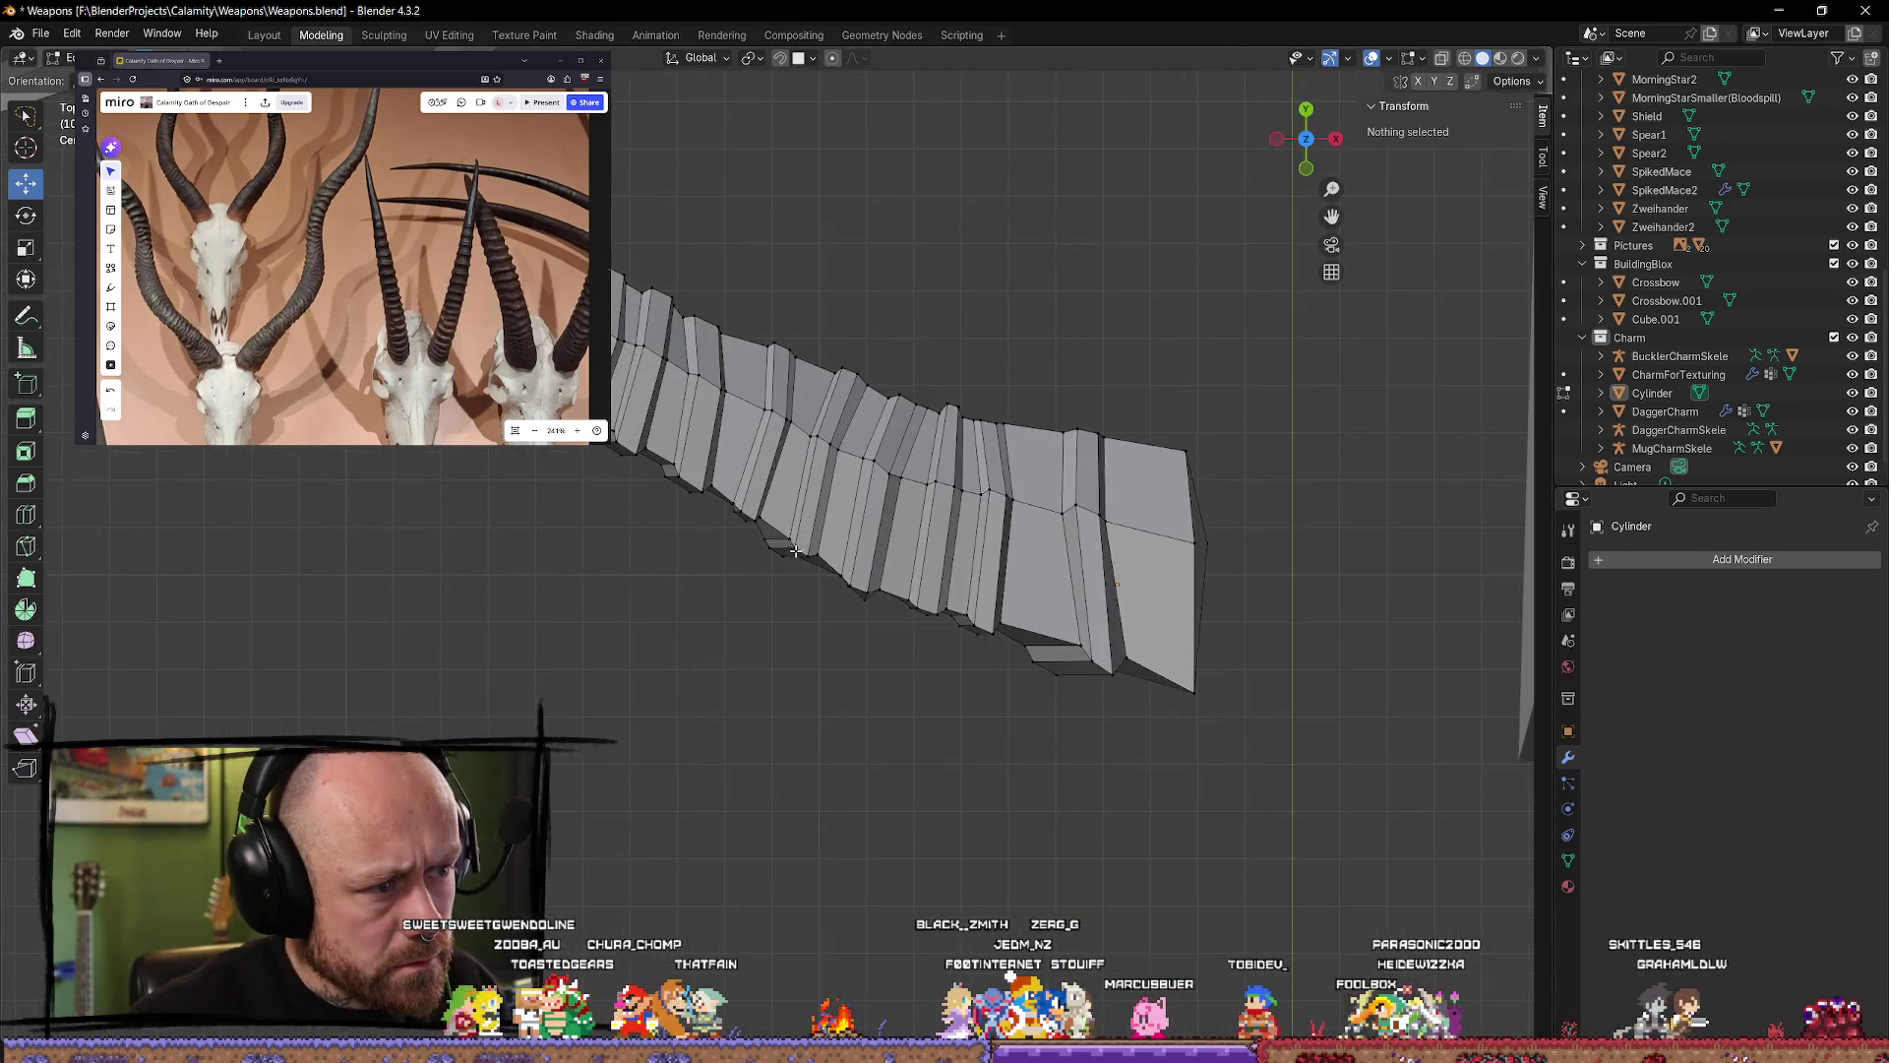
key(ctrl+KP_1)
key(KP_7)
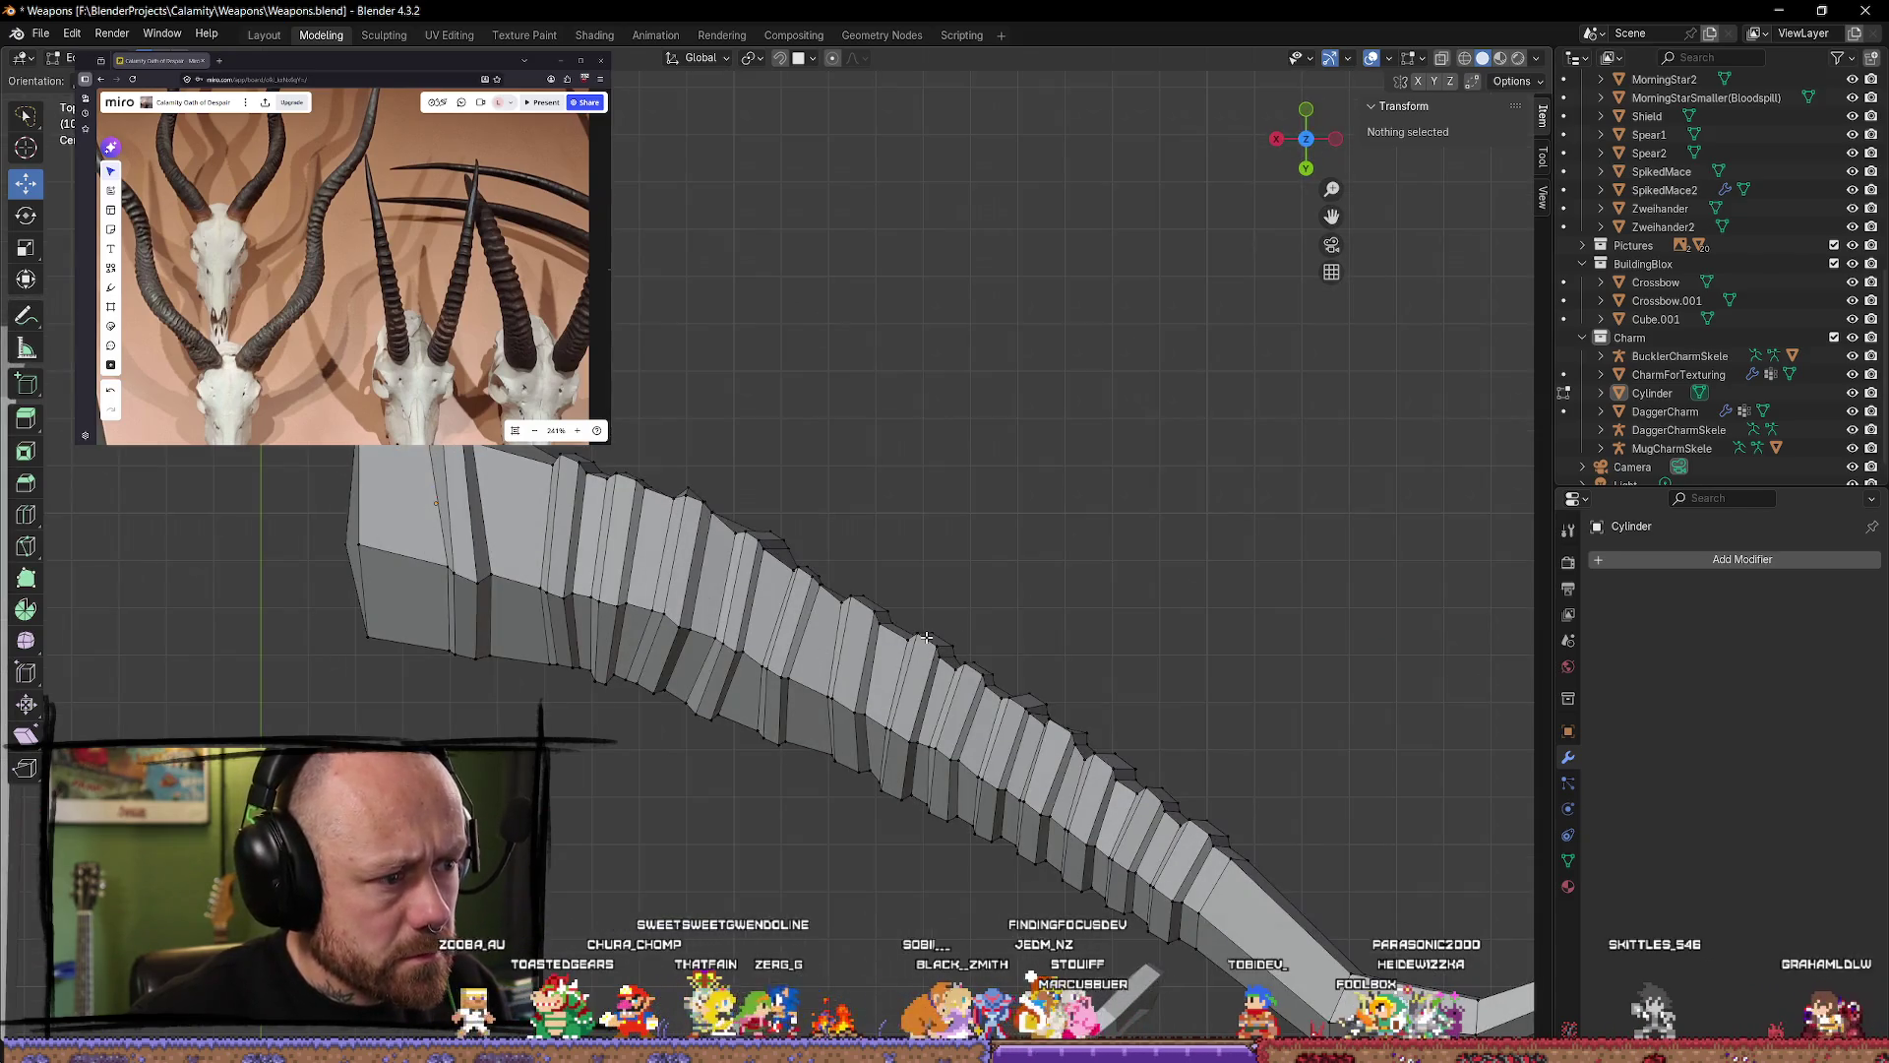
drag(1311, 150, 1326, 44)
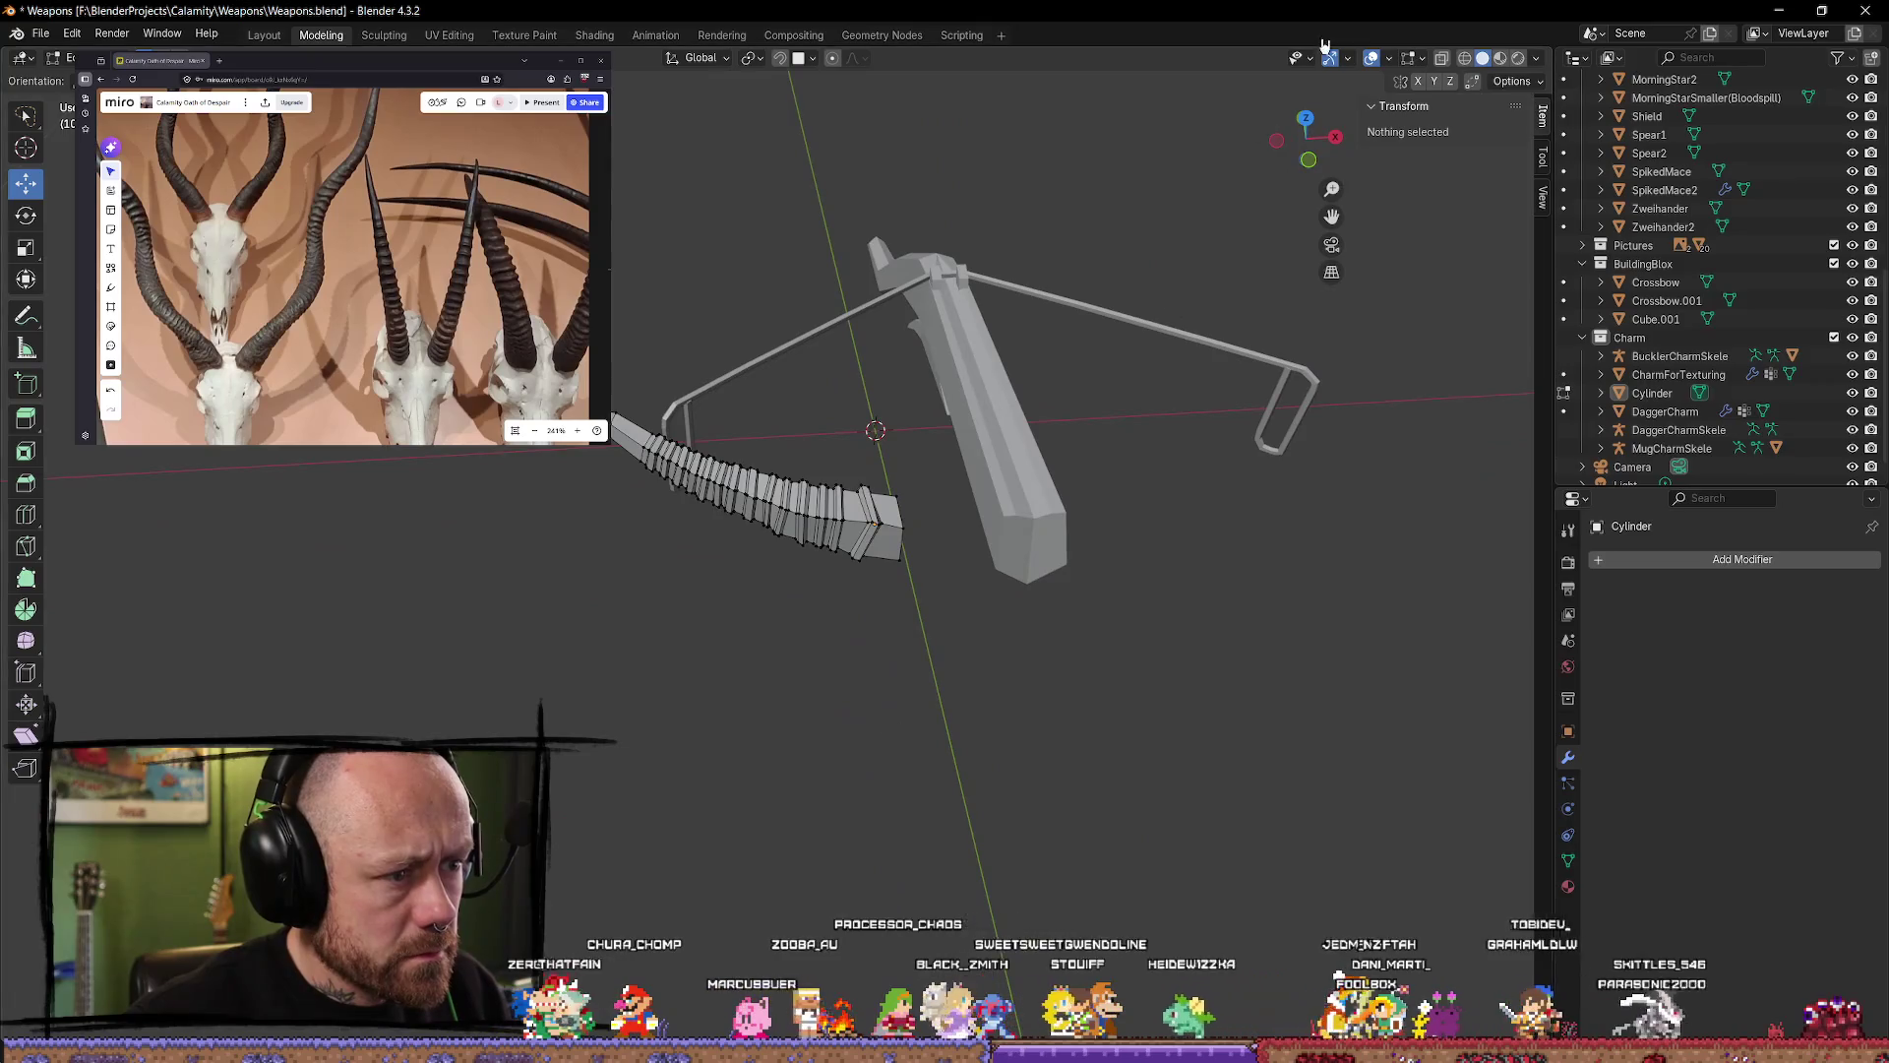
click(1309, 122)
scroll(831, 682, up, 5)
scroll(831, 682, up, 2)
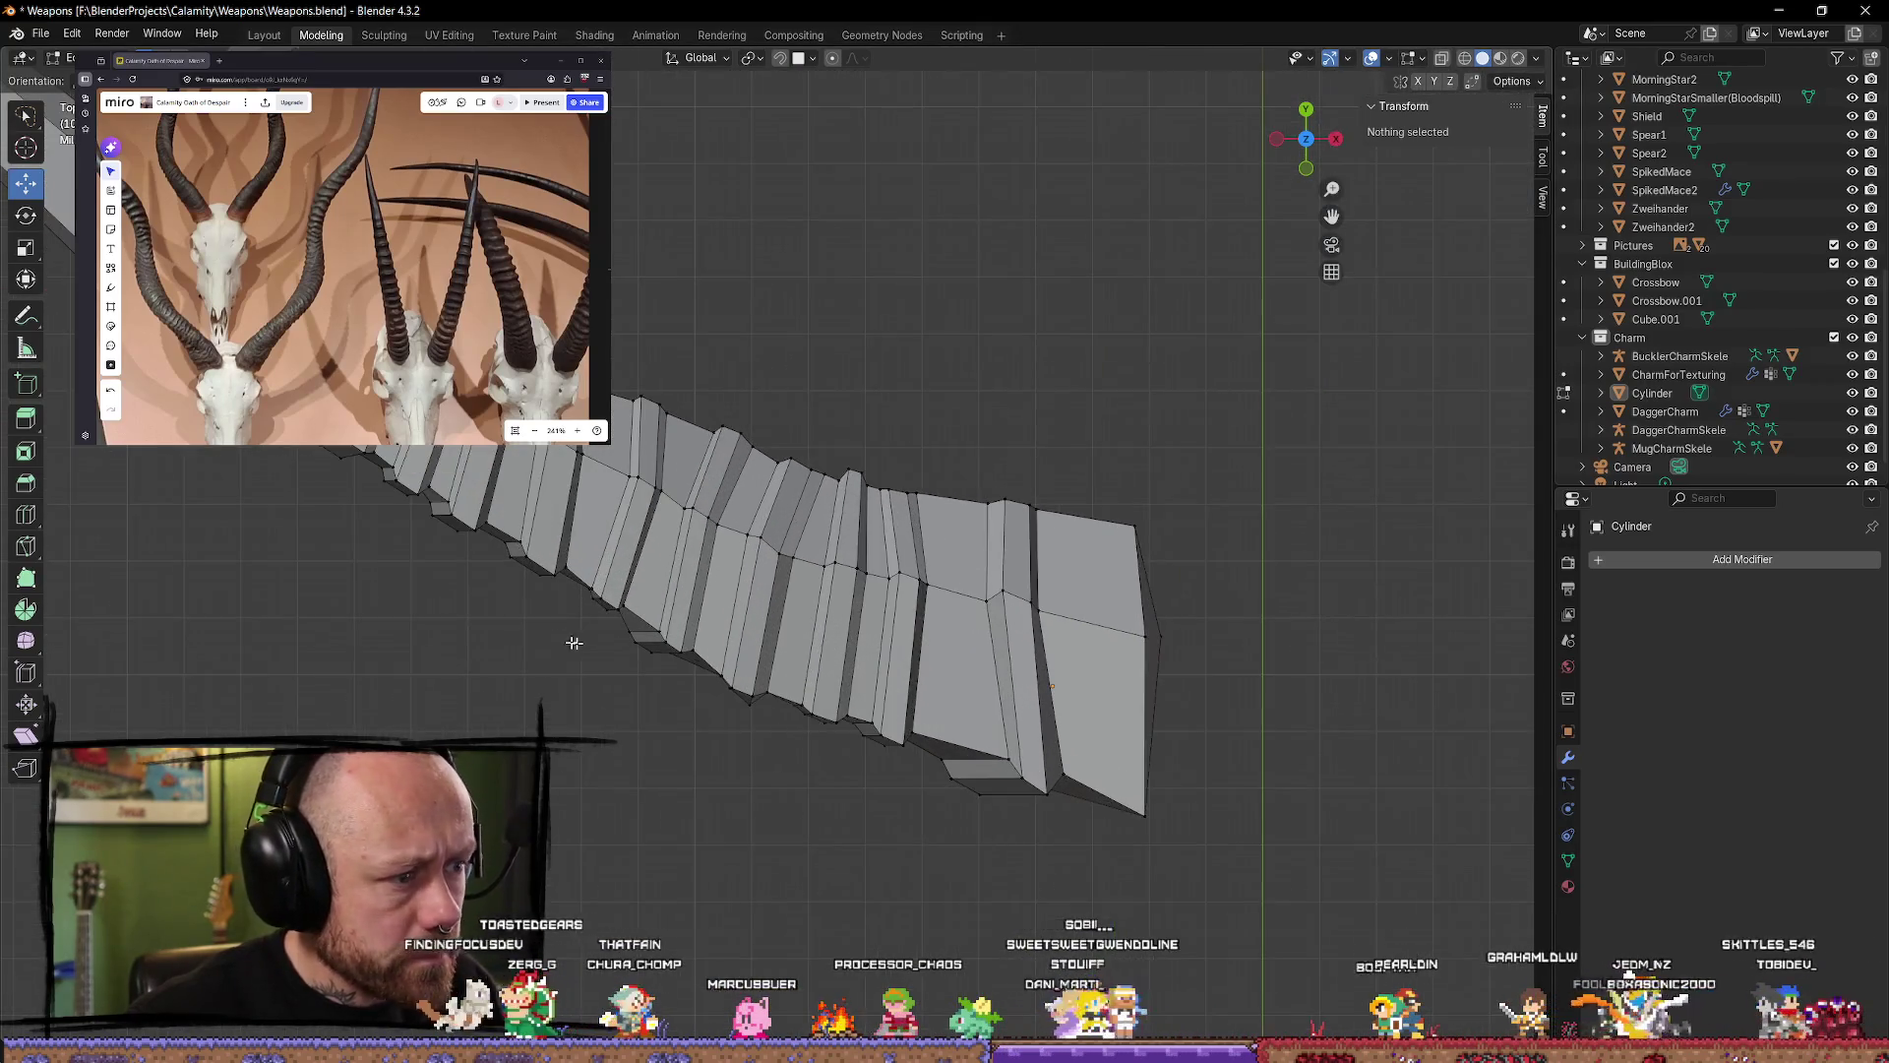
shift+middle_drag(614, 649, 803, 434)
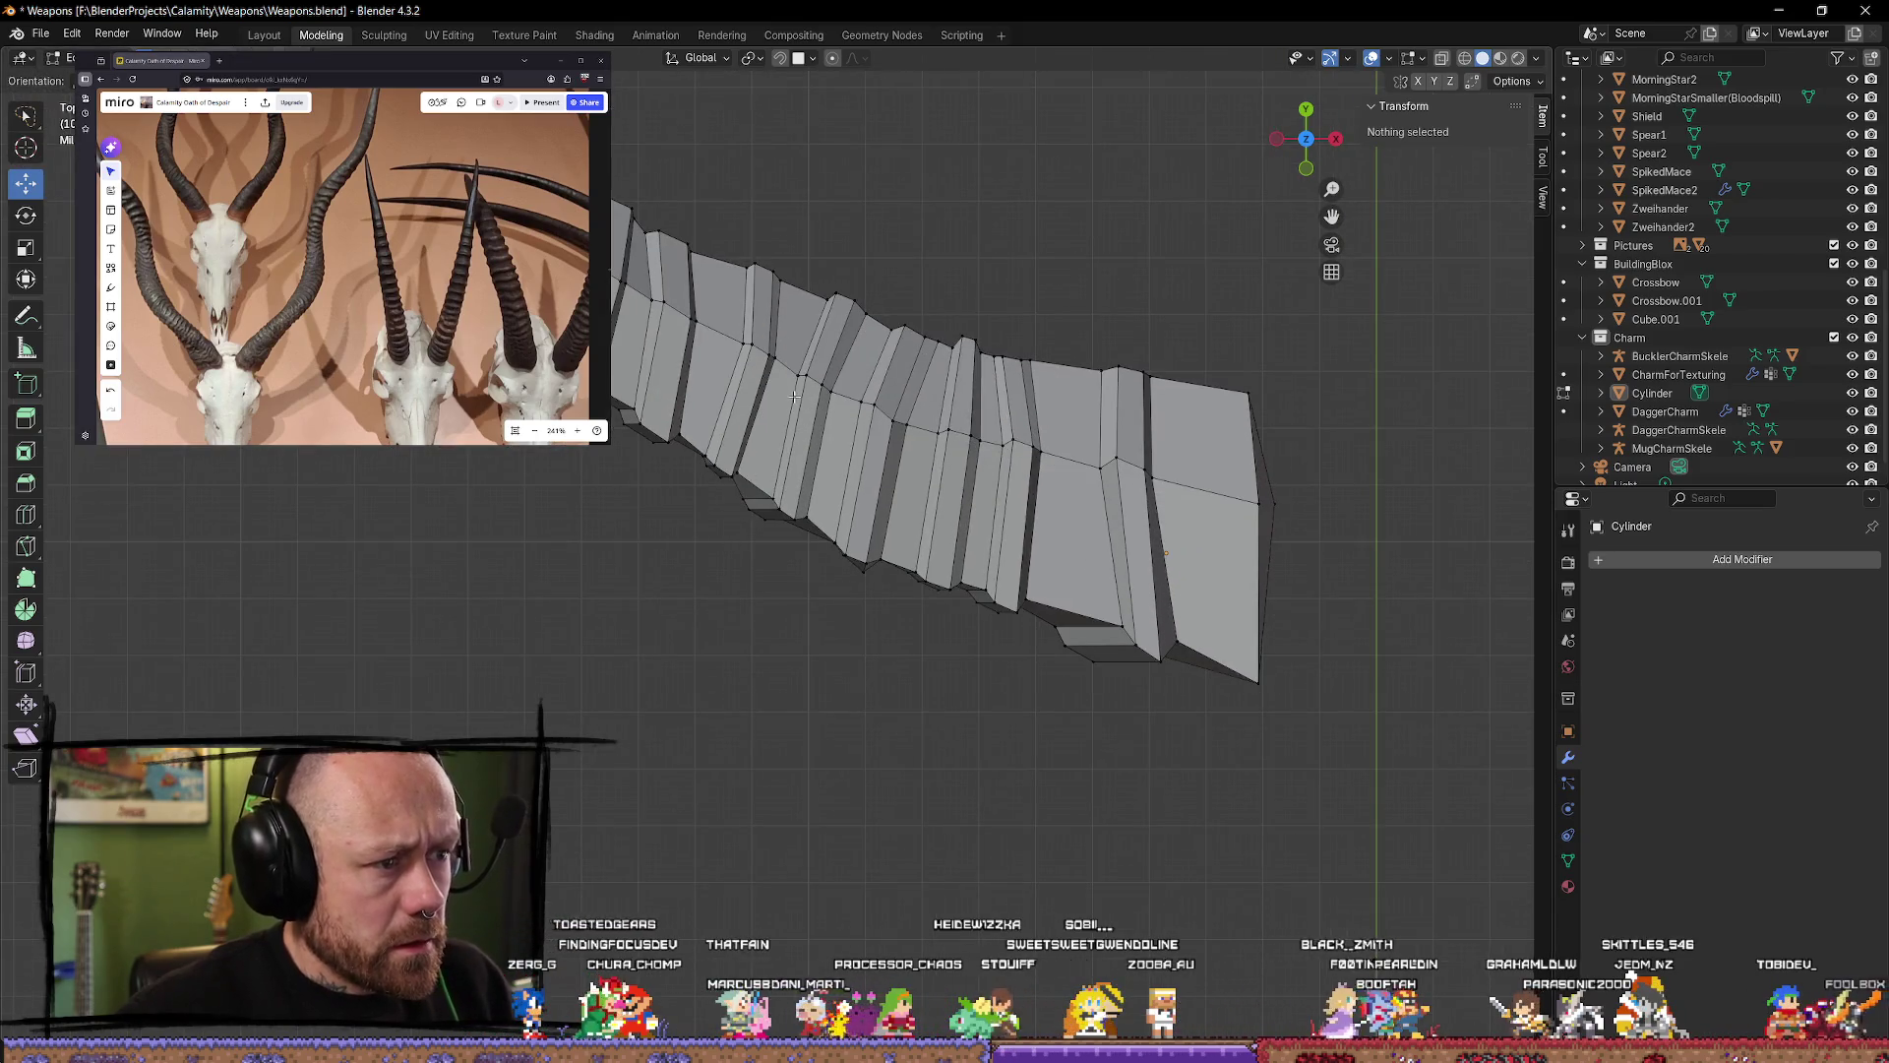
alt+click(794, 414)
alt+shift+click(832, 428)
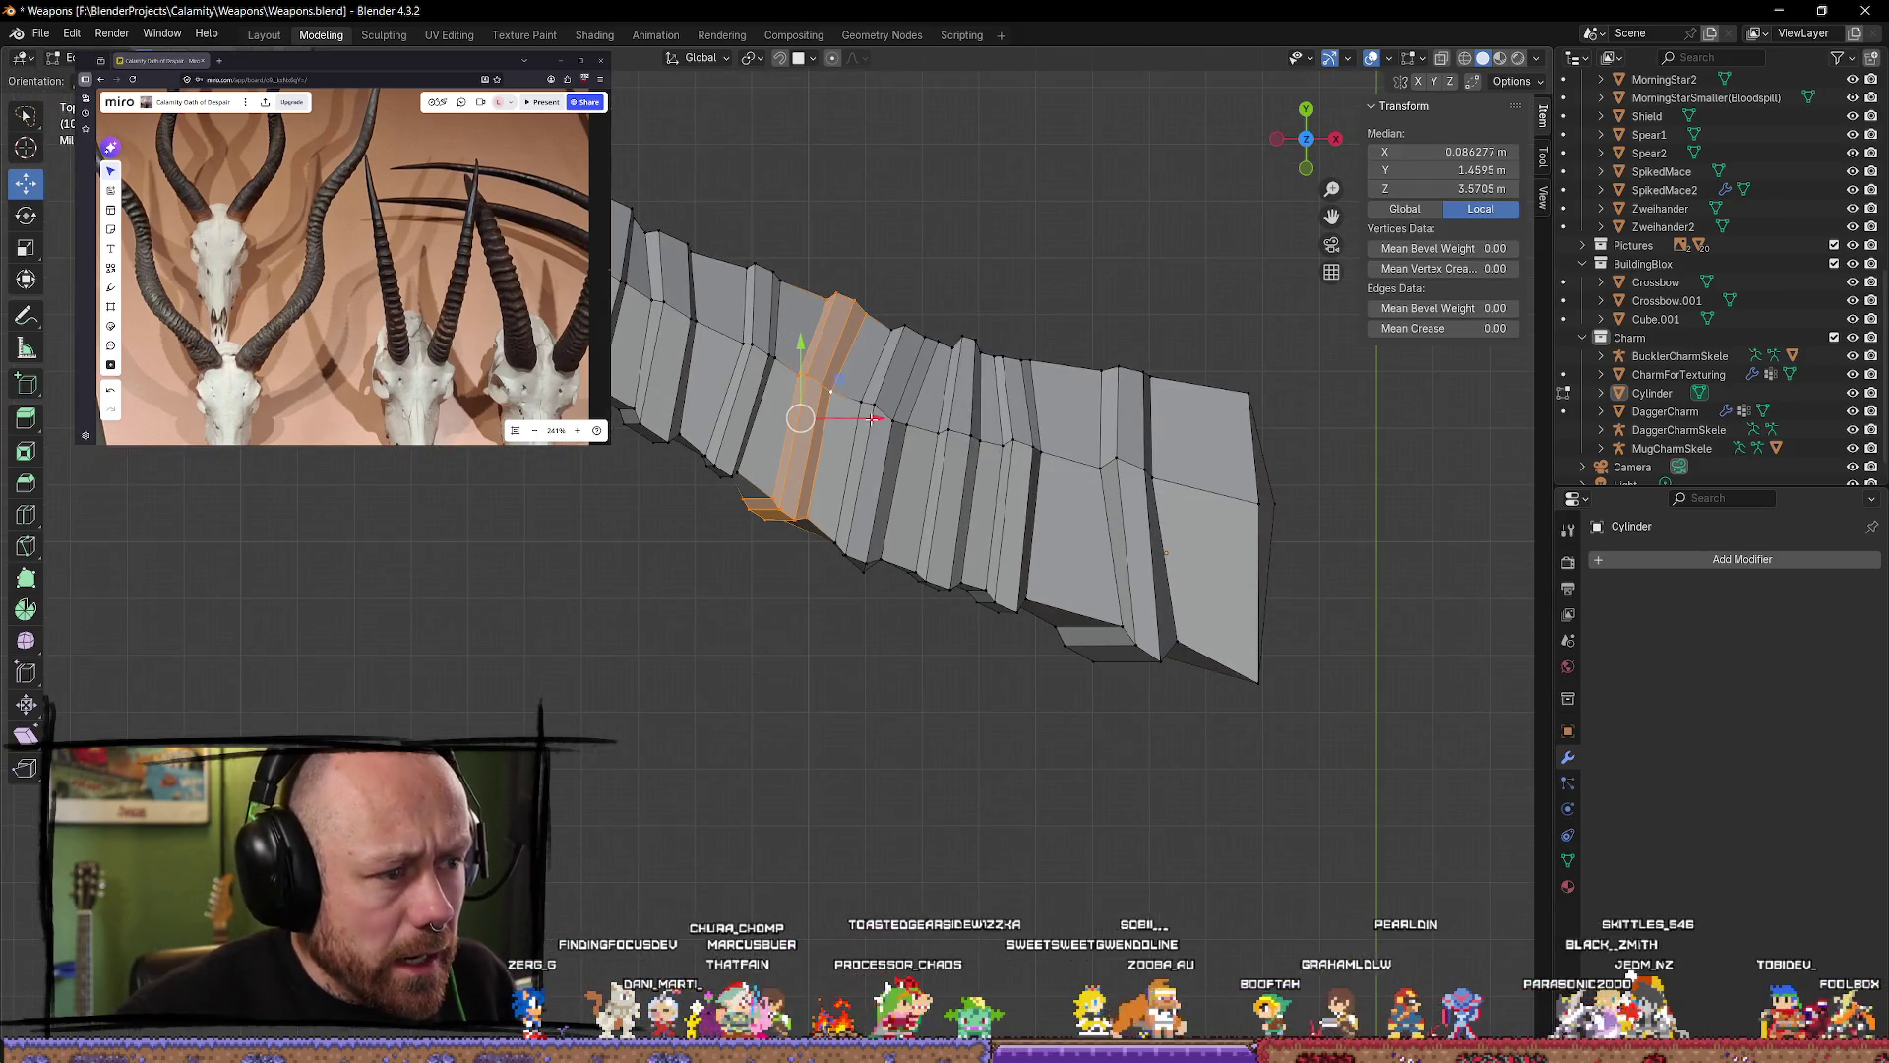
drag(866, 421, 881, 422)
drag(809, 344, 809, 356)
Step: Select a neighbouring ring band further along and shift it slightly along the limb
alt+click(749, 334)
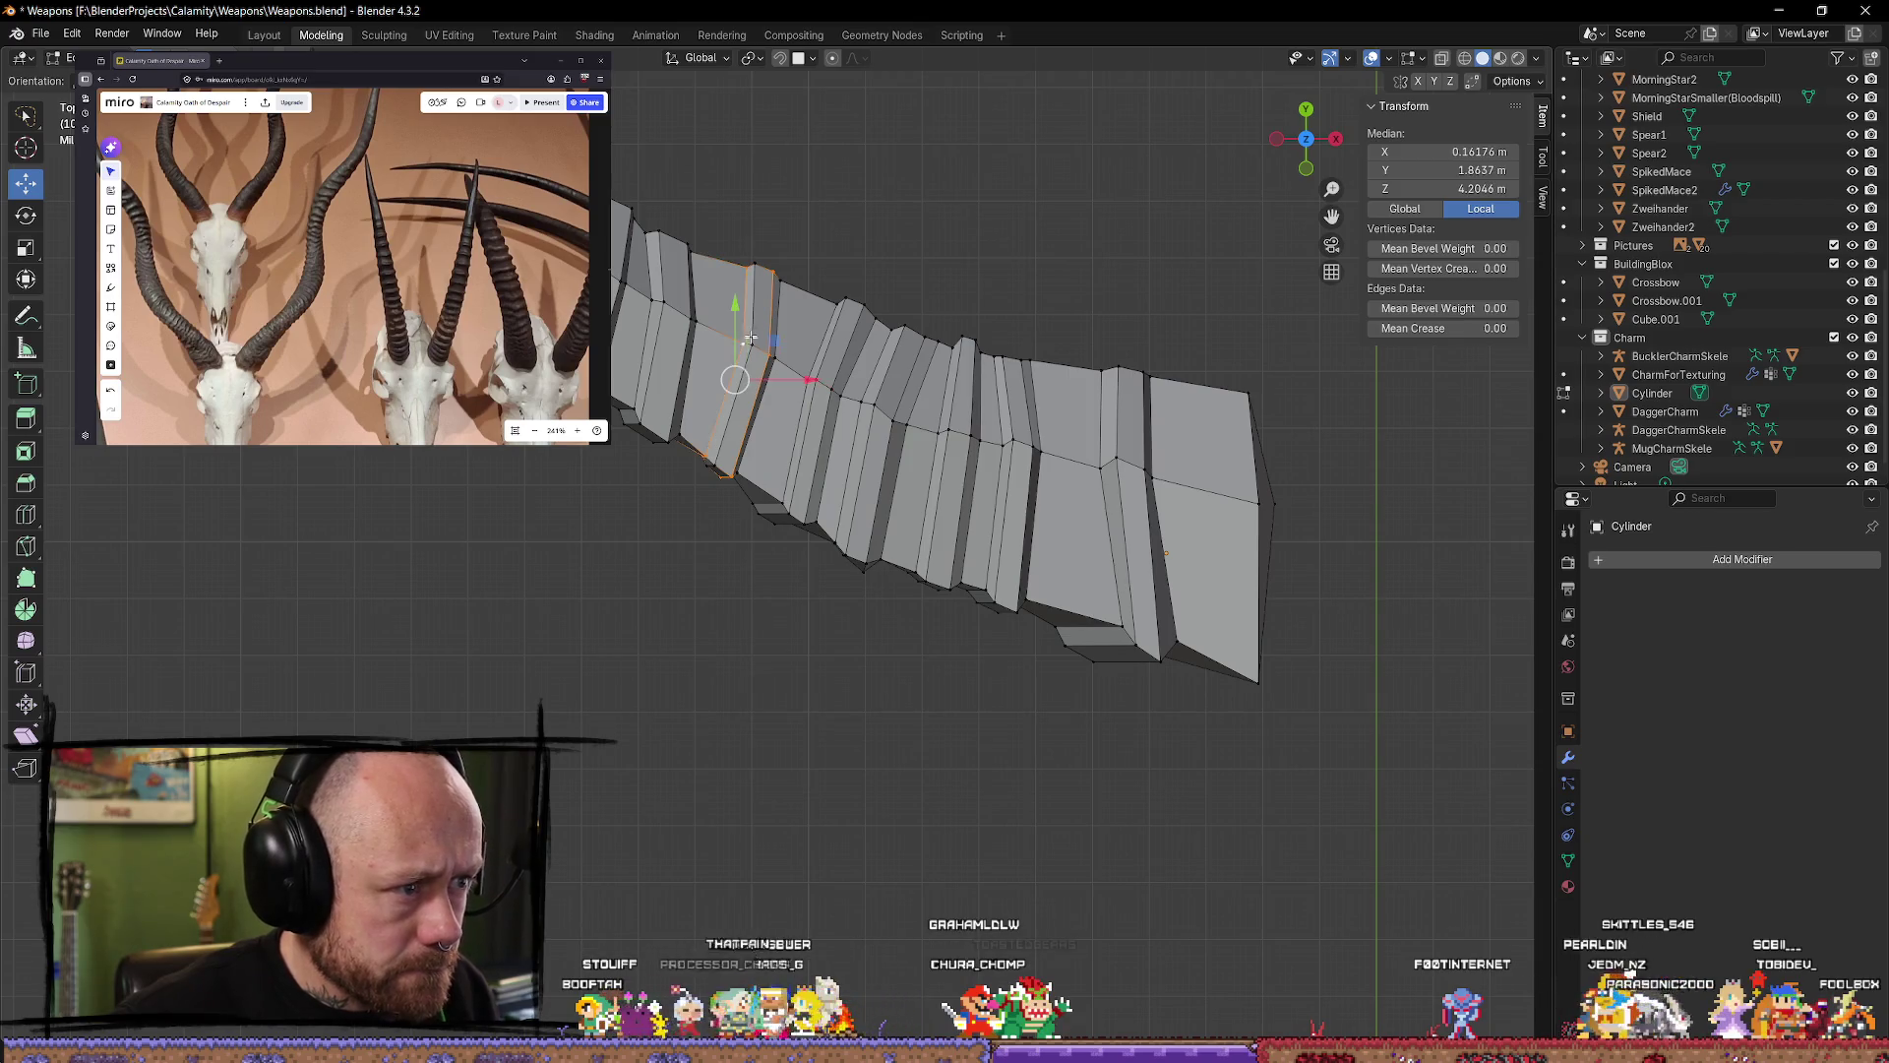
alt+shift+click(763, 343)
drag(808, 379, 766, 358)
mouse_move(767, 358)
middle_down()
mouse_move(727, 656)
mouse_move(817, 633)
mouse_move(1059, 654)
mouse_move(848, 645)
middle_up()
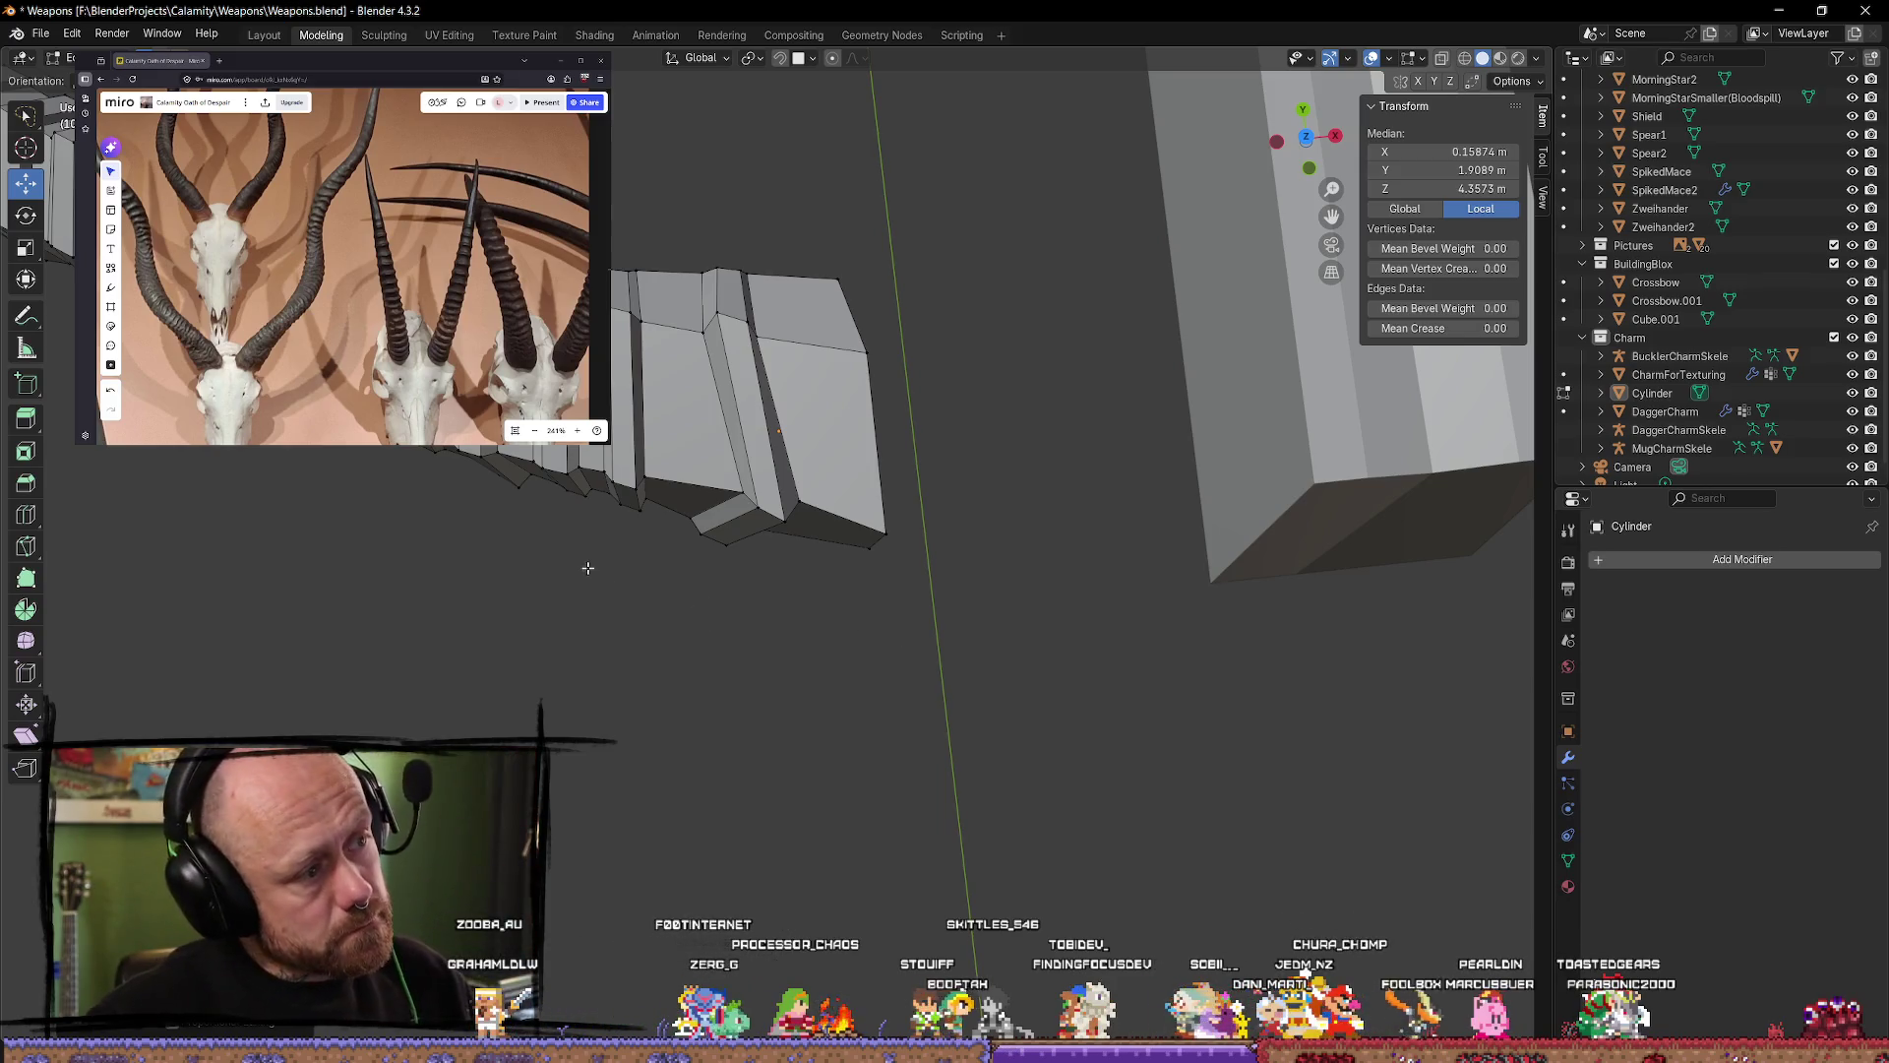
shift+middle_drag(586, 565, 739, 582)
Step: Select a ring band near the limb's end, inspect it, then clear the selection with Alt+A
click(825, 517)
key(ctrl+z)
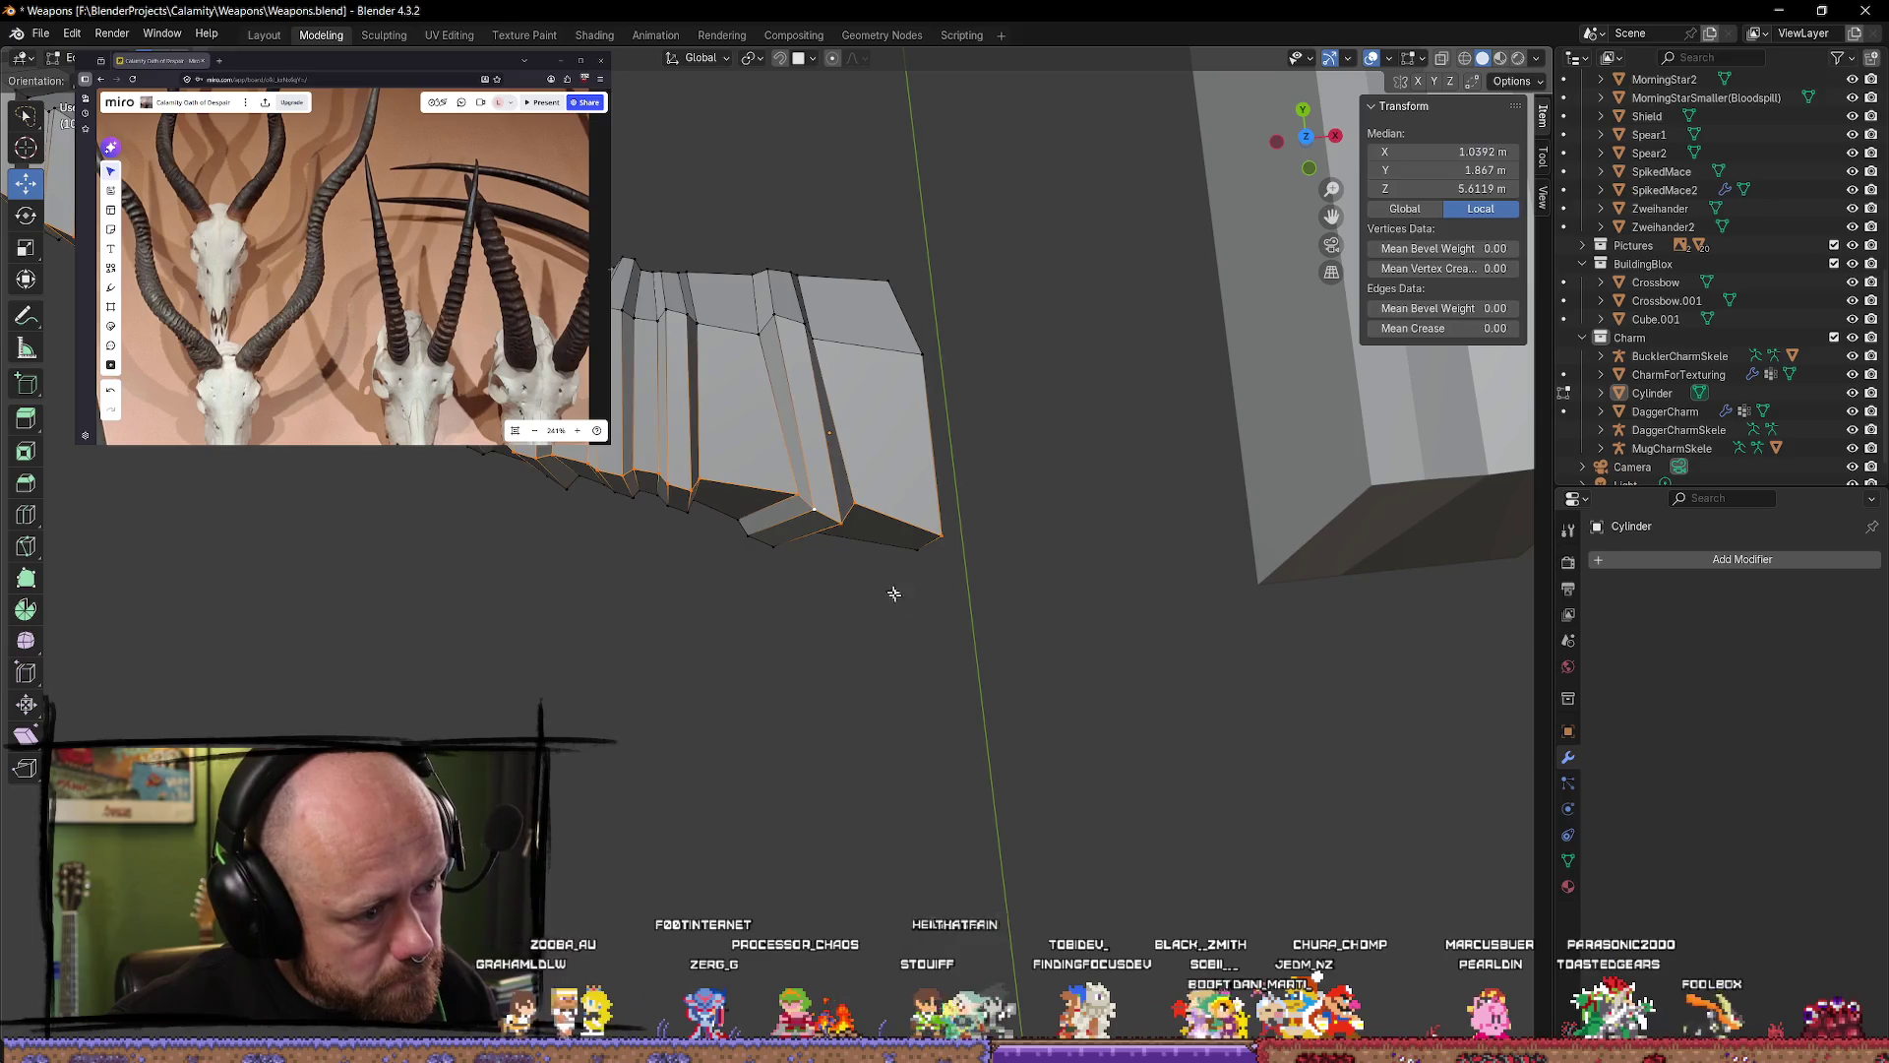
click(906, 582)
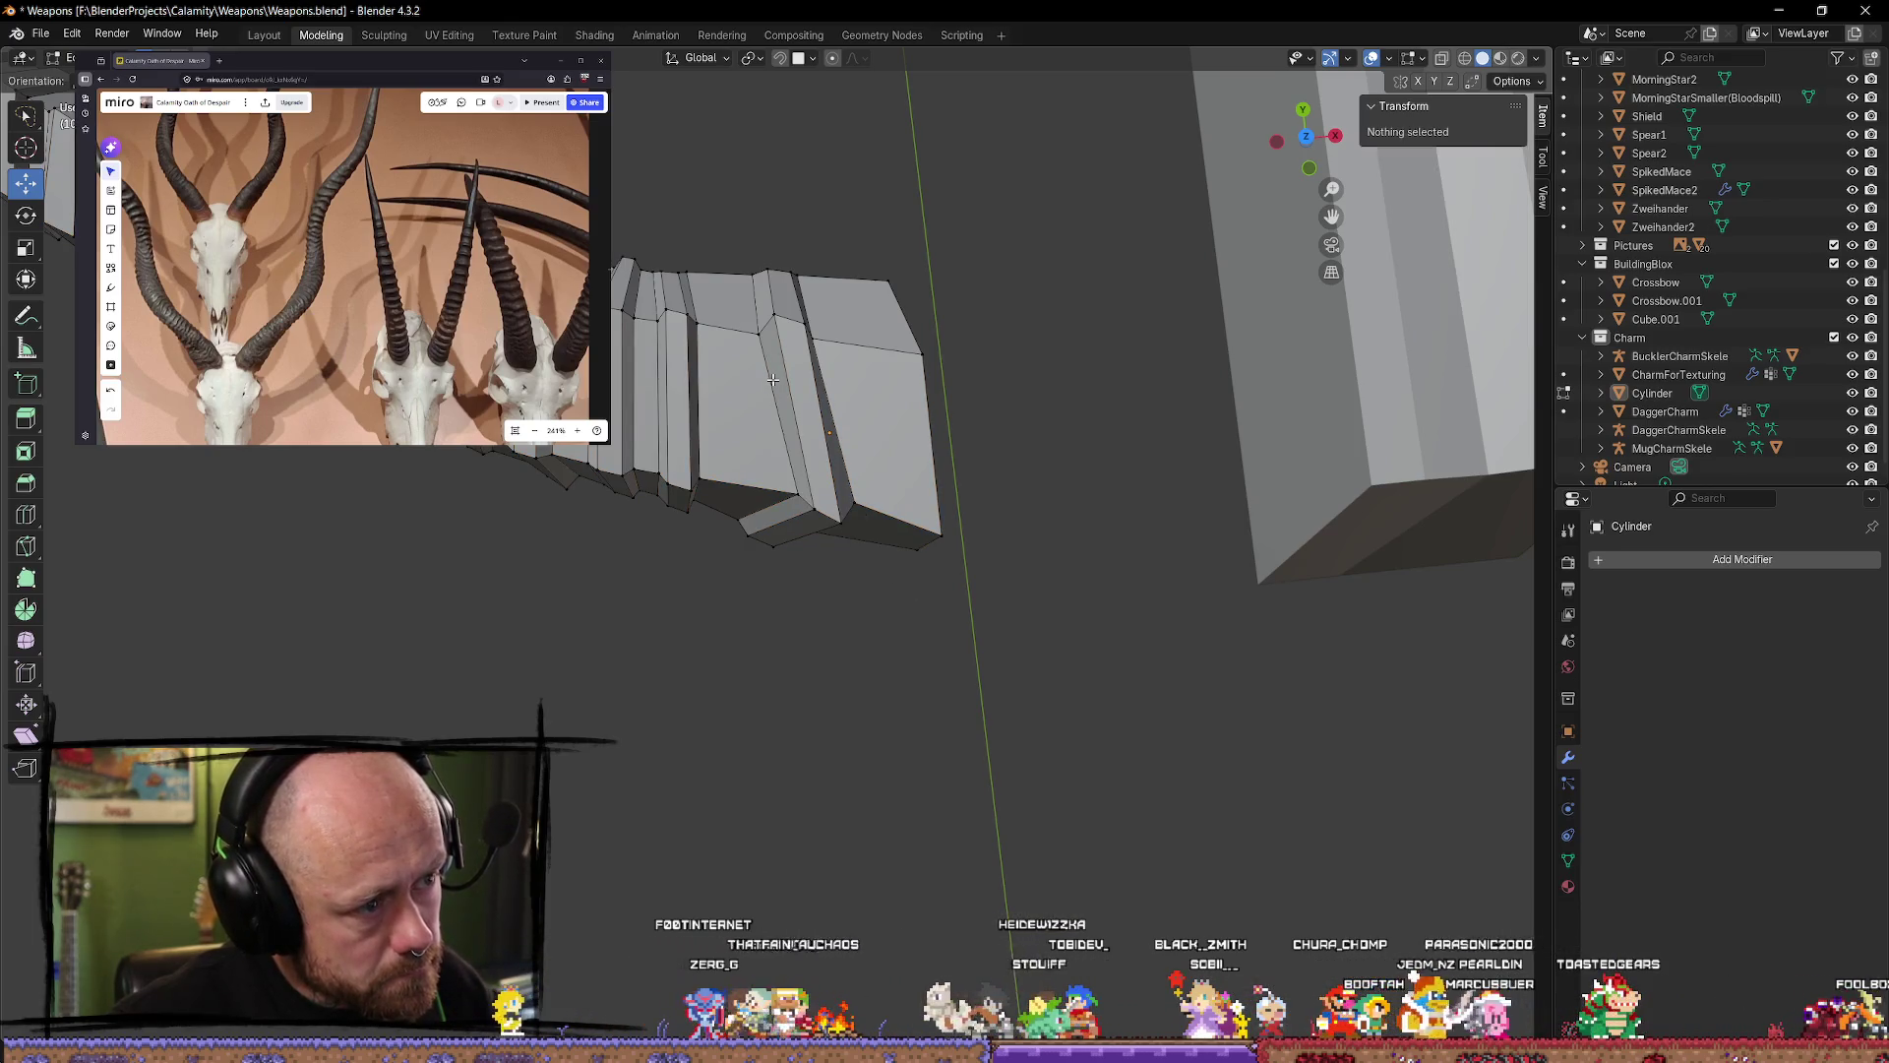
click(776, 378)
alt+click(788, 372)
alt+shift+click(821, 384)
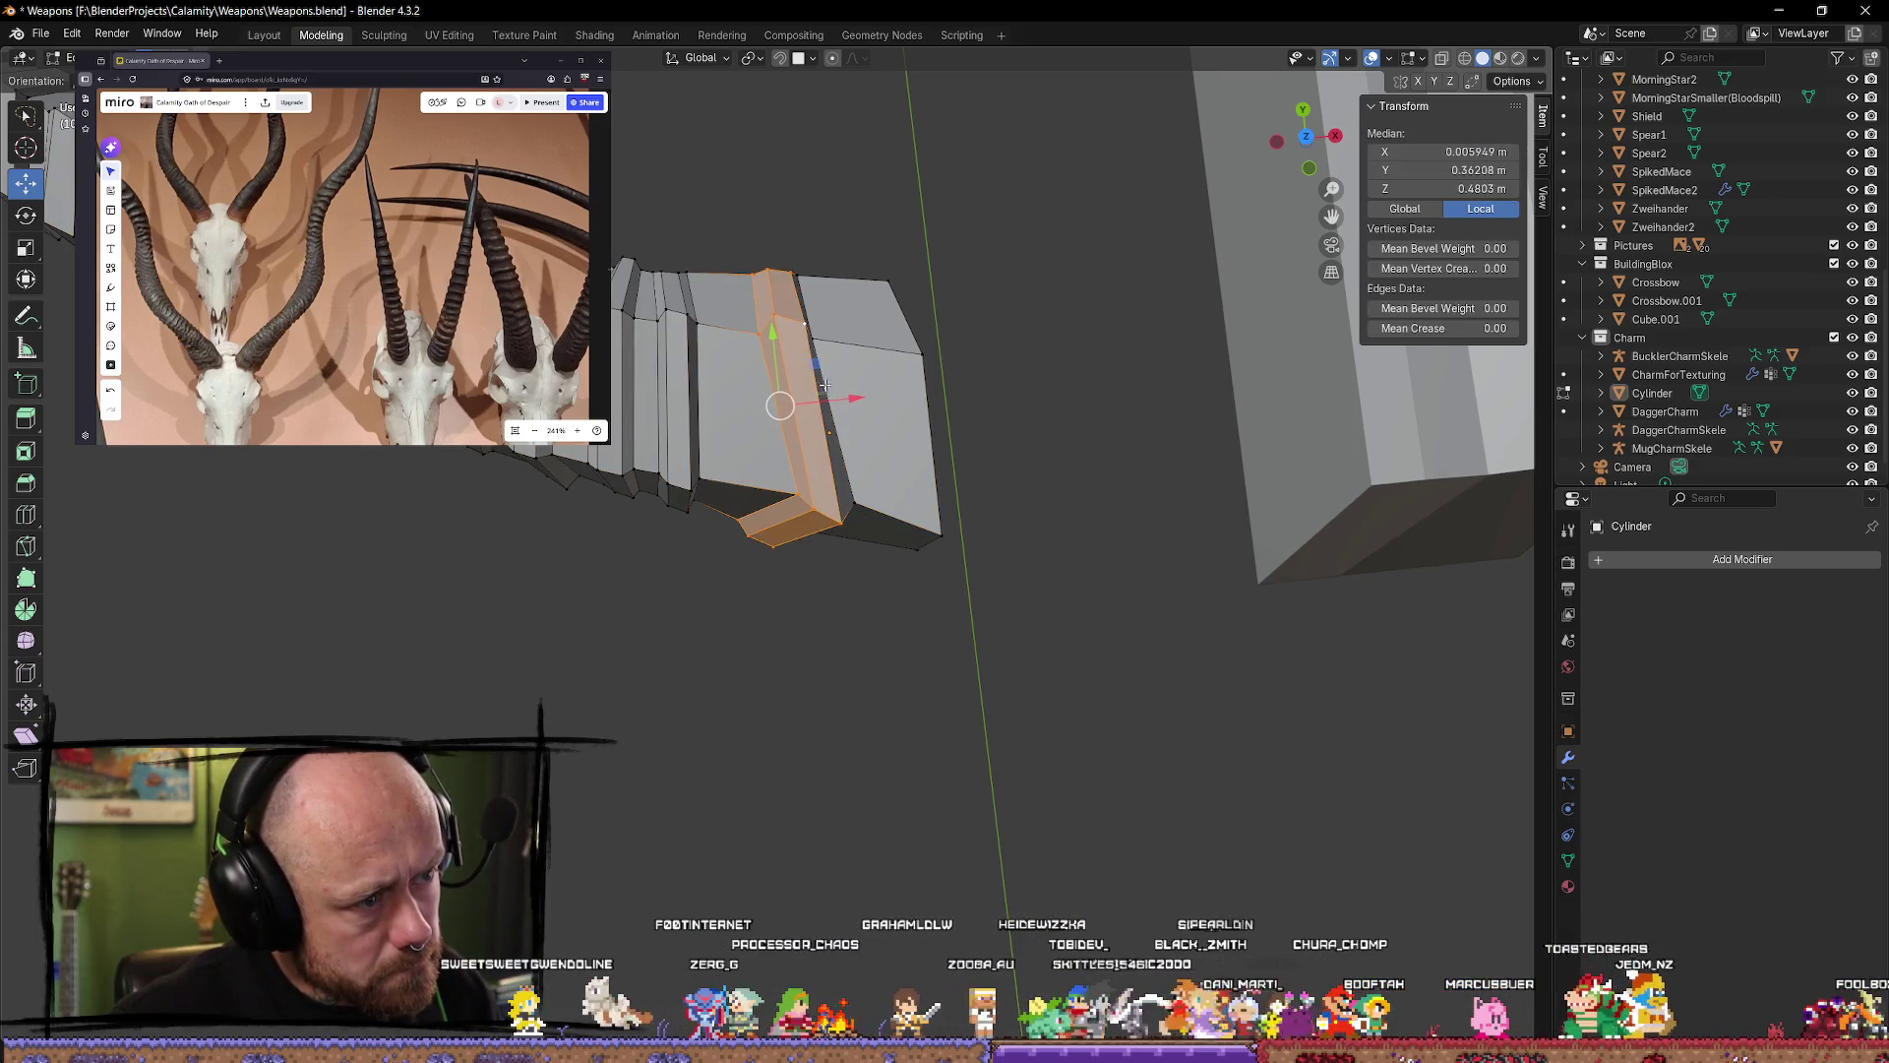
scroll(836, 463, down, 5)
middle_drag(827, 482, 748, 530)
key(alt+a)
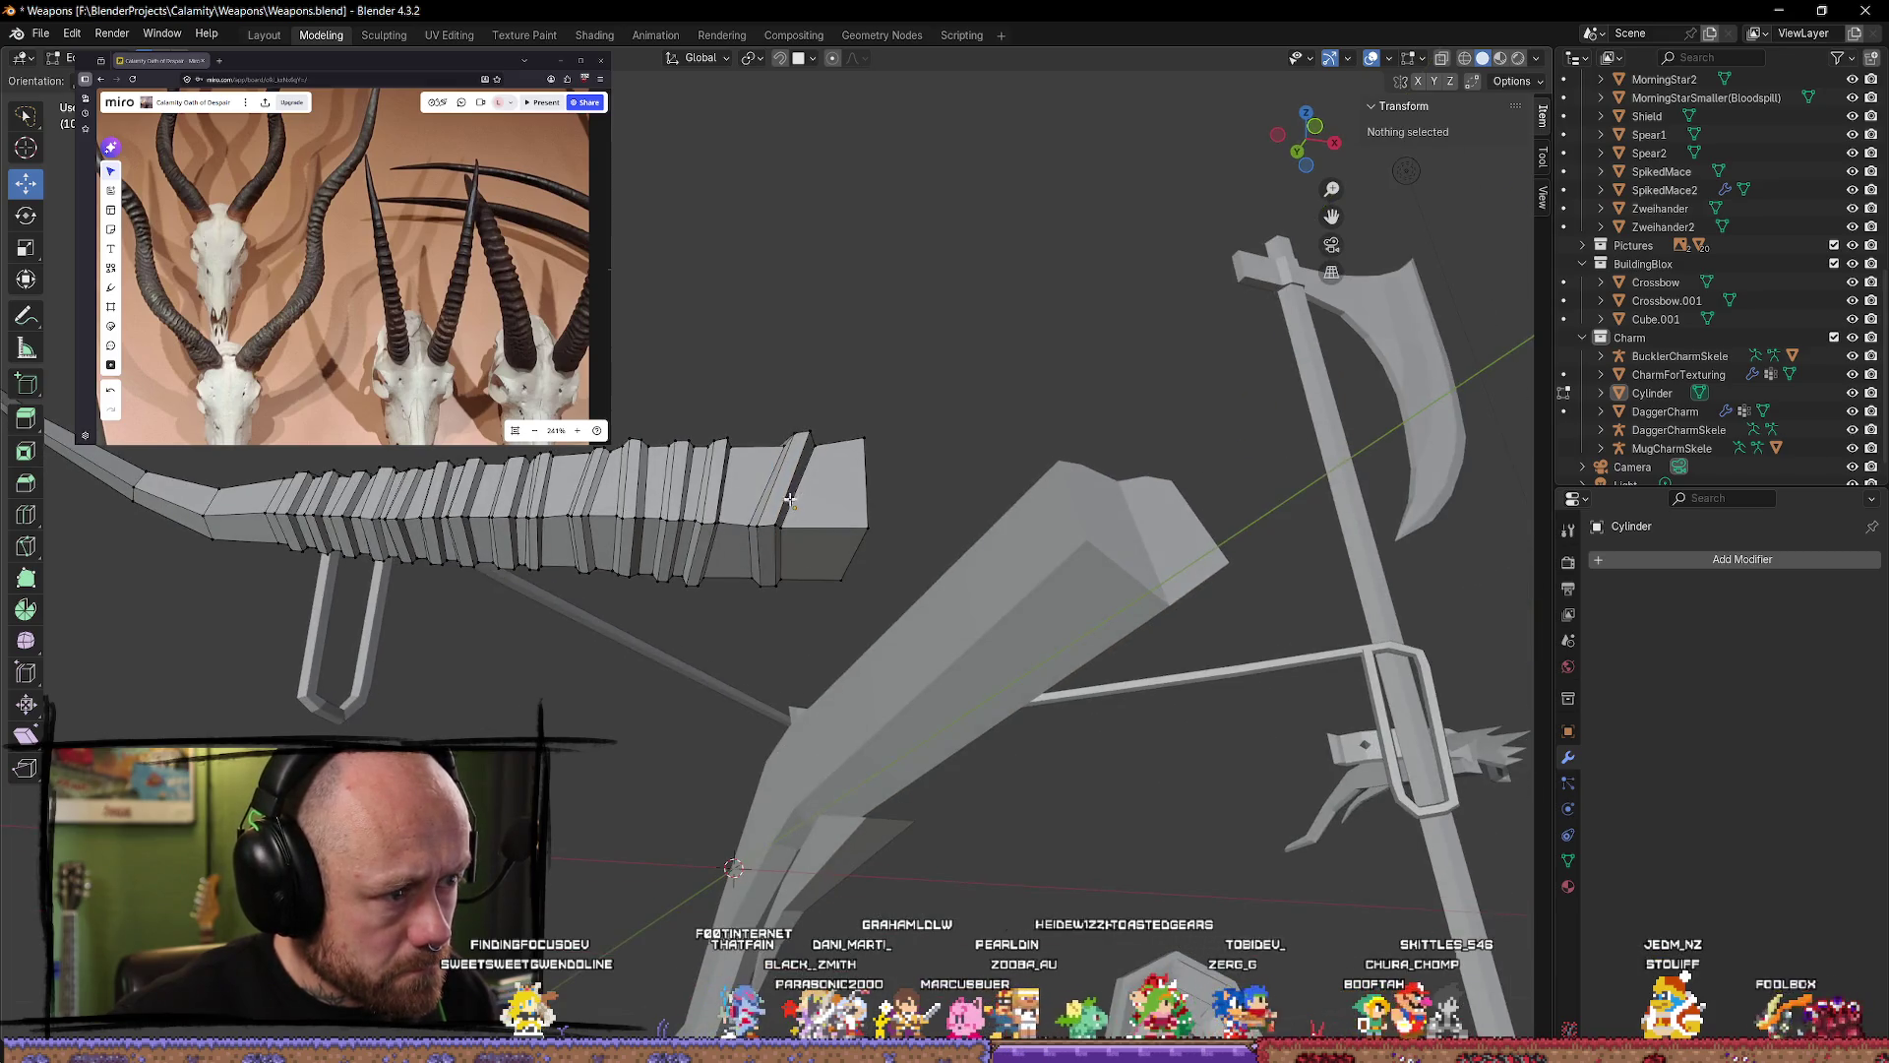
Step: Orbit around a corner vertex of the limb toward the handle, then return to Object Mode
click(840, 580)
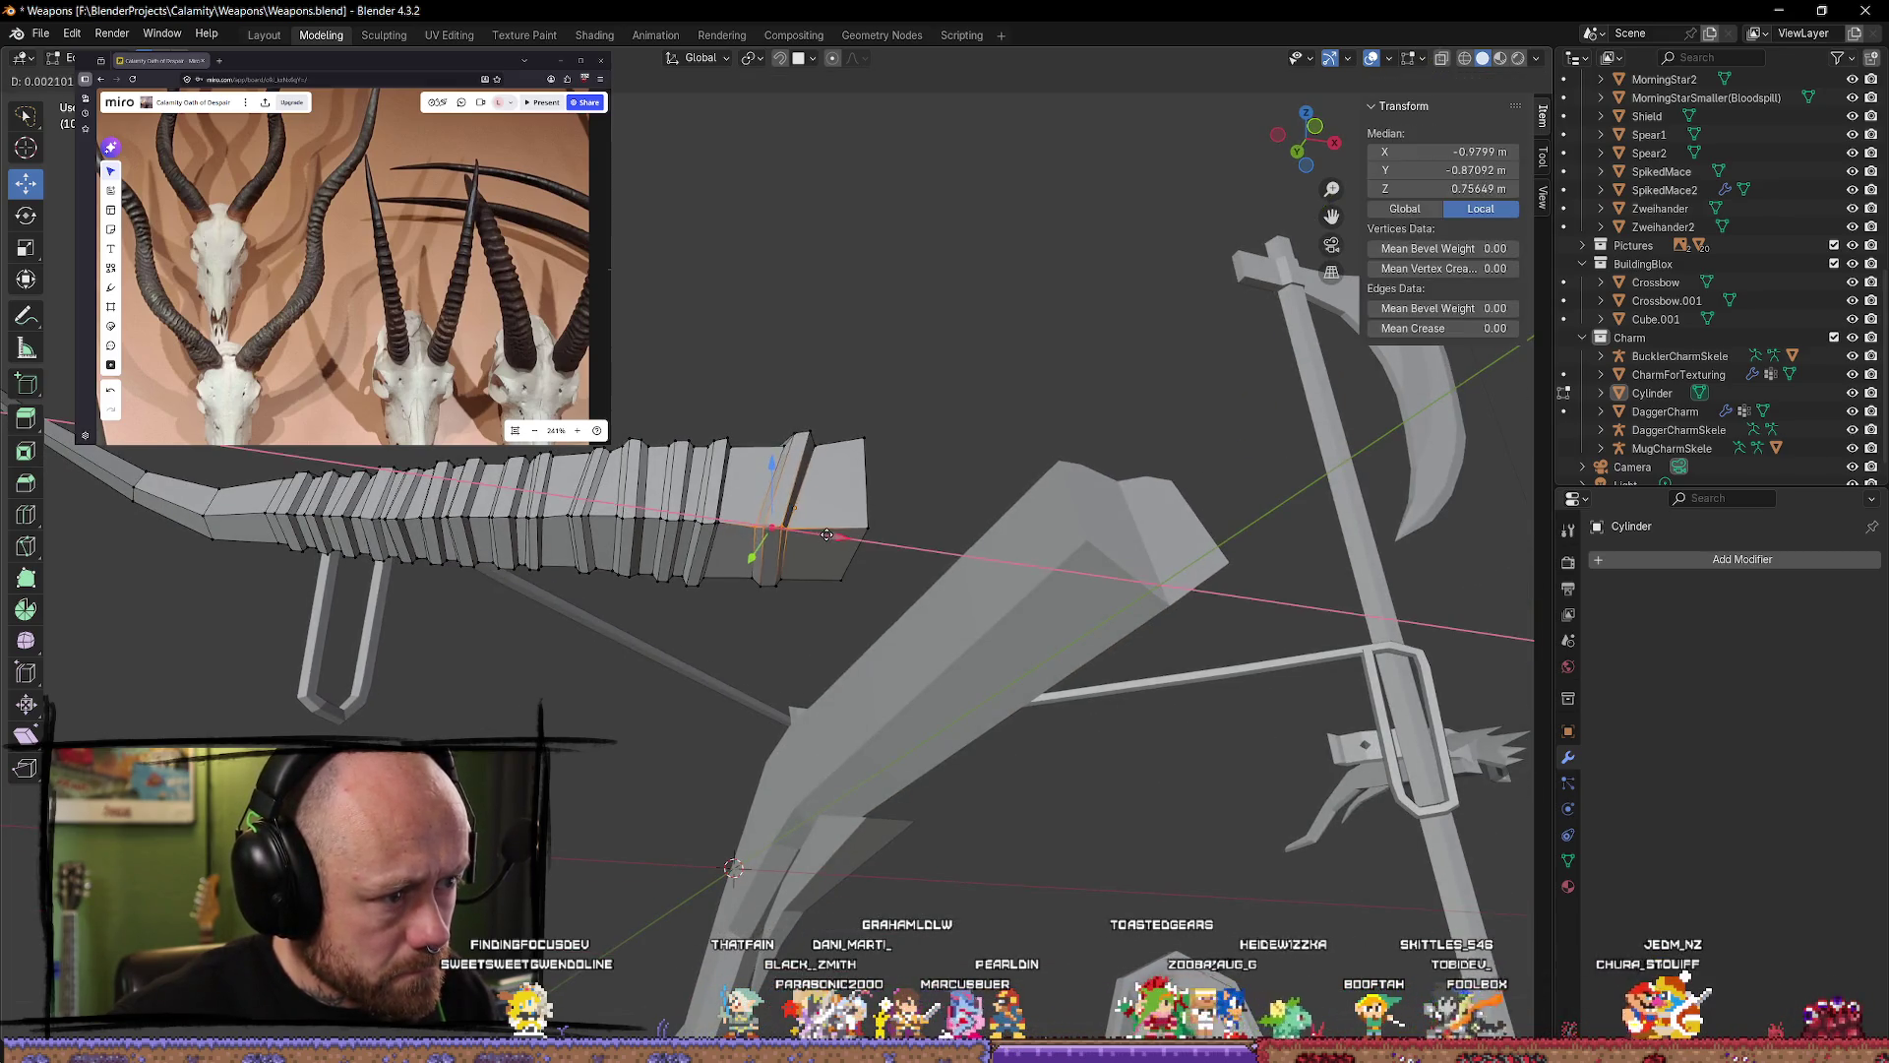
mouse_move(823, 629)
middle_down()
mouse_move(801, 717)
mouse_move(636, 850)
mouse_move(595, 930)
middle_up()
mouse_move(807, 621)
middle_down()
mouse_move(1029, 740)
mouse_move(1045, 711)
middle_up()
scroll(1044, 713, down, 2)
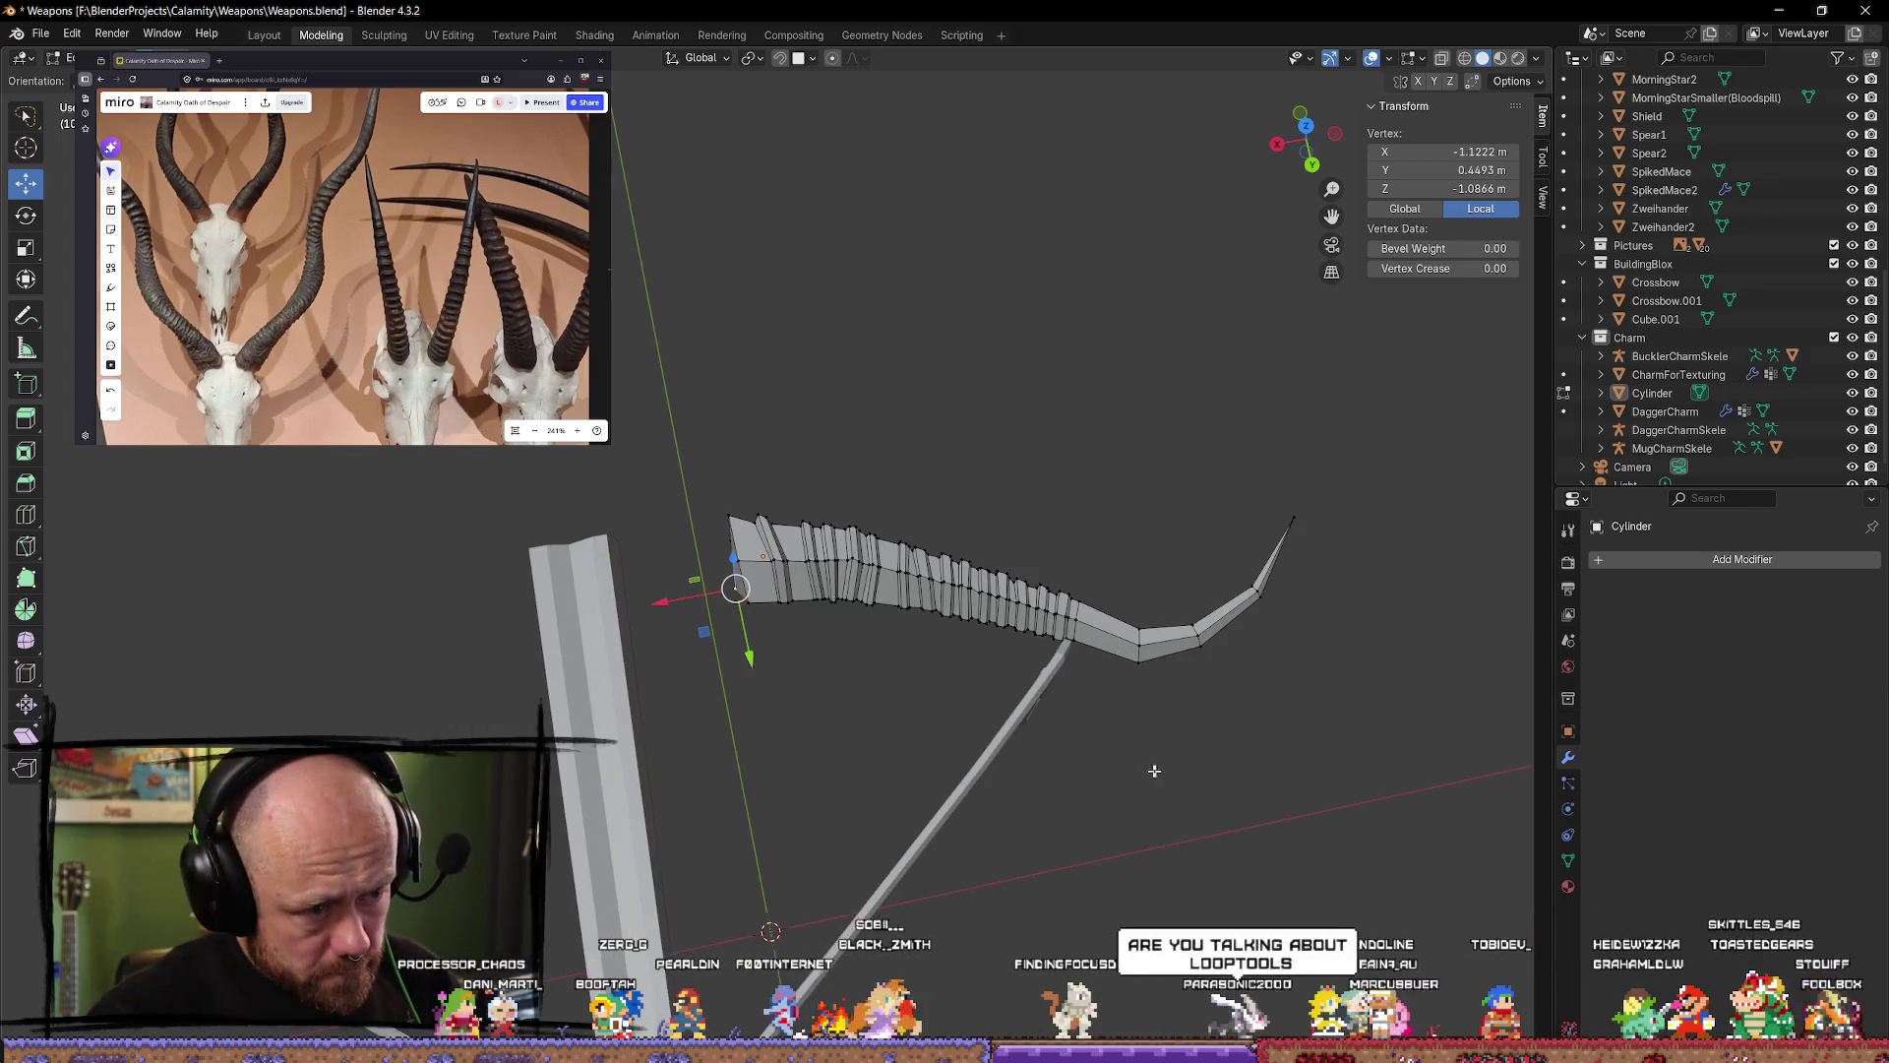
key(Tab)
Step: Orbit the crossbow, snap to an orthographic axis view and pan along the horn limb
mouse_move(1148, 759)
middle_down()
mouse_move(1138, 548)
mouse_move(1125, 582)
mouse_move(1009, 661)
middle_up()
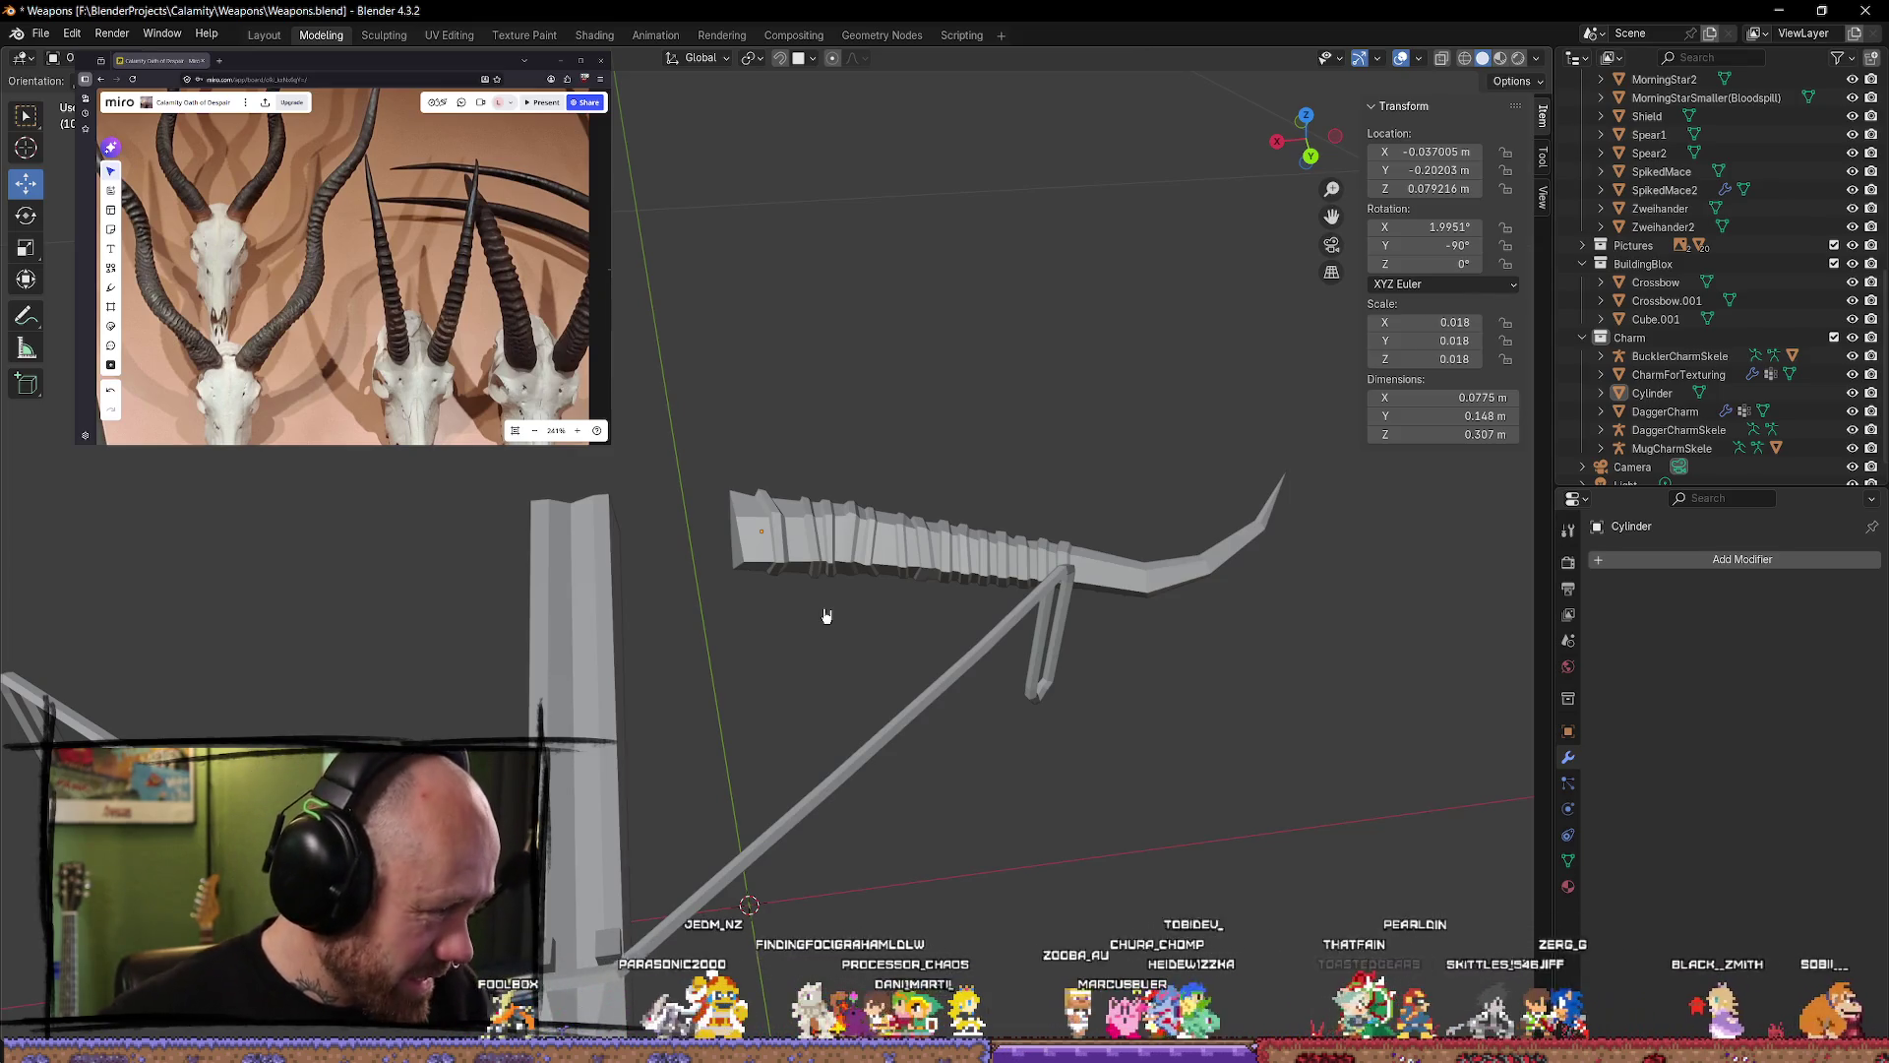
mouse_move(988, 418)
middle_down()
mouse_move(846, 610)
mouse_move(700, 750)
mouse_move(787, 551)
middle_up()
key(ctrl+KP_7)
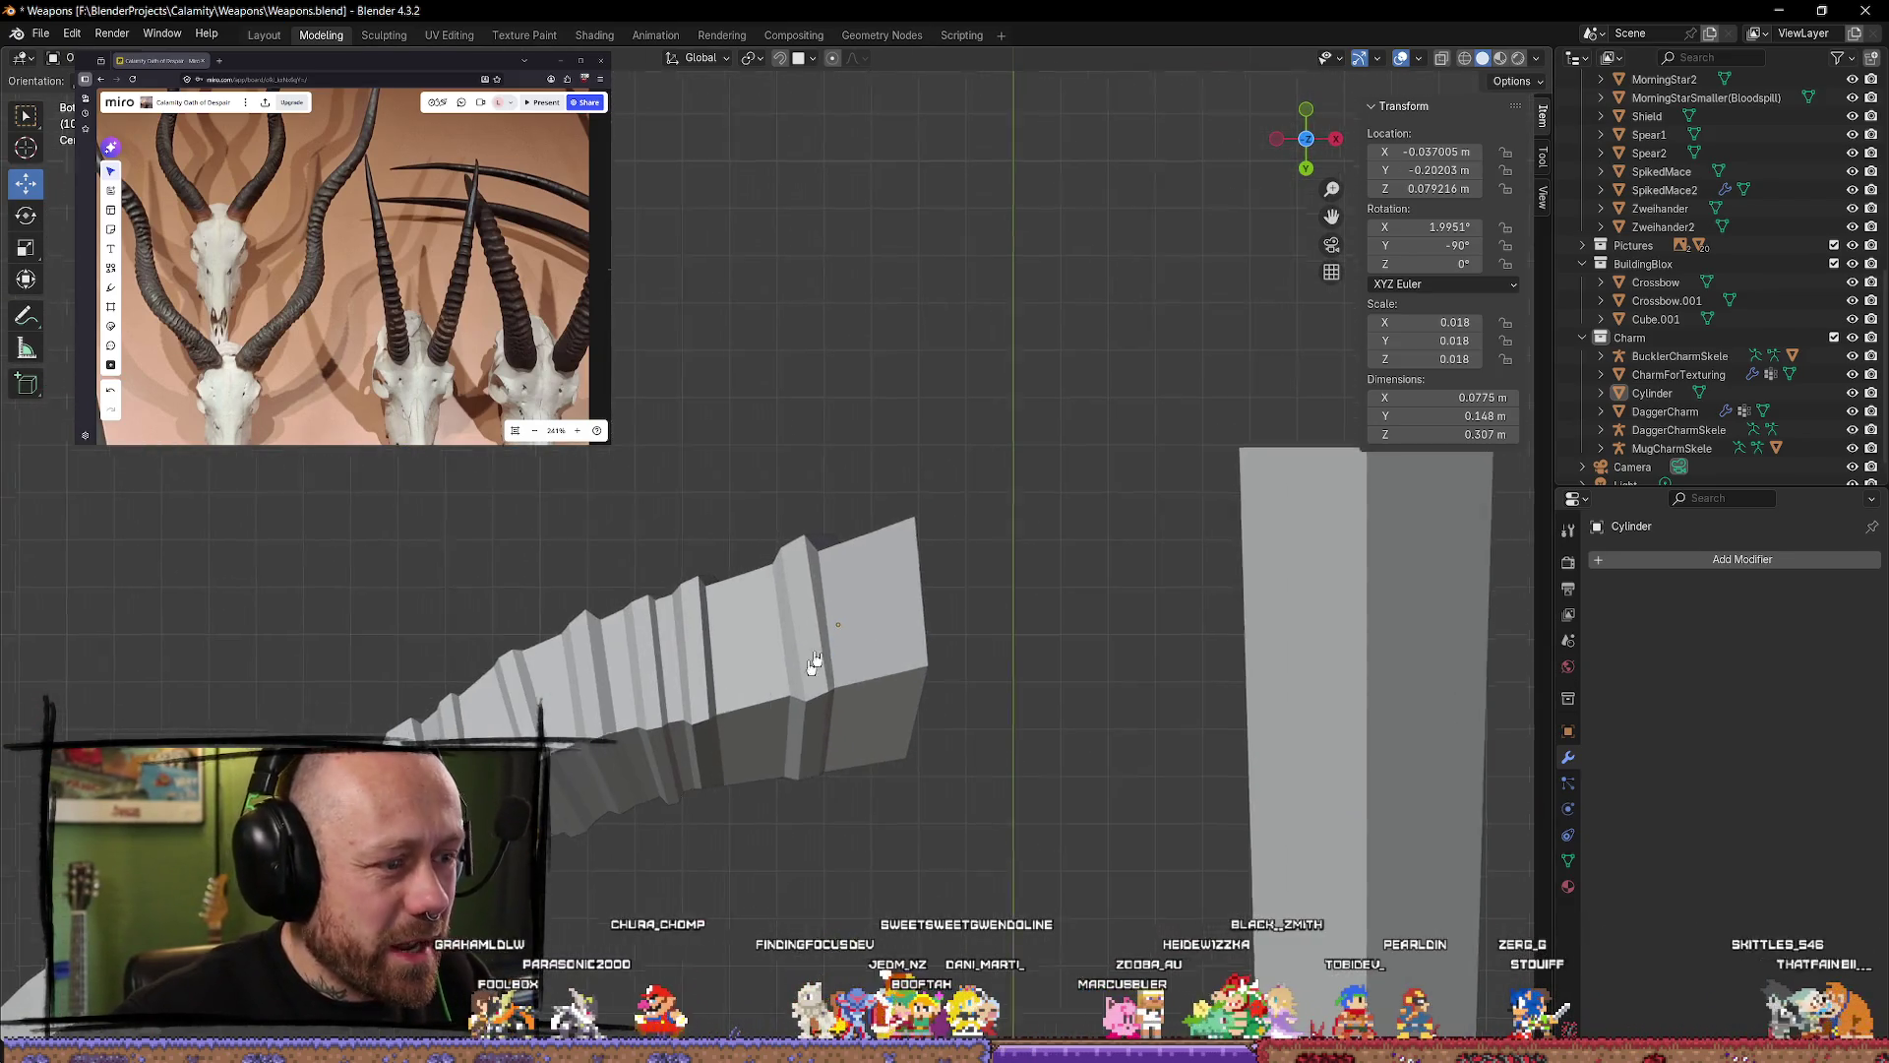
scroll(886, 616, up, 3)
mouse_move(902, 543)
shift+middle_down()
mouse_move(856, 400)
mouse_move(764, 421)
shift+middle_up()
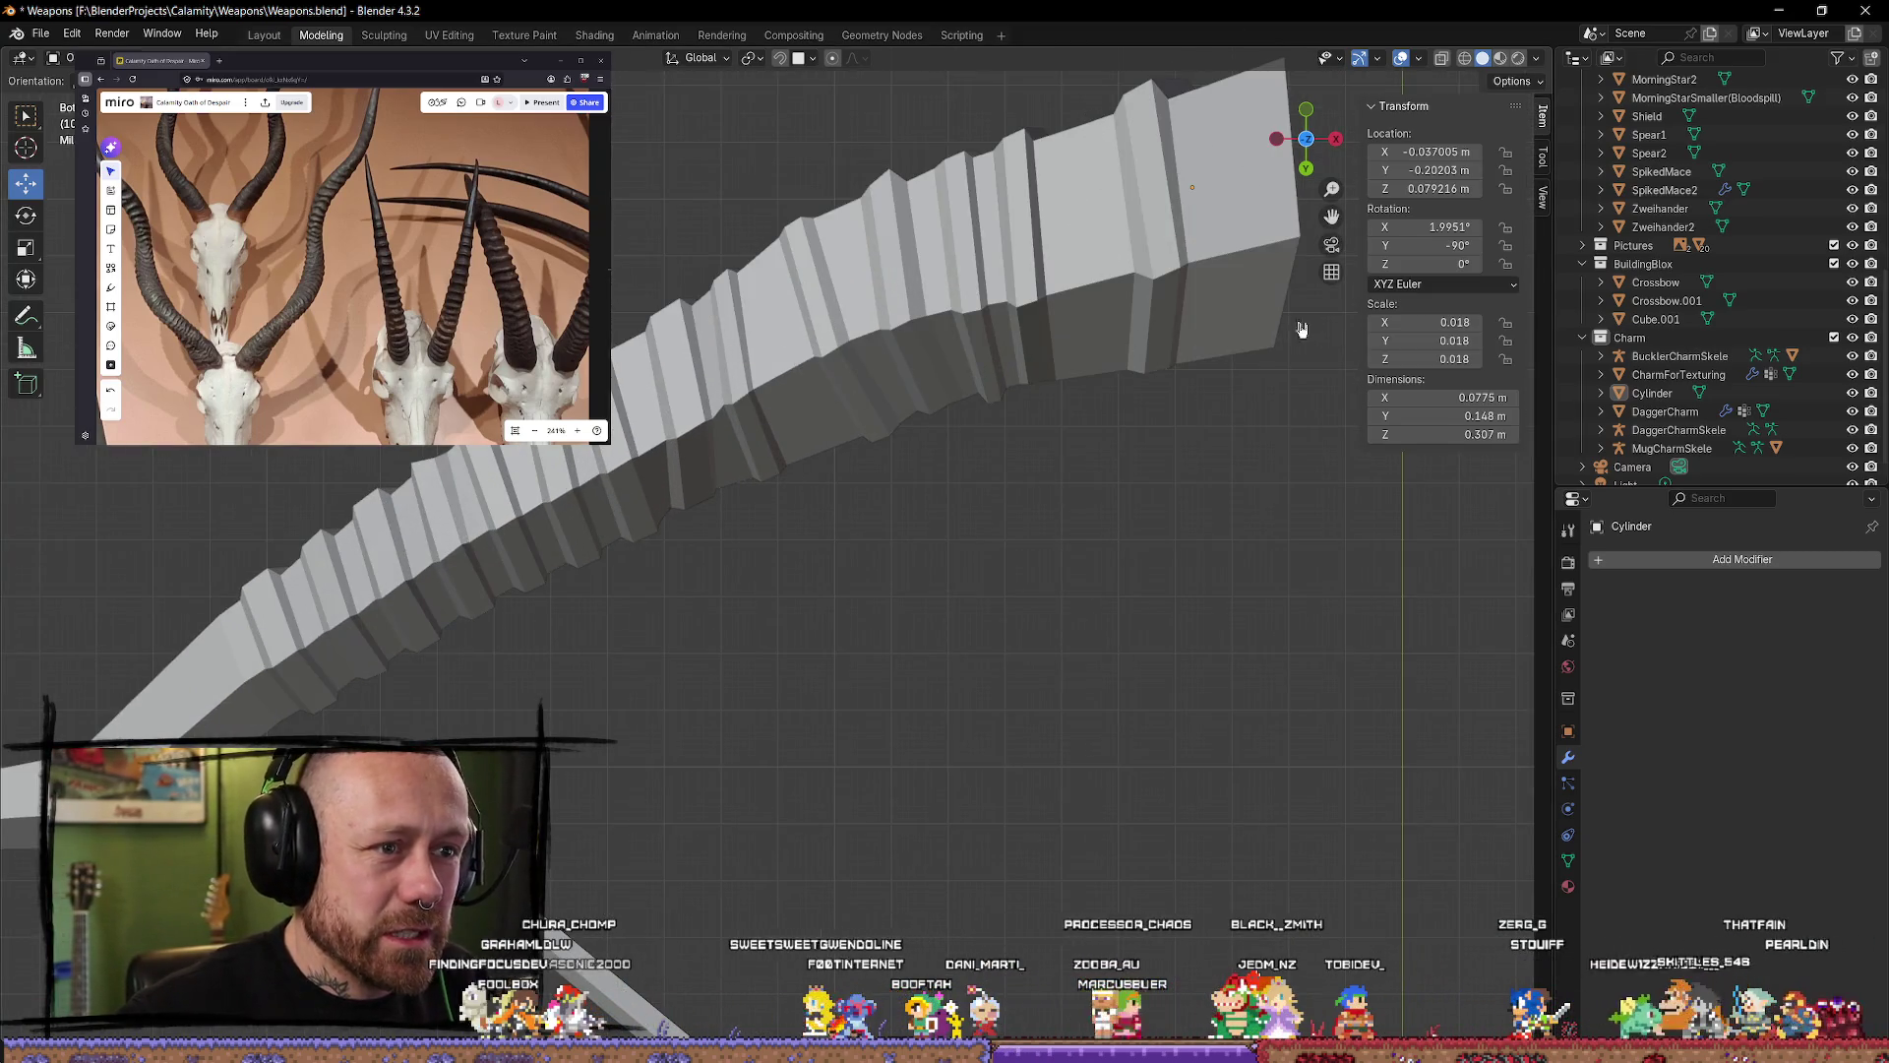
scroll(942, 756, down, 2)
scroll(687, 535, up, 1)
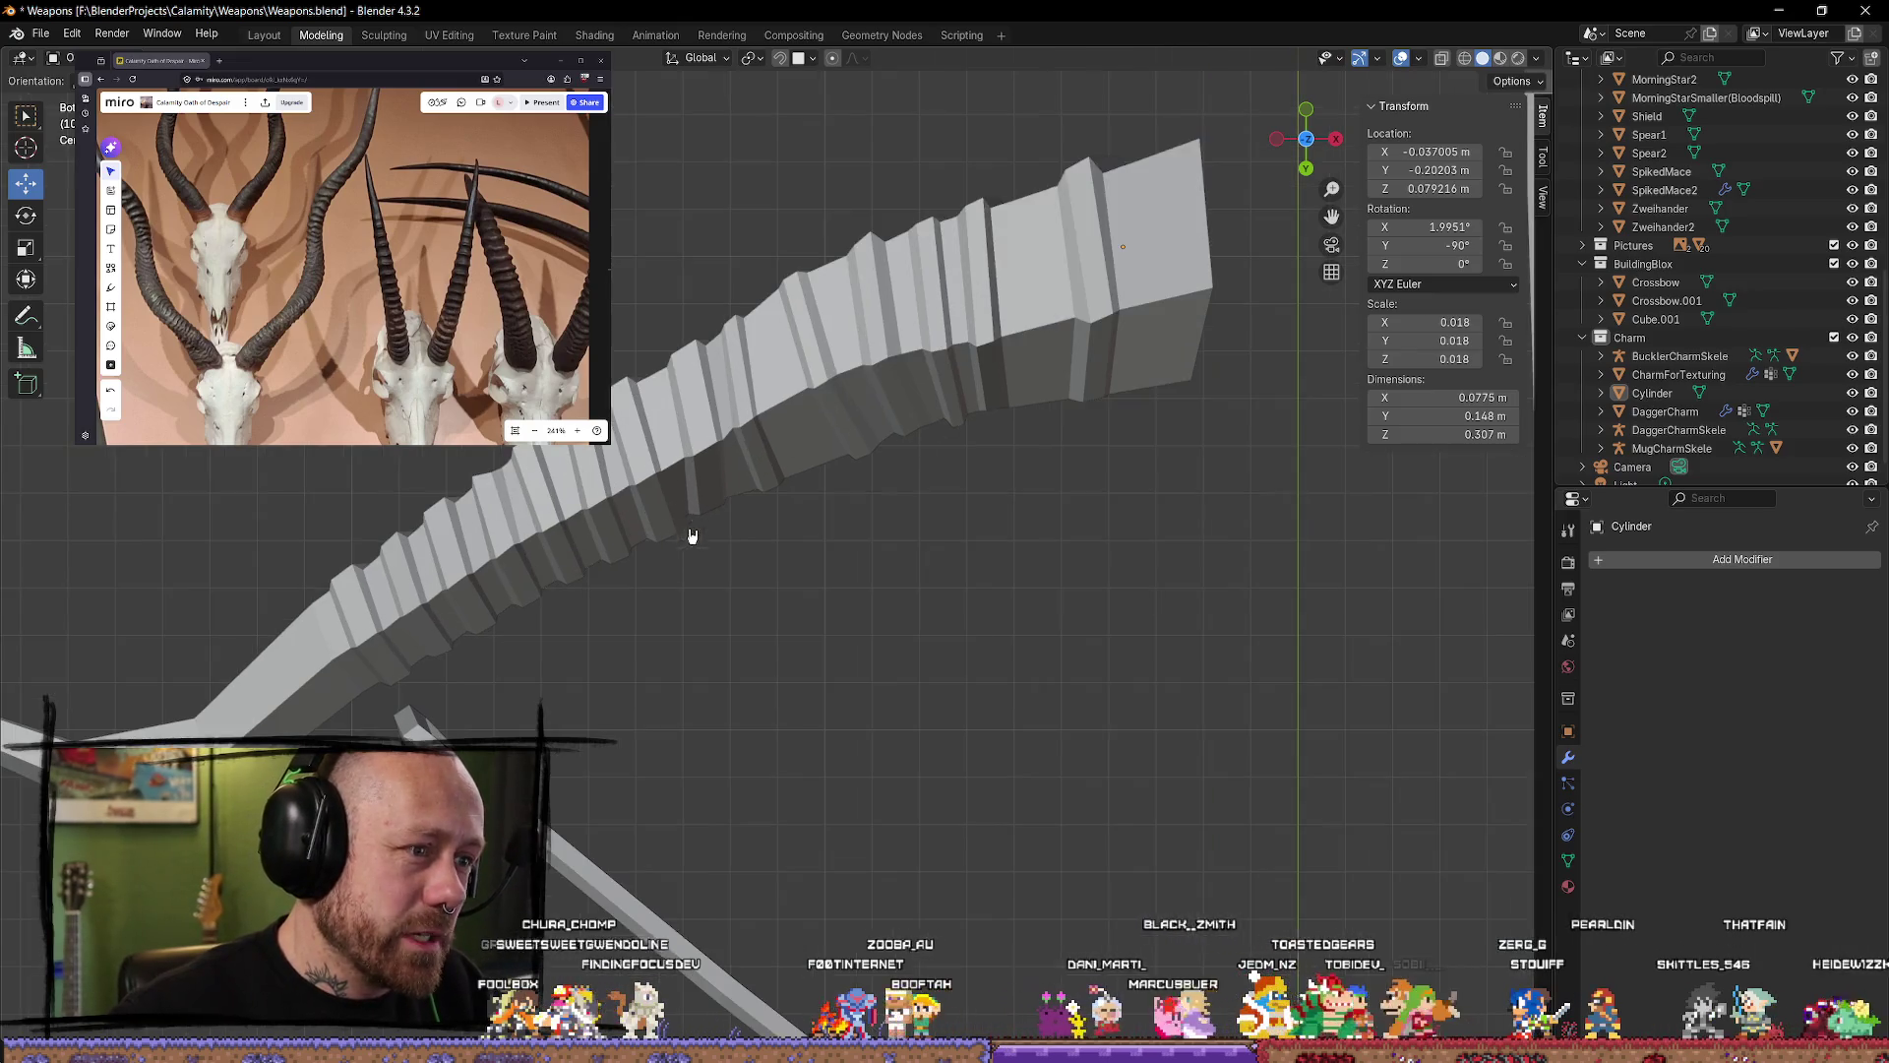
mouse_move(687, 535)
shift+middle_down()
mouse_move(886, 404)
mouse_move(834, 379)
shift+middle_up()
Step: Zoom and orbit to inspect the limb's uneven ridge plates from several sides
scroll(753, 325, down, 2)
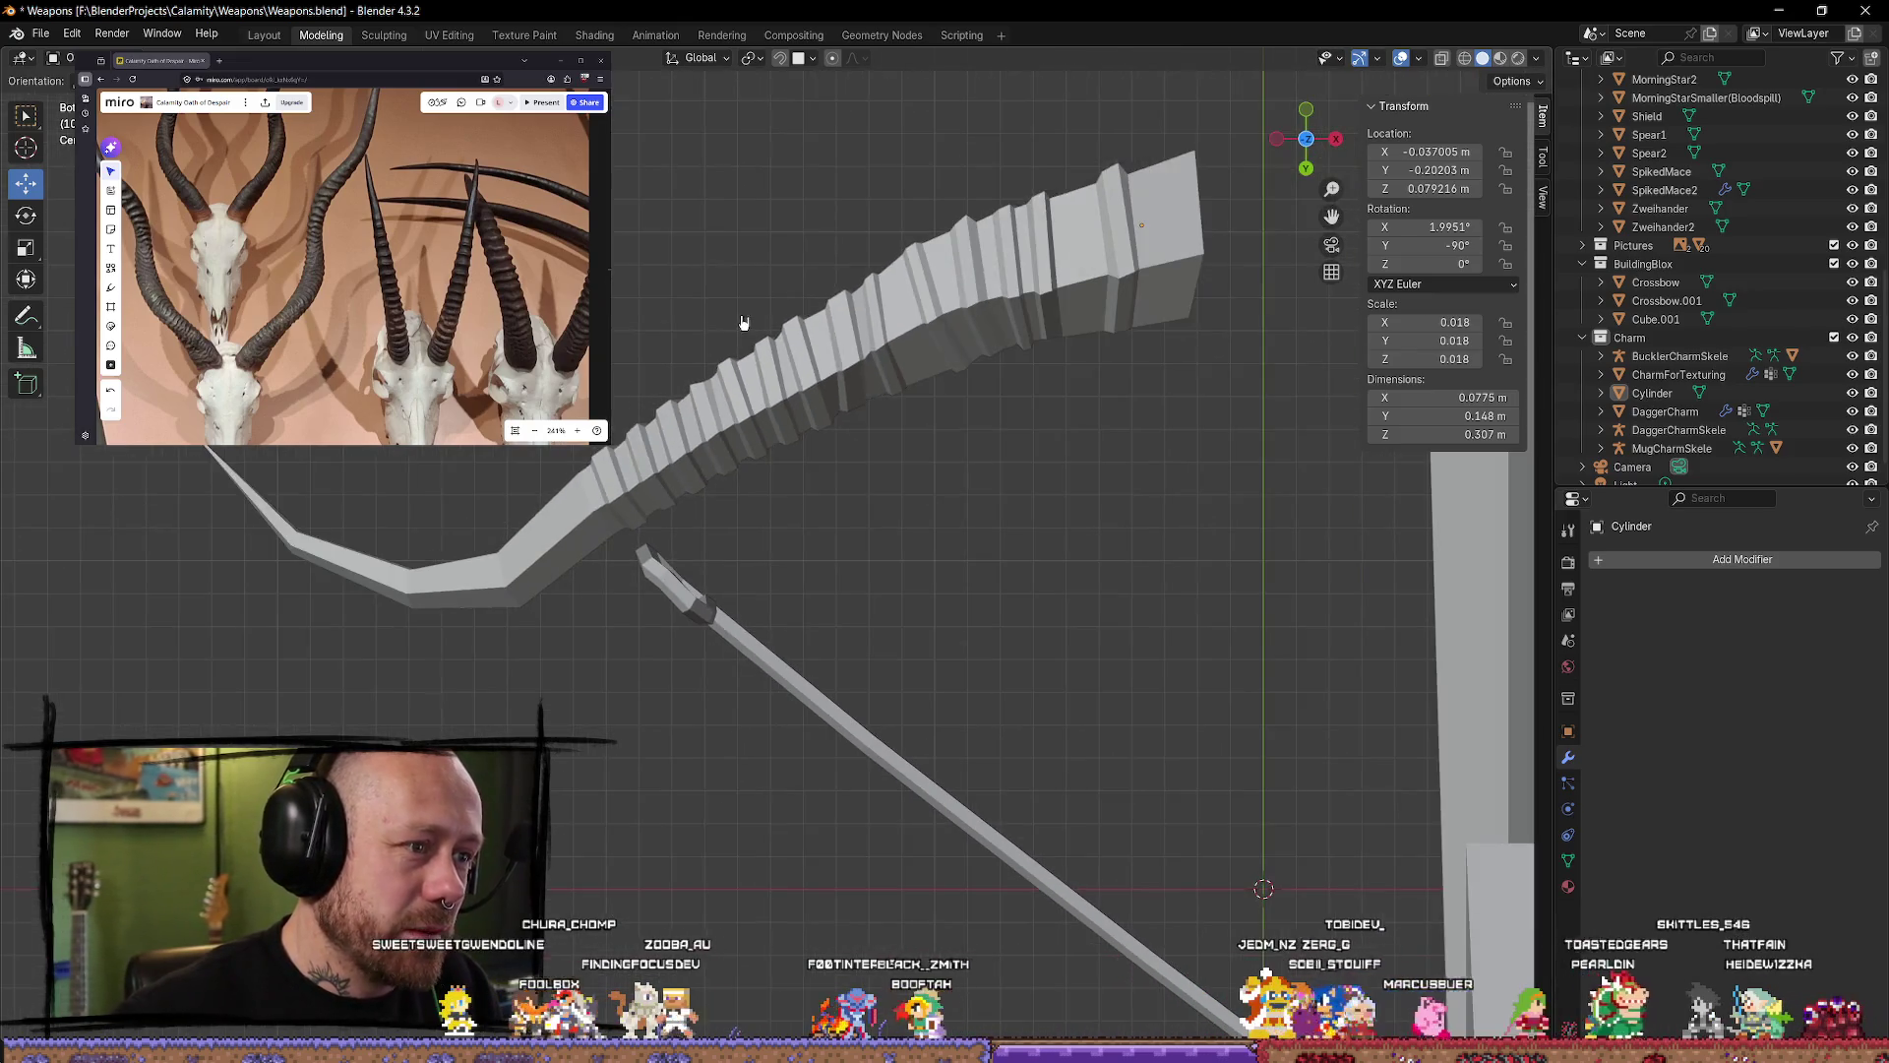
scroll(846, 389, up, 2)
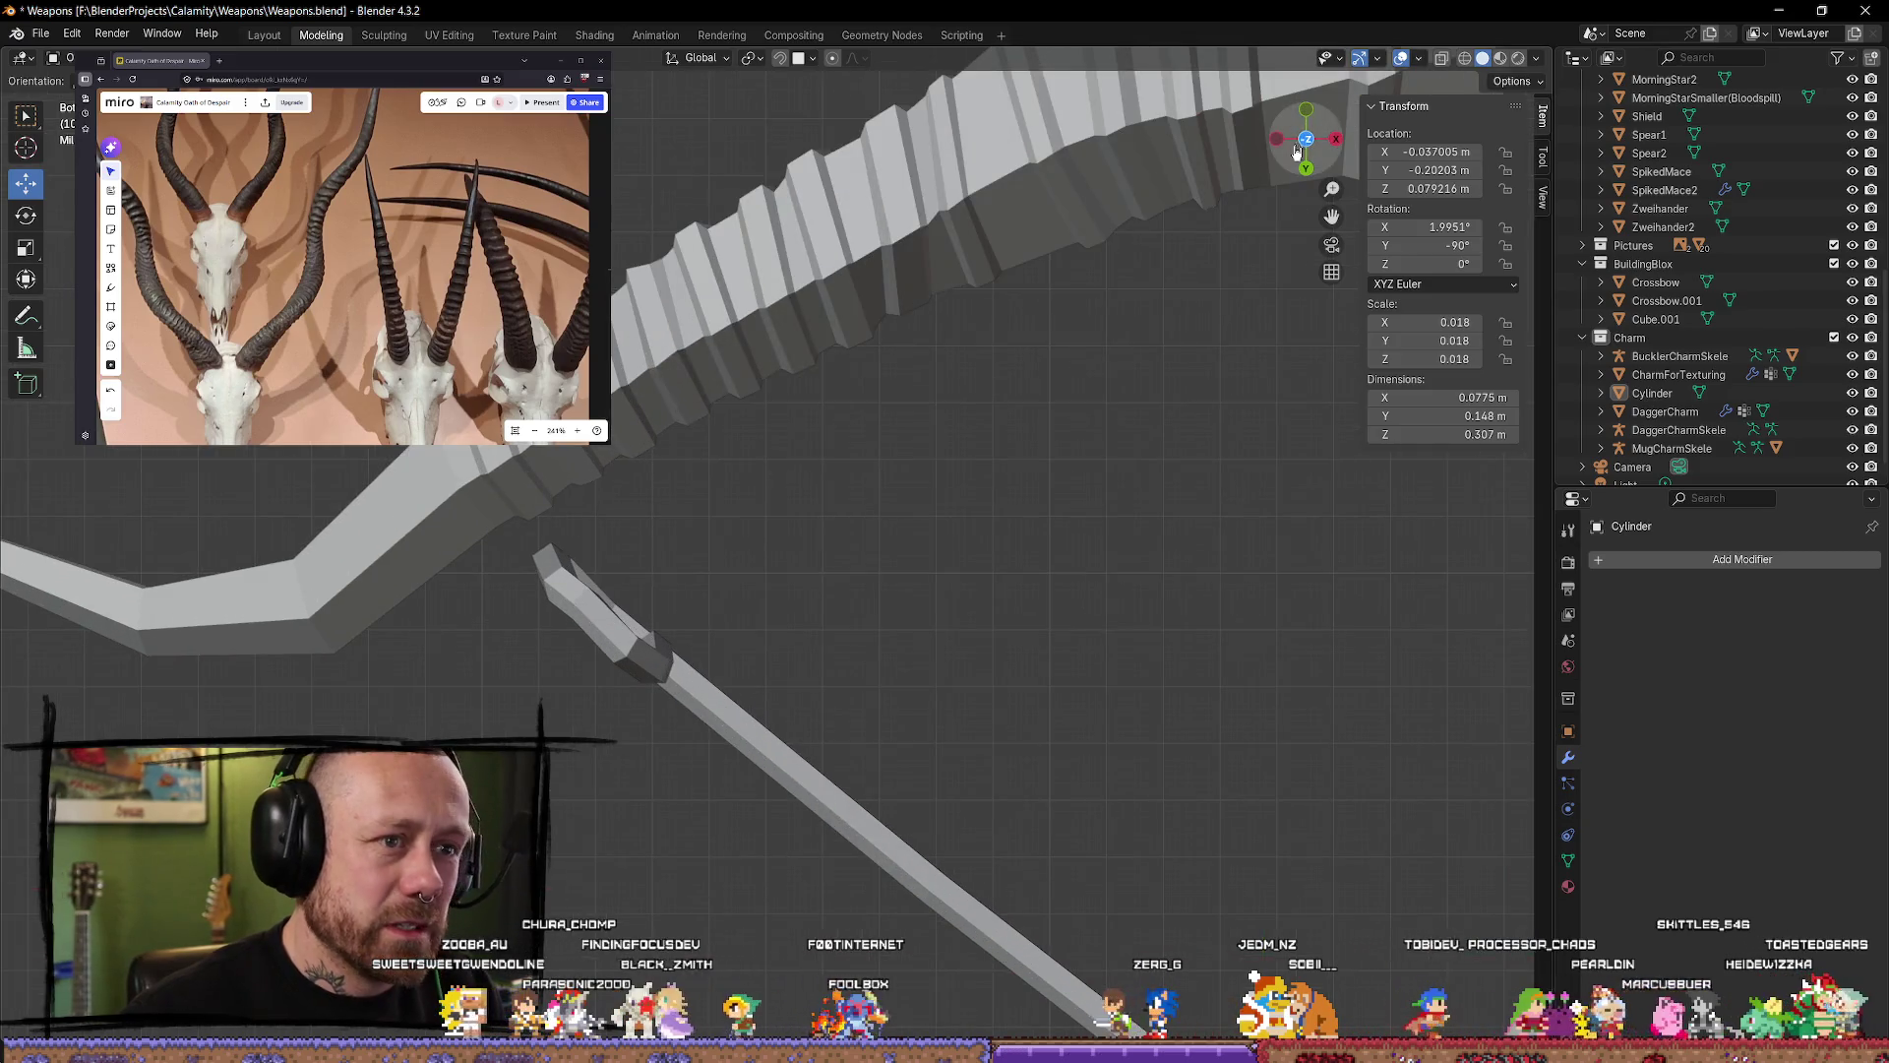
scroll(856, 527, up, 3)
scroll(856, 514, down, 2)
scroll(830, 514, down, 2)
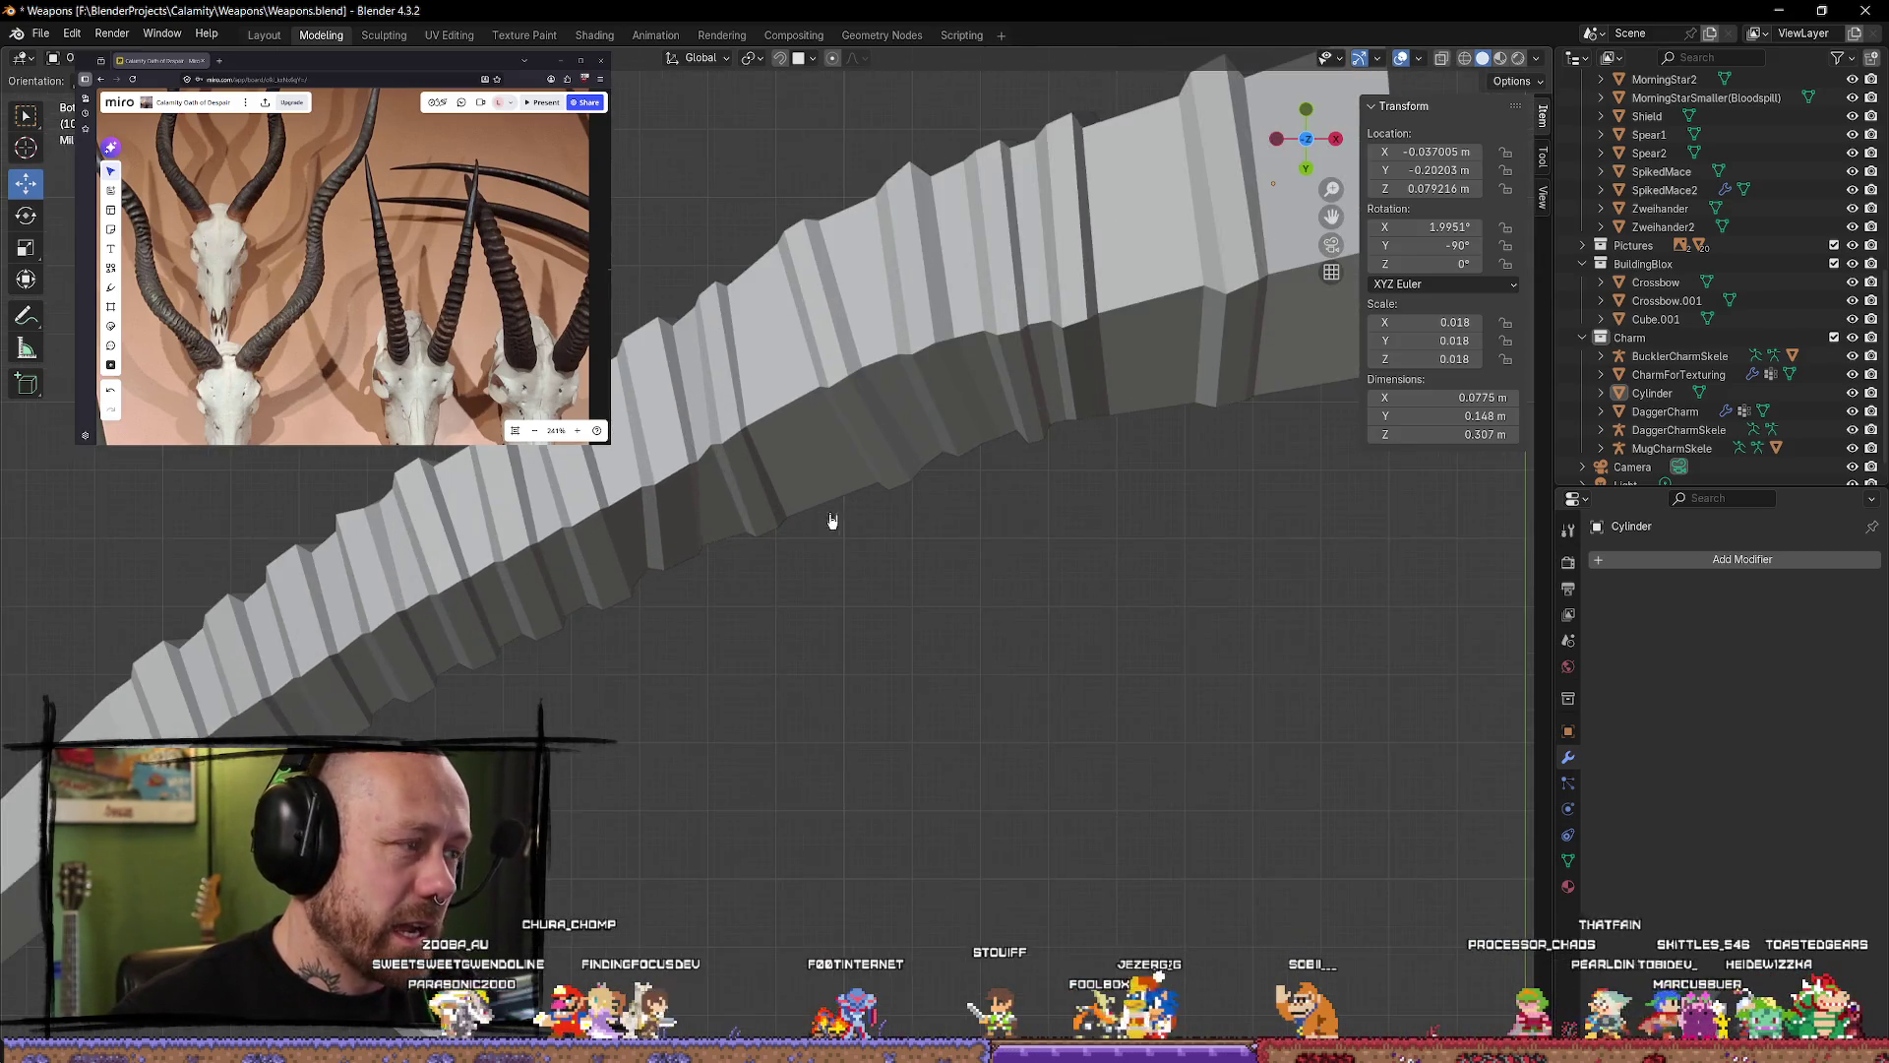
mouse_move(831, 515)
middle_down()
mouse_move(889, 434)
mouse_move(678, 410)
mouse_move(612, 548)
mouse_move(1012, 413)
mouse_move(976, 561)
middle_up()
mouse_move(795, 524)
middle_down()
mouse_move(970, 473)
mouse_move(928, 603)
mouse_move(928, 548)
mouse_move(1012, 919)
mouse_move(981, 657)
mouse_move(843, 472)
mouse_move(773, 635)
mouse_move(978, 531)
middle_up()
scroll(945, 498, up, 1)
scroll(774, 635, down, 2)
Step: In Edit Mode, loop-cut a new edge loop partway along the horn limb
key(Tab)
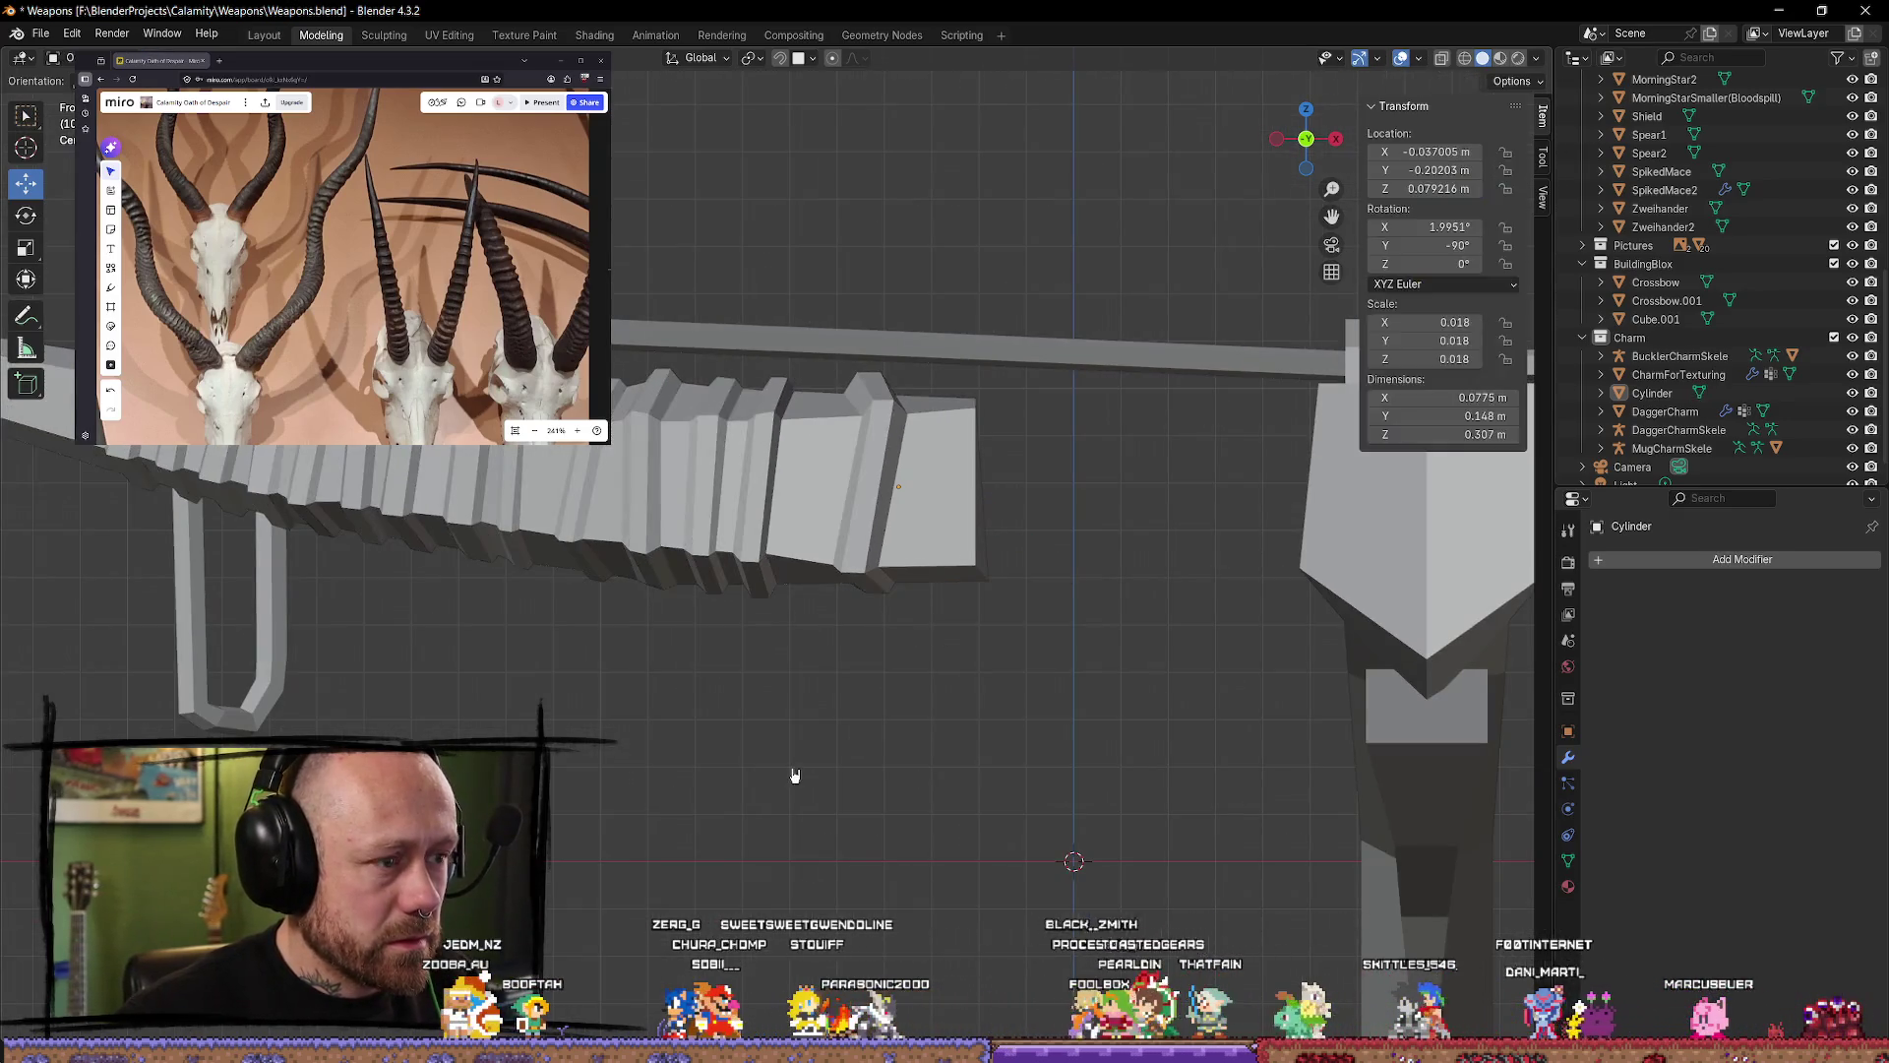
click(27, 515)
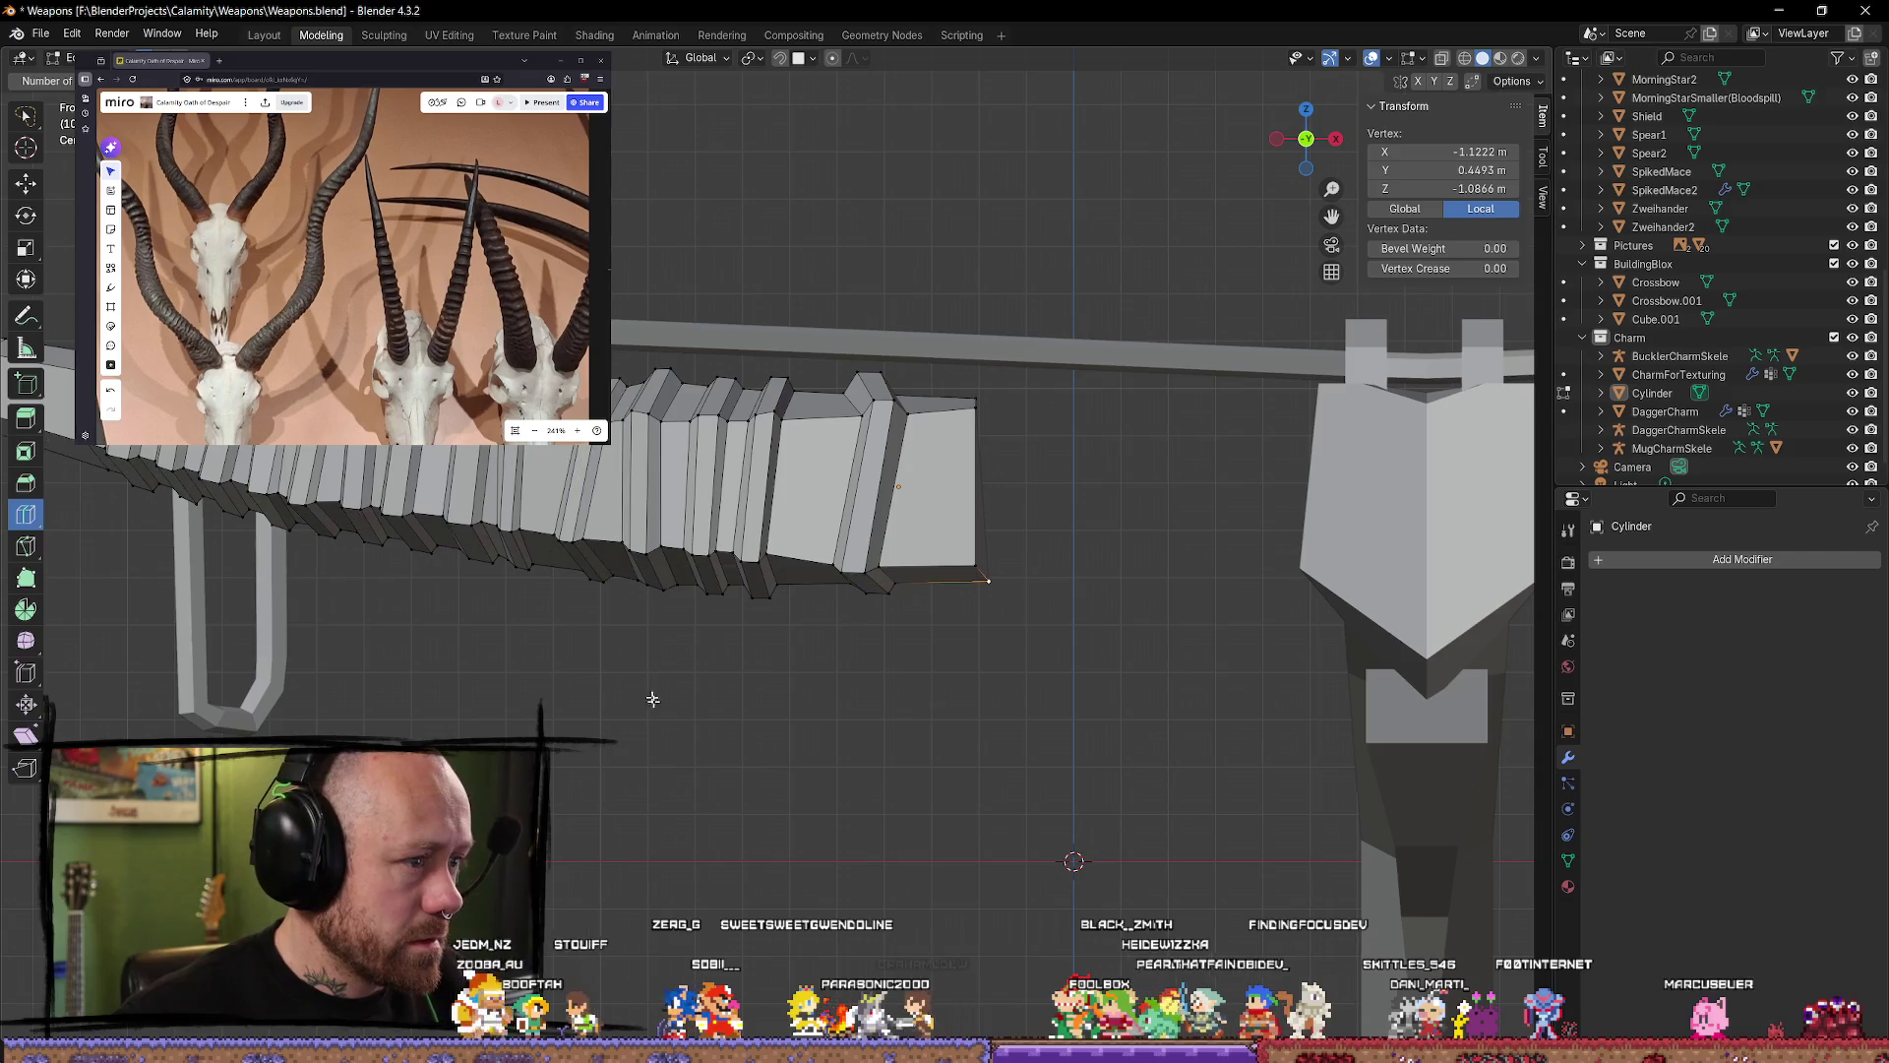
mouse_move(654, 695)
shift+middle_down()
mouse_move(858, 759)
mouse_move(925, 444)
shift+middle_up()
drag(892, 393, 900, 390)
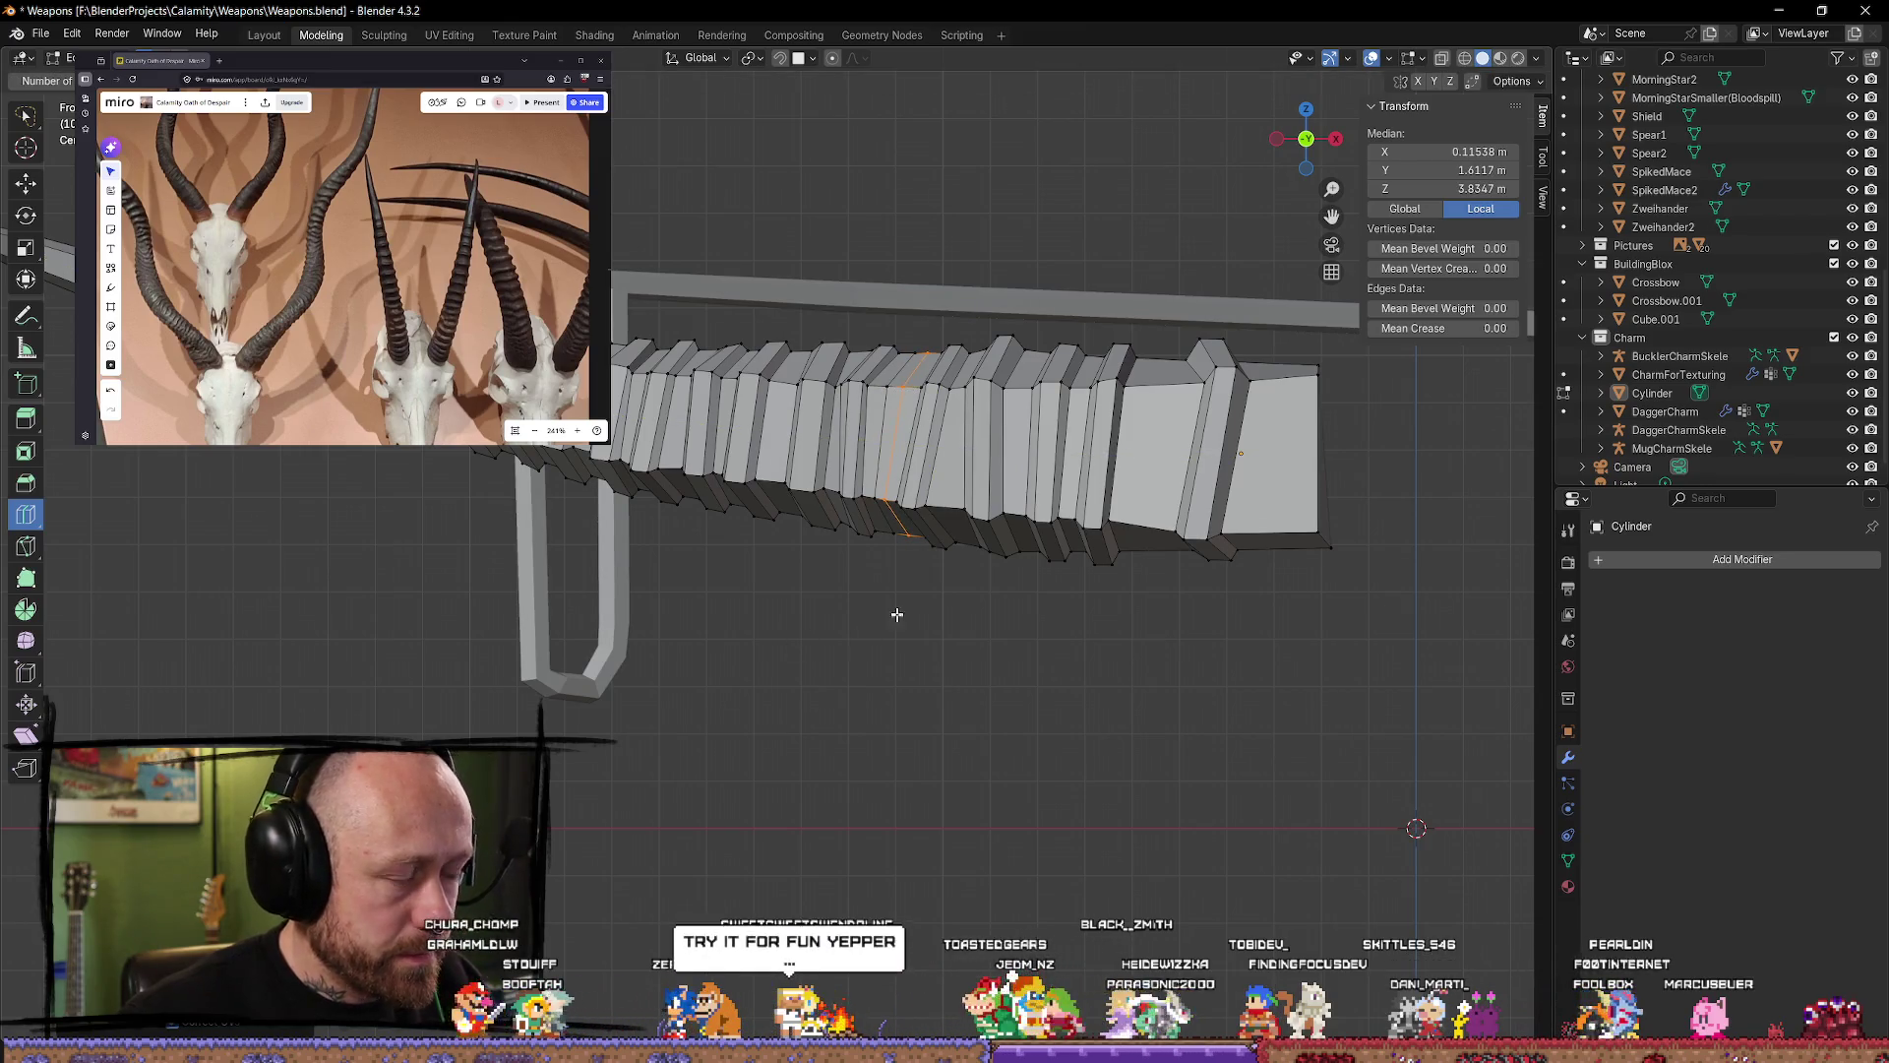
Step: Extrude the new two-loop band along its normals and scale it into a raised ridge
key(w)
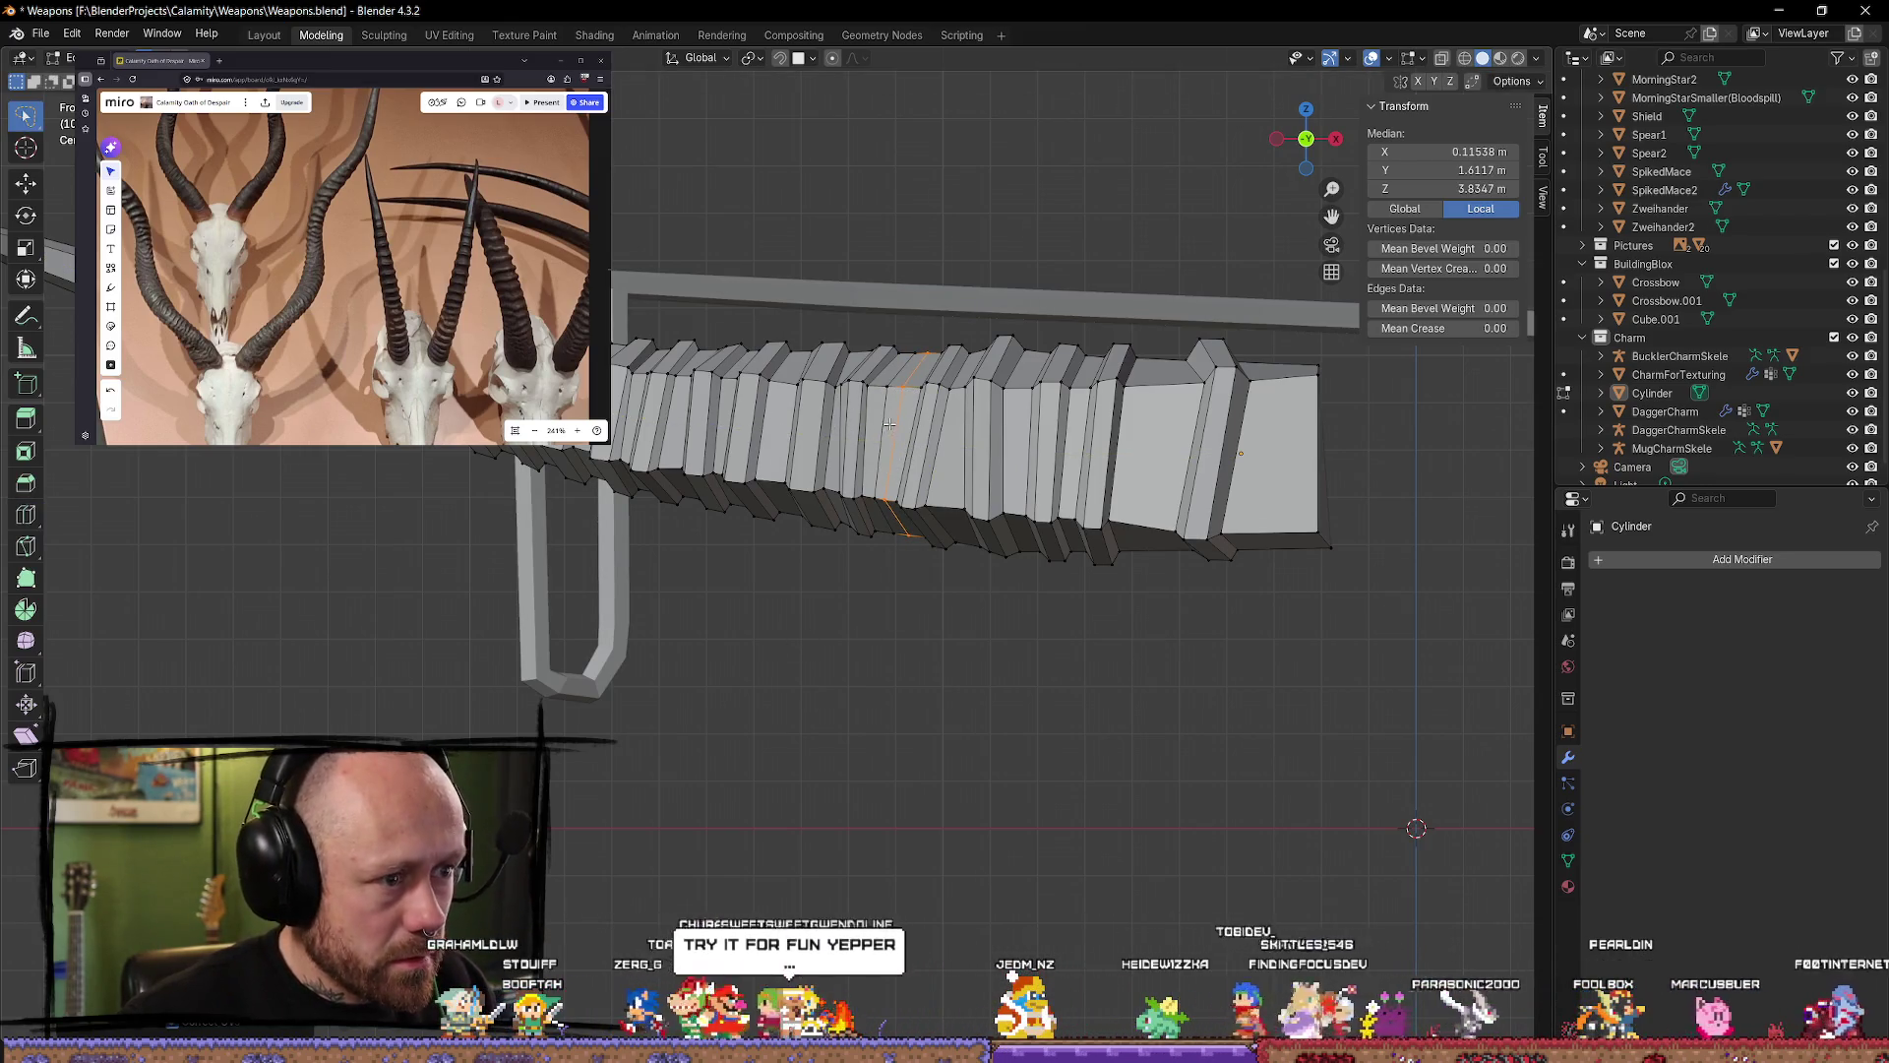
alt+shift+click(895, 419)
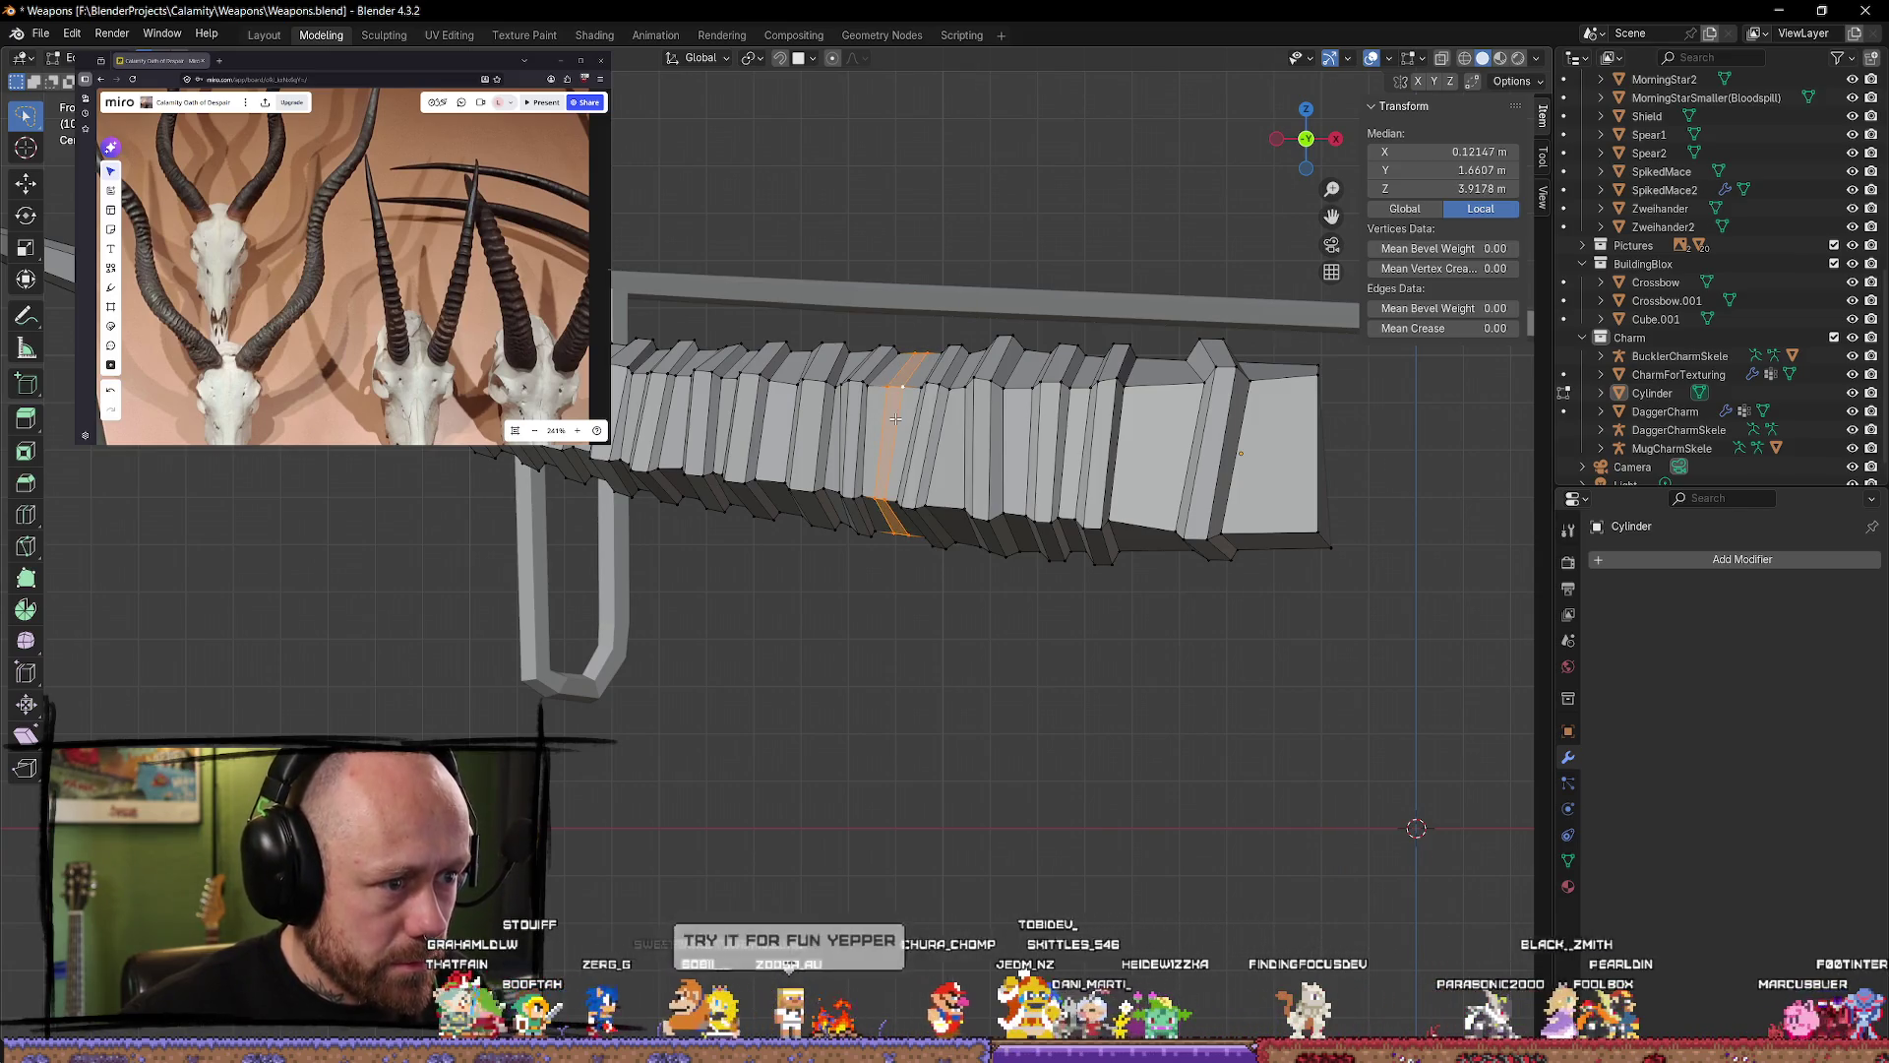
key(alt+e)
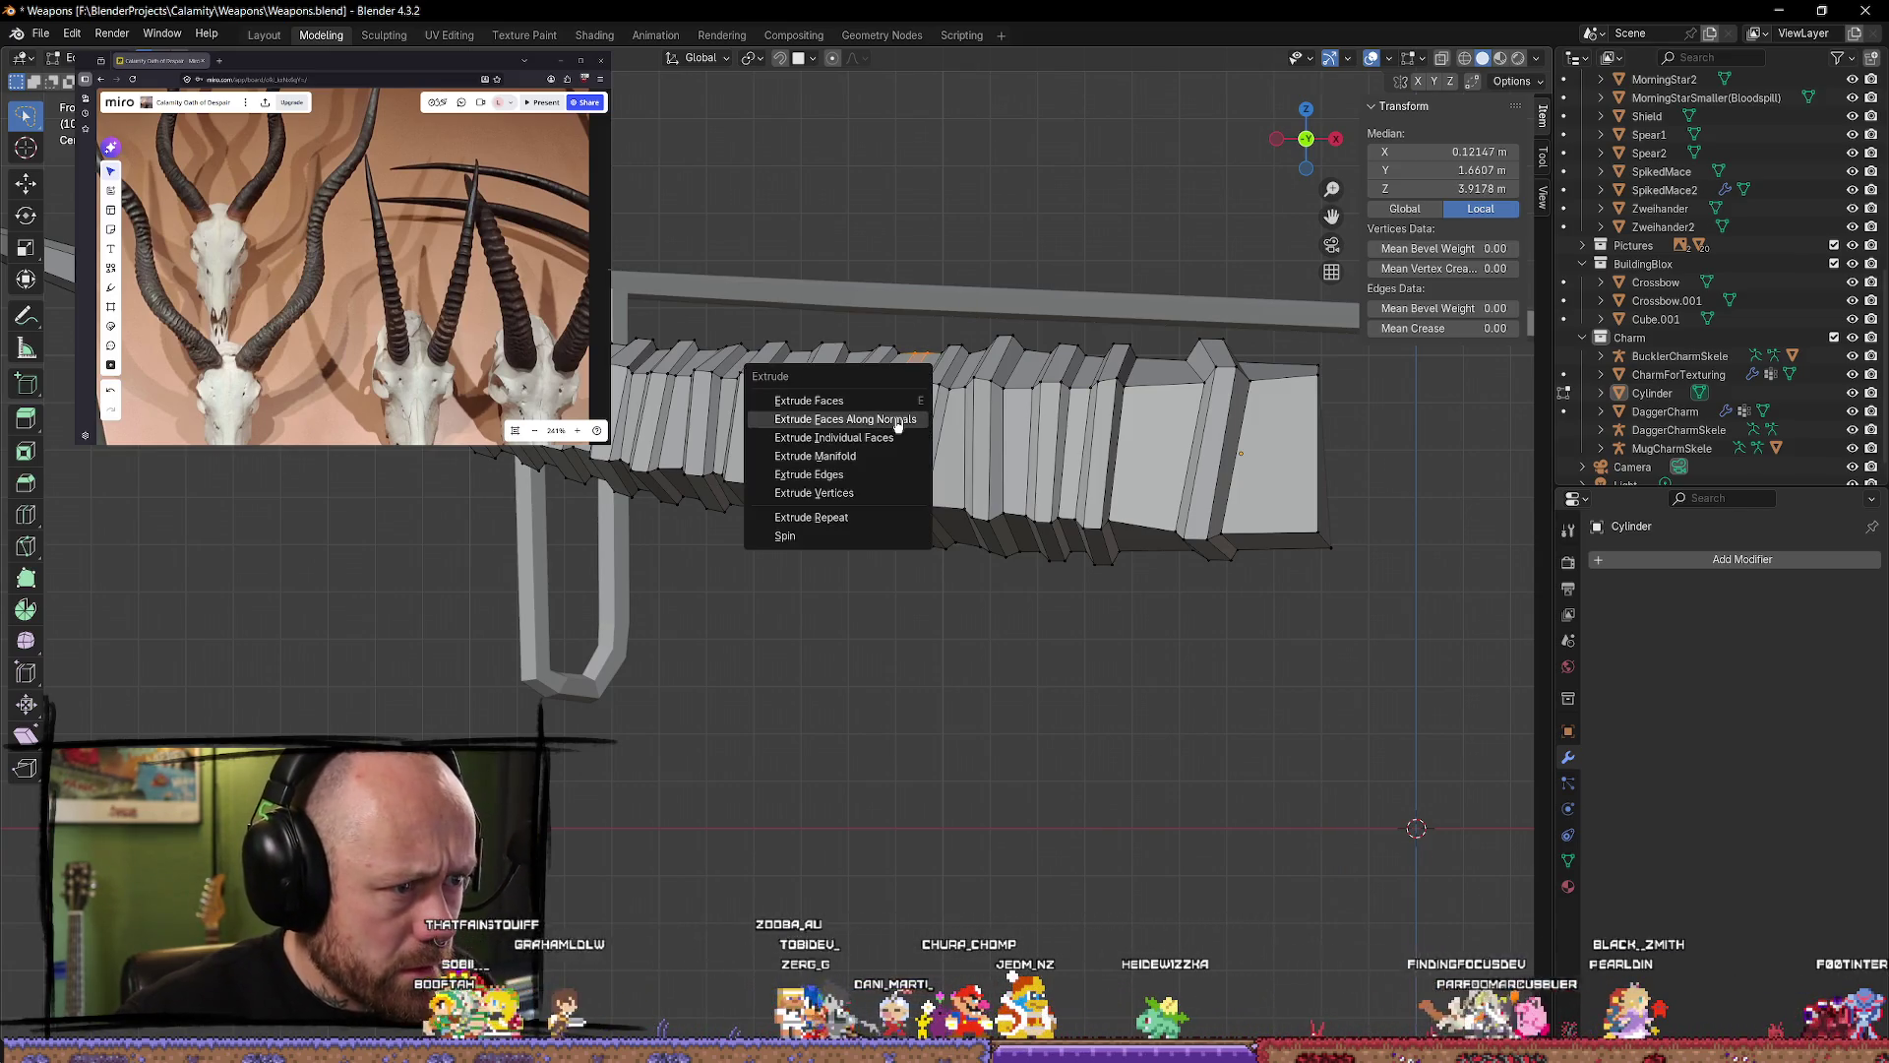
click(897, 421)
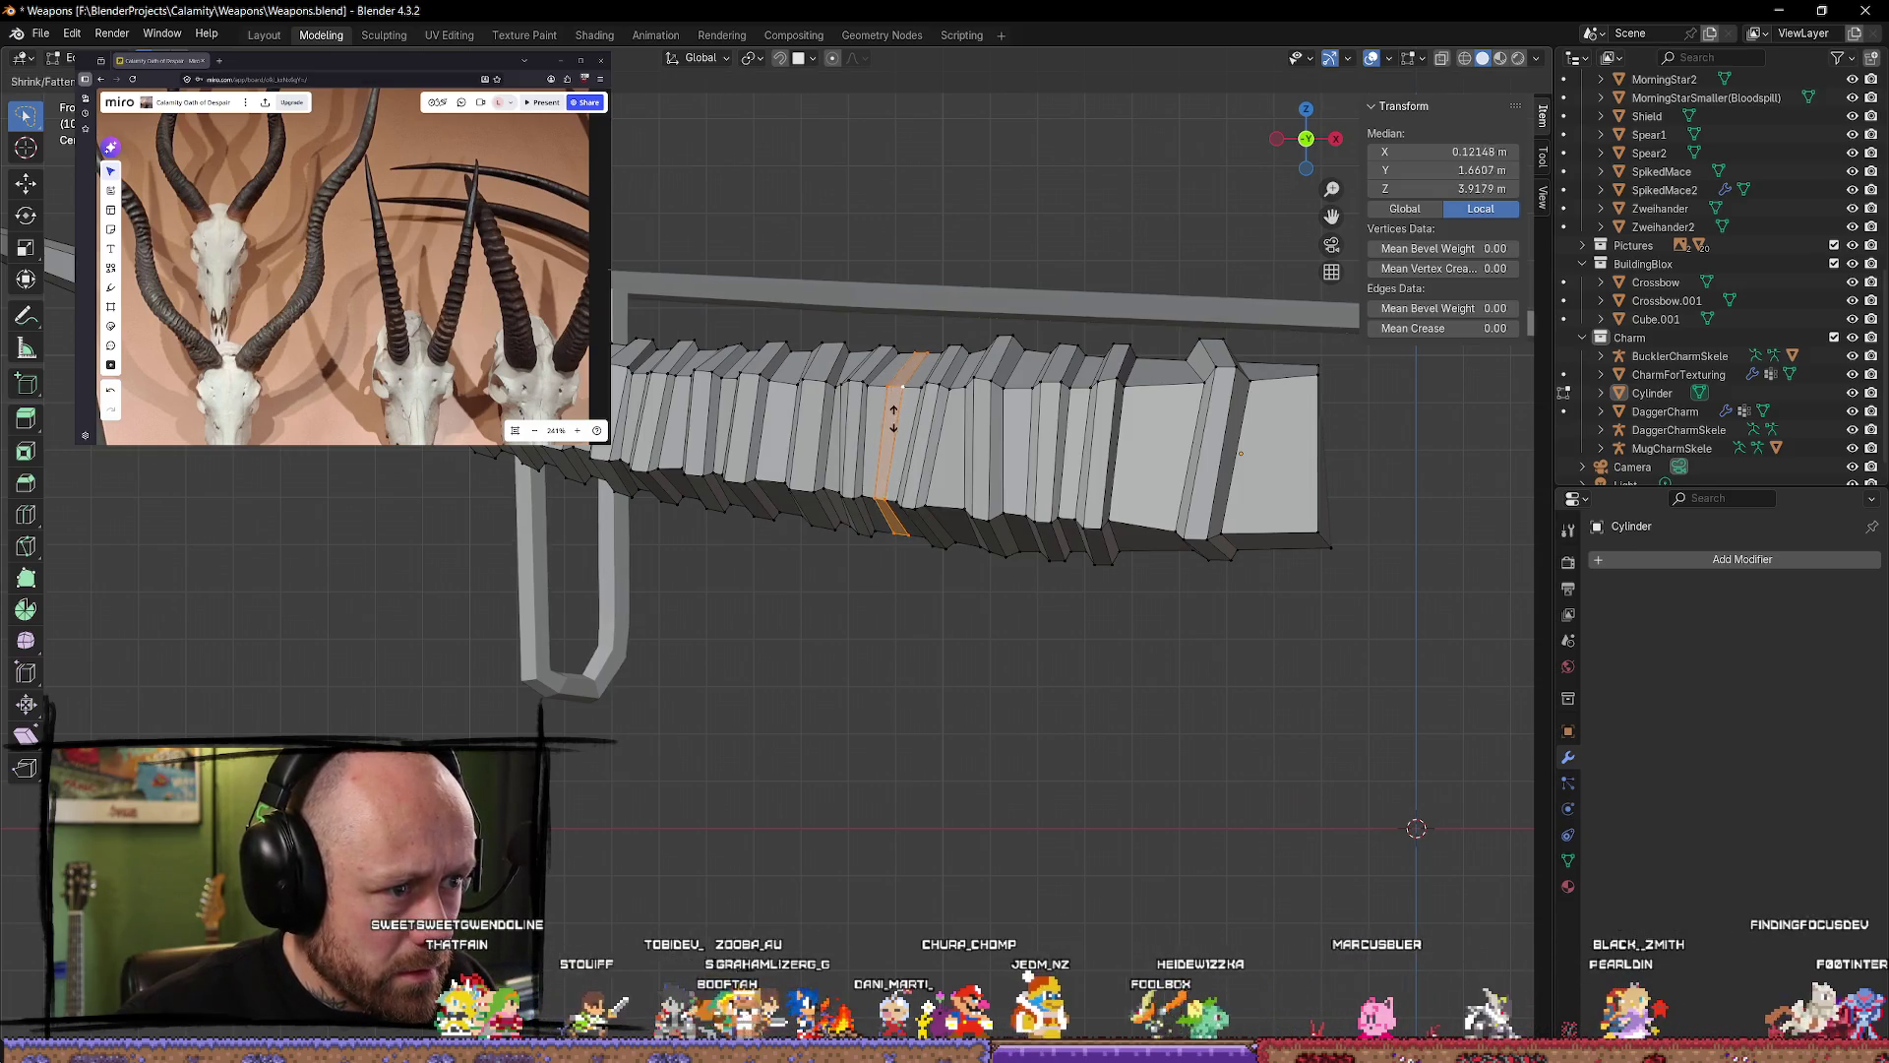
click(694, 173)
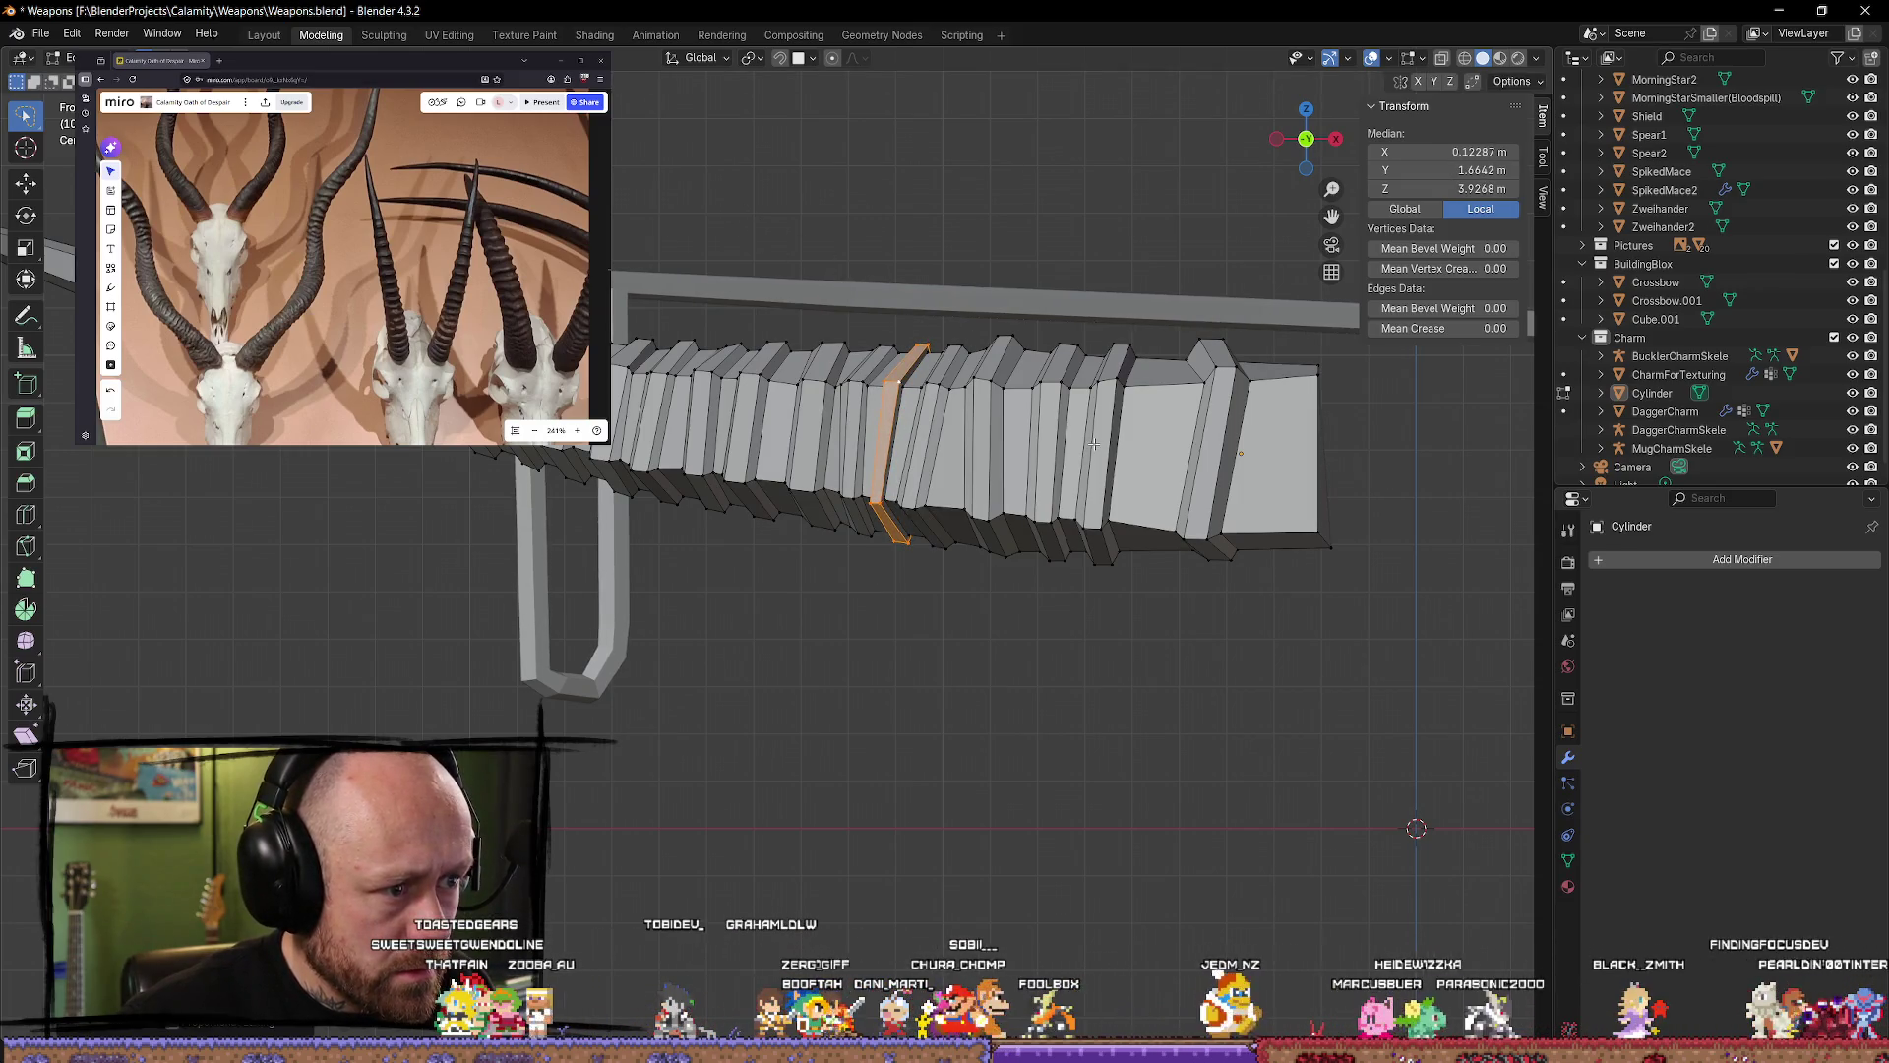
key(s)
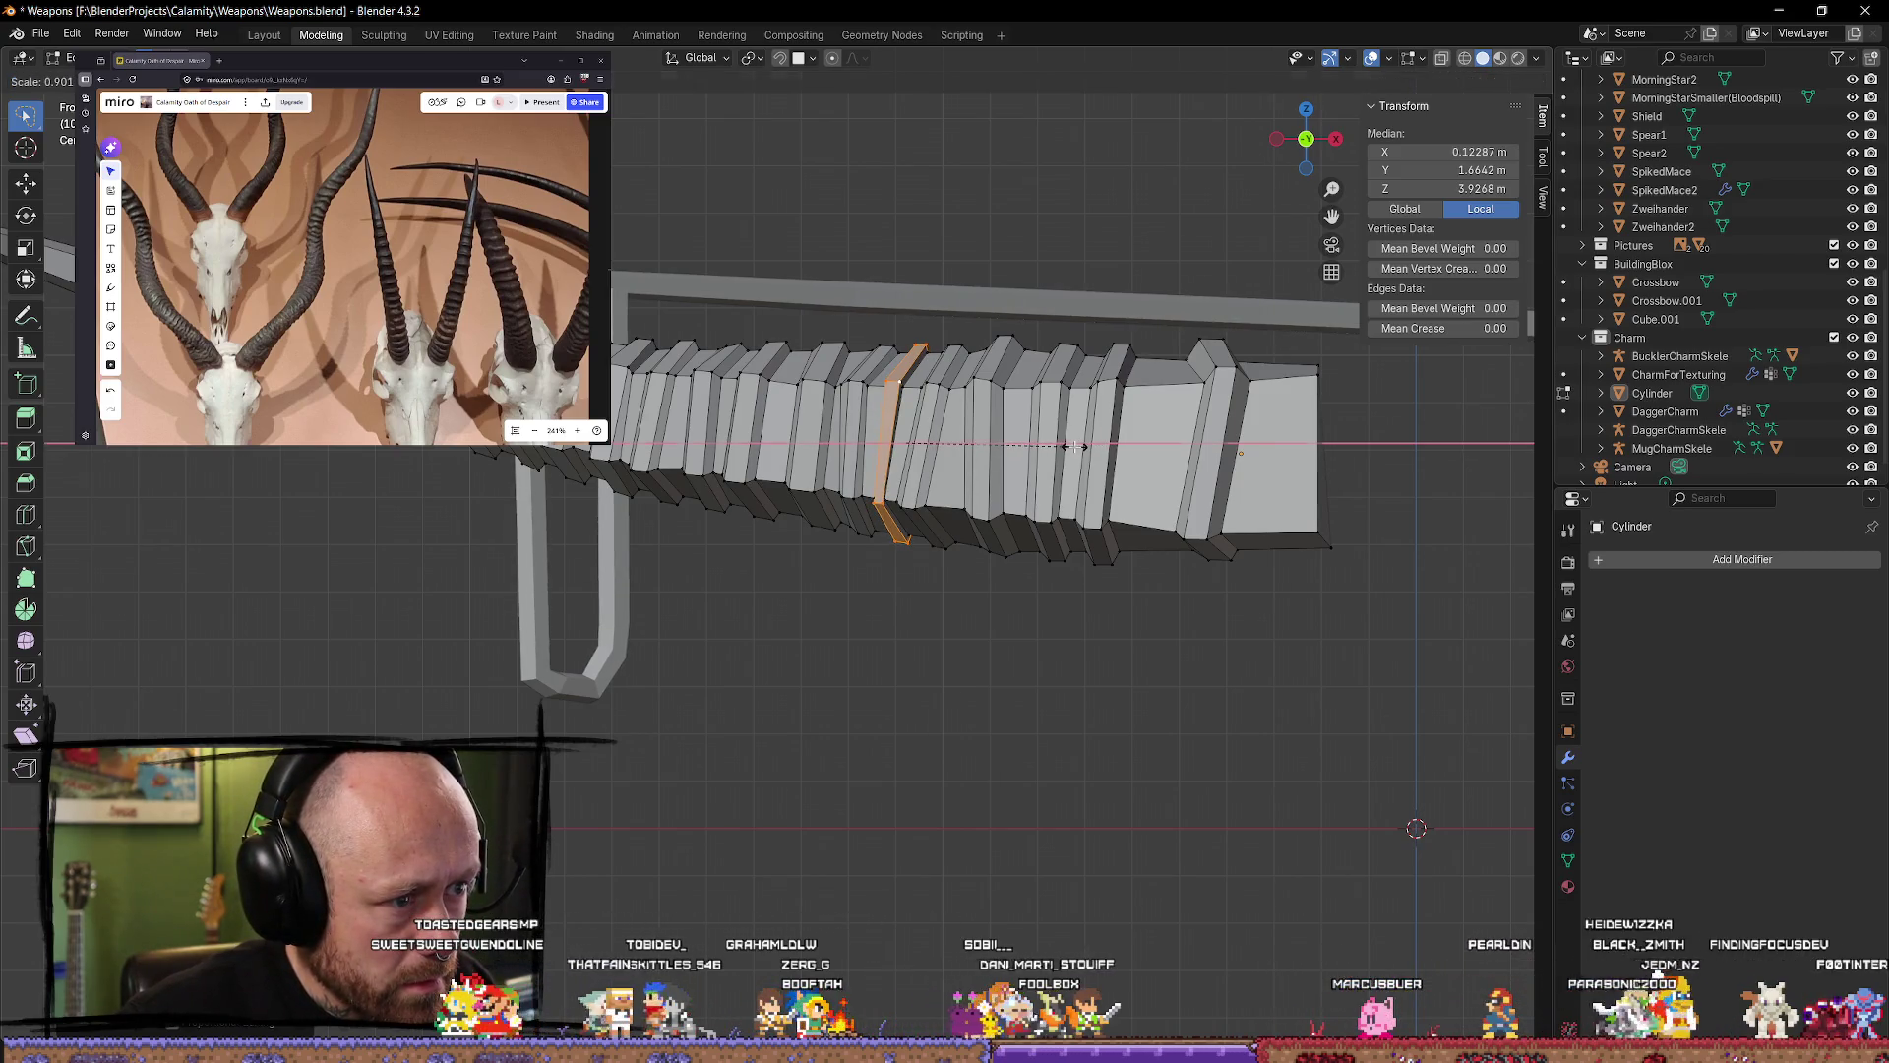
click(1074, 445)
click(864, 764)
mouse_move(864, 764)
middle_down()
mouse_move(936, 603)
mouse_move(949, 623)
mouse_move(950, 547)
mouse_move(856, 646)
middle_up()
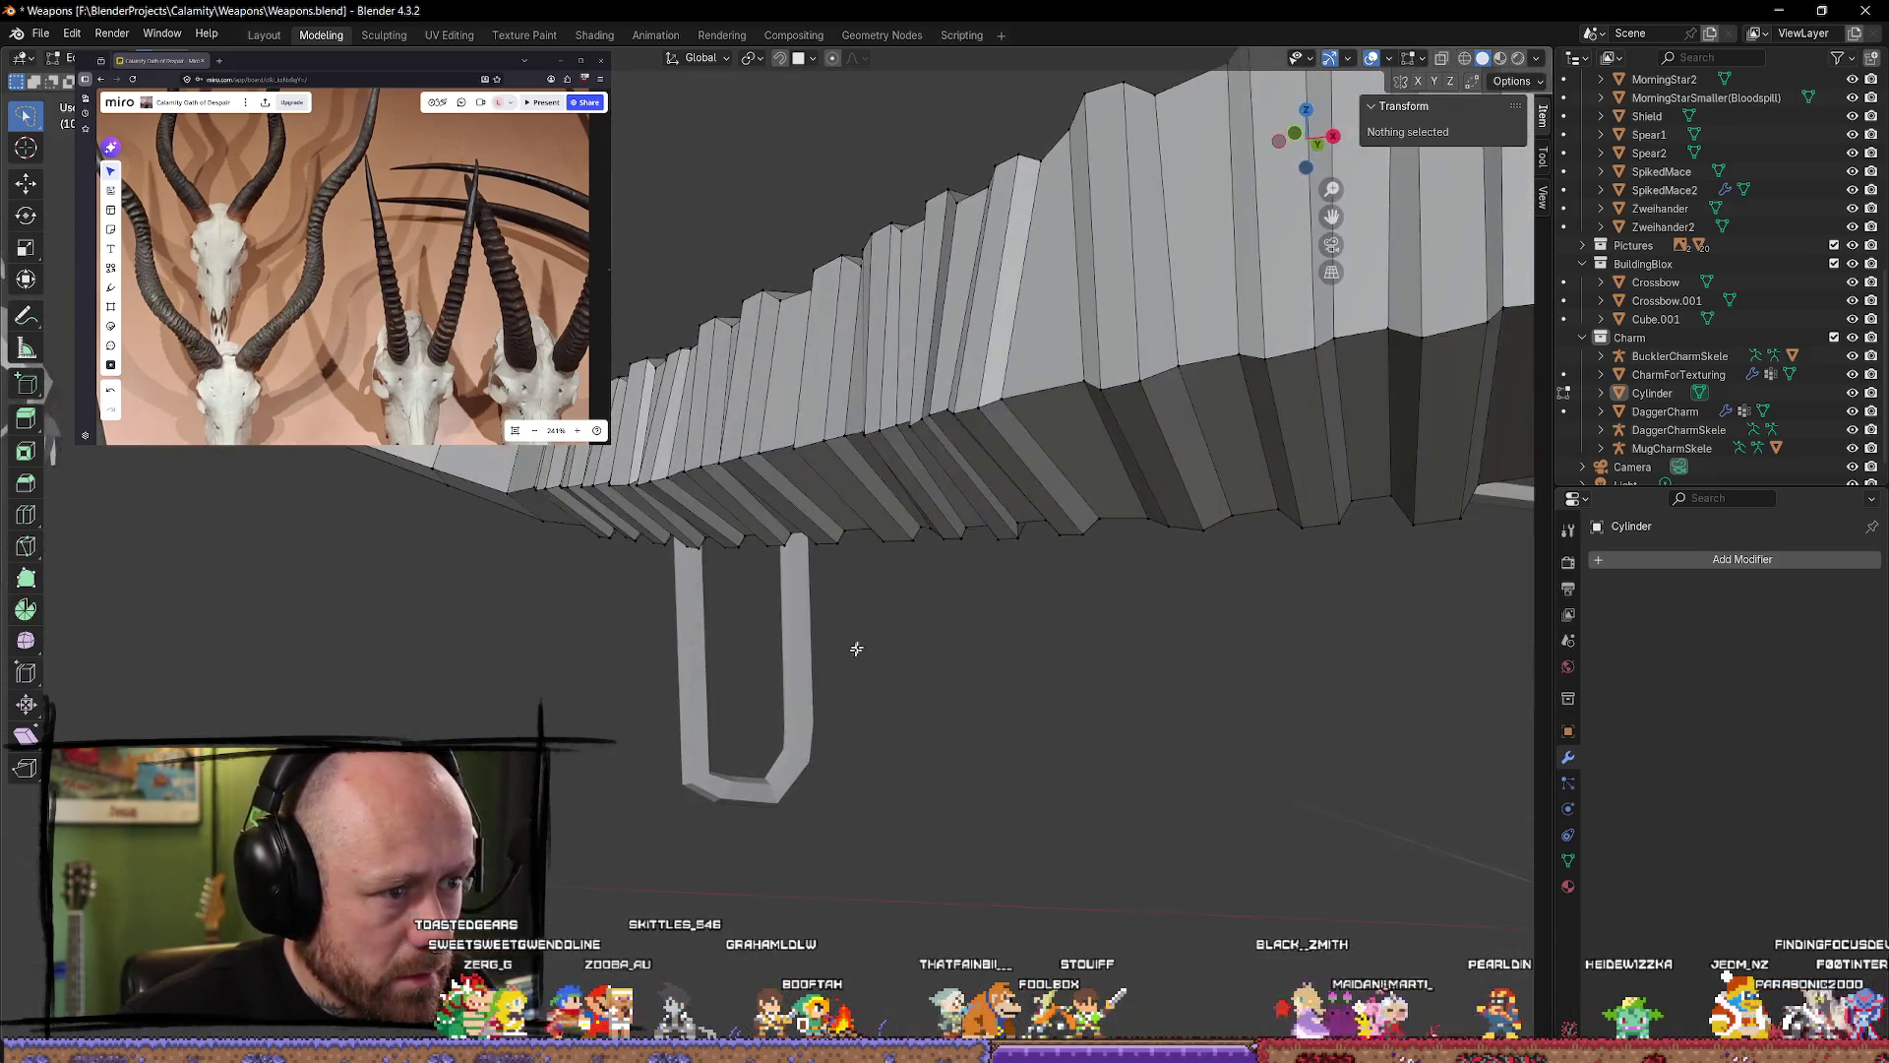
Step: Try edge-sliding a ring loop on the horn, cancel it, and select a vertex instead
alt+click(929, 401)
middle_drag(929, 402, 1058, 472)
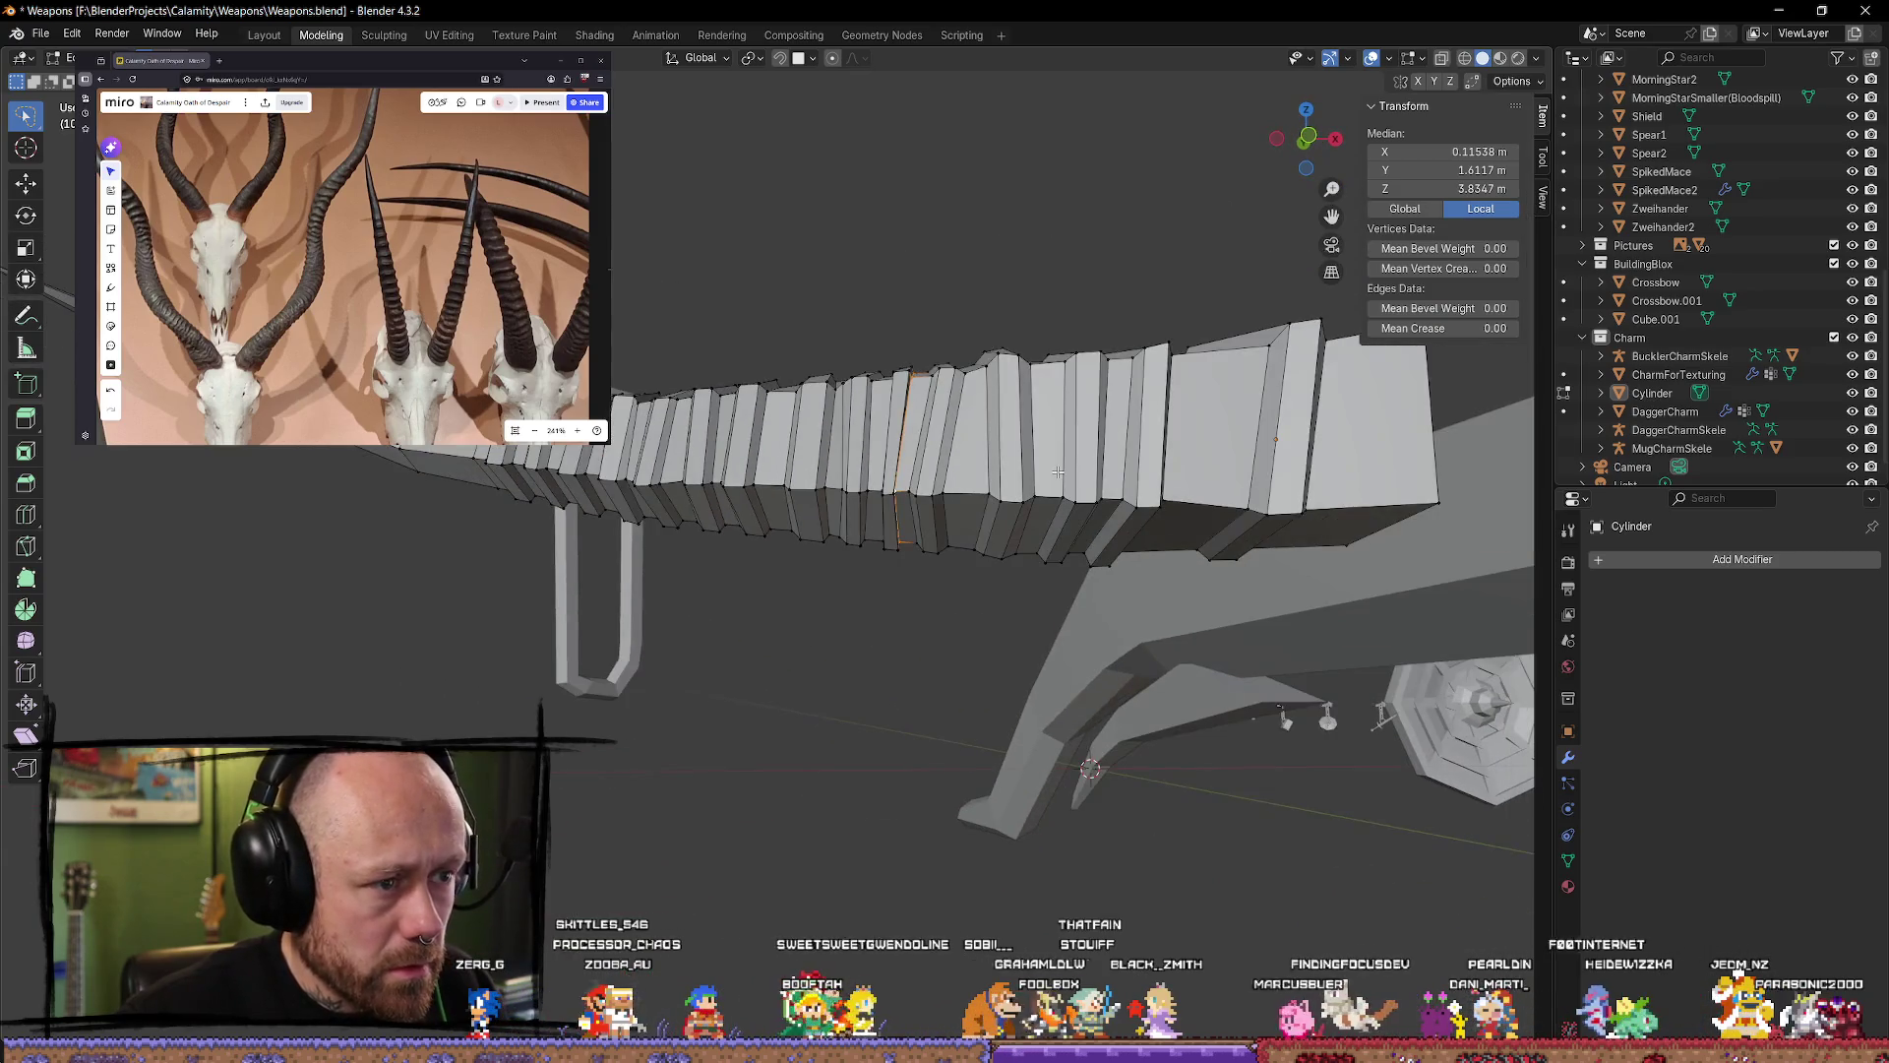
key(g)
key(g)
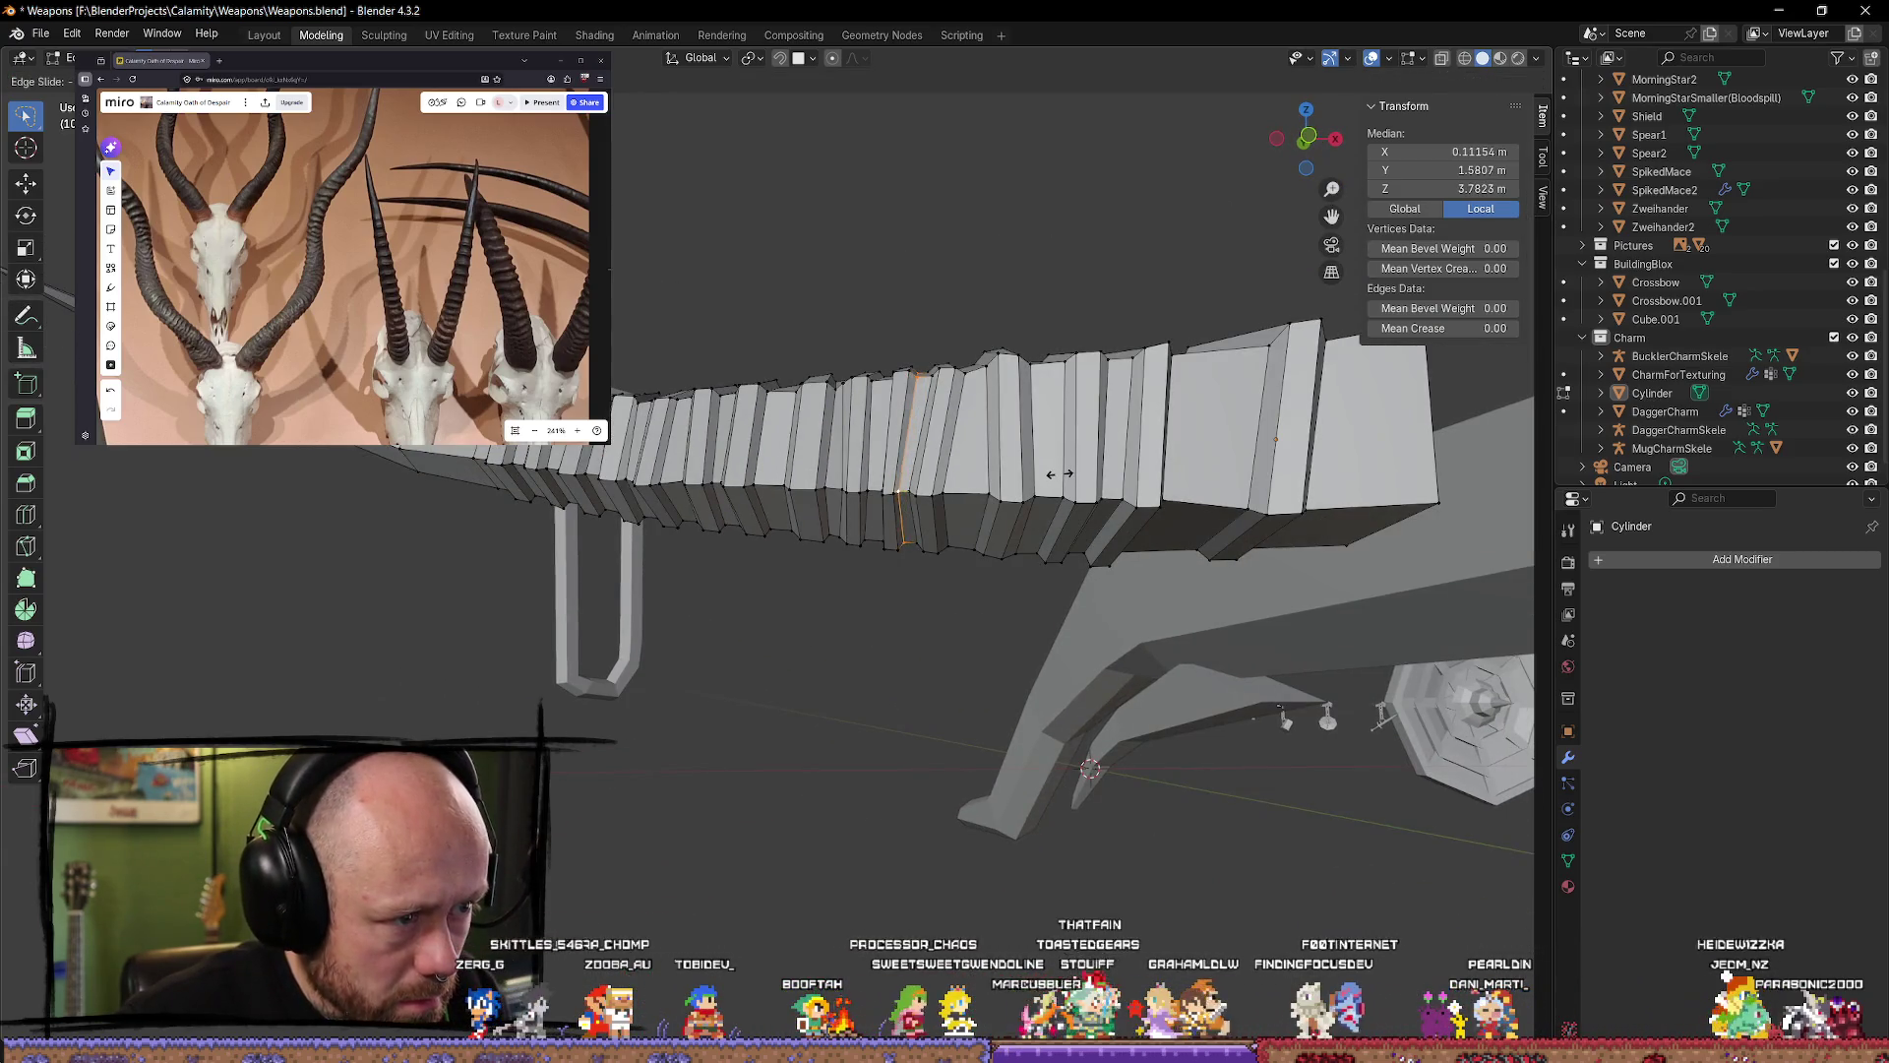
right_click(1060, 474)
click(952, 572)
mouse_move(953, 573)
middle_down()
mouse_move(897, 495)
mouse_move(929, 588)
middle_up()
Step: Select an edge on a horn ridge and nudge it slightly along X with the Move tool
shift+click(898, 495)
middle_drag(884, 489, 962, 624)
key(shift+space)
key(g)
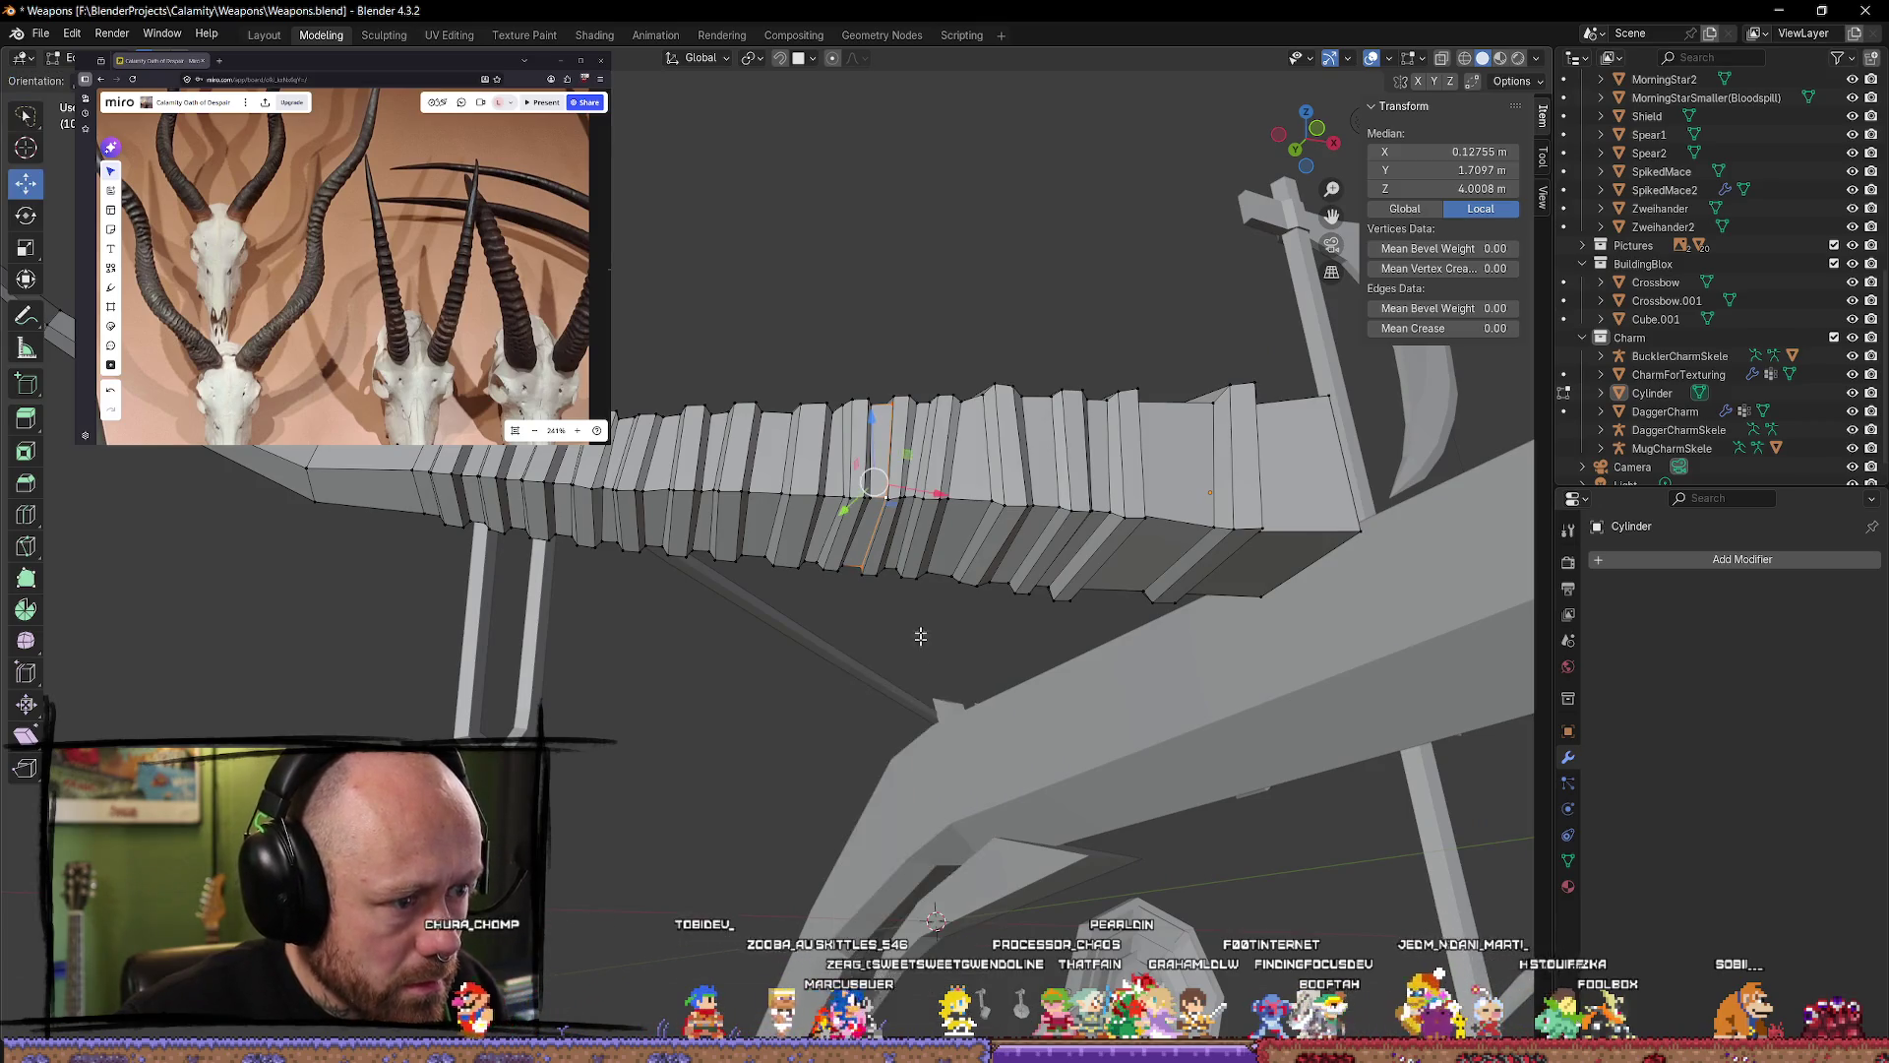
middle_drag(948, 498, 938, 660)
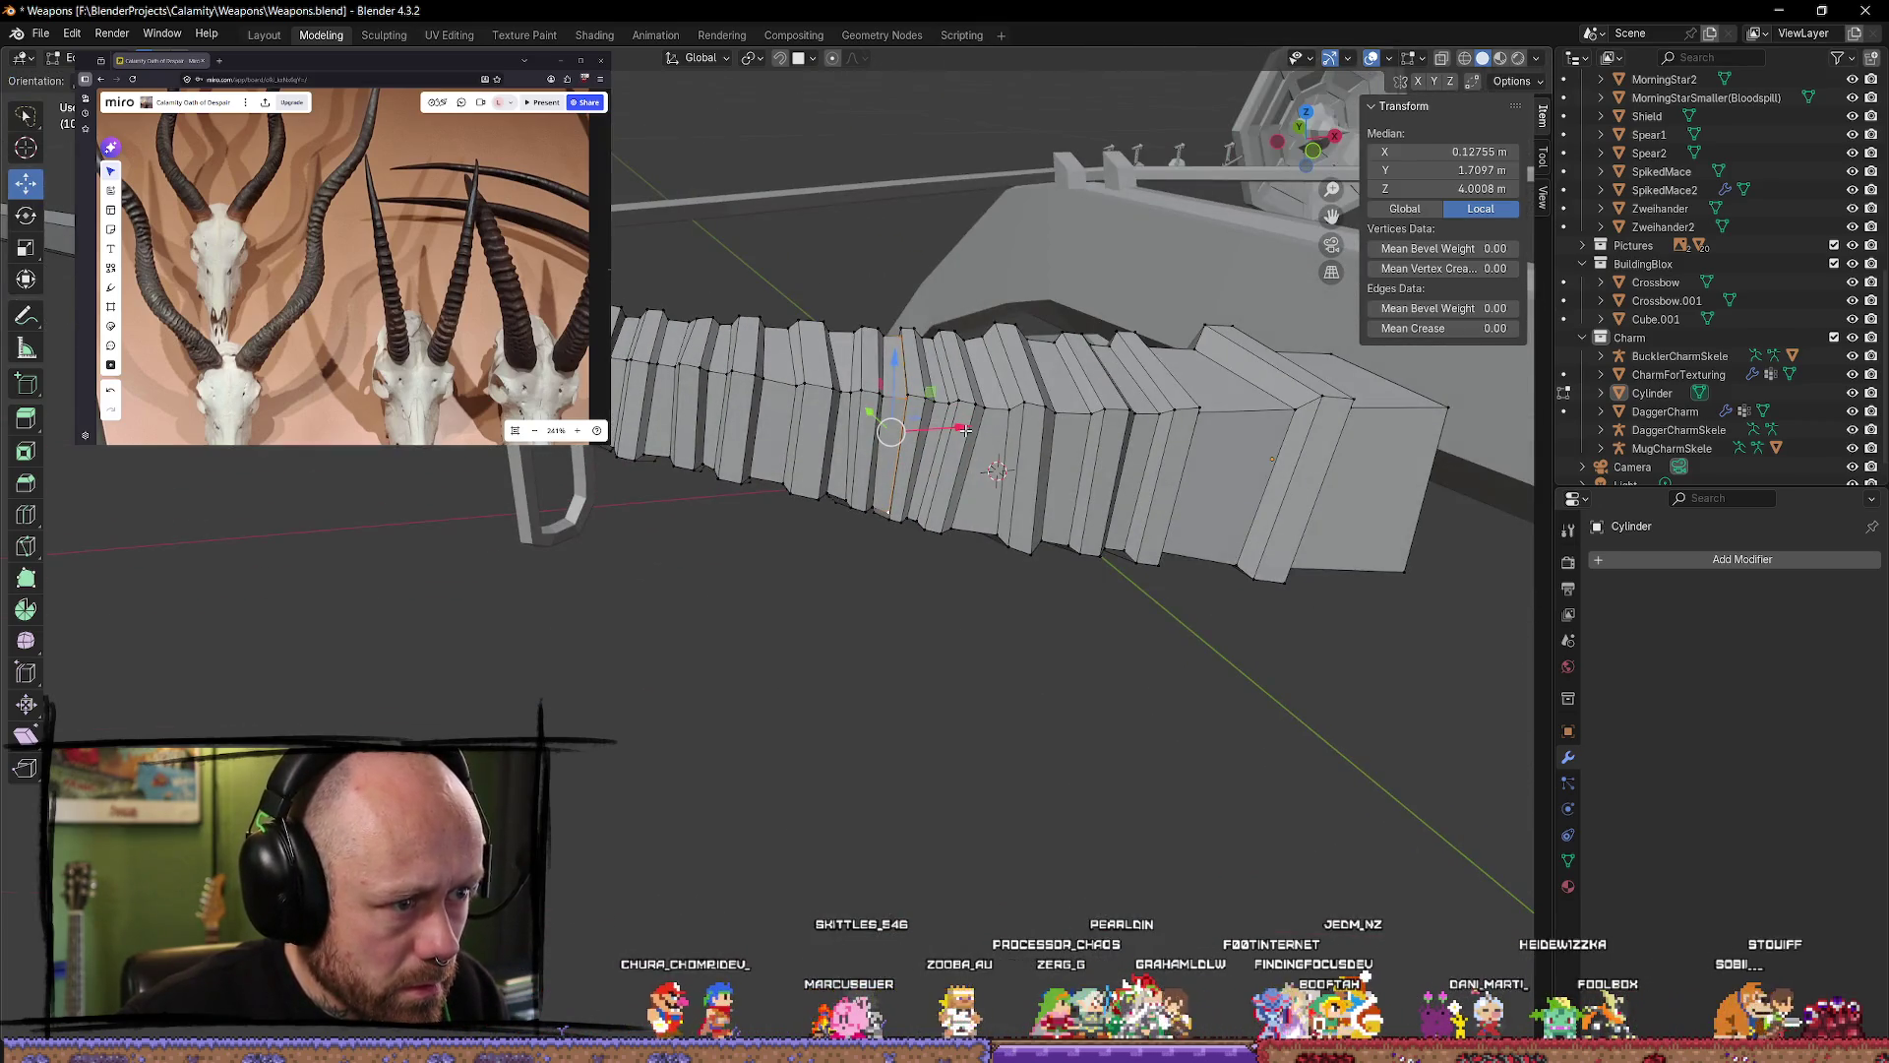
drag(961, 429, 952, 429)
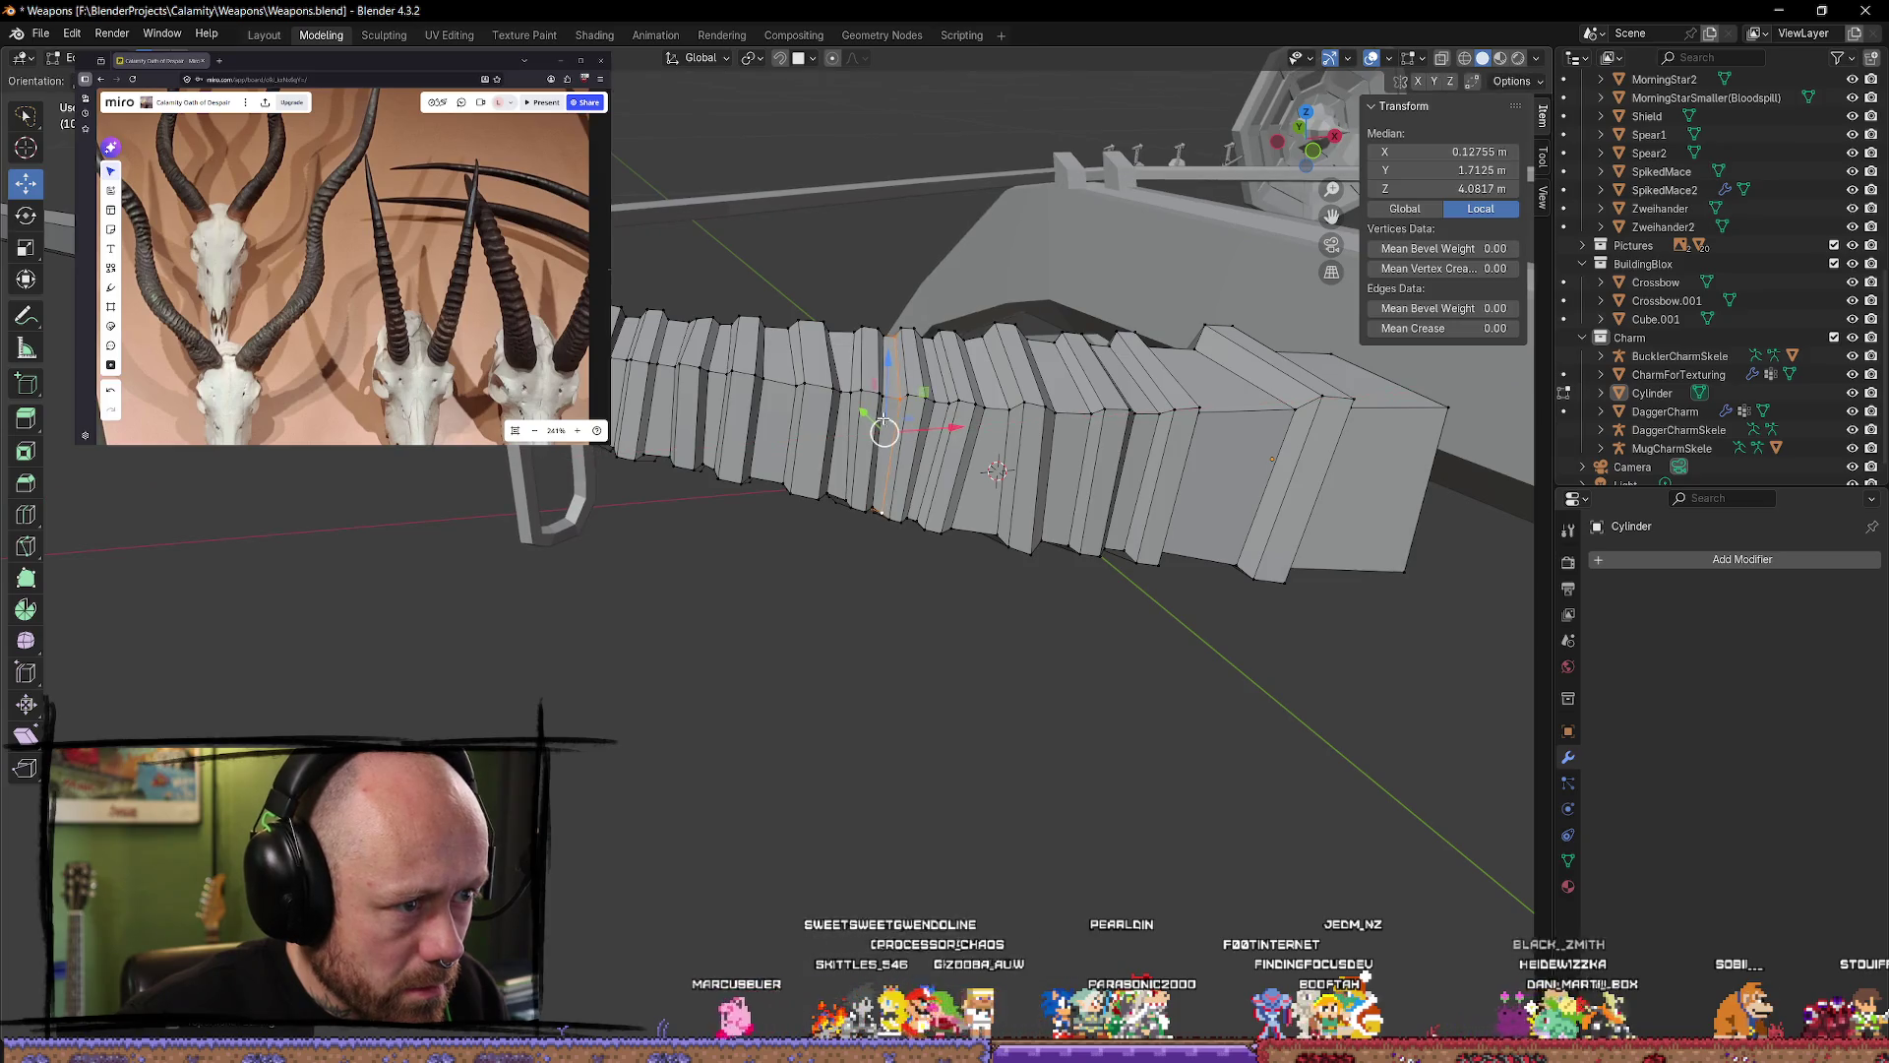
mouse_move(953, 429)
middle_down()
mouse_move(964, 472)
mouse_move(885, 532)
mouse_move(708, 527)
mouse_move(871, 657)
middle_up()
drag(858, 647, 858, 648)
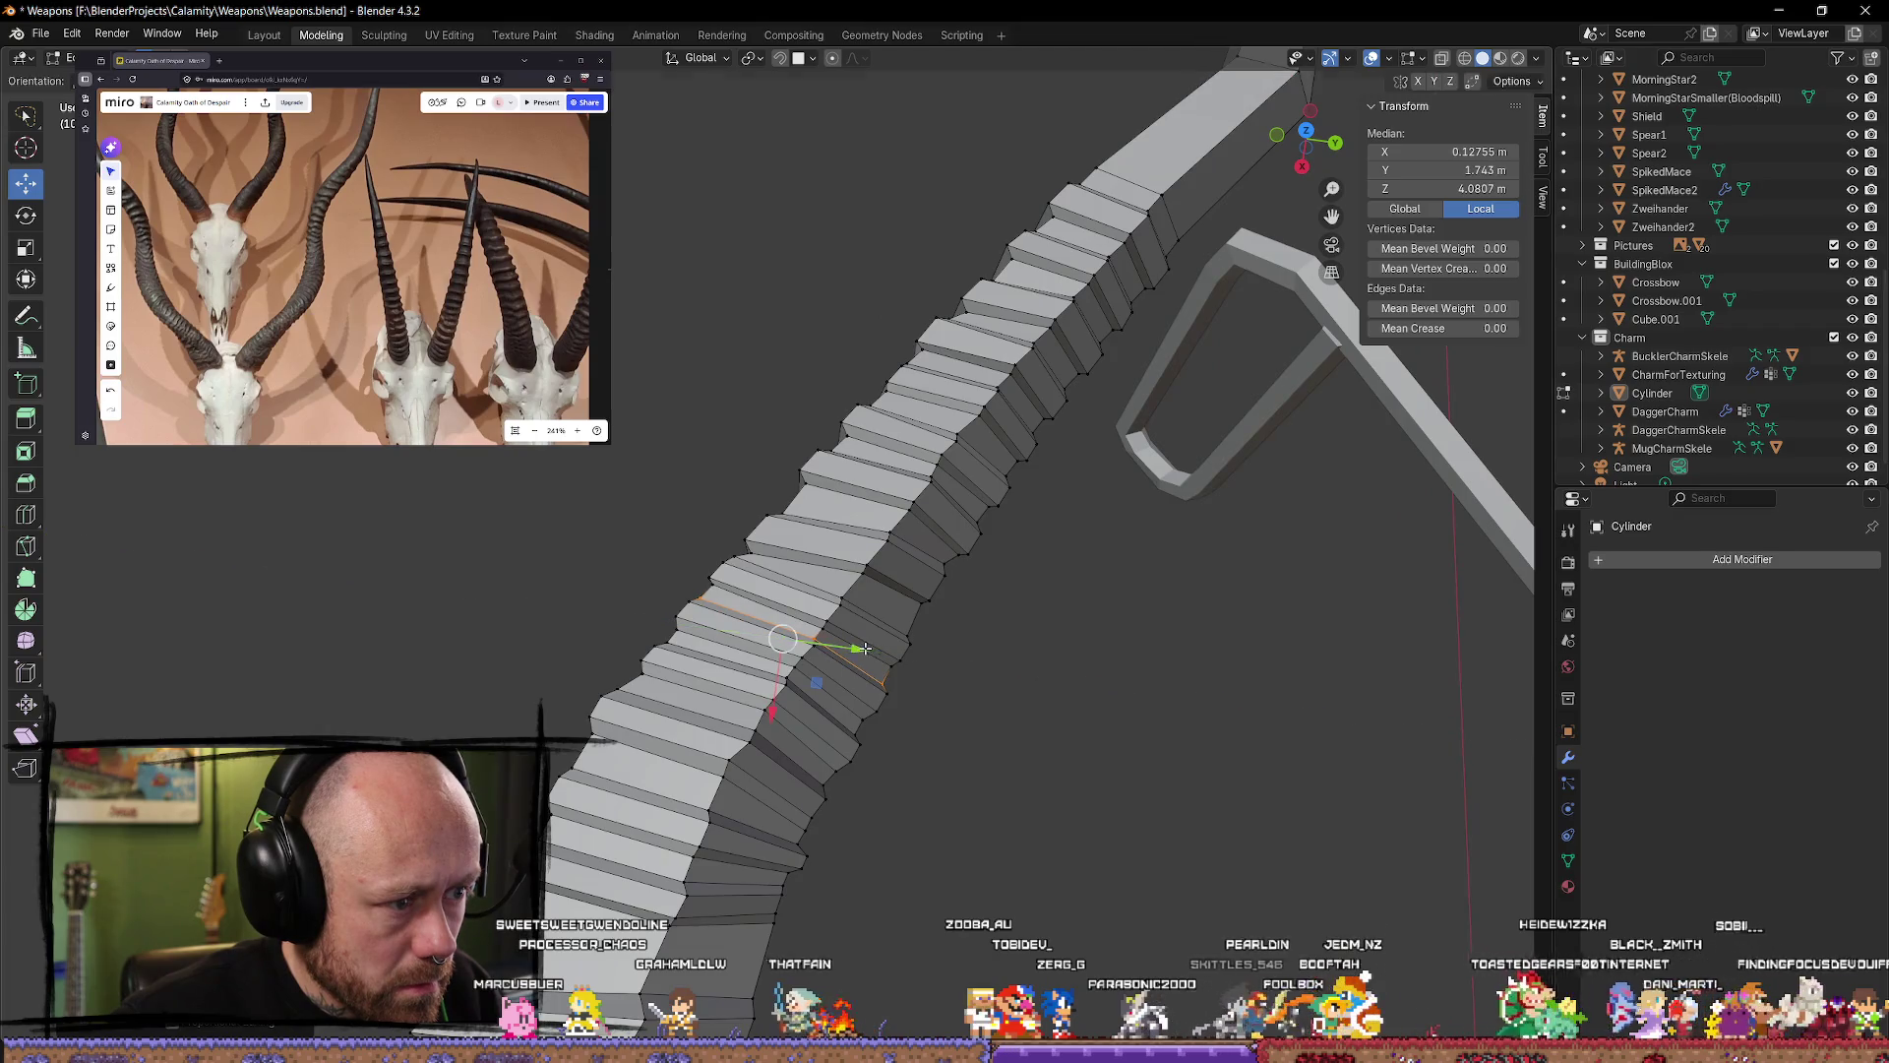
click(1090, 729)
mouse_move(1089, 728)
middle_down()
mouse_move(1035, 789)
mouse_move(873, 624)
mouse_move(898, 476)
mouse_move(948, 604)
mouse_move(863, 707)
mouse_move(817, 694)
mouse_move(659, 771)
middle_up()
Step: Toggle out to Object Mode to view the crossbow, then return to editing the horn
key(Tab)
mouse_move(995, 801)
middle_down()
mouse_move(1076, 801)
mouse_move(1054, 810)
mouse_move(1084, 751)
middle_up()
key(Tab)
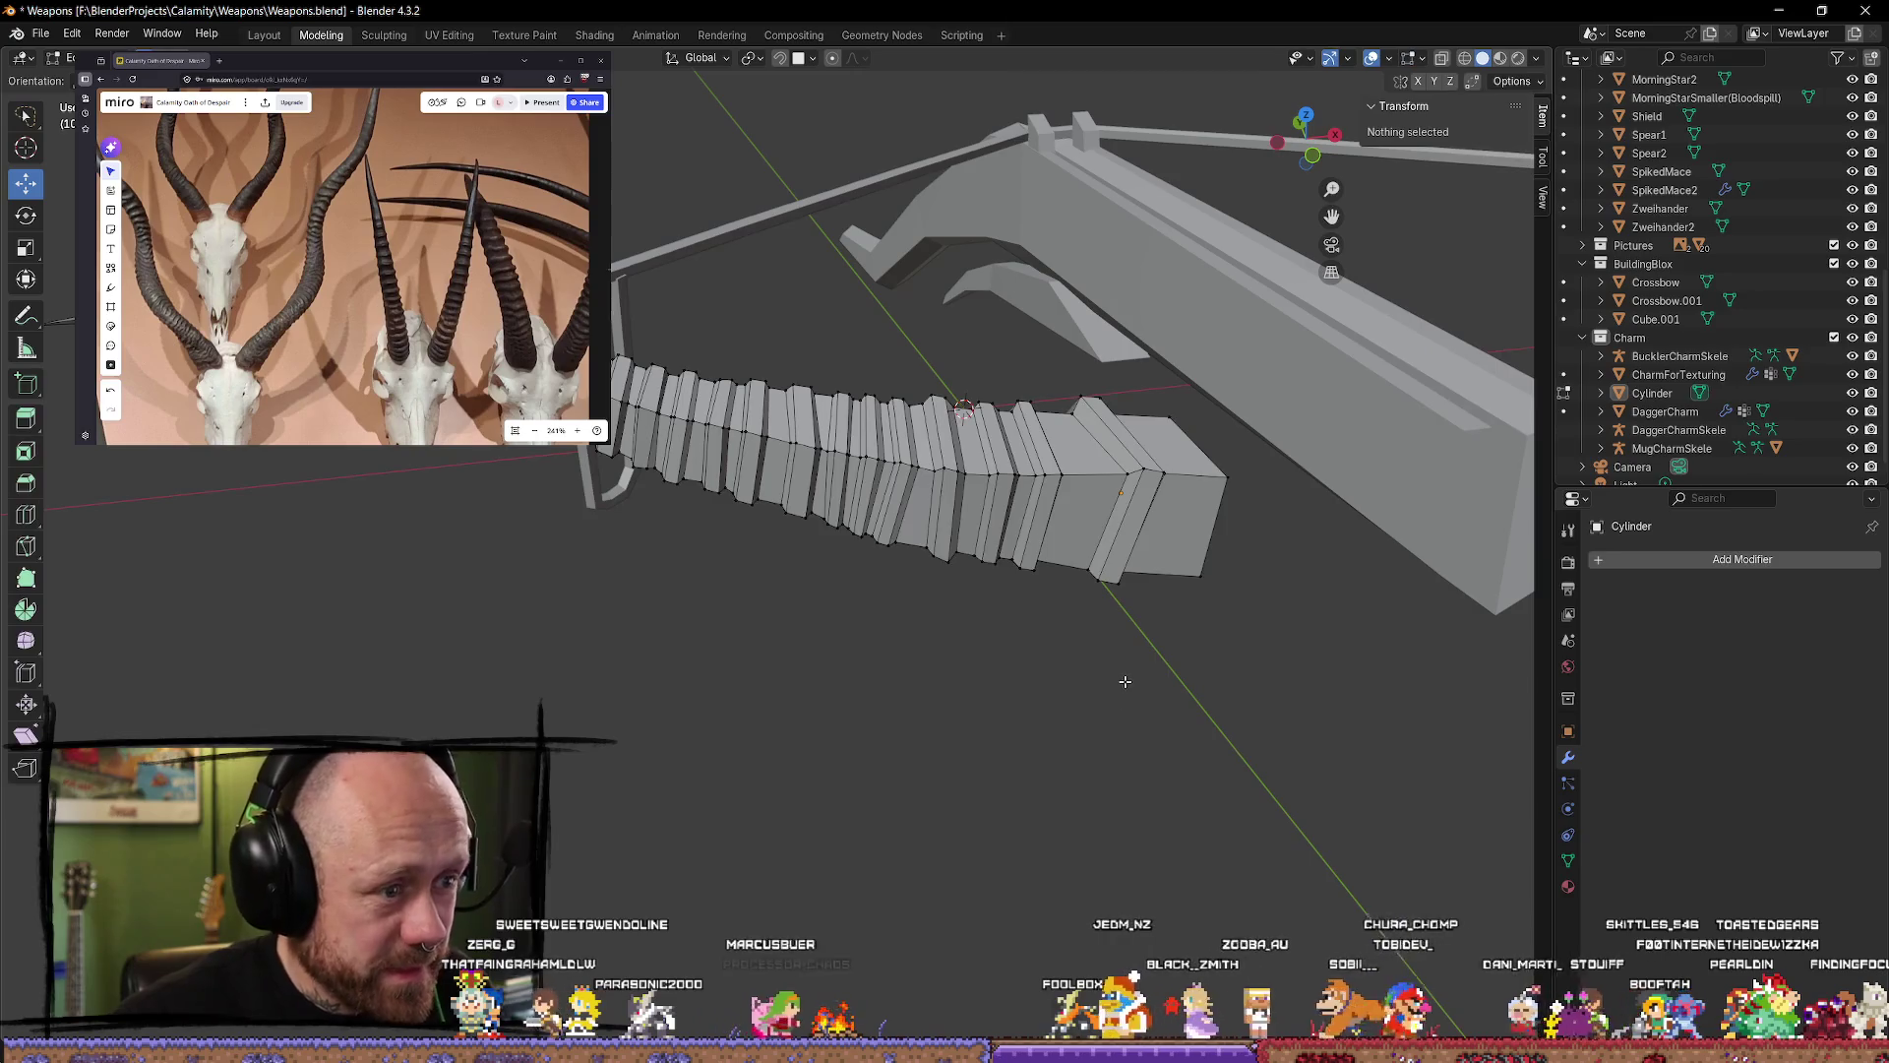
mouse_move(1122, 683)
middle_down()
mouse_move(949, 683)
mouse_move(850, 622)
middle_up()
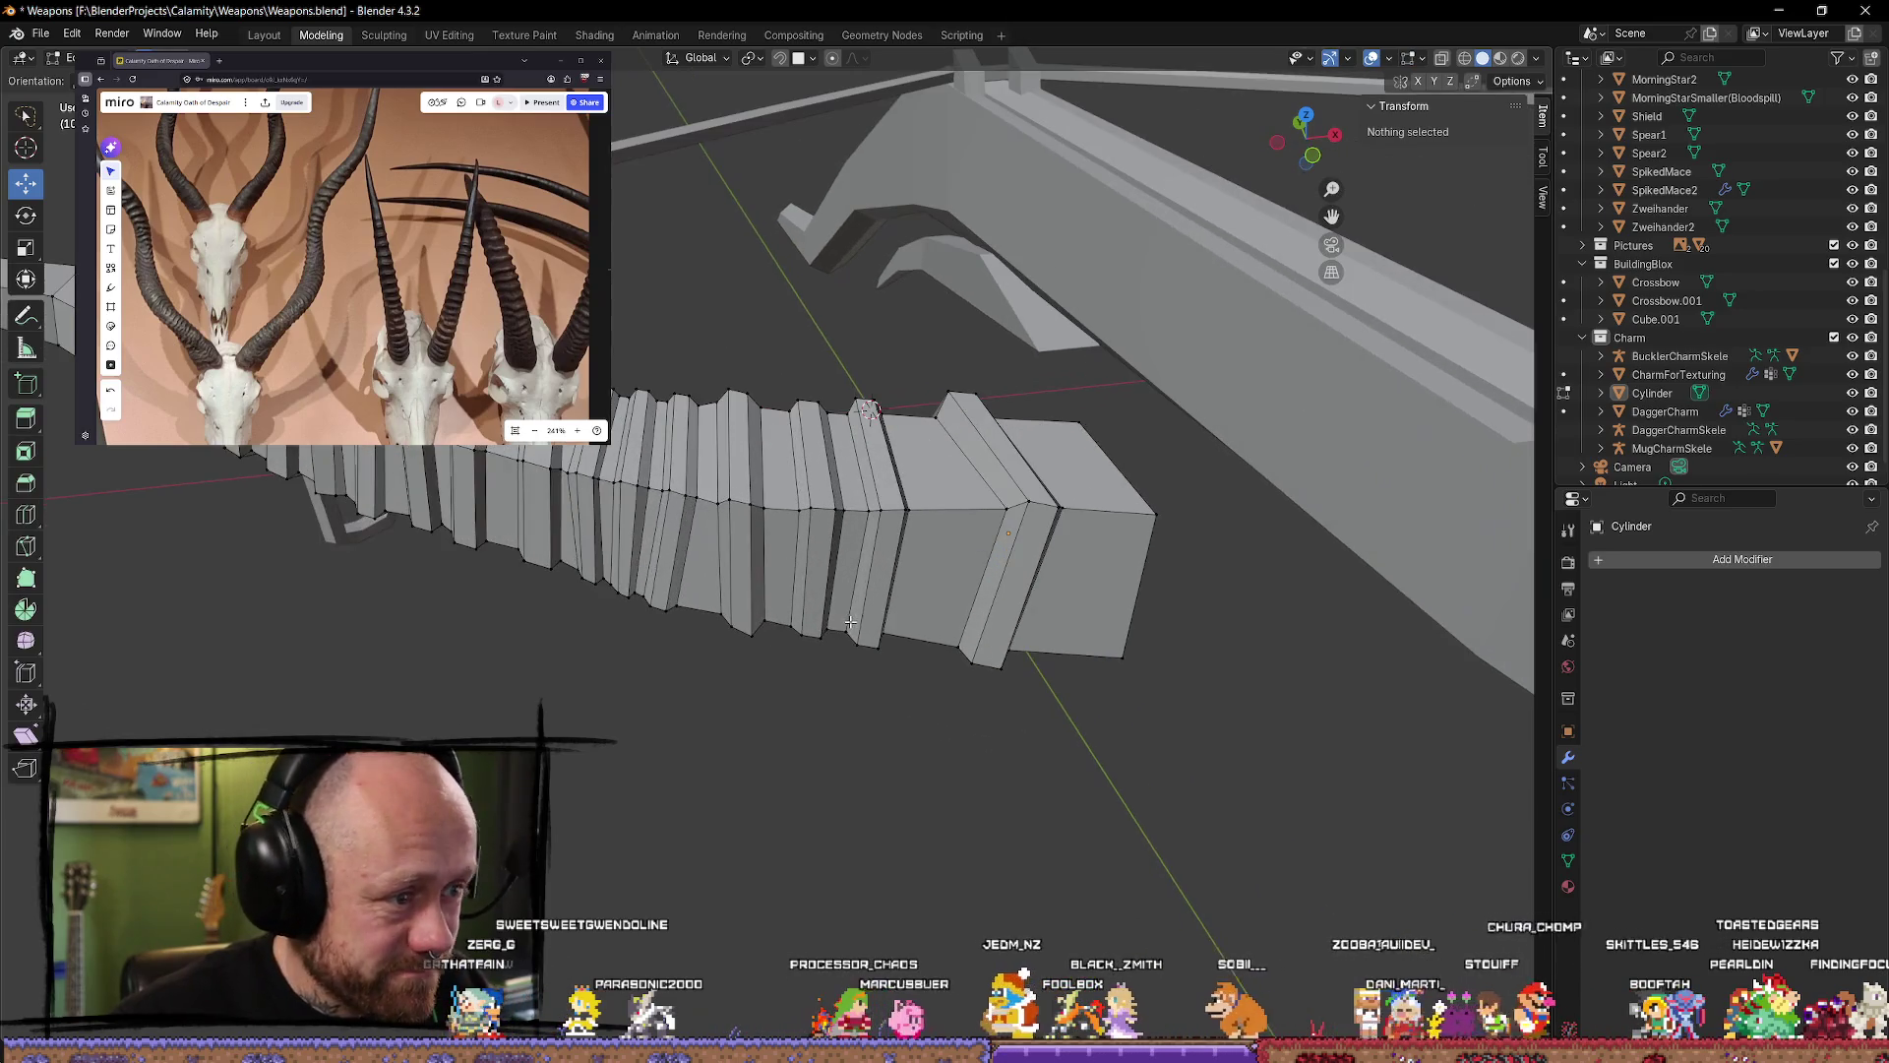
Step: Slide a ring loop slightly along the horn and deselect it
click(695, 502)
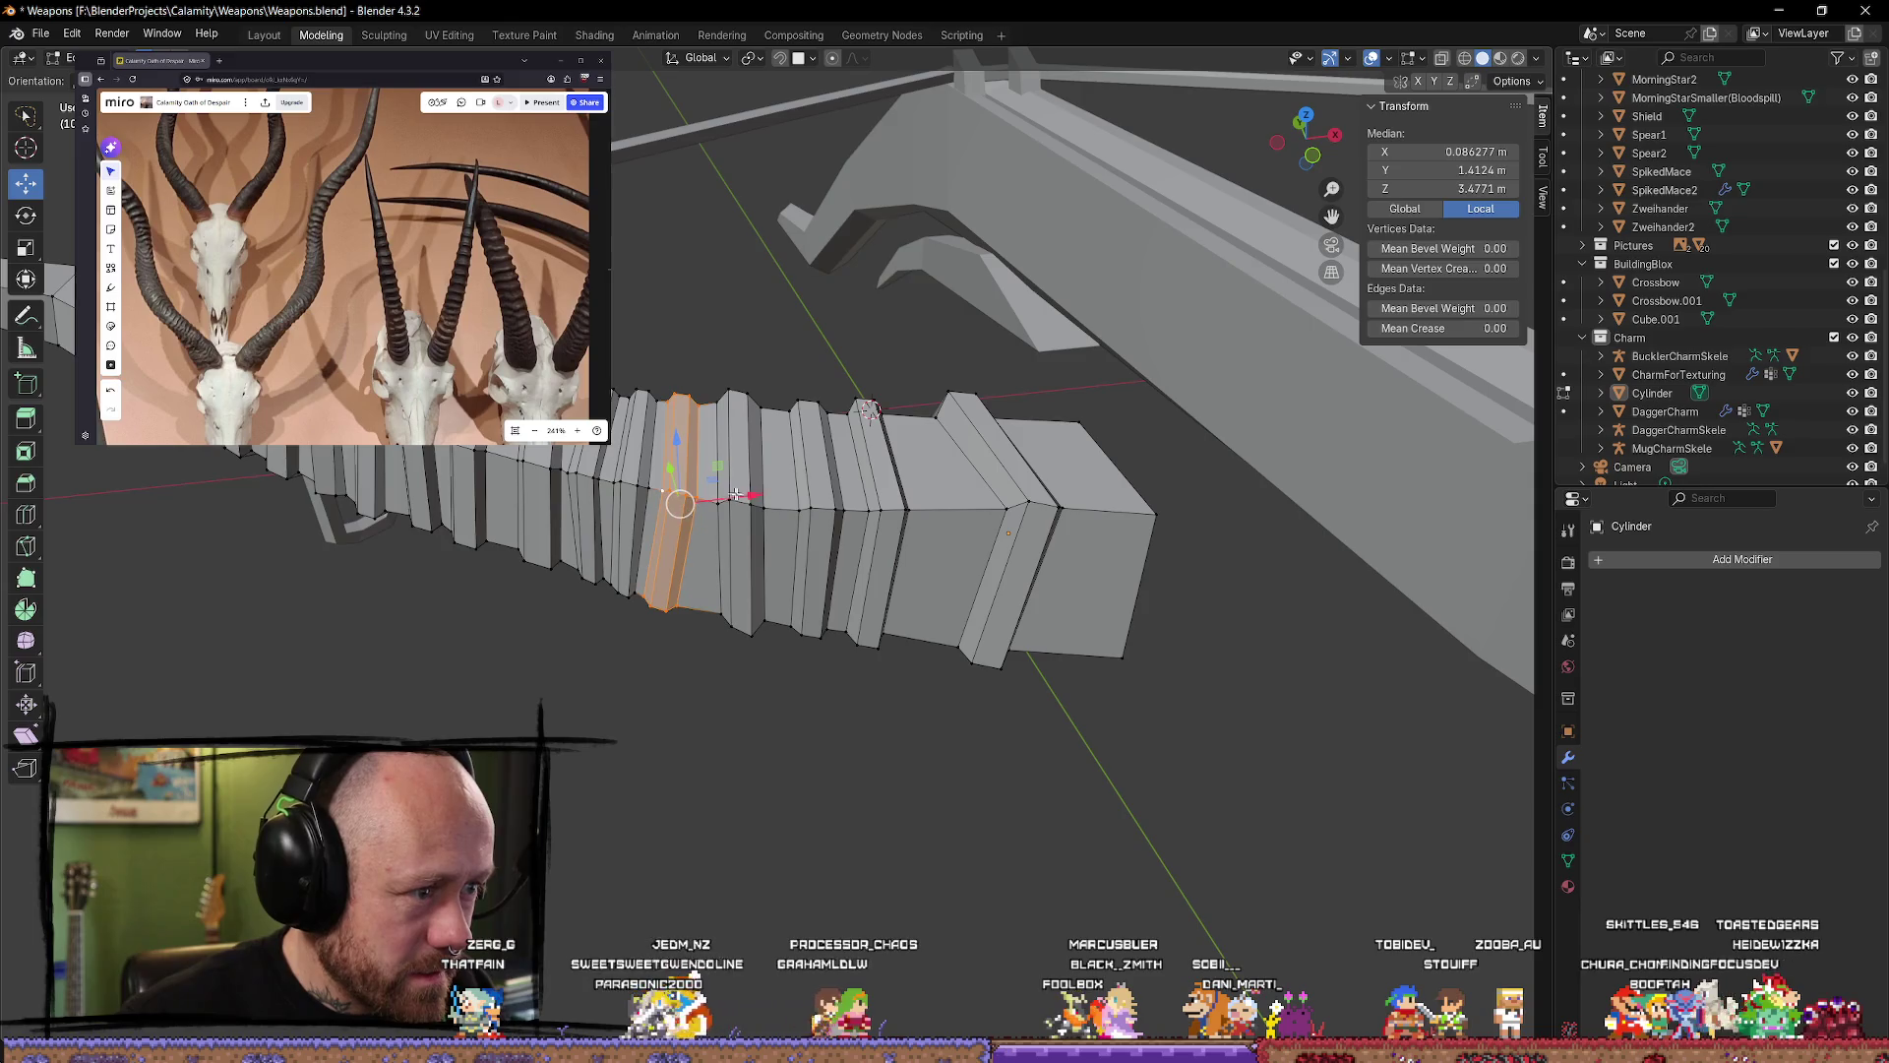
drag(737, 494, 753, 495)
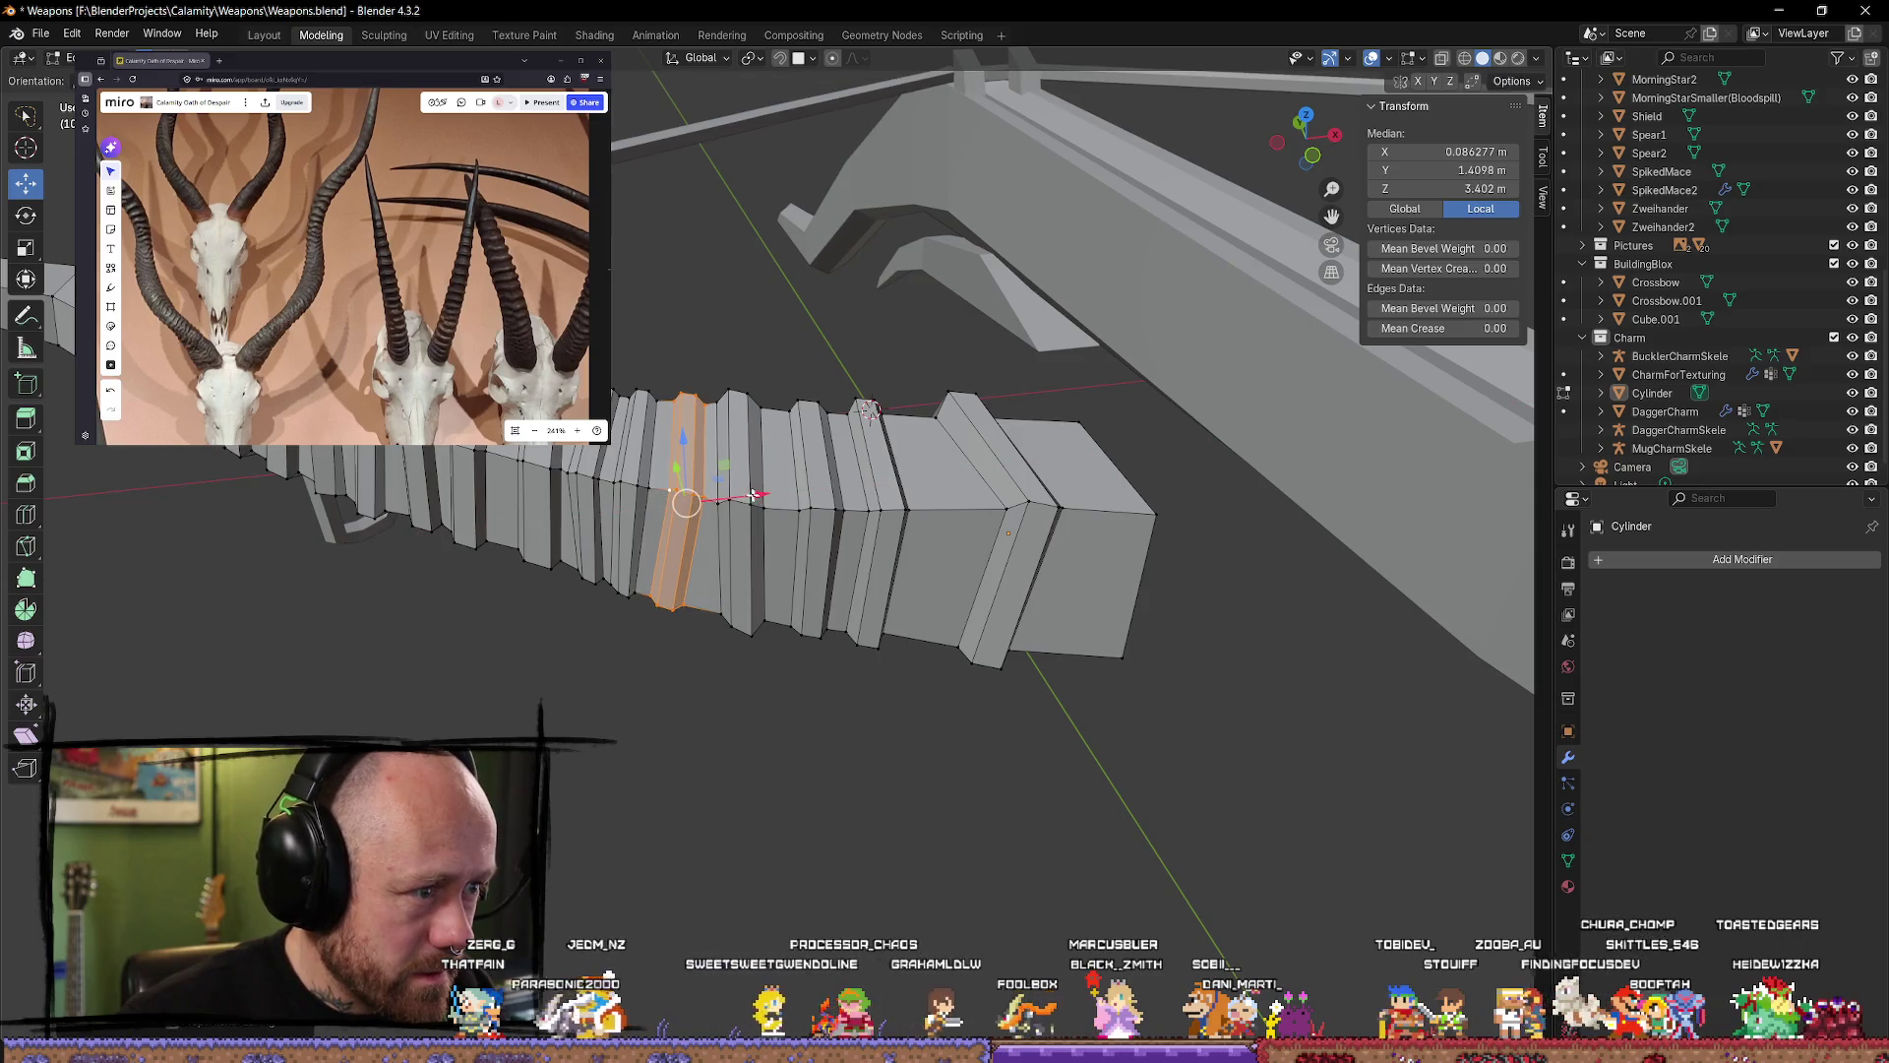
click(664, 675)
mouse_move(626, 624)
middle_down()
mouse_move(784, 624)
mouse_move(755, 667)
mouse_move(747, 776)
middle_up()
scroll(747, 777, up, 4)
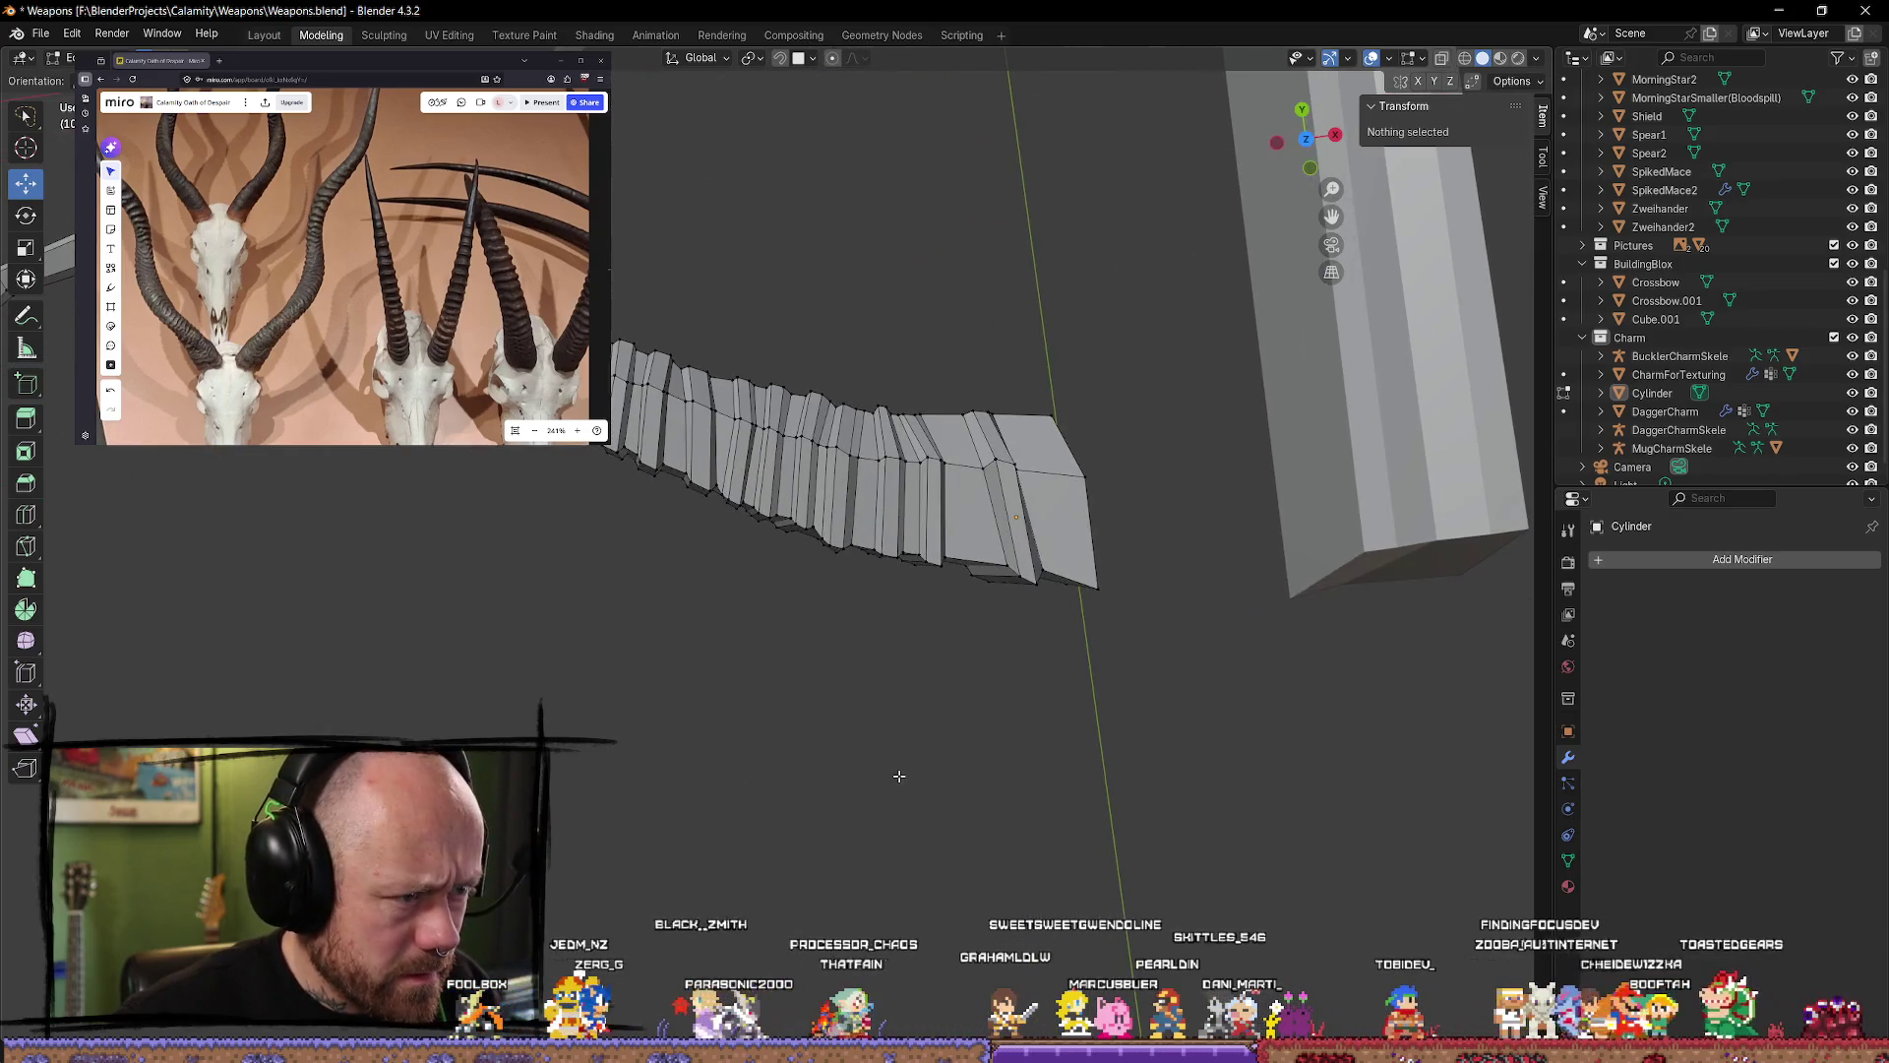
shift+middle_drag(932, 748, 824, 804)
Step: Offset another ring loop along Y, then shift a ridge vertex along Y and X
alt+click(677, 537)
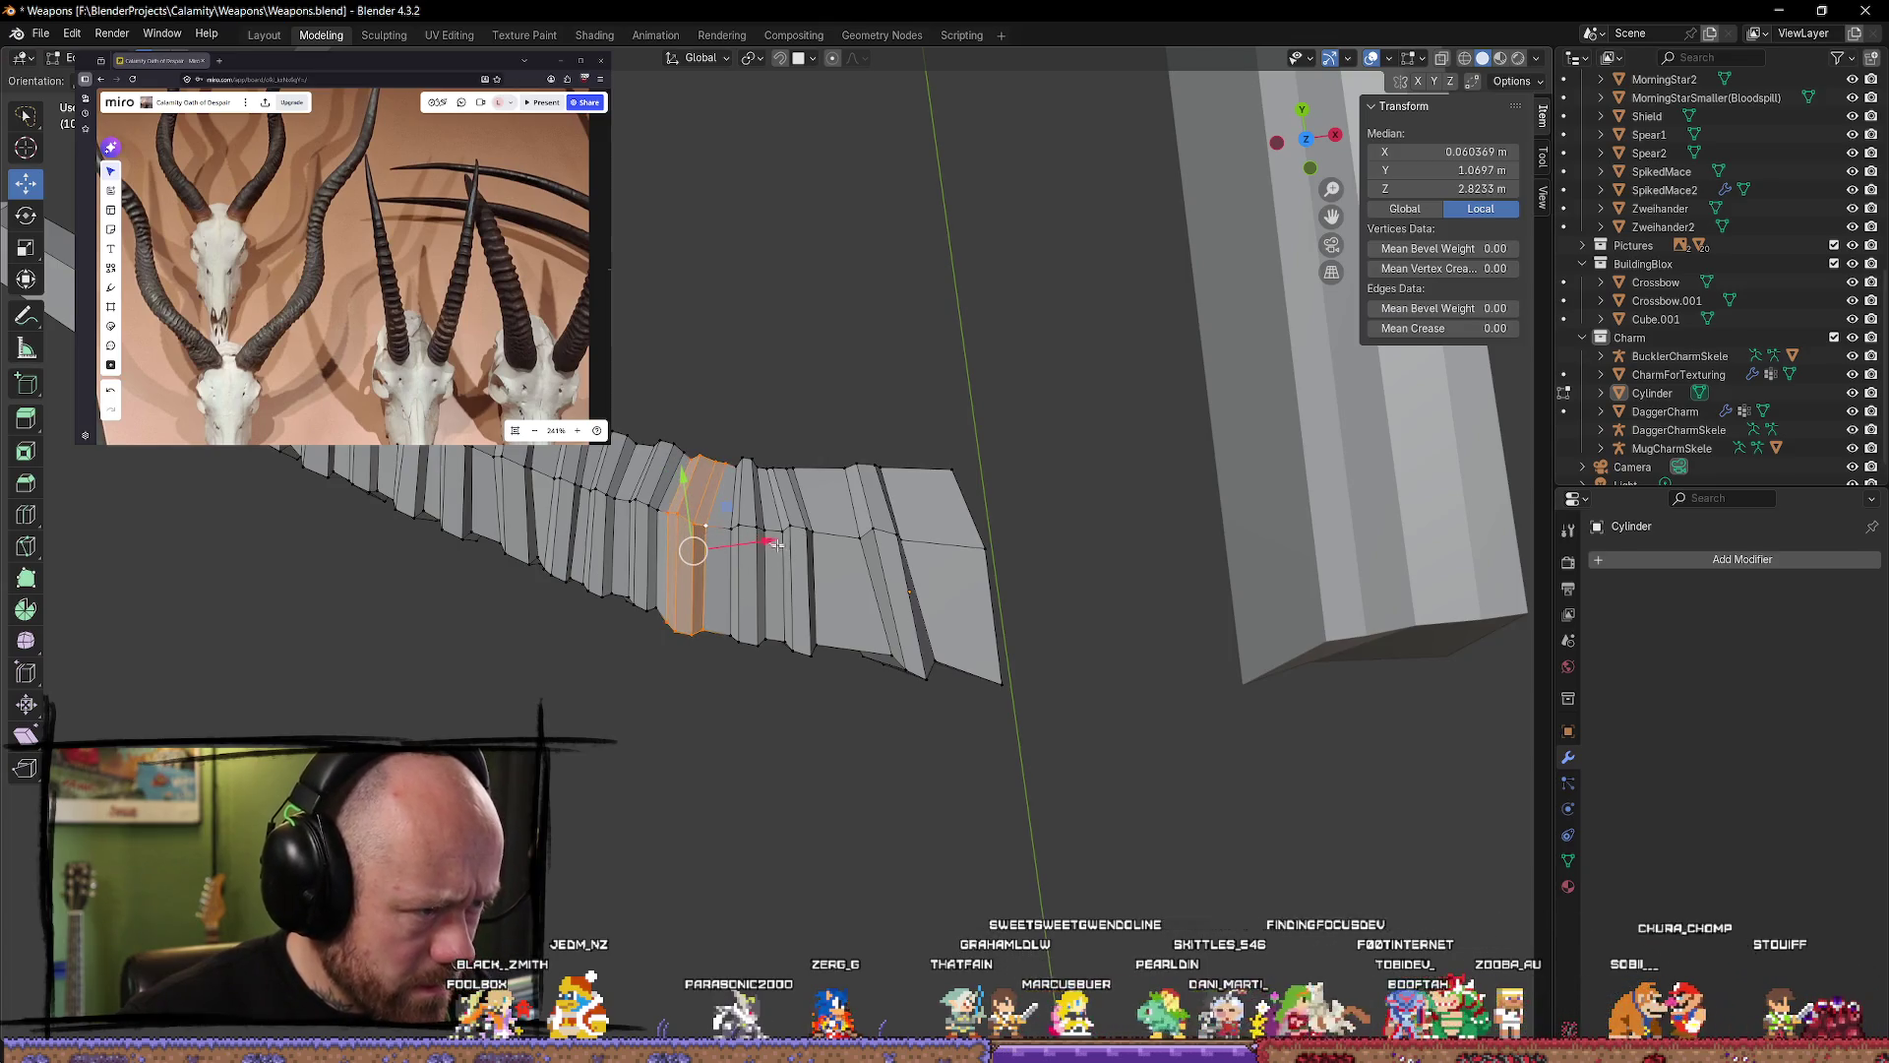
drag(778, 544, 776, 543)
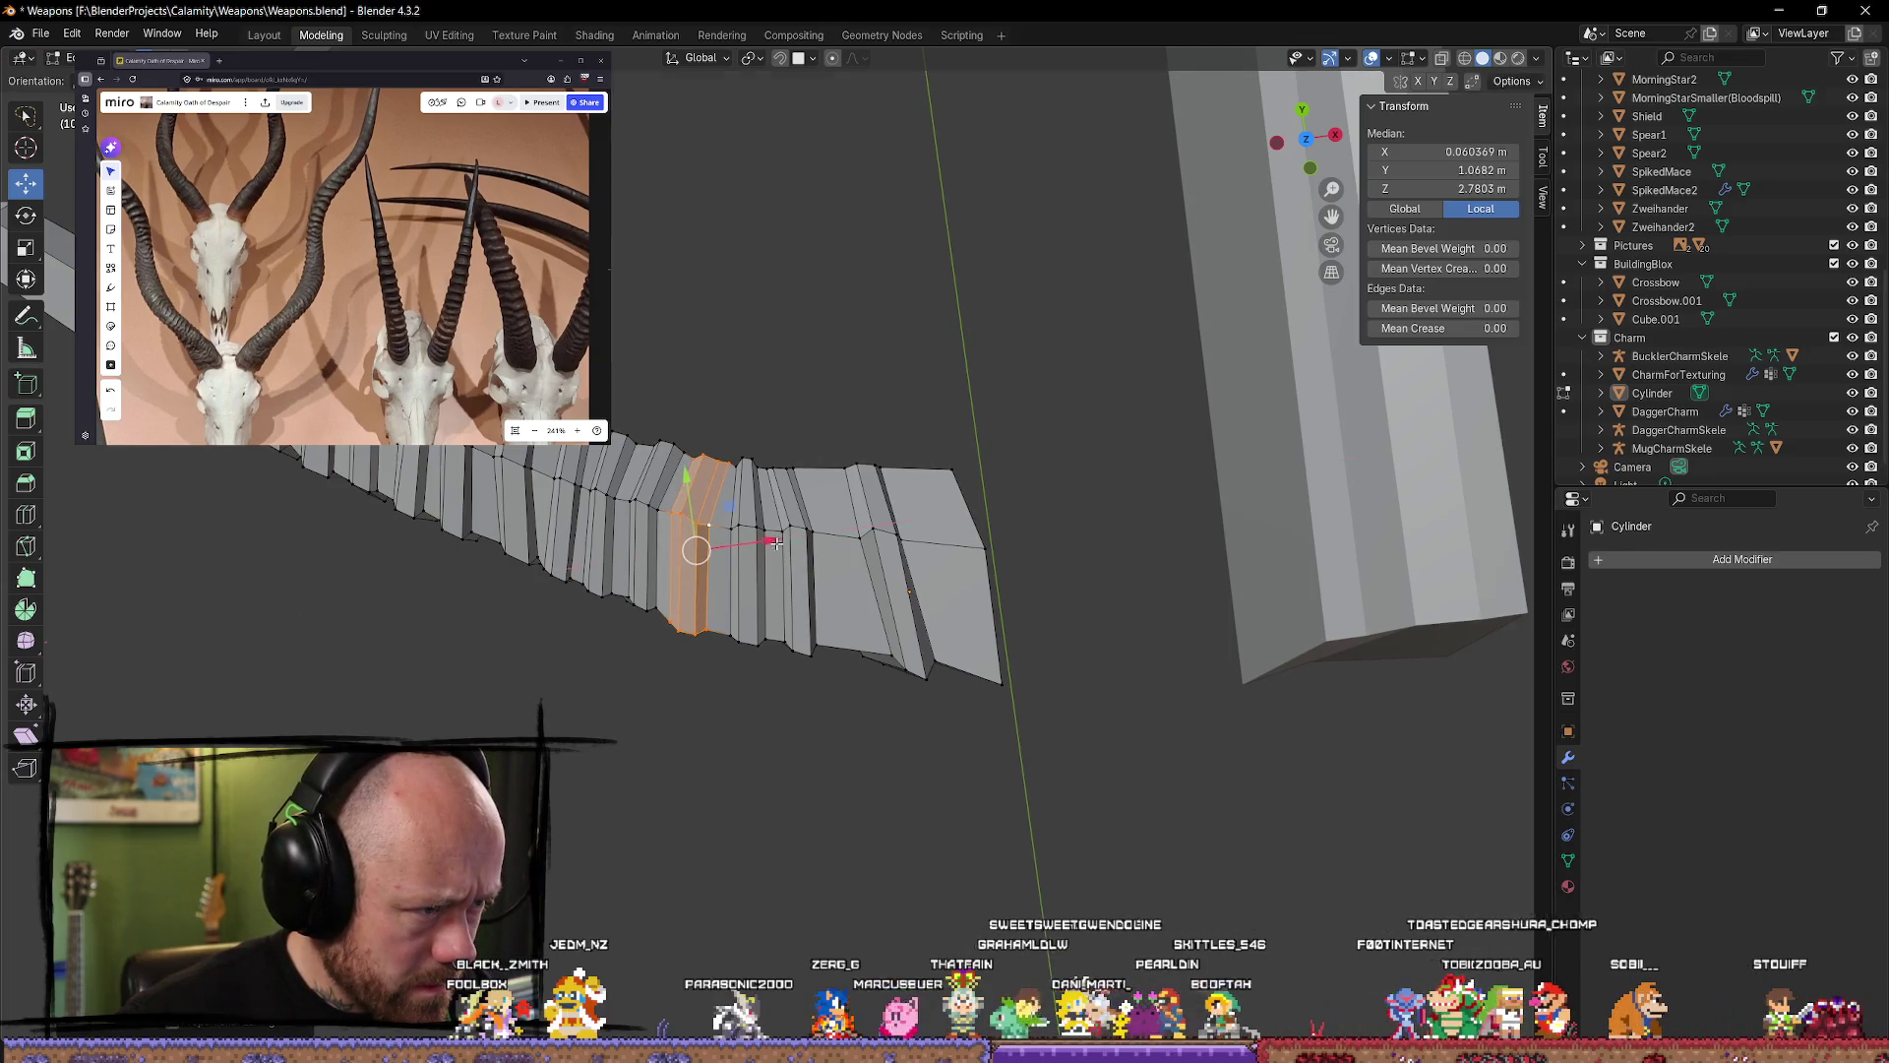
drag(685, 492, 688, 498)
click(688, 496)
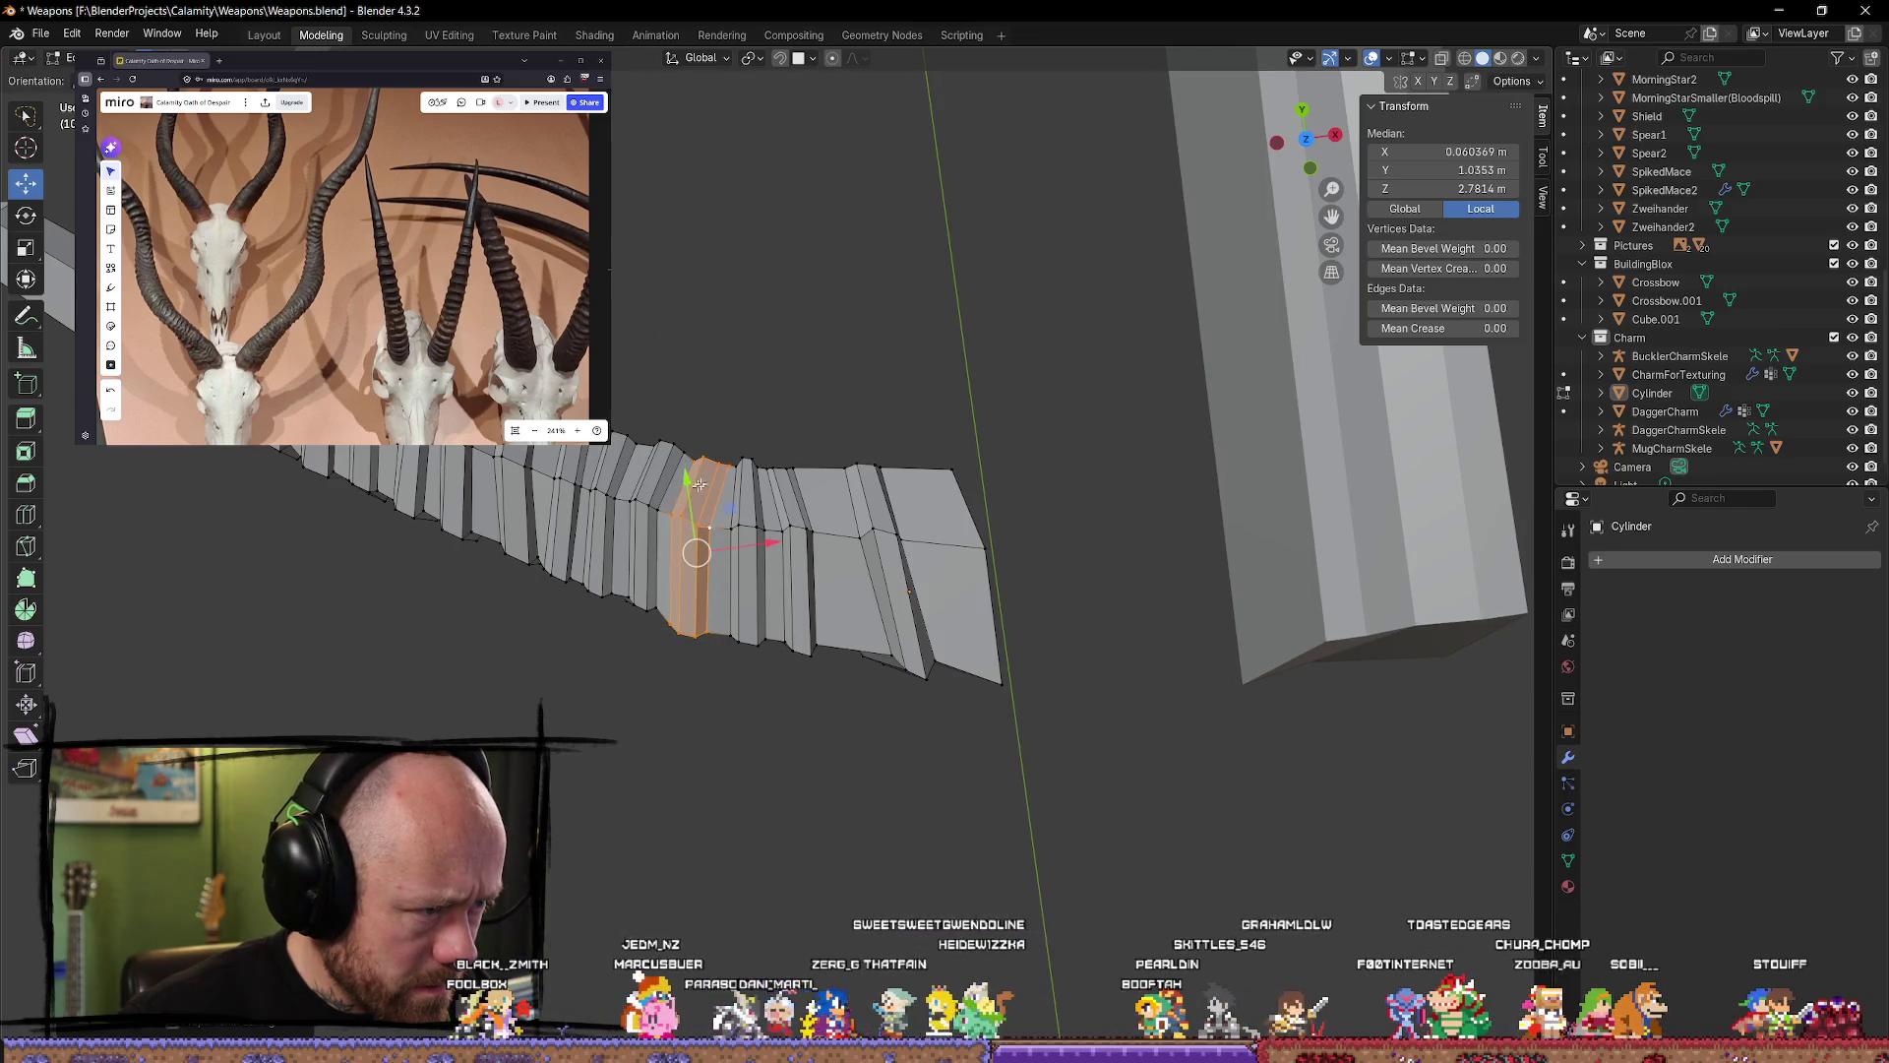
mouse_move(699, 504)
middle_down()
mouse_move(738, 449)
mouse_move(770, 449)
mouse_move(748, 535)
middle_up()
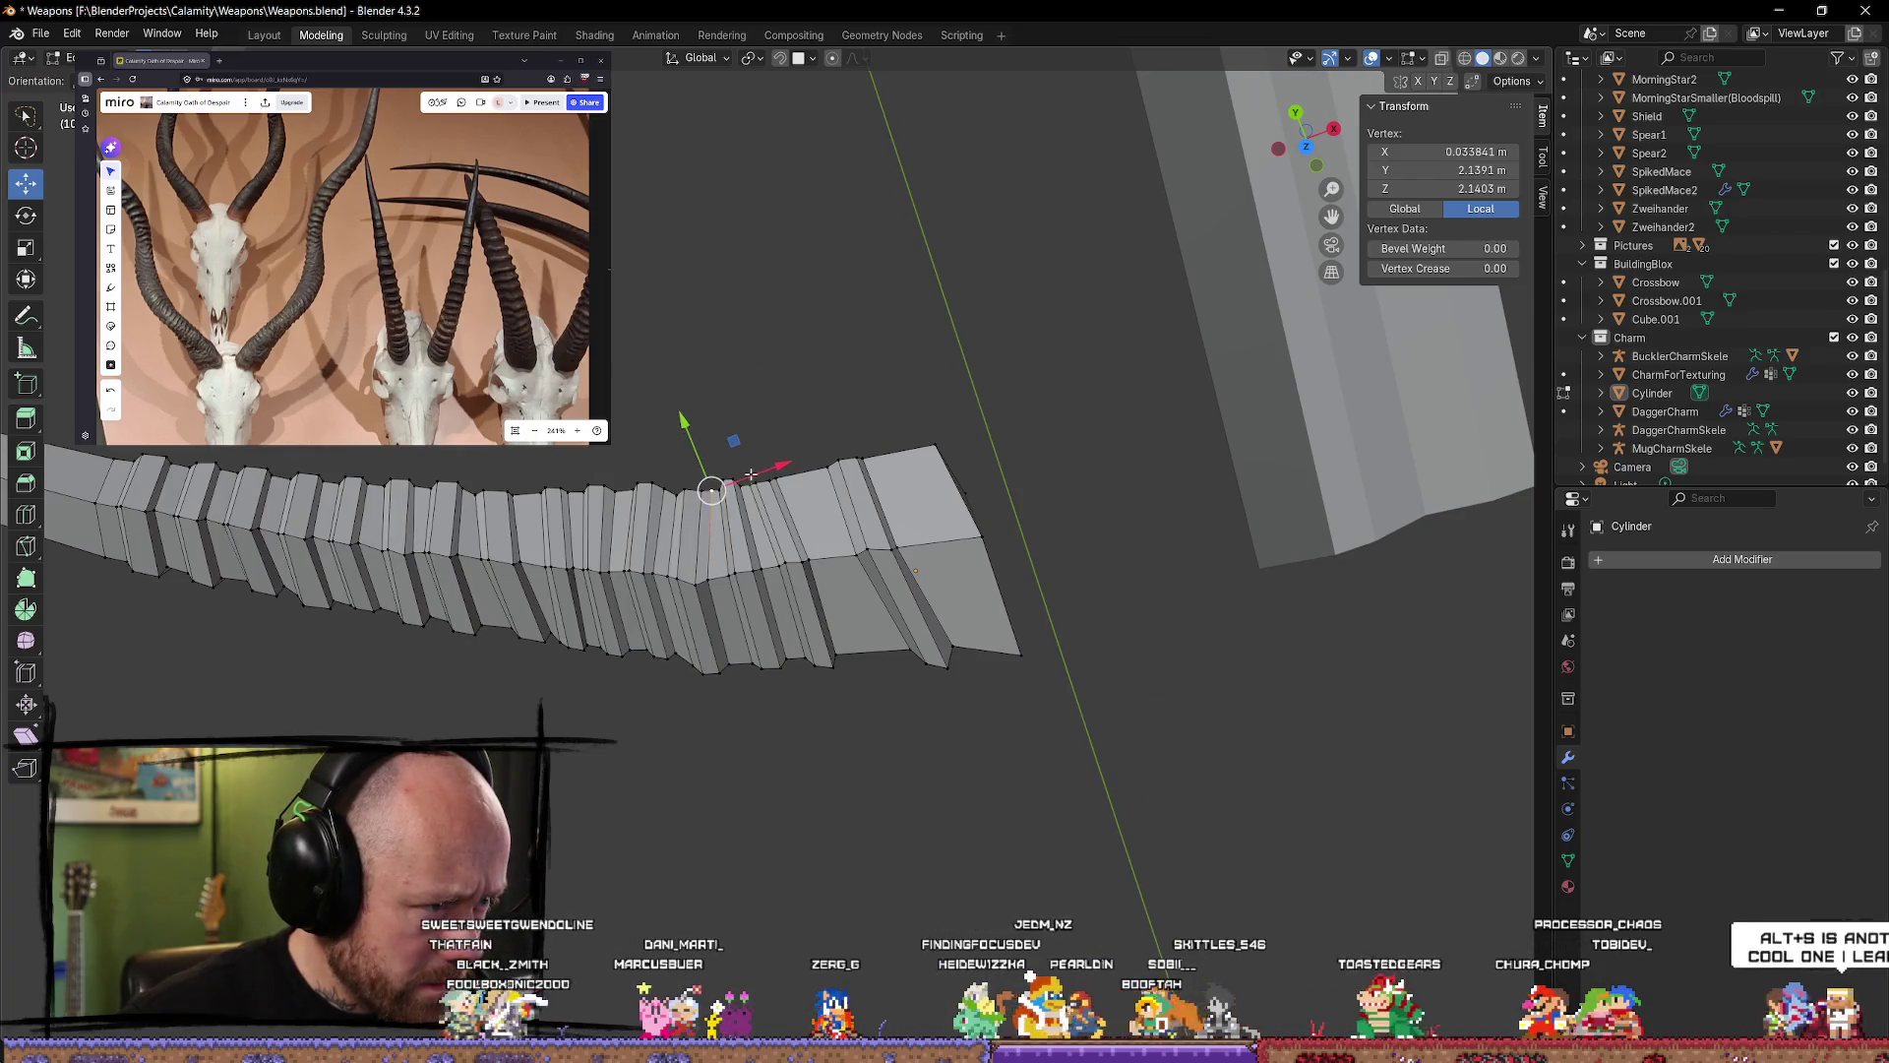
drag(695, 433, 689, 431)
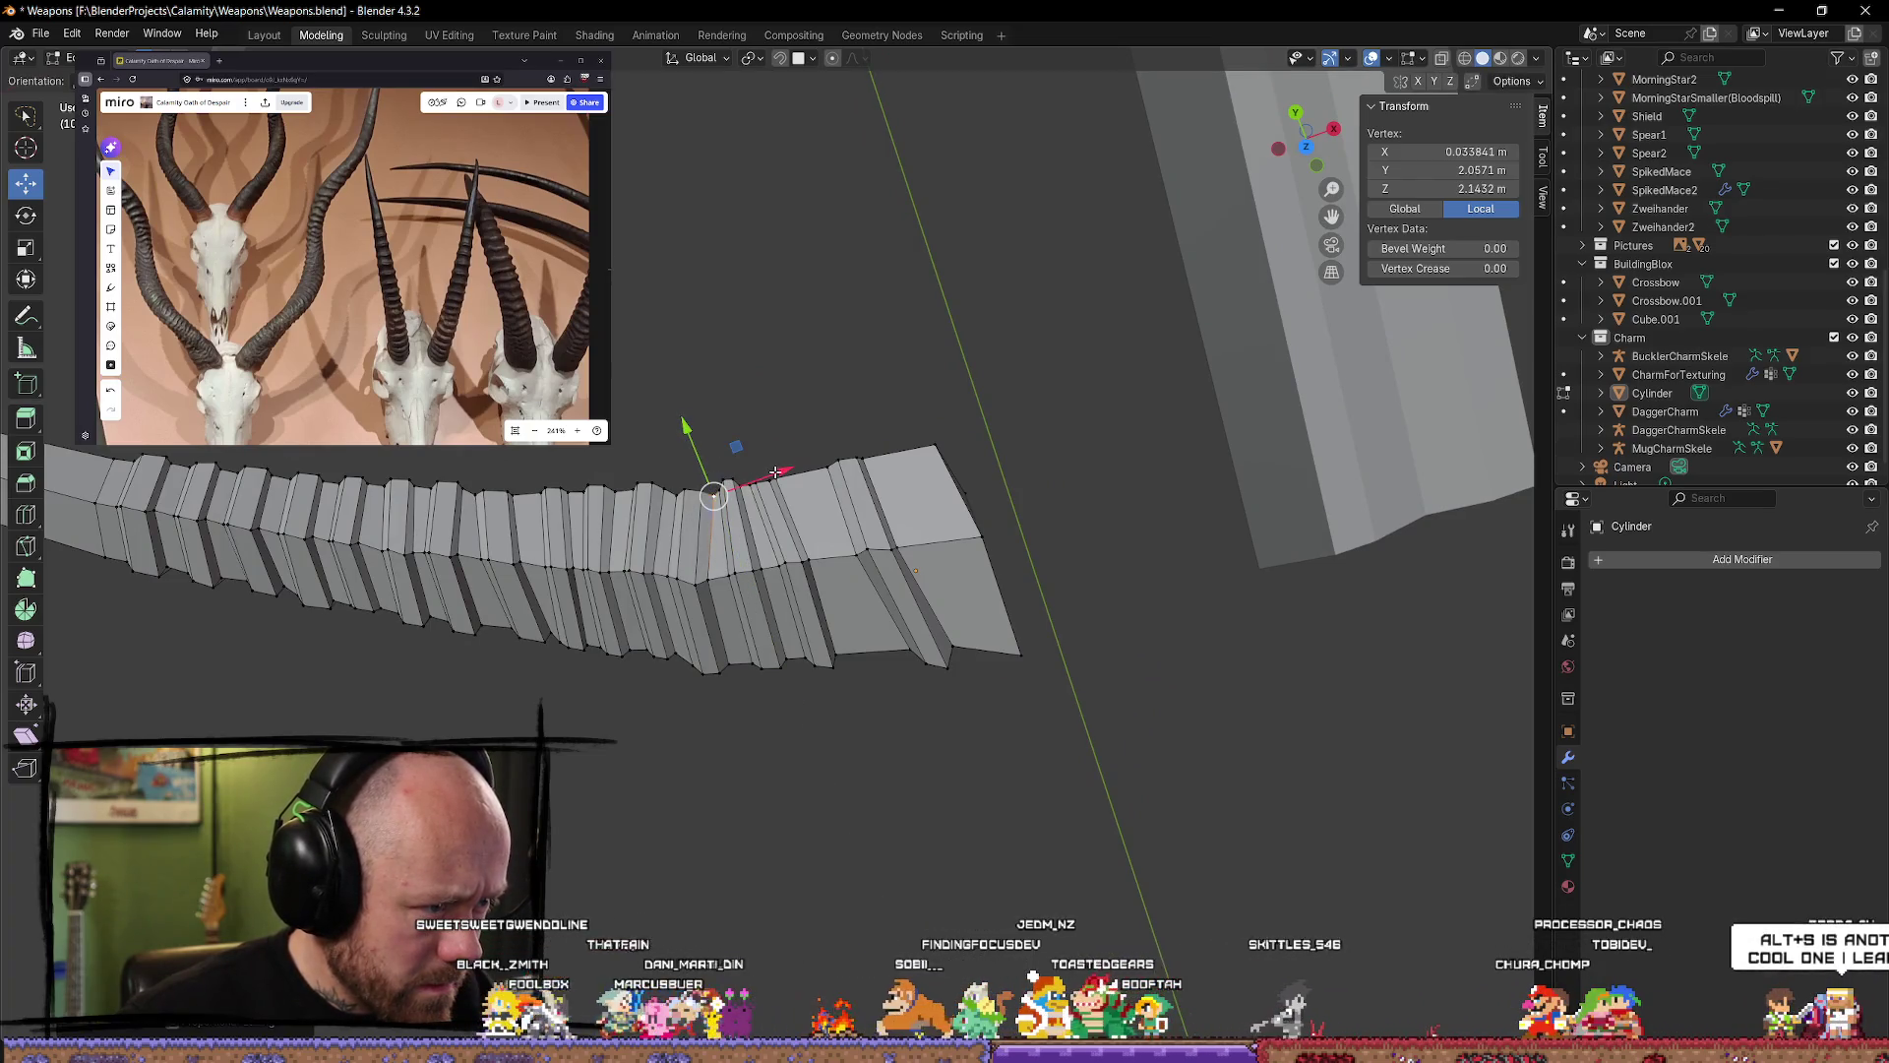
drag(775, 474, 687, 426)
click(747, 426)
mouse_move(747, 426)
middle_down()
mouse_move(709, 374)
mouse_move(857, 773)
mouse_move(907, 687)
mouse_move(903, 771)
mouse_move(919, 738)
mouse_move(964, 766)
mouse_move(920, 835)
mouse_move(696, 784)
mouse_move(983, 872)
mouse_move(841, 854)
mouse_move(873, 877)
mouse_move(827, 725)
middle_up()
Step: Shift one more ridge vertex along Y and X, ending outside mesh editing
key(Tab)
key(Tab)
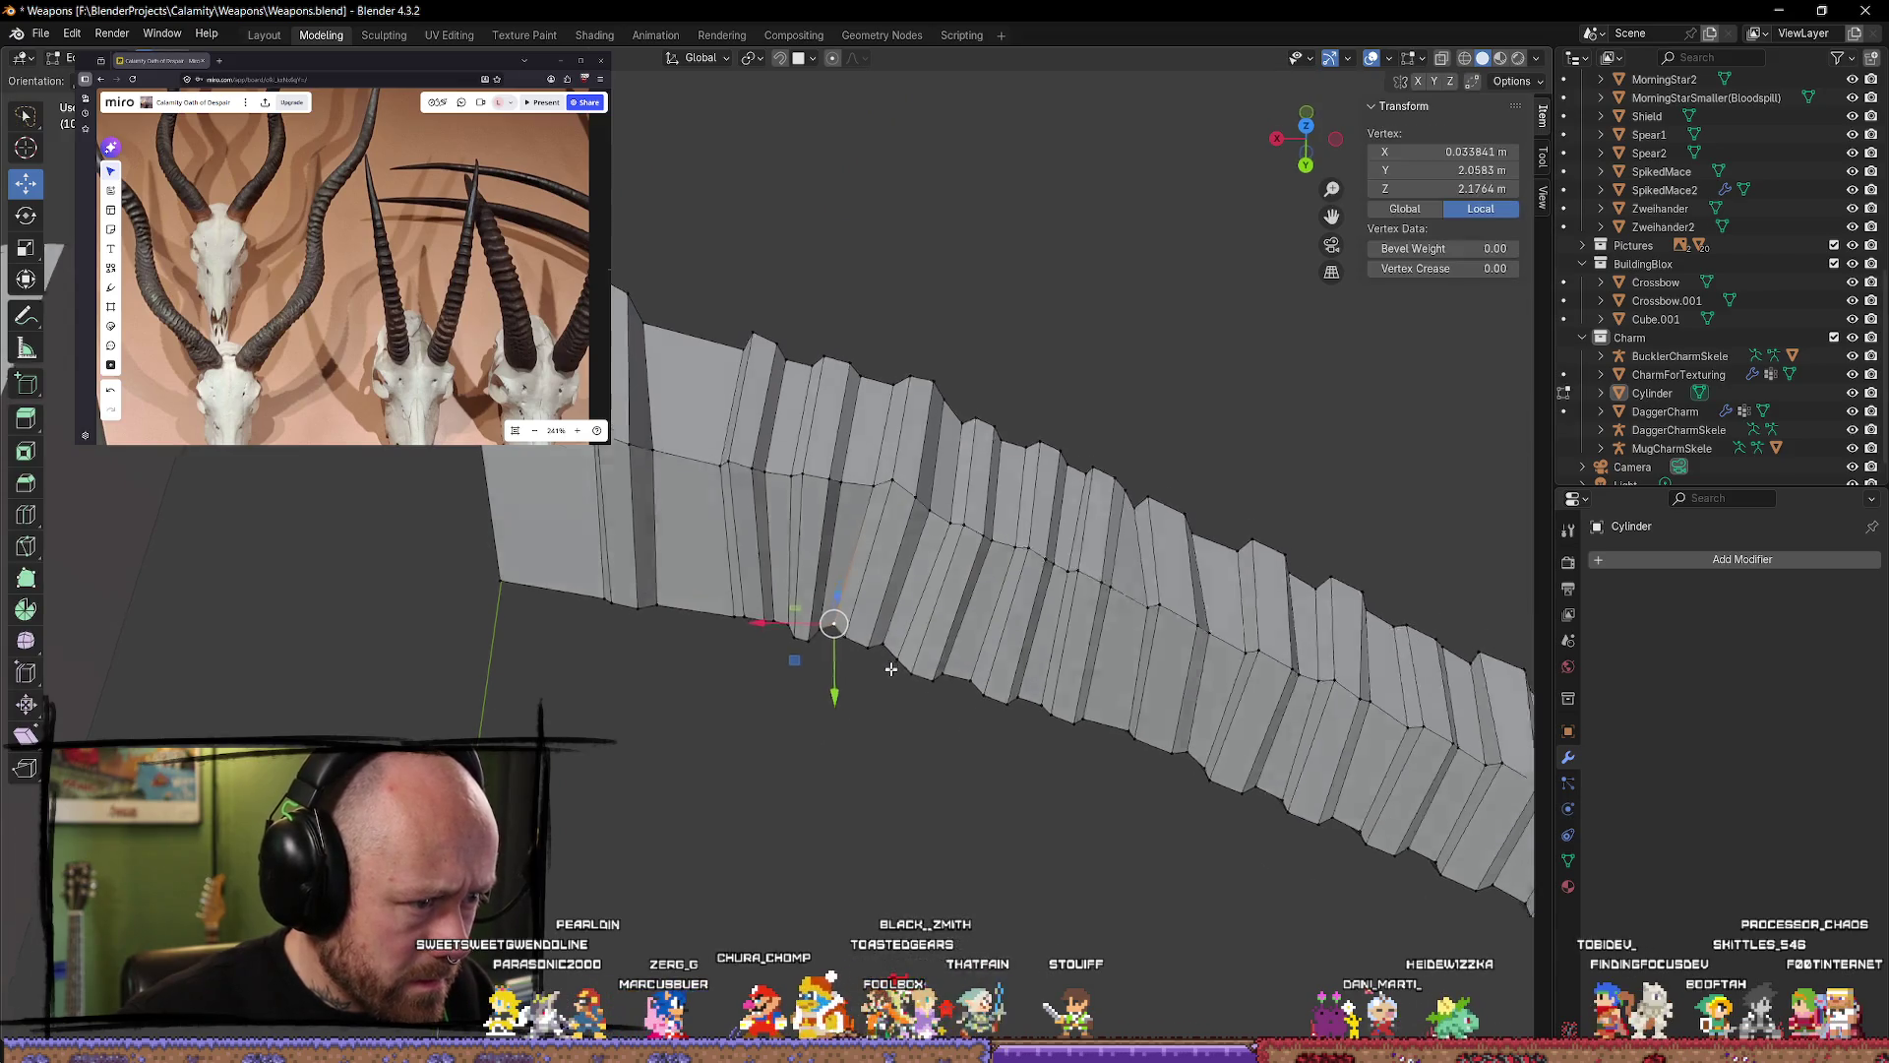
middle_drag(891, 669, 805, 694)
drag(805, 700, 805, 729)
drag(740, 646, 747, 648)
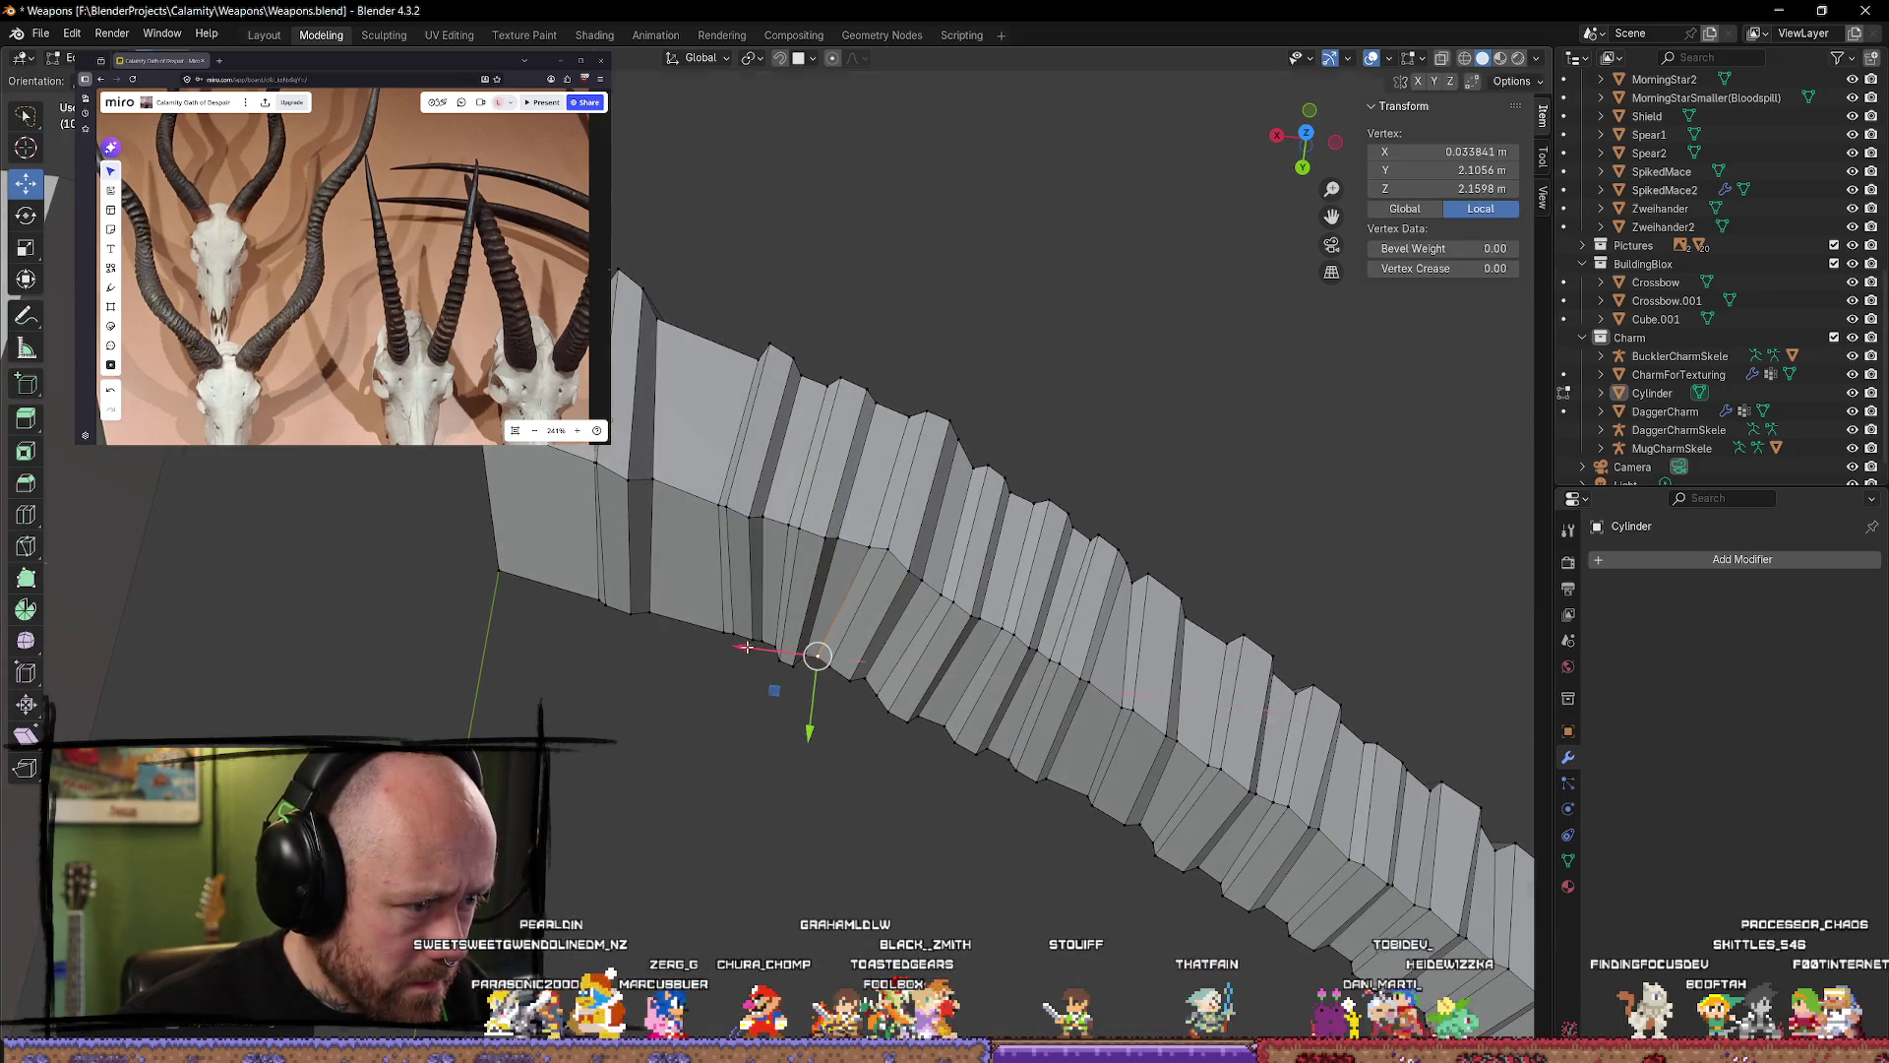
key(Tab)
mouse_move(1075, 343)
middle_down()
mouse_move(928, 729)
mouse_move(865, 807)
mouse_move(561, 788)
mouse_move(451, 696)
mouse_move(566, 649)
mouse_move(780, 667)
mouse_move(877, 616)
mouse_move(1203, 167)
middle_up()
Step: From the top view, loop-cut a new ring near the horn's end in Edit Mode
click(1308, 150)
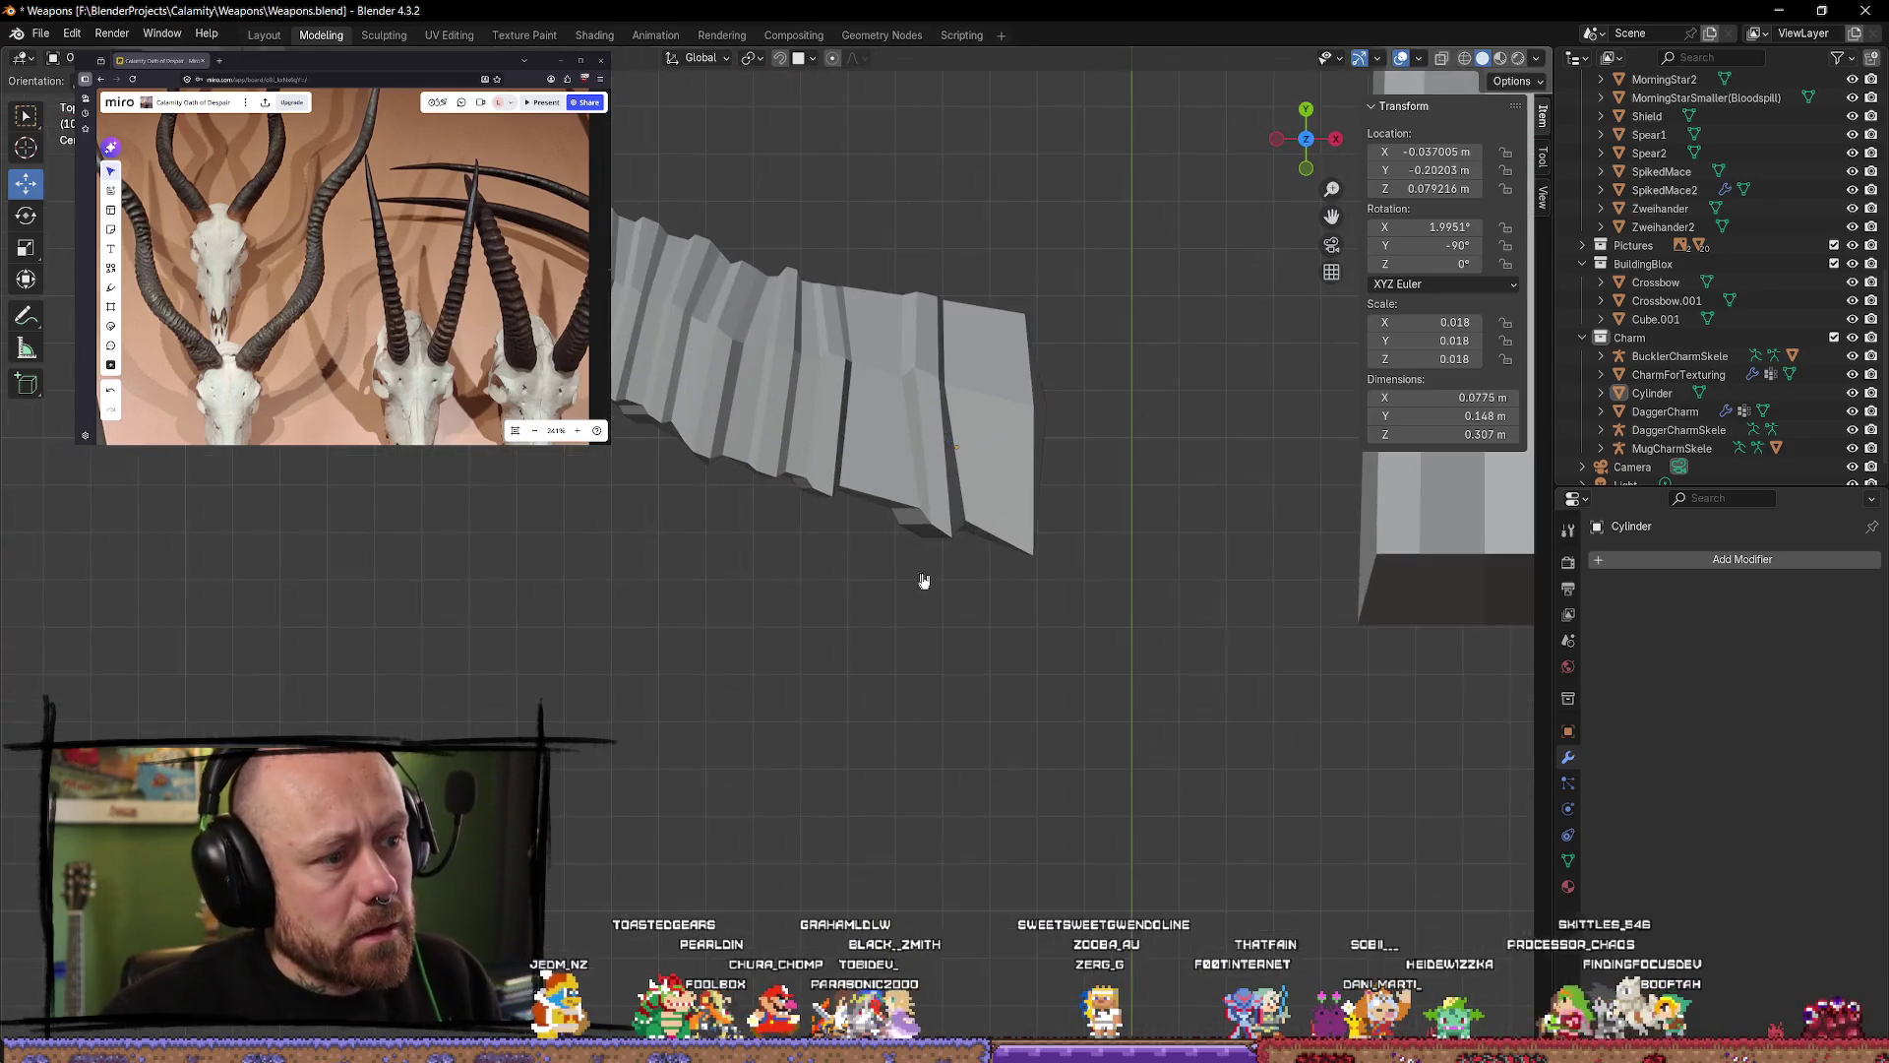
key(Tab)
click(25, 514)
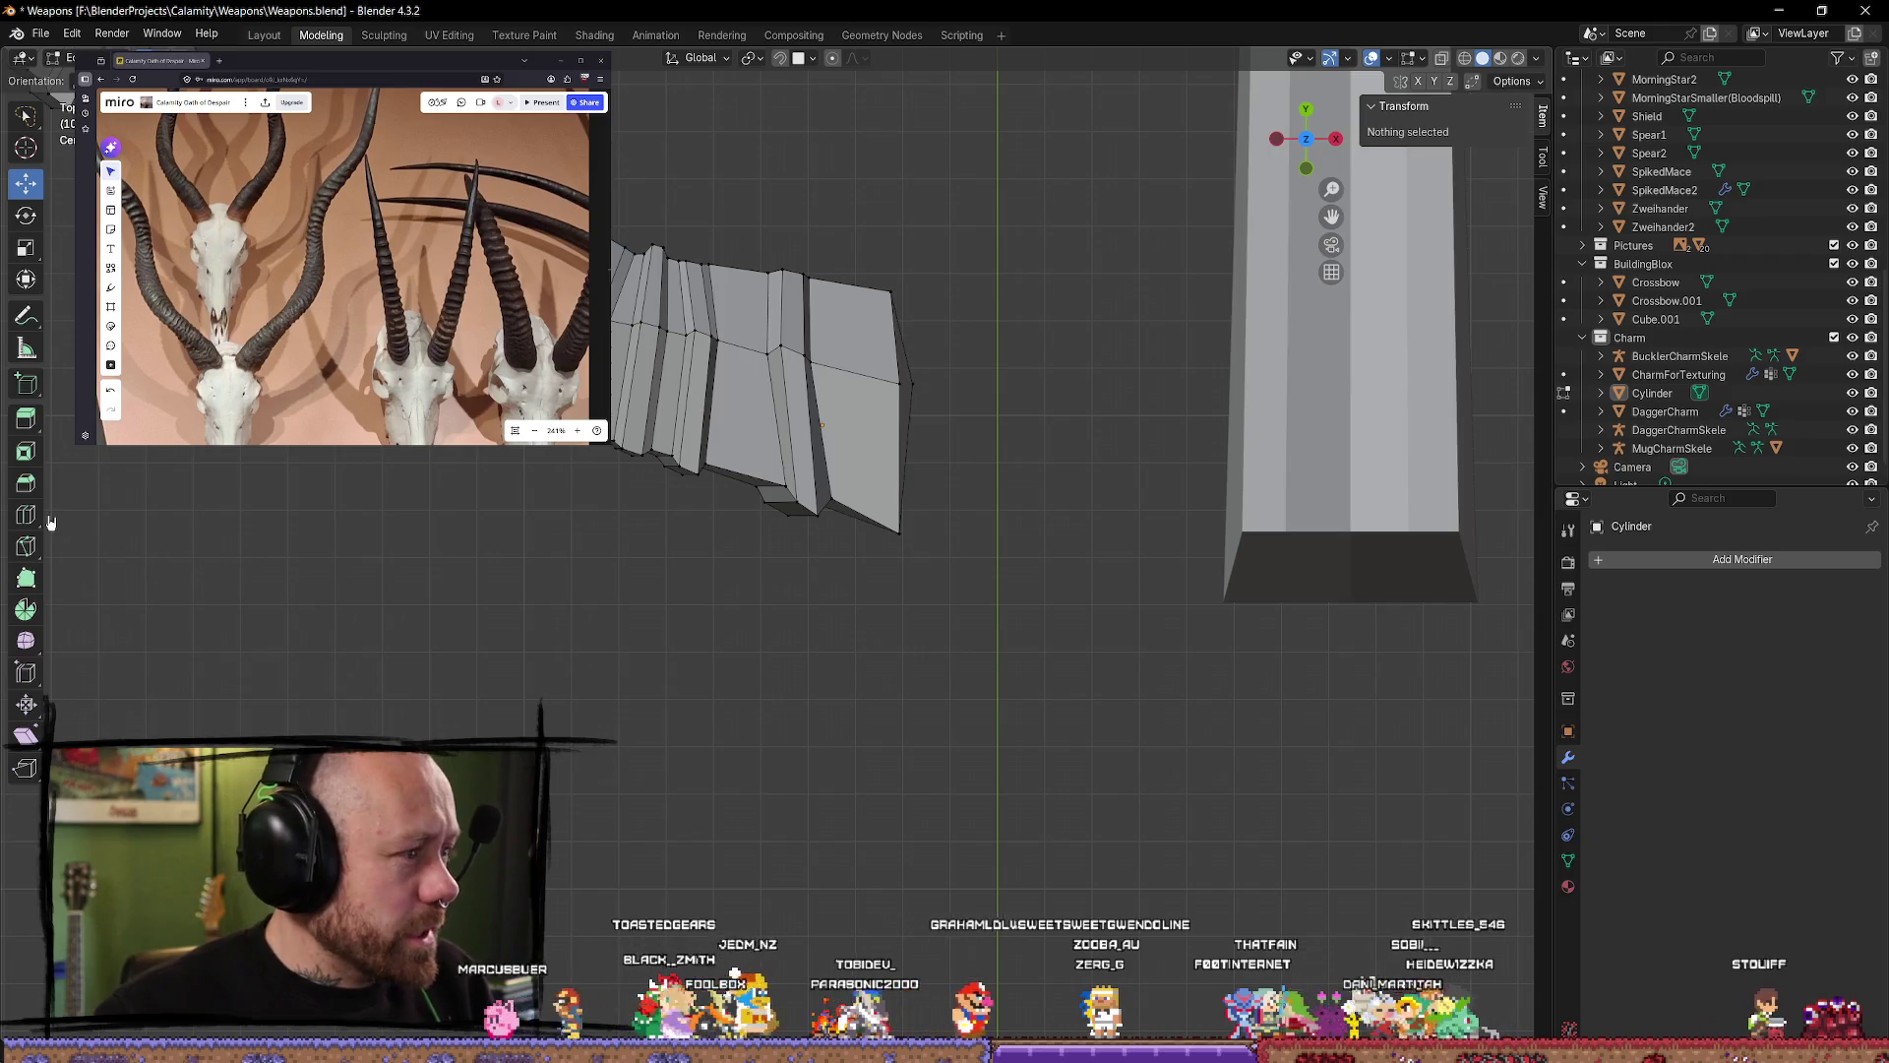
drag(834, 314, 861, 286)
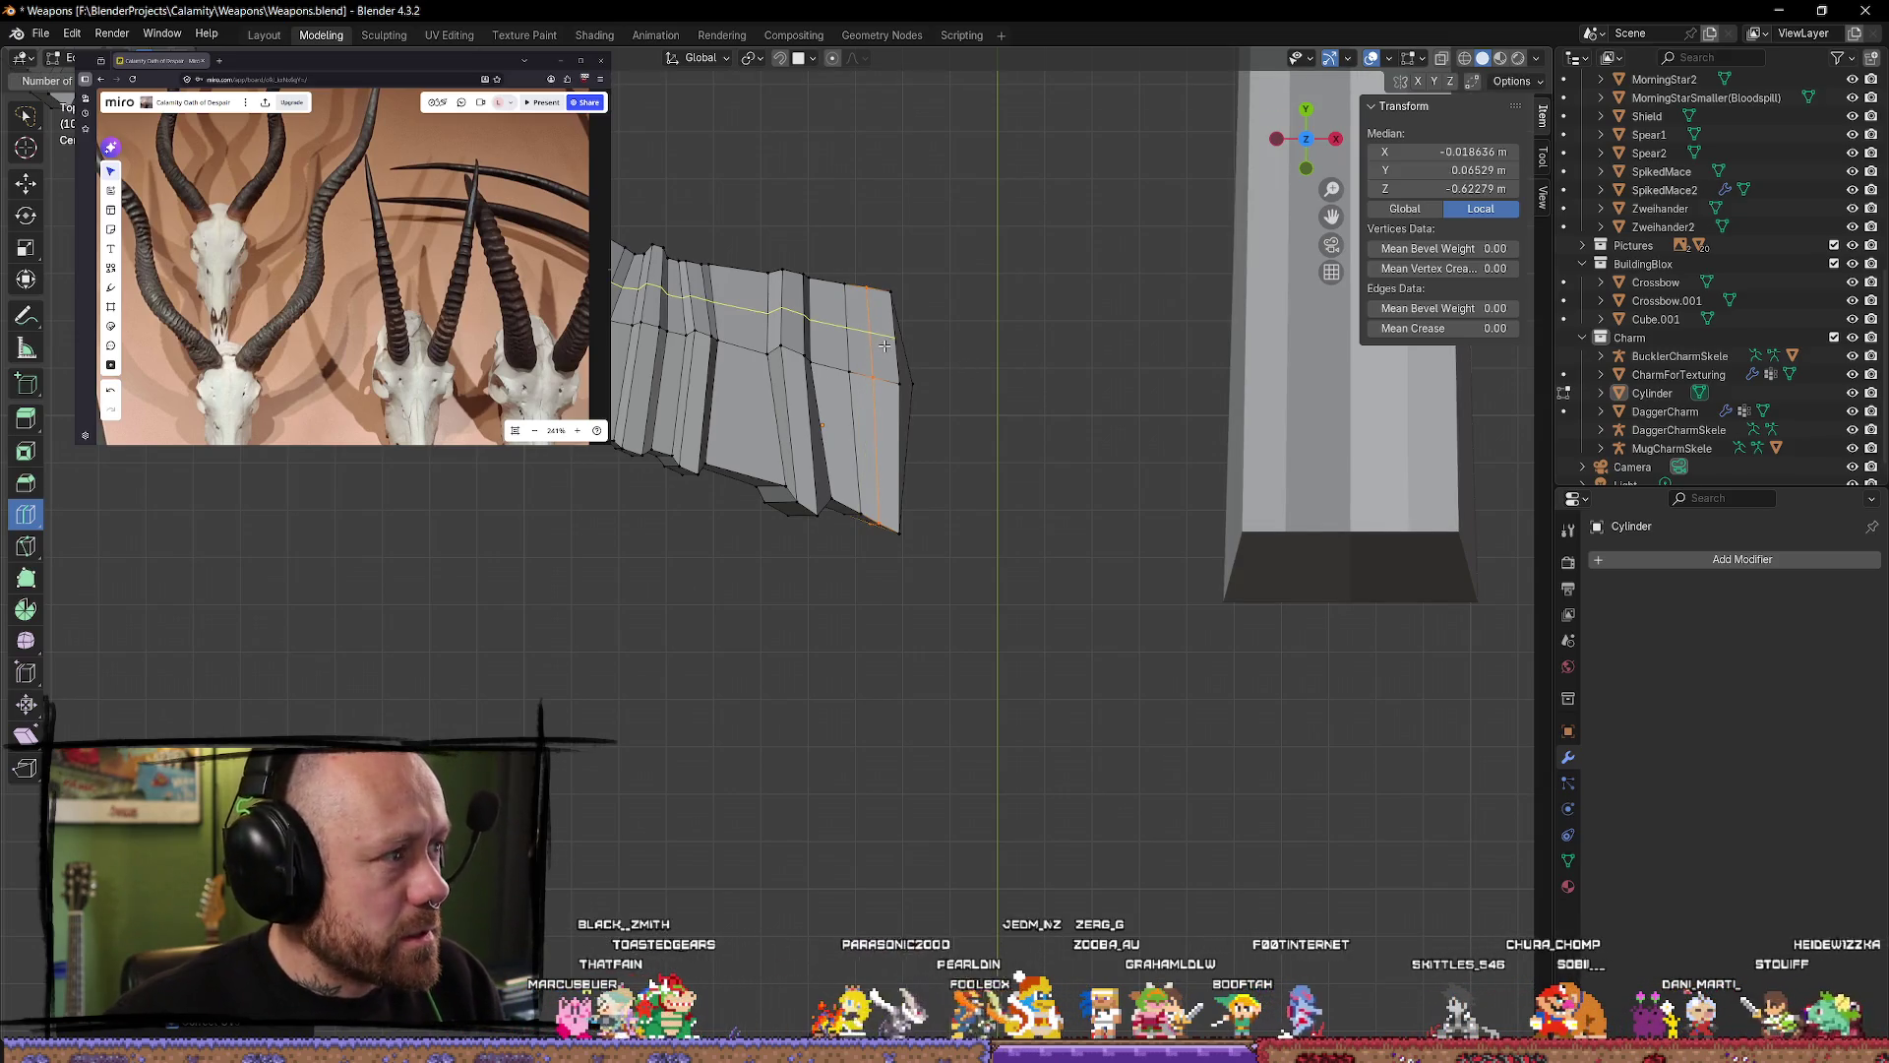
Step: Extrude the new ring's faces along their normals and scale them into a raised band
key(alt+e)
click(1031, 381)
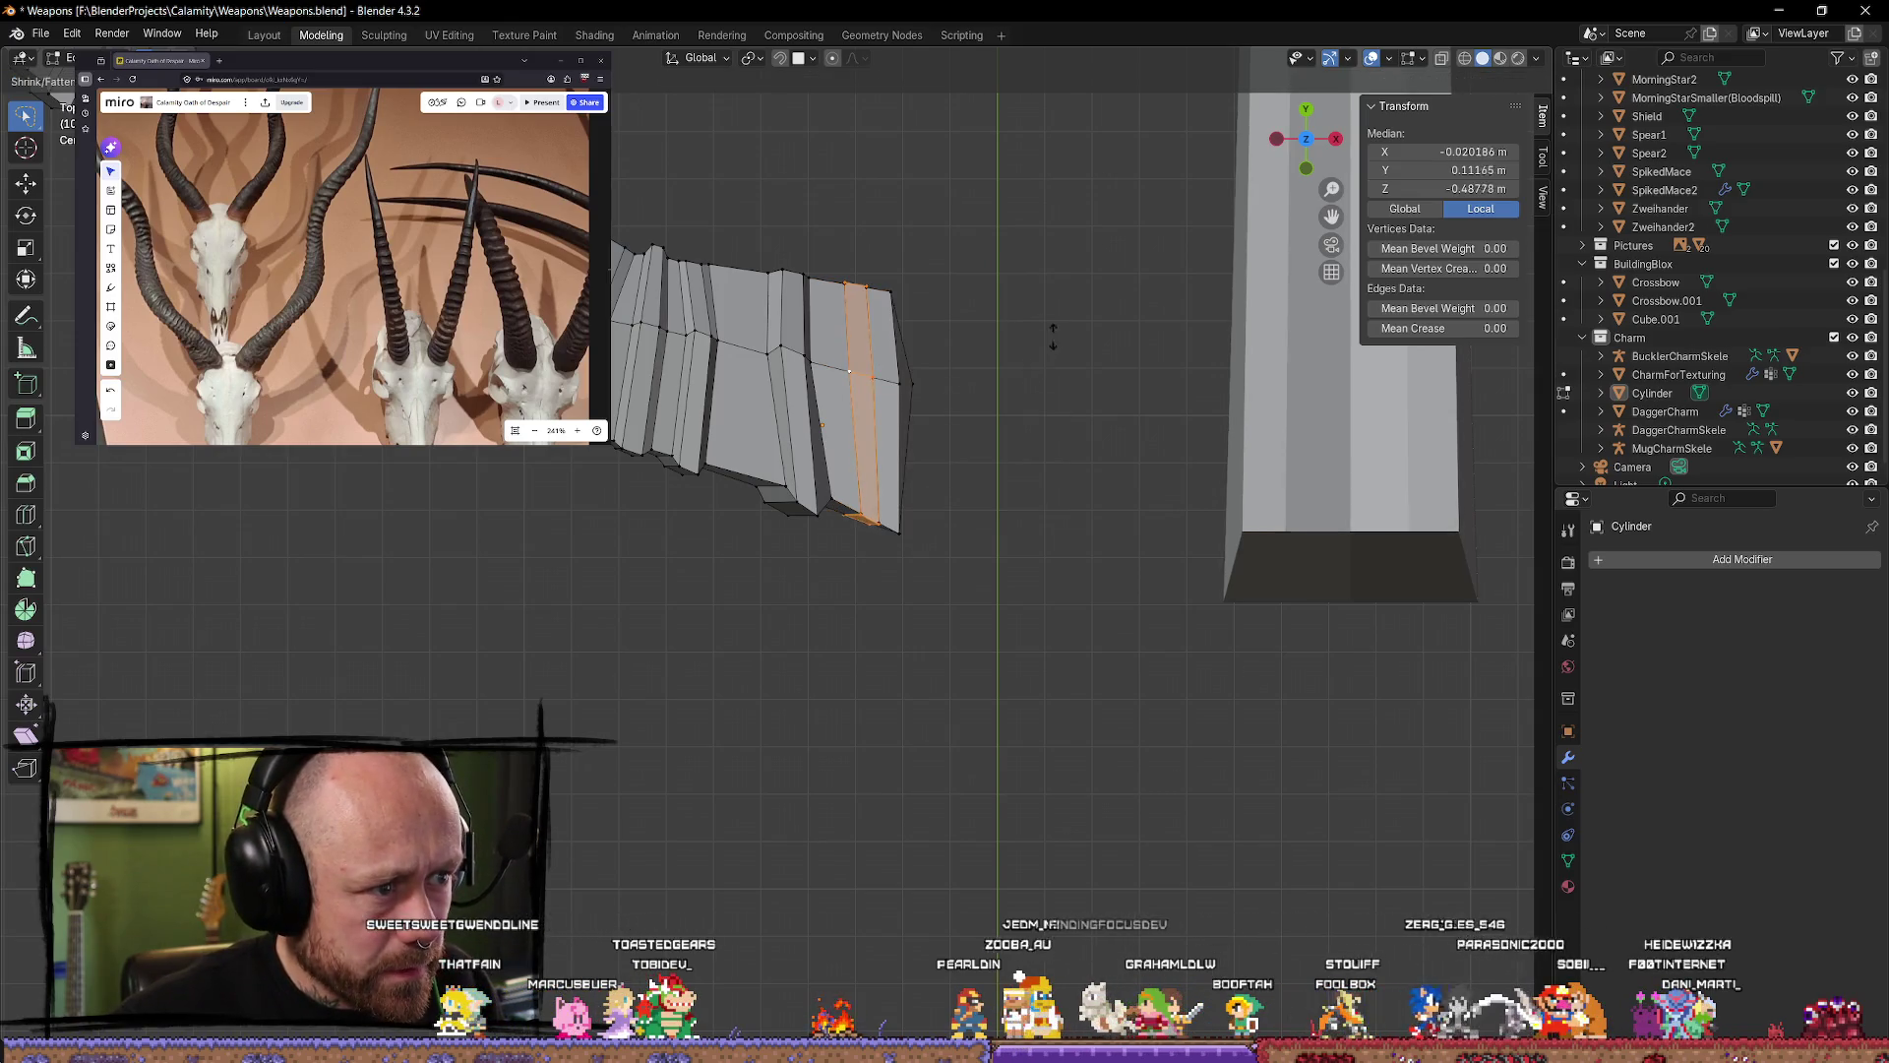
click(1098, 128)
key(s)
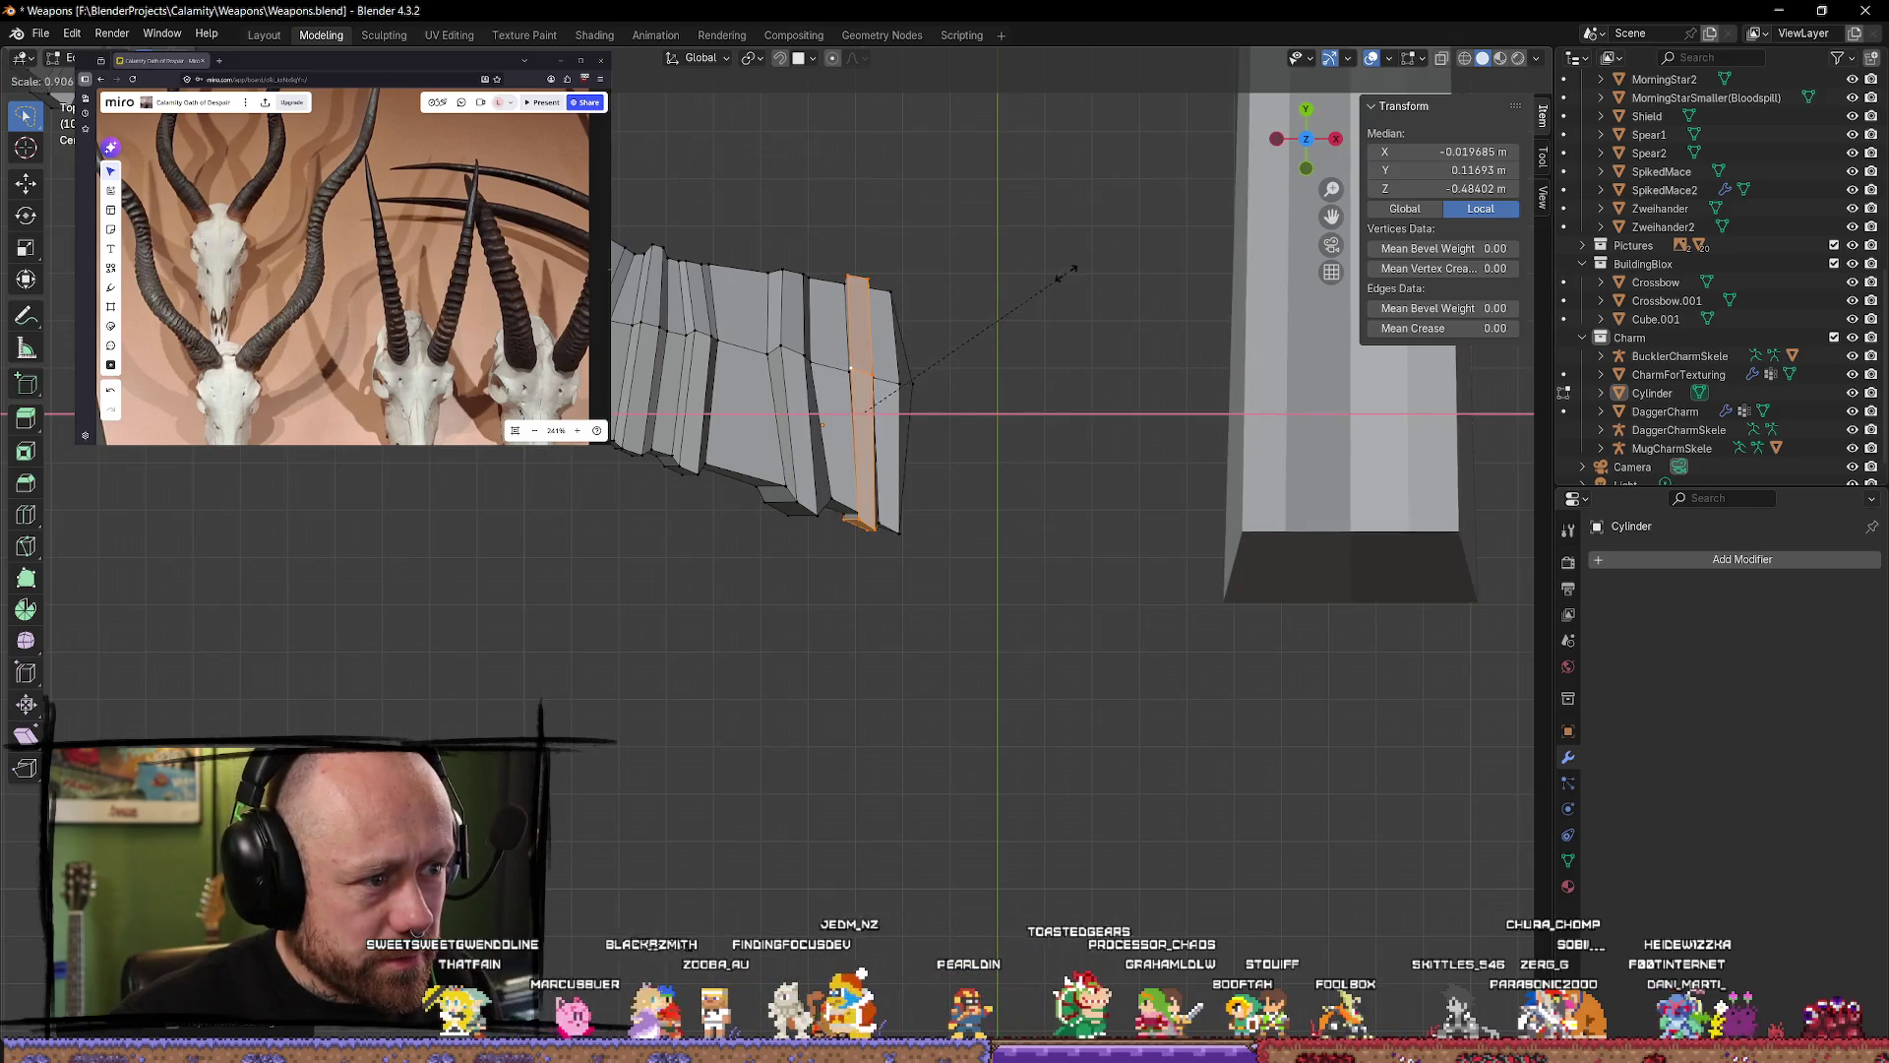
click(1068, 271)
mouse_move(1067, 271)
middle_down()
mouse_move(982, 451)
mouse_move(999, 375)
middle_up()
click(1002, 379)
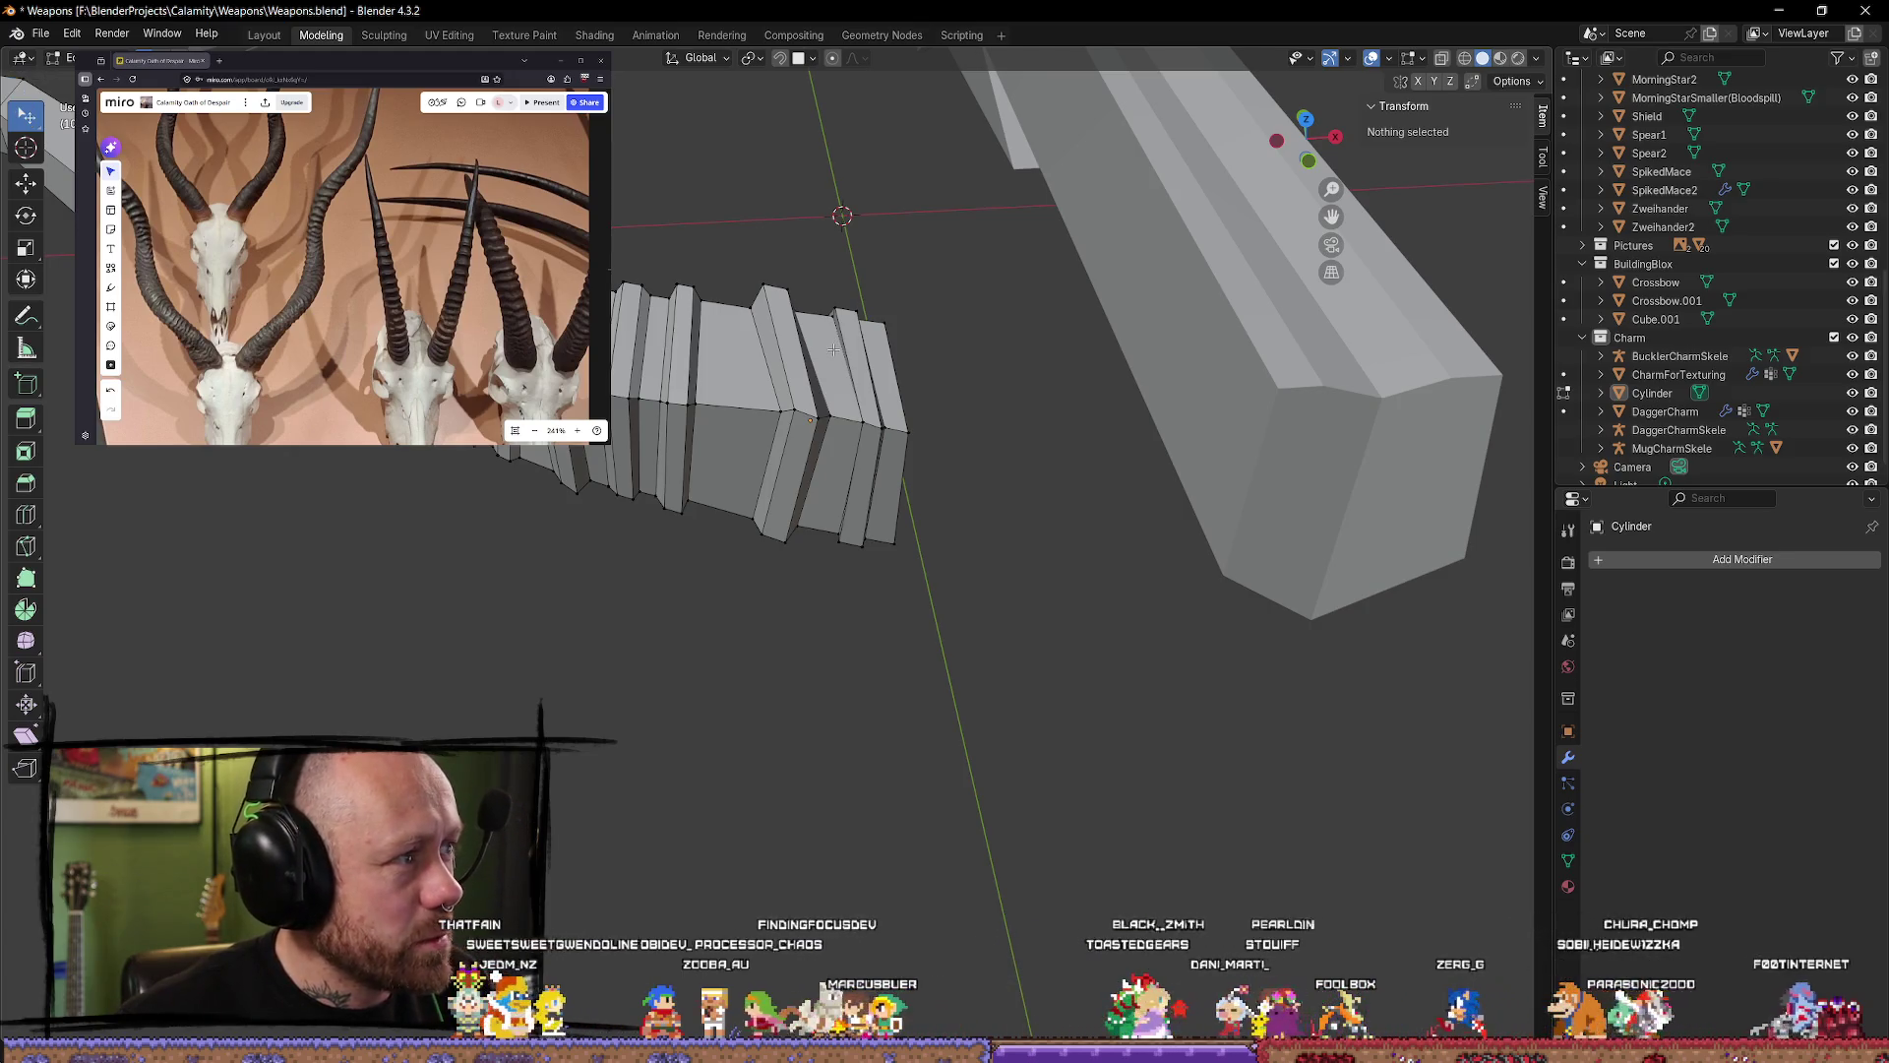
Step: Shift part of the horn's end ring slightly along X, then deselect
click(834, 353)
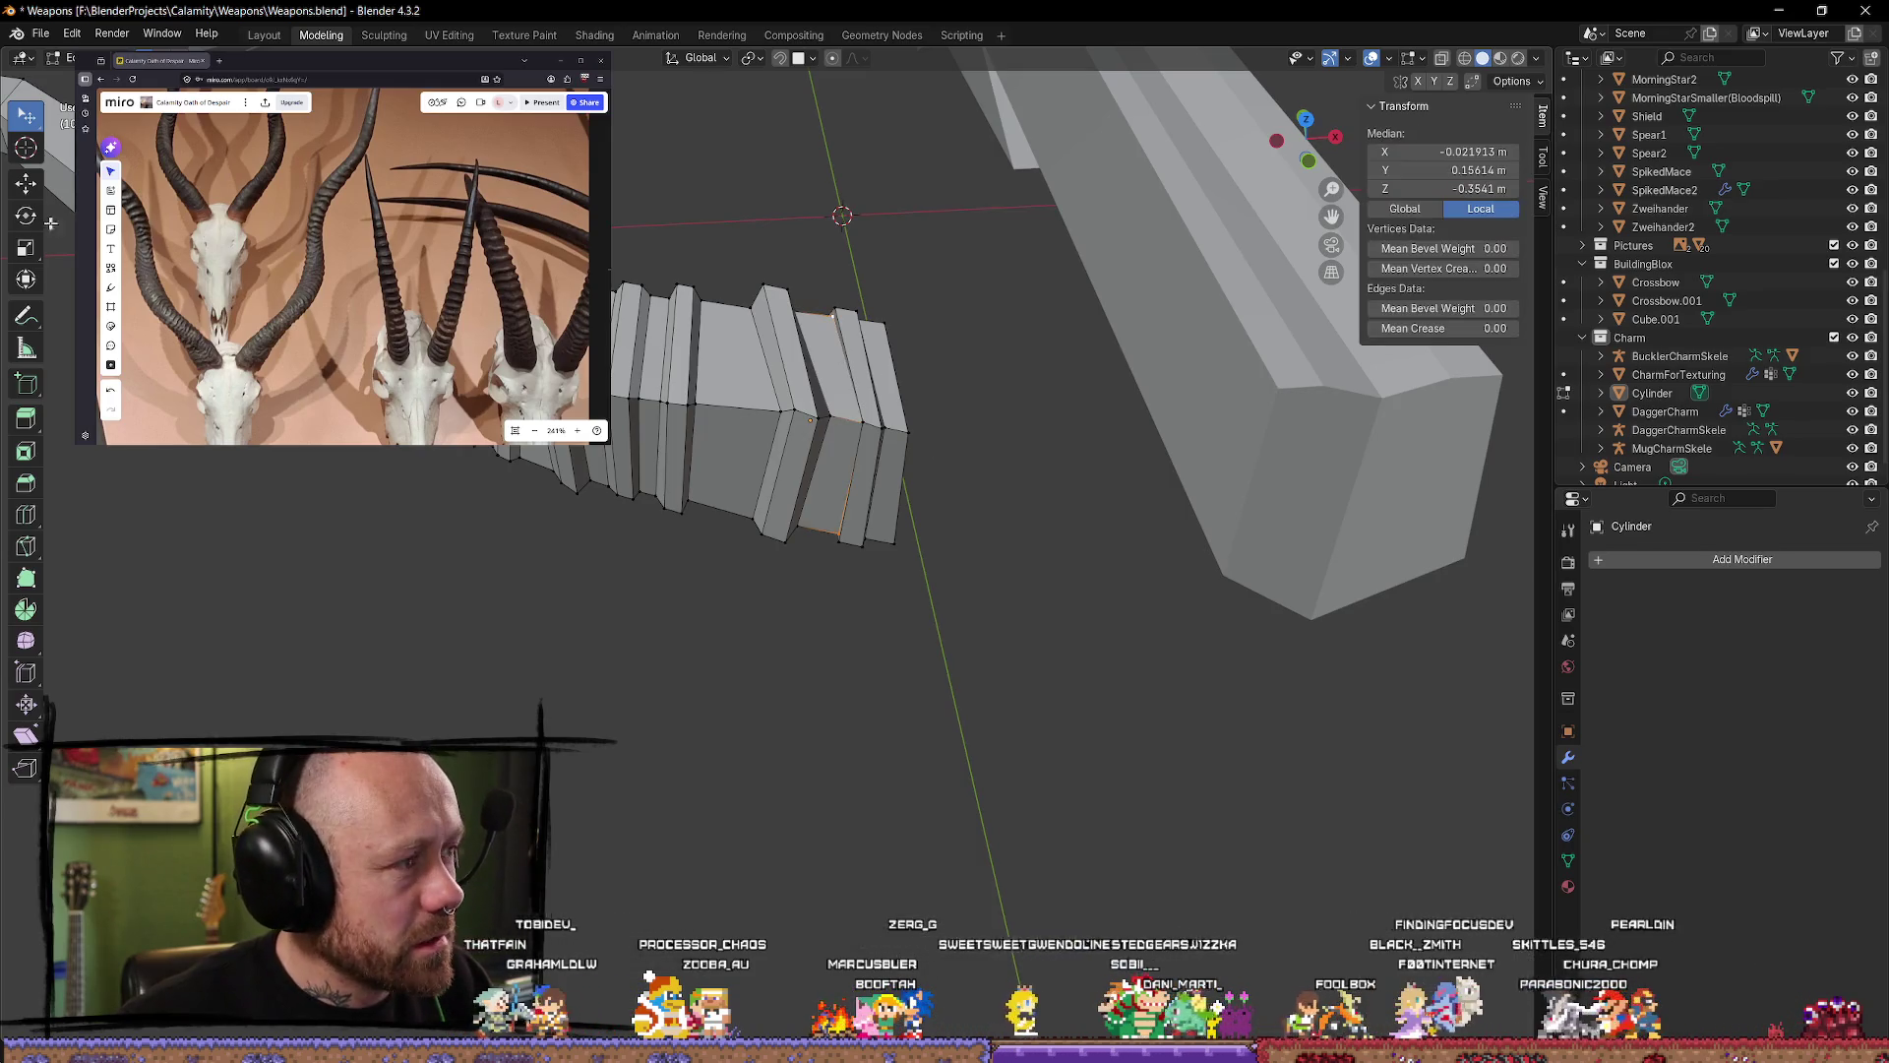
drag(916, 414, 839, 361)
mouse_move(832, 351)
middle_down()
mouse_move(881, 435)
mouse_move(919, 429)
mouse_move(885, 511)
mouse_move(649, 639)
middle_up()
key(alt+a)
Step: Move another end ring slightly along Y and return to Object Mode
click(920, 429)
drag(629, 632, 628, 631)
right_click(621, 632)
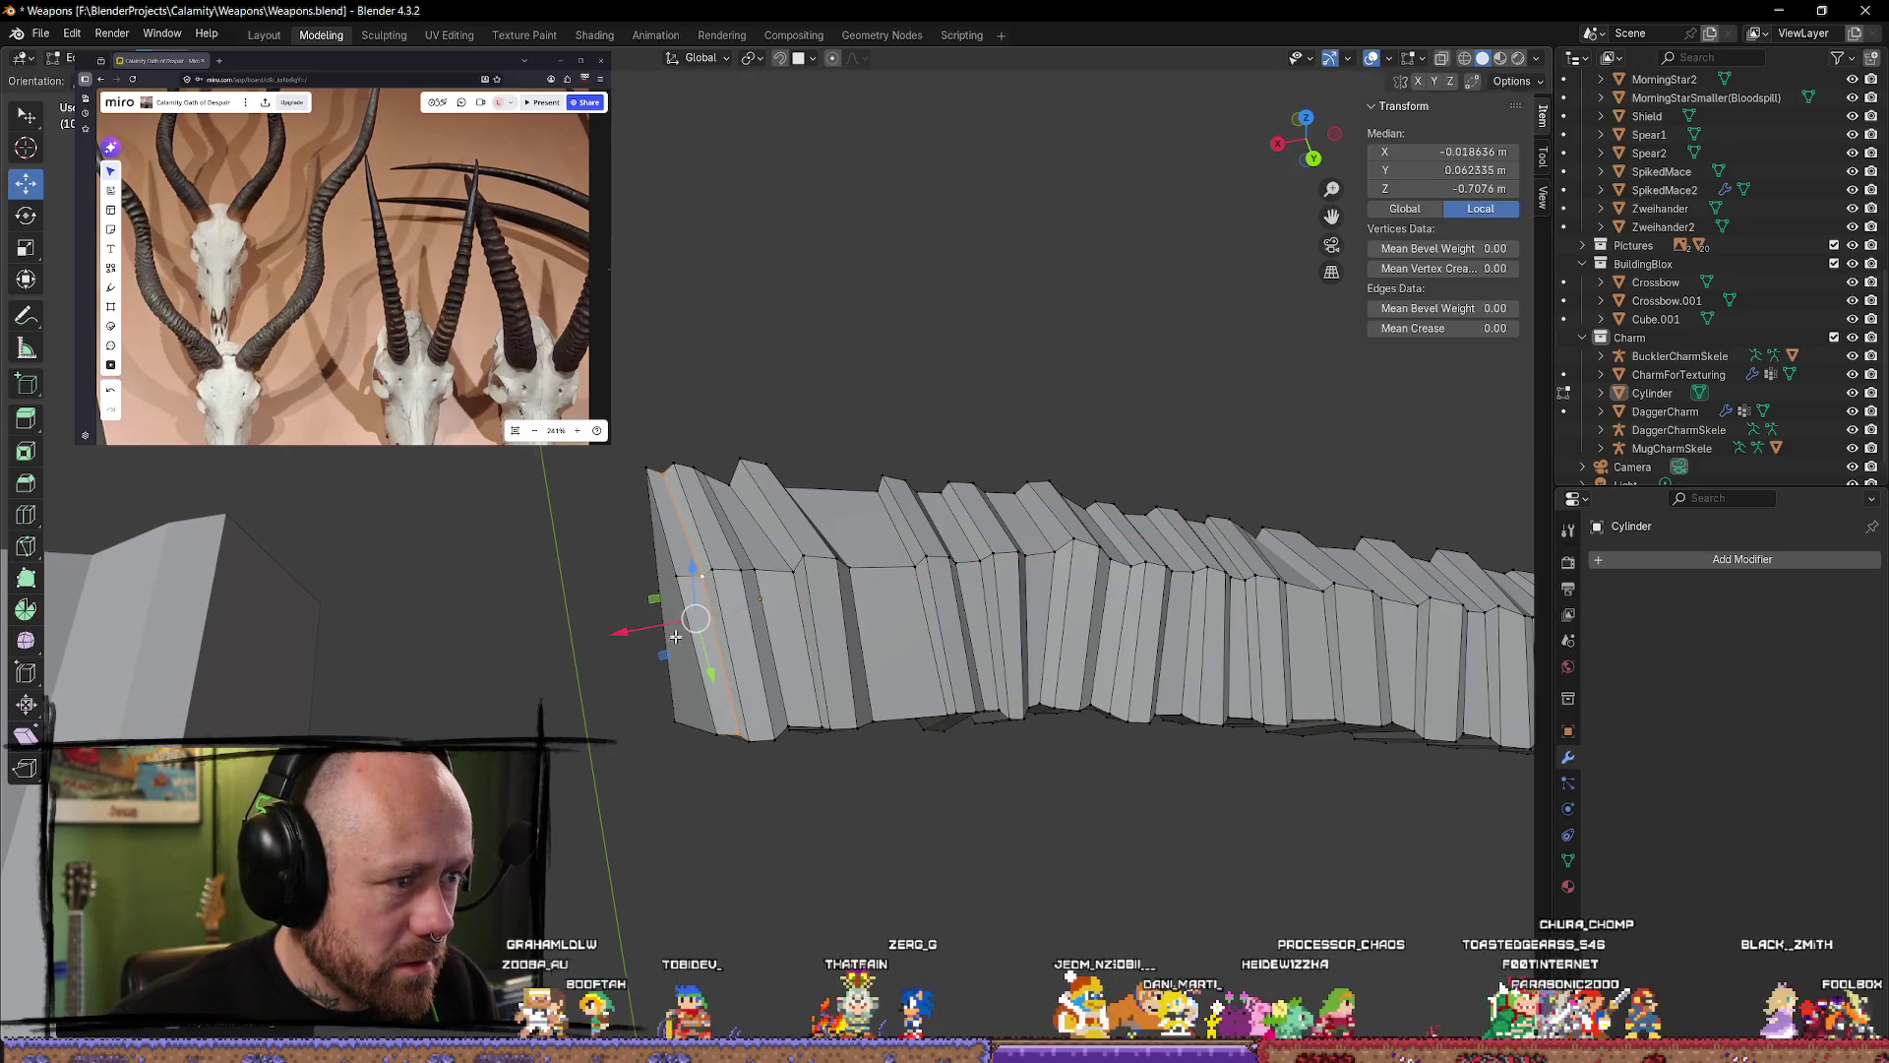
mouse_move(633, 632)
middle_down()
mouse_move(654, 493)
mouse_move(696, 410)
mouse_move(759, 502)
mouse_move(1010, 589)
middle_up()
drag(990, 570, 985, 566)
mouse_move(1096, 518)
middle_down()
mouse_move(1024, 551)
mouse_move(1076, 624)
mouse_move(1118, 371)
mouse_move(1067, 688)
mouse_move(986, 592)
mouse_move(843, 695)
mouse_move(871, 790)
mouse_move(557, 570)
mouse_move(866, 654)
mouse_move(978, 527)
mouse_move(848, 595)
mouse_move(1142, 539)
middle_up()
key(Tab)
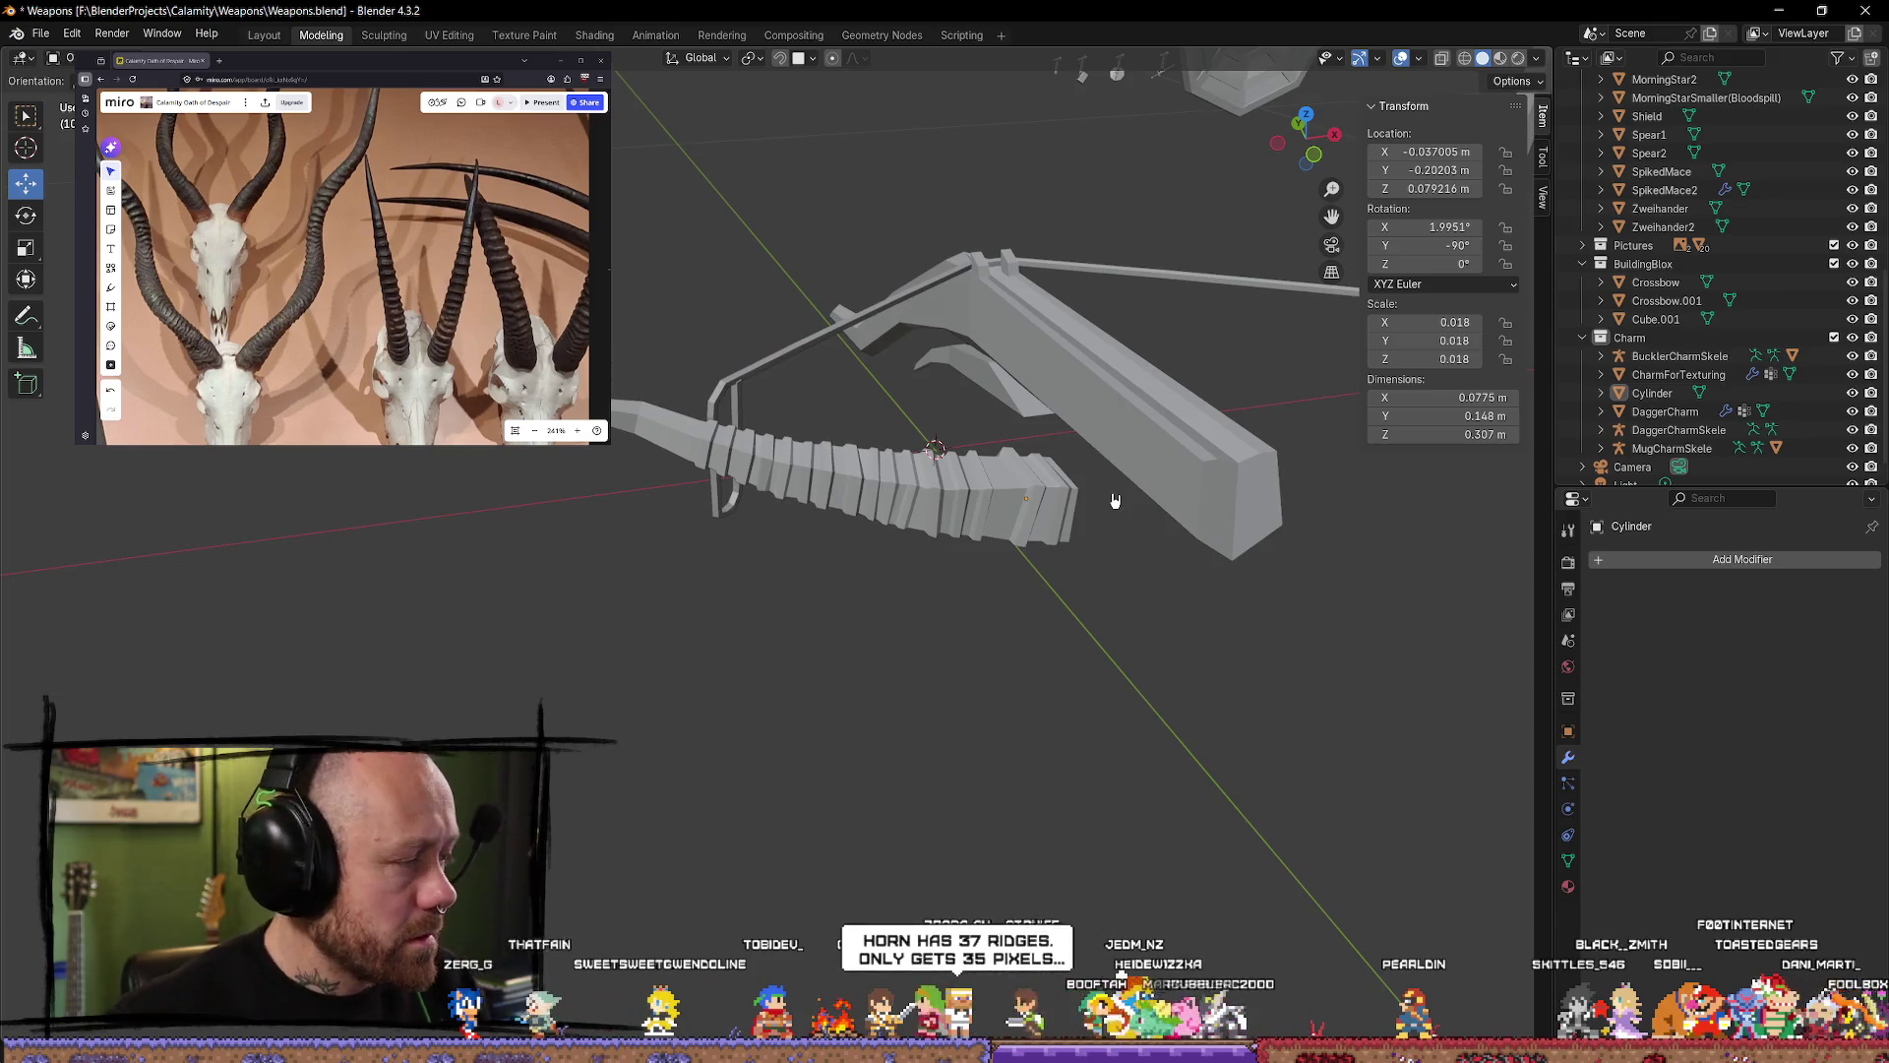